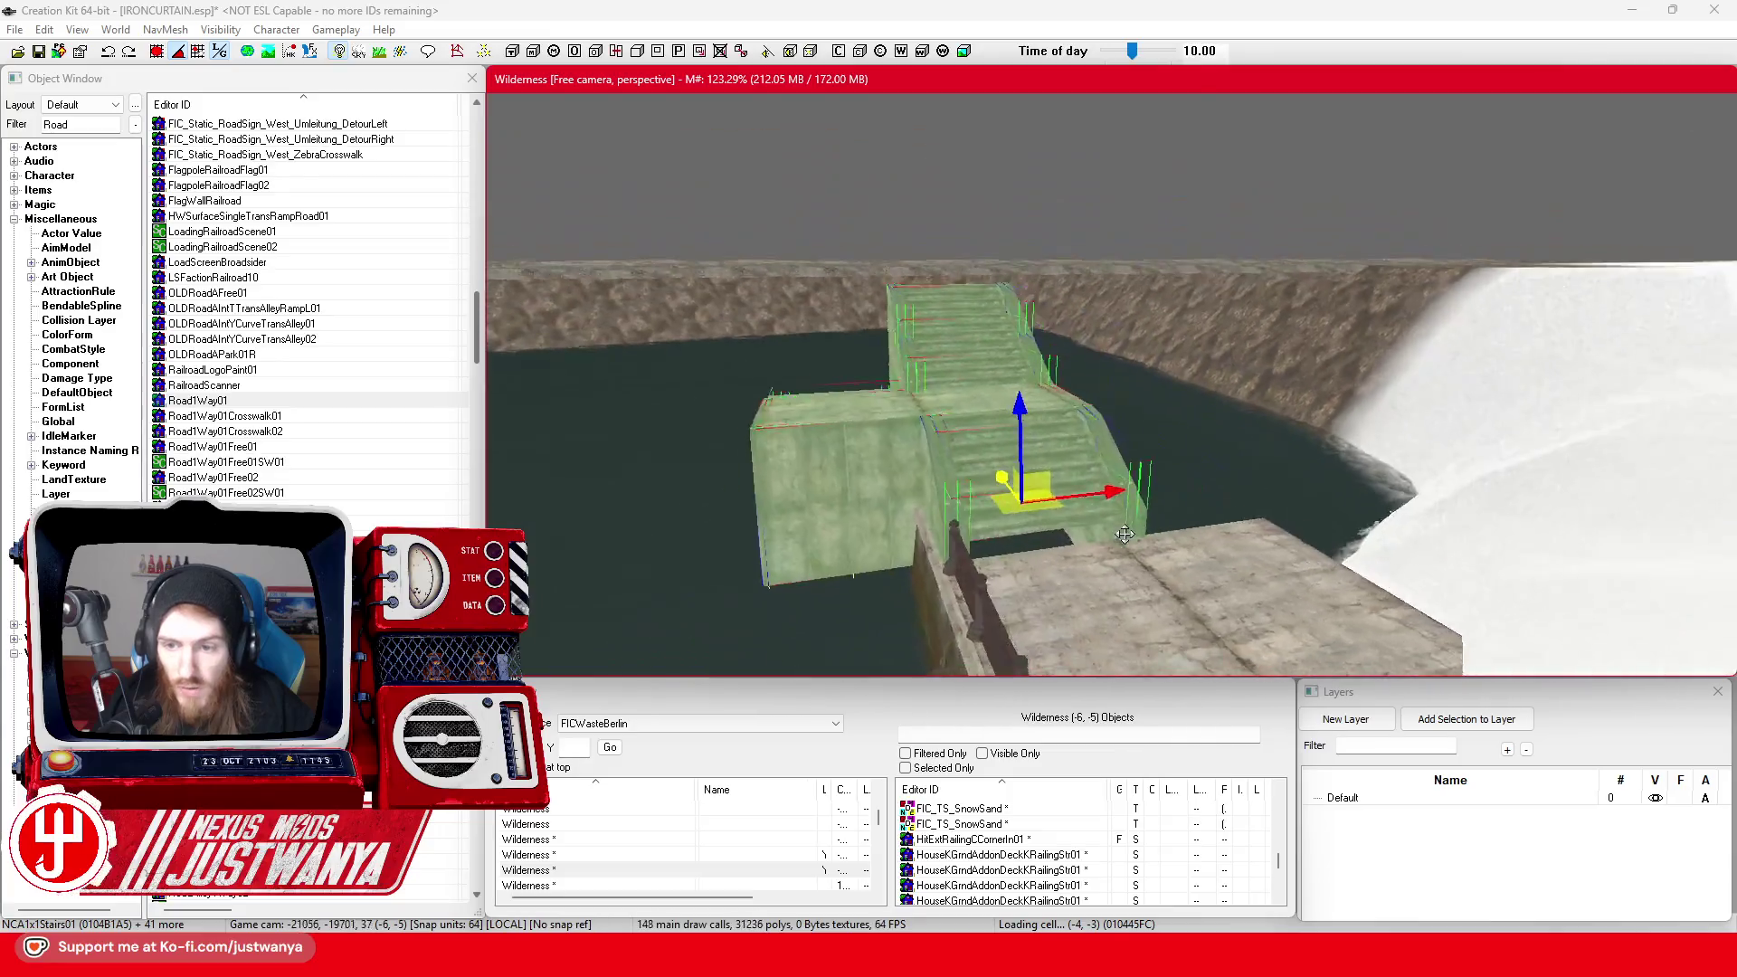
{"action": "scroll", "coordinate": [1156, 508], "scroll_direction": "up", "scroll_amount": 5}
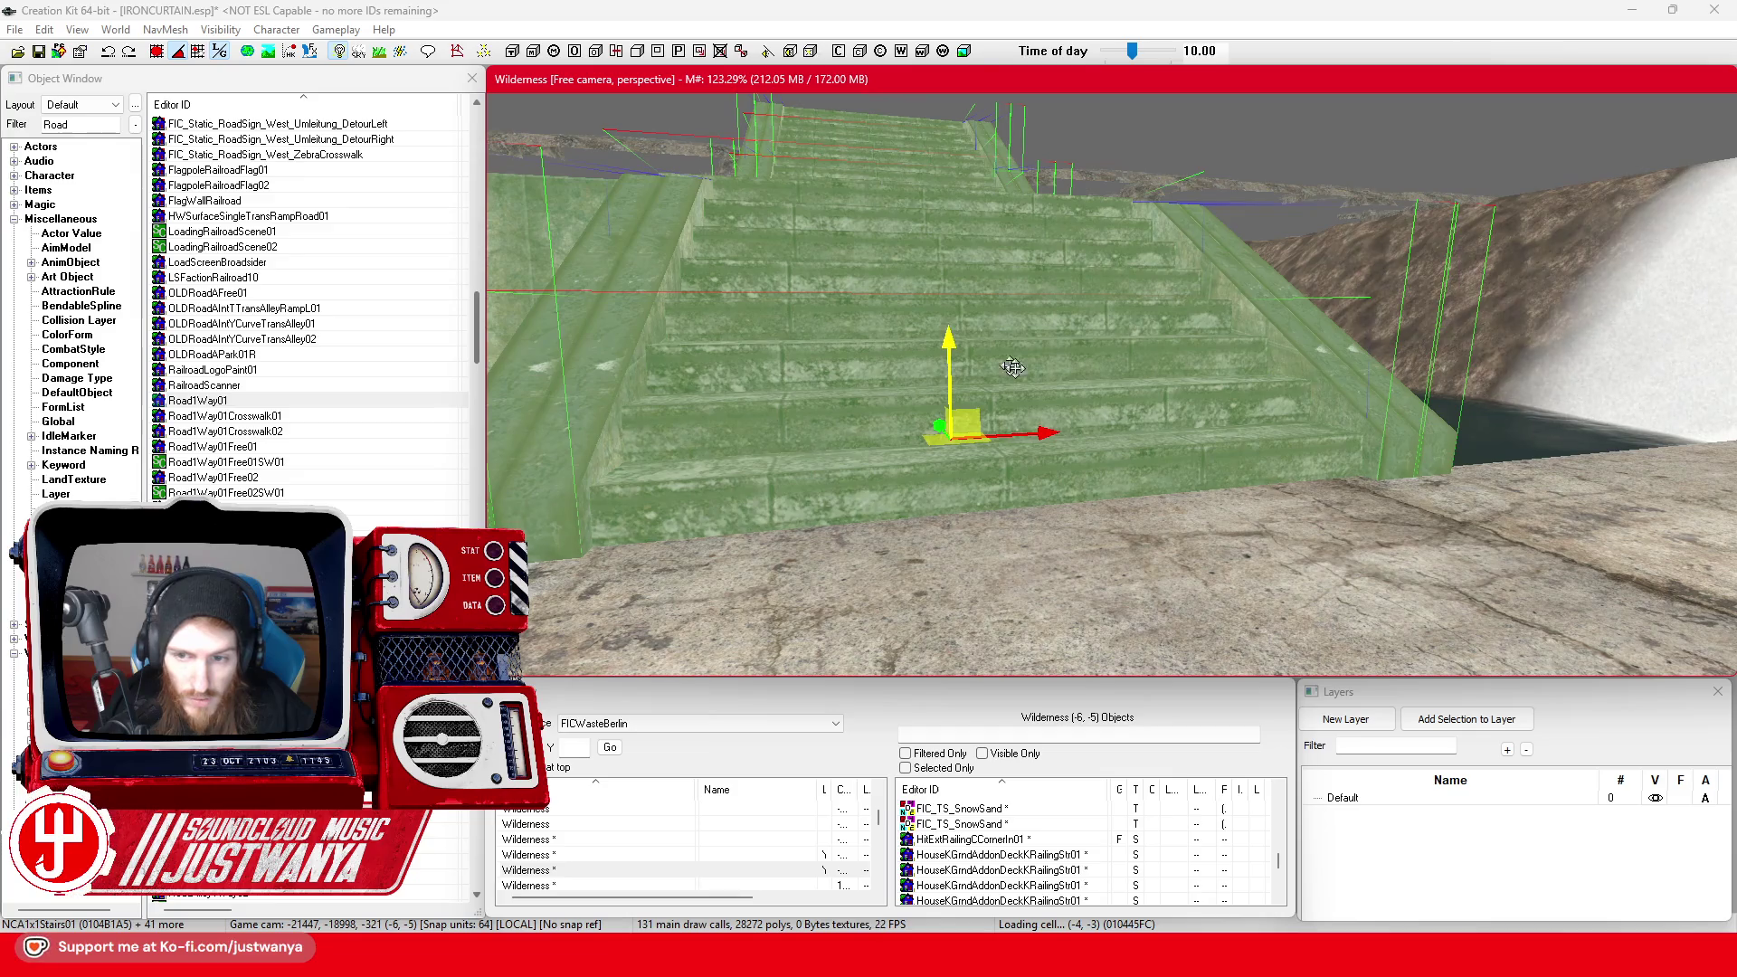
Frame the staircase and select the pier piece beside the stairs
{"action": "scroll", "coordinate": [1013, 366], "scroll_direction": "down", "scroll_amount": 5}
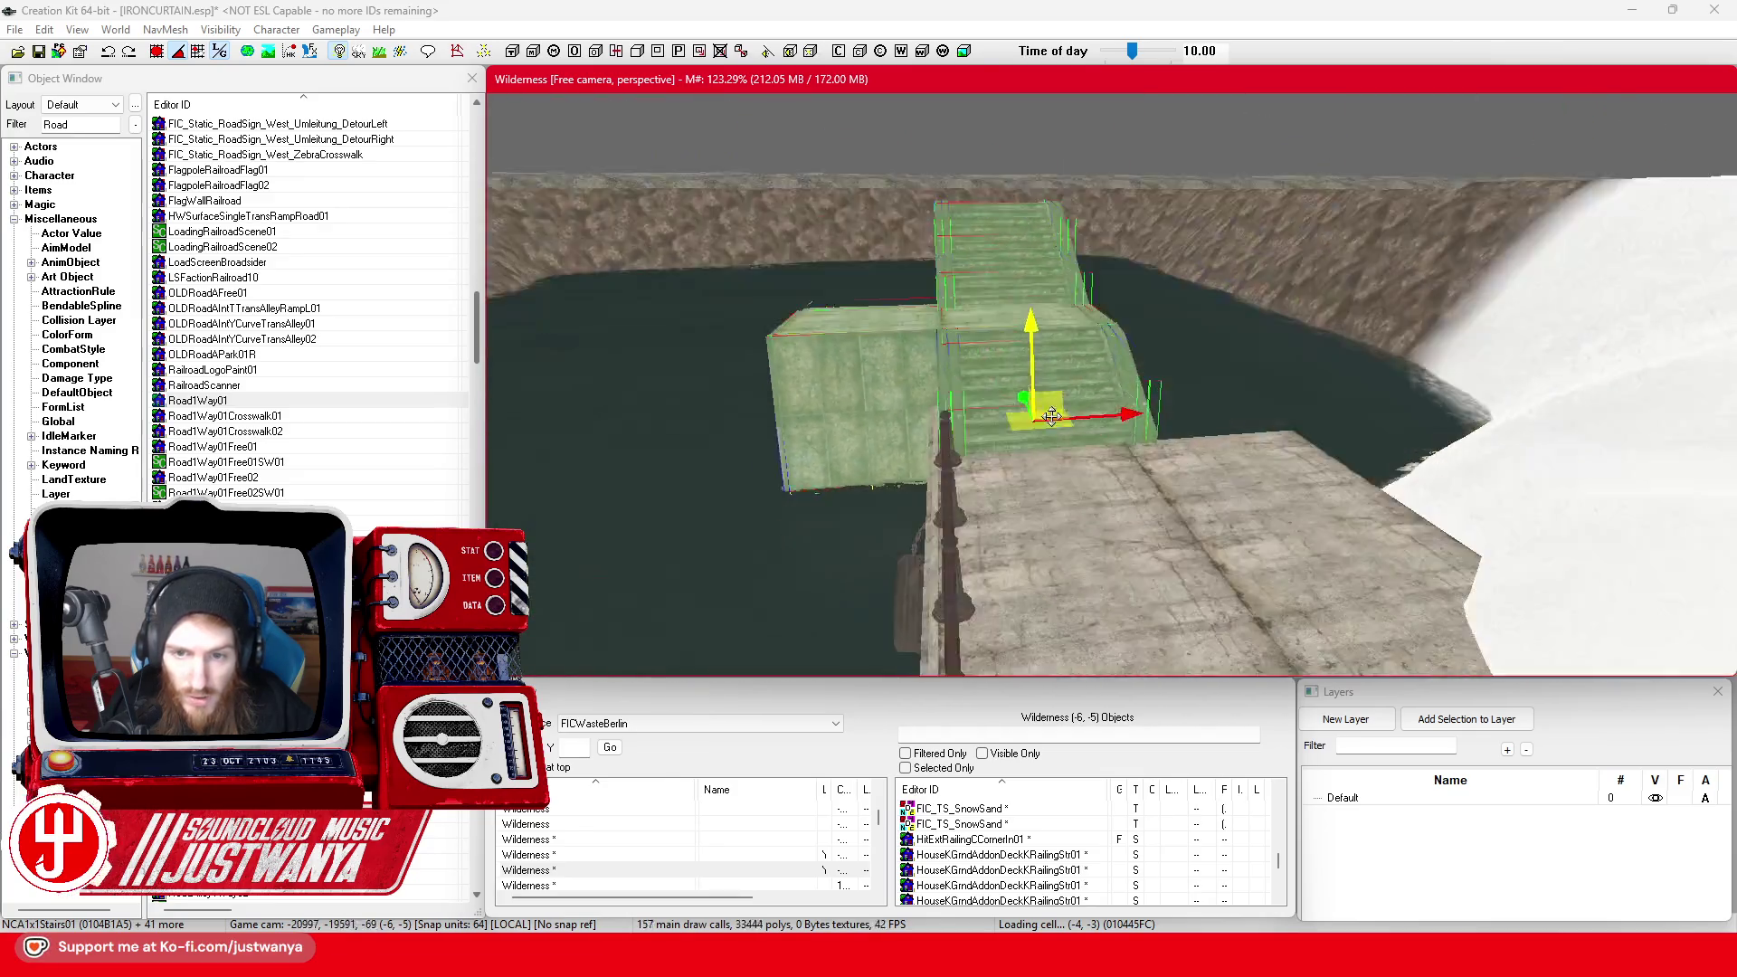
{"action": "scroll", "coordinate": [1051, 416], "scroll_direction": "up", "scroll_amount": 5}
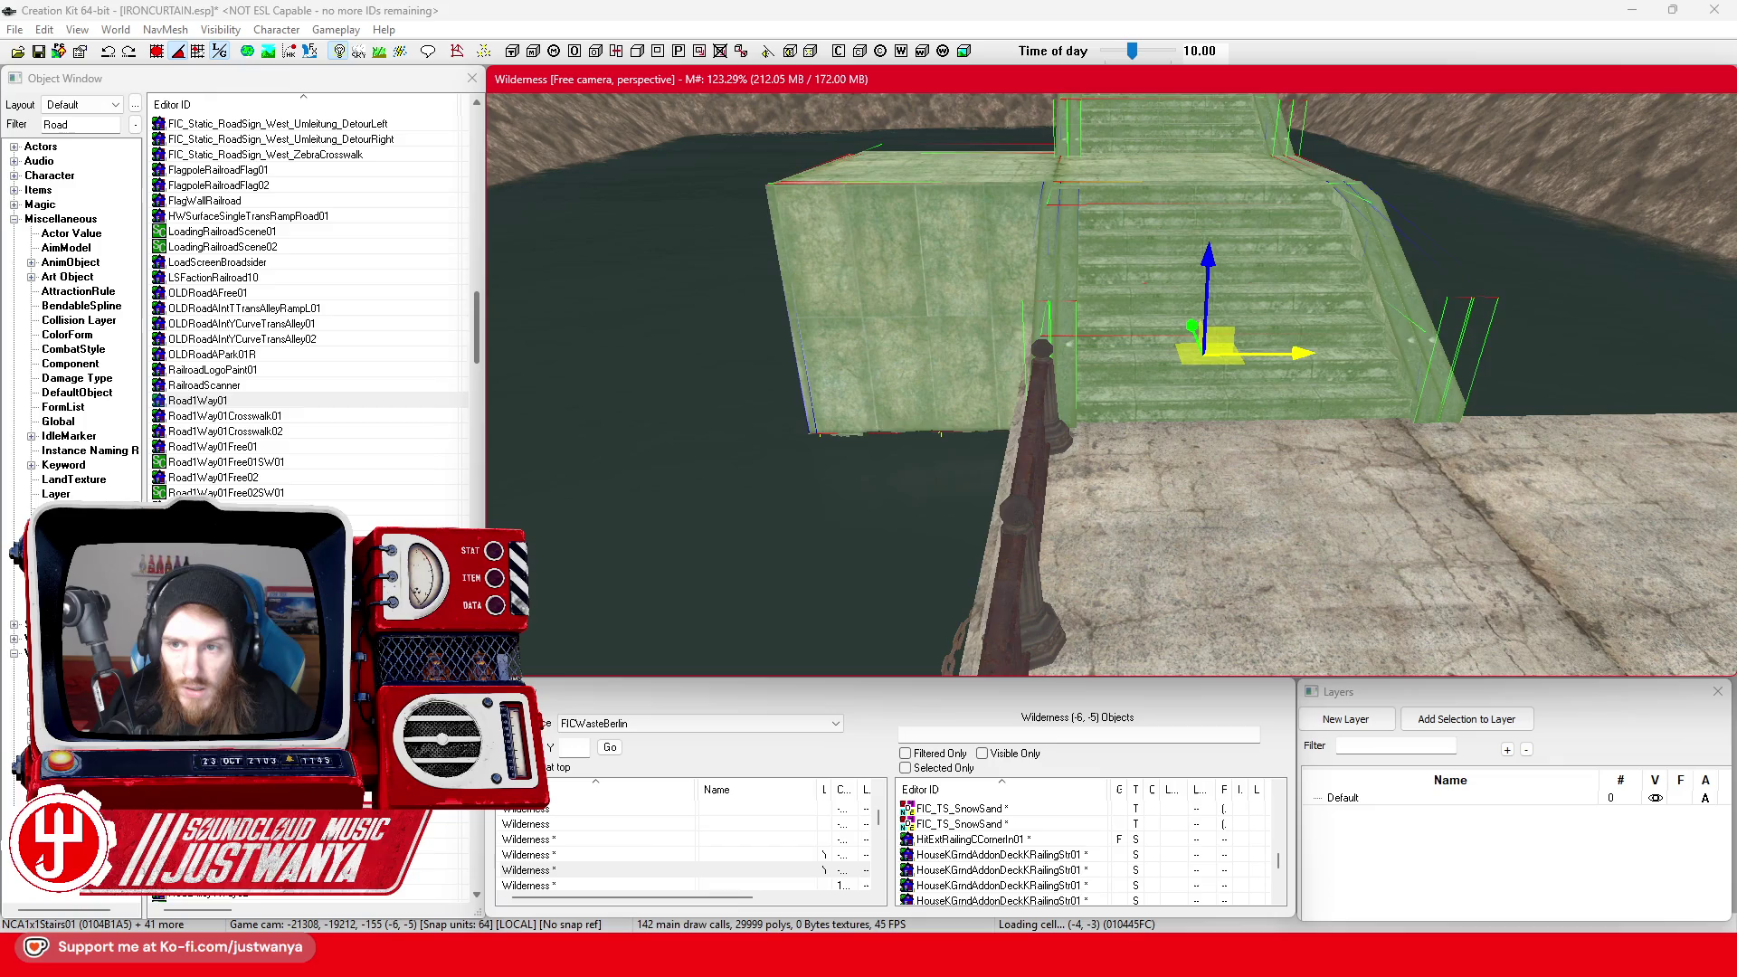
{"action": "scroll", "coordinate": [1012, 326], "scroll_direction": "up", "scroll_amount": 5}
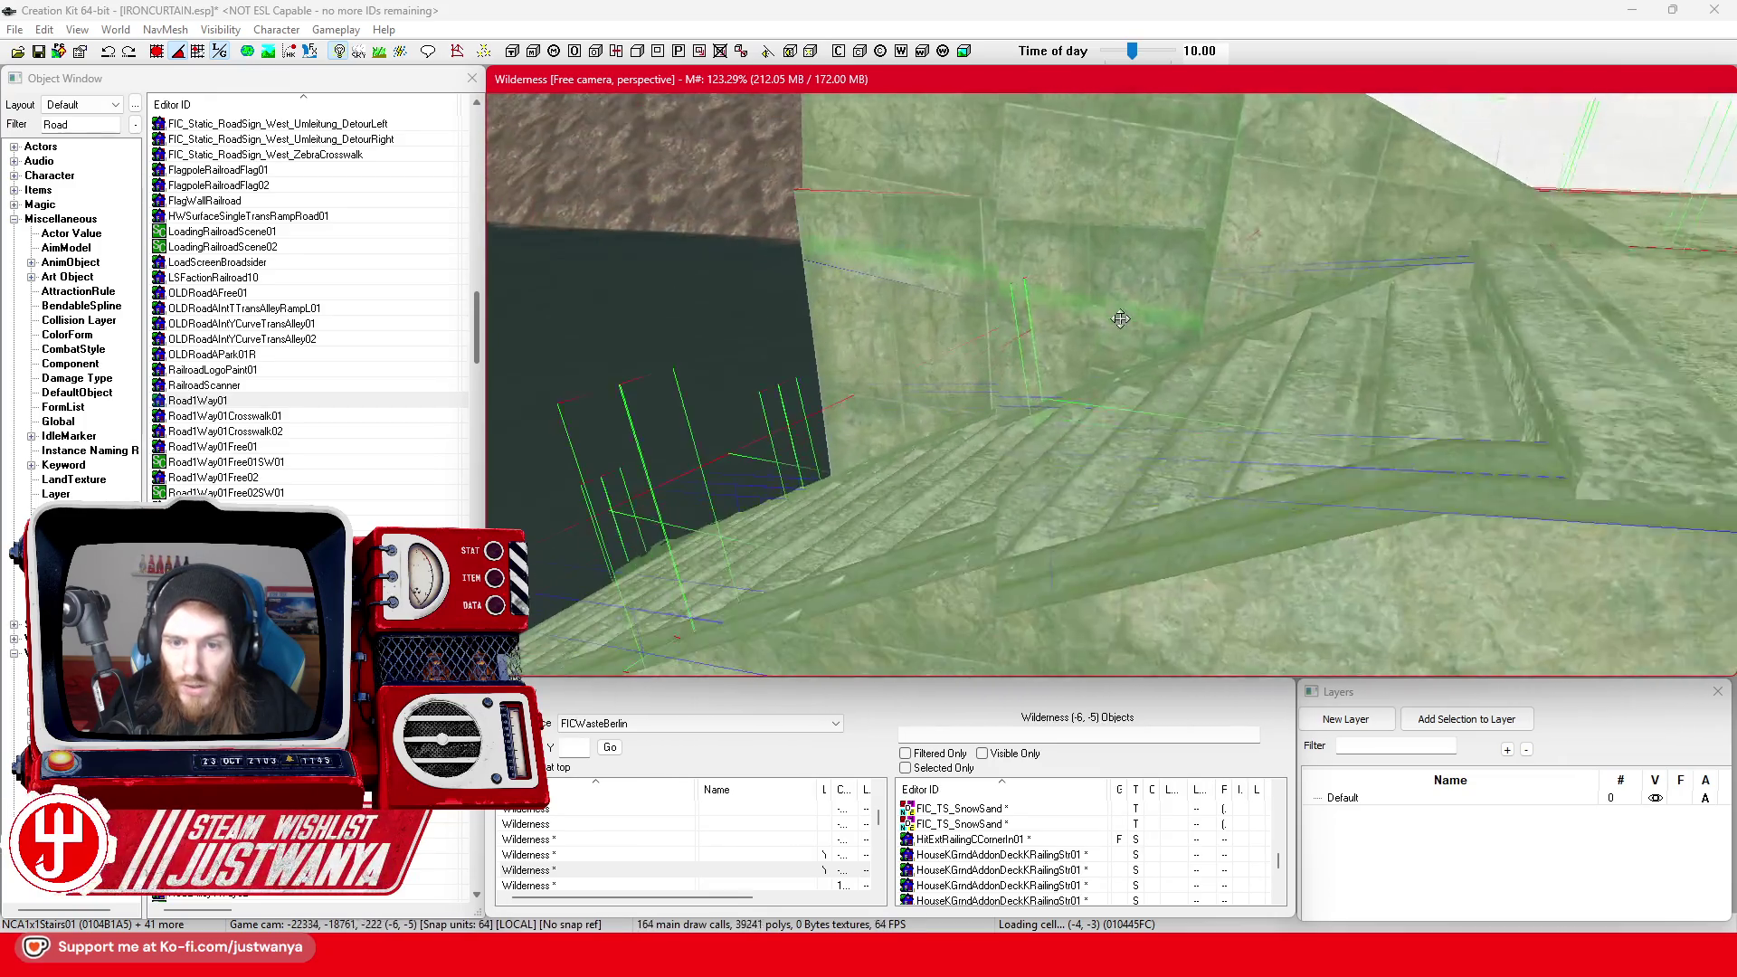
{"action": "mouse_move", "coordinate": [1120, 406]}
{"action": "left_mouse_down"}
{"action": "mouse_move", "coordinate": [1225, 426]}
{"action": "mouse_move", "coordinate": [1182, 534]}
{"action": "left_mouse_up"}
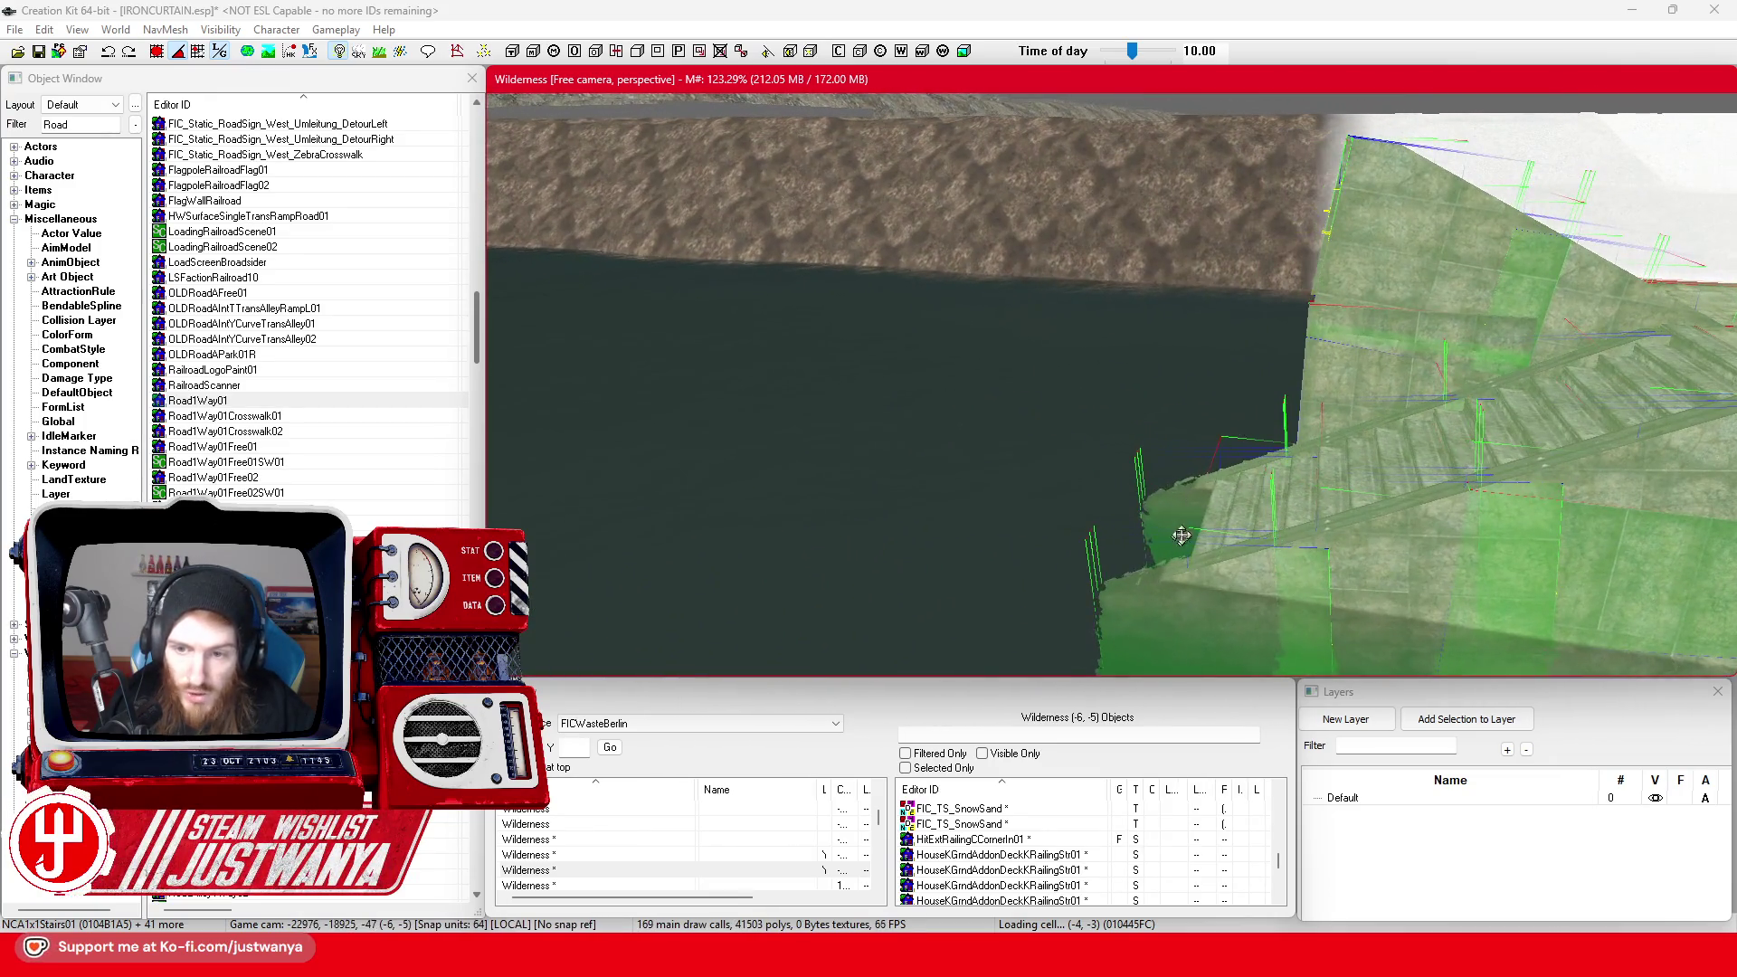
{"action": "mouse_move", "coordinate": [1283, 435]}
{"action": "left_mouse_down"}
{"action": "mouse_move", "coordinate": [1194, 493]}
{"action": "mouse_move", "coordinate": [1235, 485]}
{"action": "mouse_move", "coordinate": [1100, 478]}
{"action": "mouse_move", "coordinate": [1194, 484]}
{"action": "mouse_move", "coordinate": [1215, 619]}
{"action": "left_mouse_up"}
{"action": "left_click", "coordinate": [1195, 484]}
{"action": "mouse_move", "coordinate": [1063, 467]}
{"action": "left_mouse_down"}
{"action": "mouse_move", "coordinate": [1212, 327]}
{"action": "mouse_move", "coordinate": [1198, 335]}
{"action": "left_mouse_up"}
Slide the ParkPierStr01_NoPosts piece left and down along the quay wall
{"action": "scroll", "coordinate": [1180, 439], "scroll_direction": "down", "scroll_amount": 2}
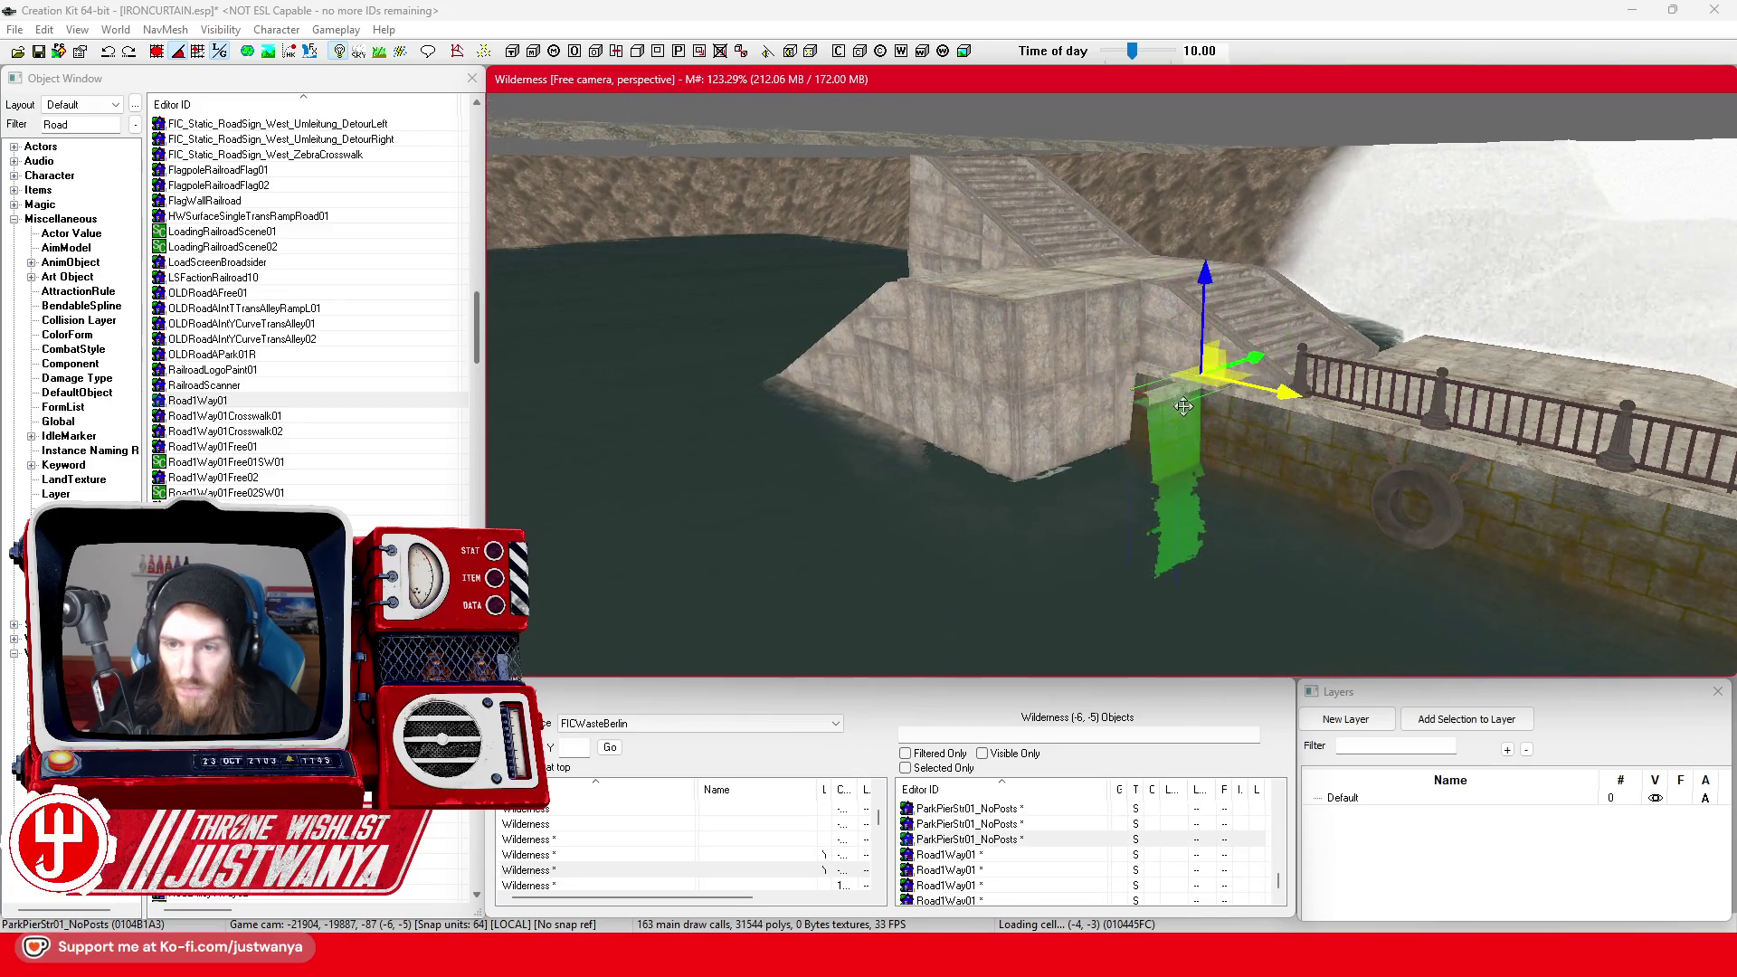
{"action": "scroll", "coordinate": [1183, 407], "scroll_direction": "up", "scroll_amount": 3}
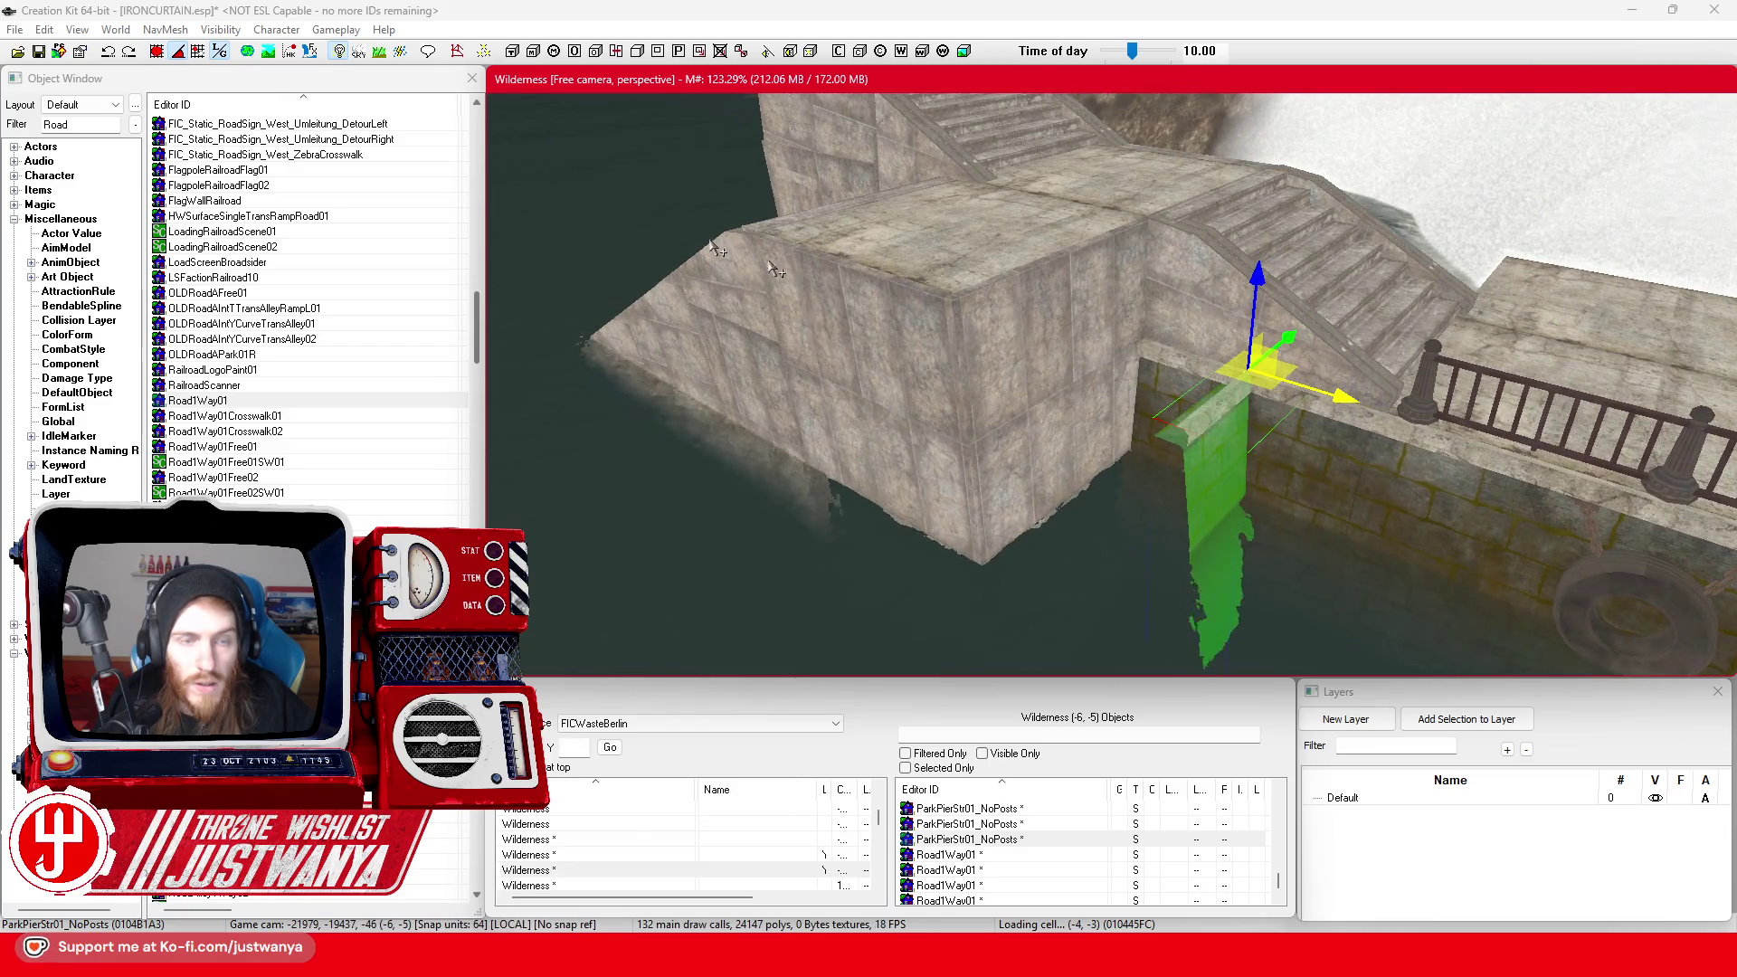
{"action": "left_click_drag", "start_coordinate": [1345, 401], "coordinate": [1246, 370]}
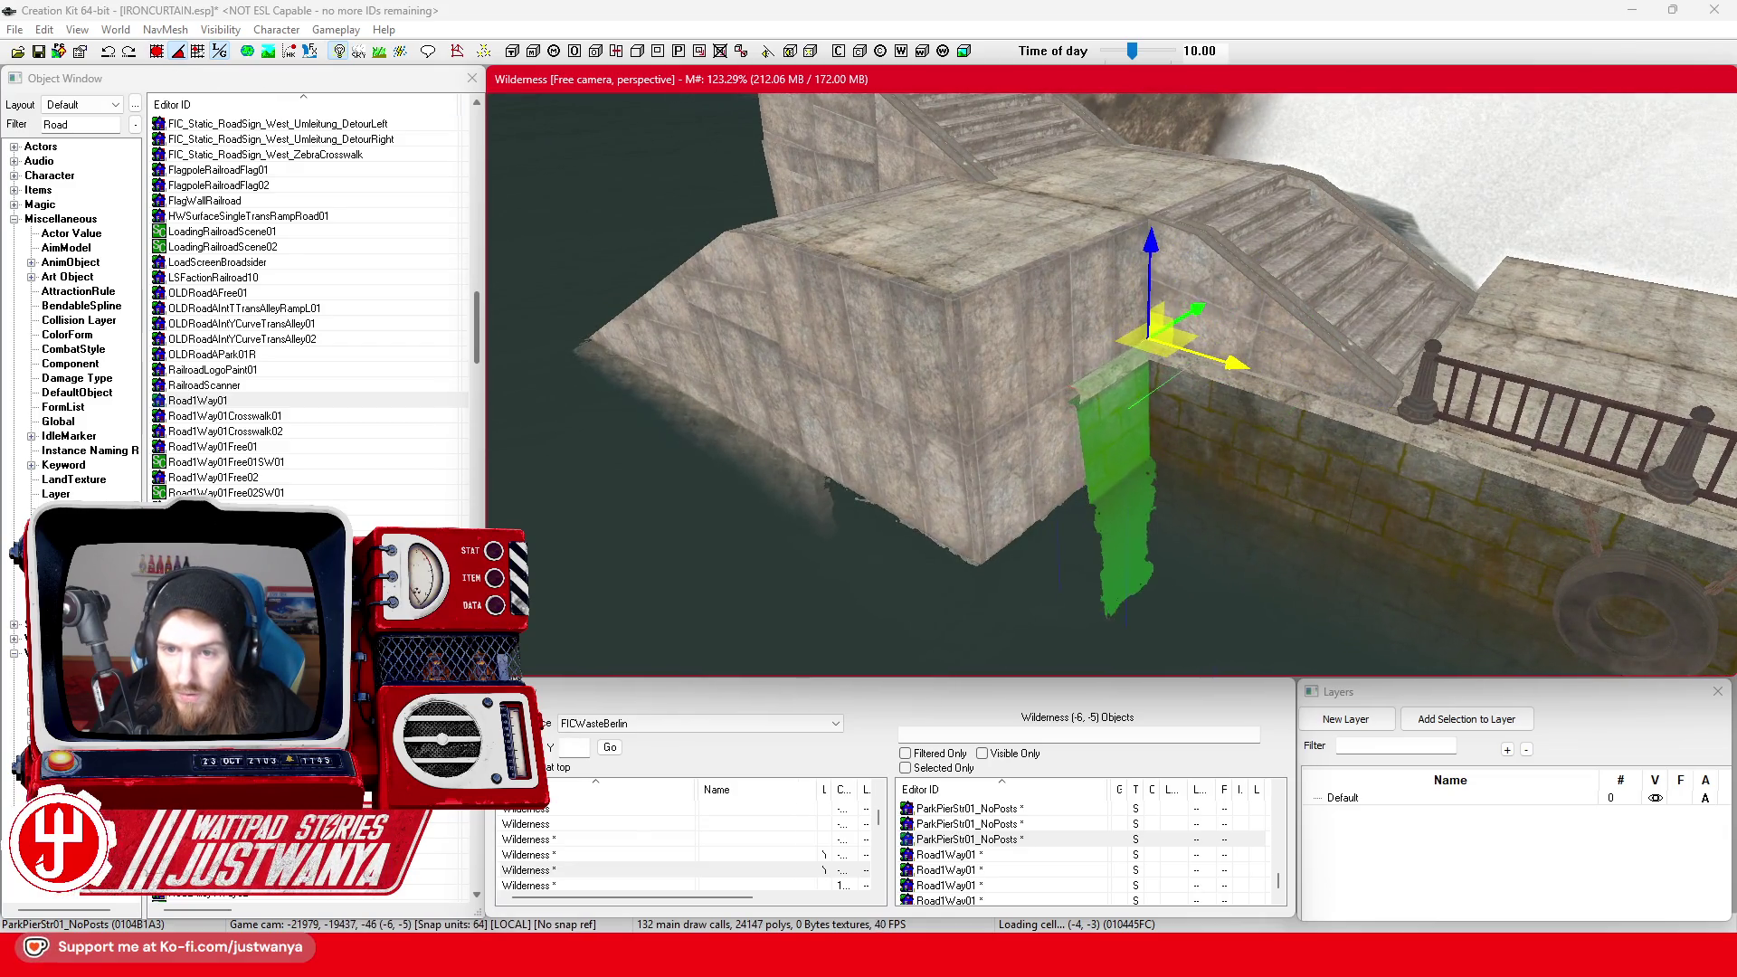
{"action": "mouse_move", "coordinate": [1197, 314]}
{"action": "left_mouse_down"}
{"action": "mouse_move", "coordinate": [1132, 350]}
{"action": "mouse_move", "coordinate": [937, 337]}
{"action": "mouse_move", "coordinate": [1085, 414]}
{"action": "left_mouse_up"}
{"action": "scroll", "coordinate": [1133, 350], "scroll_direction": "up", "scroll_amount": 3}
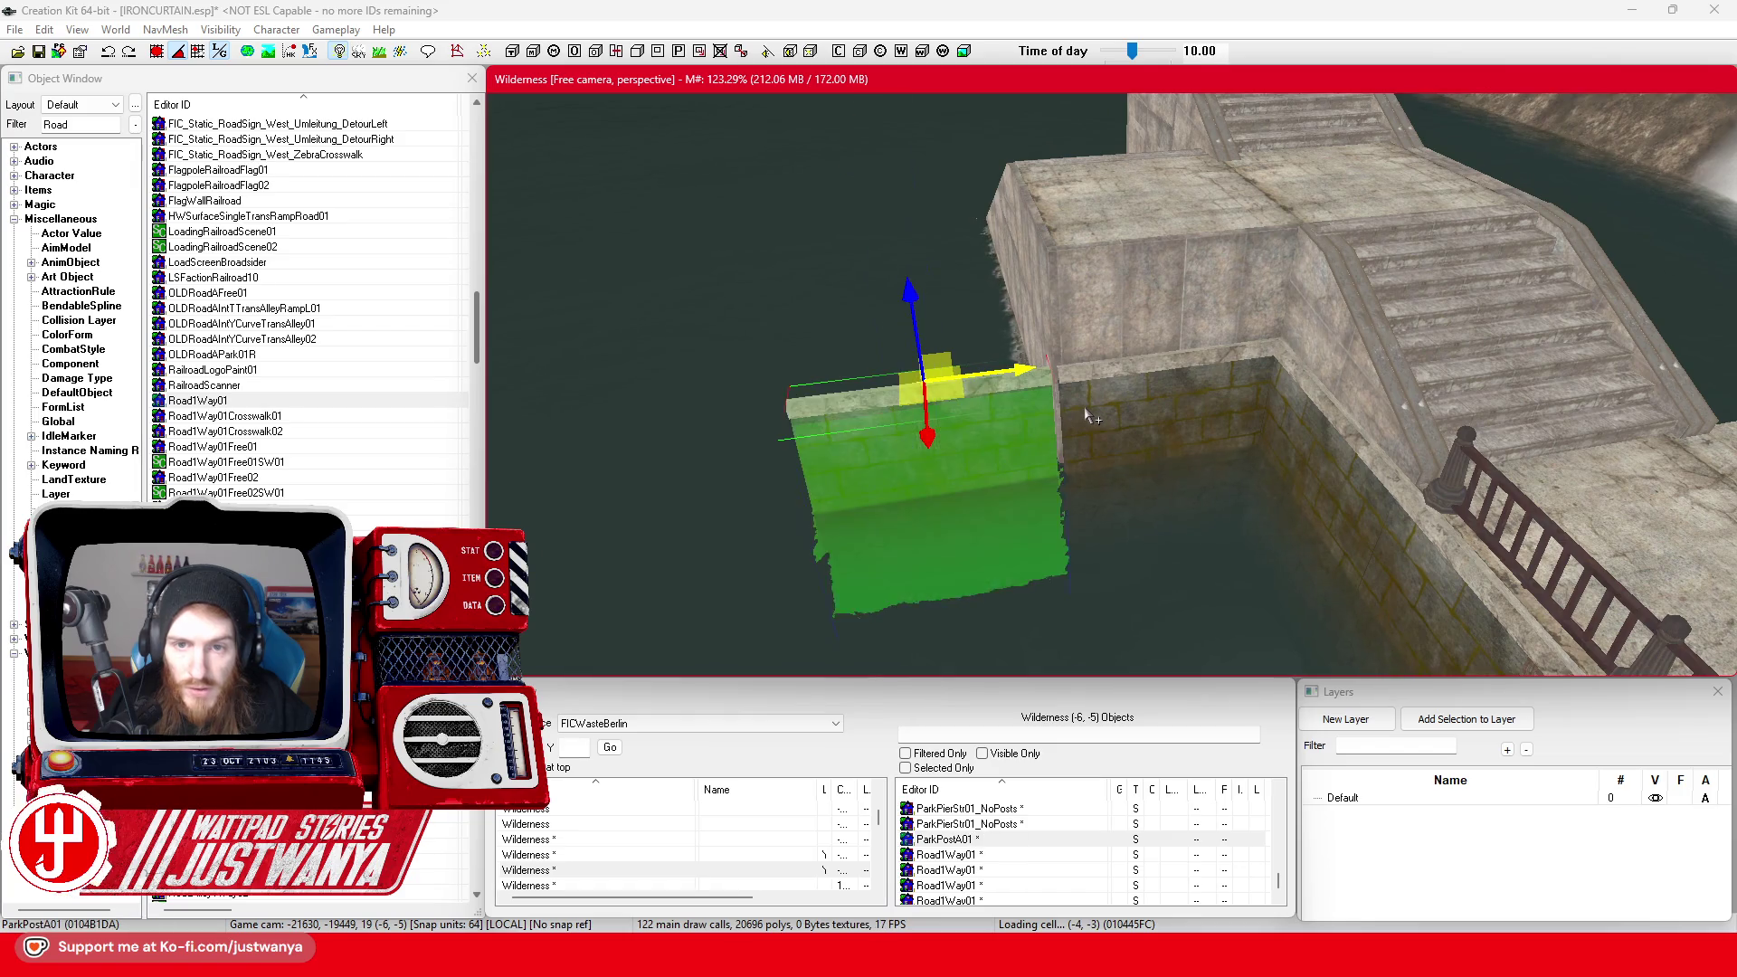
{"action": "scroll", "coordinate": [1019, 453], "scroll_direction": "up", "scroll_amount": 2}
Rotate the pier piece about 90° so it lines up against the wall
{"action": "key", "text": "e"}
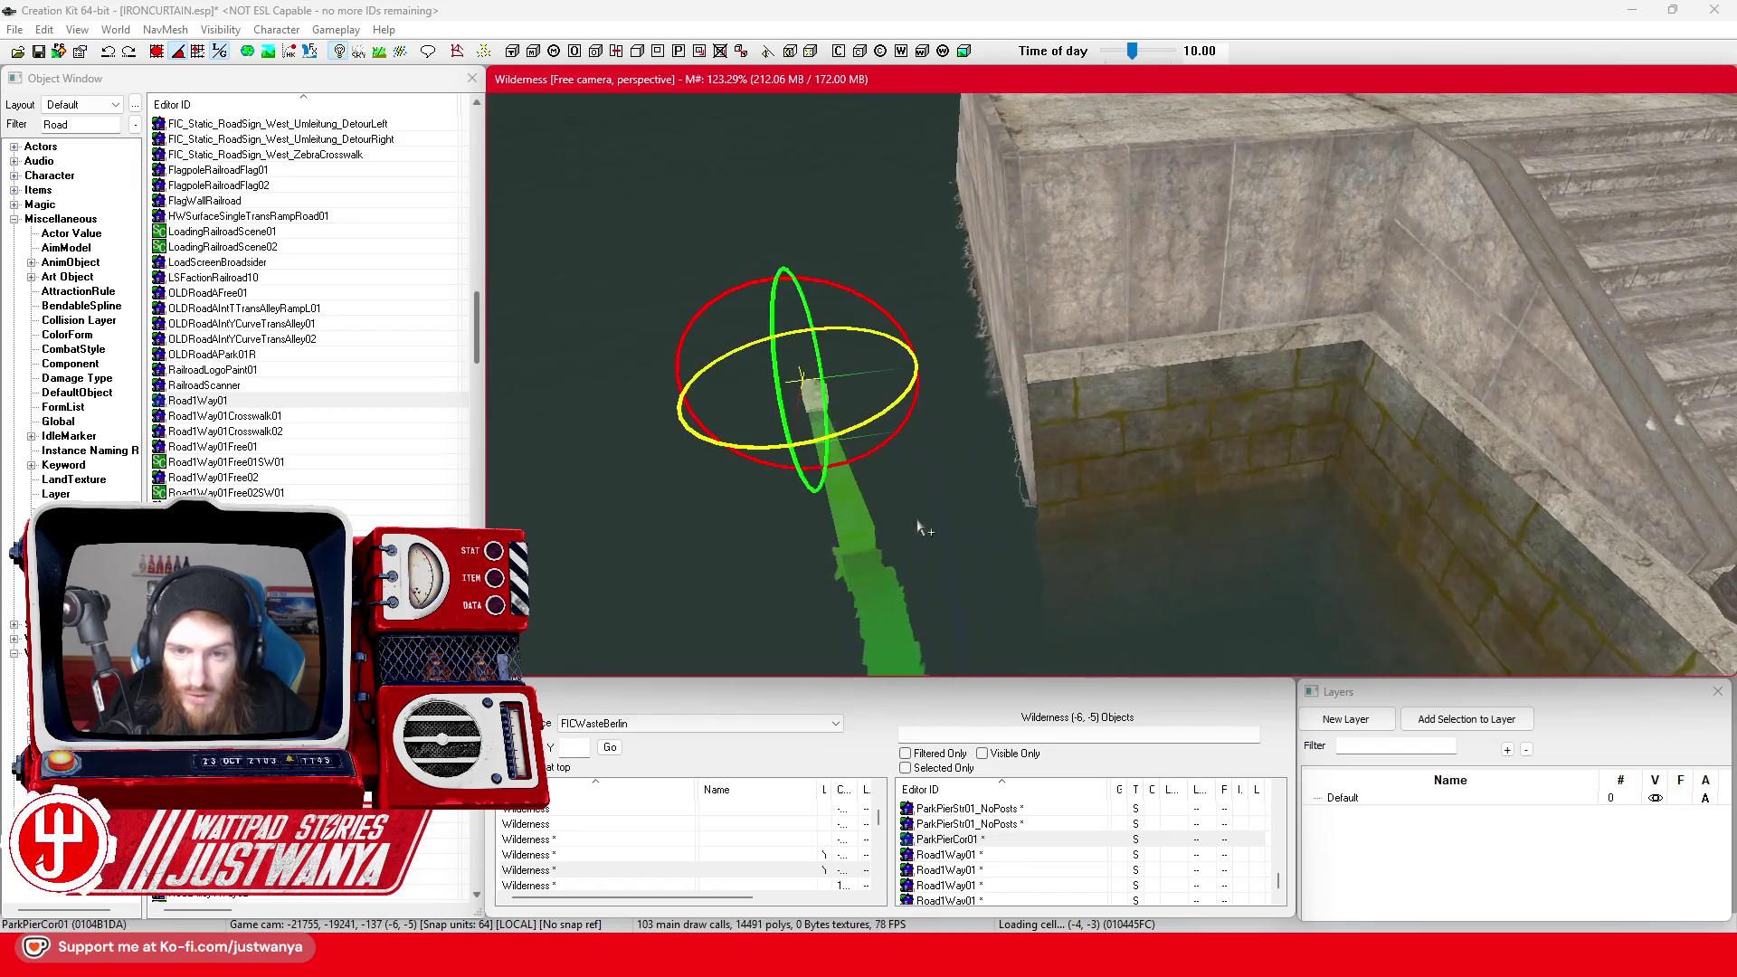
{"action": "left_click_drag", "start_coordinate": [741, 446], "coordinate": [1015, 362]}
{"action": "key", "text": "w"}
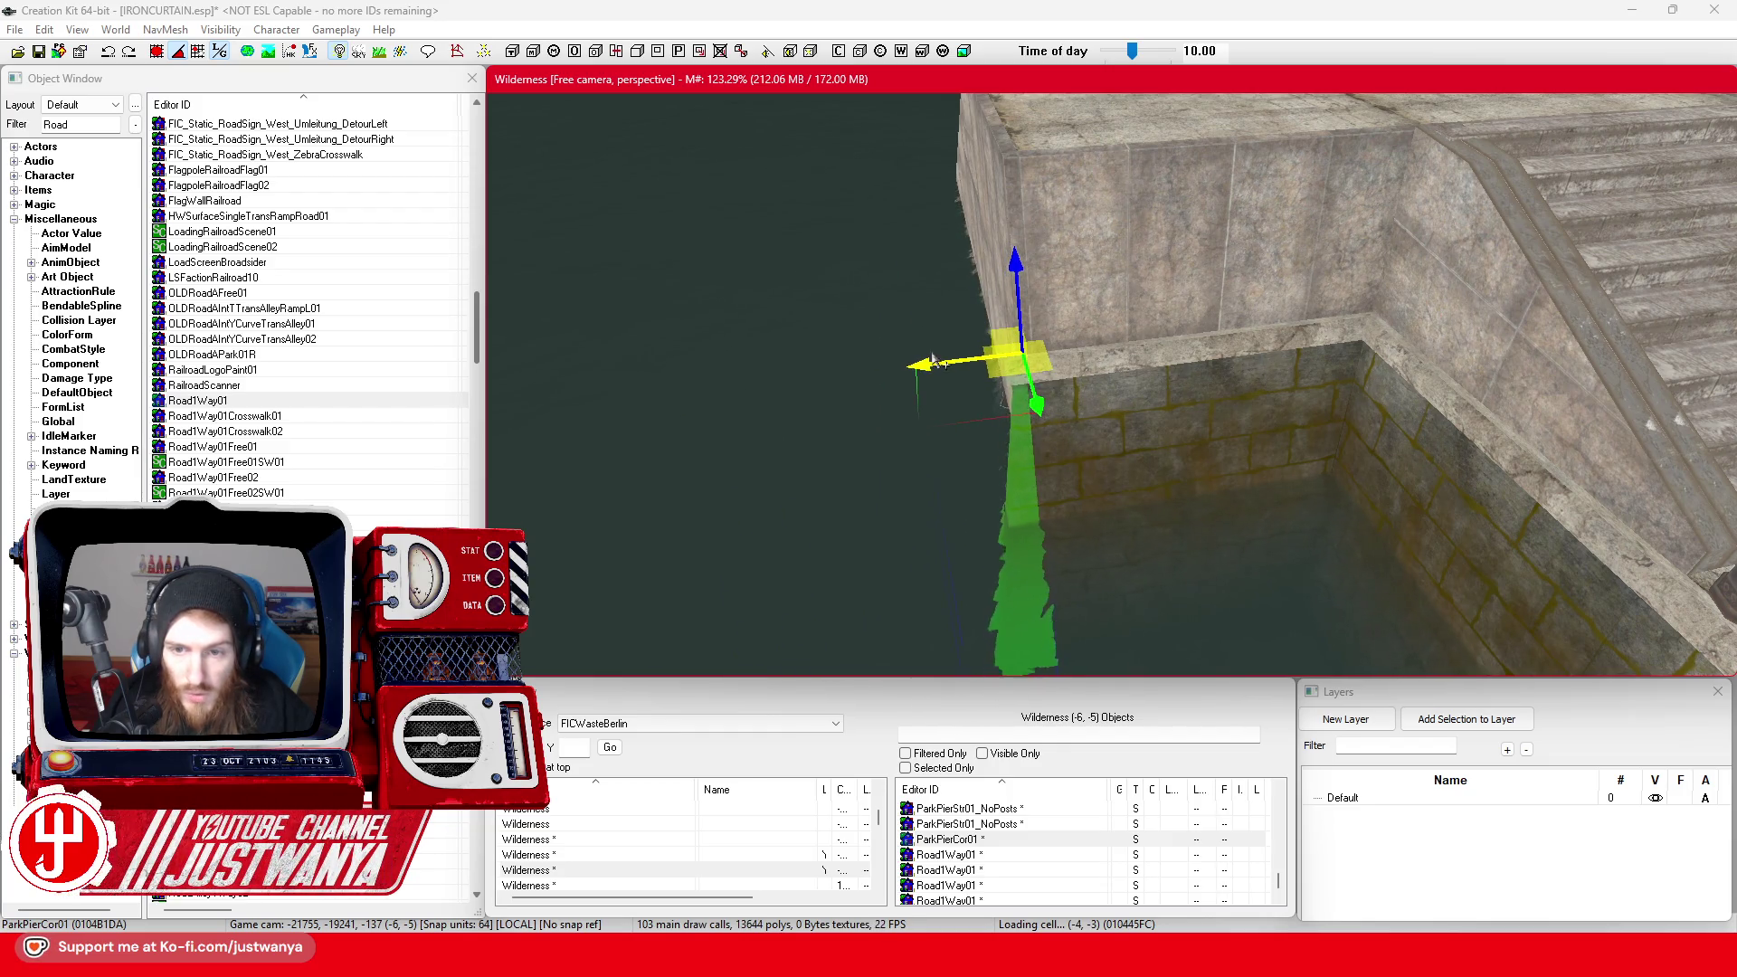
{"action": "key", "text": "shift"}
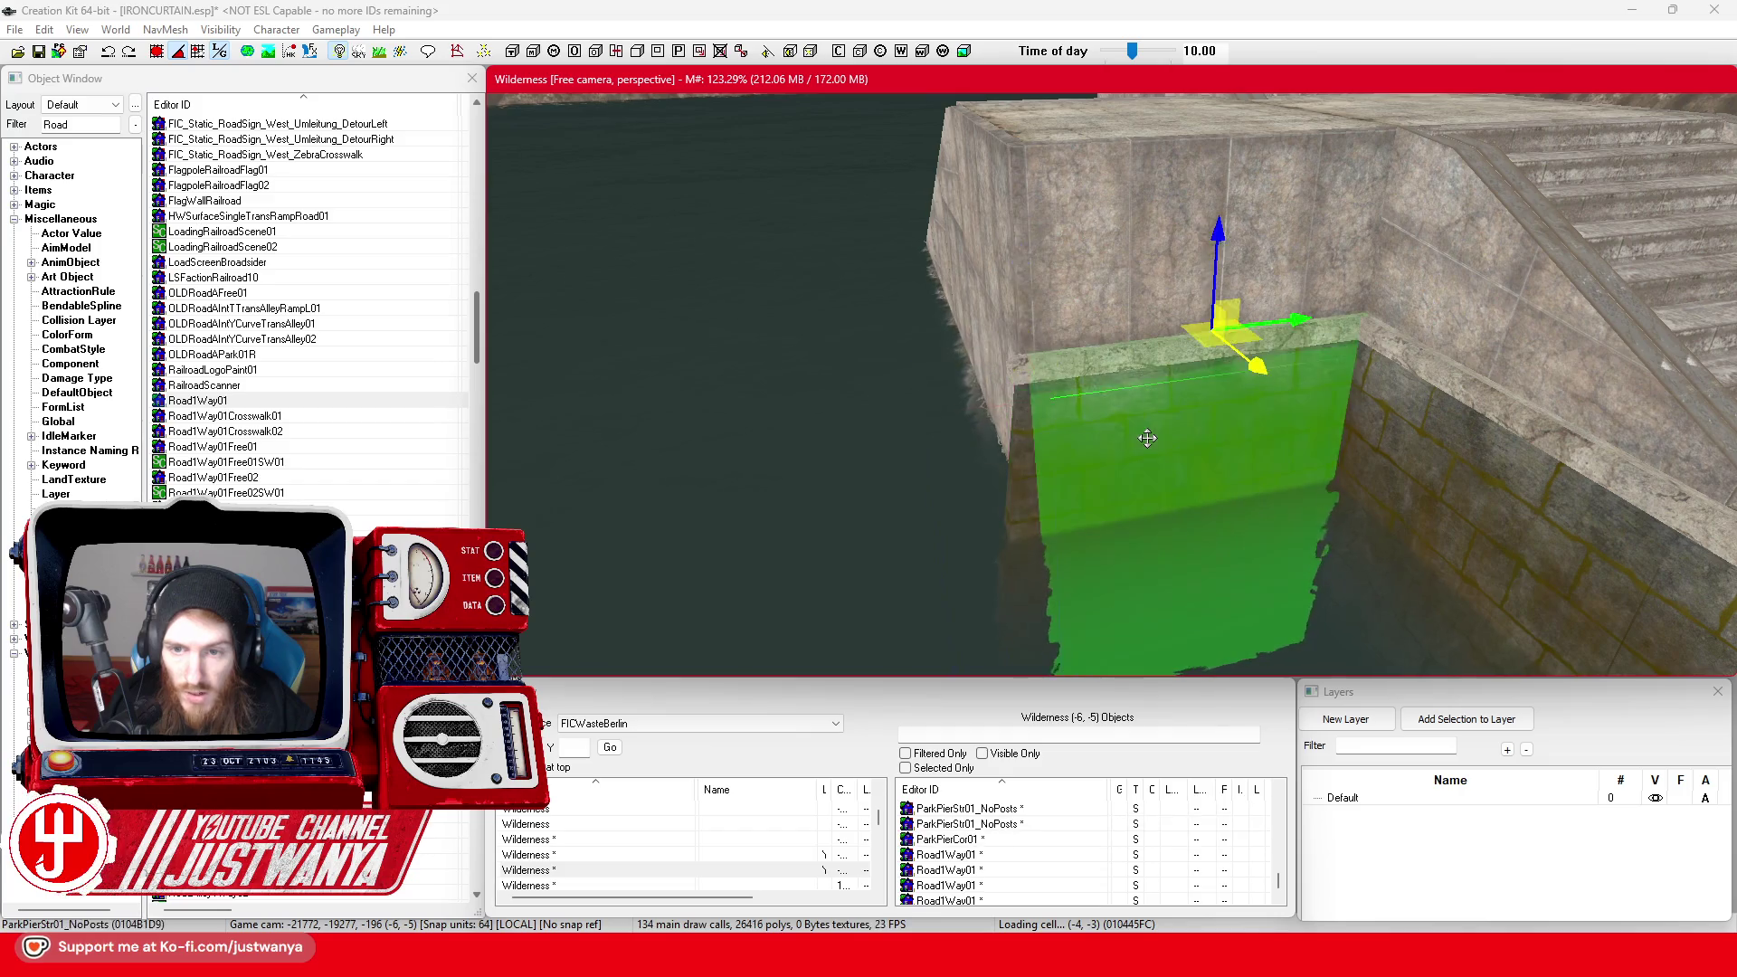
{"action": "key", "text": "e"}
{"action": "left_click_drag", "start_coordinate": [1147, 438], "coordinate": [1203, 434]}
{"action": "key", "text": "w"}
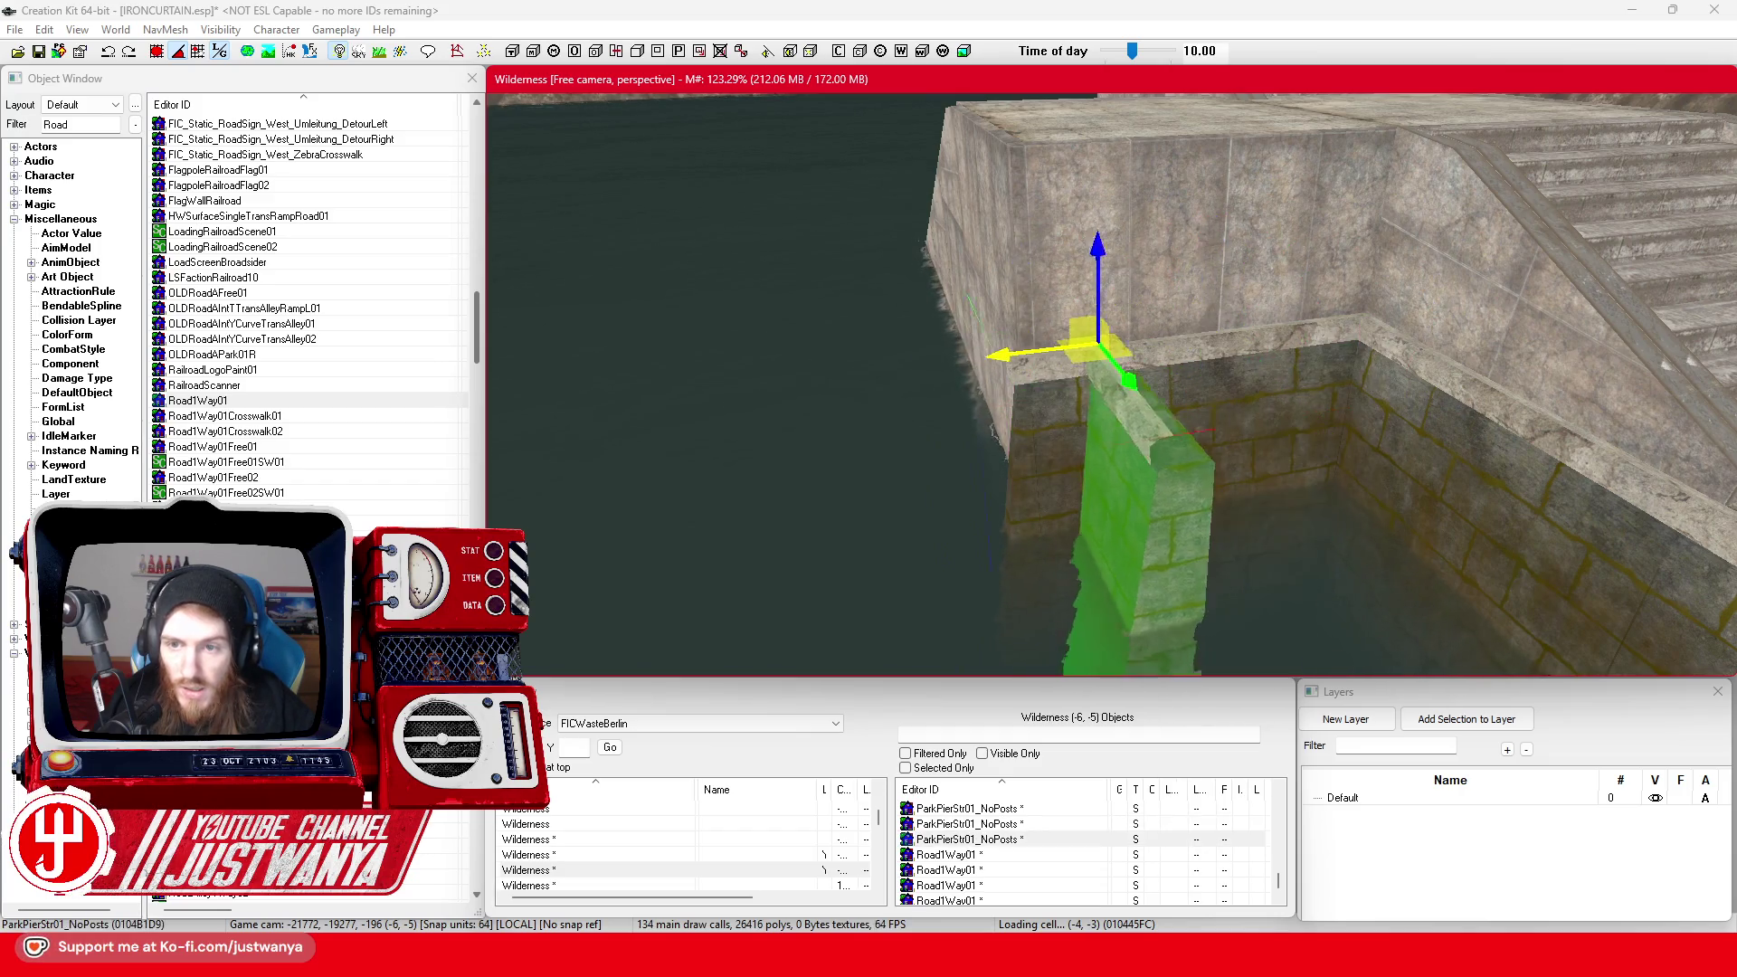
Slide the pier piece along the wall until it sits beneath the staircase
{"action": "left_click_drag", "start_coordinate": [1097, 346], "coordinate": [1022, 351]}
{"action": "key", "text": "shift"}
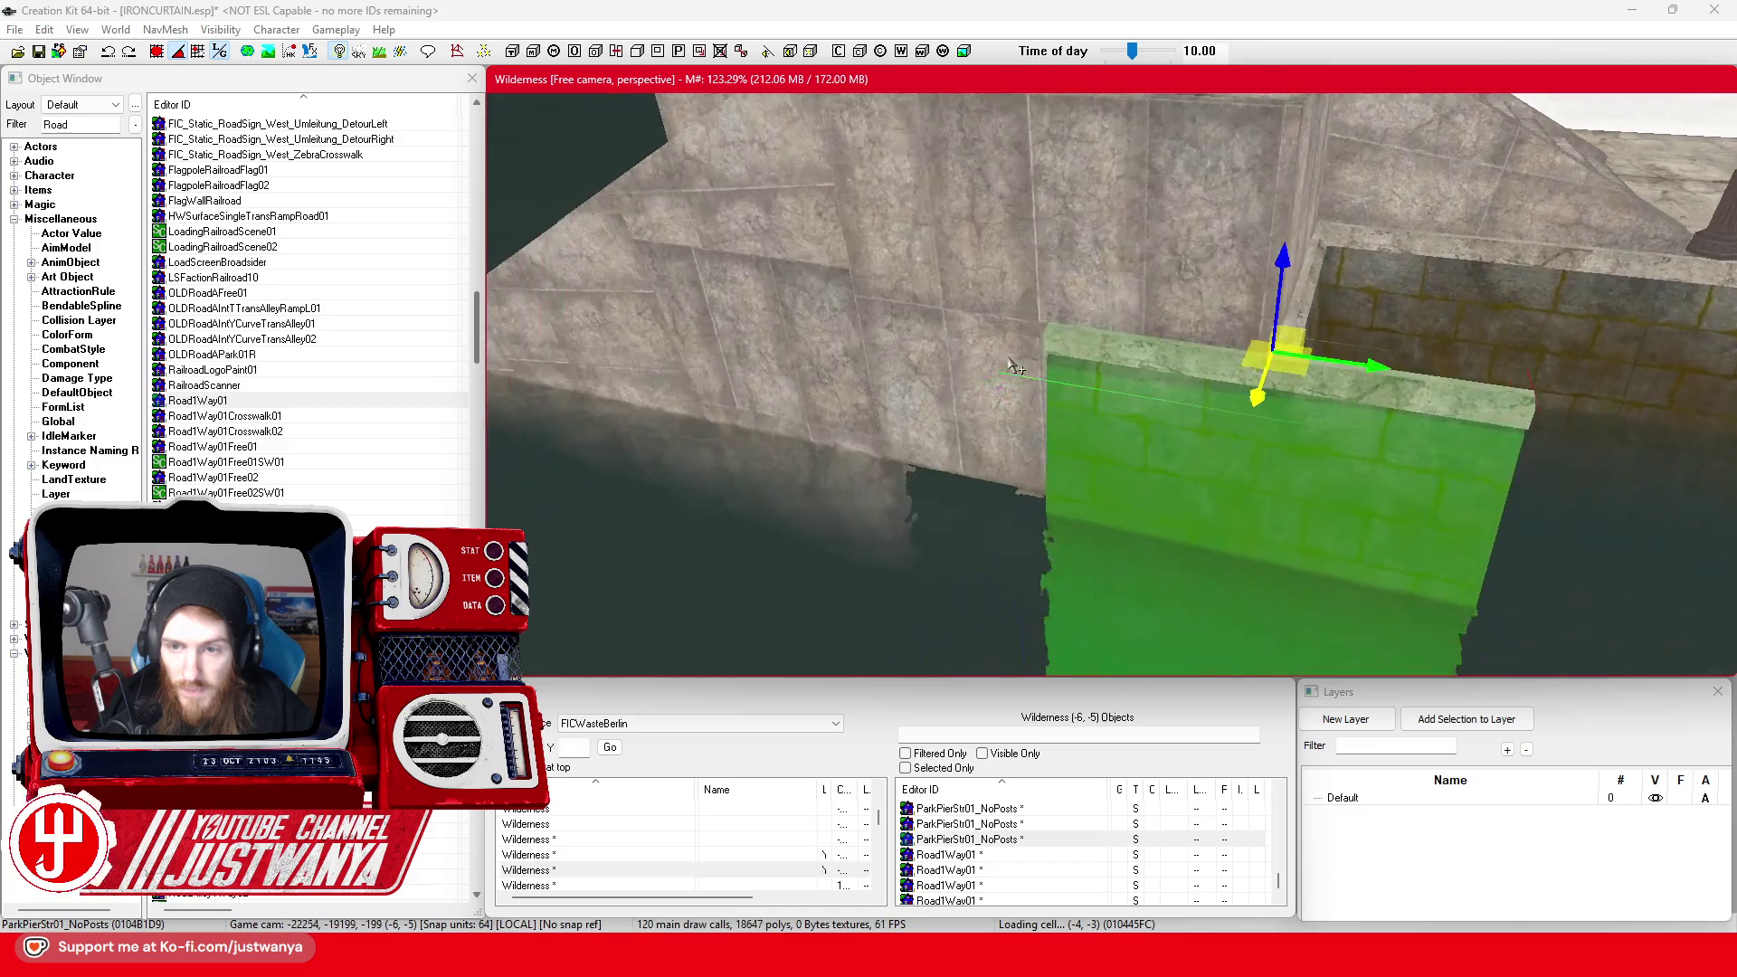
{"action": "left_click_drag", "start_coordinate": [1031, 326], "coordinate": [1063, 327]}
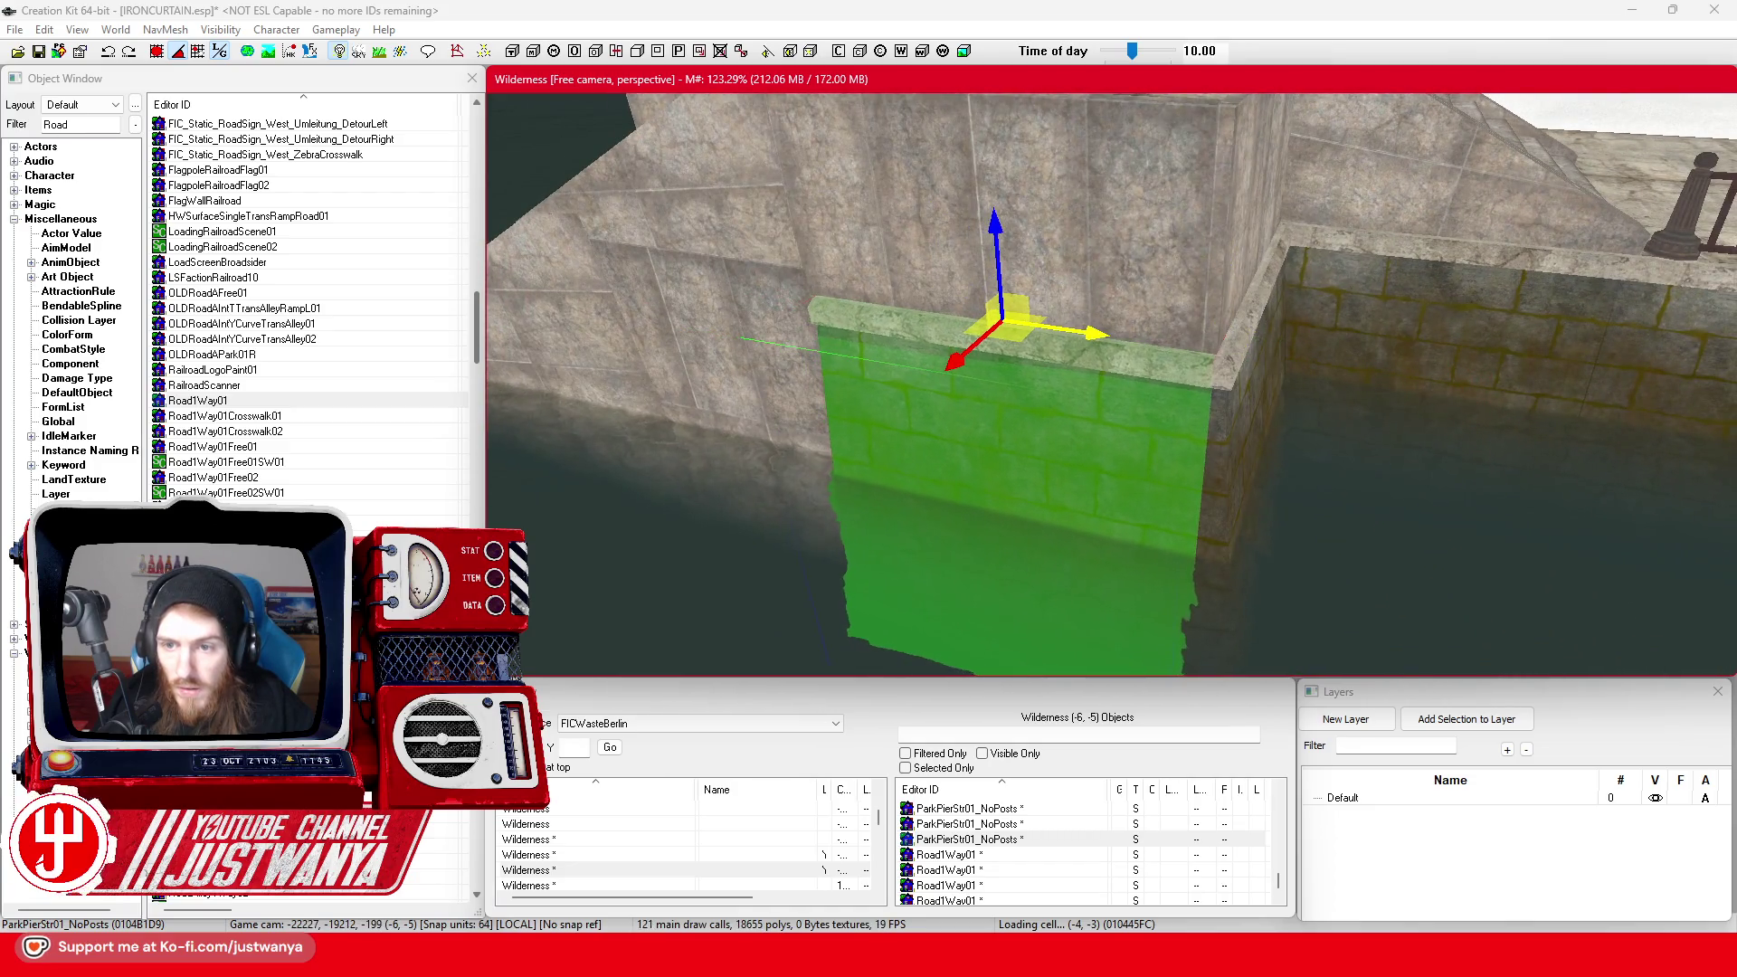
{"action": "scroll", "coordinate": [1111, 384], "scroll_direction": "up", "scroll_amount": 3}
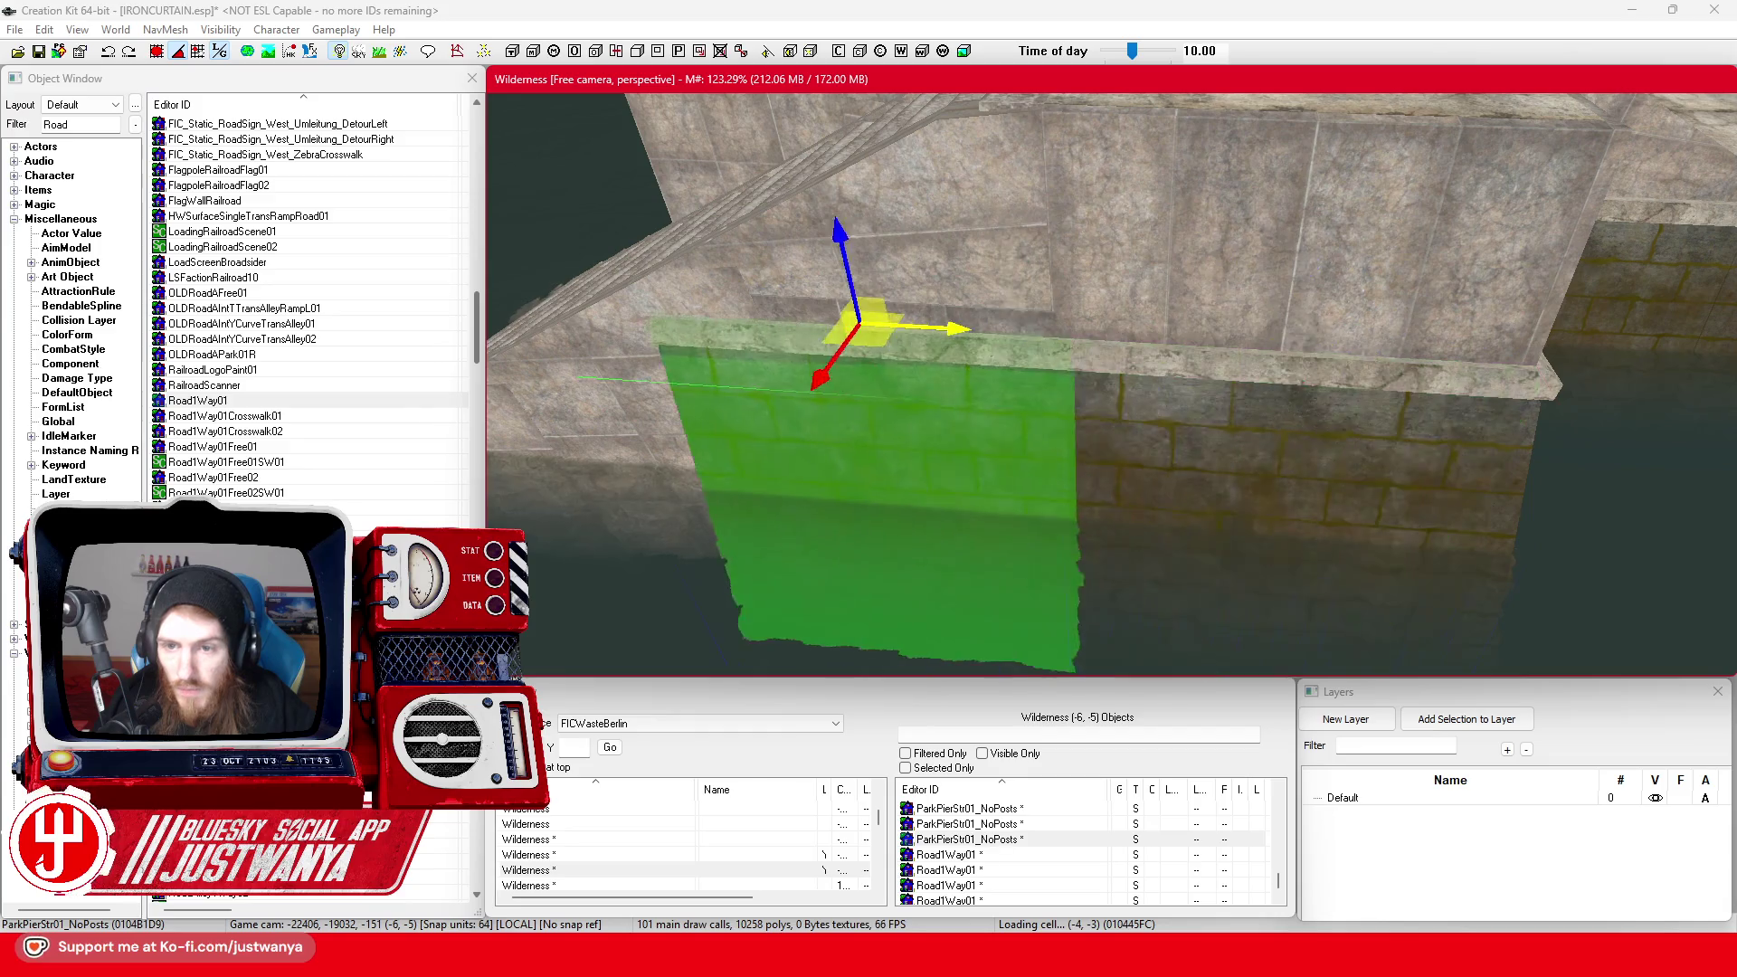
{"action": "left_click_drag", "start_coordinate": [959, 328], "coordinate": [951, 327]}
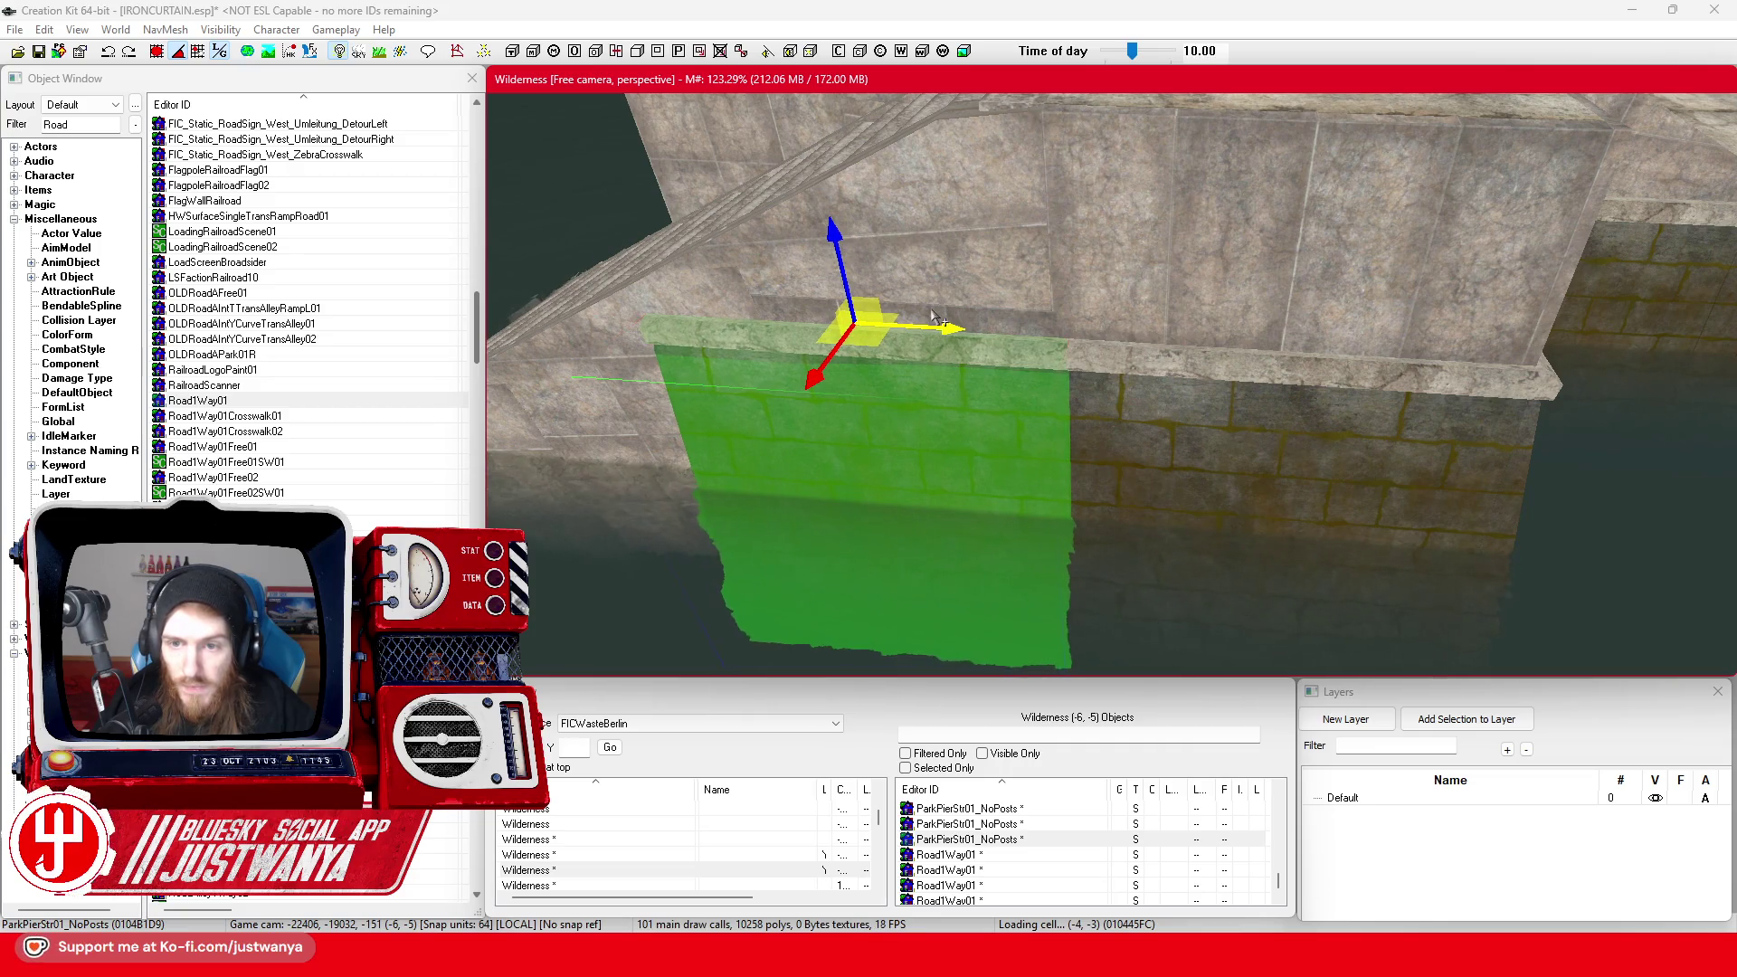
{"action": "key", "text": "shift"}
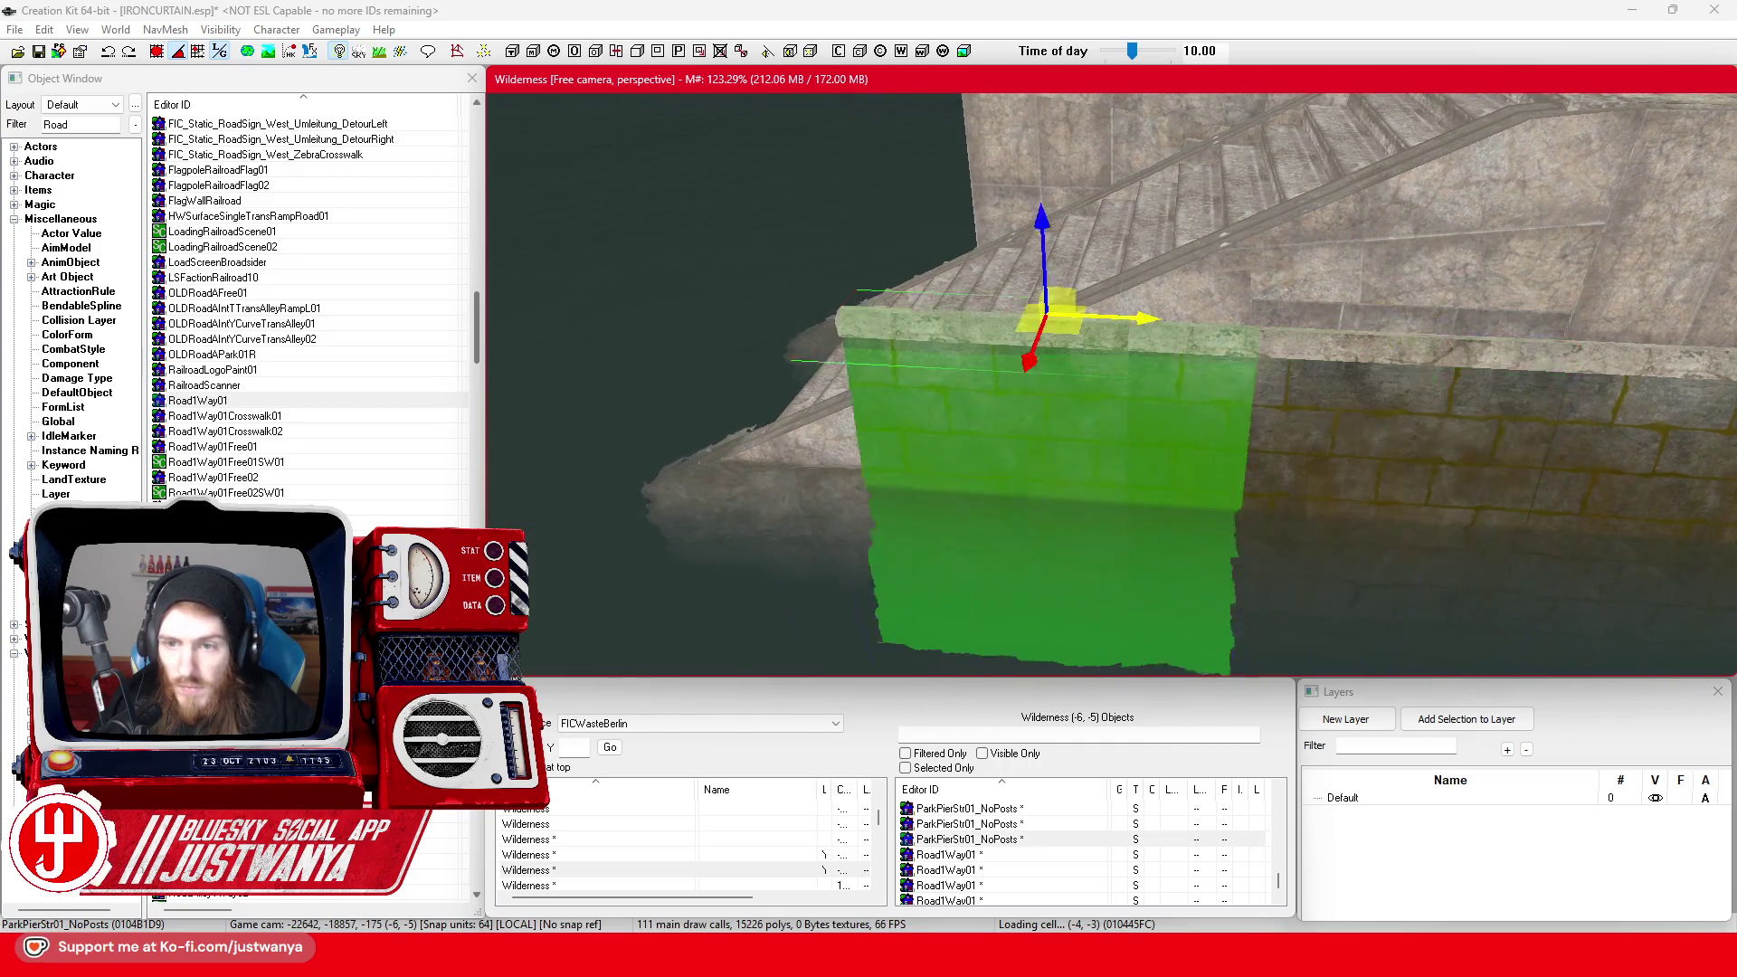
{"action": "left_click_drag", "start_coordinate": [1044, 317], "coordinate": [918, 312]}
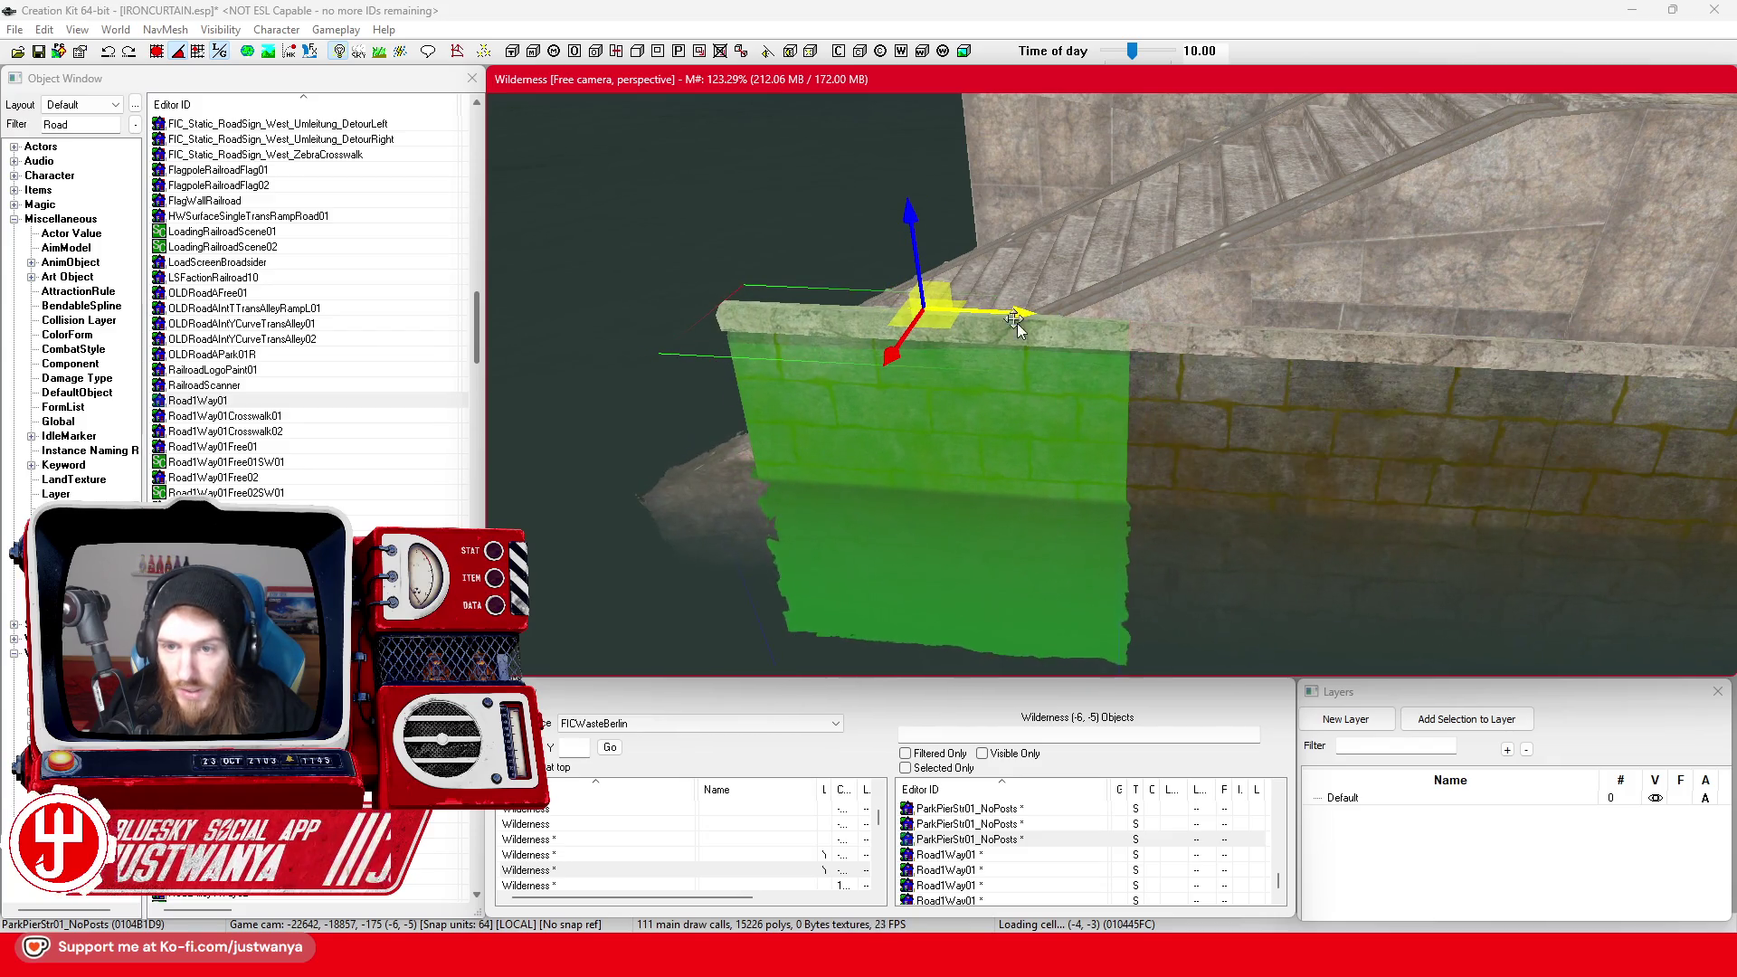
{"action": "key", "text": "shift"}
{"action": "left_click", "coordinate": [1023, 358]}
{"action": "key", "text": "shift"}
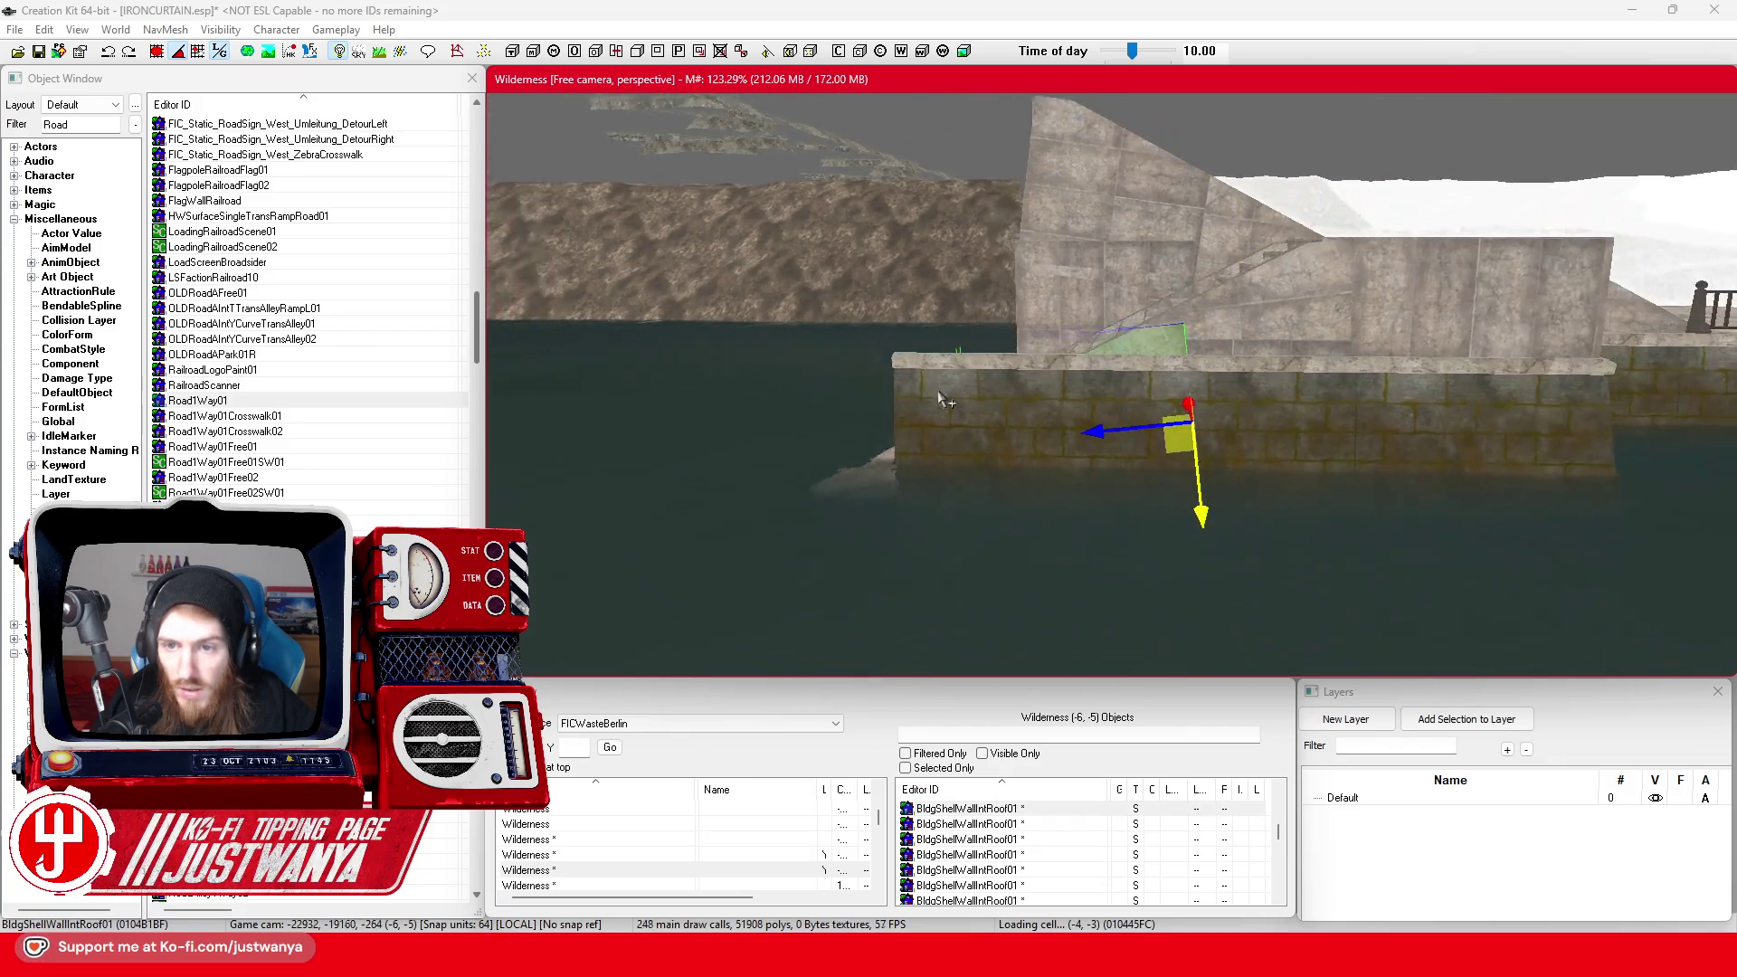
{"action": "key", "text": "shift"}
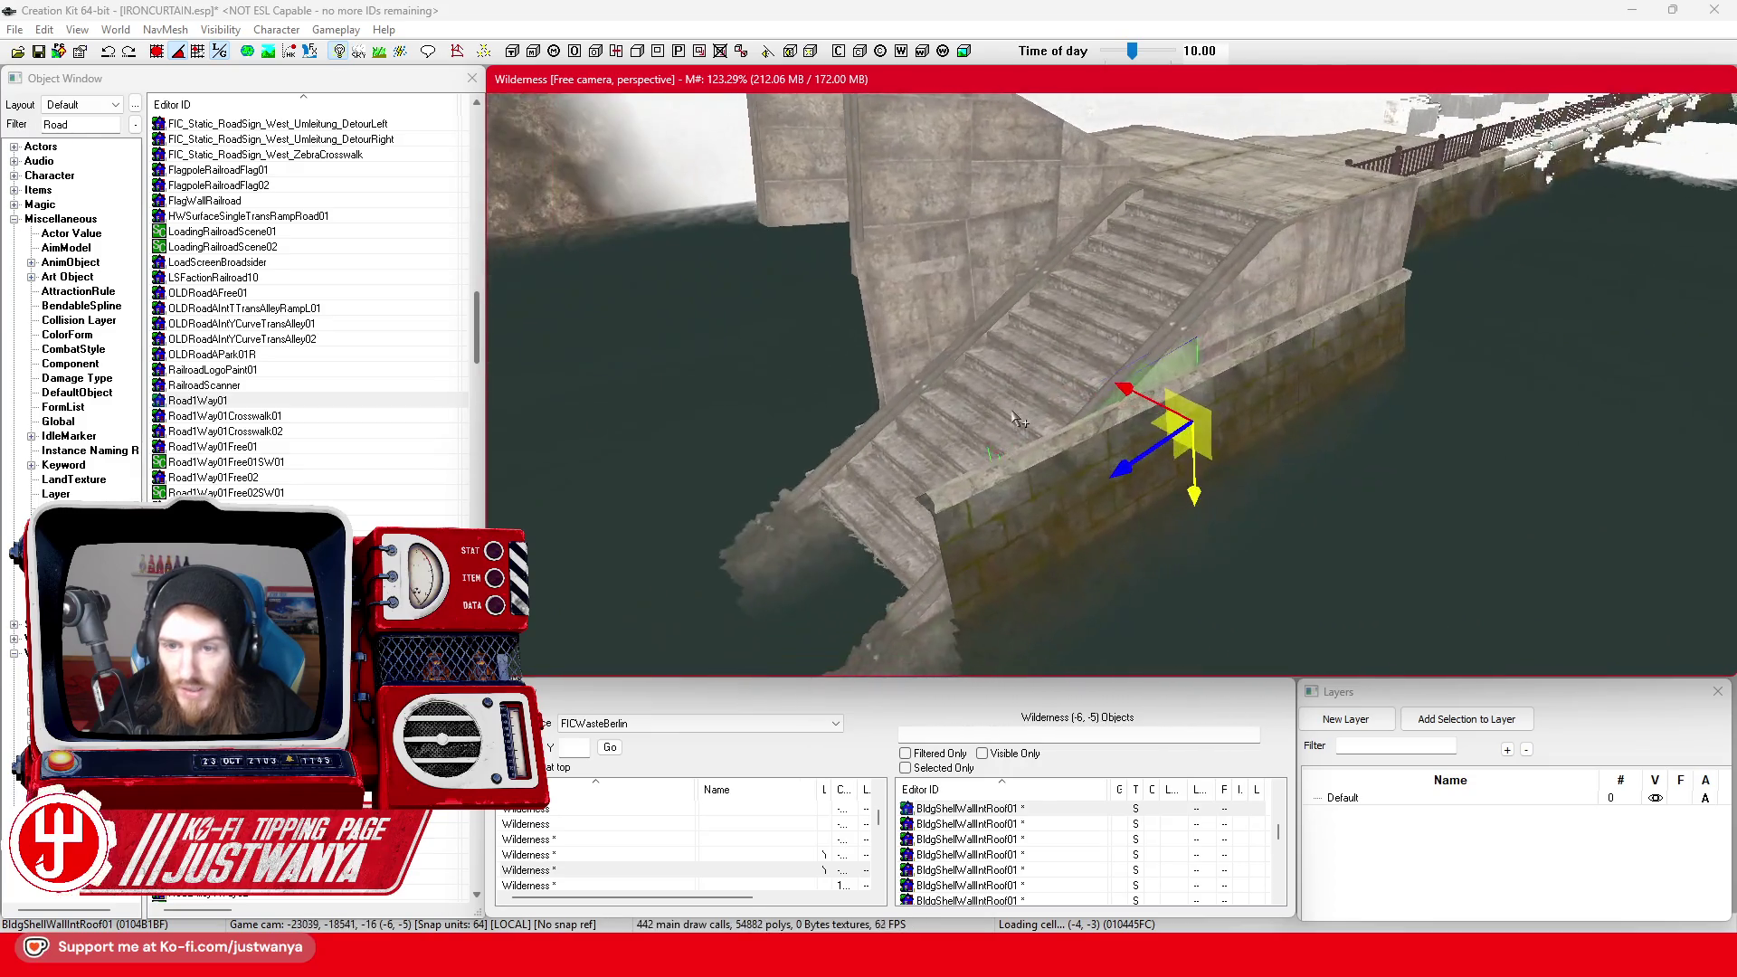
{"action": "key", "text": "shift"}
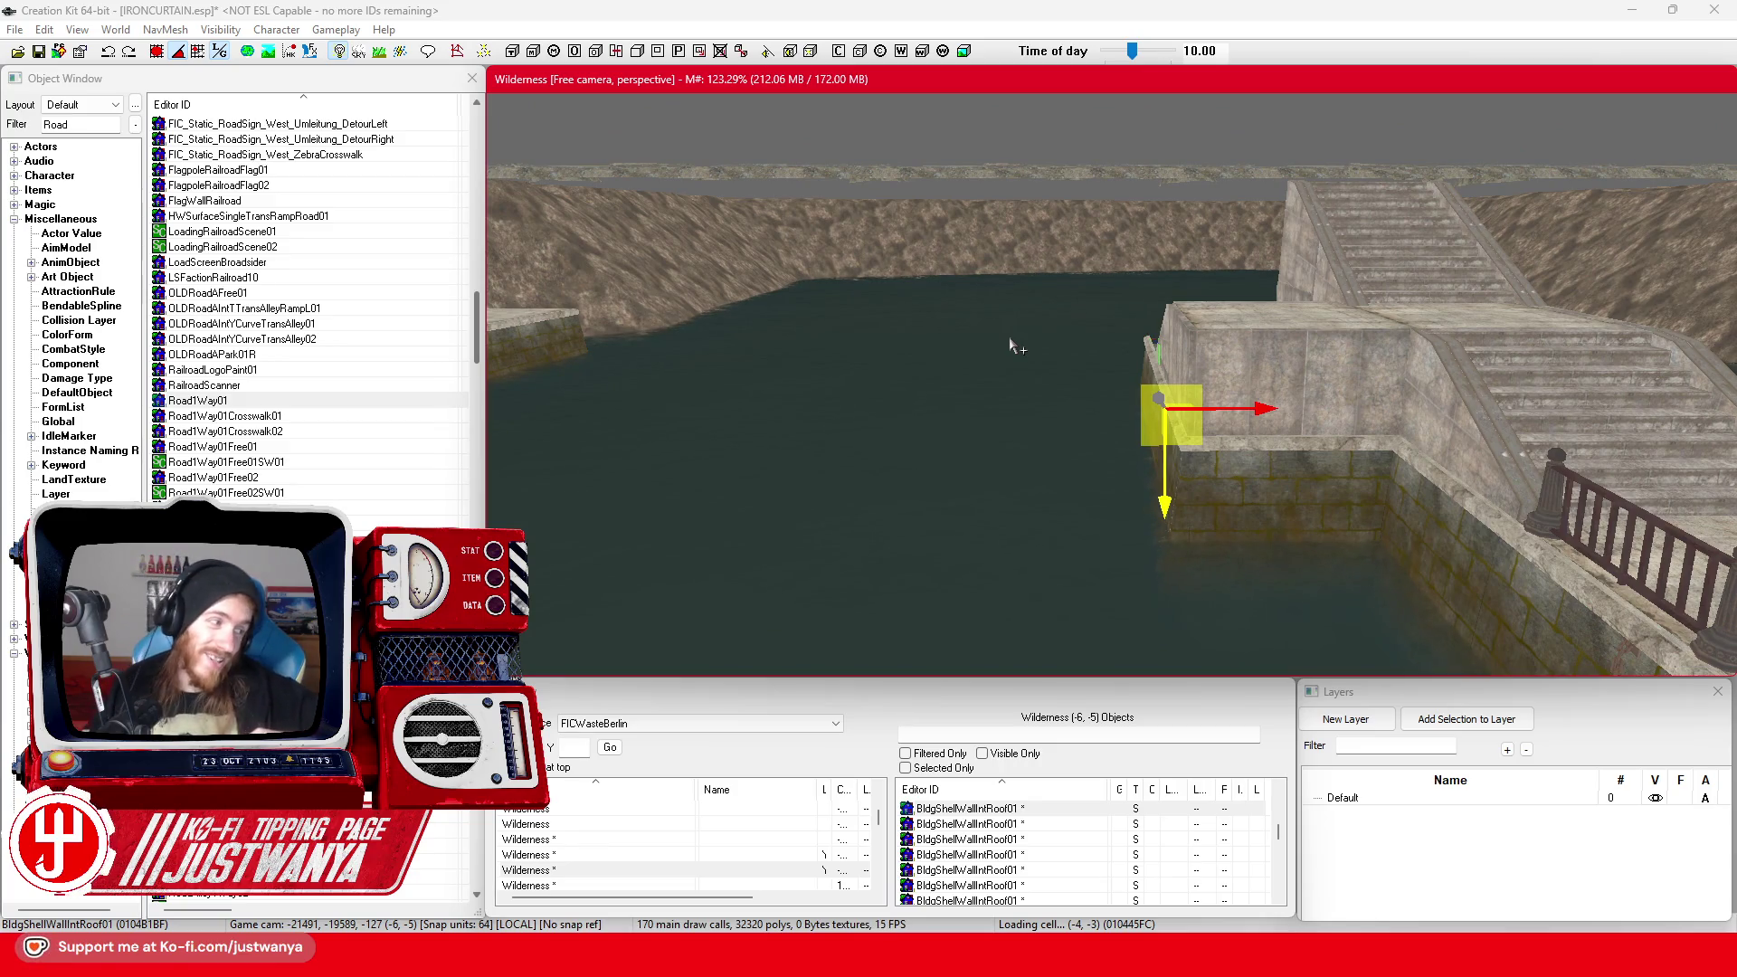
{"action": "key", "text": "shift"}
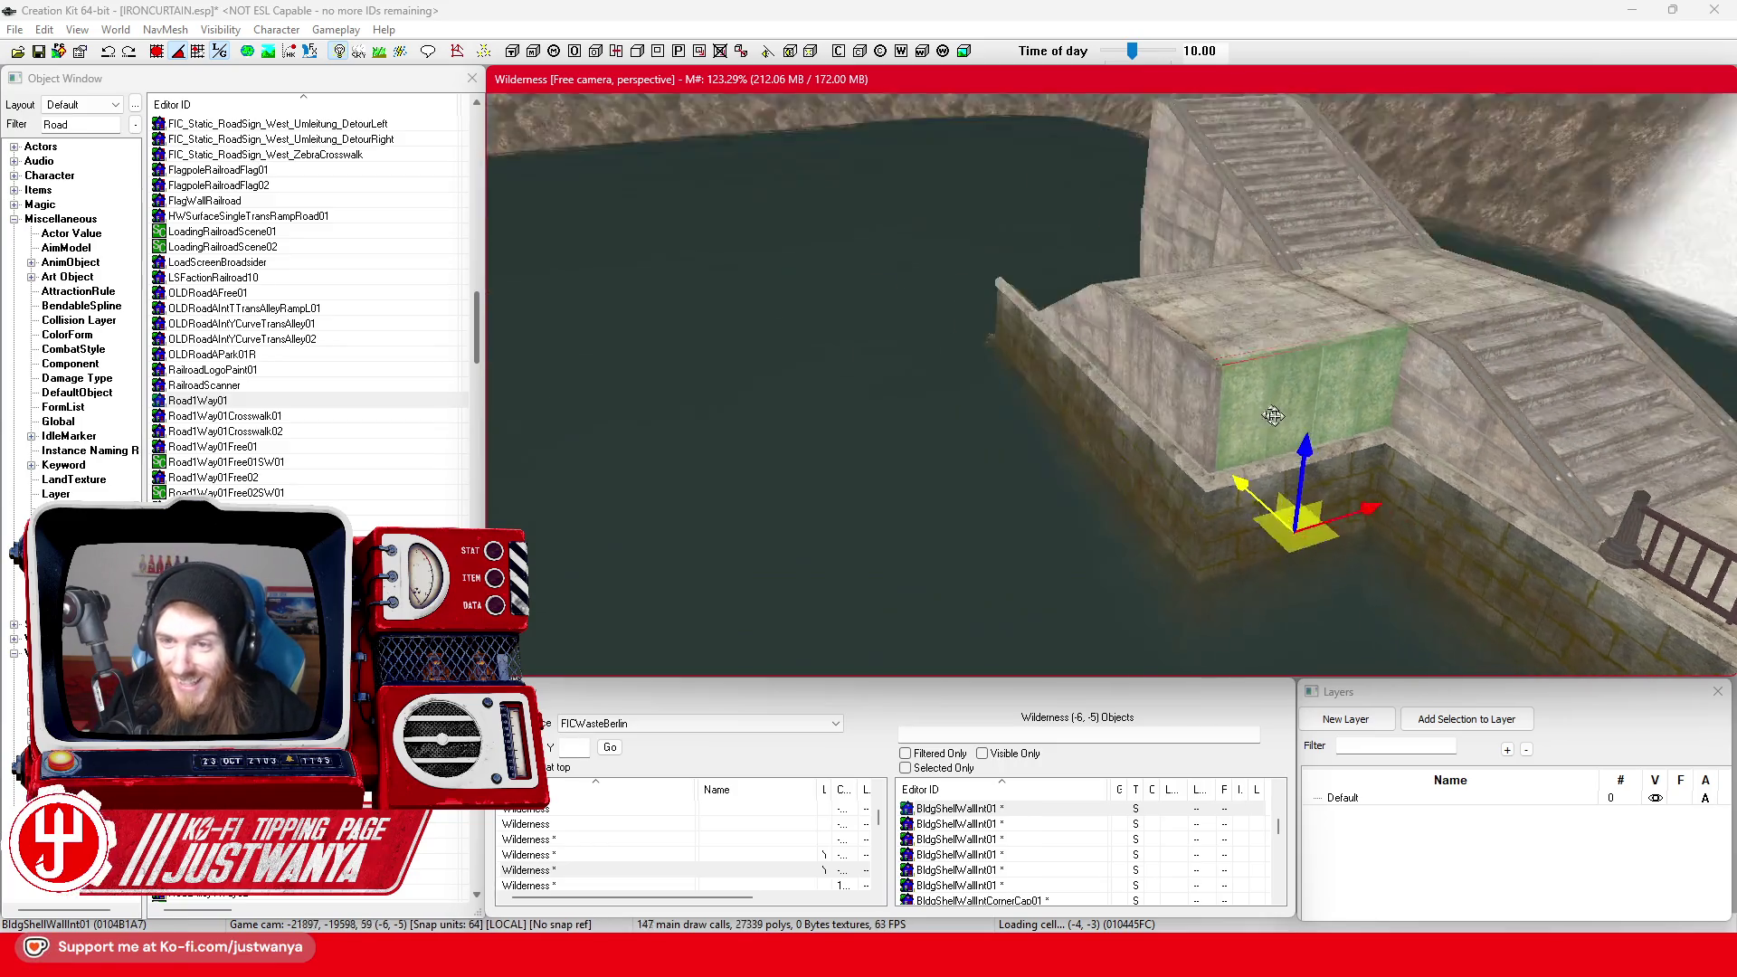
{"action": "key", "text": "shift"}
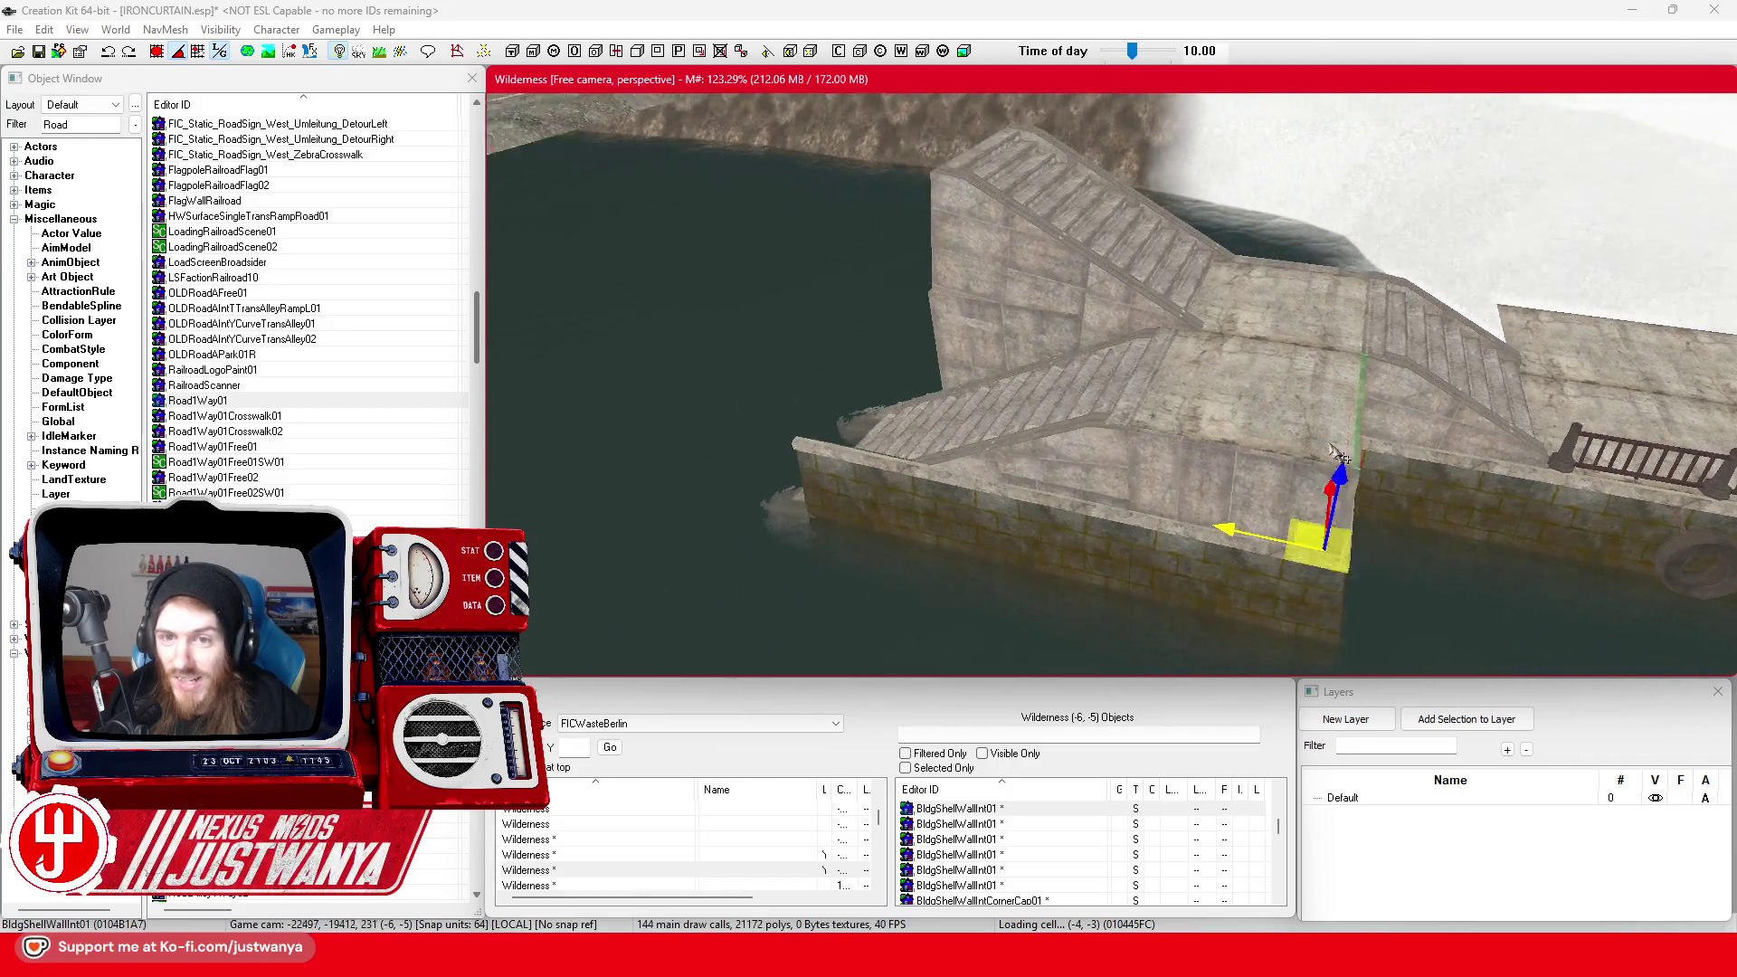
{"action": "left_click", "coordinate": [950, 299]}
{"action": "key", "text": "shift"}
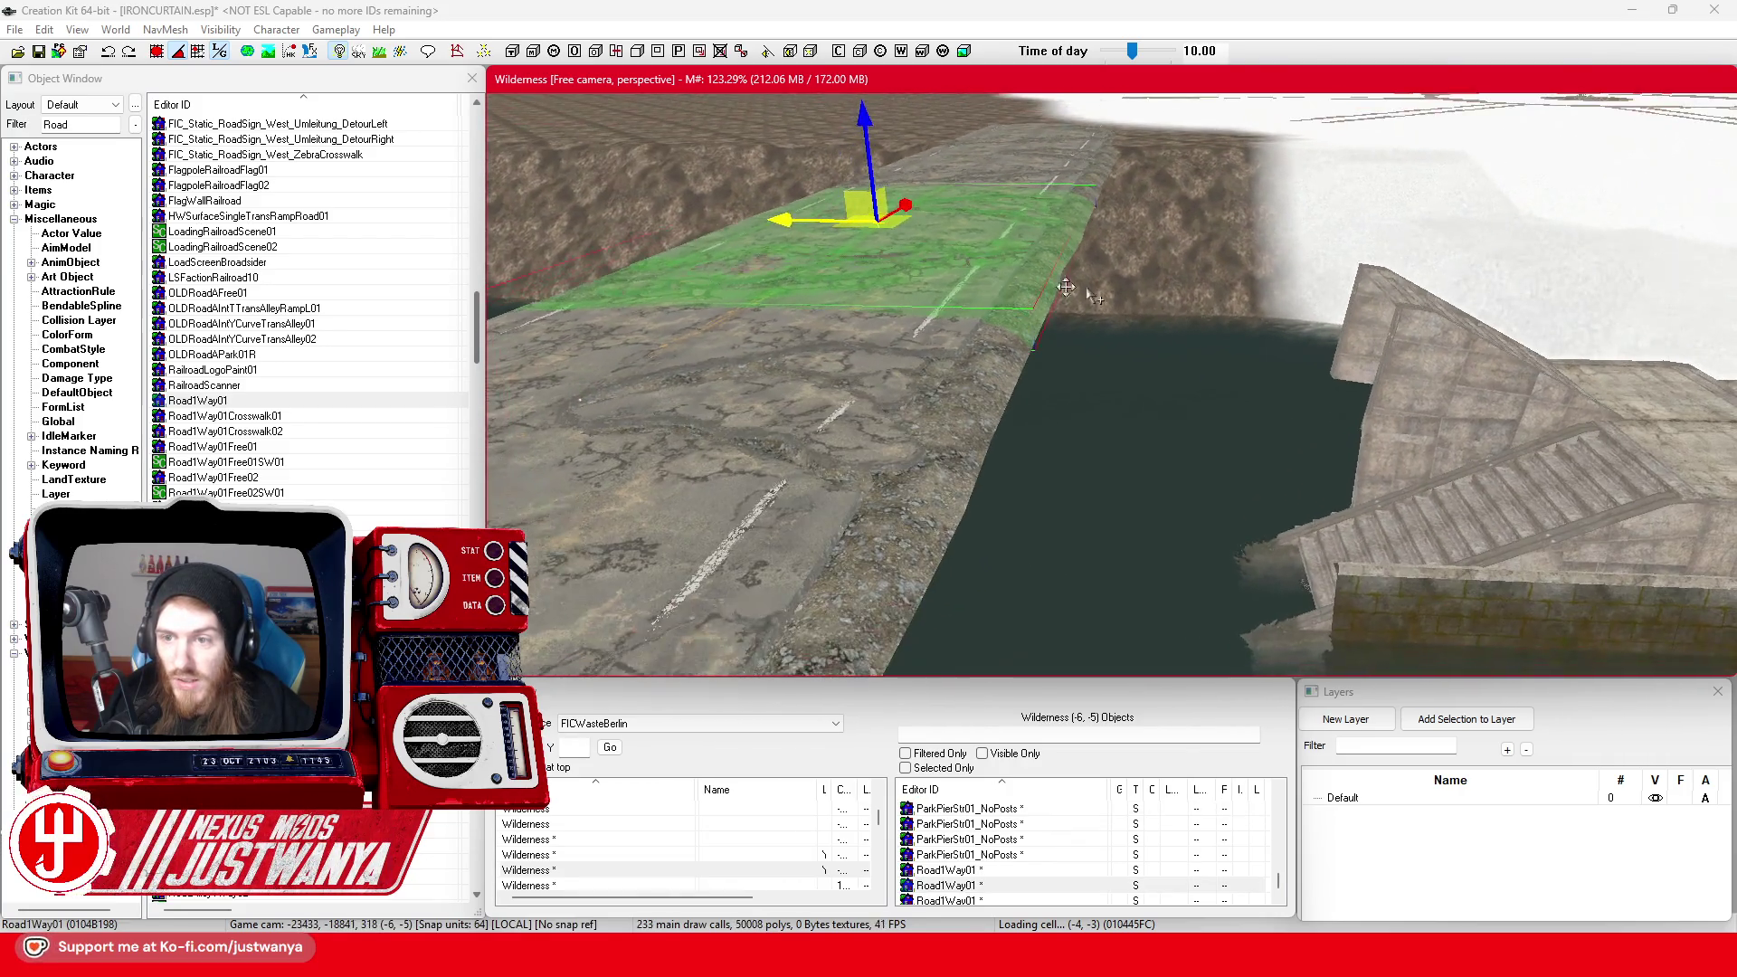
{"action": "key", "text": "shift"}
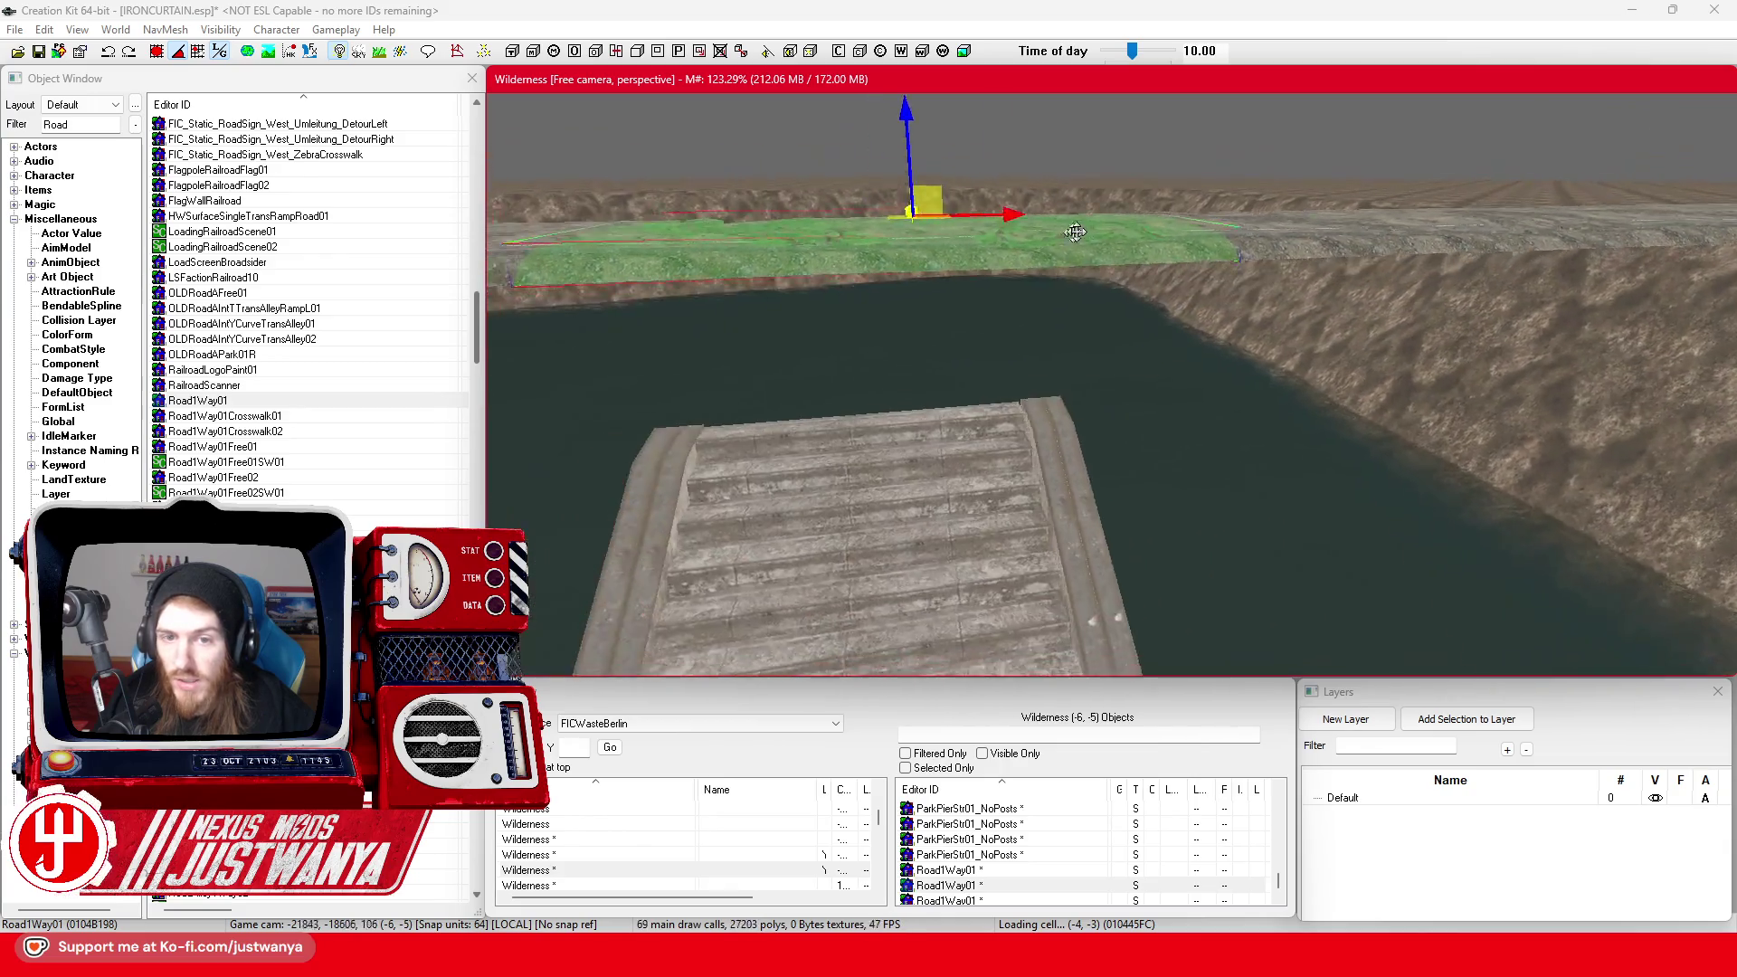
{"action": "key", "text": "shift"}
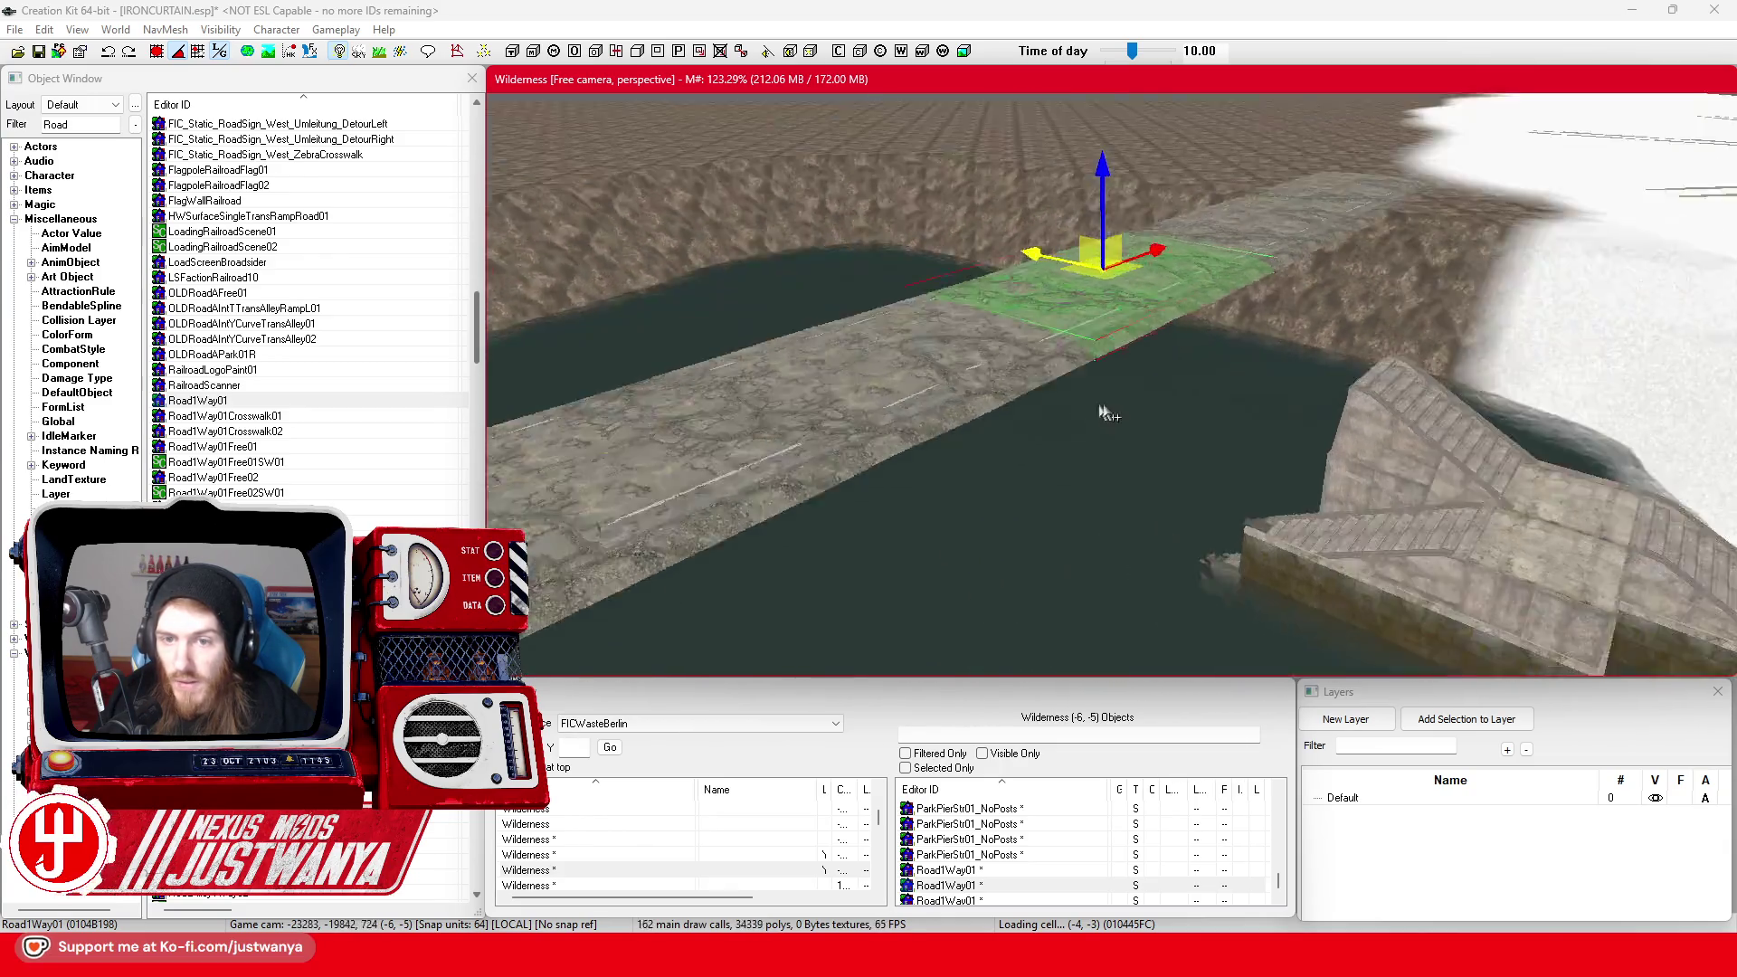
{"action": "key", "text": "shift"}
{"action": "scroll", "coordinate": [916, 329], "scroll_direction": "up", "scroll_amount": 5}
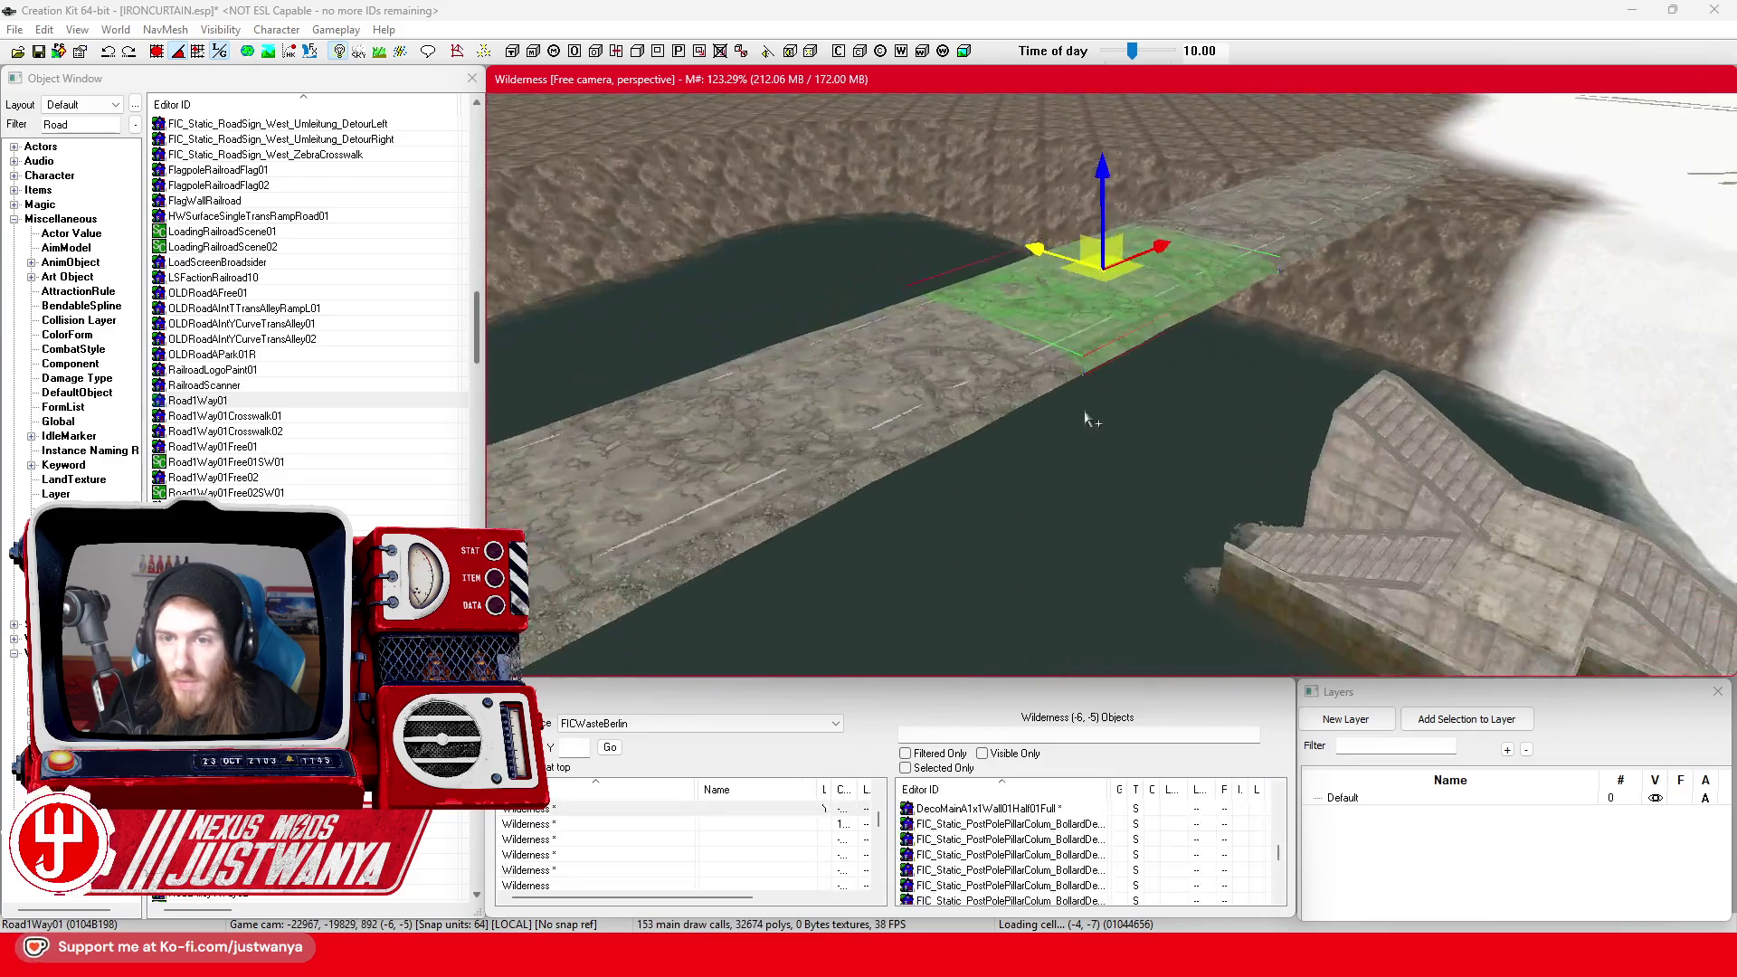
{"action": "scroll", "coordinate": [1070, 543], "scroll_direction": "up", "scroll_amount": 5}
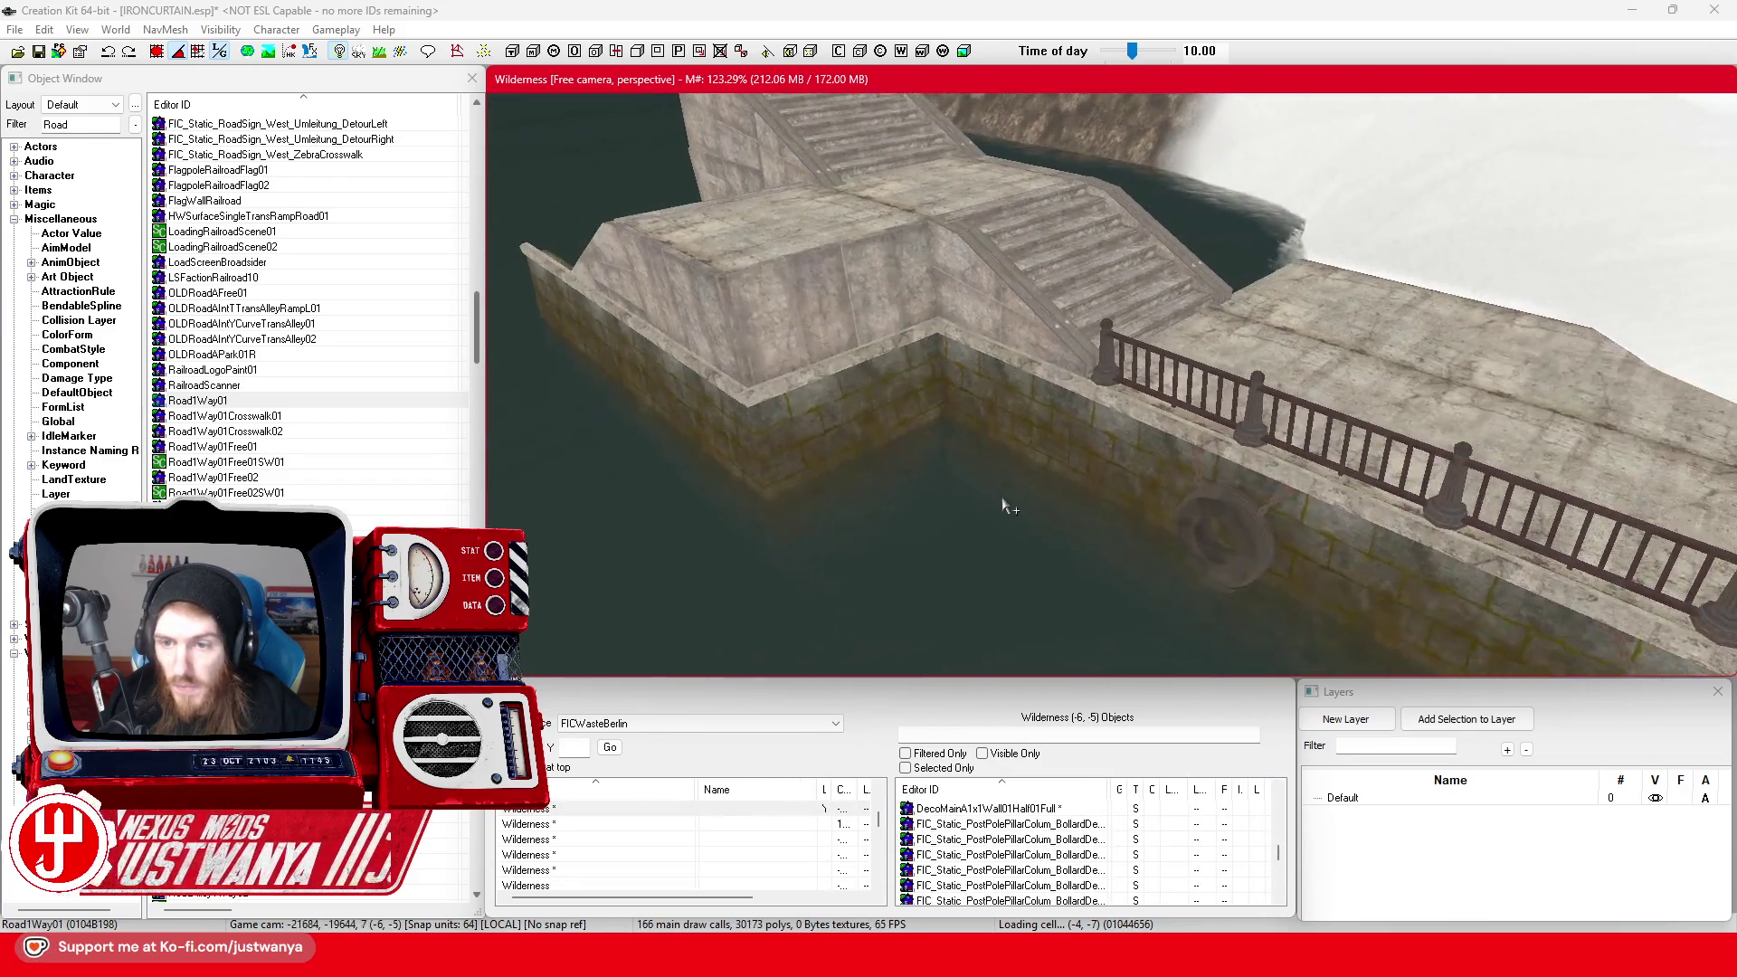
Move the first bollard off the railing and far left along the quay wall's edge
{"action": "left_click", "coordinate": [1093, 351]}
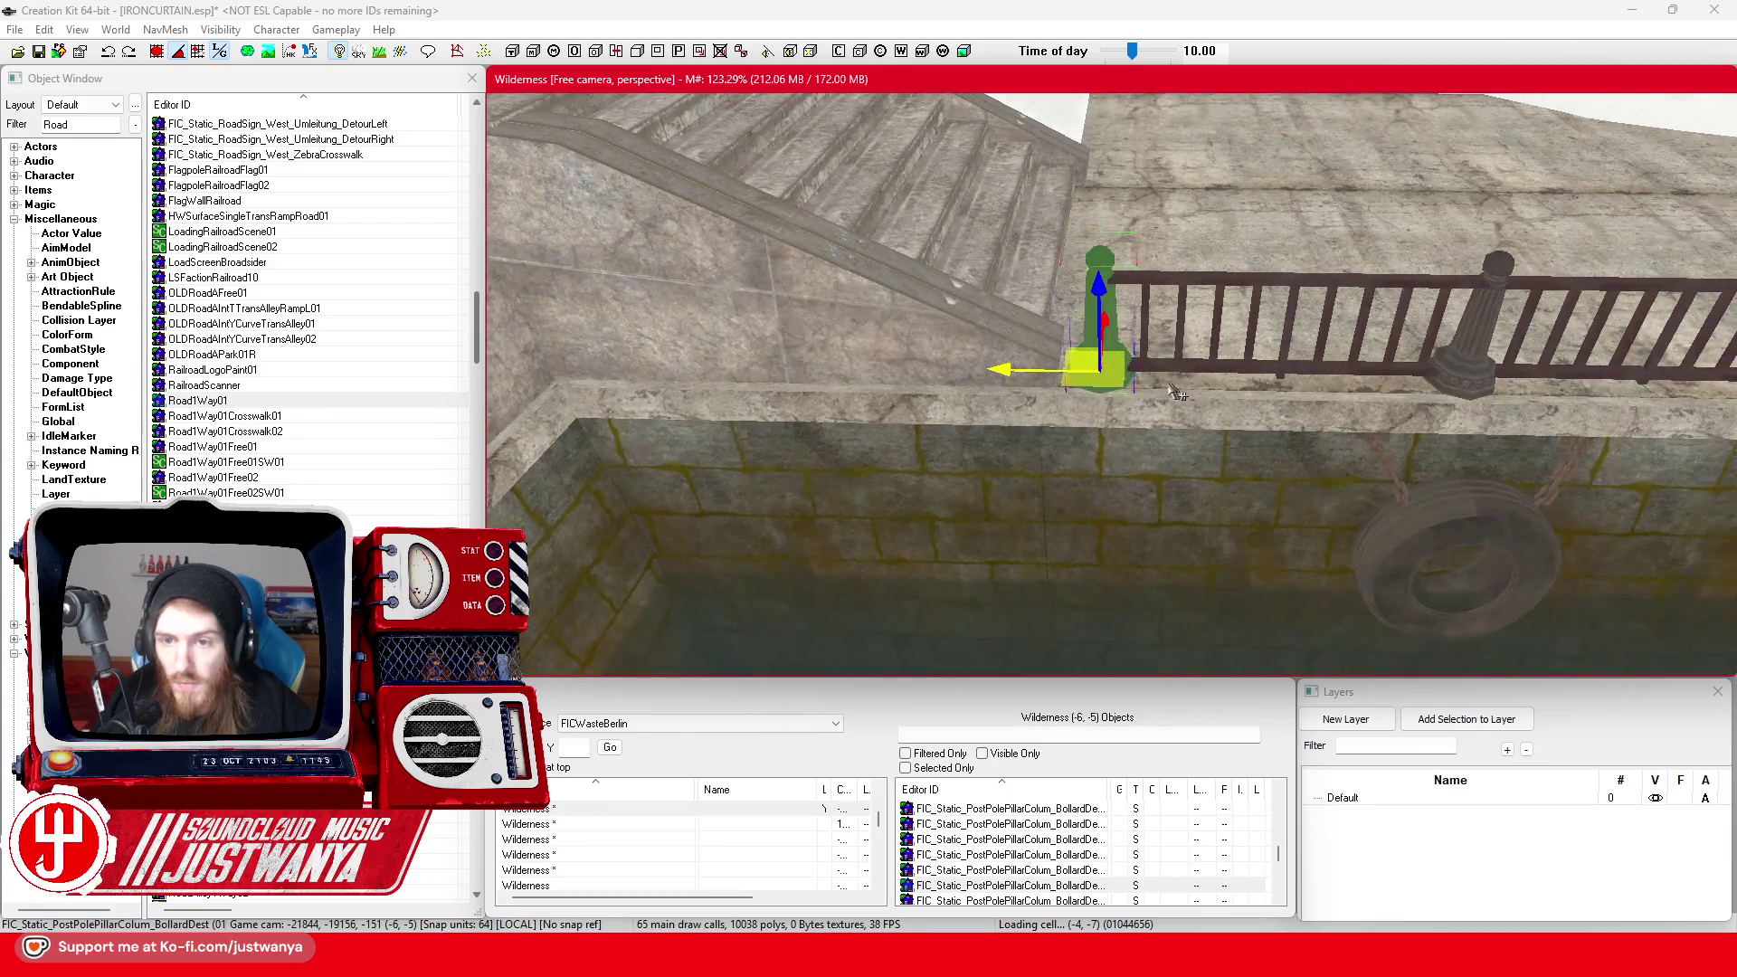
{"action": "left_click_drag", "start_coordinate": [1012, 366], "coordinate": [844, 366]}
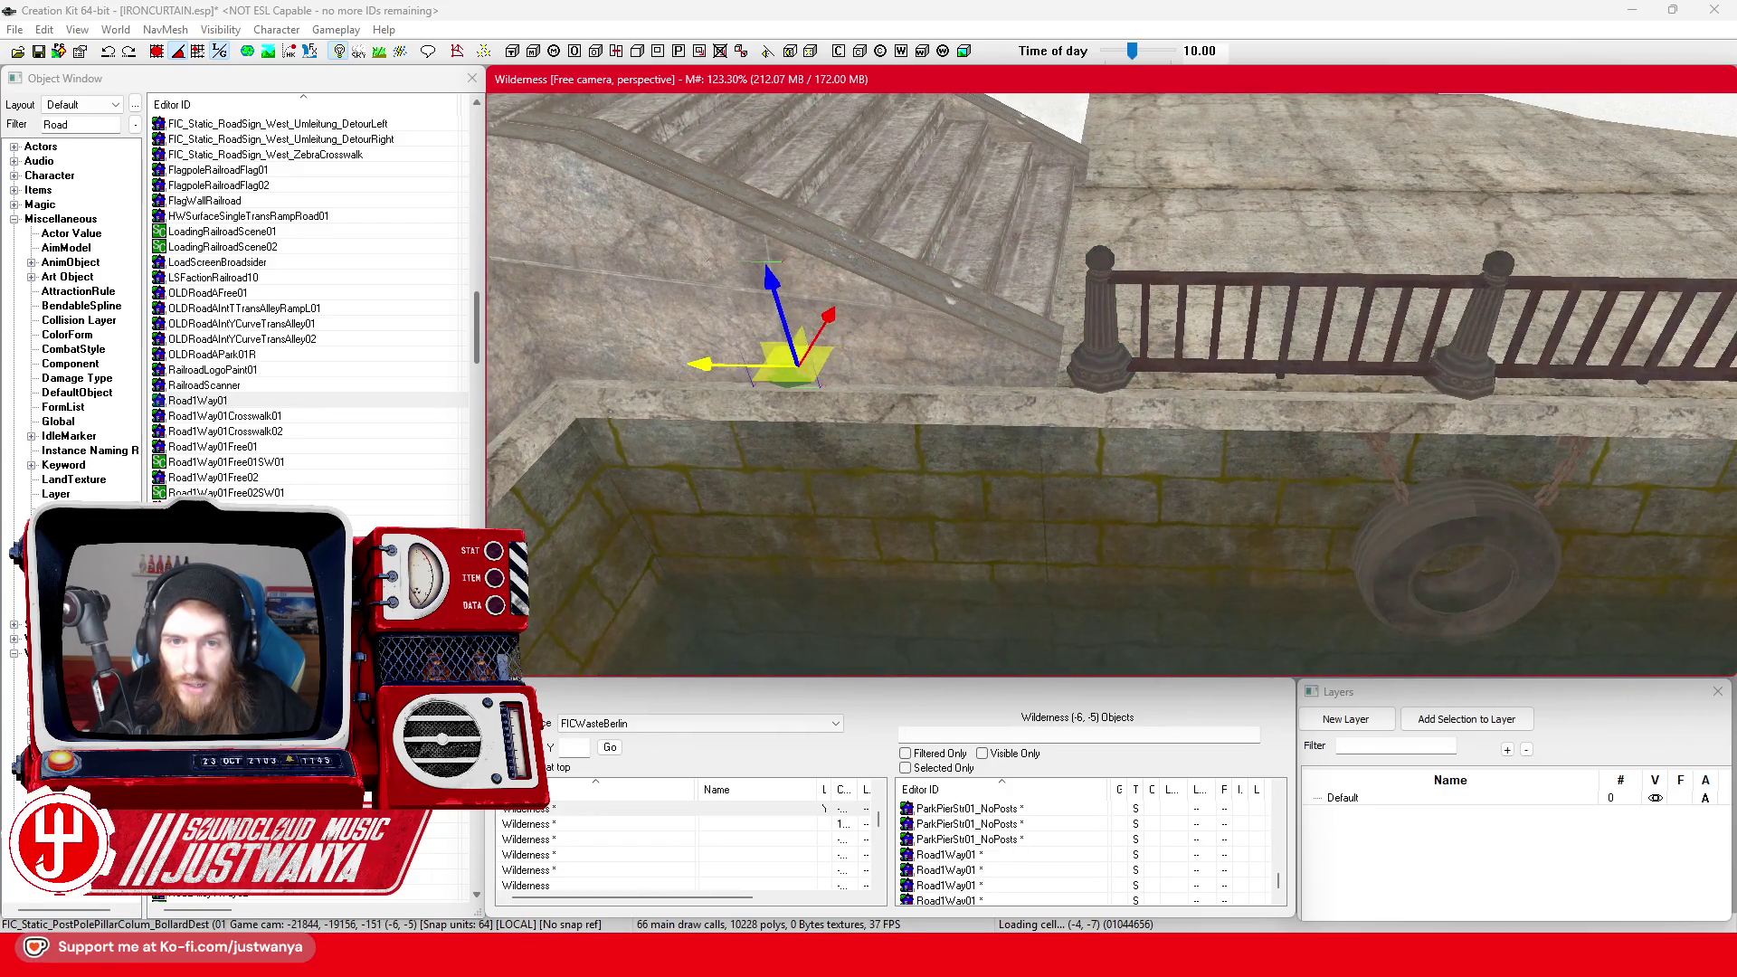
{"action": "scroll", "coordinate": [973, 398], "scroll_direction": "down", "scroll_amount": 3}
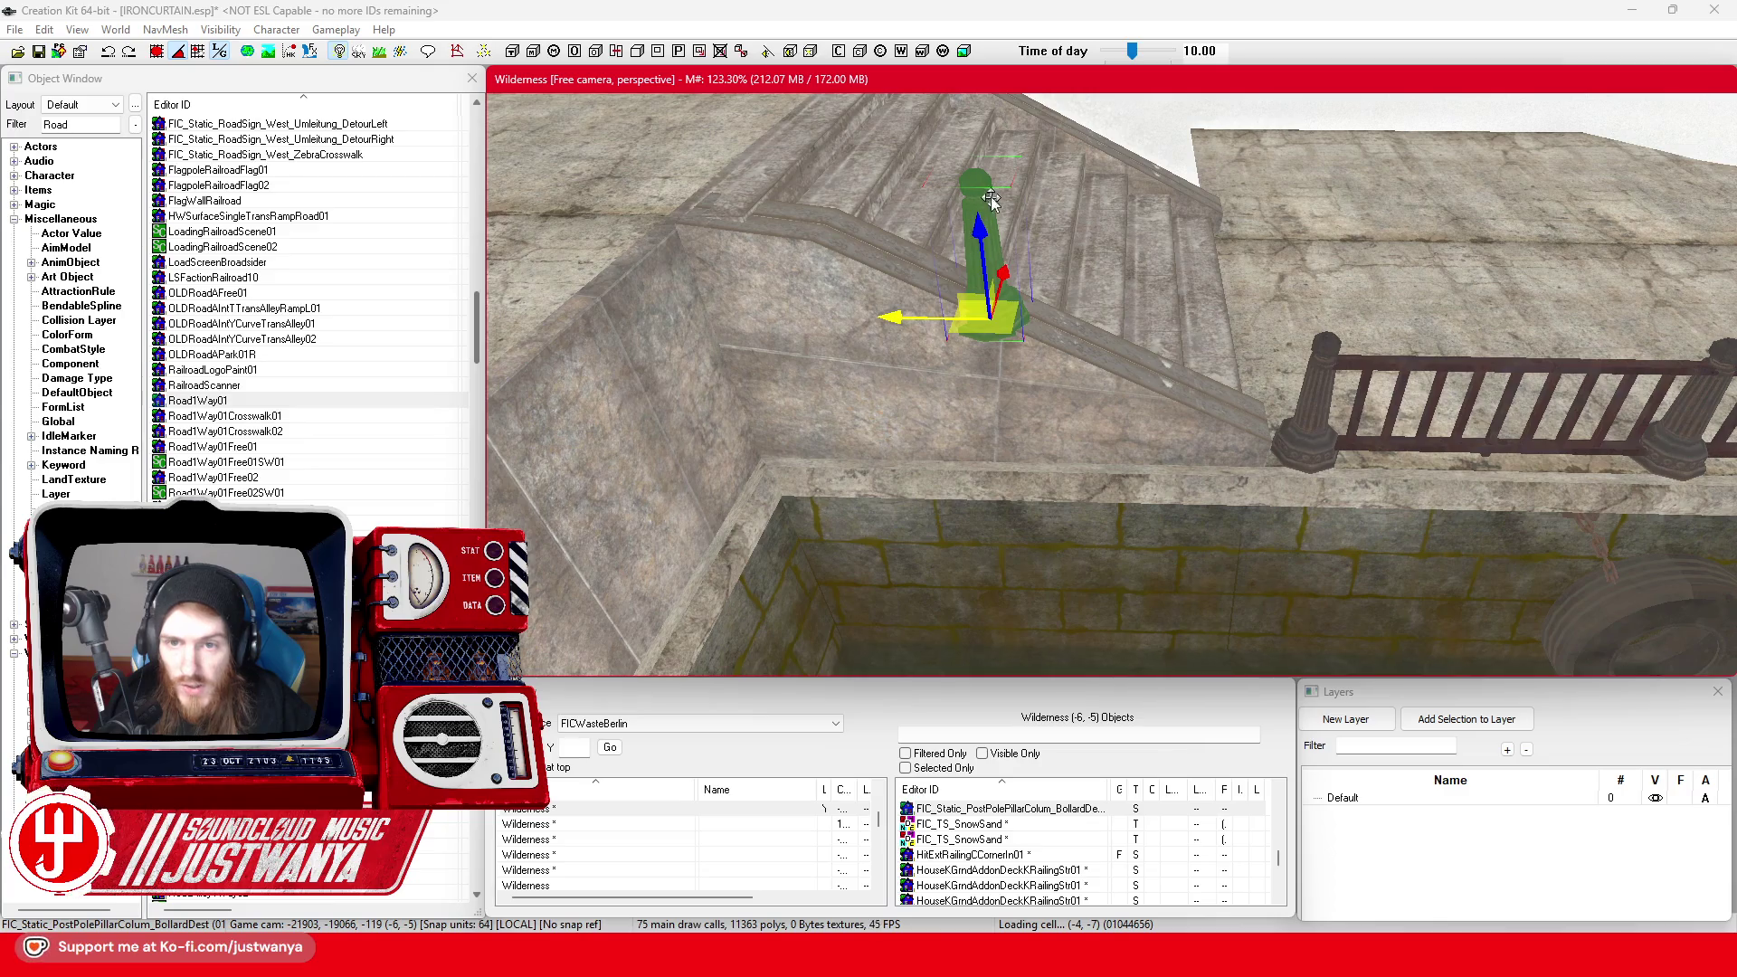
{"action": "mouse_move", "coordinate": [991, 199]}
{"action": "left_mouse_down"}
{"action": "mouse_move", "coordinate": [1176, 215]}
{"action": "mouse_move", "coordinate": [1252, 280]}
{"action": "mouse_move", "coordinate": [1212, 361]}
{"action": "mouse_move", "coordinate": [1000, 376]}
{"action": "left_mouse_up"}
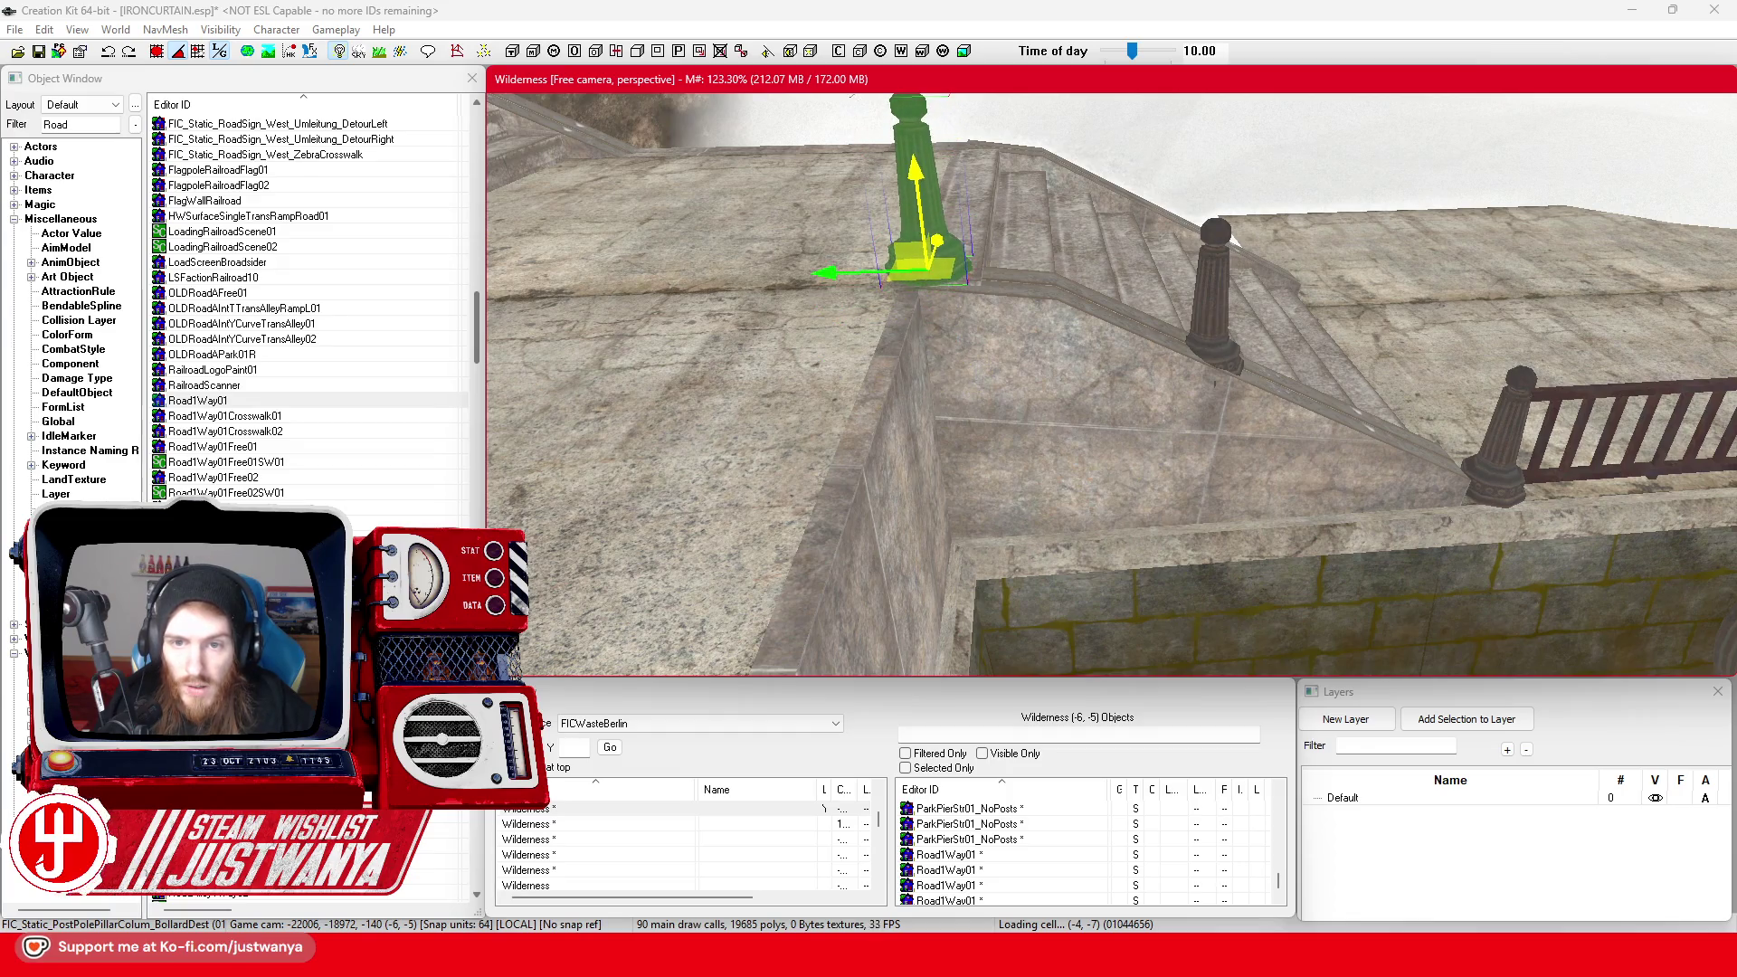
{"action": "left_click_drag", "start_coordinate": [821, 278], "coordinate": [730, 301]}
{"action": "mouse_move", "coordinate": [1390, 346]}
{"action": "left_mouse_down"}
{"action": "mouse_move", "coordinate": [1284, 276]}
{"action": "mouse_move", "coordinate": [866, 419]}
{"action": "mouse_move", "coordinate": [933, 391]}
{"action": "left_mouse_up"}
{"action": "left_click_drag", "start_coordinate": [1263, 433], "coordinate": [1181, 410]}
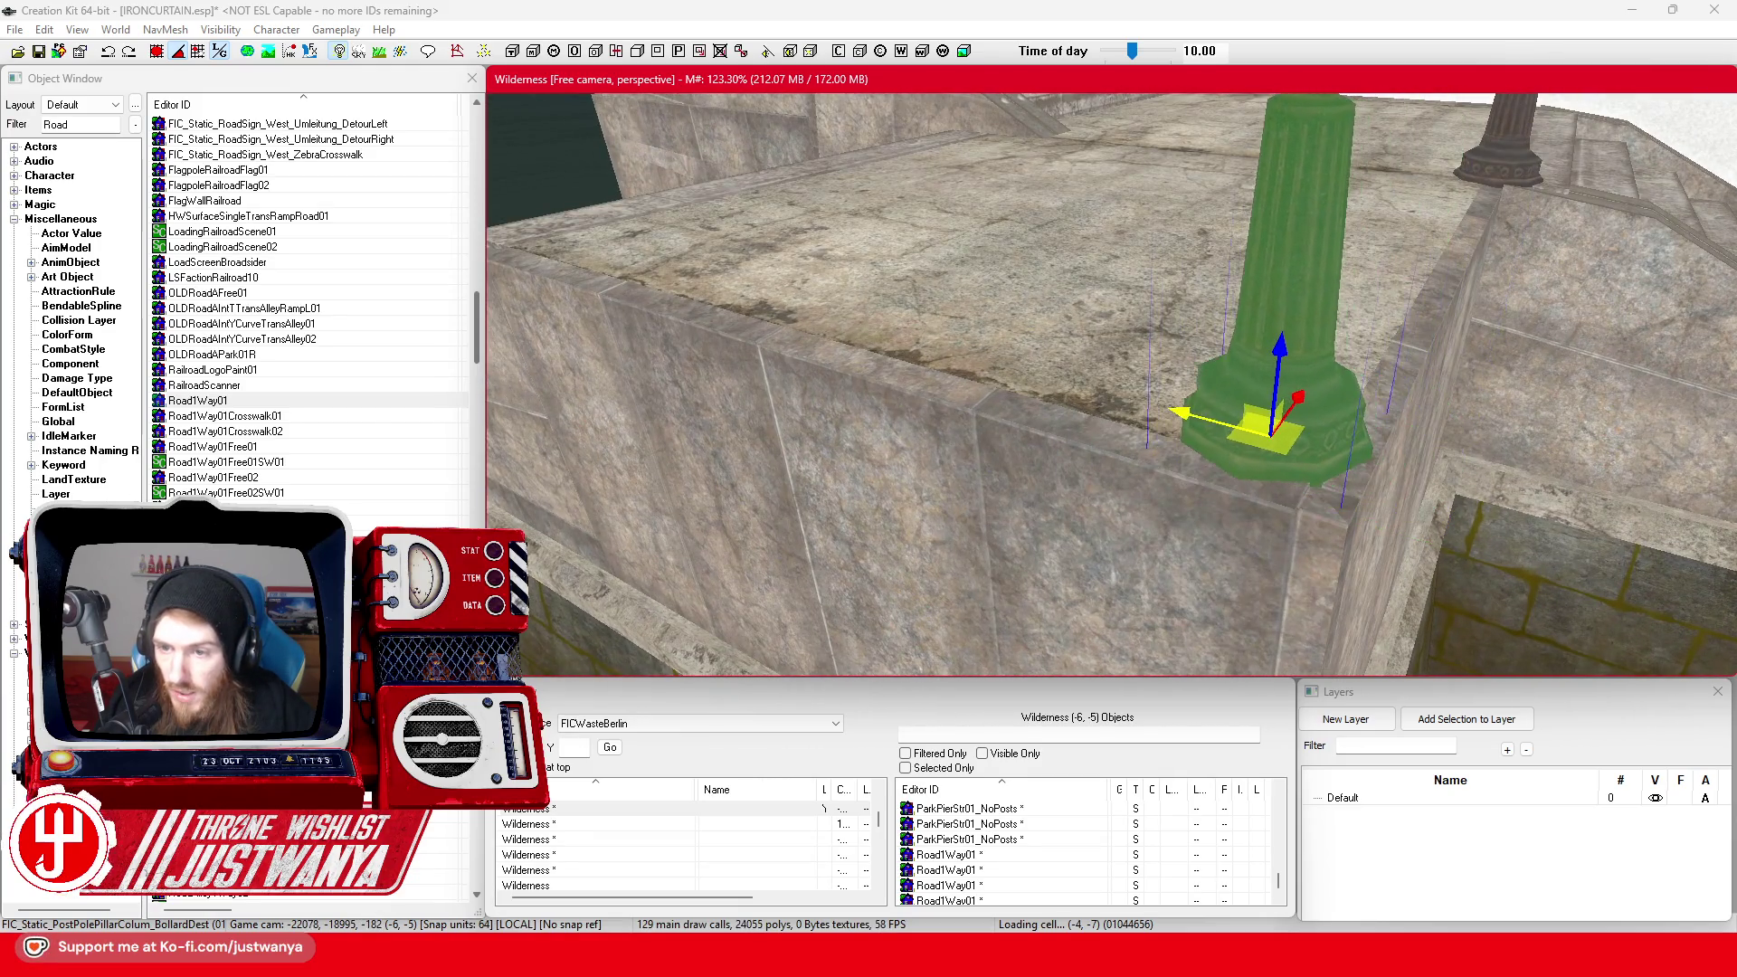
{"action": "mouse_move", "coordinate": [1285, 420]}
{"action": "left_mouse_down"}
{"action": "mouse_move", "coordinate": [1013, 327]}
{"action": "mouse_move", "coordinate": [1002, 348]}
{"action": "left_mouse_up"}
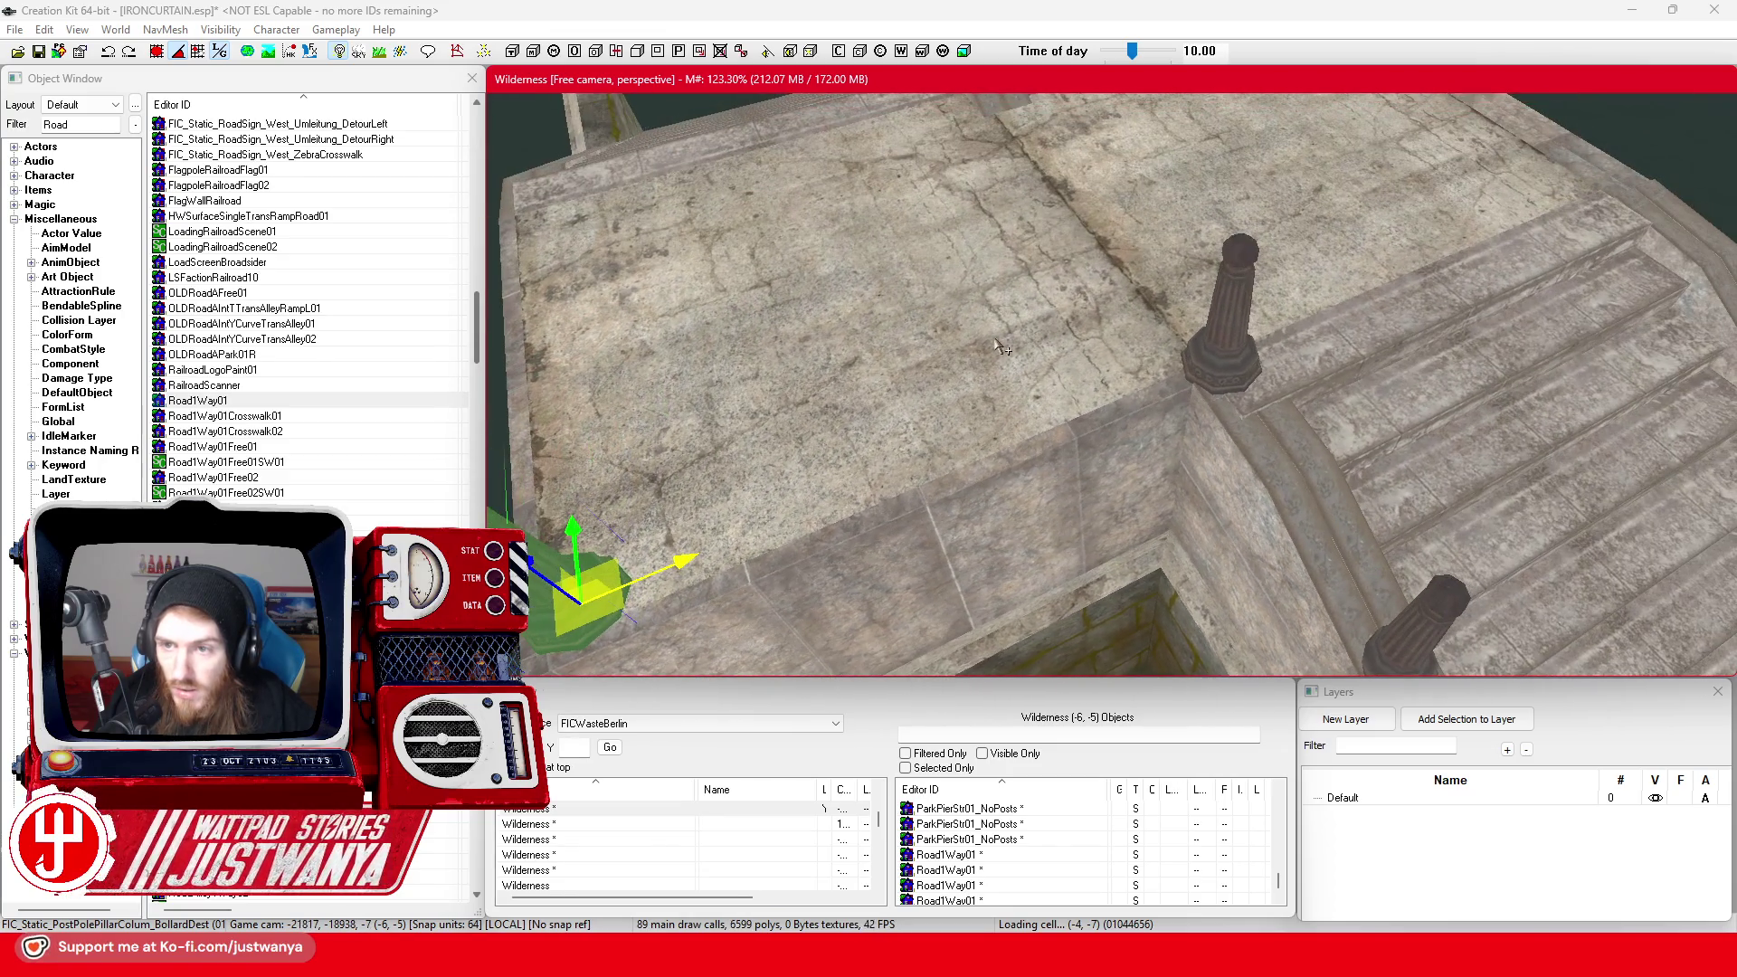
Select another bollard and slide it left along the wall to space them out
{"action": "left_click", "coordinate": [1218, 360]}
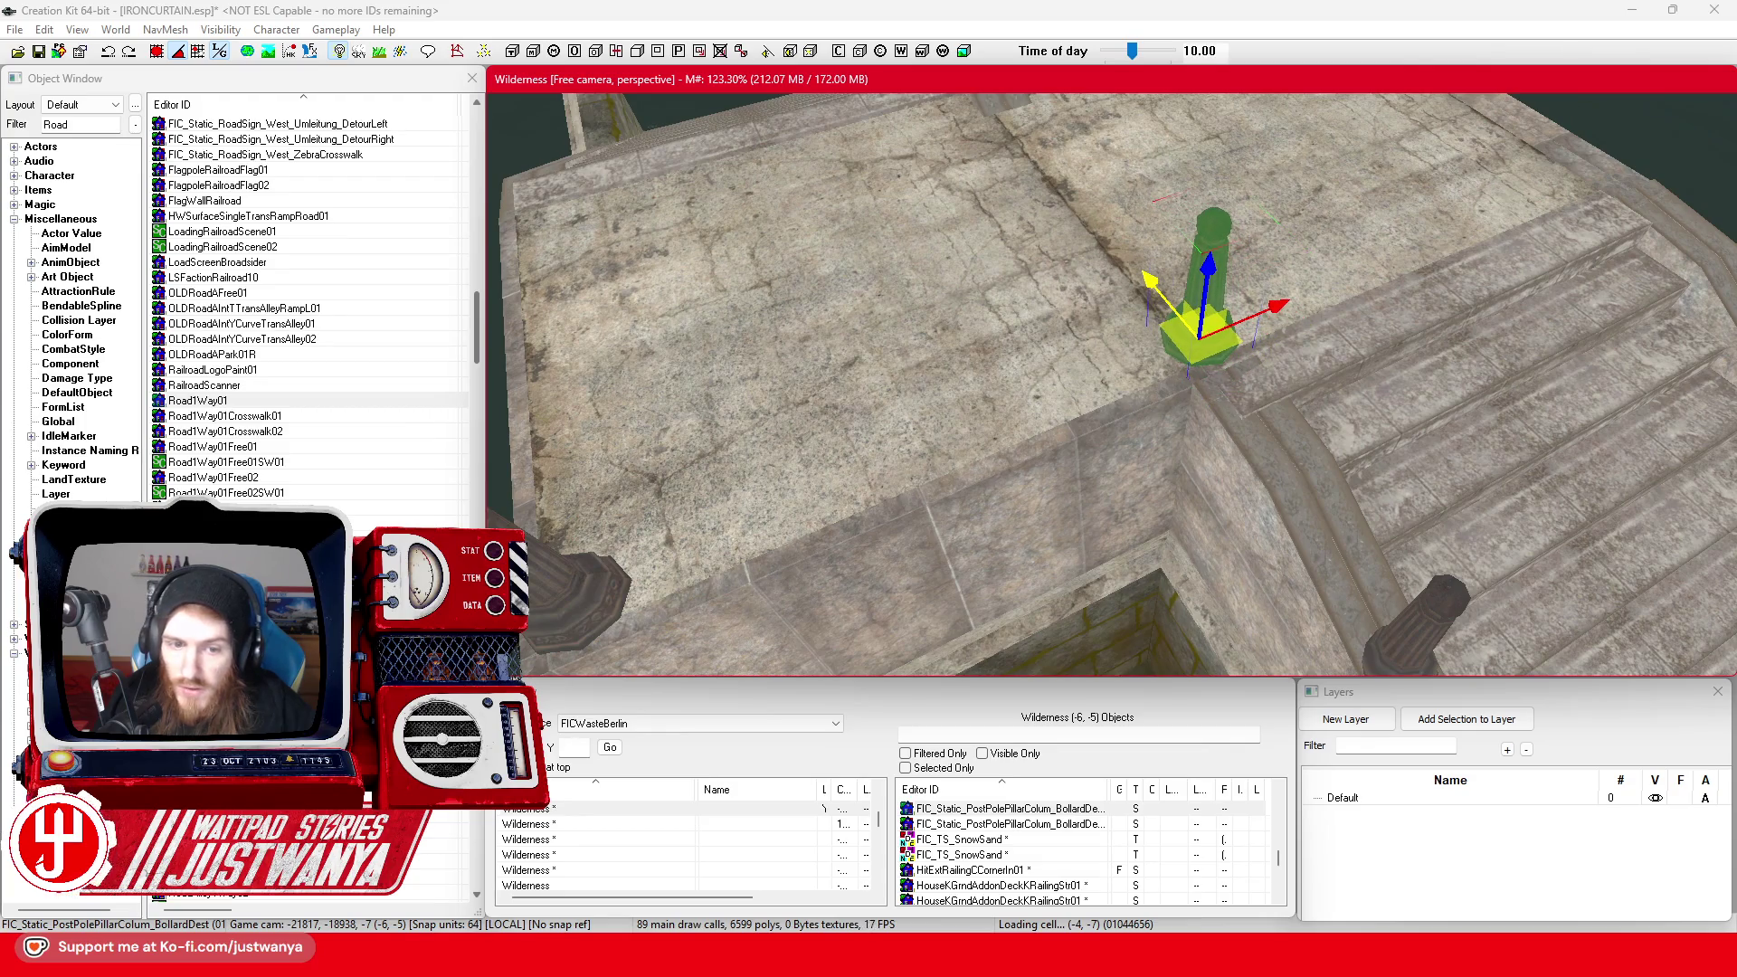
{"action": "left_click_drag", "start_coordinate": [1119, 348], "coordinate": [1227, 346]}
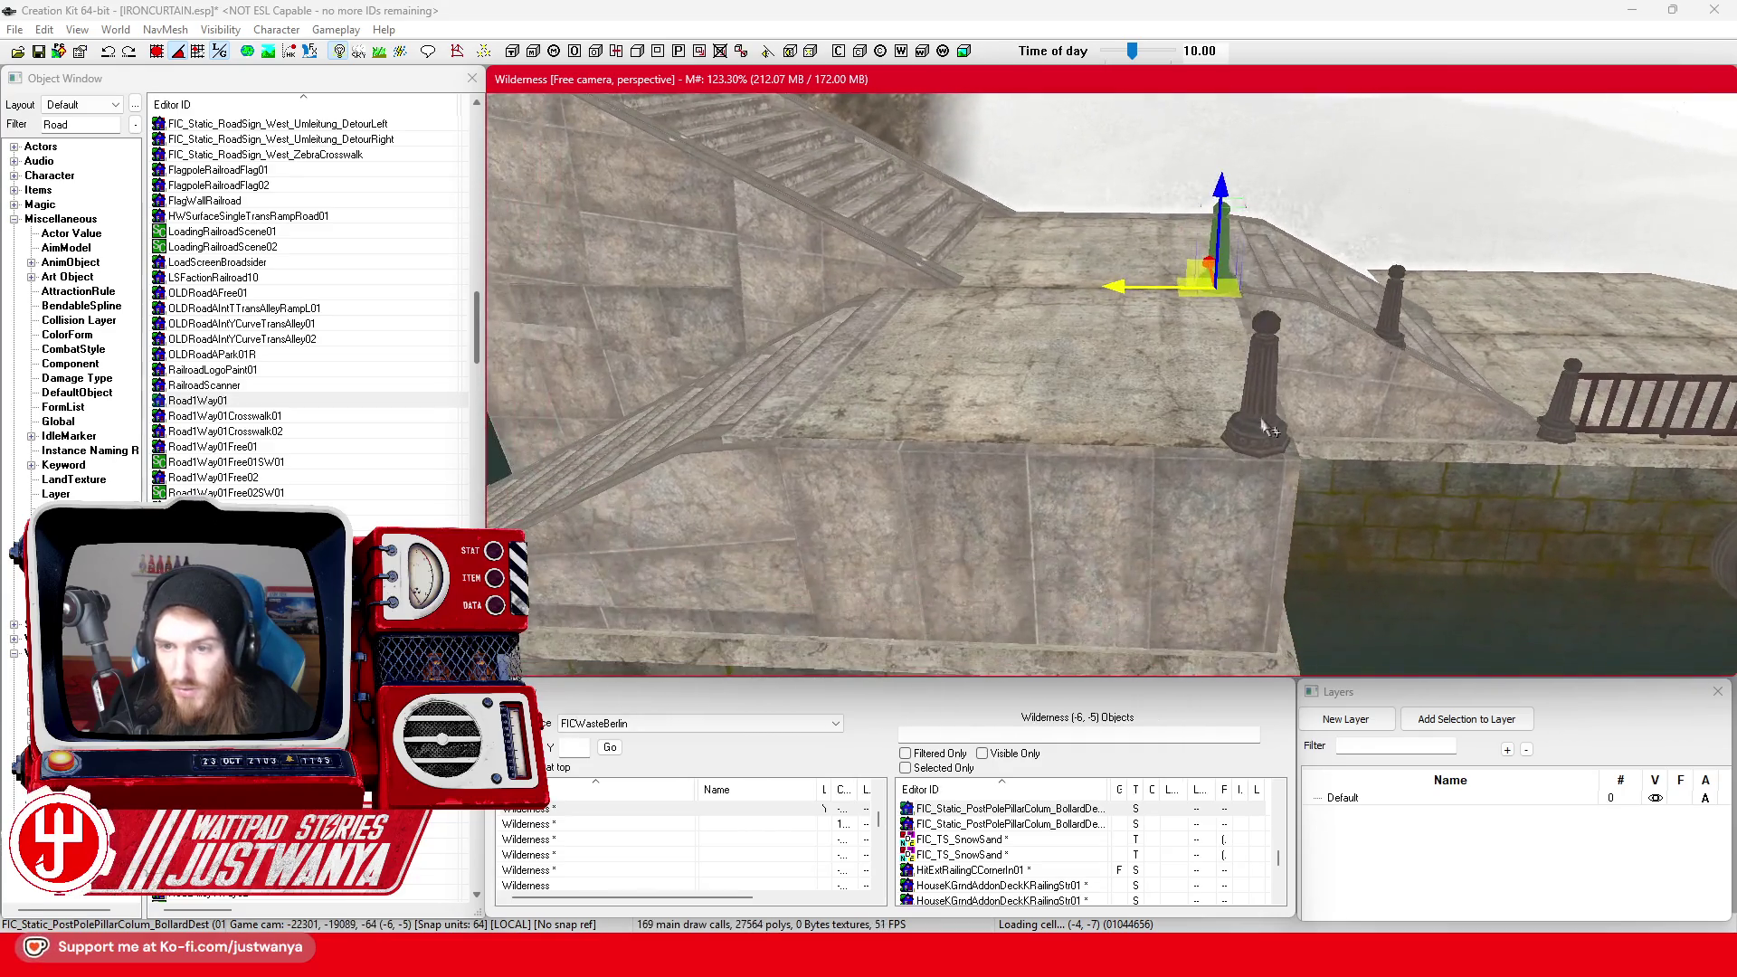
{"action": "left_click", "coordinate": [1265, 428]}
{"action": "mouse_move", "coordinate": [1171, 443]}
{"action": "left_mouse_down"}
{"action": "mouse_move", "coordinate": [723, 441]}
{"action": "mouse_move", "coordinate": [823, 401]}
{"action": "mouse_move", "coordinate": [719, 469]}
{"action": "left_mouse_up"}
Slide the HouseKGrndAddonDeckKRailingStr01 railing left and tilt it diagonally along the stairs
{"action": "left_click", "coordinate": [1232, 359]}
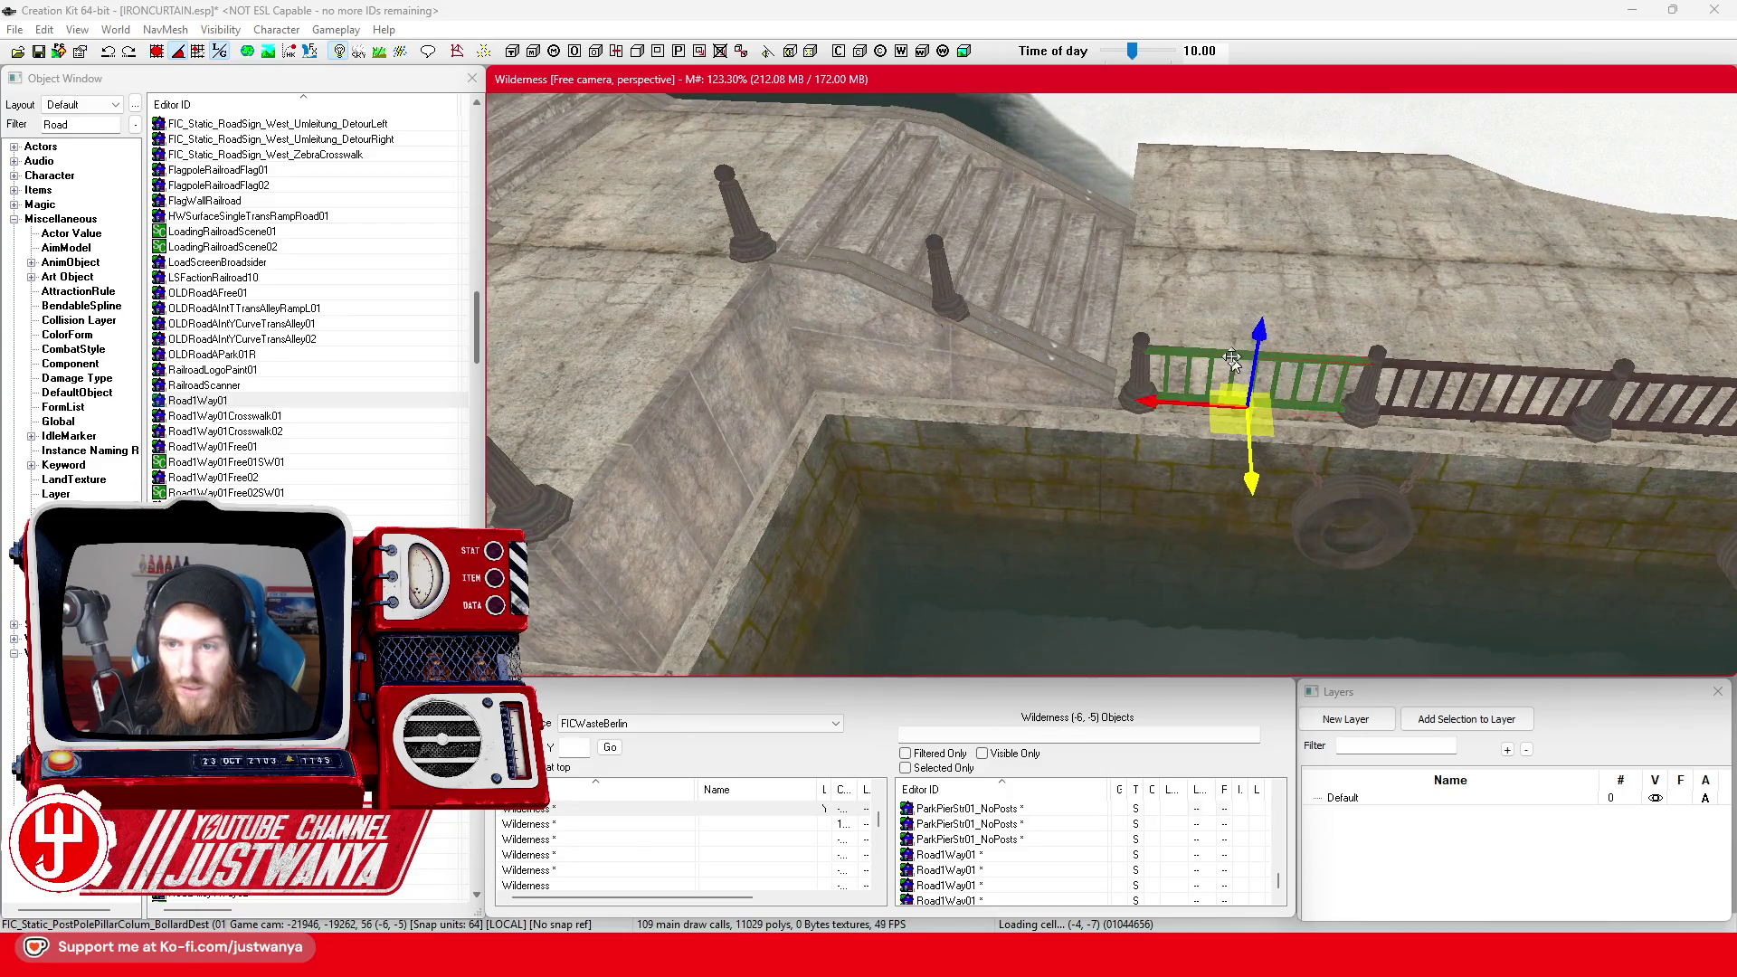
{"action": "left_click_drag", "start_coordinate": [1170, 406], "coordinate": [980, 396]}
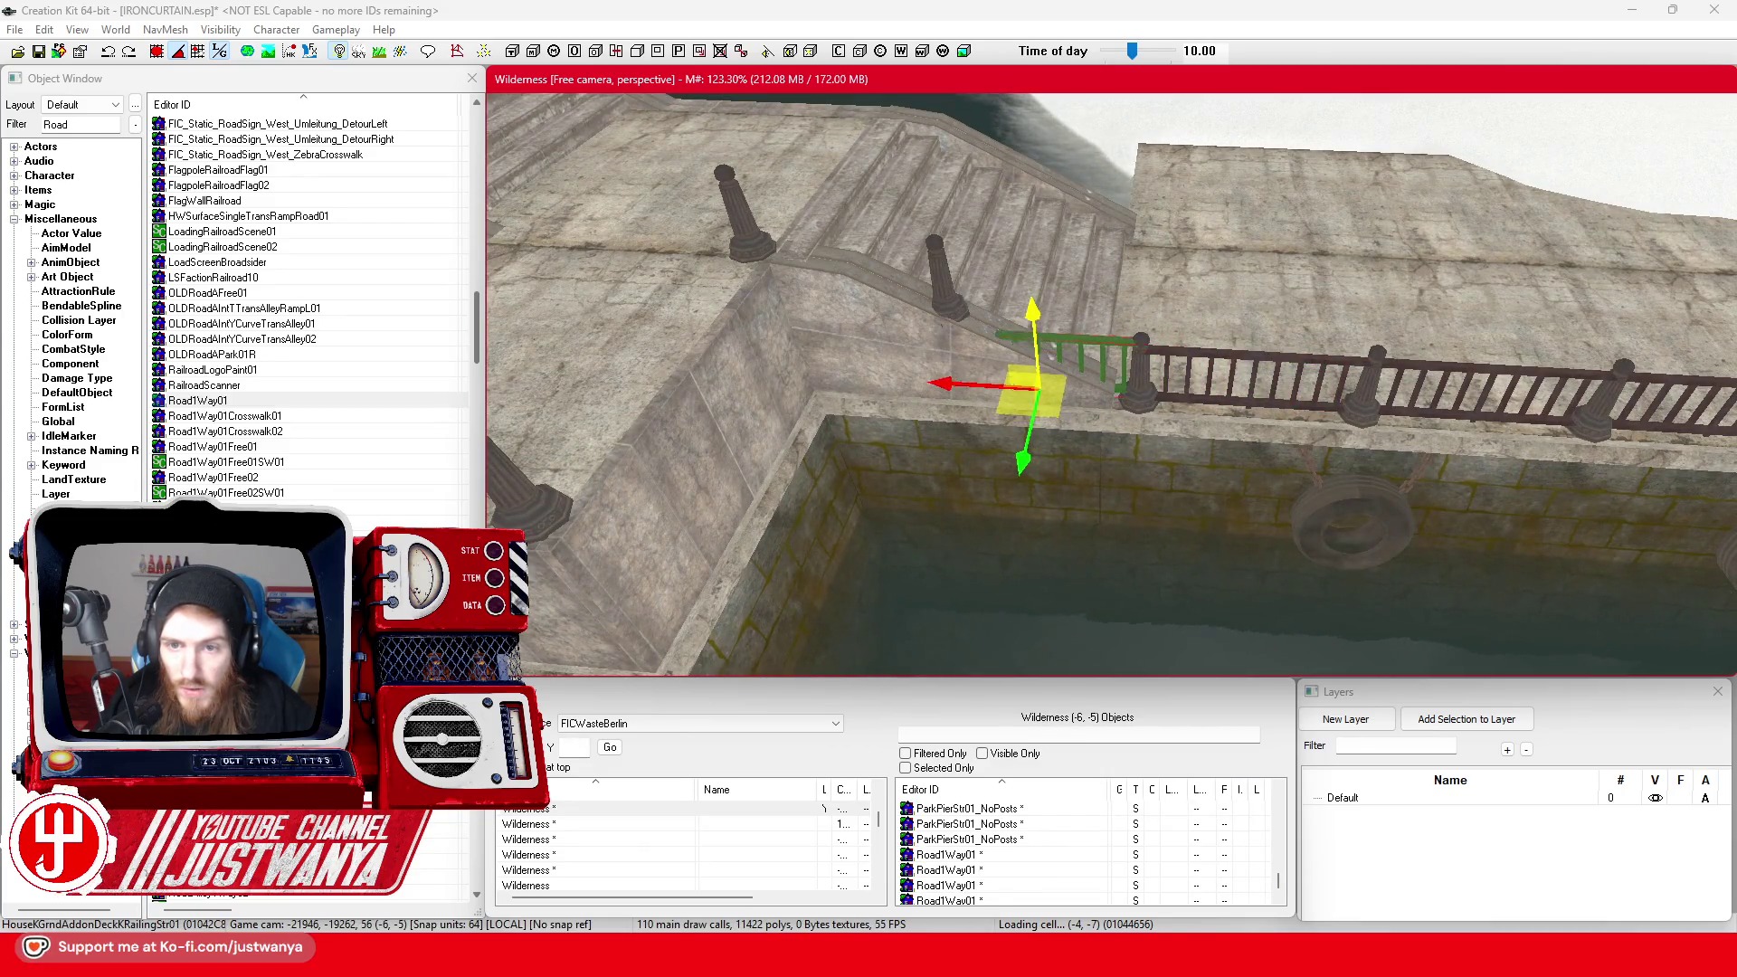
{"action": "scroll", "coordinate": [931, 351], "scroll_direction": "up", "scroll_amount": 5}
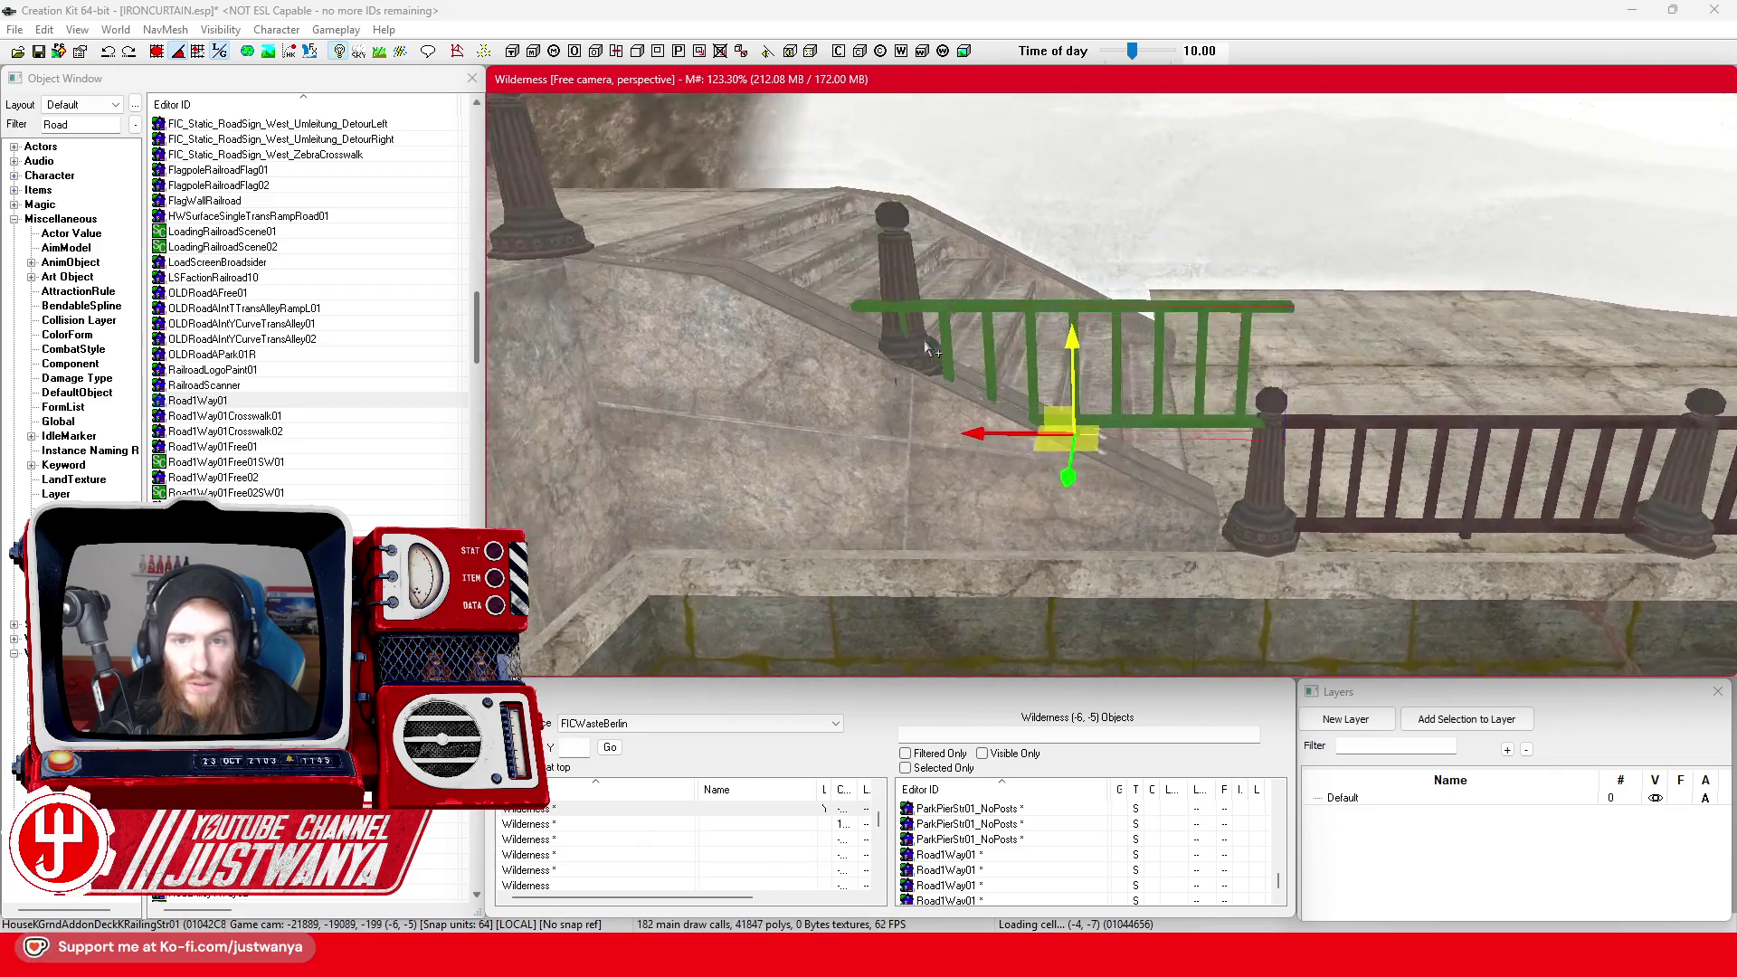
{"action": "key", "text": "2"}
{"action": "left_click", "coordinate": [168, 62]}
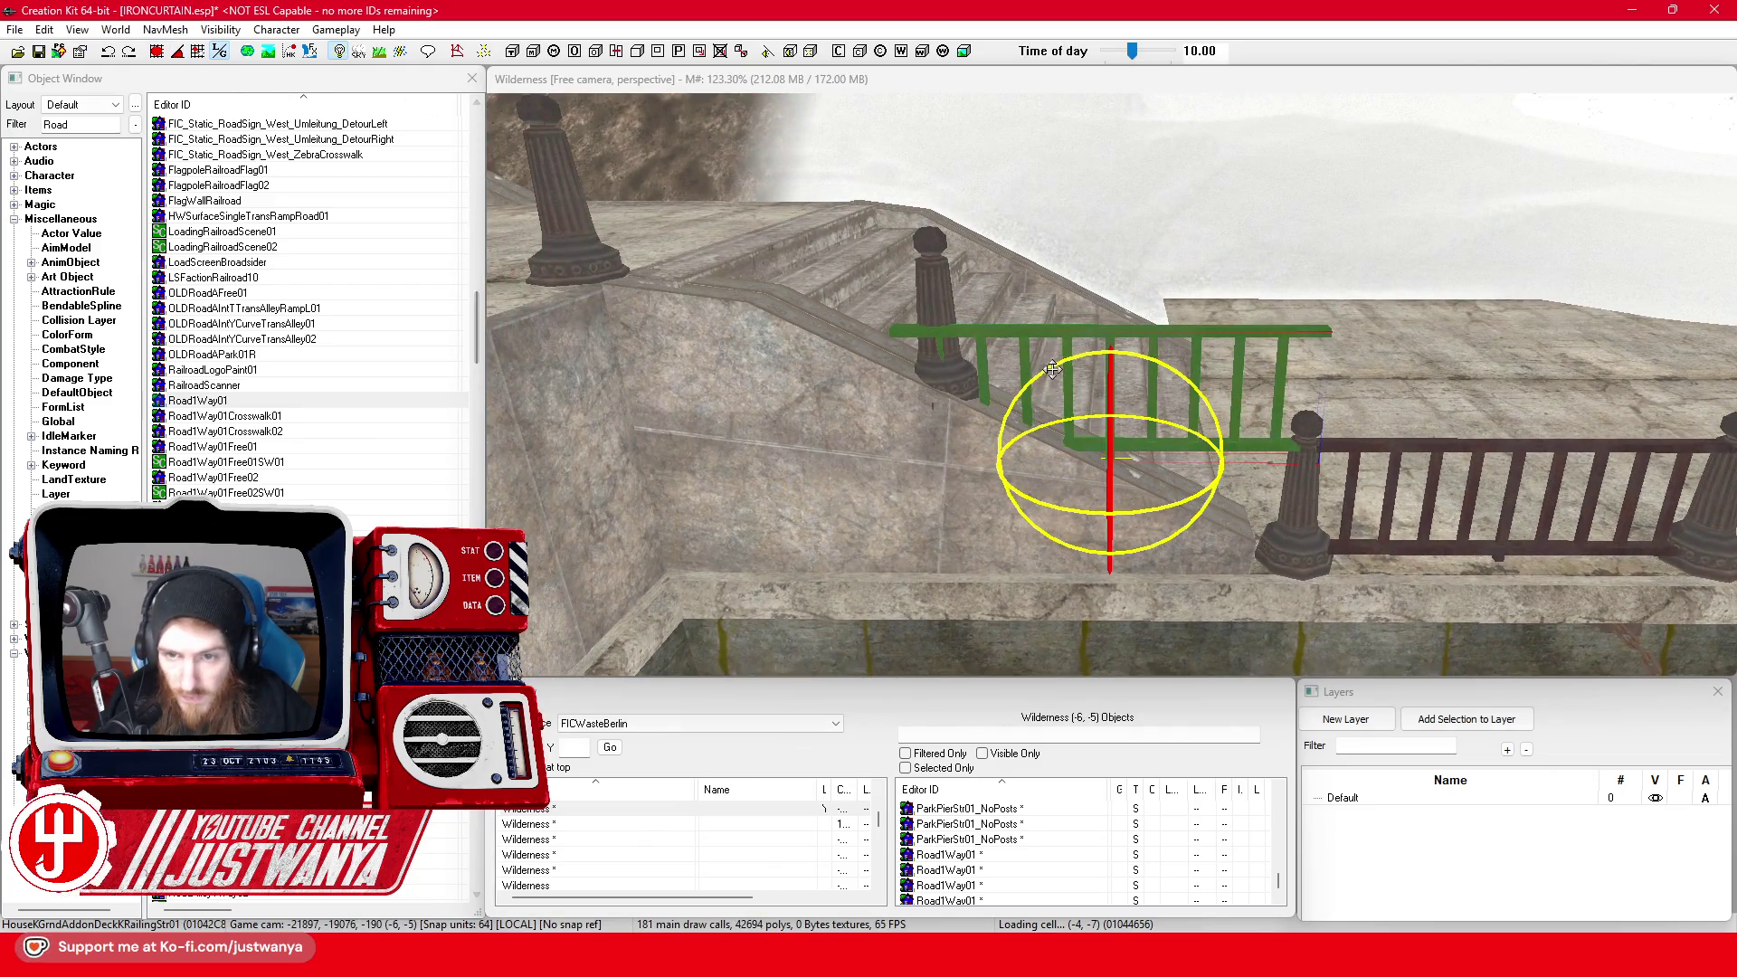
{"action": "left_click_drag", "start_coordinate": [1052, 369], "coordinate": [1067, 444]}
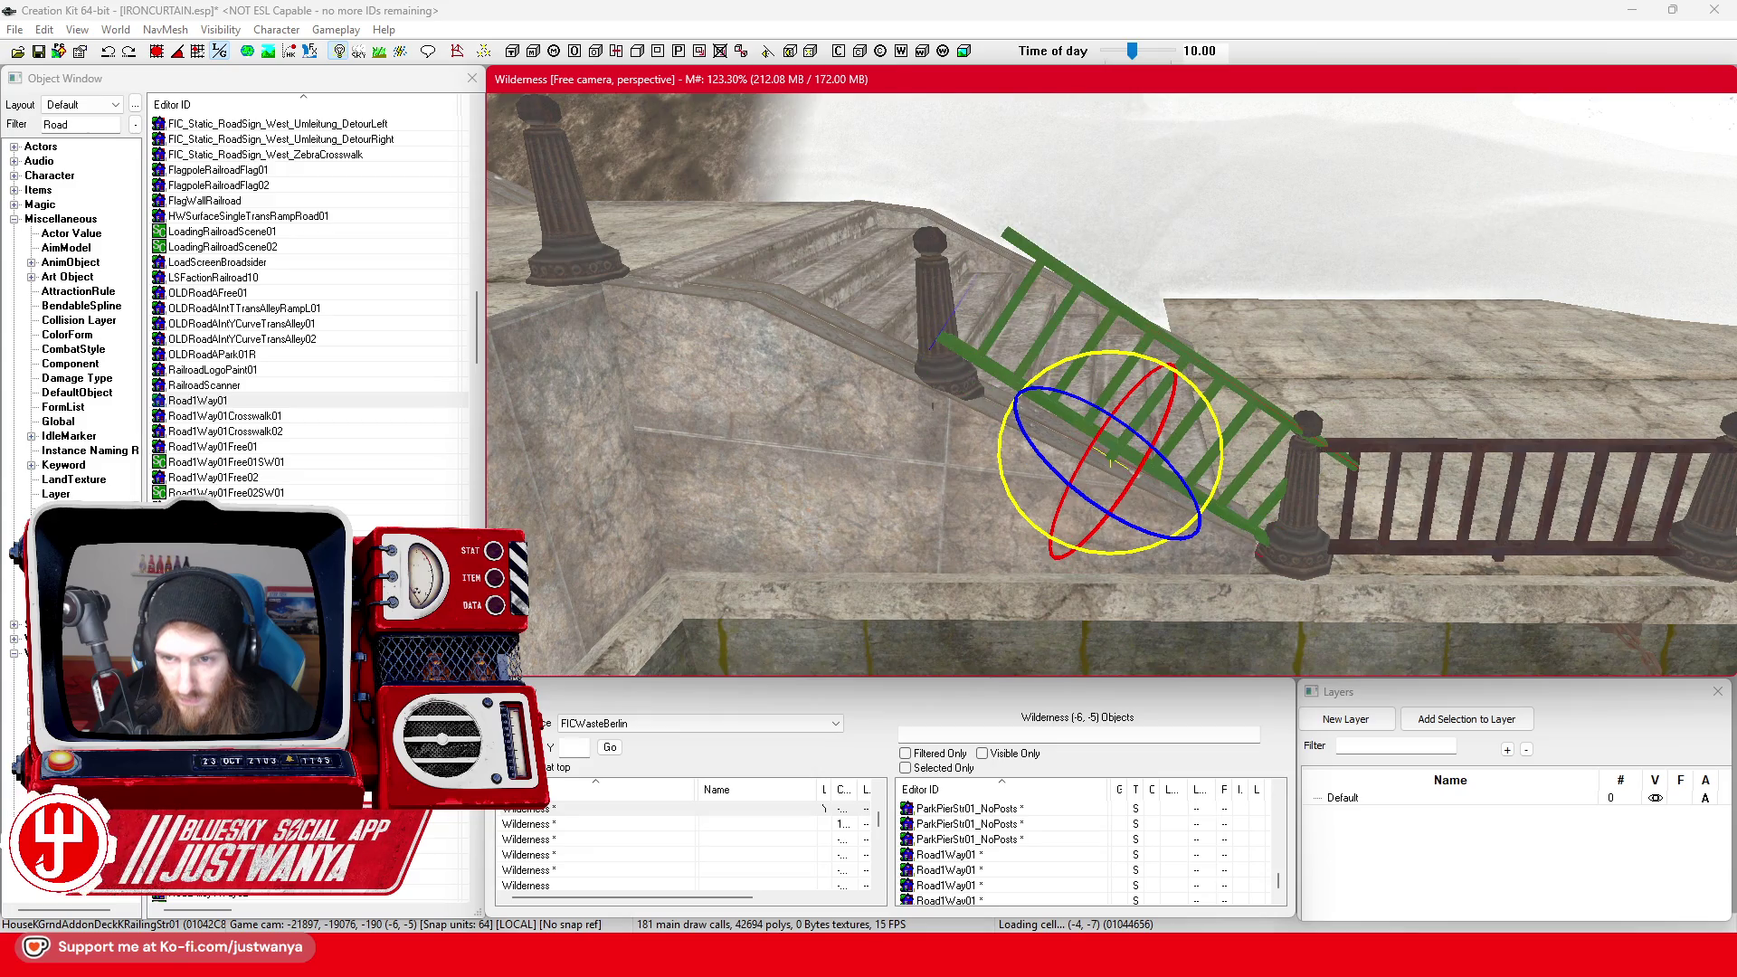
Steepen the railing's slope and shift it into place along the stairs
{"action": "left_click", "coordinate": [1101, 352]}
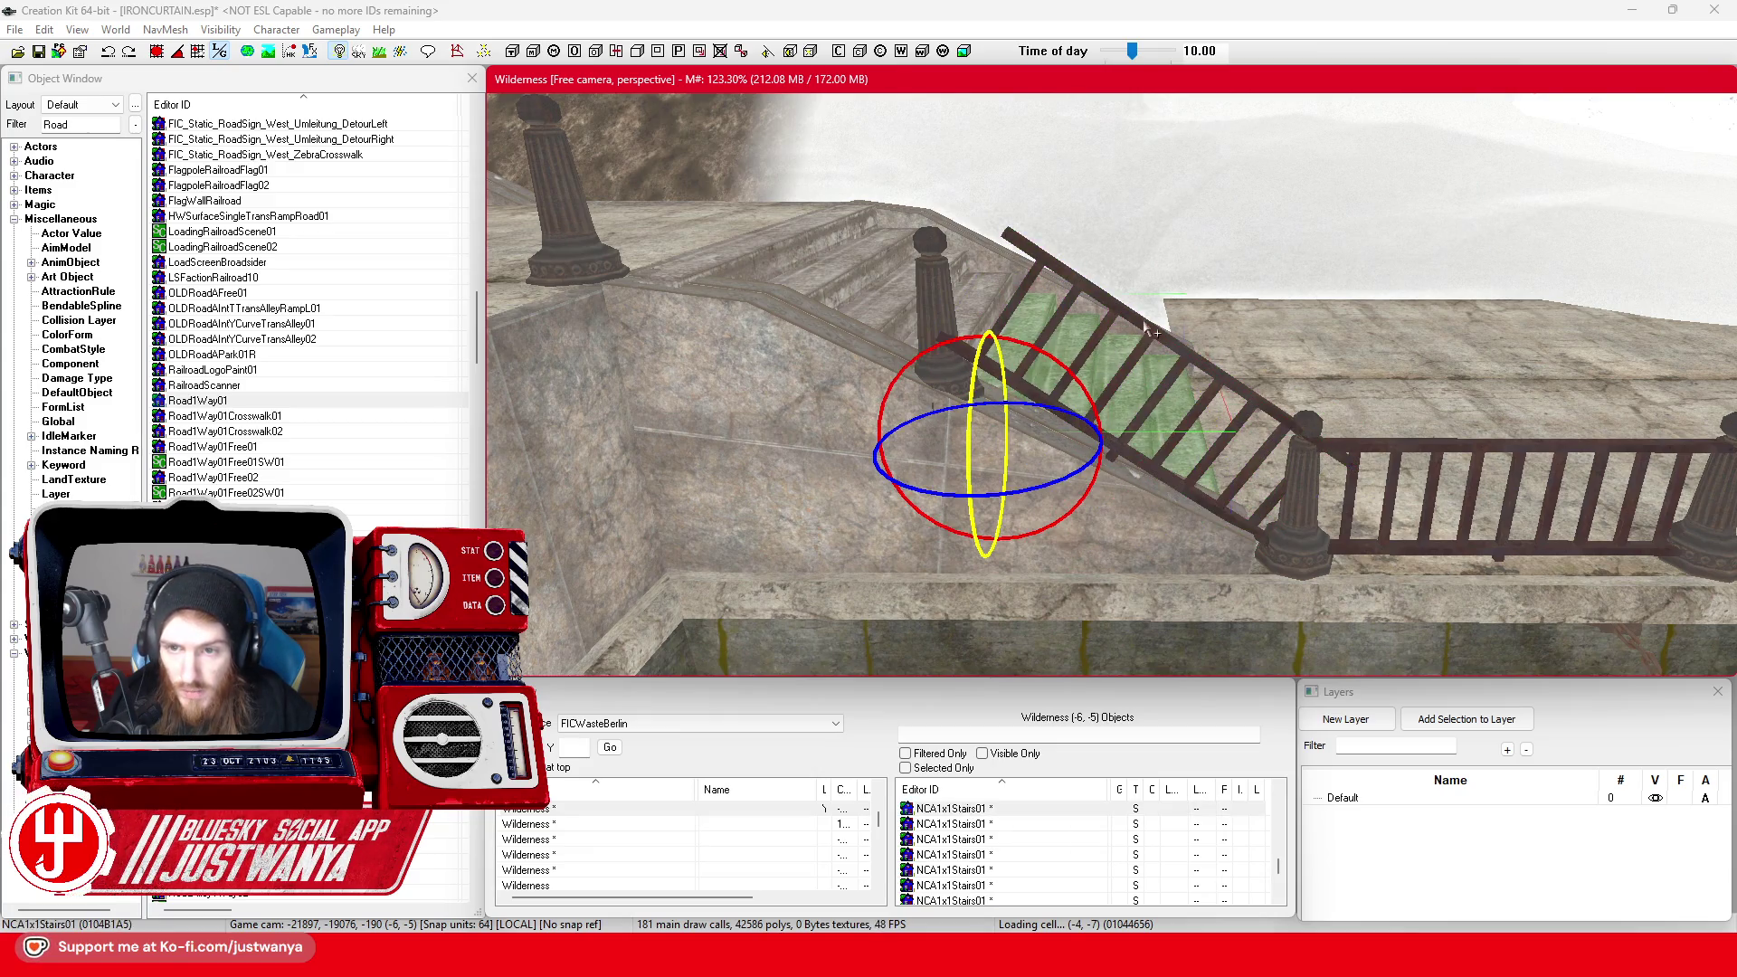
{"action": "left_click", "coordinate": [1141, 331]}
{"action": "left_click", "coordinate": [1121, 315]}
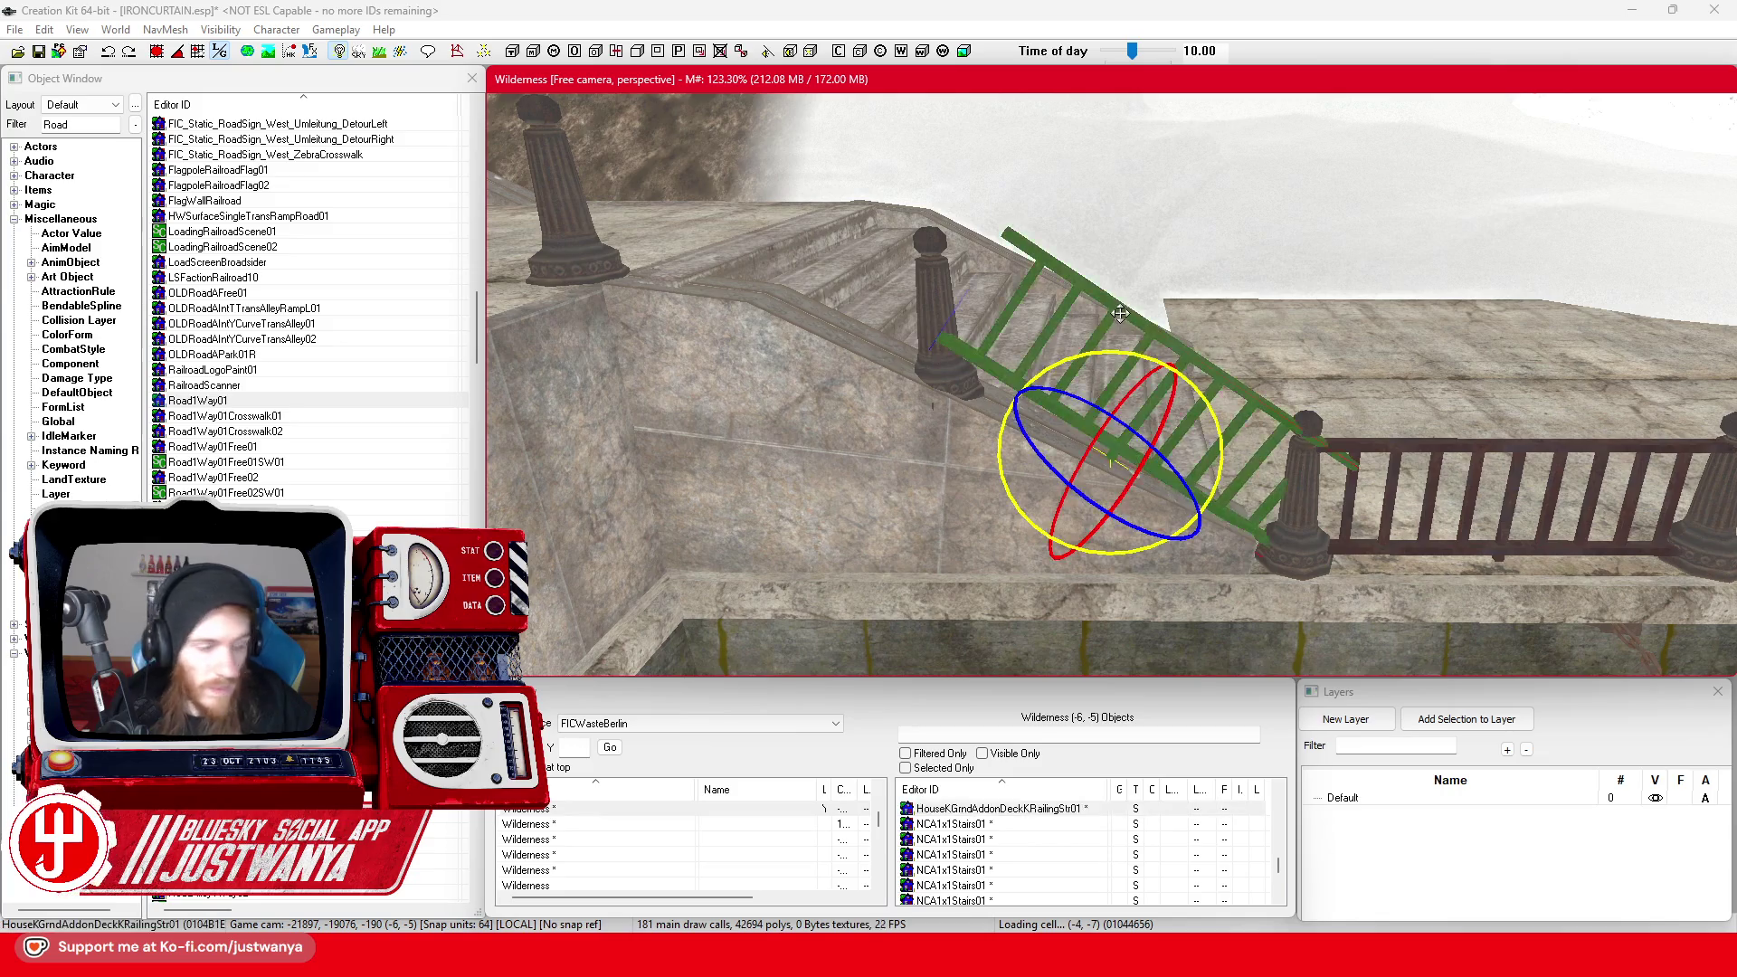
{"action": "mouse_move", "coordinate": [1122, 357]}
{"action": "left_mouse_down"}
{"action": "mouse_move", "coordinate": [1086, 360]}
{"action": "mouse_move", "coordinate": [1130, 356]}
{"action": "left_mouse_up"}
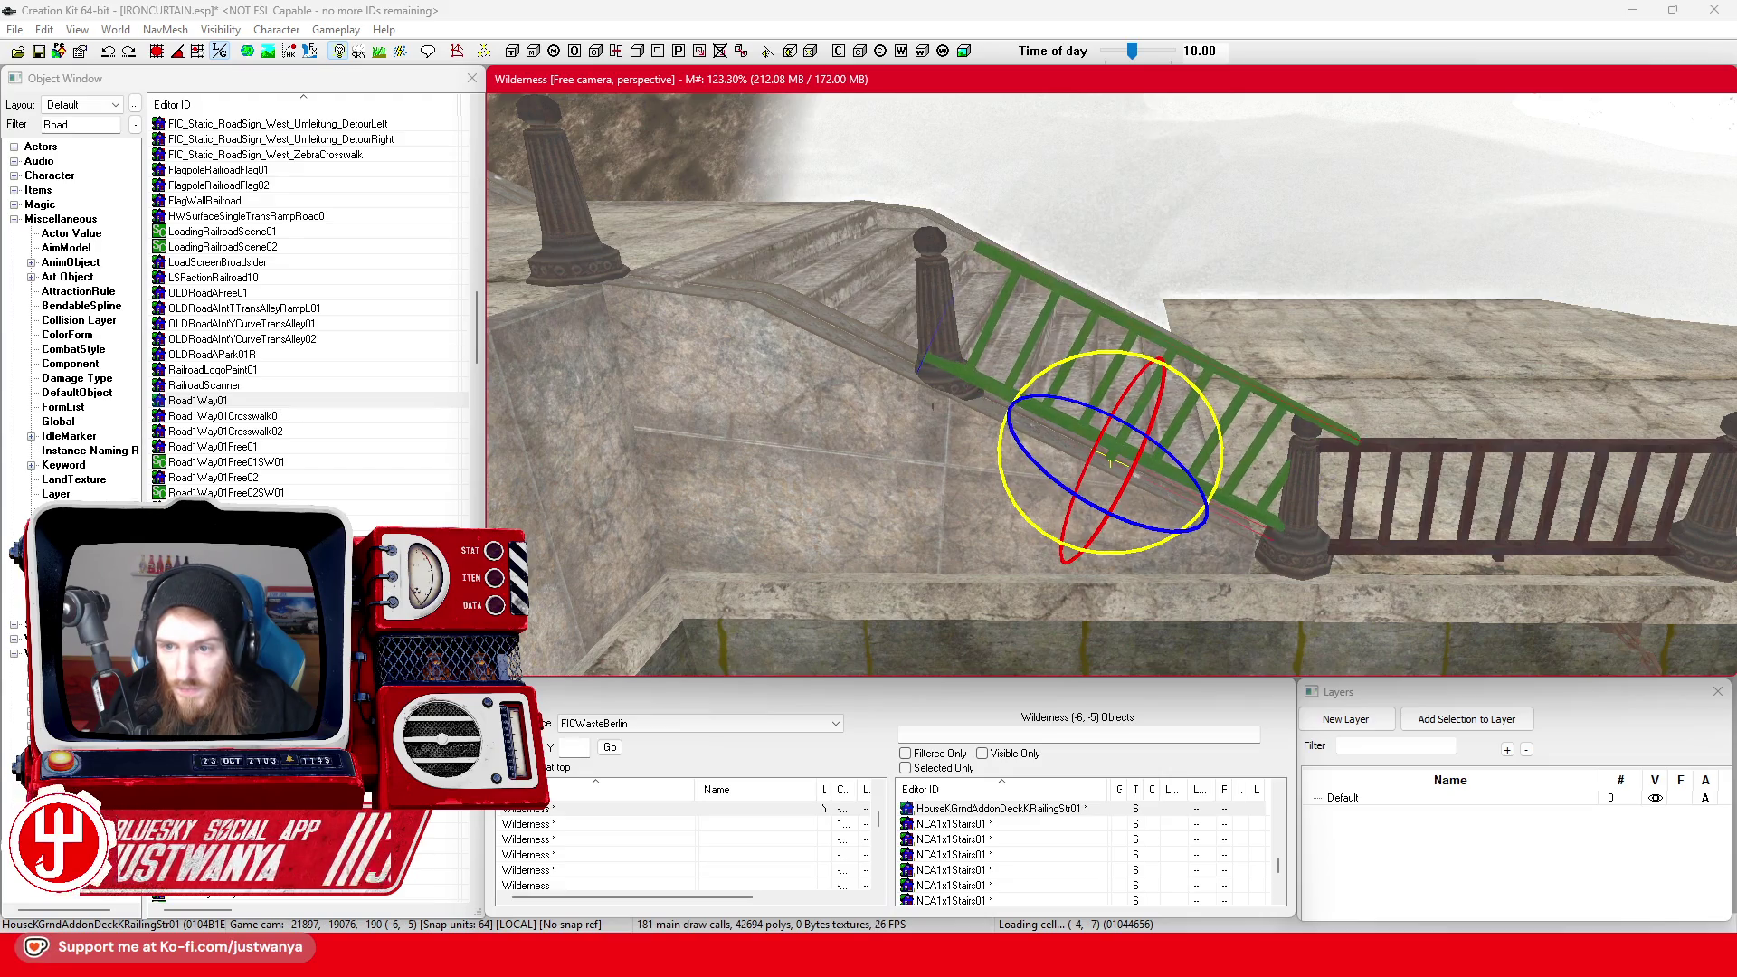
{"action": "key", "text": "w"}
{"action": "left_click_drag", "start_coordinate": [1156, 387], "coordinate": [1143, 410]}
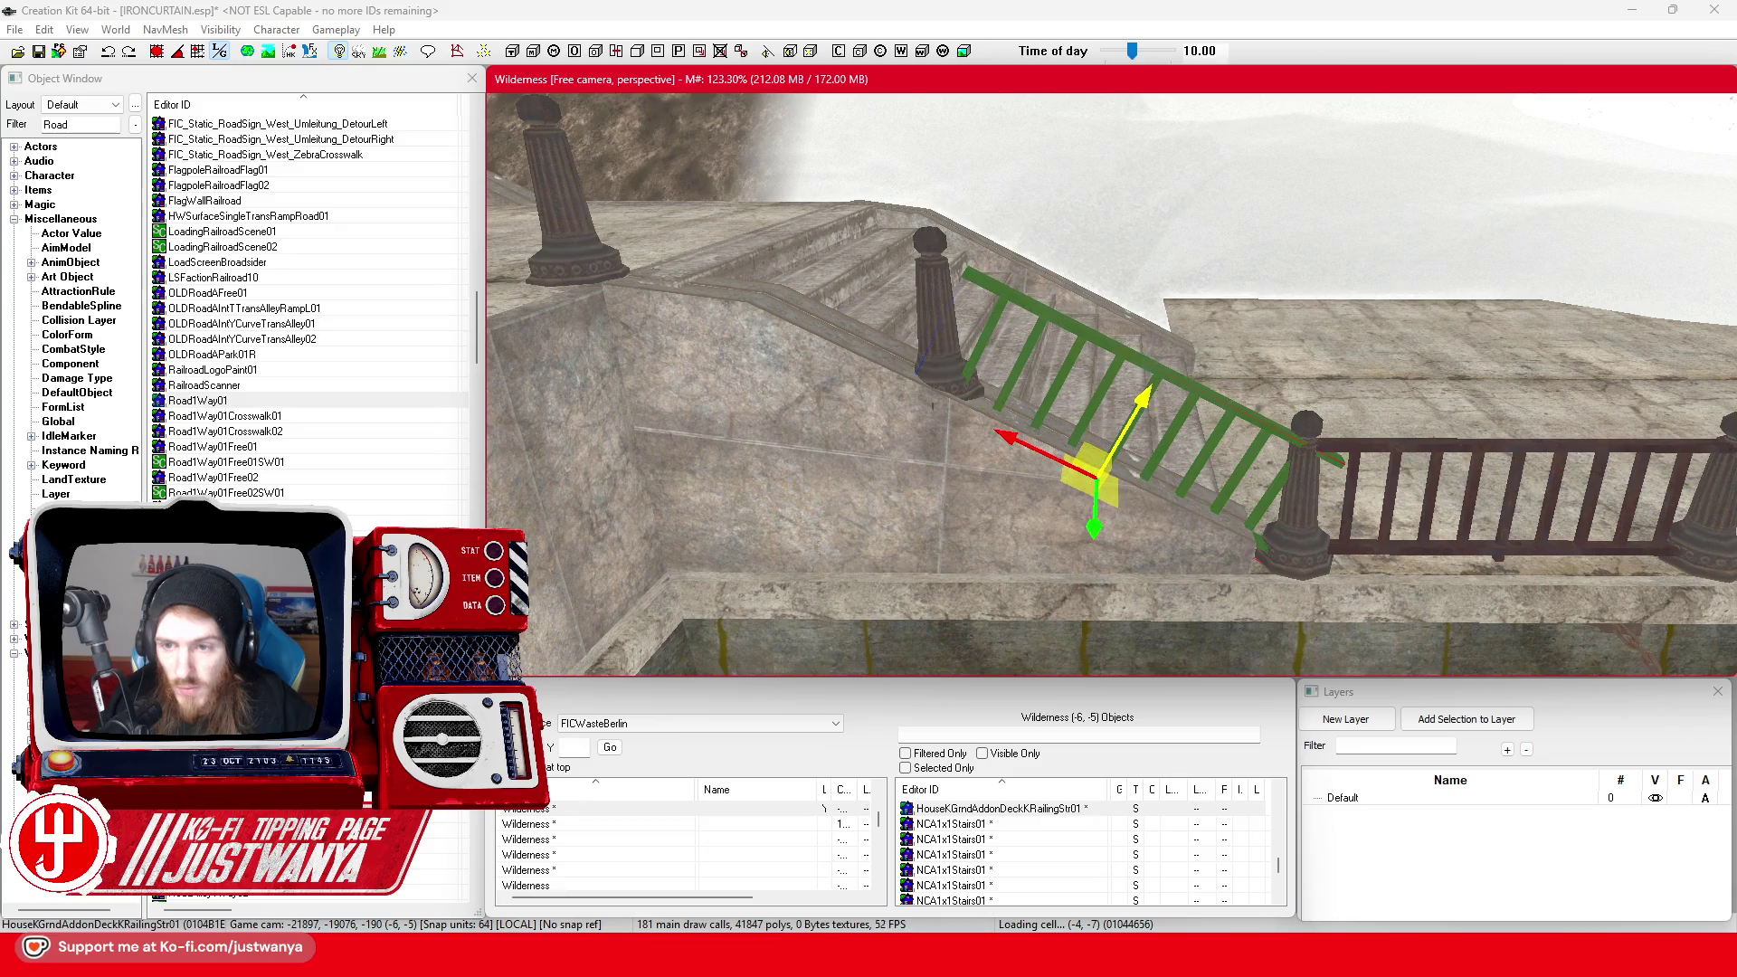
{"action": "mouse_move", "coordinate": [1037, 455]}
{"action": "left_mouse_down"}
{"action": "mouse_move", "coordinate": [1000, 437]}
{"action": "mouse_move", "coordinate": [1014, 442]}
{"action": "left_mouse_up"}
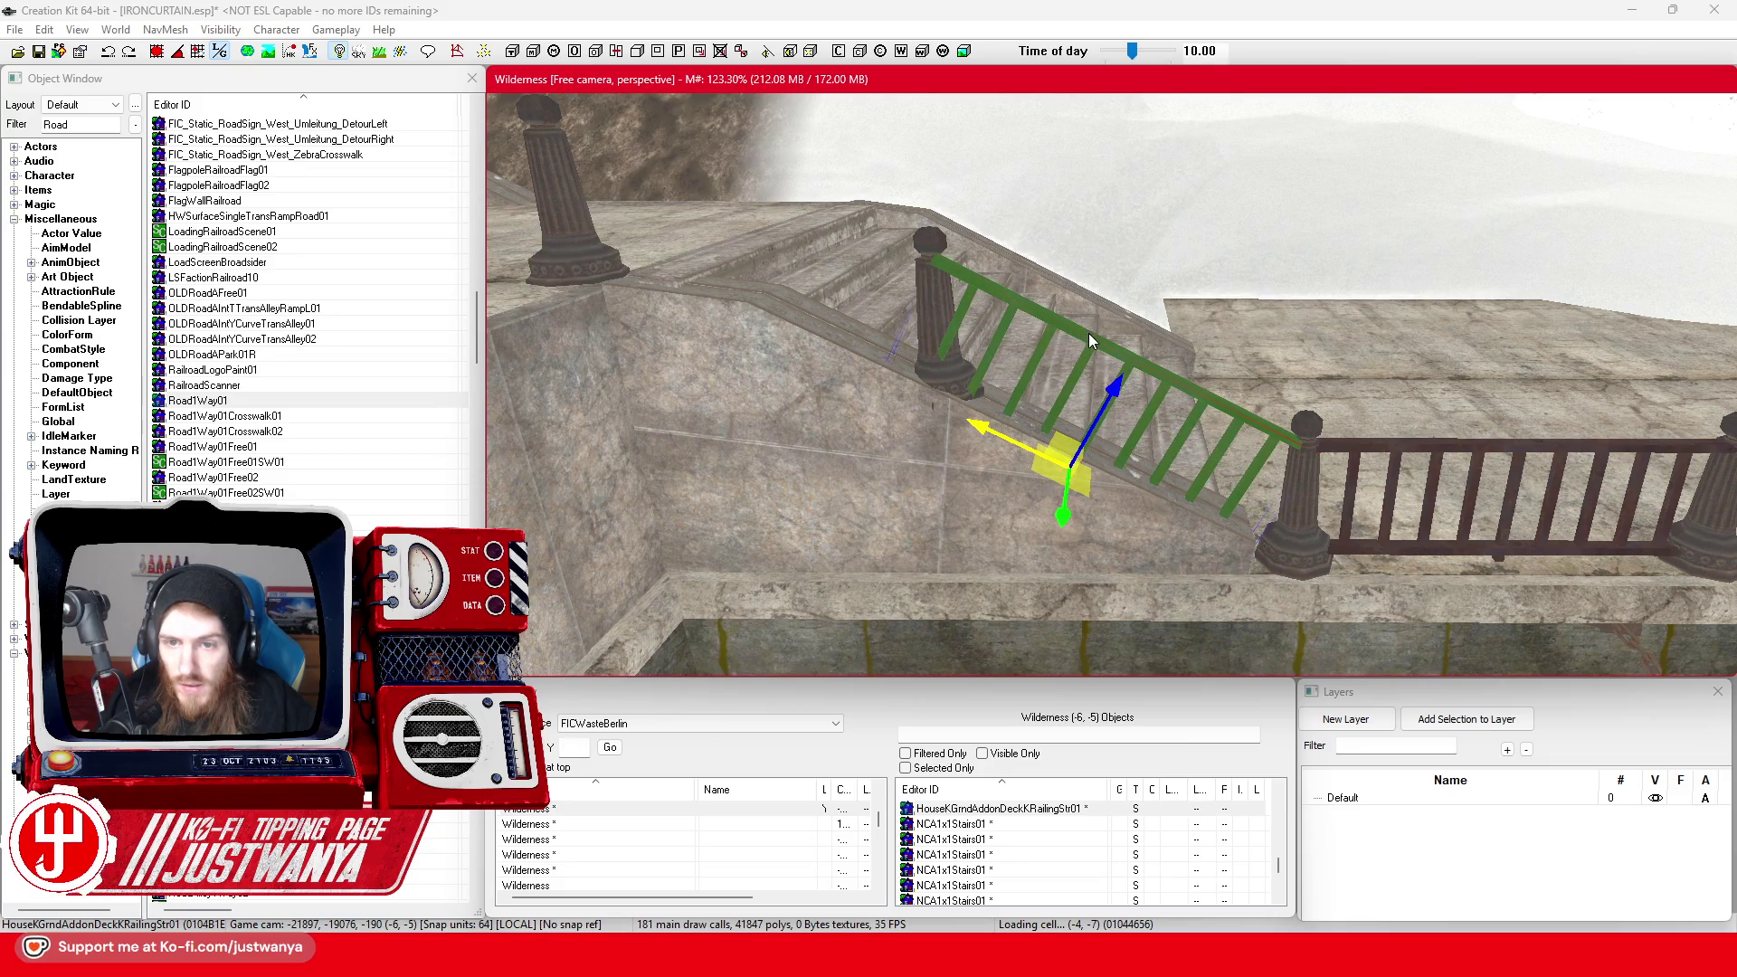
{"action": "key", "text": "t"}
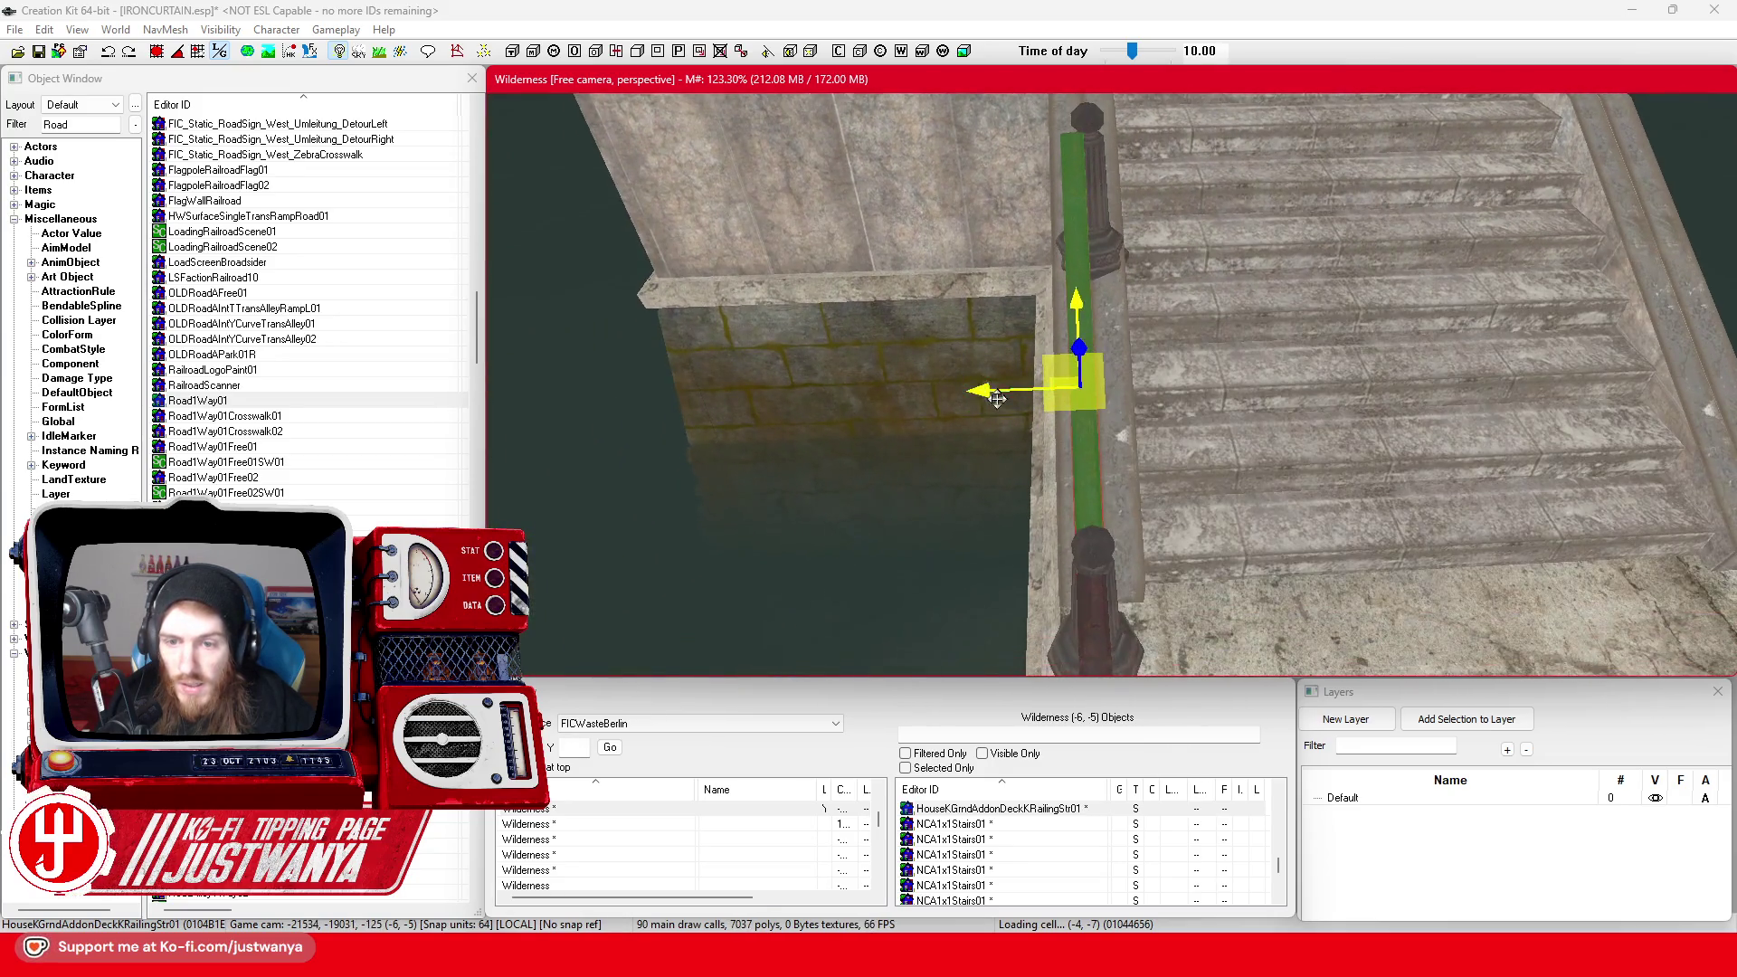
Nudge the sloped railing to sit centred on the stair edge, joining the upper post and quay railing
{"action": "left_click_drag", "start_coordinate": [987, 391], "coordinate": [983, 391]}
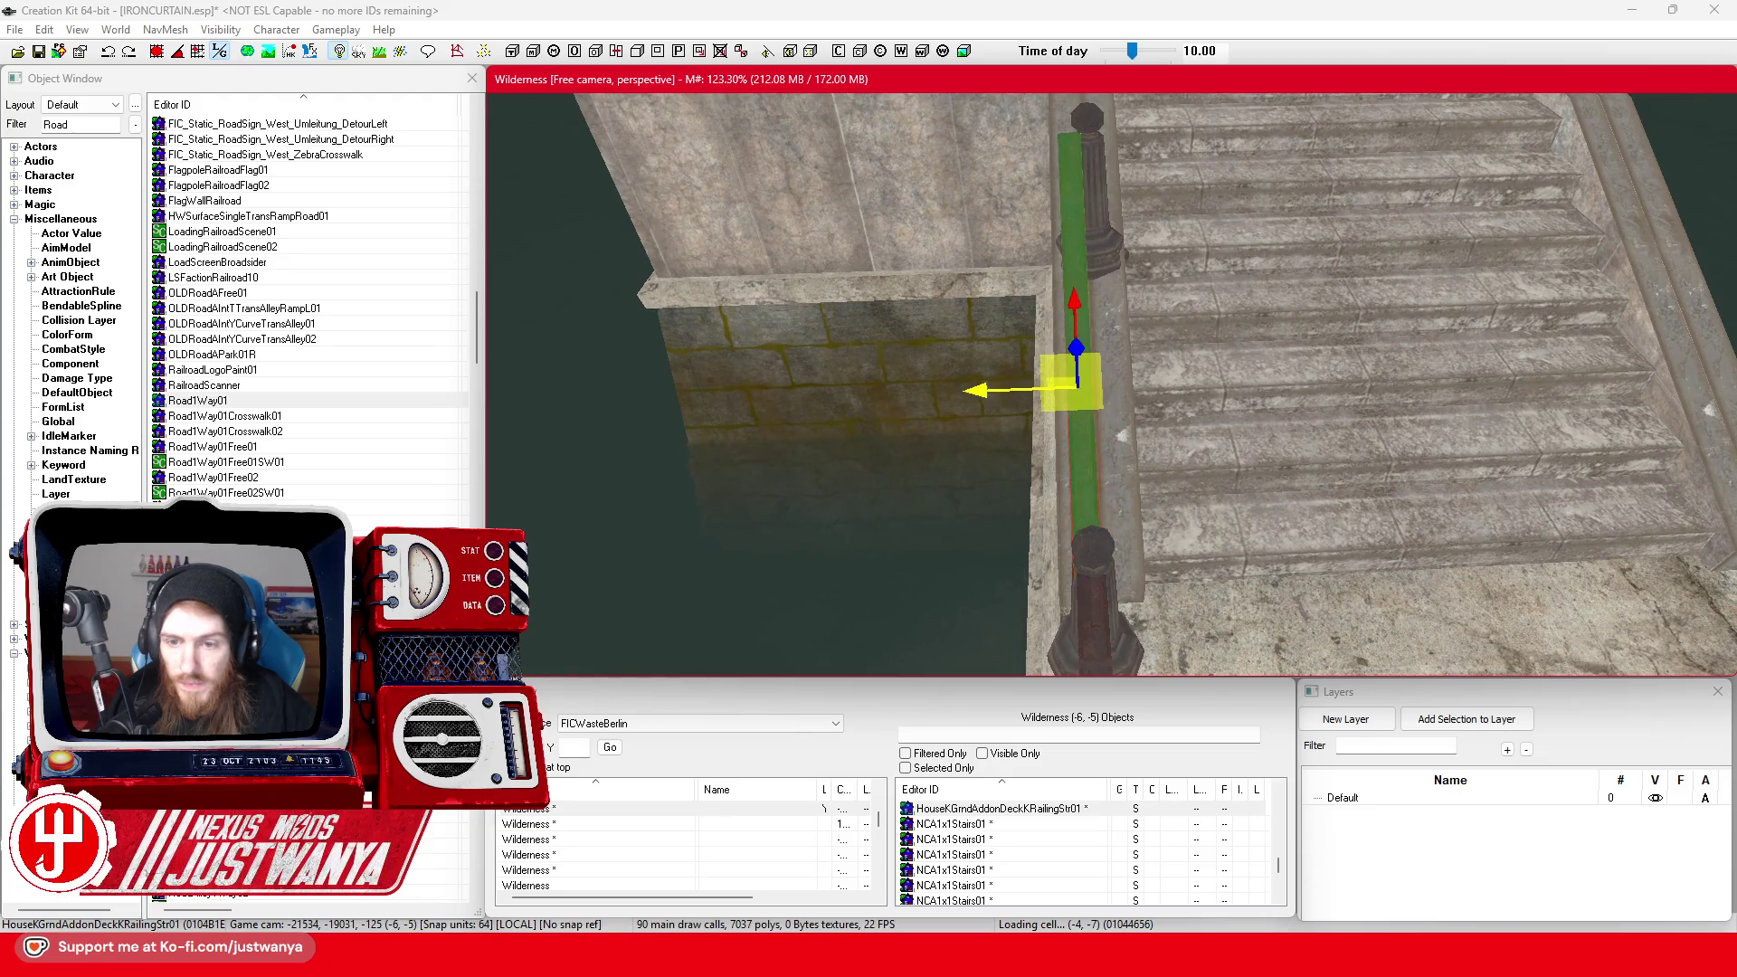
{"action": "left_click", "coordinate": [1107, 244]}
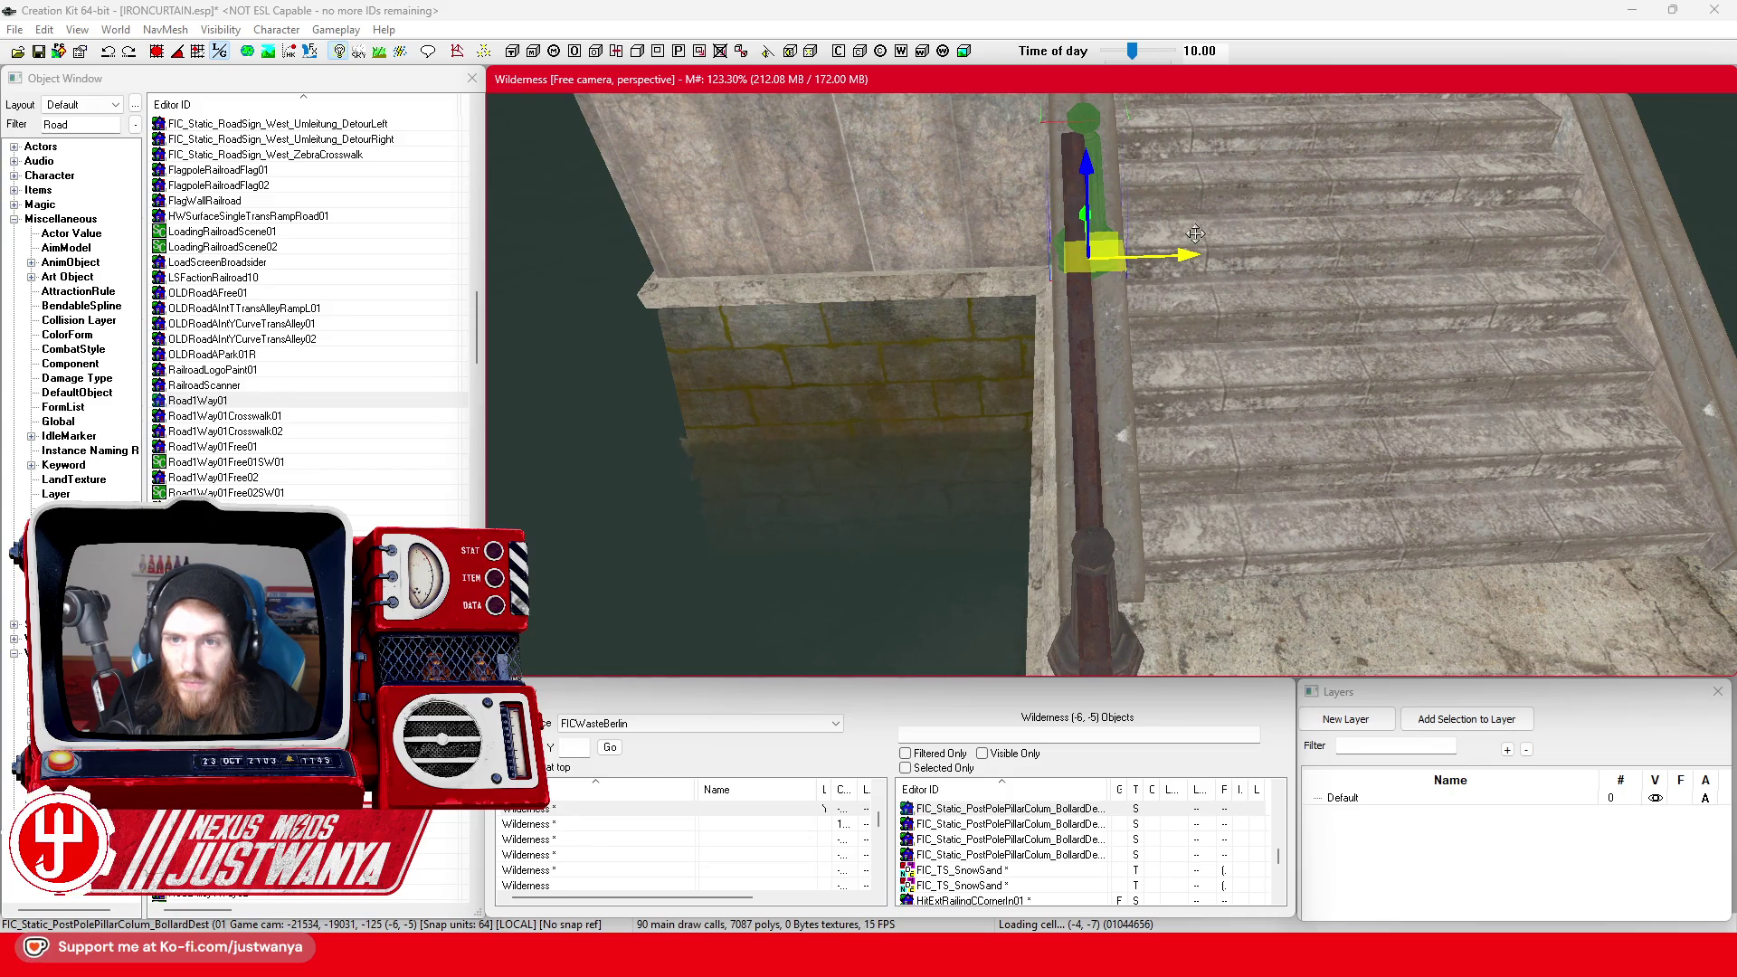
{"action": "mouse_move", "coordinate": [1196, 234]}
{"action": "left_mouse_down"}
{"action": "mouse_move", "coordinate": [1167, 231]}
{"action": "mouse_move", "coordinate": [1052, 323]}
{"action": "left_mouse_up"}
{"action": "left_click", "coordinate": [1052, 323]}
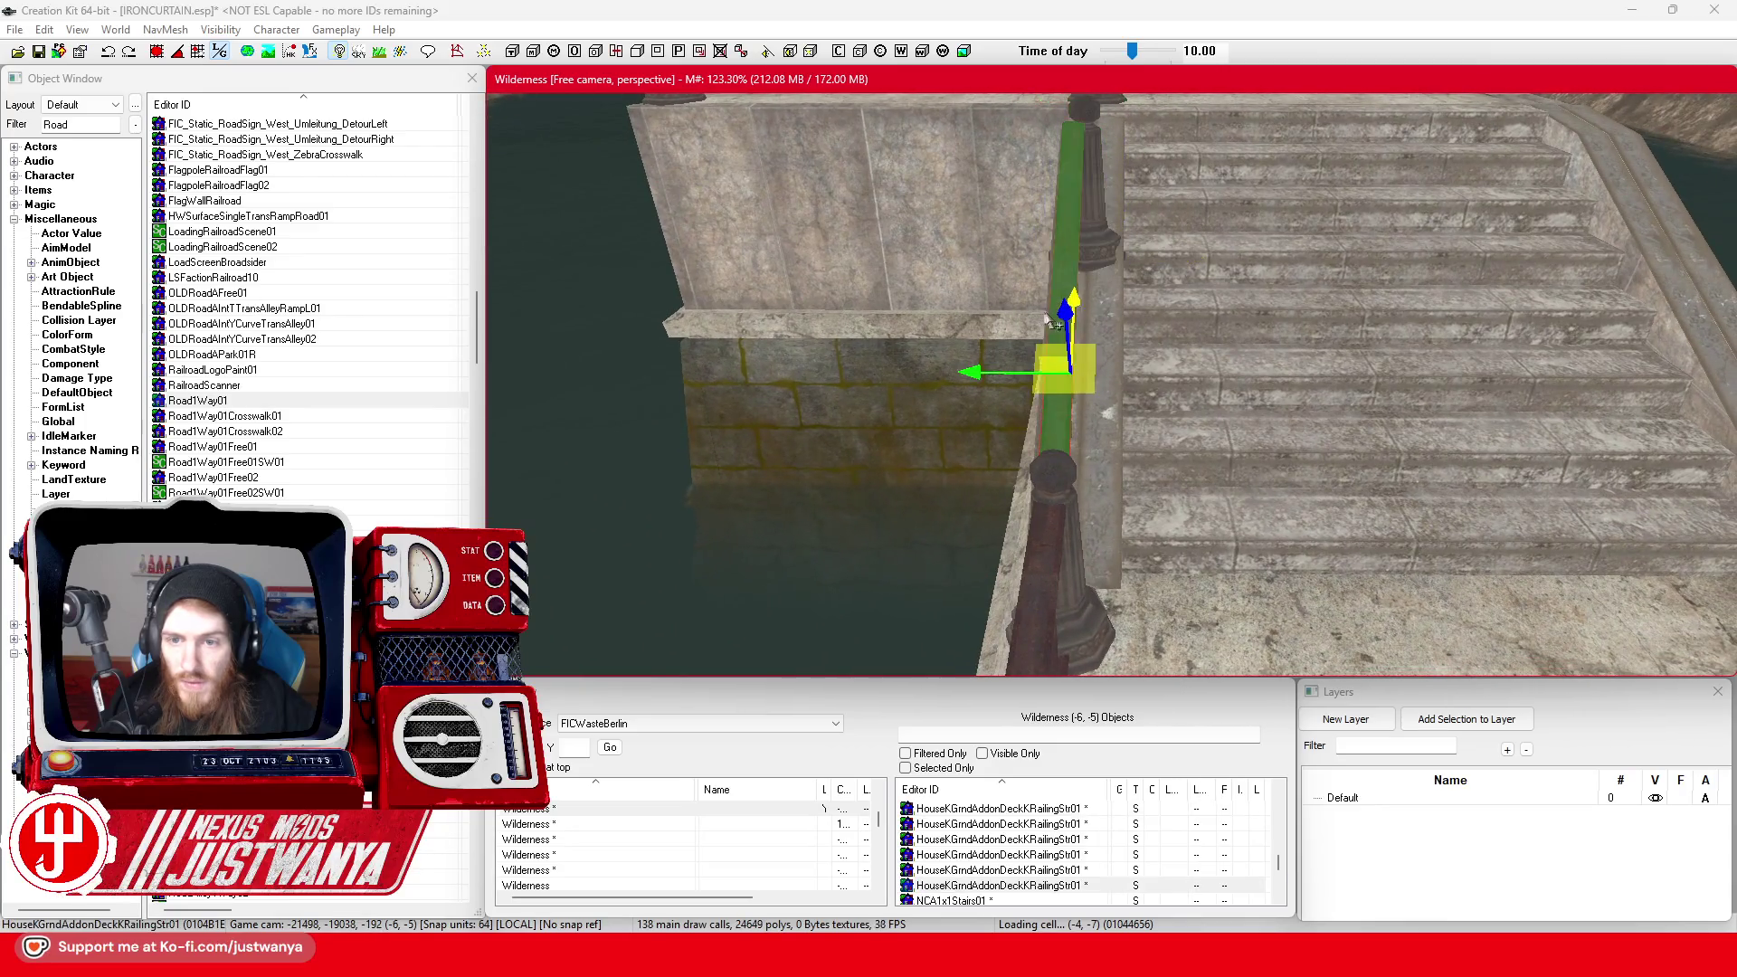
{"action": "key", "text": "2"}
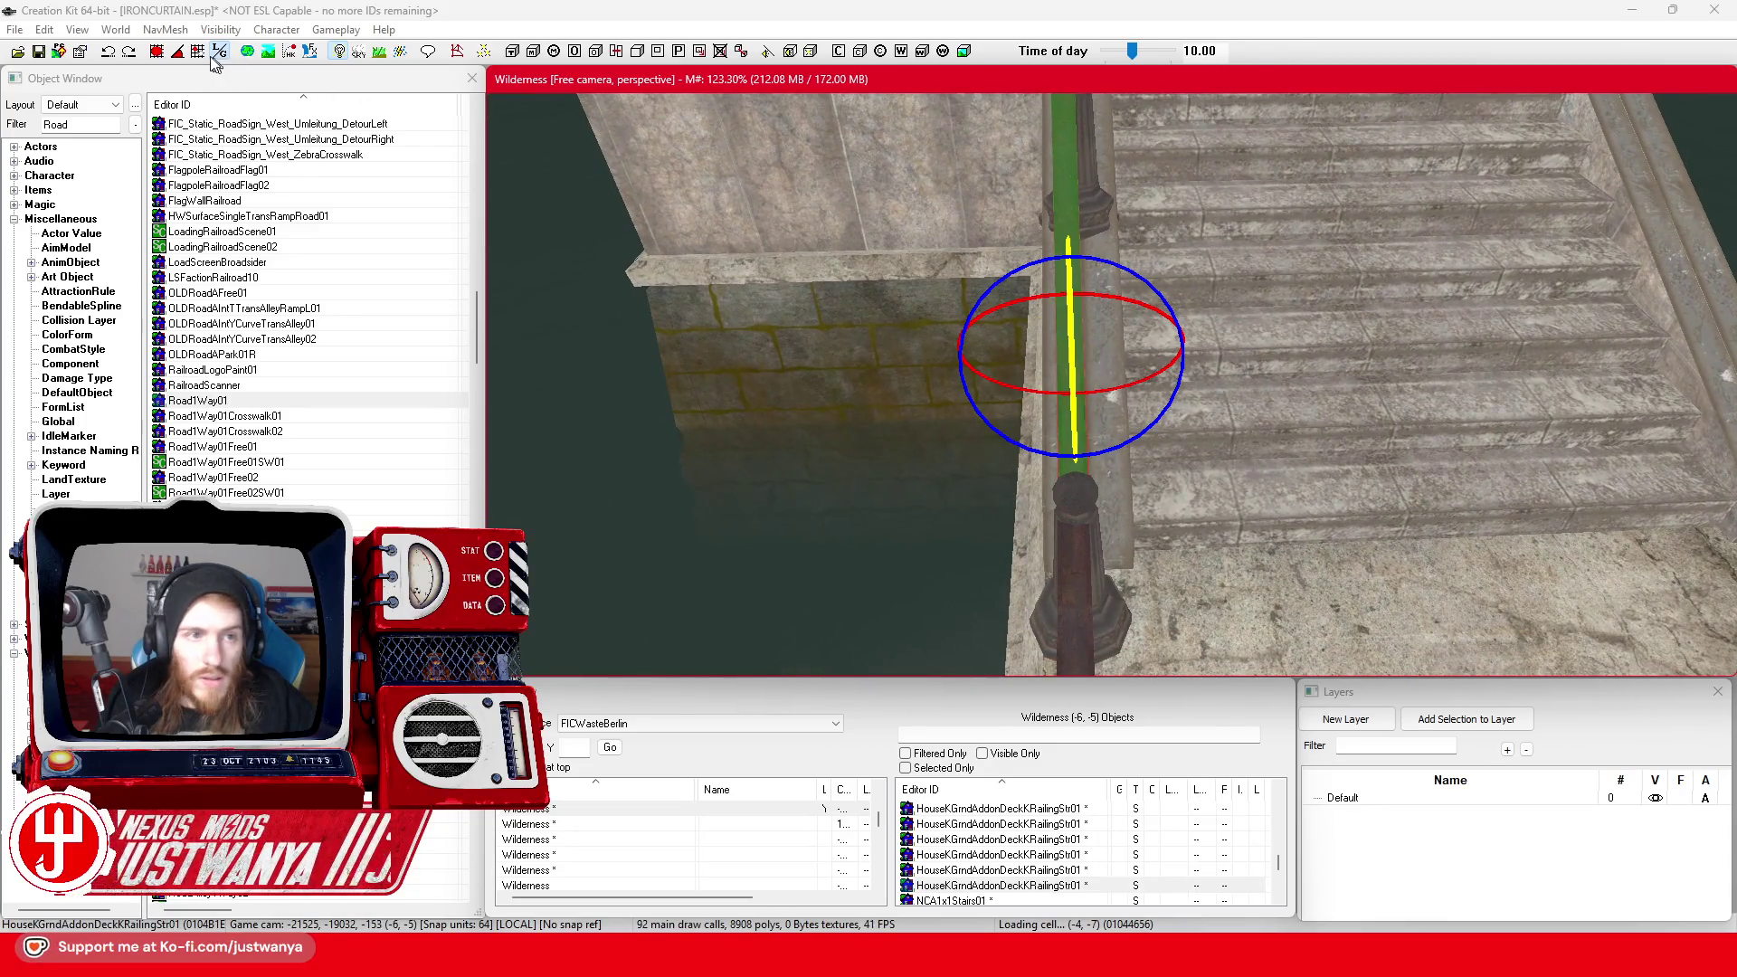
{"action": "scroll", "coordinate": [947, 418], "scroll_direction": "down", "scroll_amount": 3}
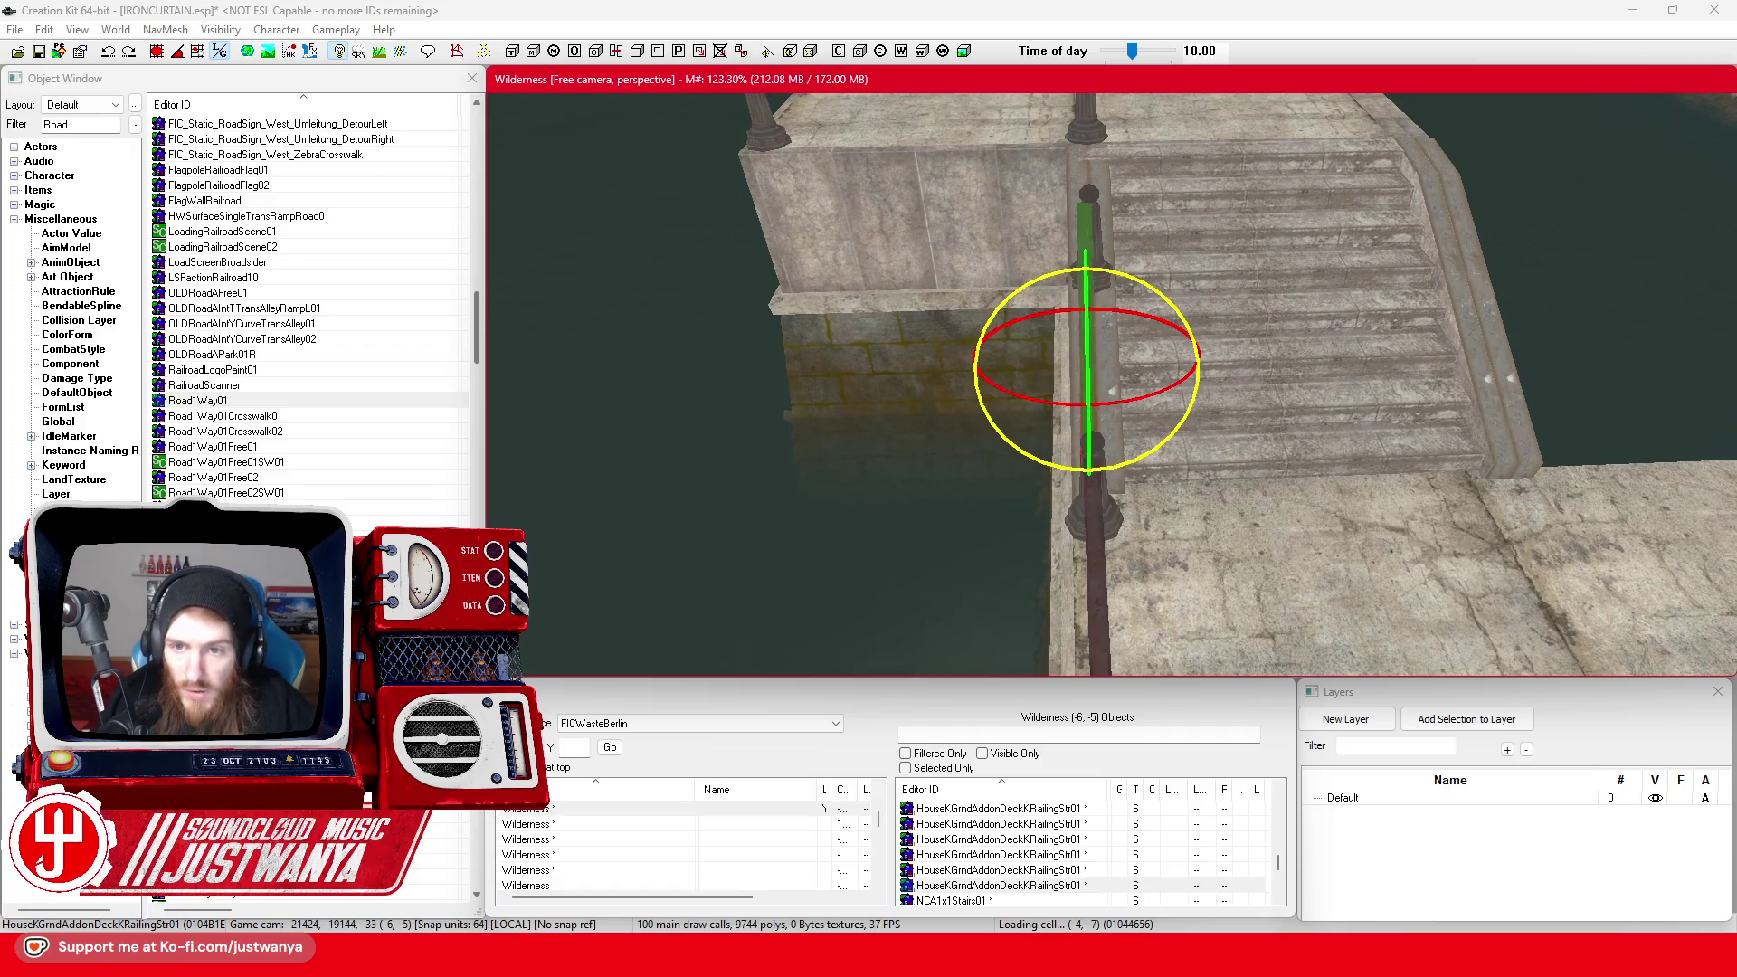
{"action": "key", "text": "1"}
{"action": "scroll", "coordinate": [1042, 455], "scroll_direction": "up", "scroll_amount": 3}
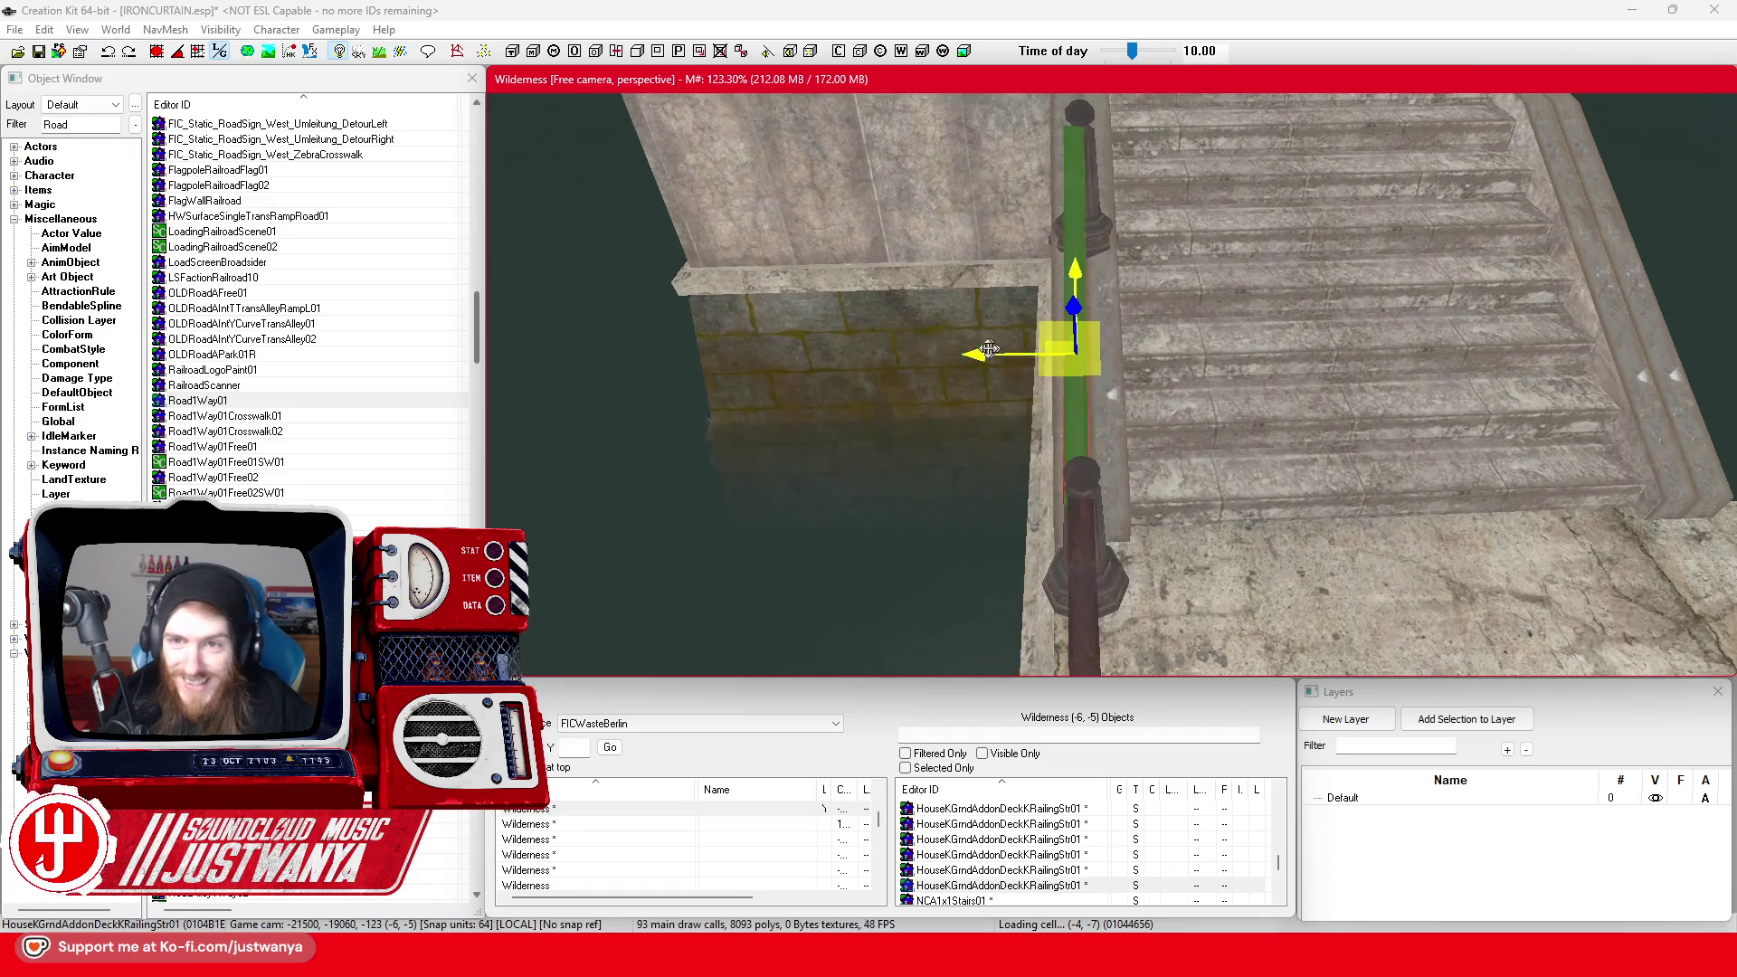
{"action": "left_click_drag", "start_coordinate": [991, 358], "coordinate": [997, 358]}
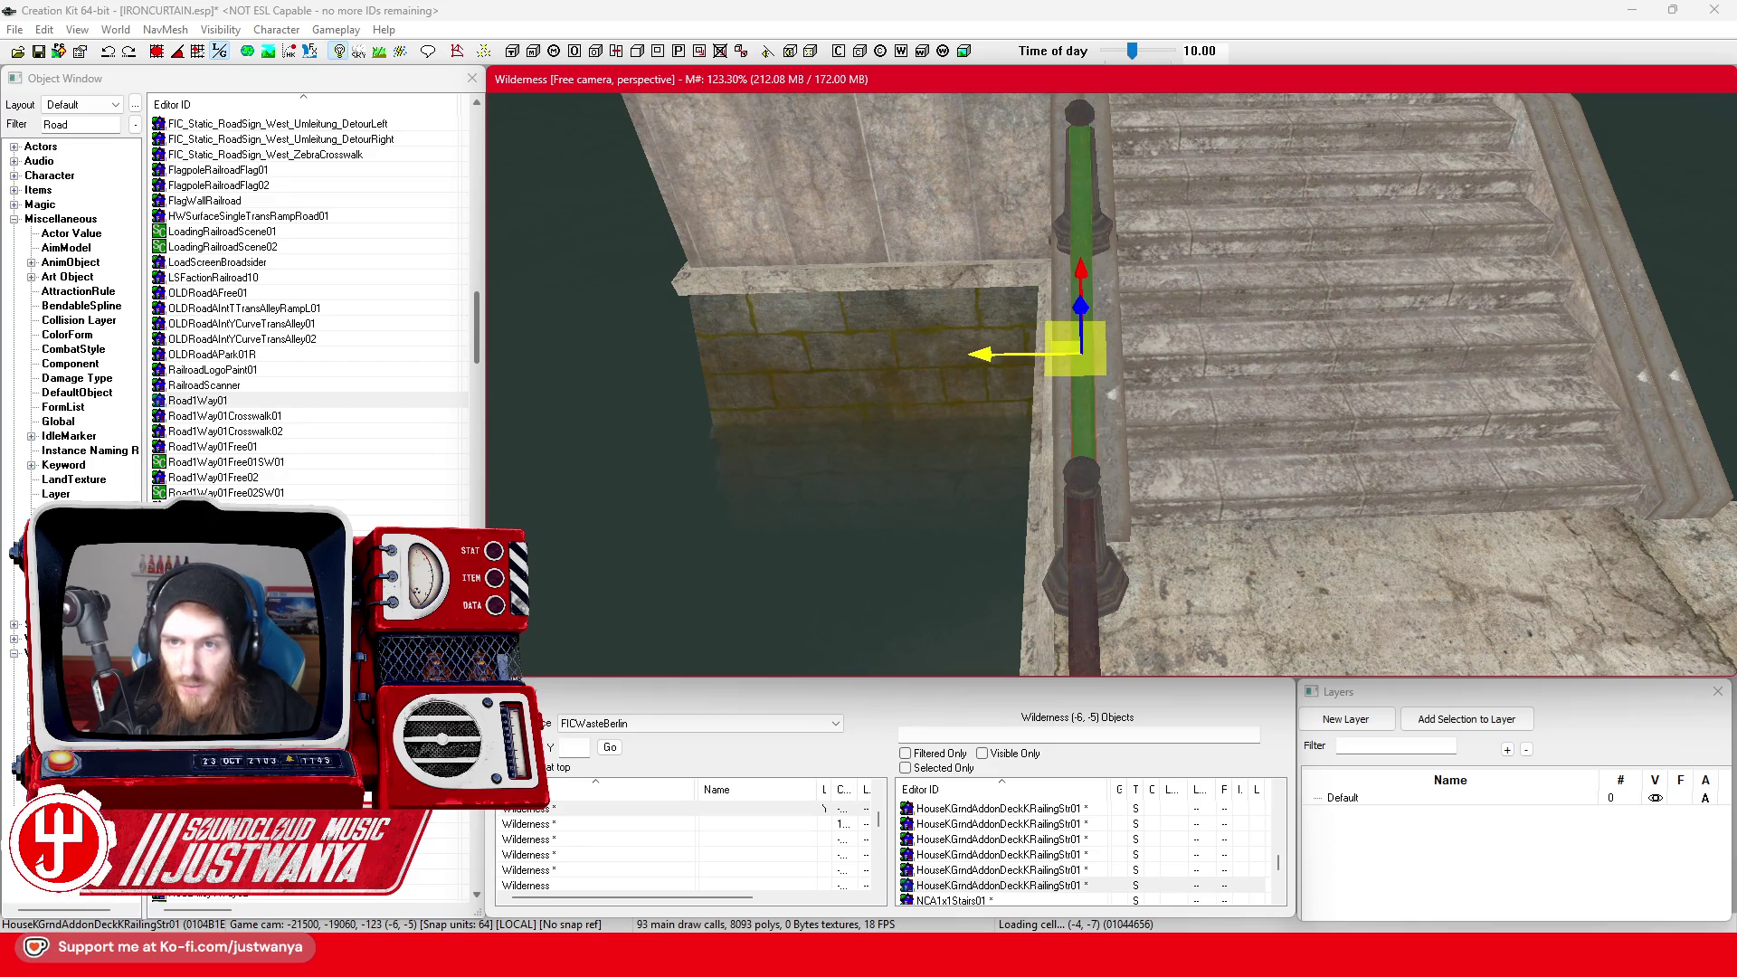
{"action": "key", "text": "shift"}
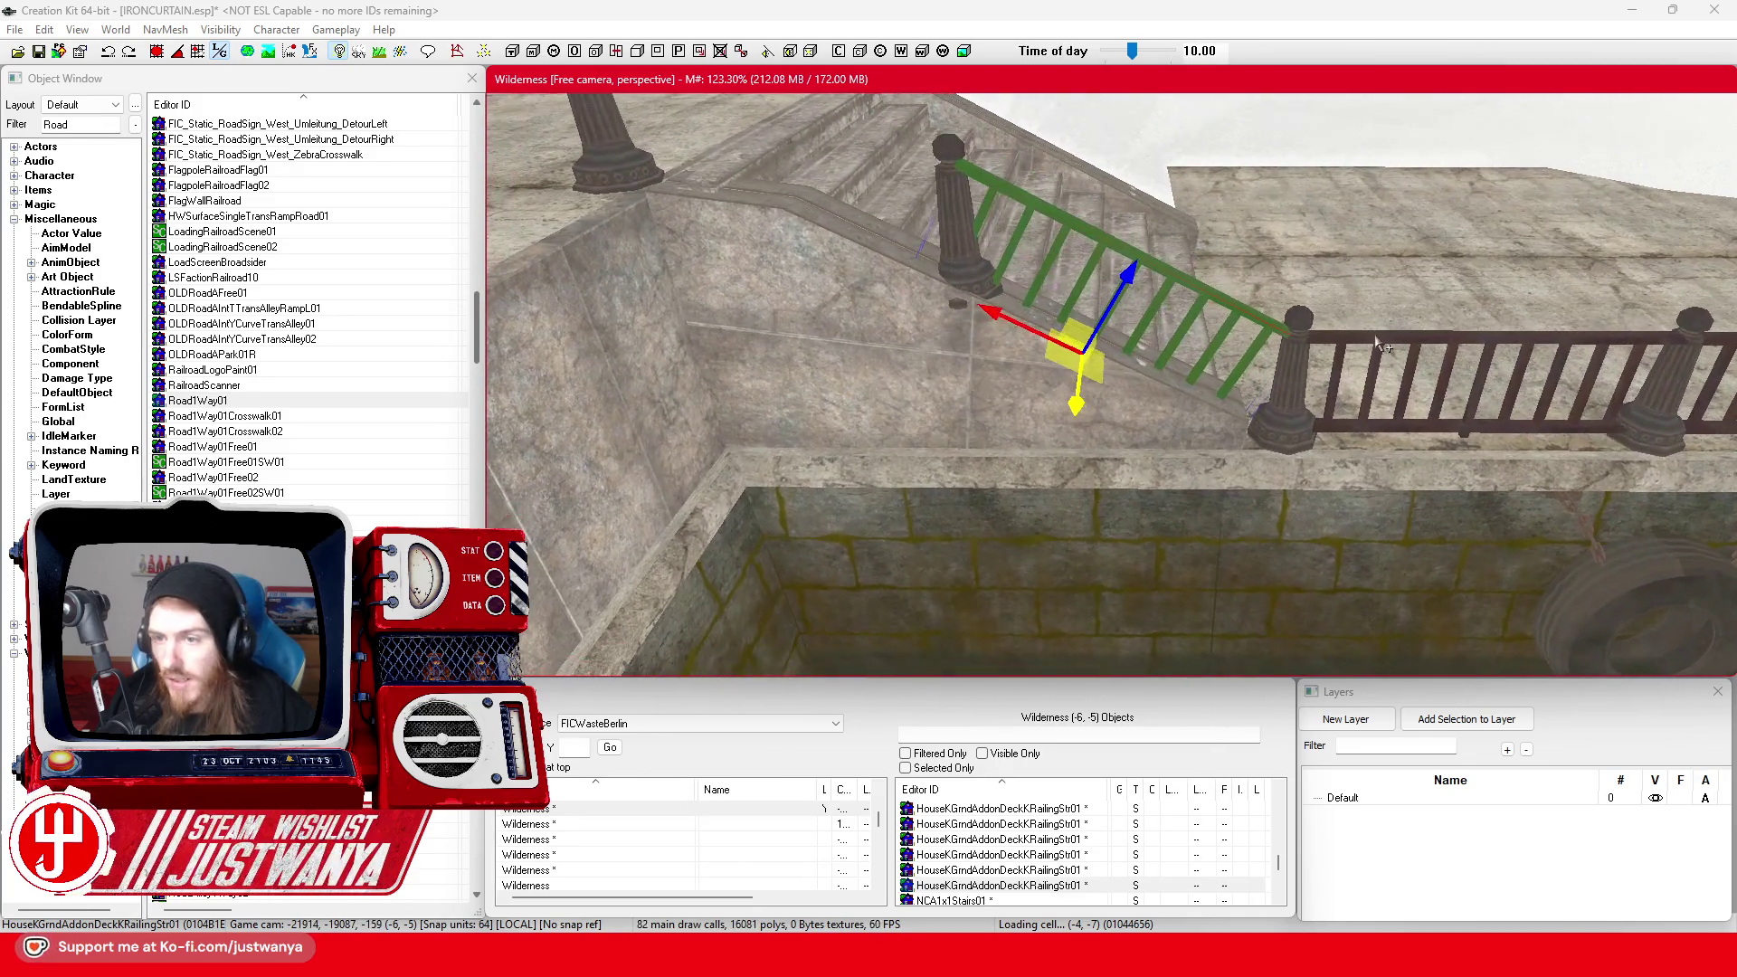
Move and tilt the extra horizontal railing toward the stairs, then delete that green railing section
{"action": "left_click", "coordinate": [1482, 365]}
{"action": "mouse_move", "coordinate": [1481, 365]}
{"action": "left_mouse_down"}
{"action": "mouse_move", "coordinate": [1500, 211]}
{"action": "mouse_move", "coordinate": [1551, 195]}
{"action": "mouse_move", "coordinate": [1063, 156]}
{"action": "mouse_move", "coordinate": [821, 174]}
{"action": "left_mouse_up"}
{"action": "key", "text": "f"}
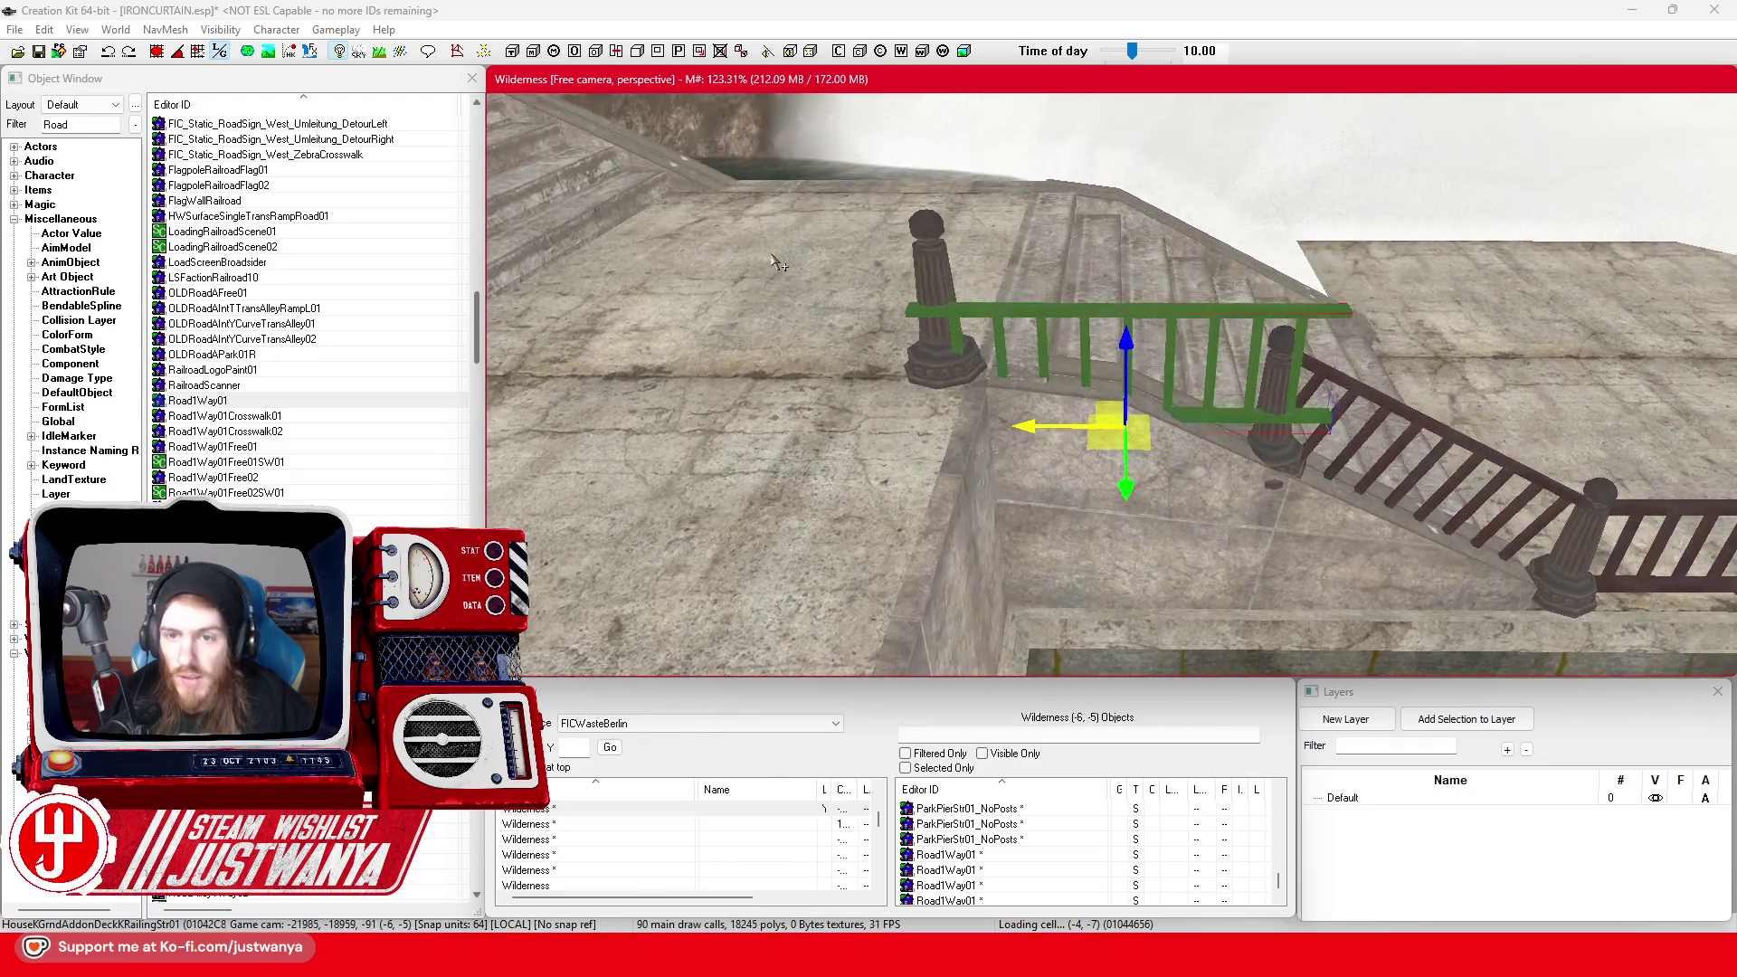
{"action": "key", "text": "e"}
{"action": "left_click_drag", "start_coordinate": [1093, 384], "coordinate": [1013, 391]}
{"action": "scroll", "coordinate": [1095, 367], "scroll_direction": "down", "scroll_amount": 2}
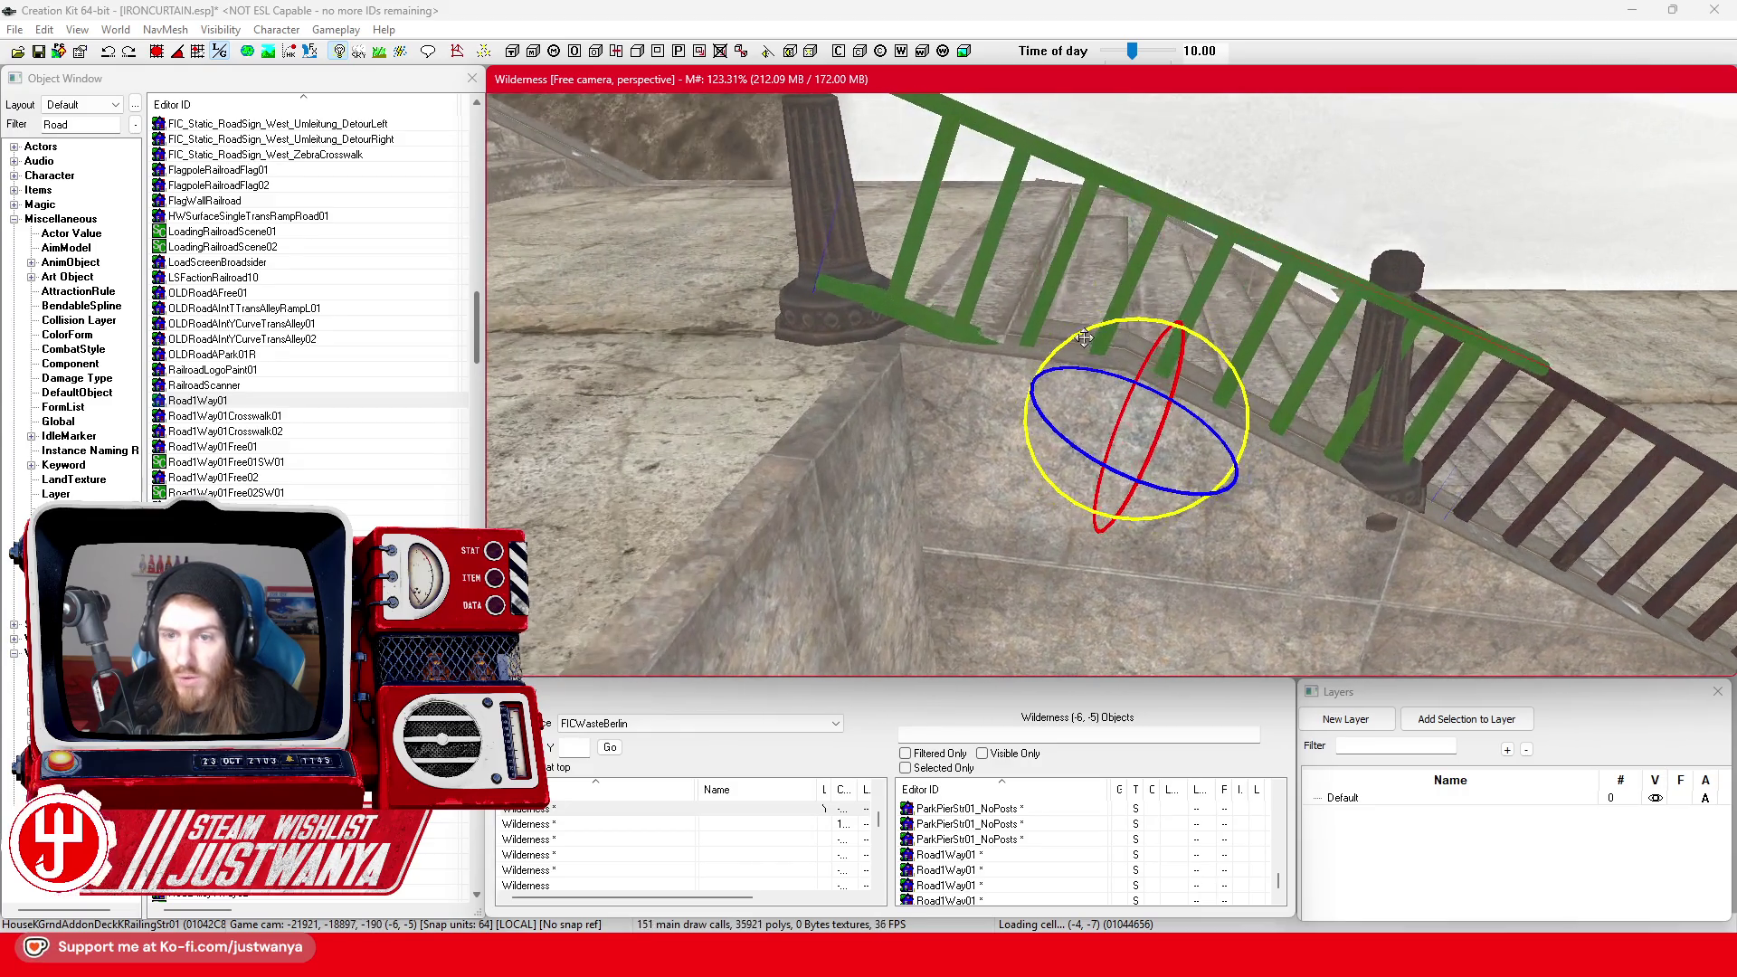
{"action": "left_click_drag", "start_coordinate": [1128, 325], "coordinate": [1122, 329]}
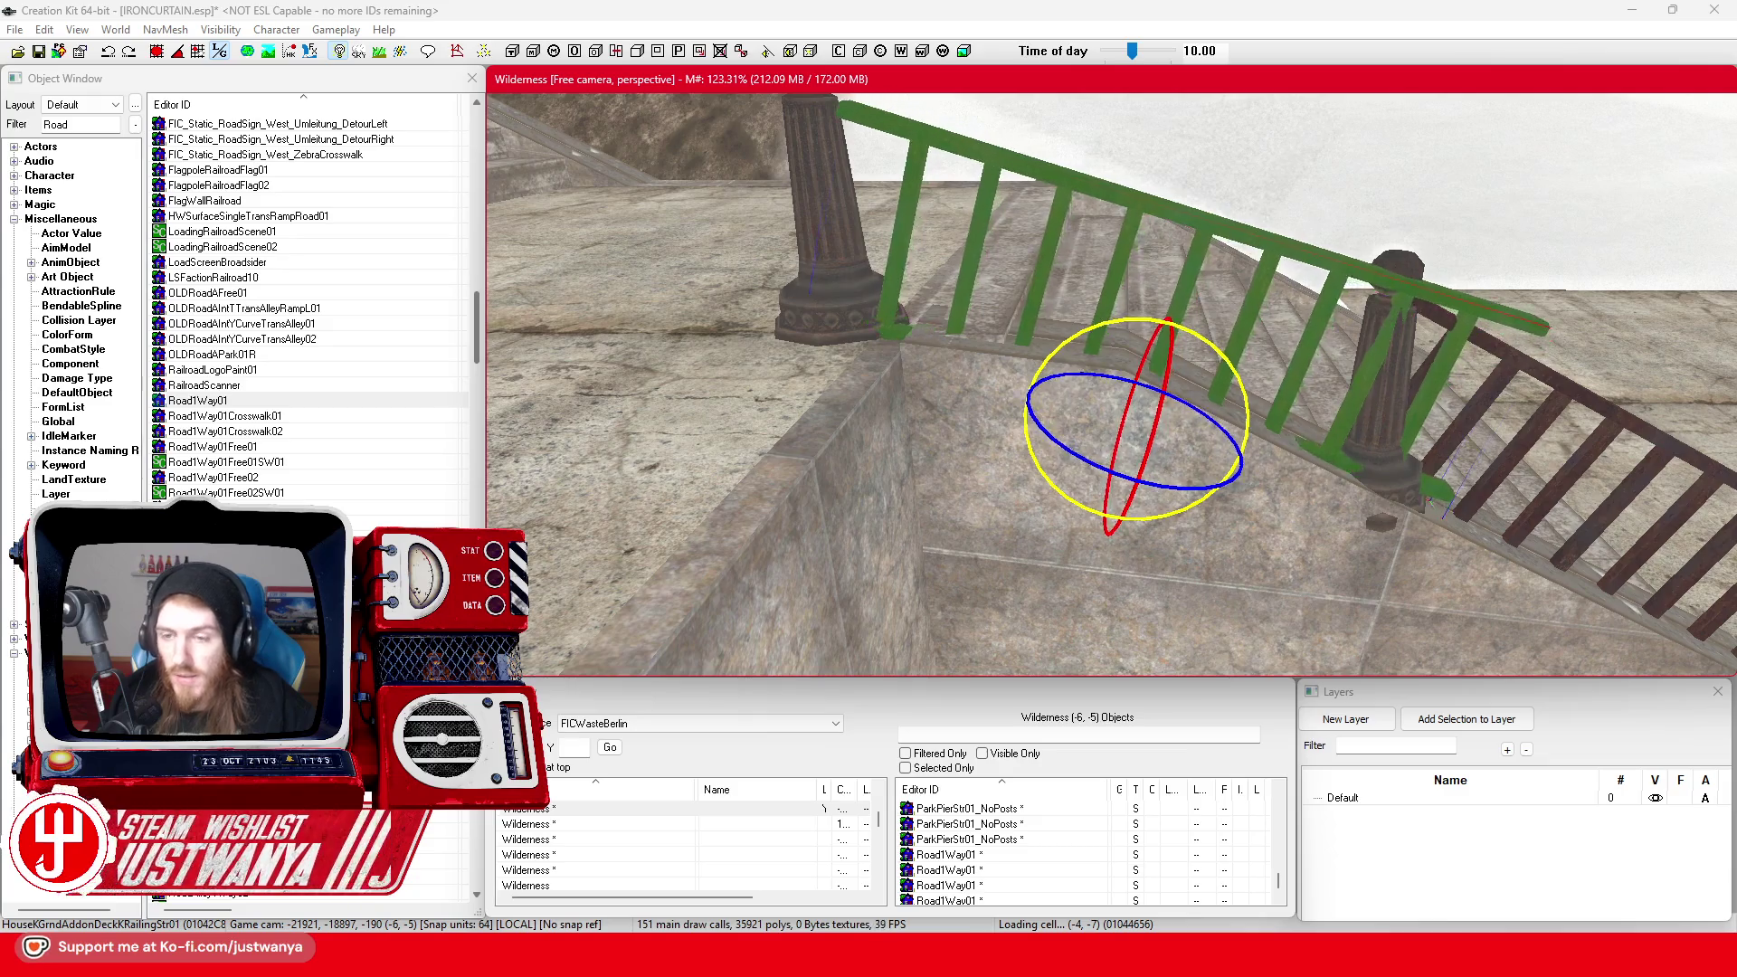
{"action": "key", "text": "w"}
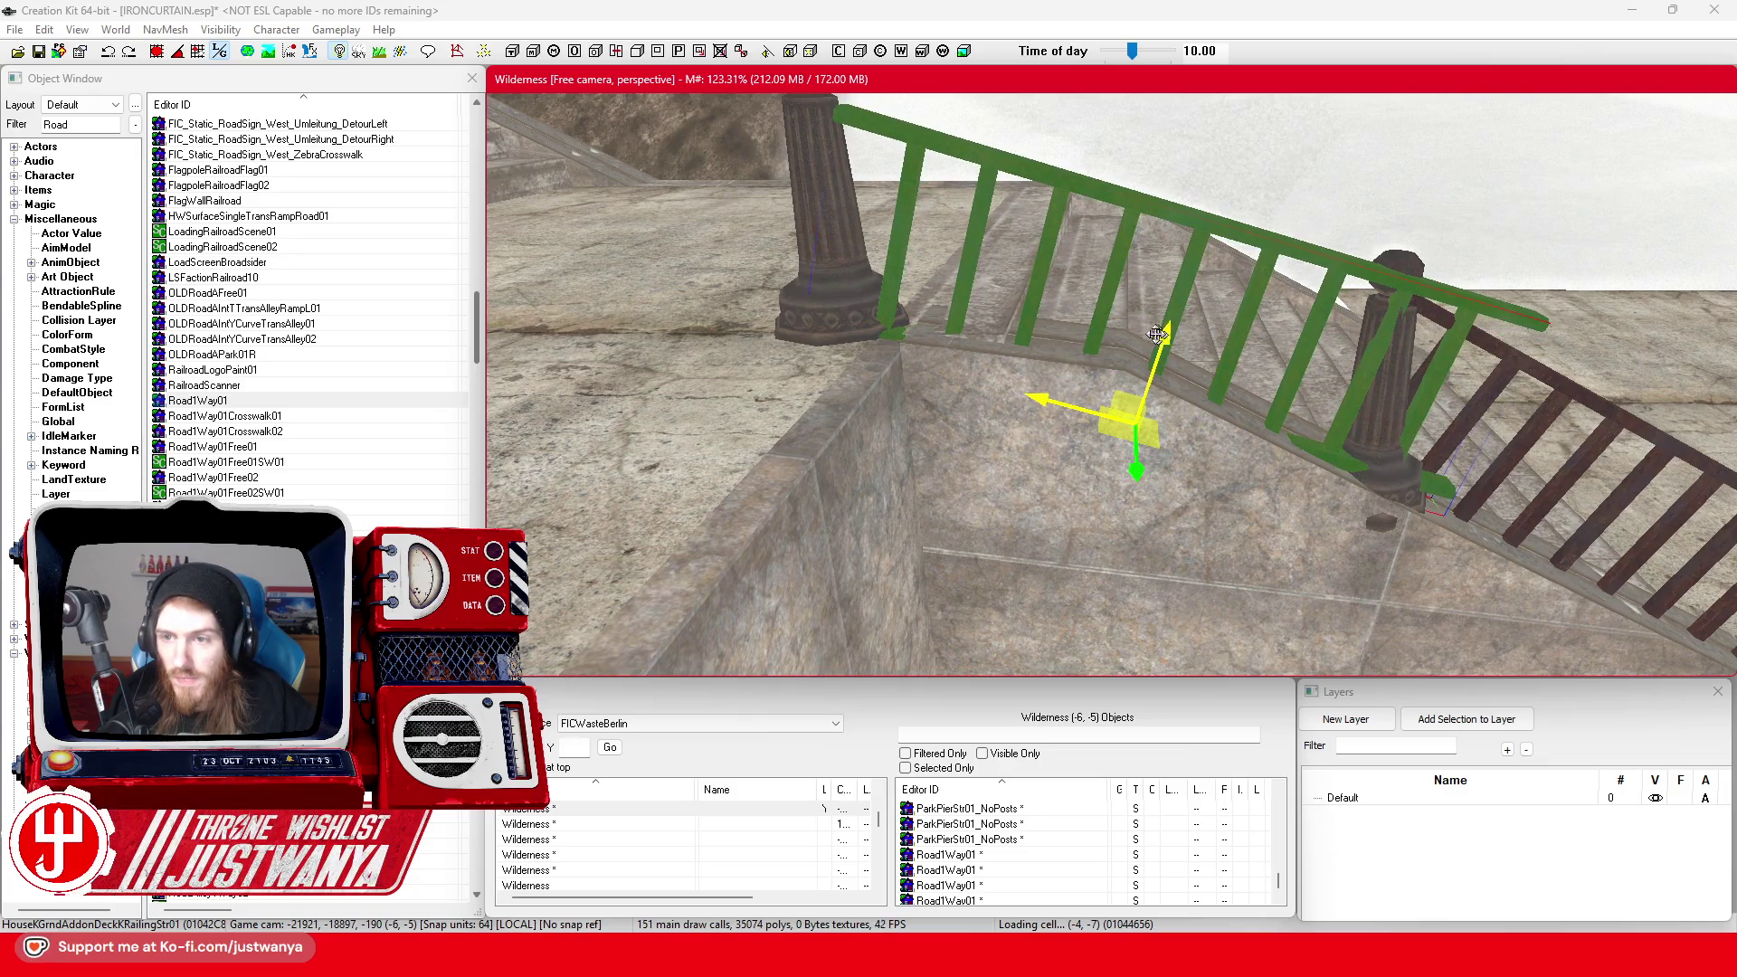
{"action": "scroll", "coordinate": [1158, 333], "scroll_direction": "down", "scroll_amount": 10}
{"action": "key", "text": "Delete"}
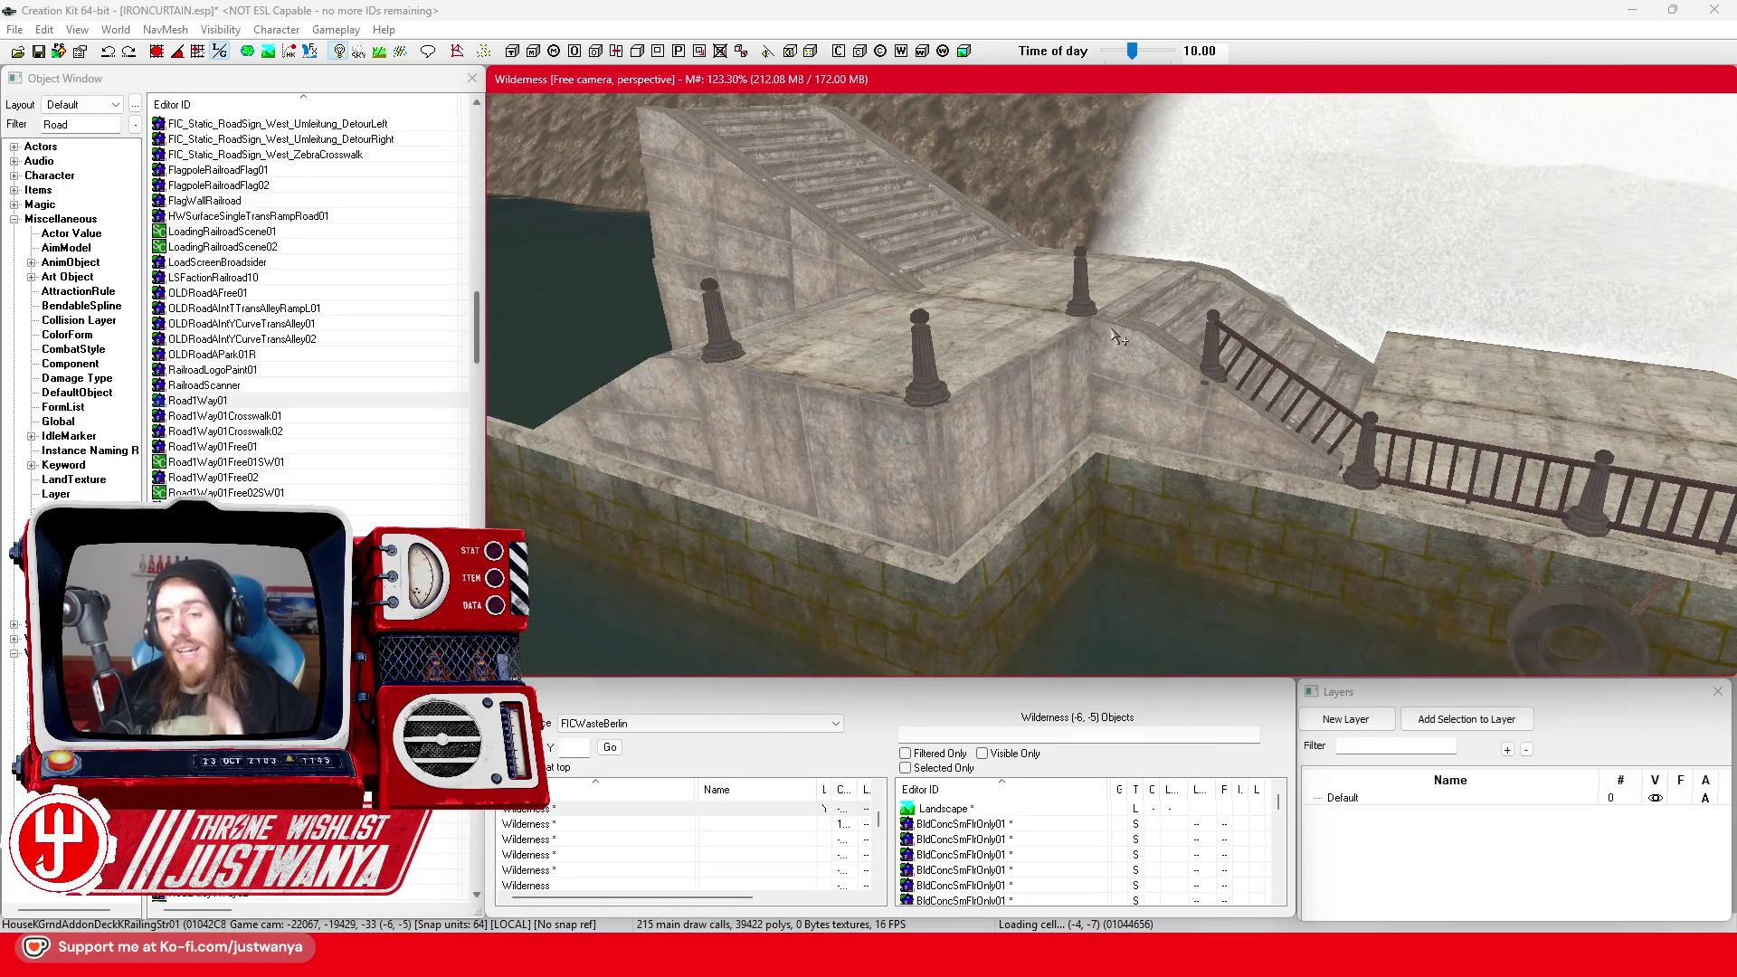
{"action": "left_click", "coordinate": [1217, 360]}
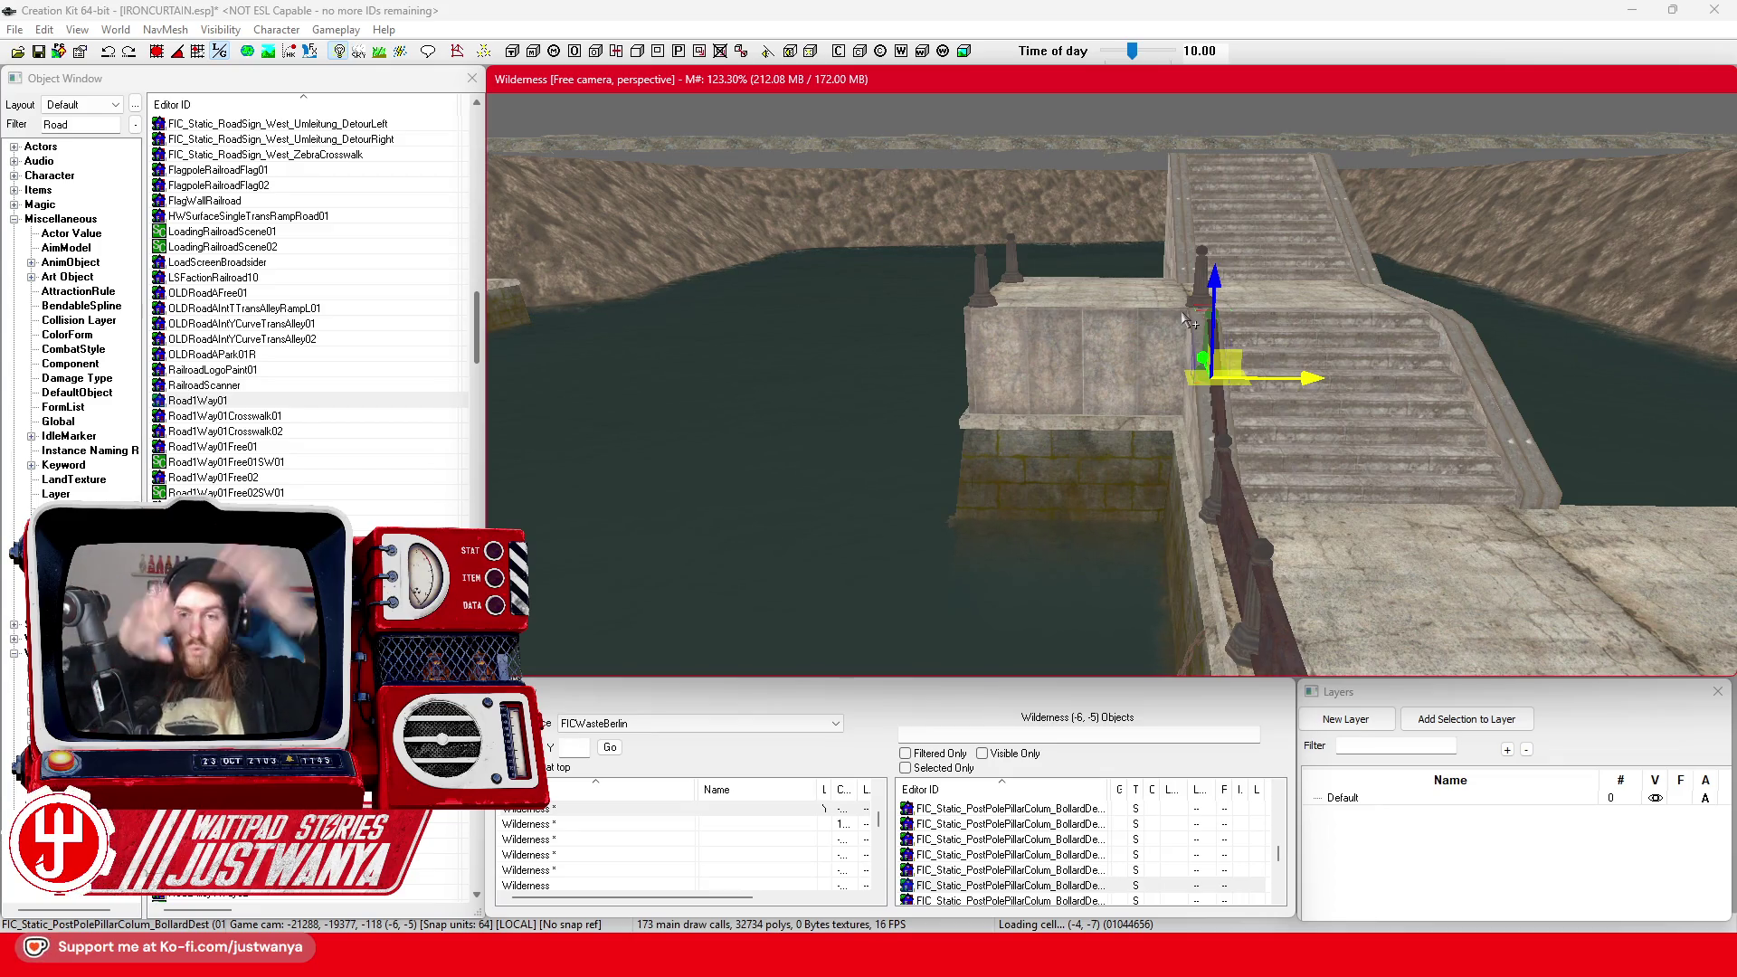
{"action": "left_click", "coordinate": [1148, 338]}
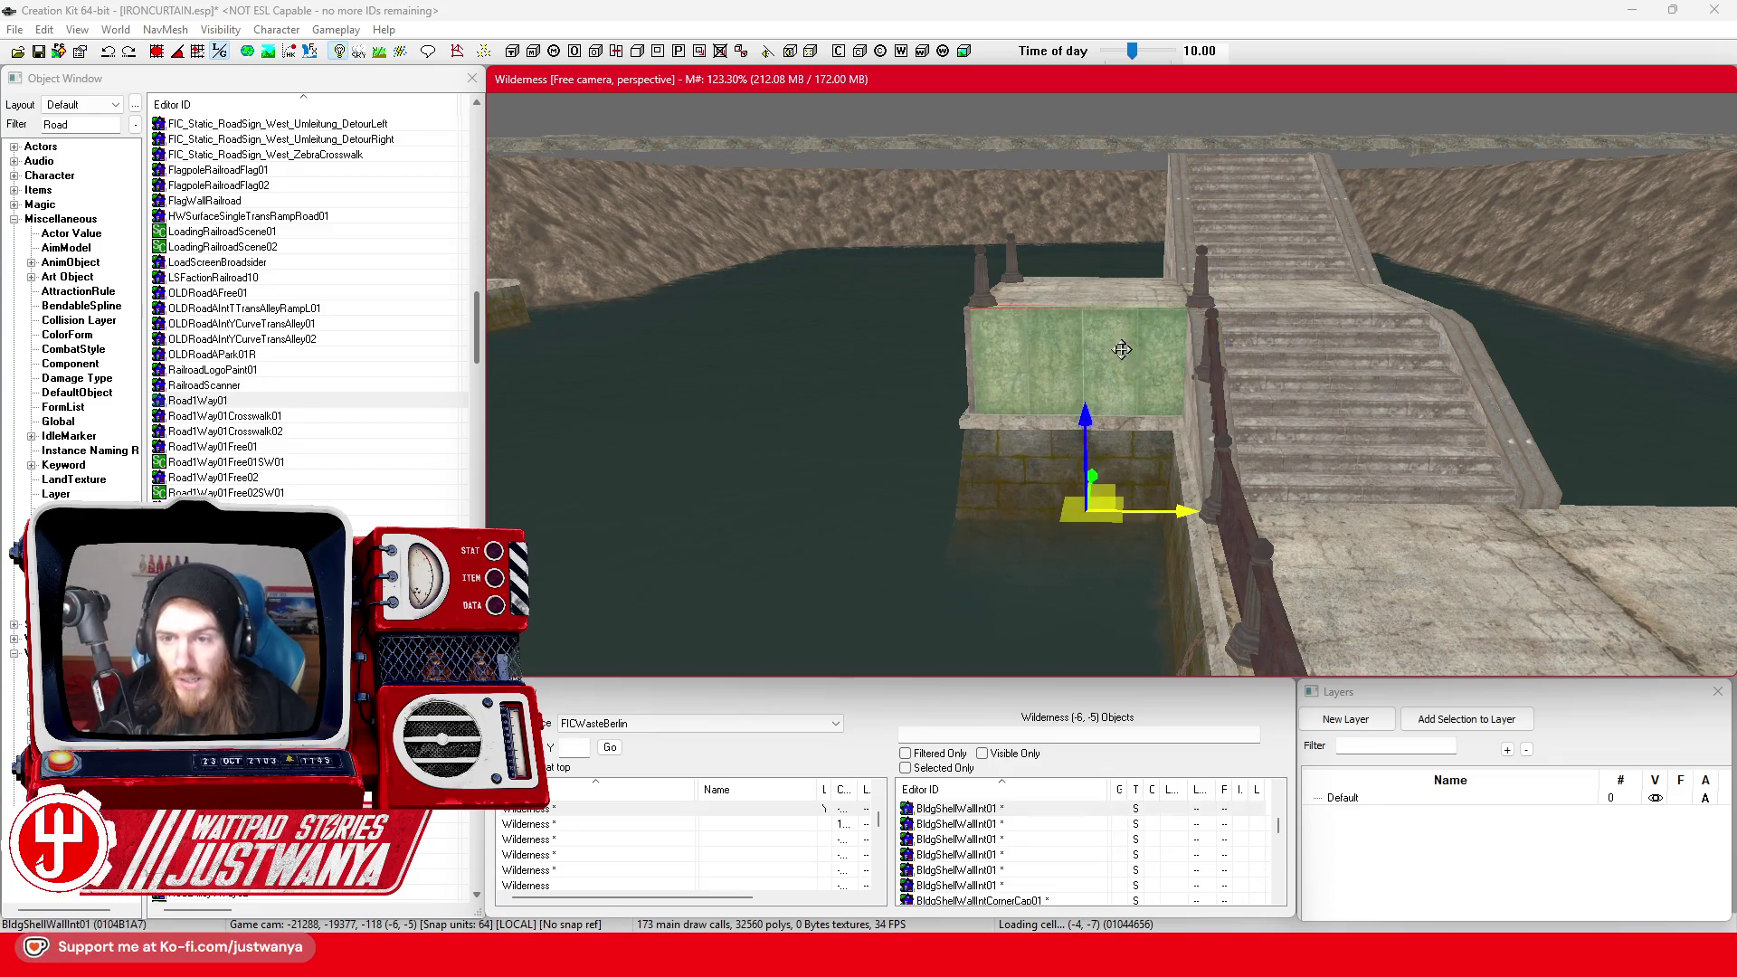
{"action": "key", "text": "shift"}
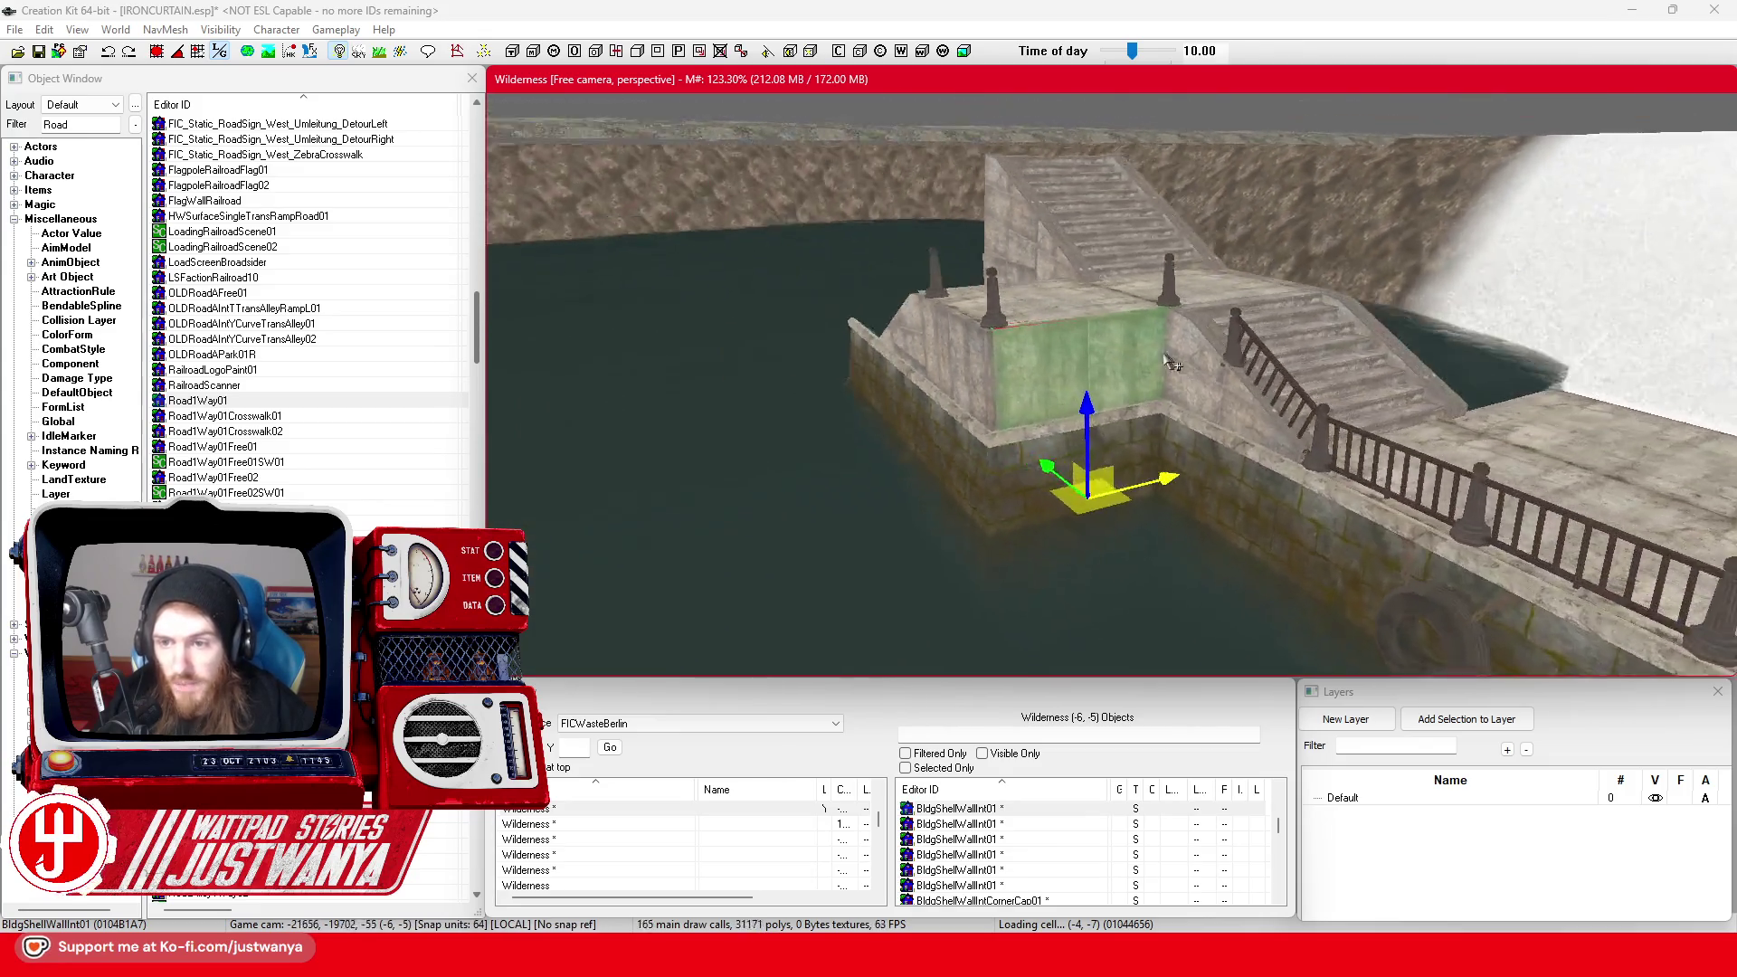
{"action": "key", "text": "shift"}
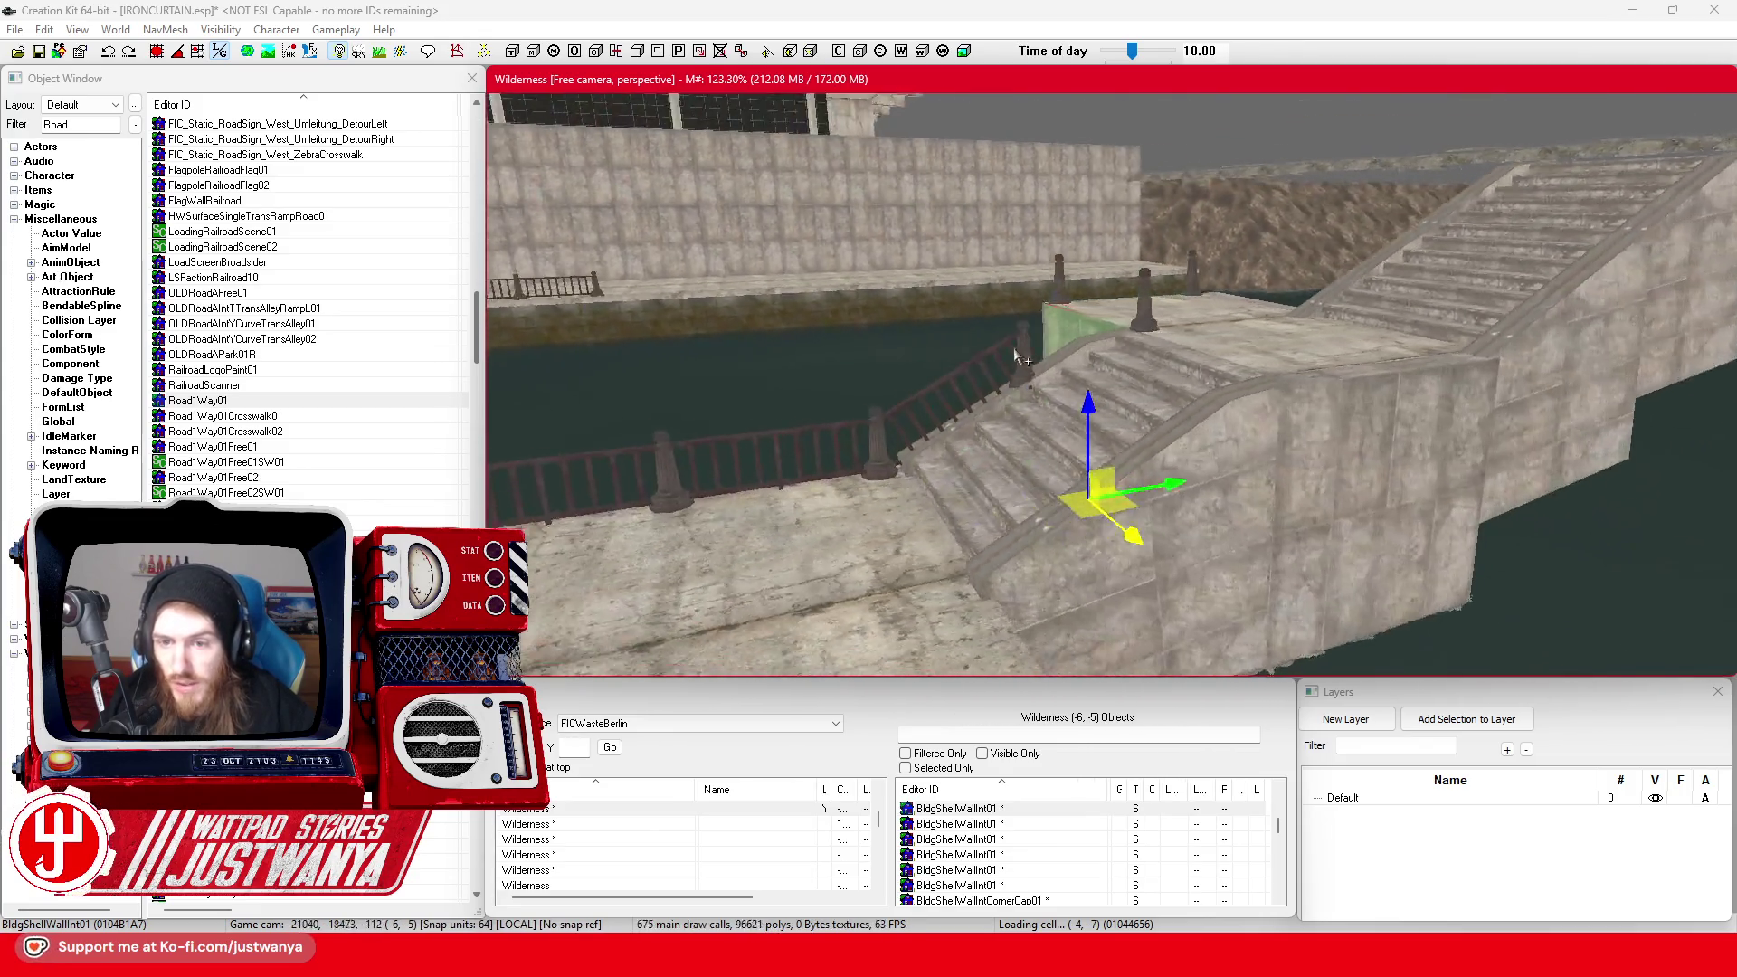
{"action": "key", "text": "shift"}
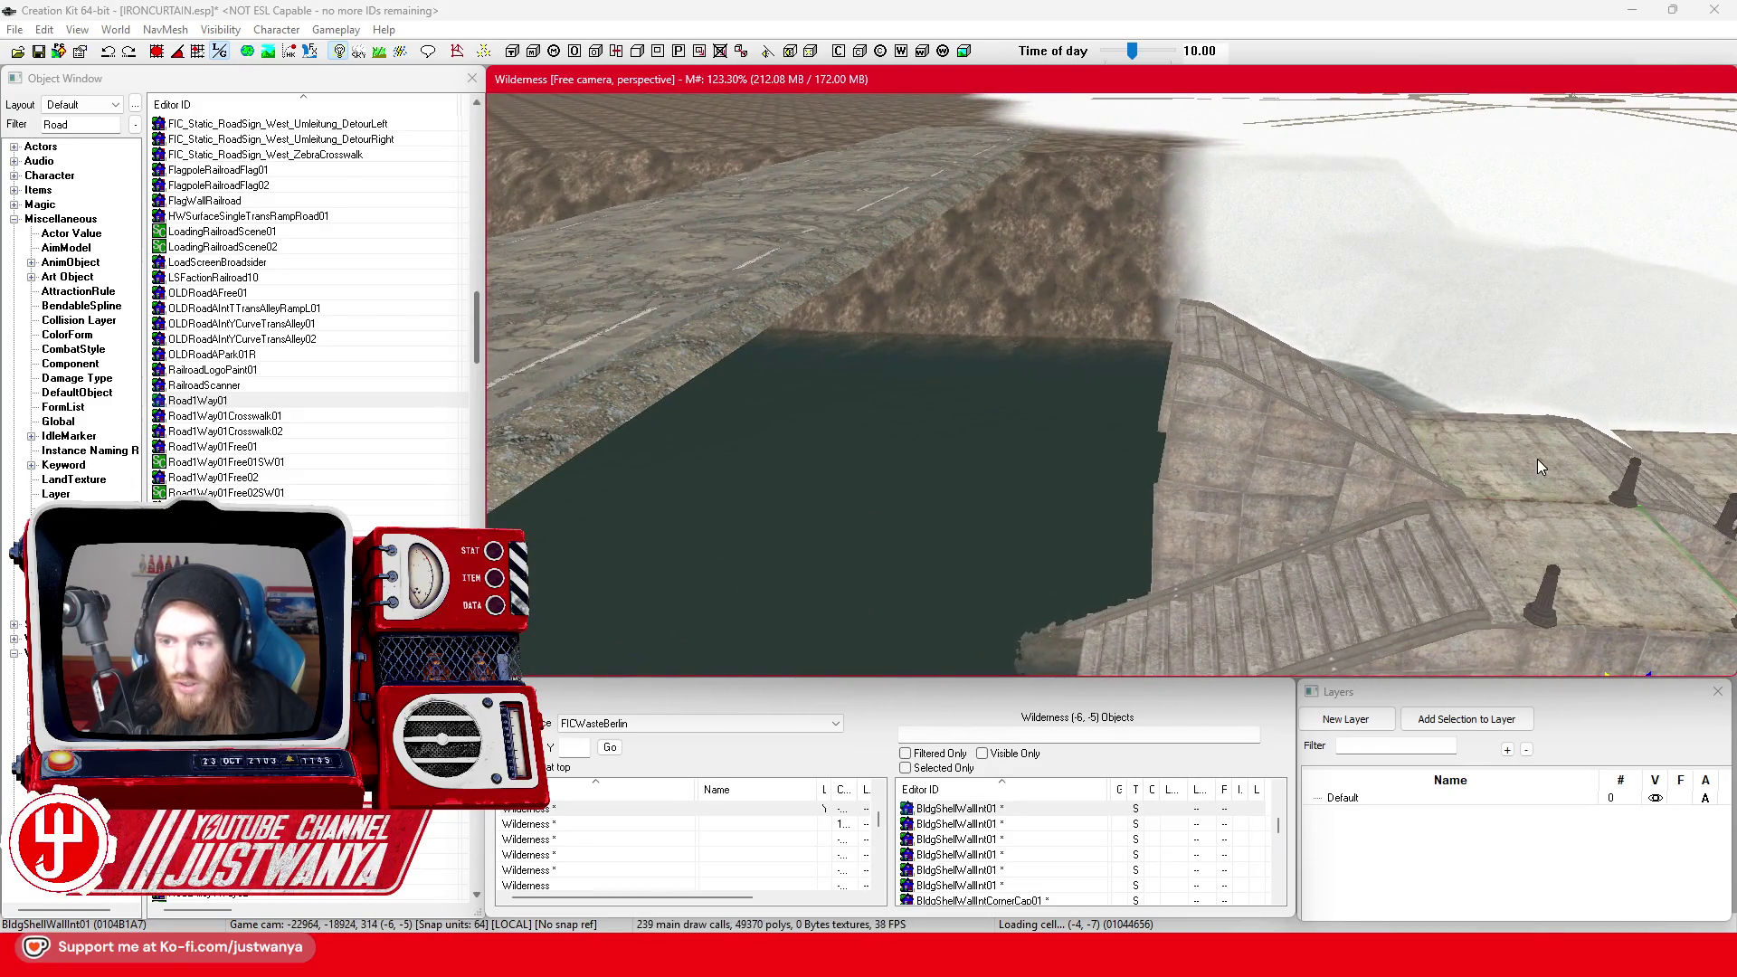
Move a BldConcSmFlrOnly01 floor piece out over the water beside the stairs
{"action": "left_click", "coordinate": [1541, 465]}
{"action": "mouse_move", "coordinate": [1603, 460]}
{"action": "left_mouse_down"}
{"action": "mouse_move", "coordinate": [1072, 378]}
{"action": "mouse_move", "coordinate": [1103, 244]}
{"action": "left_mouse_up"}
{"action": "left_click", "coordinate": [158, 53]}
{"action": "scroll", "coordinate": [1199, 305], "scroll_direction": "up", "scroll_amount": 5}
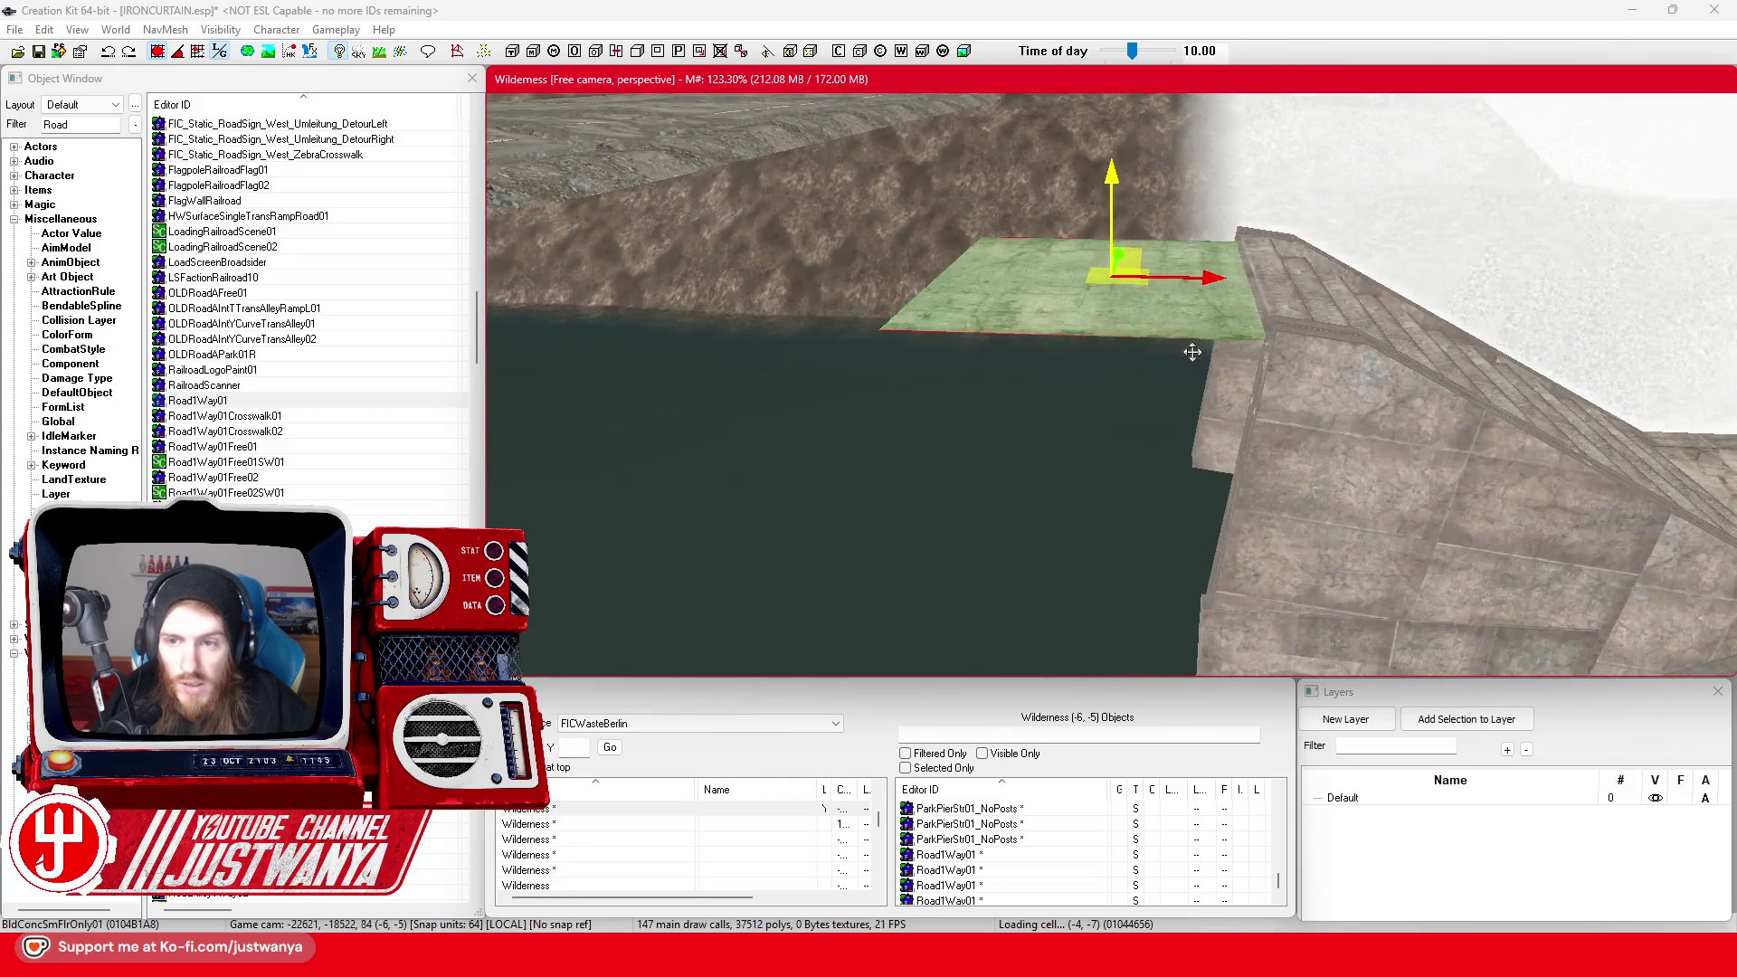
{"action": "left_click_drag", "start_coordinate": [1193, 307], "coordinate": [1375, 301]}
{"action": "scroll", "coordinate": [1375, 301], "scroll_direction": "up", "scroll_amount": 8}
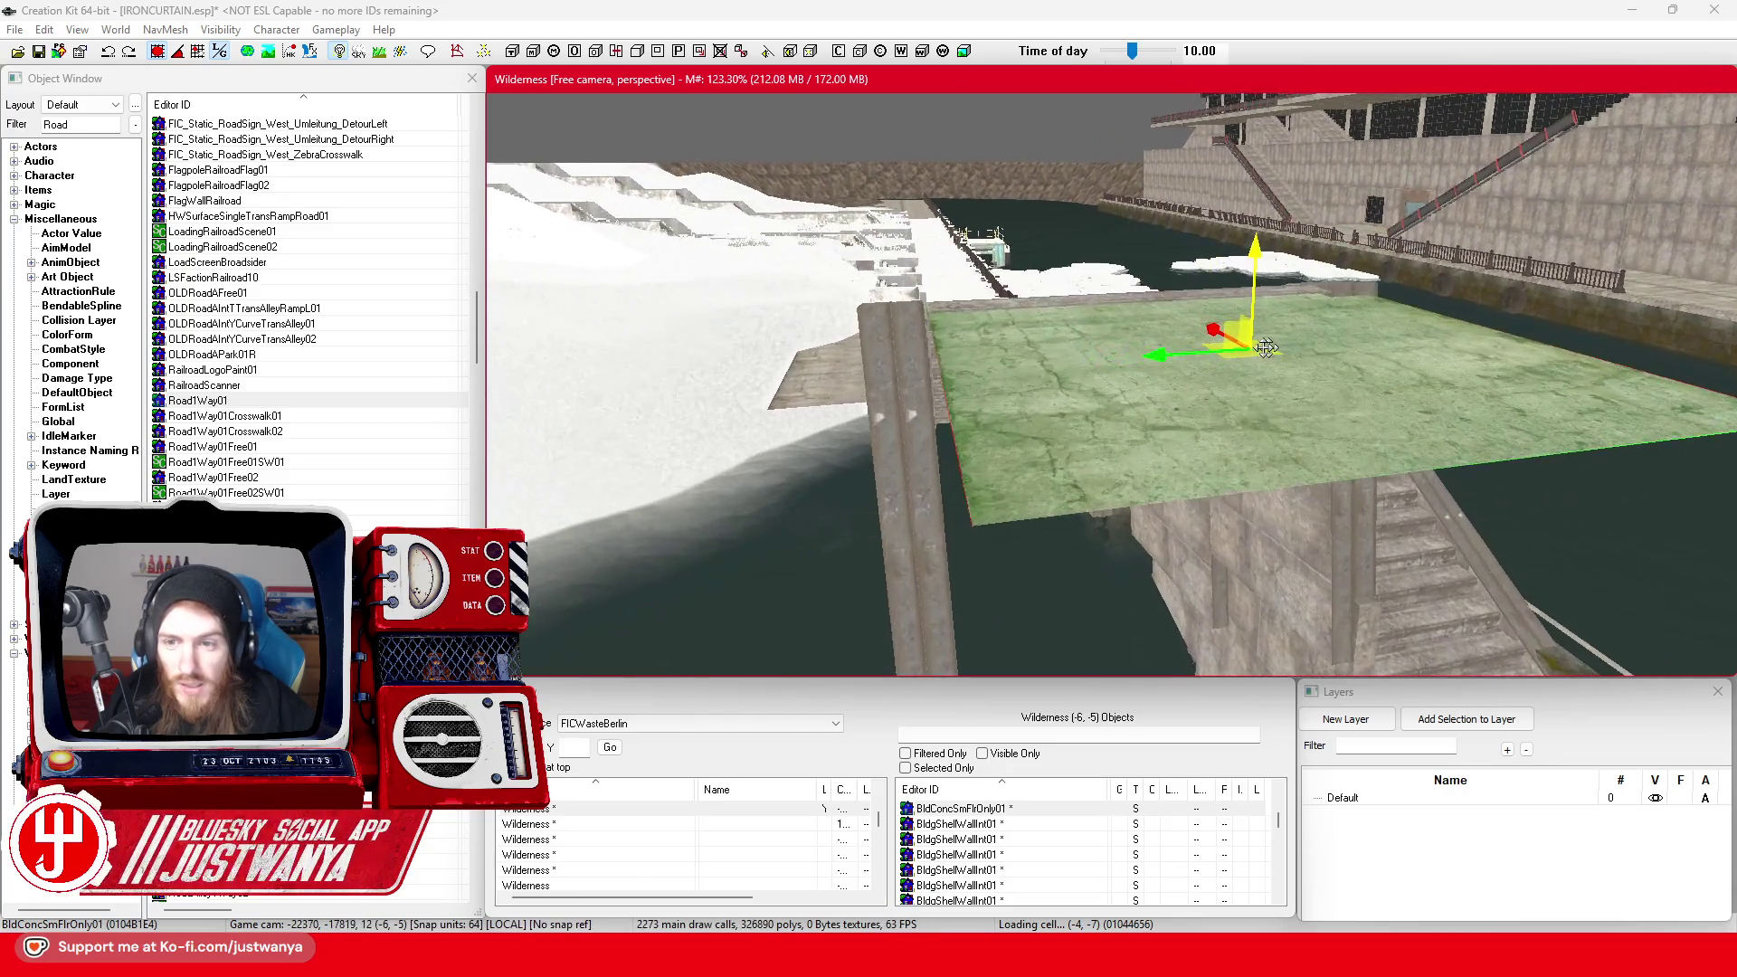
{"action": "left_click_drag", "start_coordinate": [1257, 326], "coordinate": [1006, 283]}
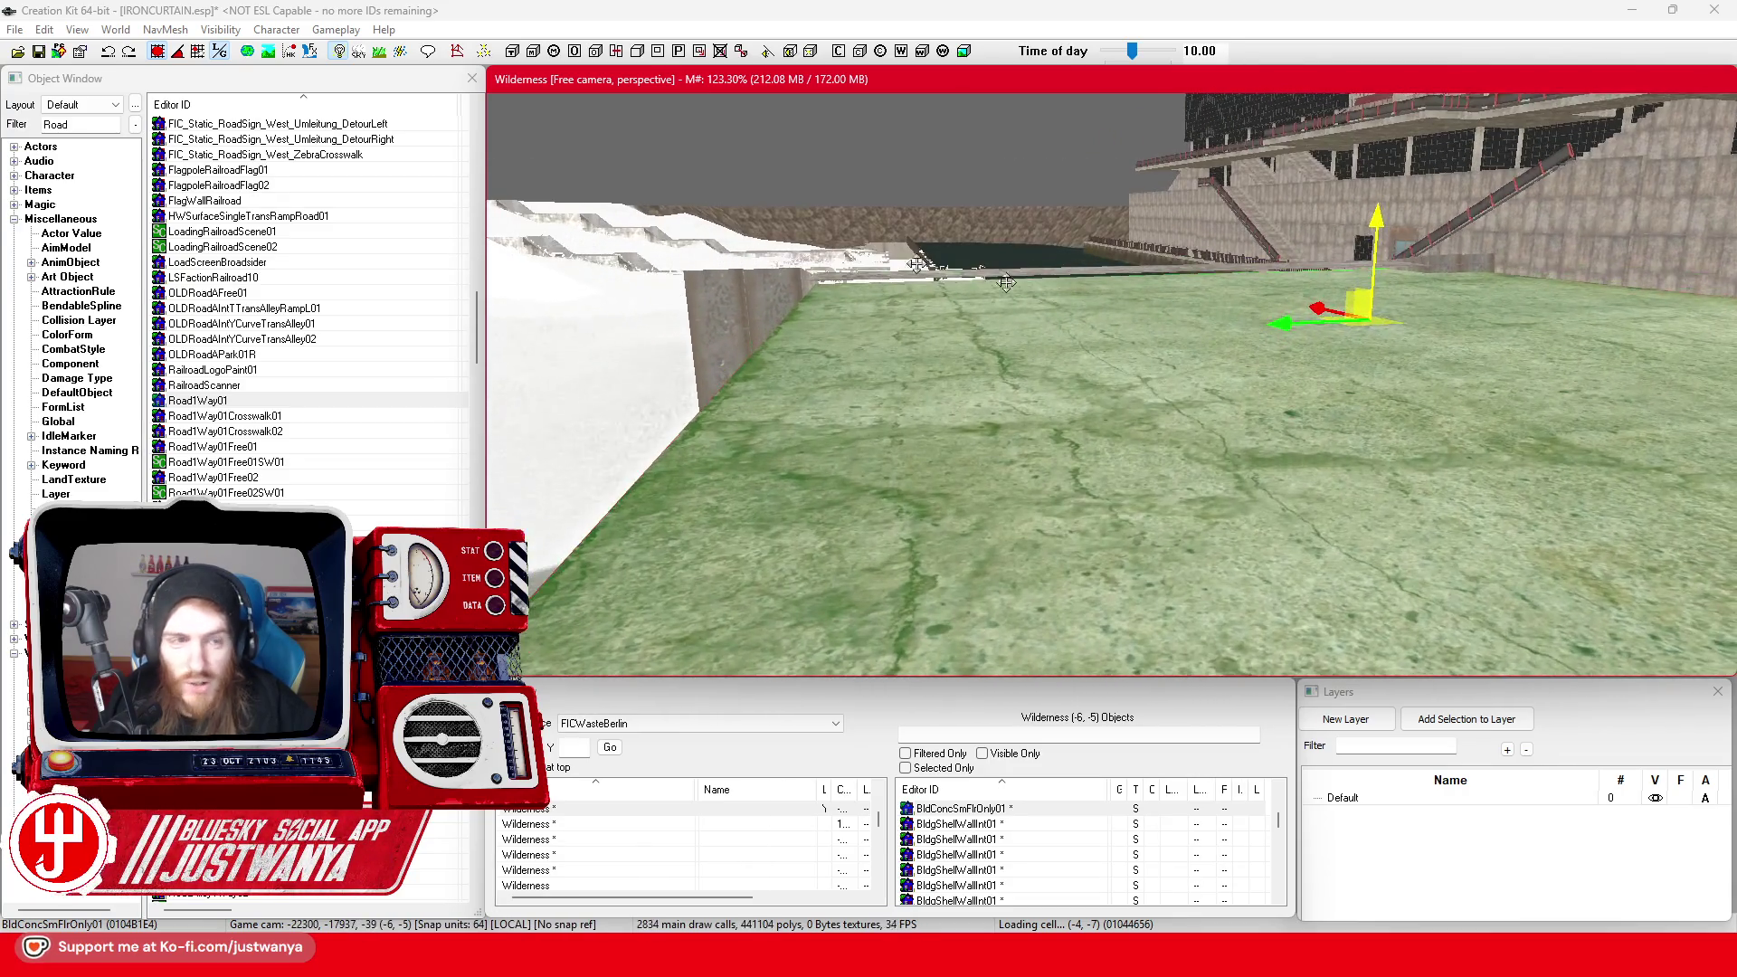
{"action": "left_click", "coordinate": [156, 52]}
{"action": "left_click", "coordinate": [1377, 217]}
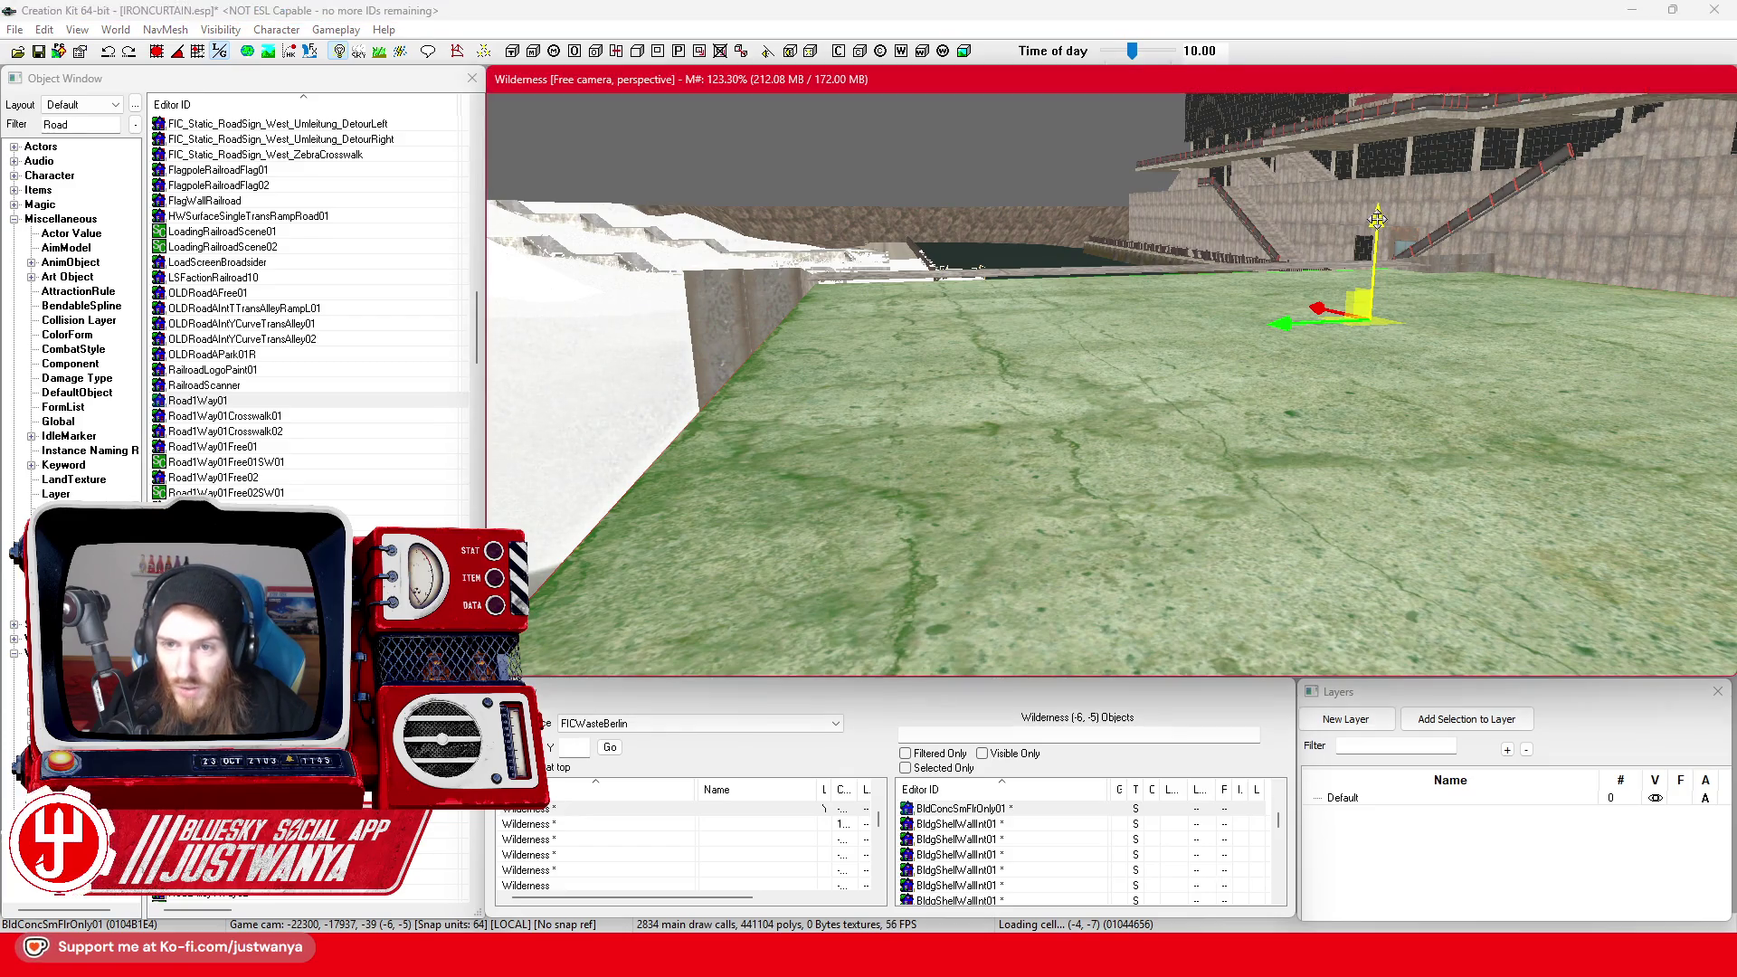
{"action": "scroll", "coordinate": [1104, 399], "scroll_direction": "down", "scroll_amount": 5}
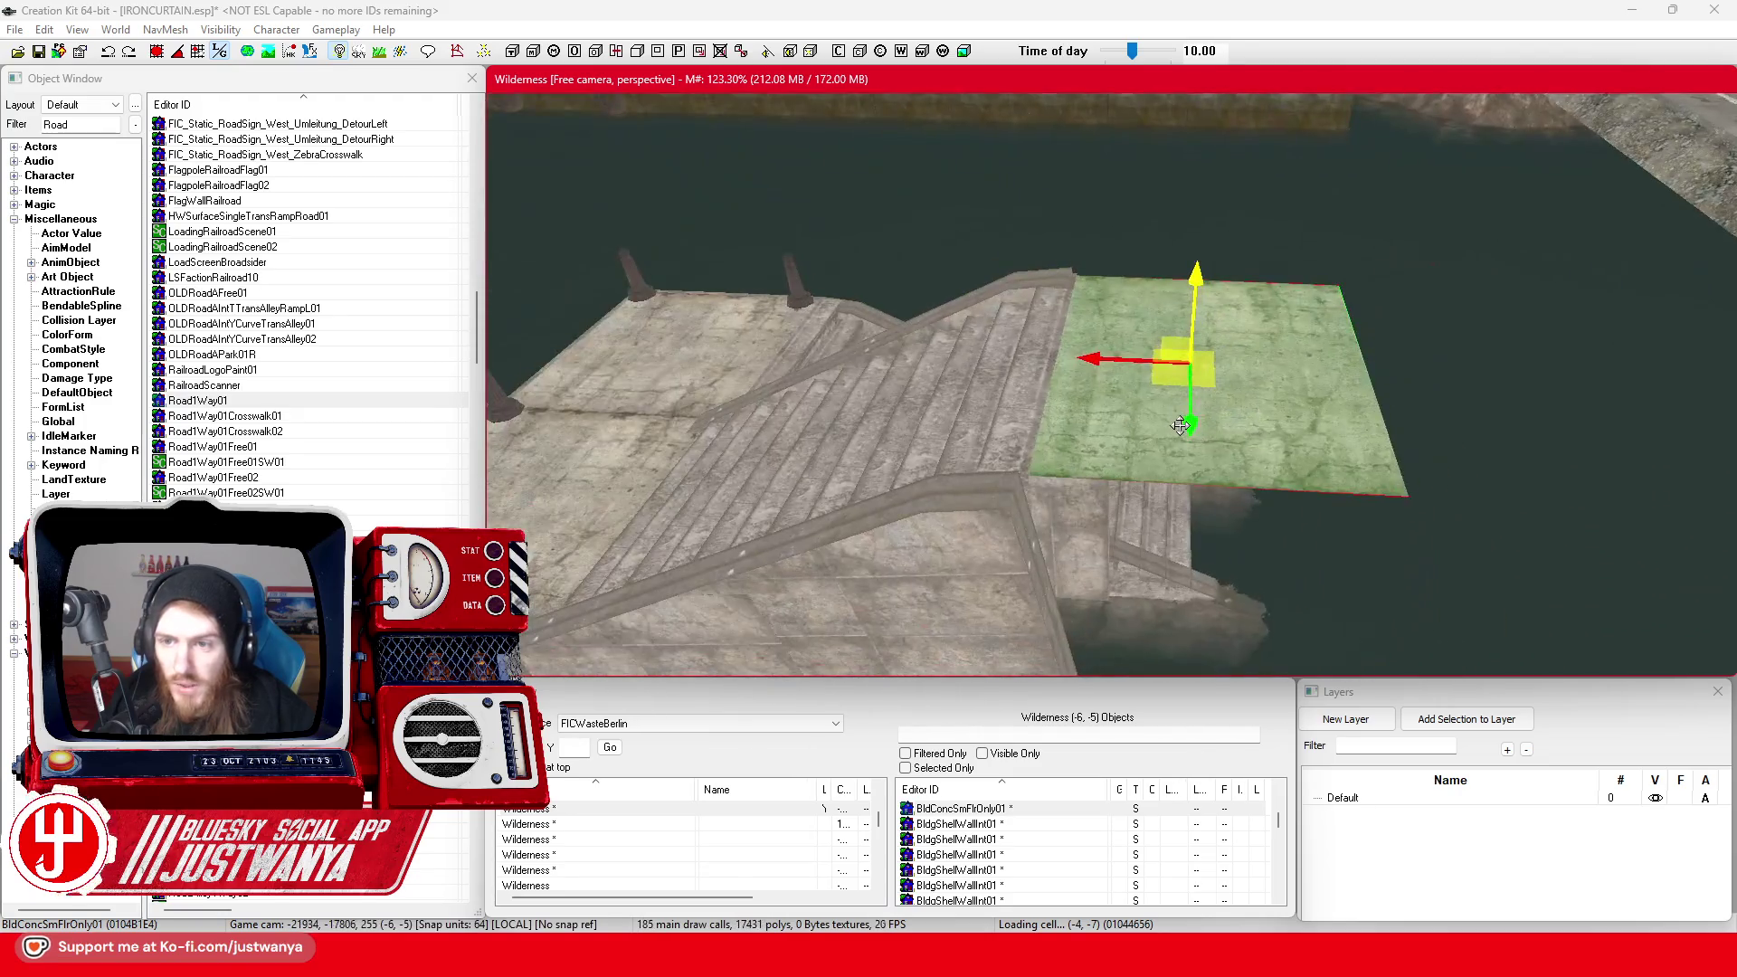
Duplicate the floor piece and line the copy up alongside the original
{"action": "key", "text": "ctrl+d"}
{"action": "left_click_drag", "start_coordinate": [1091, 422], "coordinate": [1454, 435]}
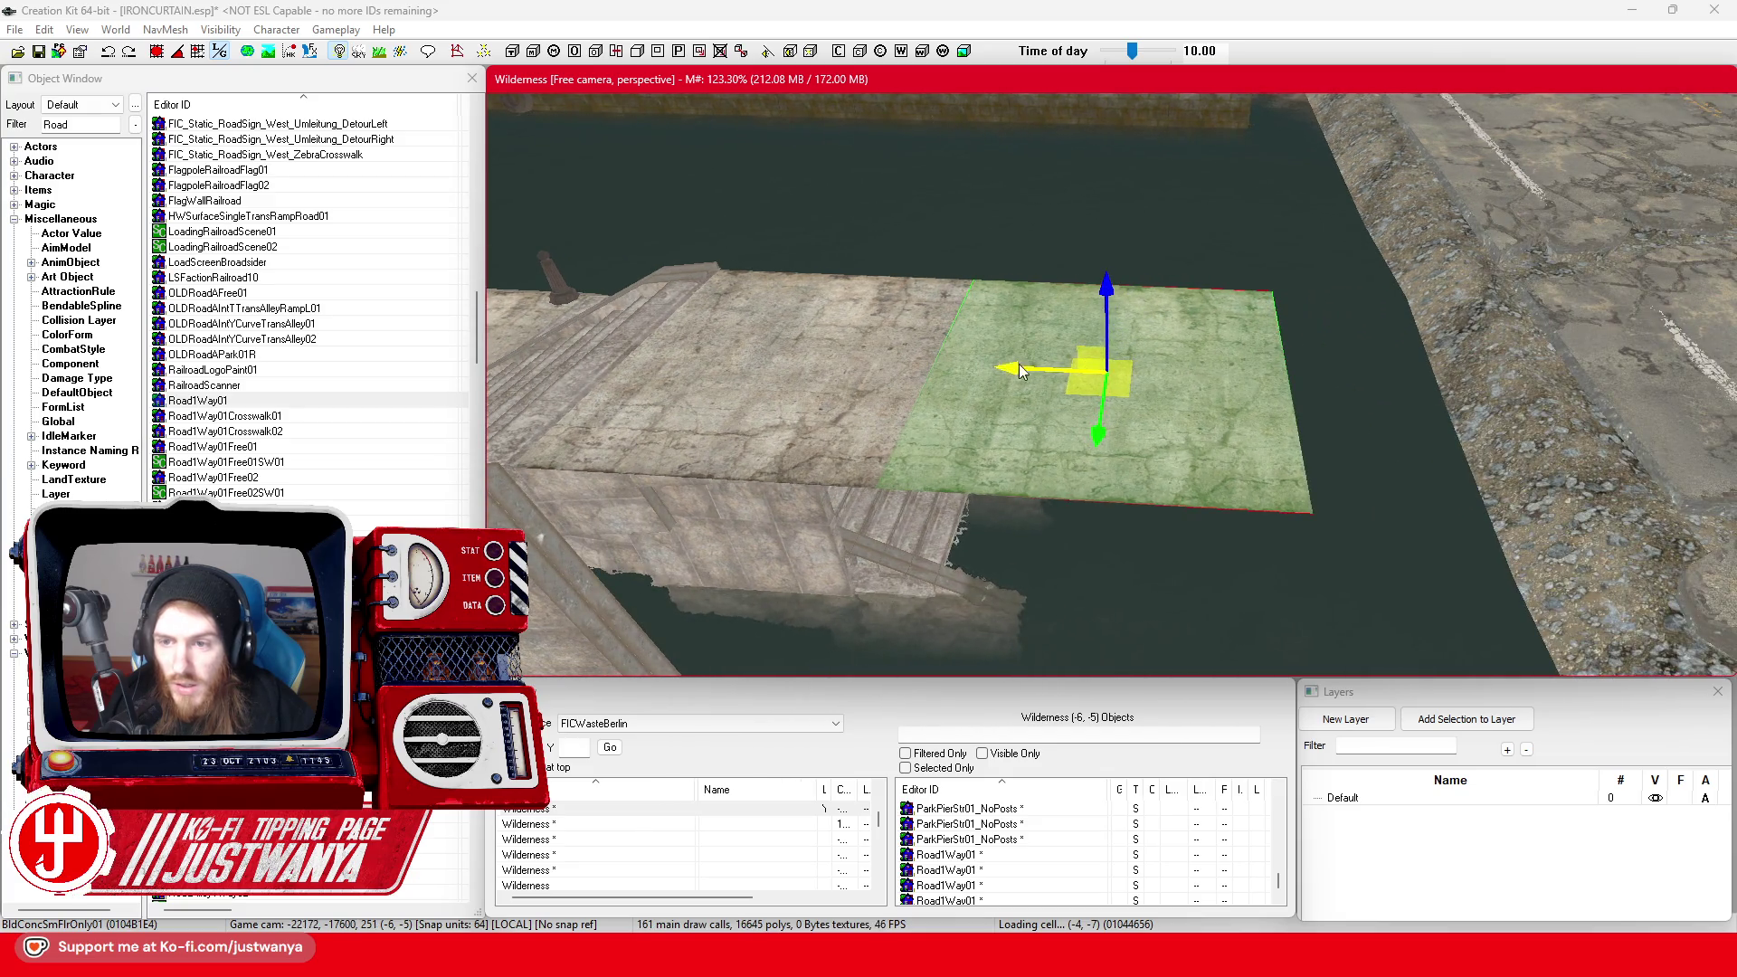
{"action": "mouse_move", "coordinate": [1020, 371]}
{"action": "left_mouse_down"}
{"action": "mouse_move", "coordinate": [1402, 384]}
{"action": "mouse_move", "coordinate": [1362, 385]}
{"action": "left_mouse_up"}
{"action": "key", "text": "ctrl+z"}
{"action": "key", "text": "ctrl+z"}
{"action": "key", "text": "ctrl+z"}
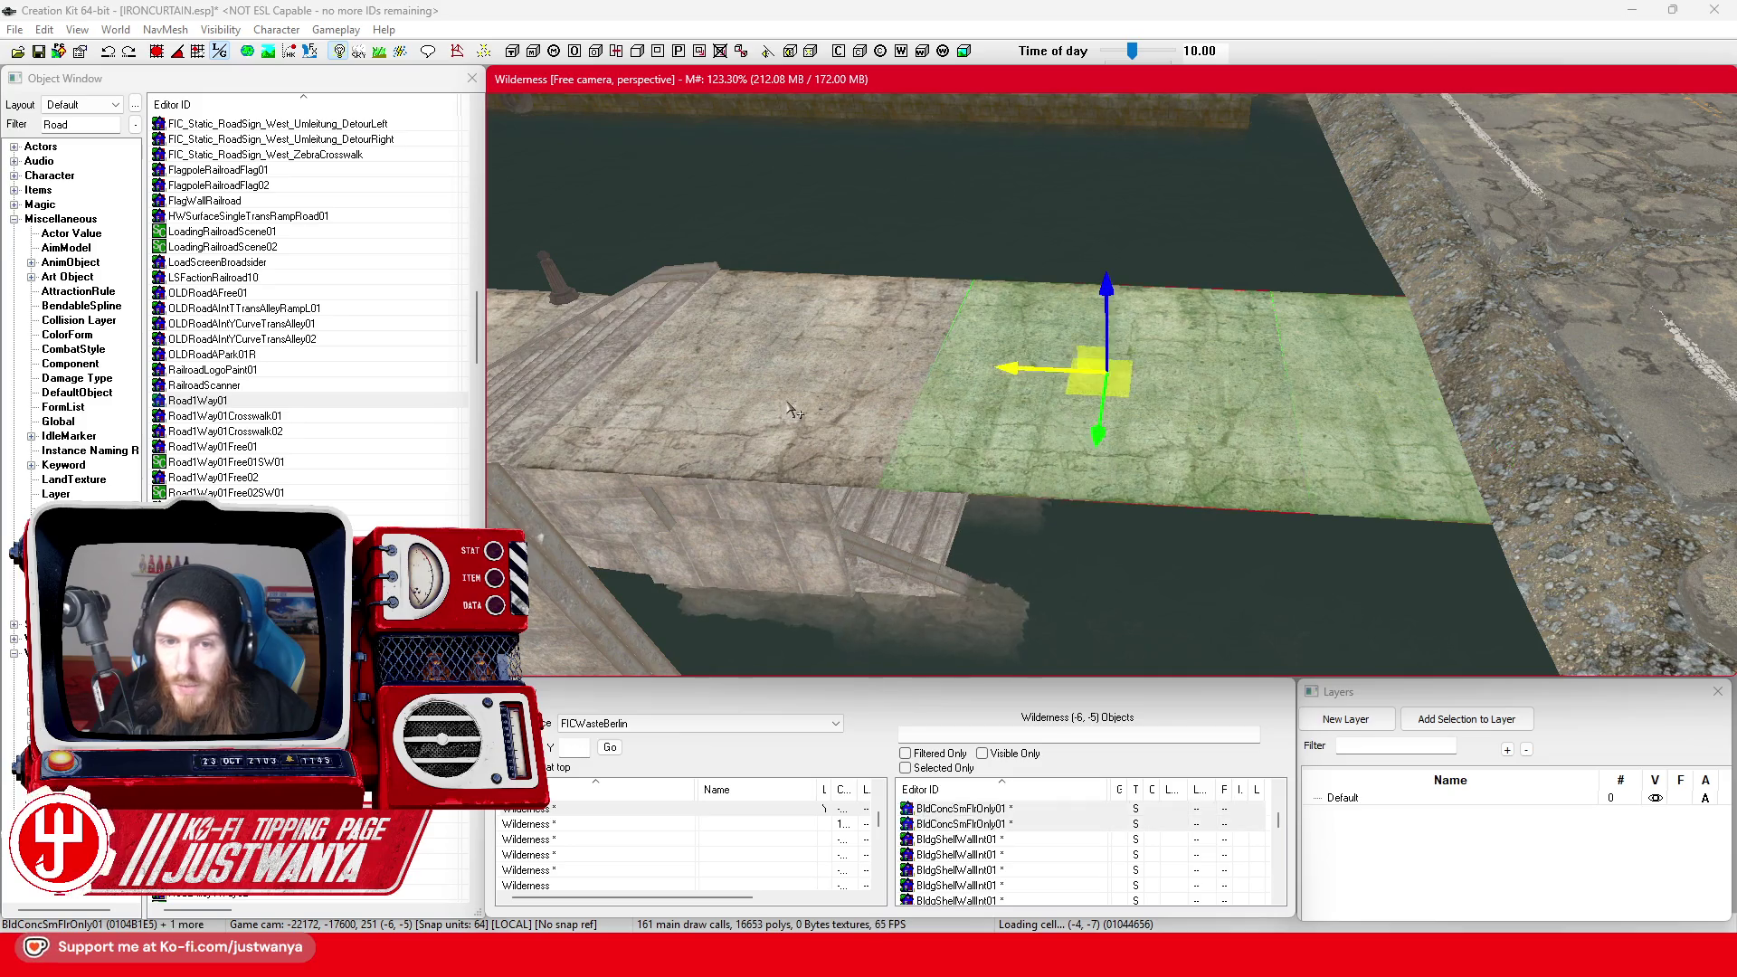
{"action": "key", "text": "ctrl+z"}
{"action": "key", "text": "ctrl+z"}
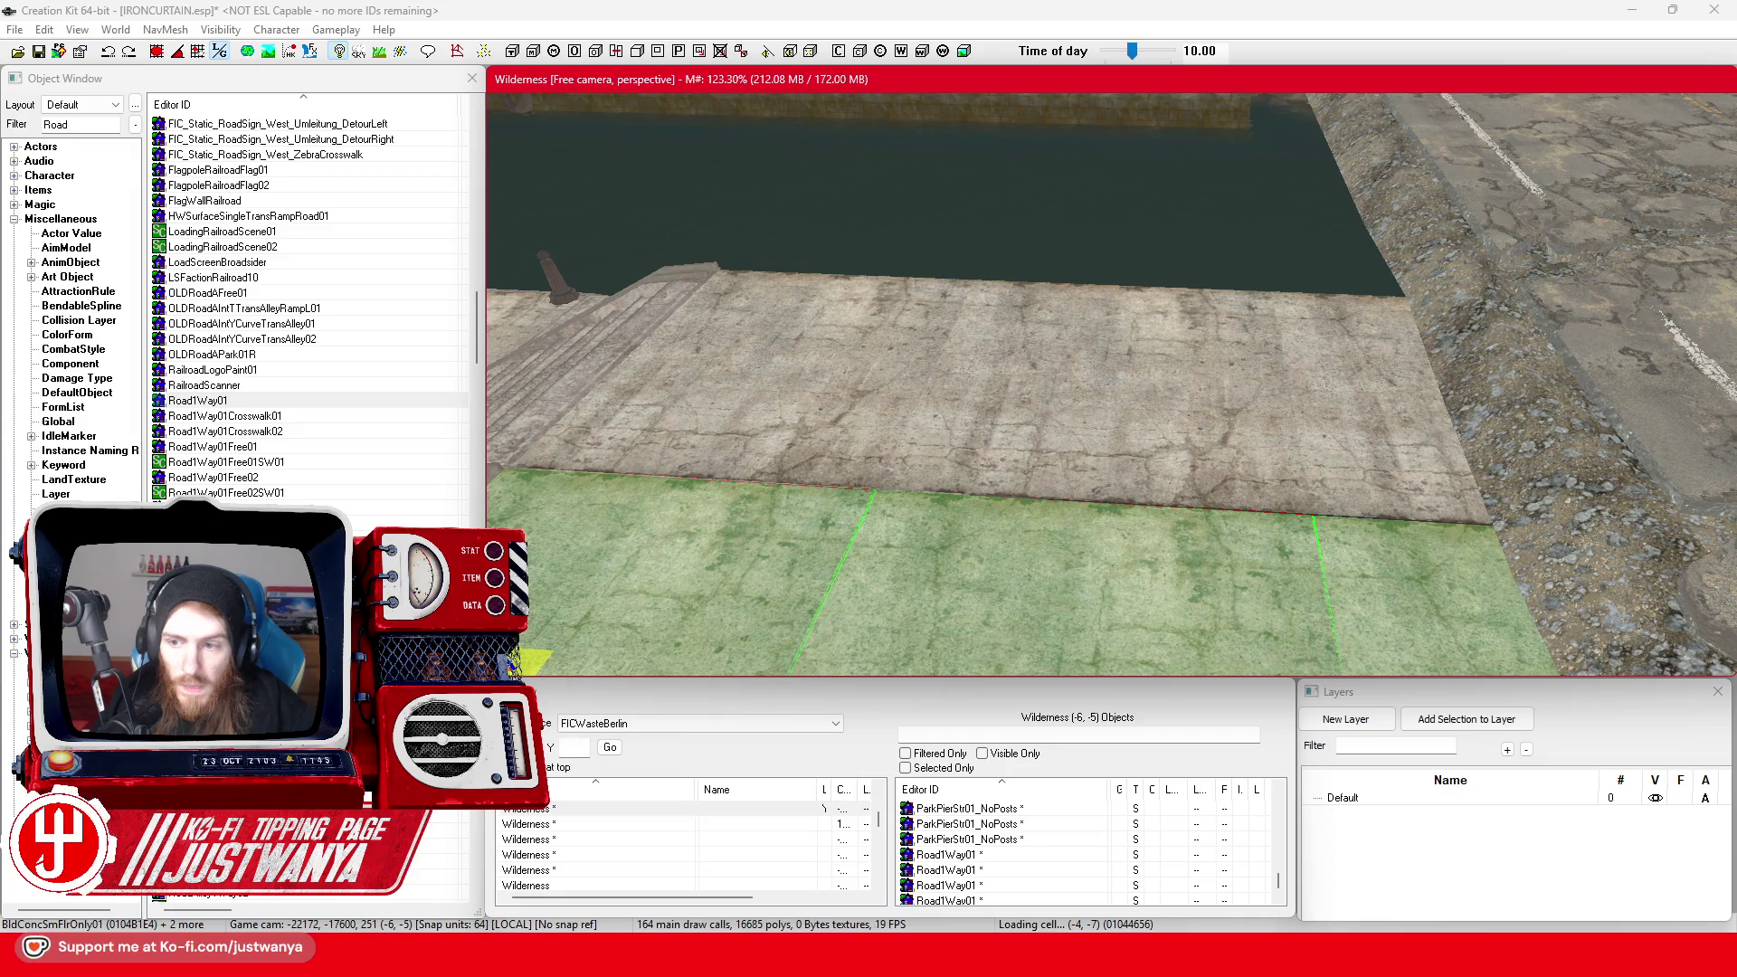
{"action": "left_click", "coordinate": [900, 375]}
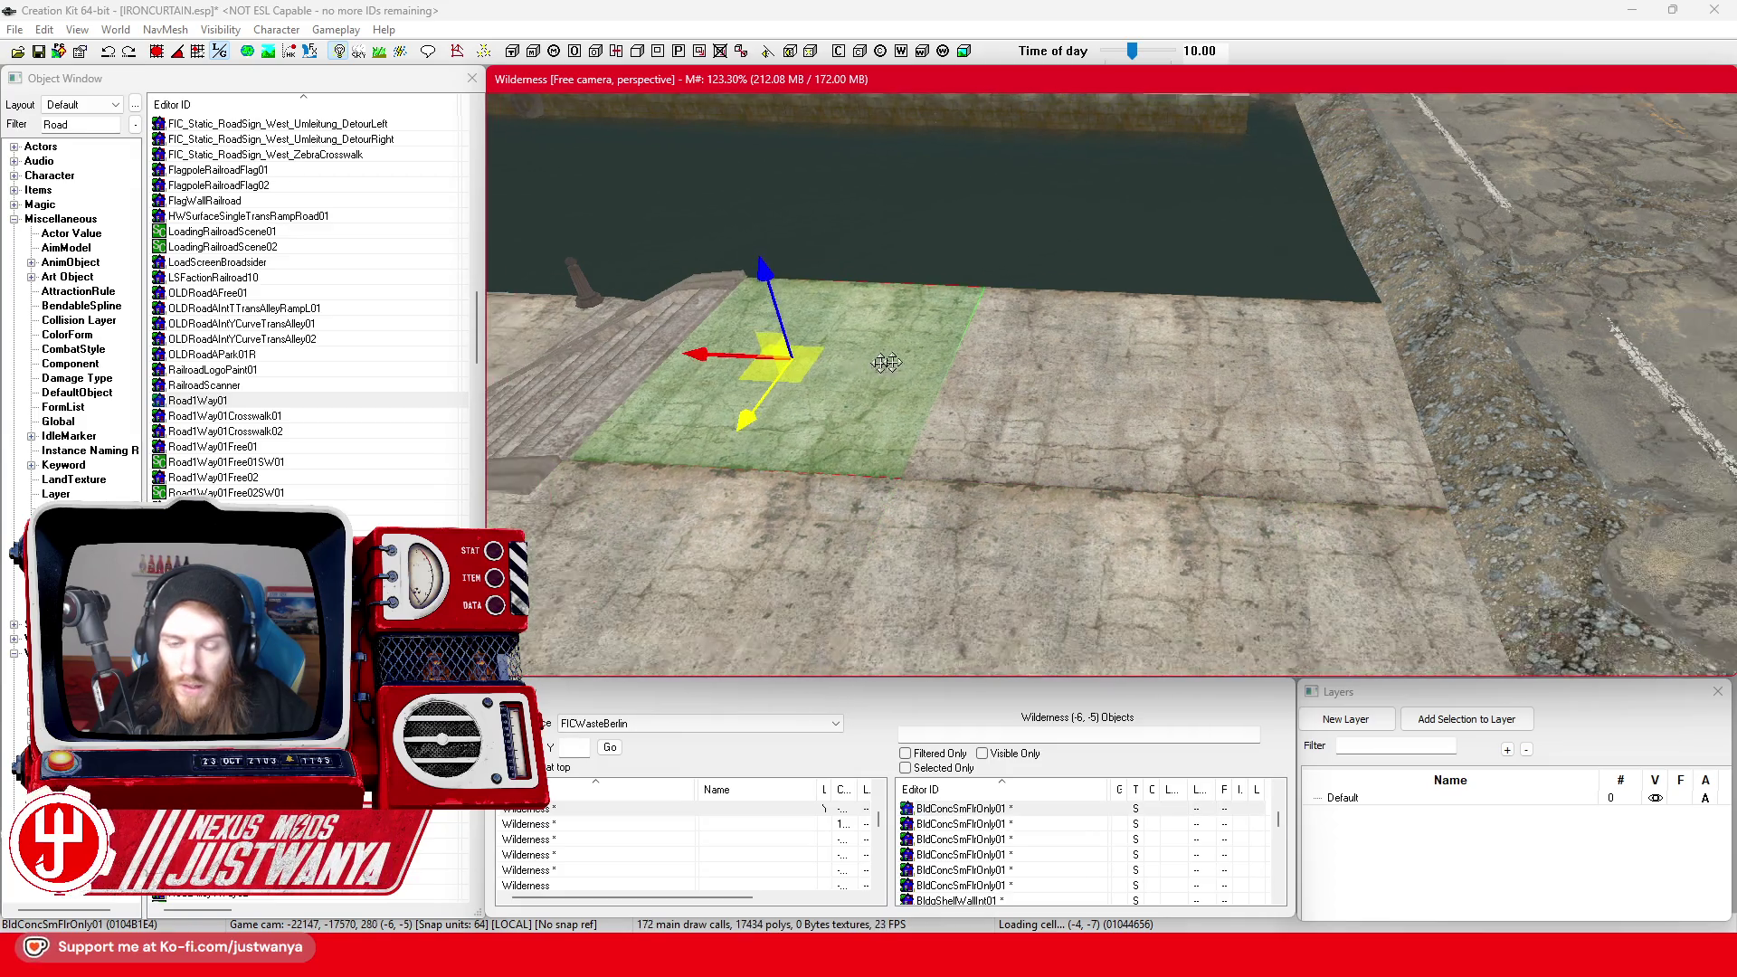
Duplicate a bollard near the stairs and move the copy onto the stairs
{"action": "key", "text": "shift"}
{"action": "left_click", "coordinate": [659, 431]}
{"action": "key", "text": "ctrl+d"}
{"action": "mouse_move", "coordinate": [659, 432]}
{"action": "left_mouse_down"}
{"action": "mouse_move", "coordinate": [834, 466]}
{"action": "mouse_move", "coordinate": [1079, 466]}
{"action": "left_mouse_up"}
{"action": "key", "text": "ctrl+d"}
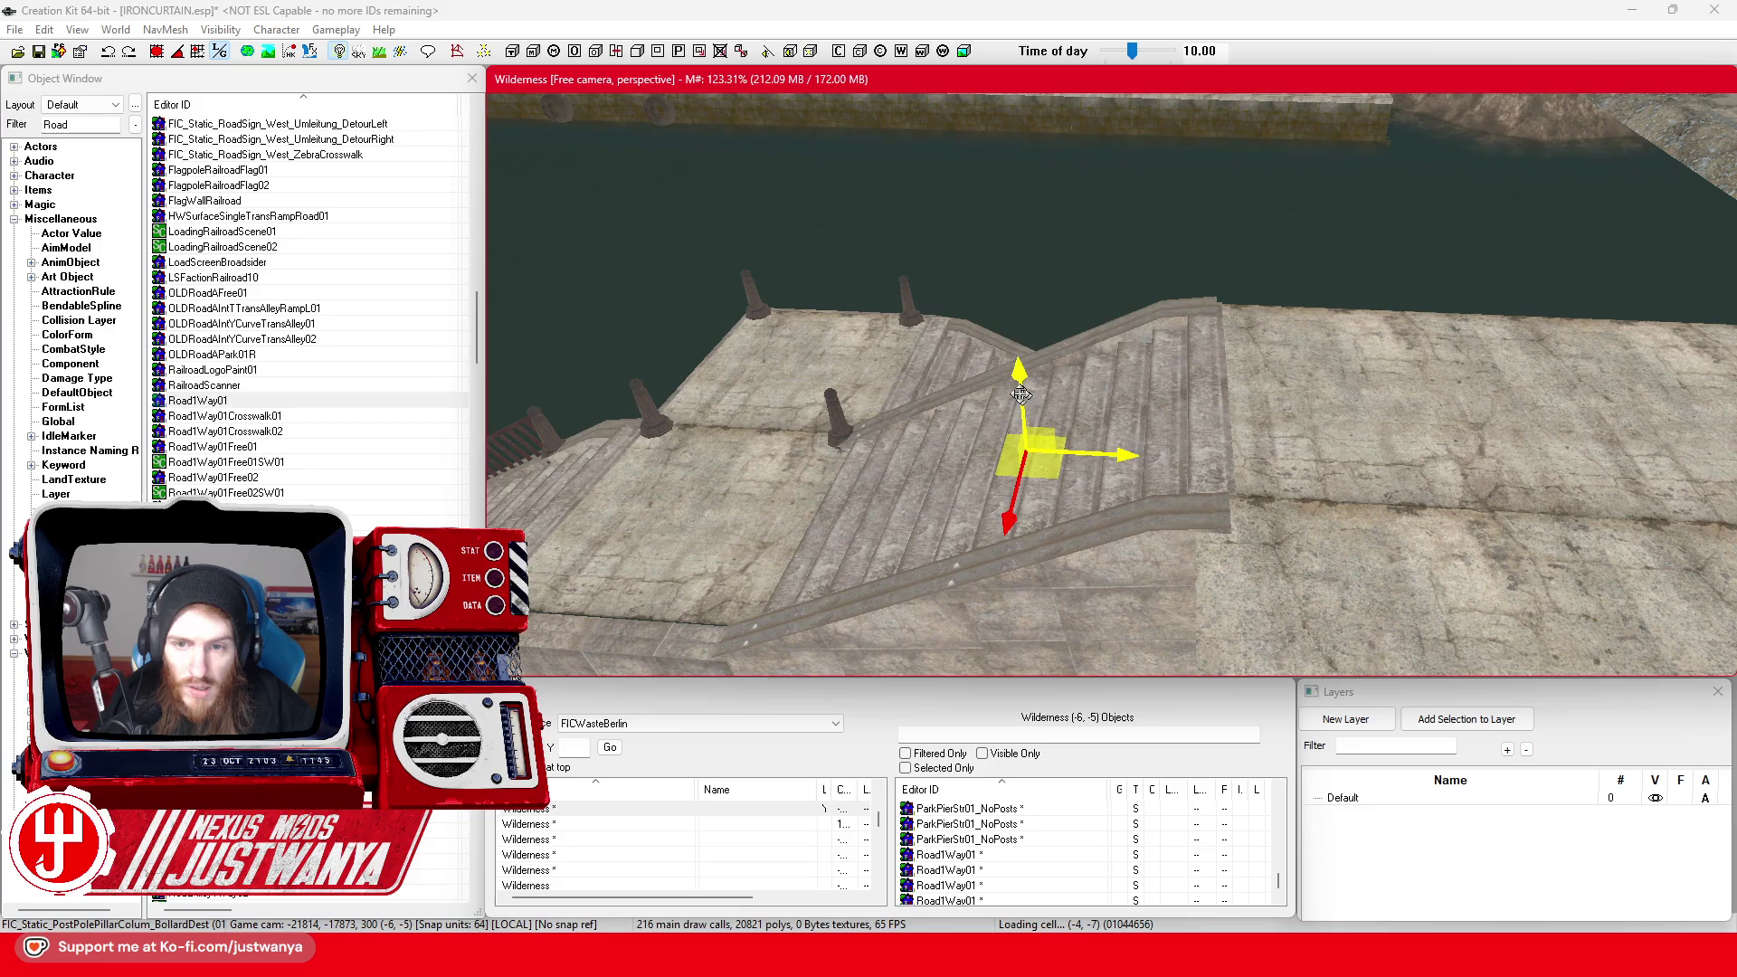
Raise the bollard copy up the stairs, shifting it slightly left and up
{"action": "left_click_drag", "start_coordinate": [1020, 394], "coordinate": [1023, 360]}
{"action": "scroll", "coordinate": [1176, 389], "scroll_direction": "up", "scroll_amount": 3}
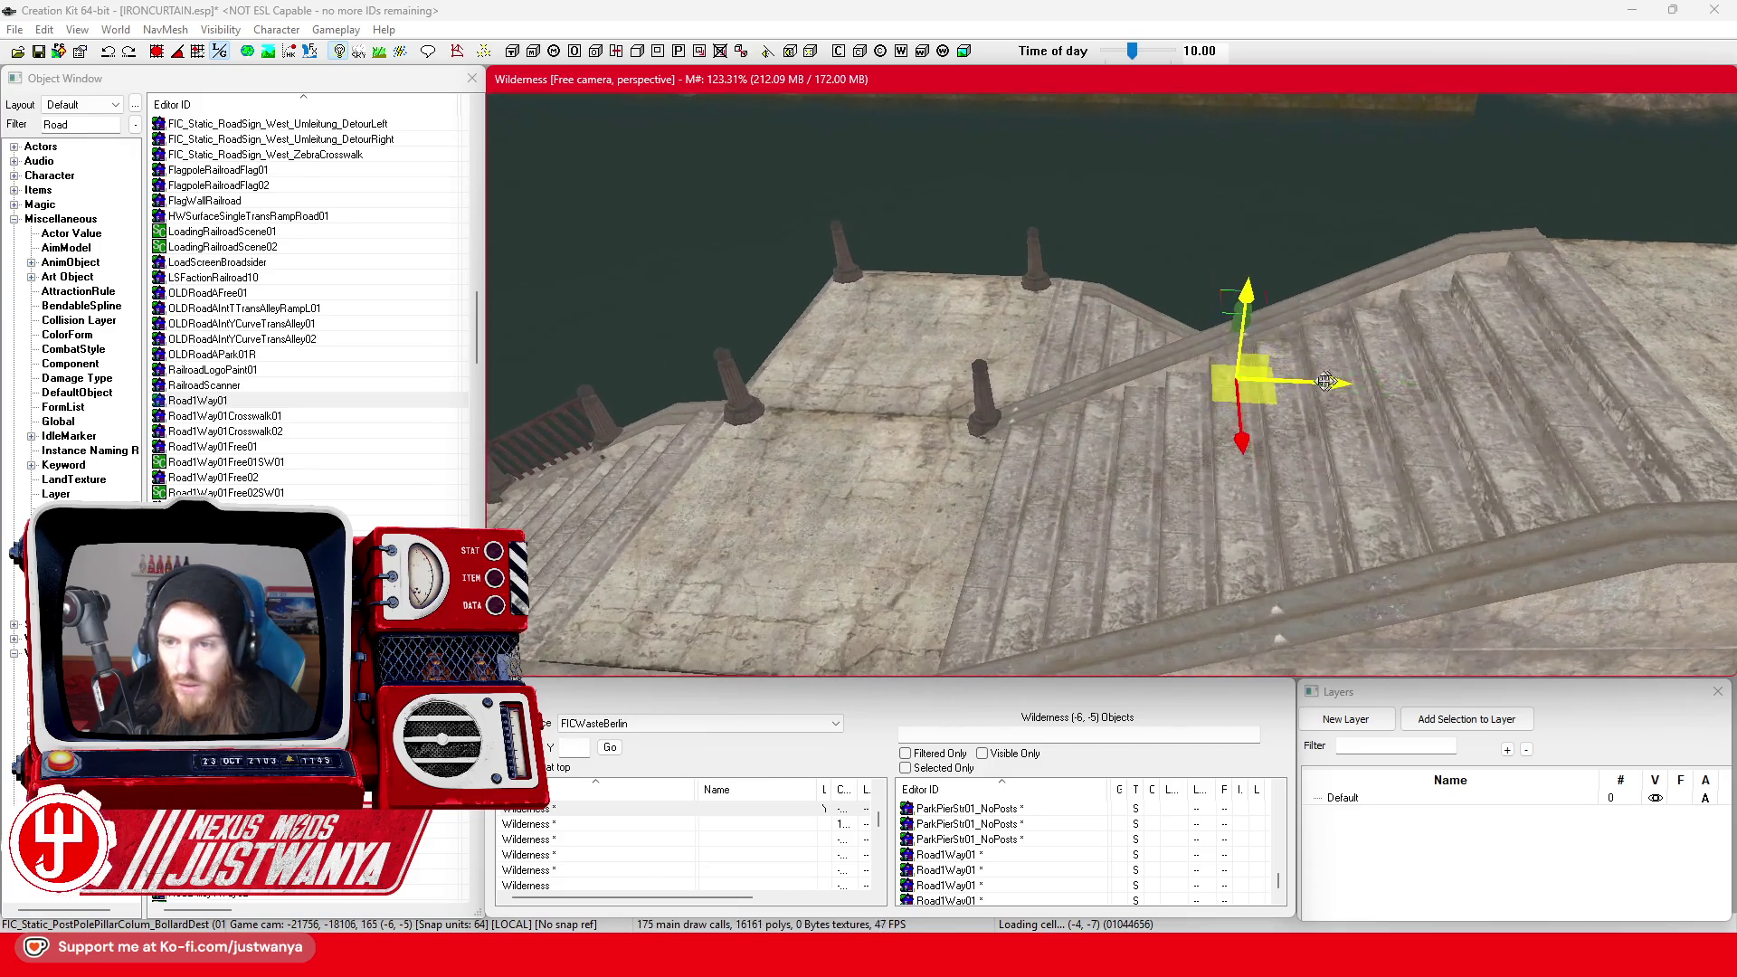
{"action": "left_click_drag", "start_coordinate": [1325, 381], "coordinate": [1304, 381]}
{"action": "scroll", "coordinate": [1291, 376], "scroll_direction": "up", "scroll_amount": 5}
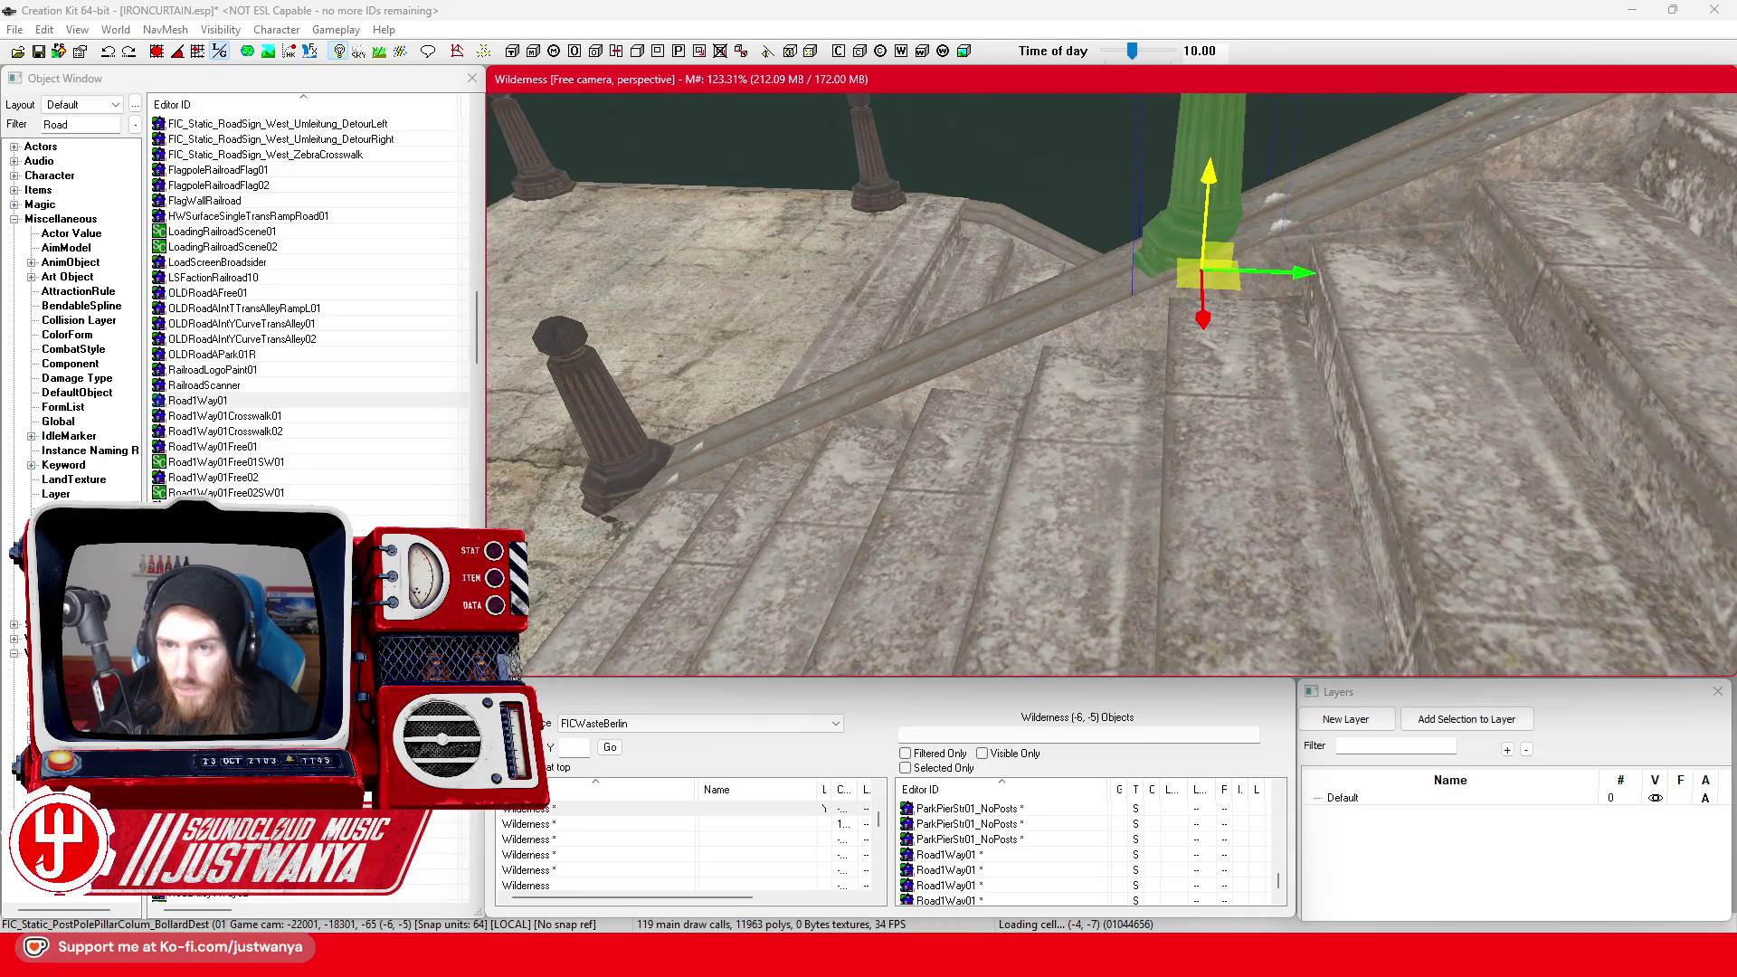
{"action": "left_click_drag", "start_coordinate": [1217, 253], "coordinate": [1216, 249]}
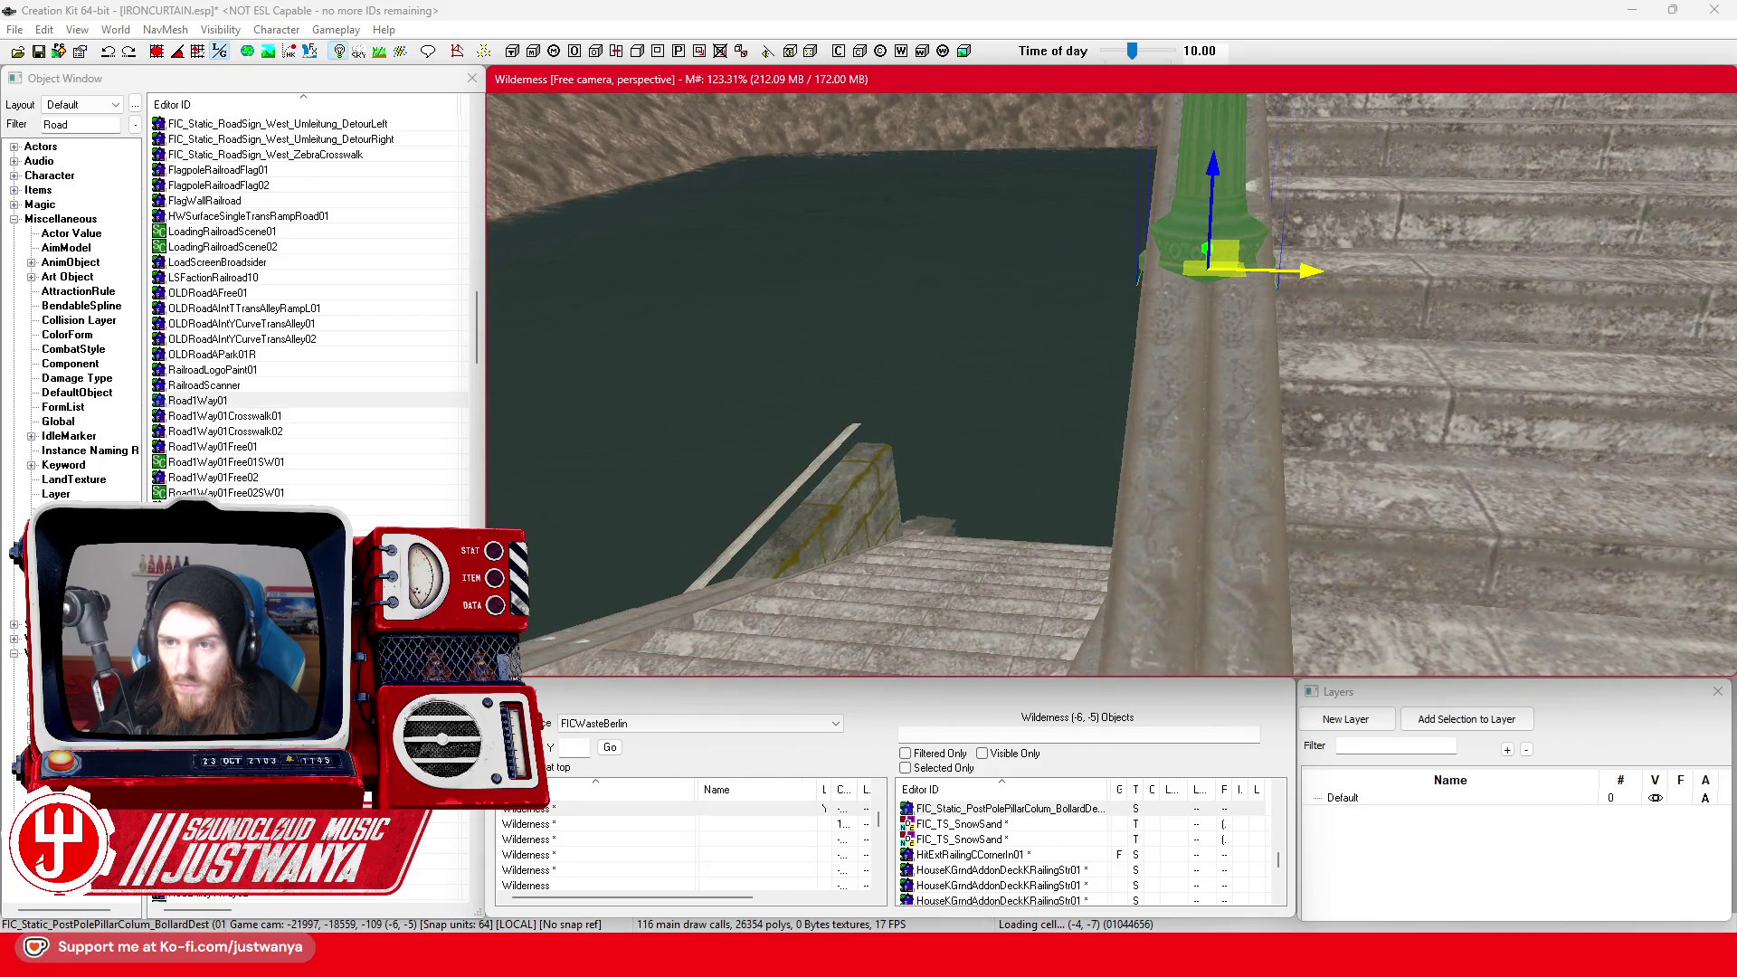
{"action": "scroll", "coordinate": [1466, 239], "scroll_direction": "up", "scroll_amount": 3}
{"action": "scroll", "coordinate": [1465, 239], "scroll_direction": "down", "scroll_amount": 5}
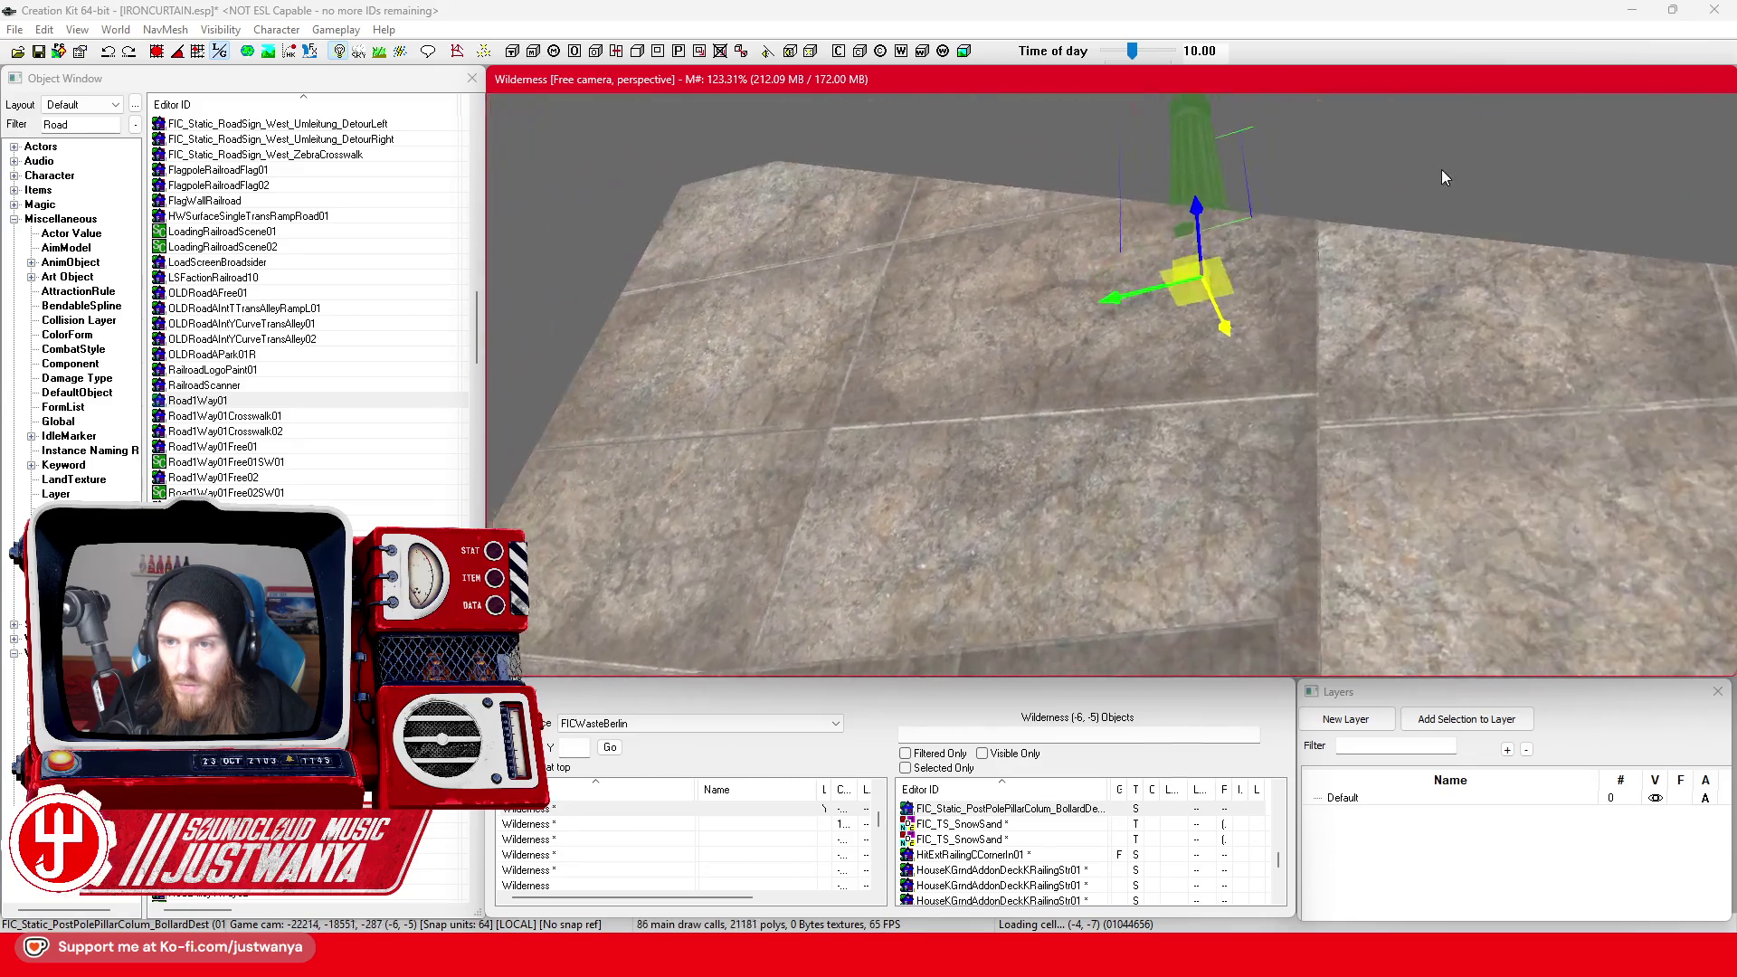
{"action": "scroll", "coordinate": [1234, 284], "scroll_direction": "down", "scroll_amount": 5}
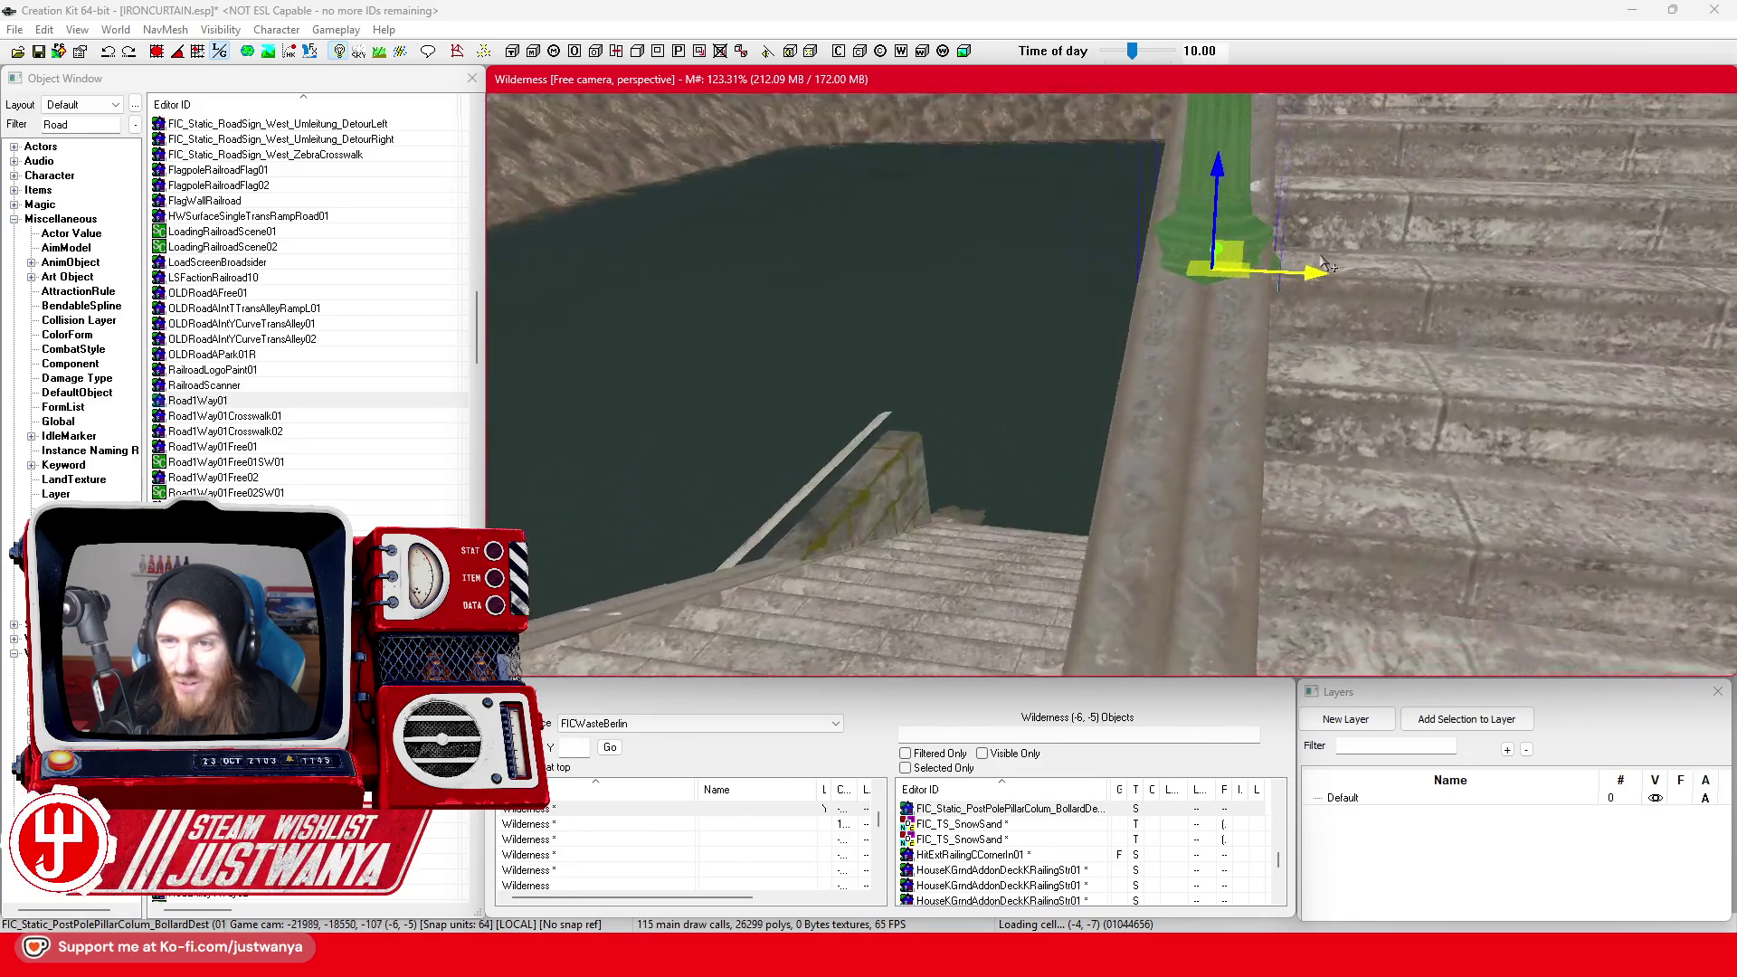
{"action": "scroll", "coordinate": [1182, 302], "scroll_direction": "down", "scroll_amount": 3}
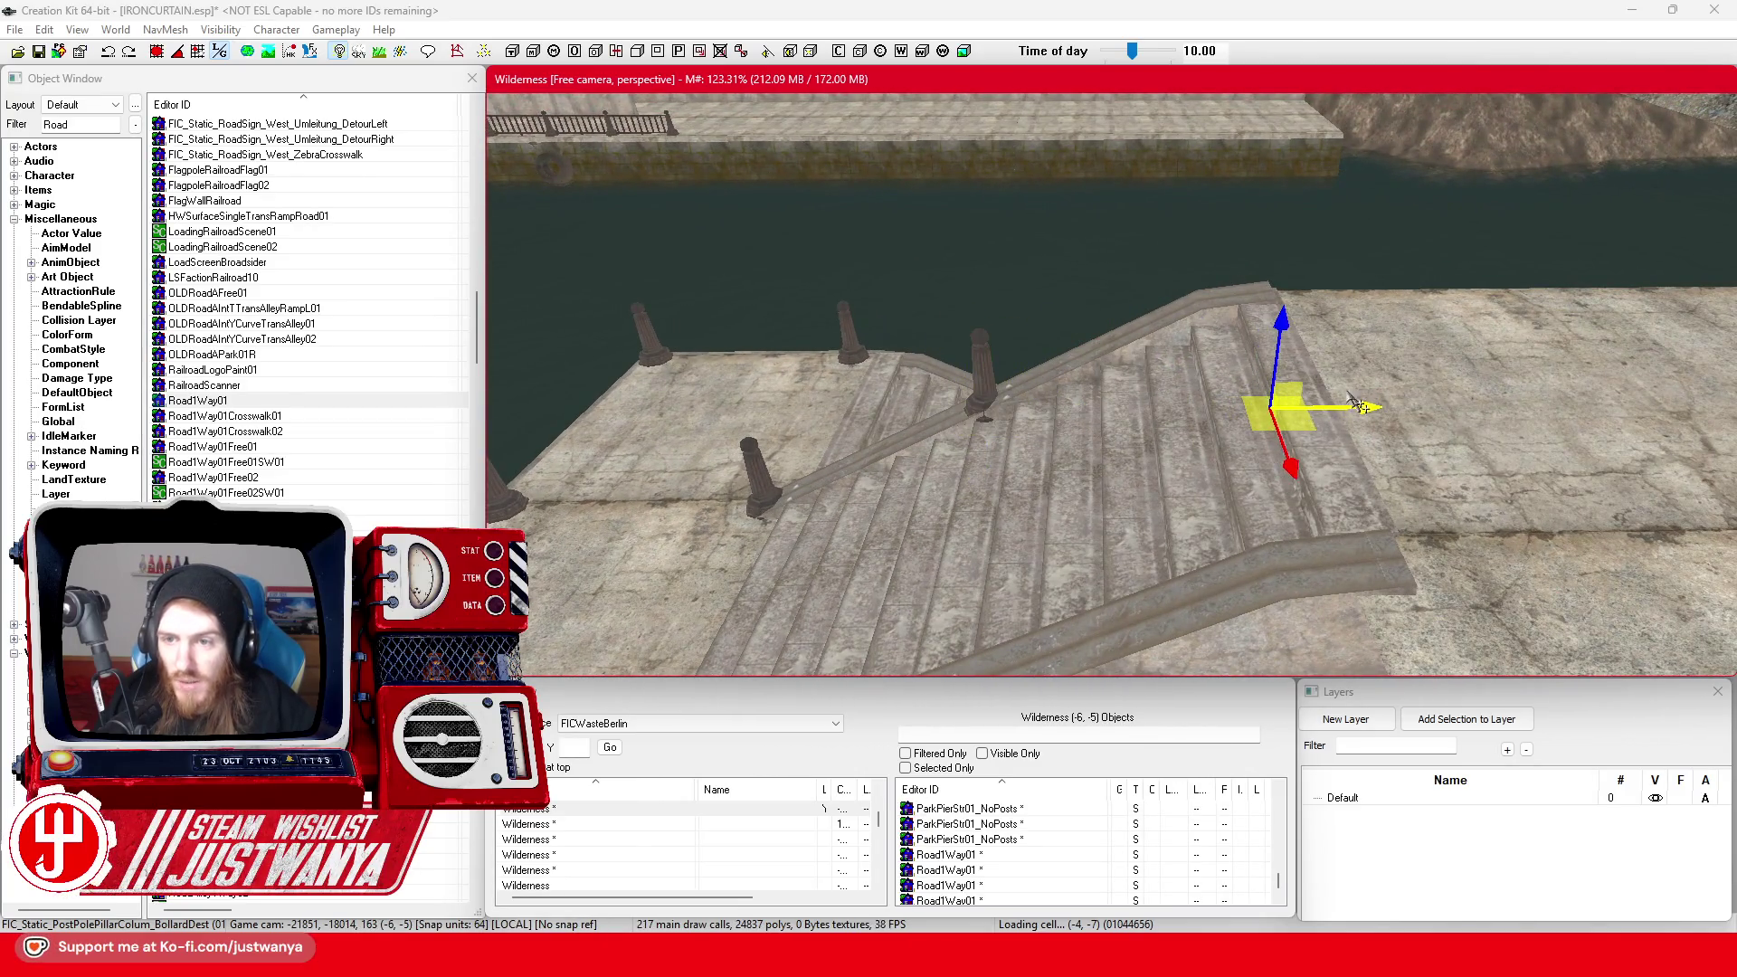
Move the bollard to the top of the stairs and lower it onto the pier surface
{"action": "mouse_move", "coordinate": [1261, 407]}
{"action": "left_mouse_down"}
{"action": "mouse_move", "coordinate": [1260, 290]}
{"action": "mouse_move", "coordinate": [1293, 271]}
{"action": "left_mouse_up"}
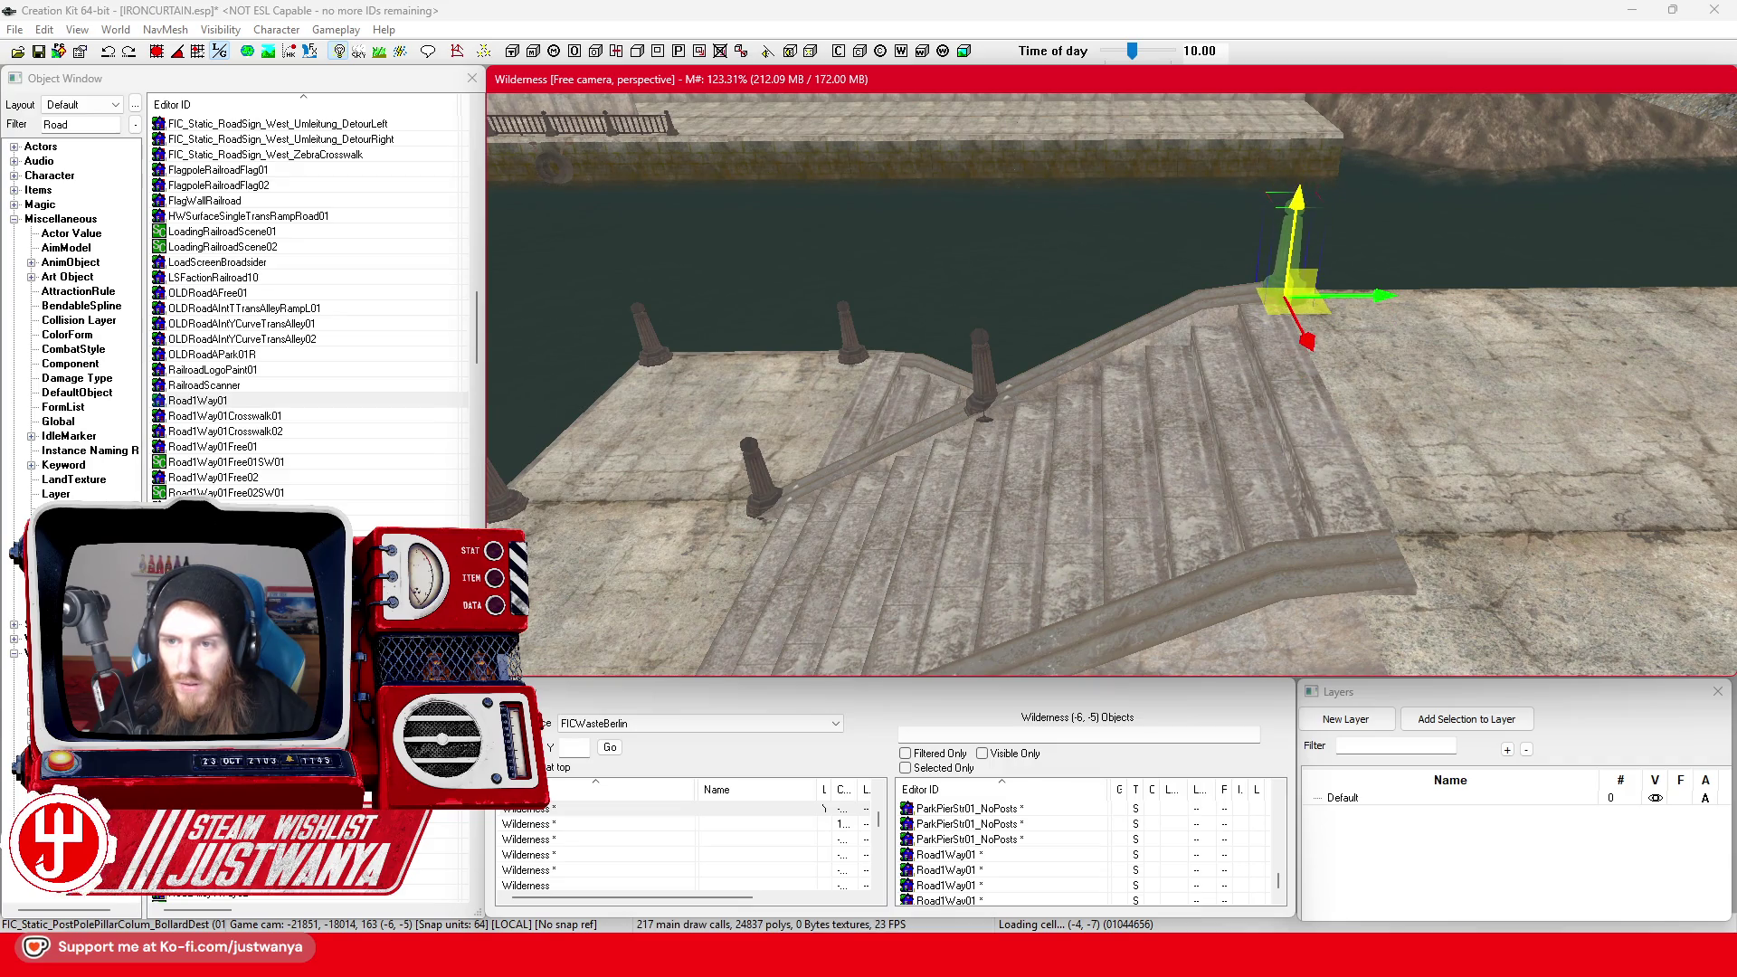
{"action": "scroll", "coordinate": [1295, 310], "scroll_direction": "up", "scroll_amount": 4}
{"action": "scroll", "coordinate": [1295, 310], "scroll_direction": "up", "scroll_amount": 3}
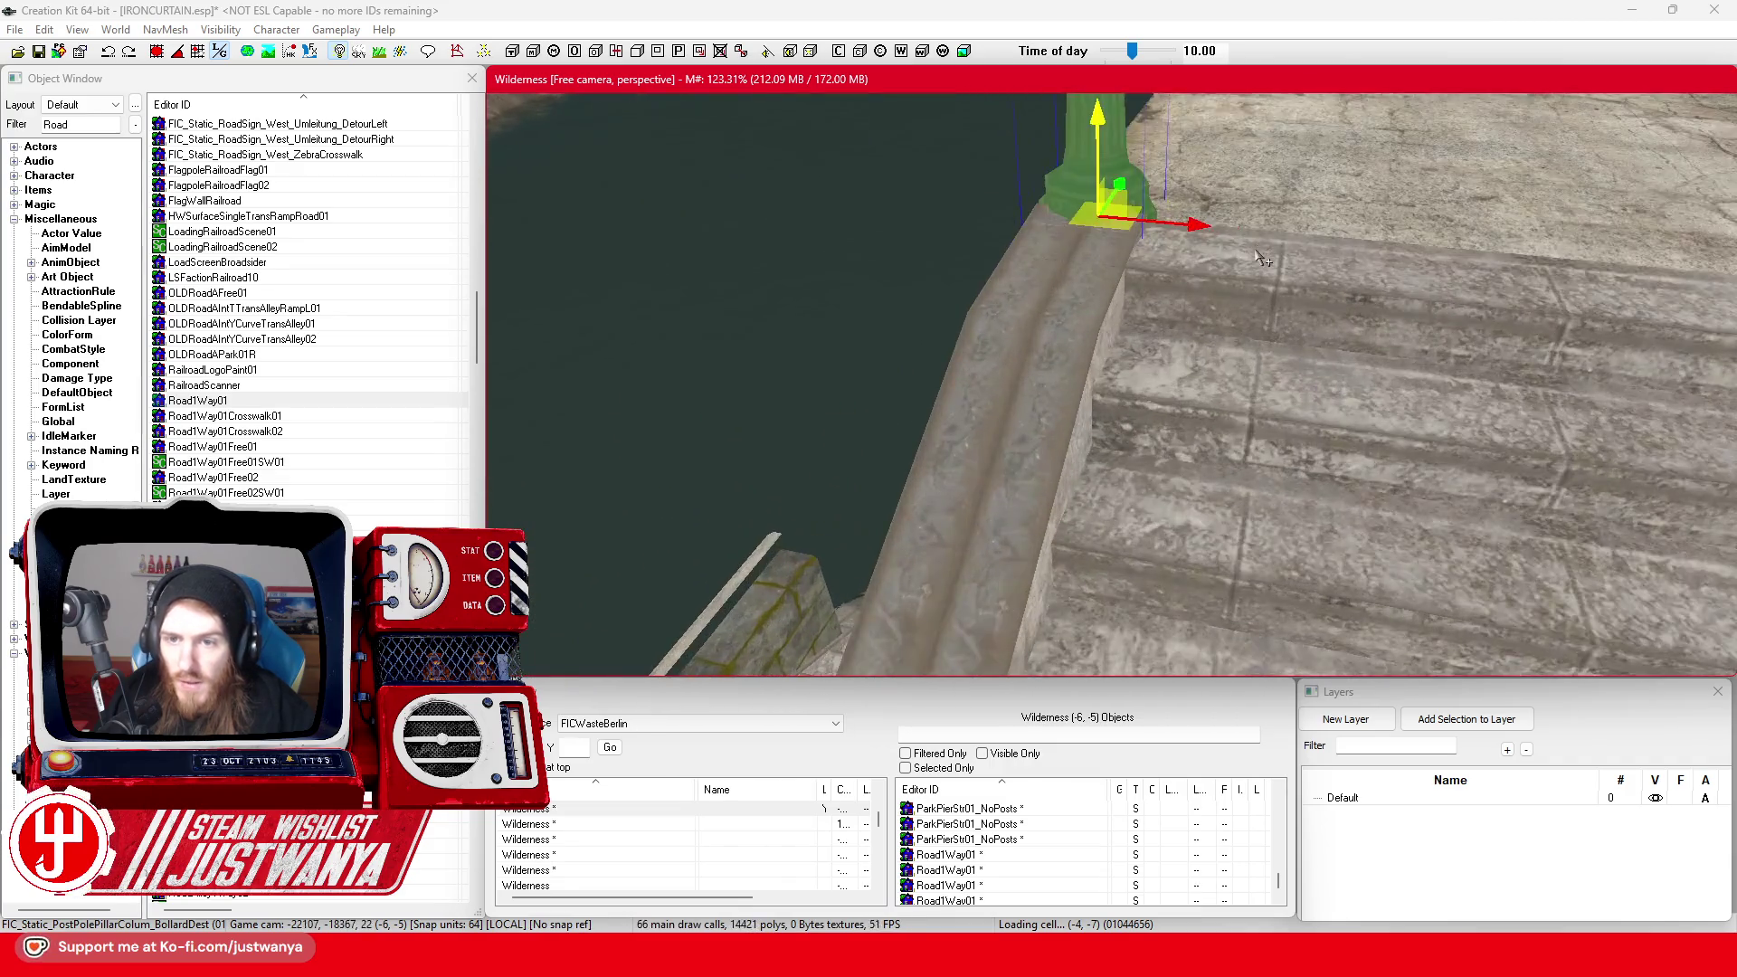
{"action": "left_click_drag", "start_coordinate": [1174, 259], "coordinate": [1176, 282]}
{"action": "mouse_move", "coordinate": [1163, 177]}
{"action": "left_mouse_down"}
{"action": "mouse_move", "coordinate": [1185, 205]}
{"action": "mouse_move", "coordinate": [1022, 283]}
{"action": "mouse_move", "coordinate": [1374, 299]}
{"action": "mouse_move", "coordinate": [1241, 419]}
{"action": "left_mouse_up"}
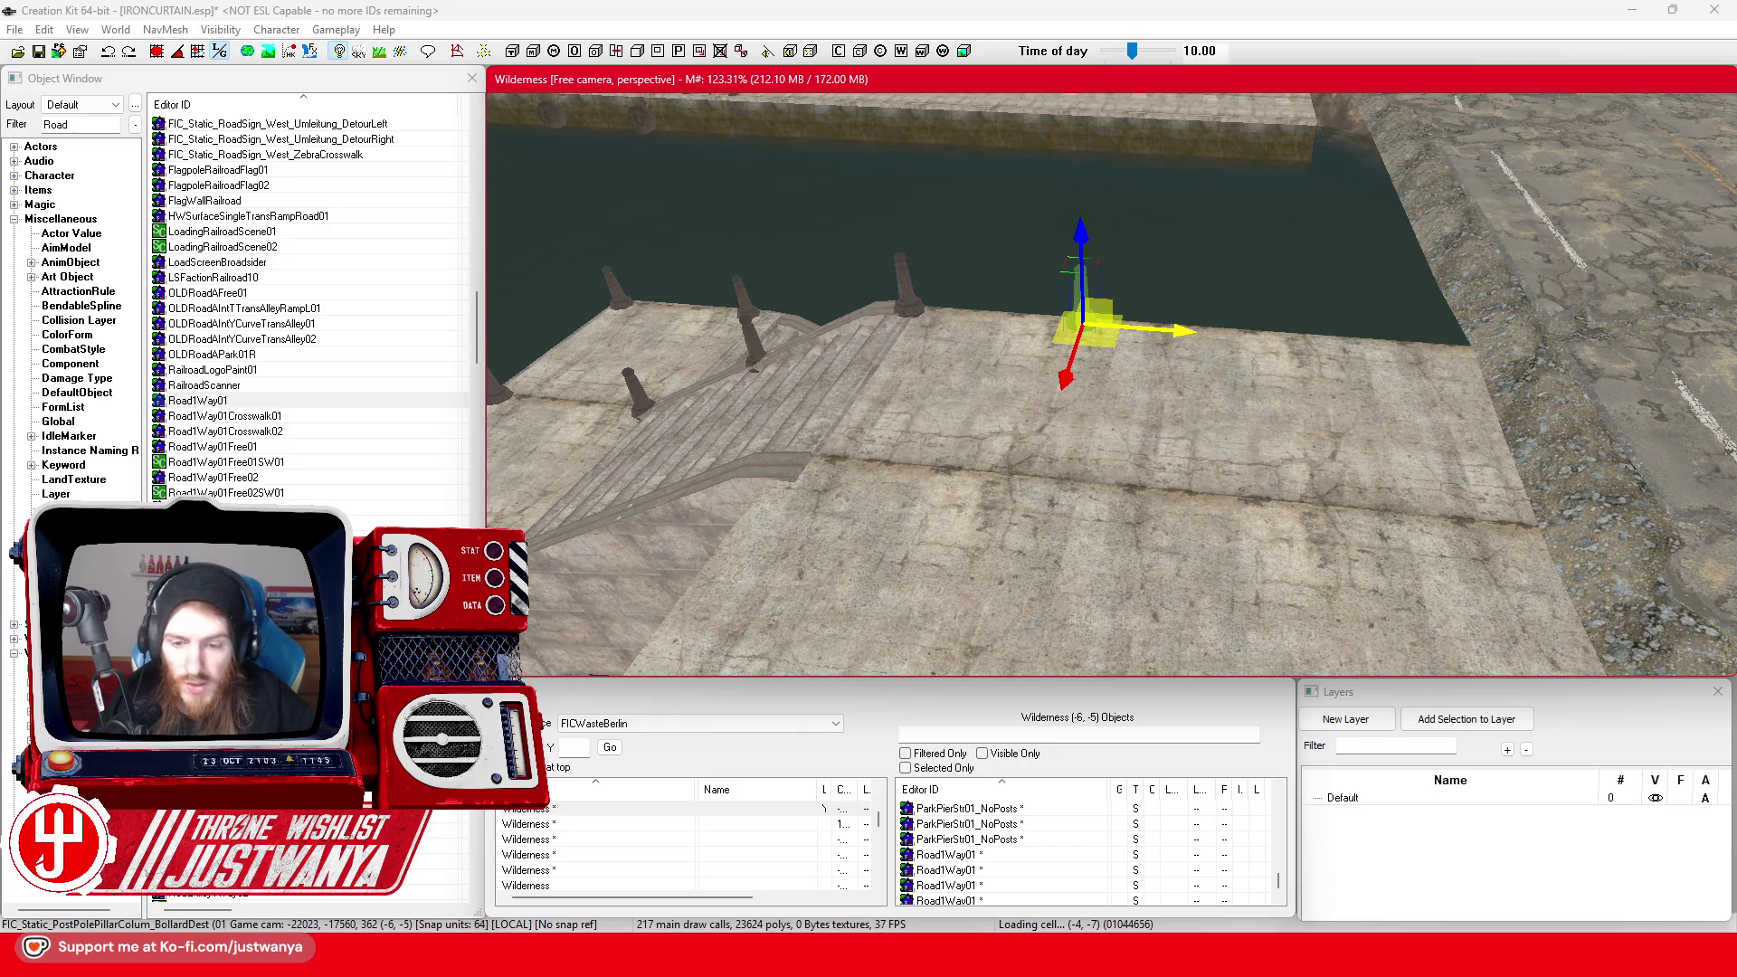
In Street View, look at the riverside wall and stairs, then move toward the park and Berliner Dom
{"action": "left_click", "coordinate": [1194, 855]}
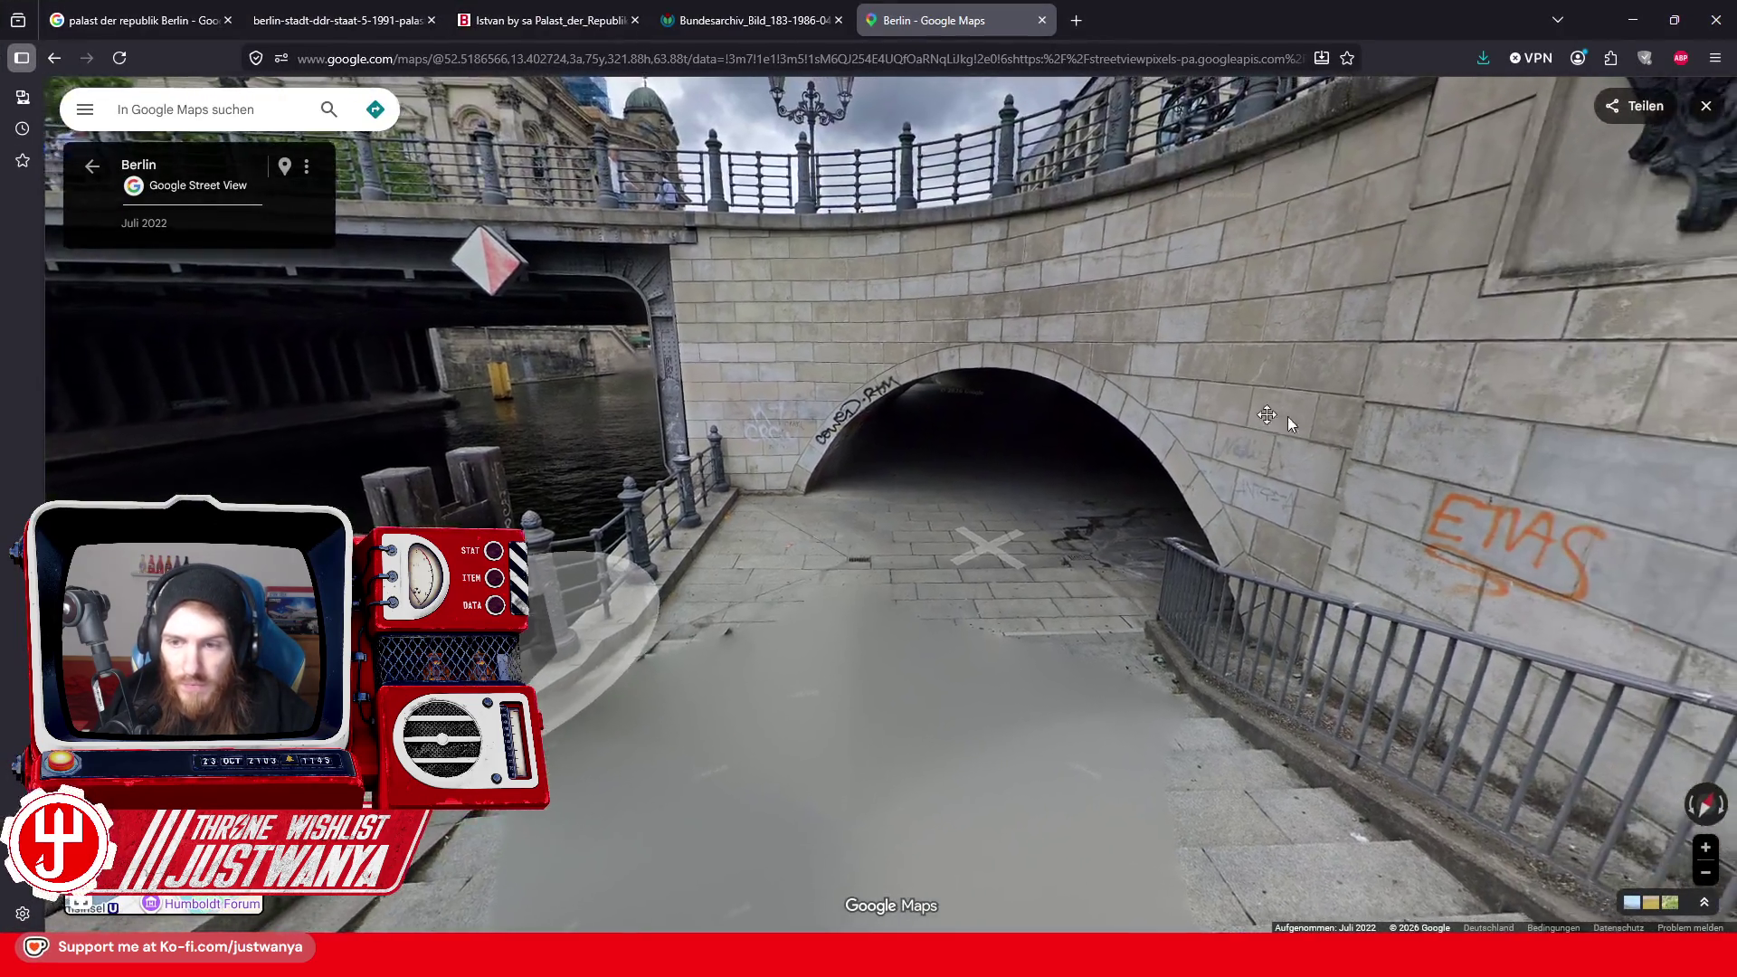
{"action": "left_click_drag", "start_coordinate": [1288, 416], "coordinate": [1230, 431]}
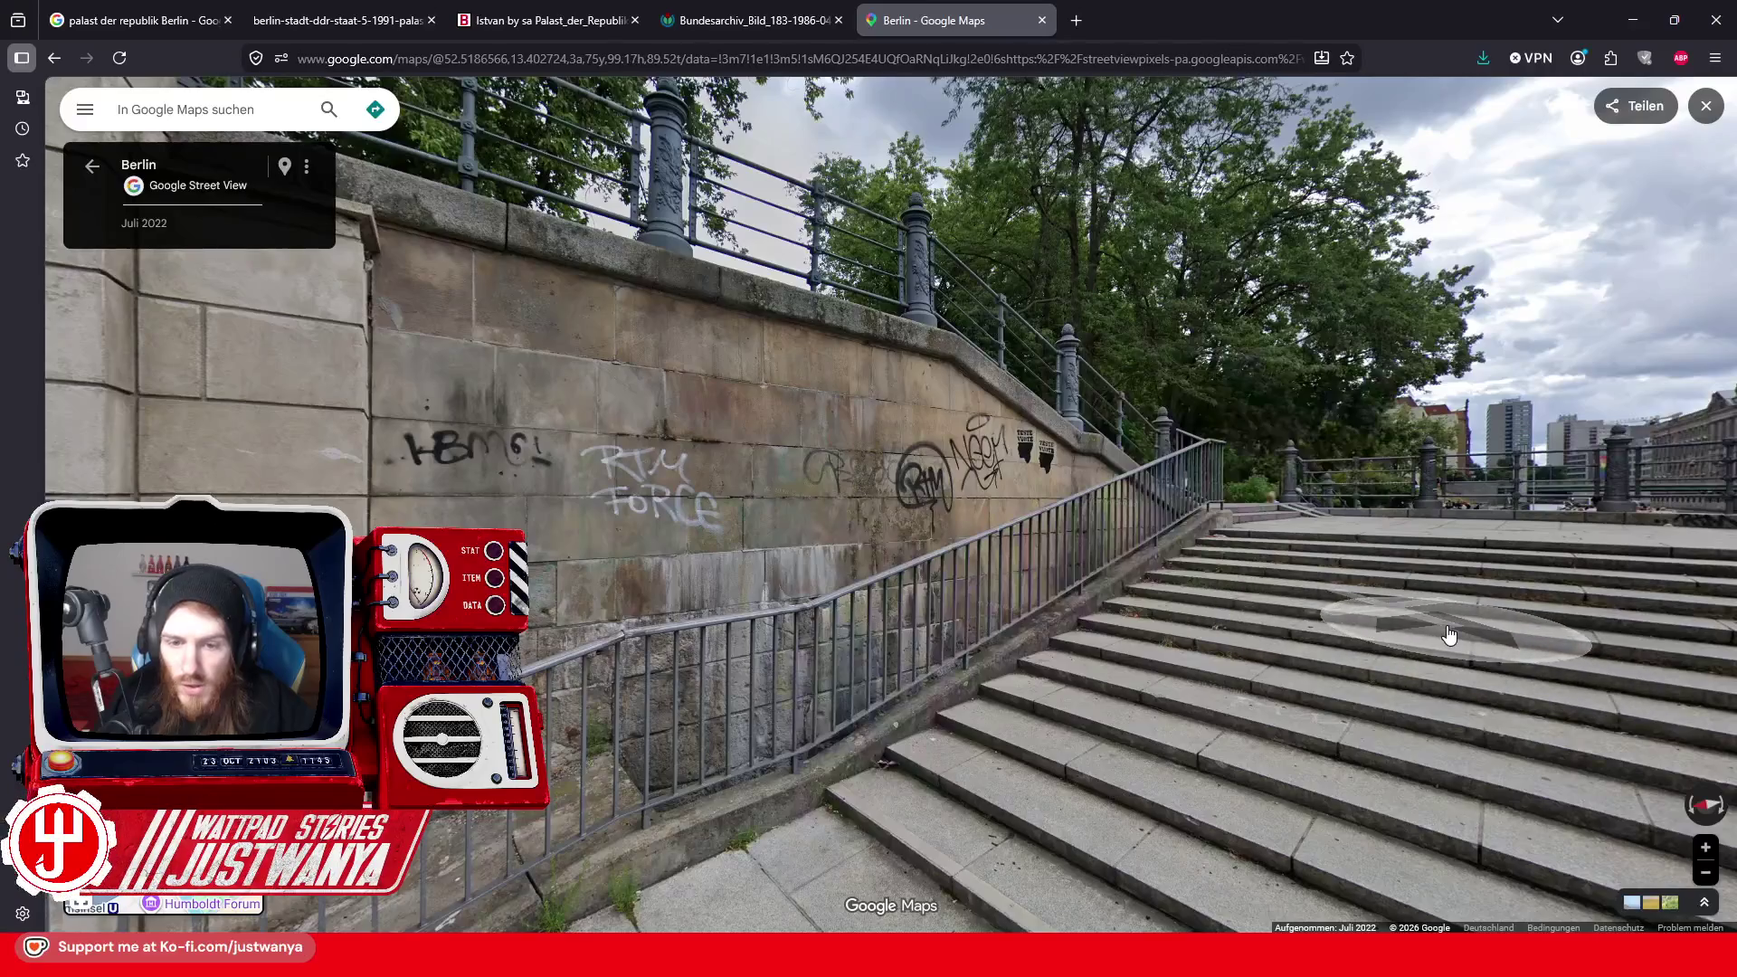
{"action": "left_click", "coordinate": [1312, 615]}
{"action": "left_click", "coordinate": [711, 733]}
{"action": "left_click", "coordinate": [922, 697]}
{"action": "left_click", "coordinate": [919, 717]}
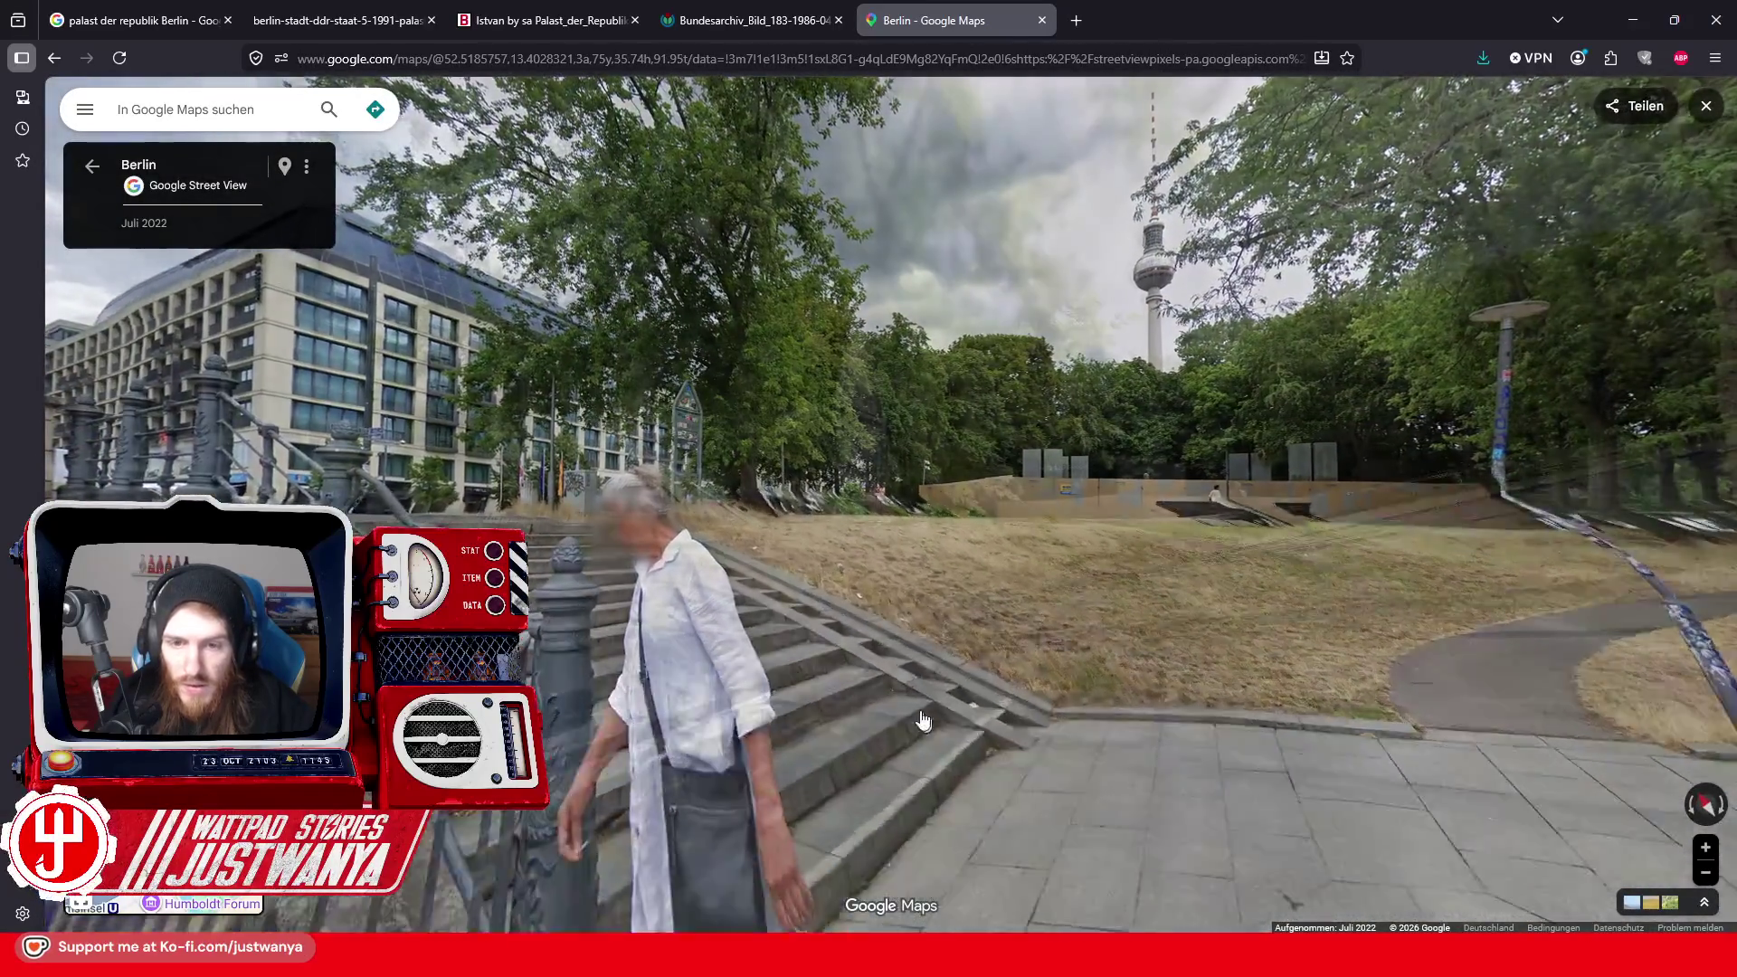
{"action": "left_click_drag", "start_coordinate": [919, 717], "coordinate": [711, 598]}
{"action": "left_click", "coordinate": [711, 598]}
Go to the railing by the bridge, approach the Liebknechtbrücke sign, then minimize the browser
{"action": "left_click", "coordinate": [914, 769]}
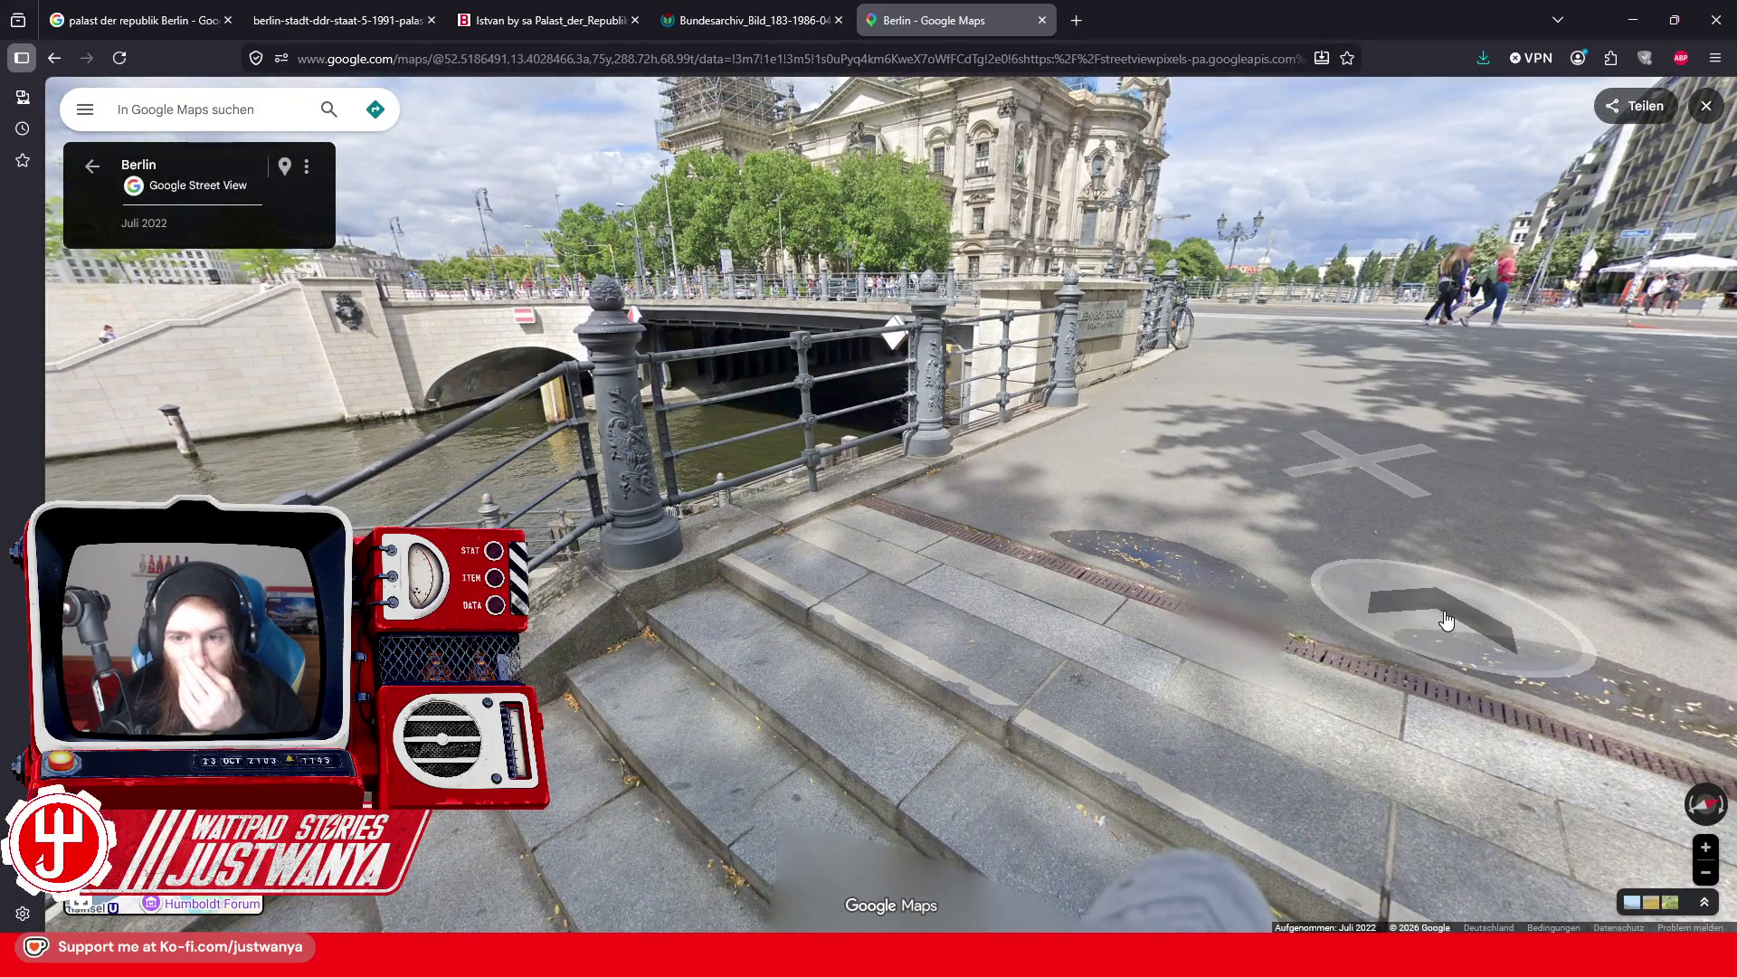
{"action": "left_click", "coordinate": [1435, 620]}
{"action": "left_click_drag", "start_coordinate": [810, 642], "coordinate": [1274, 477]}
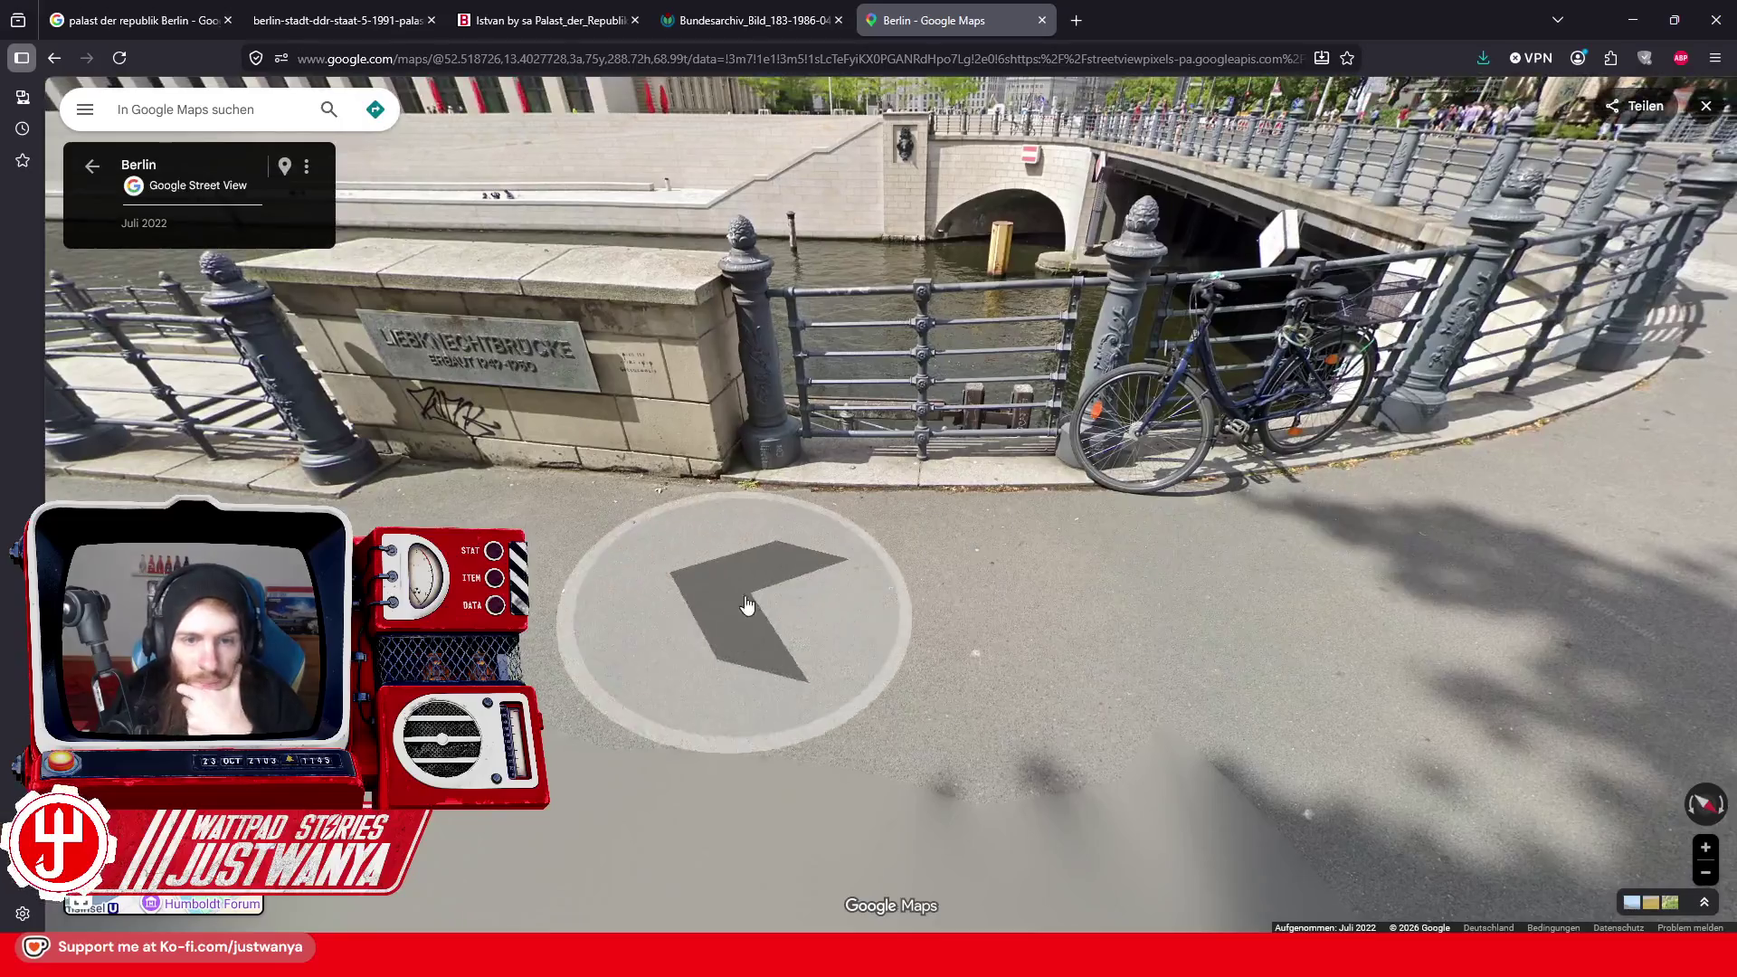
{"action": "left_click_drag", "start_coordinate": [883, 615], "coordinate": [912, 497]}
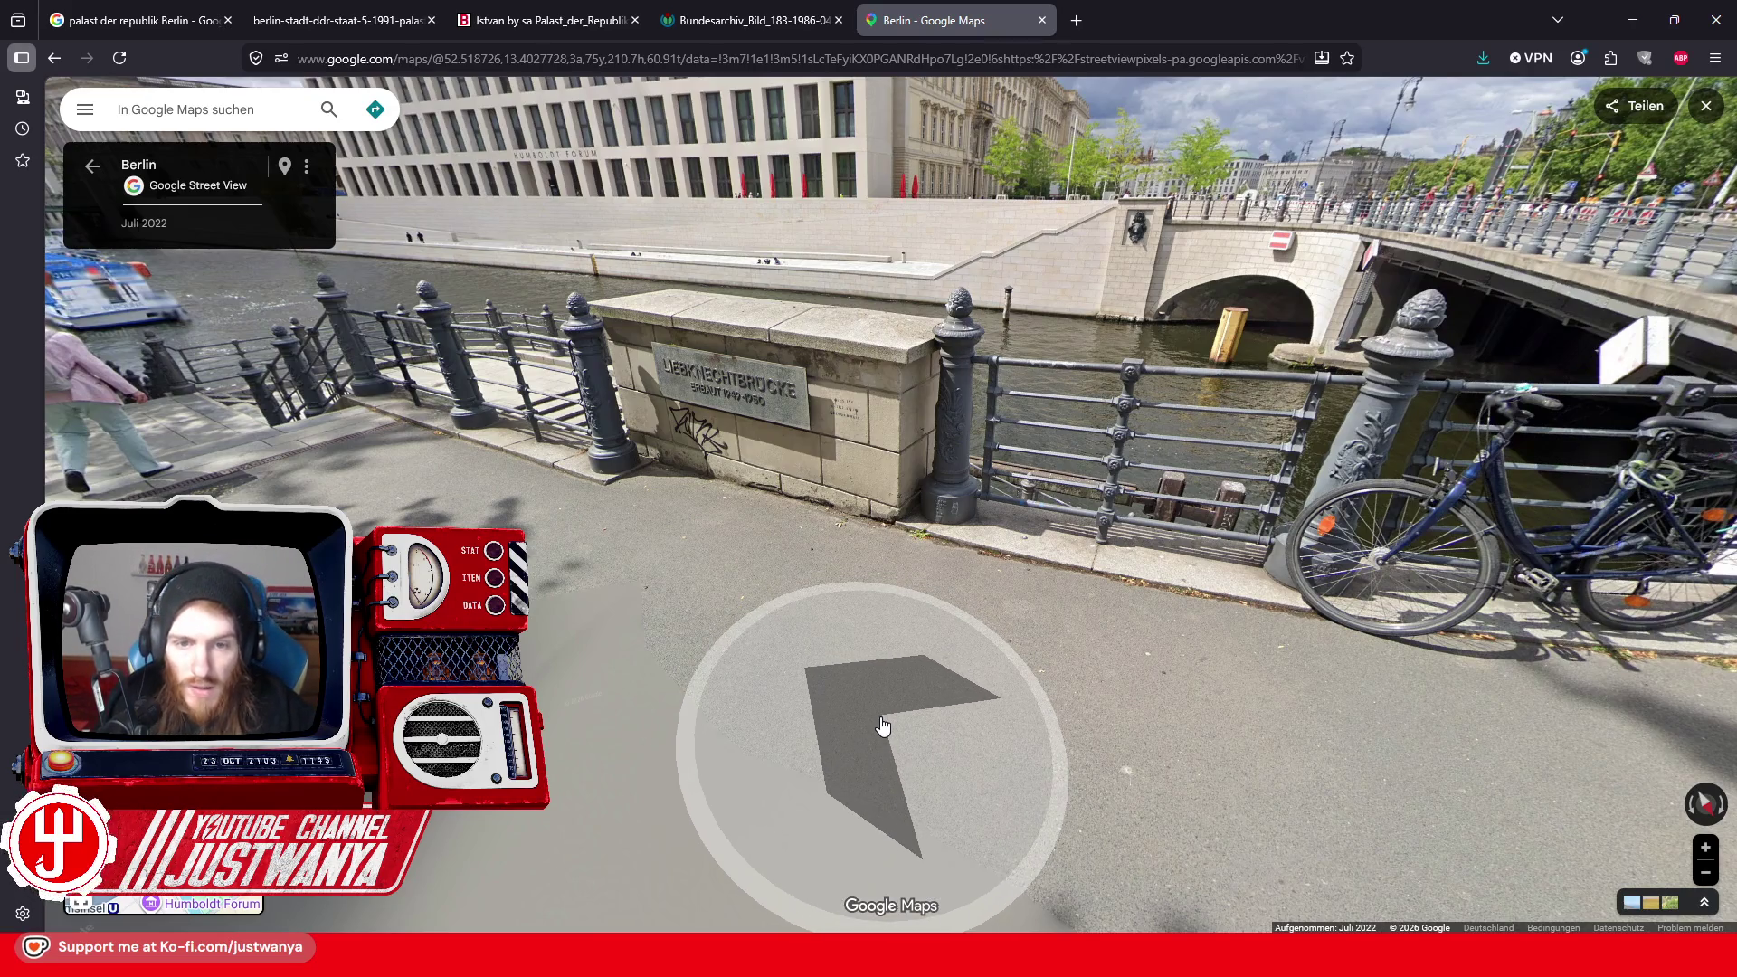
{"action": "left_click", "coordinate": [883, 726]}
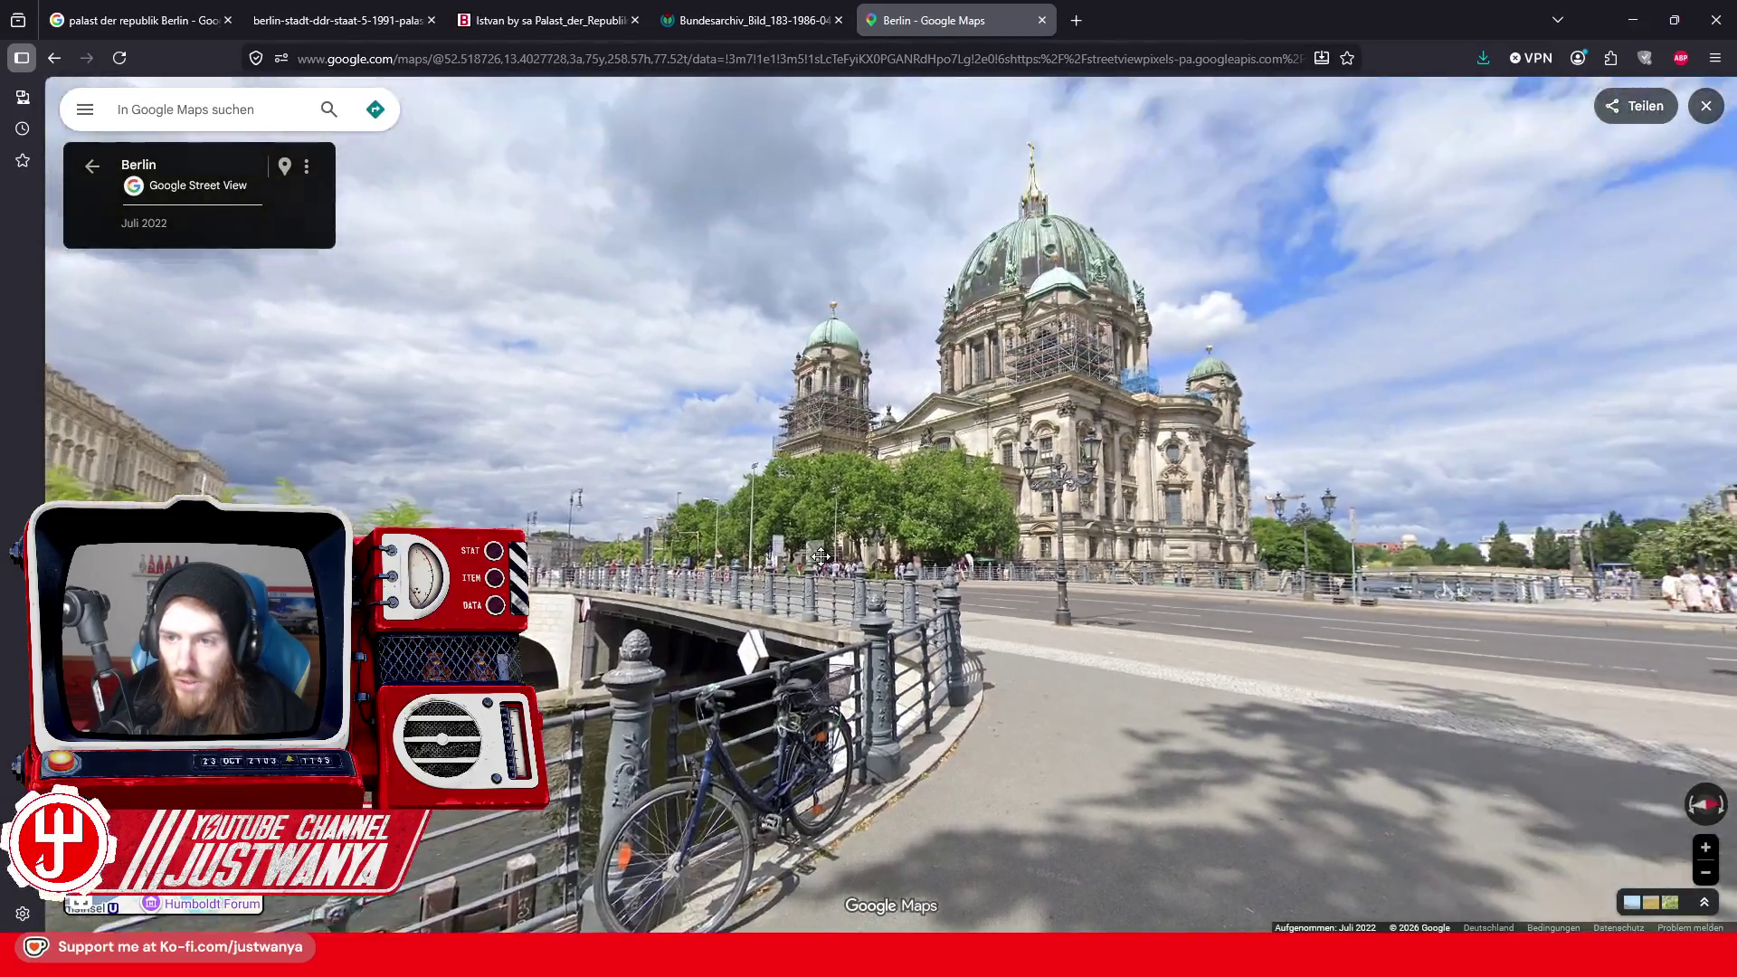
{"action": "left_click_drag", "start_coordinate": [1172, 380], "coordinate": [1329, 312]}
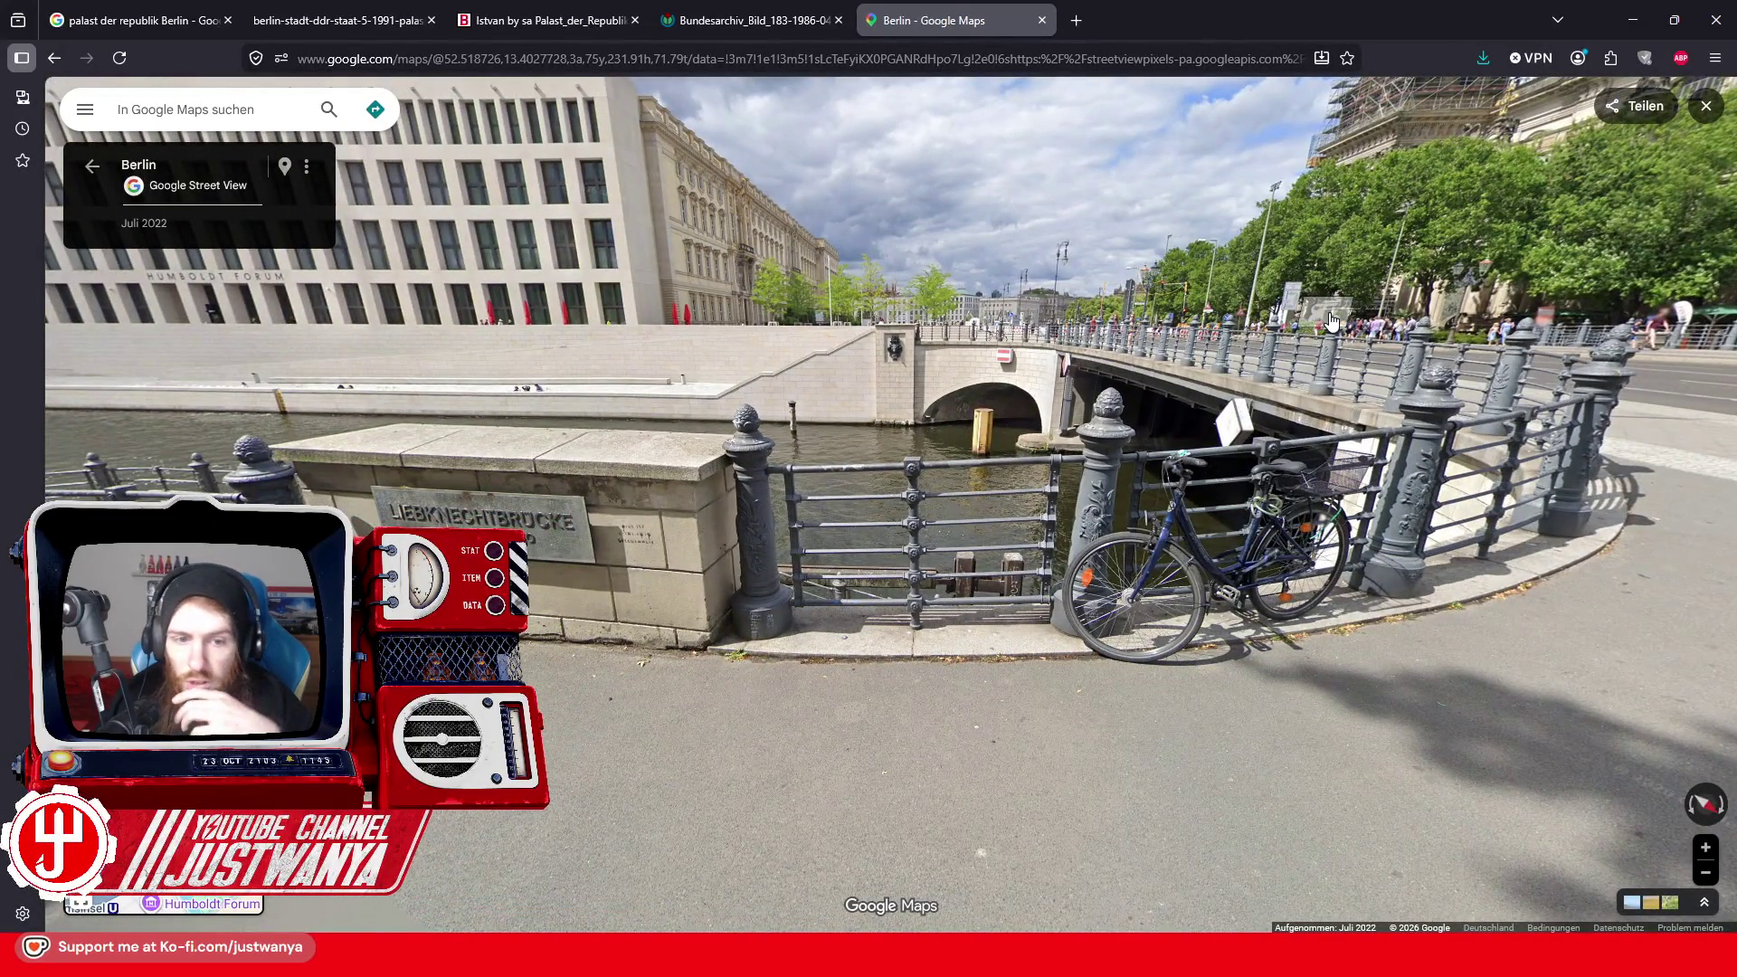
{"action": "left_click", "coordinate": [659, 640]}
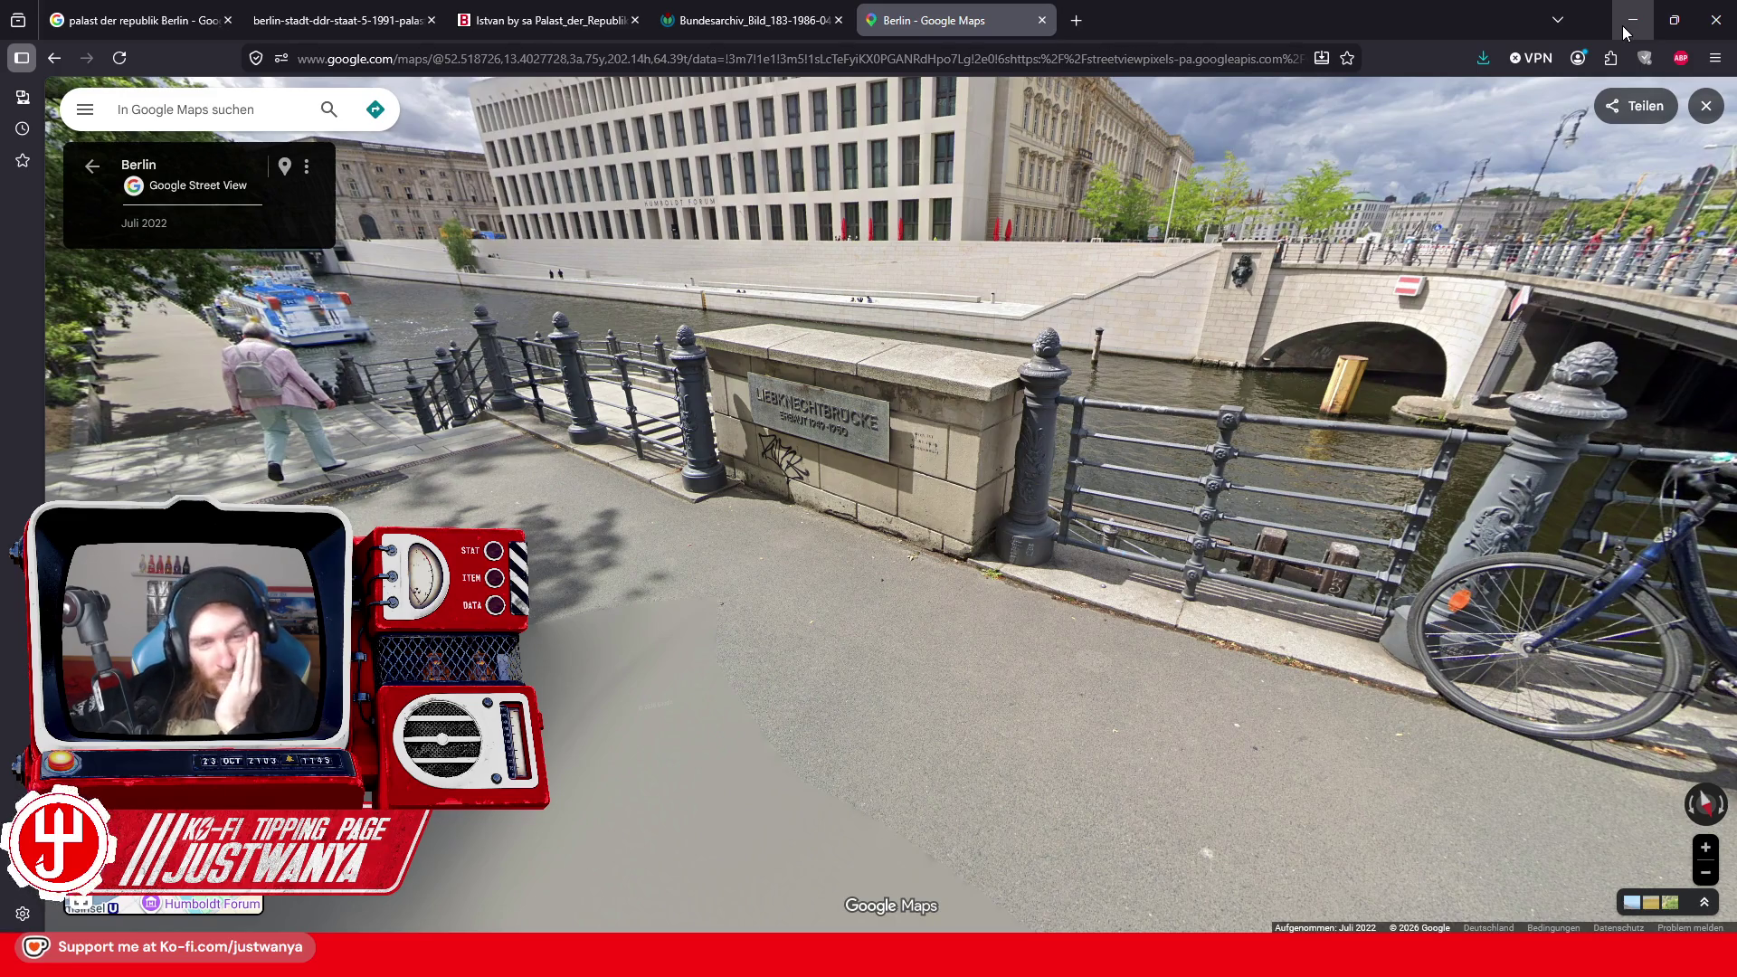
{"action": "left_click", "coordinate": [1622, 28]}
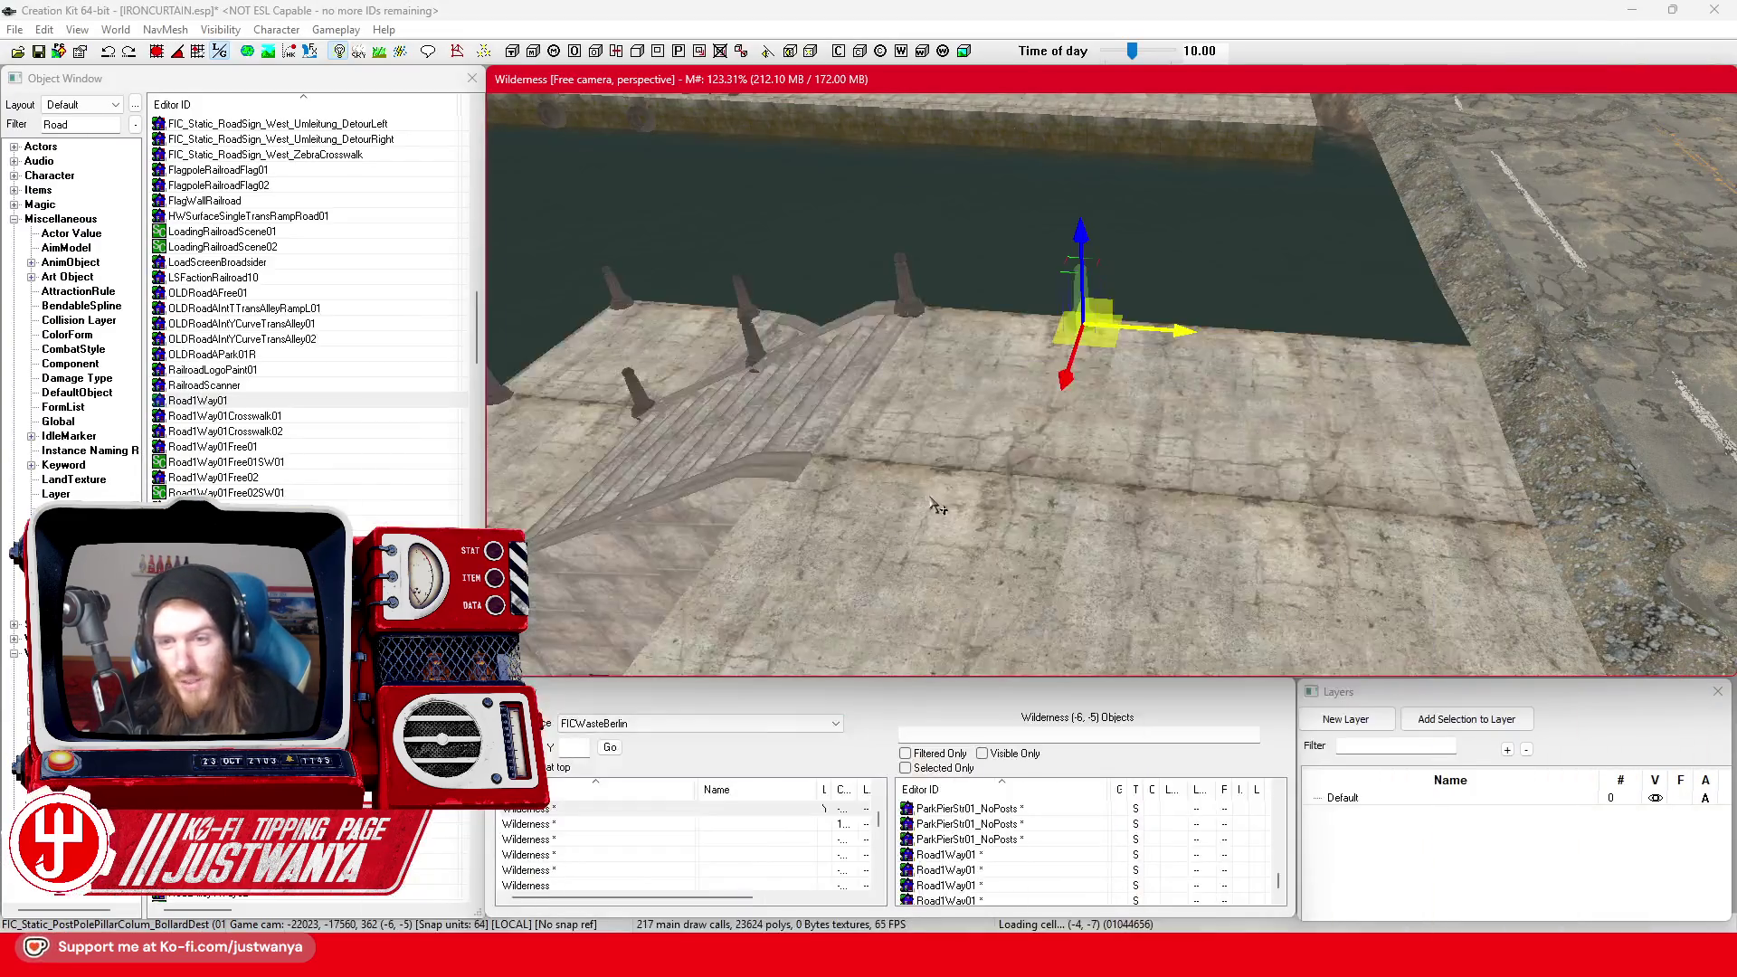
Replace the 'Road' object filter with 'Wall' and browse the BldConc, BldBrick and BldDeco wall pieces
{"action": "left_click", "coordinate": [33, 122]}
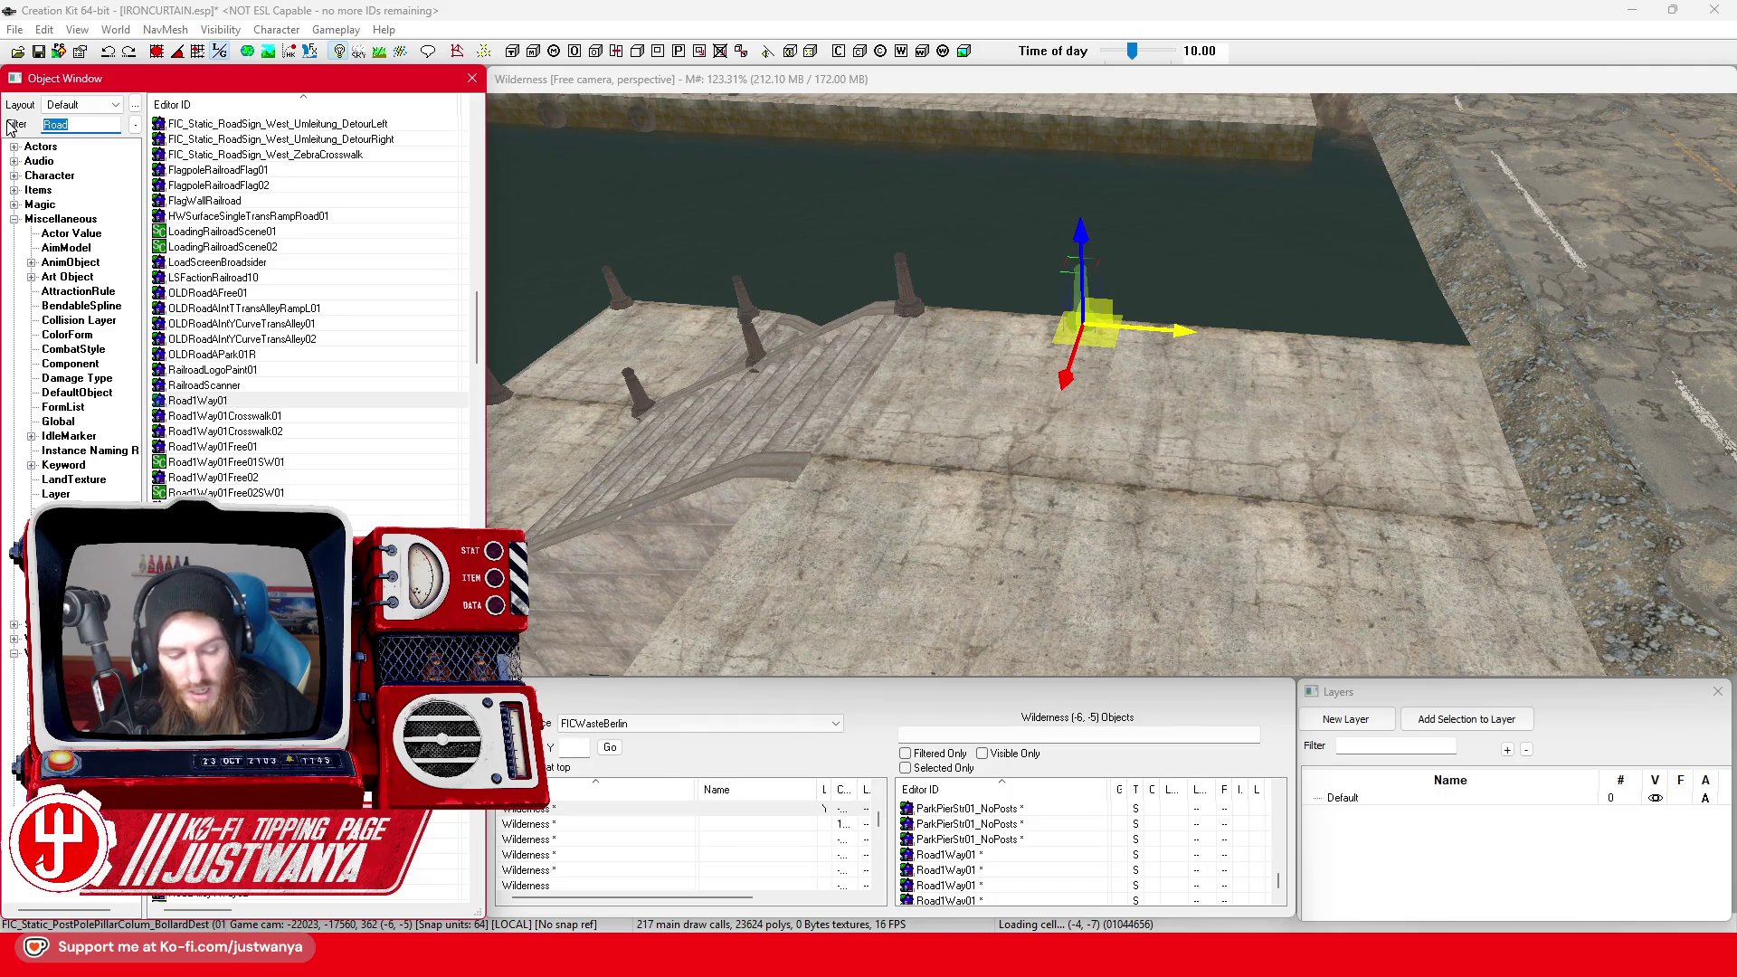
{"action": "type", "text": "Wall"}
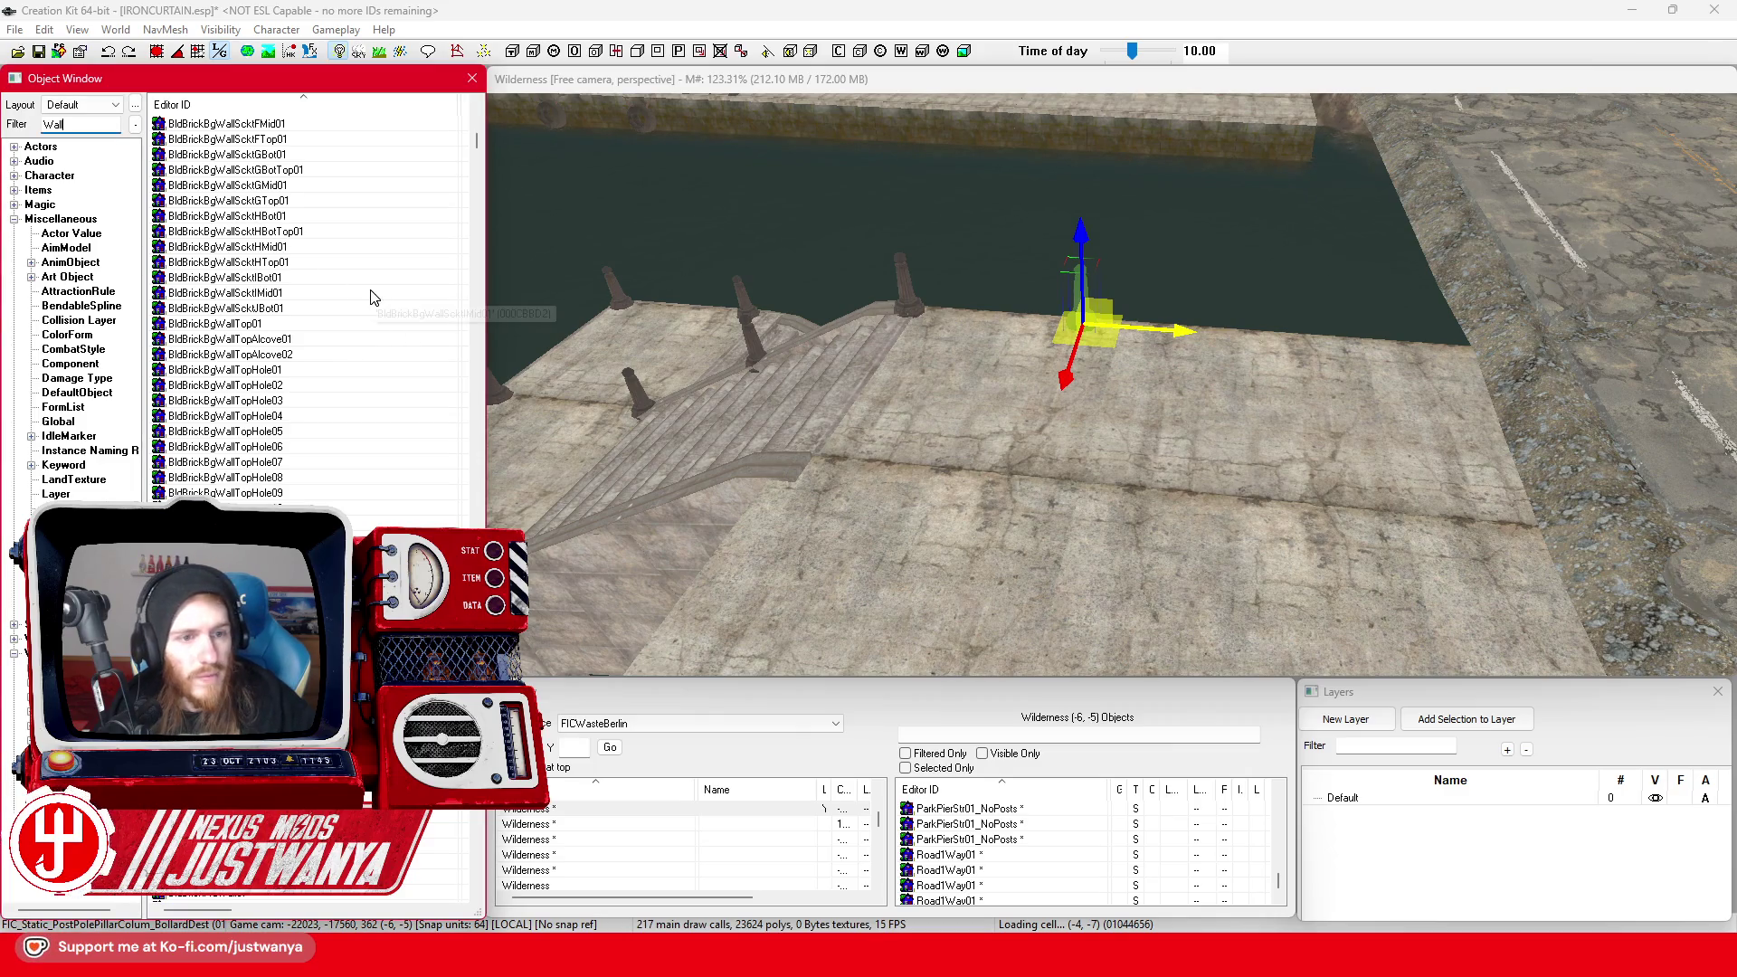
{"action": "scroll", "coordinate": [341, 446], "scroll_direction": "up", "scroll_amount": 15}
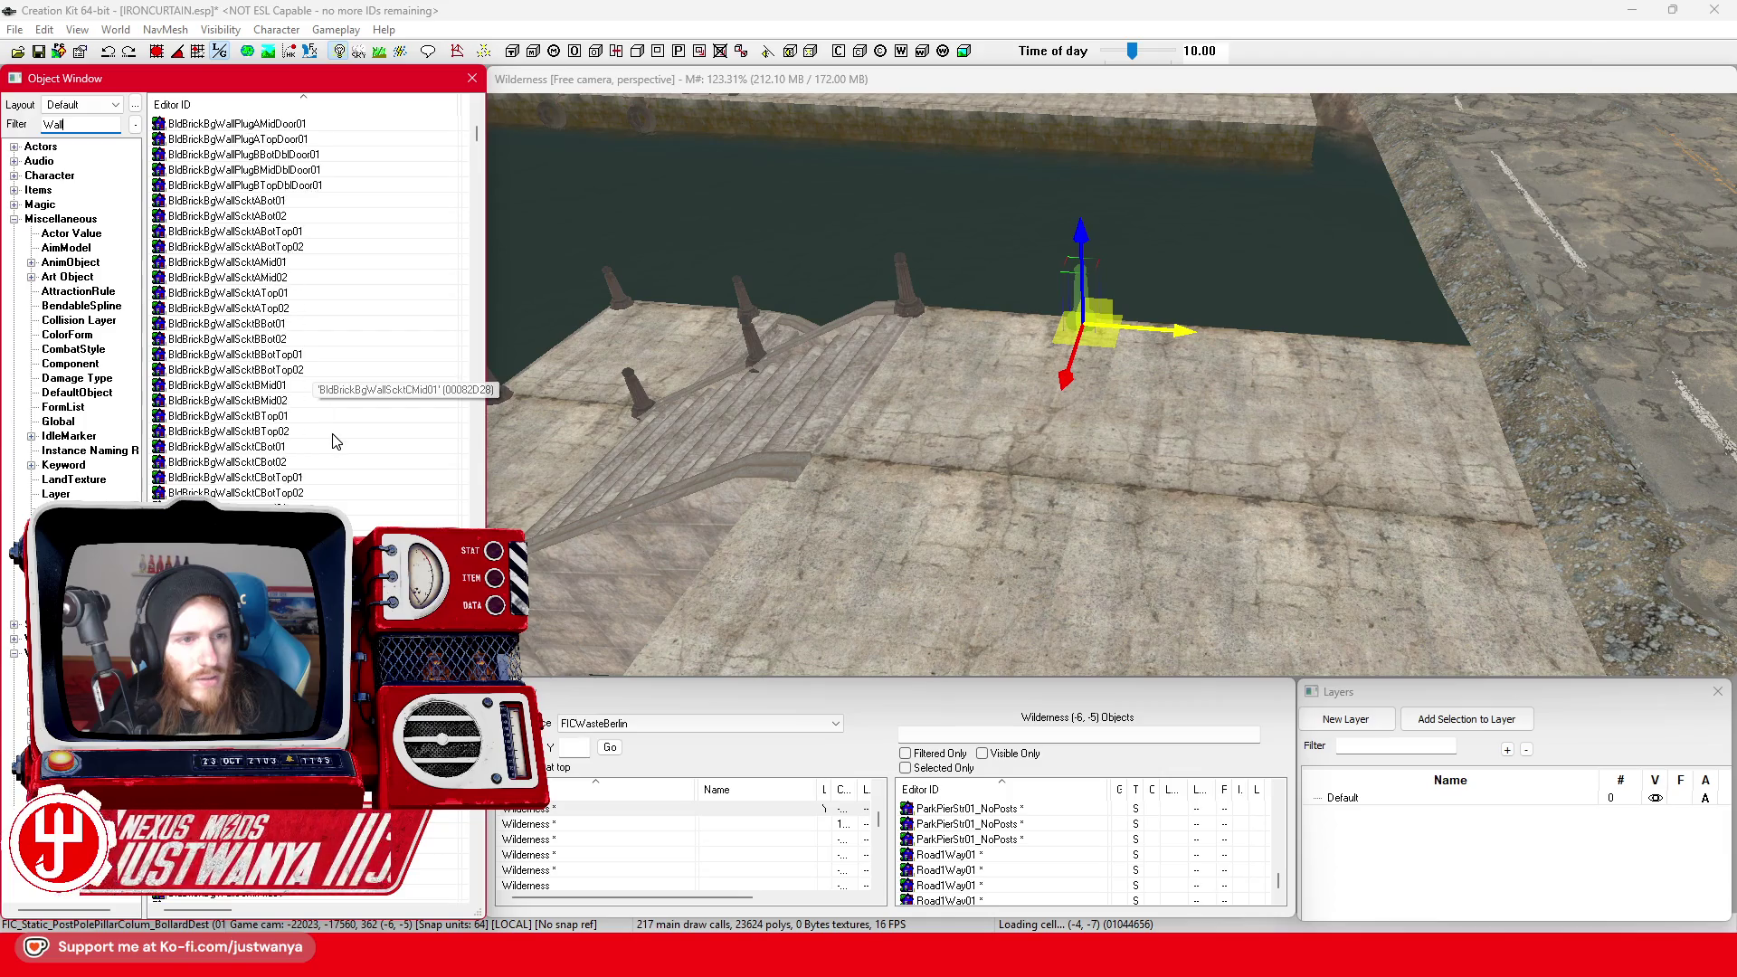
{"action": "scroll", "coordinate": [336, 440], "scroll_direction": "up", "scroll_amount": 15}
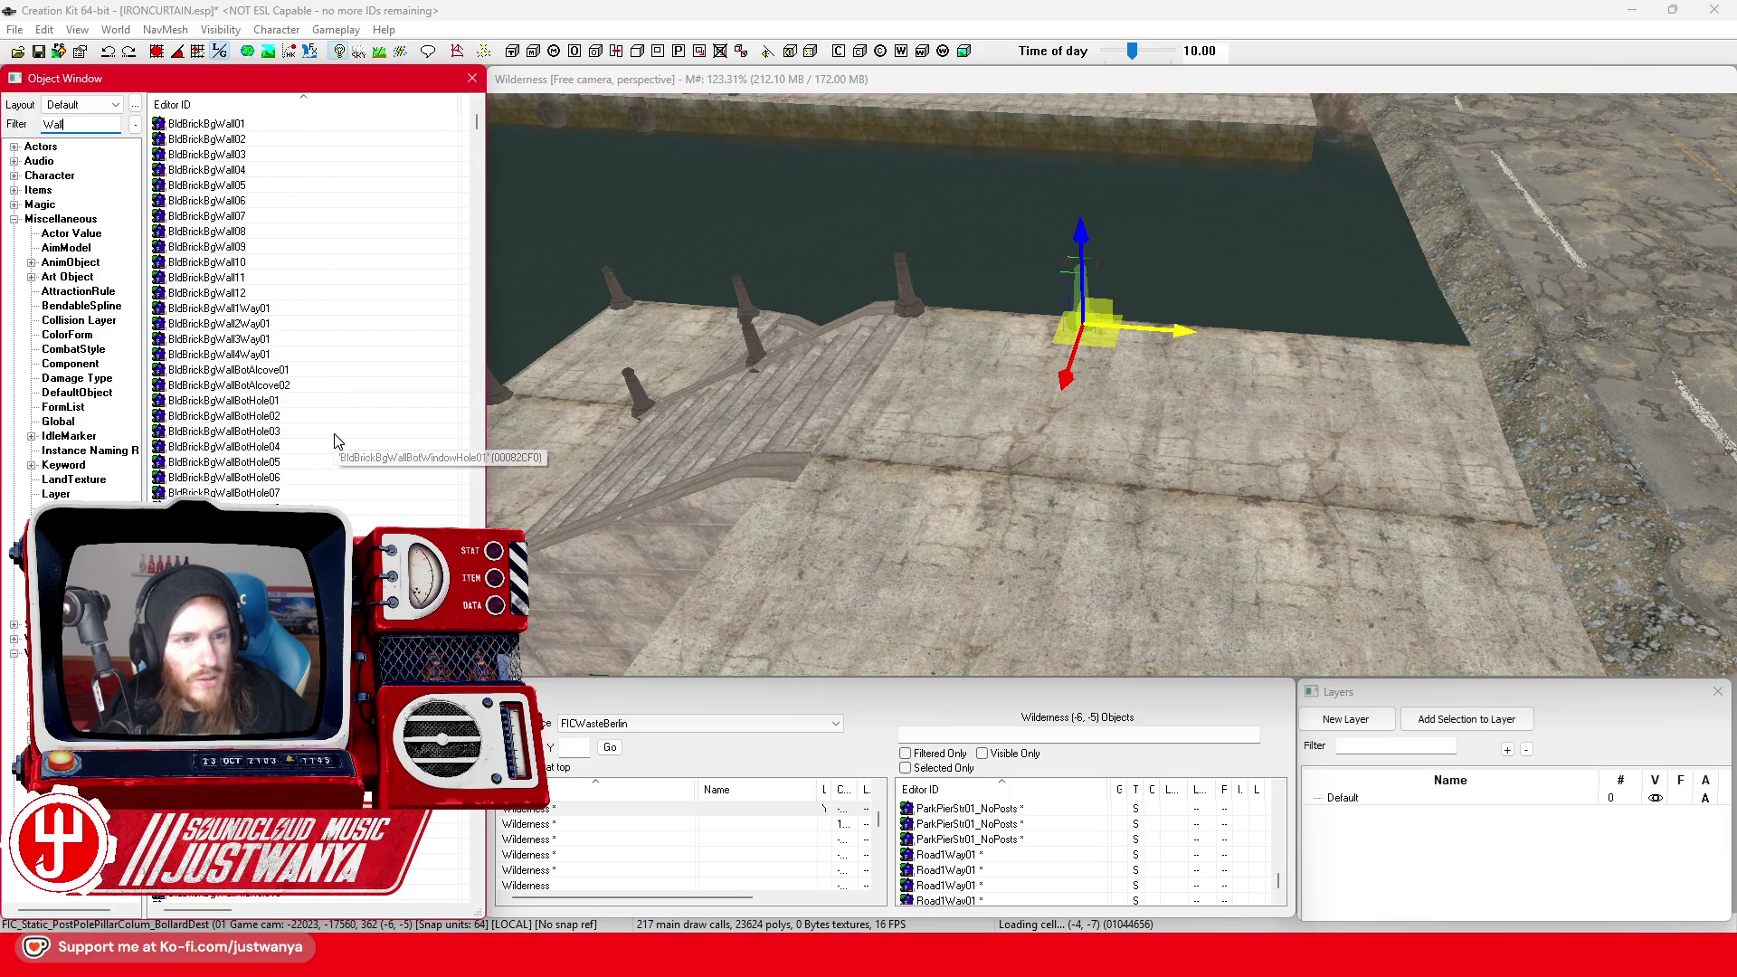
{"action": "scroll", "coordinate": [335, 441], "scroll_direction": "up", "scroll_amount": 10}
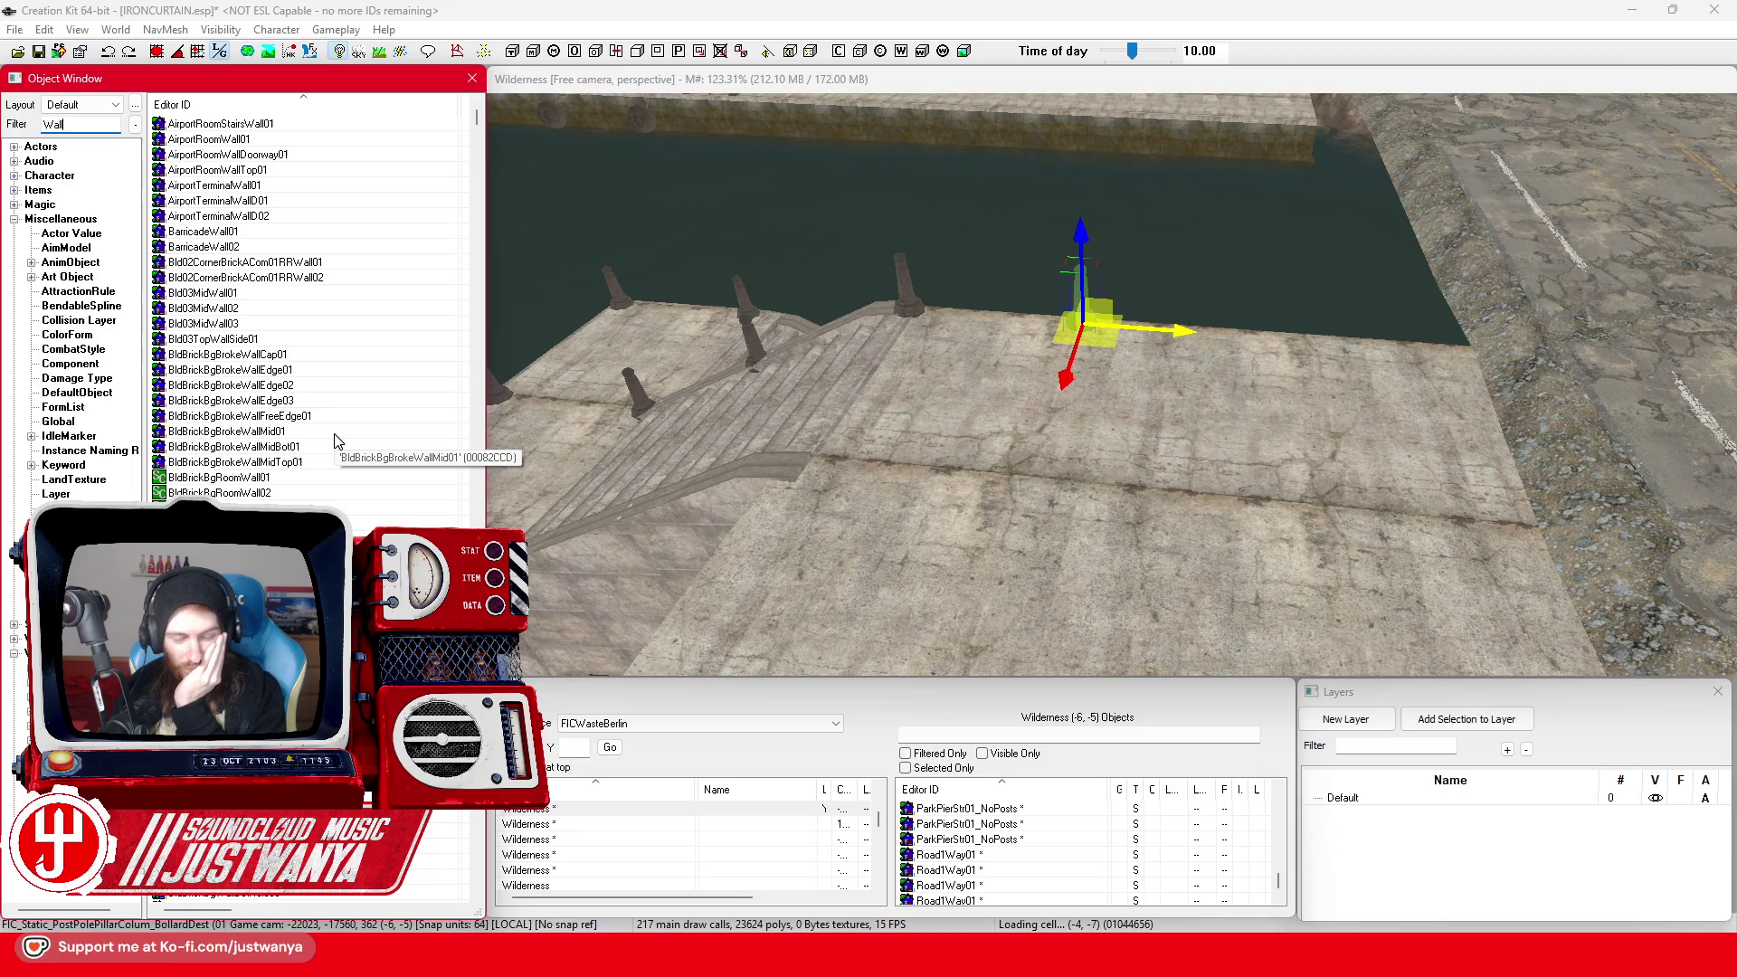
{"action": "scroll", "coordinate": [336, 441], "scroll_direction": "down", "scroll_amount": 15}
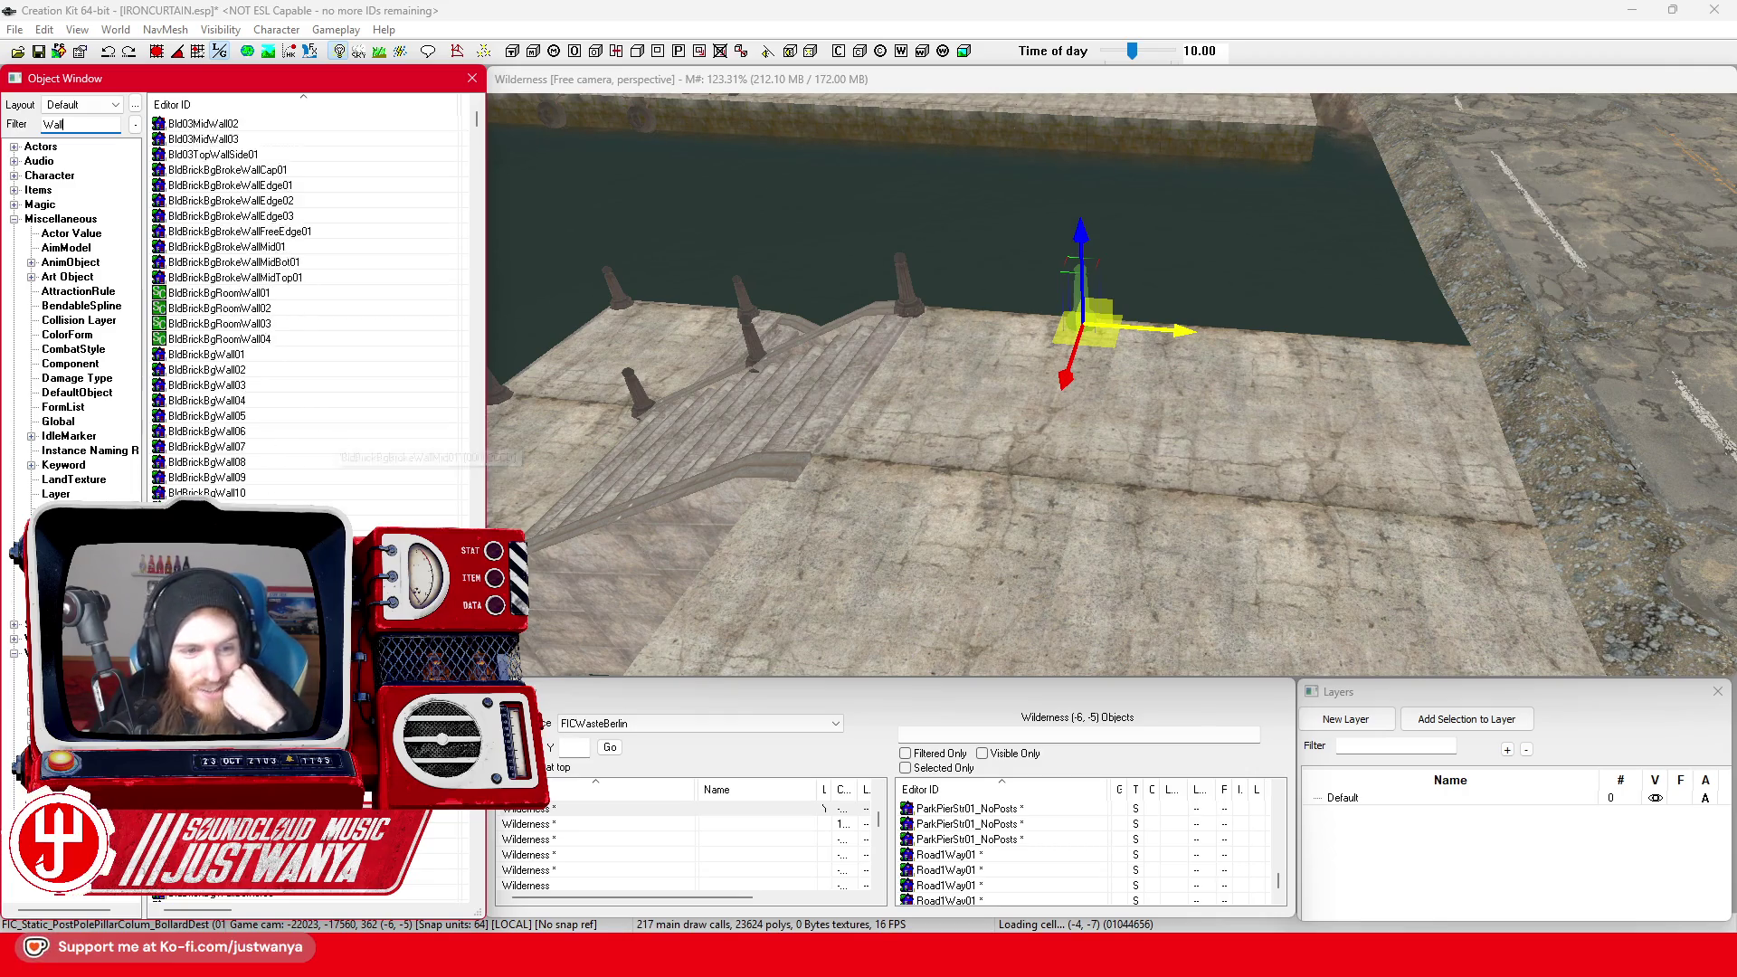
{"action": "left_click_drag", "start_coordinate": [476, 149], "coordinate": [470, 193]}
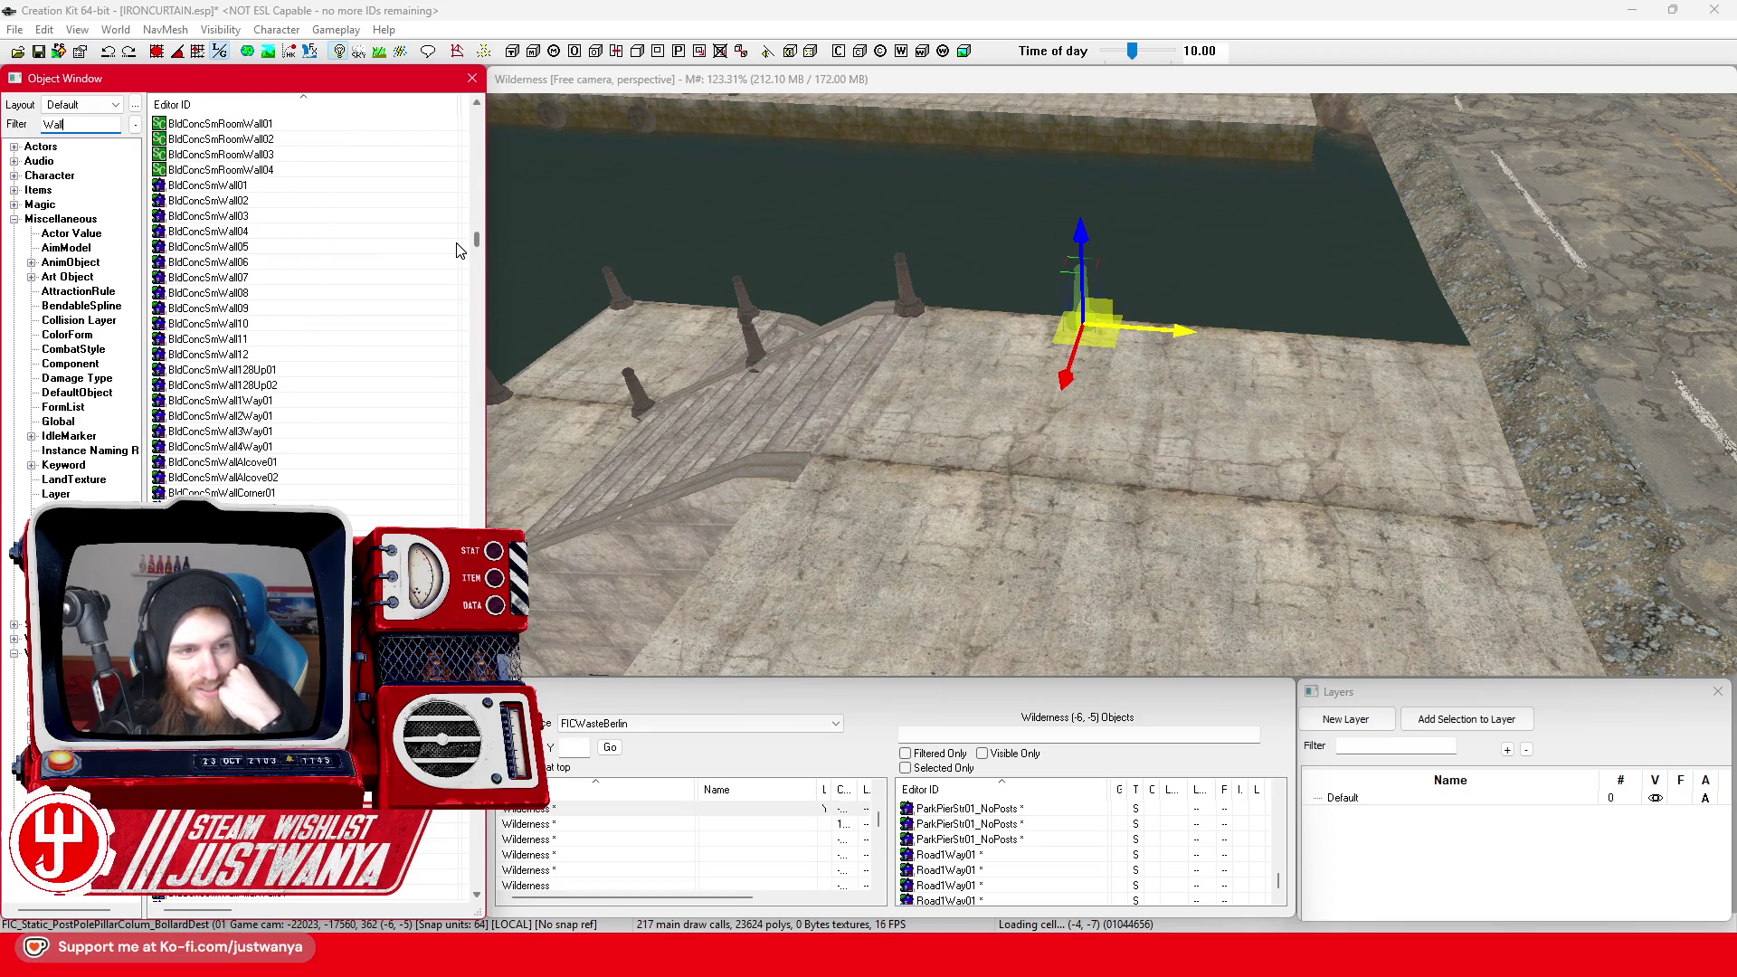
{"action": "scroll", "coordinate": [461, 262], "scroll_direction": "down", "scroll_amount": 2}
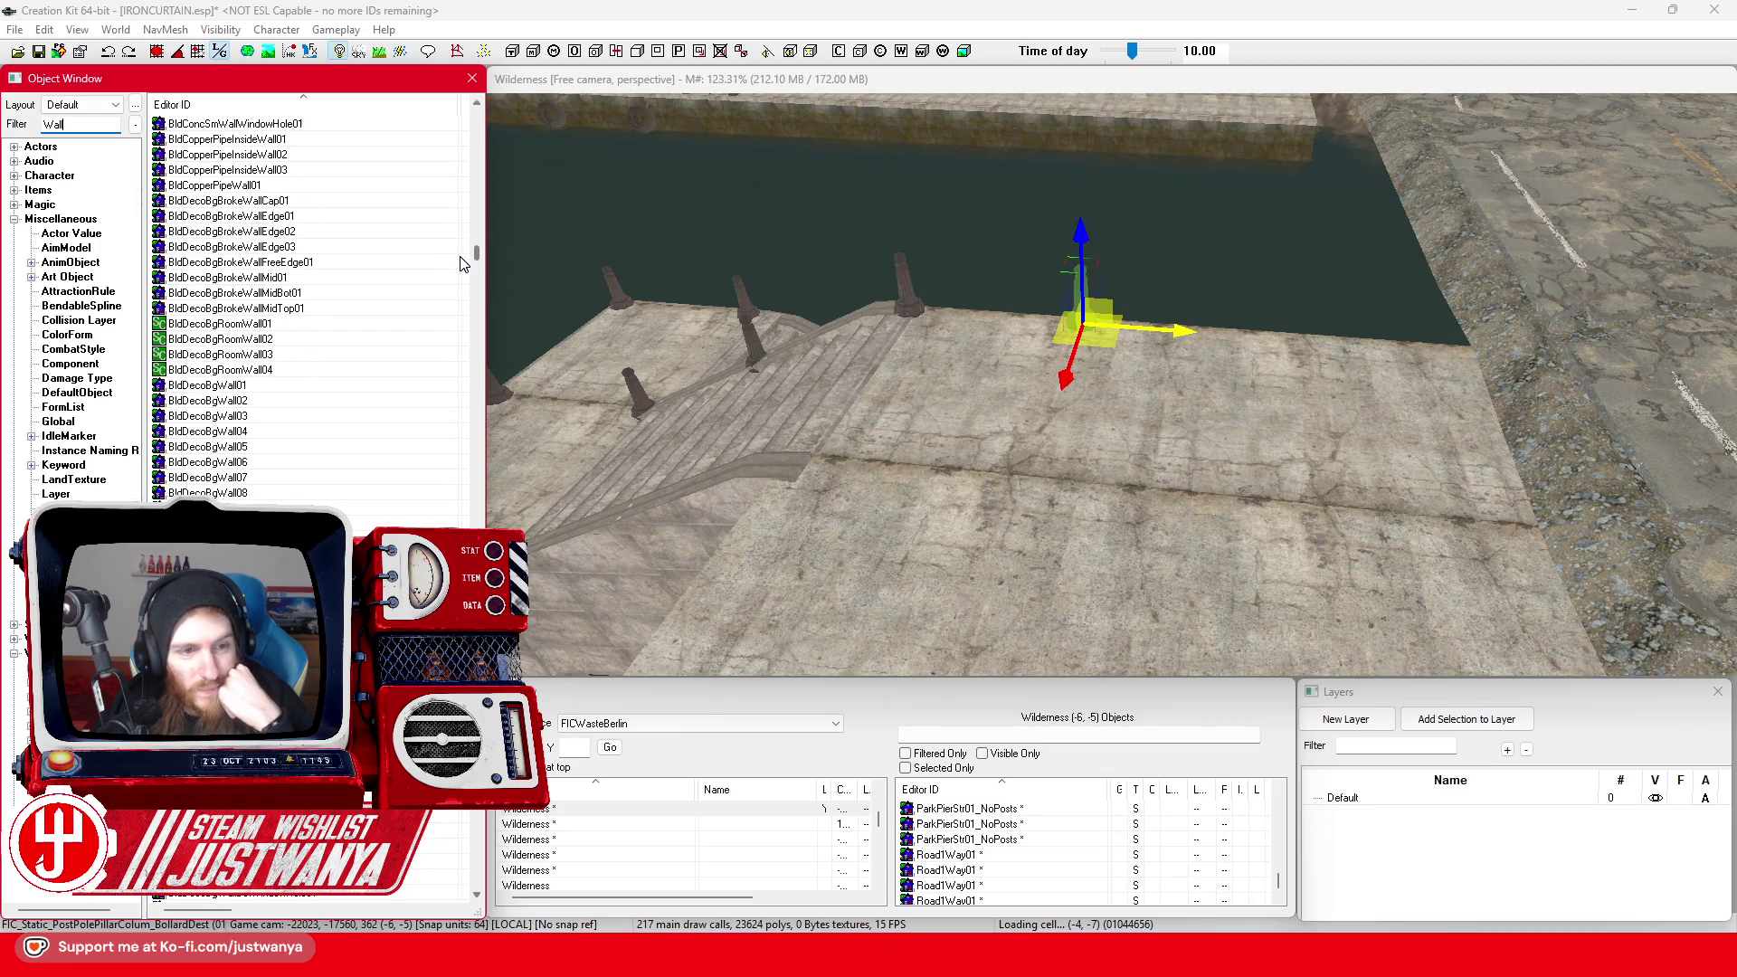
{"action": "double_click", "coordinate": [284, 401]}
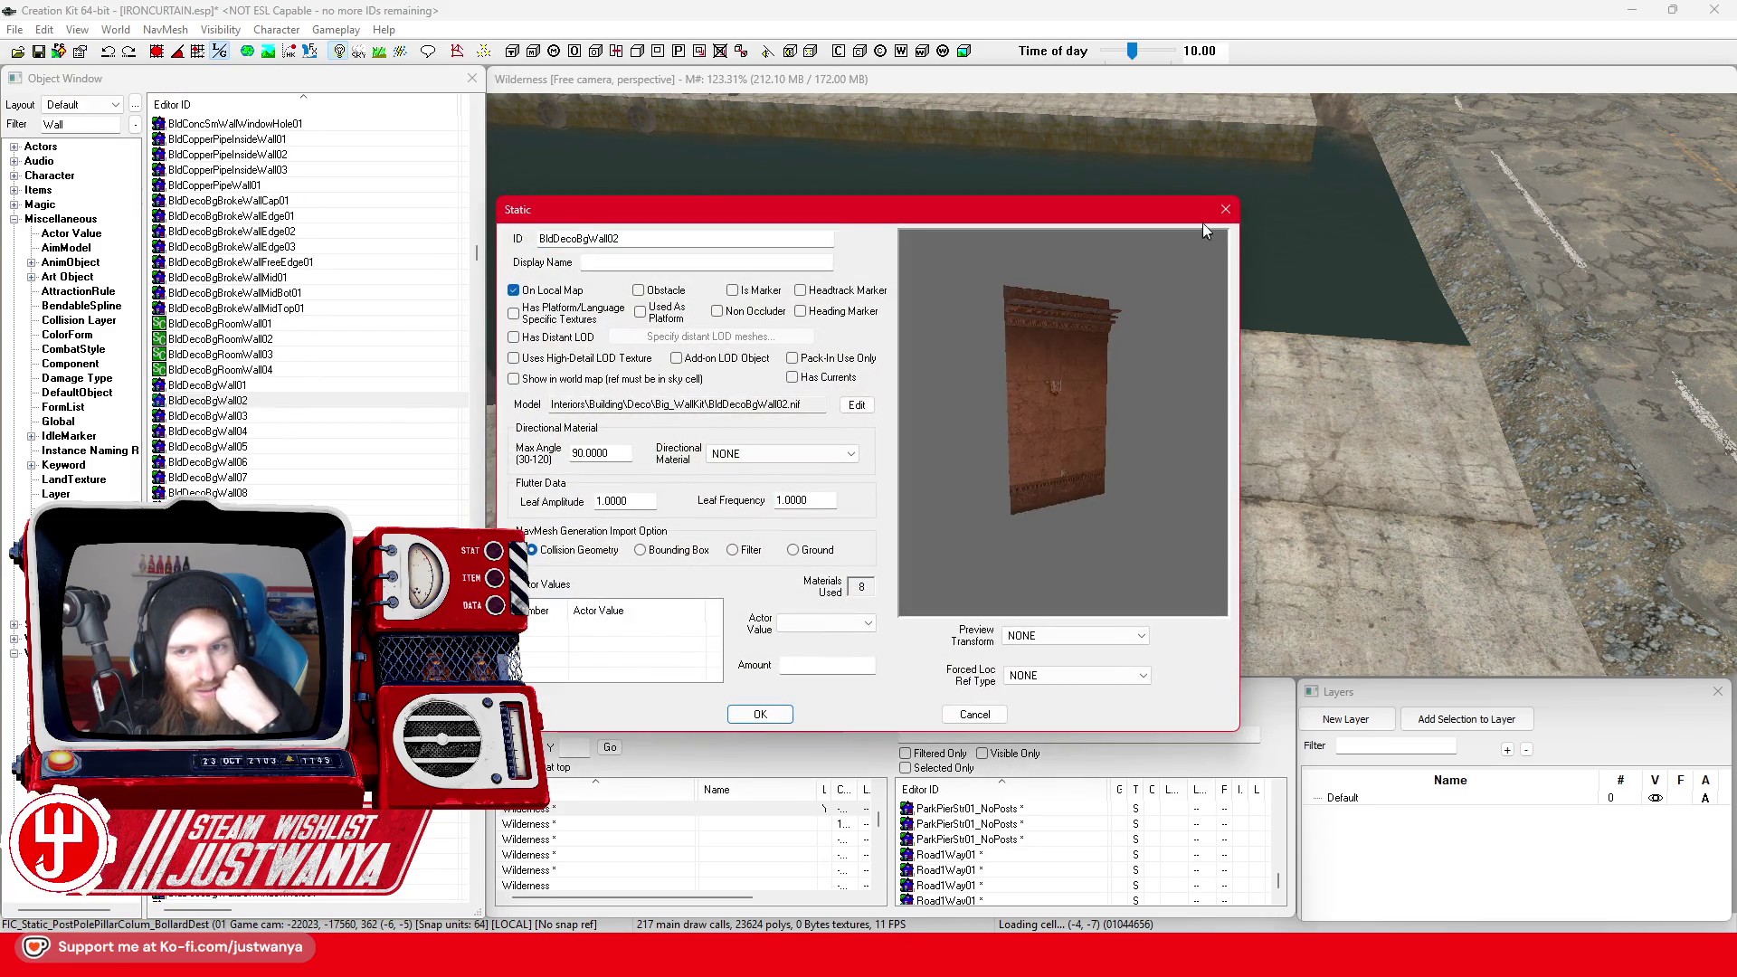
{"action": "left_click", "coordinate": [1225, 209]}
{"action": "scroll", "coordinate": [308, 308], "scroll_direction": "down", "scroll_amount": 10}
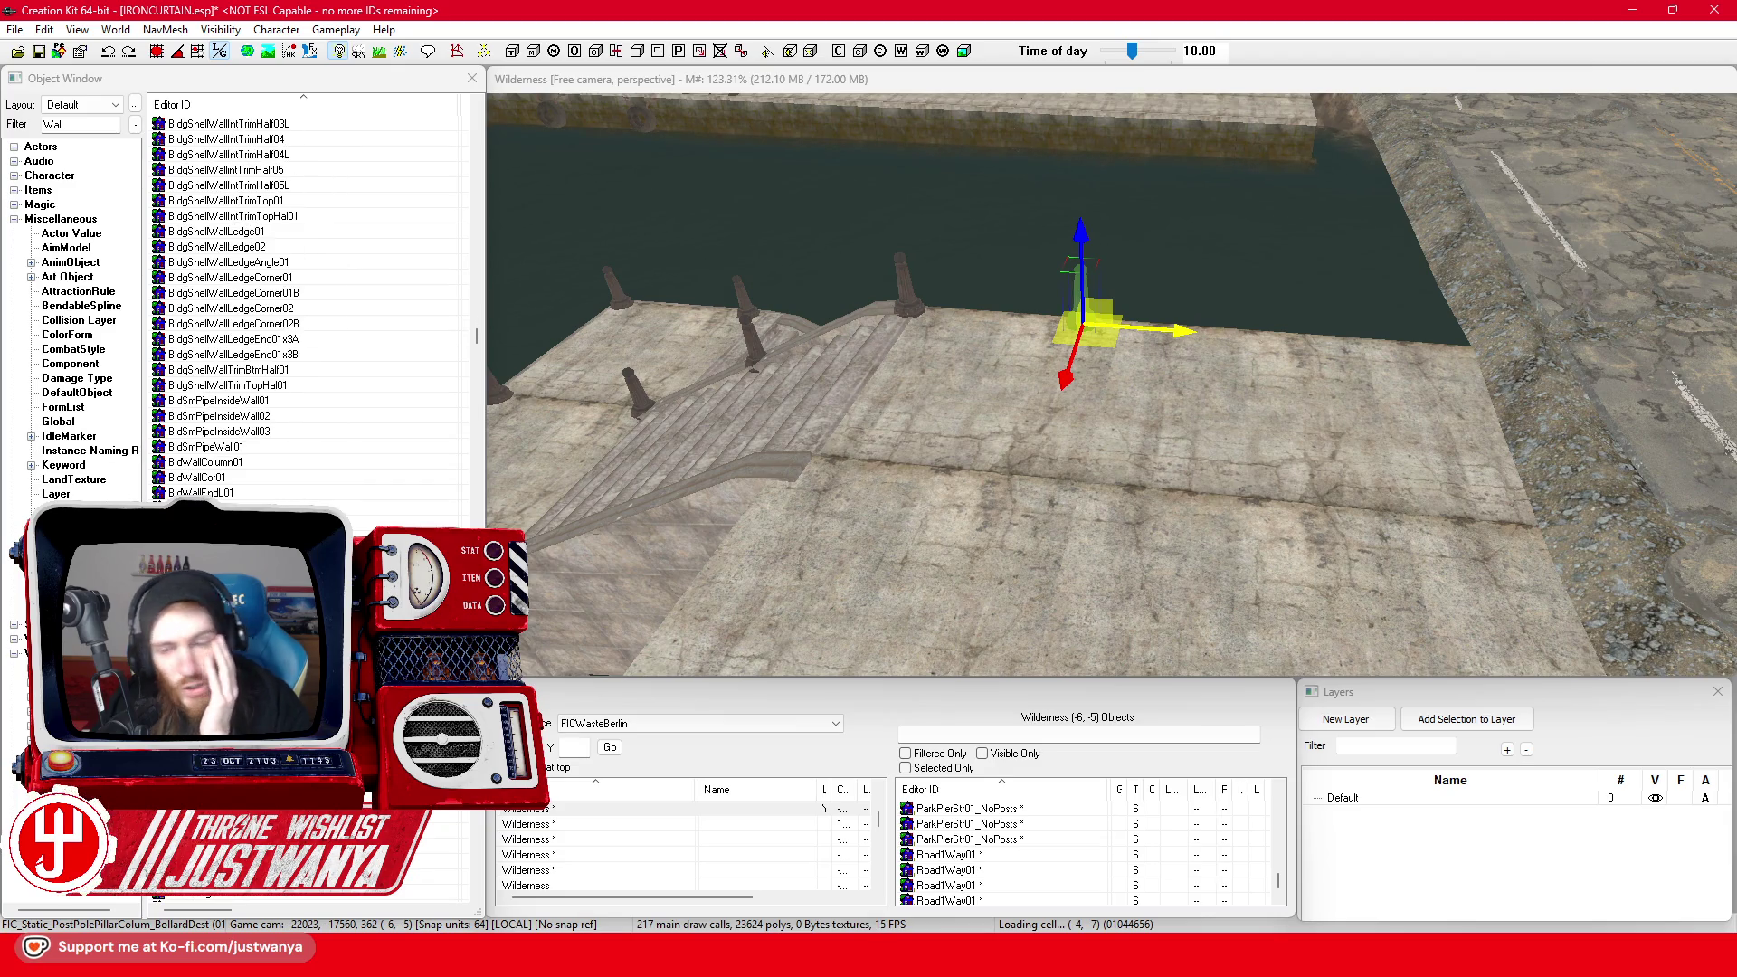
{"action": "scroll", "coordinate": [308, 308], "scroll_direction": "down", "scroll_amount": 8}
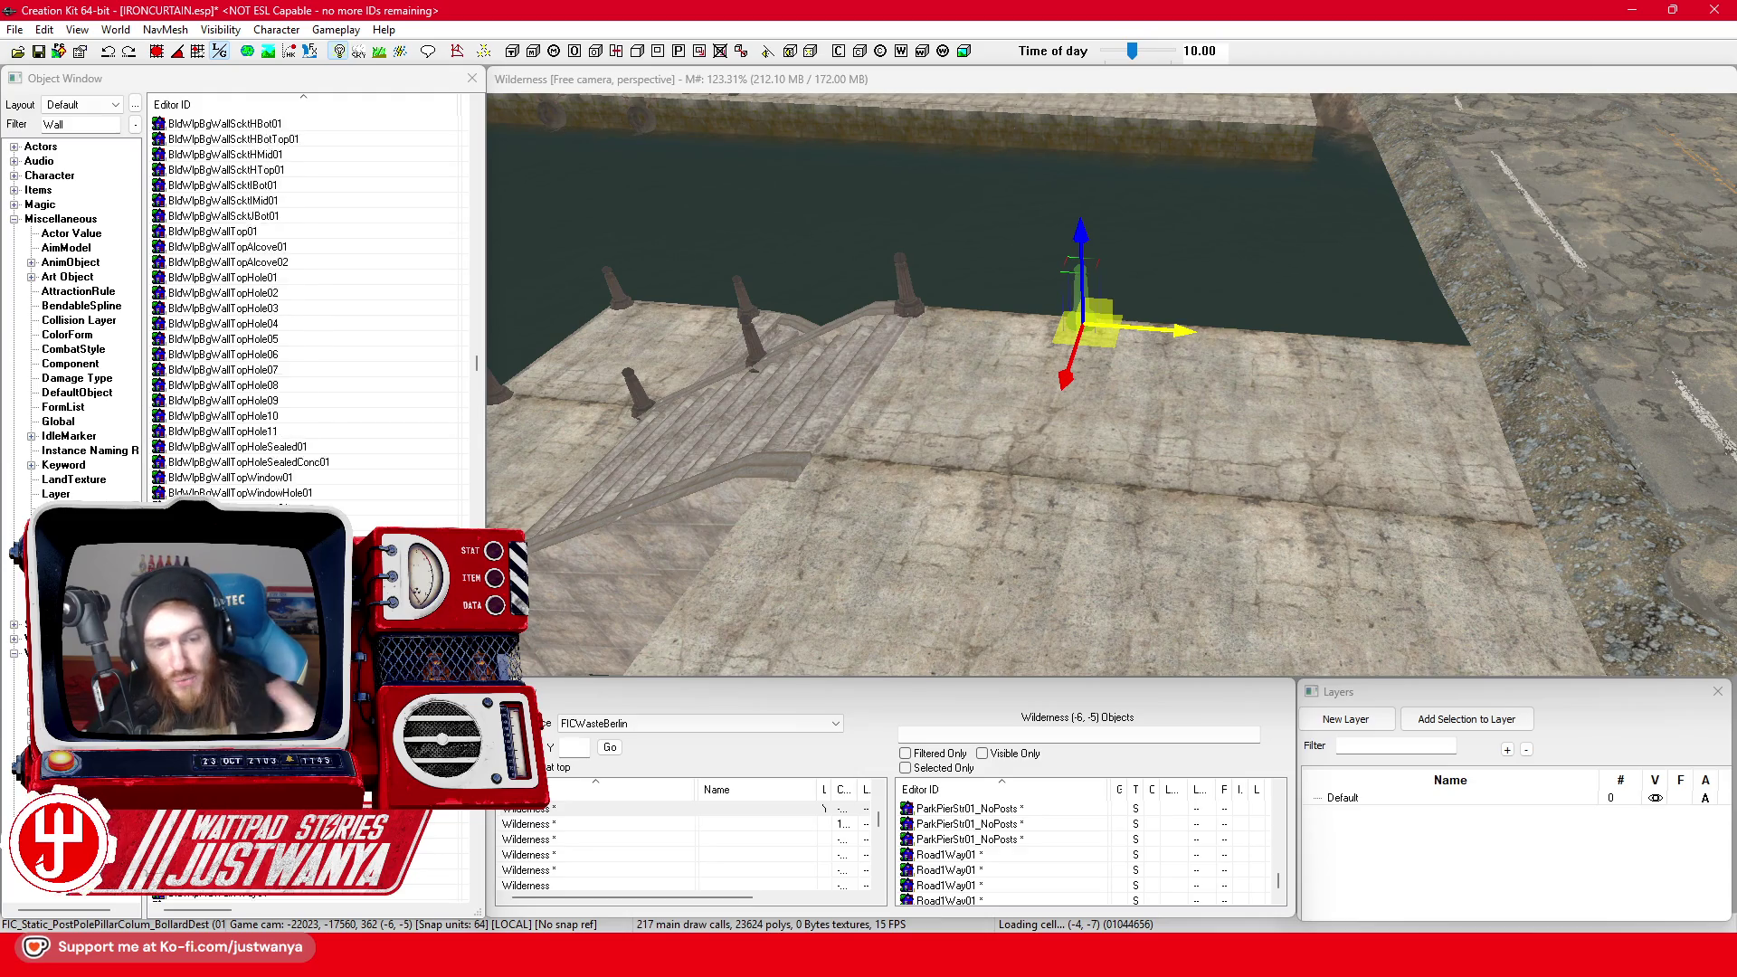
{"action": "double_click", "coordinate": [226, 543]}
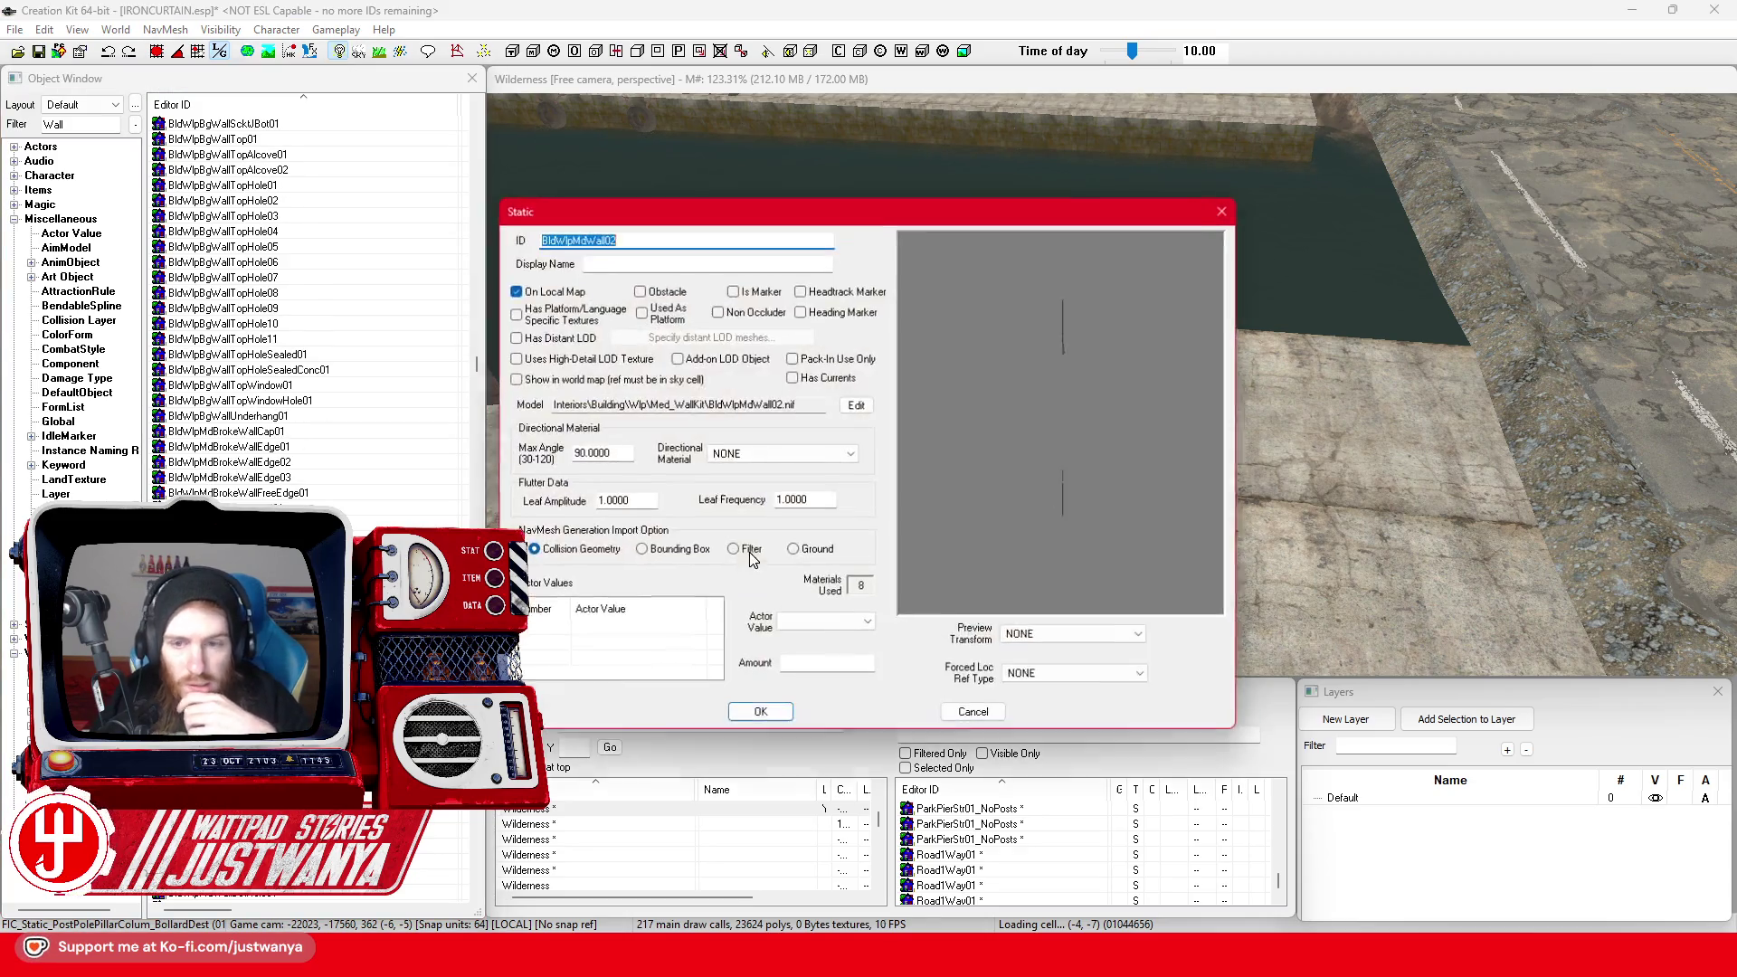
{"action": "key", "text": "Escape"}
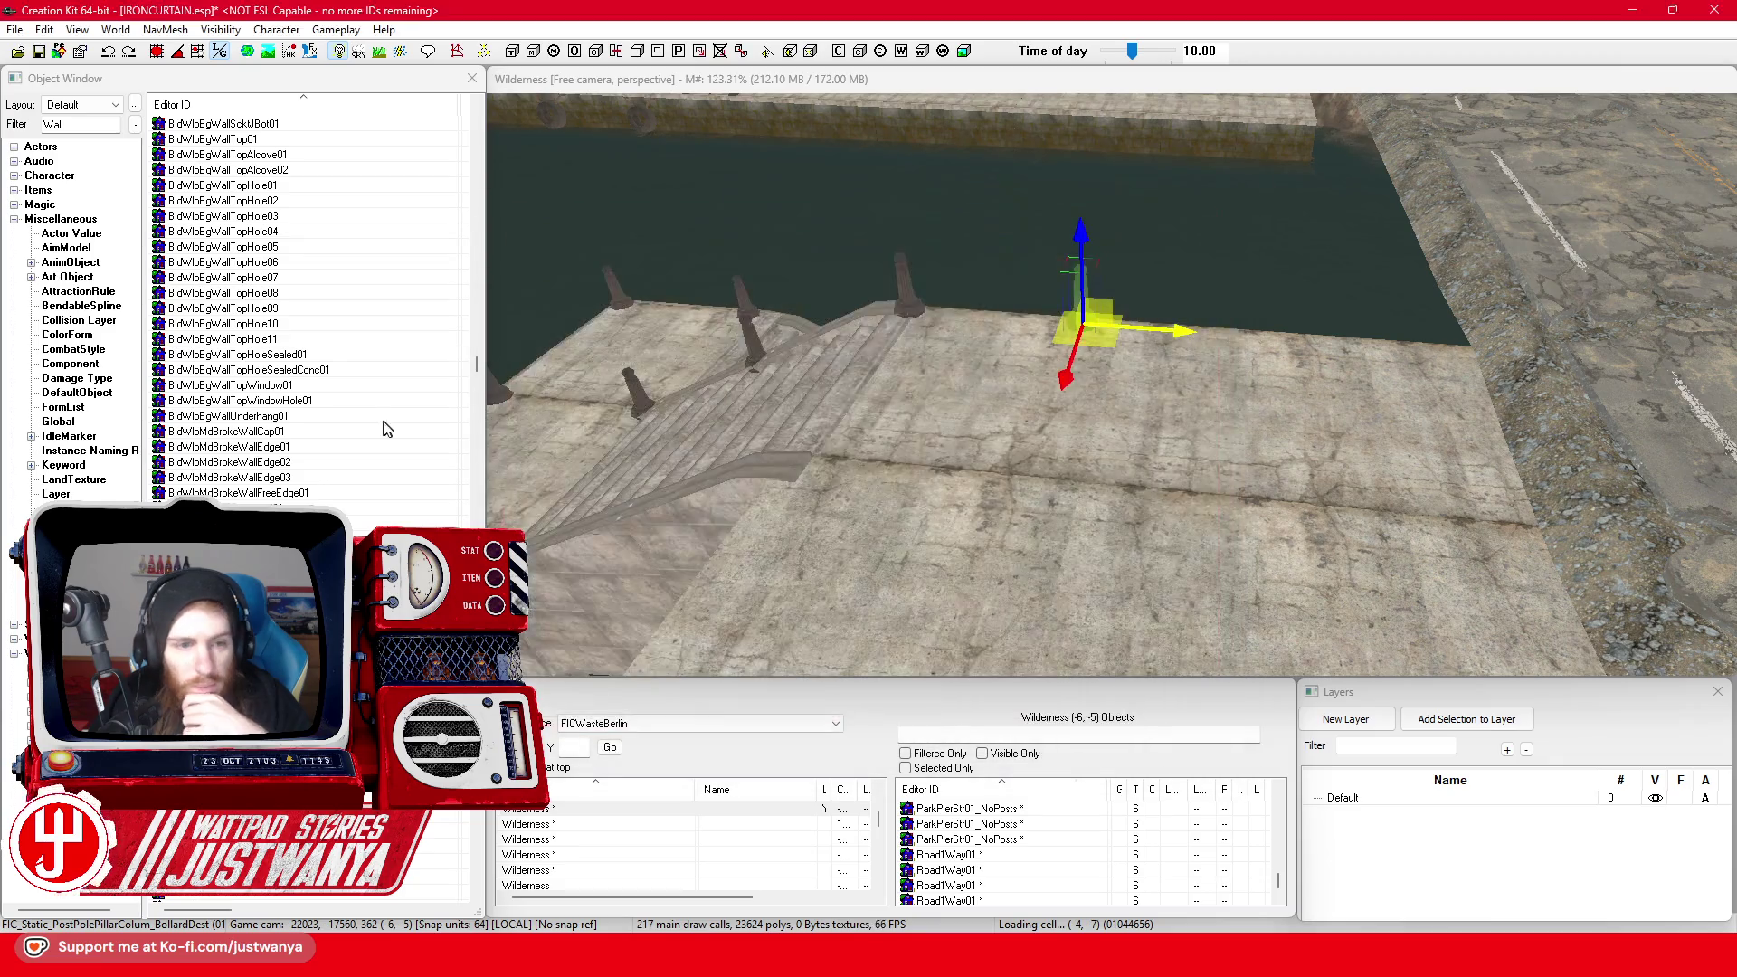
{"action": "scroll", "coordinate": [307, 362], "scroll_direction": "down", "scroll_amount": 5}
{"action": "scroll", "coordinate": [318, 498], "scroll_direction": "down", "scroll_amount": 10}
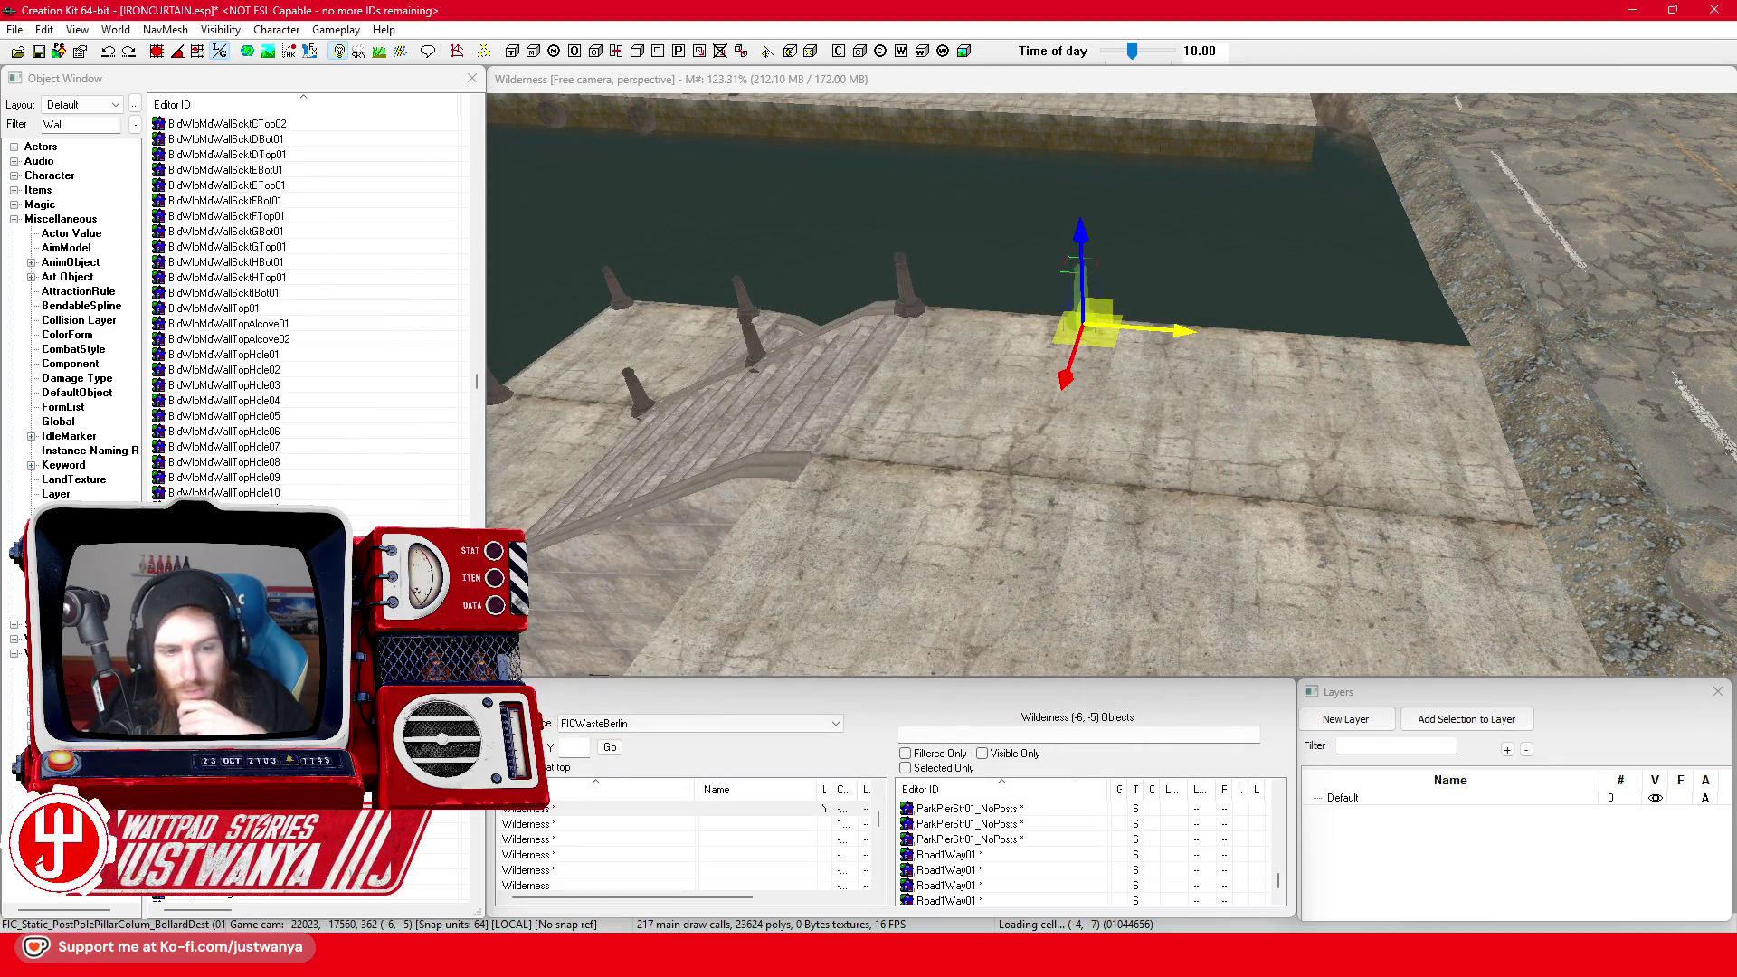
{"action": "double_click", "coordinate": [316, 493]}
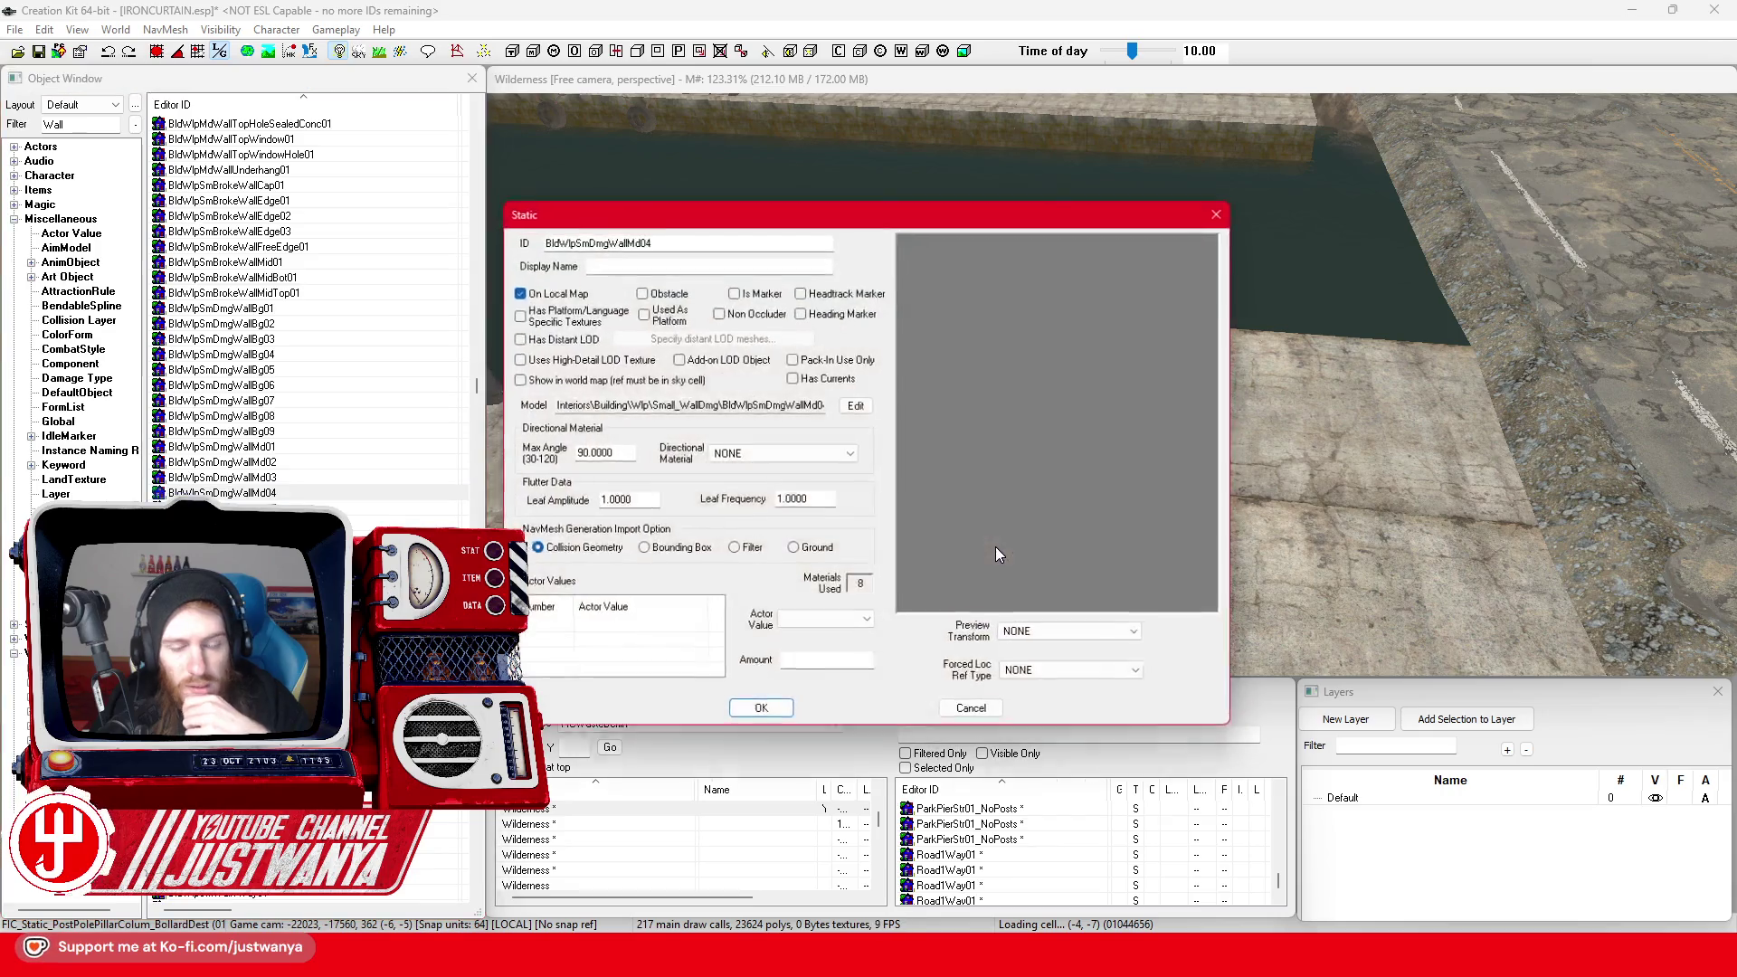
{"action": "left_click", "coordinate": [1225, 209]}
{"action": "scroll", "coordinate": [278, 434], "scroll_direction": "down", "scroll_amount": 7}
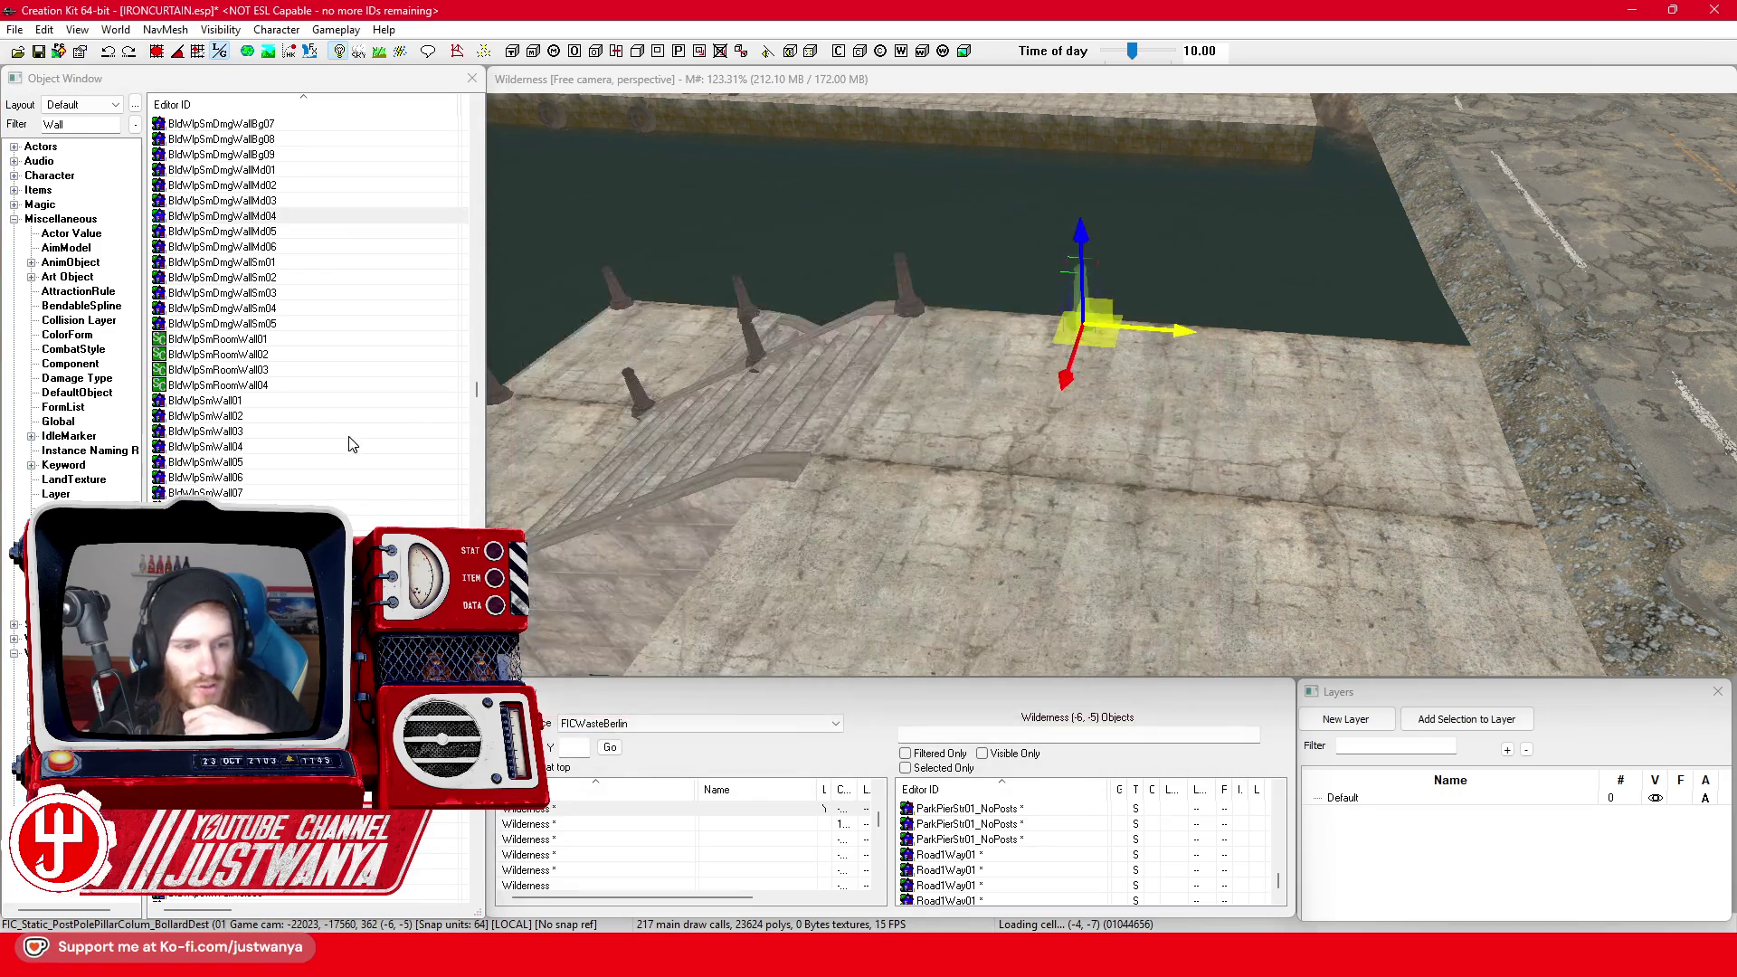
{"action": "left_click", "coordinate": [278, 462]}
{"action": "double_click", "coordinate": [279, 464]}
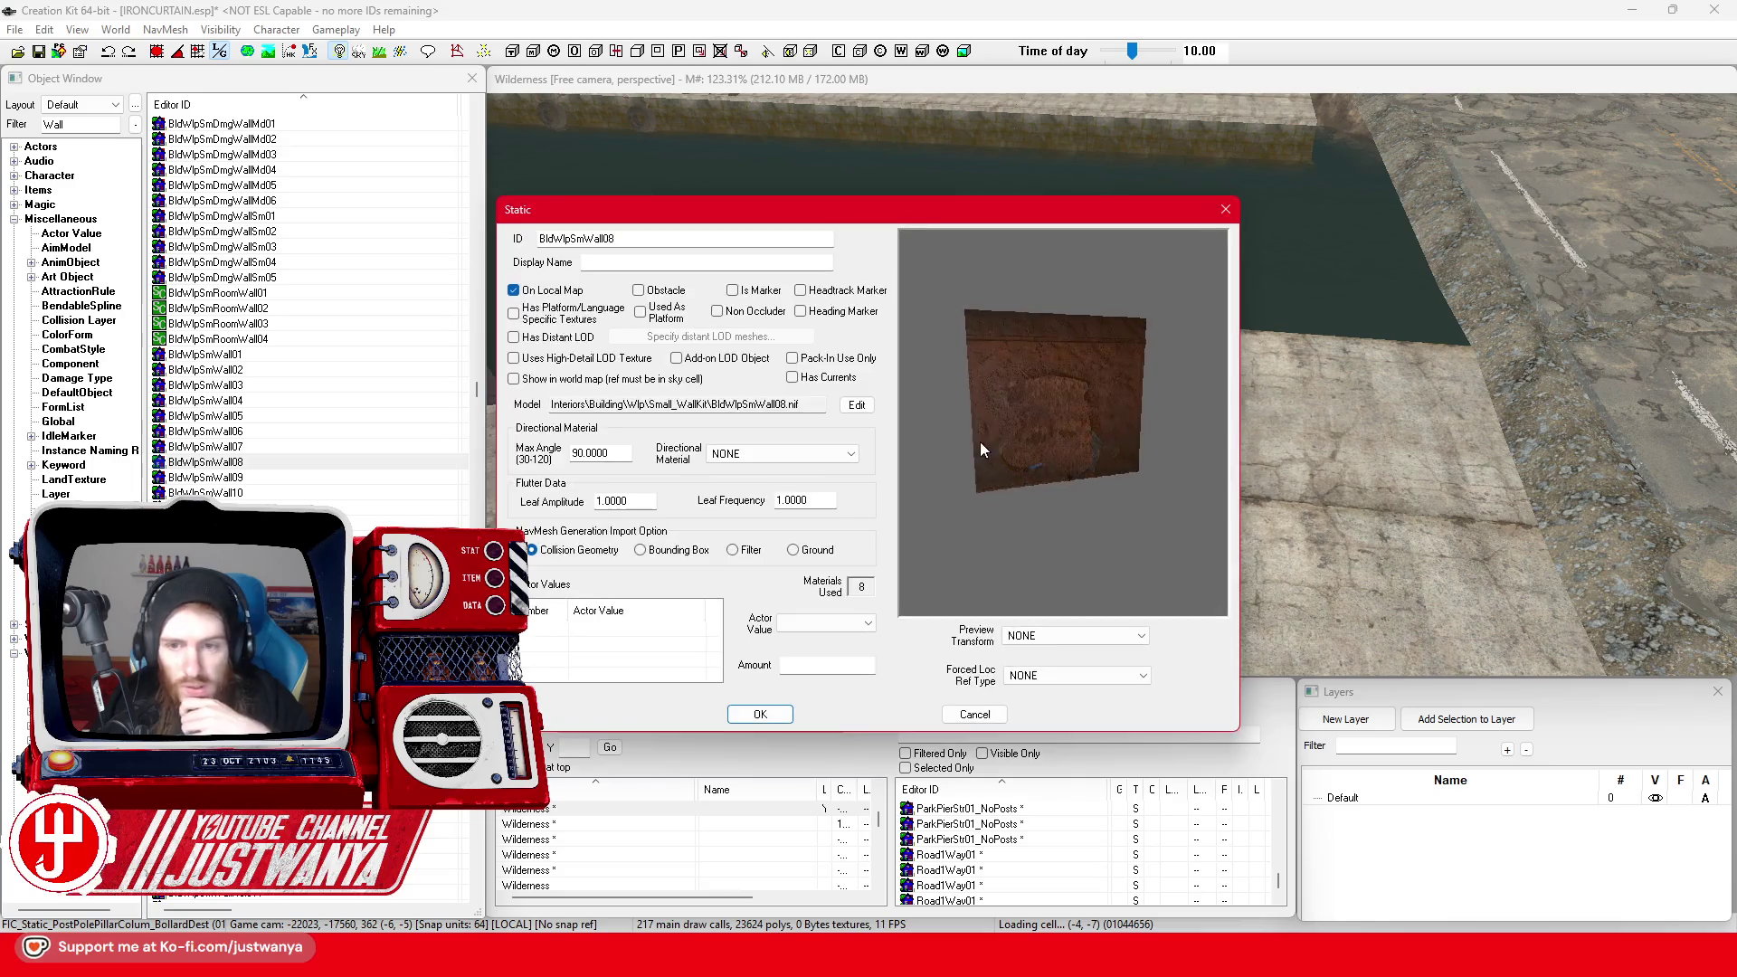
{"action": "left_click", "coordinate": [1224, 209]}
{"action": "scroll", "coordinate": [398, 362], "scroll_direction": "down", "scroll_amount": 6}
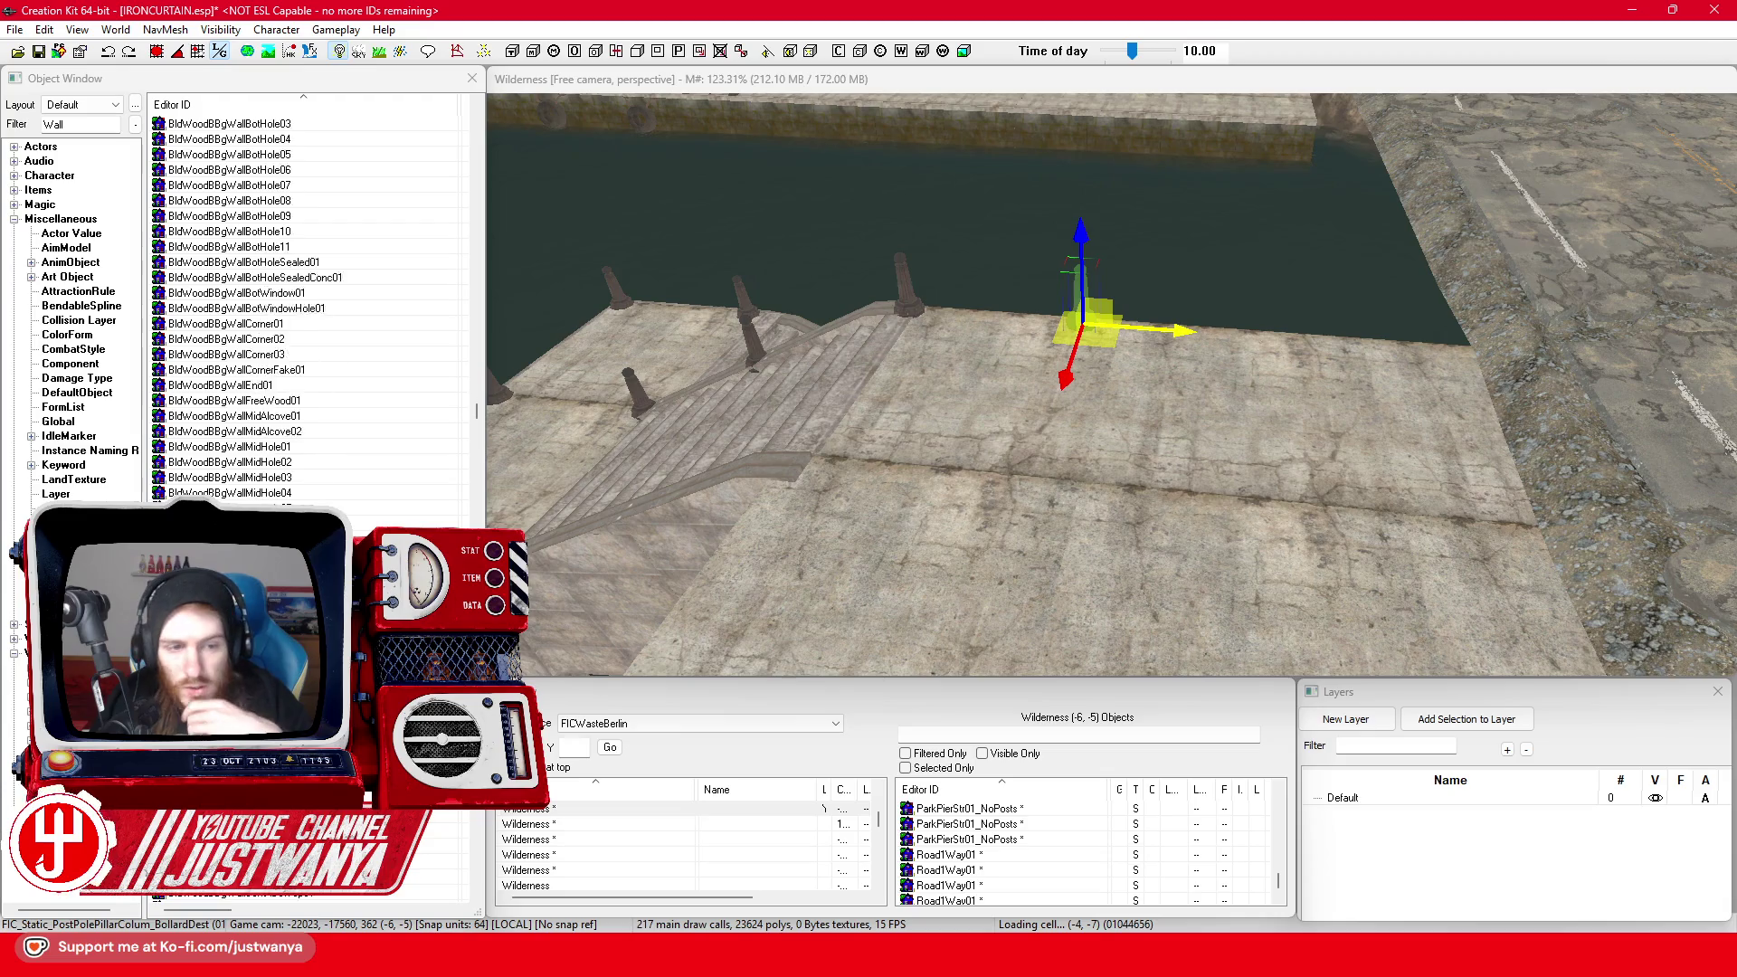
{"action": "scroll", "coordinate": [308, 308], "scroll_direction": "down", "scroll_amount": 8}
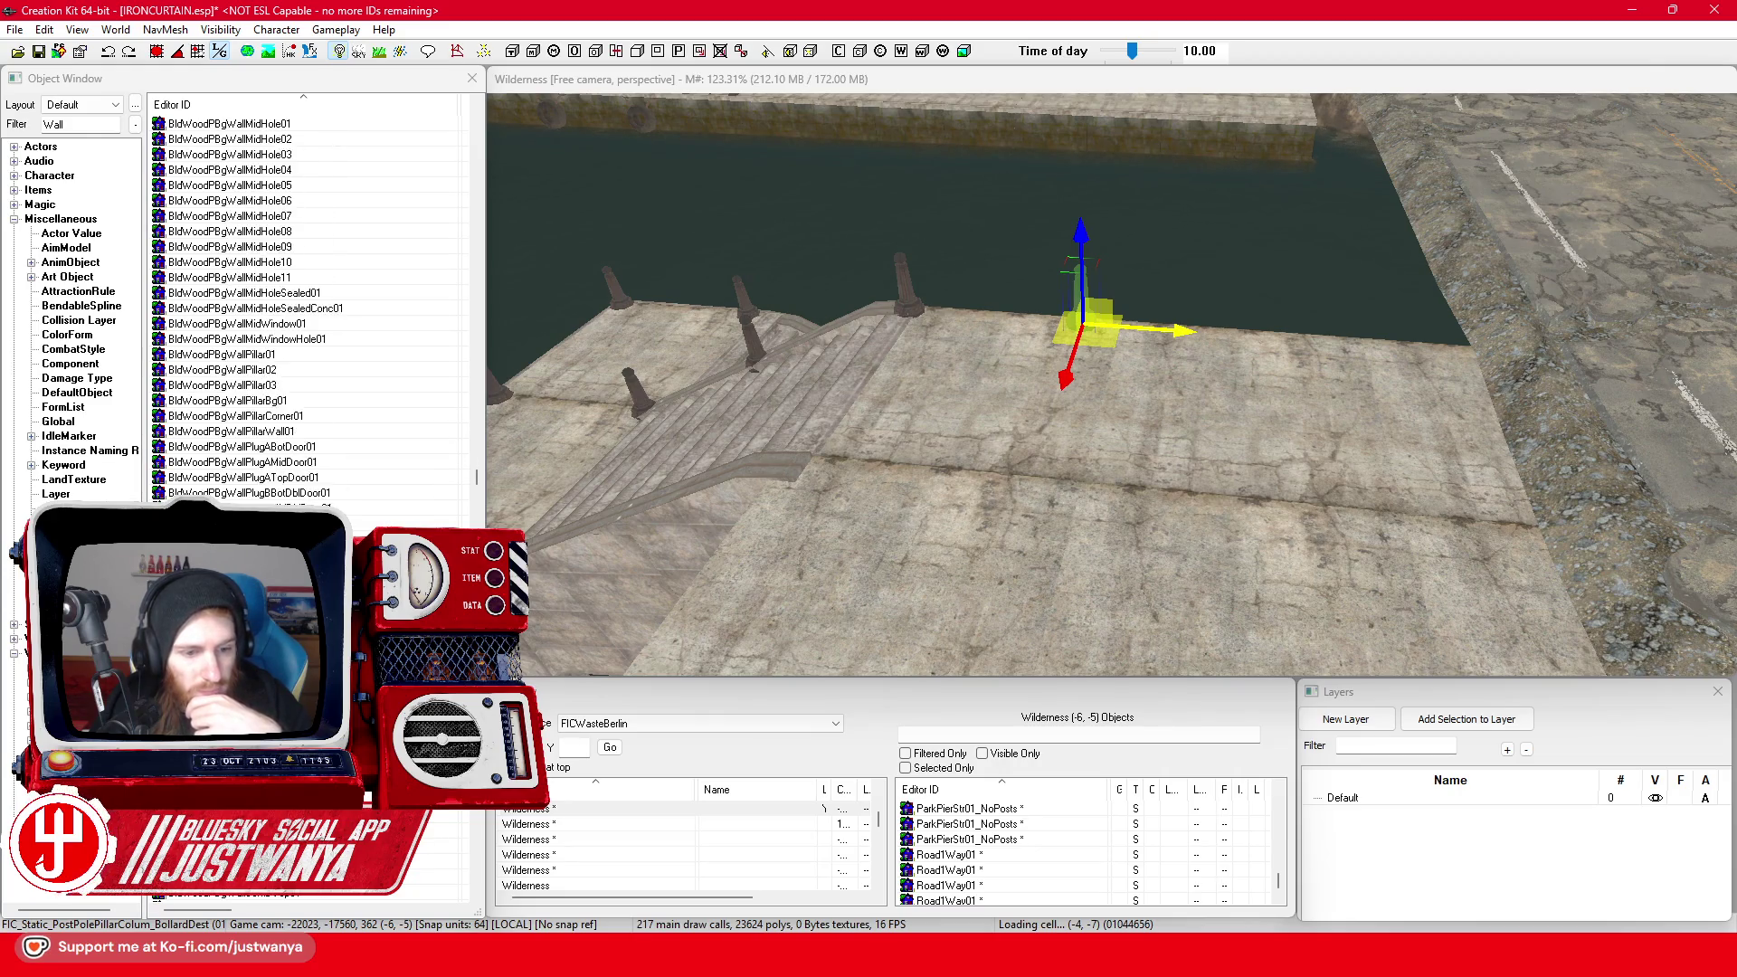
Preview the BunExtWall01 and CastleWallOutMidDoor01 wall models from the filtered Wall list
{"action": "scroll", "coordinate": [392, 525], "scroll_direction": "down", "scroll_amount": 6}
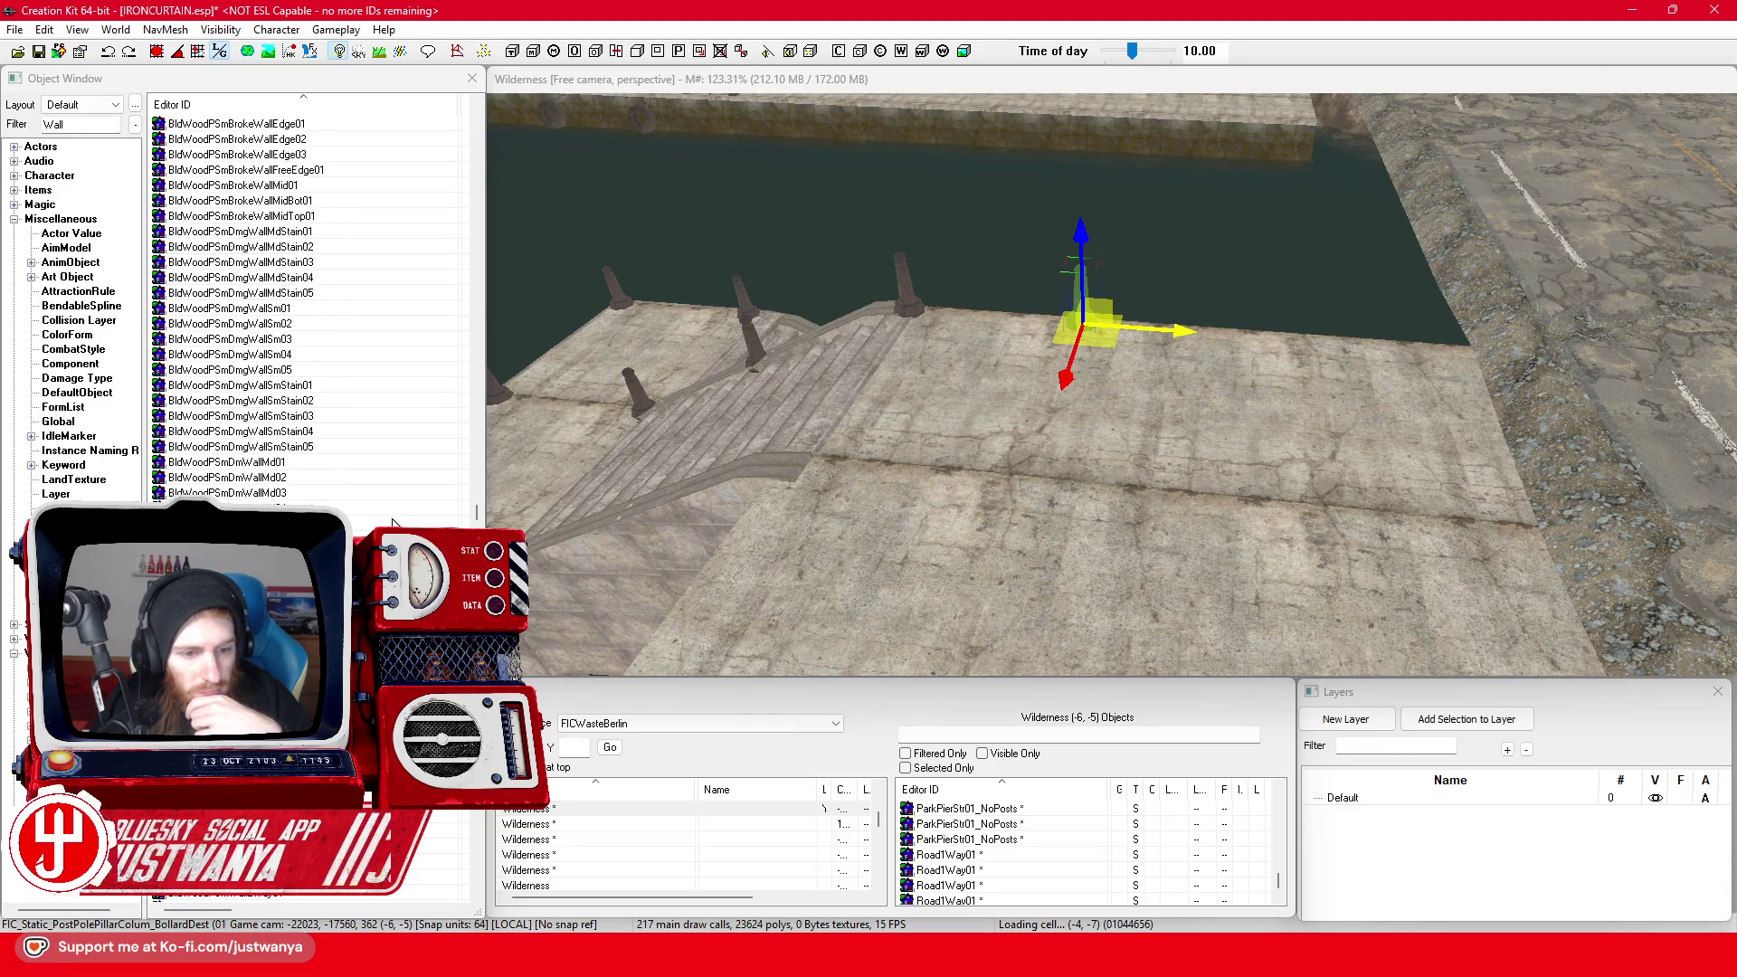
{"action": "scroll", "coordinate": [392, 524], "scroll_direction": "down", "scroll_amount": 10}
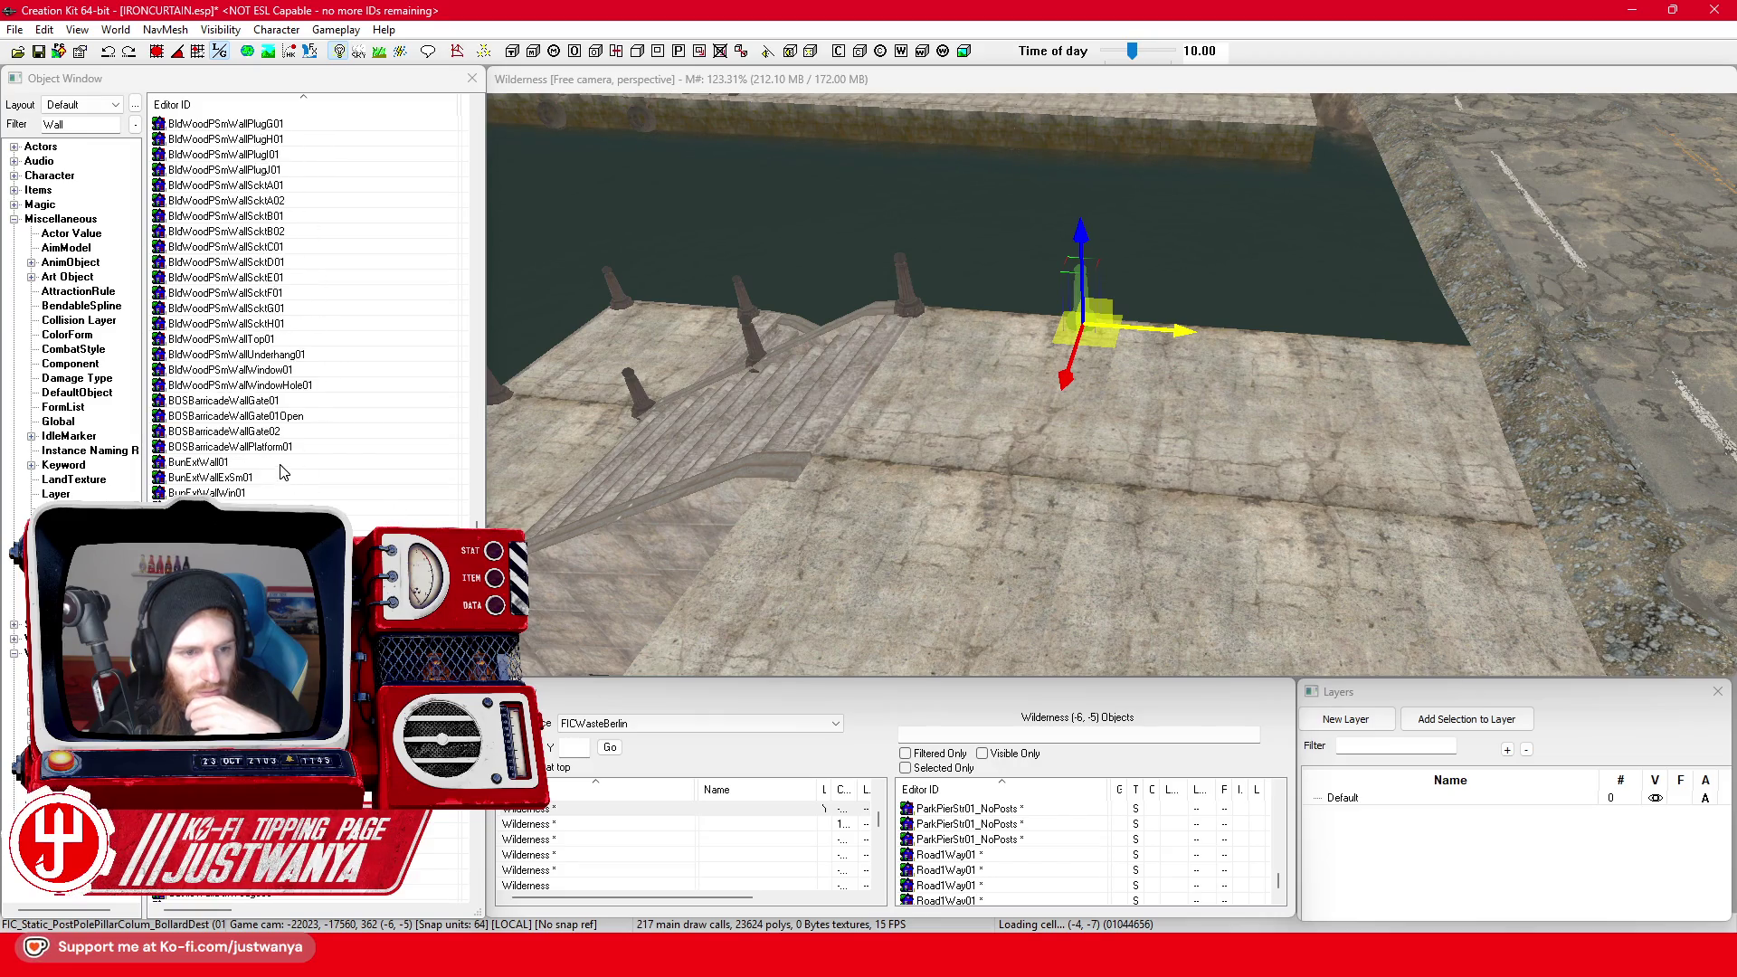
{"action": "left_click", "coordinate": [282, 465]}
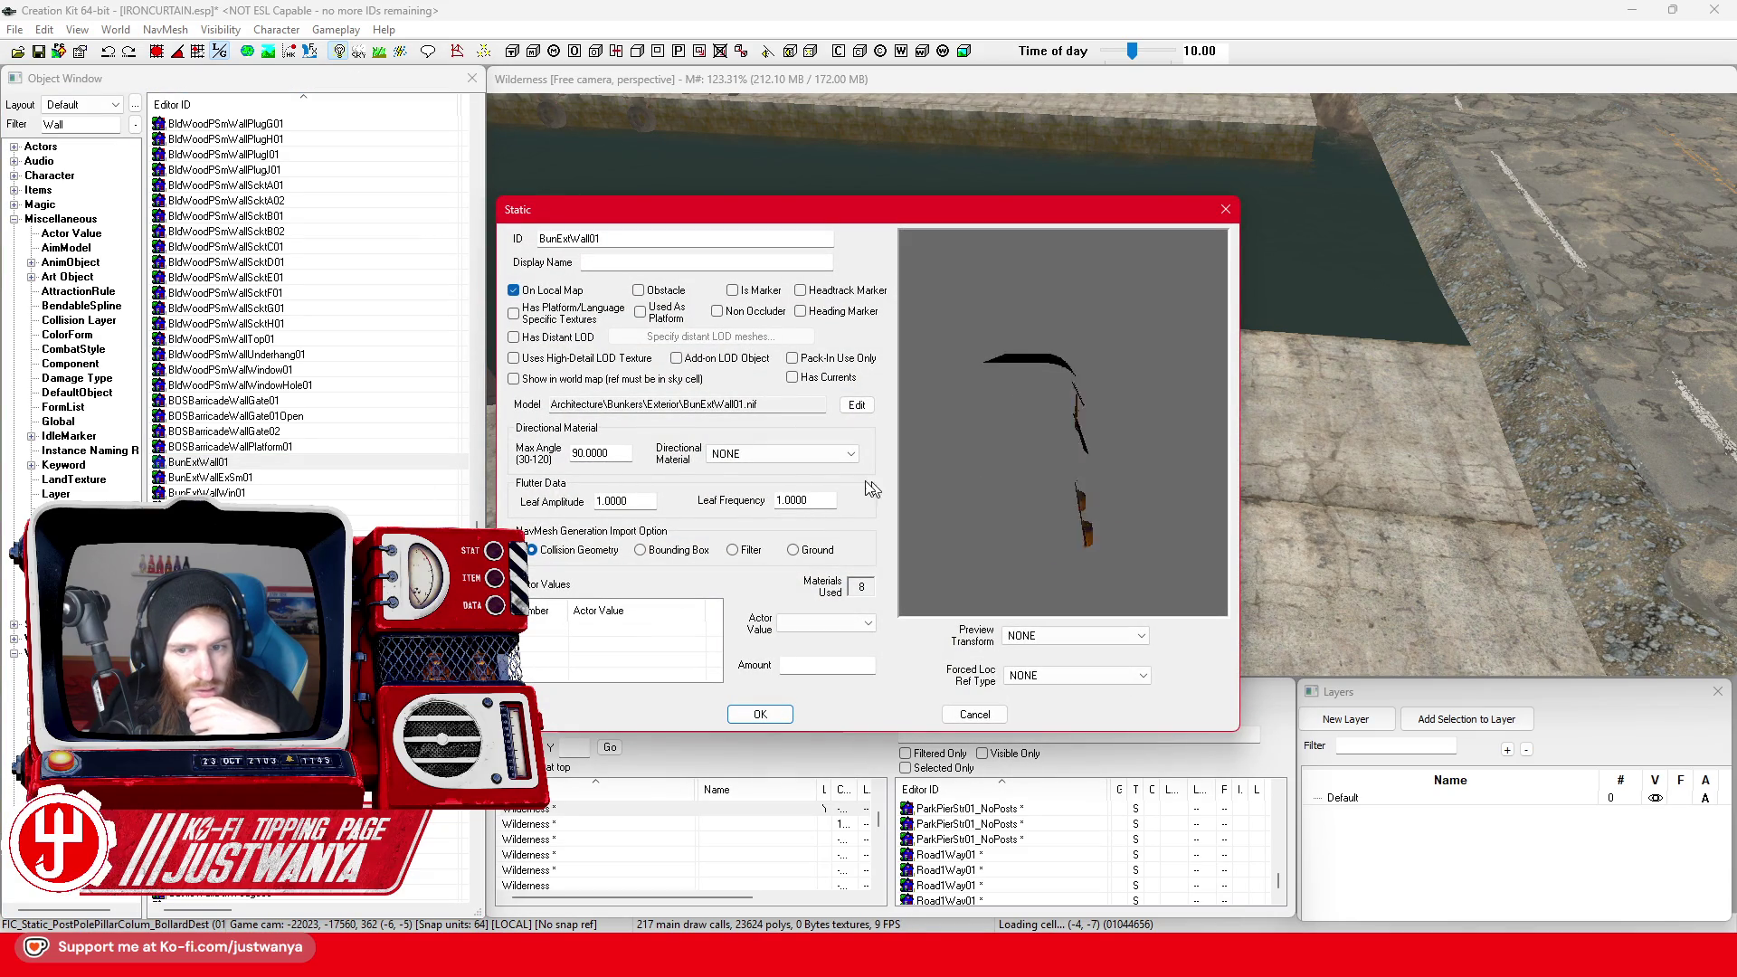
{"action": "left_click", "coordinate": [1217, 214]}
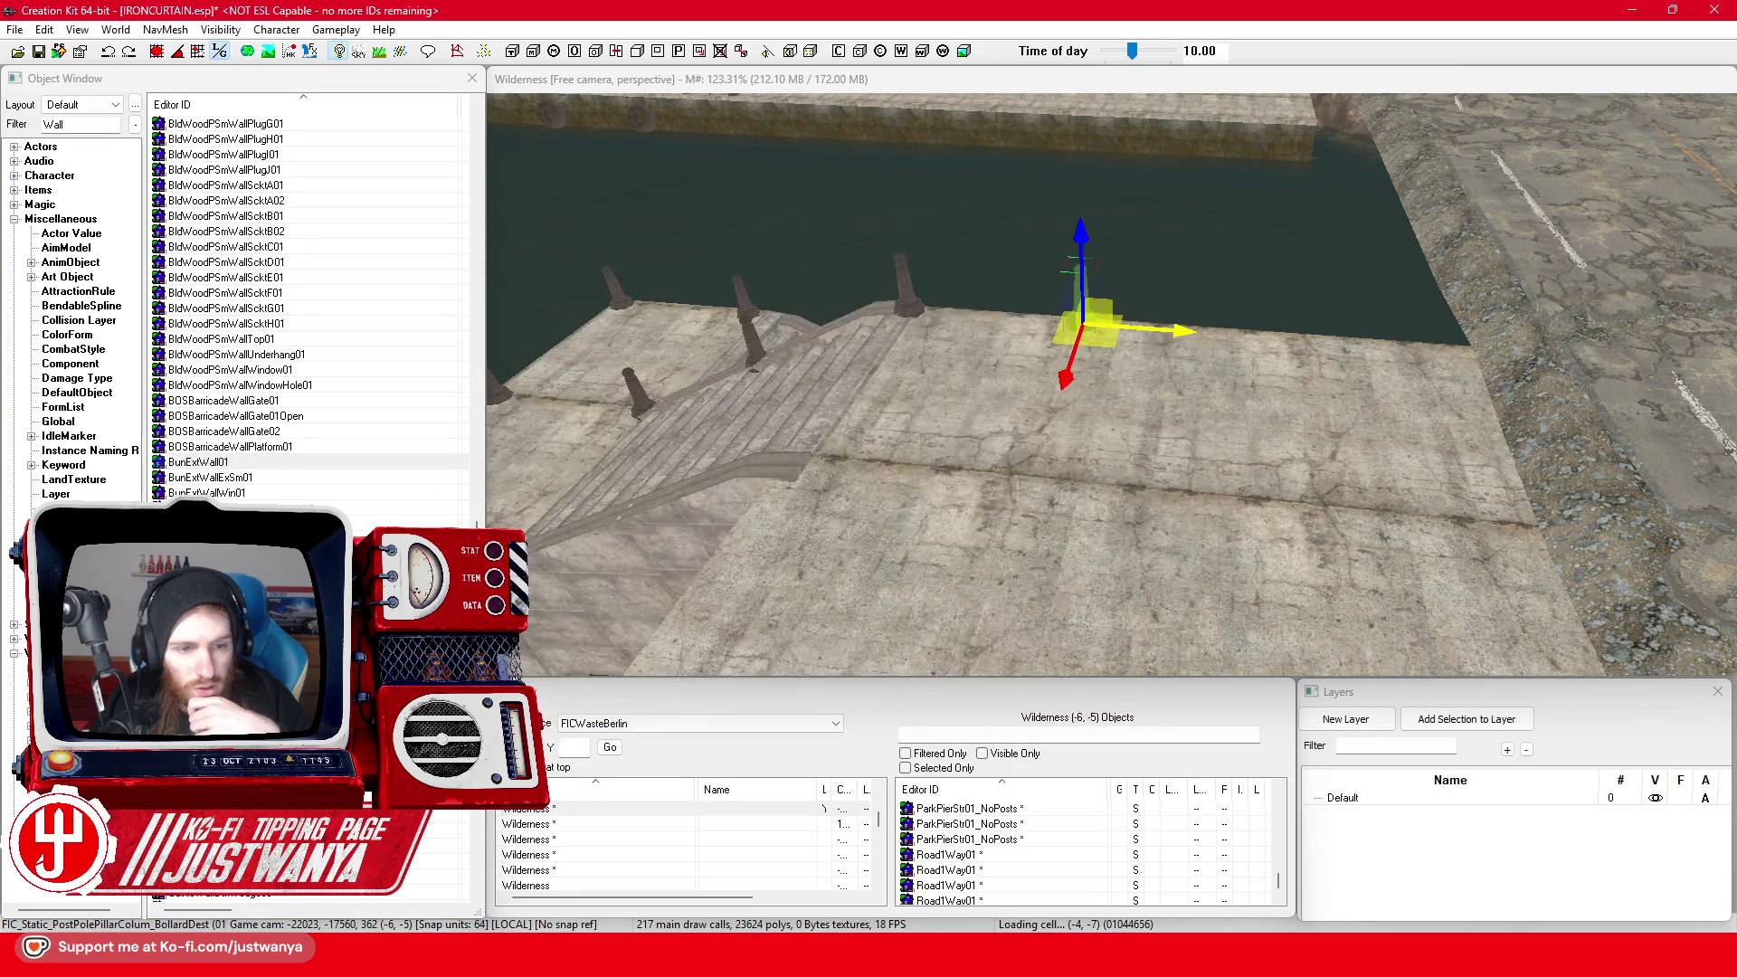
{"action": "scroll", "coordinate": [276, 491], "scroll_direction": "down", "scroll_amount": 1}
{"action": "scroll", "coordinate": [308, 361], "scroll_direction": "down", "scroll_amount": 6}
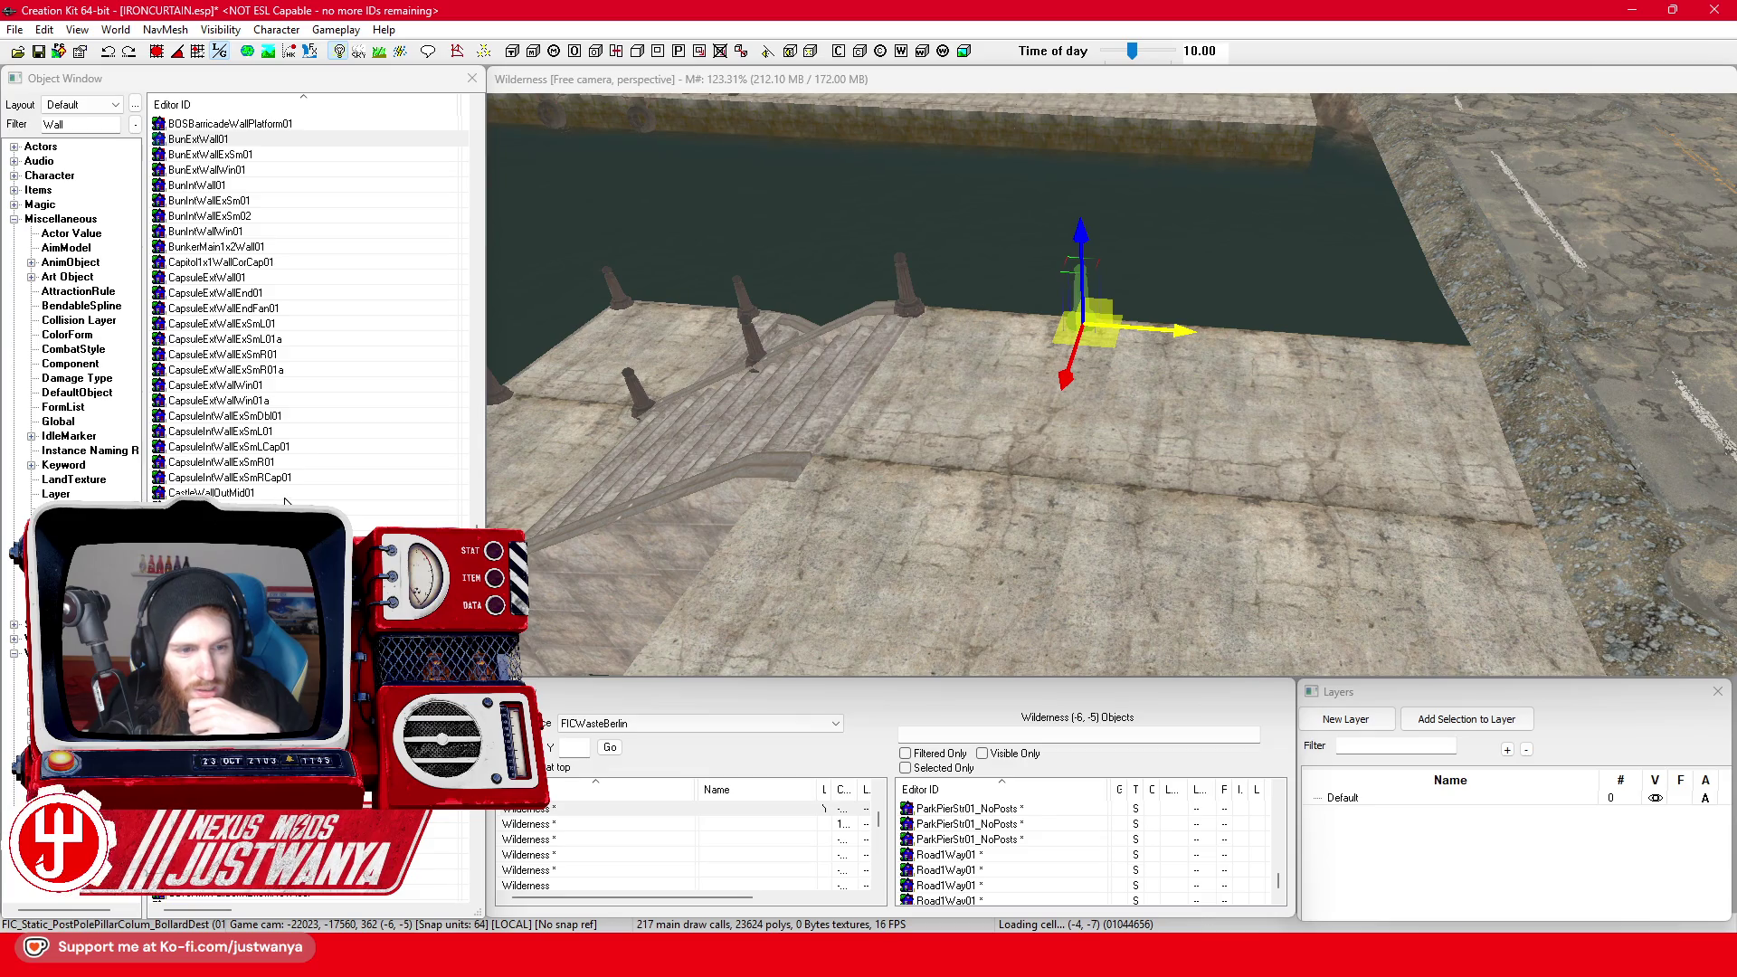
{"action": "double_click", "coordinate": [226, 508]}
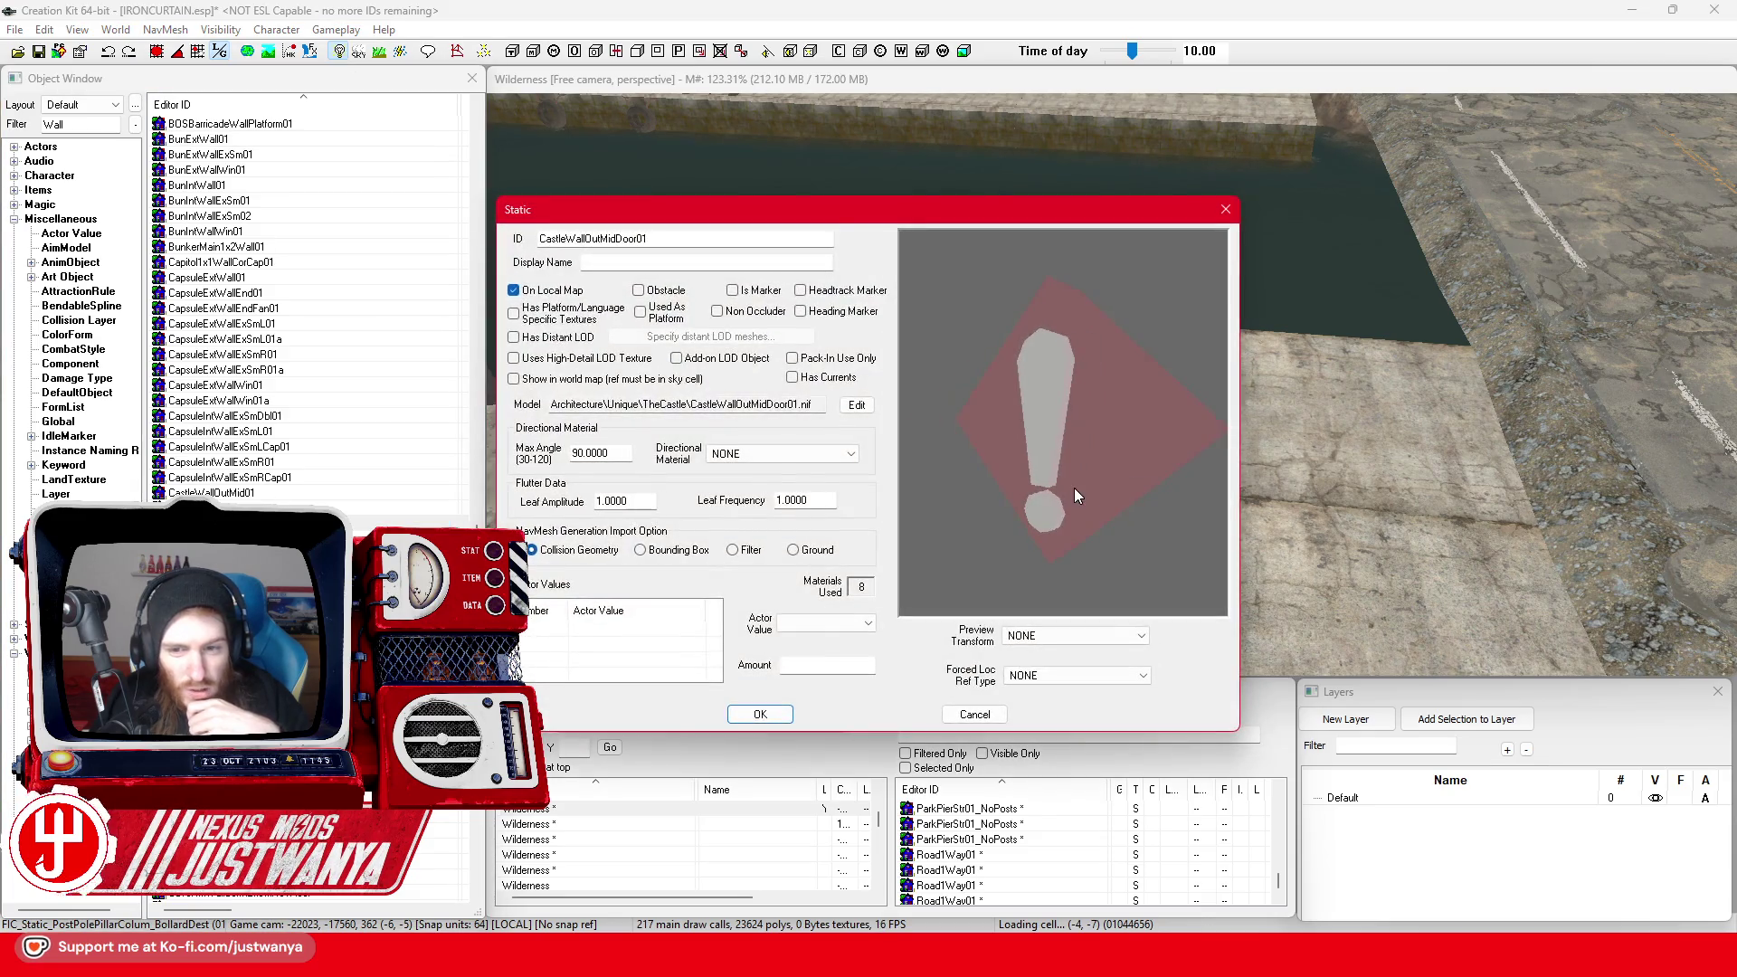
{"action": "left_click", "coordinate": [1225, 210]}
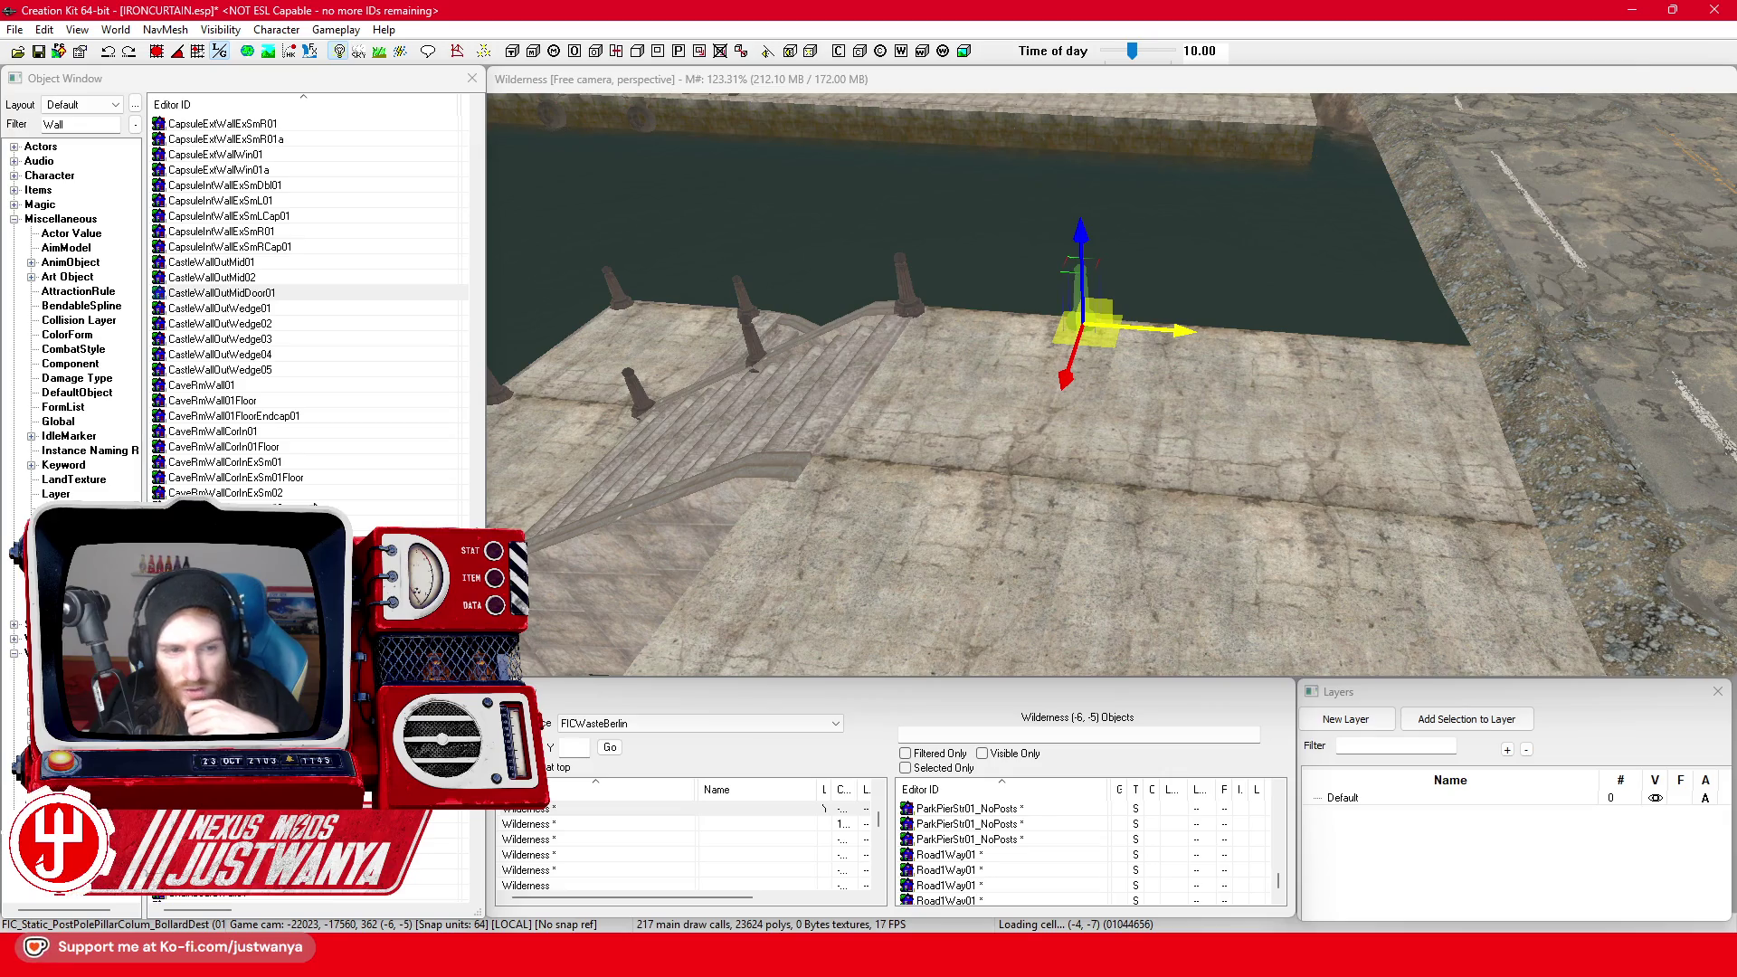
Preview ConcBrckBgWallScktA01 (rotating it), another wall panel, and CovWall03
{"action": "scroll", "coordinate": [315, 504], "scroll_direction": "down", "scroll_amount": 10}
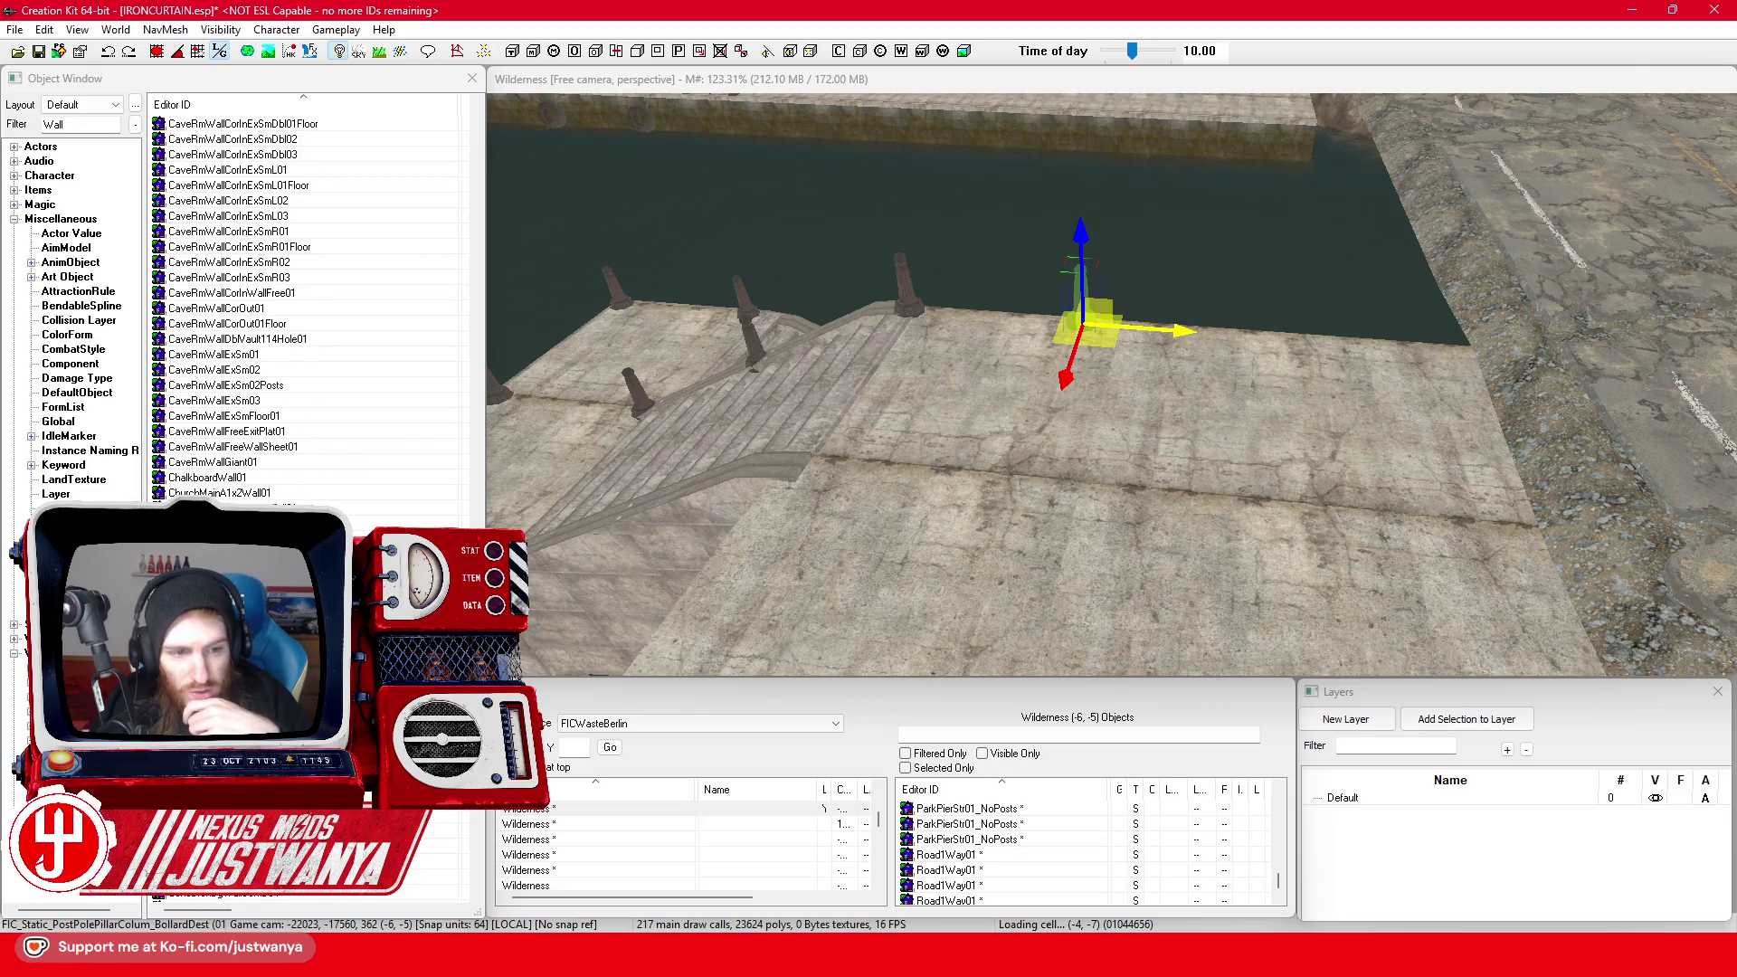
{"action": "scroll", "coordinate": [307, 308], "scroll_direction": "down", "scroll_amount": 5}
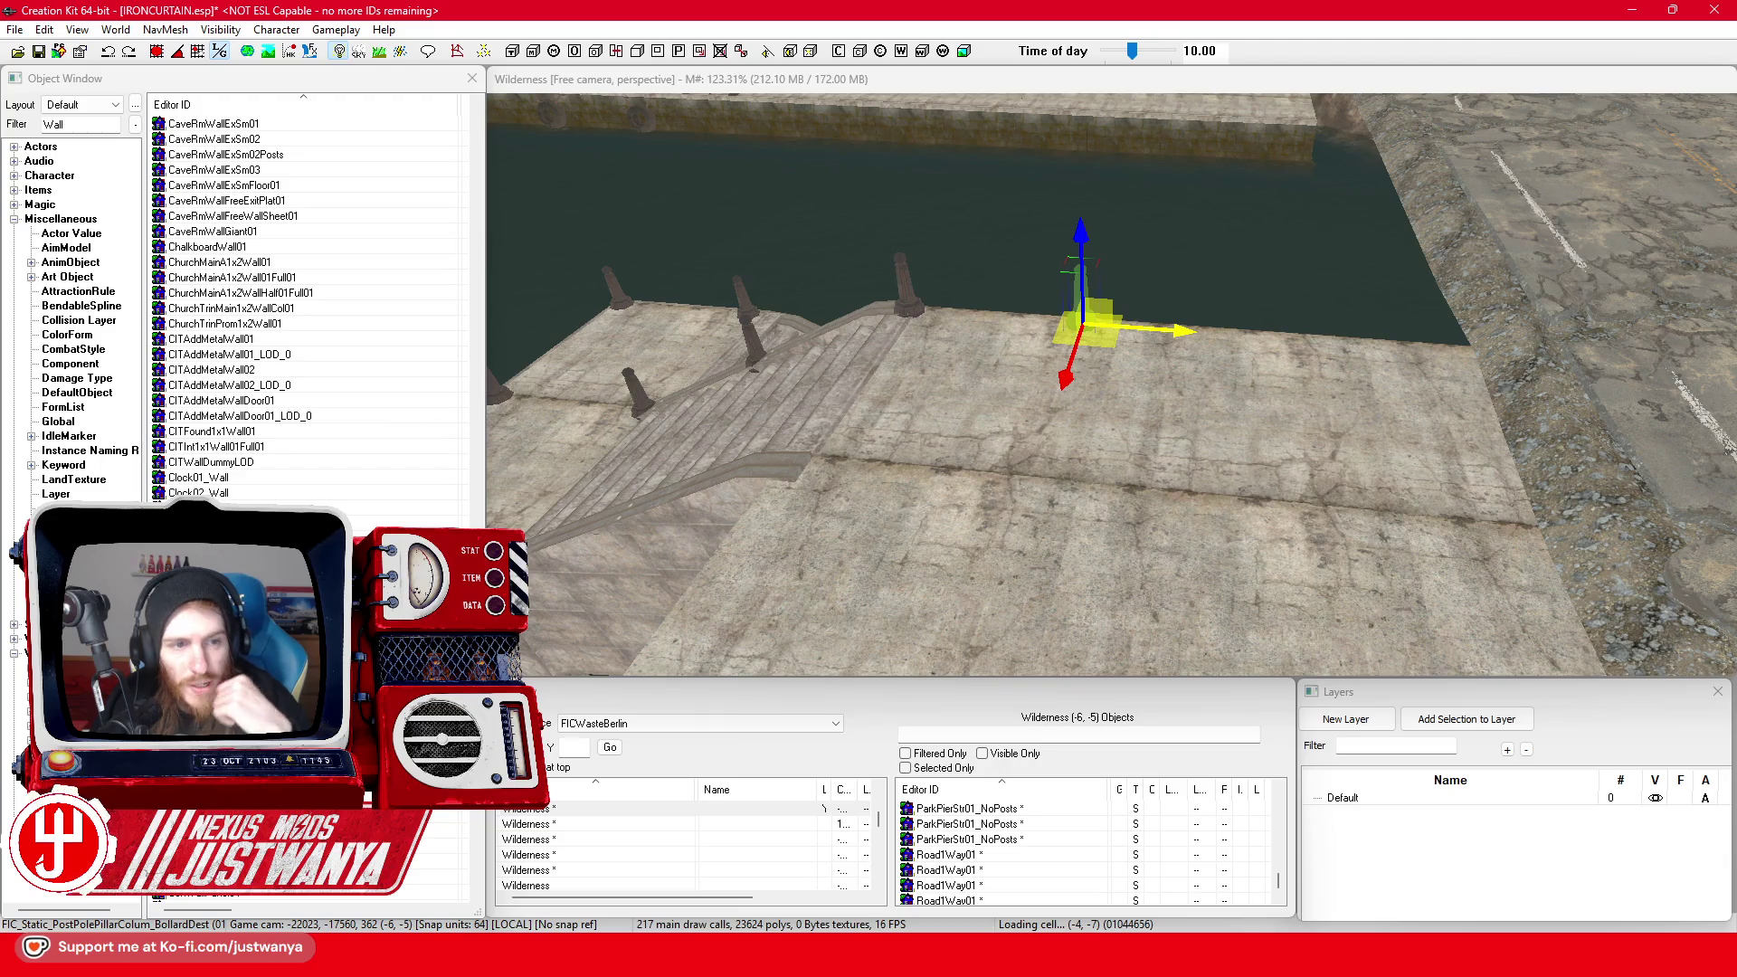
{"action": "scroll", "coordinate": [307, 307], "scroll_direction": "down", "scroll_amount": 2}
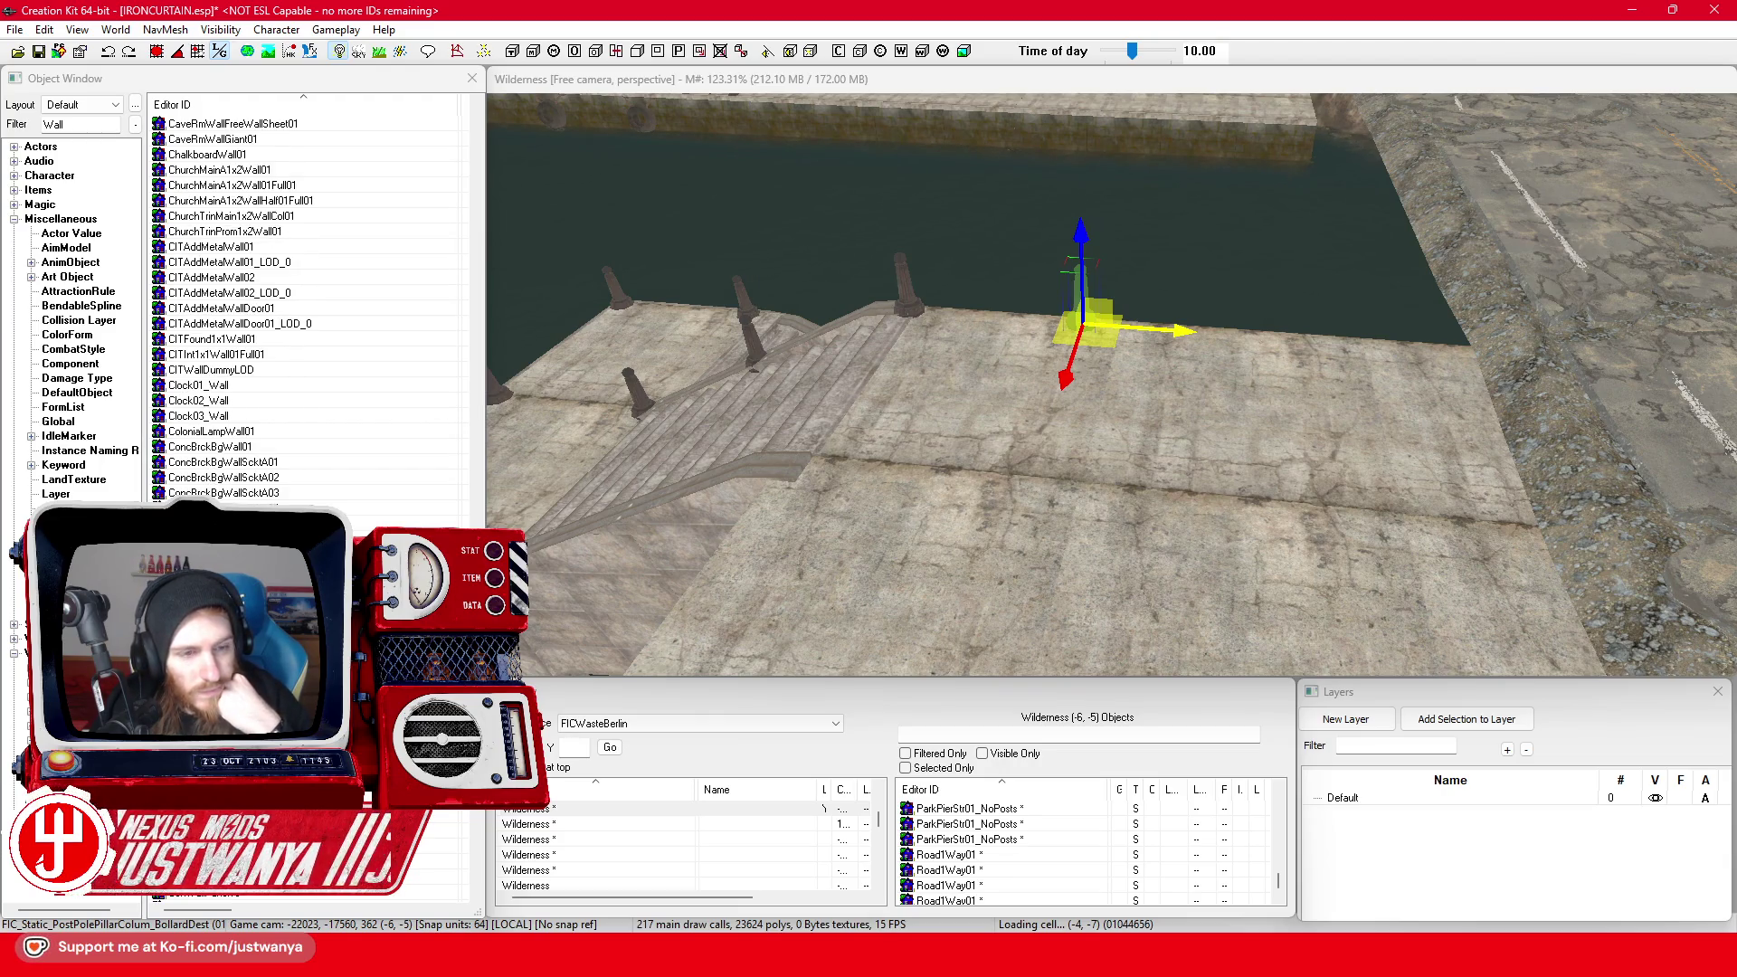
{"action": "left_click", "coordinate": [317, 463]}
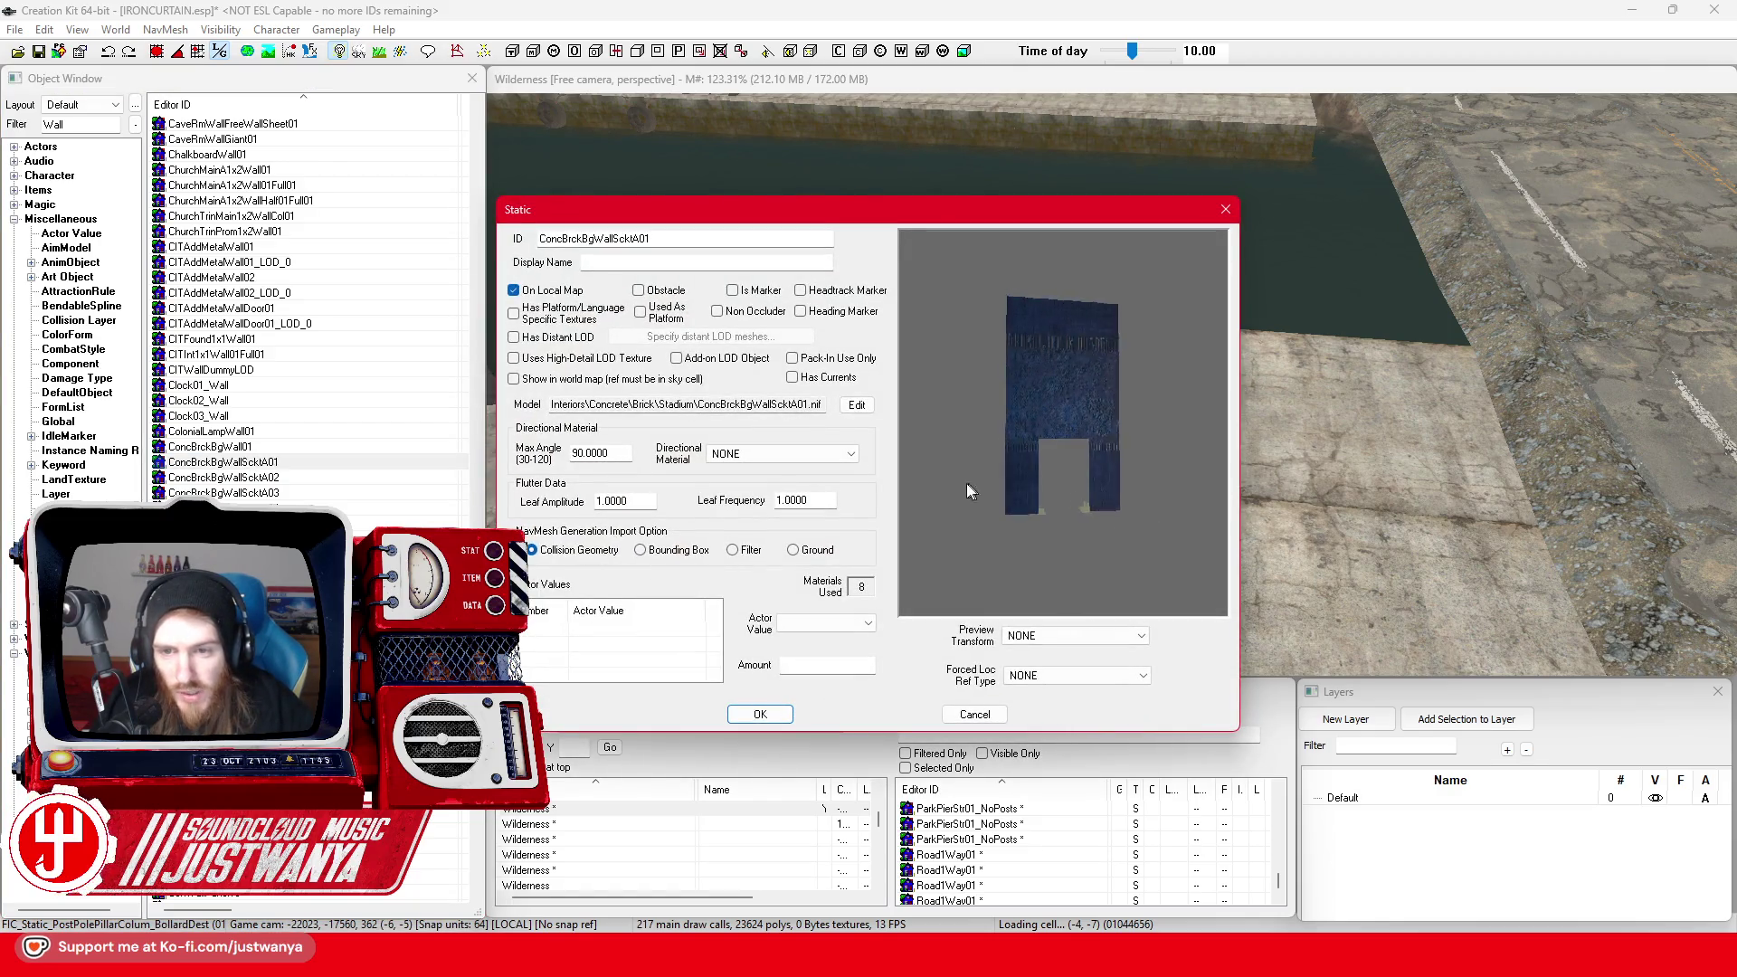
{"action": "mouse_move", "coordinate": [1006, 442]}
{"action": "left_mouse_down"}
{"action": "mouse_move", "coordinate": [1116, 360]}
{"action": "mouse_move", "coordinate": [1018, 407]}
{"action": "left_mouse_up"}
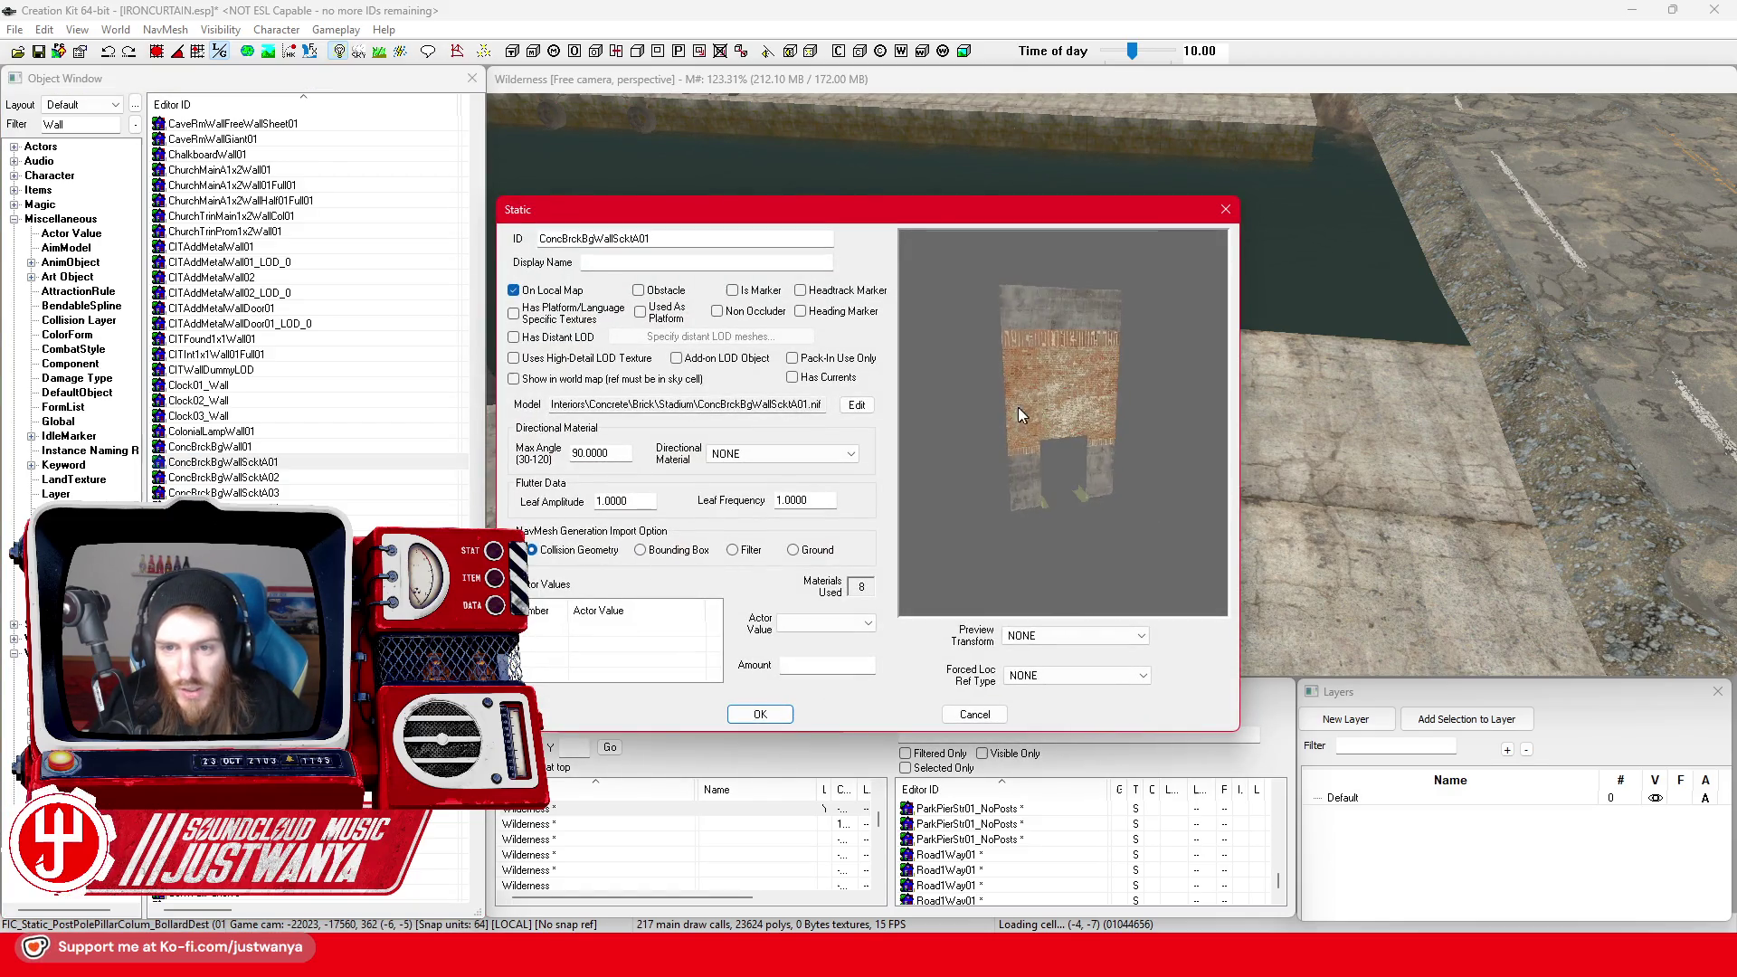
{"action": "left_click", "coordinate": [1225, 210]}
{"action": "double_click", "coordinate": [204, 507]}
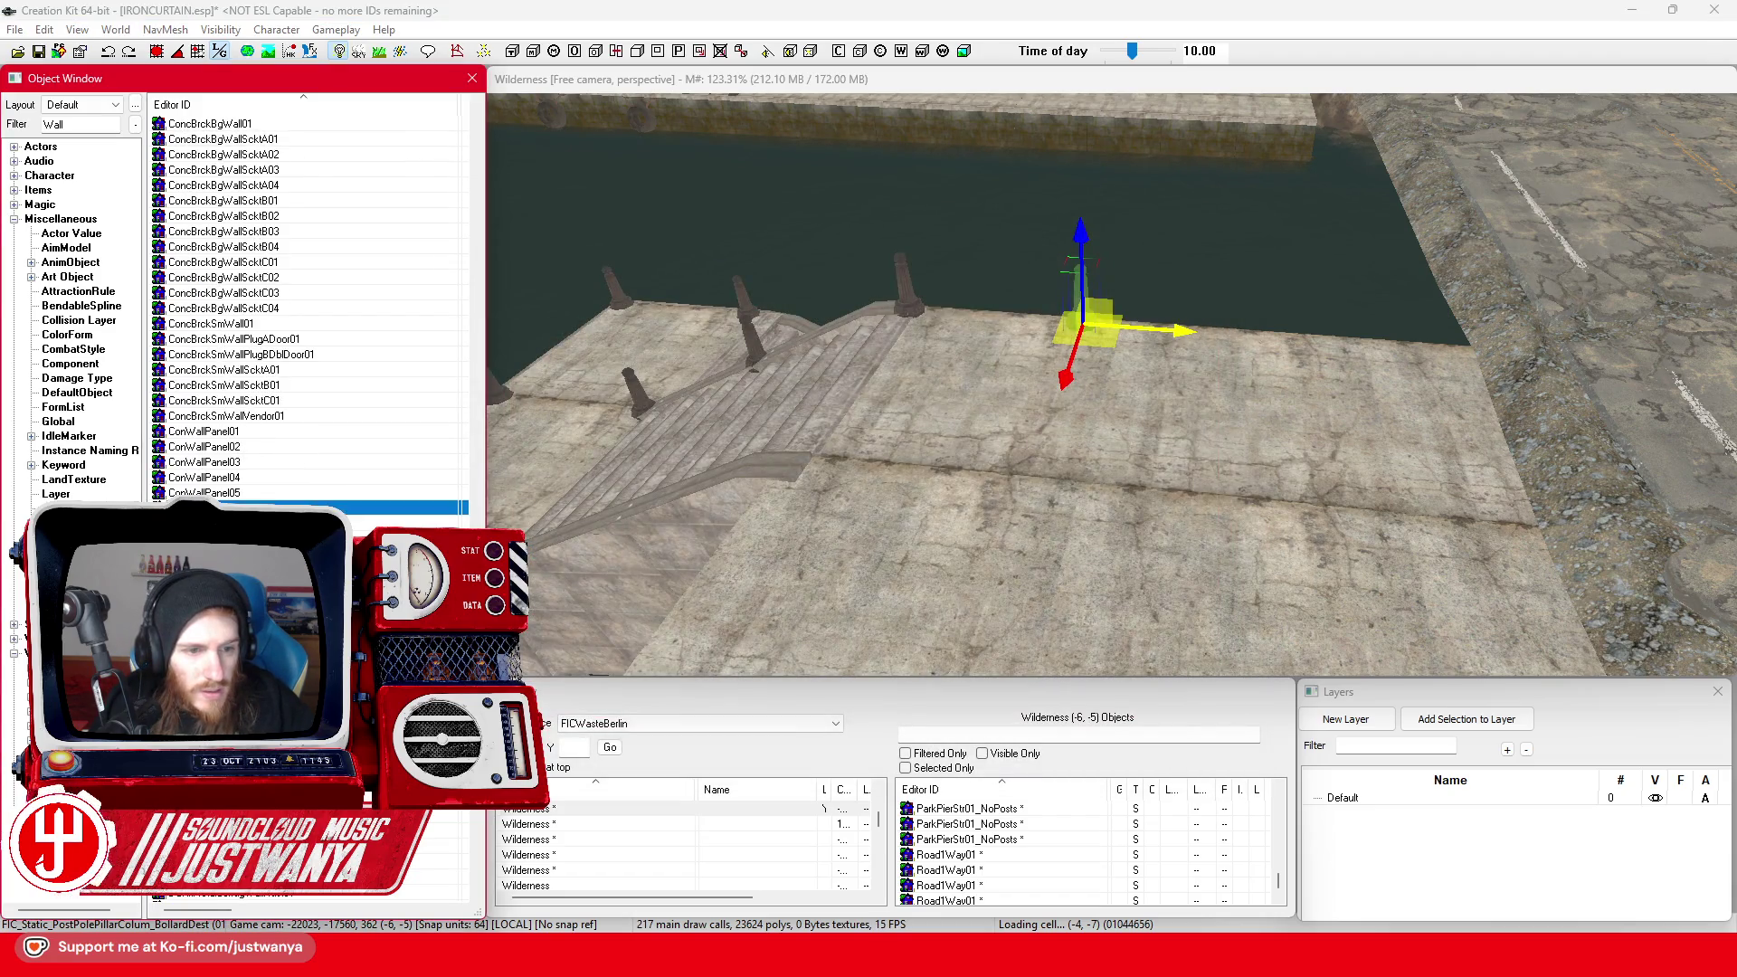
{"action": "left_click", "coordinate": [1225, 209]}
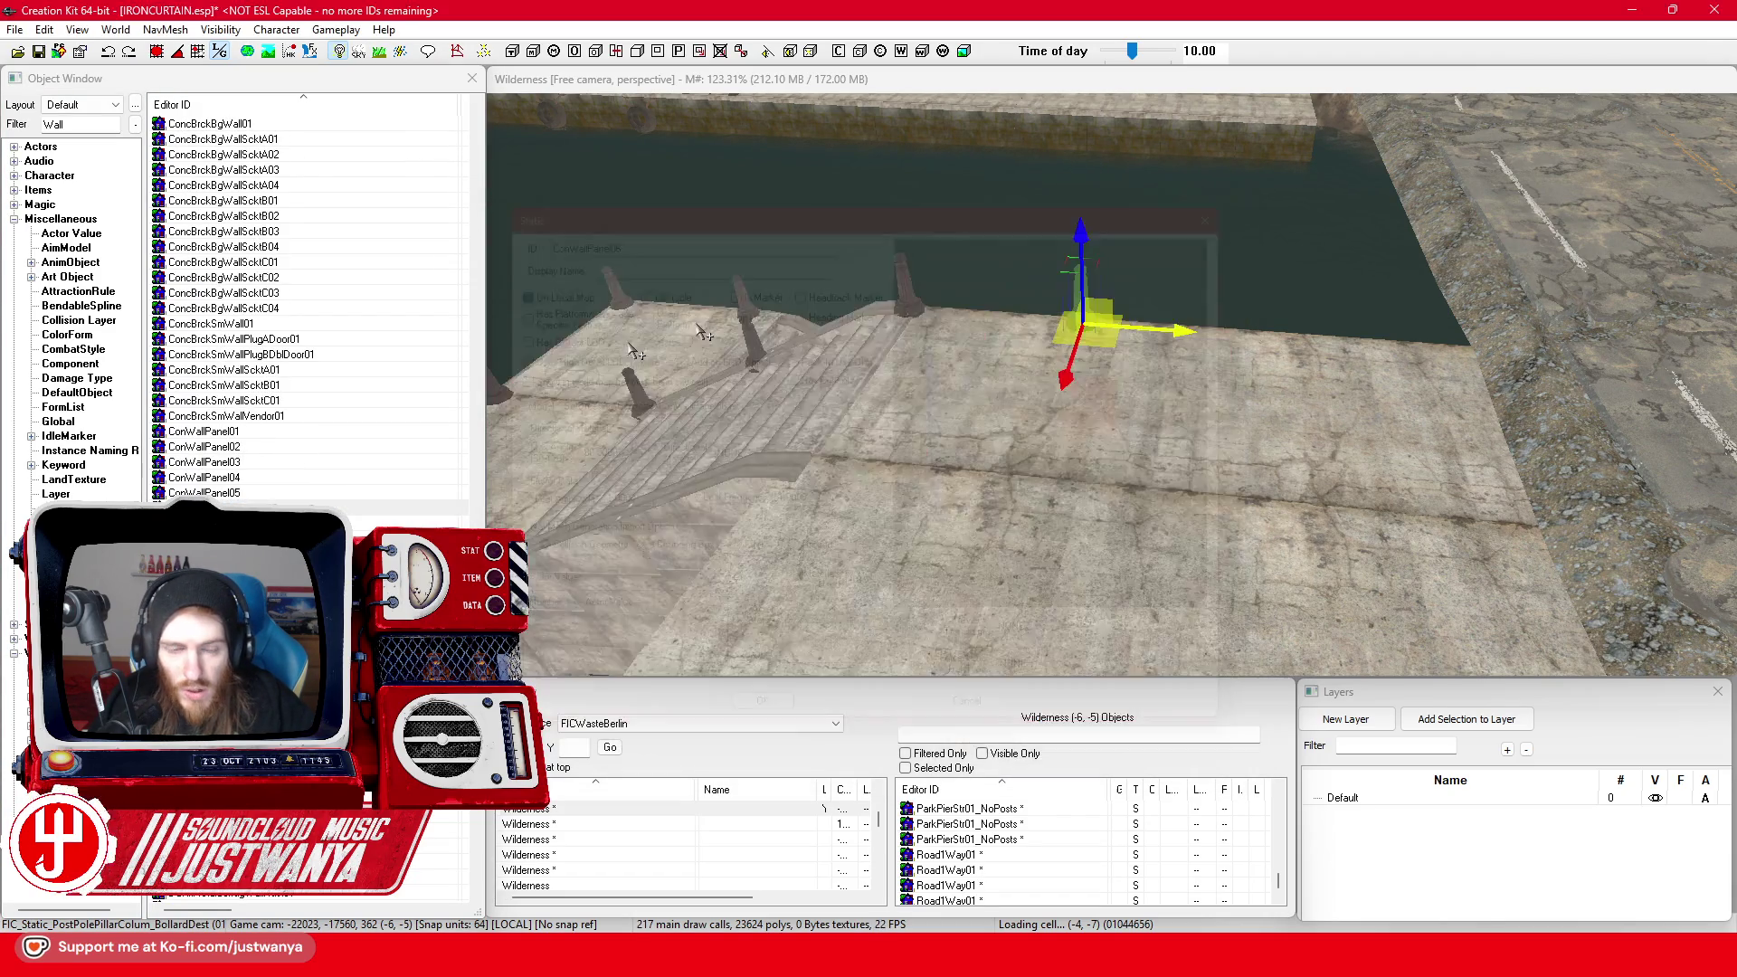
{"action": "scroll", "coordinate": [289, 362], "scroll_direction": "down", "scroll_amount": 5}
{"action": "left_click", "coordinate": [292, 432]}
{"action": "double_click", "coordinate": [291, 433]}
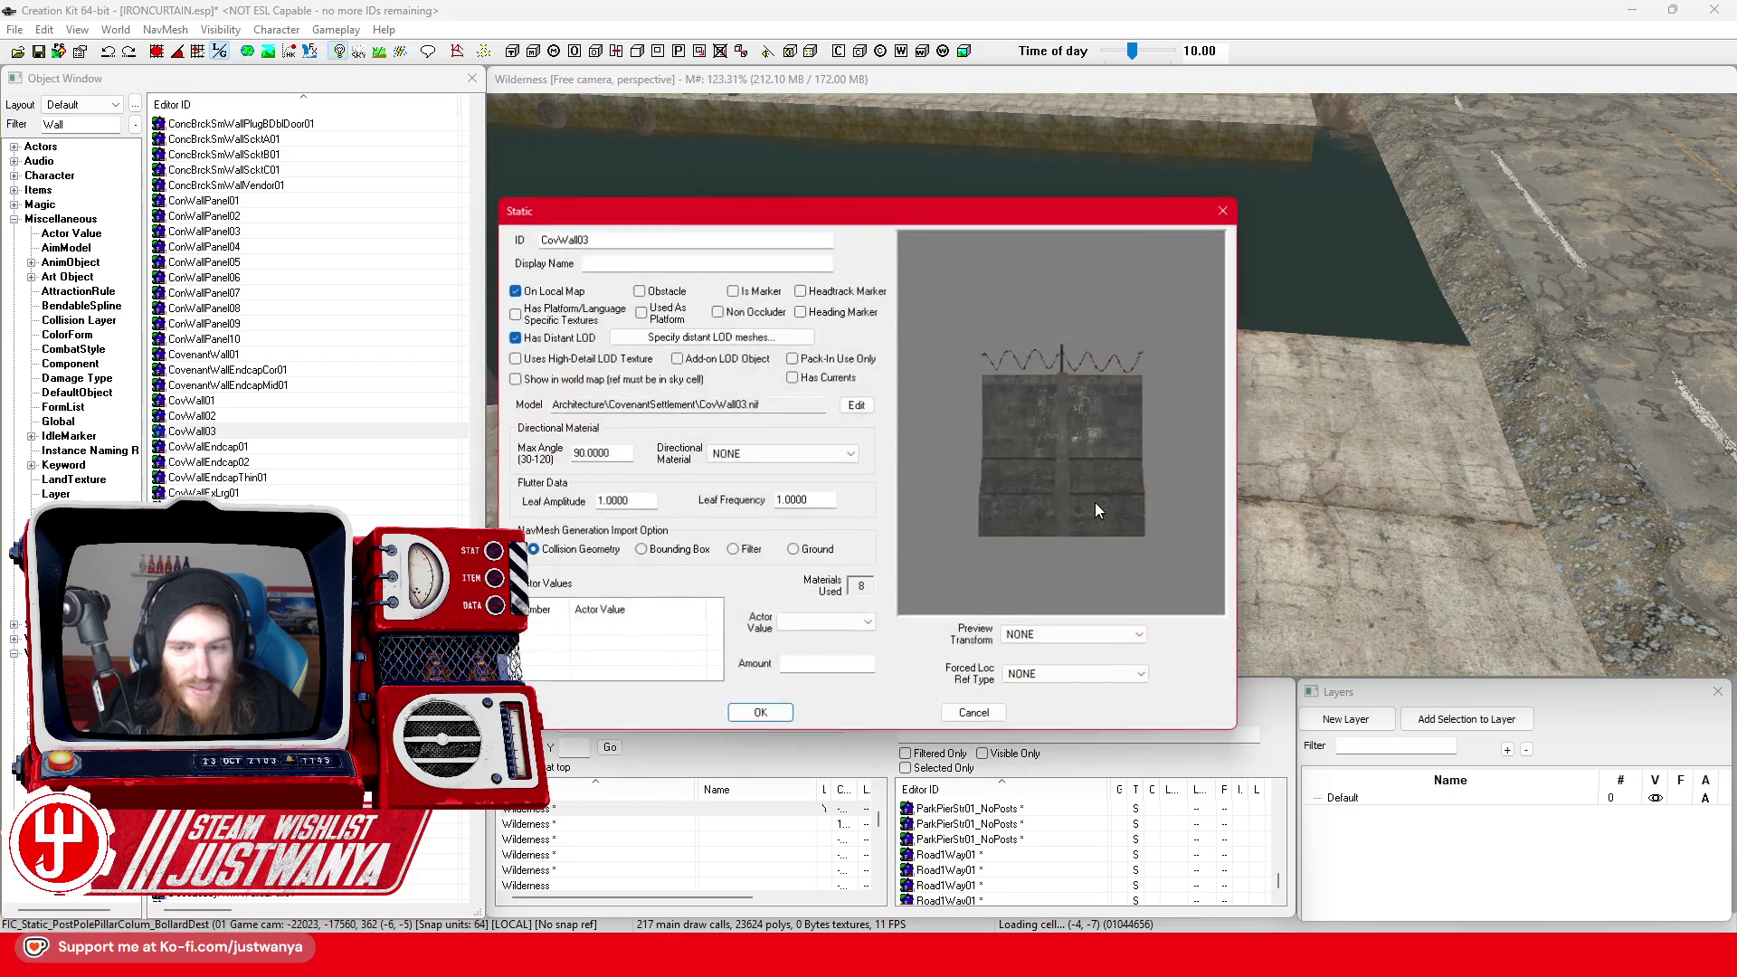
{"action": "left_click", "coordinate": [1225, 209]}
Recheck CovWall03, then preview DC_ShackWallFlat01, DCKitPlywoodWall01 and DecoLobbyA1x2Wall01
{"action": "scroll", "coordinate": [308, 317], "scroll_direction": "down", "scroll_amount": 4}
{"action": "scroll", "coordinate": [307, 307], "scroll_direction": "up", "scroll_amount": 2}
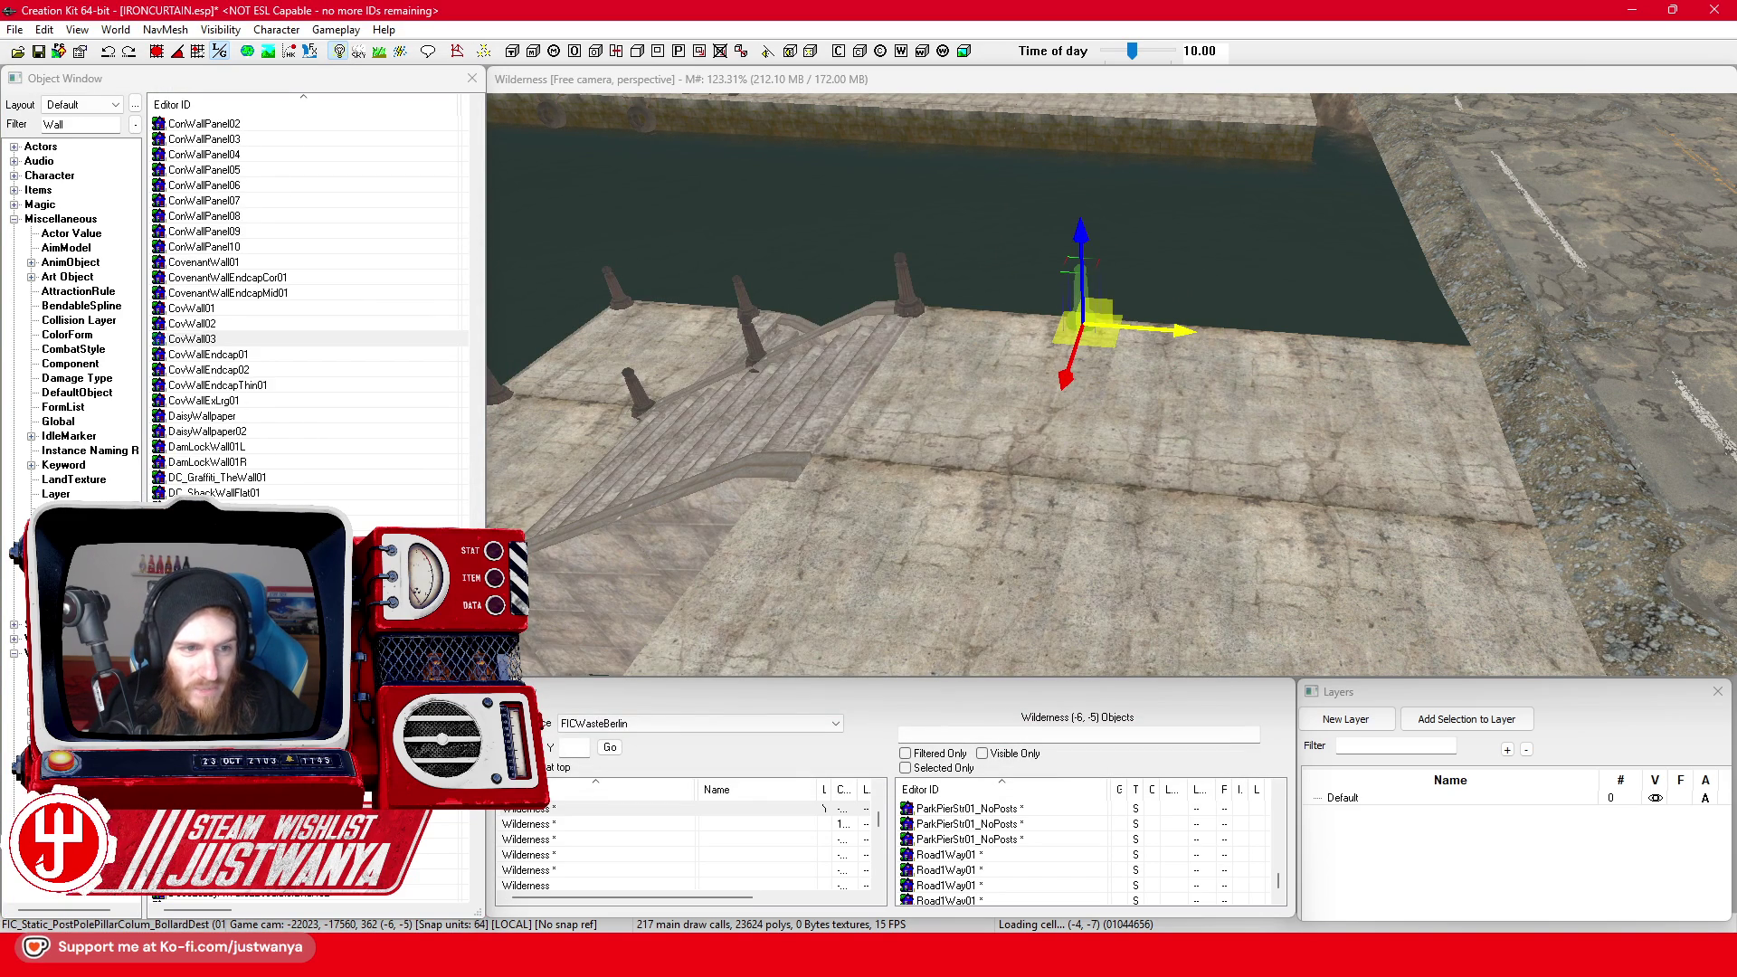
{"action": "double_click", "coordinate": [277, 340]}
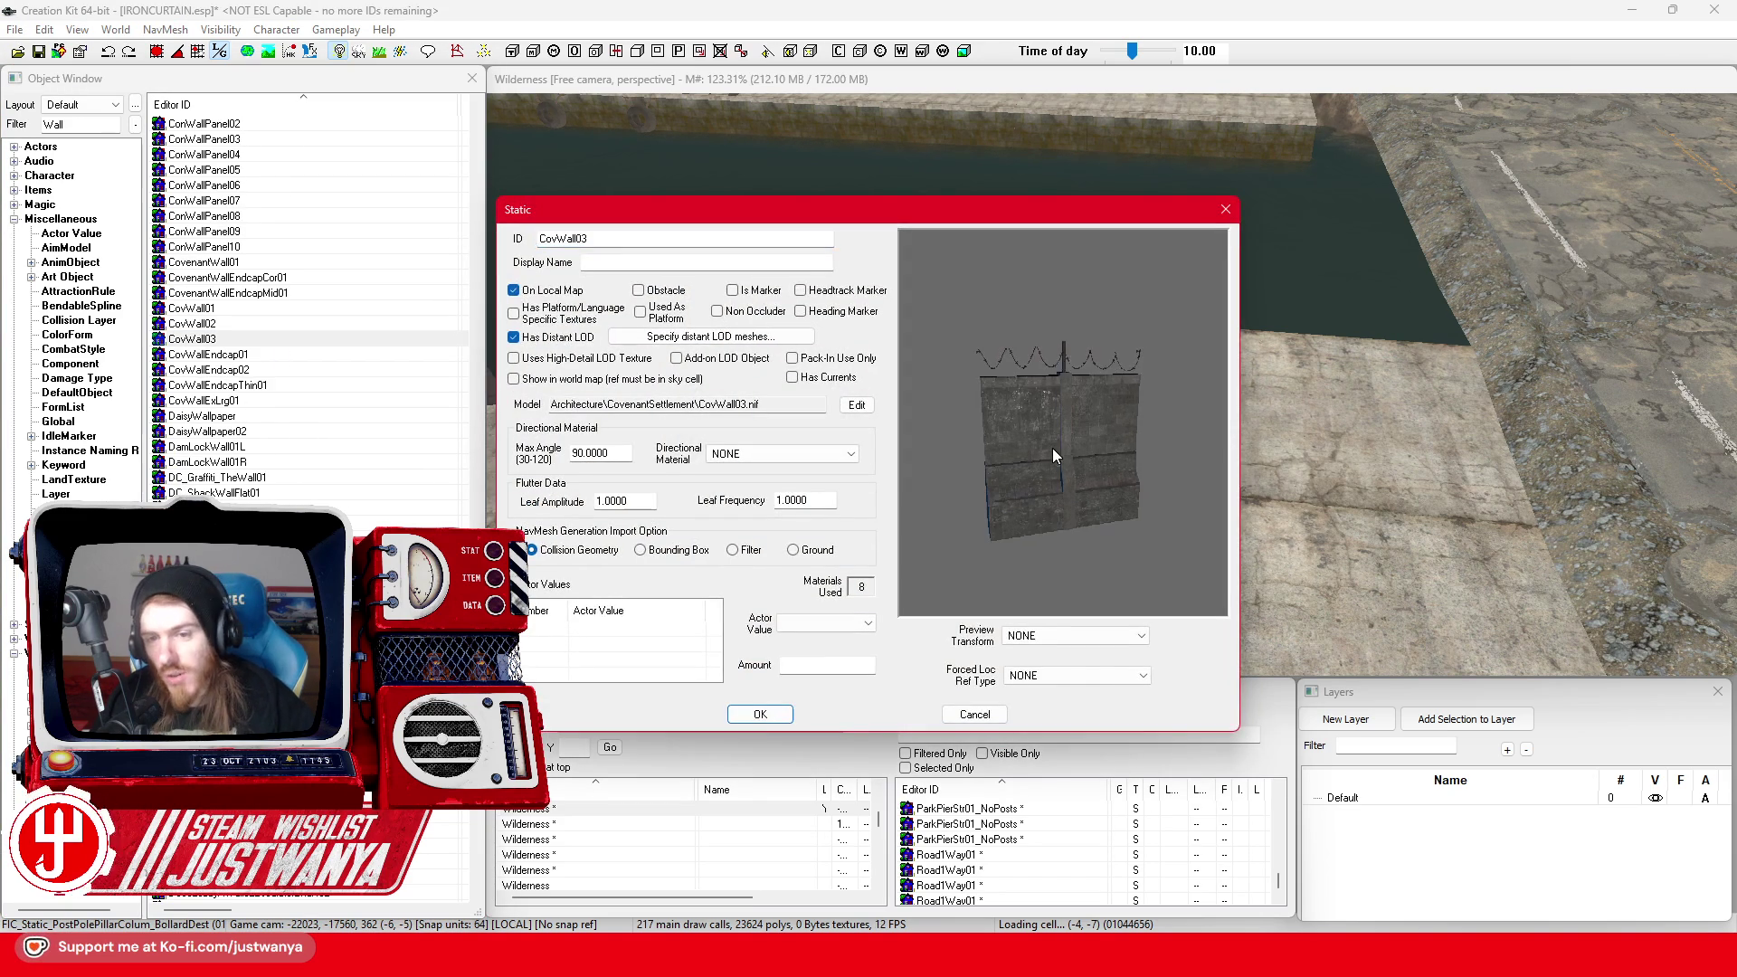
{"action": "left_click", "coordinate": [1226, 211]}
{"action": "double_click", "coordinate": [313, 488]}
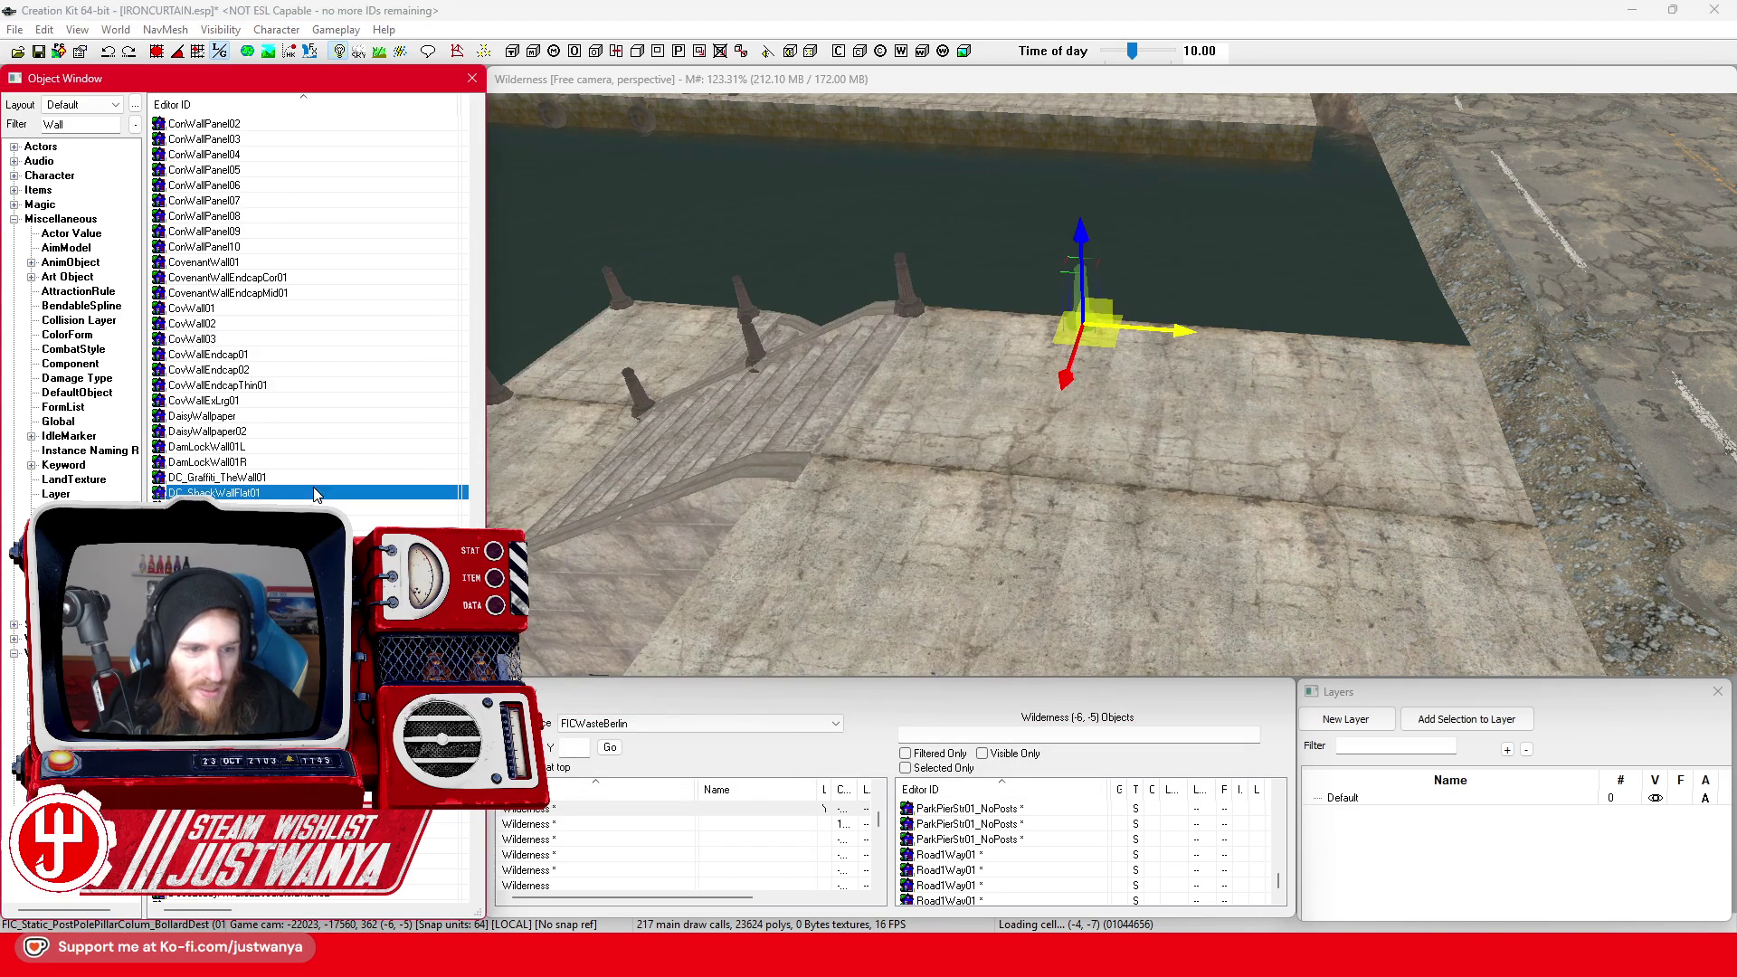
{"action": "left_click", "coordinate": [1225, 210]}
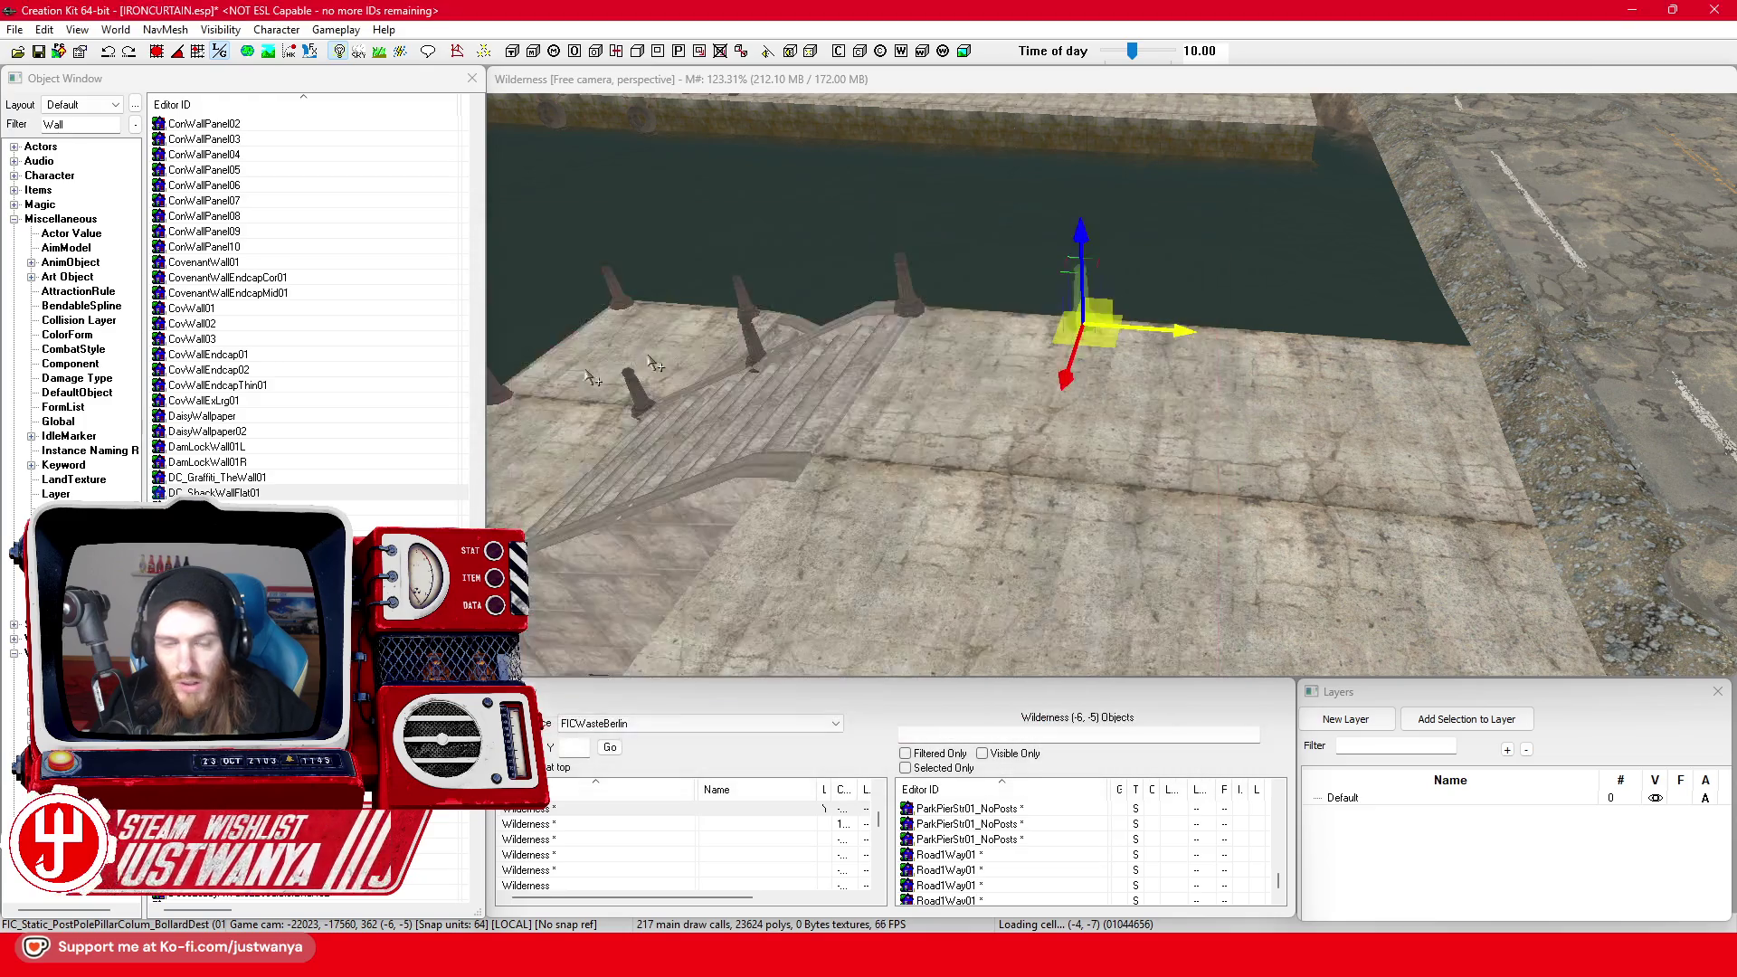
{"action": "scroll", "coordinate": [319, 400], "scroll_direction": "down", "scroll_amount": 5}
{"action": "double_click", "coordinate": [318, 400]}
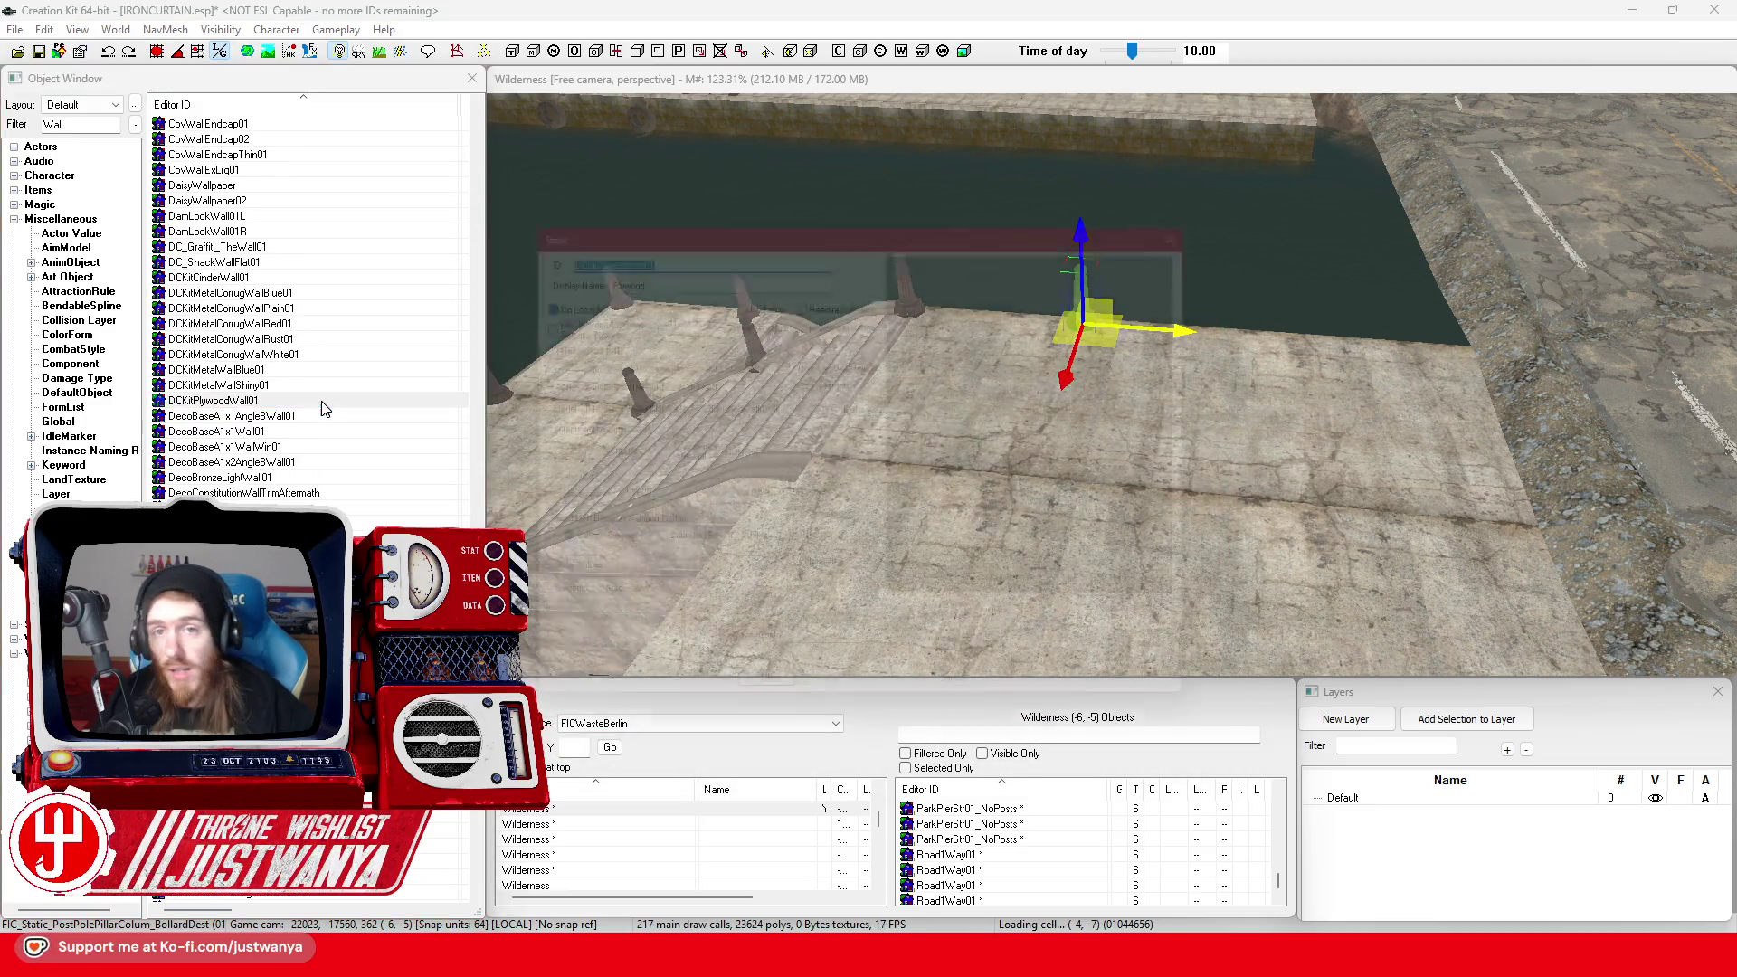
{"action": "left_click", "coordinate": [1225, 210]}
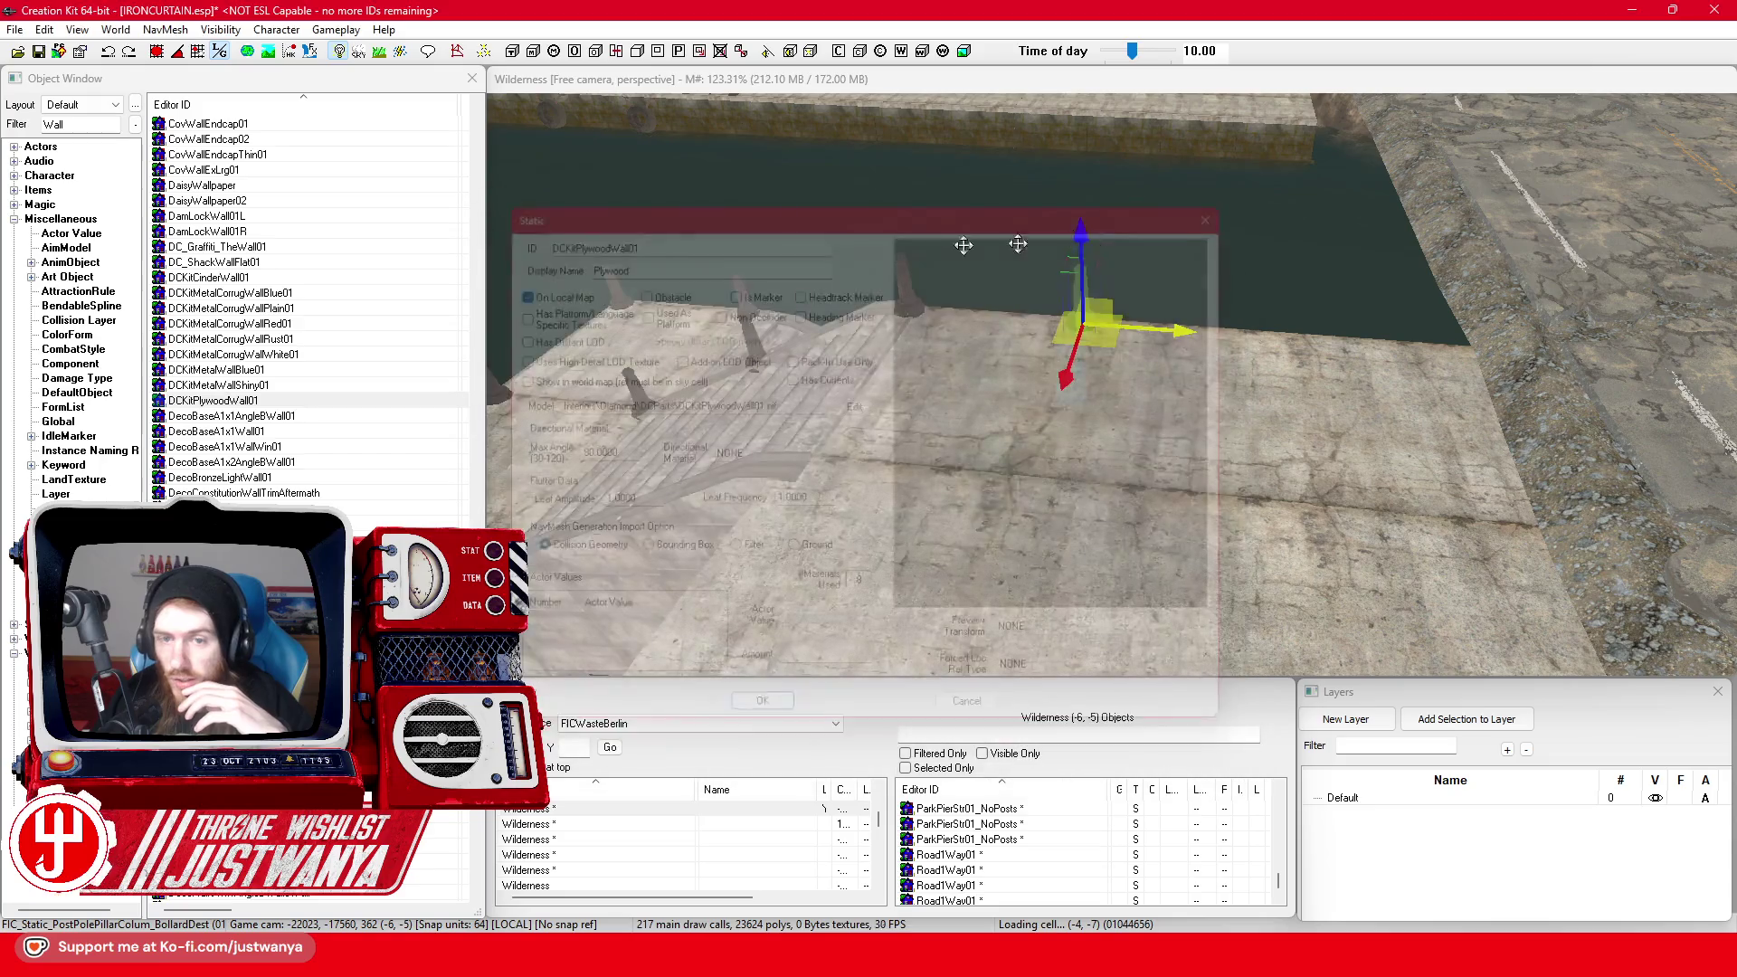
{"action": "scroll", "coordinate": [184, 464], "scroll_direction": "down", "scroll_amount": 3}
{"action": "double_click", "coordinate": [321, 446]}
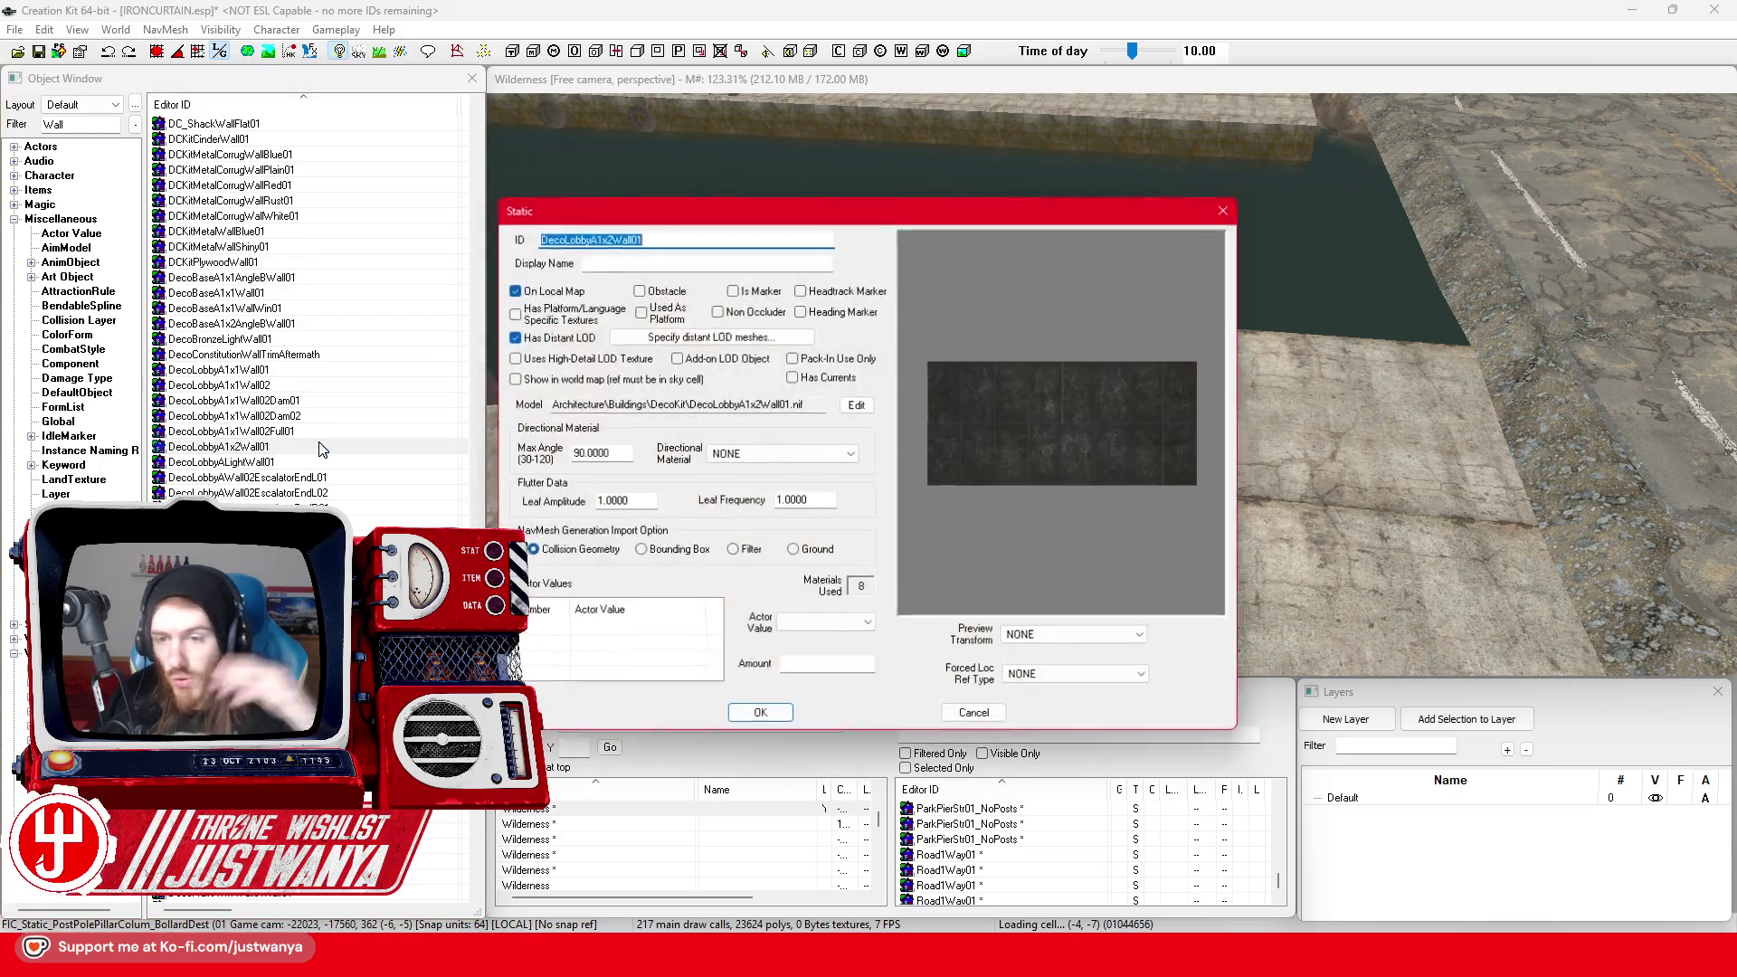
{"action": "left_click", "coordinate": [1225, 210]}
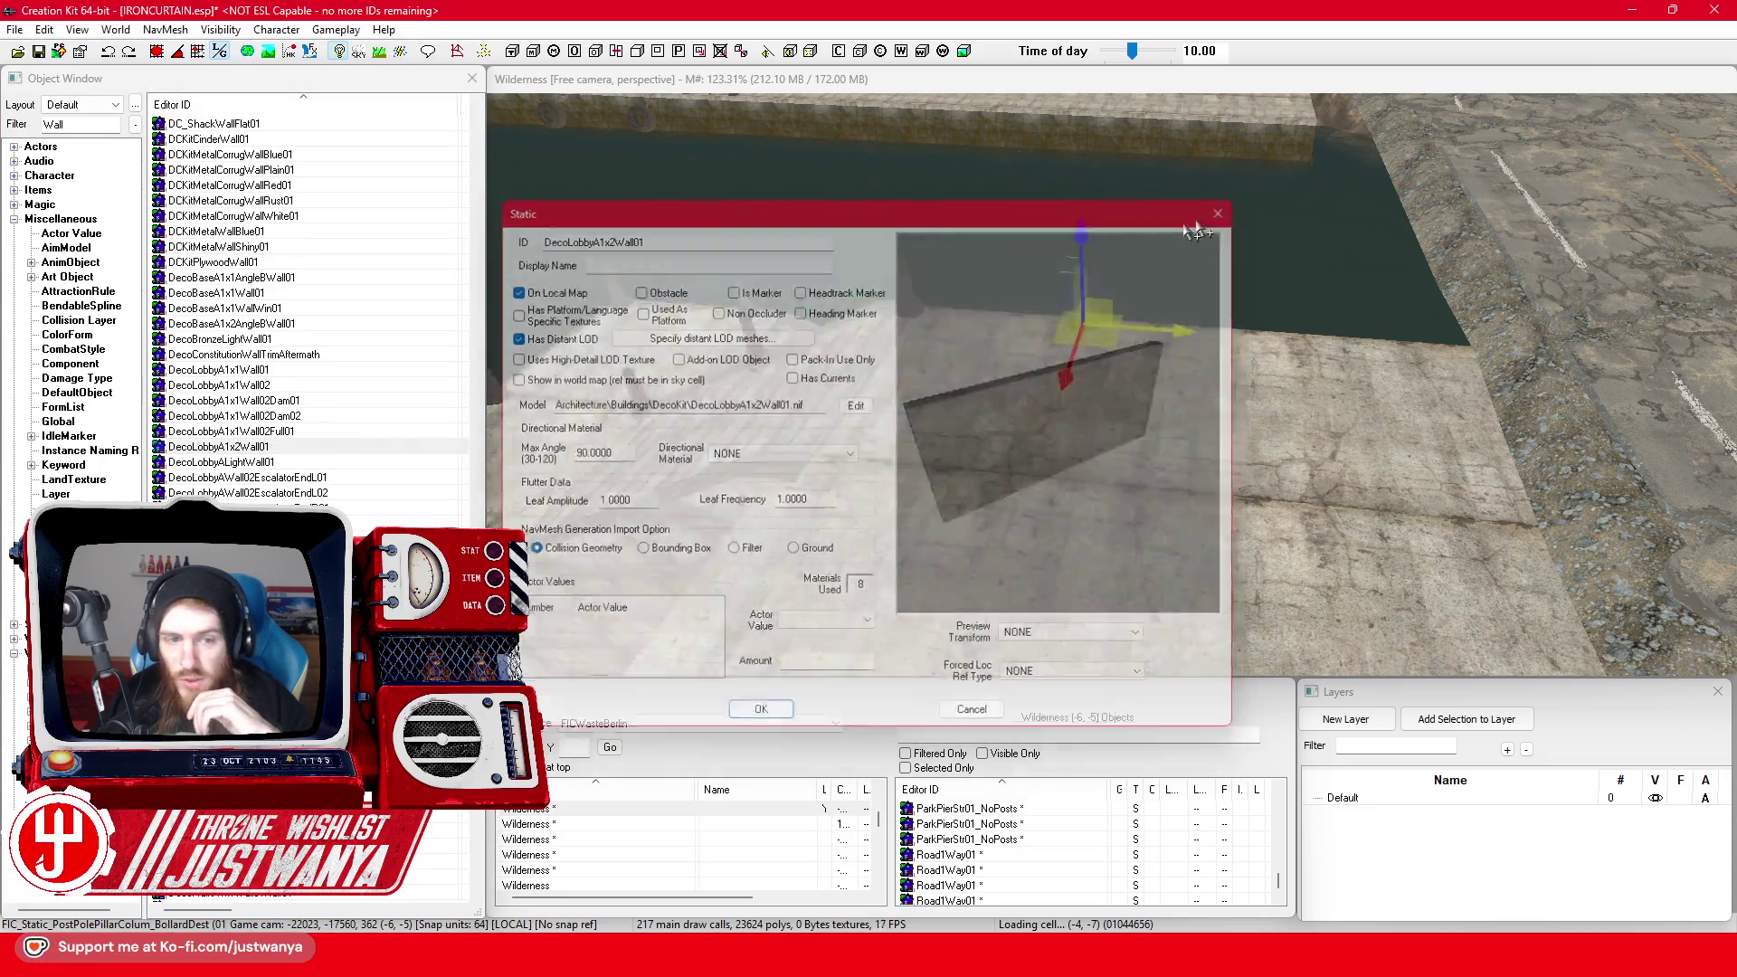
Preview DecoLobbyA1x1Wall02Full01 and, further down the list, DinerWallStraight01
{"action": "double_click", "coordinate": [337, 431]}
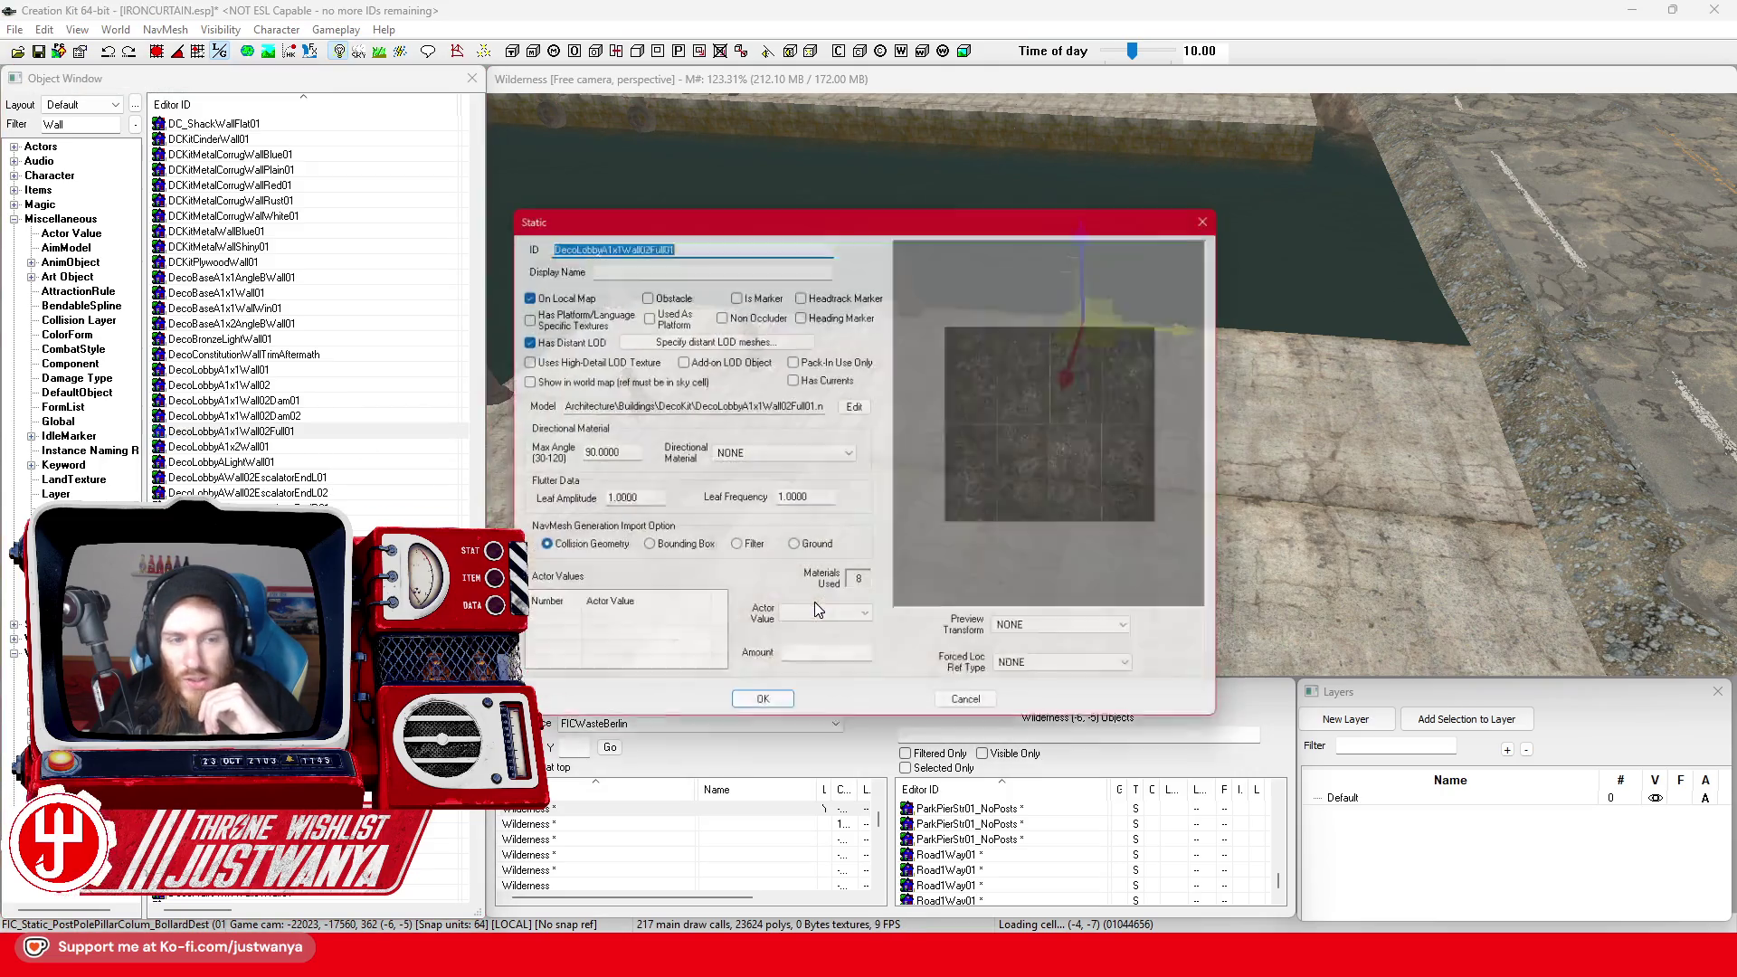
{"action": "left_click", "coordinate": [1225, 209]}
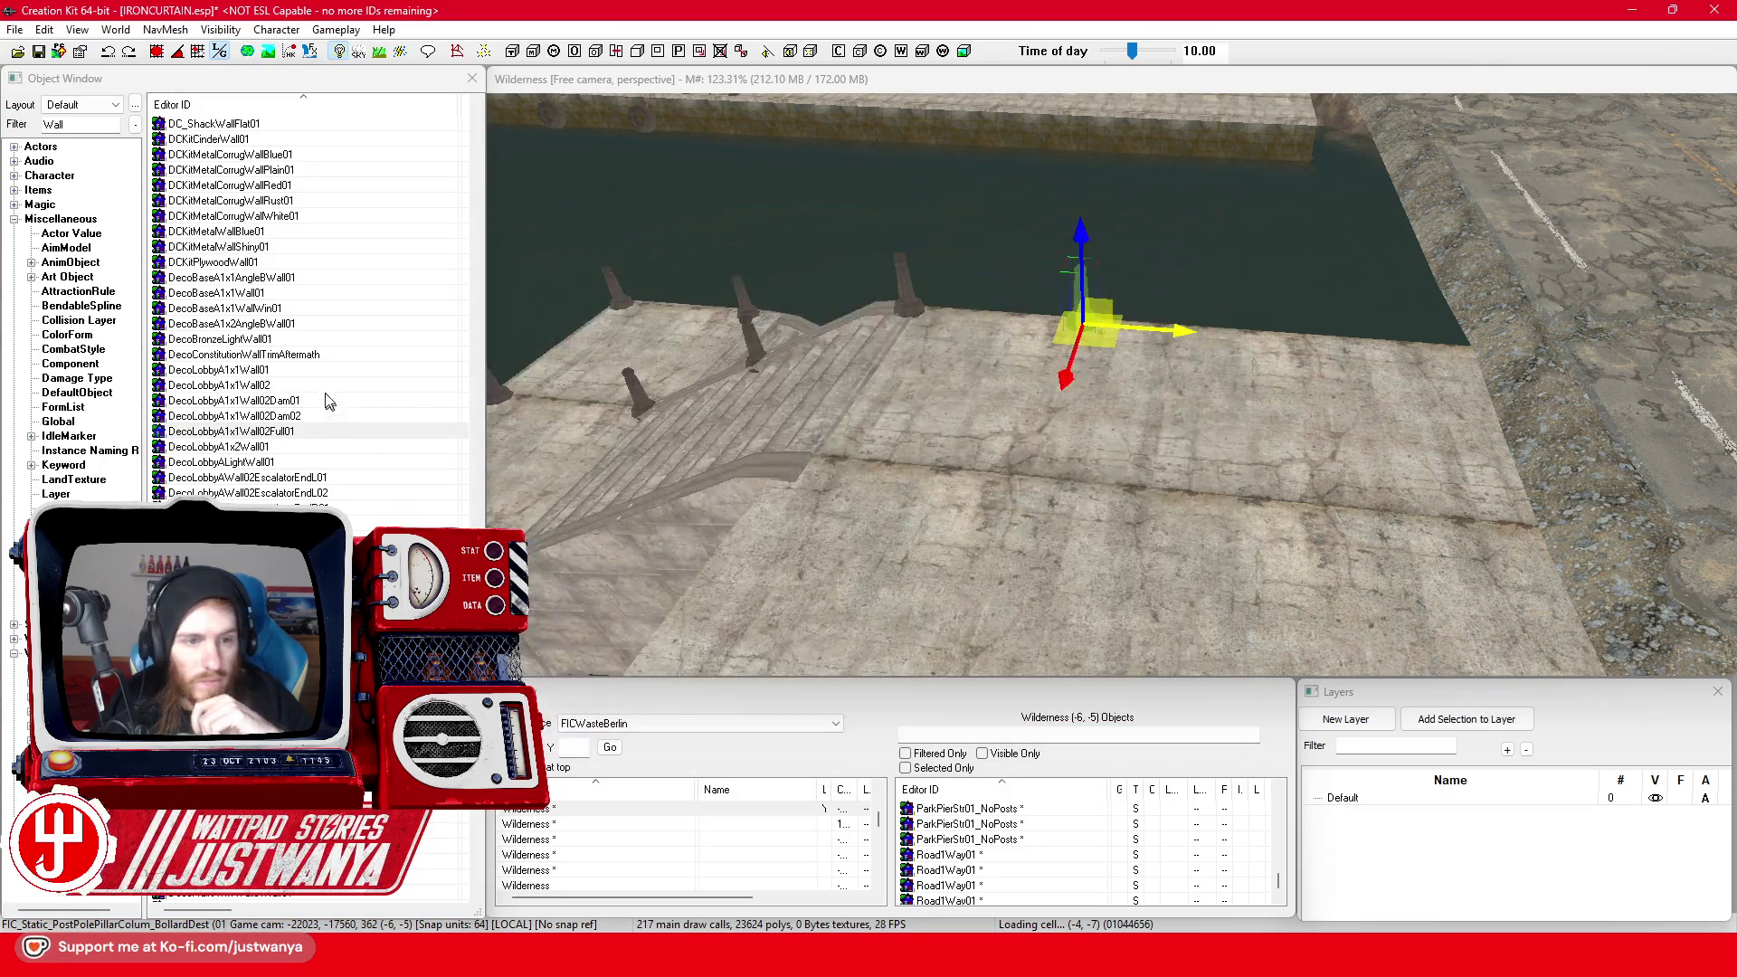
{"action": "scroll", "coordinate": [315, 471], "scroll_direction": "down", "scroll_amount": 10}
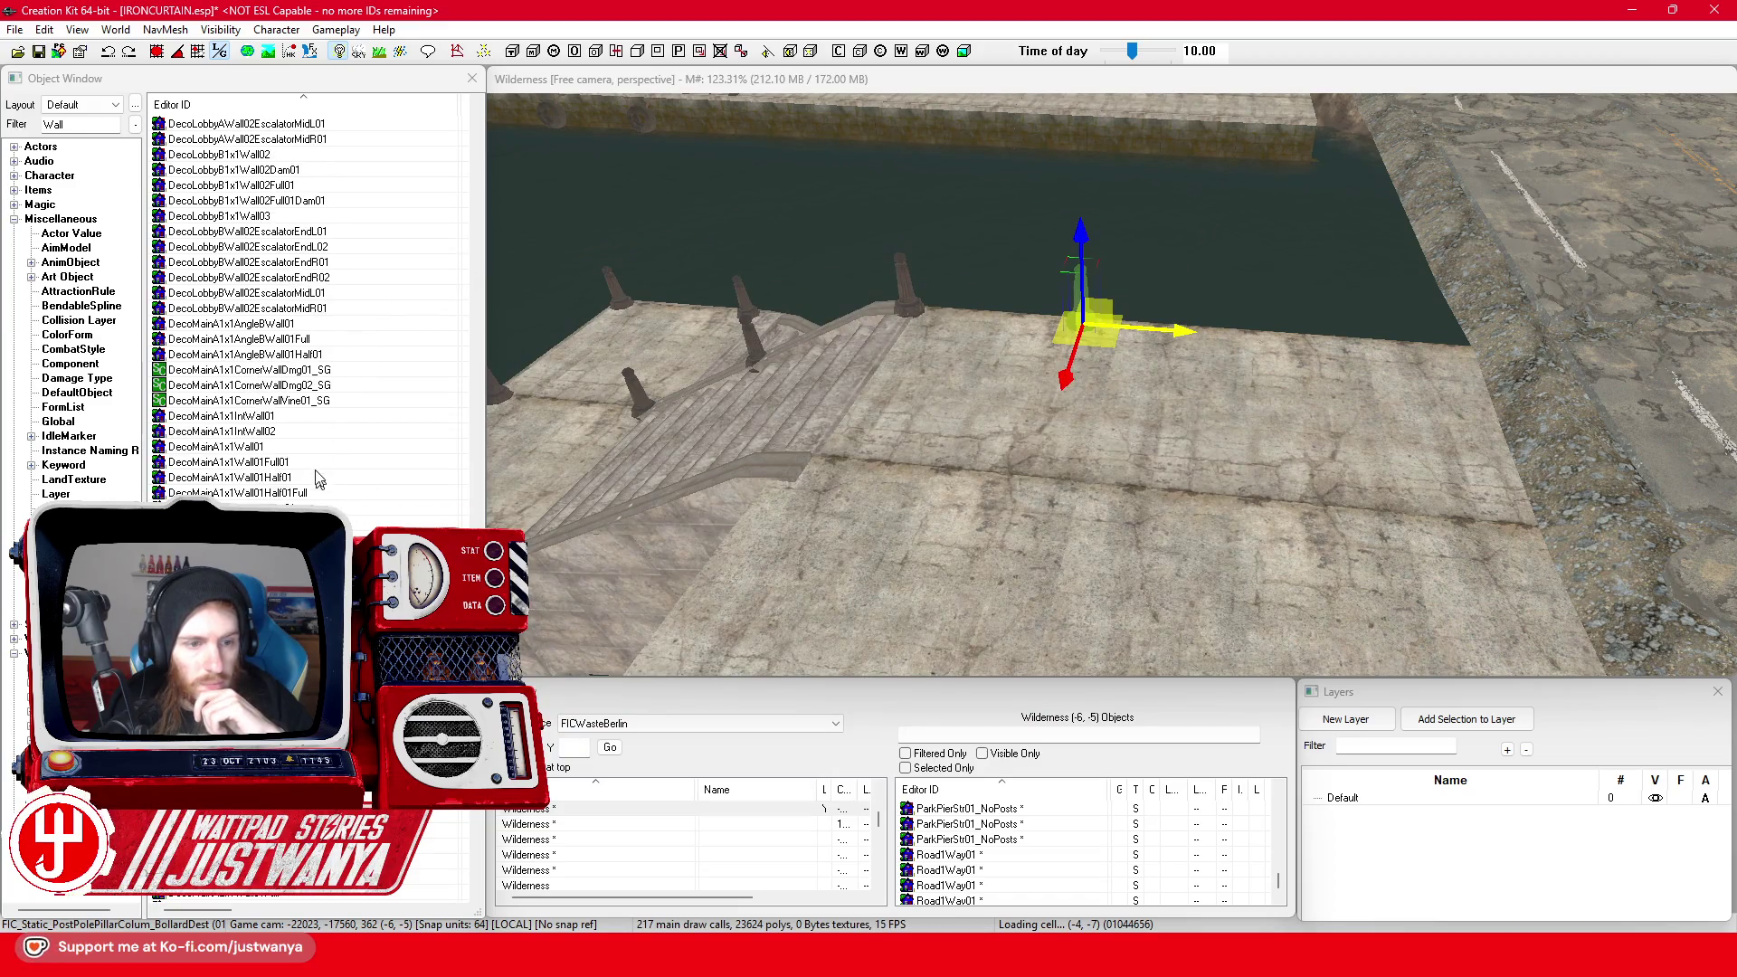
{"action": "scroll", "coordinate": [315, 470], "scroll_direction": "down", "scroll_amount": 15}
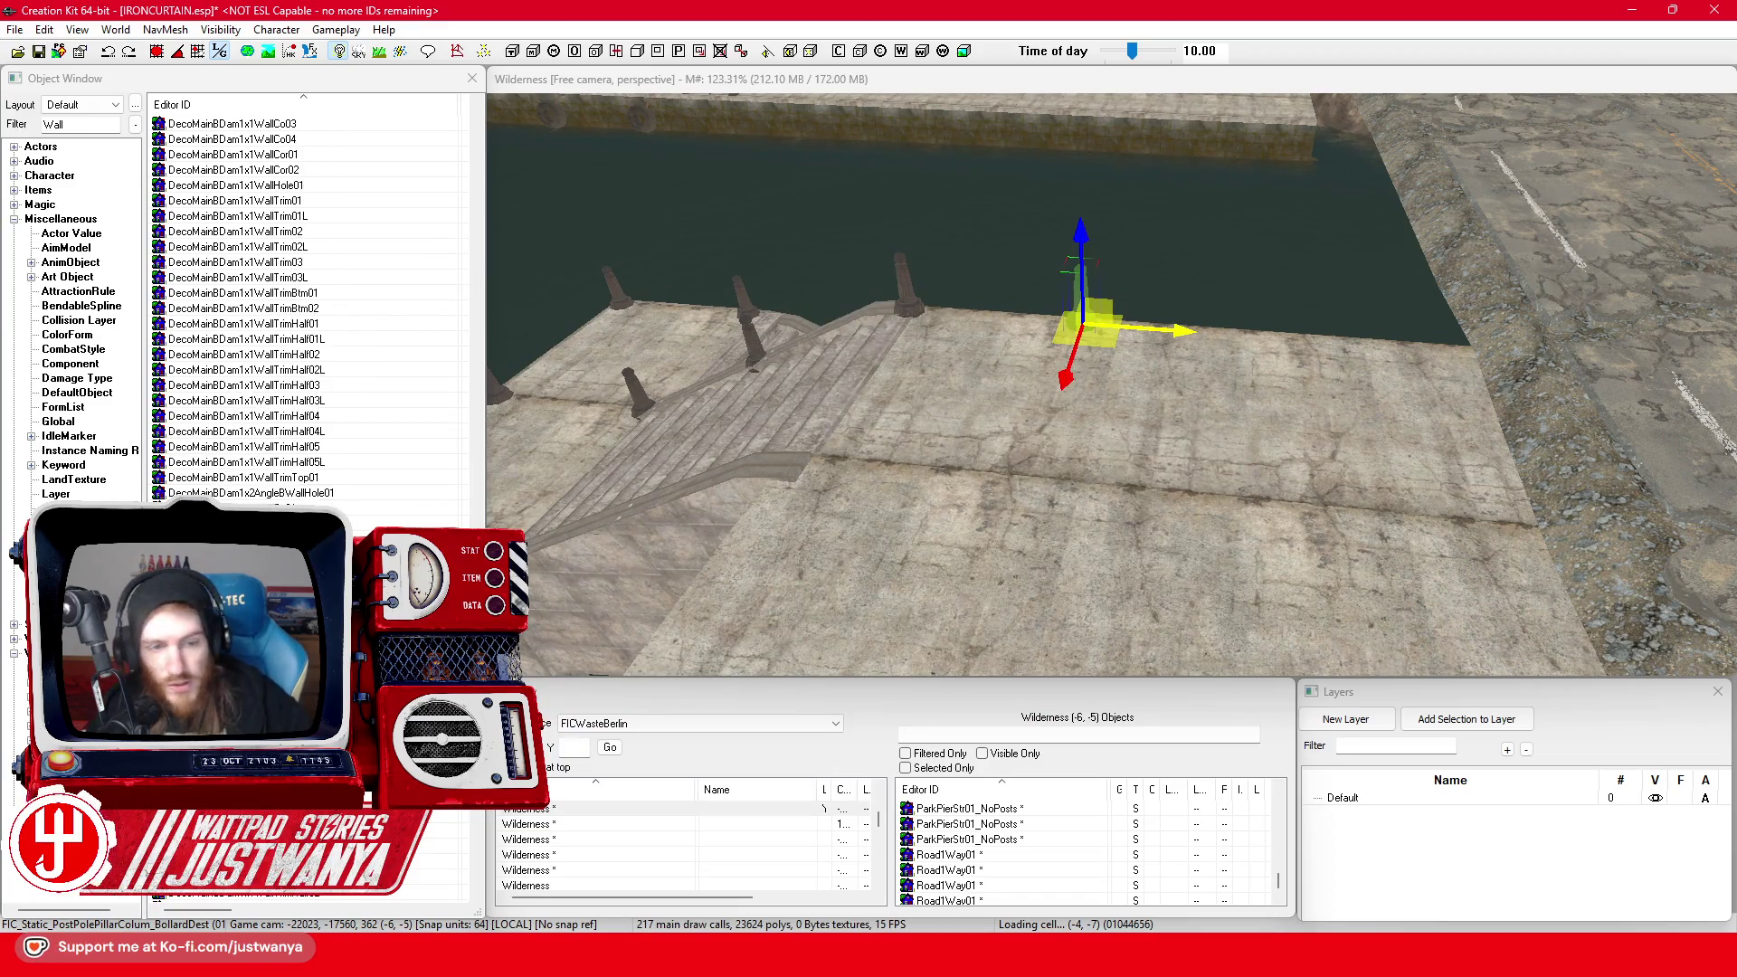
{"action": "scroll", "coordinate": [316, 470], "scroll_direction": "down", "scroll_amount": 5}
{"action": "scroll", "coordinate": [316, 471], "scroll_direction": "down", "scroll_amount": 3}
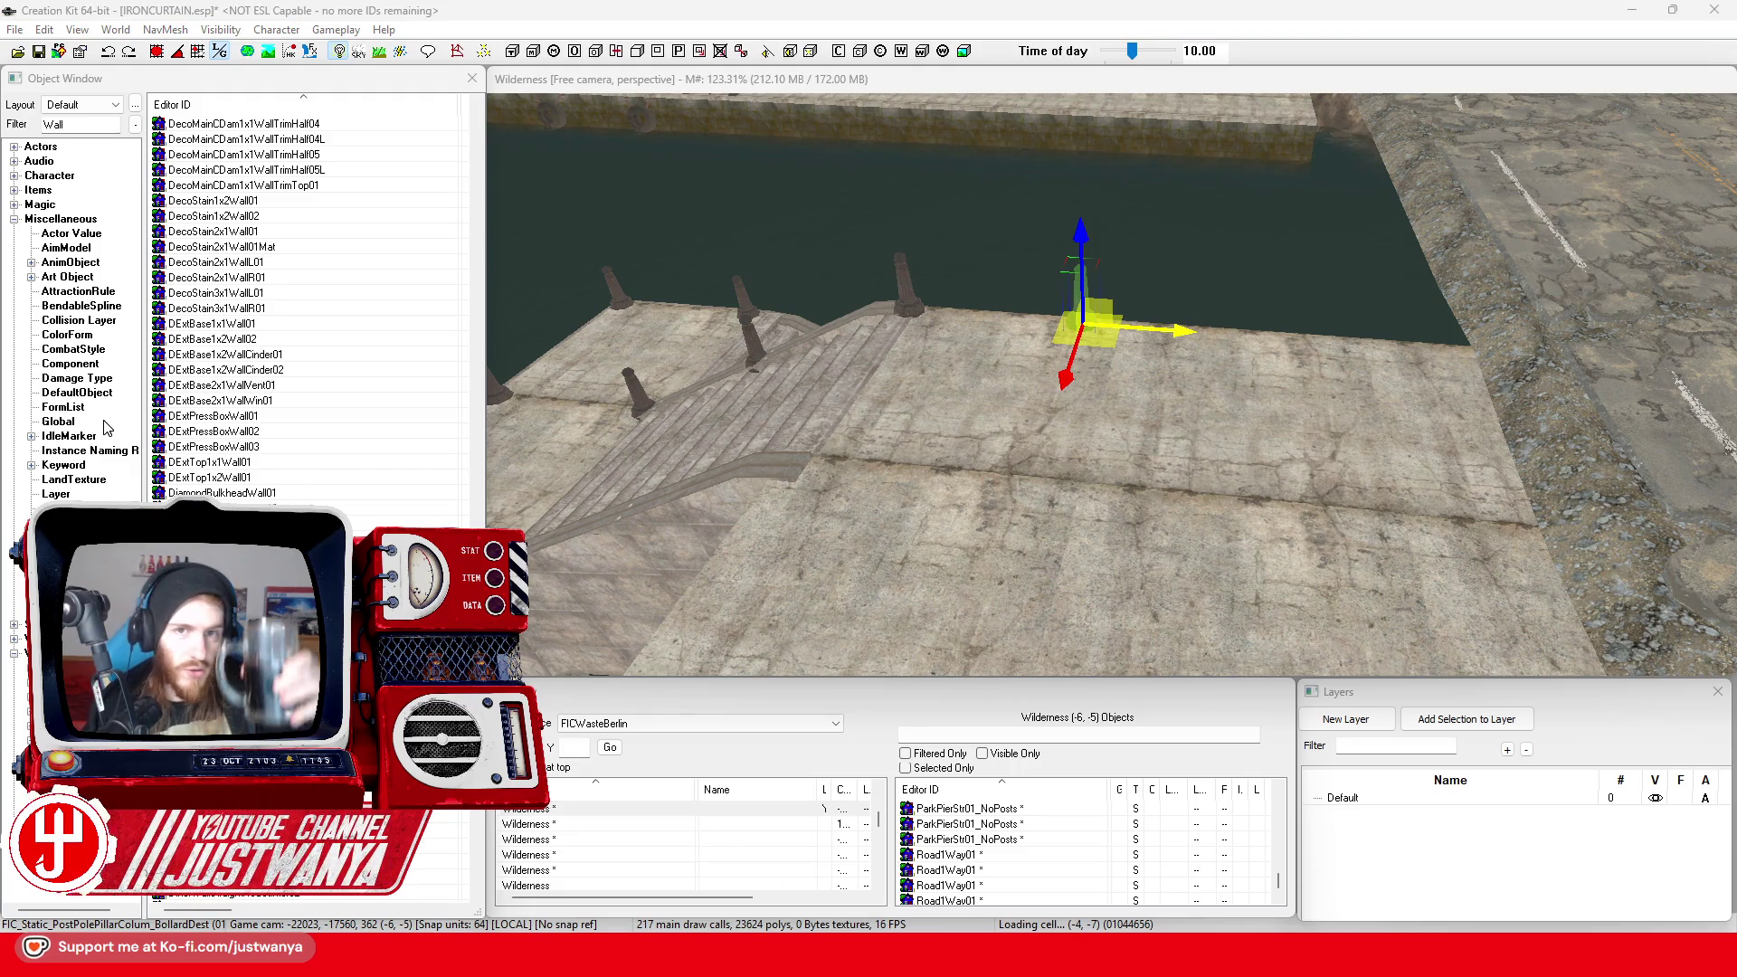
{"action": "scroll", "coordinate": [308, 307], "scroll_direction": "down", "scroll_amount": 7}
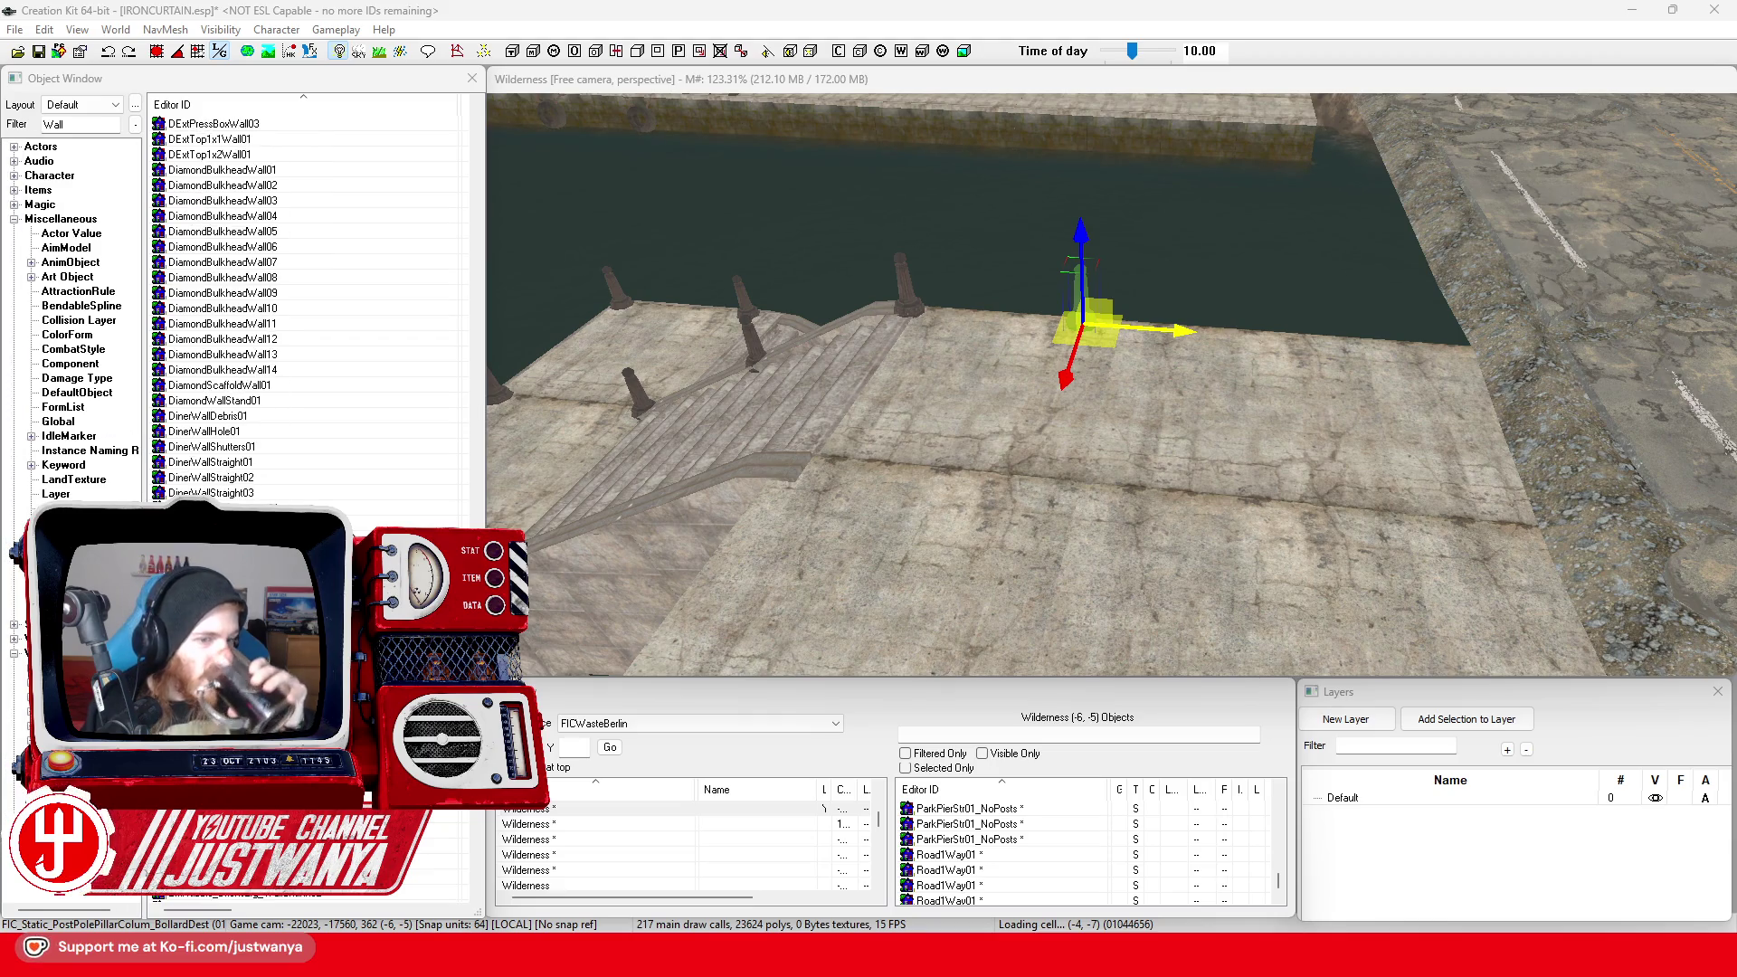
{"action": "double_click", "coordinate": [334, 464]}
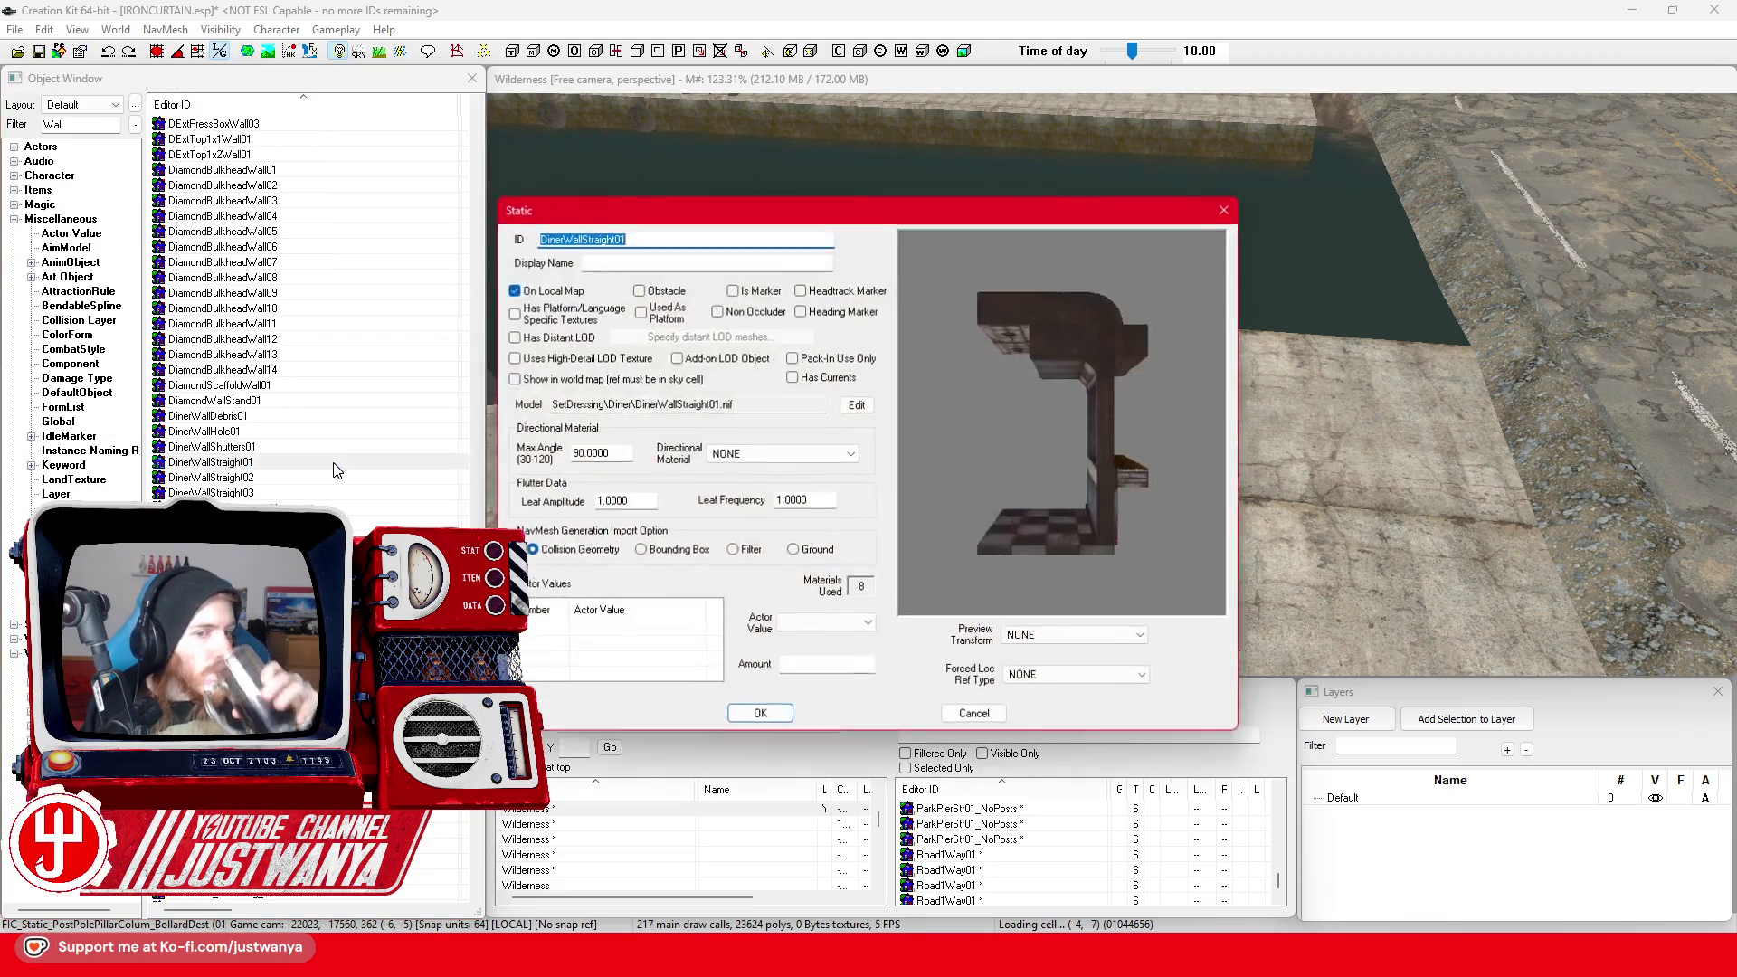
{"action": "left_click", "coordinate": [1226, 210]}
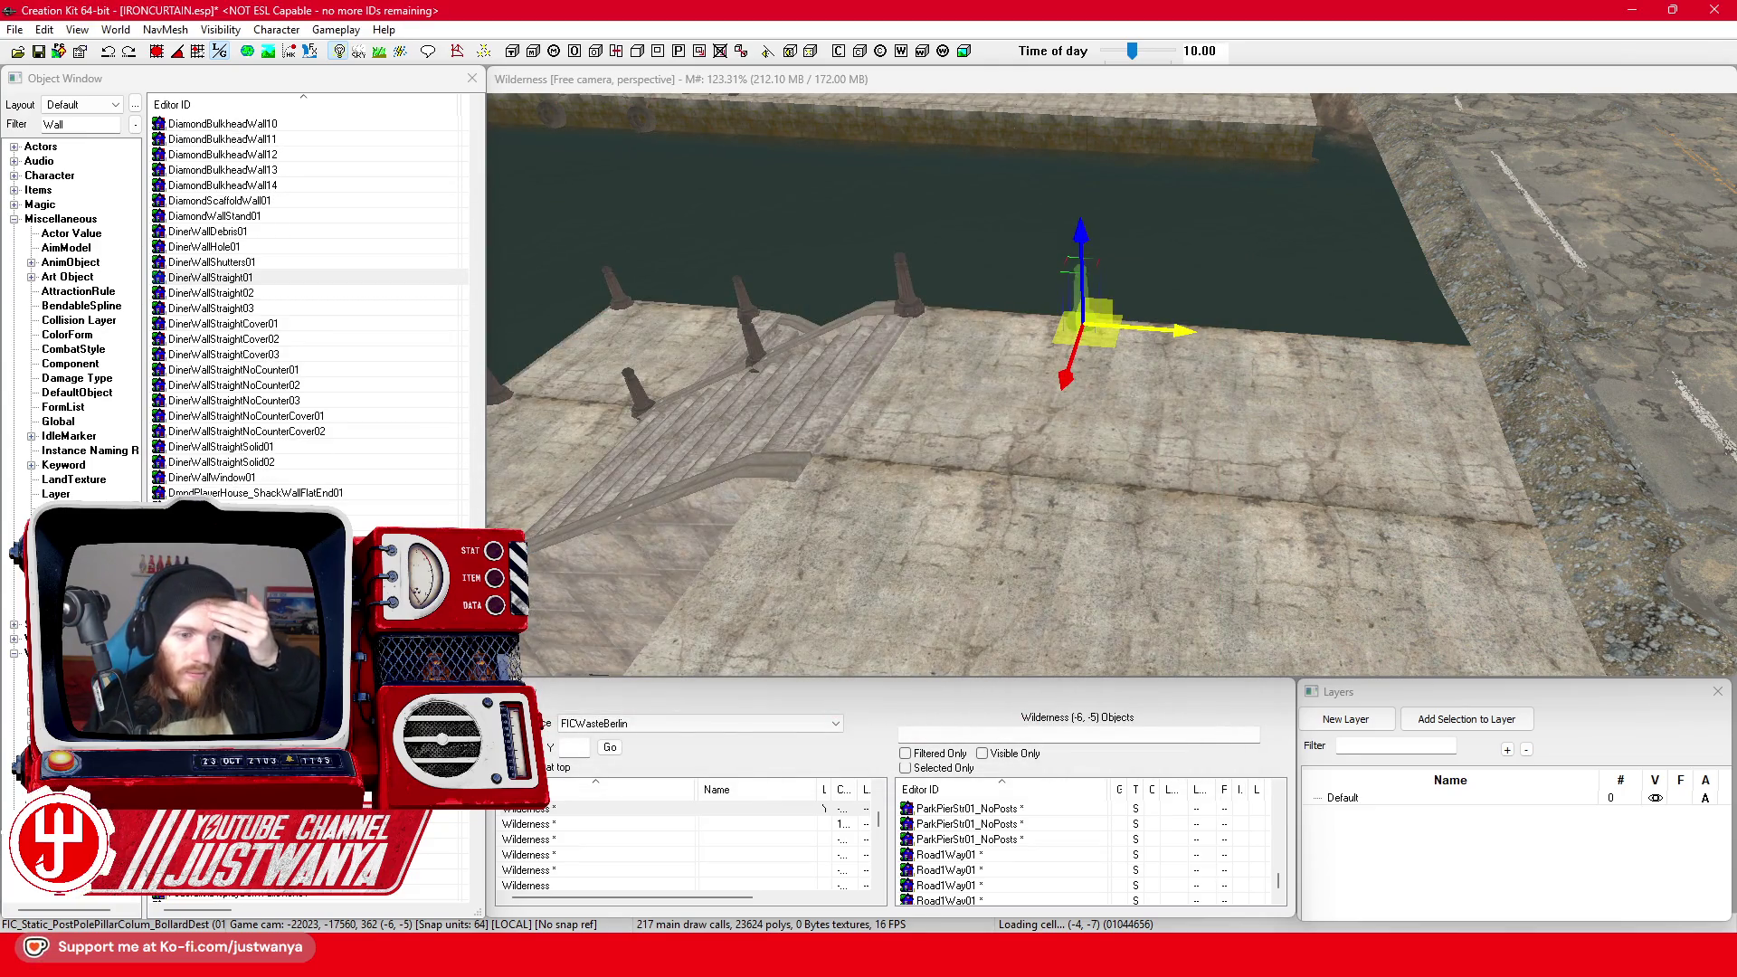
Preview and rotate the ExtRubble_Bricks_WallChunk01 and ExtRubble_BricksLrg_WallChunk02 rubble models
{"action": "double_click", "coordinate": [974, 489]}
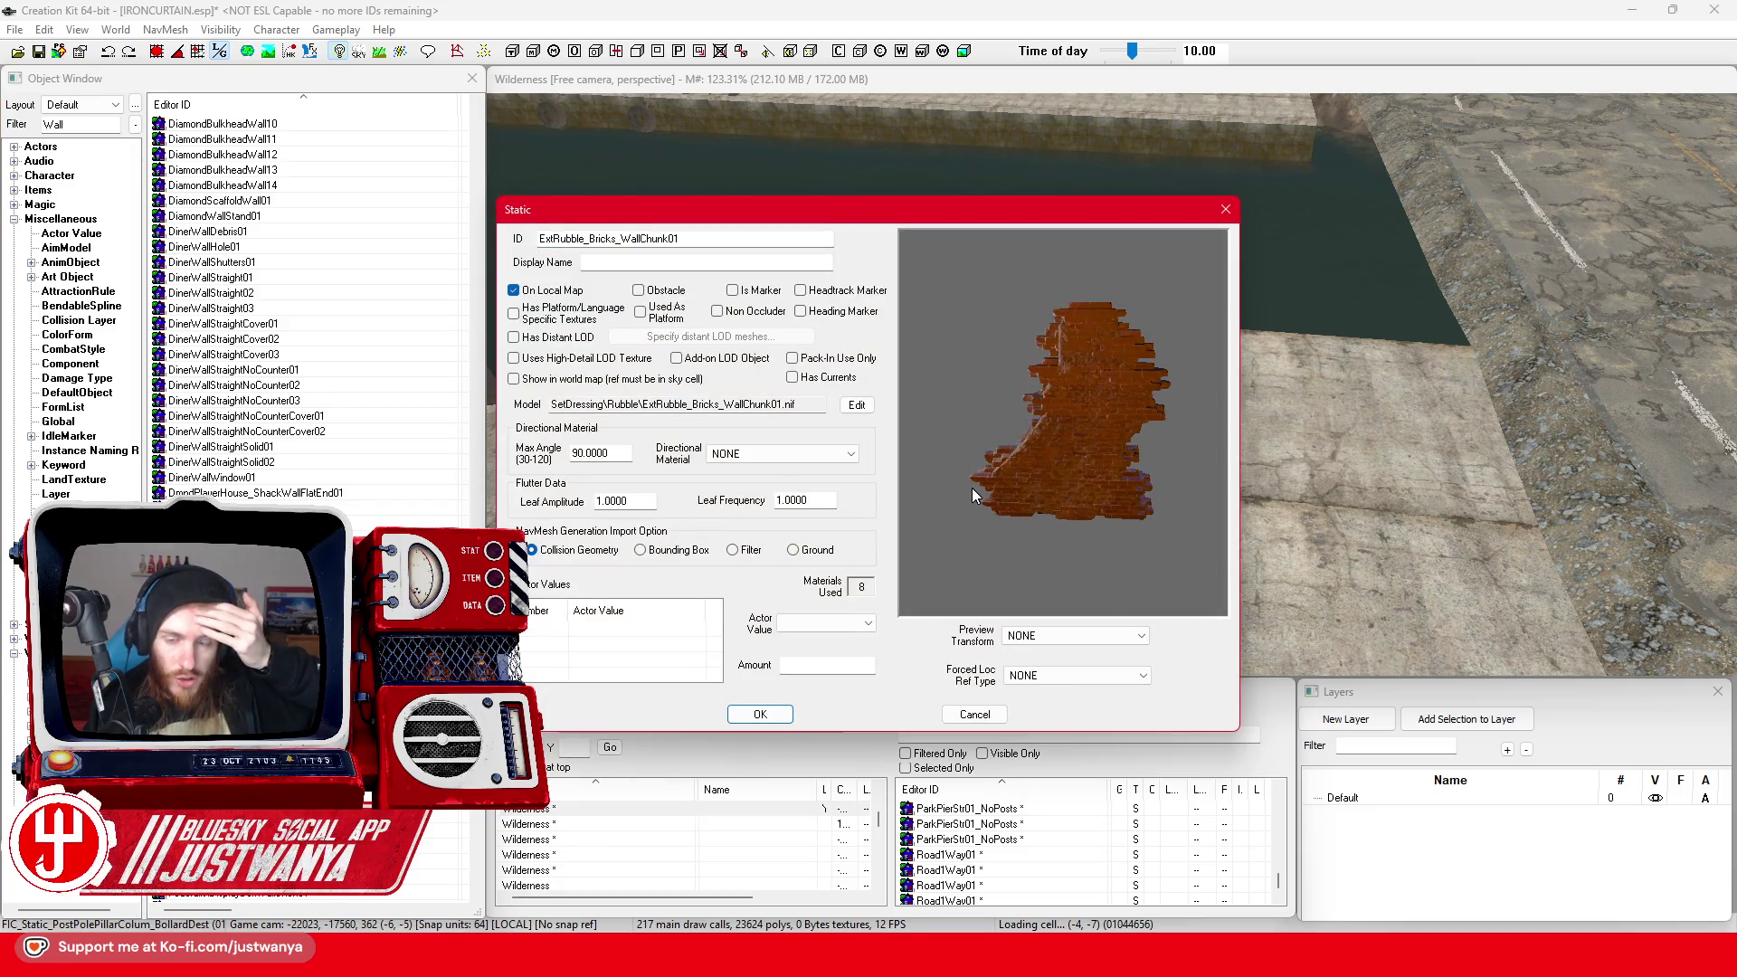
{"action": "left_click_drag", "start_coordinate": [971, 486], "coordinate": [1055, 507]}
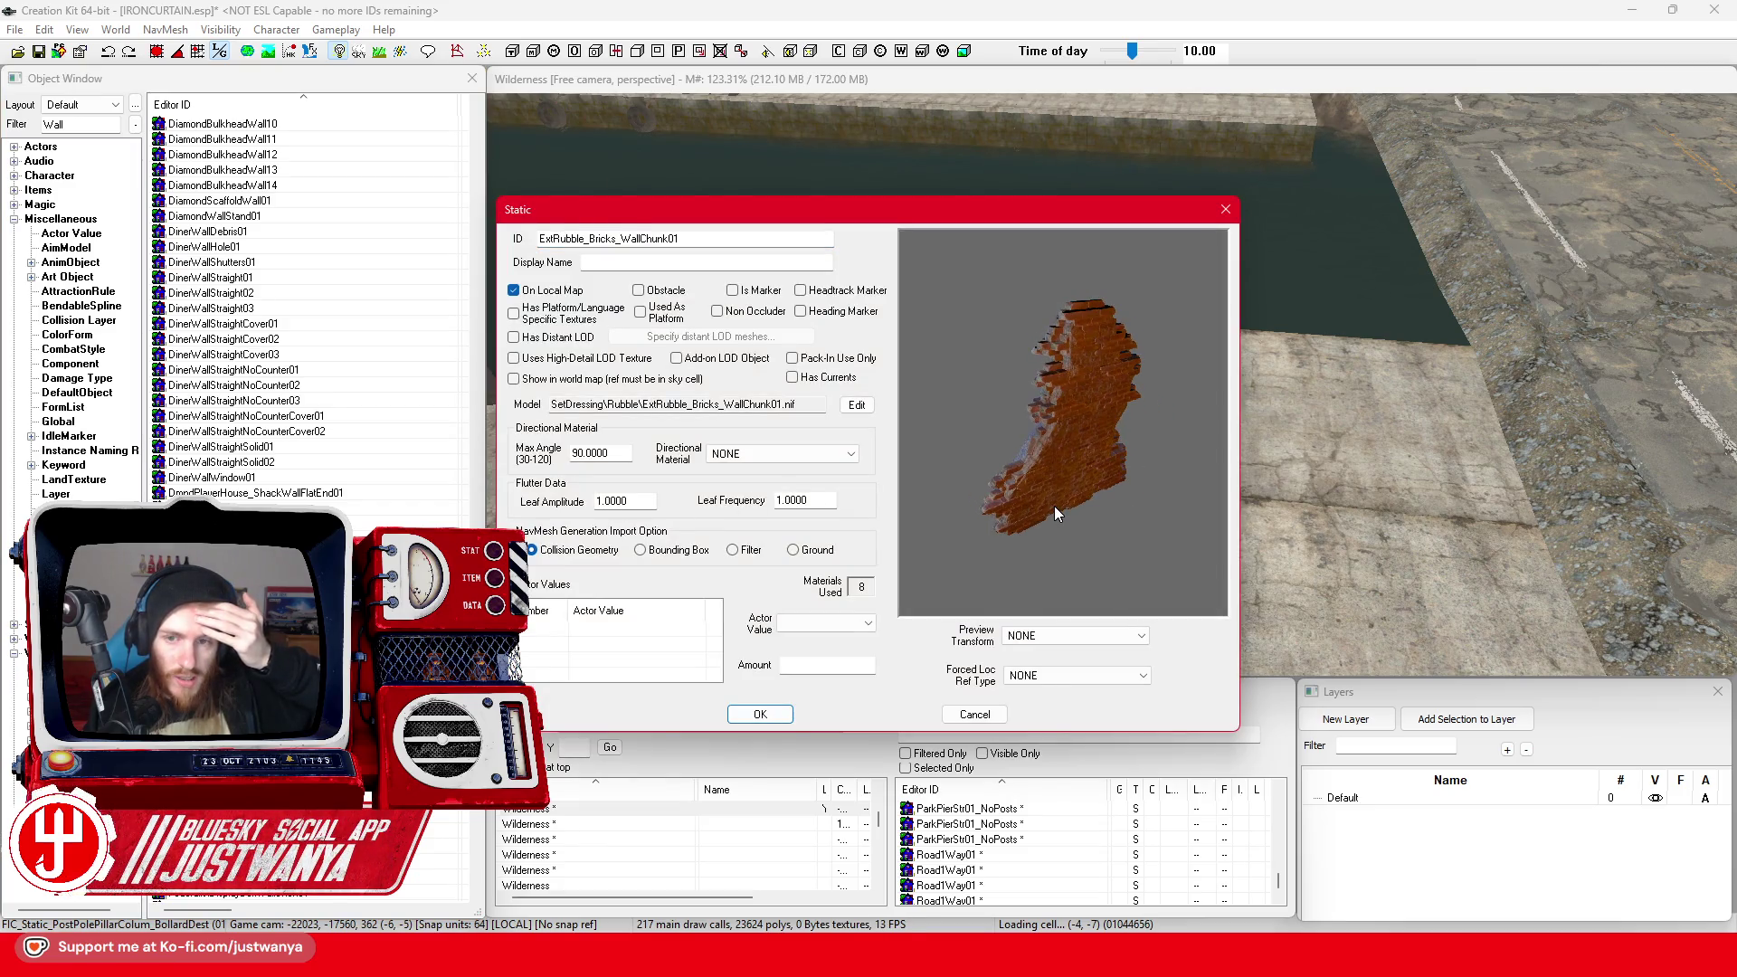
{"action": "left_click", "coordinate": [1218, 215]}
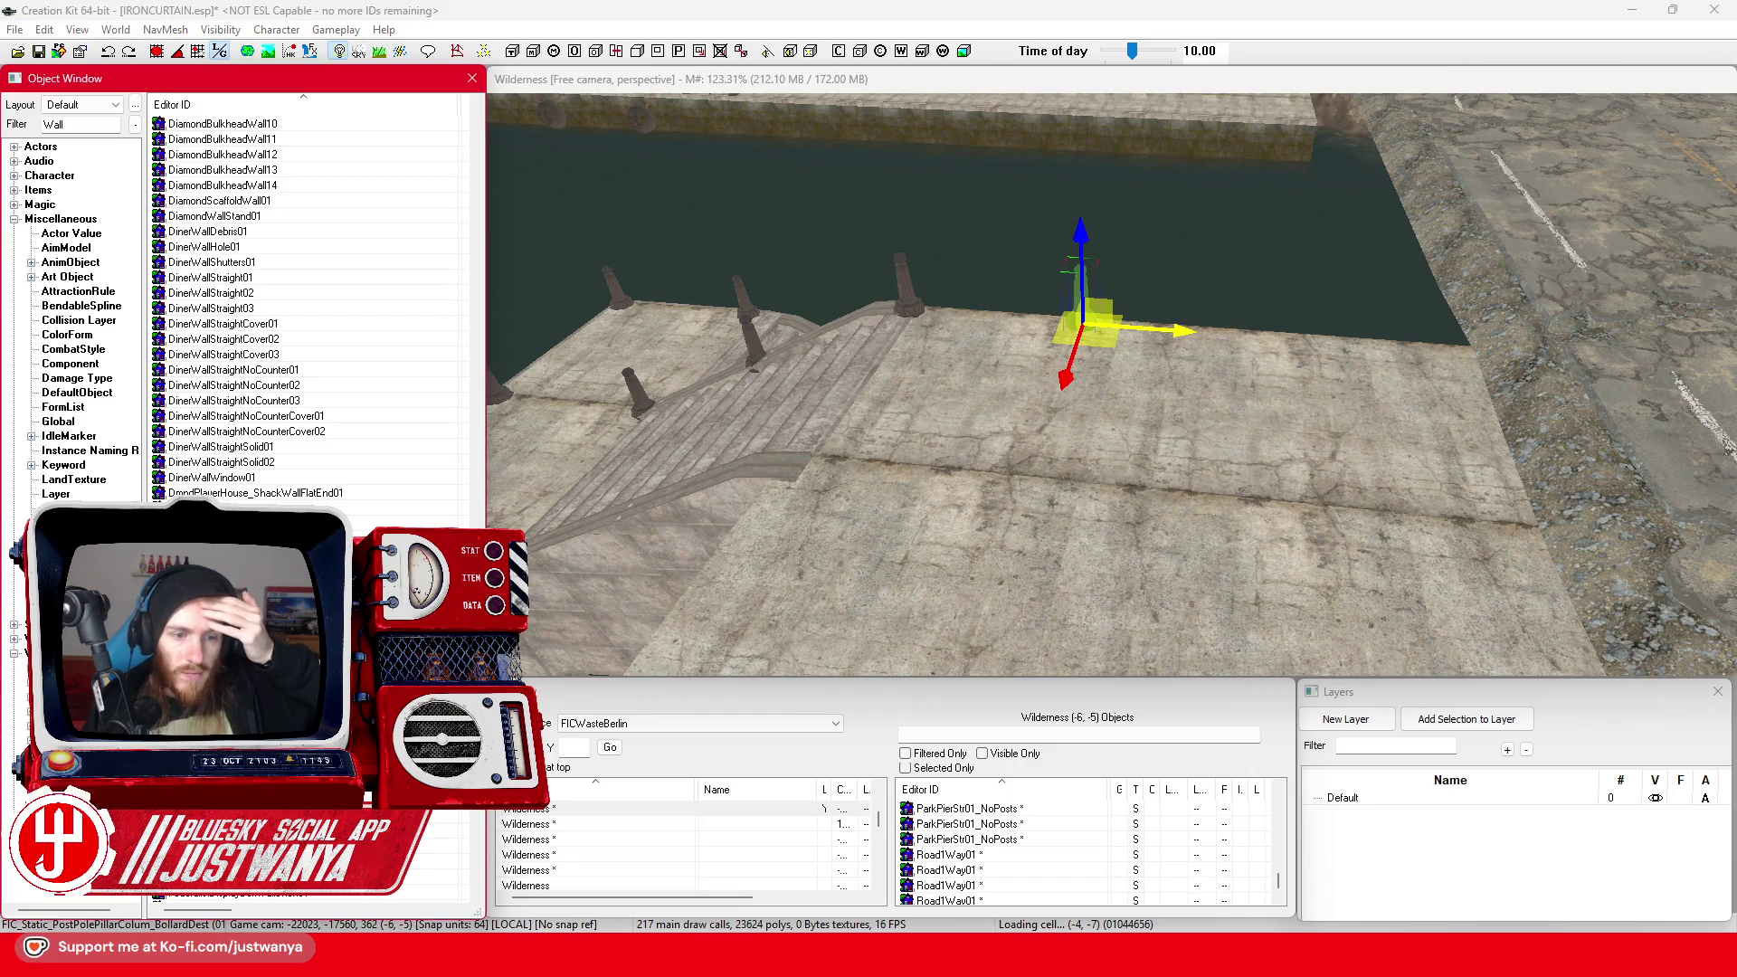
{"action": "double_click", "coordinate": [1090, 326]}
{"action": "mouse_move", "coordinate": [1180, 409]}
{"action": "left_mouse_down"}
{"action": "mouse_move", "coordinate": [996, 447]}
{"action": "mouse_move", "coordinate": [1029, 472]}
{"action": "left_mouse_up"}
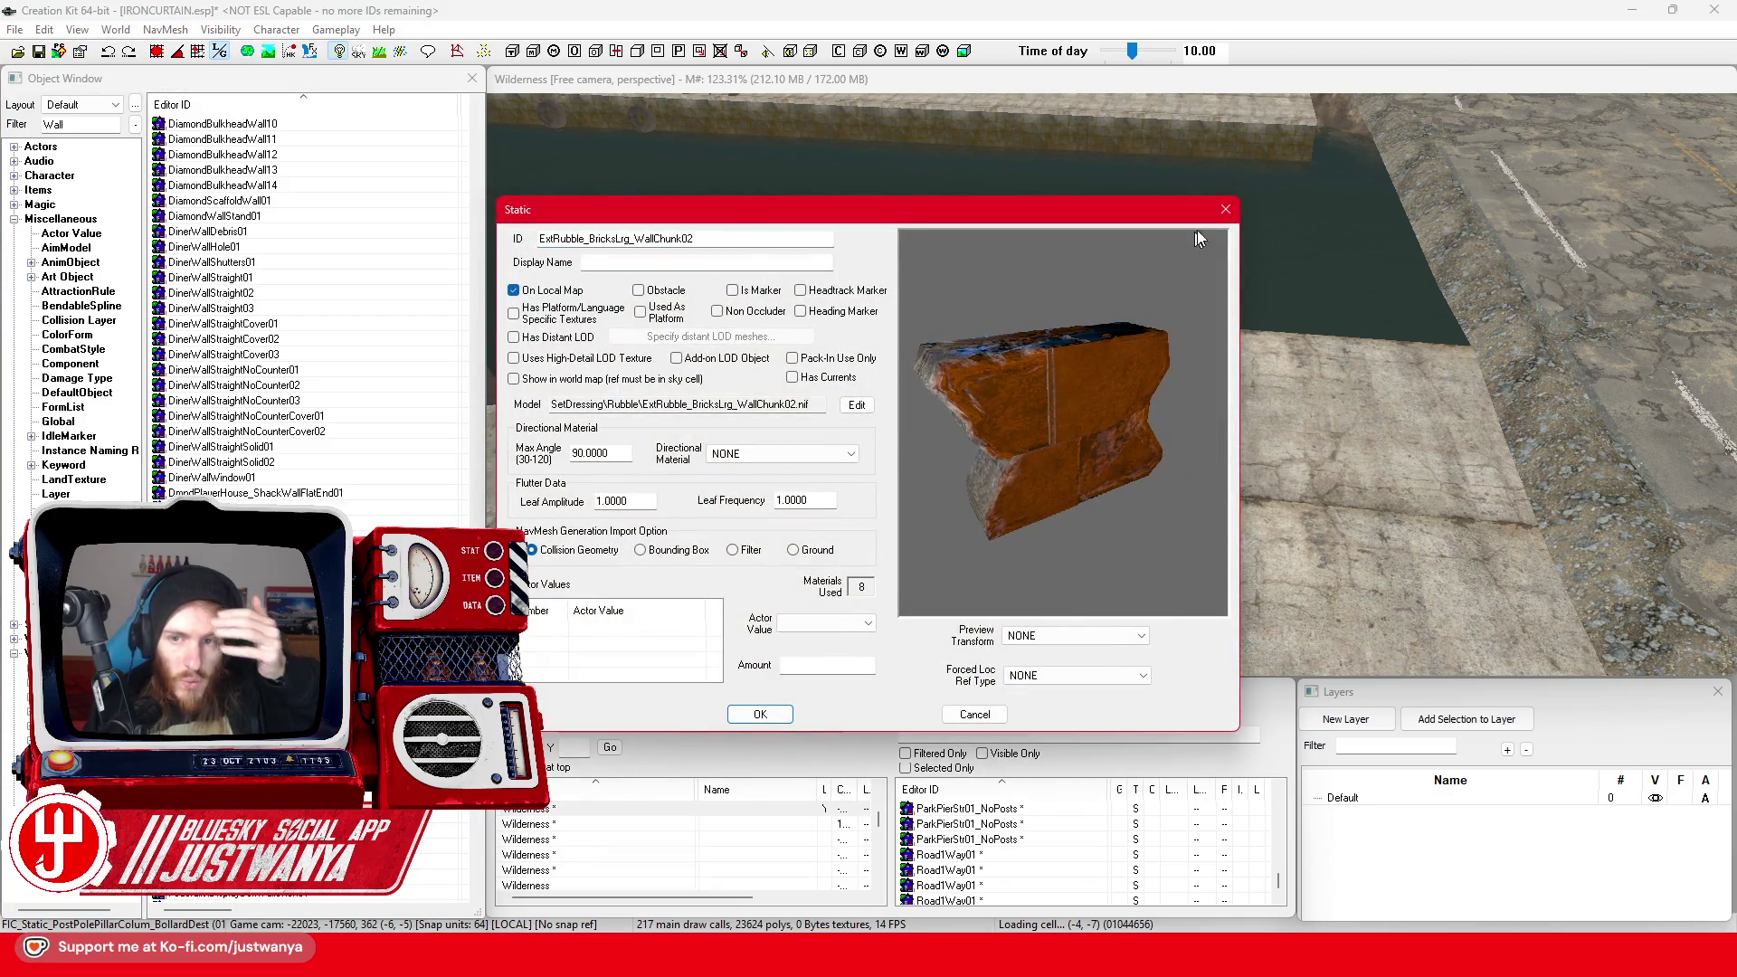
{"action": "left_click", "coordinate": [1225, 209]}
{"action": "scroll", "coordinate": [330, 477], "scroll_direction": "down", "scroll_amount": 4}
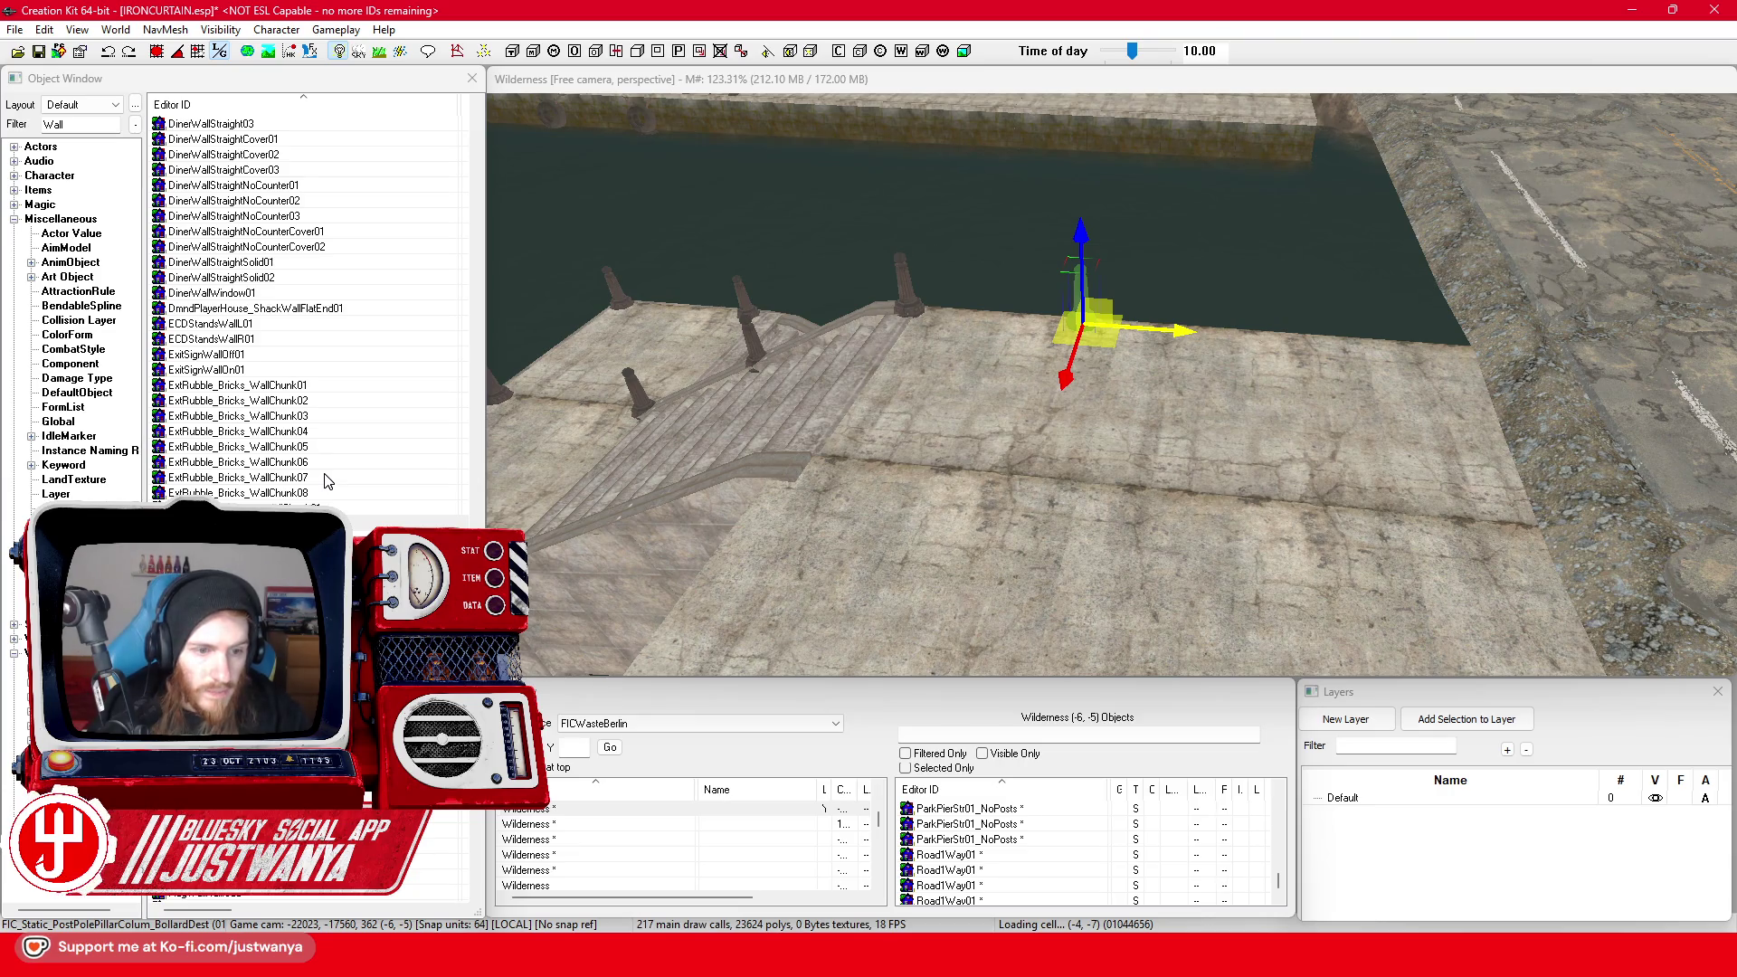
Place a brick wall-chunk rubble piece on the pier and swap it through concrete rubble and hi-tech debris
{"action": "mouse_move", "coordinate": [235, 506]}
{"action": "left_mouse_down"}
{"action": "mouse_move", "coordinate": [1209, 503]}
{"action": "mouse_move", "coordinate": [1131, 484]}
{"action": "left_mouse_up"}
{"action": "key", "text": "Right"}
{"action": "key", "text": "Right"}
{"action": "key", "text": "Right"}
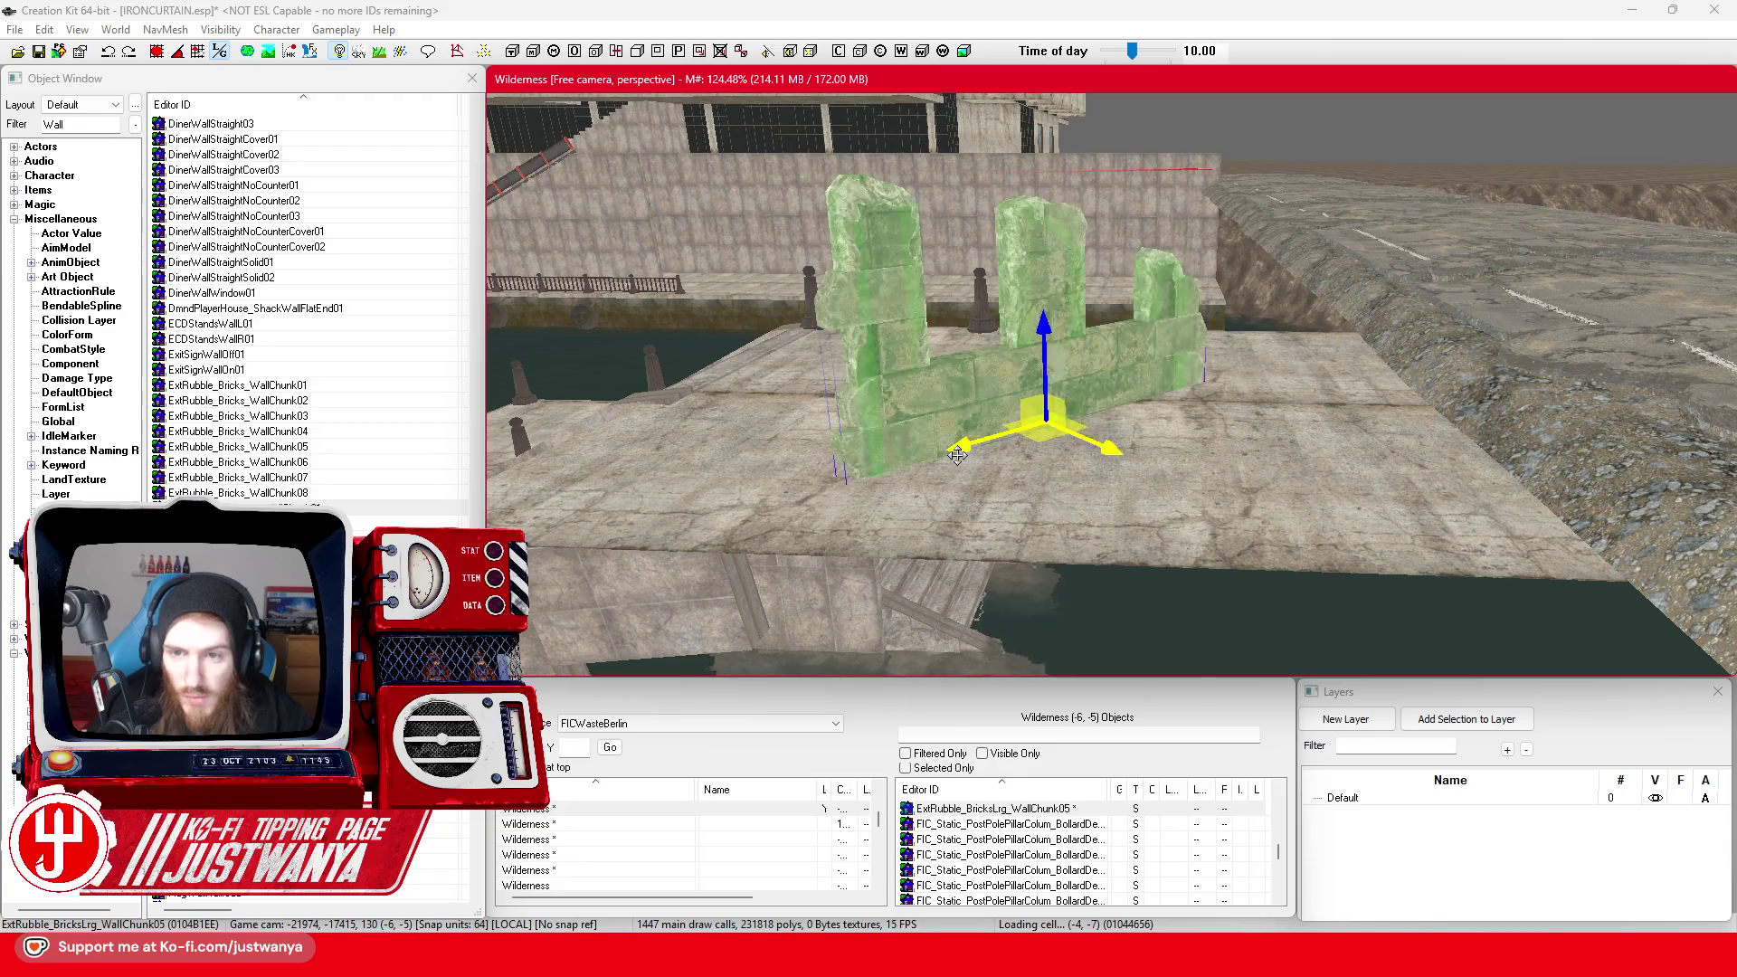
{"action": "key", "text": "Right"}
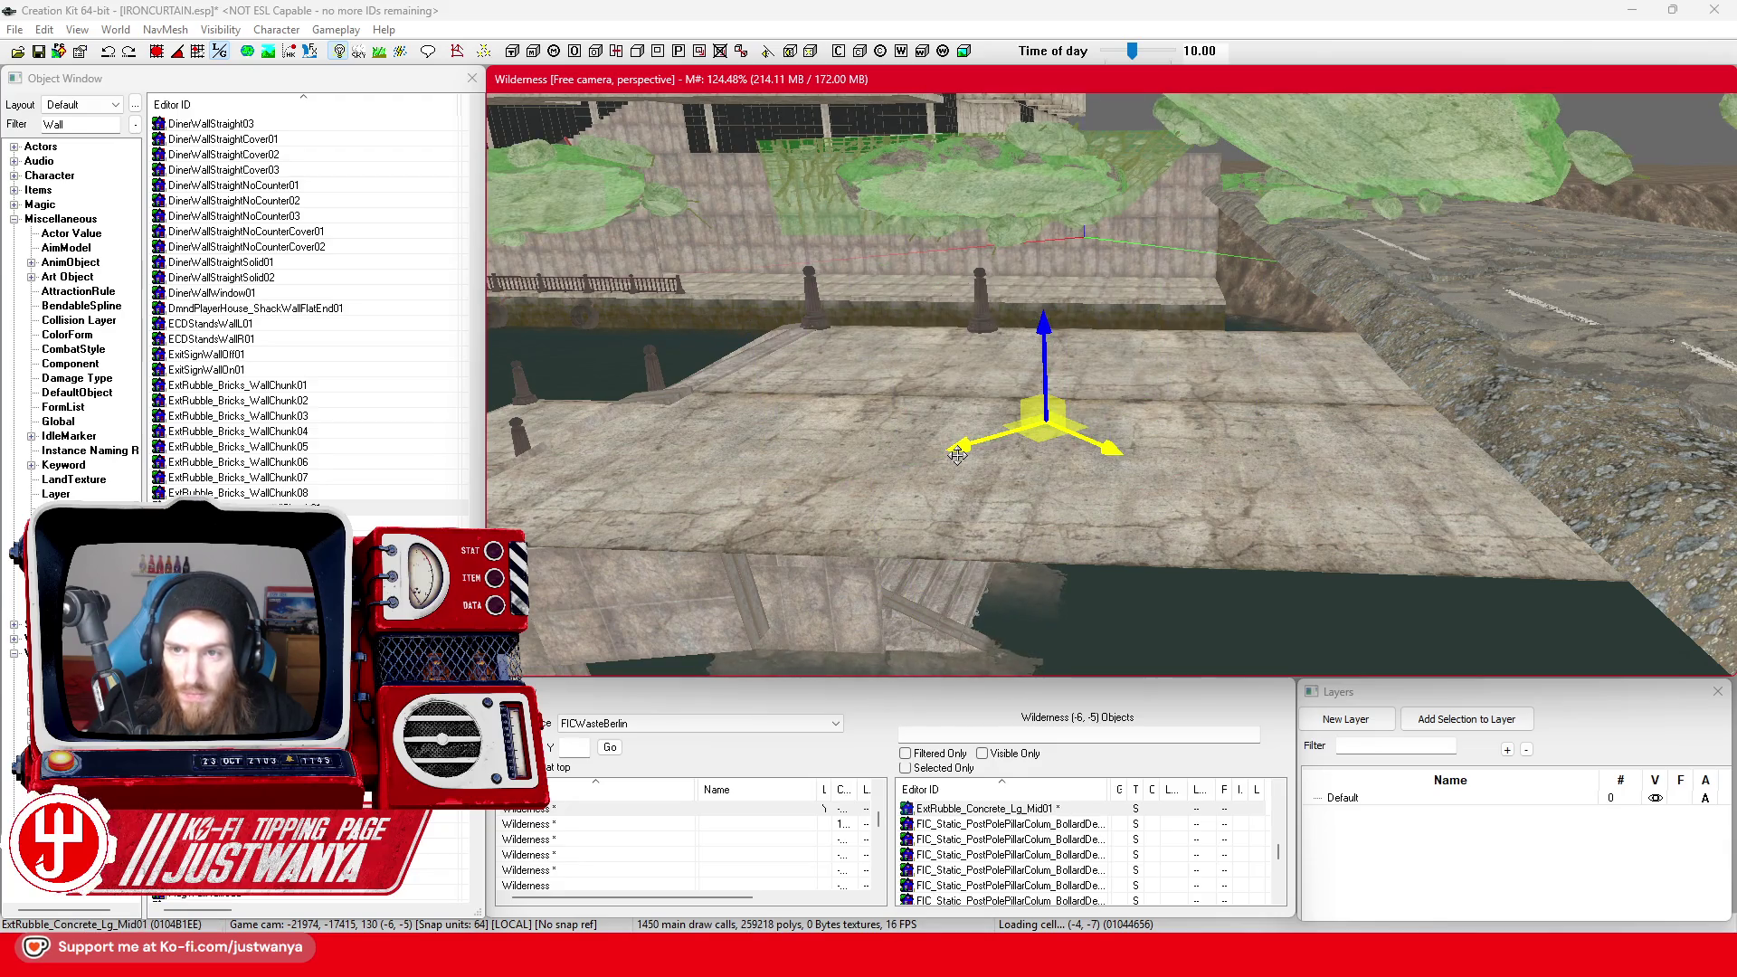
{"action": "key", "text": "shift"}
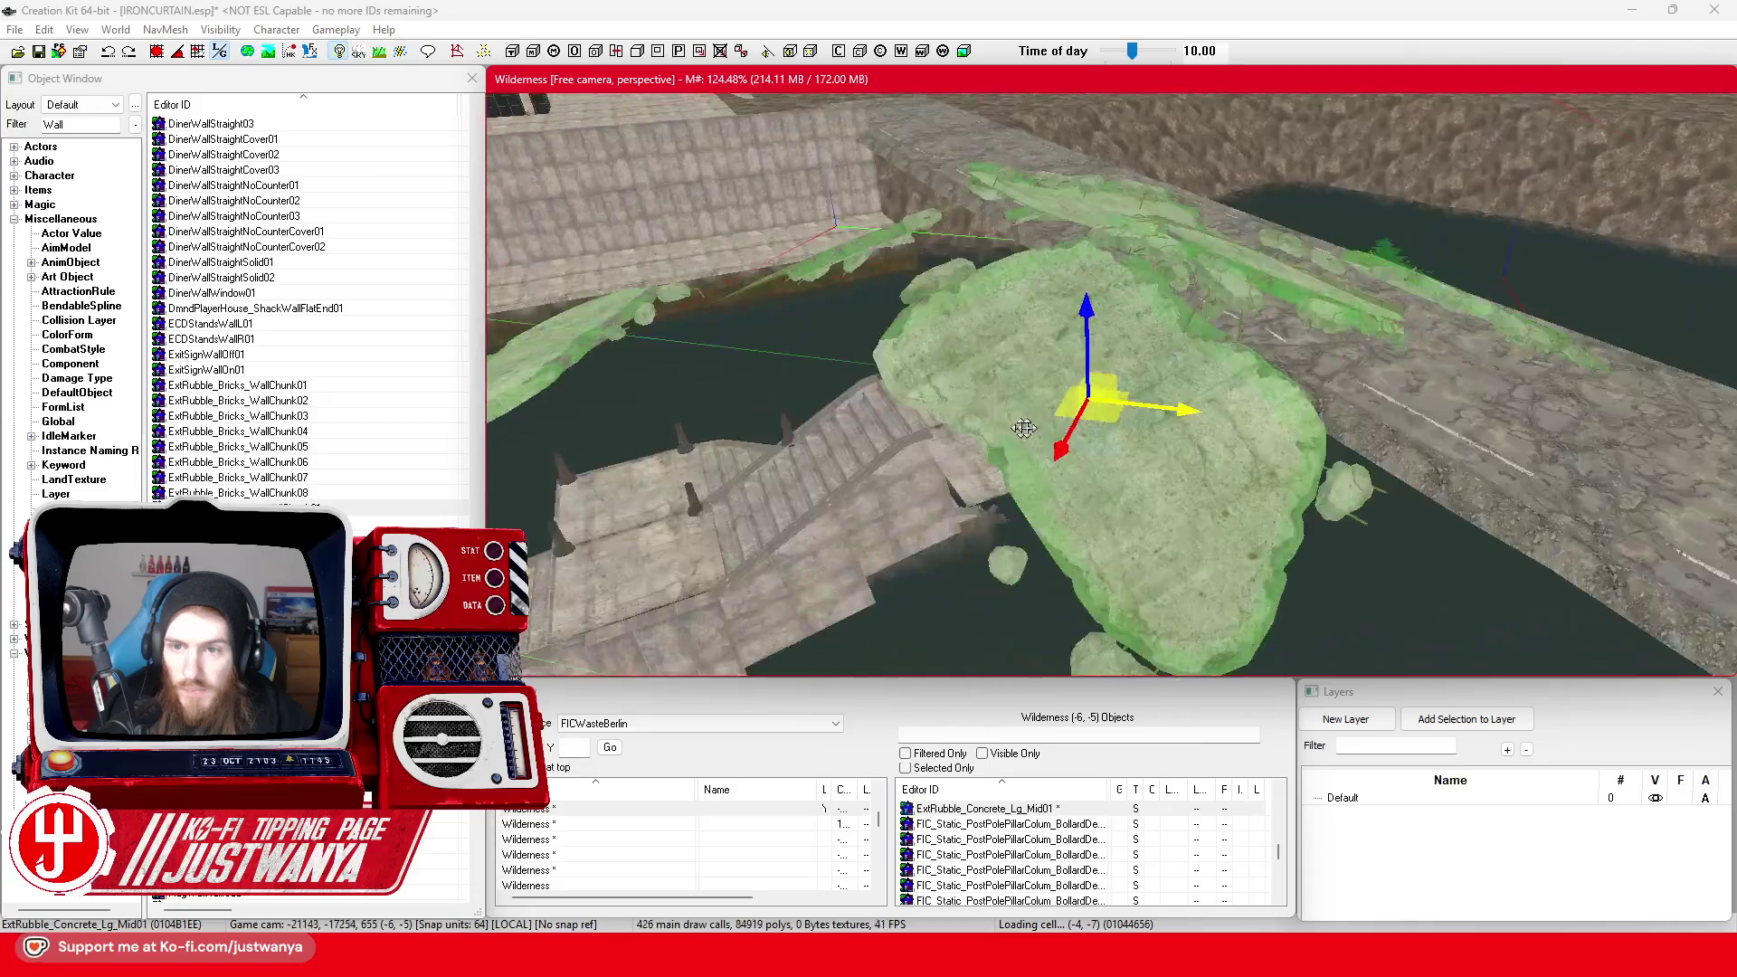
{"action": "key", "text": "shift"}
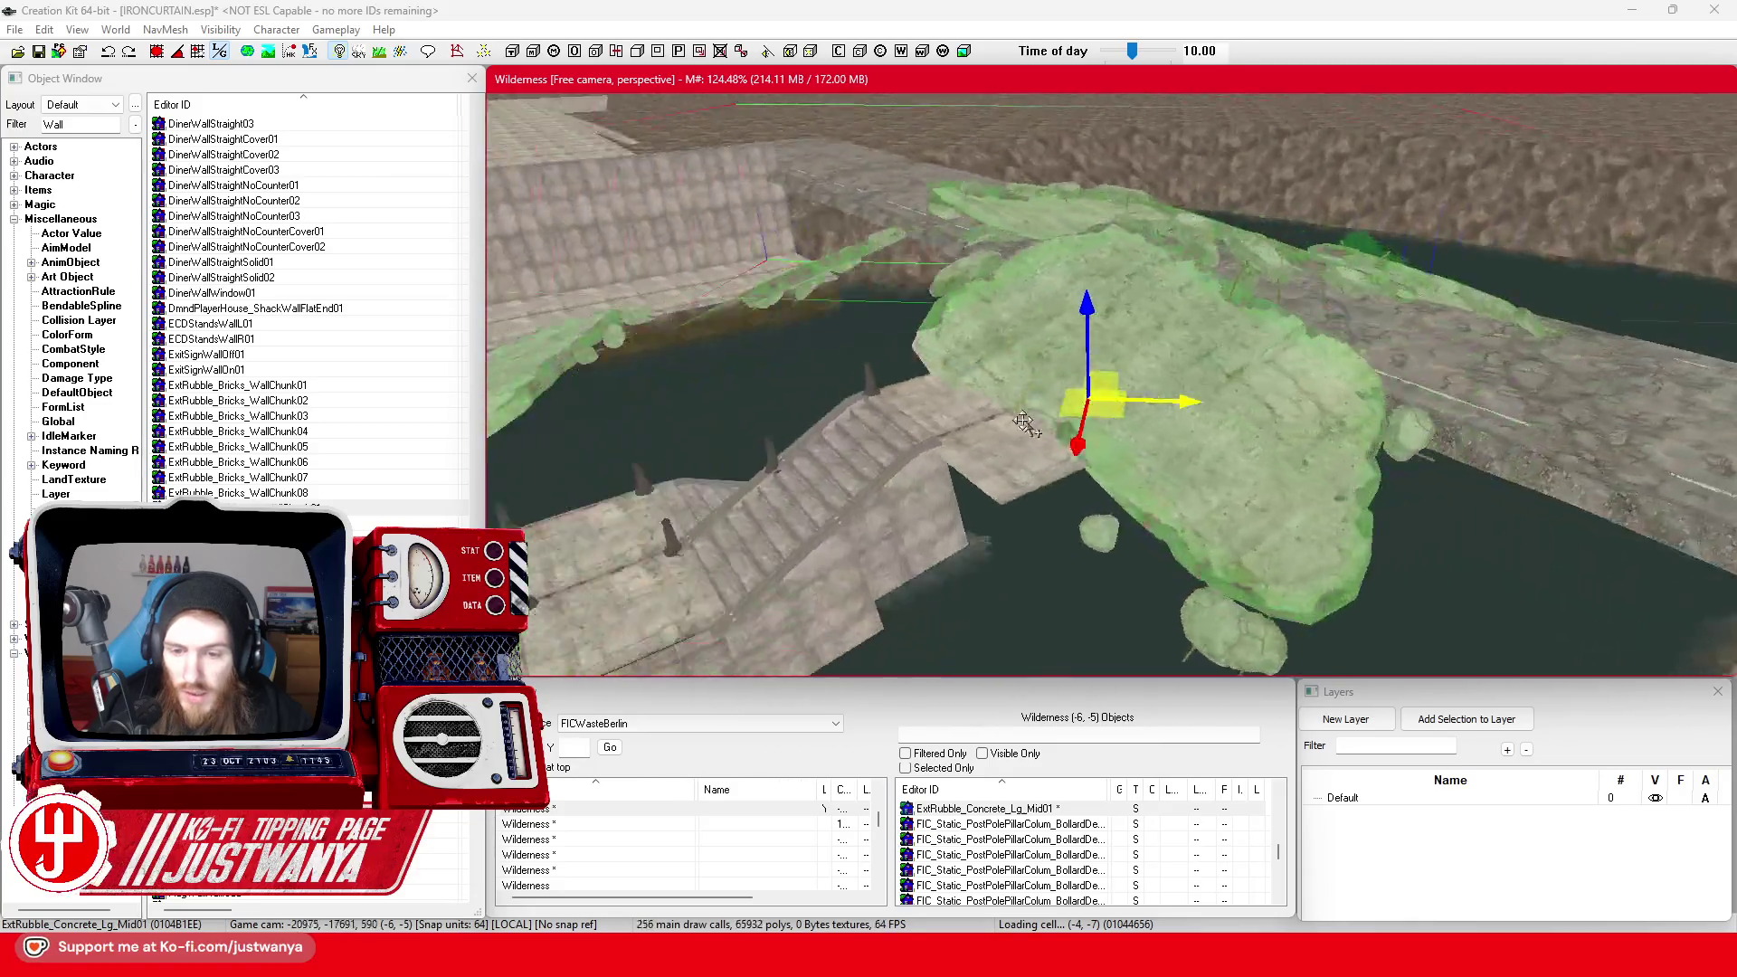
{"action": "key", "text": "Right"}
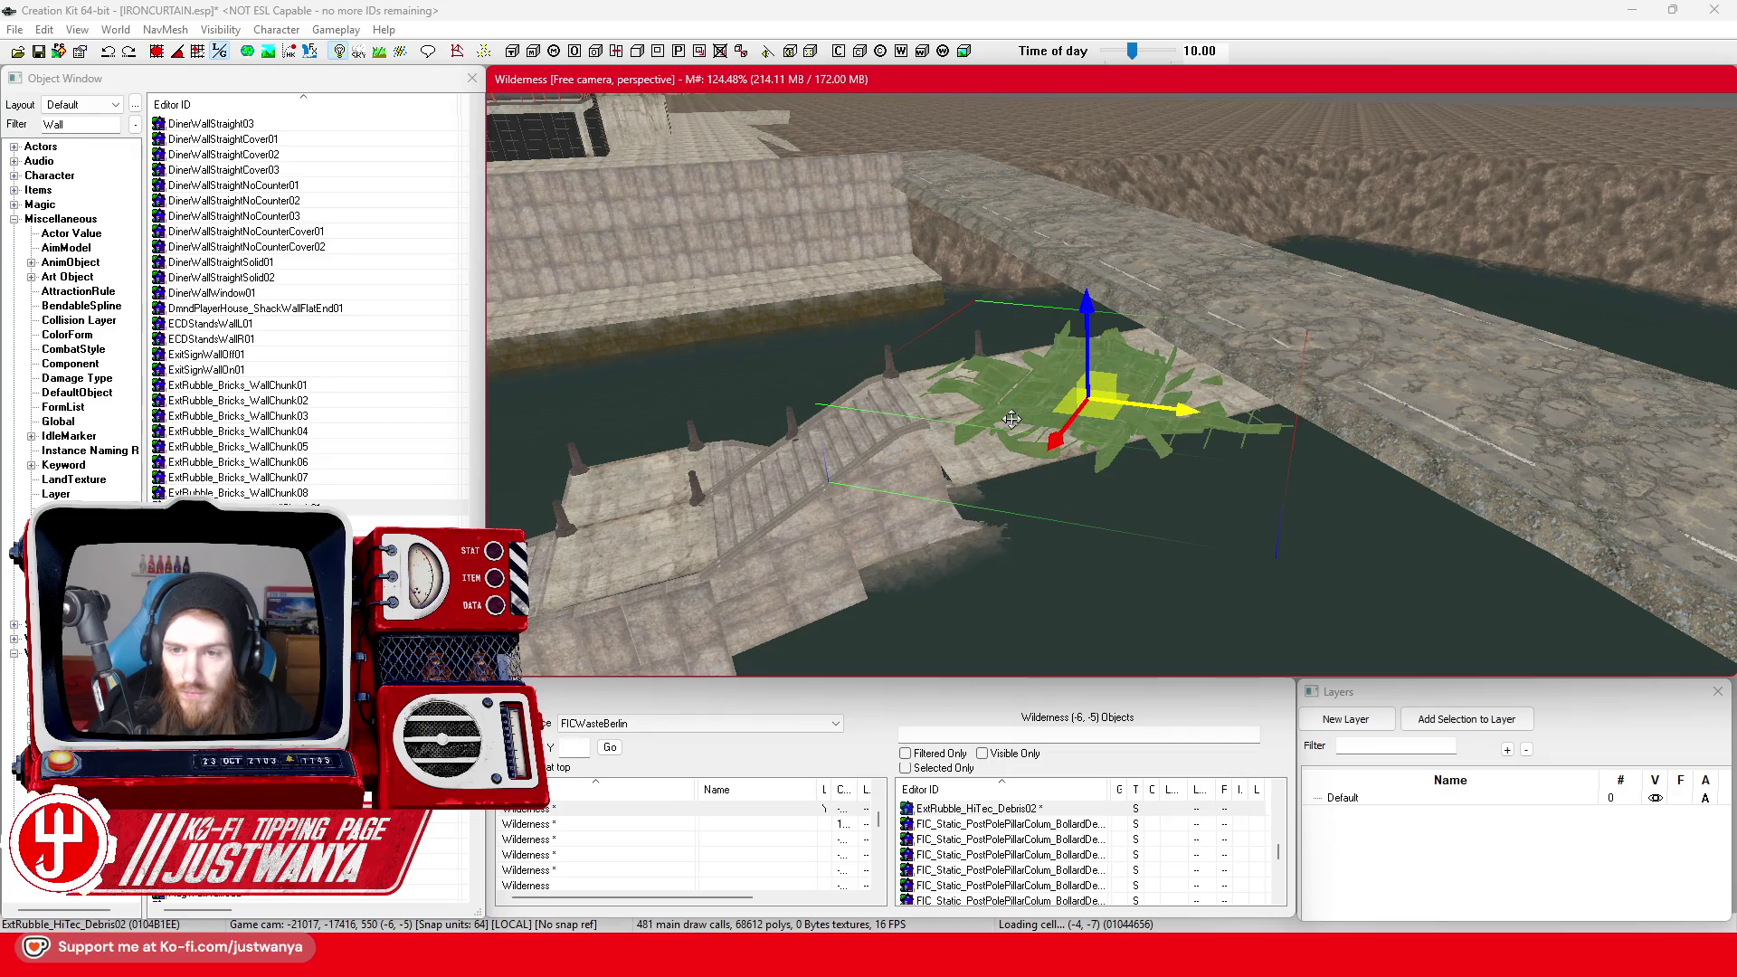
{"action": "key", "text": "Right"}
{"action": "key", "text": "Right"}
{"action": "key", "text": "Right"}
{"action": "key", "text": "shift"}
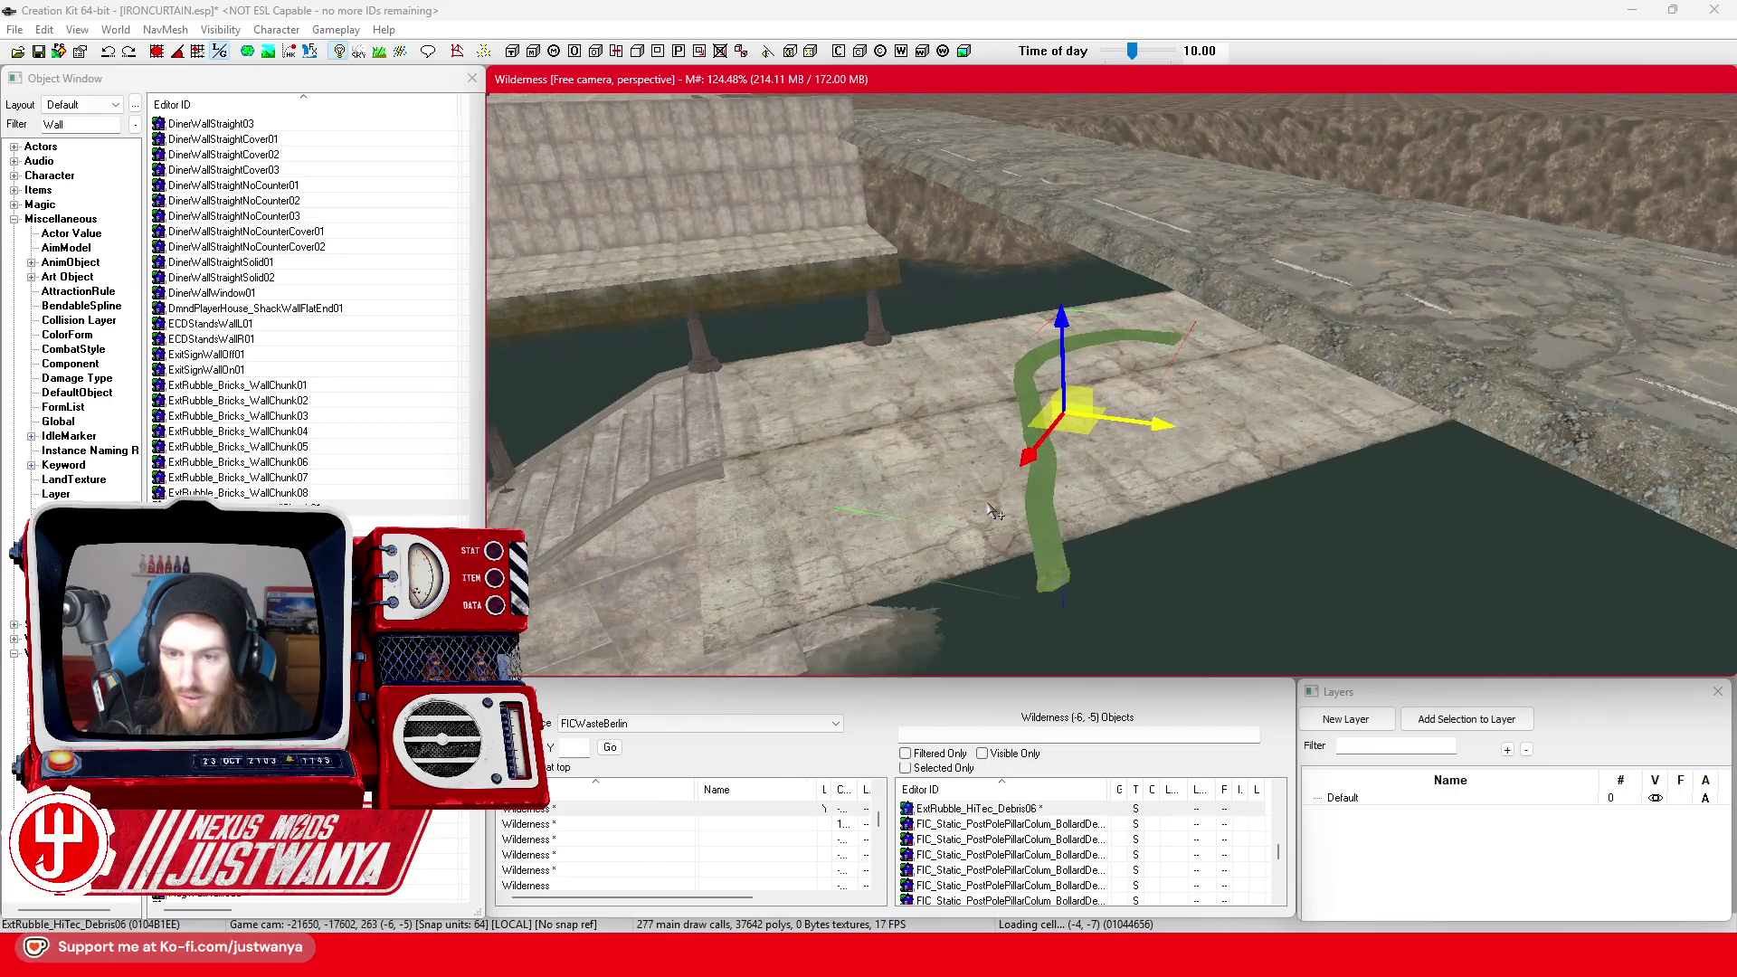
Cycle the piece through brick rubble variants on to a dirty espresso machine and an esplanade mesh
{"action": "key", "text": "Right"}
{"action": "key", "text": "Right"}
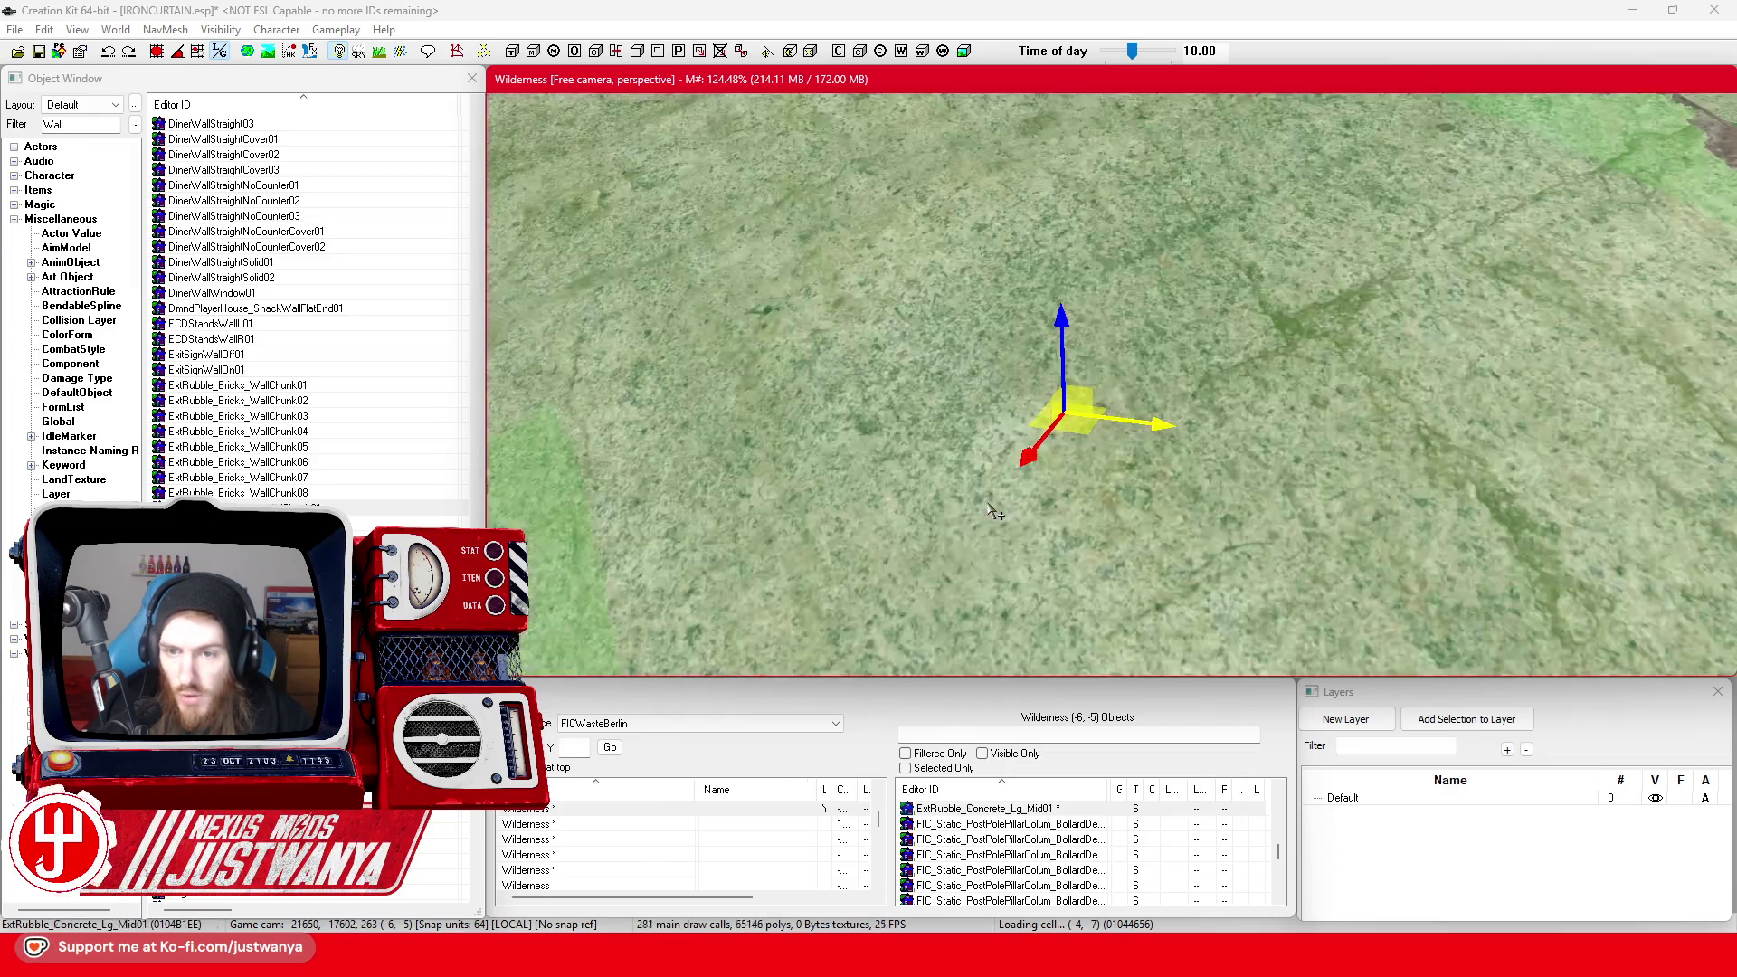
{"action": "key", "text": "Right"}
{"action": "key", "text": "Right"}
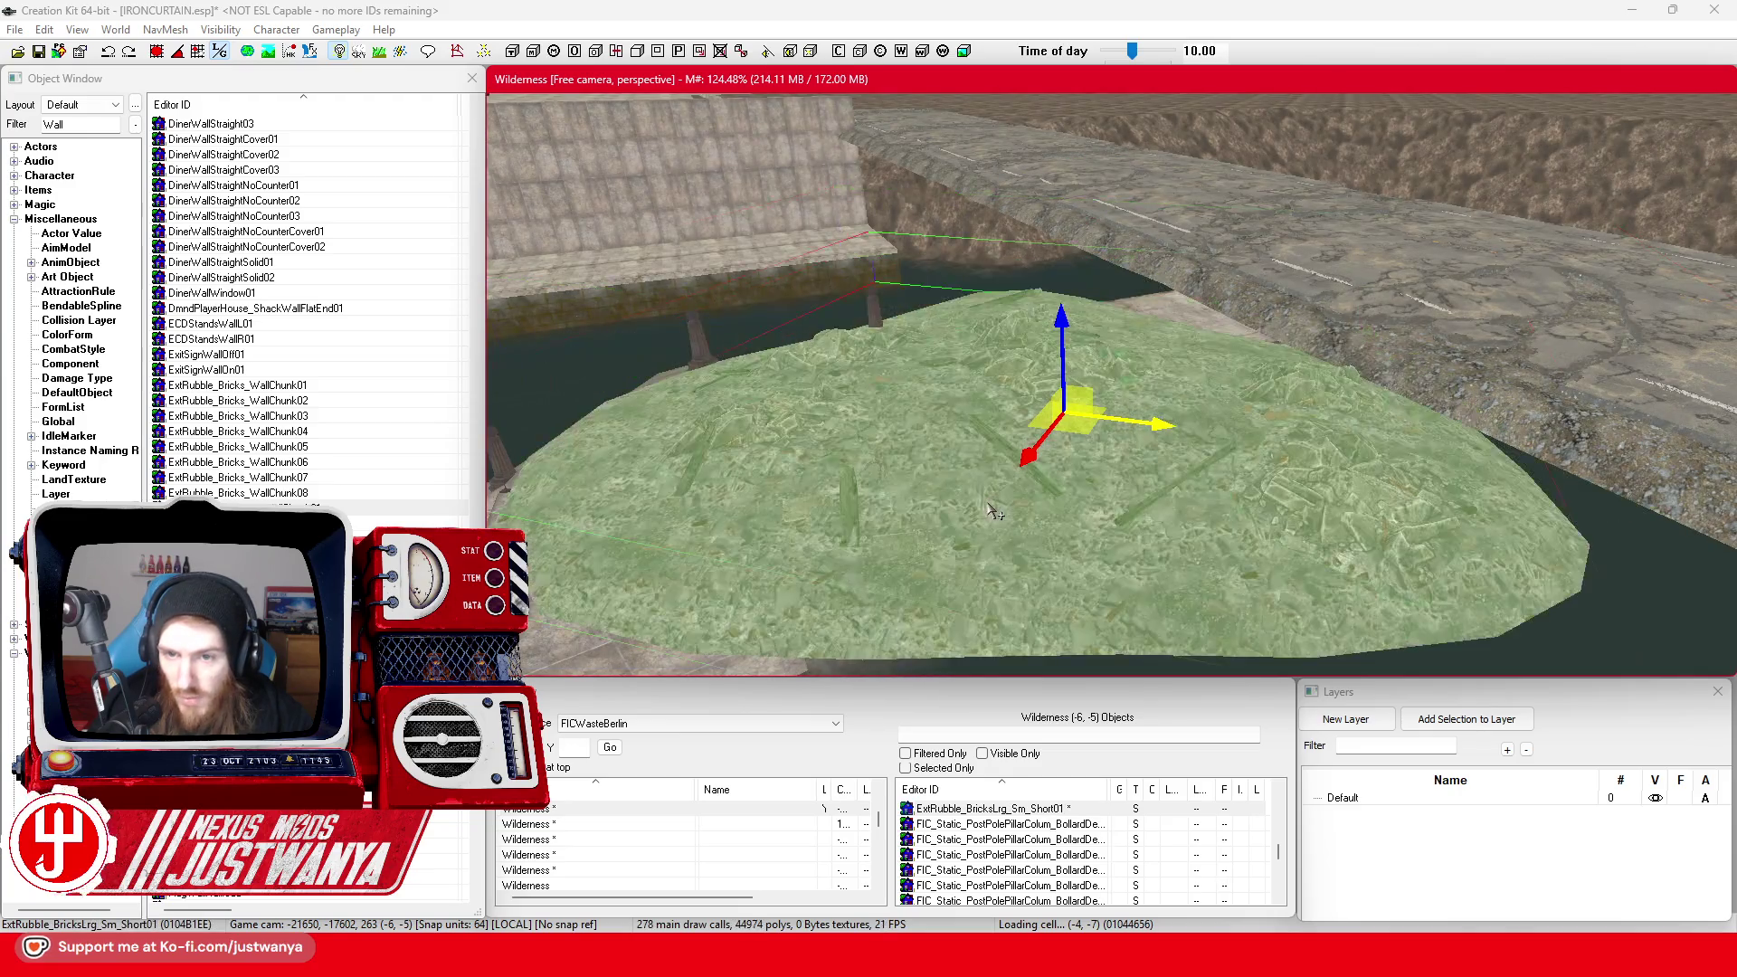
{"action": "key", "text": "Right"}
{"action": "key", "text": "Right"}
{"action": "key", "text": "Right"}
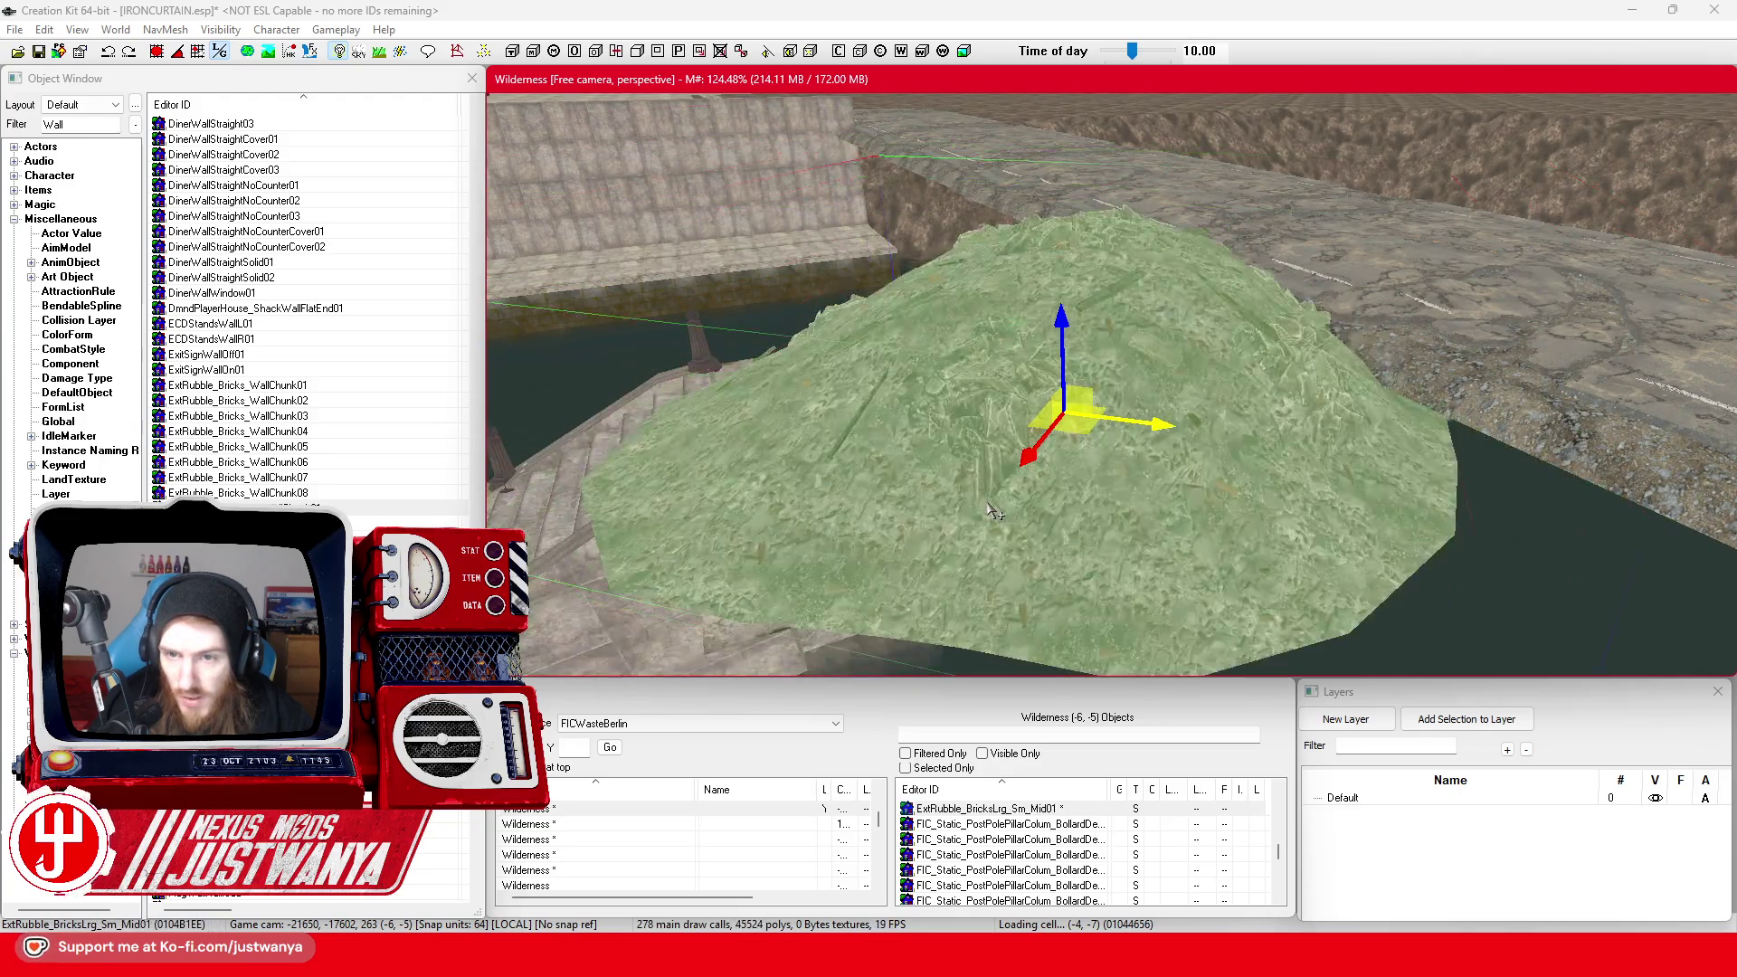
{"action": "key", "text": "Right"}
{"action": "key", "text": "Right"}
{"action": "key", "text": "Right"}
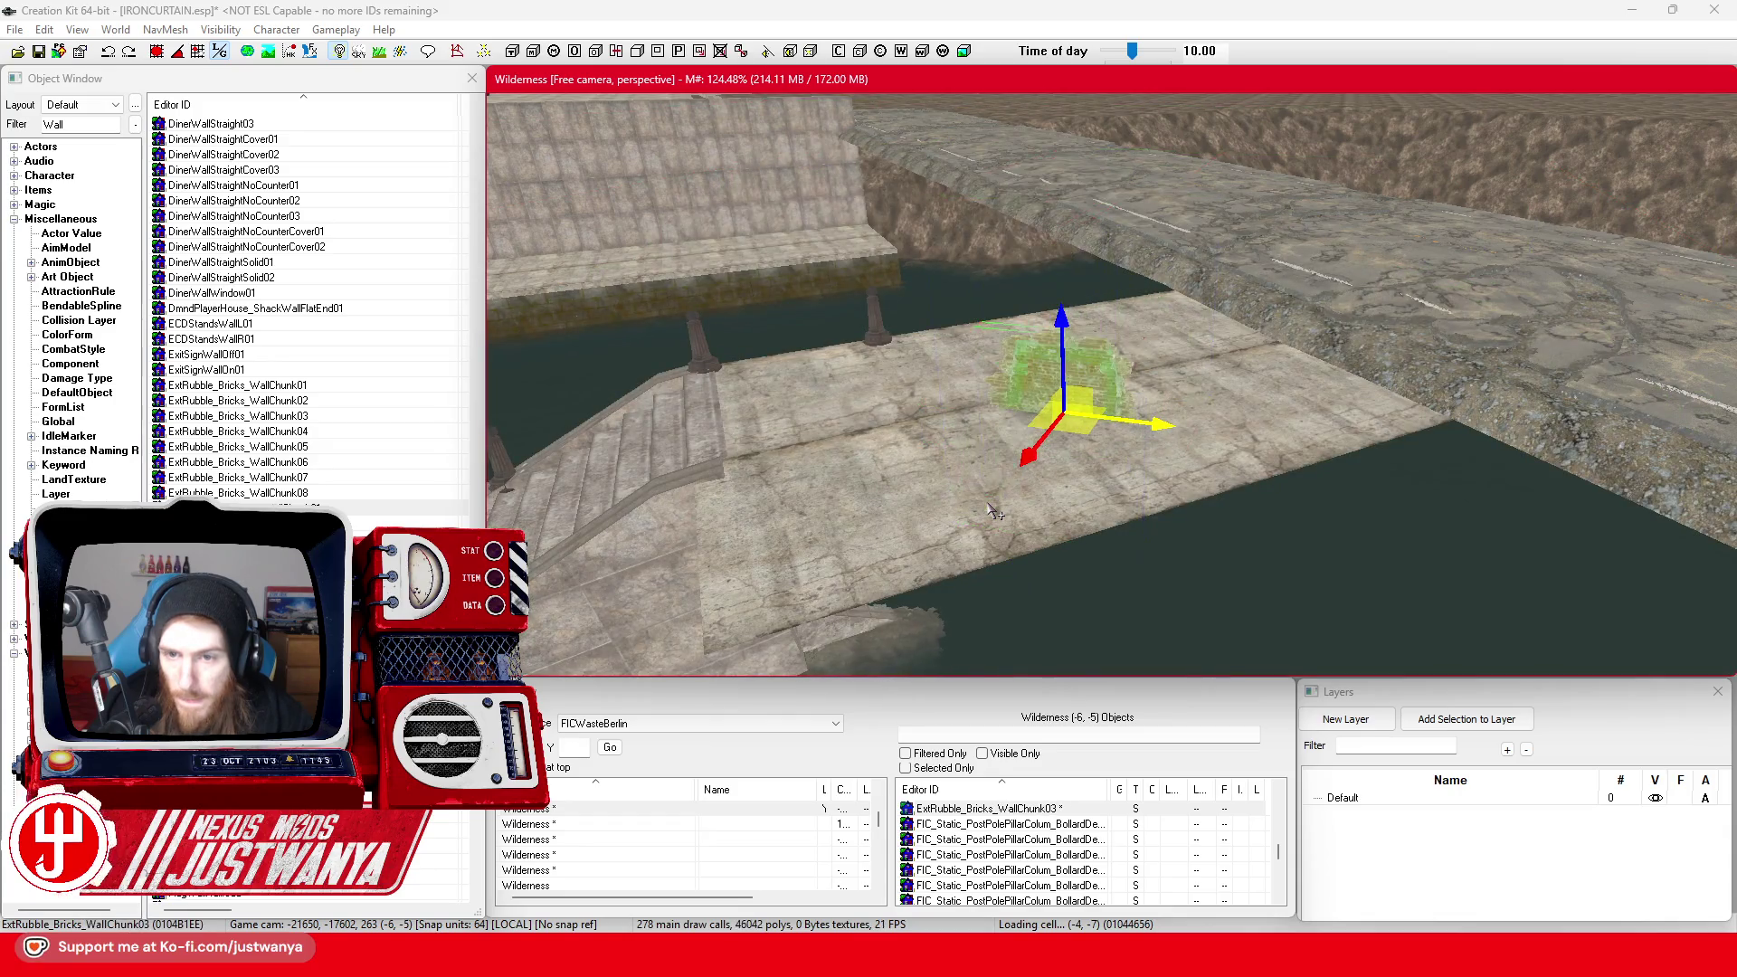
{"action": "key", "text": "Right"}
{"action": "key", "text": "Right"}
{"action": "key", "text": "Right"}
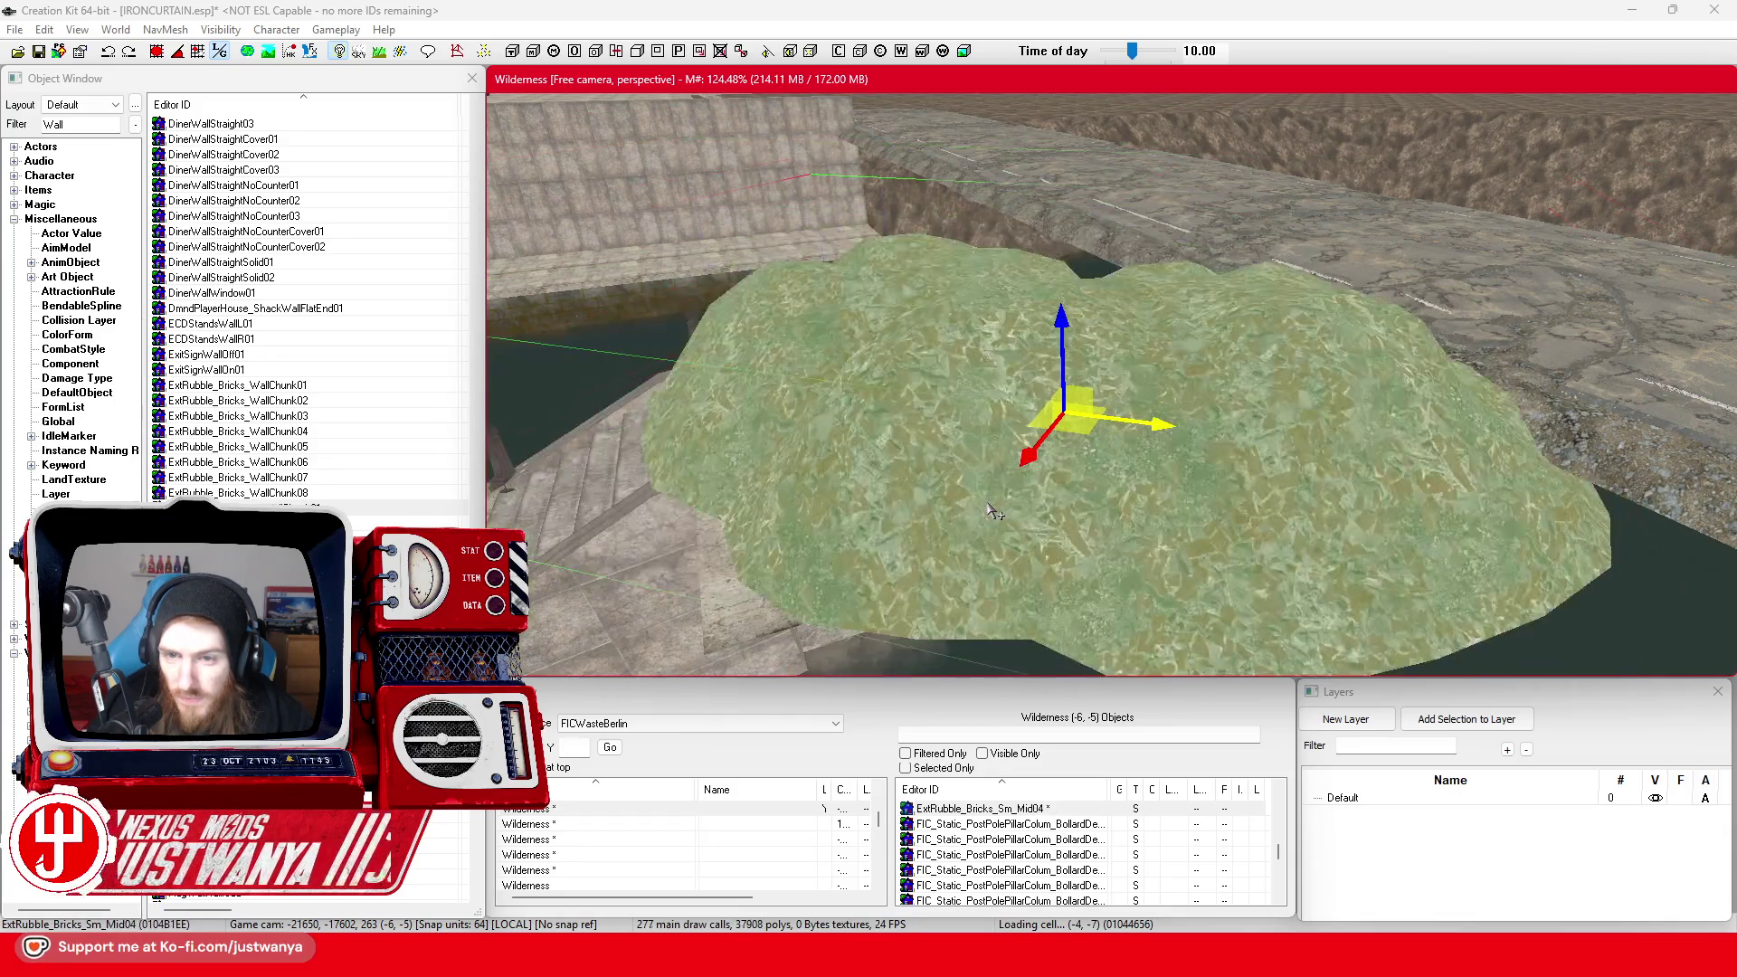
{"action": "key", "text": "Right"}
{"action": "key", "text": "Right"}
{"action": "key", "text": "Right"}
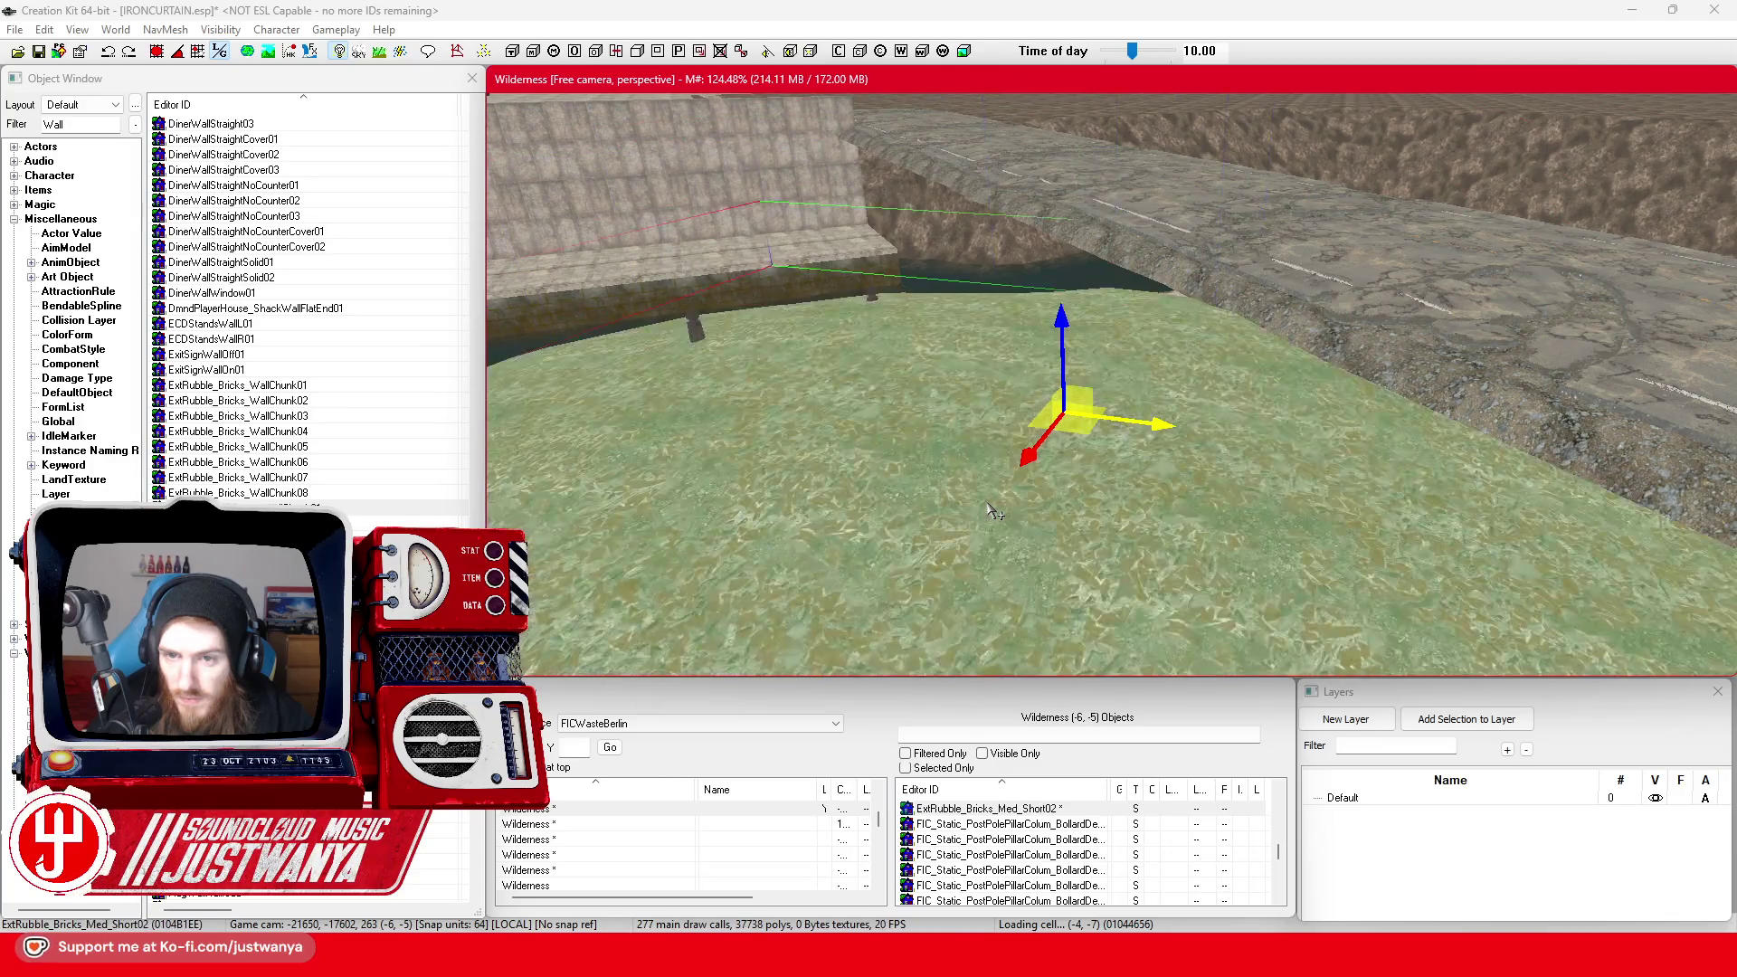
{"action": "key", "text": "Right"}
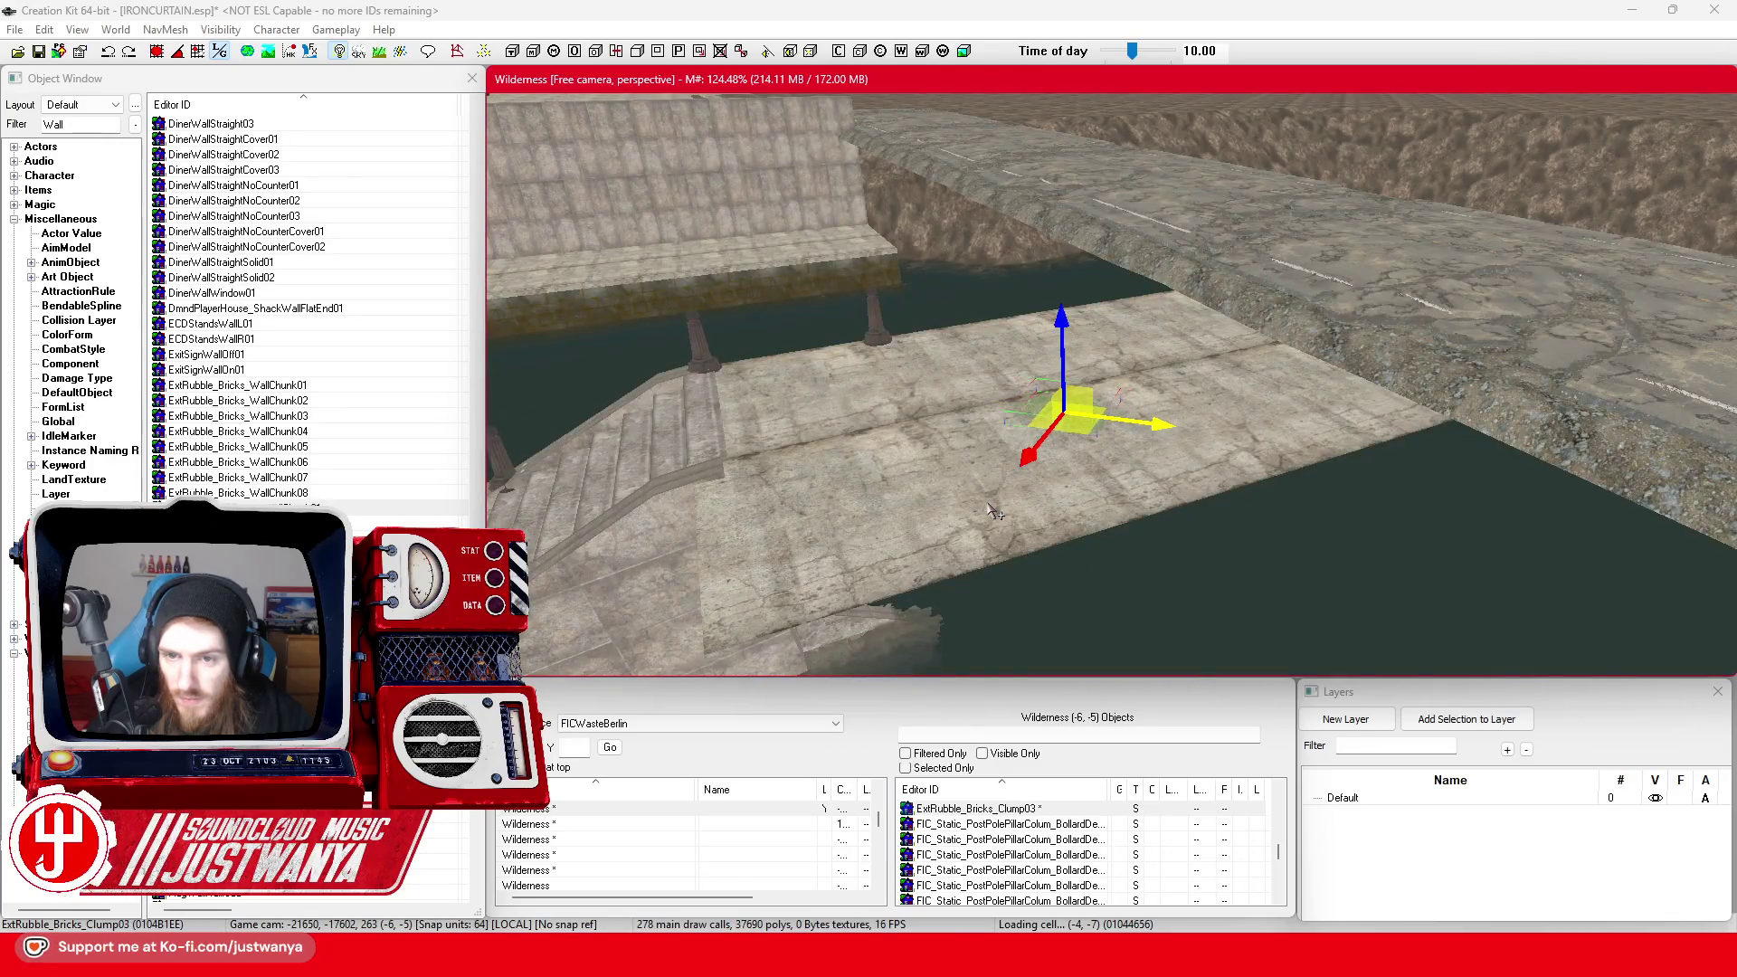
{"action": "scroll", "coordinate": [995, 512], "scroll_direction": "up", "scroll_amount": 5}
{"action": "key", "text": "Right"}
{"action": "key", "text": "Right"}
{"action": "key", "text": "Right"}
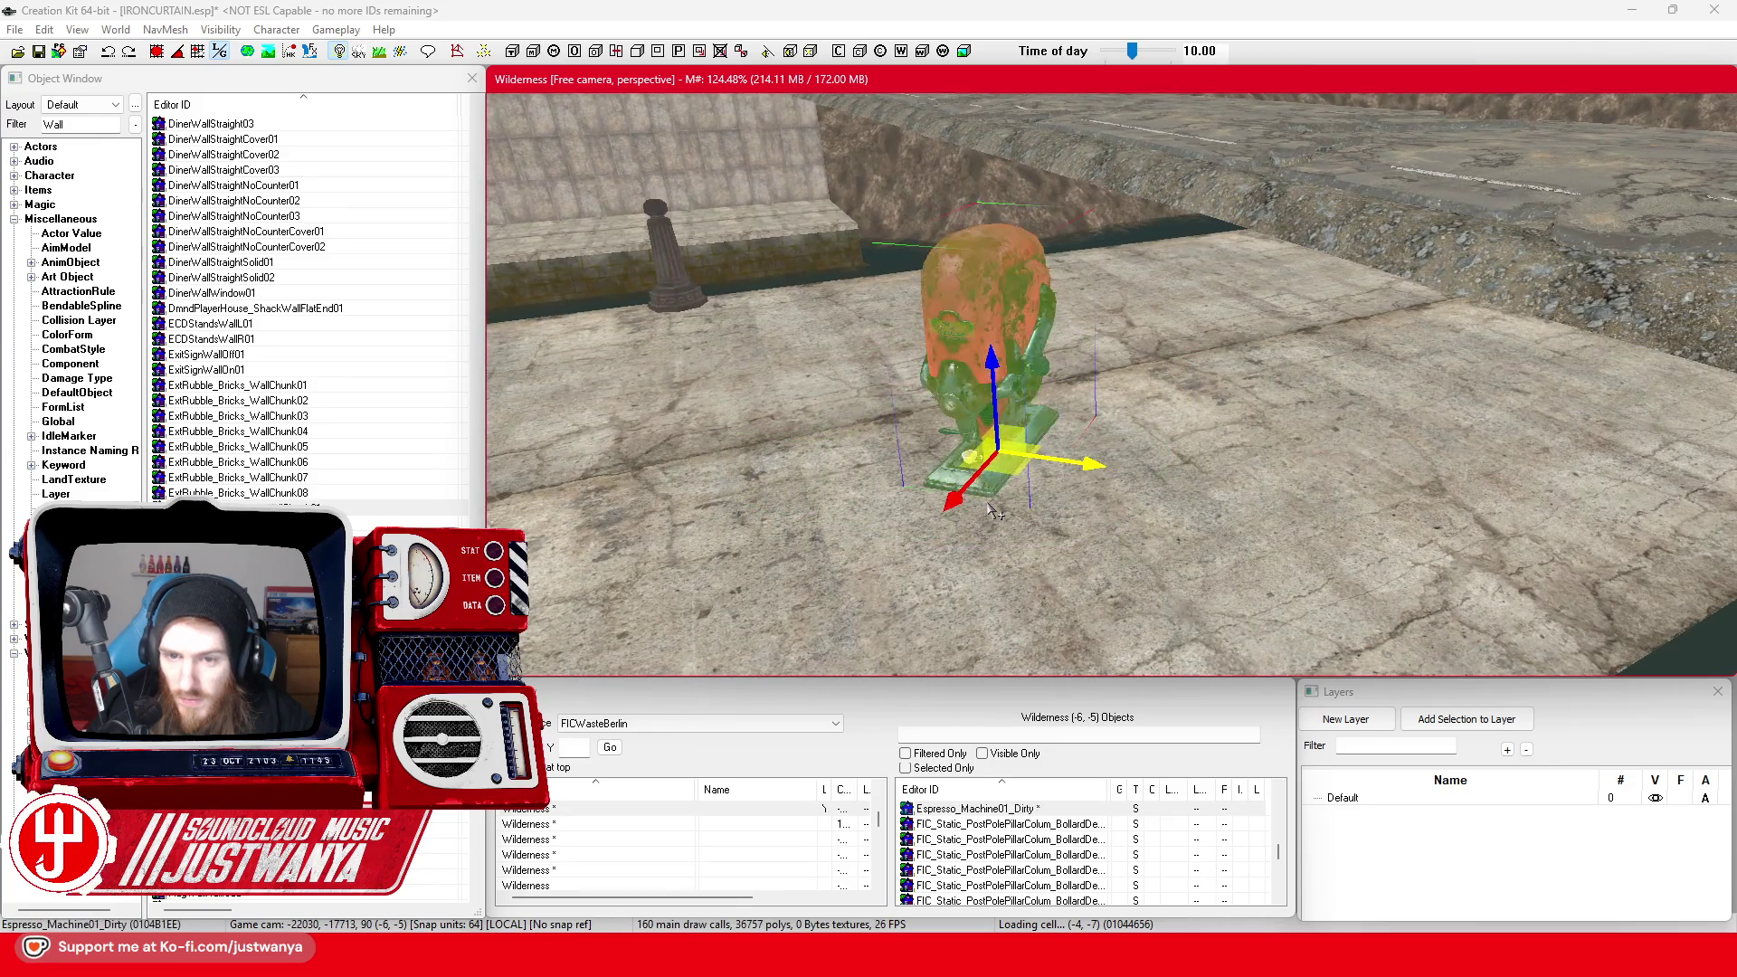
{"action": "key", "text": "Right"}
{"action": "key", "text": "Delete"}
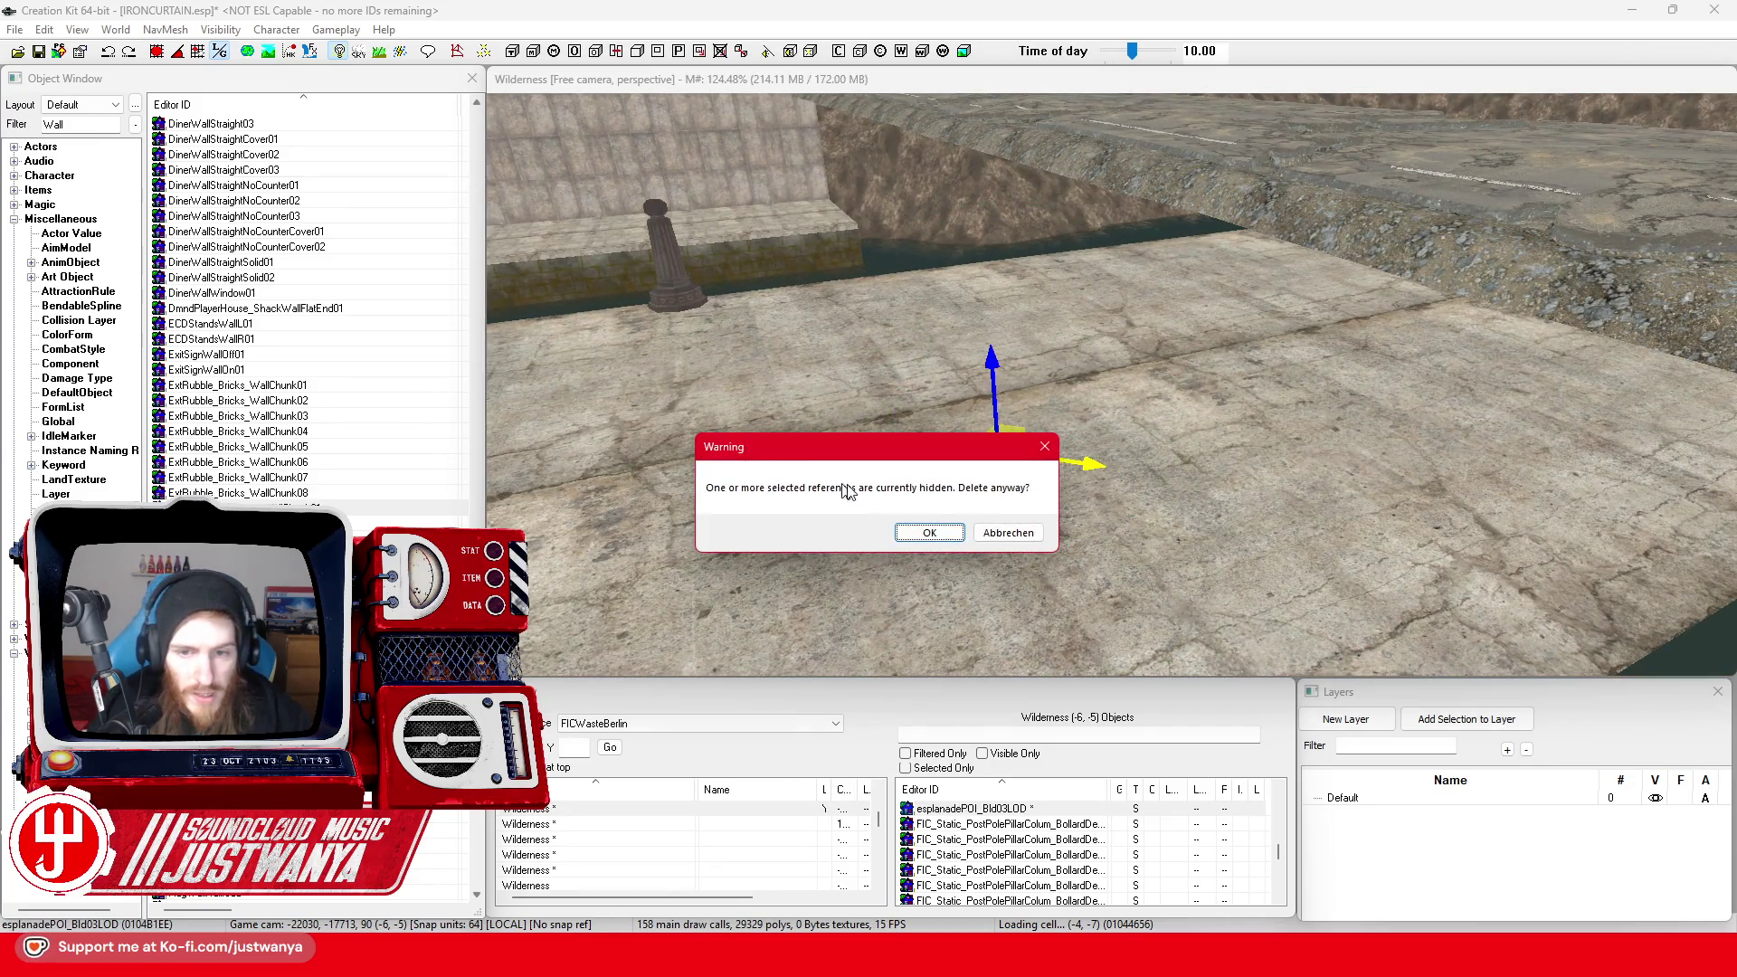
{"action": "left_click", "coordinate": [930, 533]}
{"action": "scroll", "coordinate": [324, 399], "scroll_direction": "down", "scroll_amount": 7}
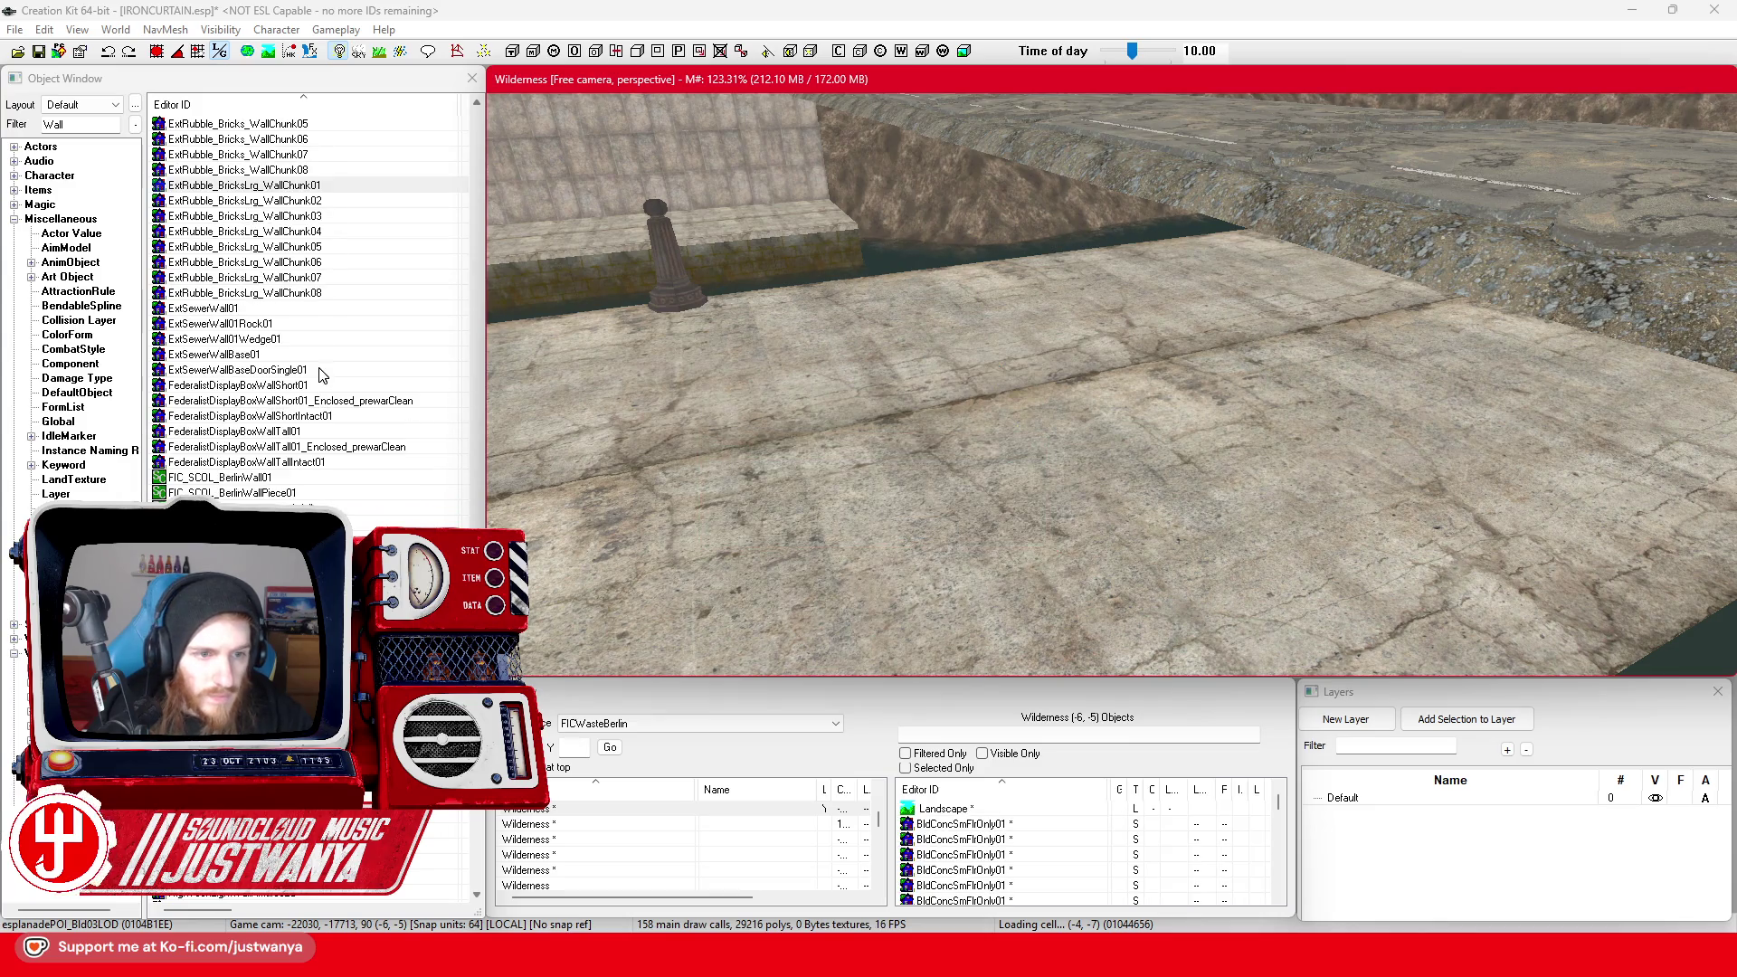
{"action": "double_click", "coordinate": [271, 323]}
{"action": "mouse_move", "coordinate": [1093, 468]}
{"action": "left_mouse_down"}
{"action": "mouse_move", "coordinate": [991, 438]}
{"action": "mouse_move", "coordinate": [1214, 241]}
{"action": "left_mouse_up"}
{"action": "left_click", "coordinate": [1225, 209]}
{"action": "scroll", "coordinate": [217, 440], "scroll_direction": "down", "scroll_amount": 2}
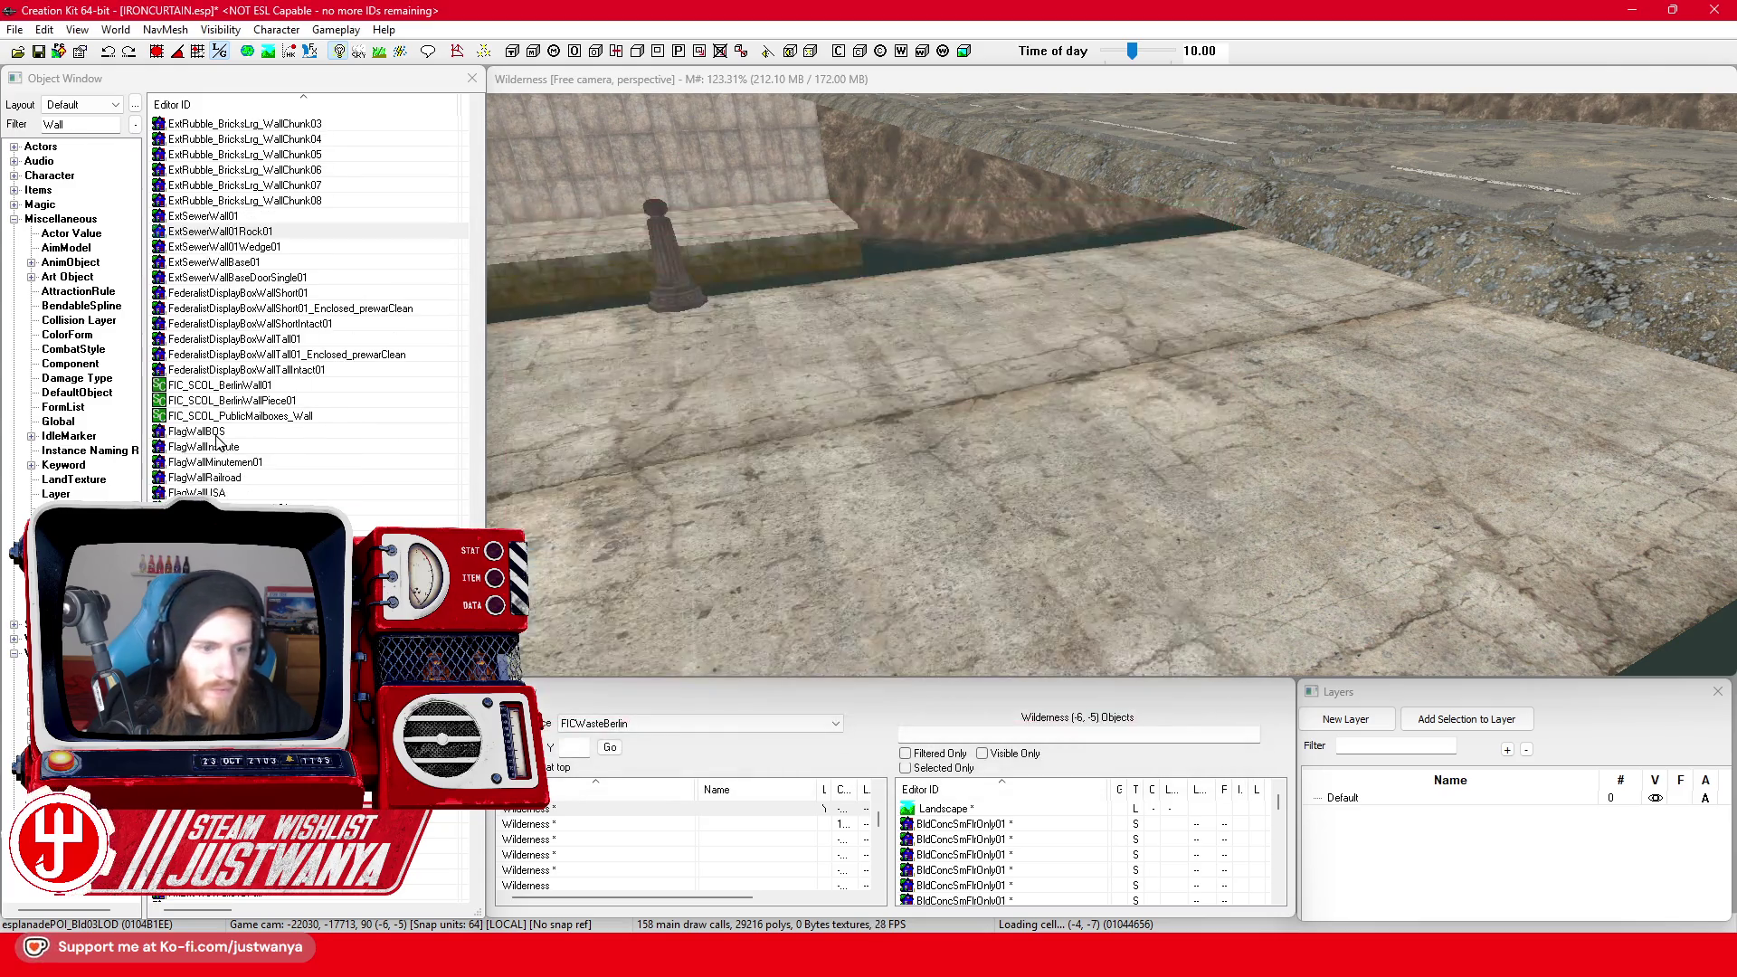
{"action": "scroll", "coordinate": [301, 440], "scroll_direction": "down", "scroll_amount": 5}
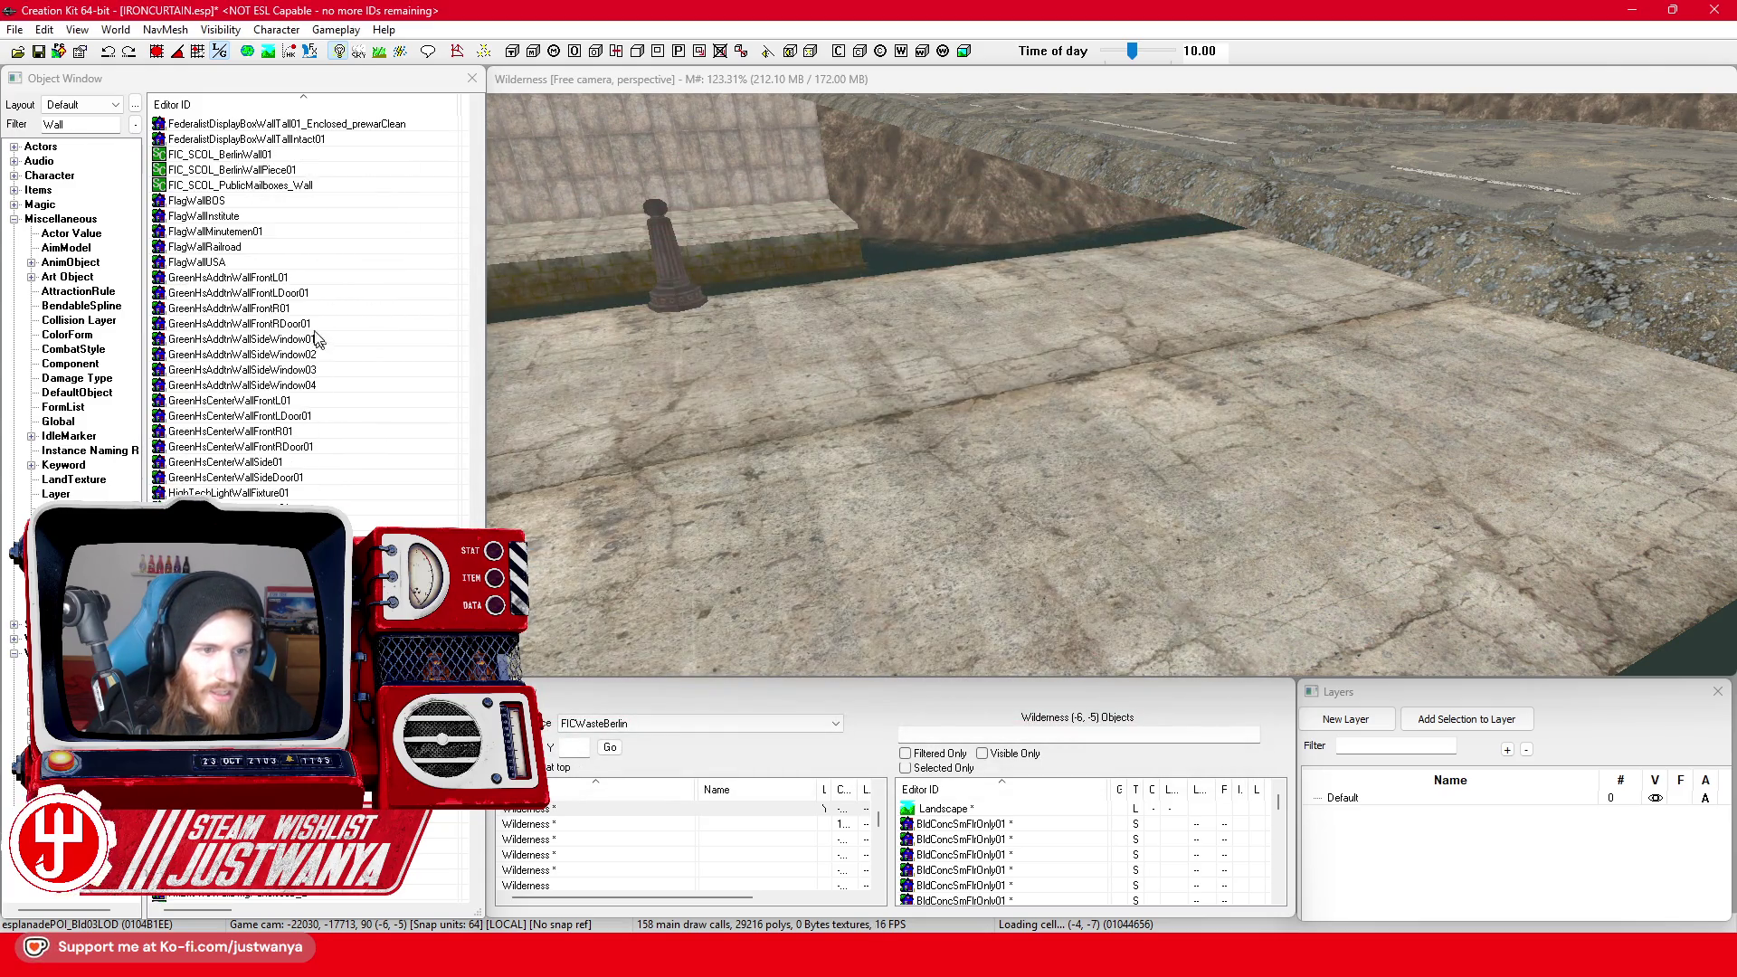
{"action": "scroll", "coordinate": [334, 425], "scroll_direction": "down", "scroll_amount": 10}
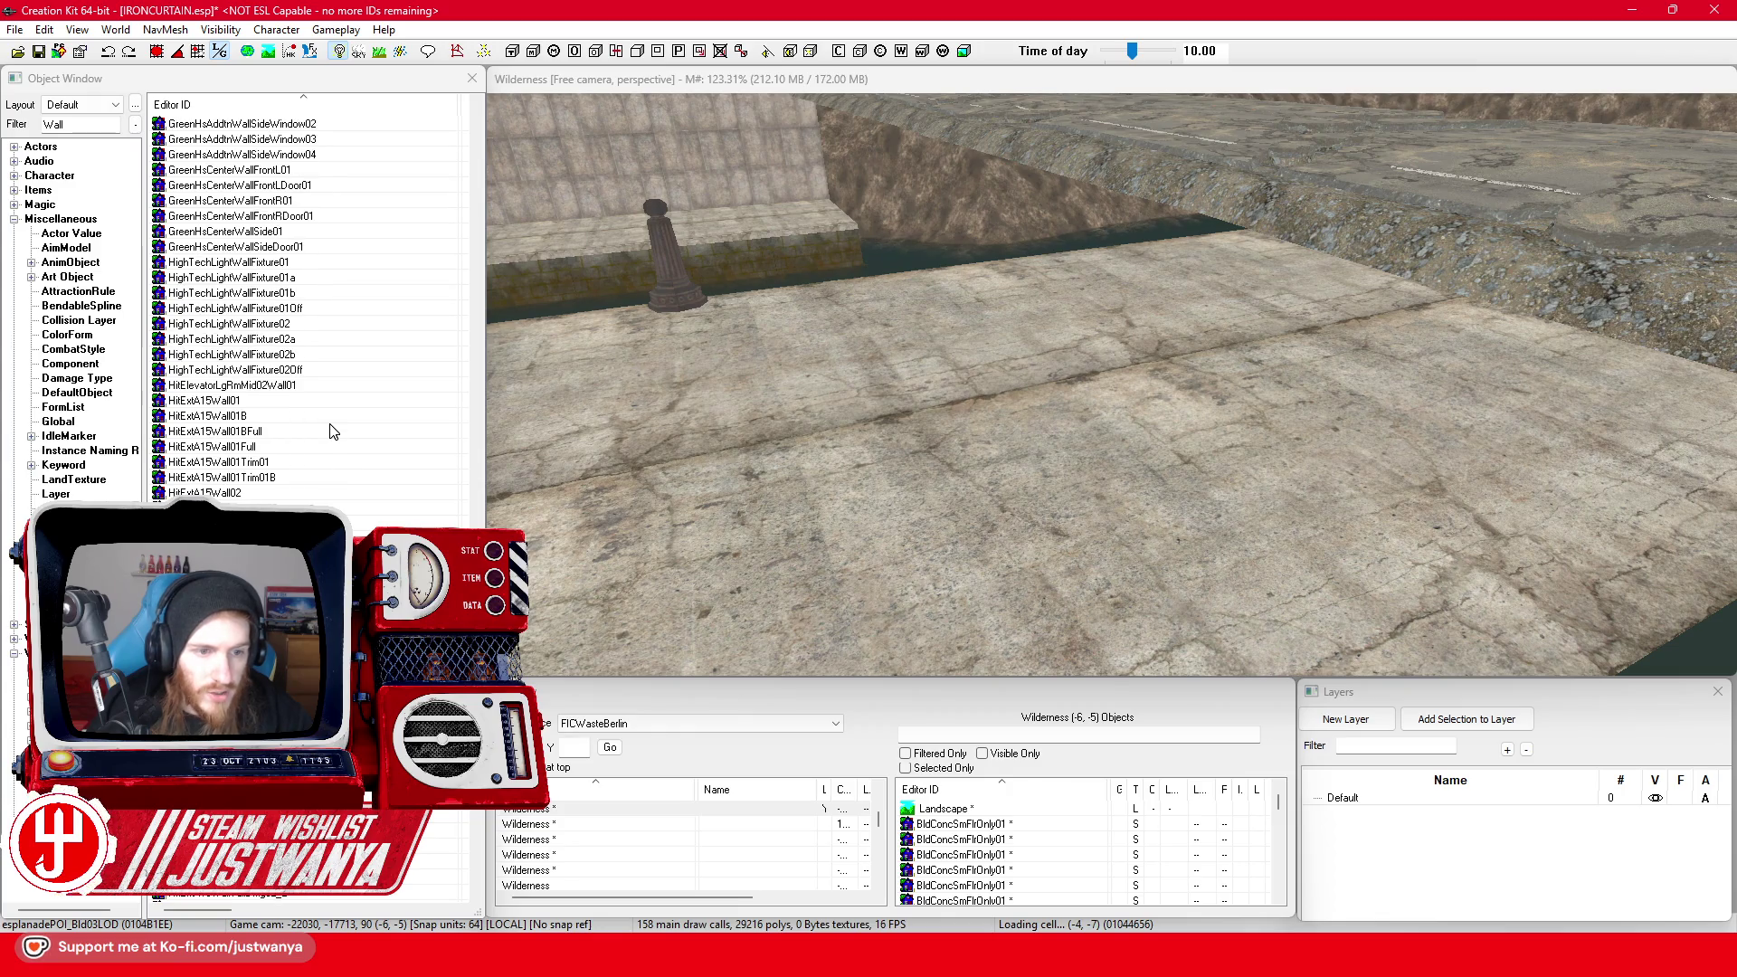
{"action": "scroll", "coordinate": [307, 308], "scroll_direction": "down", "scroll_amount": 10}
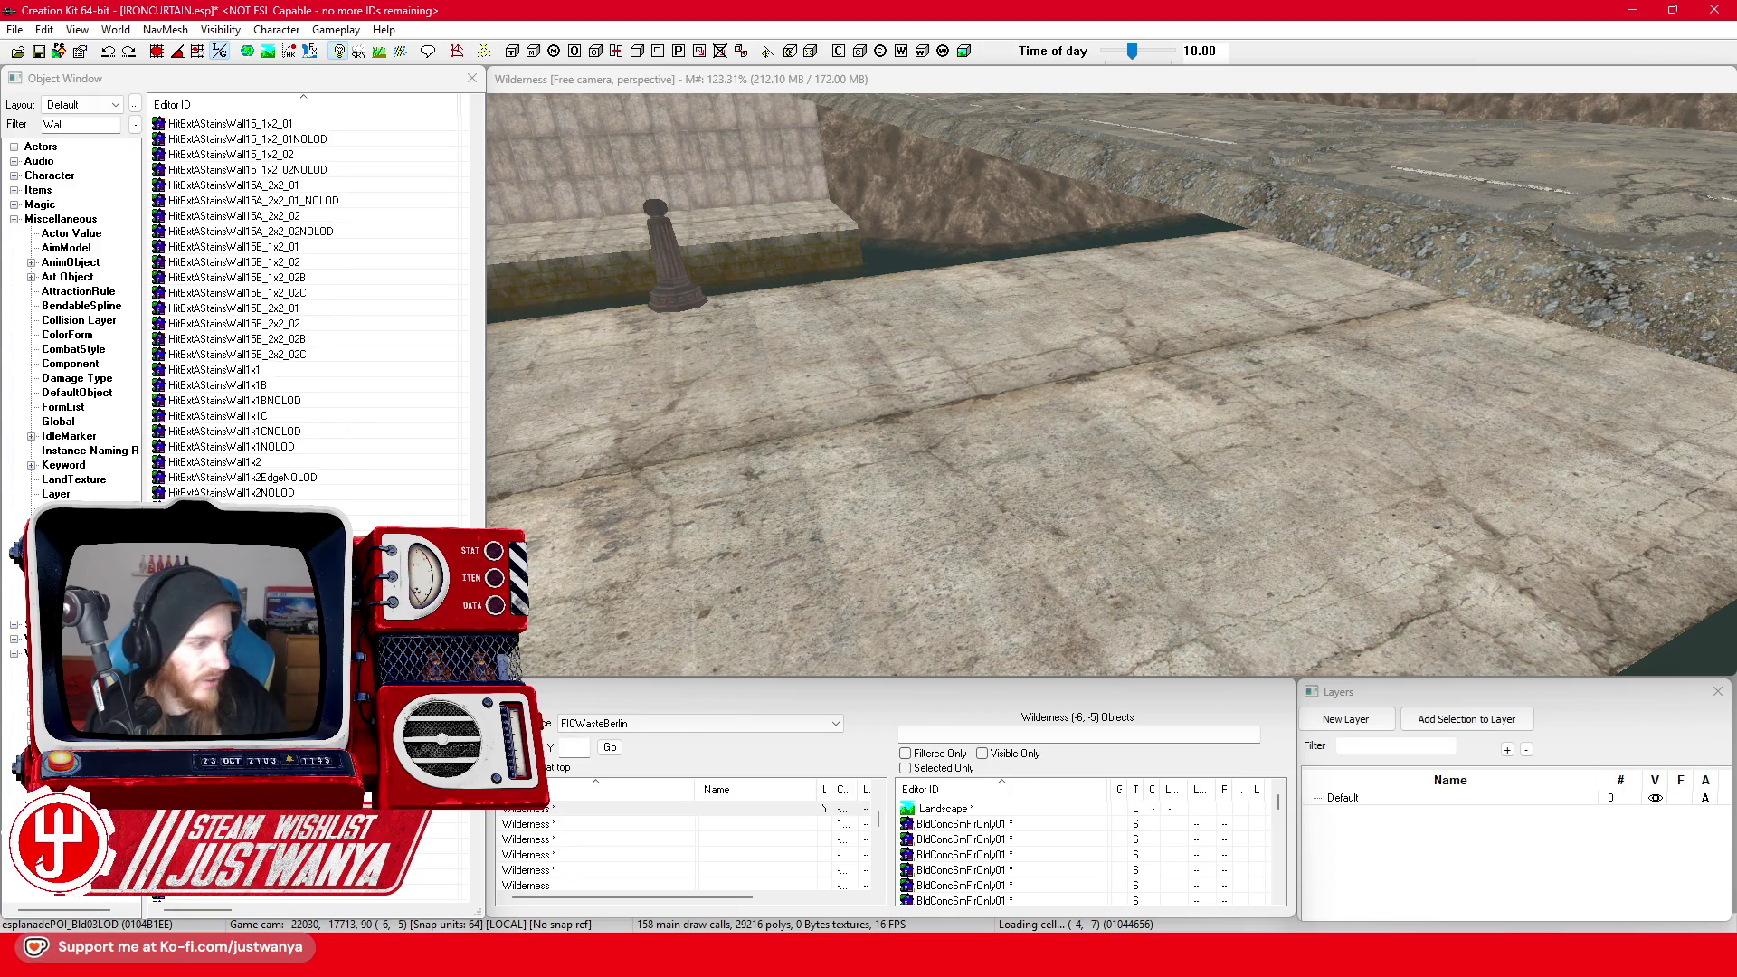
{"action": "scroll", "coordinate": [307, 307], "scroll_direction": "down", "scroll_amount": 10}
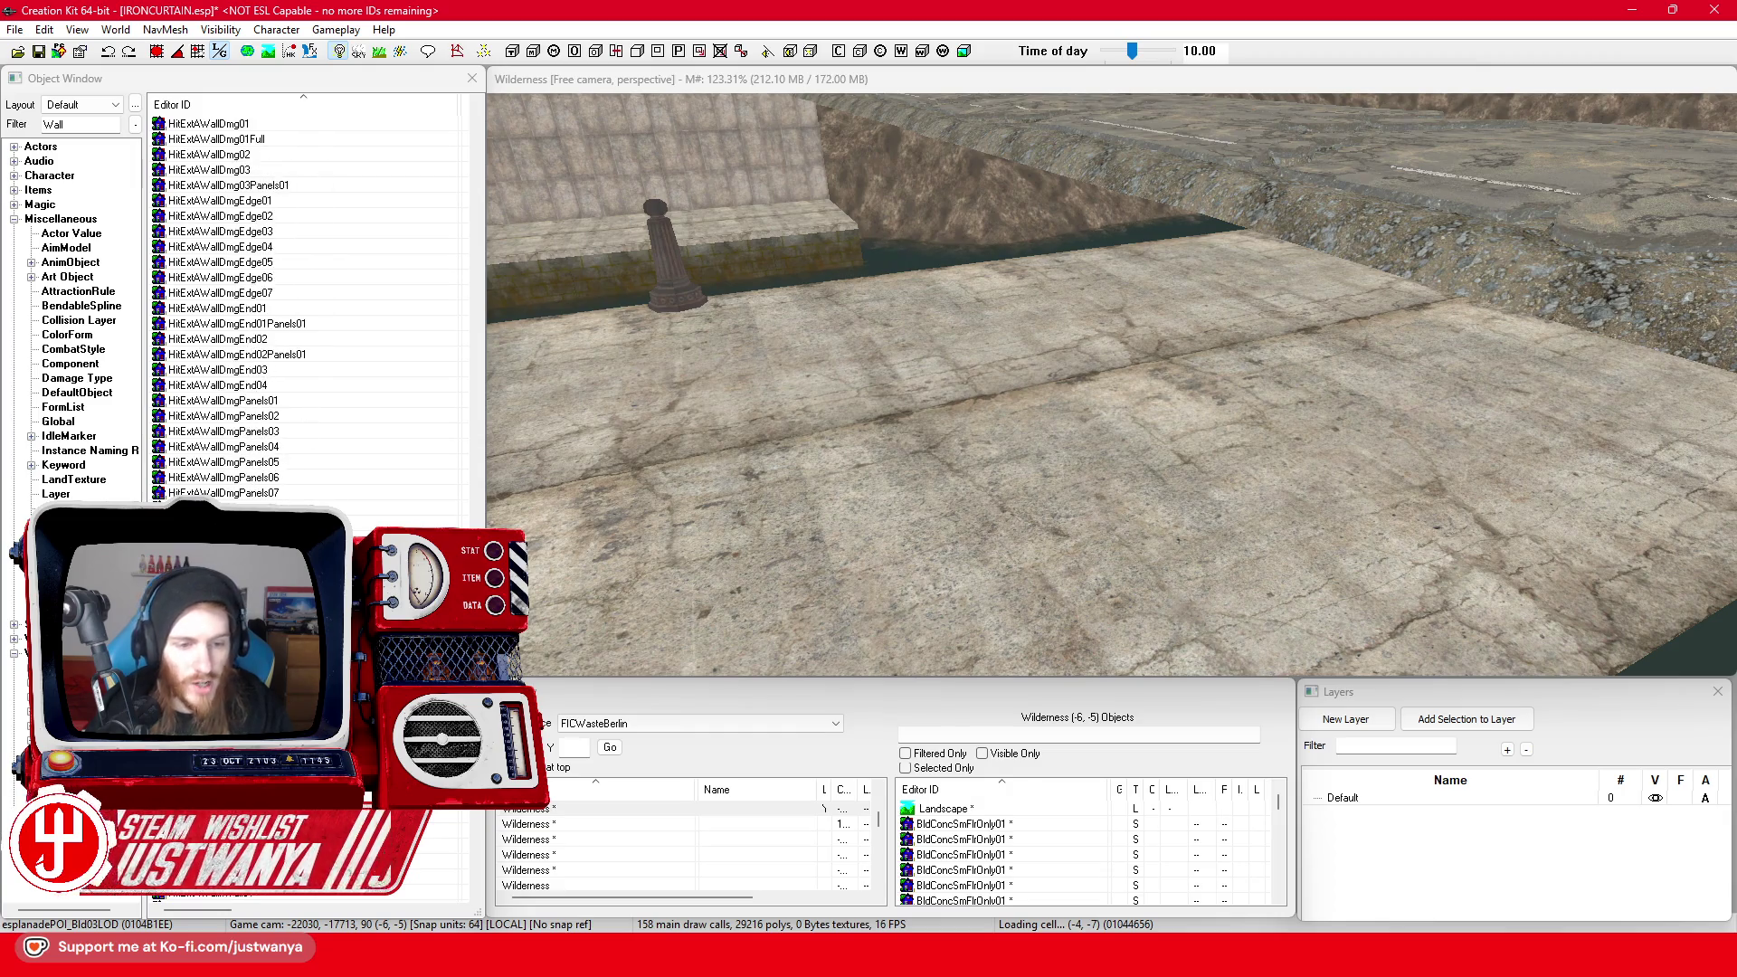
{"action": "scroll", "coordinate": [307, 307], "scroll_direction": "down", "scroll_amount": 10}
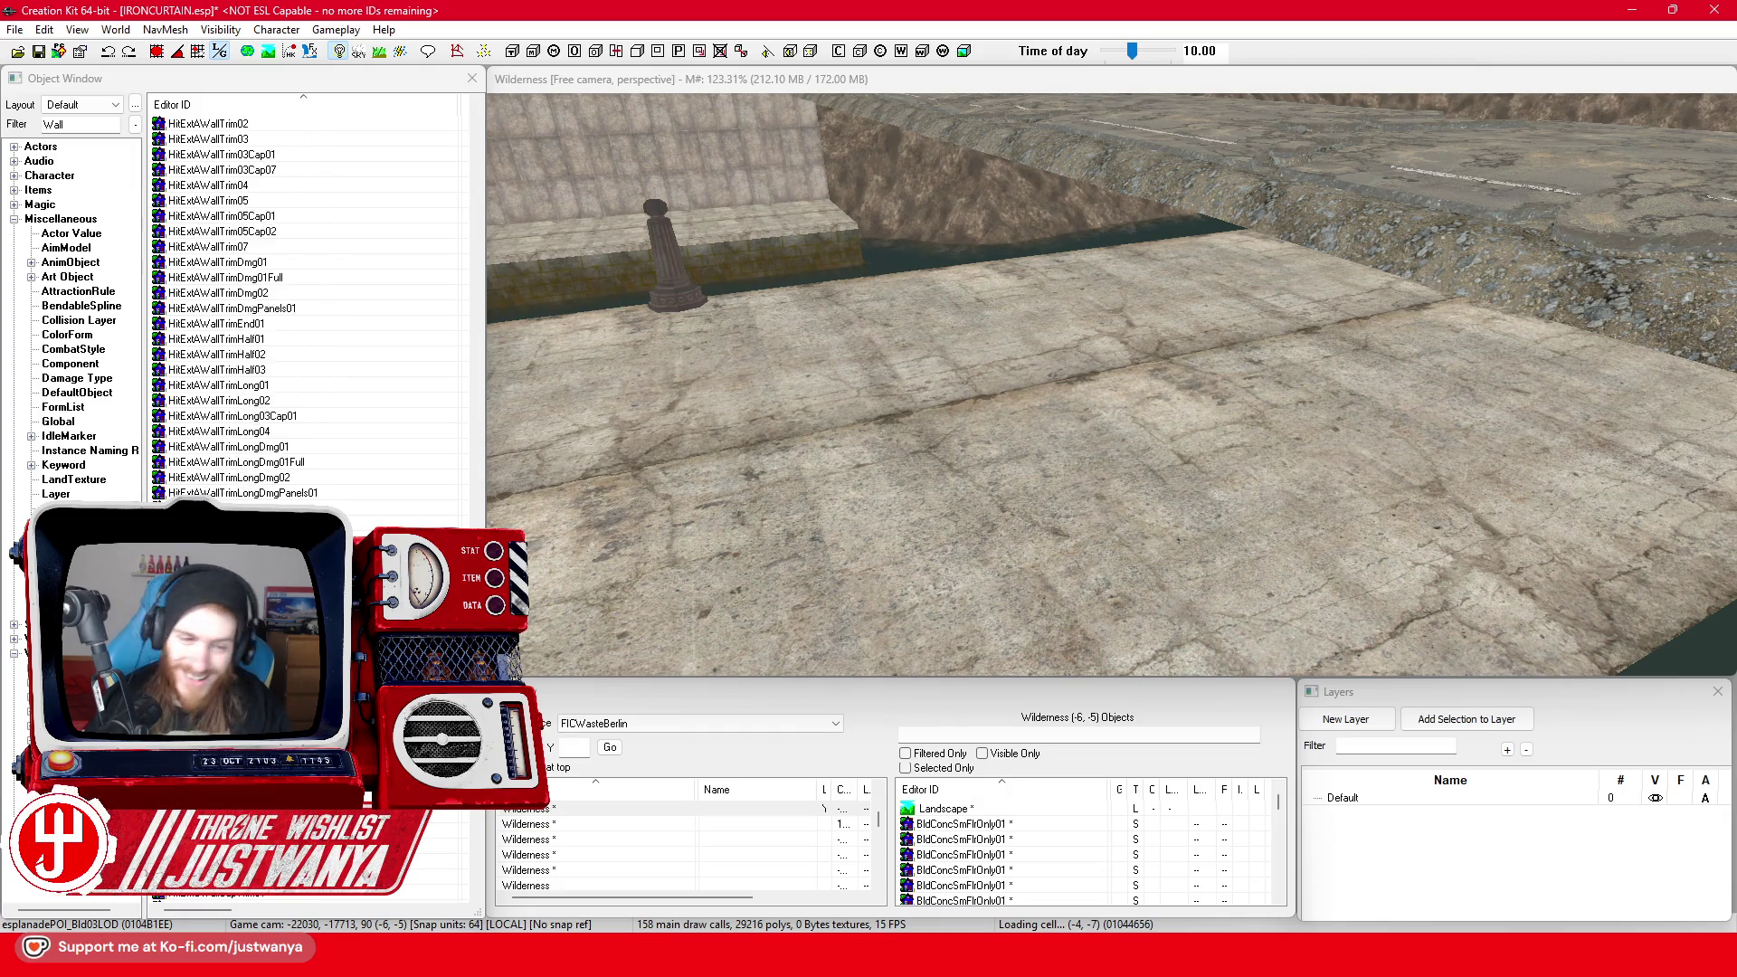
{"action": "scroll", "coordinate": [307, 308], "scroll_direction": "down", "scroll_amount": 10}
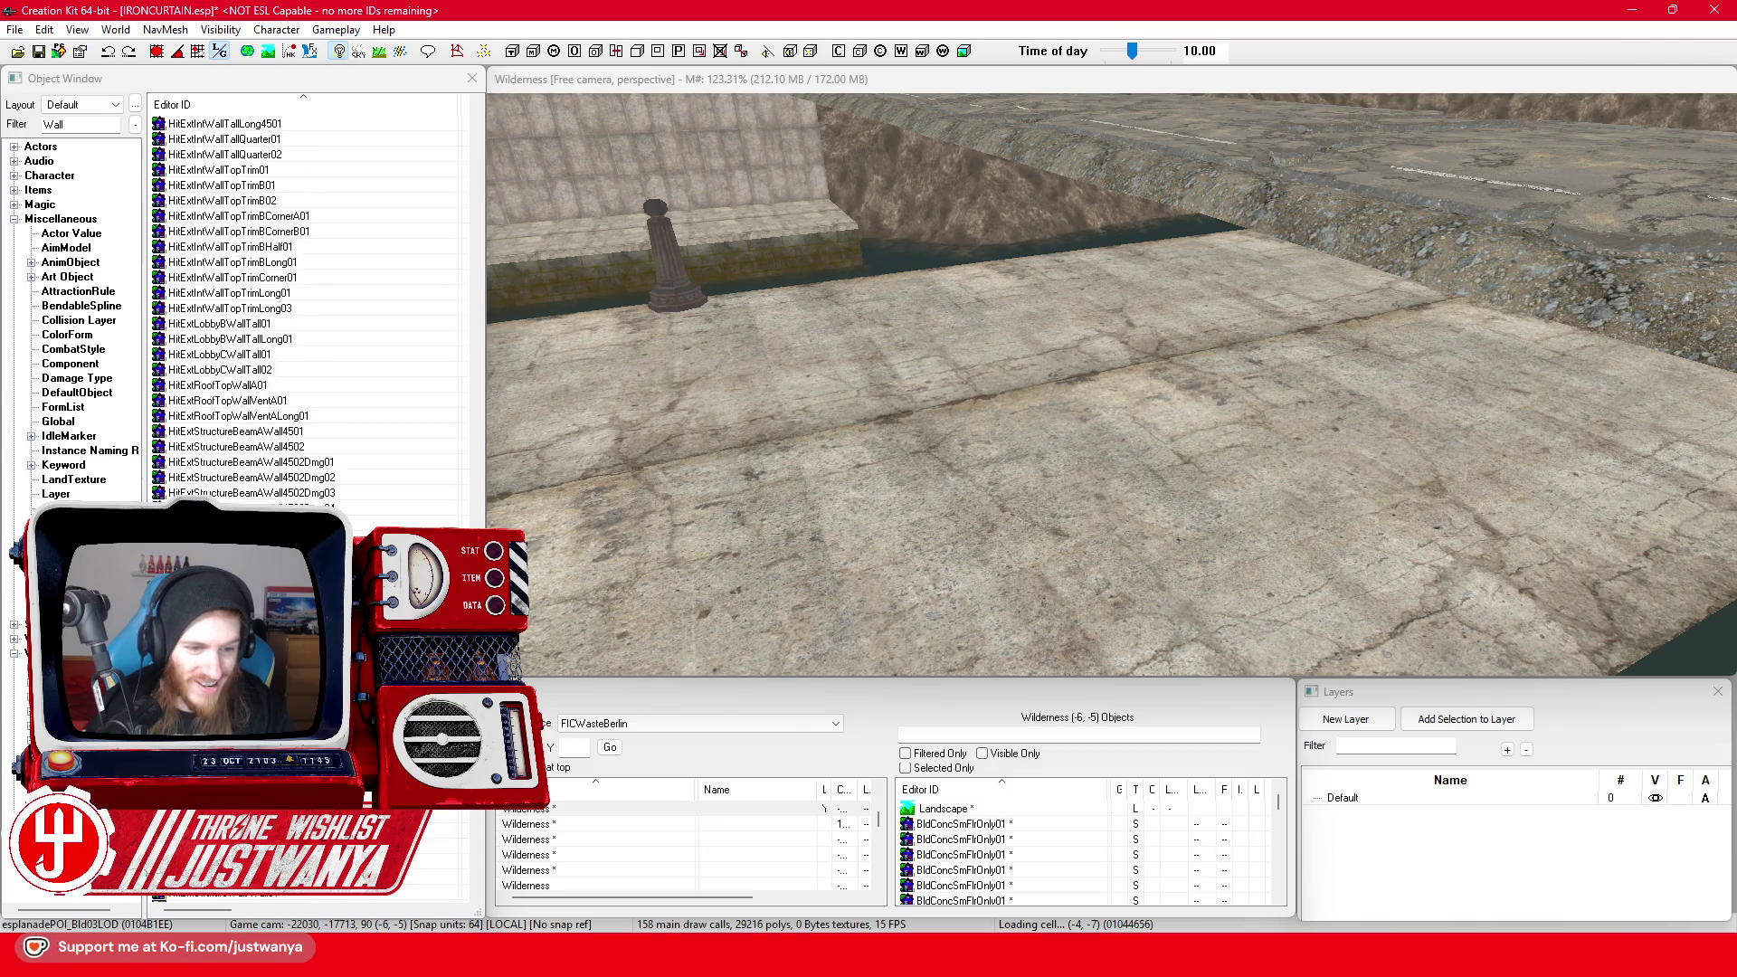
{"action": "scroll", "coordinate": [308, 308], "scroll_direction": "down", "scroll_amount": 10}
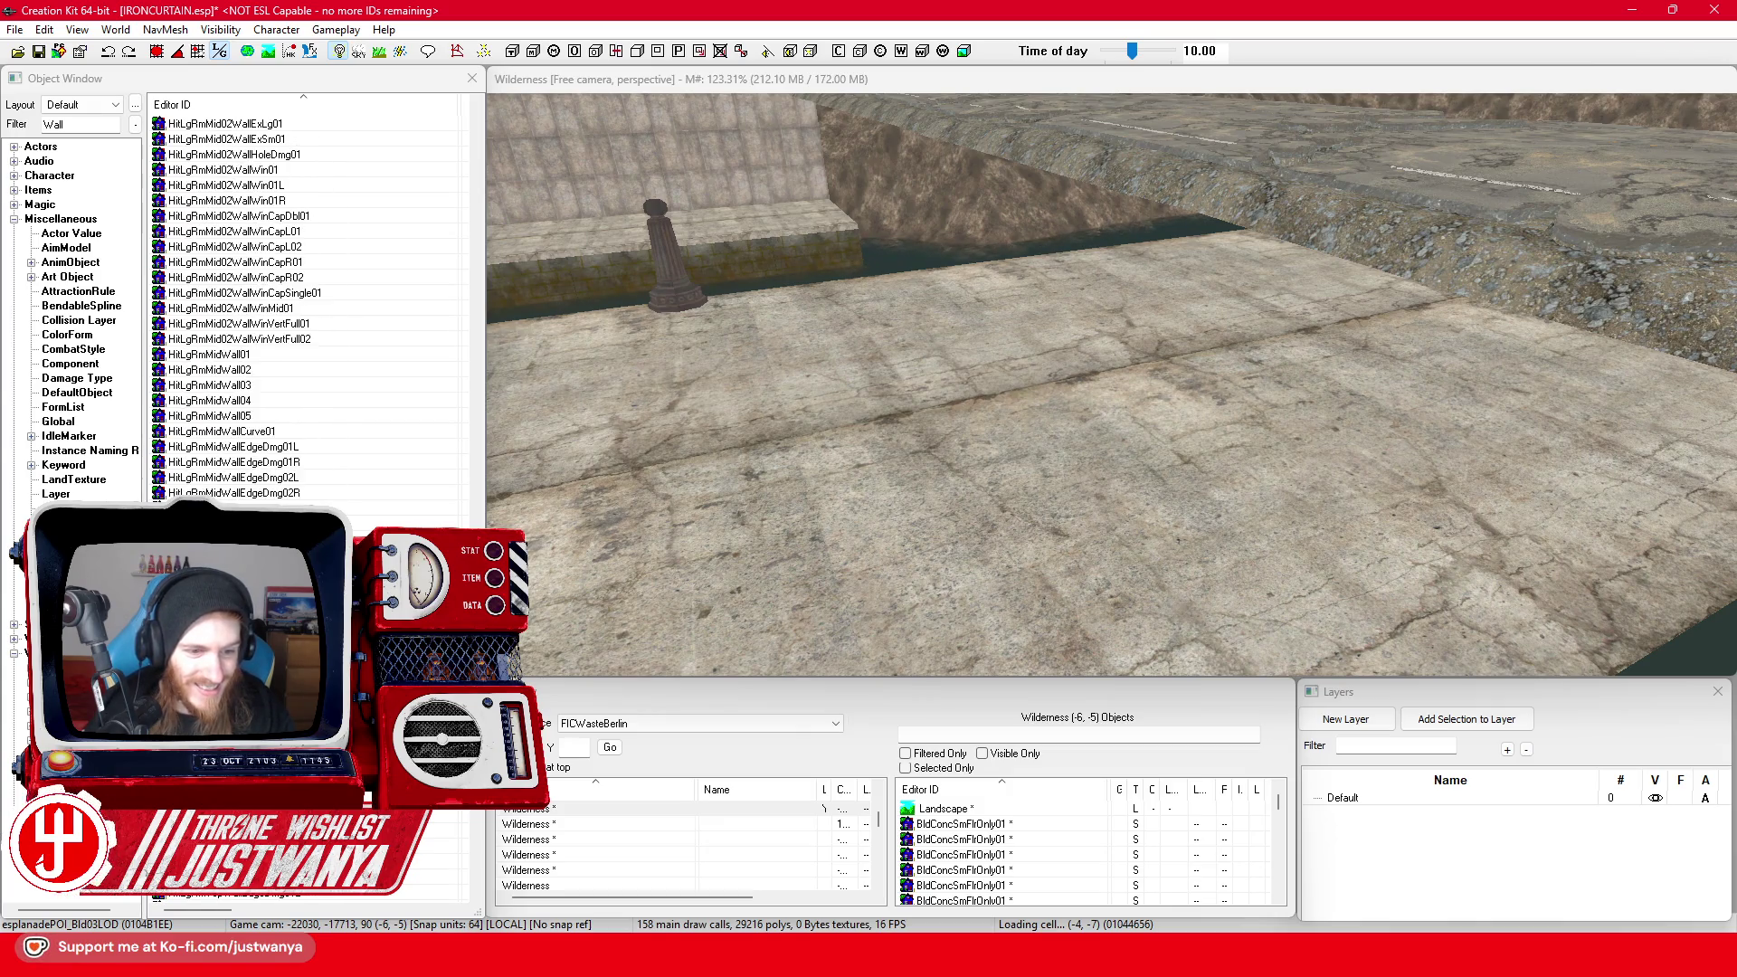
{"action": "scroll", "coordinate": [307, 307], "scroll_direction": "down", "scroll_amount": 8}
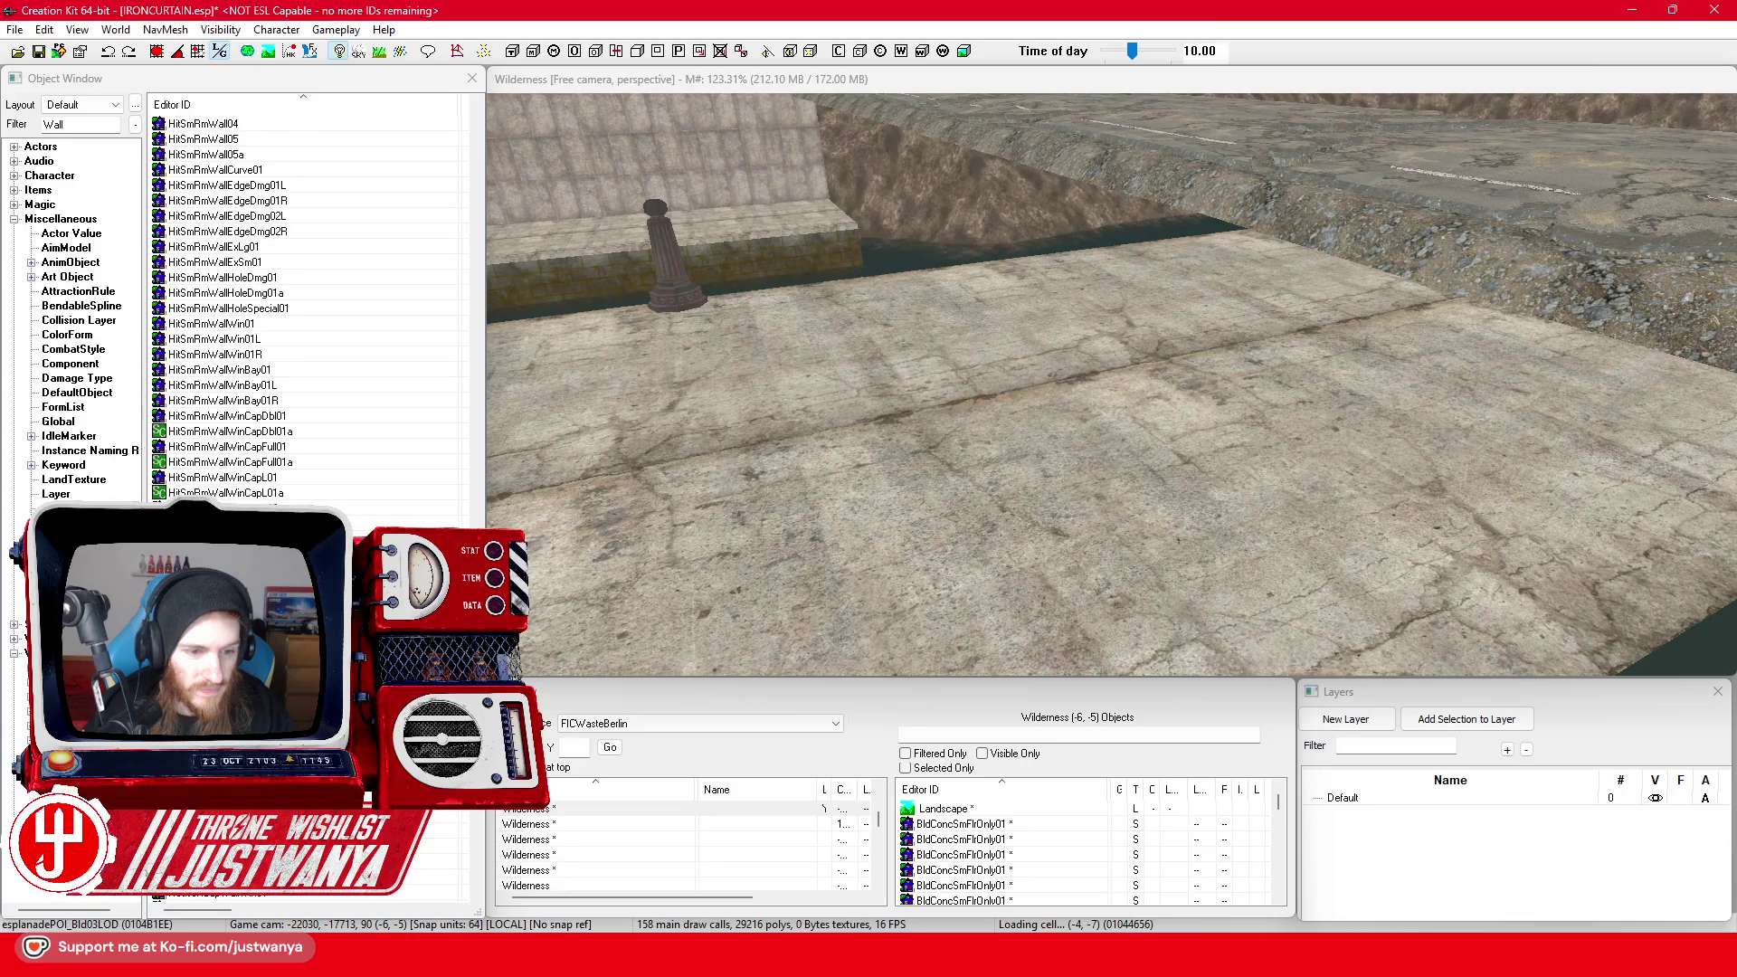
{"action": "scroll", "coordinate": [308, 308], "scroll_direction": "down", "scroll_amount": 7}
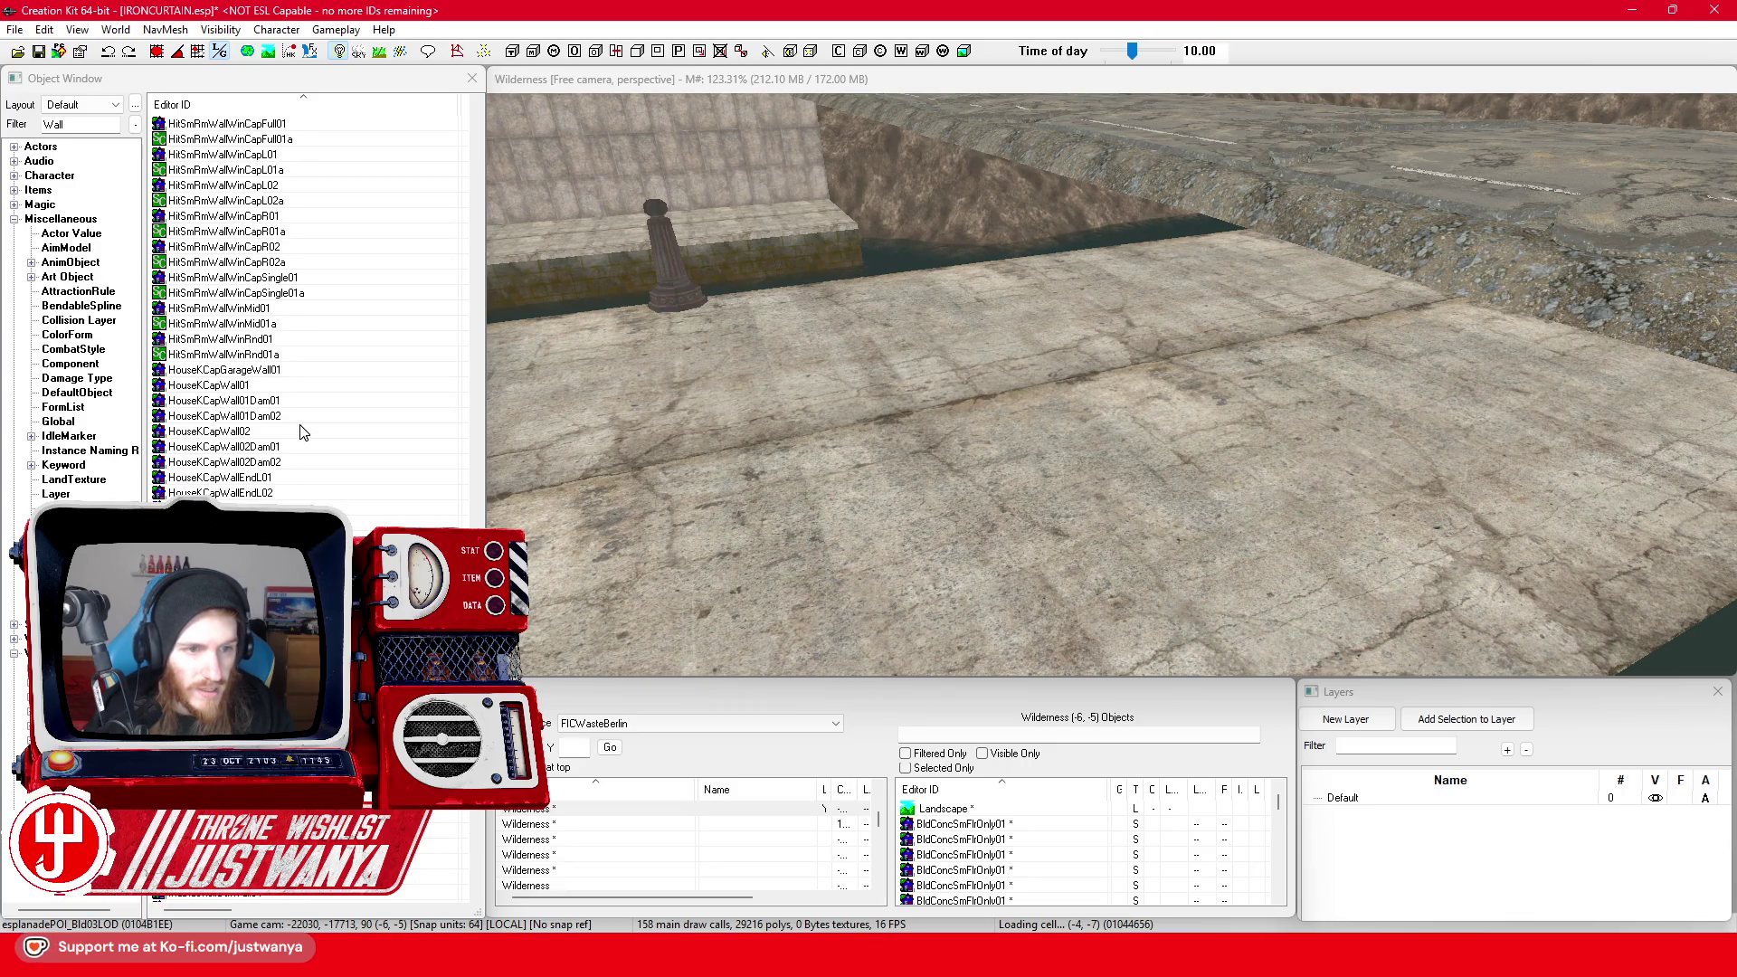
{"action": "double_click", "coordinate": [309, 434]}
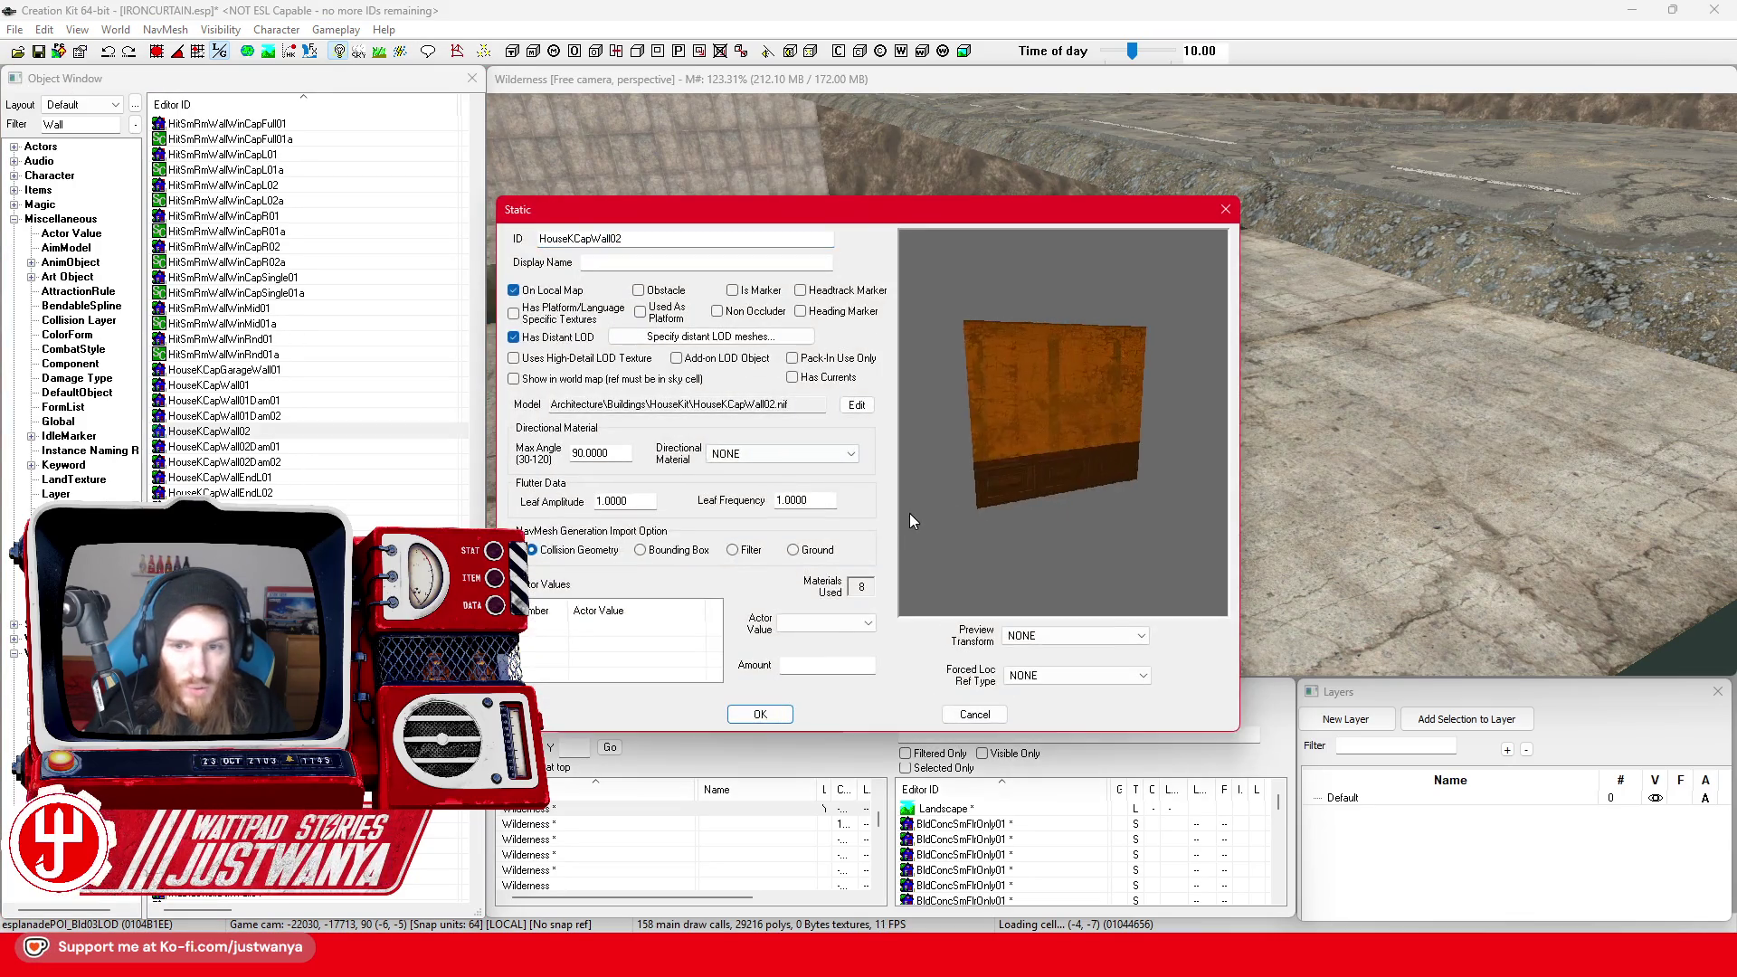
{"action": "left_click", "coordinate": [1223, 210]}
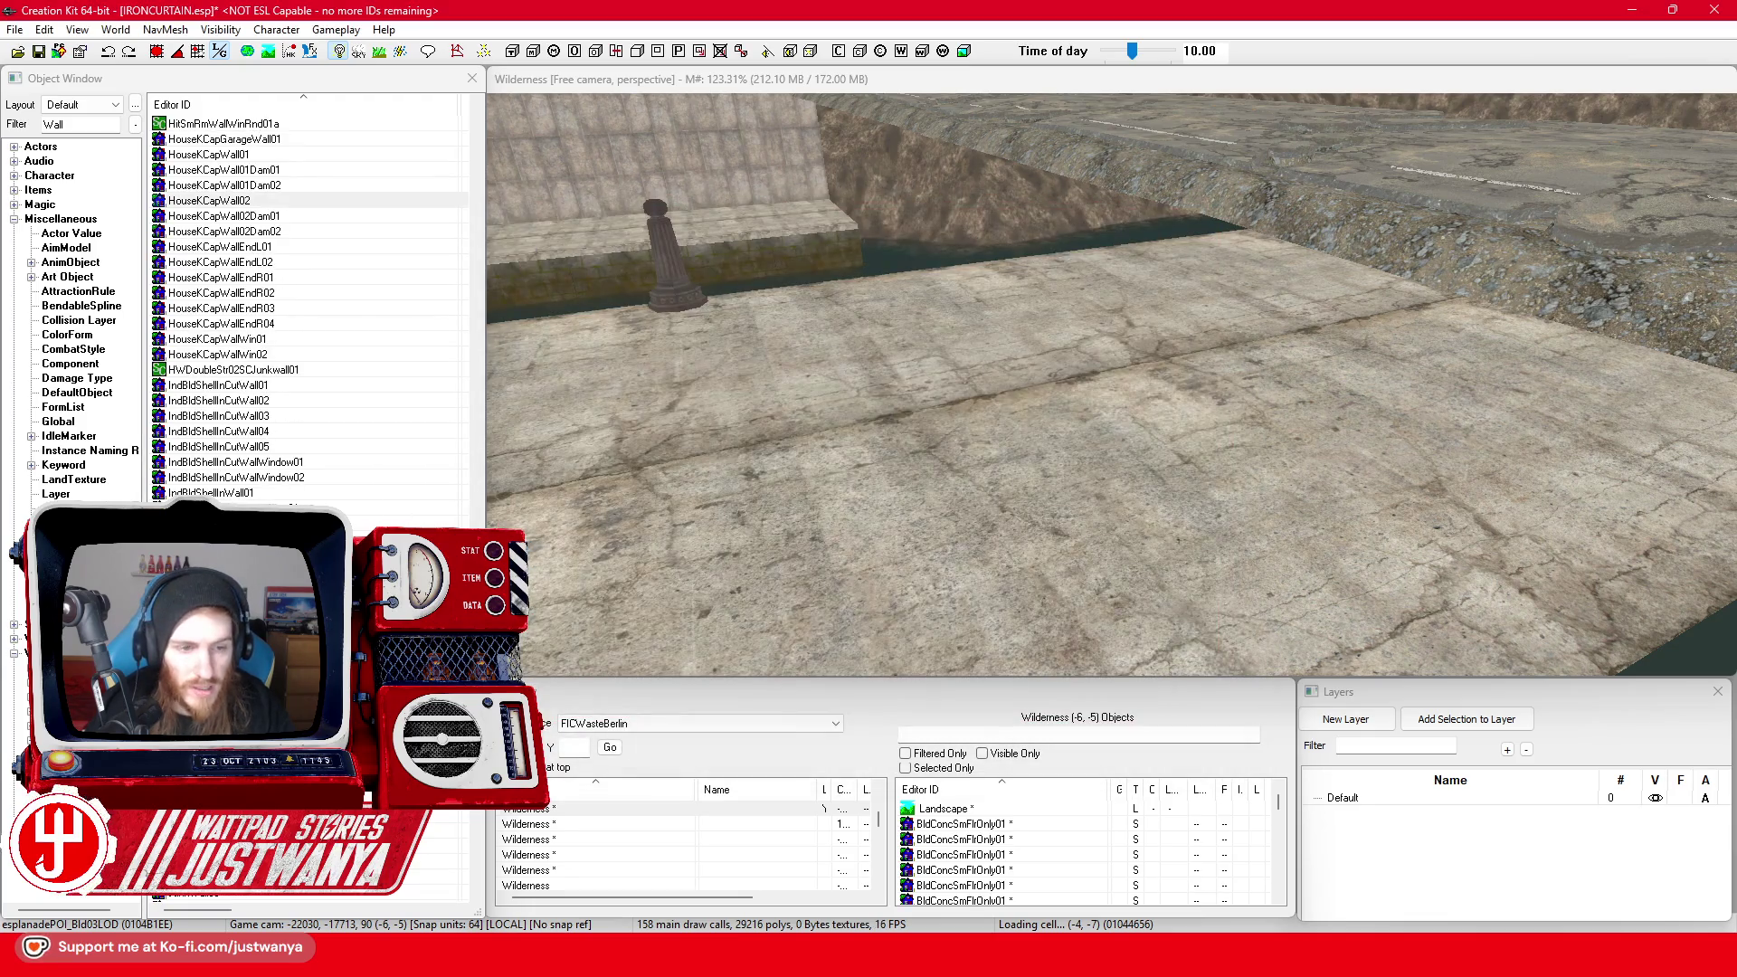
{"action": "scroll", "coordinate": [307, 308], "scroll_direction": "down", "scroll_amount": 2}
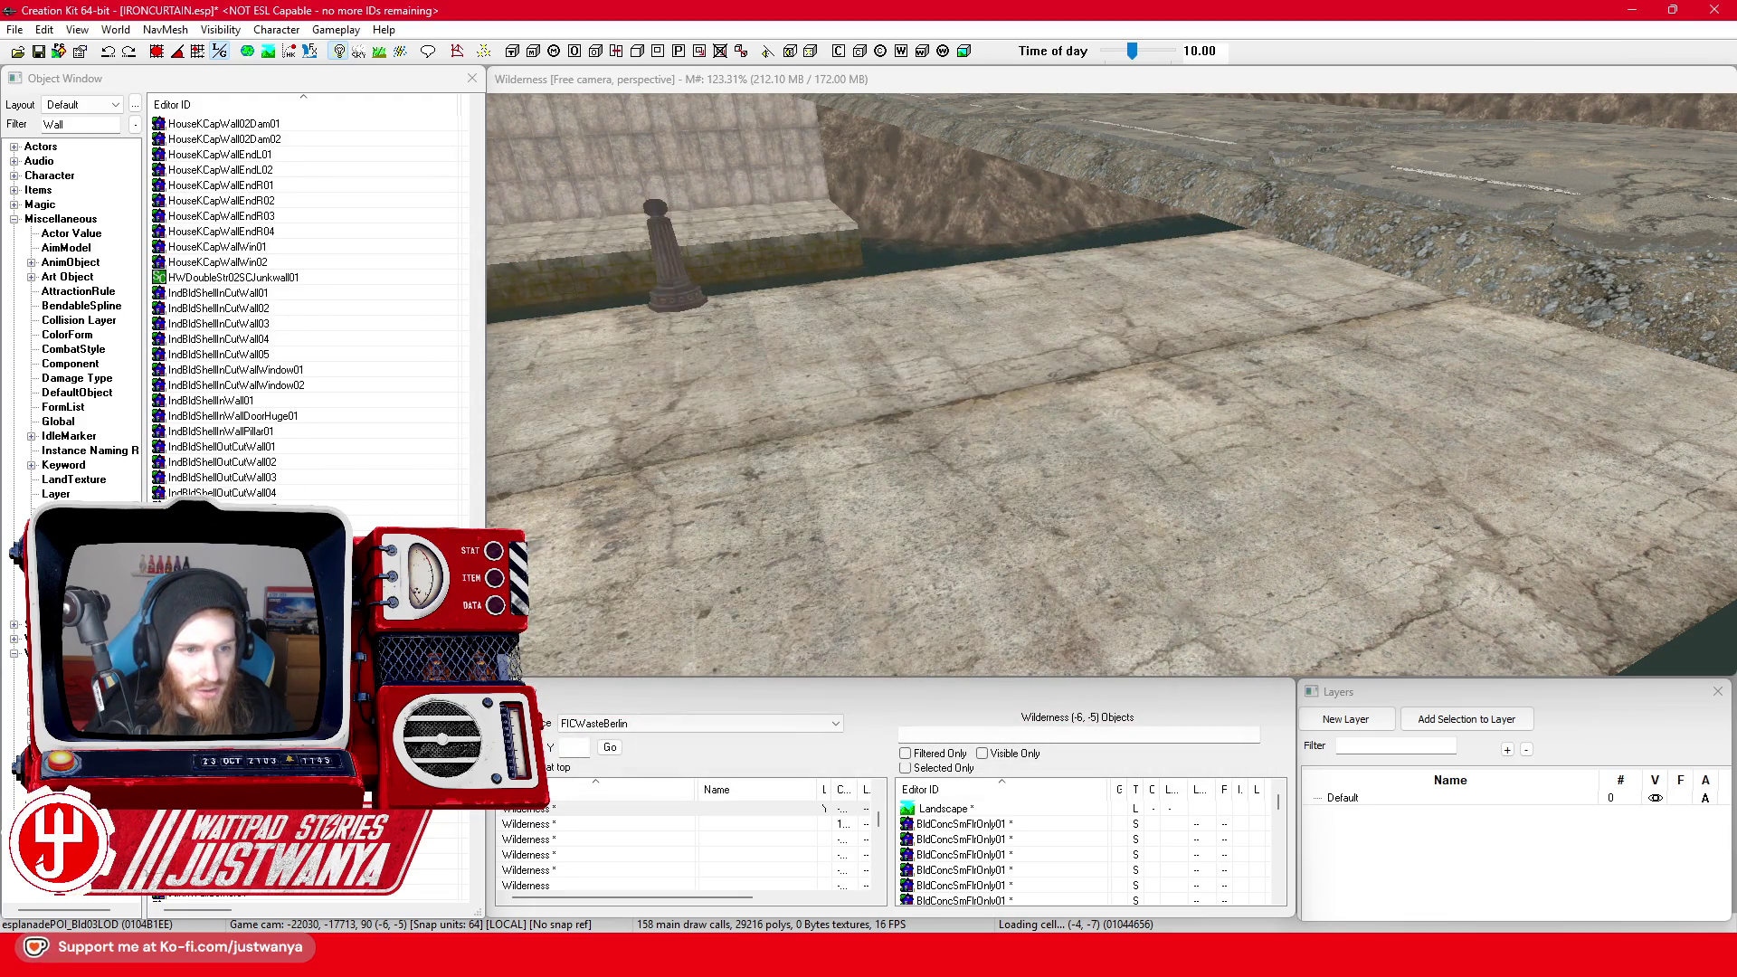
{"action": "double_click", "coordinate": [306, 295]}
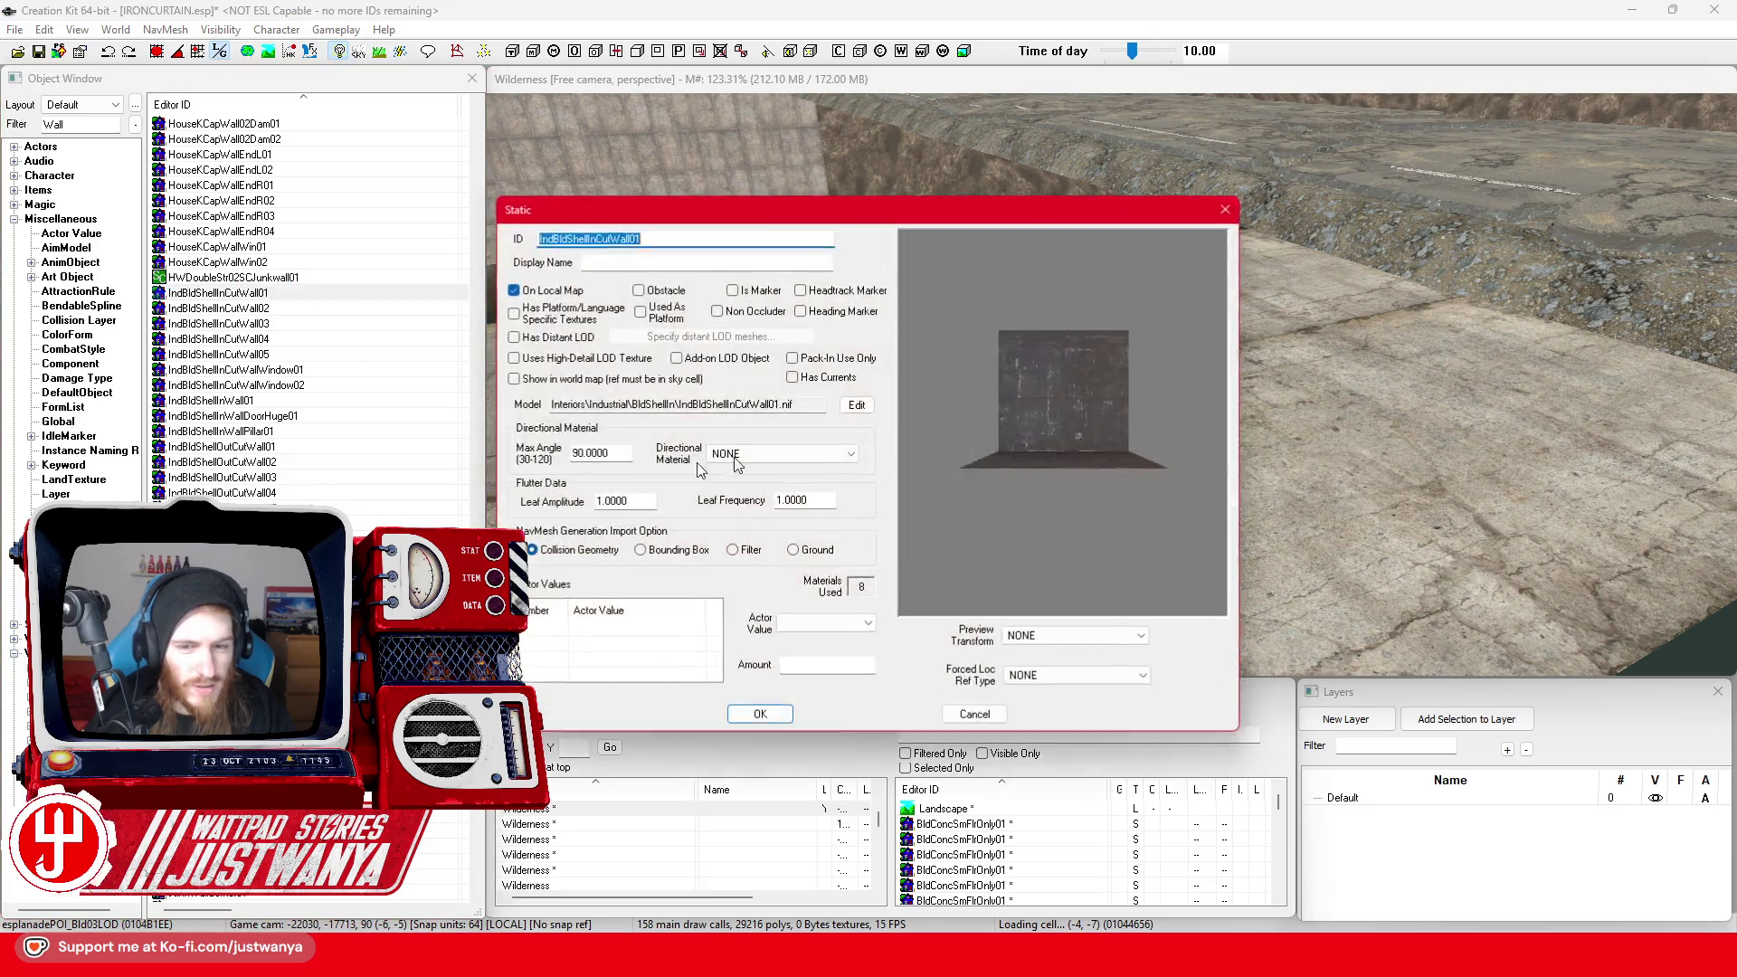
{"action": "left_click", "coordinate": [1226, 209]}
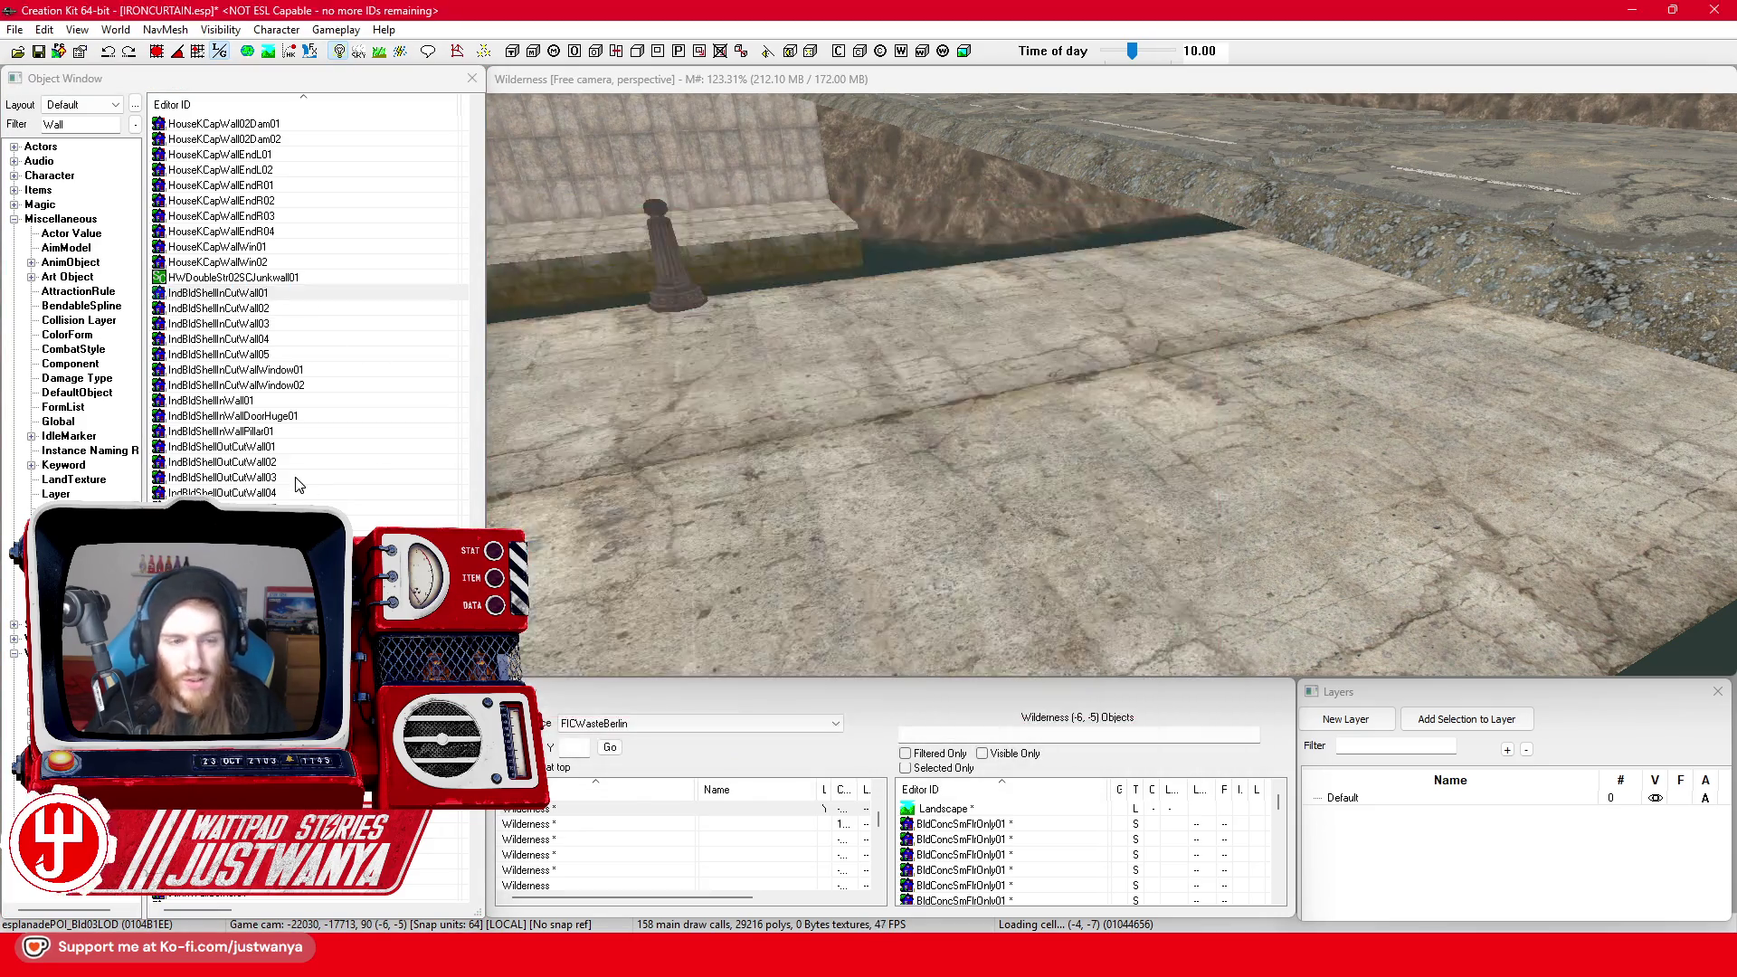
{"action": "scroll", "coordinate": [298, 470], "scroll_direction": "down", "scroll_amount": 2}
{"action": "double_click", "coordinate": [298, 462]}
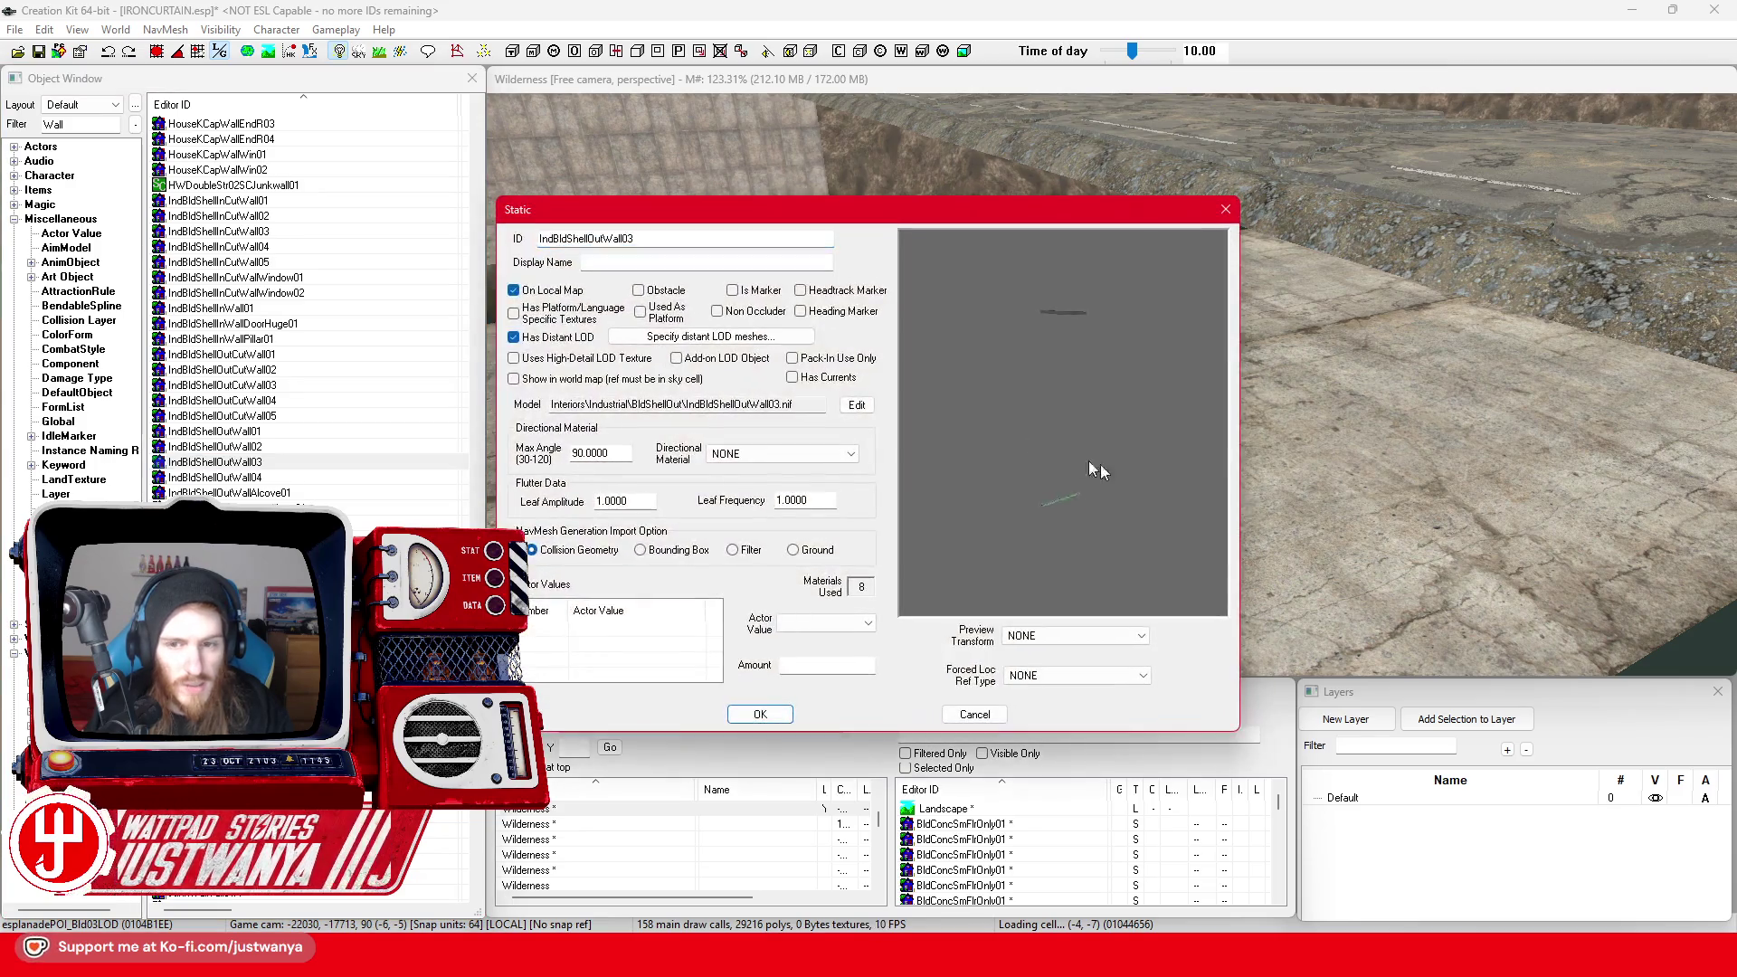
{"action": "left_click", "coordinate": [1198, 224]}
{"action": "scroll", "coordinate": [271, 470], "scroll_direction": "down", "scroll_amount": 15}
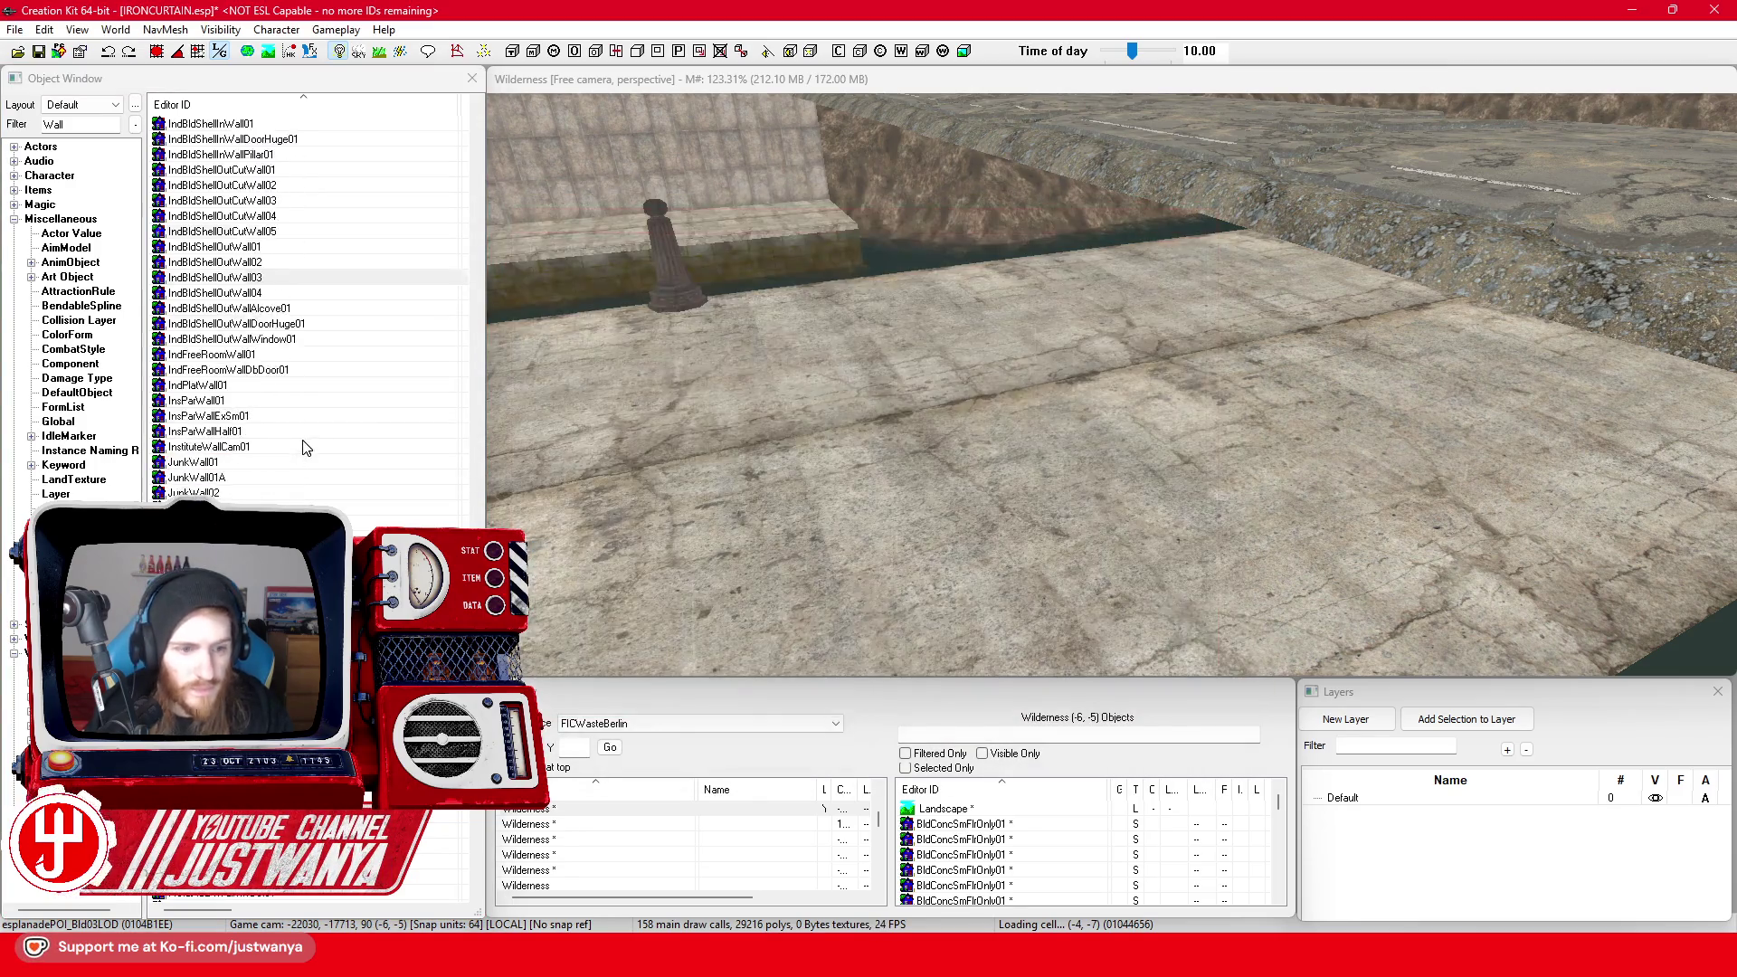
{"action": "scroll", "coordinate": [271, 479], "scroll_direction": "down", "scroll_amount": 7}
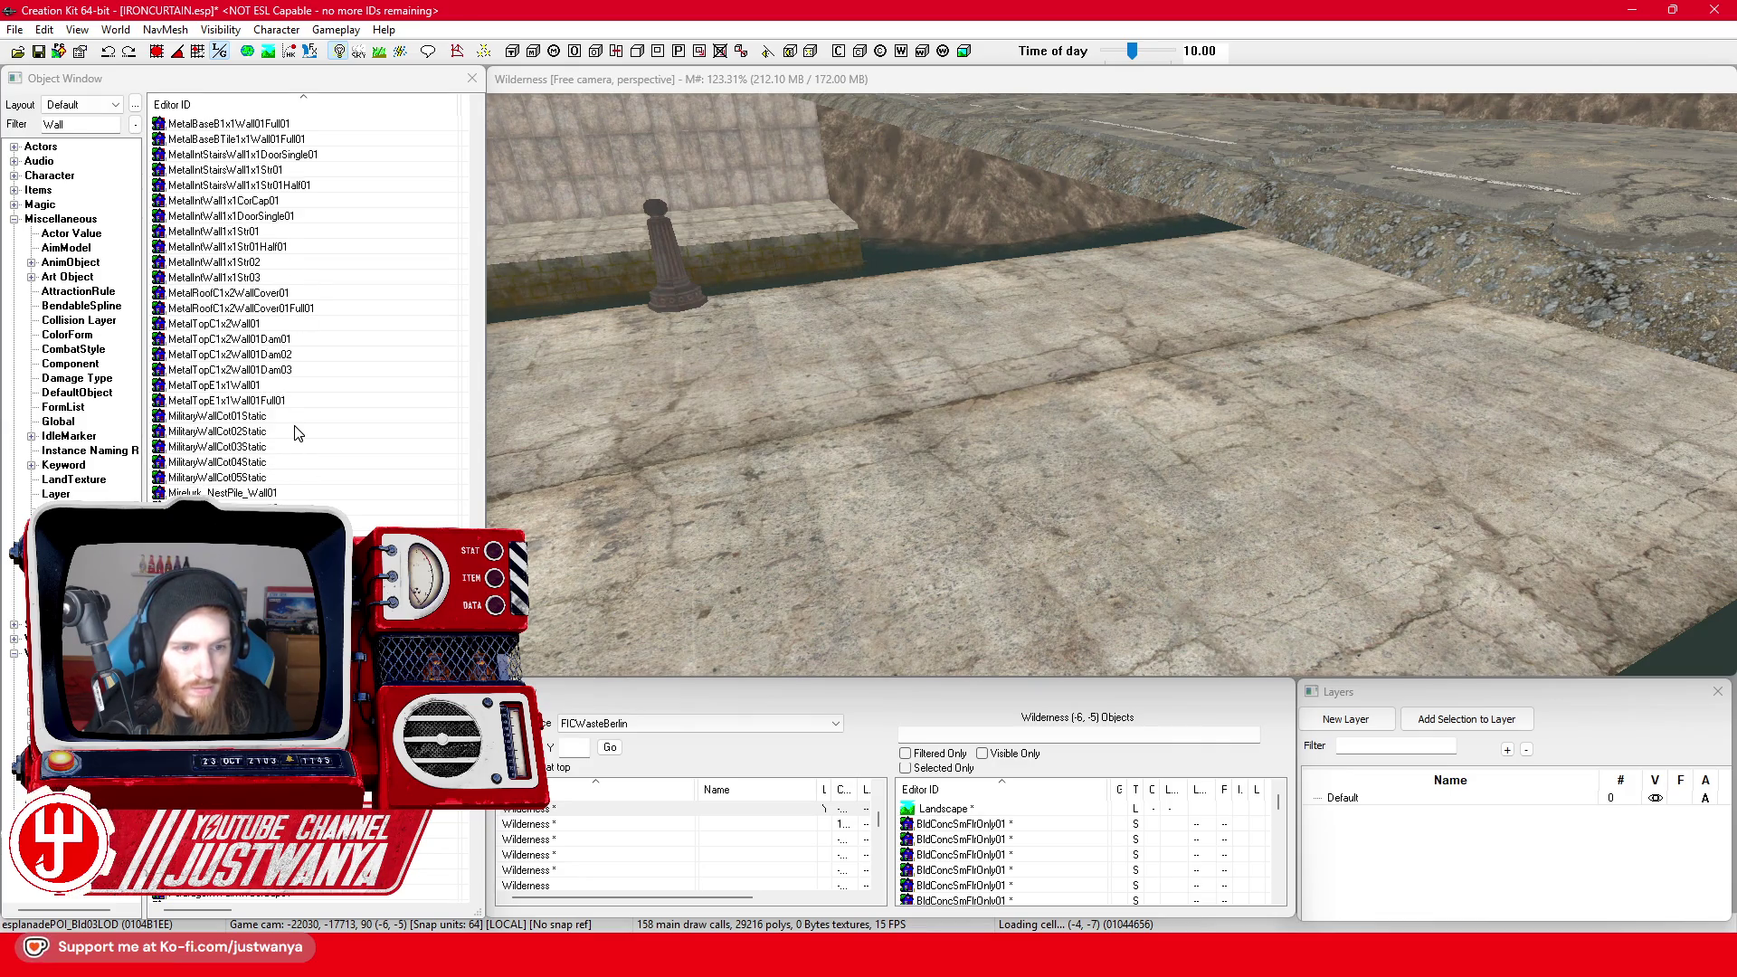
{"action": "scroll", "coordinate": [304, 492], "scroll_direction": "down", "scroll_amount": 1}
{"action": "scroll", "coordinate": [304, 492], "scroll_direction": "down", "scroll_amount": 1}
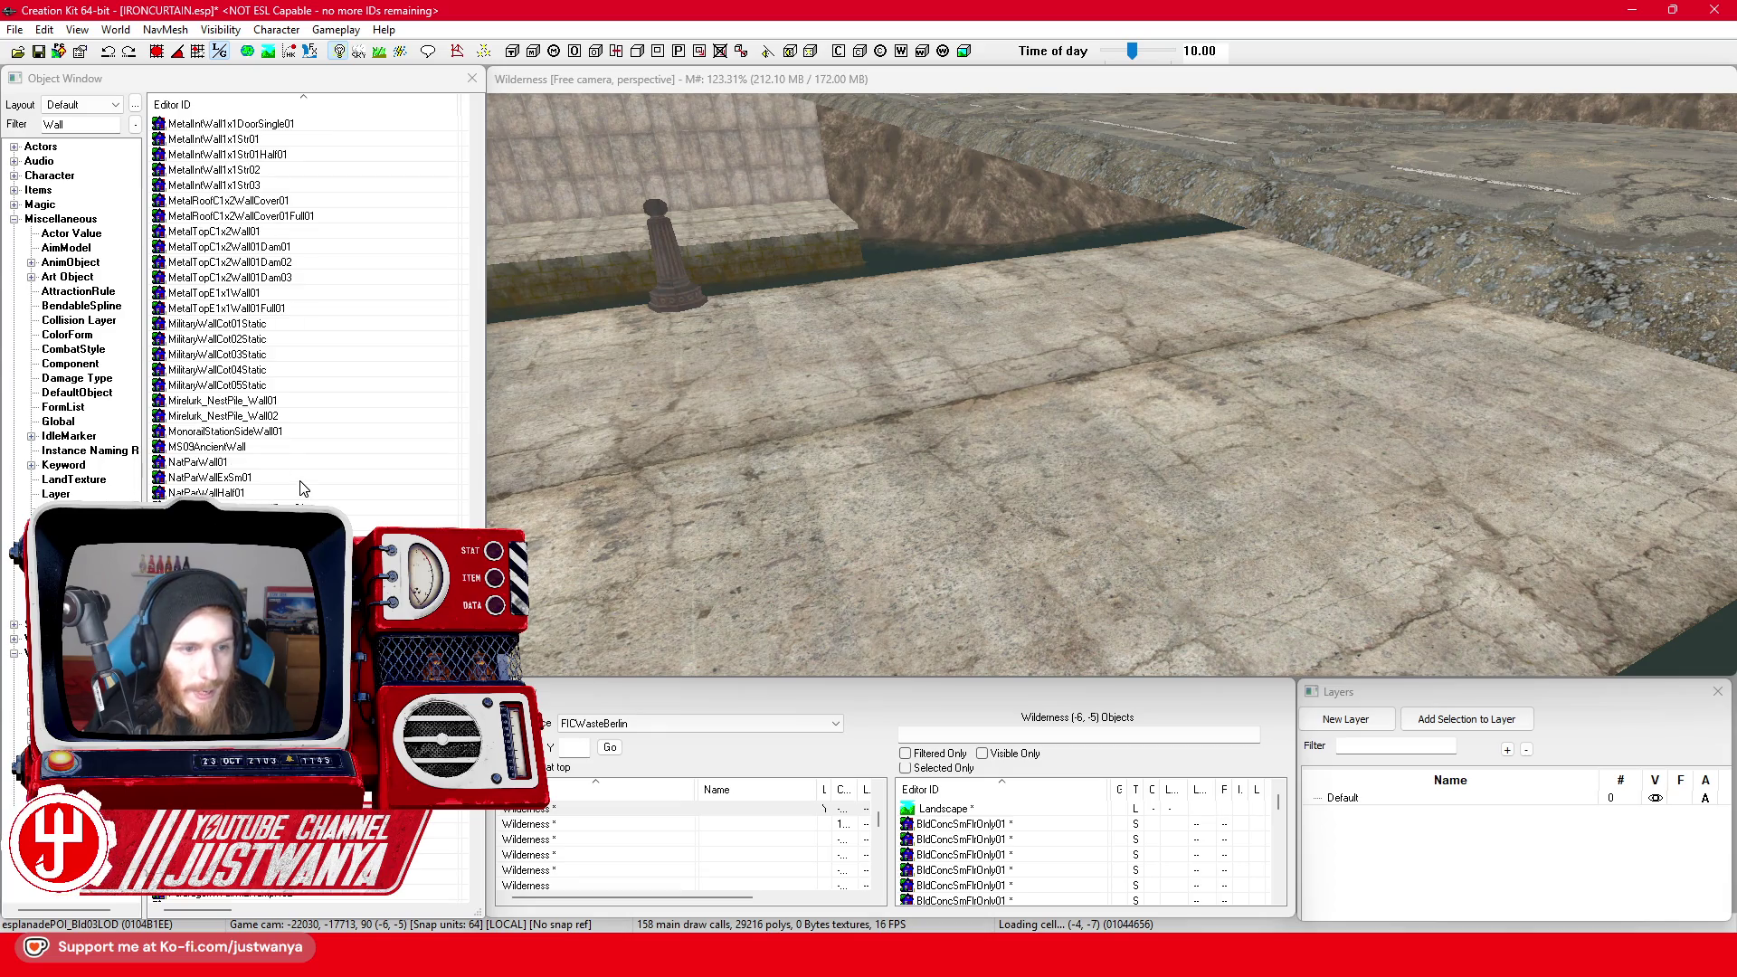
{"action": "scroll", "coordinate": [304, 488], "scroll_direction": "down", "scroll_amount": 5}
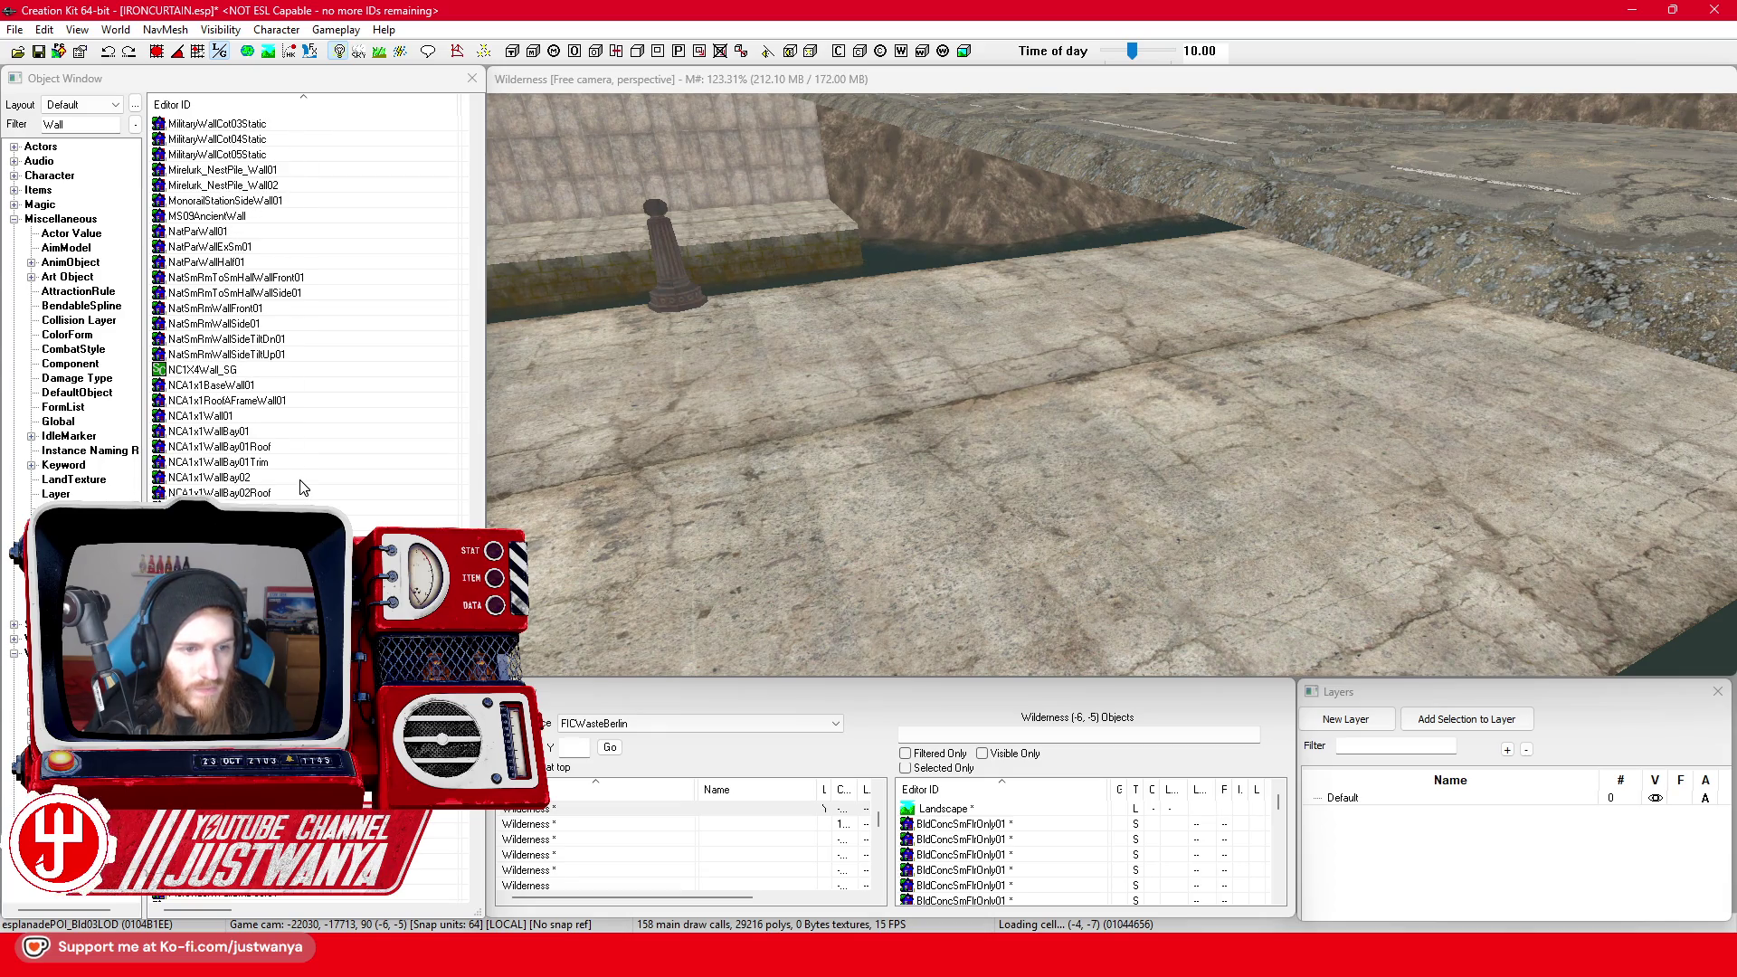
{"action": "double_click", "coordinate": [312, 417]}
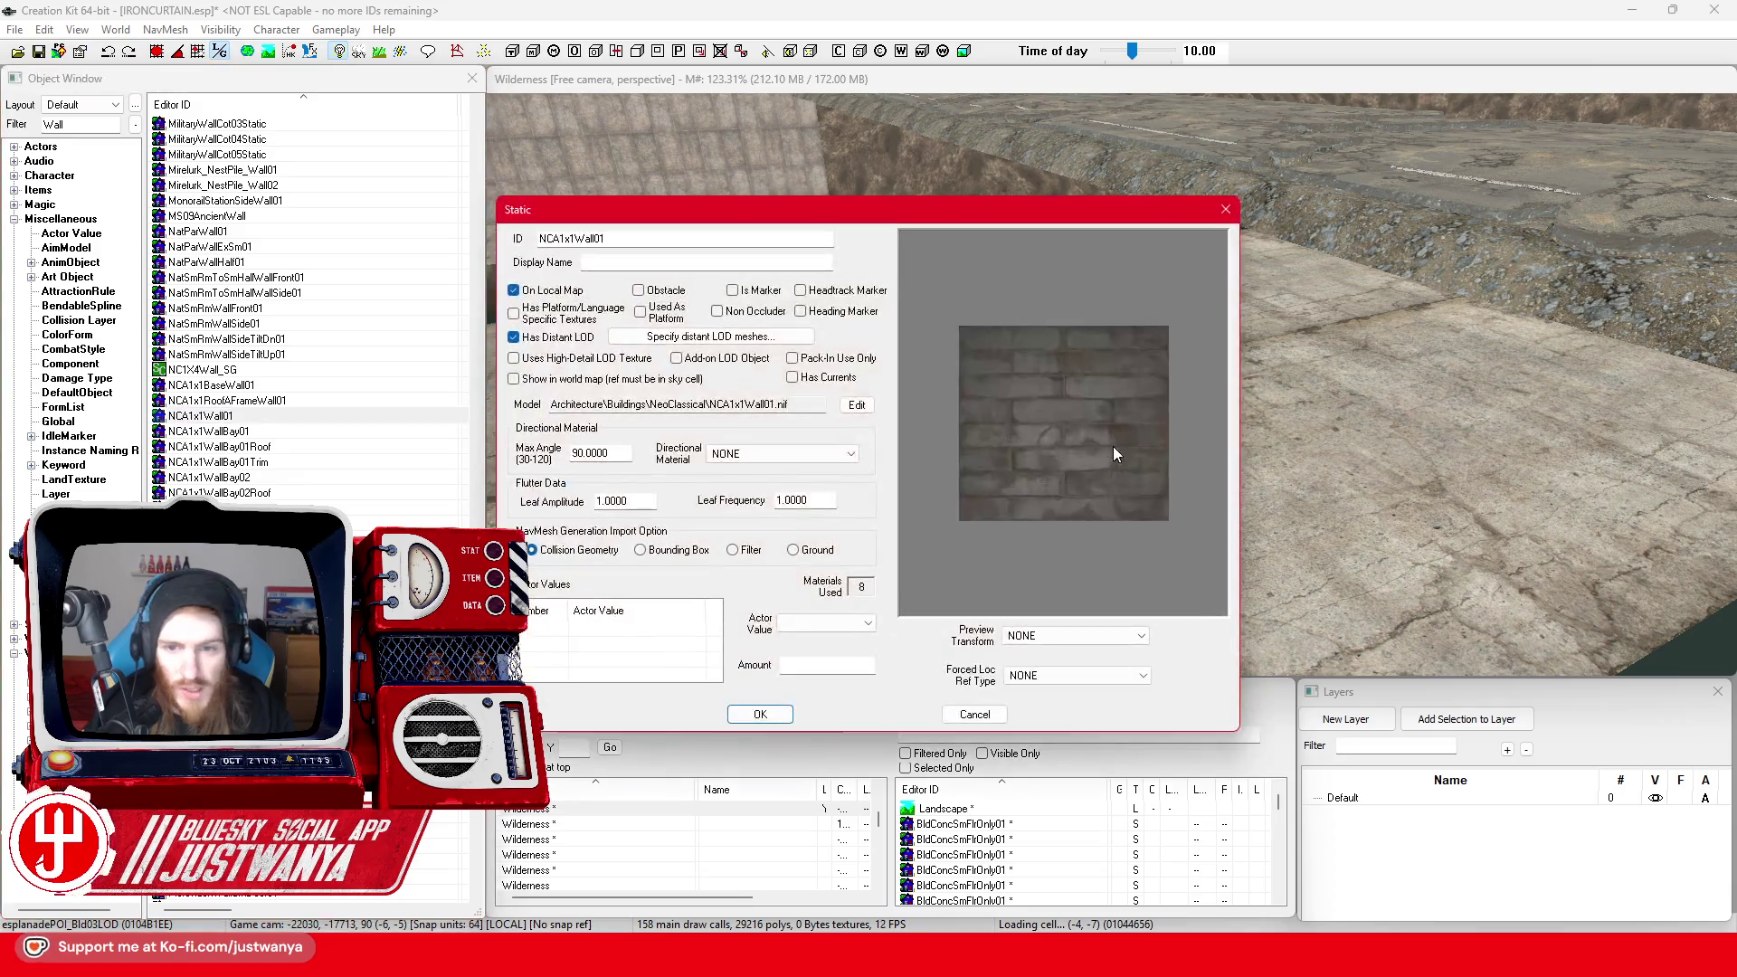
{"action": "left_click", "coordinate": [1226, 209]}
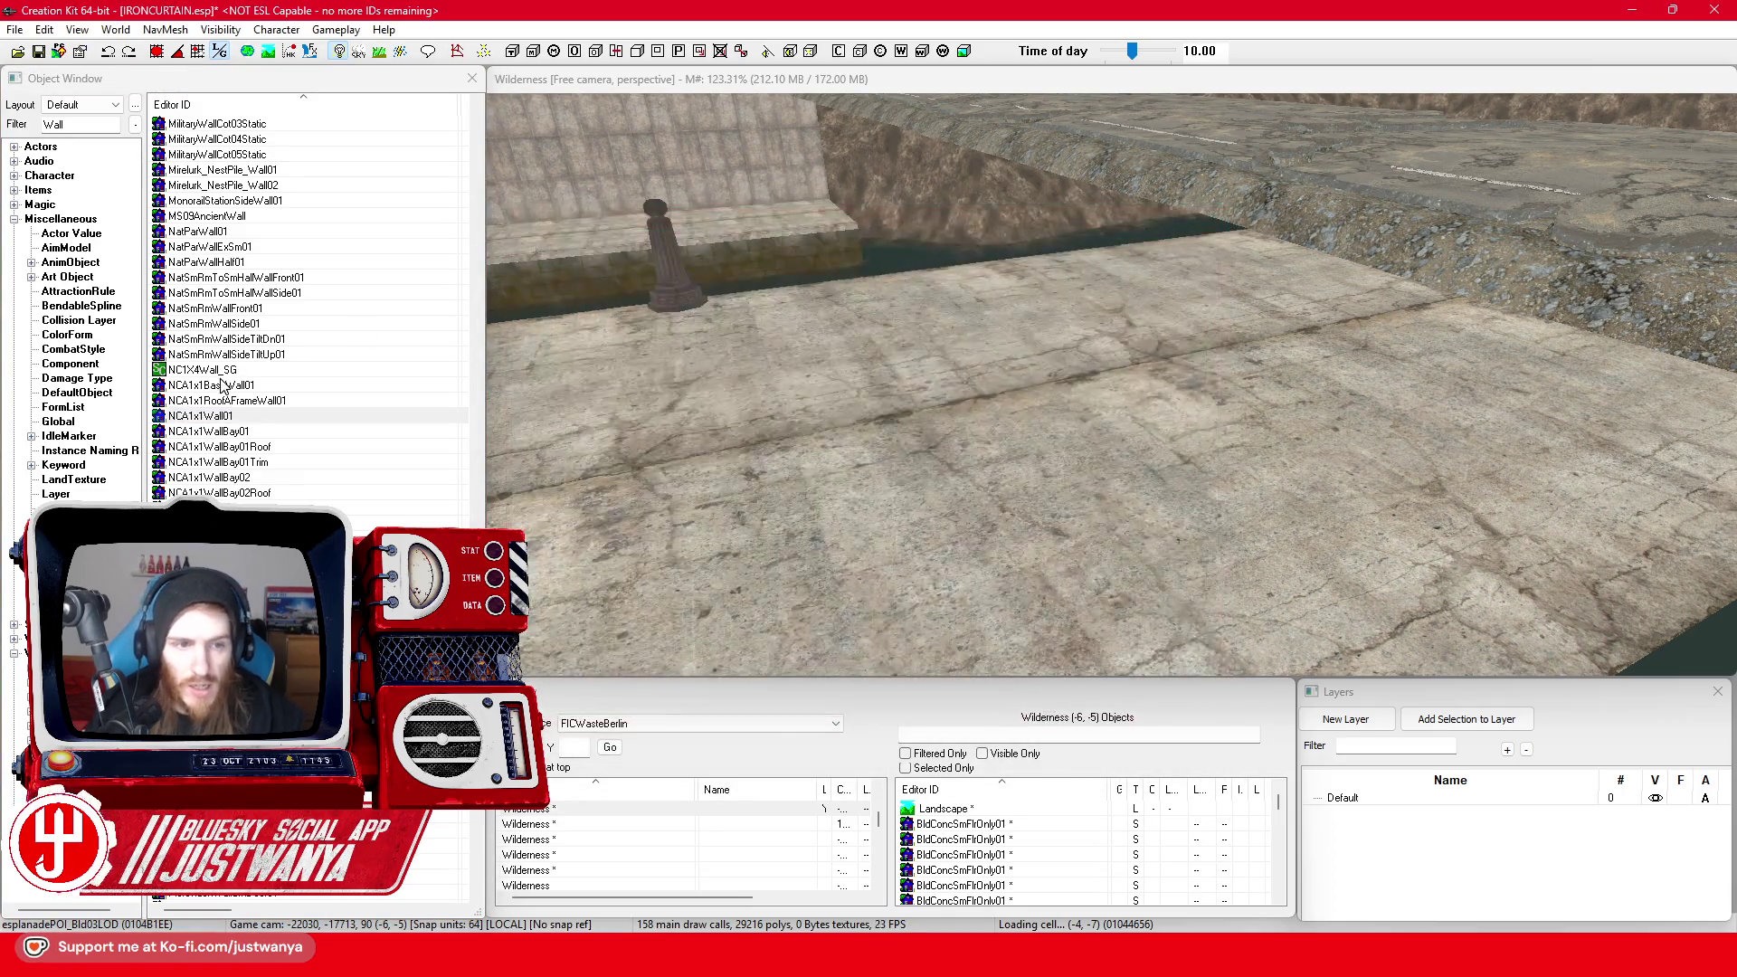
Place NCA1x1BaseWall01 on the quay and rotate the view around the parapet piece
{"action": "left_click_drag", "start_coordinate": [995, 443], "coordinate": [995, 445]}
{"action": "scroll", "coordinate": [977, 488], "scroll_direction": "up", "scroll_amount": 3}
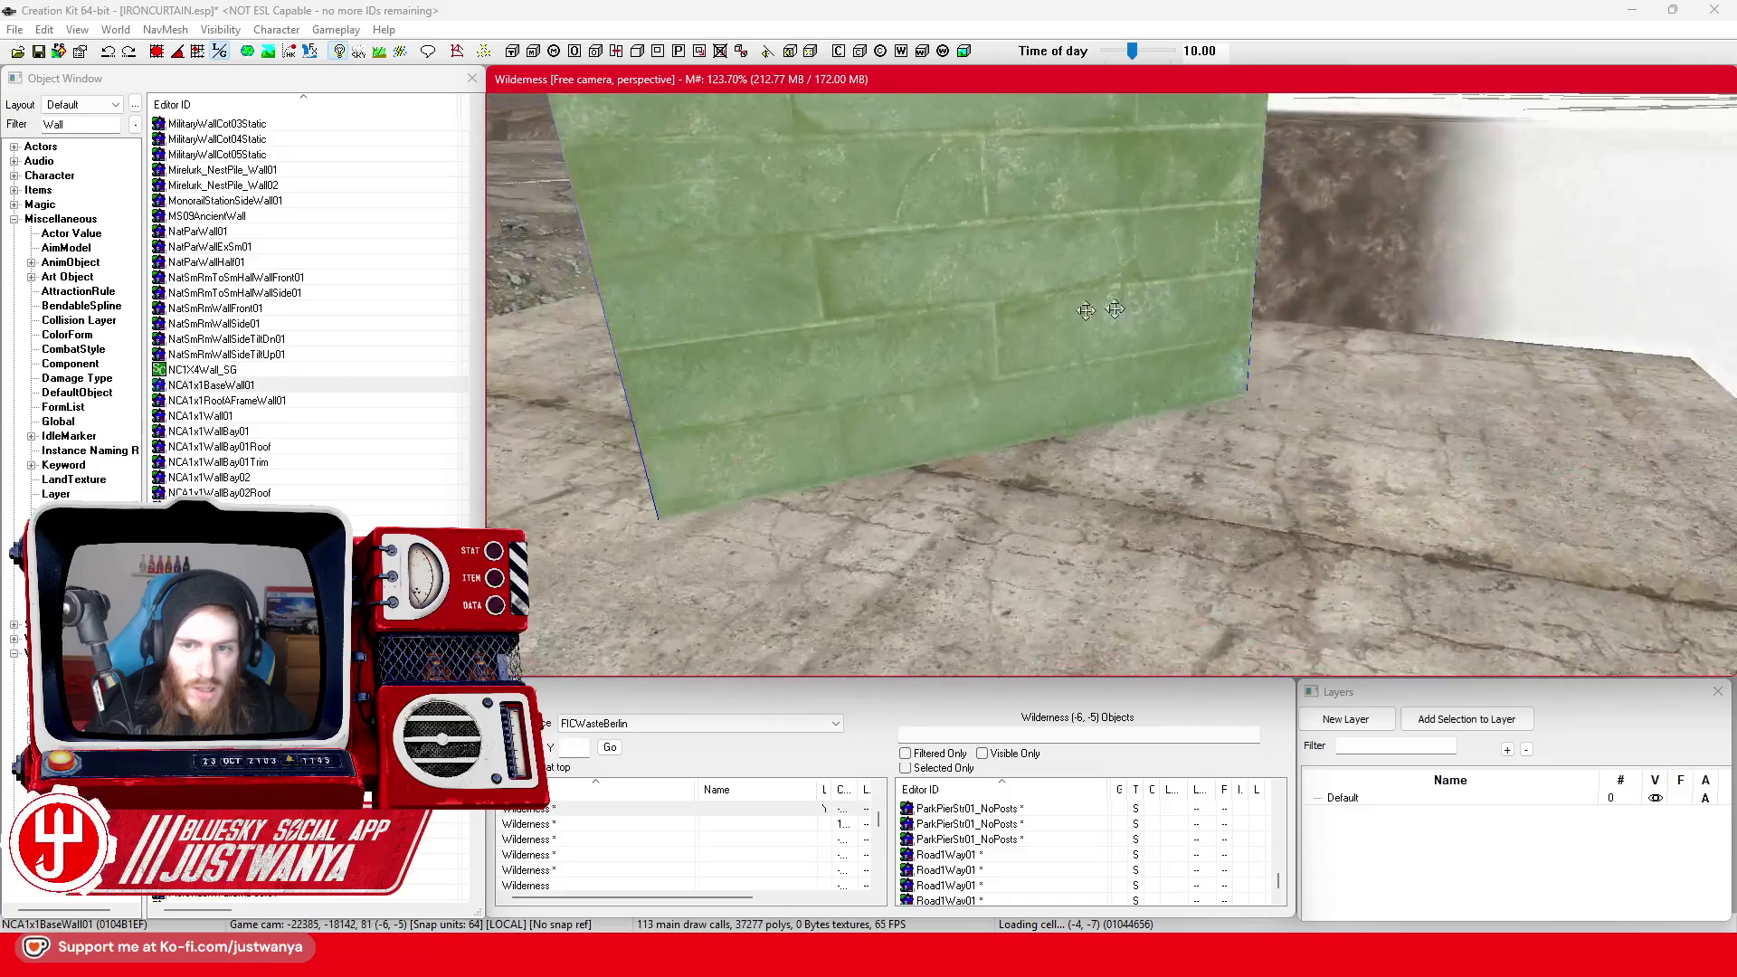
{"action": "scroll", "coordinate": [954, 534], "scroll_direction": "down", "scroll_amount": 5}
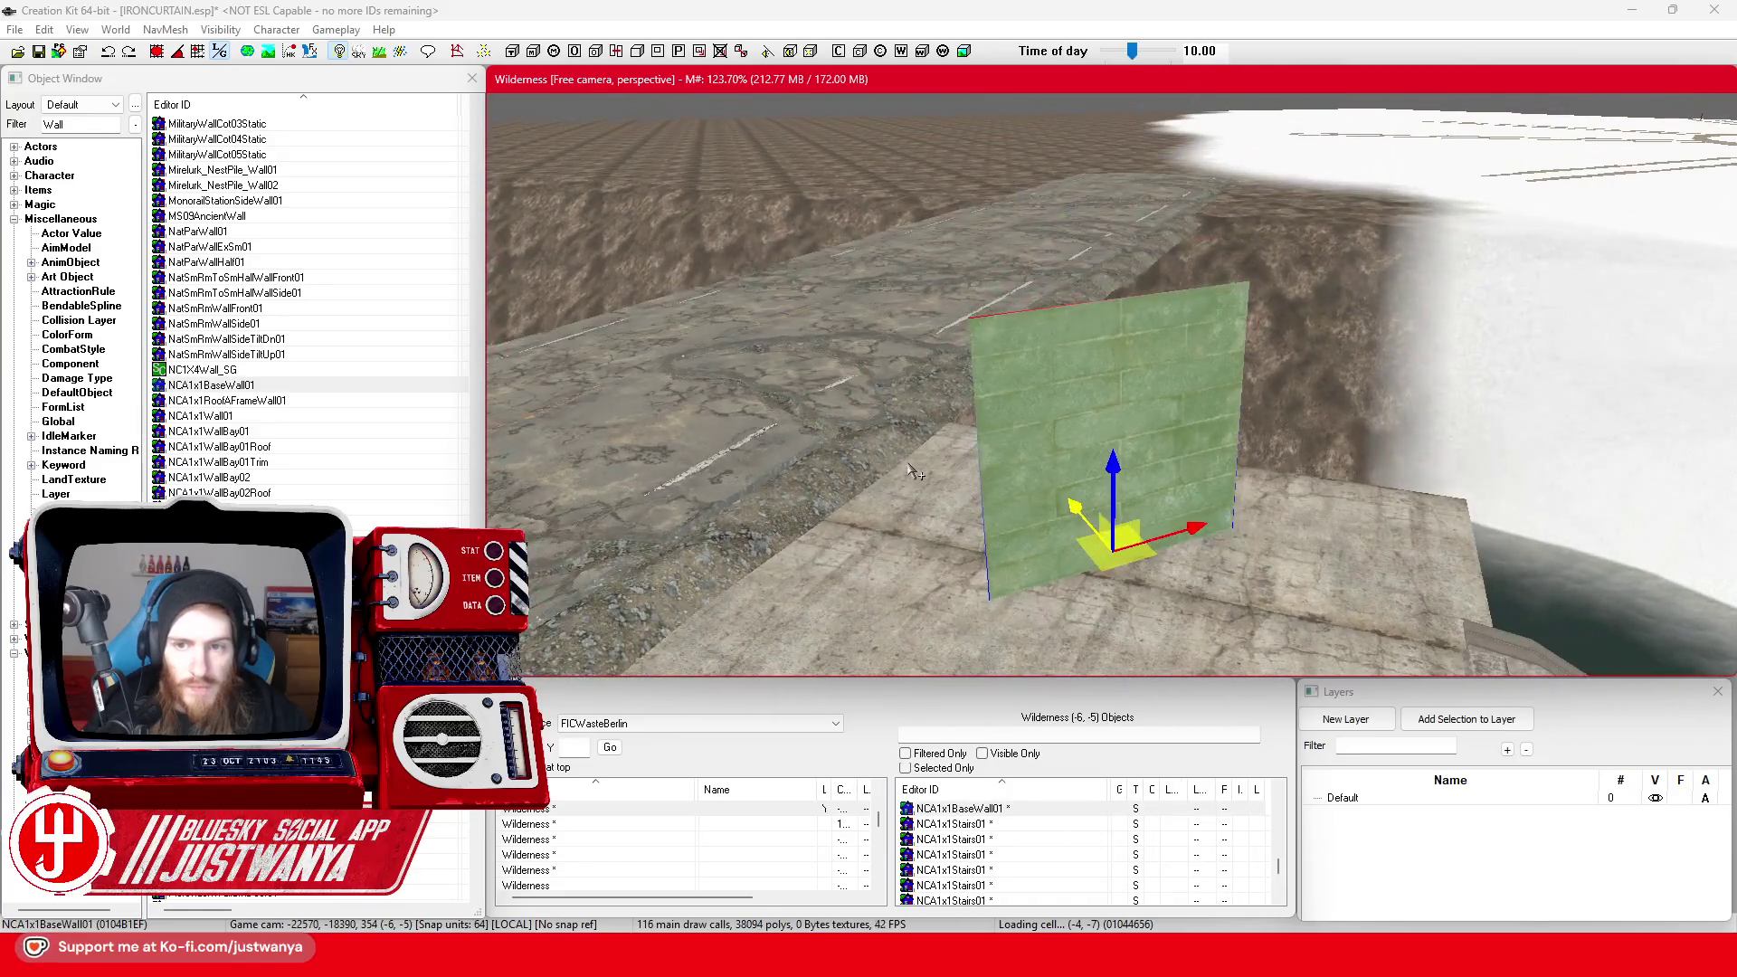
{"action": "scroll", "coordinate": [912, 469], "scroll_direction": "down", "scroll_amount": 2}
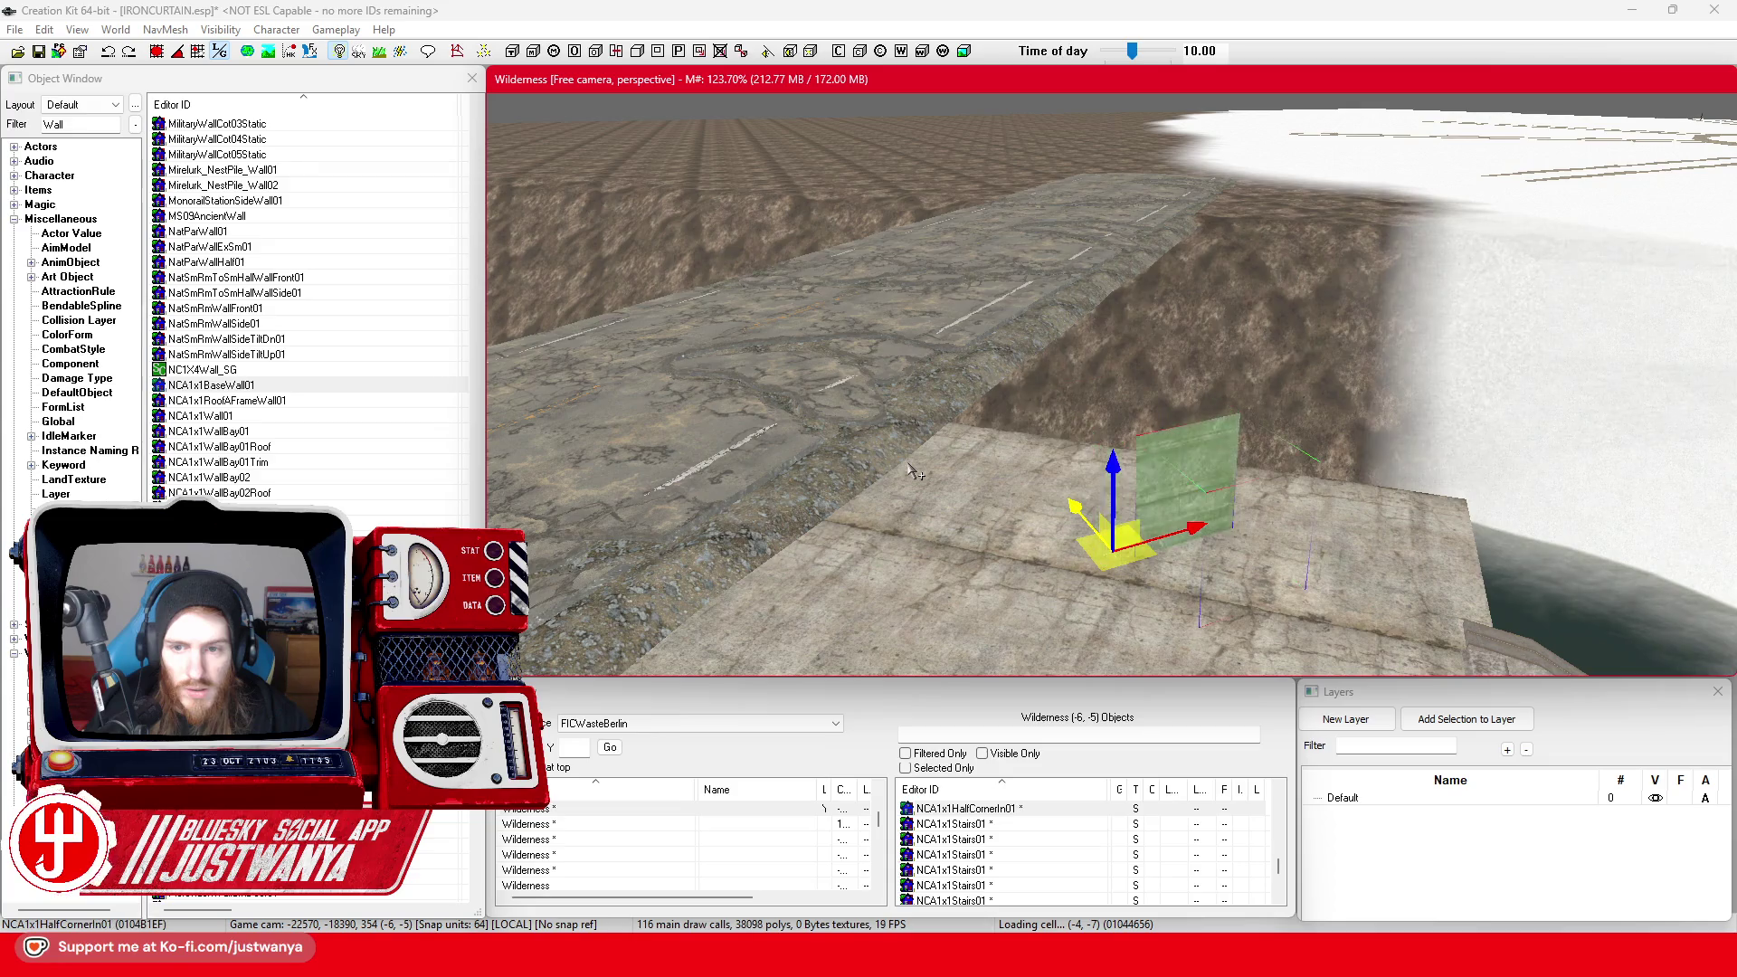
{"action": "left_click_drag", "start_coordinate": [911, 469], "coordinate": [995, 463]}
{"action": "scroll", "coordinate": [1038, 459], "scroll_direction": "down", "scroll_amount": 3}
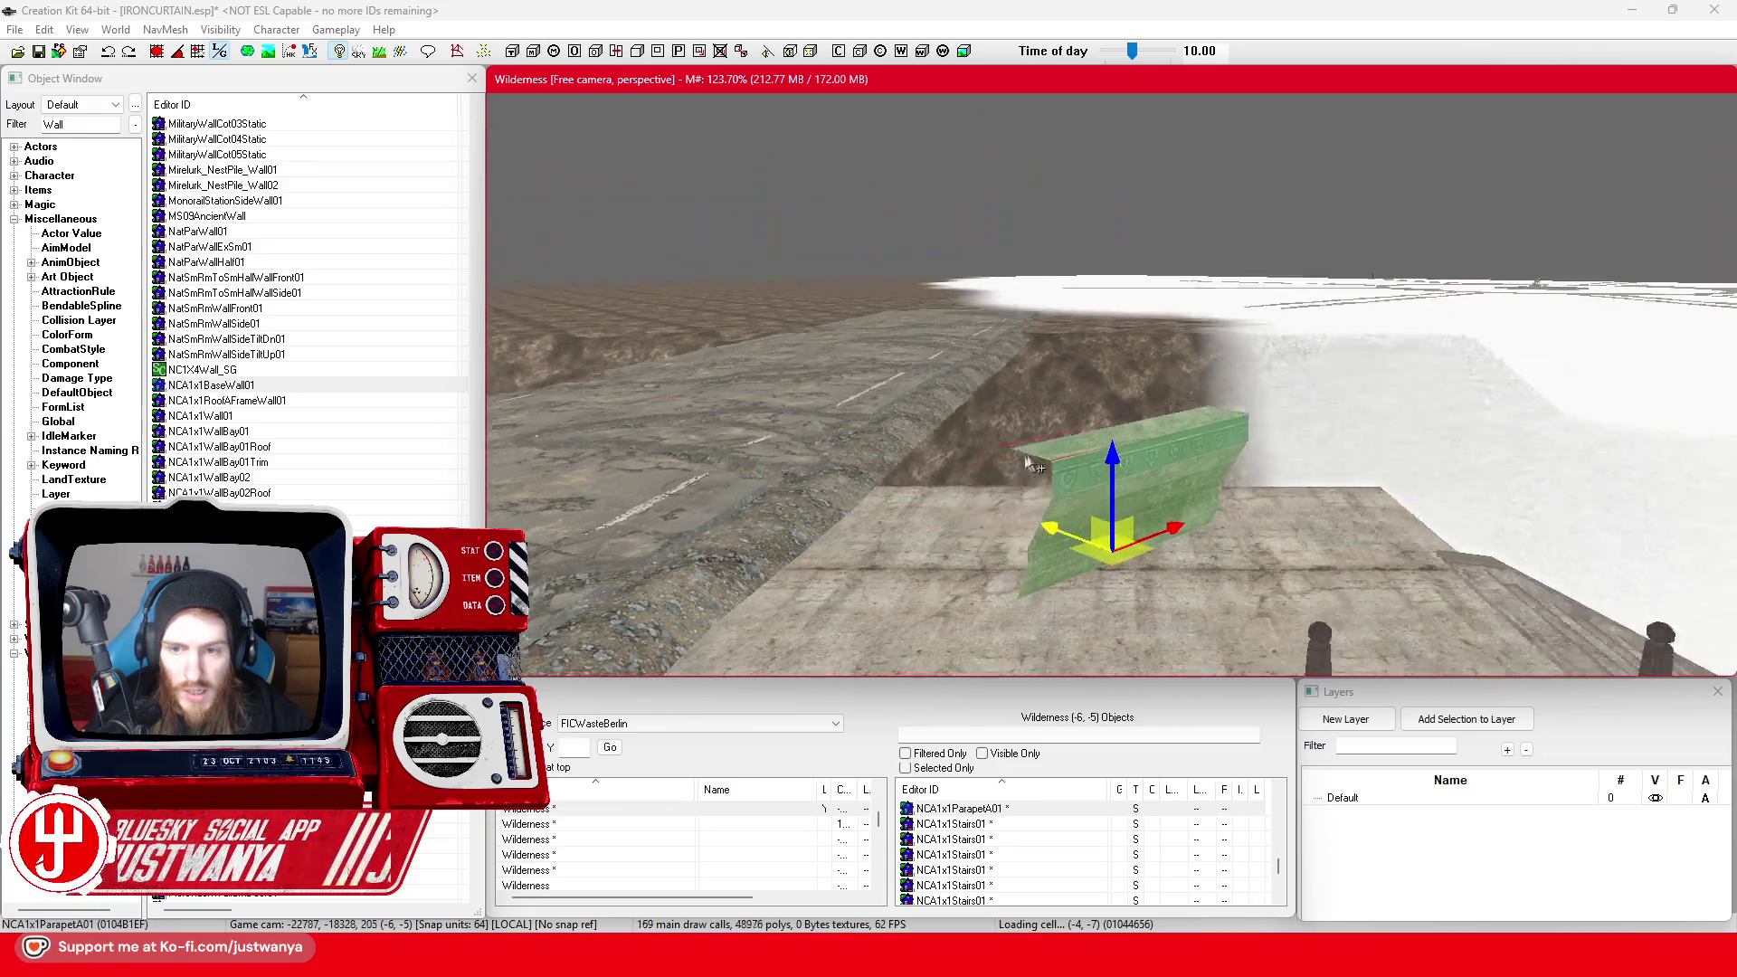
{"action": "scroll", "coordinate": [1040, 462], "scroll_direction": "down", "scroll_amount": 3}
{"action": "scroll", "coordinate": [921, 470], "scroll_direction": "down", "scroll_amount": 2}
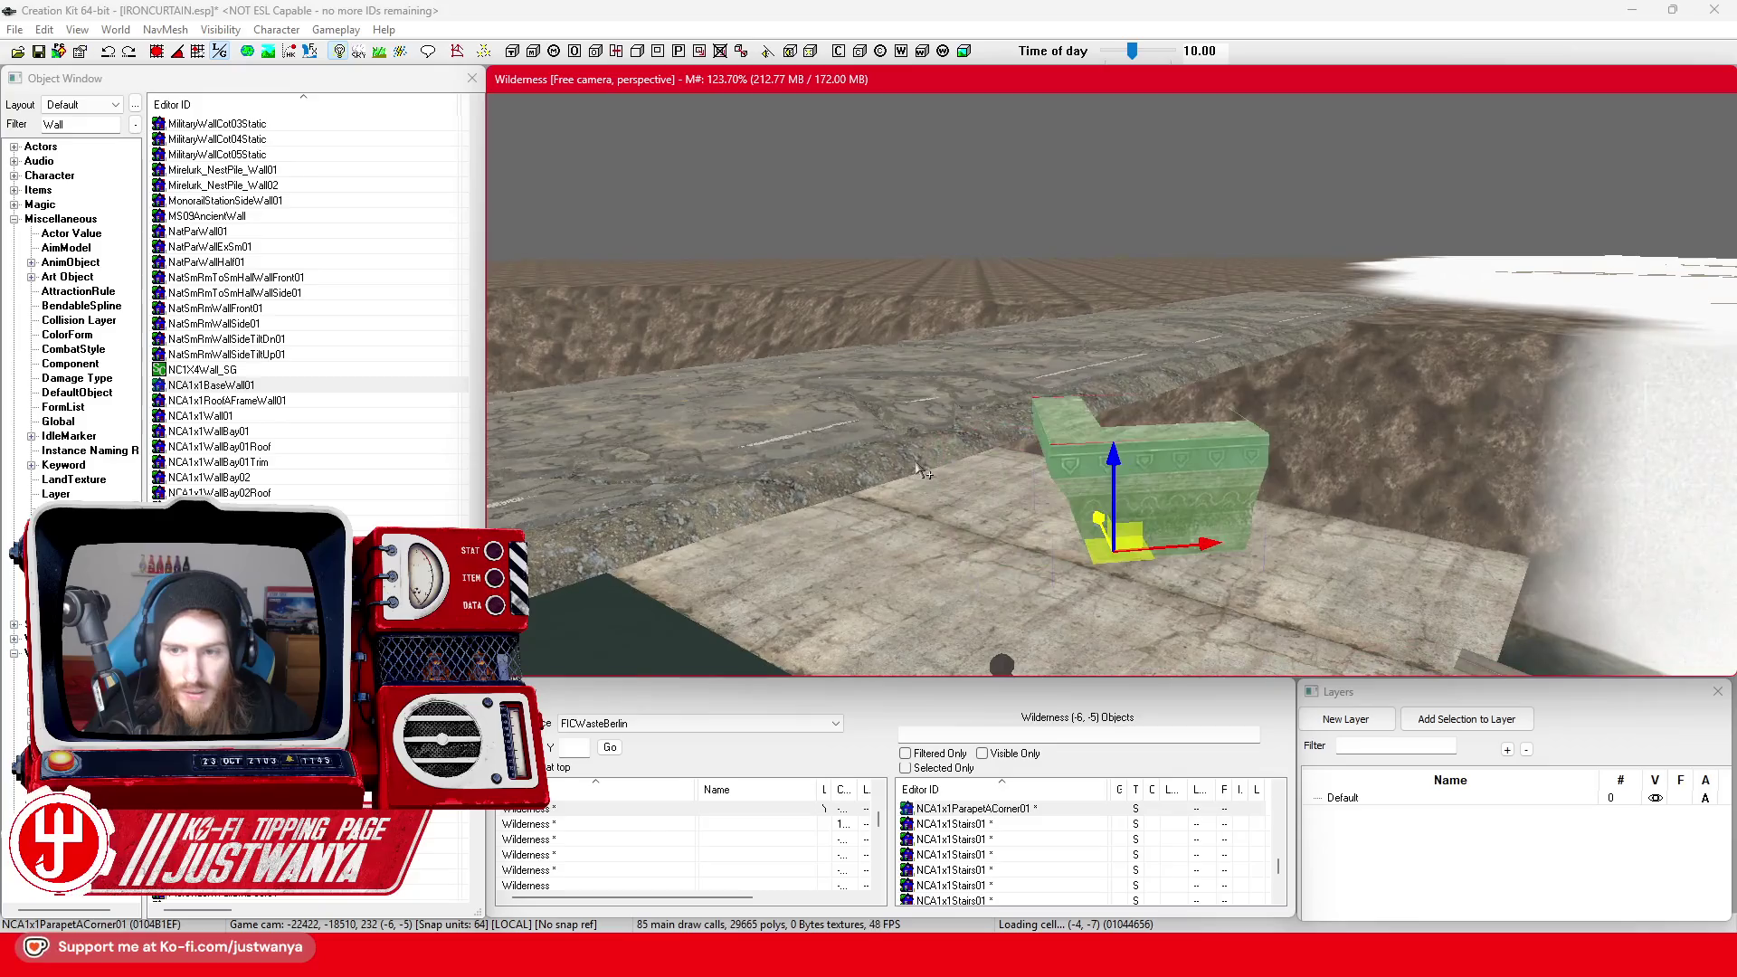
{"action": "scroll", "coordinate": [920, 470], "scroll_direction": "down", "scroll_amount": 1}
{"action": "mouse_move", "coordinate": [936, 463]}
{"action": "left_mouse_down"}
{"action": "mouse_move", "coordinate": [1026, 429]}
{"action": "mouse_move", "coordinate": [704, 461]}
{"action": "mouse_move", "coordinate": [1079, 479]}
{"action": "left_mouse_up"}
Cycle the piece through parapet corners, NCA1x1Stairs01, NCA1x1Topcap01 and NCA1x1 trim variants
{"action": "key", "text": "ctrl+z"}
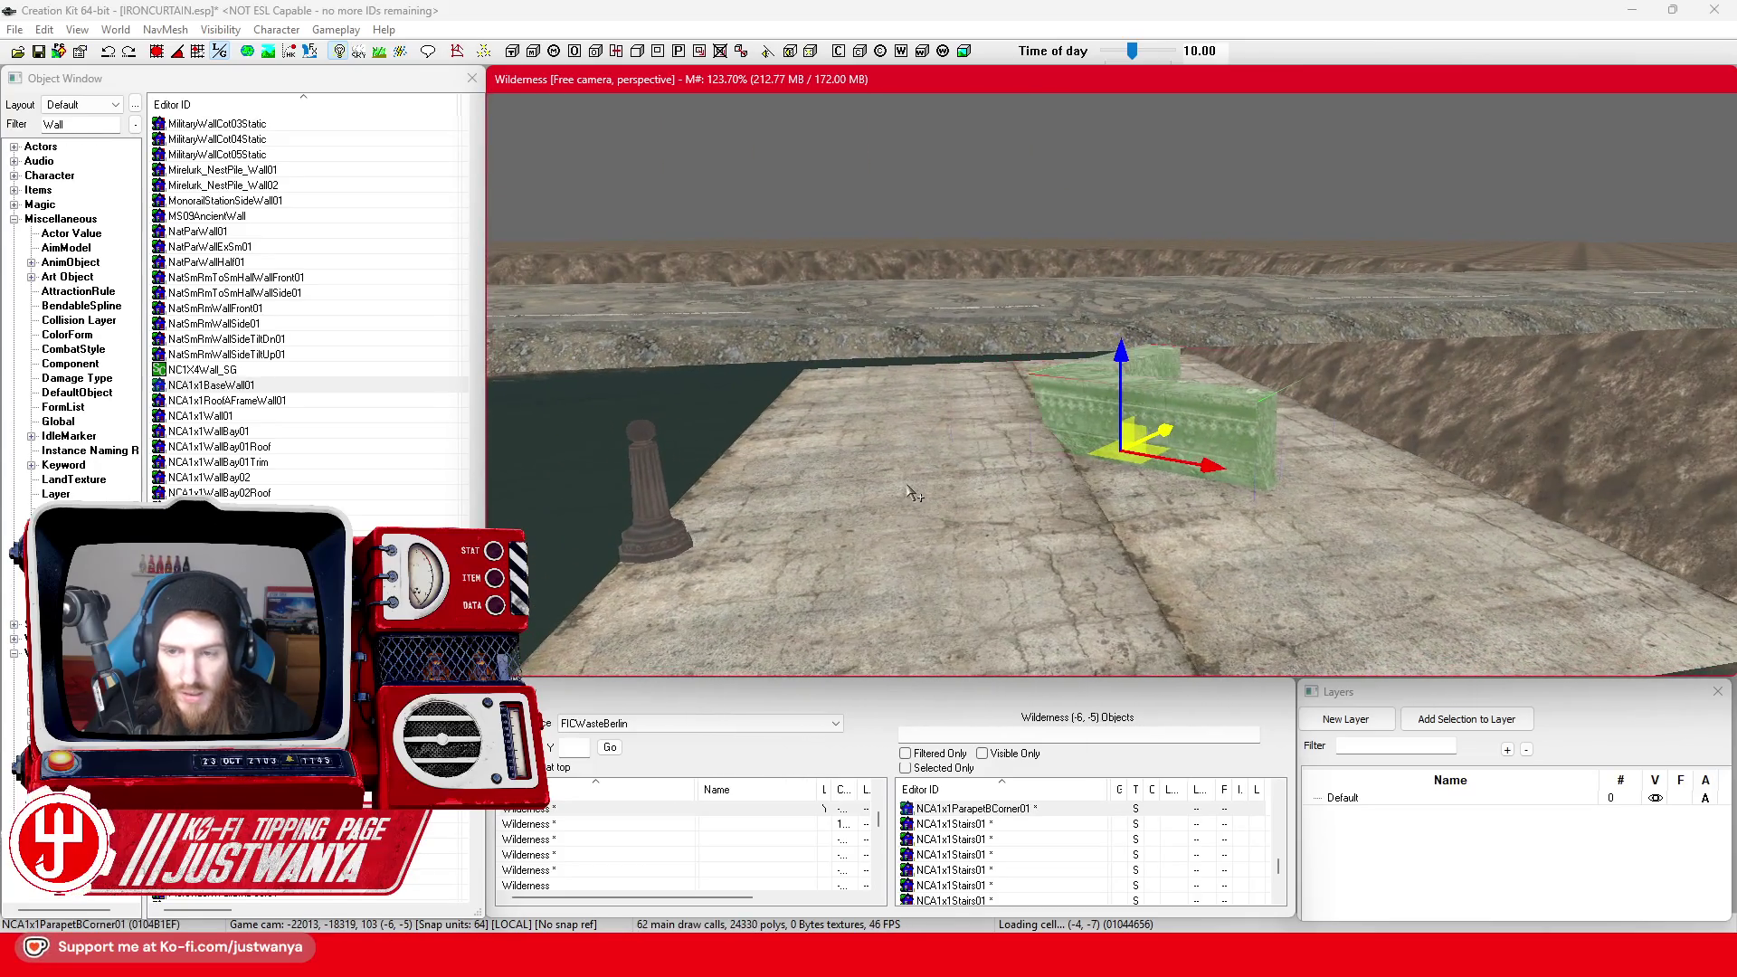
{"action": "key", "text": "ctrl+z"}
{"action": "key", "text": "ctrl+z"}
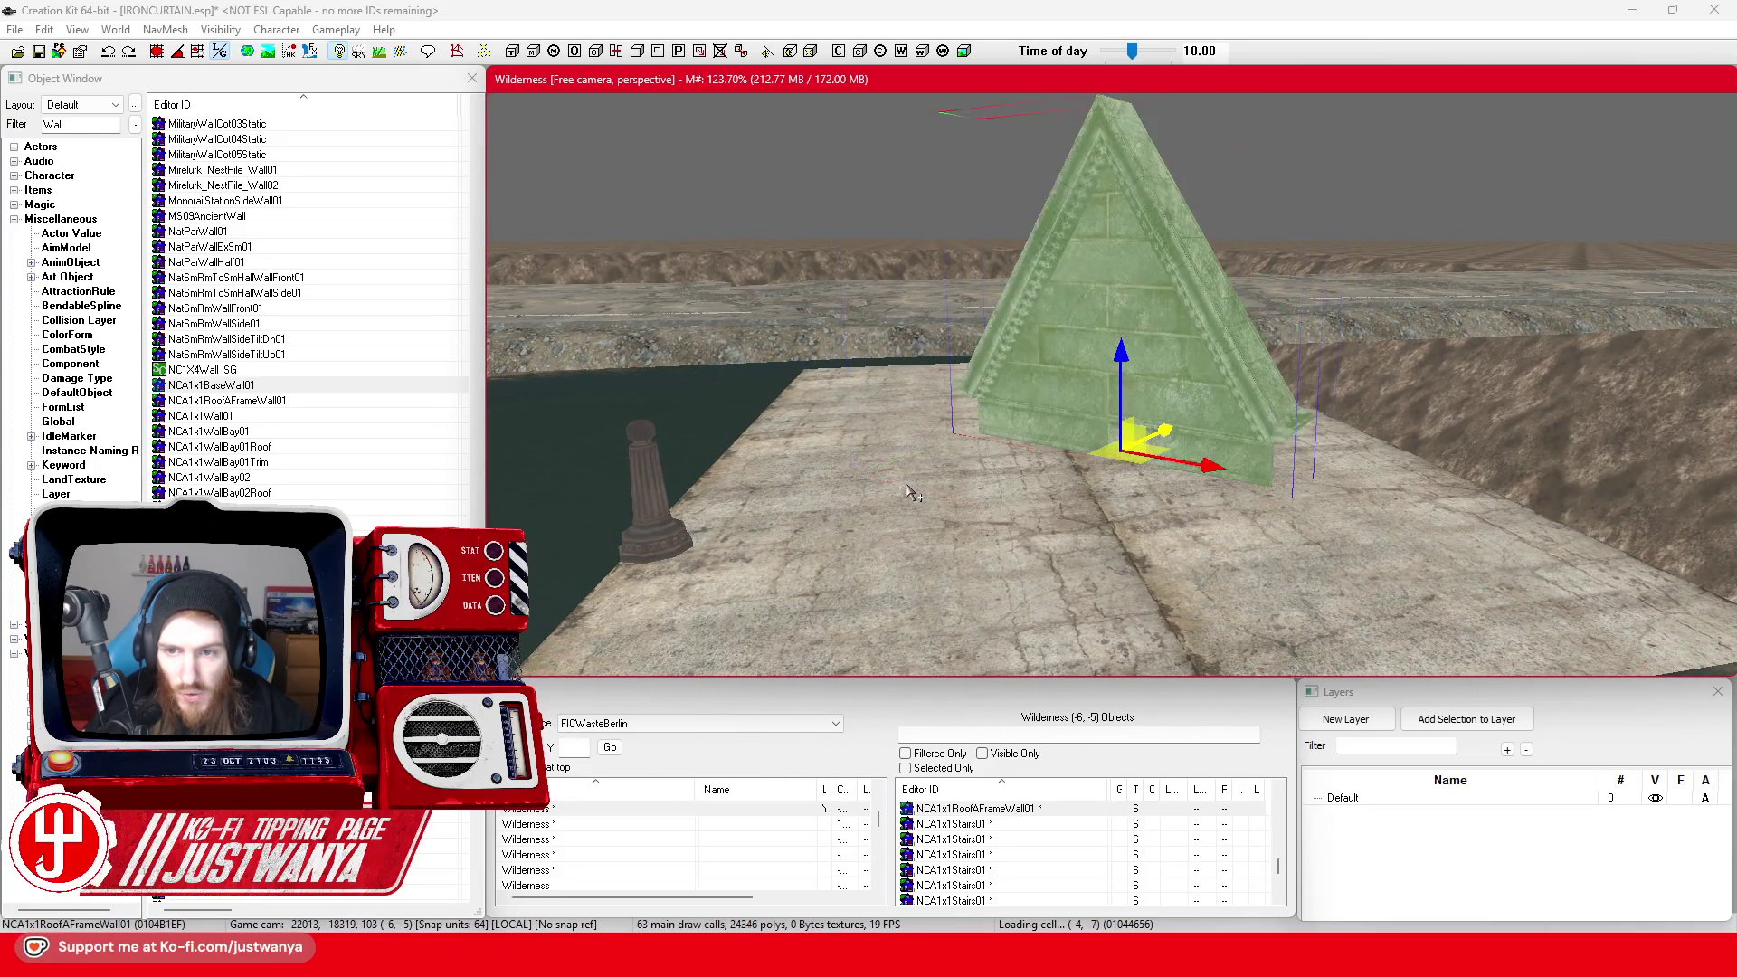
{"action": "key", "text": "ctrl+z"}
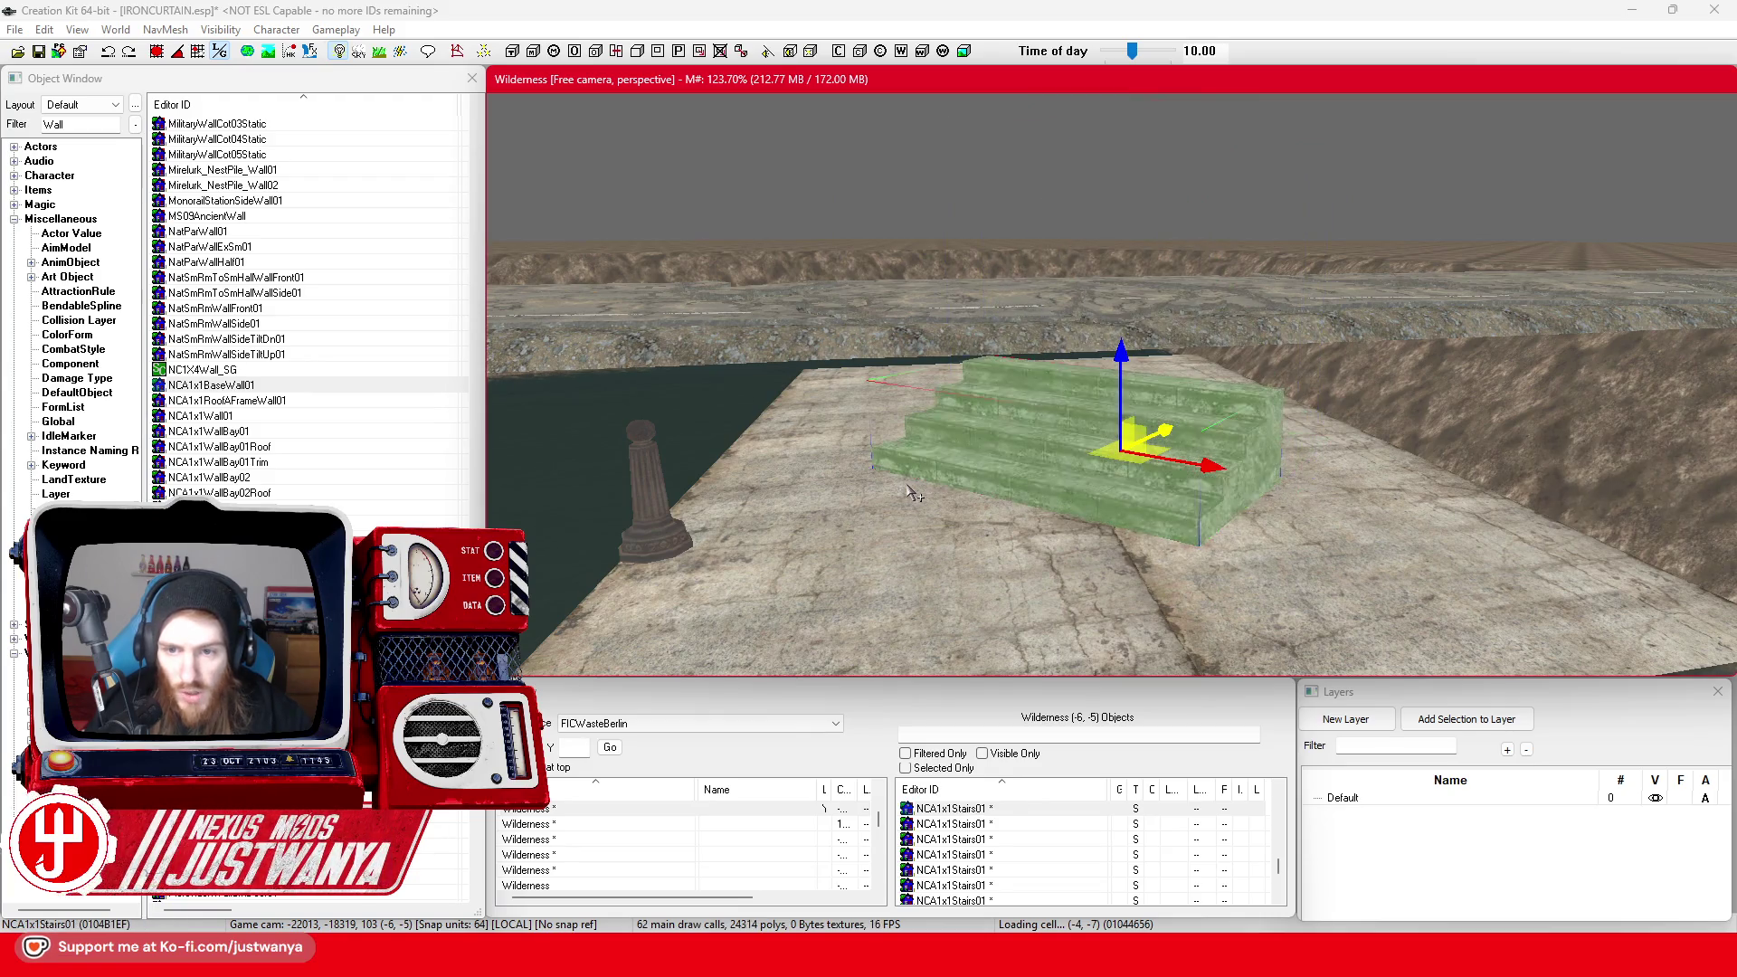
{"action": "left_click_drag", "start_coordinate": [969, 482], "coordinate": [1116, 496]}
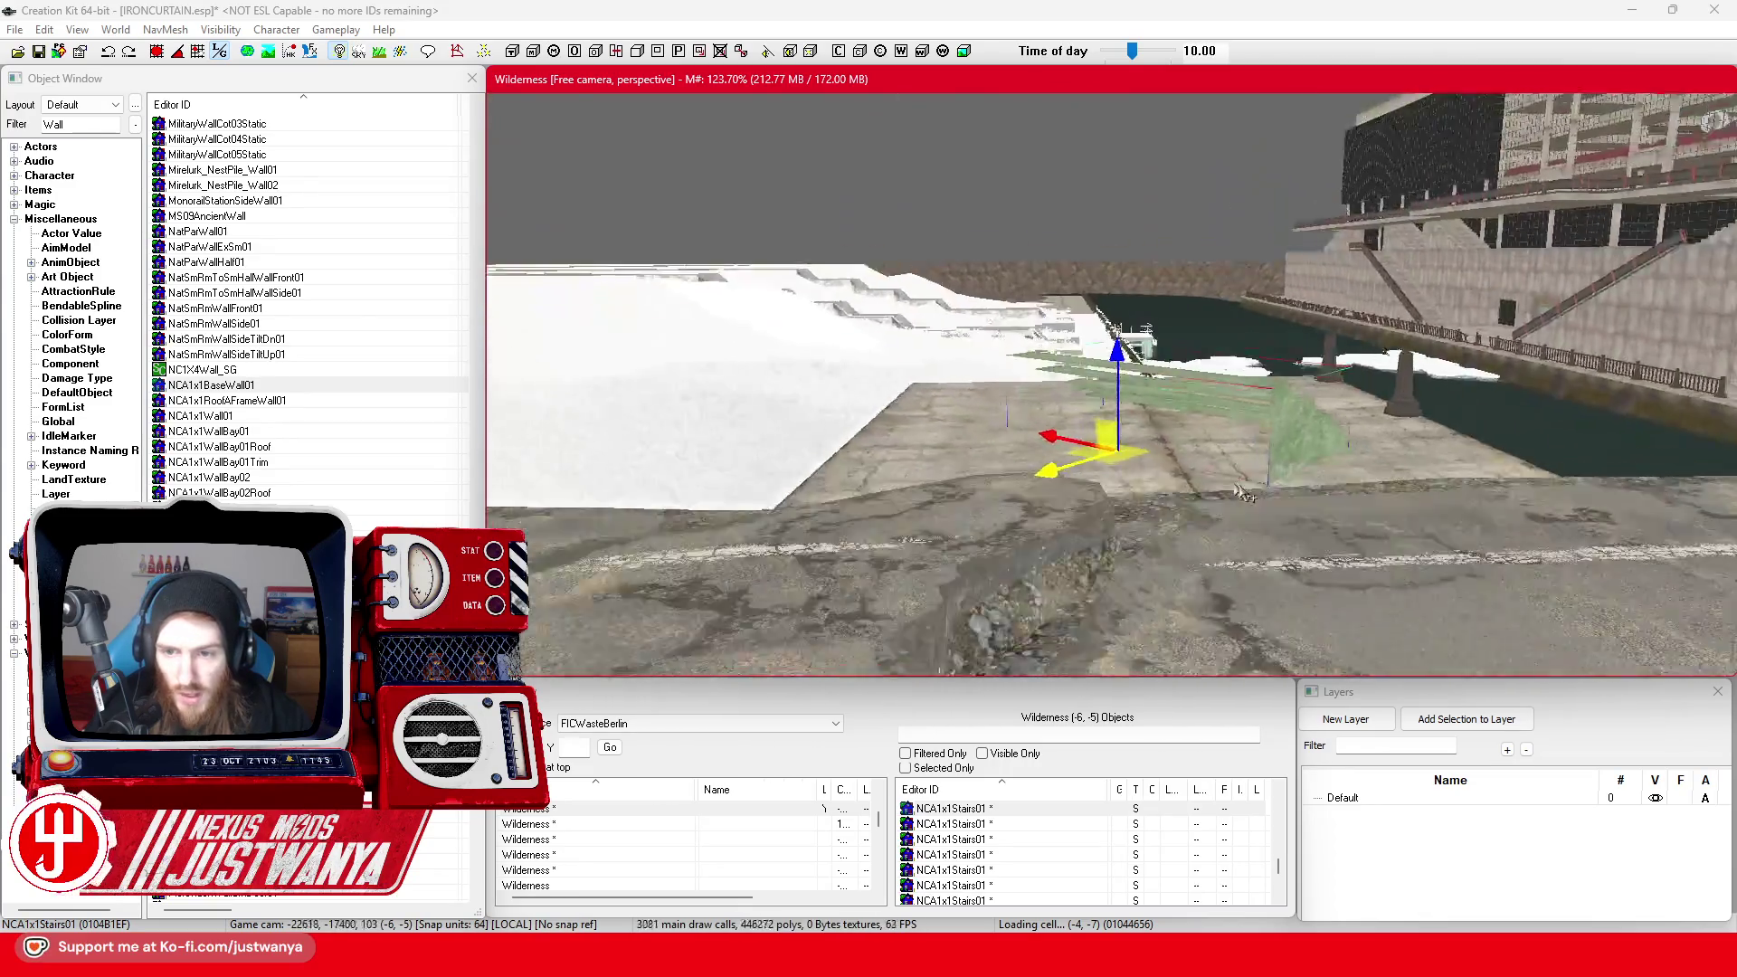
{"action": "key", "text": "ctrl+z"}
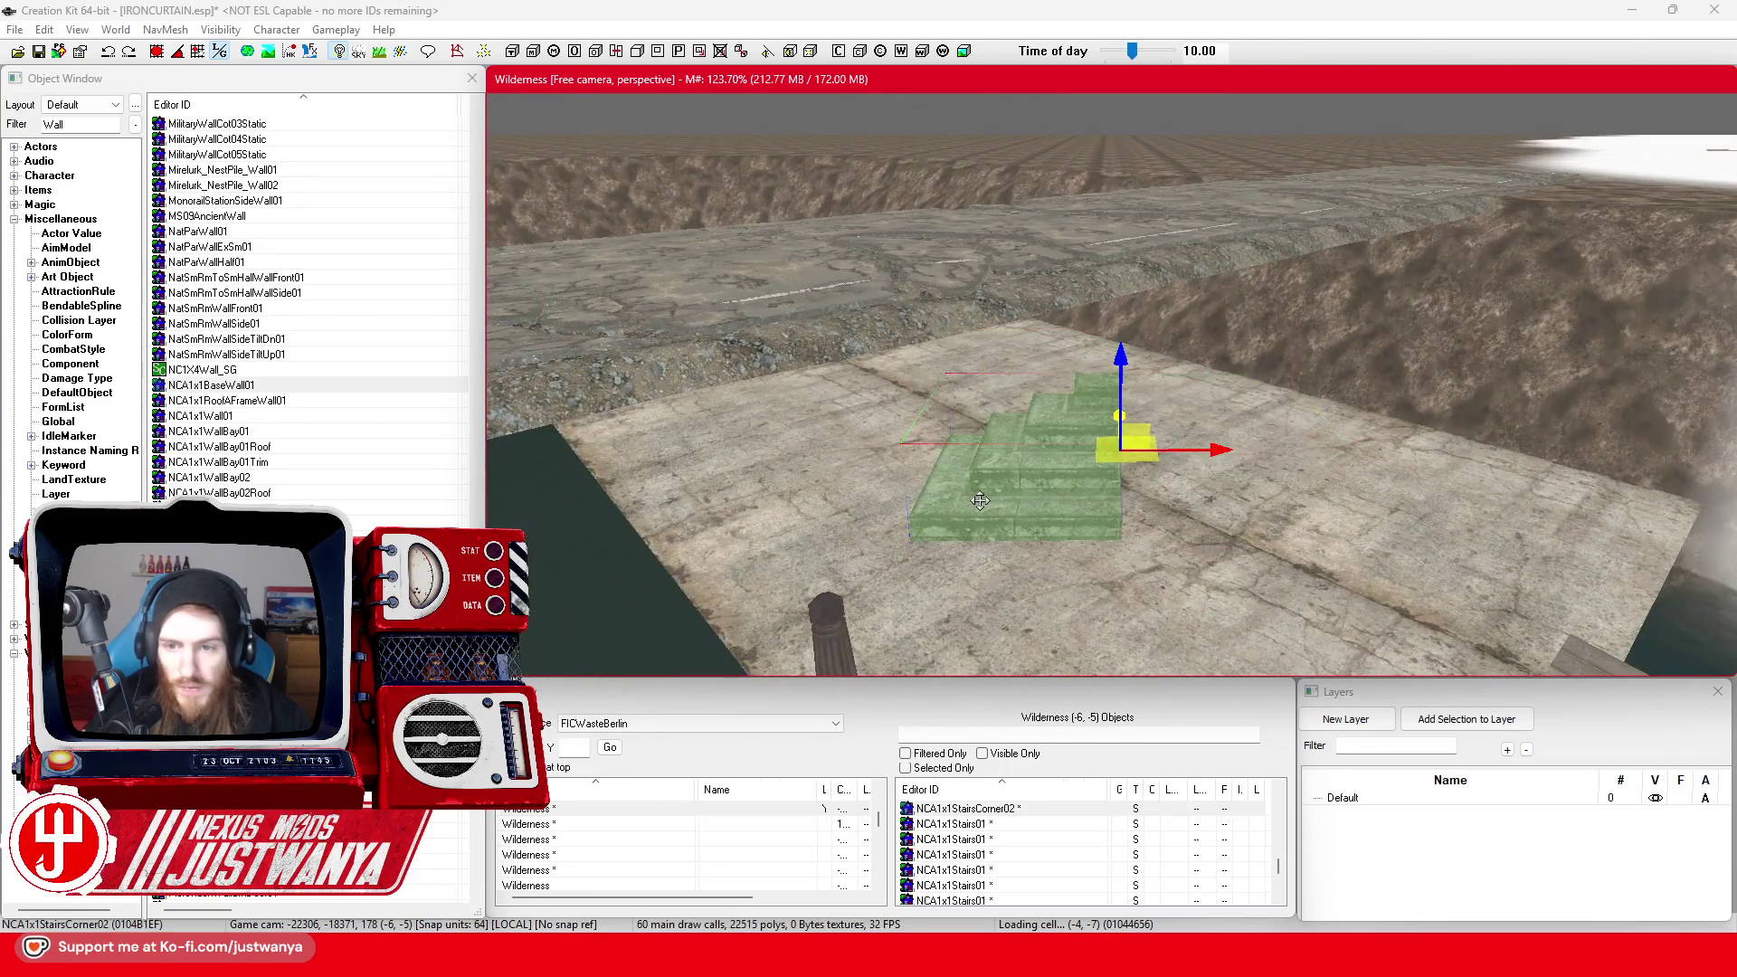
{"action": "key", "text": "ctrl+z"}
{"action": "key", "text": "ctrl+z"}
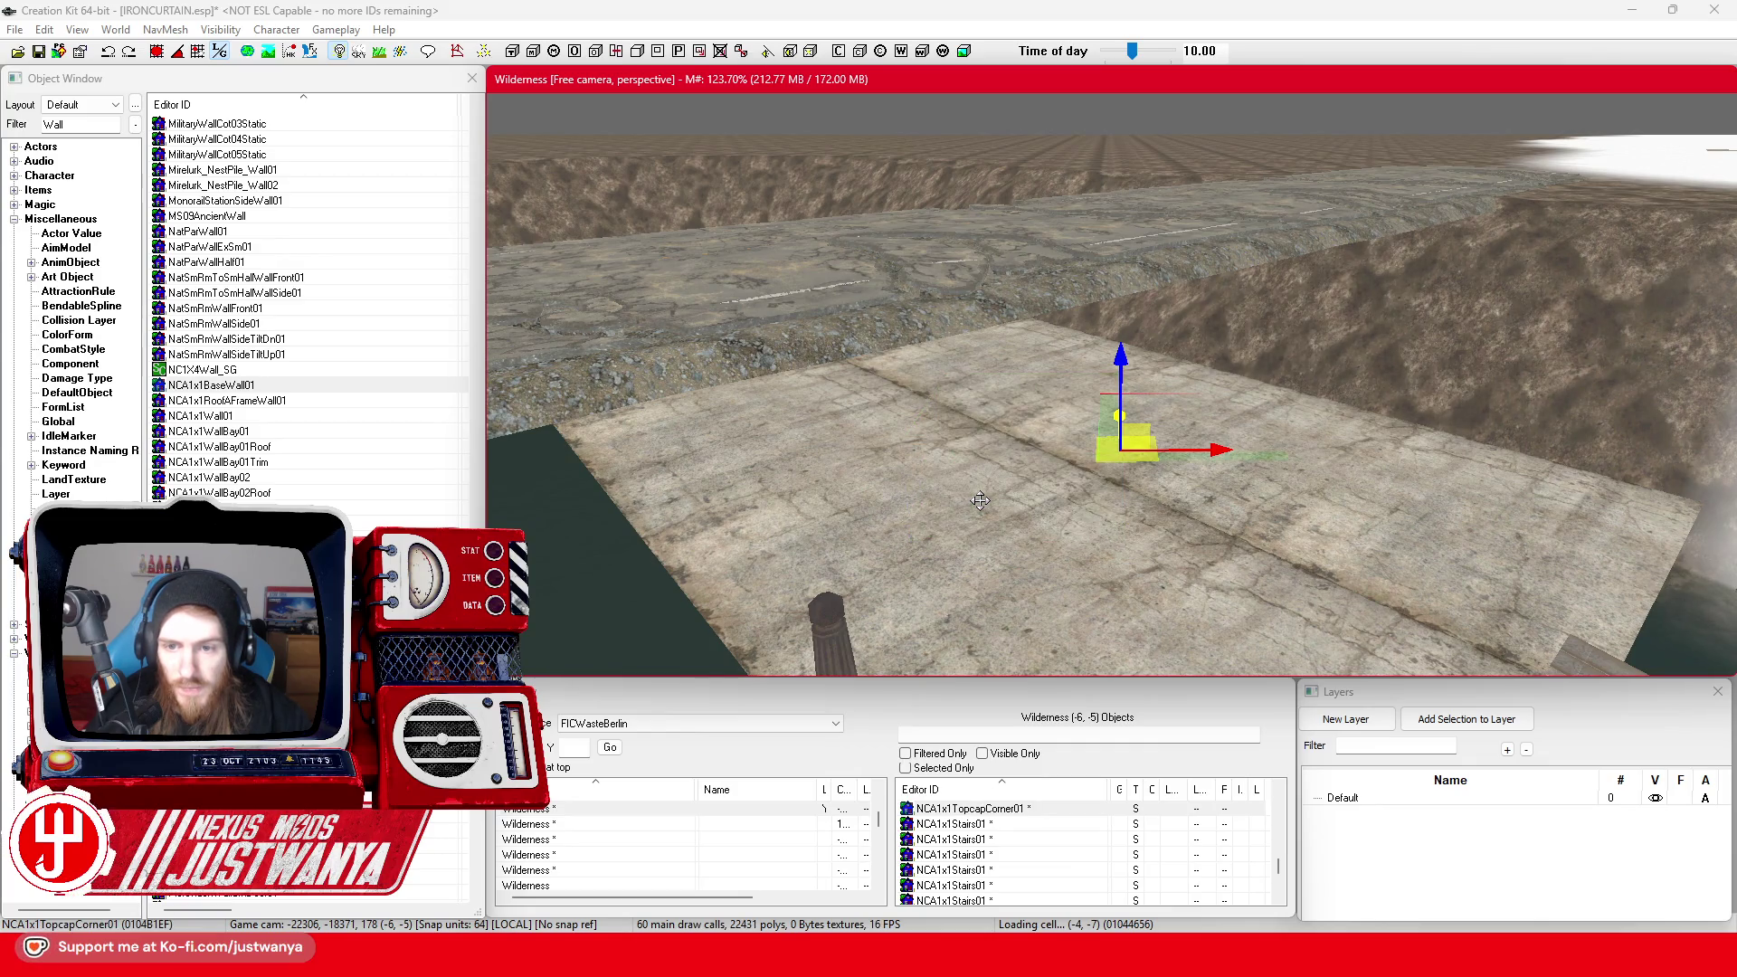
{"action": "left_click_drag", "start_coordinate": [634, 403], "coordinate": [894, 443]}
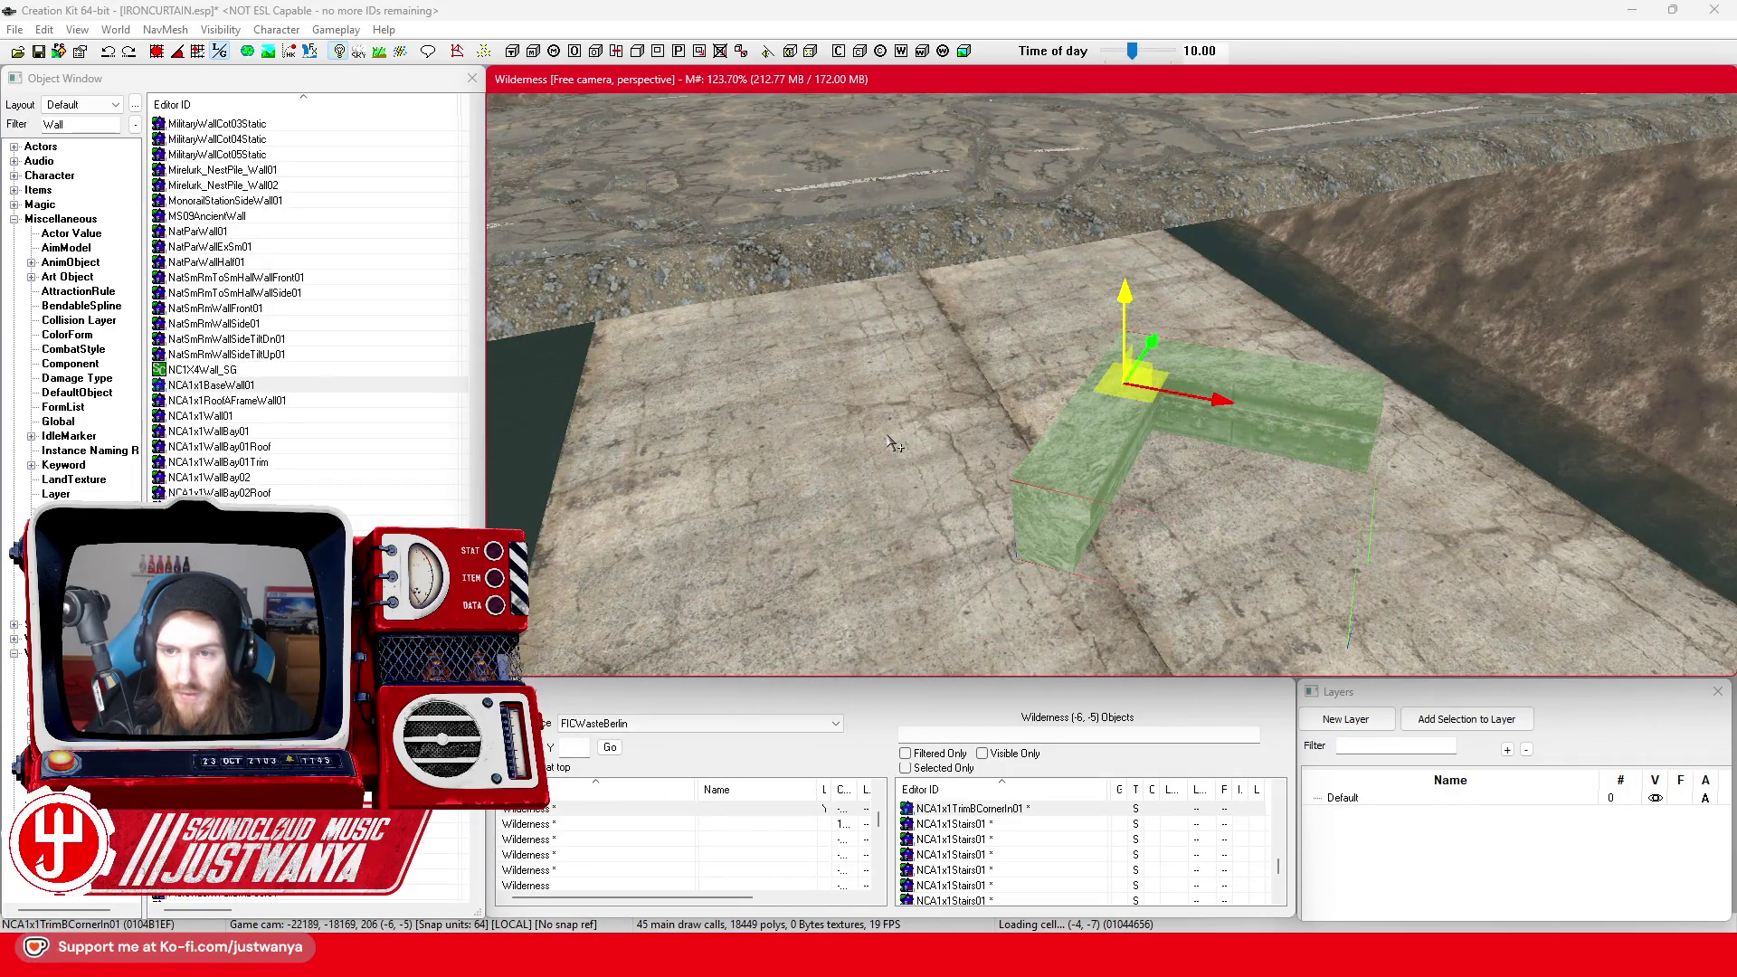
{"action": "key", "text": "q"}
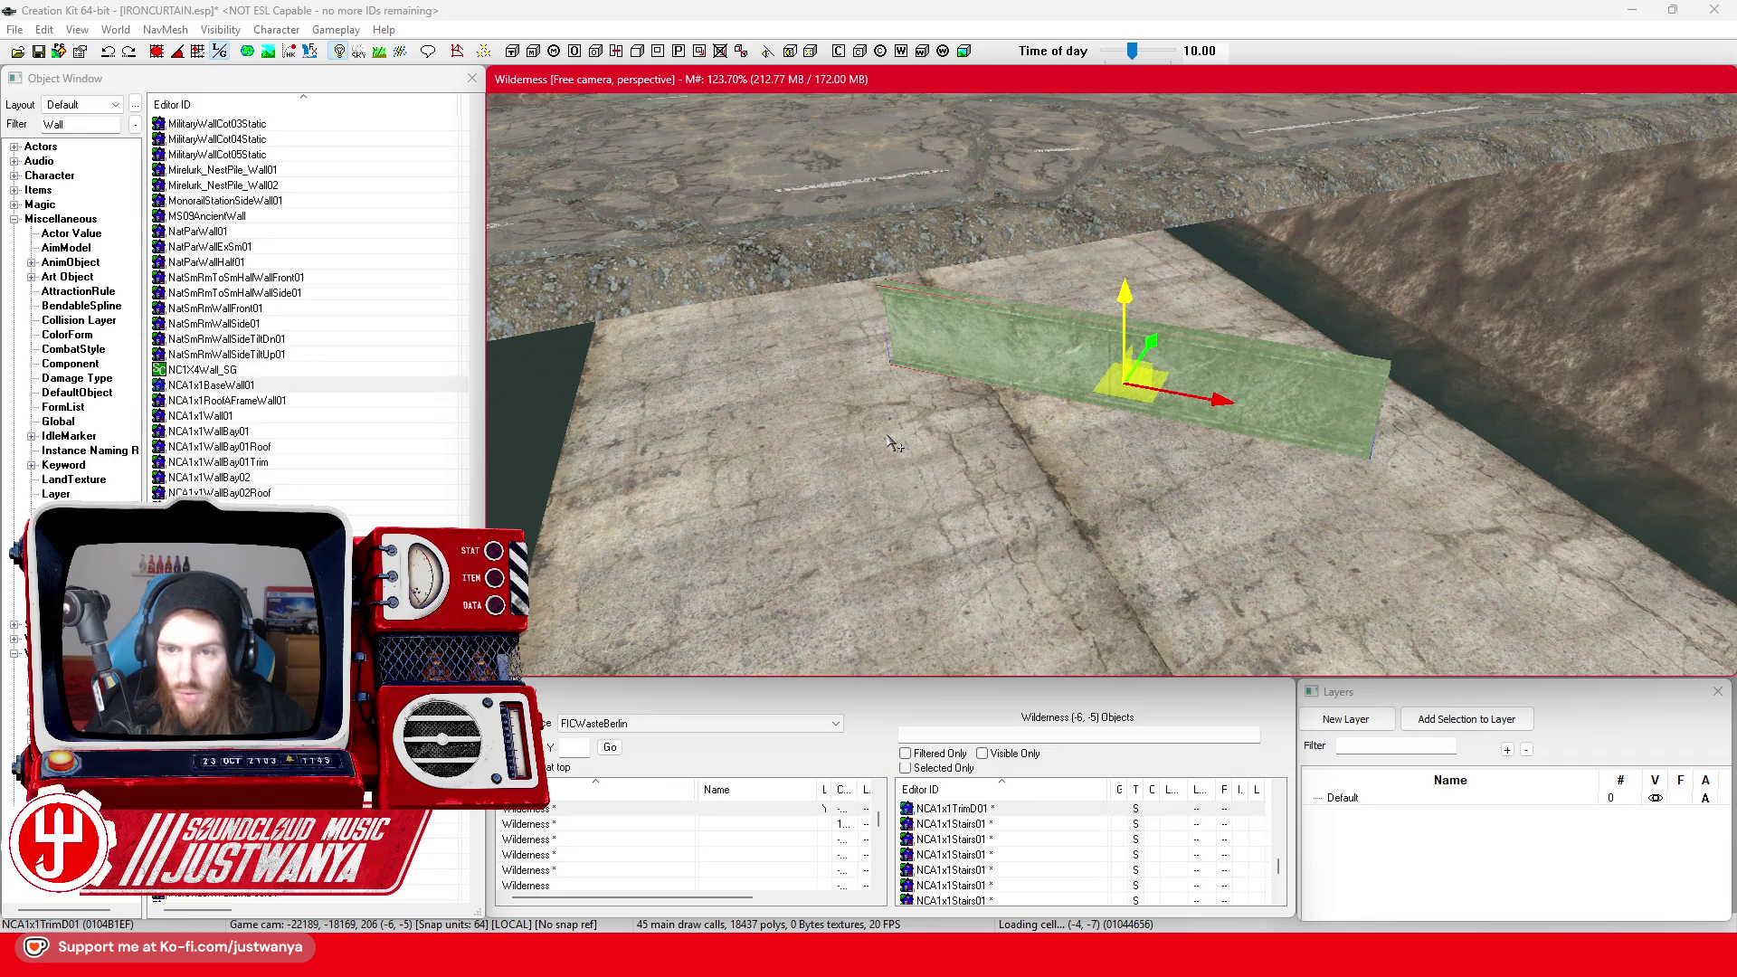
{"action": "key", "text": "q"}
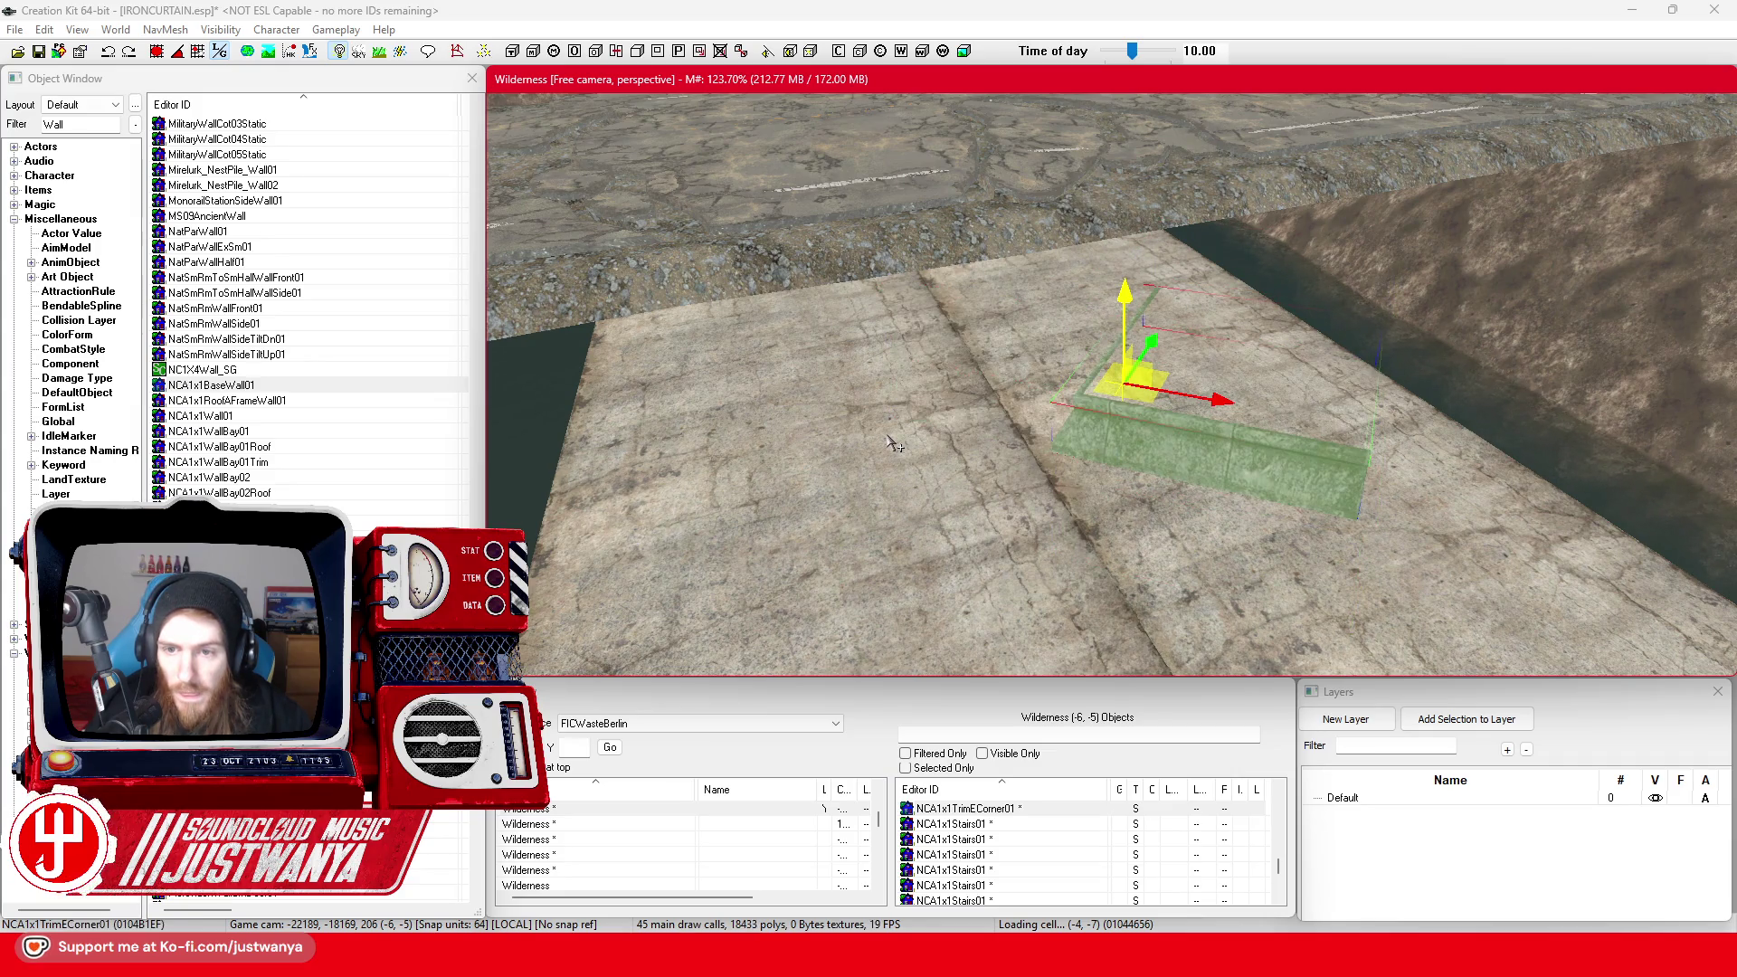
{"action": "key", "text": "q"}
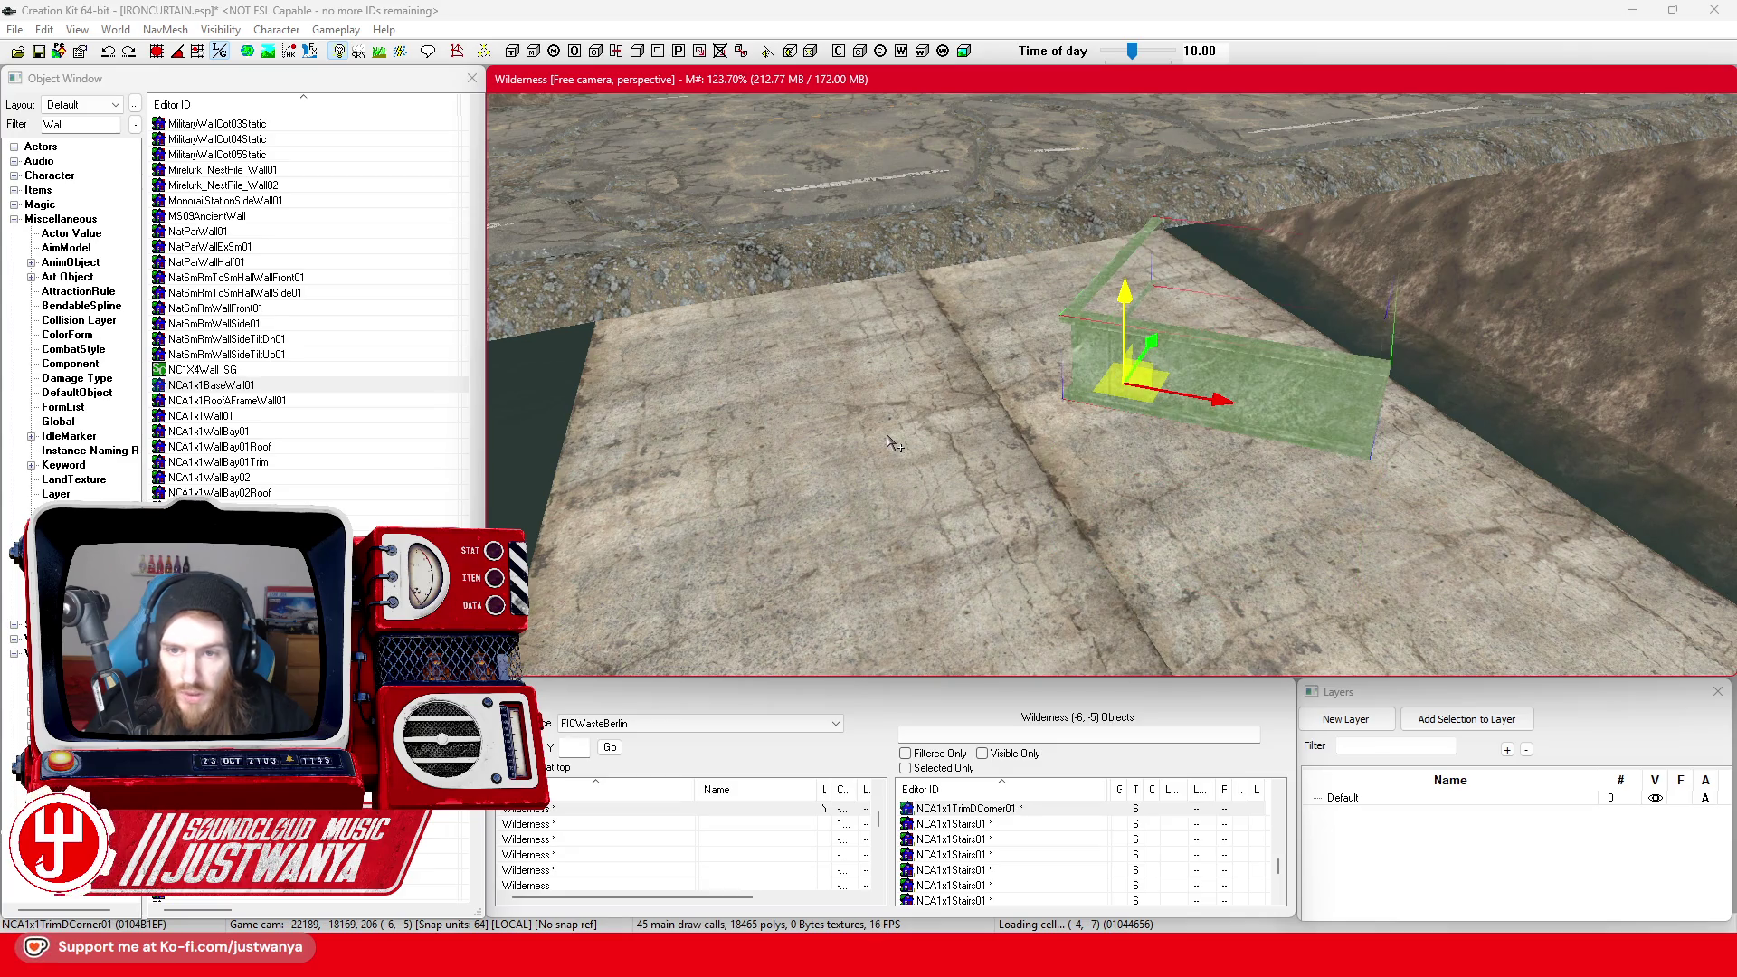
Briefly check the Berlin street view reference, then return to the editor
{"action": "mouse_move", "coordinate": [972, 955]}
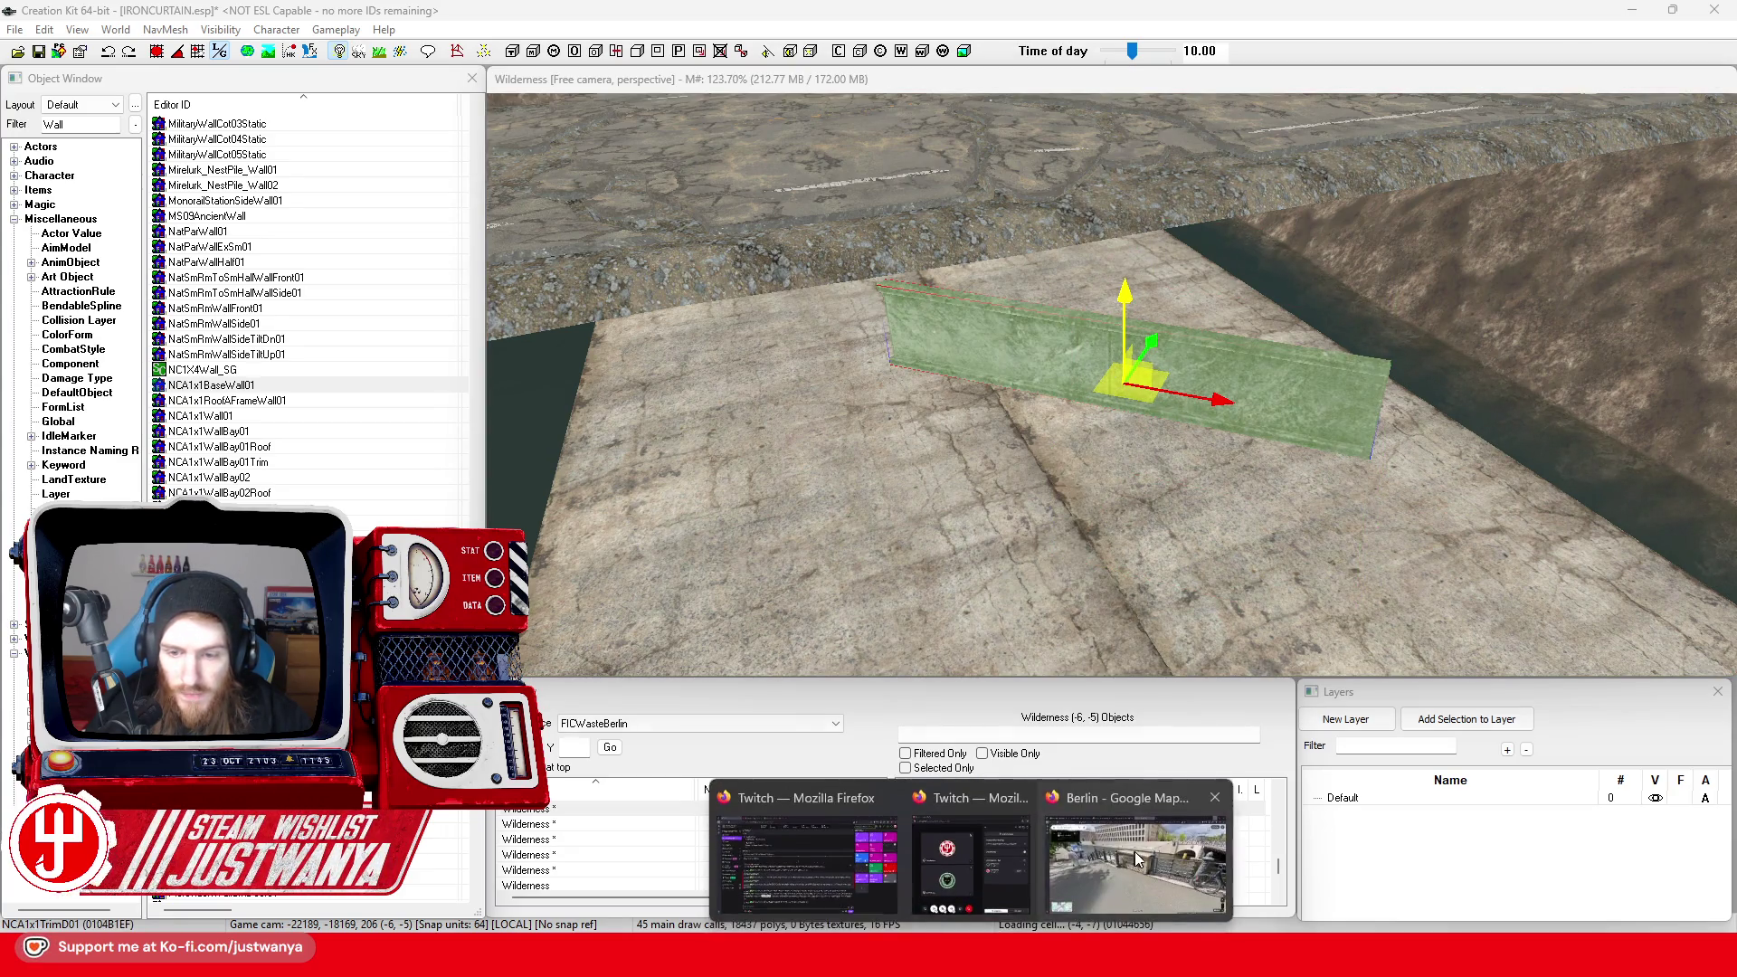
{"action": "left_click", "coordinate": [1176, 837]}
{"action": "scroll", "coordinate": [990, 670], "scroll_direction": "up", "scroll_amount": 3}
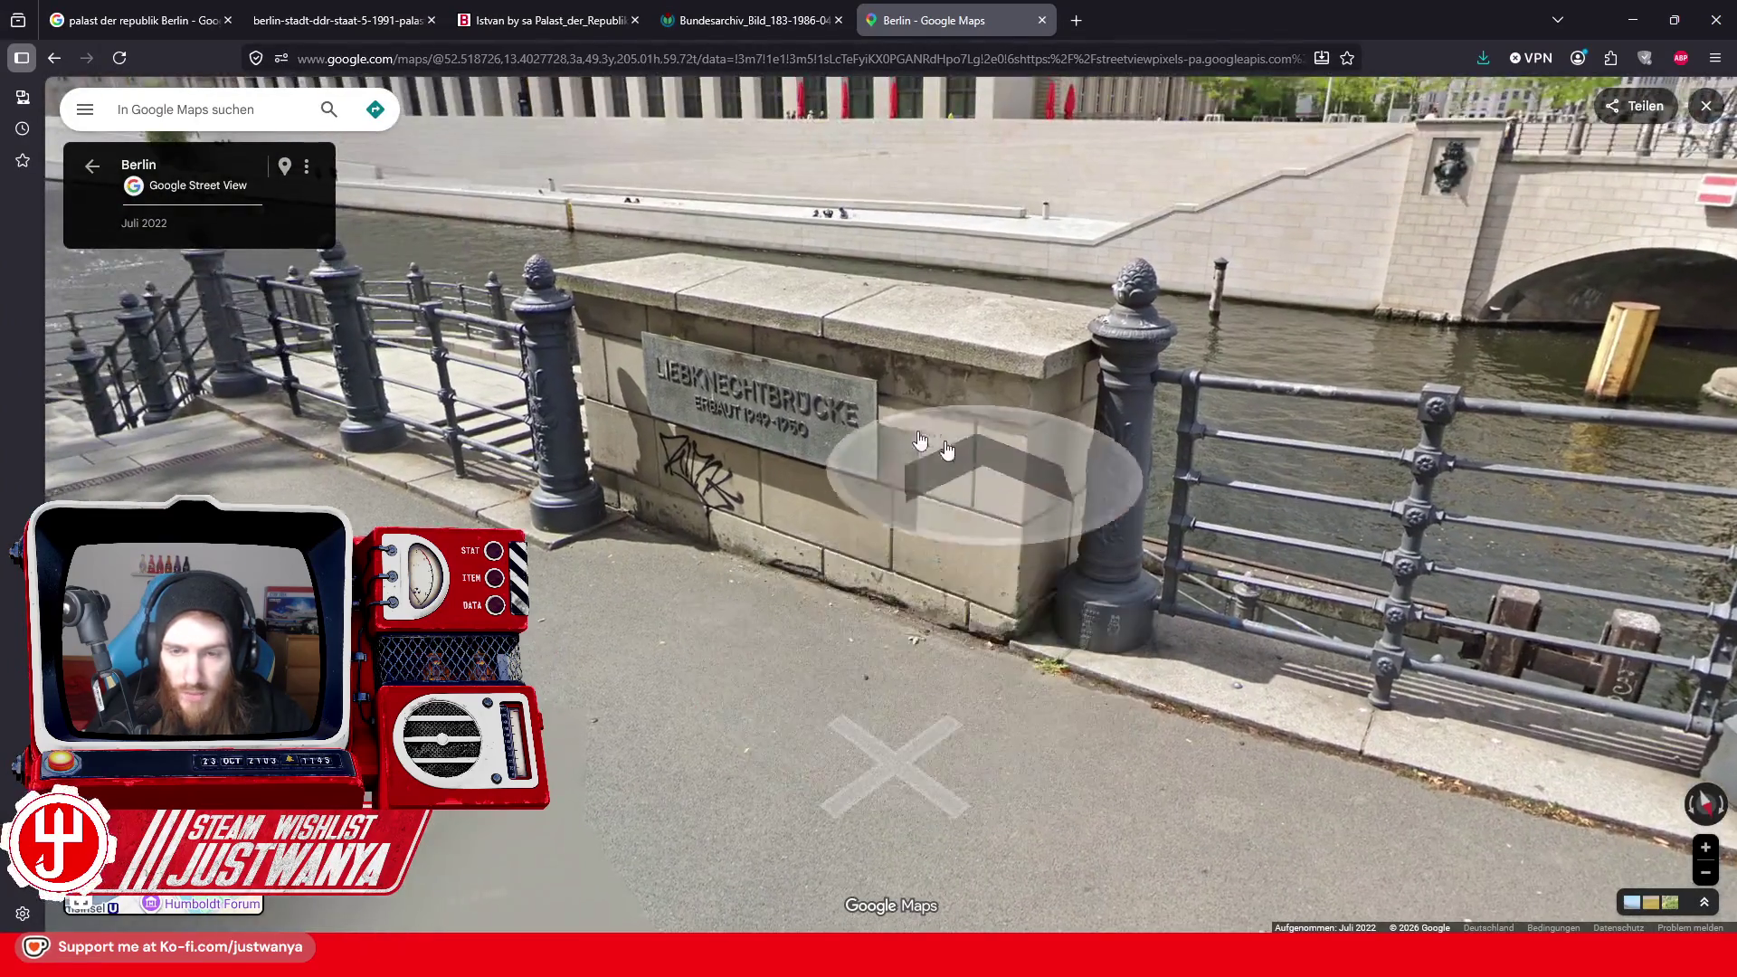
{"action": "left_click", "coordinate": [1633, 23]}
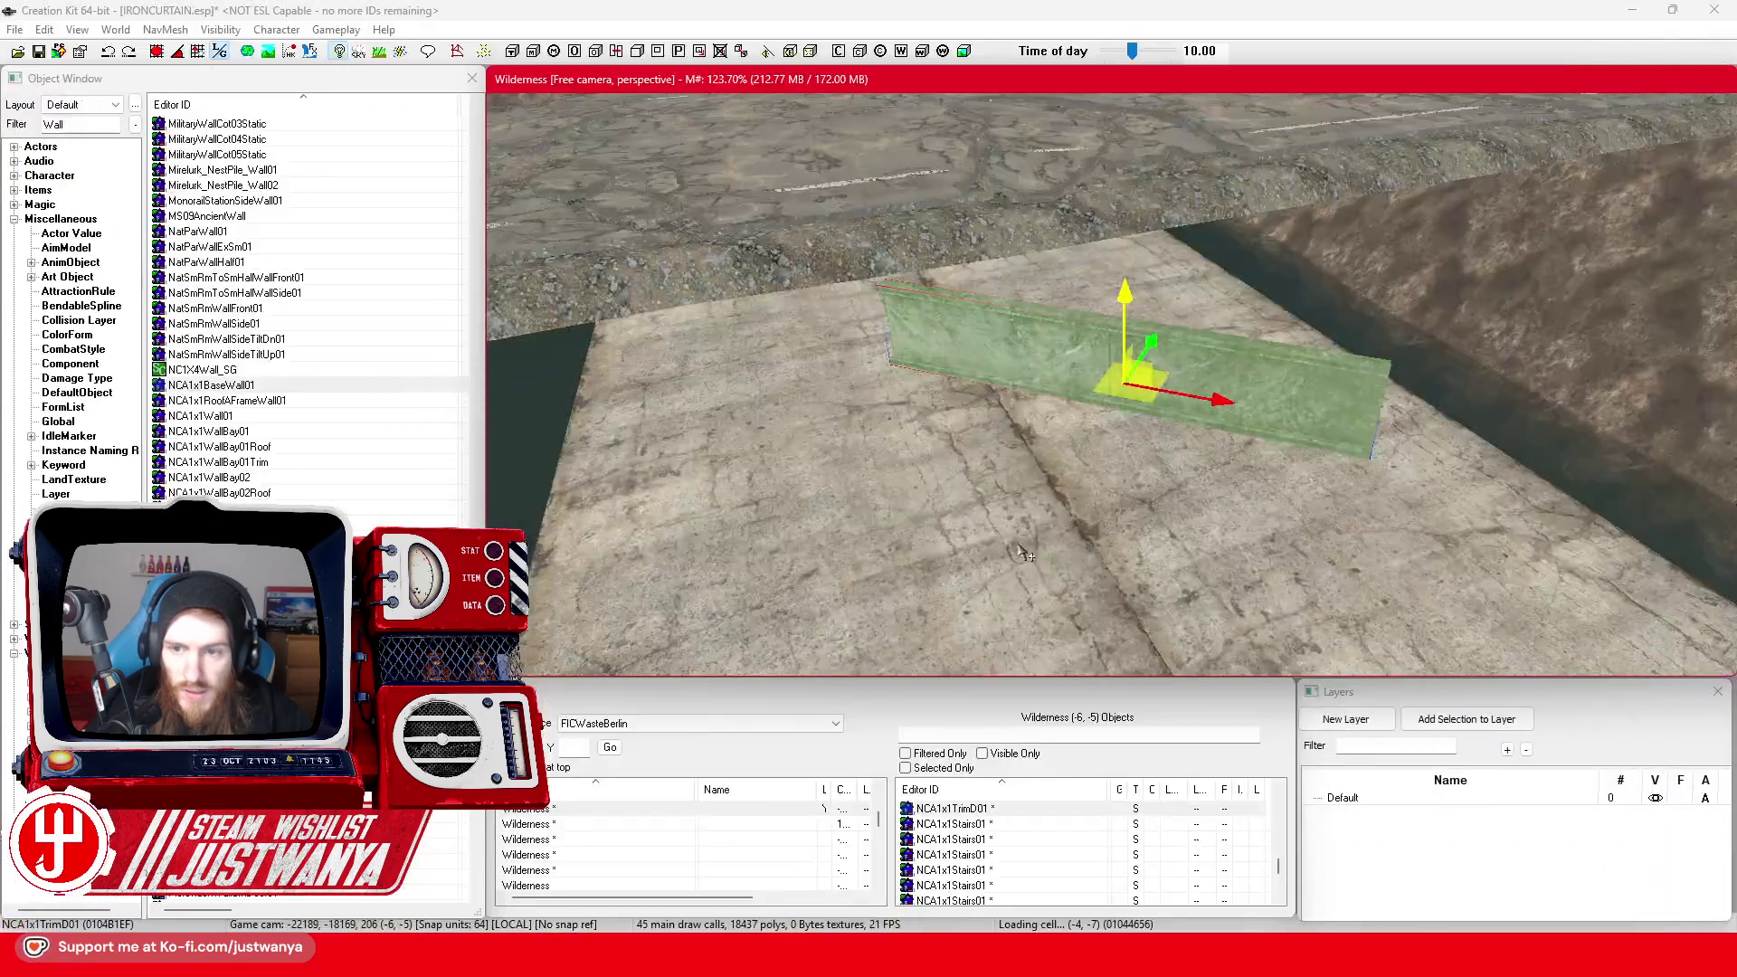
Cycle the piece through wall variants, NCA1x1WallBay01, a roofed bay, a windowed wall and a corner post
{"action": "key", "text": "bracketright"}
{"action": "key", "text": "bracketright"}
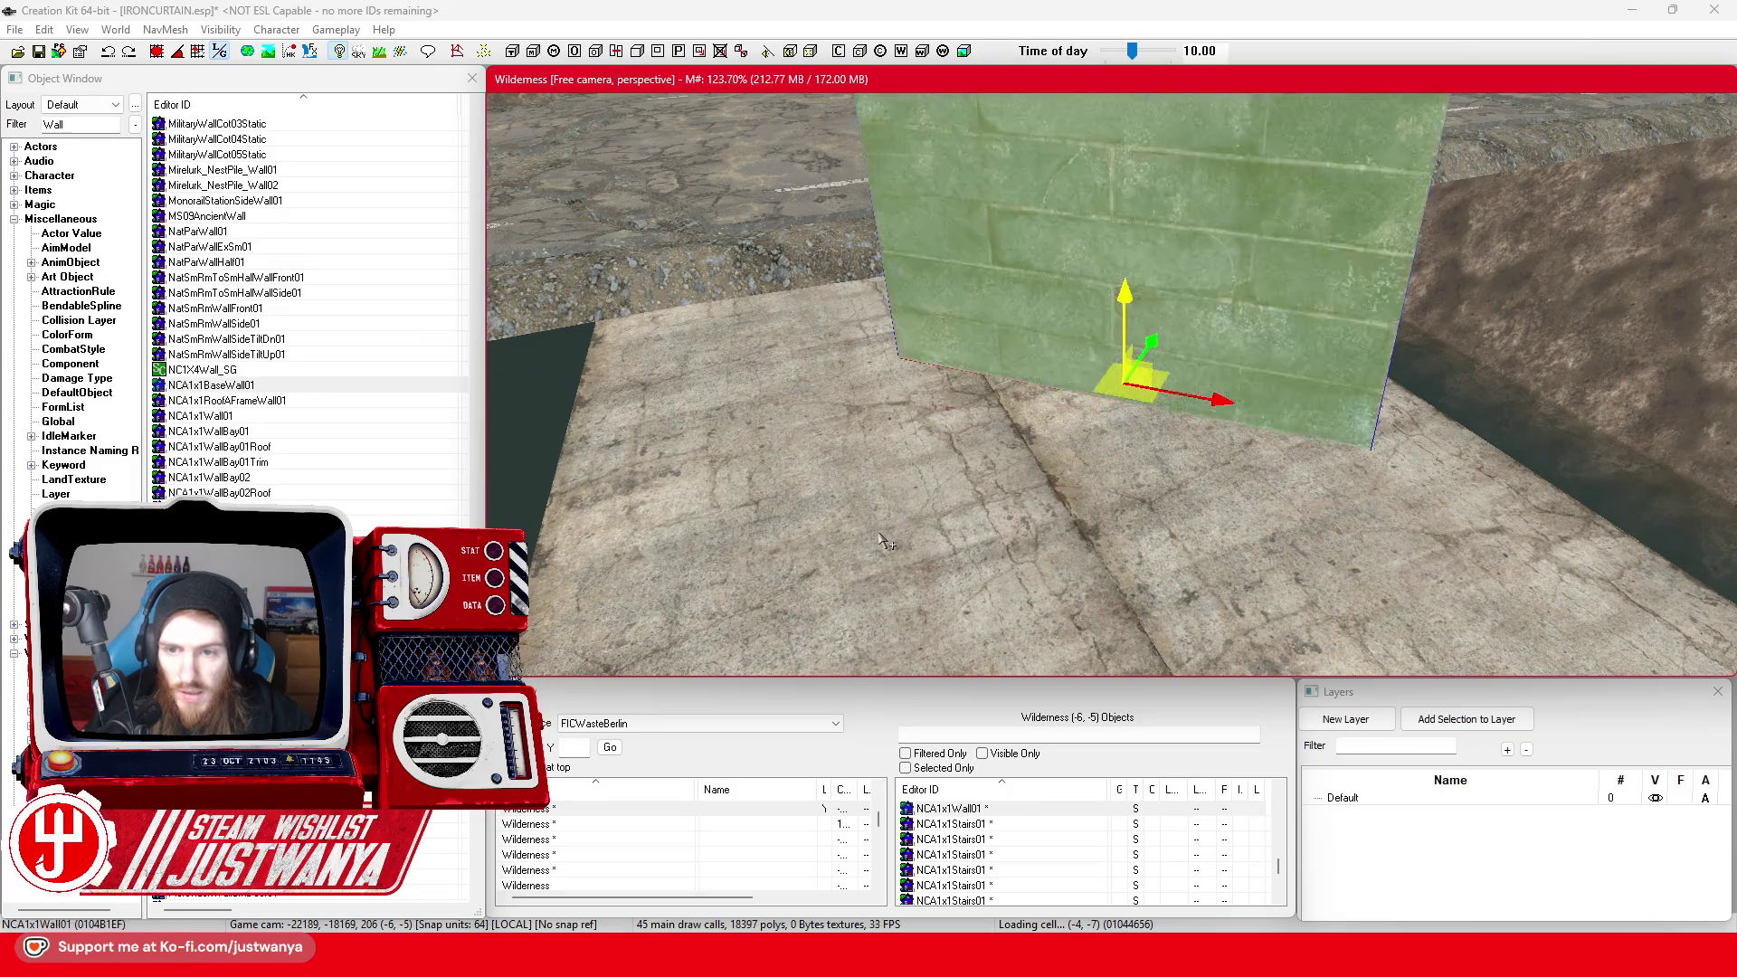
{"action": "key", "text": "bracketright"}
{"action": "key", "text": "bracketleft"}
{"action": "scroll", "coordinate": [895, 540], "scroll_direction": "down", "scroll_amount": 5}
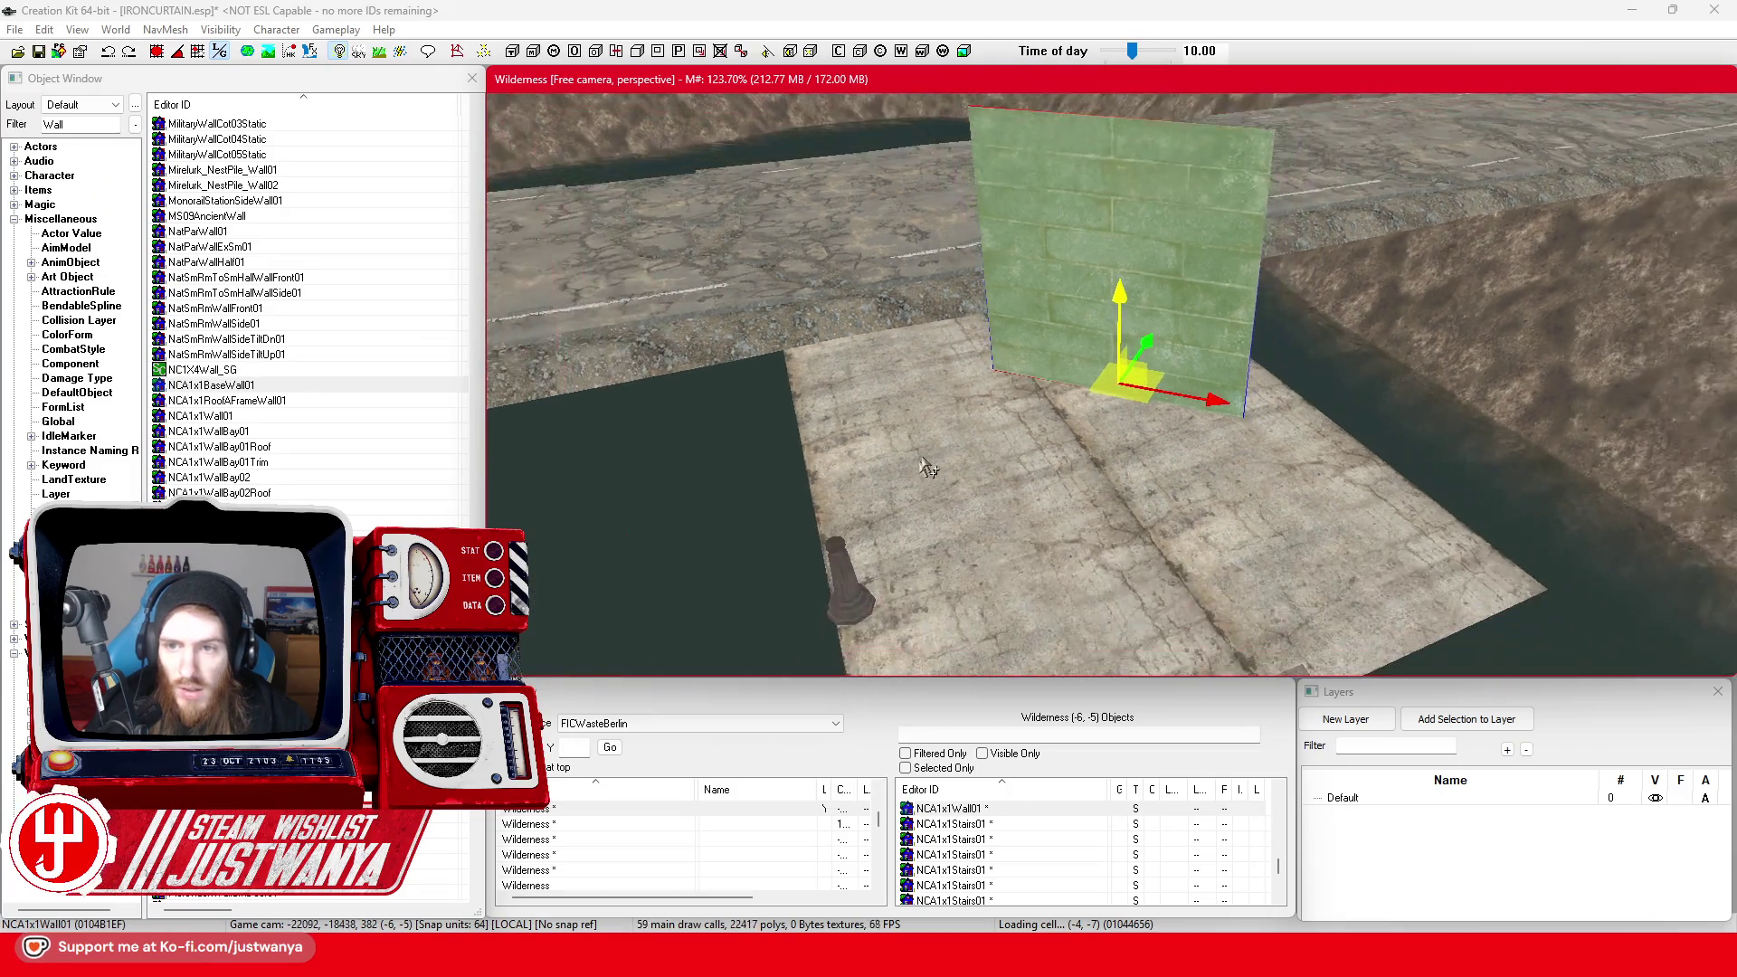
{"action": "key", "text": "bracketright"}
{"action": "key", "text": "bracketright"}
{"action": "key", "text": "bracketright"}
{"action": "key", "text": "bracketright"}
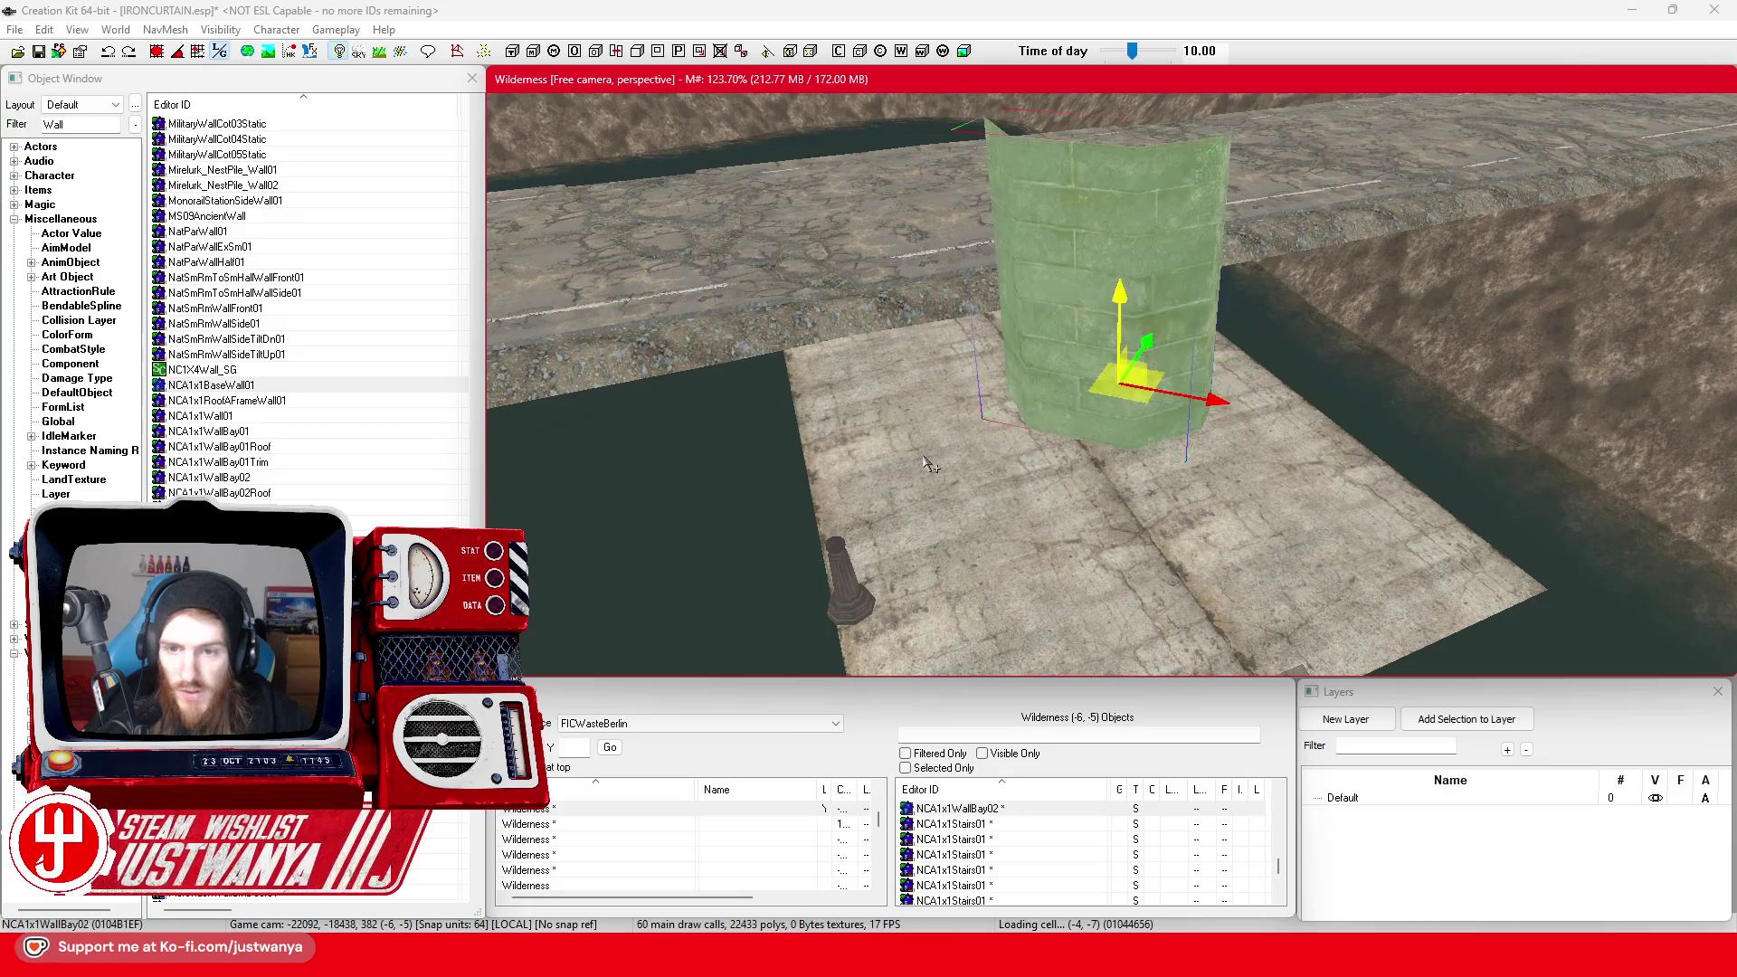
{"action": "key", "text": "bracketright"}
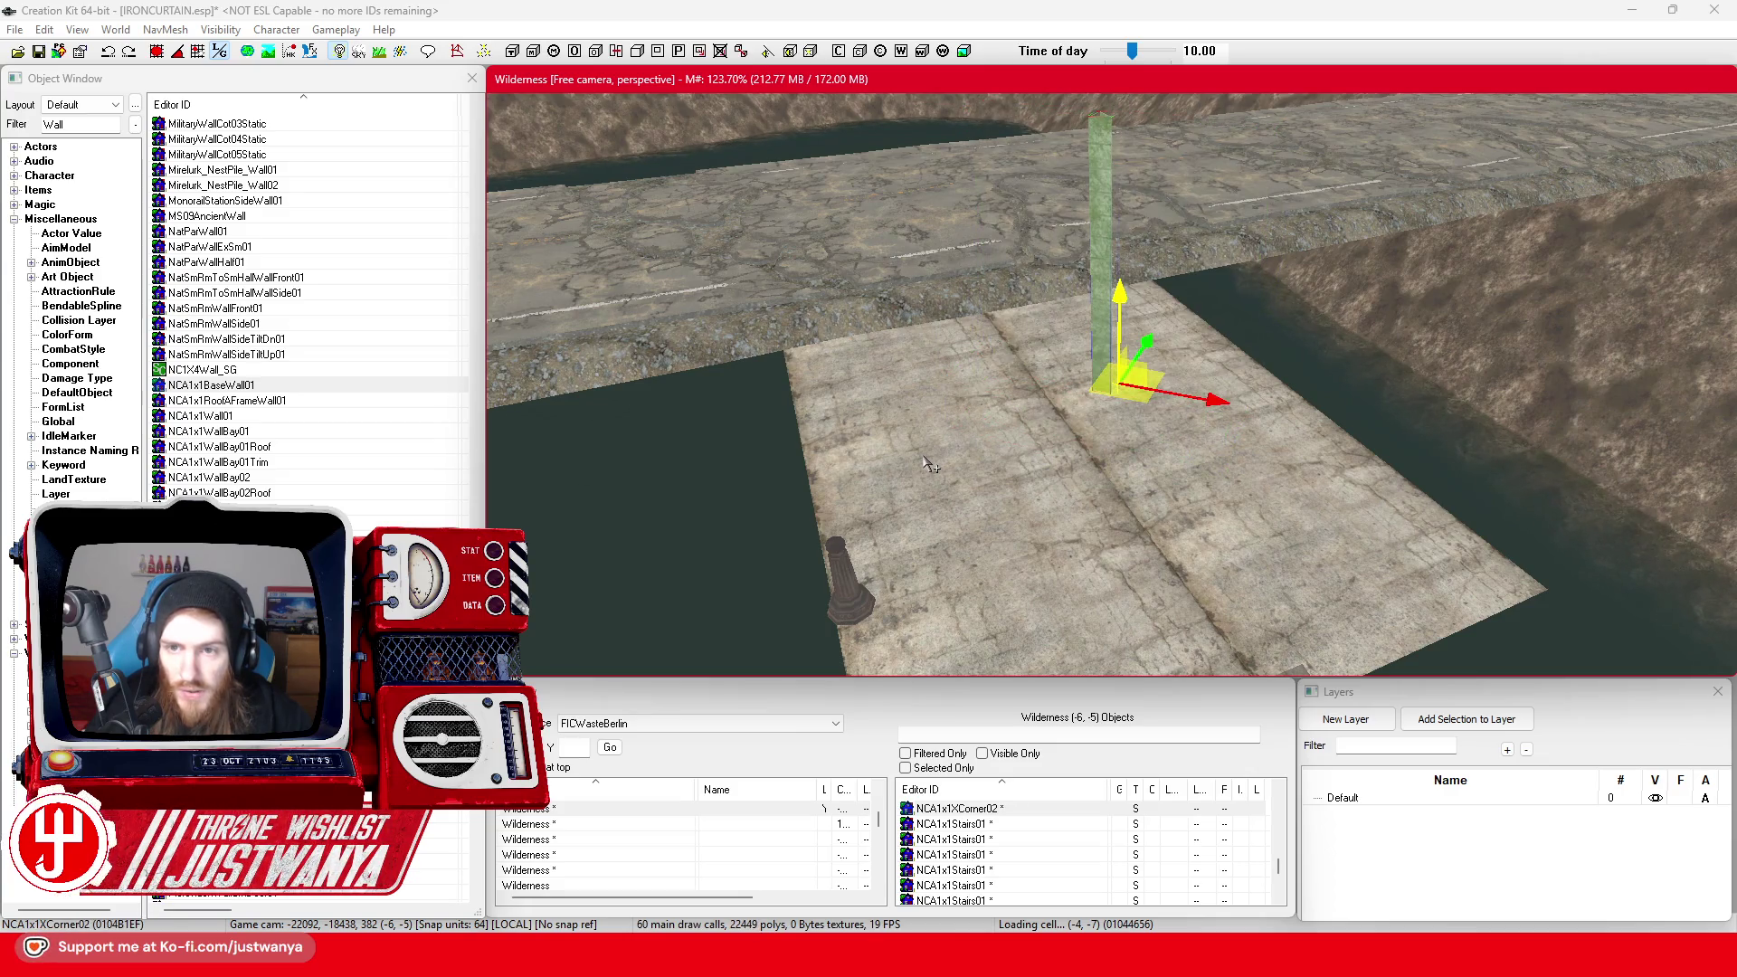
Cycle on through a two-pillar arch, window wall, gate add-on and library pieces to an NFCreosote01 bush
{"action": "key", "text": "bracketright"}
{"action": "key", "text": "bracketright"}
{"action": "key", "text": "bracketright"}
{"action": "key", "text": "bracketright"}
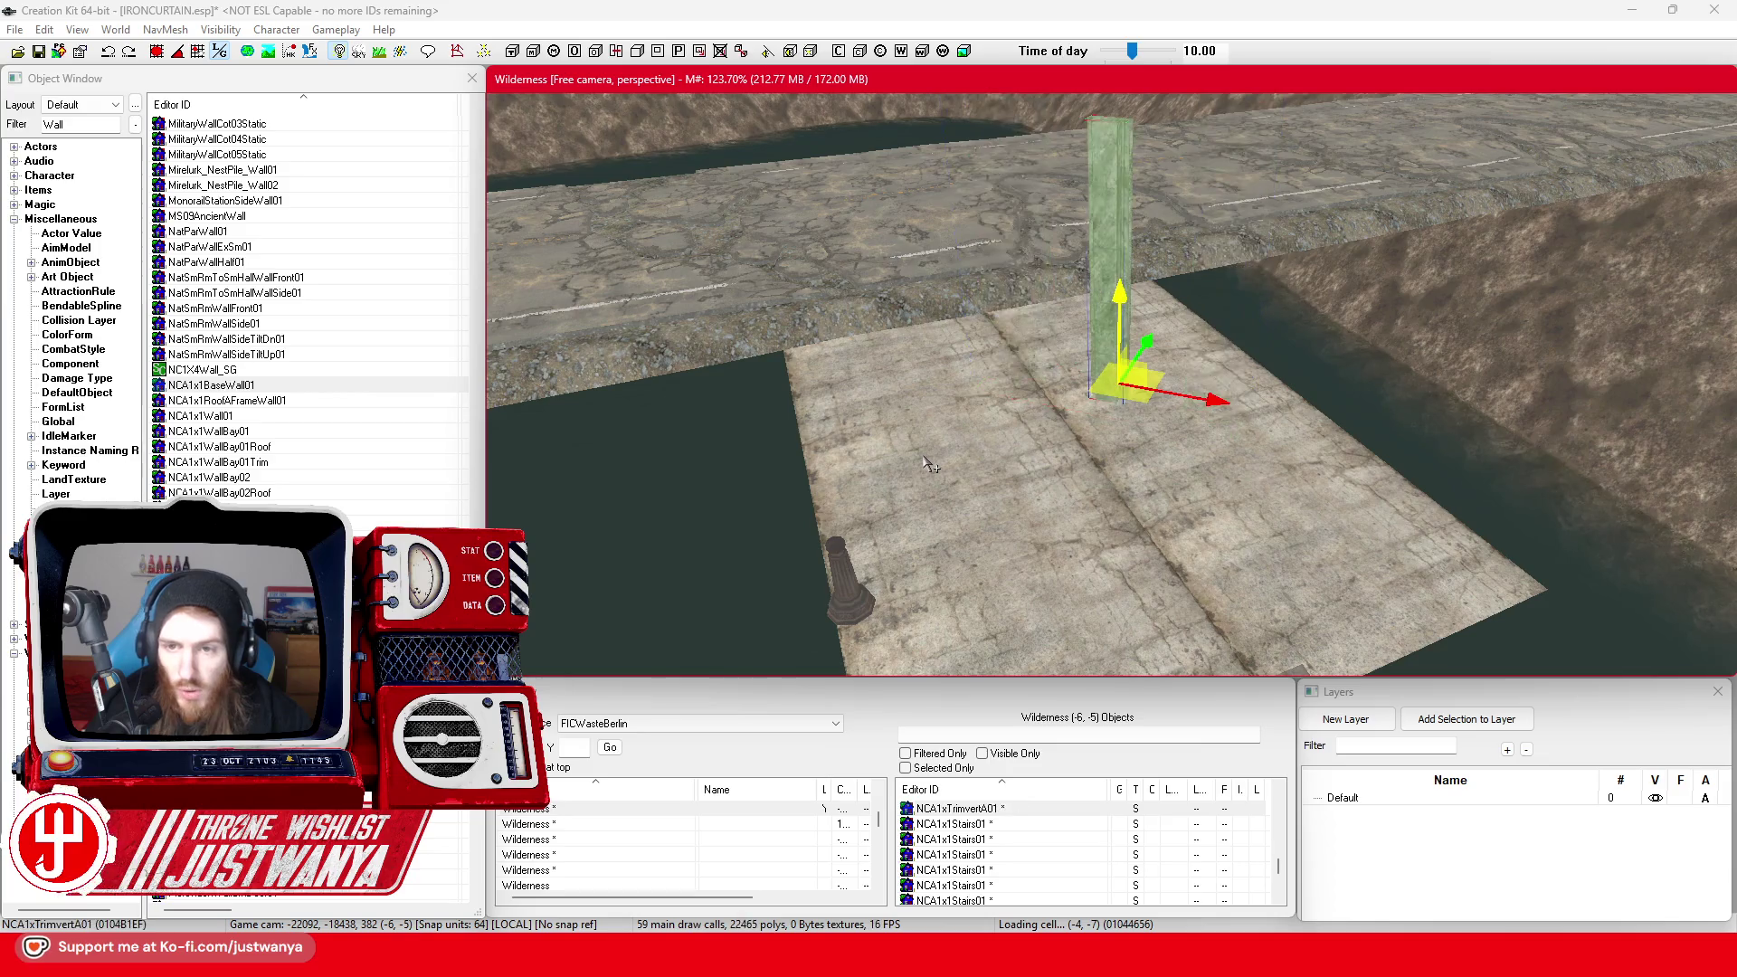
{"action": "key", "text": "bracketright"}
{"action": "key", "text": "bracketright"}
{"action": "key", "text": "bracketright"}
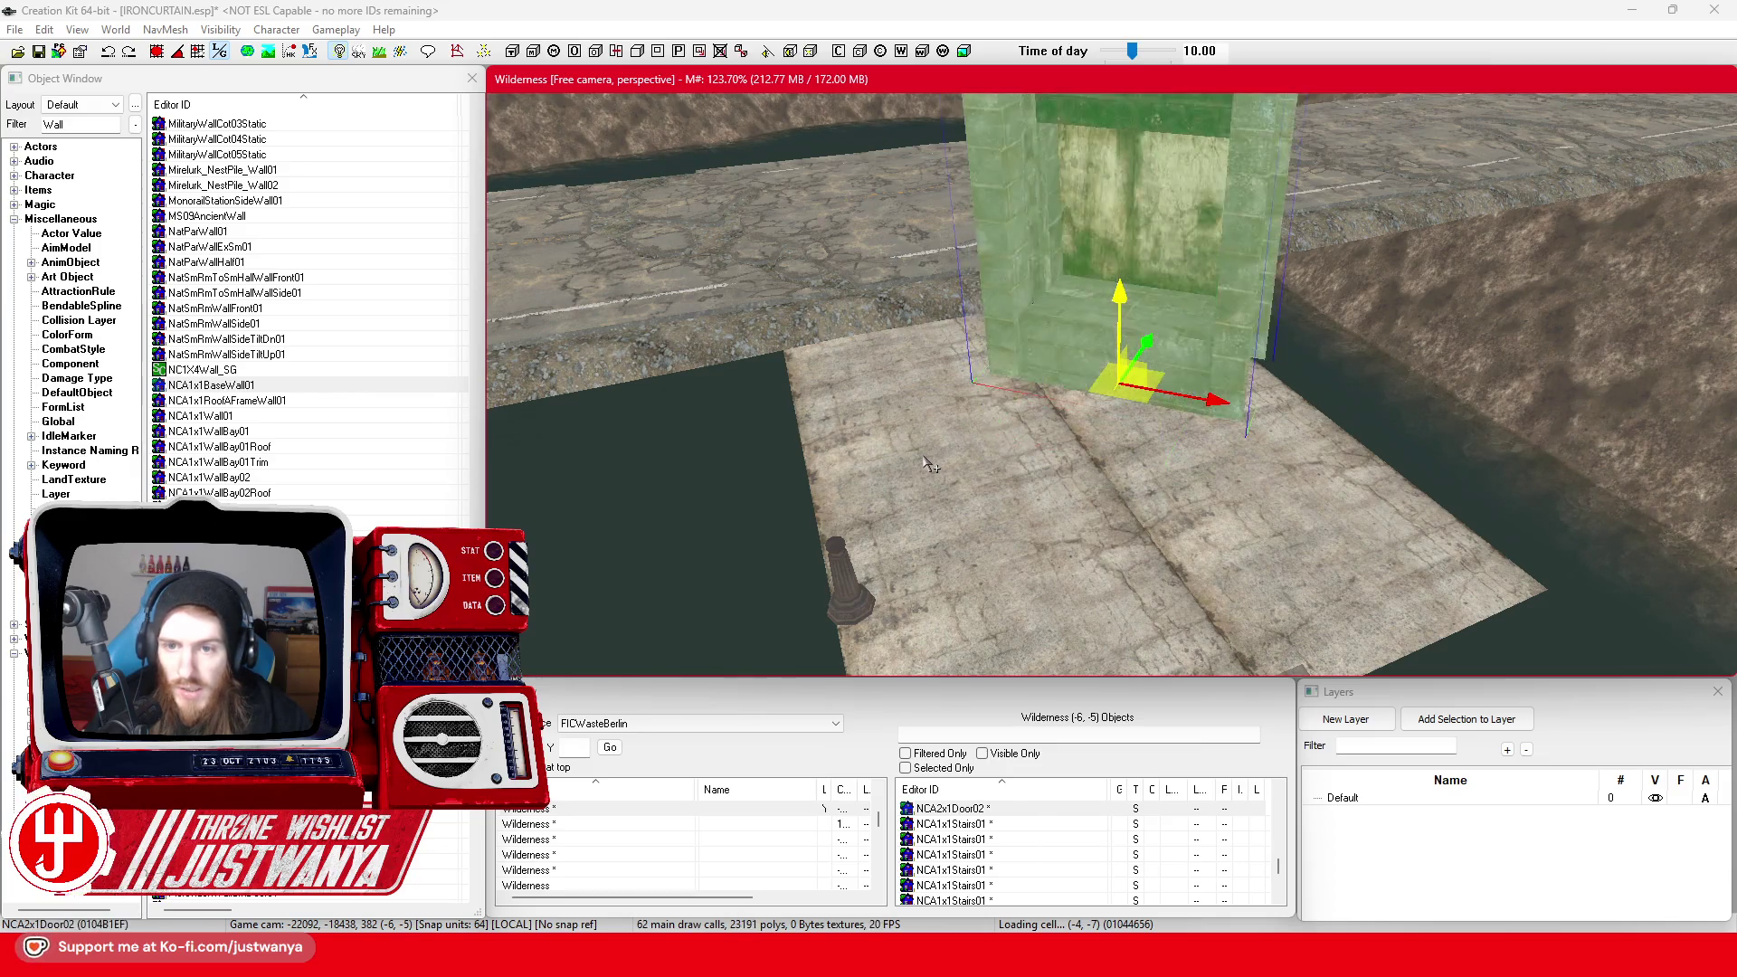
{"action": "key", "text": "bracketright"}
{"action": "key", "text": "bracketright"}
{"action": "key", "text": "bracketright"}
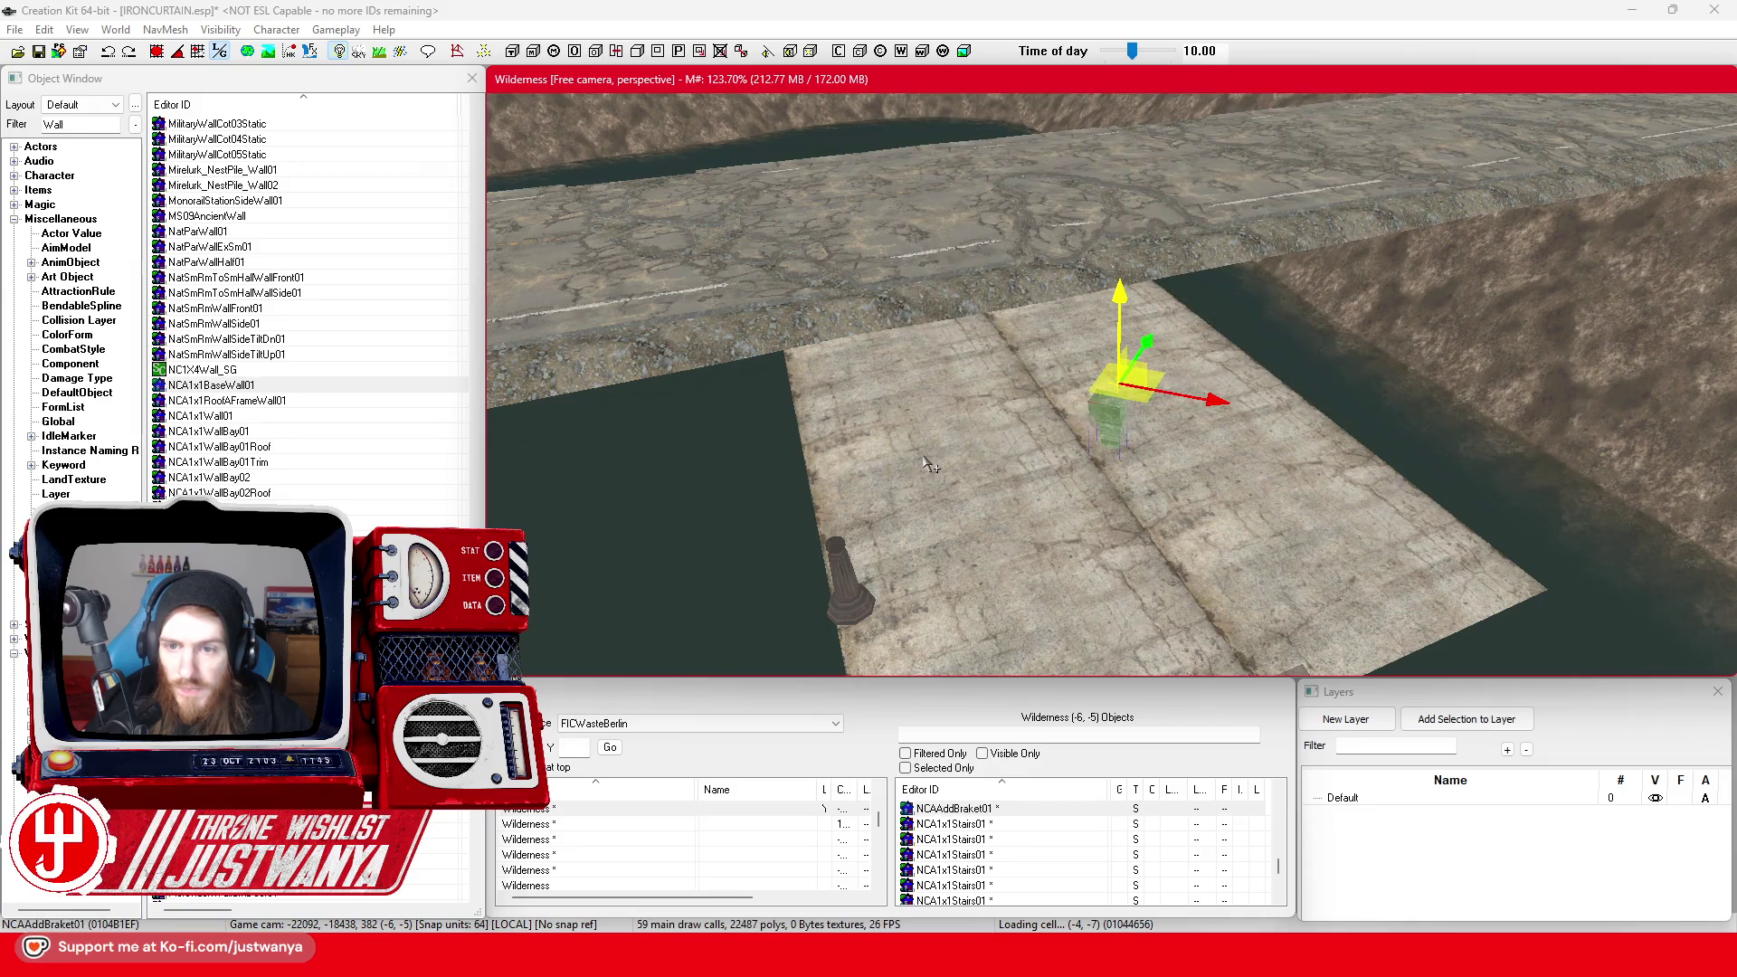
{"action": "key", "text": "bracketright"}
{"action": "key", "text": "bracketright"}
{"action": "key", "text": "bracketright"}
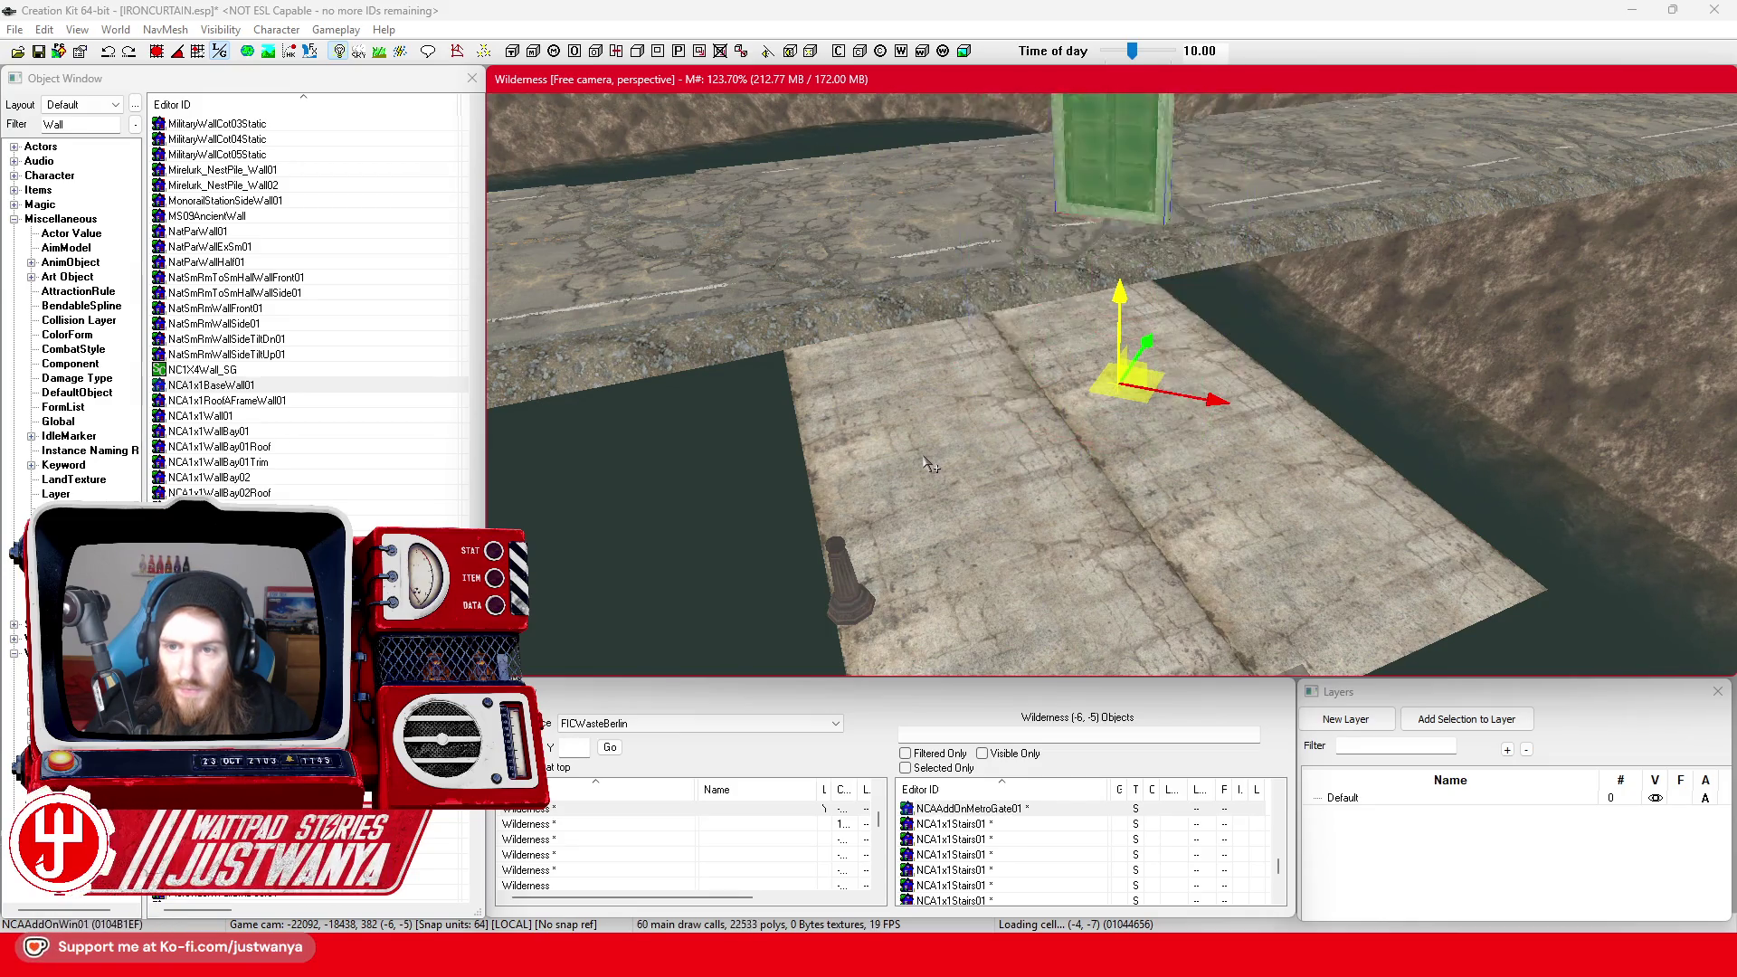
{"action": "key", "text": "bracketright"}
{"action": "key", "text": "bracketright"}
{"action": "key", "text": "bracketright"}
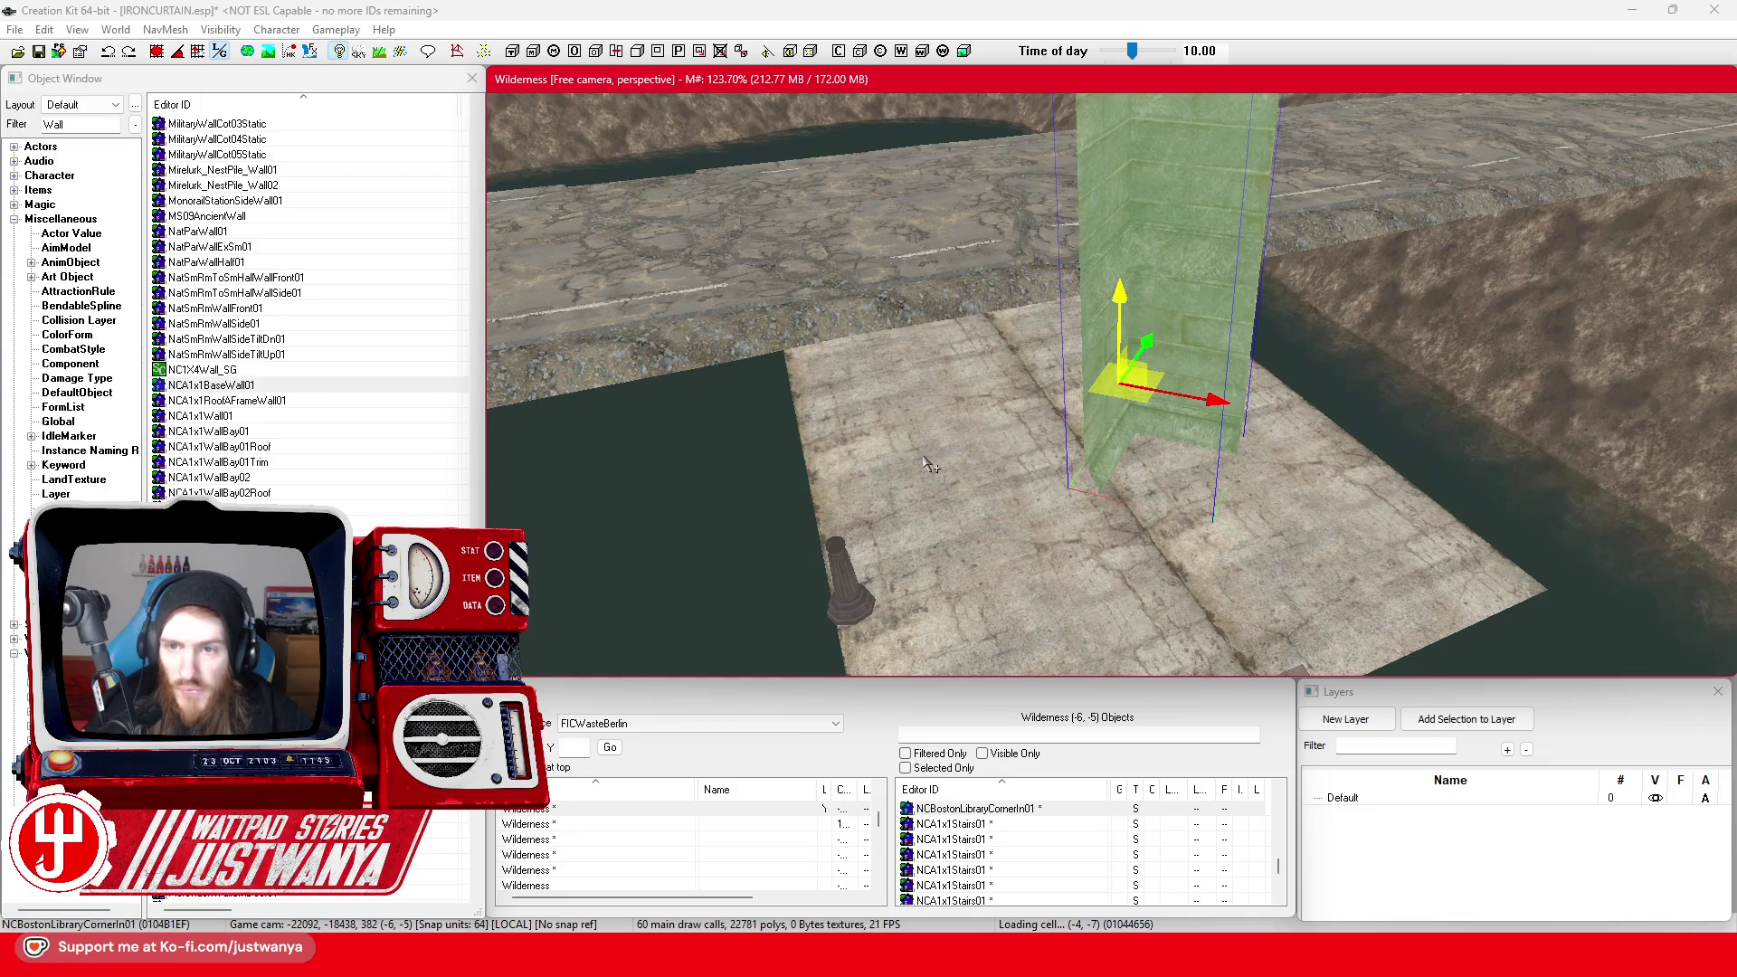
{"action": "key", "text": "bracketright"}
{"action": "key", "text": "bracketright"}
{"action": "key", "text": "bracketright"}
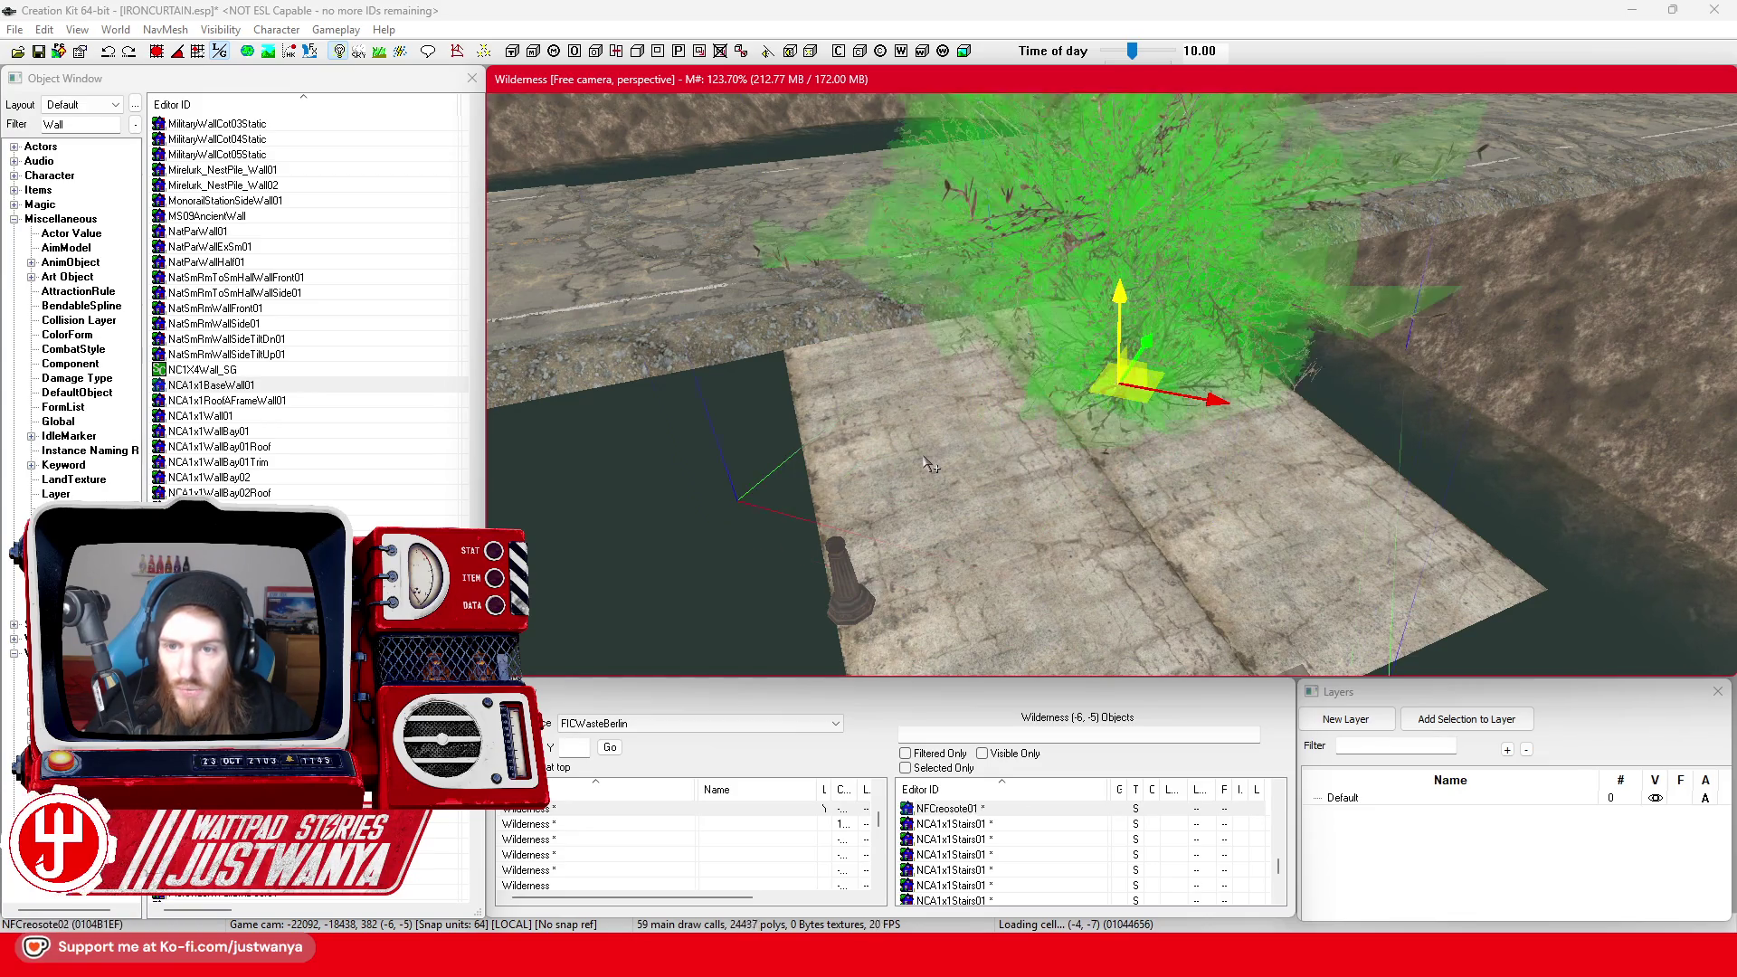
{"action": "key", "text": "bracketright"}
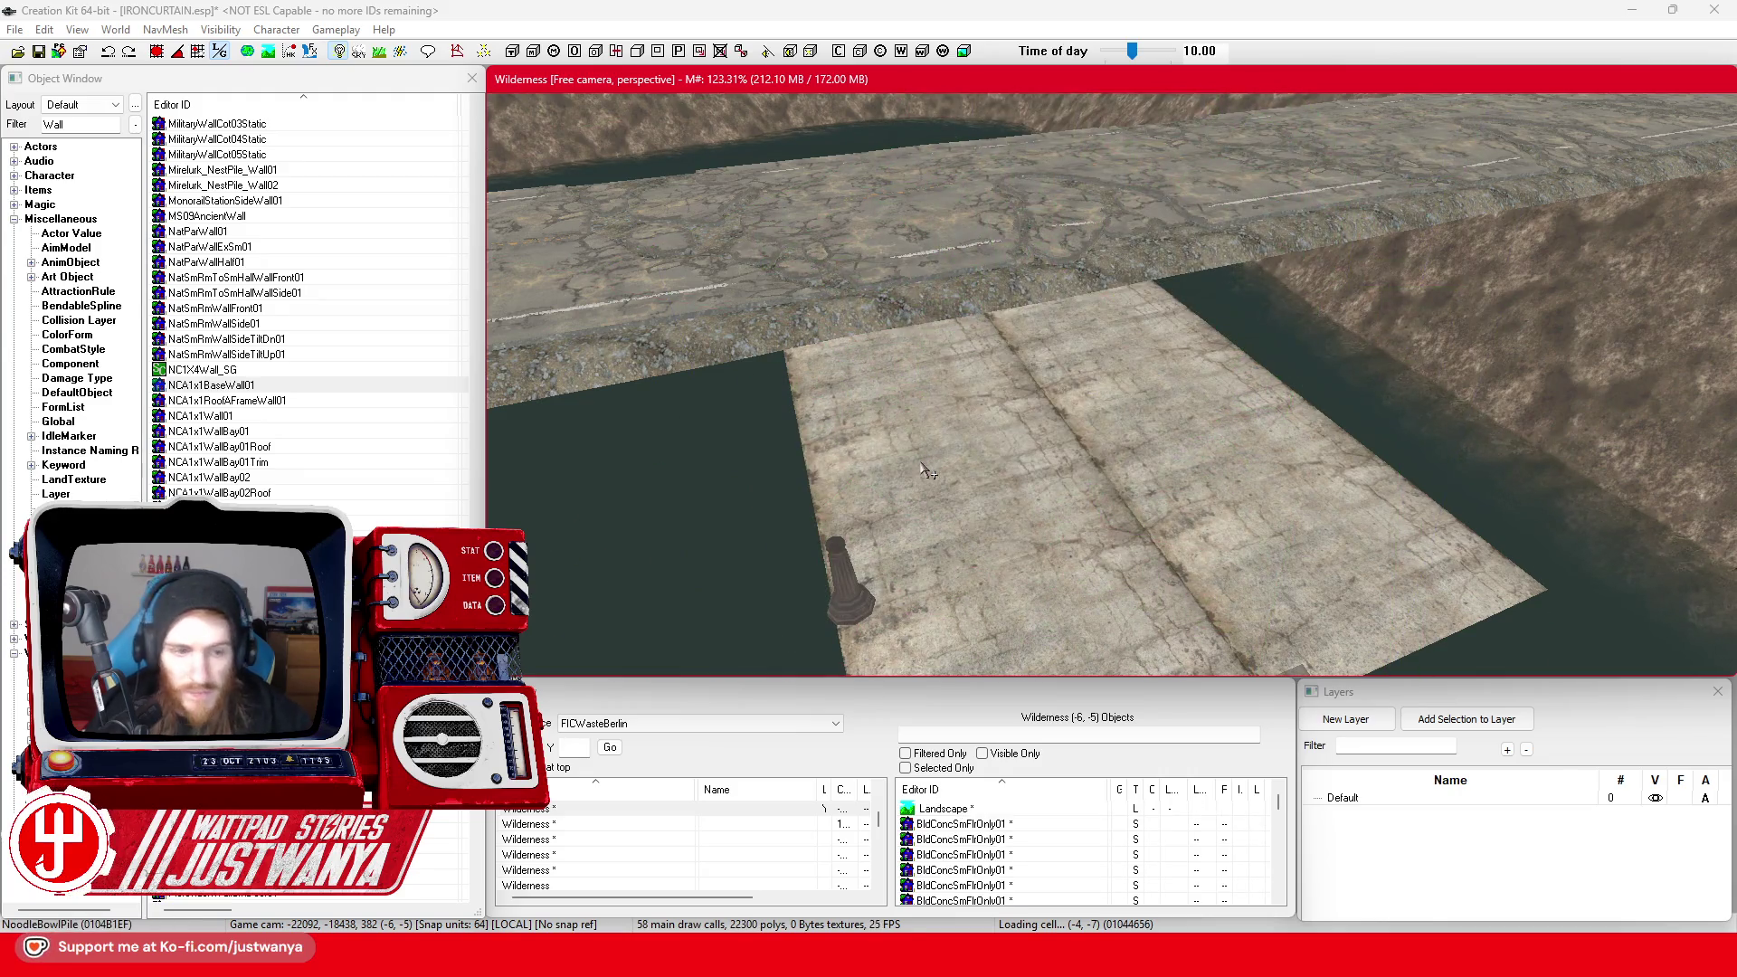
Save the plugin
{"action": "scroll", "coordinate": [308, 308], "scroll_direction": "down", "scroll_amount": 4}
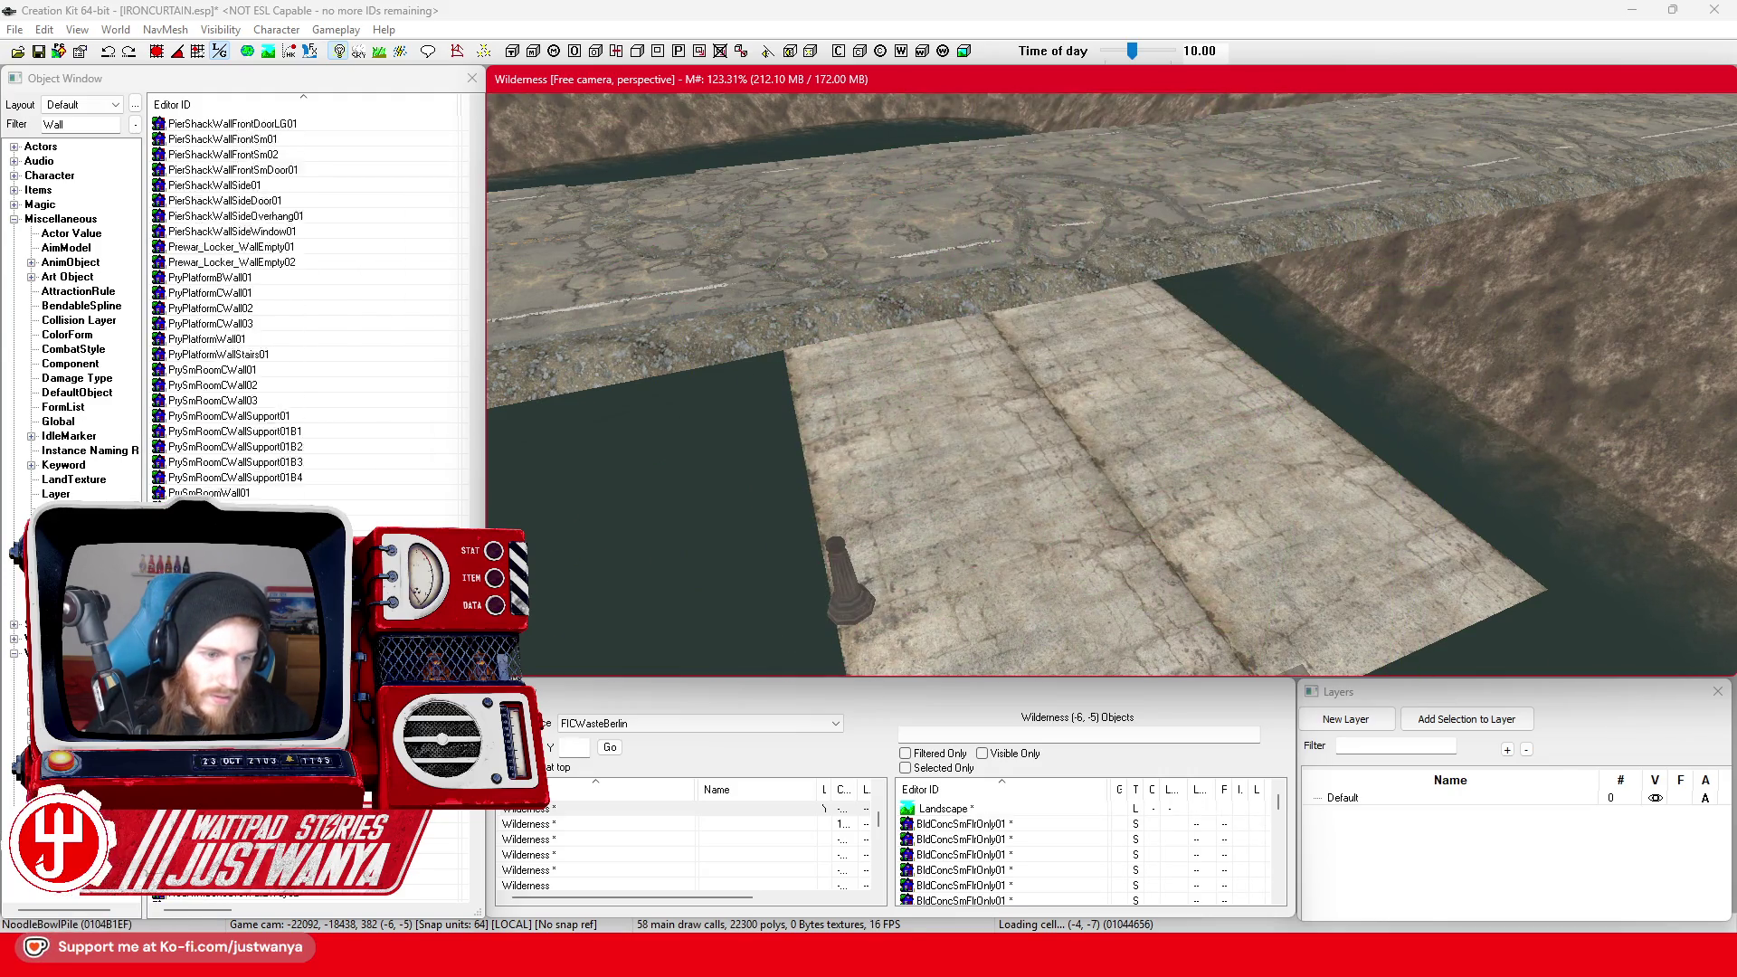
{"action": "scroll", "coordinate": [307, 307], "scroll_direction": "down", "scroll_amount": 7}
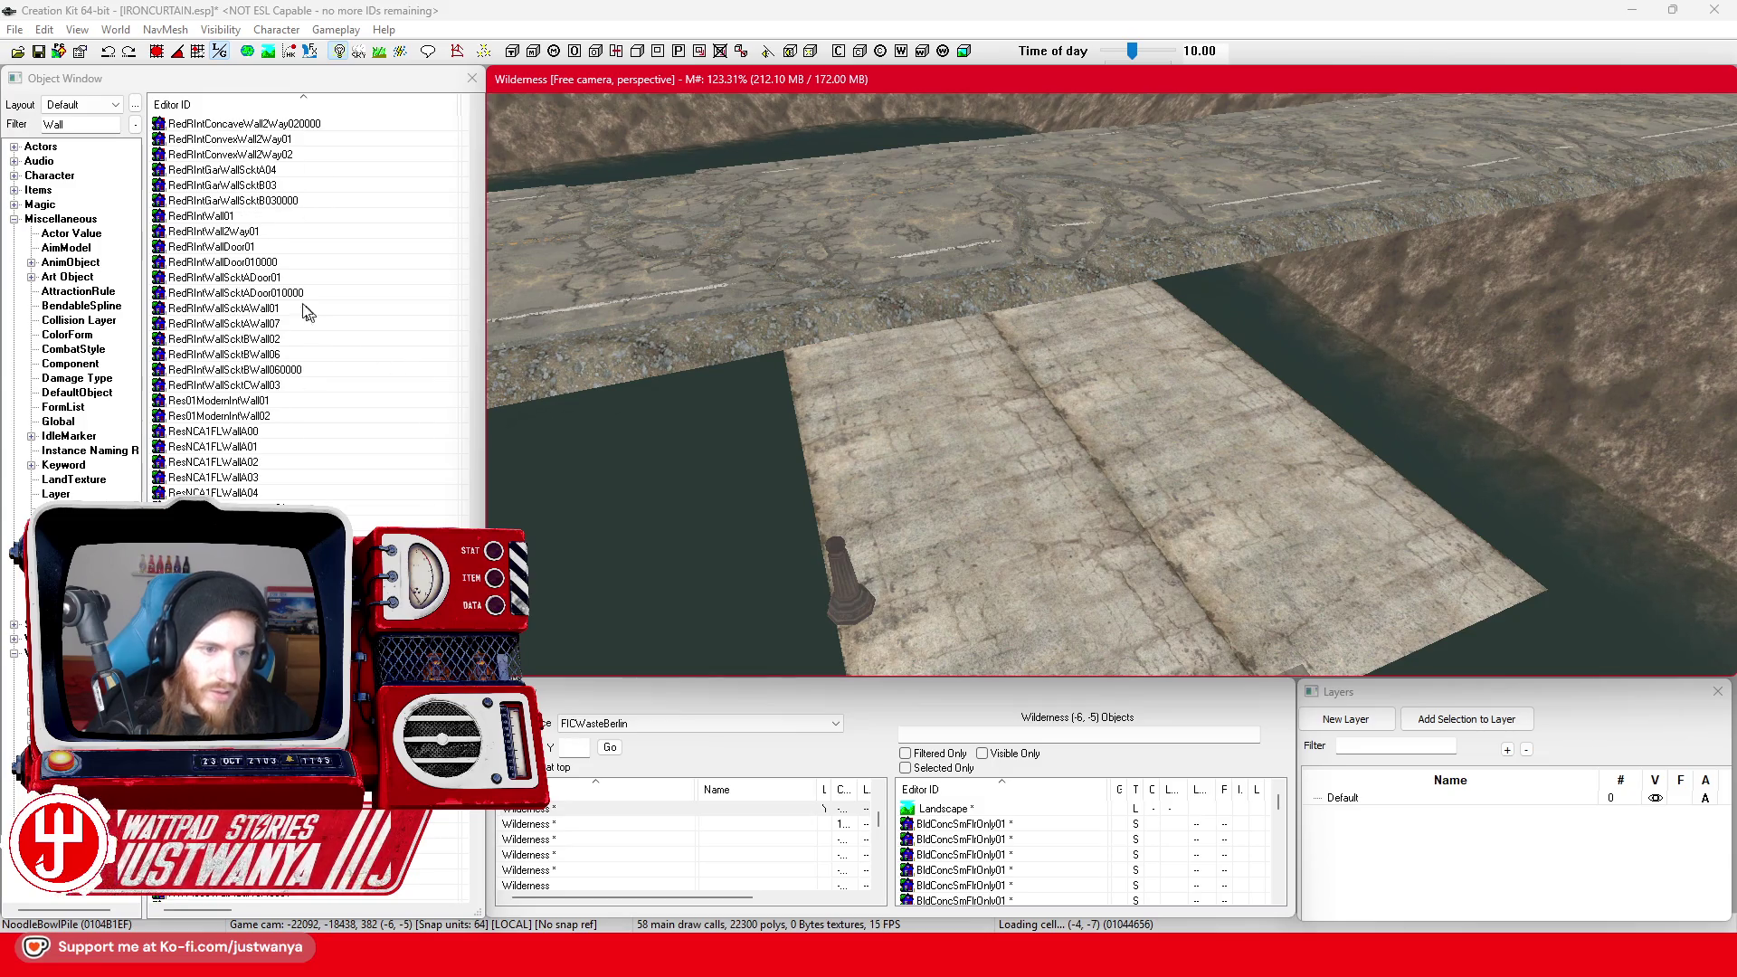
{"action": "left_click", "coordinate": [41, 51]}
Switch Cell View to the Commonwealth worldspace and type 'parsons' to jump to ParsonsPOIExt
{"action": "left_click", "coordinate": [662, 725]}
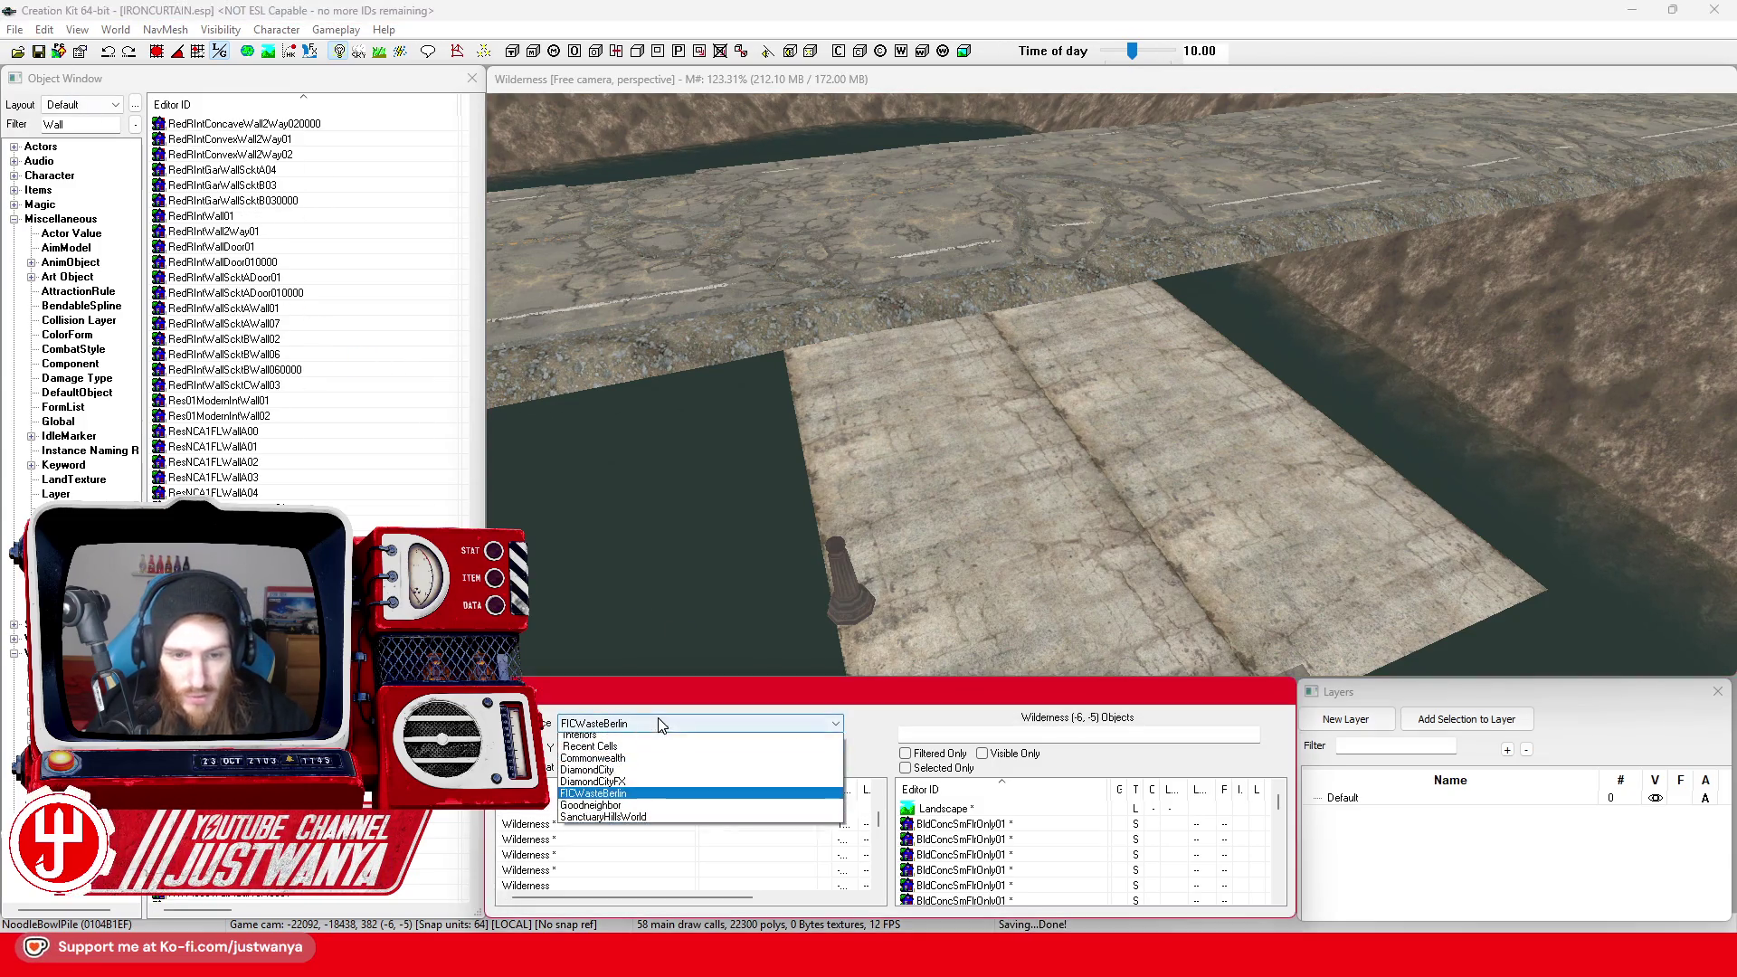
{"action": "left_click", "coordinate": [644, 764]}
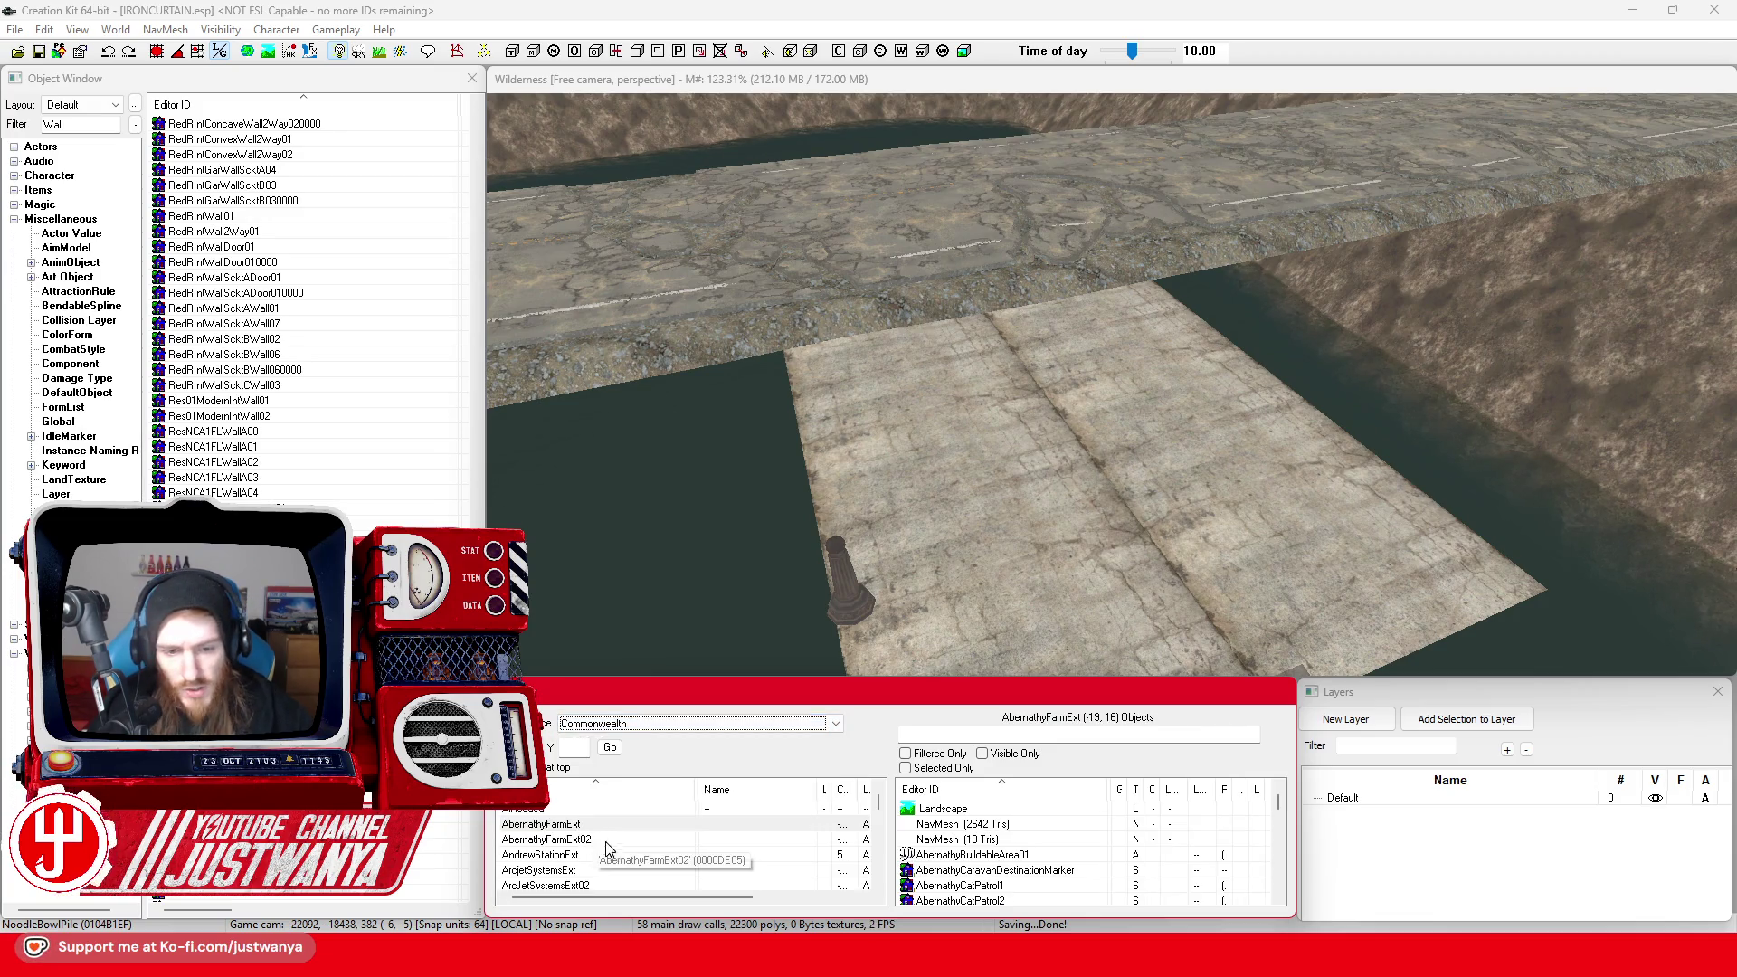
{"action": "type", "text": "parsons"}
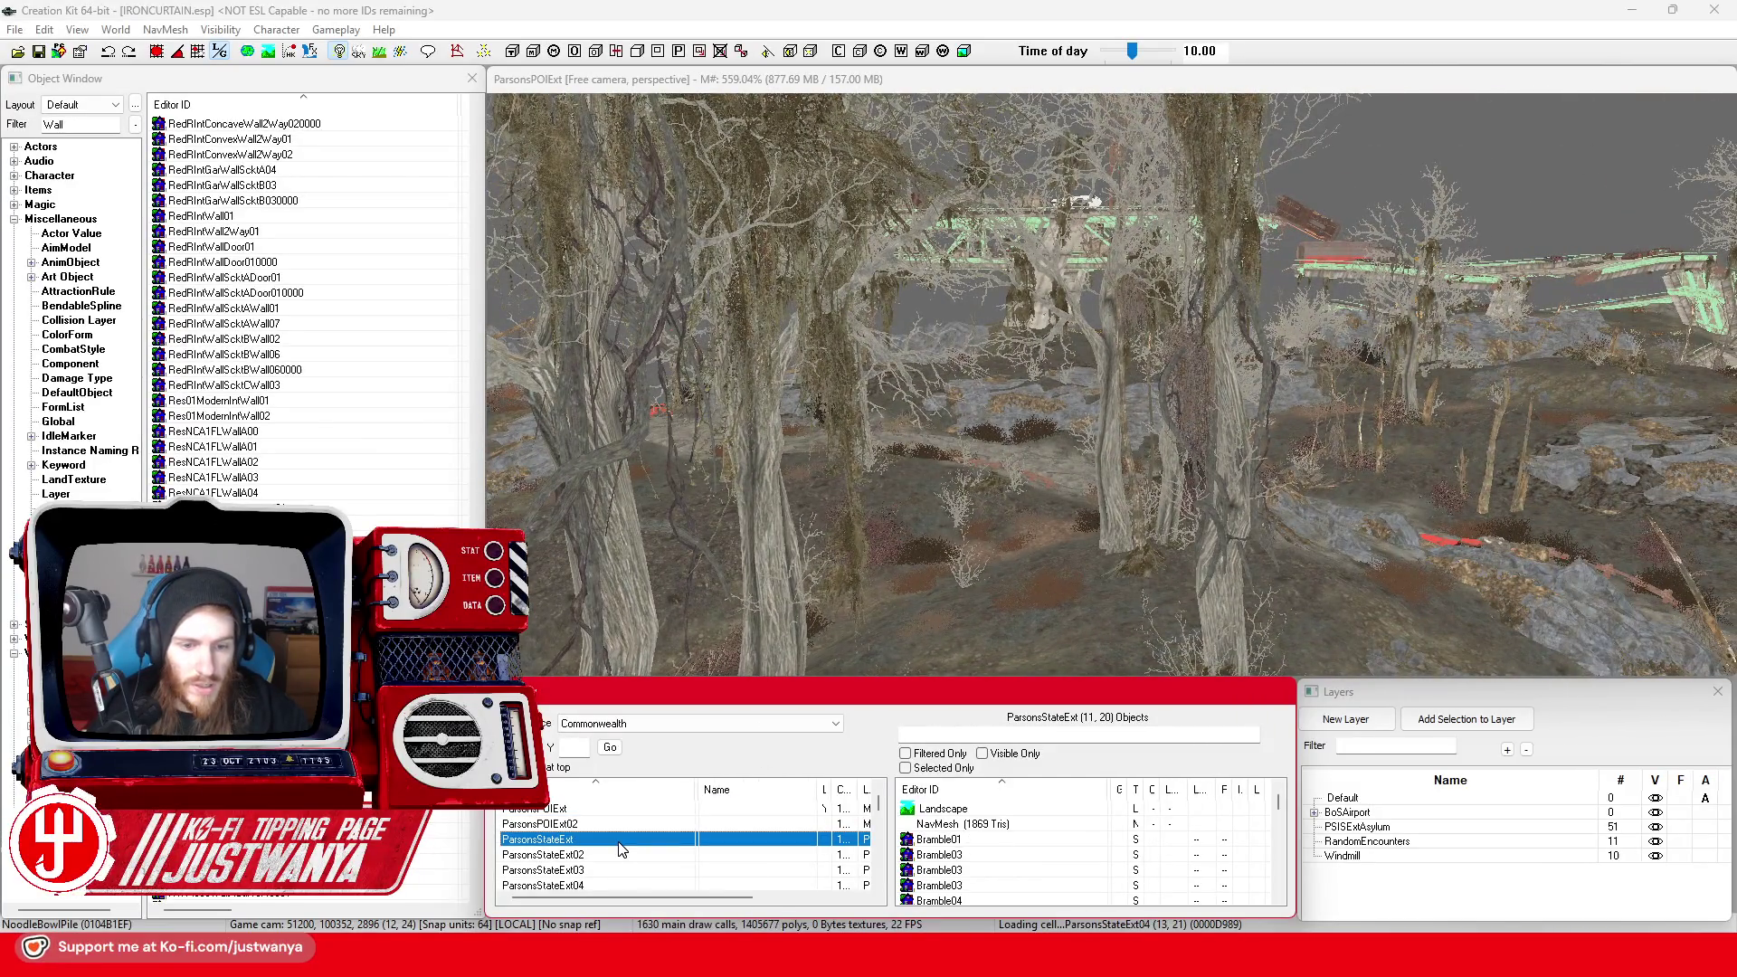
Load the ParsonsStateExt cell and select a stone wall piece to check its model
{"action": "double_click", "coordinate": [619, 840]}
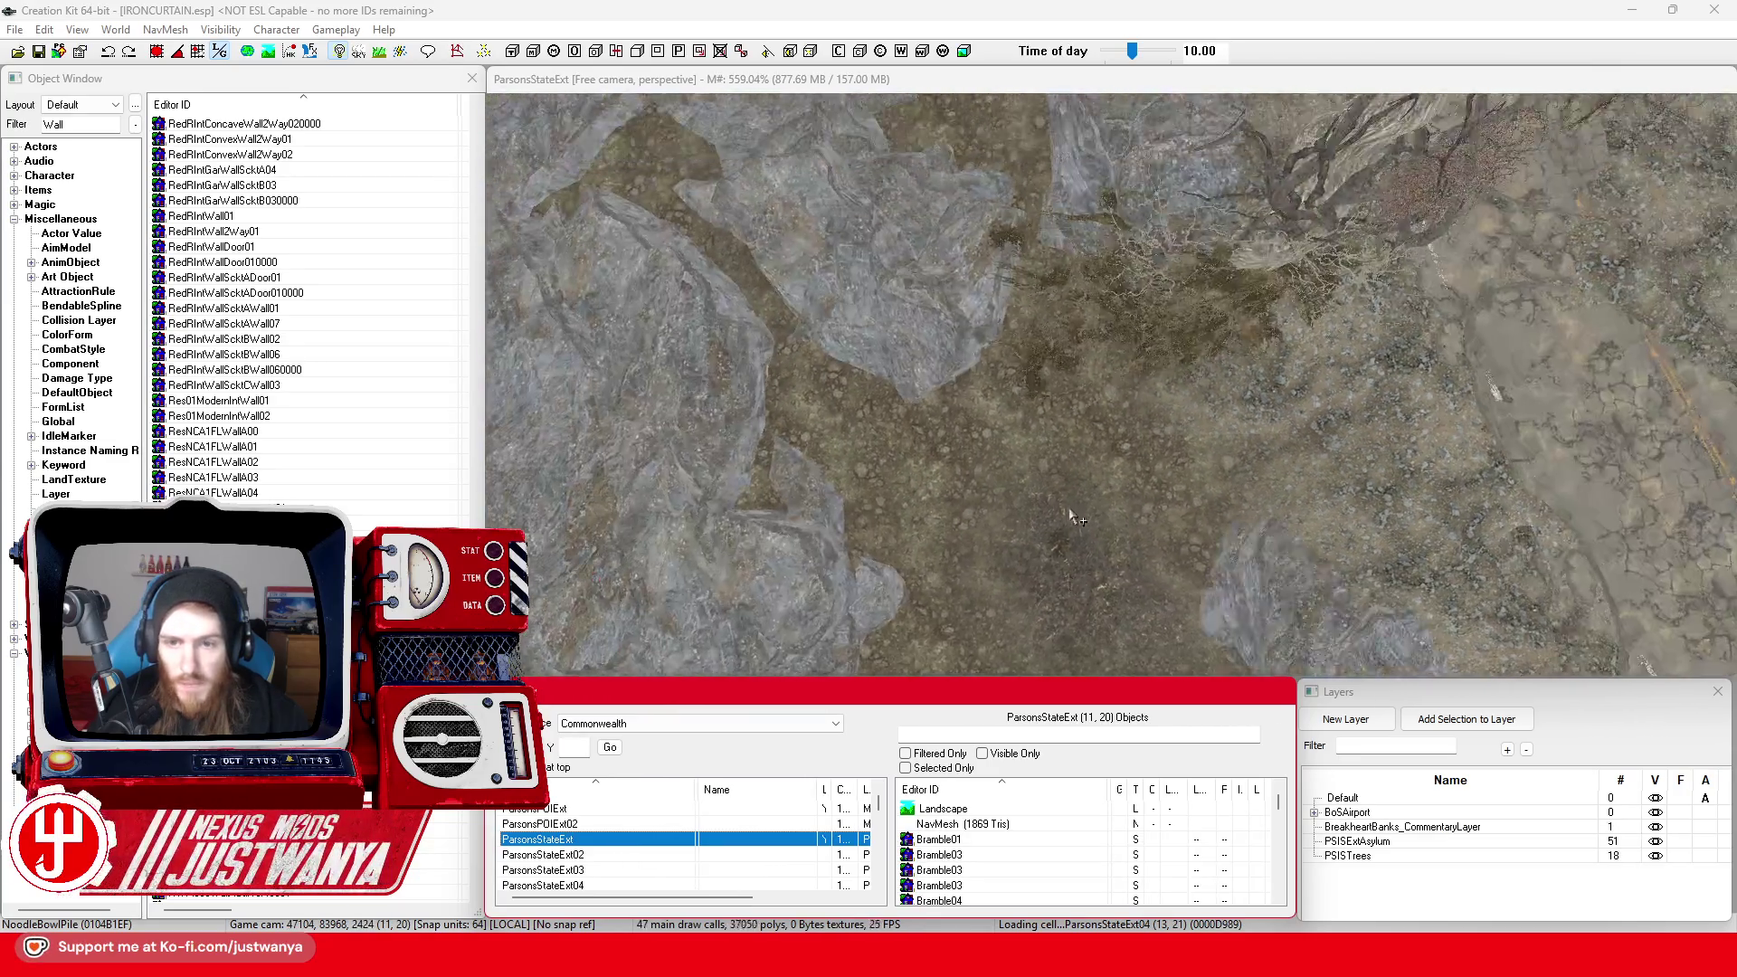
{"action": "scroll", "coordinate": [1219, 428], "scroll_direction": "up", "scroll_amount": 5}
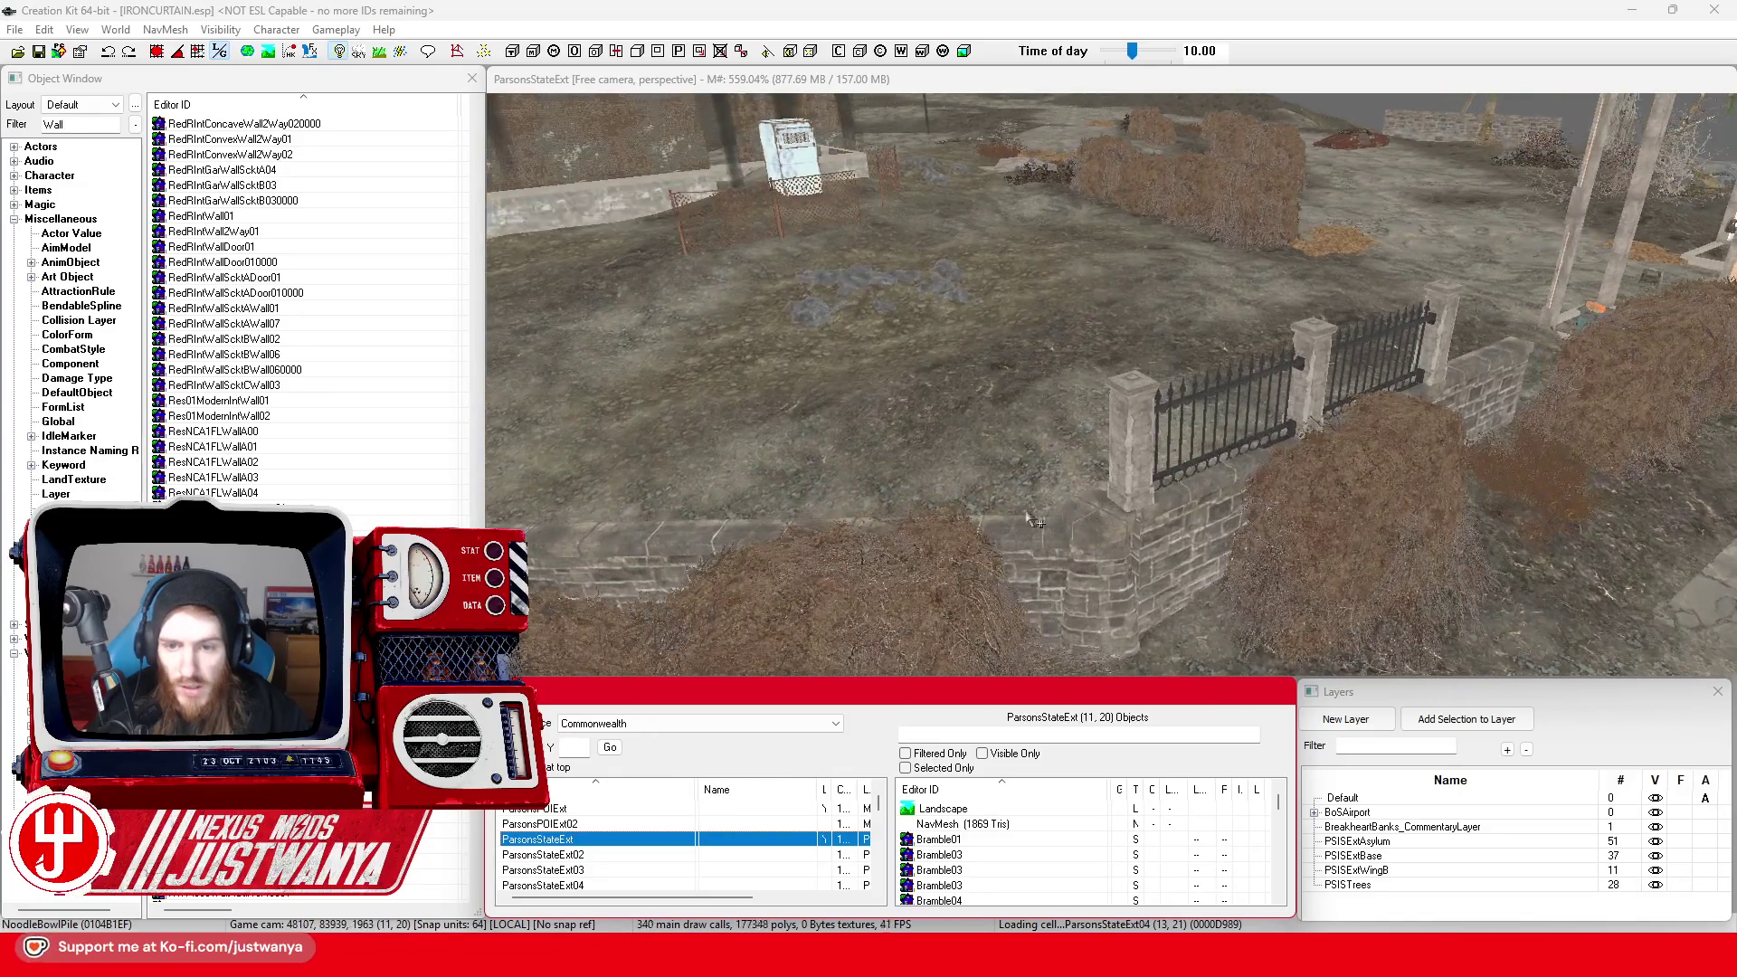
{"action": "scroll", "coordinate": [1013, 497], "scroll_direction": "up", "scroll_amount": 5}
{"action": "left_click", "coordinate": [1120, 426]}
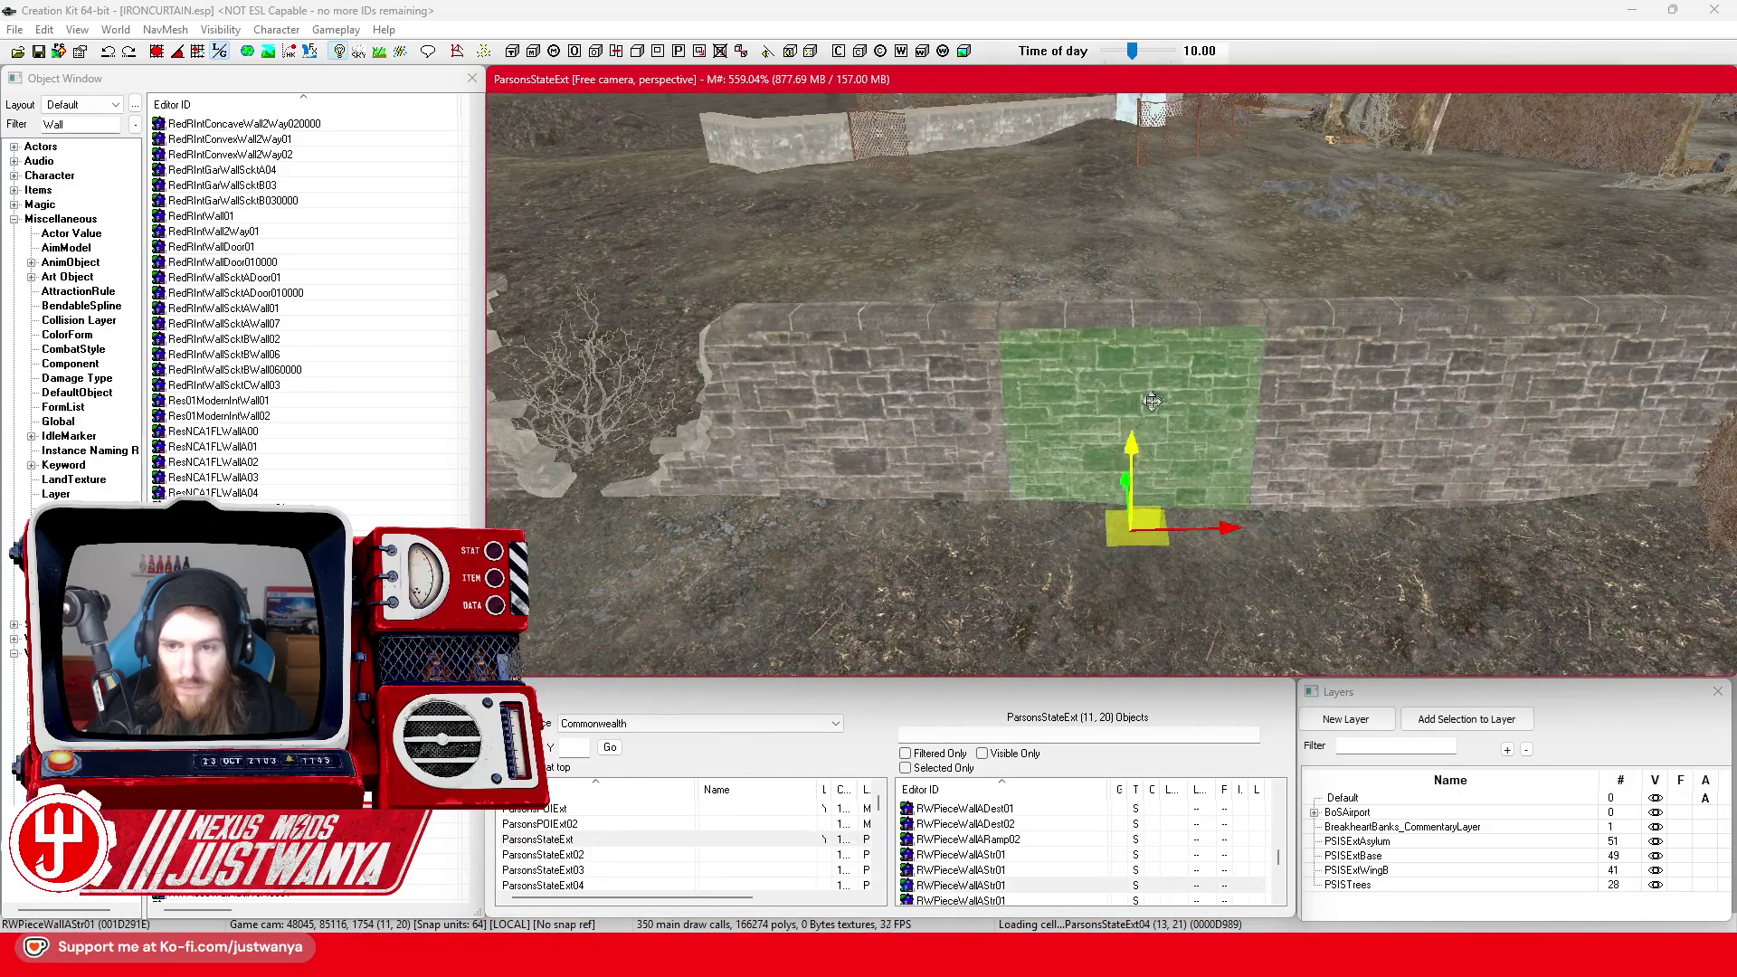
{"action": "scroll", "coordinate": [1133, 481], "scroll_direction": "up", "scroll_amount": 3}
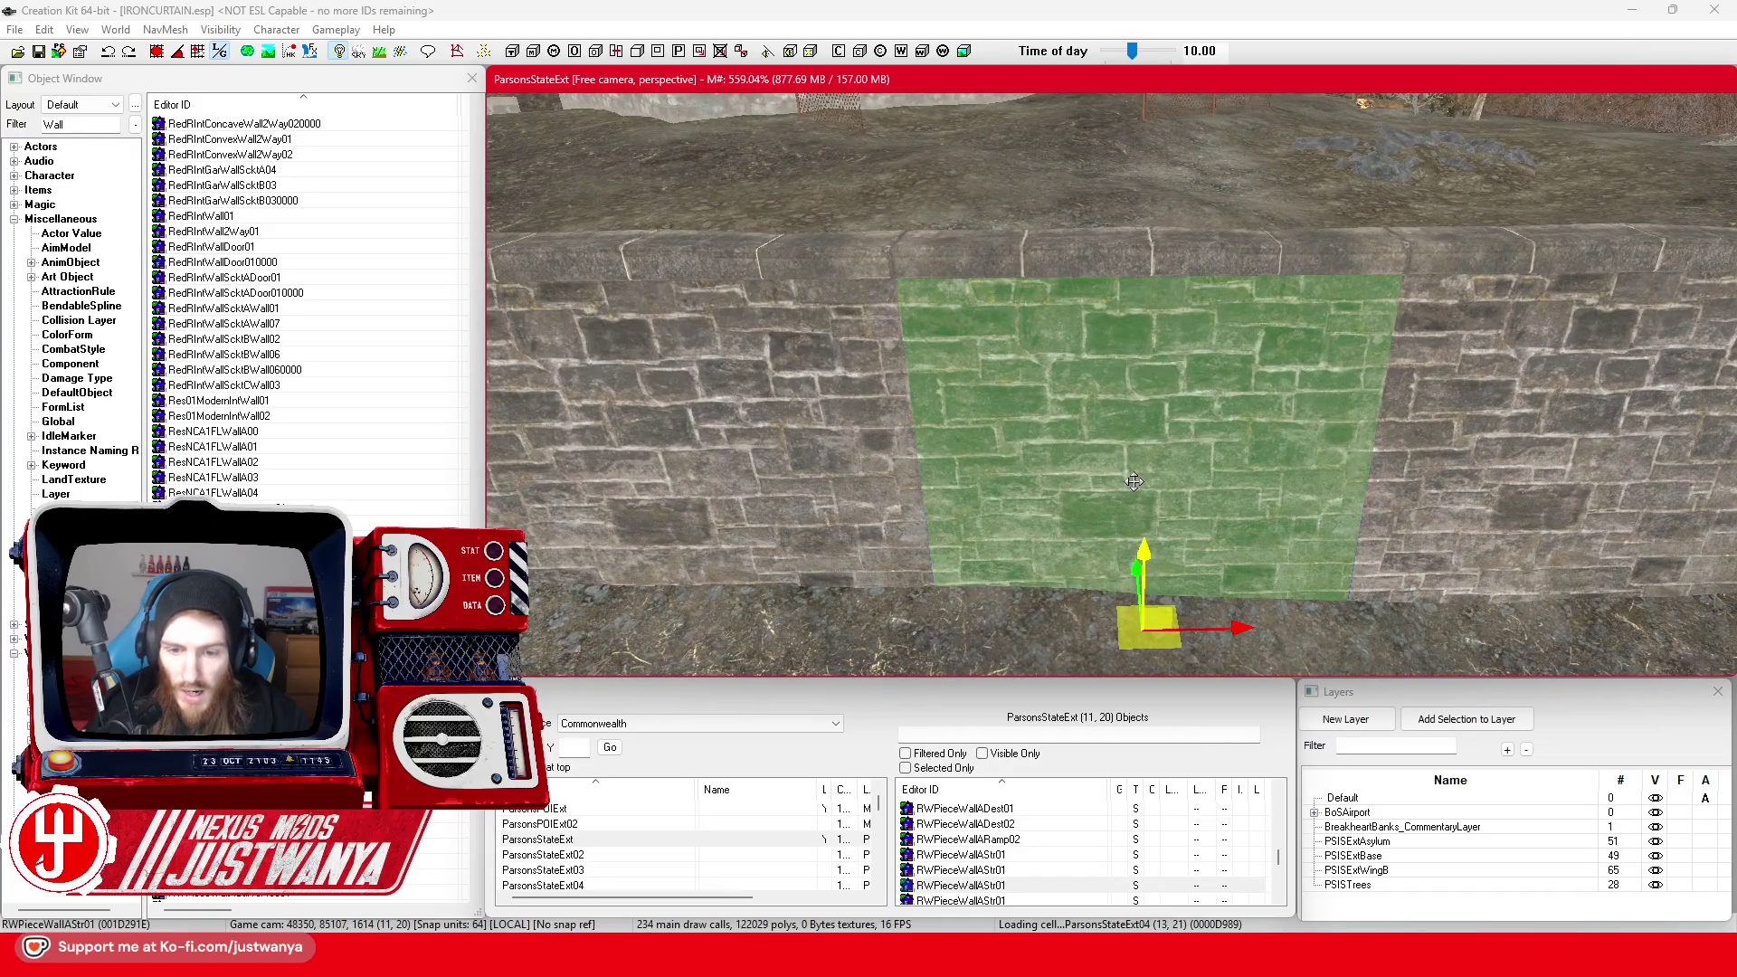
{"action": "scroll", "coordinate": [1133, 482], "scroll_direction": "down", "scroll_amount": 8}
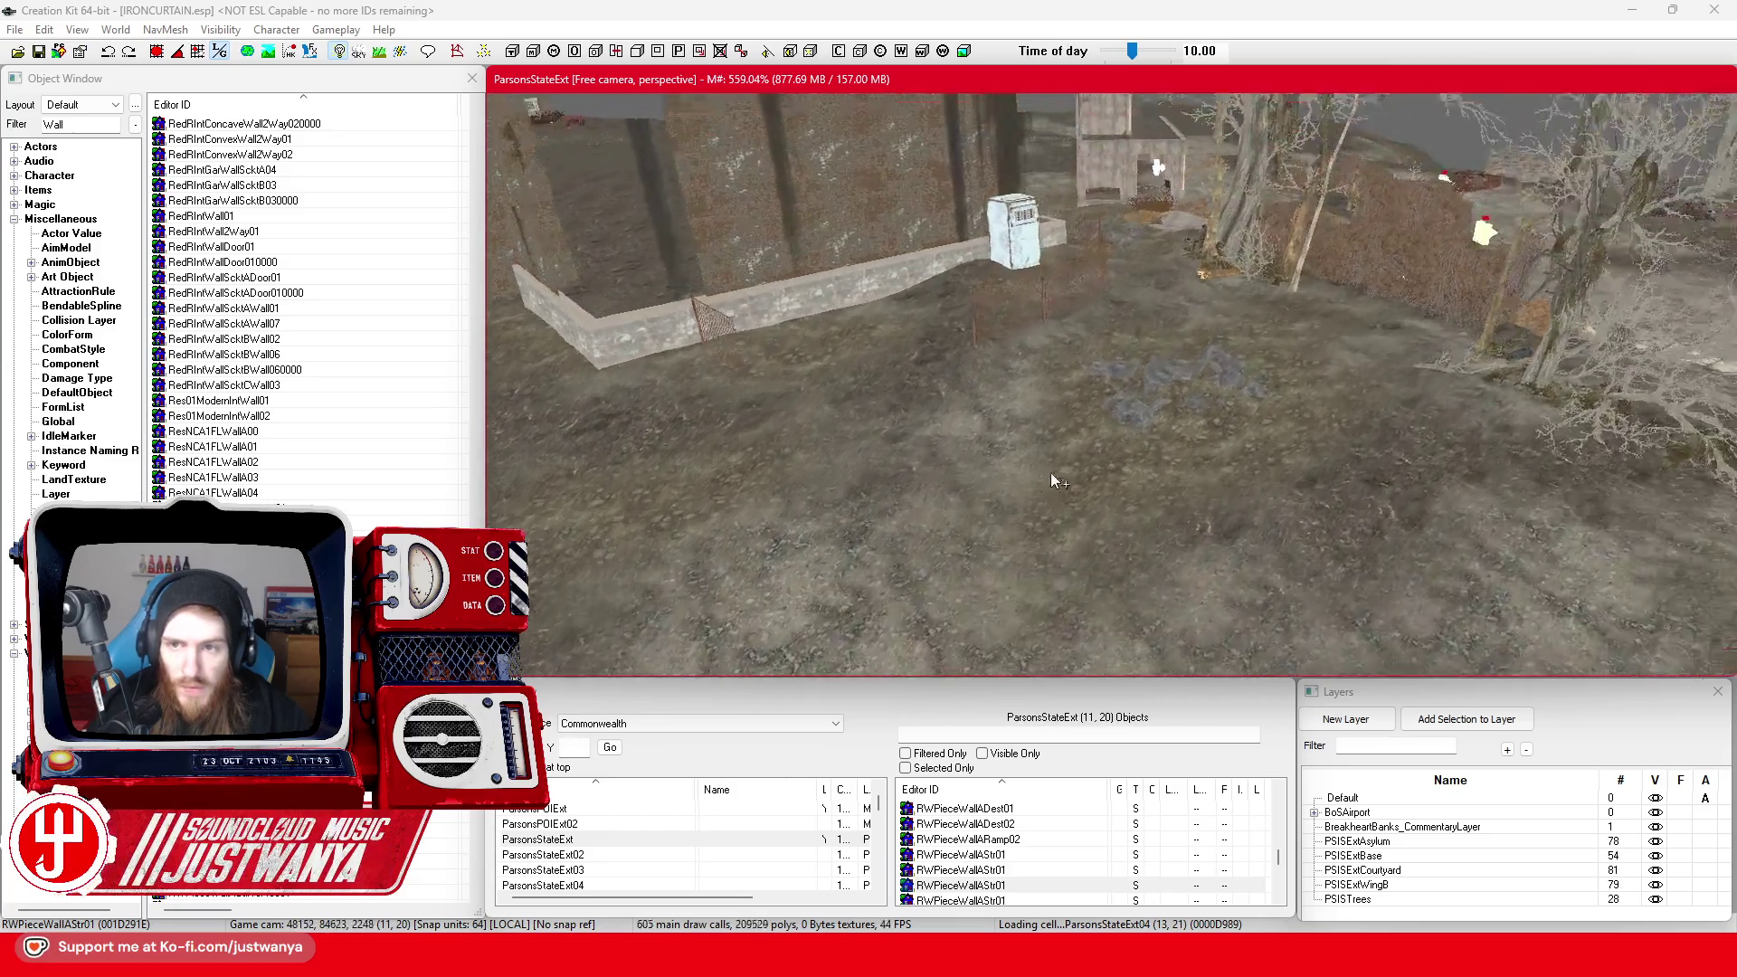
Fly over the fenced yard to inspect the corner wall base, then select ResNCA1FLWallA00
{"action": "mouse_move", "coordinate": [1051, 473]}
{"action": "left_mouse_down"}
{"action": "mouse_move", "coordinate": [916, 525]}
{"action": "mouse_move", "coordinate": [678, 477]}
{"action": "mouse_move", "coordinate": [1427, 464]}
{"action": "left_mouse_up"}
{"action": "scroll", "coordinate": [878, 430], "scroll_direction": "up", "scroll_amount": 3}
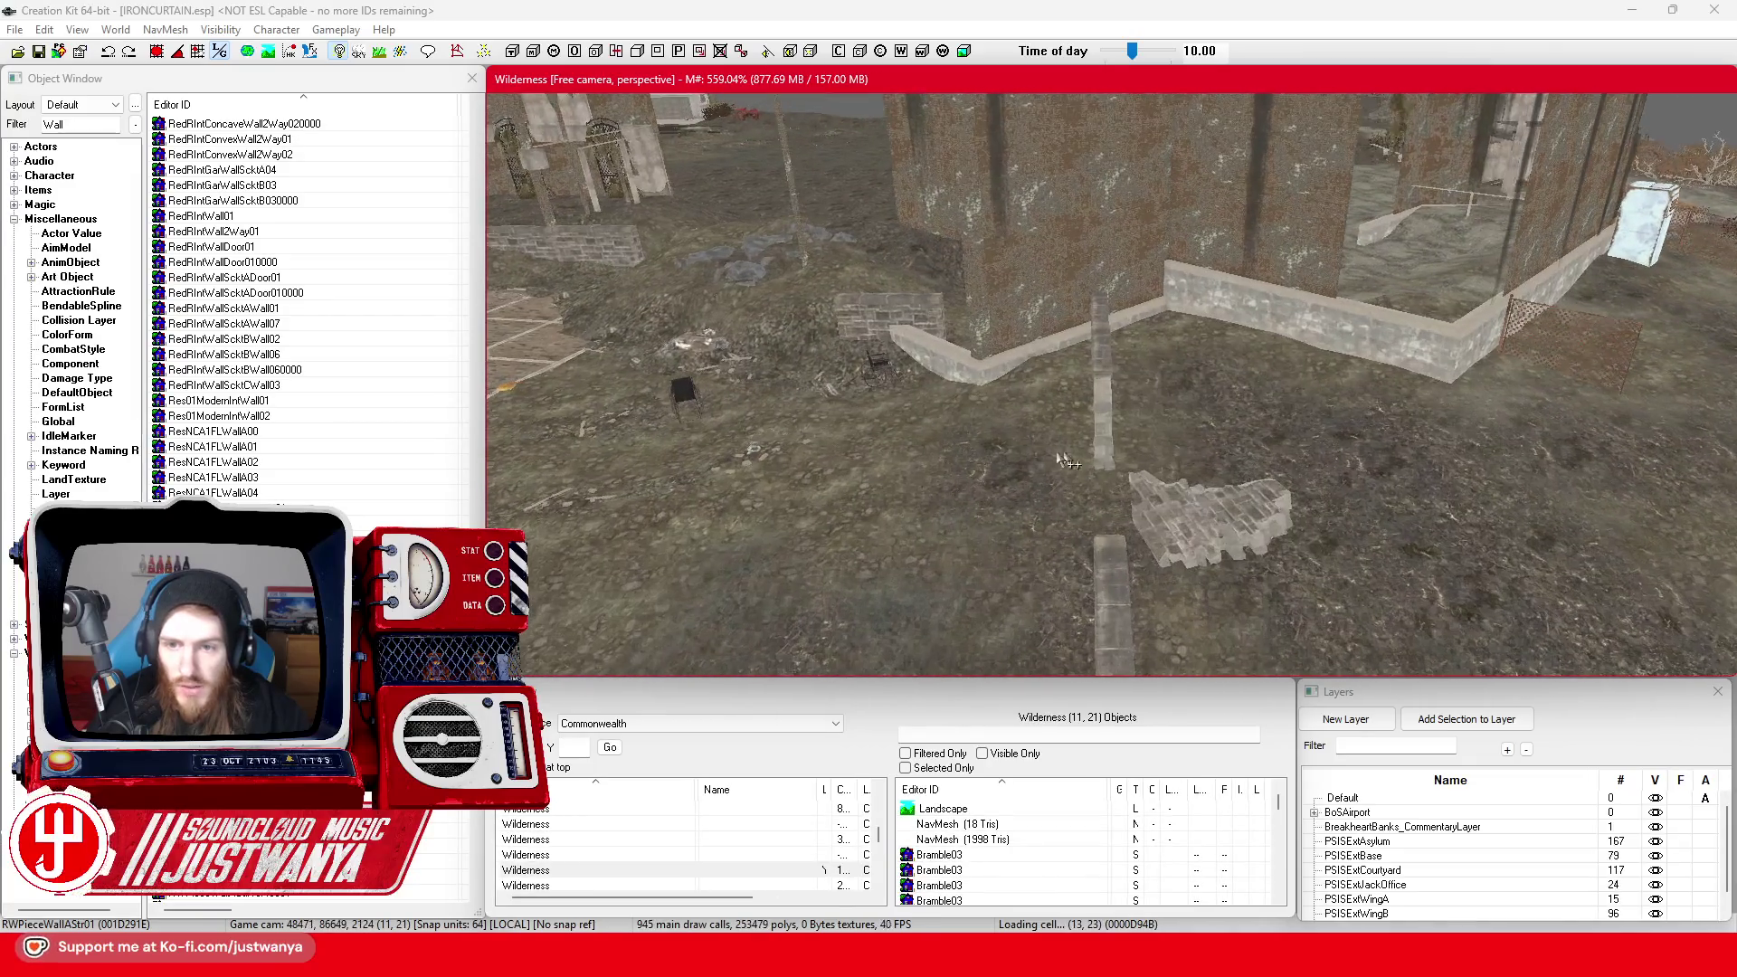
{"action": "mouse_move", "coordinate": [832, 421]}
{"action": "left_mouse_down"}
{"action": "mouse_move", "coordinate": [910, 394]}
{"action": "mouse_move", "coordinate": [950, 411]}
{"action": "mouse_move", "coordinate": [986, 432]}
{"action": "mouse_move", "coordinate": [867, 446]}
{"action": "mouse_move", "coordinate": [931, 520]}
{"action": "mouse_move", "coordinate": [930, 491]}
{"action": "mouse_move", "coordinate": [1054, 519]}
{"action": "mouse_move", "coordinate": [845, 491]}
{"action": "mouse_move", "coordinate": [1013, 497]}
{"action": "mouse_move", "coordinate": [1120, 534]}
{"action": "mouse_move", "coordinate": [1017, 504]}
{"action": "mouse_move", "coordinate": [984, 444]}
{"action": "left_mouse_up"}
{"action": "left_click", "coordinate": [943, 534]}
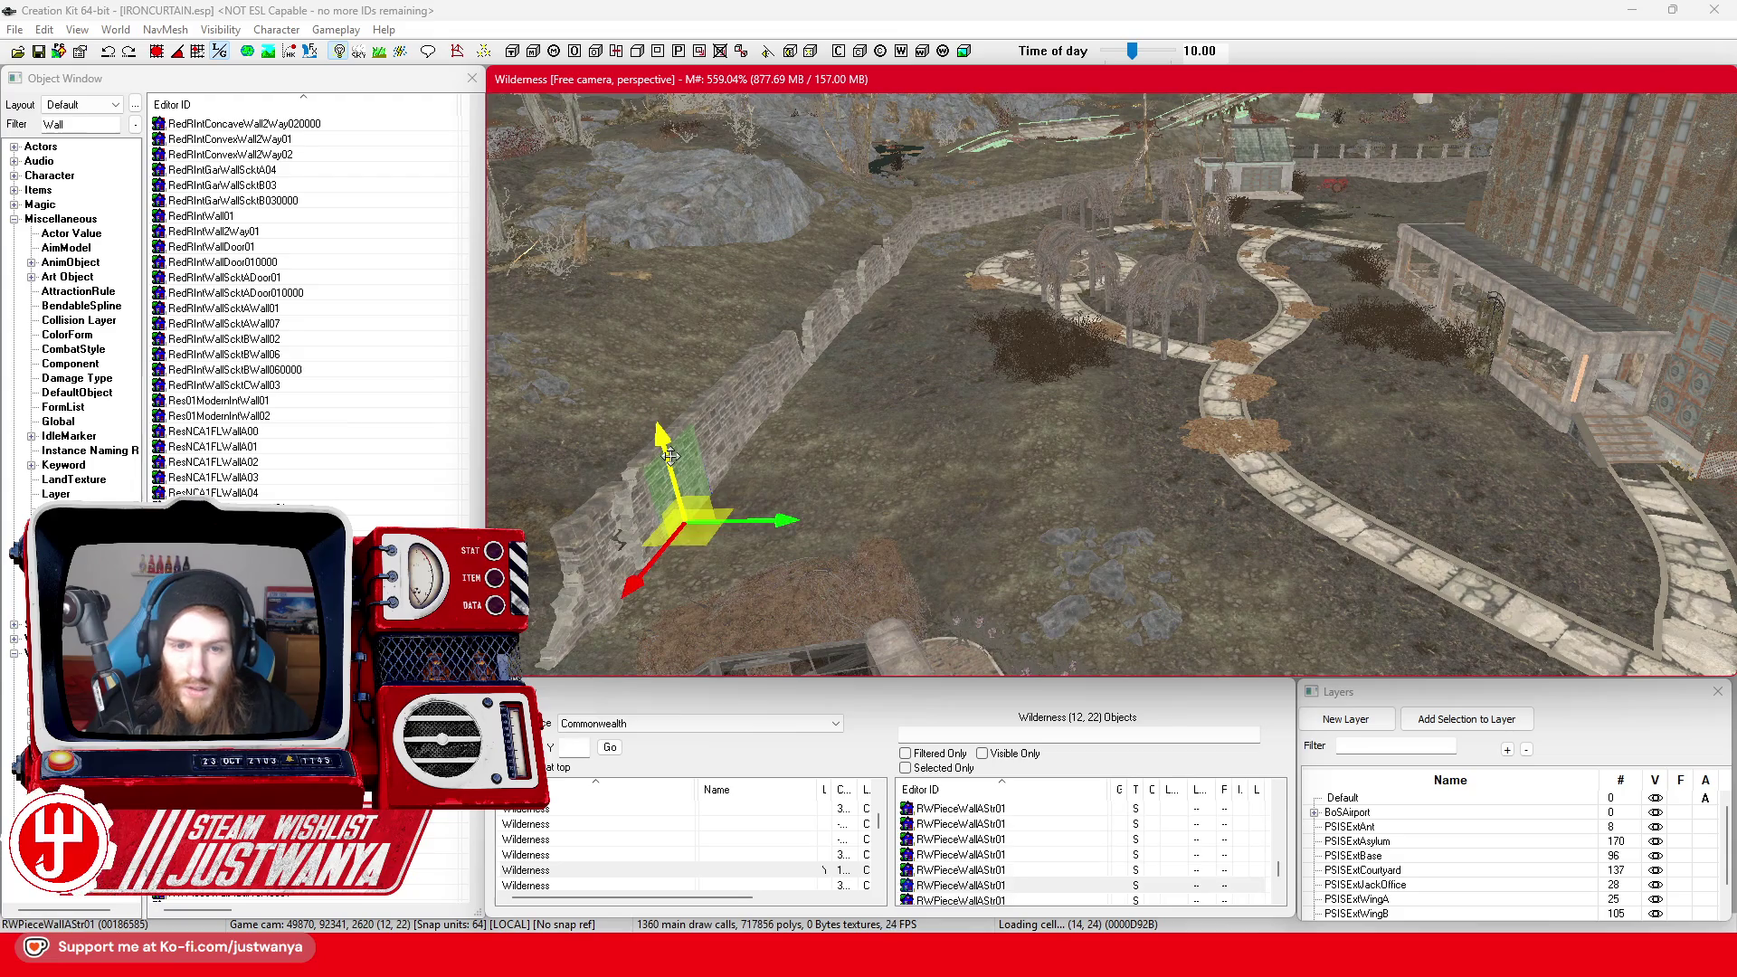
{"action": "mouse_move", "coordinate": [669, 455]}
{"action": "left_mouse_down"}
{"action": "mouse_move", "coordinate": [975, 337]}
{"action": "mouse_move", "coordinate": [811, 612]}
{"action": "mouse_move", "coordinate": [909, 486]}
{"action": "mouse_move", "coordinate": [1013, 412]}
{"action": "mouse_move", "coordinate": [1322, 401]}
{"action": "mouse_move", "coordinate": [1027, 337]}
{"action": "mouse_move", "coordinate": [821, 396]}
{"action": "mouse_move", "coordinate": [949, 369]}
{"action": "mouse_move", "coordinate": [896, 357]}
{"action": "mouse_move", "coordinate": [995, 342]}
{"action": "mouse_move", "coordinate": [708, 377]}
{"action": "mouse_move", "coordinate": [648, 323]}
{"action": "mouse_move", "coordinate": [931, 357]}
{"action": "mouse_move", "coordinate": [814, 375]}
{"action": "left_mouse_up"}
{"action": "left_click", "coordinate": [289, 432]}
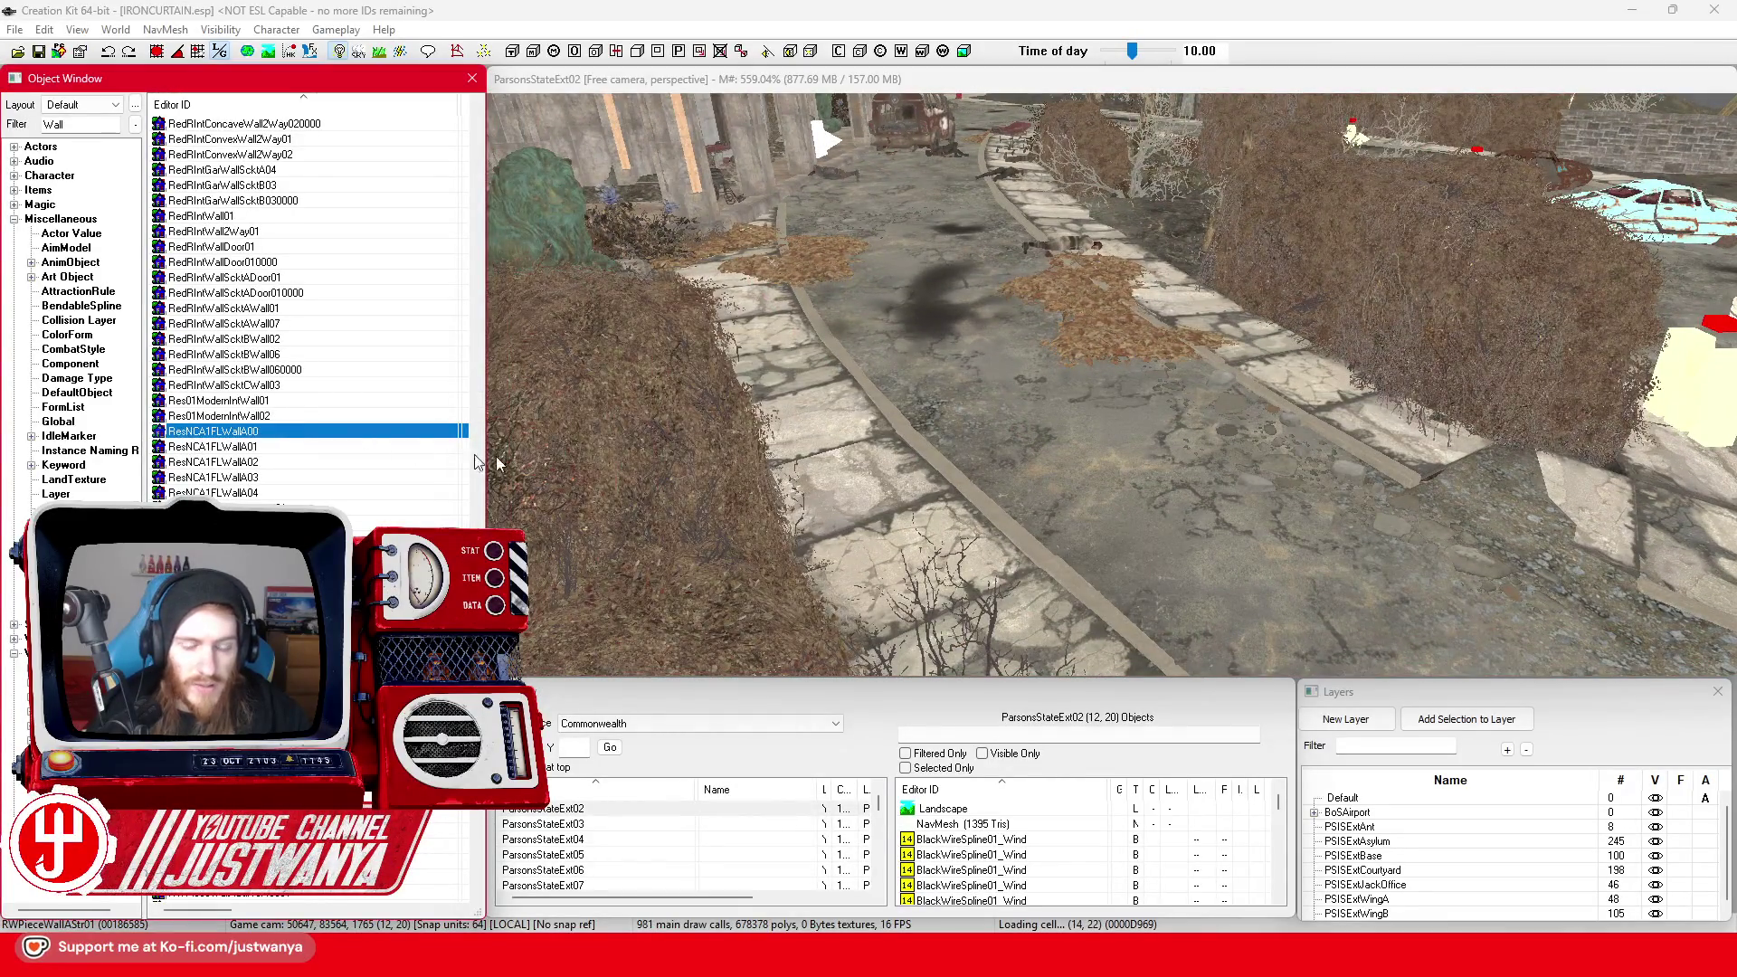
Preview the ResNCA1FLWallA00 model in its Static dialog, turning it to see the side
{"action": "key", "text": "Return"}
{"action": "mouse_move", "coordinate": [1096, 432]}
{"action": "left_mouse_down"}
{"action": "mouse_move", "coordinate": [1262, 509]}
{"action": "mouse_move", "coordinate": [1137, 491]}
{"action": "left_mouse_up"}
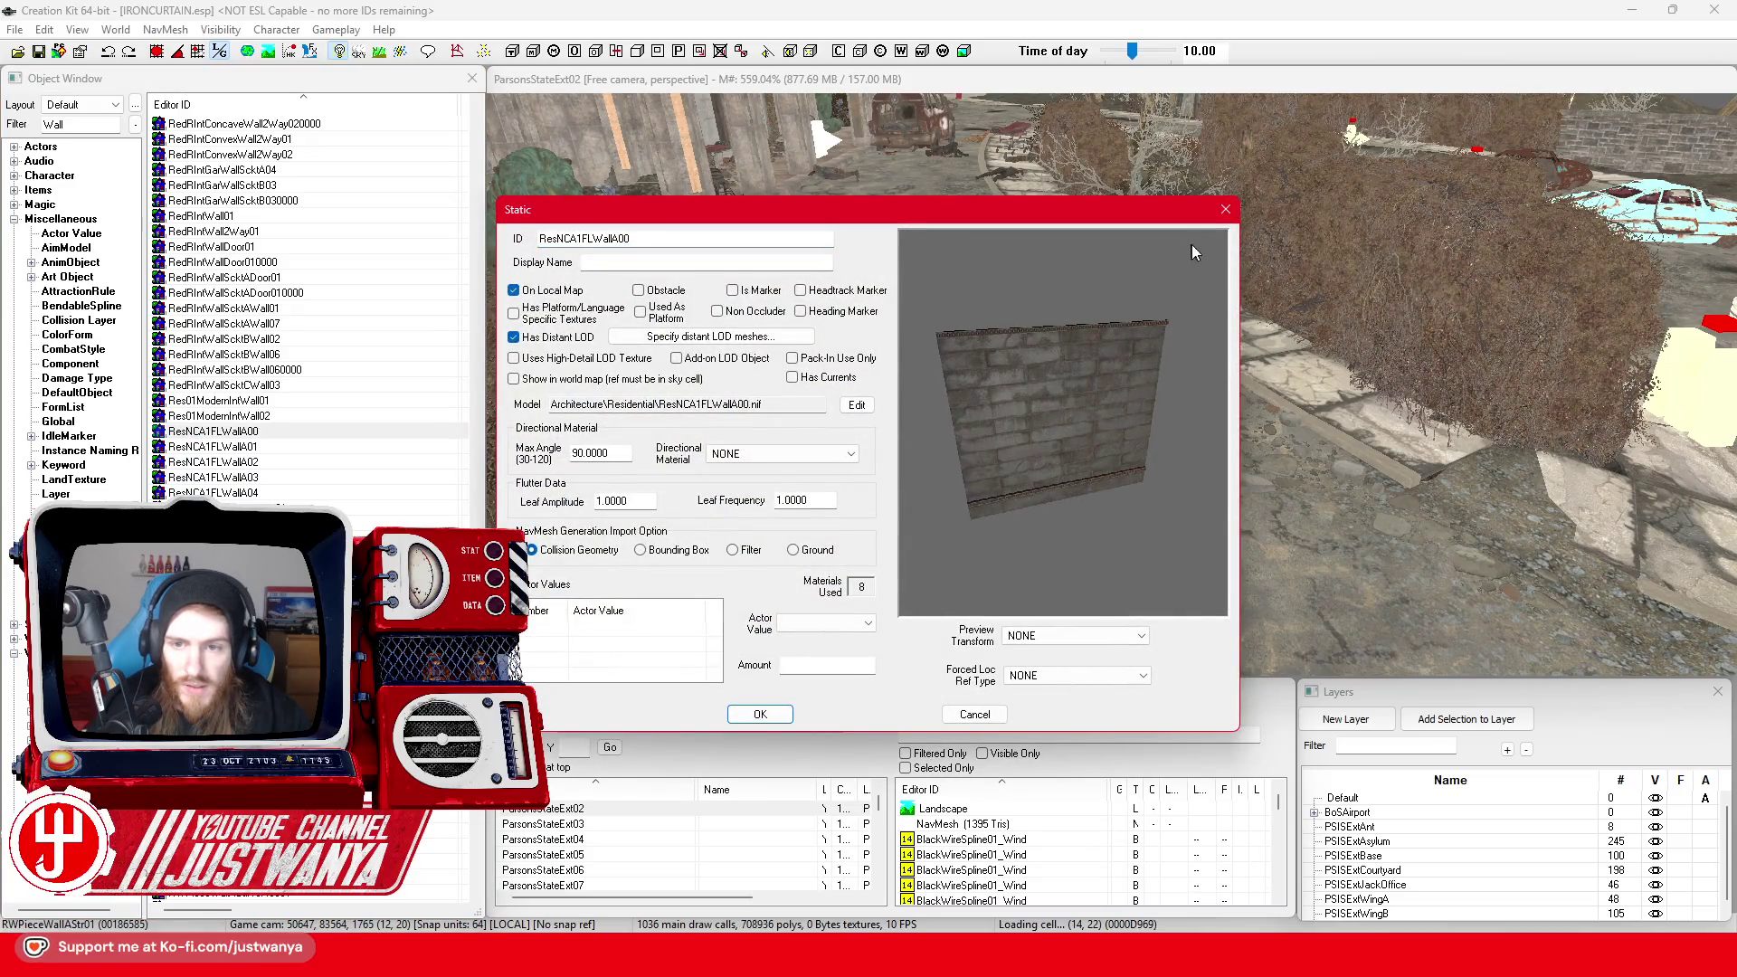
{"action": "left_click", "coordinate": [1226, 211]}
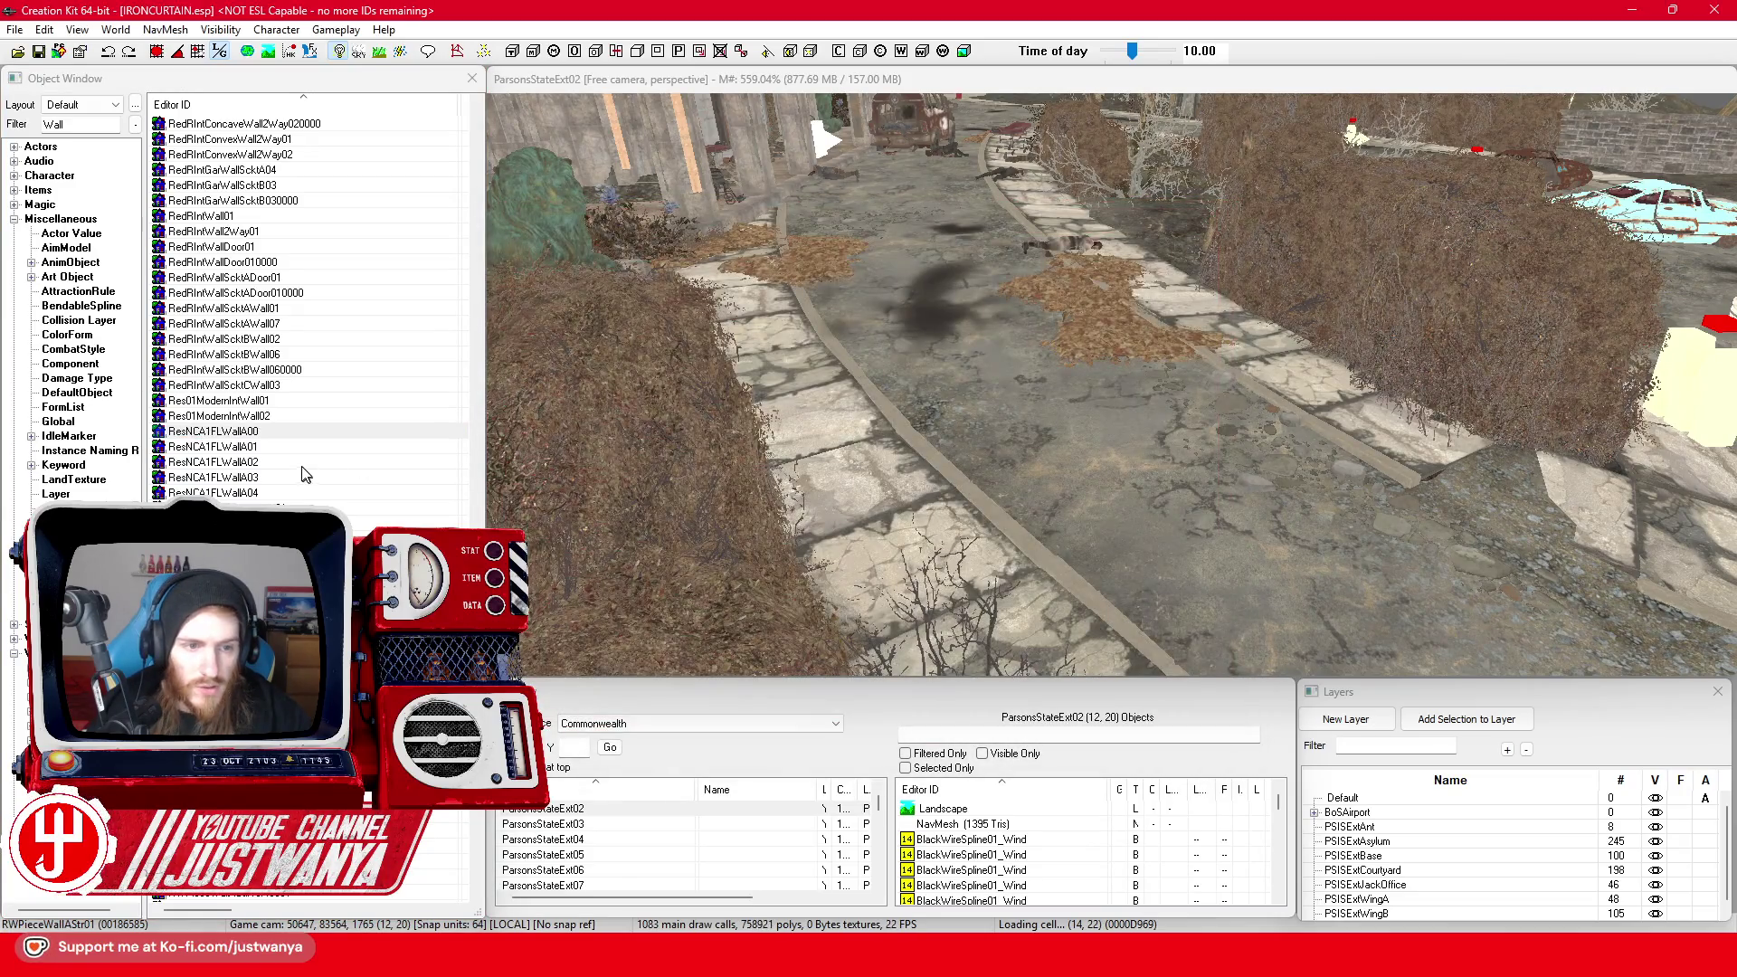
Fly to the railing-capped stone wall and select one of its RWPieceWallAStr01 pieces
{"action": "left_click", "coordinate": [686, 723]}
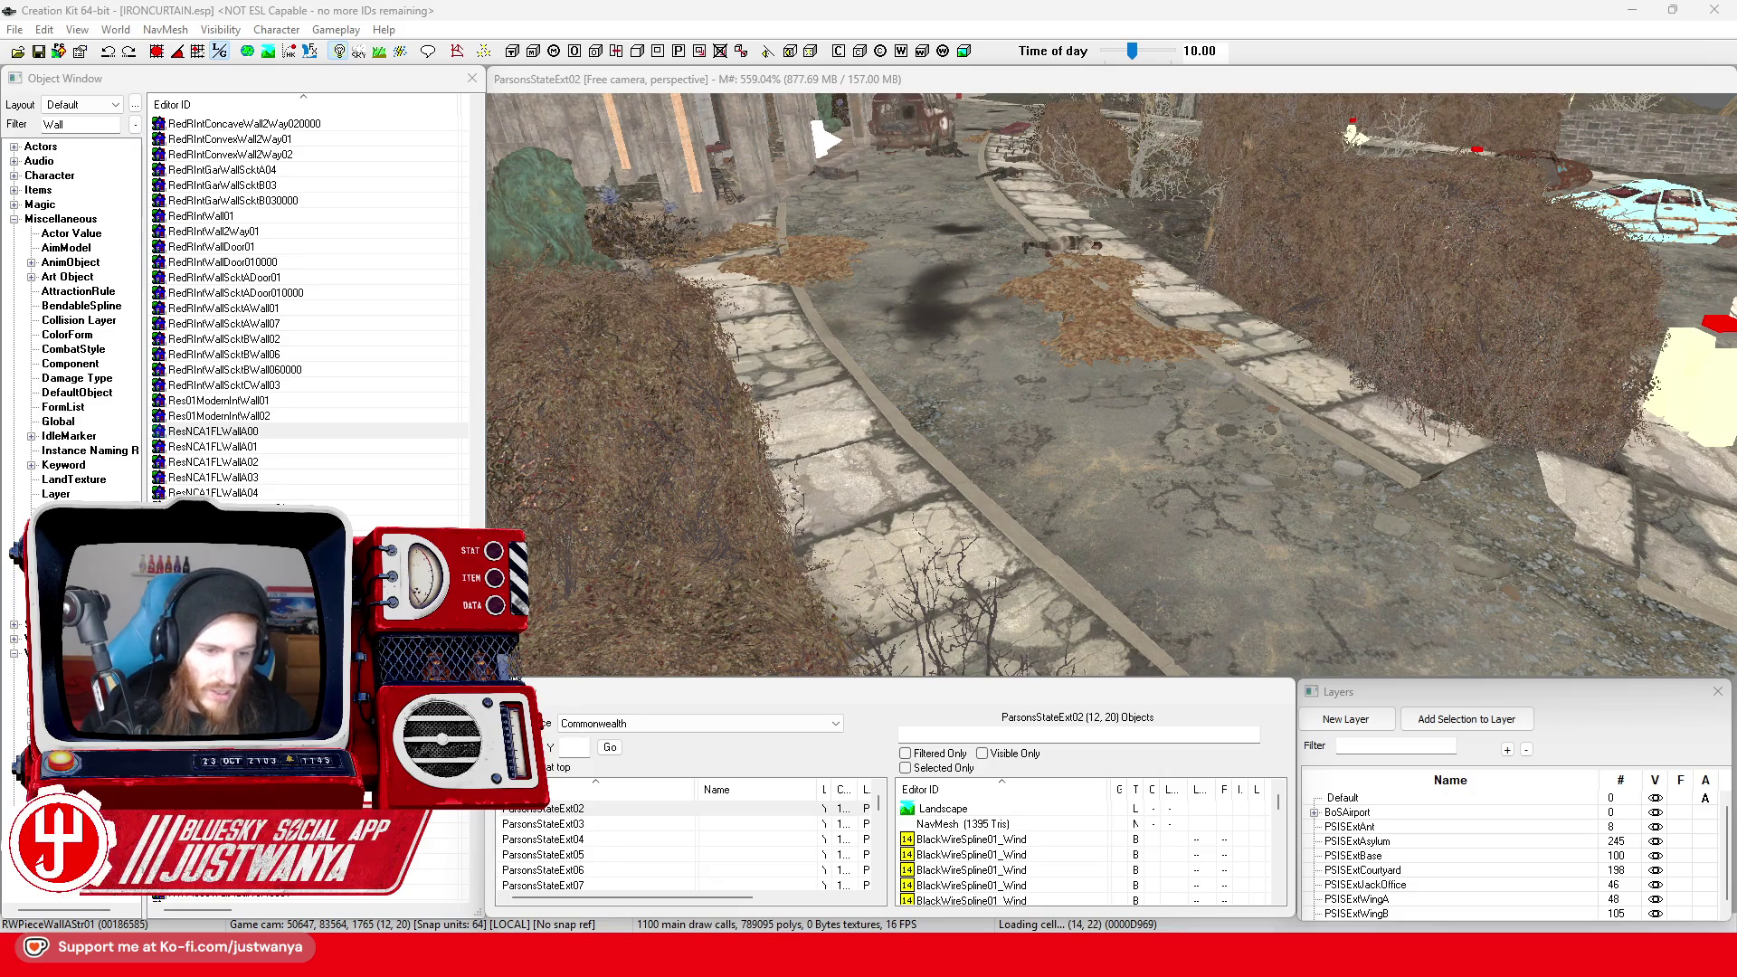
{"action": "left_click", "coordinate": [646, 611]}
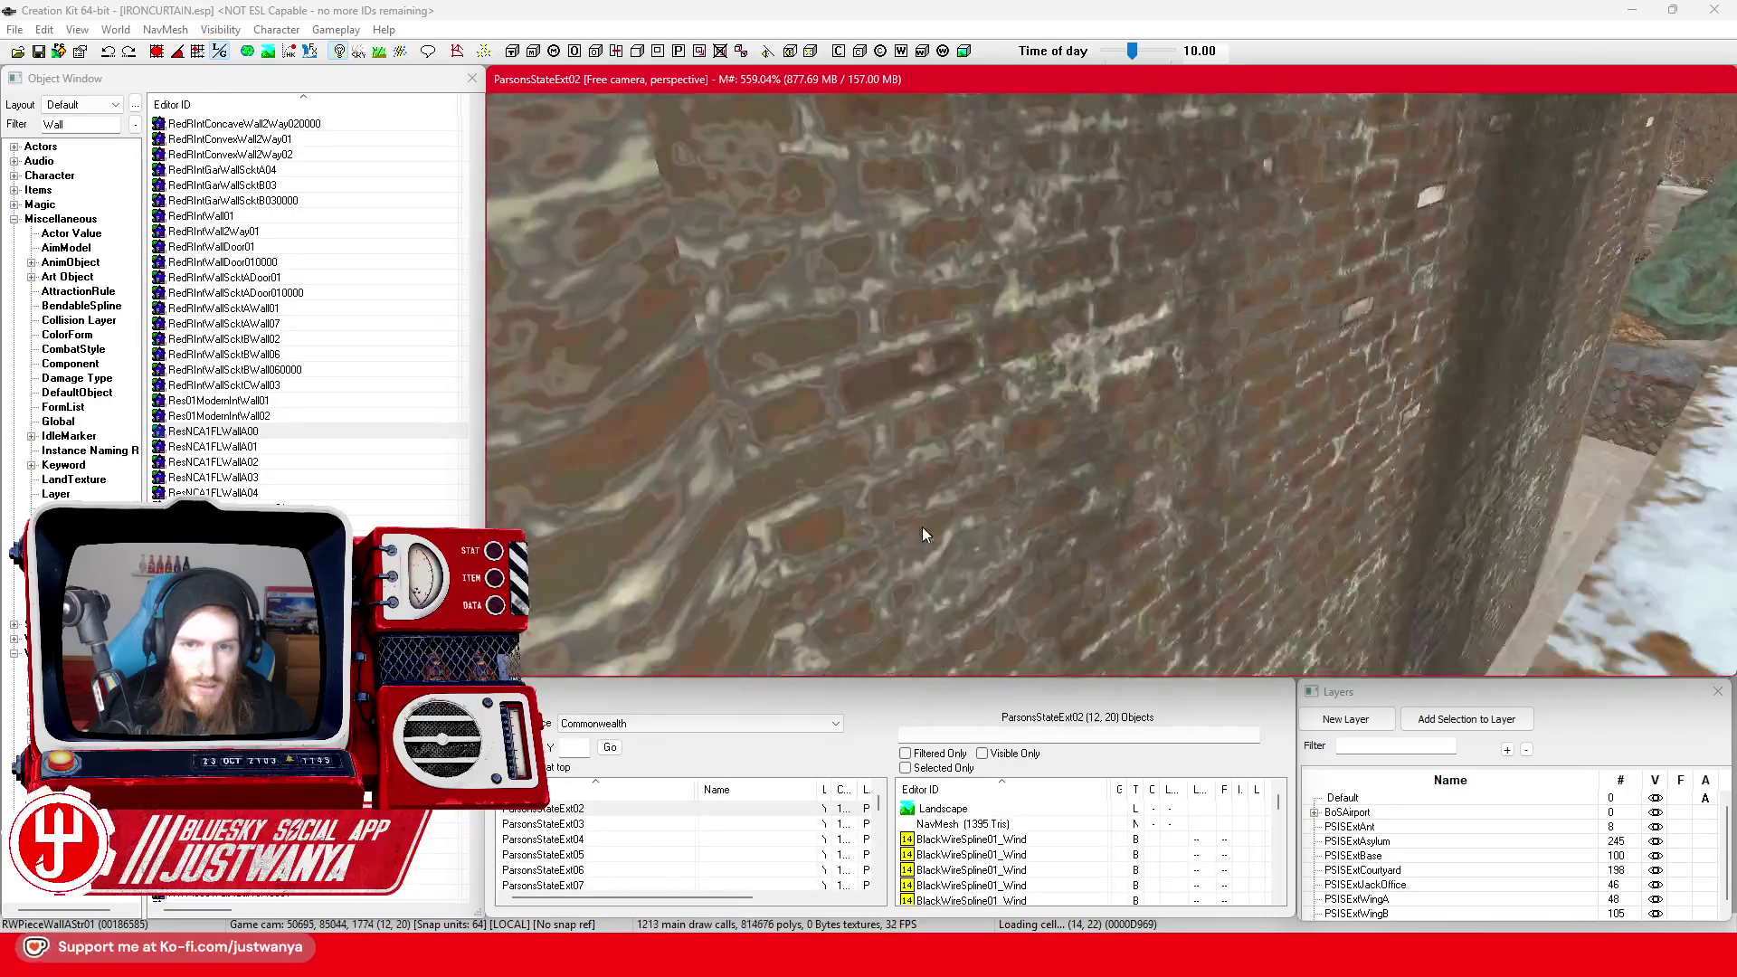
{"action": "scroll", "coordinate": [921, 518], "scroll_direction": "down", "scroll_amount": 10}
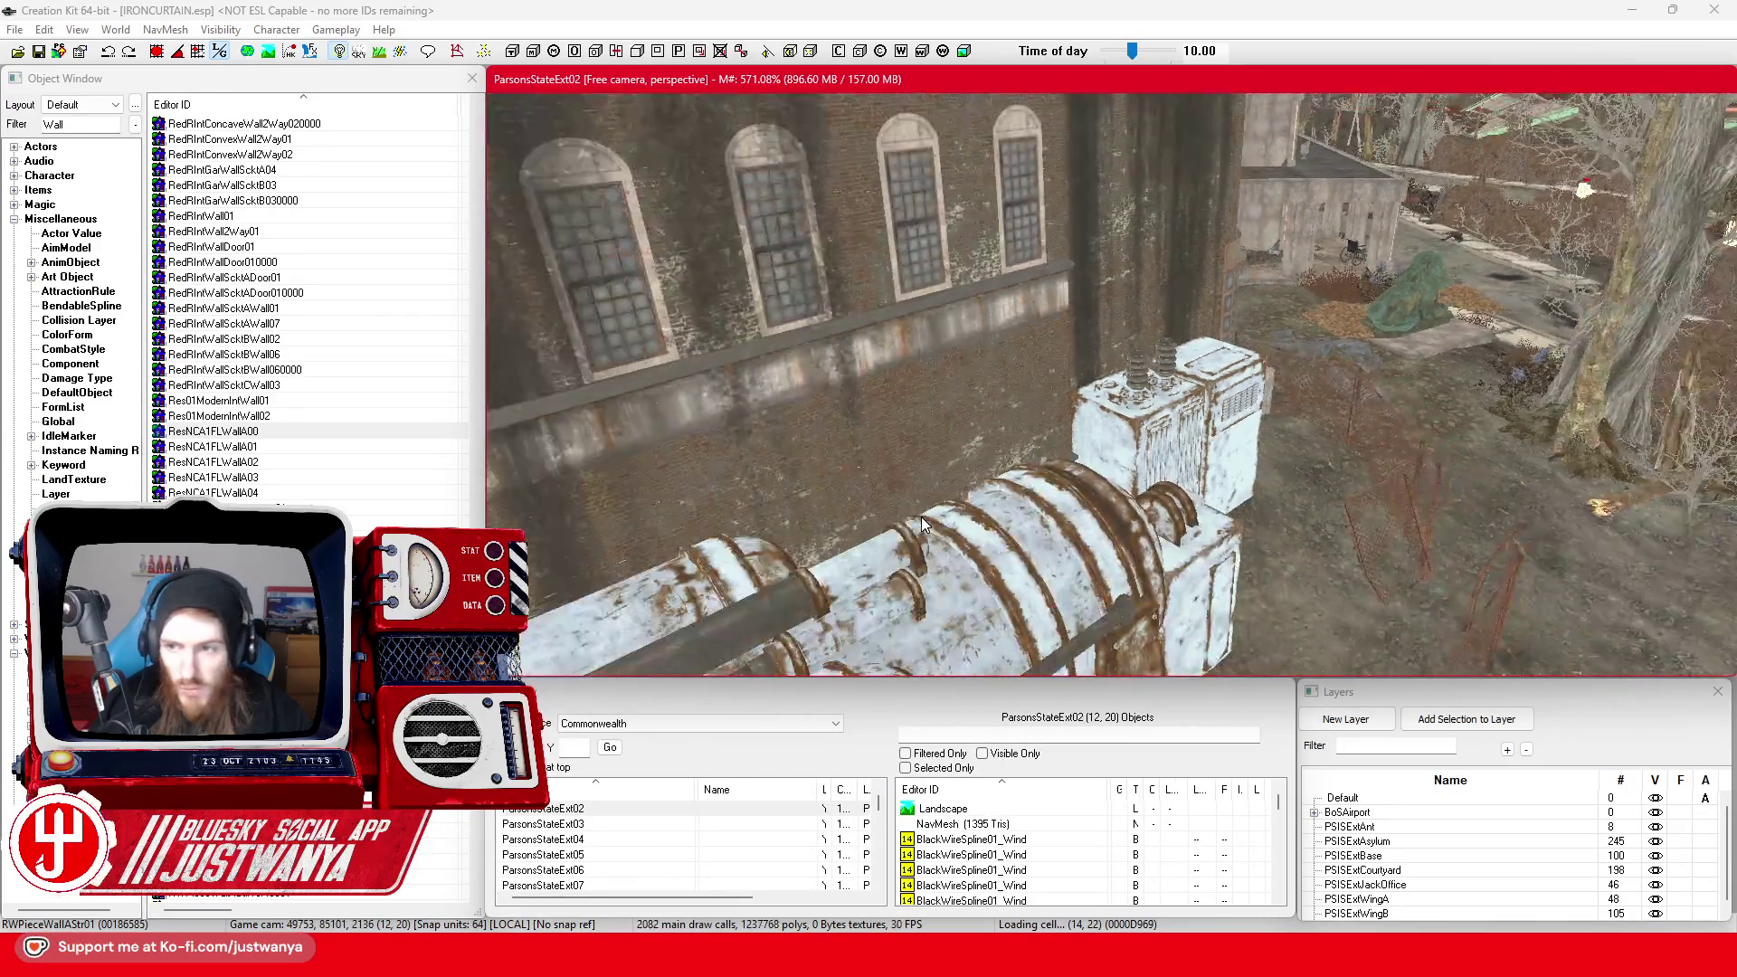
{"action": "scroll", "coordinate": [921, 518], "scroll_direction": "down", "scroll_amount": 10}
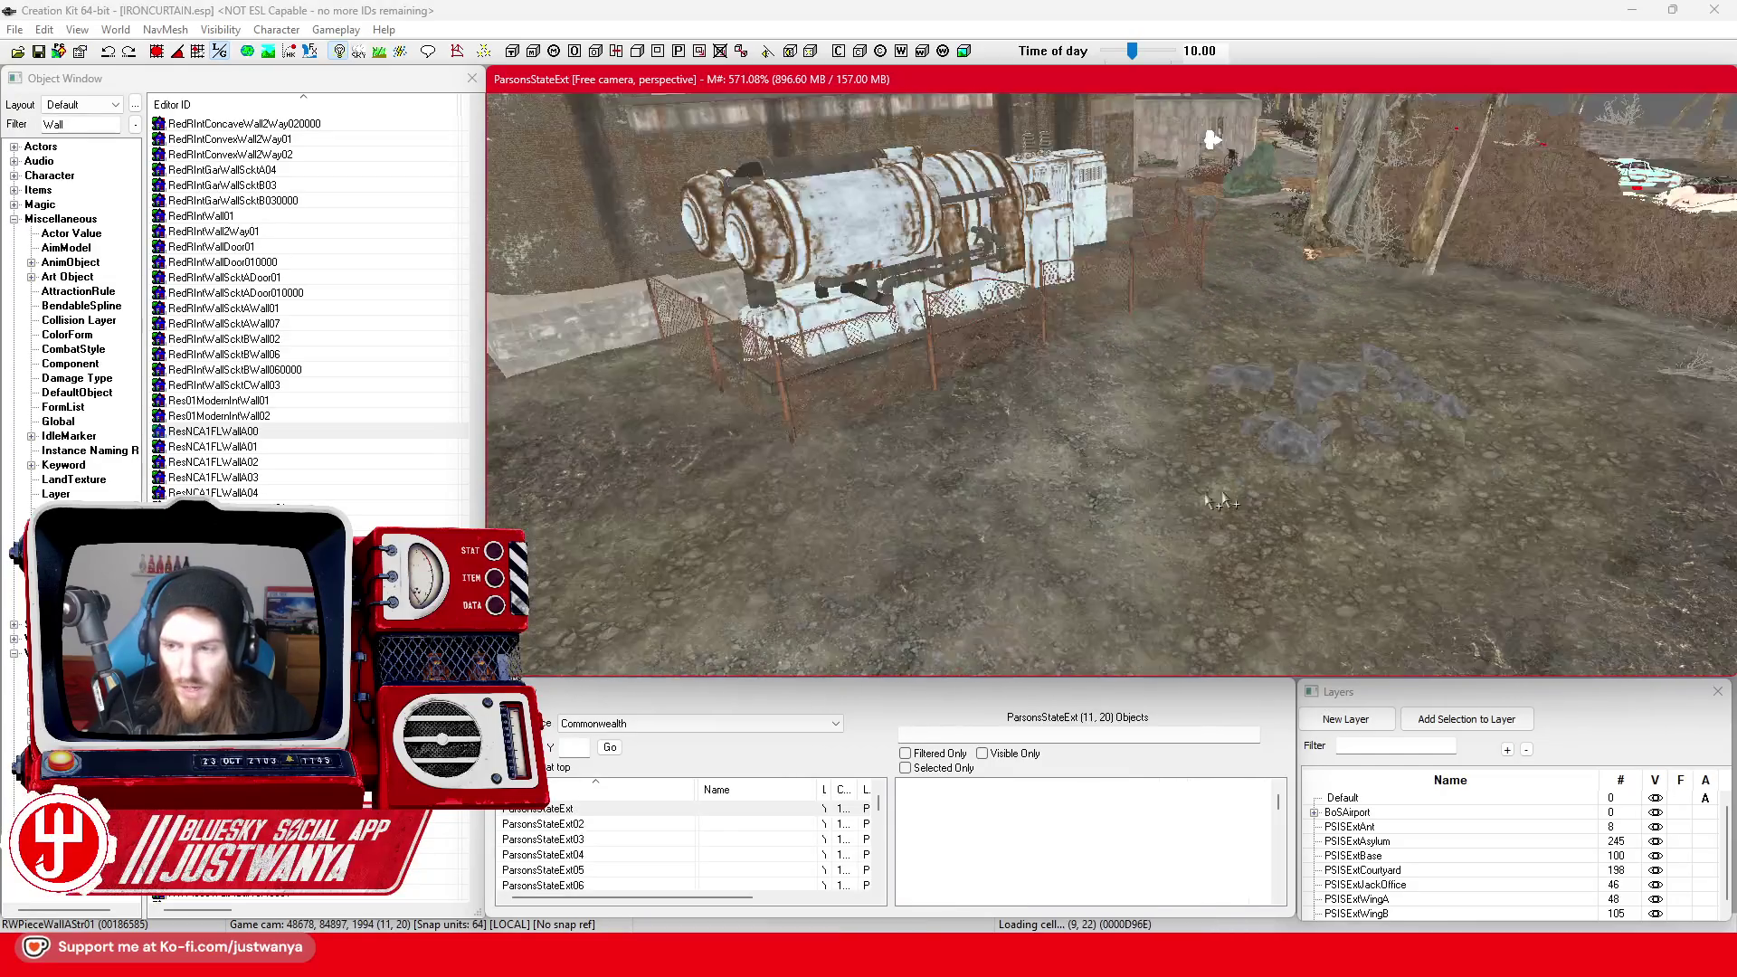
{"action": "scroll", "coordinate": [1110, 438], "scroll_direction": "up", "scroll_amount": 10}
{"action": "left_click", "coordinate": [1019, 425]}
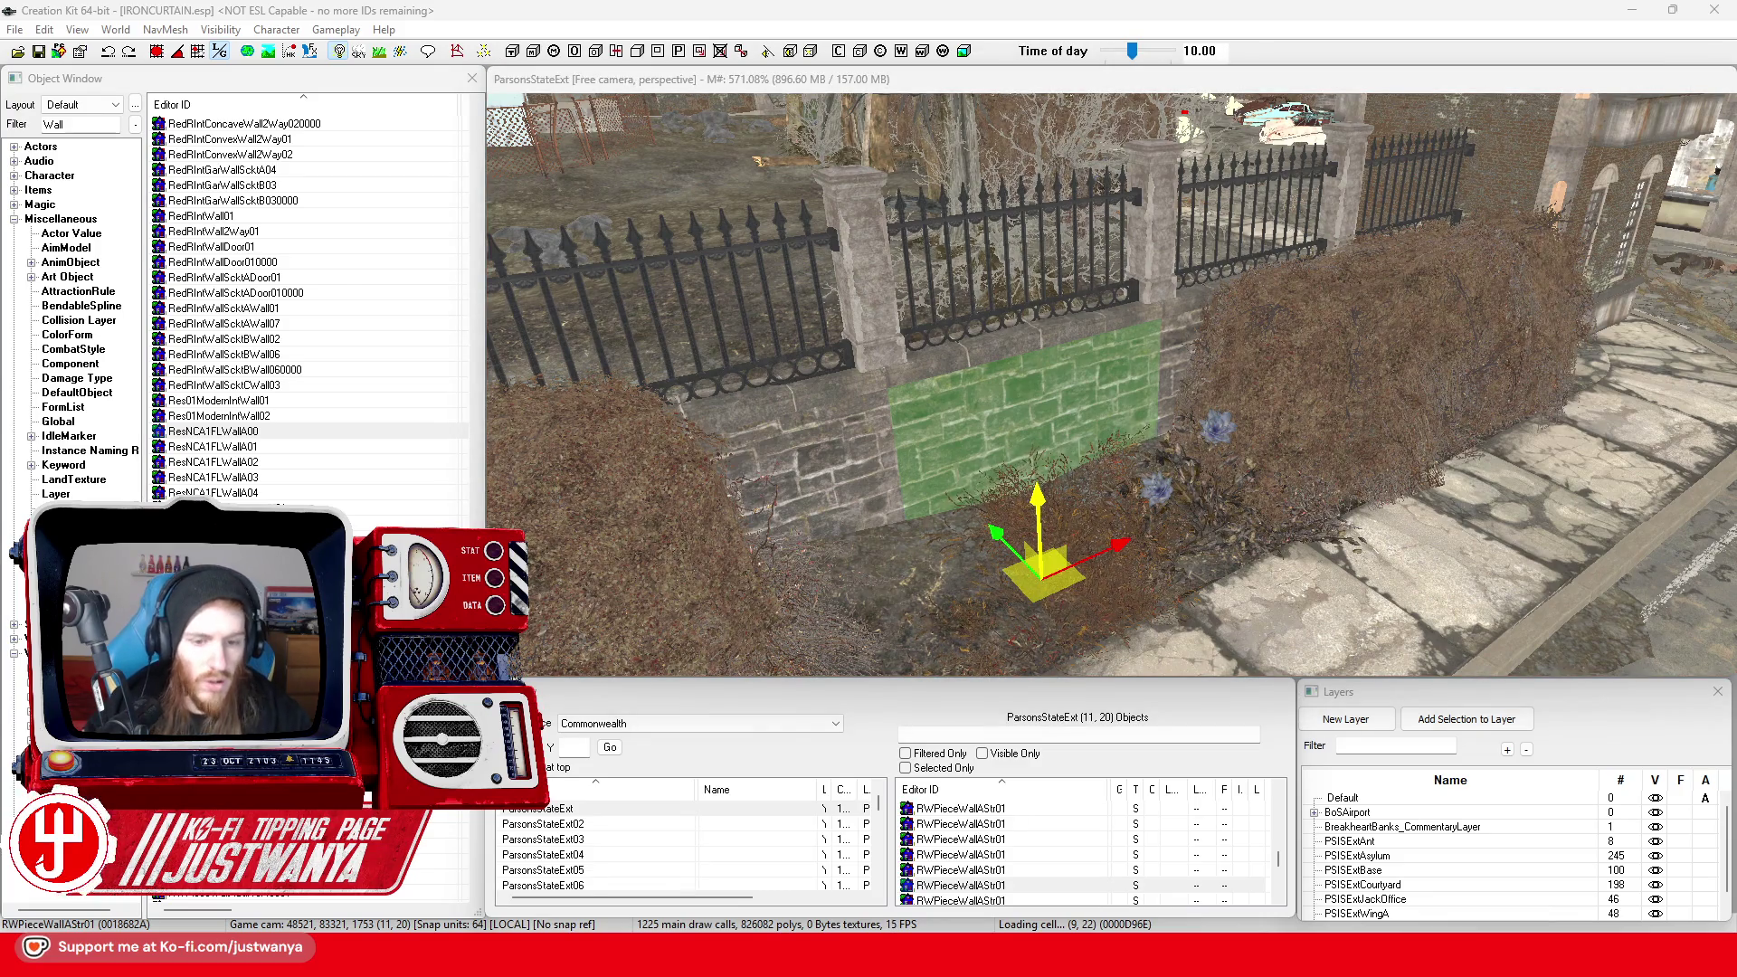
Reload the FICRepublicPalaceExt02 cell from the recently visited cells
{"action": "left_click", "coordinate": [773, 723]}
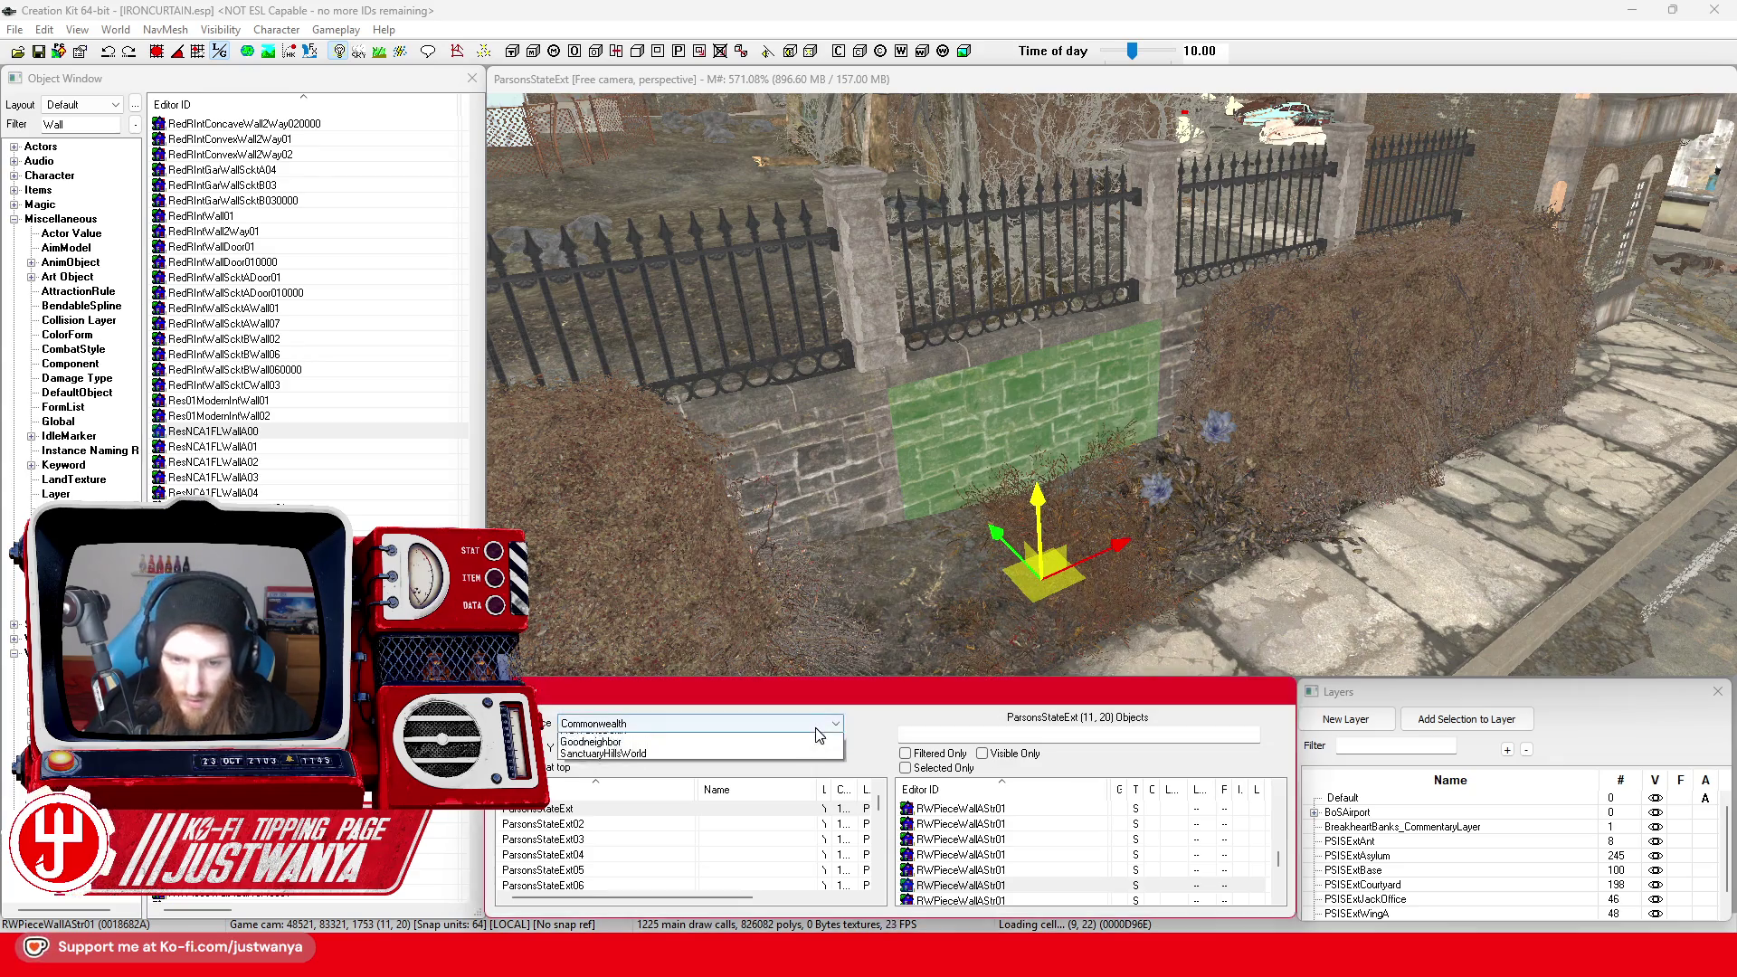
{"action": "left_click", "coordinate": [726, 753]}
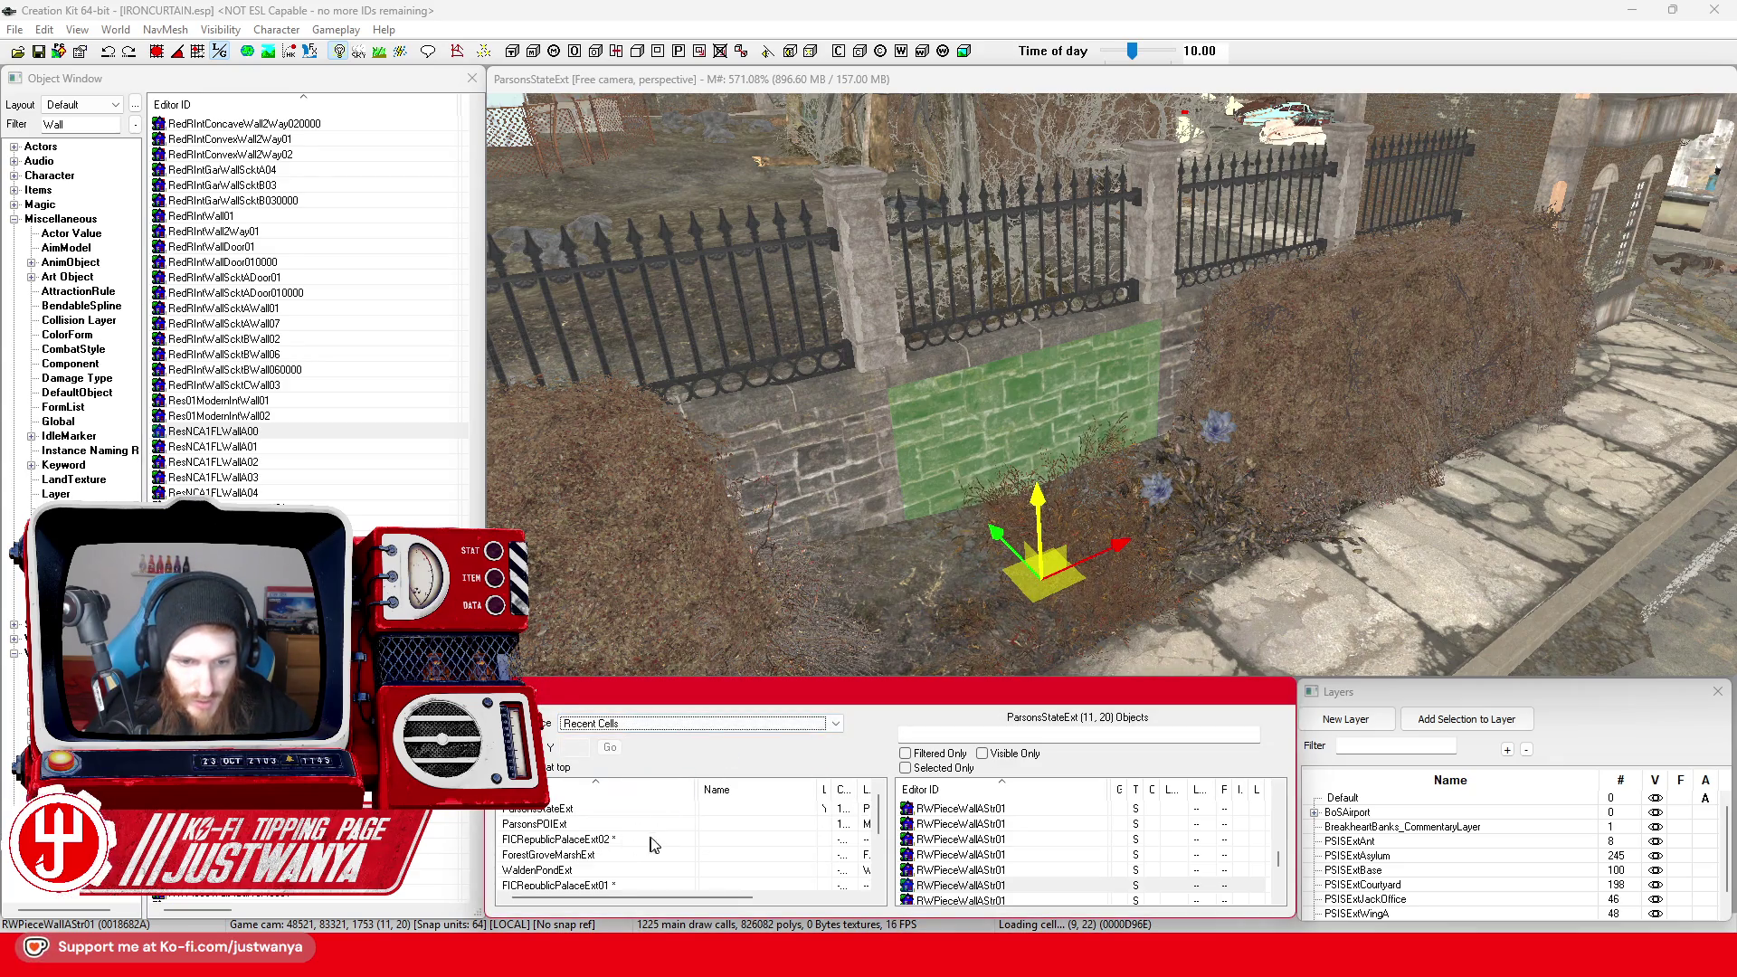
{"action": "left_click", "coordinate": [661, 840]}
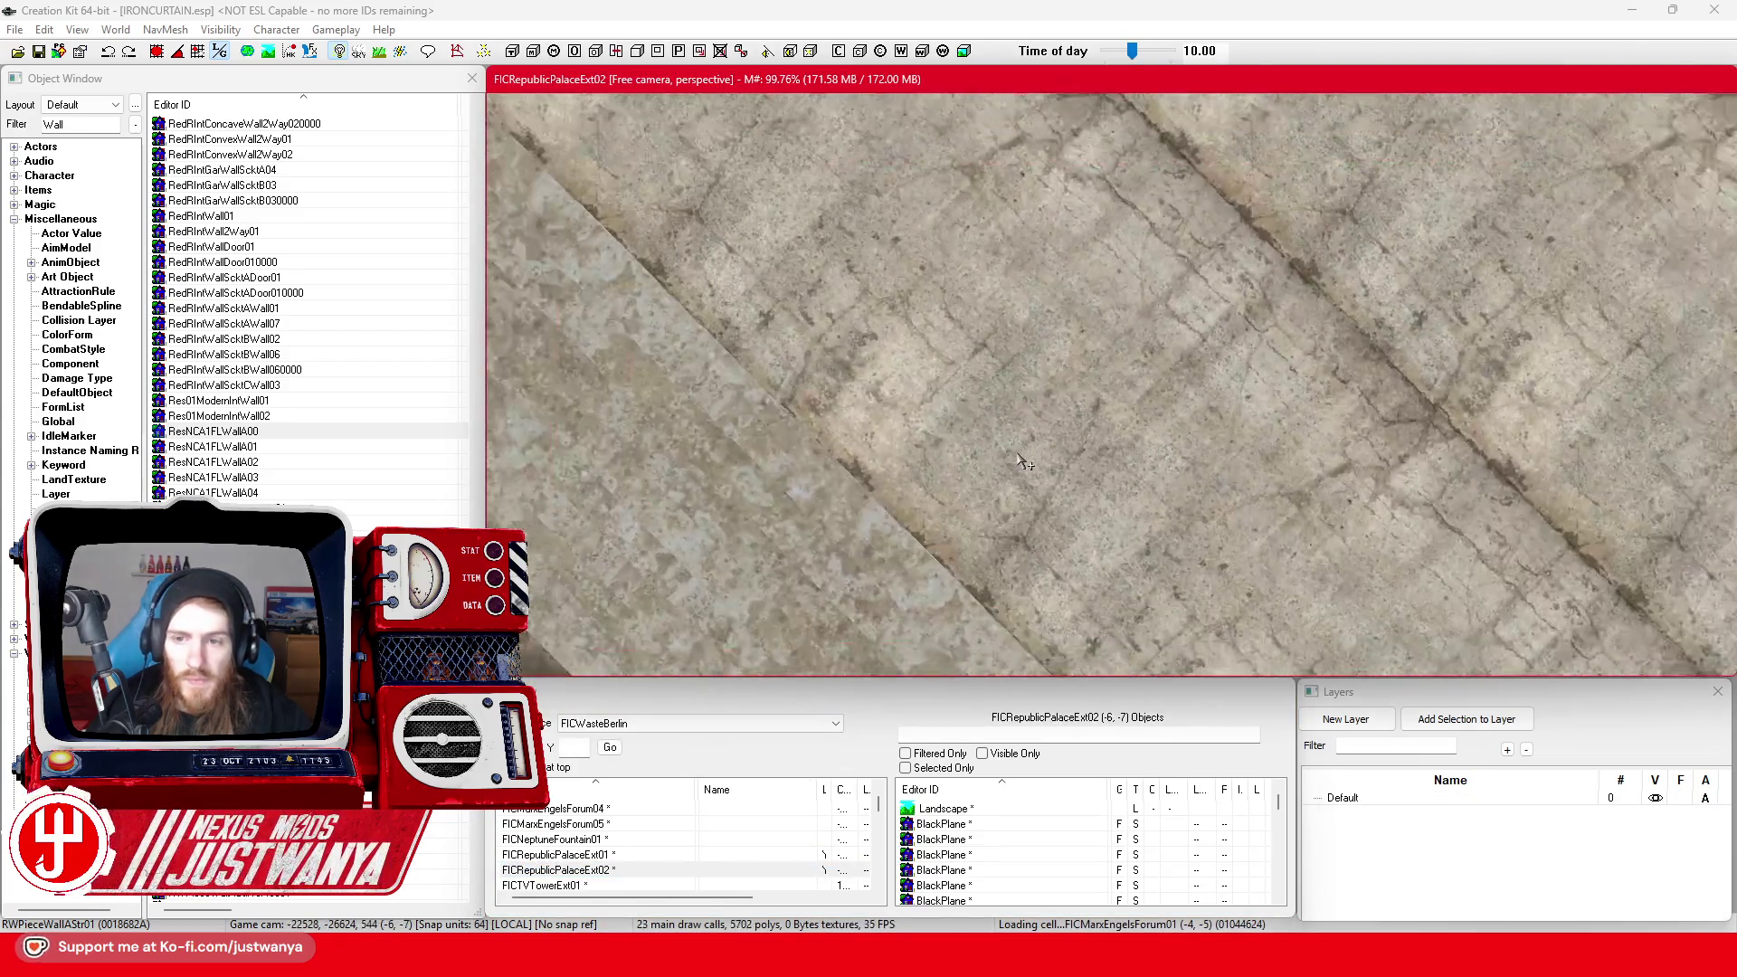
Fly across the river to the pier and select its concrete floor piece
{"action": "scroll", "coordinate": [1025, 464], "scroll_direction": "down", "scroll_amount": 3}
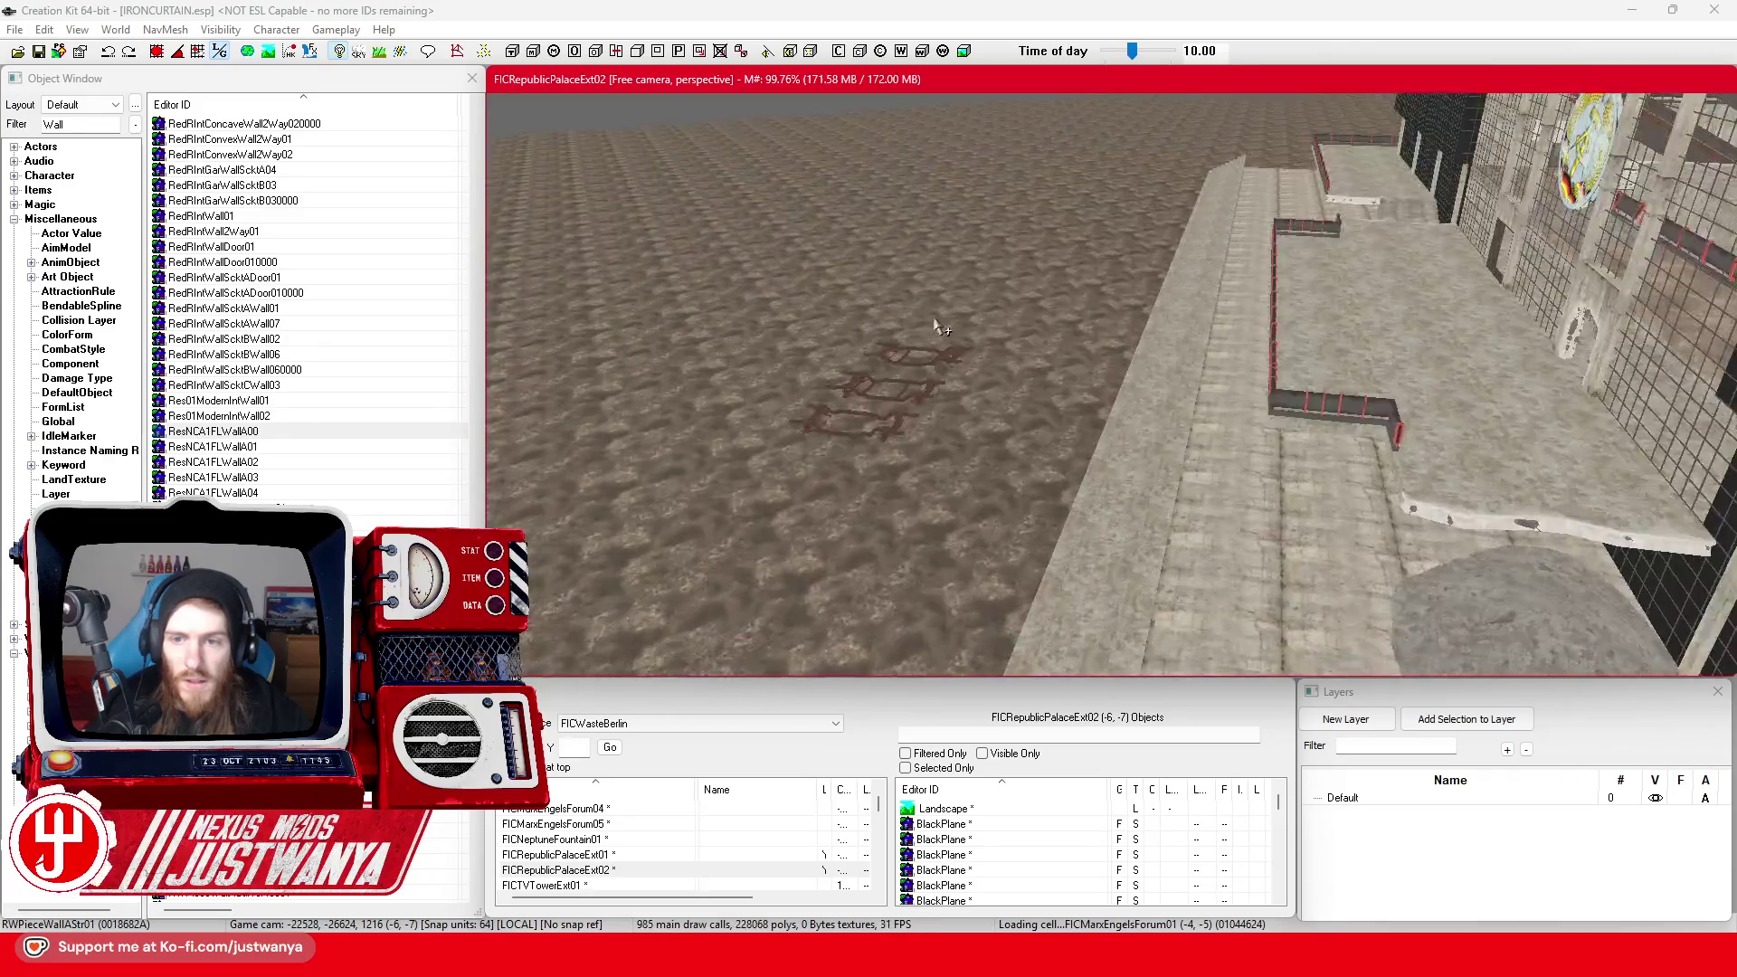
{"action": "scroll", "coordinate": [959, 317], "scroll_direction": "down", "scroll_amount": 10}
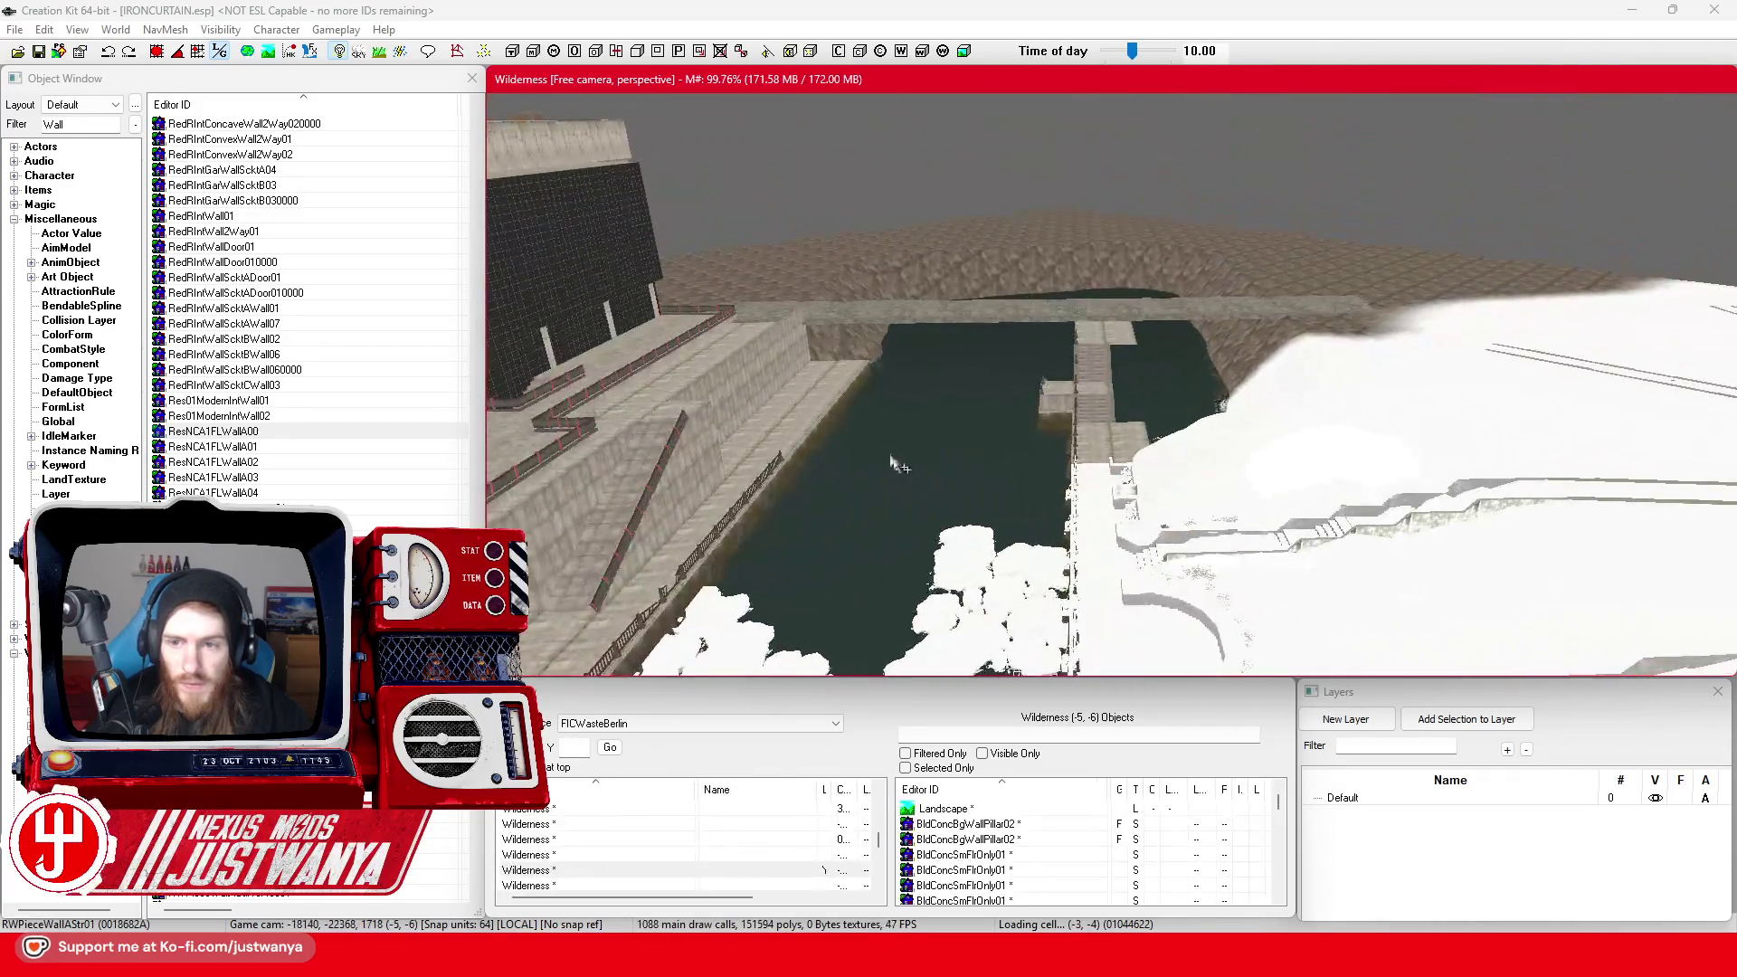
{"action": "scroll", "coordinate": [915, 486], "scroll_direction": "down", "scroll_amount": 5}
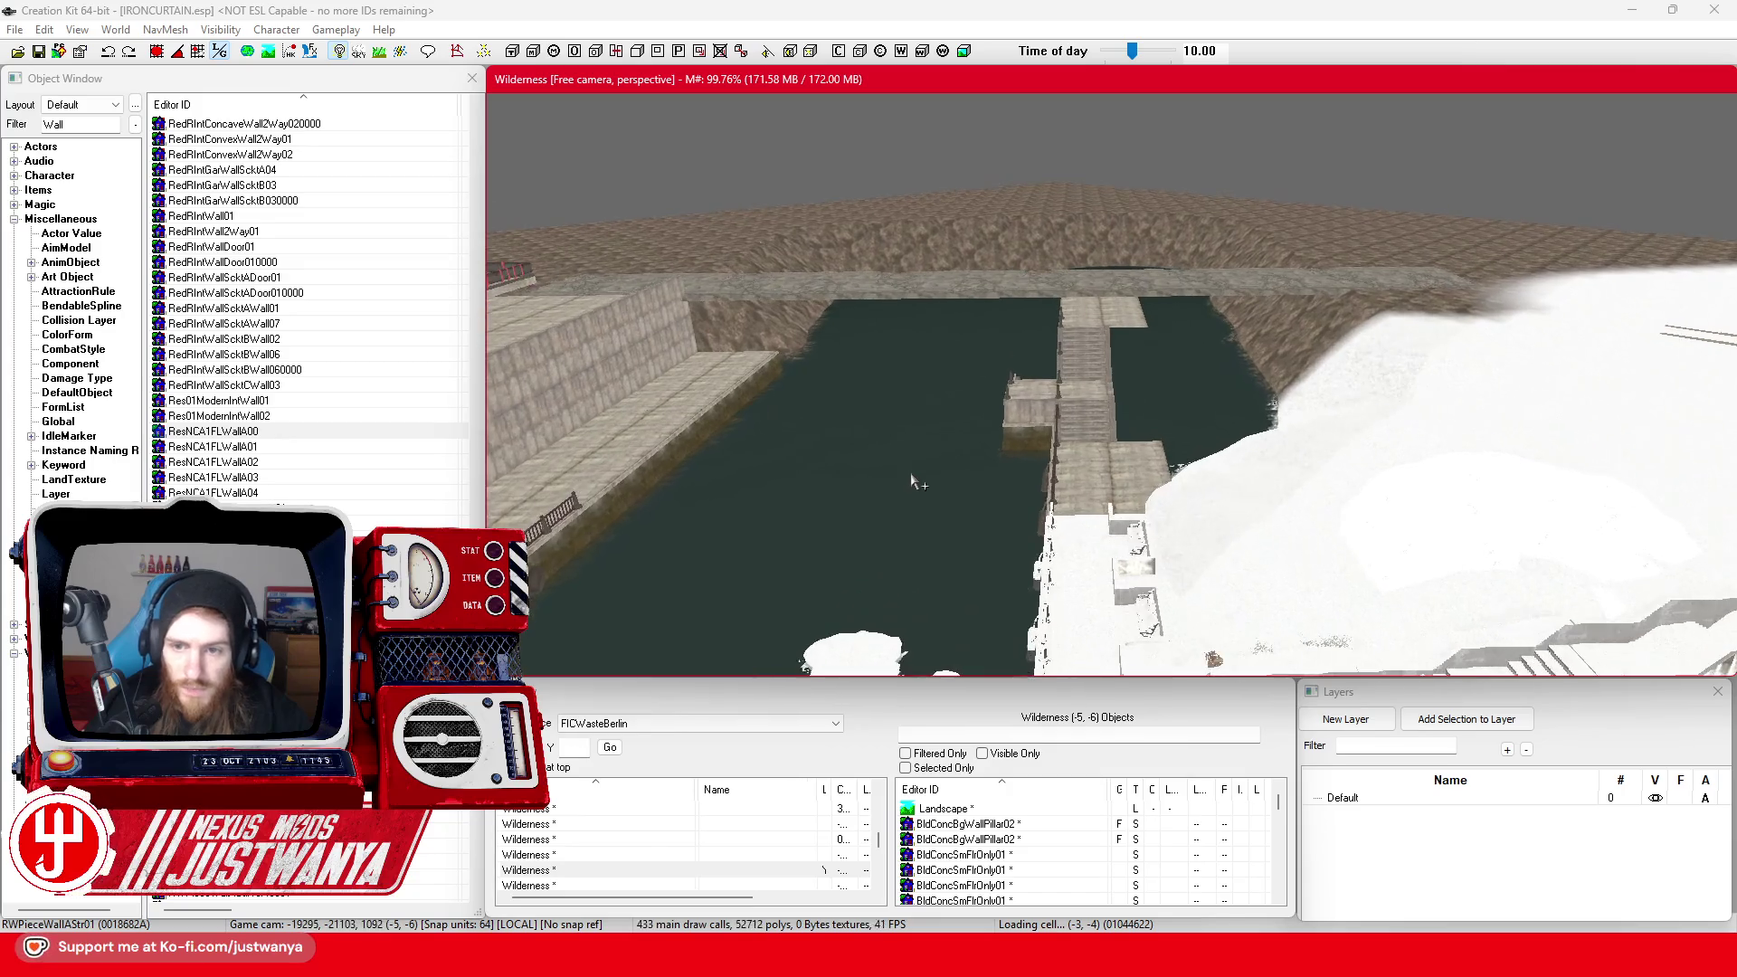
{"action": "scroll", "coordinate": [909, 470], "scroll_direction": "down", "scroll_amount": 6}
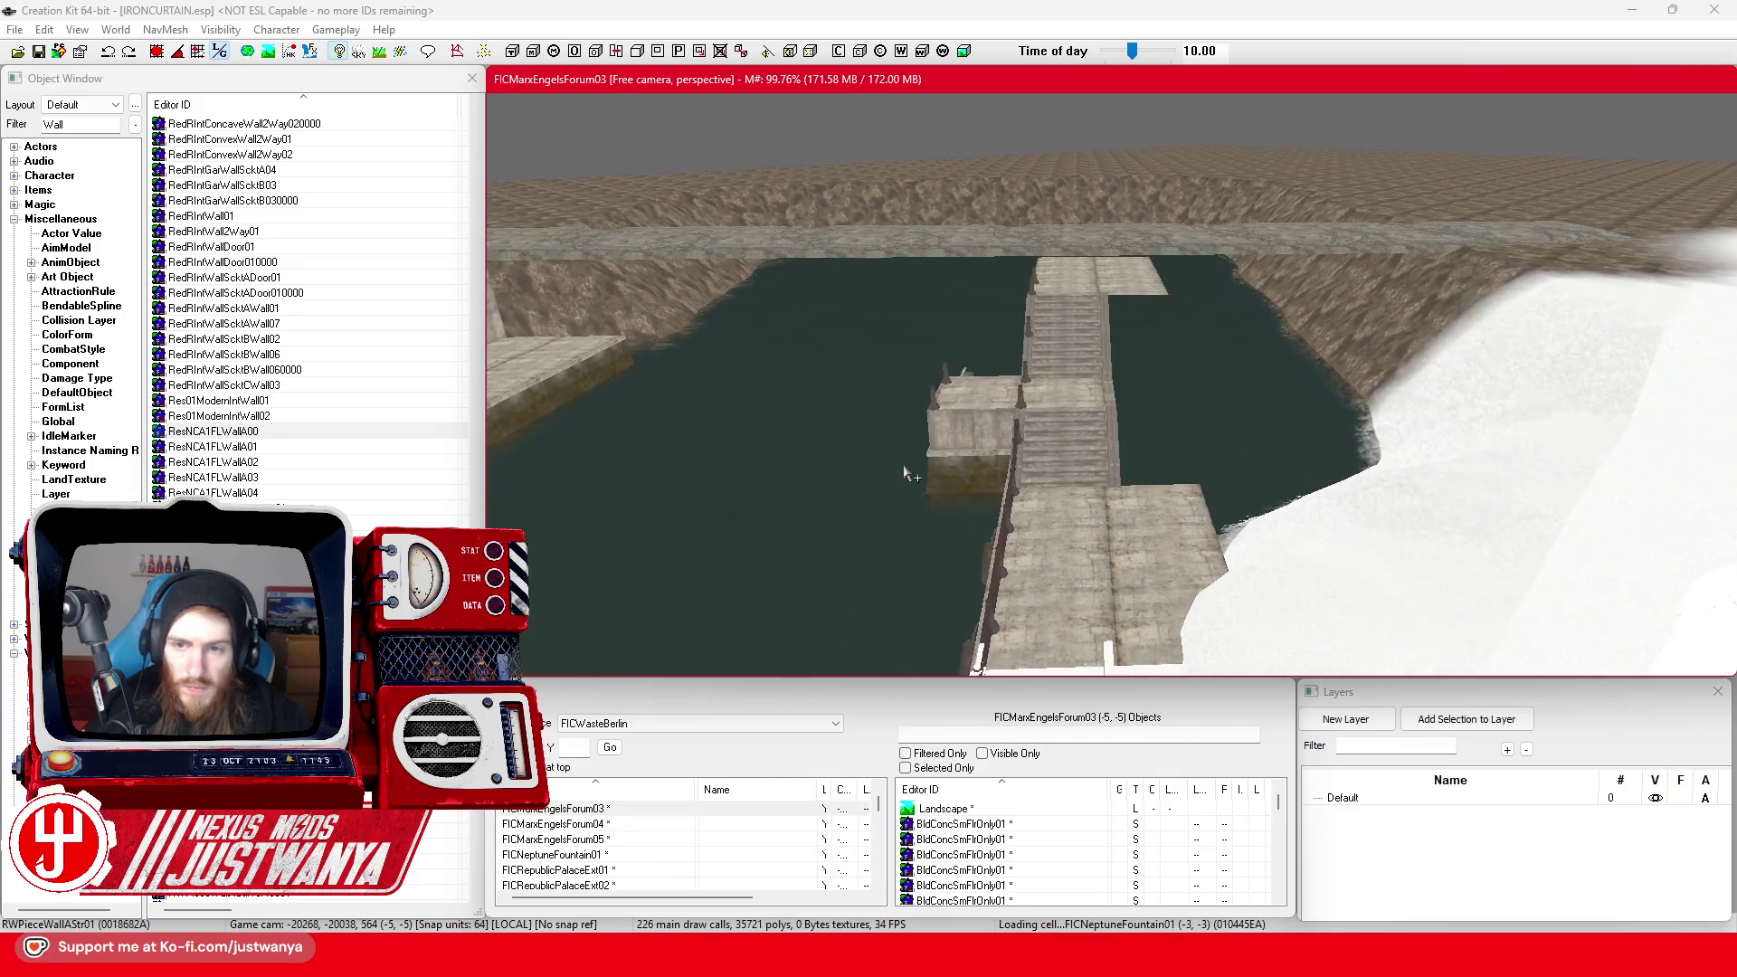
{"action": "left_click", "coordinate": [903, 464]}
{"action": "scroll", "coordinate": [903, 464], "scroll_direction": "down", "scroll_amount": 5}
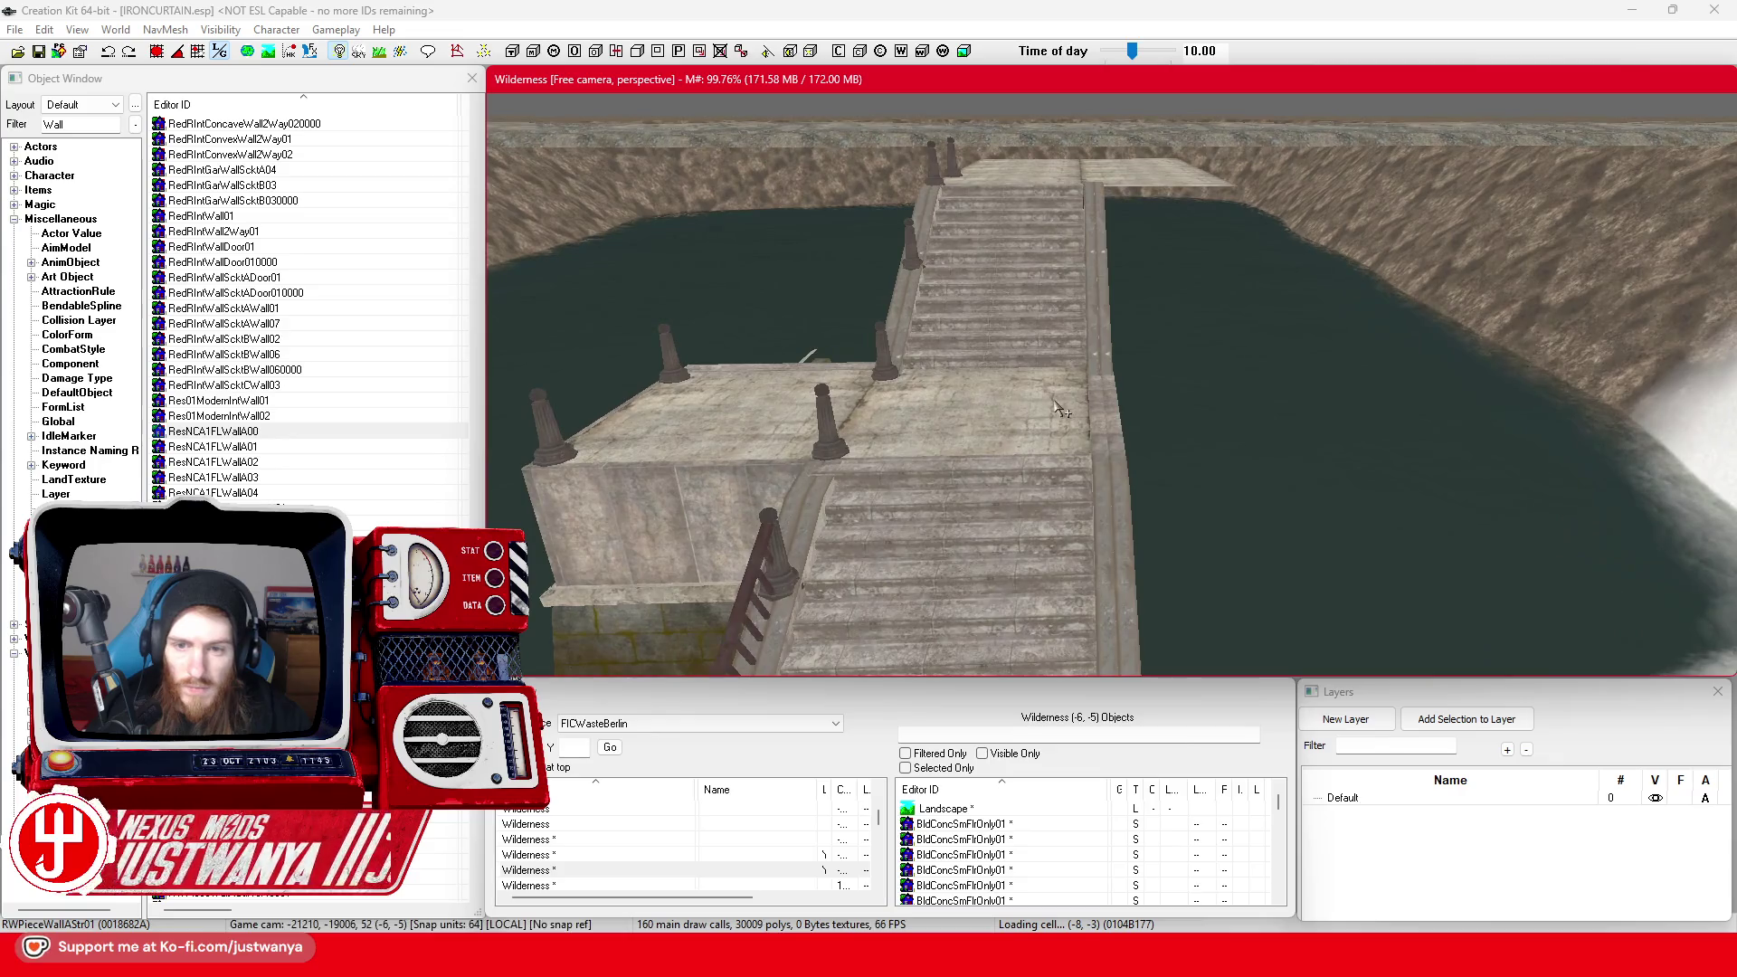
Place a ResNCA1FLWallA00 wall on the quay and reselect it for moving
{"action": "left_click_drag", "start_coordinate": [1179, 346], "coordinate": [900, 398]}
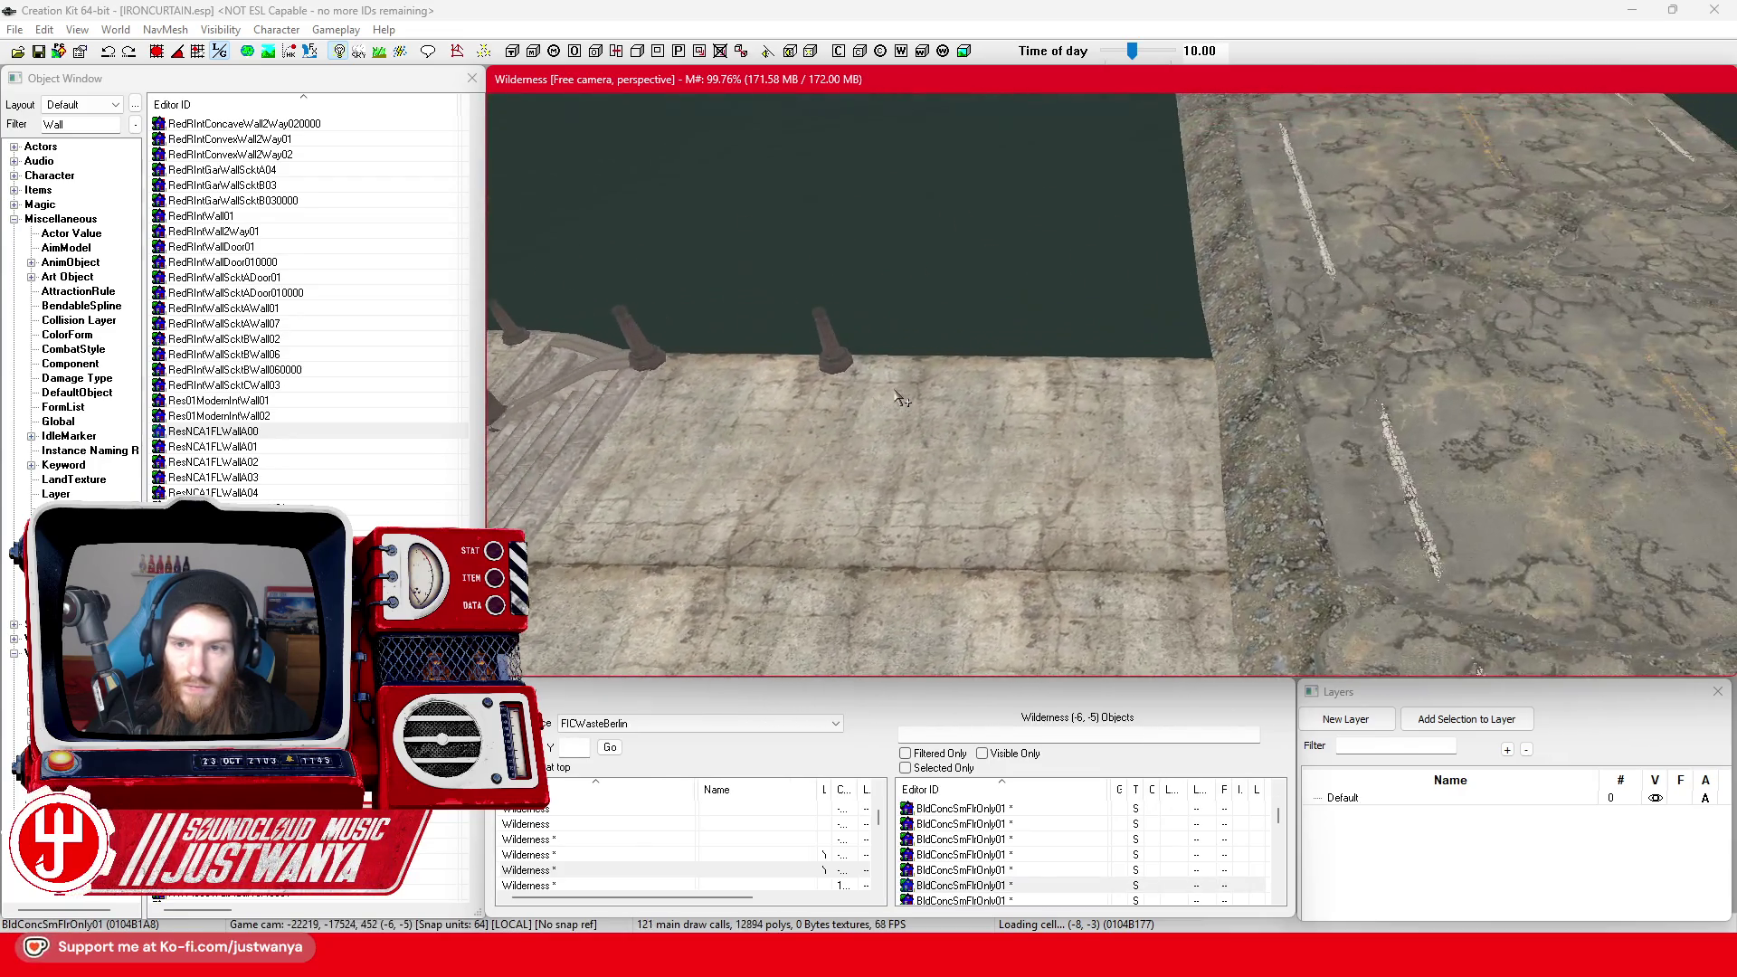
{"action": "scroll", "coordinate": [894, 388], "scroll_direction": "down", "scroll_amount": 5}
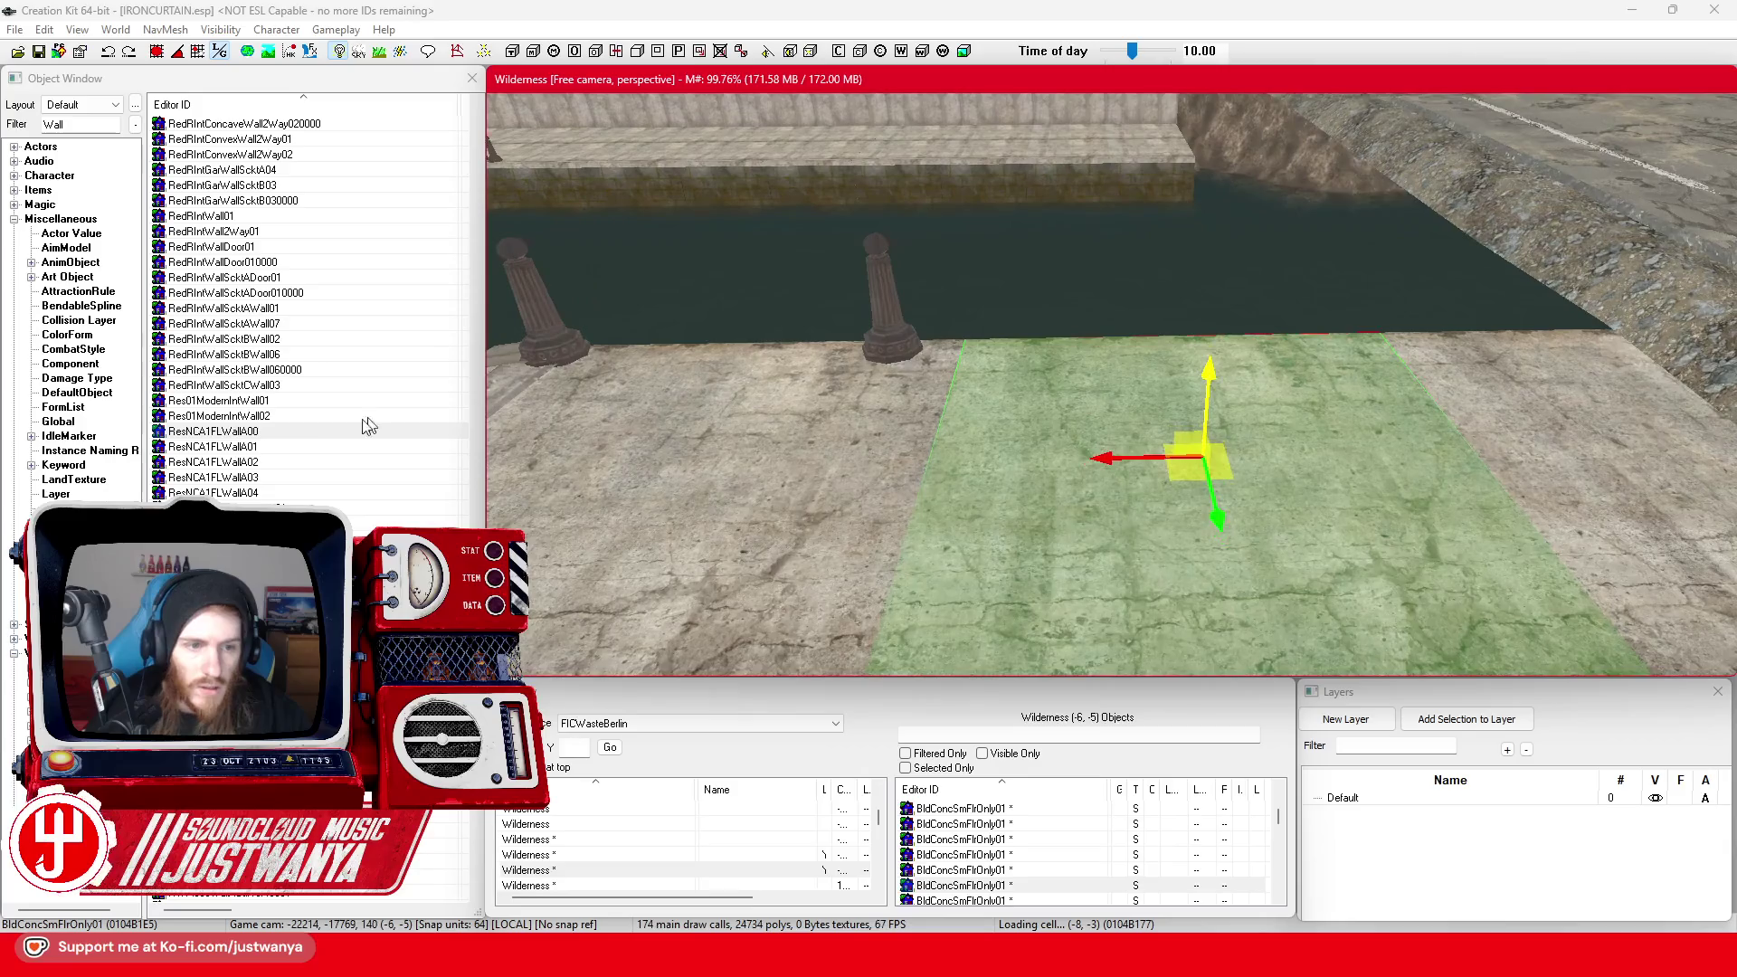
{"action": "mouse_move", "coordinate": [370, 431]}
{"action": "left_mouse_down"}
{"action": "mouse_move", "coordinate": [719, 491]}
{"action": "mouse_move", "coordinate": [973, 493]}
{"action": "left_mouse_up"}
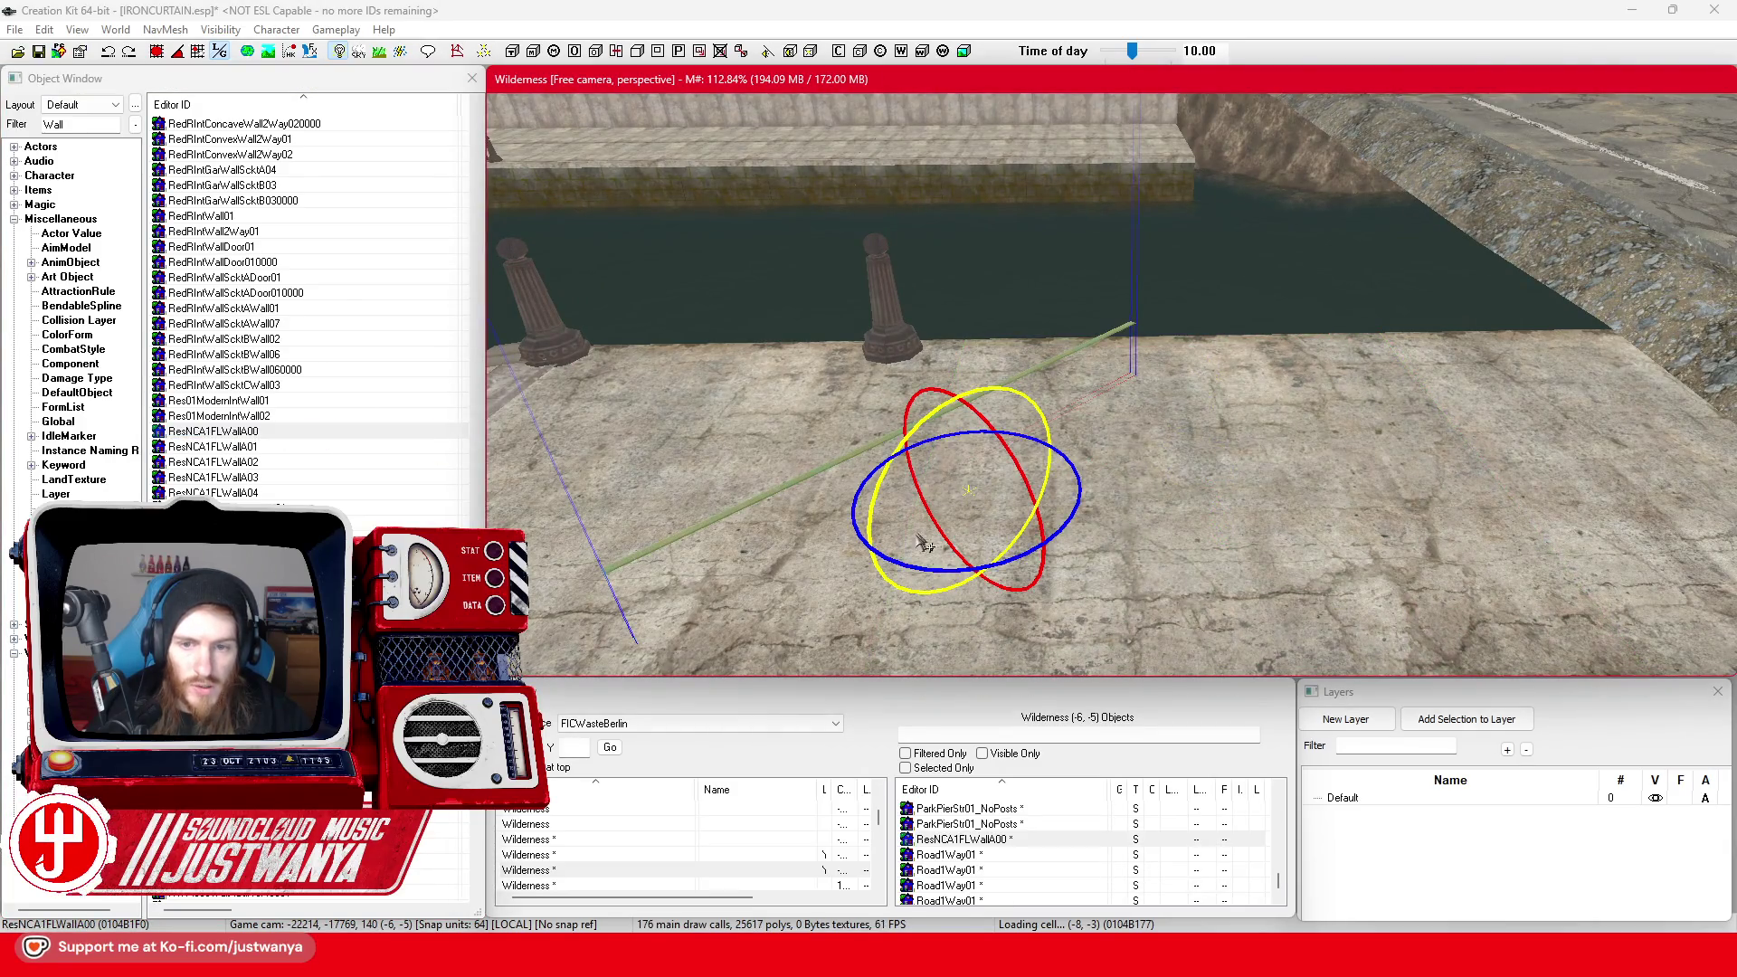
{"action": "left_click", "coordinate": [801, 466]}
{"action": "key", "text": "ctrl+z"}
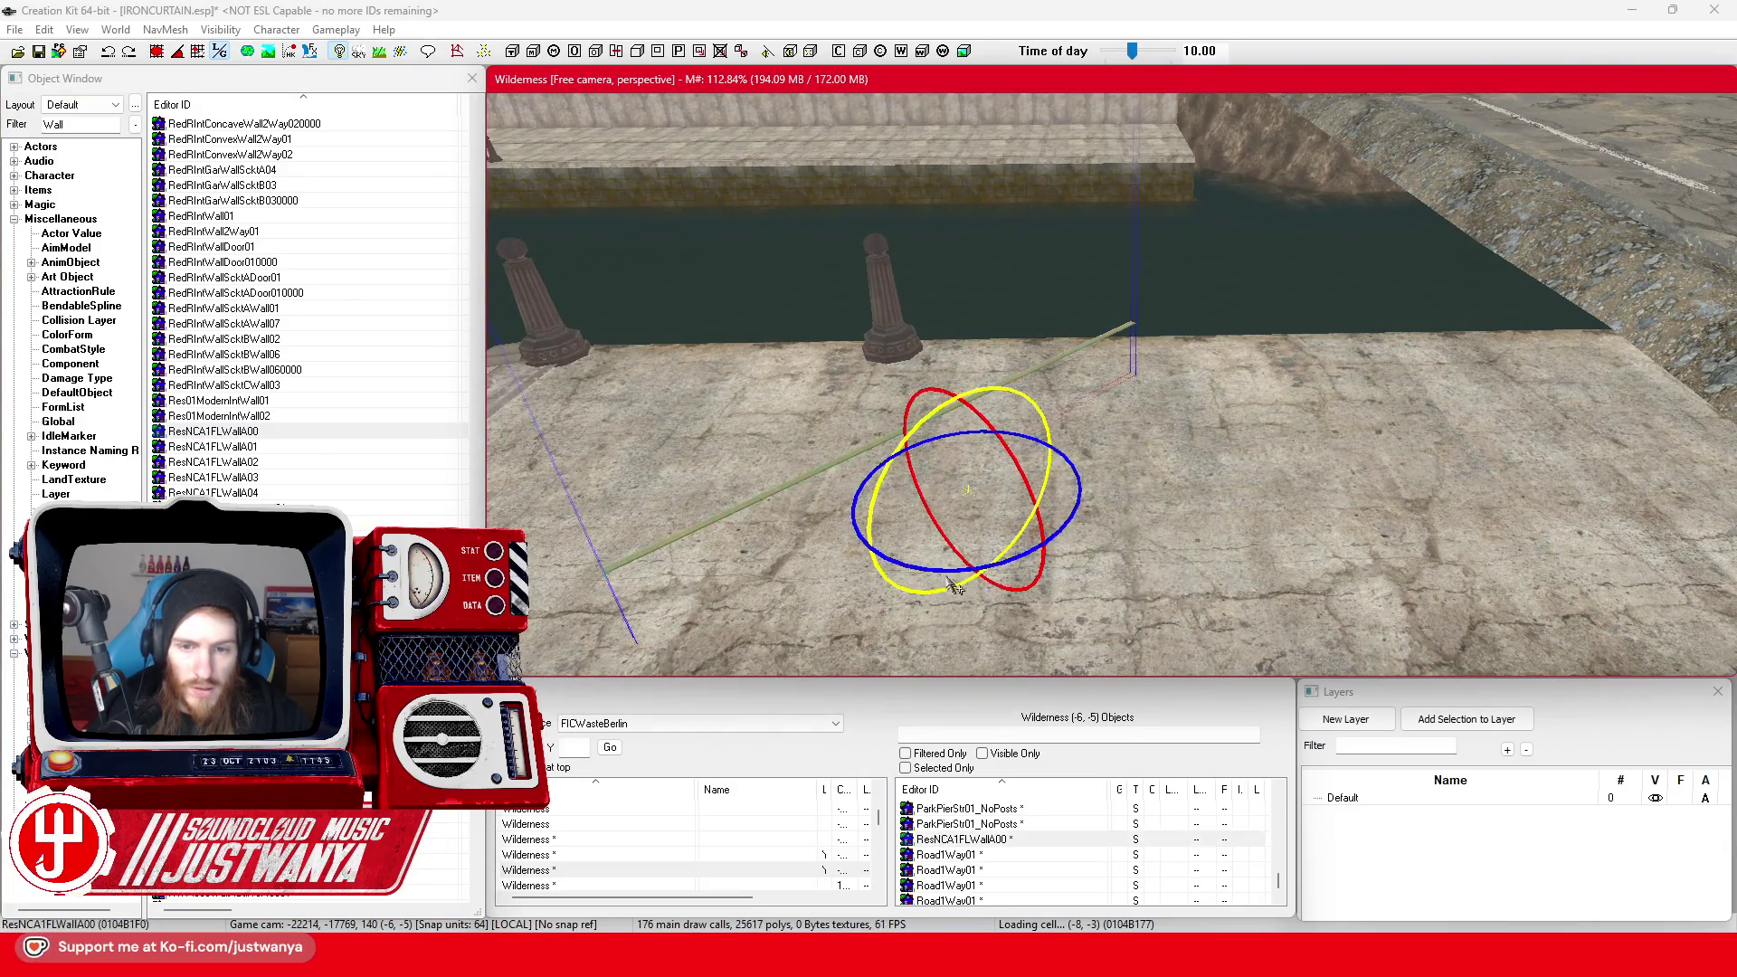
{"action": "key", "text": "w"}
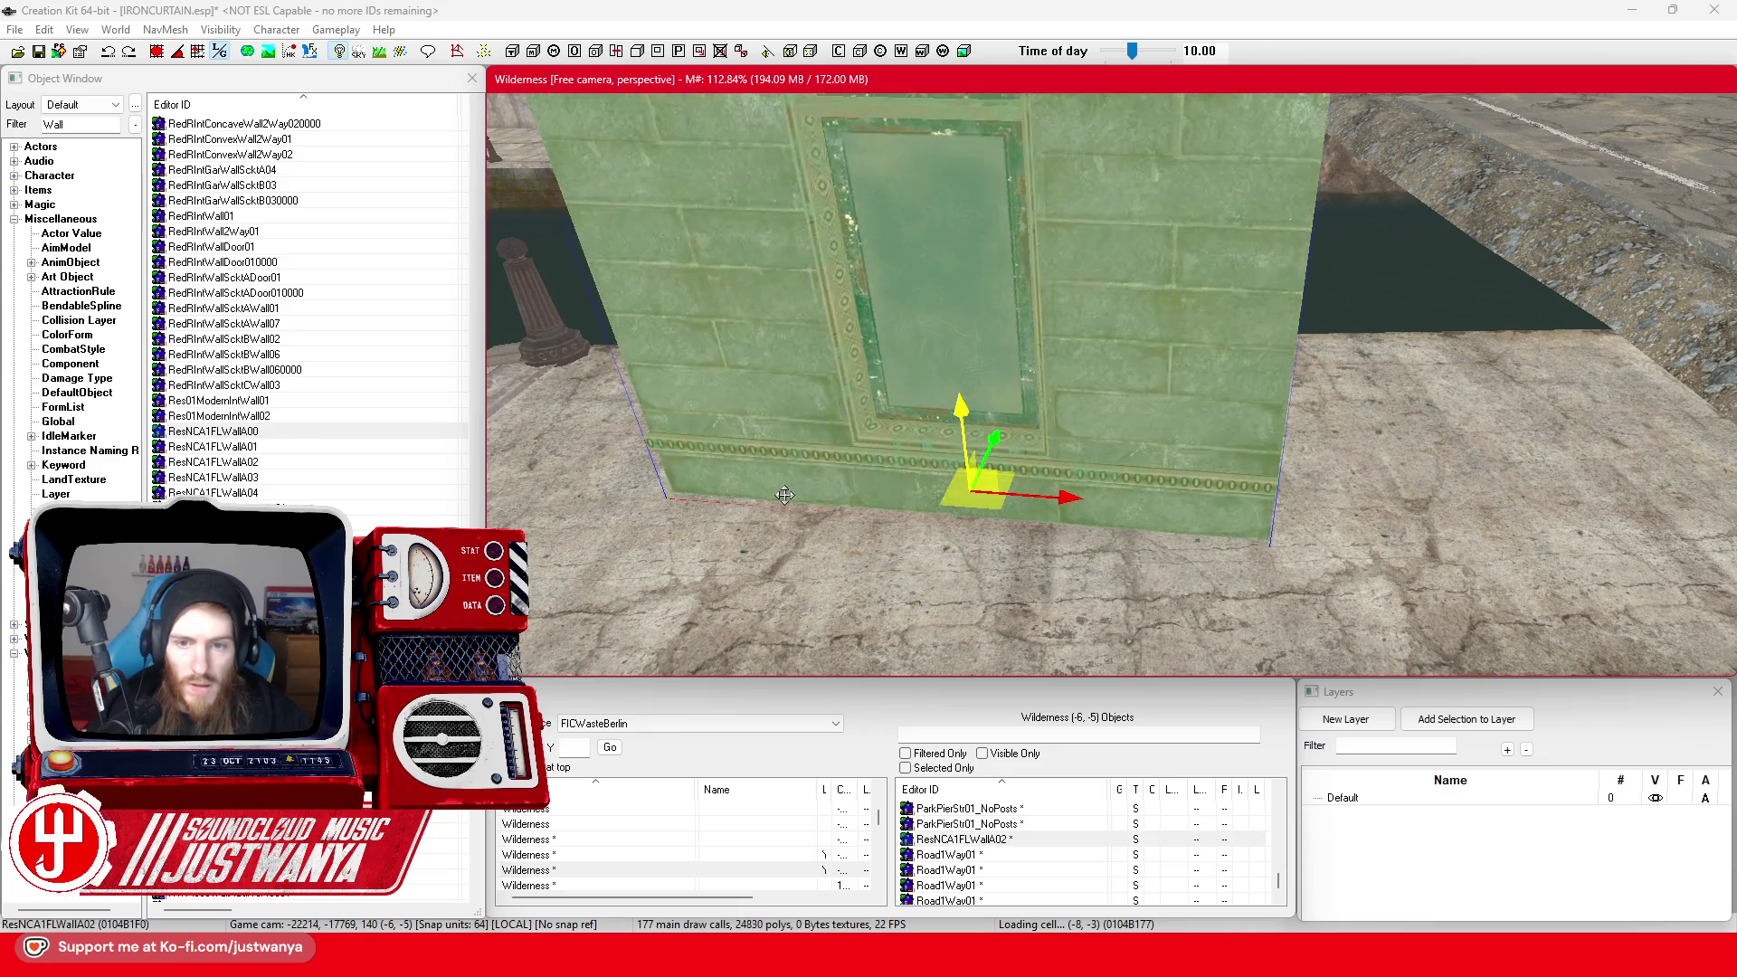
{"action": "scroll", "coordinate": [814, 407], "scroll_direction": "down", "scroll_amount": 3}
Cycle the piece through ResNCA wall, corner, bay-window trim, pillar and steeple models
{"action": "key", "text": "ctrl+z"}
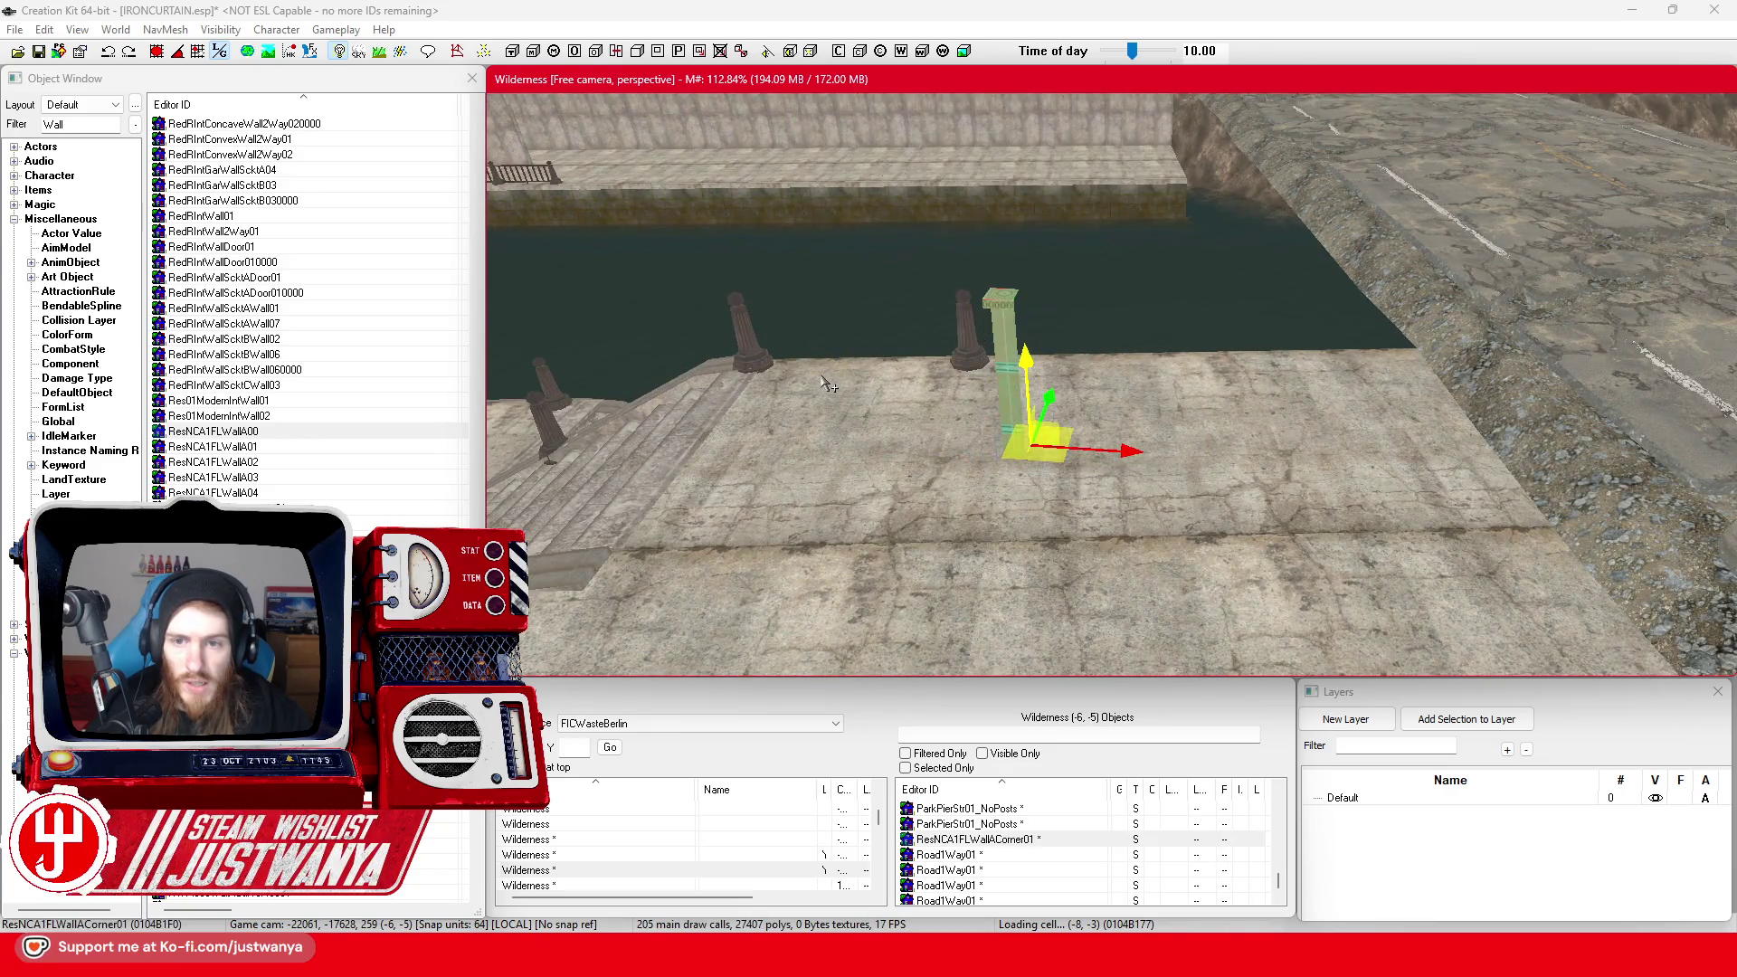
{"action": "key", "text": "ctrl+z"}
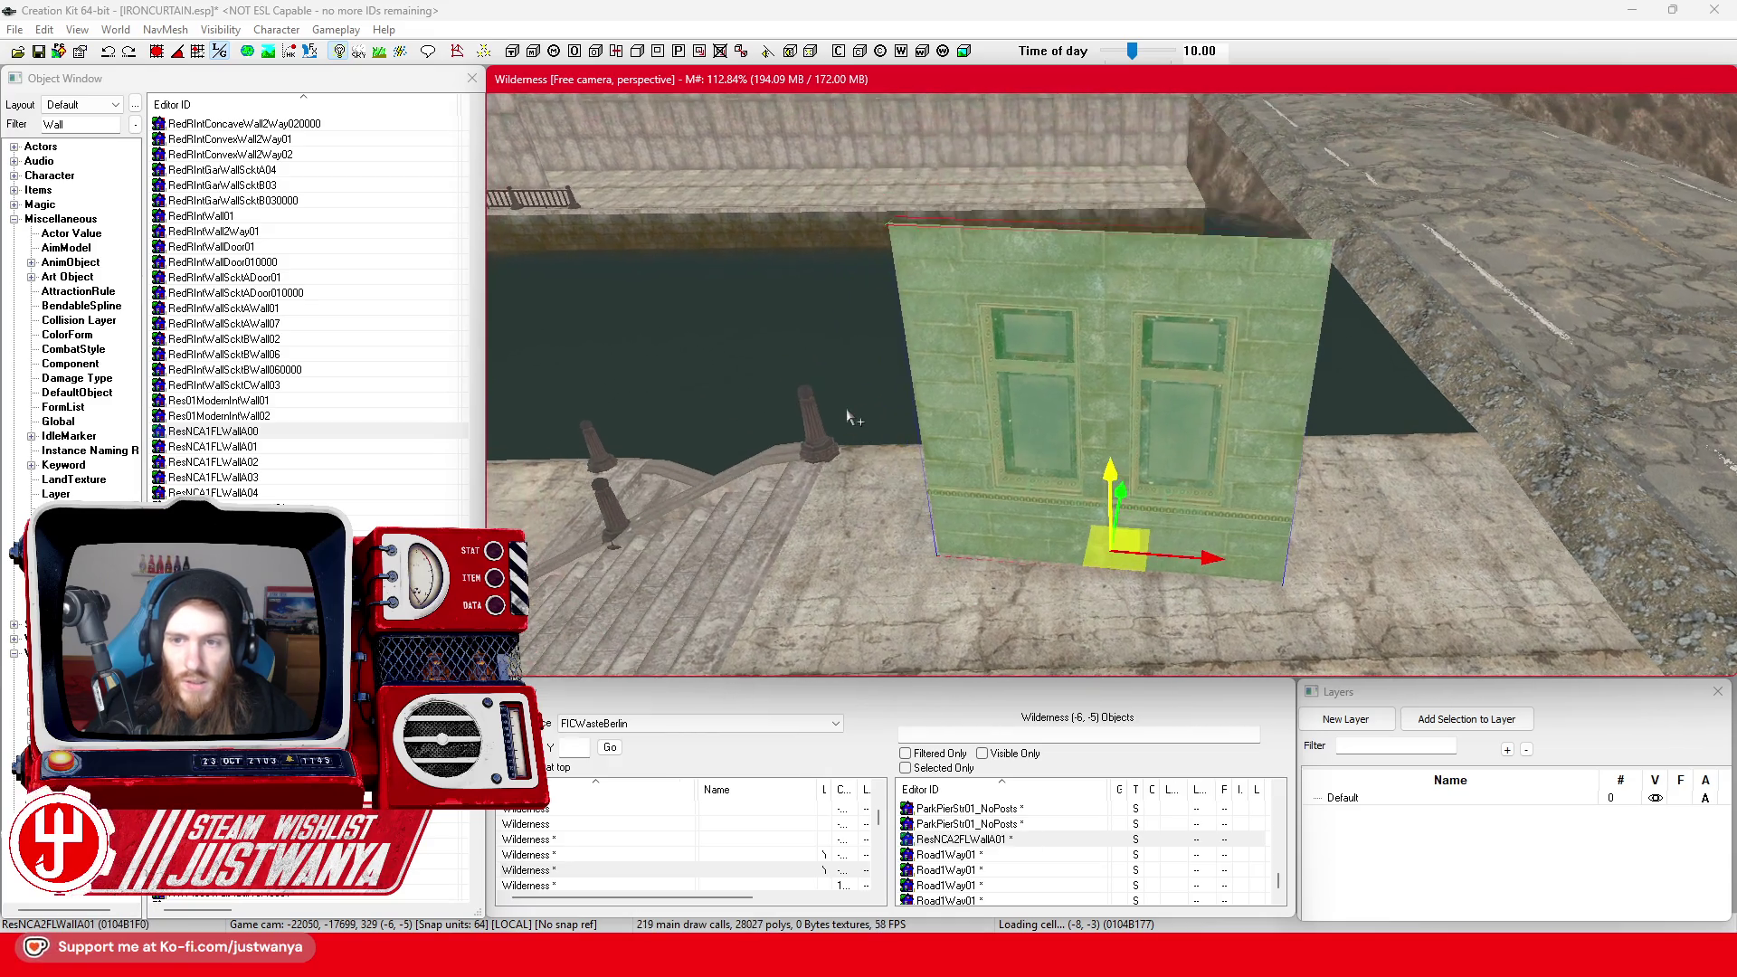
{"action": "key", "text": "ctrl+z"}
{"action": "key", "text": "ctrl+z"}
{"action": "key", "text": "ctrl+z"}
{"action": "key", "text": "ctrl+z"}
{"action": "key", "text": "ctrl+z"}
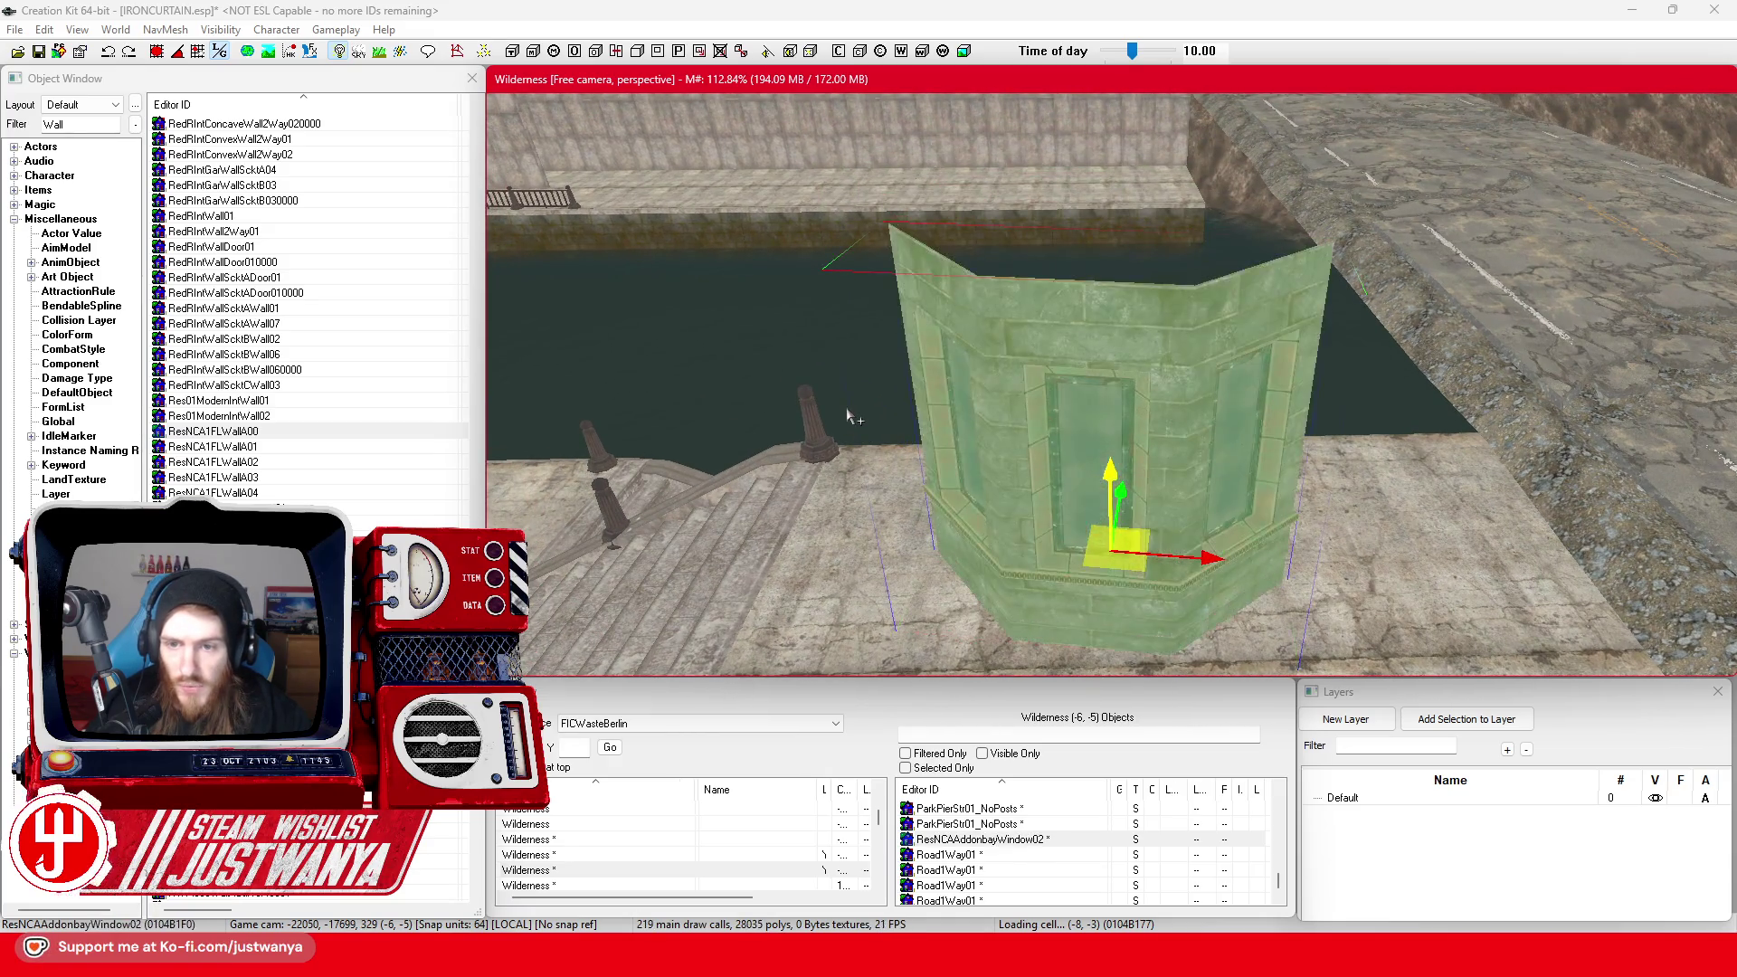
{"action": "key", "text": "ctrl+z"}
{"action": "key", "text": "ctrl+z"}
{"action": "key", "text": "ctrl+z"}
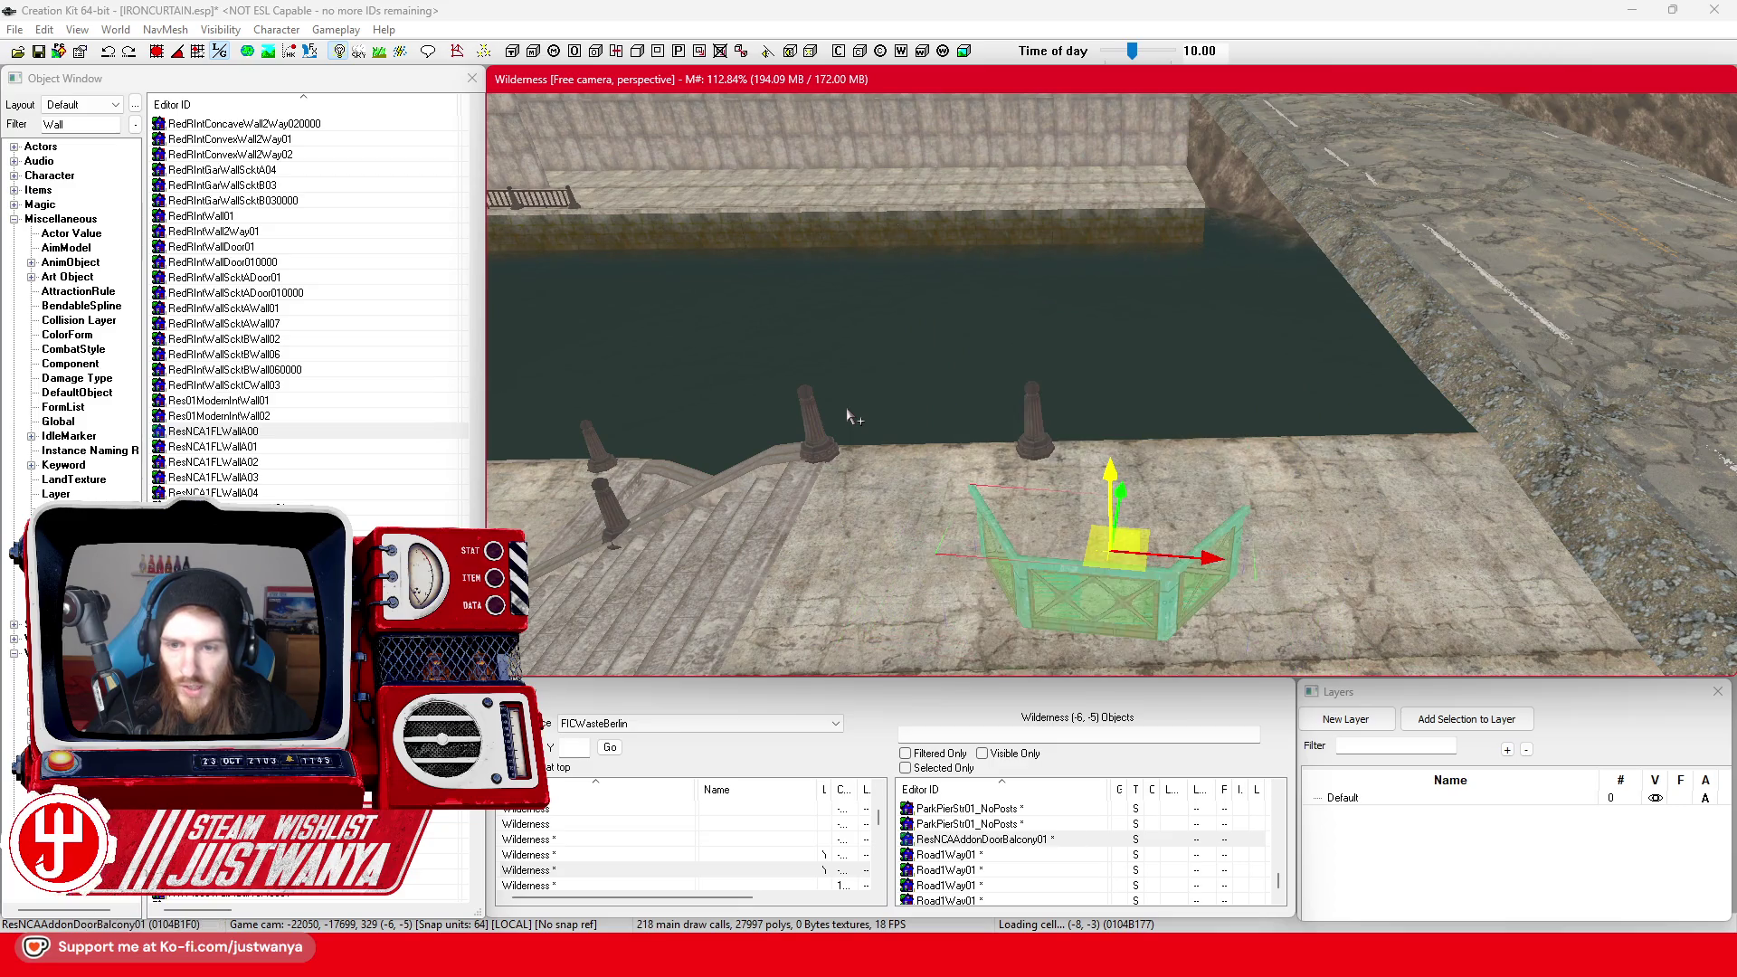
{"action": "key", "text": "ctrl+z"}
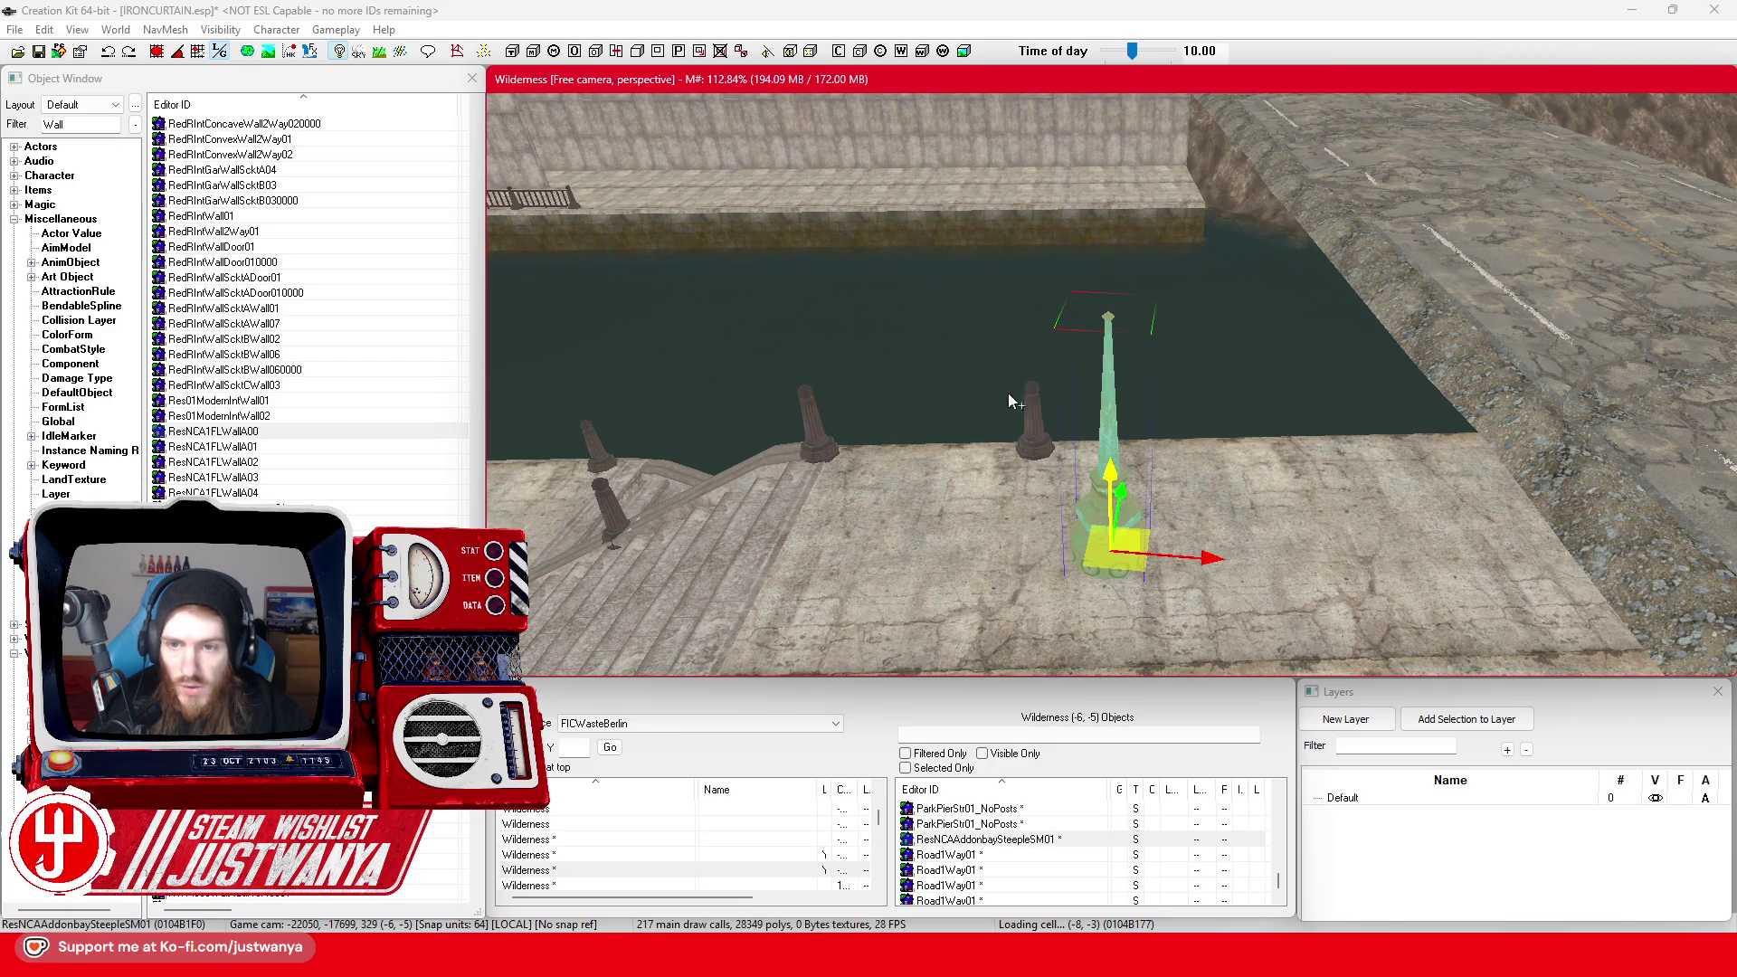
{"action": "key", "text": "f"}
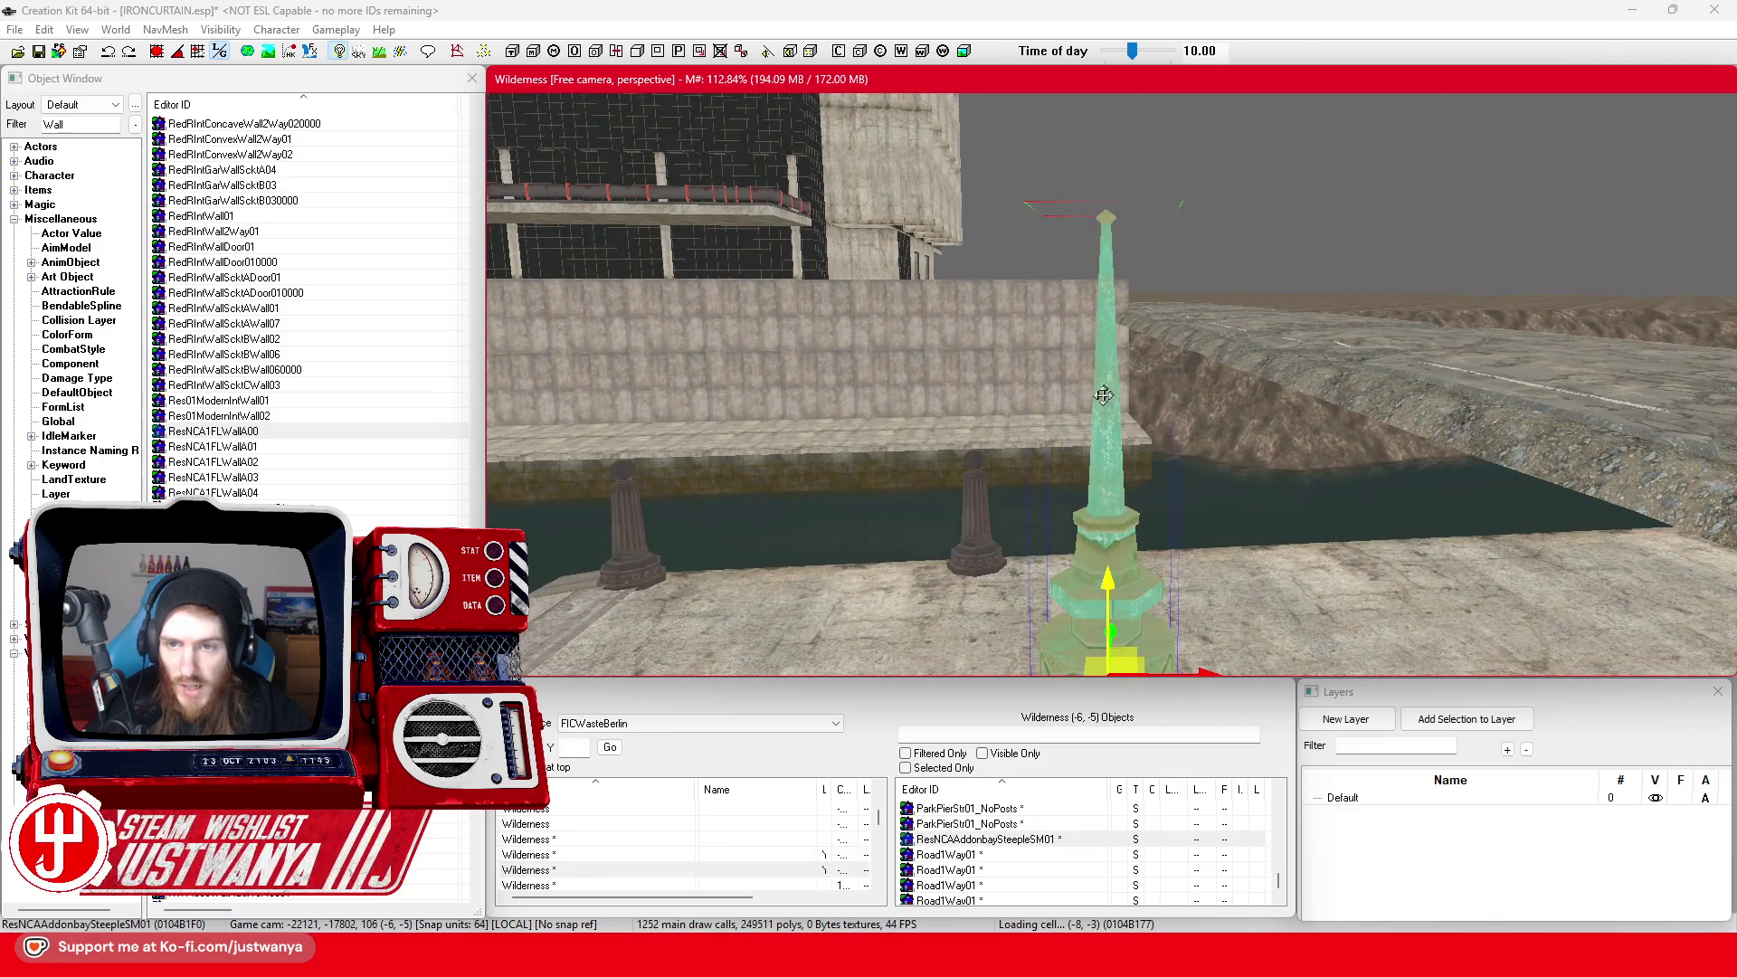
{"action": "scroll", "coordinate": [1095, 398], "scroll_direction": "up", "scroll_amount": 3}
{"action": "scroll", "coordinate": [1115, 413], "scroll_direction": "down", "scroll_amount": 3}
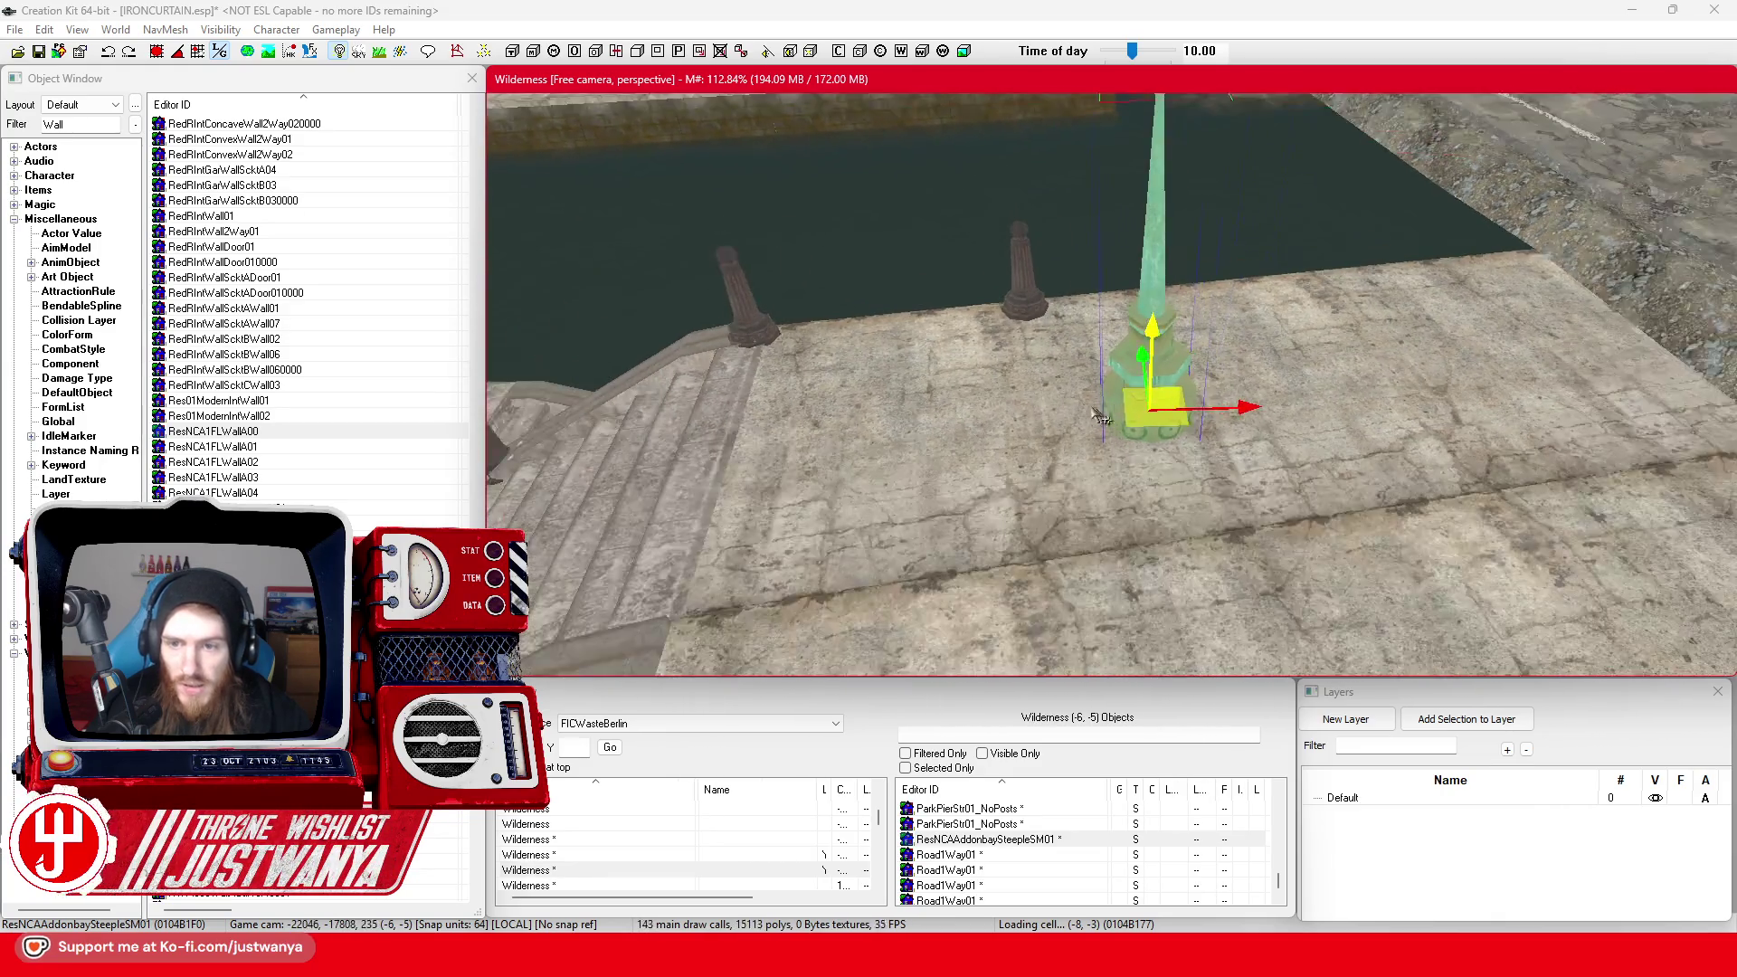
Cycle on through door canopy, rooftop, flat roof, tower, trim and riverbed rock models
{"action": "key", "text": "ctrl+z"}
{"action": "key", "text": "ctrl+z"}
{"action": "key", "text": "ctrl+z"}
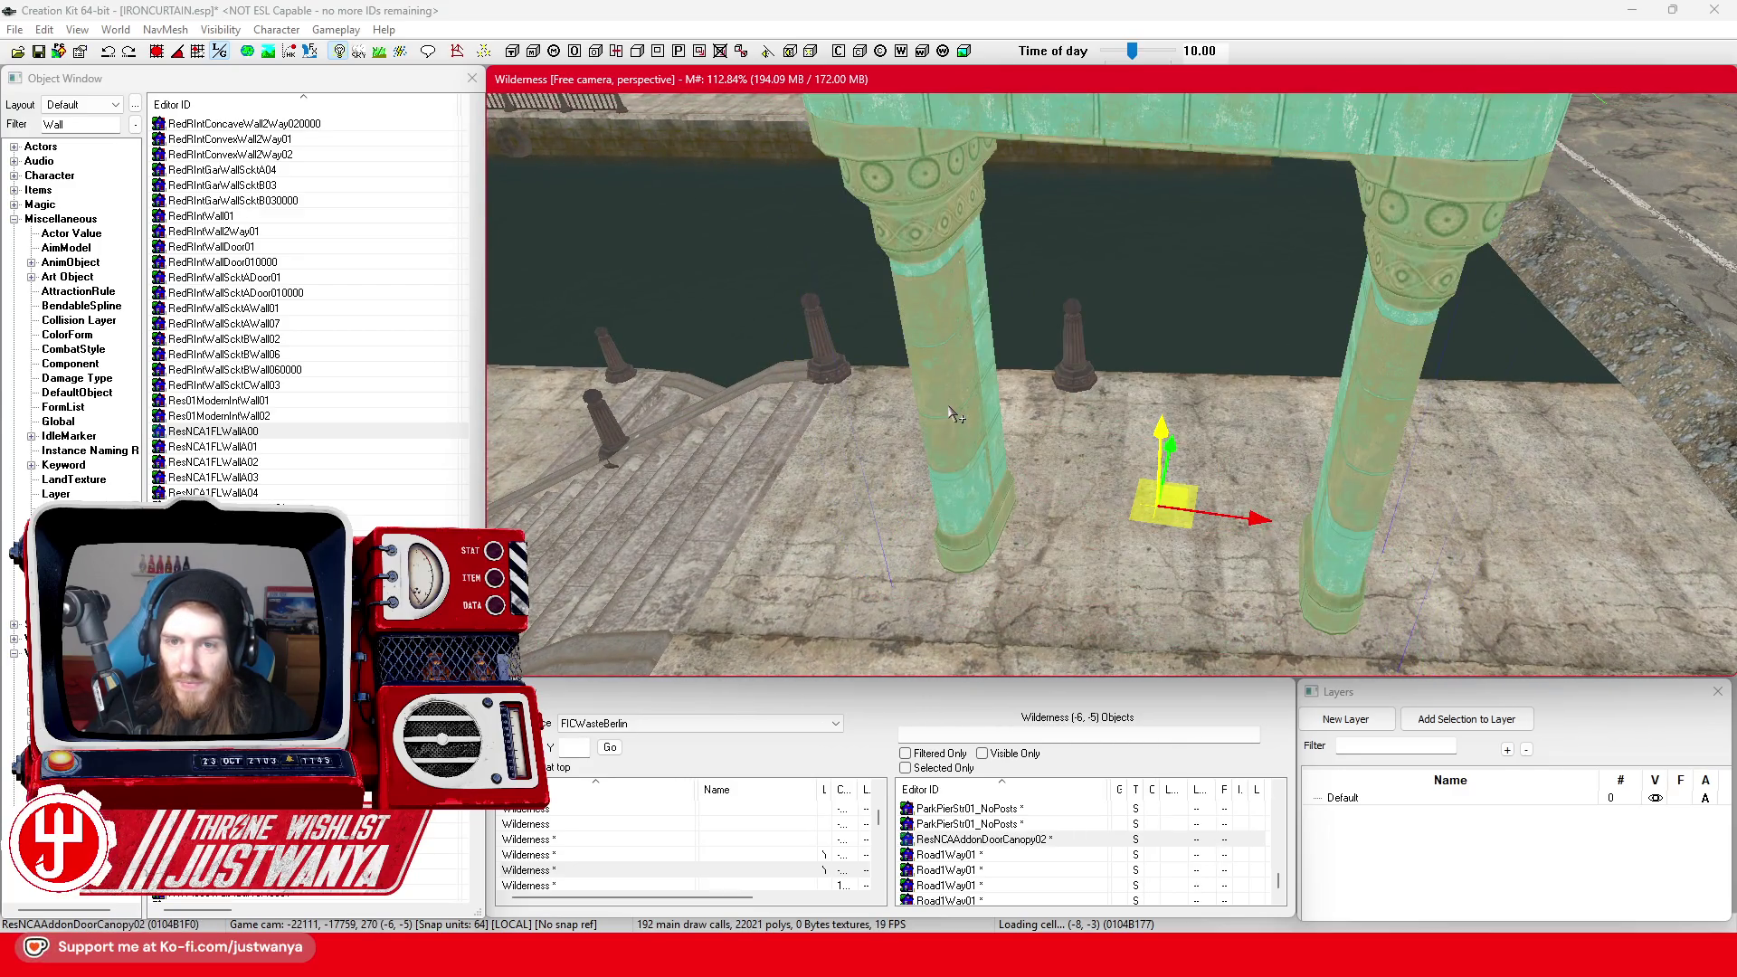
{"action": "key", "text": "ctrl+z"}
{"action": "key", "text": "ctrl+z"}
{"action": "key", "text": "ctrl+z"}
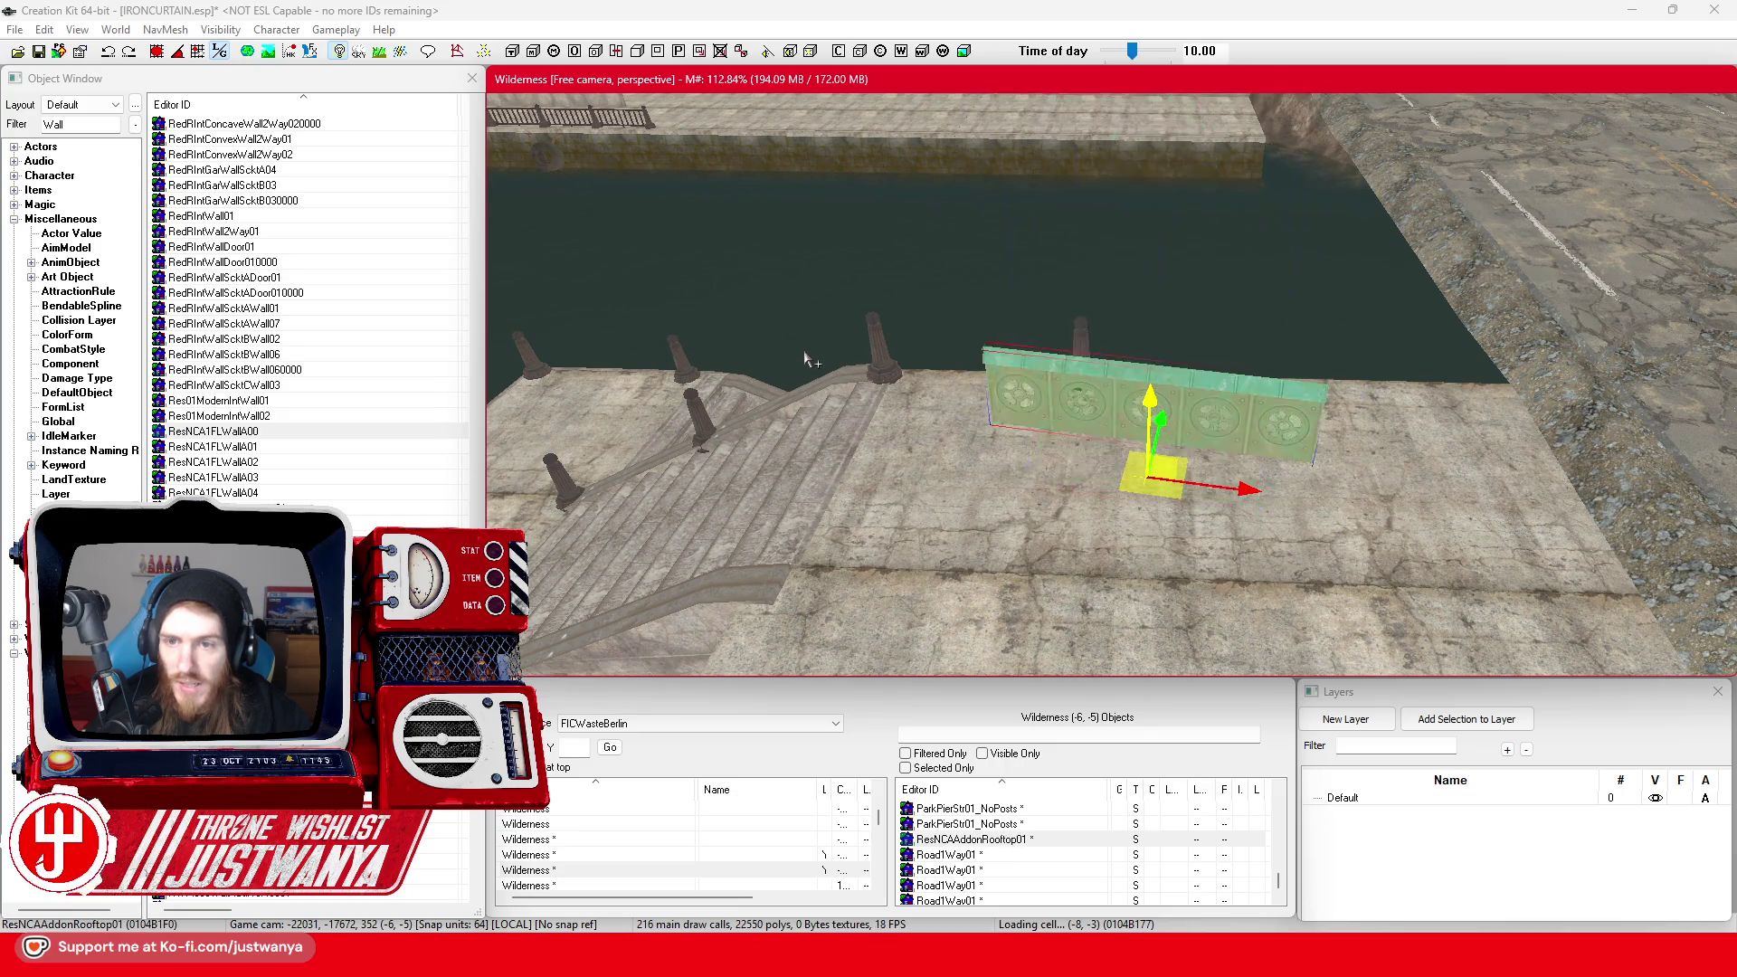
{"action": "key", "text": "ctrl+z"}
{"action": "key", "text": "ctrl+z"}
{"action": "key", "text": "ctrl+z"}
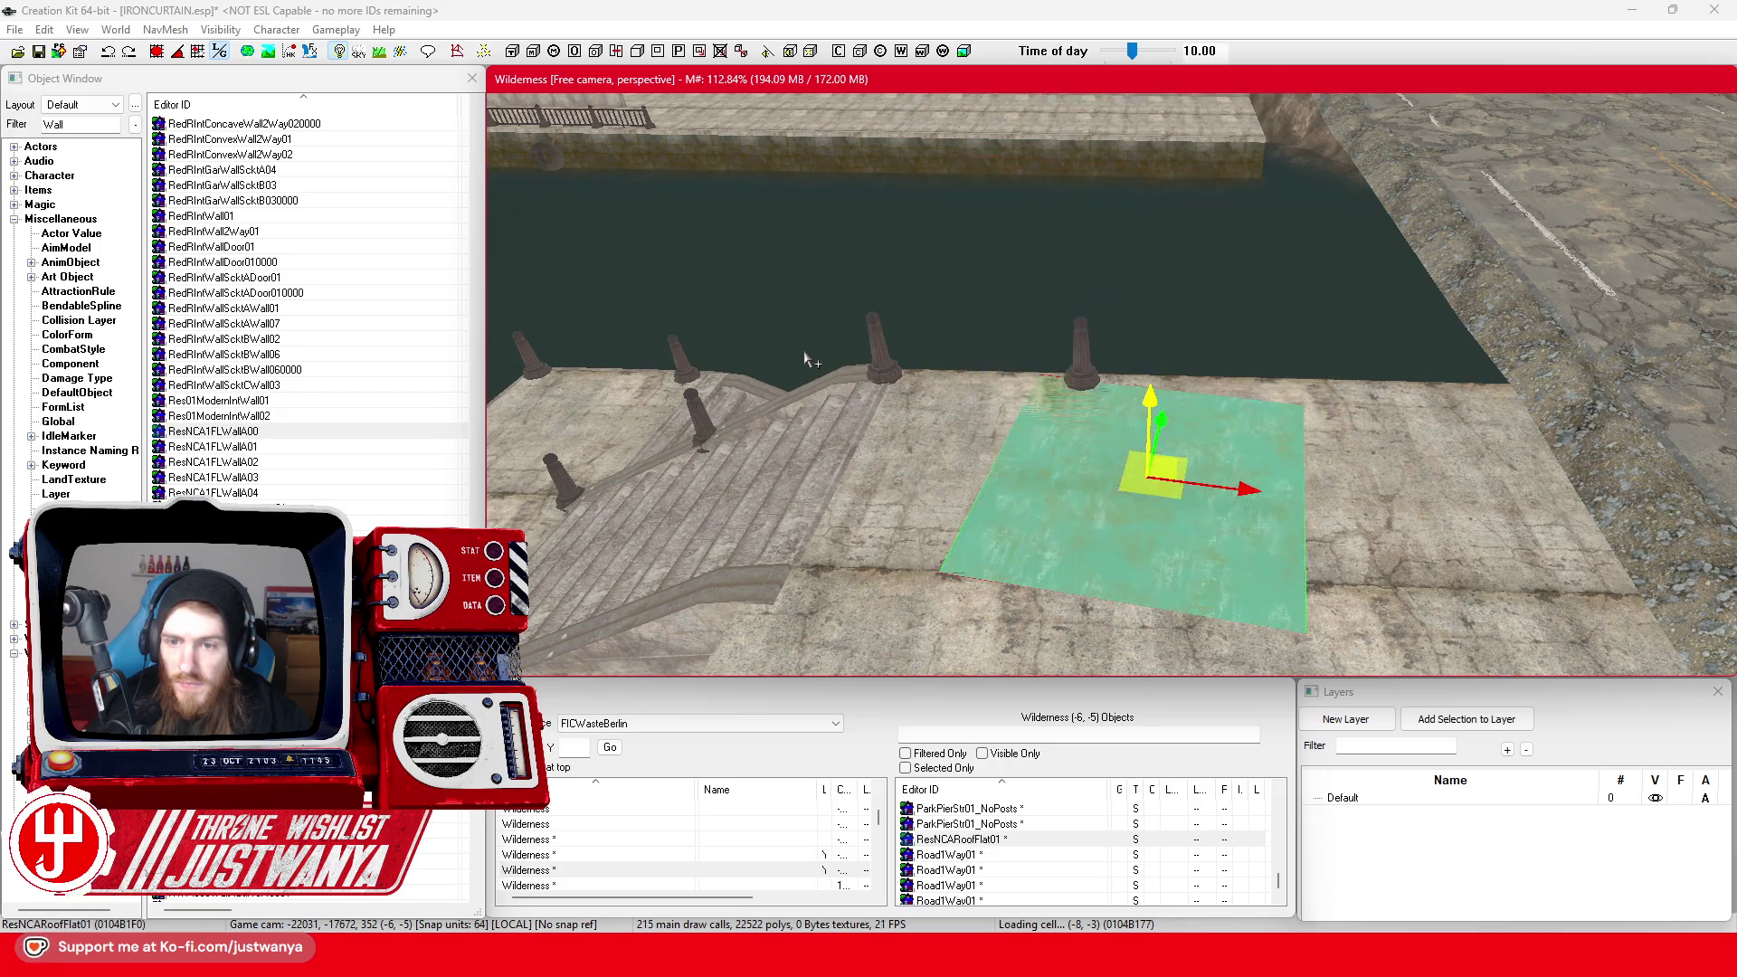
{"action": "key", "text": "ctrl+z"}
{"action": "key", "text": "ctrl+z"}
{"action": "key", "text": "ctrl+z"}
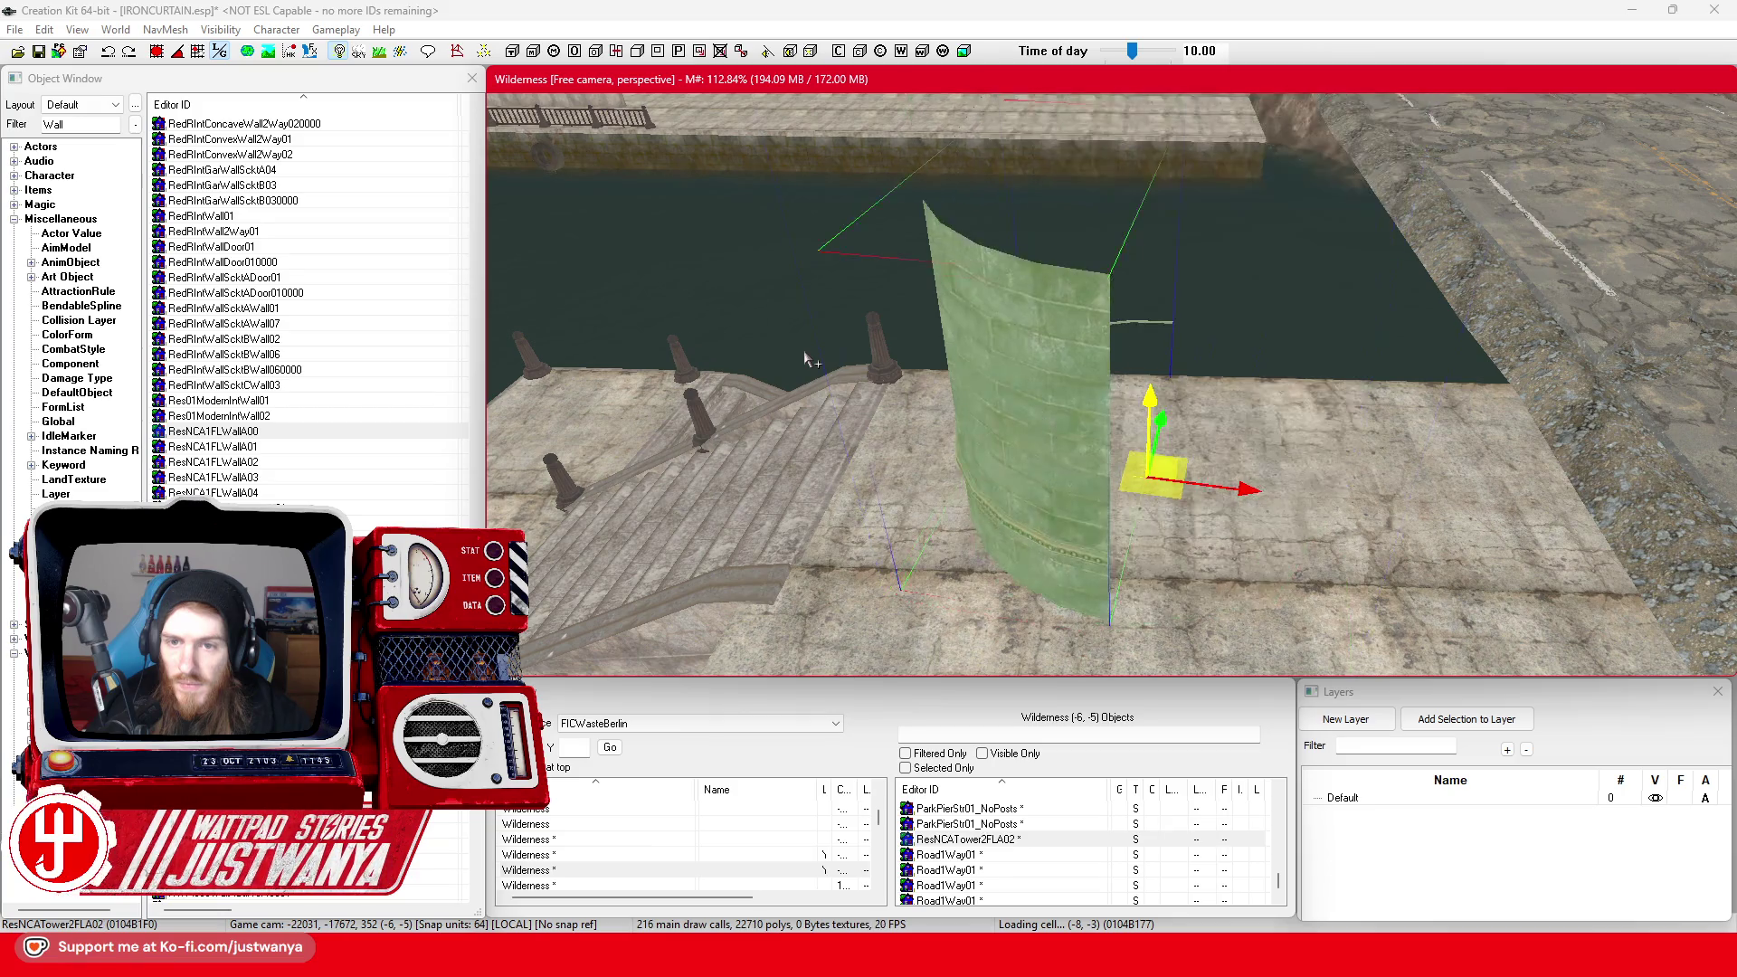
{"action": "key", "text": "ctrl+z"}
{"action": "key", "text": "ctrl+z"}
{"action": "key", "text": "ctrl+z"}
{"action": "key", "text": "ctrl+z"}
{"action": "key", "text": "ctrl+z"}
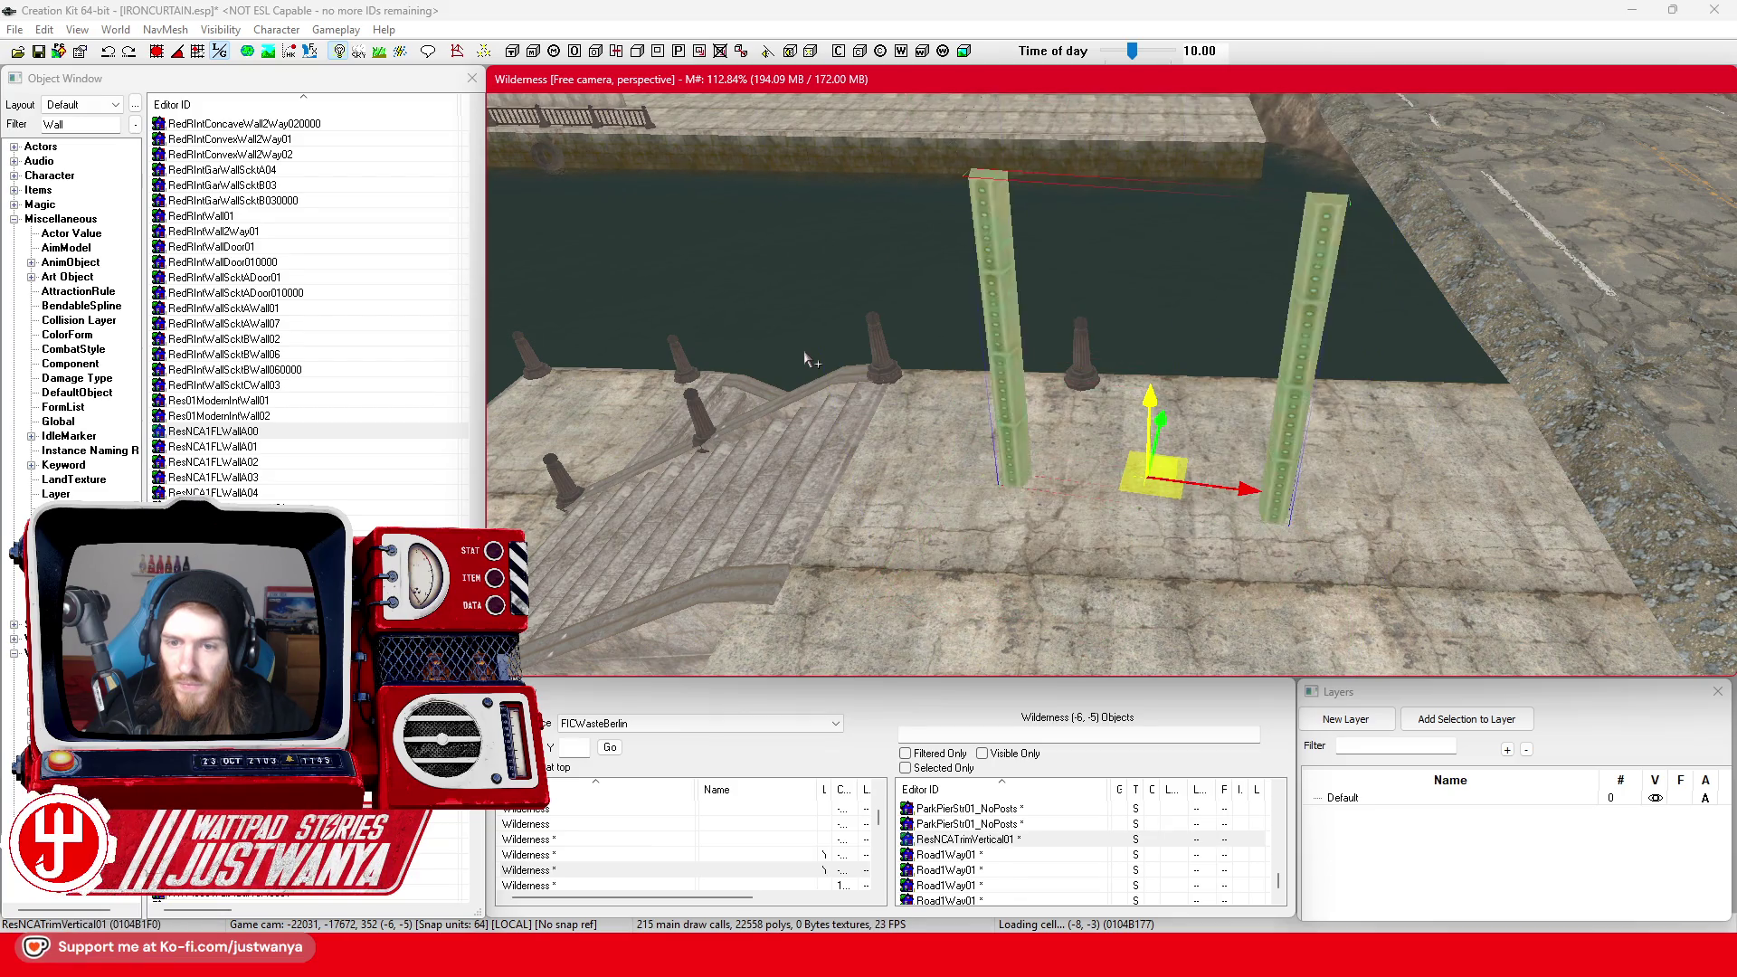
{"action": "key", "text": "ctrl+z"}
{"action": "key", "text": "ctrl+z"}
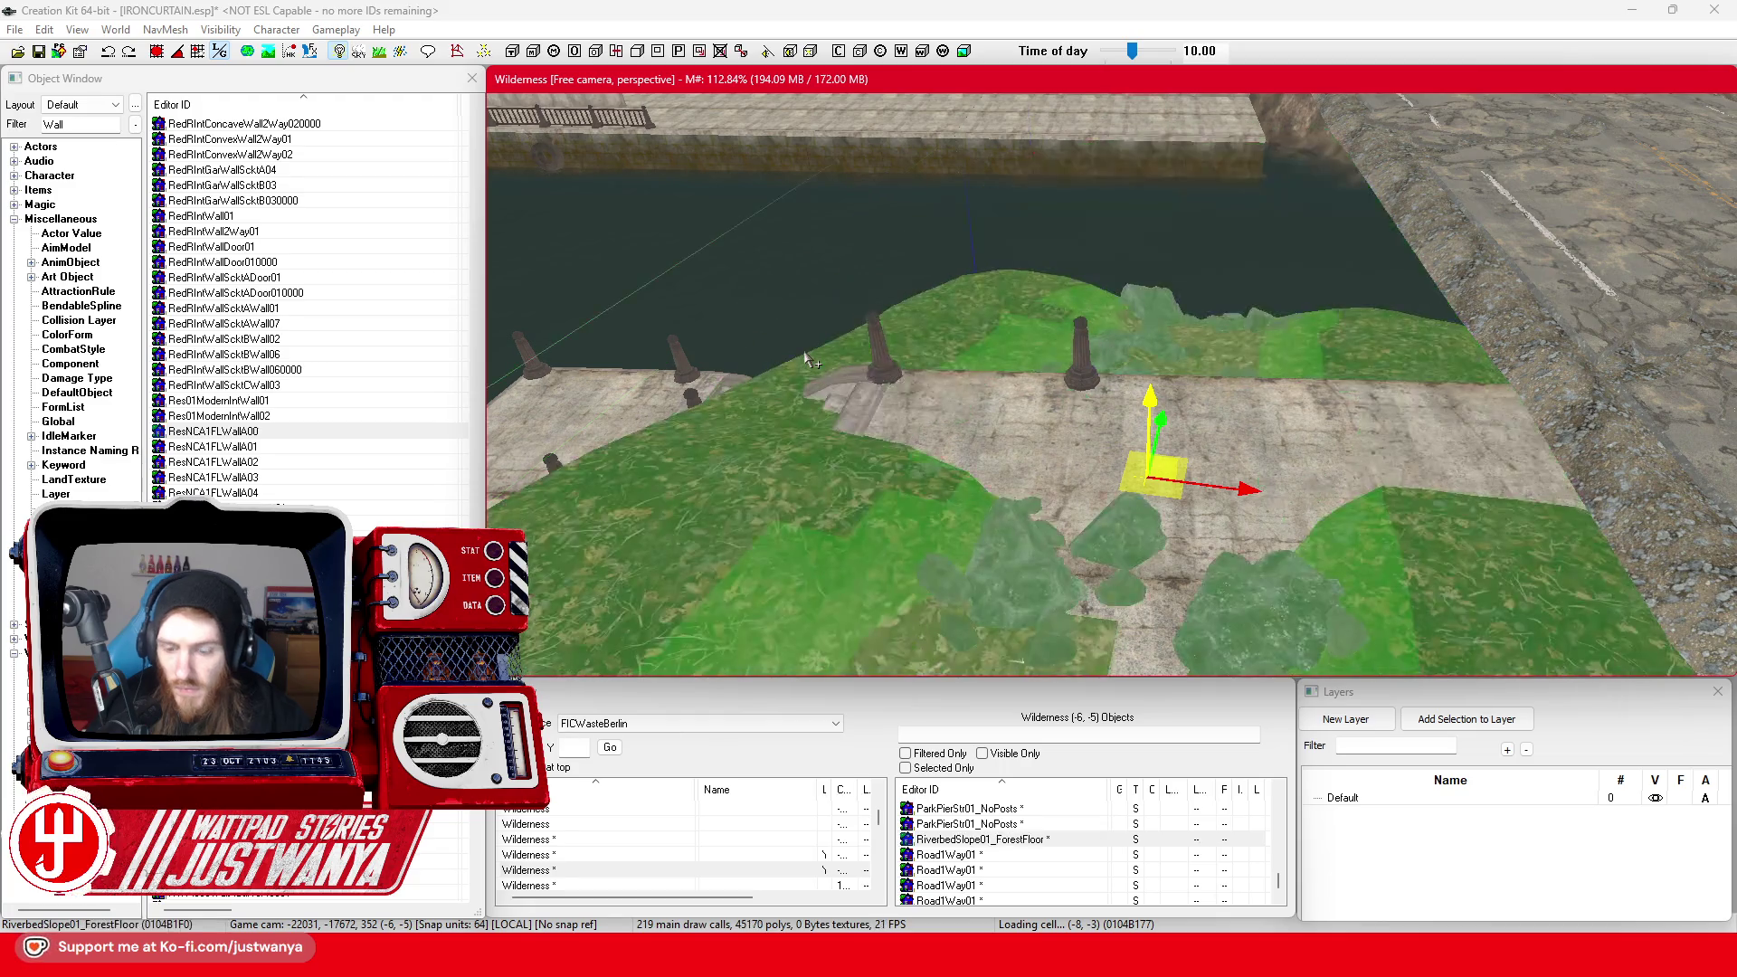
{"action": "scroll", "coordinate": [372, 396], "scroll_direction": "down", "scroll_amount": 6}
Place an RWPieceWallAngle01 wall on the quay and cycle it through variants to RWPieceTopCapRamp01
{"action": "scroll", "coordinate": [372, 395], "scroll_direction": "down", "scroll_amount": 4}
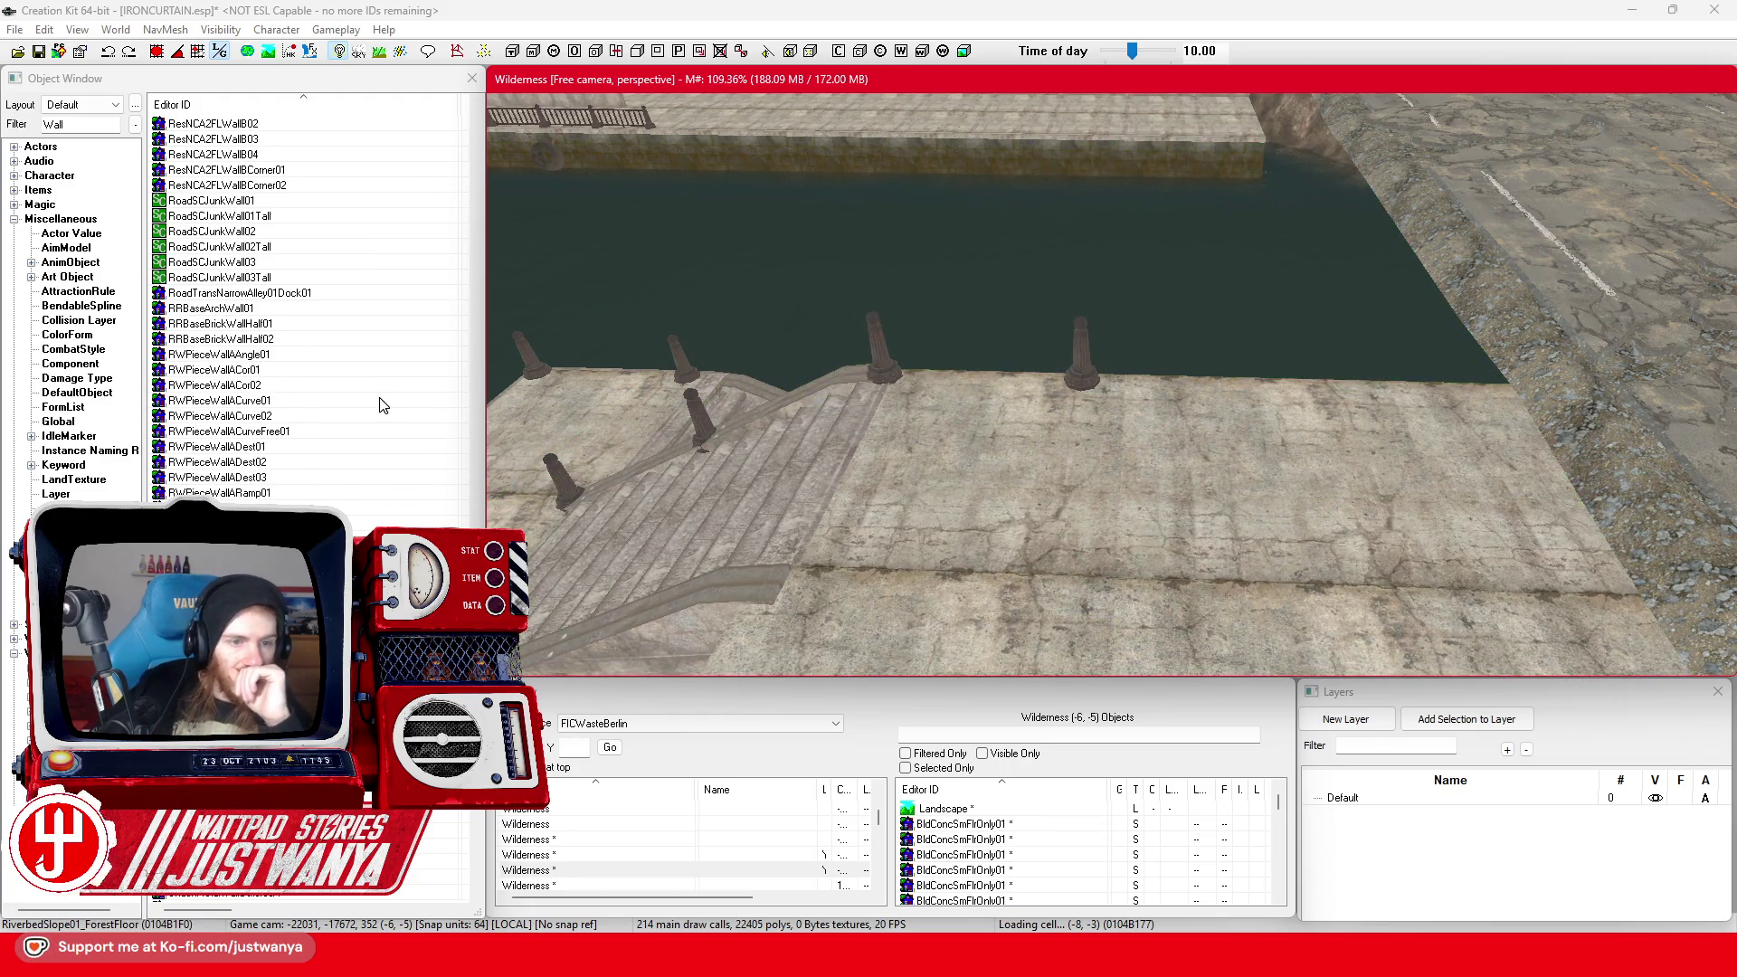
{"action": "left_click_drag", "start_coordinate": [241, 360], "coordinate": [267, 366]}
{"action": "left_click_drag", "start_coordinate": [884, 485], "coordinate": [1054, 499]}
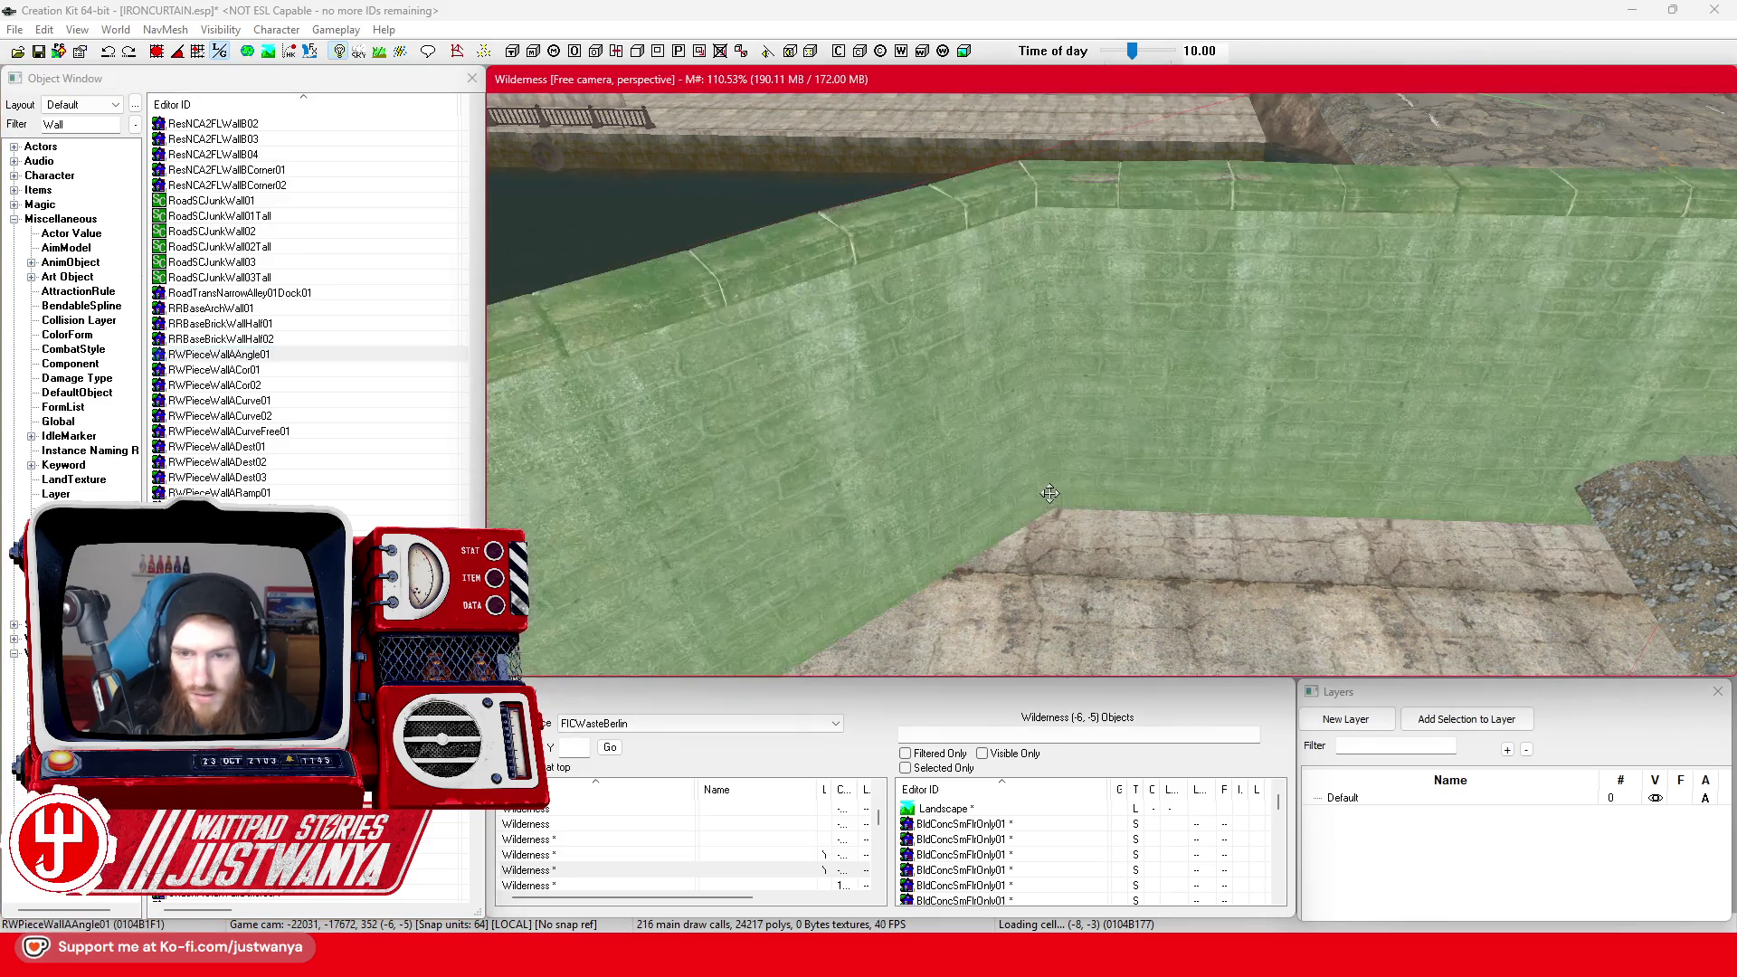
{"action": "key", "text": "bracketright"}
{"action": "key", "text": "bracketright"}
{"action": "key", "text": "bracketright"}
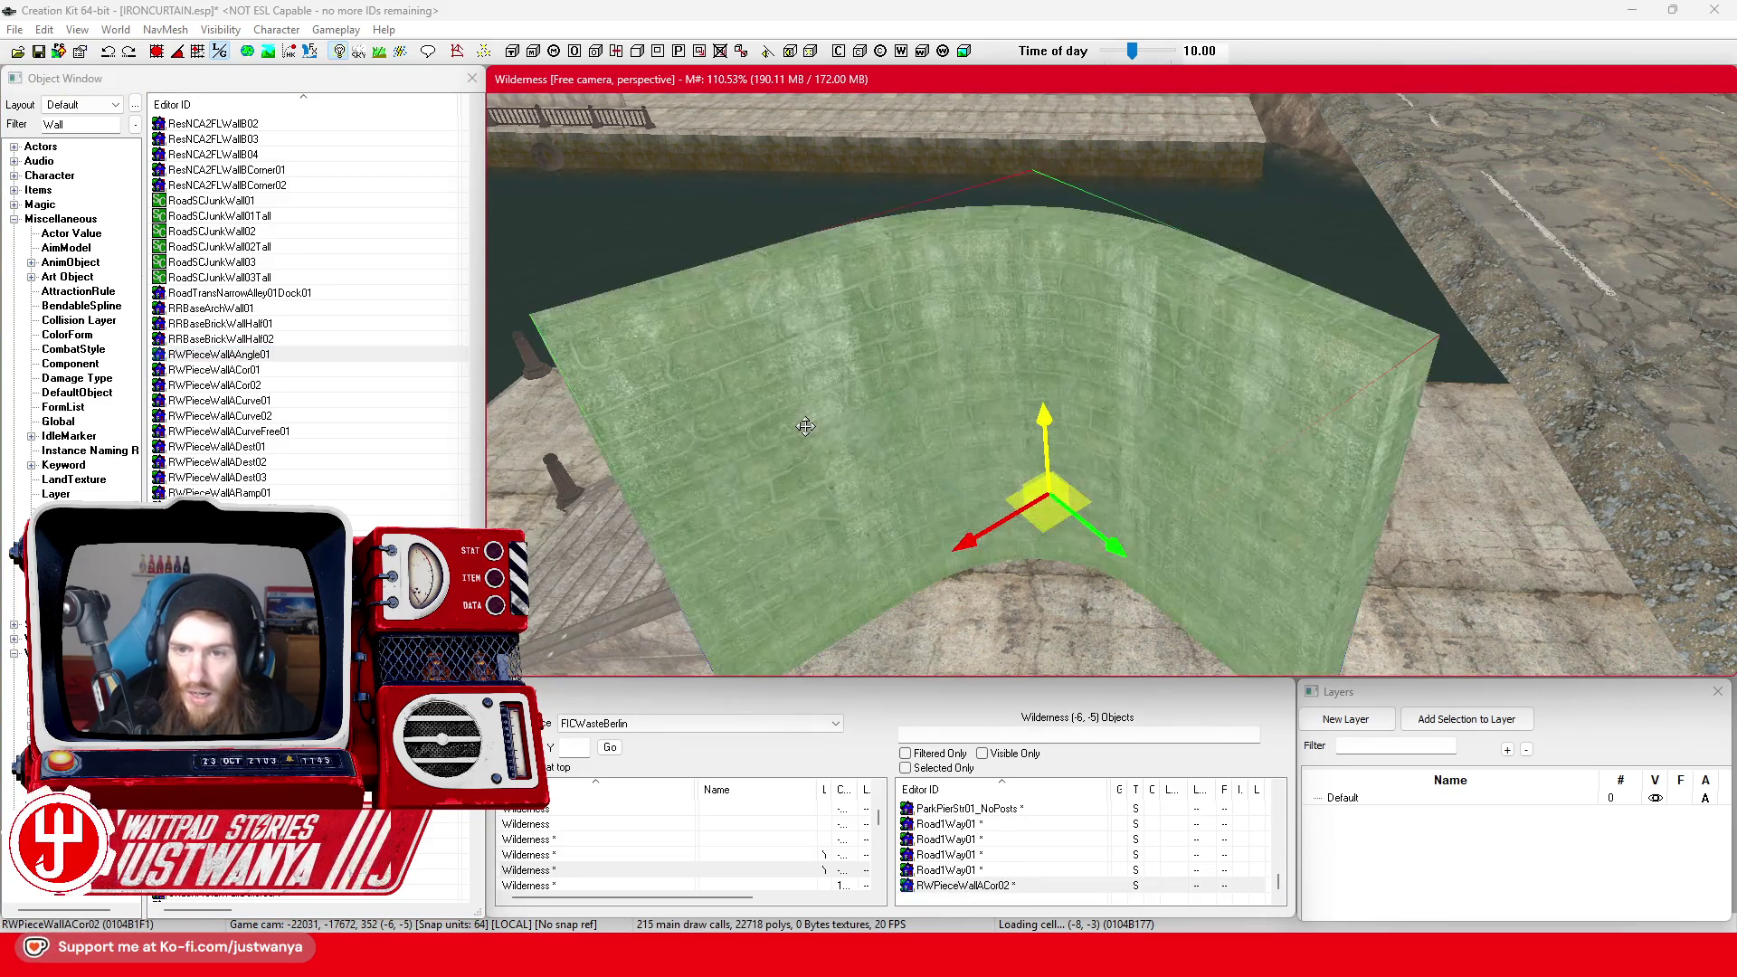
{"action": "key", "text": "bracketright"}
{"action": "key", "text": "bracketright"}
{"action": "key", "text": "bracketright"}
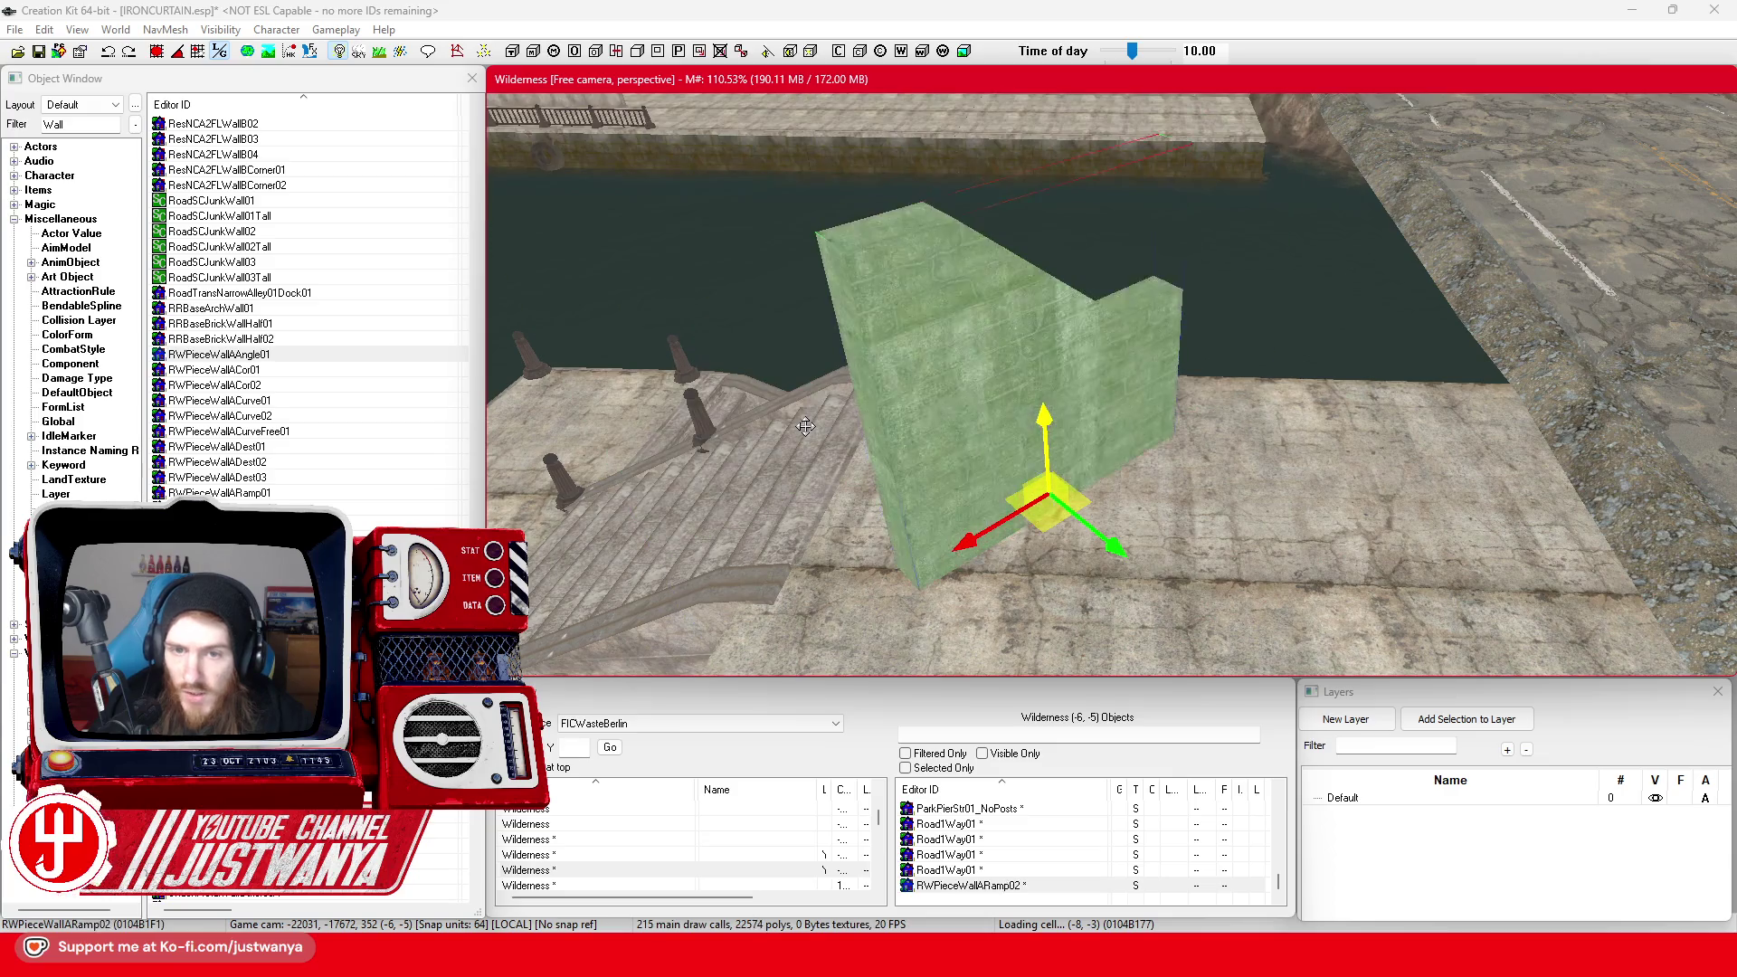
{"action": "key", "text": "bracketright"}
{"action": "key", "text": "bracketright"}
{"action": "key", "text": "bracketright"}
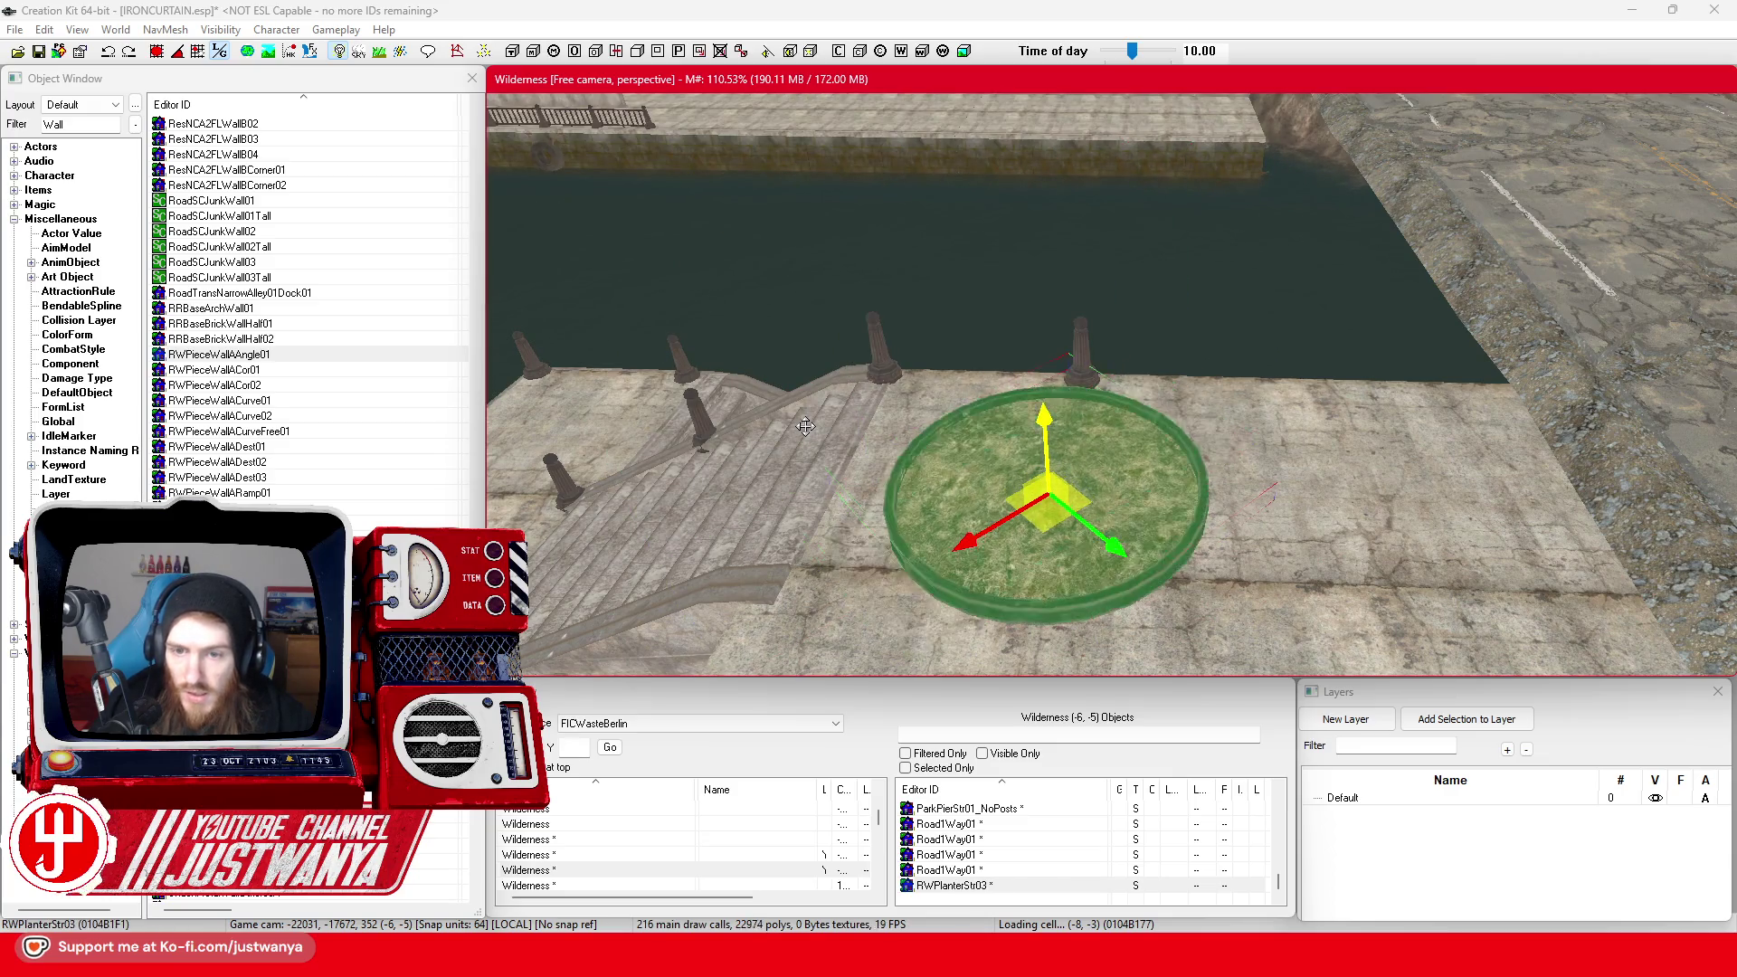
{"action": "key", "text": "bracketright"}
{"action": "key", "text": "bracketright"}
{"action": "key", "text": "bracketright"}
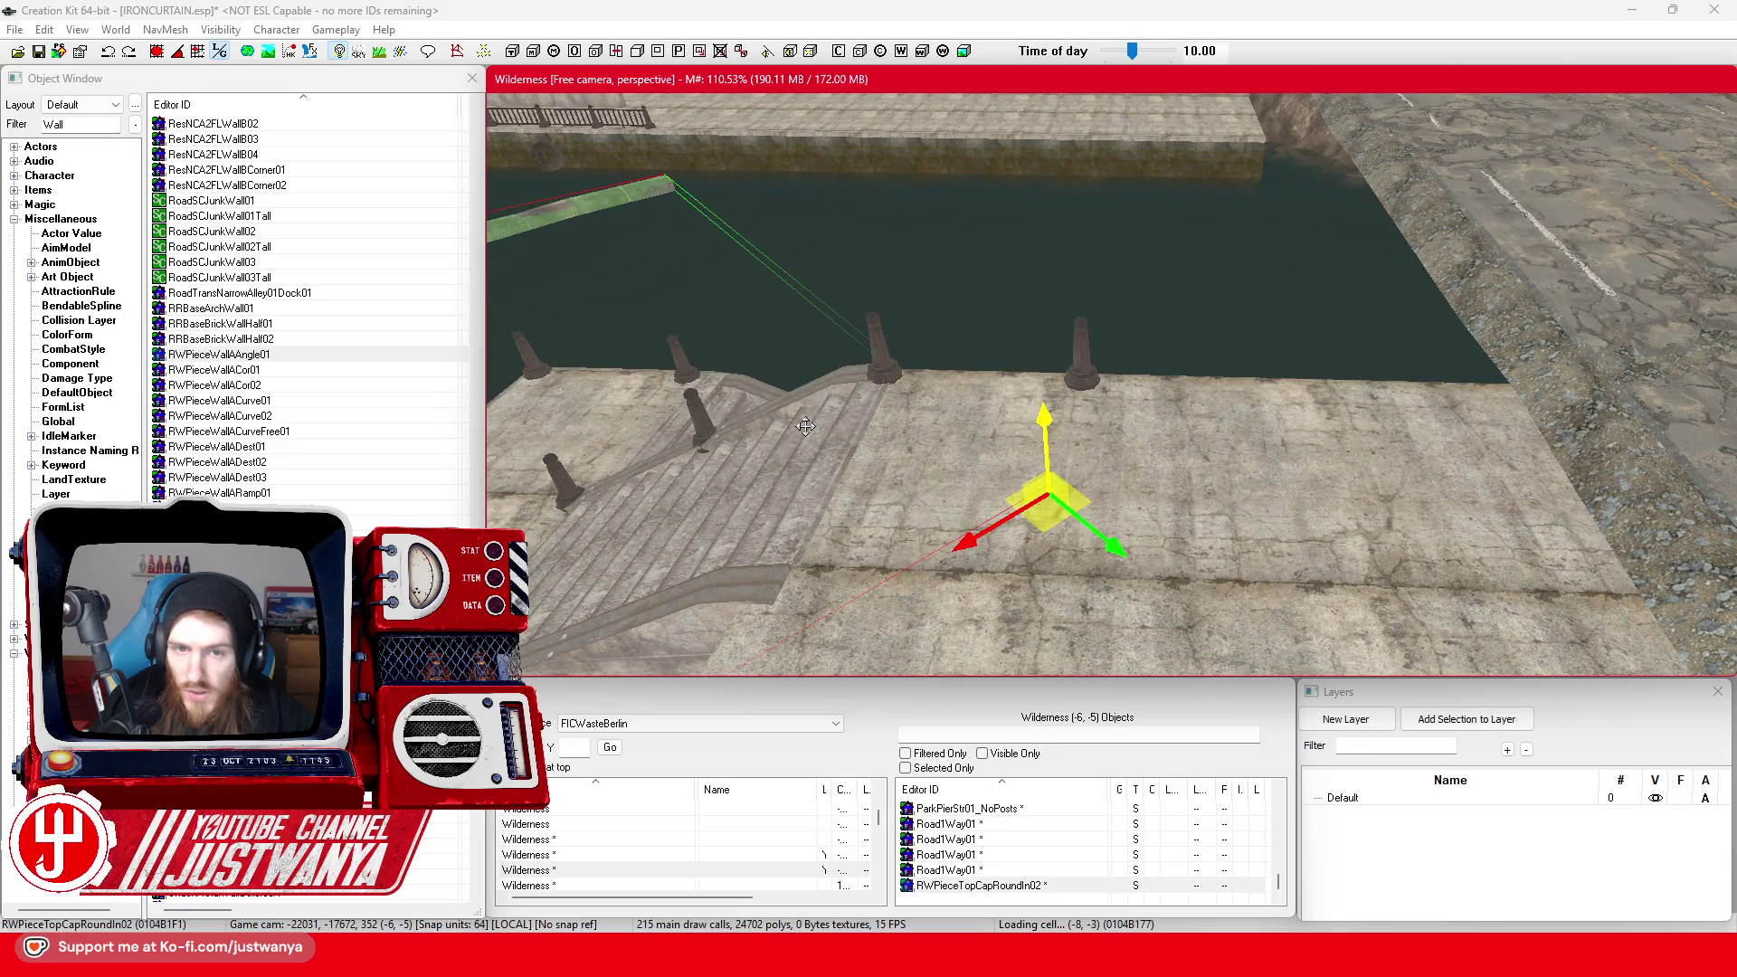
{"action": "key", "text": "bracketright"}
{"action": "key", "text": "bracketright"}
{"action": "key", "text": "bracketright"}
{"action": "key", "text": "bracketright"}
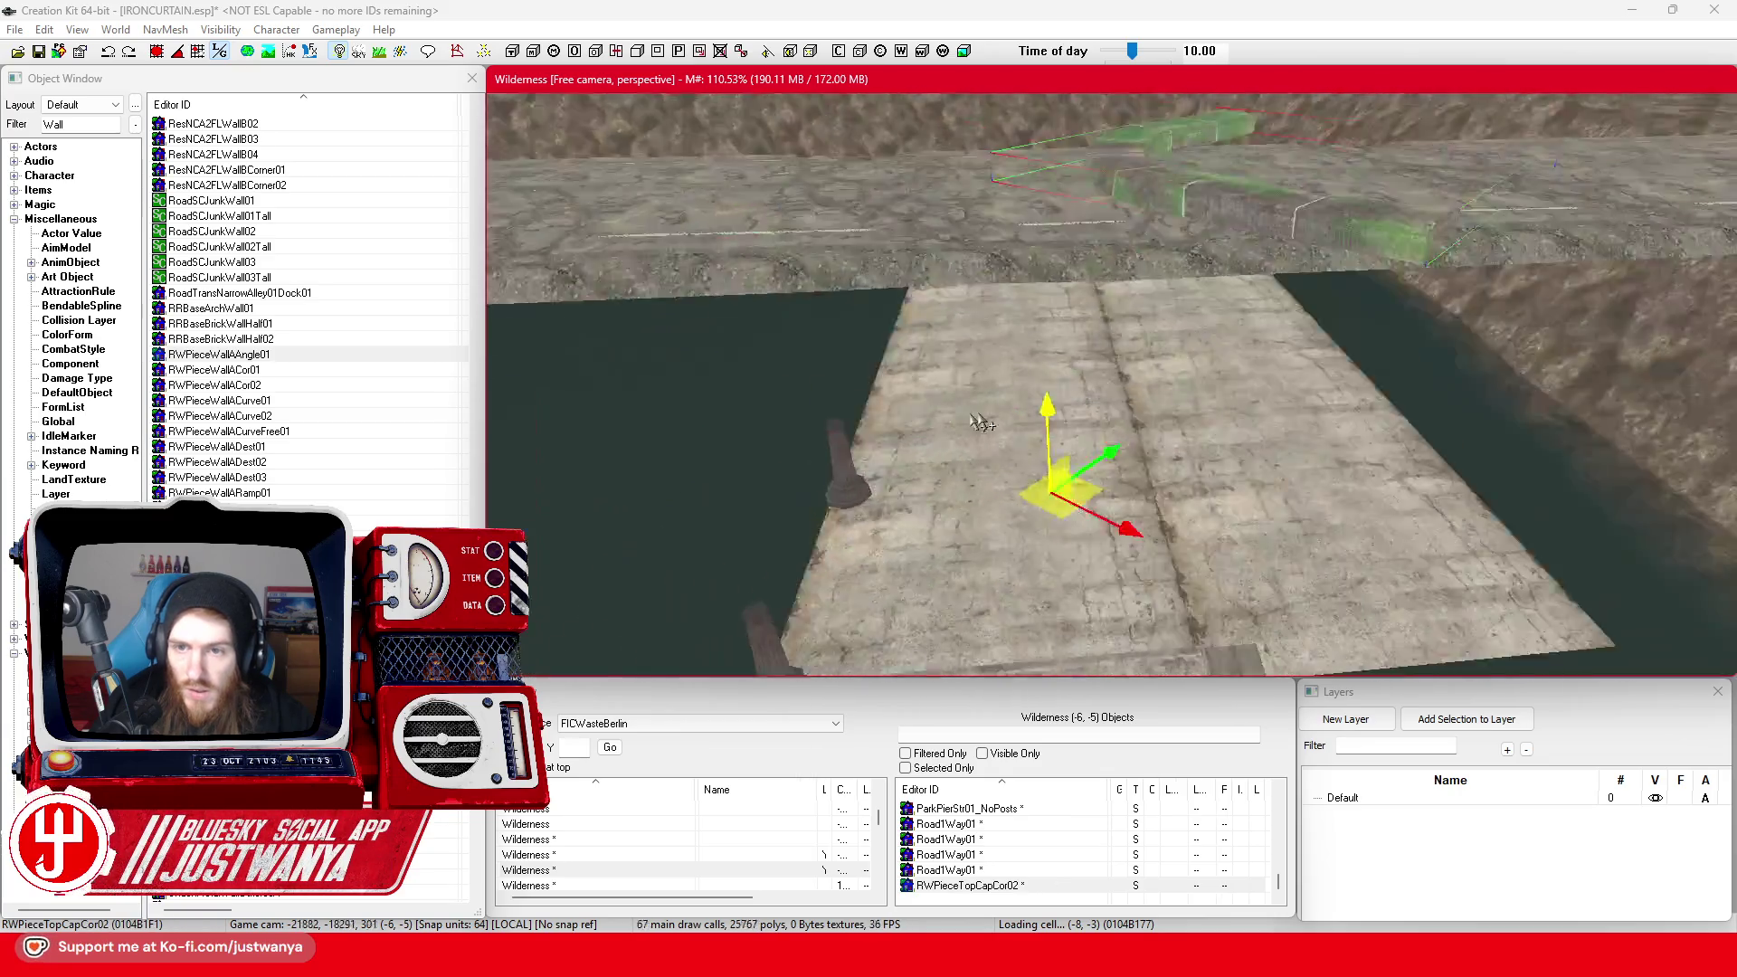
Cycle on through stone, capping and RW wall pieces until RWPieceWallAStr01 is reached
{"action": "key", "text": "bracketright"}
{"action": "key", "text": "bracketright"}
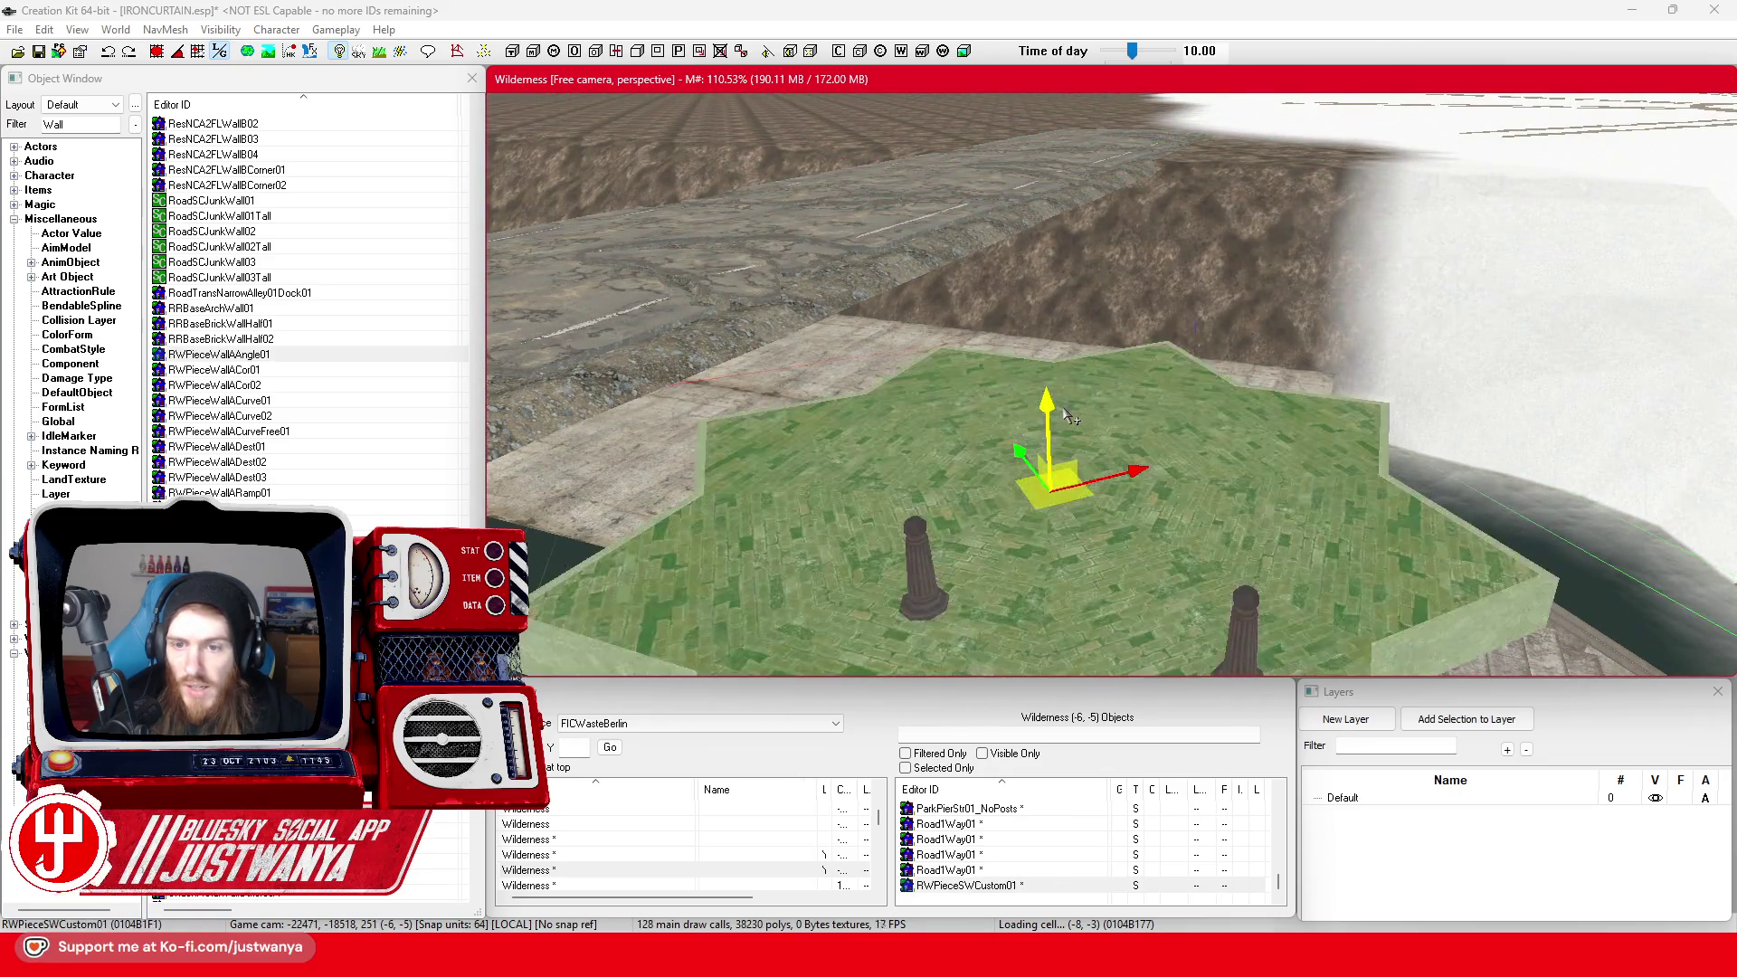
{"action": "key", "text": "bracketright"}
{"action": "key", "text": "bracketright"}
{"action": "key", "text": "bracketright"}
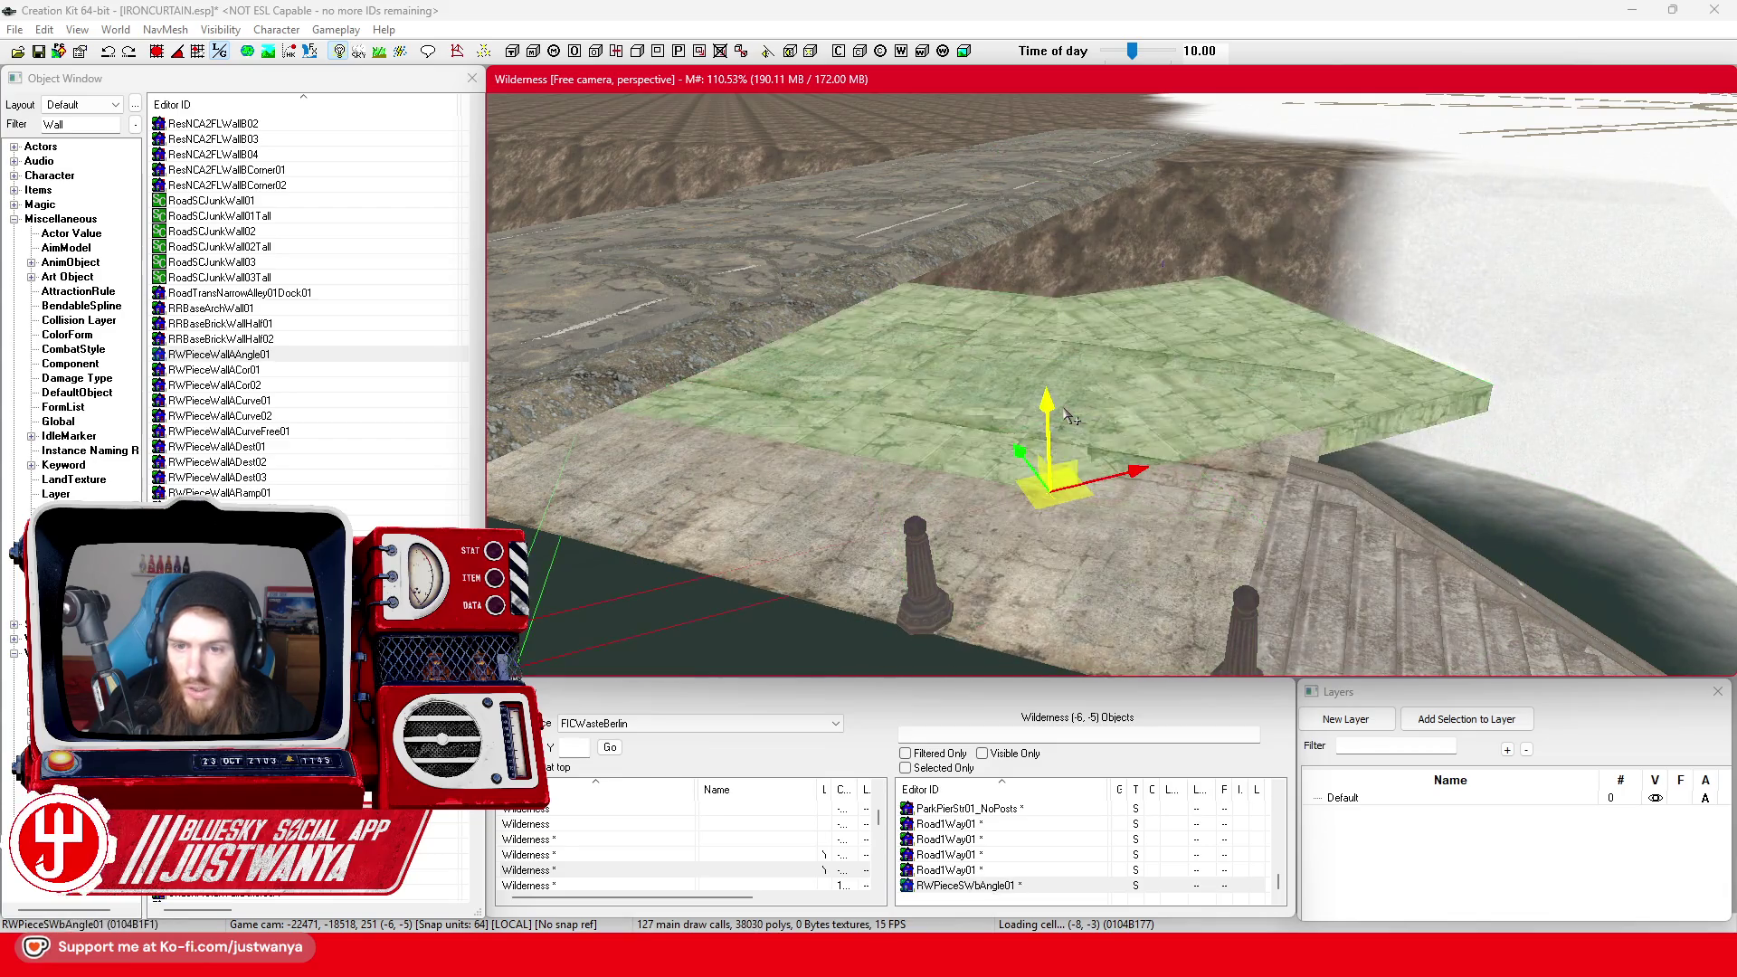
{"action": "key", "text": "bracketright"}
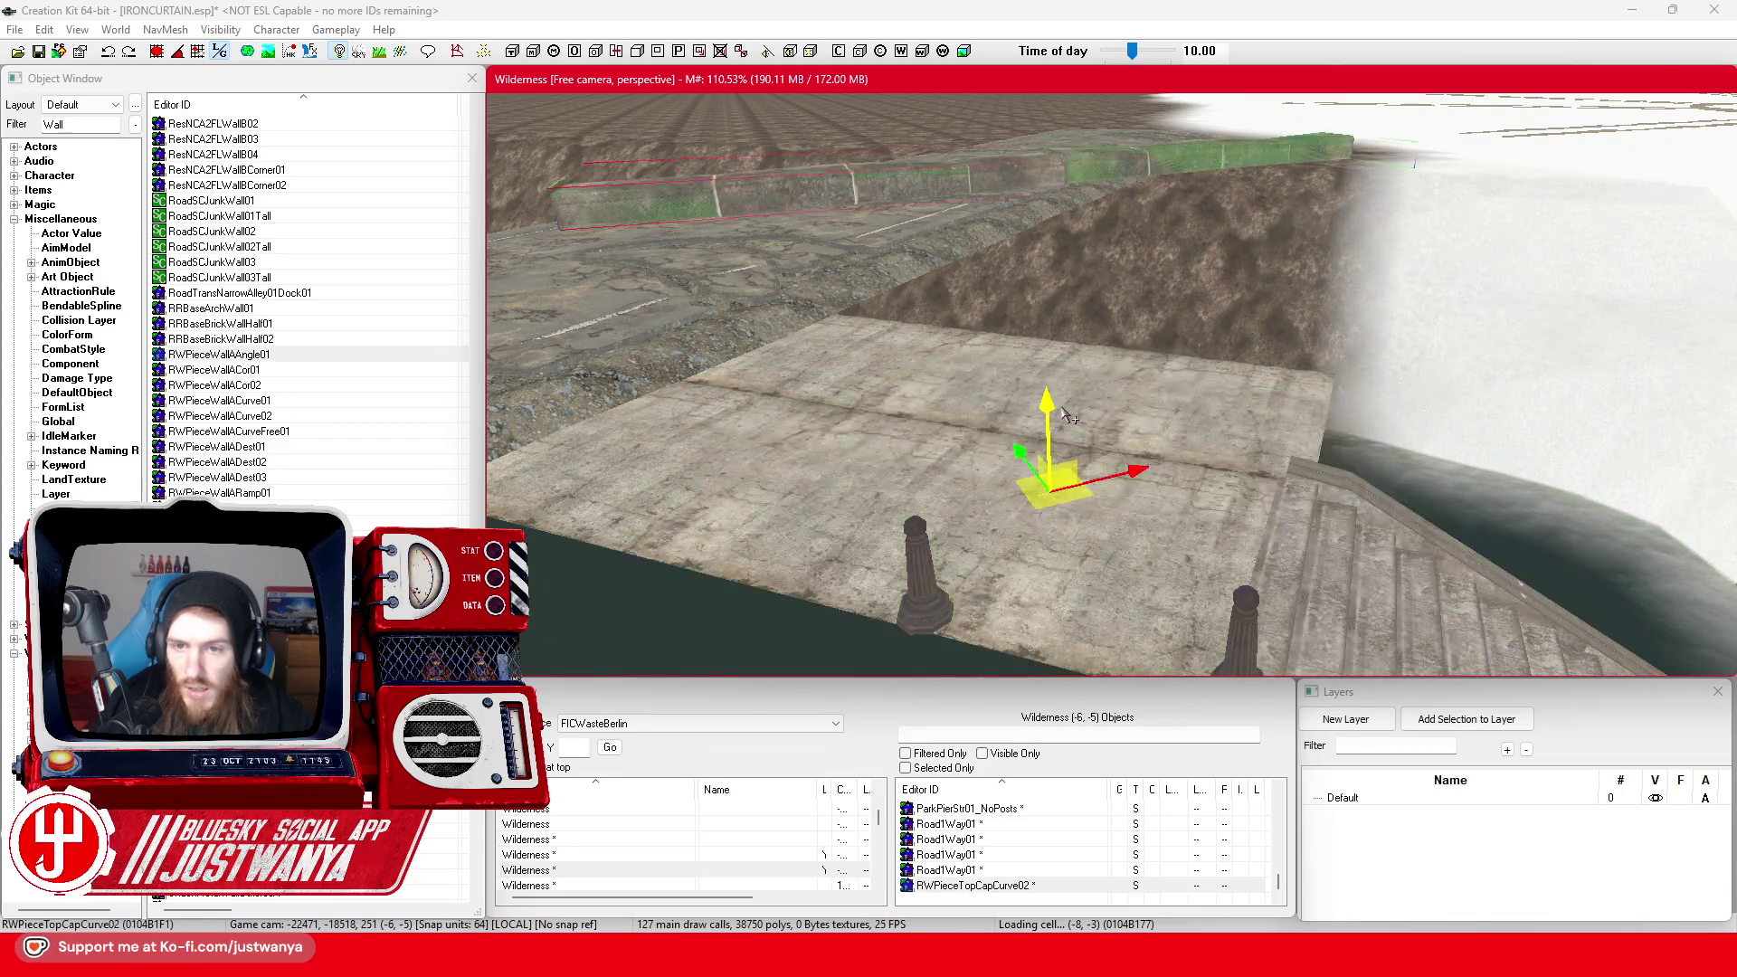
{"action": "key", "text": "bracketright"}
{"action": "key", "text": "bracketright"}
{"action": "key", "text": "bracketright"}
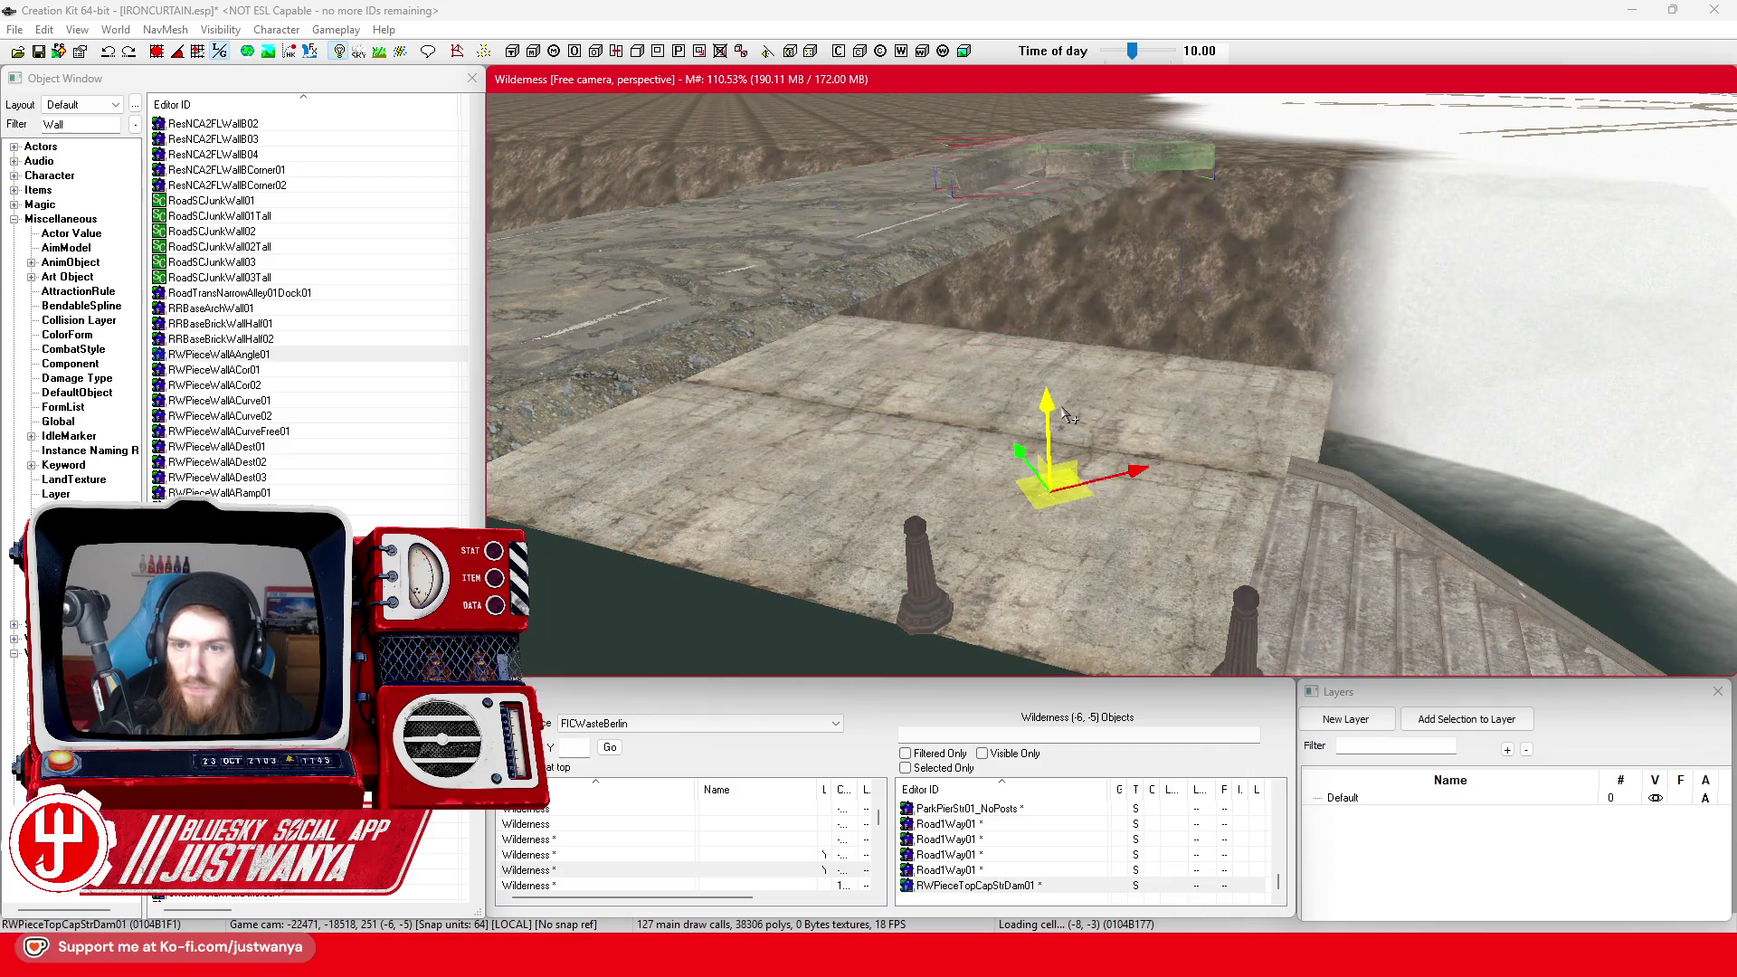
{"action": "key", "text": "bracketright"}
{"action": "key", "text": "bracketright"}
{"action": "key", "text": "bracketright"}
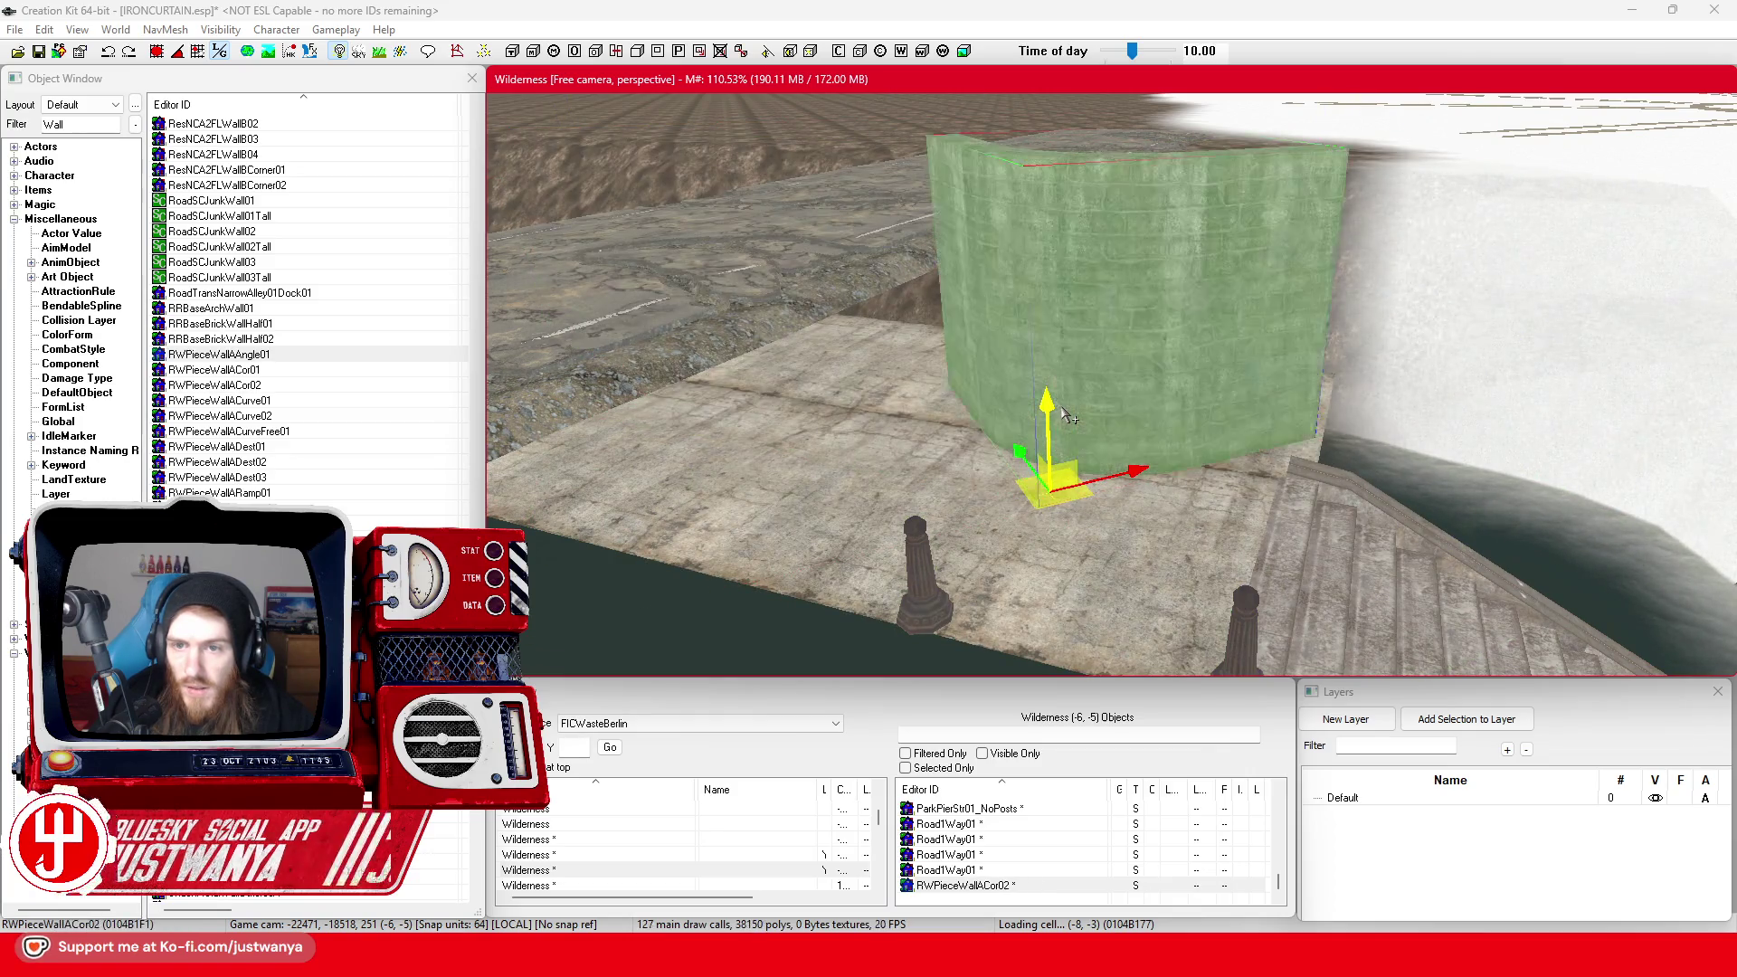
{"action": "key", "text": "bracketright"}
{"action": "key", "text": "bracketright"}
{"action": "key", "text": "bracketright"}
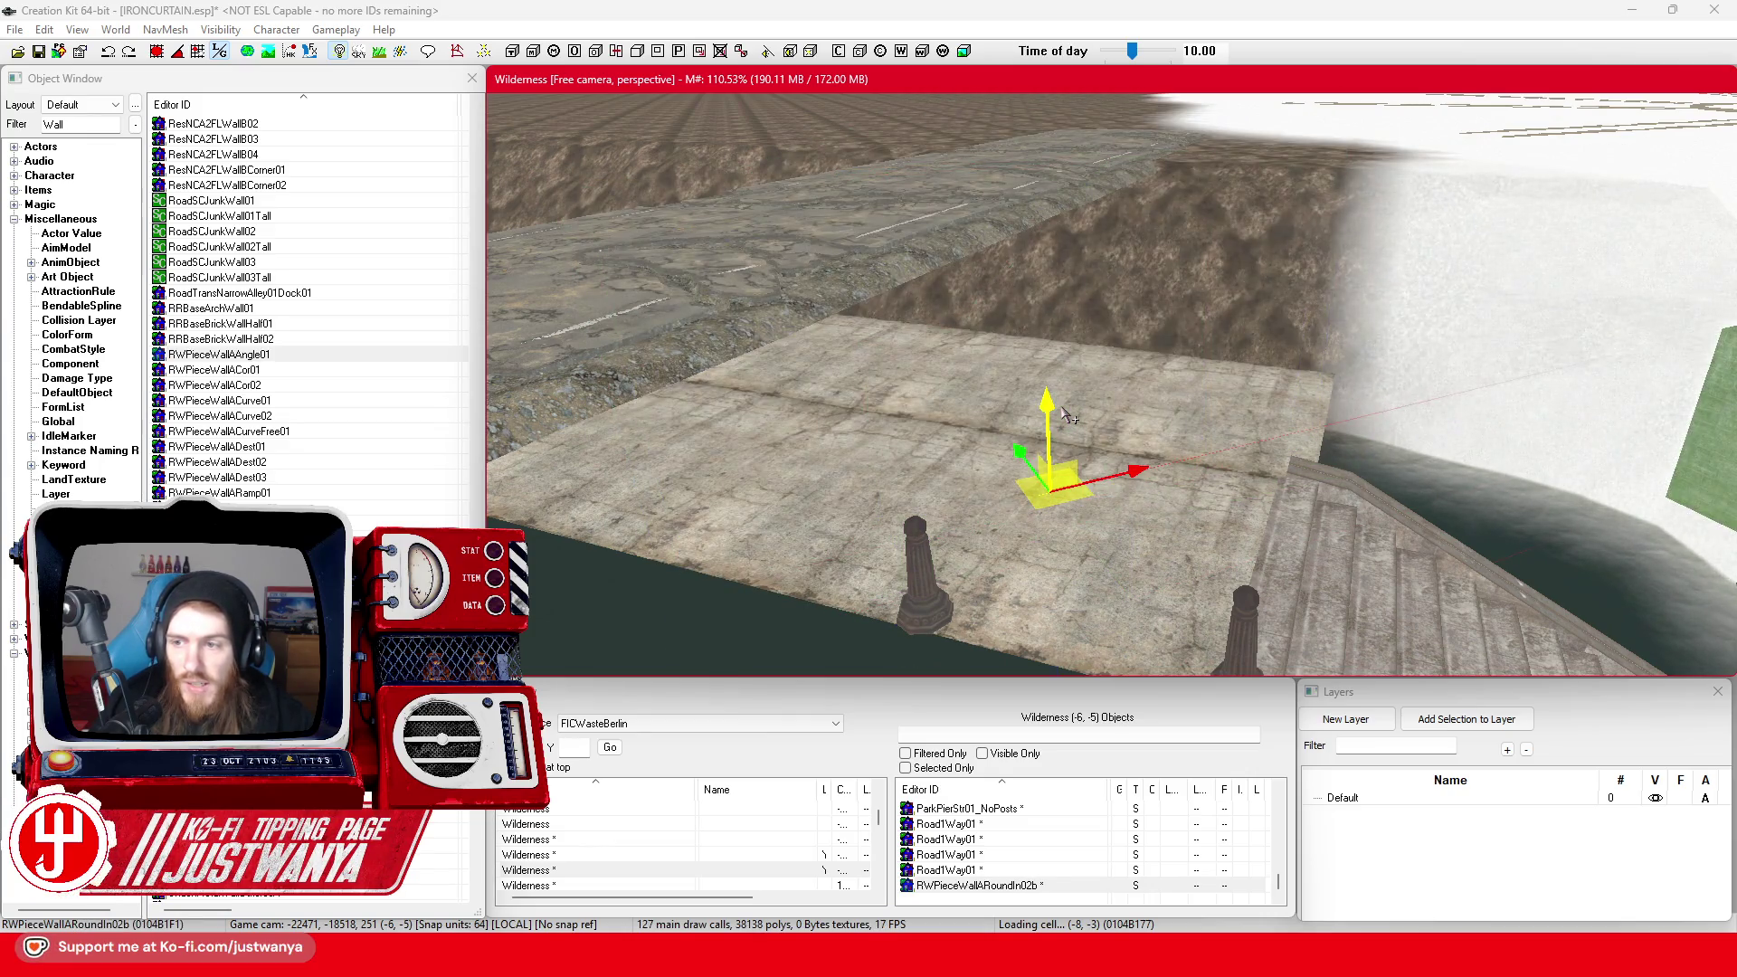
{"action": "key", "text": "bracketright"}
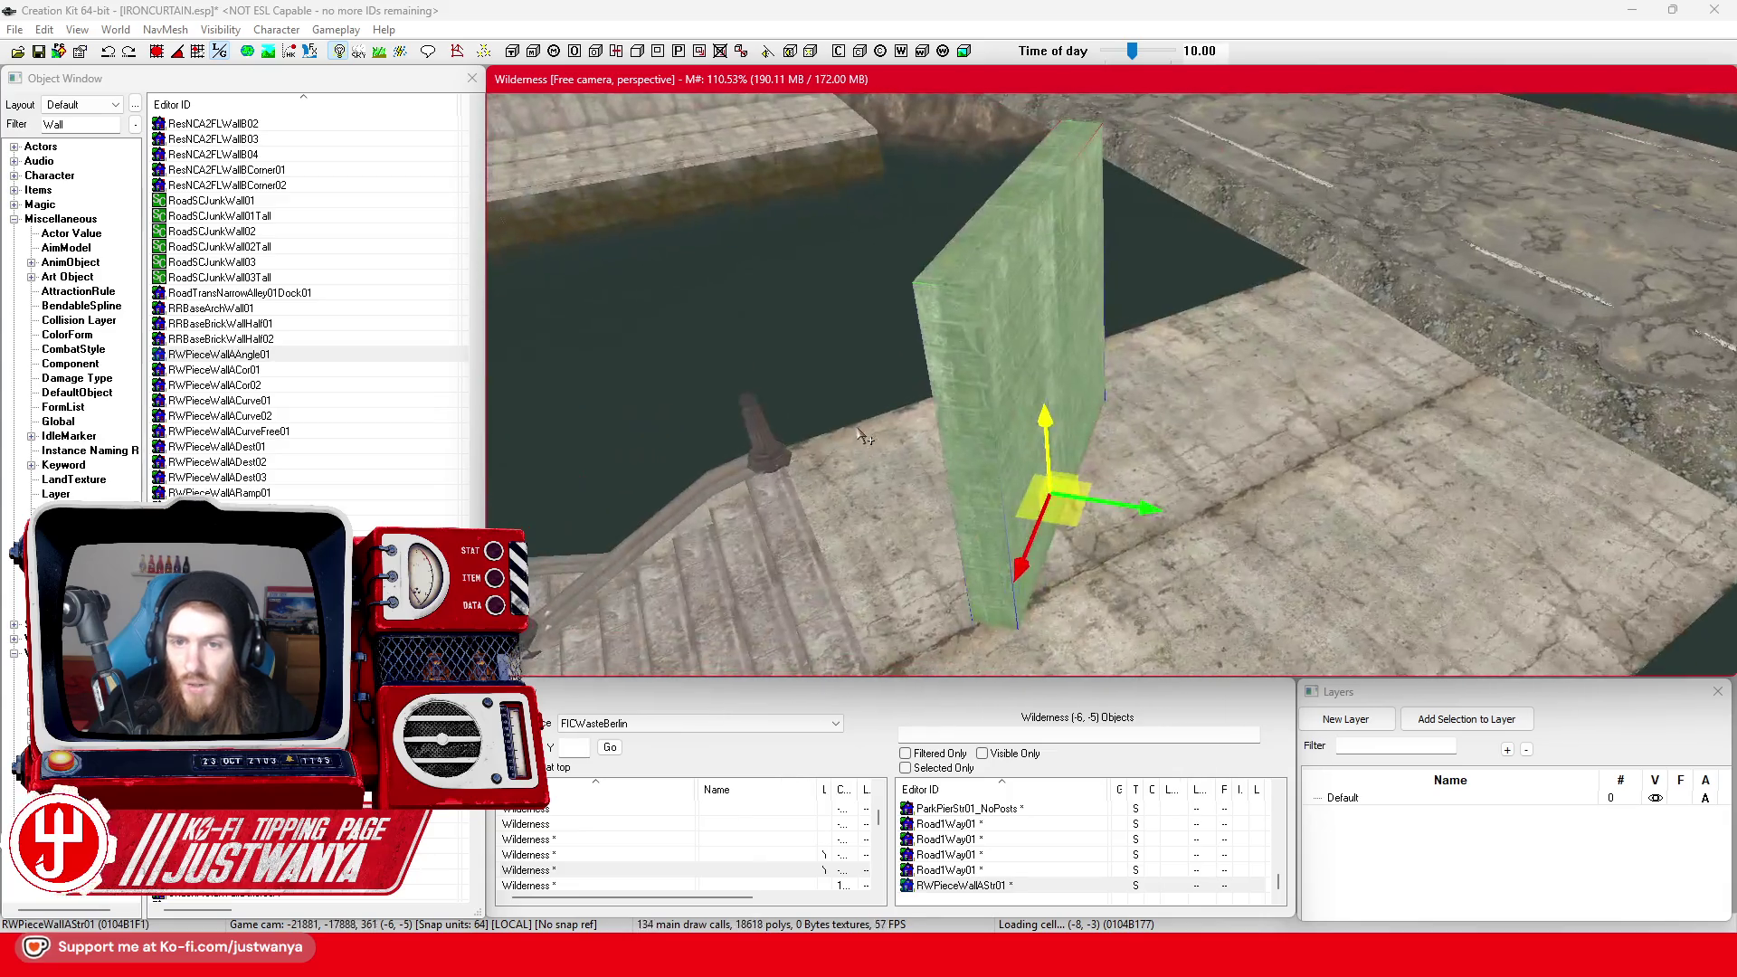
Rotate the wall 90° with world axes and angle snap to face across the quay
{"action": "key", "text": "2"}
{"action": "left_click_drag", "start_coordinate": [1061, 580], "coordinate": [1122, 575]}
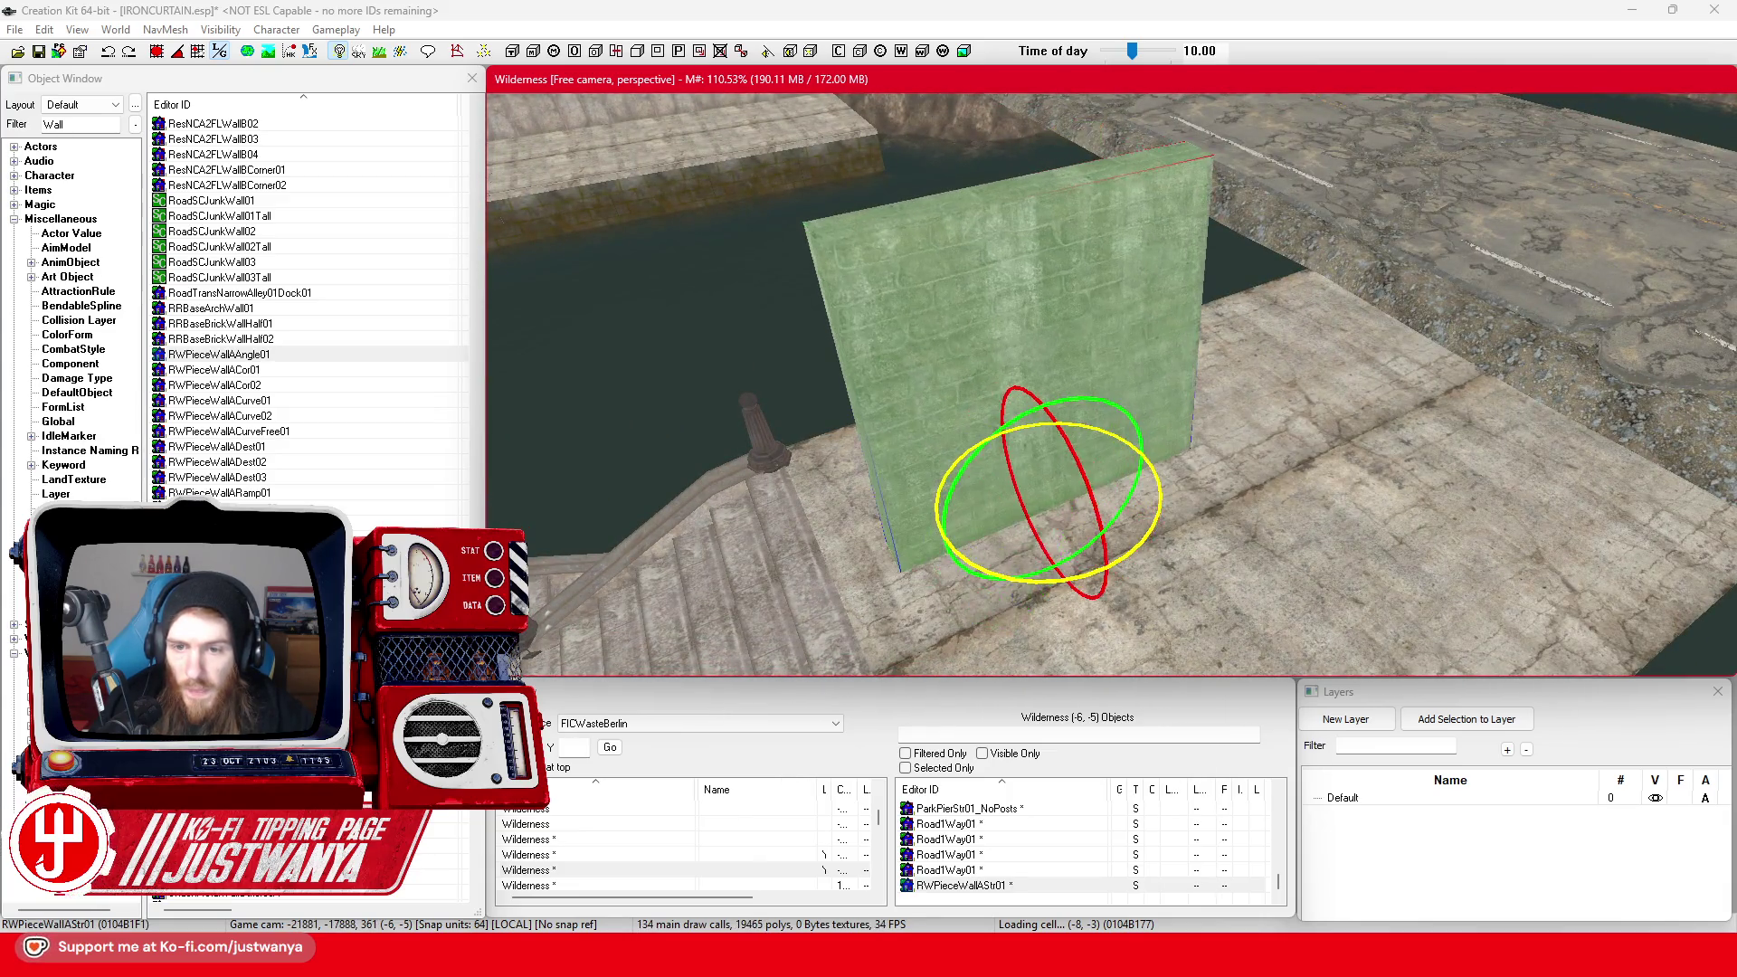
{"action": "left_click", "coordinate": [107, 54]}
{"action": "left_click", "coordinate": [223, 54]}
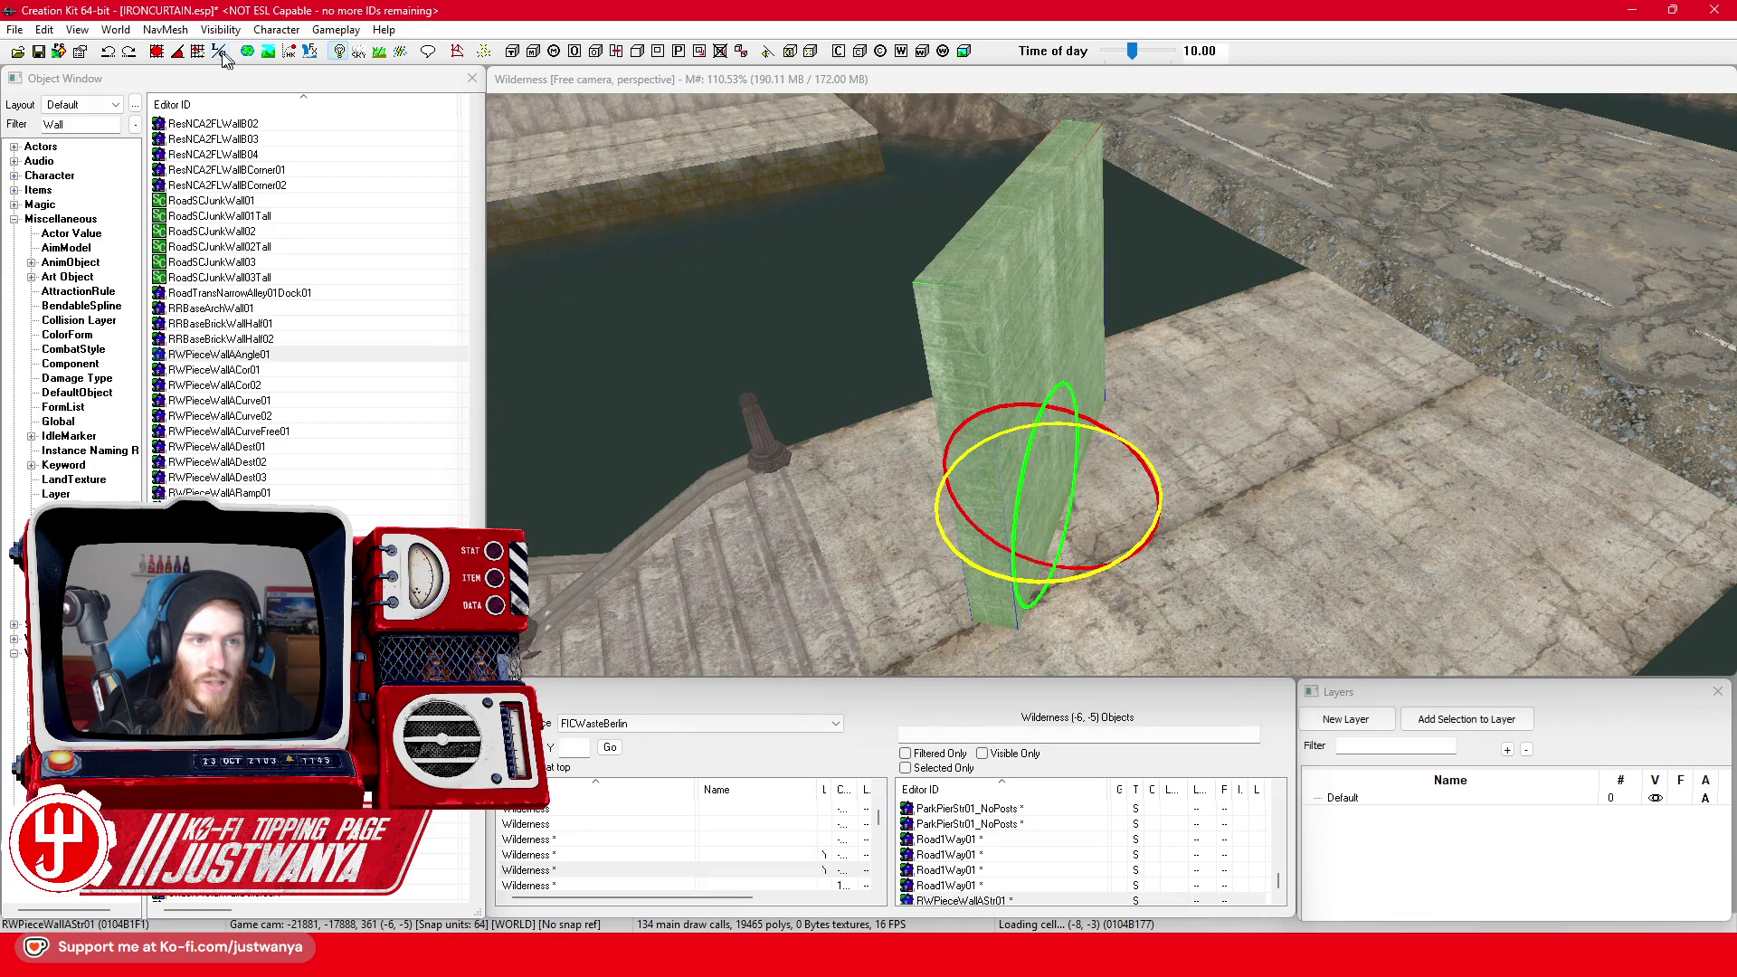
{"action": "left_click", "coordinate": [178, 52]}
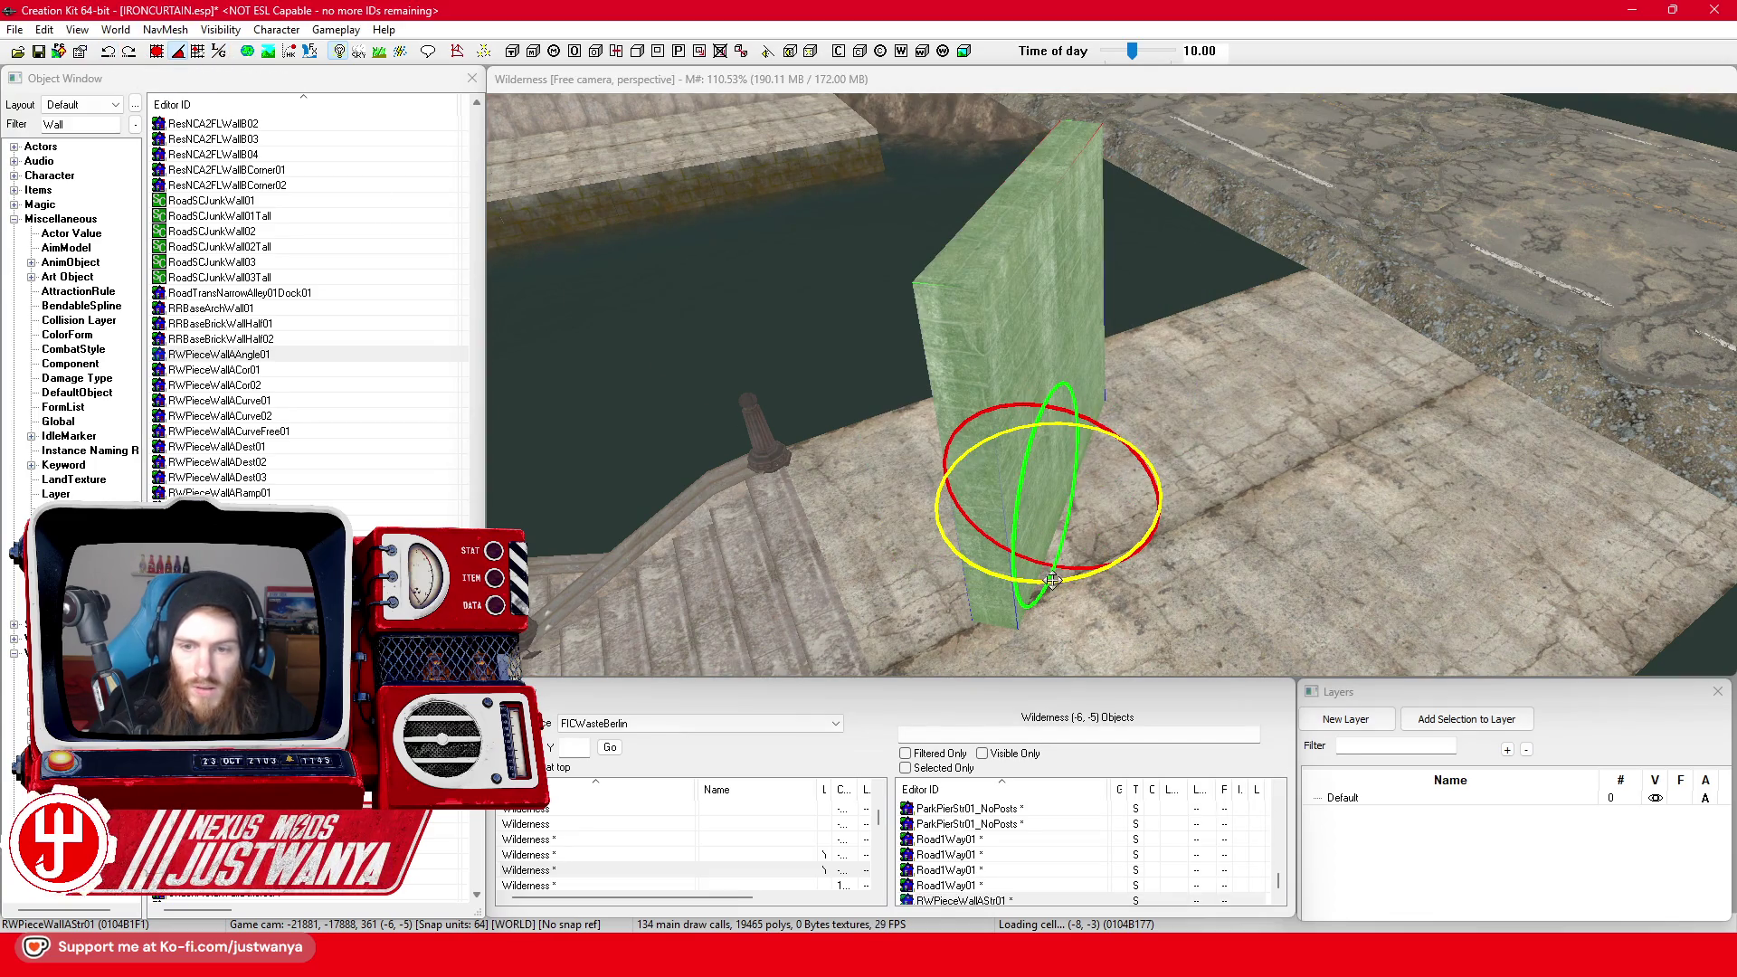
{"action": "left_click_drag", "start_coordinate": [1058, 587], "coordinate": [1122, 579]}
{"action": "key", "text": "1"}
{"action": "scroll", "coordinate": [1032, 540], "scroll_direction": "up", "scroll_amount": 3}
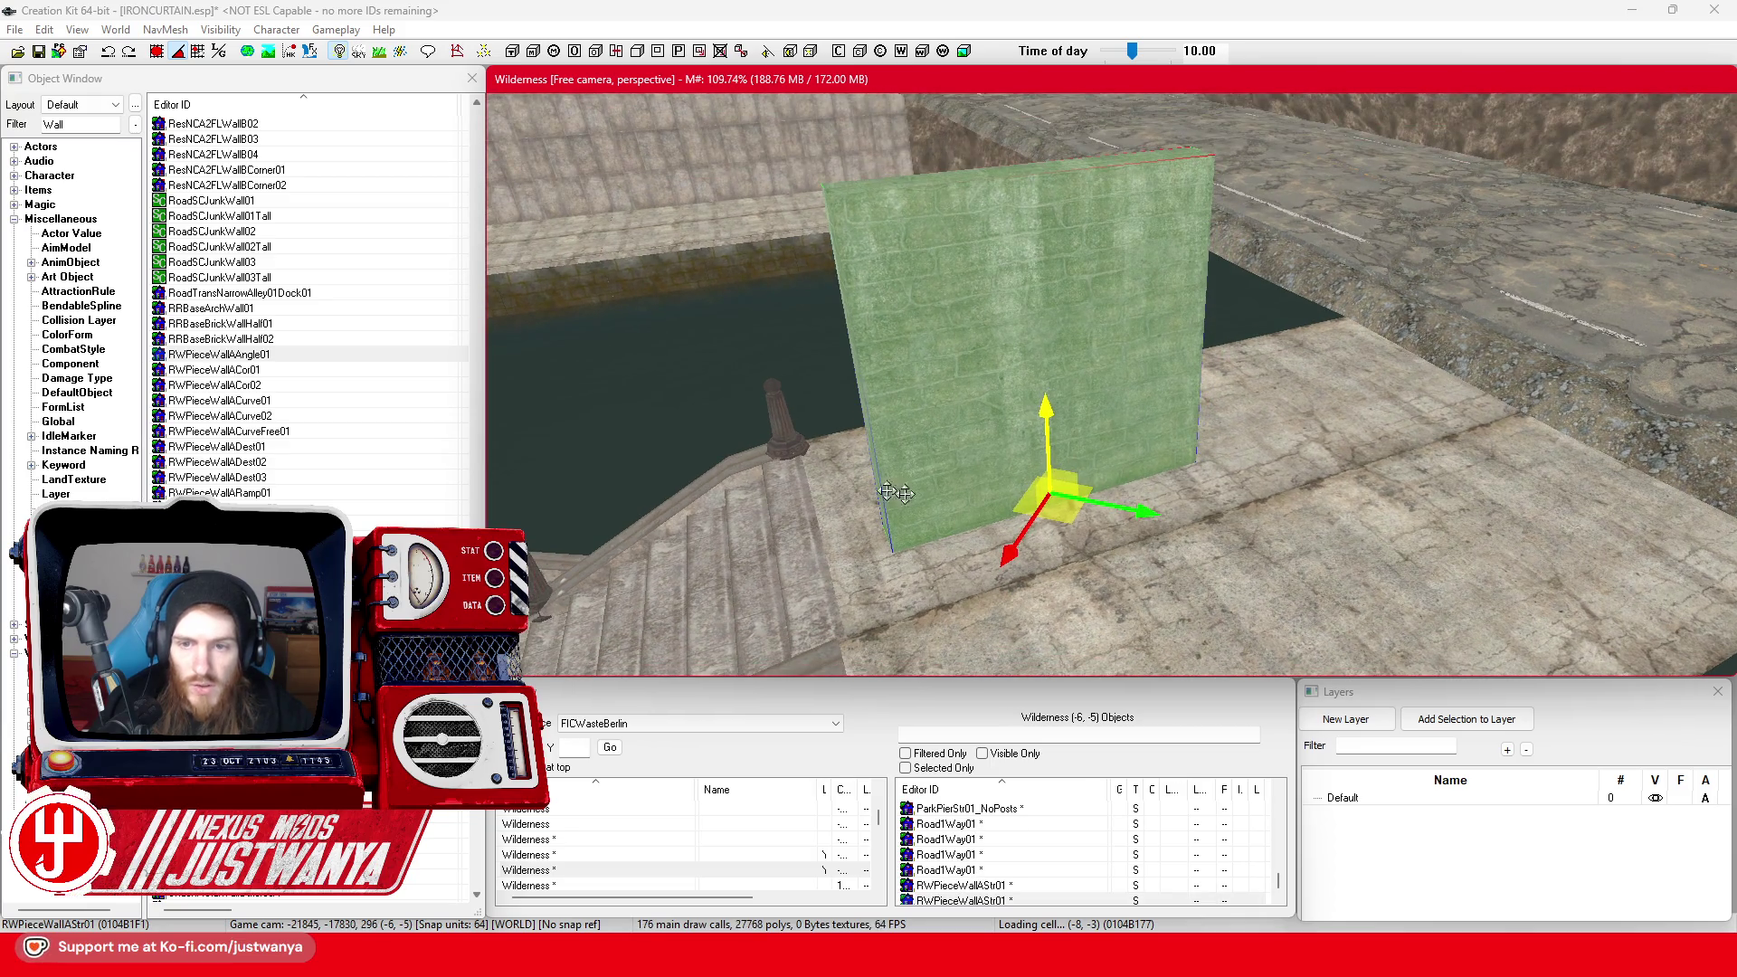
Add a second piece on the wall and cycle it to the RWPieceTopCapStr01 cap
{"action": "key", "text": "ctrl+v"}
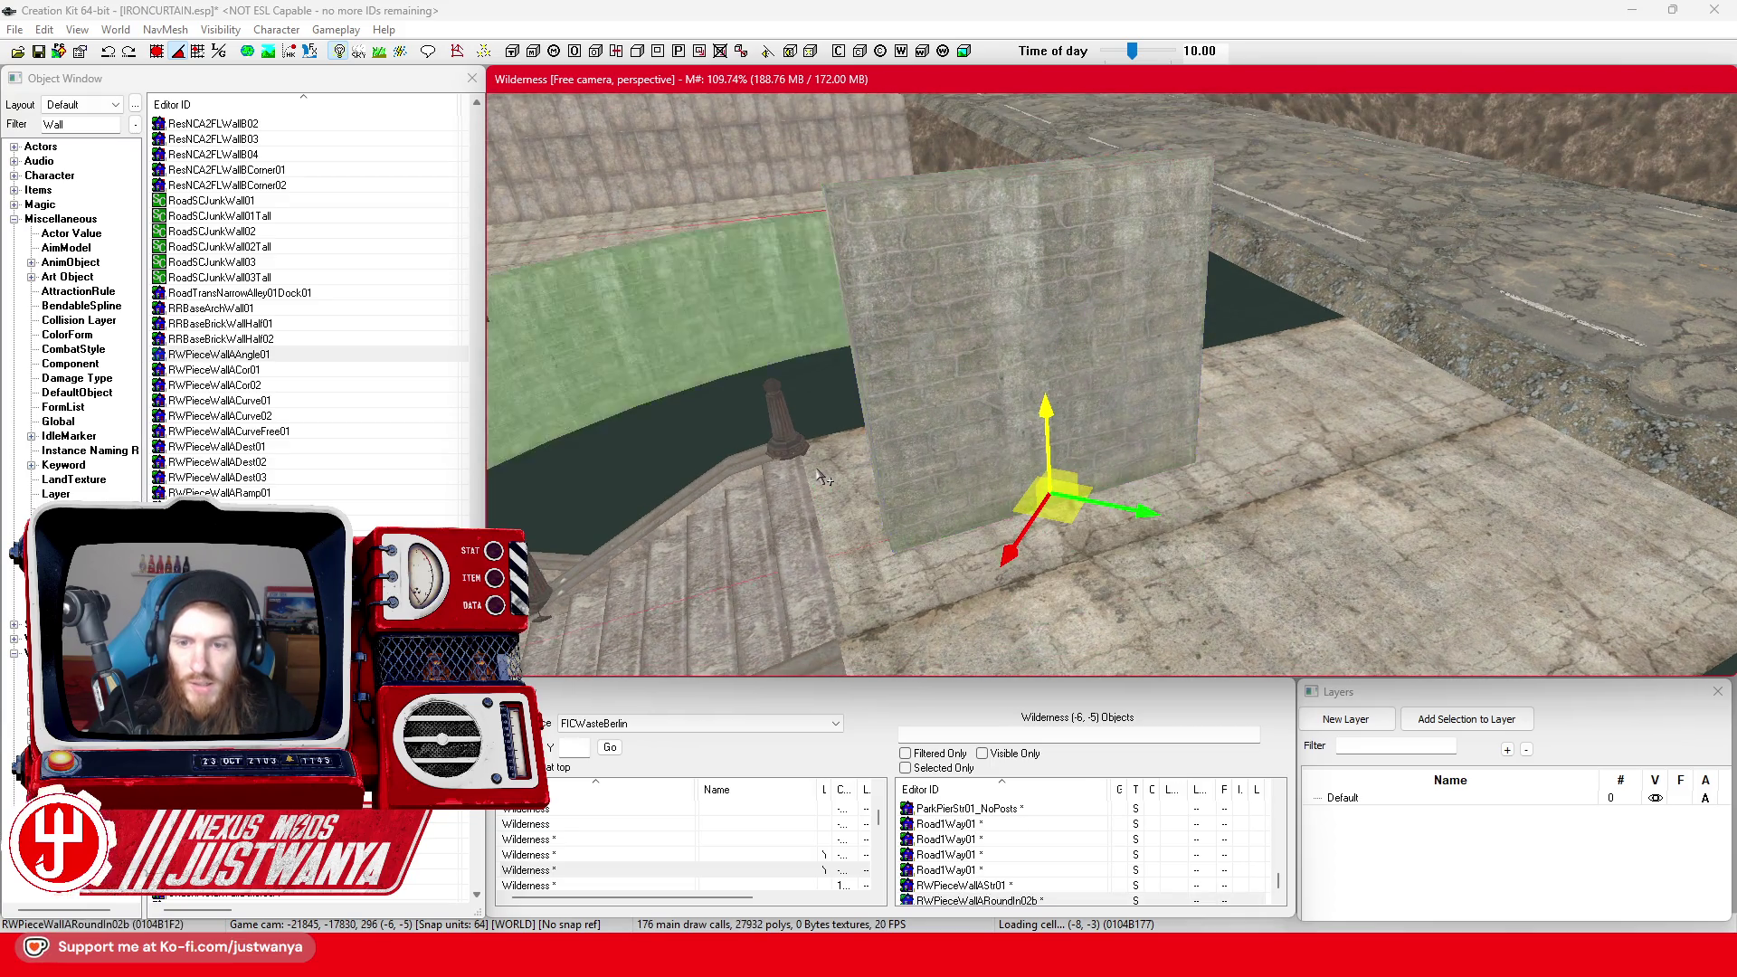
{"action": "key", "text": "ctrl+v"}
{"action": "key", "text": "ctrl+v"}
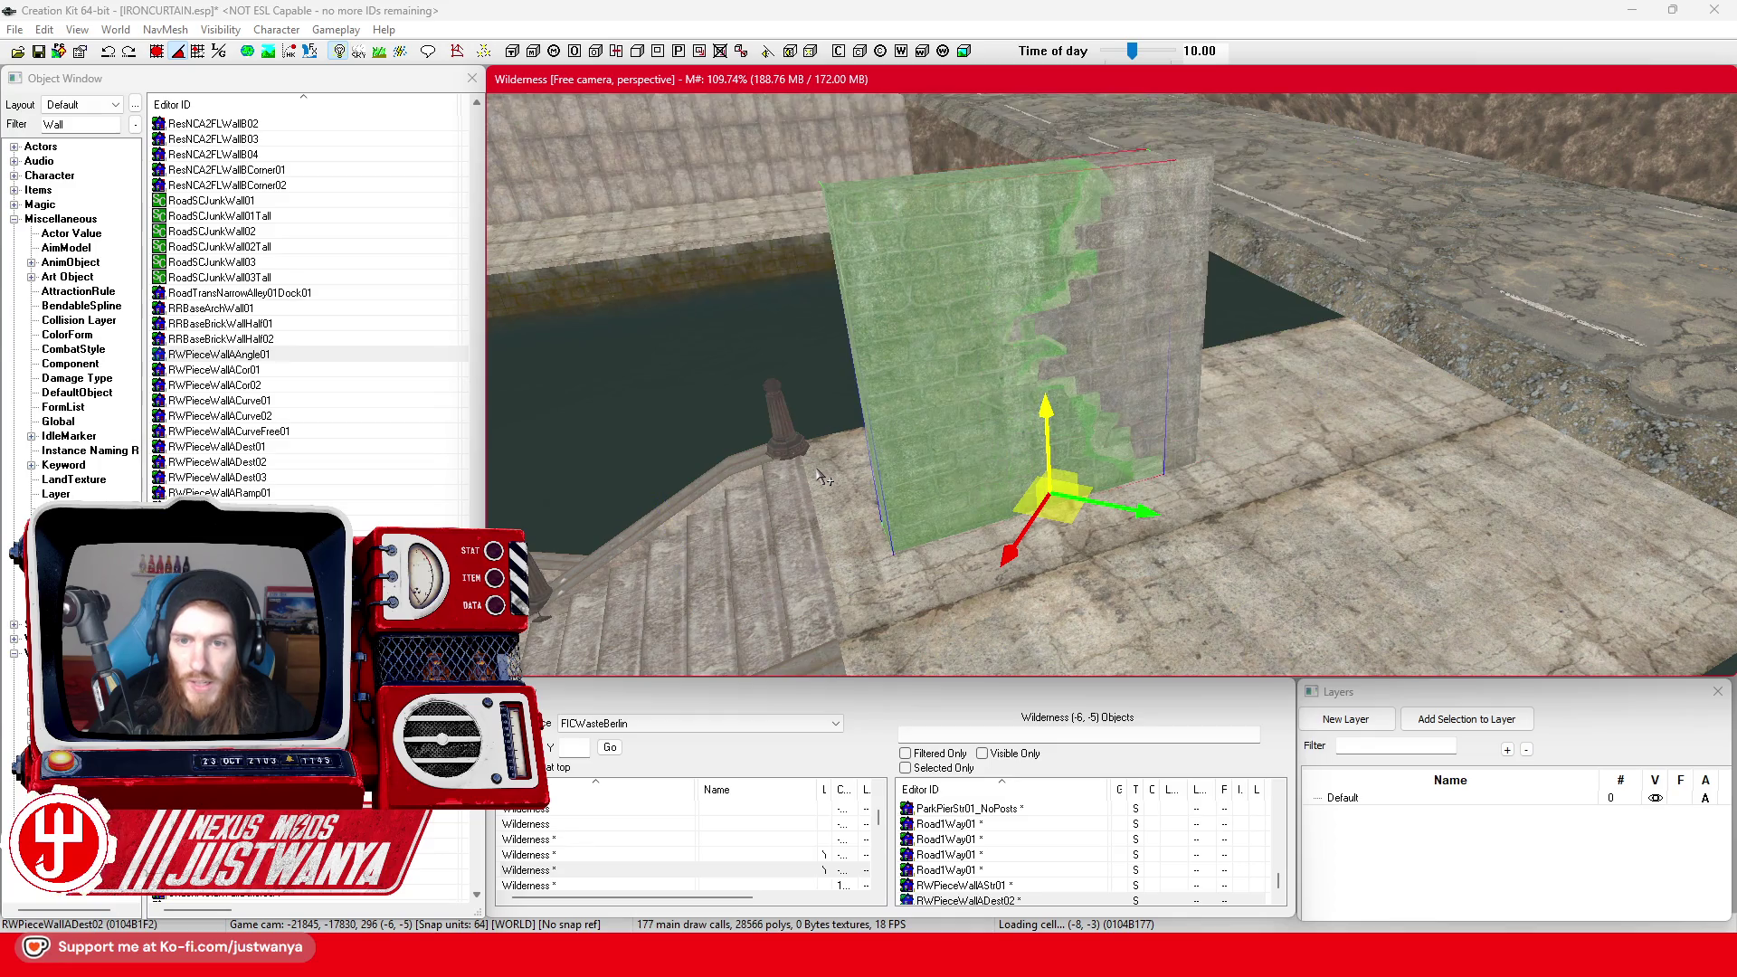
{"action": "key", "text": "ctrl+v"}
{"action": "key", "text": "ctrl+v"}
{"action": "key", "text": "ctrl+v"}
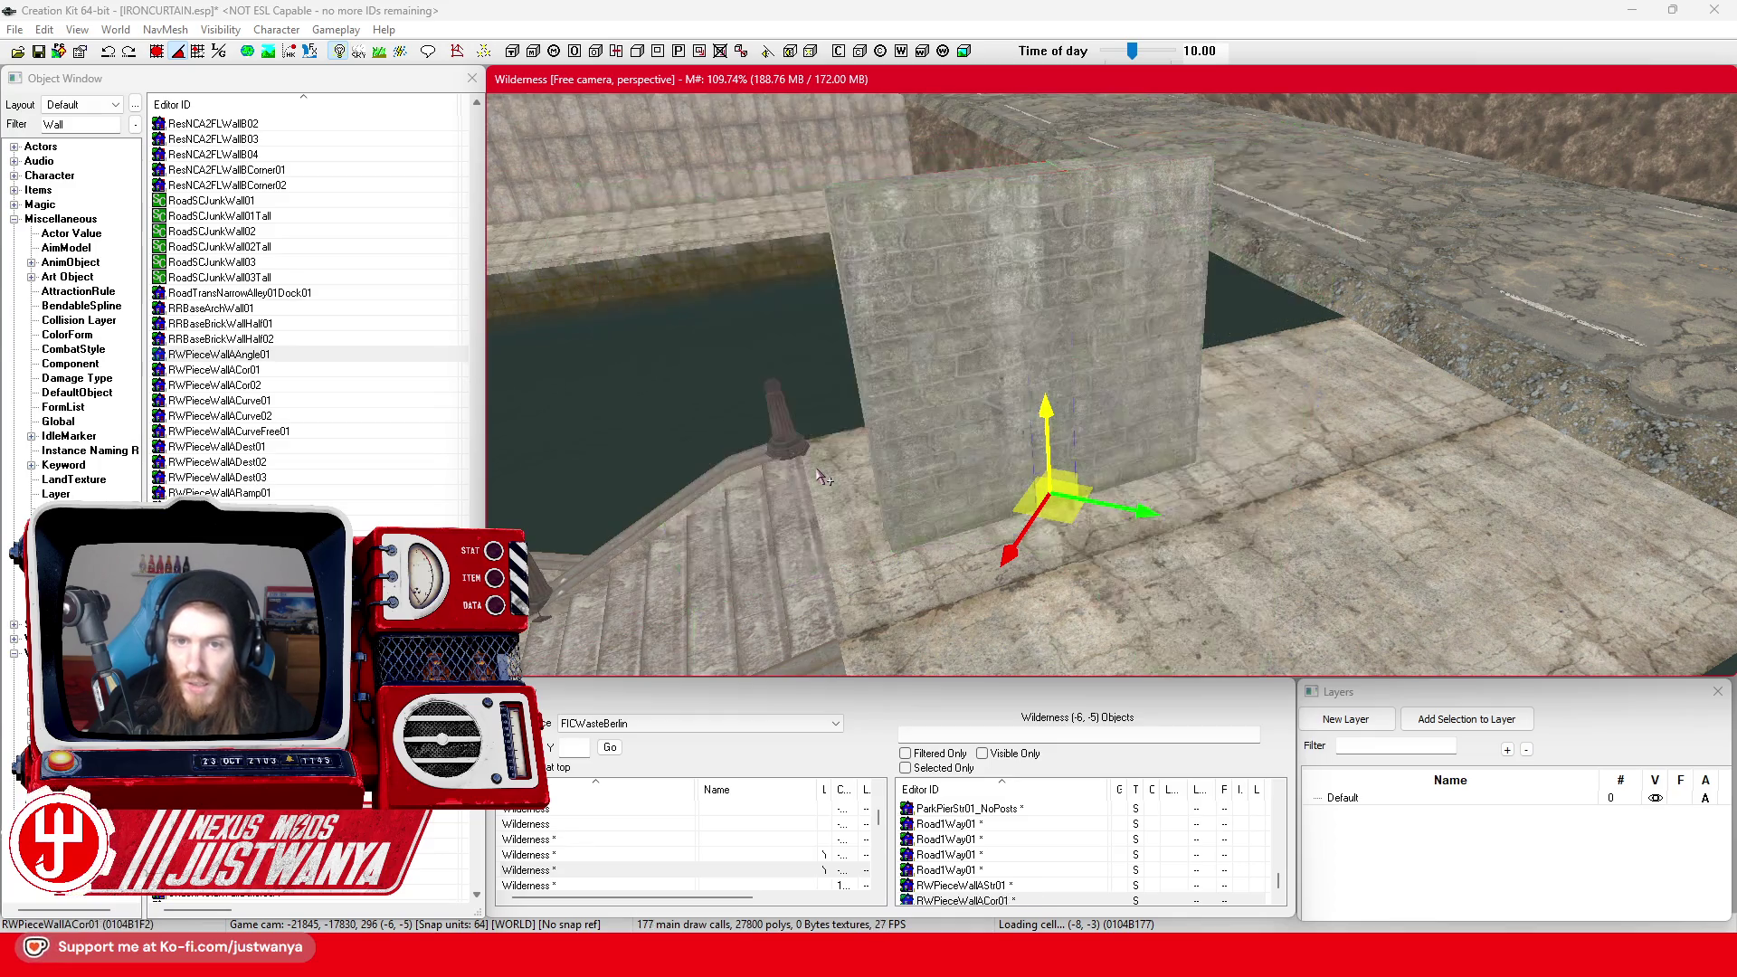
{"action": "key", "text": "ctrl+v"}
{"action": "key", "text": "ctrl+v"}
{"action": "key", "text": "ctrl+v"}
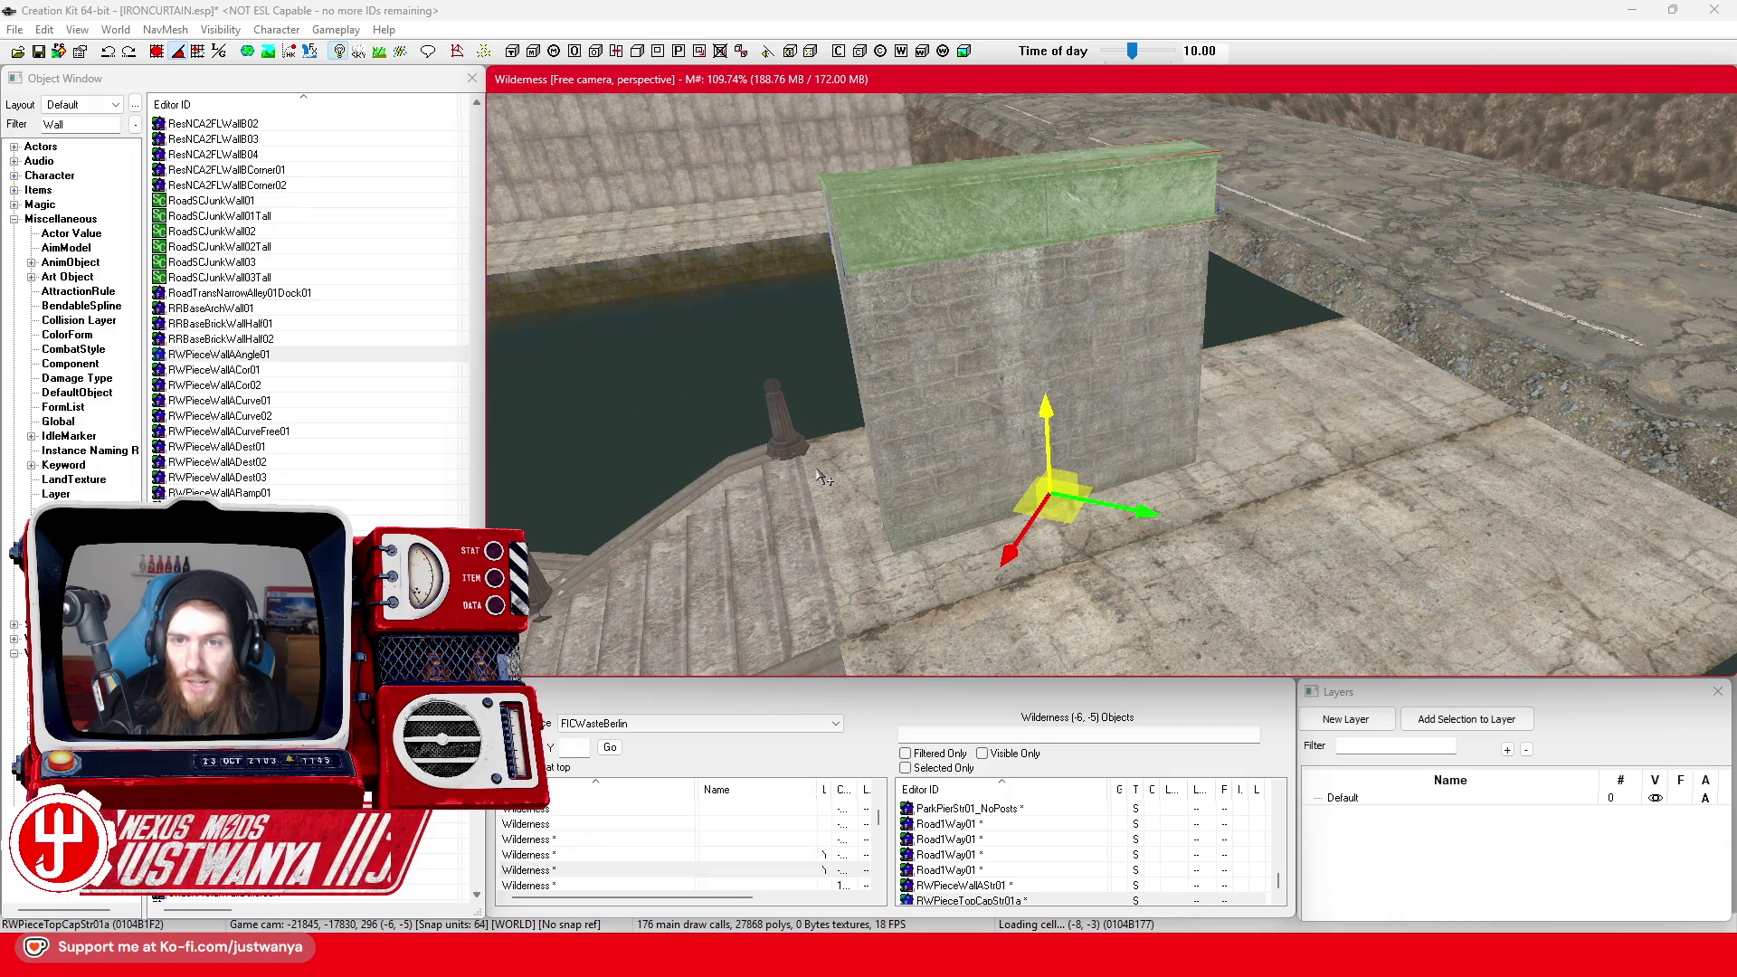
{"action": "left_click_drag", "start_coordinate": [823, 478], "coordinate": [811, 466]}
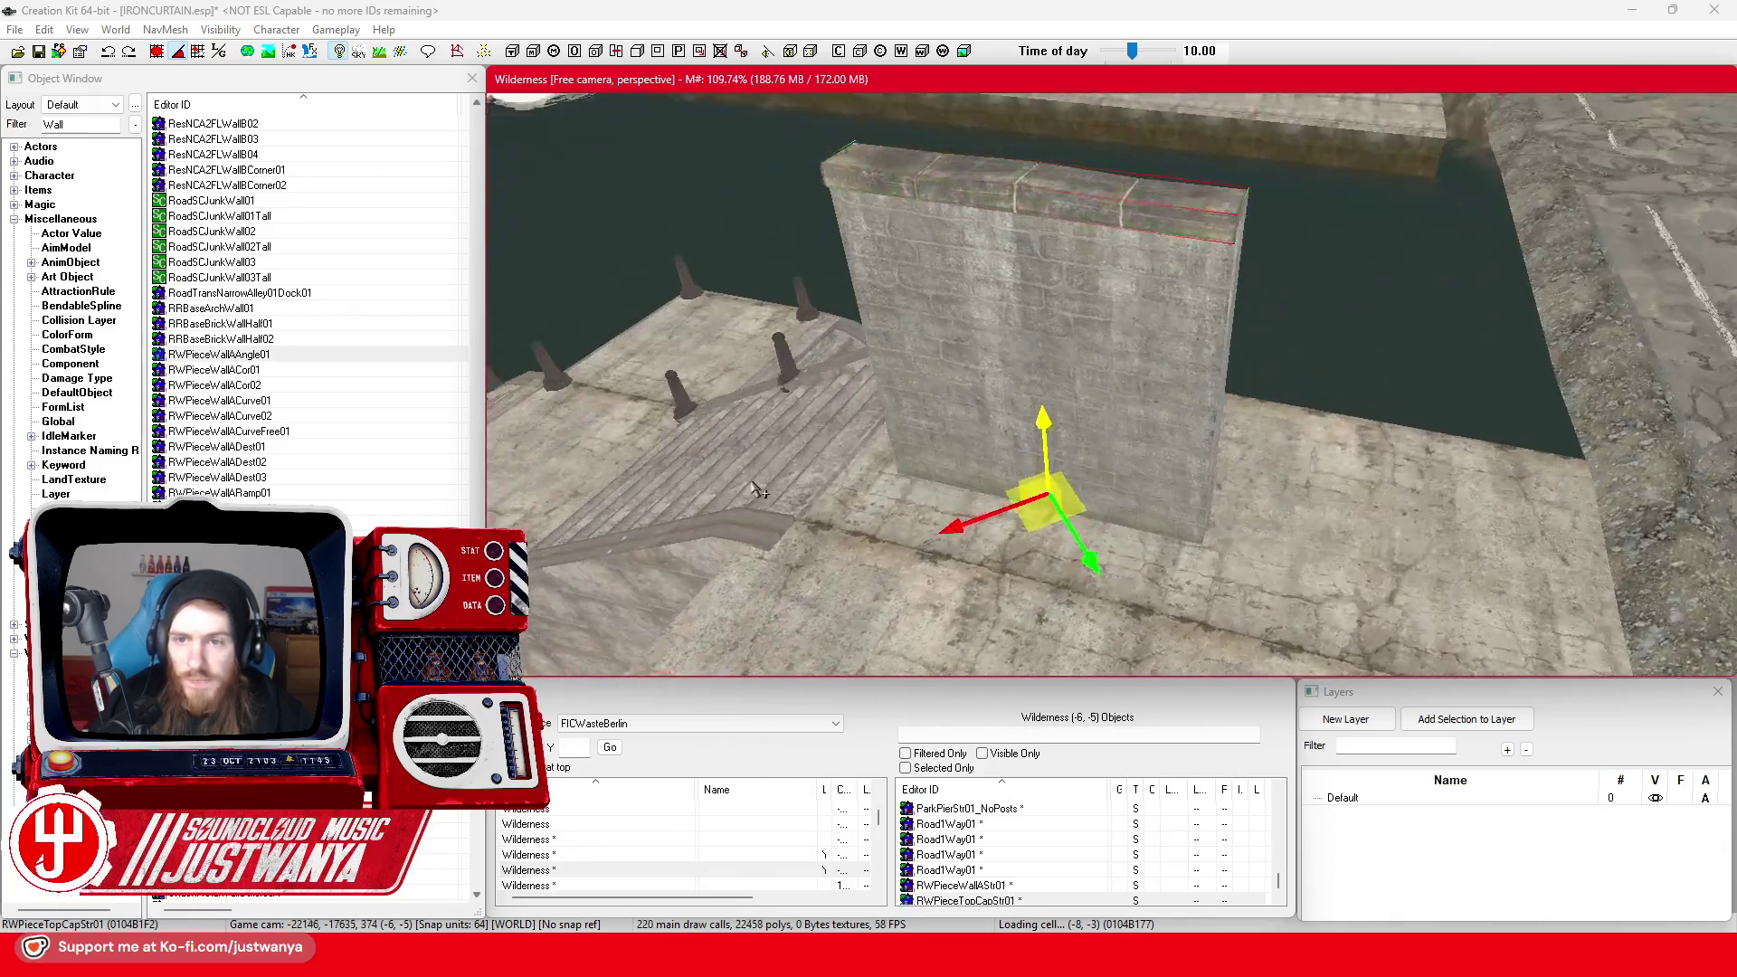
Lower the wall and cap together and slide them along the dock edge beside the bollards
{"action": "left_click", "coordinate": [1045, 367], "text": "ctrl"}
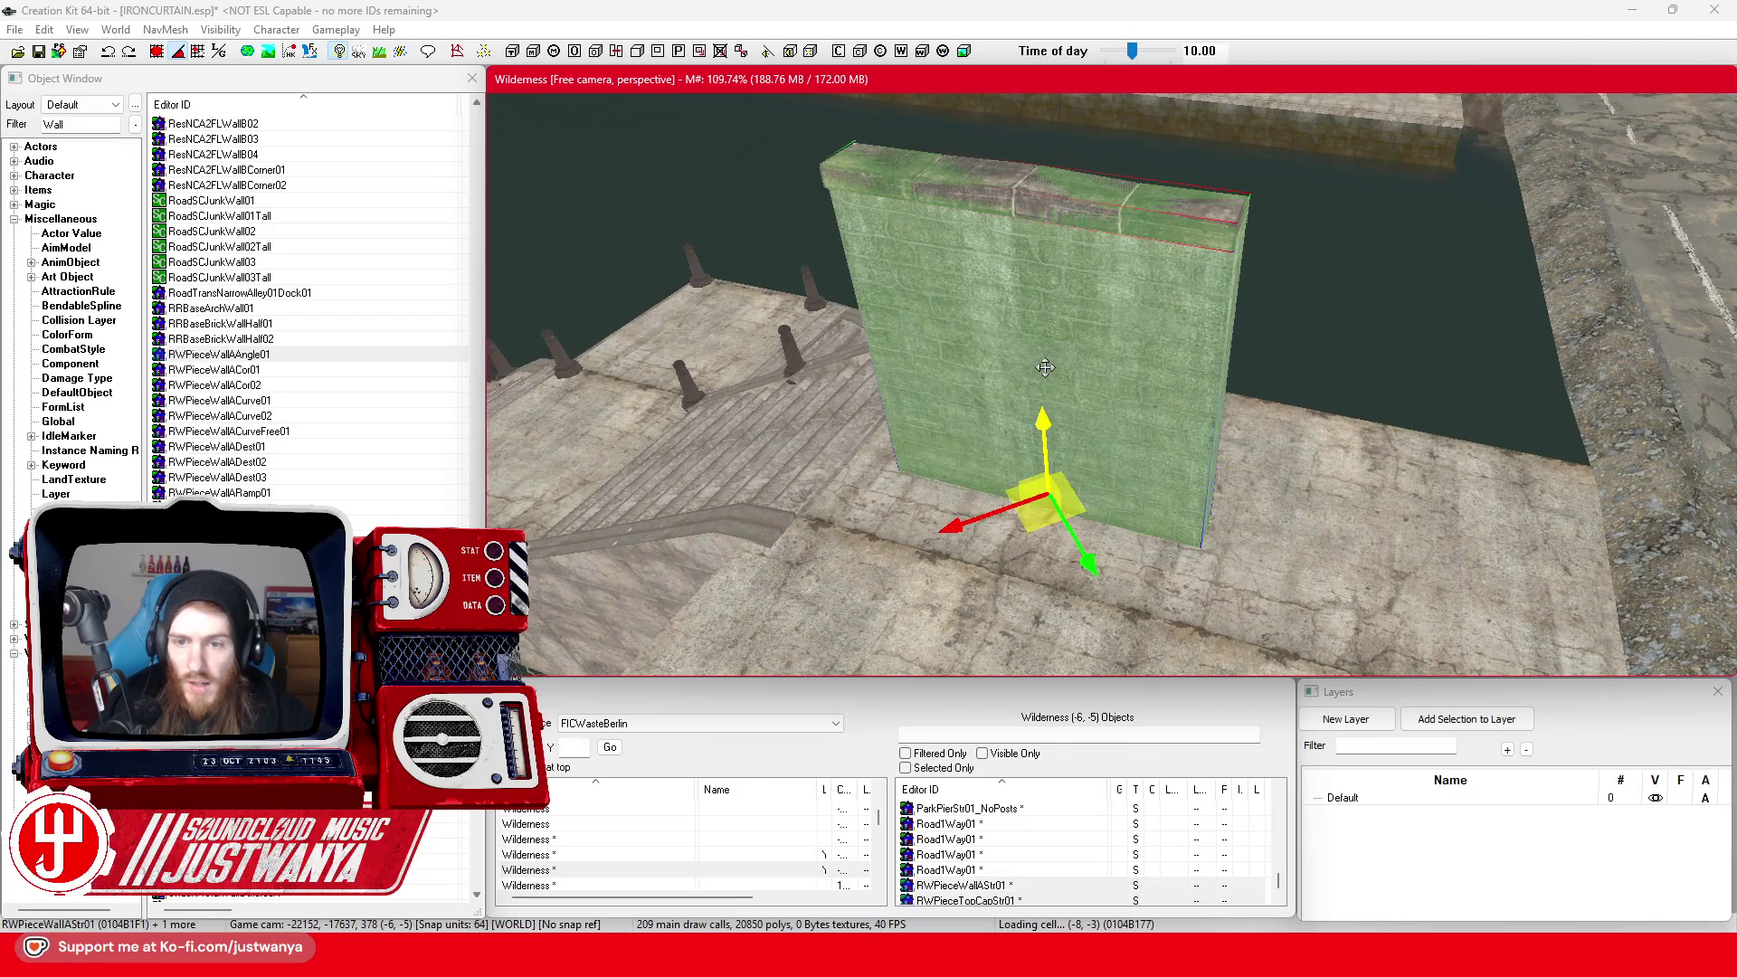
{"action": "left_click_drag", "start_coordinate": [1034, 424], "coordinate": [1041, 542]}
{"action": "mouse_move", "coordinate": [1031, 470]}
{"action": "left_mouse_down"}
{"action": "mouse_move", "coordinate": [1099, 334]}
{"action": "mouse_move", "coordinate": [1187, 326]}
{"action": "left_mouse_up"}
{"action": "mouse_move", "coordinate": [1129, 486]}
{"action": "left_mouse_down"}
{"action": "mouse_move", "coordinate": [1299, 415]}
{"action": "mouse_move", "coordinate": [1248, 433]}
{"action": "mouse_move", "coordinate": [1236, 466]}
{"action": "left_mouse_up"}
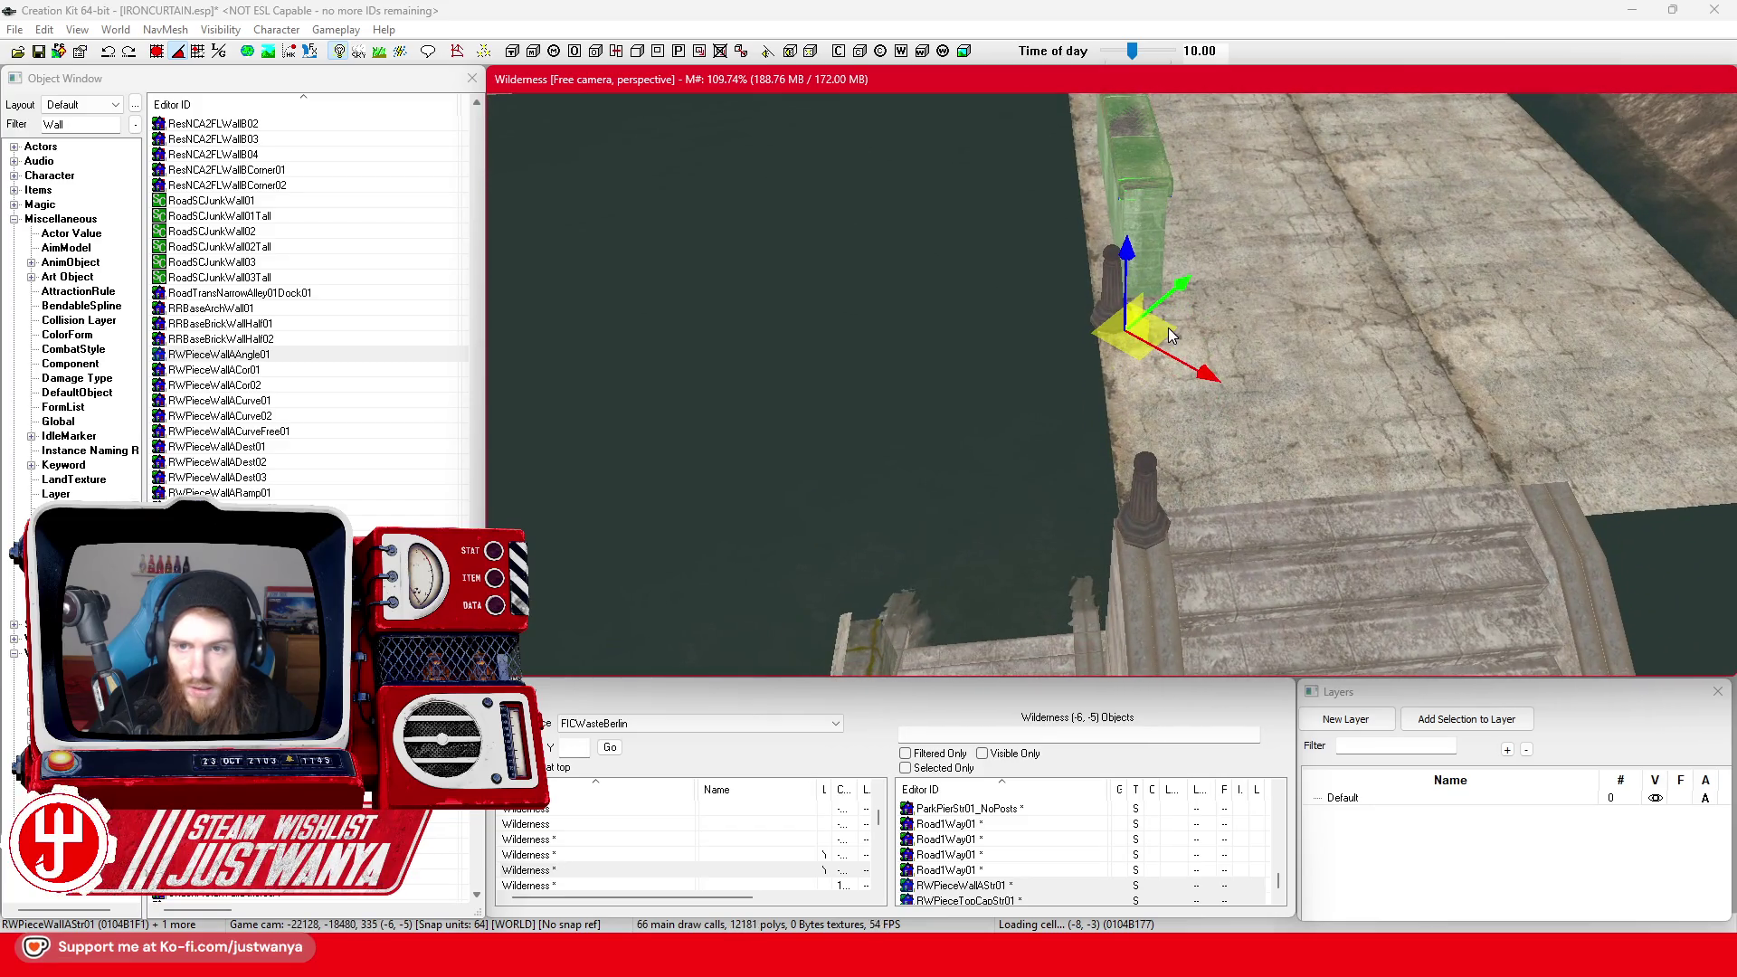
{"action": "left_click_drag", "start_coordinate": [1169, 335], "coordinate": [1156, 320]}
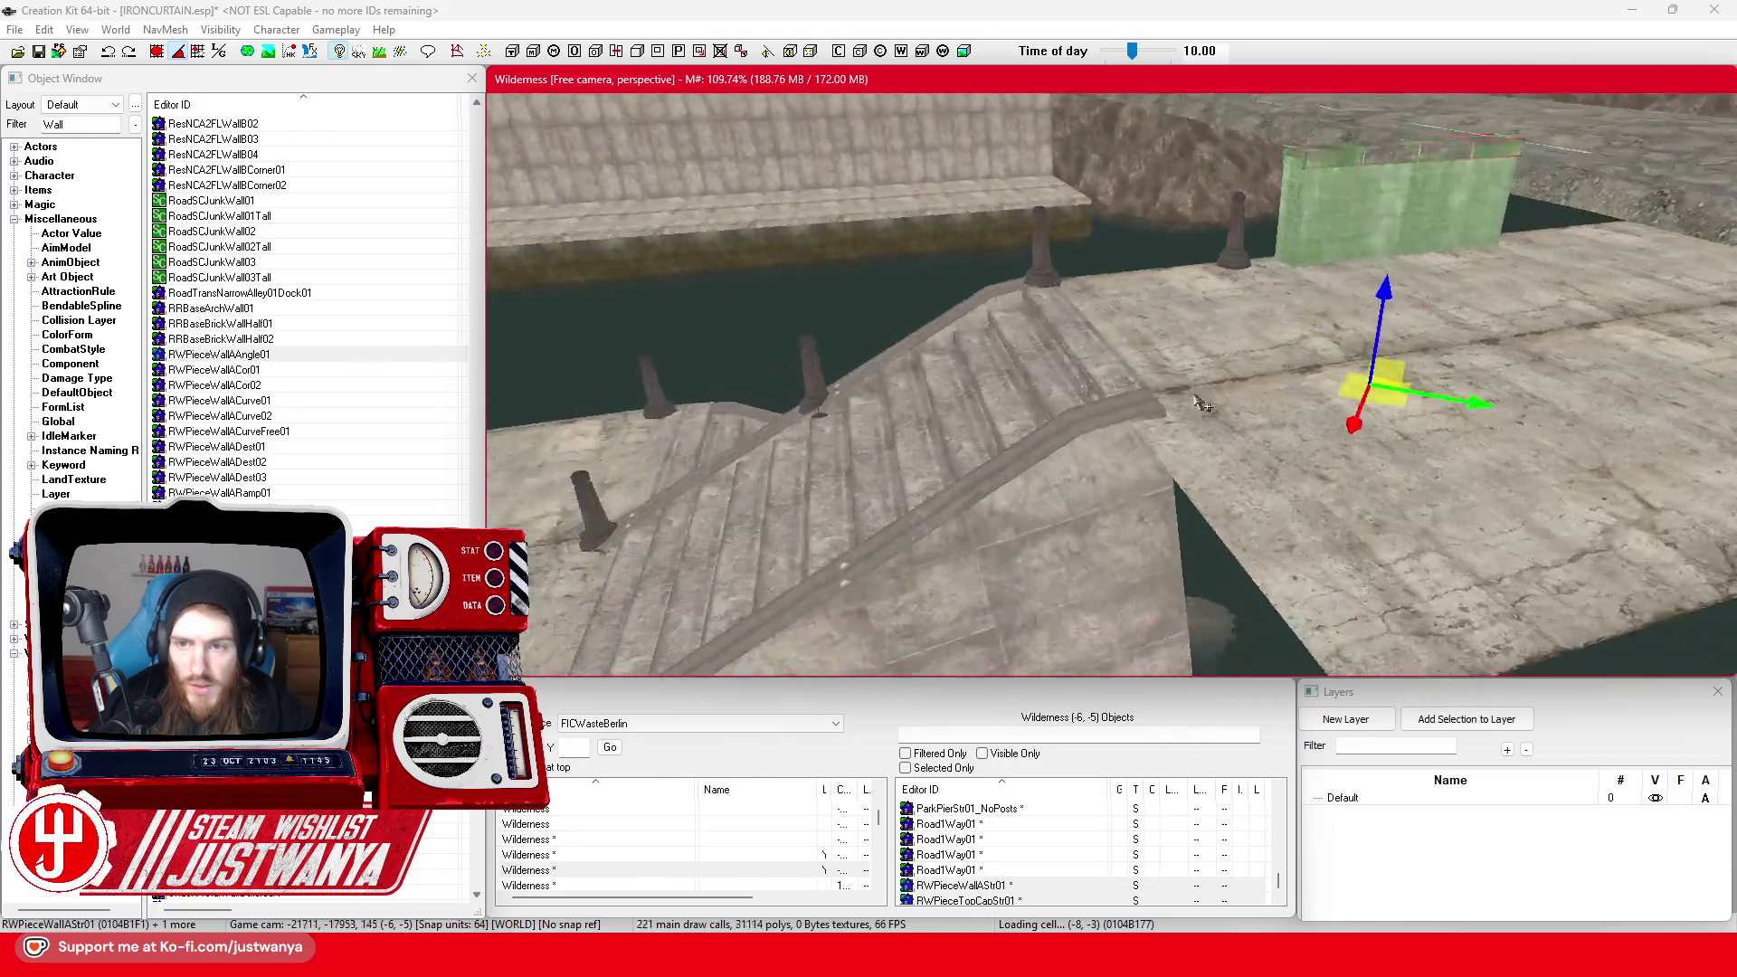
{"action": "scroll", "coordinate": [1085, 418], "scroll_direction": "up", "scroll_amount": 3}
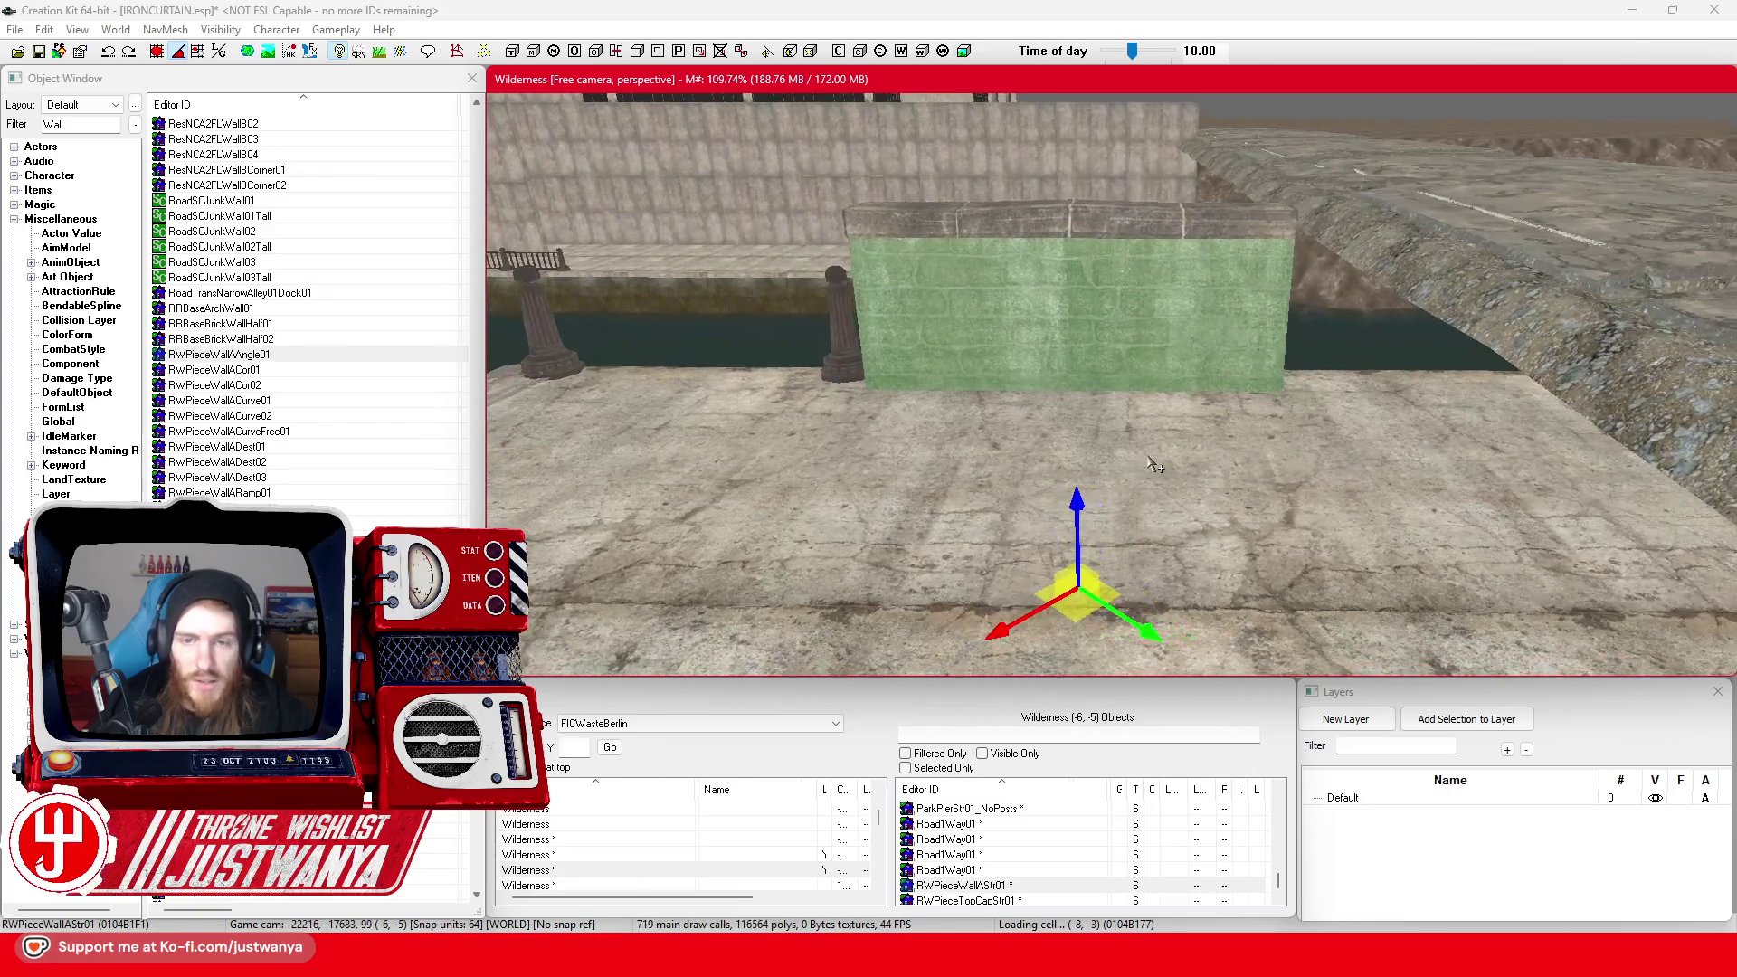
{"action": "scroll", "coordinate": [1155, 465], "scroll_direction": "up", "scroll_amount": 2}
{"action": "left_click", "coordinate": [255, 303]}
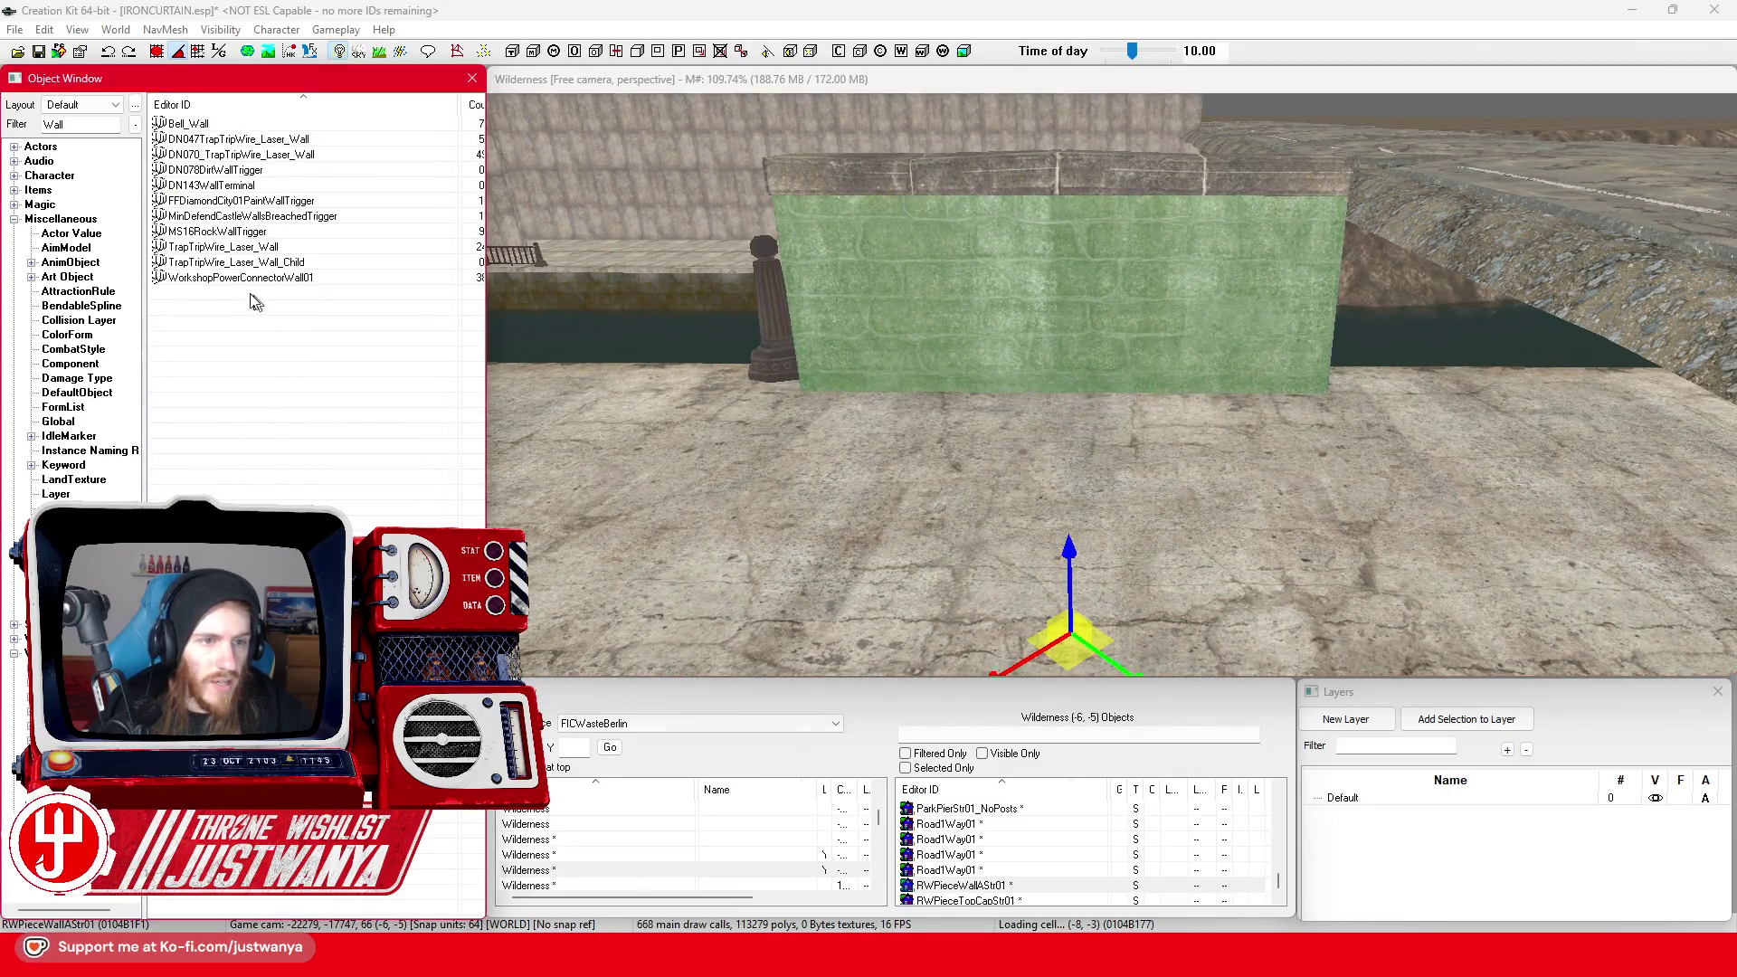
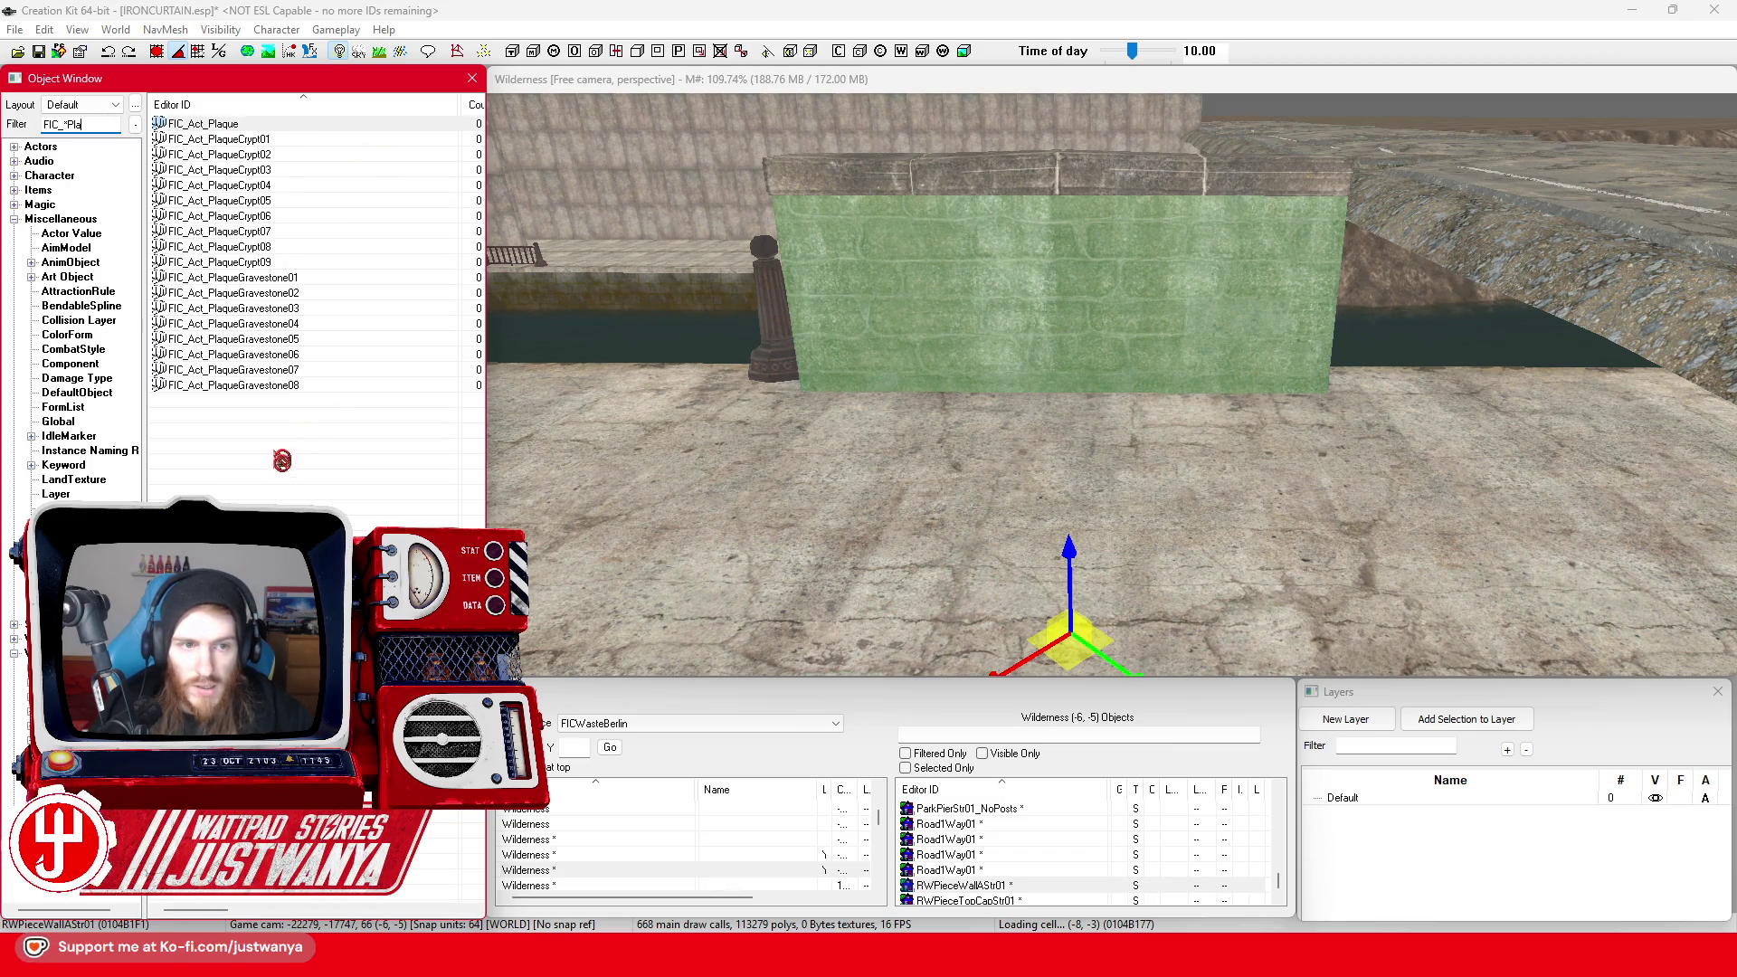
Duplicate the FIC_Act_Plaque activator, look at the copy, then delete it
{"action": "right_click", "coordinate": [251, 134]}
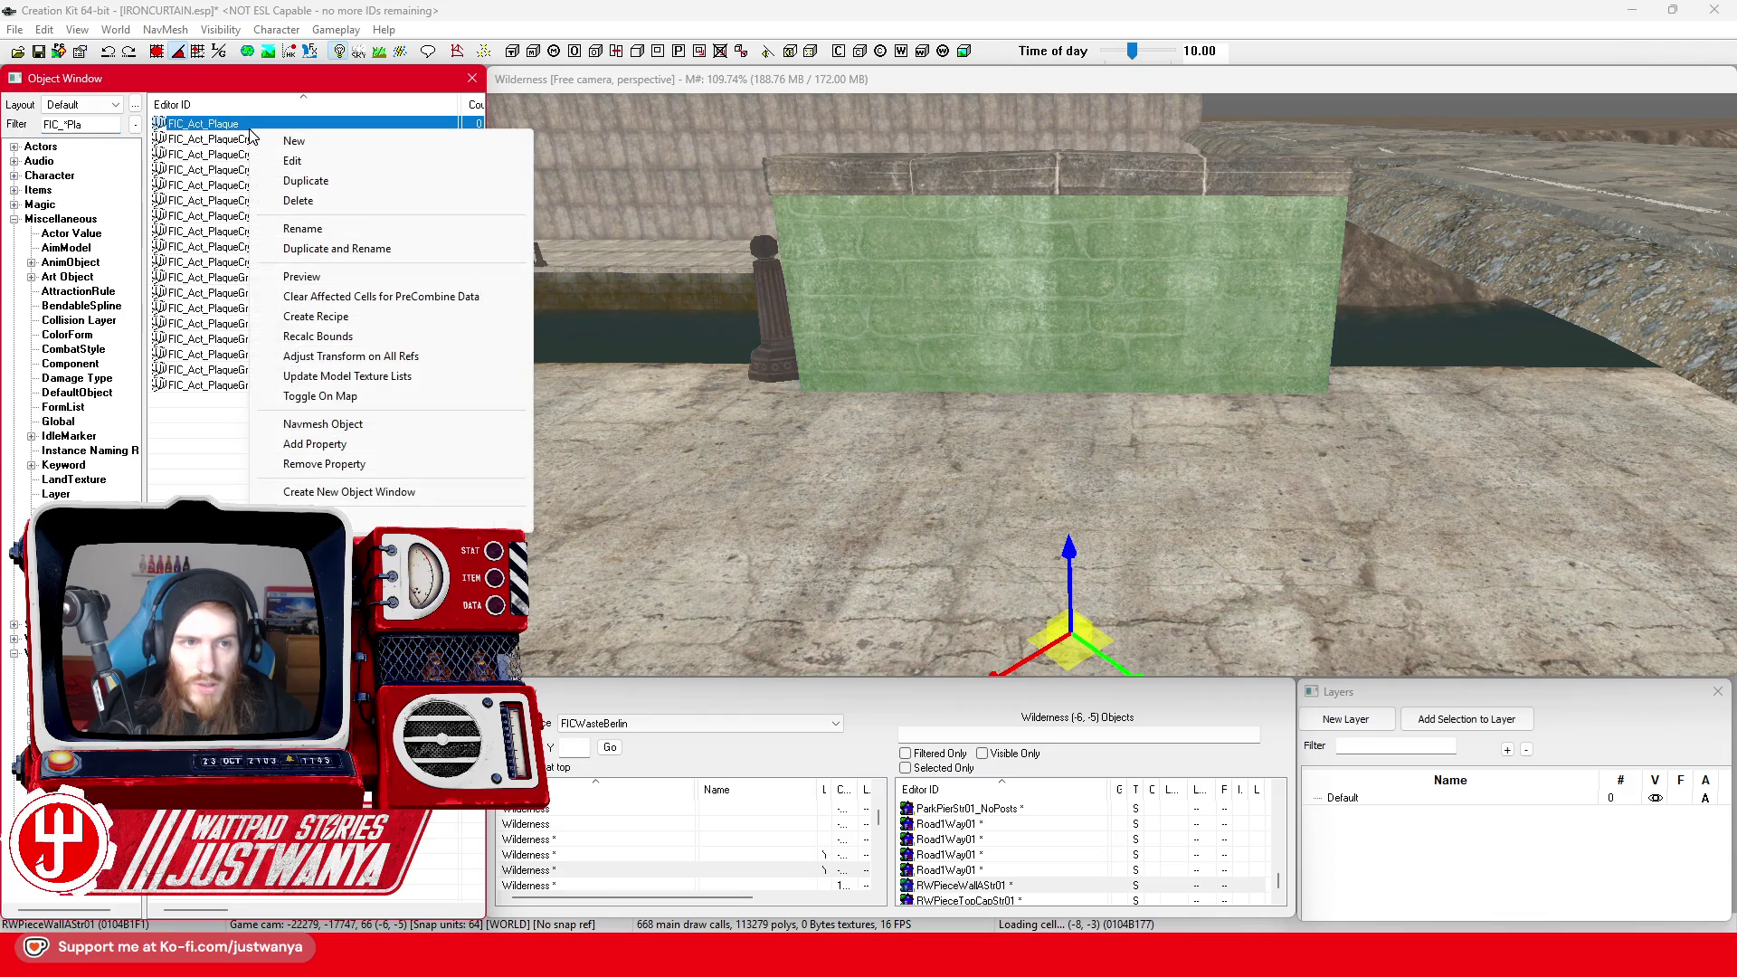
{"action": "left_click", "coordinate": [323, 178]}
{"action": "double_click", "coordinate": [308, 141]}
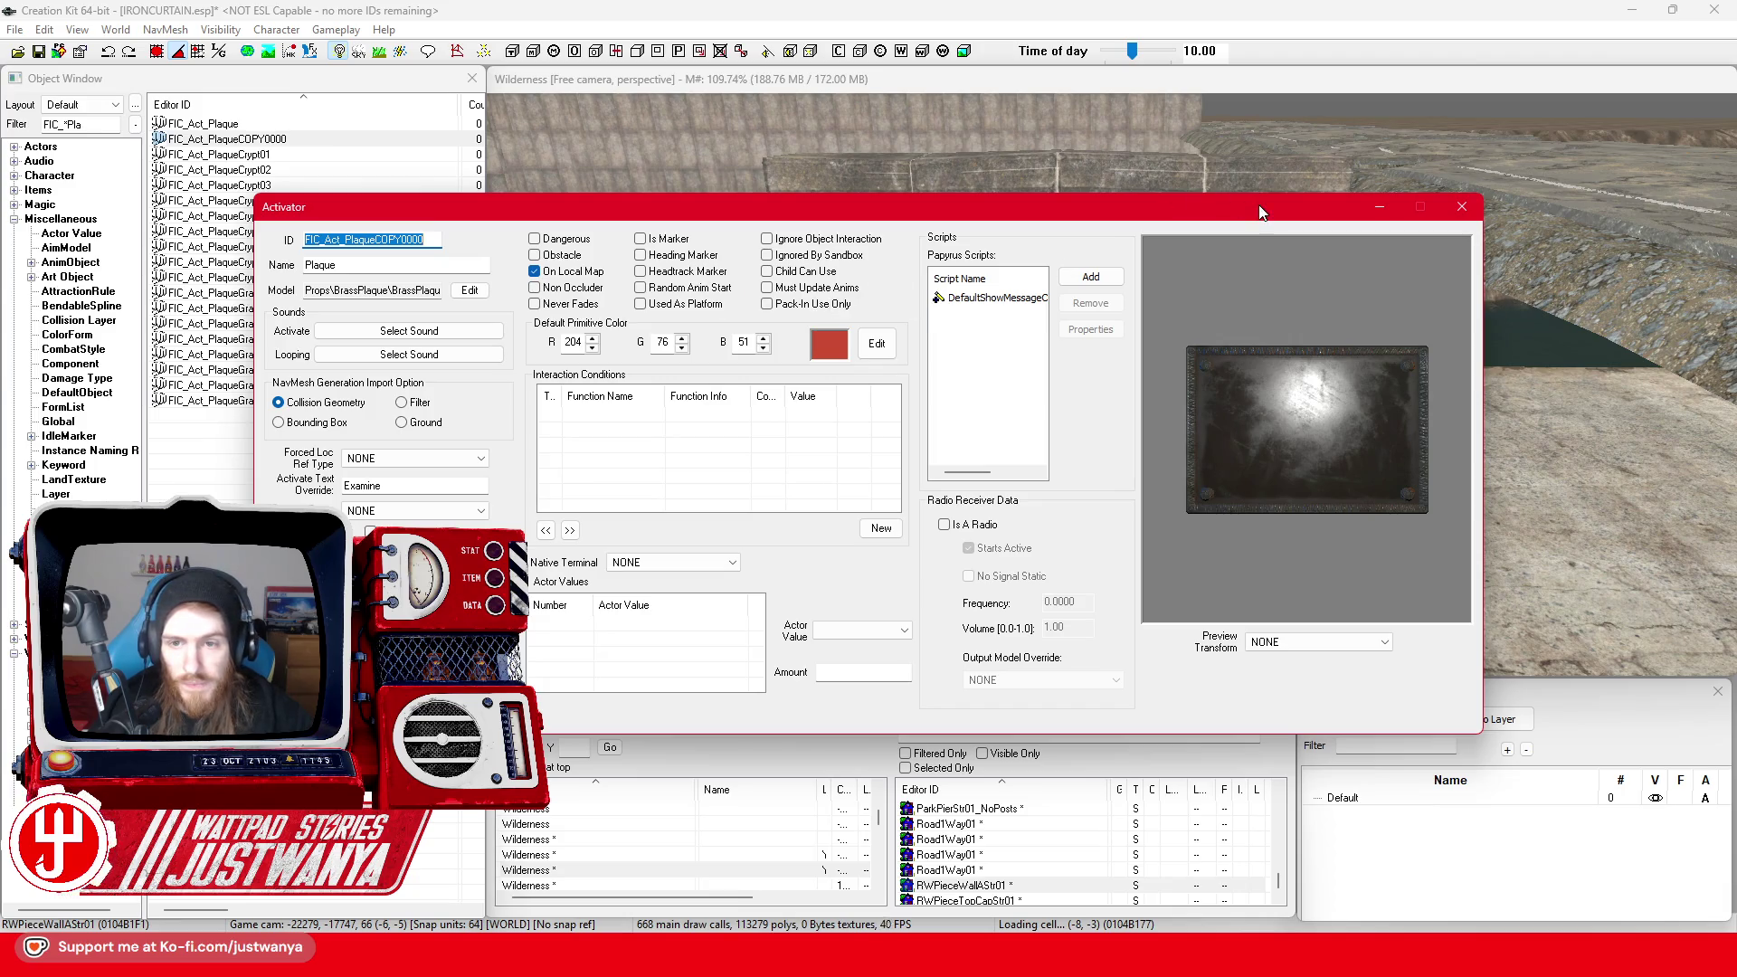
{"action": "left_click", "coordinate": [1461, 207]}
{"action": "right_click", "coordinate": [331, 141]}
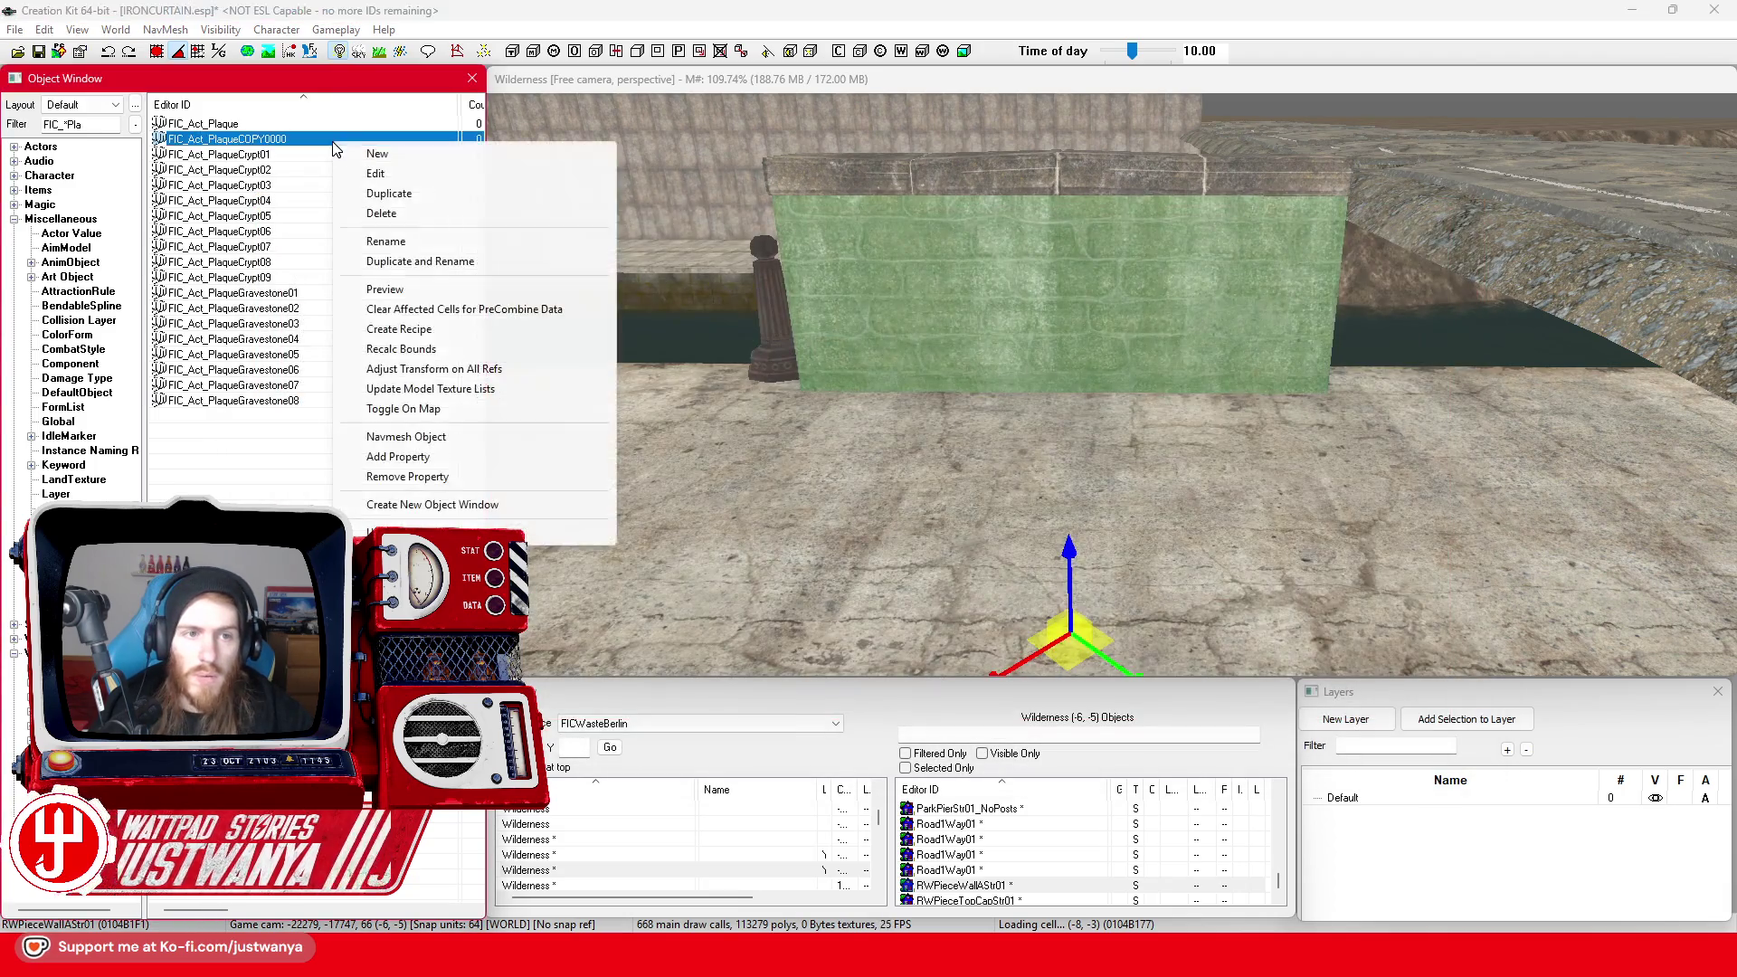
{"action": "left_click", "coordinate": [421, 241]}
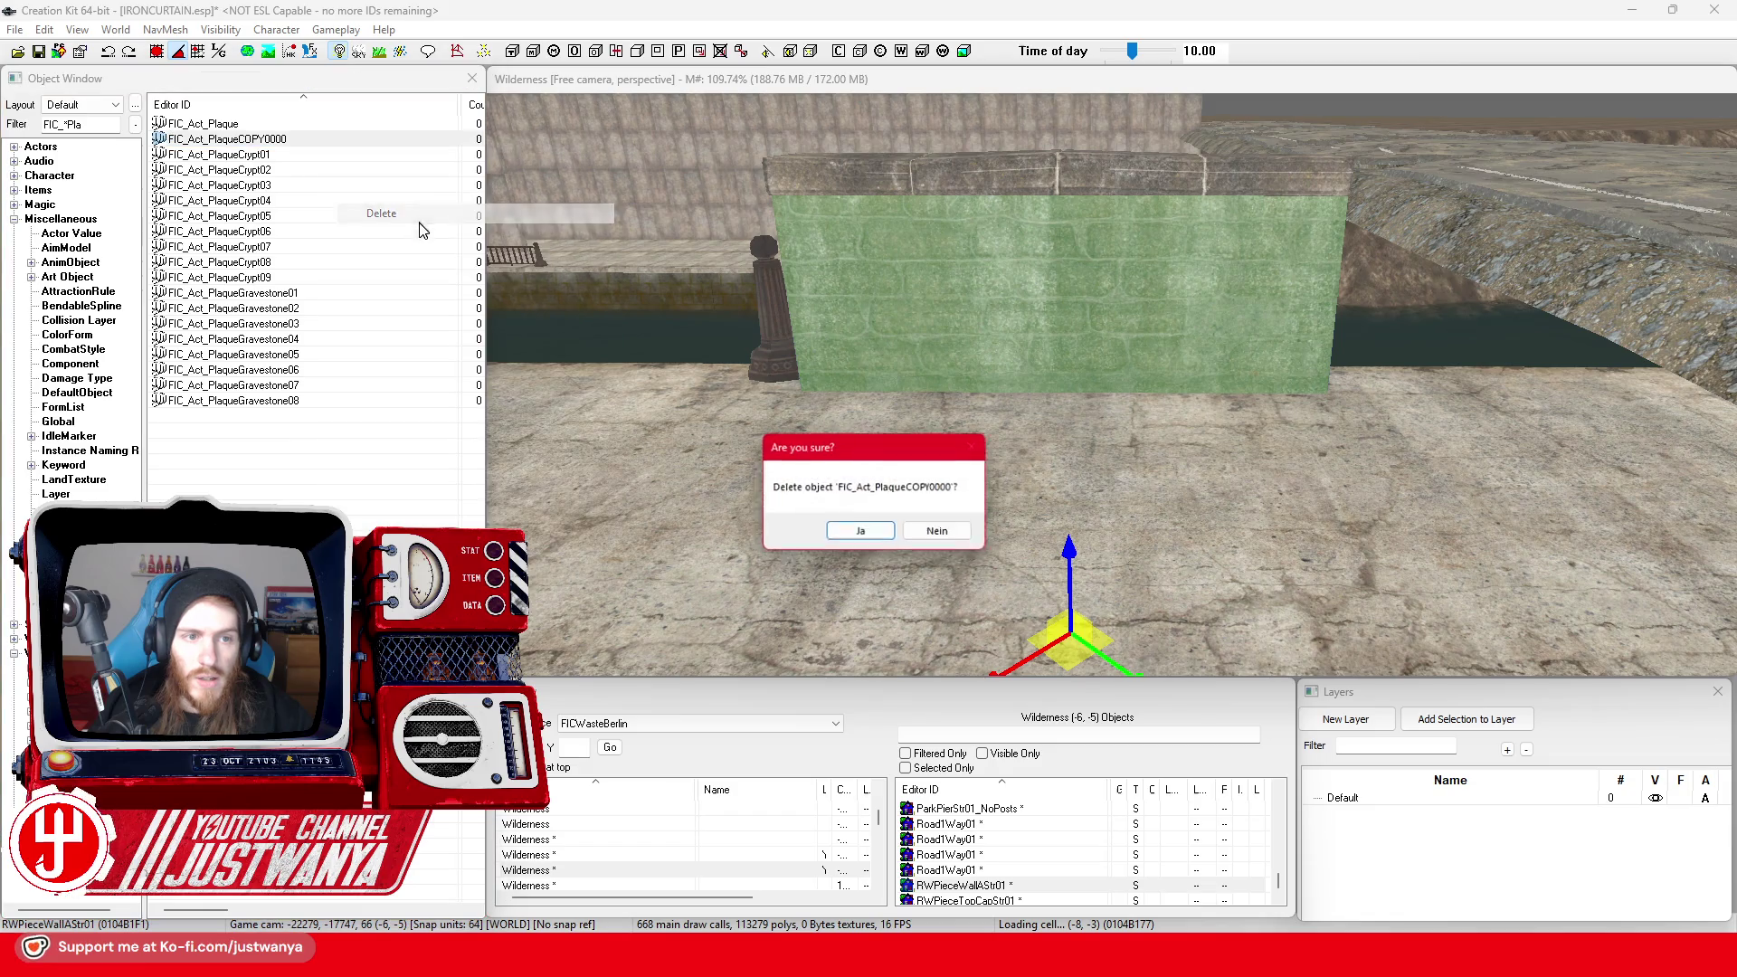
{"action": "left_click", "coordinate": [860, 534]}
Place FIC_Act_Plaque on the bridge wall, rotated so its face points out from the stonework
{"action": "left_click", "coordinate": [248, 127]}
{"action": "left_click_drag", "start_coordinate": [1076, 323], "coordinate": [1040, 311]}
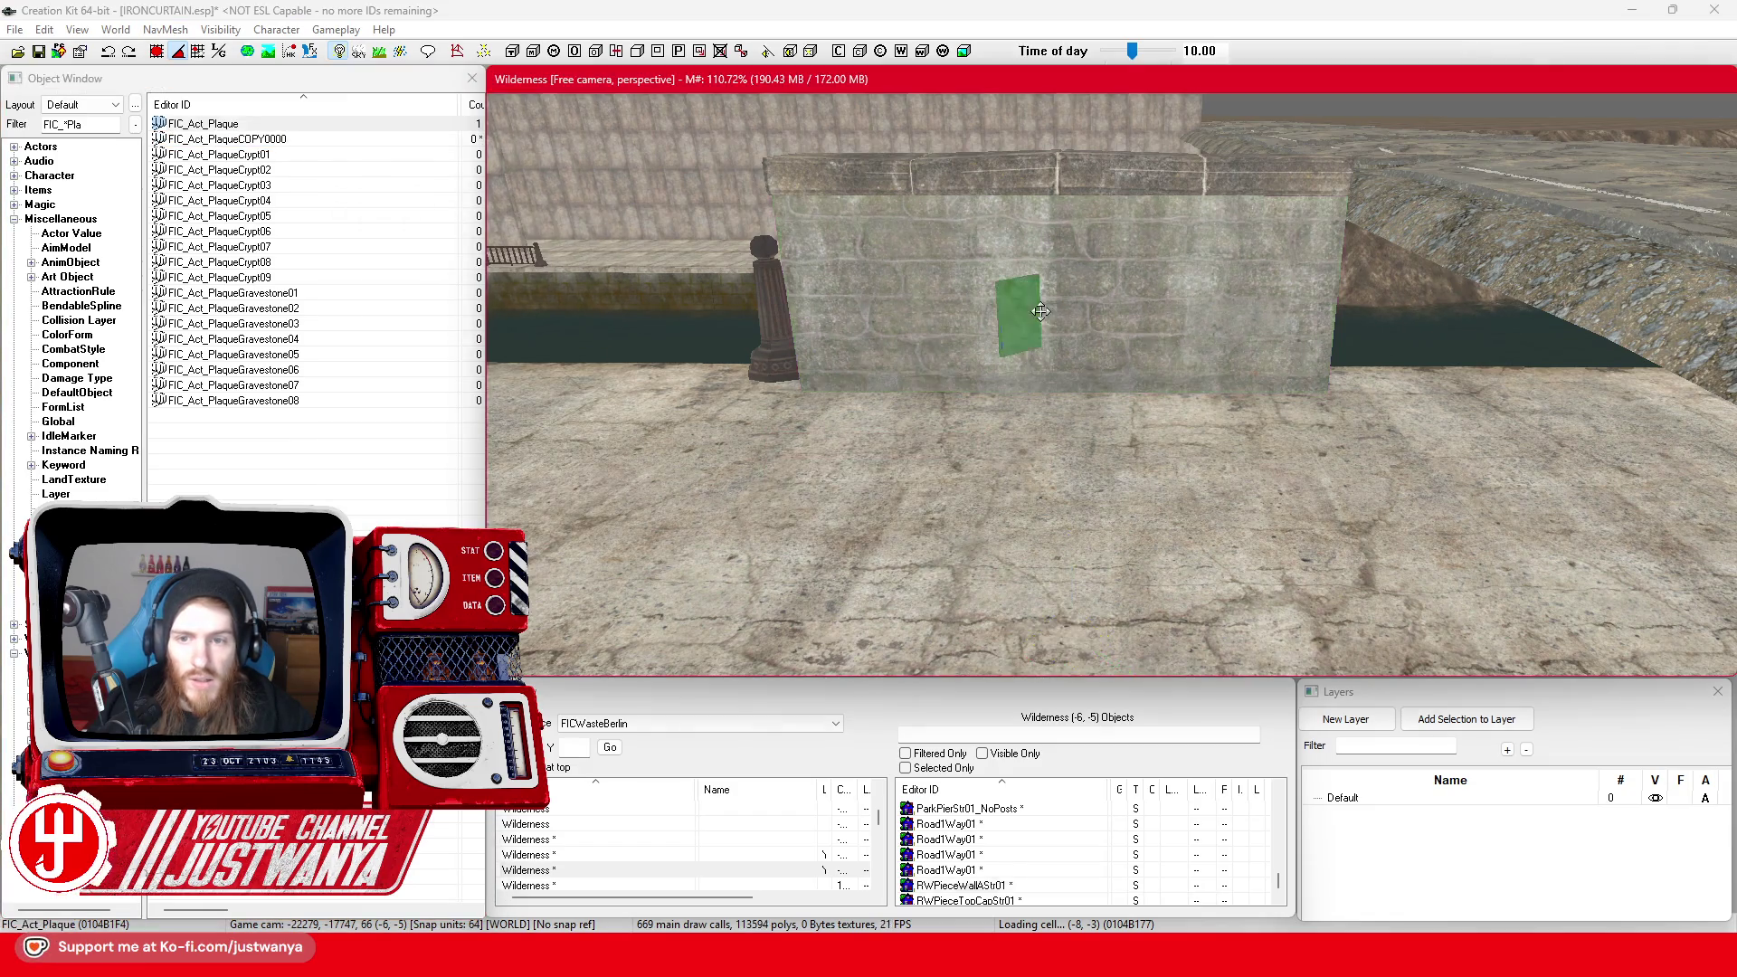
{"action": "scroll", "coordinate": [1024, 334], "scroll_direction": "up", "scroll_amount": 5}
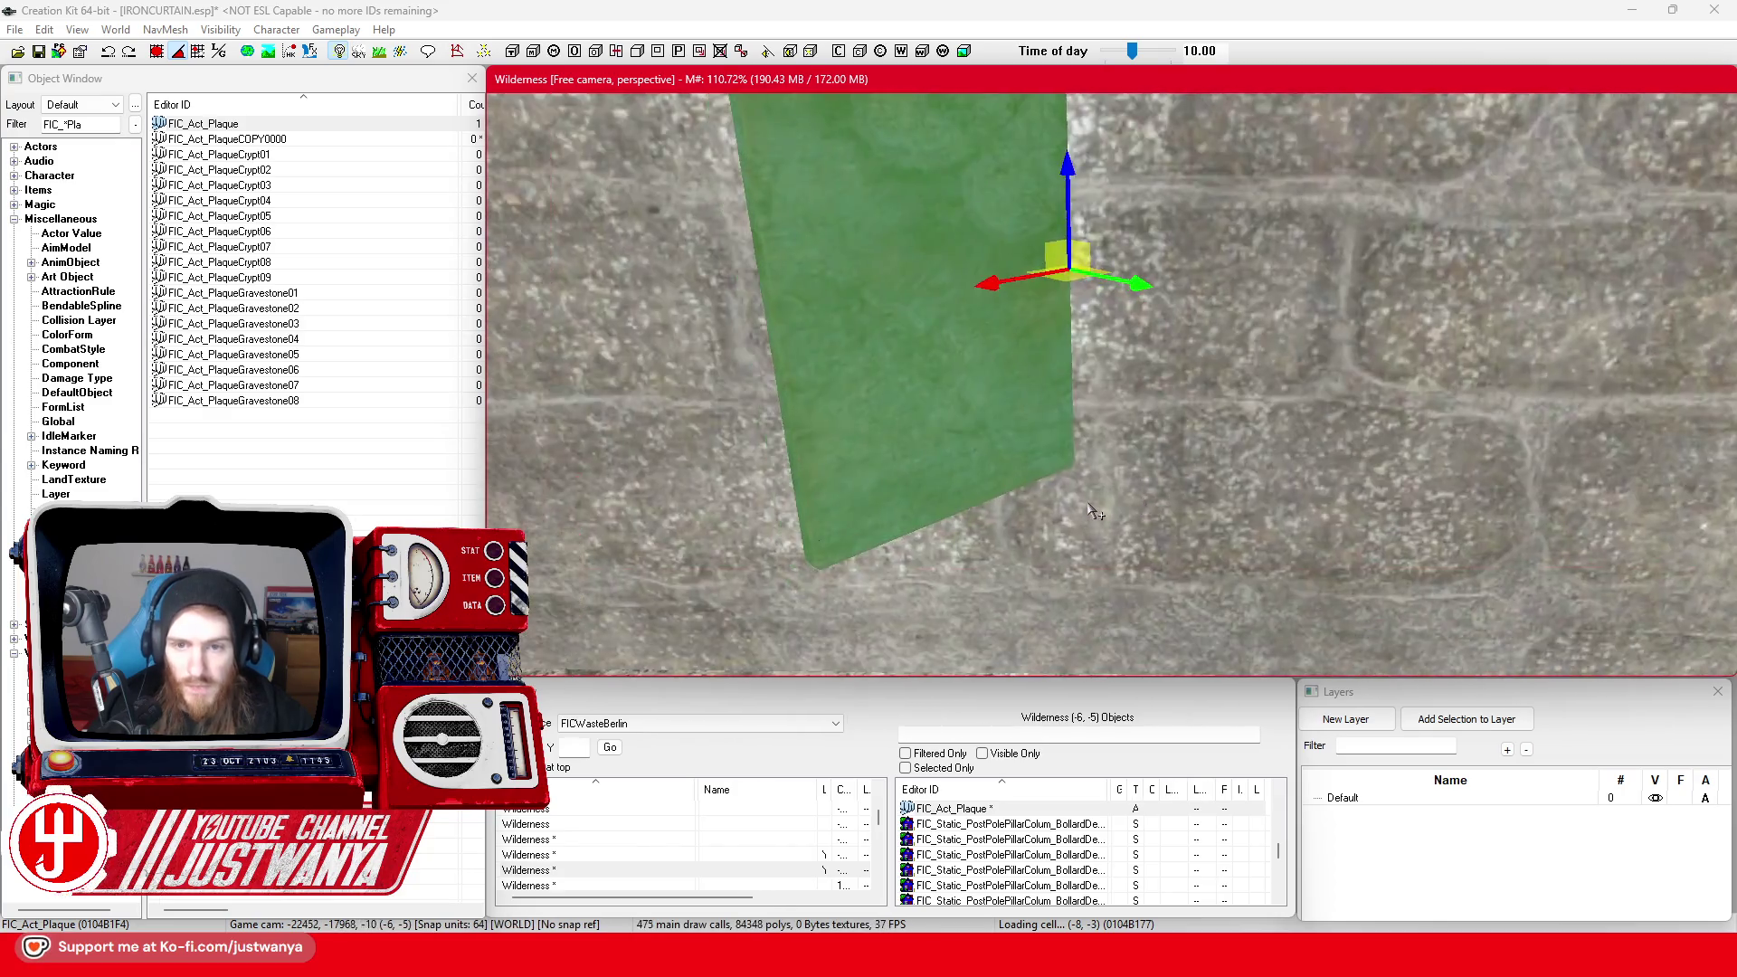
{"action": "scroll", "coordinate": [1094, 511], "scroll_direction": "down", "scroll_amount": 5}
{"action": "key", "text": "3"}
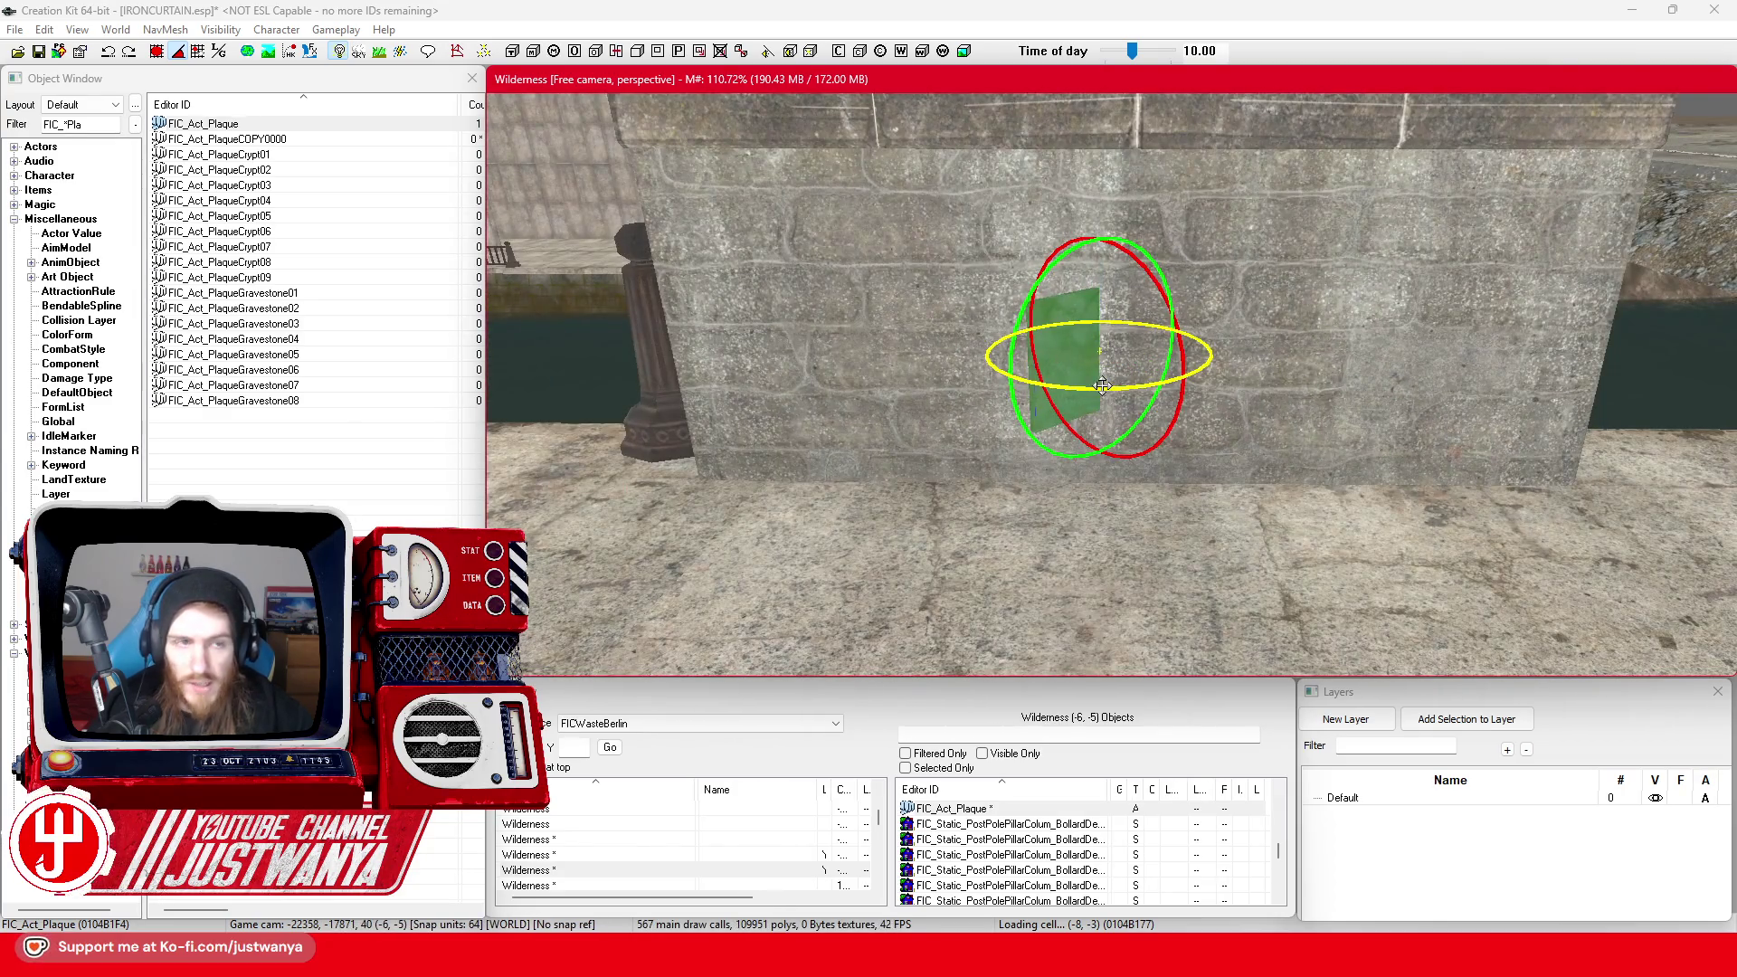
{"action": "left_click_drag", "start_coordinate": [1102, 385], "coordinate": [1161, 376]}
{"action": "key", "text": "2"}
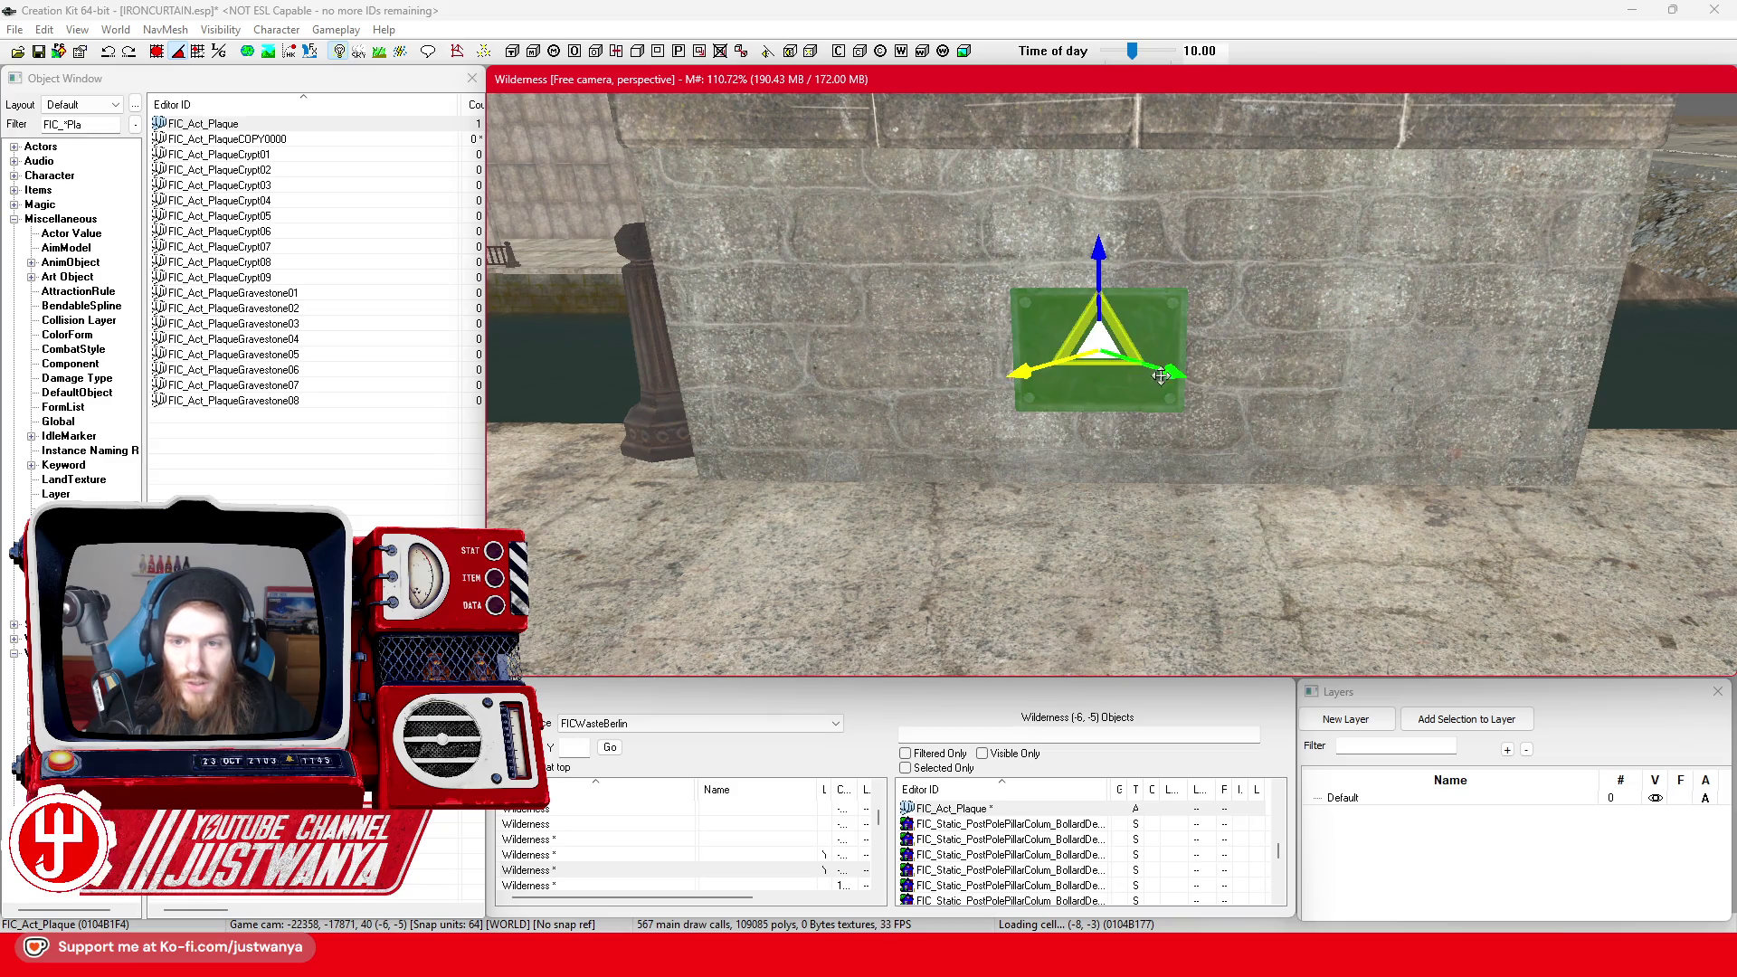
Set the plaque's scale to 2.17 and inspect its script's MessageToShow property (FIC_Msg_DefaultPlaque)
{"action": "double_click", "coordinate": [992, 322]}
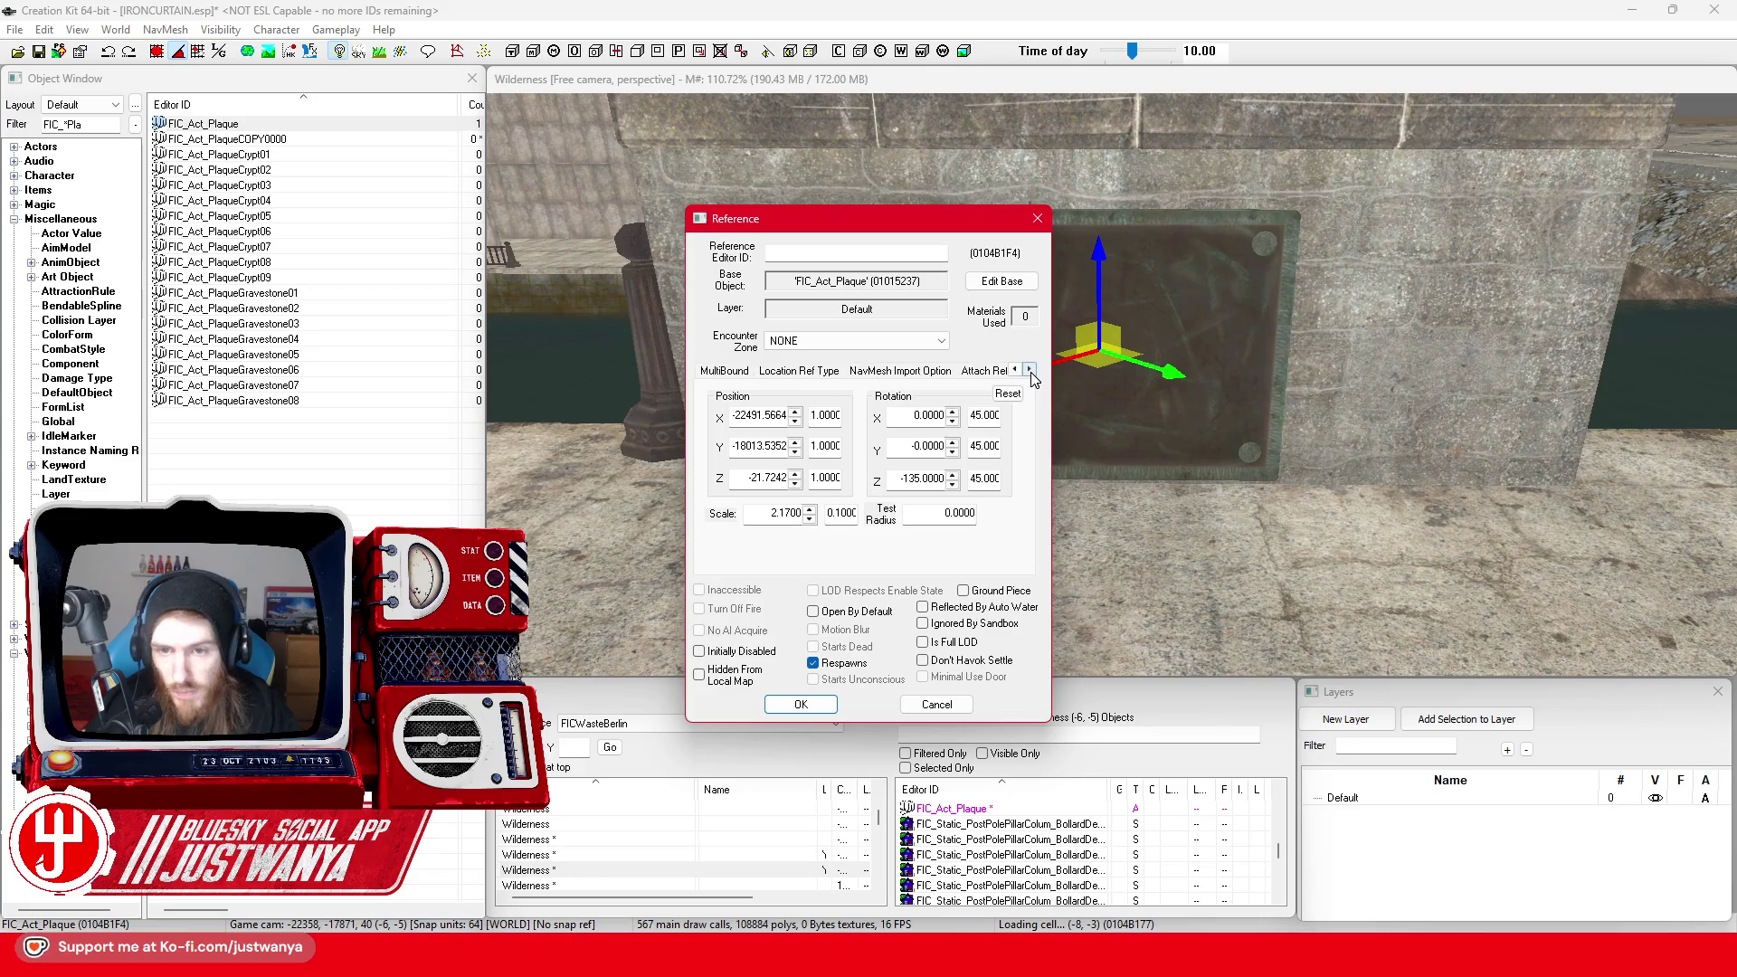
{"action": "left_click", "coordinate": [888, 371]}
{"action": "left_click", "coordinate": [841, 422]}
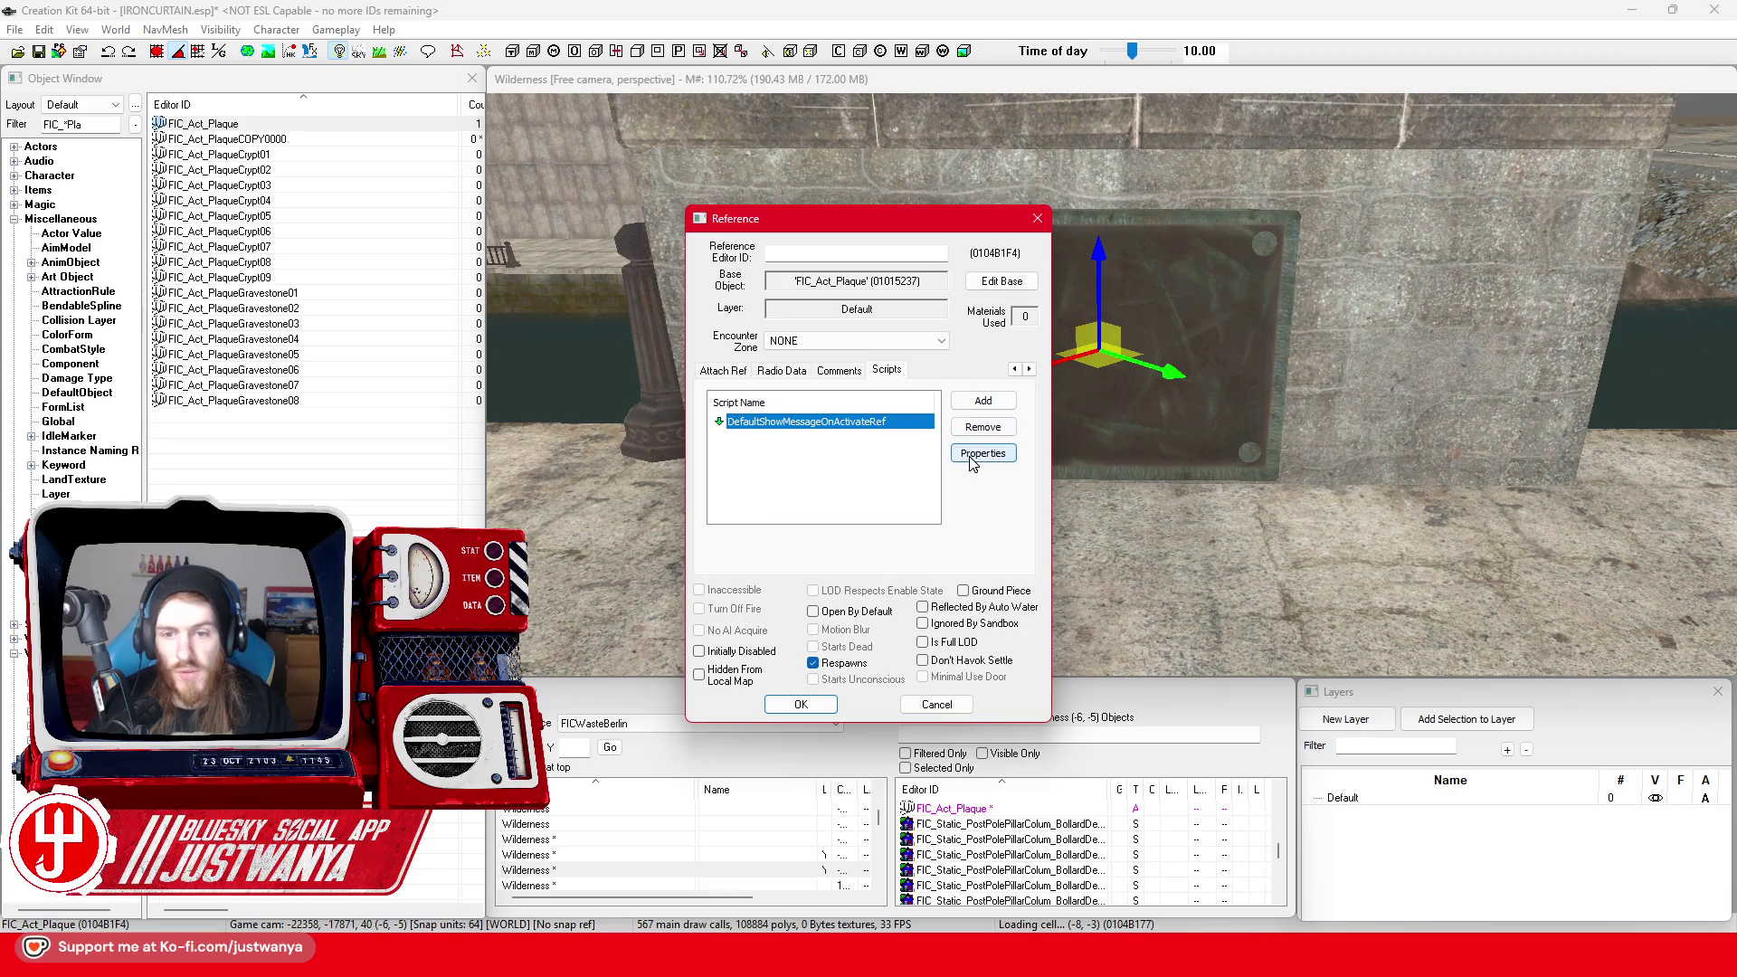
{"action": "left_click", "coordinate": [983, 453]}
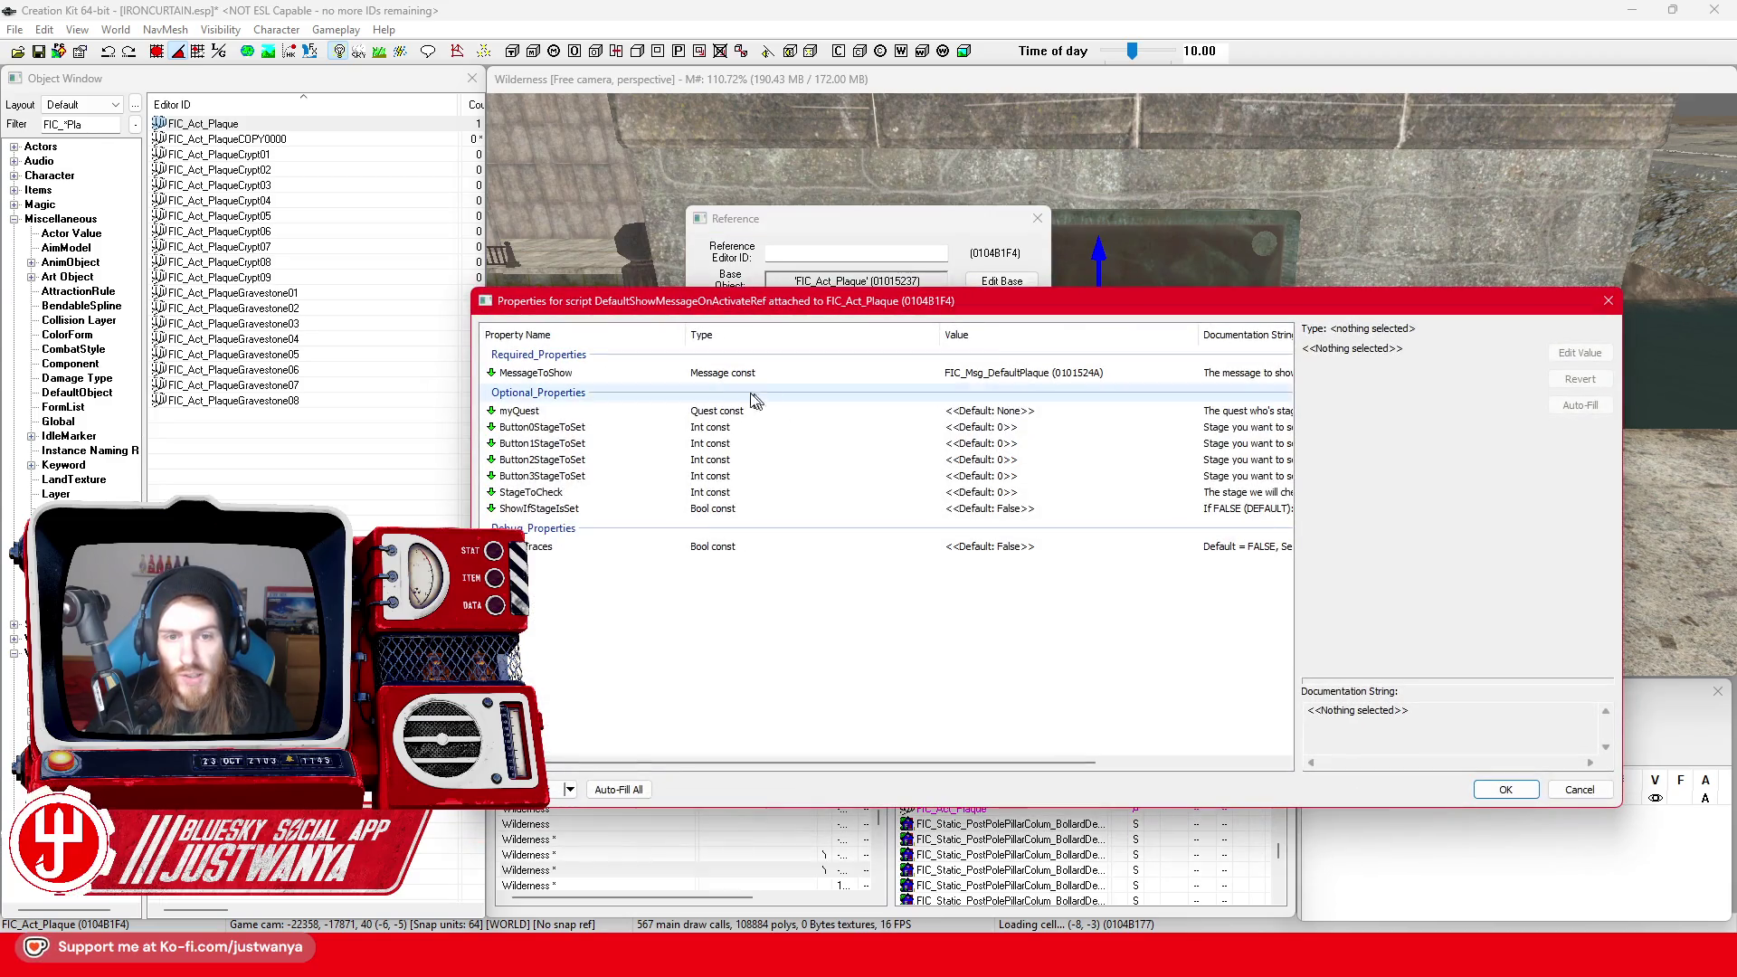
{"action": "left_click", "coordinate": [1053, 378]}
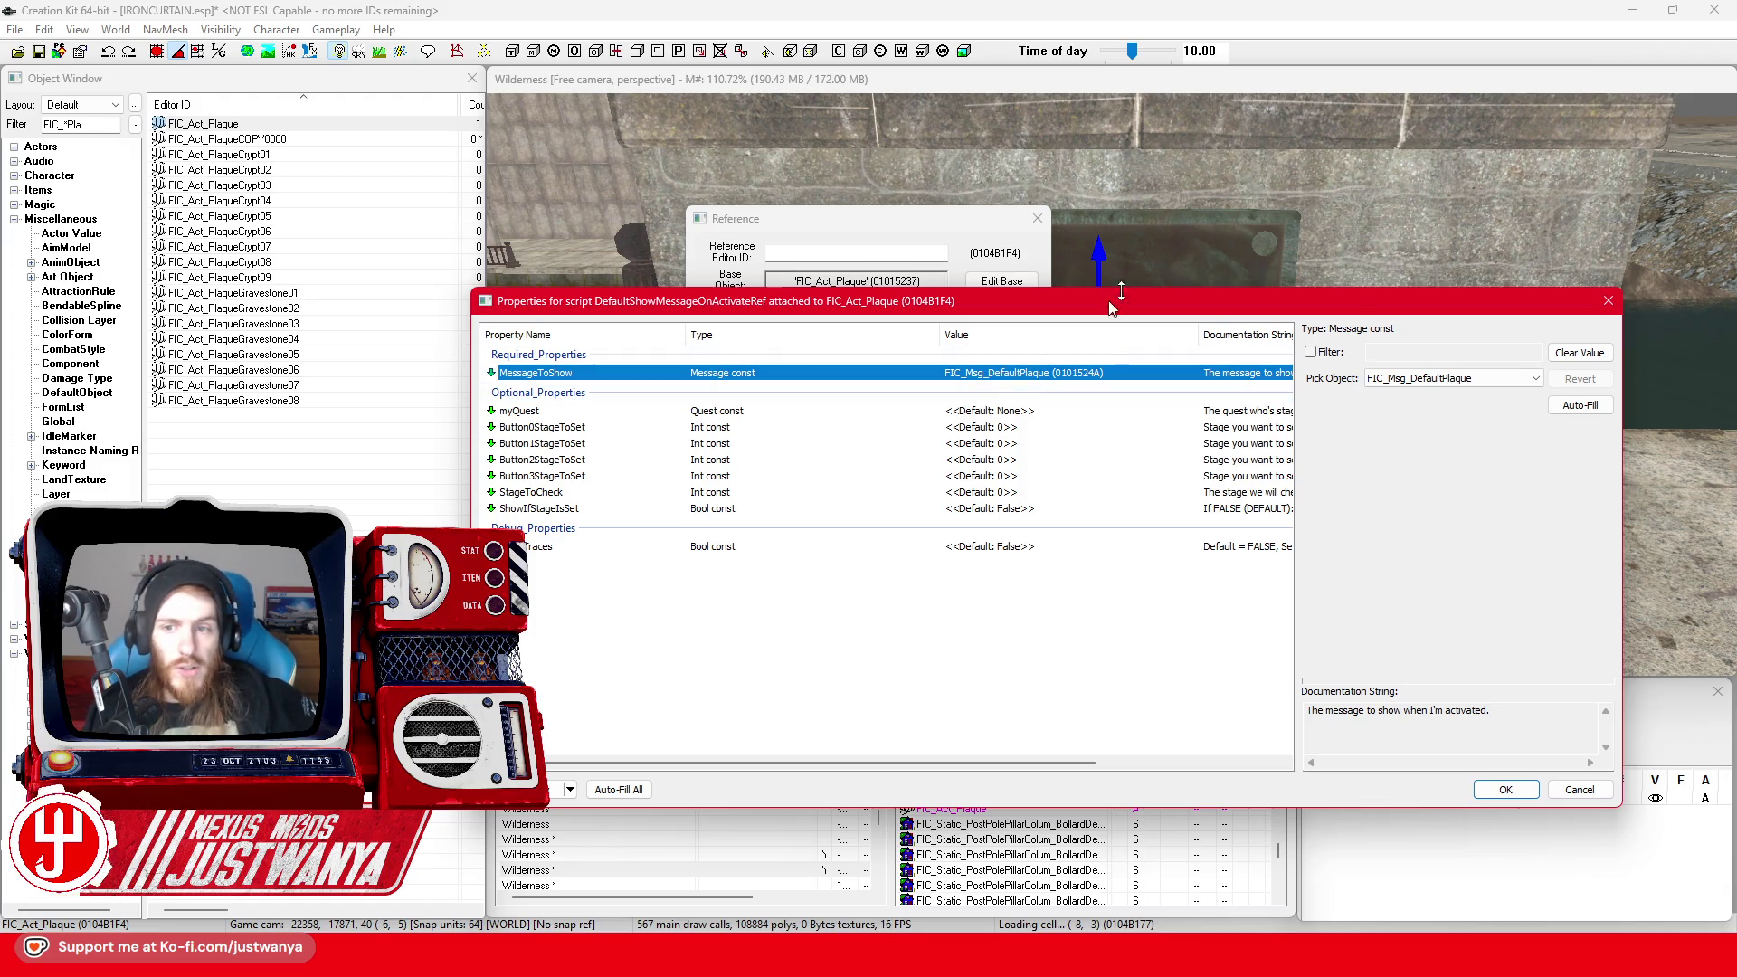
Close the property dialogs and raise the plaque higher on the pillar wall
{"action": "left_click", "coordinate": [1608, 301]}
{"action": "left_click", "coordinate": [946, 219]}
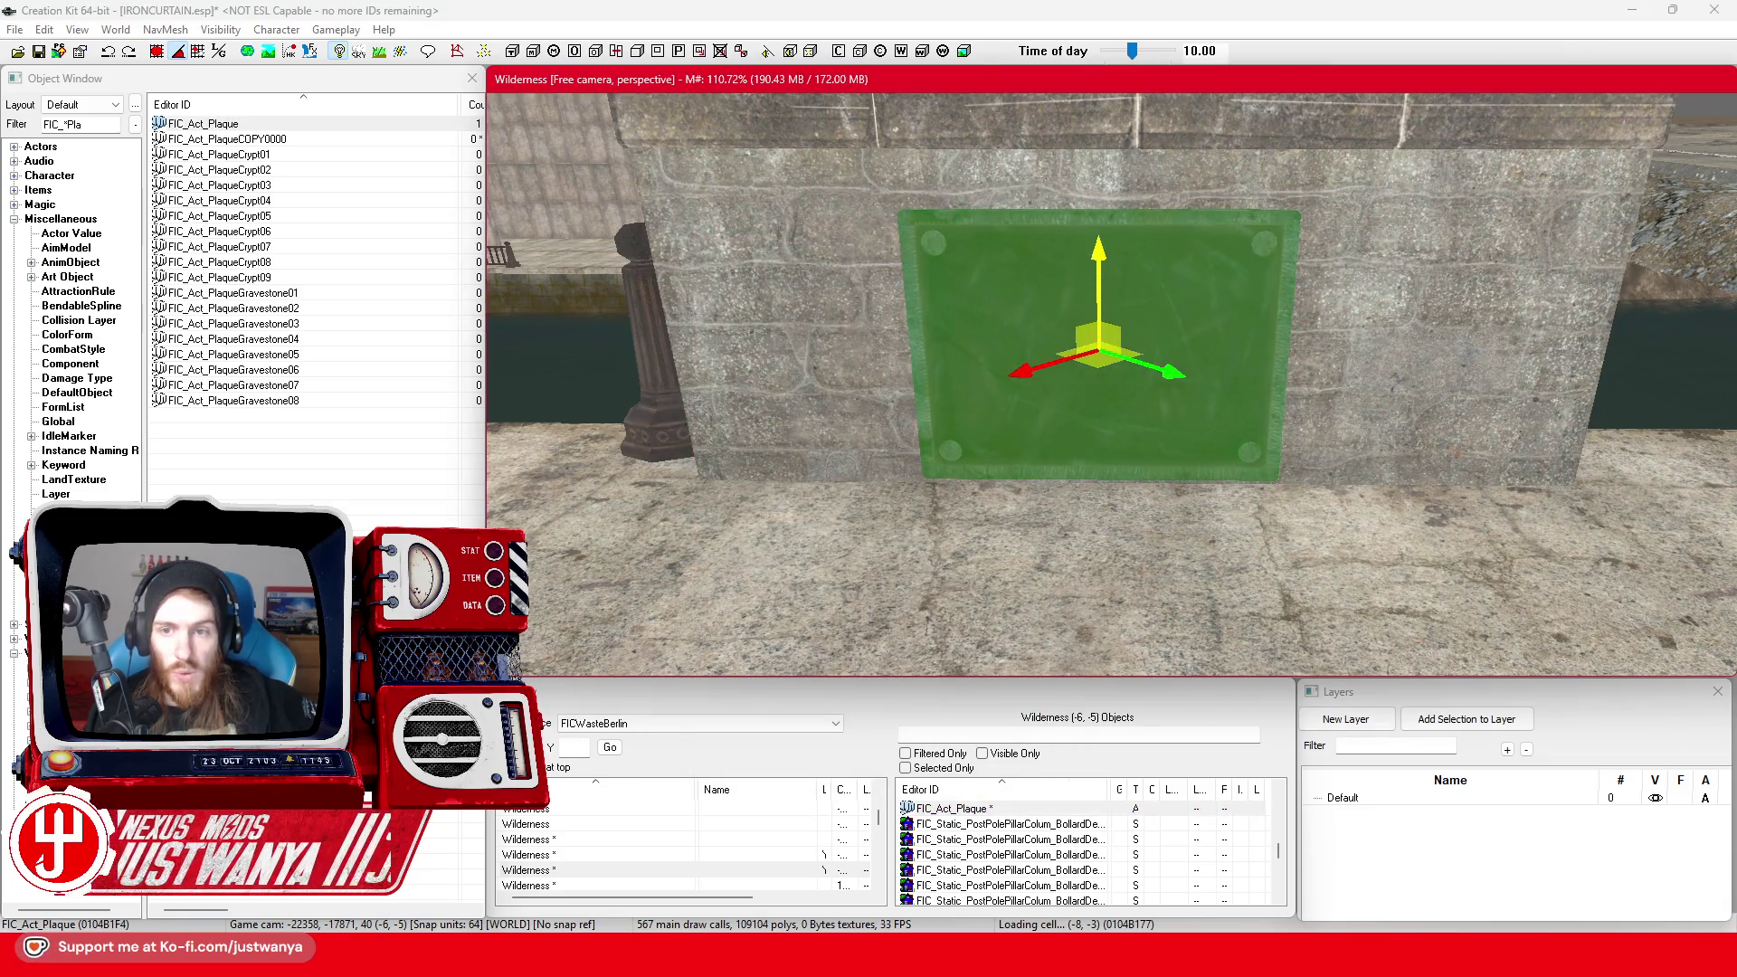
{"action": "left_click_drag", "start_coordinate": [1098, 244], "coordinate": [1098, 212]}
{"action": "mouse_move", "coordinate": [982, 269]}
{"action": "left_mouse_down"}
{"action": "mouse_move", "coordinate": [1138, 271]}
{"action": "mouse_move", "coordinate": [1000, 268]}
{"action": "left_mouse_up"}
Save the plugin, then open FIC_Msg_DefaultPlaqueCOPY0000 and enter ID FIC_Msg_Liebknechtbridge, title Liebknecht Bridge
{"action": "left_click", "coordinate": [219, 51]}
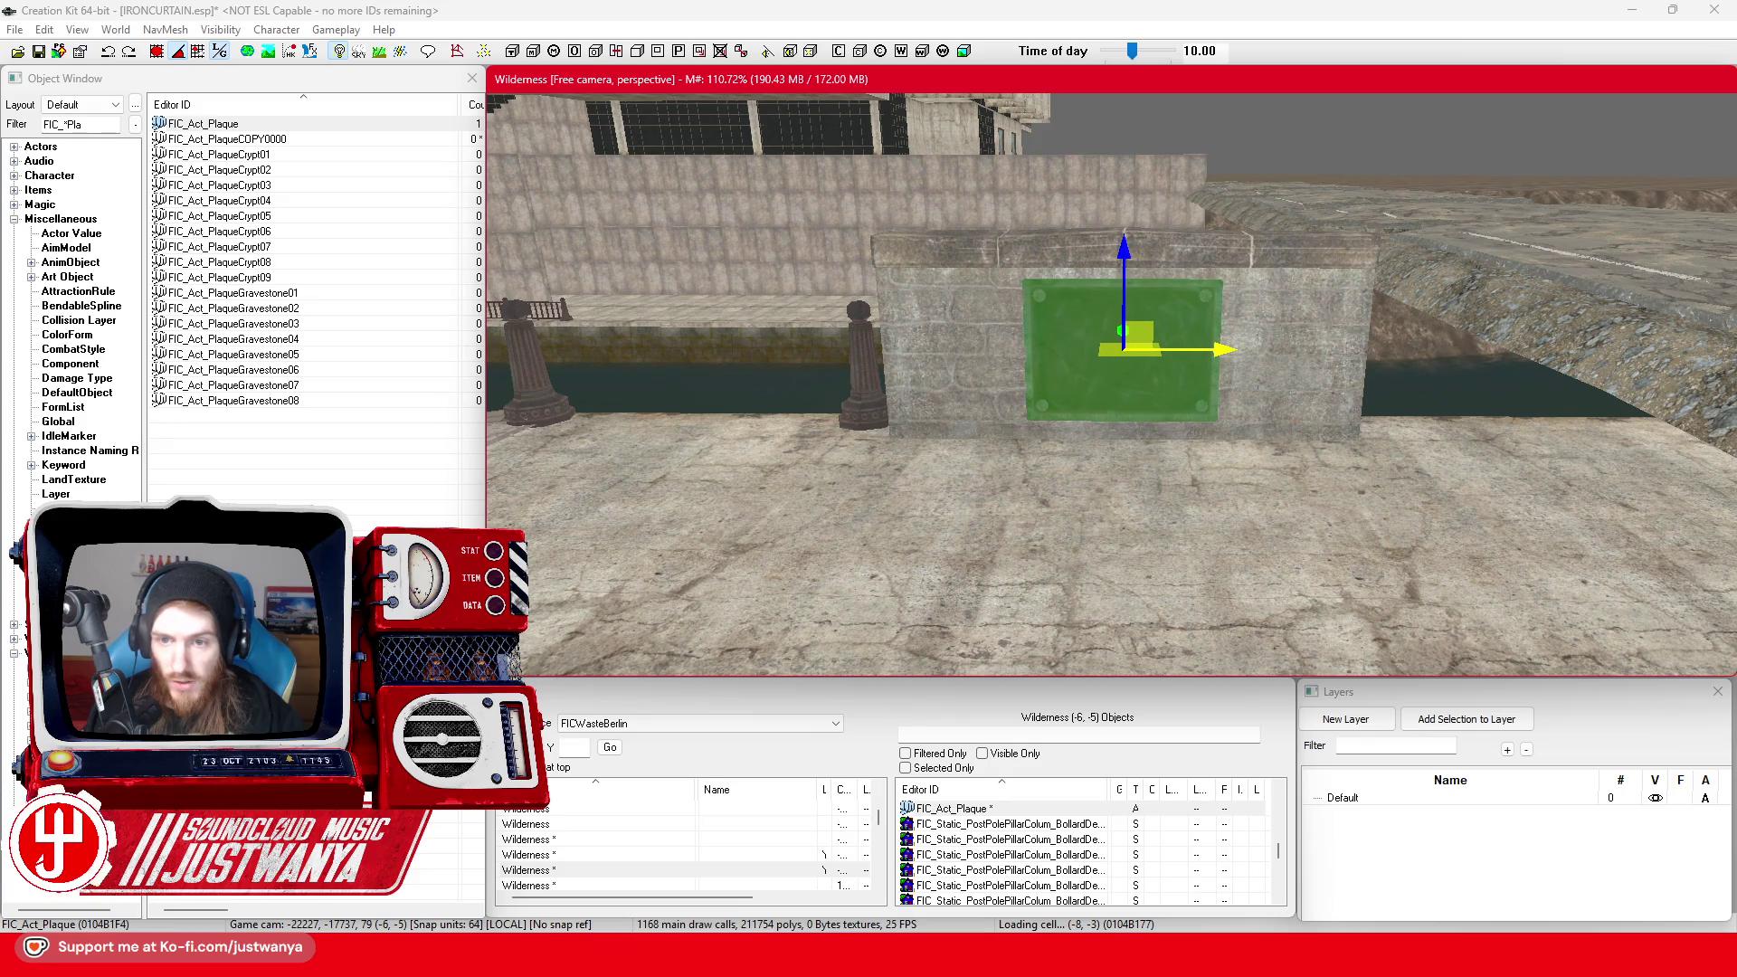
{"action": "left_click", "coordinate": [38, 52]}
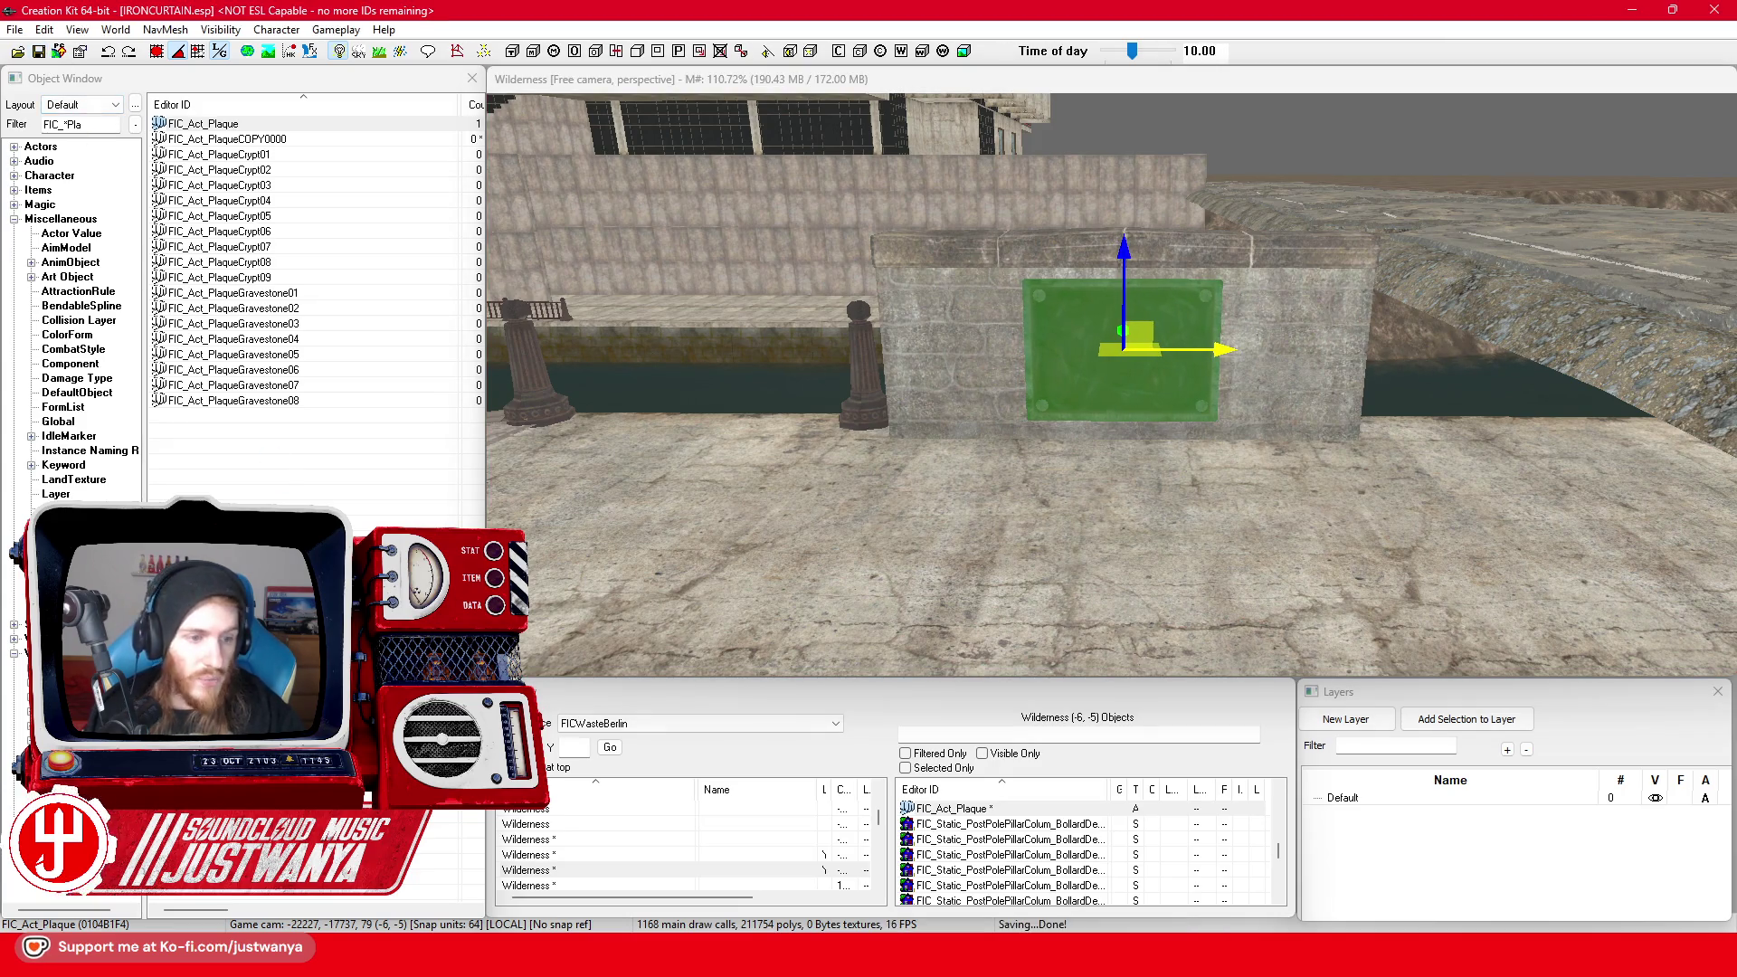
{"action": "left_click", "coordinate": [47, 188]}
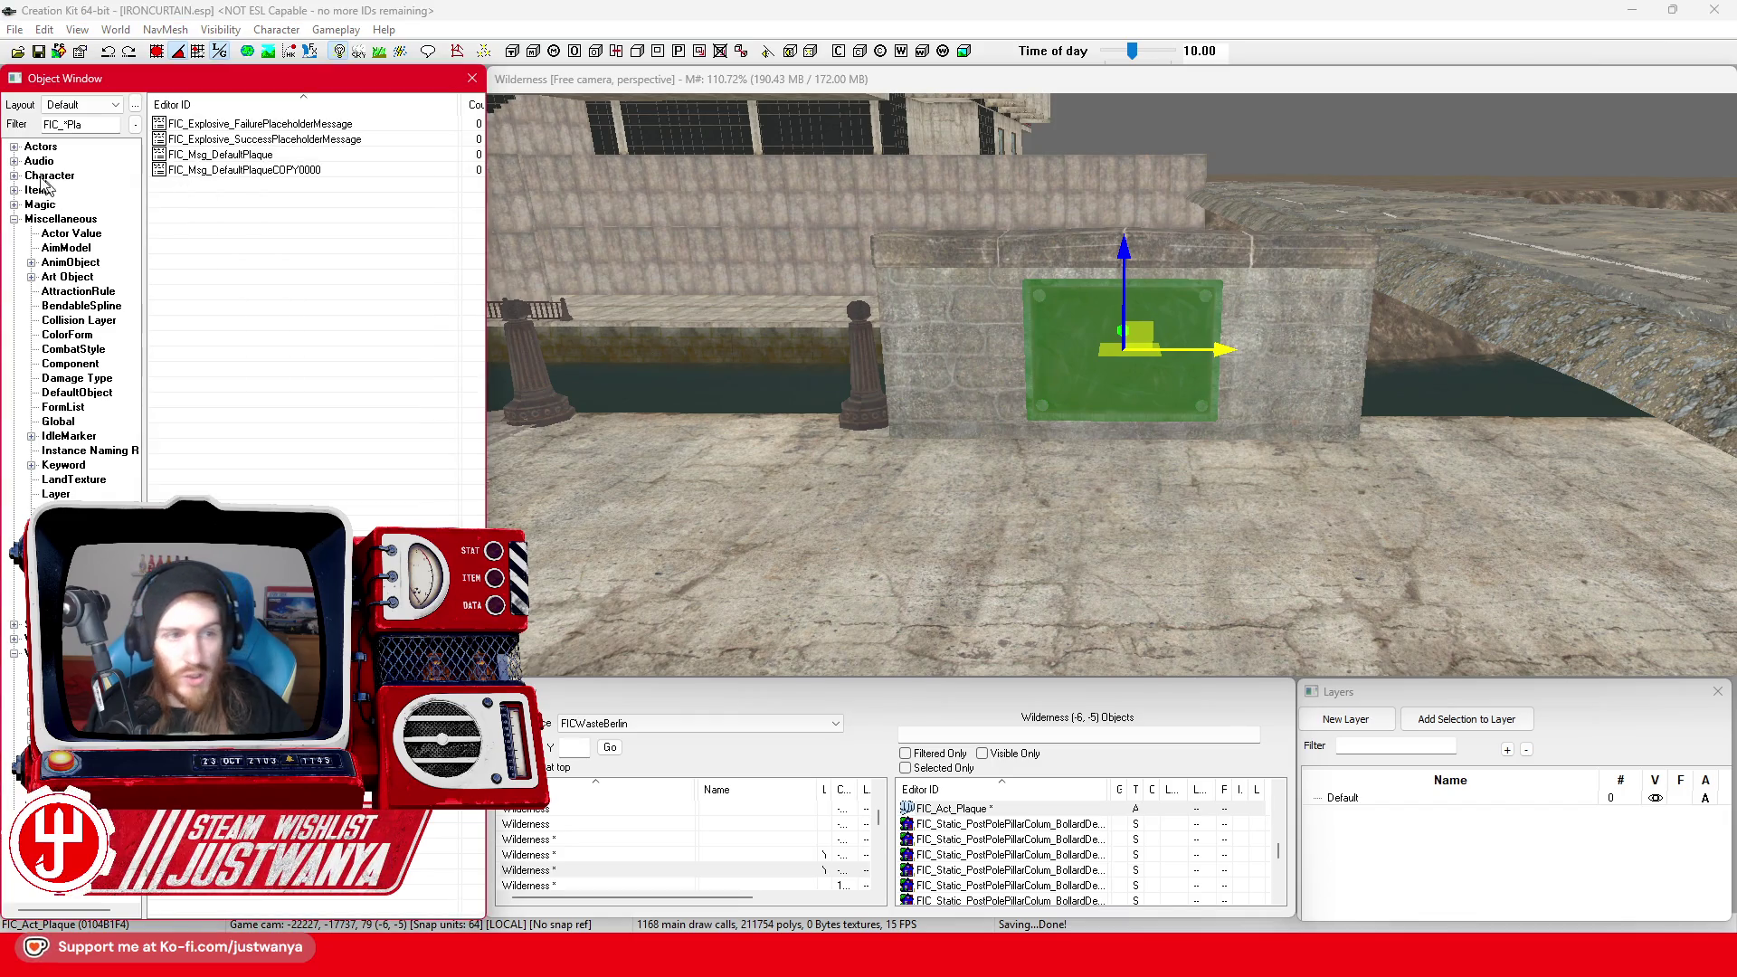
{"action": "double_click", "coordinate": [267, 170]}
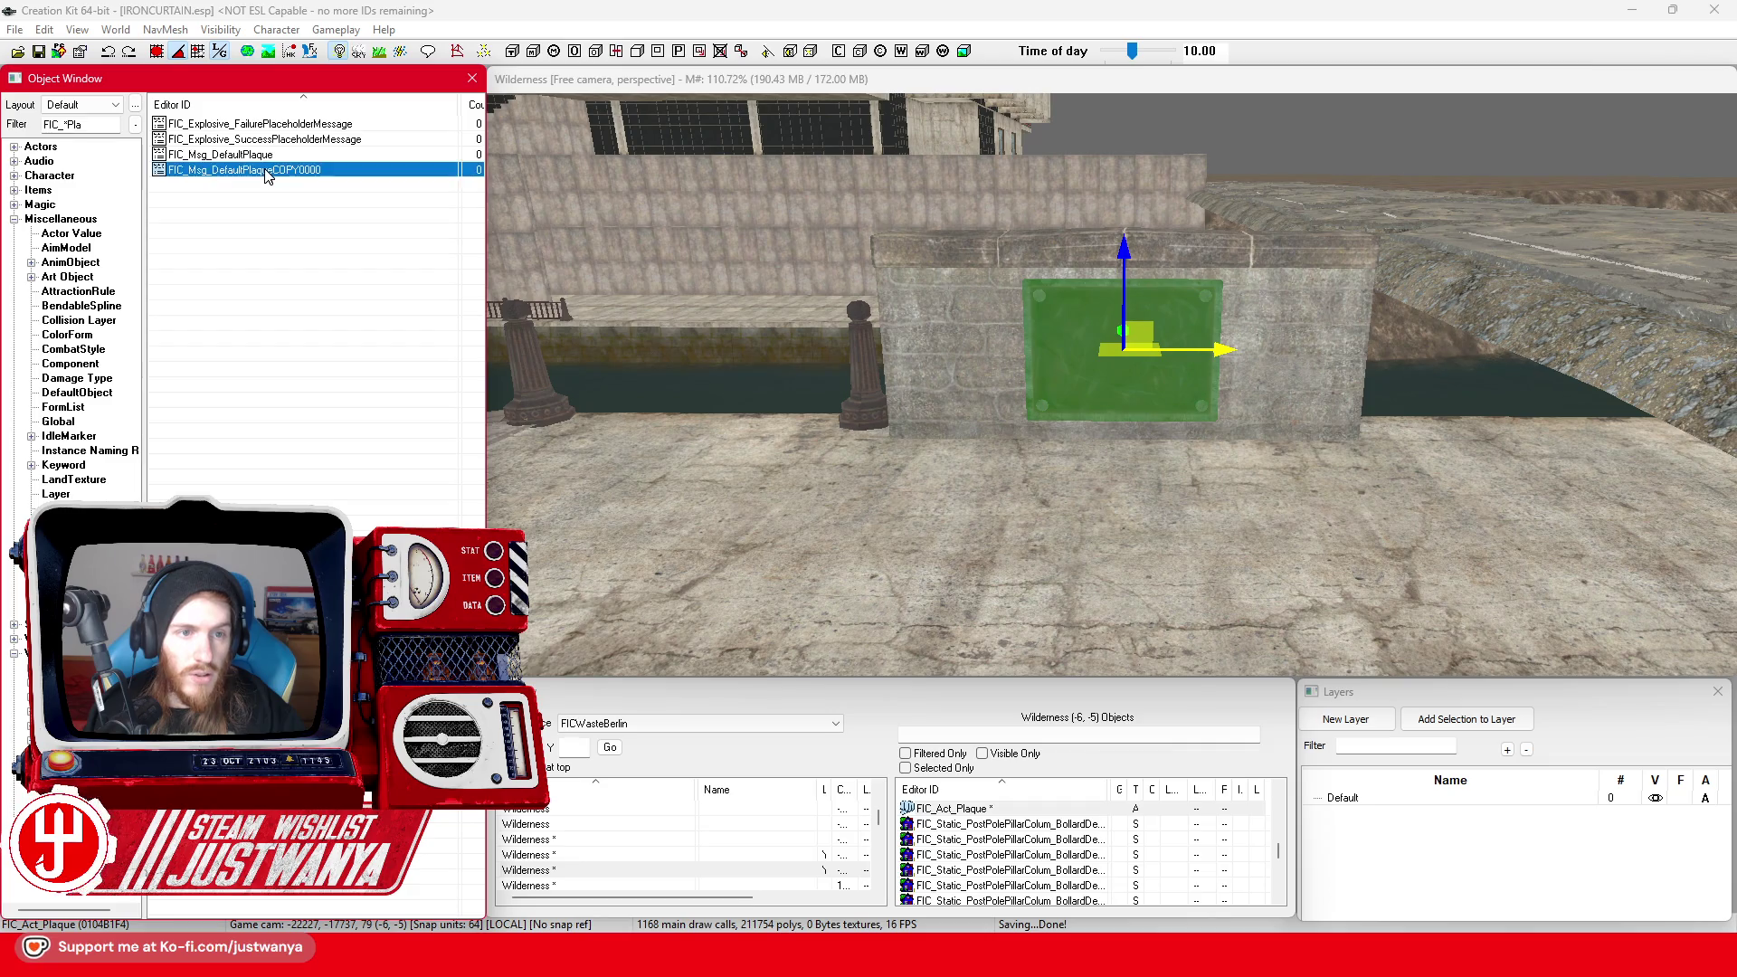
{"action": "left_click", "coordinate": [577, 55]}
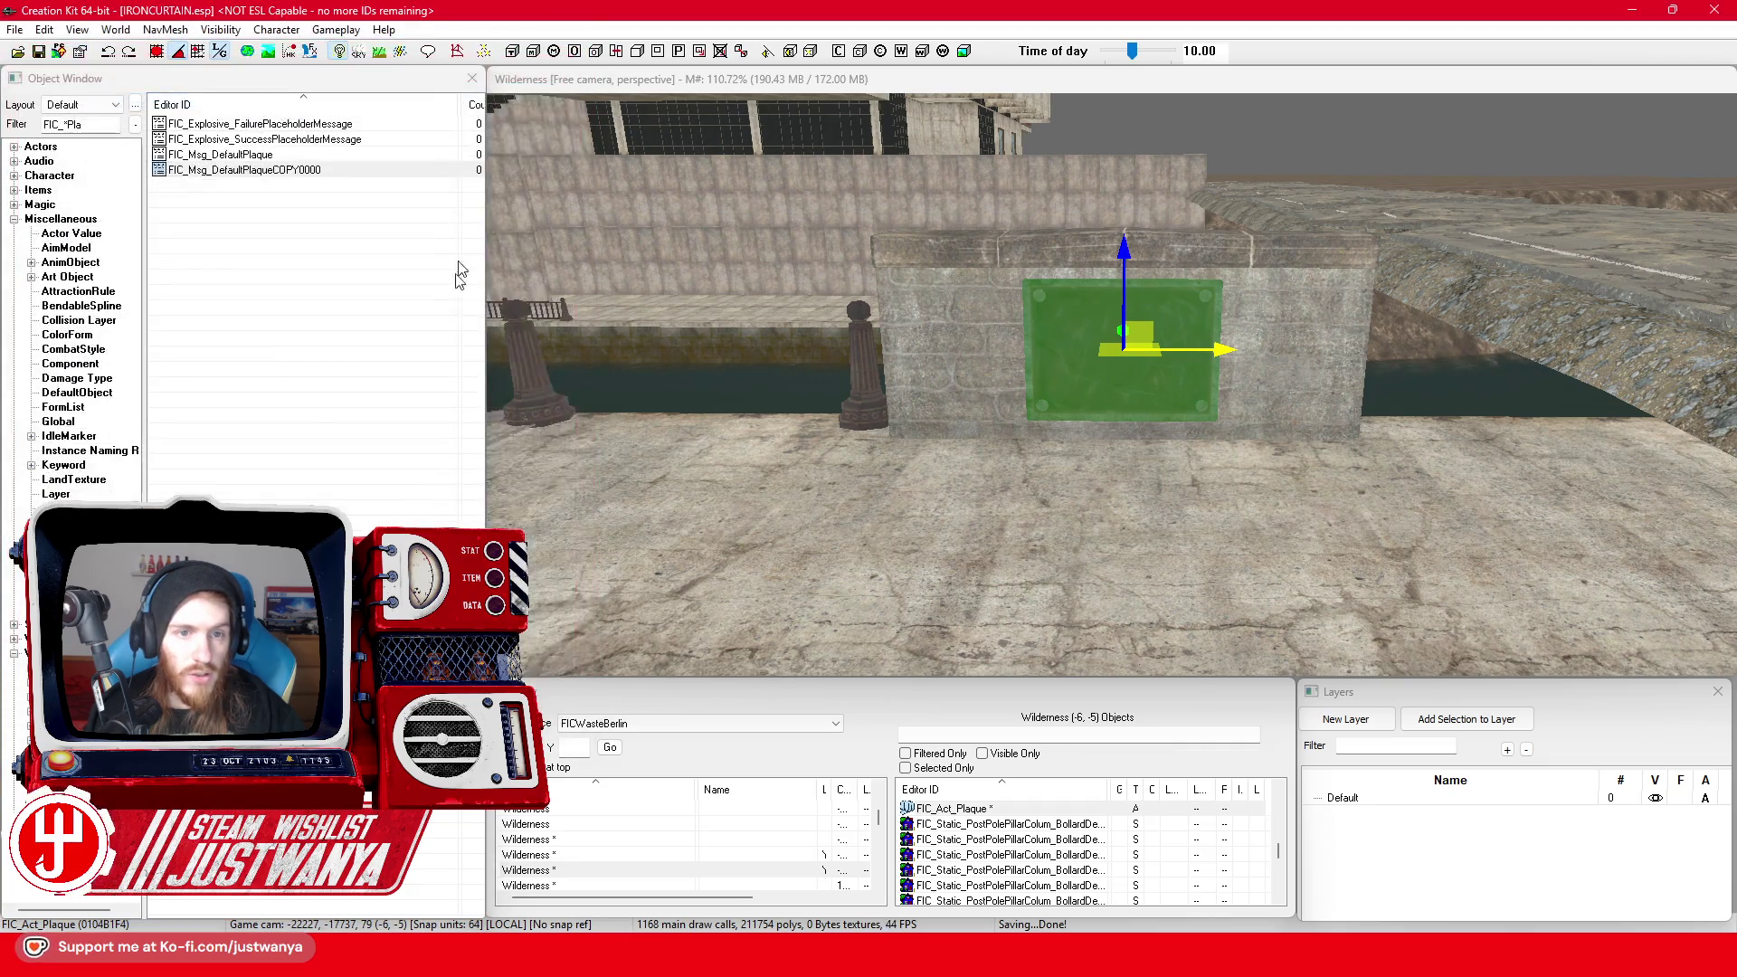
{"action": "mouse_move", "coordinate": [486, 301]}
{"action": "left_mouse_down"}
{"action": "mouse_move", "coordinate": [786, 317]}
{"action": "mouse_move", "coordinate": [661, 316]}
{"action": "left_mouse_up"}
{"action": "double_click", "coordinate": [271, 170]}
{"action": "type", "text": "FIC_Msg_"}
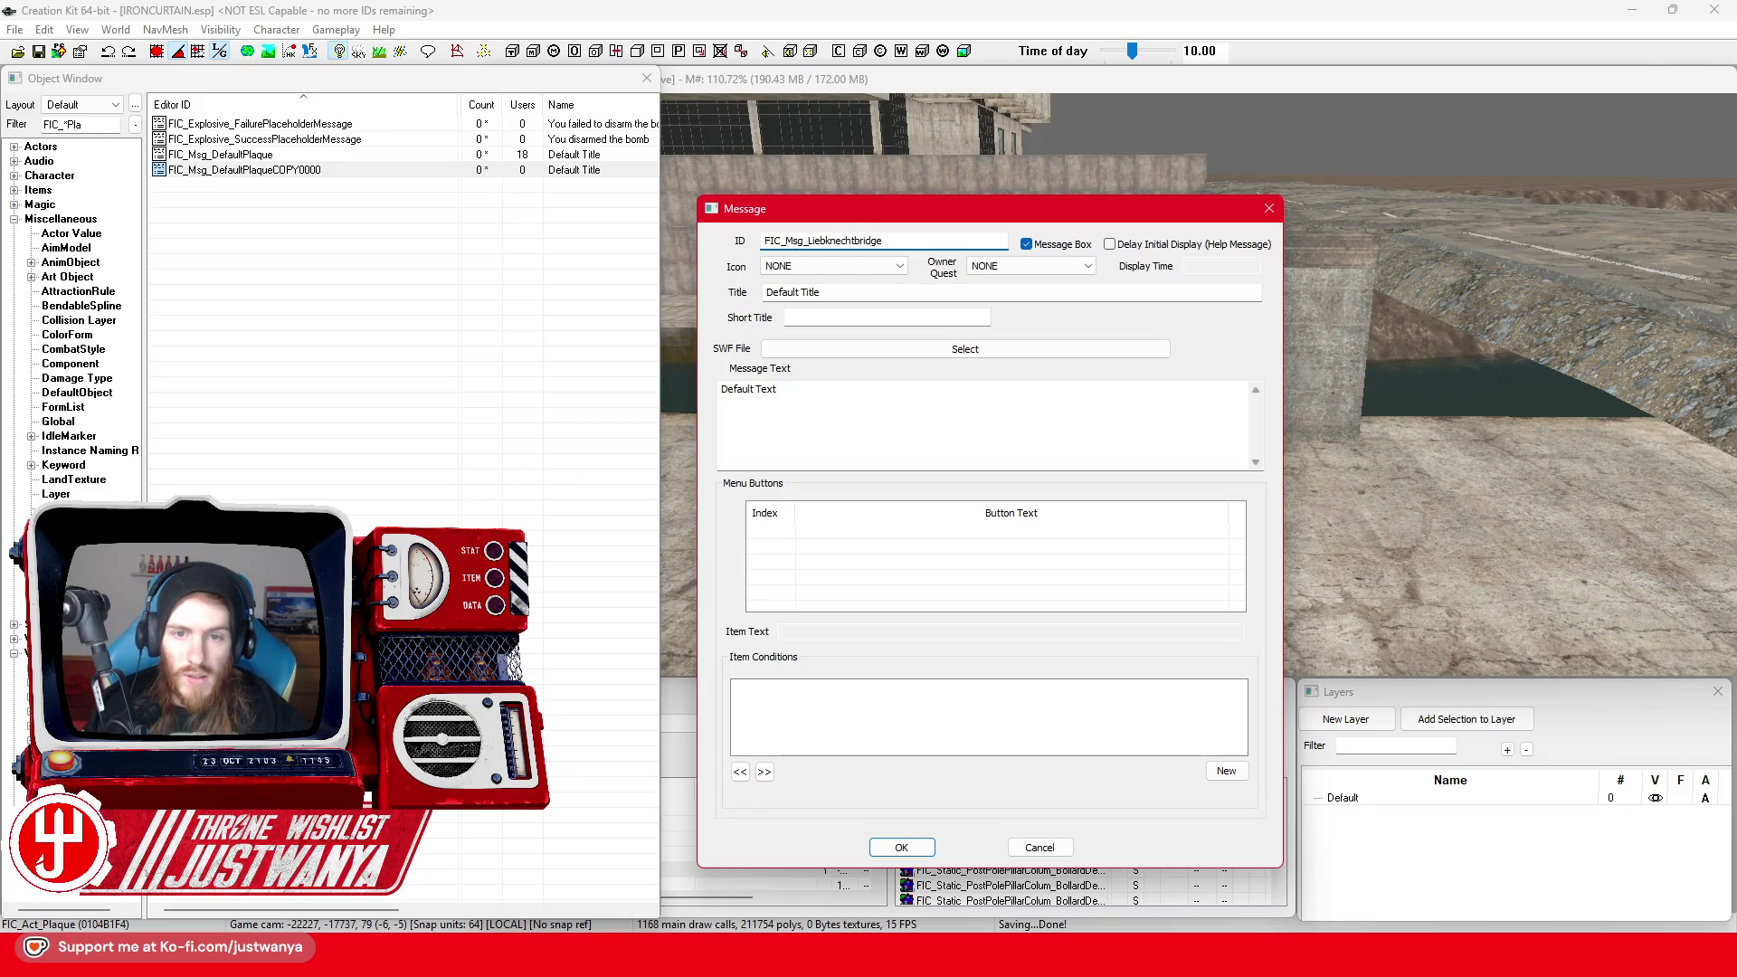
{"action": "type", "text": "Liebknecht Bridge"}
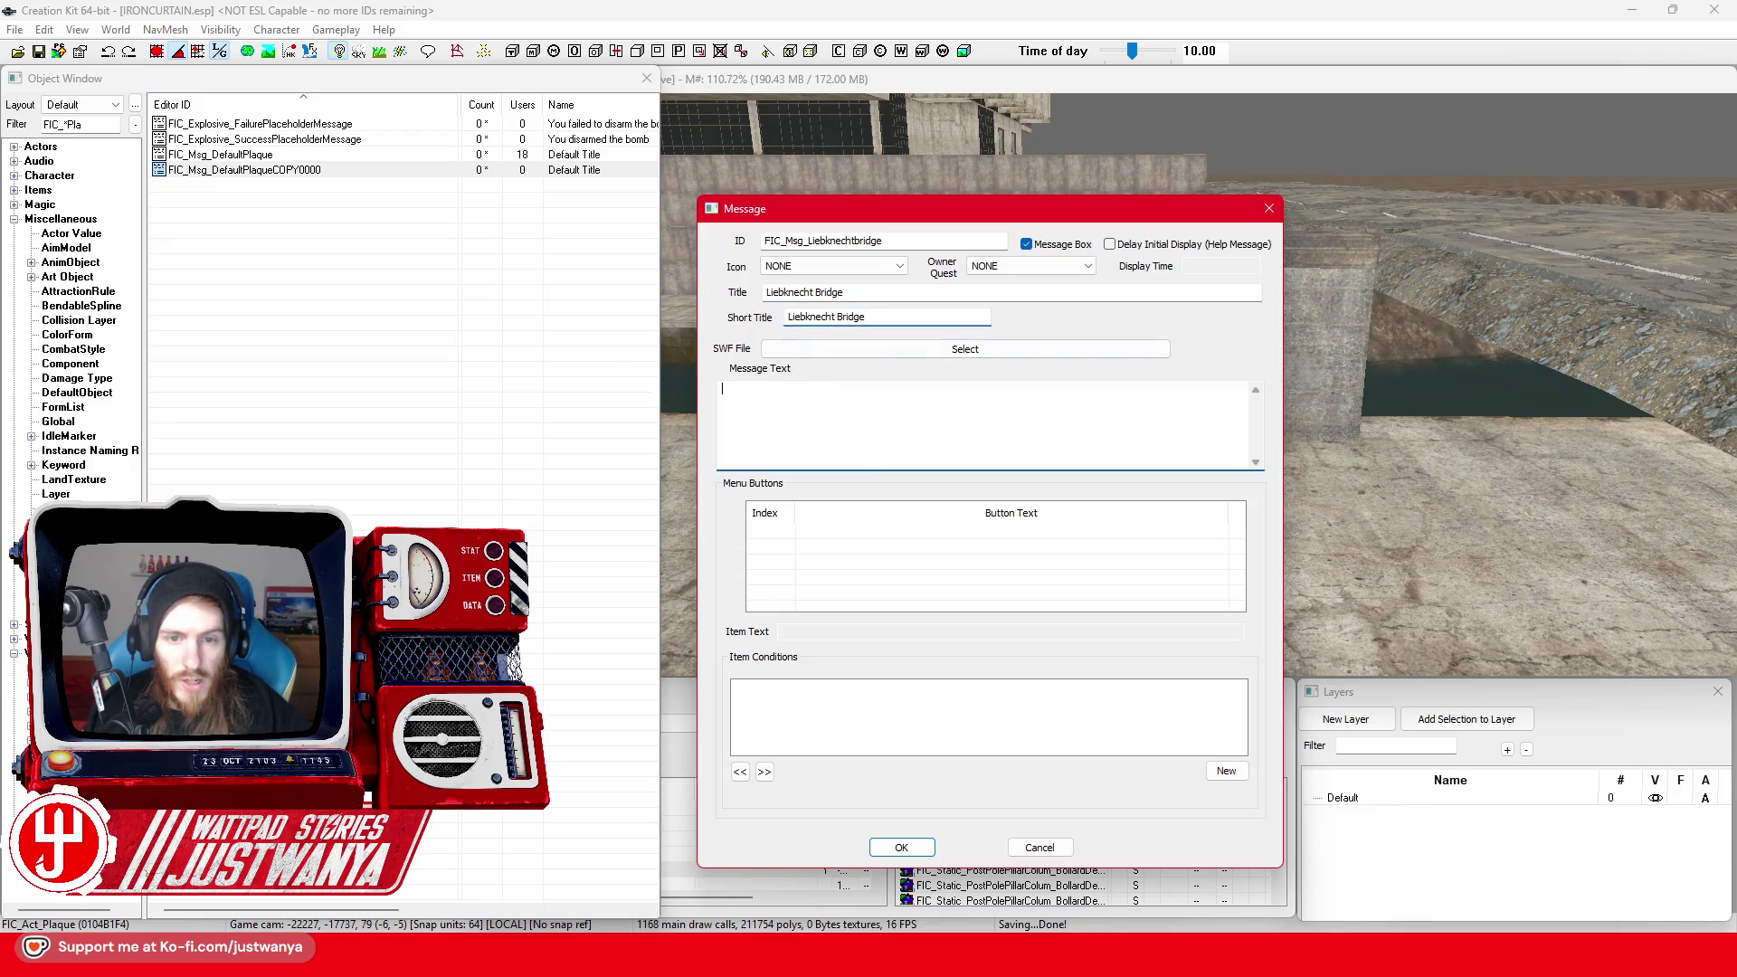
Move Street View up to the Liebknechtbrücke plaque to read it, then minimize the browser
{"action": "mouse_move", "coordinate": [995, 964]}
{"action": "left_click", "coordinate": [1147, 864]}
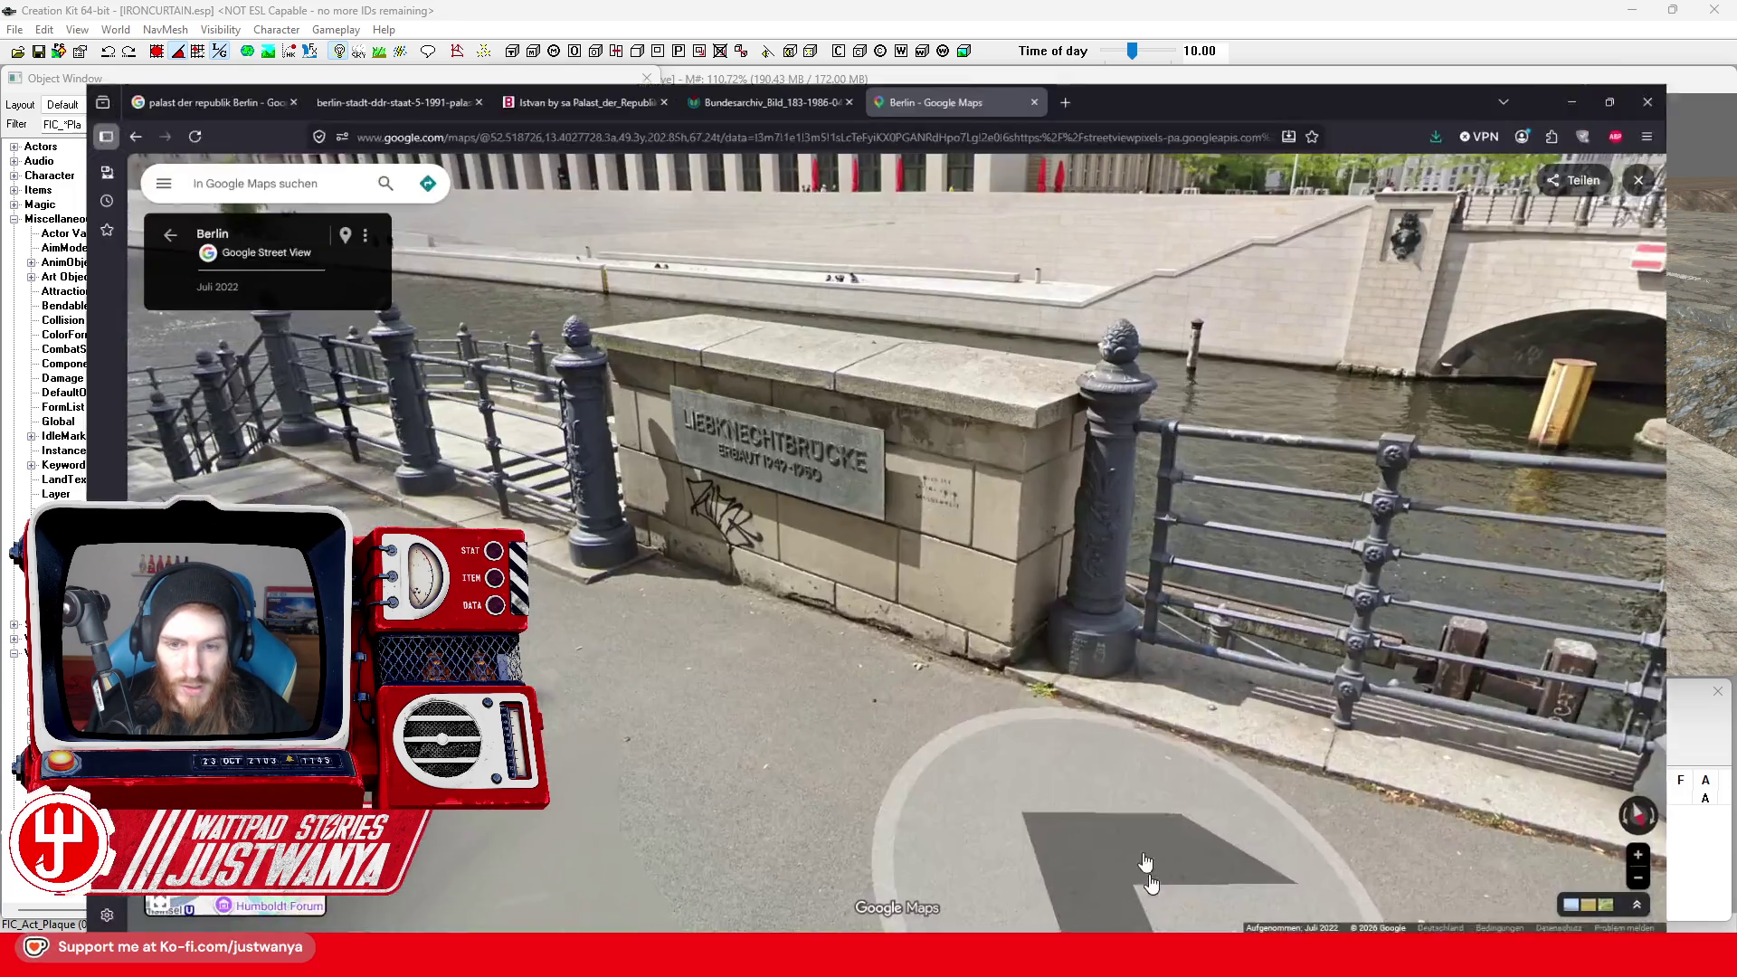
{"action": "left_click", "coordinate": [796, 601]}
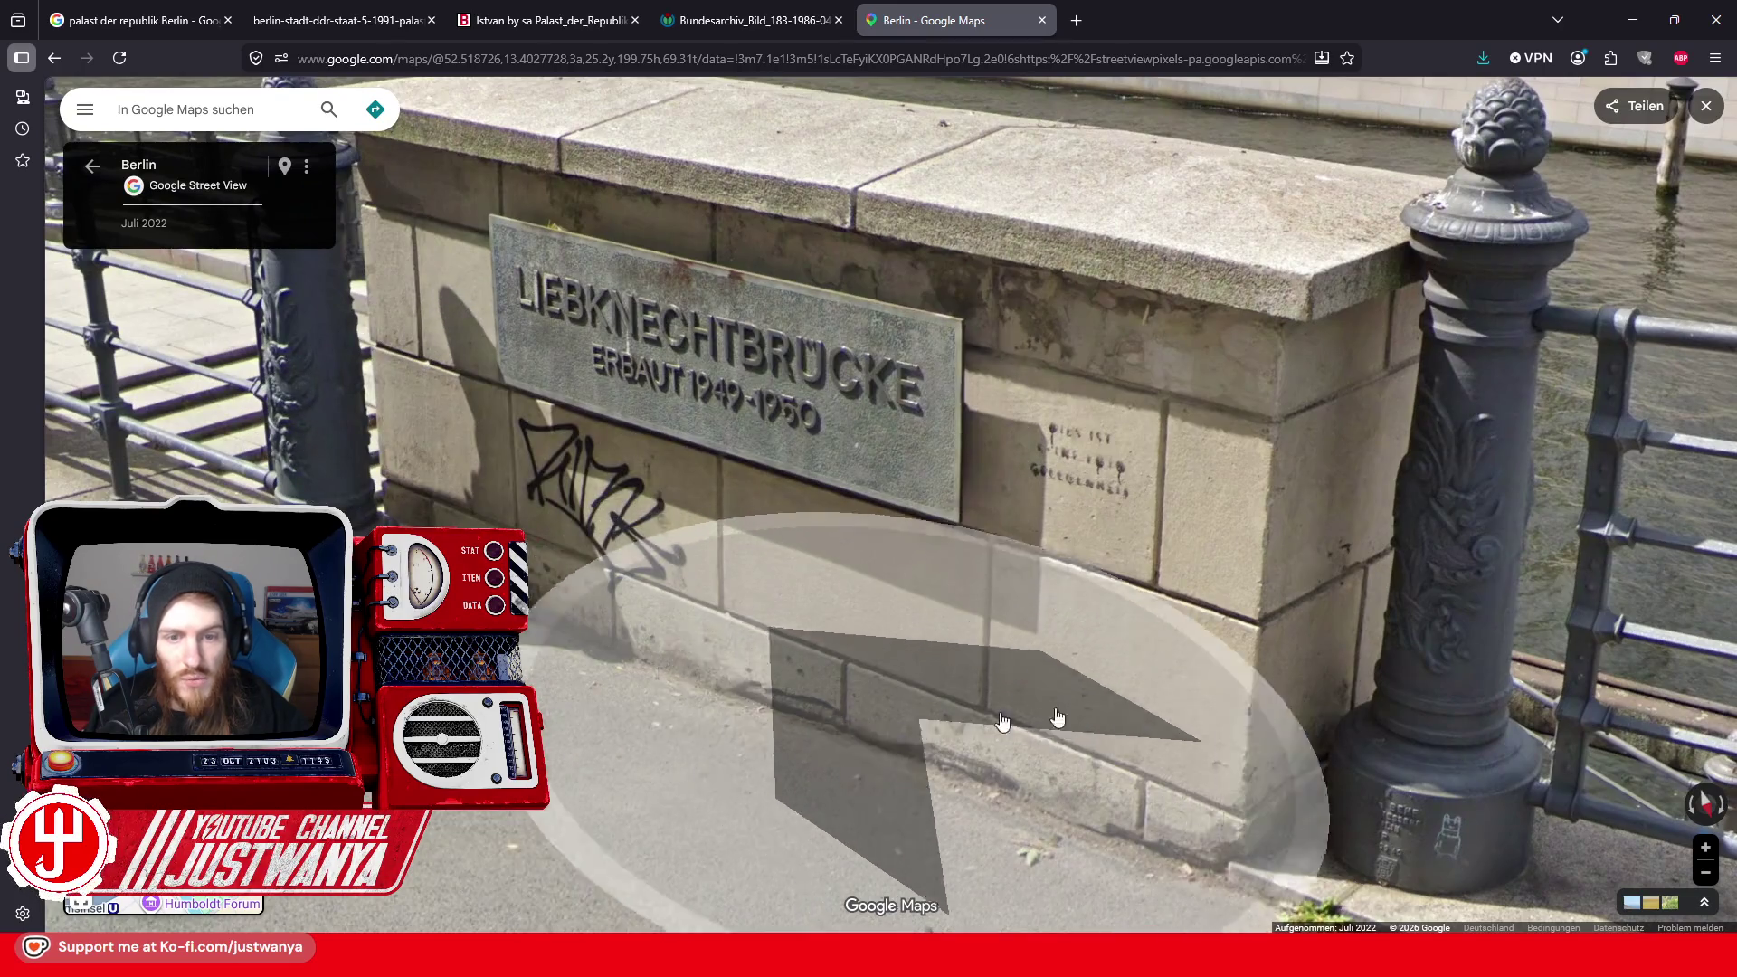
{"action": "left_click", "coordinate": [1633, 20]}
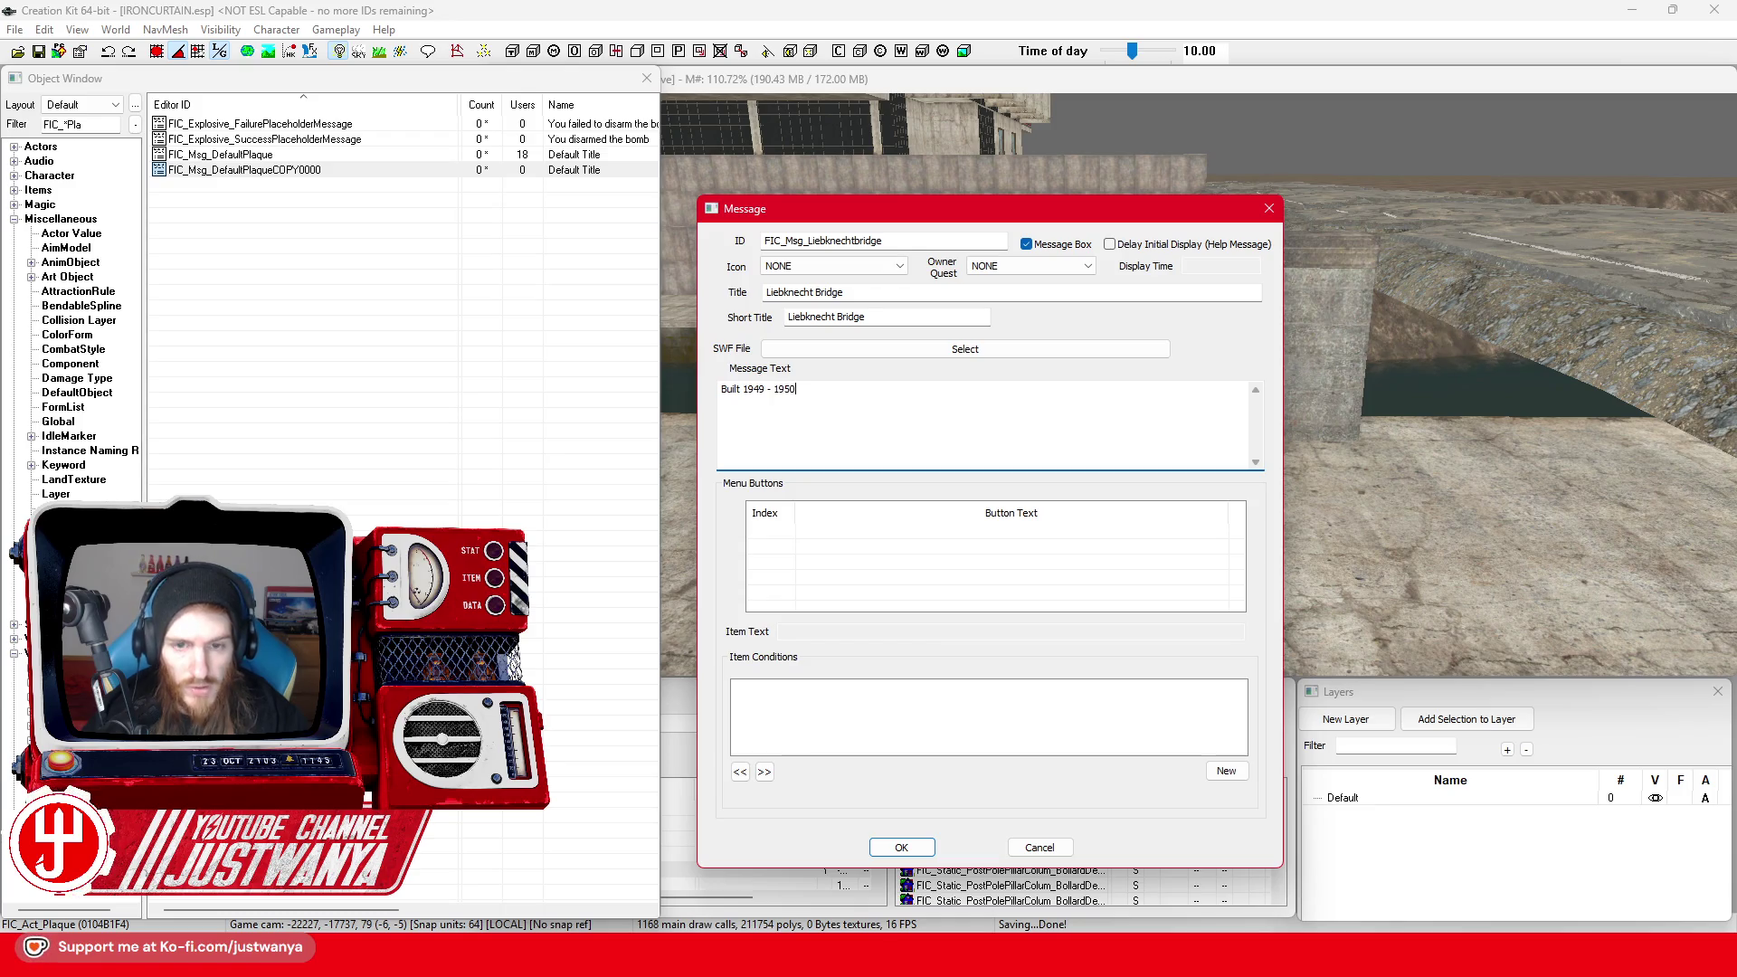
Save the message renamed to FIC_Msg_Liebknechtbridge and set it as the plaque script's MessageToShow
{"action": "left_click", "coordinate": [899, 847]}
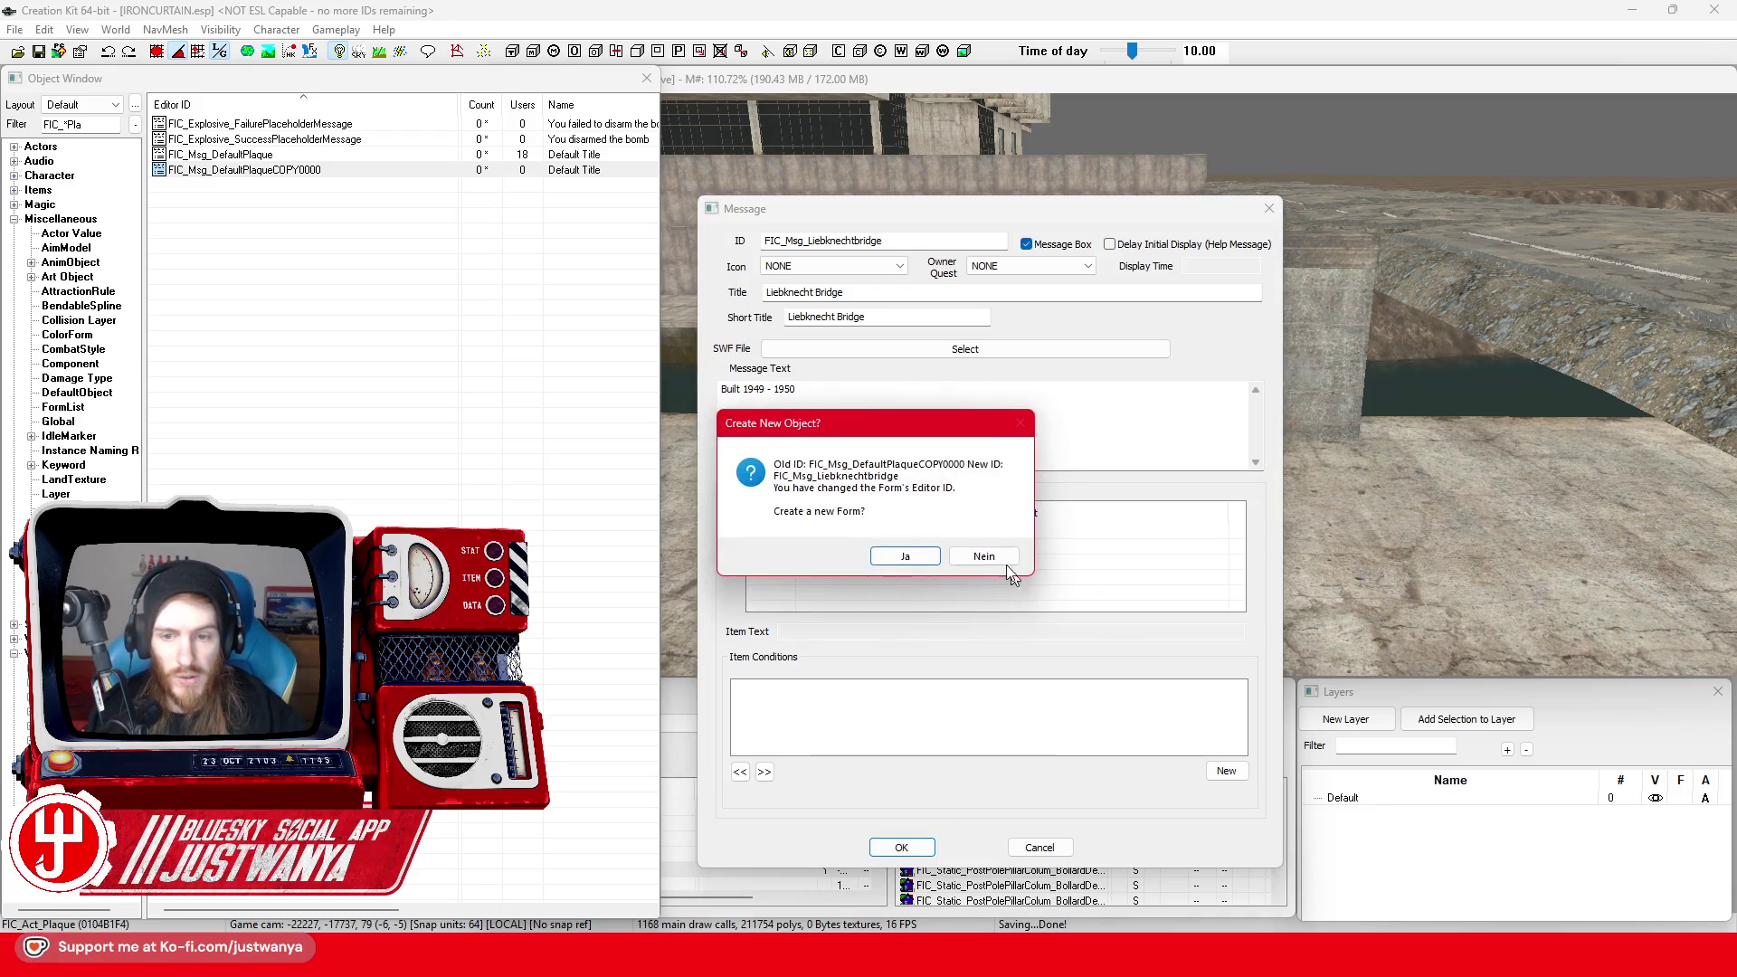
{"action": "left_click", "coordinate": [935, 540]}
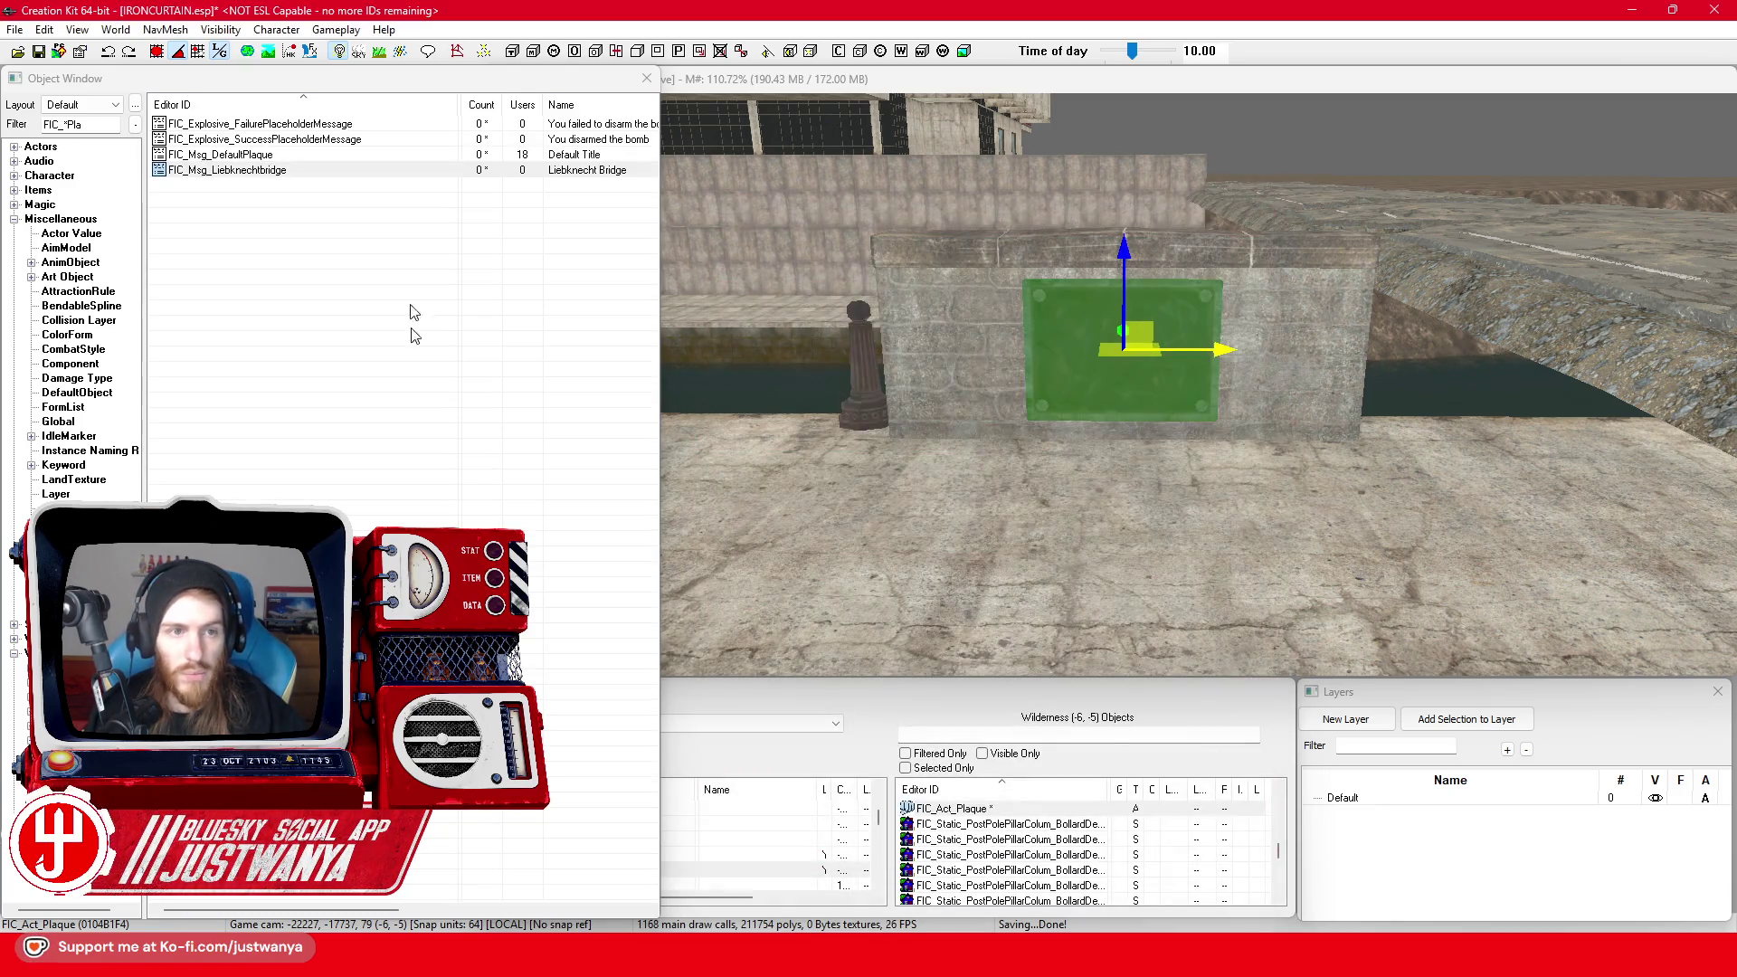
{"action": "double_click", "coordinate": [1069, 382]}
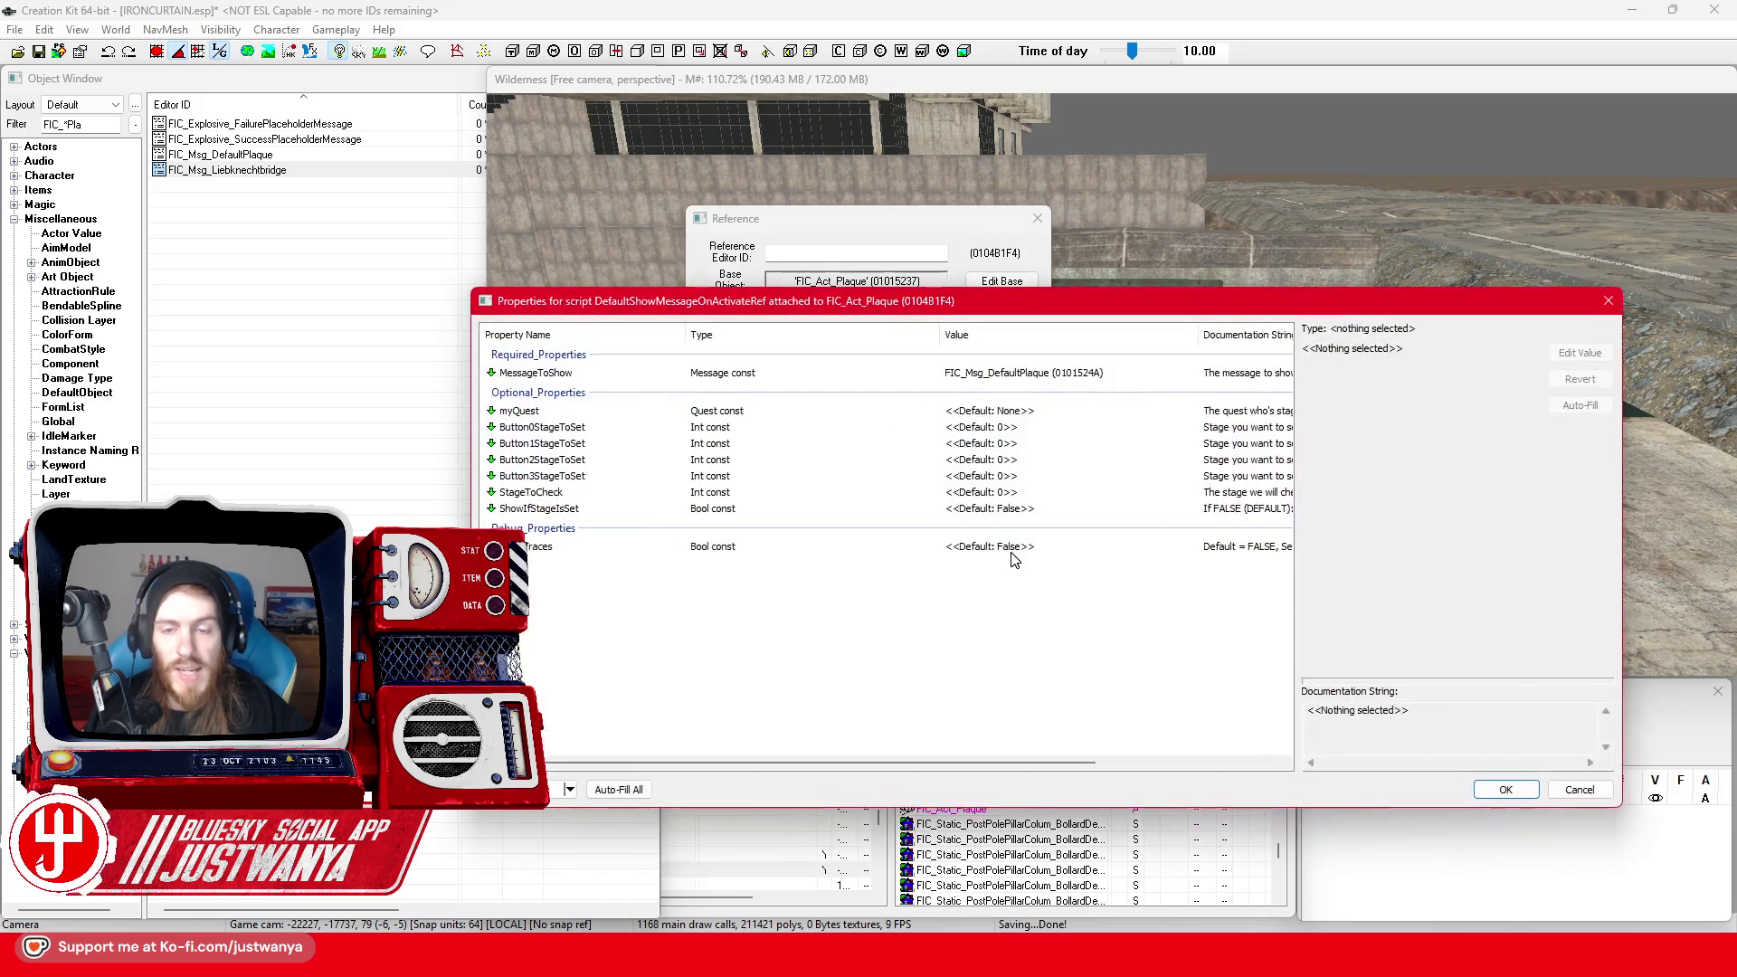
{"action": "left_click", "coordinate": [520, 373]}
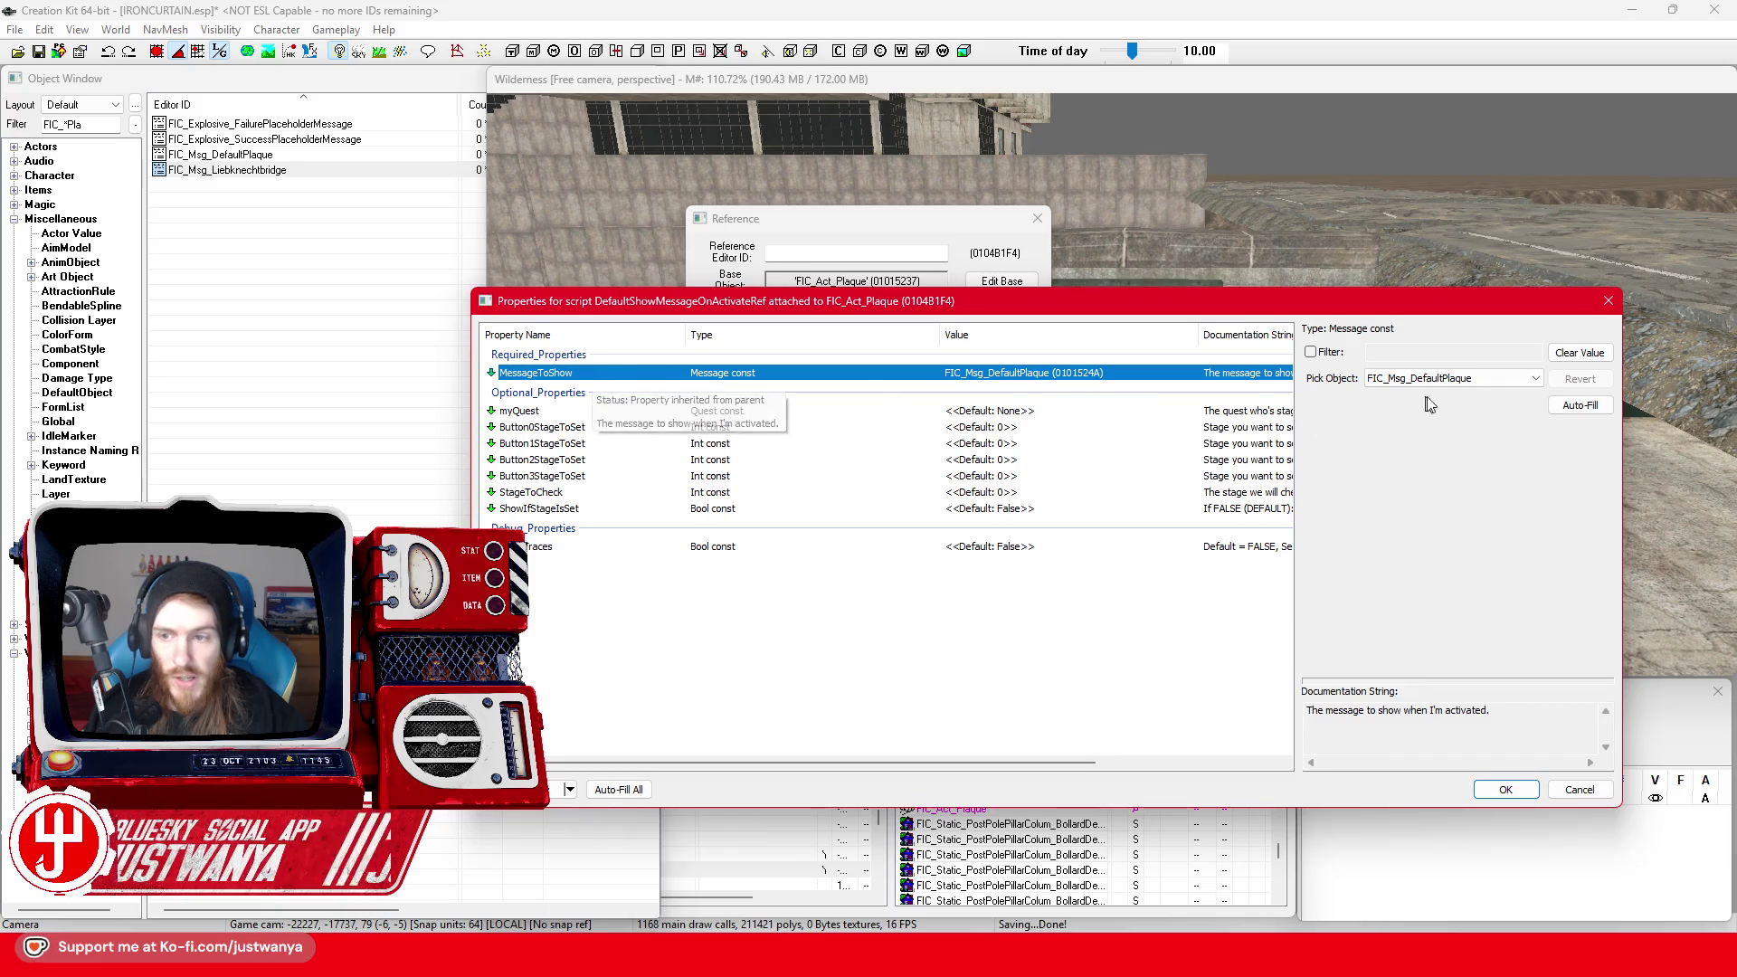
{"action": "left_click", "coordinate": [1485, 378]}
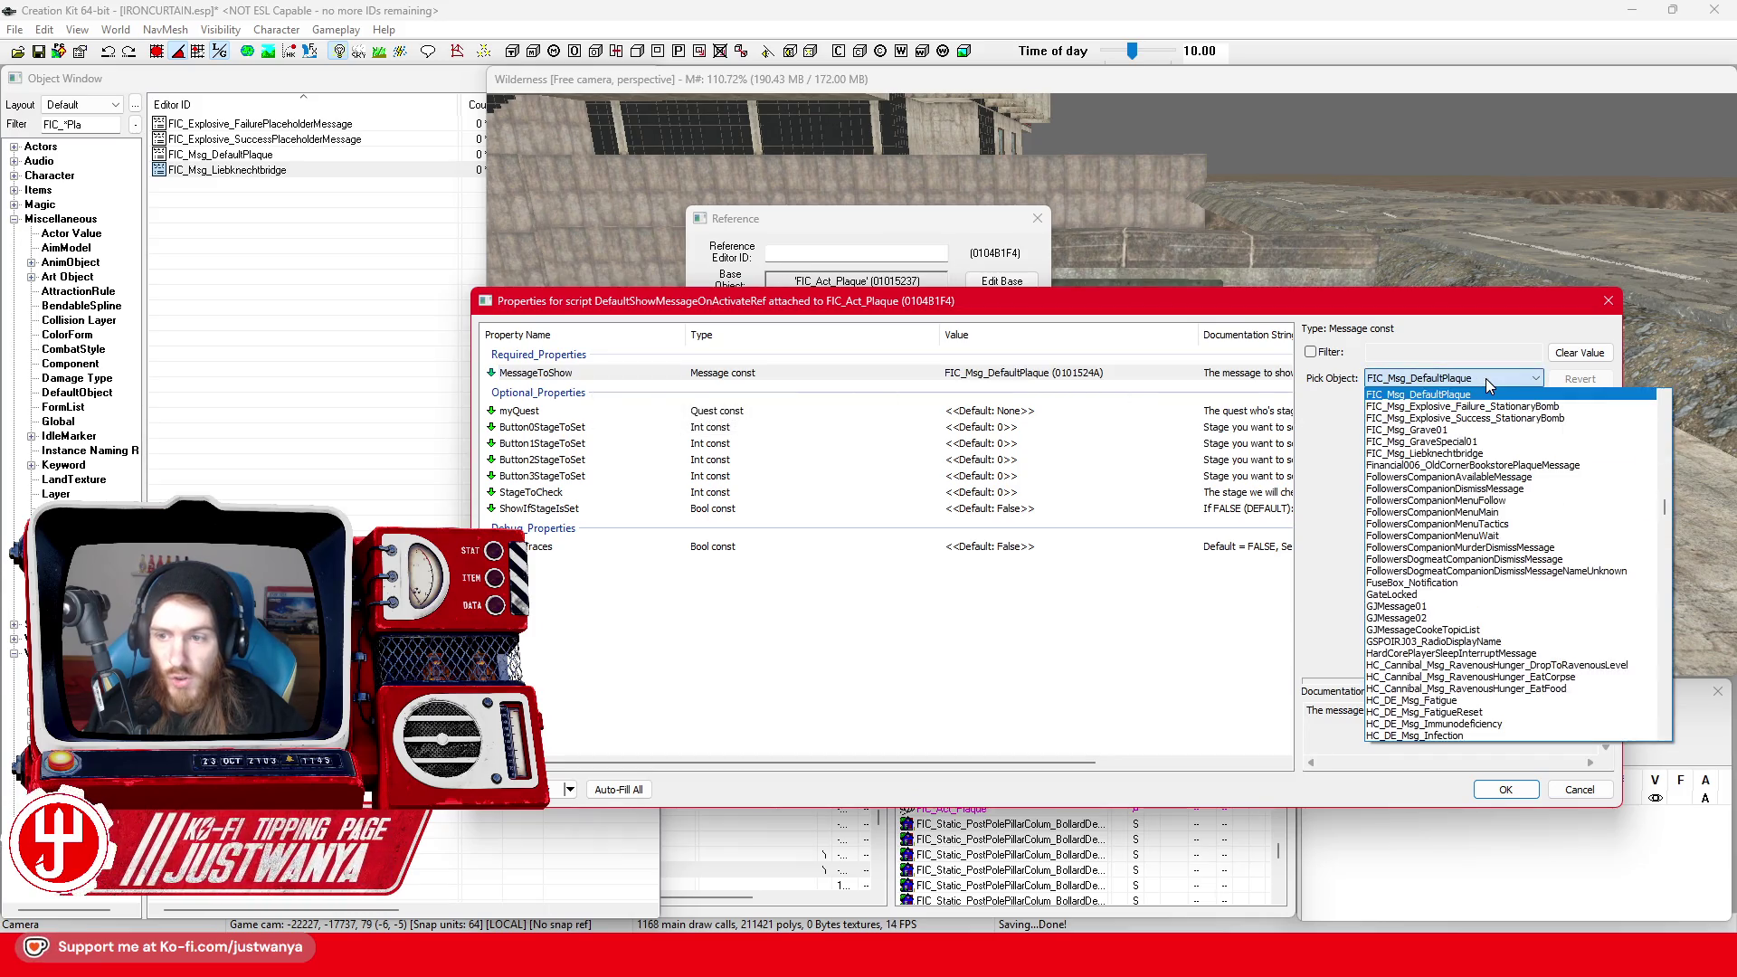
{"action": "left_click", "coordinate": [1483, 453]}
{"action": "left_click", "coordinate": [1504, 789]}
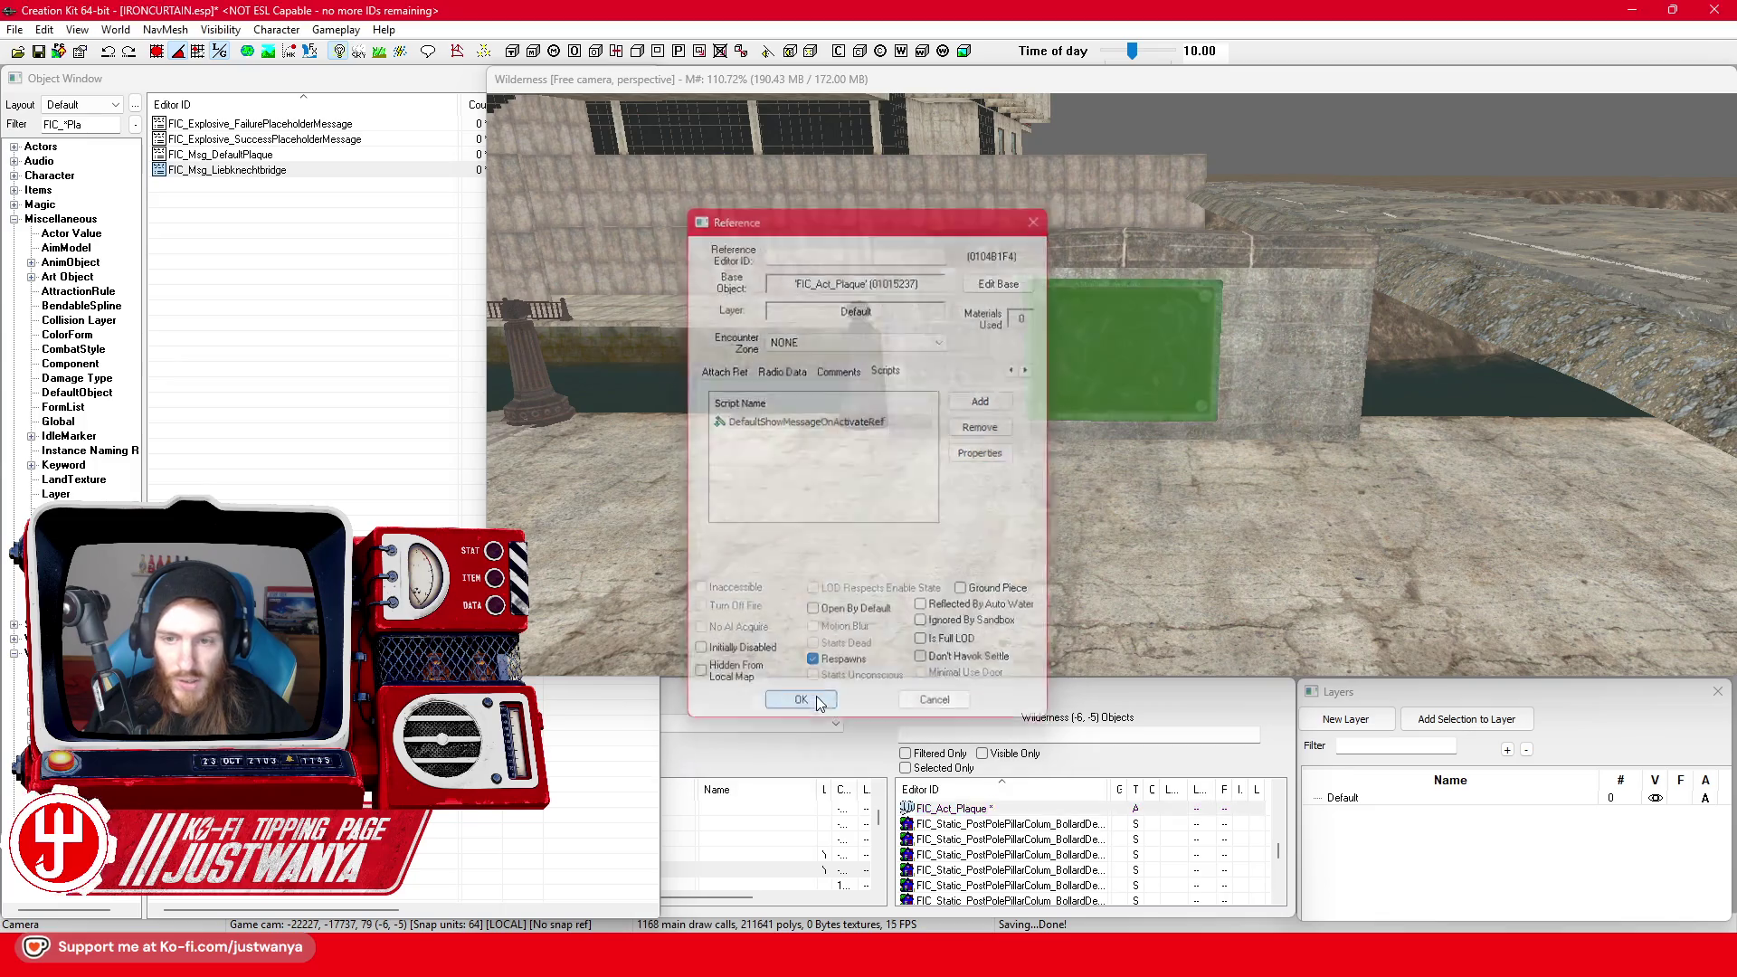
{"action": "left_click", "coordinate": [945, 715]}
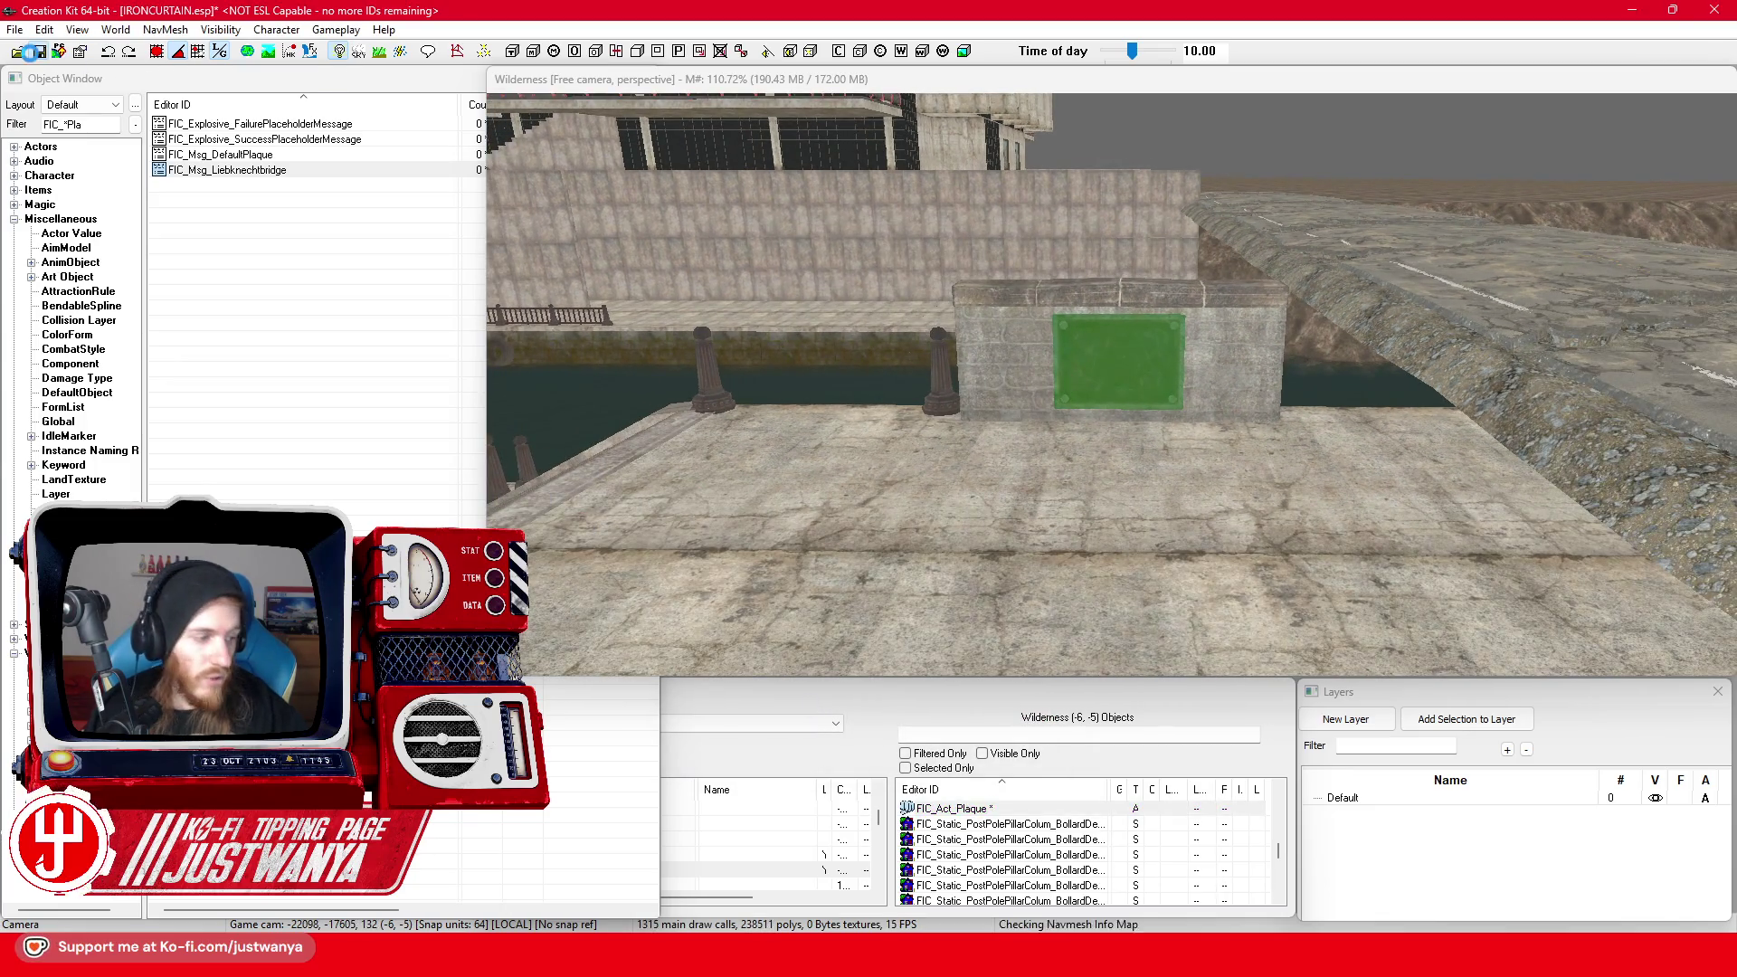
{"action": "scroll", "coordinate": [1114, 389], "scroll_direction": "up", "scroll_amount": 2}
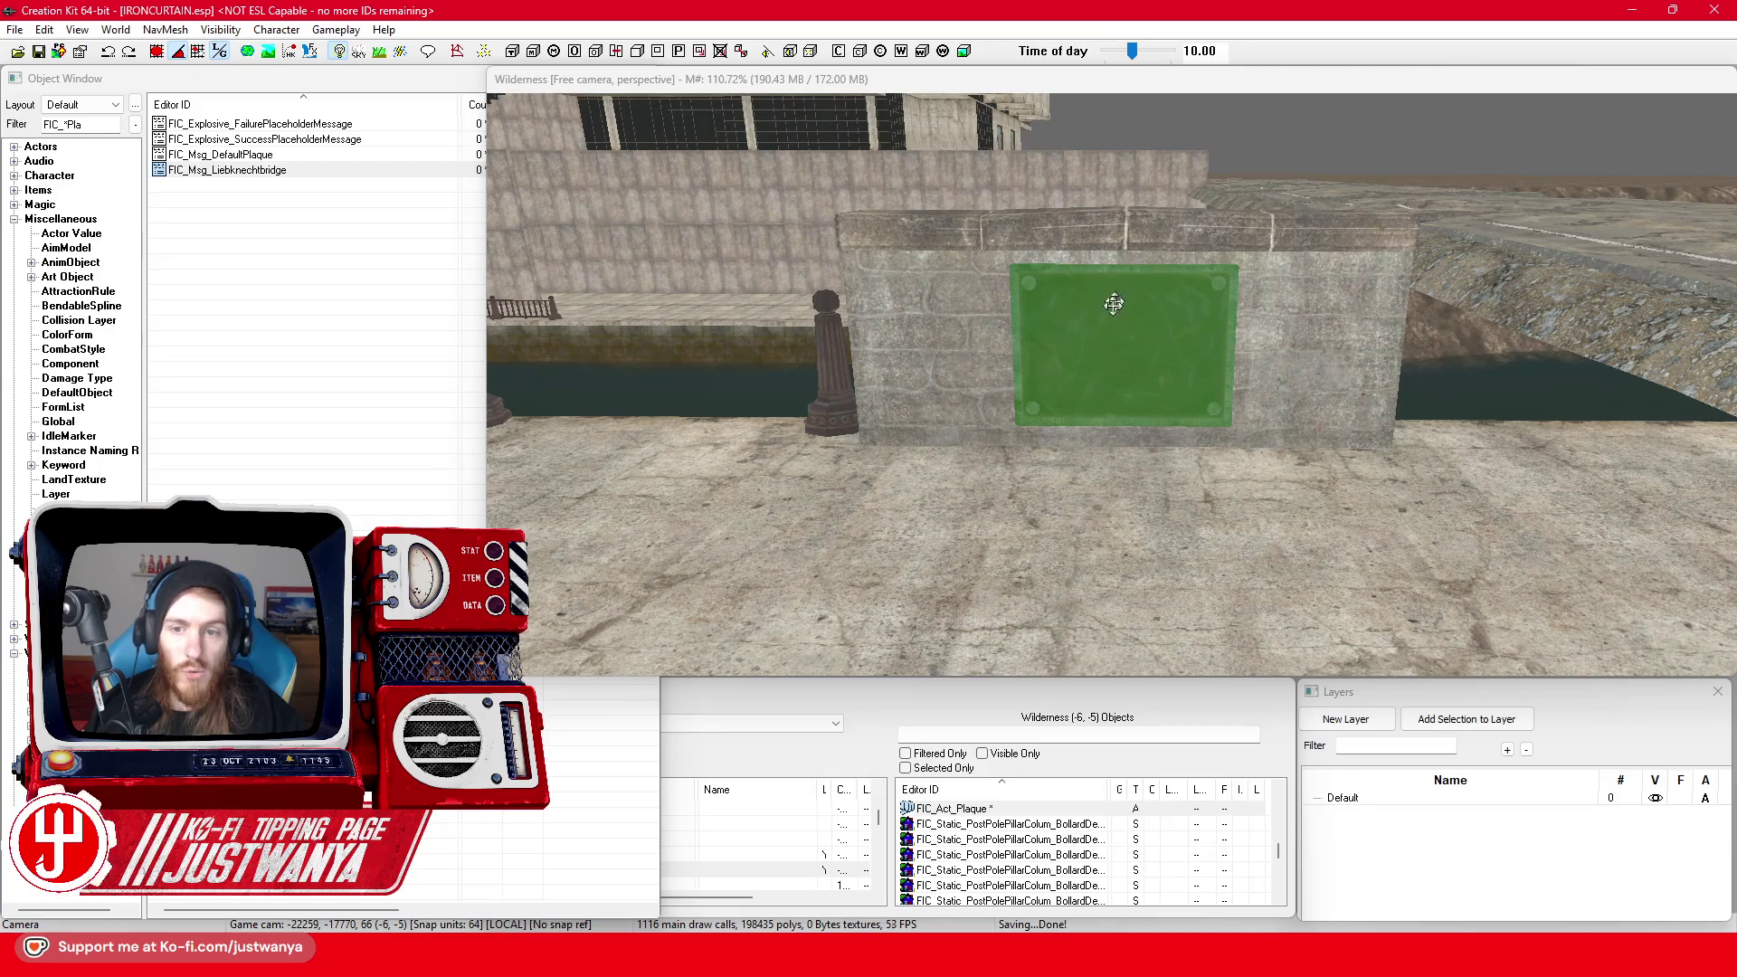
{"action": "double_click", "coordinate": [1094, 353]}
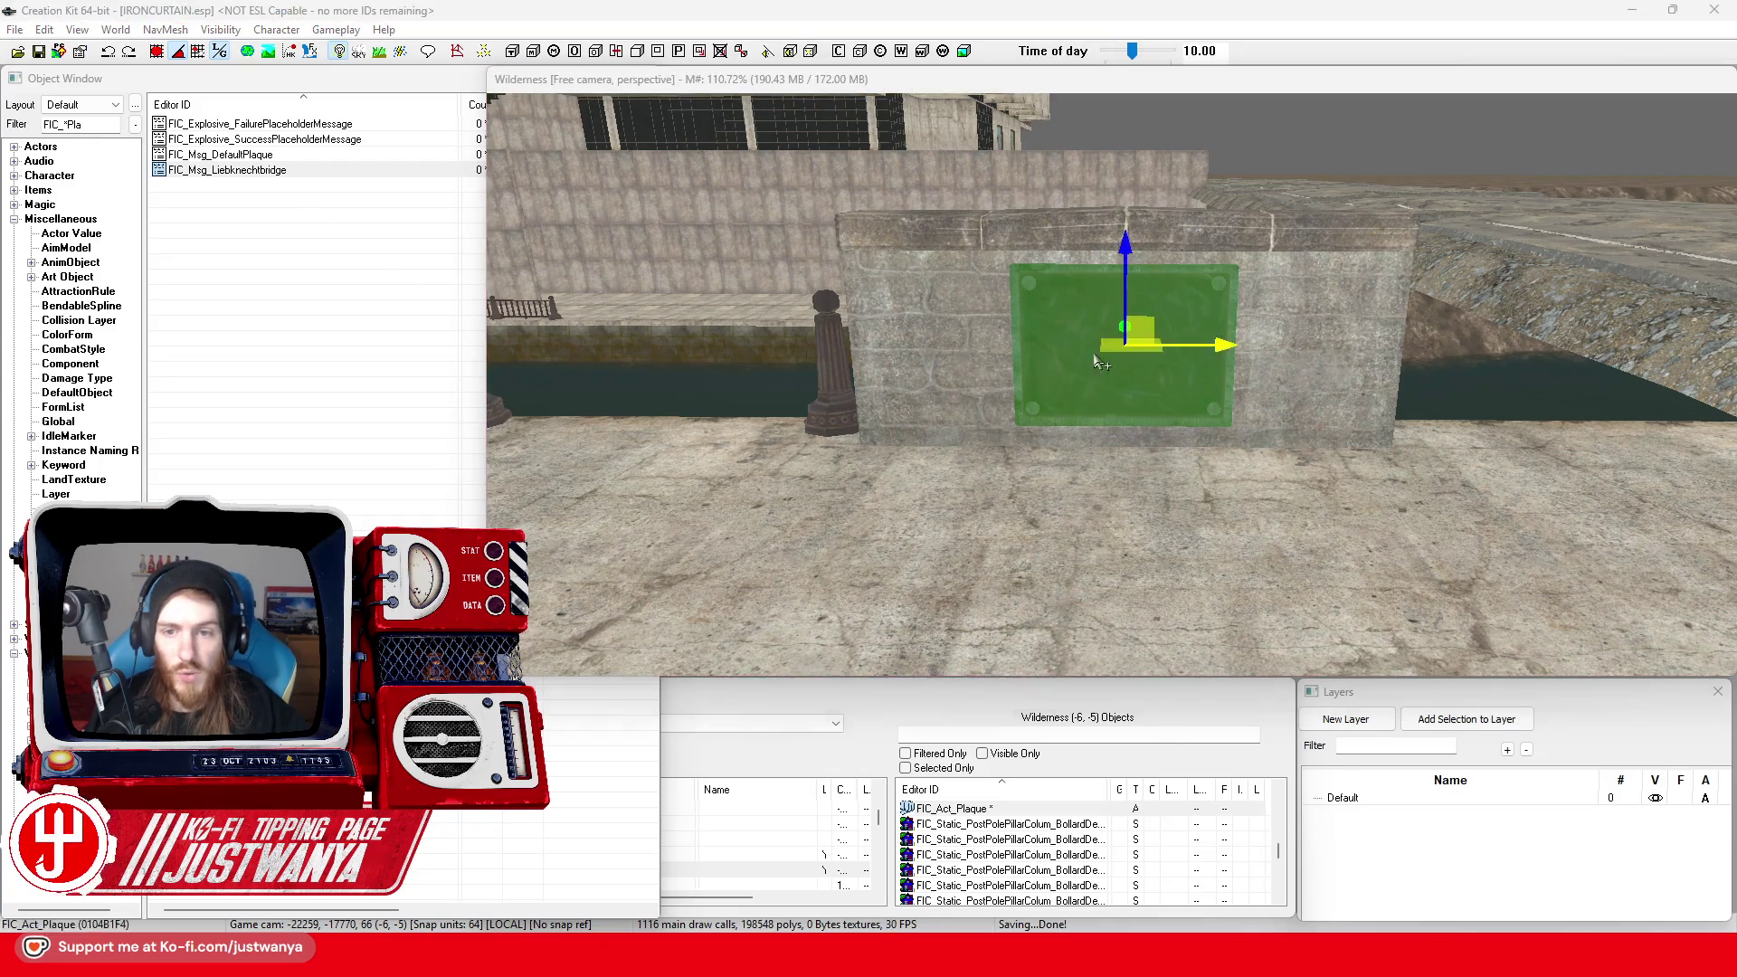
{"action": "left_click", "coordinate": [1004, 283]}
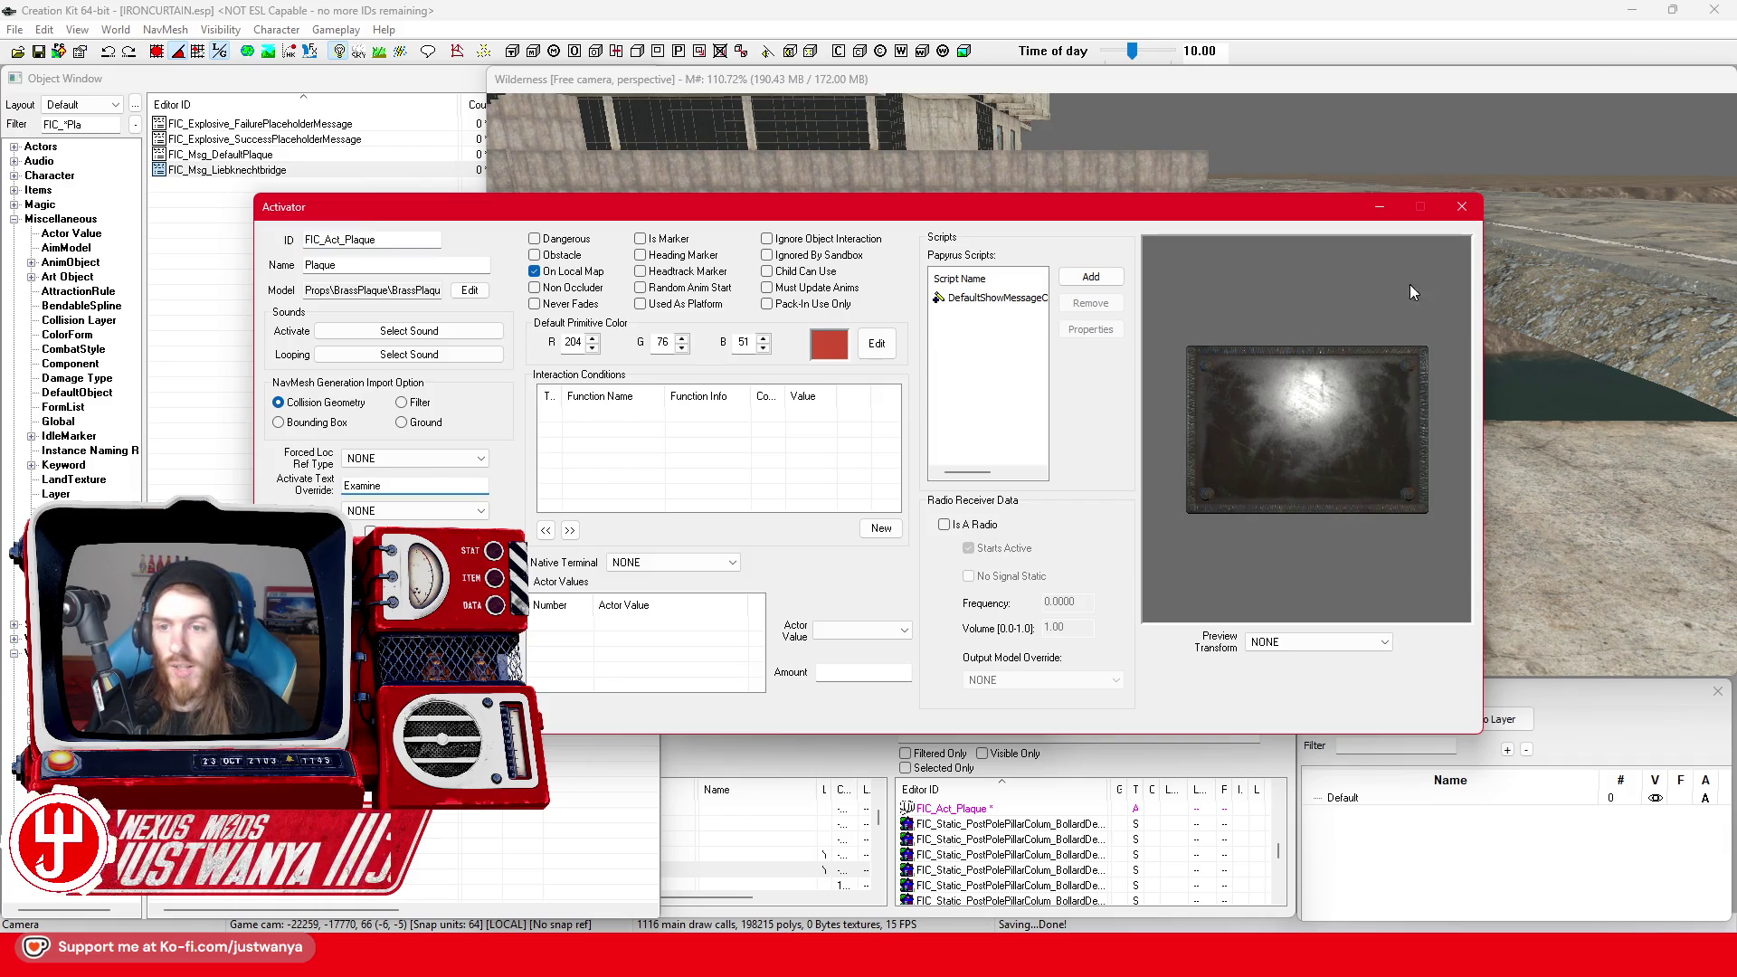
{"action": "left_click", "coordinate": [1461, 206]}
{"action": "left_click", "coordinate": [1034, 224]}
{"action": "scroll", "coordinate": [1195, 417], "scroll_direction": "down", "scroll_amount": 3}
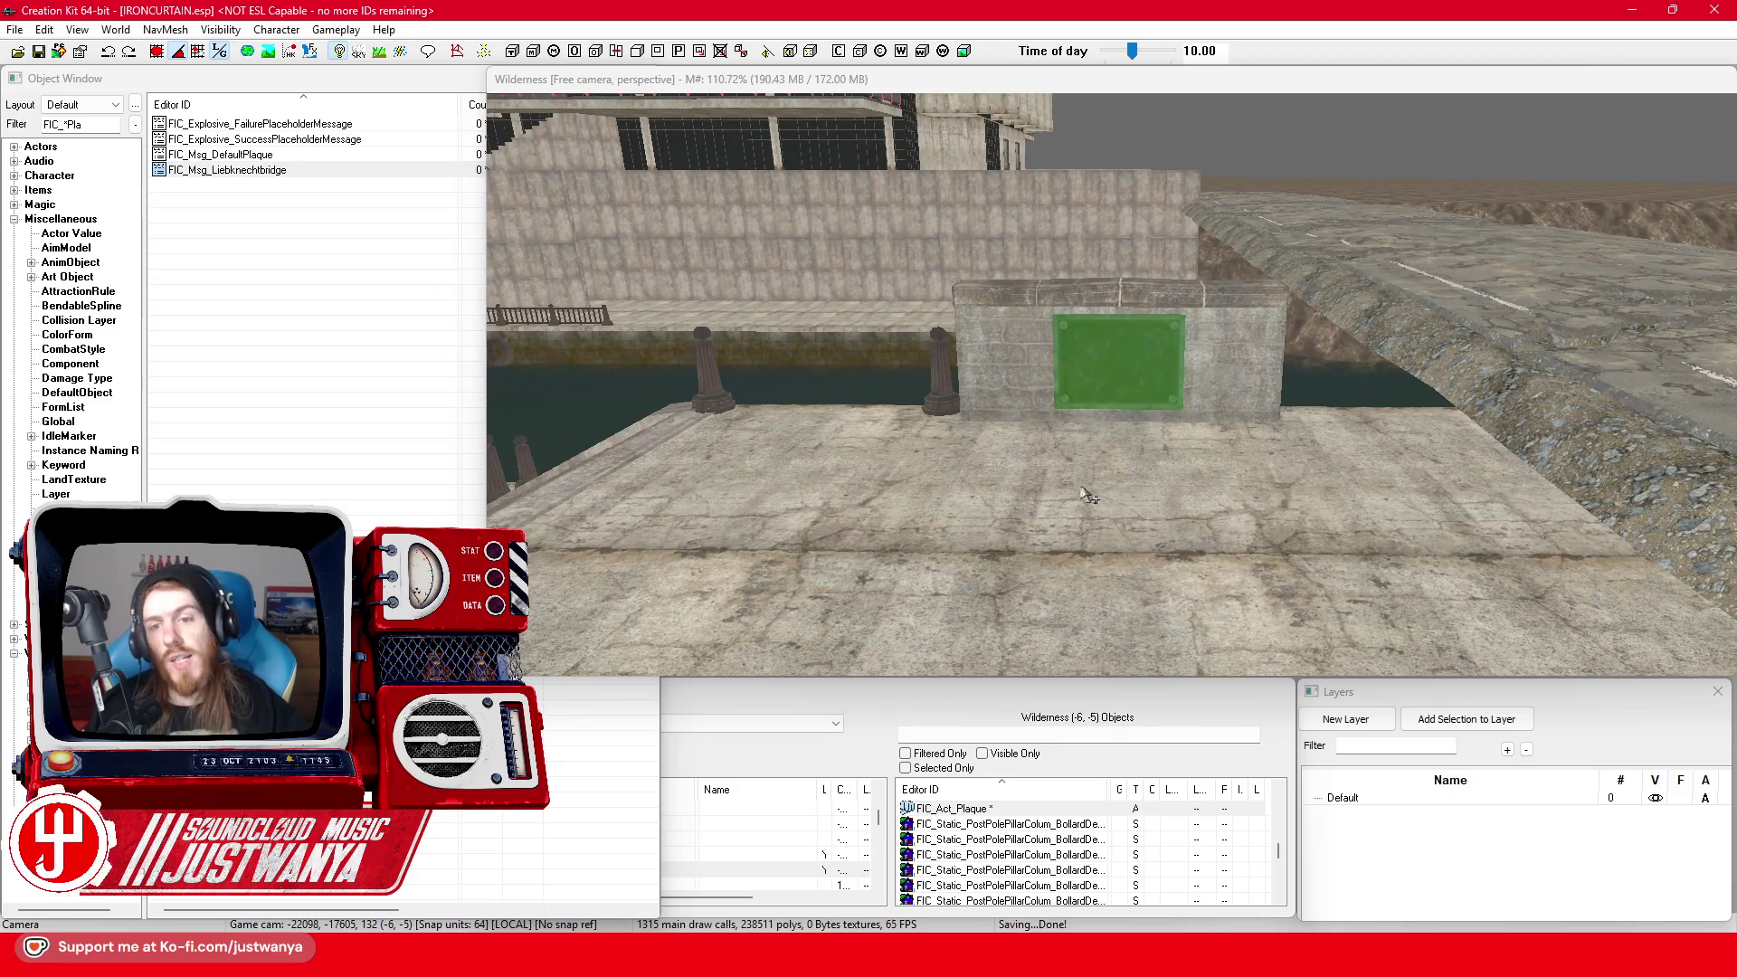
{"action": "scroll", "coordinate": [1088, 495], "scroll_direction": "up", "scroll_amount": 3}
{"action": "scroll", "coordinate": [850, 440], "scroll_direction": "down", "scroll_amount": 3}
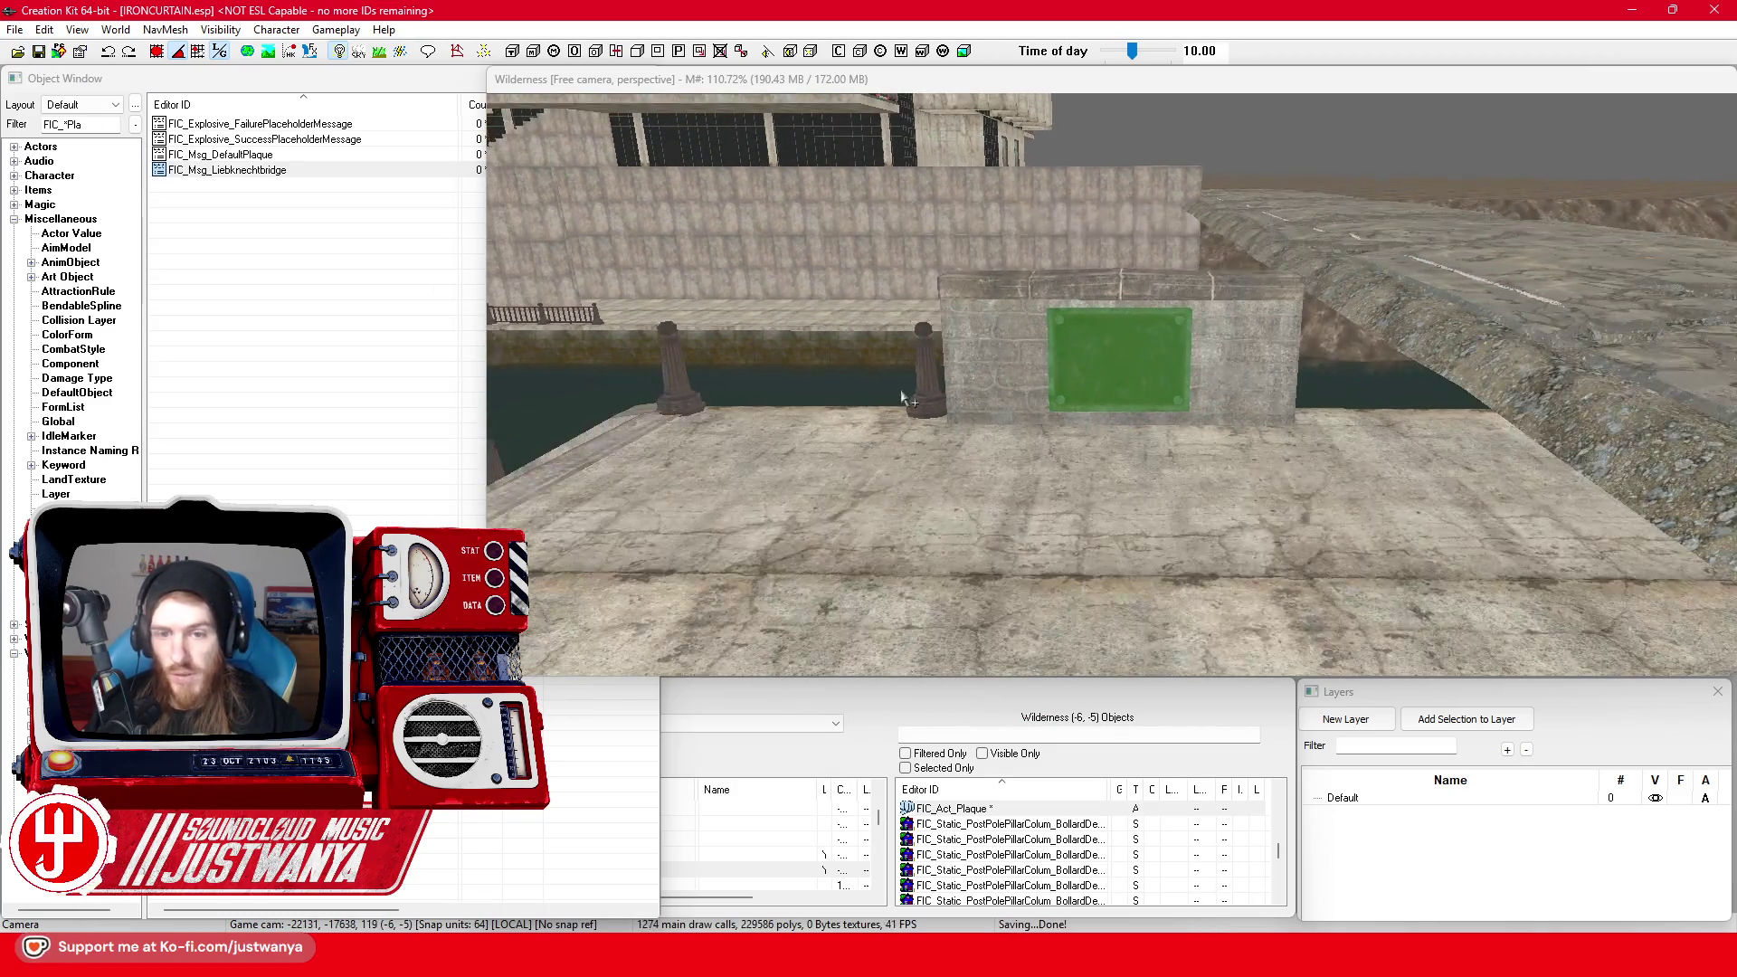
{"action": "left_click", "coordinate": [931, 403]}
{"action": "mouse_move", "coordinate": [1192, 455]}
{"action": "left_mouse_down"}
{"action": "mouse_move", "coordinate": [1007, 445]}
{"action": "mouse_move", "coordinate": [1026, 452]}
{"action": "mouse_move", "coordinate": [954, 418]}
{"action": "mouse_move", "coordinate": [994, 495]}
{"action": "mouse_move", "coordinate": [1077, 490]}
{"action": "mouse_move", "coordinate": [1047, 490]}
{"action": "left_mouse_up"}
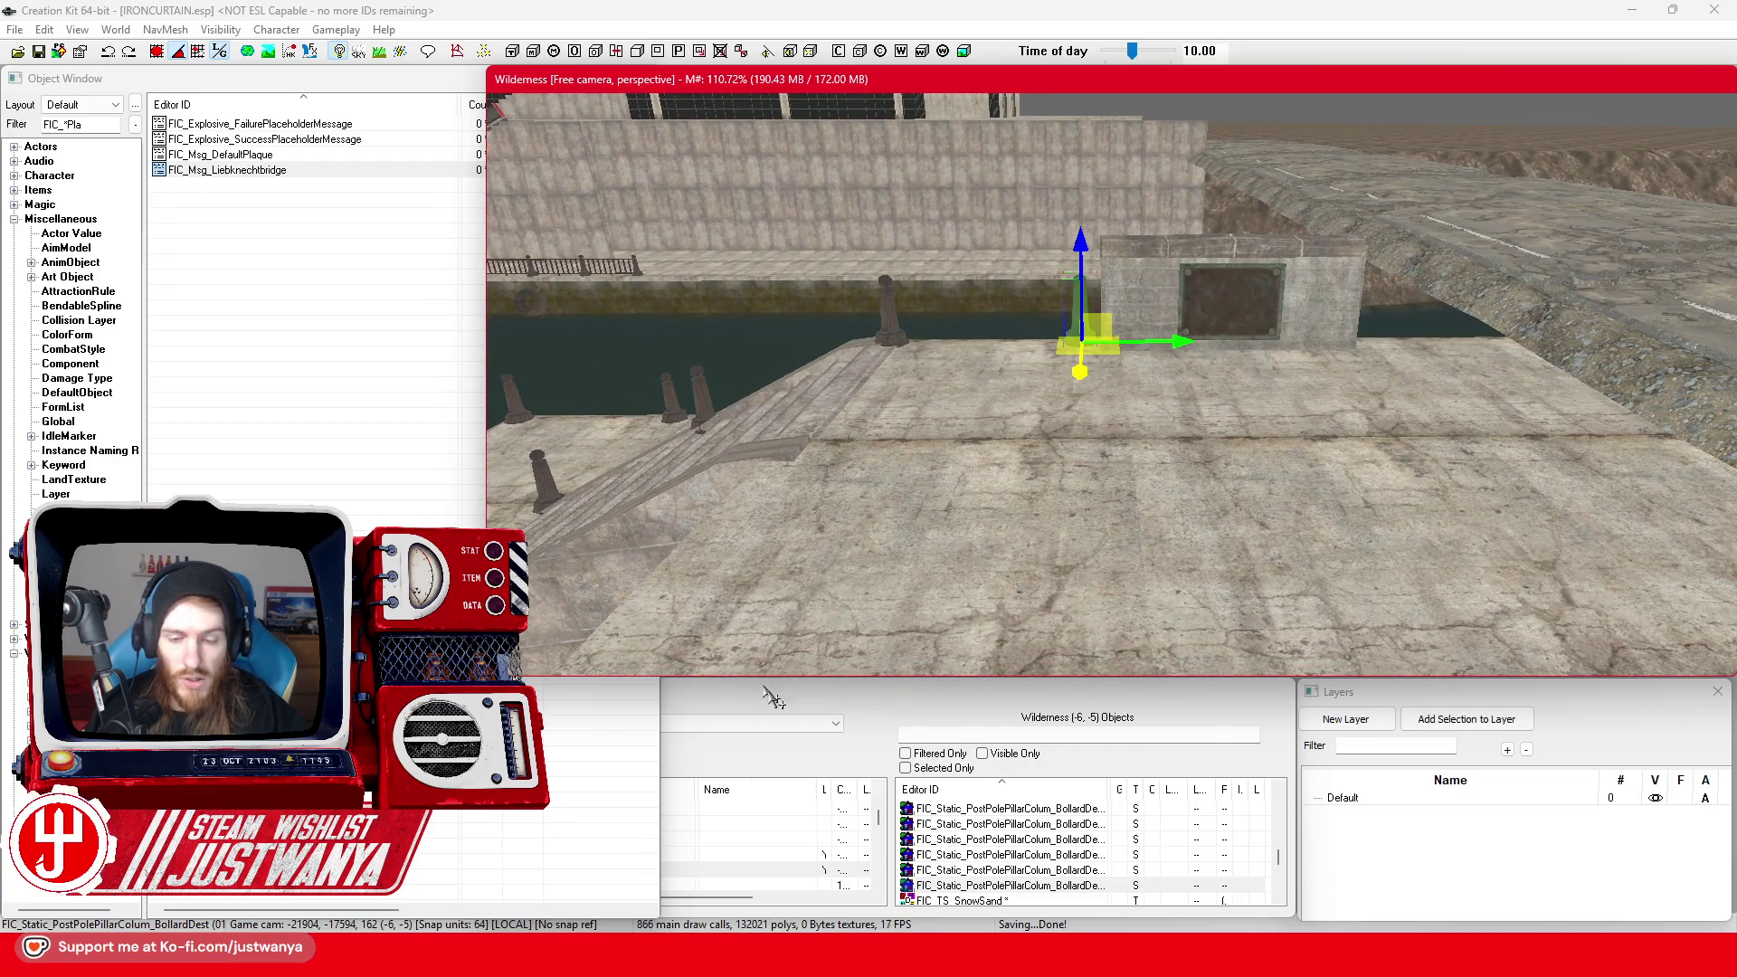
{"action": "left_click", "coordinate": [1149, 869]}
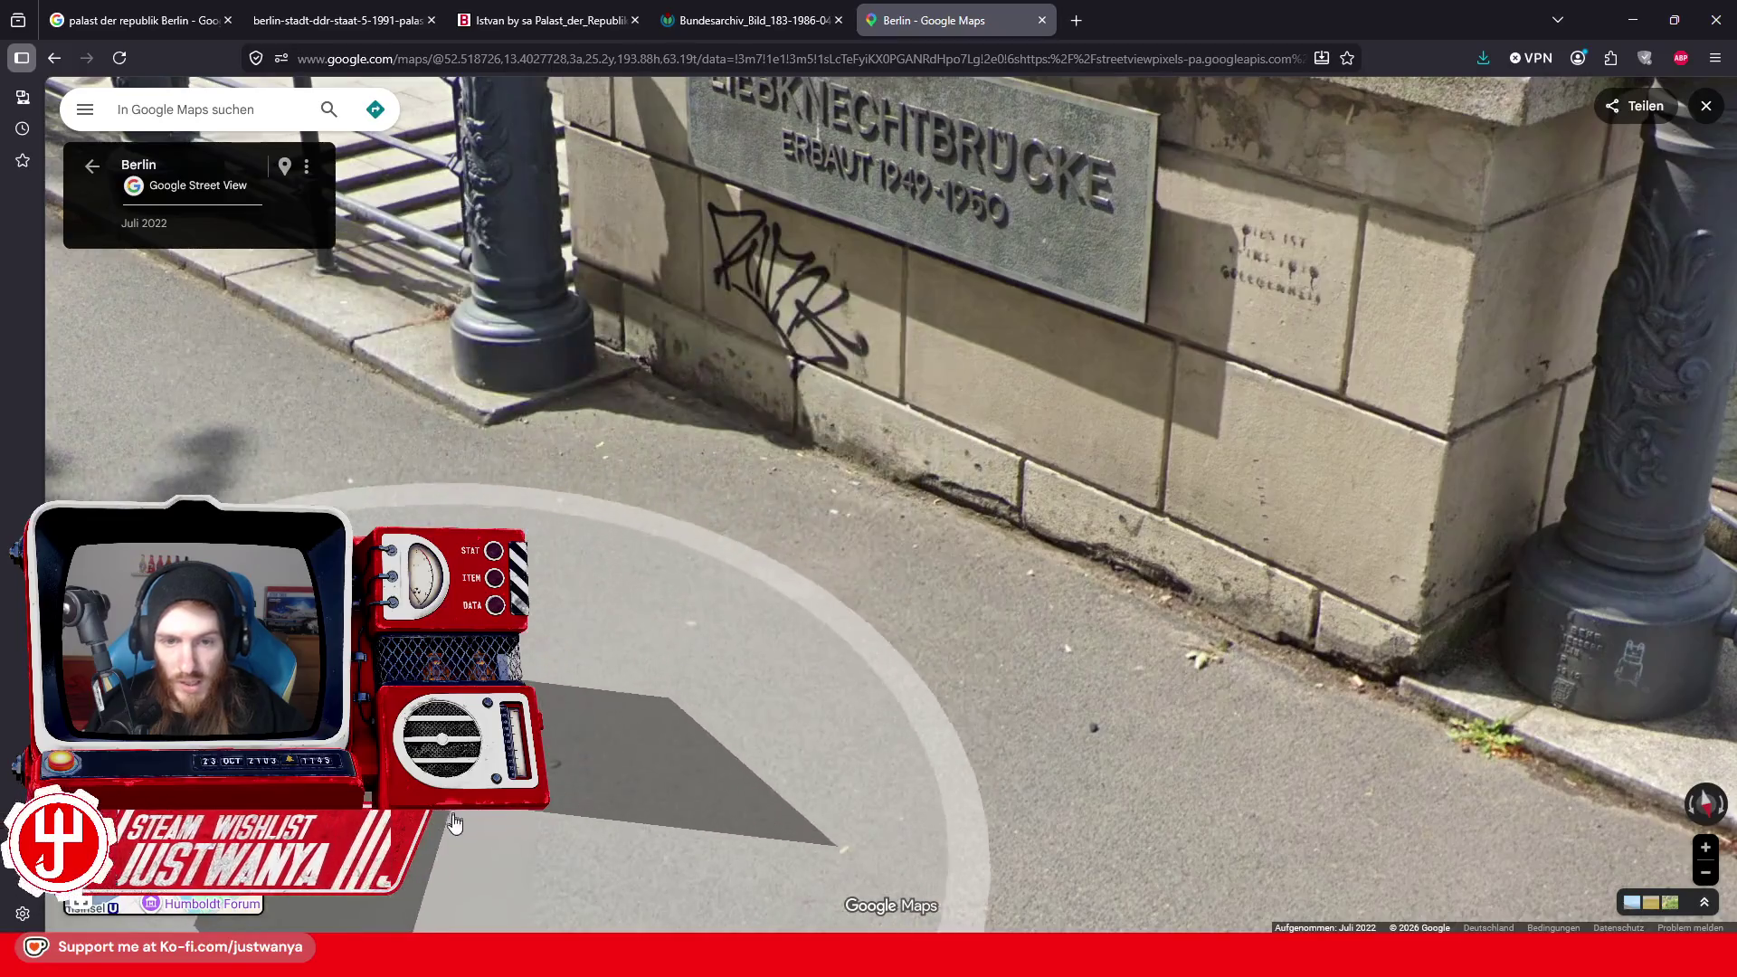
{"action": "left_click_drag", "start_coordinate": [619, 800], "coordinate": [595, 801]}
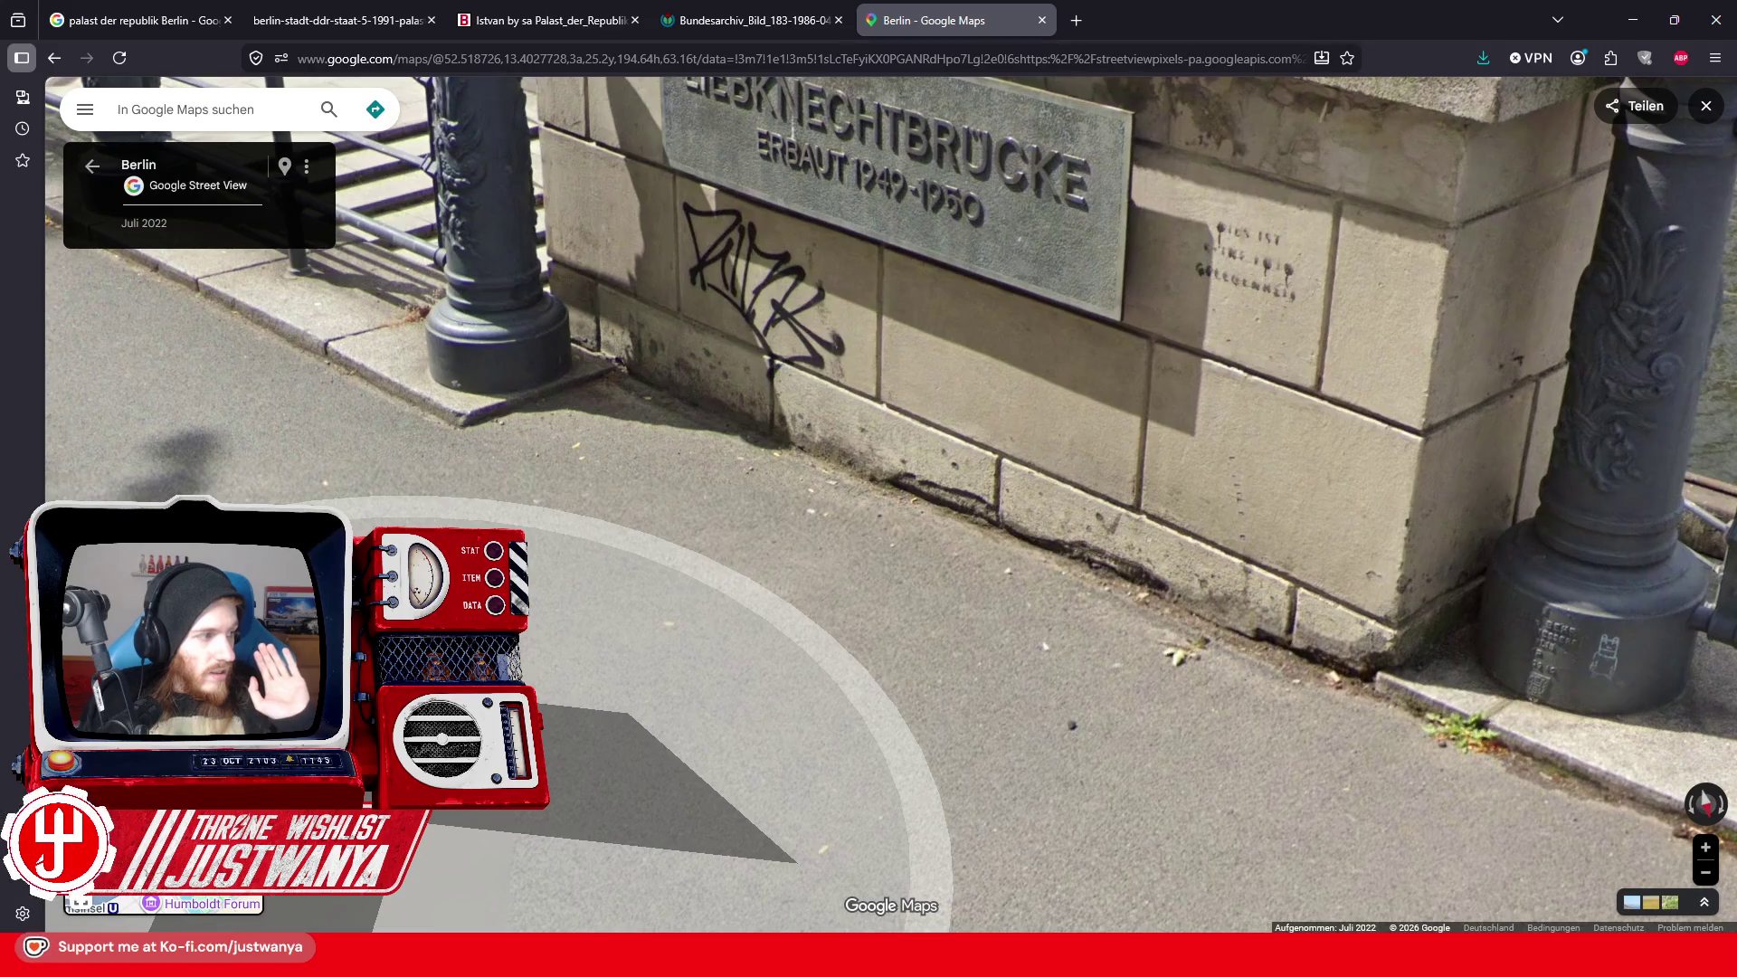
{"action": "scroll", "coordinate": [643, 705], "scroll_direction": "down", "scroll_amount": 3}
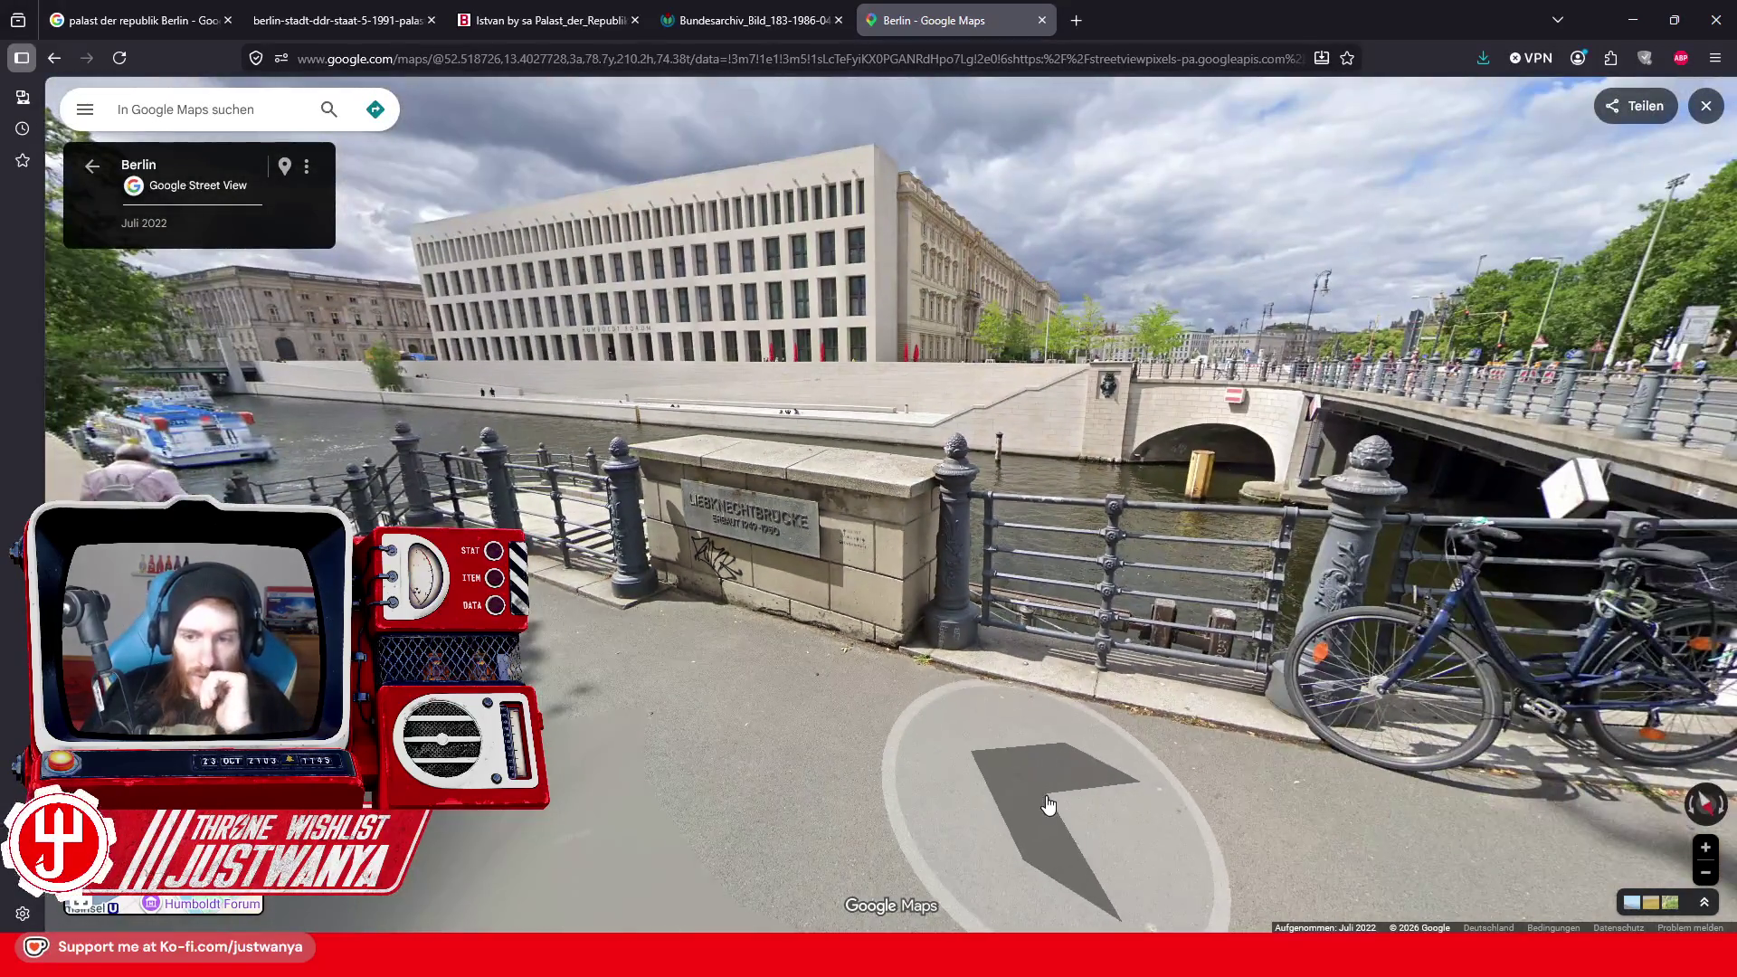
{"action": "mouse_move", "coordinate": [1020, 787]}
{"action": "left_mouse_down"}
{"action": "mouse_move", "coordinate": [581, 704]}
{"action": "mouse_move", "coordinate": [601, 692]}
{"action": "left_mouse_up"}
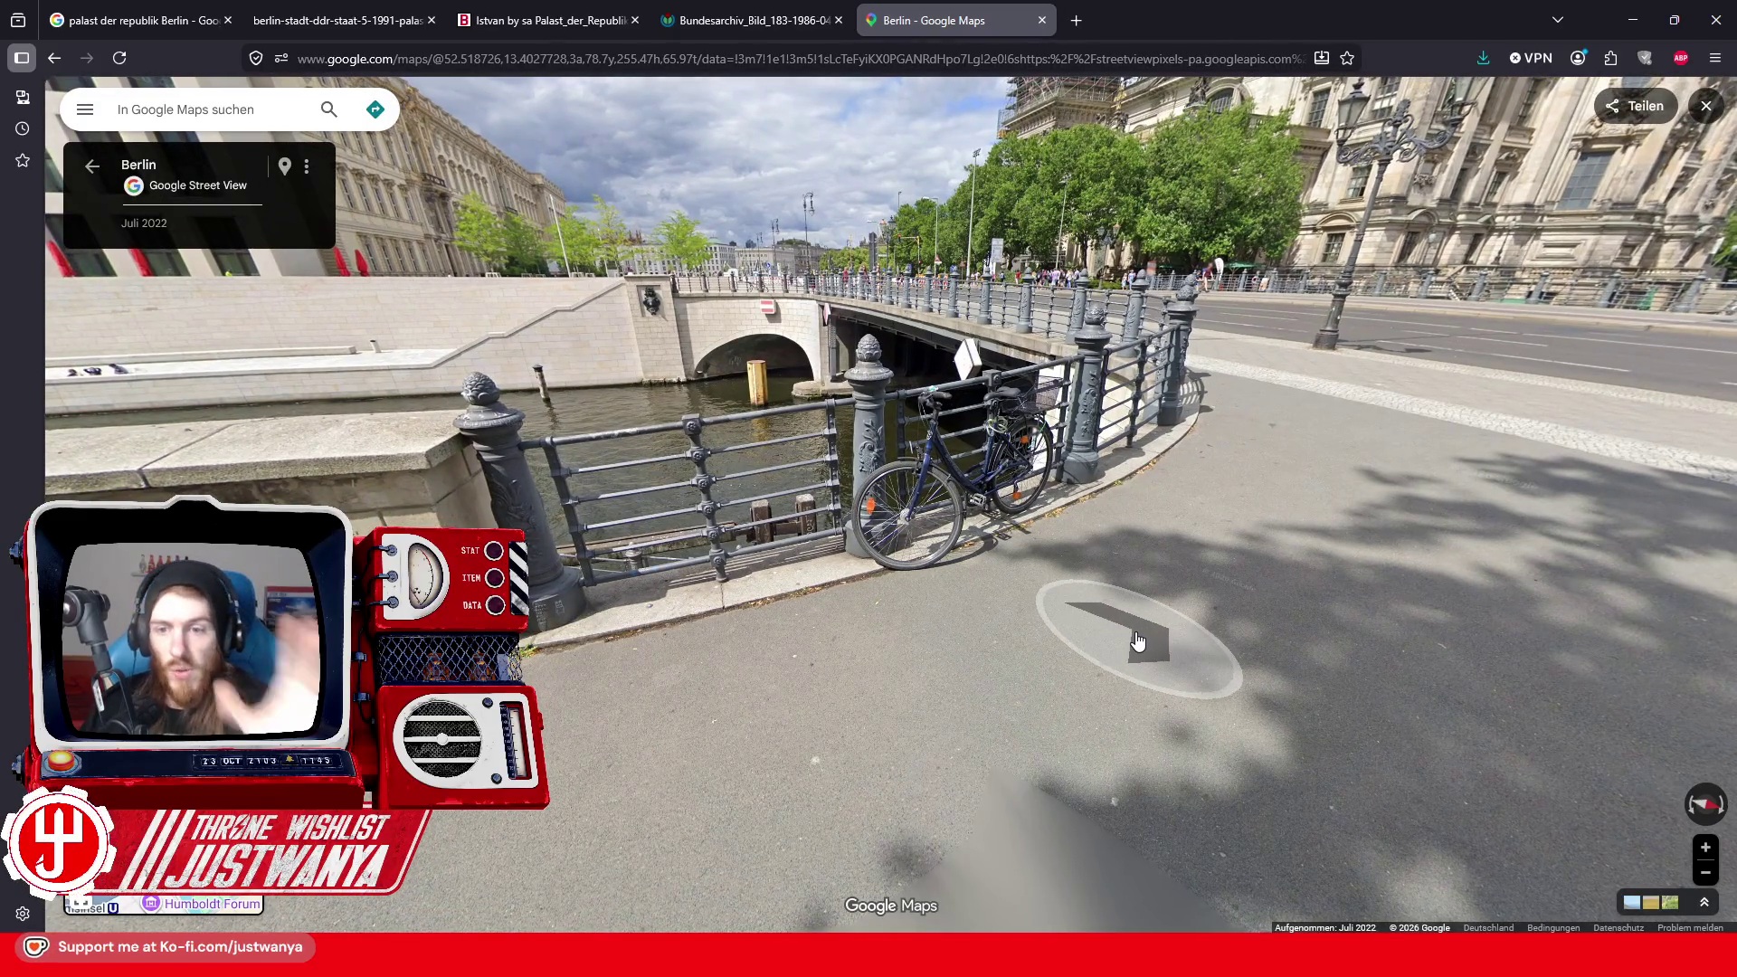
{"action": "left_click", "coordinate": [1148, 632]}
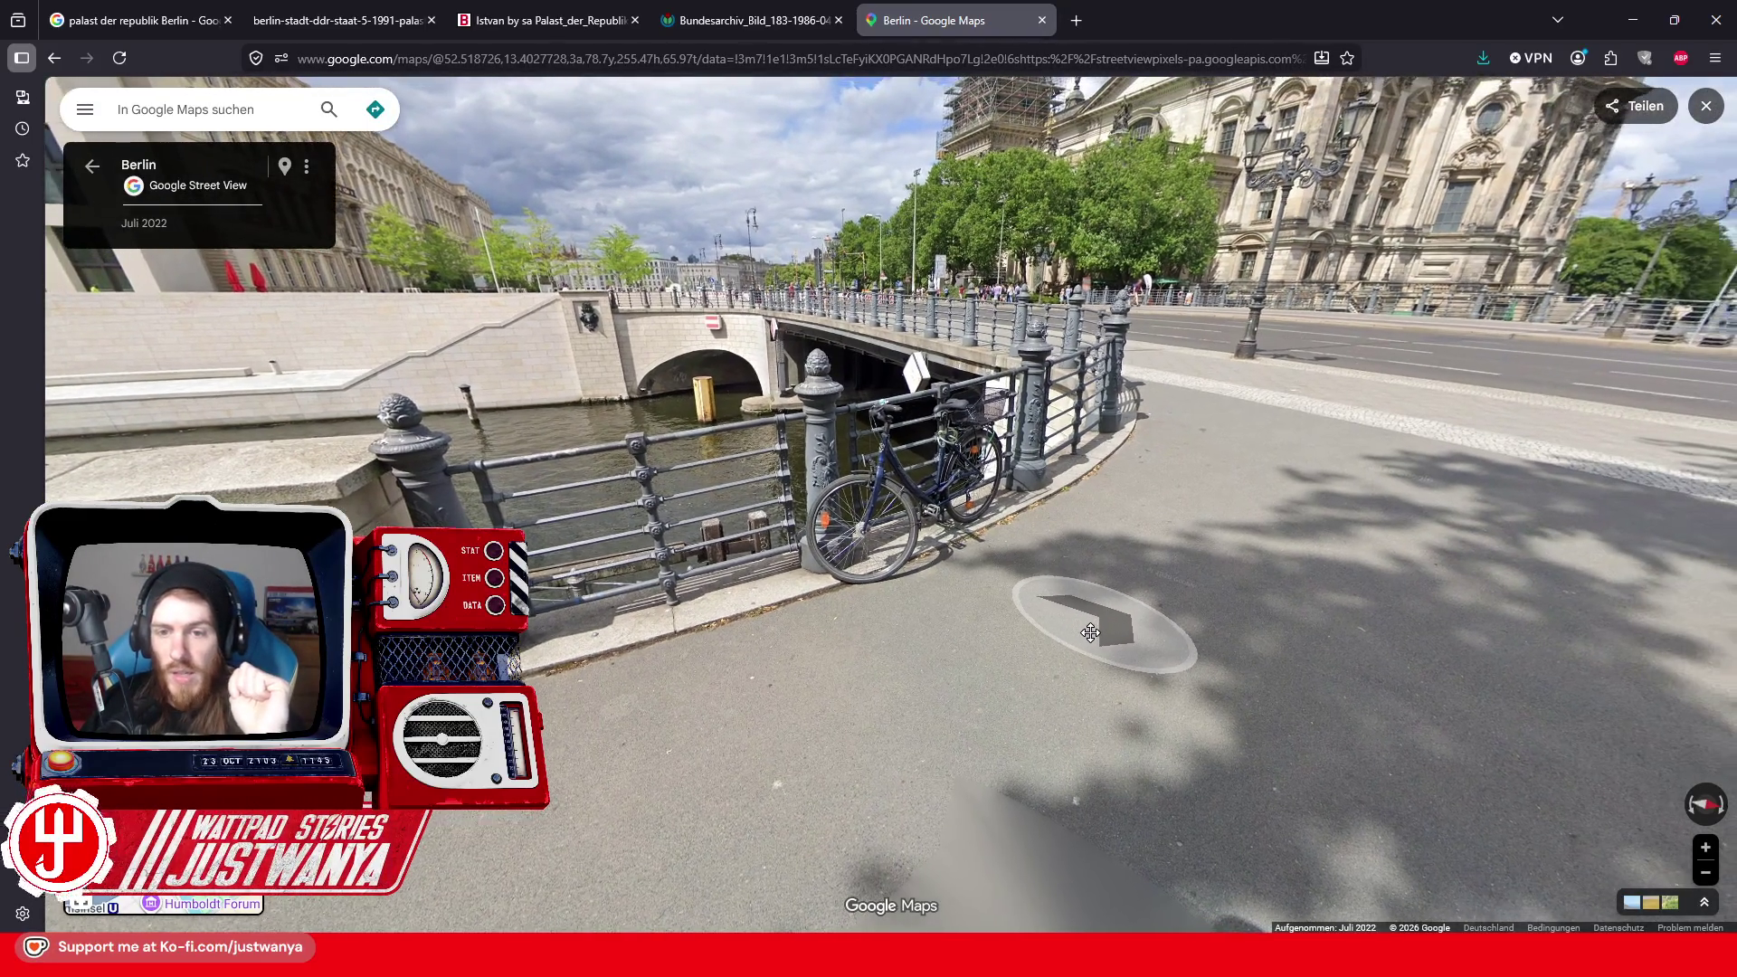
{"action": "mouse_move", "coordinate": [456, 579]}
{"action": "left_mouse_down"}
{"action": "mouse_move", "coordinate": [1166, 634]}
{"action": "mouse_move", "coordinate": [1343, 624]}
{"action": "mouse_move", "coordinate": [674, 543]}
{"action": "left_mouse_up"}
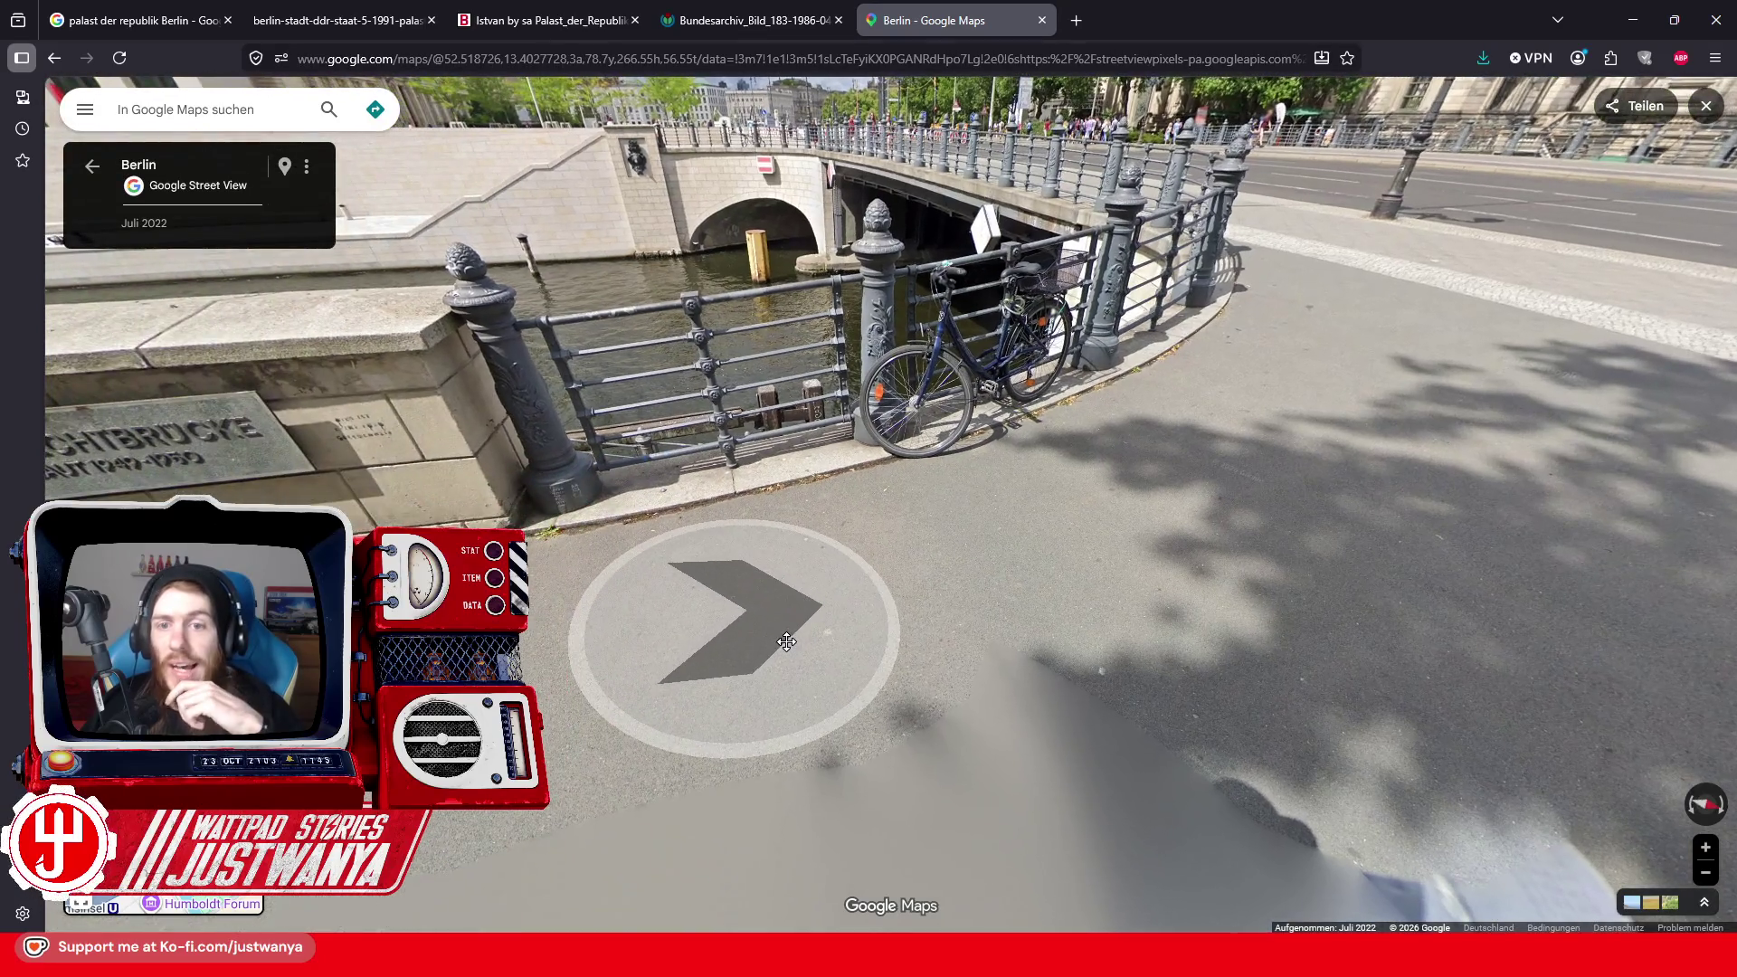
{"action": "mouse_move", "coordinate": [767, 643]}
{"action": "left_mouse_down"}
{"action": "mouse_move", "coordinate": [1163, 582]}
{"action": "mouse_move", "coordinate": [1167, 750]}
{"action": "mouse_move", "coordinate": [1346, 317]}
{"action": "left_mouse_up"}
{"action": "scroll", "coordinate": [1346, 316], "scroll_direction": "up", "scroll_amount": 3}
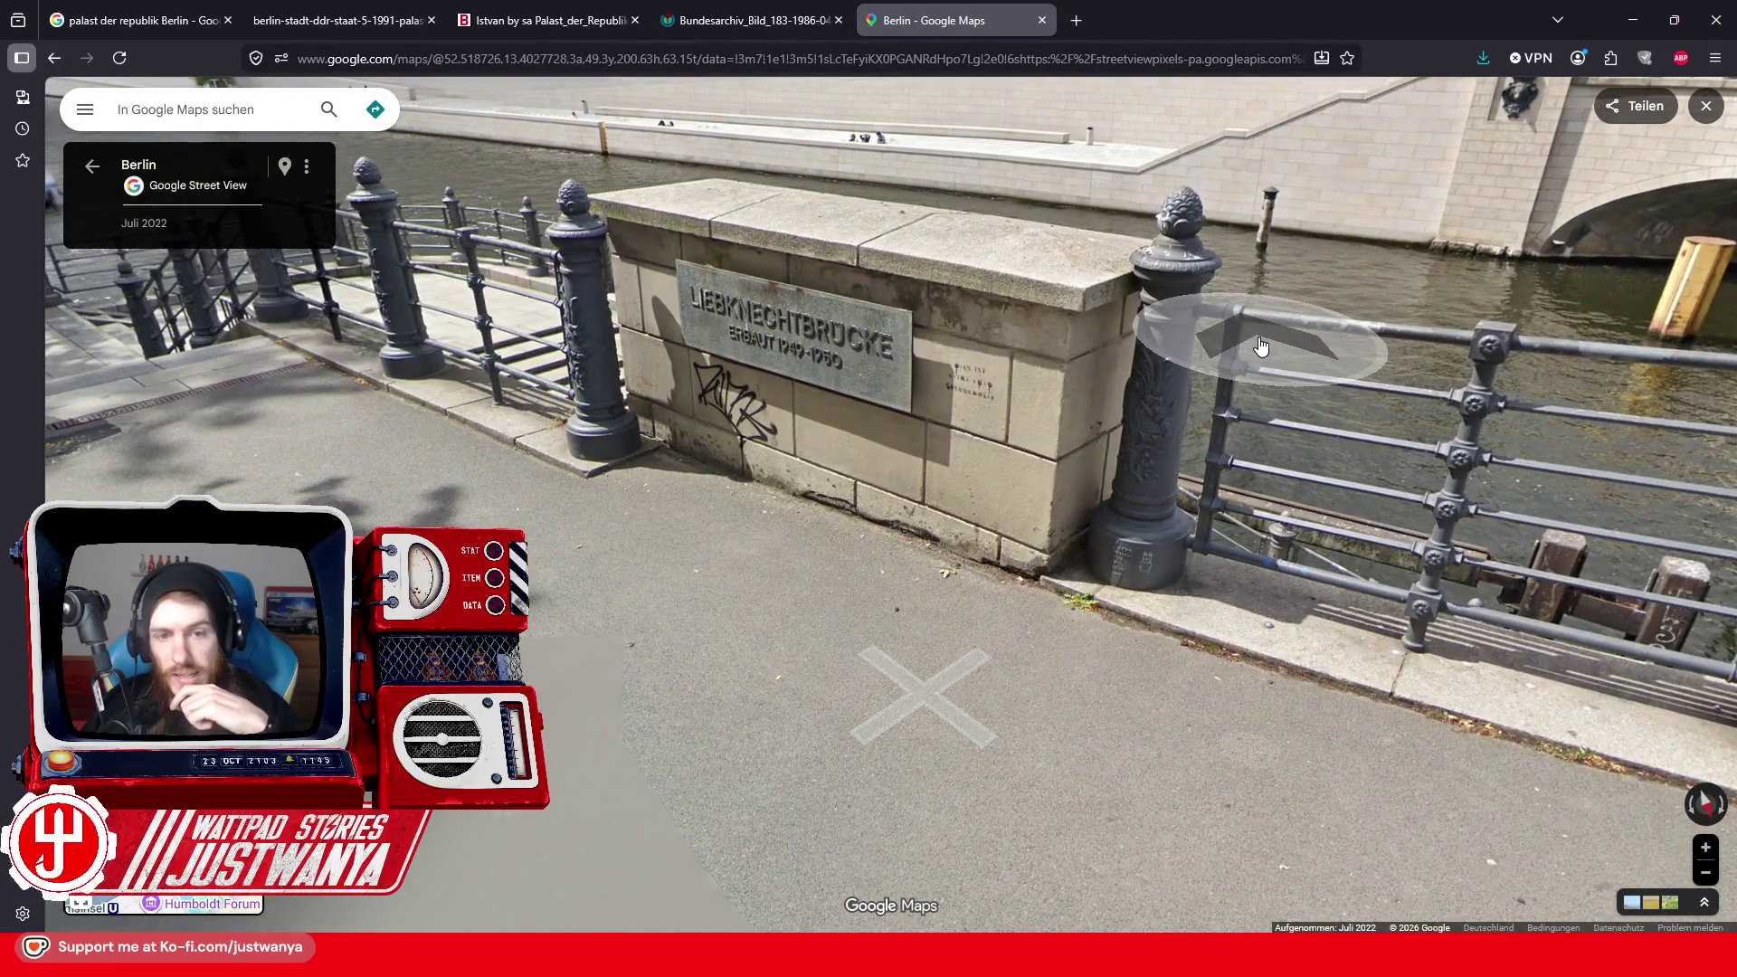
{"action": "scroll", "coordinate": [1276, 334], "scroll_direction": "up", "scroll_amount": 4}
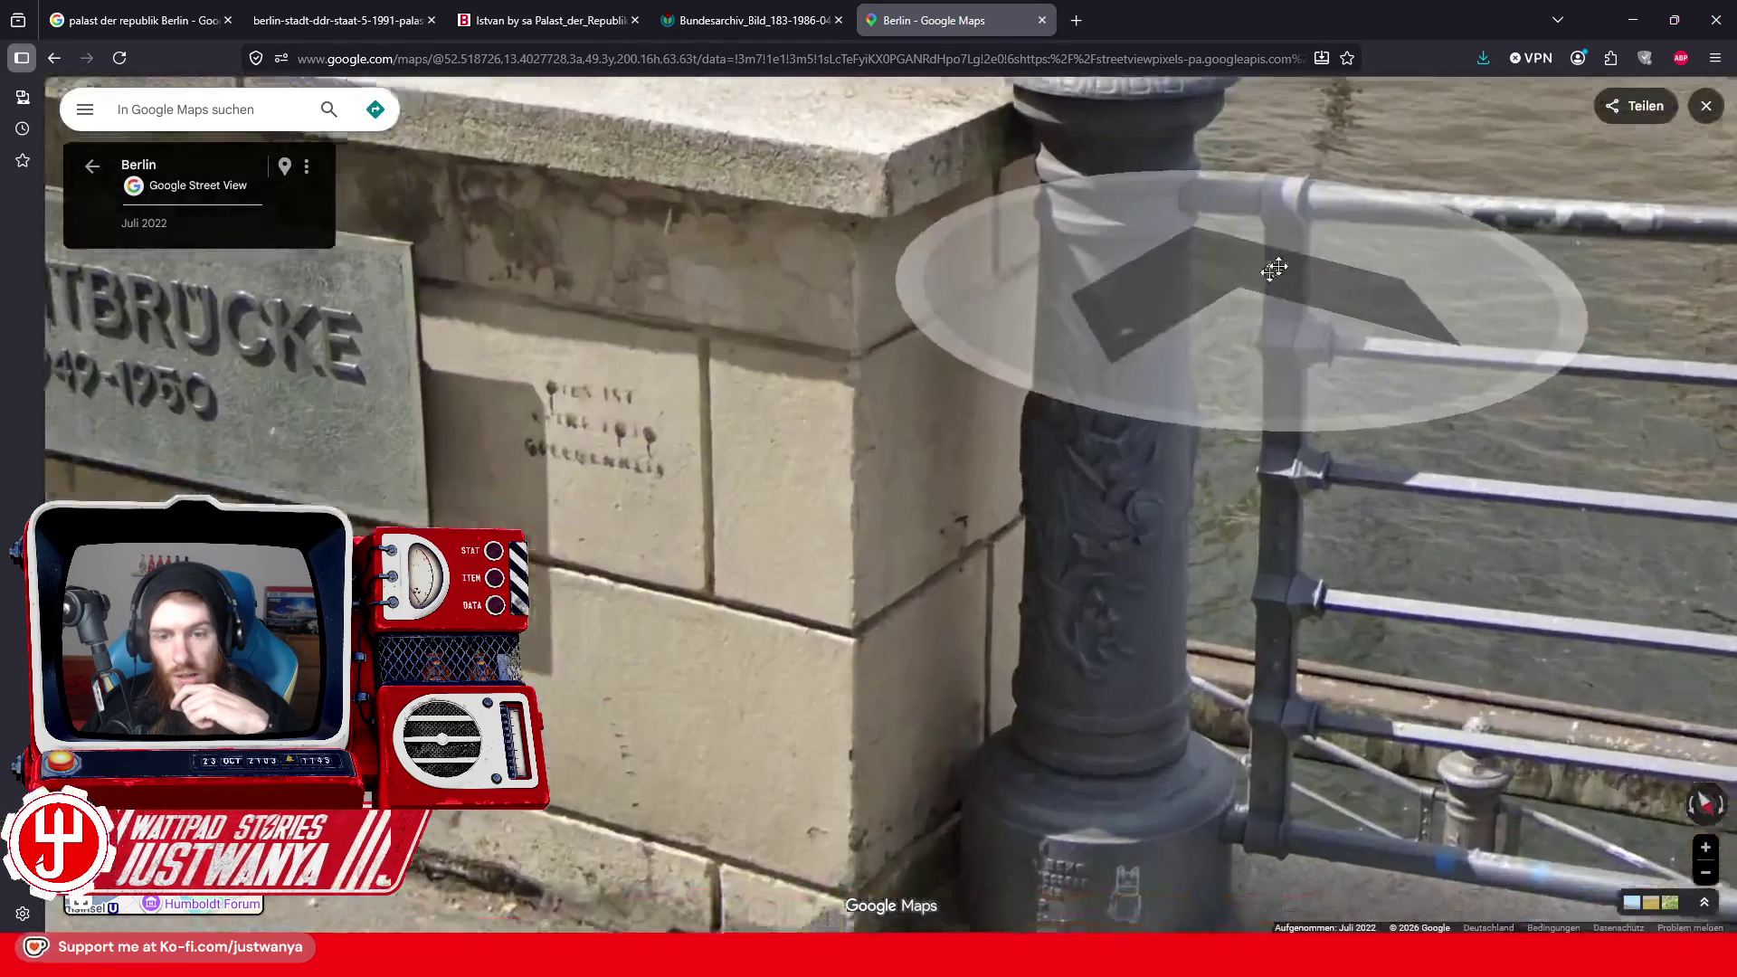
{"action": "scroll", "coordinate": [1450, 305], "scroll_direction": "down", "scroll_amount": 4}
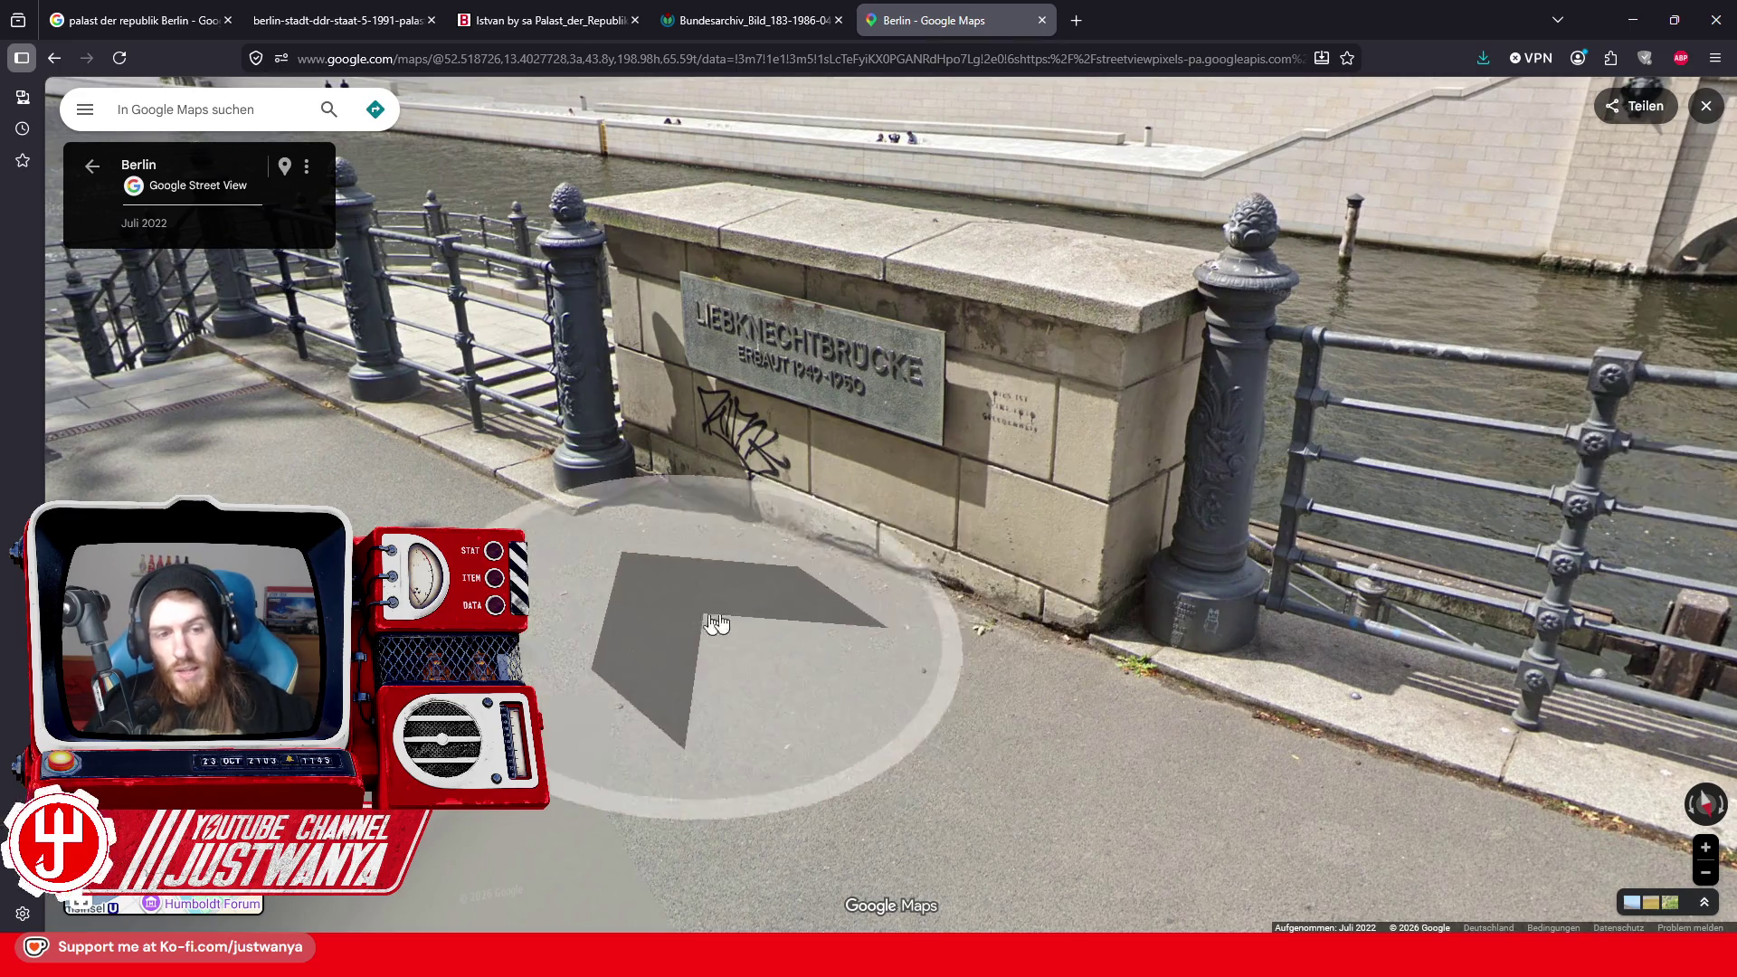
{"action": "left_click", "coordinate": [1311, 398]}
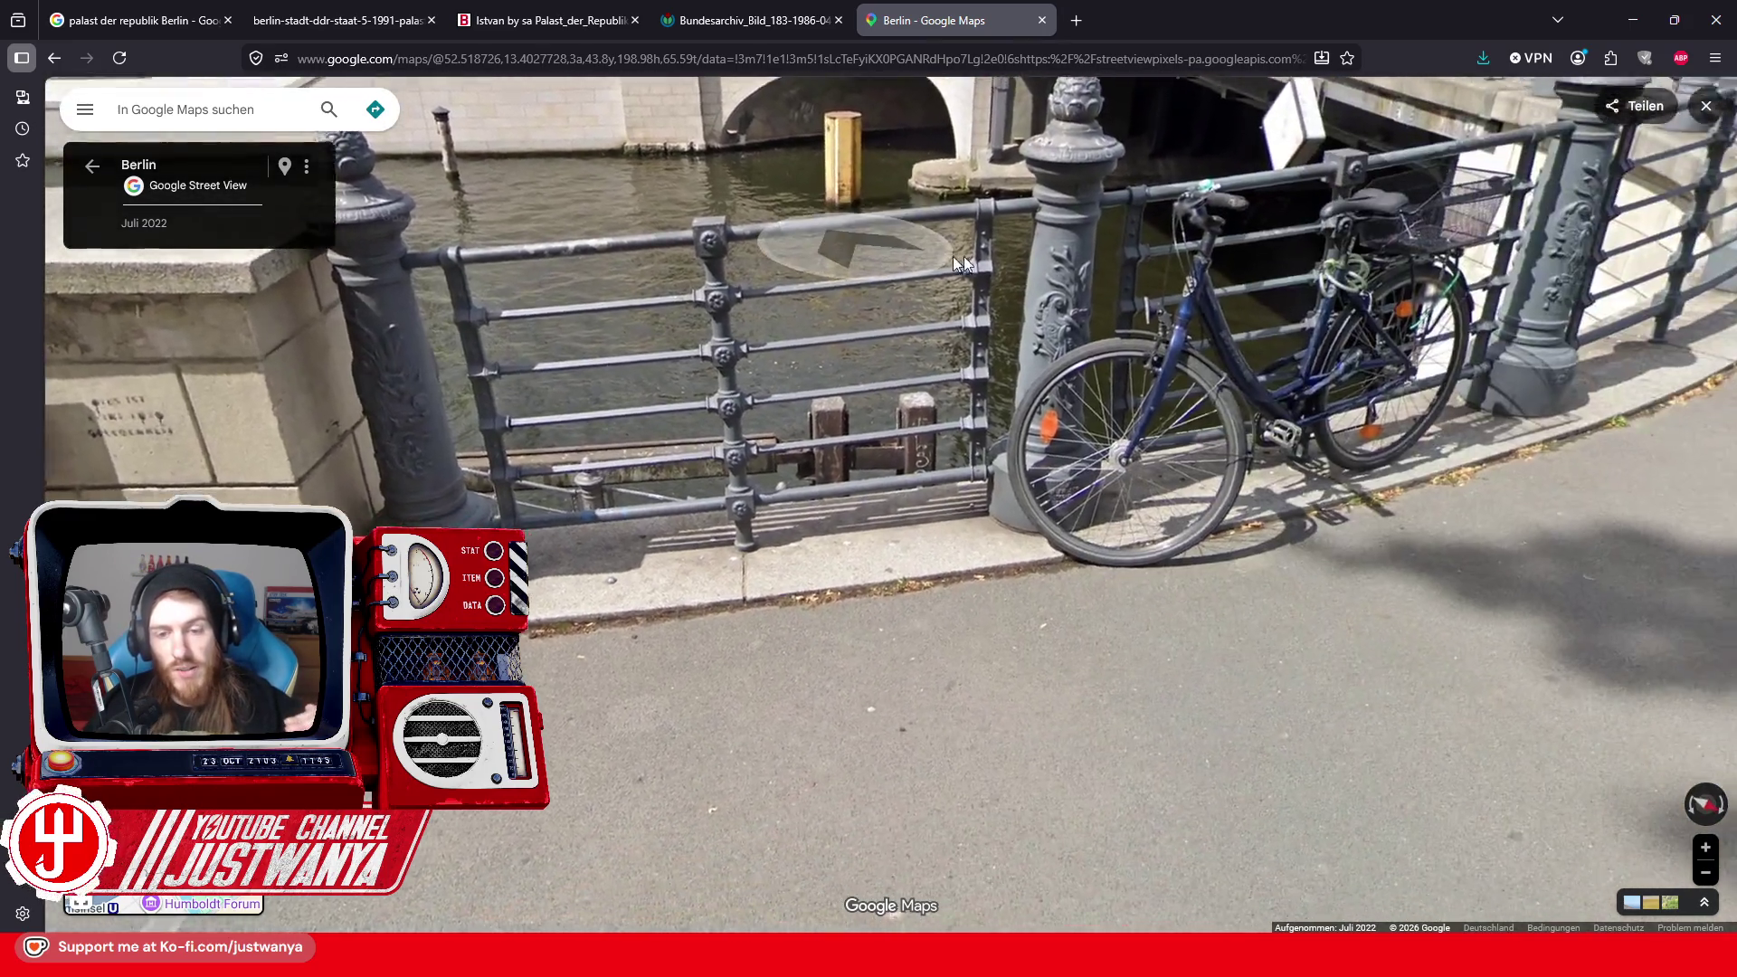
{"action": "mouse_move", "coordinate": [961, 262]}
{"action": "left_mouse_down"}
{"action": "mouse_move", "coordinate": [902, 466]}
{"action": "mouse_move", "coordinate": [1279, 446]}
{"action": "mouse_move", "coordinate": [1125, 485]}
{"action": "left_mouse_up"}
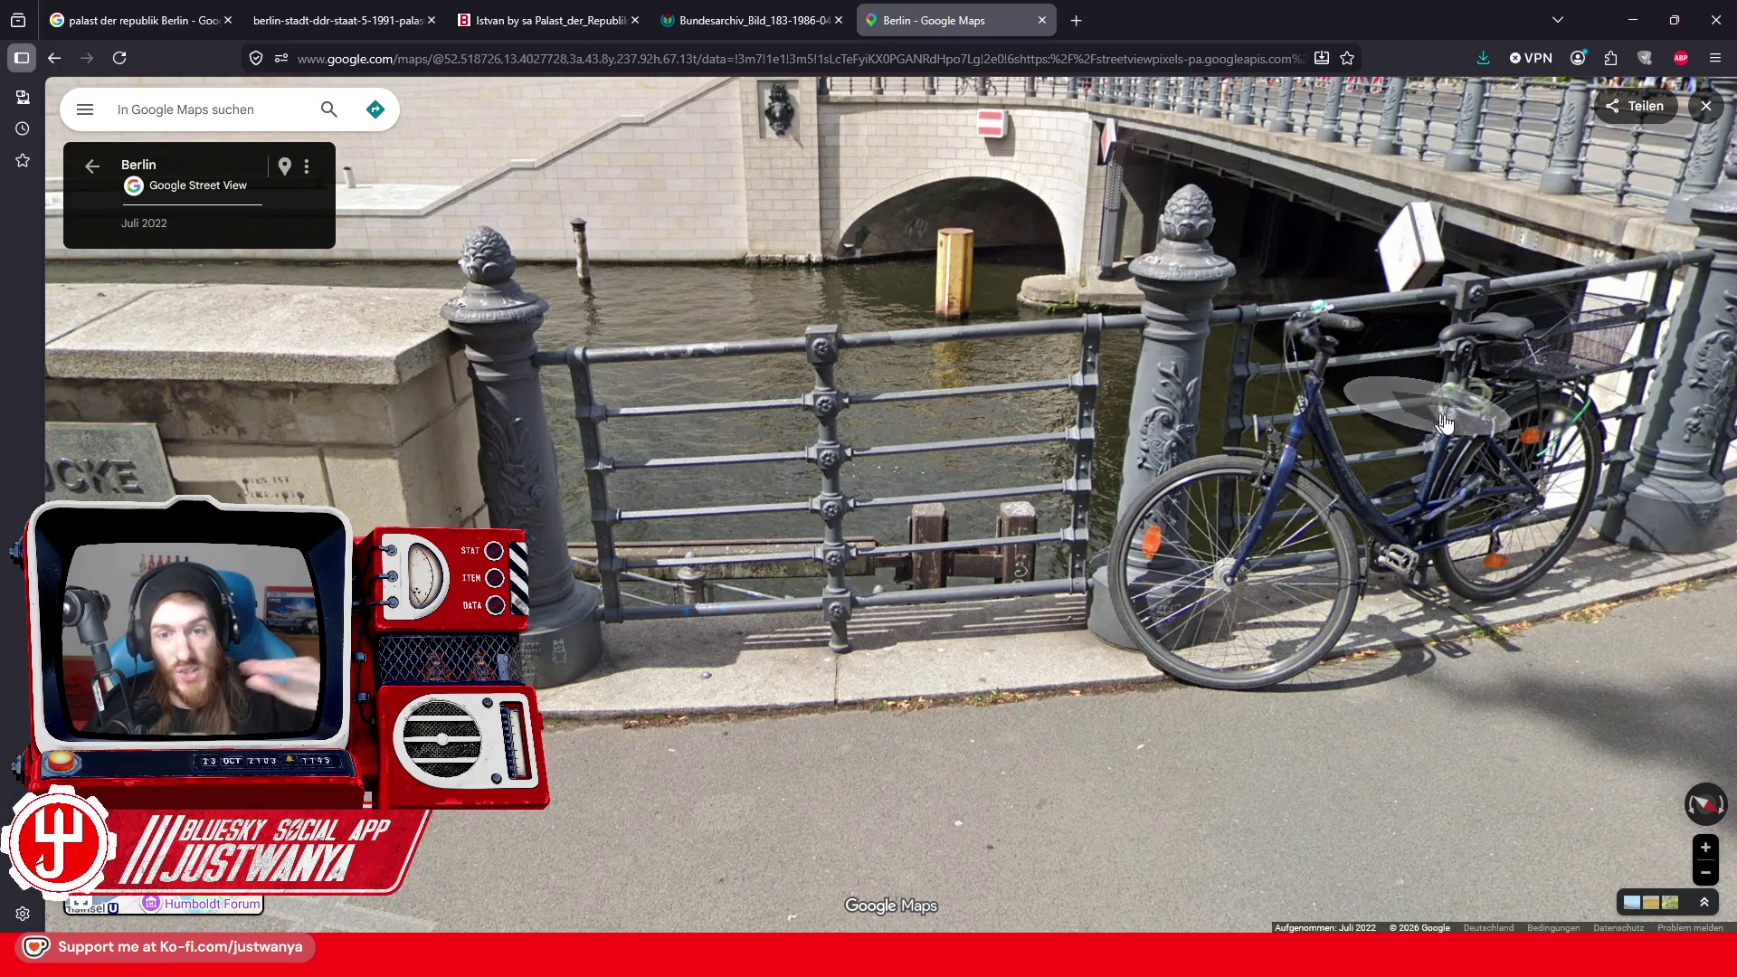
{"action": "mouse_move", "coordinate": [1470, 359]}
{"action": "left_mouse_down"}
{"action": "mouse_move", "coordinate": [862, 353]}
{"action": "mouse_move", "coordinate": [957, 351]}
{"action": "left_mouse_up"}
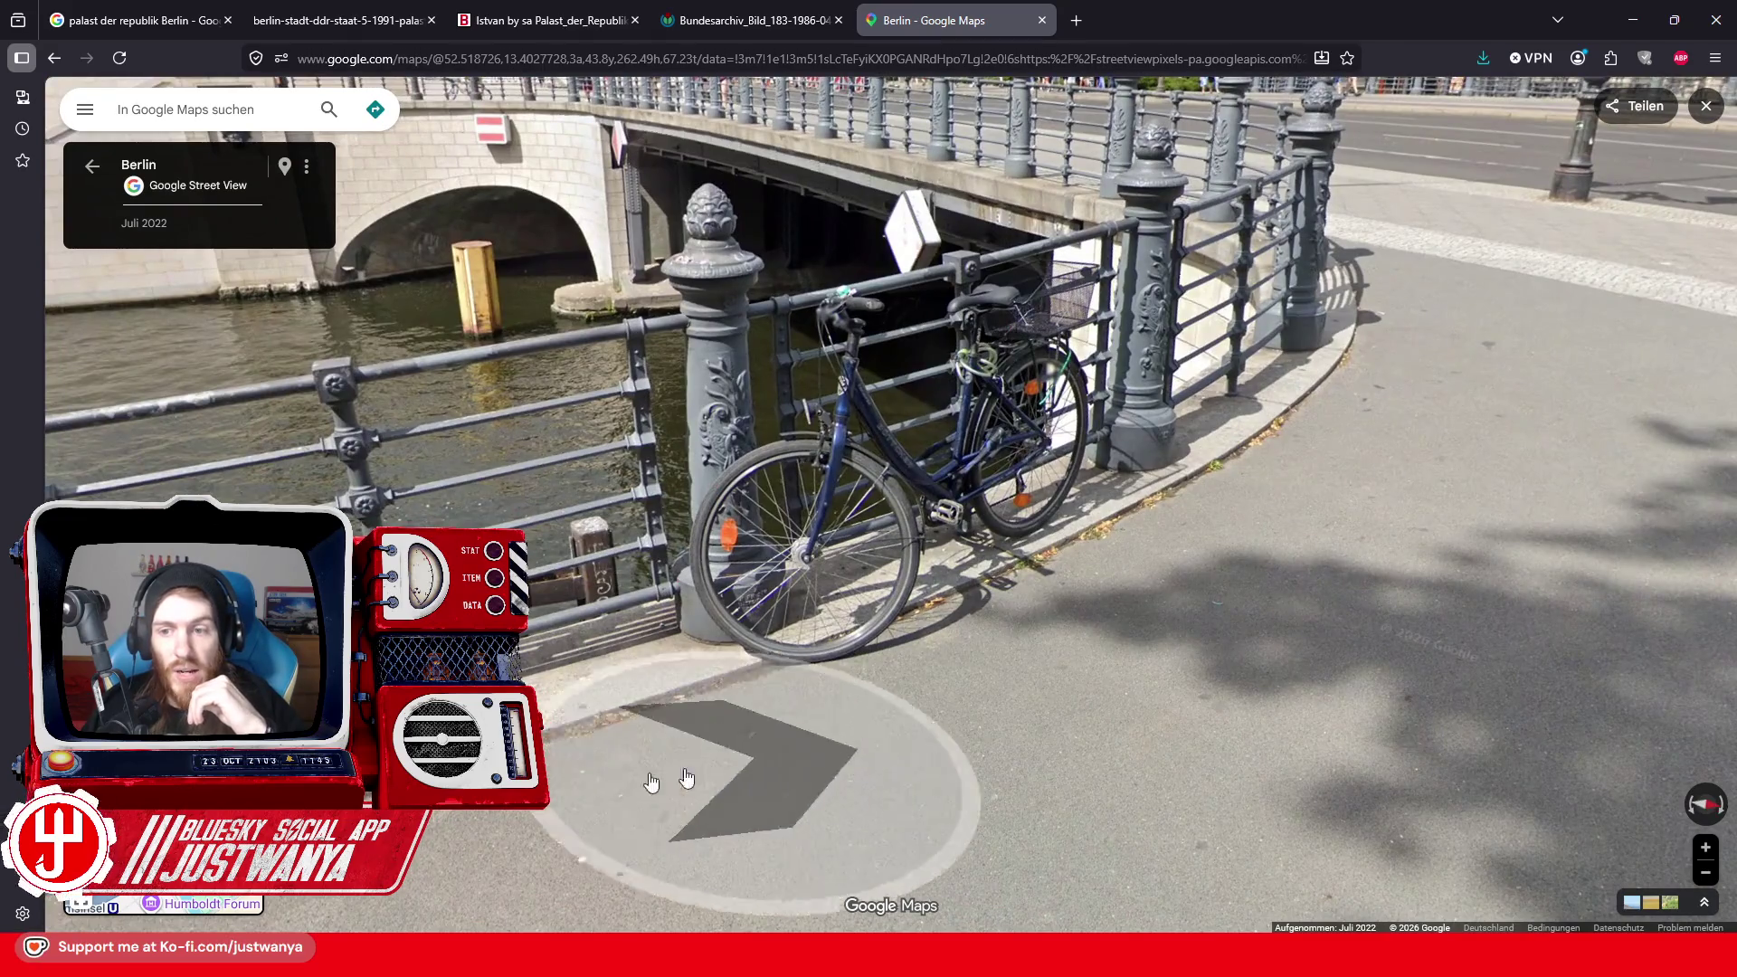
{"action": "left_click", "coordinate": [557, 754]}
{"action": "left_click", "coordinate": [881, 376]}
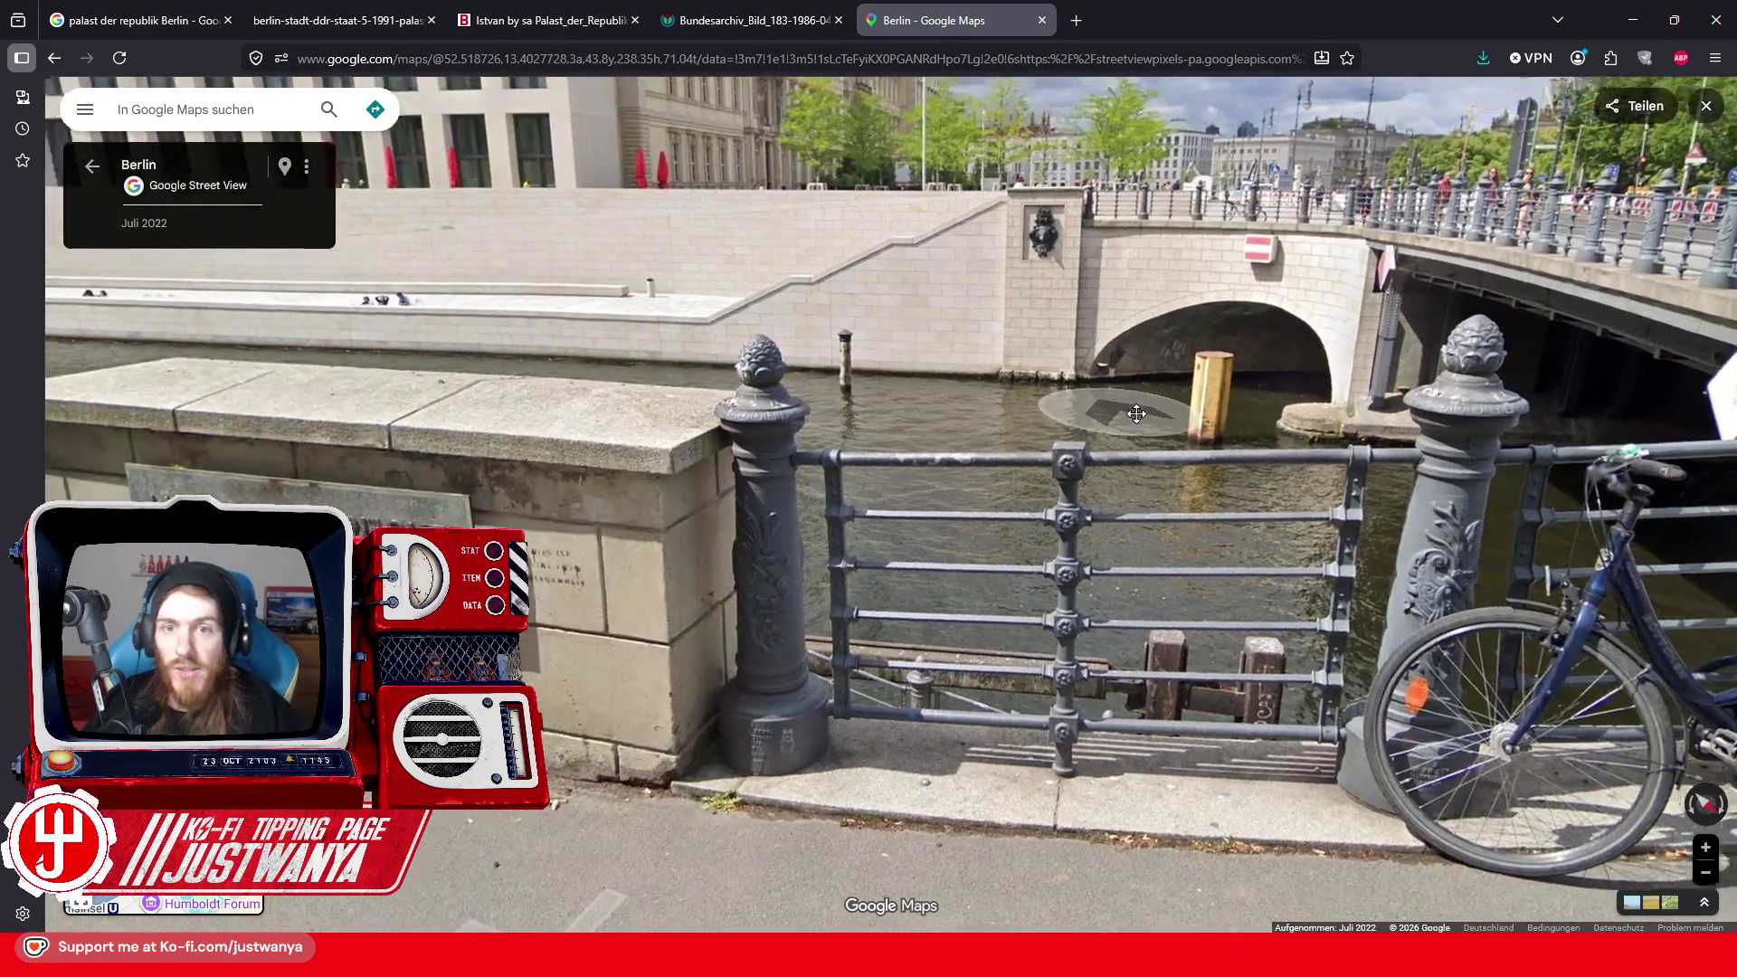
{"action": "left_click", "coordinate": [620, 504]}
{"action": "left_click", "coordinate": [931, 485]}
{"action": "key", "text": "Left"}
{"action": "key", "text": "Left"}
{"action": "key", "text": "Left"}
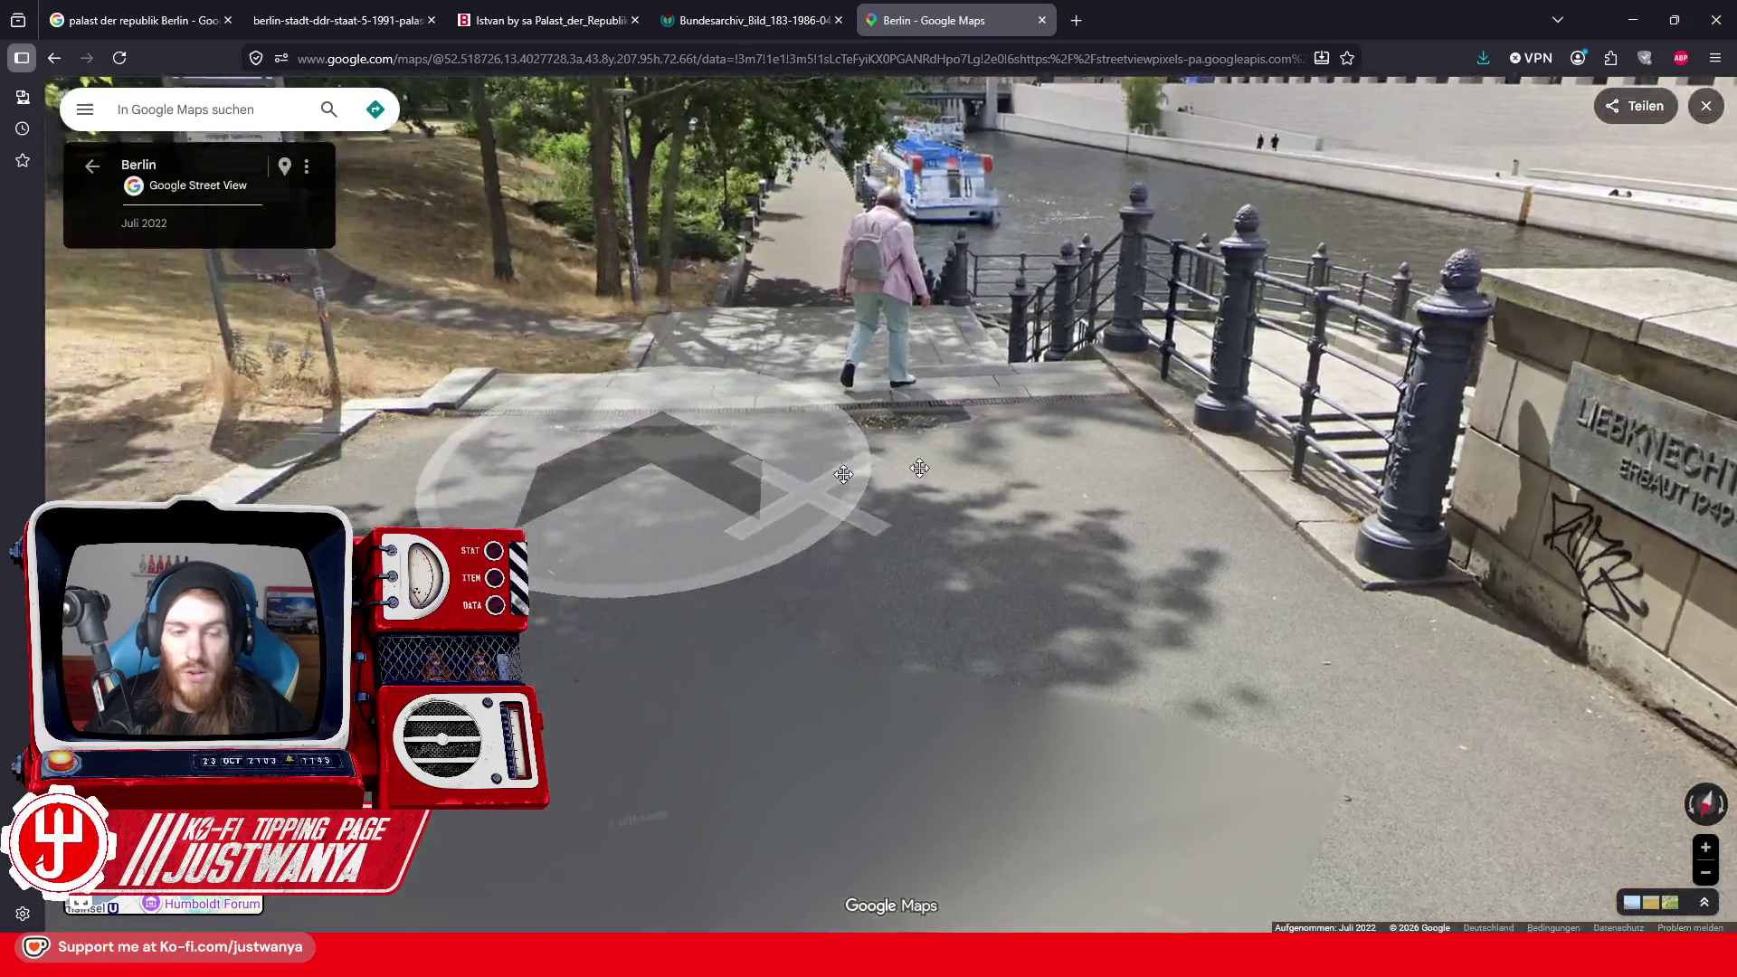
{"action": "key", "text": "Left"}
{"action": "key", "text": "Left"}
{"action": "key", "text": "Left"}
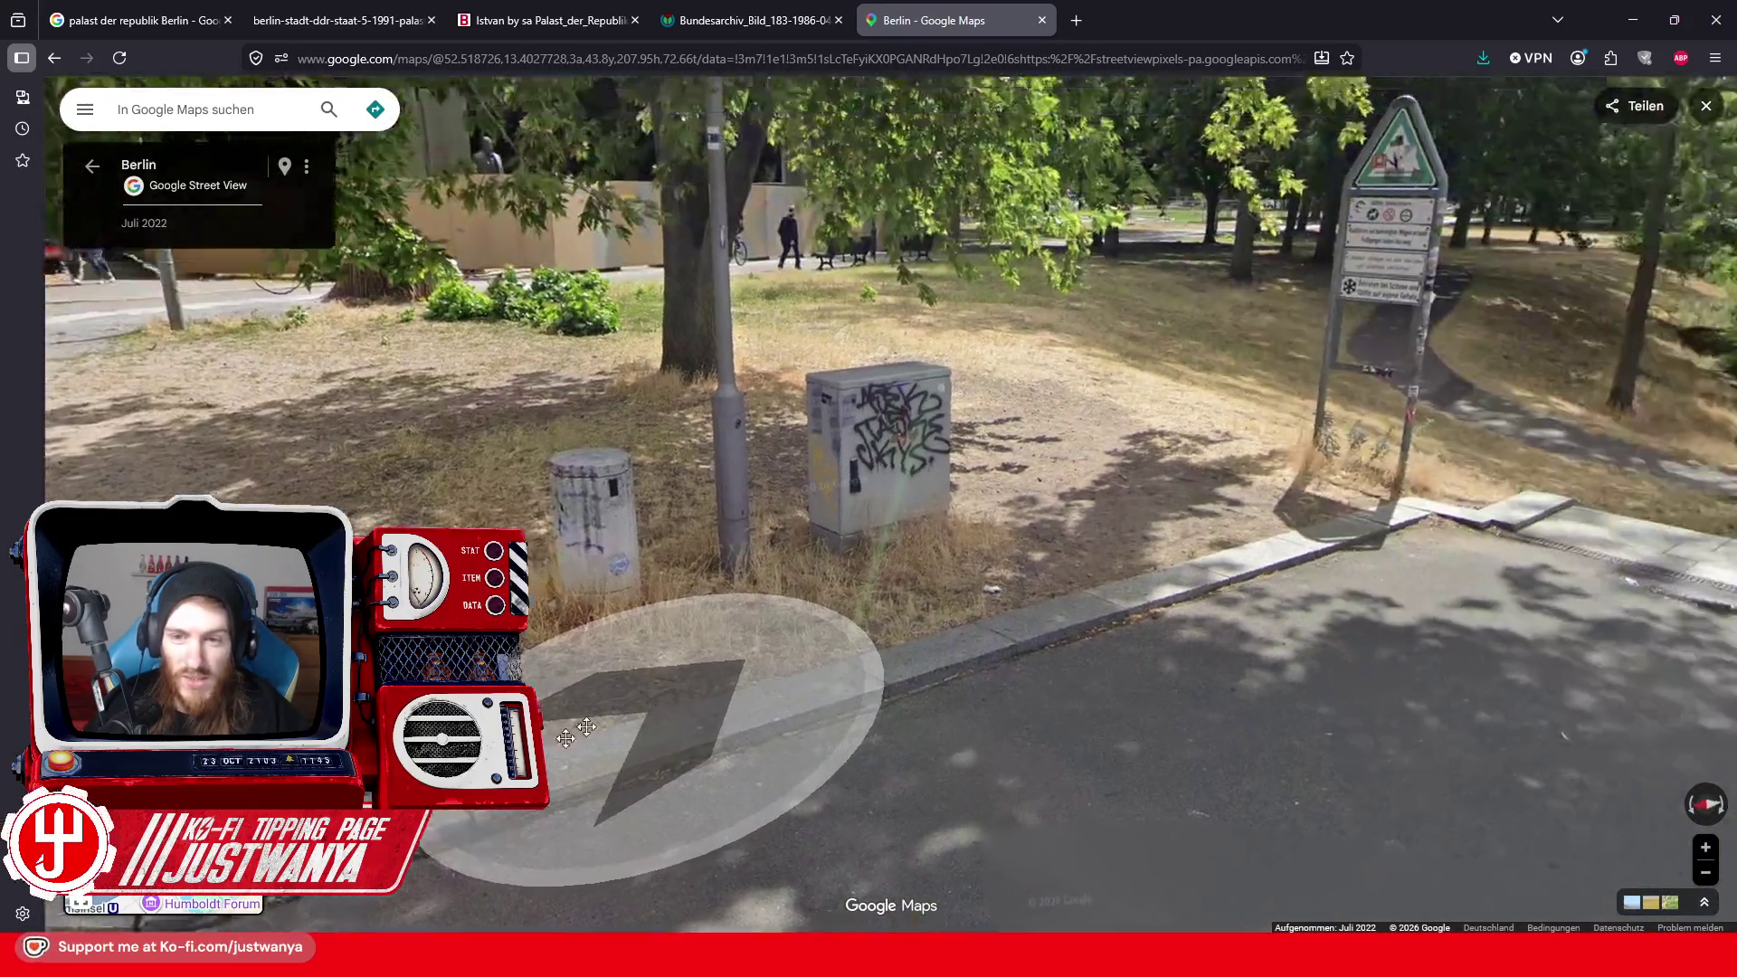
{"action": "key", "text": "Right"}
{"action": "key", "text": "Right"}
{"action": "key", "text": "Right"}
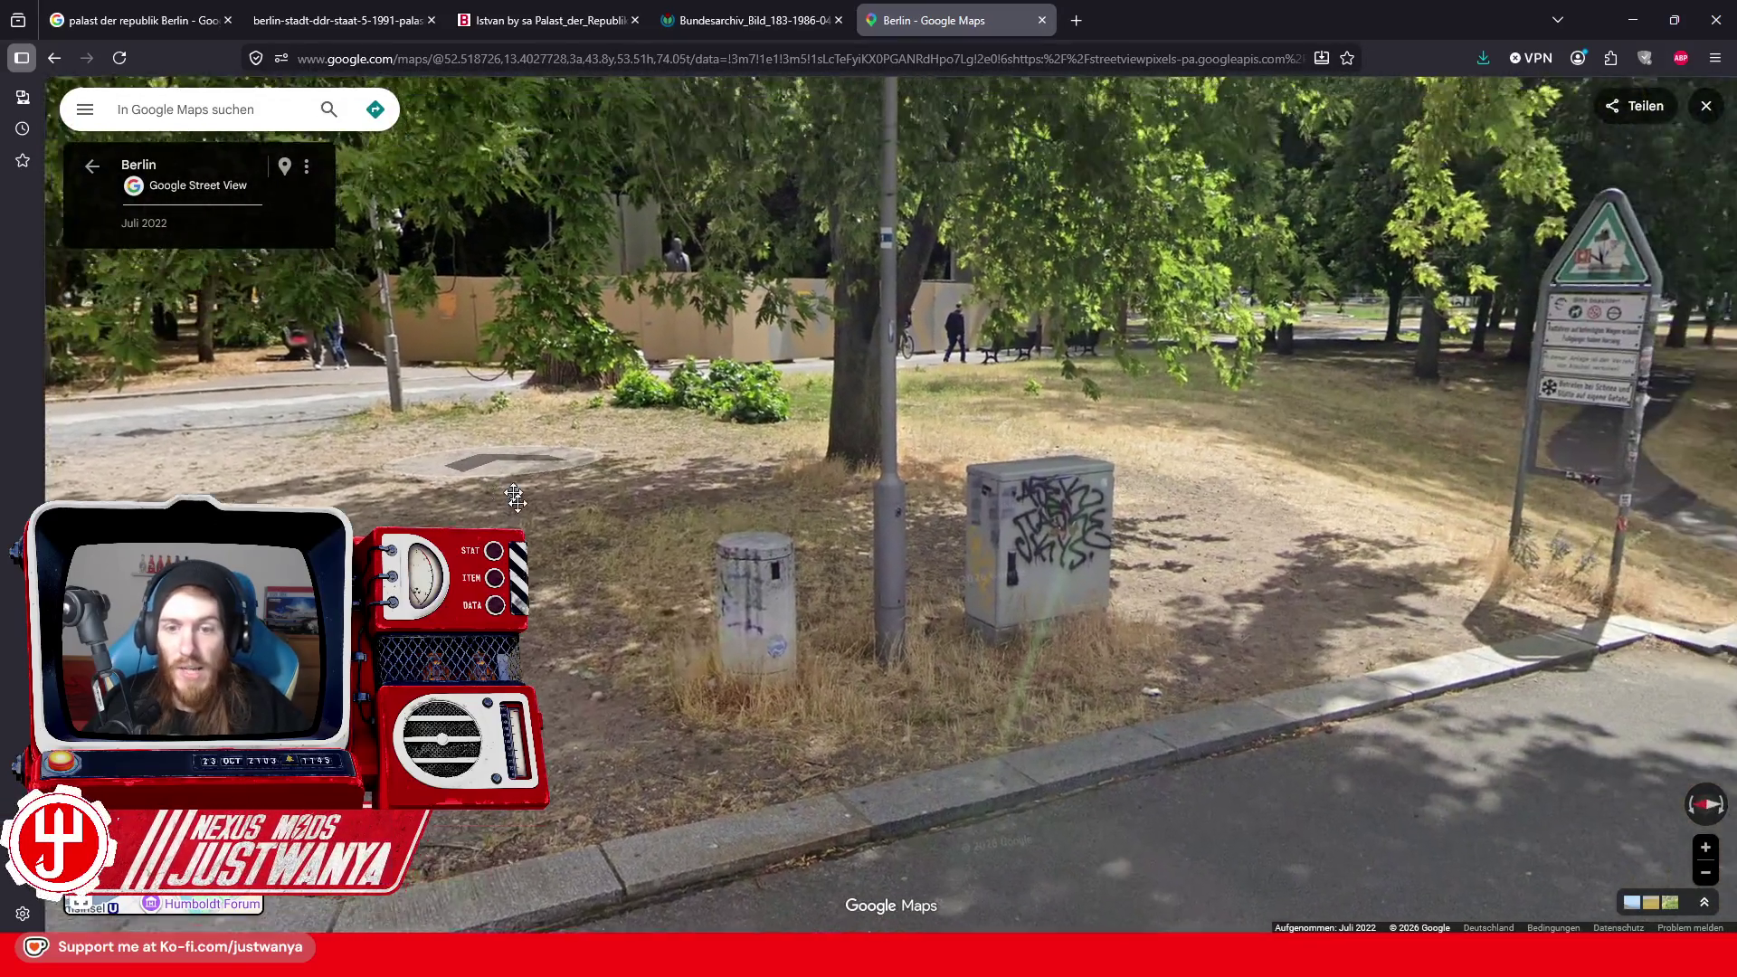
{"action": "mouse_move", "coordinate": [514, 497]}
{"action": "left_mouse_down"}
{"action": "mouse_move", "coordinate": [412, 408]}
{"action": "mouse_move", "coordinate": [300, 391]}
{"action": "mouse_move", "coordinate": [679, 457]}
{"action": "mouse_move", "coordinate": [934, 470]}
{"action": "left_mouse_up"}
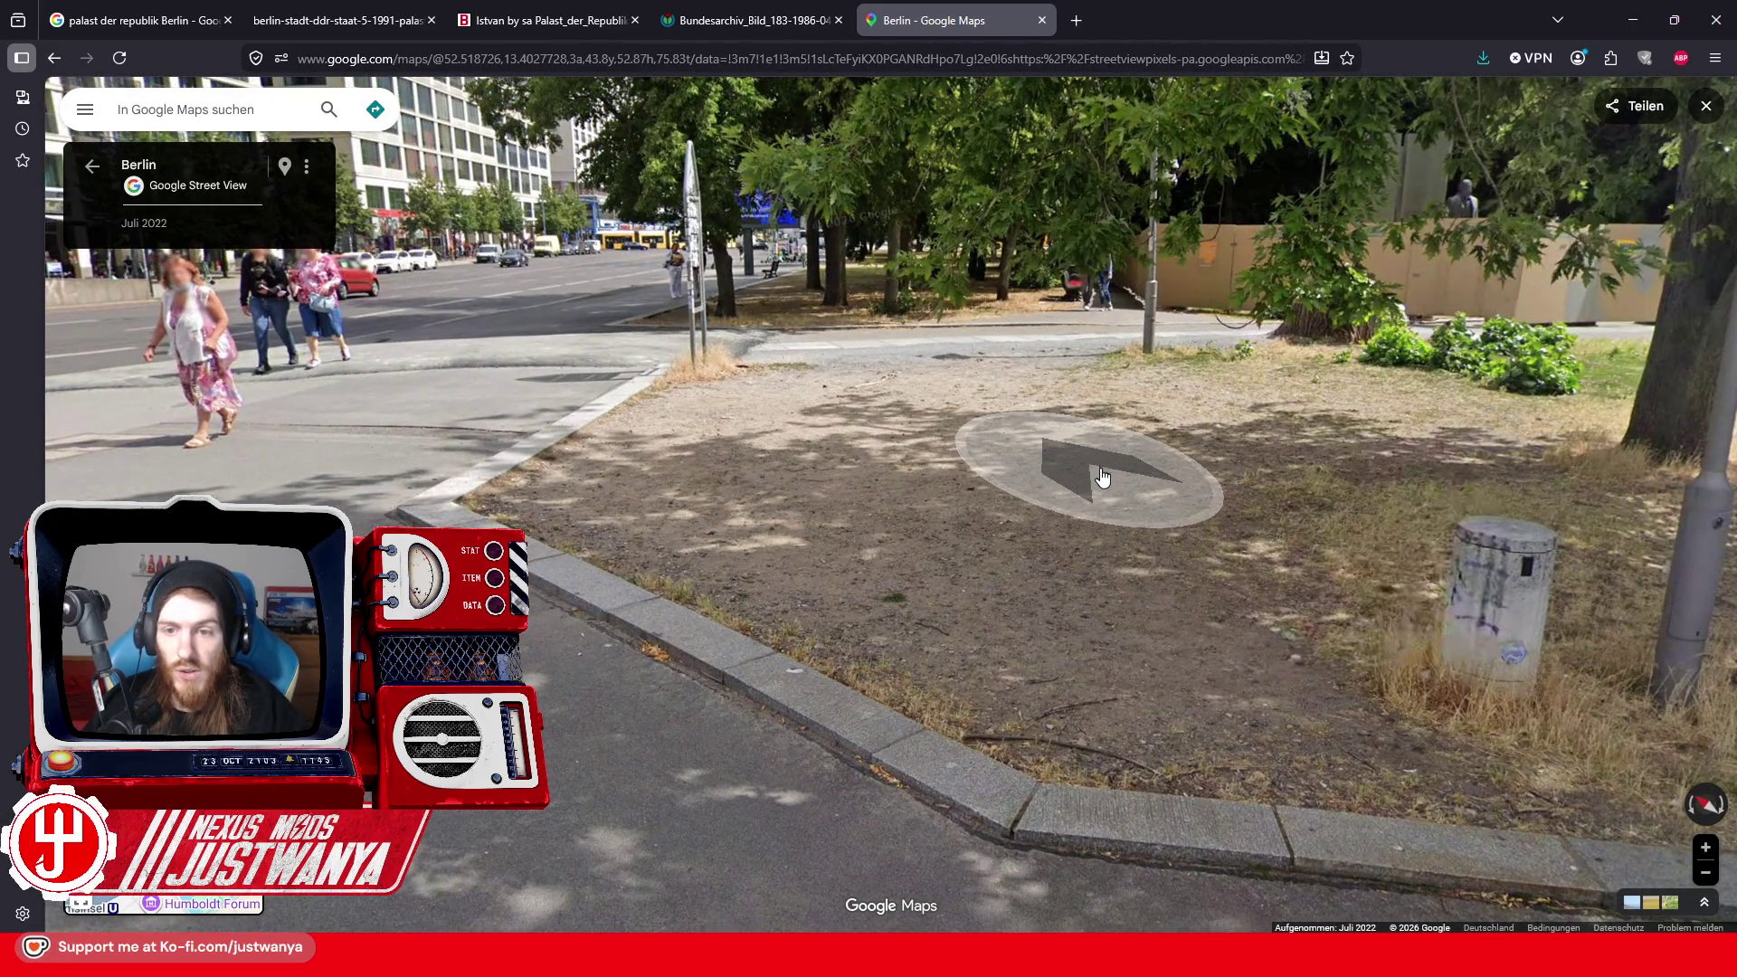
{"action": "left_click", "coordinate": [1102, 477]}
{"action": "left_click", "coordinate": [1102, 425]}
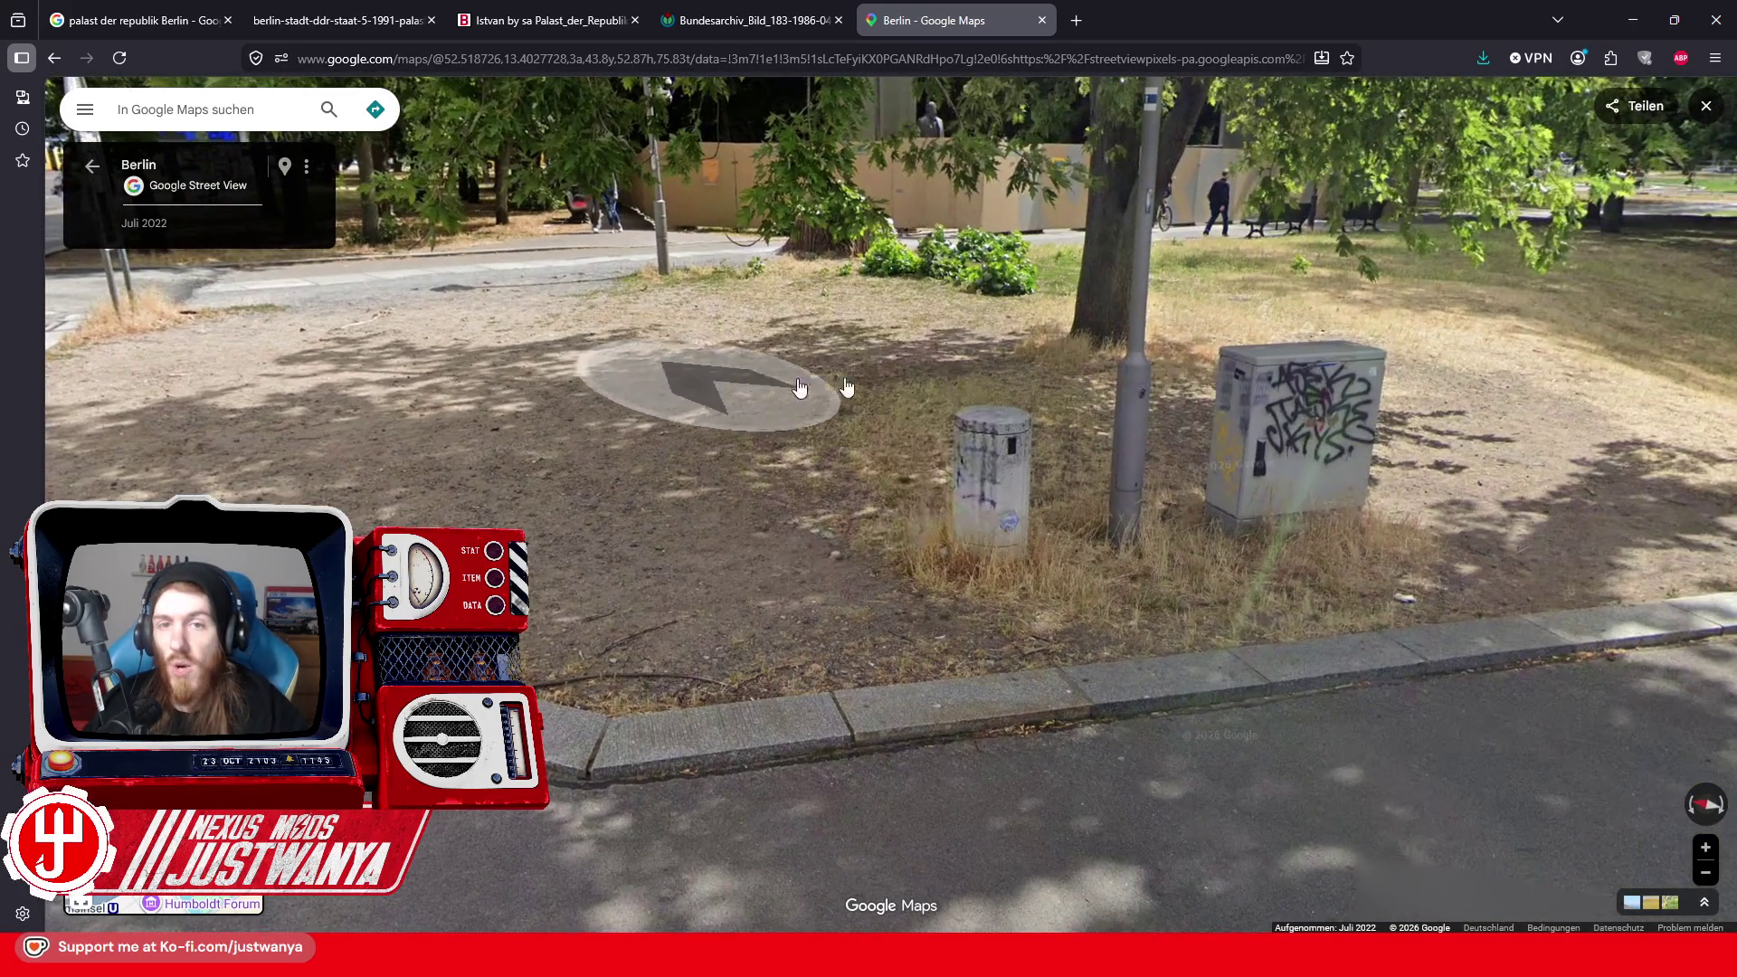
{"action": "left_click", "coordinate": [800, 387]}
{"action": "left_click", "coordinate": [845, 504]}
{"action": "left_click", "coordinate": [649, 477]}
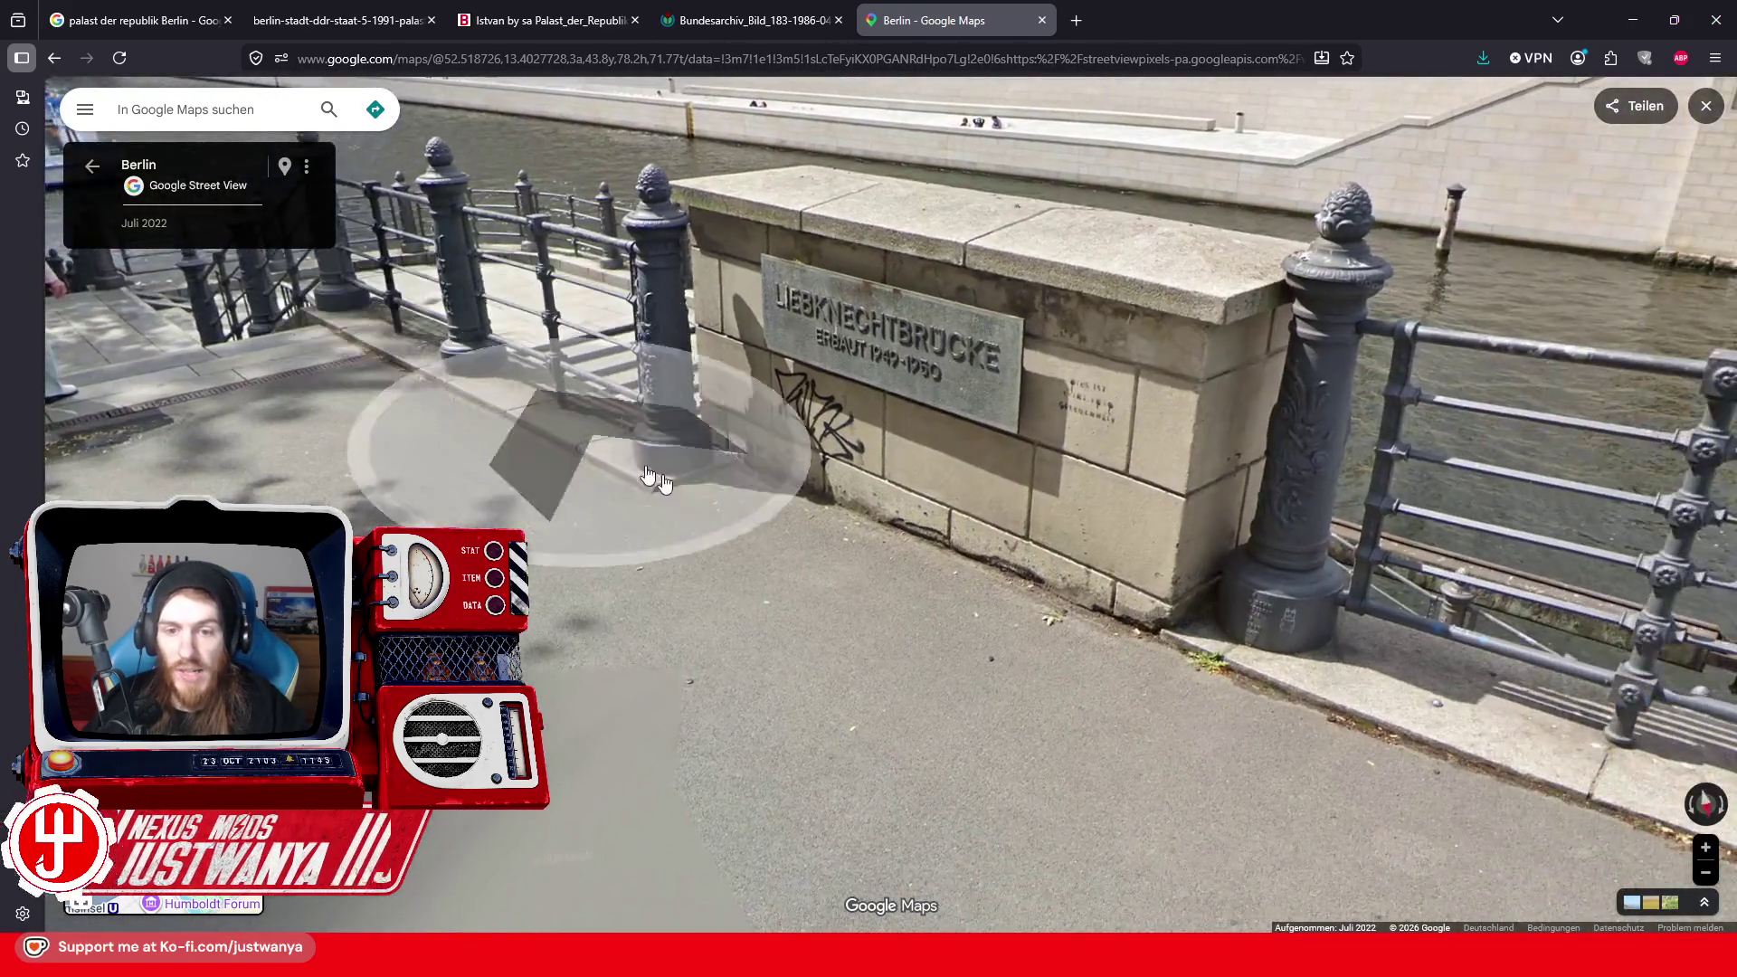
{"action": "left_click_drag", "start_coordinate": [968, 523], "coordinate": [1221, 832]}
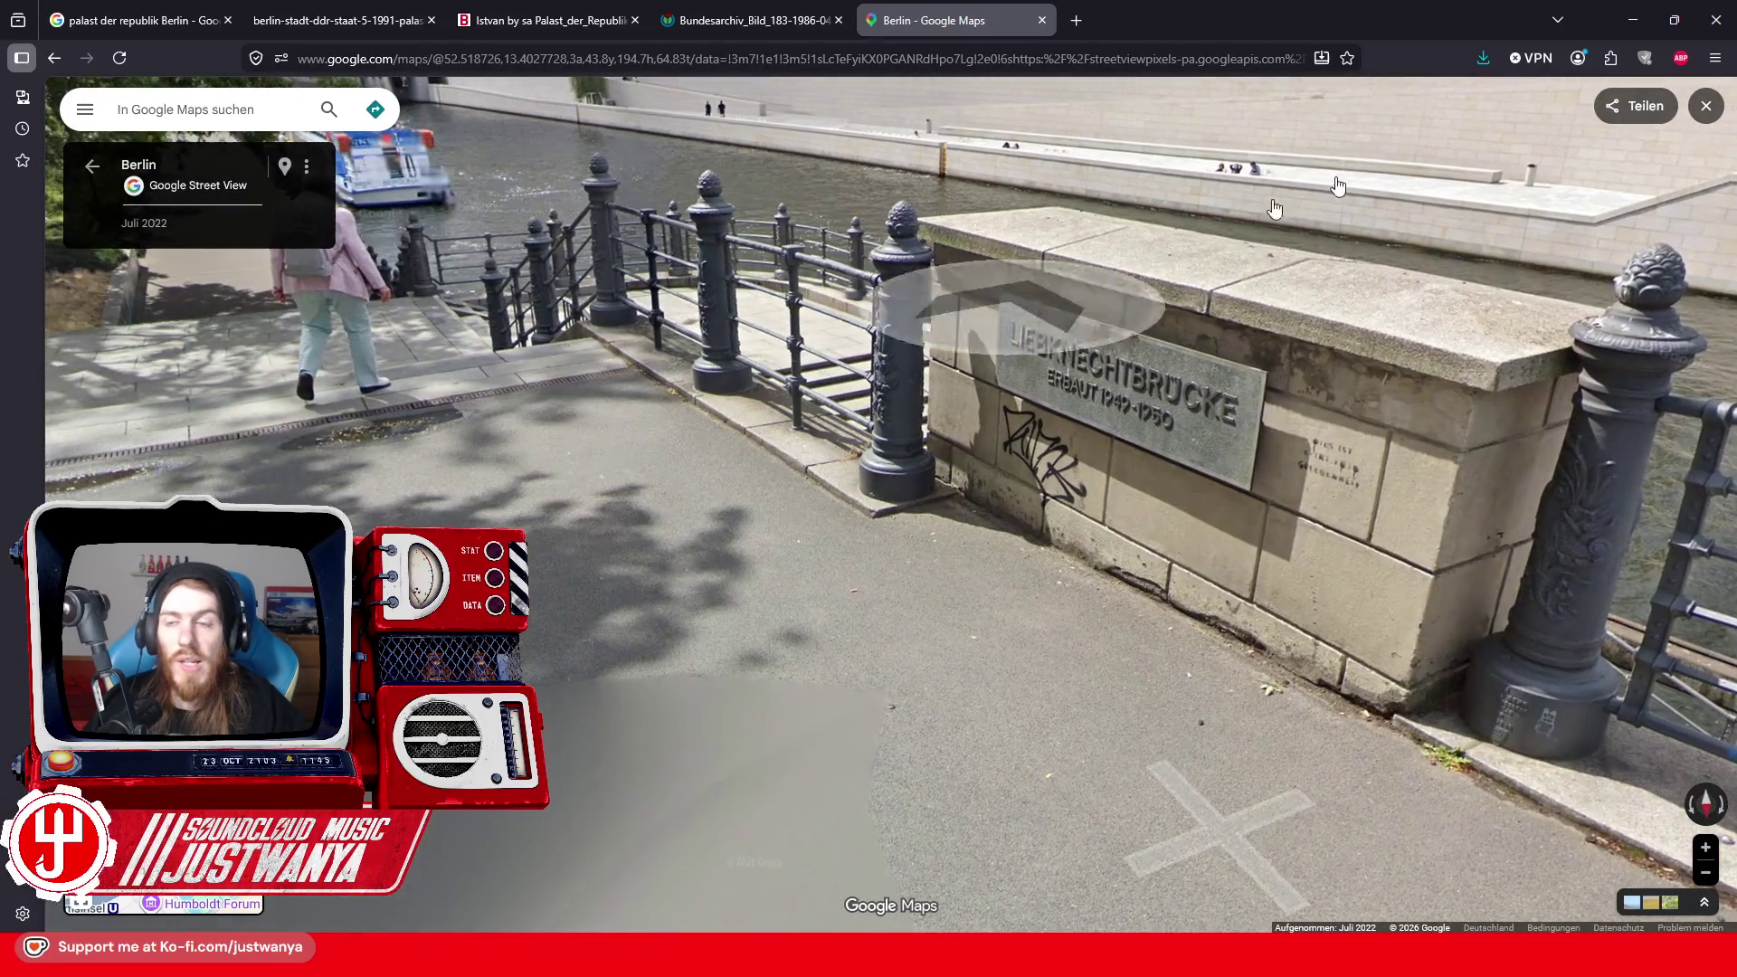
{"action": "left_click", "coordinate": [1634, 13]}
{"action": "left_click", "coordinate": [984, 412]}
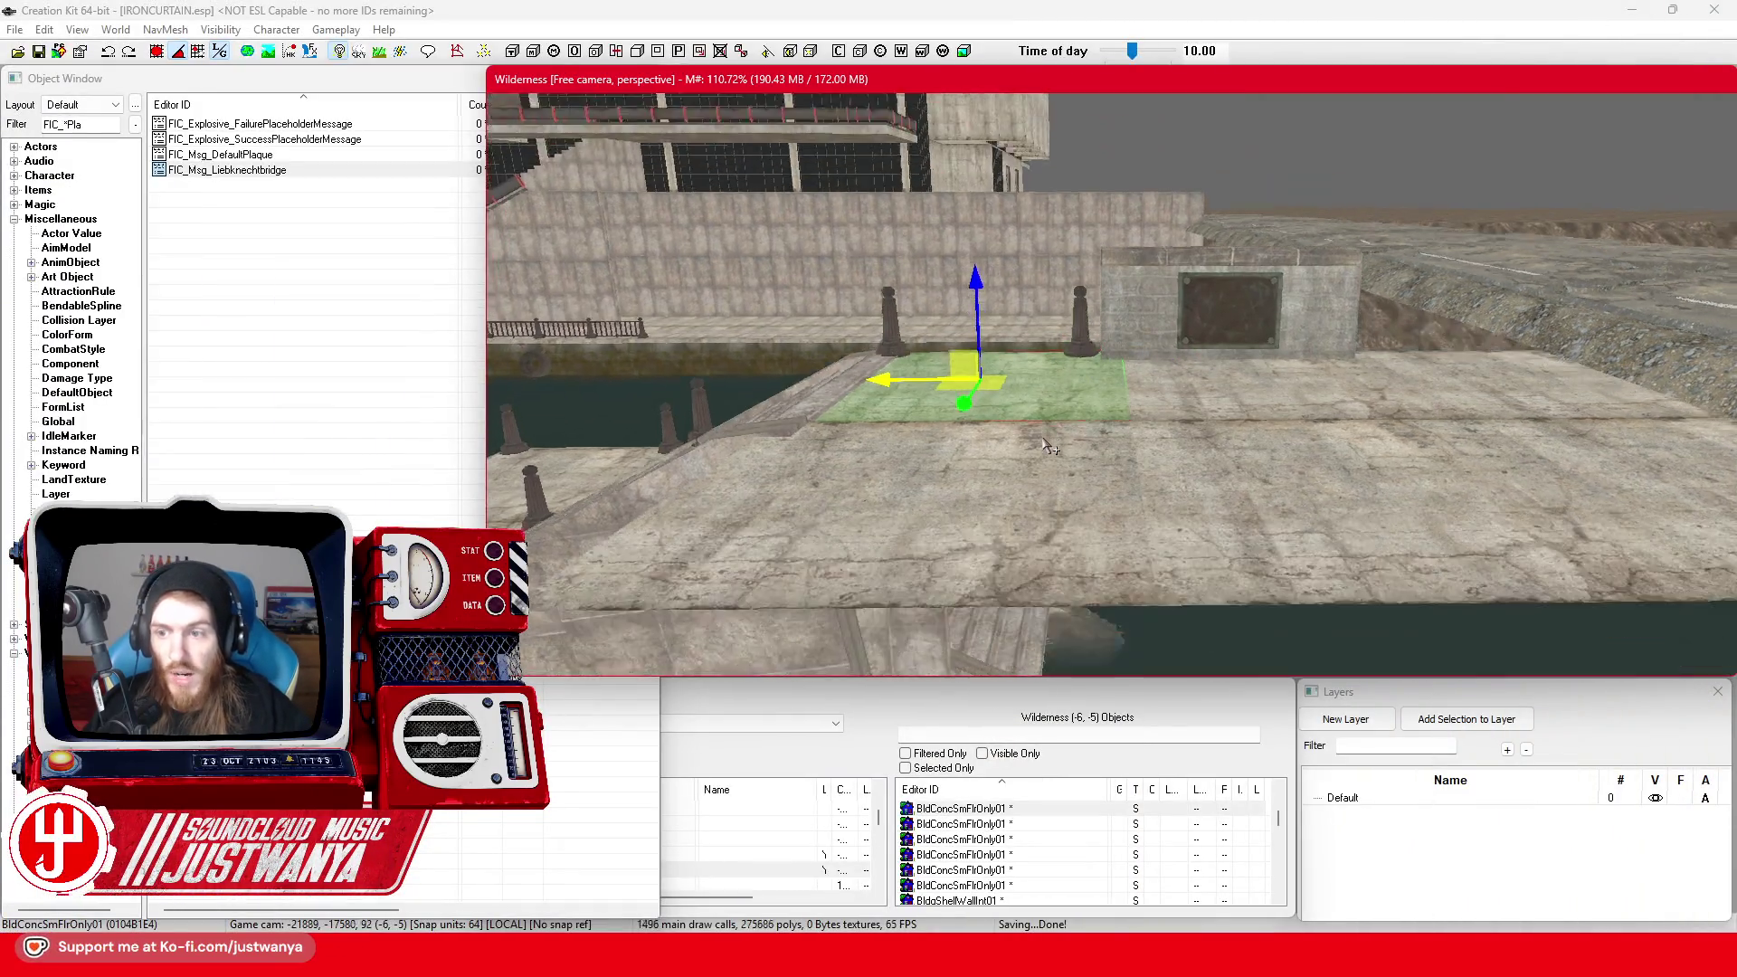
Select the group of surplus concrete floor pieces in front of the plaque wall
{"action": "scroll", "coordinate": [1045, 461], "scroll_direction": "up", "scroll_amount": 3}
{"action": "left_click", "coordinate": [1130, 475], "text": "ctrl"}
{"action": "left_click", "coordinate": [1266, 475], "text": "ctrl"}
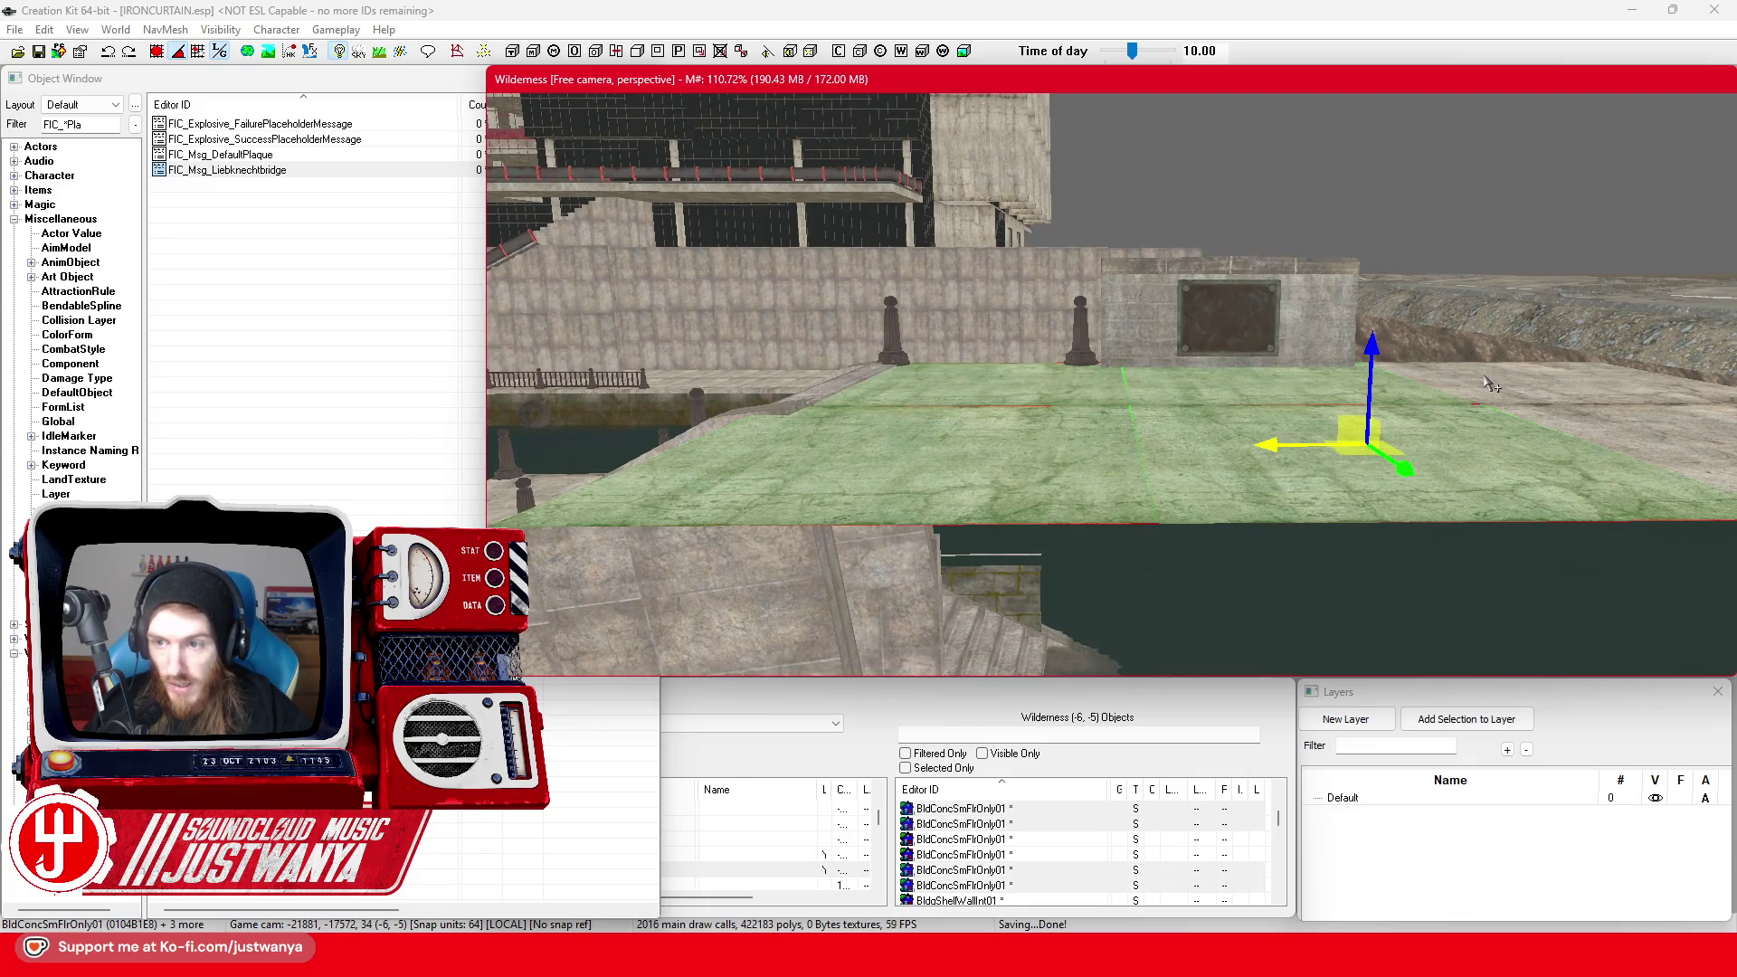
{"action": "left_click", "coordinate": [1647, 475], "text": "ctrl"}
{"action": "left_click", "coordinate": [1459, 491], "text": "ctrl"}
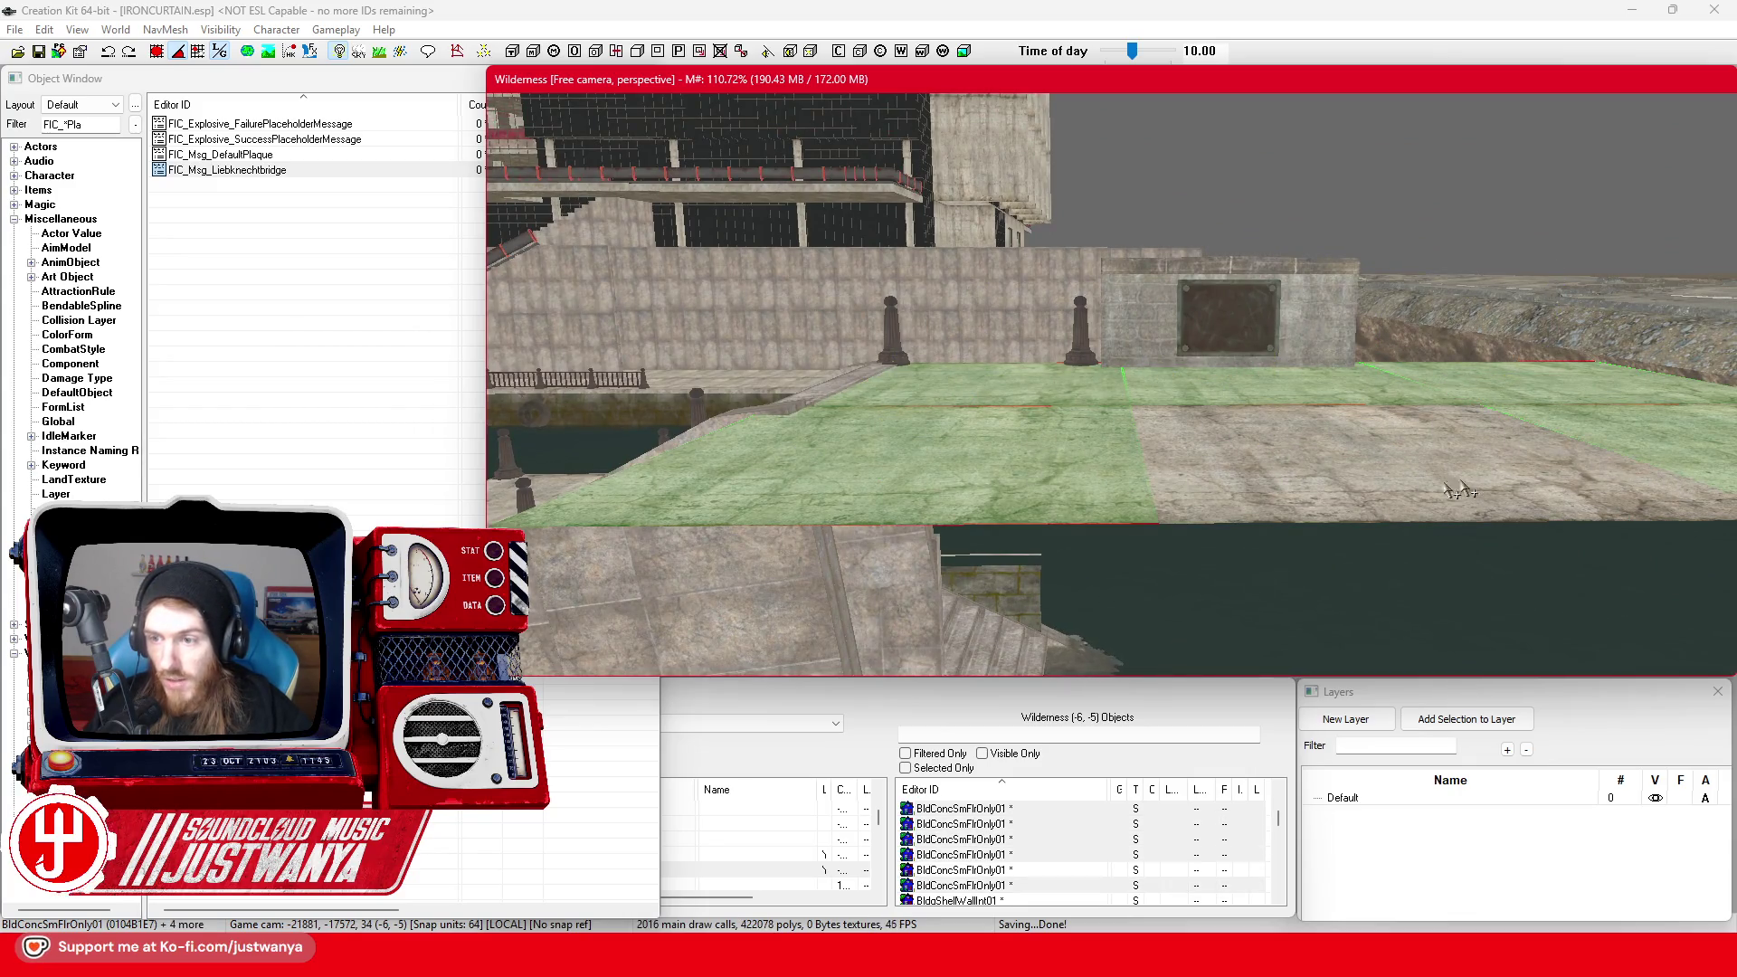
{"action": "left_click", "coordinate": [916, 467], "text": "ctrl"}
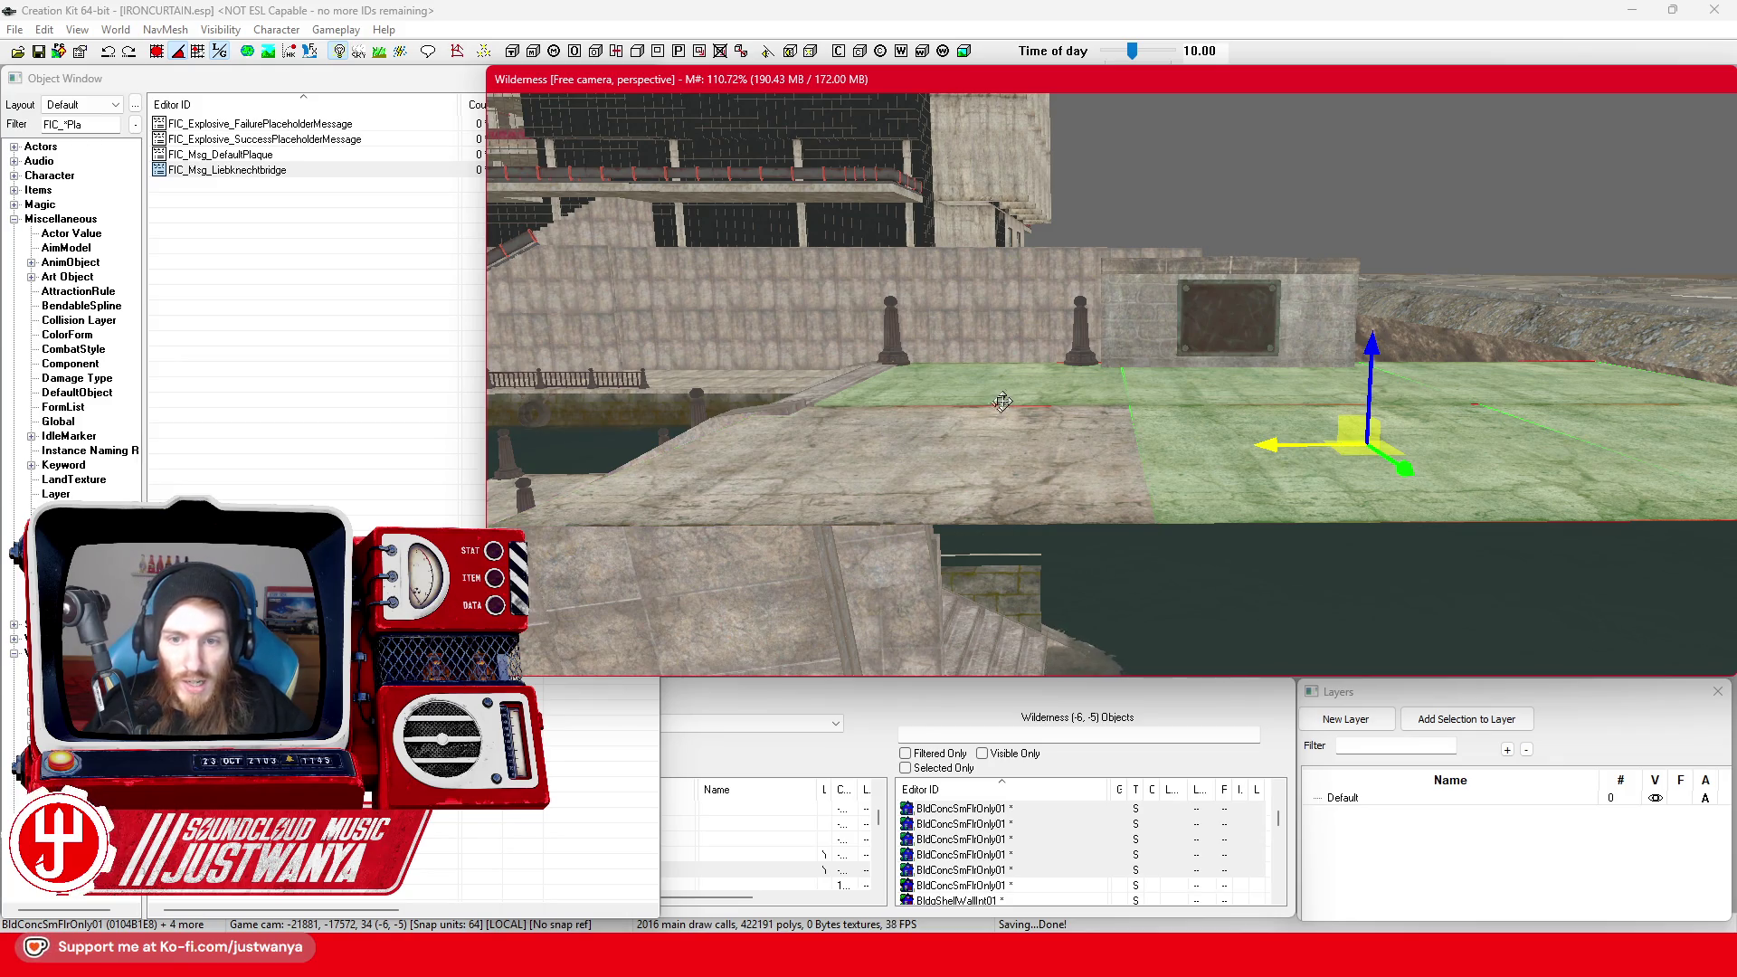
{"action": "left_click", "coordinate": [983, 486], "text": "ctrl"}
{"action": "scroll", "coordinate": [1244, 424], "scroll_direction": "up", "scroll_amount": 1}
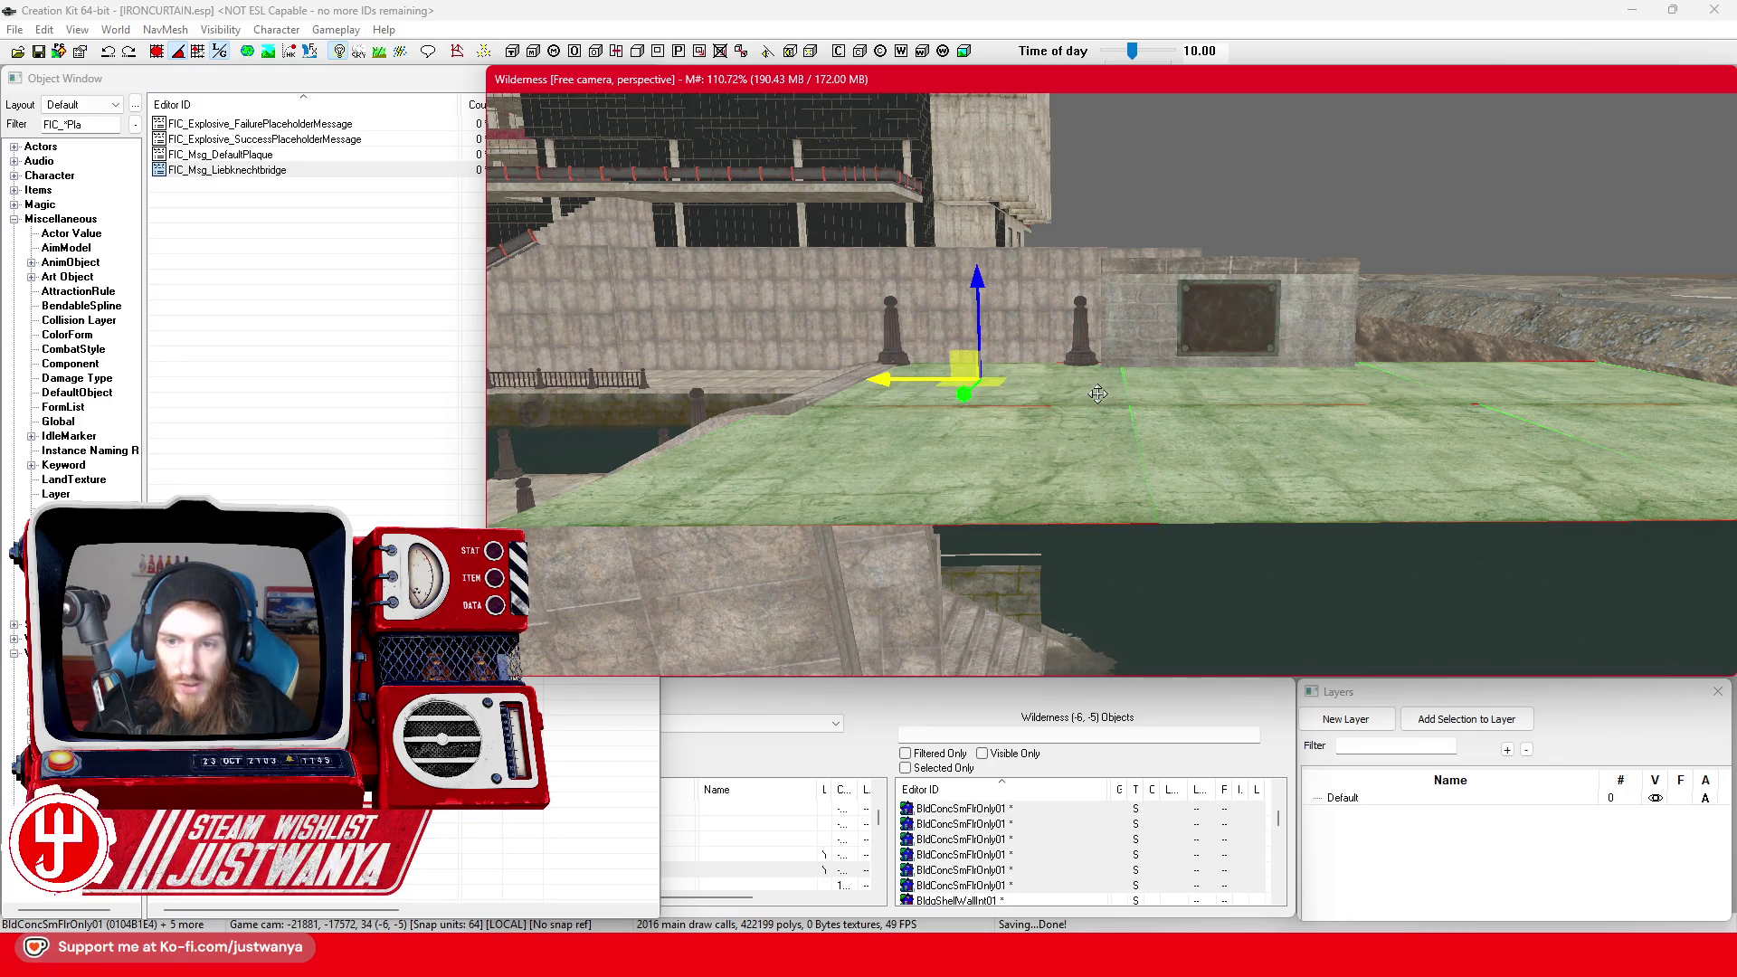
{"action": "key", "text": "2"}
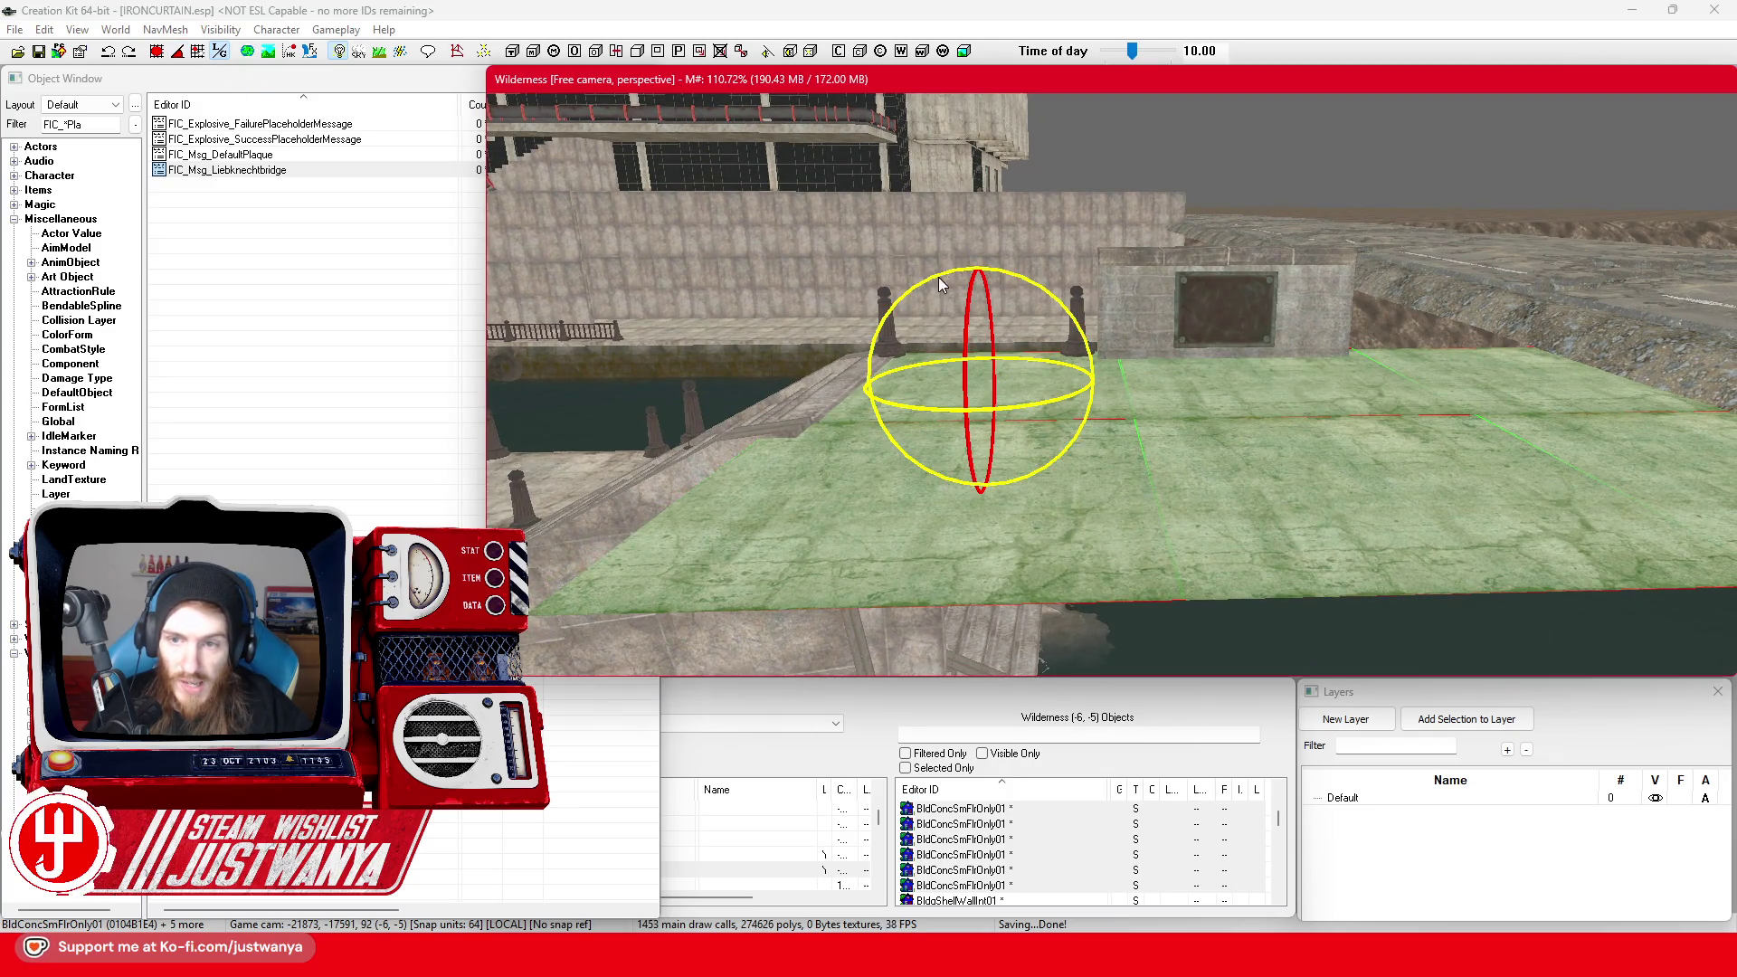
Undo the bad floor placement and delete the extra floor pieces, restoring one of them
{"action": "left_click", "coordinate": [219, 50]}
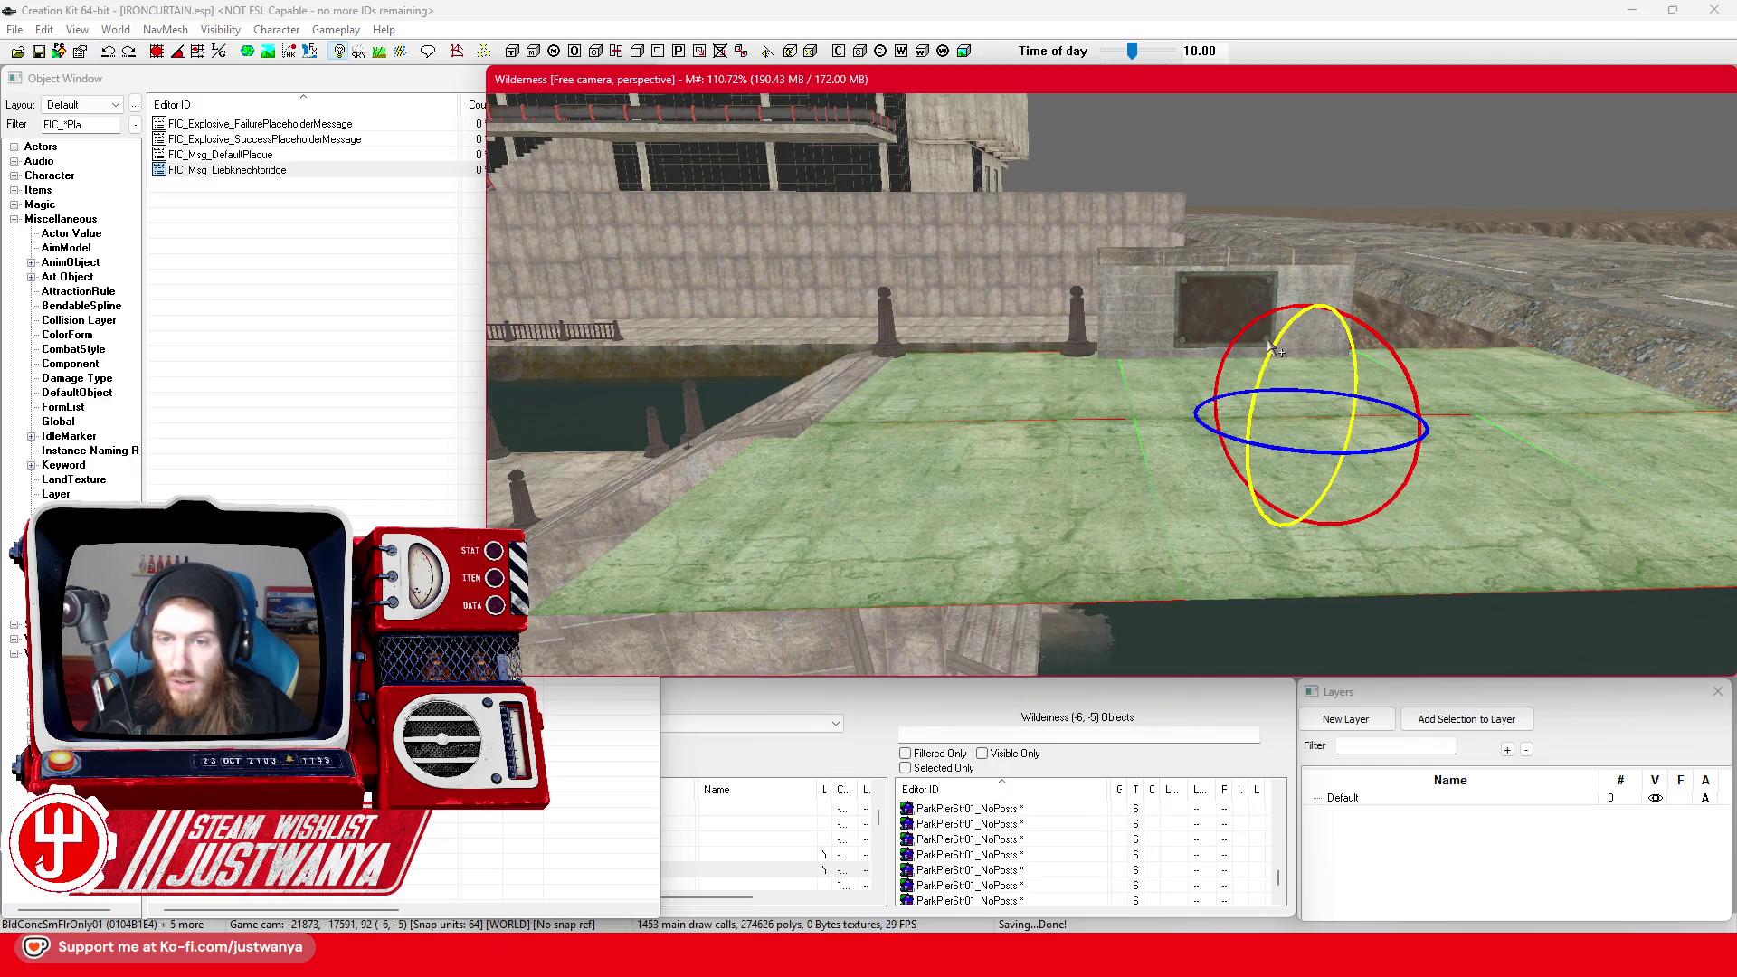
{"action": "left_click", "coordinate": [219, 51]}
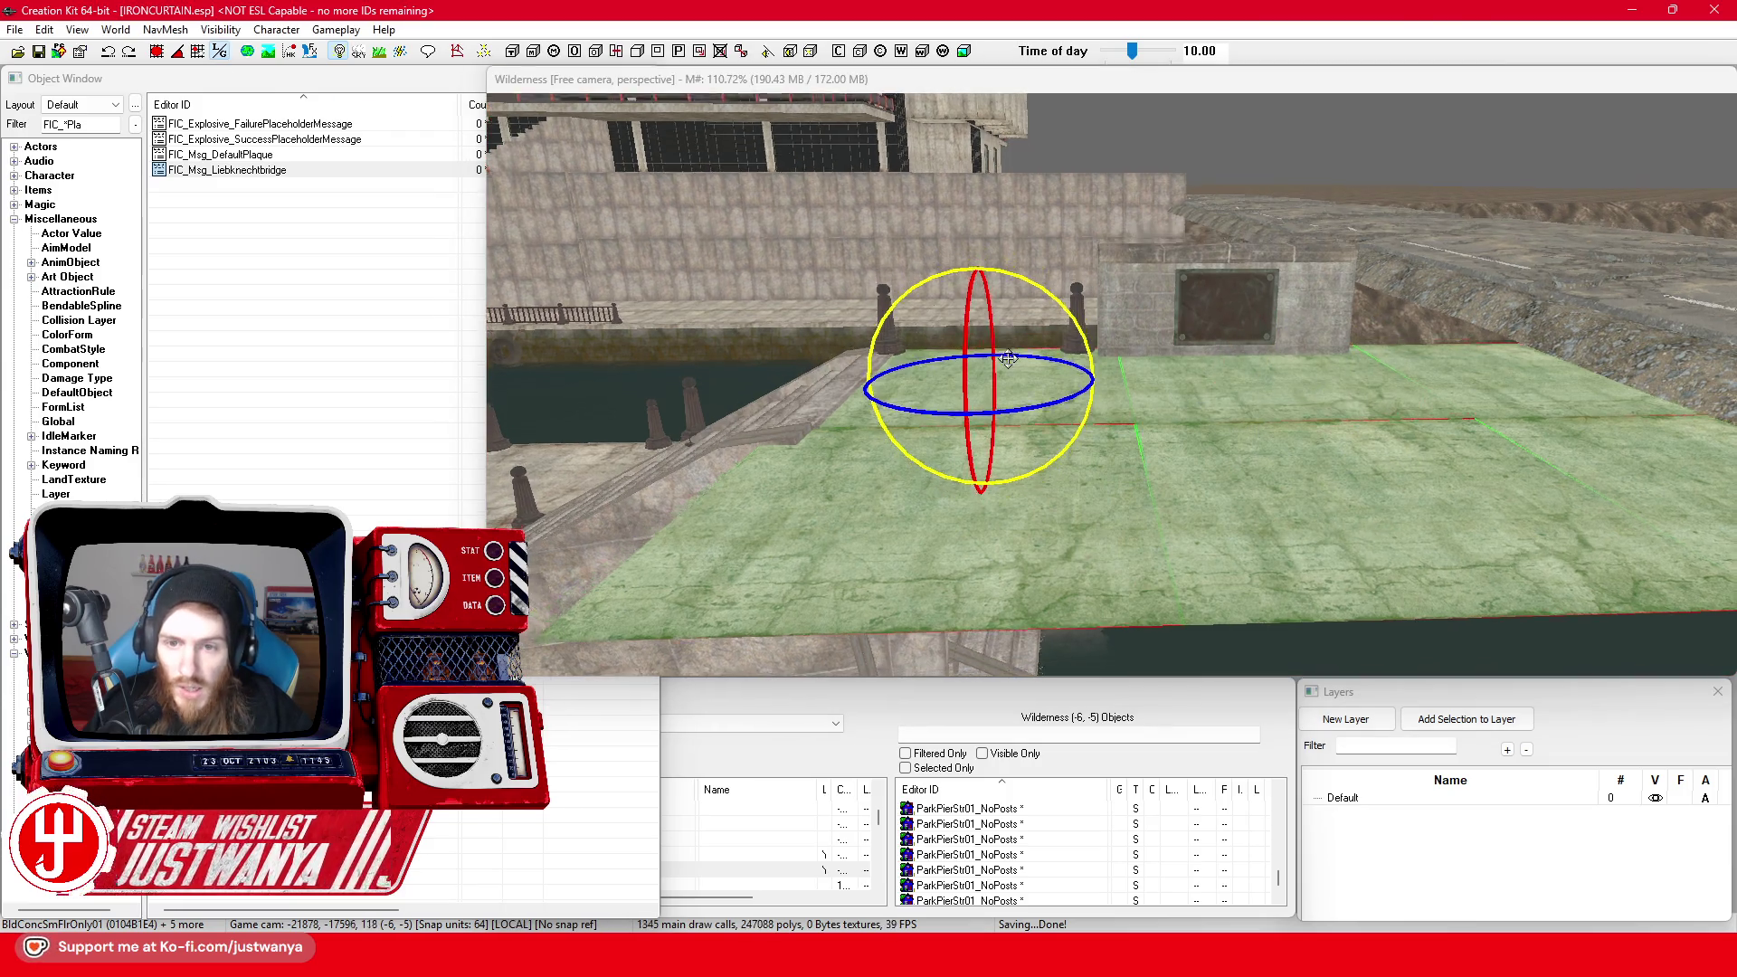
{"action": "left_click", "coordinate": [1007, 358]}
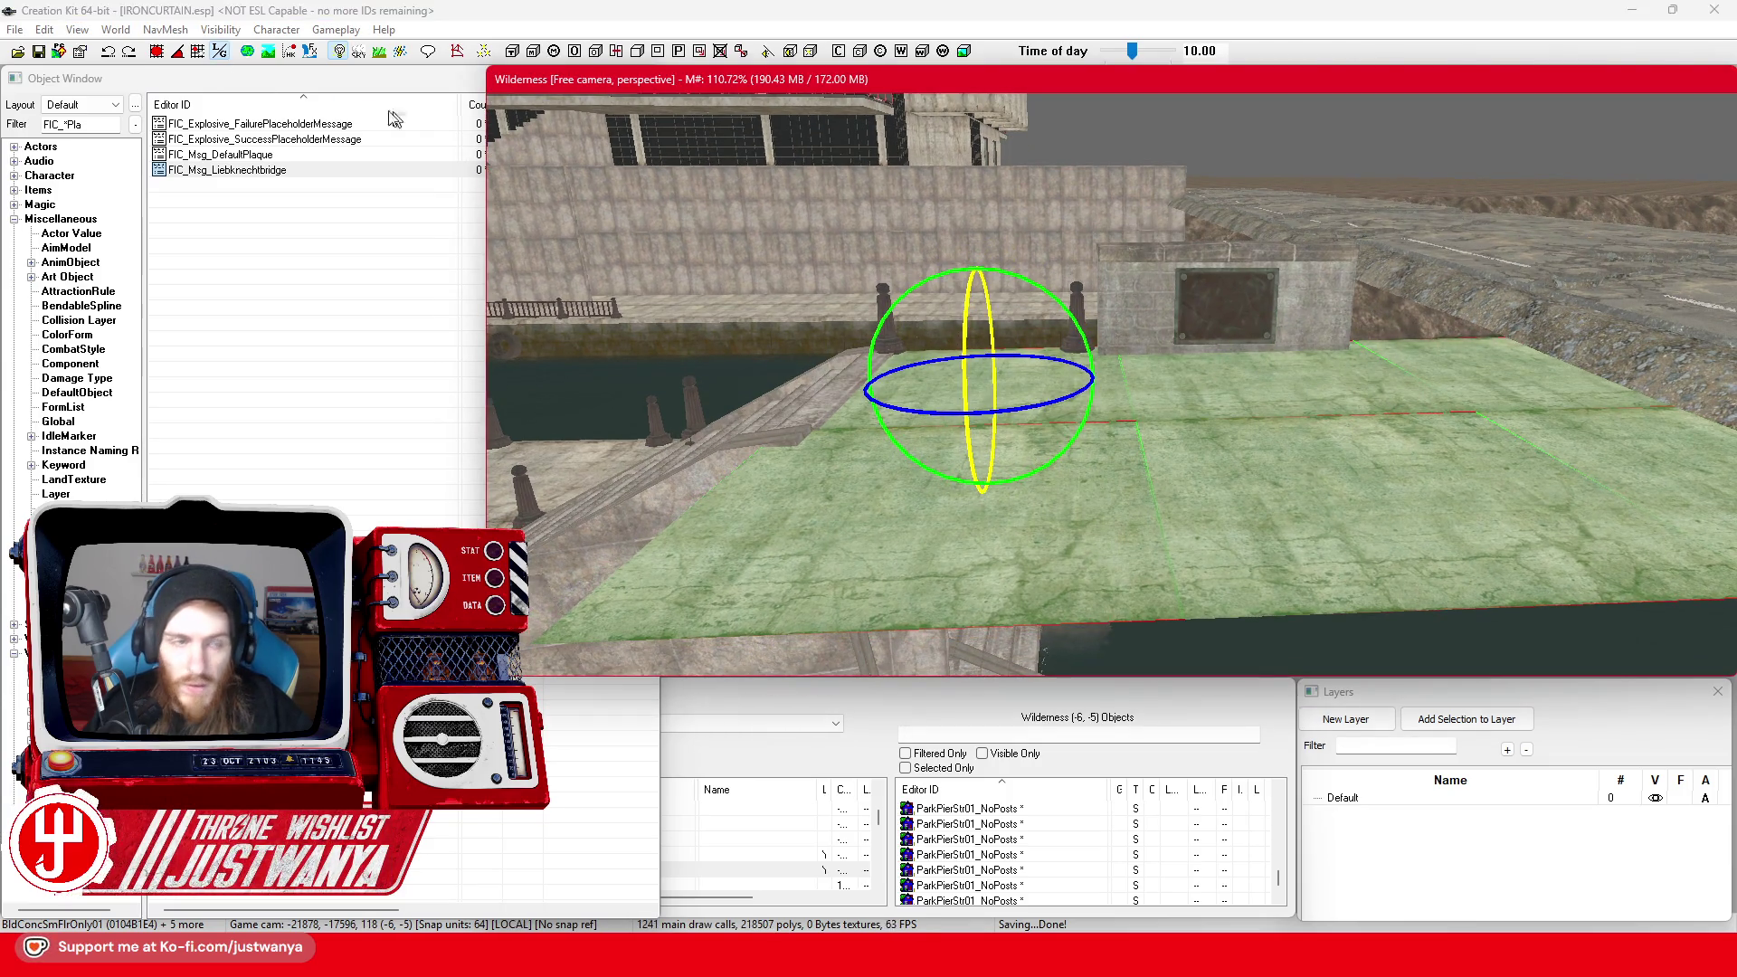
{"action": "left_click", "coordinate": [112, 52]}
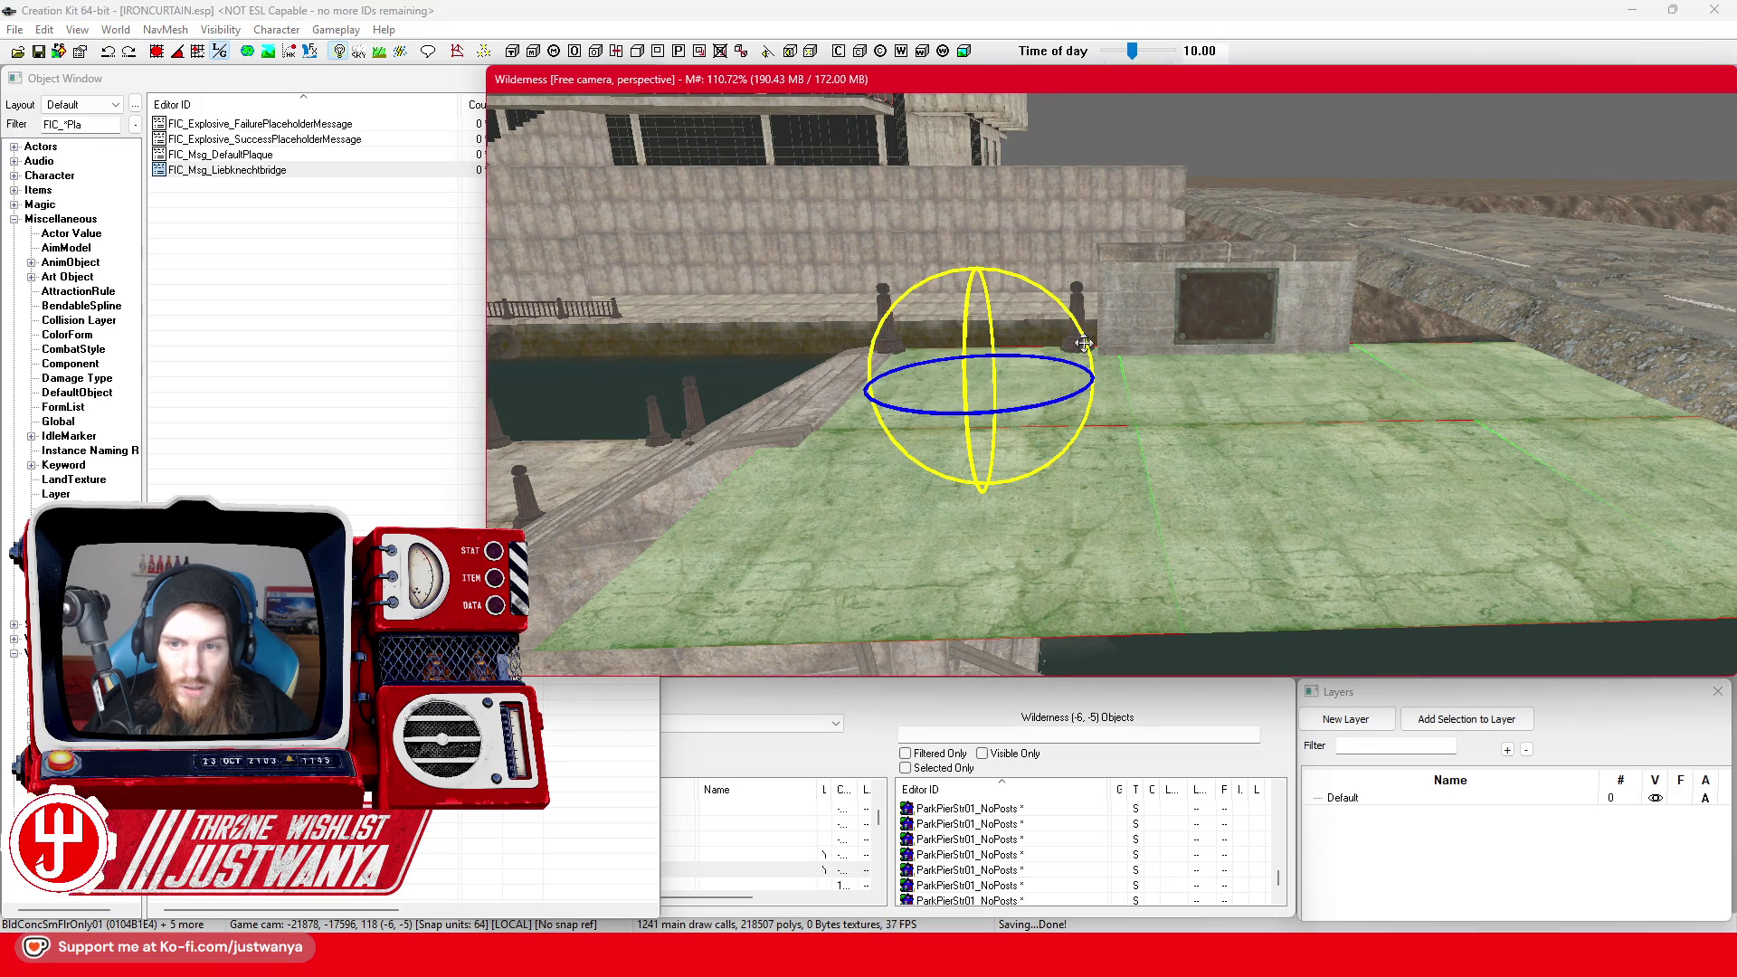
{"action": "key", "text": "ctrl+z"}
{"action": "left_click", "coordinate": [116, 52]}
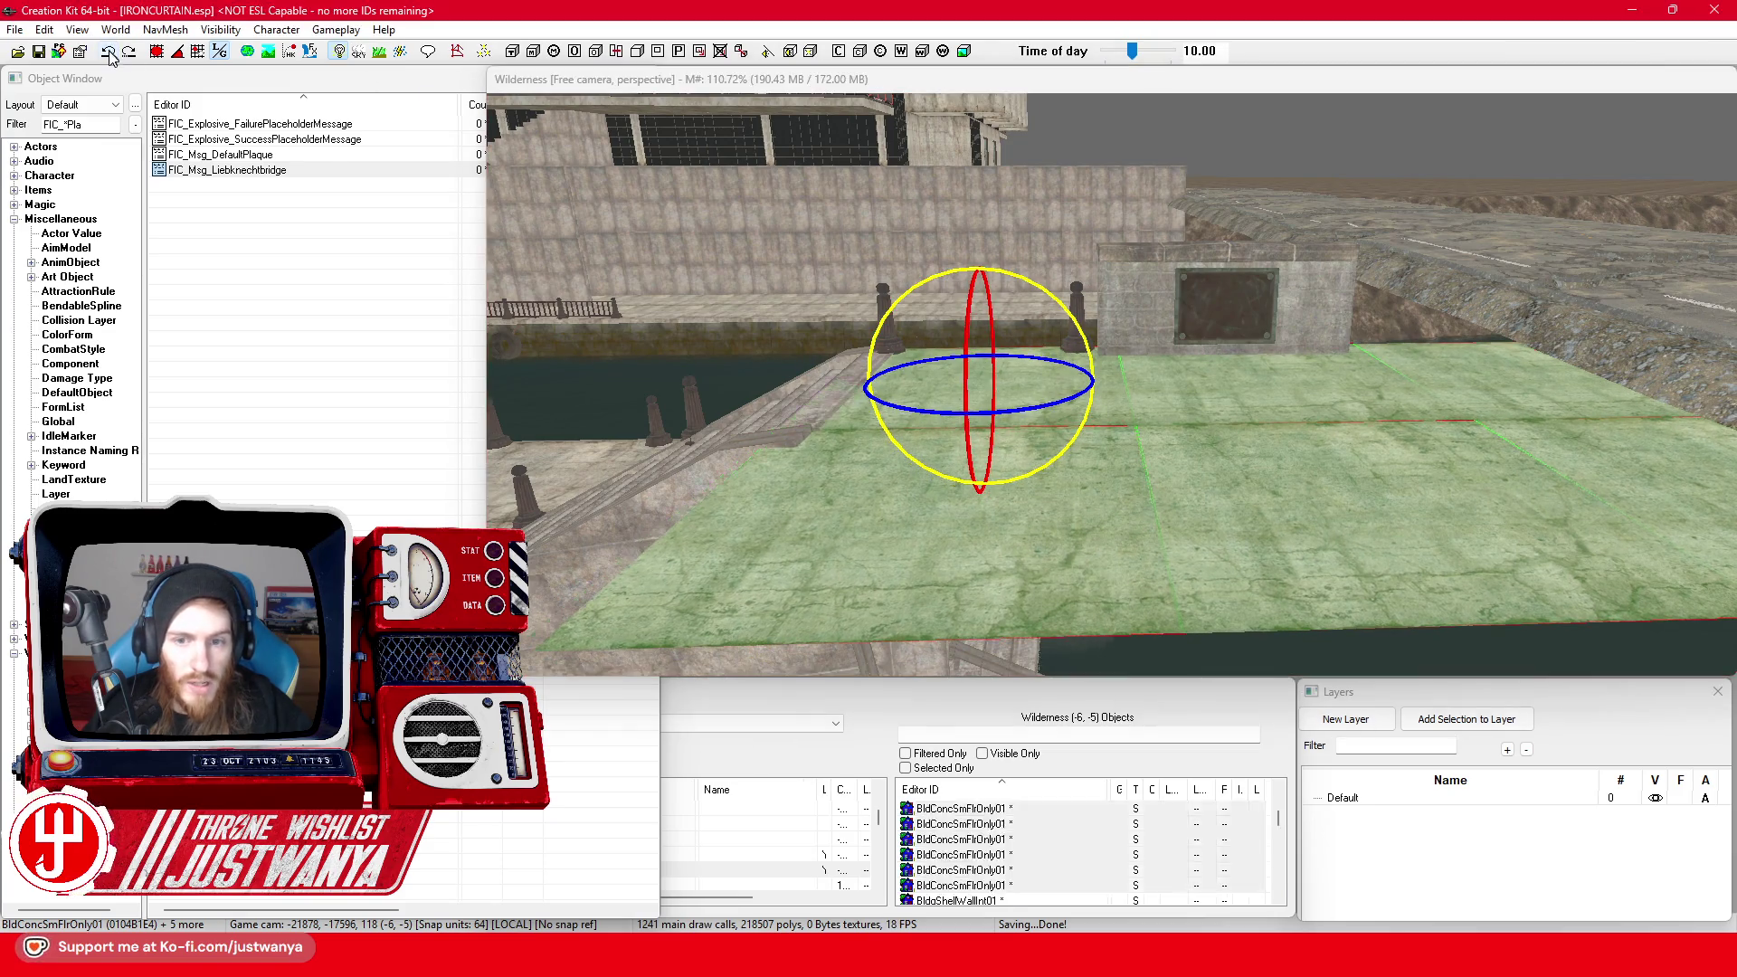
{"action": "left_click", "coordinate": [1230, 418]}
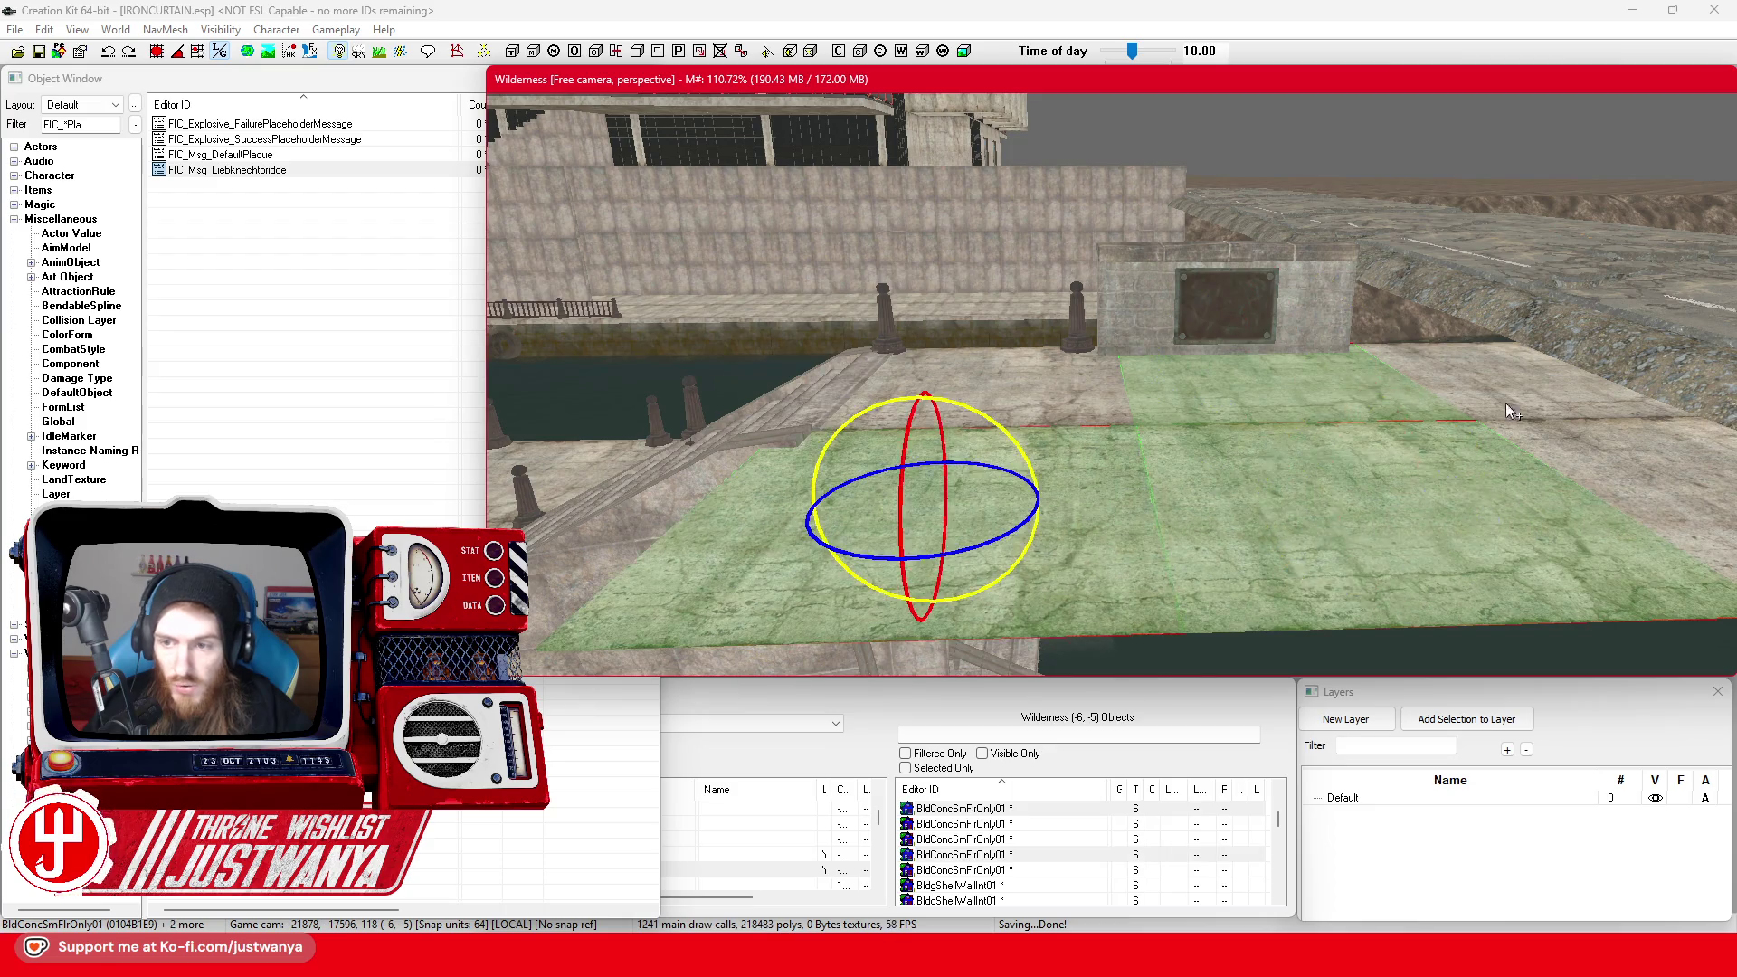
{"action": "key", "text": "Delete"}
{"action": "key", "text": "ctrl+z"}
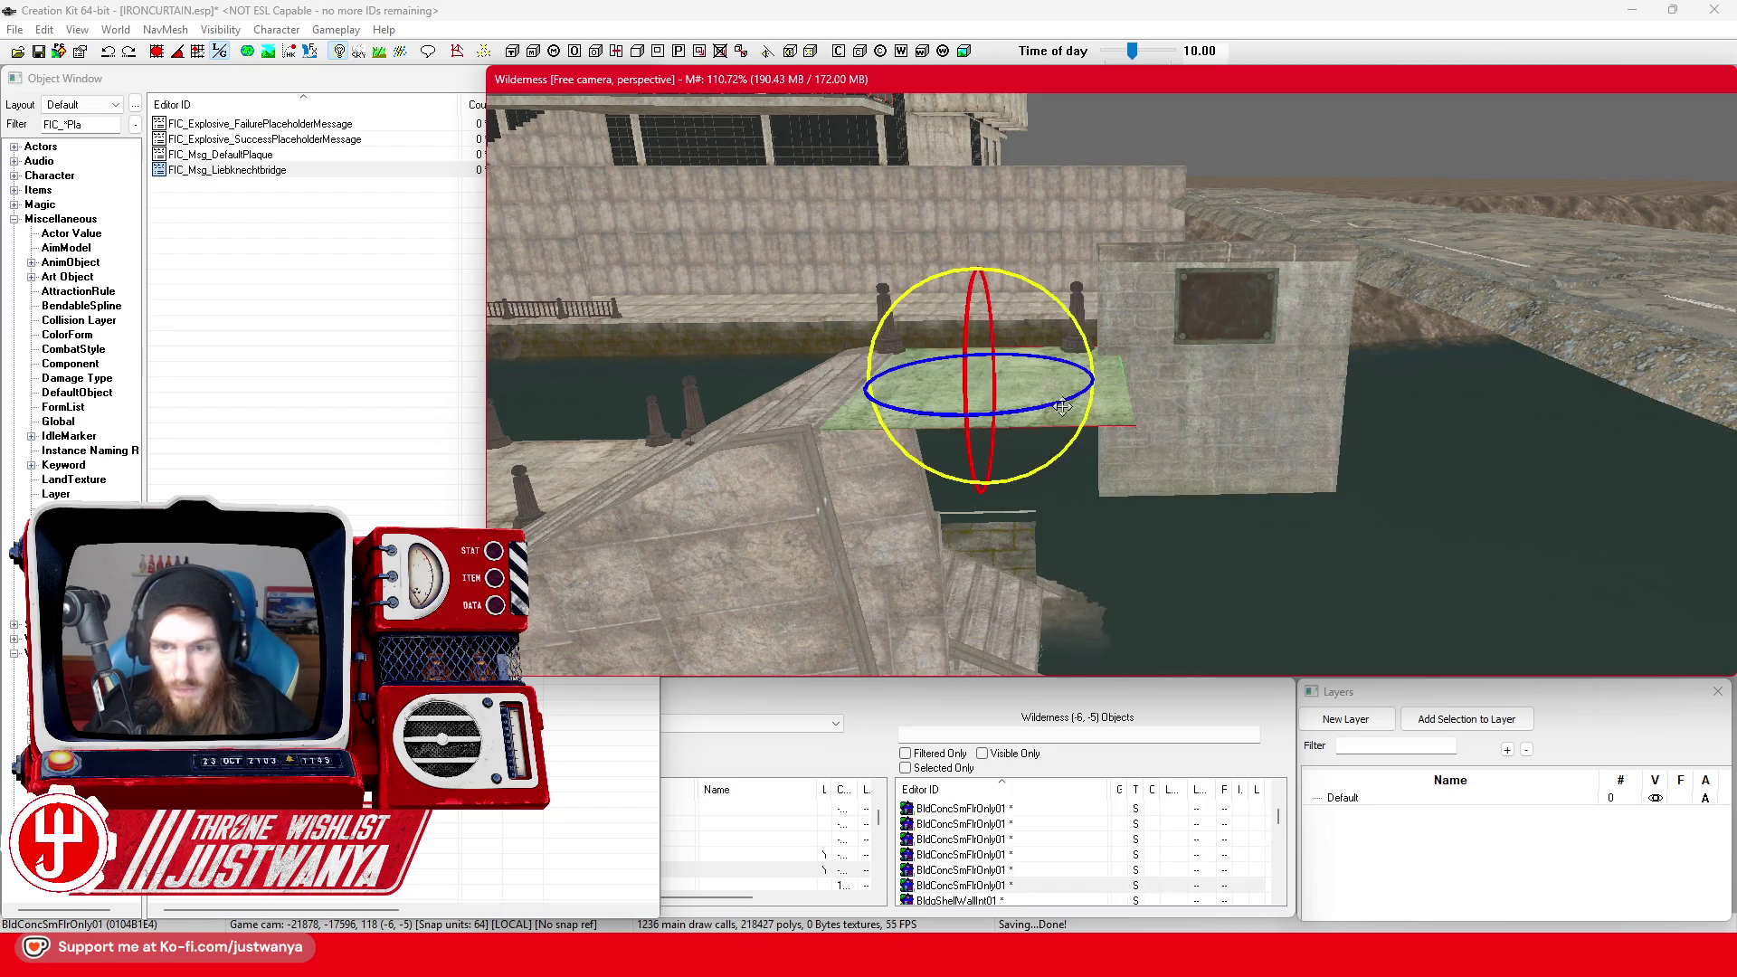
Nudge the remaining floor slab slightly lower in front of the plaque wall
{"action": "scroll", "coordinate": [1083, 471], "scroll_direction": "up", "scroll_amount": 3}
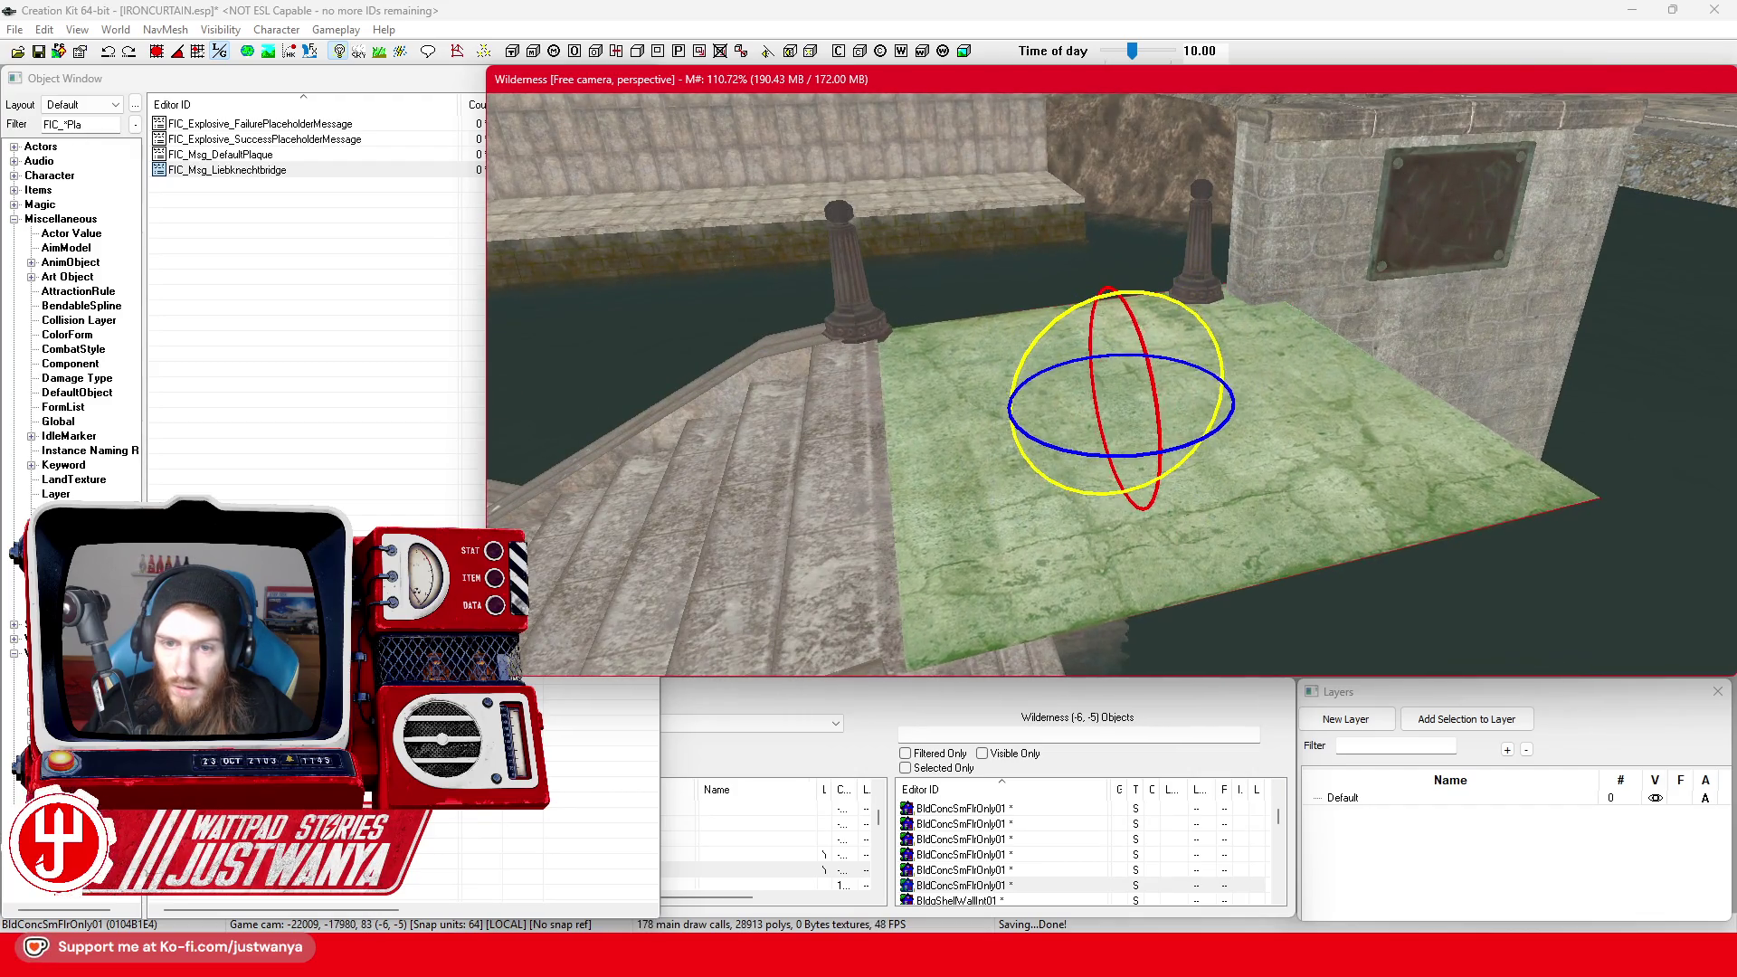
{"action": "key", "text": "2"}
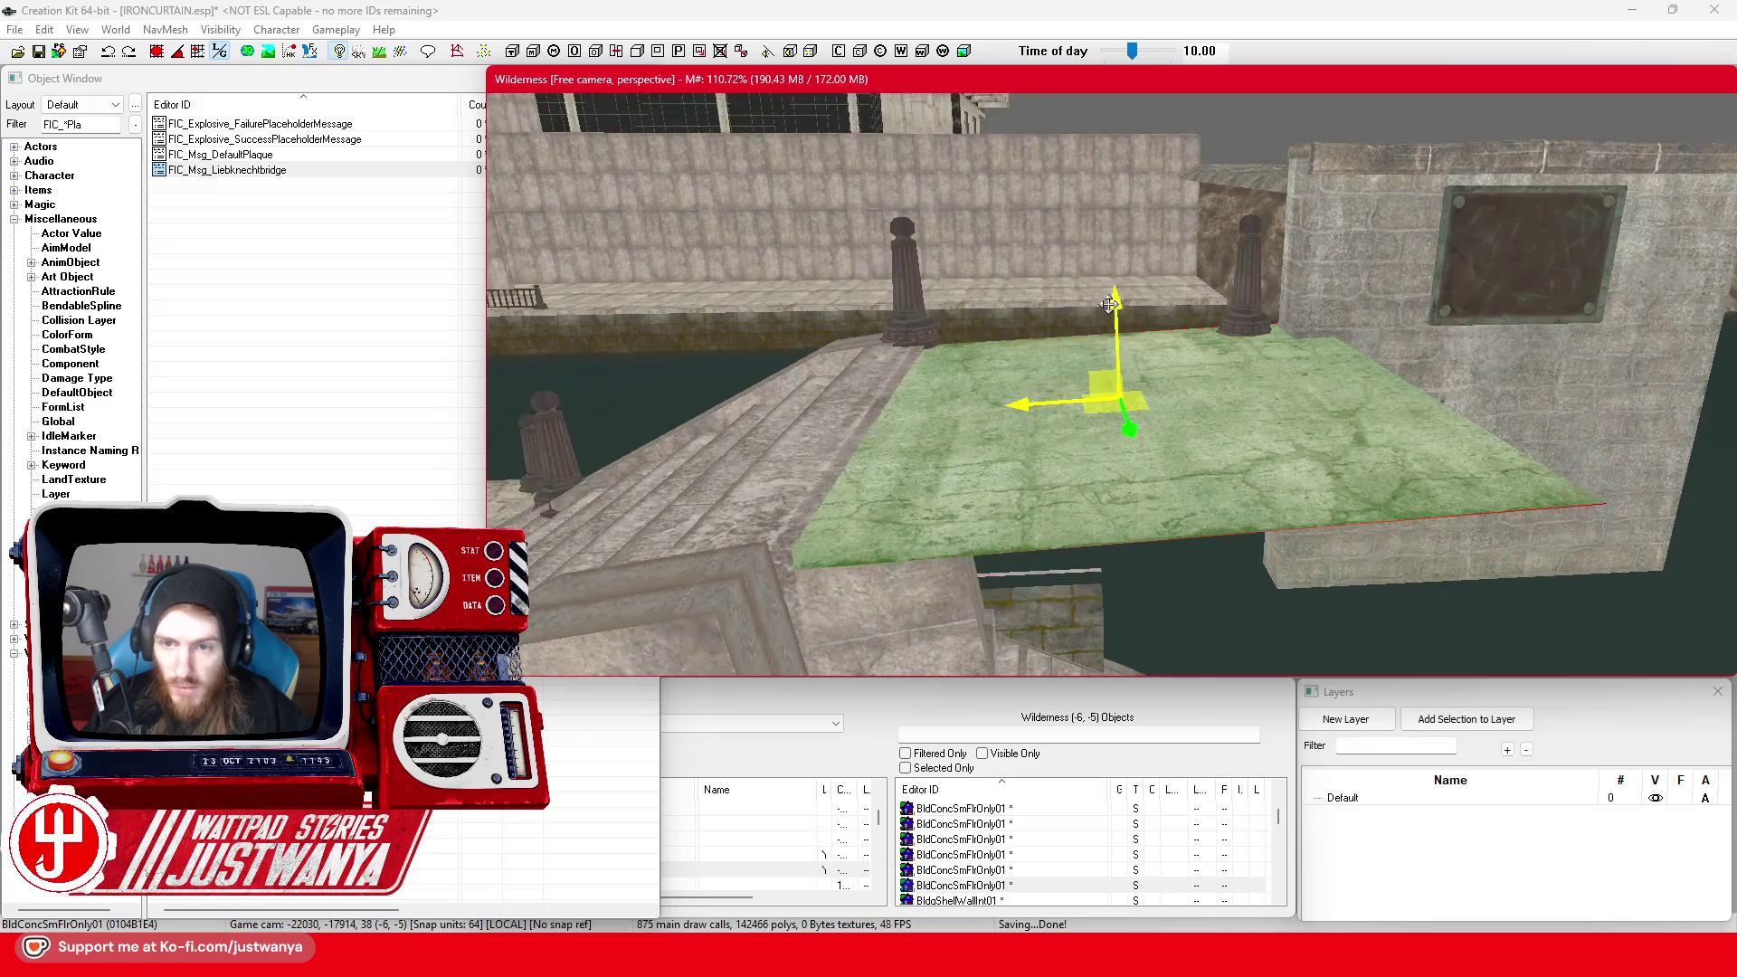
{"action": "scroll", "coordinate": [1122, 389], "scroll_direction": "up", "scroll_amount": 3}
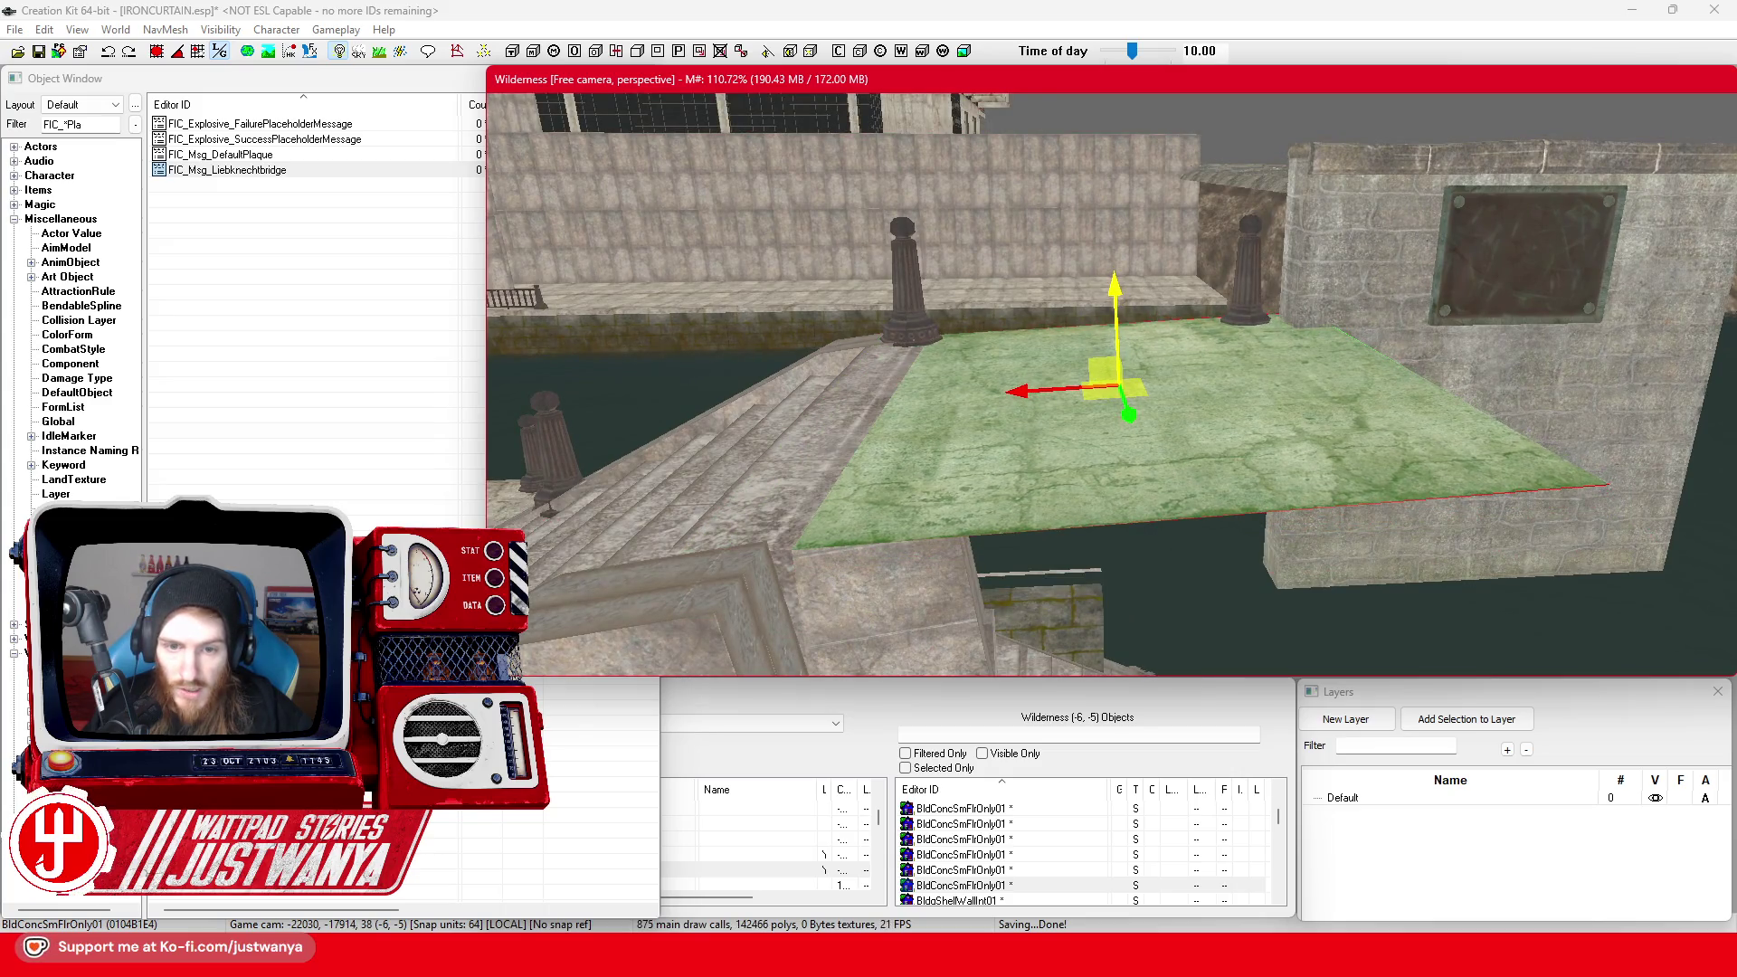
{"action": "scroll", "coordinate": [1110, 273], "scroll_direction": "up", "scroll_amount": 1}
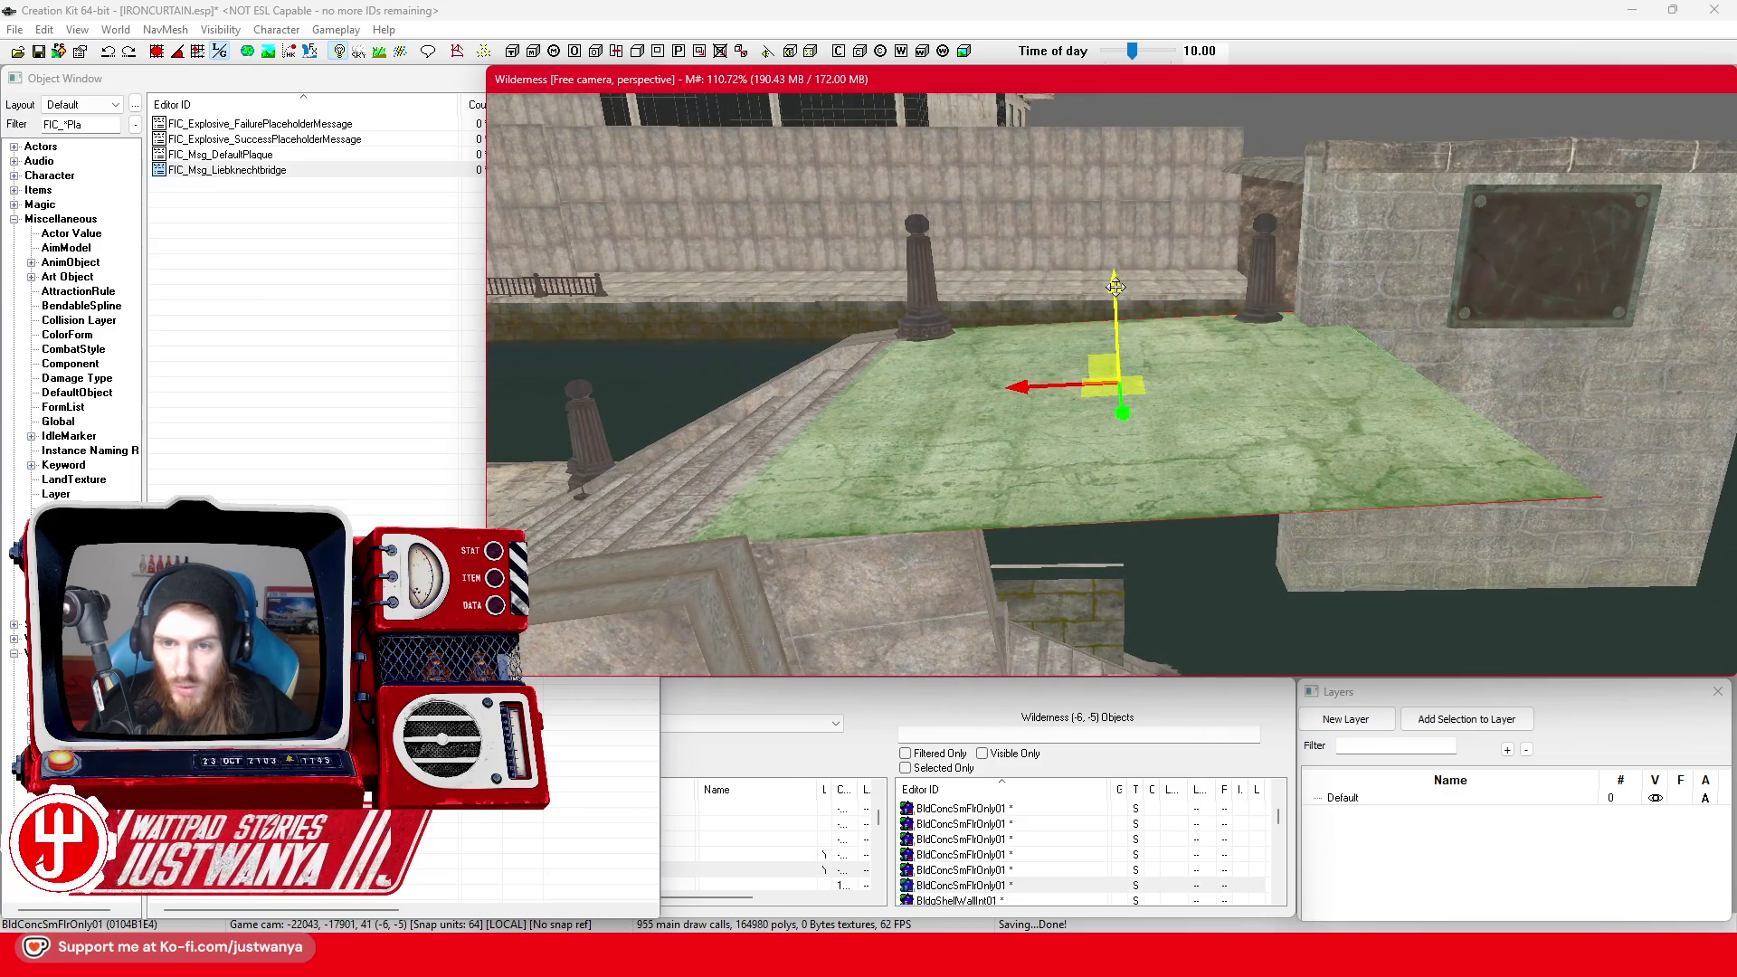
{"action": "left_click_drag", "start_coordinate": [1114, 285], "coordinate": [1114, 288]}
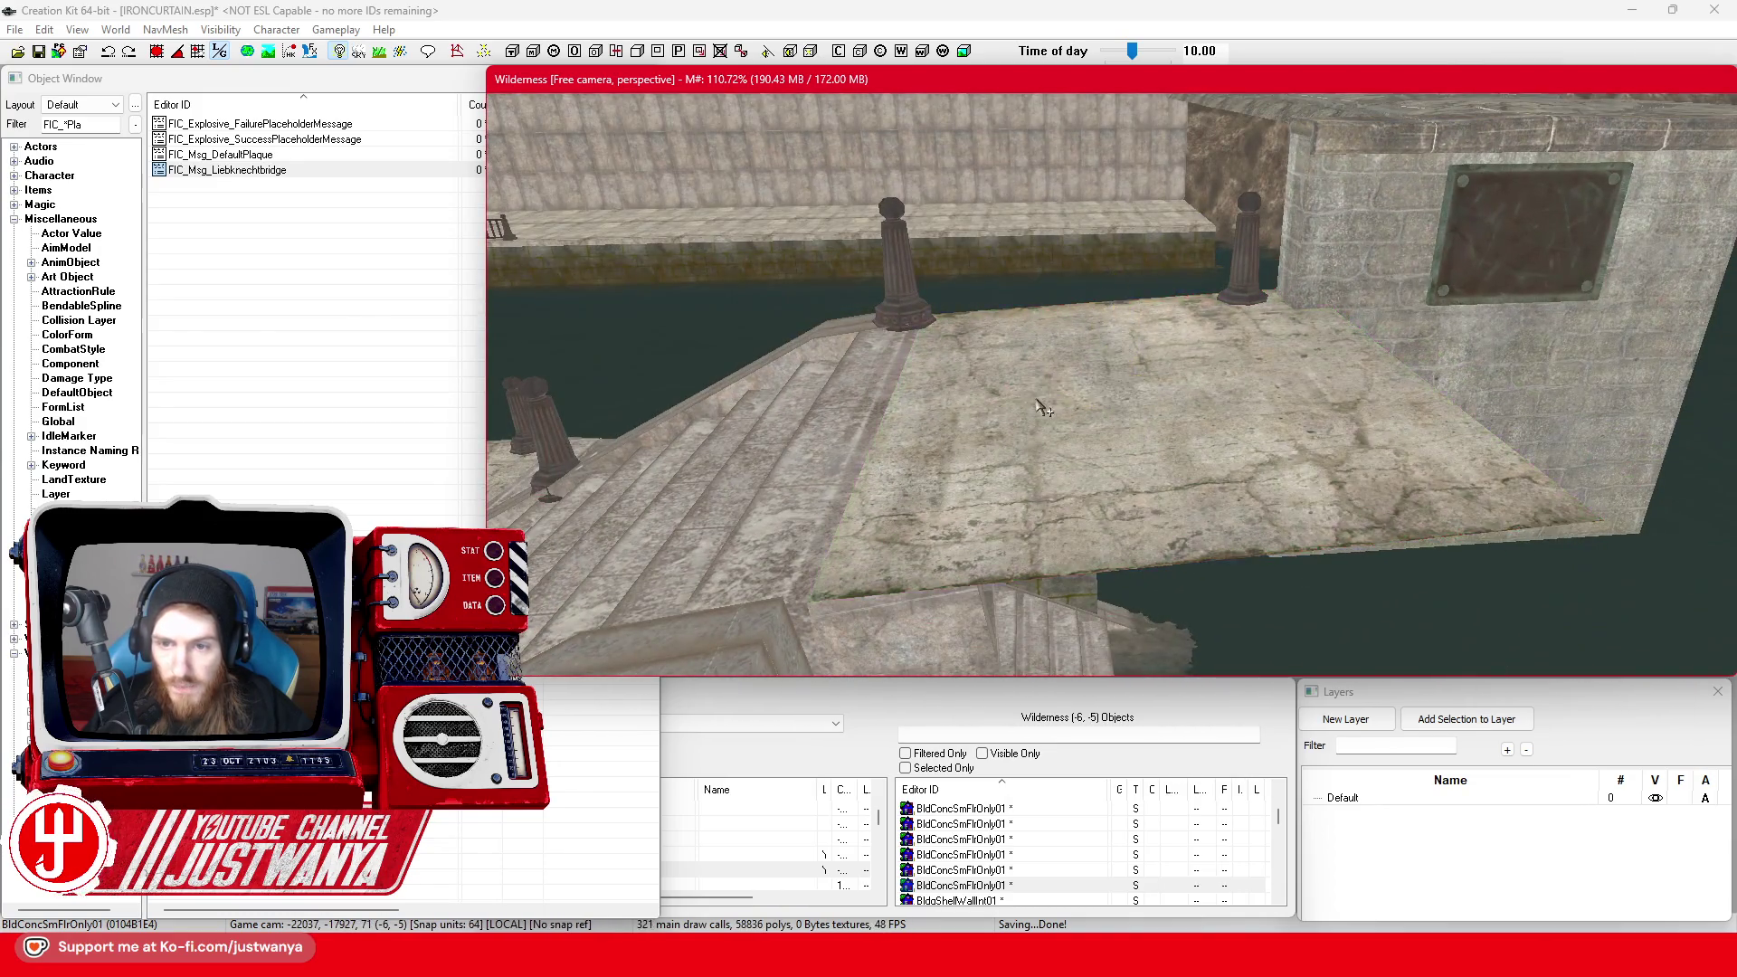
{"action": "left_click", "coordinate": [1038, 405]}
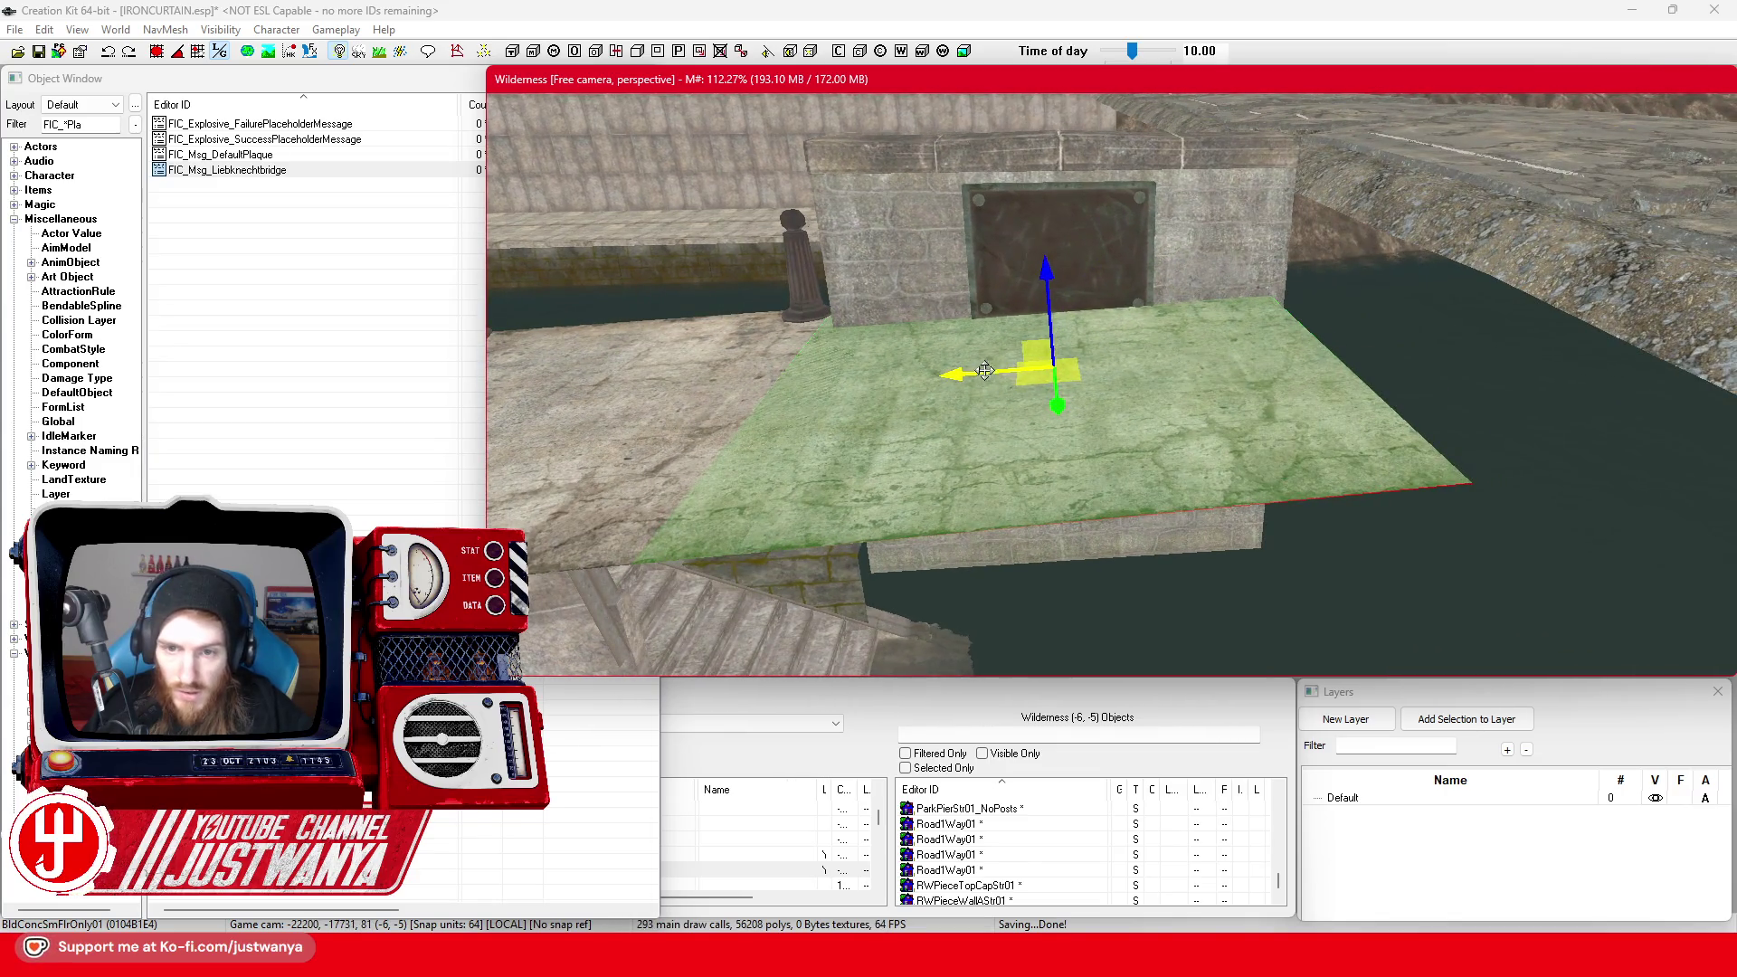
Slide the floor piece right across the water, then undo a trial tilt of three pieces
{"action": "left_click_drag", "start_coordinate": [984, 371], "coordinate": [1044, 365]}
{"action": "mouse_move", "coordinate": [1197, 357]}
{"action": "left_mouse_down"}
{"action": "mouse_move", "coordinate": [1651, 324]}
{"action": "mouse_move", "coordinate": [1318, 336]}
{"action": "mouse_move", "coordinate": [1390, 340]}
{"action": "left_mouse_up"}
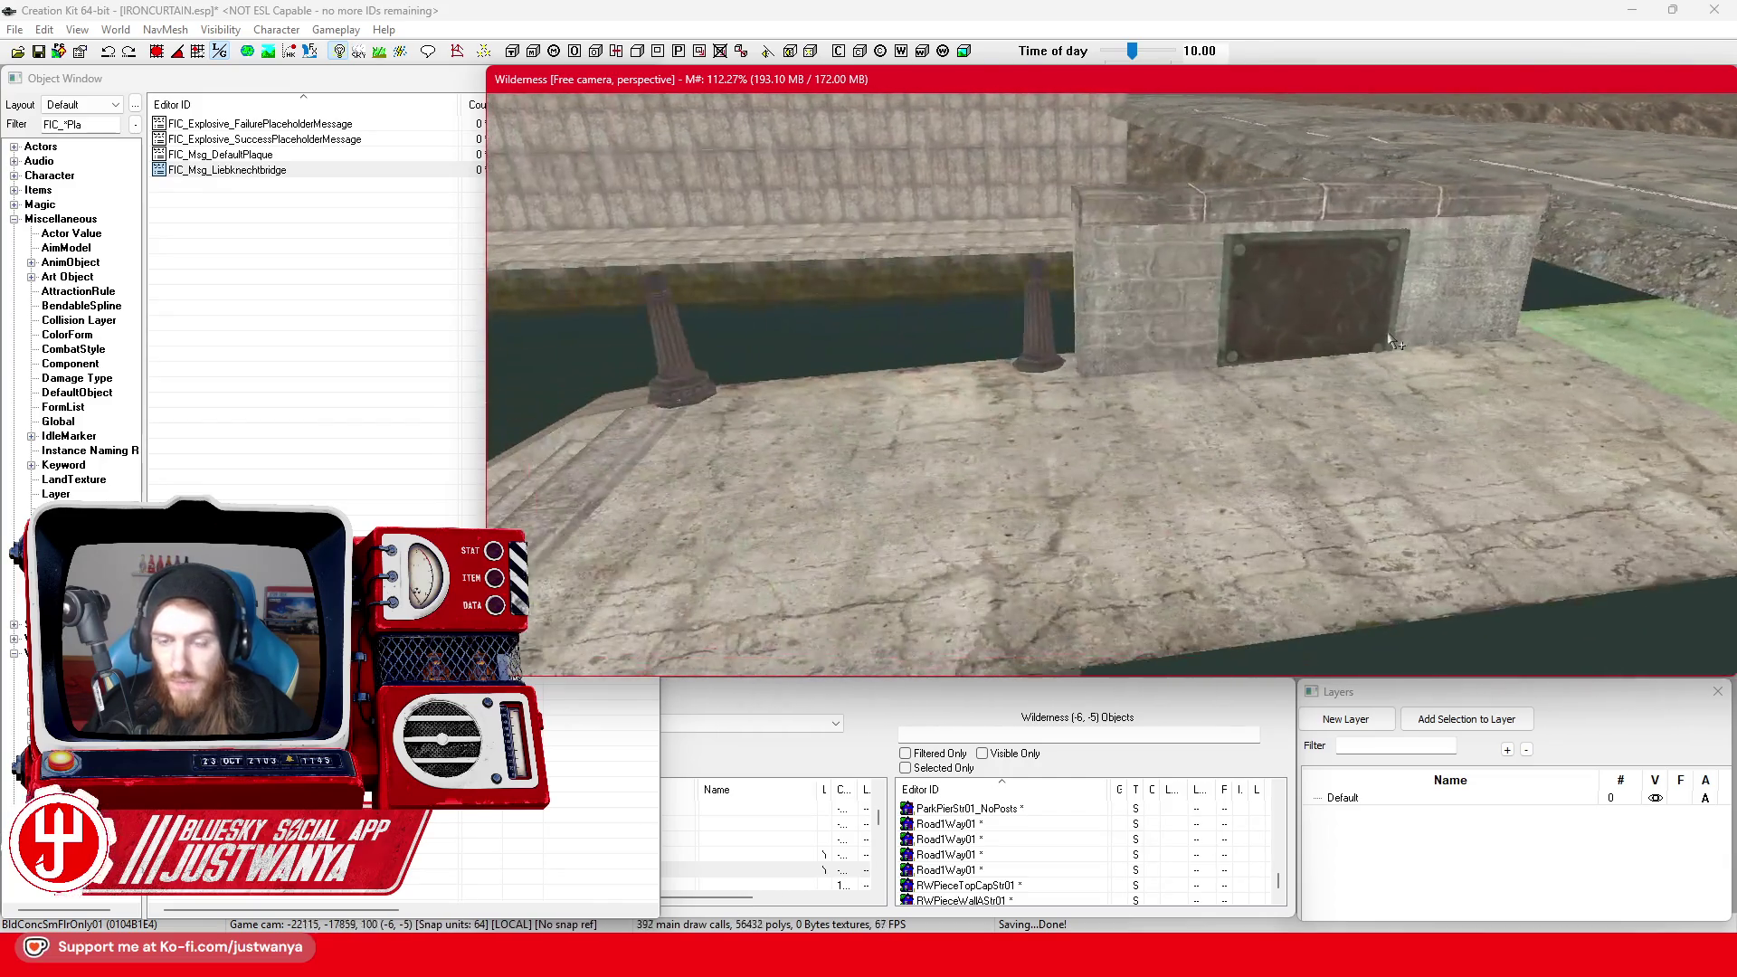
{"action": "left_click_drag", "start_coordinate": [1230, 415], "coordinate": [1295, 447]}
{"action": "left_click", "coordinate": [1294, 445], "text": "ctrl"}
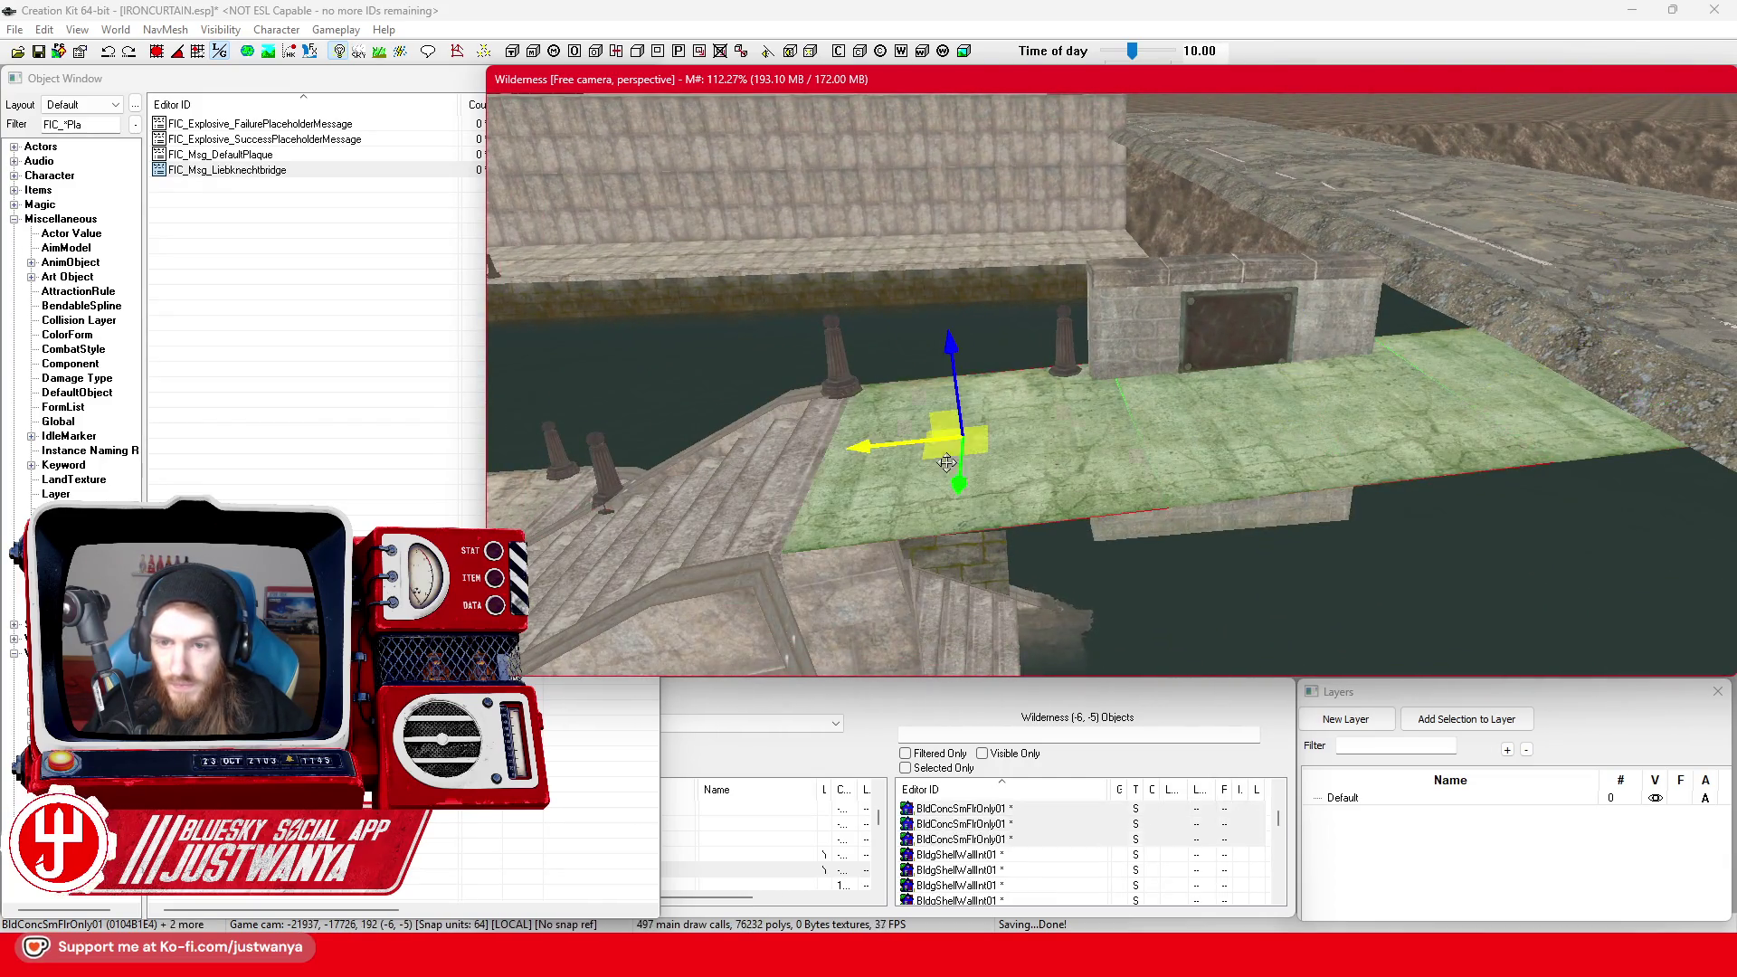
{"action": "left_click", "coordinate": [862, 384], "text": "ctrl"}
{"action": "key", "text": "e"}
{"action": "left_click_drag", "start_coordinate": [934, 339], "coordinate": [988, 346]}
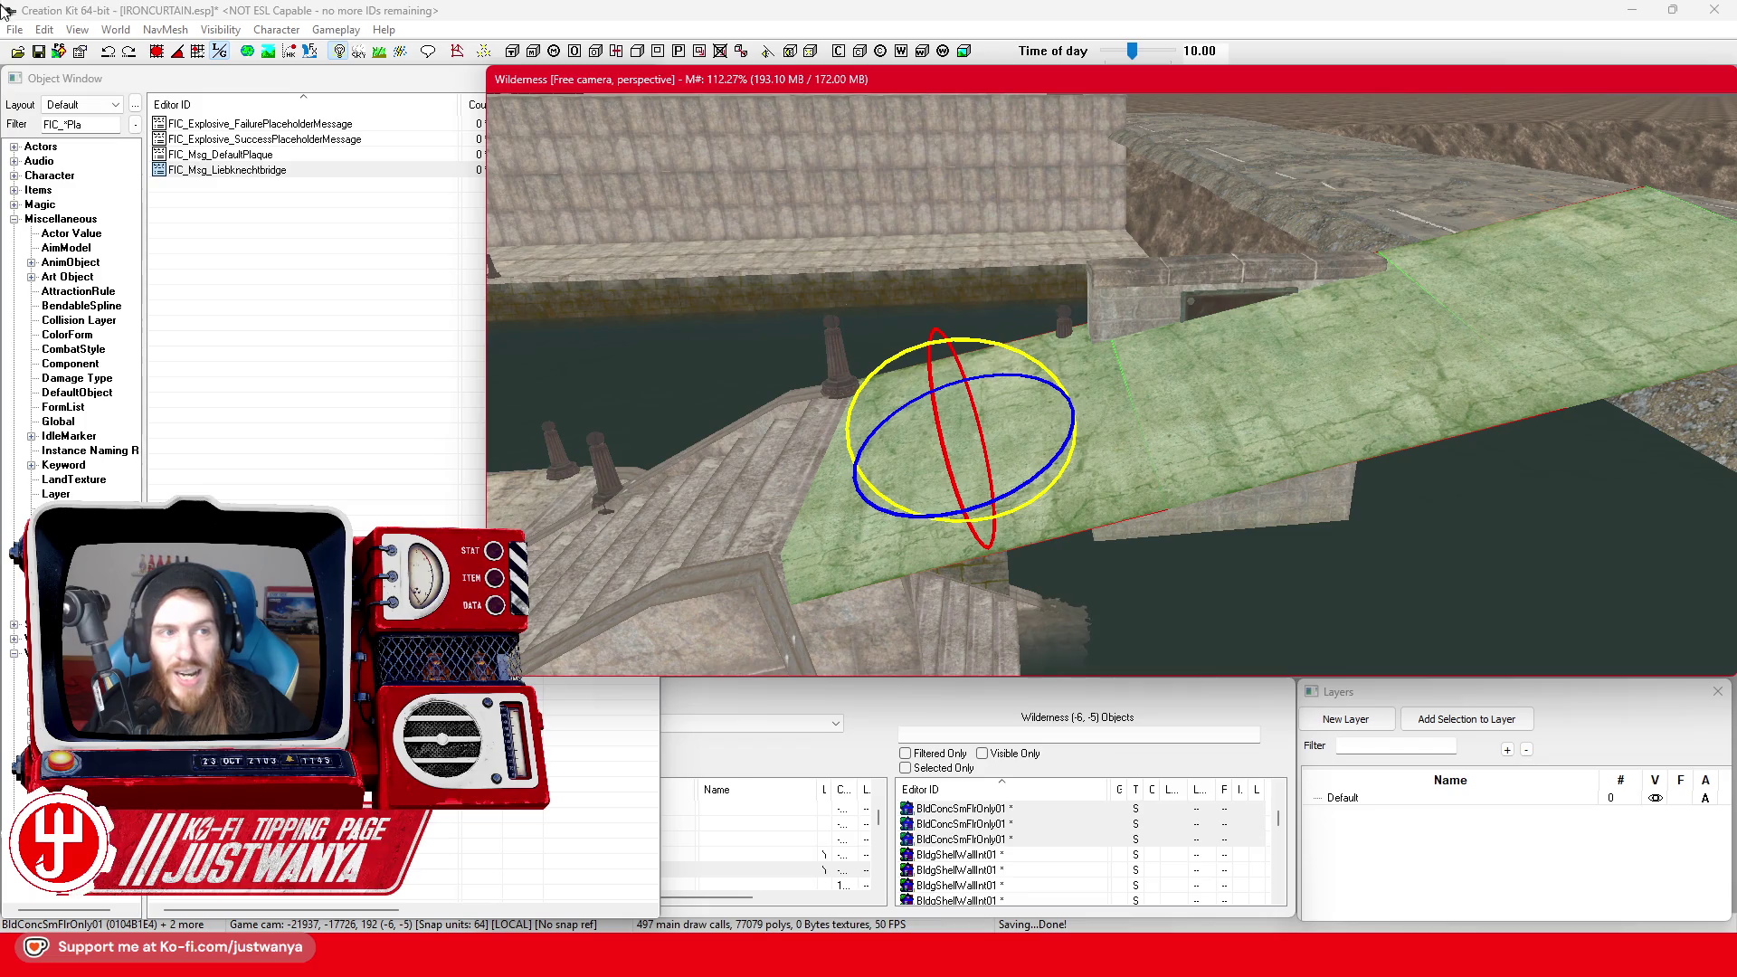
{"action": "left_click", "coordinate": [110, 53]}
Delete the right floor slab and select the slab by the pillars
{"action": "left_click", "coordinate": [220, 52]}
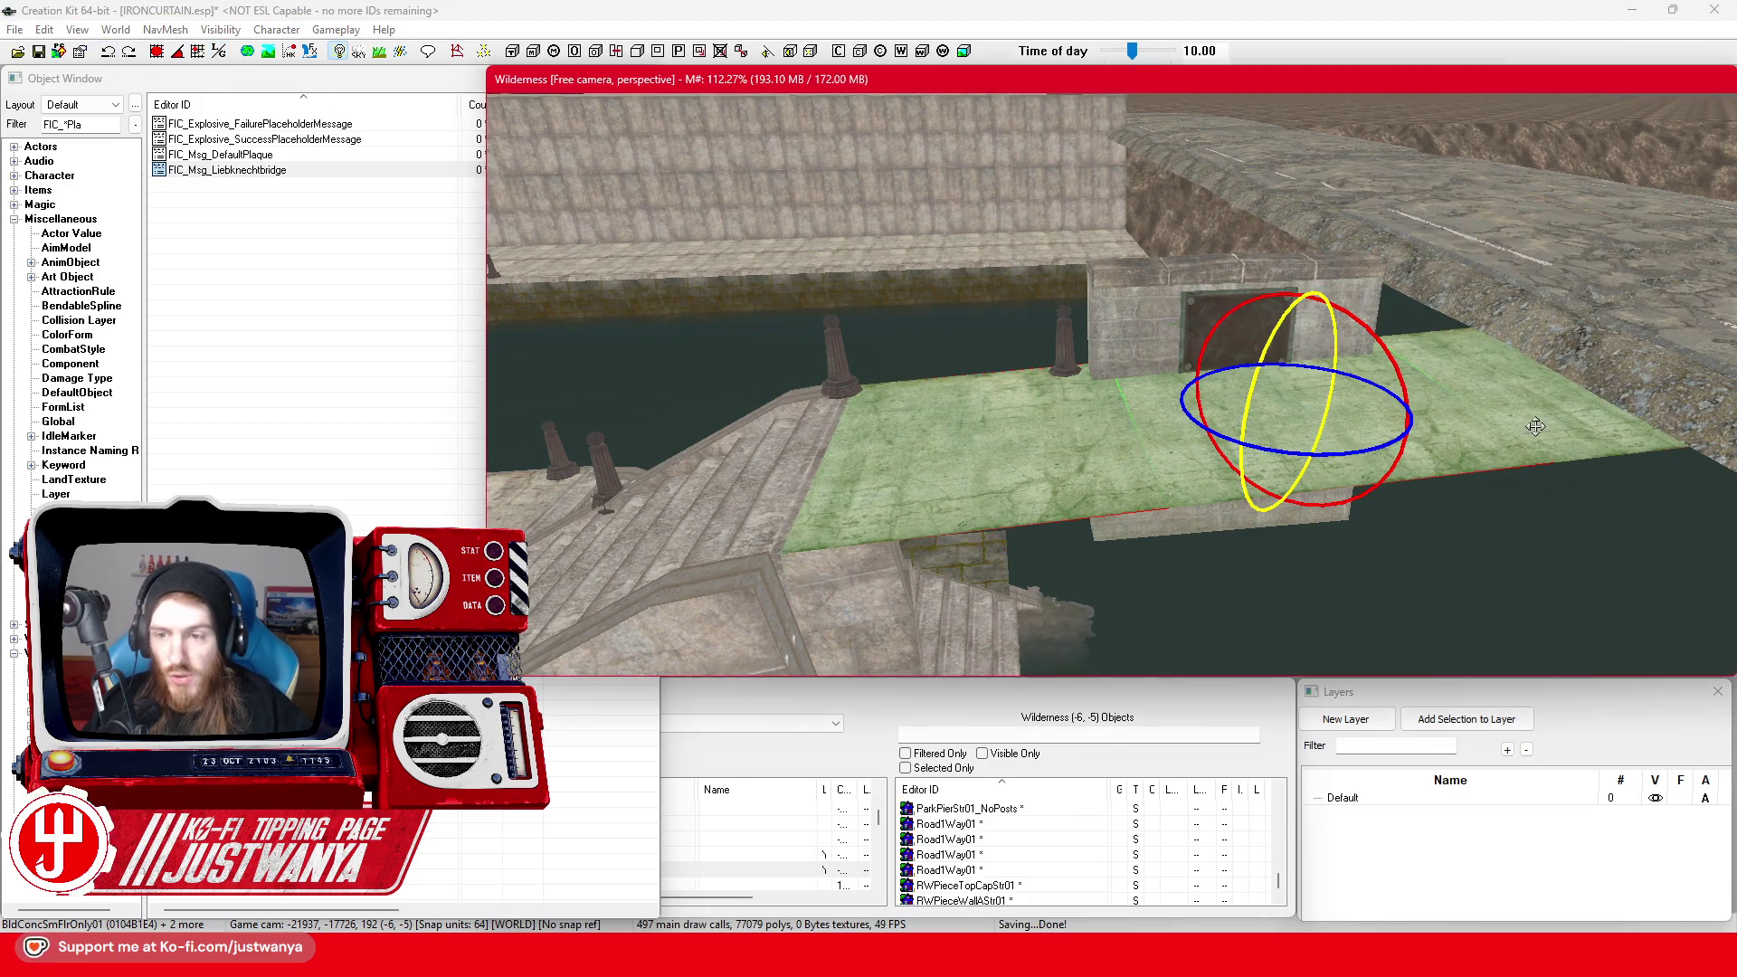
{"action": "left_click", "coordinate": [1320, 477]}
{"action": "key", "text": "Delete"}
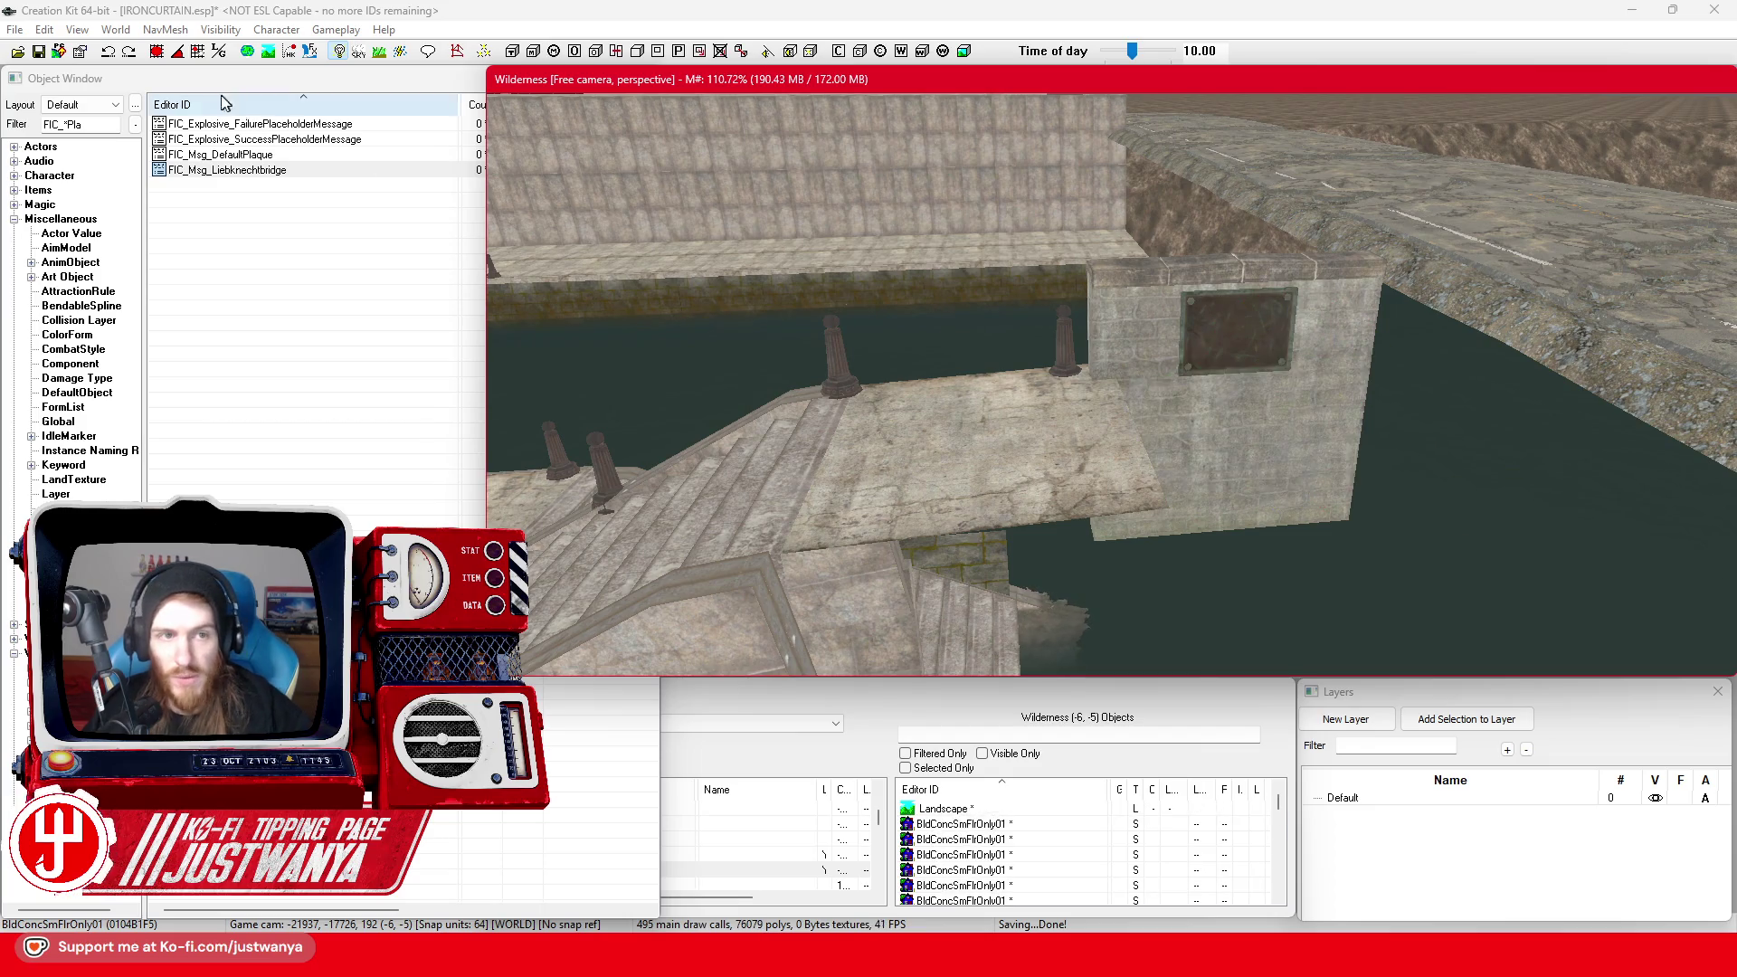
{"action": "left_click", "coordinate": [221, 52]}
{"action": "left_click", "coordinate": [1014, 438]}
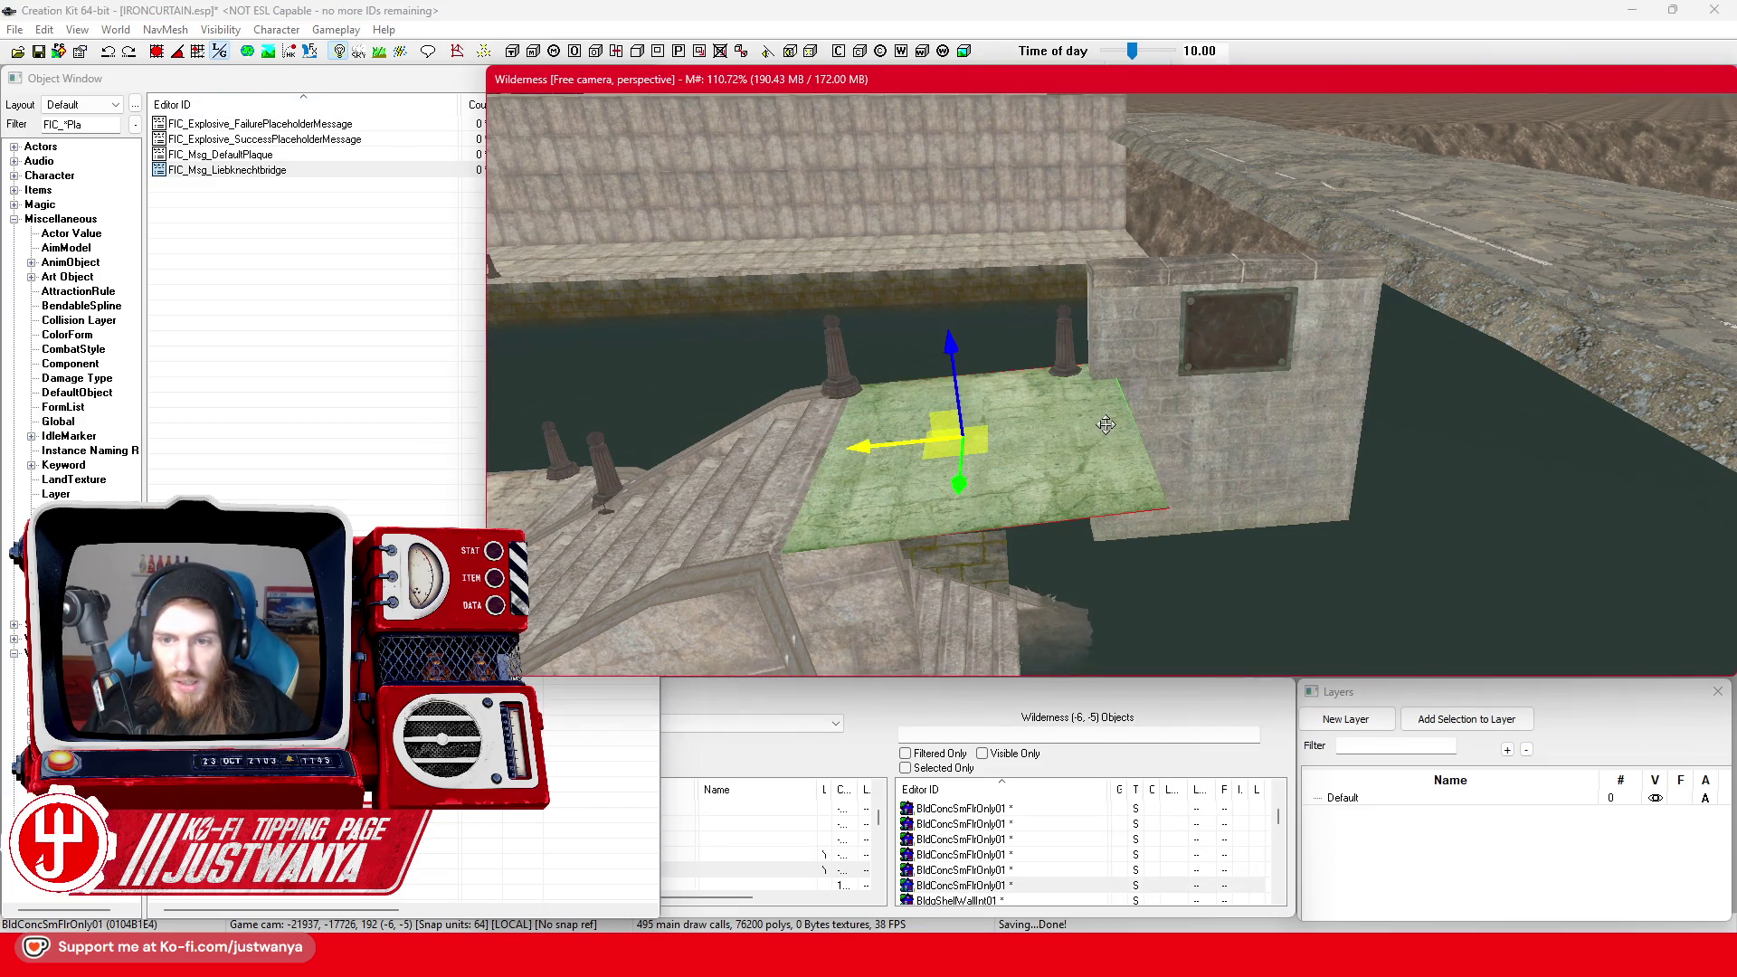
Try rotating the floor piece in place, then undo the rotation
{"action": "left_click_drag", "start_coordinate": [1139, 529], "coordinate": [1141, 502]}
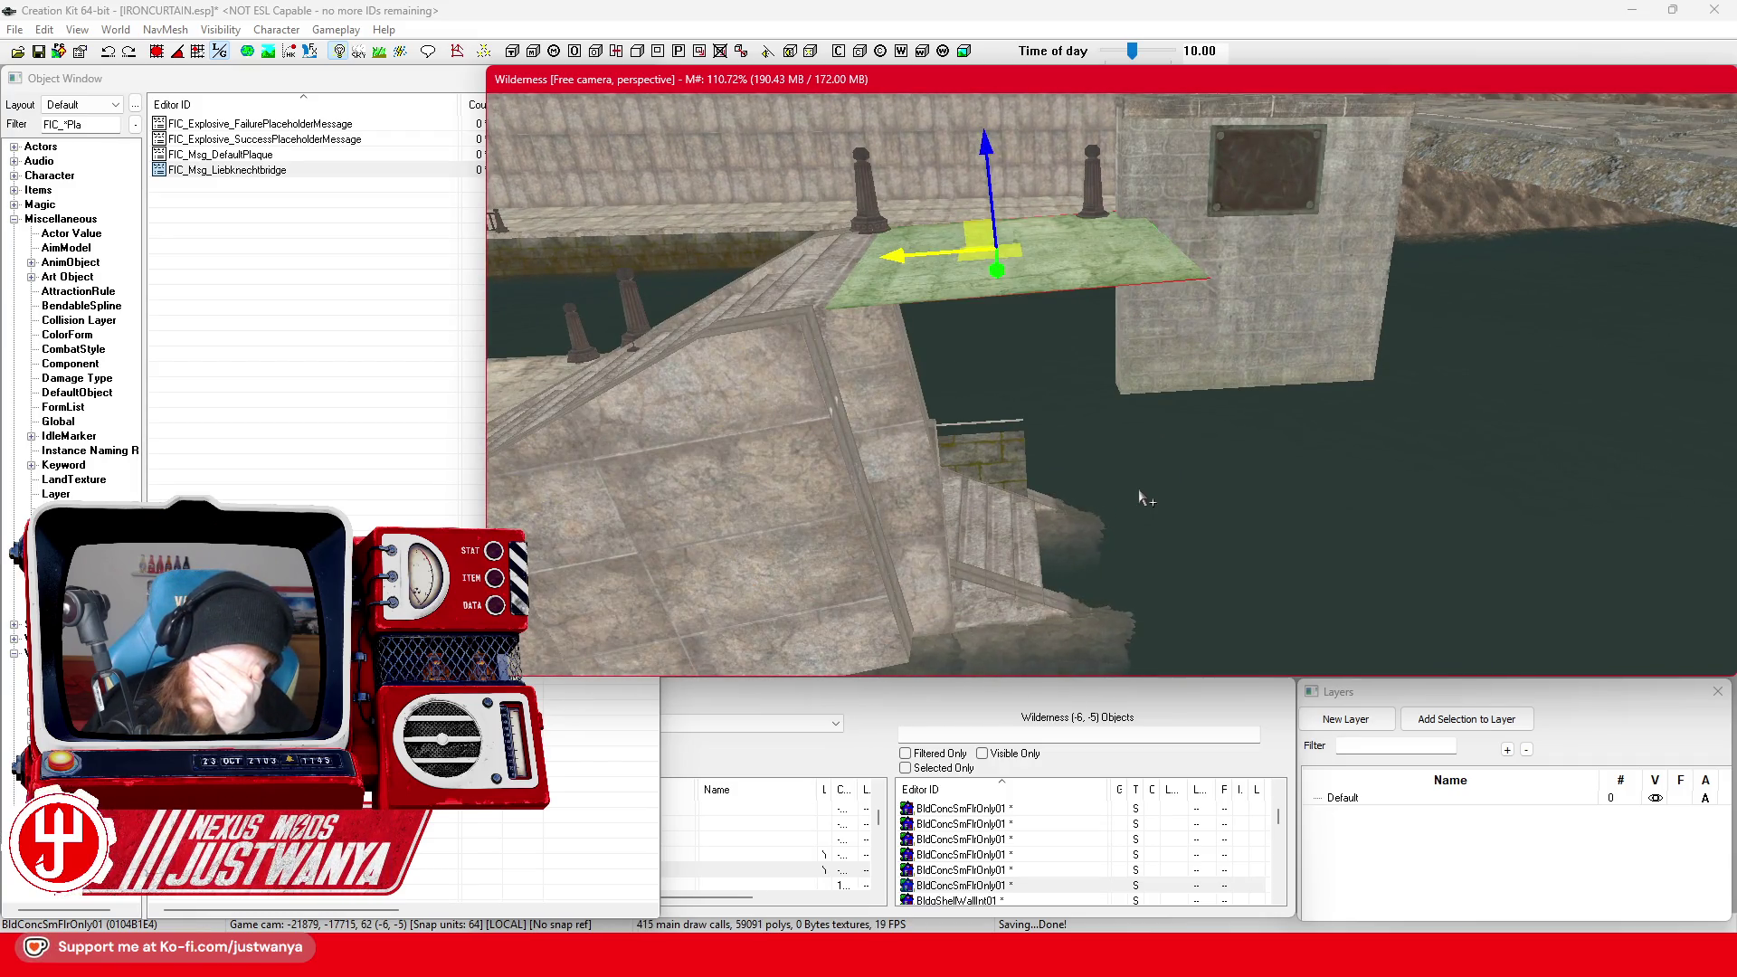
{"action": "left_click", "coordinate": [1155, 294]}
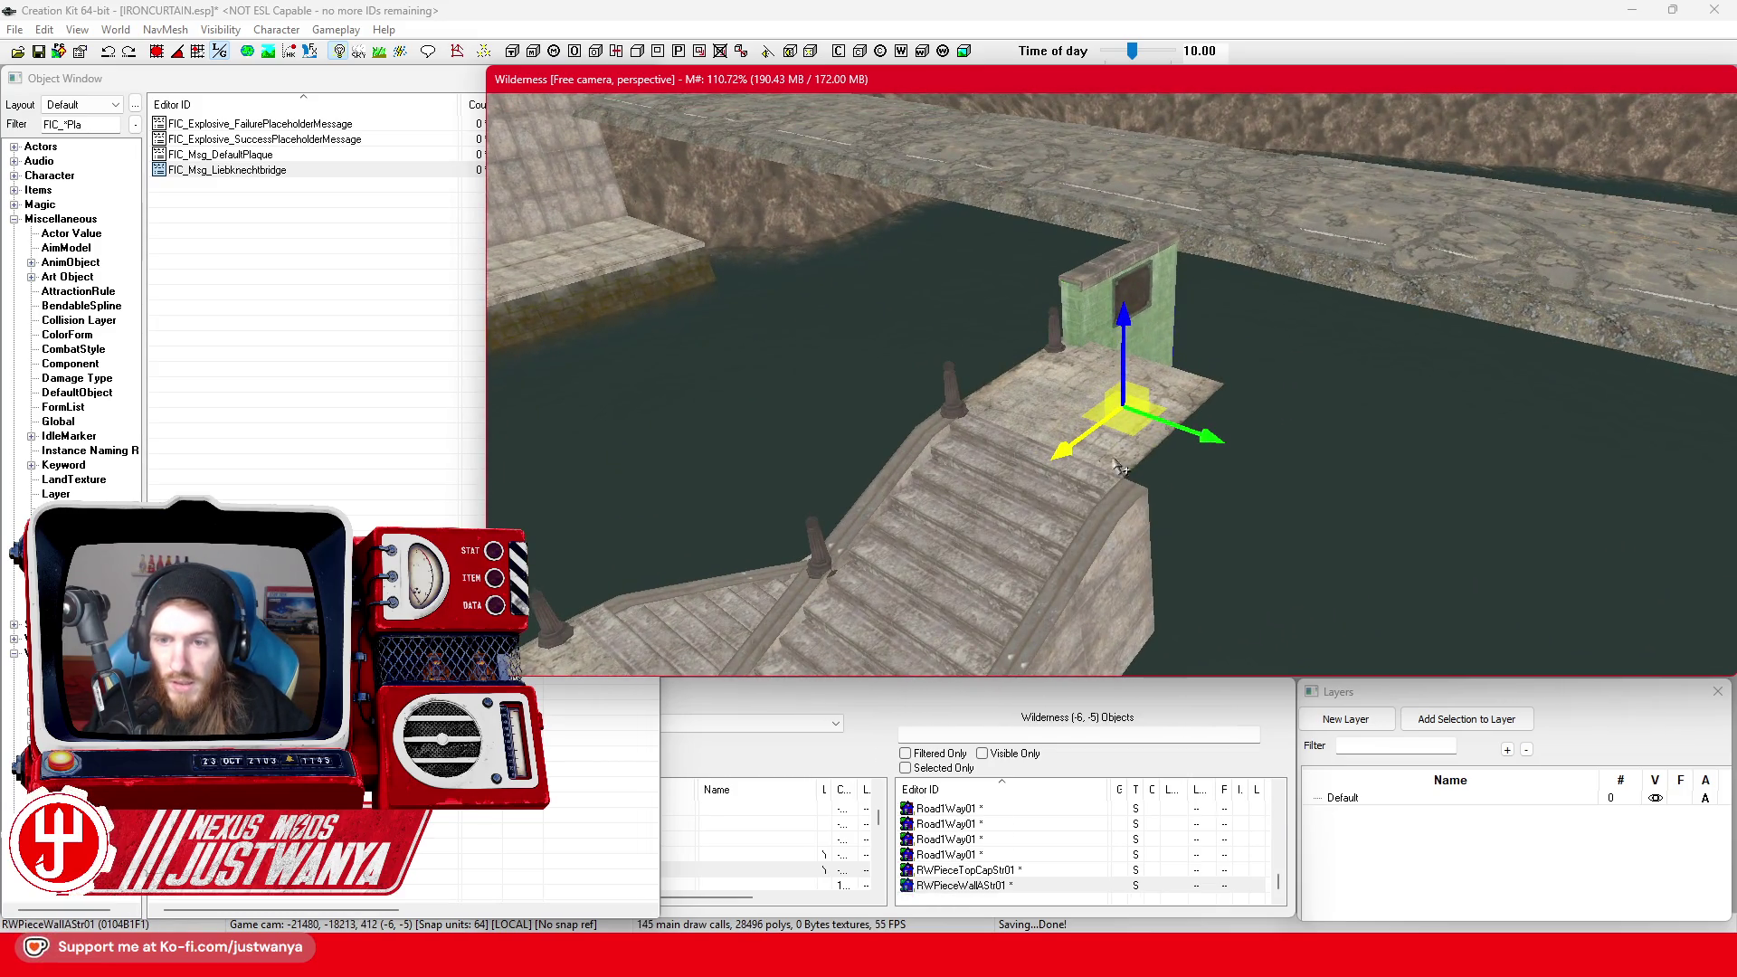
{"action": "left_click", "coordinate": [1119, 466]}
{"action": "scroll", "coordinate": [1099, 488], "scroll_direction": "up", "scroll_amount": 3}
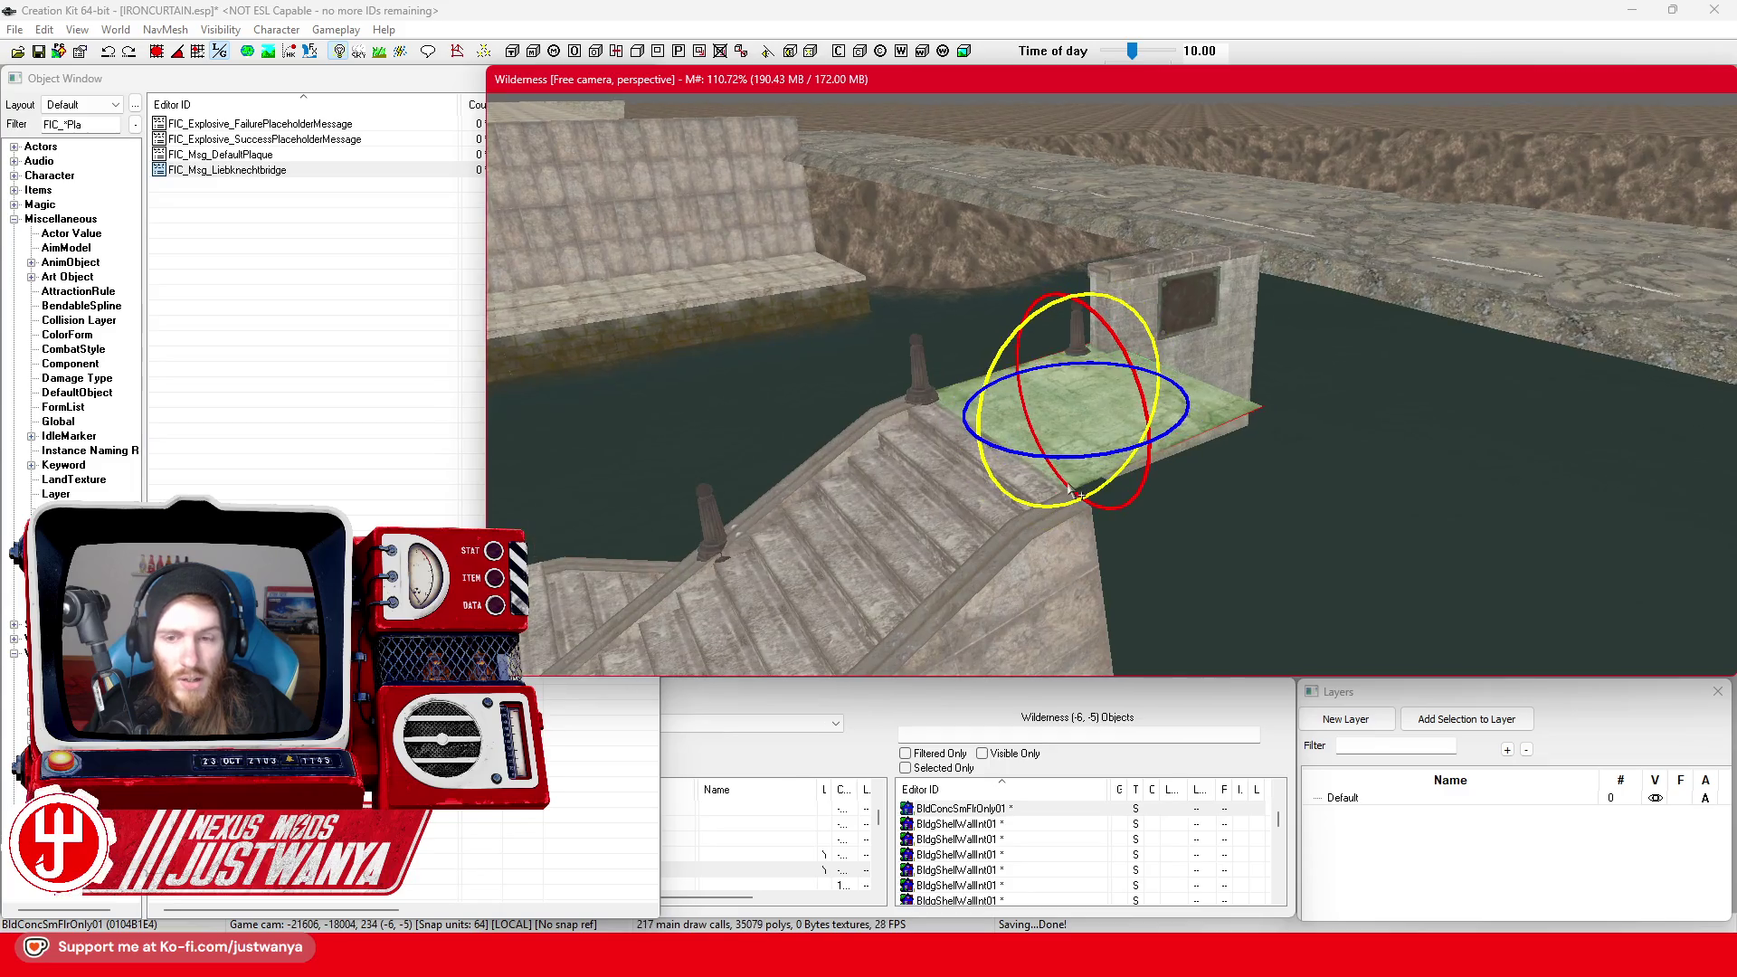
{"action": "left_click_drag", "start_coordinate": [1079, 455], "coordinate": [1121, 455]}
{"action": "left_click", "coordinate": [180, 53]}
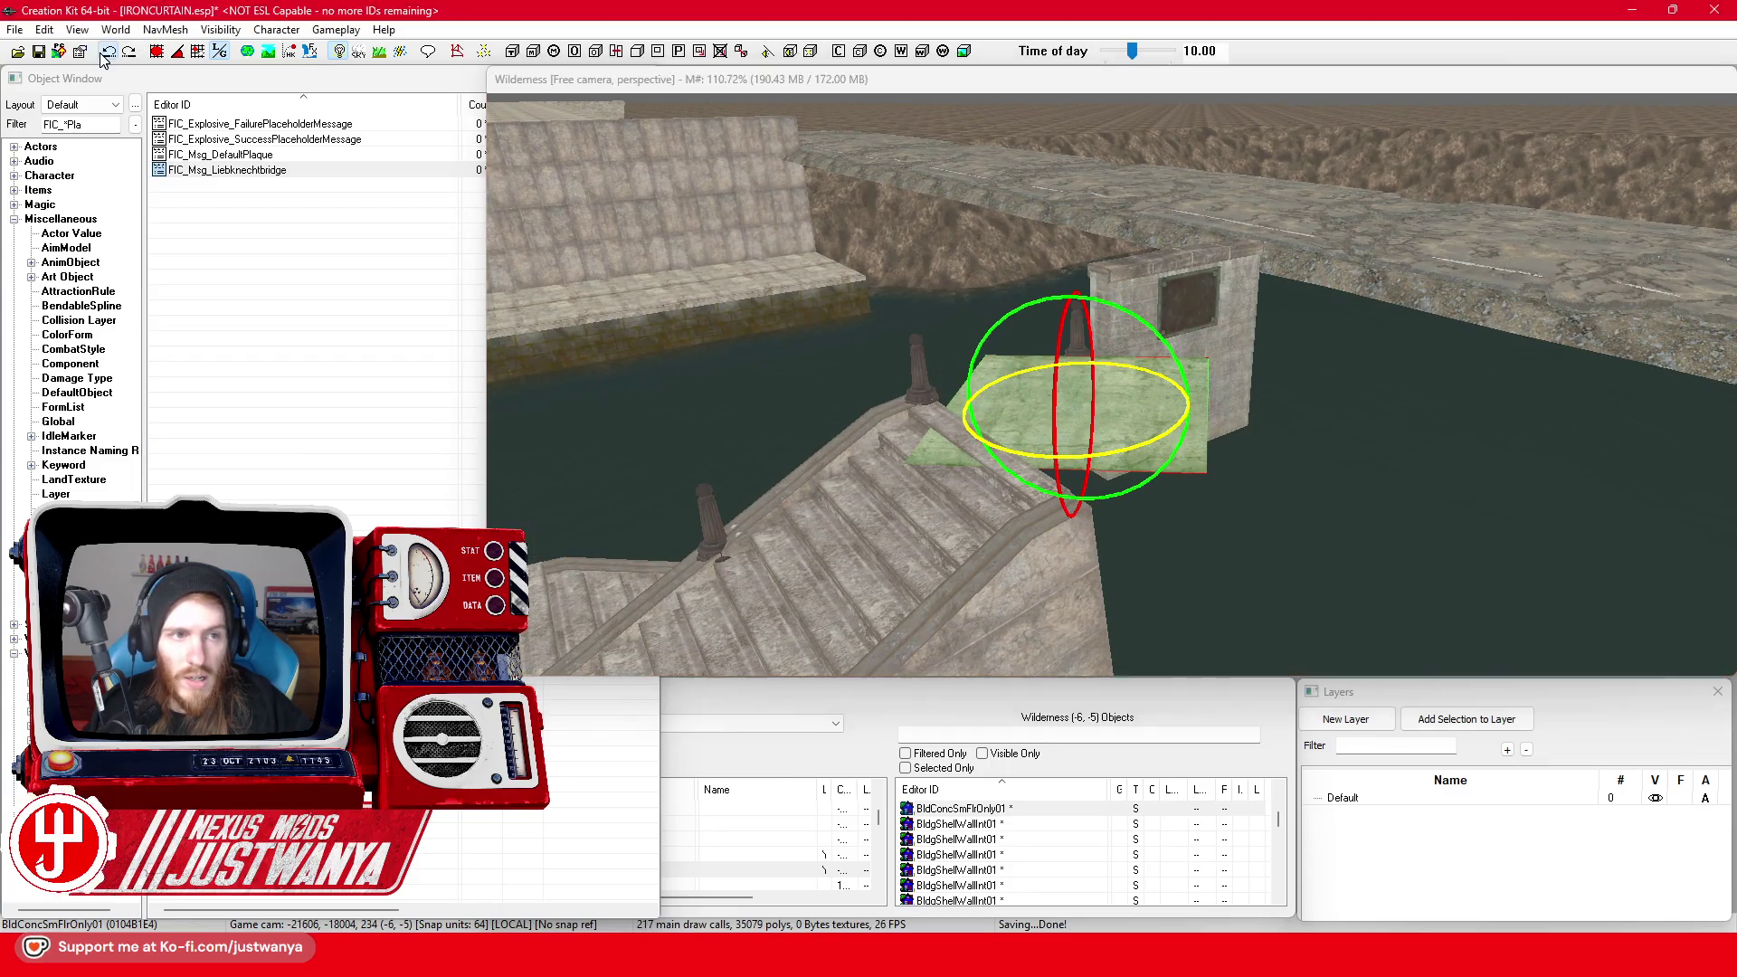
Move the floor slab over until it lines up beside the right-hand slab
{"action": "left_click", "coordinate": [1128, 461]}
{"action": "key", "text": "w"}
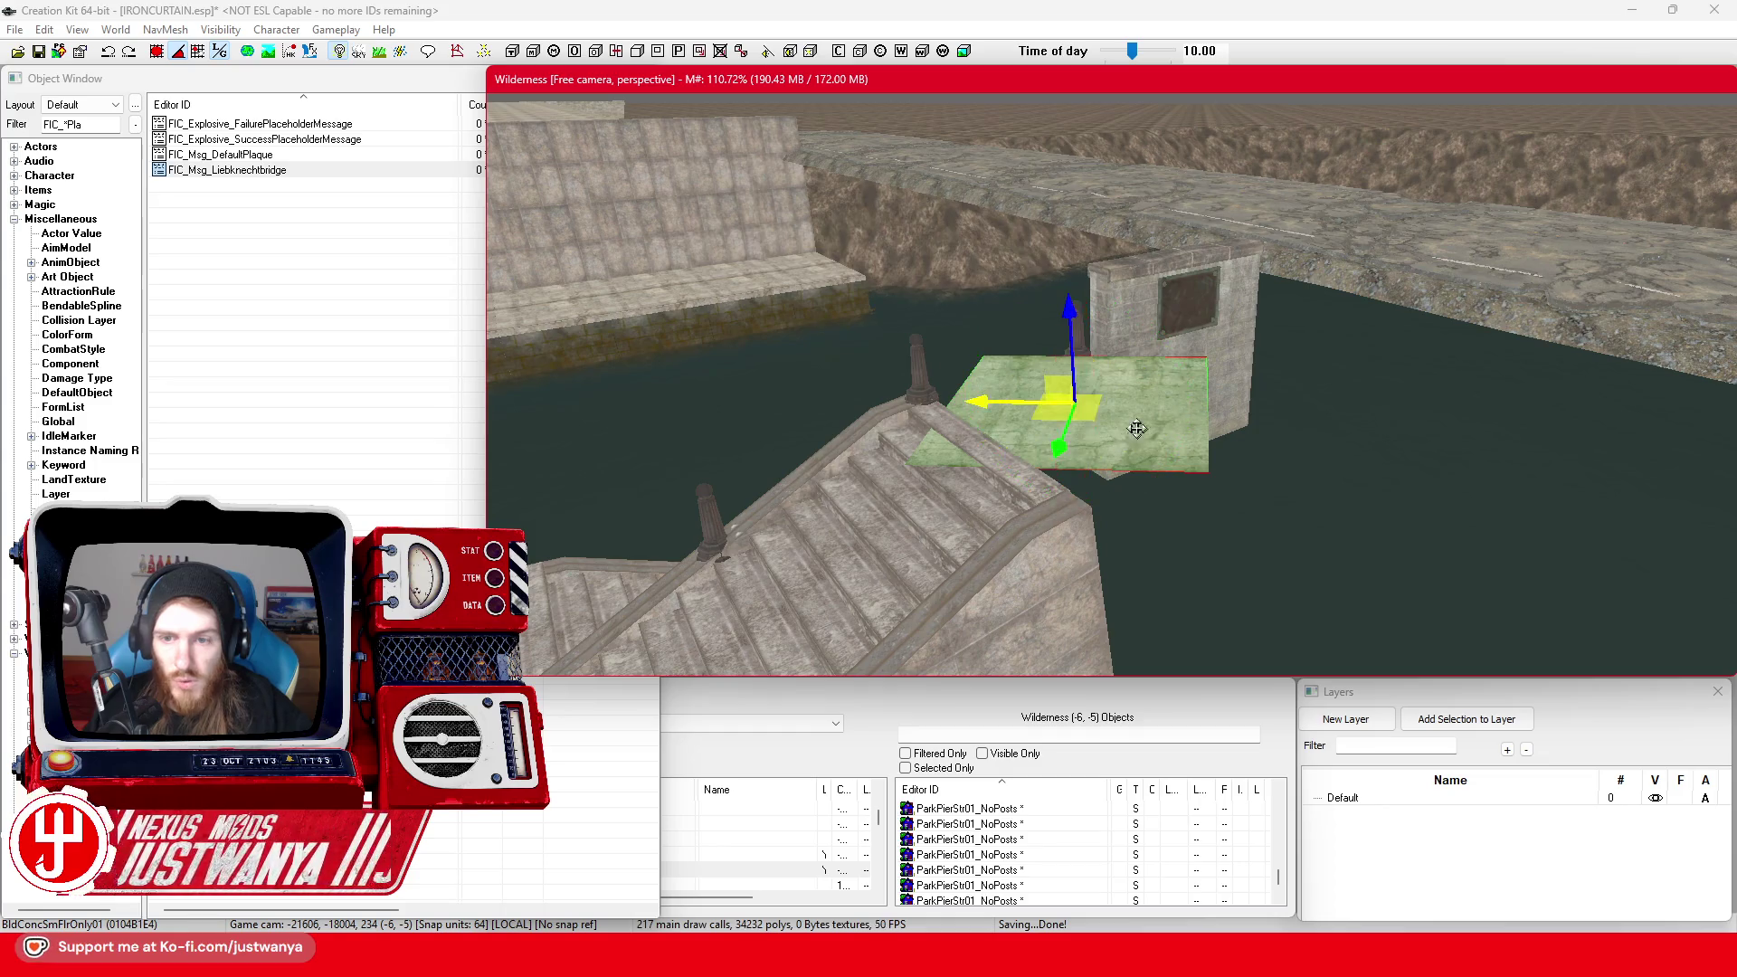
{"action": "mouse_move", "coordinate": [1121, 416]}
{"action": "left_mouse_down"}
{"action": "mouse_move", "coordinate": [1136, 443]}
{"action": "mouse_move", "coordinate": [1097, 489]}
{"action": "mouse_move", "coordinate": [1483, 484]}
{"action": "left_mouse_up"}
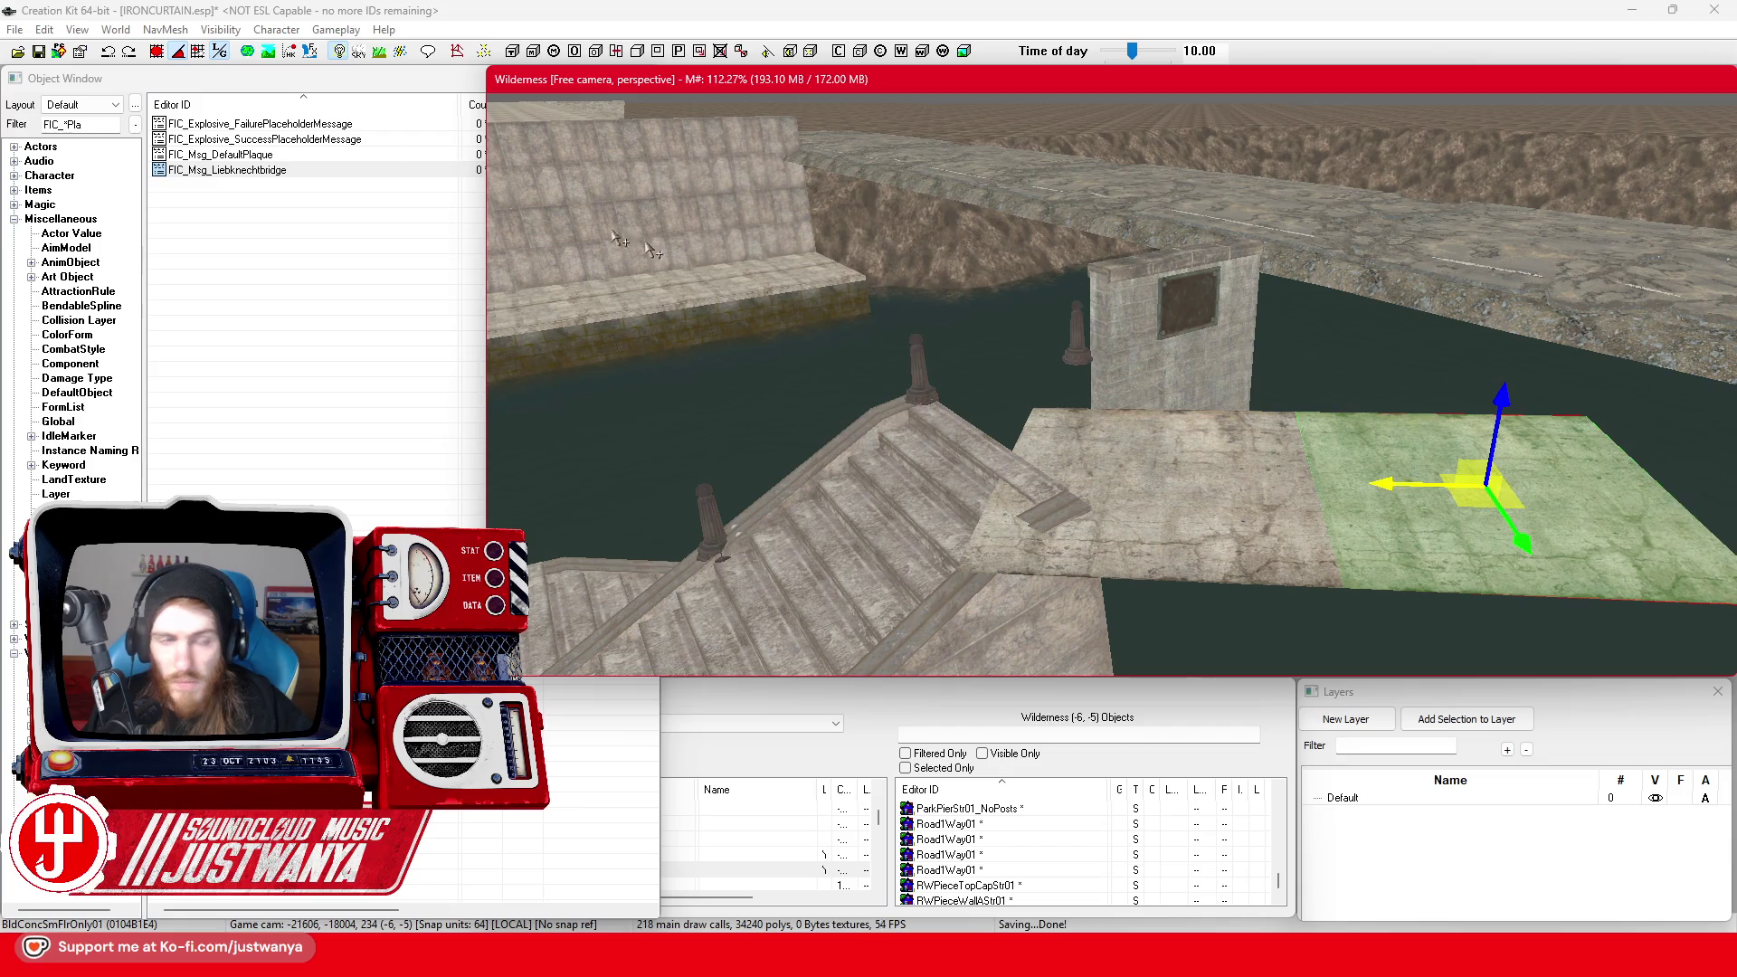
{"action": "left_click", "coordinate": [156, 50]}
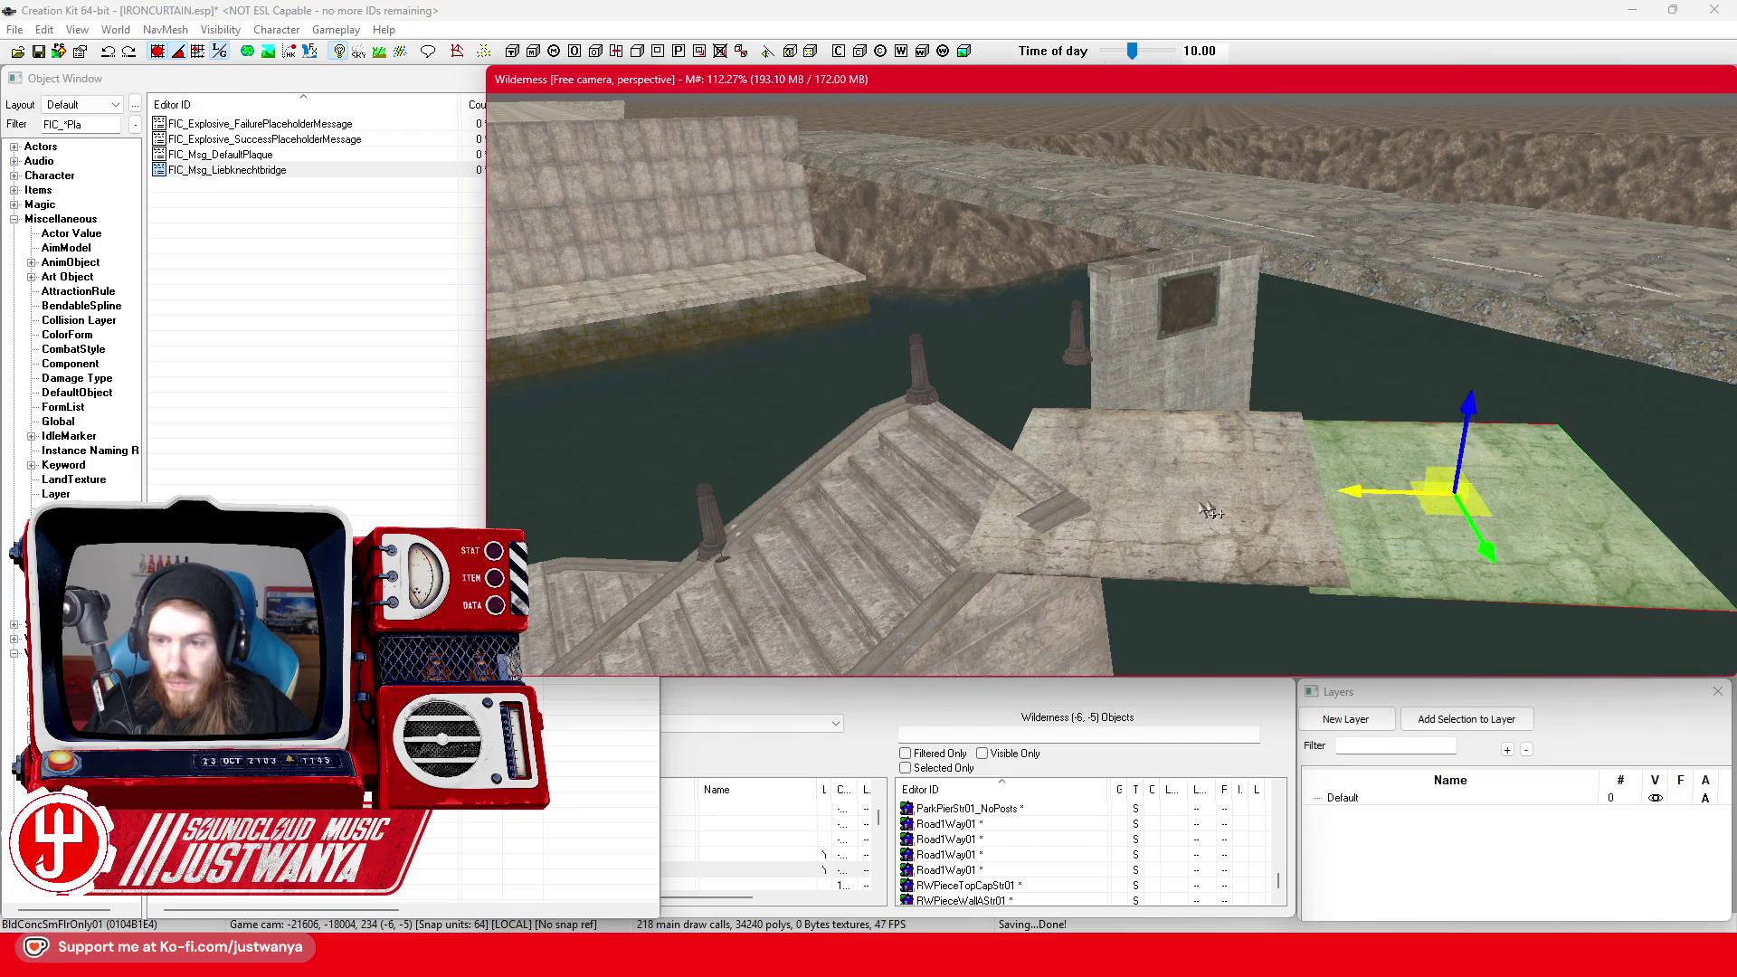
{"action": "left_click", "coordinate": [1137, 485]}
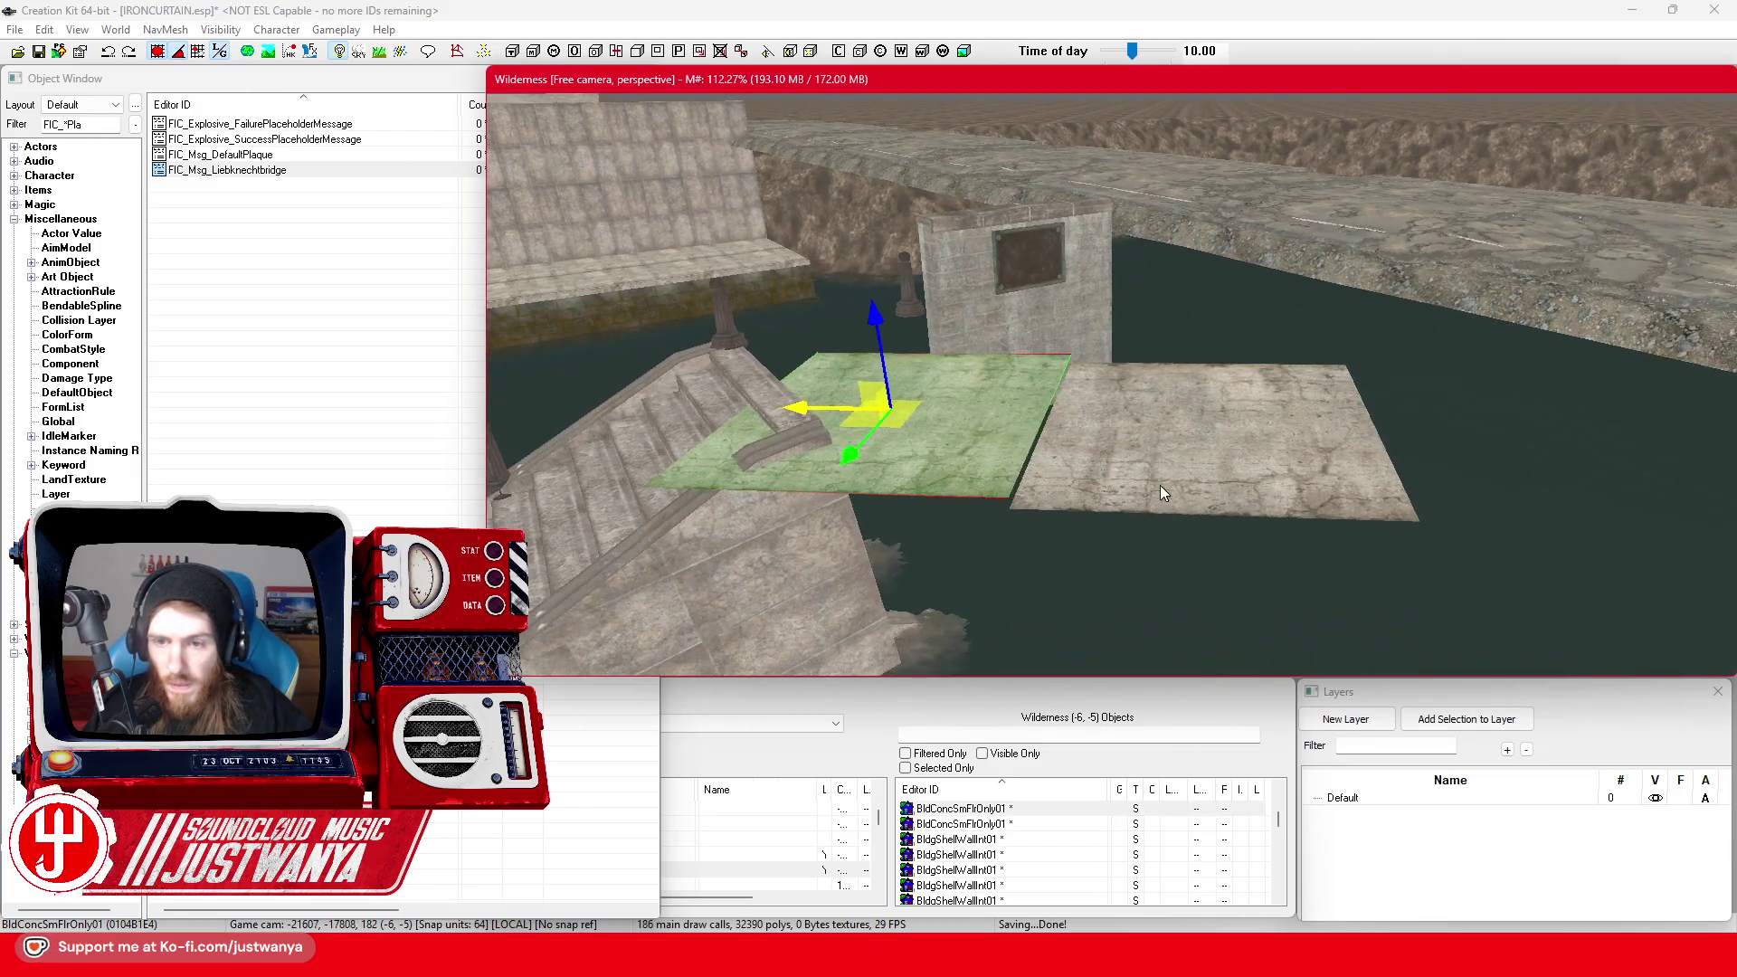
{"action": "left_click", "coordinate": [1111, 430]}
{"action": "left_click", "coordinate": [1218, 358]}
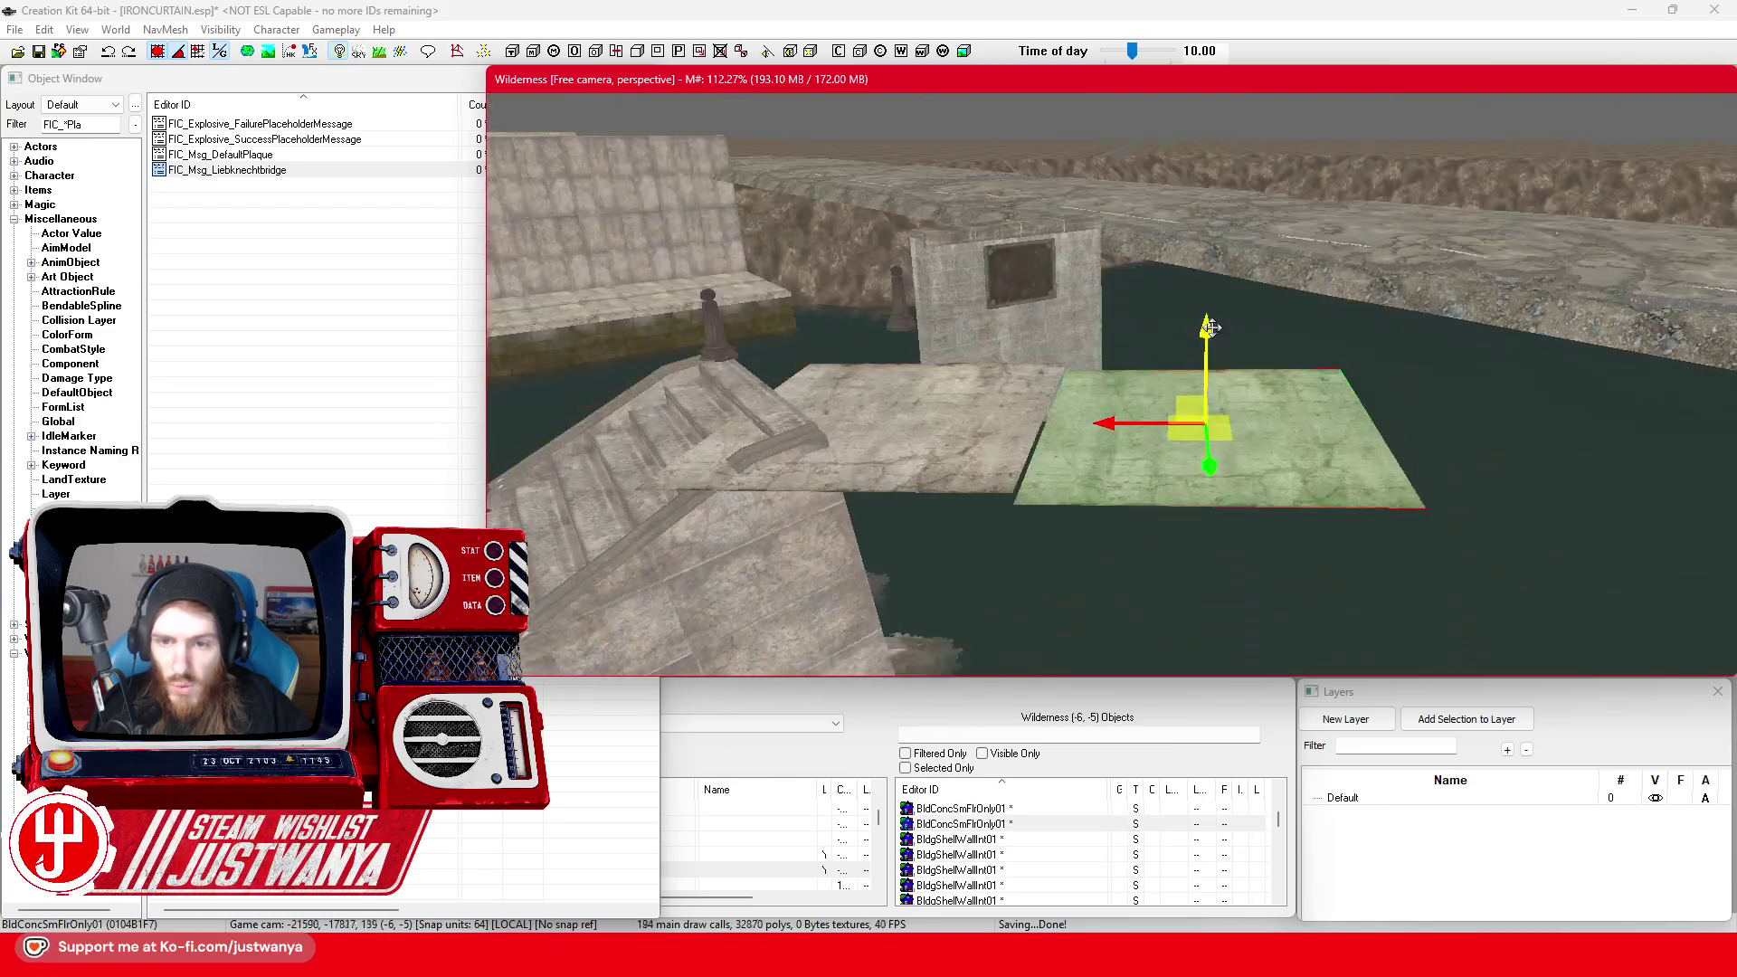
{"action": "left_click", "coordinate": [987, 448]}
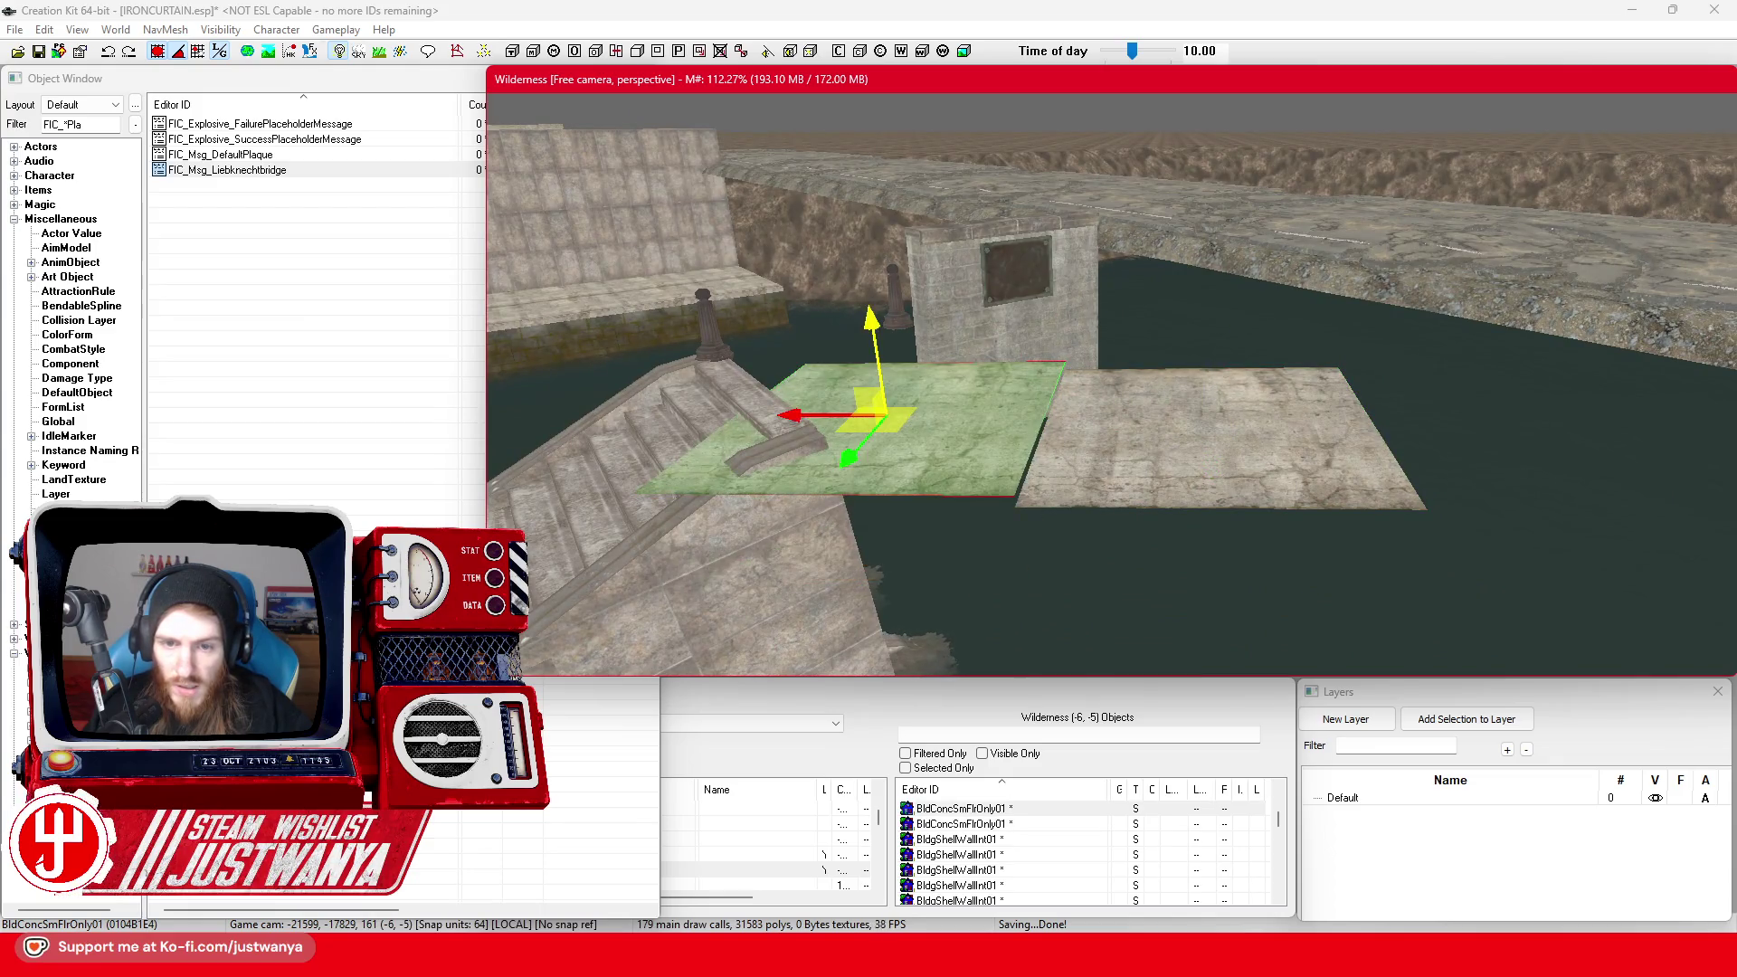
{"action": "mouse_move", "coordinate": [816, 418]}
{"action": "left_mouse_down"}
{"action": "mouse_move", "coordinate": [1149, 422]}
{"action": "mouse_move", "coordinate": [841, 422]}
{"action": "left_mouse_up"}
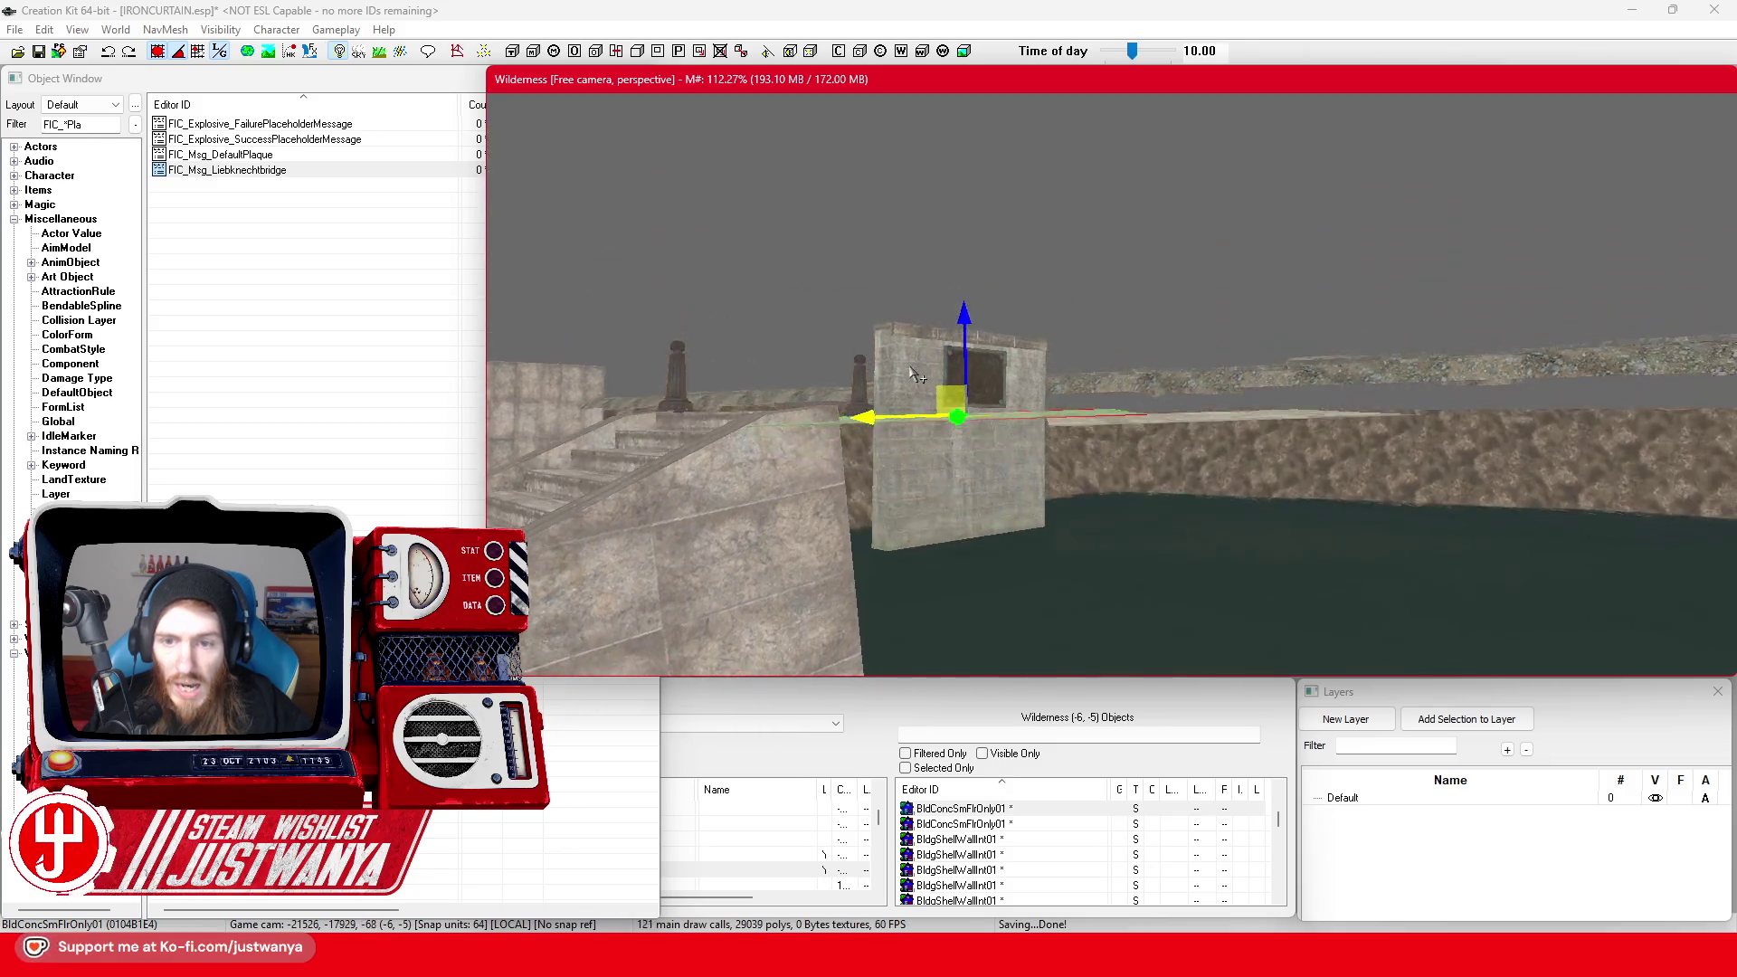
{"action": "double_click", "coordinate": [1262, 526]}
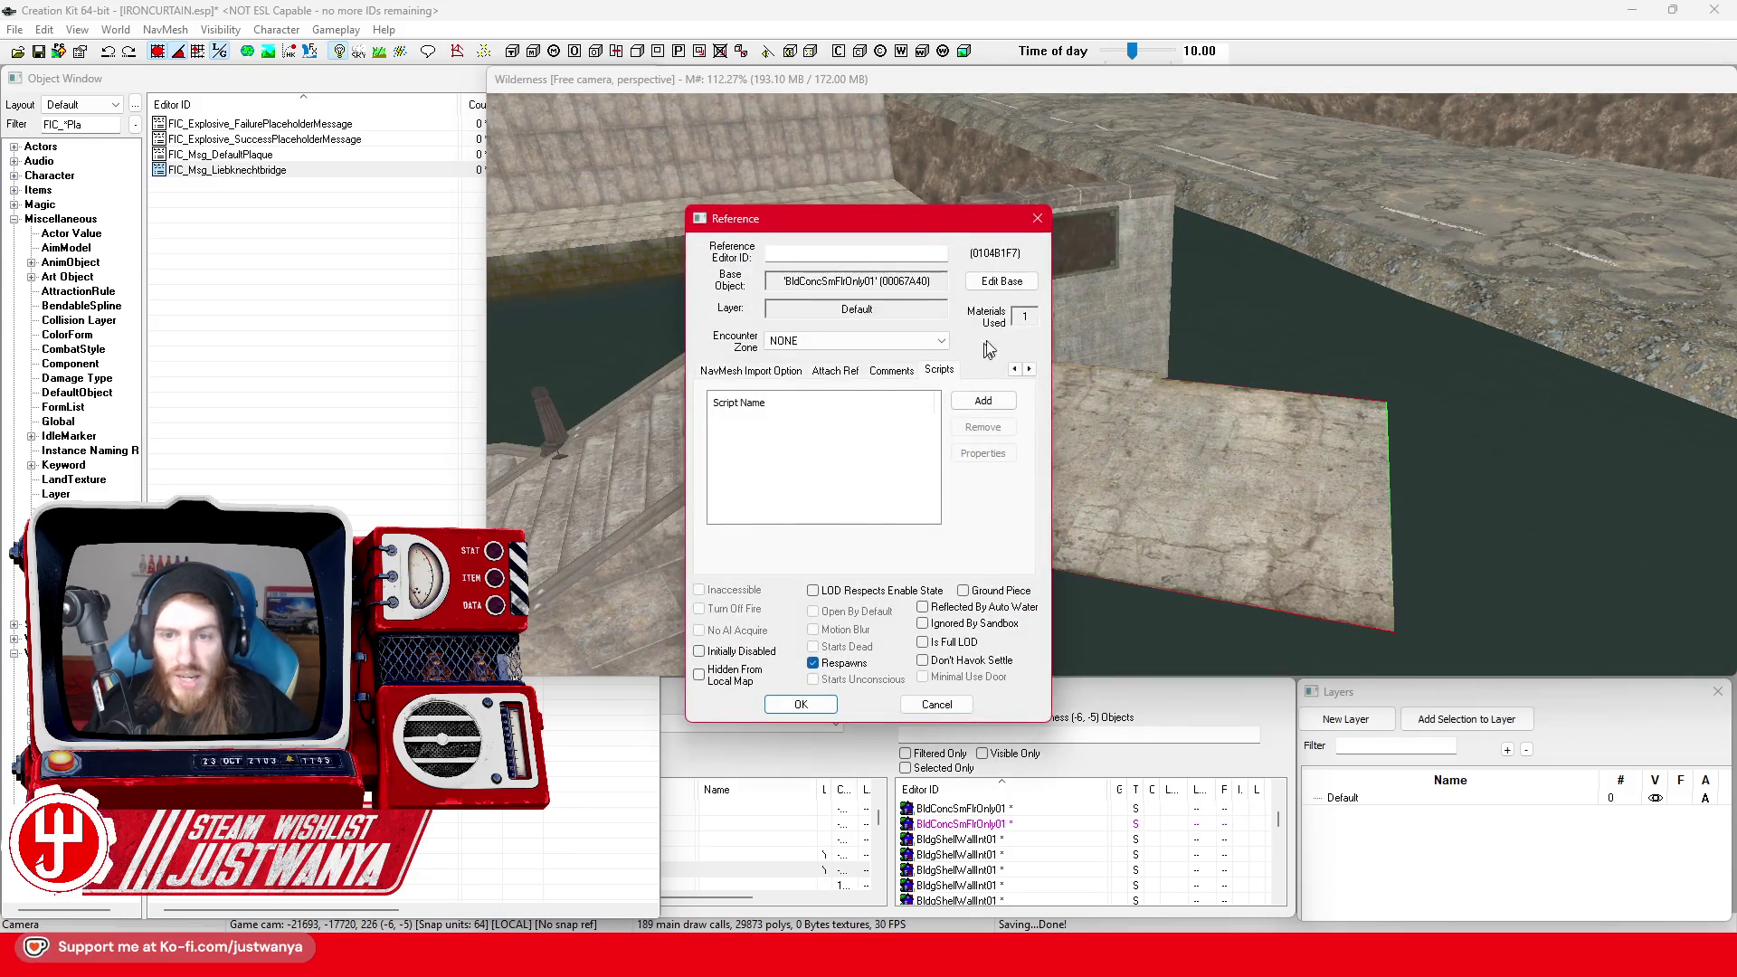
{"action": "left_click", "coordinate": [1038, 220]}
{"action": "left_click", "coordinate": [1241, 480]}
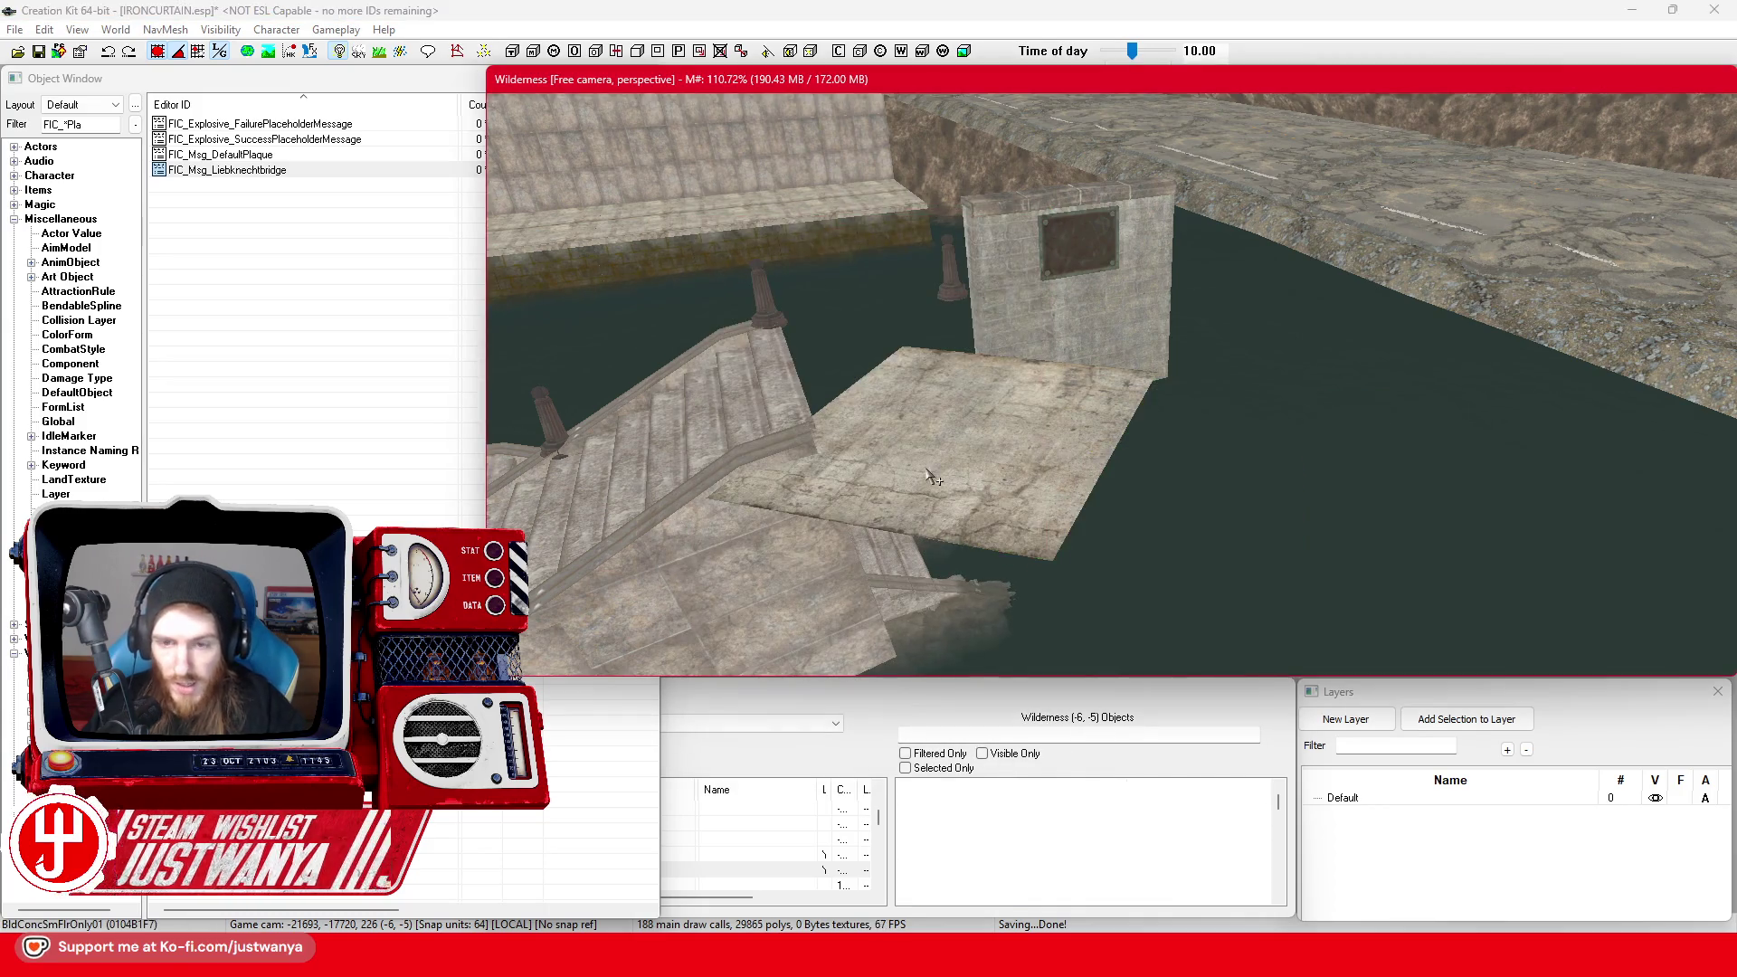
{"action": "left_click", "coordinate": [925, 469]}
{"action": "double_click", "coordinate": [1020, 501]}
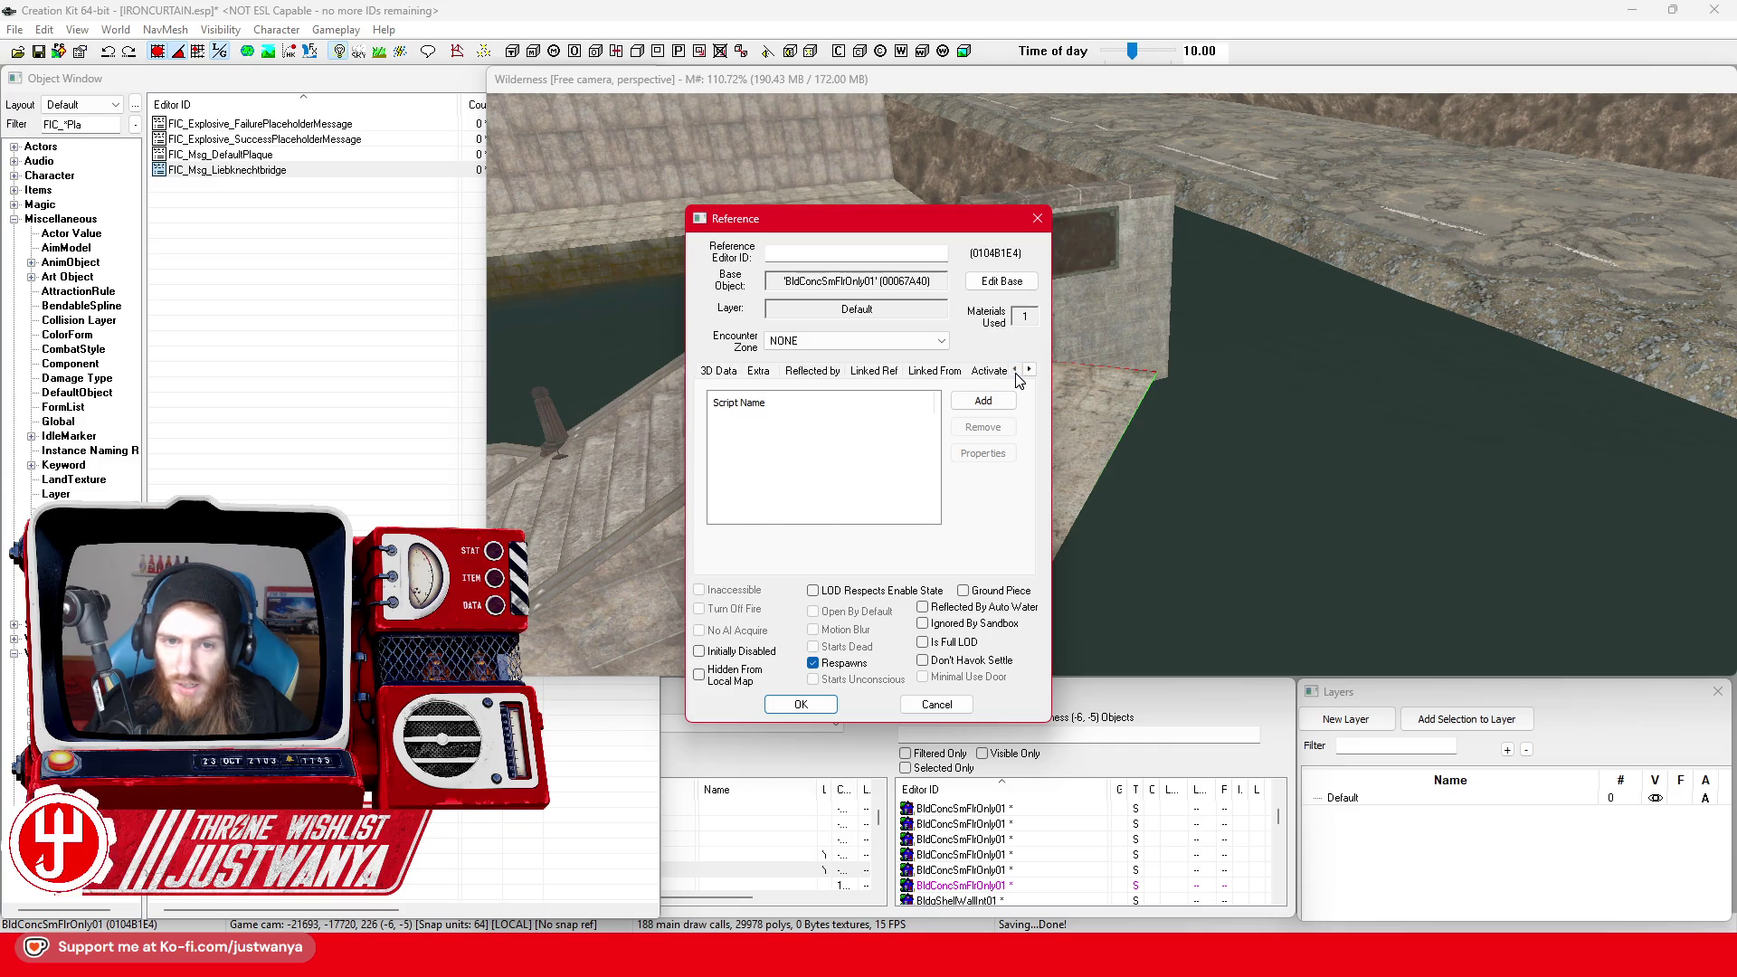
{"action": "left_click", "coordinate": [716, 371]}
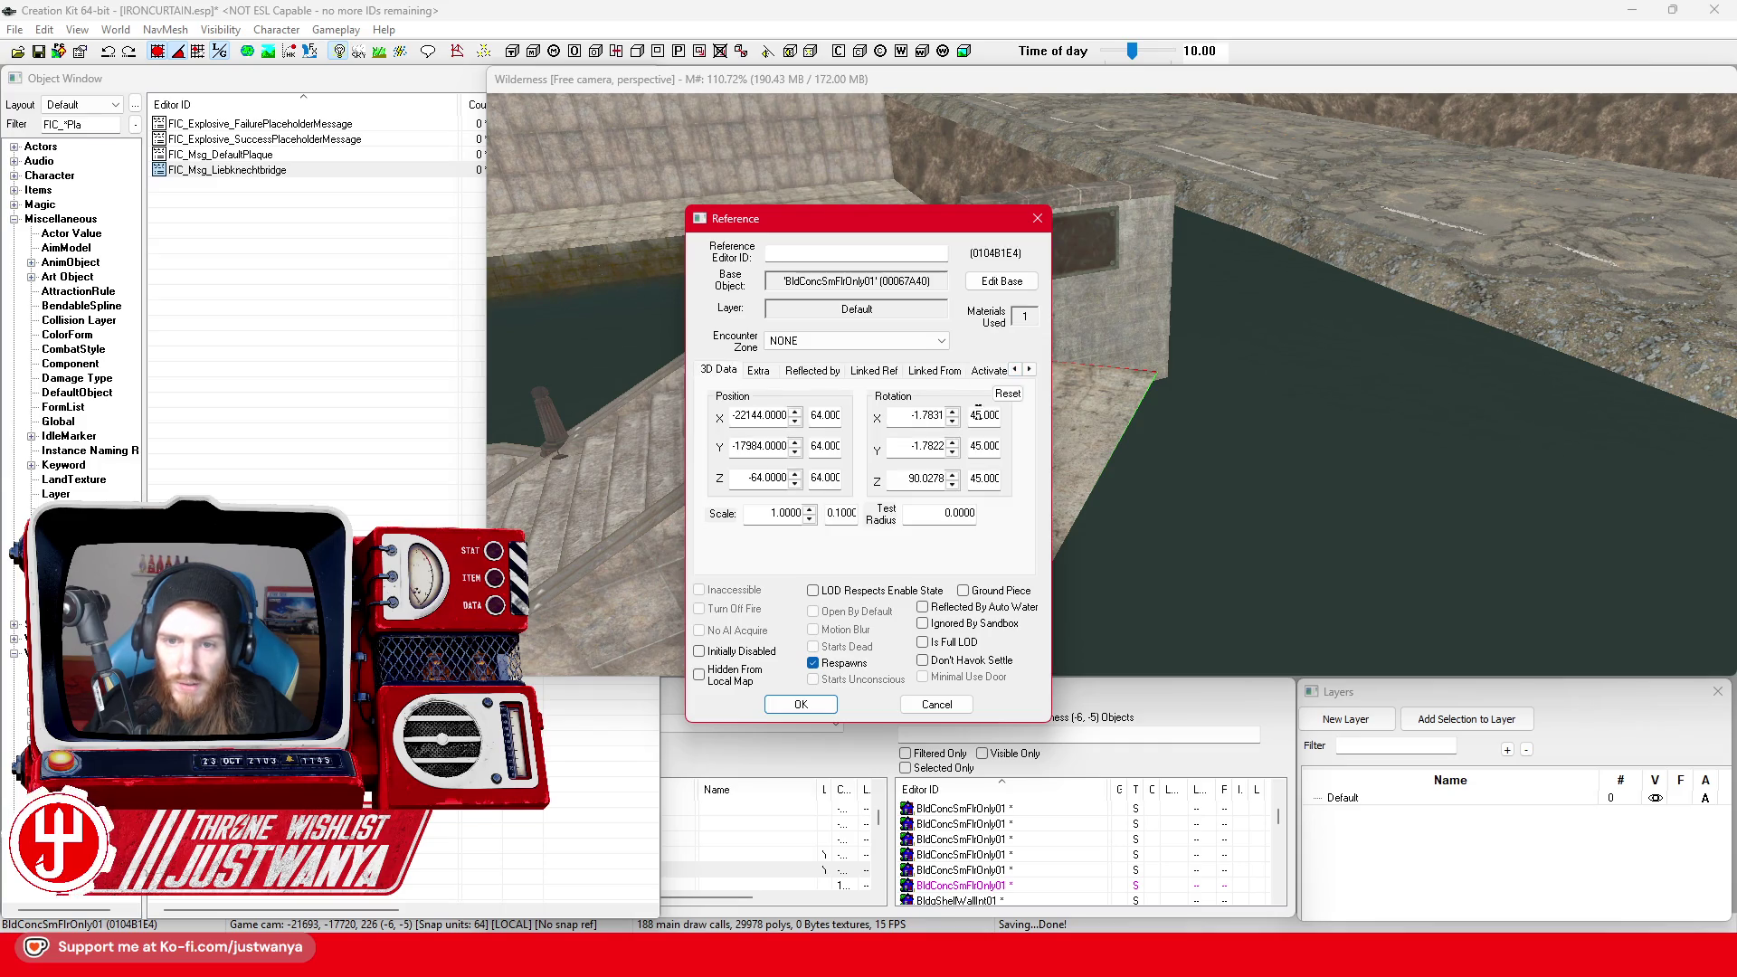
{"action": "left_click", "coordinate": [799, 705]}
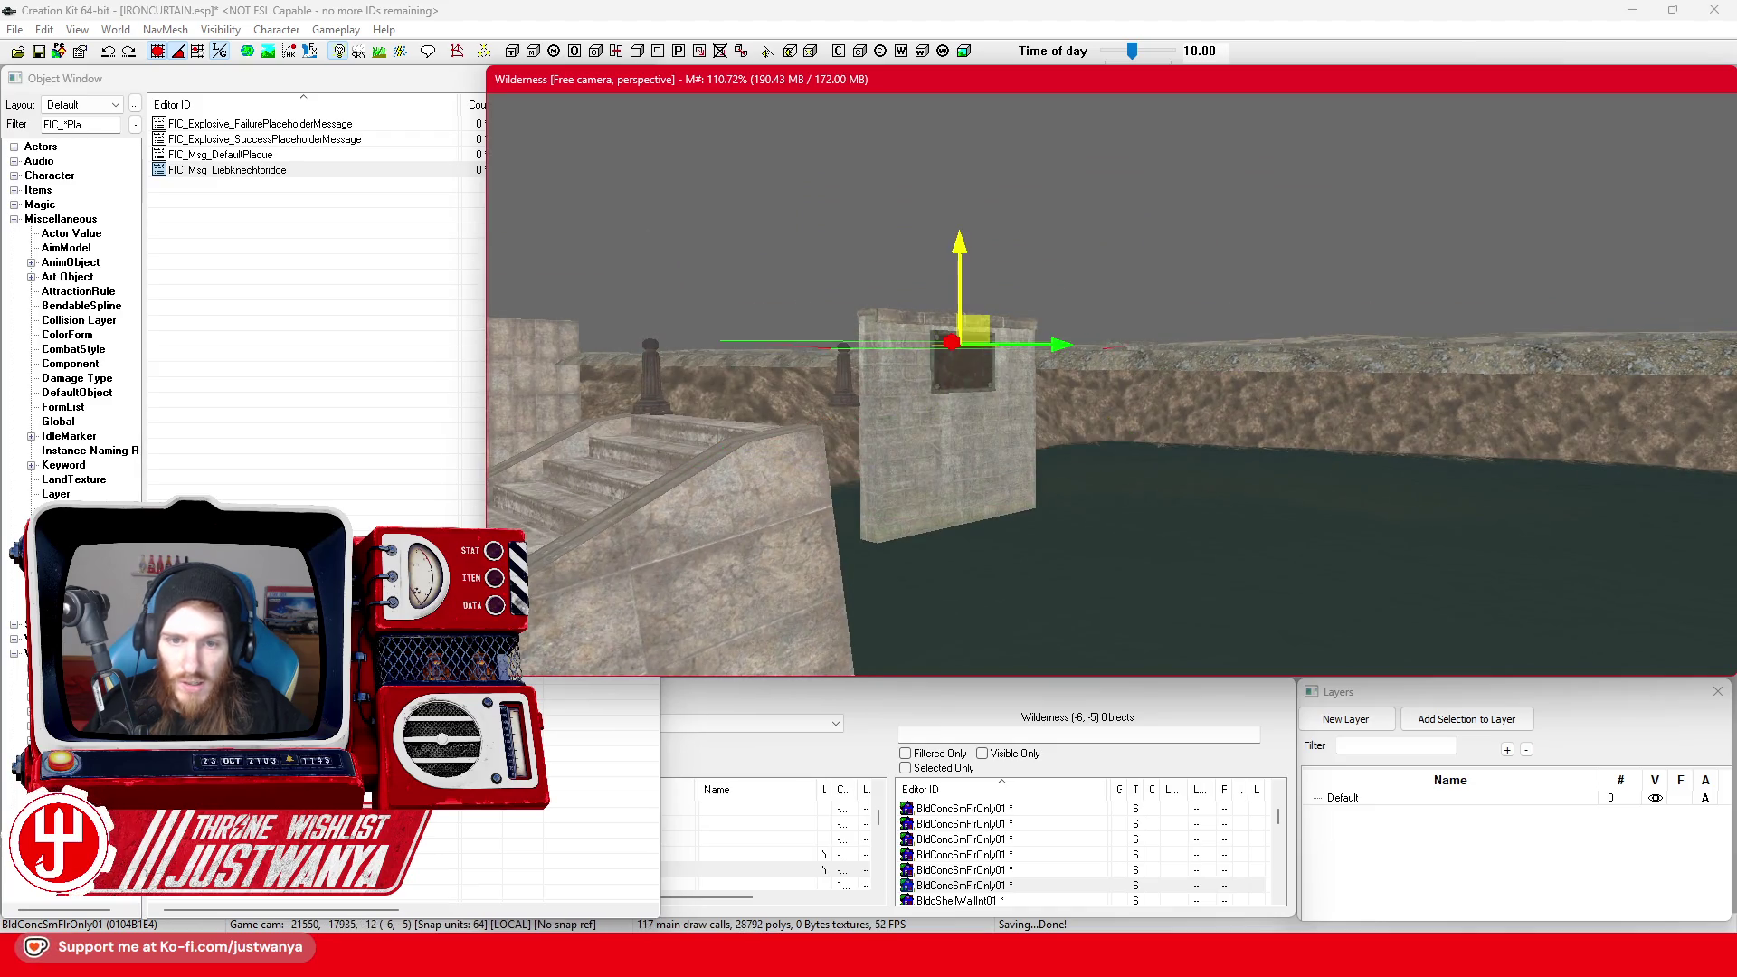
Duplicate the floor slab with Ctrl+D and place the copy flush beside the original
{"action": "key", "text": "shift"}
{"action": "key", "text": "2"}
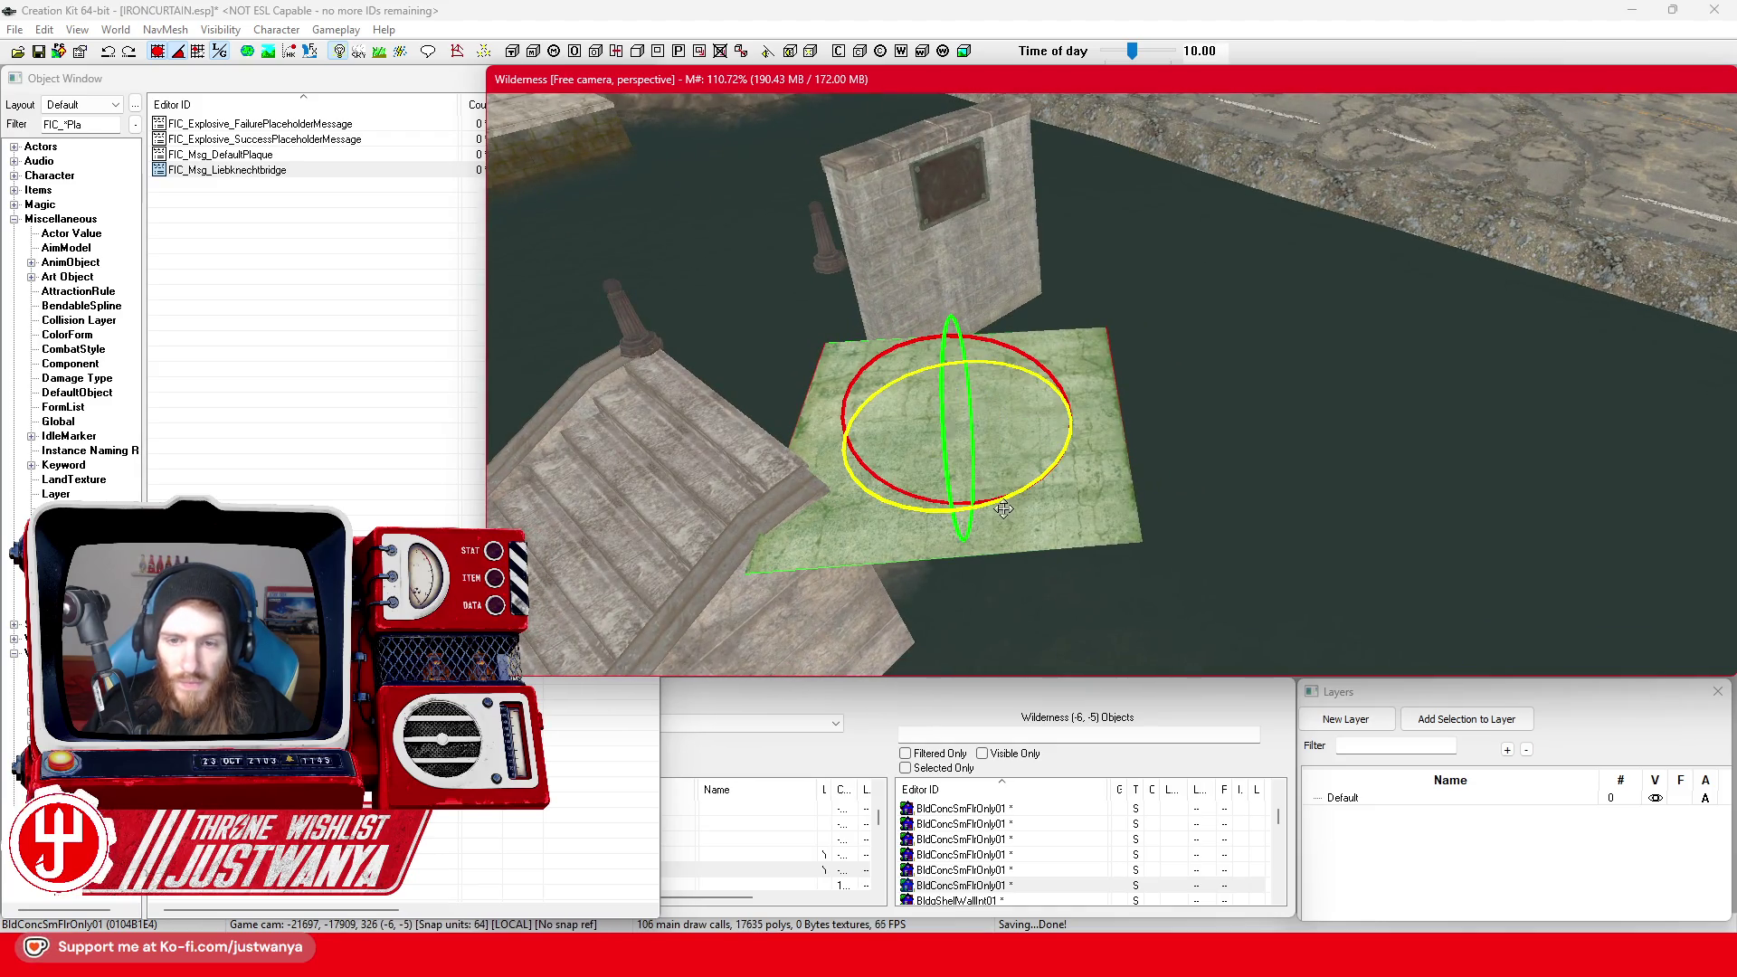
{"action": "key", "text": "1"}
{"action": "key", "text": "ctrl+d"}
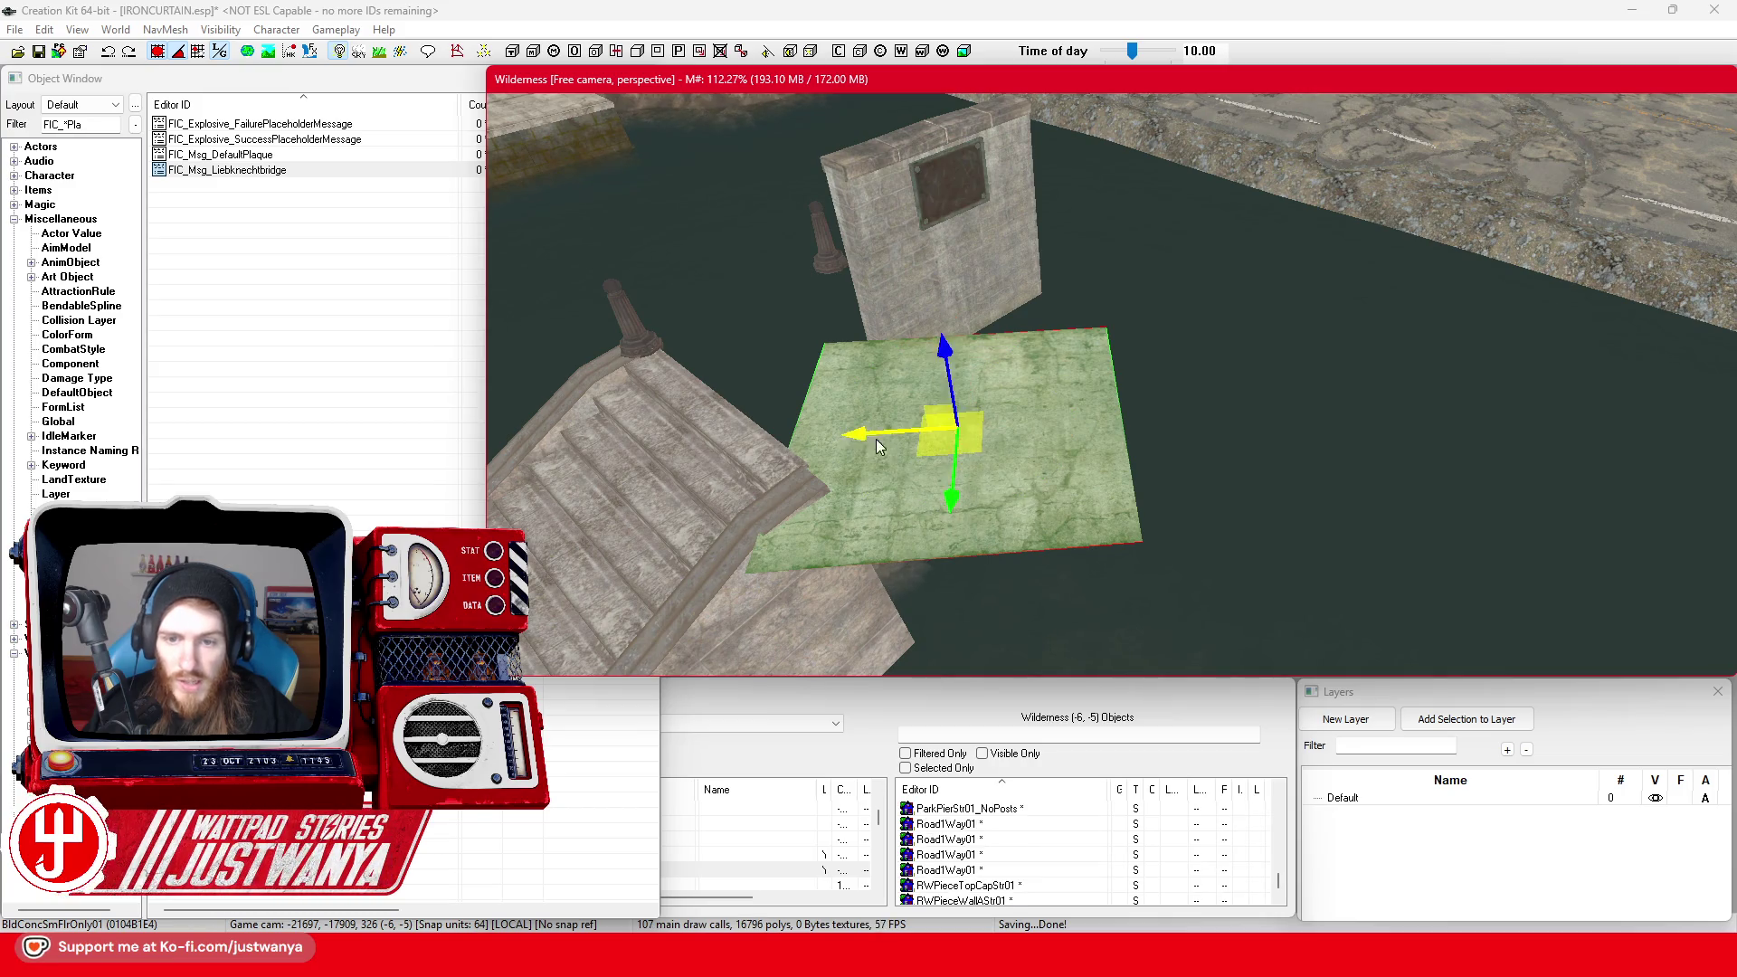
{"action": "left_click_drag", "start_coordinate": [908, 514], "coordinate": [1293, 425]}
{"action": "mouse_move", "coordinate": [1182, 414]}
{"action": "left_mouse_down"}
{"action": "mouse_move", "coordinate": [1619, 389]}
{"action": "mouse_move", "coordinate": [1499, 383]}
{"action": "left_mouse_up"}
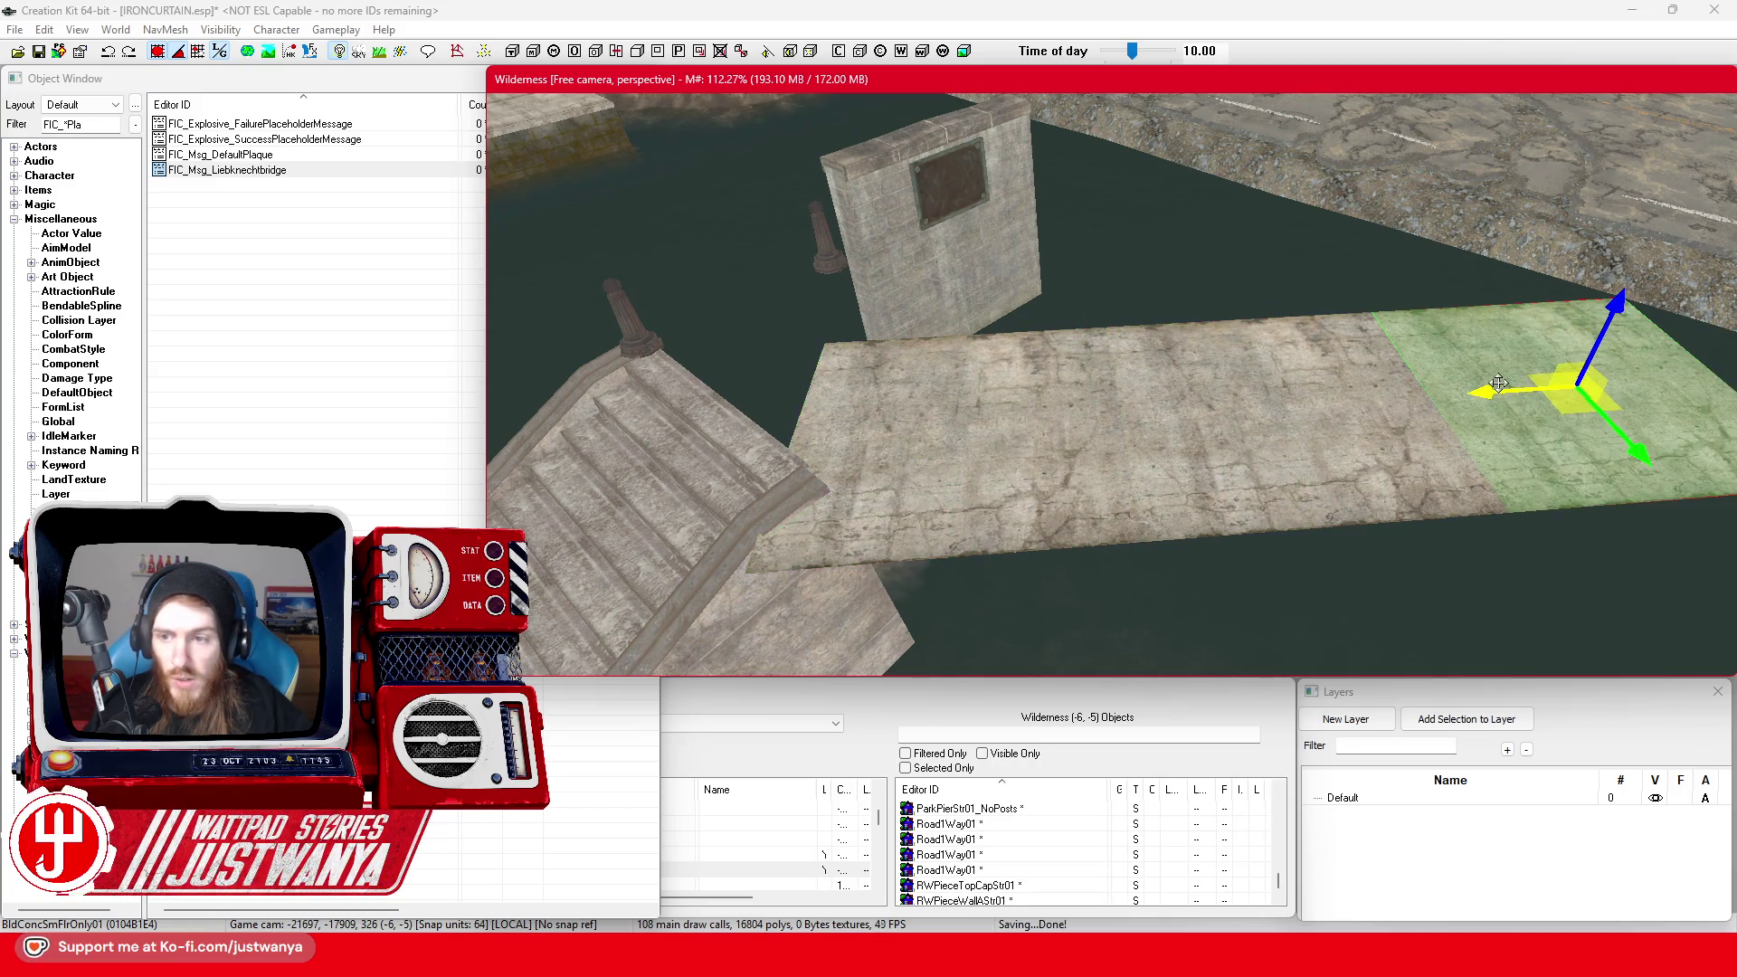
Multi-select the floor slabs, including the centre stone slab, and pull them closer in
{"action": "left_click", "coordinate": [1370, 459], "text": "ctrl"}
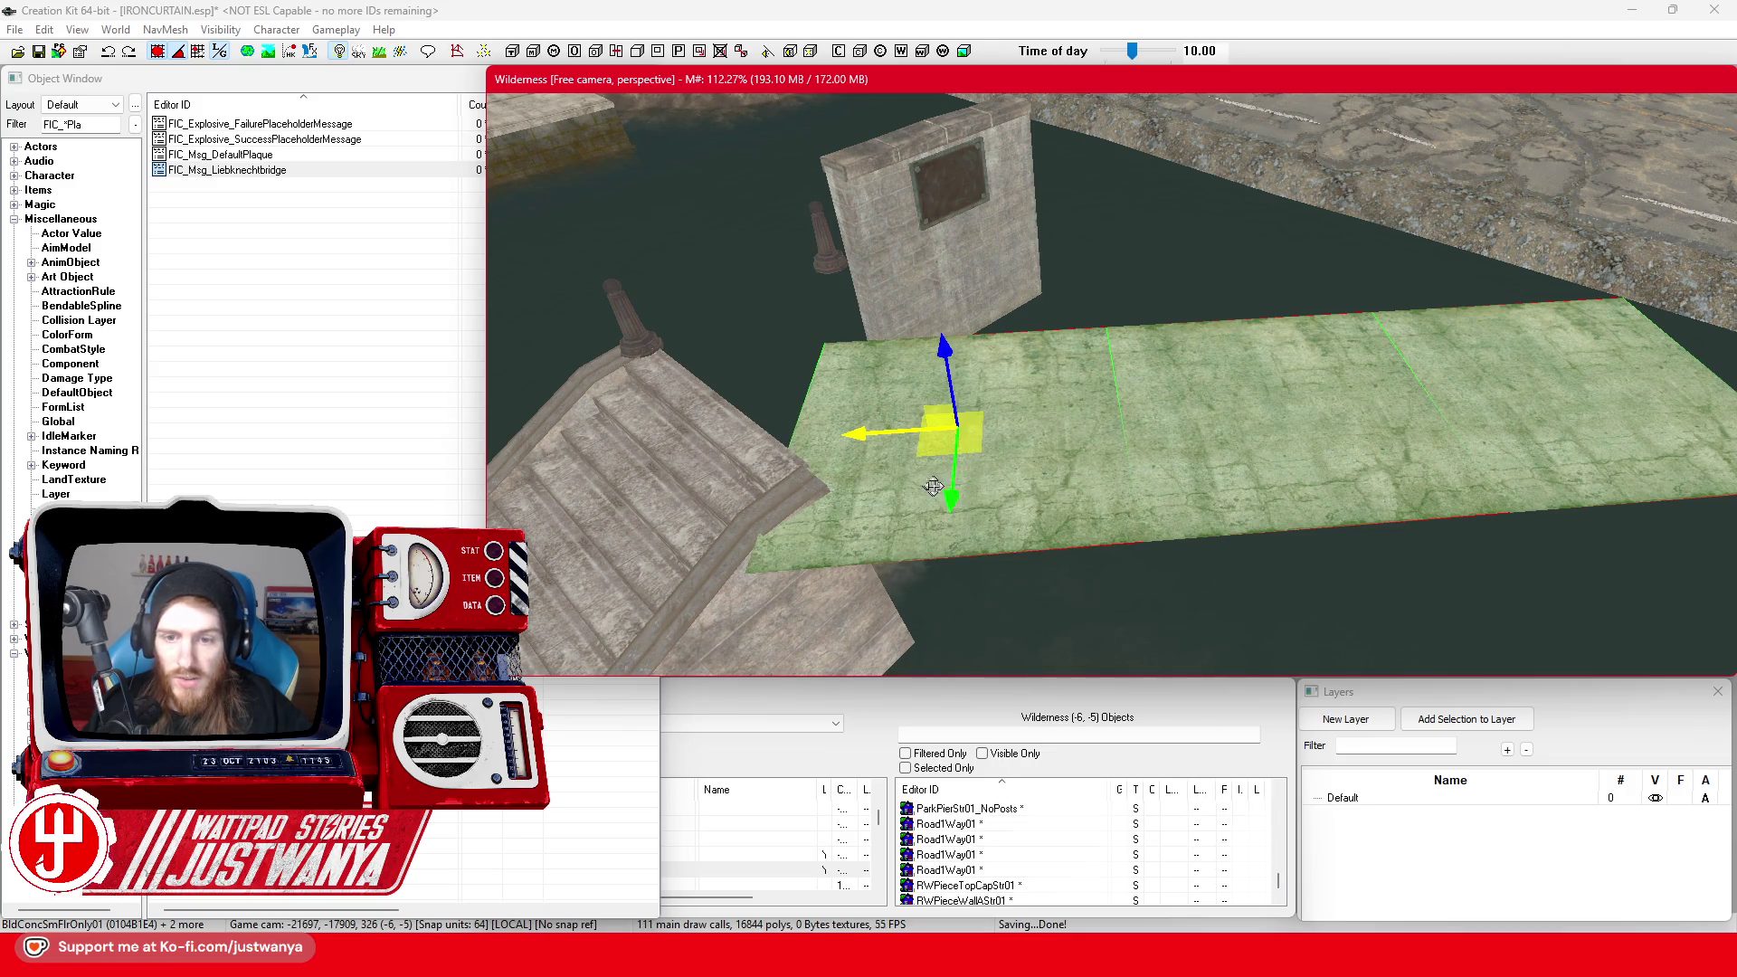
{"action": "left_click_drag", "start_coordinate": [932, 425], "coordinate": [931, 640]}
{"action": "scroll", "coordinate": [1142, 234], "scroll_direction": "up", "scroll_amount": 3}
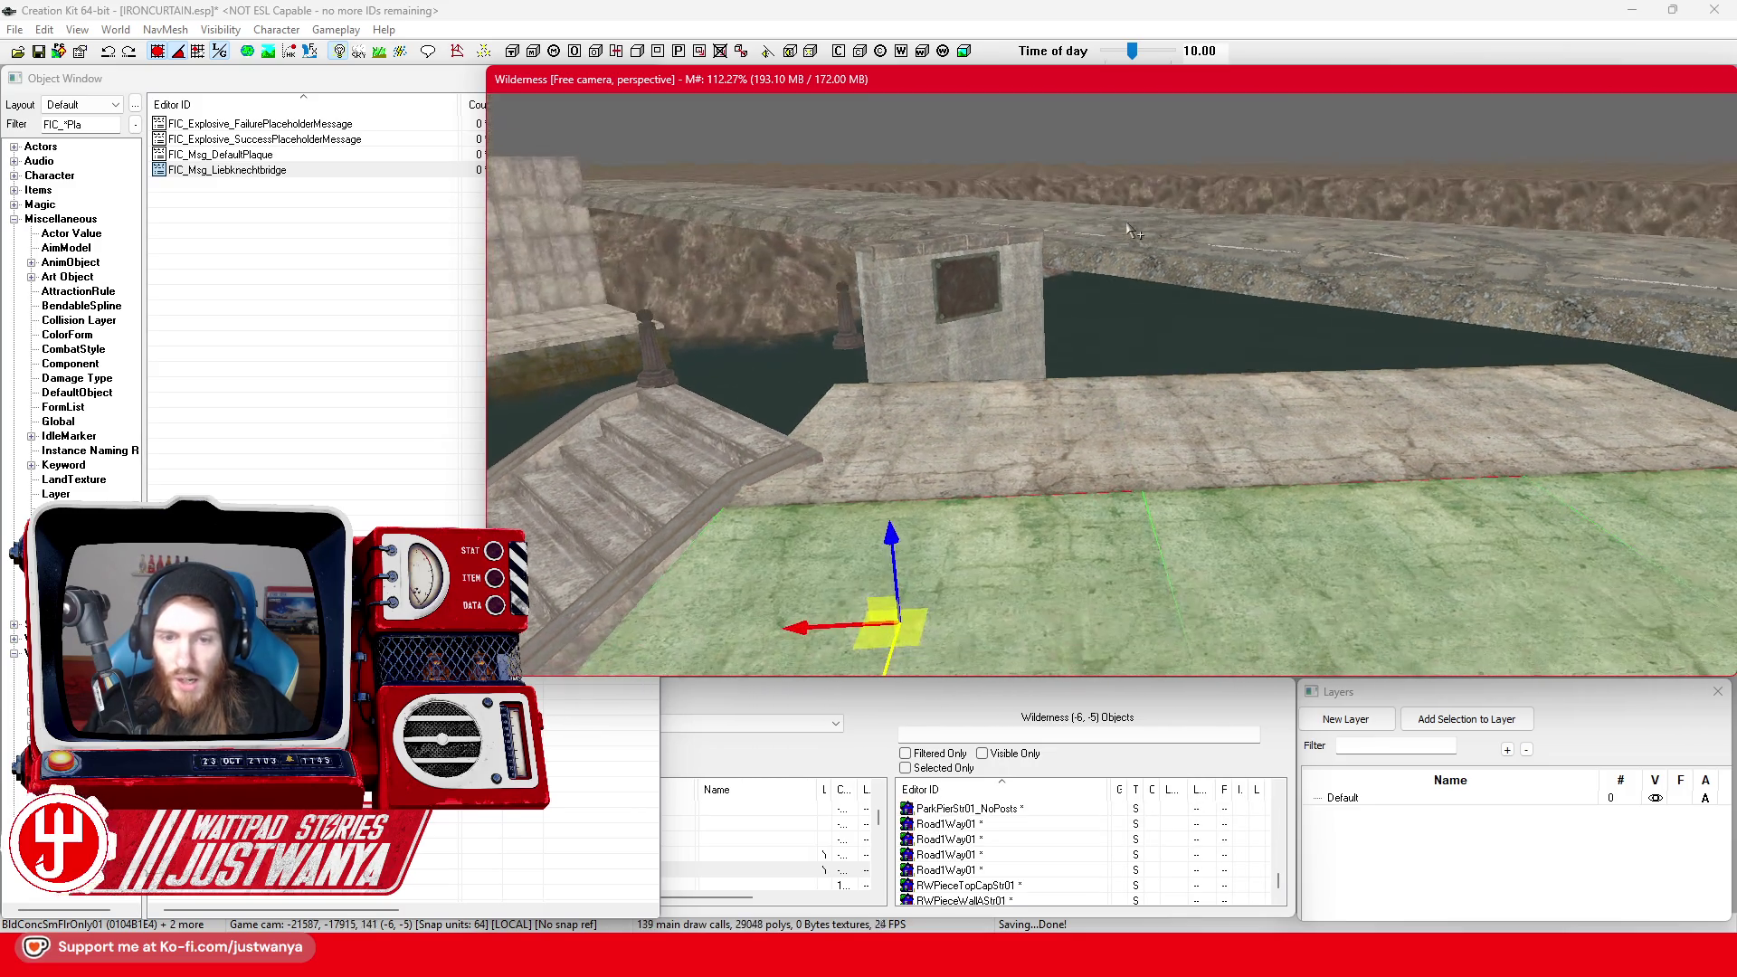
{"action": "left_click", "coordinate": [1056, 436], "text": "ctrl"}
{"action": "left_click", "coordinate": [1582, 453], "text": "ctrl"}
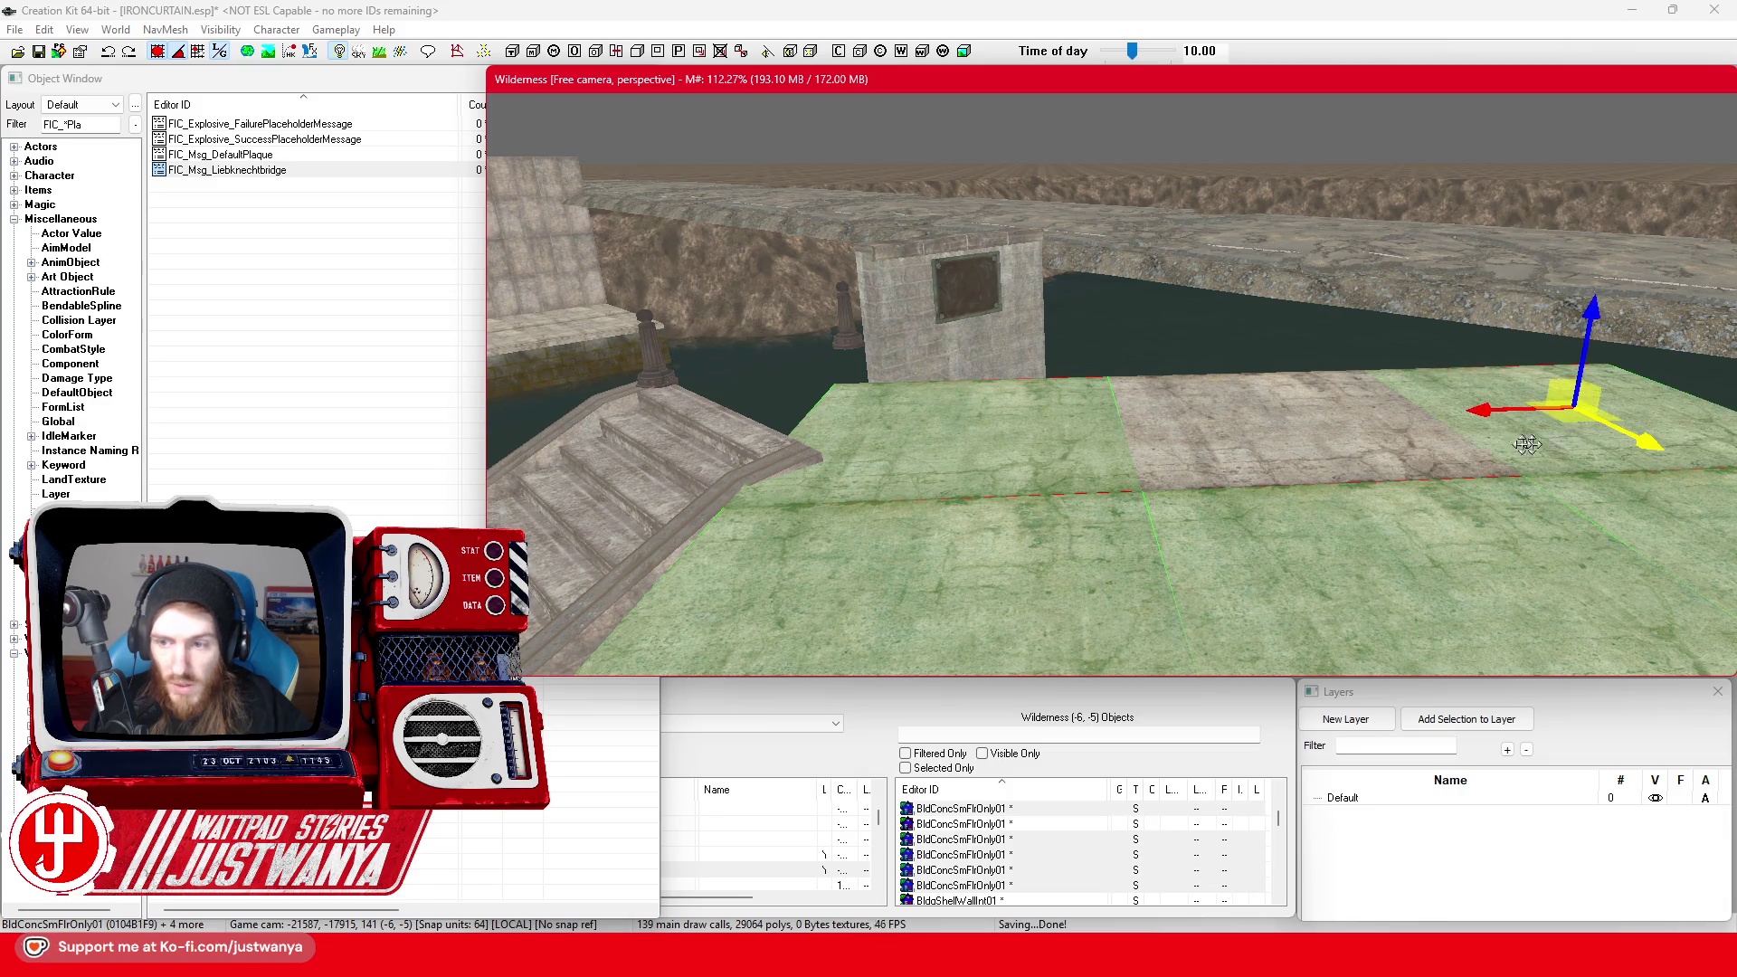
{"action": "left_click", "coordinate": [1258, 457], "text": "ctrl"}
{"action": "left_click", "coordinate": [1018, 466], "text": "ctrl"}
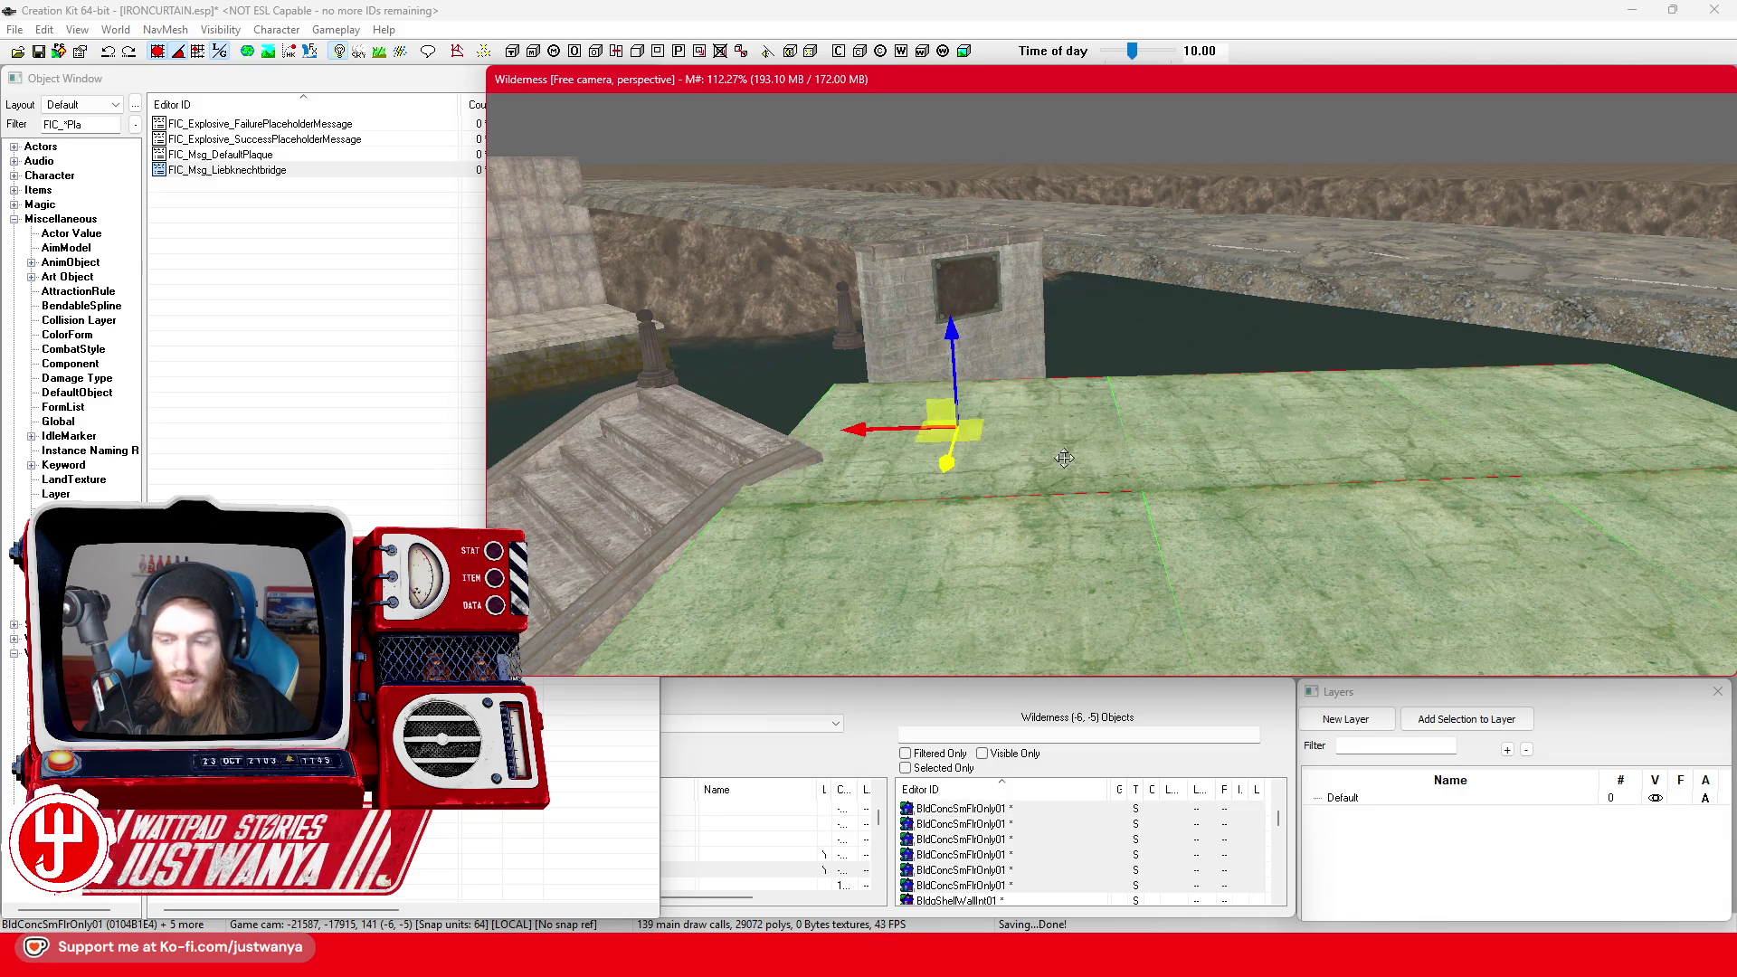
{"action": "scroll", "coordinate": [1046, 437], "scroll_direction": "up", "scroll_amount": 3}
Raise the selected slabs and rotate and tilt them to match the bridge
{"action": "key", "text": "e"}
{"action": "key", "text": "w"}
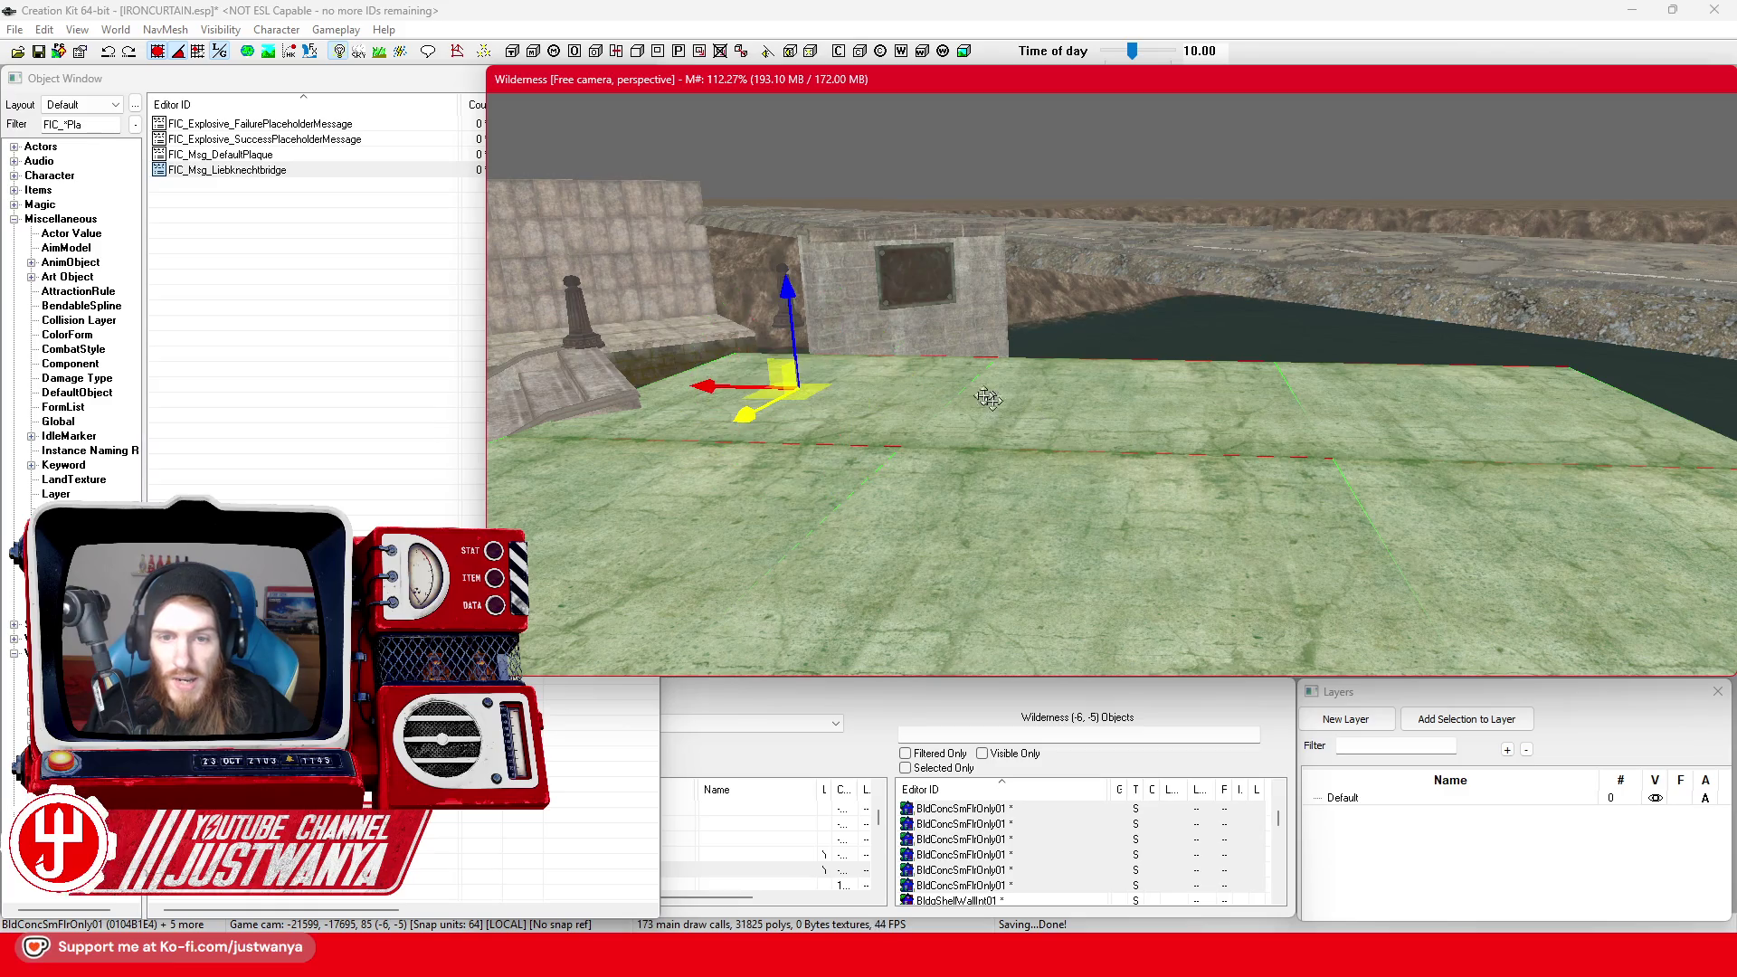
{"action": "scroll", "coordinate": [843, 308], "scroll_direction": "down", "scroll_amount": 3}
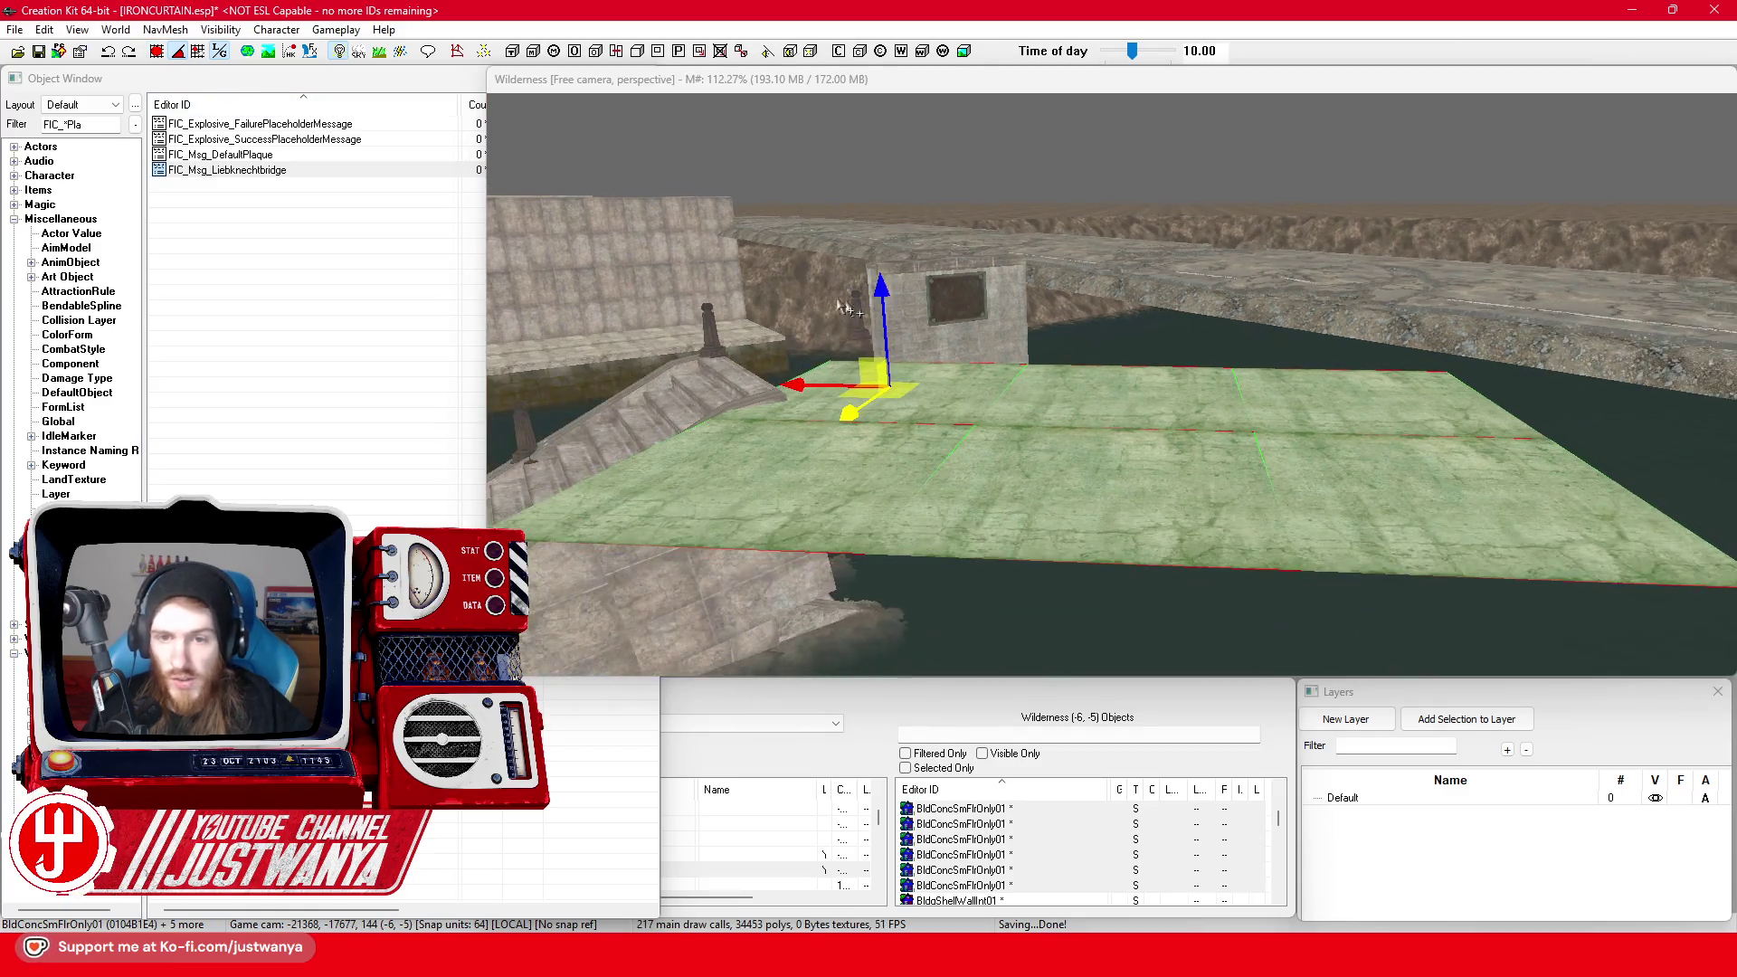
{"action": "left_click_drag", "start_coordinate": [880, 296], "coordinate": [881, 273]}
{"action": "key", "text": "e"}
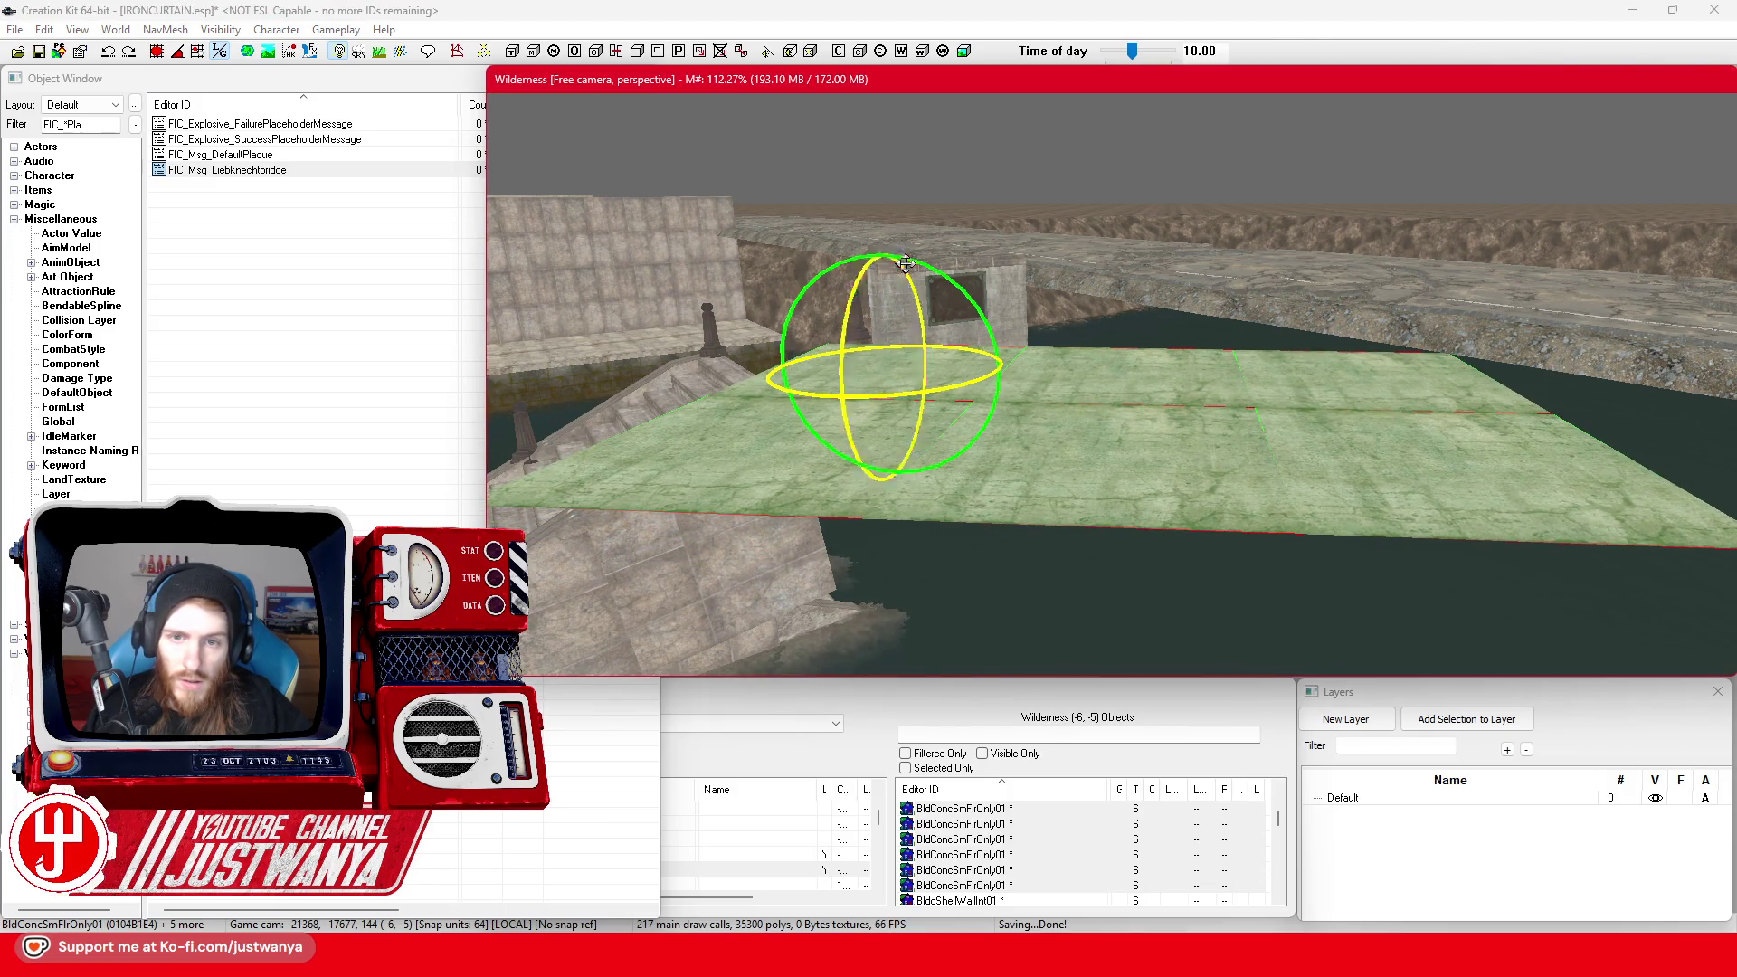
{"action": "left_click_drag", "start_coordinate": [951, 348], "coordinate": [995, 351]}
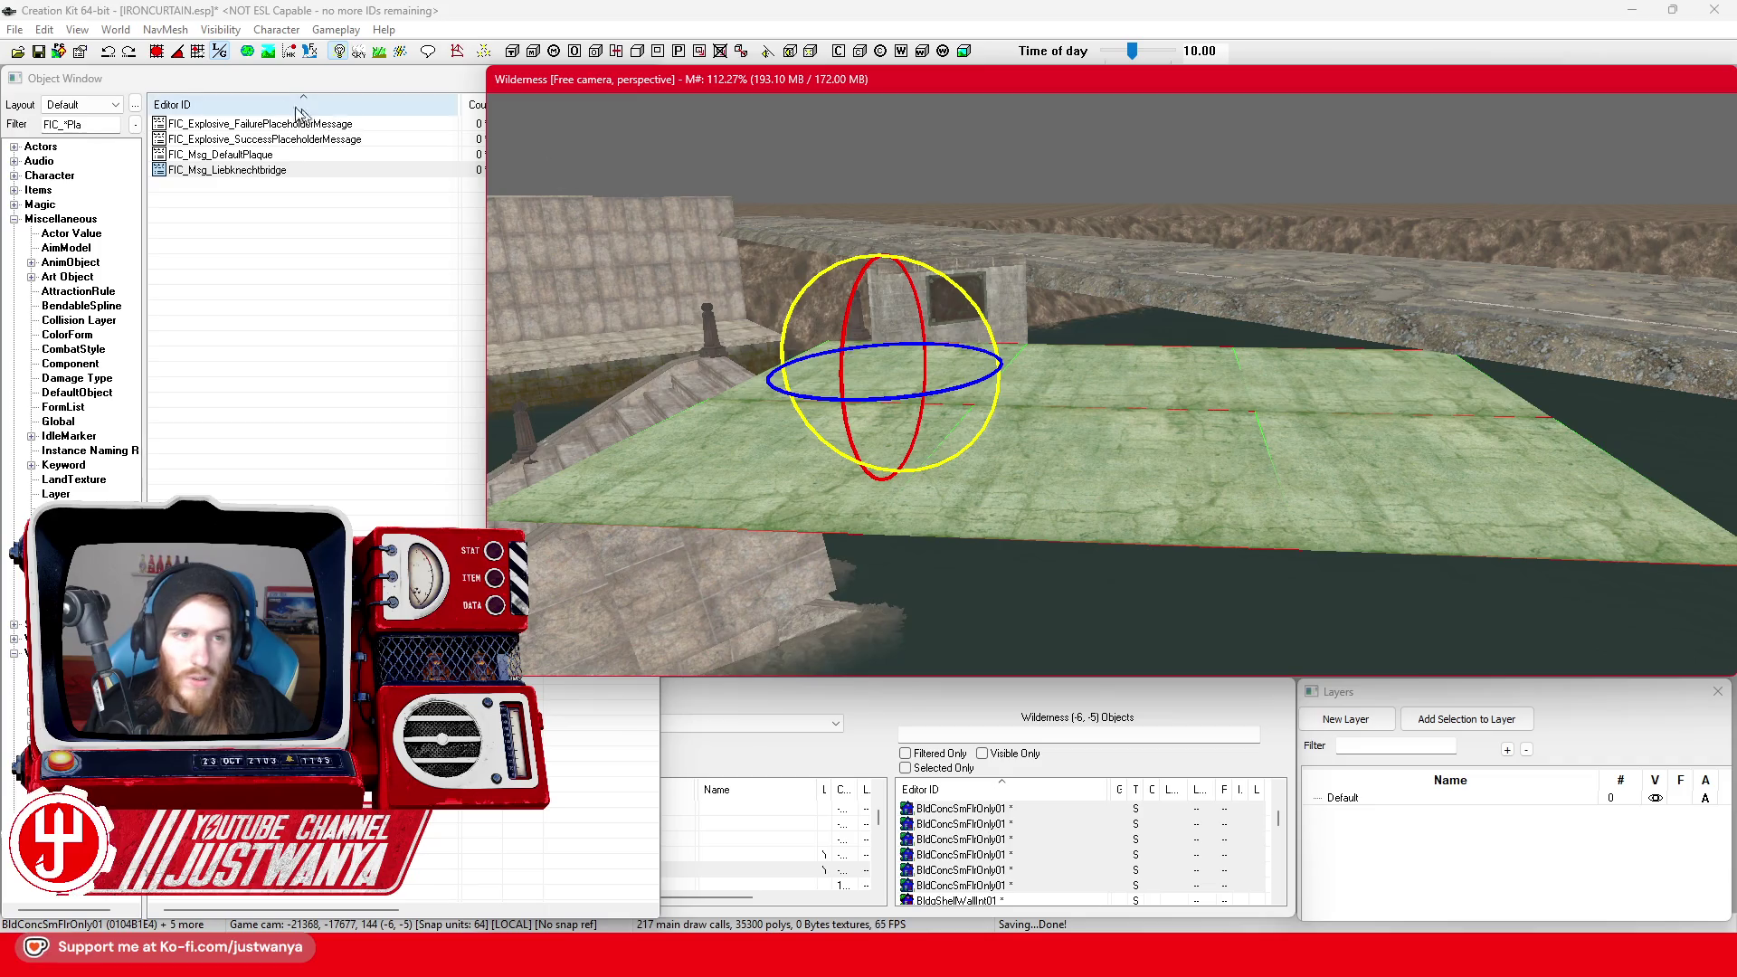
{"action": "left_click", "coordinate": [107, 52]}
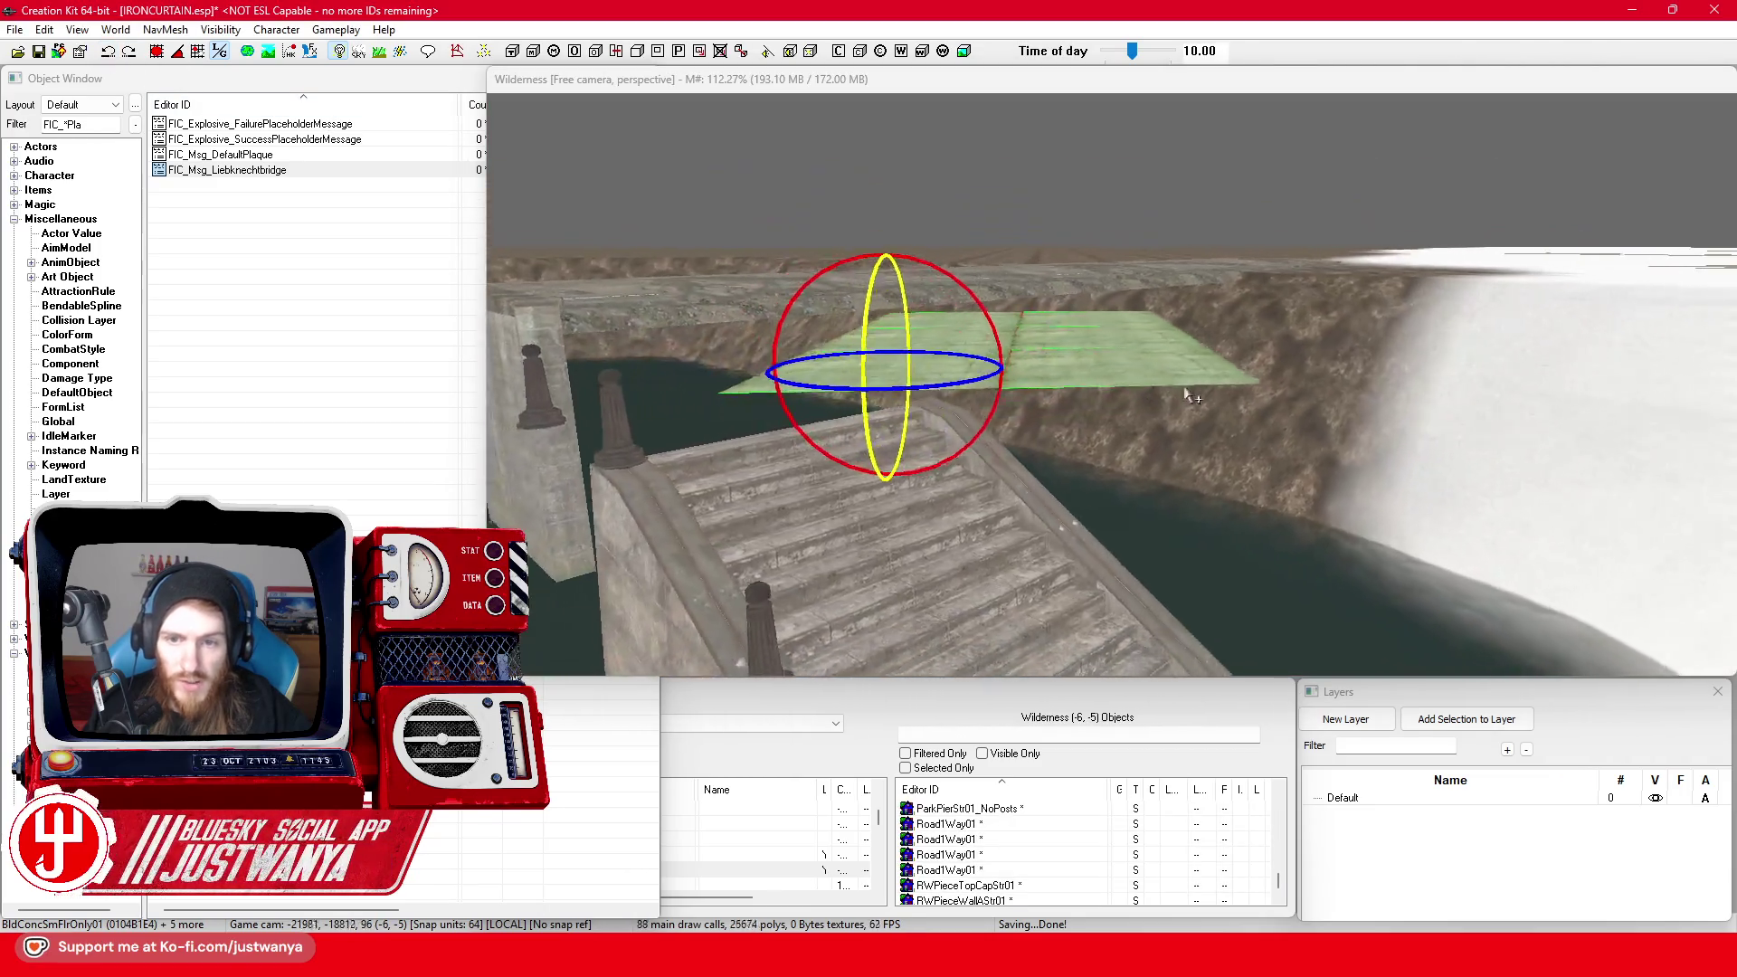
{"action": "left_click", "coordinate": [976, 308]}
{"action": "left_click_drag", "start_coordinate": [961, 308], "coordinate": [966, 362]}
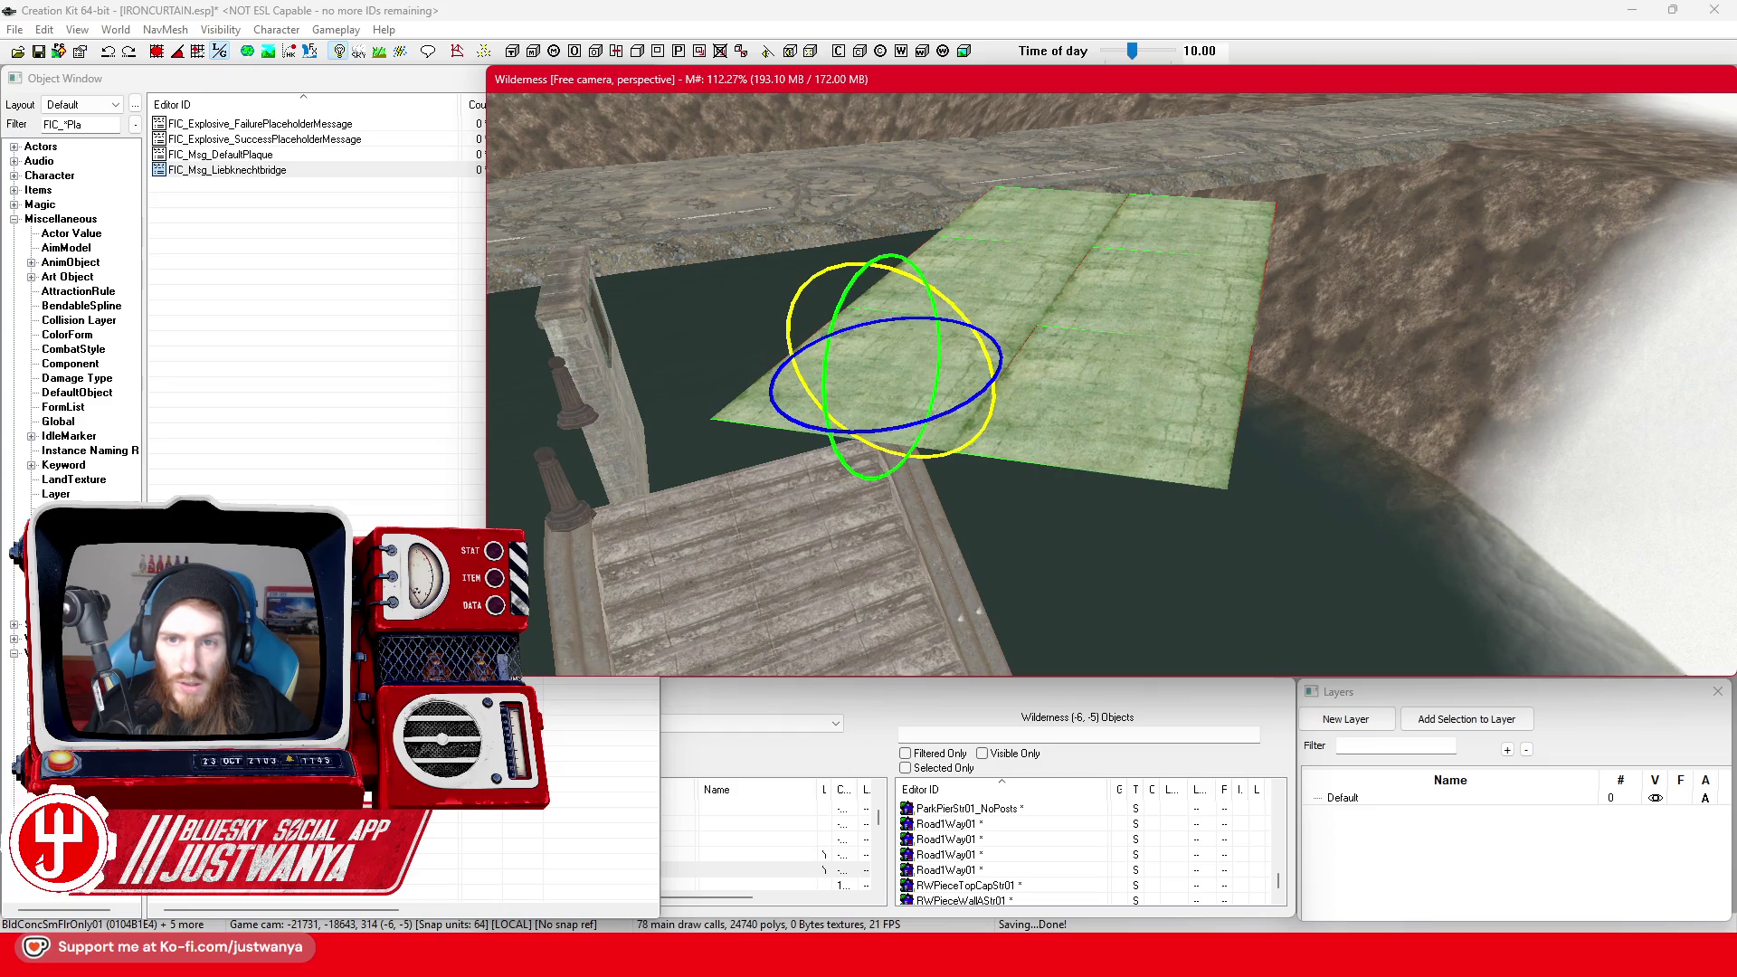
Lower the slabs slightly and check them from a low side view facing the building
{"action": "key", "text": "shift"}
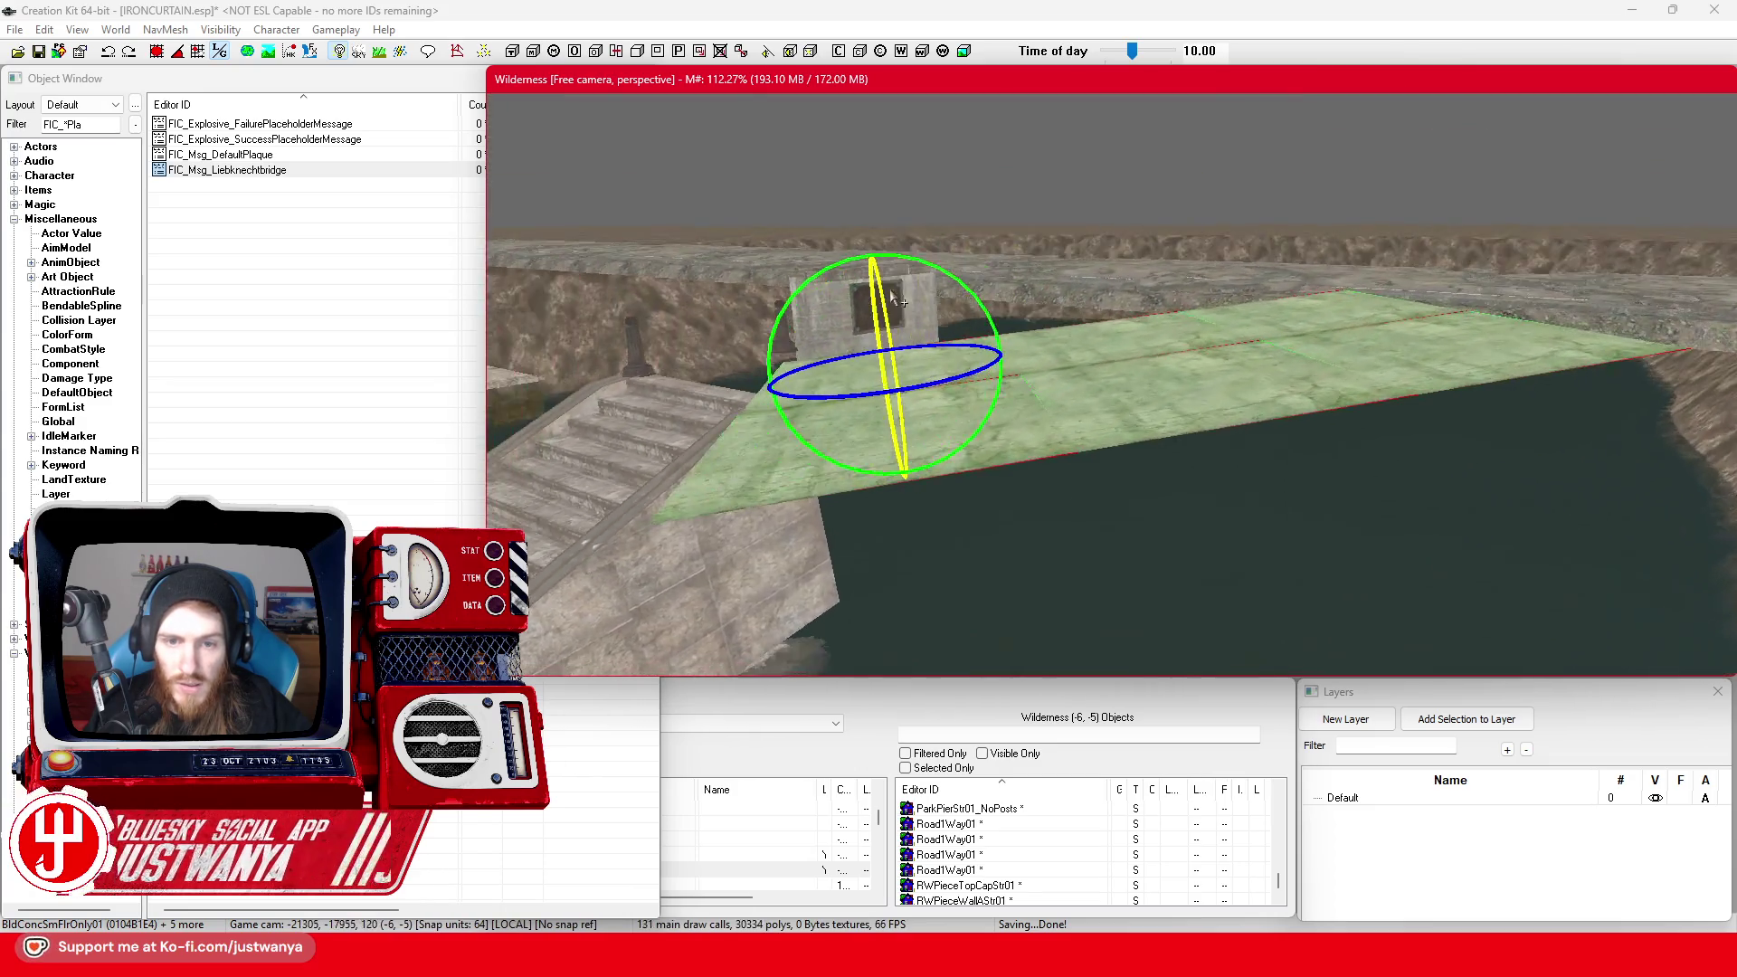
{"action": "key", "text": "w"}
{"action": "left_click_drag", "start_coordinate": [877, 265], "coordinate": [877, 276]}
{"action": "key", "text": "shift"}
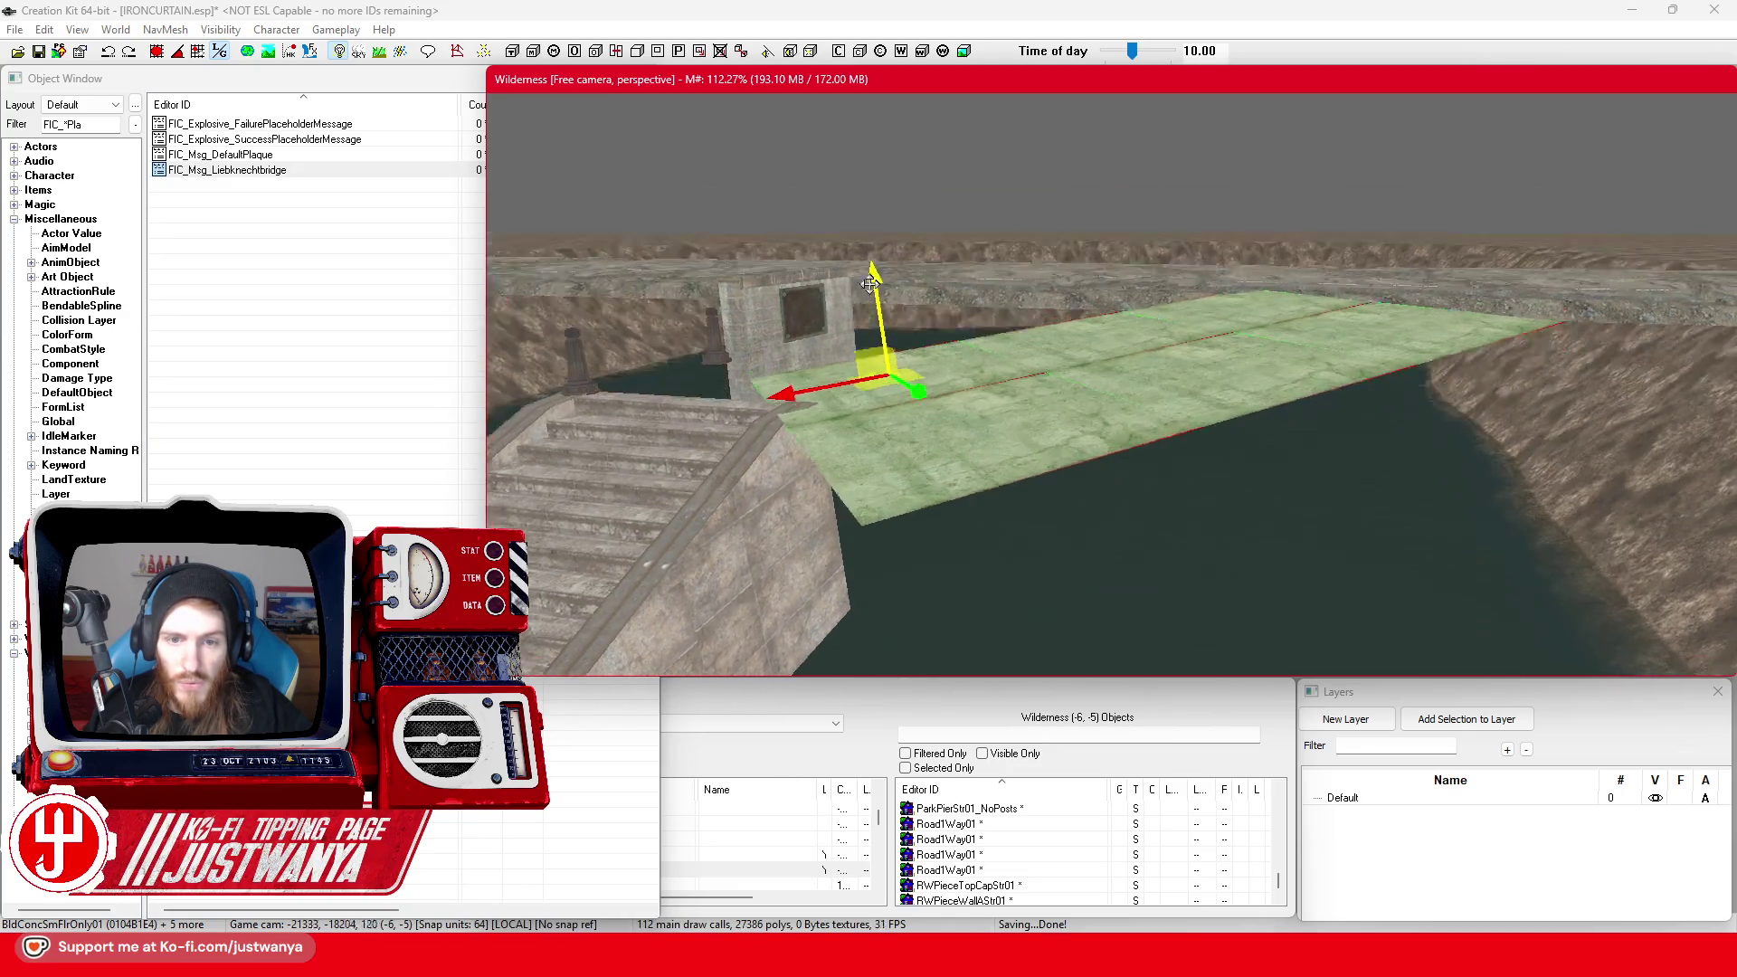
{"action": "key", "text": "ctrl+z"}
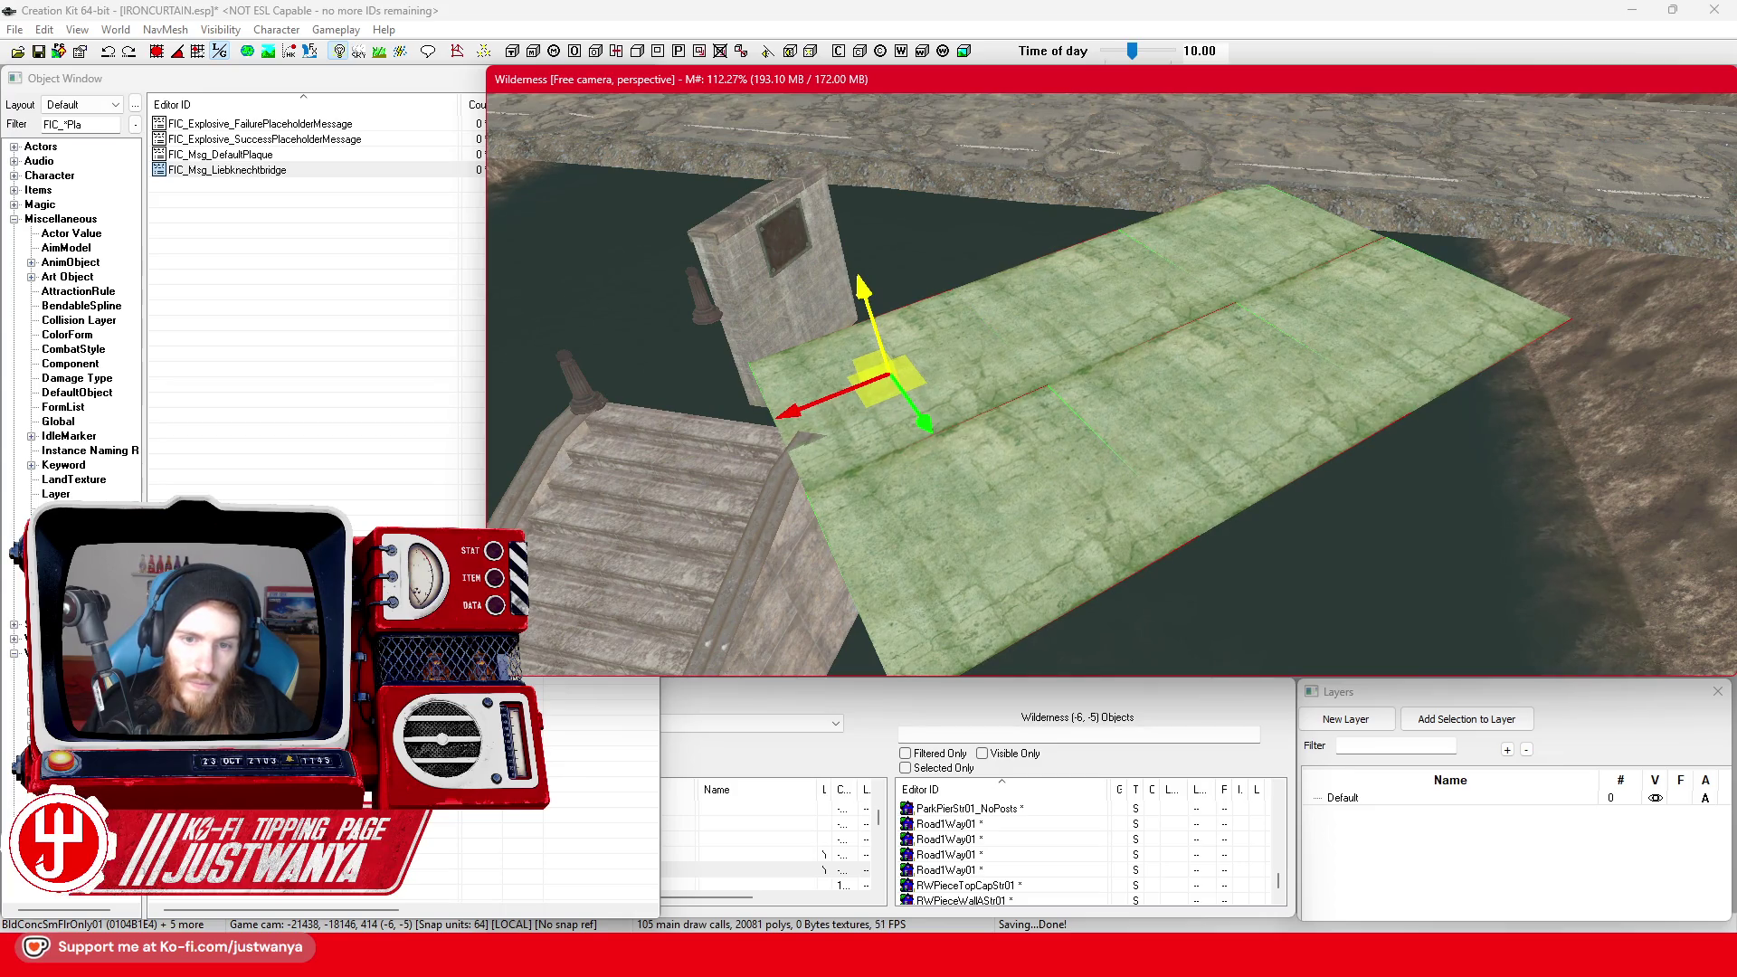
{"action": "key", "text": "shift"}
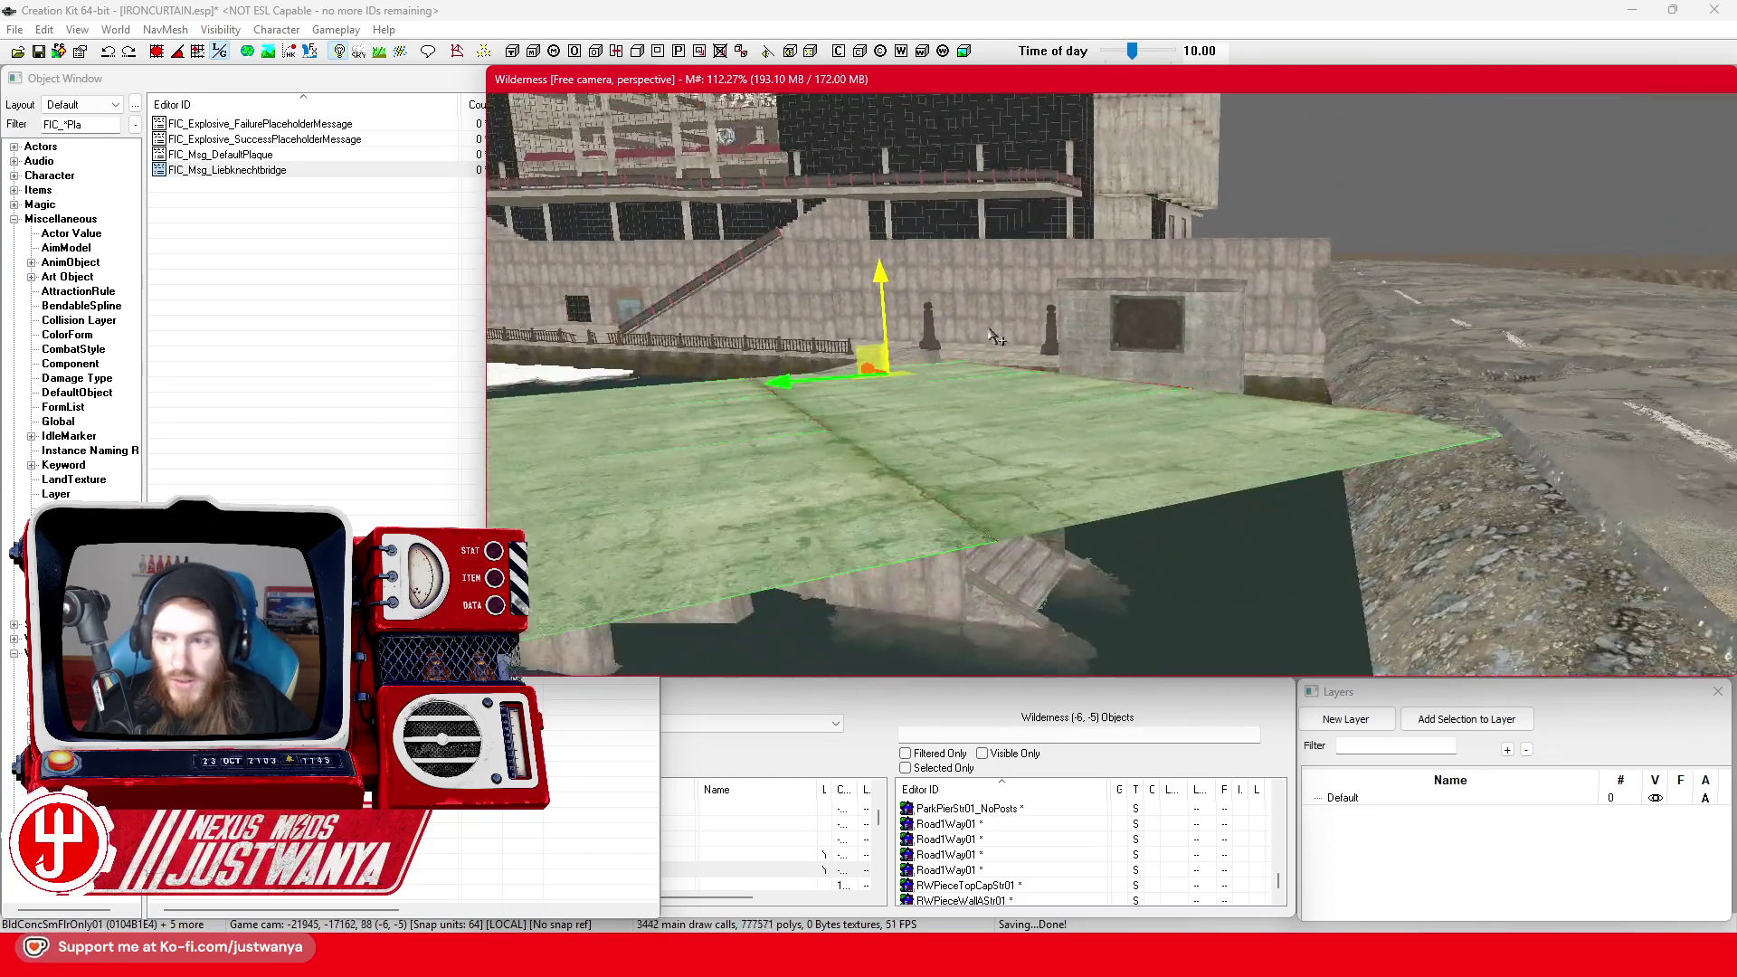
Toggle between world and local axes and raise the slab beside the bridge stairs
{"action": "key", "text": "shift"}
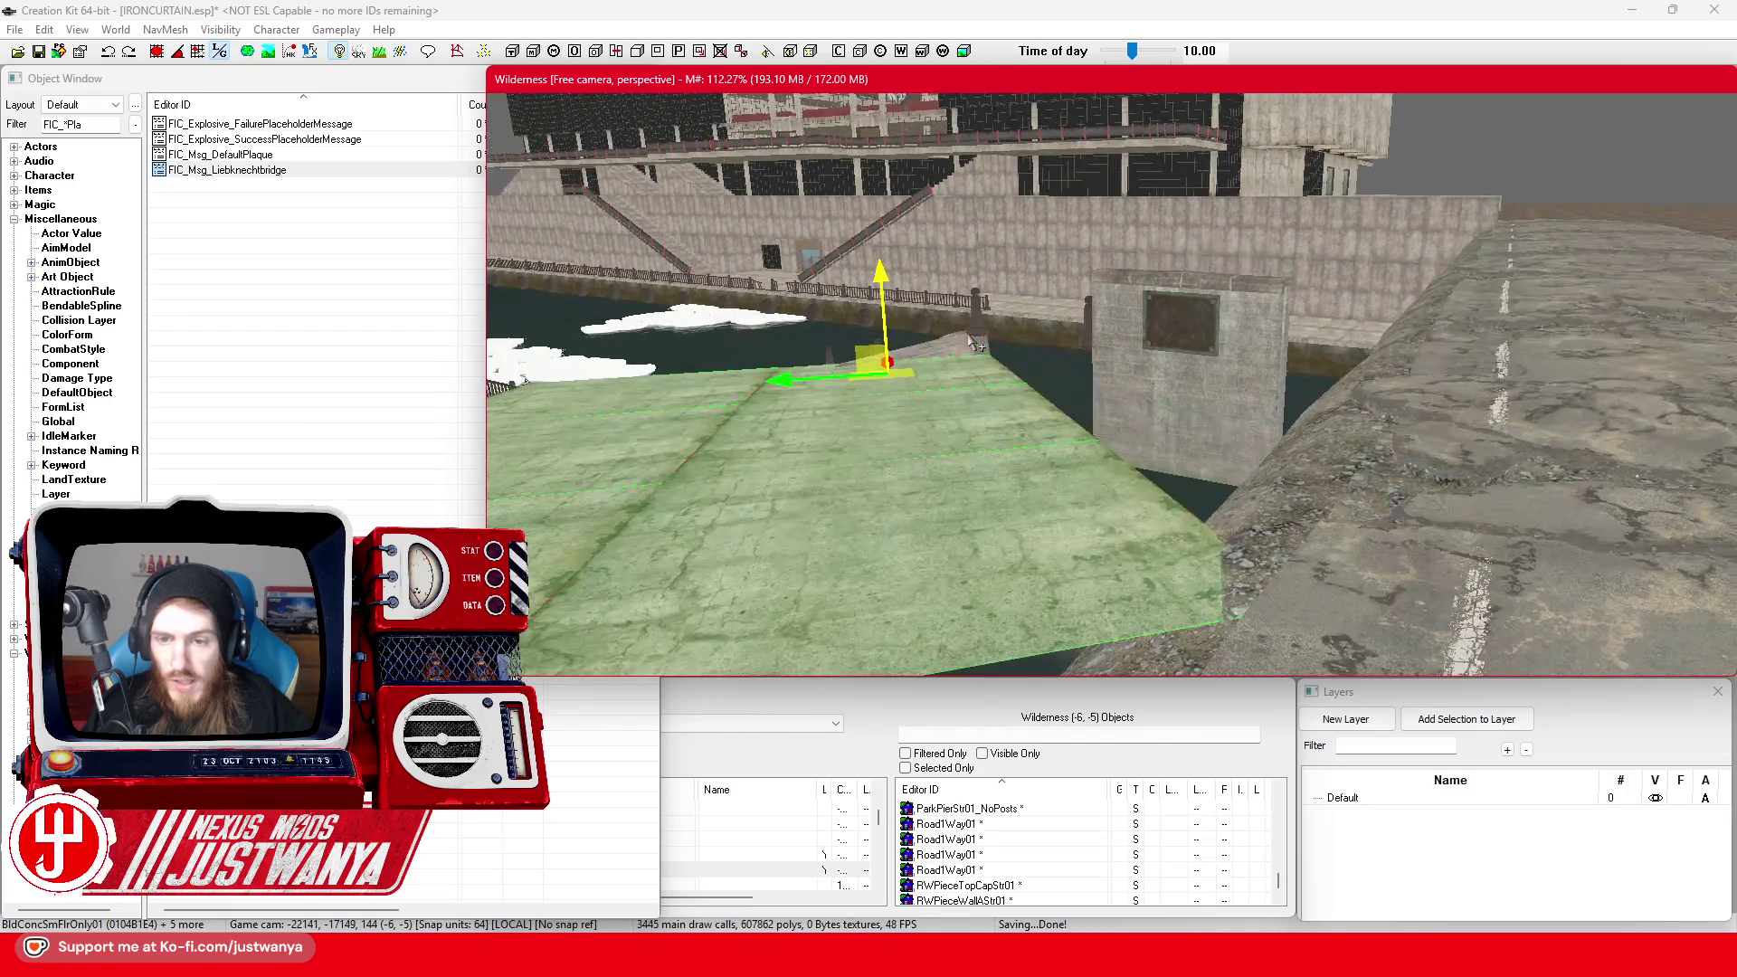
{"action": "key", "text": "shift"}
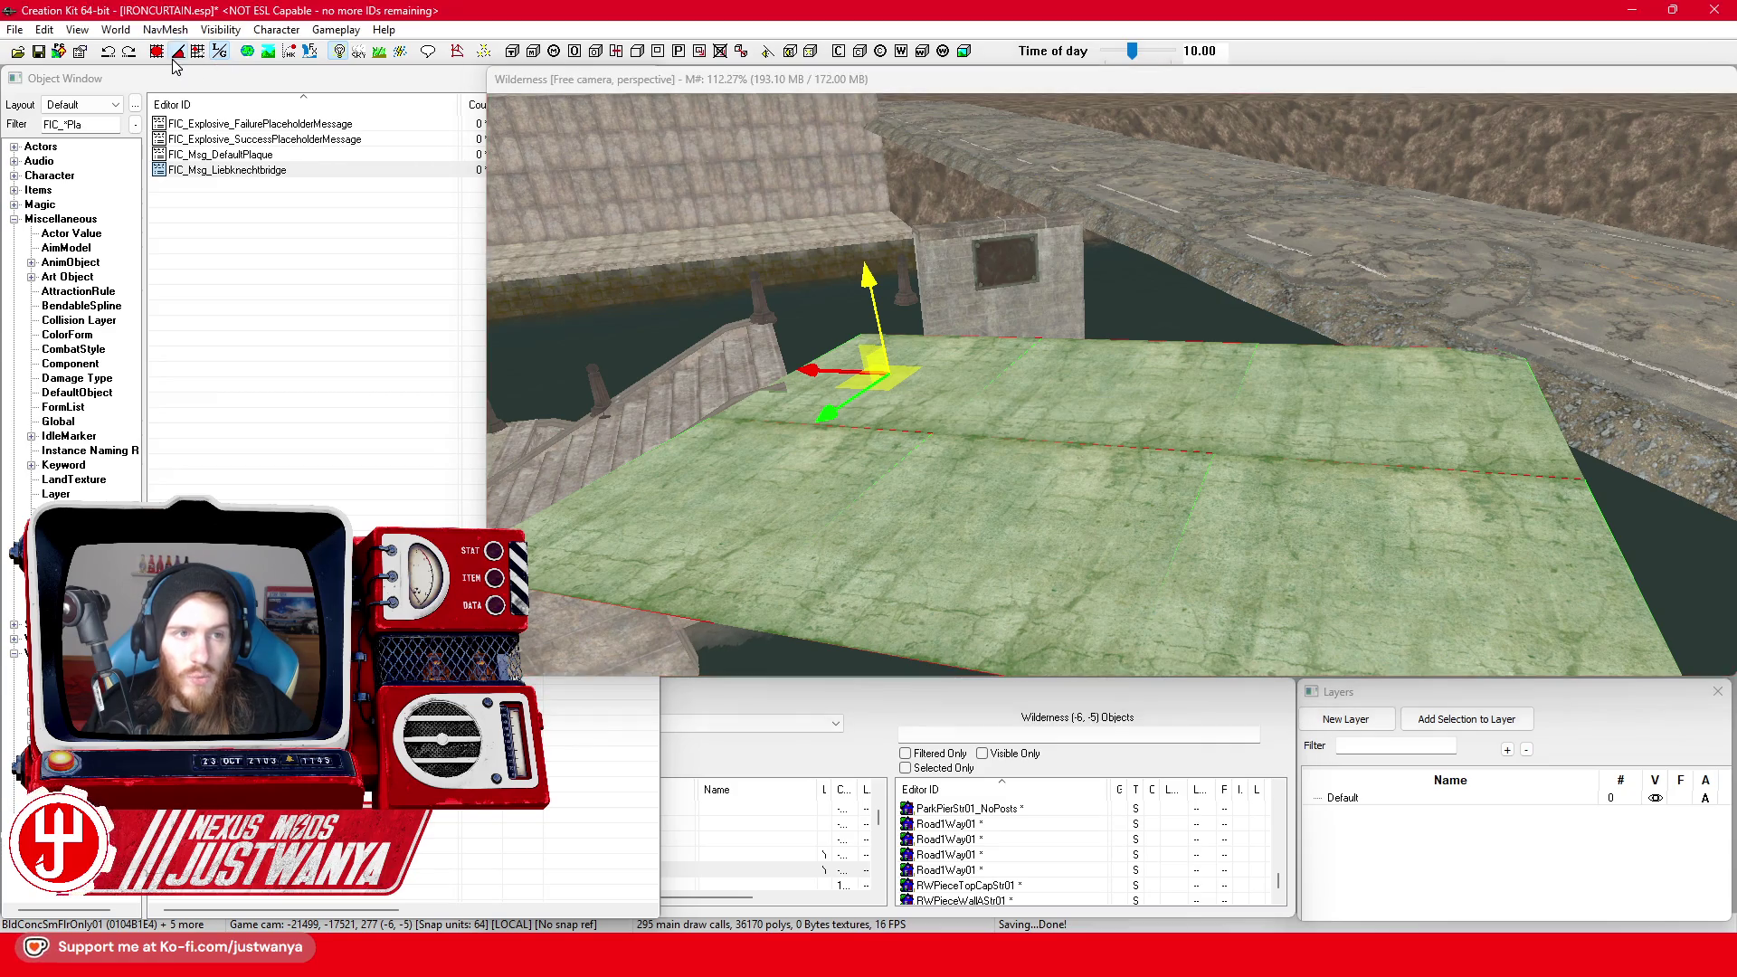
{"action": "key", "text": "shift"}
{"action": "key", "text": "e"}
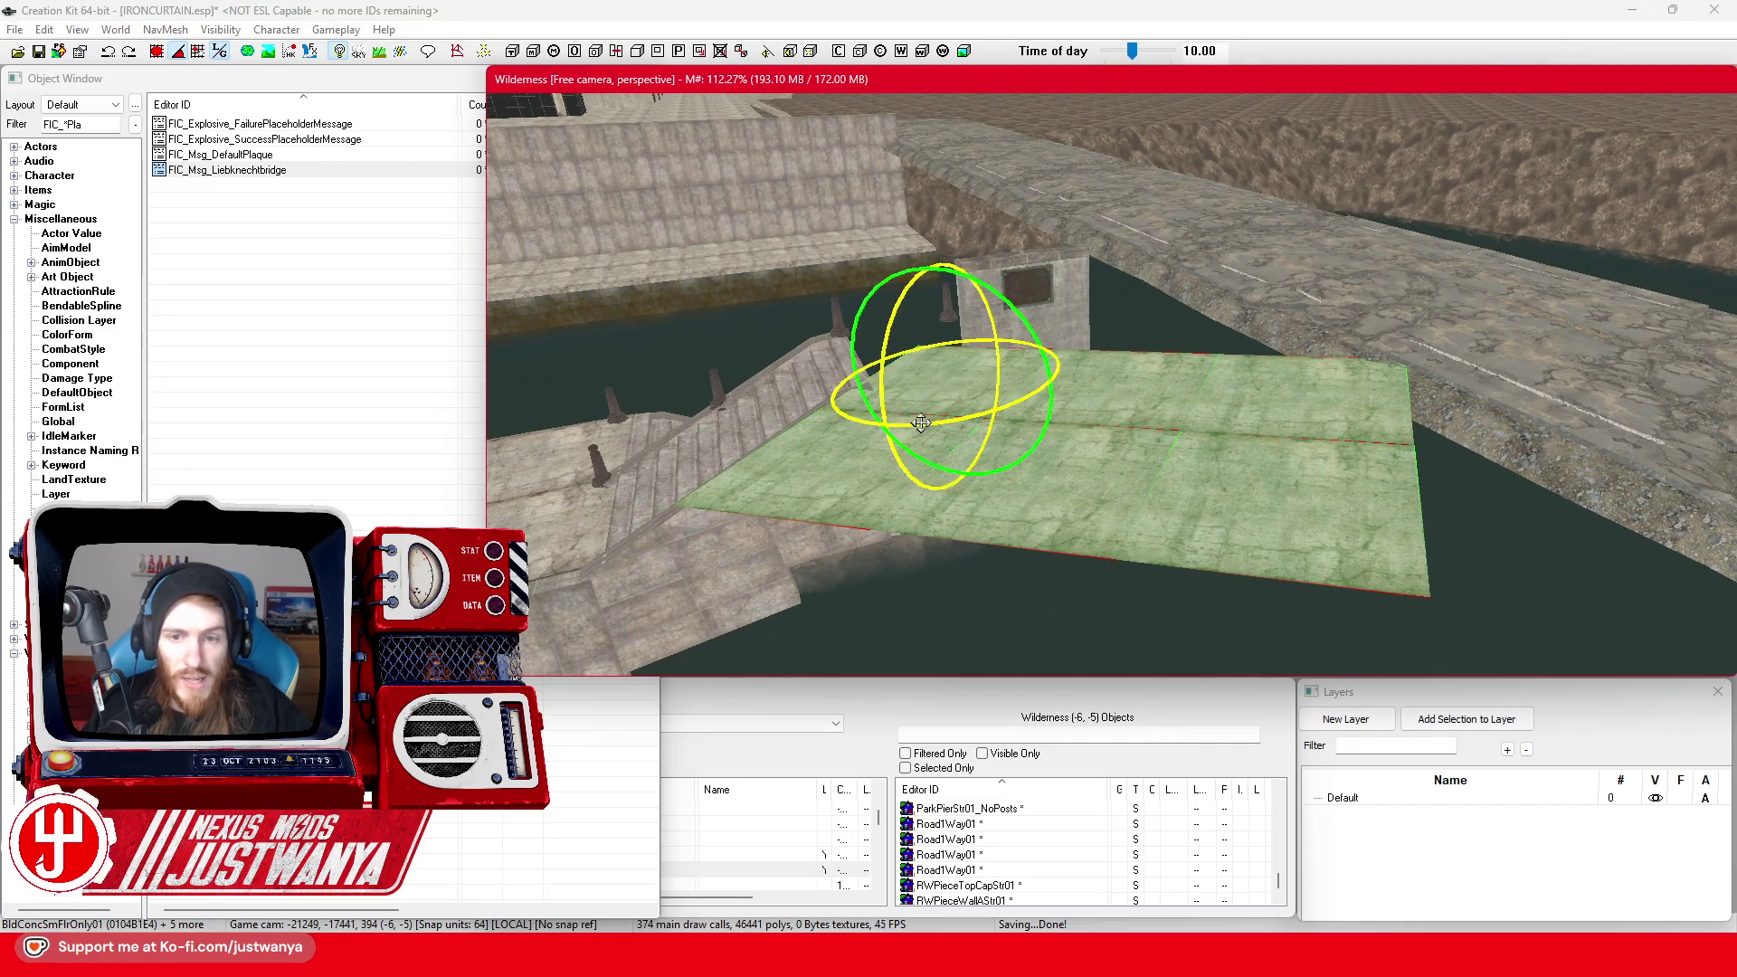
{"action": "left_click", "coordinate": [218, 56]}
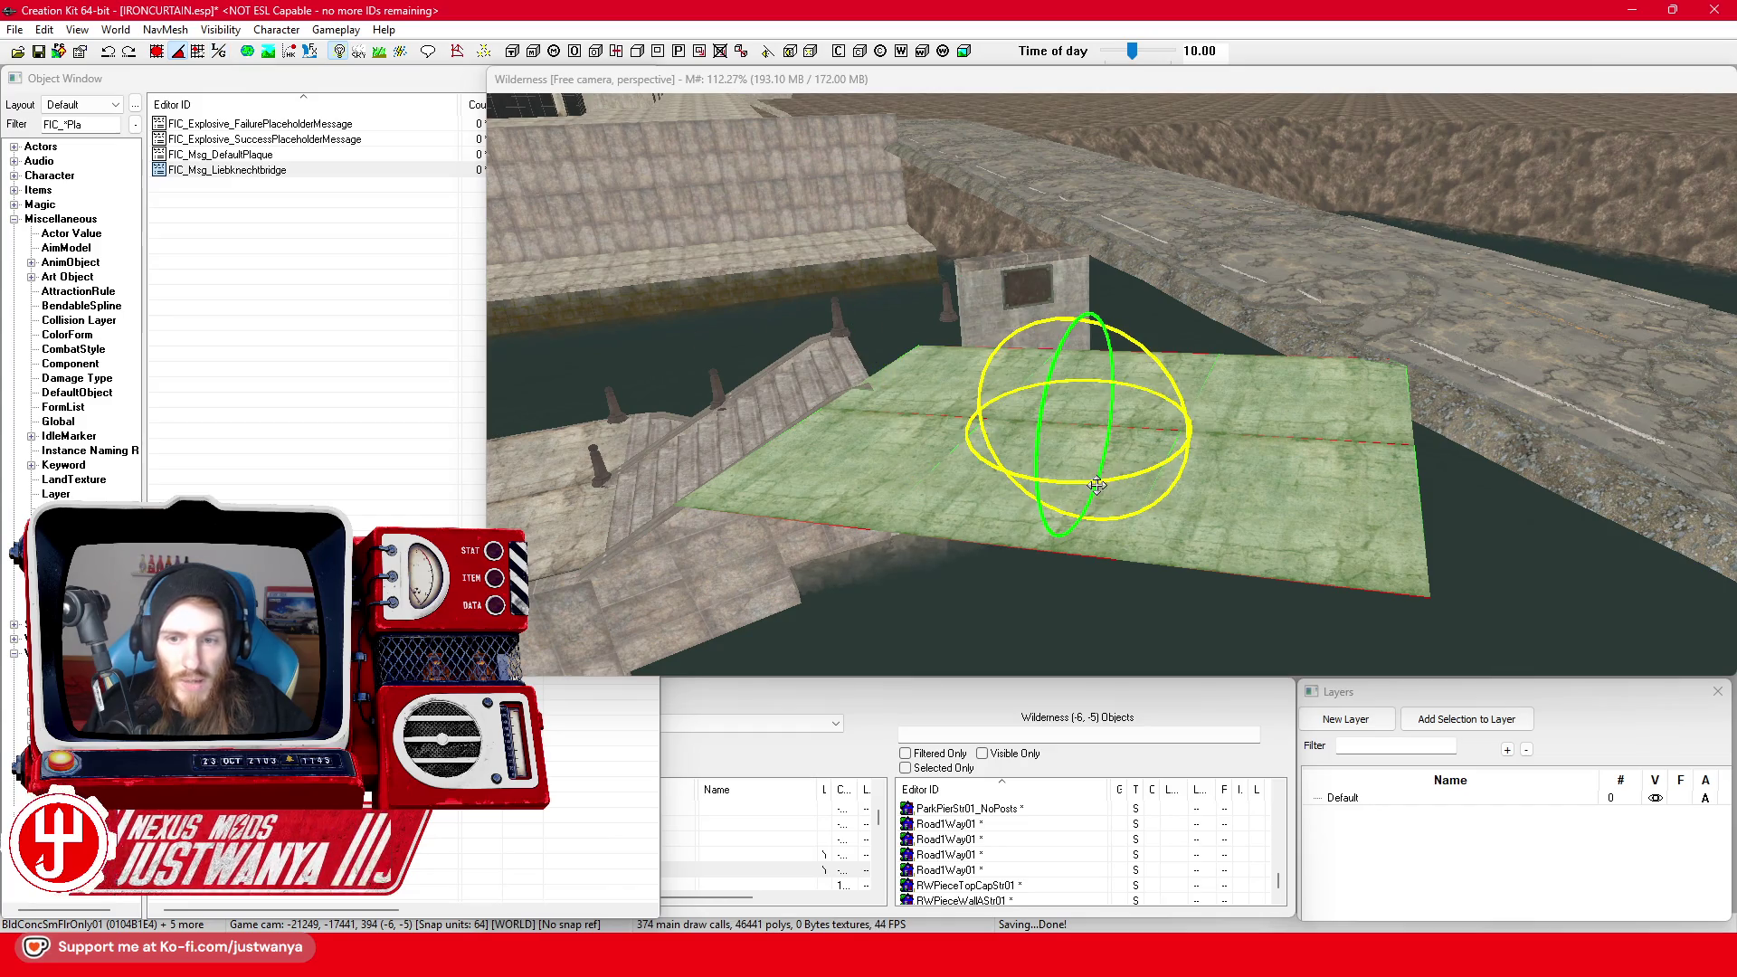
{"action": "key", "text": "w"}
{"action": "key", "text": "shift"}
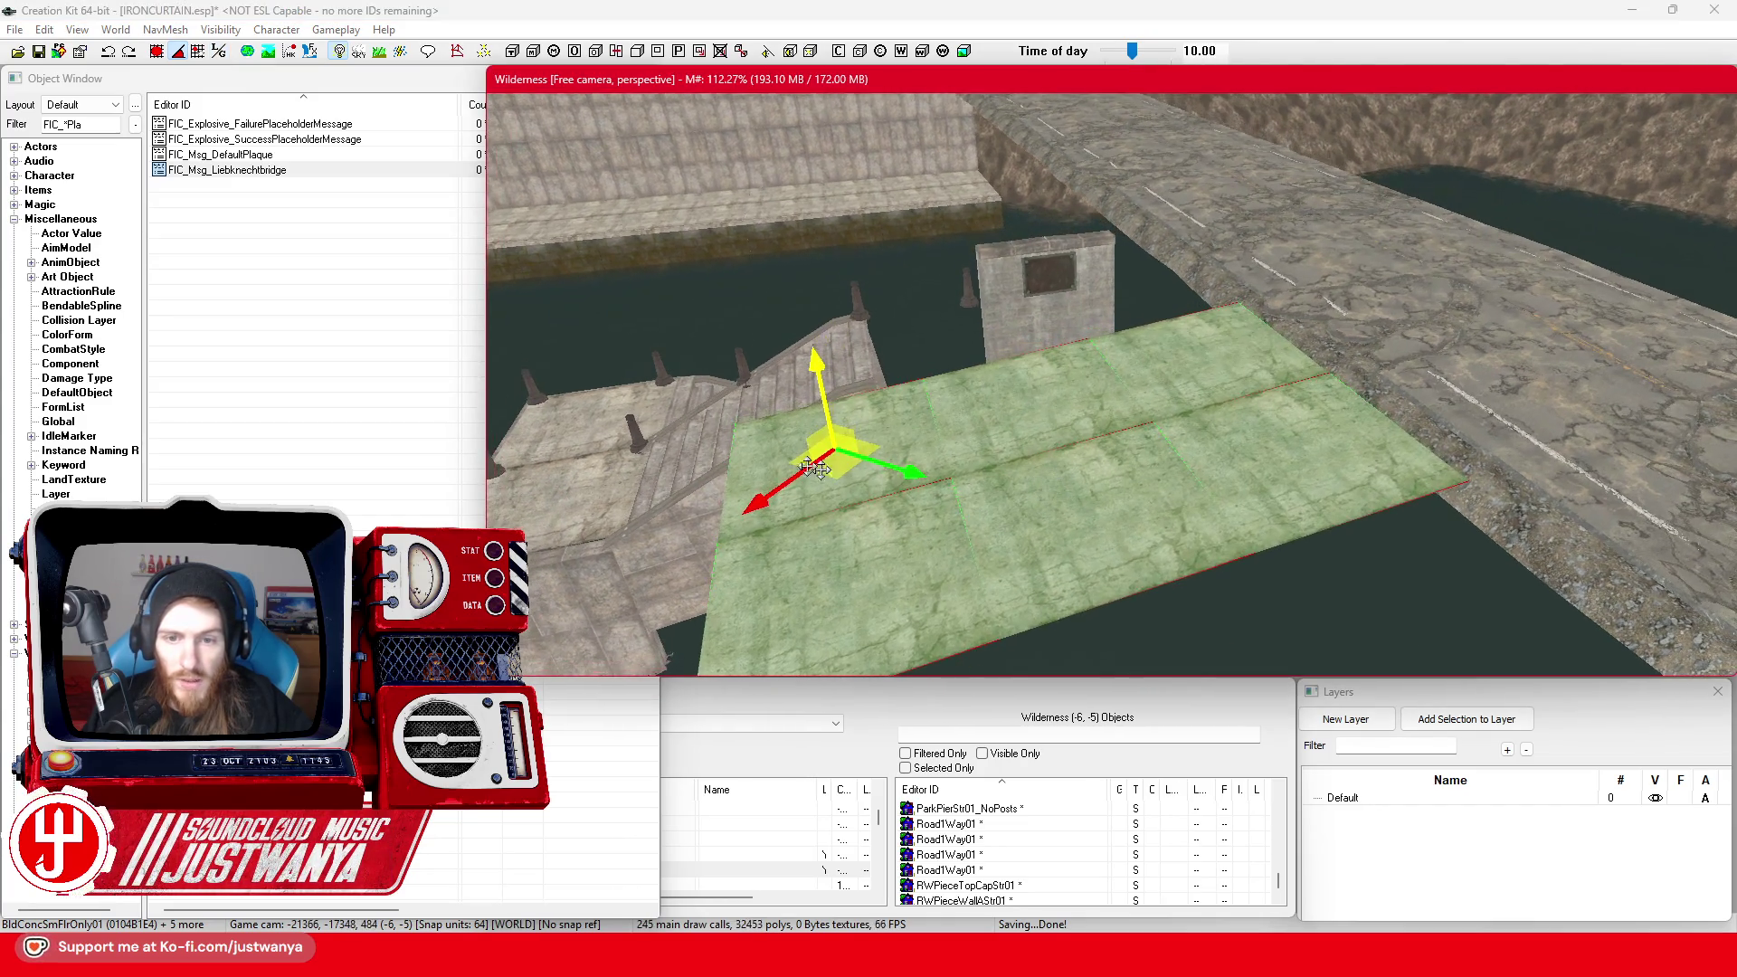
{"action": "left_click", "coordinate": [217, 51]}
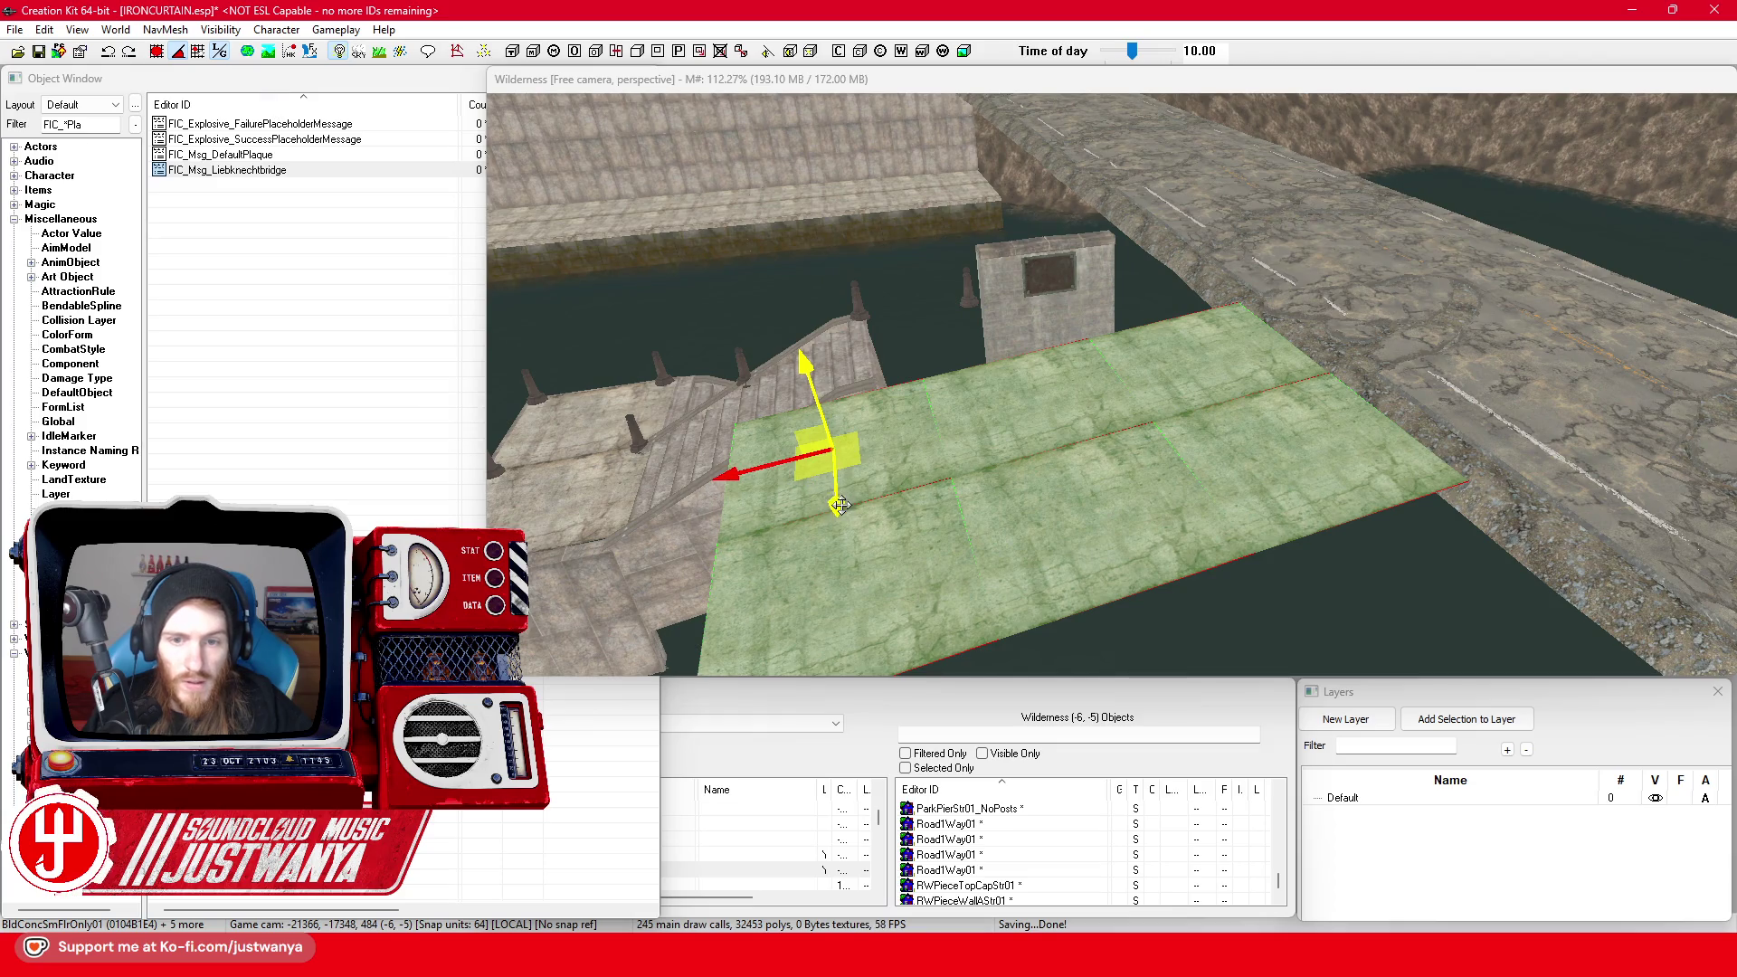
{"action": "left_click_drag", "start_coordinate": [840, 505], "coordinate": [829, 392]}
Constrain movement to the horizontal axis and shift the slab to line up with the walkway
{"action": "scroll", "coordinate": [898, 454], "scroll_direction": "up", "scroll_amount": 5}
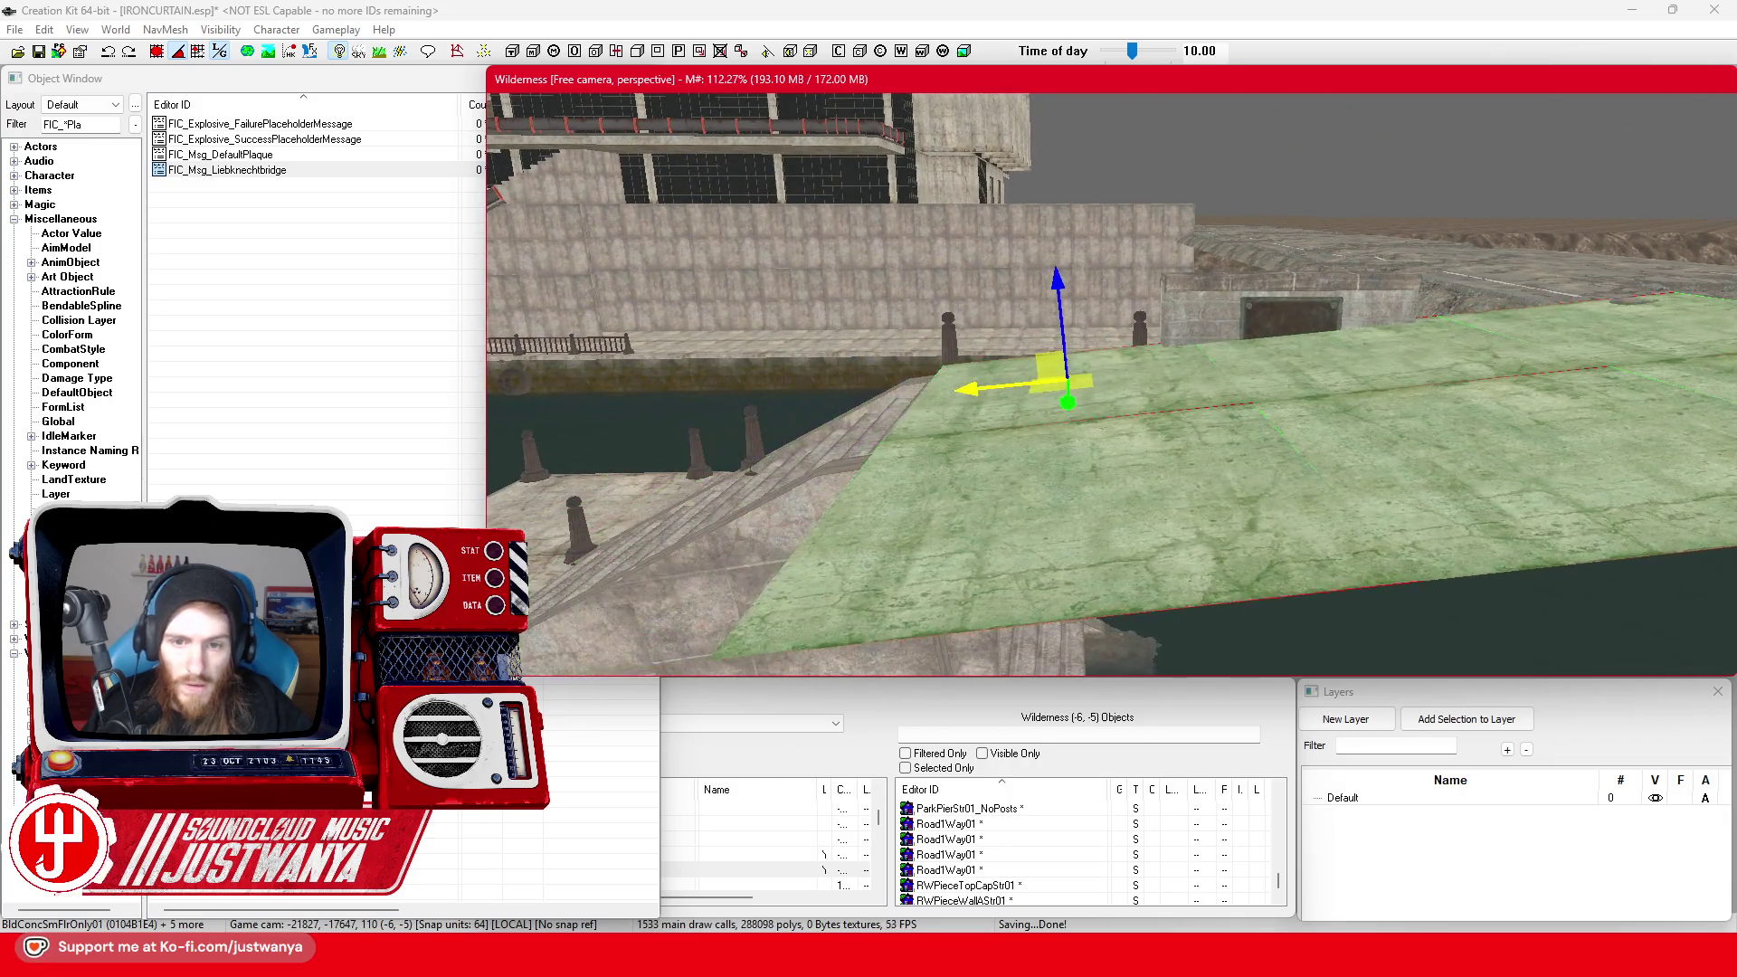
{"action": "mouse_move", "coordinate": [898, 389]}
{"action": "left_mouse_down"}
{"action": "mouse_move", "coordinate": [1011, 388]}
{"action": "mouse_move", "coordinate": [1262, 324]}
{"action": "mouse_move", "coordinate": [1234, 309]}
{"action": "mouse_move", "coordinate": [1339, 387]}
{"action": "mouse_move", "coordinate": [1338, 344]}
{"action": "mouse_move", "coordinate": [1308, 345]}
{"action": "left_mouse_up"}
{"action": "key", "text": "y"}
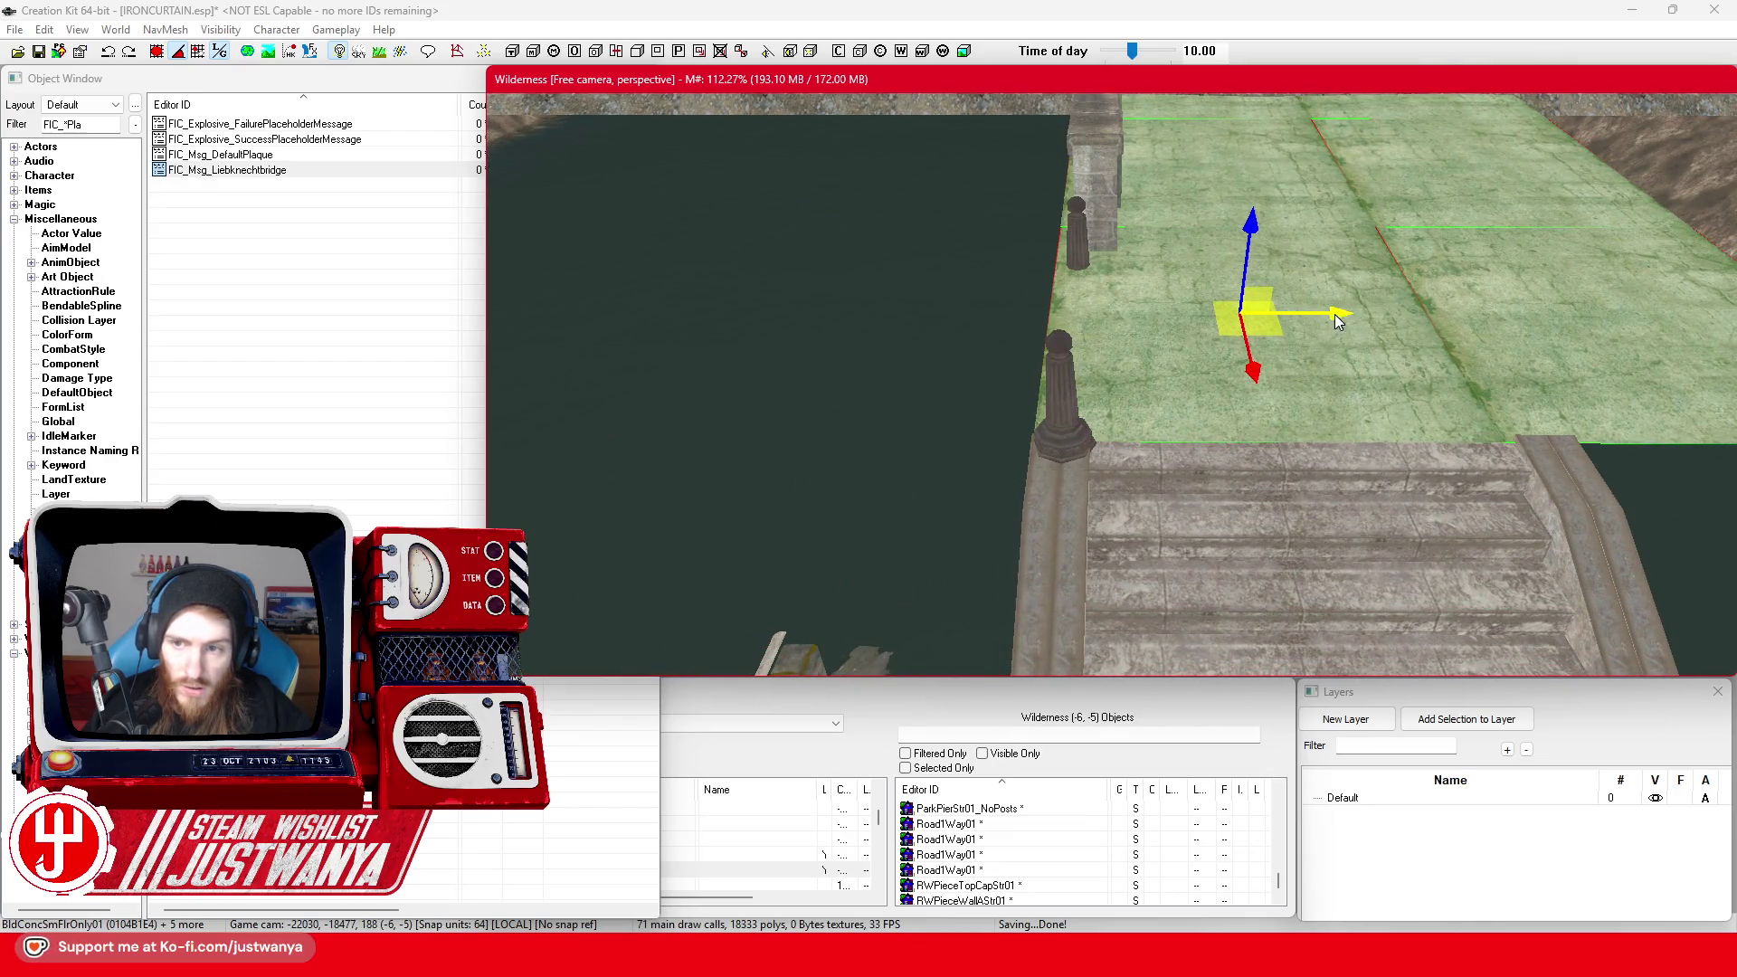
{"action": "mouse_move", "coordinate": [1293, 371]}
{"action": "left_mouse_down"}
{"action": "mouse_move", "coordinate": [1200, 437]}
{"action": "mouse_move", "coordinate": [1307, 404]}
{"action": "left_mouse_up"}
Select the plaque wall, its plaque and top cap, and raise them together on Z
{"action": "left_click", "coordinate": [1326, 395]}
{"action": "left_click", "coordinate": [1325, 396], "text": "ctrl"}
{"action": "scroll", "coordinate": [1196, 341], "scroll_direction": "down", "scroll_amount": 5}
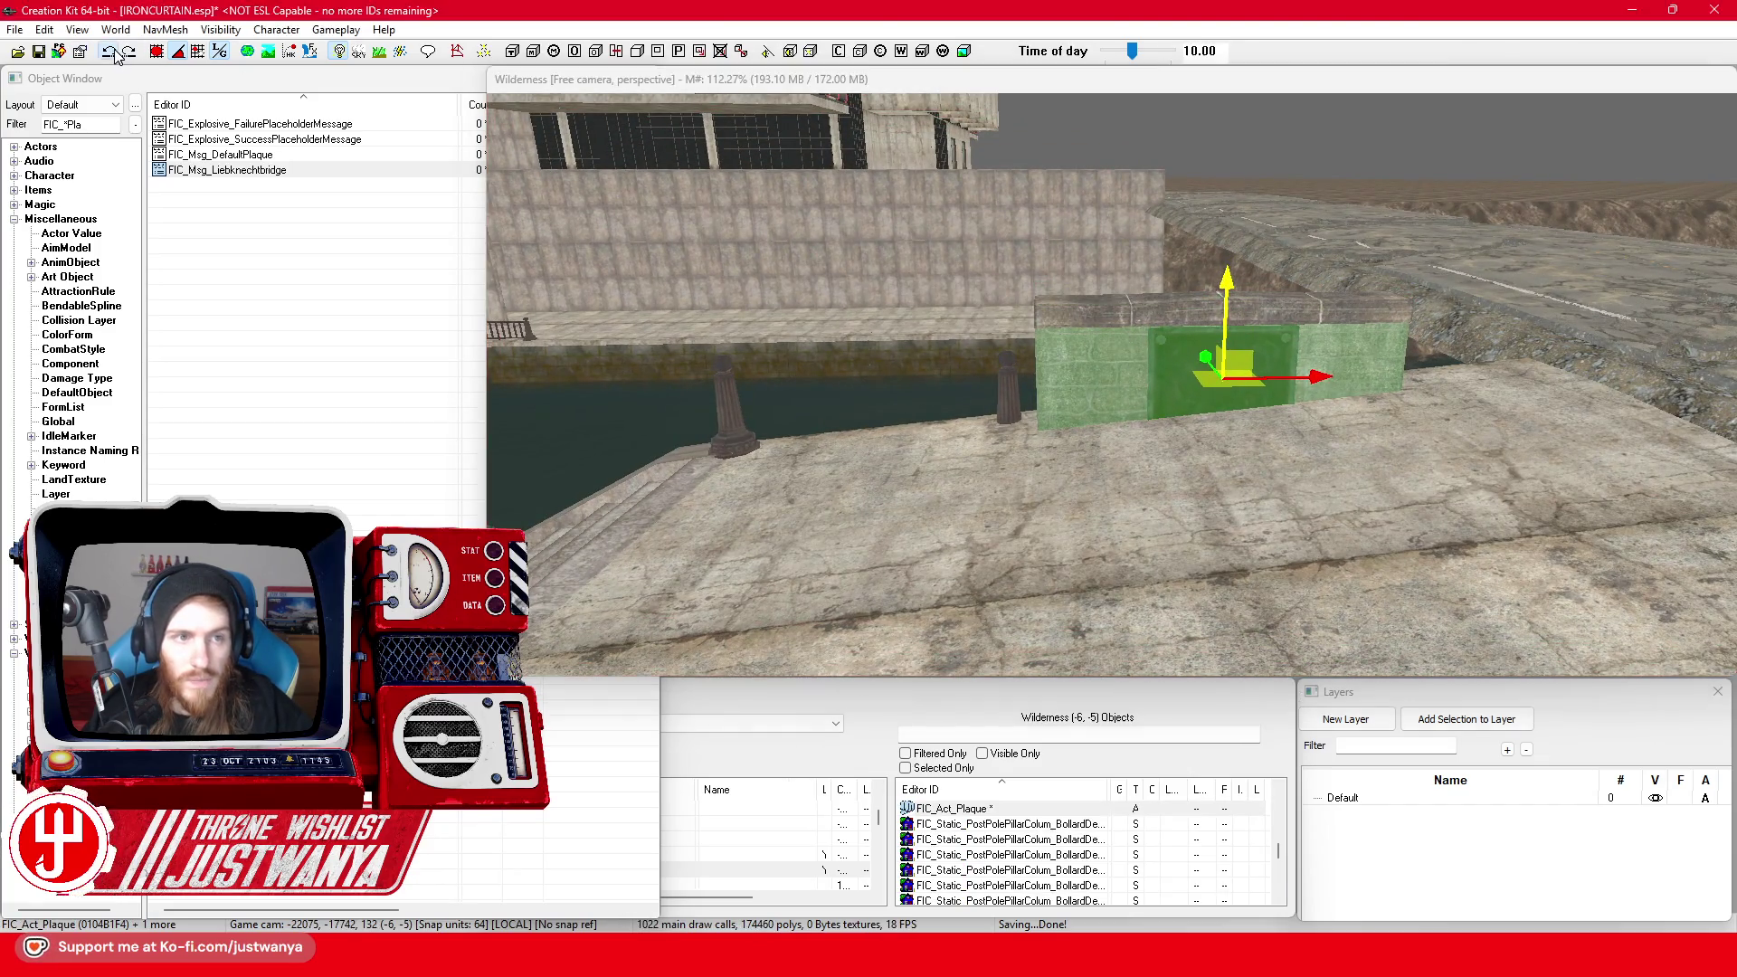
{"action": "left_click", "coordinate": [1221, 306], "text": "ctrl"}
{"action": "left_click_drag", "start_coordinate": [1201, 555], "coordinate": [1205, 506]}
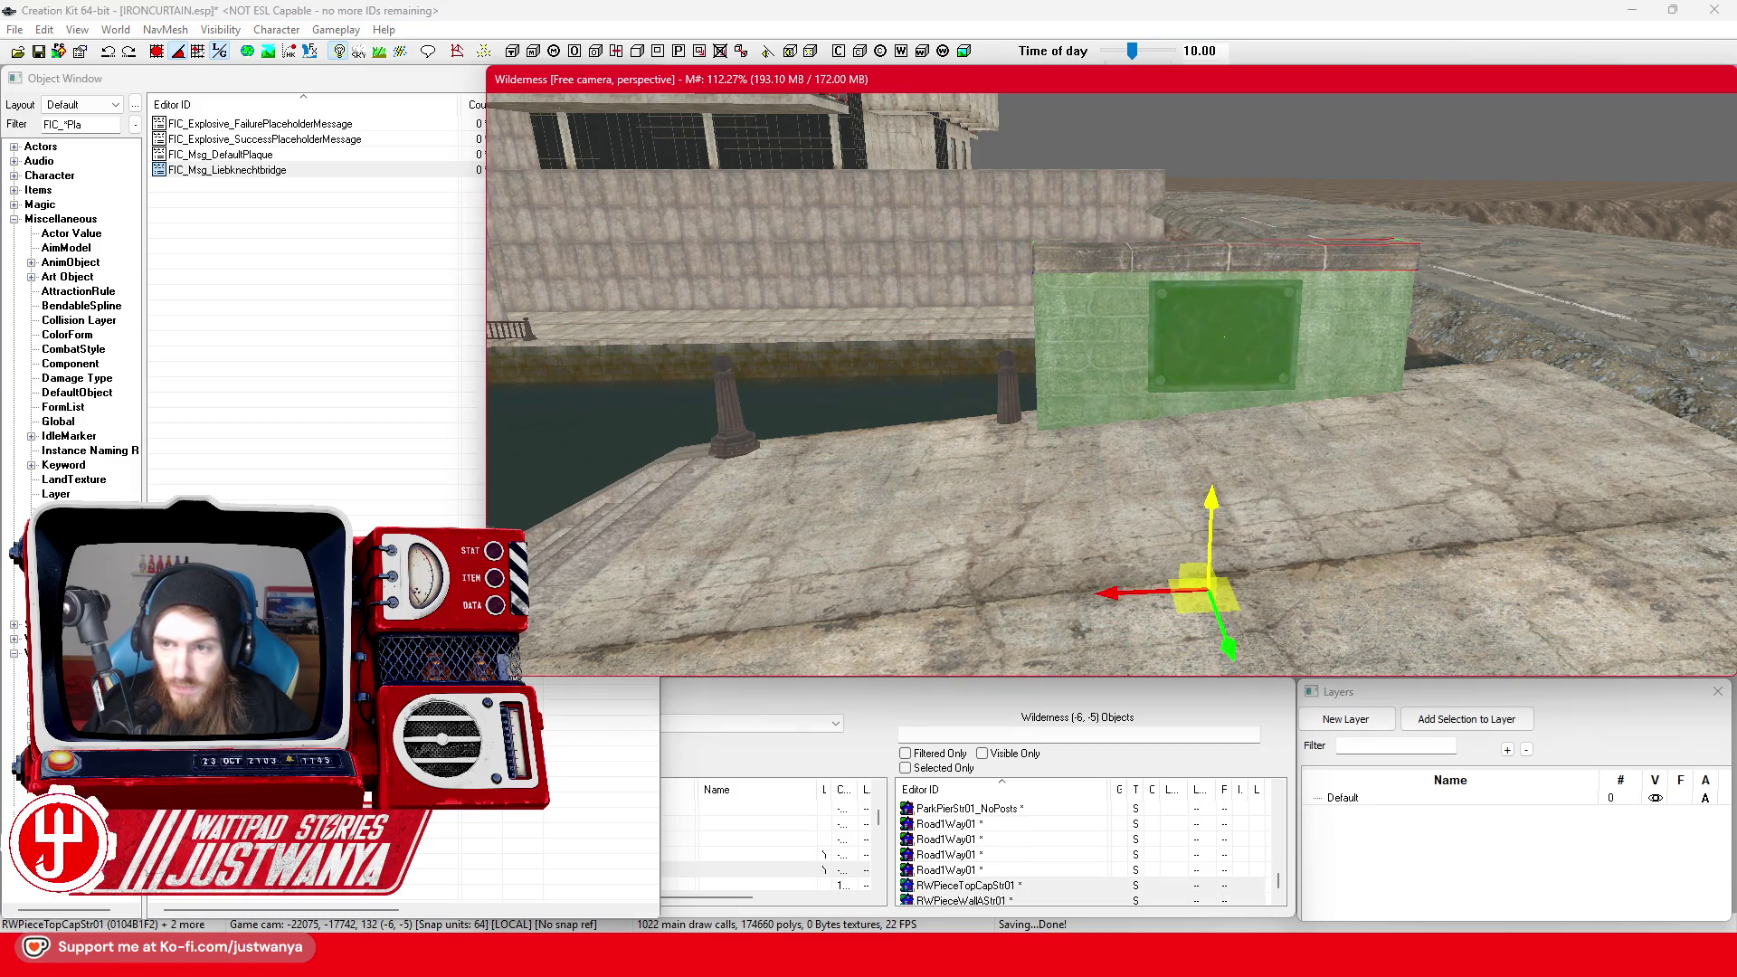
Nudge the bollard beside the plaque wall slightly along the X axis
{"action": "left_click", "coordinate": [1006, 405]}
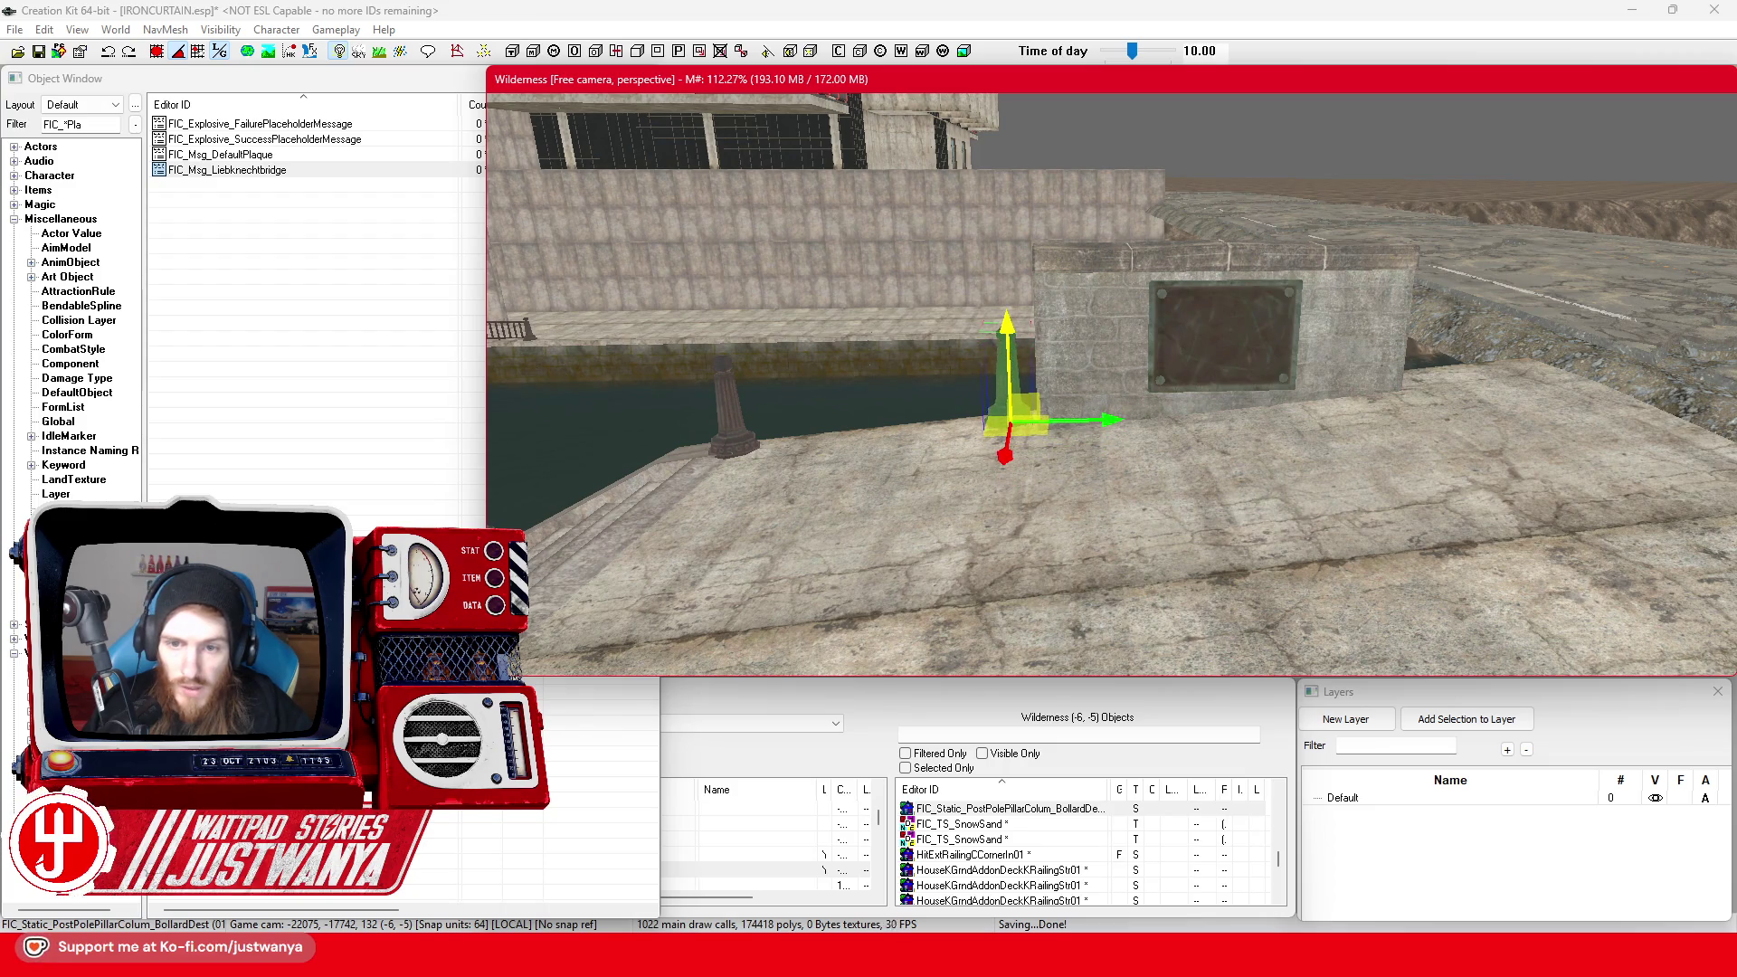
{"action": "scroll", "coordinate": [1111, 384], "scroll_direction": "down", "scroll_amount": 5}
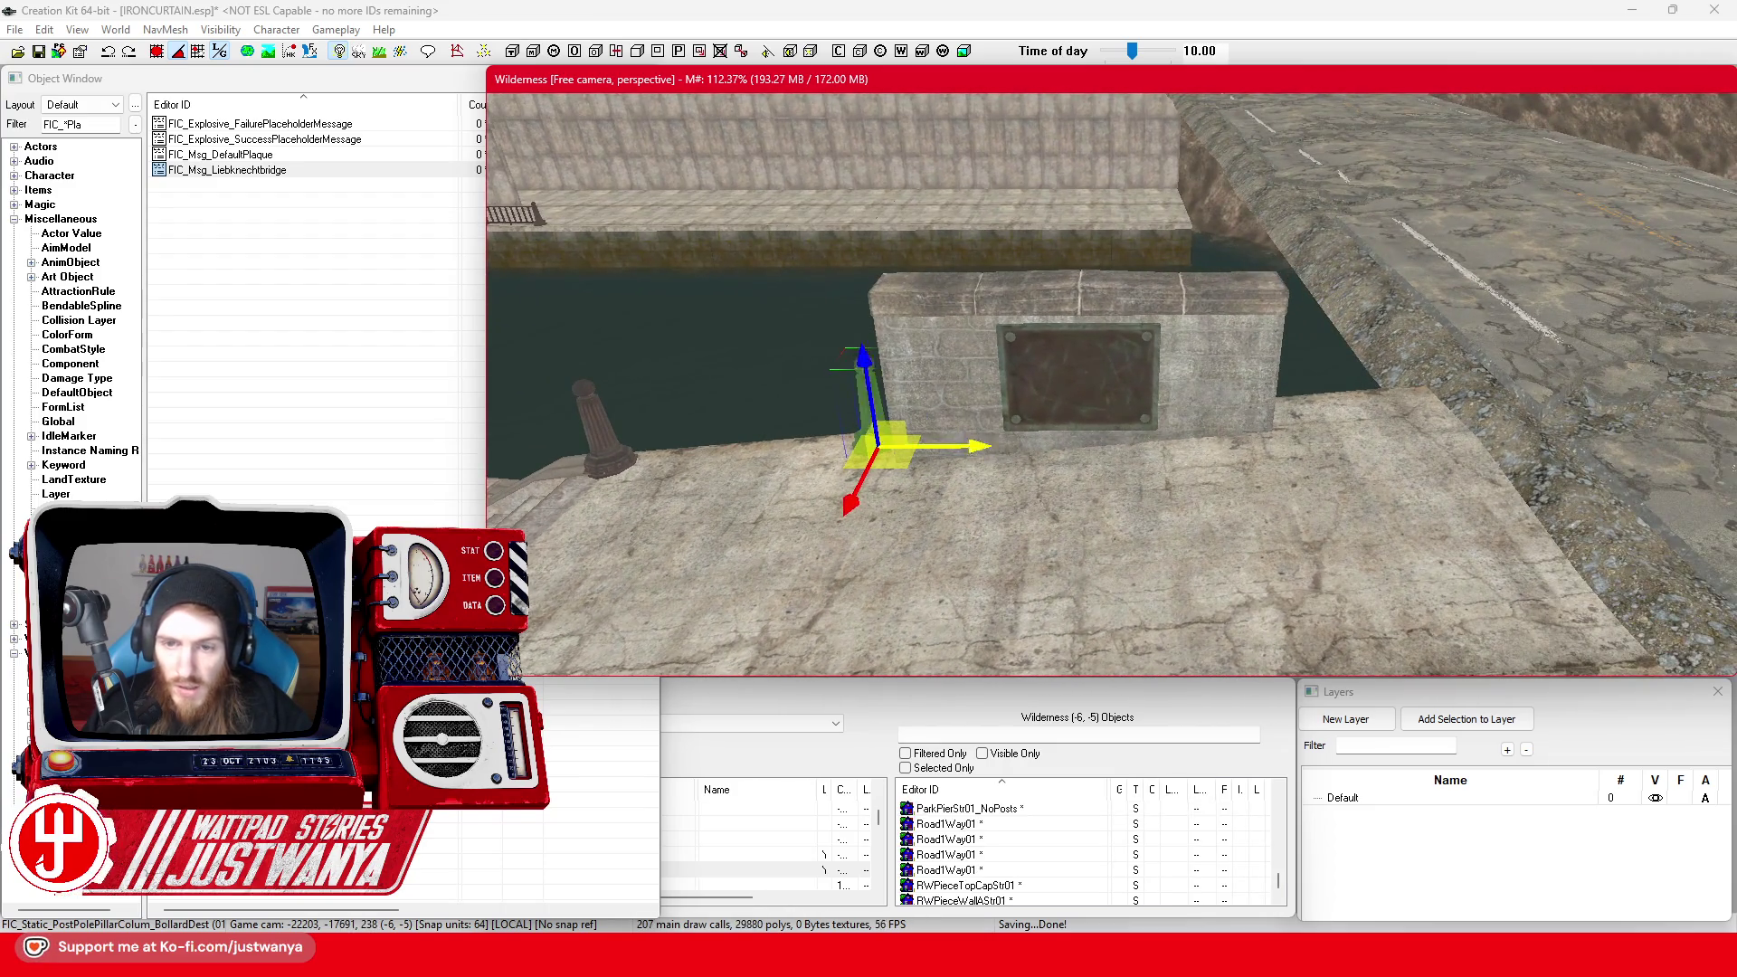
{"action": "left_click_drag", "start_coordinate": [1592, 448], "coordinate": [1368, 448]}
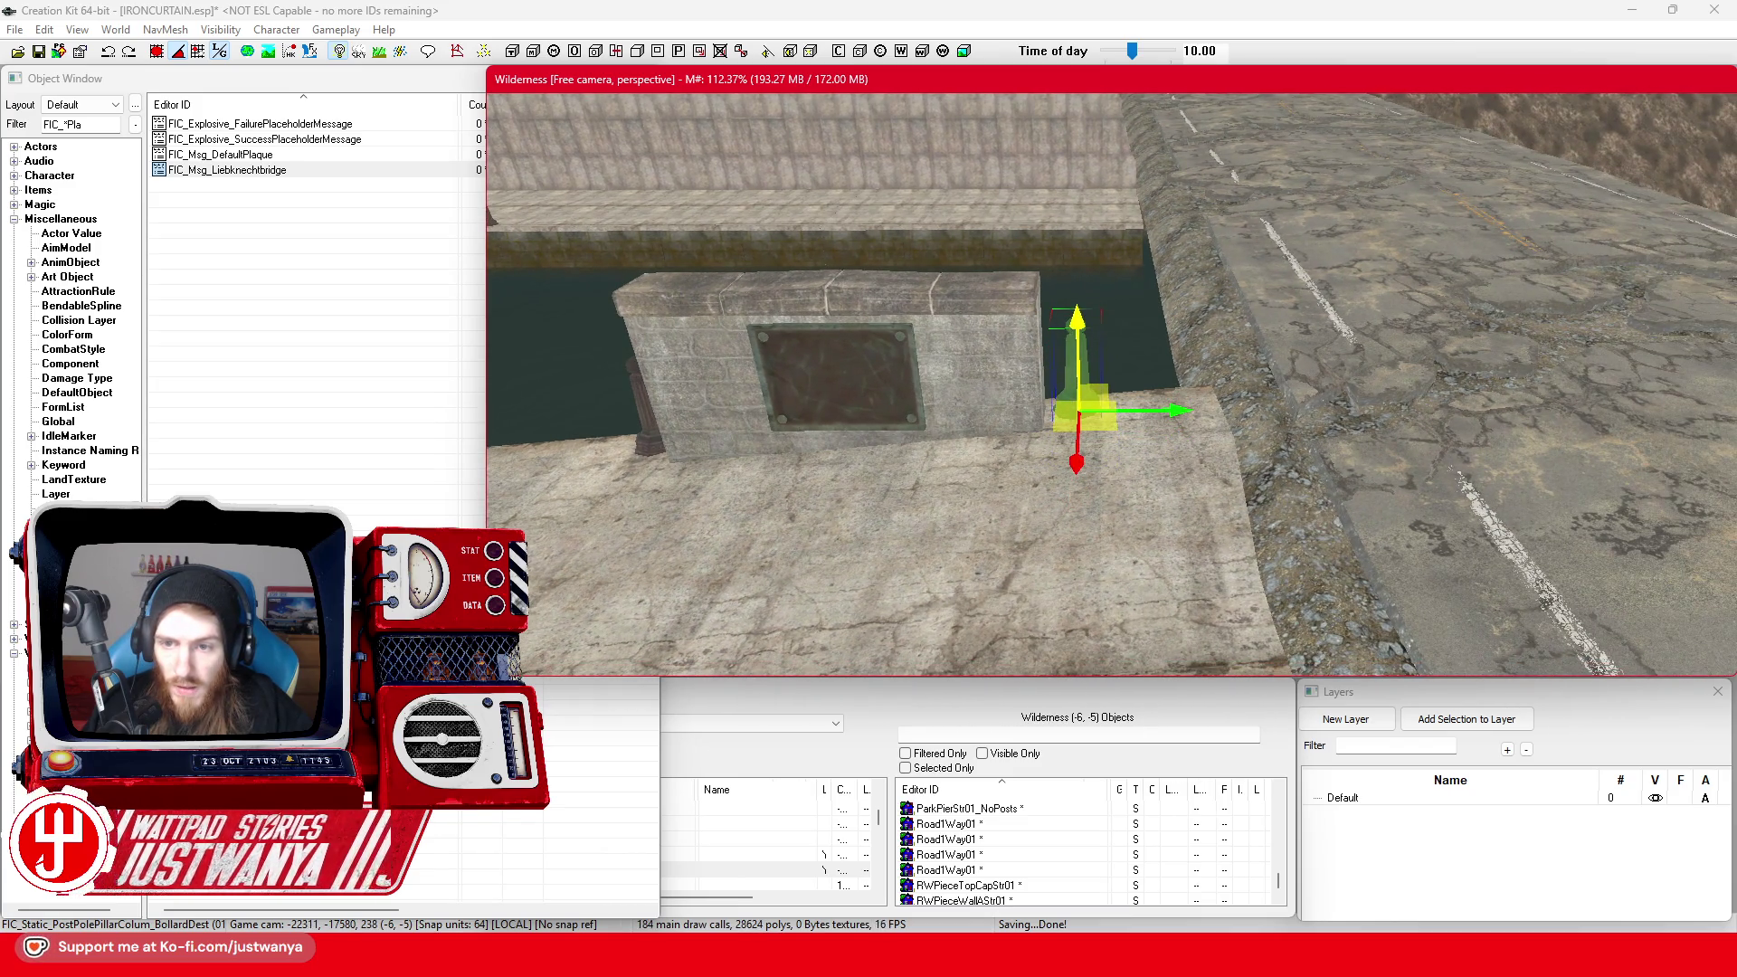
{"action": "left_click_drag", "start_coordinate": [1167, 410], "coordinate": [1161, 409]}
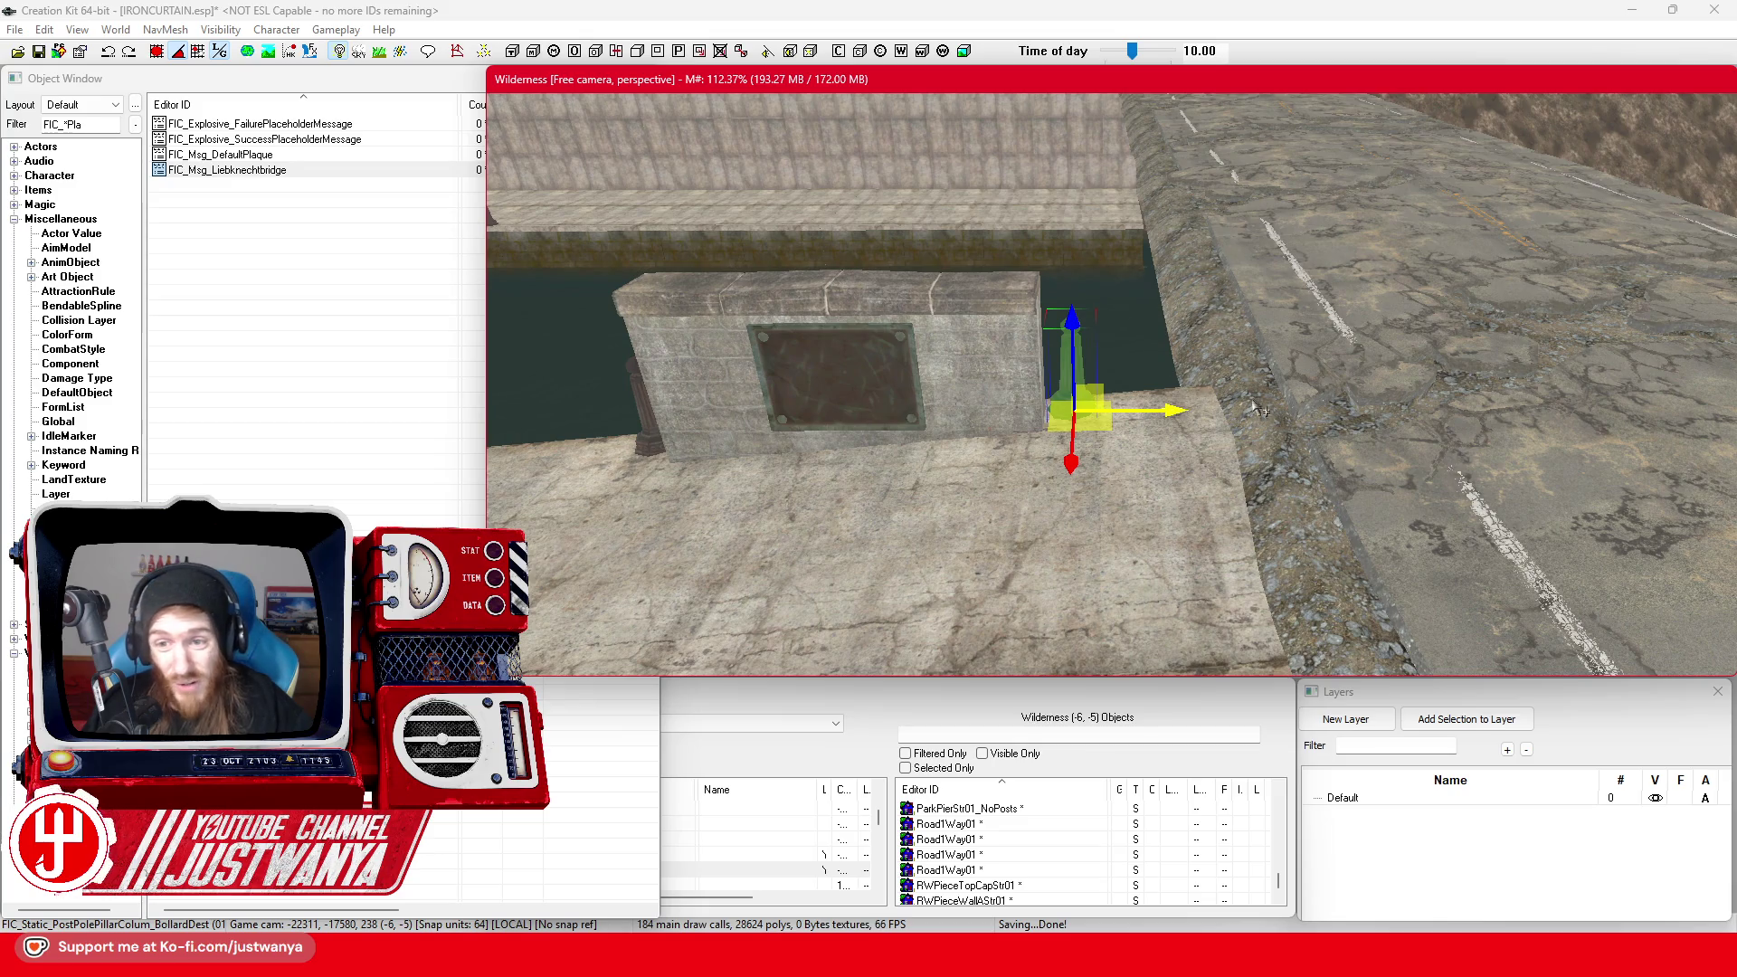
{"action": "scroll", "coordinate": [1260, 410], "scroll_direction": "down", "scroll_amount": 5}
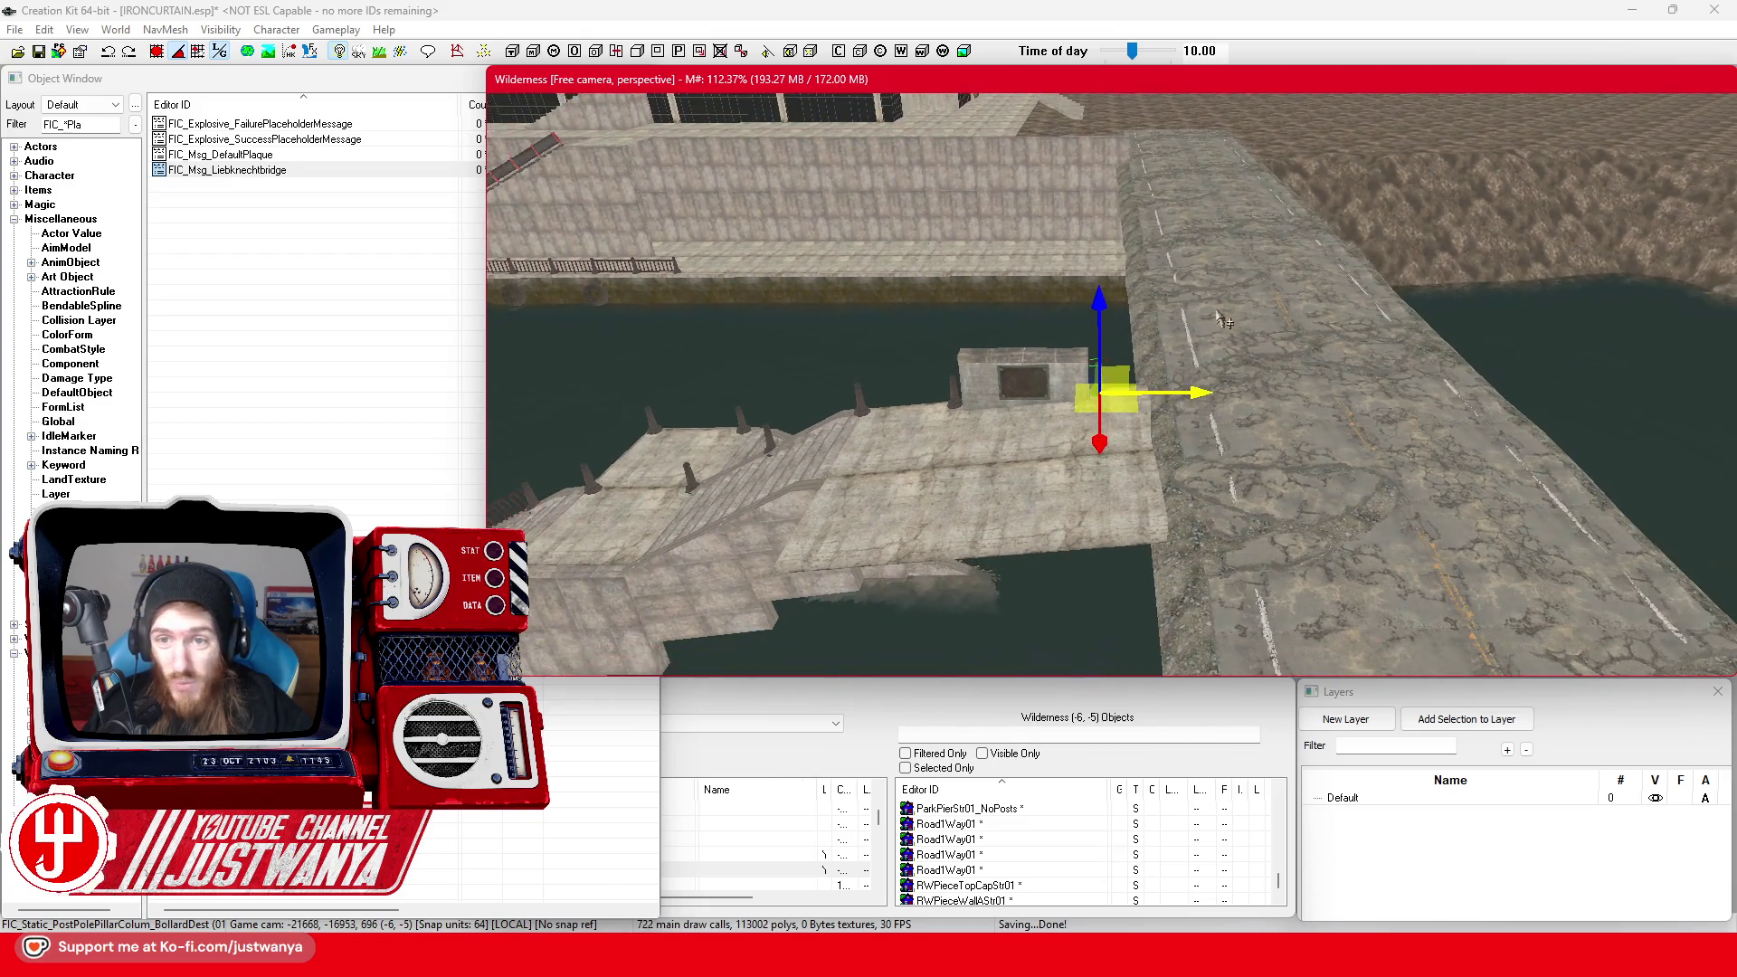
{"action": "left_click_drag", "start_coordinate": [1223, 321], "coordinate": [1180, 213]}
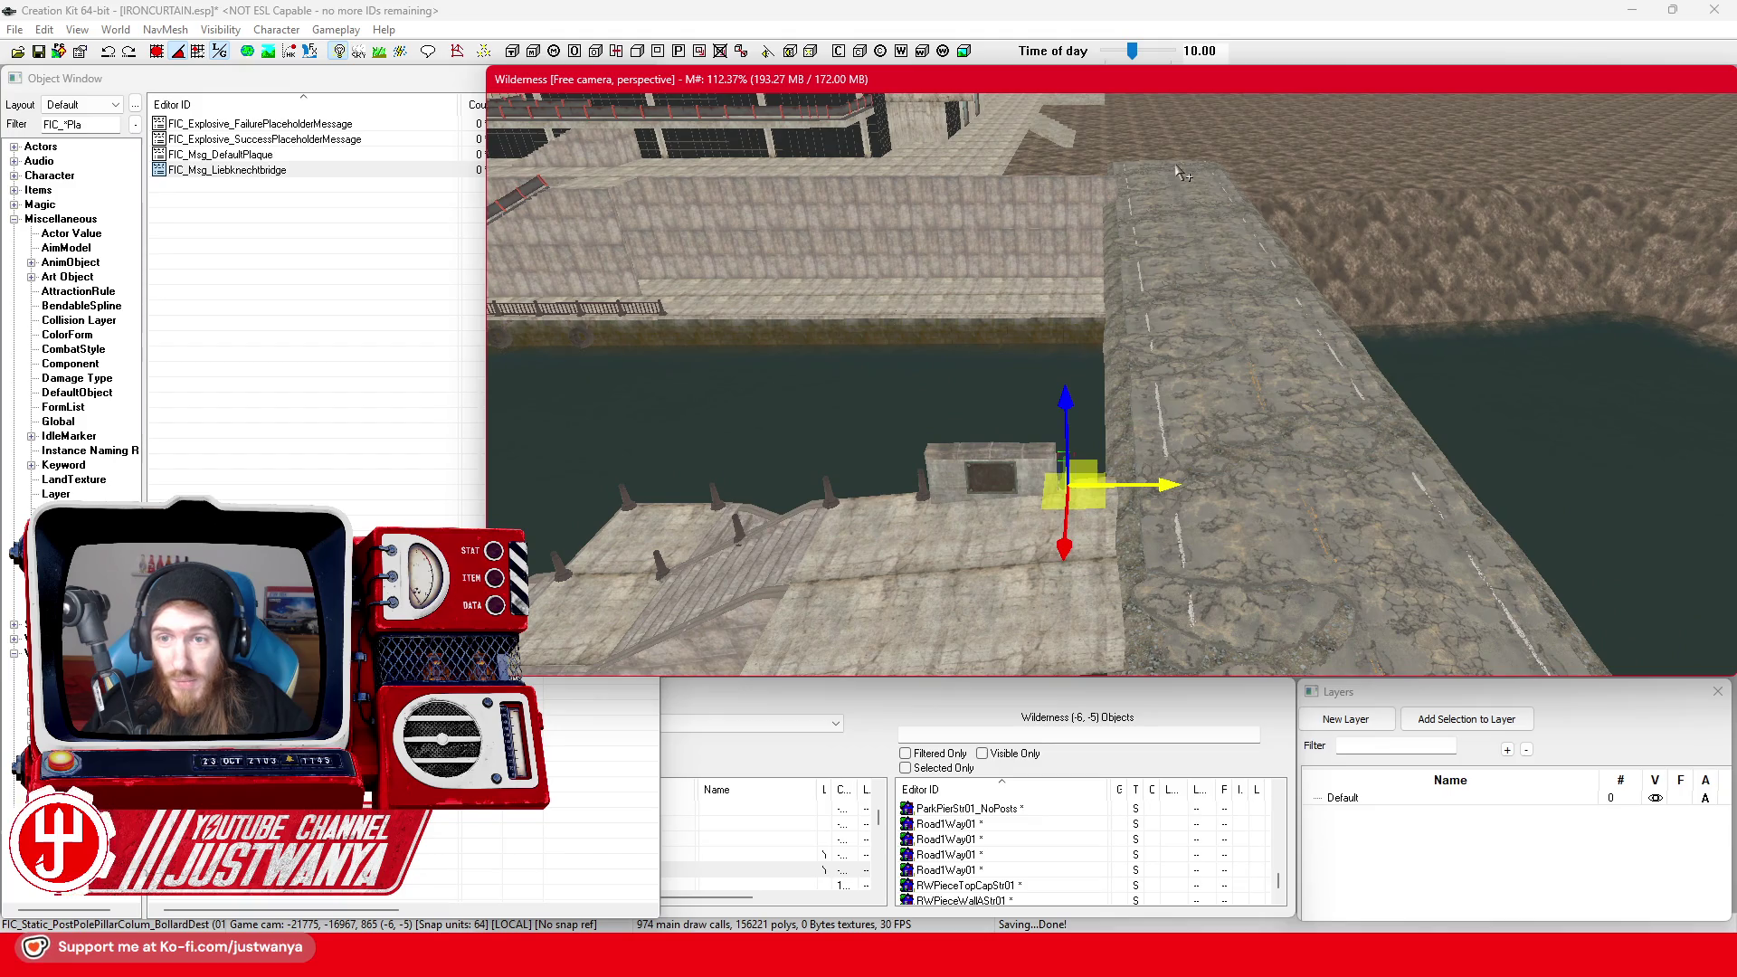
Select five Road1Way01 bridge road pieces and shift them sideways into line
{"action": "left_click", "coordinate": [1179, 172]}
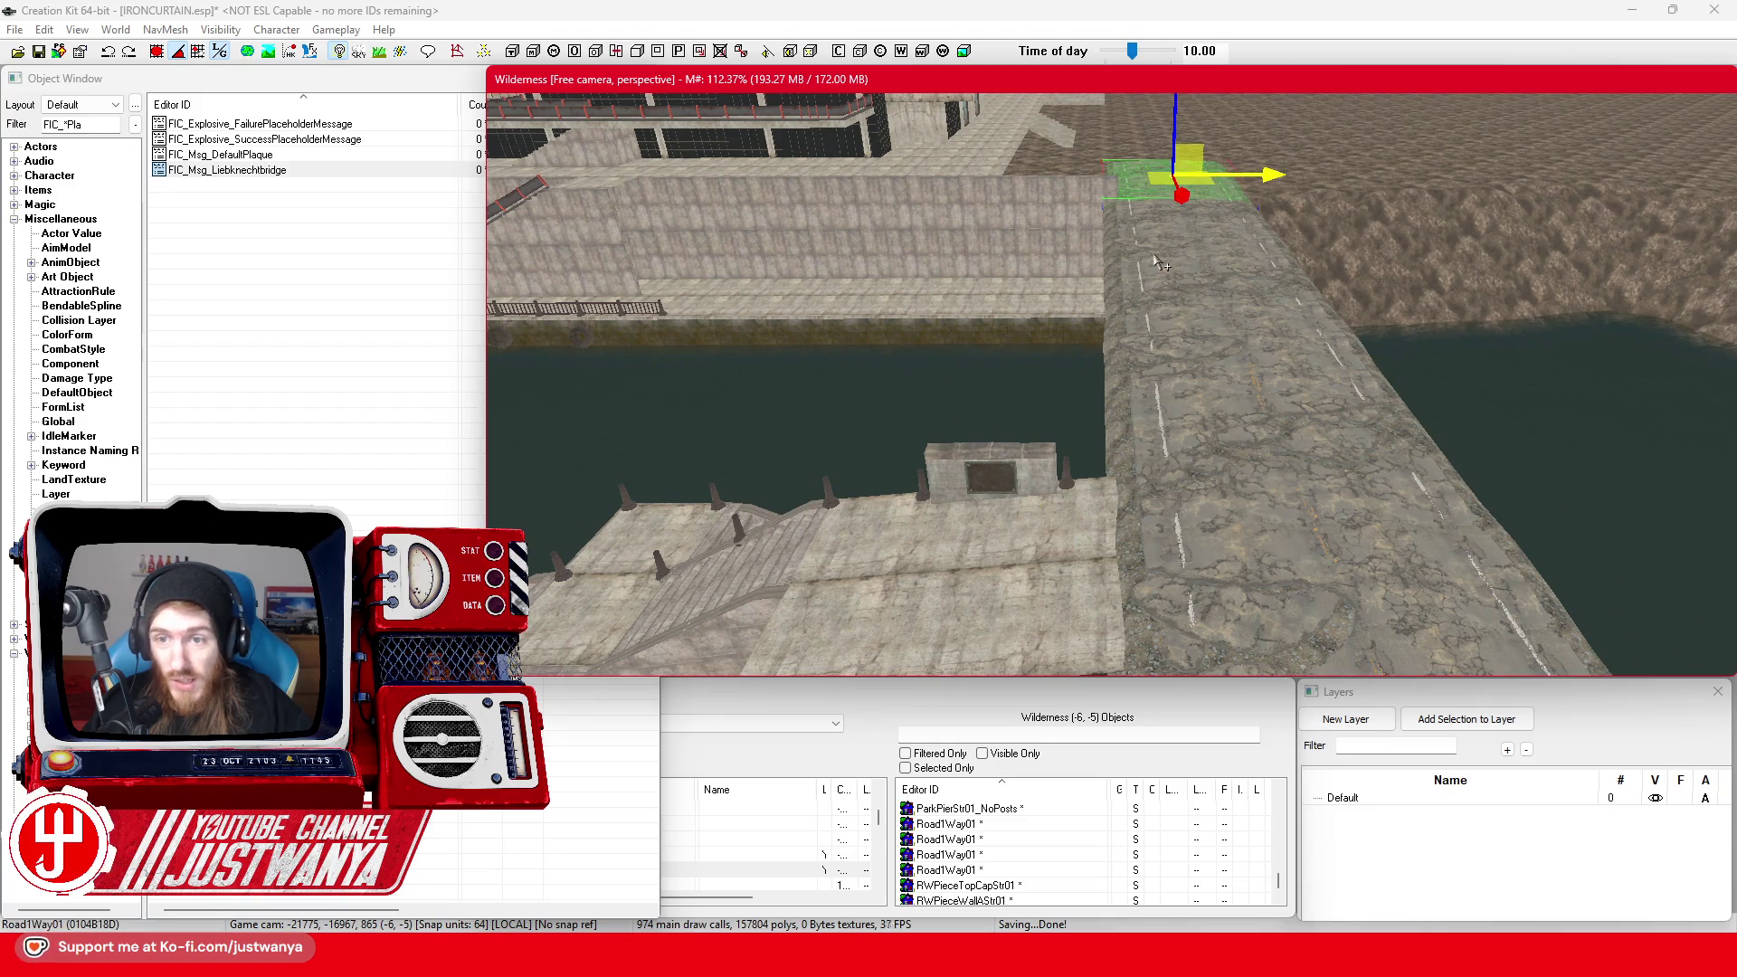
{"action": "left_click", "coordinate": [1156, 261], "text": "ctrl"}
{"action": "left_click", "coordinate": [1156, 326], "text": "ctrl"}
{"action": "left_click", "coordinate": [1176, 409], "text": "ctrl"}
{"action": "scroll", "coordinate": [1176, 409], "scroll_direction": "up", "scroll_amount": 5}
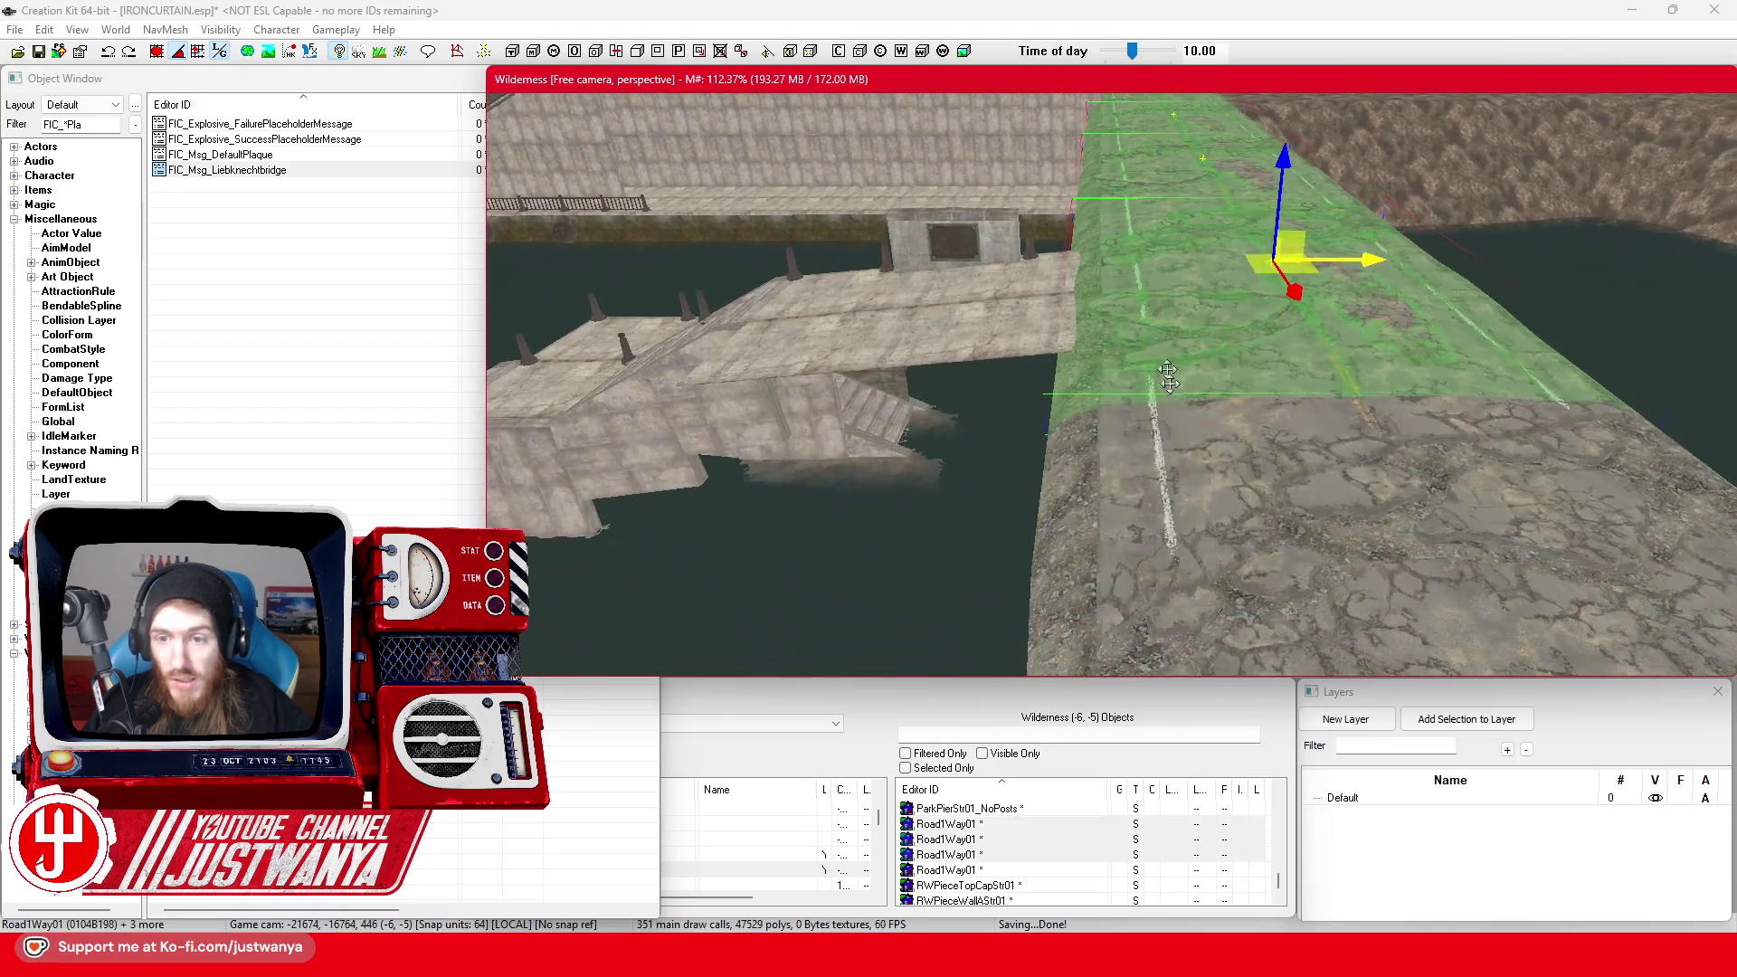
{"action": "left_click", "coordinate": [1414, 564], "text": "ctrl"}
{"action": "scroll", "coordinate": [1414, 564], "scroll_direction": "down", "scroll_amount": 3}
{"action": "mouse_move", "coordinate": [1413, 564]}
{"action": "left_mouse_down"}
{"action": "mouse_move", "coordinate": [1574, 561]}
{"action": "mouse_move", "coordinate": [1486, 563]}
{"action": "left_mouse_up"}
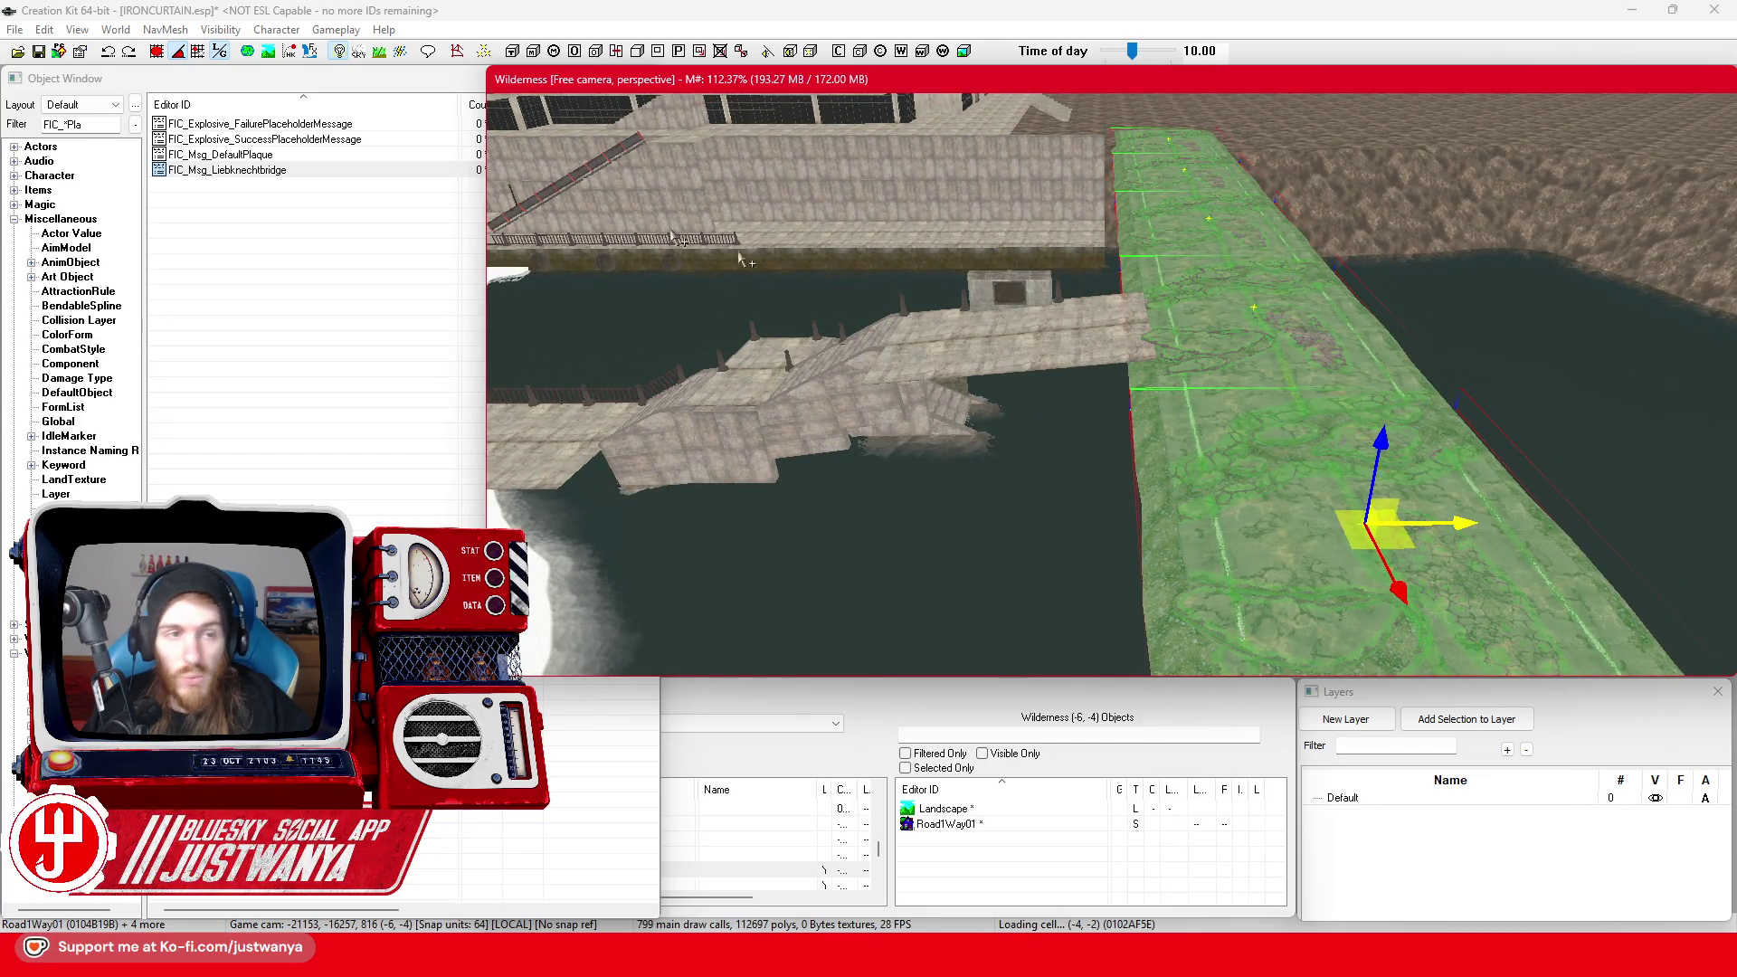
Save IRONCURTAIN.esp and focus the Object Window filter to search for Sidewalk pieces
{"action": "left_click", "coordinate": [38, 51]}
{"action": "scroll", "coordinate": [1016, 389], "scroll_direction": "up", "scroll_amount": 5}
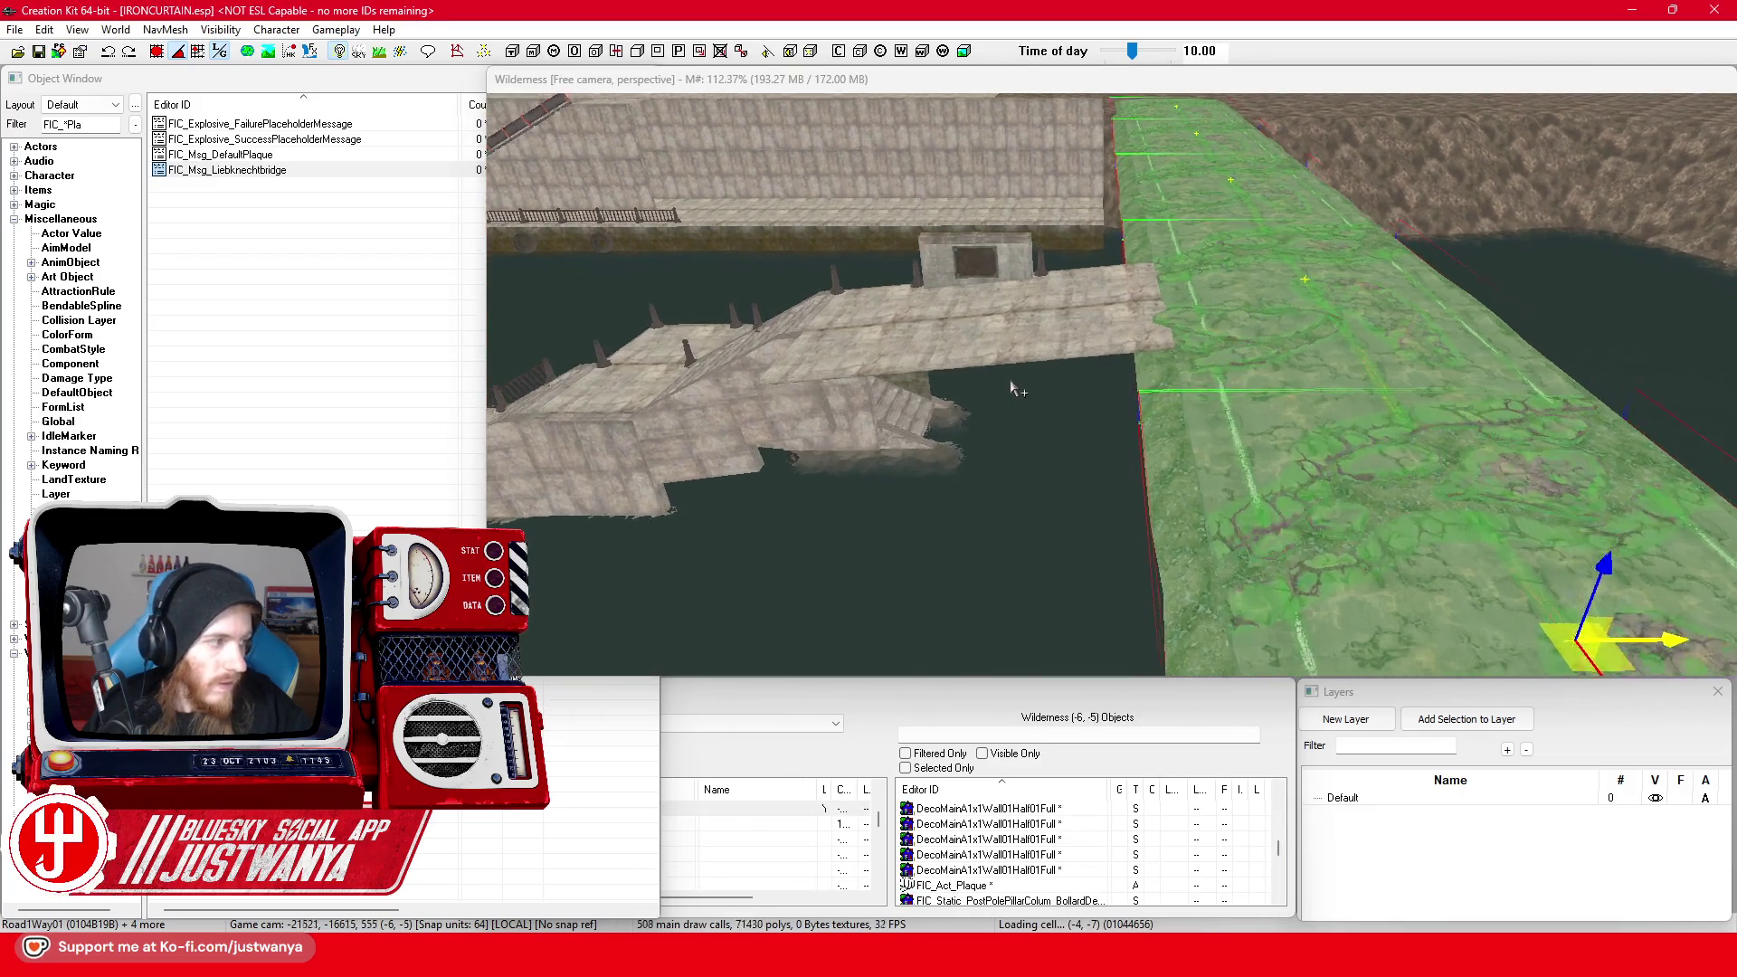
{"action": "left_click", "coordinate": [52, 125]}
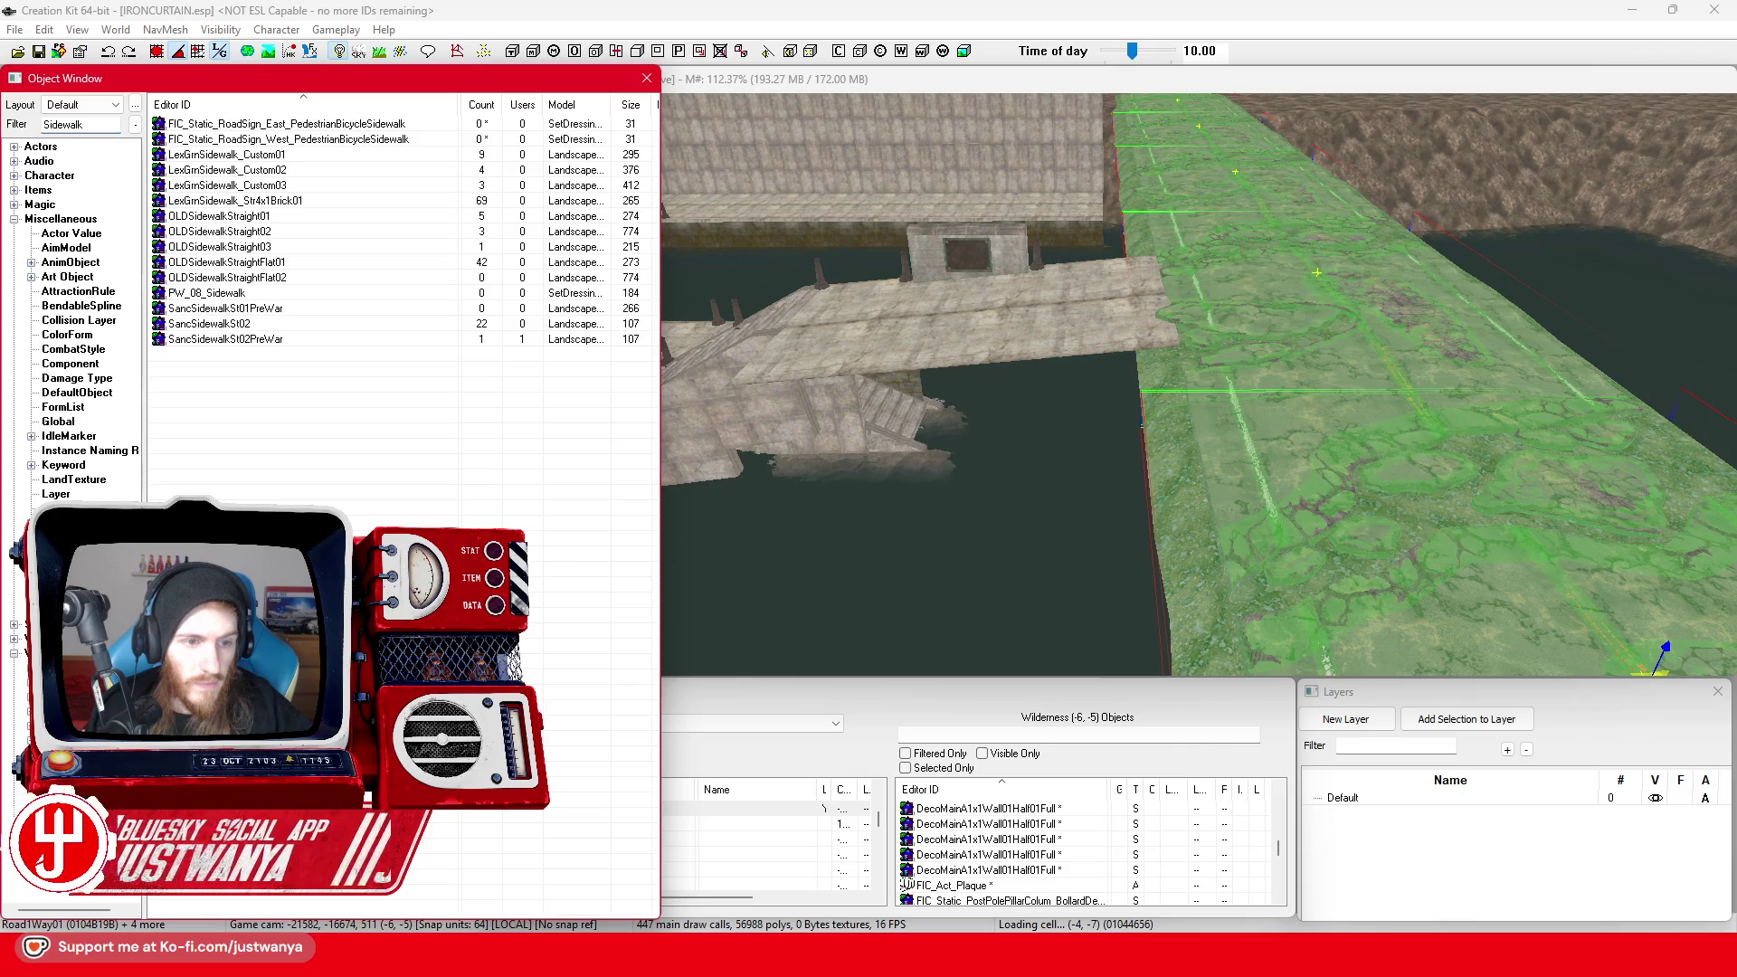
{"action": "mouse_move", "coordinate": [1022, 380]}
{"action": "left_mouse_down"}
{"action": "mouse_move", "coordinate": [826, 392]}
{"action": "mouse_move", "coordinate": [1081, 406]}
{"action": "mouse_move", "coordinate": [1354, 328]}
{"action": "mouse_move", "coordinate": [1178, 346]}
{"action": "mouse_move", "coordinate": [1049, 312]}
{"action": "mouse_move", "coordinate": [1064, 327]}
{"action": "left_mouse_up"}
{"action": "left_click", "coordinate": [1081, 407]}
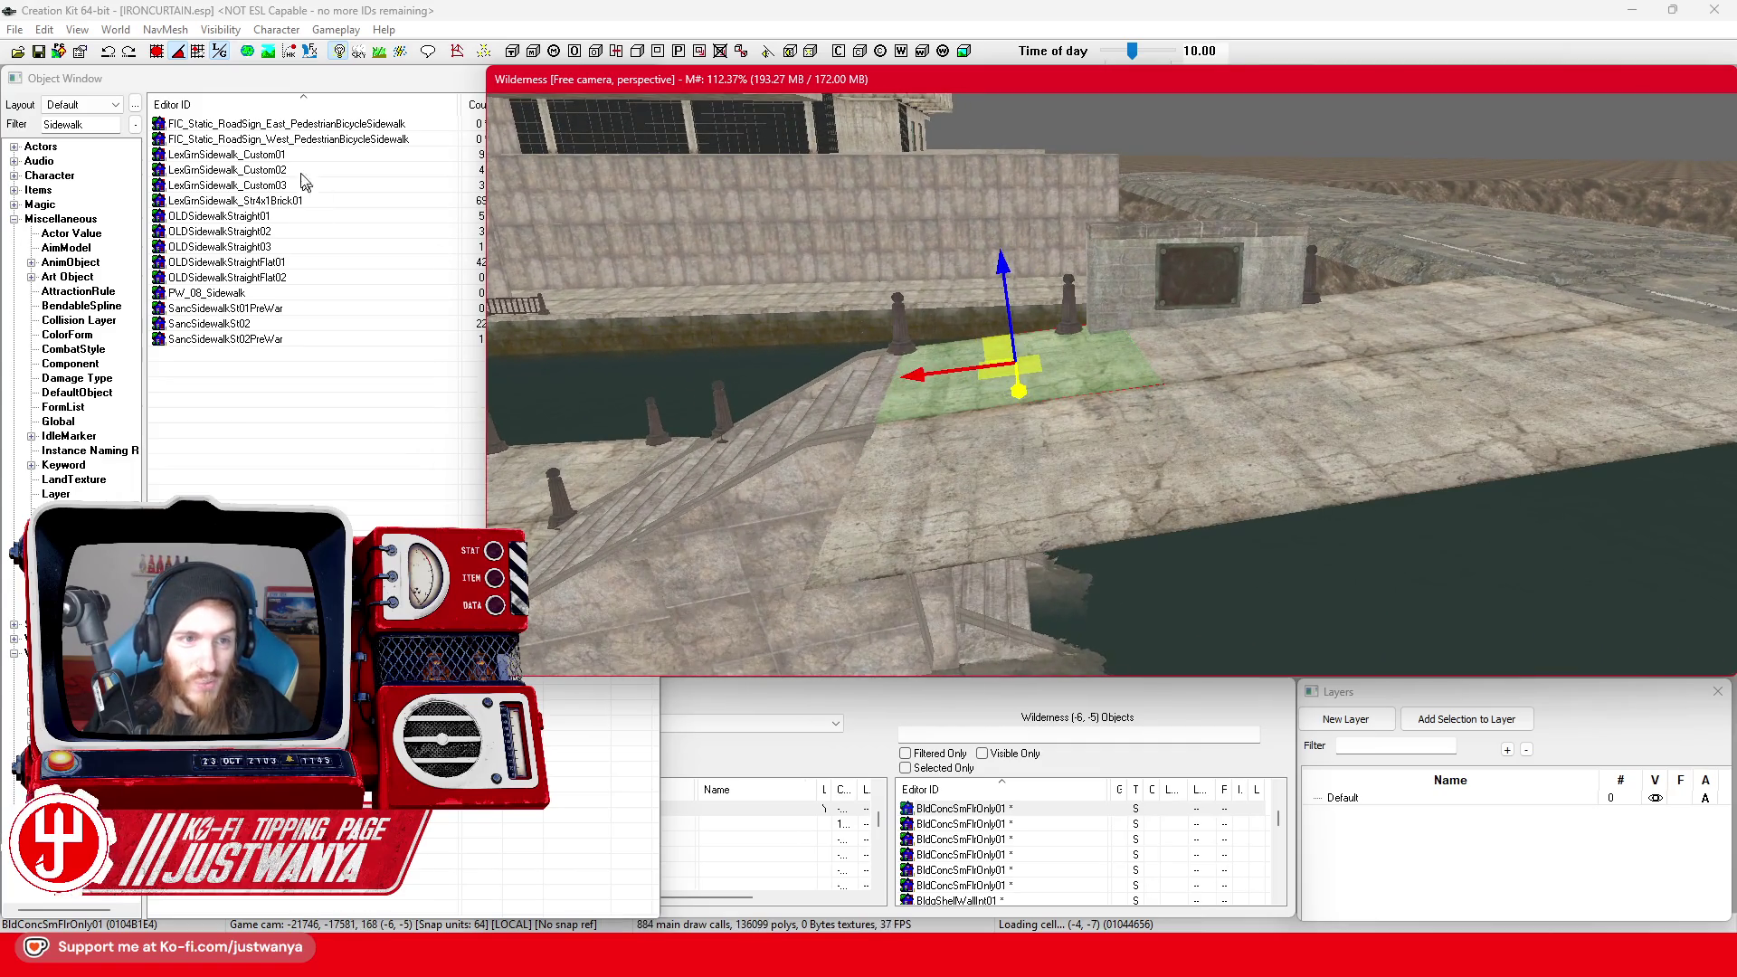
{"action": "left_click", "coordinate": [306, 156]}
{"action": "double_click", "coordinate": [306, 155]}
{"action": "left_click_drag", "start_coordinate": [966, 369], "coordinate": [1031, 537]}
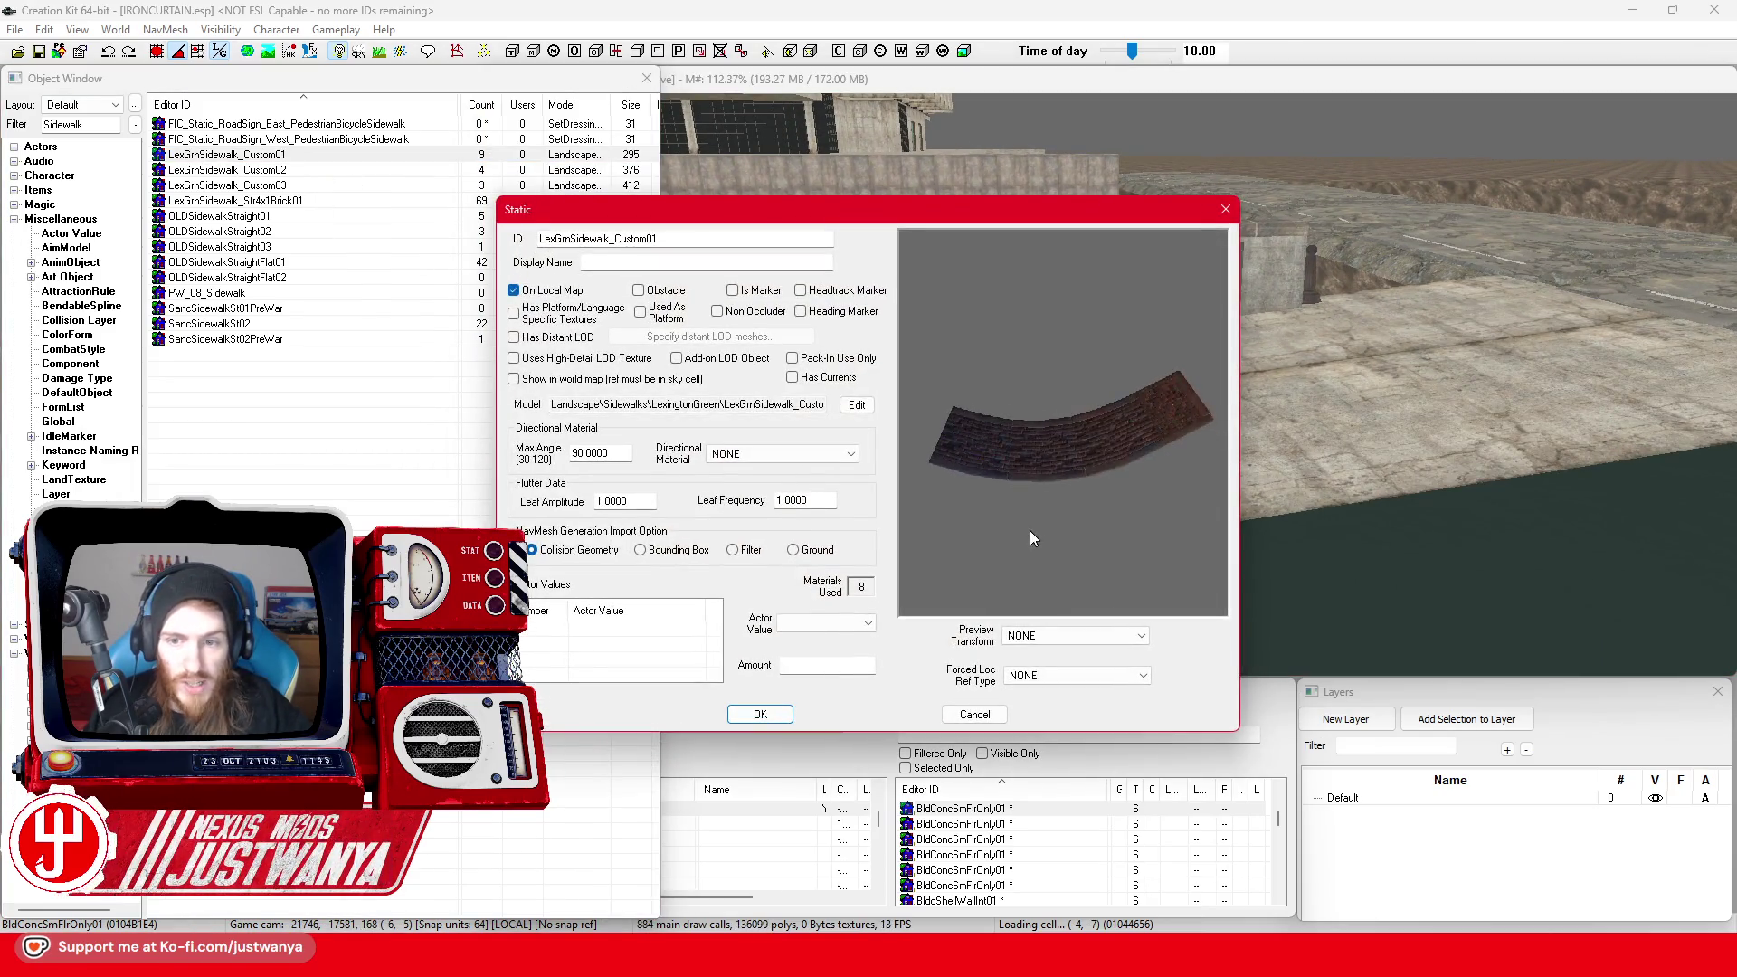
{"action": "left_click", "coordinate": [1224, 211]}
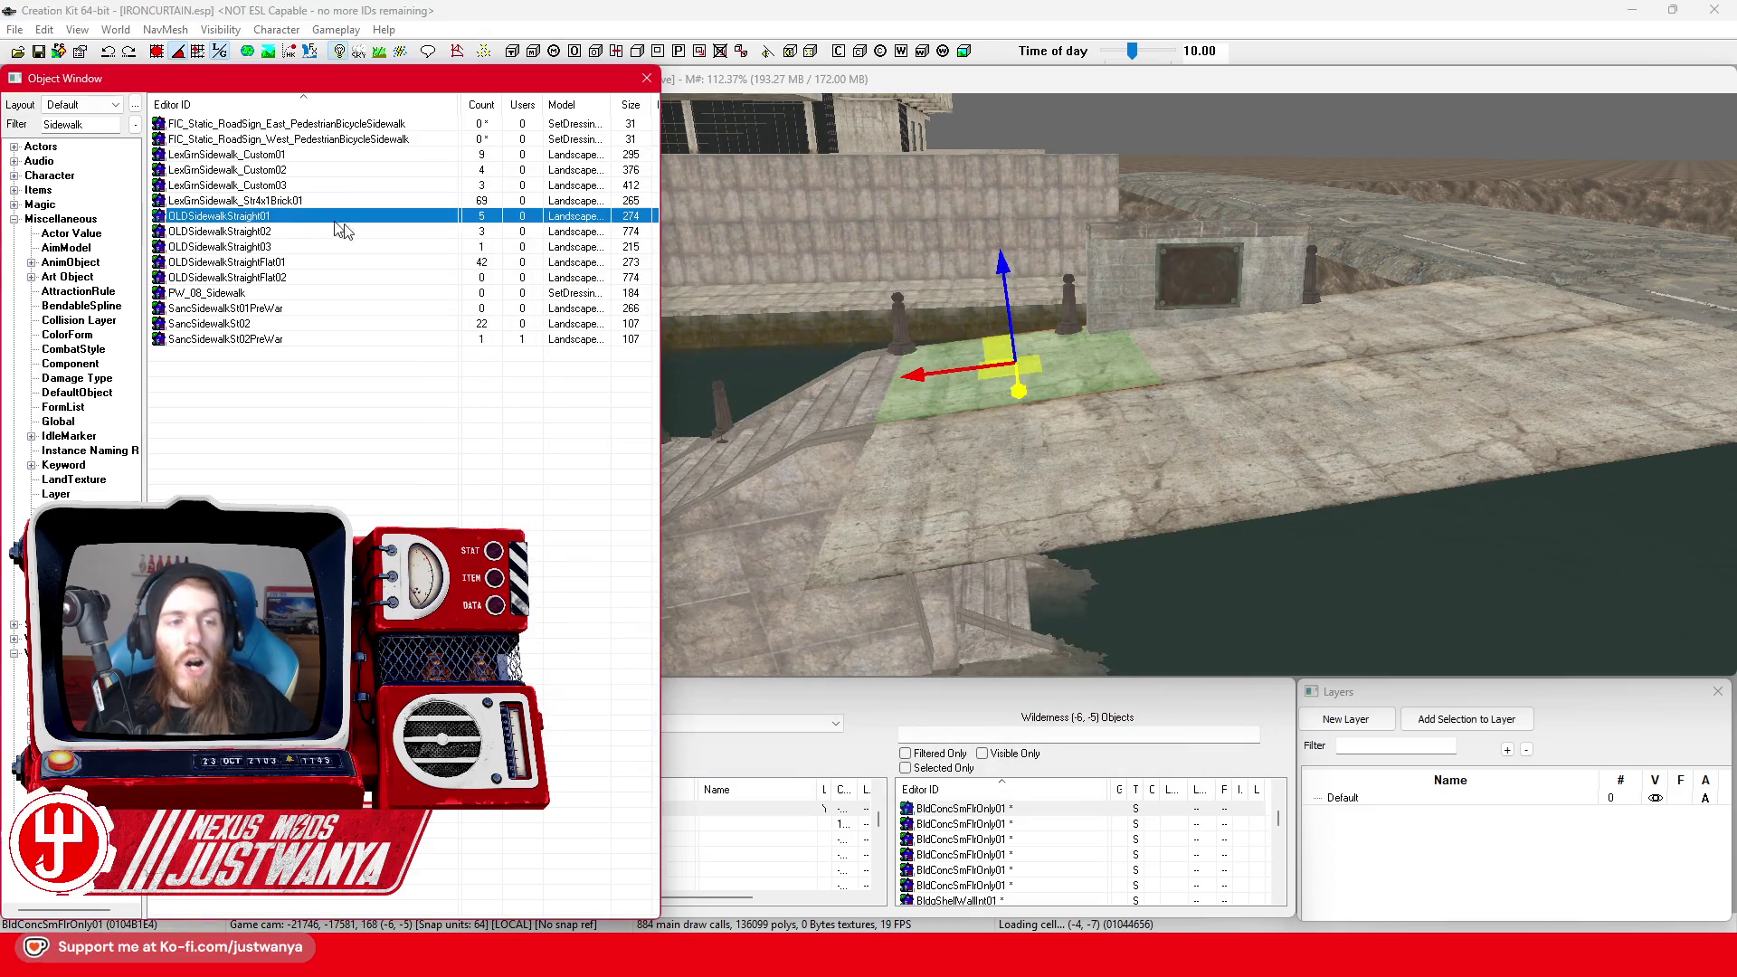
{"action": "double_click", "coordinate": [336, 219]}
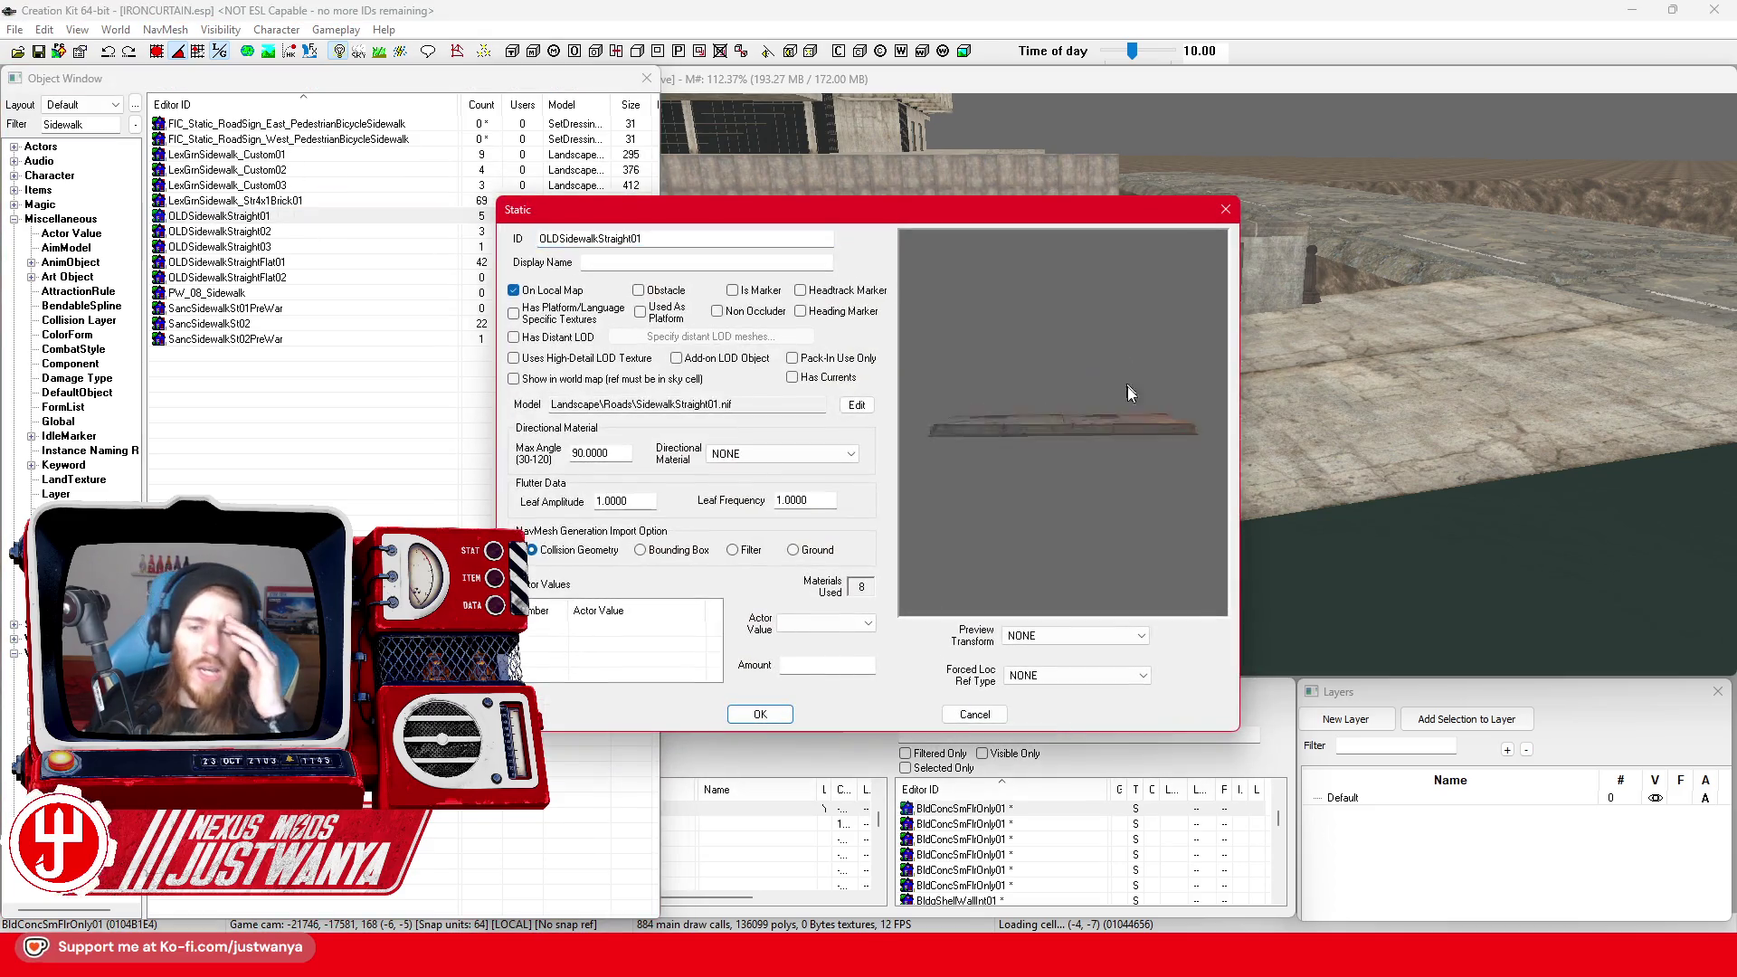
{"action": "left_click", "coordinate": [1225, 209]}
{"action": "double_click", "coordinate": [307, 323]}
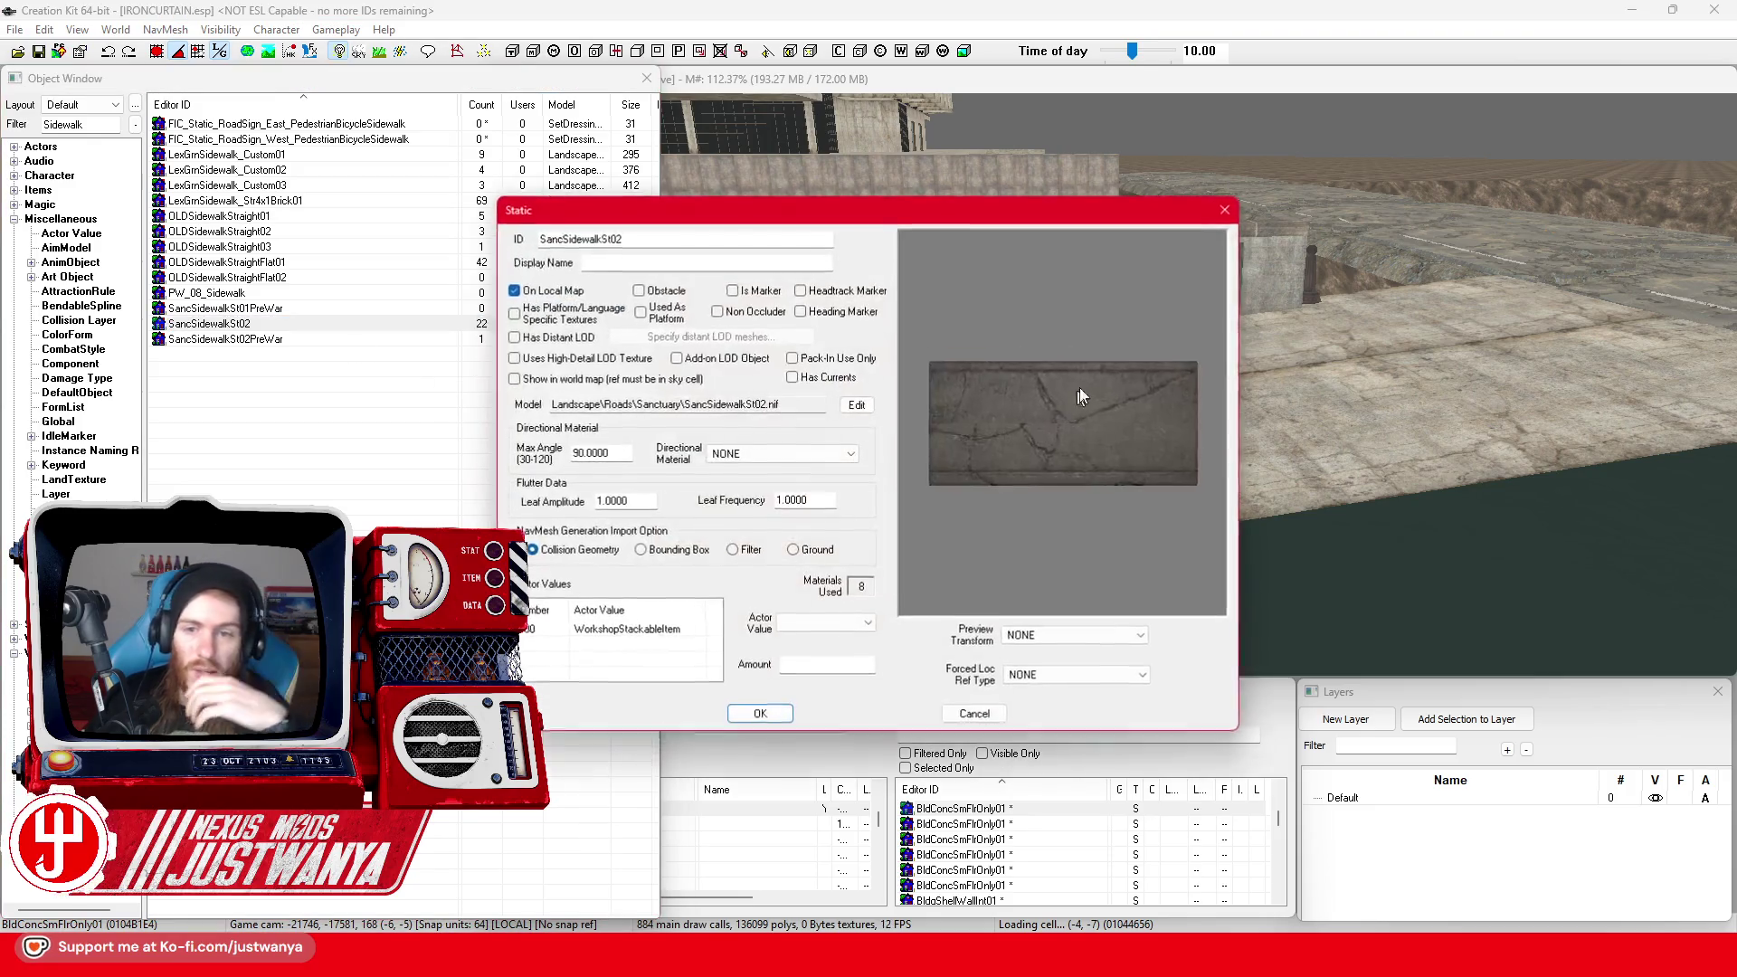
{"action": "left_click", "coordinate": [1225, 210]}
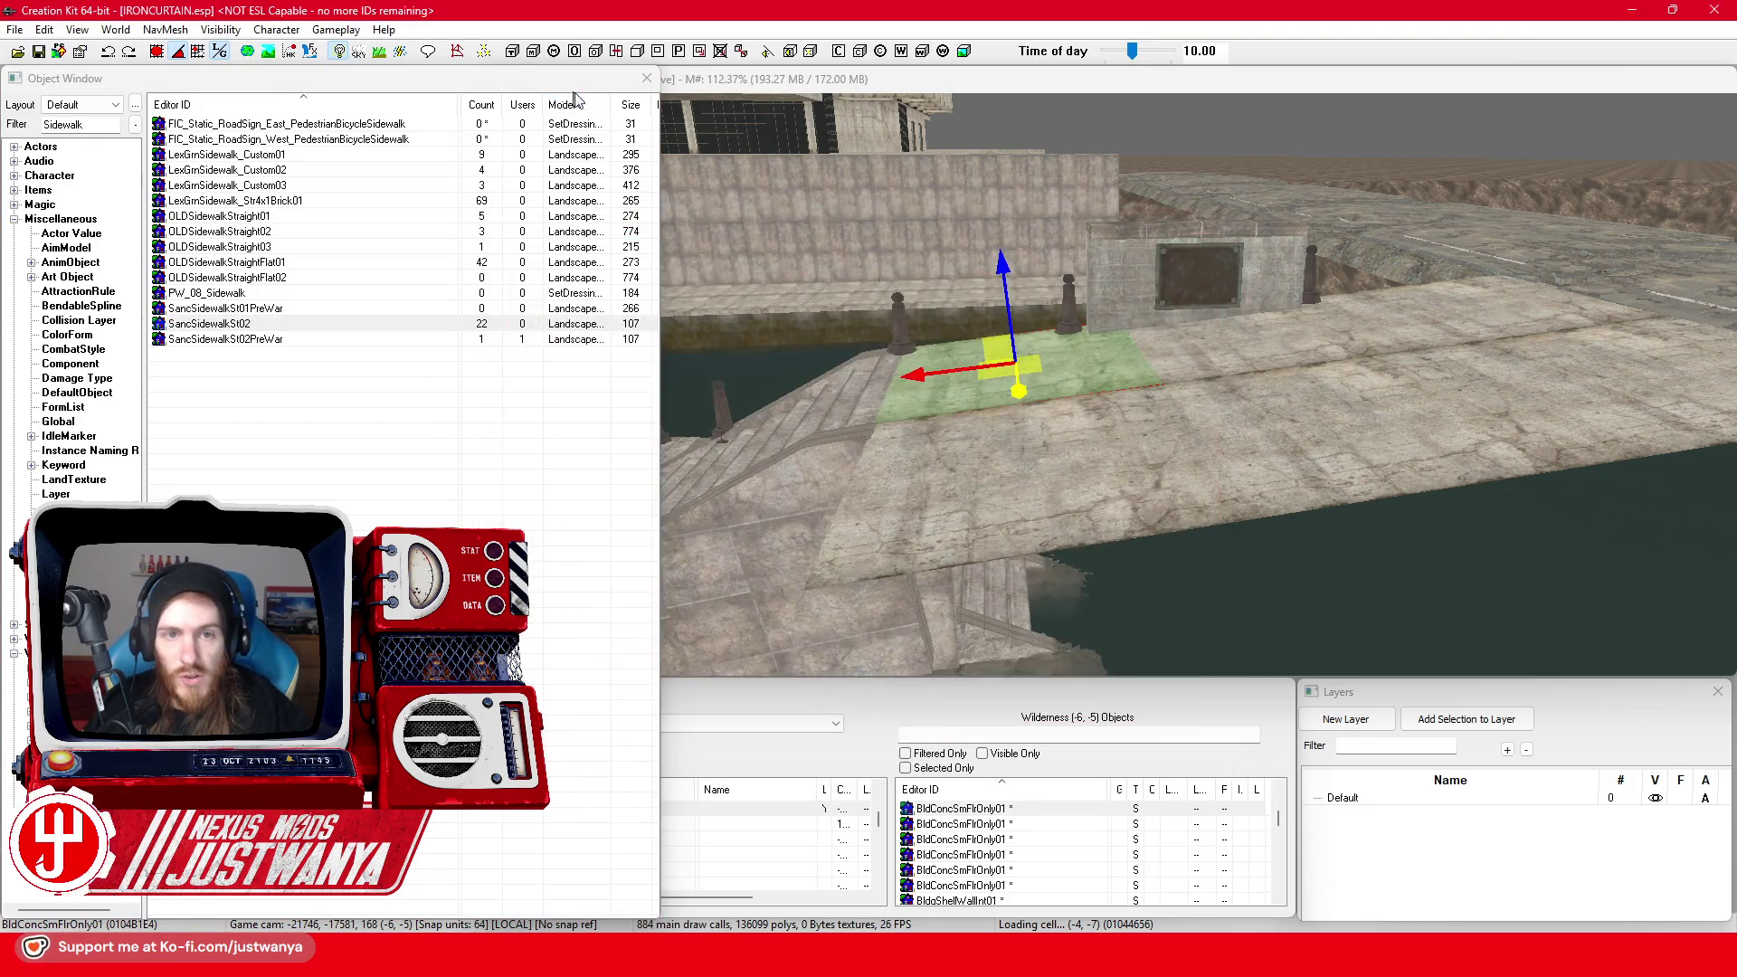
{"action": "left_click", "coordinate": [934, 145]}
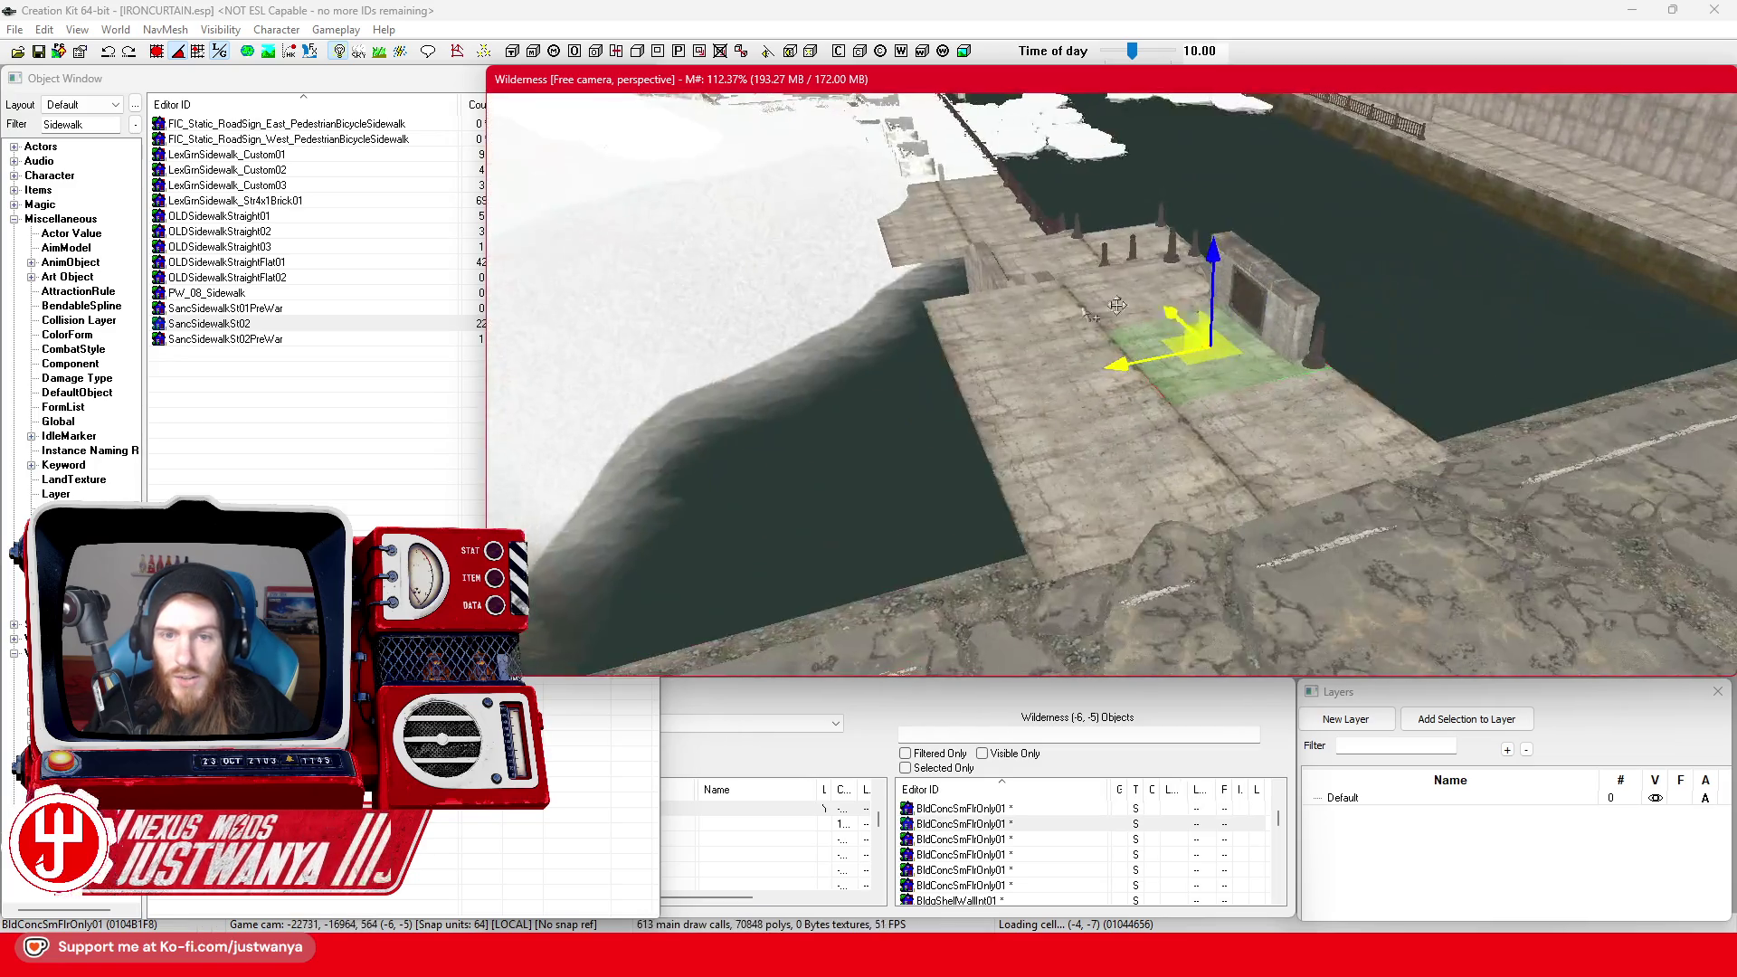
Zoom out and select the road piece alongside the wall
{"action": "scroll", "coordinate": [1085, 315], "scroll_direction": "up", "scroll_amount": 10}
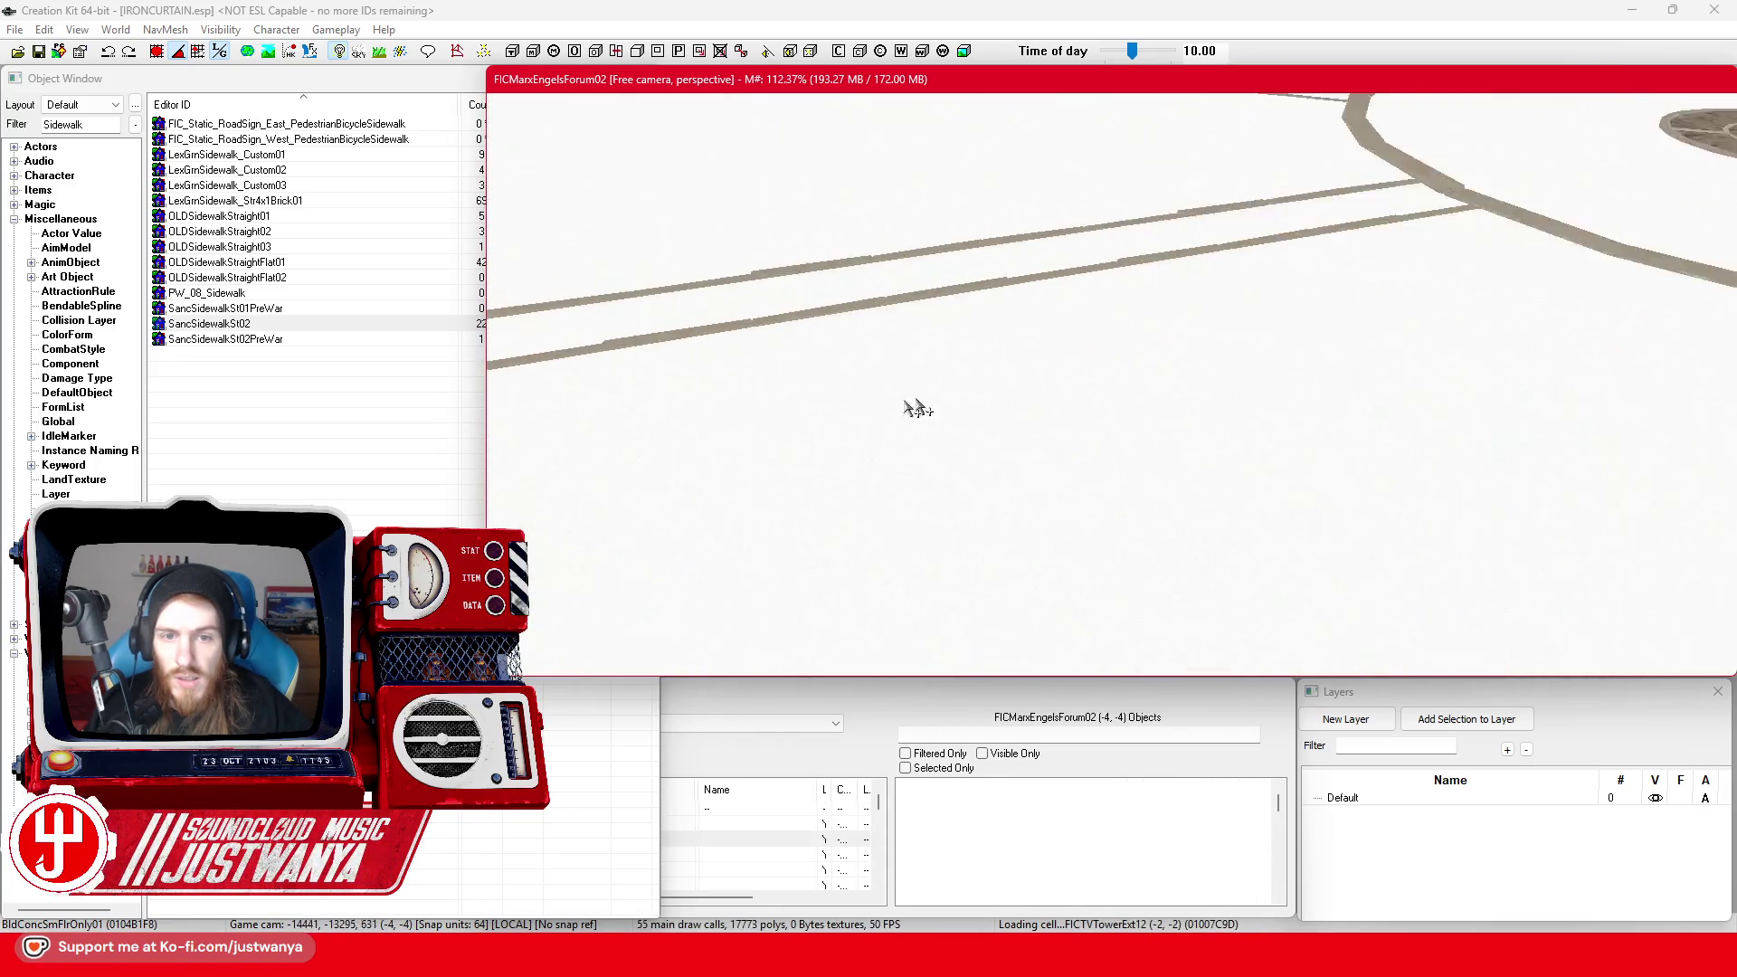
{"action": "scroll", "coordinate": [905, 407], "scroll_direction": "up", "scroll_amount": 10}
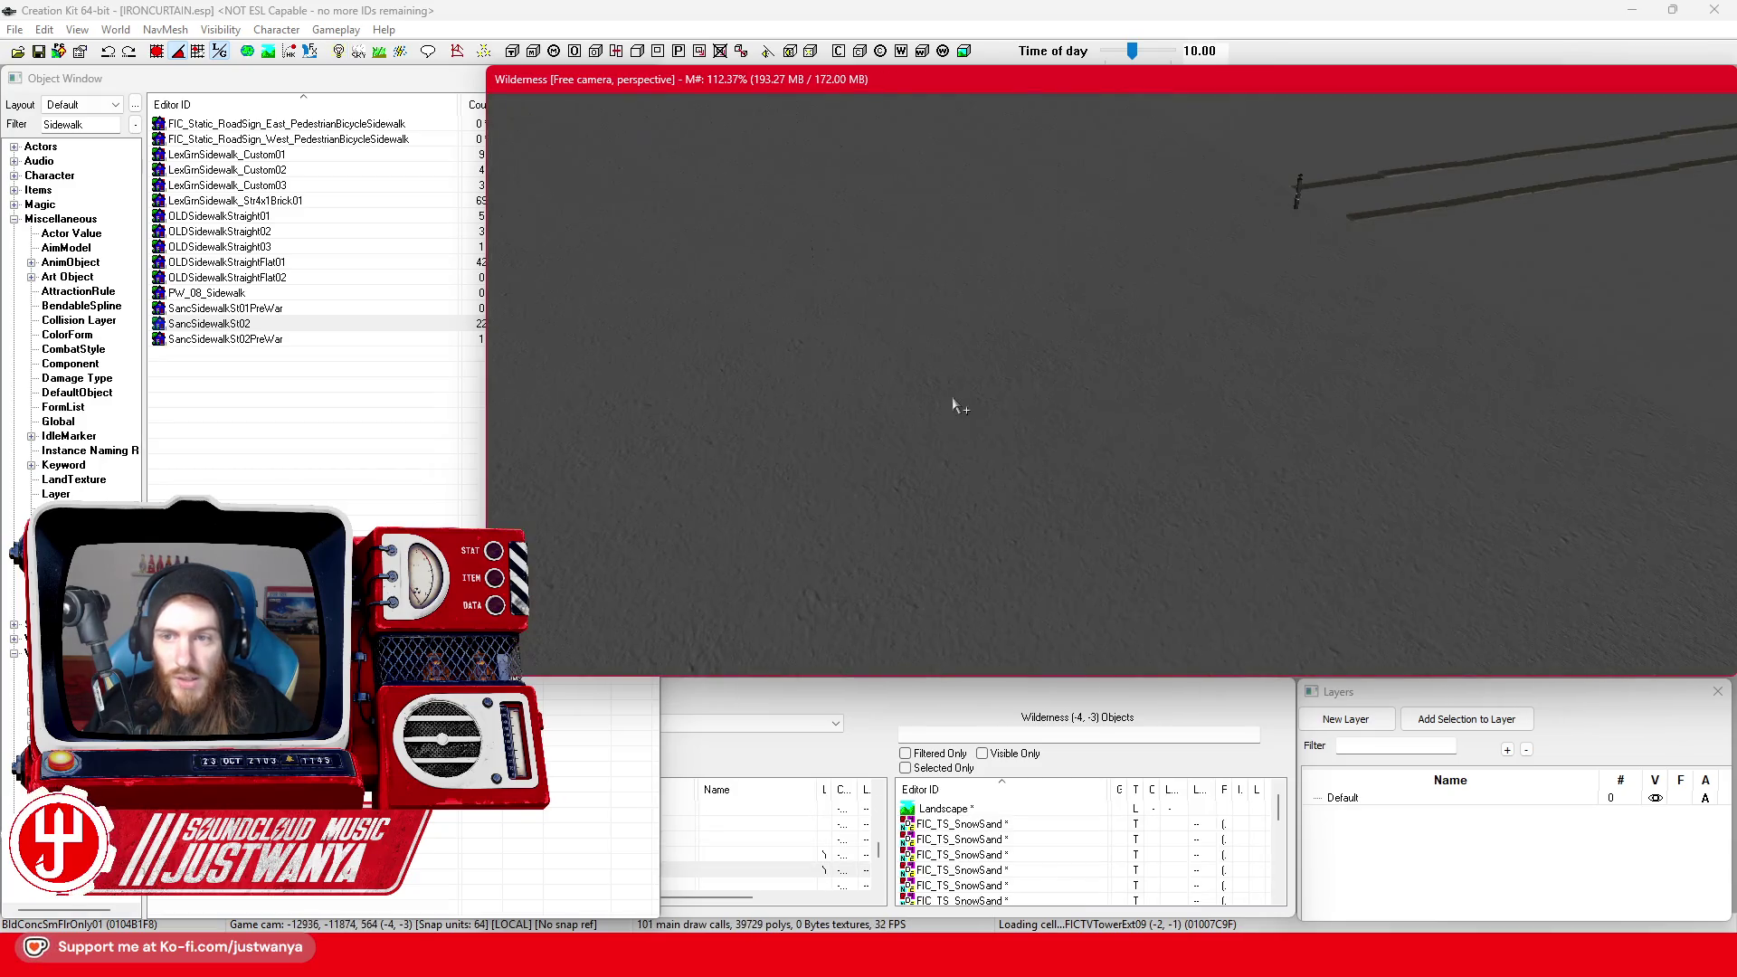
{"action": "scroll", "coordinate": [1000, 367], "scroll_direction": "up", "scroll_amount": 8}
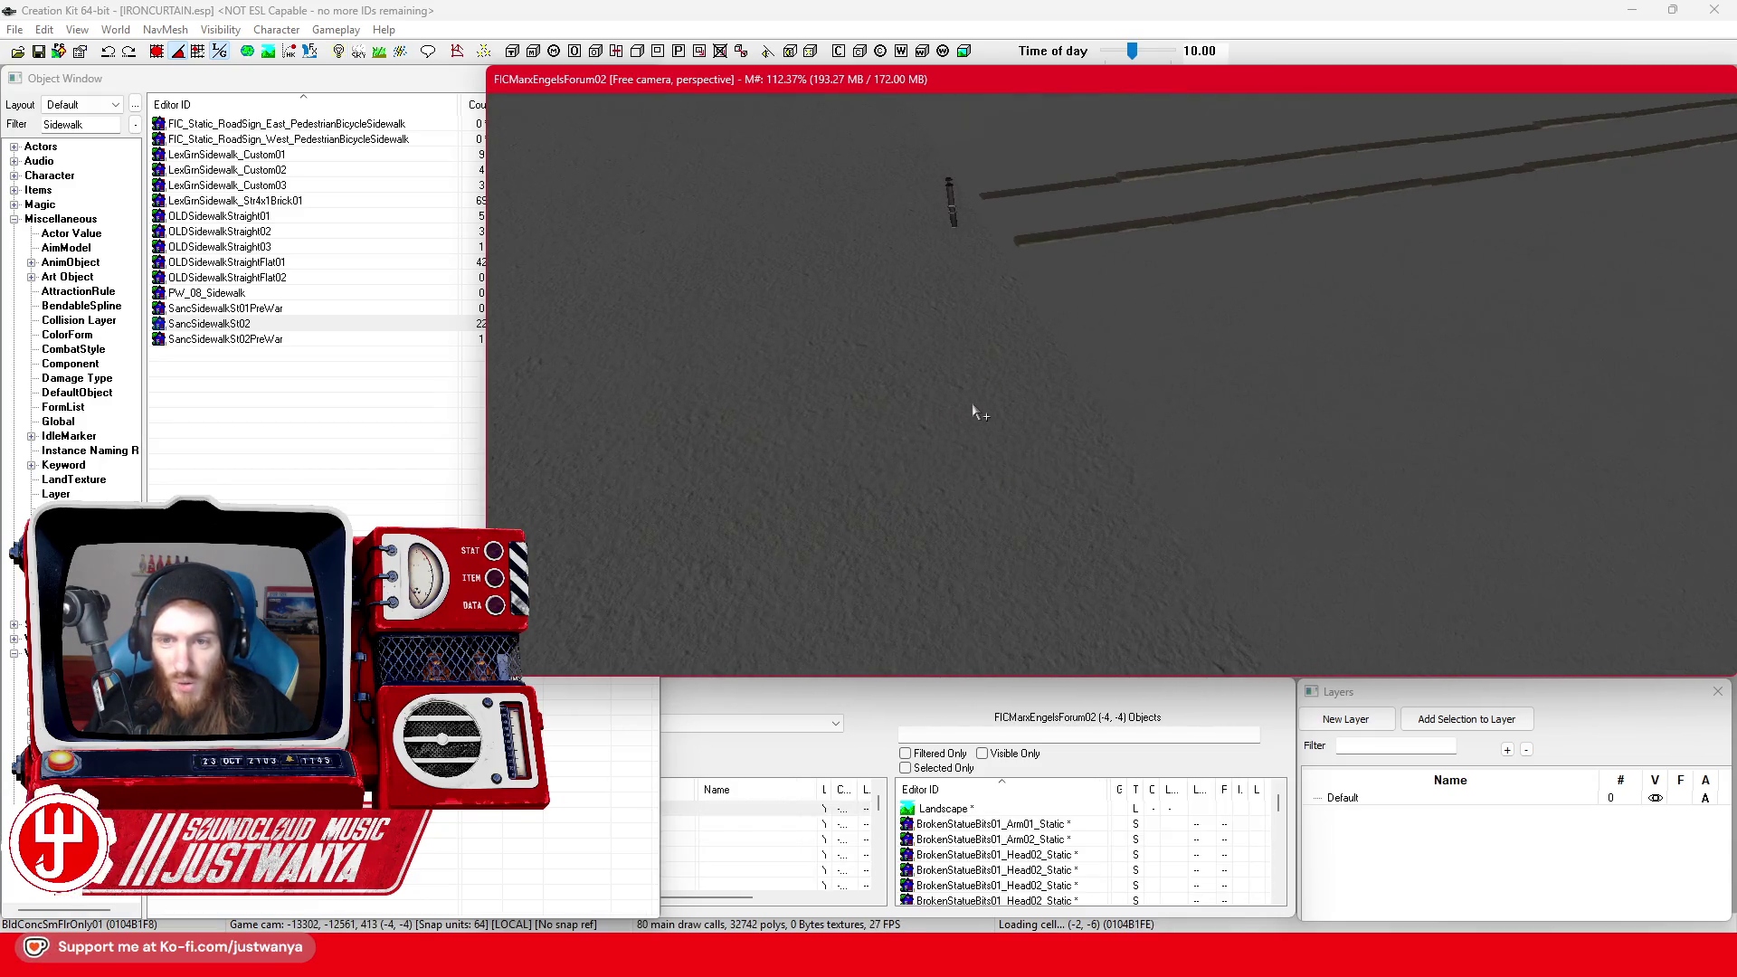
{"action": "scroll", "coordinate": [1055, 311], "scroll_direction": "up", "scroll_amount": 10}
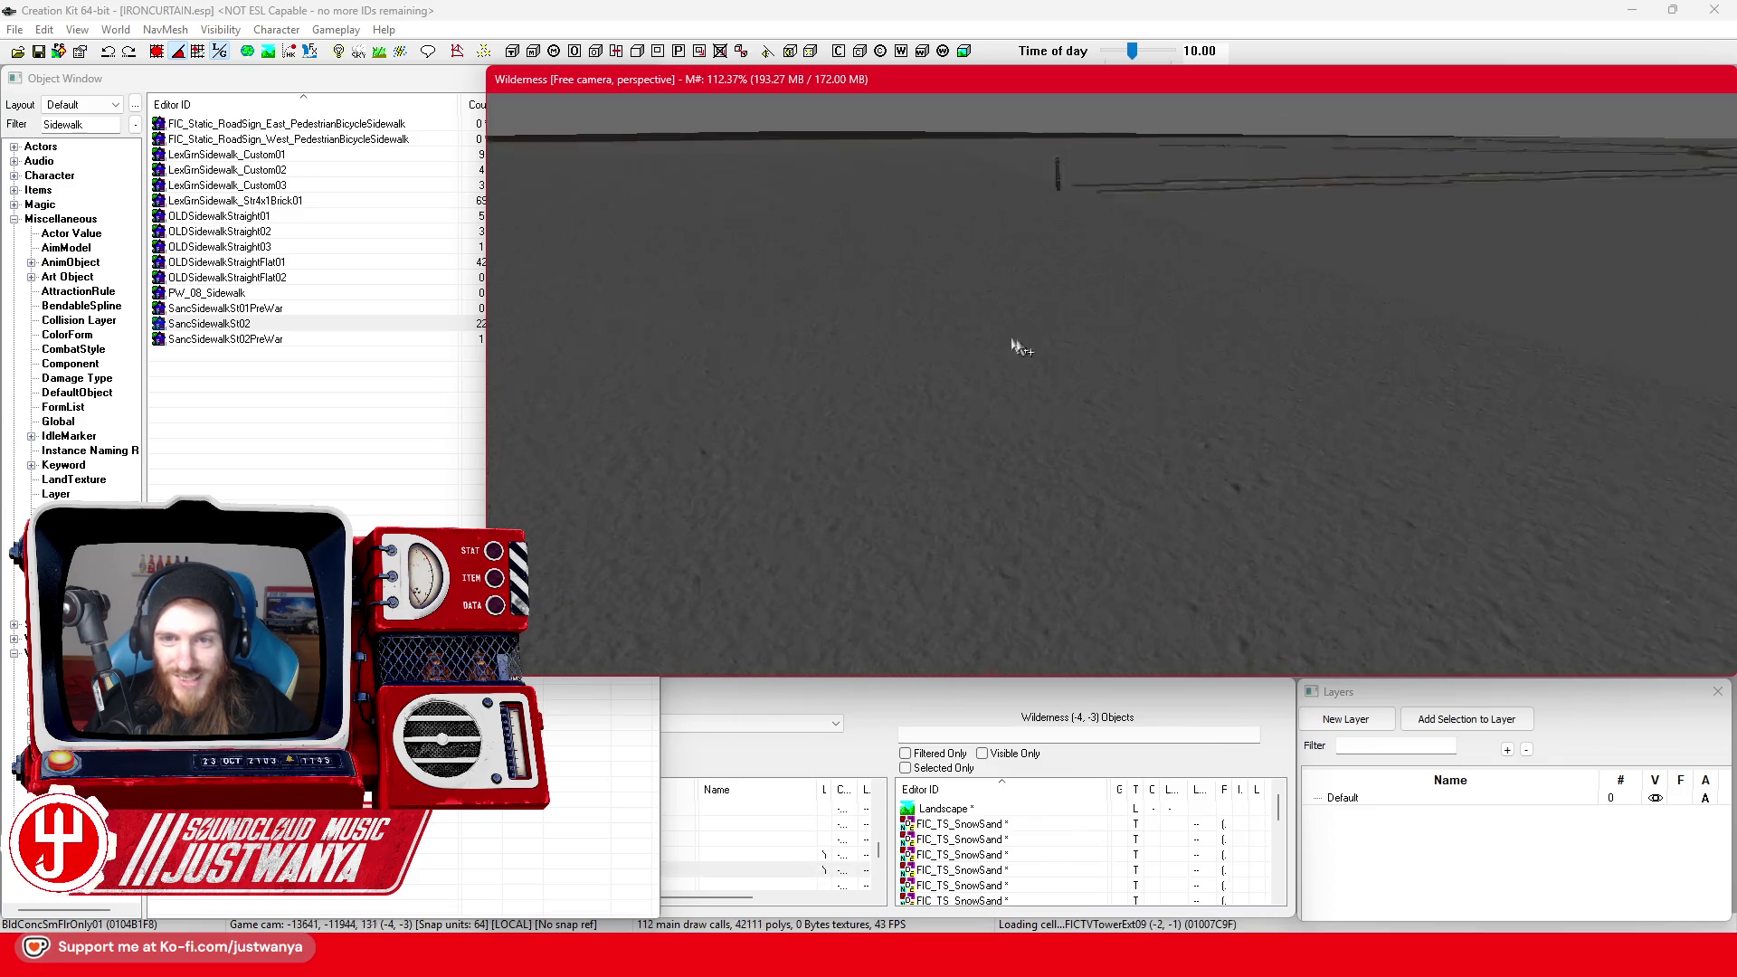
{"action": "scroll", "coordinate": [1225, 372], "scroll_direction": "up", "scroll_amount": 10}
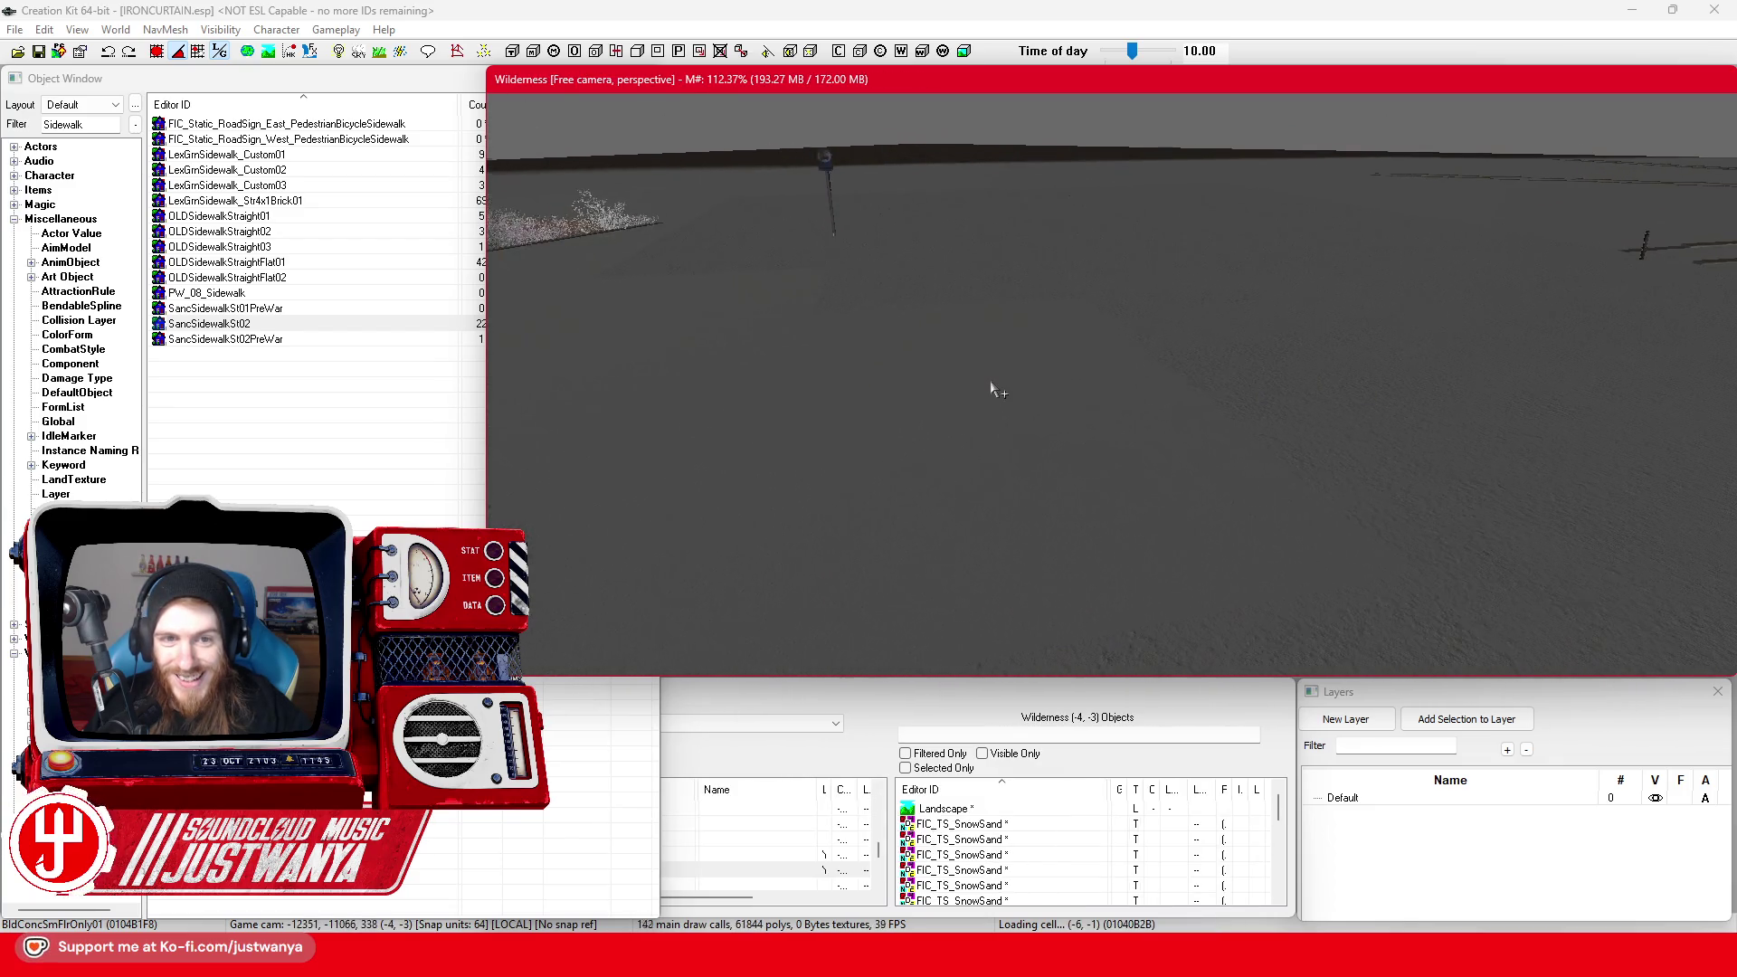
{"action": "scroll", "coordinate": [1001, 380], "scroll_direction": "up", "scroll_amount": 10}
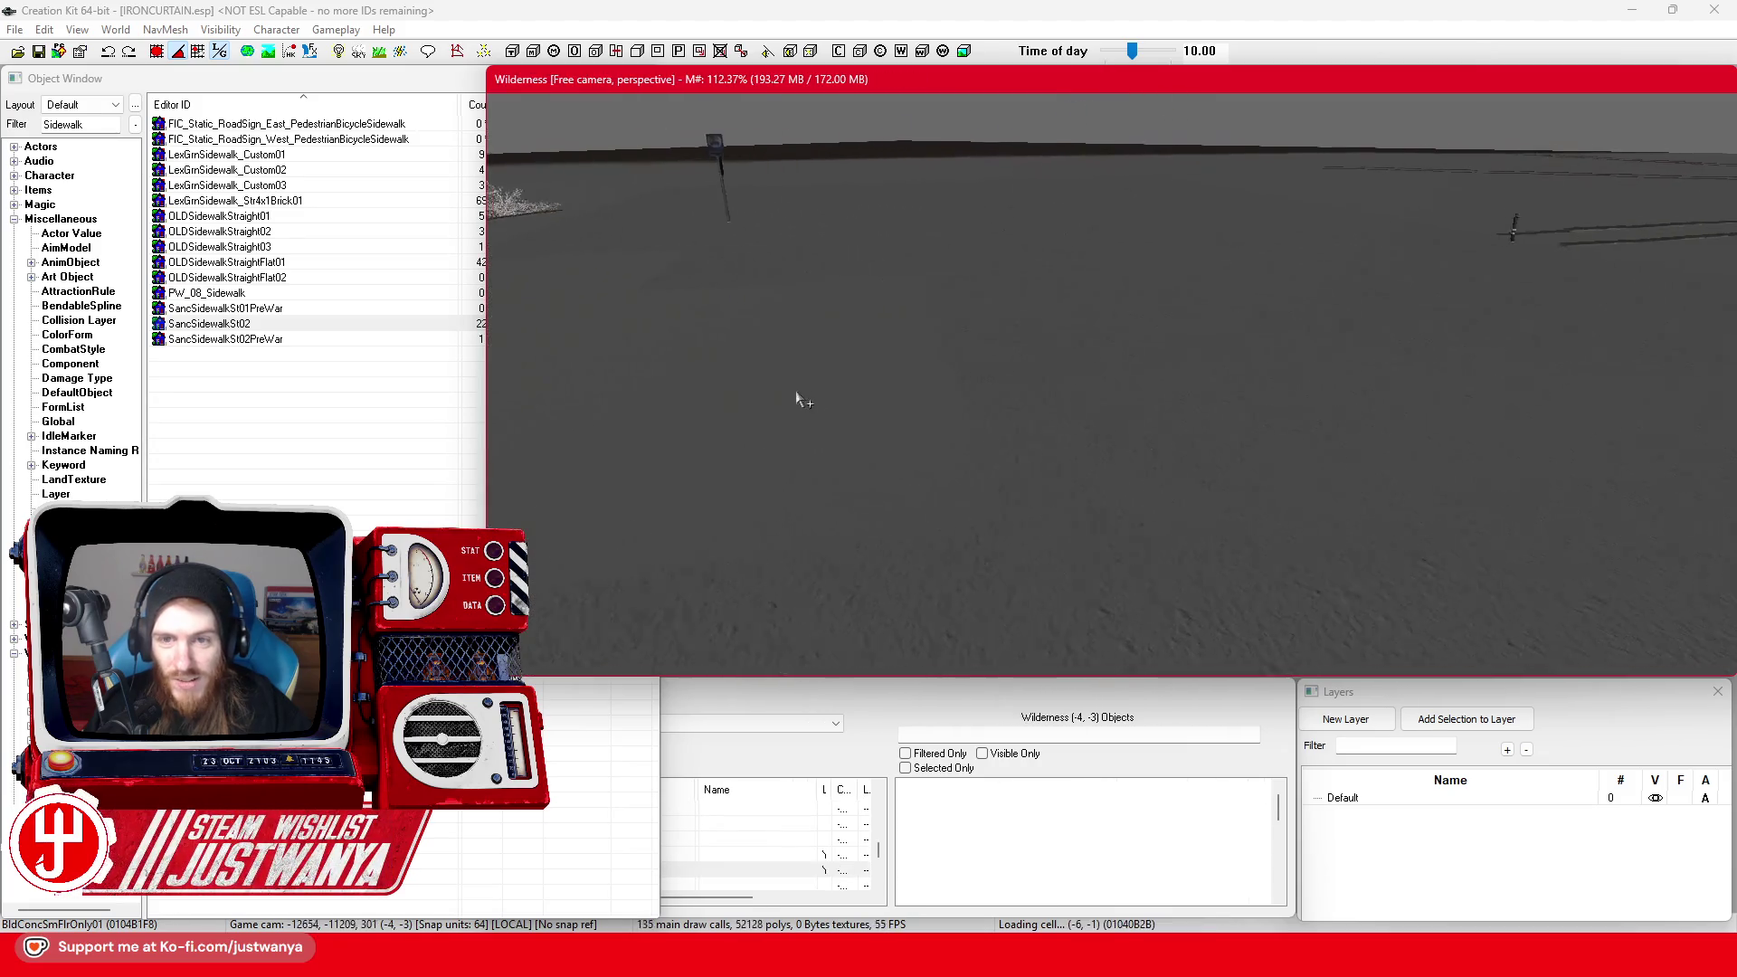
{"action": "scroll", "coordinate": [735, 391], "scroll_direction": "up", "scroll_amount": 10}
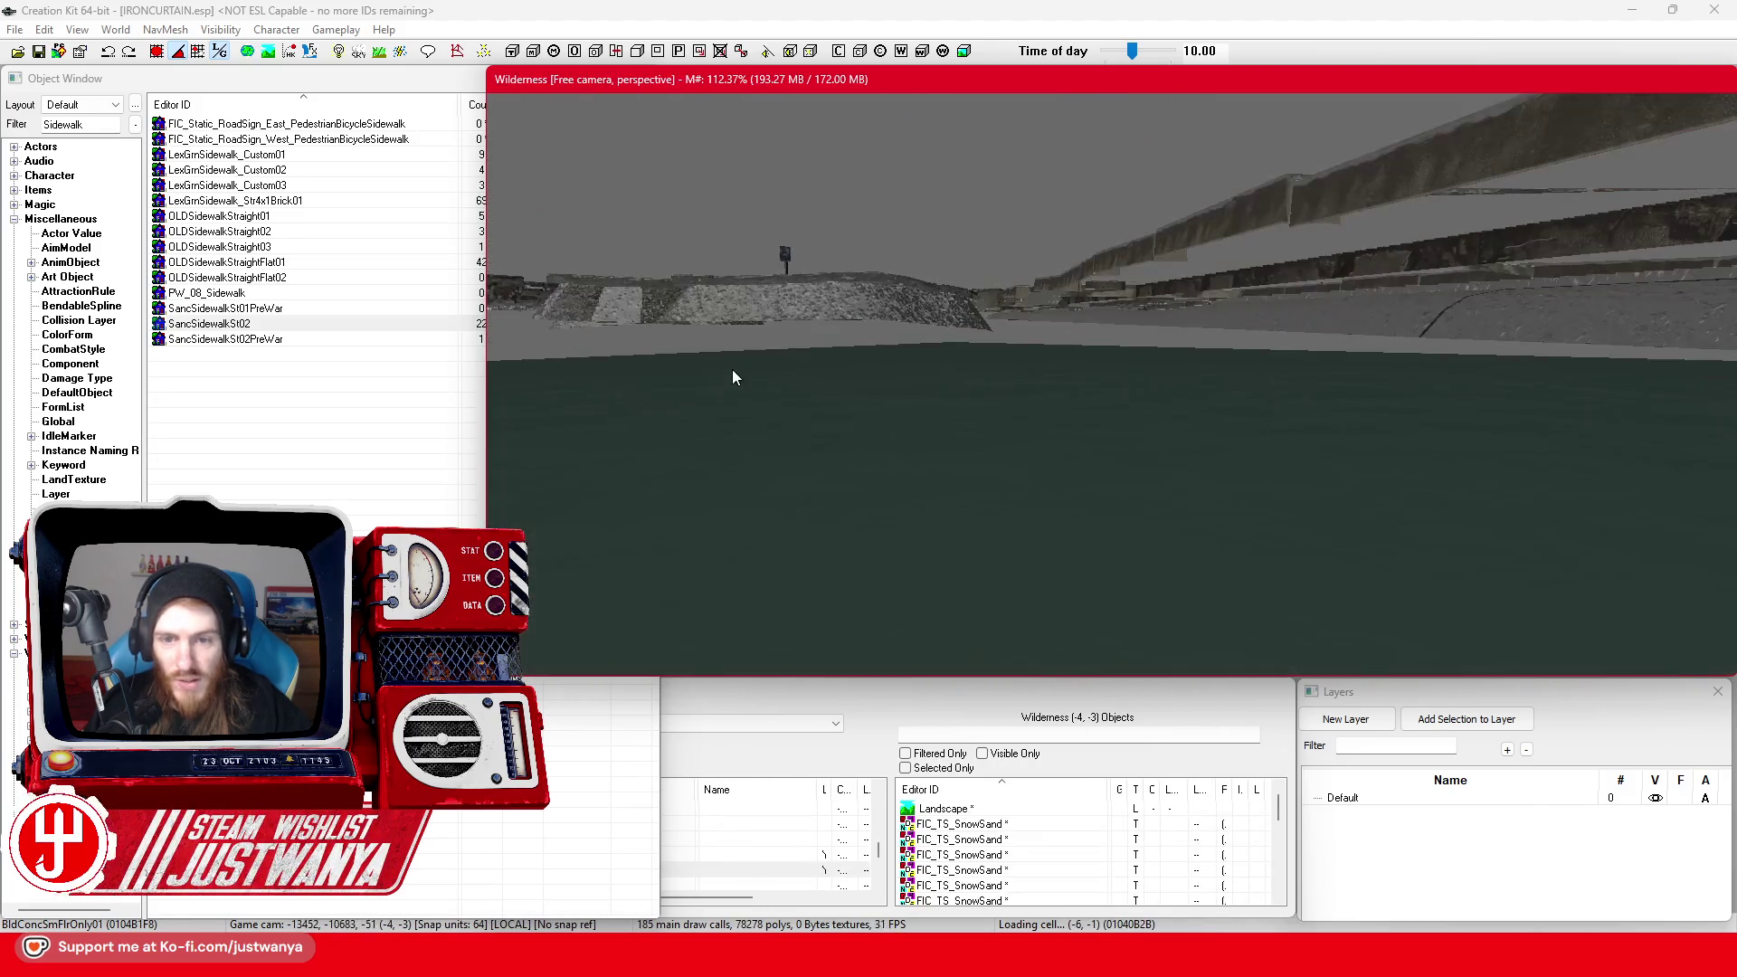
{"action": "scroll", "coordinate": [714, 375], "scroll_direction": "up", "scroll_amount": 5}
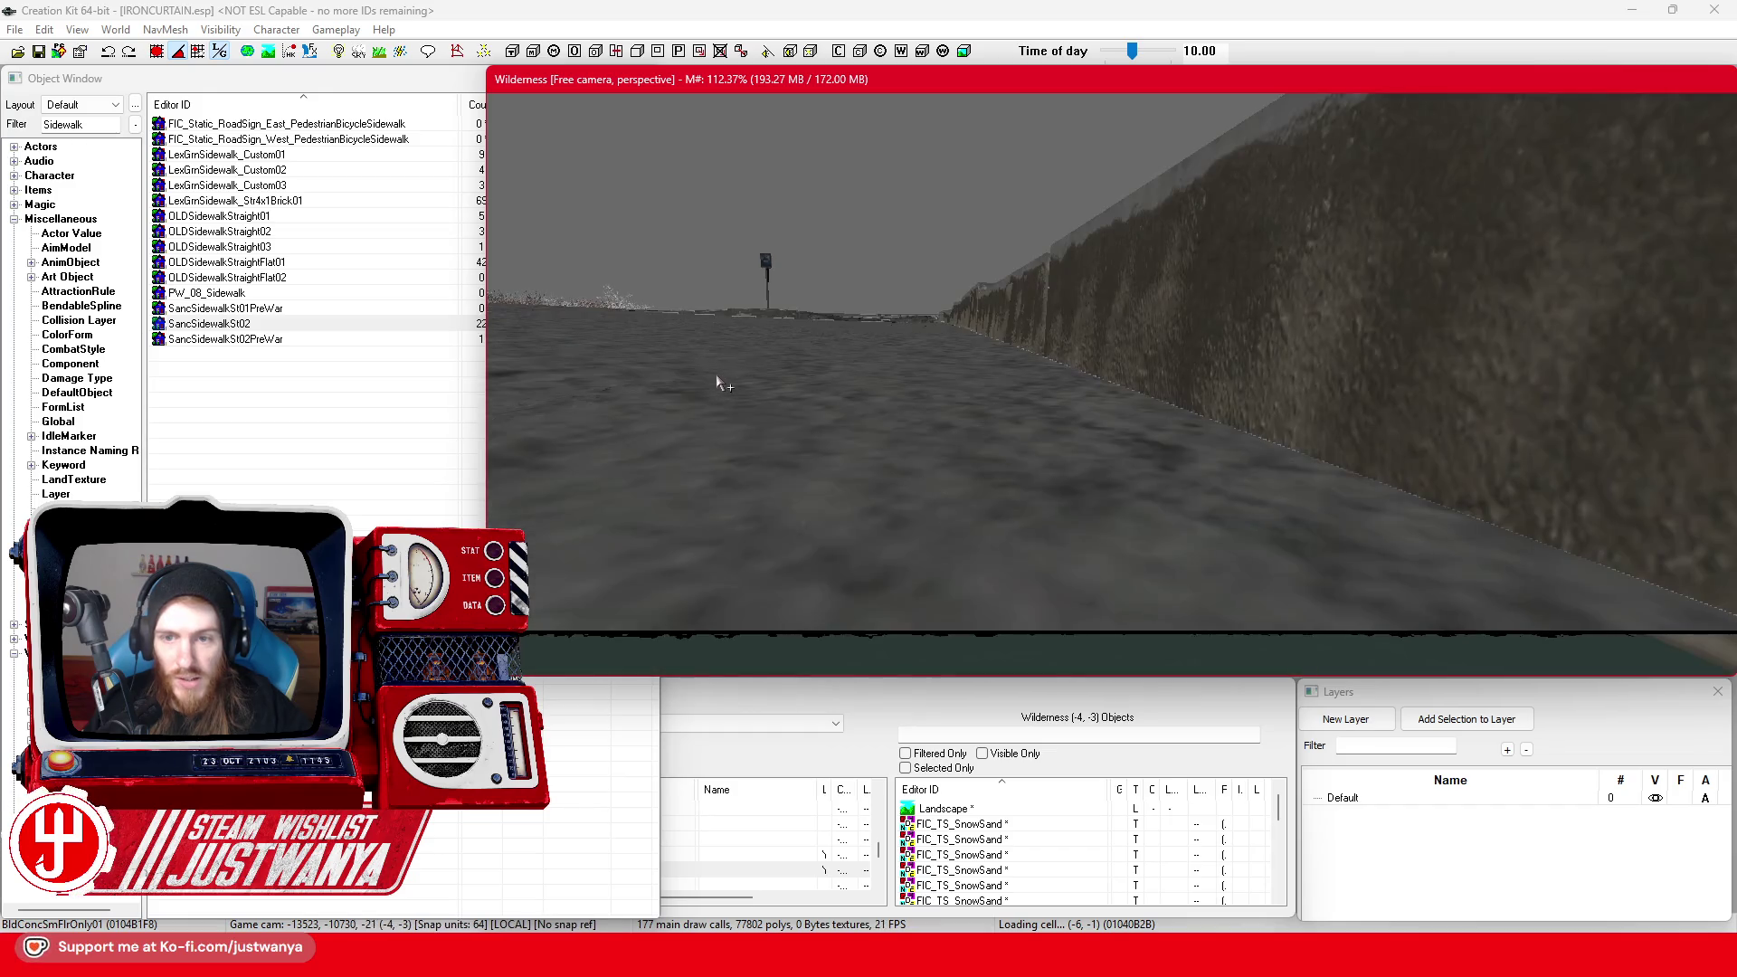
{"action": "left_click", "coordinate": [1089, 308]}
{"action": "key", "text": "1"}
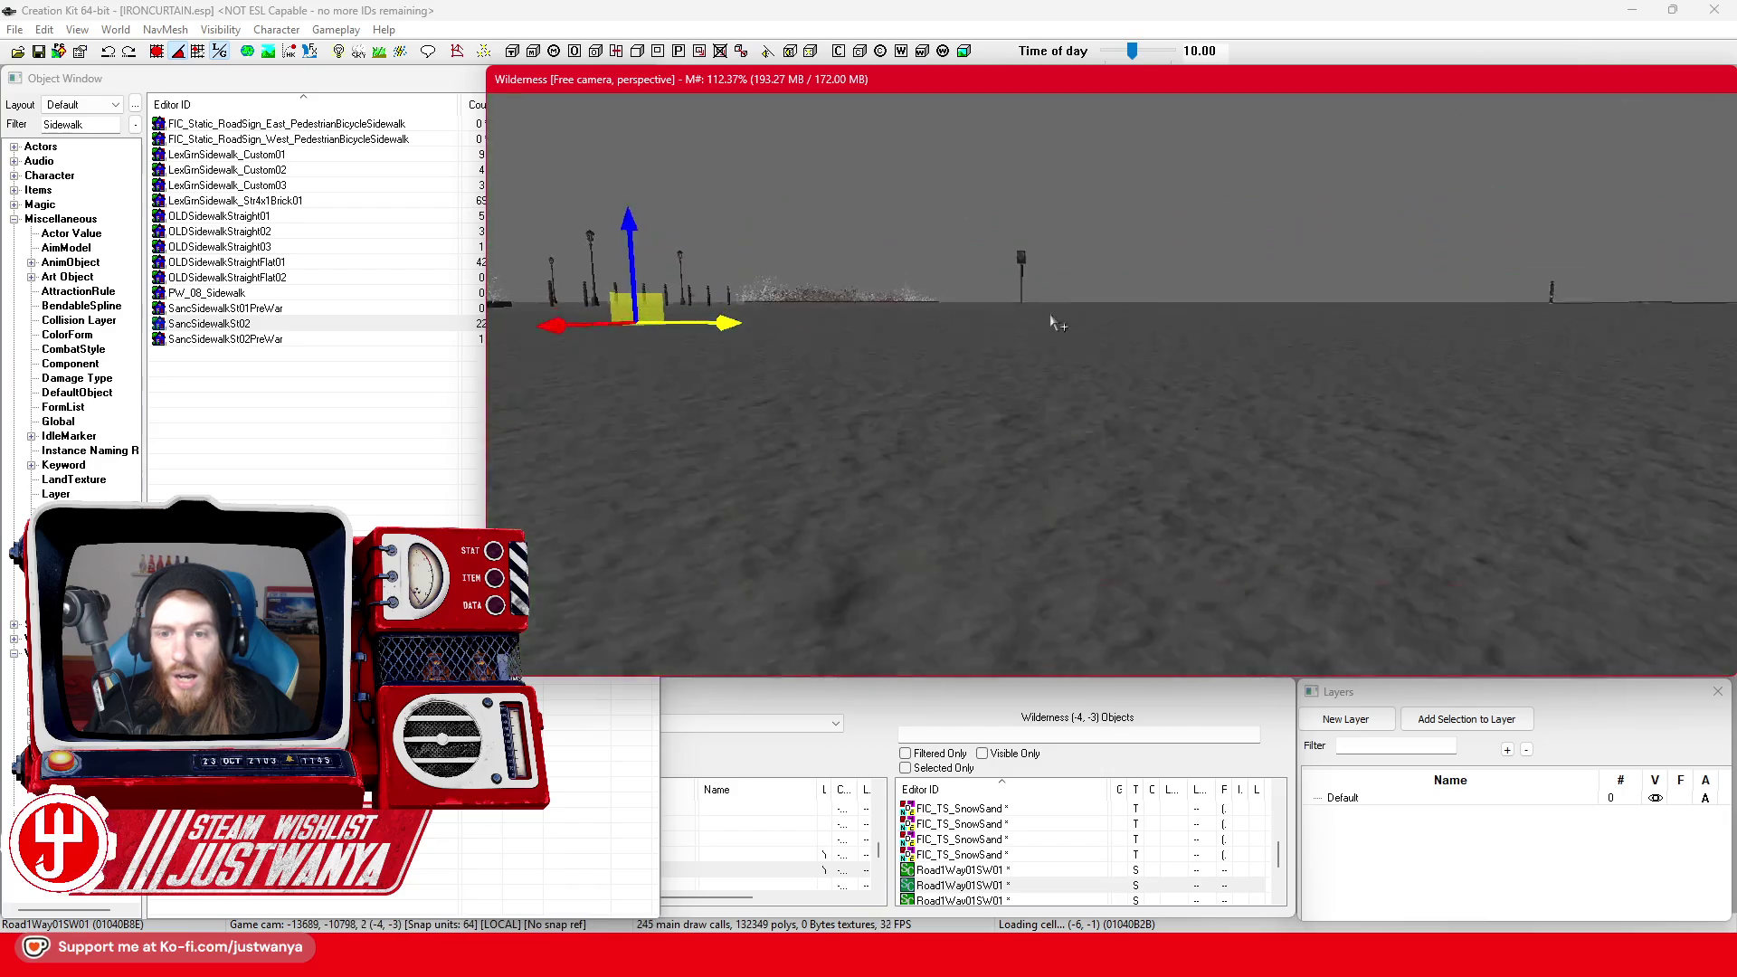
Undo the last road change and delete the stray Road1Way01SW01 piece
{"action": "scroll", "coordinate": [1054, 321], "scroll_direction": "down", "scroll_amount": 2}
{"action": "scroll", "coordinate": [1050, 321], "scroll_direction": "up", "scroll_amount": 2}
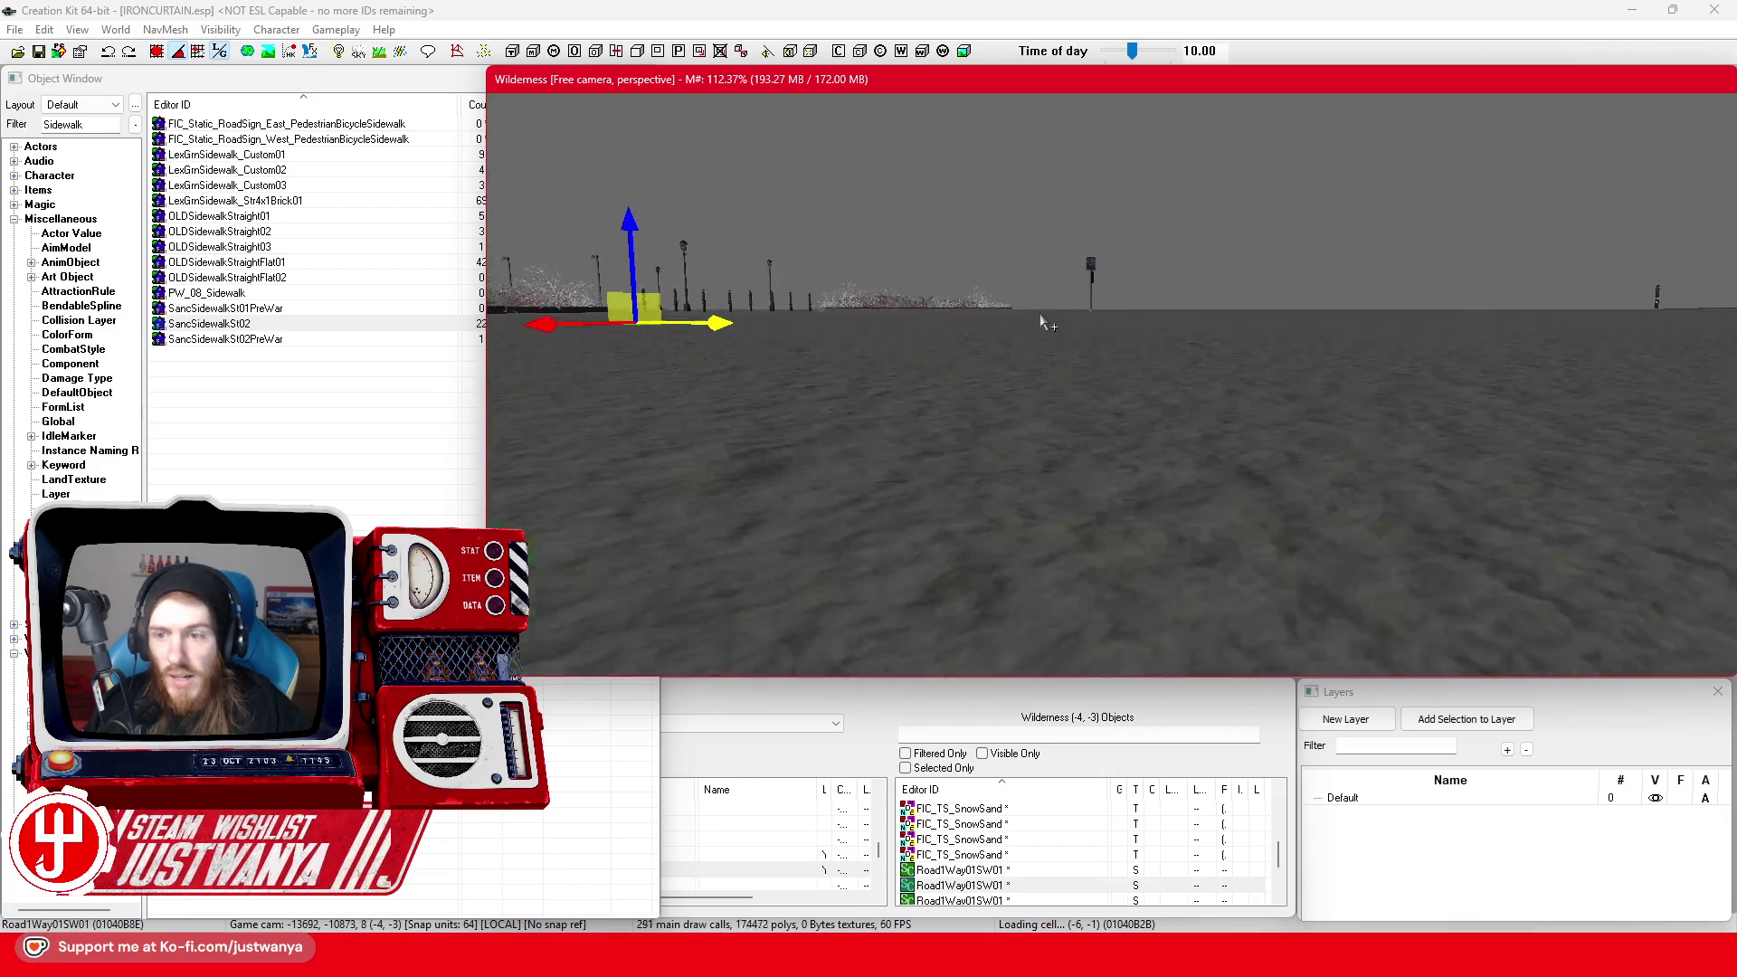
{"action": "scroll", "coordinate": [1057, 310], "scroll_direction": "down", "scroll_amount": 2}
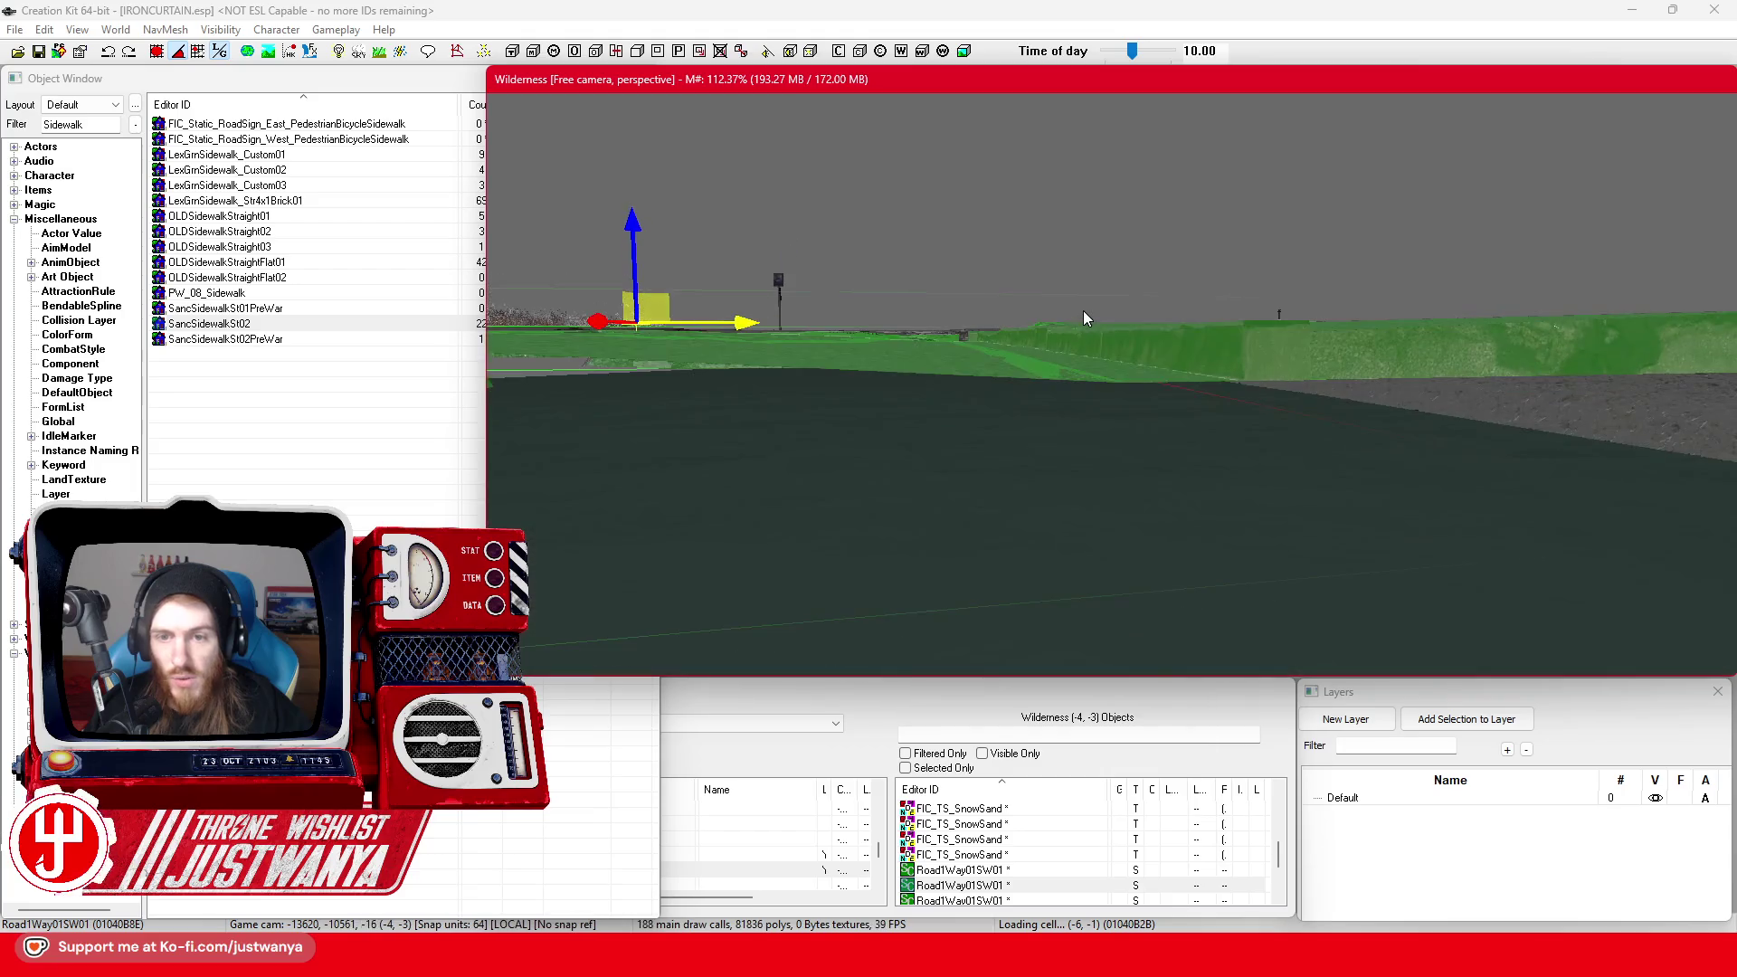
{"action": "key", "text": "t"}
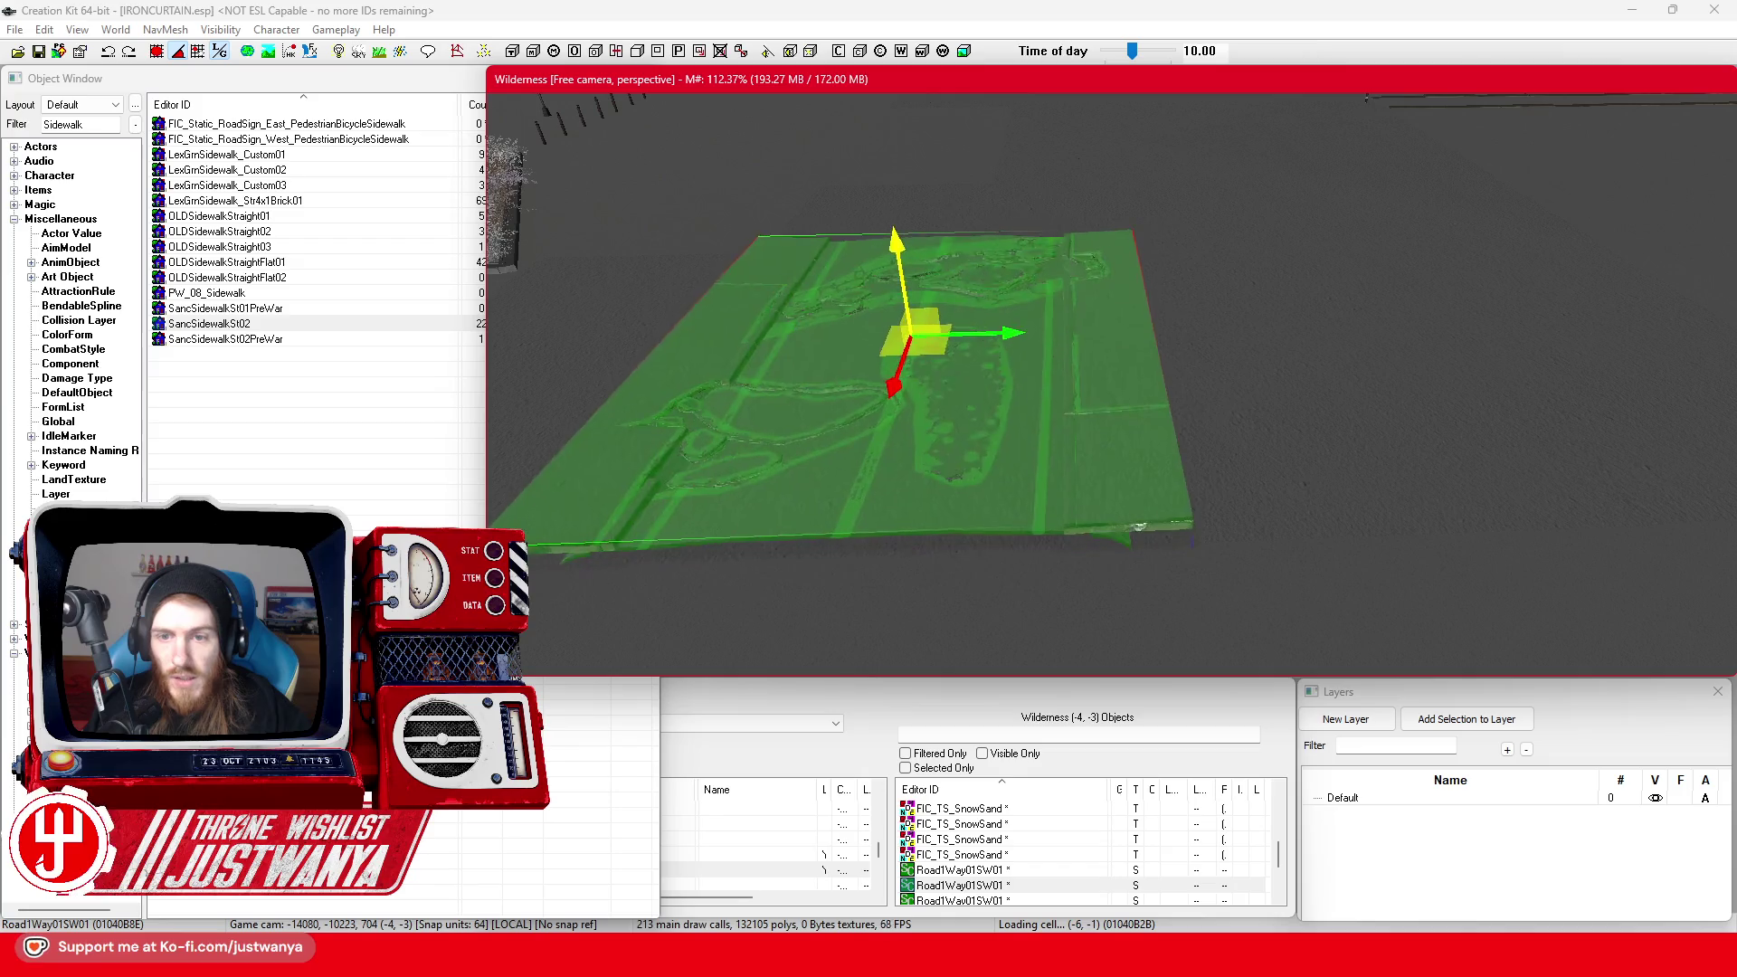
{"action": "left_click", "coordinate": [109, 53]}
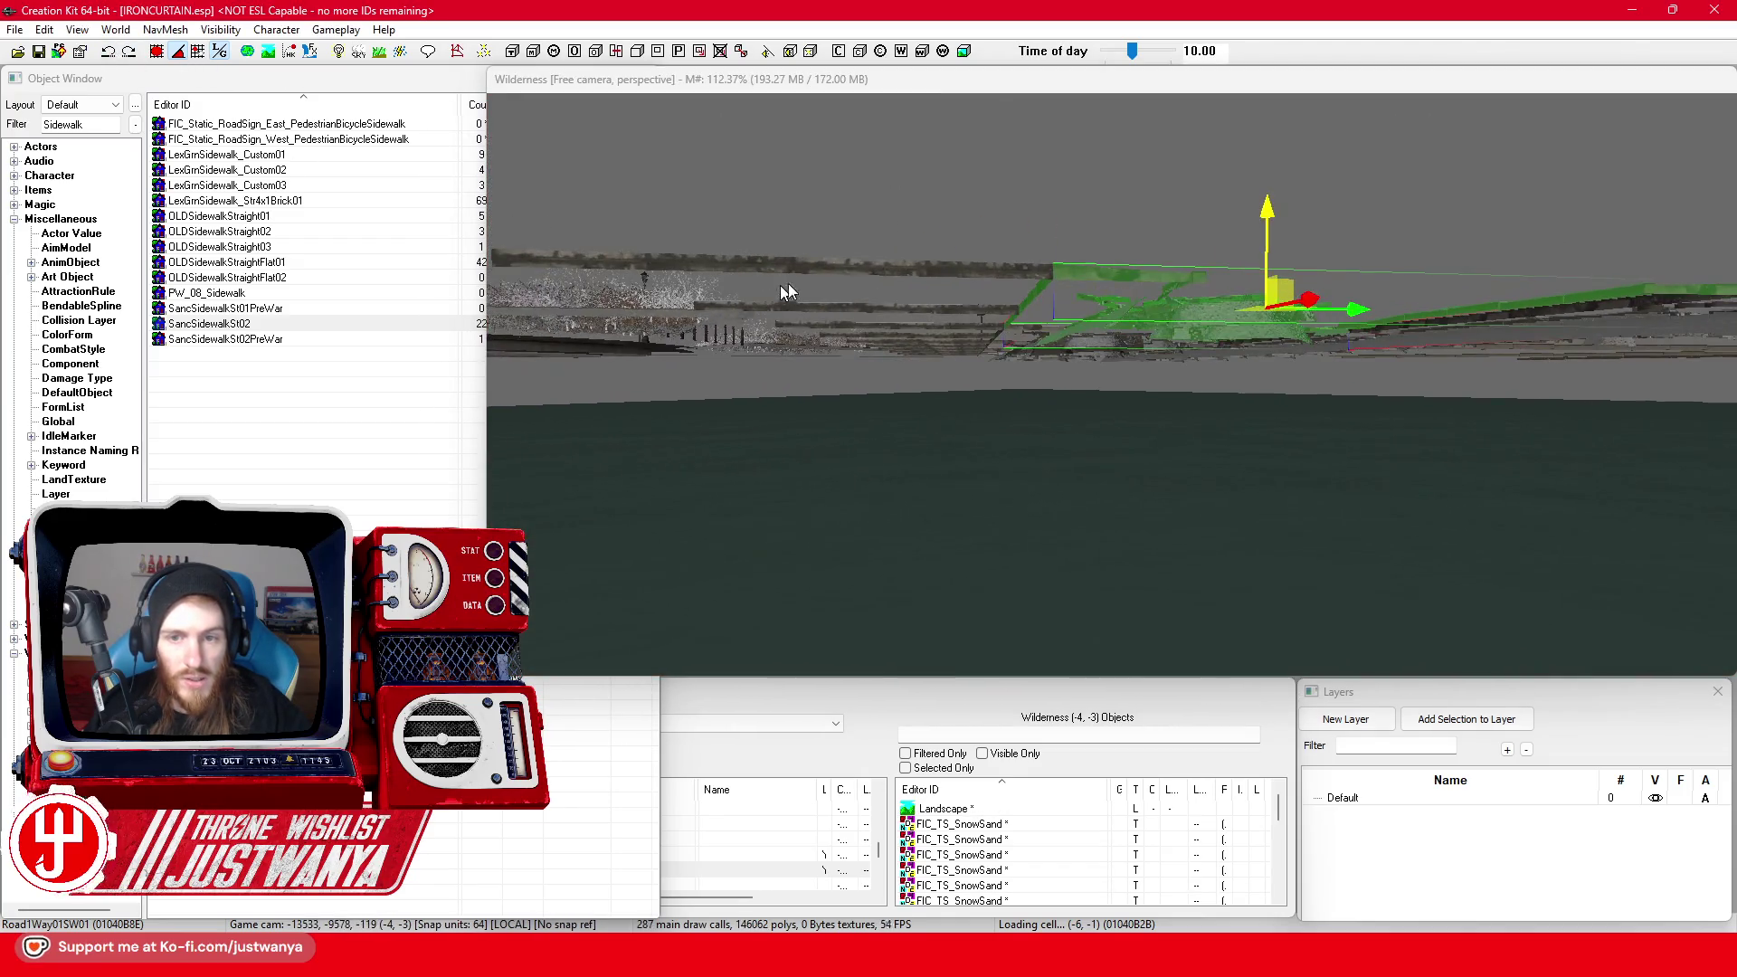
{"action": "left_click", "coordinate": [893, 263]}
{"action": "key", "text": "Delete"}
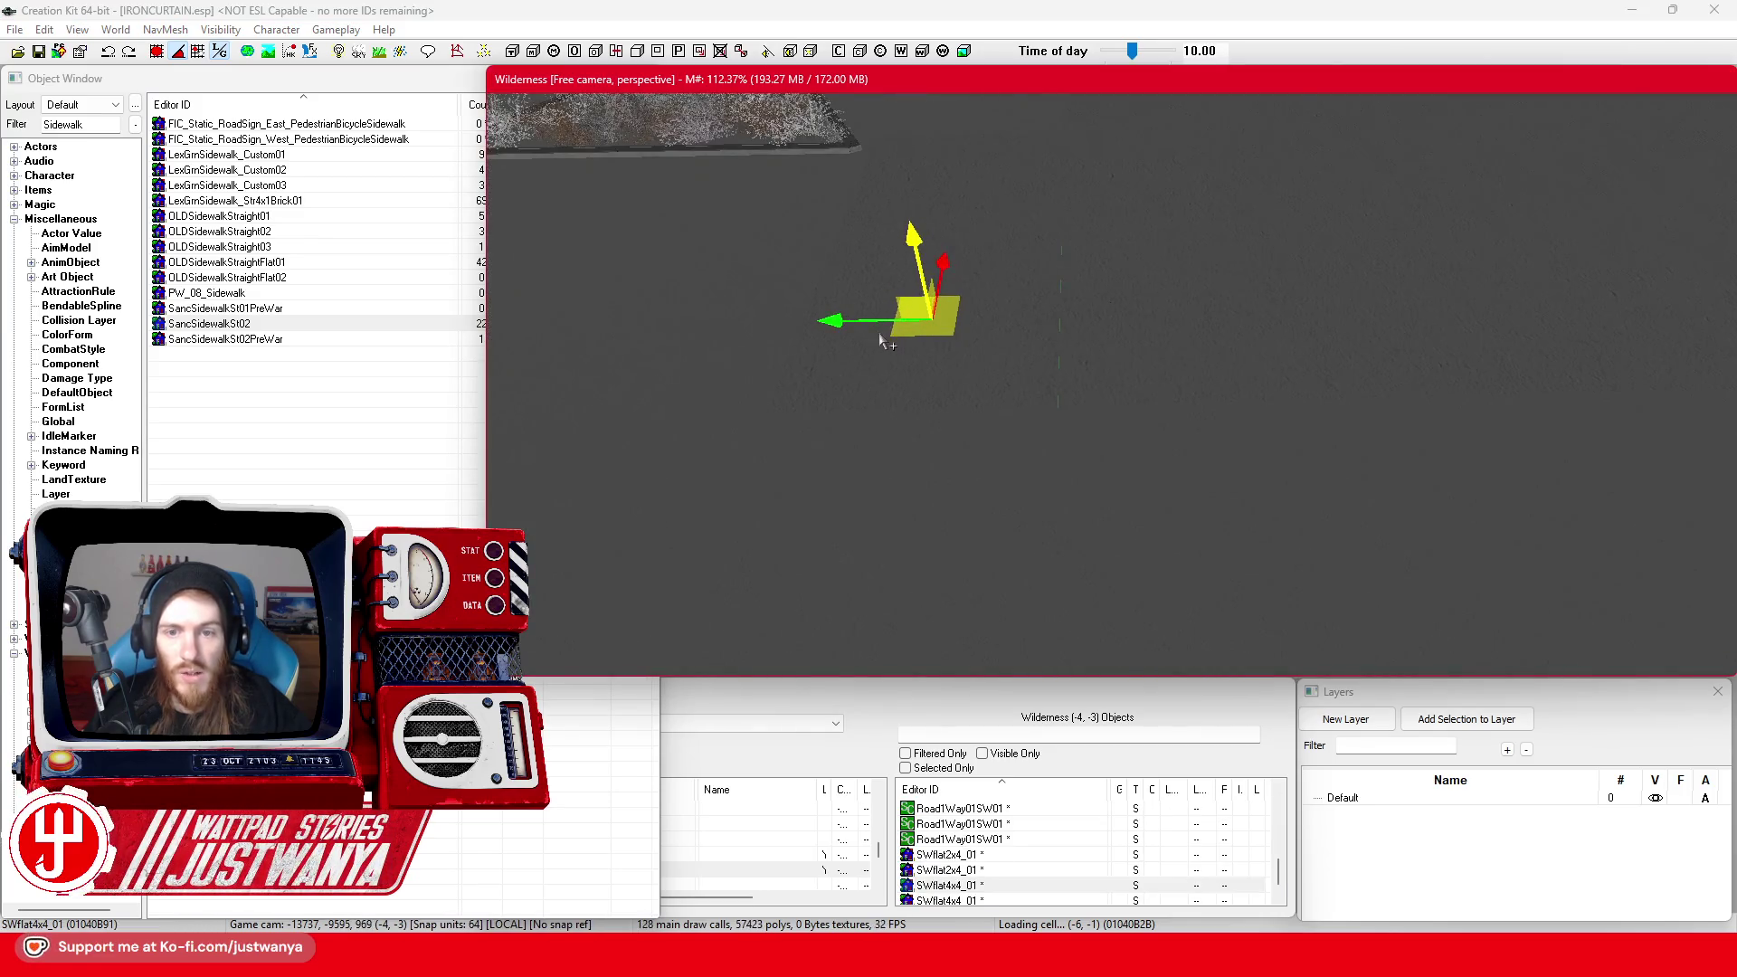
Drag the SWflat4x4_01 sidewalk tile across the Wilderness cells, panning to follow it
{"action": "left_click_drag", "start_coordinate": [834, 320], "coordinate": [823, 315]}
{"action": "left_click_drag", "start_coordinate": [1153, 366], "coordinate": [793, 395]}
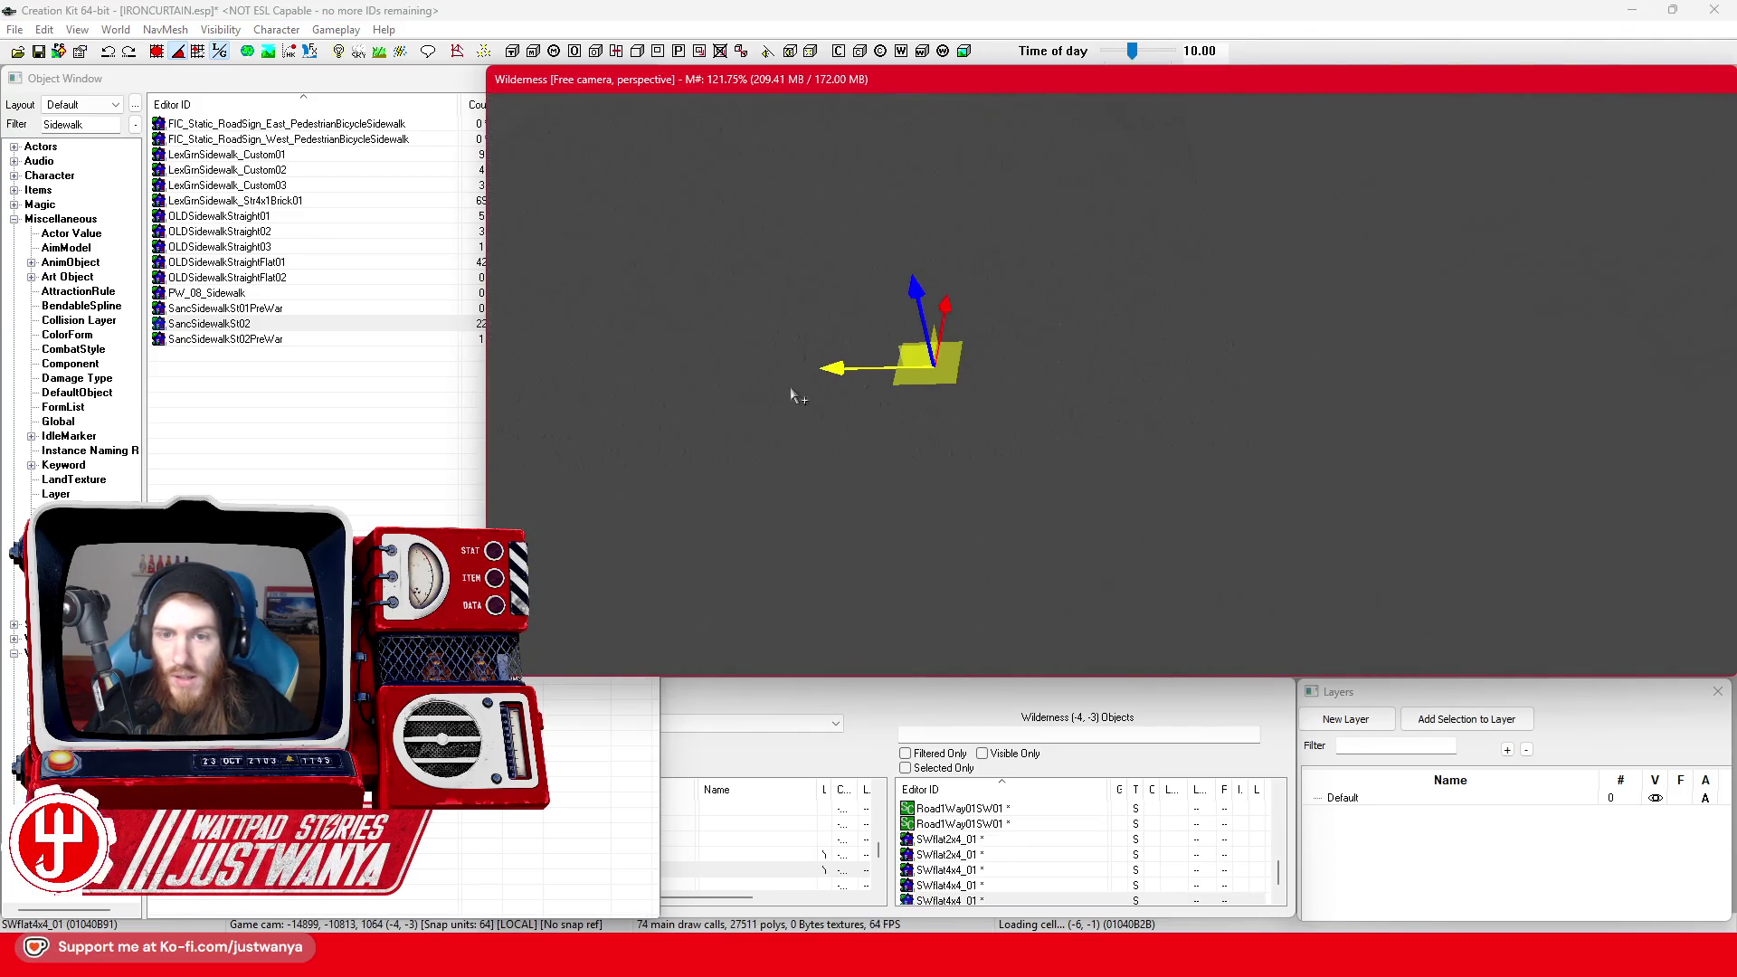
{"action": "mouse_move", "coordinate": [1438, 372]}
{"action": "left_mouse_down"}
{"action": "mouse_move", "coordinate": [1081, 398]}
{"action": "mouse_move", "coordinate": [1271, 465]}
{"action": "mouse_move", "coordinate": [824, 357]}
{"action": "left_mouse_up"}
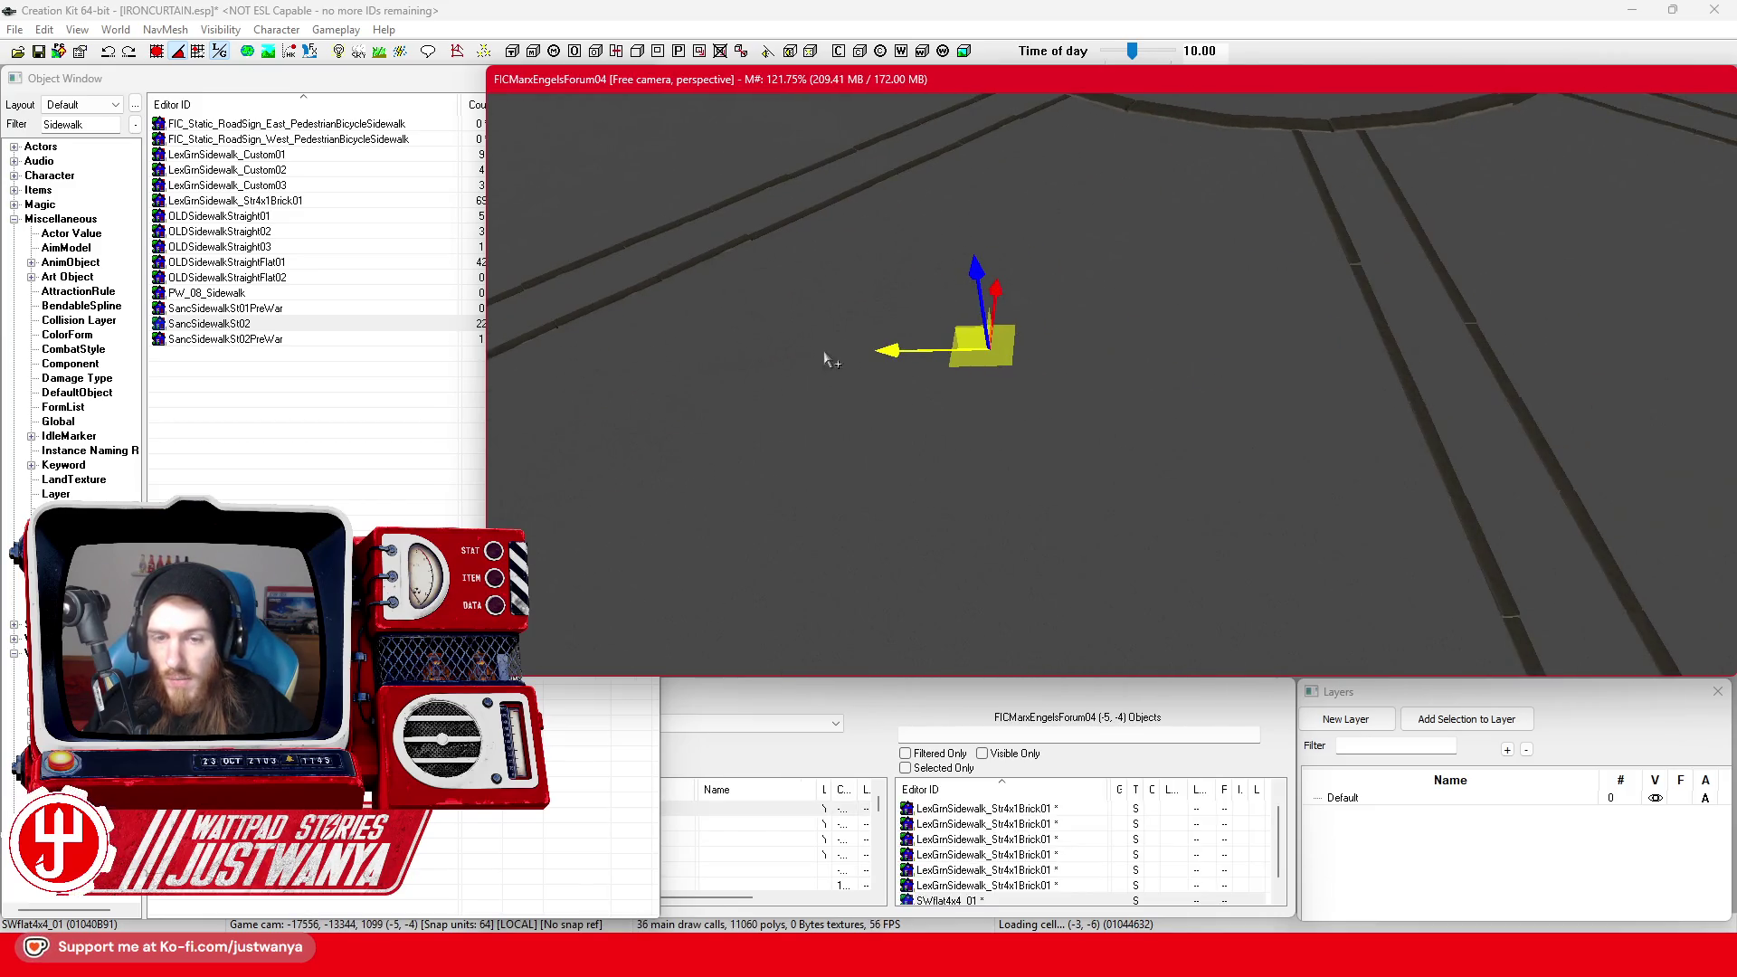
{"action": "left_click_drag", "start_coordinate": [1486, 348], "coordinate": [919, 371]}
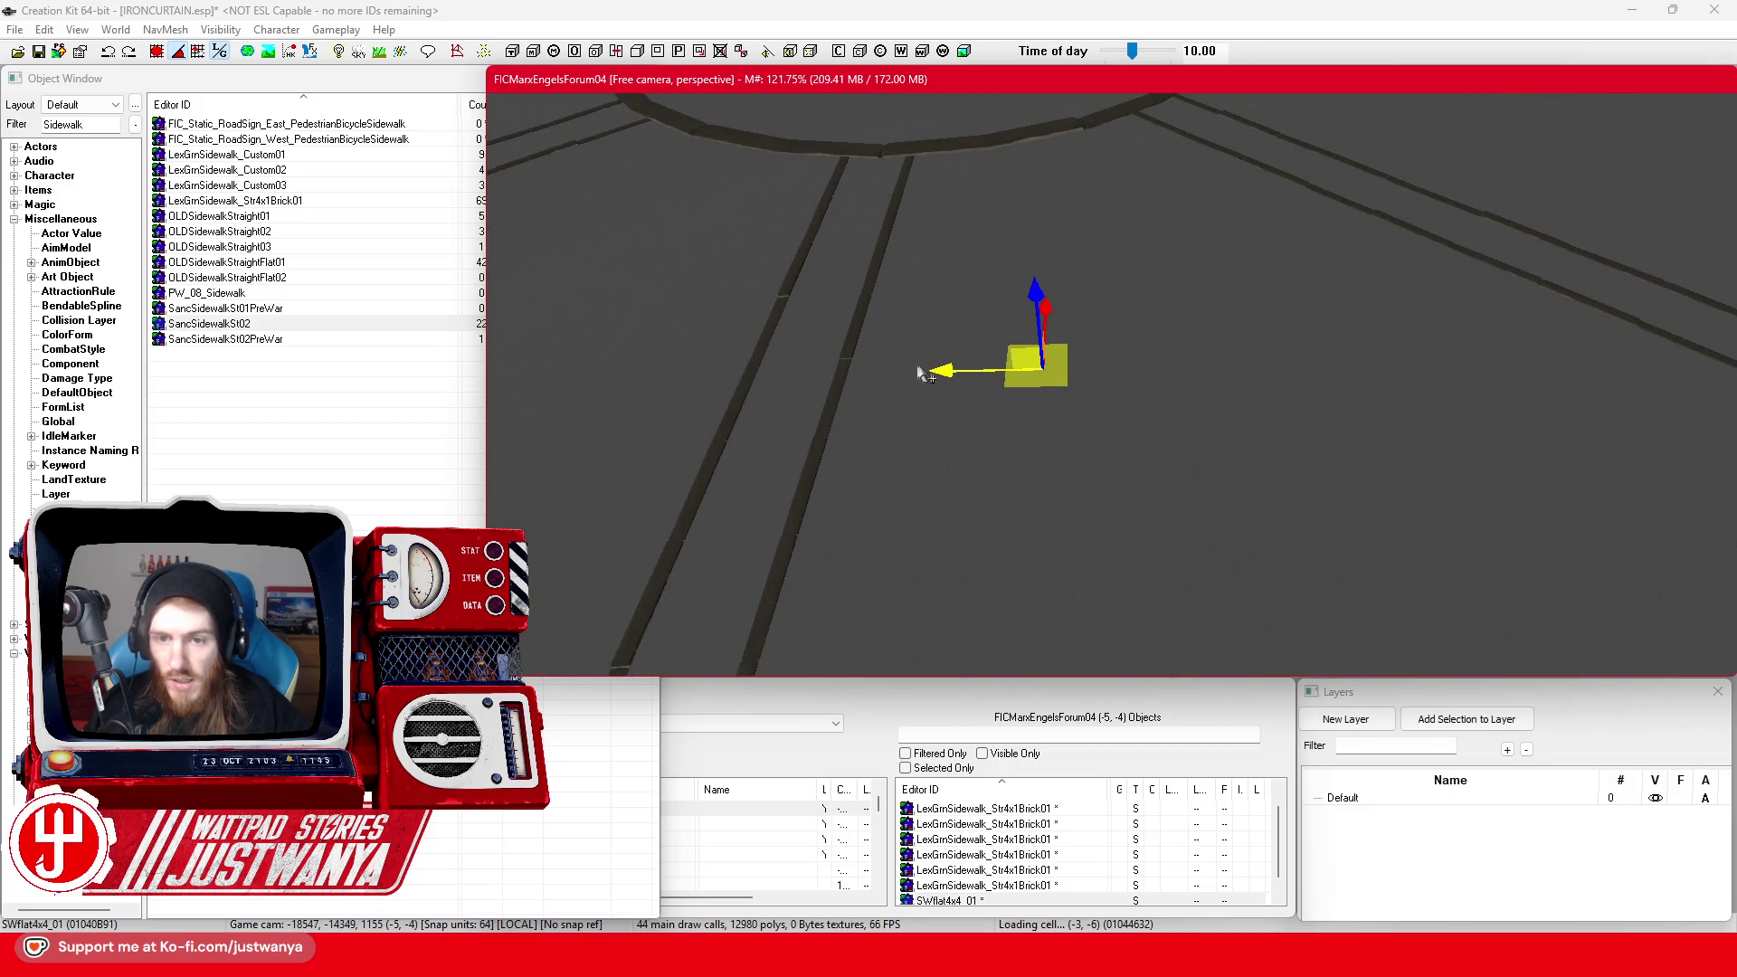
{"action": "left_click_drag", "start_coordinate": [1444, 365], "coordinate": [1089, 371]}
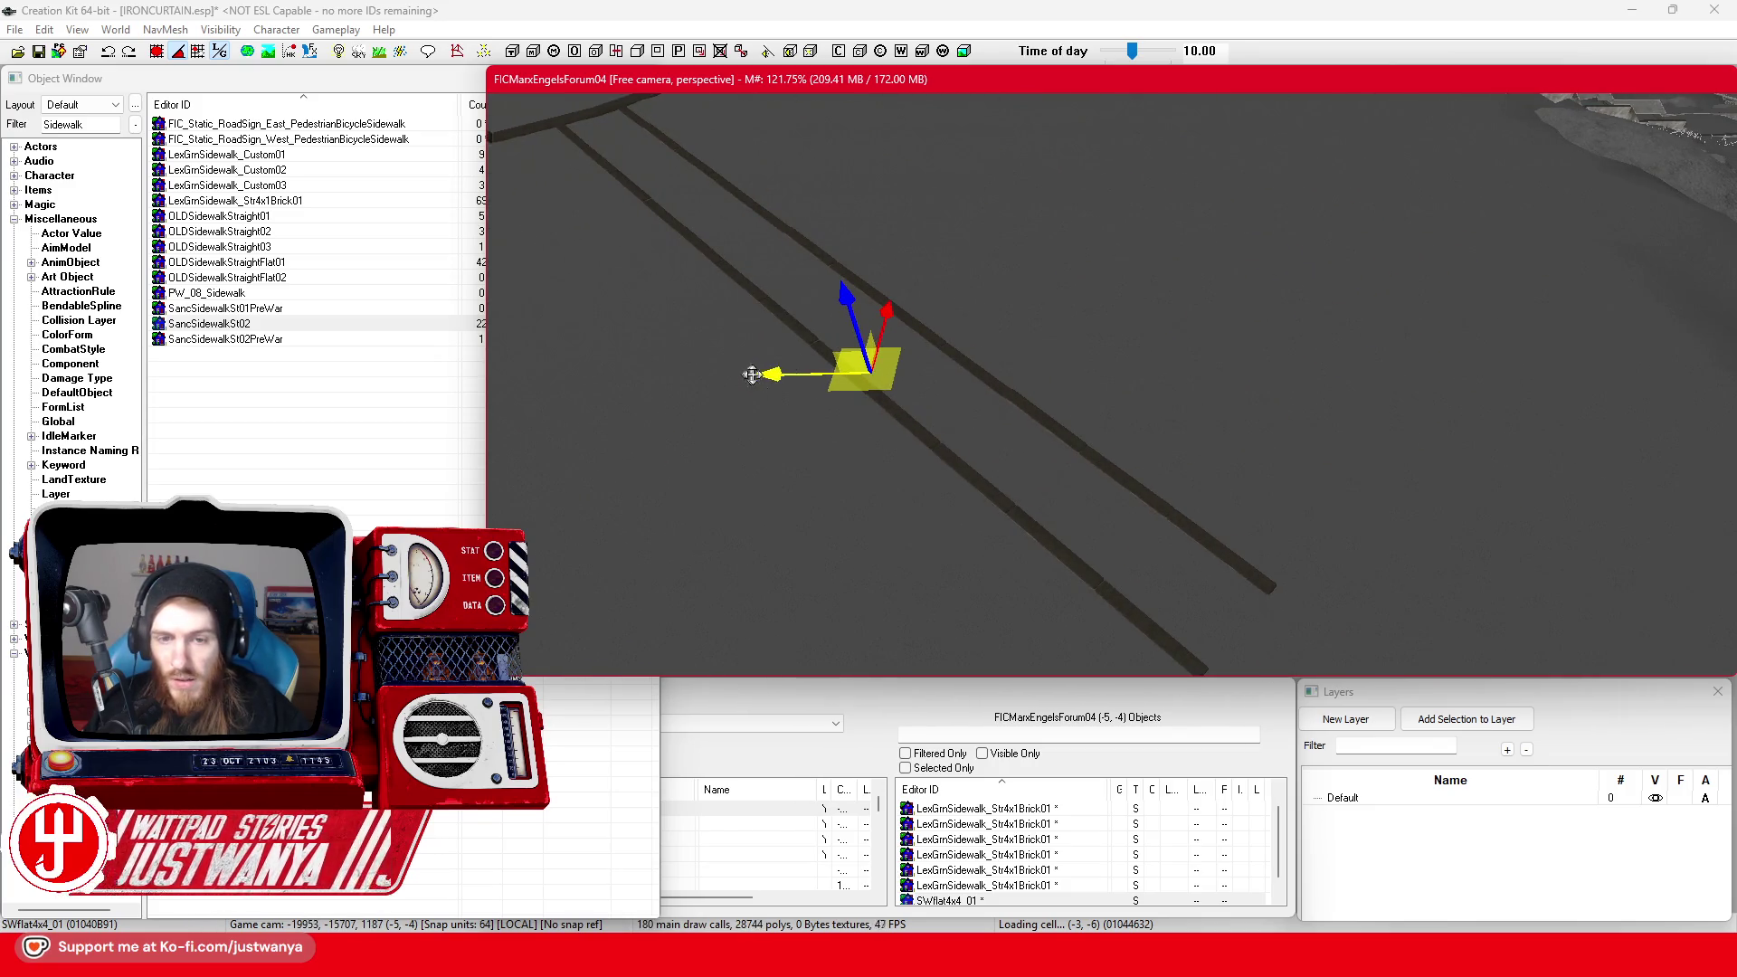
{"action": "mouse_move", "coordinate": [756, 371]}
{"action": "left_mouse_down"}
{"action": "mouse_move", "coordinate": [1550, 310]}
{"action": "mouse_move", "coordinate": [1312, 362]}
{"action": "mouse_move", "coordinate": [1076, 366]}
{"action": "mouse_move", "coordinate": [1241, 443]}
{"action": "mouse_move", "coordinate": [1411, 418]}
{"action": "mouse_move", "coordinate": [1353, 628]}
{"action": "mouse_move", "coordinate": [1313, 576]}
{"action": "mouse_move", "coordinate": [800, 356]}
{"action": "left_mouse_up"}
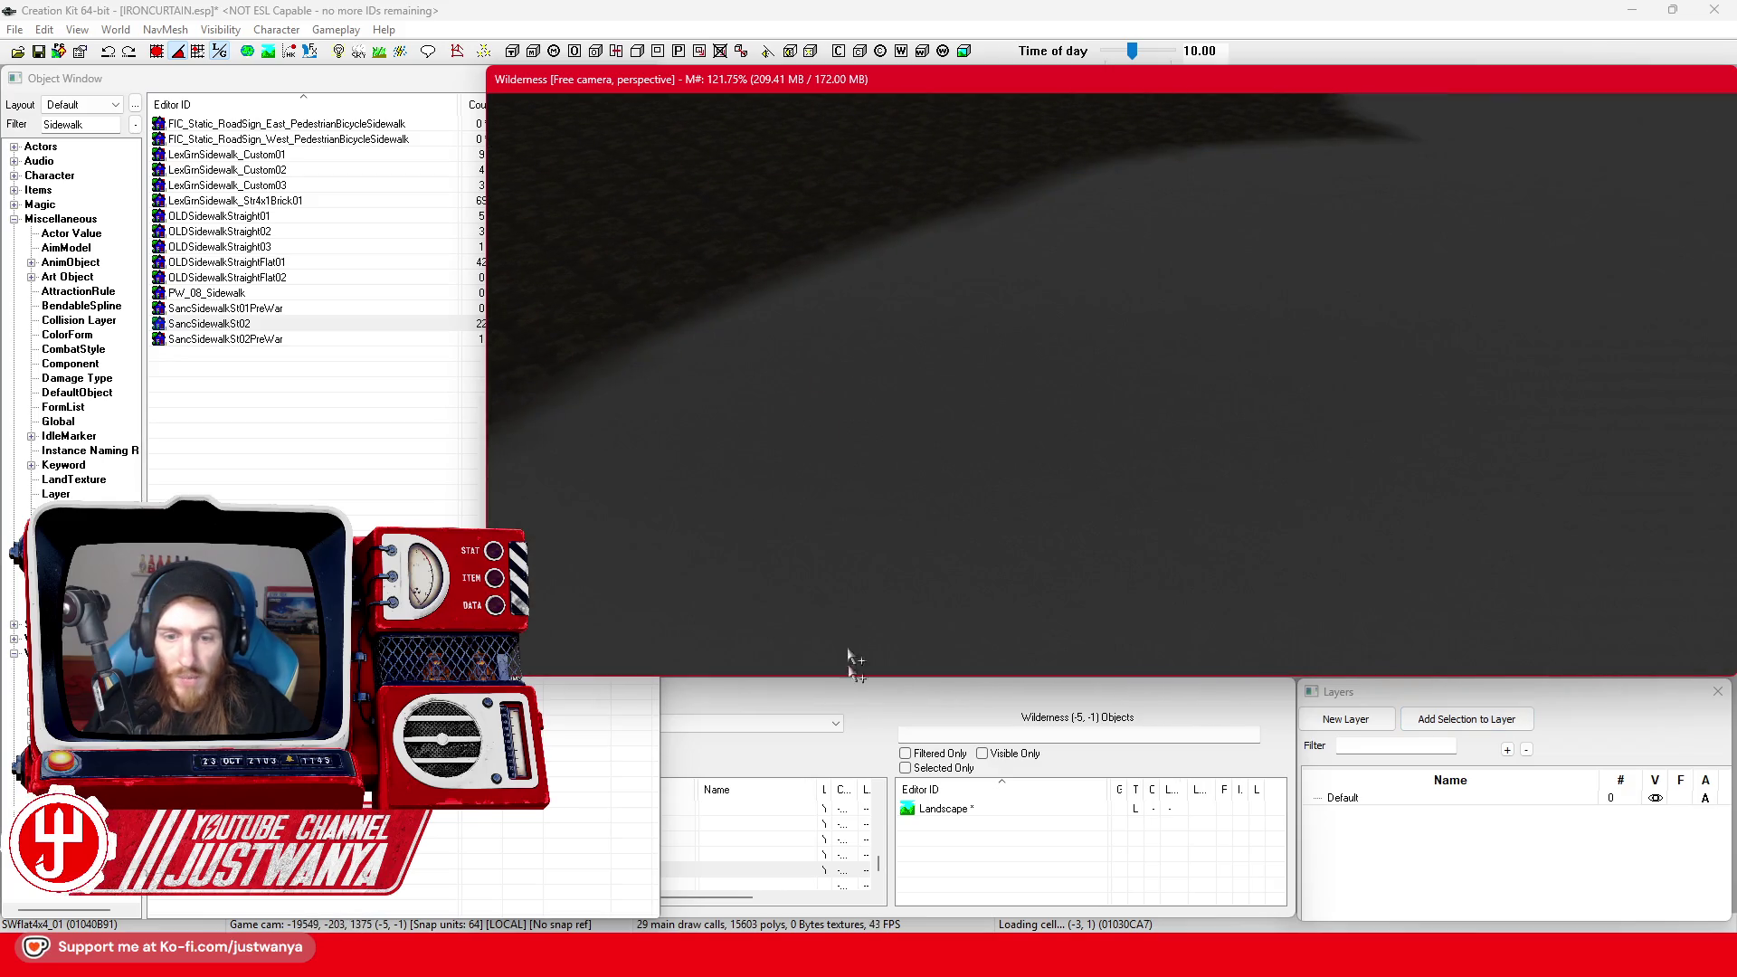
Load the FICRepublicPalaceExt02 cell and tilt the view to an oblique angle
{"action": "left_click", "coordinate": [885, 706]}
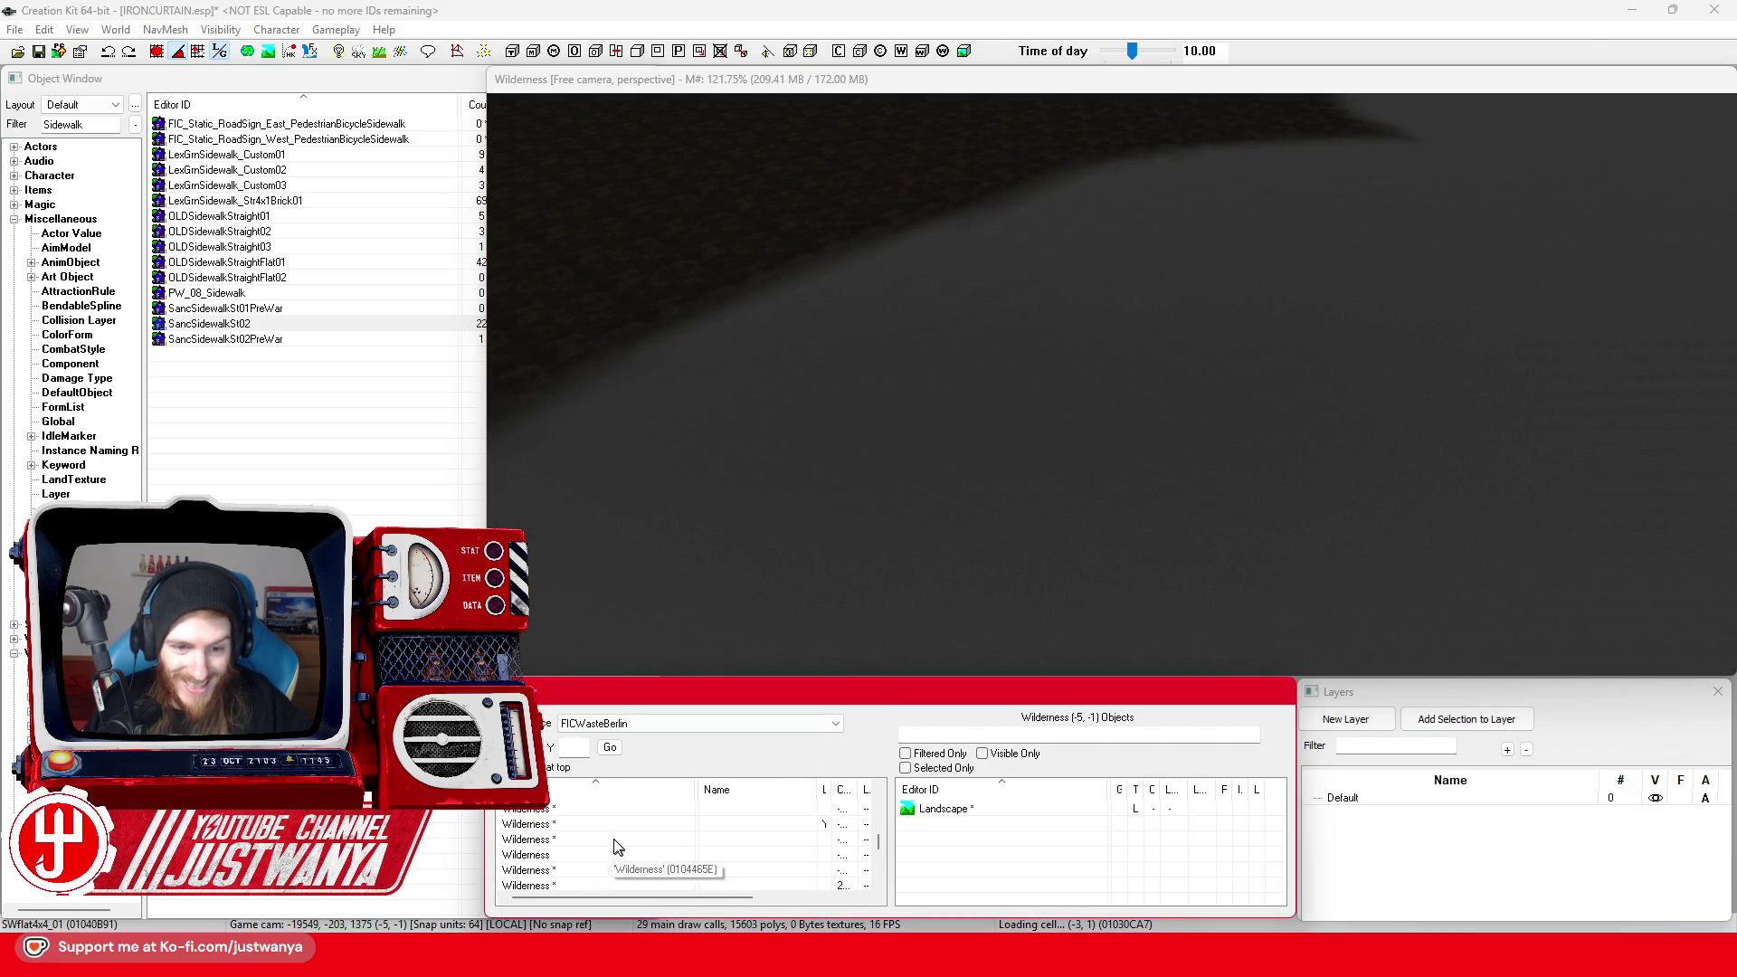
{"action": "type", "text": "ficm"}
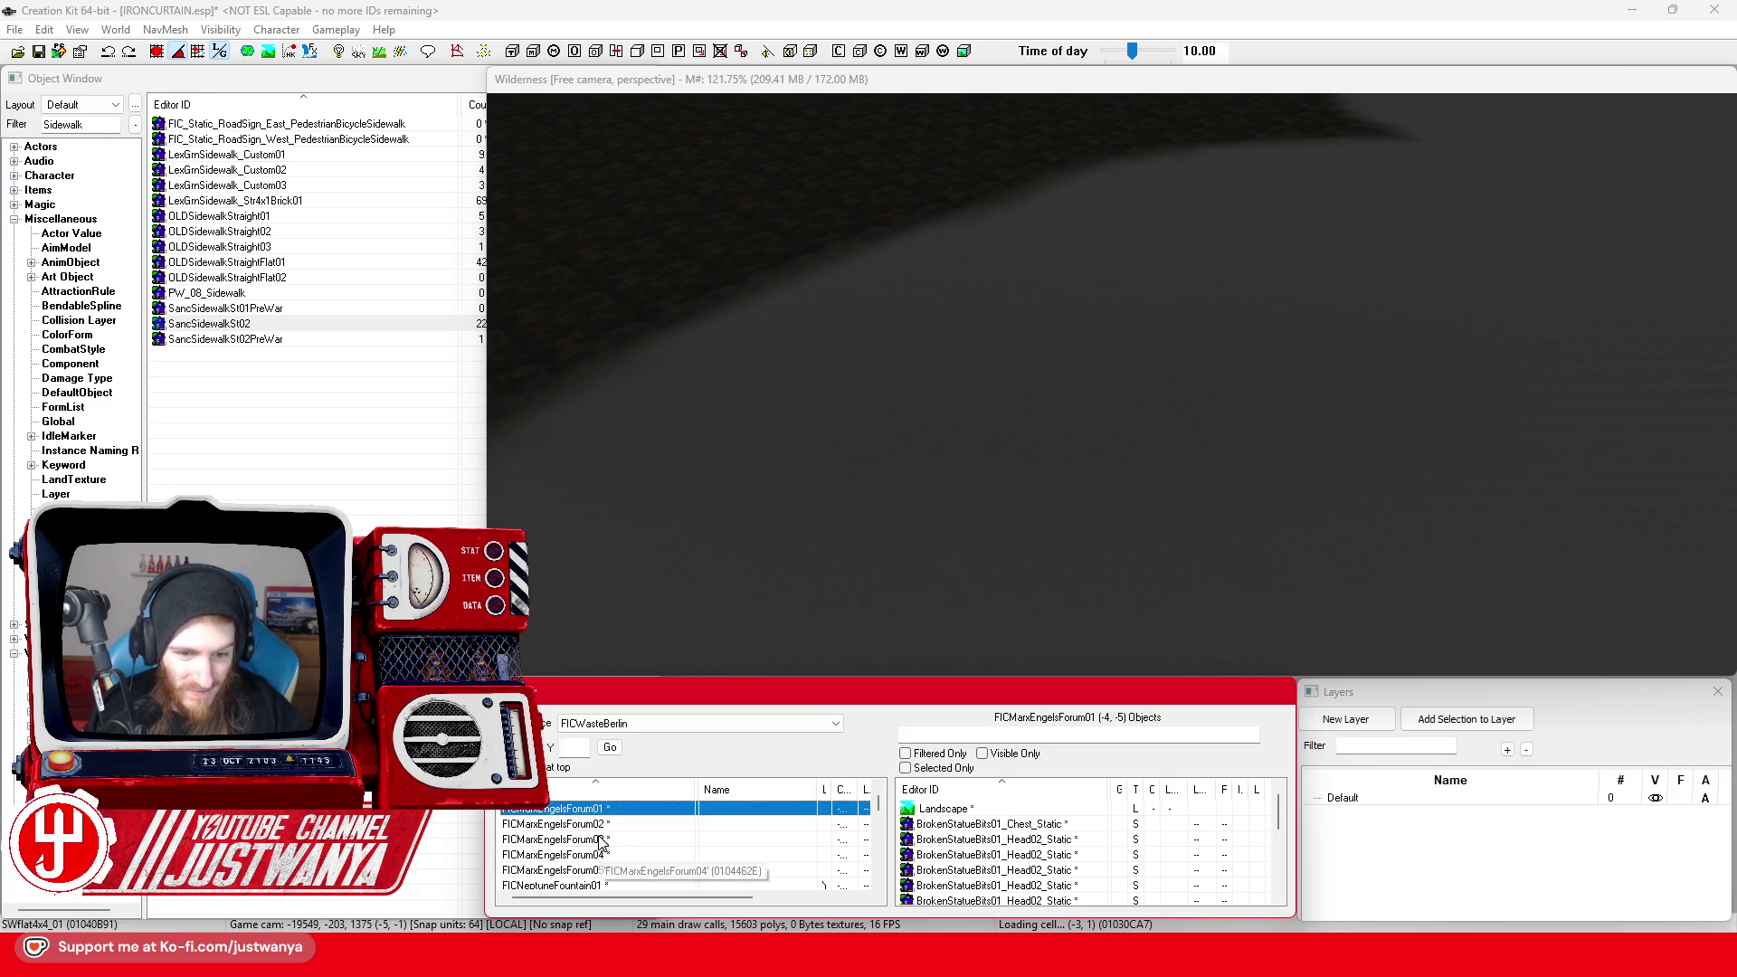
{"action": "scroll", "coordinate": [639, 831], "scroll_direction": "down", "scroll_amount": 1}
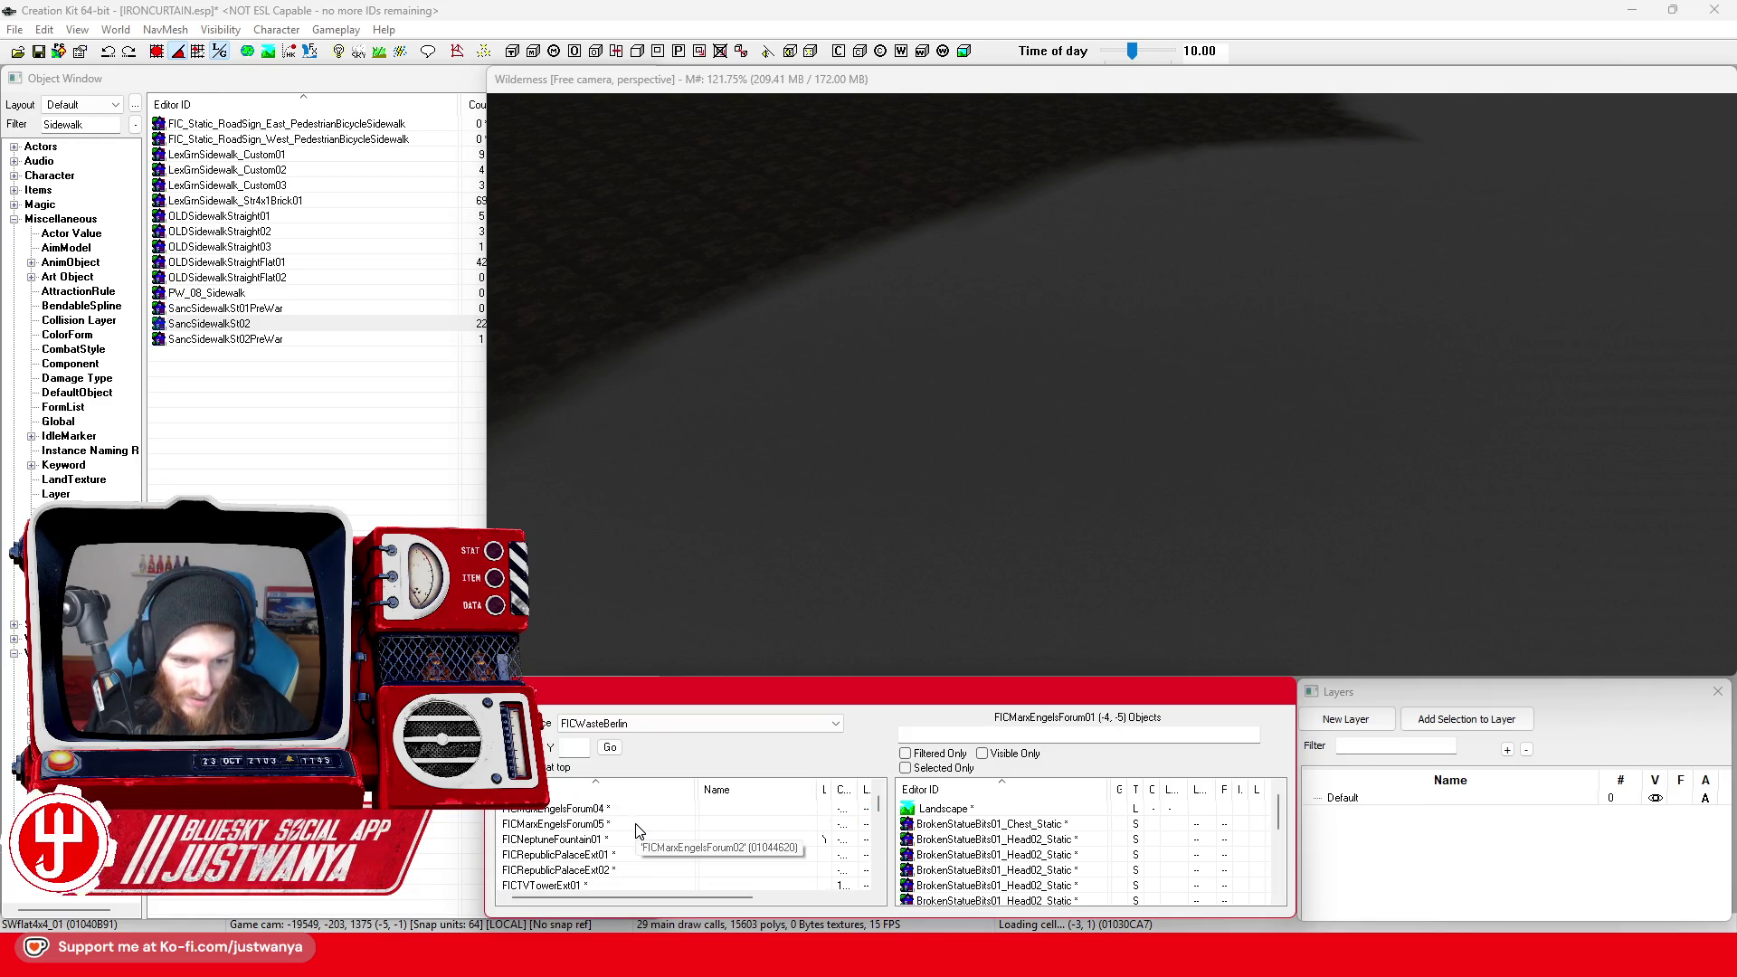
{"action": "double_click", "coordinate": [633, 870]}
{"action": "left_click", "coordinate": [968, 88]}
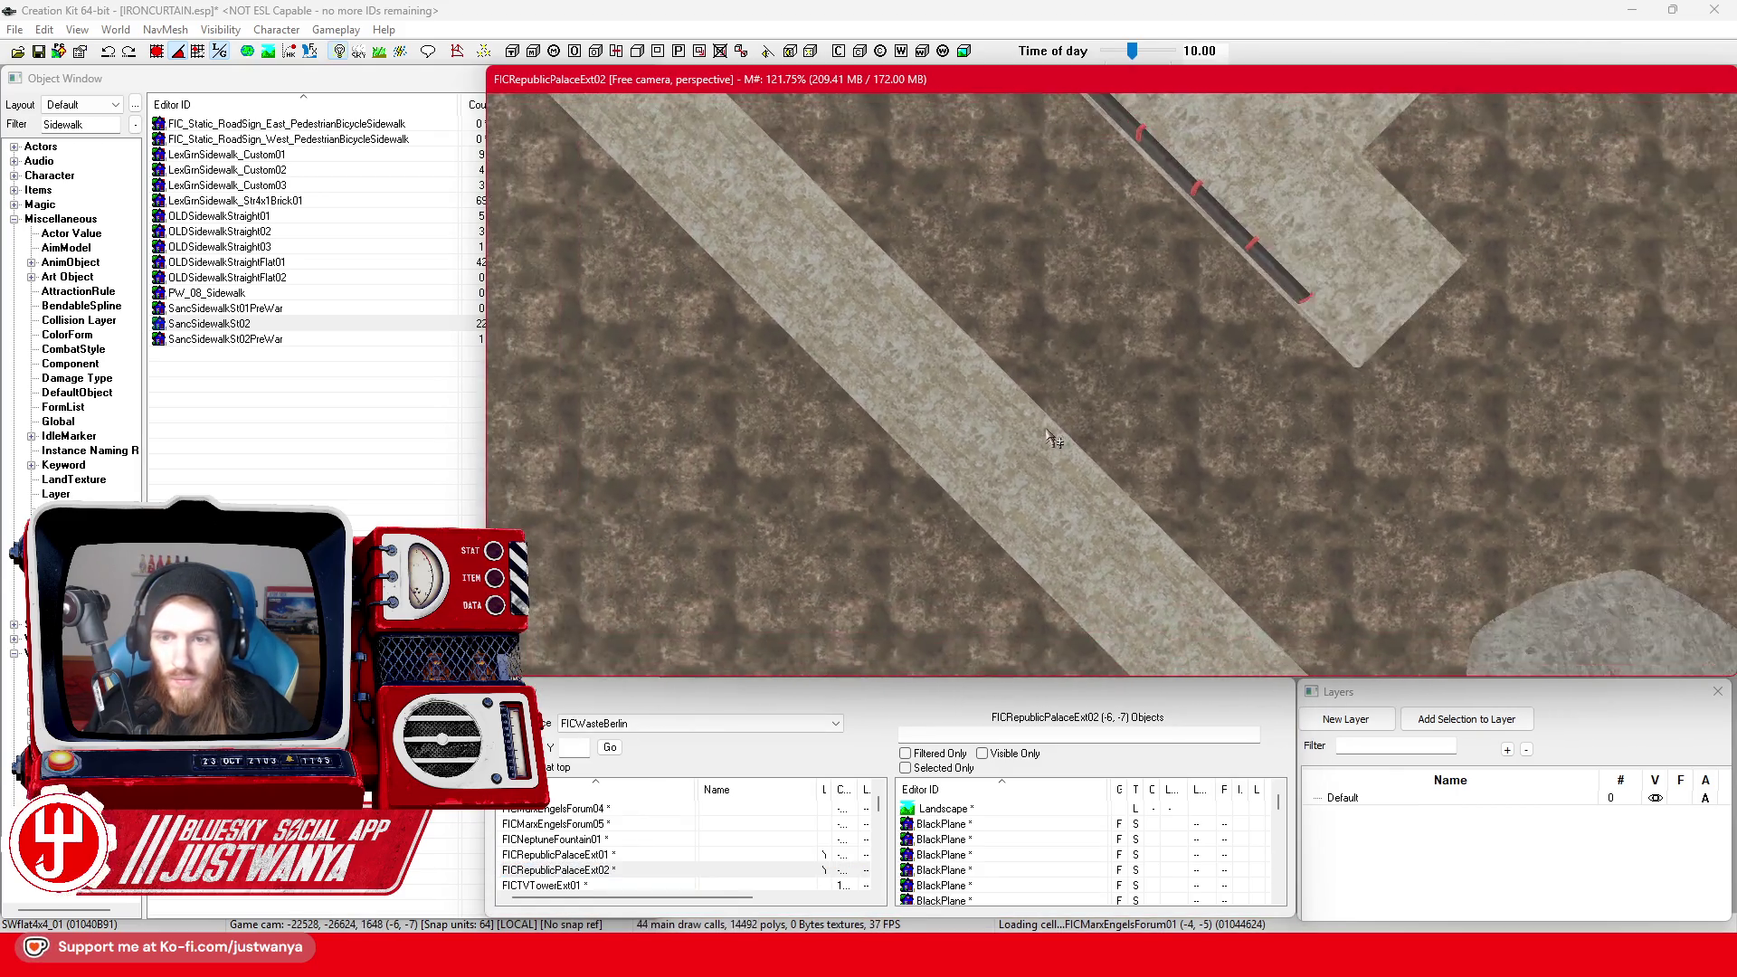
{"action": "mouse_move", "coordinate": [1049, 438]}
{"action": "left_mouse_down"}
{"action": "mouse_move", "coordinate": [822, 299]}
{"action": "mouse_move", "coordinate": [806, 322]}
{"action": "mouse_move", "coordinate": [917, 327]}
{"action": "left_mouse_up"}
{"action": "scroll", "coordinate": [917, 327], "scroll_direction": "up", "scroll_amount": 10}
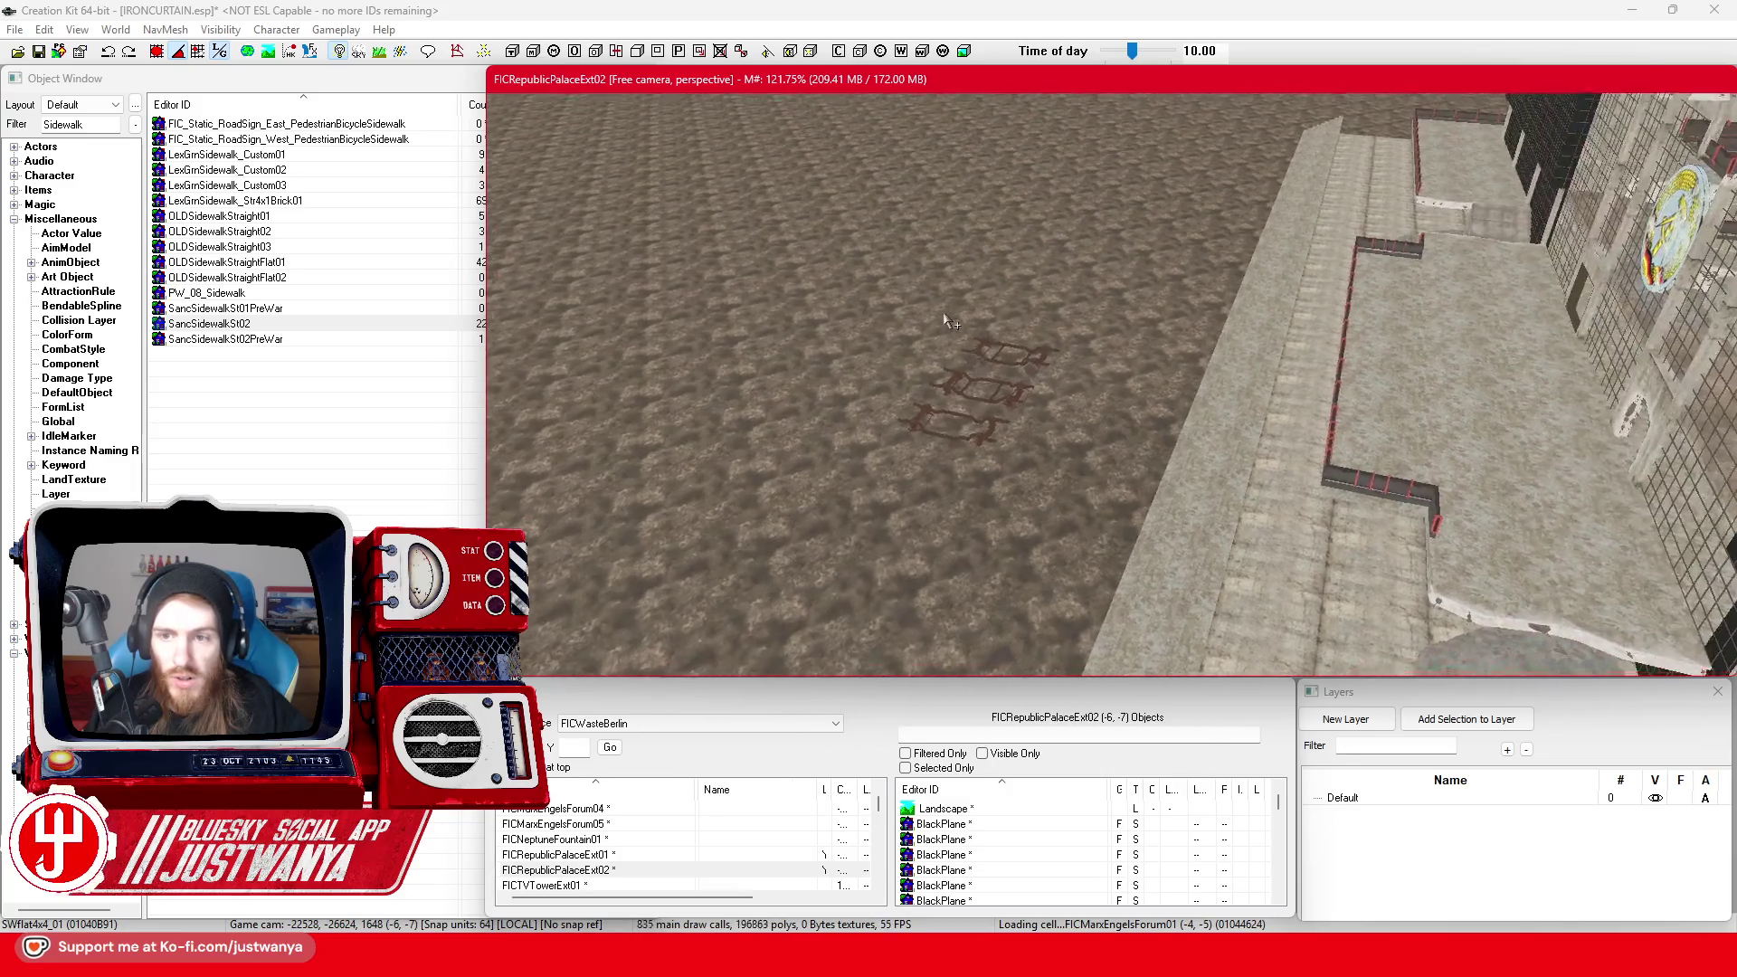
{"action": "scroll", "coordinate": [963, 404], "scroll_direction": "down", "scroll_amount": 10}
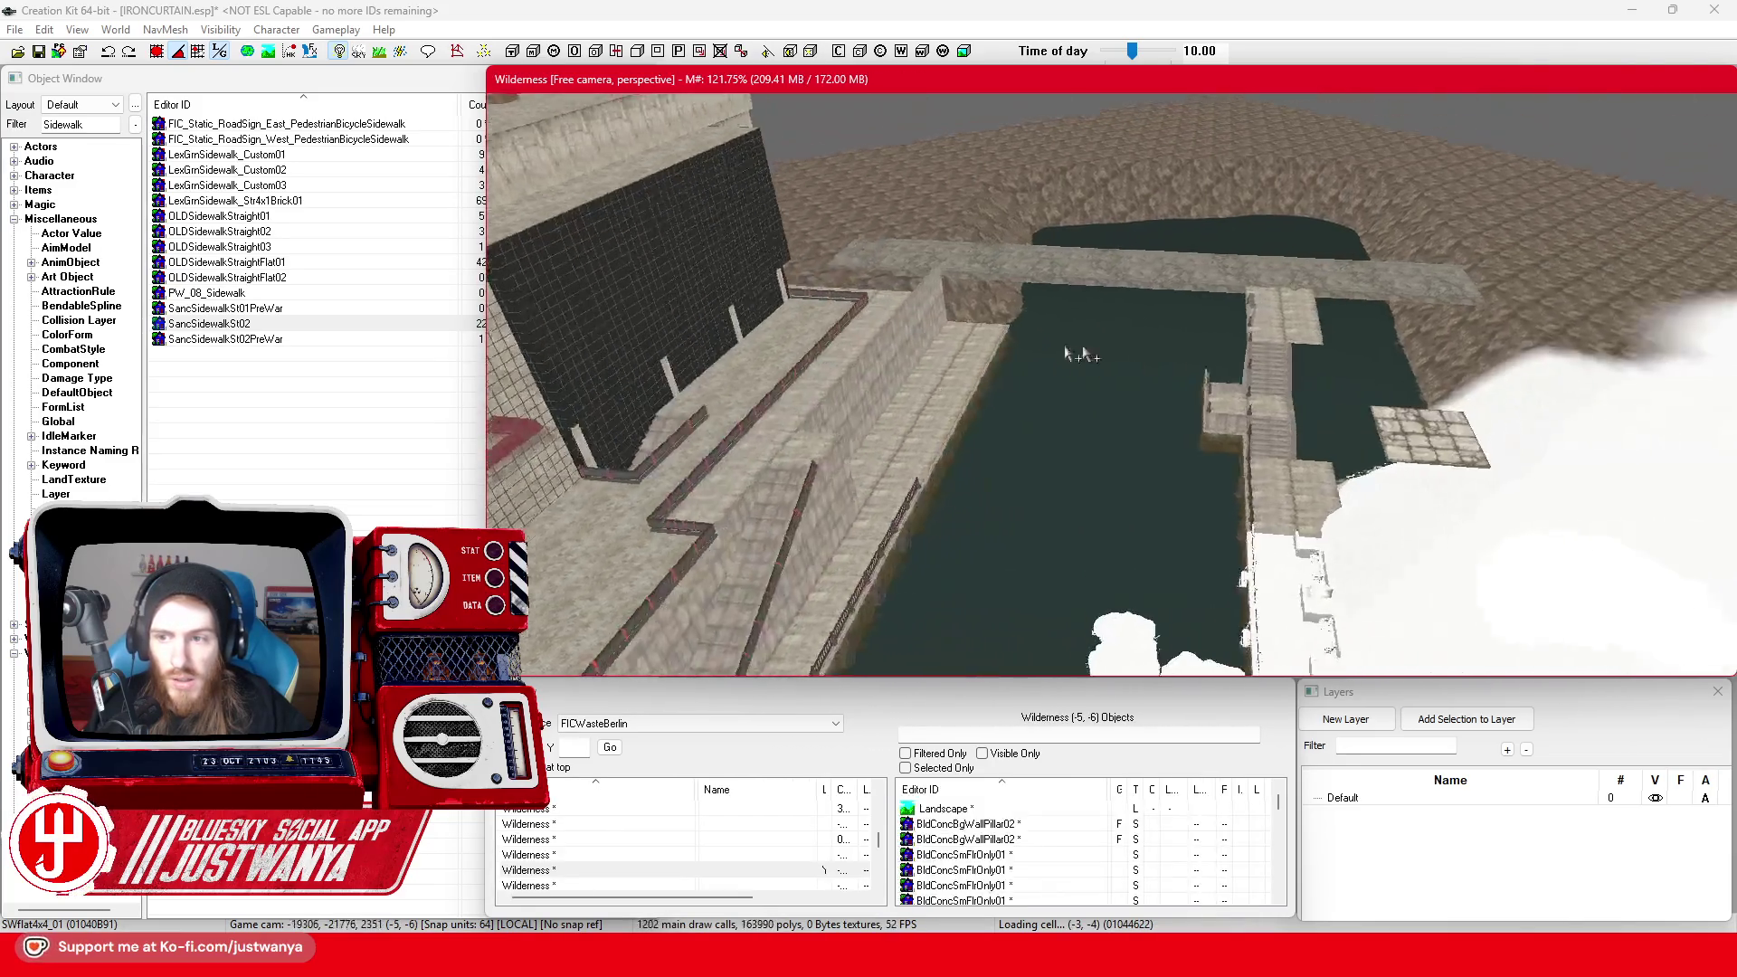
Select the sidewalk tile beside the canal and swap it for SWflat2x4_01
{"action": "left_click", "coordinate": [1077, 450]}
{"action": "scroll", "coordinate": [1081, 454], "scroll_direction": "up", "scroll_amount": 3}
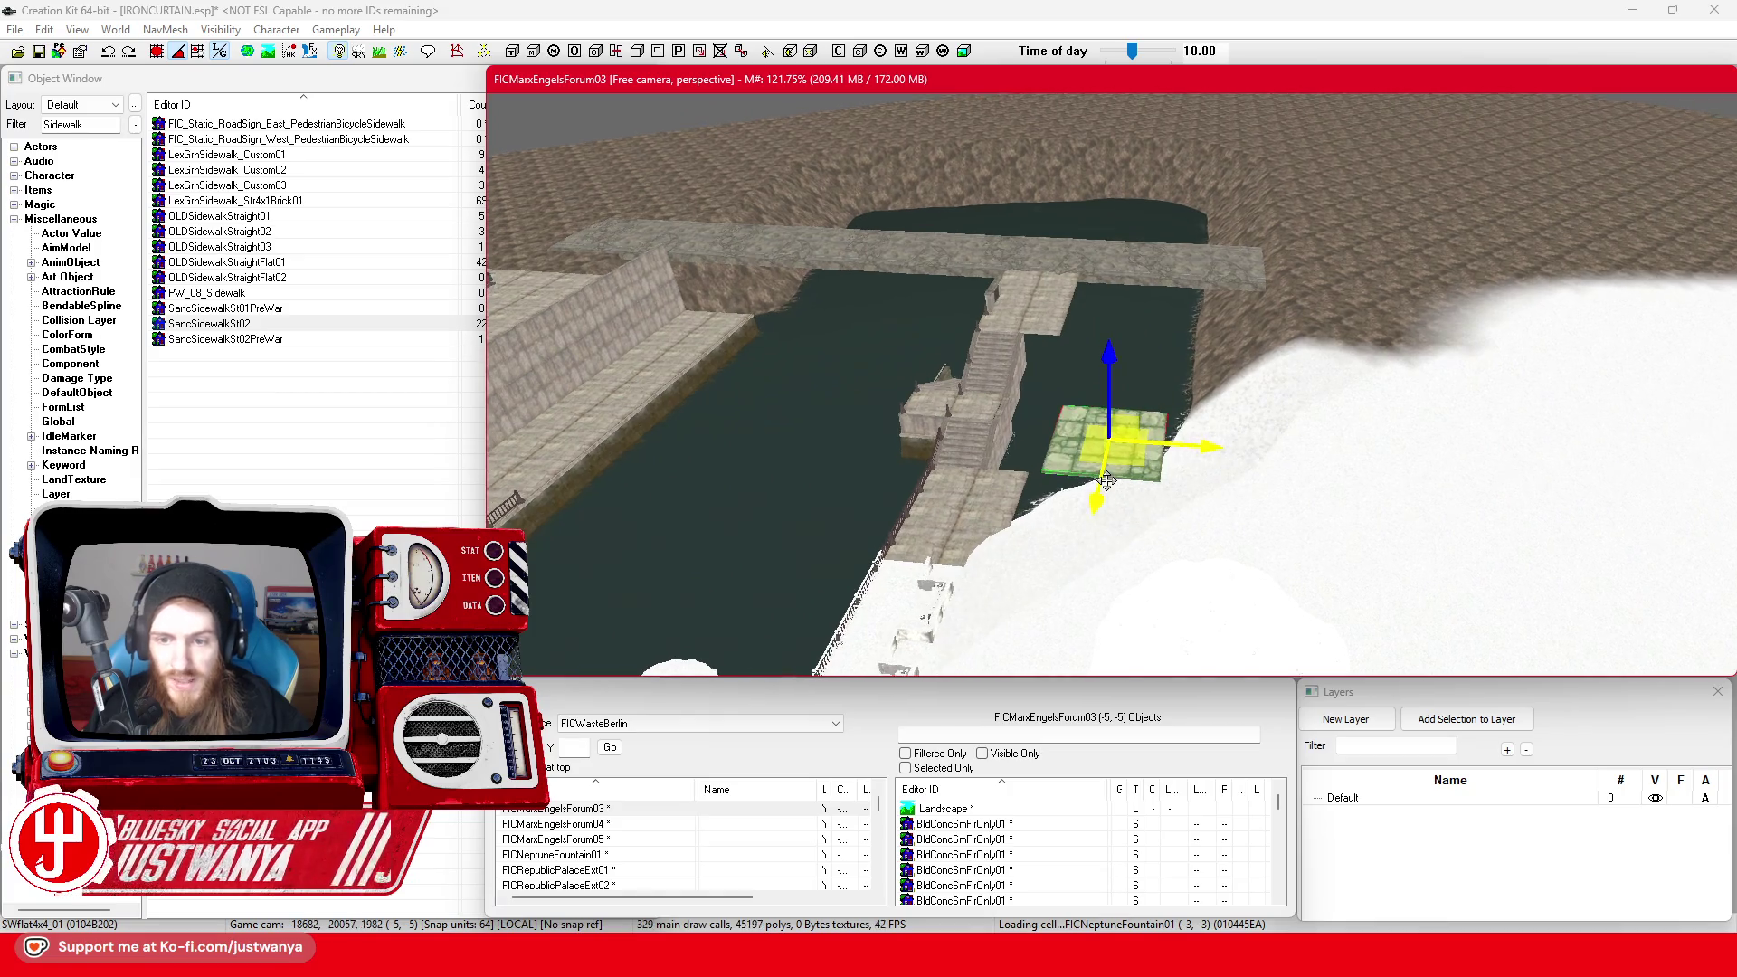
{"action": "scroll", "coordinate": [1107, 480], "scroll_direction": "up", "scroll_amount": 5}
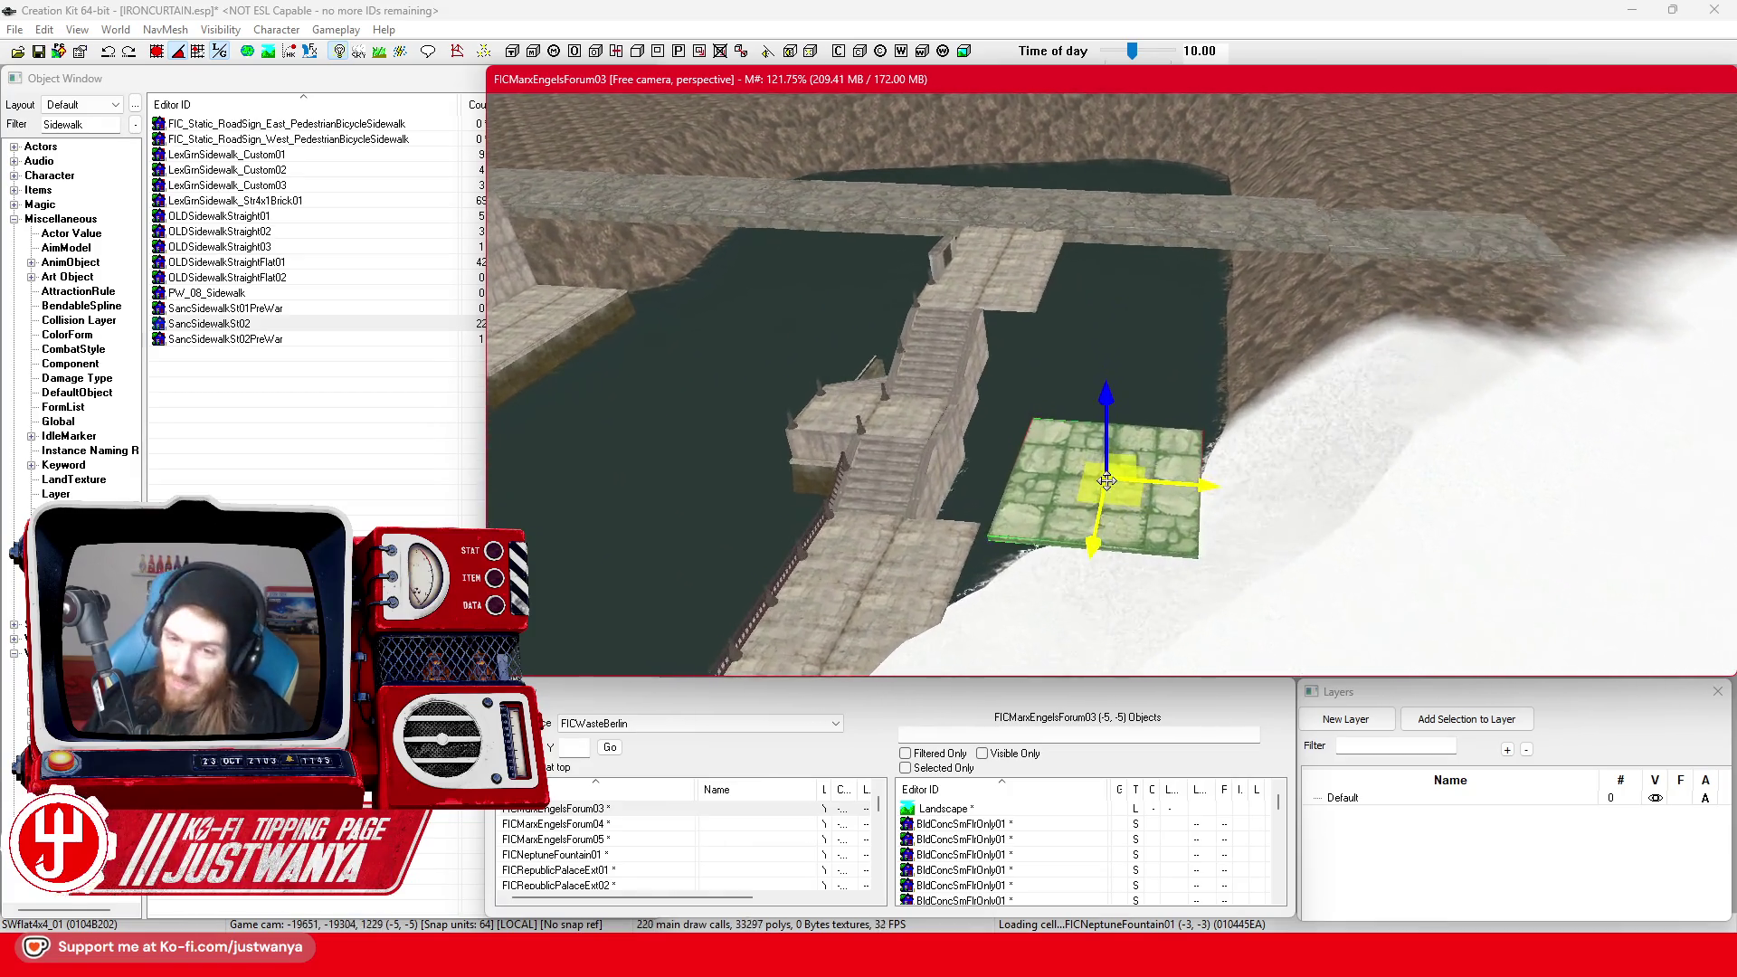
{"action": "scroll", "coordinate": [1107, 481], "scroll_direction": "down", "scroll_amount": 5}
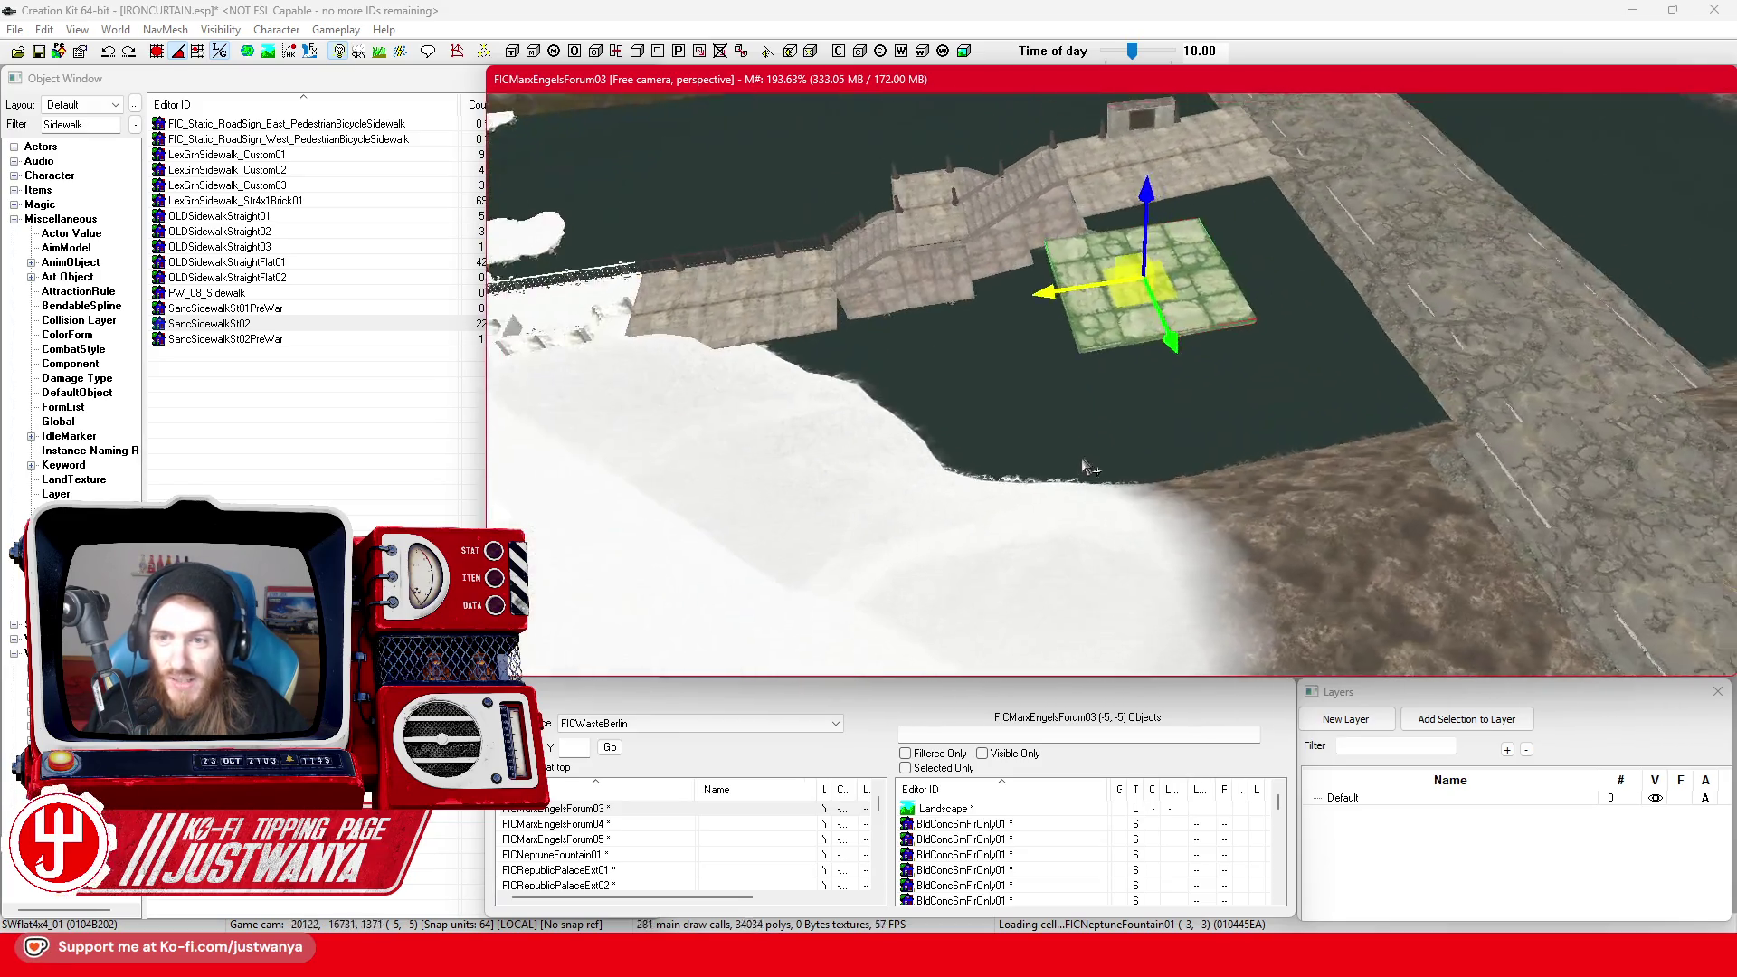
{"action": "scroll", "coordinate": [1086, 468], "scroll_direction": "up", "scroll_amount": 5}
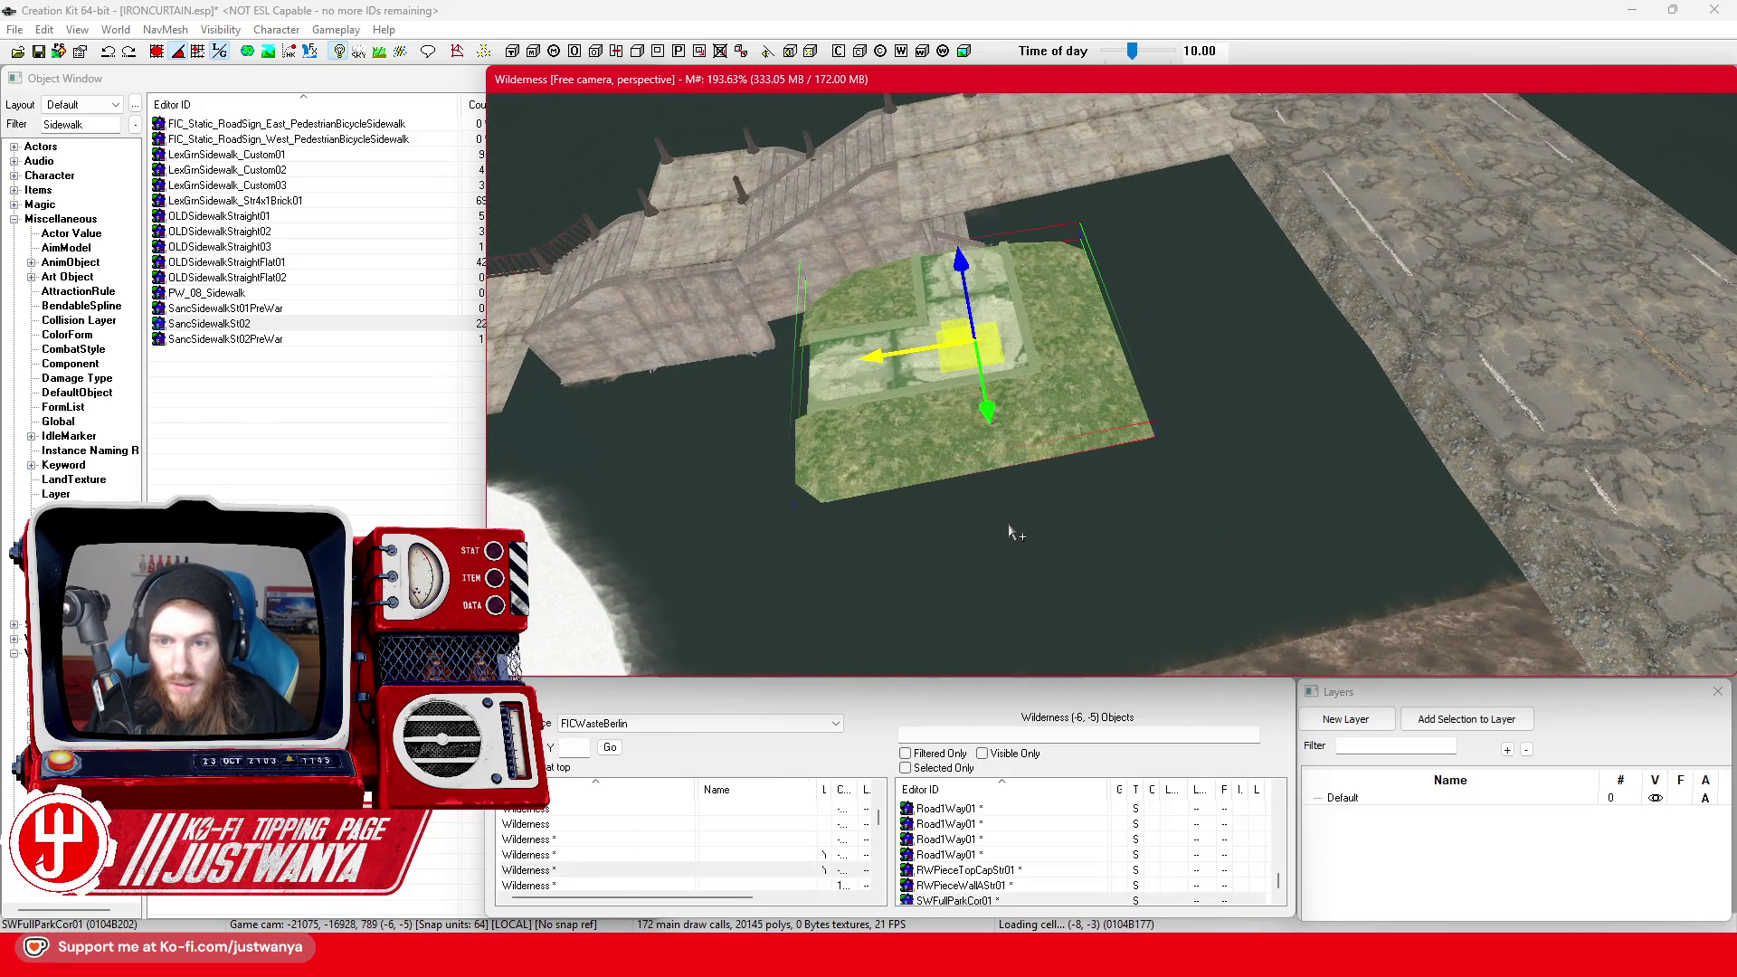
{"action": "key", "text": "ctrl+z"}
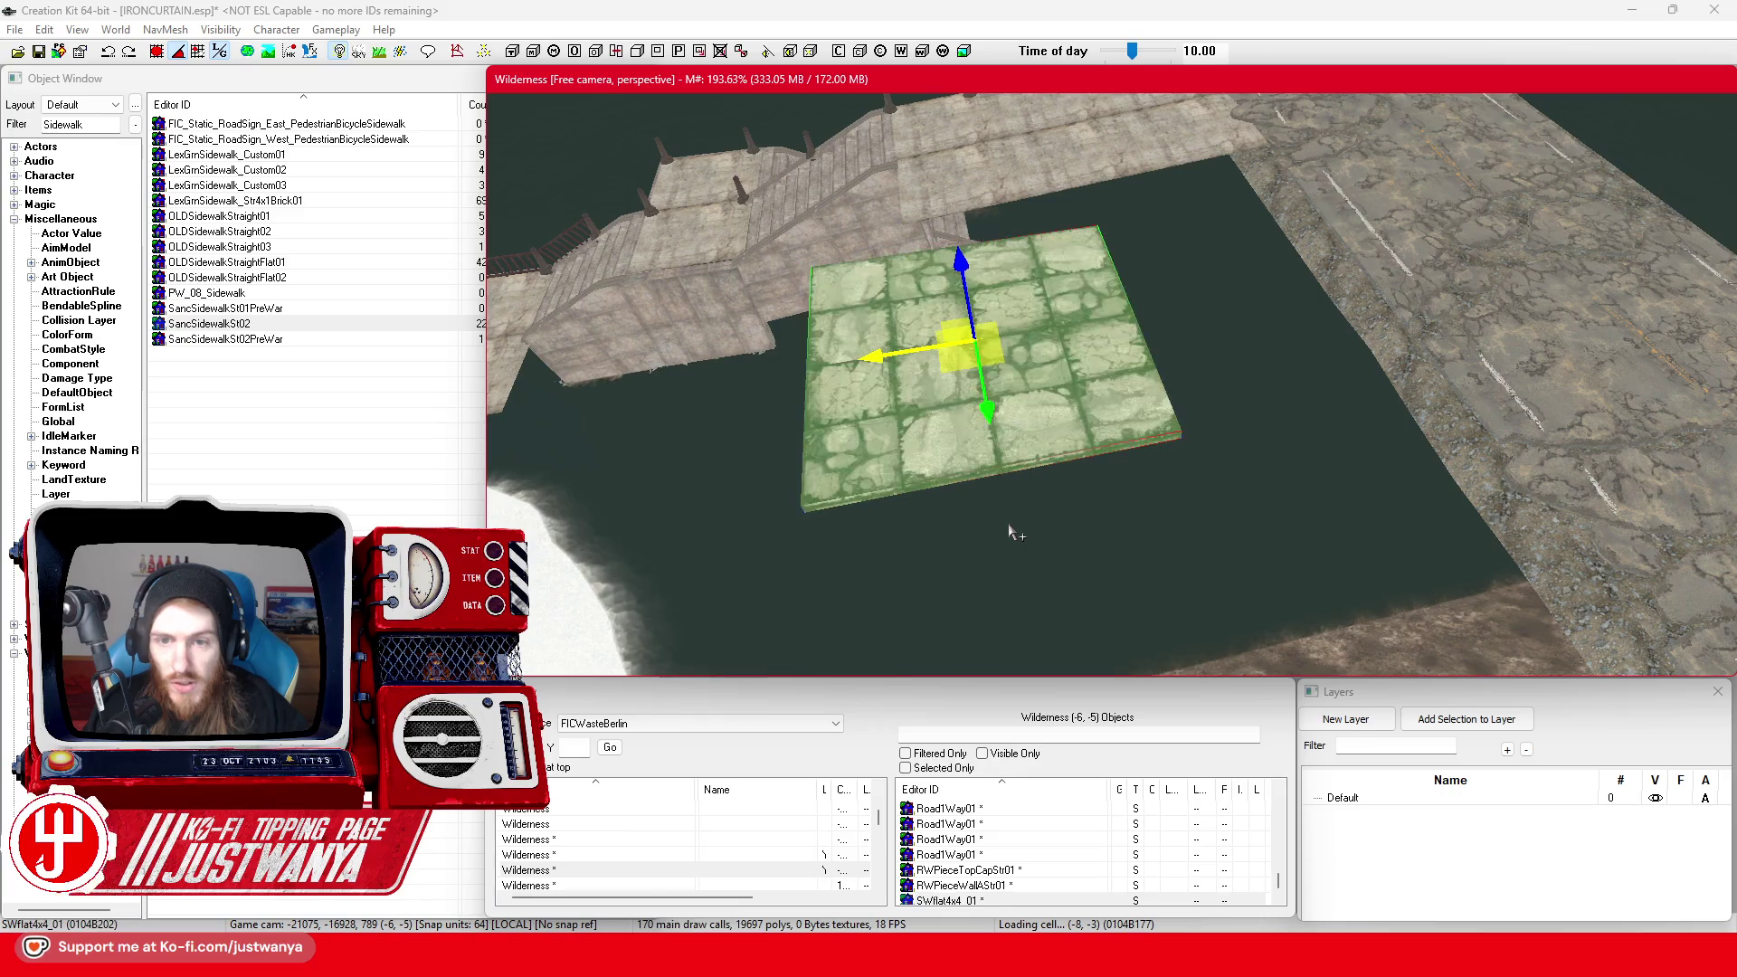
{"action": "key", "text": "ctrl+z"}
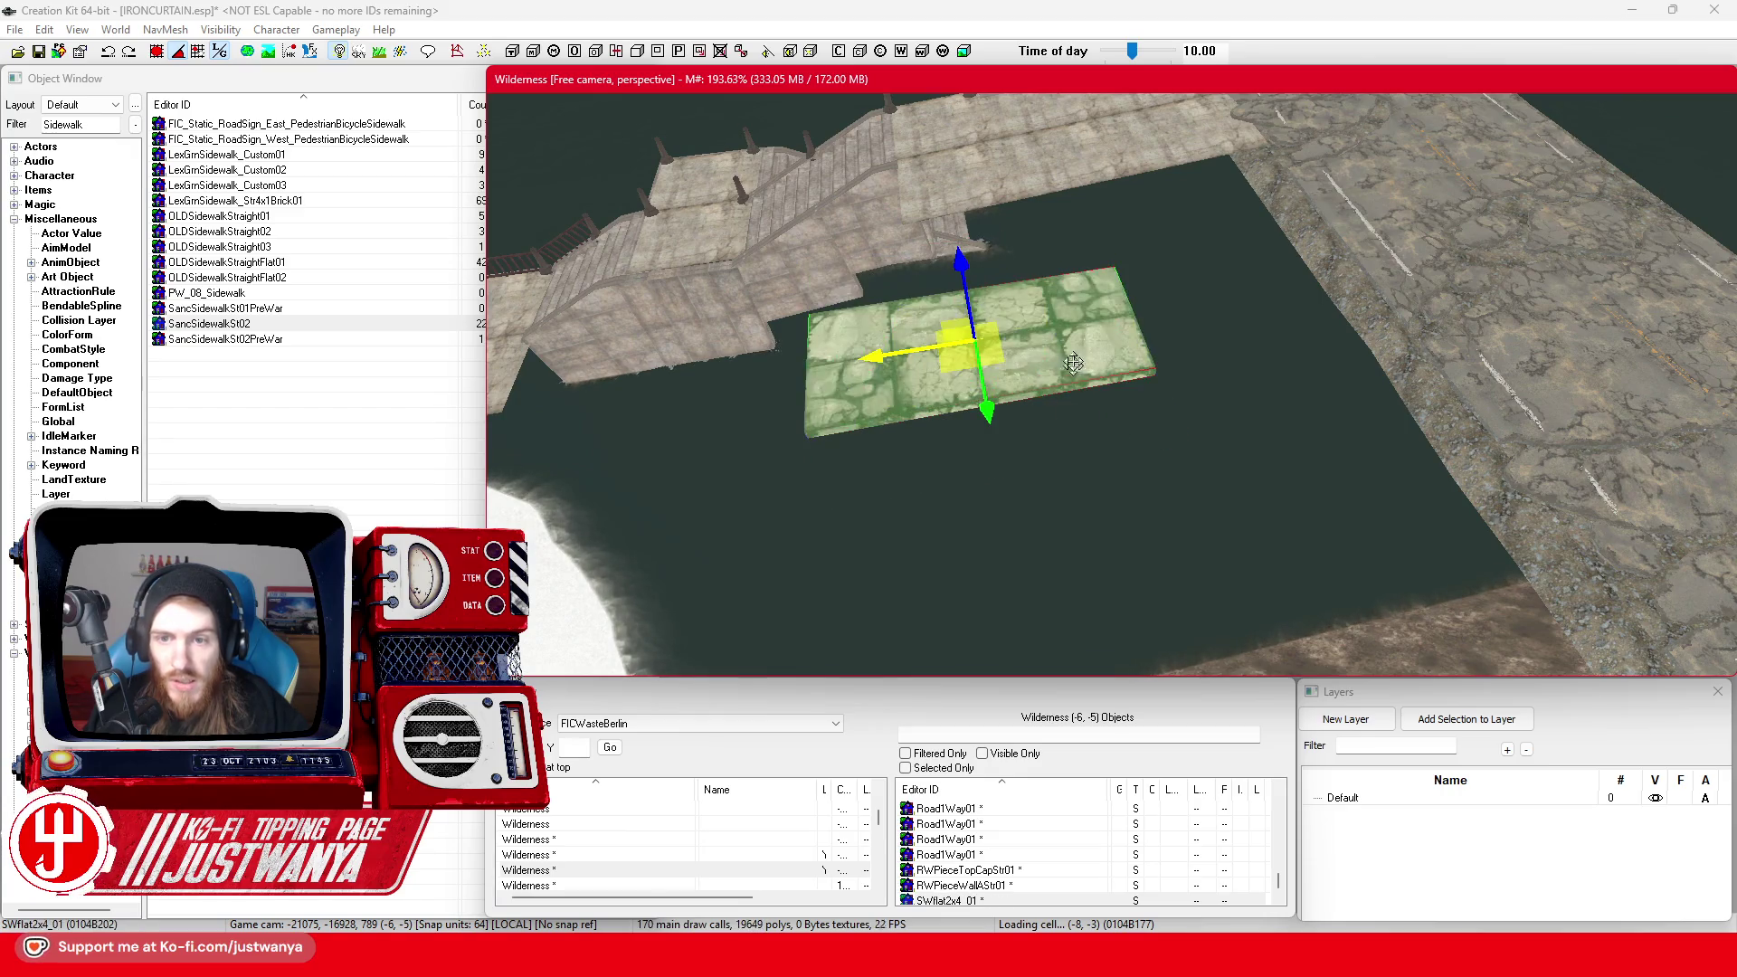
{"action": "scroll", "coordinate": [1099, 441], "scroll_direction": "up", "scroll_amount": 4}
Slide the tile toward the road, adjust its height, and rotate it about 90 degrees
{"action": "left_click_drag", "start_coordinate": [899, 335], "coordinate": [1156, 323]}
{"action": "left_click_drag", "start_coordinate": [1232, 261], "coordinate": [1232, 247]}
{"action": "key", "text": "e"}
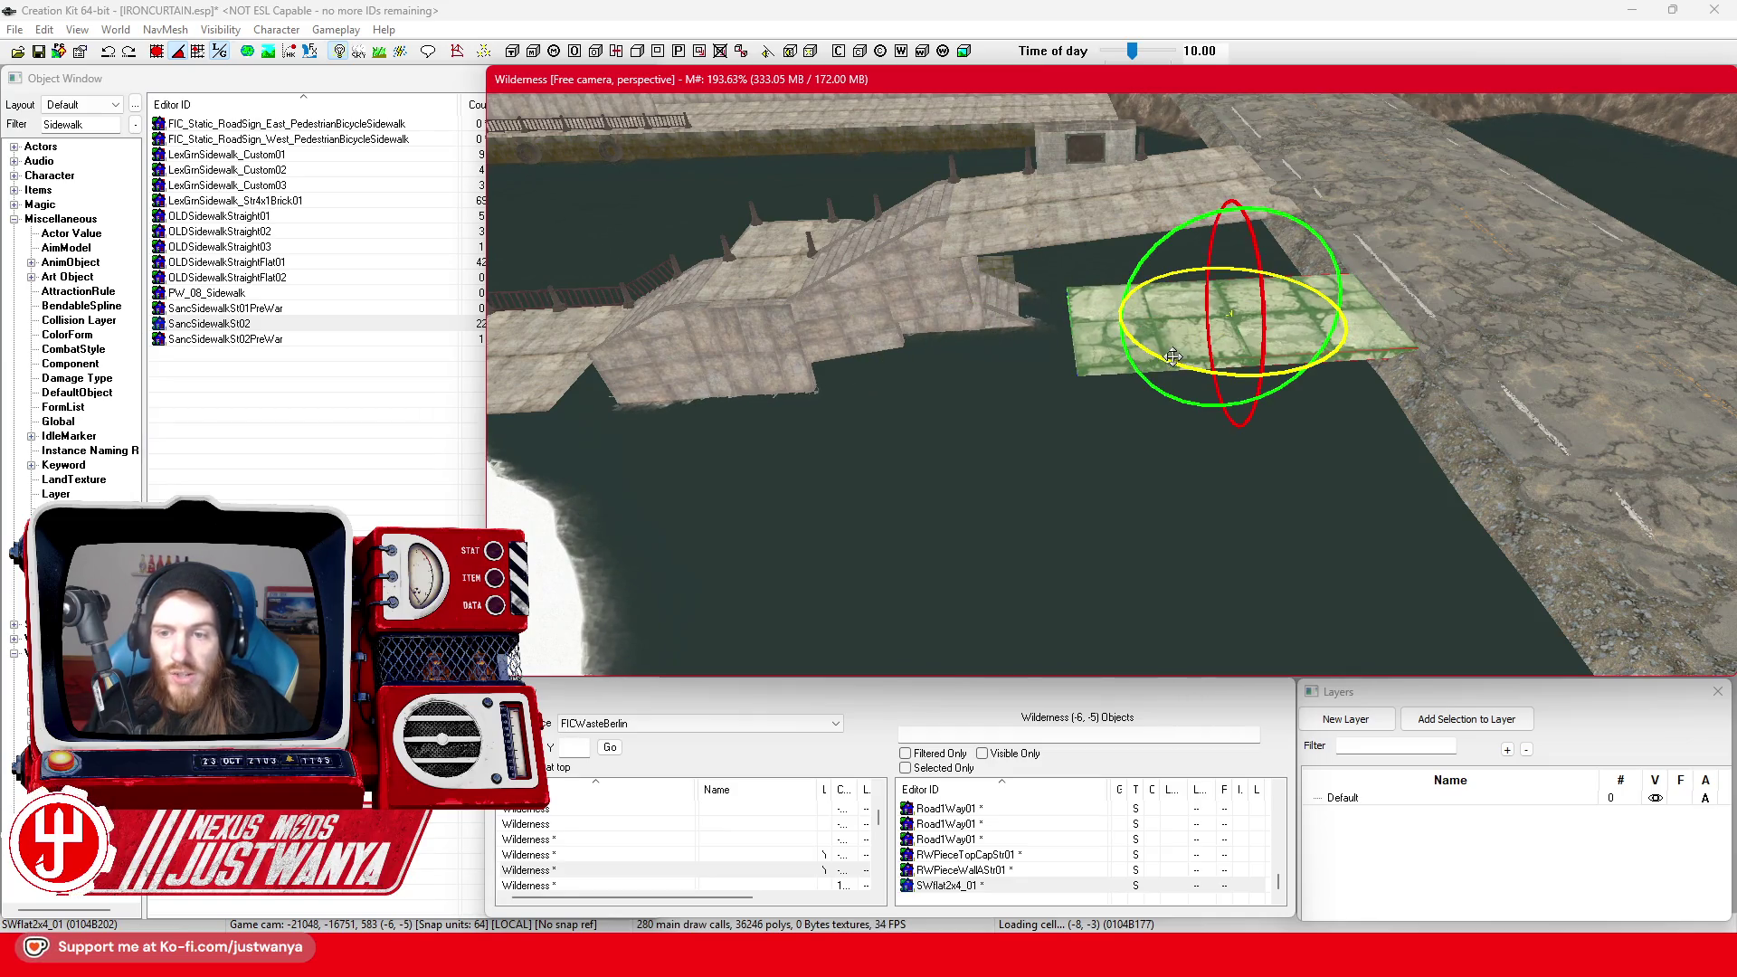
{"action": "left_click_drag", "start_coordinate": [1131, 360], "coordinate": [1176, 398]}
{"action": "scroll", "coordinate": [1173, 344], "scroll_direction": "up", "scroll_amount": 5}
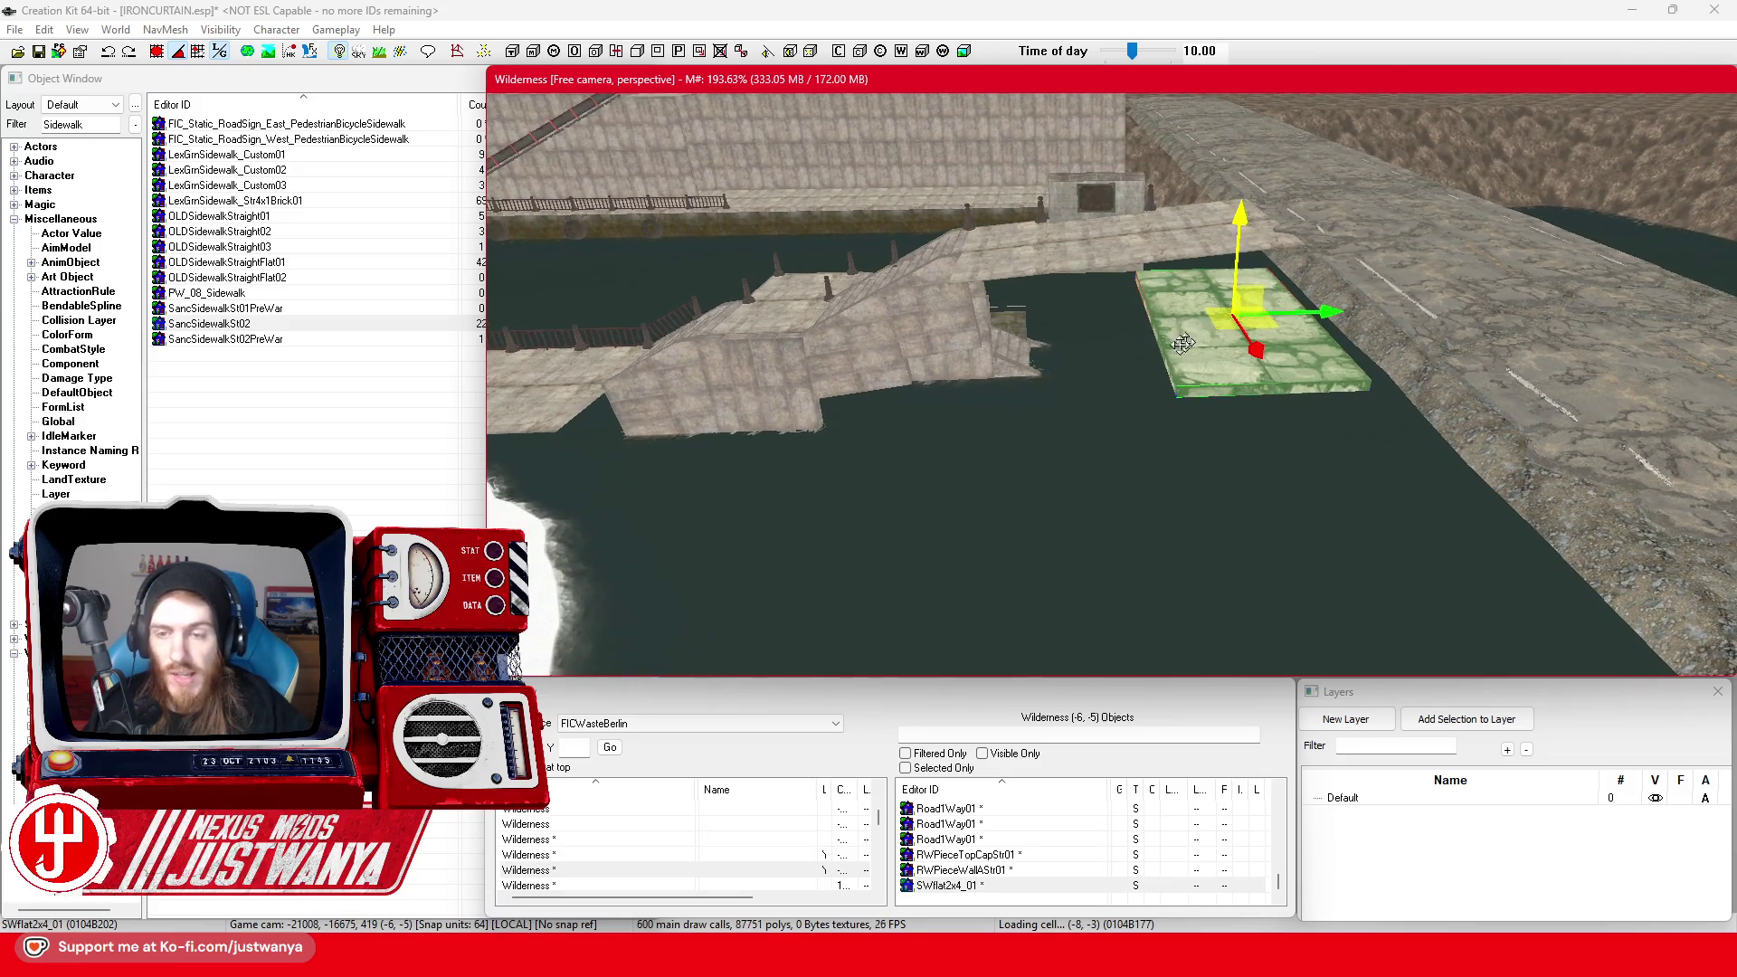
{"action": "left_click_drag", "start_coordinate": [1129, 474], "coordinate": [1252, 489]}
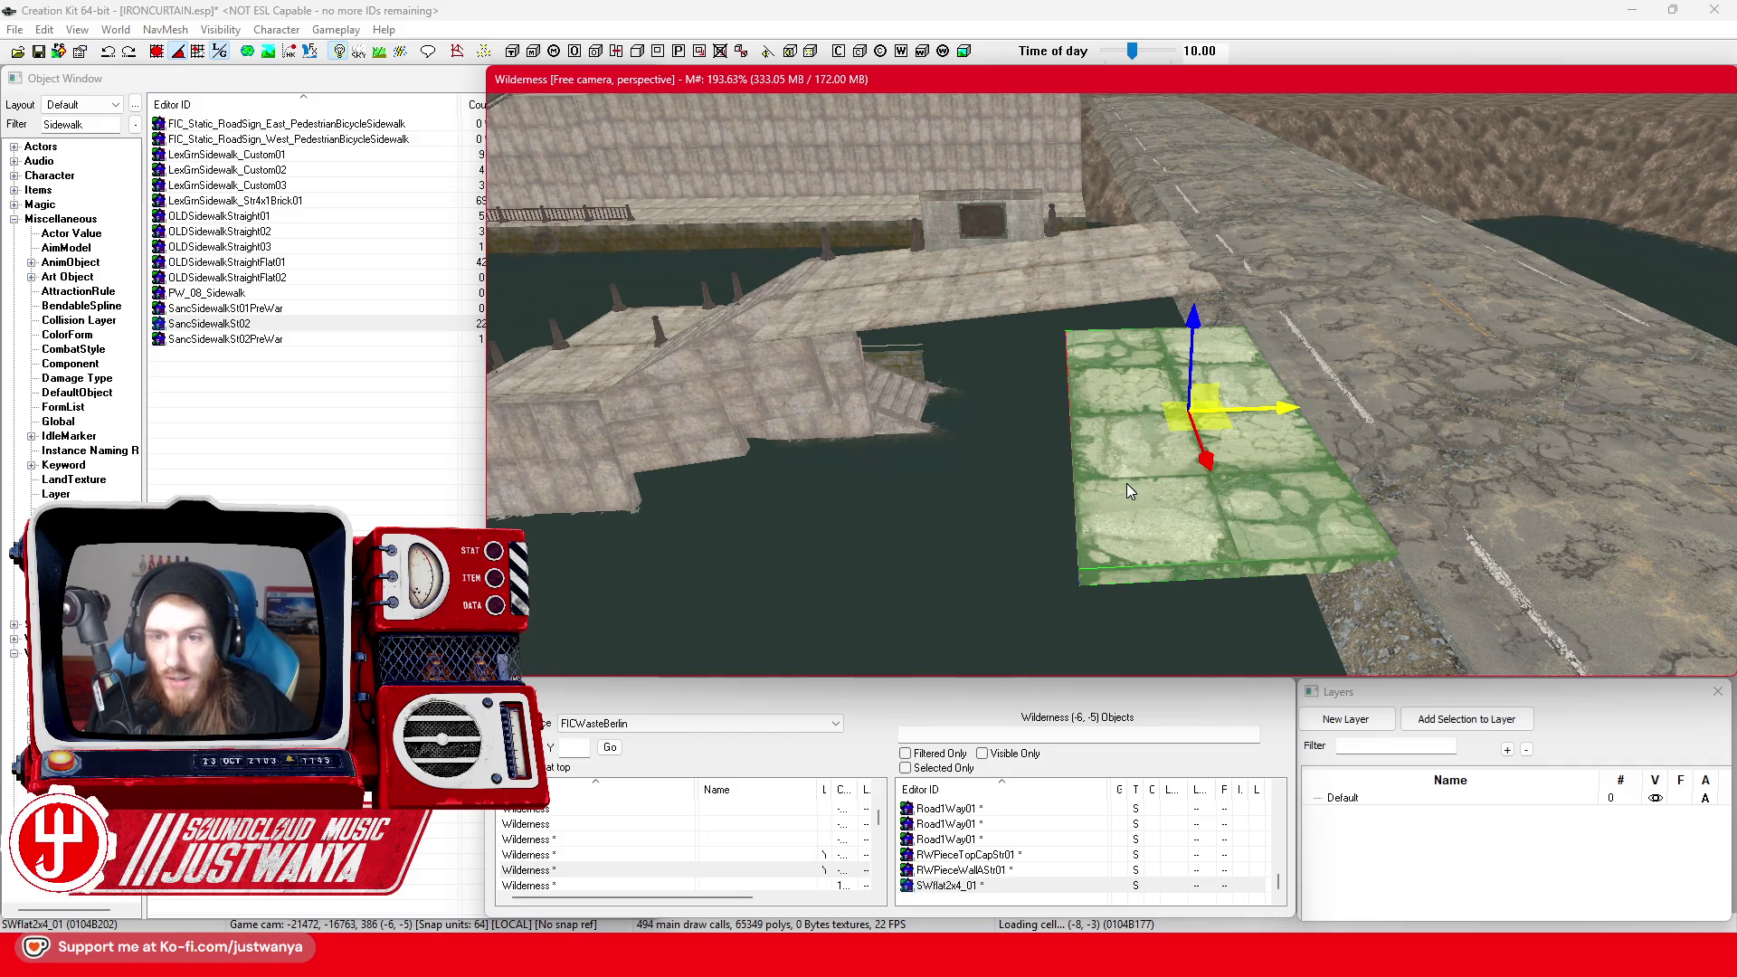
Fine-tune the tile's position along the road edge and raise it slightly
{"action": "scroll", "coordinate": [1126, 483], "scroll_direction": "up", "scroll_amount": 3}
{"action": "scroll", "coordinate": [1111, 384], "scroll_direction": "up", "scroll_amount": 3}
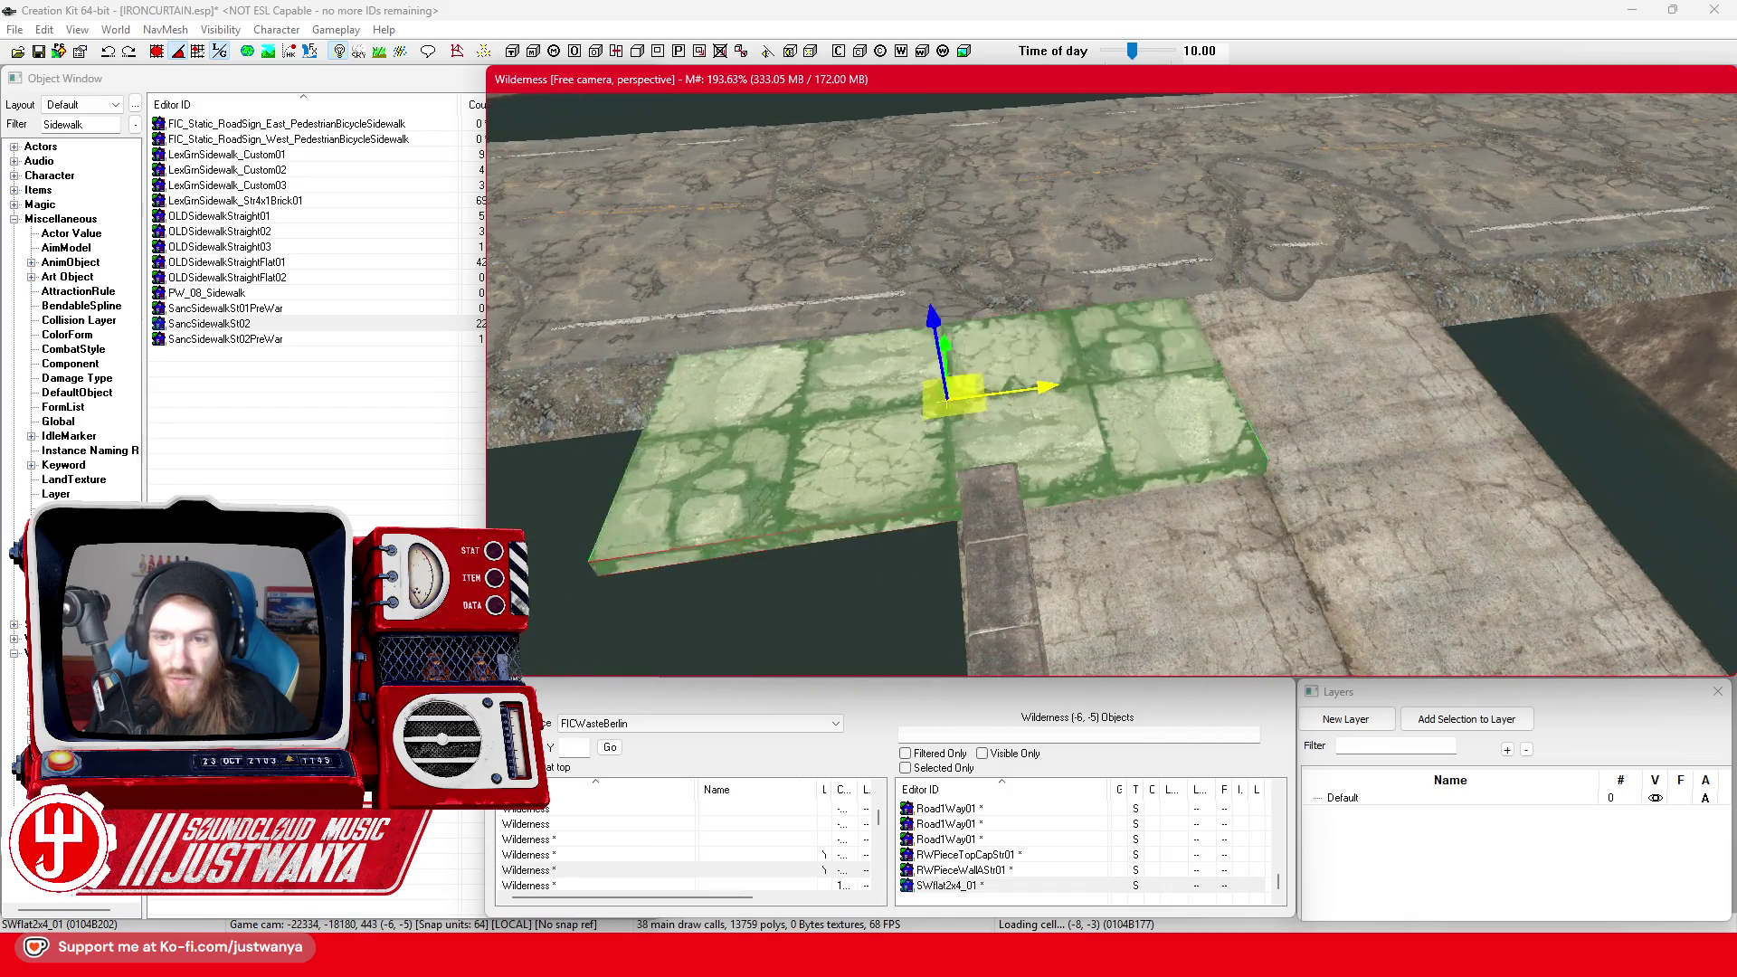
{"action": "left_click_drag", "start_coordinate": [895, 312], "coordinate": [588, 339]}
{"action": "scroll", "coordinate": [1036, 400], "scroll_direction": "down", "scroll_amount": 3}
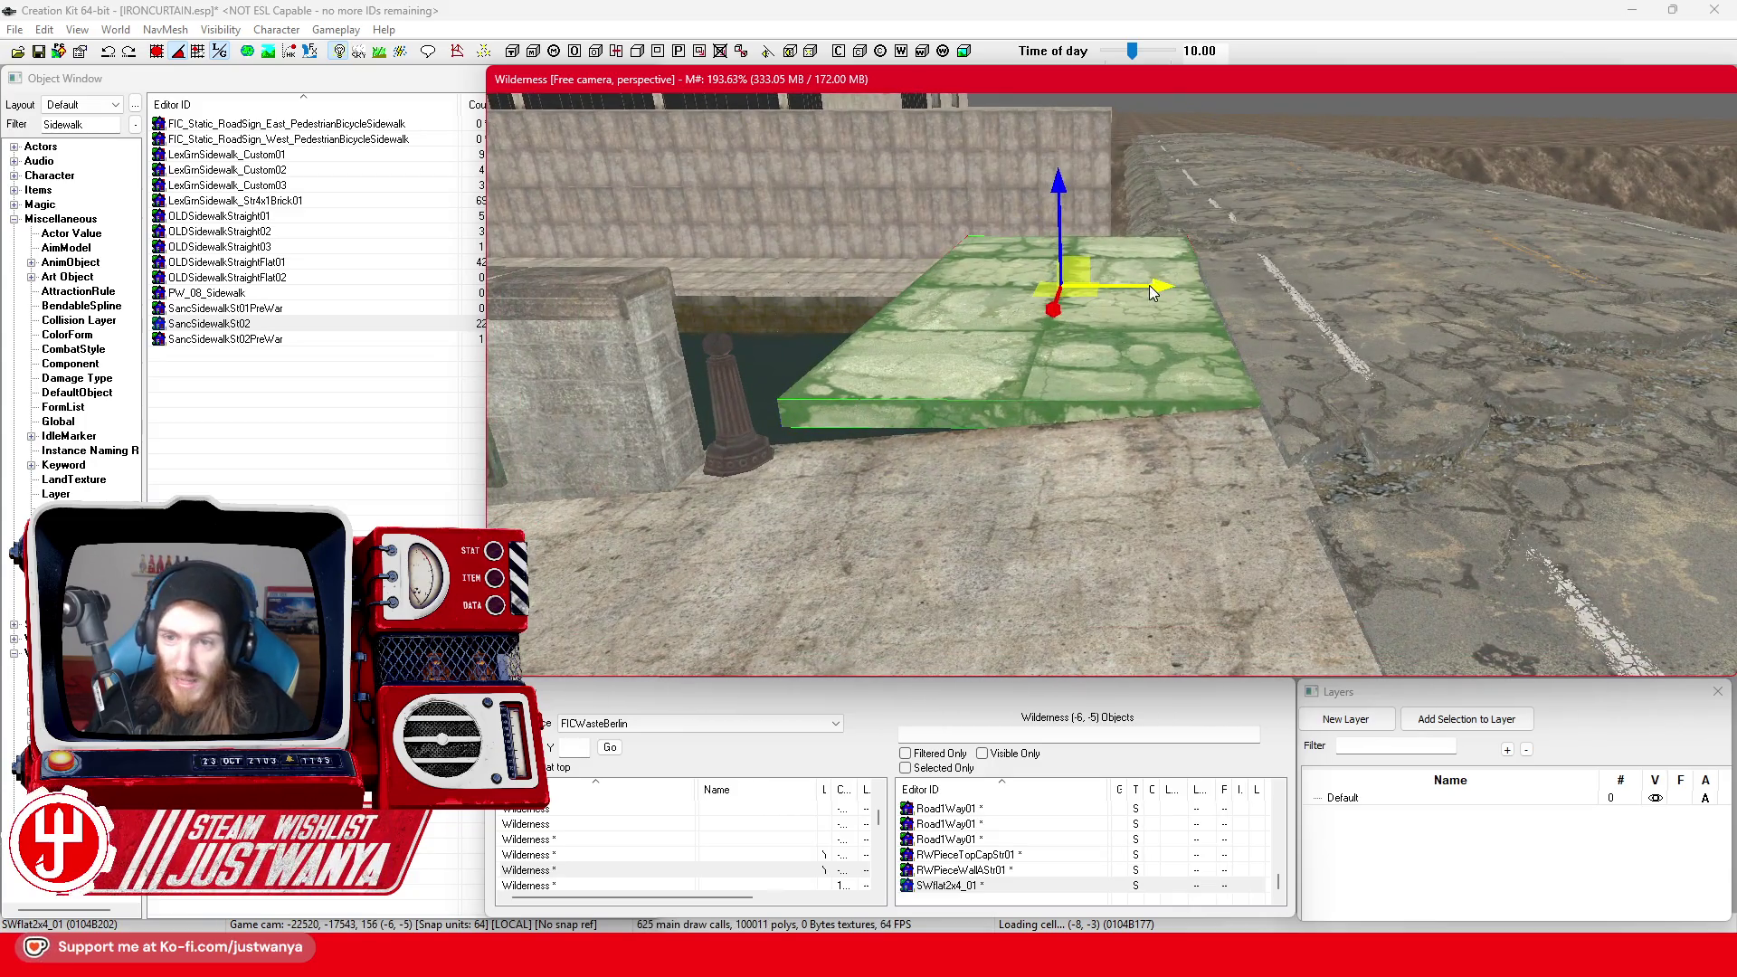
{"action": "left_click_drag", "start_coordinate": [1153, 291], "coordinate": [1054, 280]}
{"action": "key", "text": "shift"}
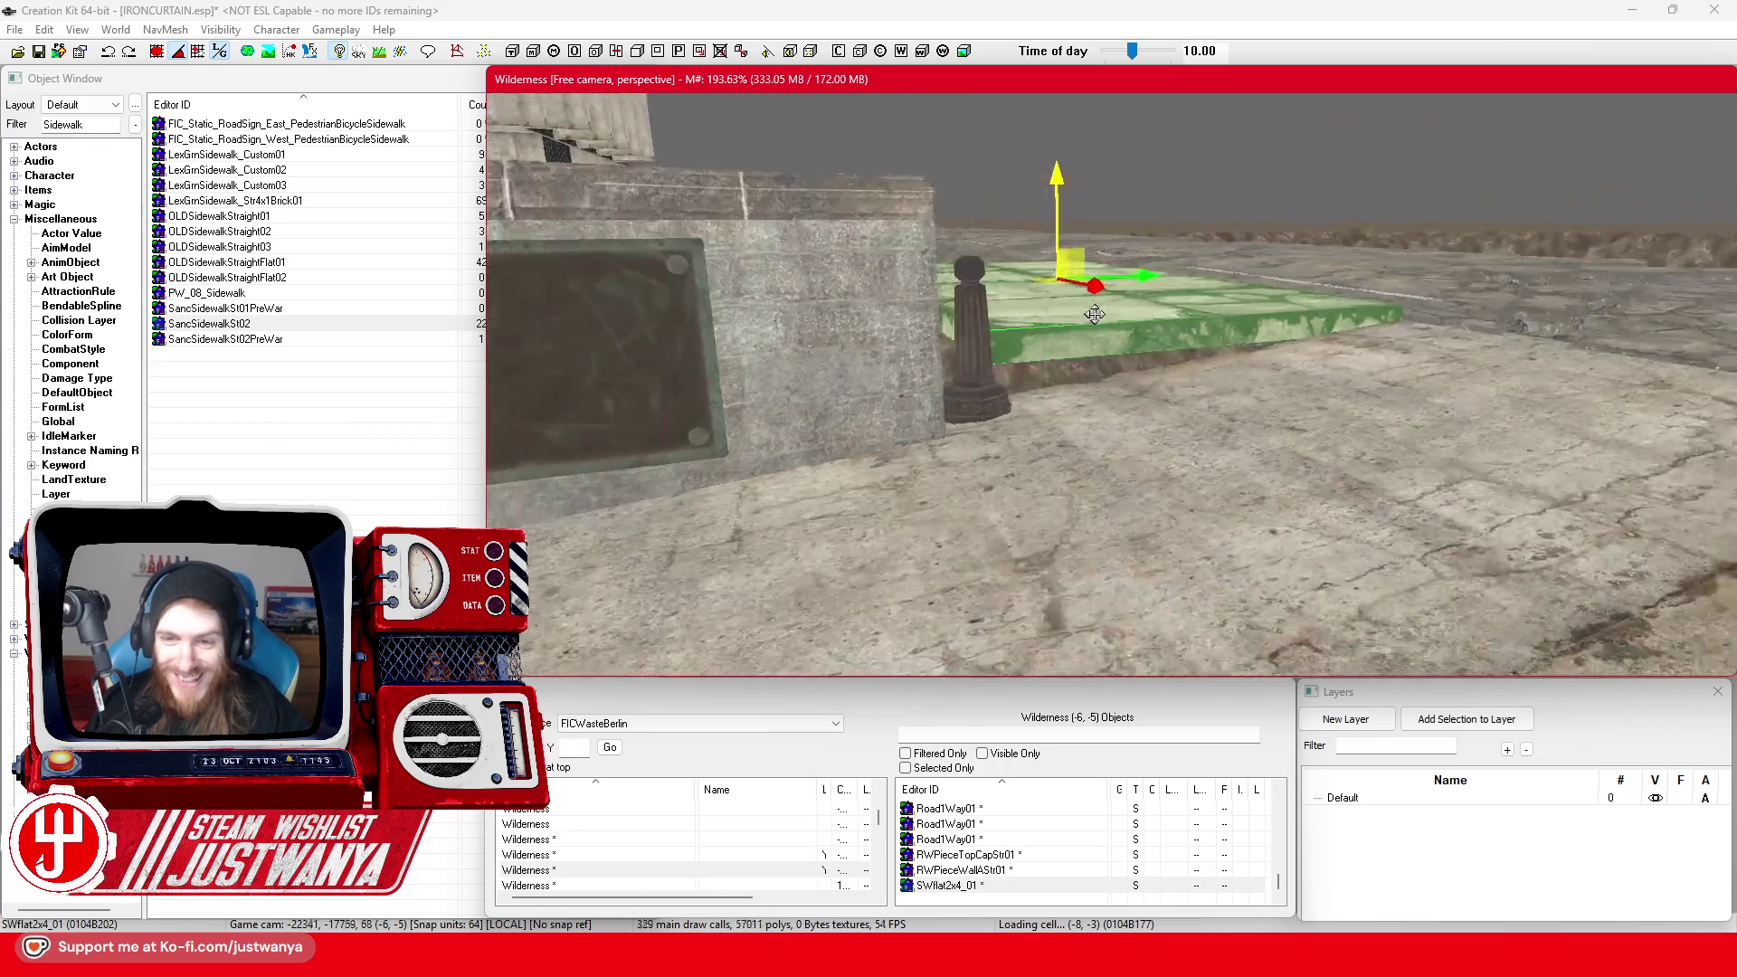
{"action": "key", "text": "shift"}
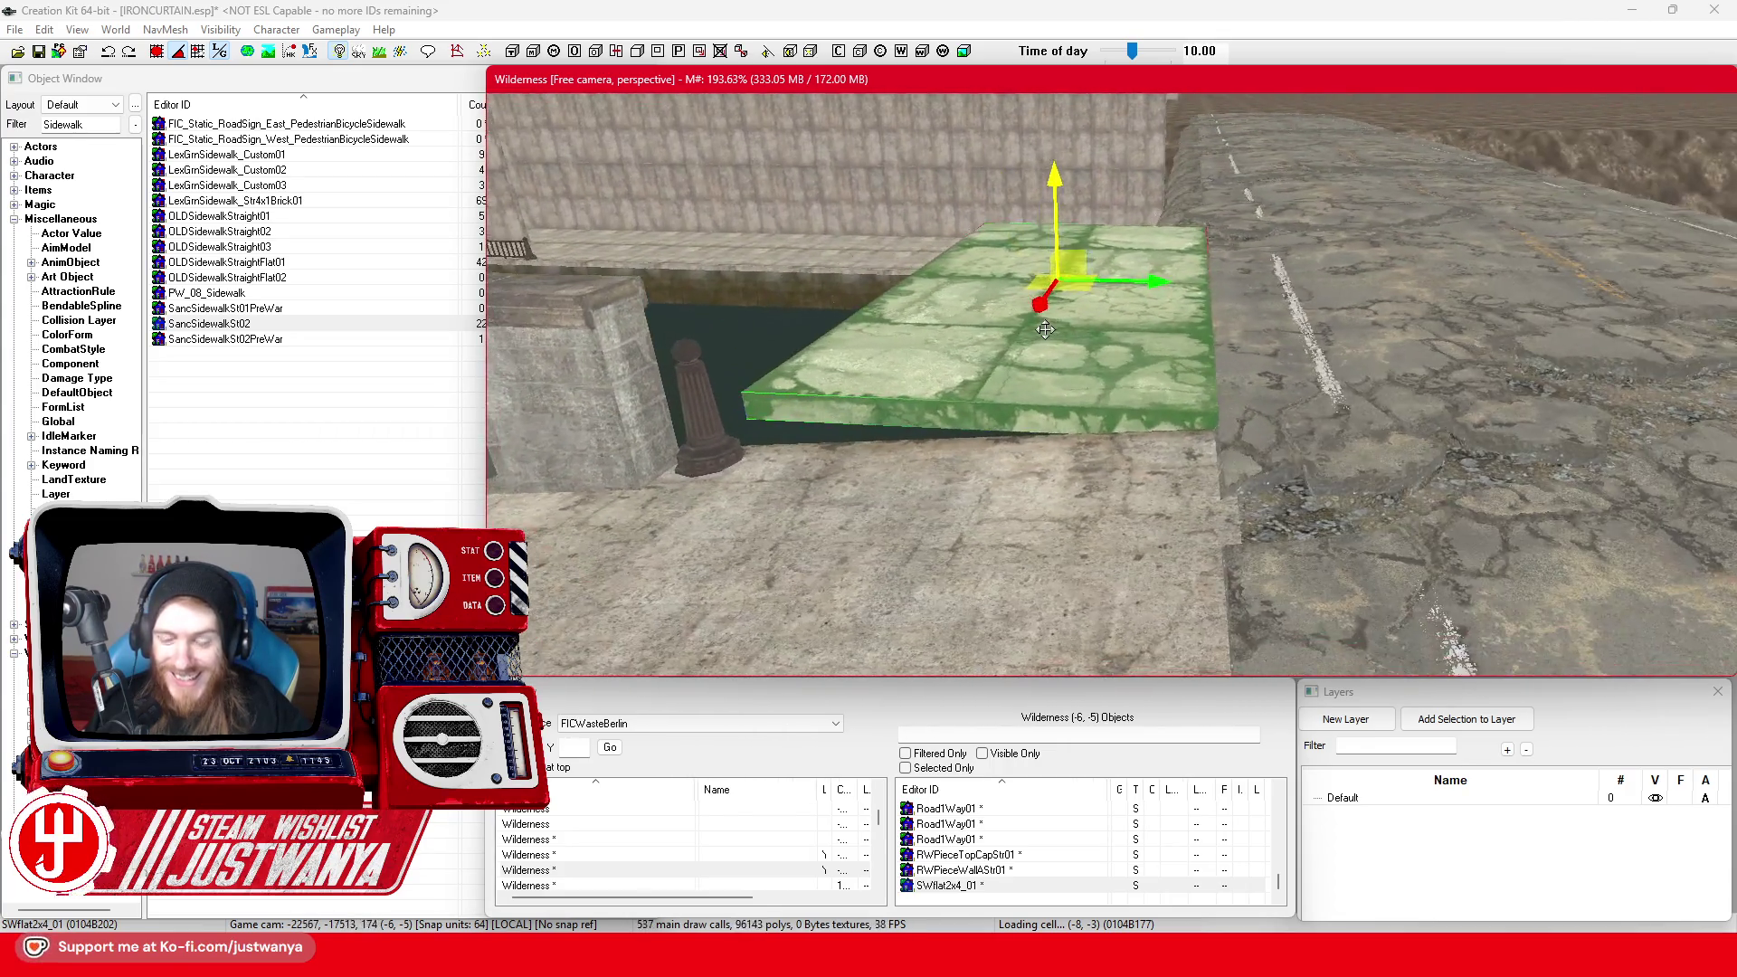
{"action": "key", "text": "shift"}
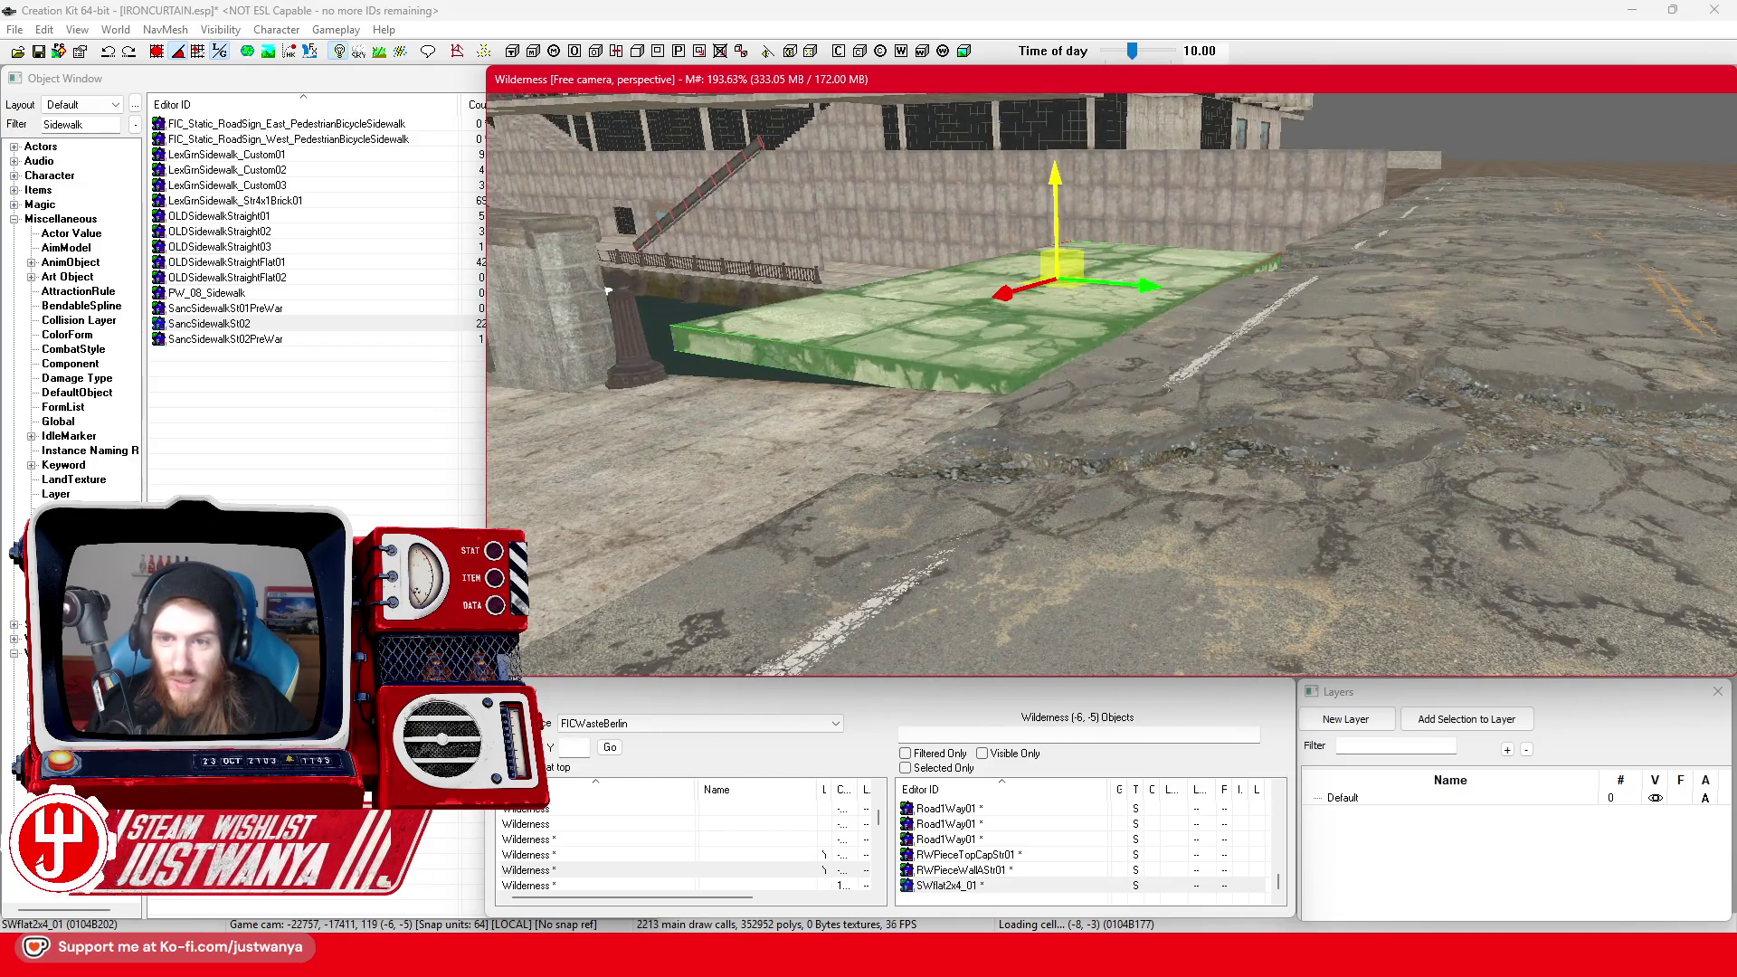
{"action": "mouse_move", "coordinate": [1046, 263]}
{"action": "left_mouse_down"}
{"action": "mouse_move", "coordinate": [1052, 244]}
{"action": "mouse_move", "coordinate": [1055, 265]}
{"action": "left_mouse_up"}
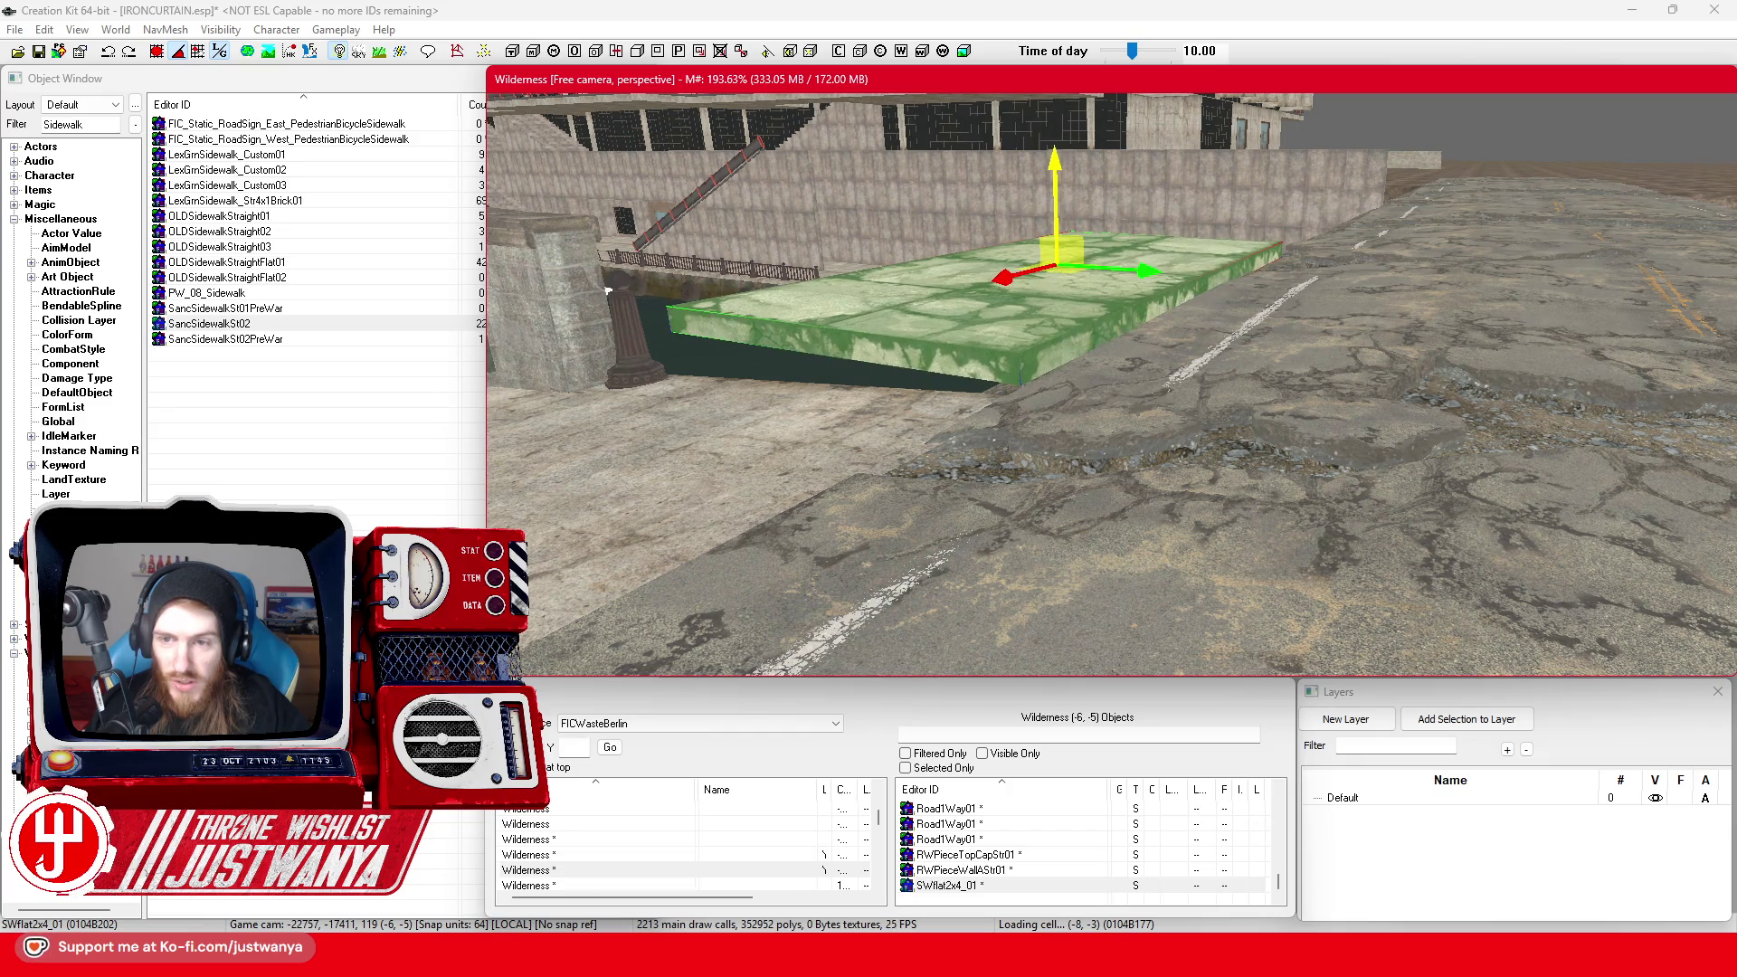
Inspect the Road1Way01 pieces by the sidewalk tile and delete the far one over the canal
{"action": "left_click", "coordinate": [1203, 379]}
{"action": "key", "text": "shift"}
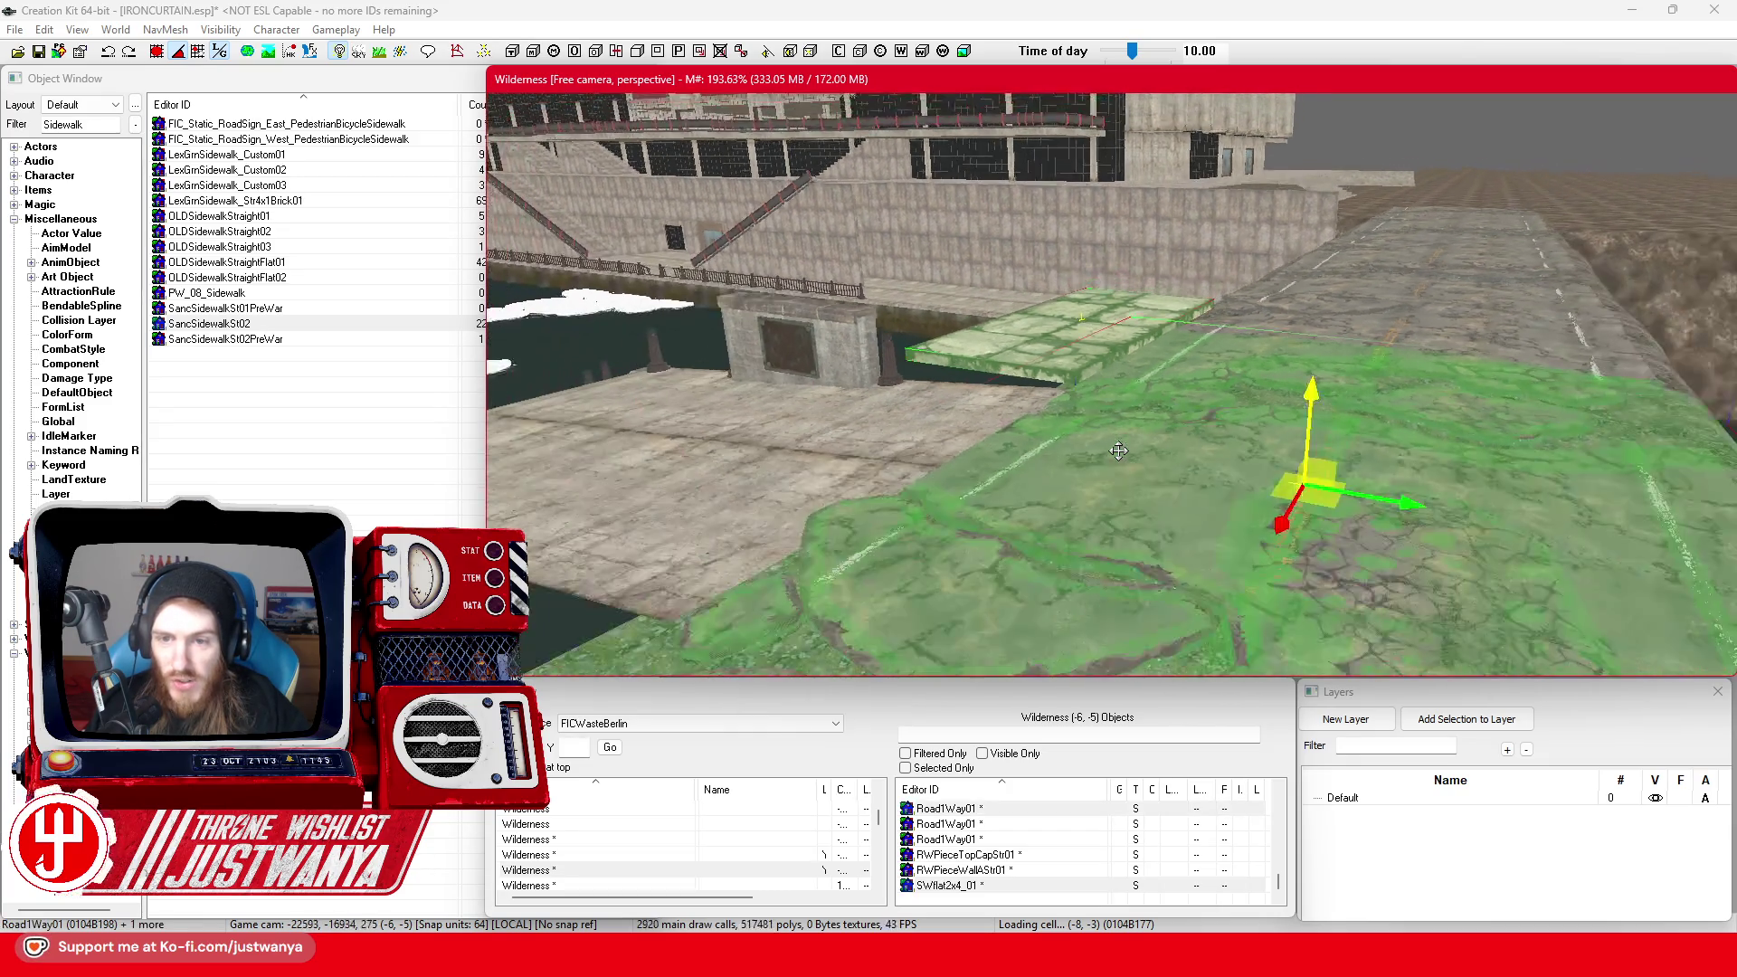
{"action": "key", "text": "shift"}
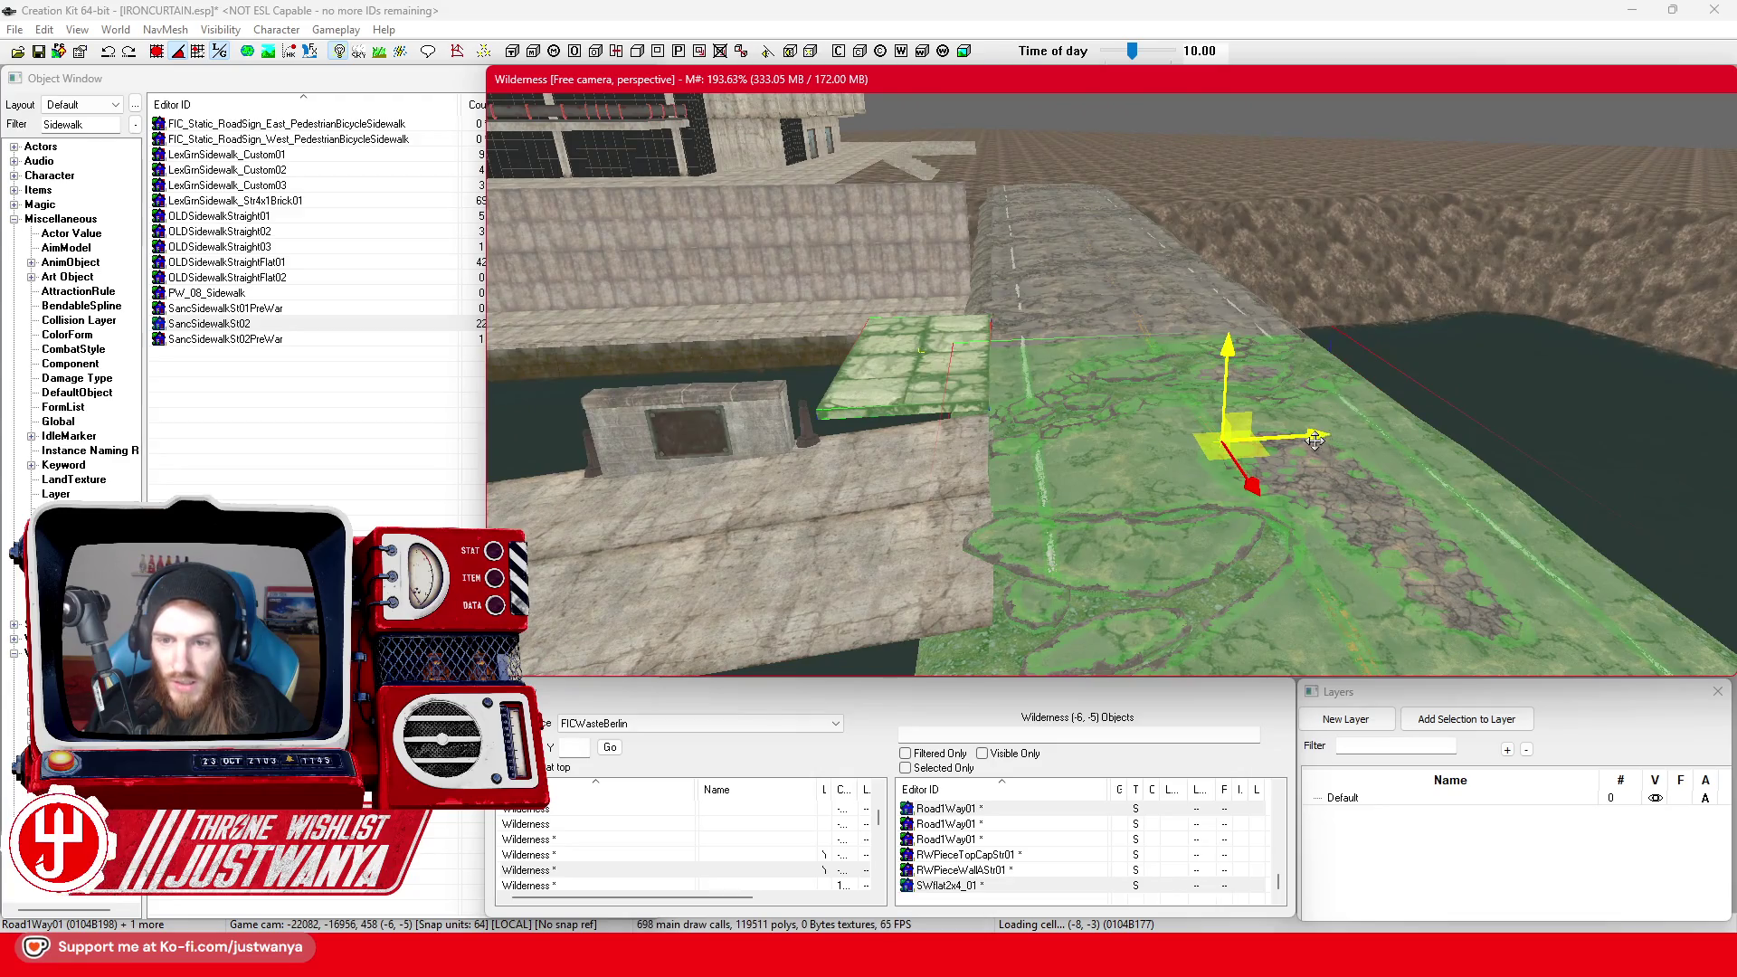
{"action": "key", "text": "shift"}
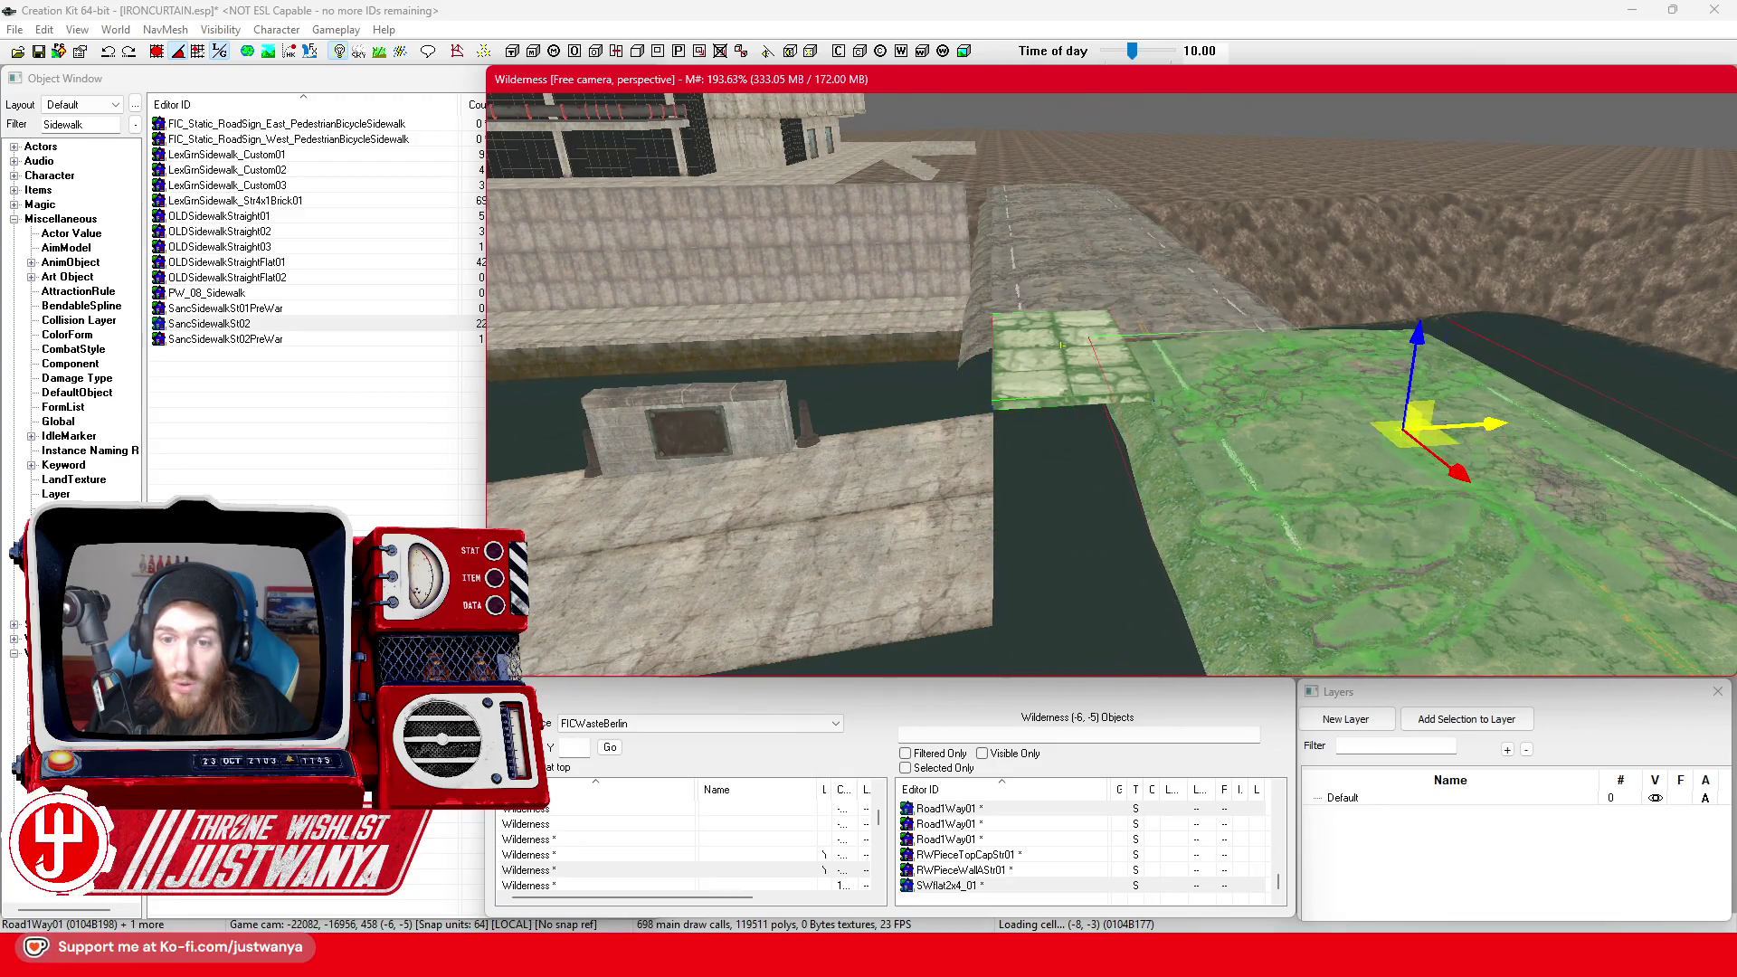
{"action": "key", "text": "shift"}
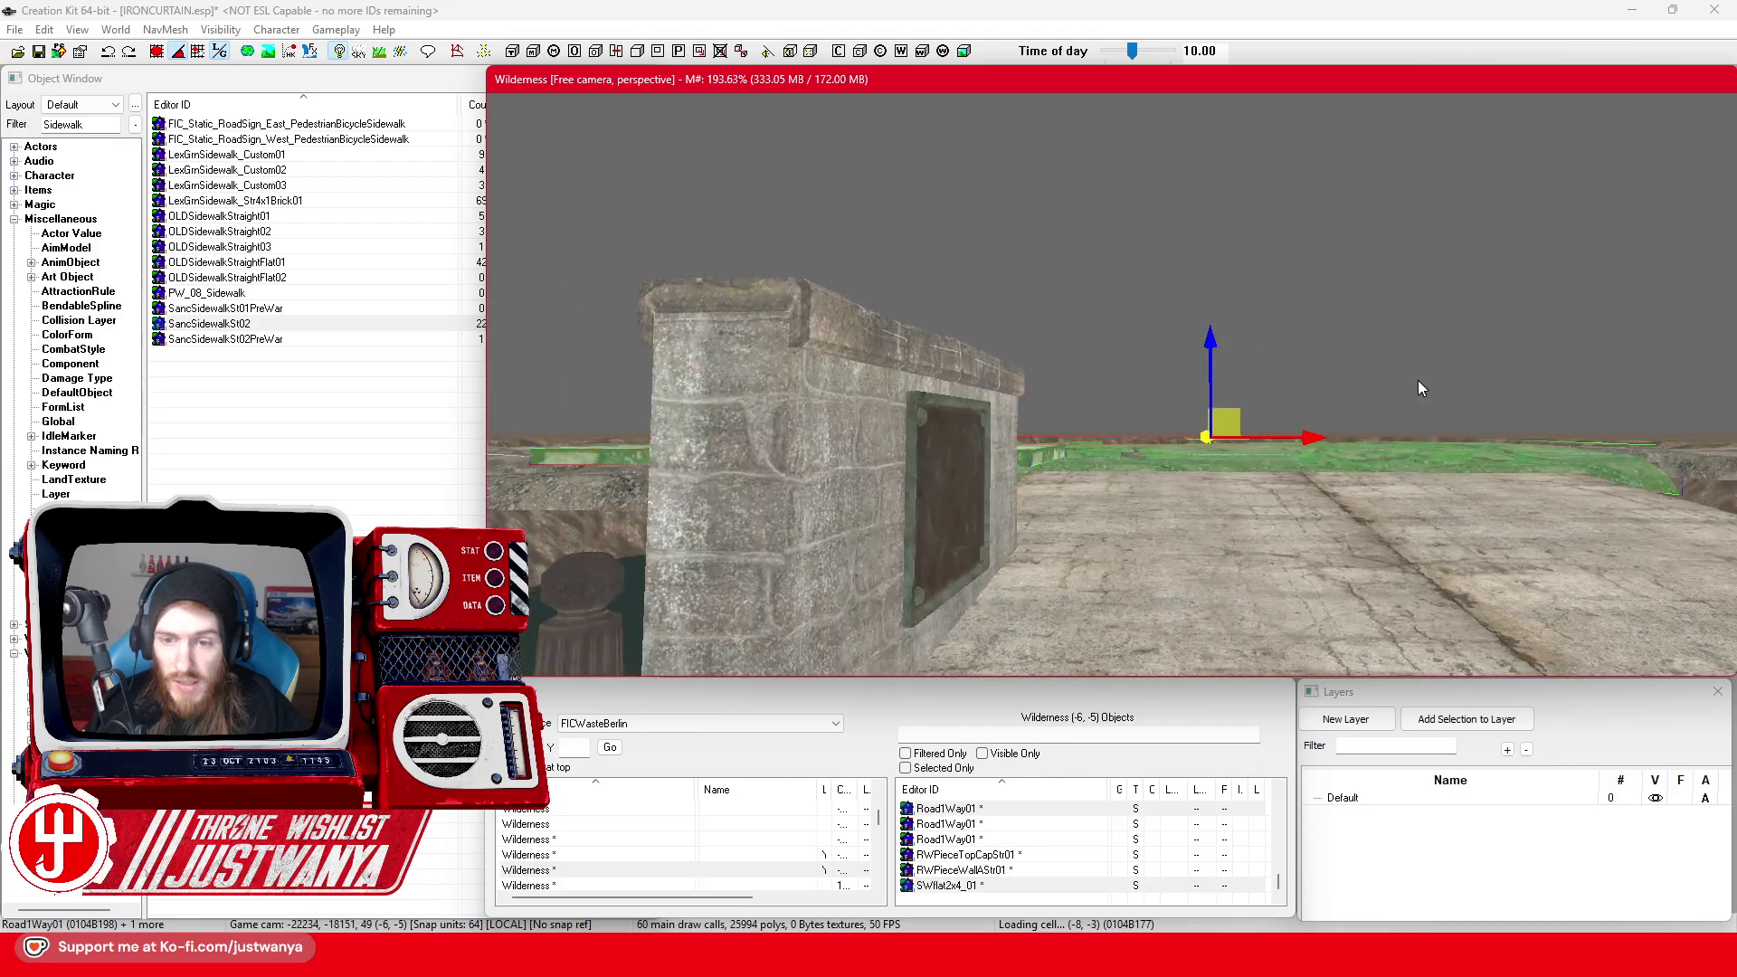
{"action": "key", "text": "shift"}
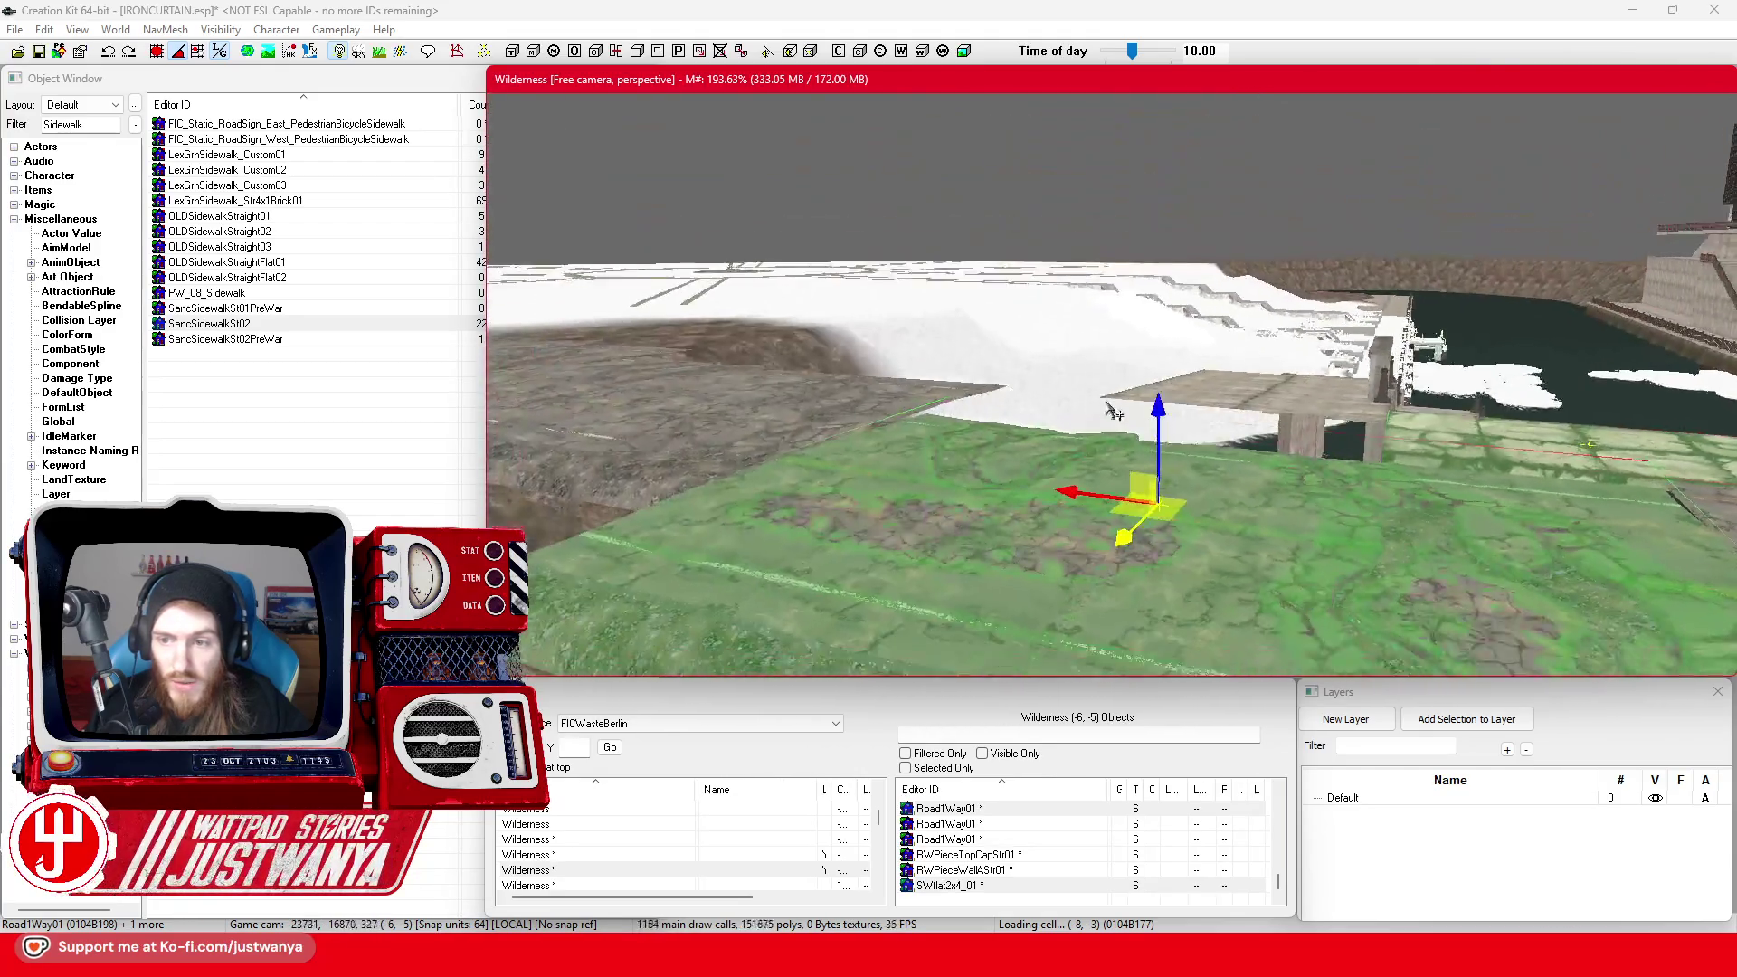
{"action": "key", "text": "shift"}
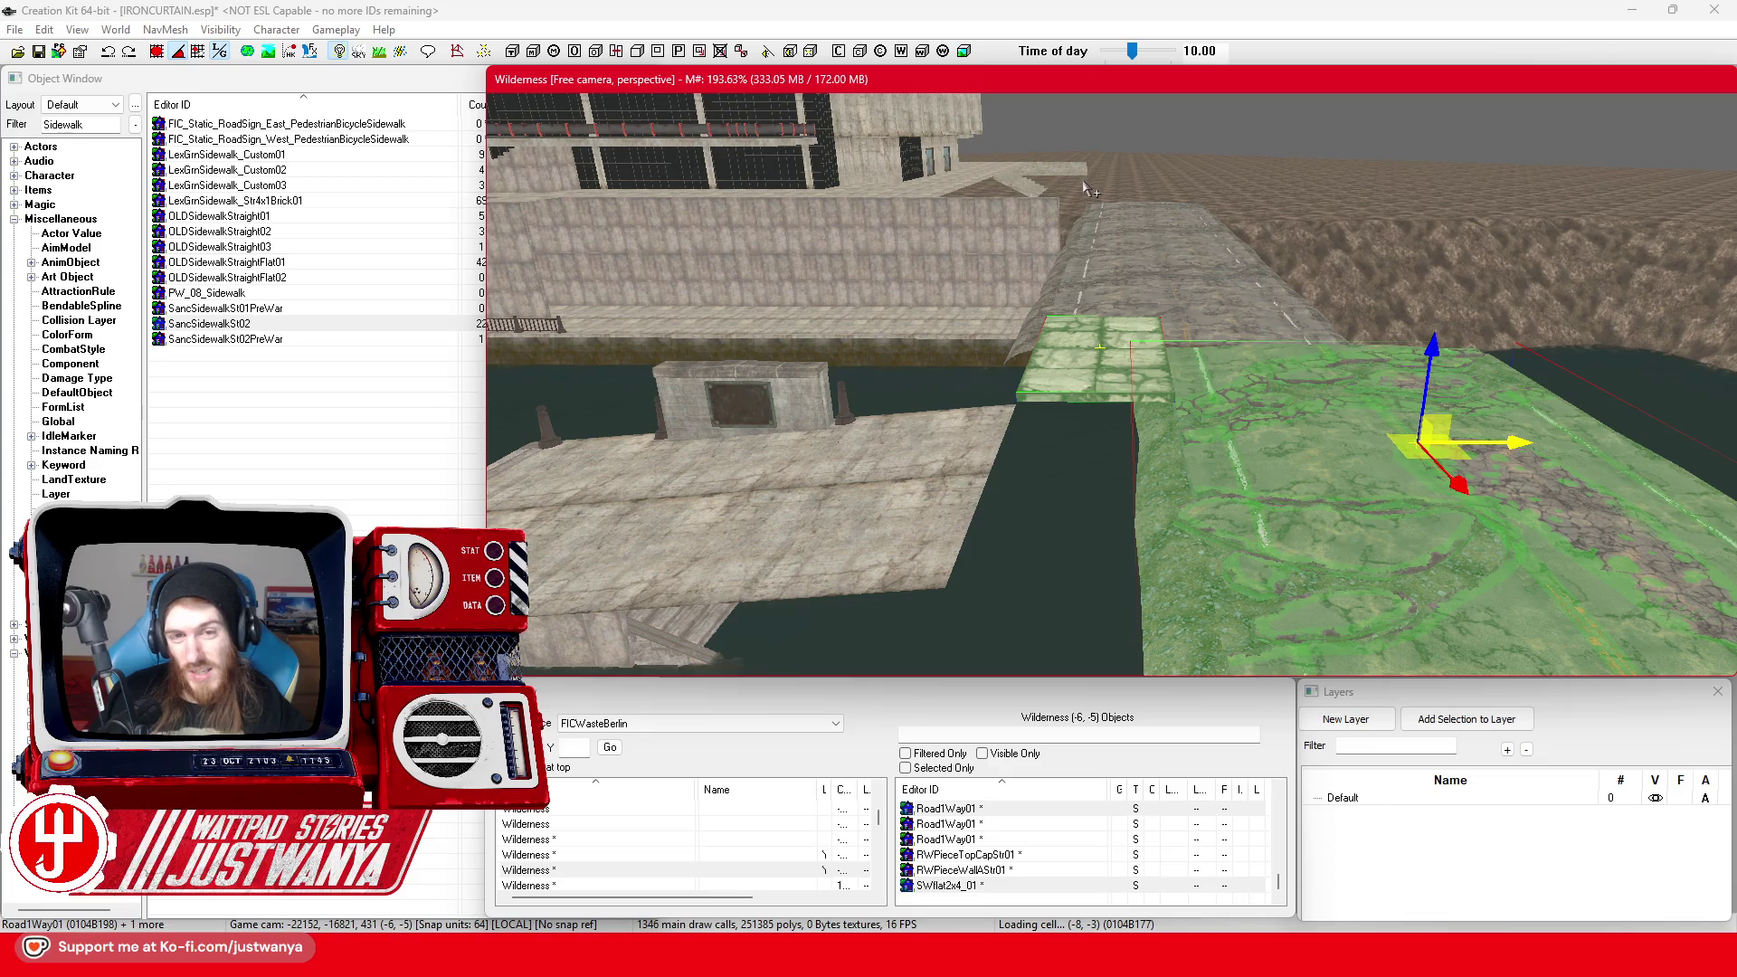
{"action": "left_click", "coordinate": [1223, 339]}
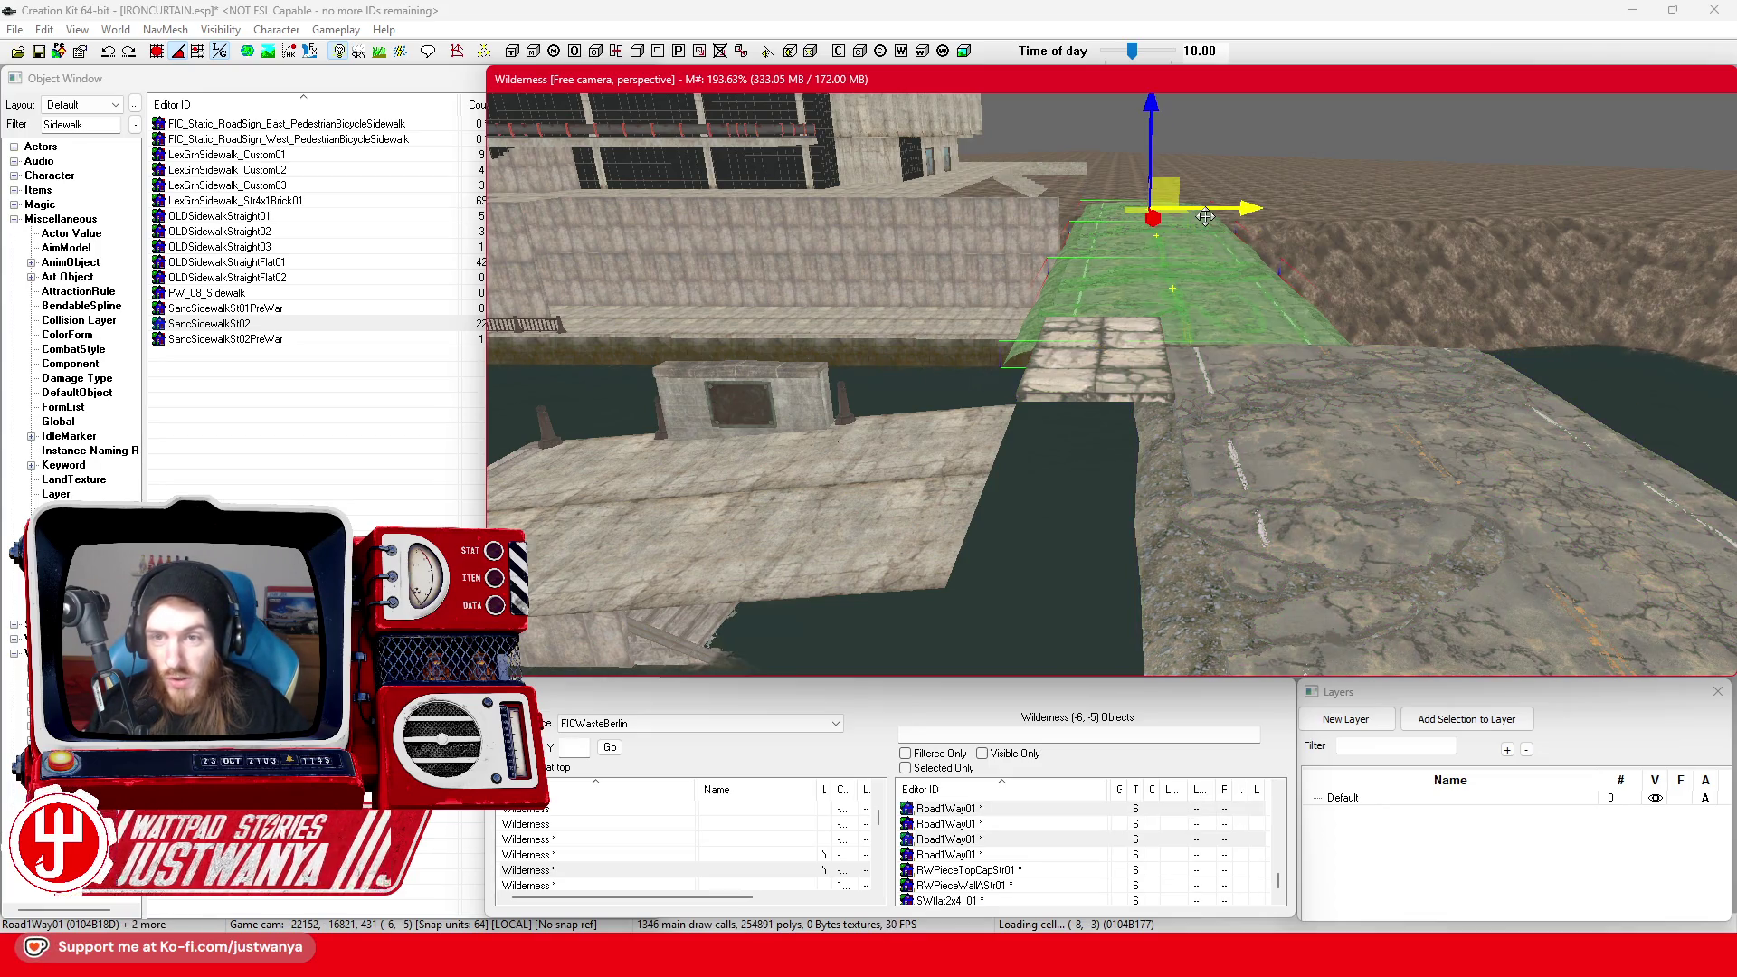
{"action": "key", "text": "Delete"}
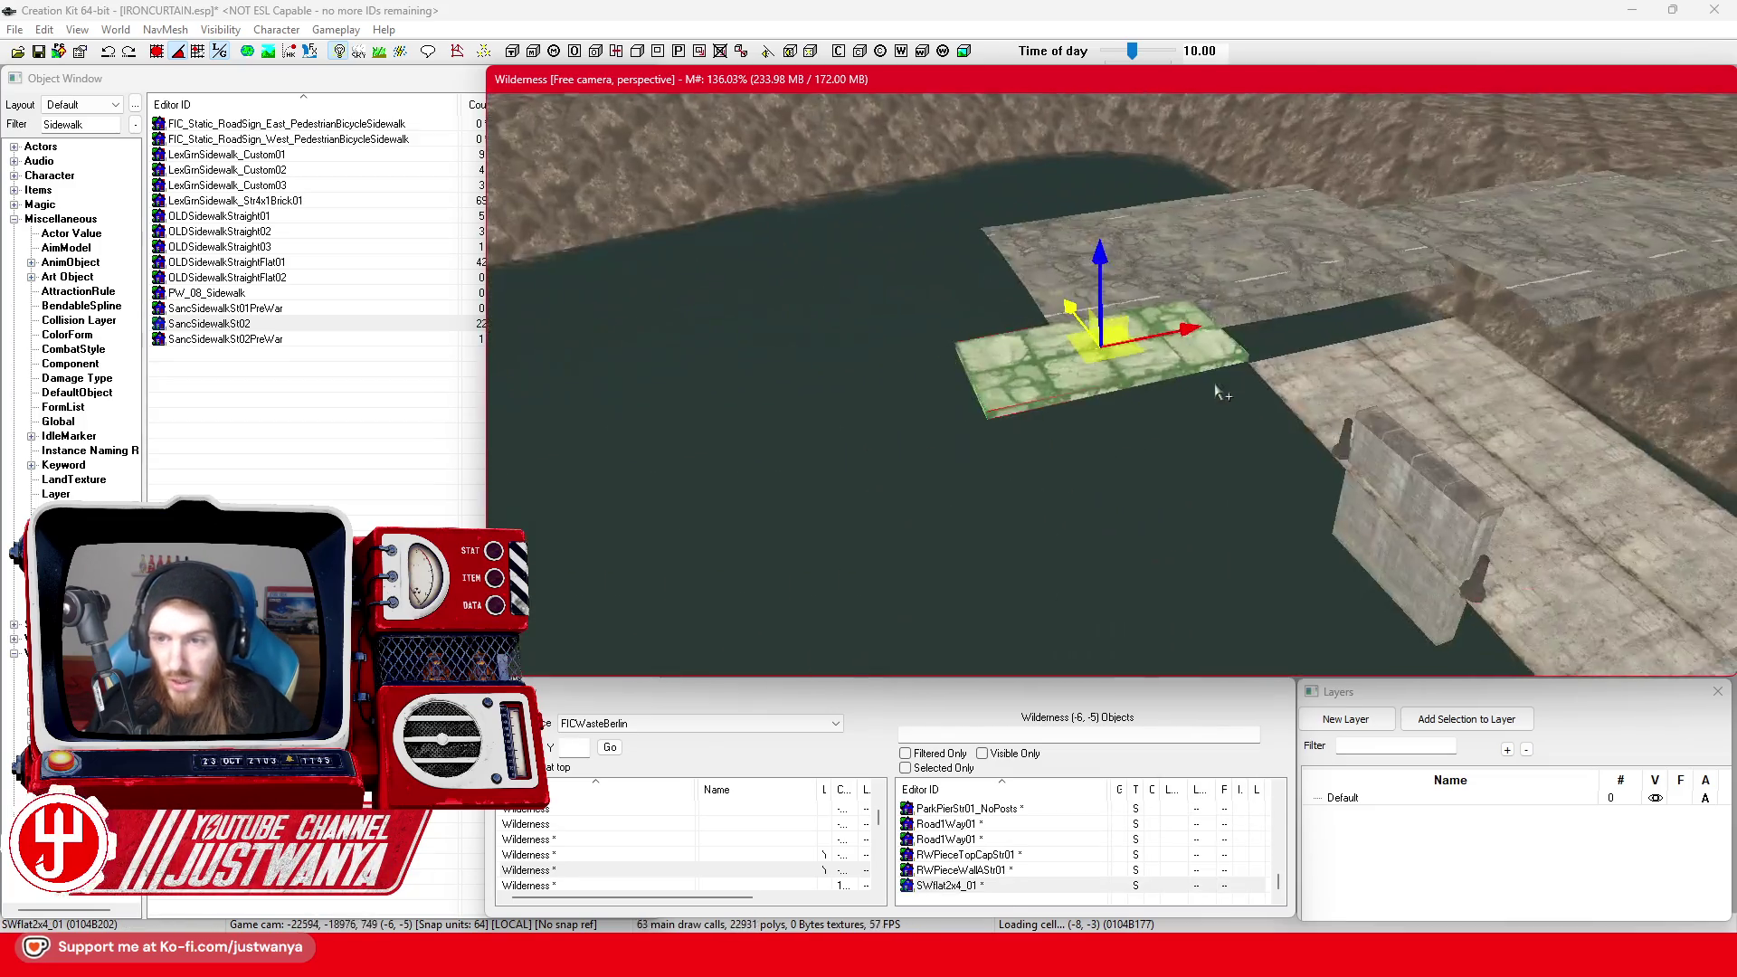
Delete the two remaining road pieces and slide the sidewalk slab into the gap by the pier
{"action": "left_click", "coordinate": [1085, 371], "text": "ctrl"}
{"action": "key", "text": "Delete"}
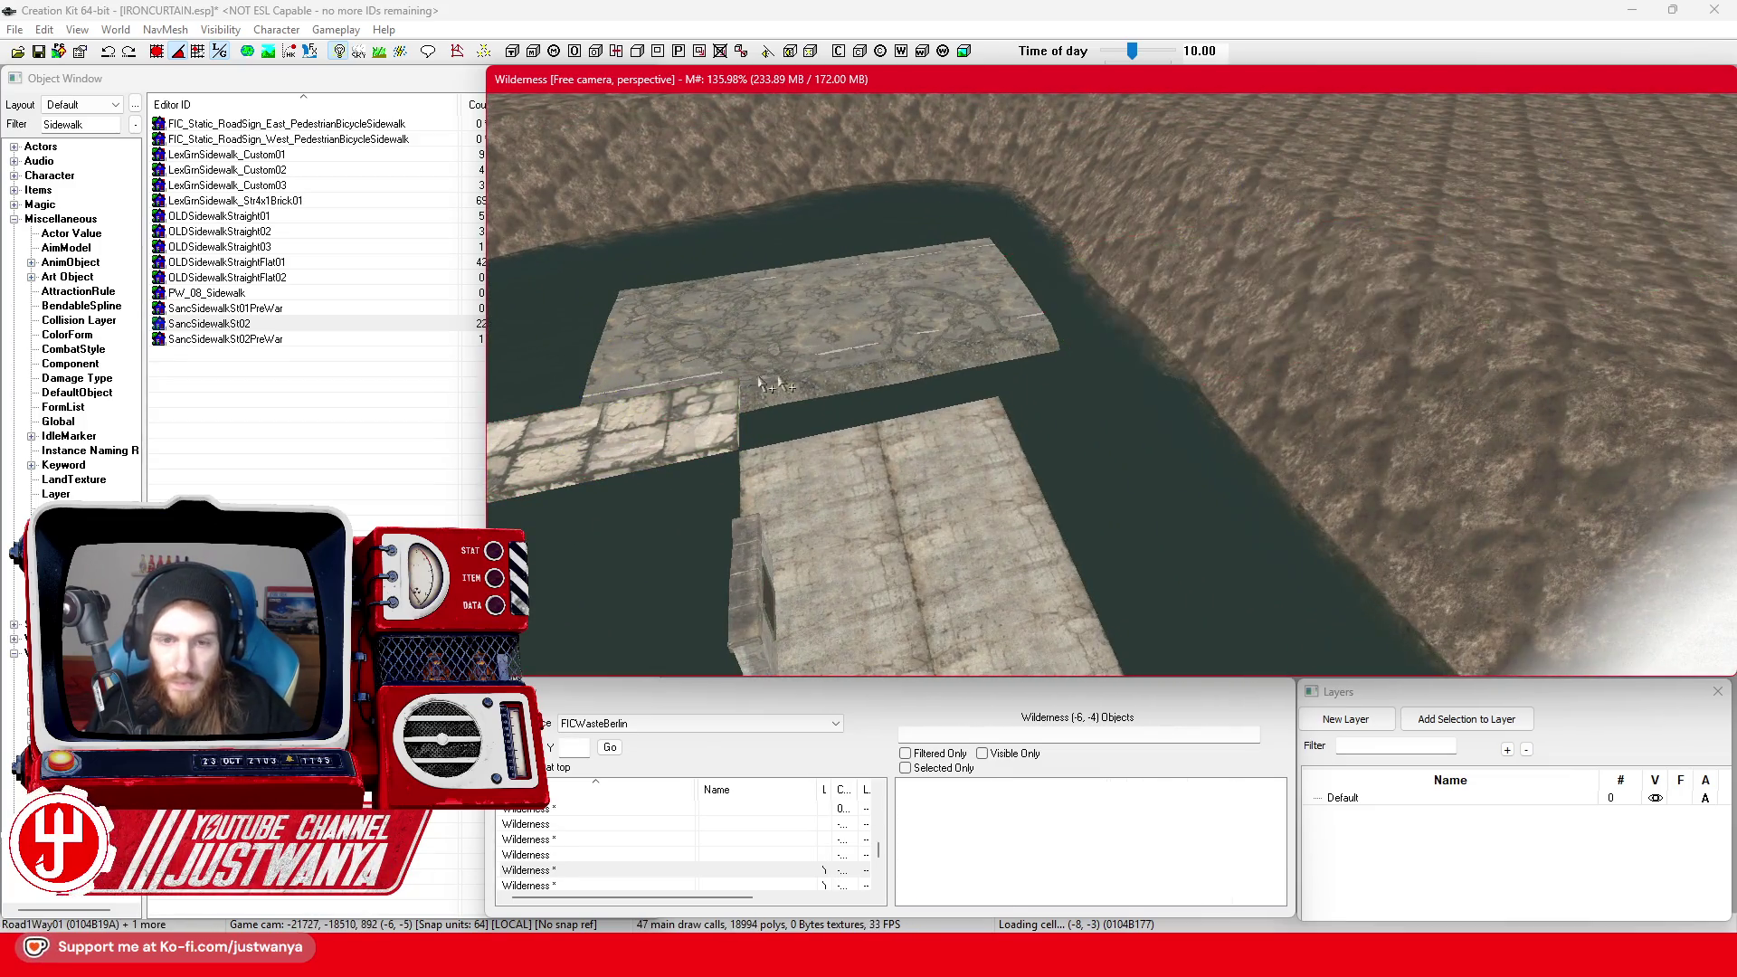
{"action": "left_click_drag", "start_coordinate": [696, 411], "coordinate": [1110, 385]}
{"action": "mouse_move", "coordinate": [1253, 240]}
{"action": "left_mouse_down"}
{"action": "mouse_move", "coordinate": [962, 554]}
{"action": "mouse_move", "coordinate": [976, 518]}
{"action": "mouse_move", "coordinate": [999, 523]}
{"action": "mouse_move", "coordinate": [929, 614]}
{"action": "left_mouse_up"}
{"action": "scroll", "coordinate": [930, 613], "scroll_direction": "down", "scroll_amount": 5}
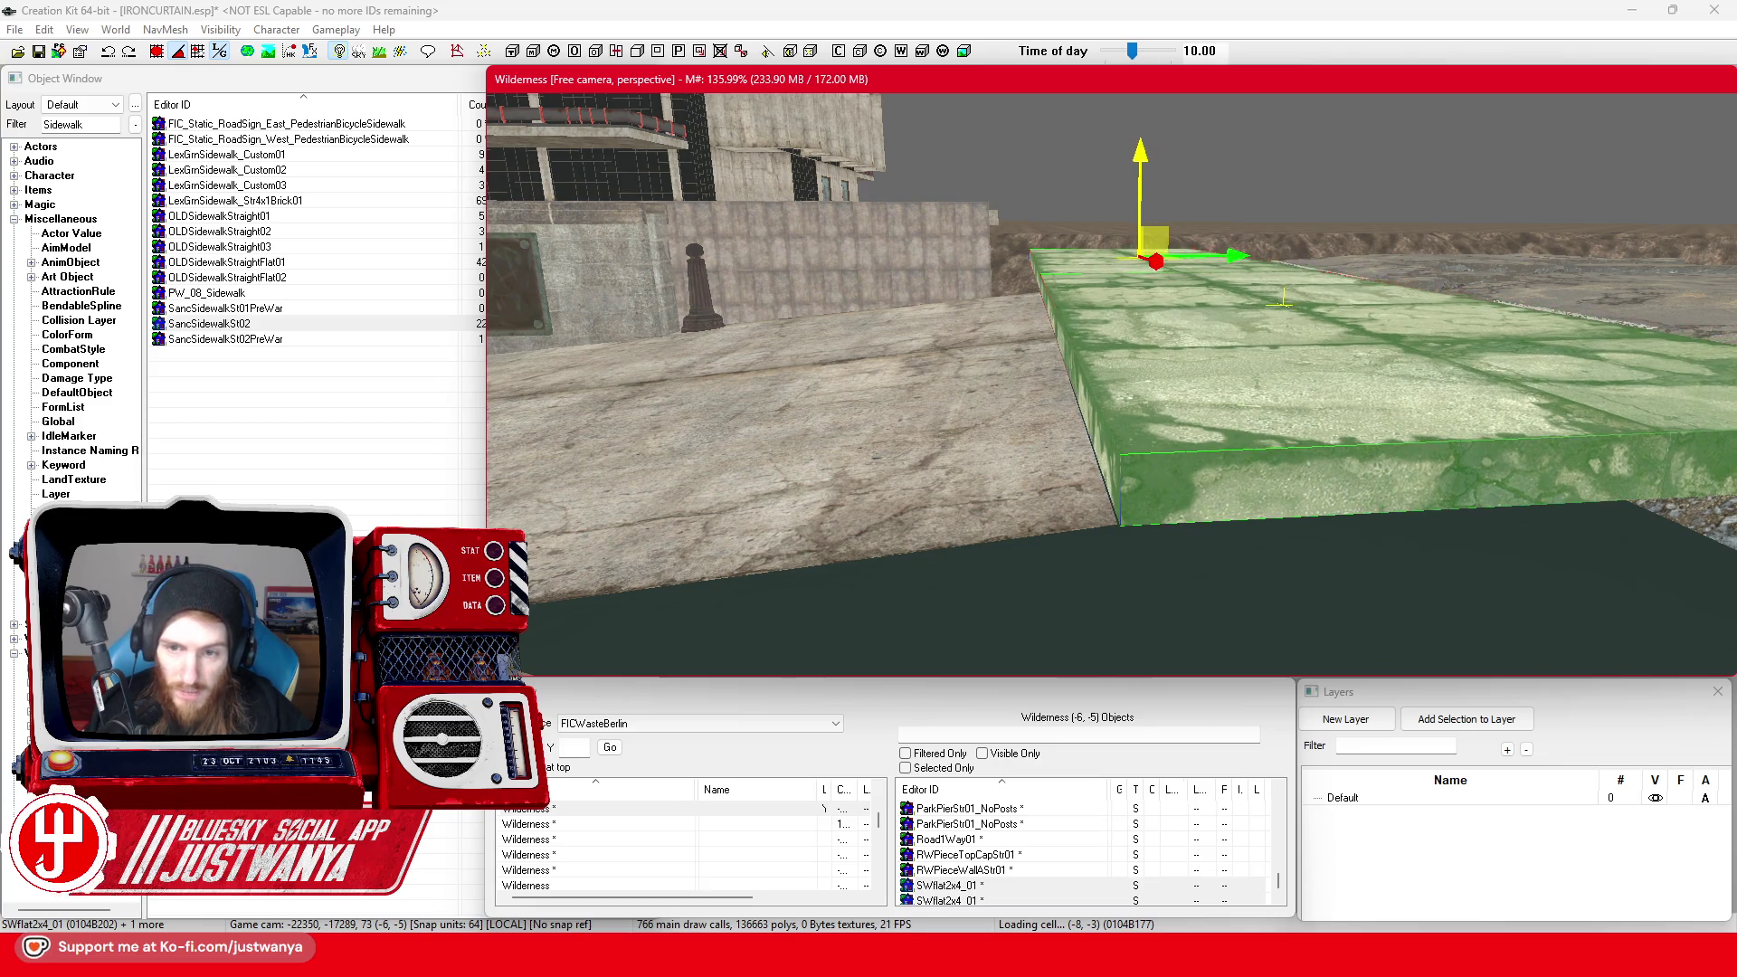
Orbit around the slab from above and from water level to check its alignment
{"action": "key", "text": "shift"}
{"action": "key", "text": "shift"}
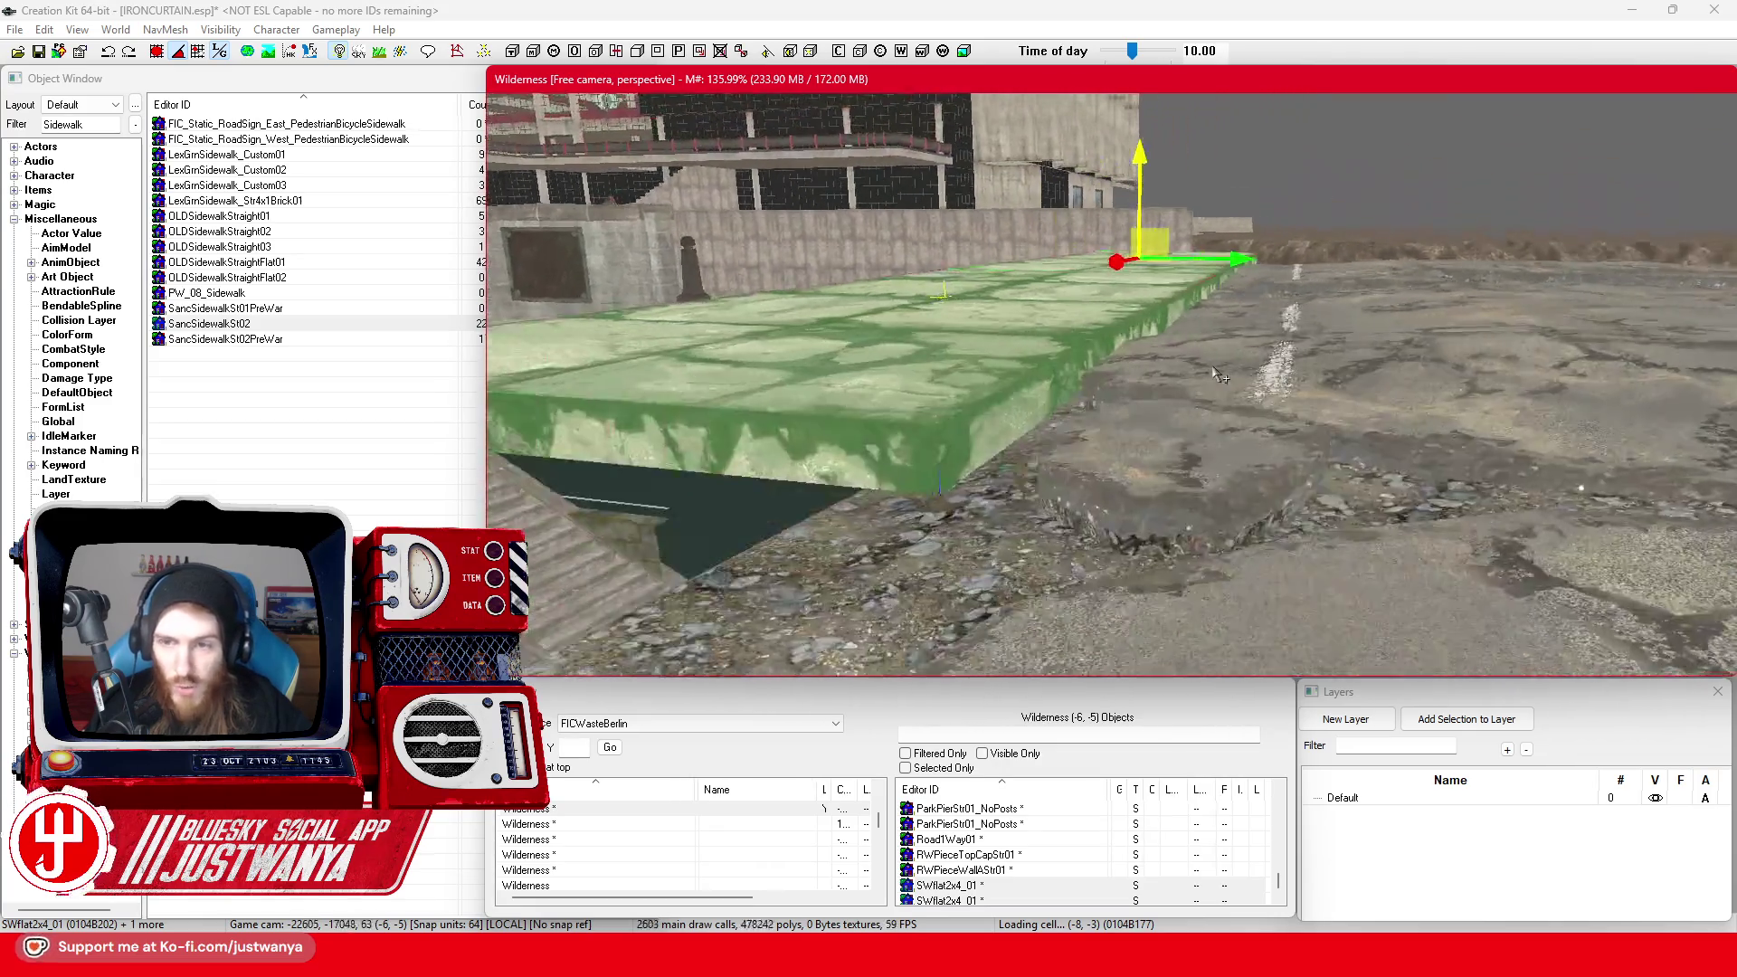
{"action": "key", "text": "shift"}
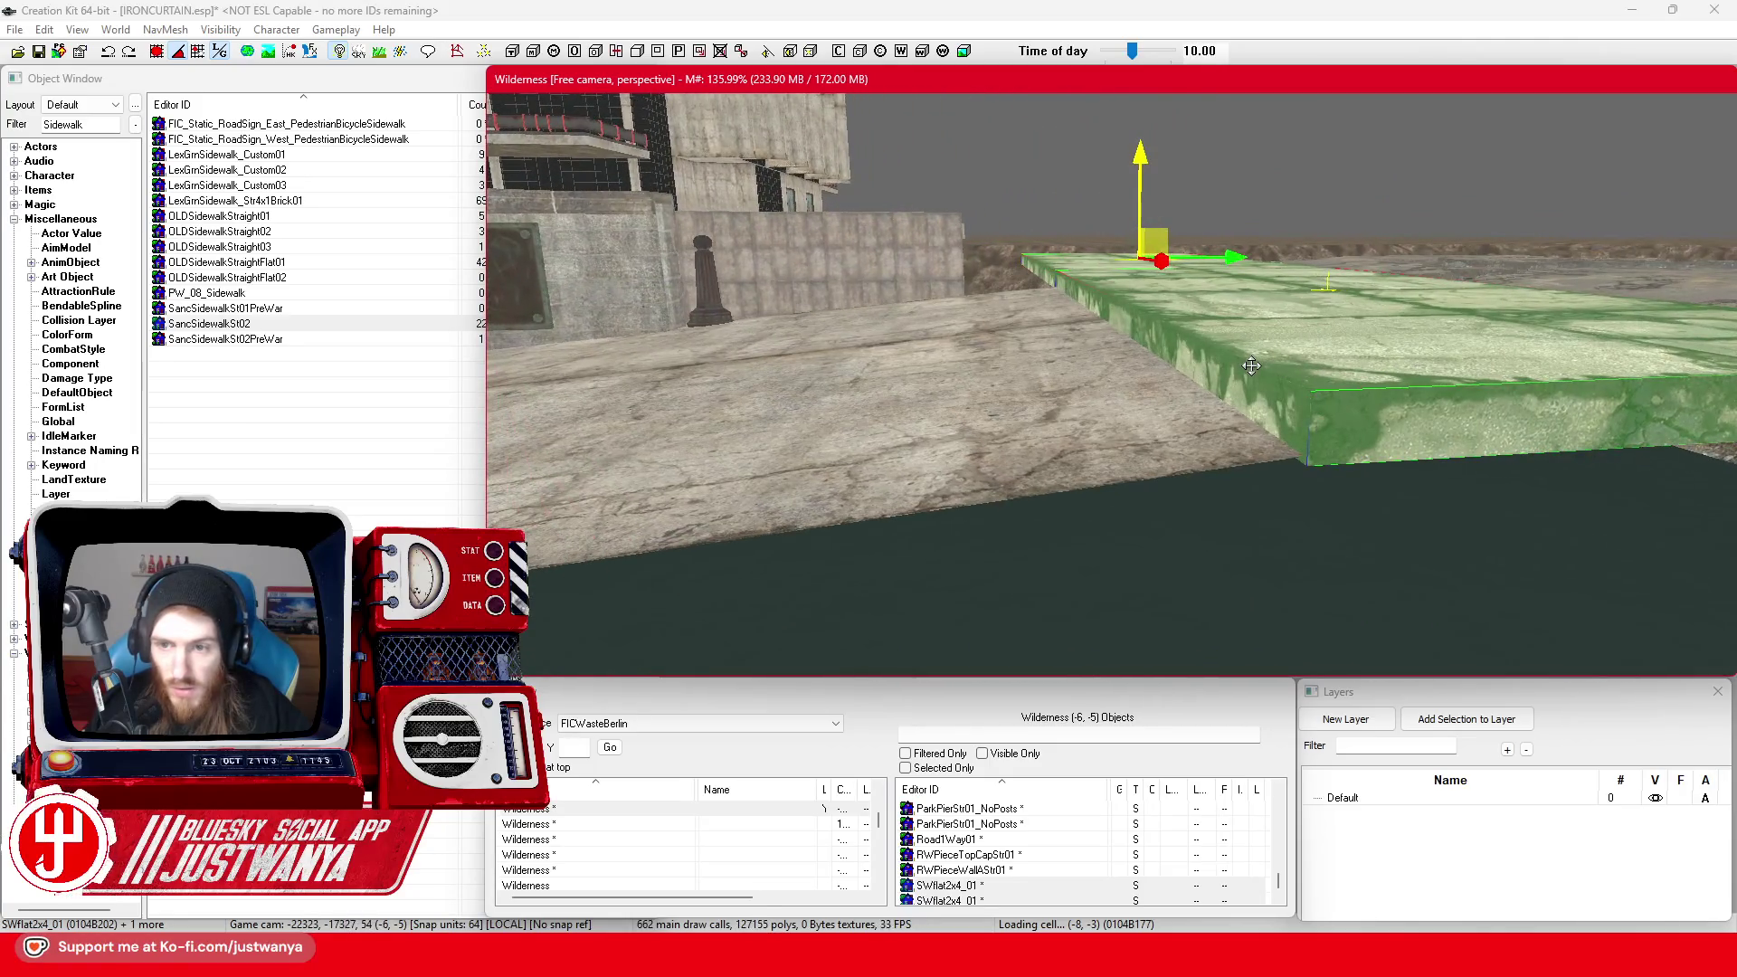
{"action": "key", "text": "shift"}
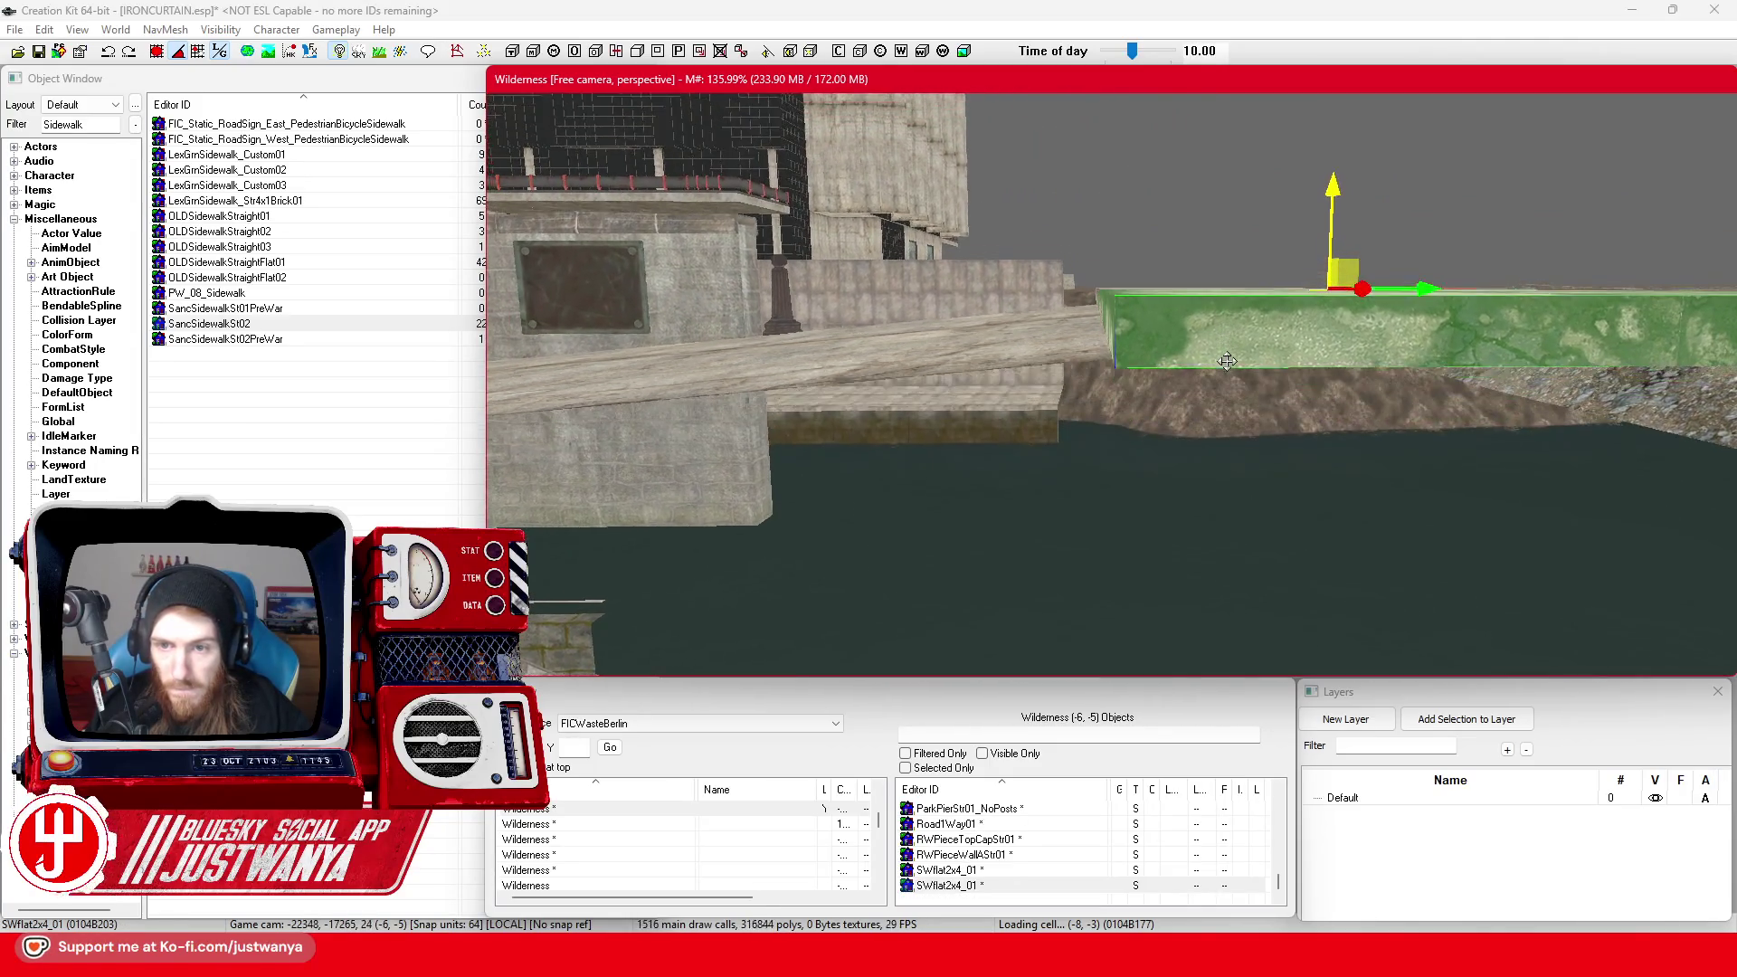
{"action": "key", "text": "shift"}
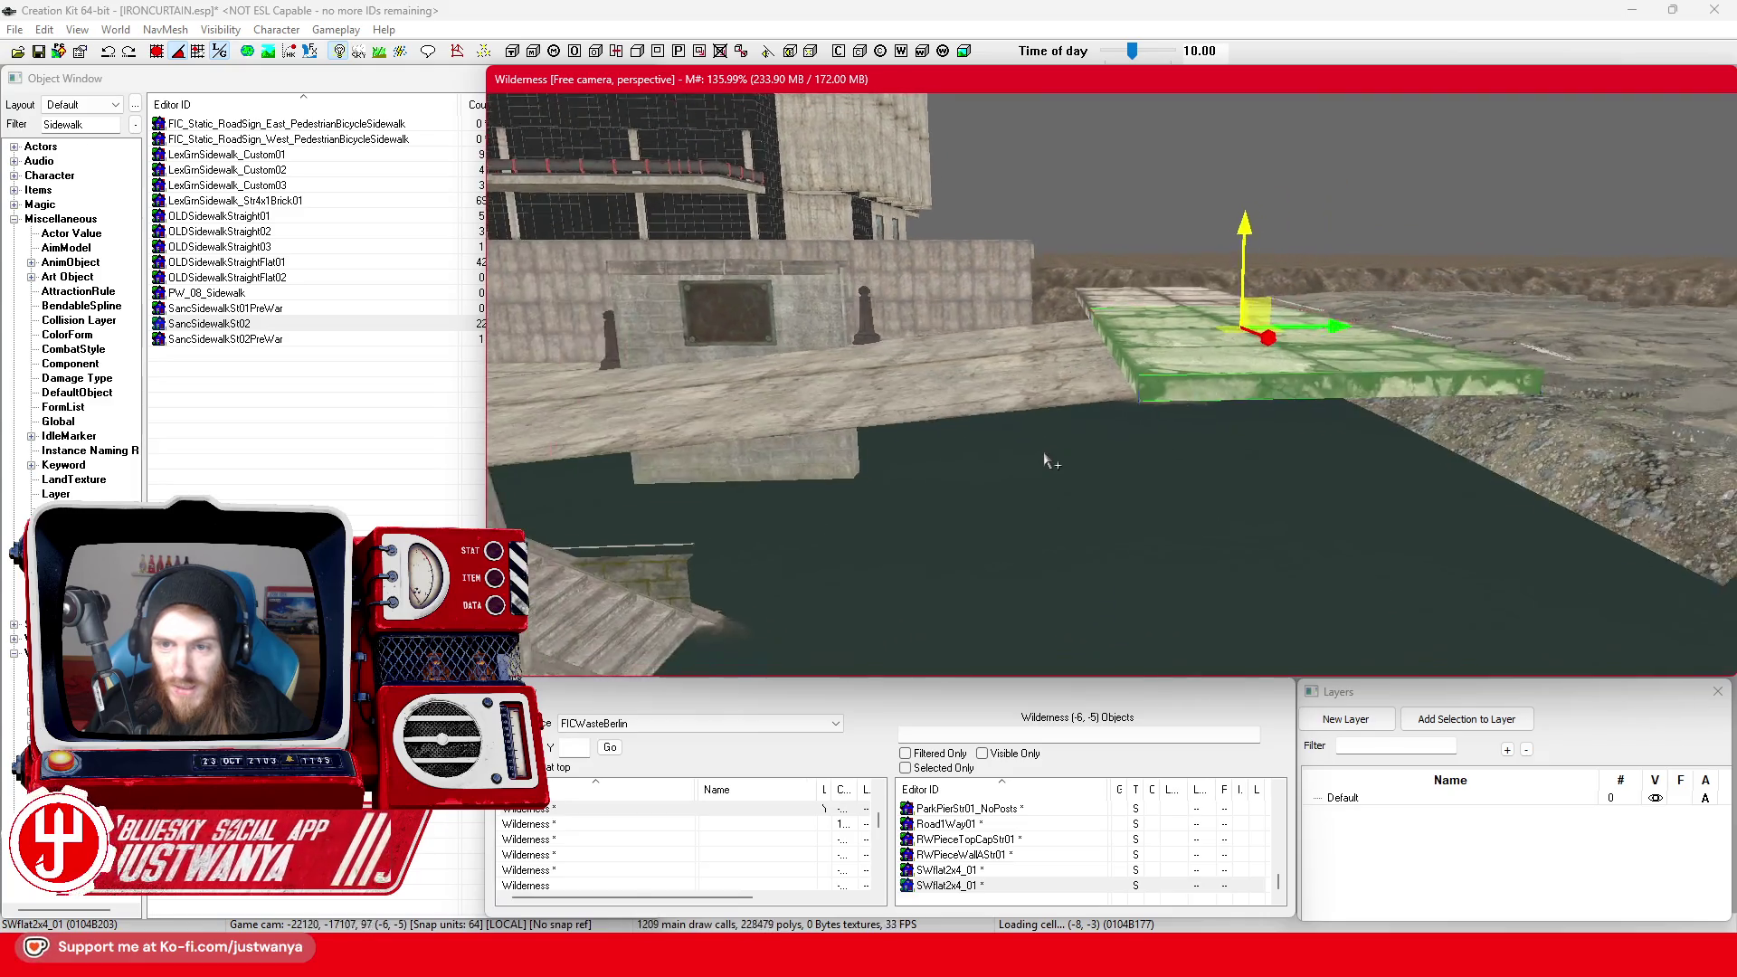
{"action": "key", "text": "shift"}
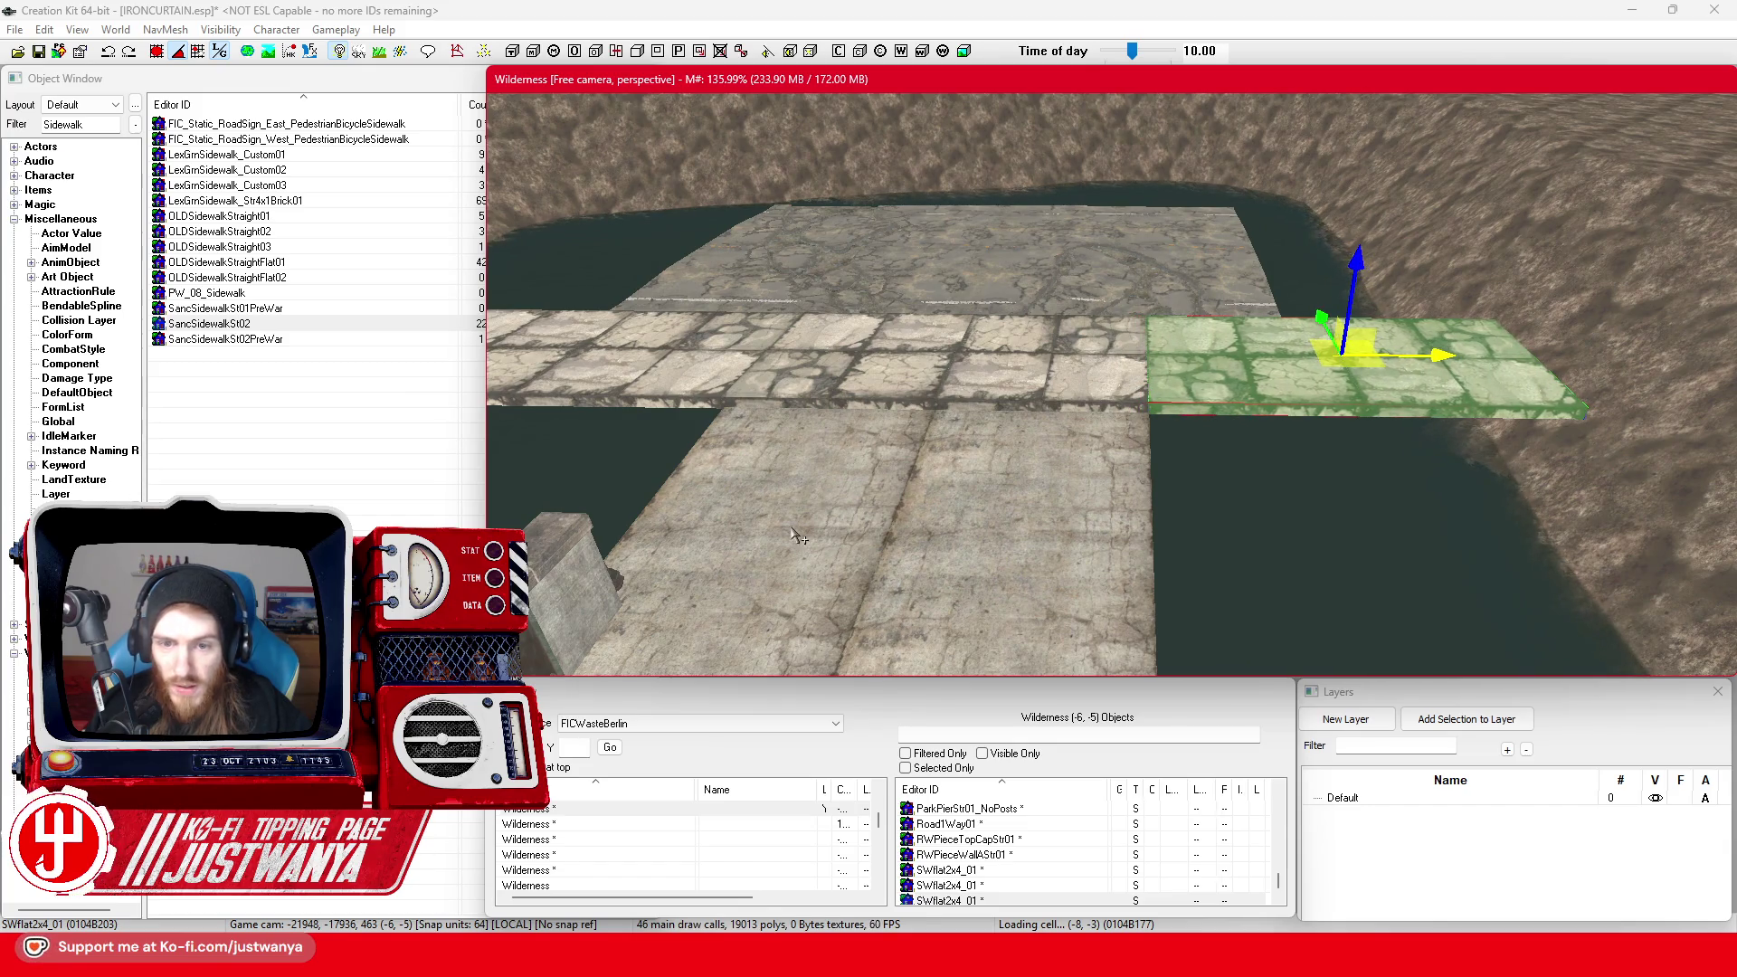
{"action": "key", "text": "shift"}
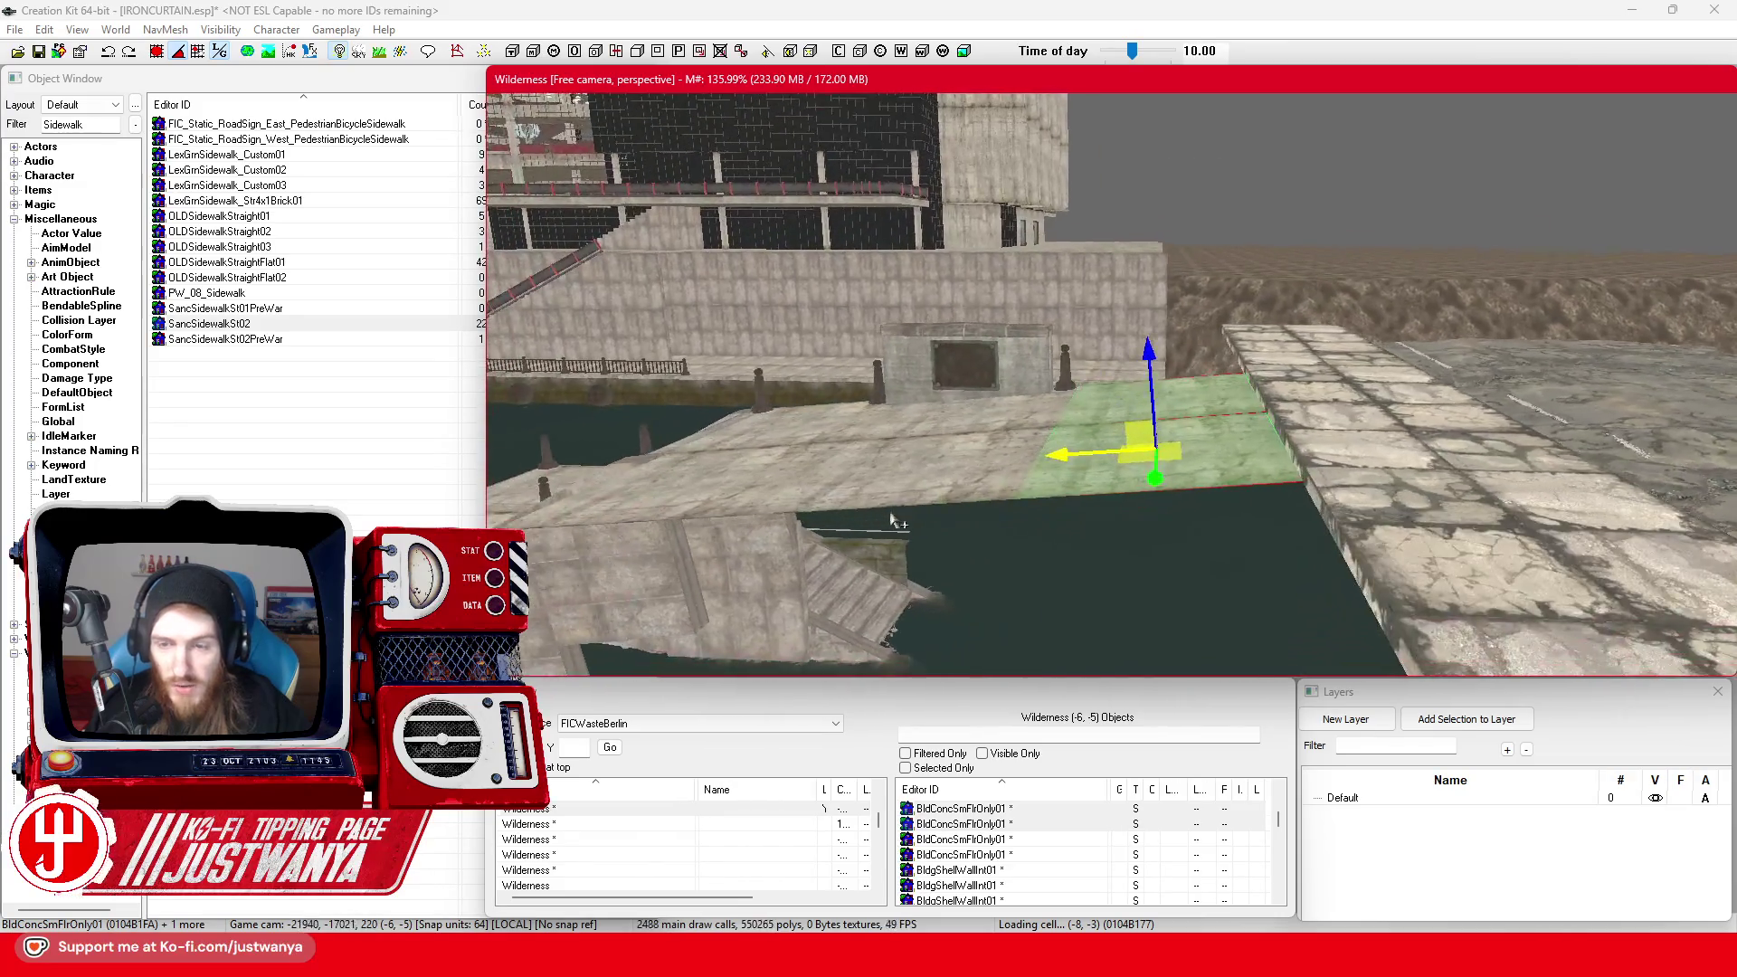
Undo an unwanted Z lift of the BldConcSmFlrOnly01 floor piece and select just that piece
{"action": "scroll", "coordinate": [951, 550], "scroll_direction": "up", "scroll_amount": 2}
{"action": "key", "text": "z"}
{"action": "left_click_drag", "start_coordinate": [1152, 448], "coordinate": [1152, 433]}
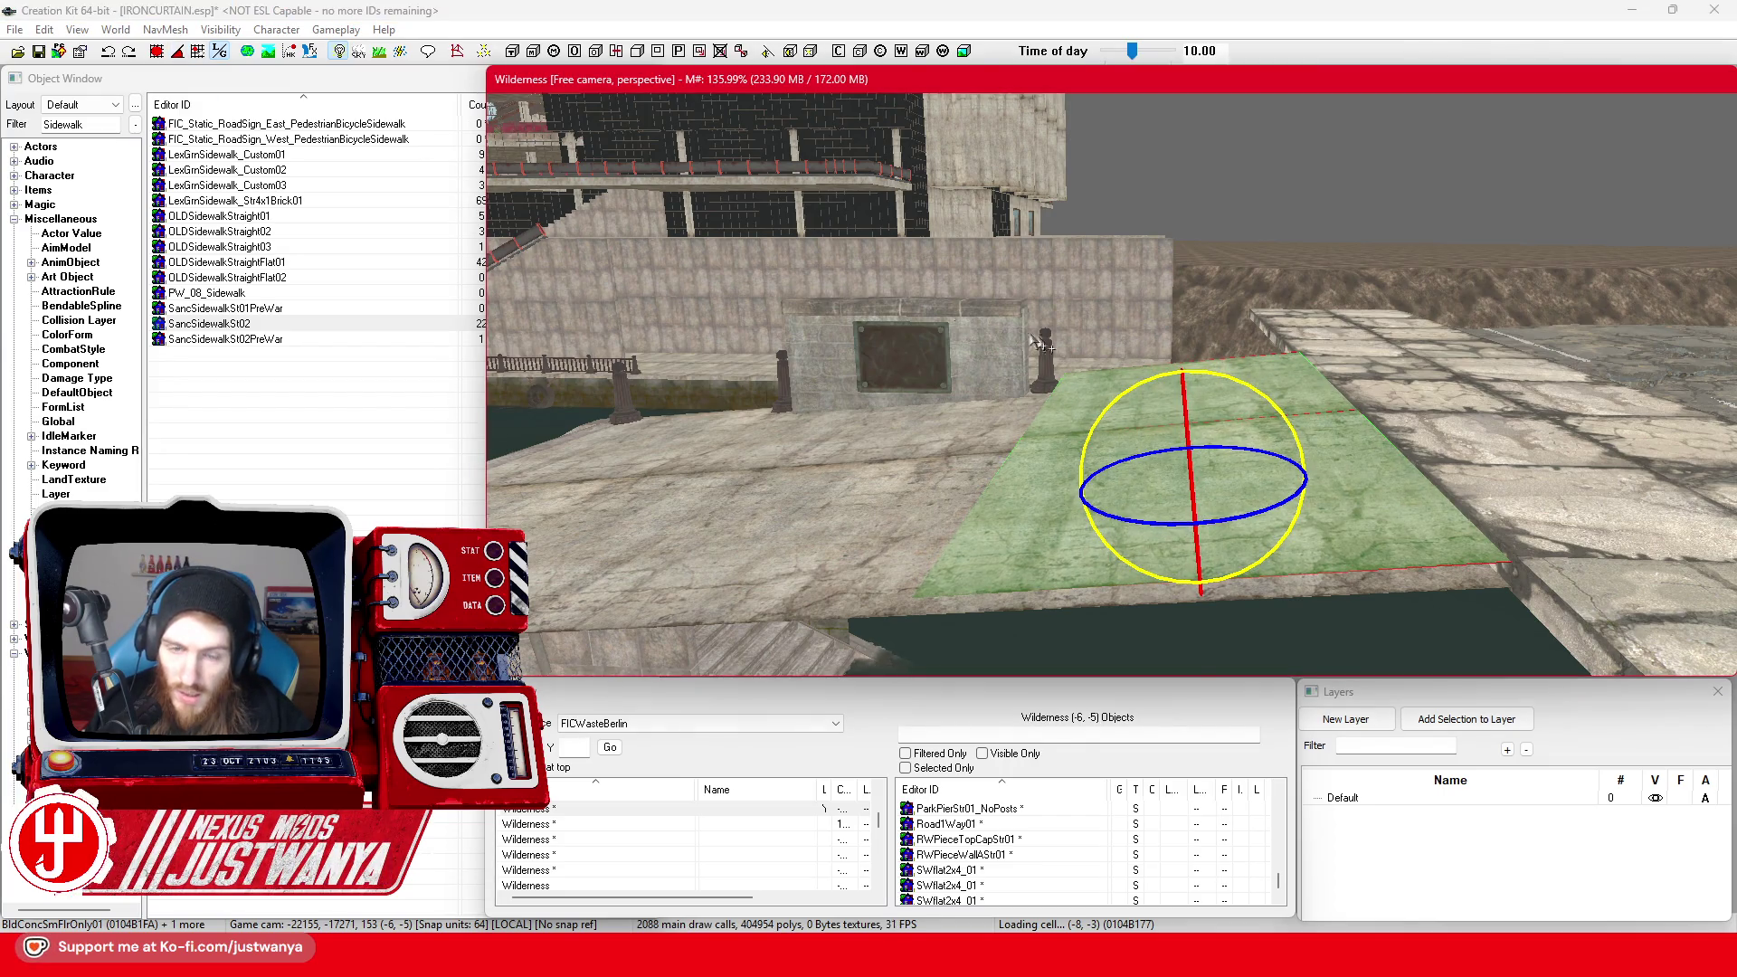
{"action": "left_click", "coordinate": [109, 53]}
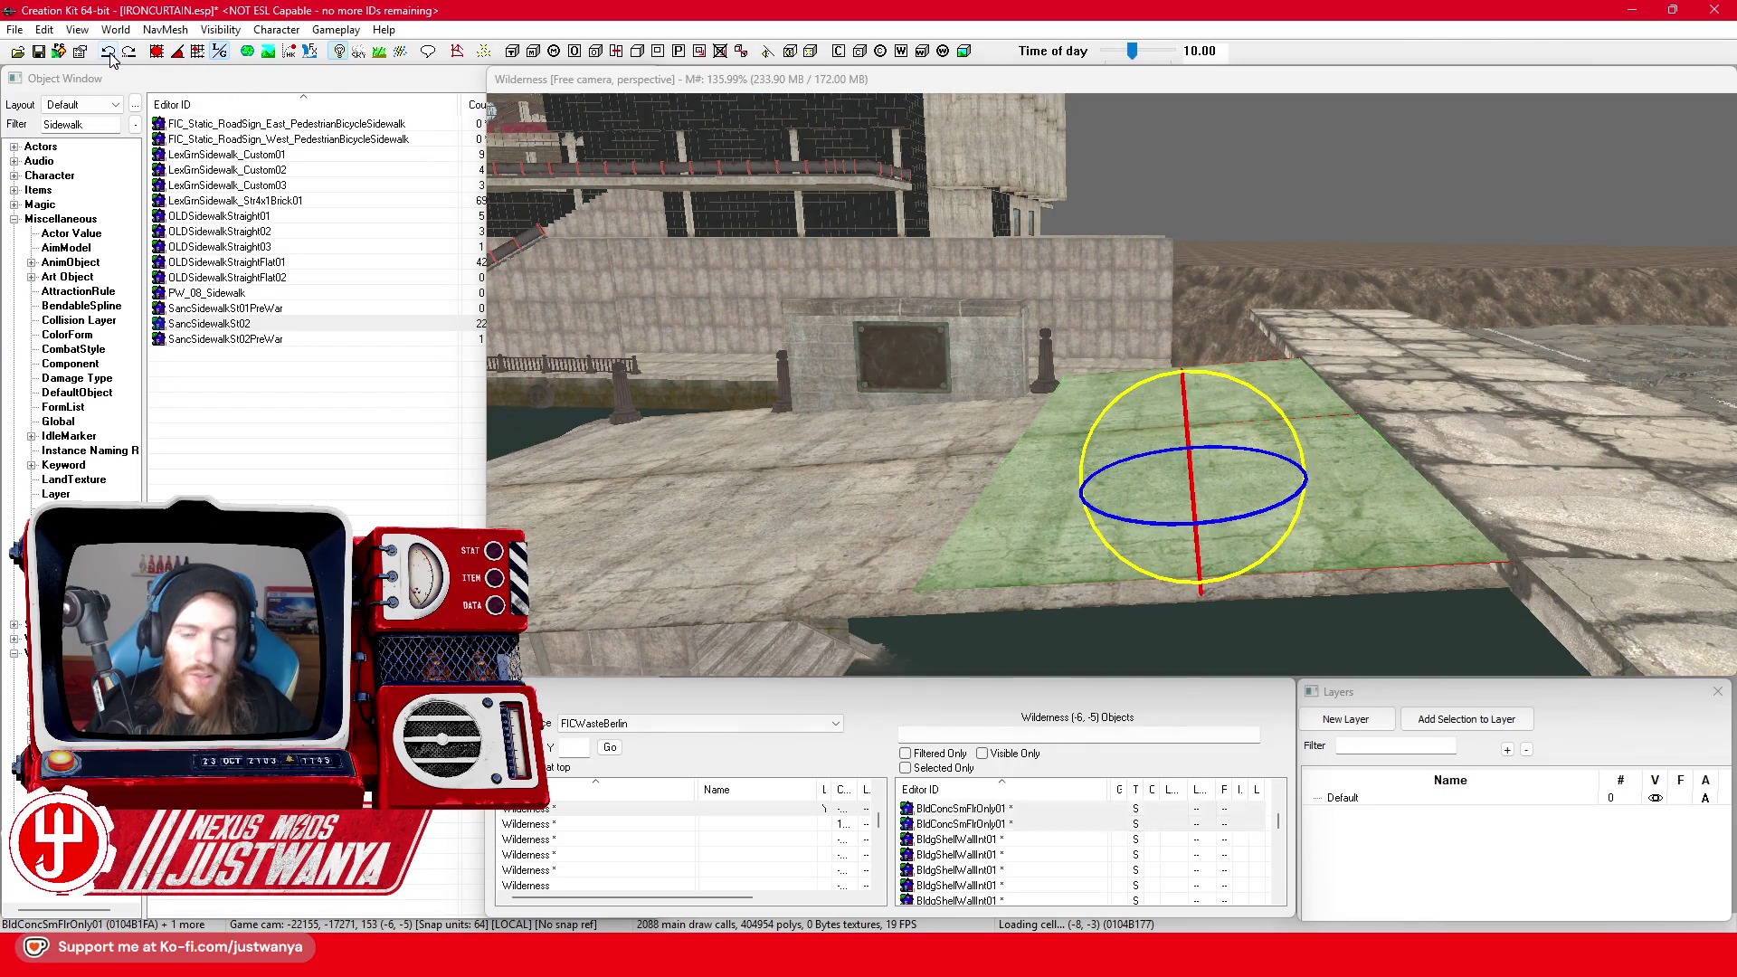
{"action": "left_click", "coordinate": [1013, 543]}
Toggle the floor piece between rotate and move gizmo modes
{"action": "scroll", "coordinate": [1167, 406], "scroll_direction": "up", "scroll_amount": 2}
{"action": "key", "text": "shift"}
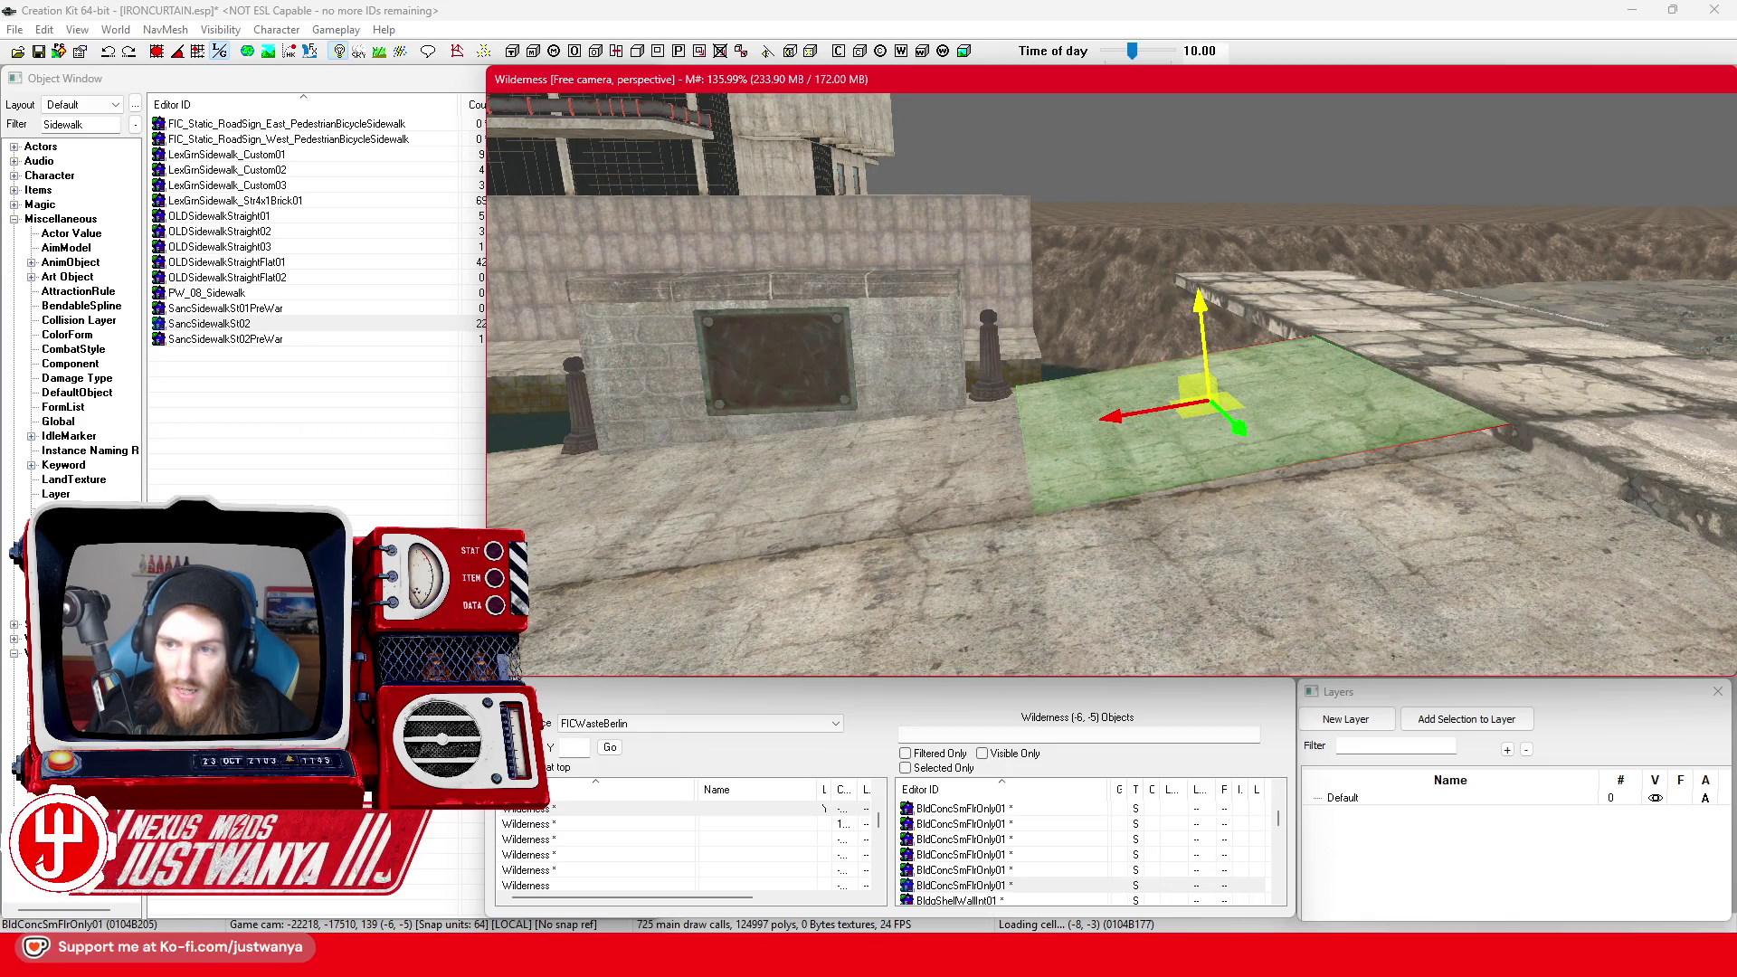
{"action": "key", "text": "2"}
{"action": "key", "text": "shift"}
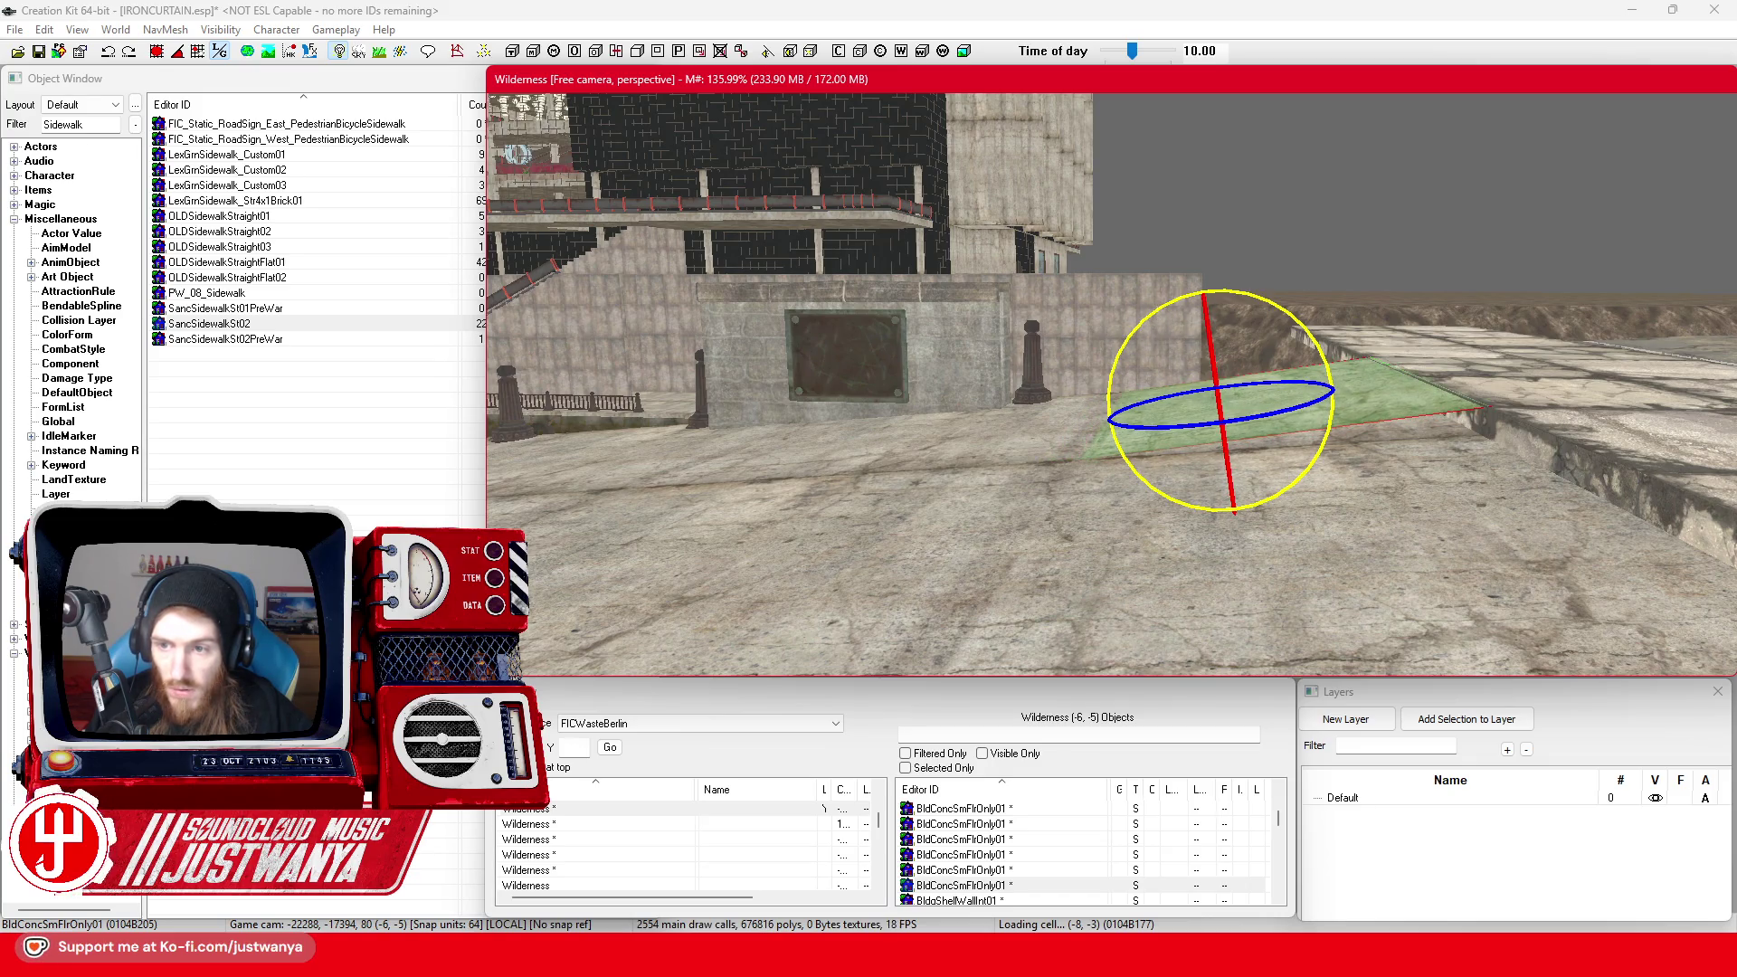
{"action": "key", "text": "w"}
{"action": "key", "text": "f"}
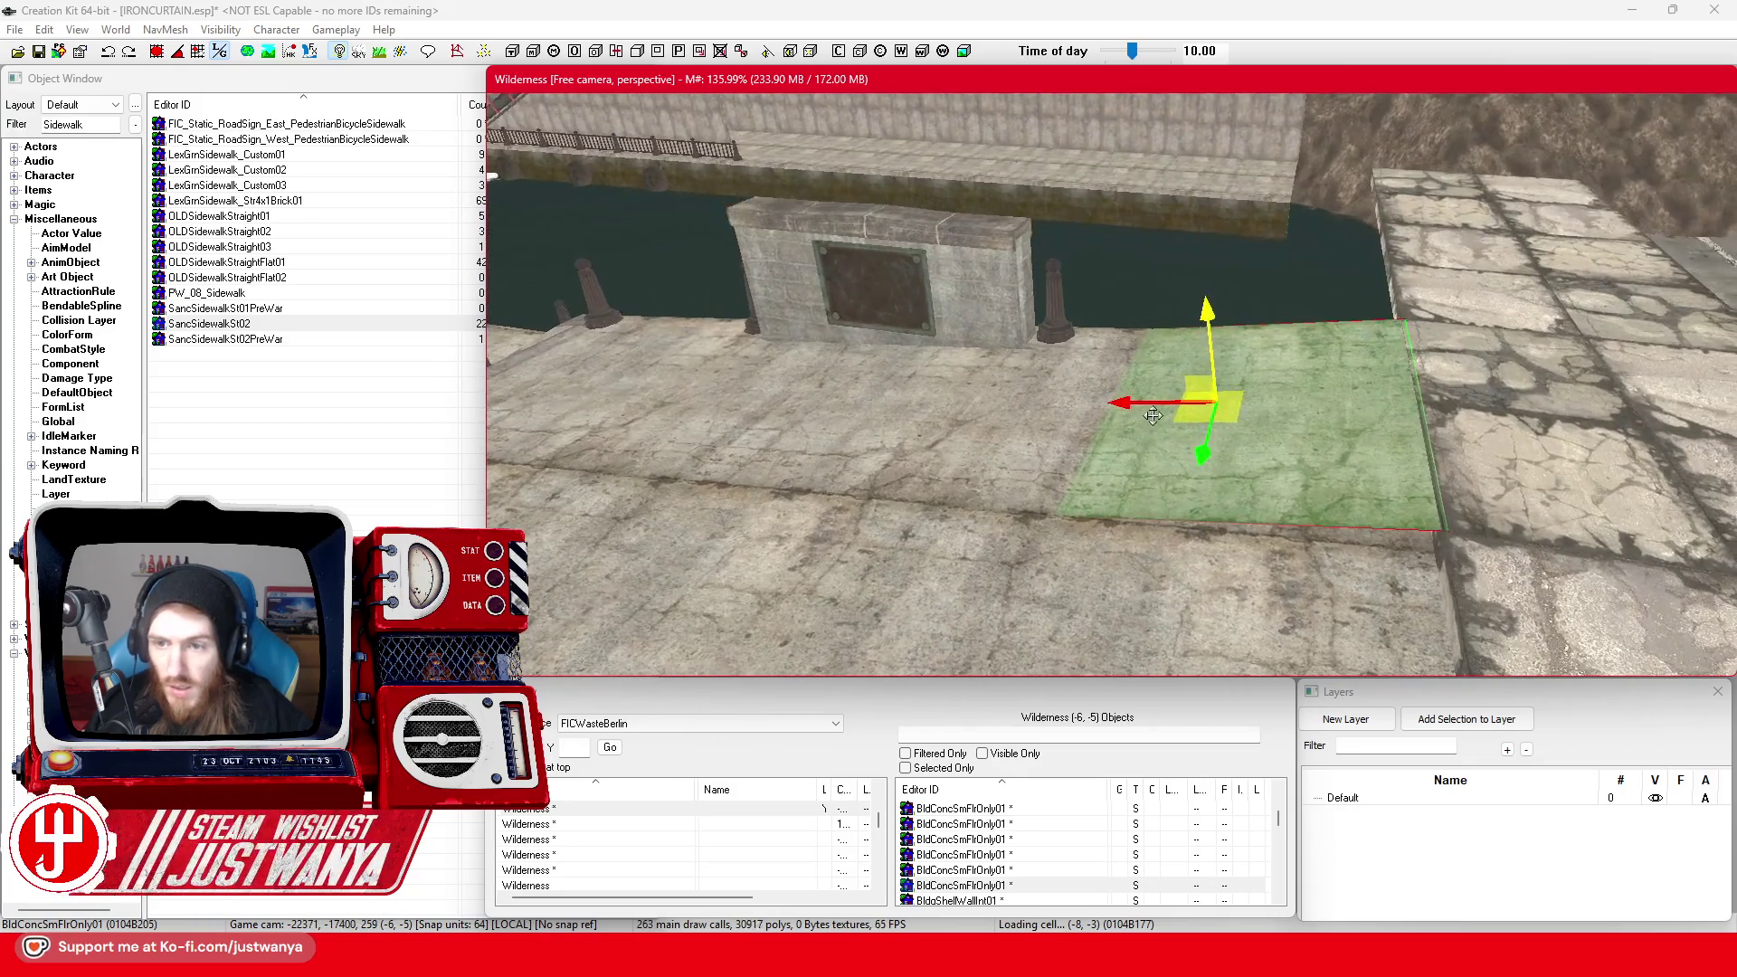
Slide the floor tile one tile width along X into the gap, flush with its neighbours
{"action": "left_click_drag", "start_coordinate": [1203, 403], "coordinate": [1196, 402]}
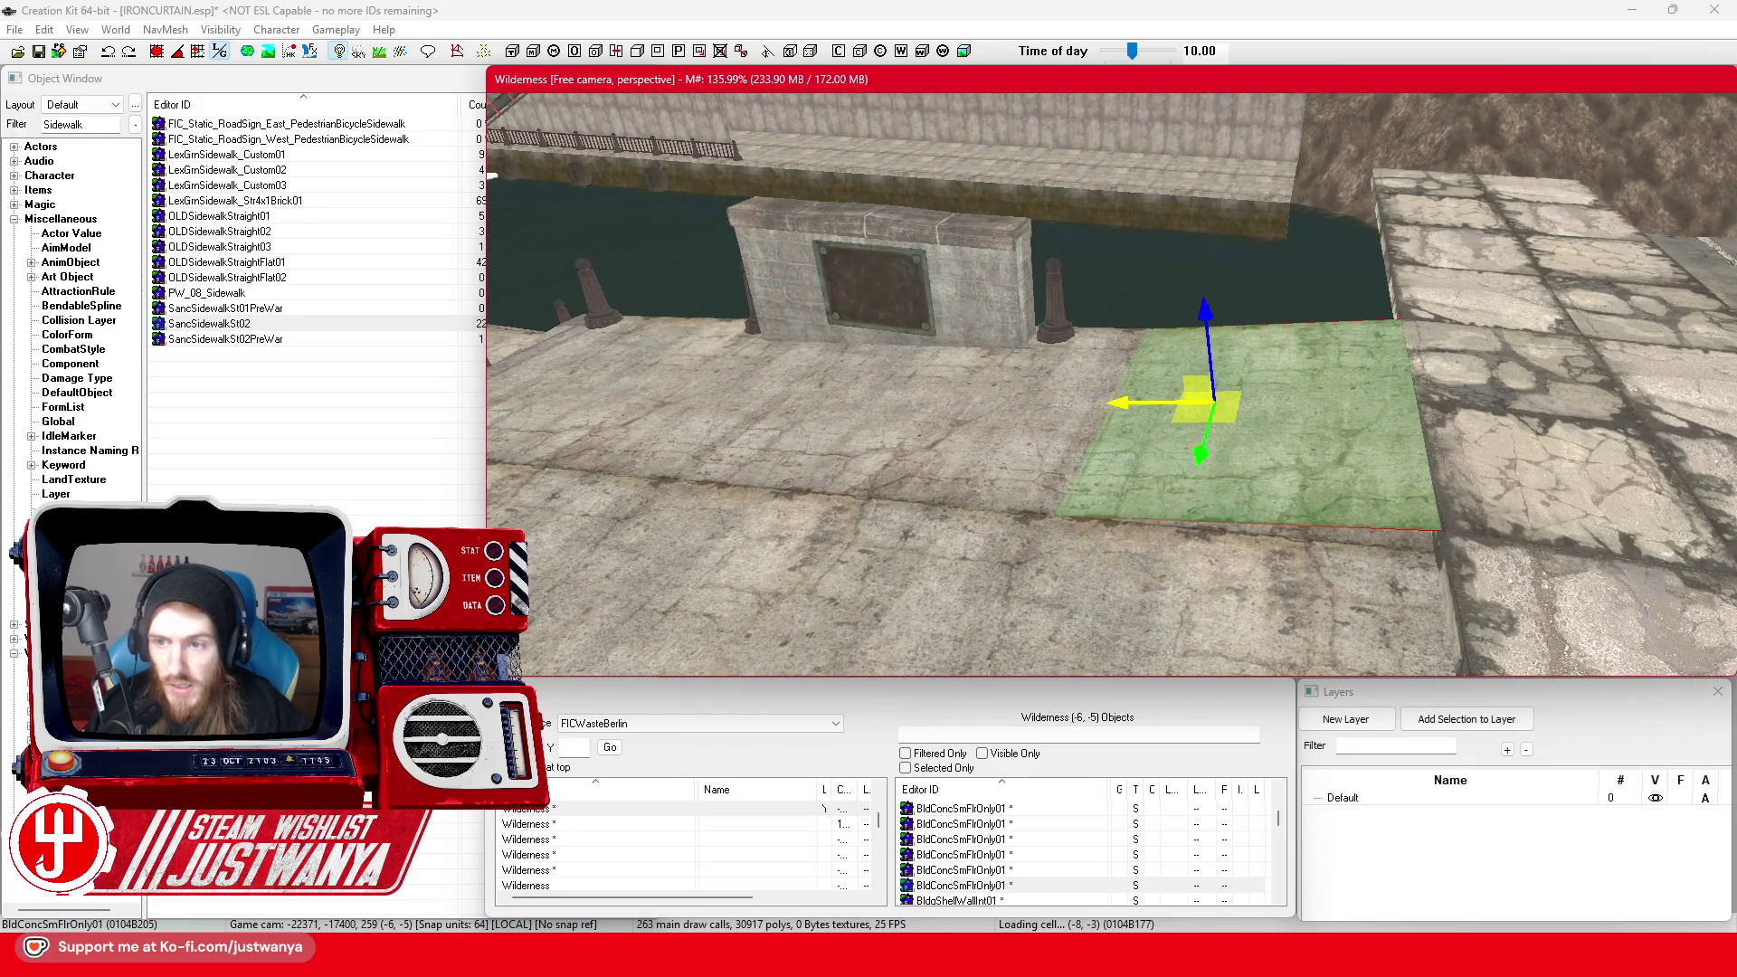
{"action": "scroll", "coordinate": [1285, 493], "scroll_direction": "up", "scroll_amount": 3}
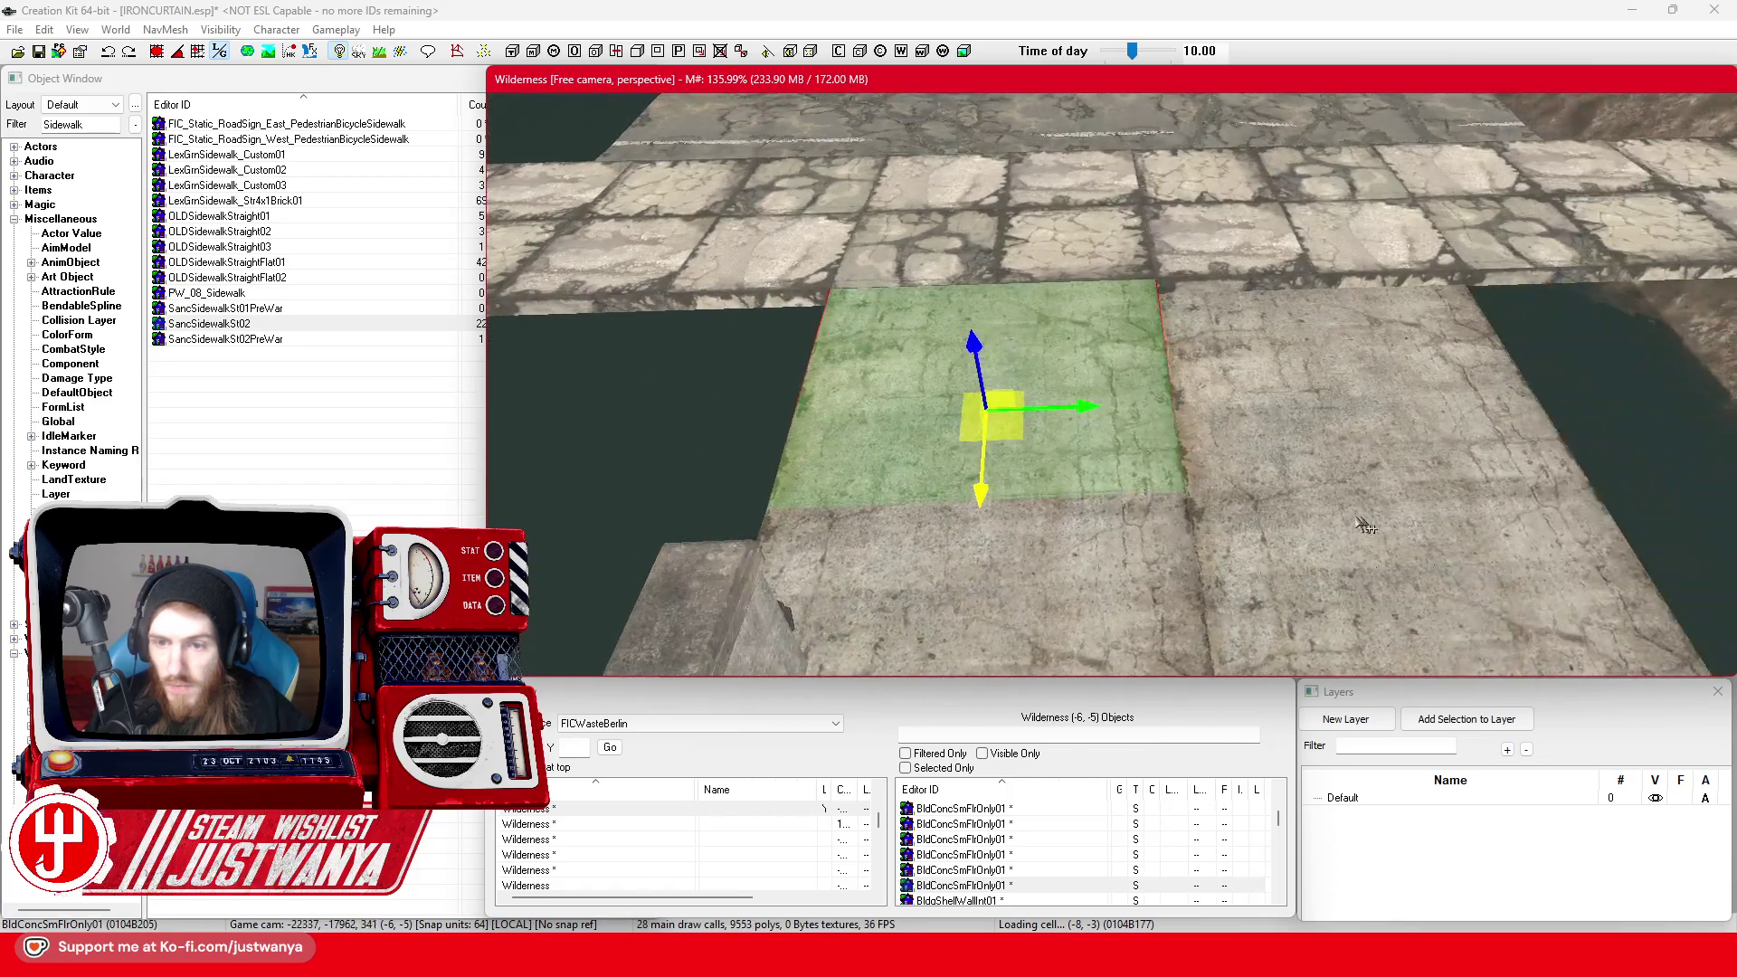
{"action": "mouse_move", "coordinate": [955, 430]}
{"action": "left_mouse_down"}
{"action": "mouse_move", "coordinate": [1701, 389]}
{"action": "mouse_move", "coordinate": [1647, 405]}
{"action": "mouse_move", "coordinate": [1664, 404]}
{"action": "left_mouse_up"}
{"action": "scroll", "coordinate": [1166, 374], "scroll_direction": "down", "scroll_amount": 5}
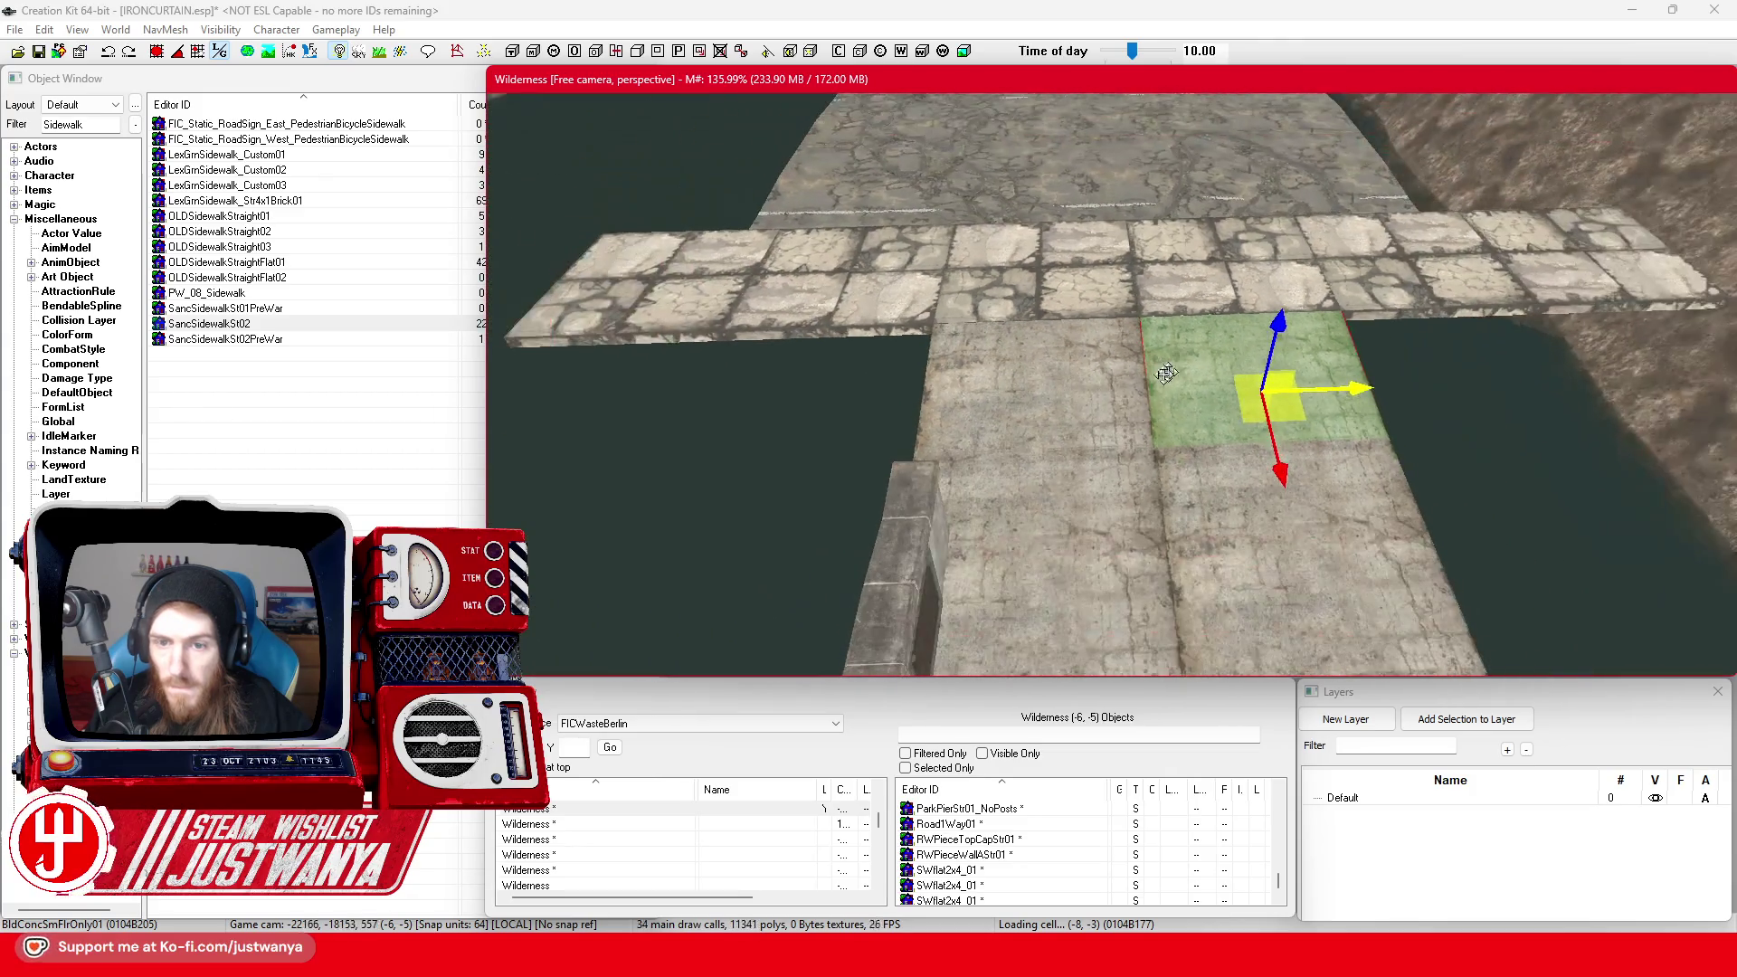
{"action": "left_click_drag", "start_coordinate": [922, 518], "coordinate": [1212, 463]}
{"action": "scroll", "coordinate": [1209, 463], "scroll_direction": "down", "scroll_amount": 6}
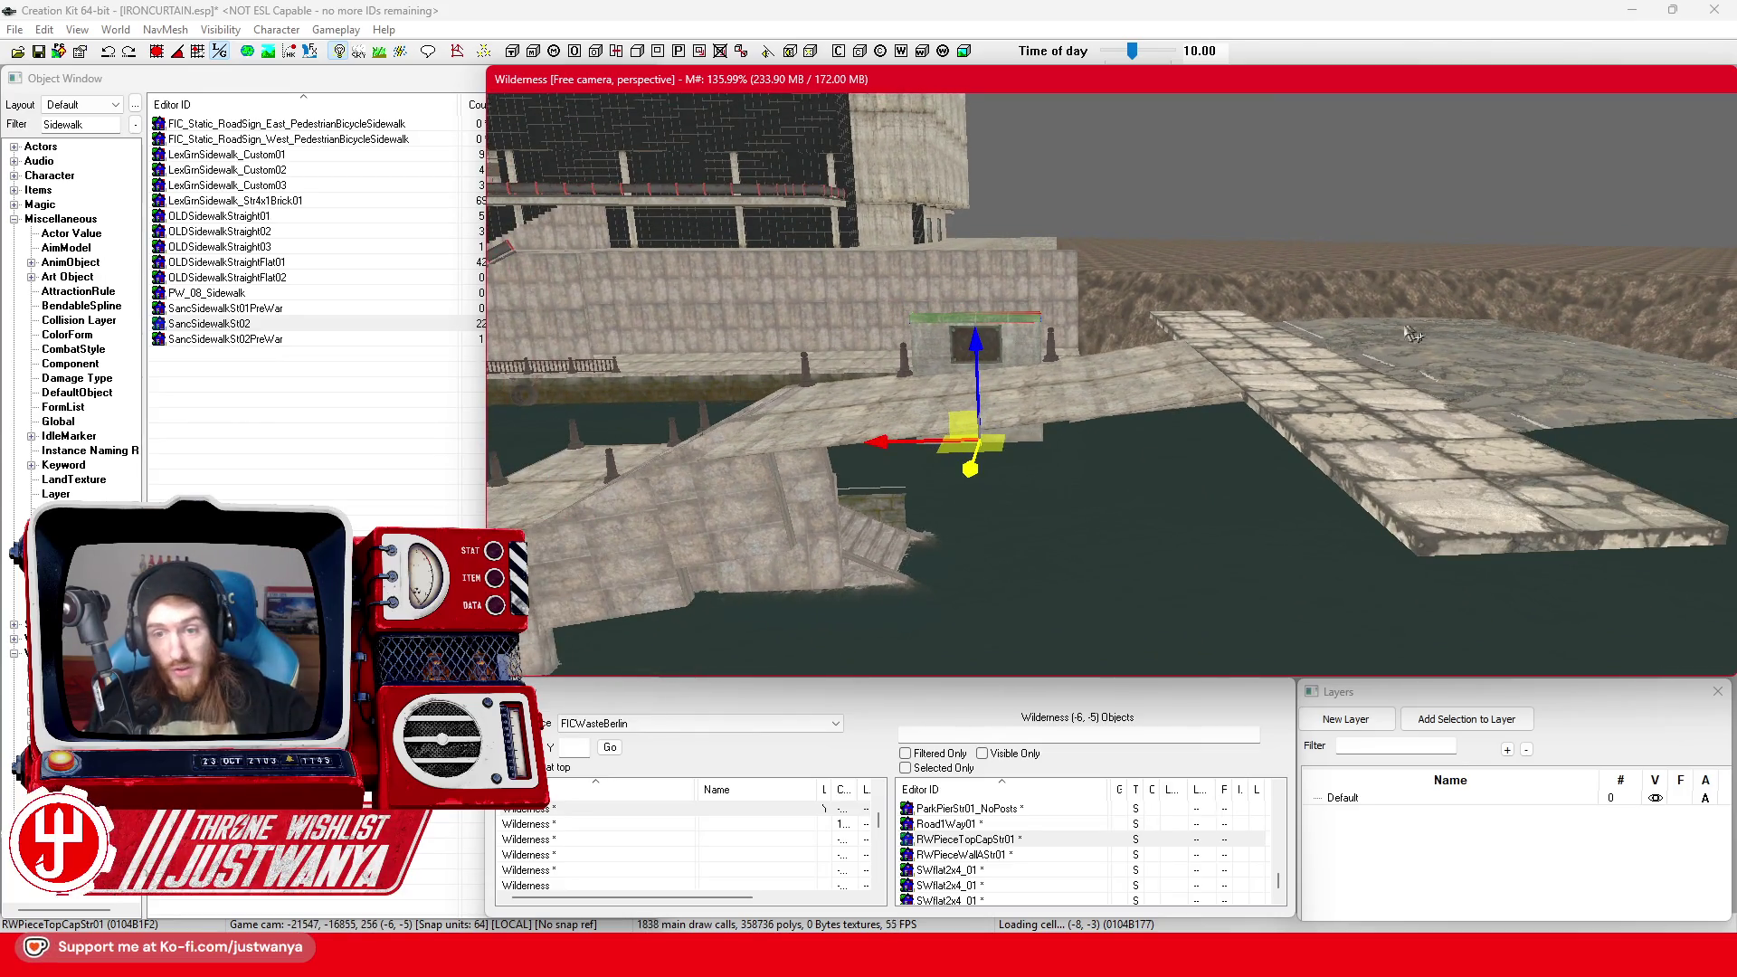
{"action": "scroll", "coordinate": [1206, 457], "scroll_direction": "up", "scroll_amount": 3}
{"action": "scroll", "coordinate": [1109, 488], "scroll_direction": "up", "scroll_amount": 4}
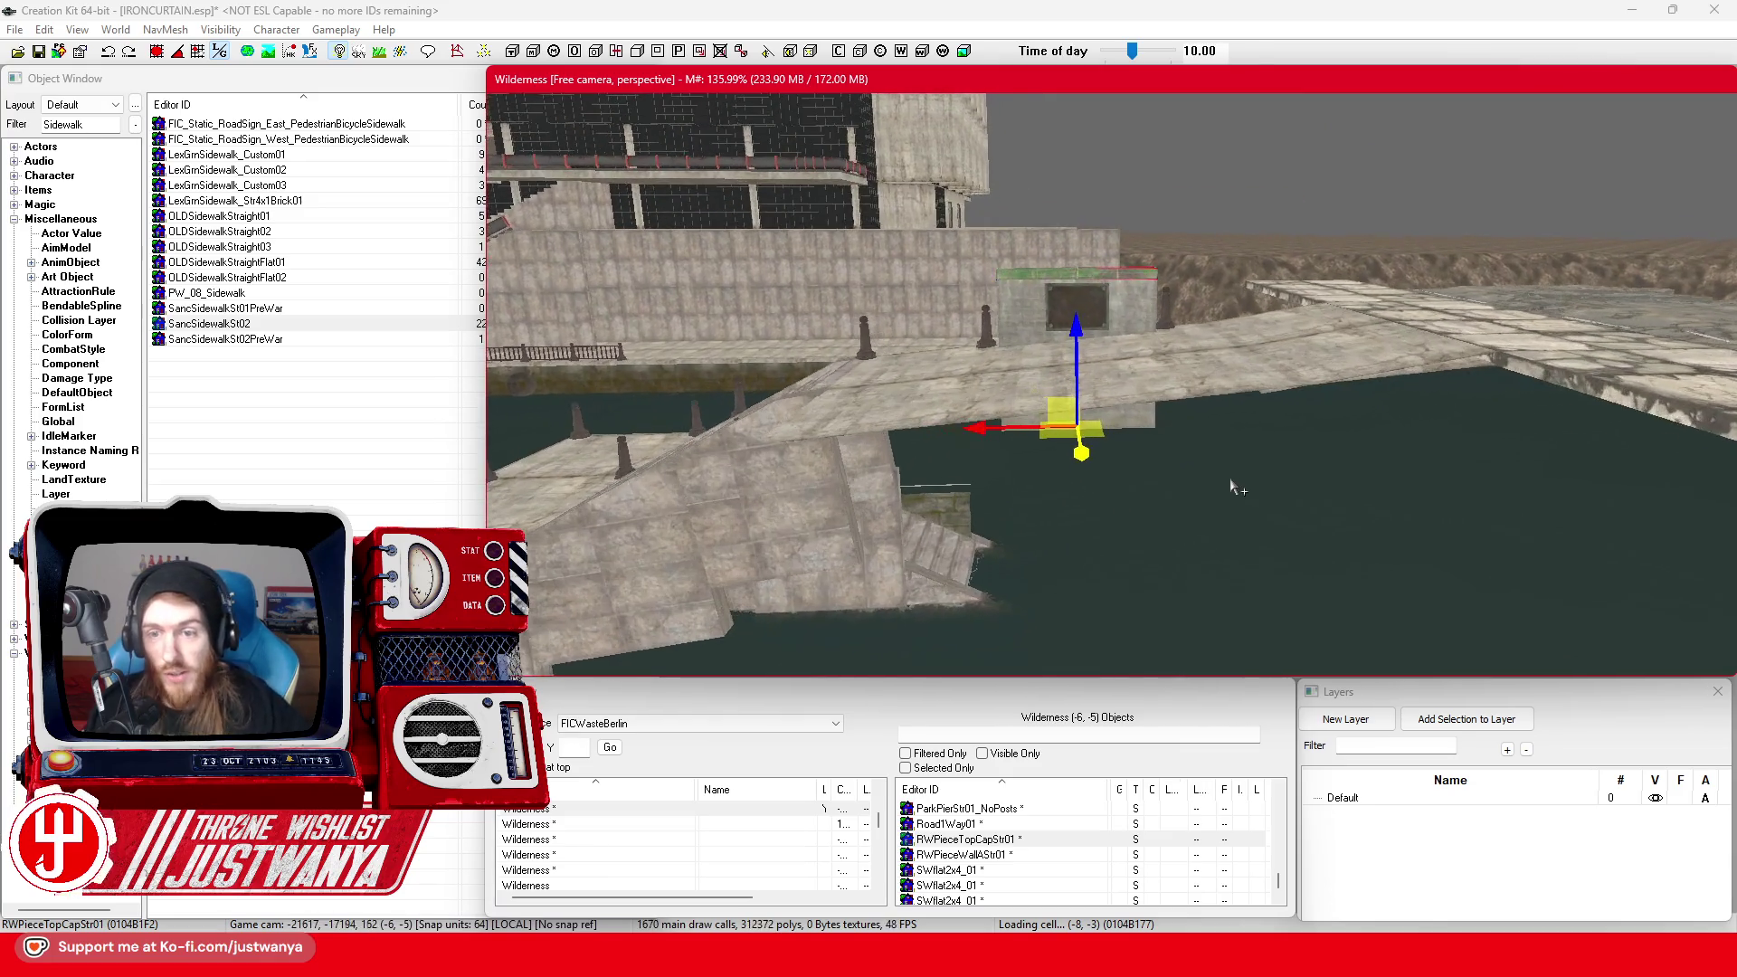
Slide the FIC_Static_PostPolePillarColum_BollardDest bollard left along the bridge edge to line up with the posts
{"action": "left_click", "coordinate": [1273, 409]}
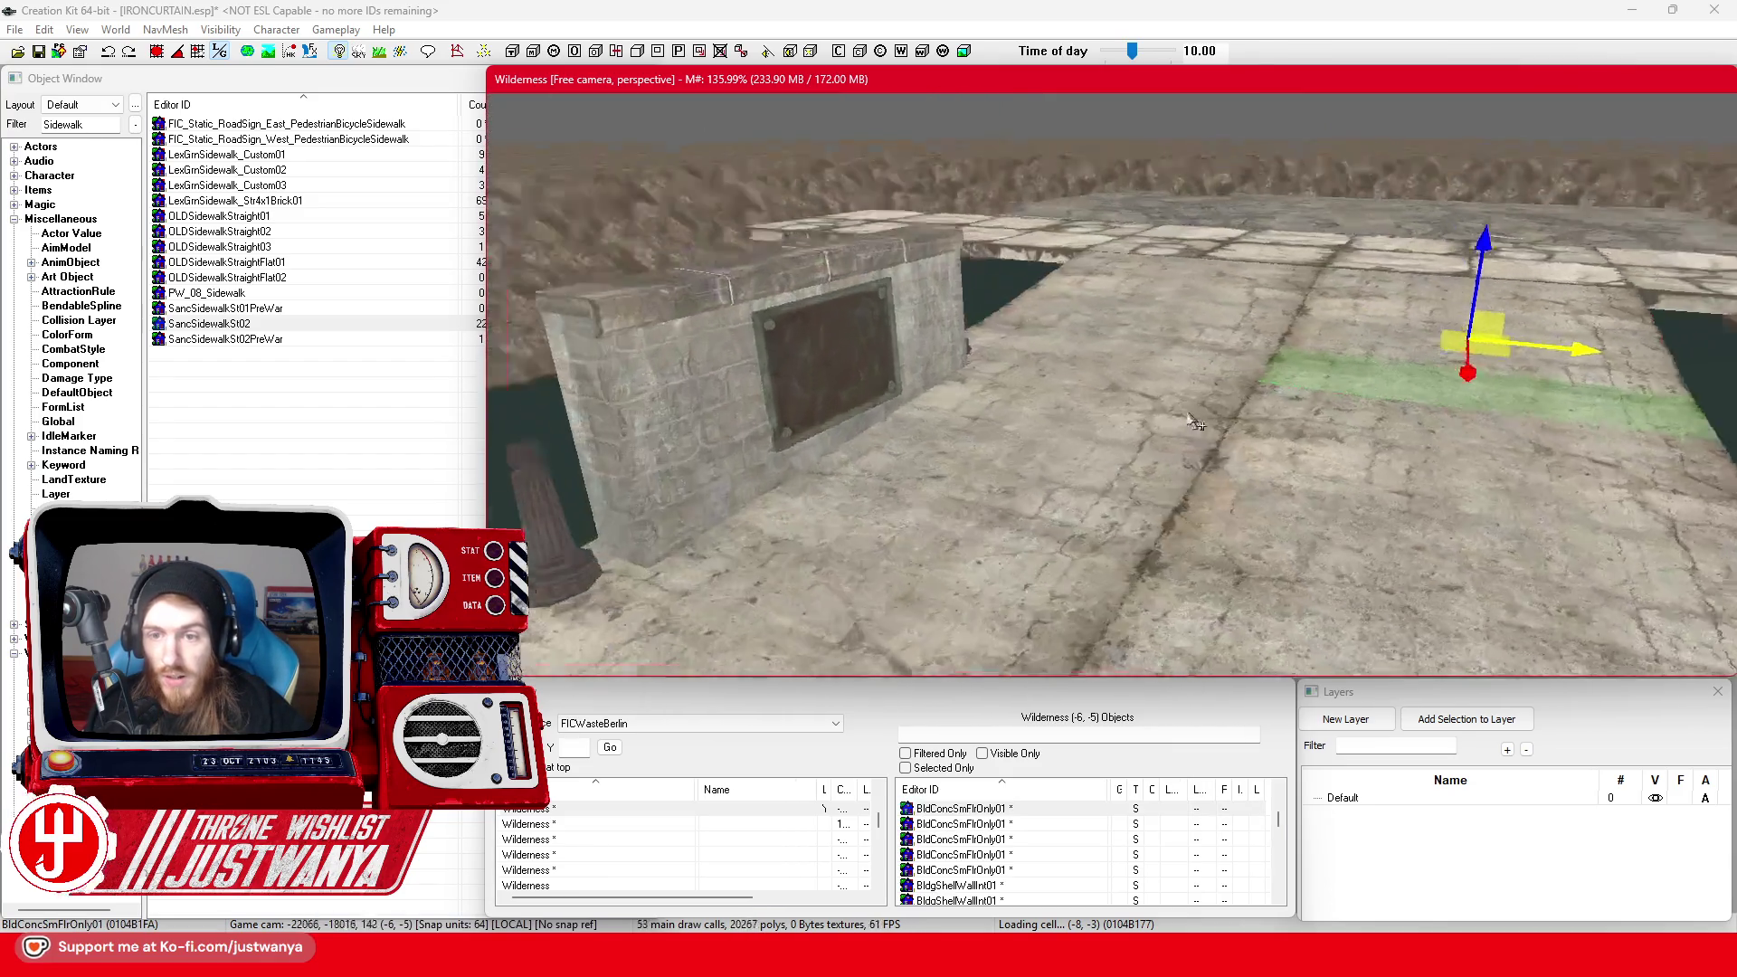
{"action": "scroll", "coordinate": [1264, 418], "scroll_direction": "down", "scroll_amount": 5}
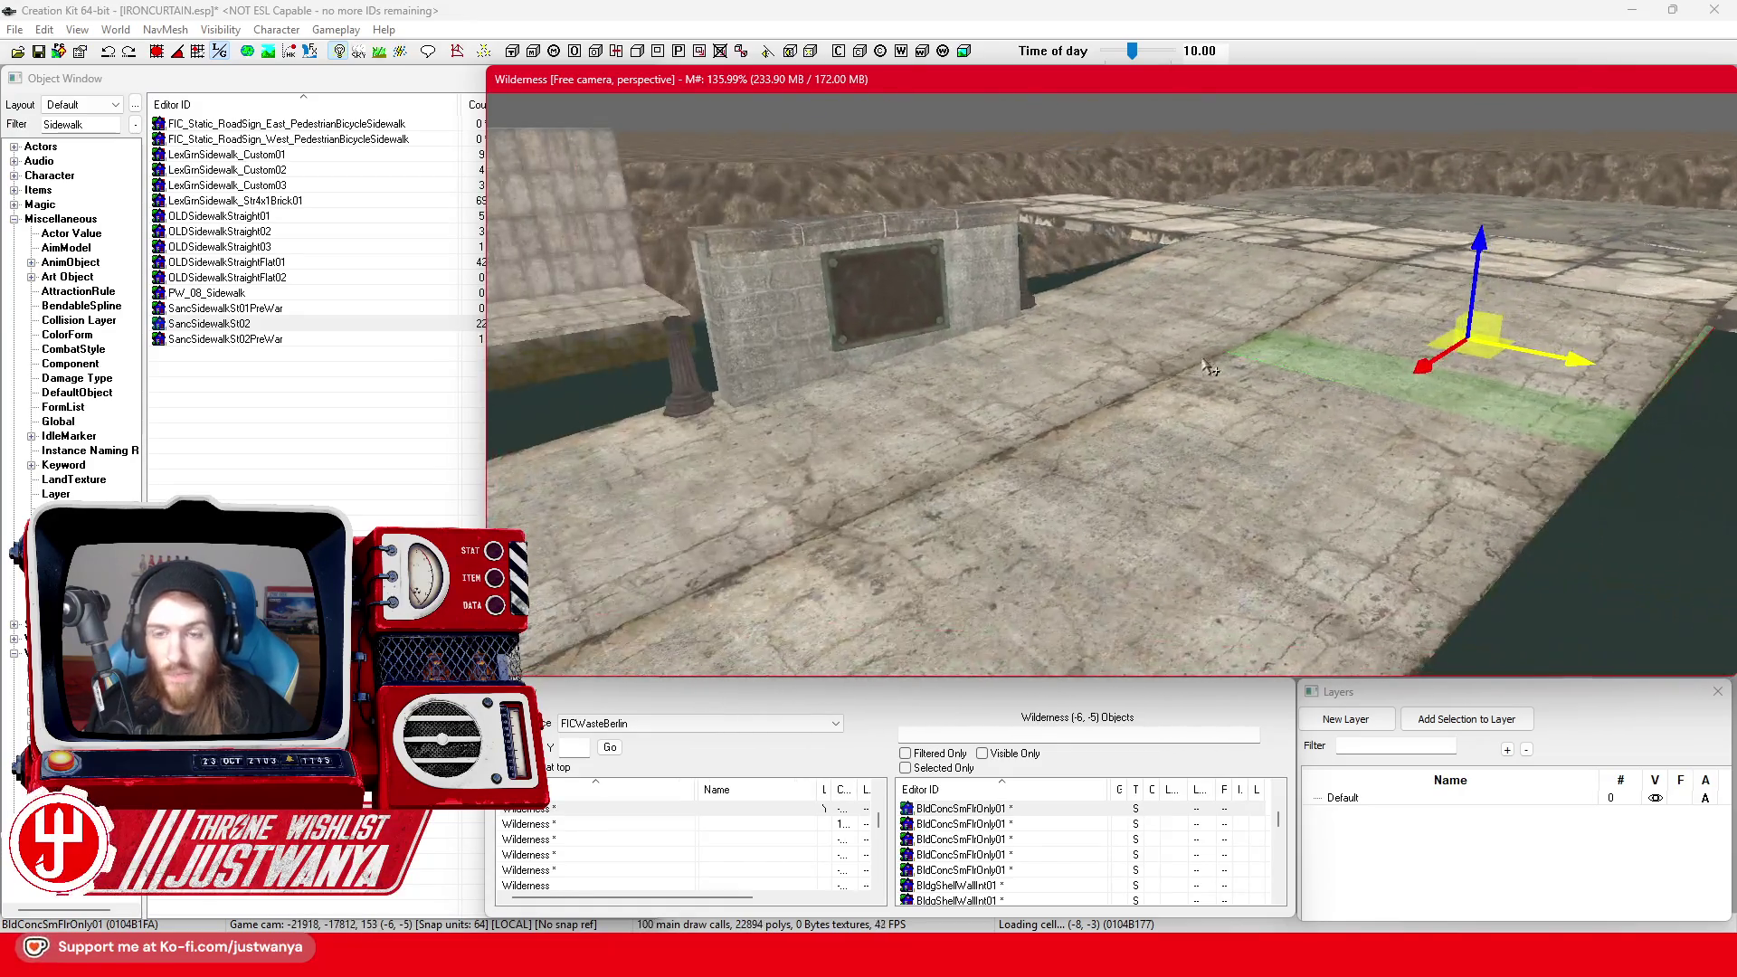
{"action": "scroll", "coordinate": [1141, 404], "scroll_direction": "down", "scroll_amount": 2}
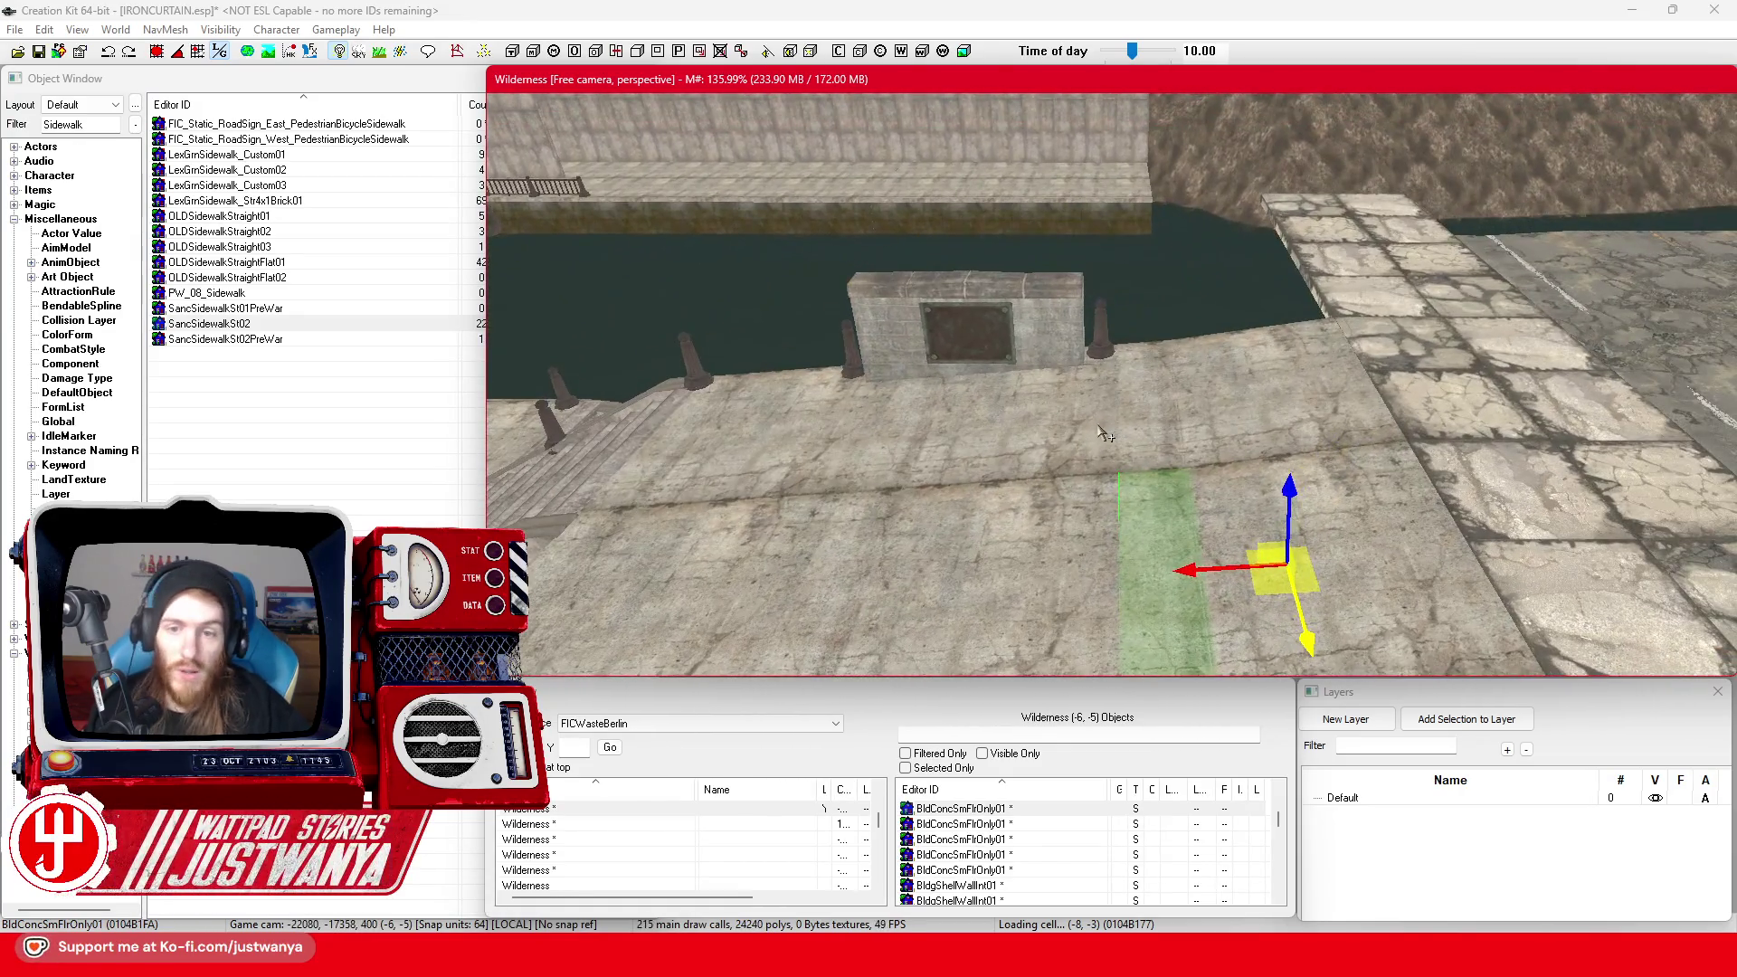
{"action": "left_click", "coordinate": [1090, 349]}
{"action": "scroll", "coordinate": [1167, 392], "scroll_direction": "up", "scroll_amount": 5}
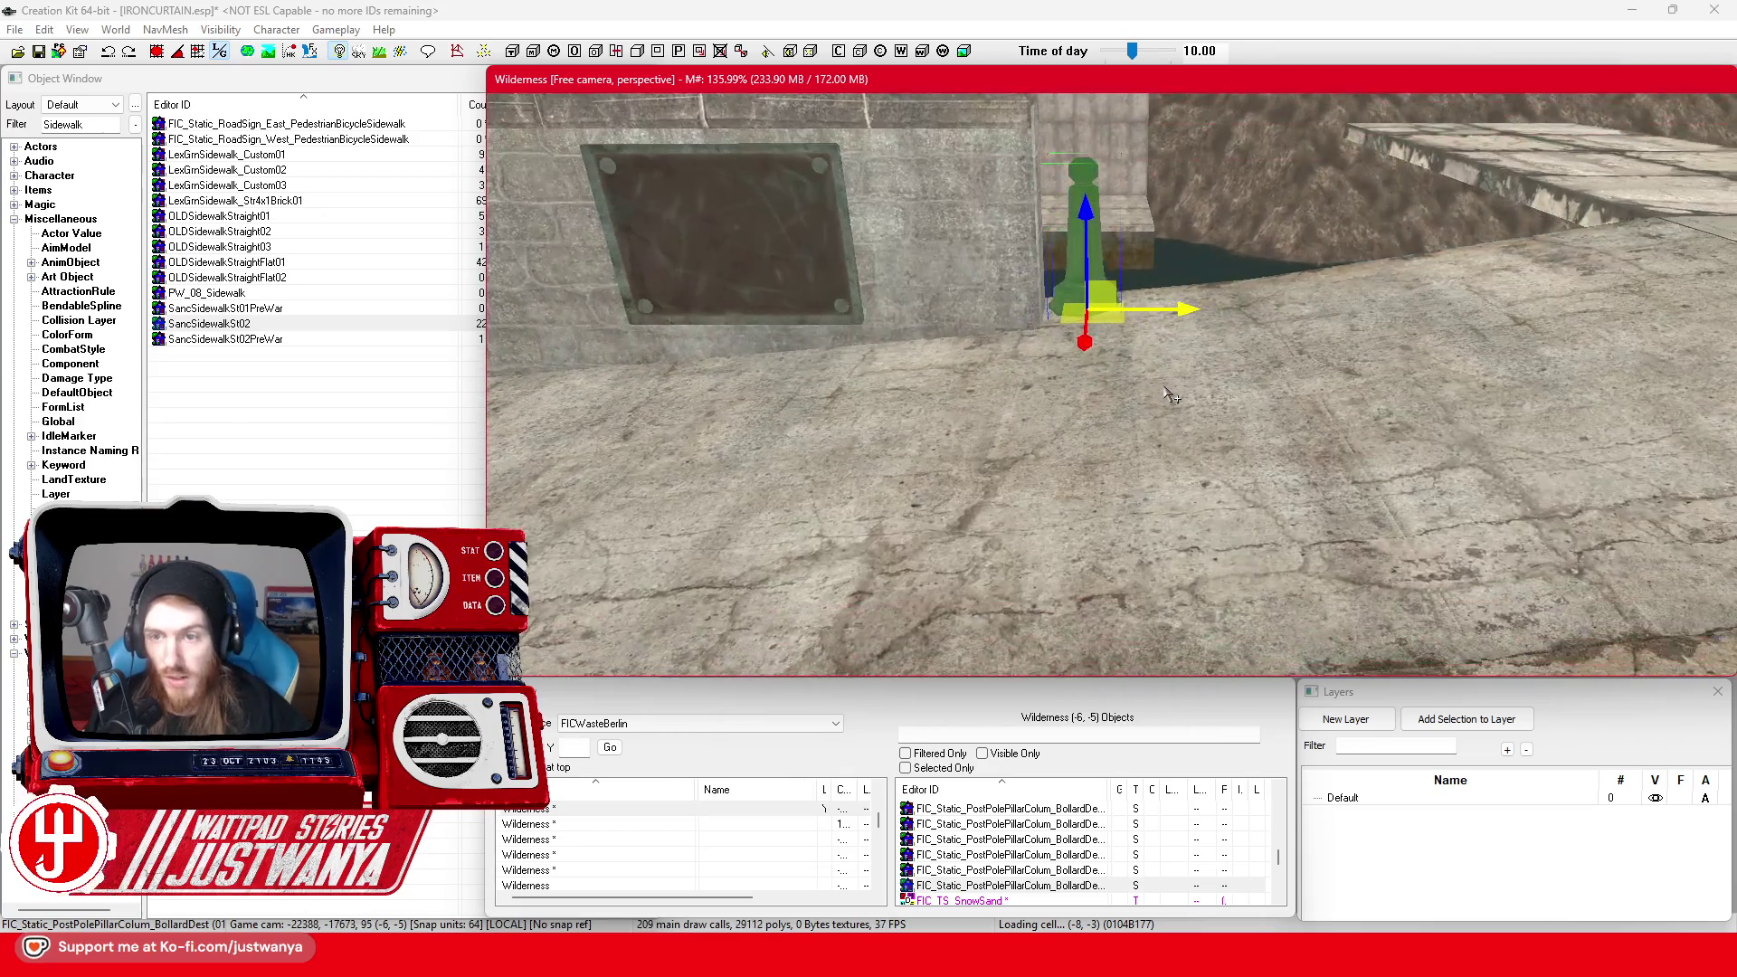
{"action": "key", "text": "shift"}
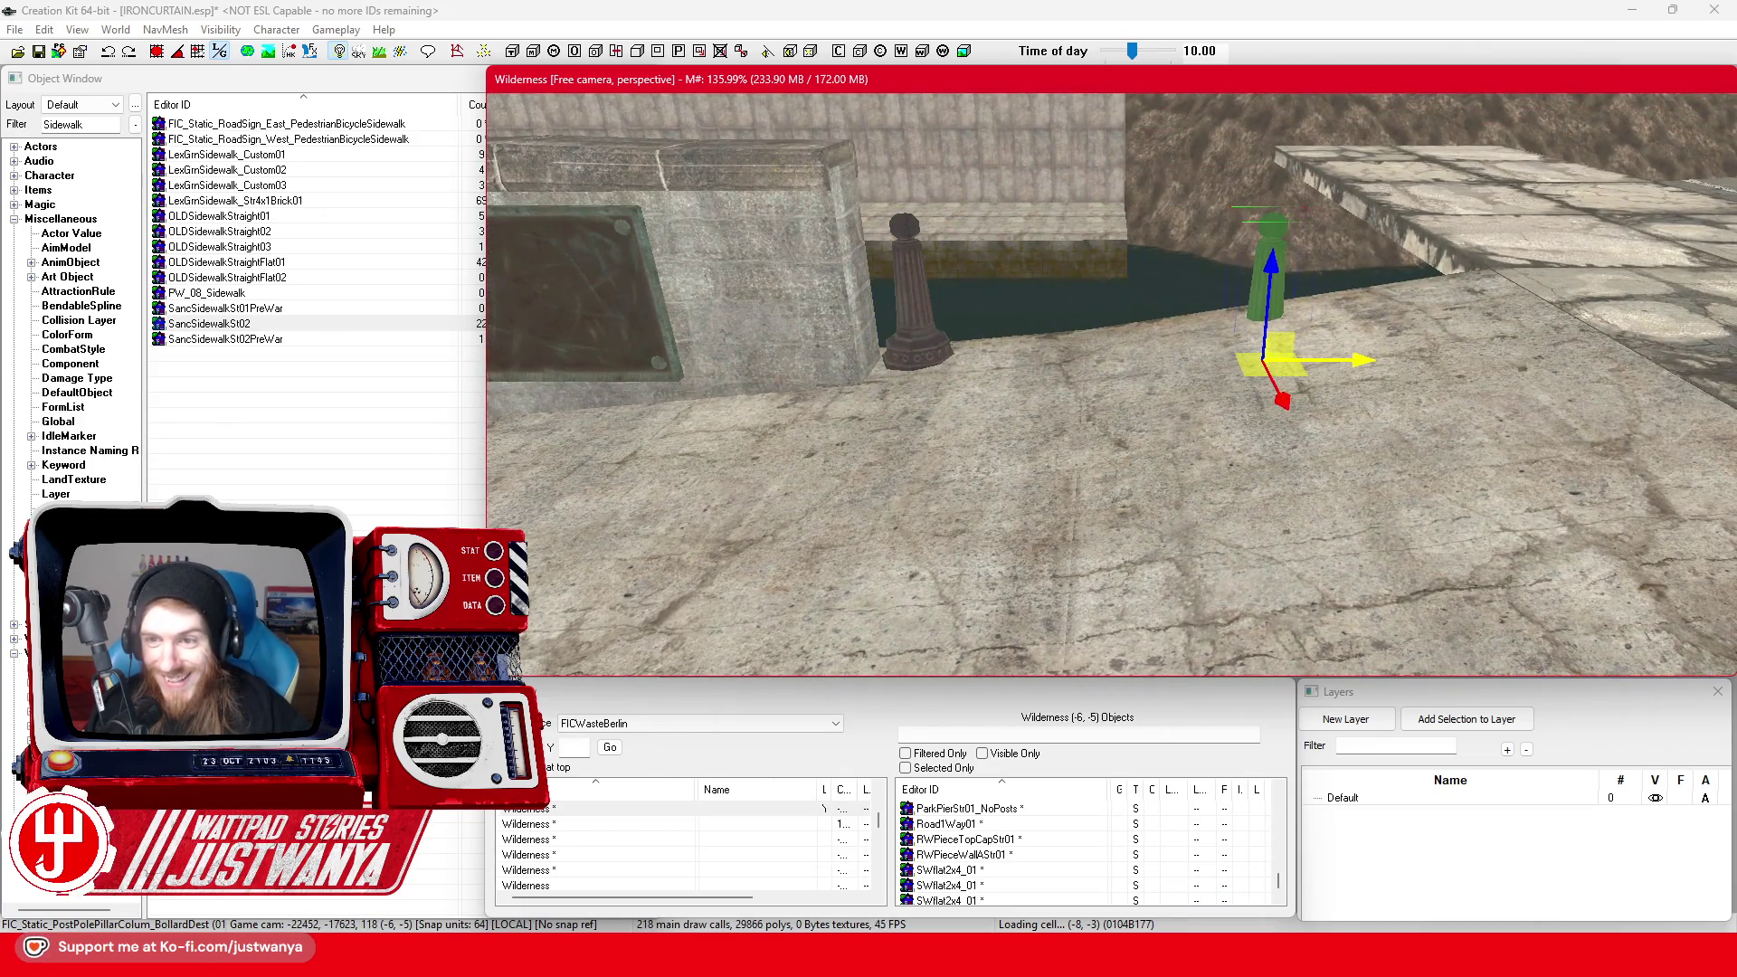
{"action": "key", "text": "shift"}
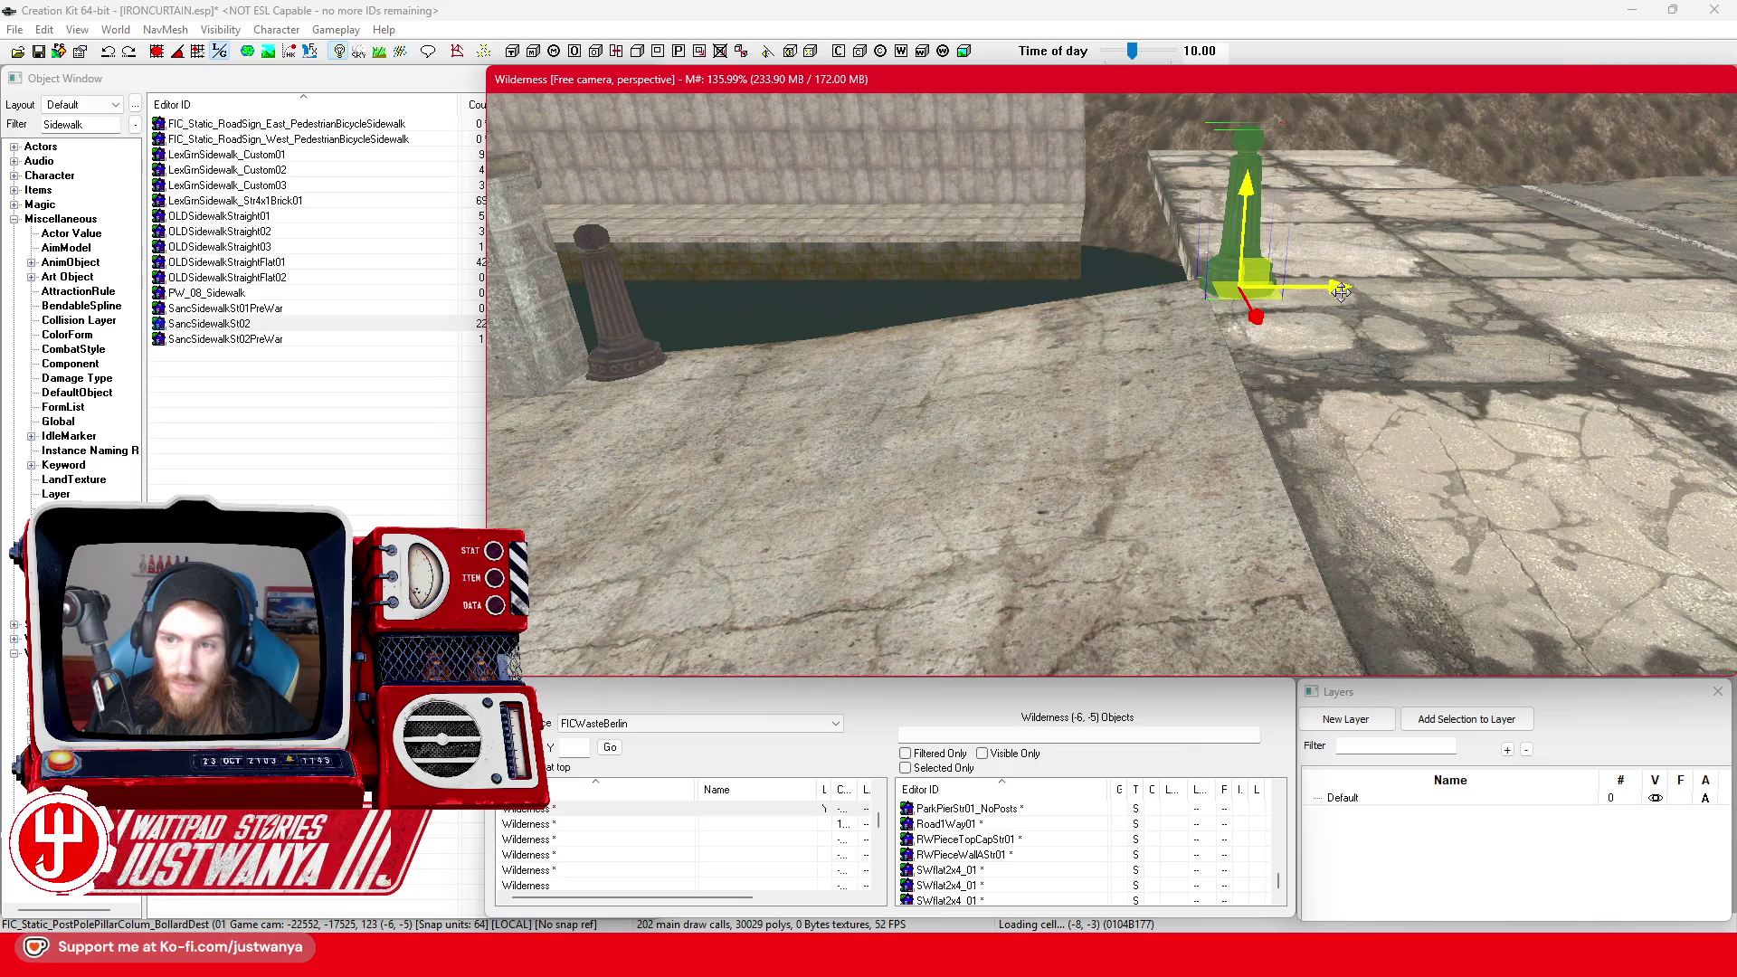
{"action": "left_click_drag", "start_coordinate": [1252, 289], "coordinate": [1267, 289]}
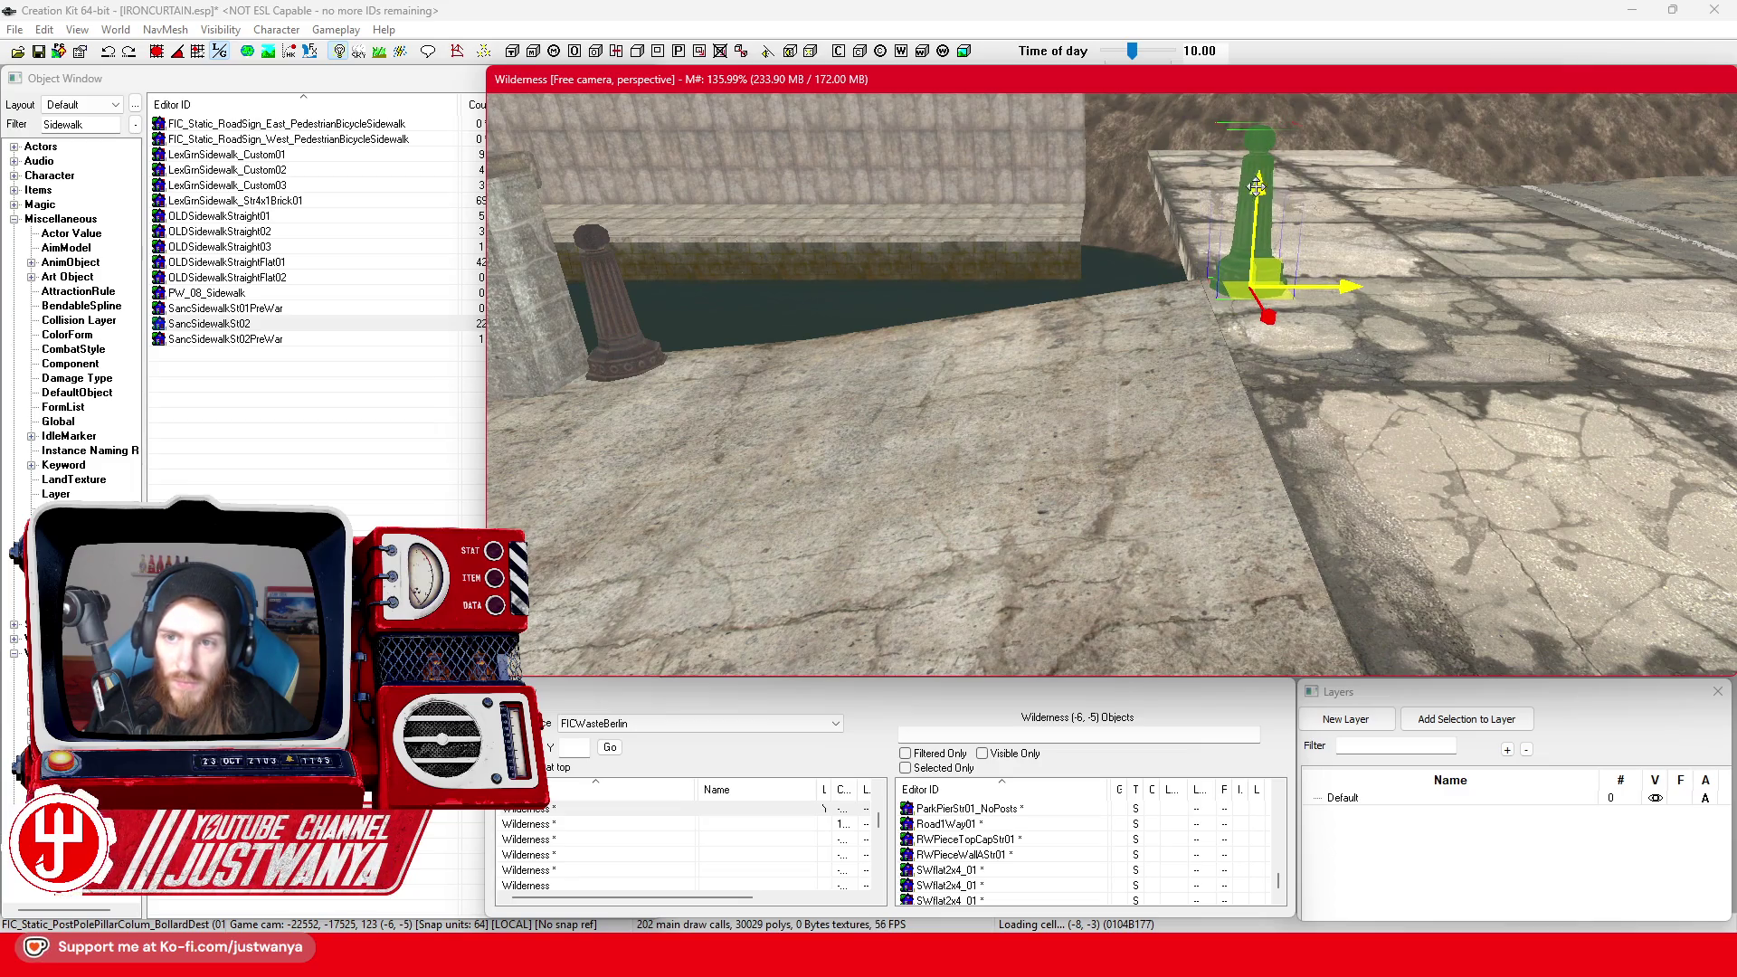
{"action": "left_click_drag", "start_coordinate": [1351, 292], "coordinate": [1045, 283]}
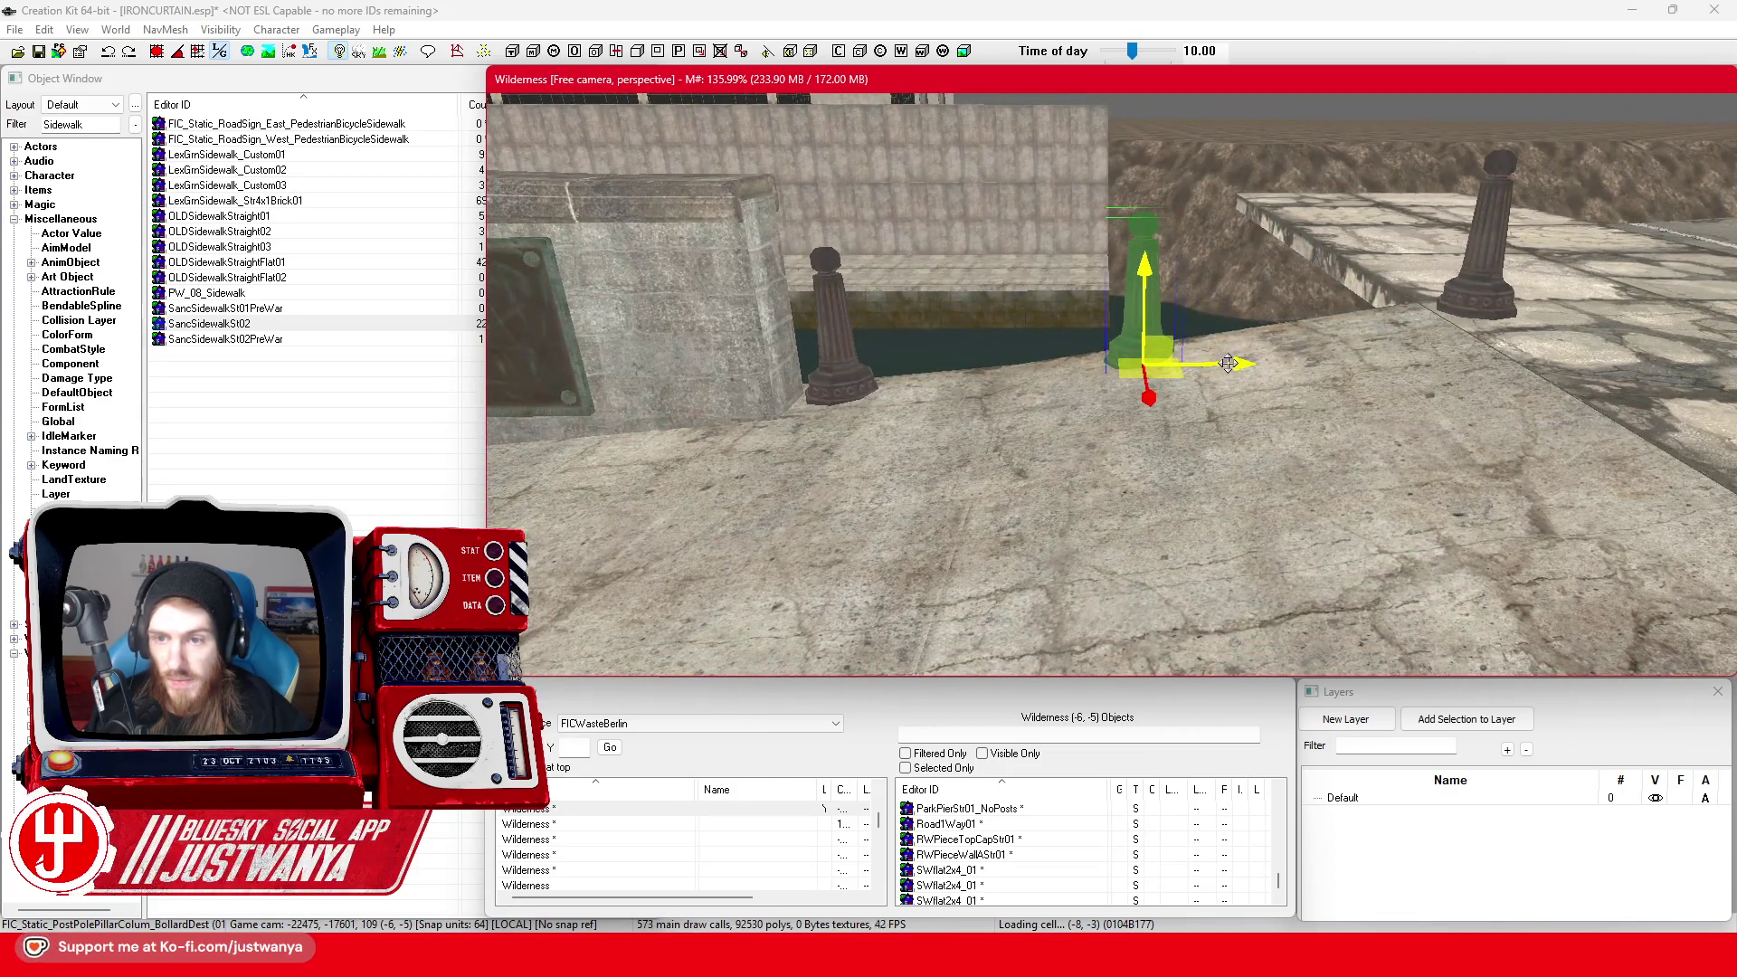
{"action": "left_click", "coordinate": [914, 470]}
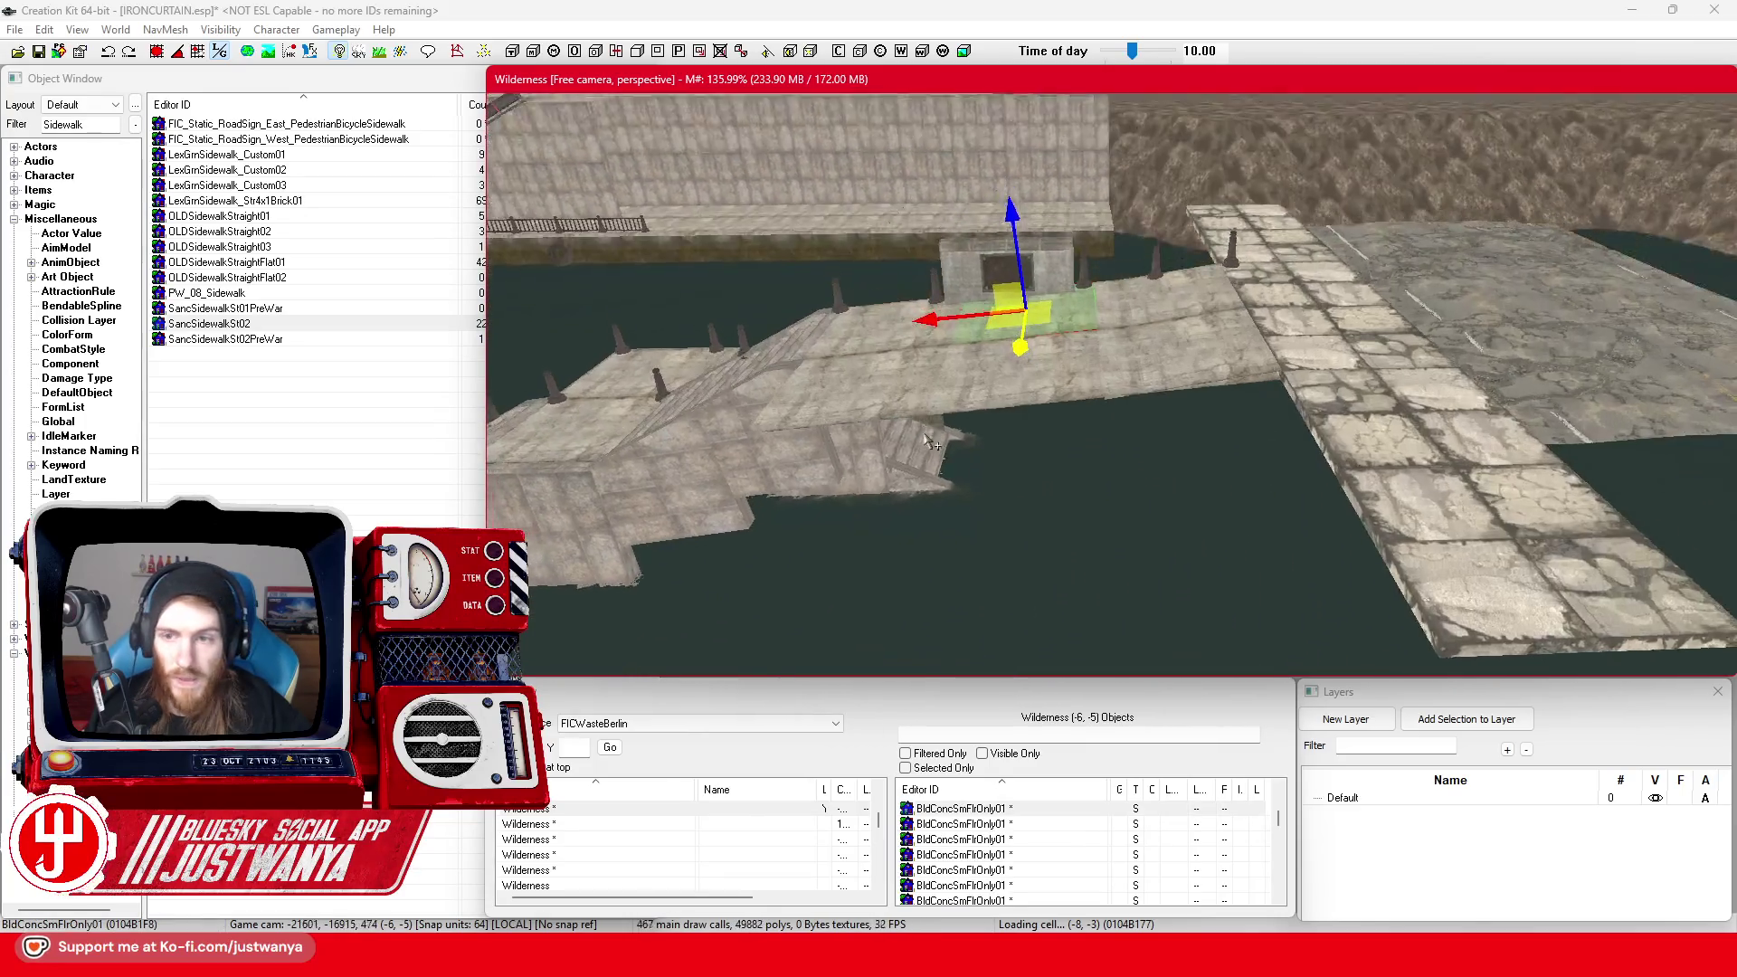
Select three SWflat2x4_01 tiles and move them to the walkway's left end
{"action": "left_click", "coordinate": [1099, 252]}
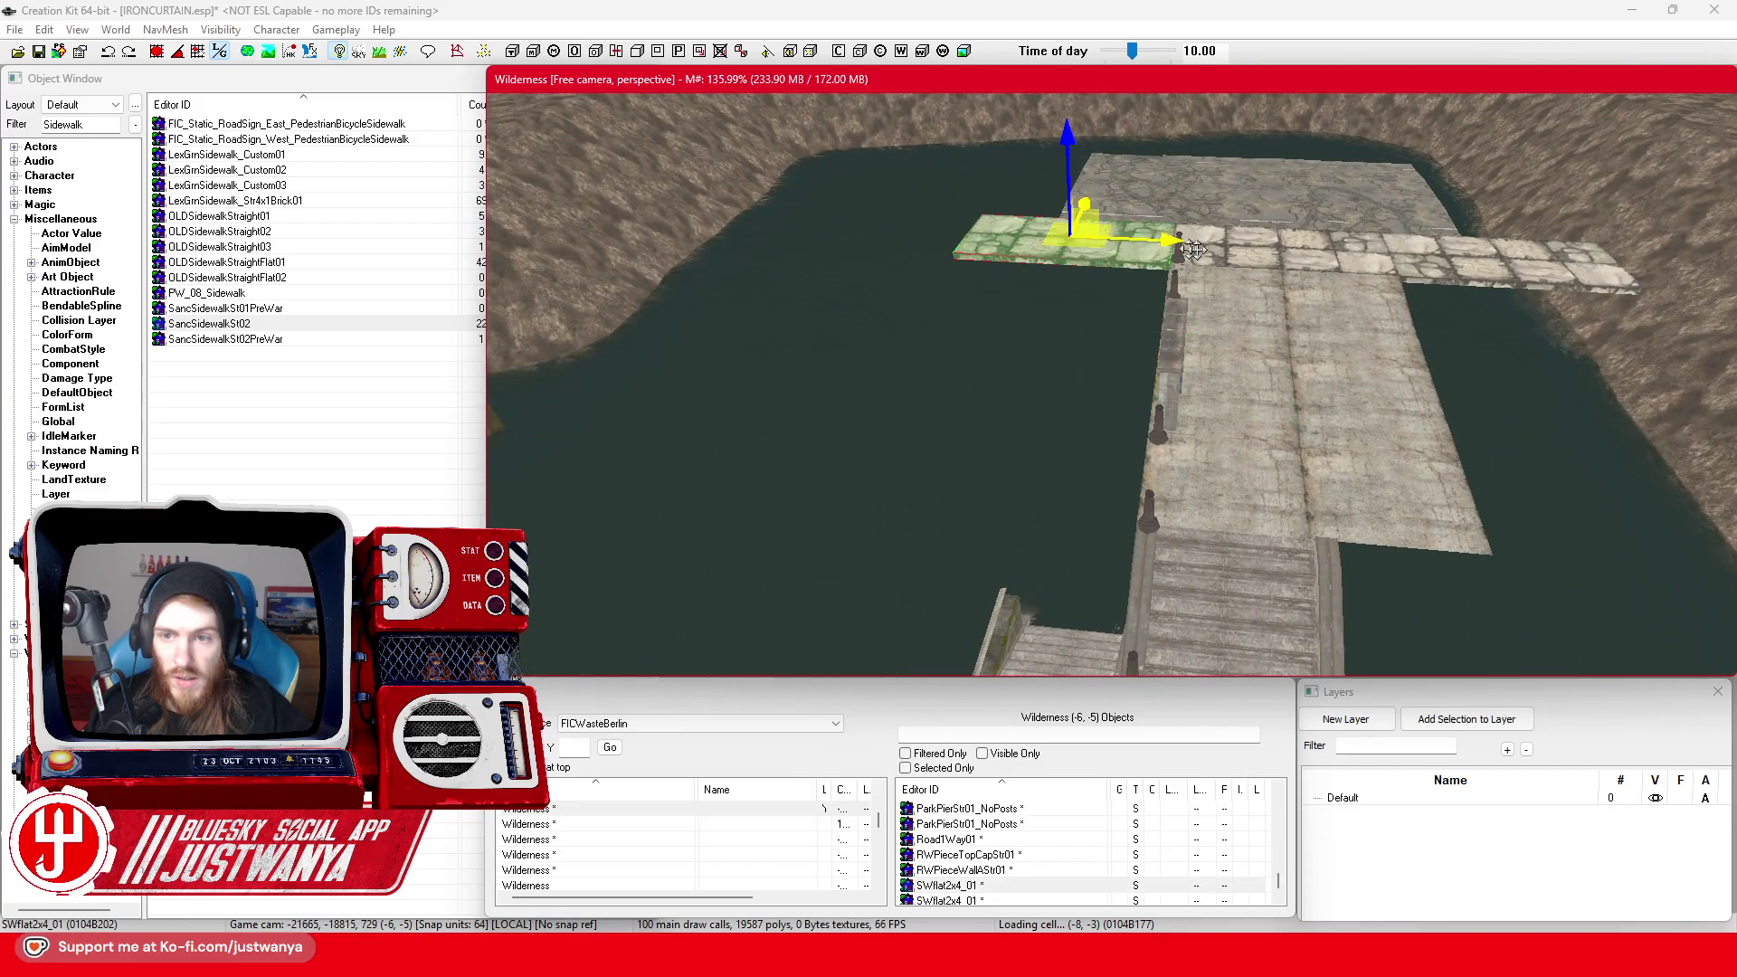
{"action": "left_click", "coordinate": [1284, 256], "text": "ctrl"}
{"action": "left_click", "coordinate": [1471, 276], "text": "ctrl"}
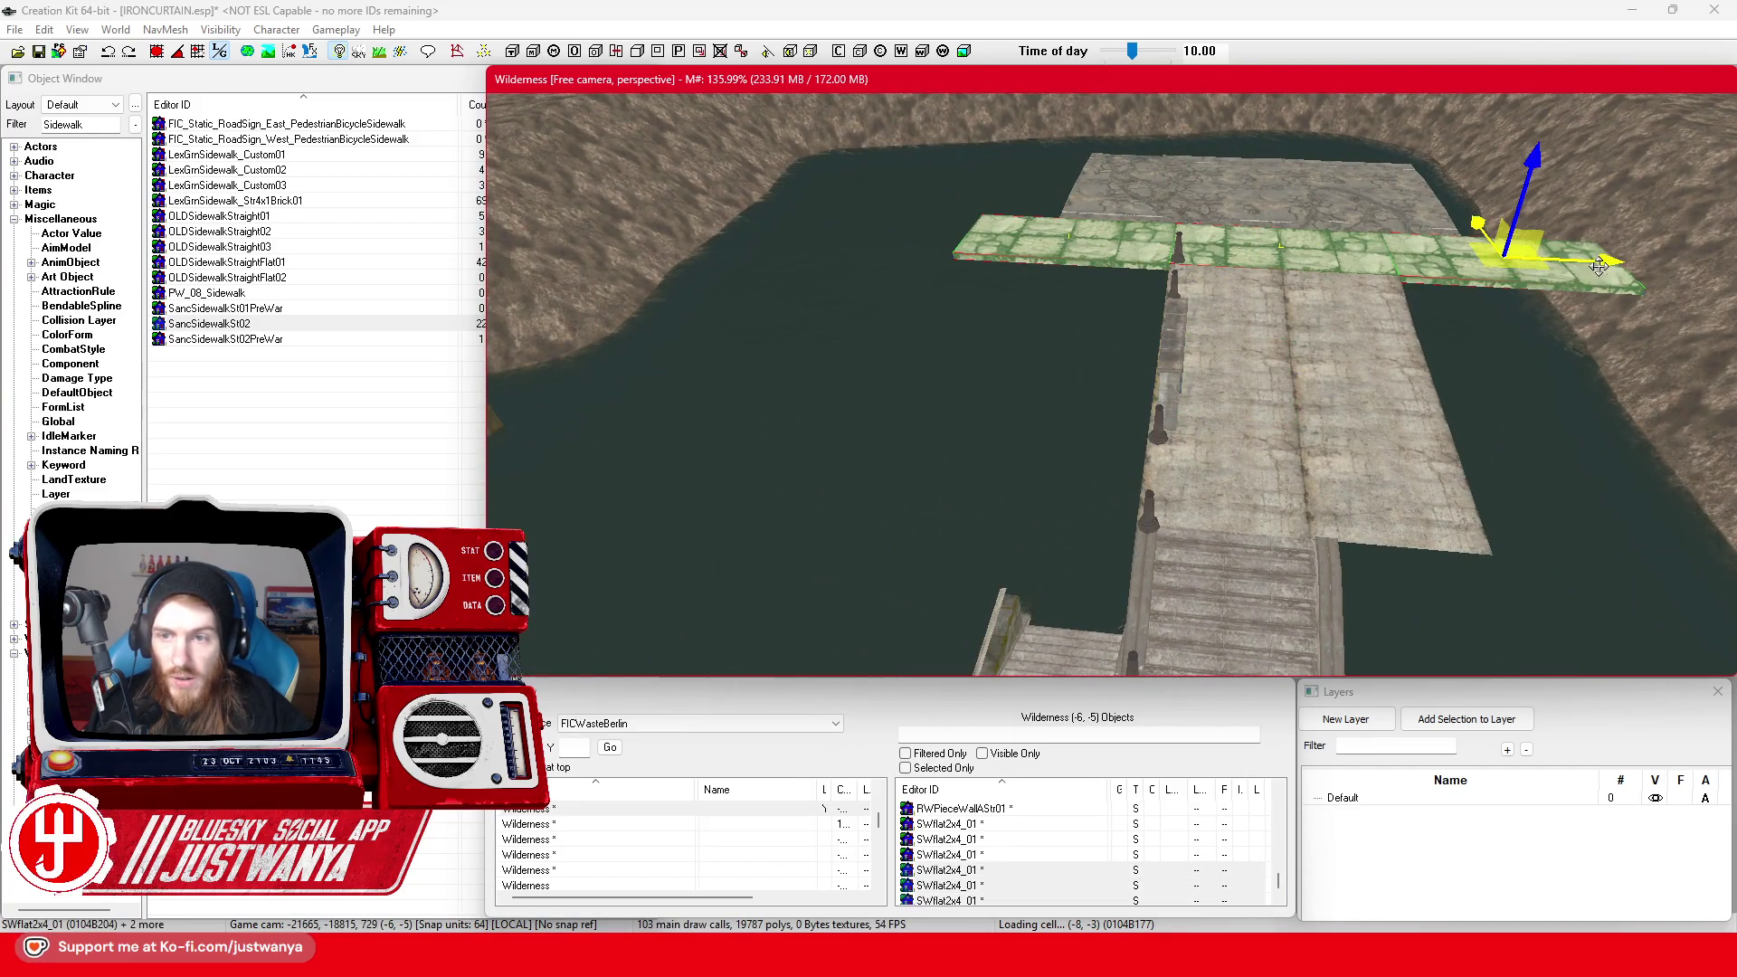
{"action": "left_click_drag", "start_coordinate": [1599, 265], "coordinate": [1087, 237]}
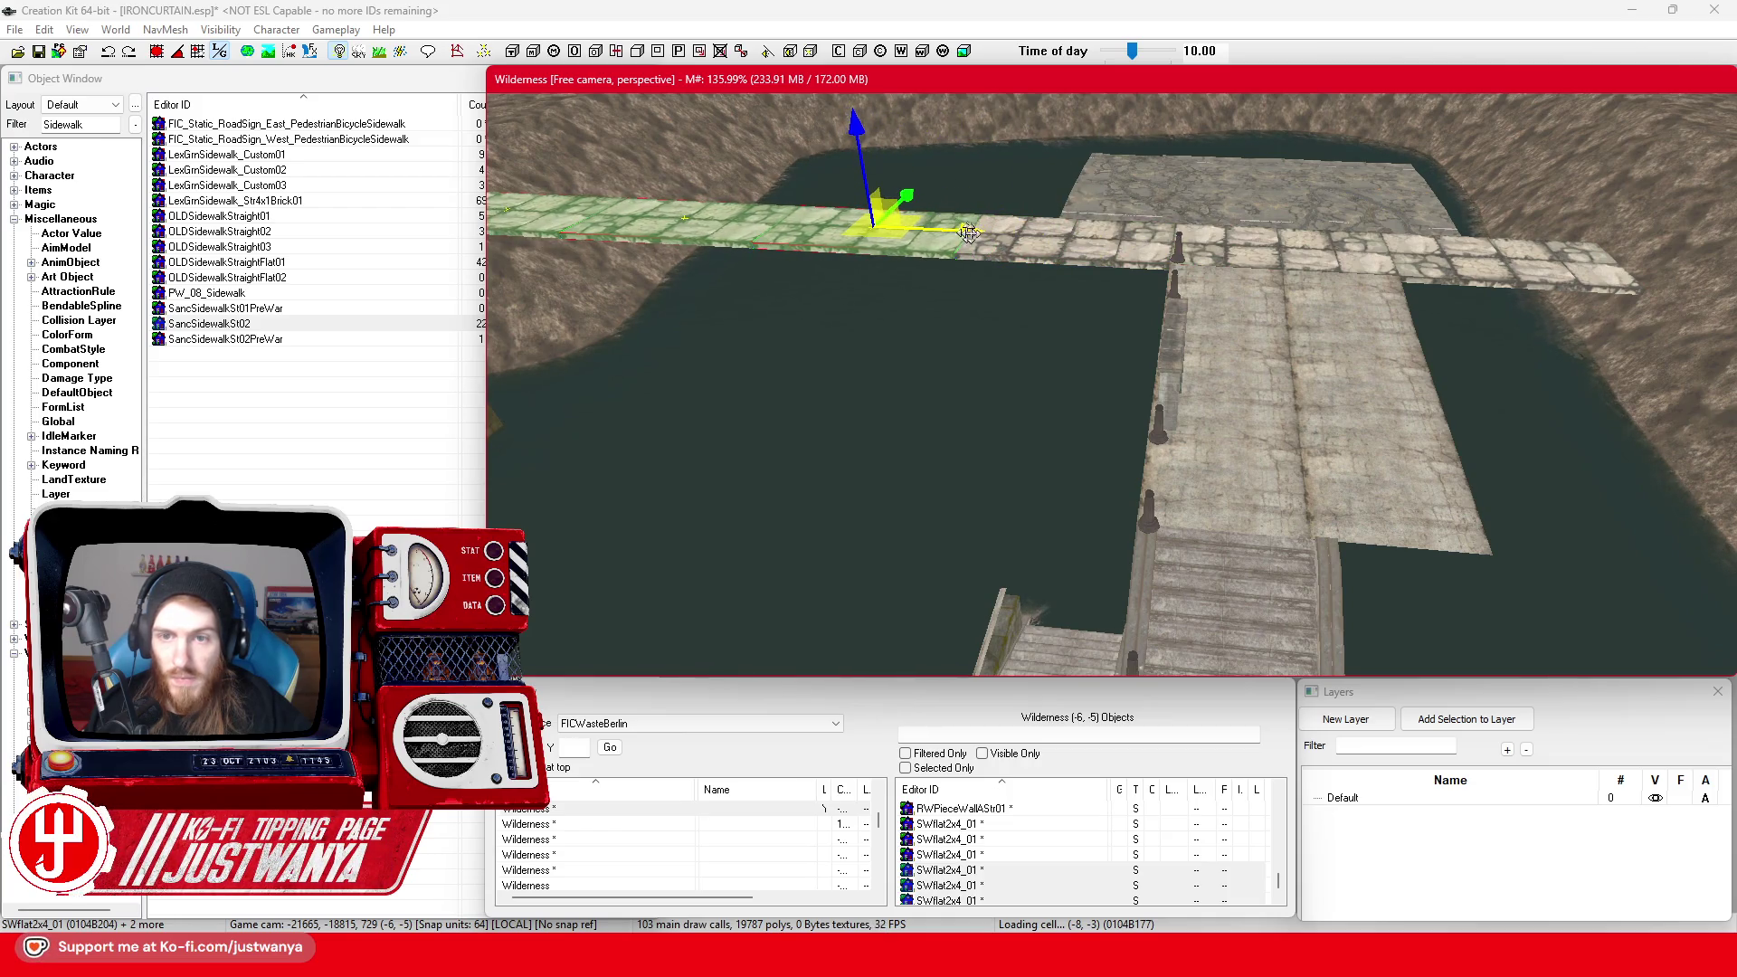
Slide the three tiles further left toward the bank and fine-tune their placement
{"action": "scroll", "coordinate": [1067, 421], "scroll_direction": "up", "scroll_amount": 5}
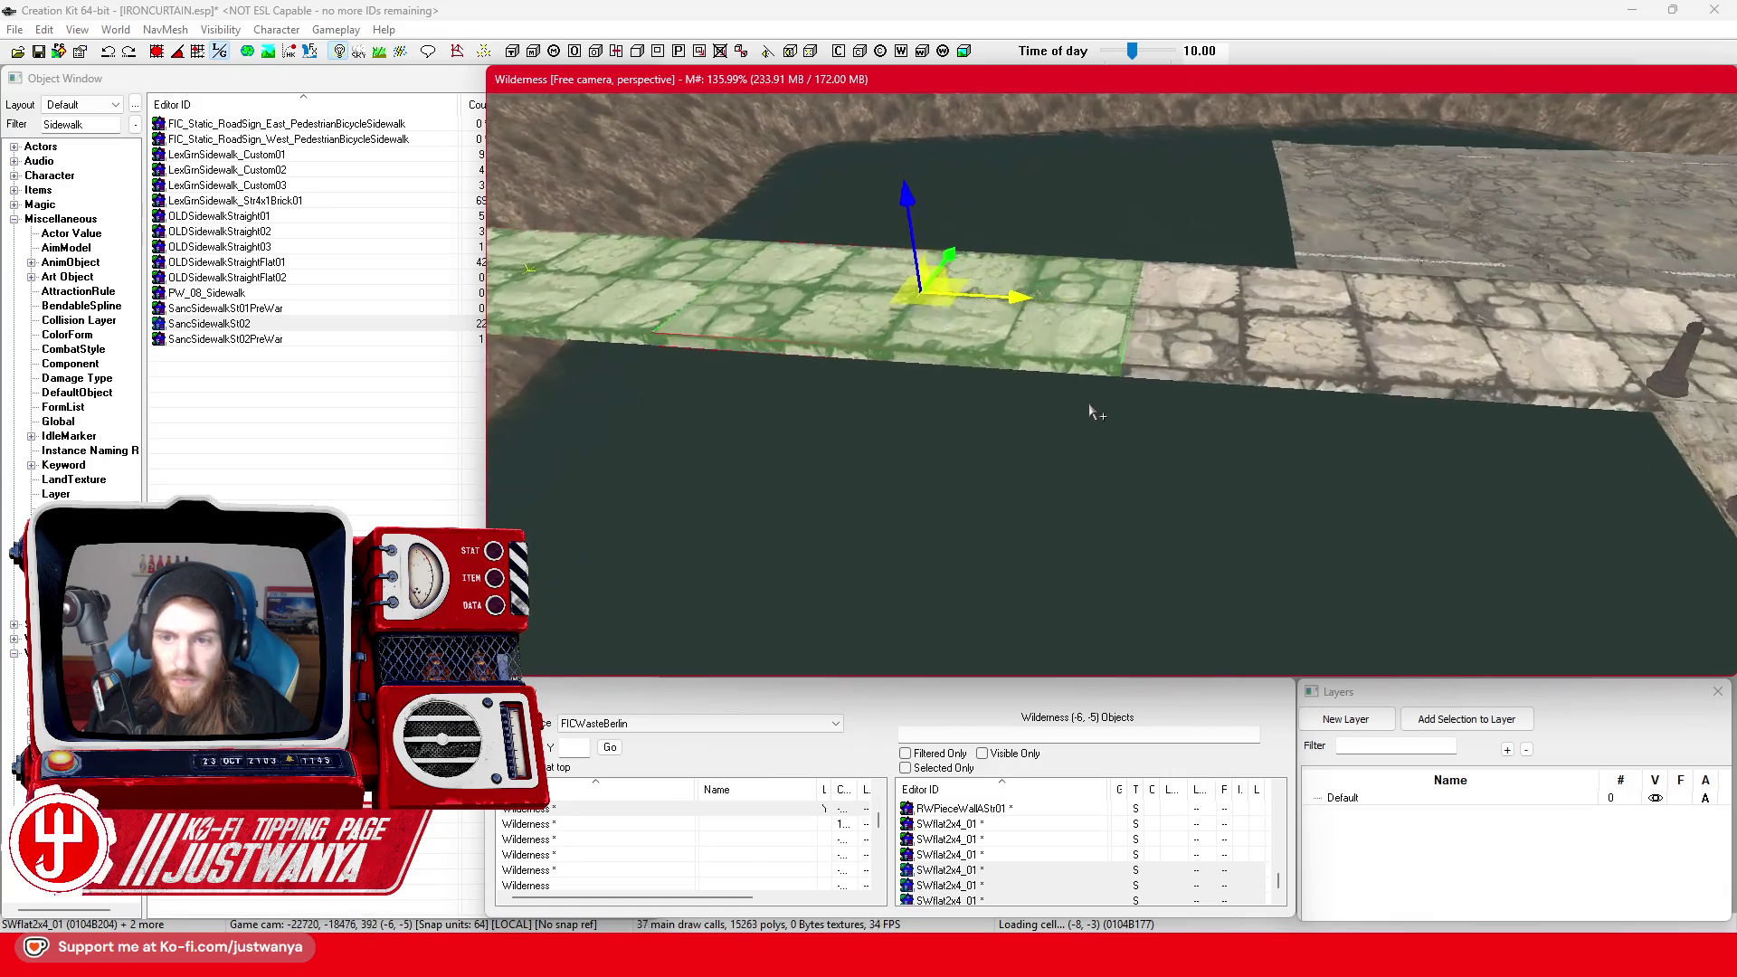
{"action": "scroll", "coordinate": [1089, 405], "scroll_direction": "up", "scroll_amount": 5}
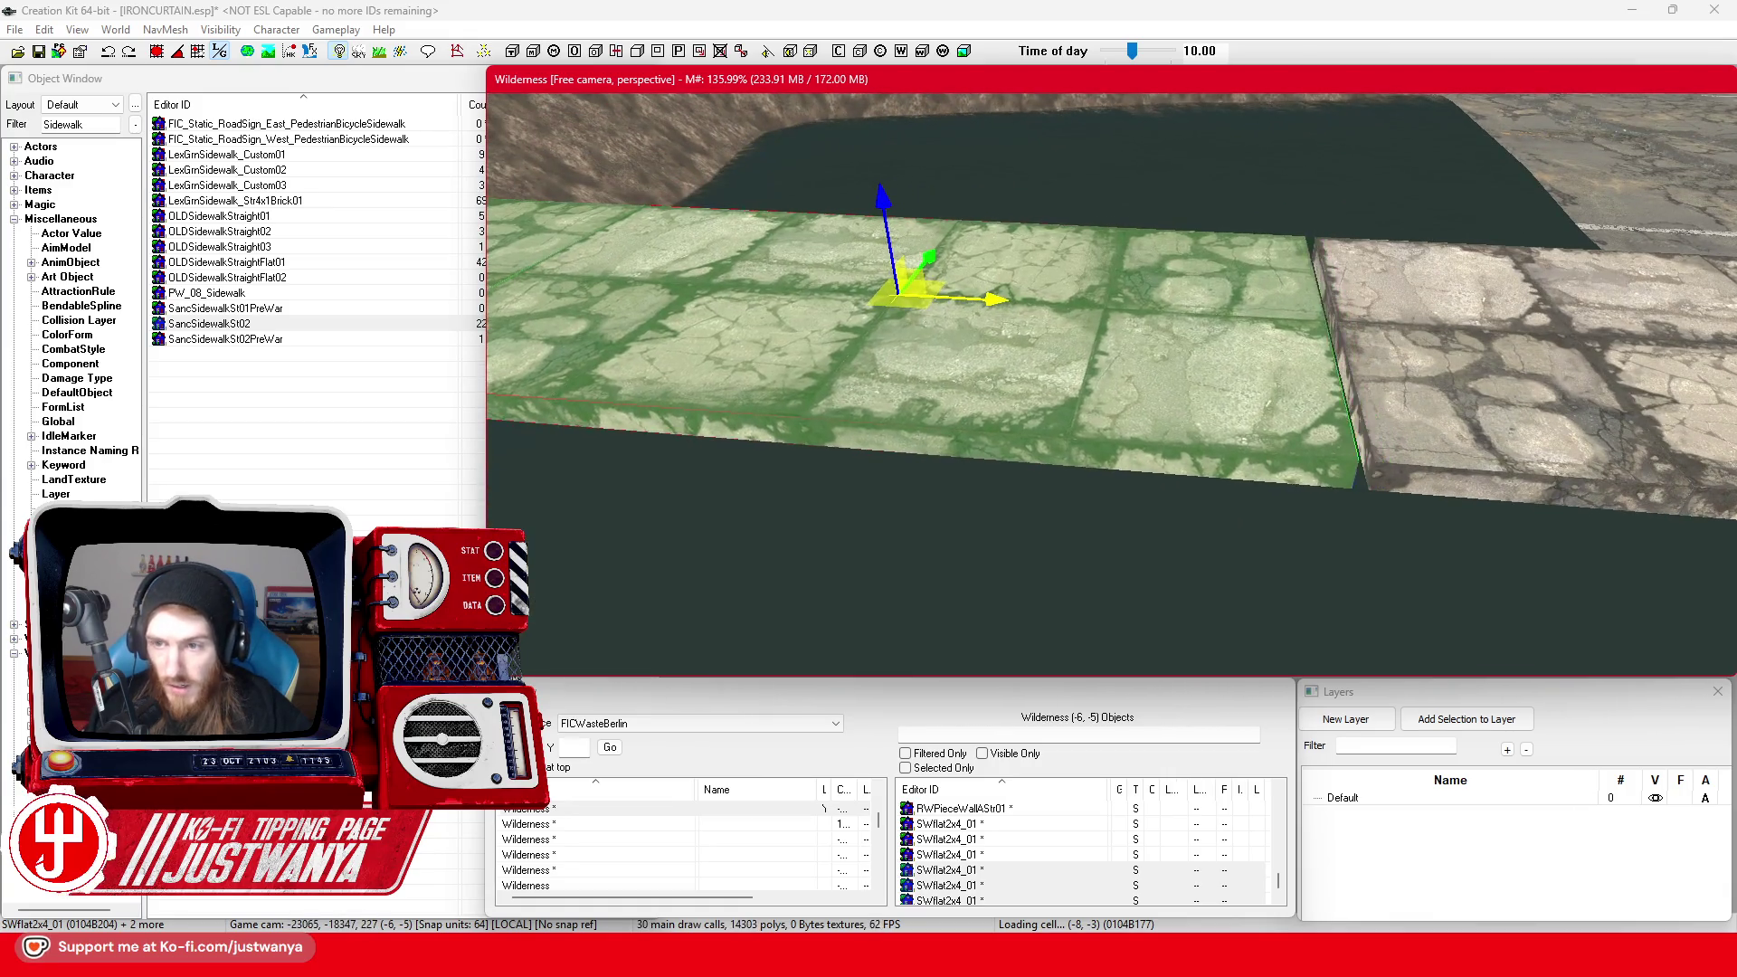
{"action": "scroll", "coordinate": [1089, 404], "scroll_direction": "up", "scroll_amount": 2}
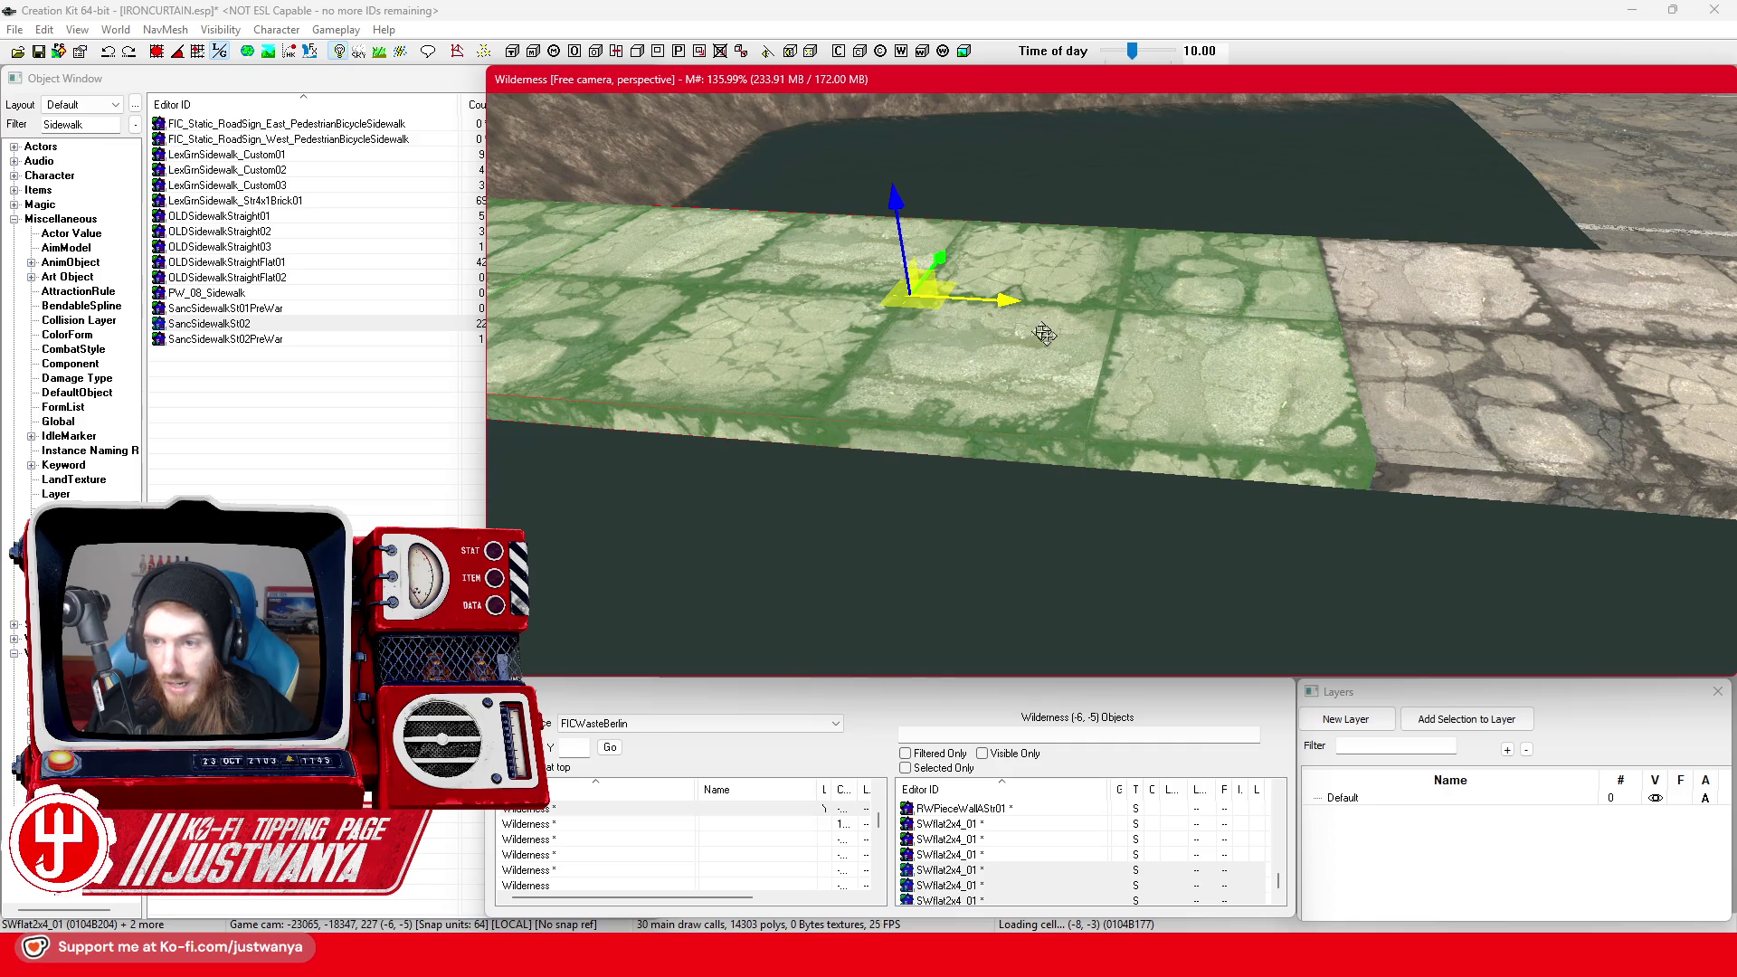
{"action": "scroll", "coordinate": [1045, 334], "scroll_direction": "down", "scroll_amount": 8}
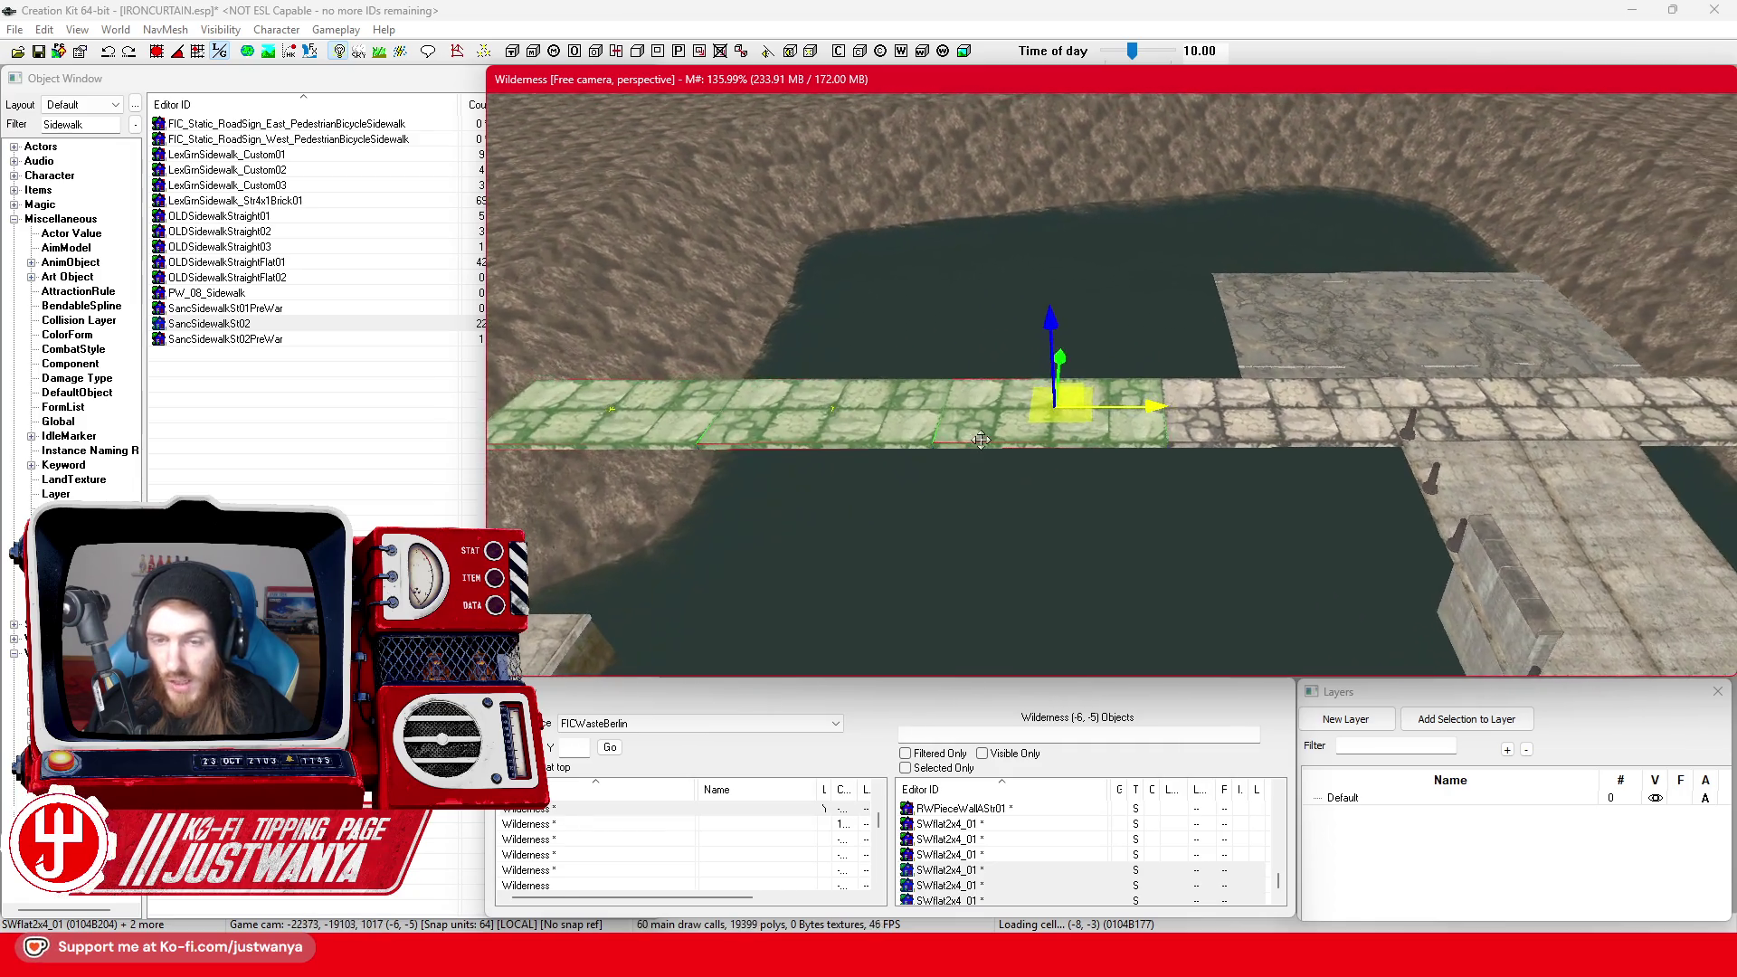
{"action": "left_click_drag", "start_coordinate": [981, 439], "coordinate": [1141, 409]}
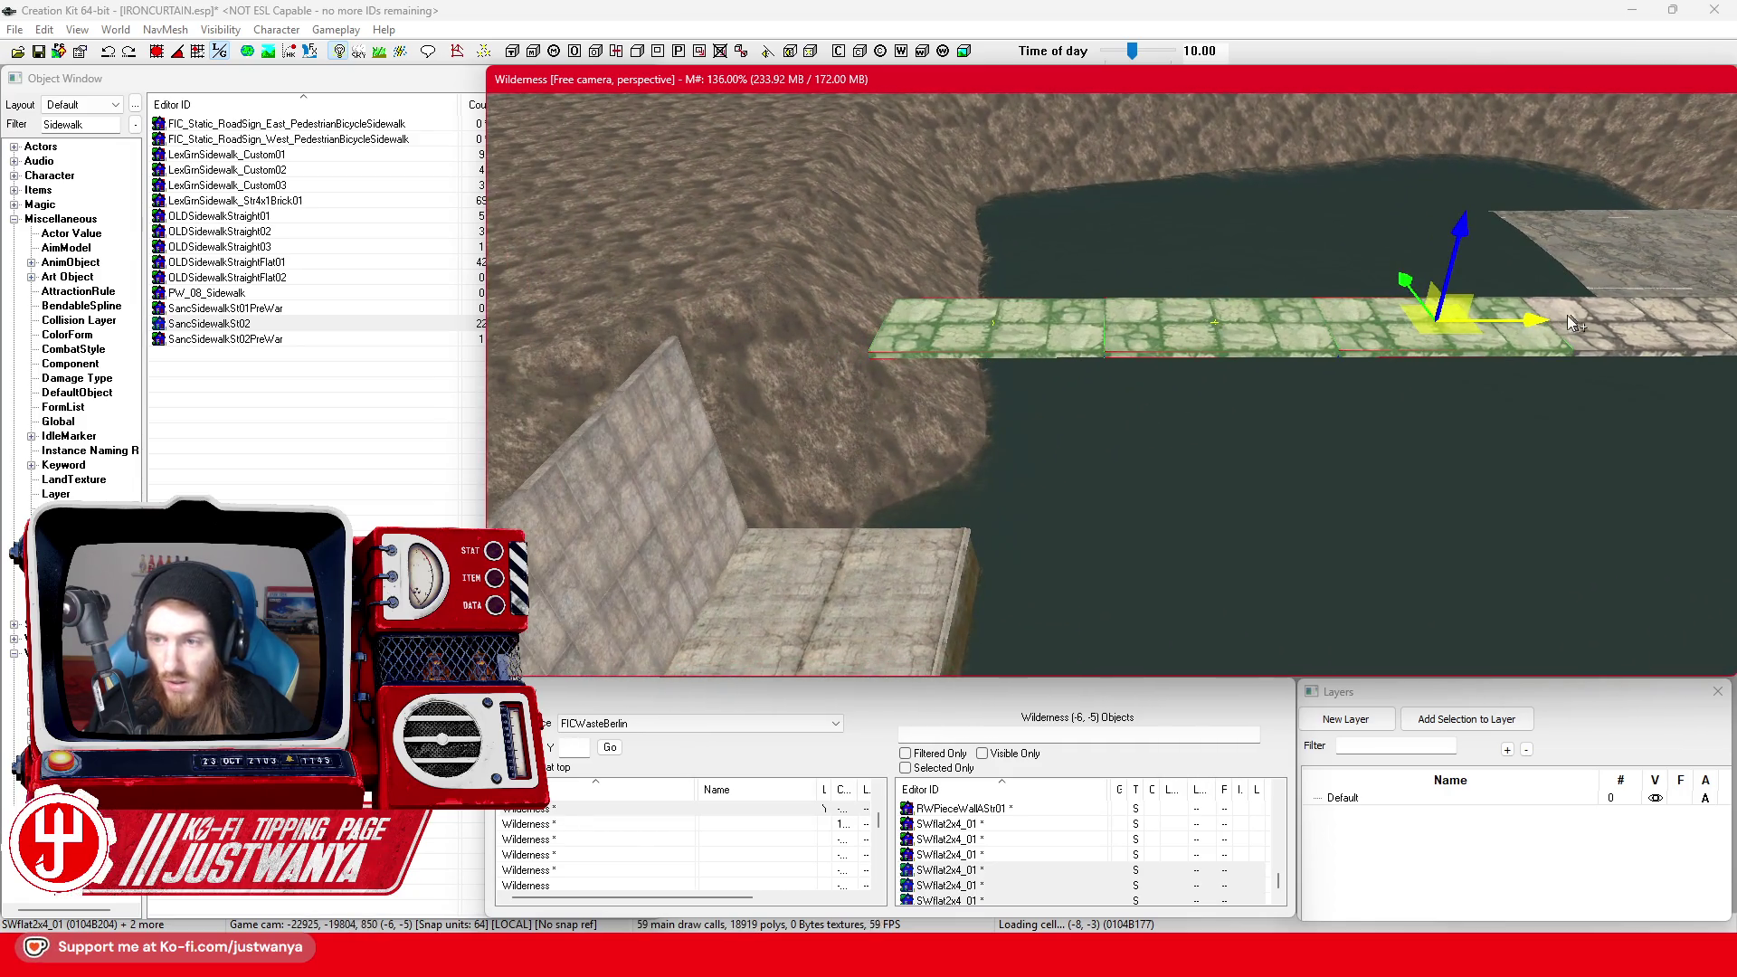
{"action": "mouse_move", "coordinate": [1523, 318]}
{"action": "left_mouse_down"}
{"action": "mouse_move", "coordinate": [688, 307]}
{"action": "mouse_move", "coordinate": [868, 320]}
{"action": "left_mouse_up"}
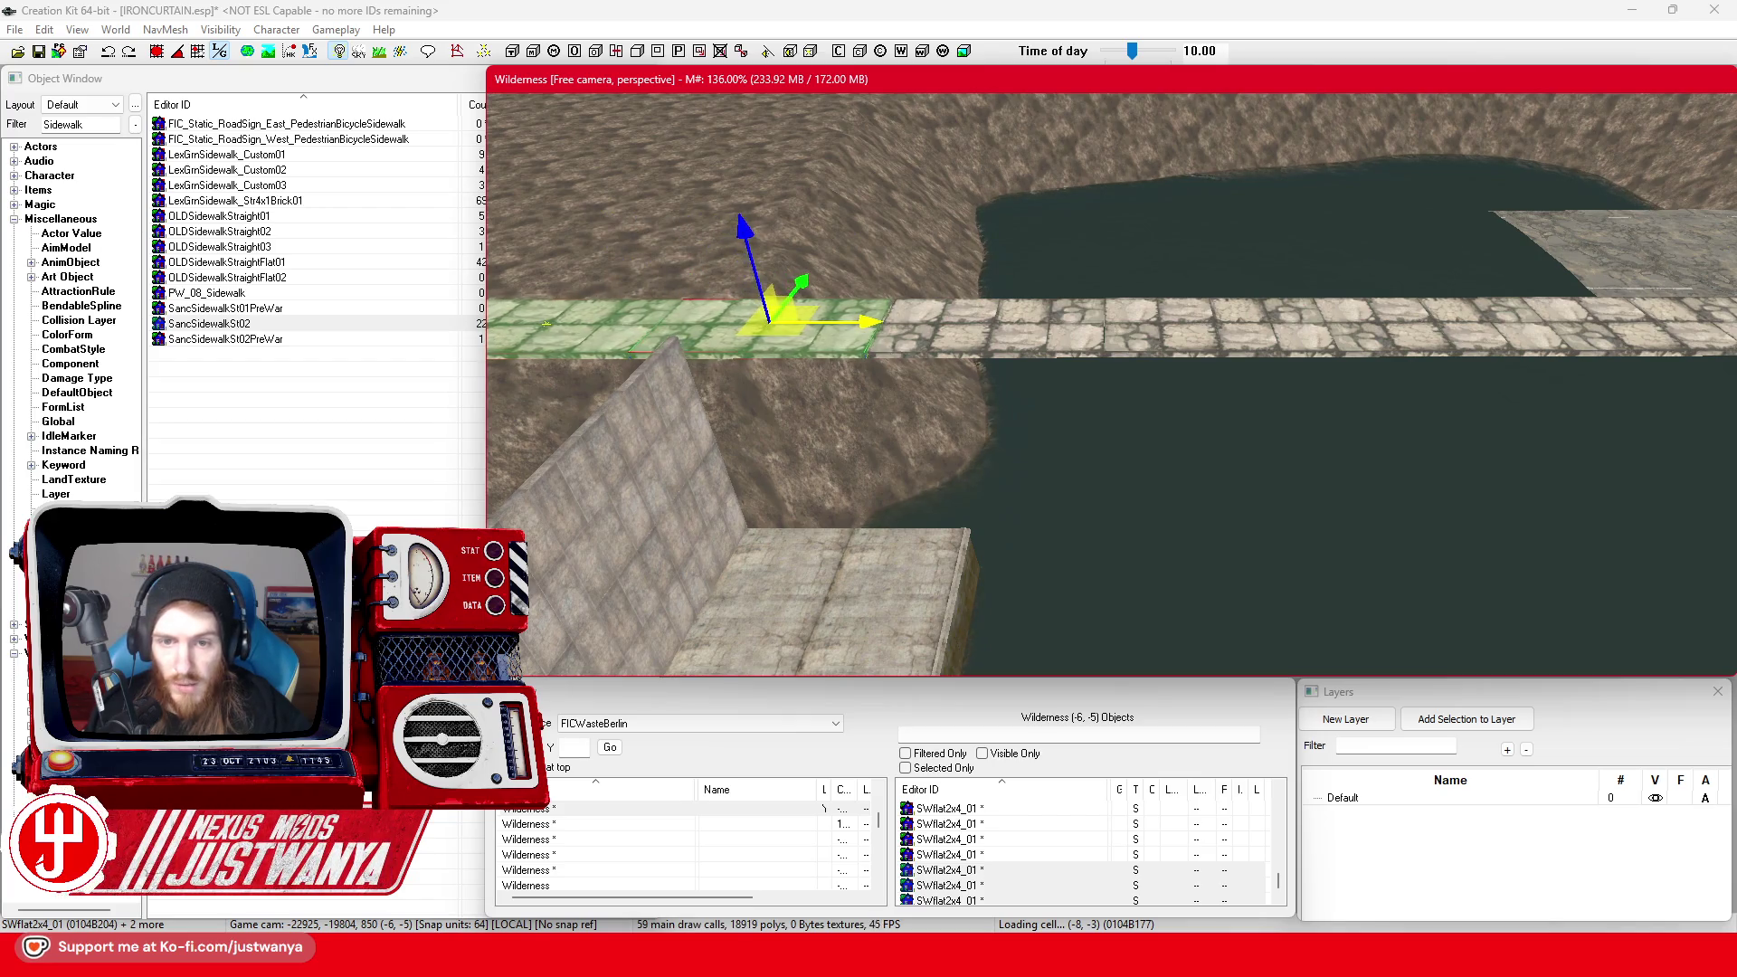
{"action": "scroll", "coordinate": [1055, 387], "scroll_direction": "up", "scroll_amount": 5}
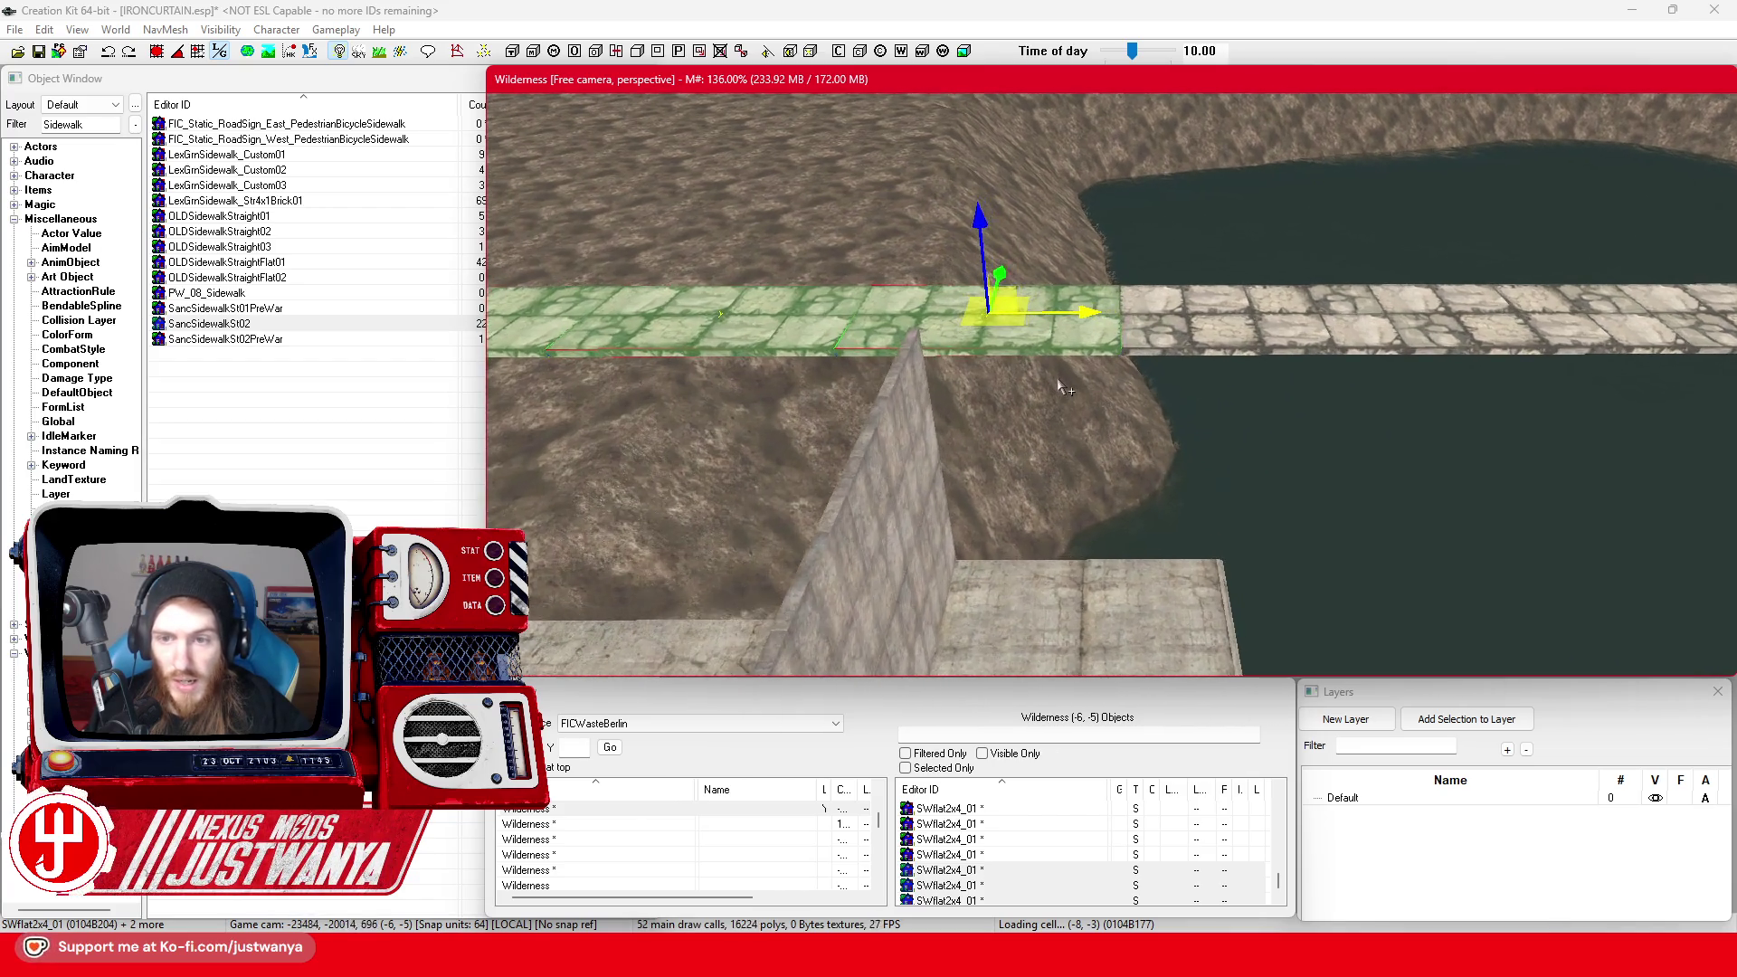
{"action": "scroll", "coordinate": [1055, 387], "scroll_direction": "up", "scroll_amount": 5}
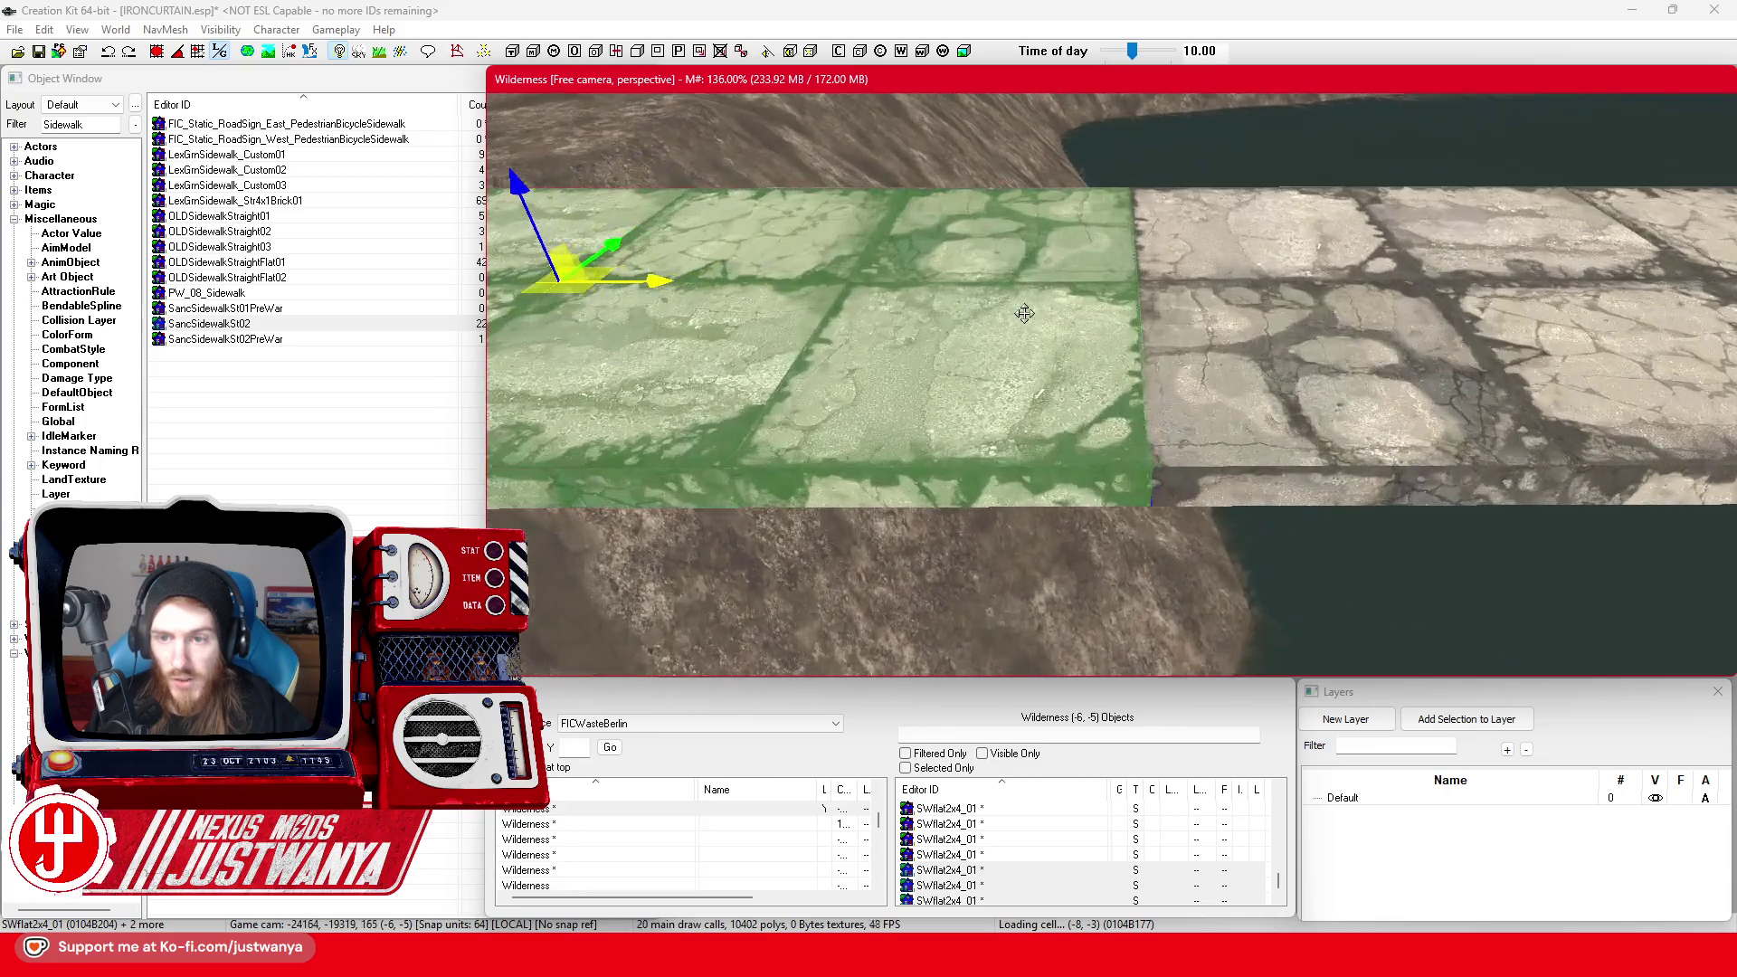
{"action": "left_click_drag", "start_coordinate": [687, 300], "coordinate": [683, 300]}
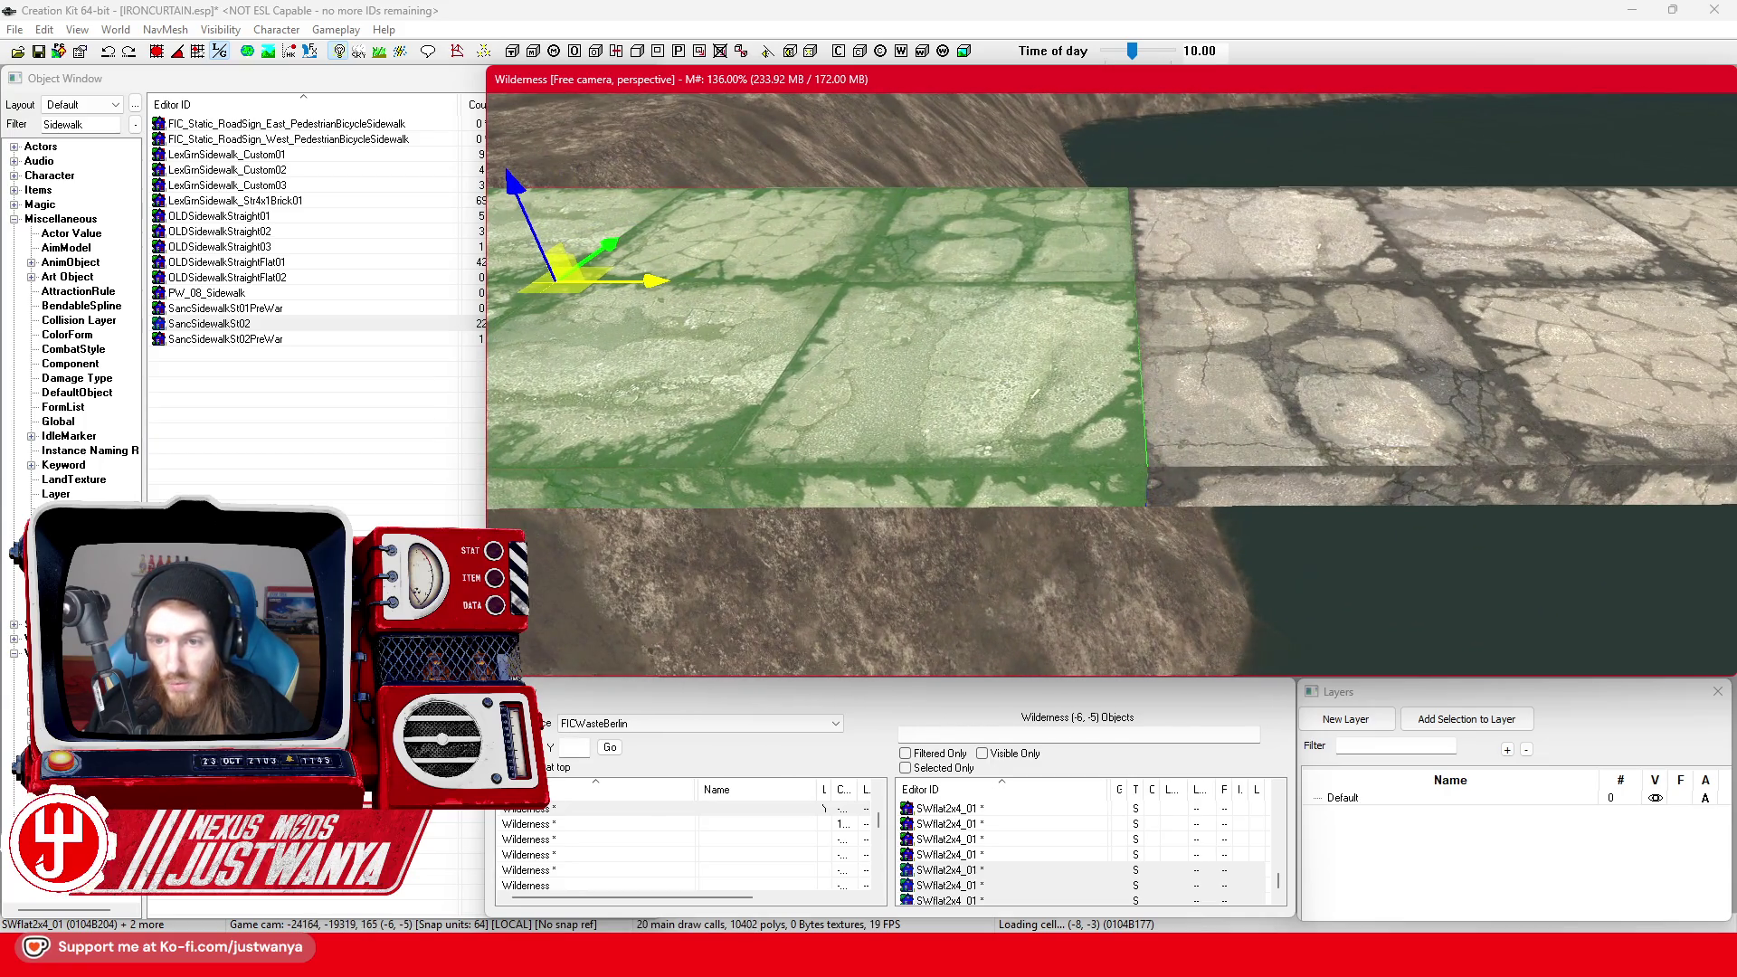
{"action": "scroll", "coordinate": [931, 339], "scroll_direction": "down", "scroll_amount": 5}
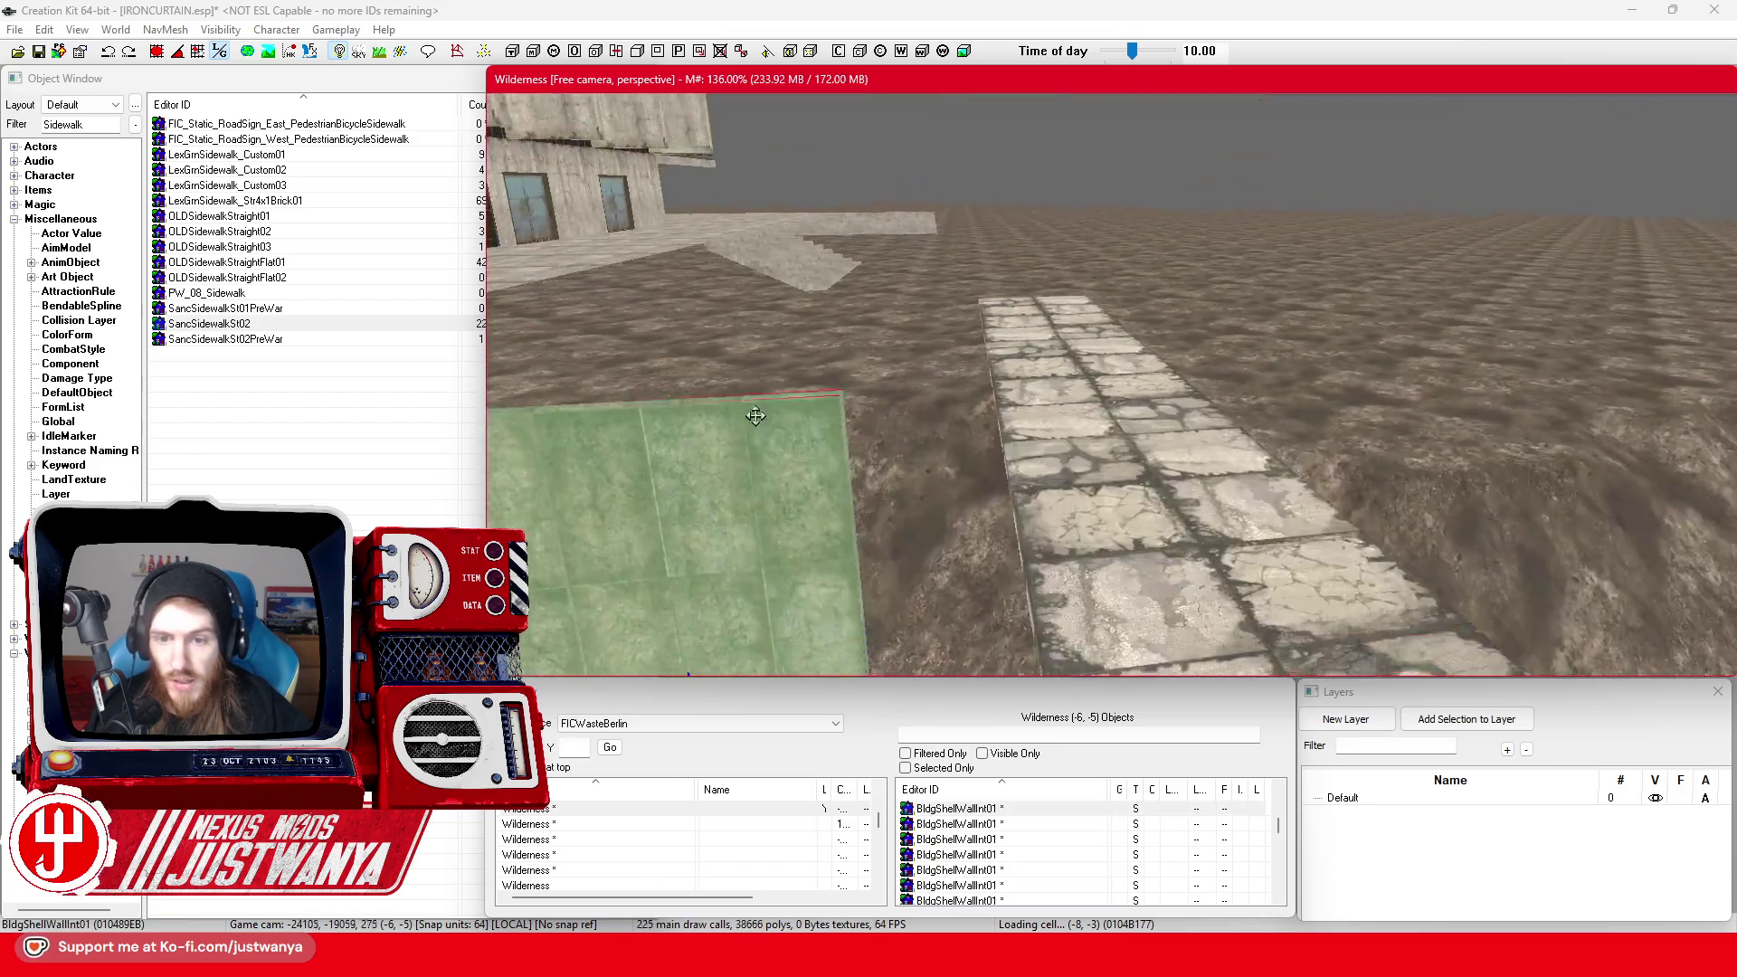
Delete the upper BldgShellWallInt01 wall panel sitting above the canal embankment
{"action": "mouse_move", "coordinate": [756, 415]}
{"action": "left_mouse_down"}
{"action": "mouse_move", "coordinate": [828, 402]}
{"action": "mouse_move", "coordinate": [905, 328]}
{"action": "left_mouse_up"}
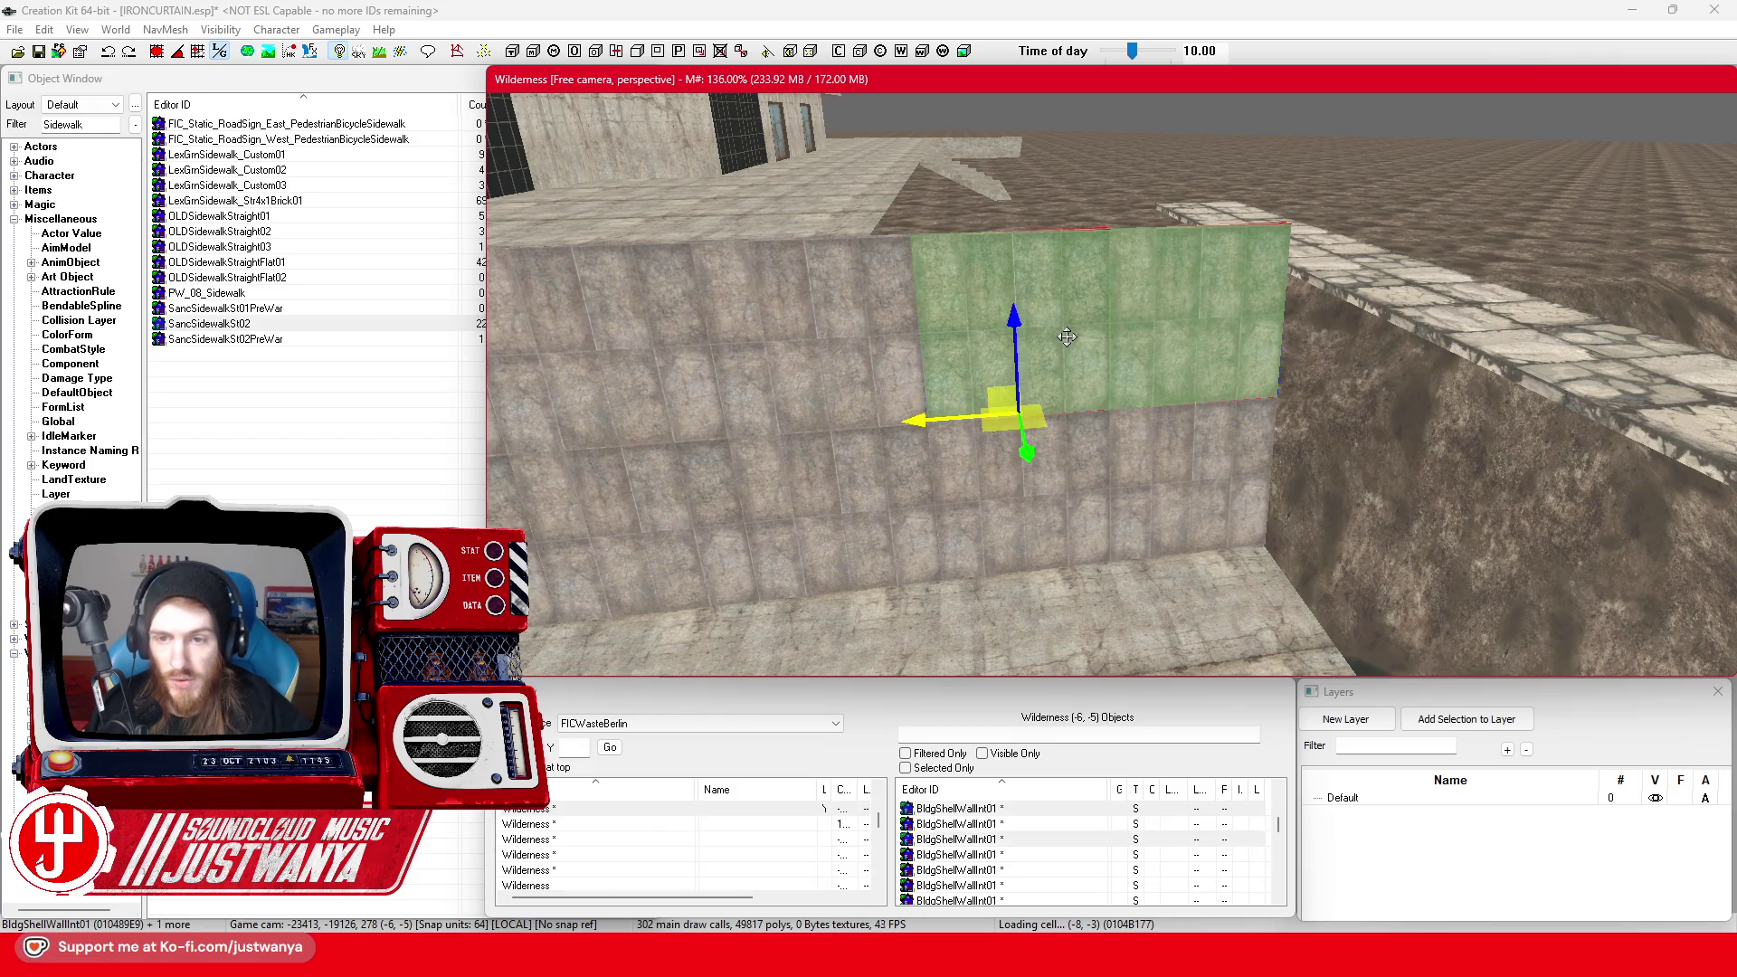
{"action": "key", "text": "Delete"}
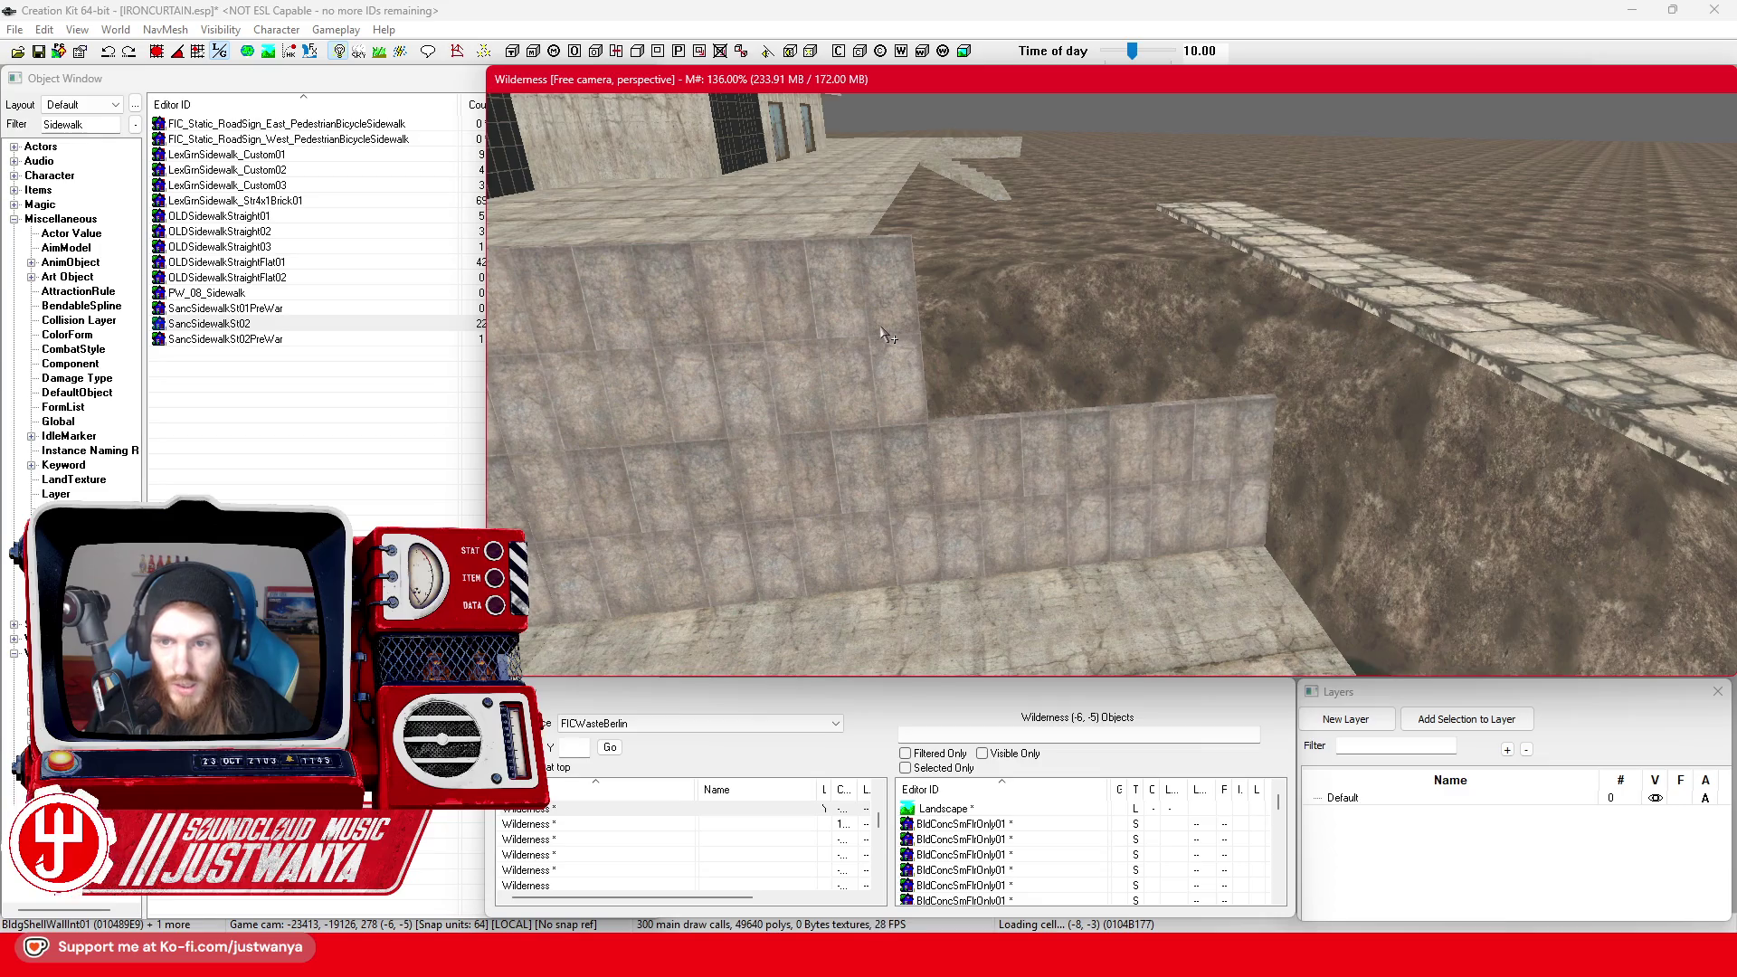
{"action": "left_click_drag", "start_coordinate": [882, 335], "coordinate": [1052, 350]}
Slide the Road1Way01 piece beyond the crosswise walkway left along its X axis
{"action": "scroll", "coordinate": [1052, 350], "scroll_direction": "down", "scroll_amount": 5}
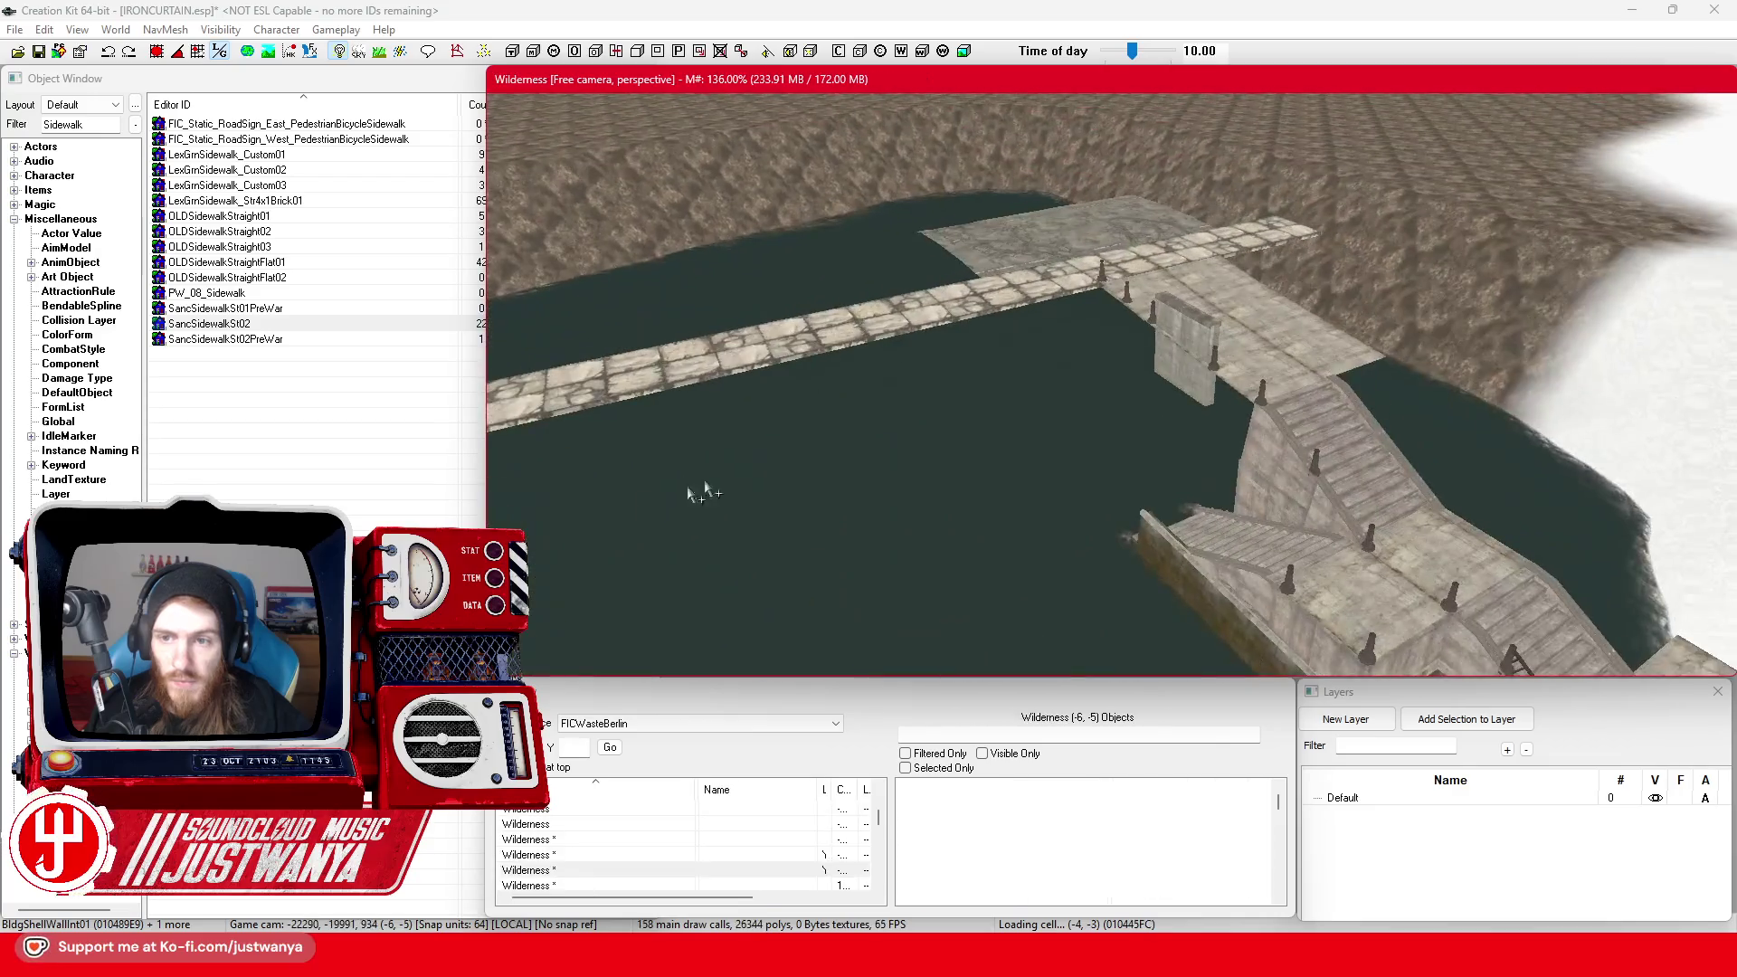
{"action": "left_click", "coordinate": [1062, 279]}
{"action": "scroll", "coordinate": [1062, 279], "scroll_direction": "up", "scroll_amount": 5}
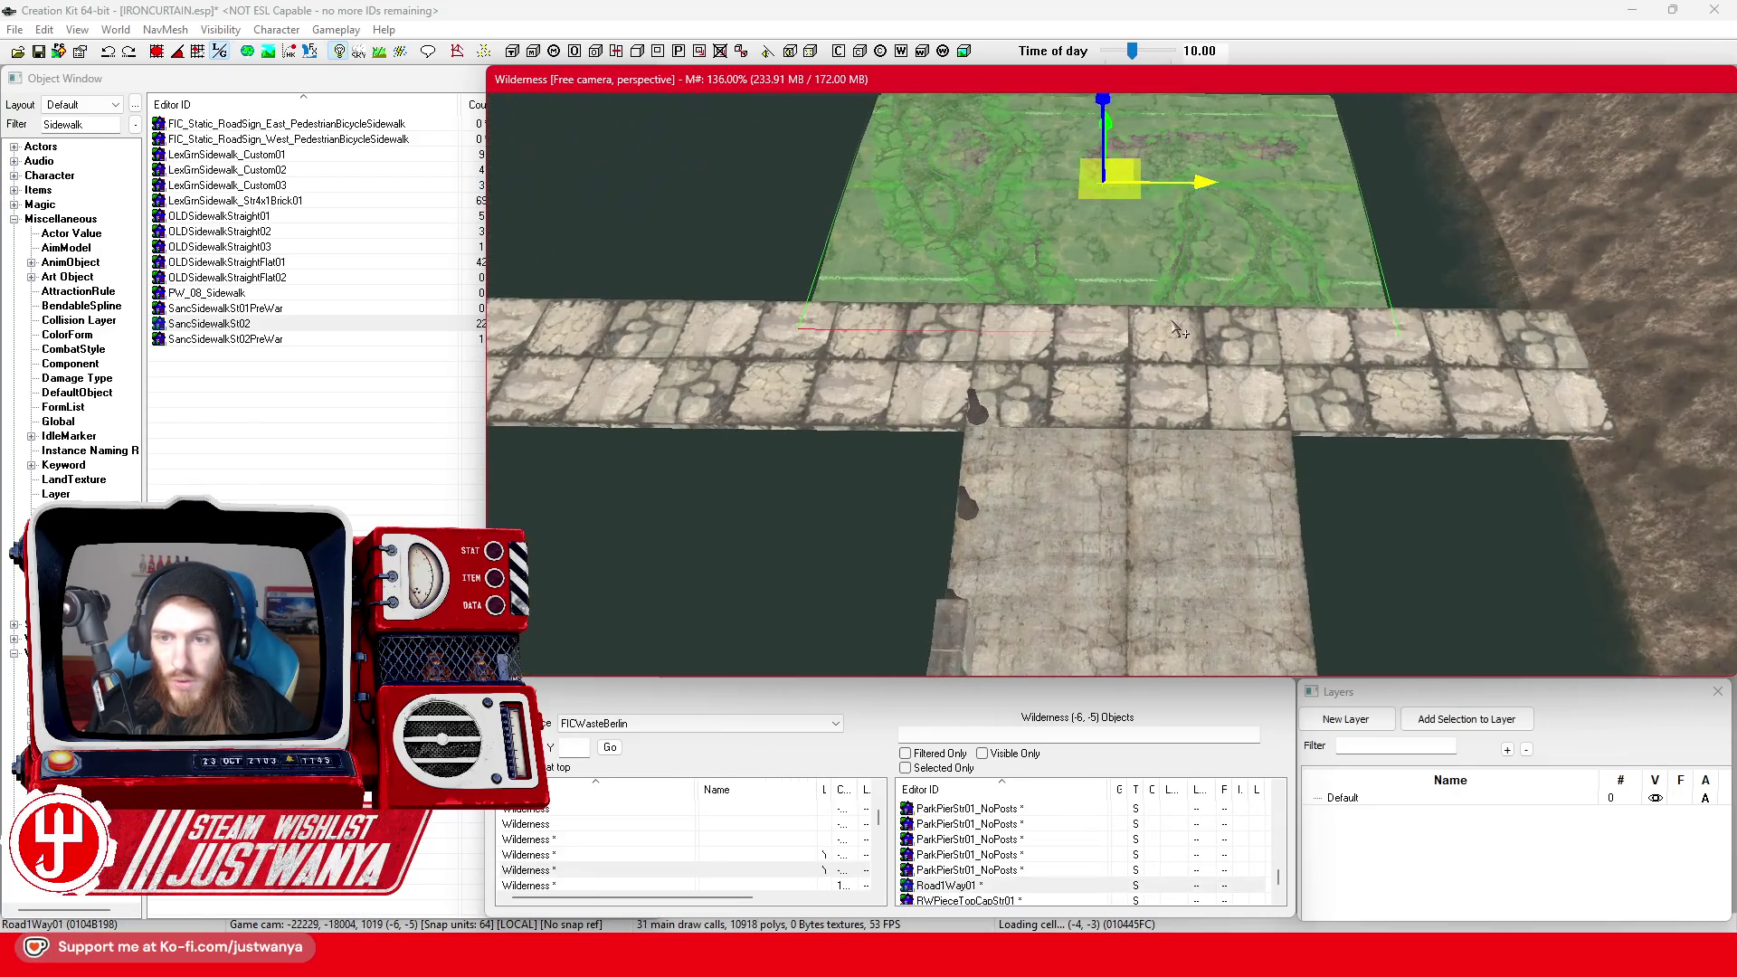
{"action": "scroll", "coordinate": [1178, 331], "scroll_direction": "up", "scroll_amount": 3}
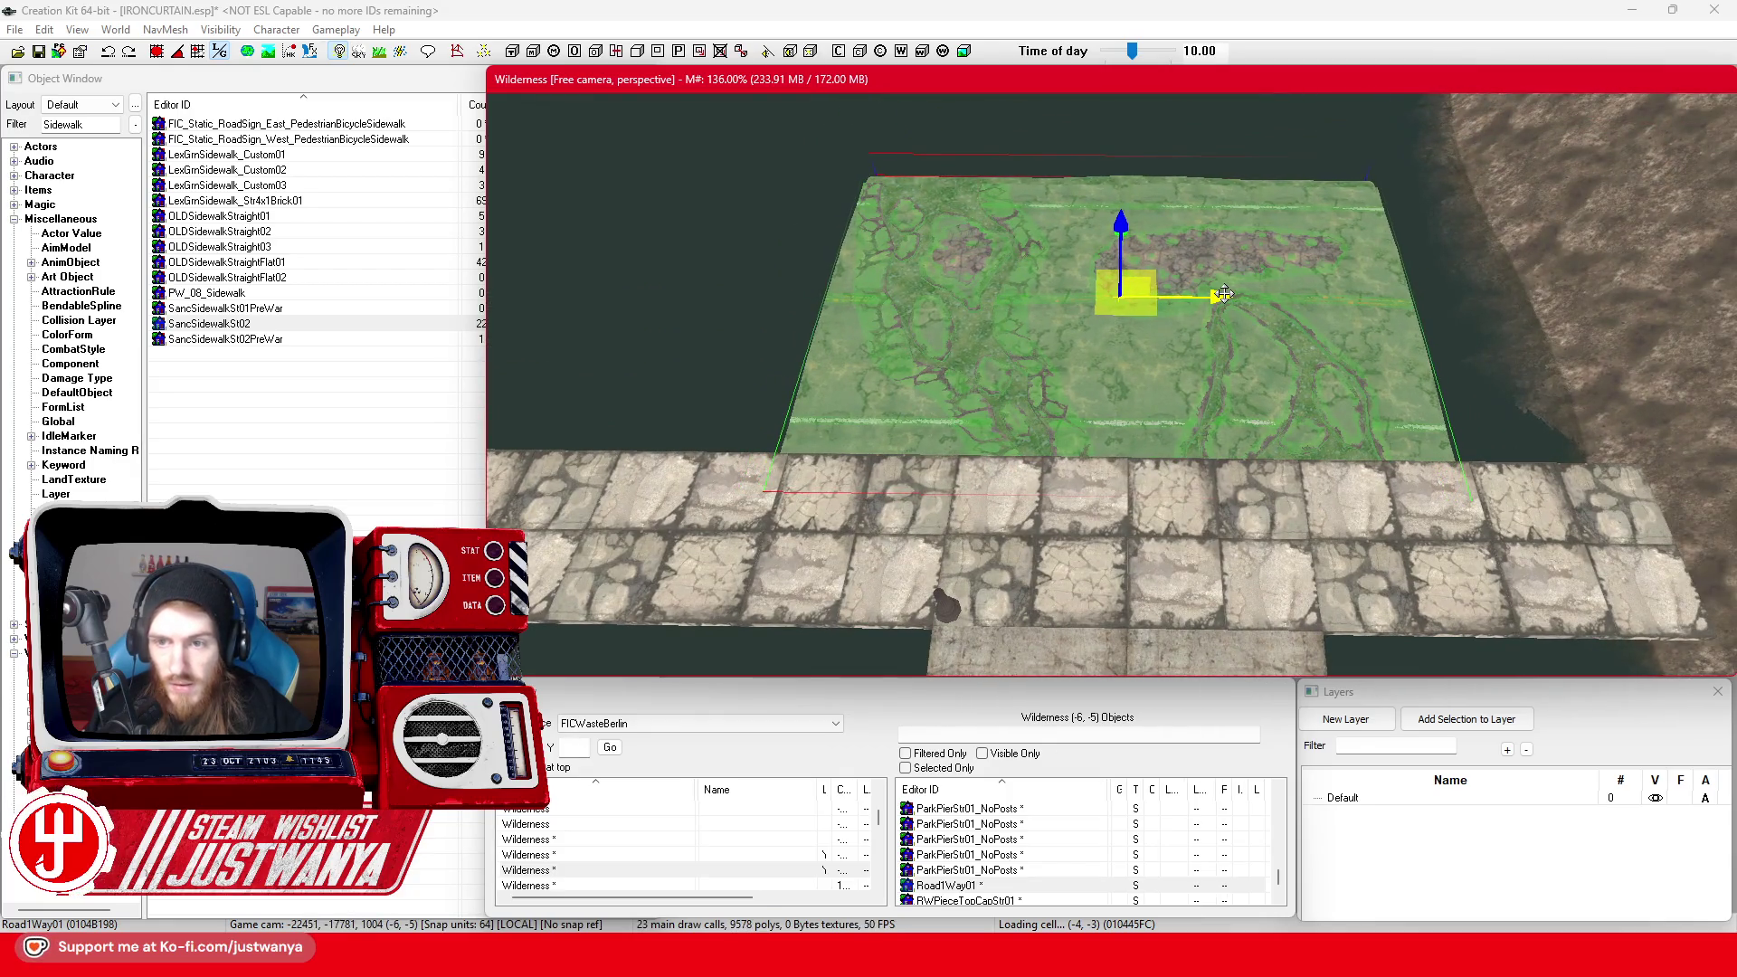
{"action": "left_click_drag", "start_coordinate": [1223, 294], "coordinate": [633, 290]}
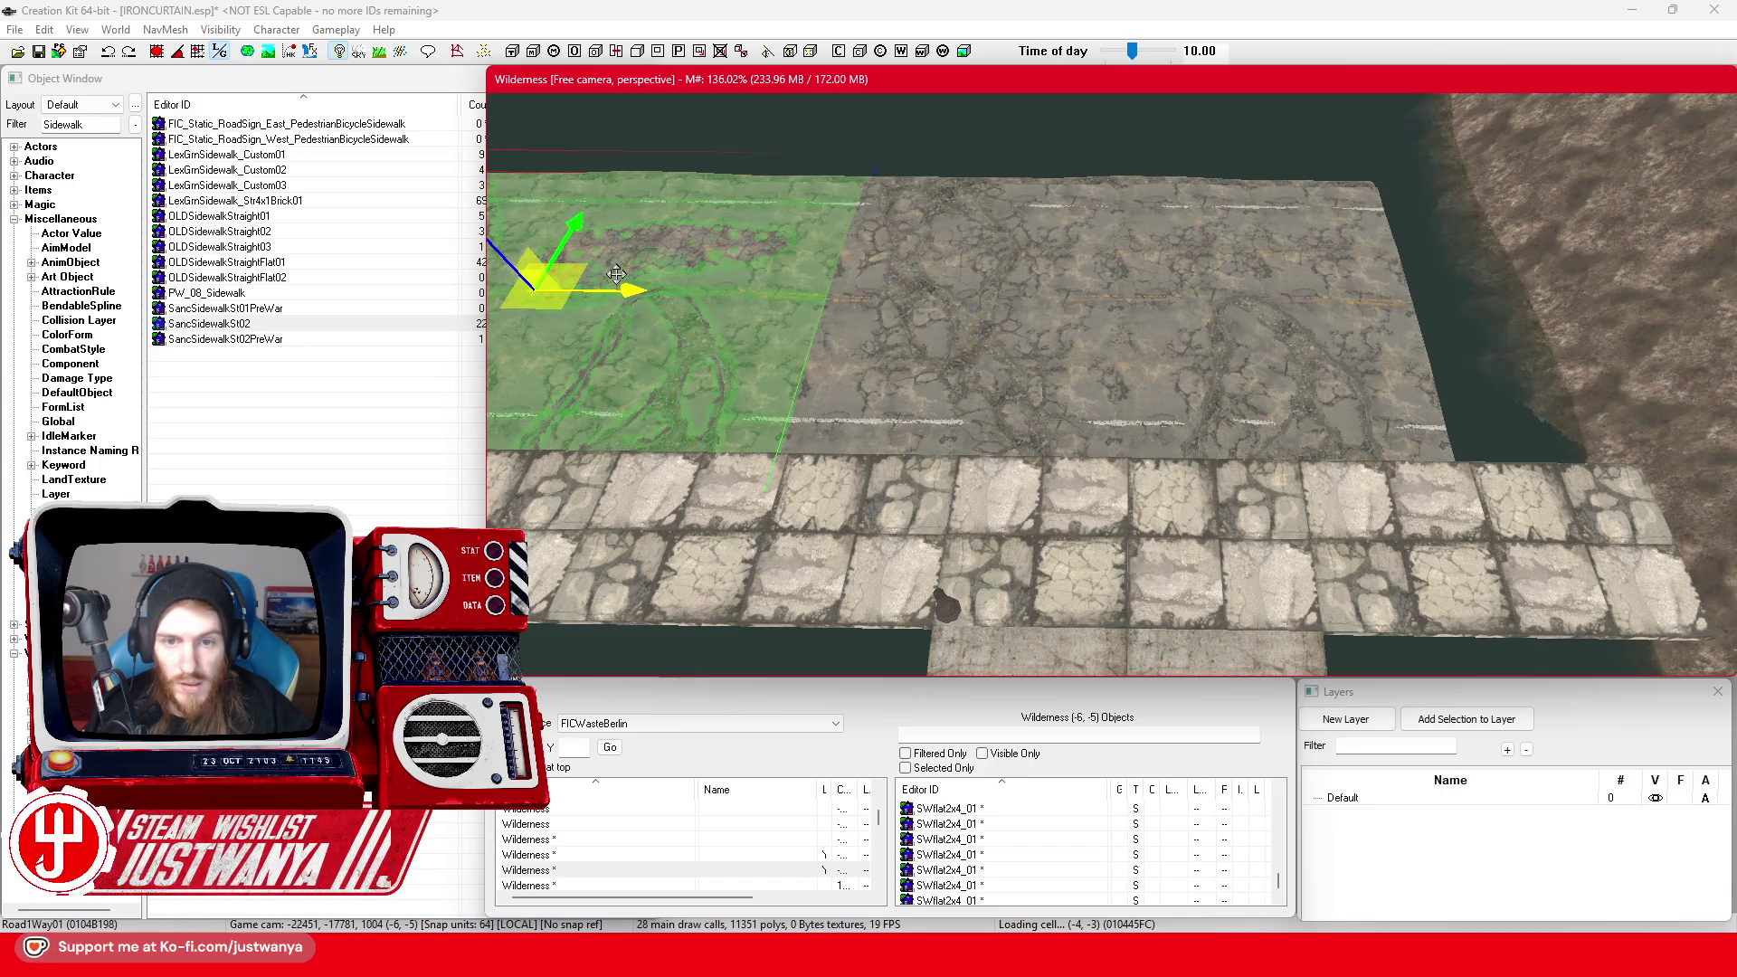
{"action": "scroll", "coordinate": [927, 290], "scroll_direction": "up", "scroll_amount": 5}
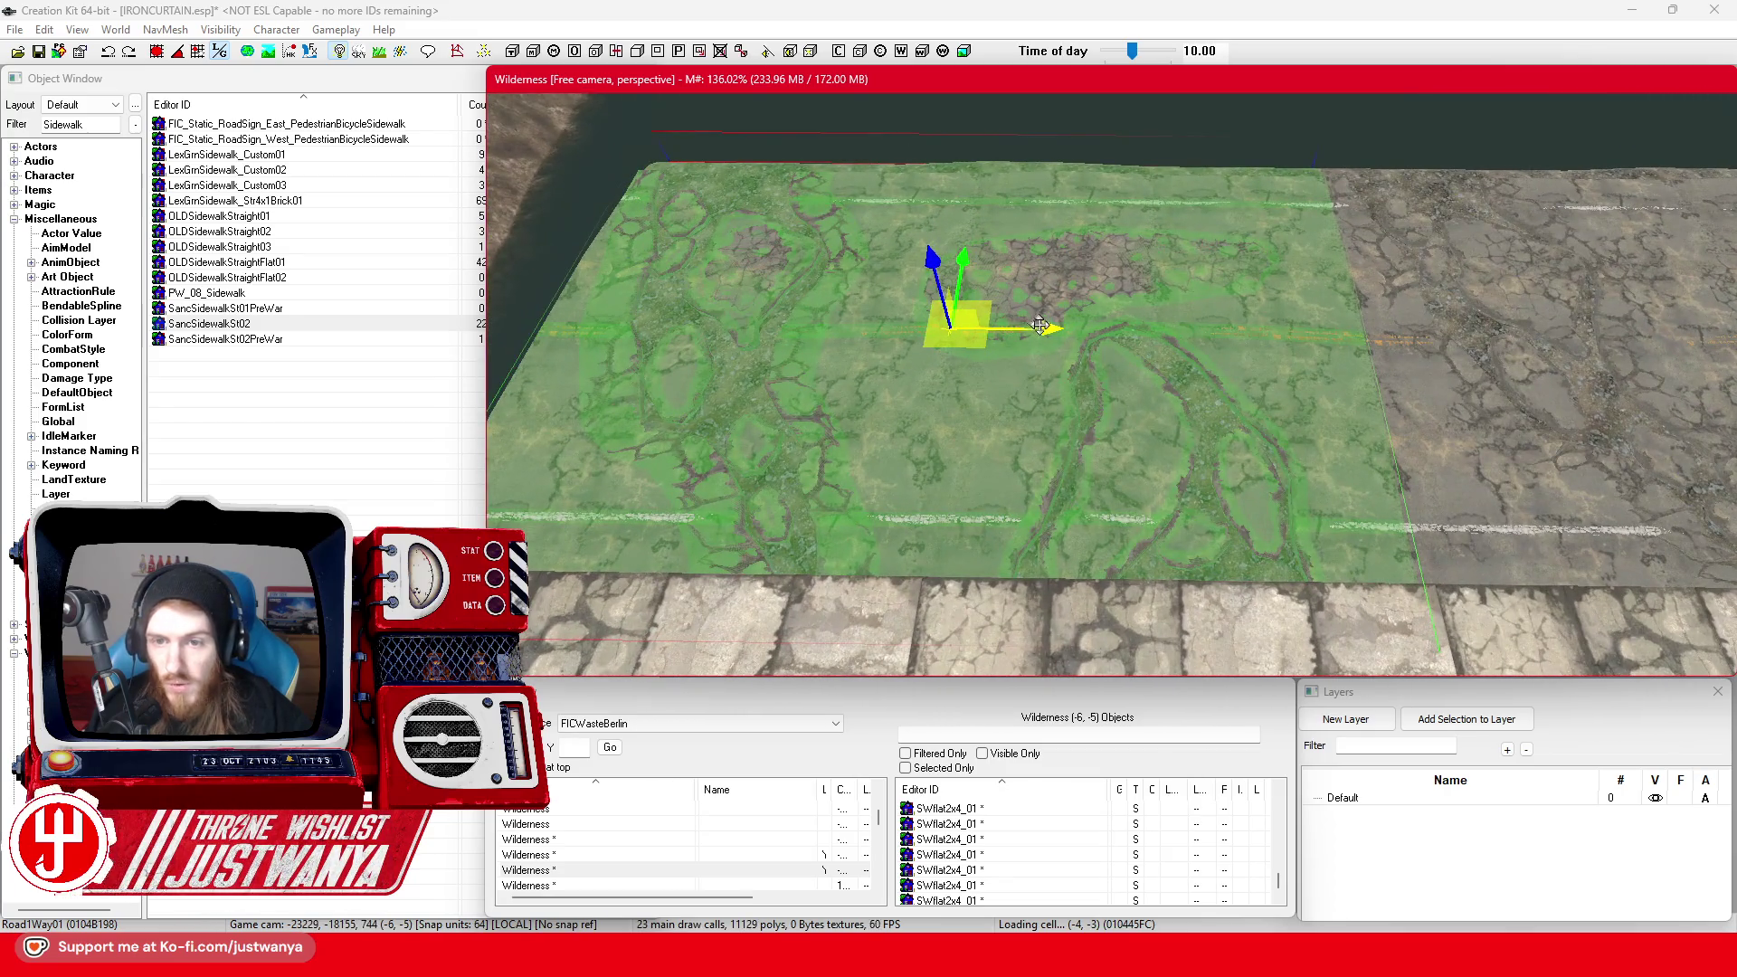
{"action": "left_click_drag", "start_coordinate": [1040, 326], "coordinate": [1034, 327]}
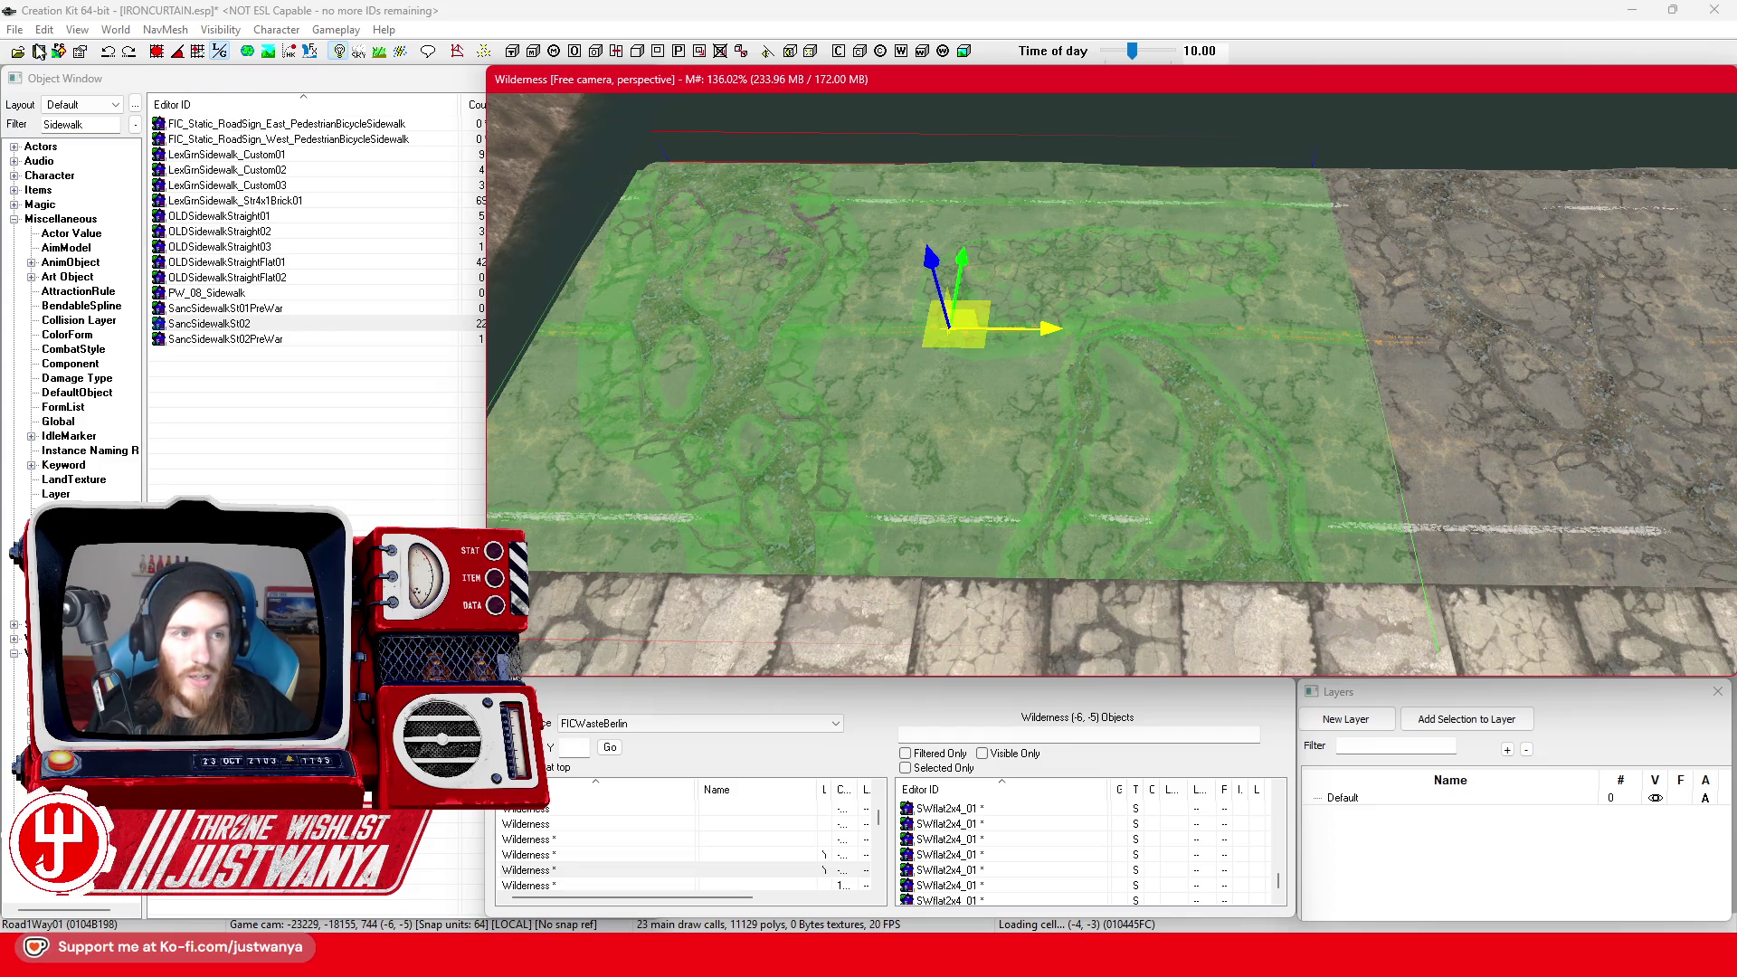
Save IRONCURTAIN.esp and bring up the Berlin Street View reference in the browser
{"action": "left_click", "coordinate": [39, 52]}
{"action": "mouse_move", "coordinate": [968, 959]}
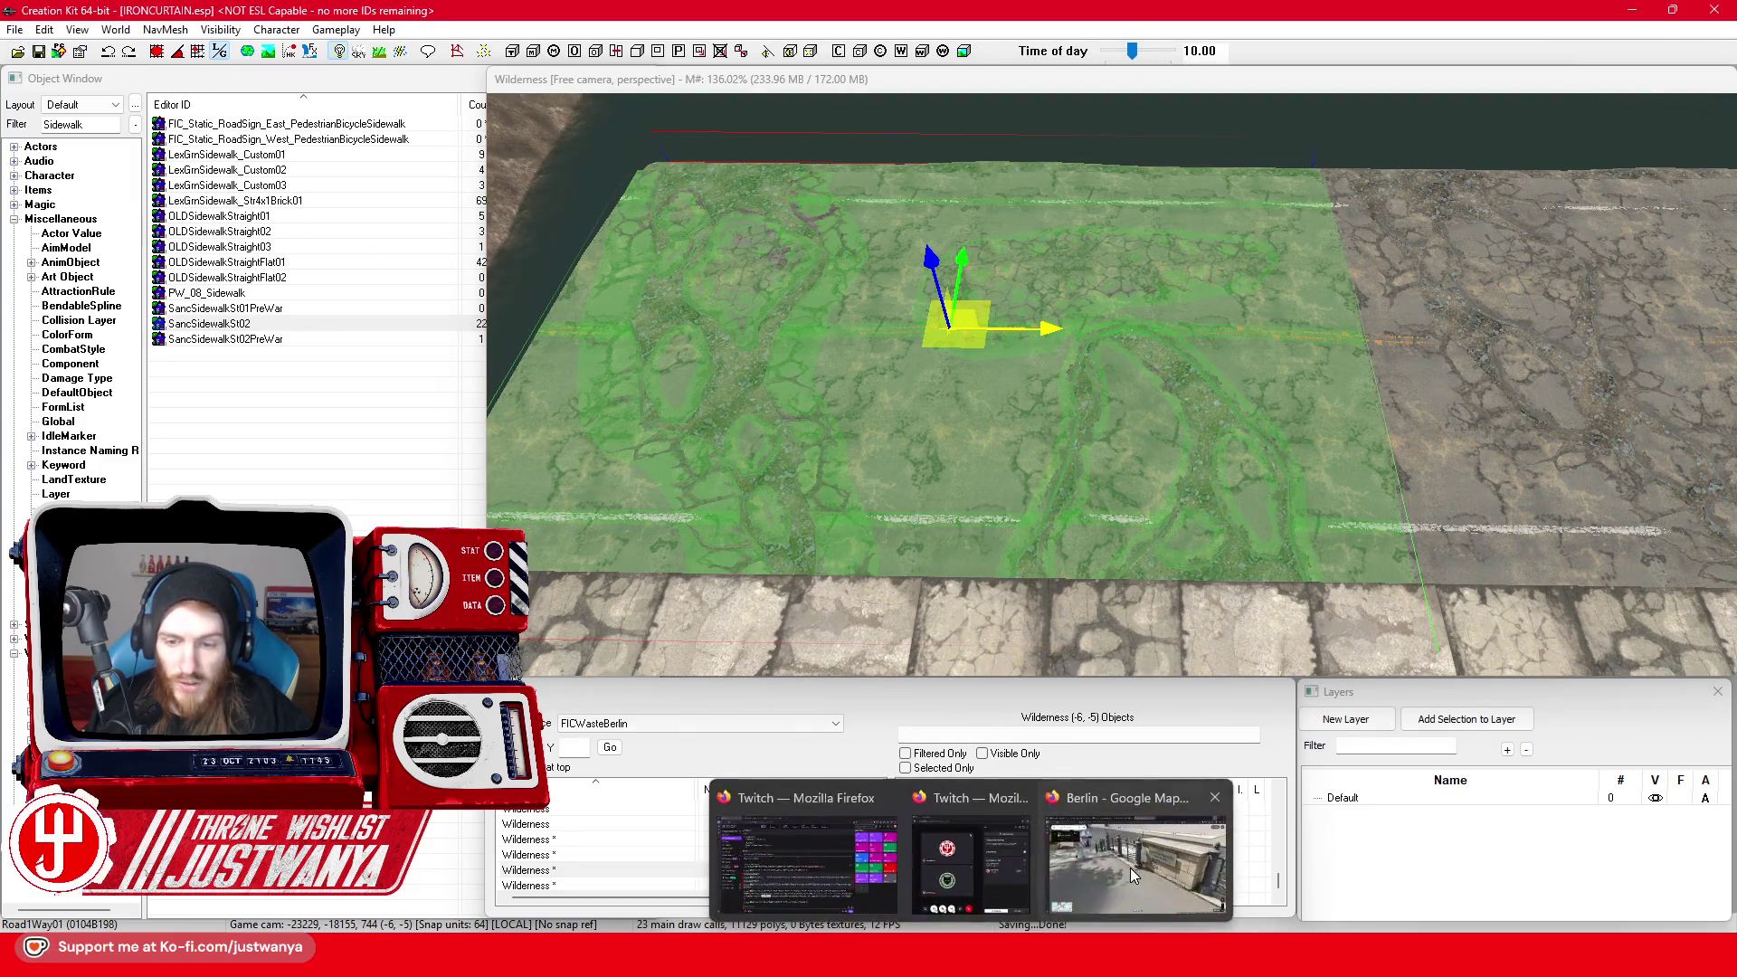
{"action": "left_click", "coordinate": [1130, 867]}
Walk Street View along Liebknechtstraße onto the B5 bridge by the Humboldt Forum
{"action": "mouse_move", "coordinate": [1027, 457]}
{"action": "left_mouse_down"}
{"action": "mouse_move", "coordinate": [832, 483]}
{"action": "mouse_move", "coordinate": [580, 563]}
{"action": "left_mouse_up"}
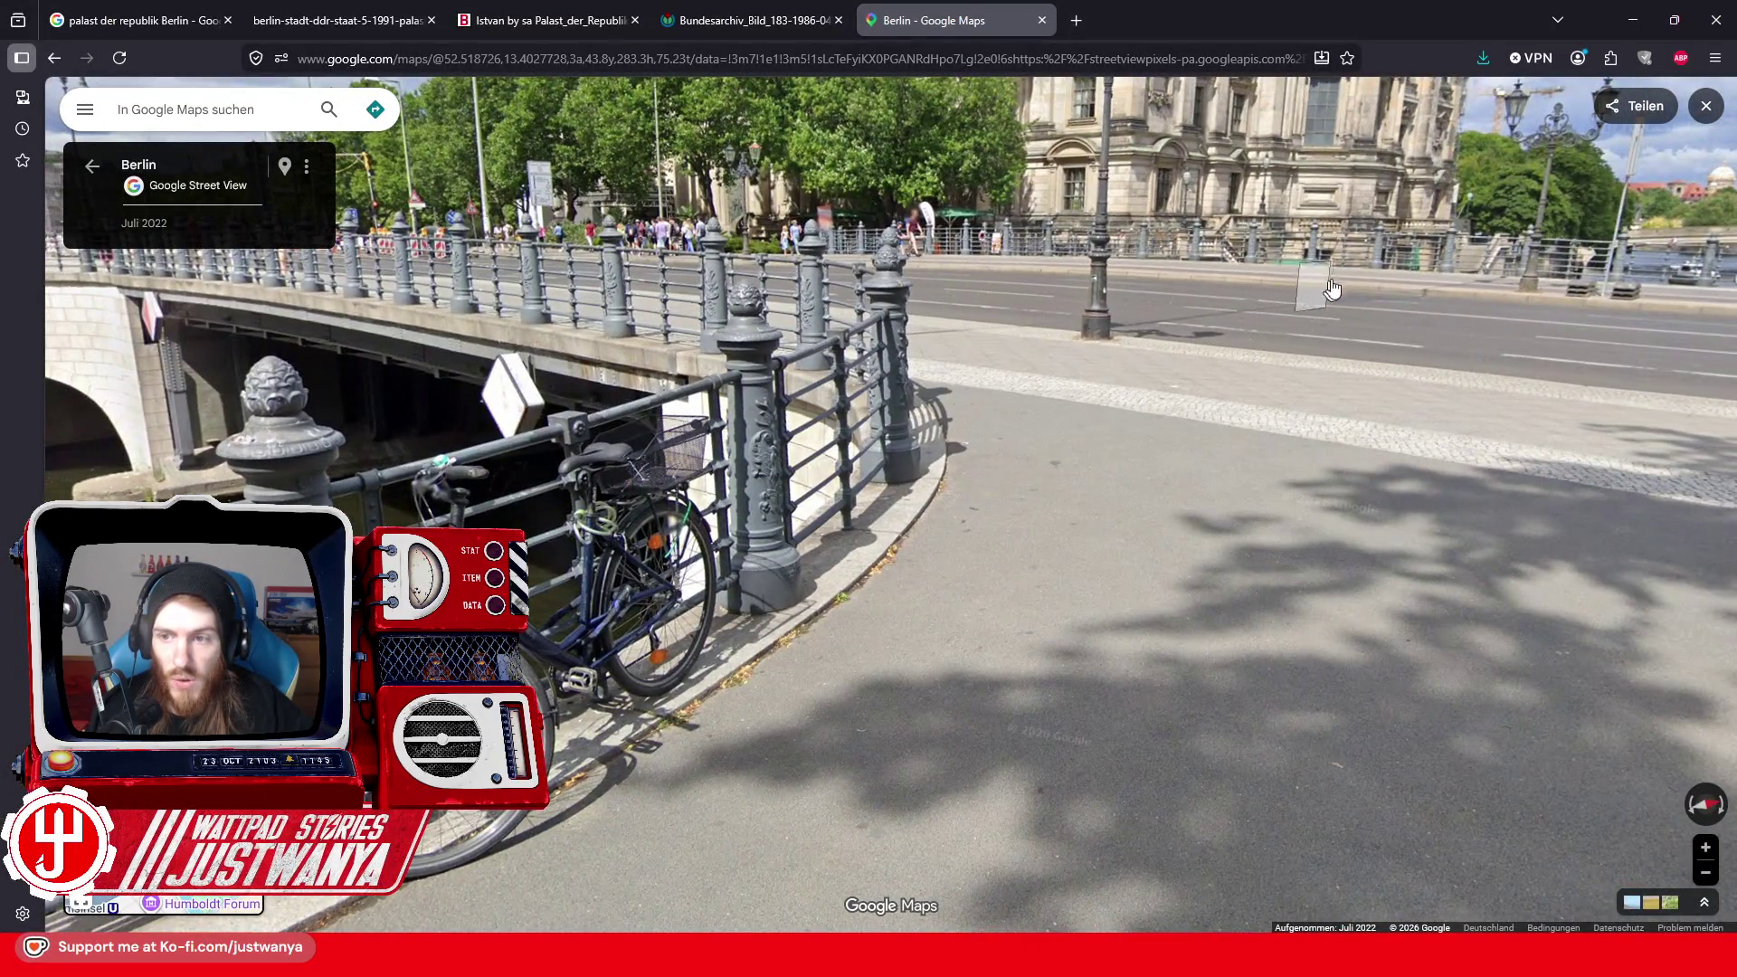
{"action": "left_click_drag", "start_coordinate": [1289, 316], "coordinate": [949, 415]}
{"action": "left_click", "coordinate": [1235, 541]}
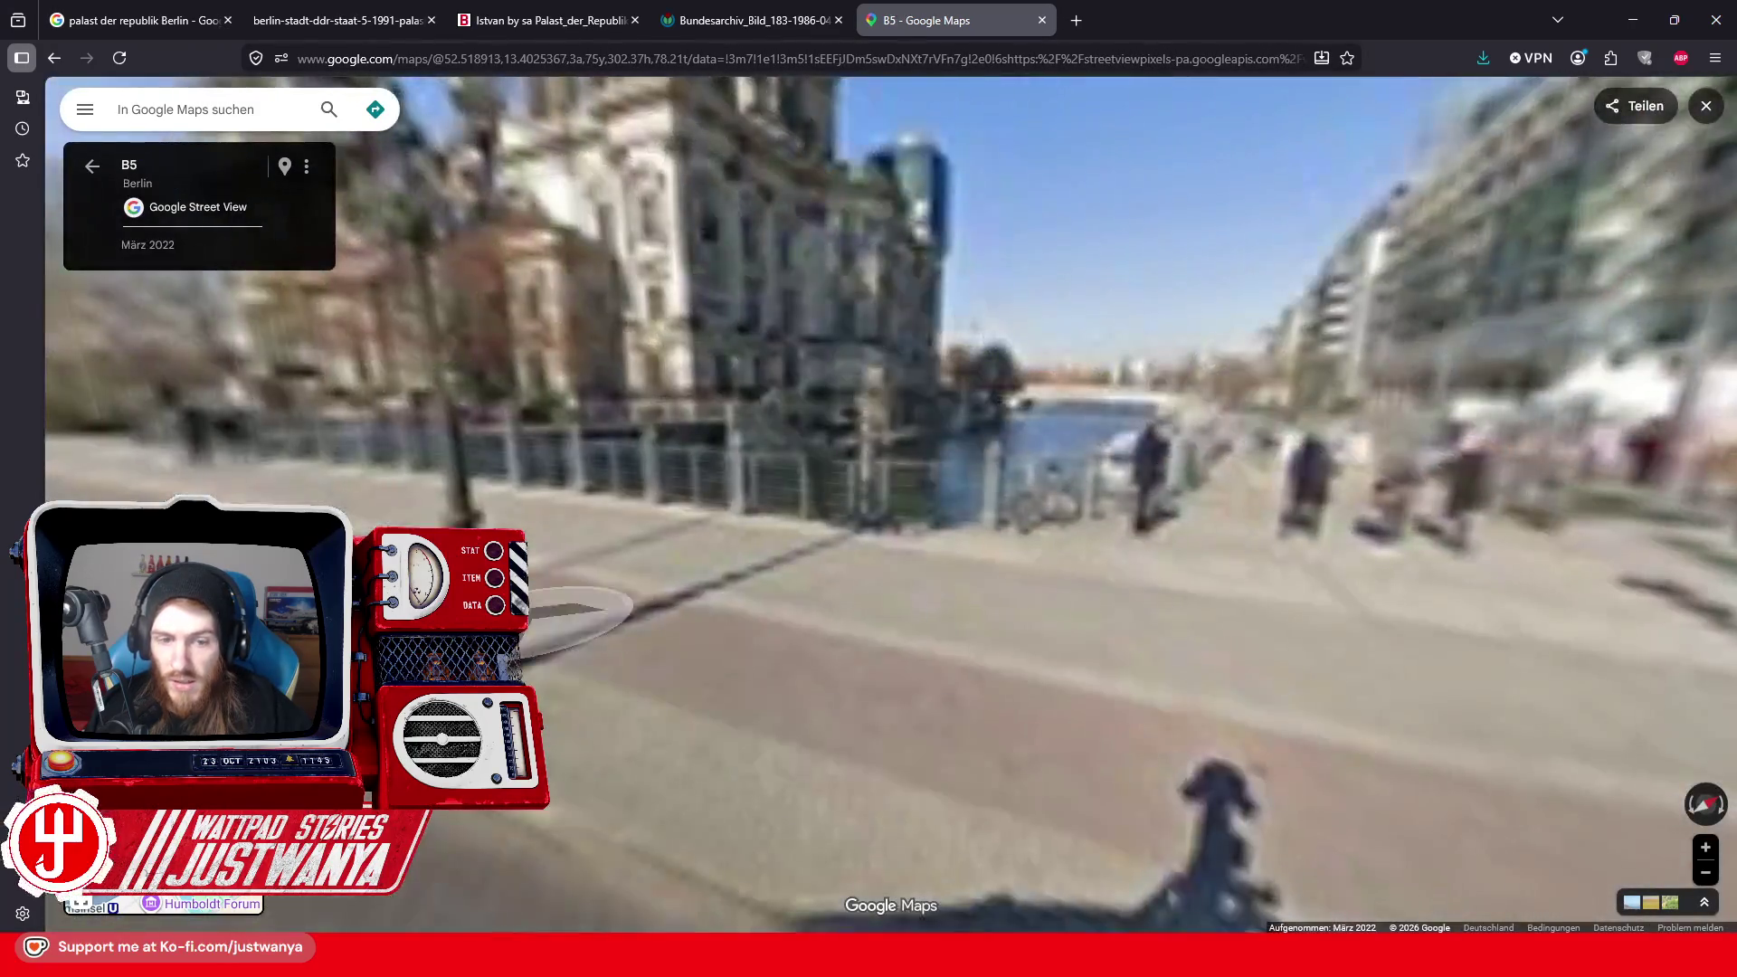
{"action": "left_click", "coordinate": [1040, 455]}
{"action": "left_click", "coordinate": [1040, 455]}
{"action": "left_click", "coordinate": [995, 447]}
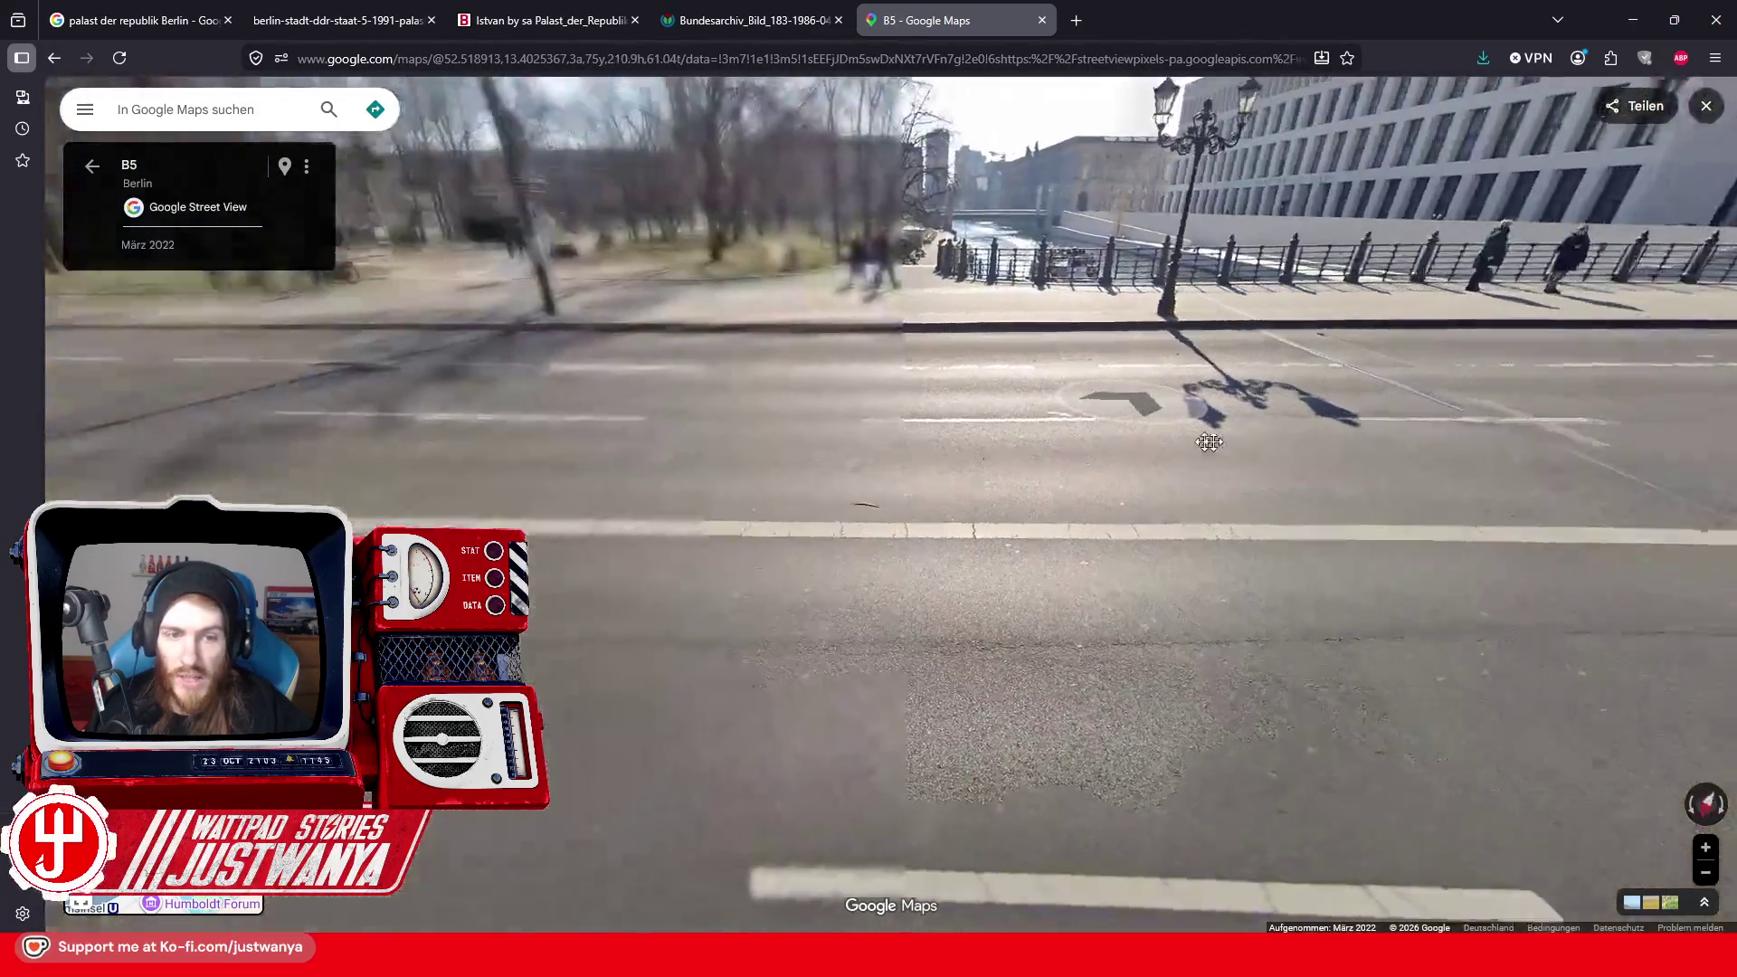
{"action": "left_click", "coordinate": [952, 440]}
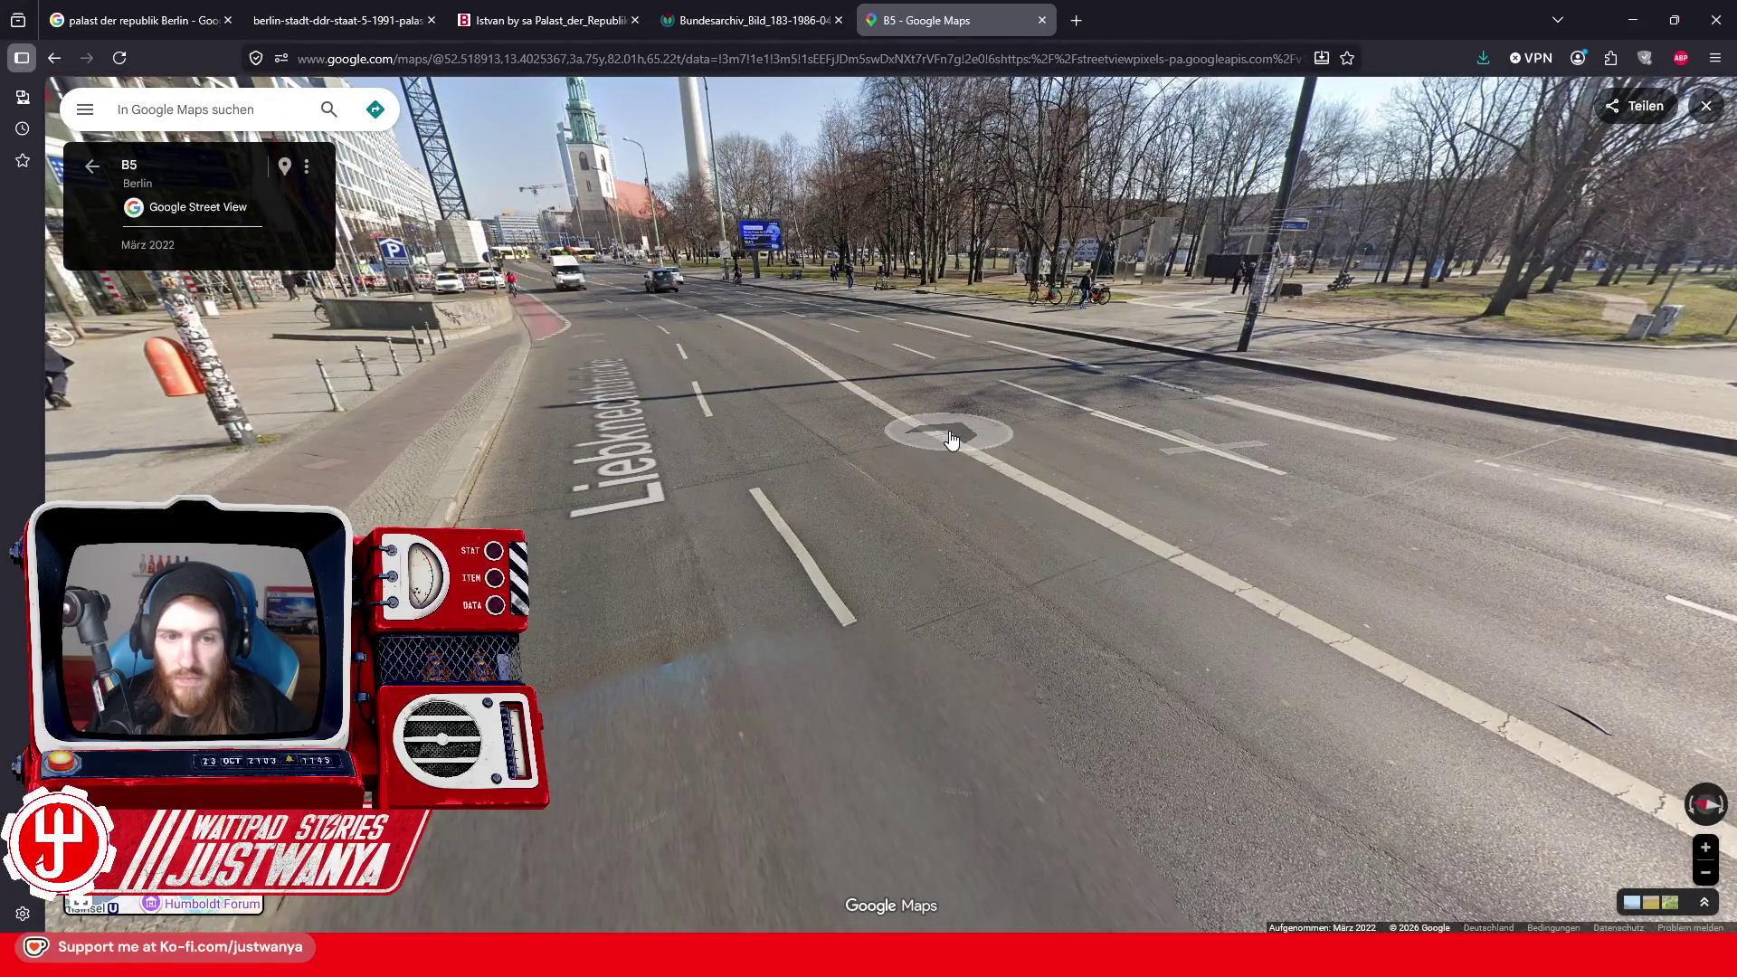
{"action": "left_click", "coordinate": [902, 290]}
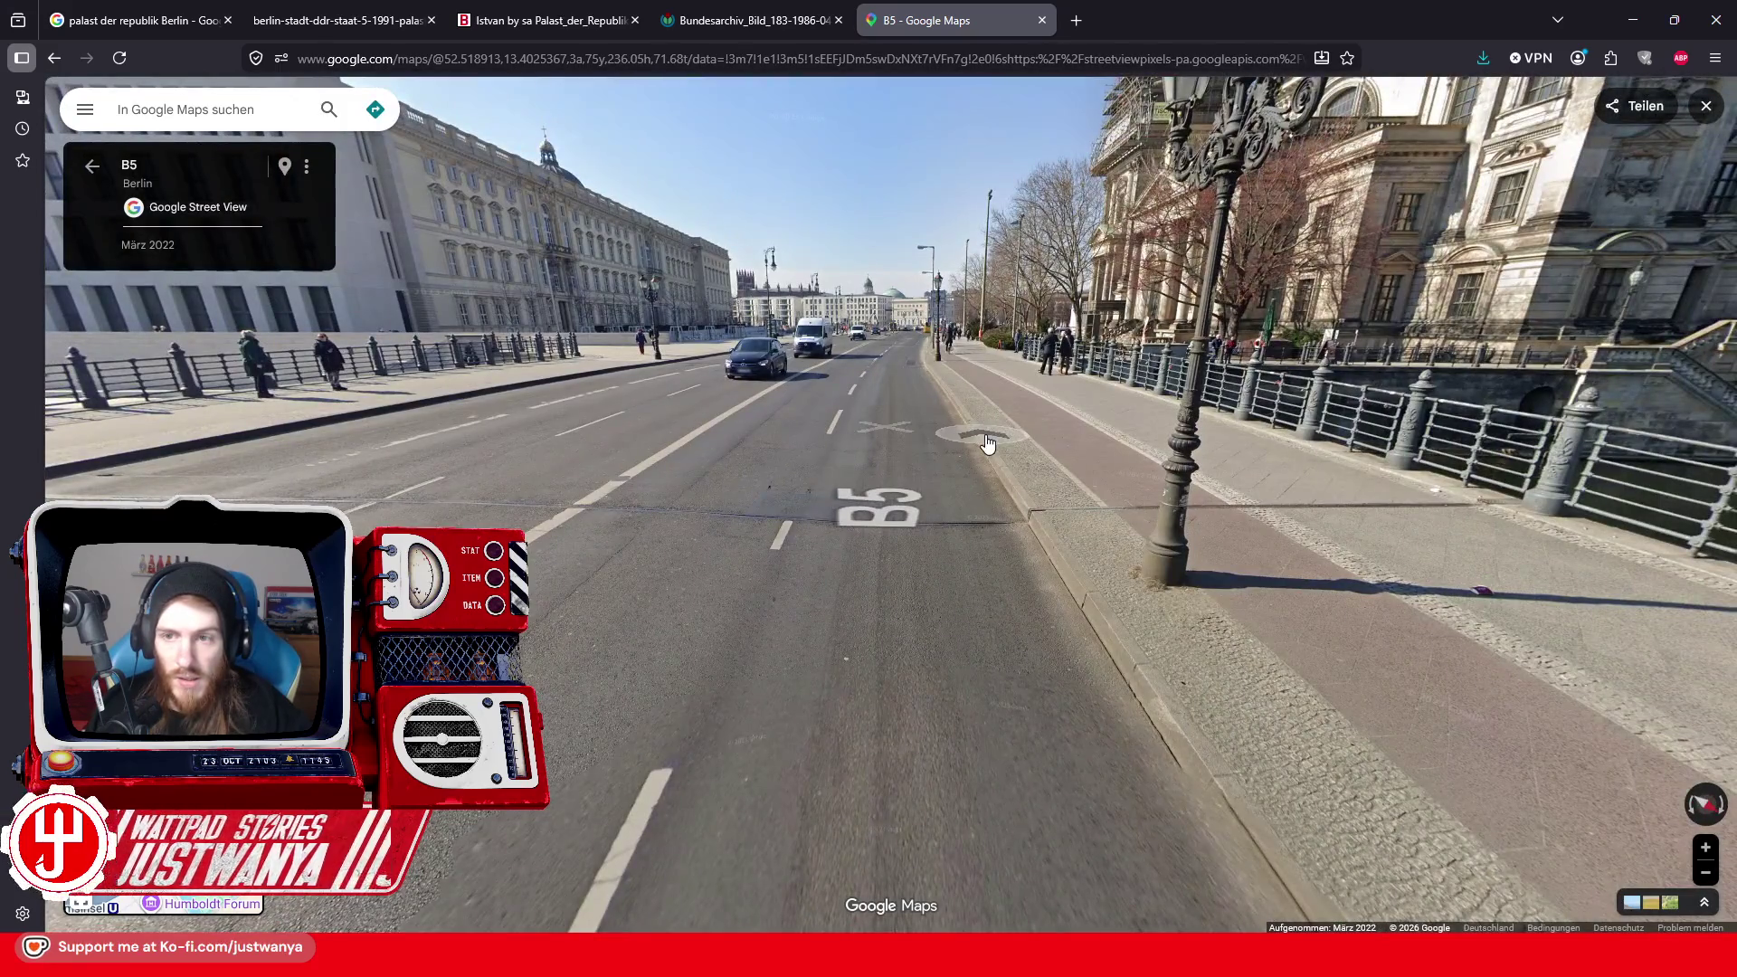
Back in Creation Kit, add a second Road1Way01 slab and slide it left along X
{"action": "left_click", "coordinate": [1632, 20]}
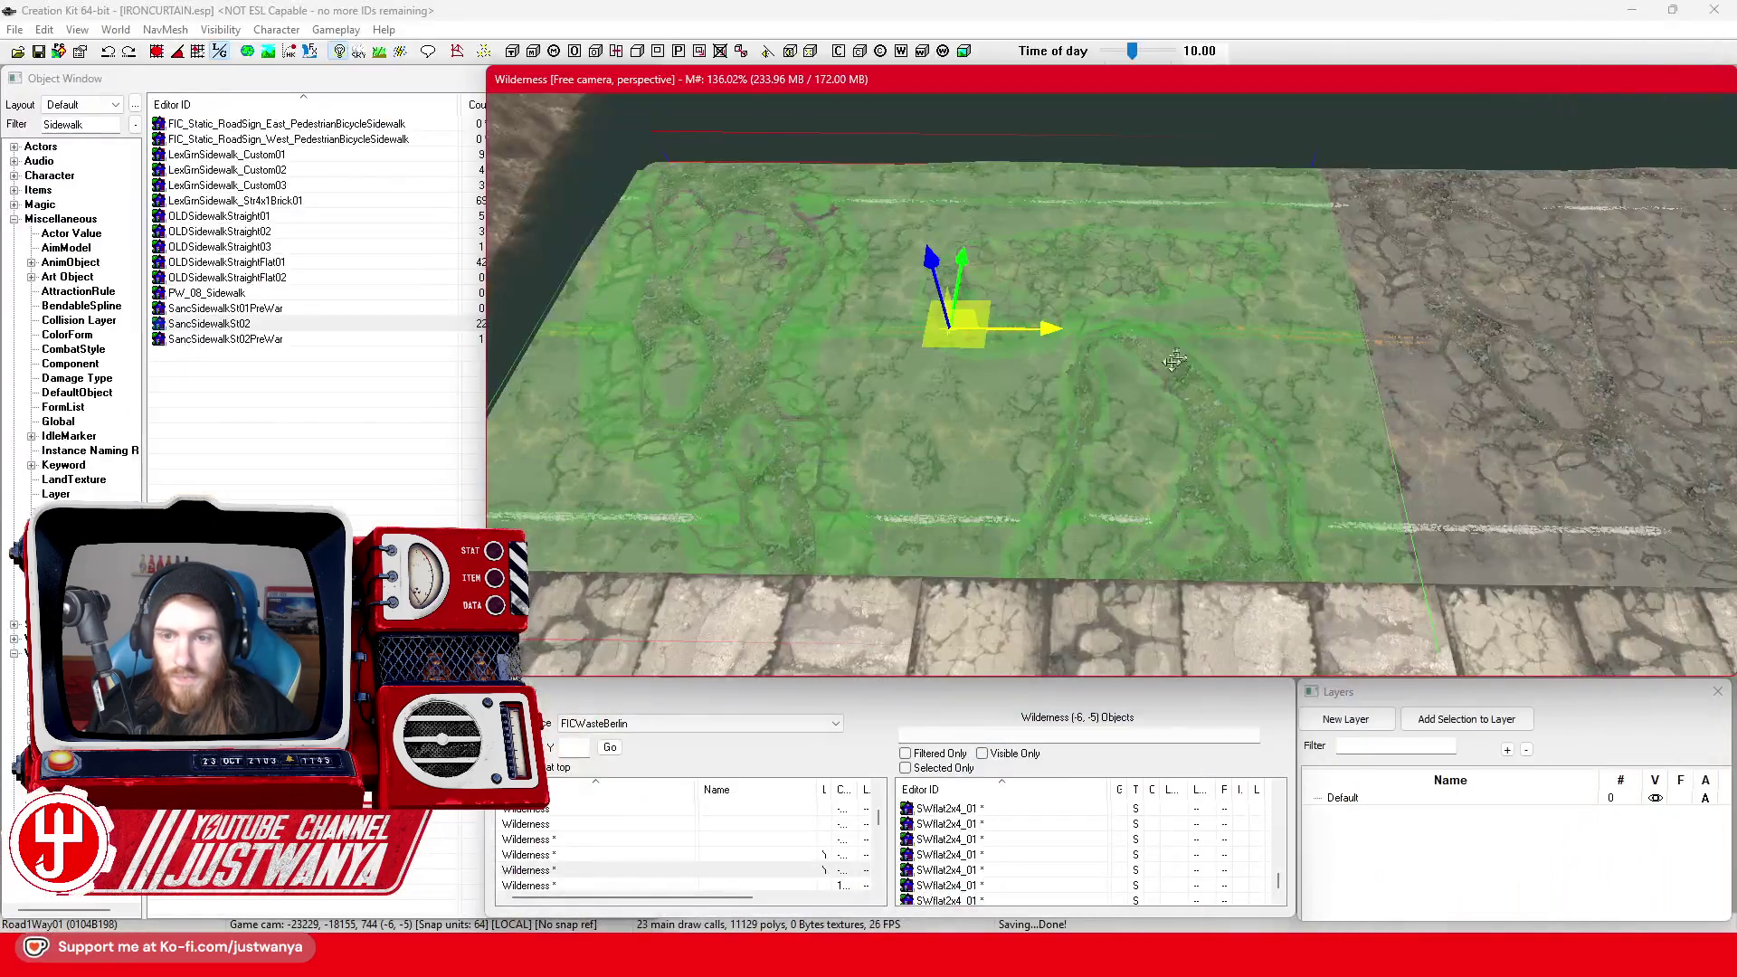
{"action": "left_click", "coordinate": [1148, 376], "text": "ctrl"}
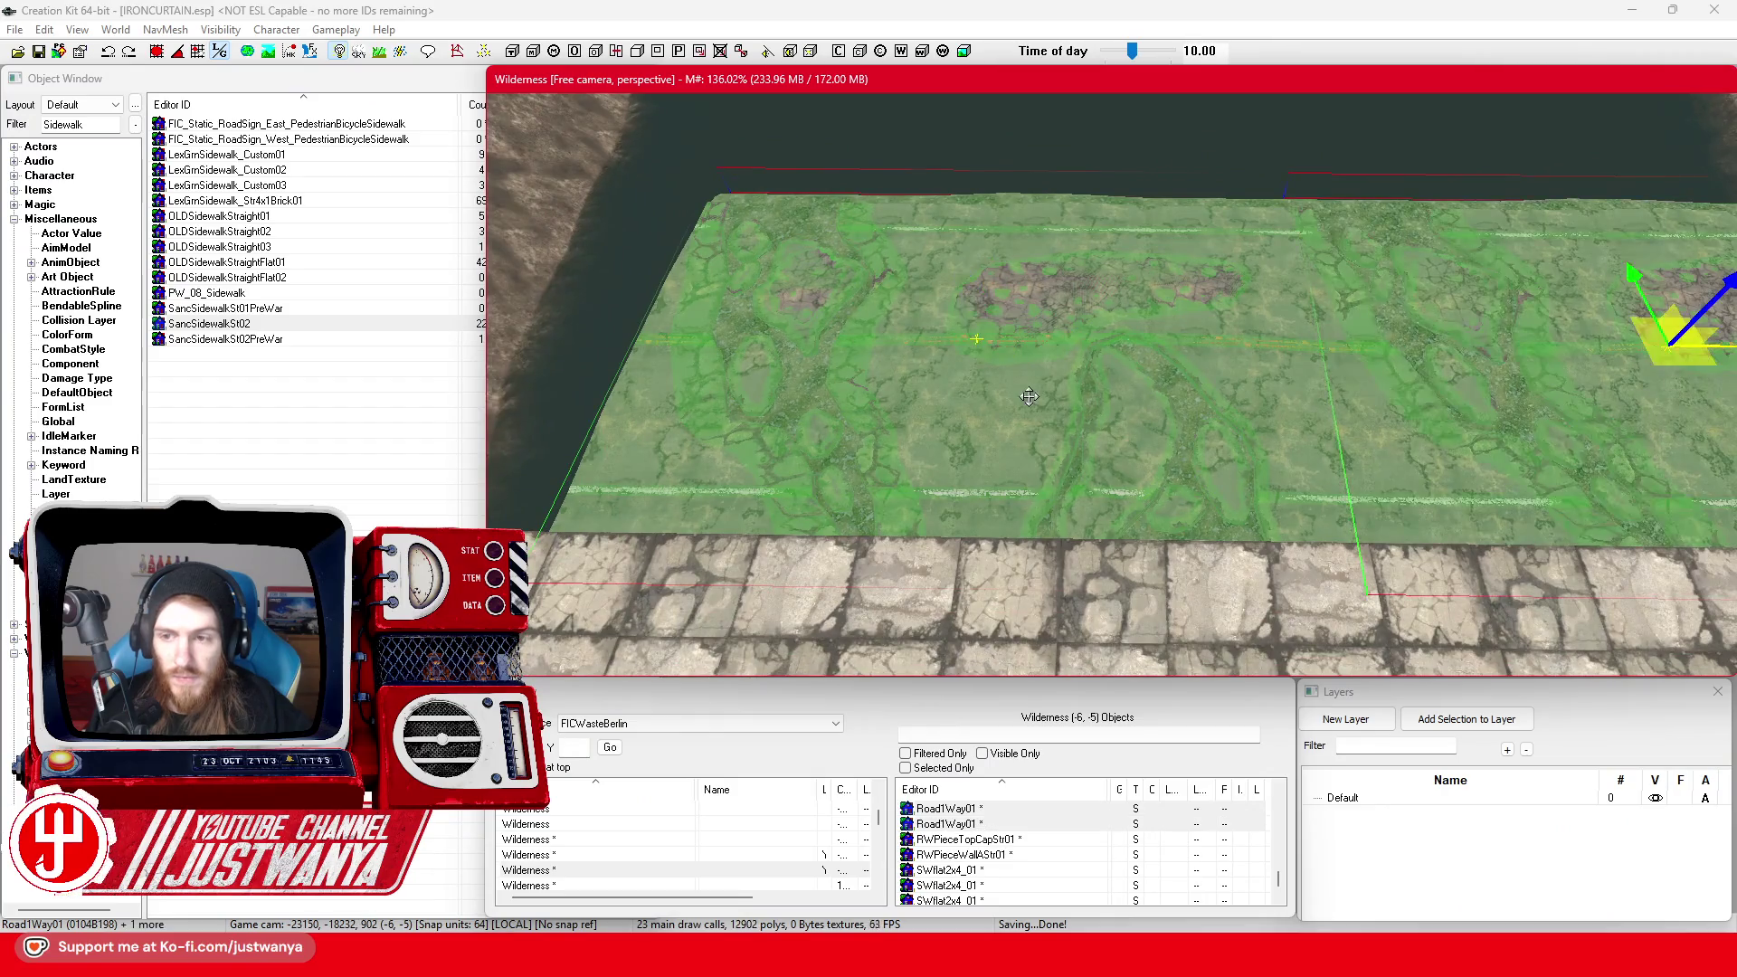
{"action": "scroll", "coordinate": [1161, 387], "scroll_direction": "up", "scroll_amount": 5}
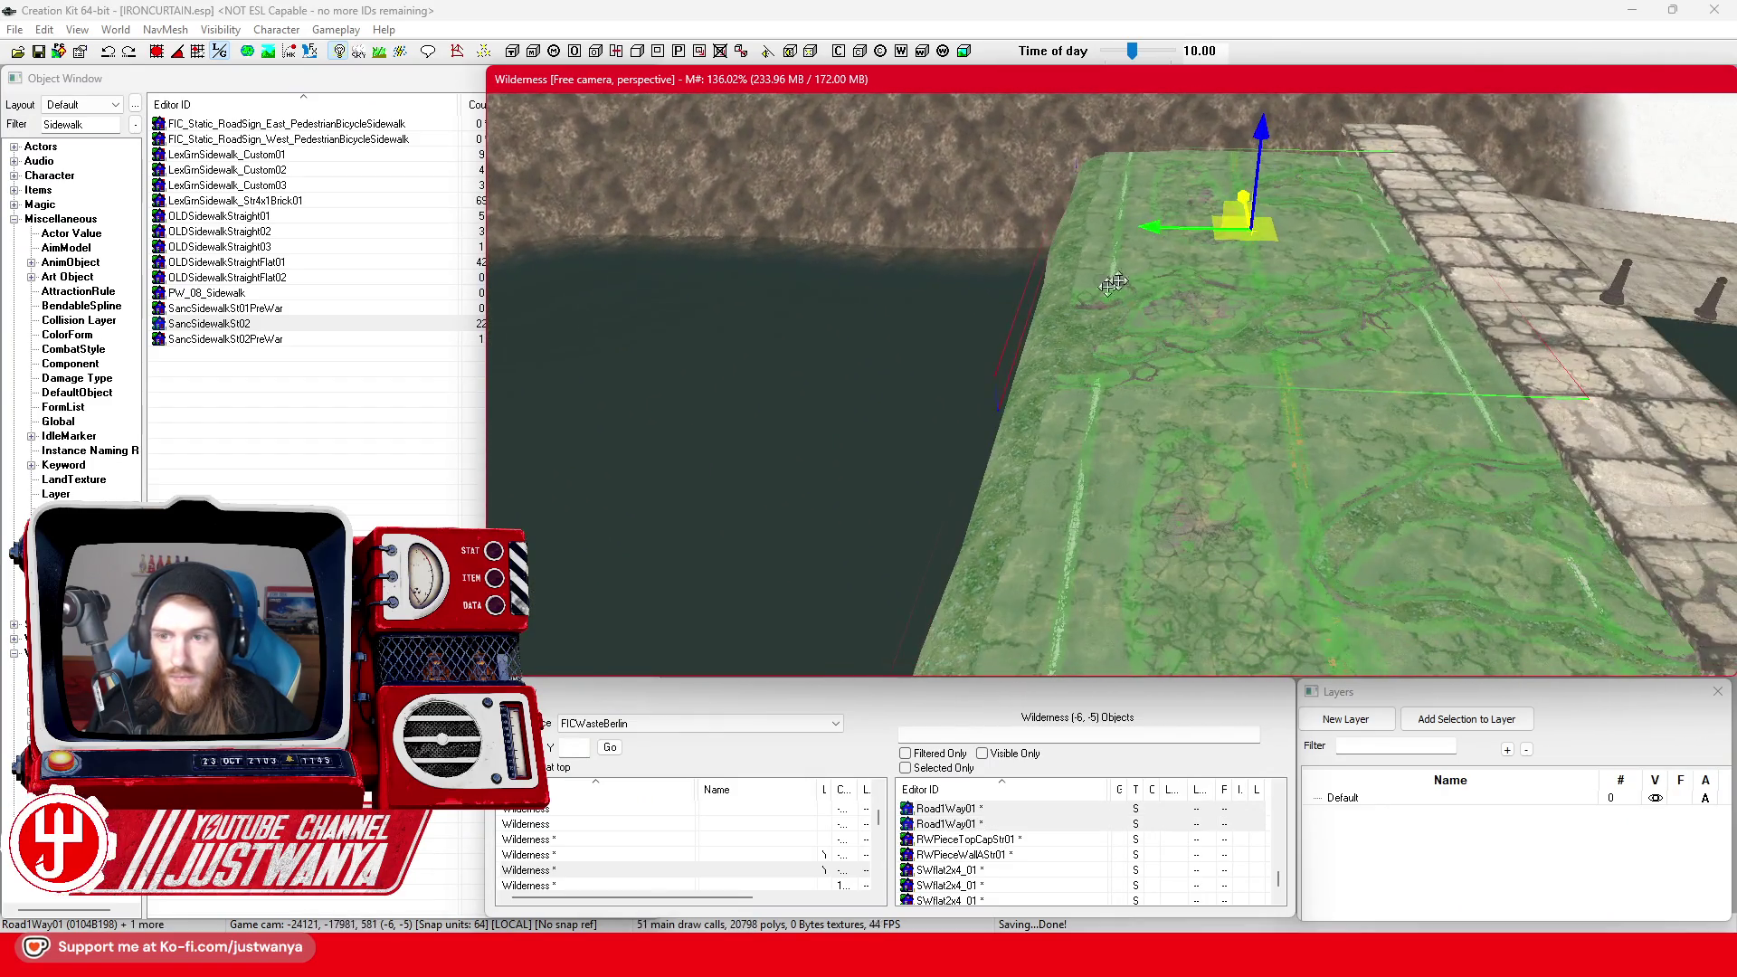
{"action": "mouse_move", "coordinate": [1197, 230]}
{"action": "left_mouse_down"}
{"action": "mouse_move", "coordinate": [977, 207]}
{"action": "mouse_move", "coordinate": [996, 221]}
{"action": "left_mouse_up"}
{"action": "scroll", "coordinate": [1142, 357], "scroll_direction": "down", "scroll_amount": 2}
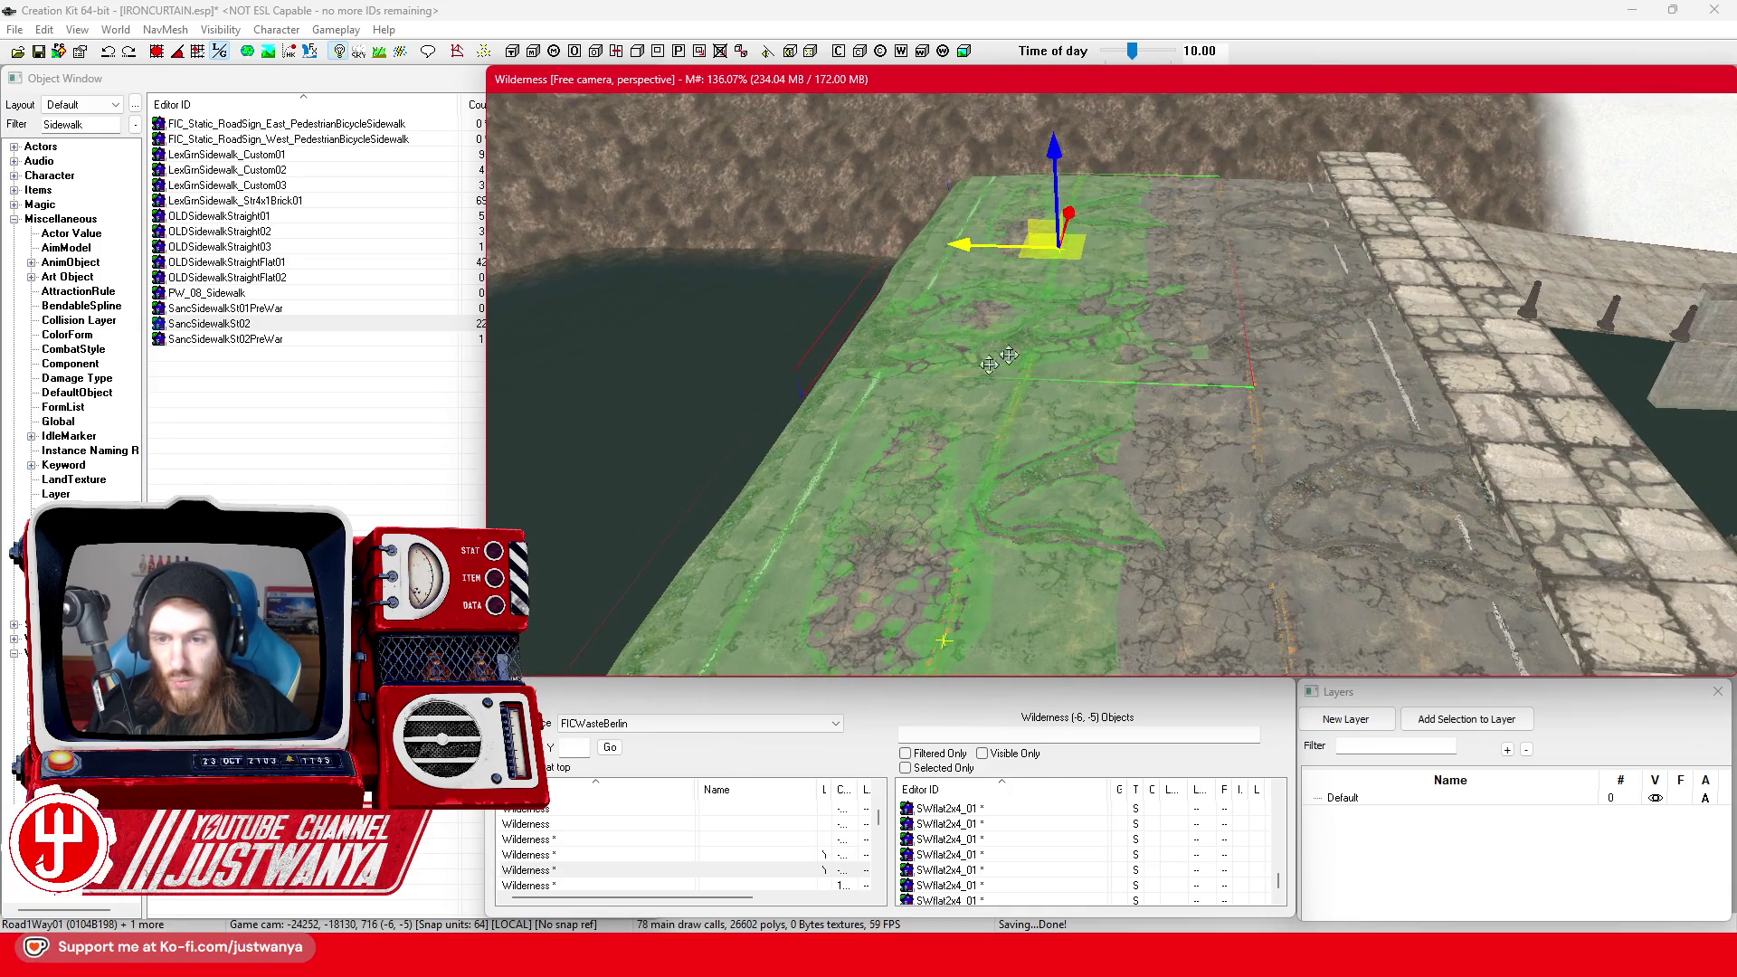
{"action": "mouse_move", "coordinate": [972, 255]}
{"action": "left_mouse_down"}
{"action": "mouse_move", "coordinate": [1004, 425]}
{"action": "mouse_move", "coordinate": [843, 411]}
{"action": "left_mouse_up"}
{"action": "mouse_move", "coordinate": [1046, 343]}
{"action": "left_mouse_down"}
{"action": "mouse_move", "coordinate": [1064, 352]}
{"action": "mouse_move", "coordinate": [1103, 326]}
{"action": "mouse_move", "coordinate": [1066, 365]}
{"action": "left_mouse_up"}
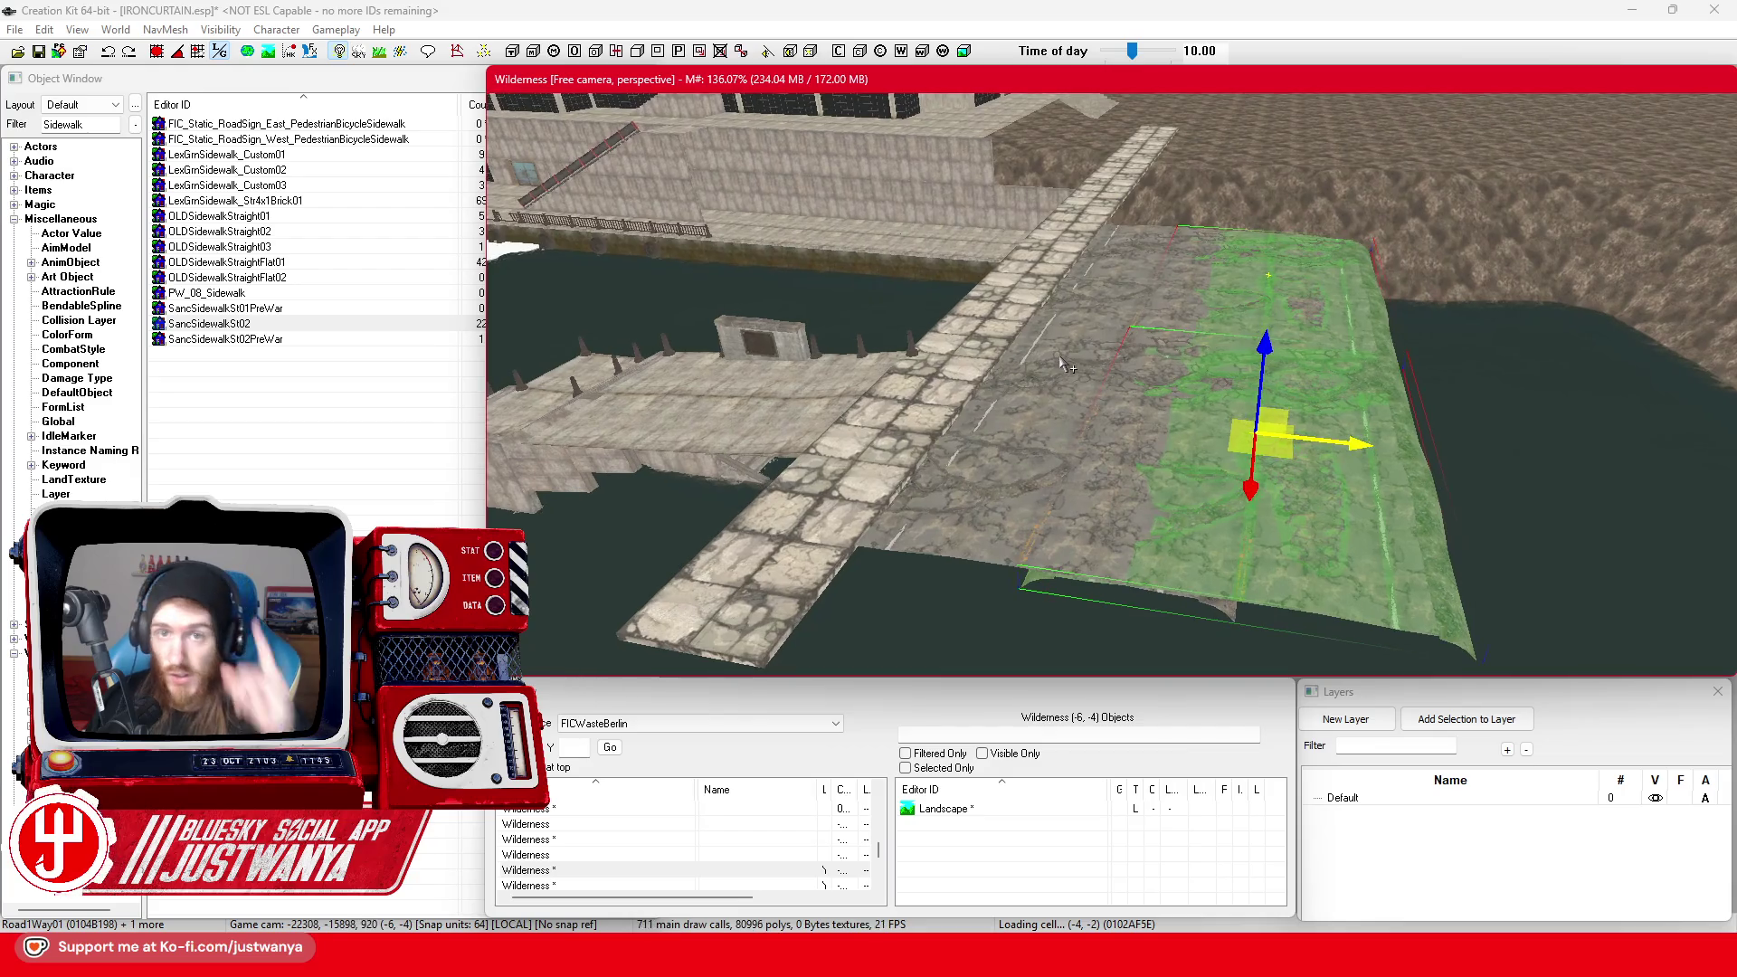
Add another road slab and shift the group left into line with the neighbouring road
{"action": "left_click", "coordinate": [1028, 491], "text": "ctrl"}
{"action": "left_click_drag", "start_coordinate": [1136, 287], "coordinate": [1211, 414]}
{"action": "mouse_move", "coordinate": [1370, 300]}
{"action": "left_mouse_down"}
{"action": "mouse_move", "coordinate": [1112, 280]}
{"action": "mouse_move", "coordinate": [759, 299]}
{"action": "mouse_move", "coordinate": [760, 317]}
{"action": "left_mouse_up"}
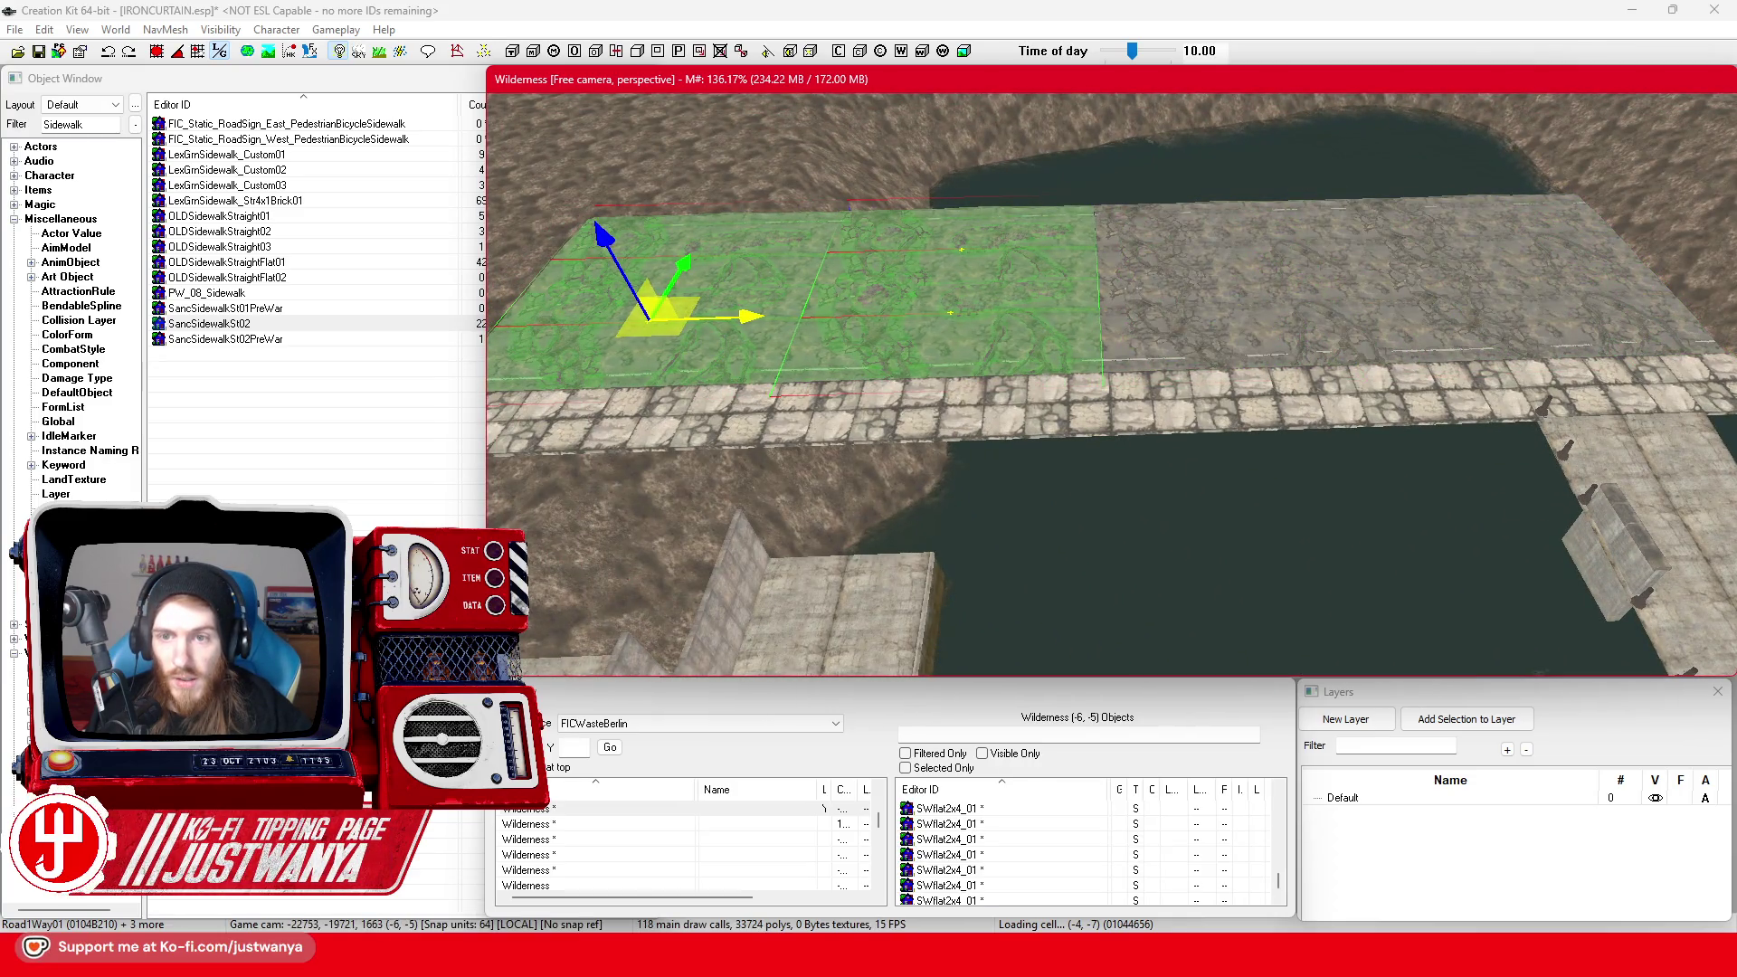
{"action": "mouse_move", "coordinate": [1037, 326]}
{"action": "left_mouse_down"}
{"action": "mouse_move", "coordinate": [1195, 334]}
{"action": "mouse_move", "coordinate": [1019, 337]}
{"action": "left_mouse_up"}
{"action": "key", "text": "c"}
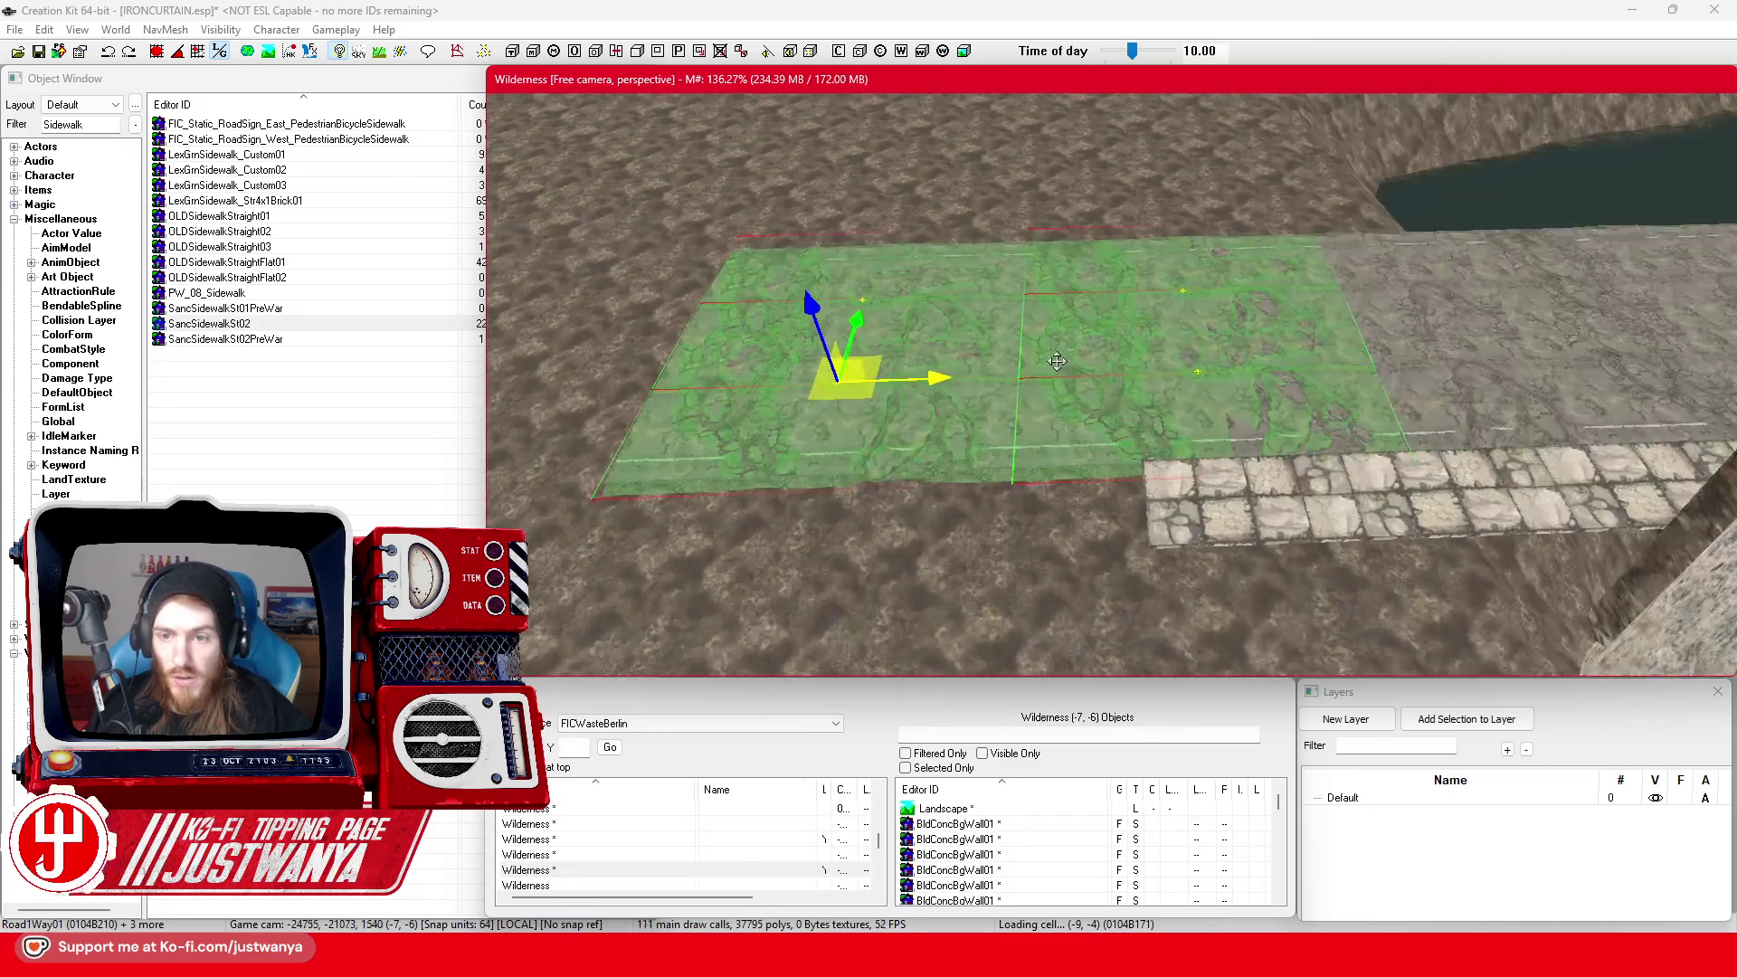
{"action": "mouse_move", "coordinate": [909, 380]}
{"action": "left_mouse_down"}
{"action": "mouse_move", "coordinate": [701, 387]}
{"action": "mouse_move", "coordinate": [725, 385]}
{"action": "left_mouse_up"}
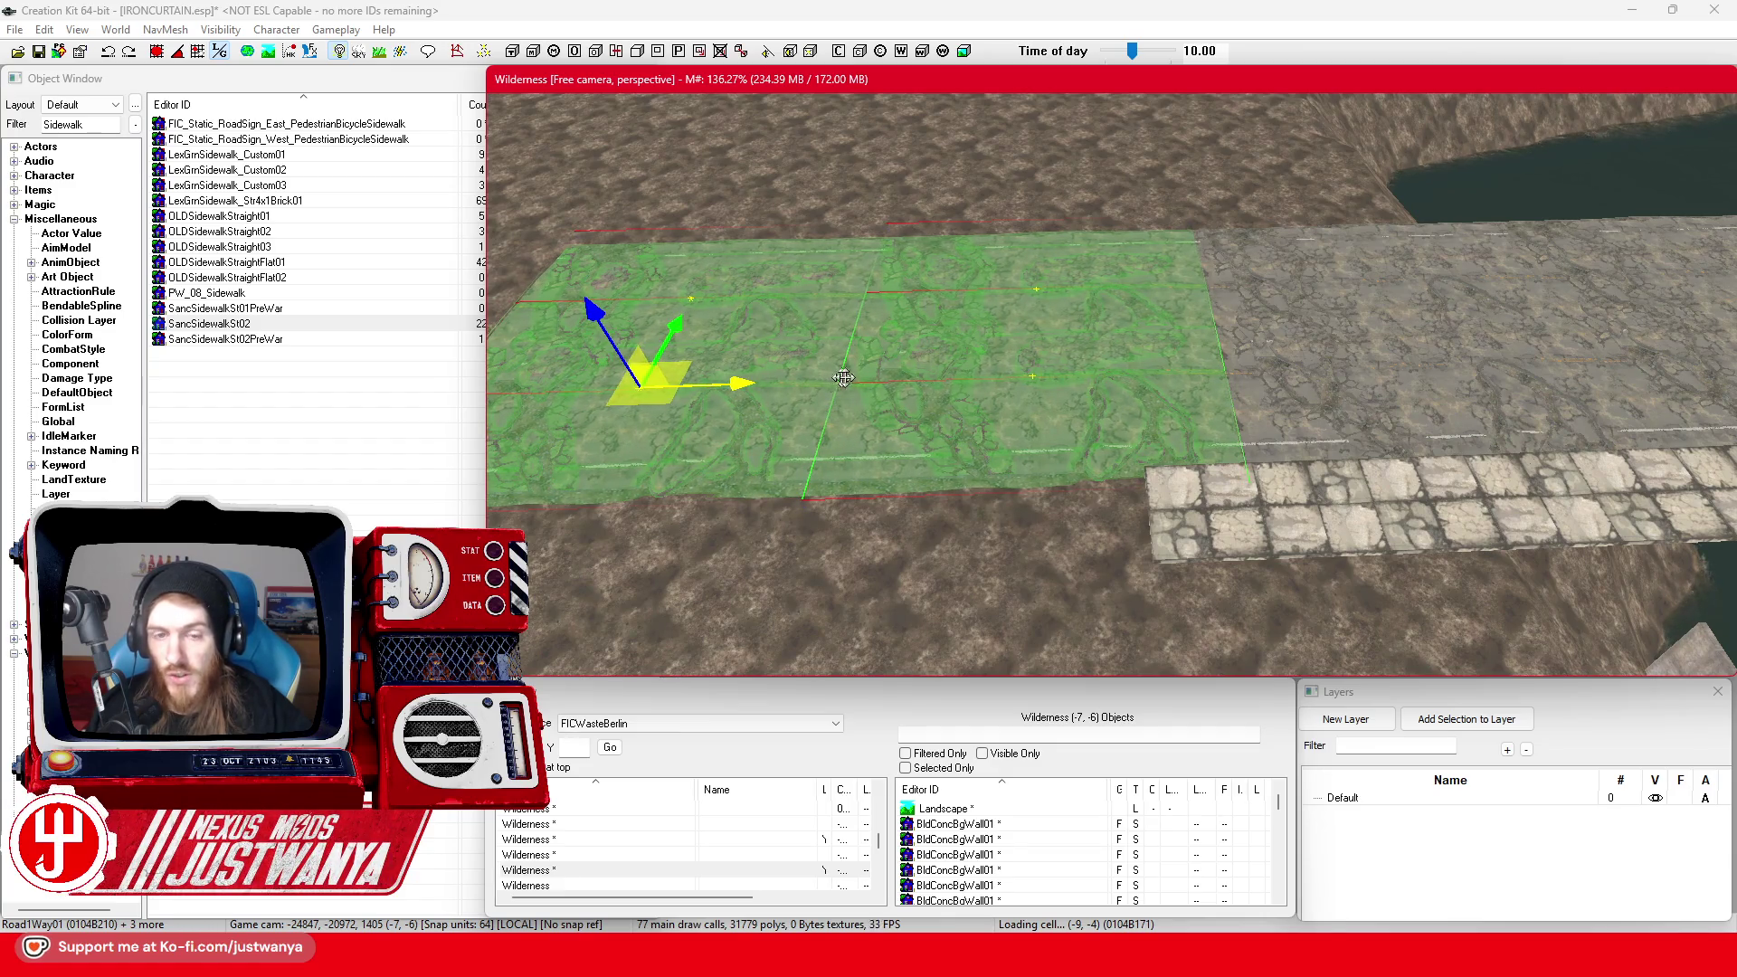
{"action": "mouse_move", "coordinate": [843, 377]}
{"action": "left_mouse_down"}
{"action": "mouse_move", "coordinate": [1083, 362]}
{"action": "mouse_move", "coordinate": [1006, 344]}
{"action": "mouse_move", "coordinate": [1176, 348]}
{"action": "mouse_move", "coordinate": [1141, 348]}
{"action": "left_mouse_up"}
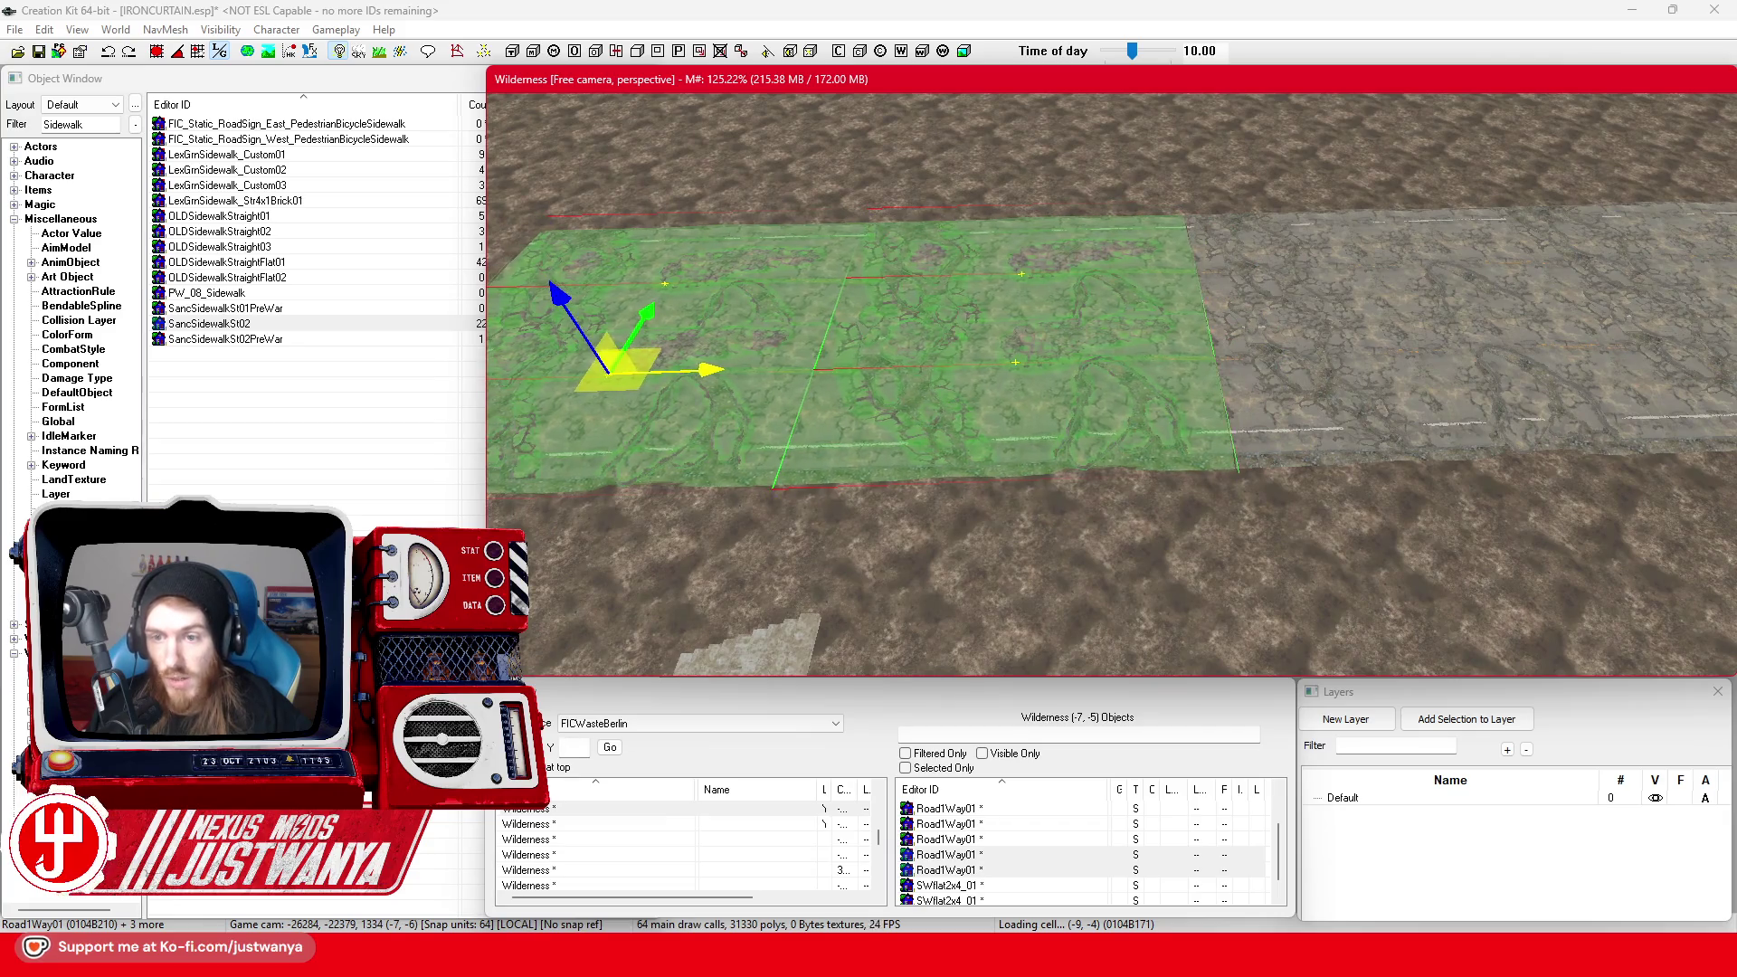
{"action": "left_click_drag", "start_coordinate": [698, 365], "coordinate": [693, 365]}
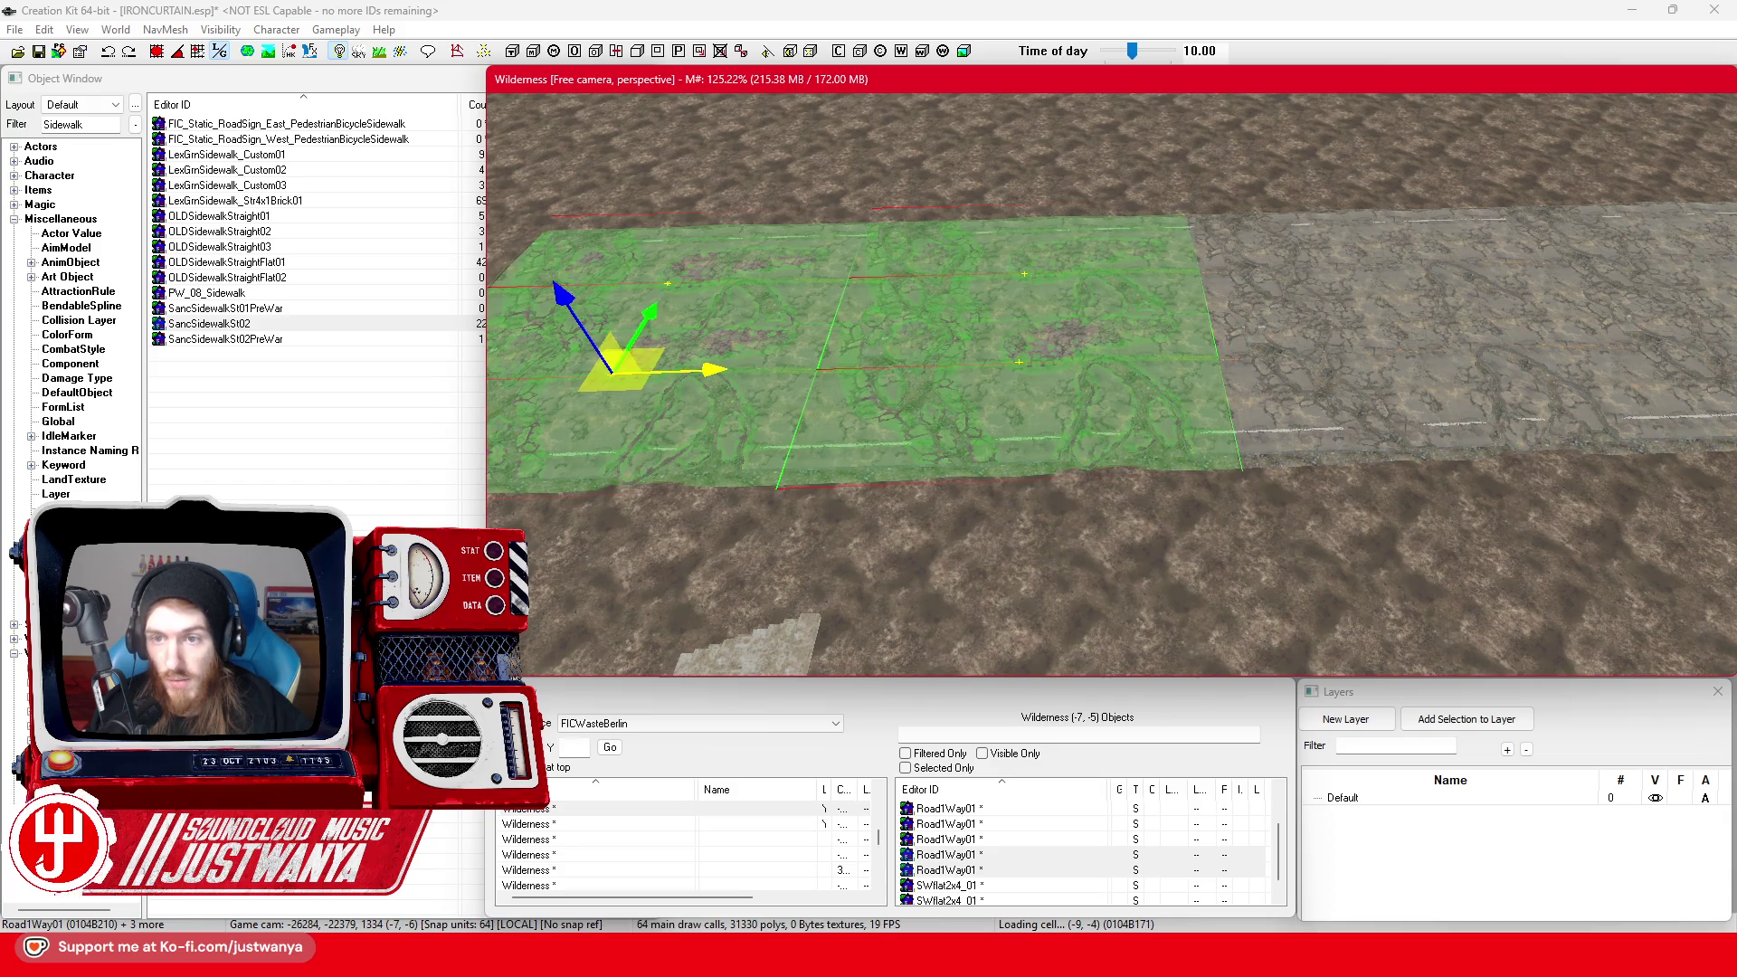
{"action": "scroll", "coordinate": [1339, 385], "scroll_direction": "up", "scroll_amount": 10}
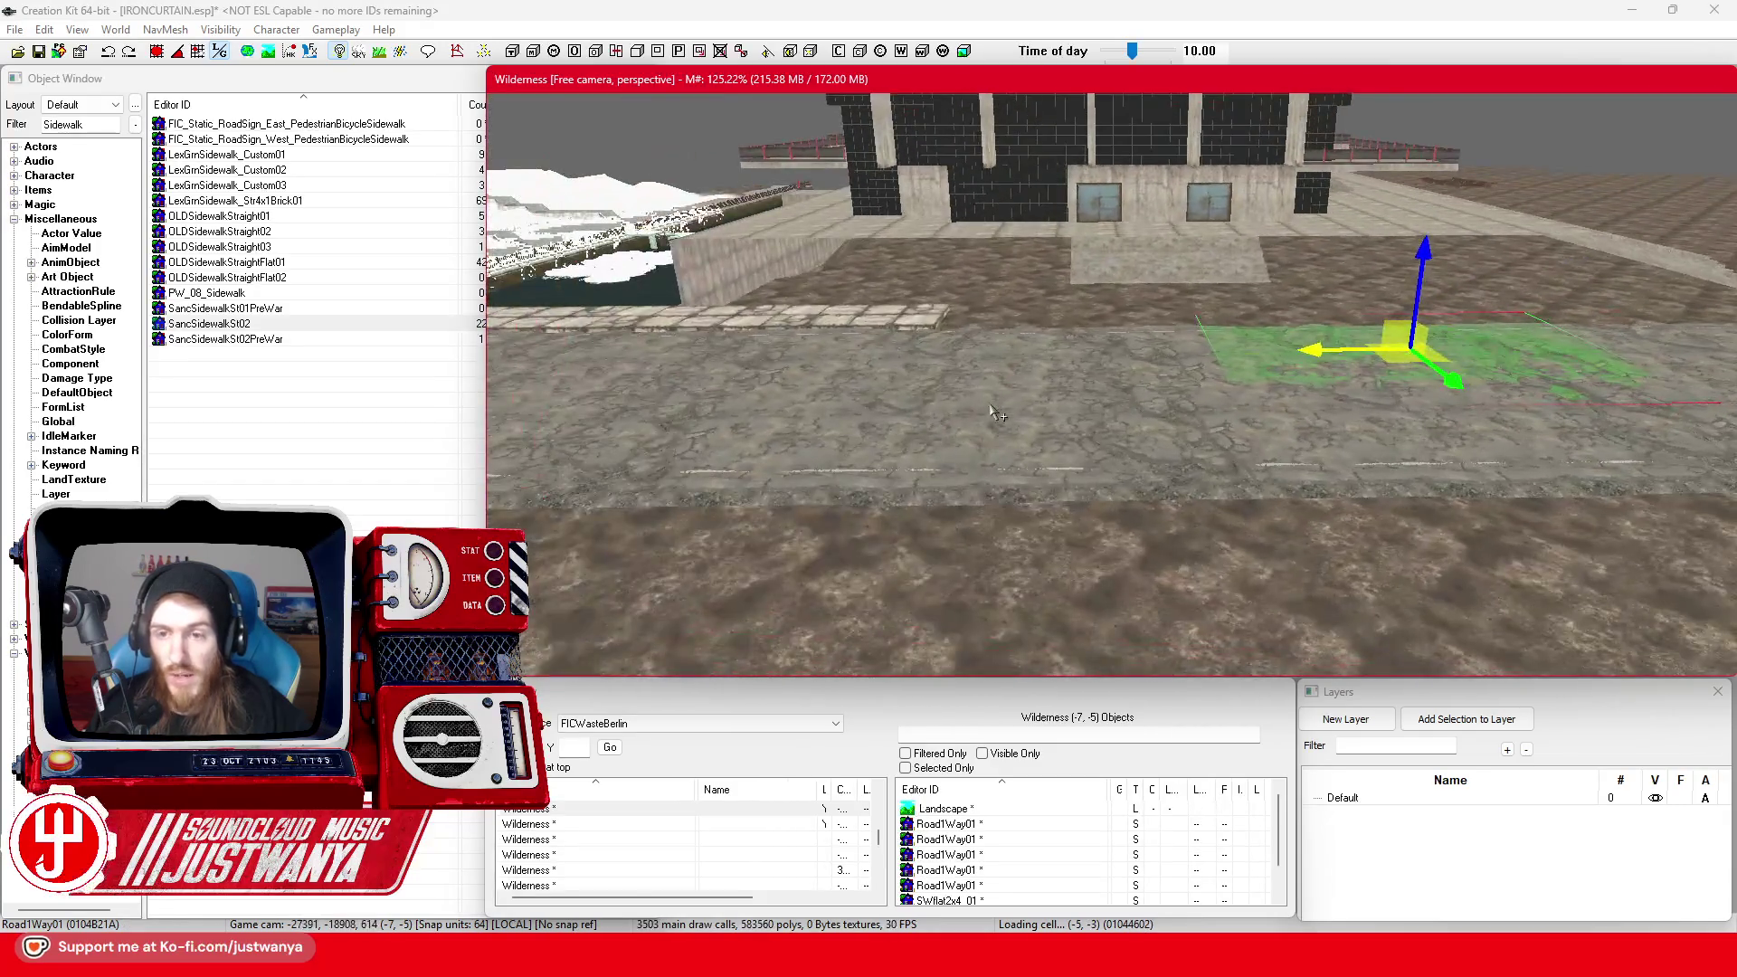
Move the two SWflat2x4_01 sidewalk tiles right along the row by one slab length
{"action": "scroll", "coordinate": [1392, 423], "scroll_direction": "up", "scroll_amount": 3}
{"action": "key", "text": "shift"}
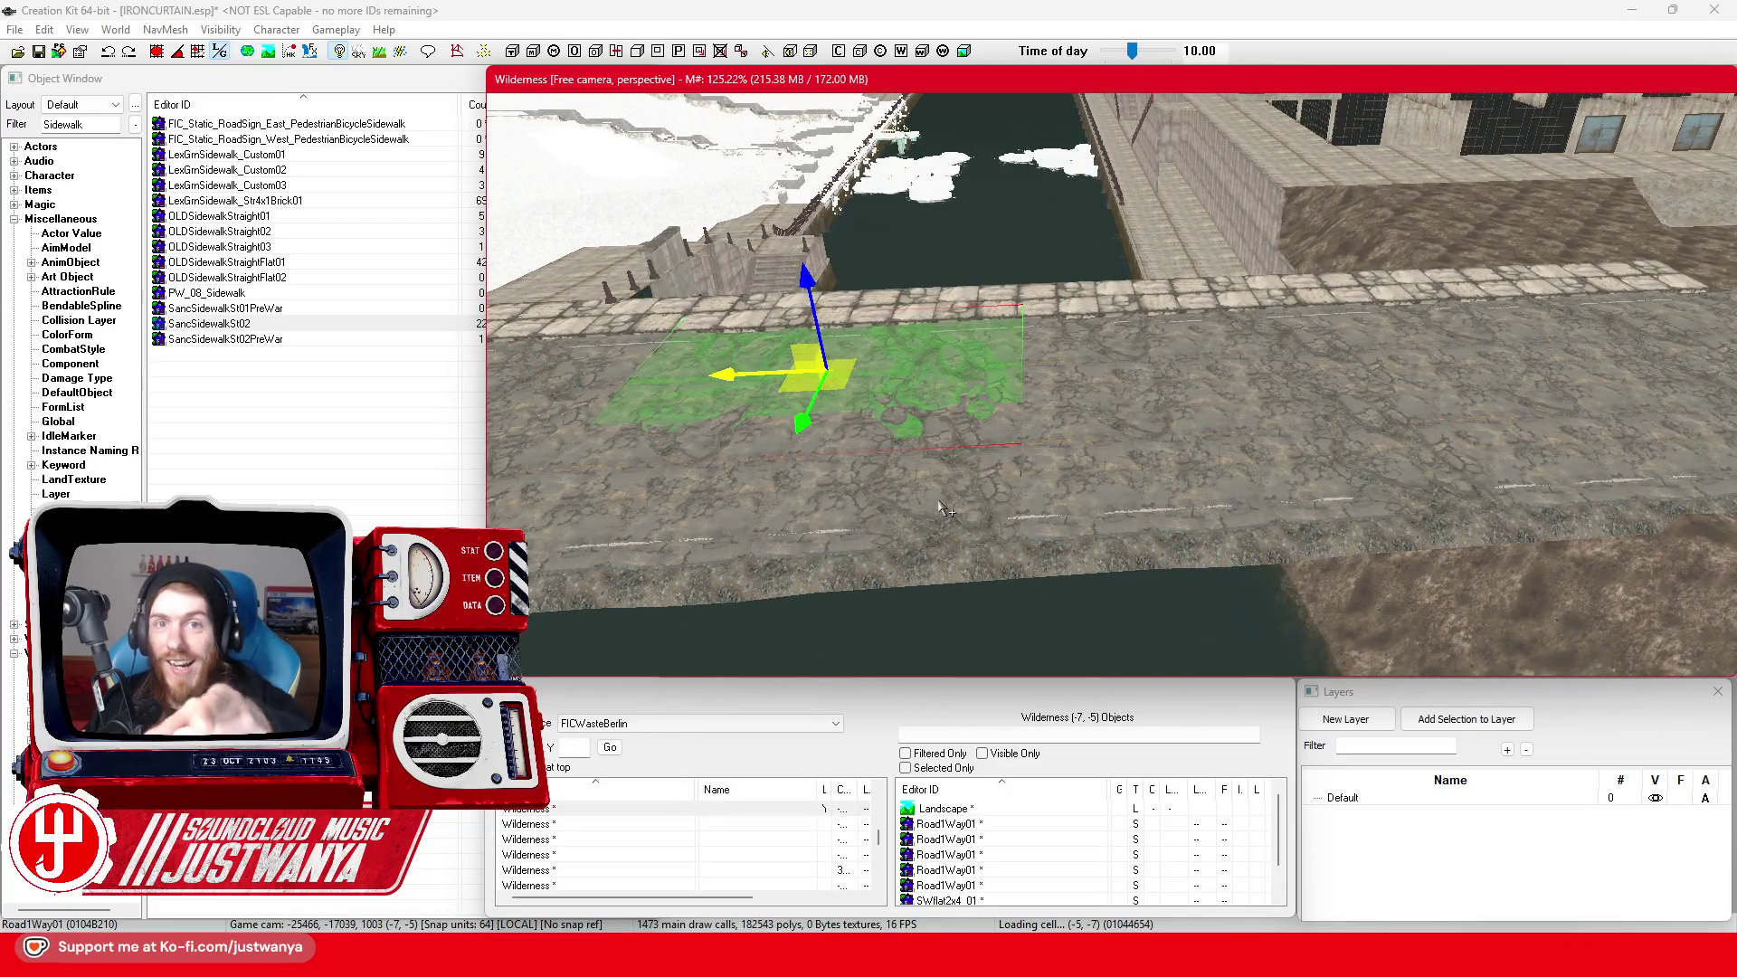
{"action": "key", "text": "shift"}
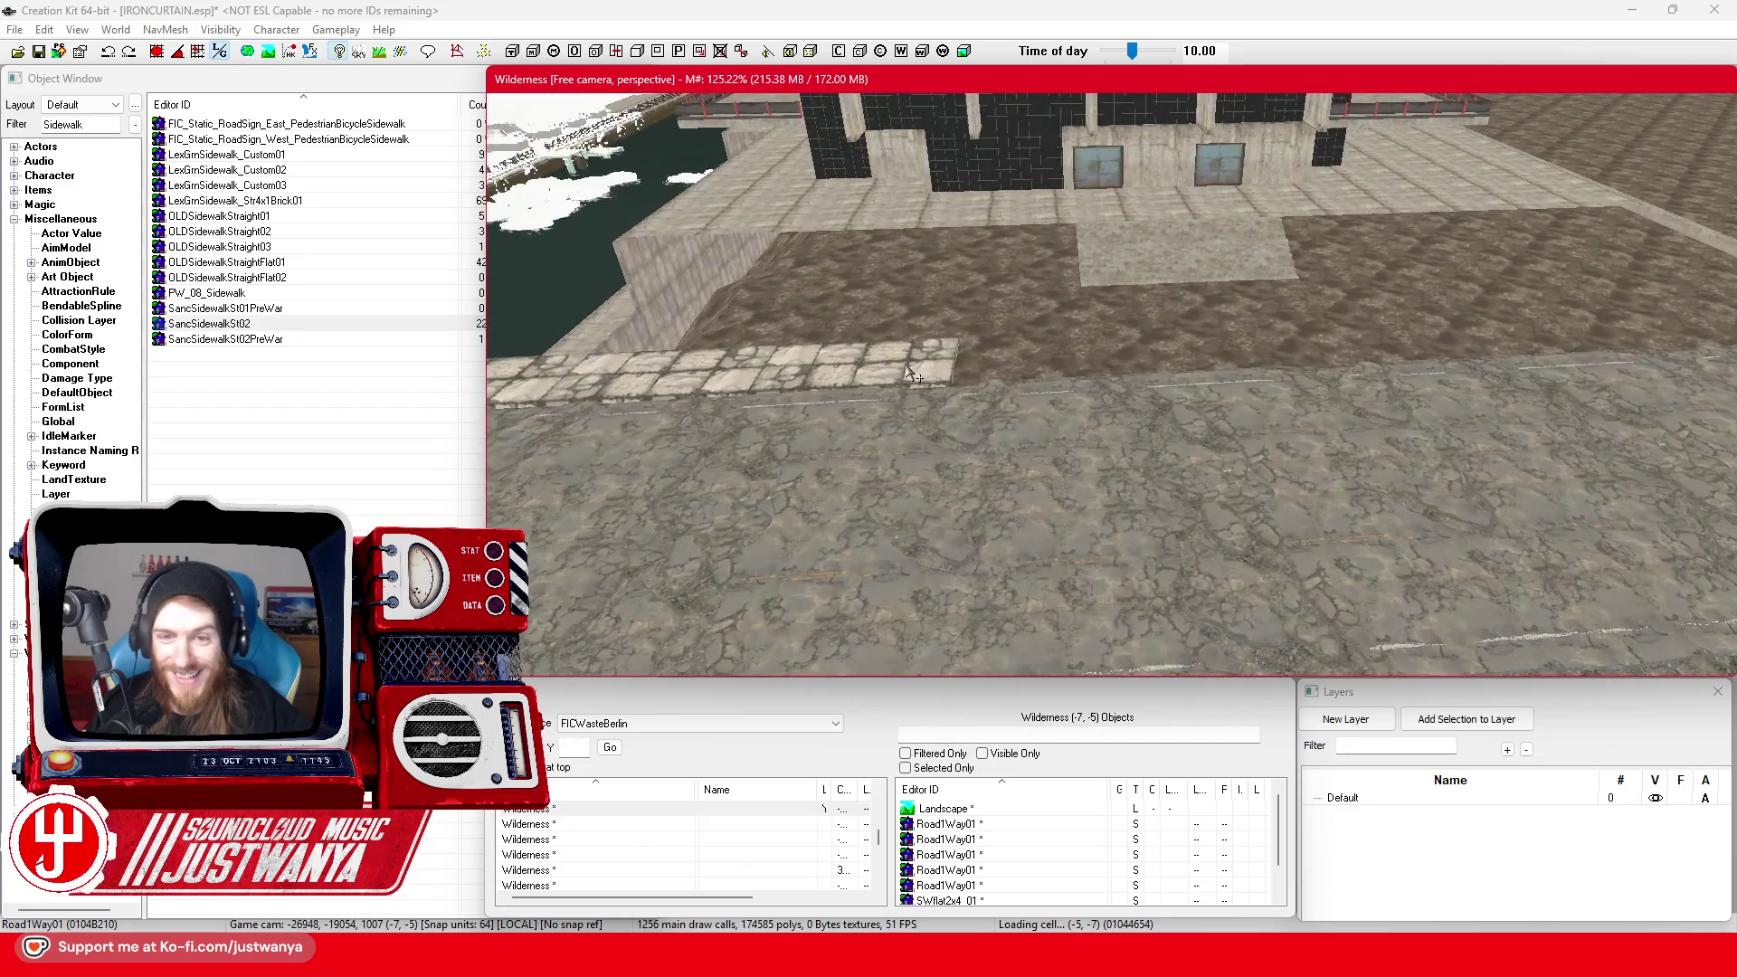
{"action": "left_click", "coordinate": [796, 389]}
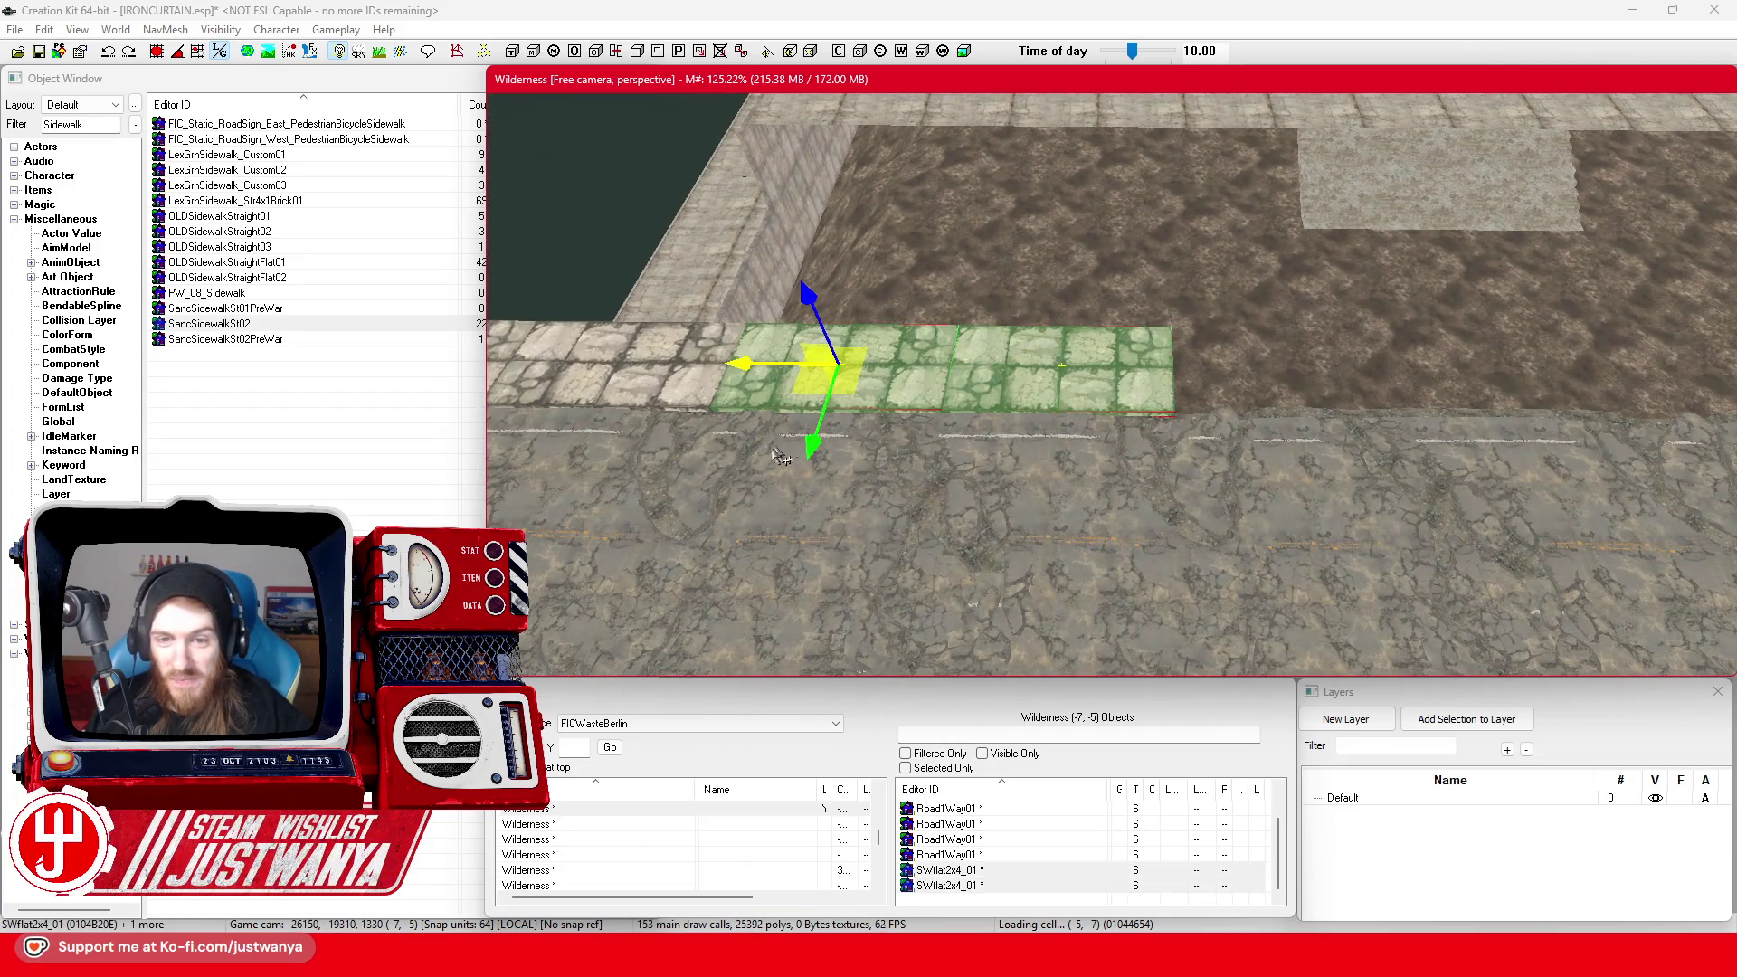
{"action": "left_click_drag", "start_coordinate": [747, 371], "coordinate": [1195, 371]}
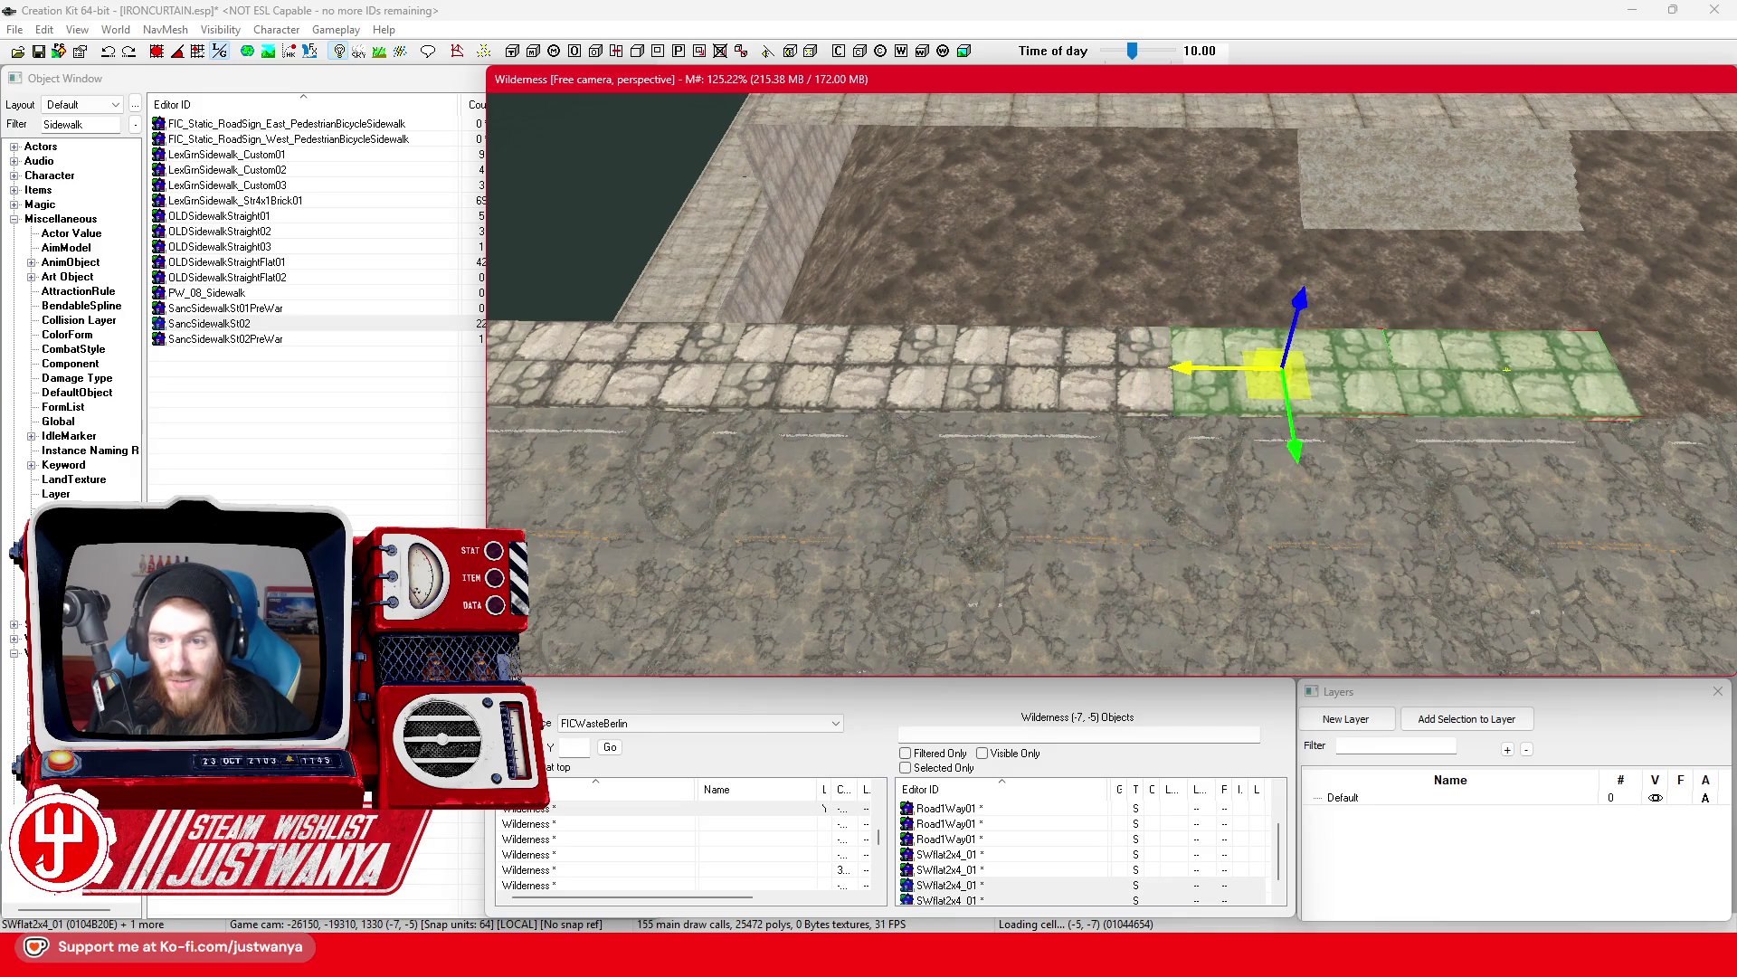
{"action": "scroll", "coordinate": [1199, 357], "scroll_direction": "up", "scroll_amount": 8}
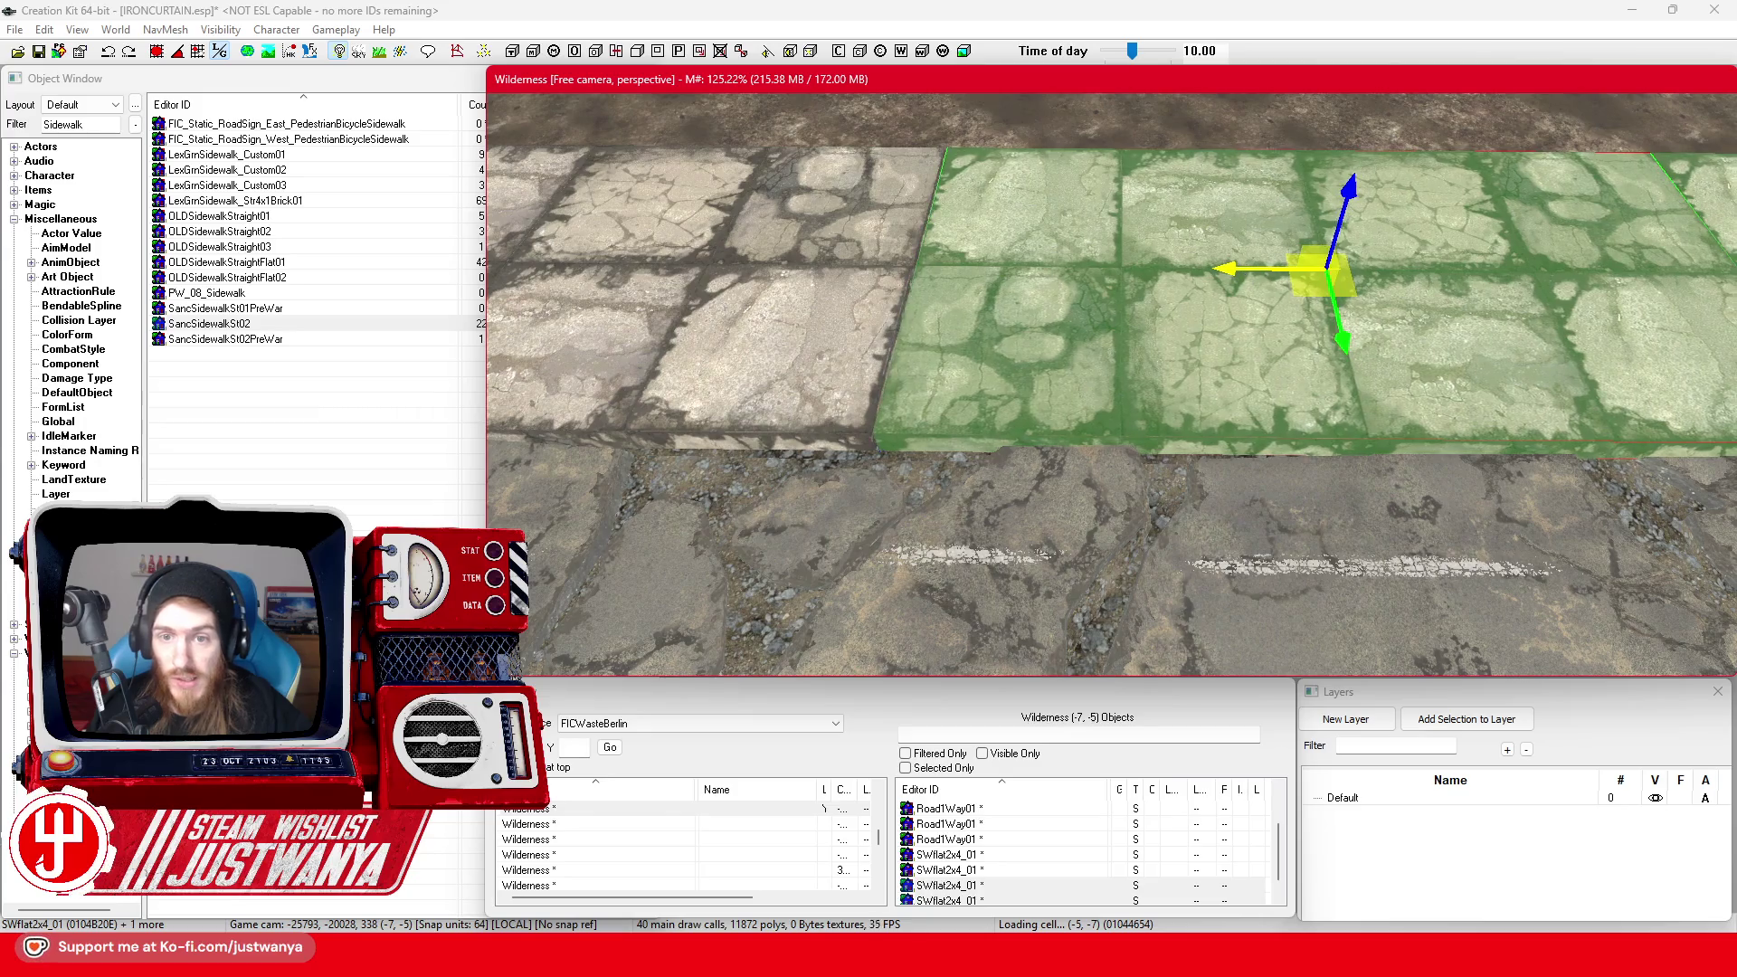
{"action": "scroll", "coordinate": [1113, 364], "scroll_direction": "down", "scroll_amount": 5}
{"action": "mouse_move", "coordinate": [1113, 365]}
{"action": "left_mouse_down"}
{"action": "mouse_move", "coordinate": [1227, 301]}
{"action": "mouse_move", "coordinate": [1281, 303]}
{"action": "left_mouse_up"}
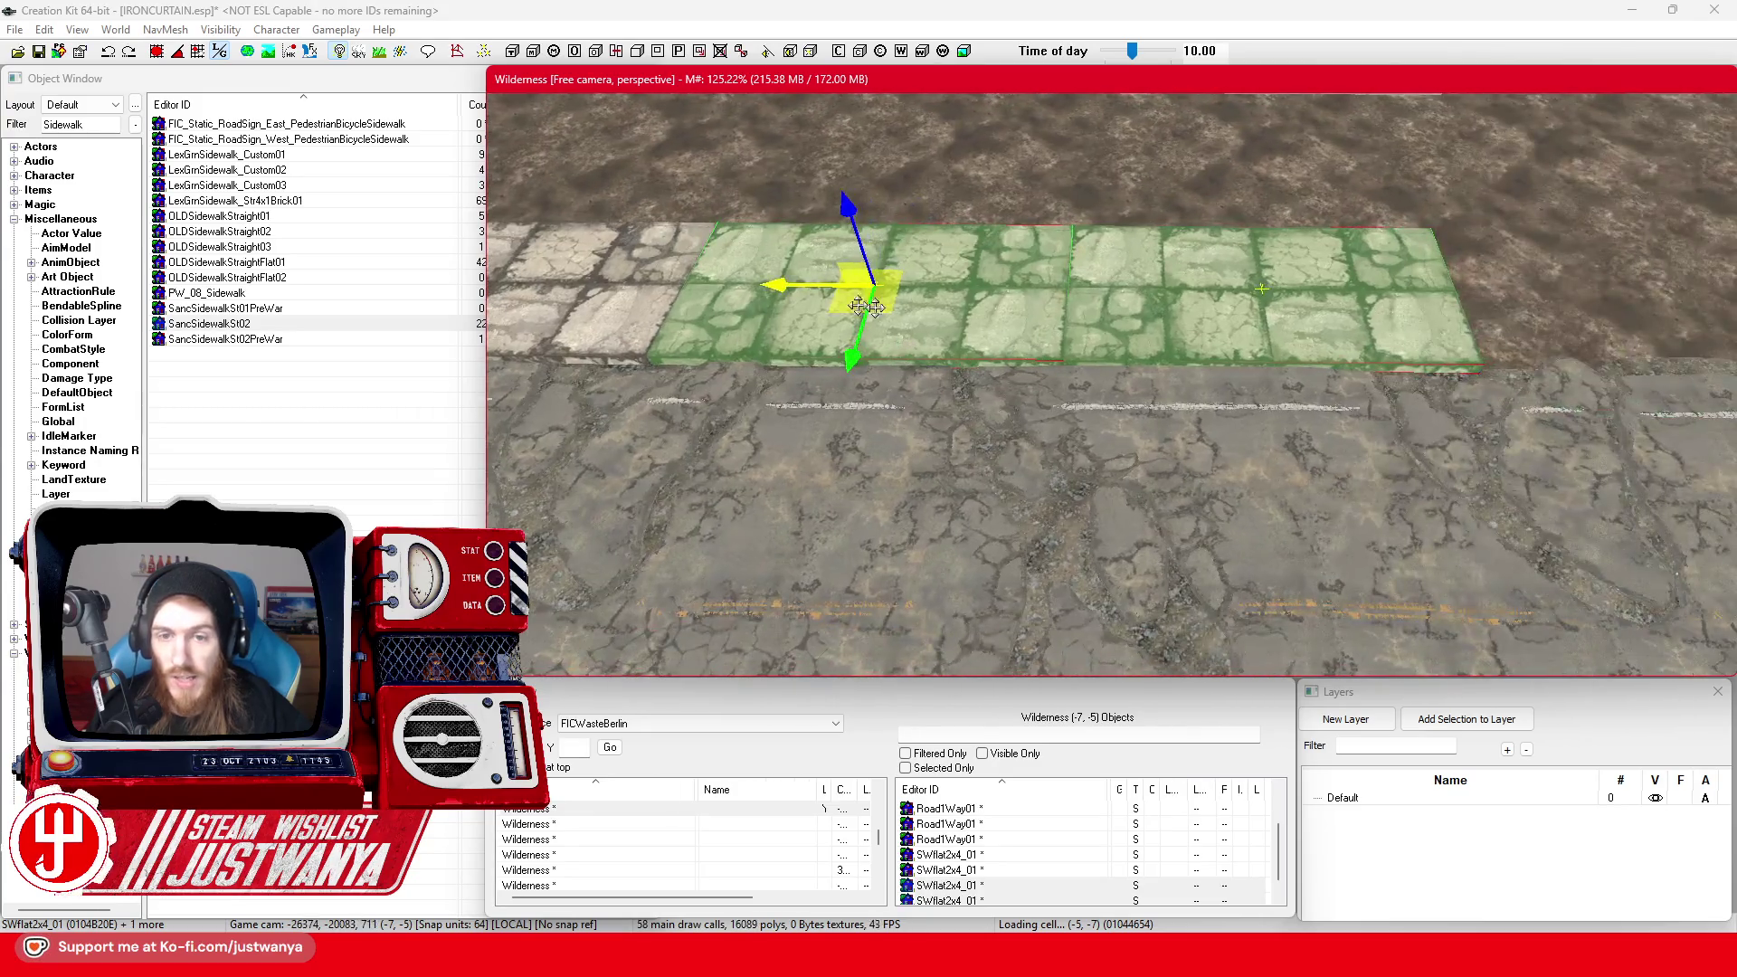
{"action": "scroll", "coordinate": [1126, 326], "scroll_direction": "down", "scroll_amount": 5}
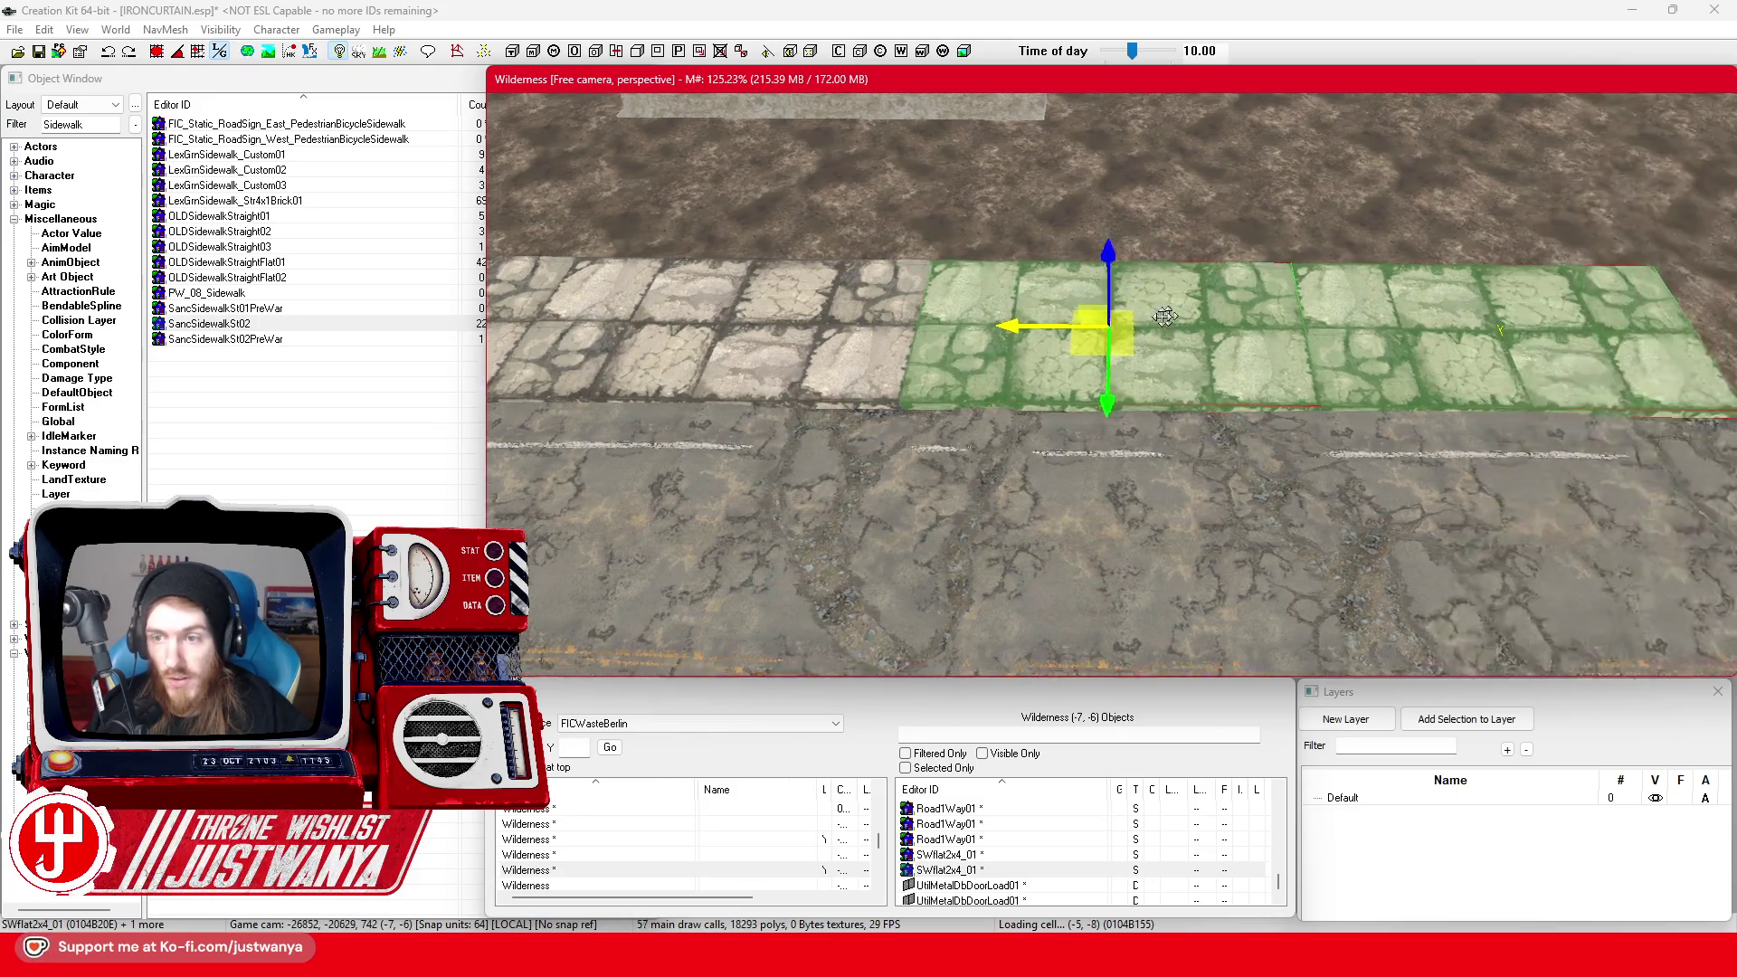
{"action": "scroll", "coordinate": [1125, 325], "scroll_direction": "down", "scroll_amount": 2}
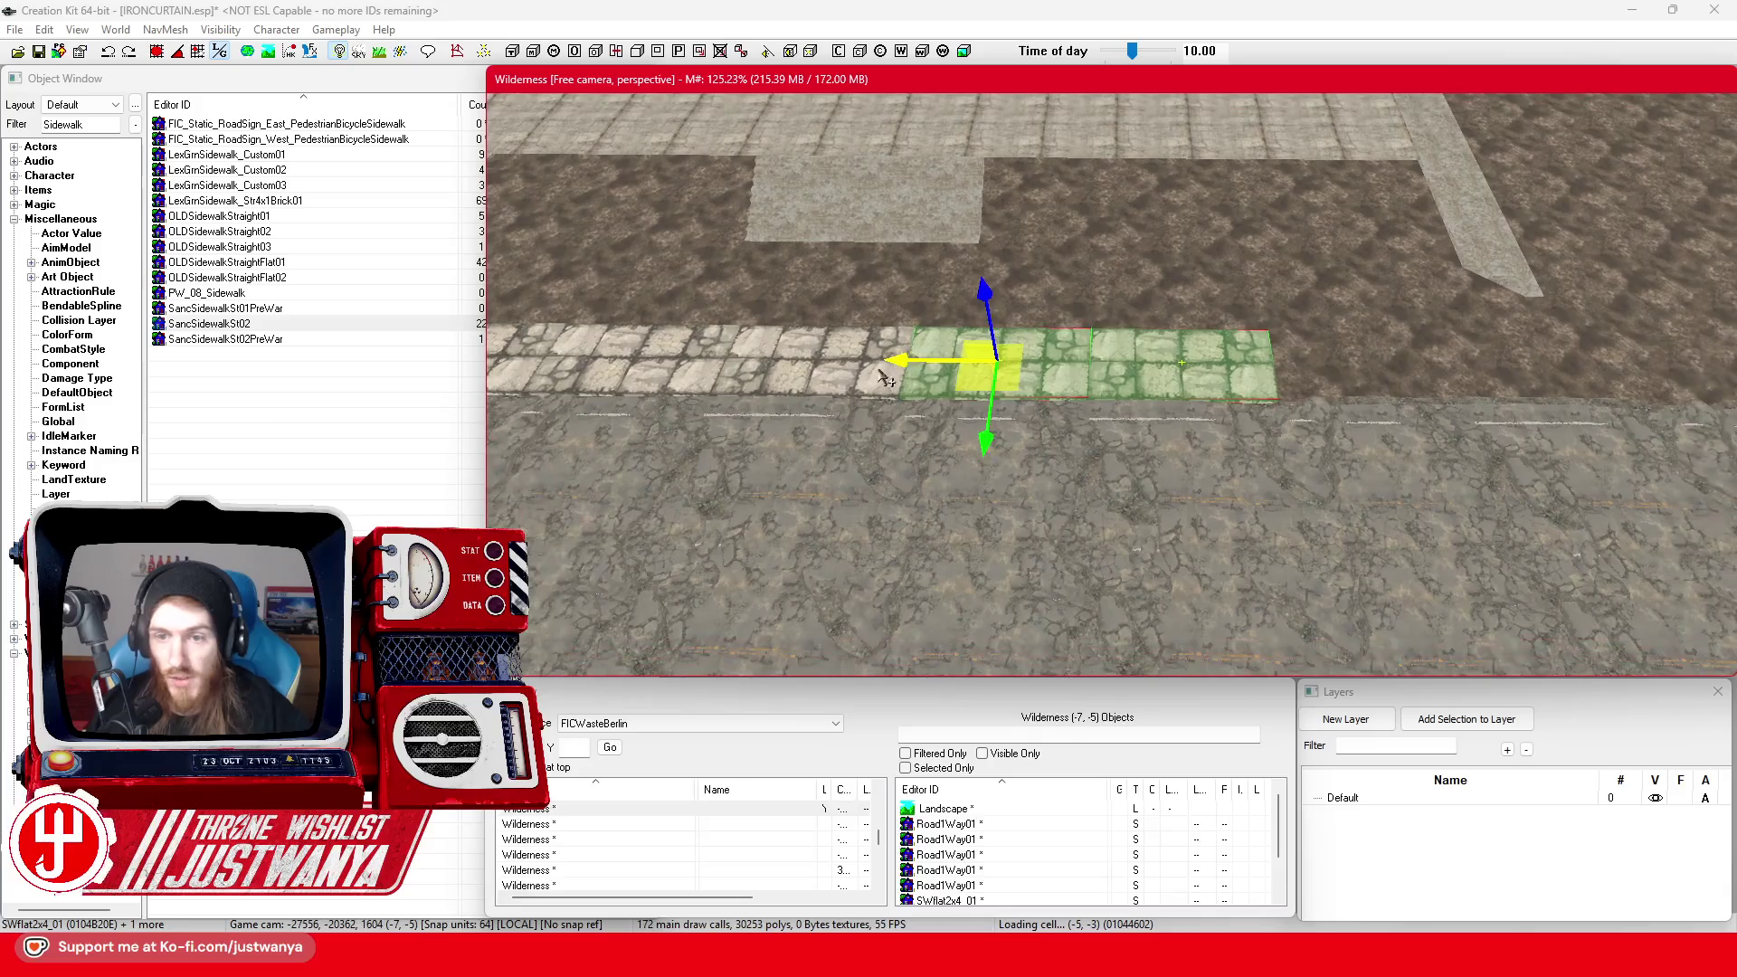
{"action": "left_click_drag", "start_coordinate": [1126, 326], "coordinate": [1505, 336]}
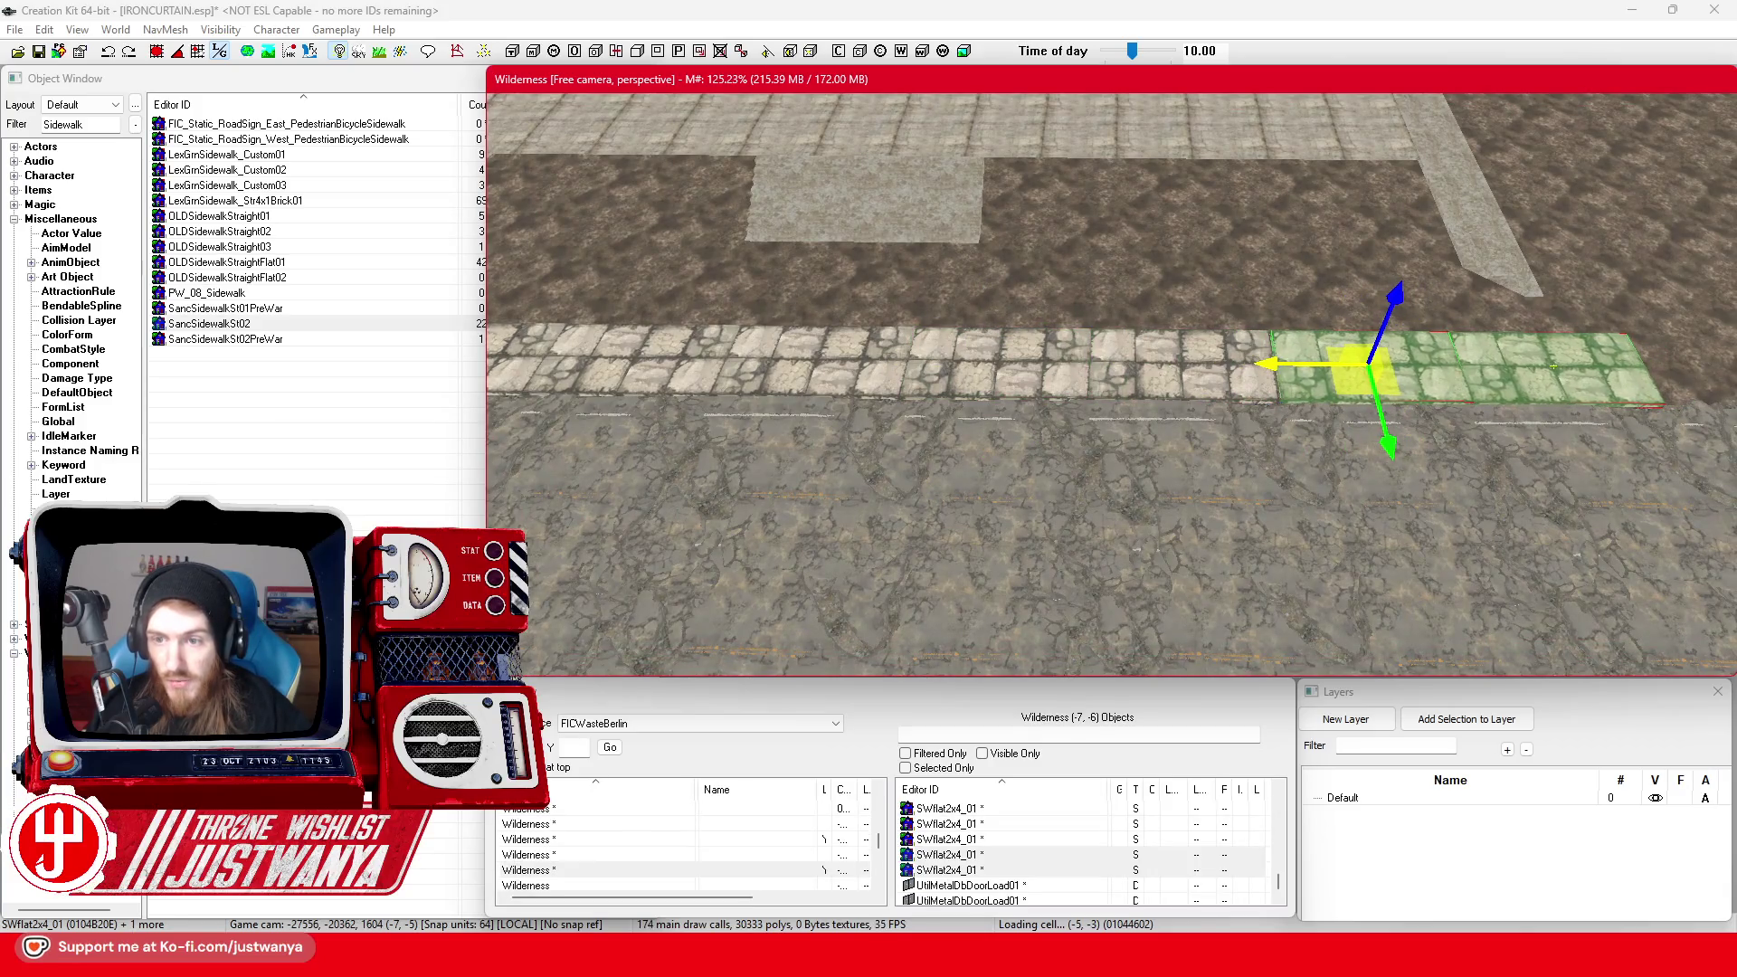
Nudge the sidewalk tile slightly left to close the gap in the row
{"action": "scroll", "coordinate": [1553, 366], "scroll_direction": "up", "scroll_amount": 5}
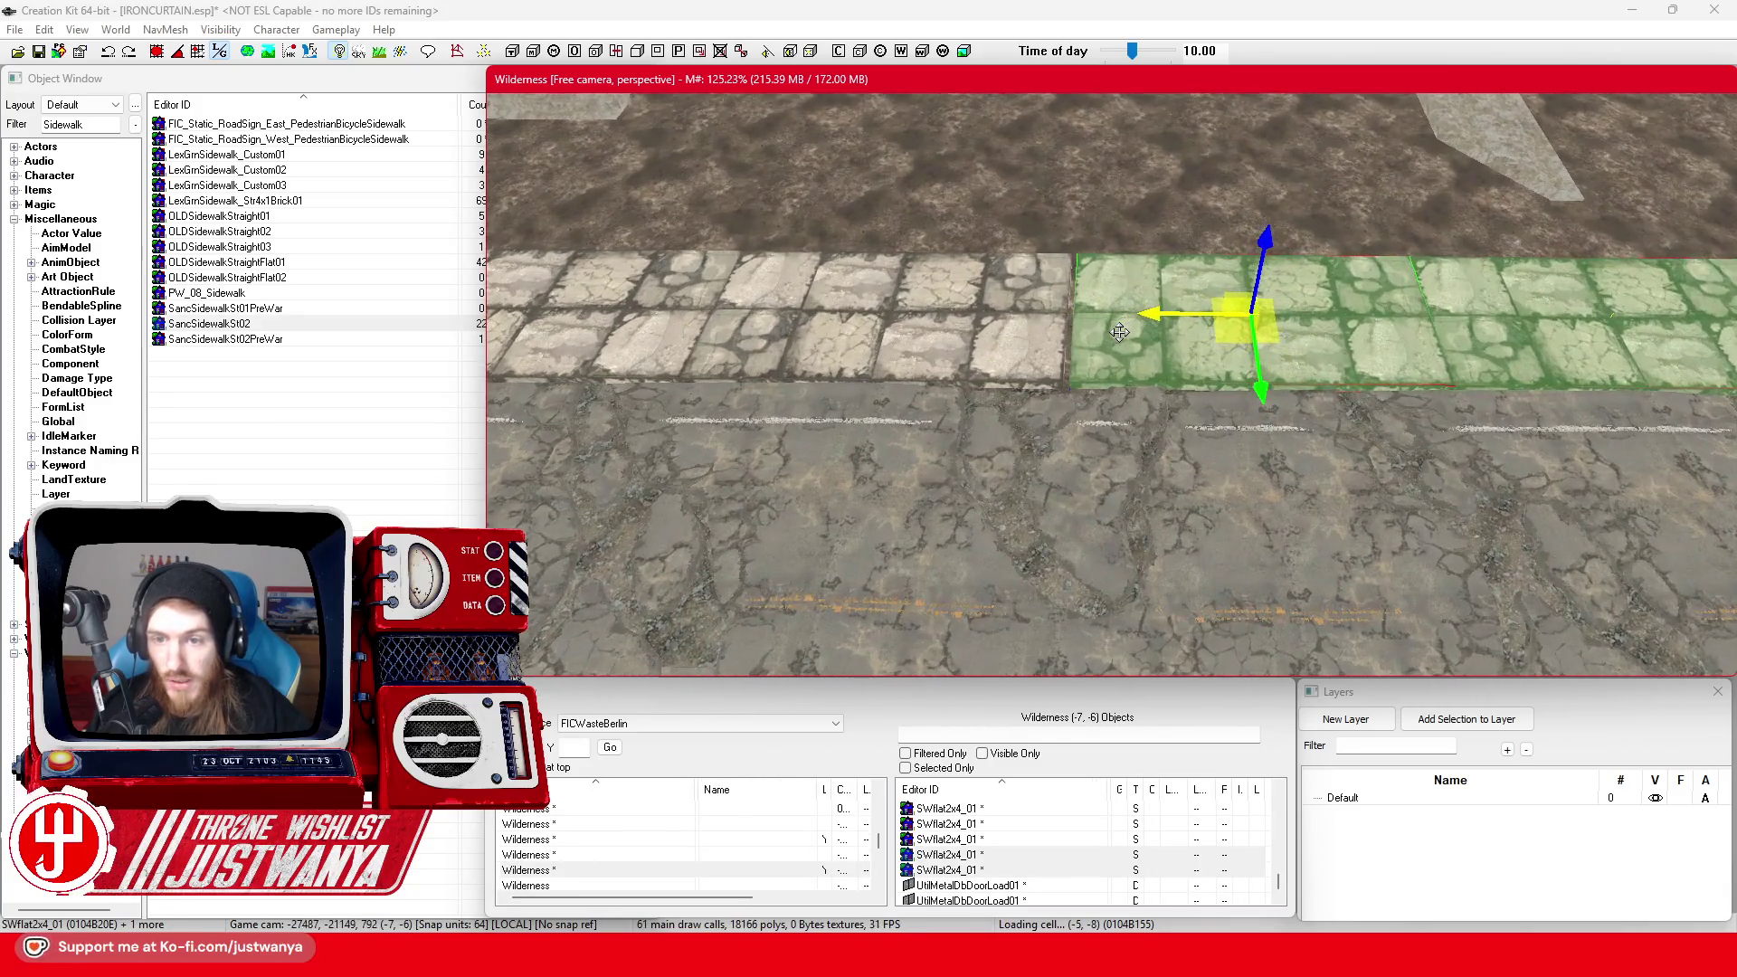
{"action": "scroll", "coordinate": [1119, 332], "scroll_direction": "up", "scroll_amount": 3}
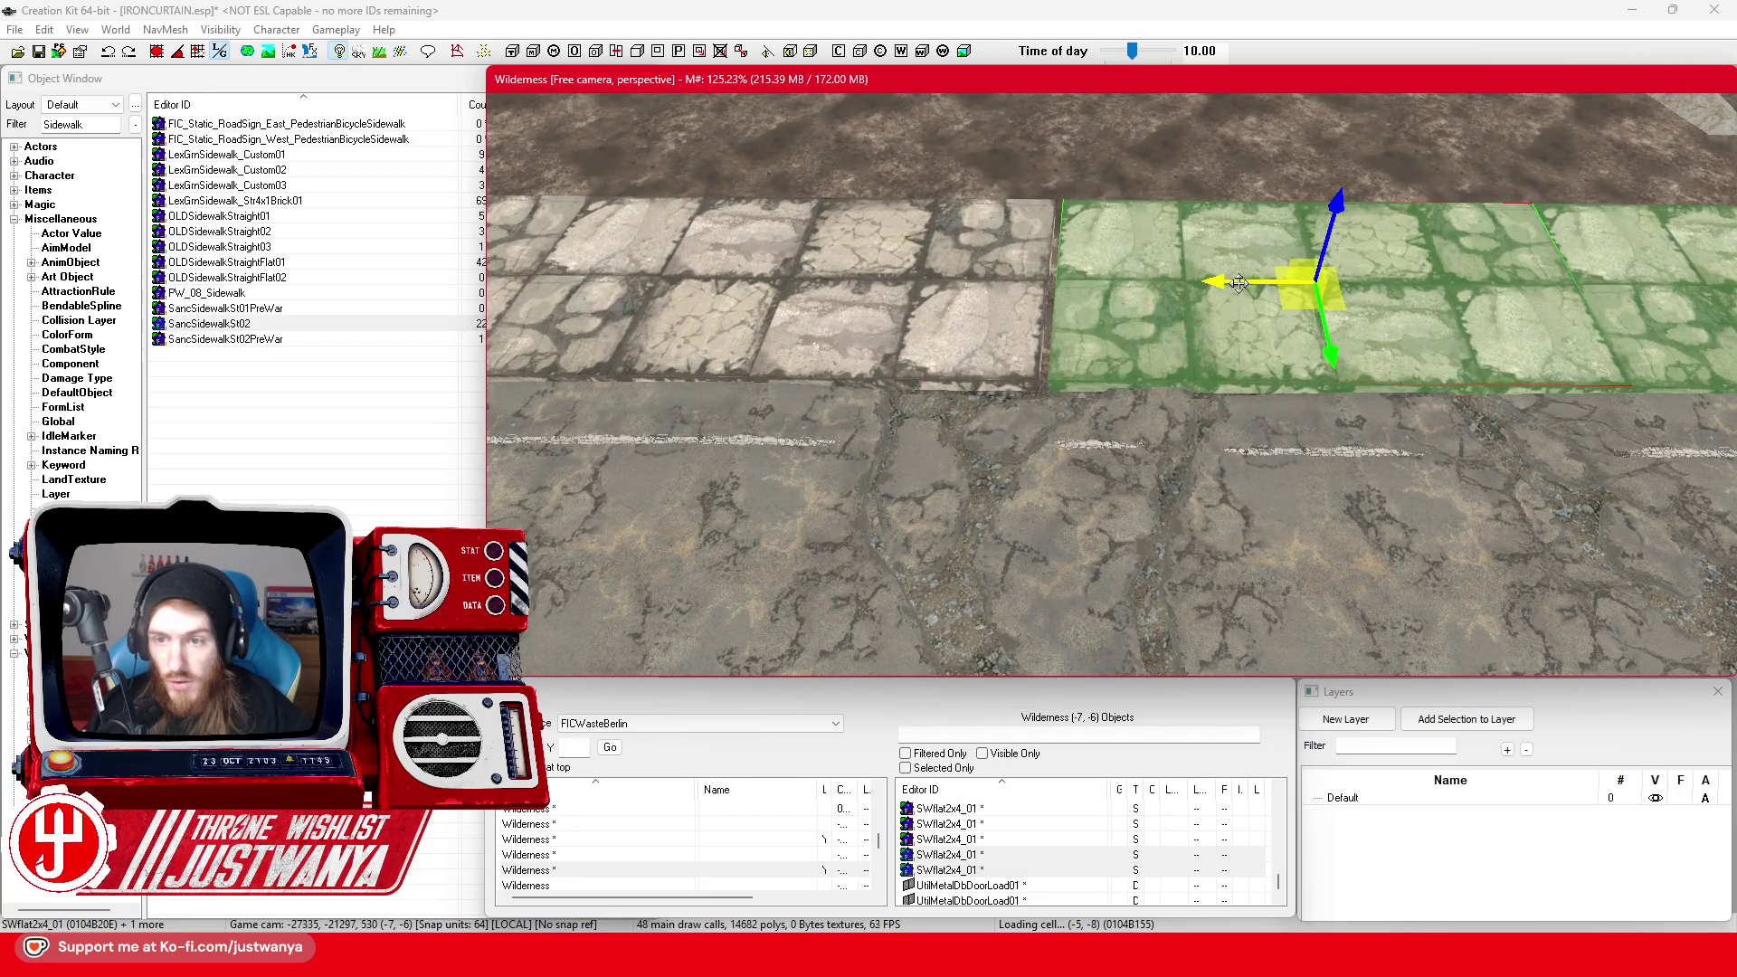
{"action": "left_click_drag", "start_coordinate": [1238, 283], "coordinate": [1217, 283]}
{"action": "scroll", "coordinate": [903, 491], "scroll_direction": "down", "scroll_amount": 3}
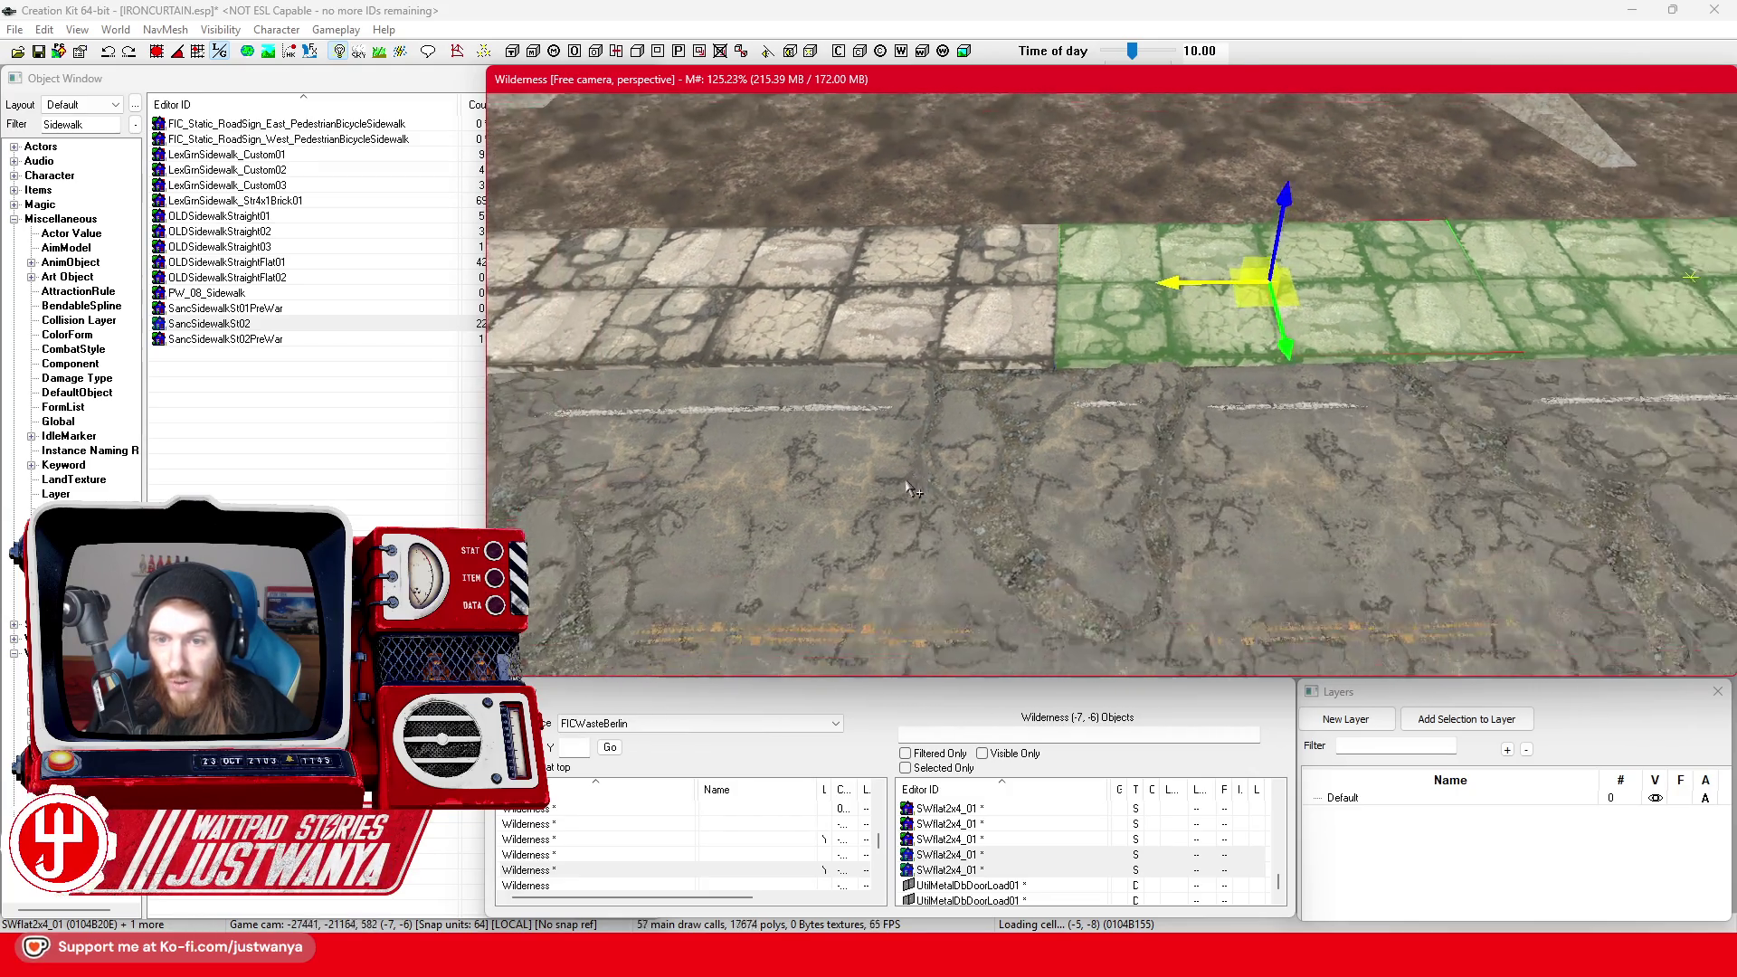
{"action": "scroll", "coordinate": [1418, 331], "scroll_direction": "down", "scroll_amount": 3}
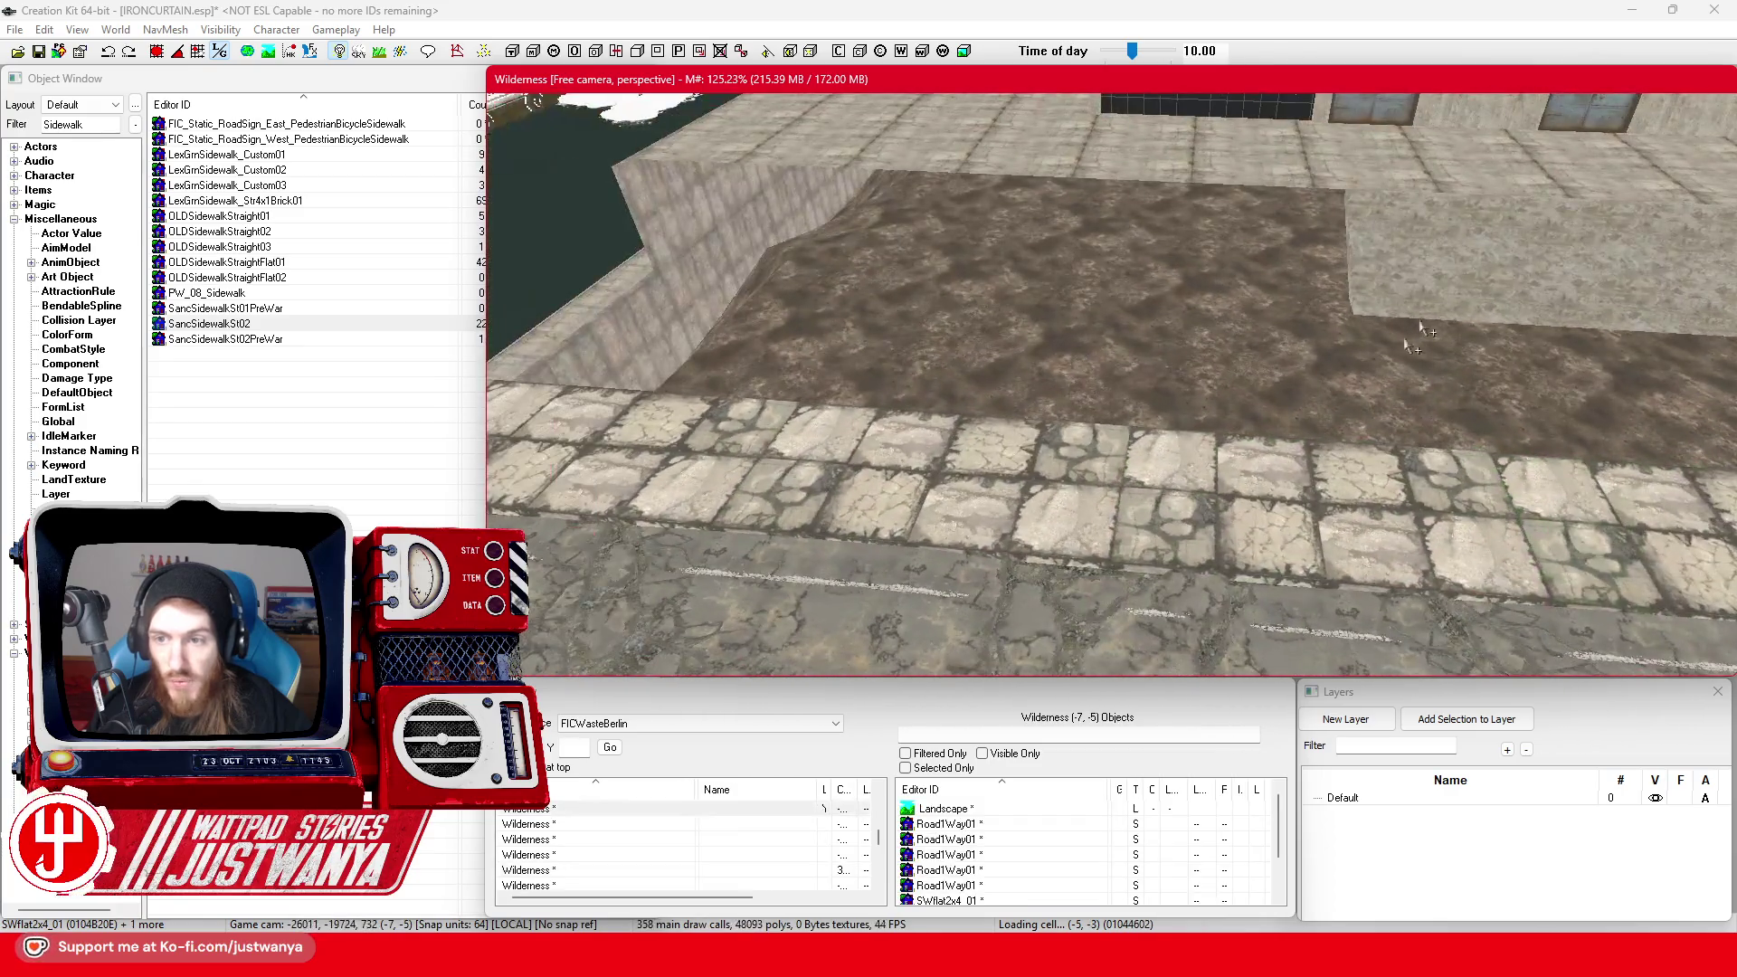
{"action": "scroll", "coordinate": [1354, 371], "scroll_direction": "down", "scroll_amount": 3}
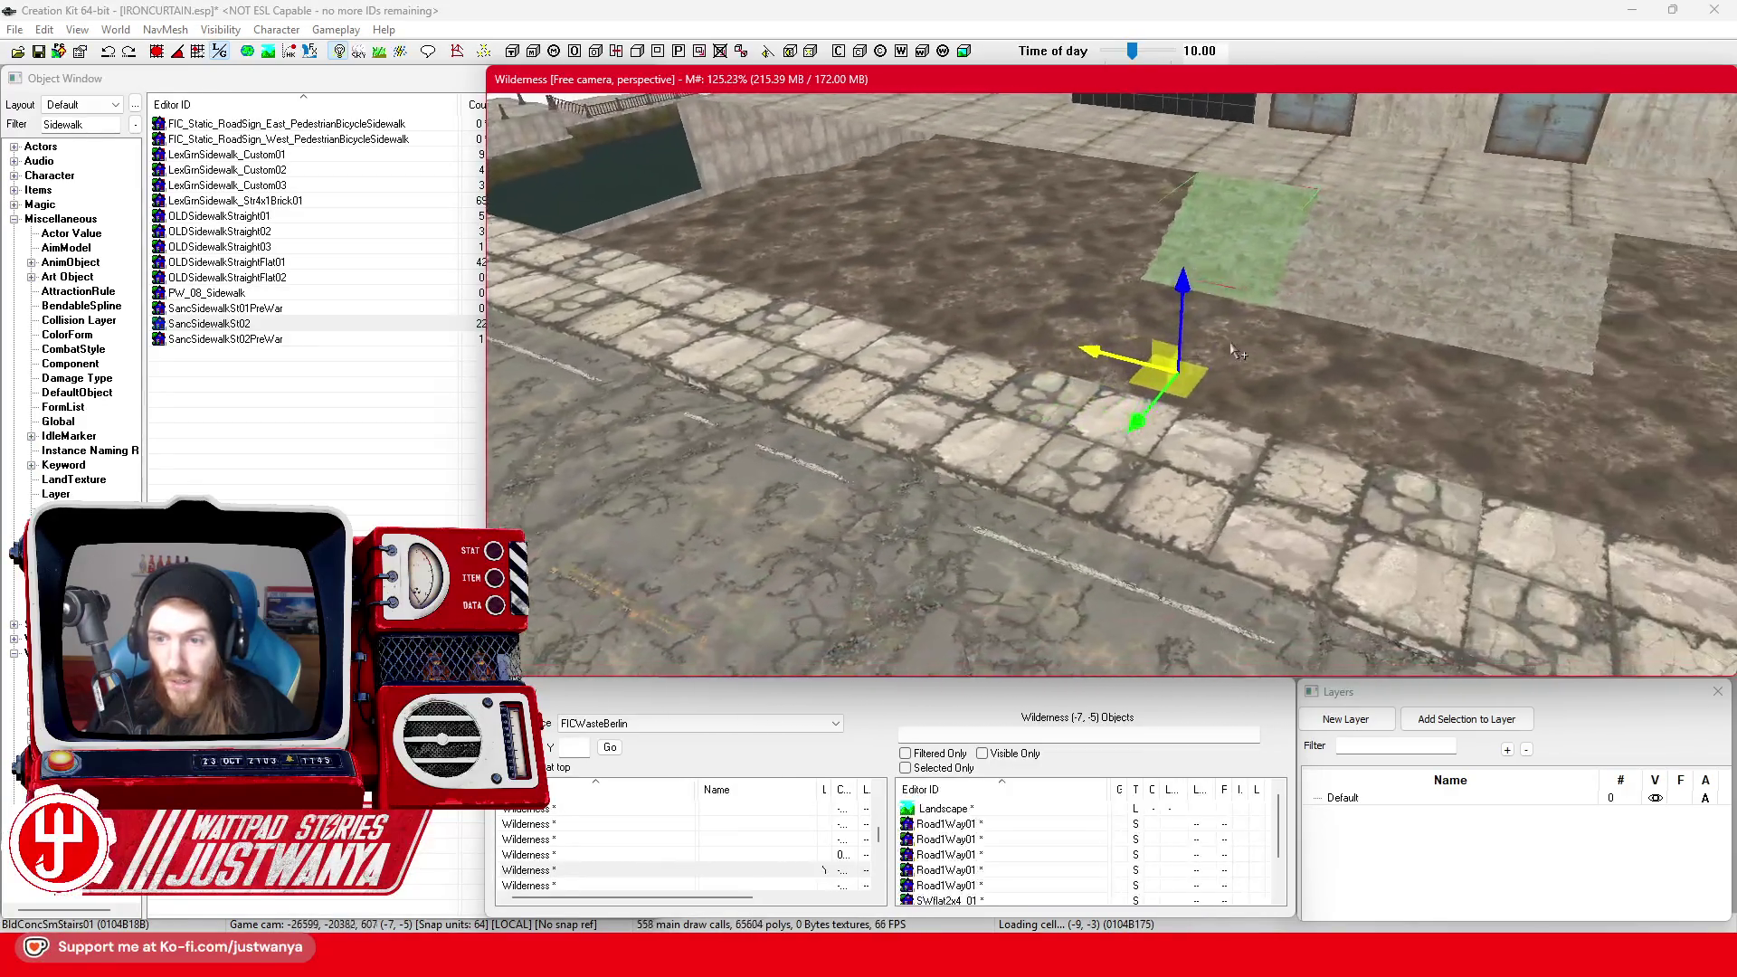
Shift the larger SWflat4x4_01 sidewalk piece left along X into line with the paving
{"action": "left_click", "coordinate": [1125, 387]}
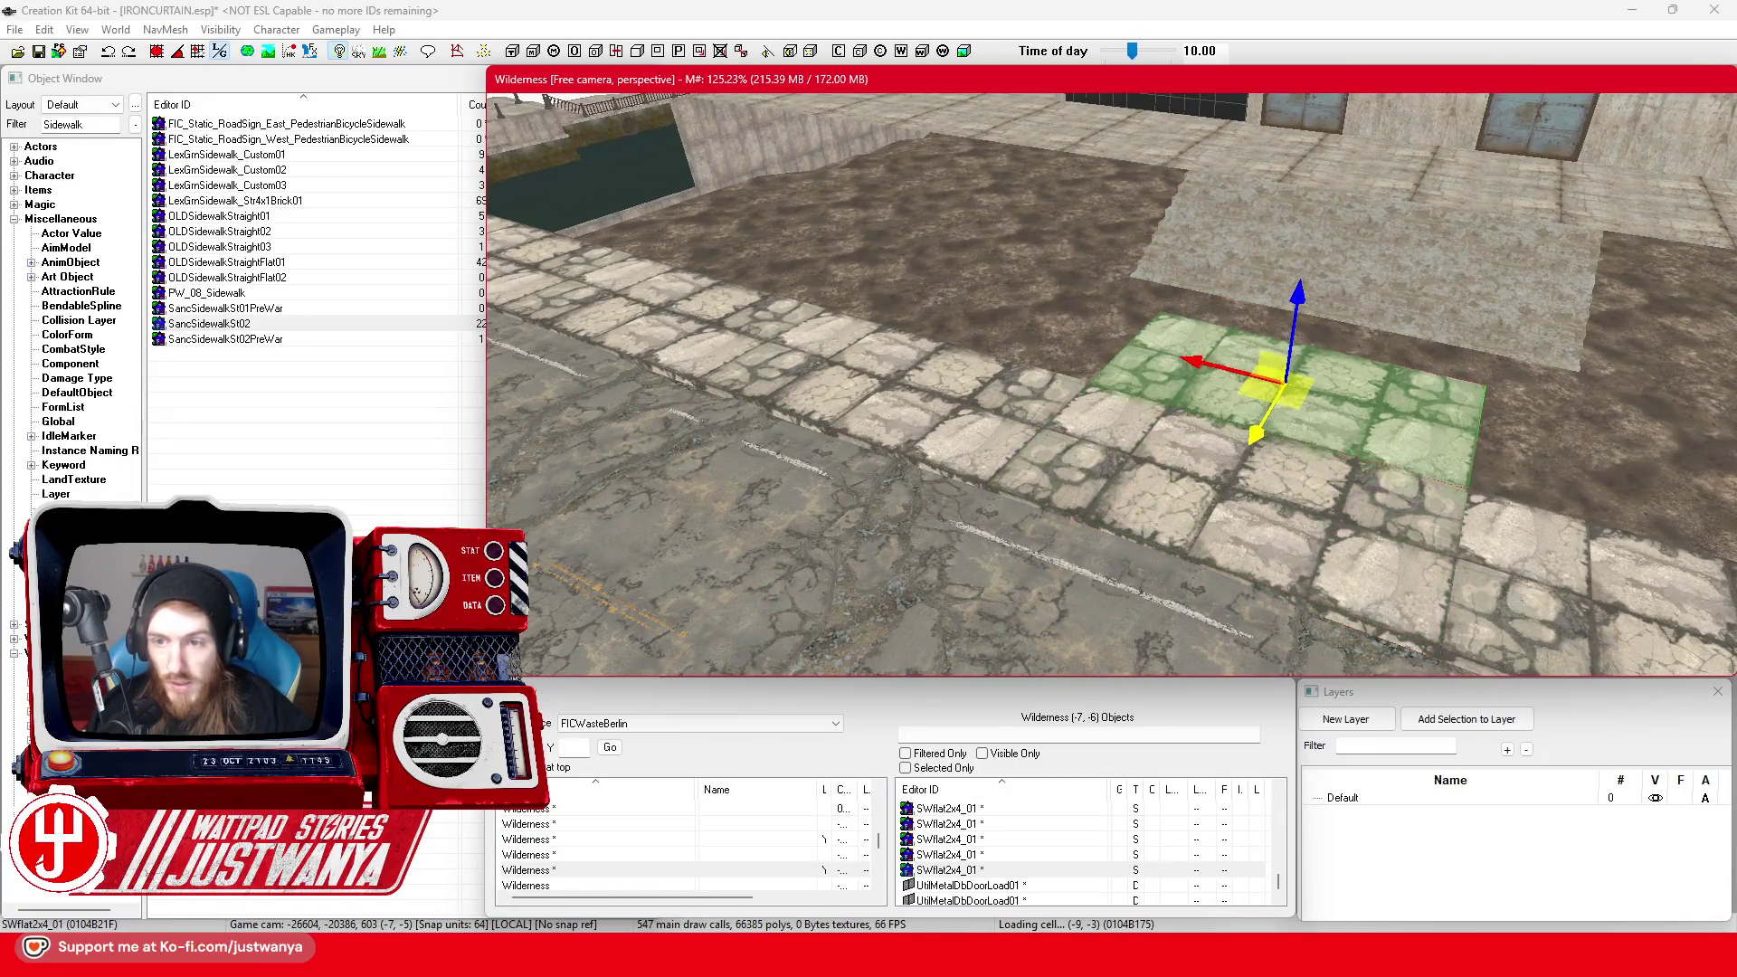
{"action": "left_click", "coordinate": [1125, 387]}
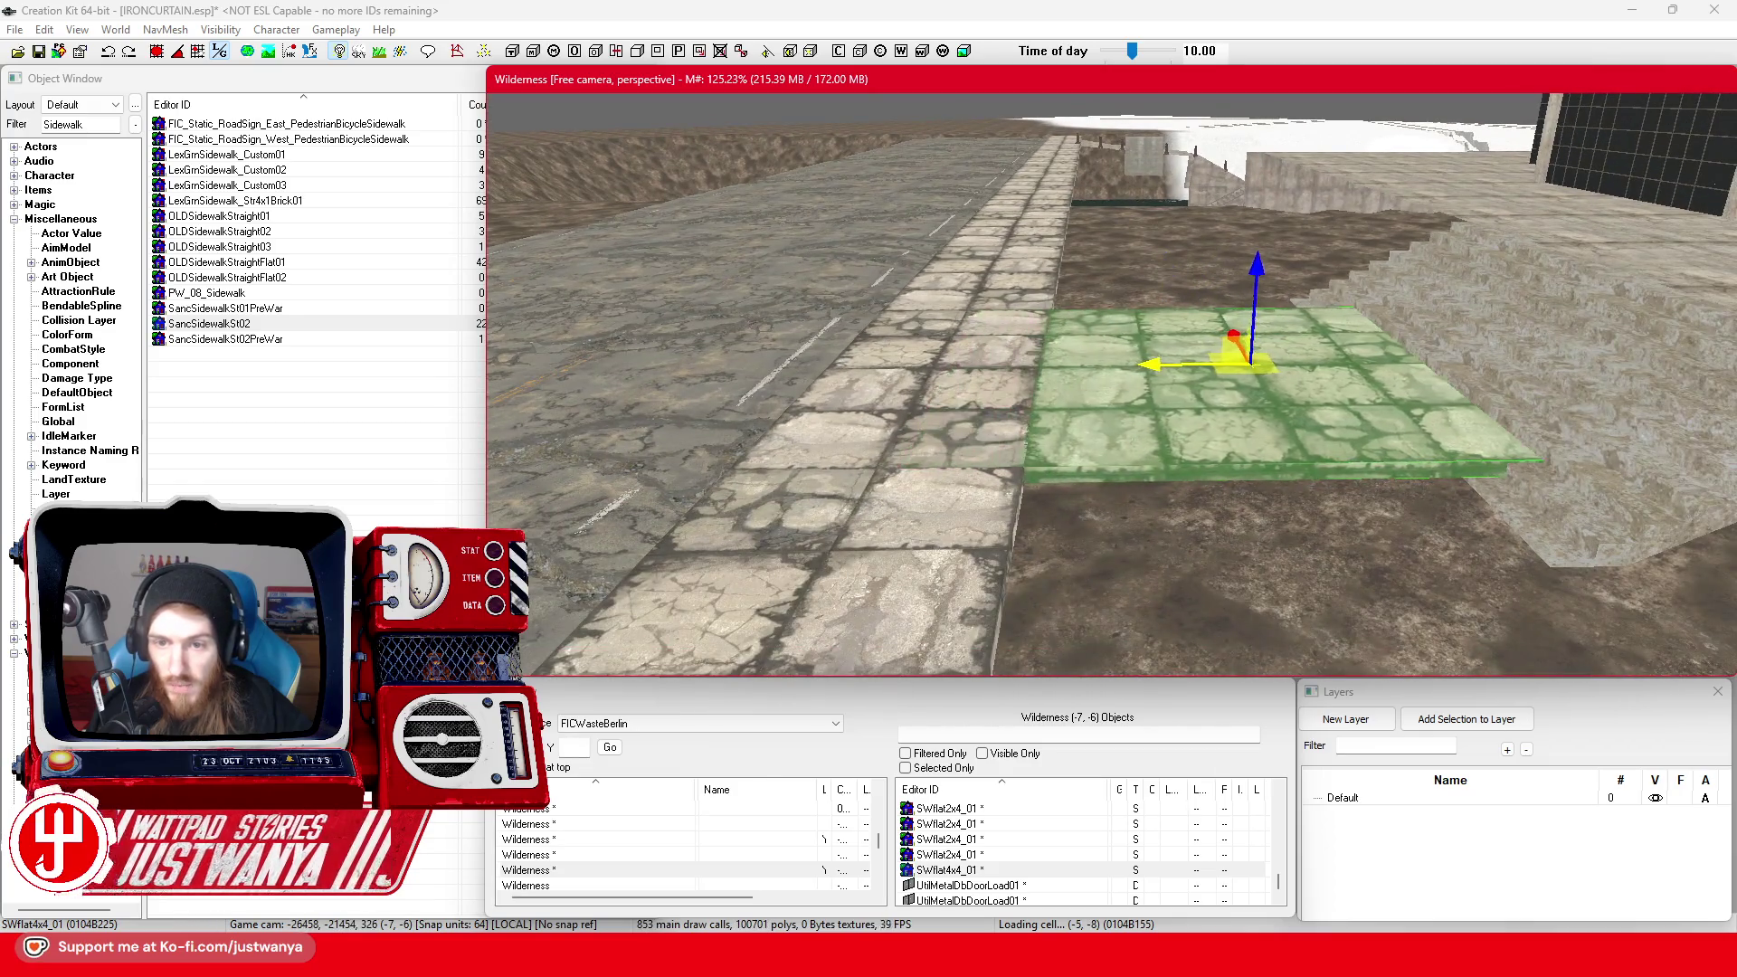
{"action": "scroll", "coordinate": [1145, 340], "scroll_direction": "up", "scroll_amount": 2}
{"action": "left_click_drag", "start_coordinate": [1145, 340], "coordinate": [1393, 406]}
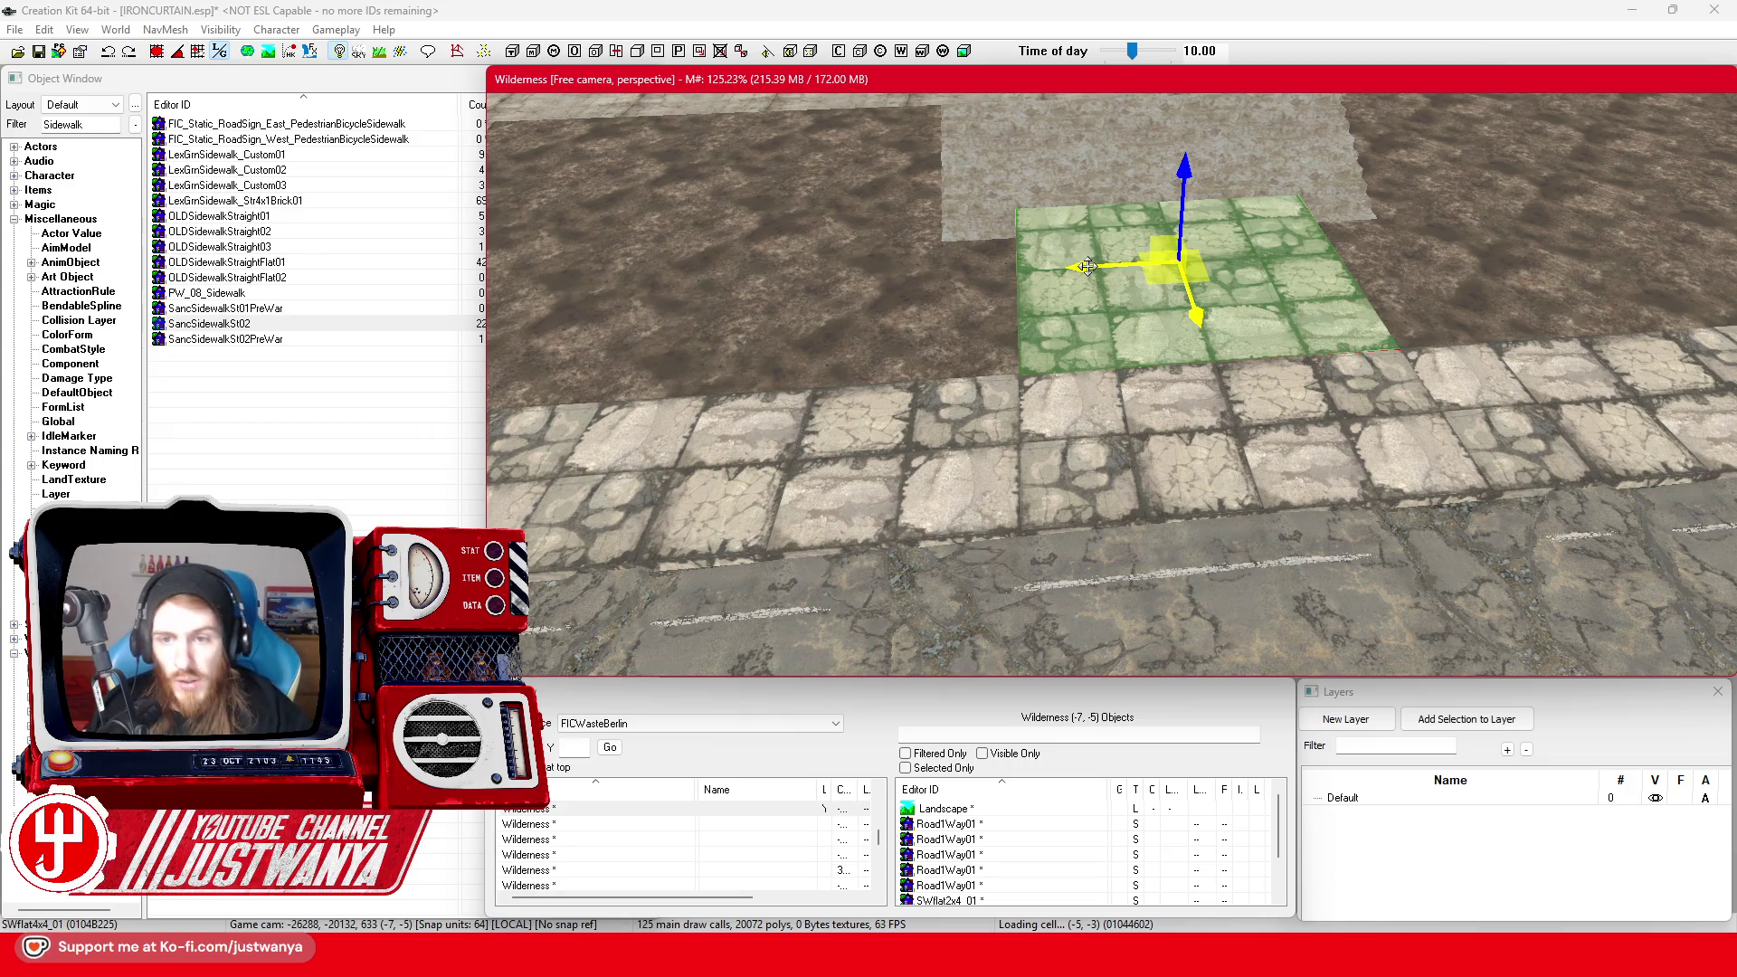
{"action": "left_click_drag", "start_coordinate": [1088, 266], "coordinate": [1007, 271]}
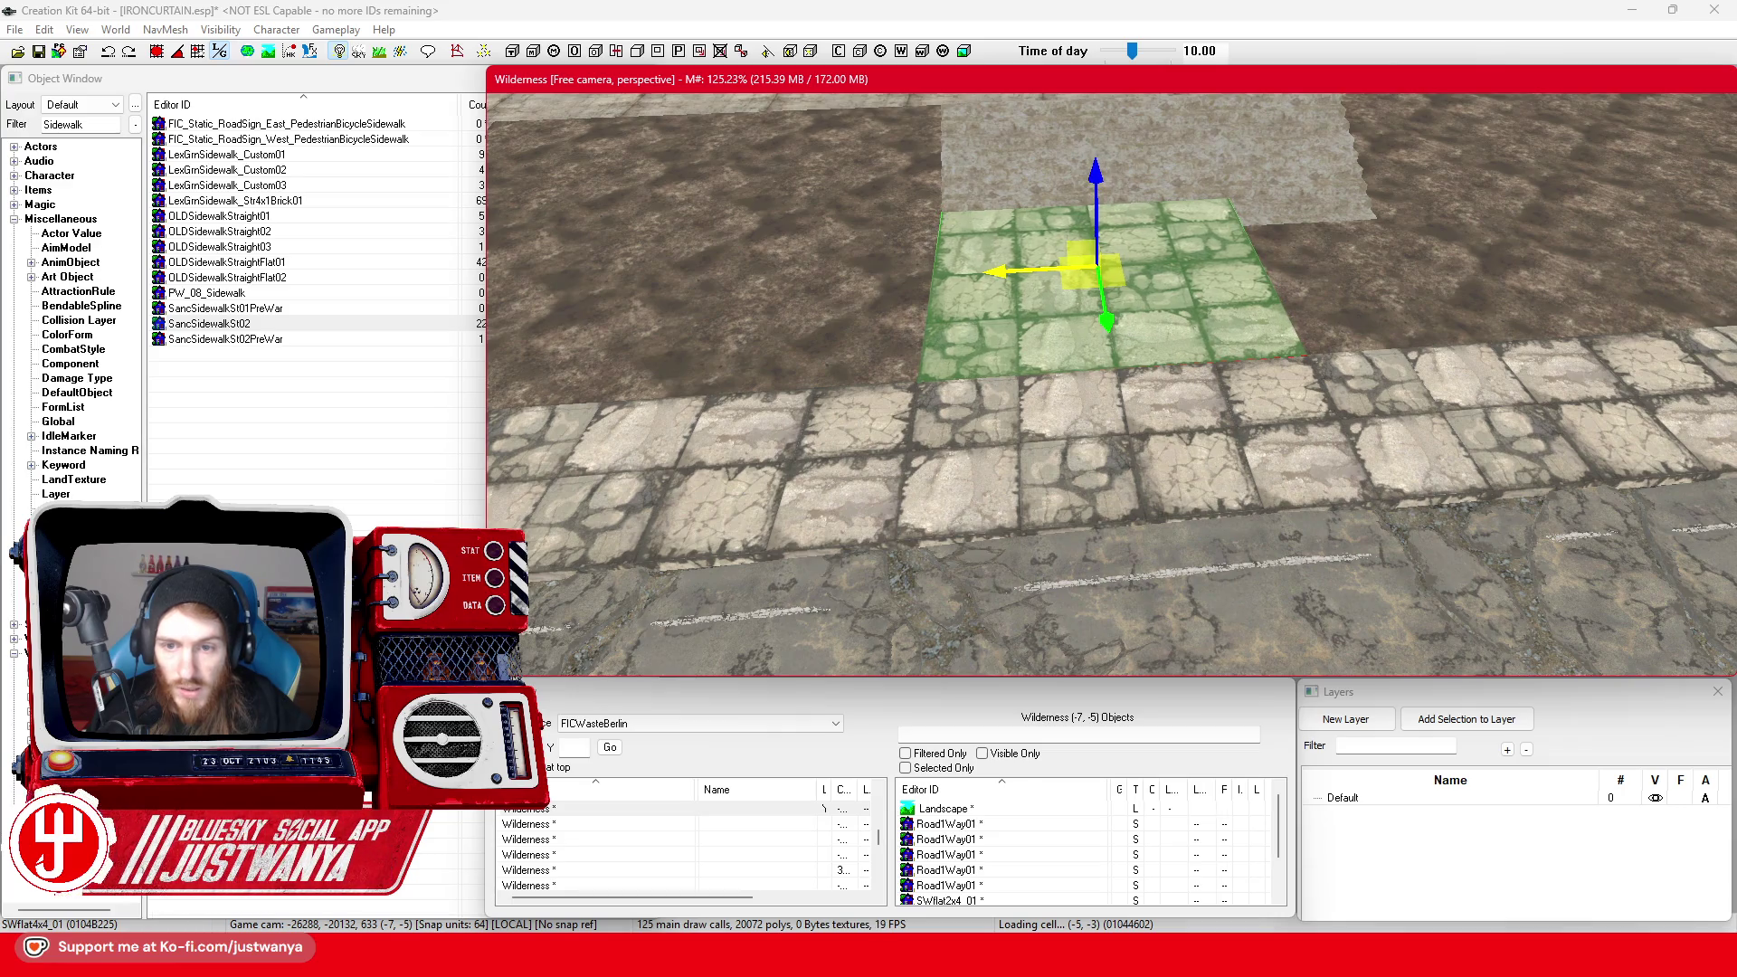
{"action": "key", "text": "shift"}
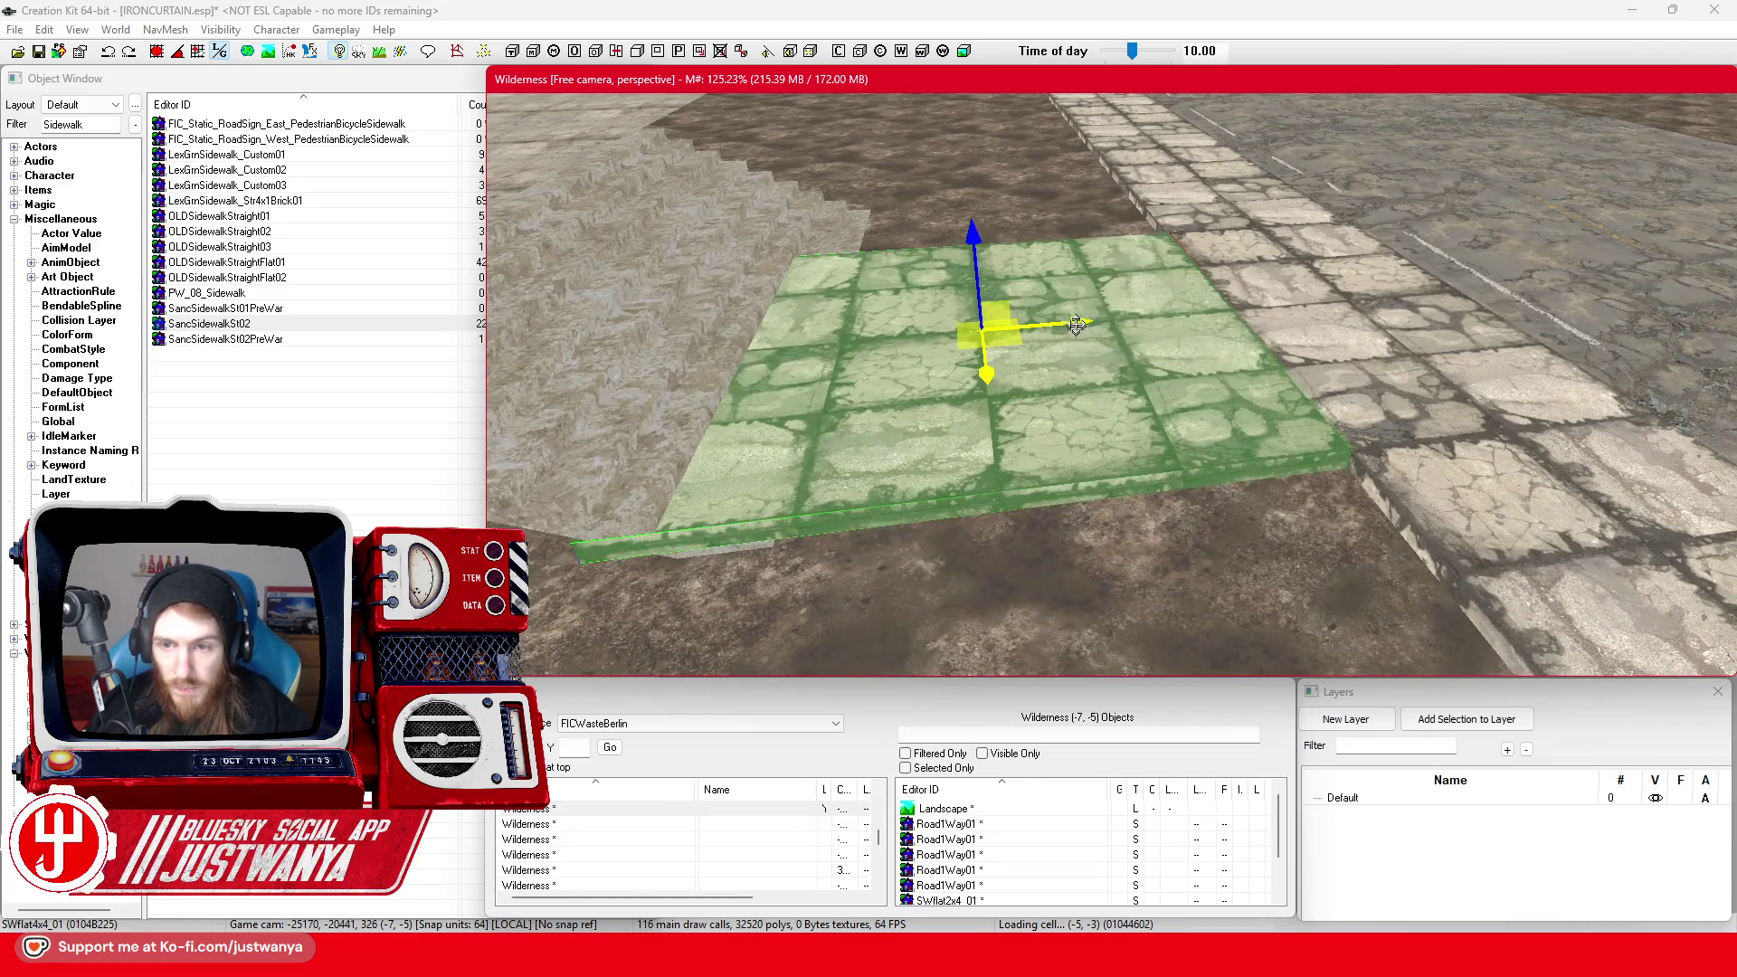
{"action": "left_click_drag", "start_coordinate": [986, 330], "coordinate": [981, 330]}
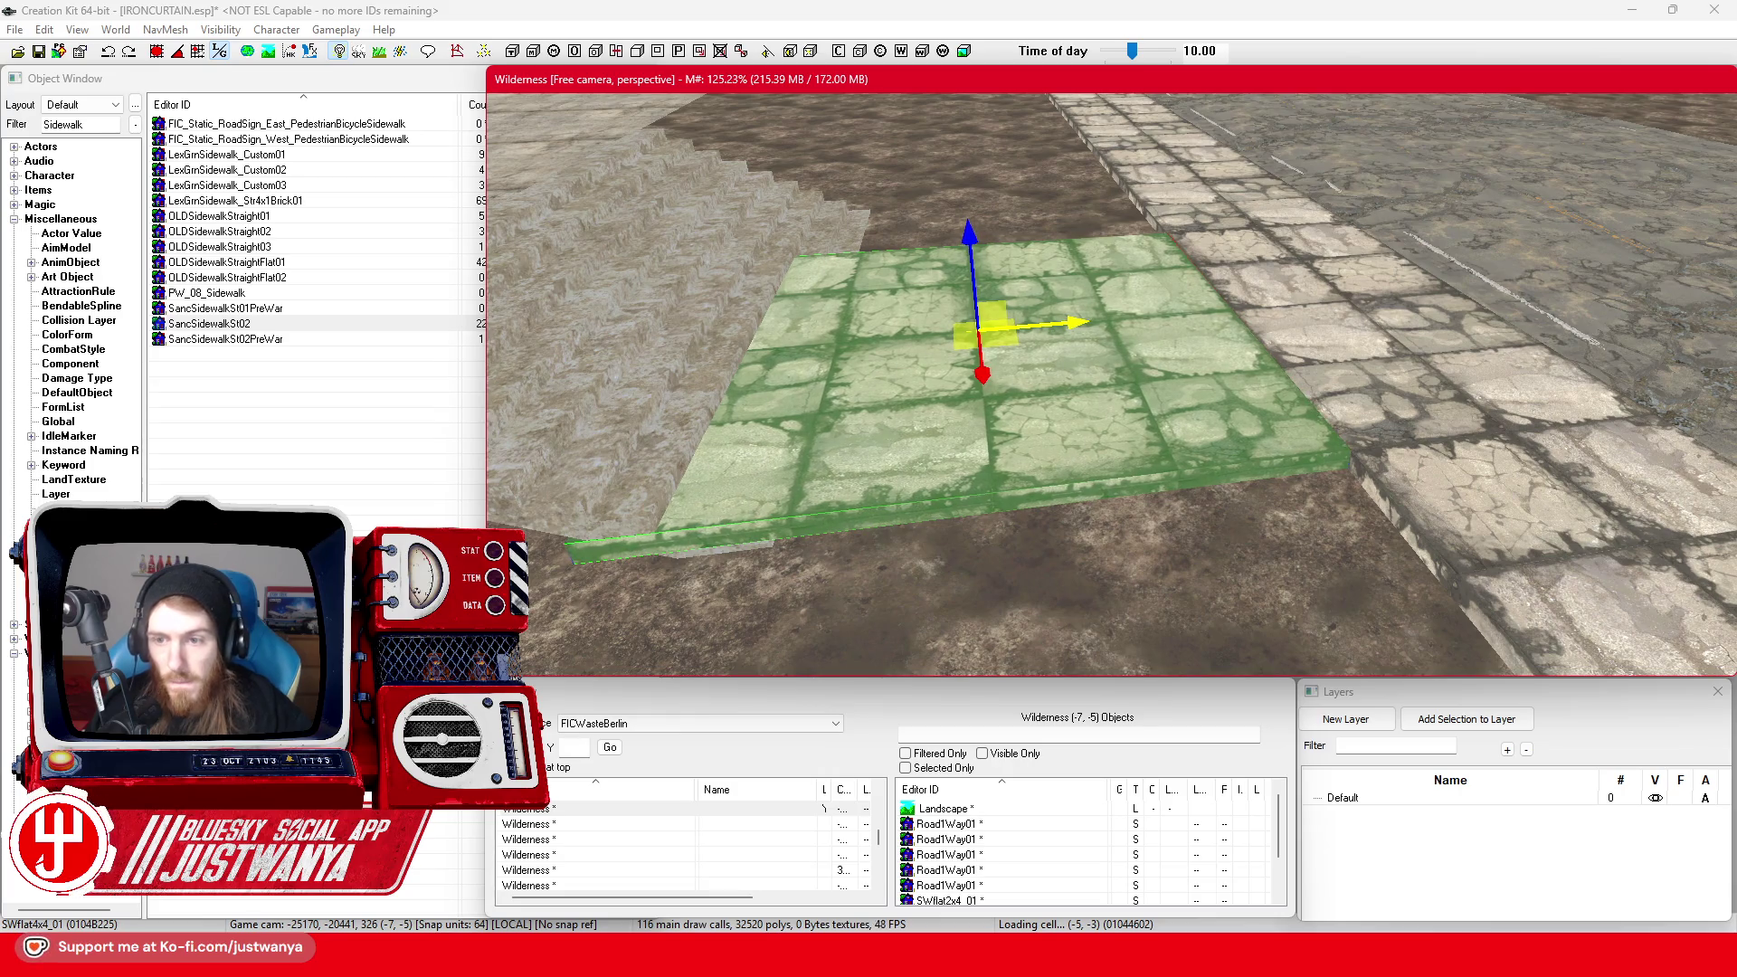
{"action": "left_click", "coordinate": [1169, 273]}
Undo the tile's accidental rotation and slide it along X into the plaza paving gap
{"action": "key", "text": "e"}
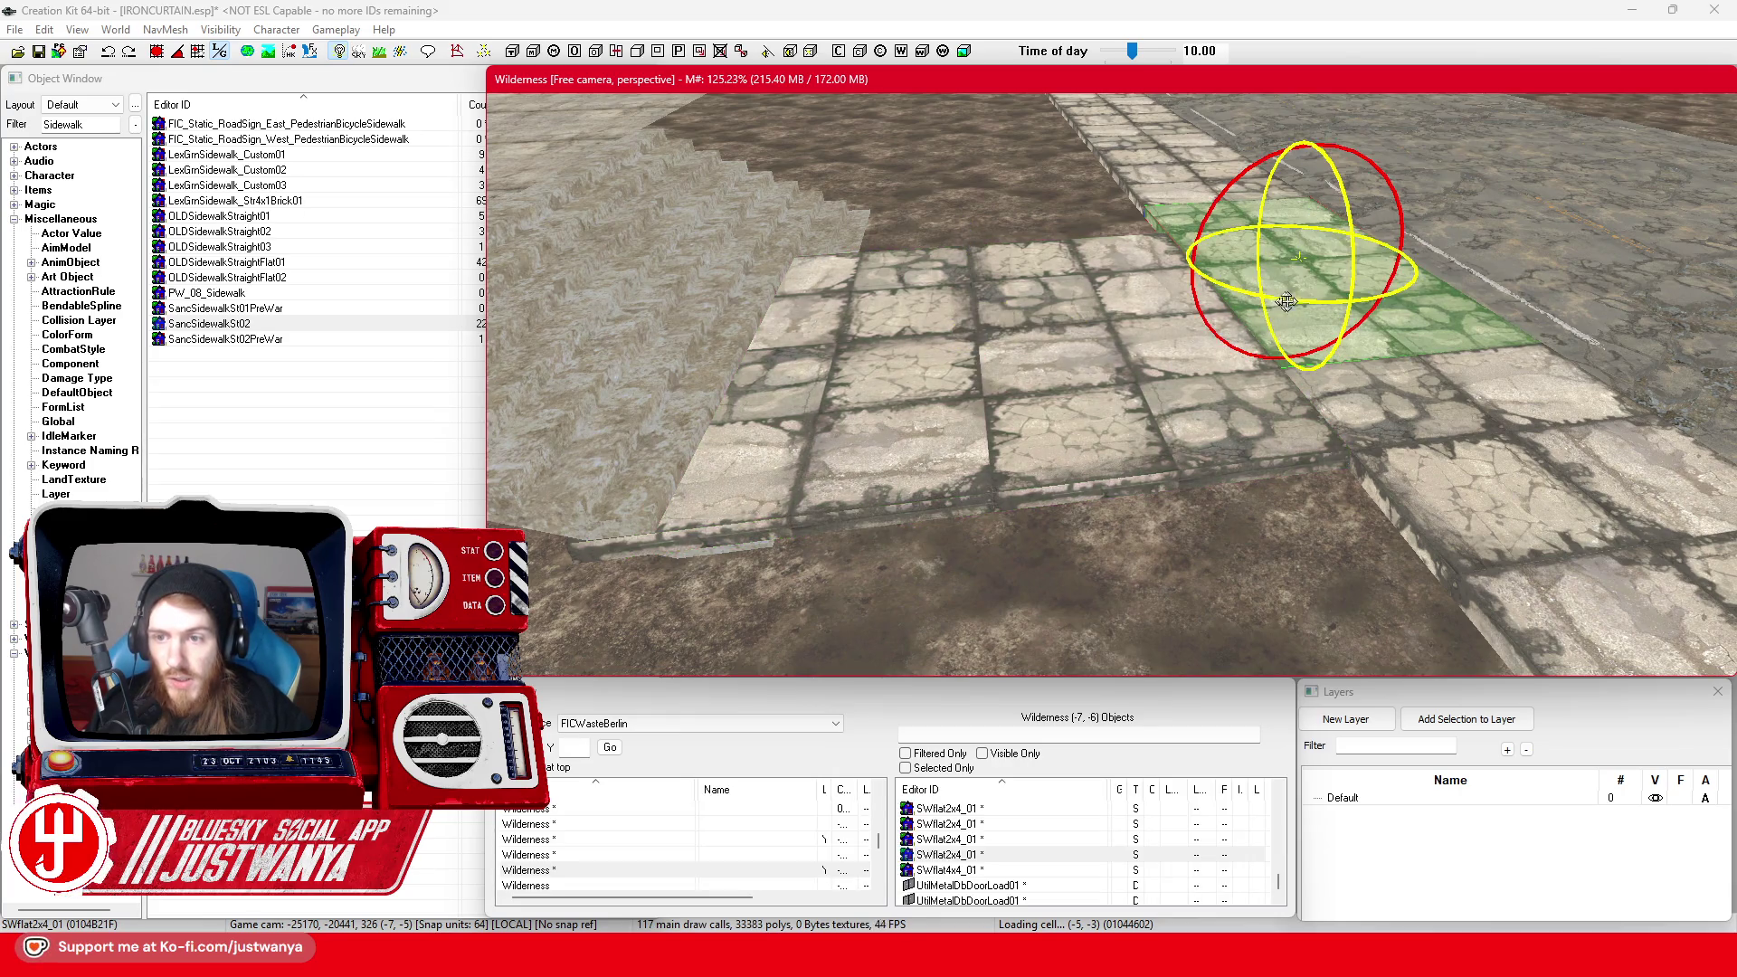
{"action": "left_click", "coordinate": [107, 52]}
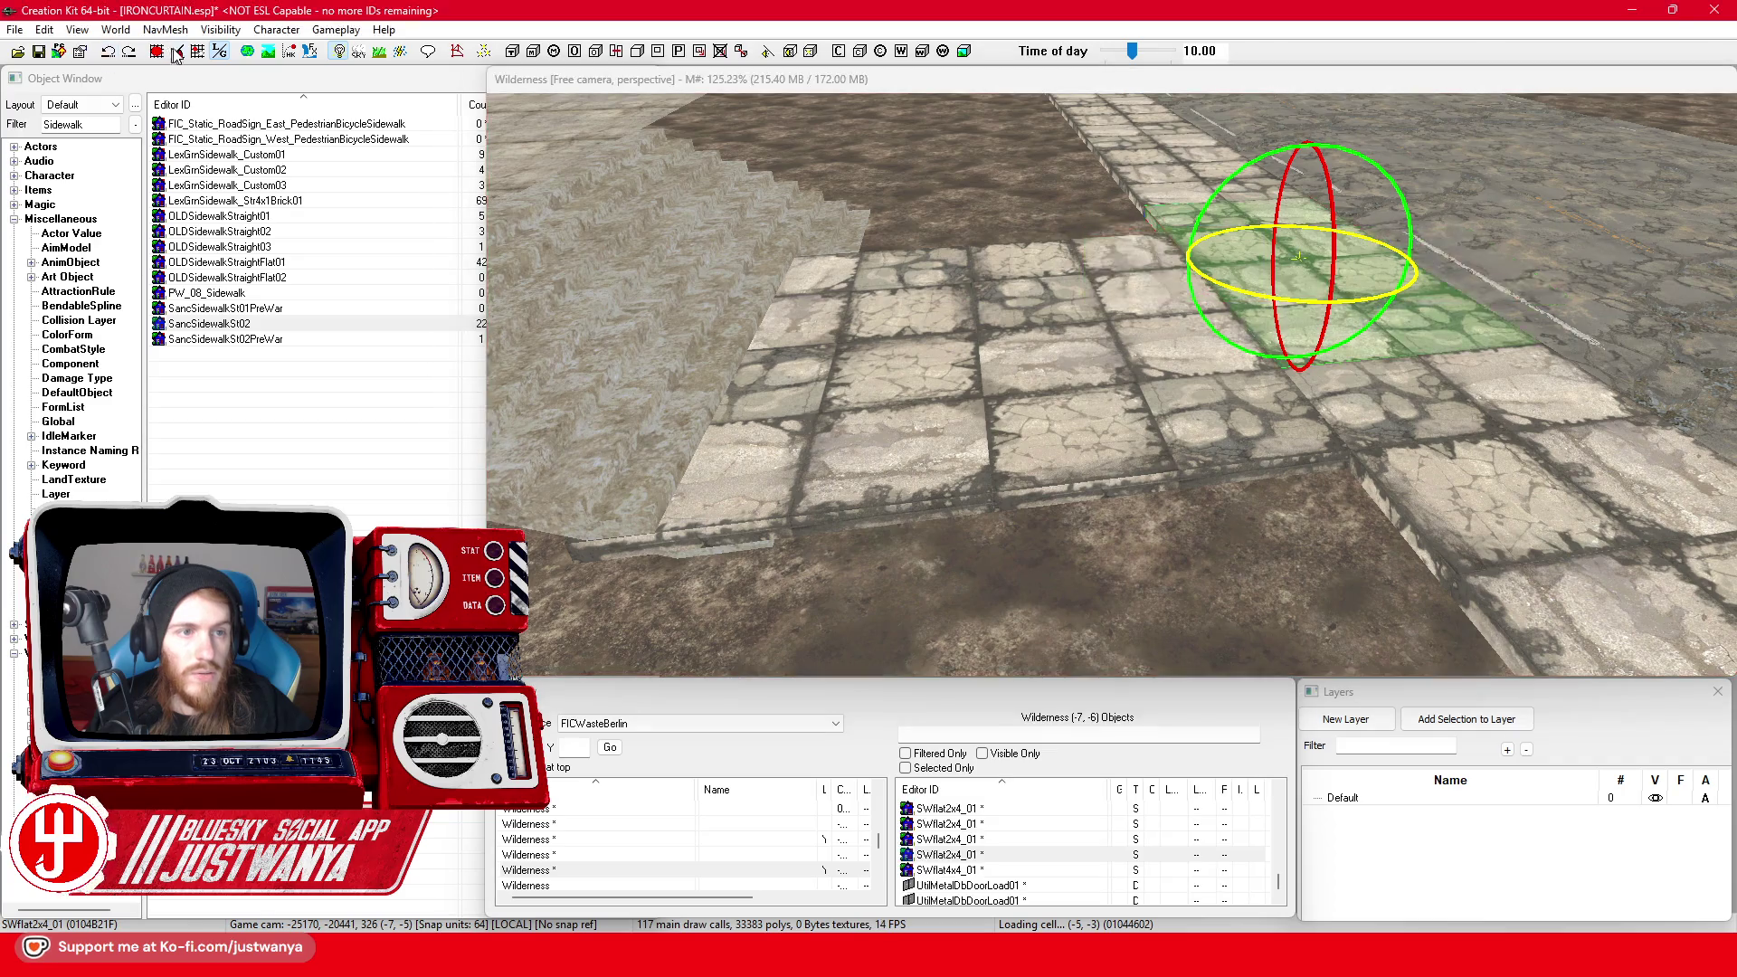
{"action": "left_click", "coordinate": [1258, 297]}
{"action": "key", "text": "w"}
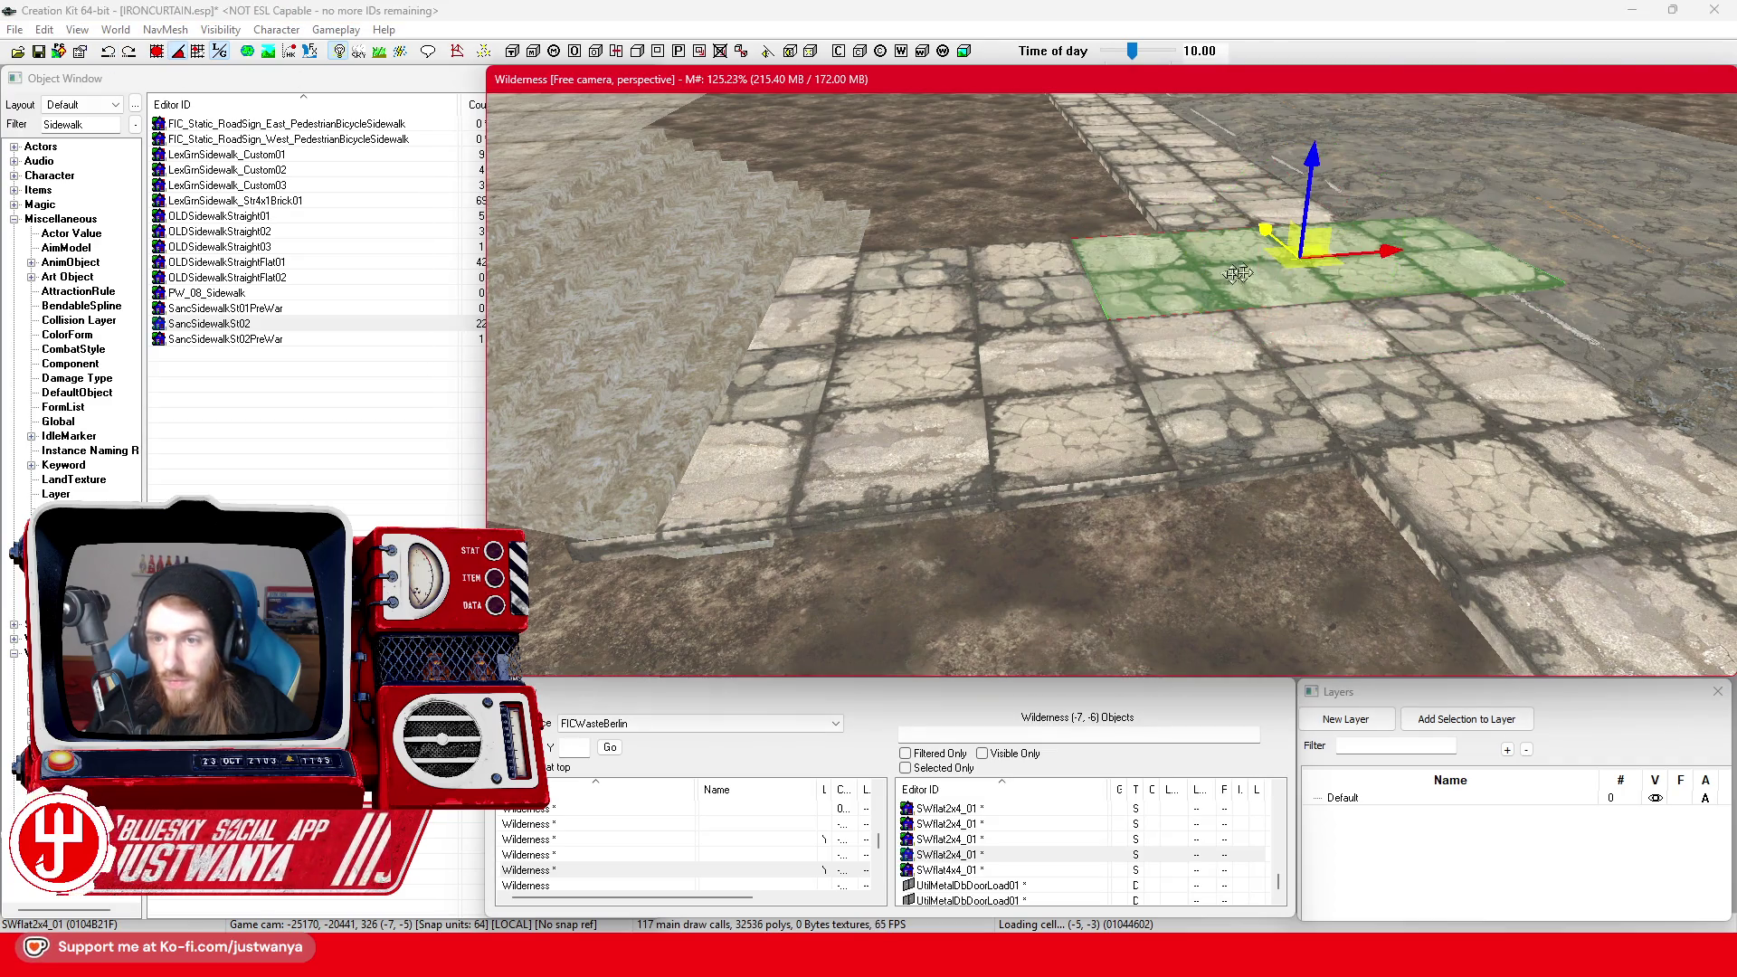
{"action": "left_click_drag", "start_coordinate": [1258, 296], "coordinate": [873, 297]}
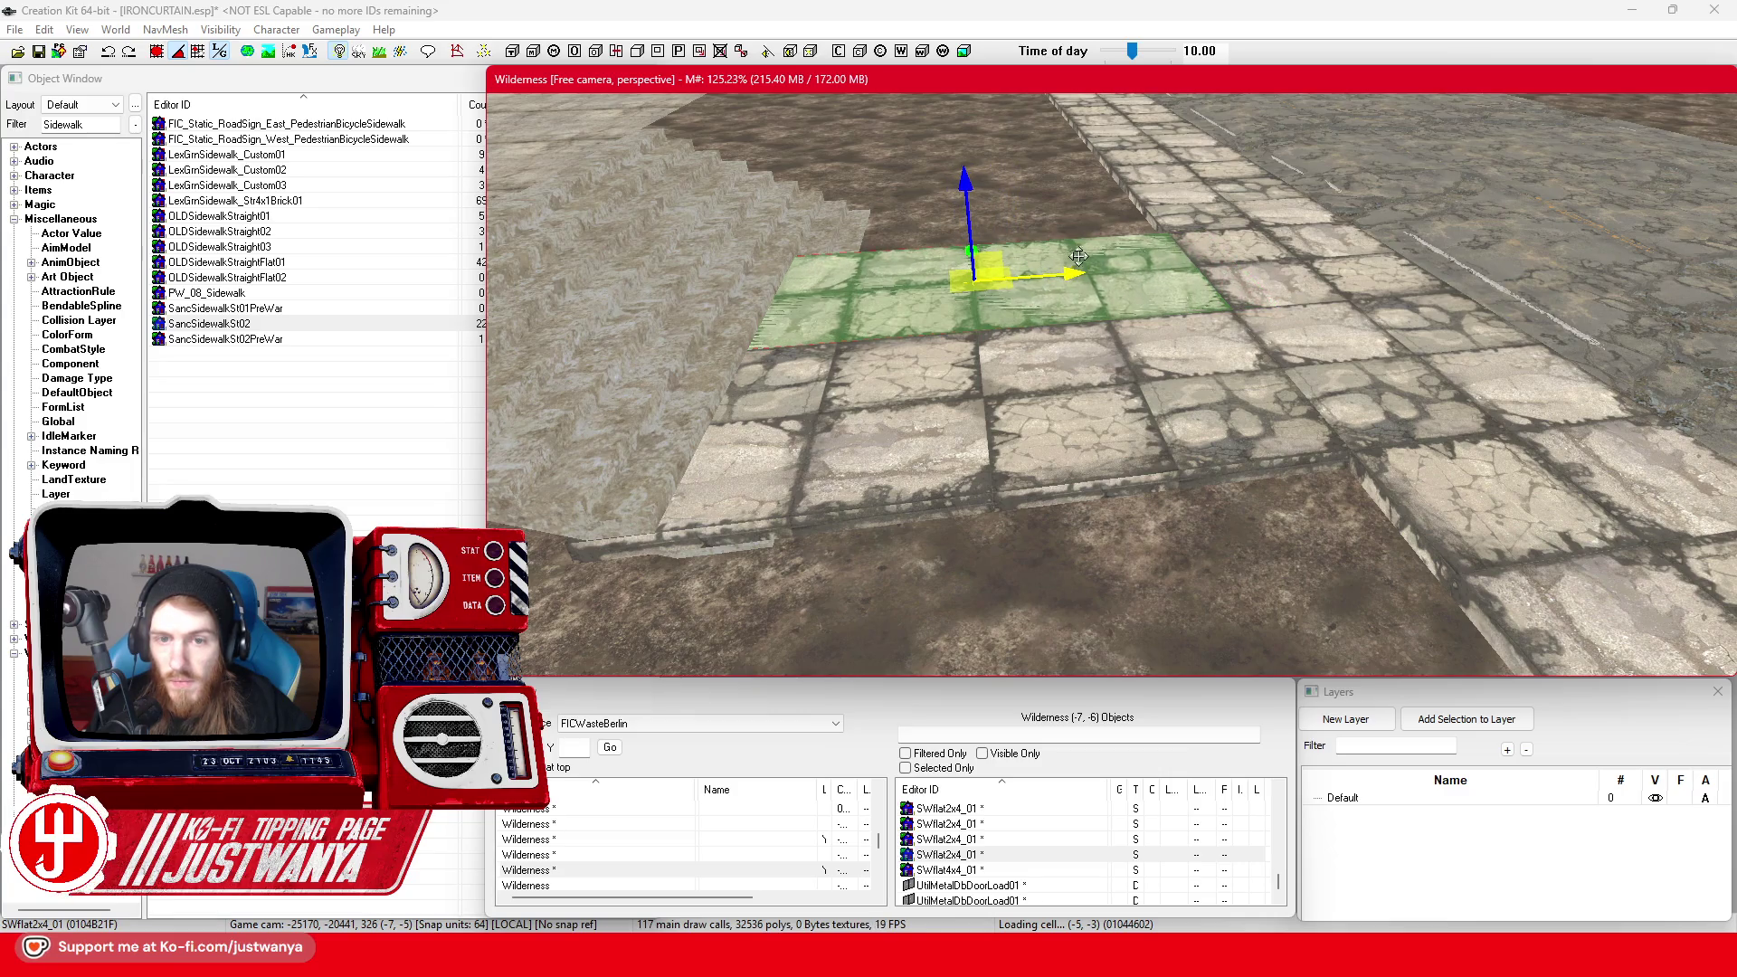
{"action": "left_click_drag", "start_coordinate": [1078, 256], "coordinate": [964, 401]}
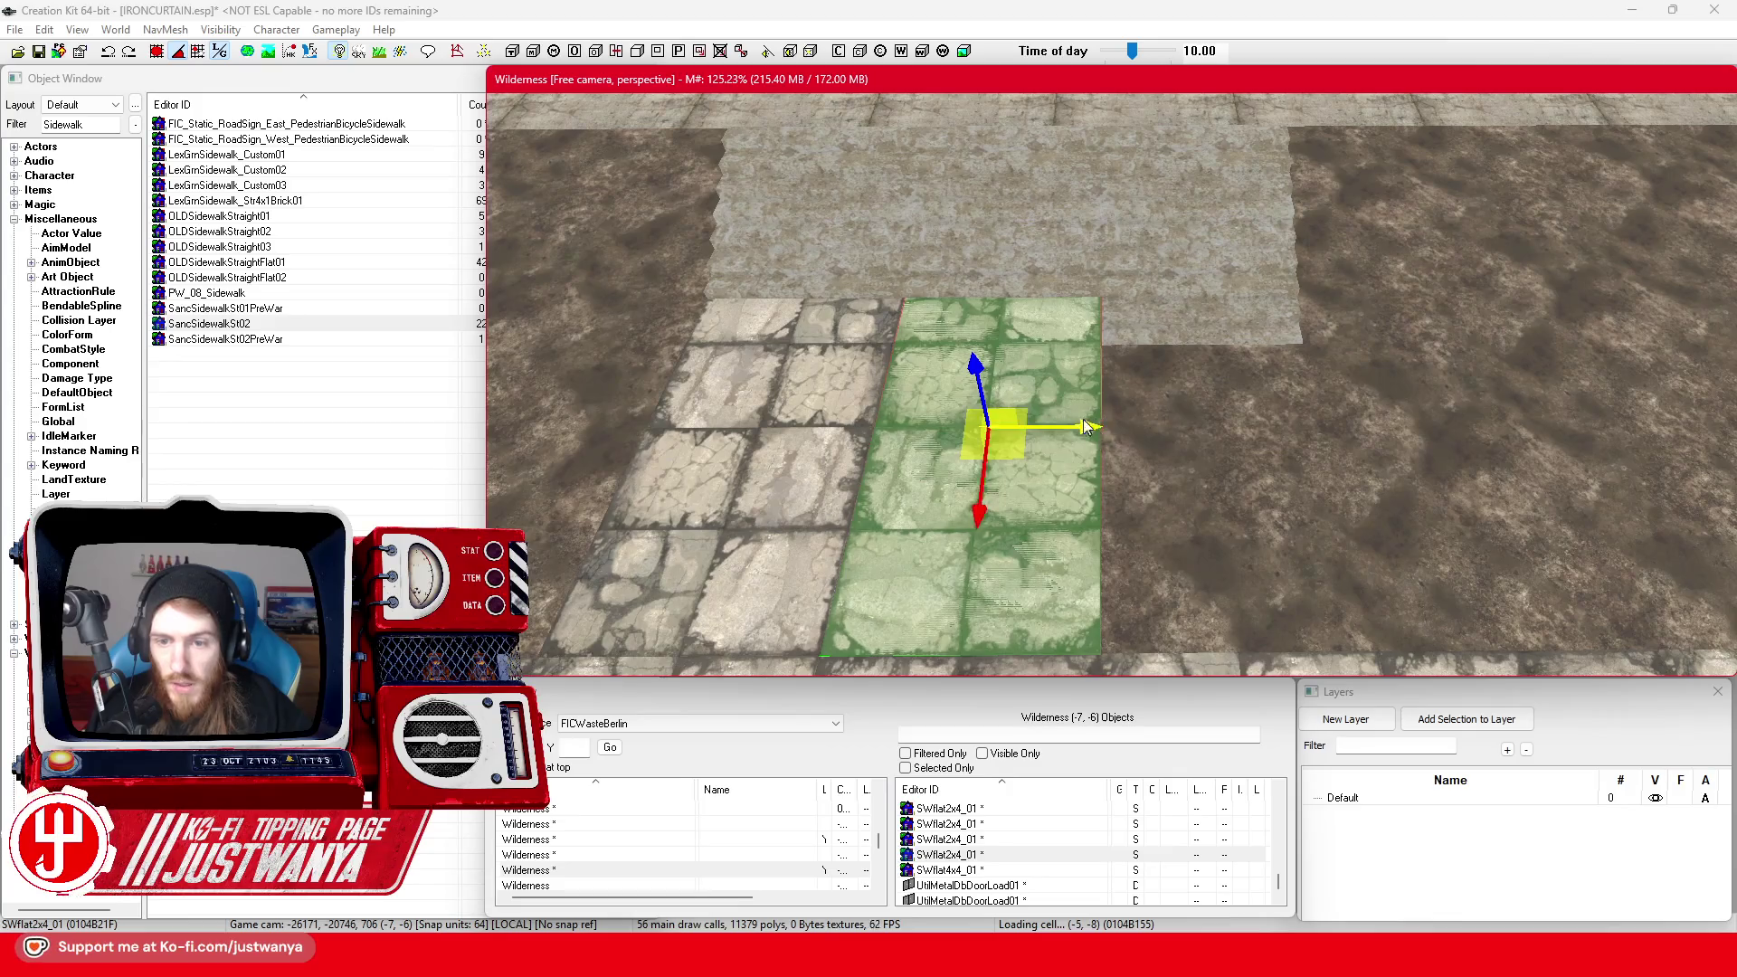
{"action": "left_click_drag", "start_coordinate": [1085, 427], "coordinate": [1309, 408]}
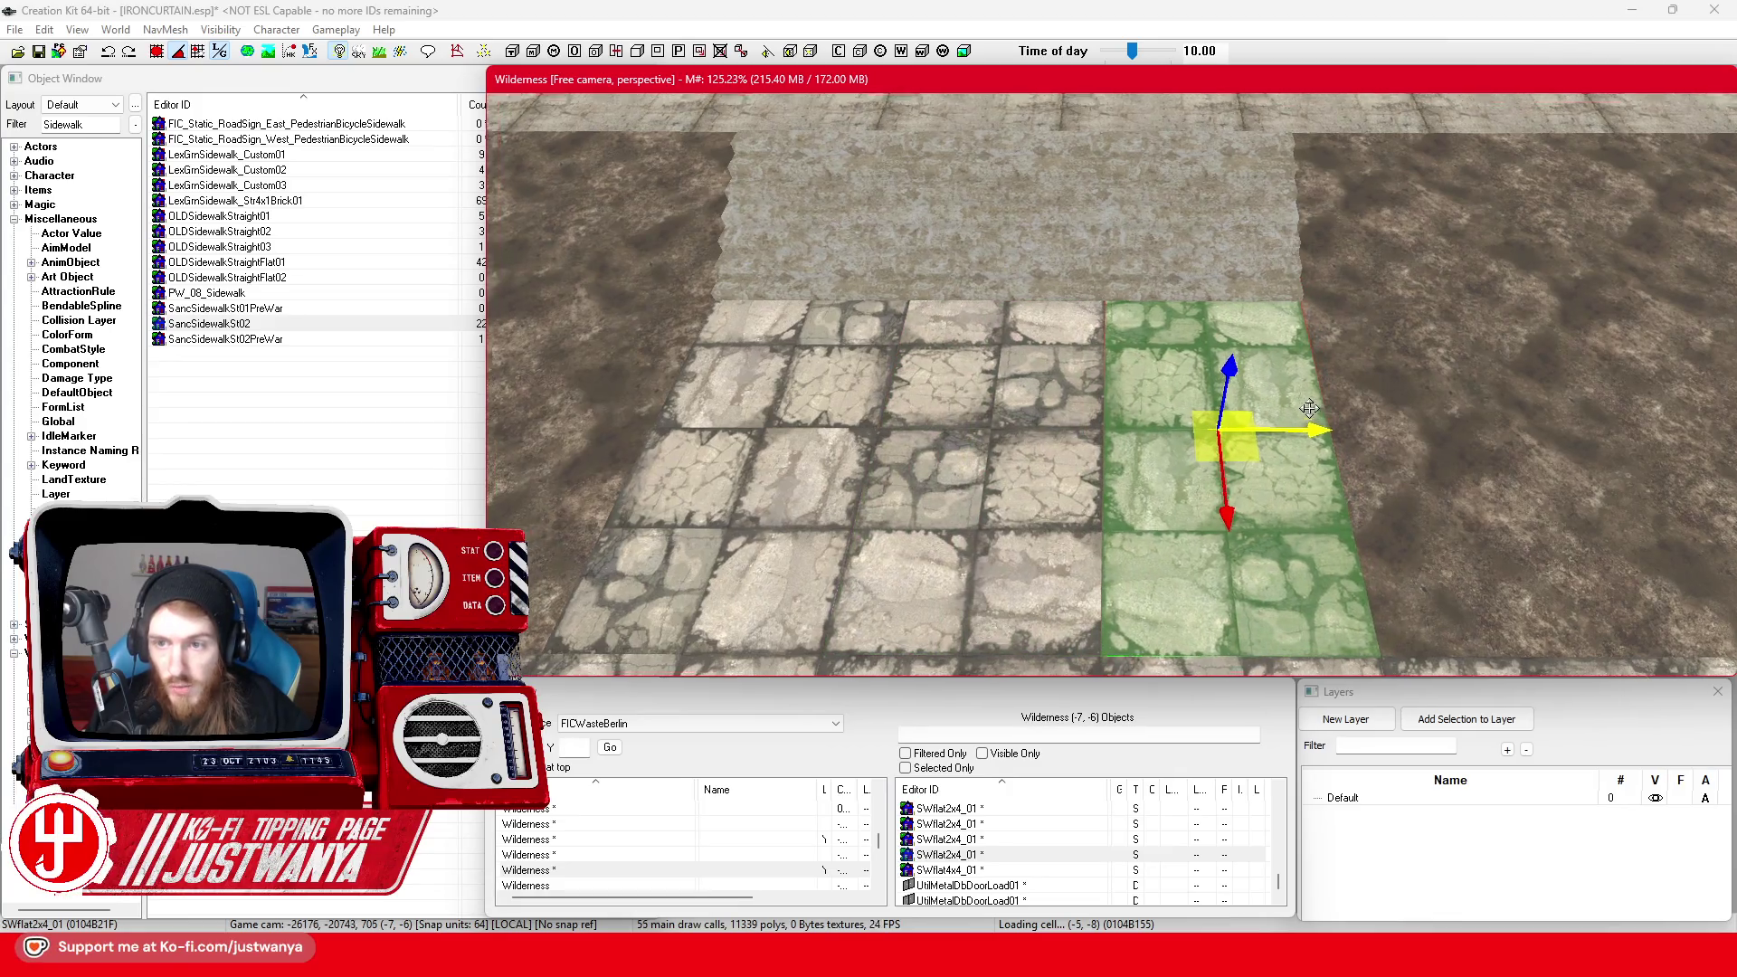
Inspect the nearby concrete stairs and the SWflat2x4_01 sidewalk piece beside the road
{"action": "scroll", "coordinate": [1309, 408], "scroll_direction": "up", "scroll_amount": 5}
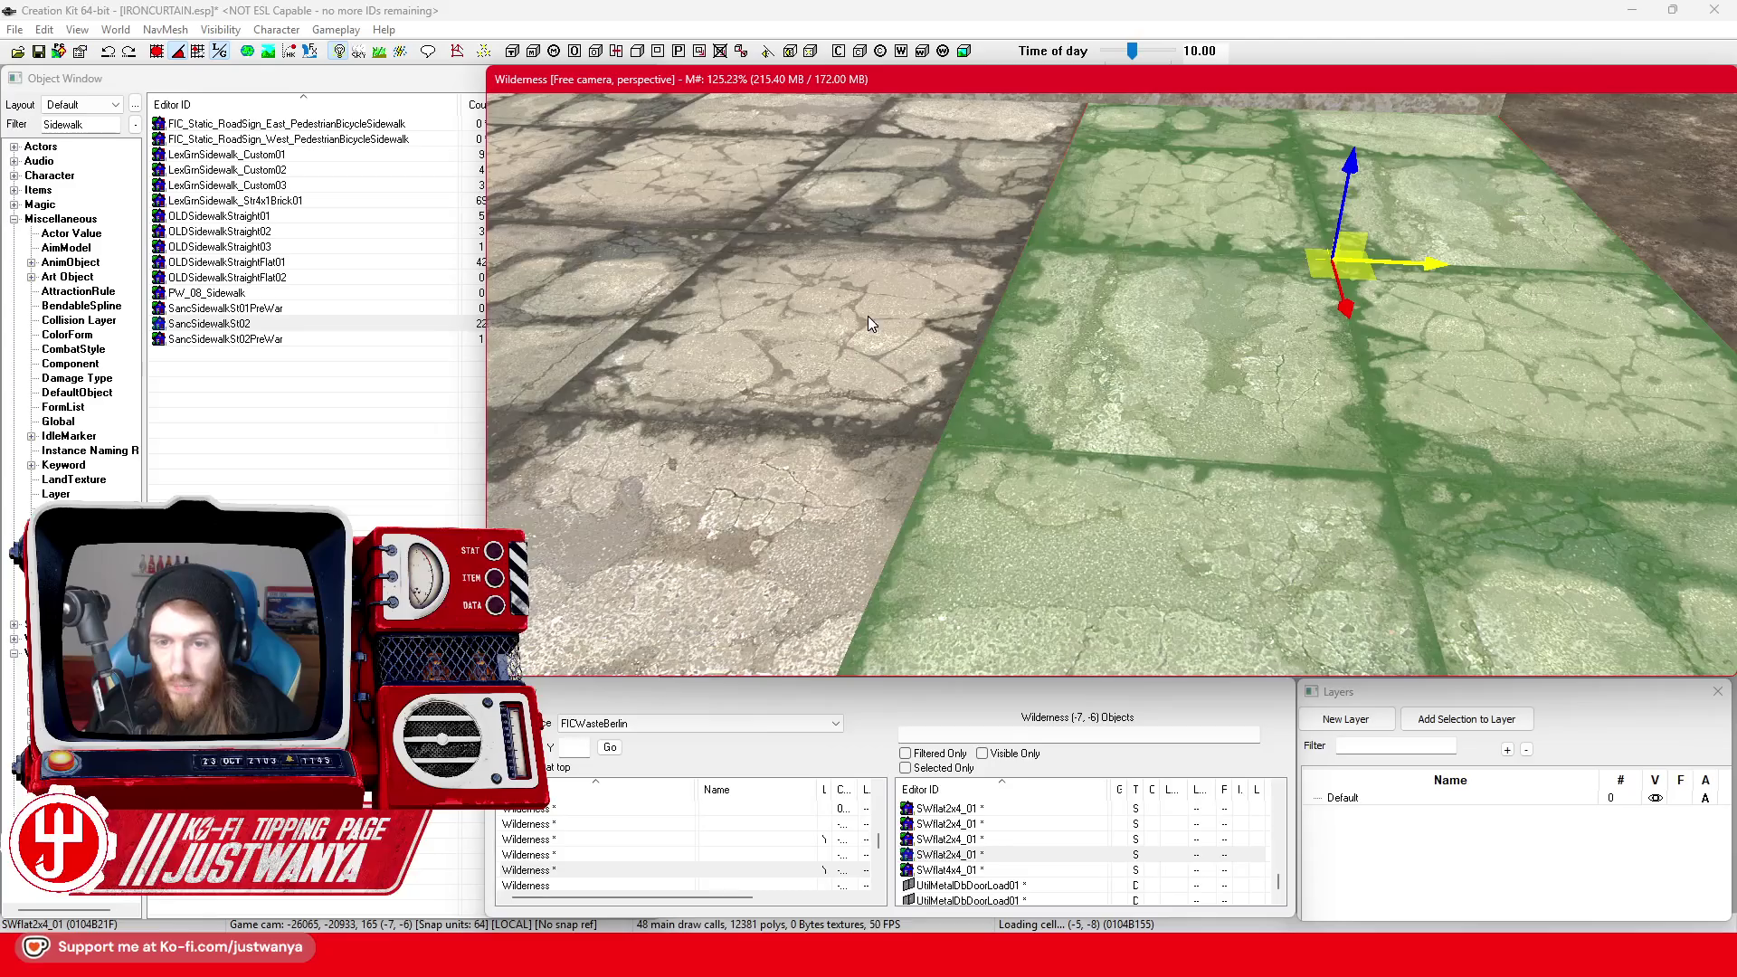
{"action": "scroll", "coordinate": [869, 322], "scroll_direction": "down", "scroll_amount": 5}
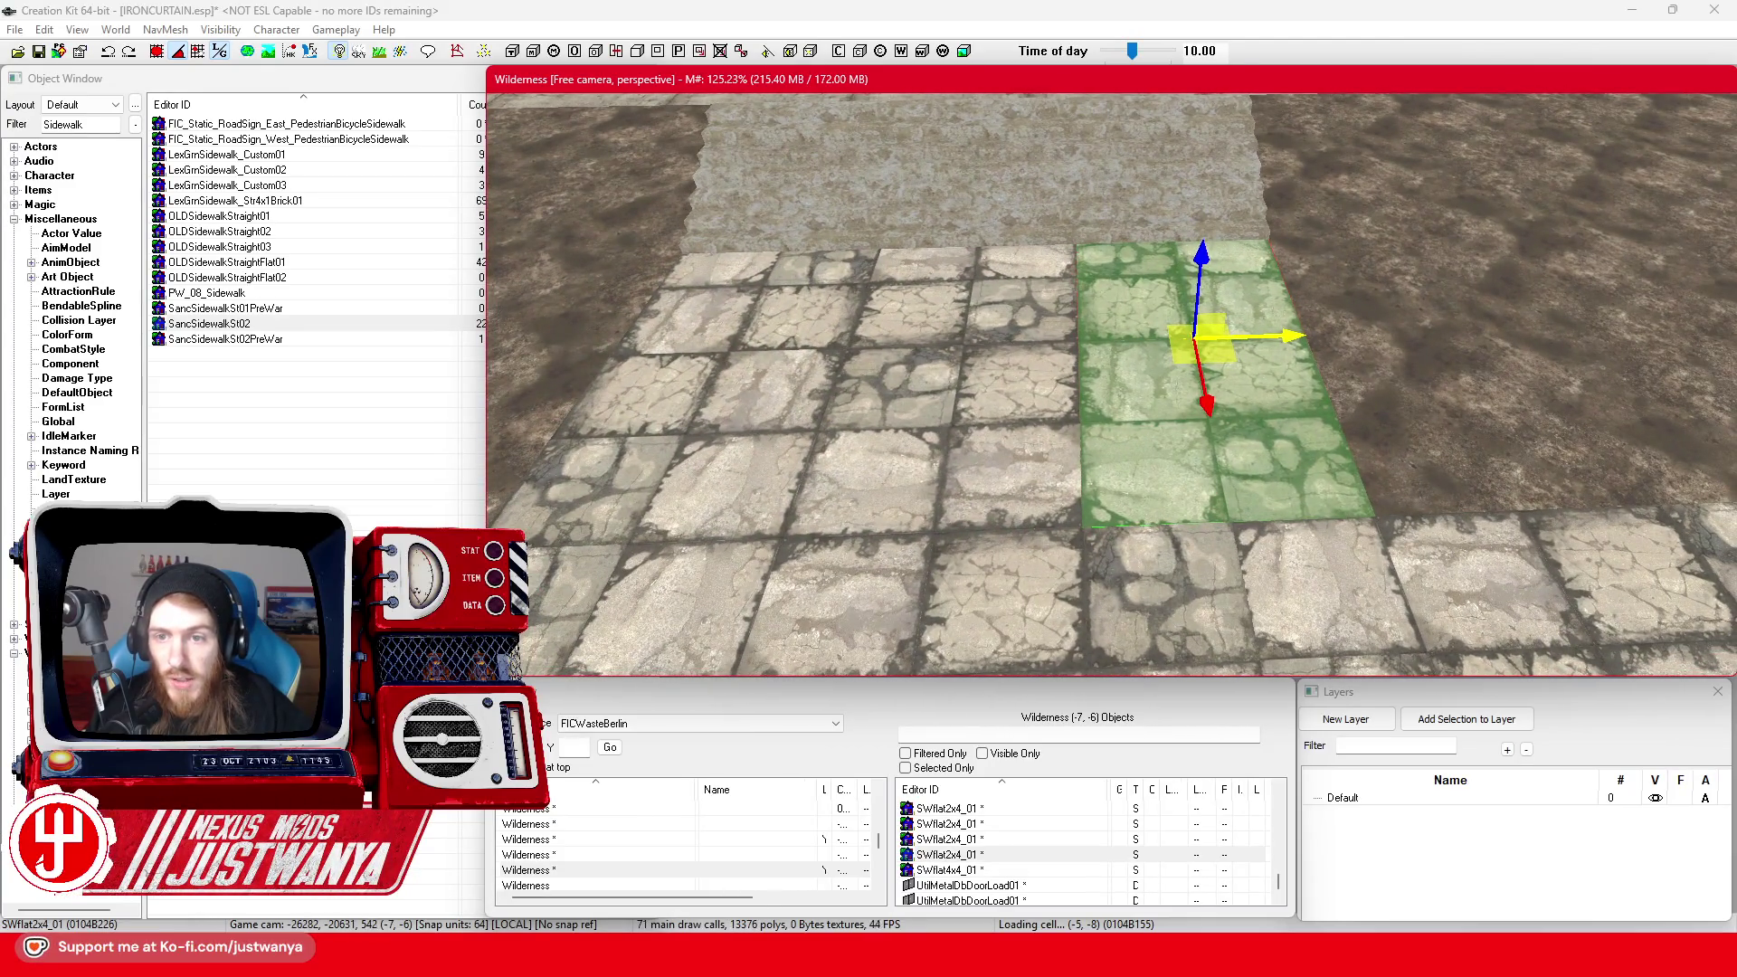
{"action": "left_click", "coordinate": [1176, 201]}
{"action": "scroll", "coordinate": [1287, 277], "scroll_direction": "up", "scroll_amount": 4}
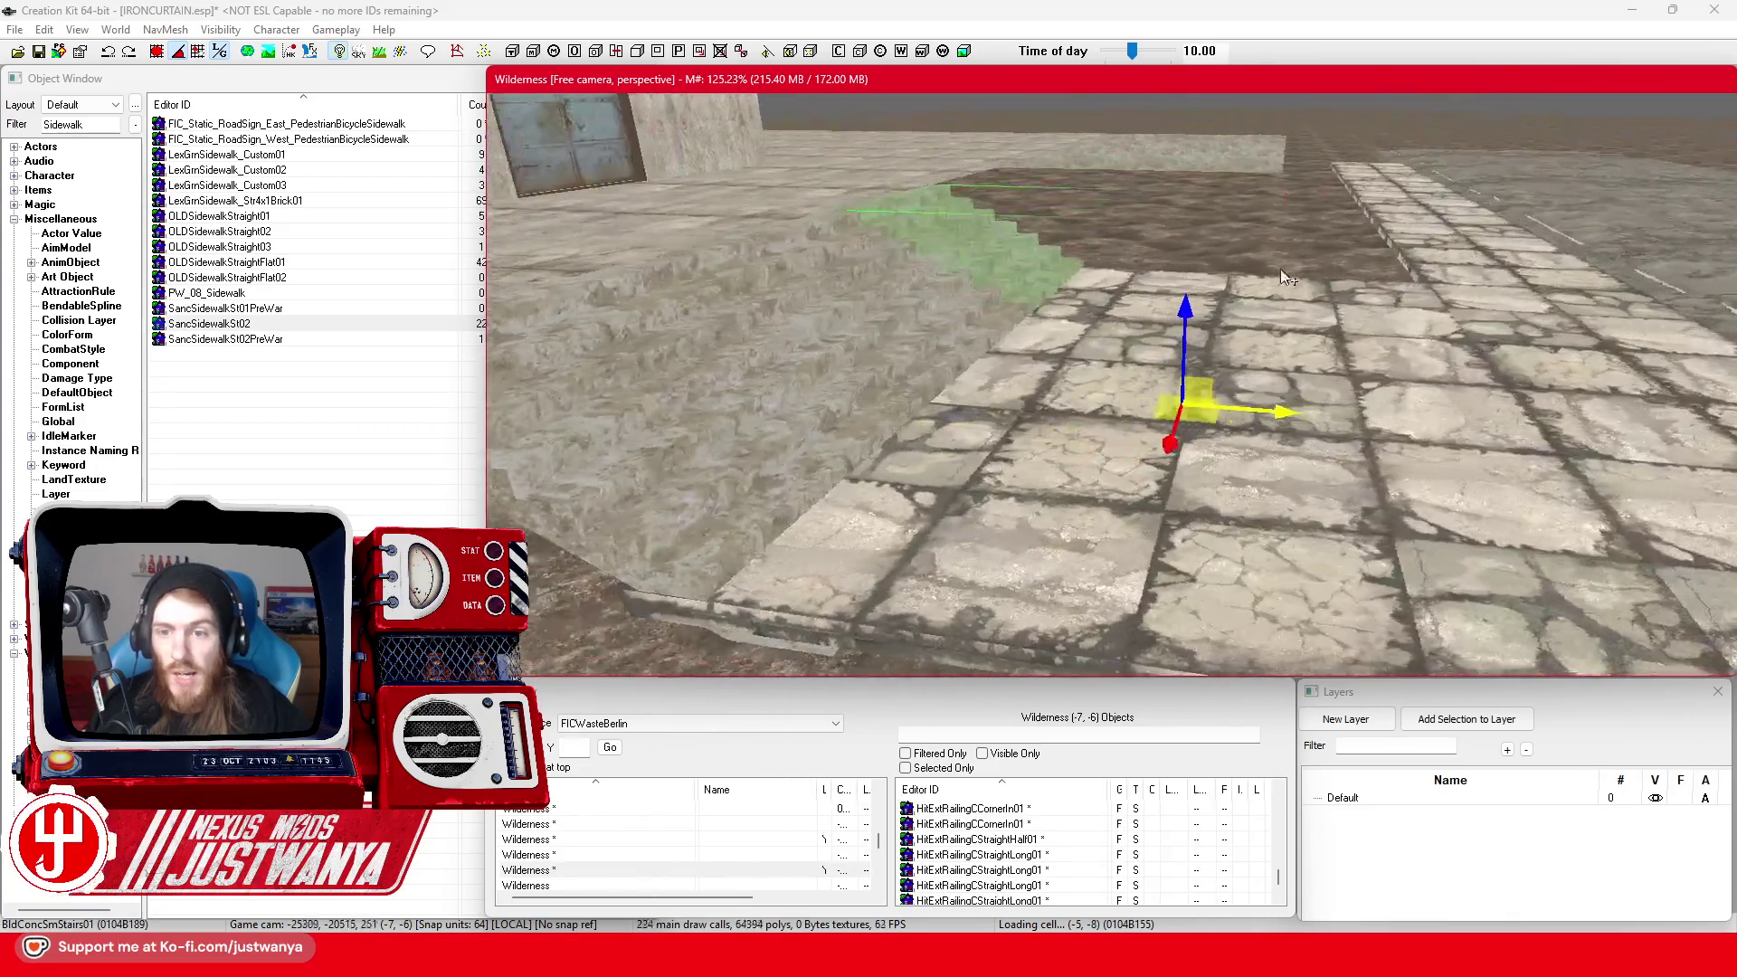
{"action": "key", "text": "shift"}
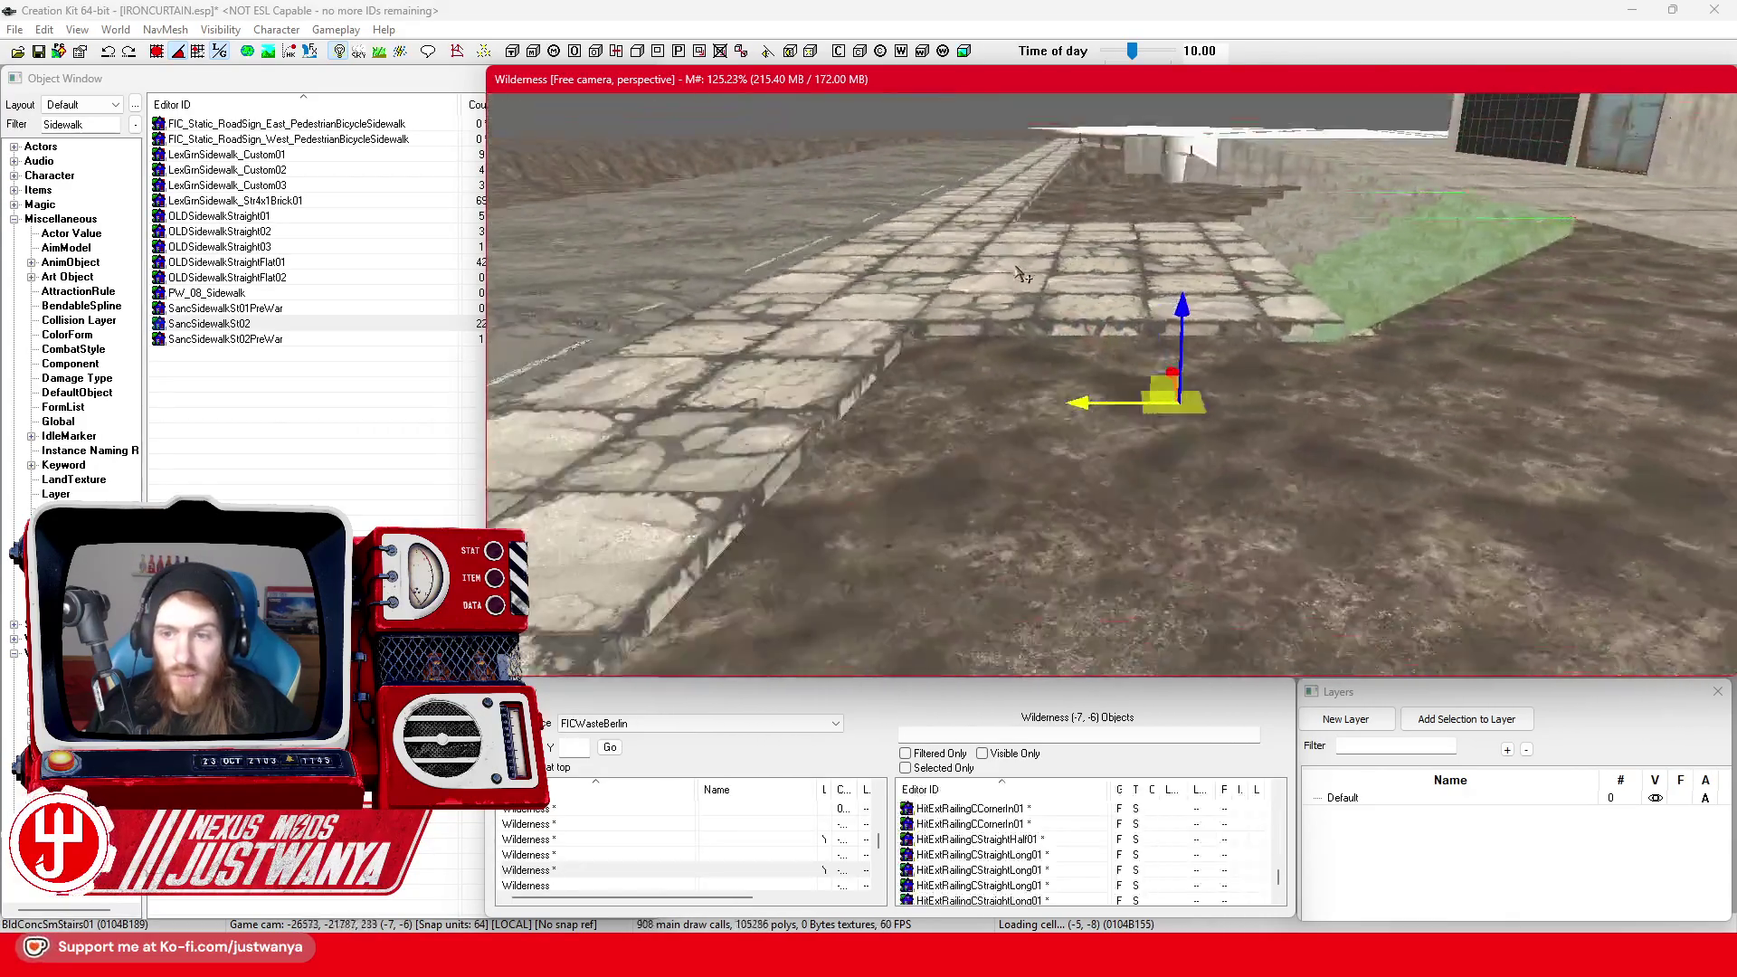
{"action": "key", "text": "shift"}
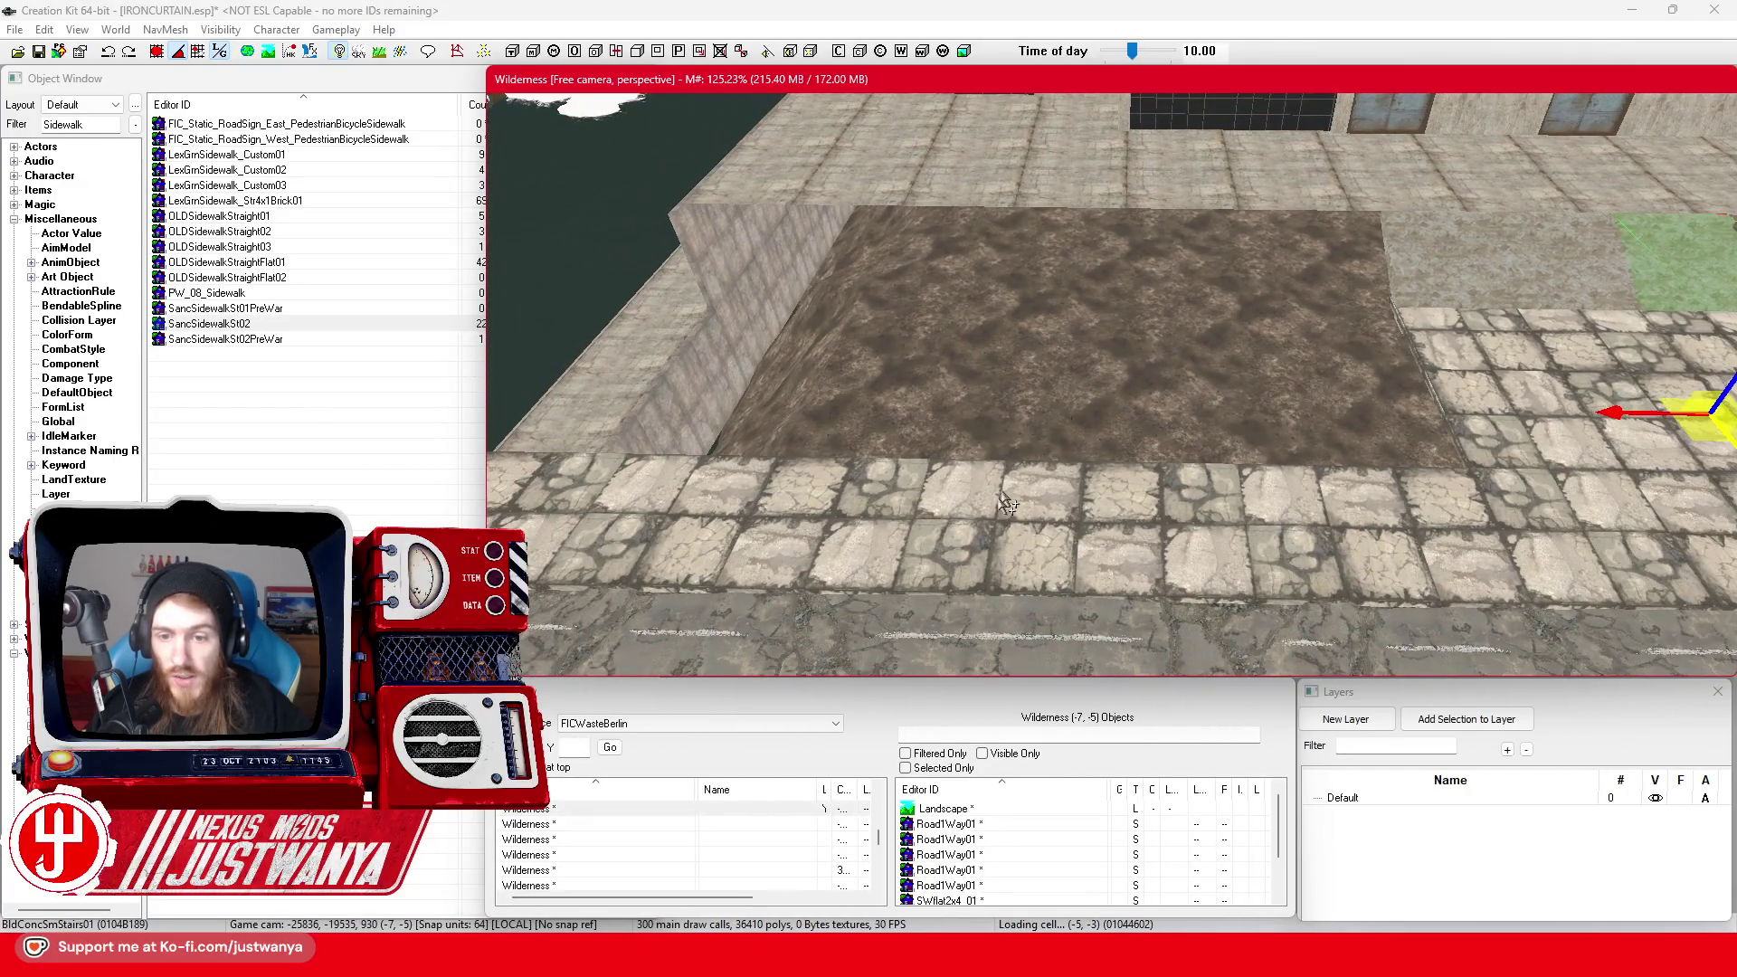
{"action": "left_click", "coordinate": [970, 566]}
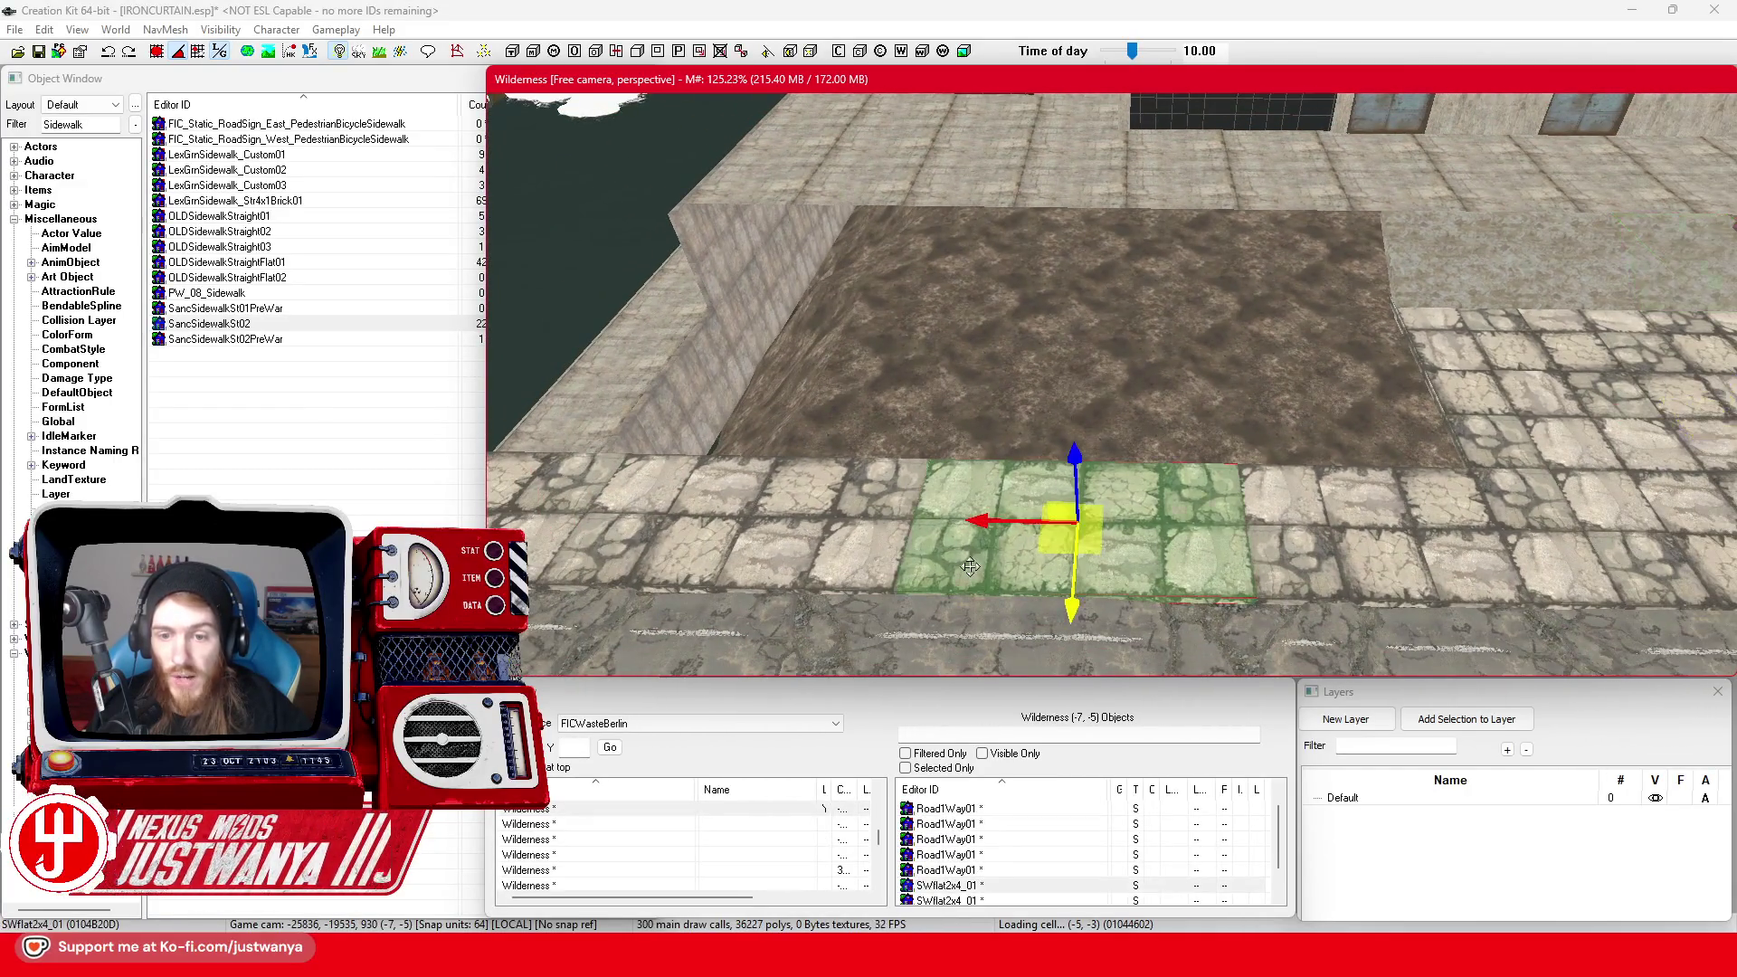
{"action": "key", "text": "shift"}
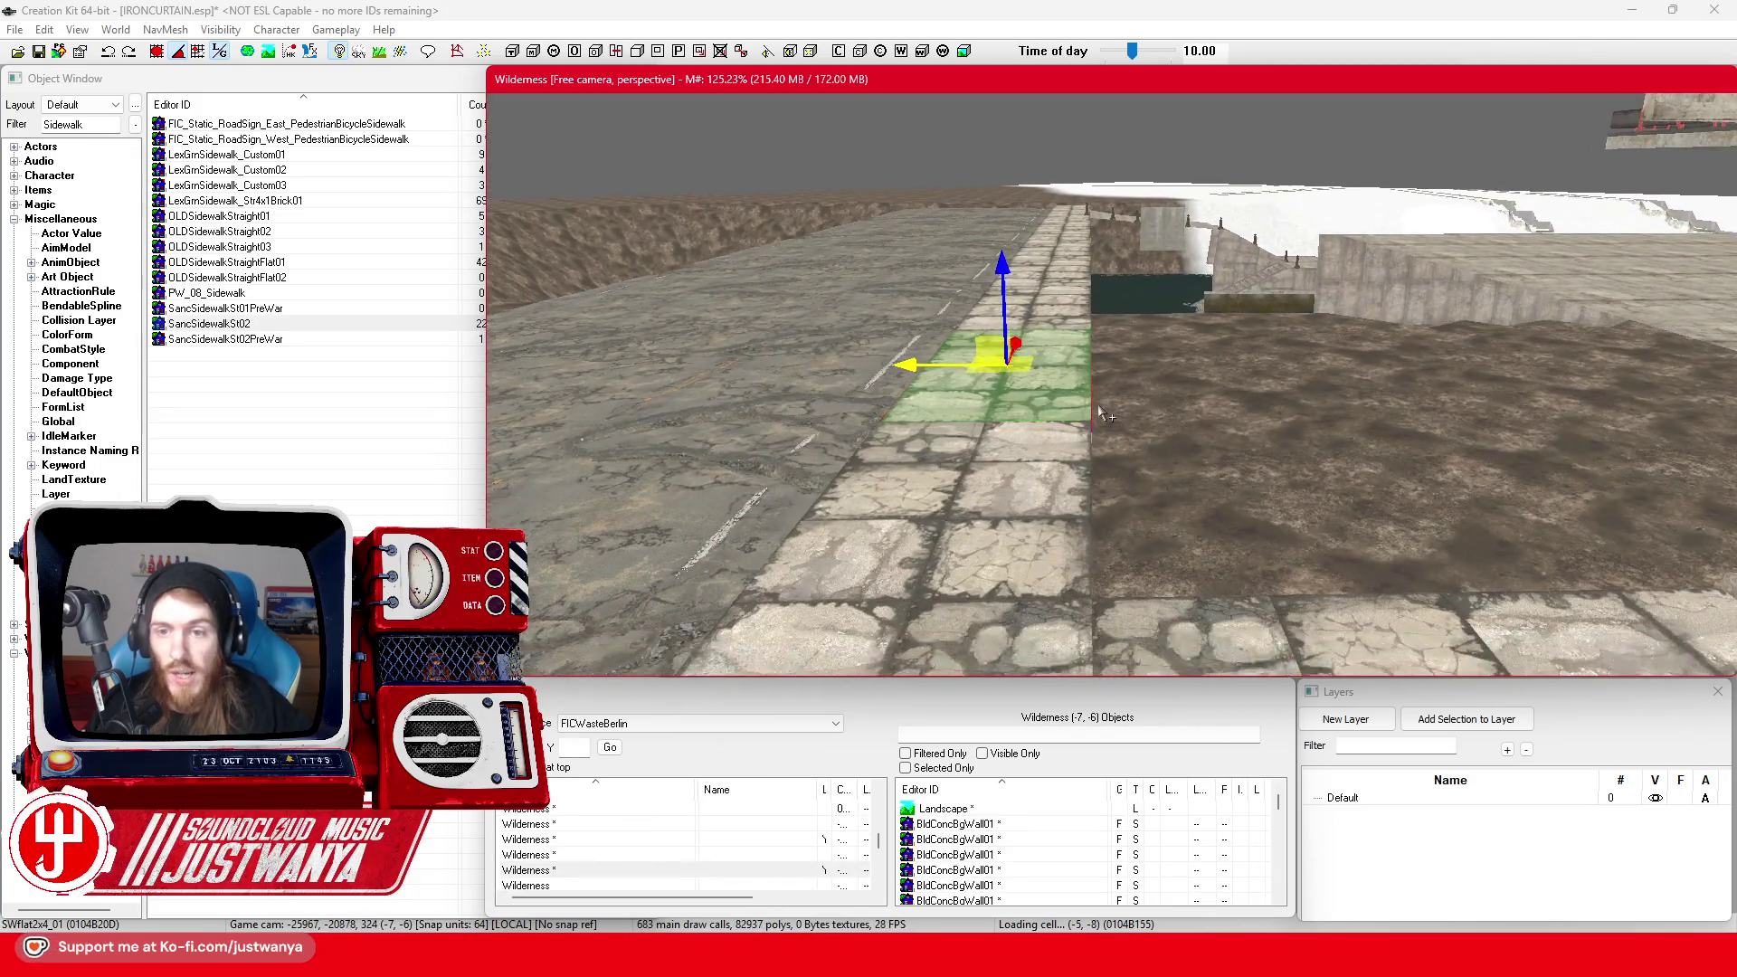
{"action": "scroll", "coordinate": [1100, 413], "scroll_direction": "down", "scroll_amount": 5}
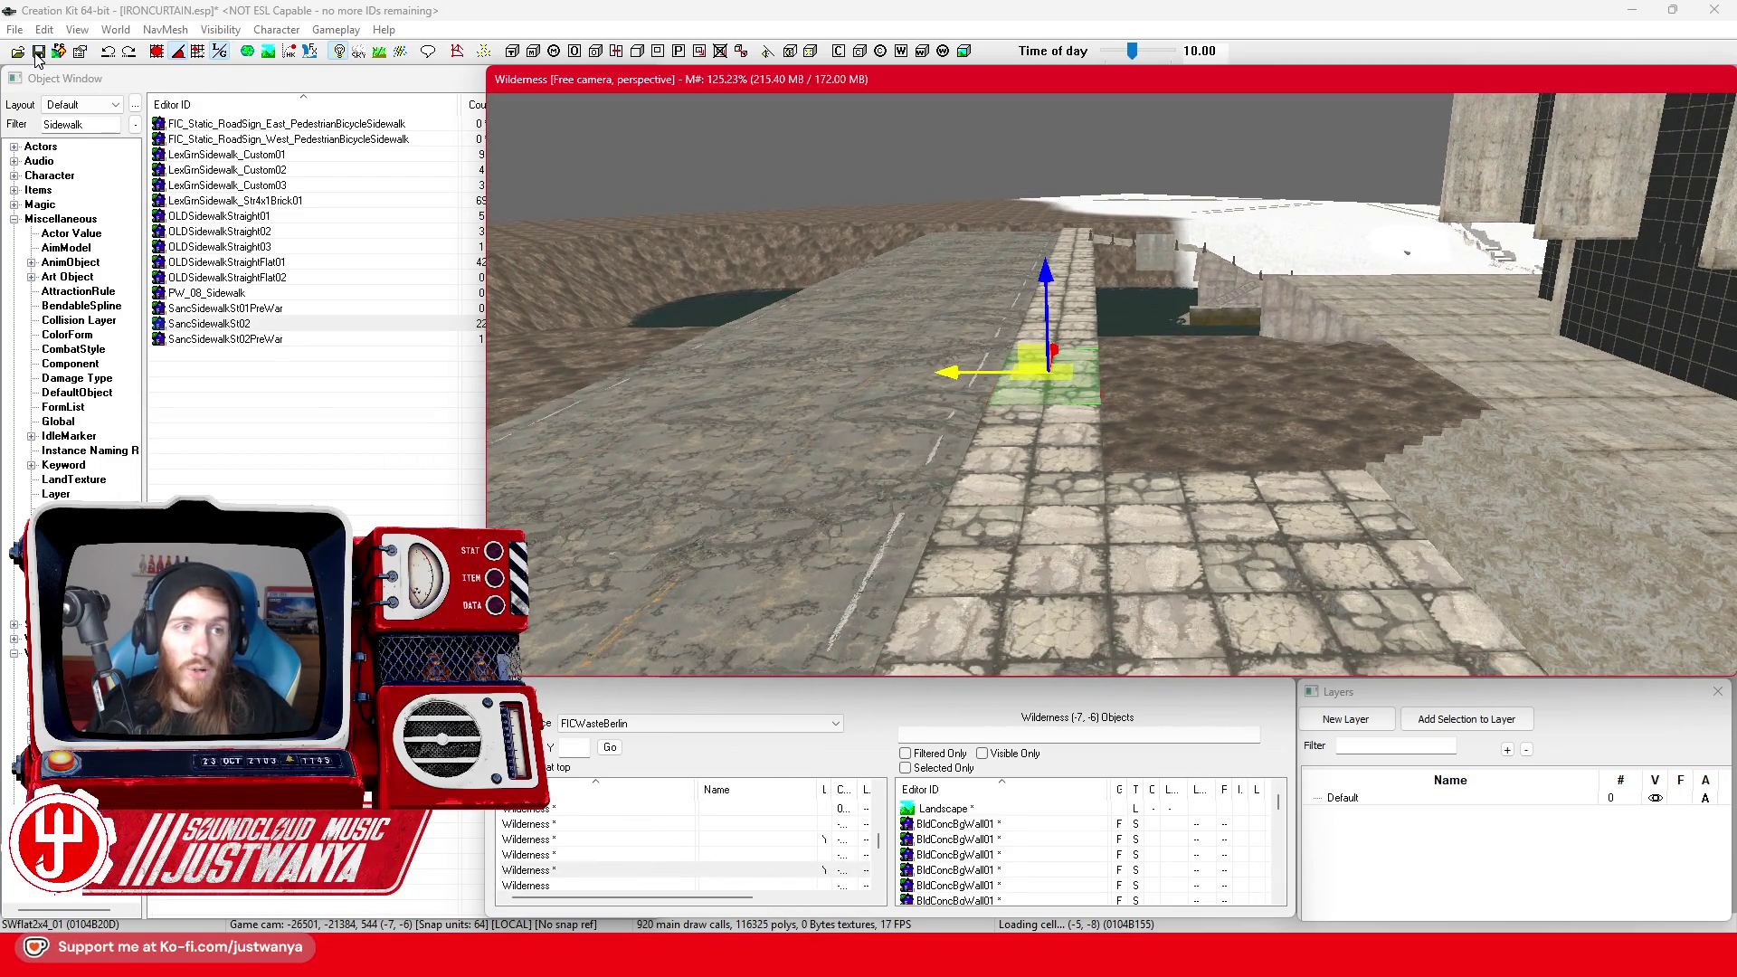
Save the IRONCURTAIN.esp plugin
{"action": "left_click", "coordinate": [37, 52]}
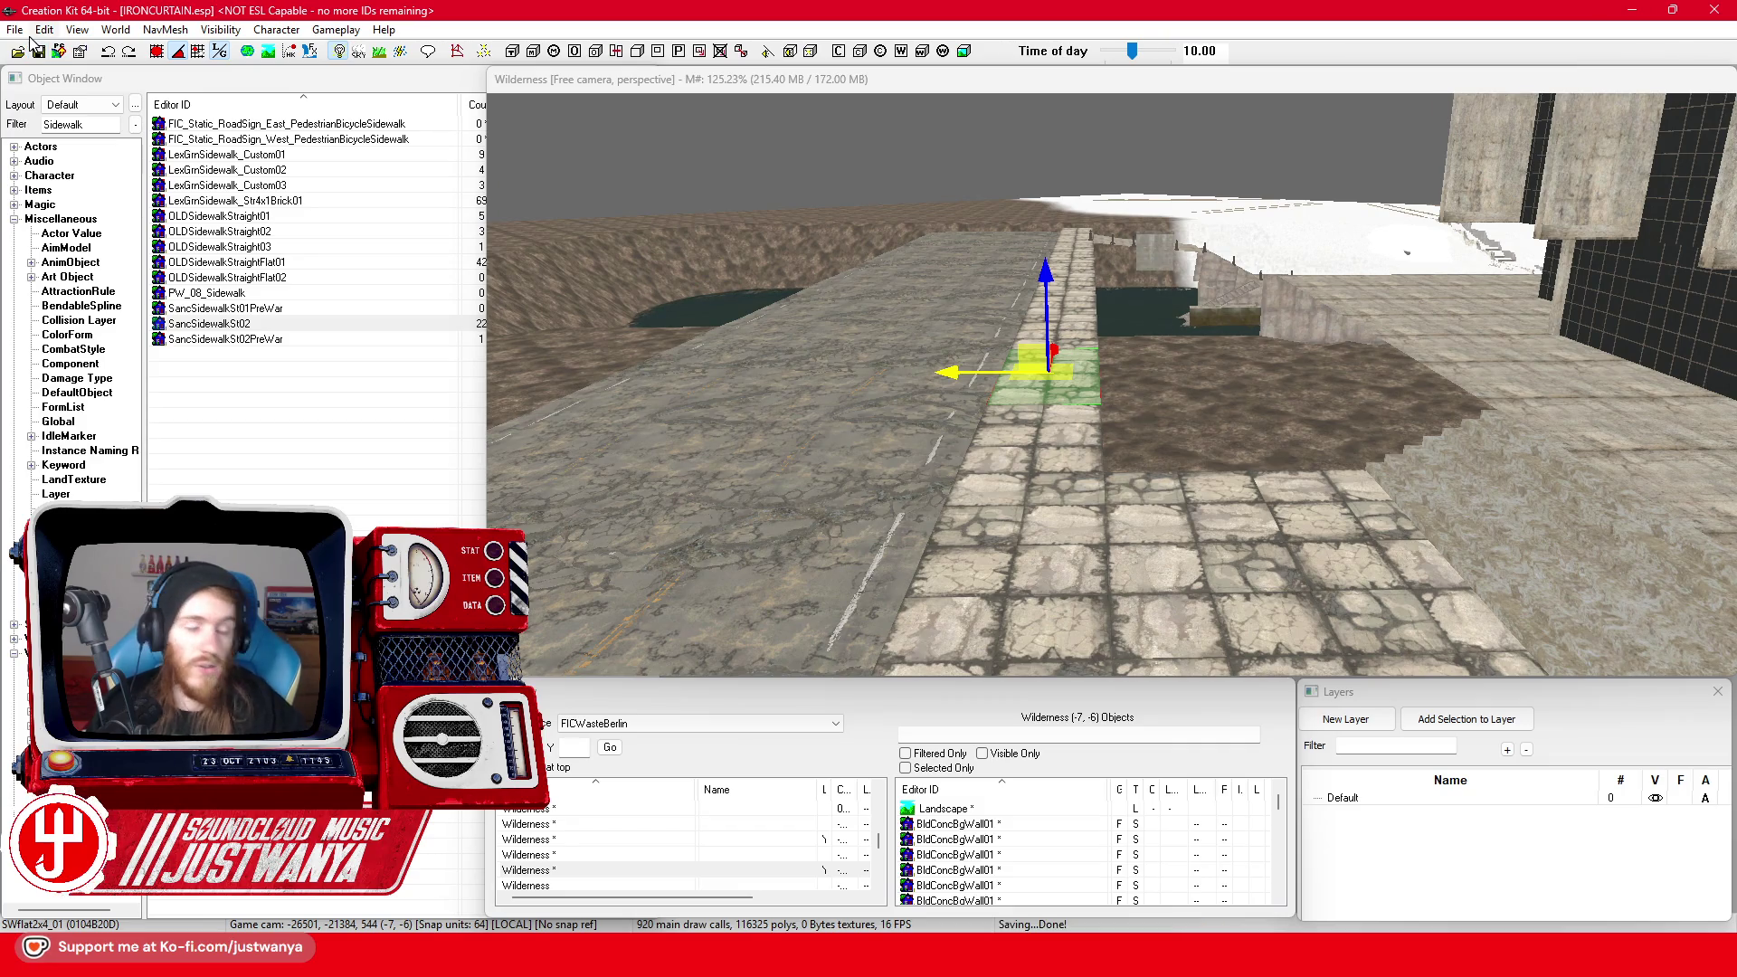
{"action": "key", "text": "shift"}
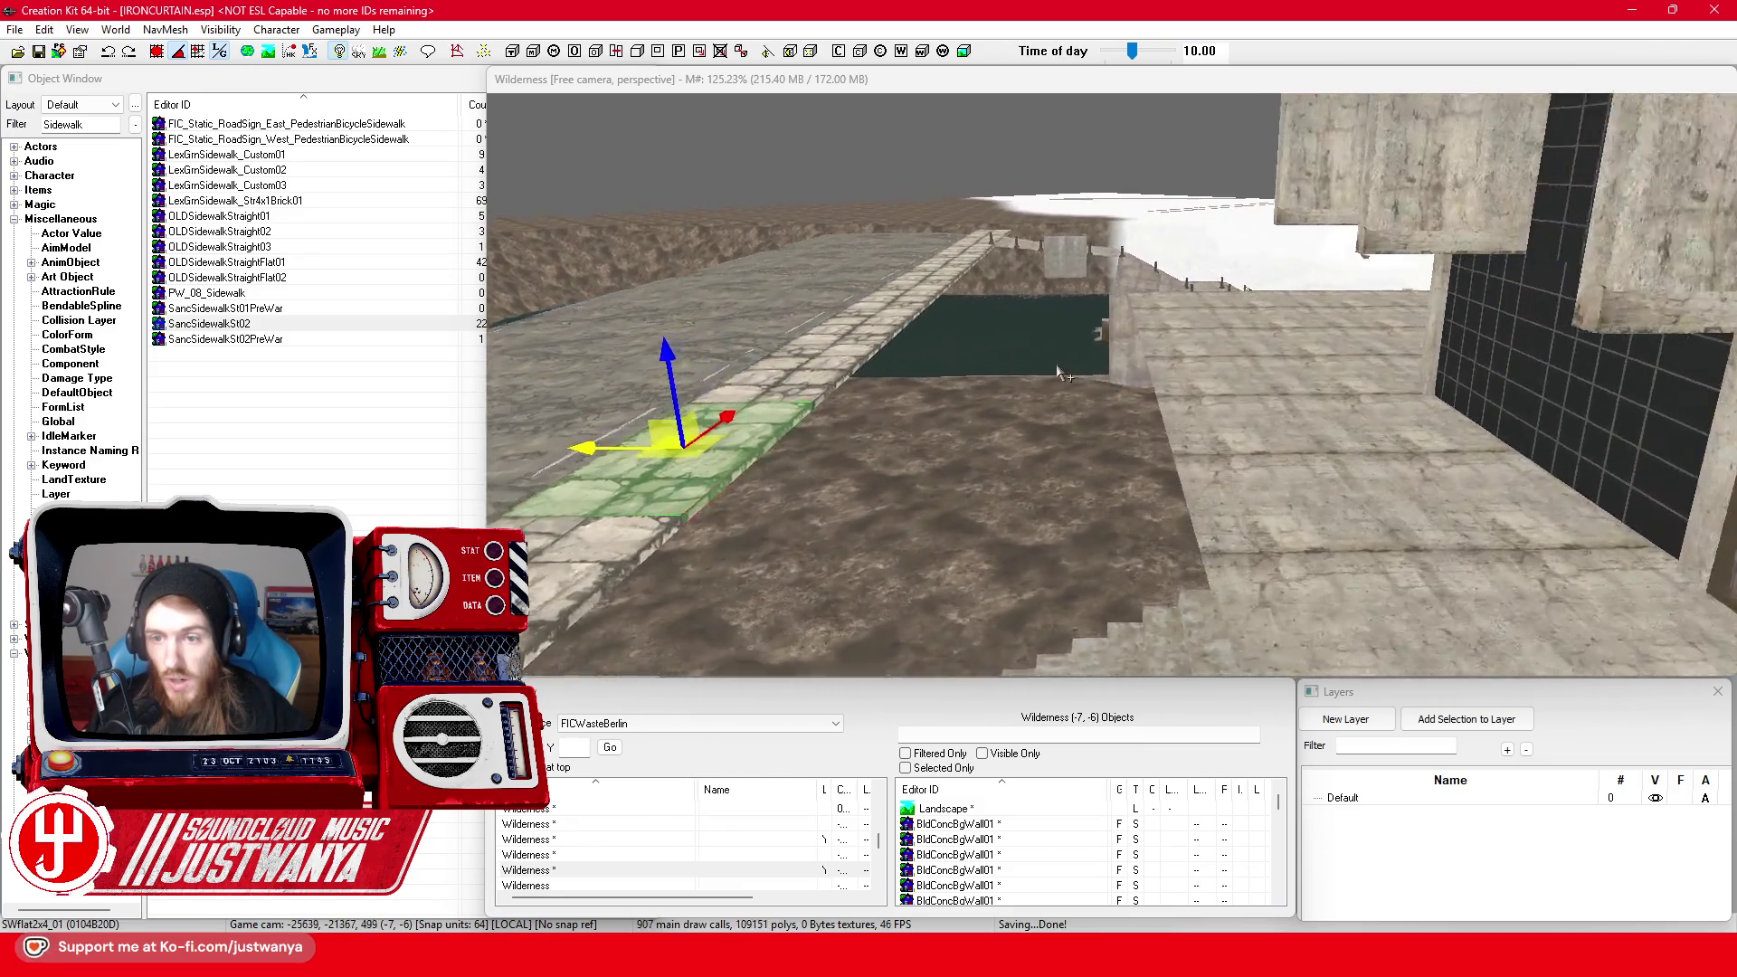
{"action": "scroll", "coordinate": [1058, 370], "scroll_direction": "up", "scroll_amount": 5}
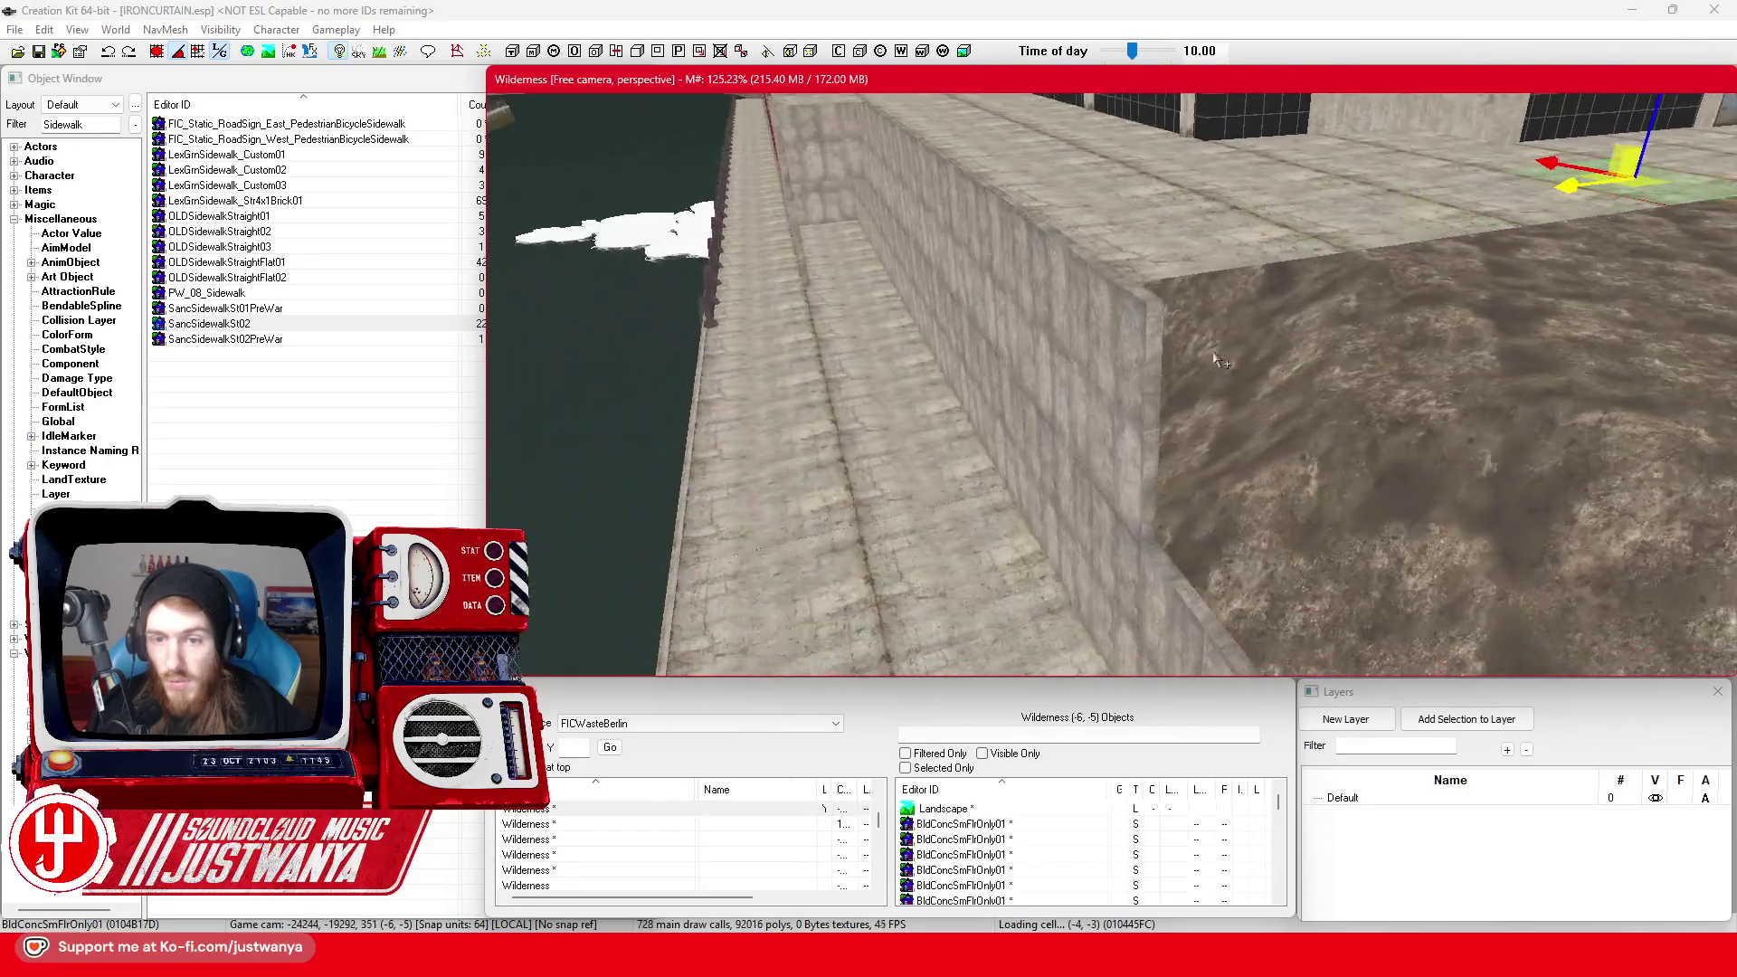
Rotate a wall panel 90° to face along the concrete wall and align it
{"action": "left_click", "coordinate": [1169, 353]}
{"action": "key", "text": "e"}
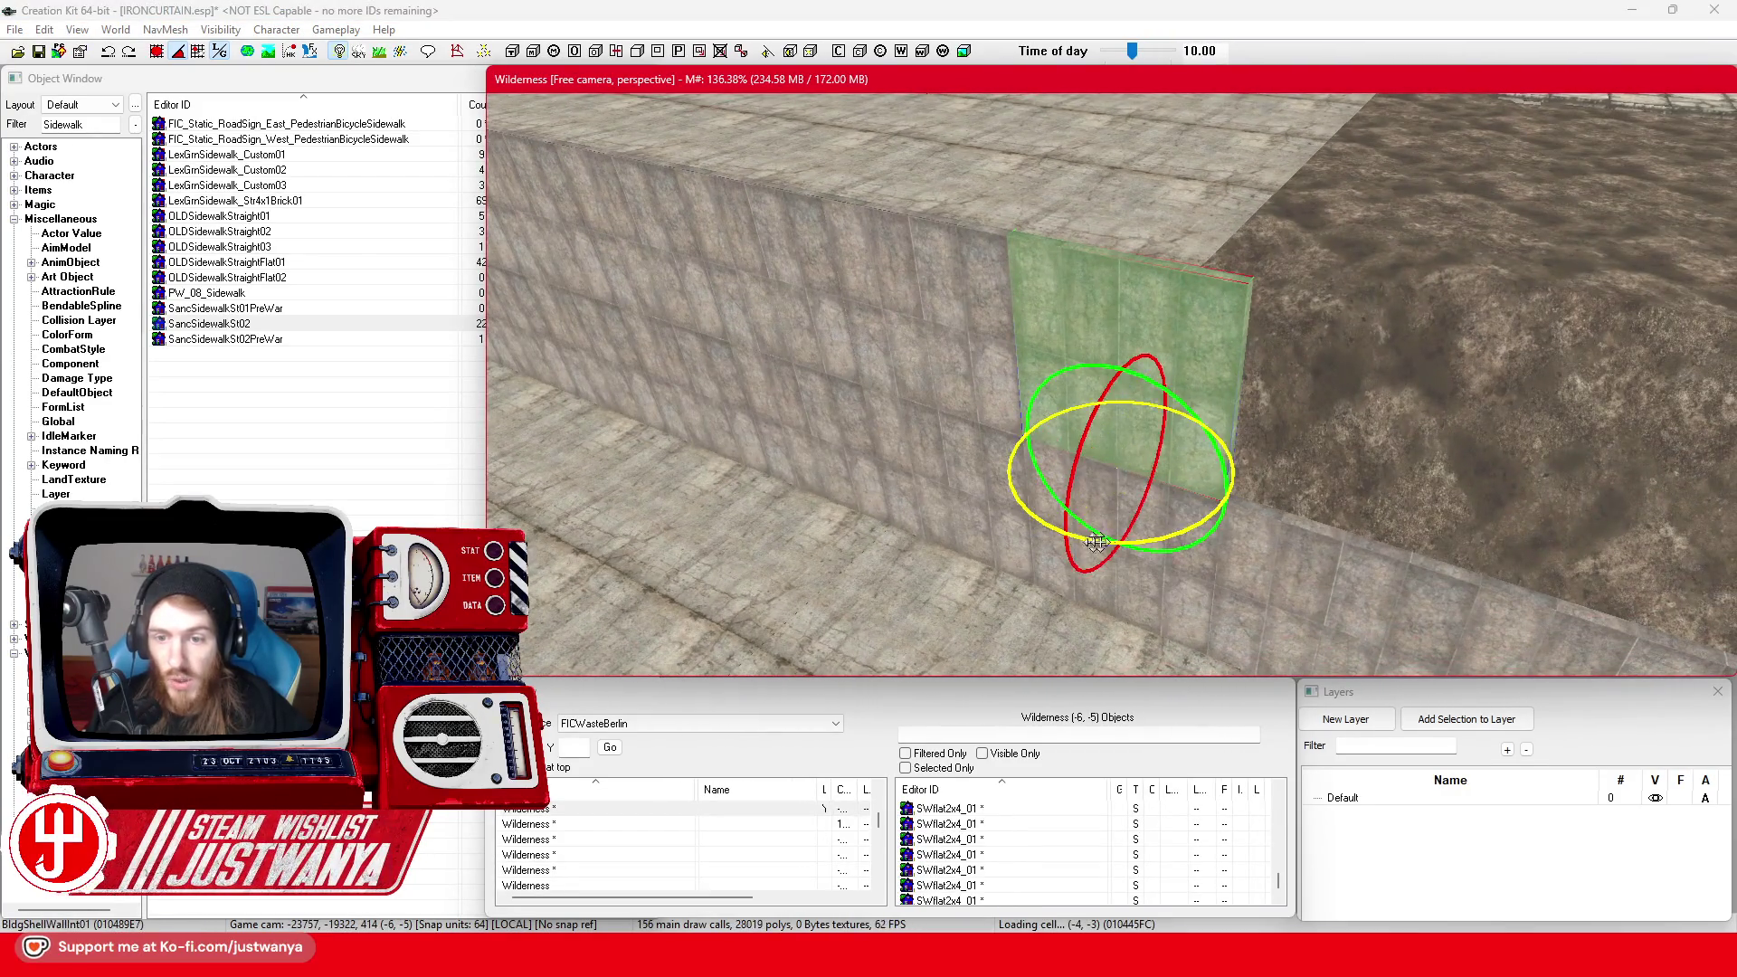
{"action": "left_click_drag", "start_coordinate": [1090, 540], "coordinate": [1090, 538]}
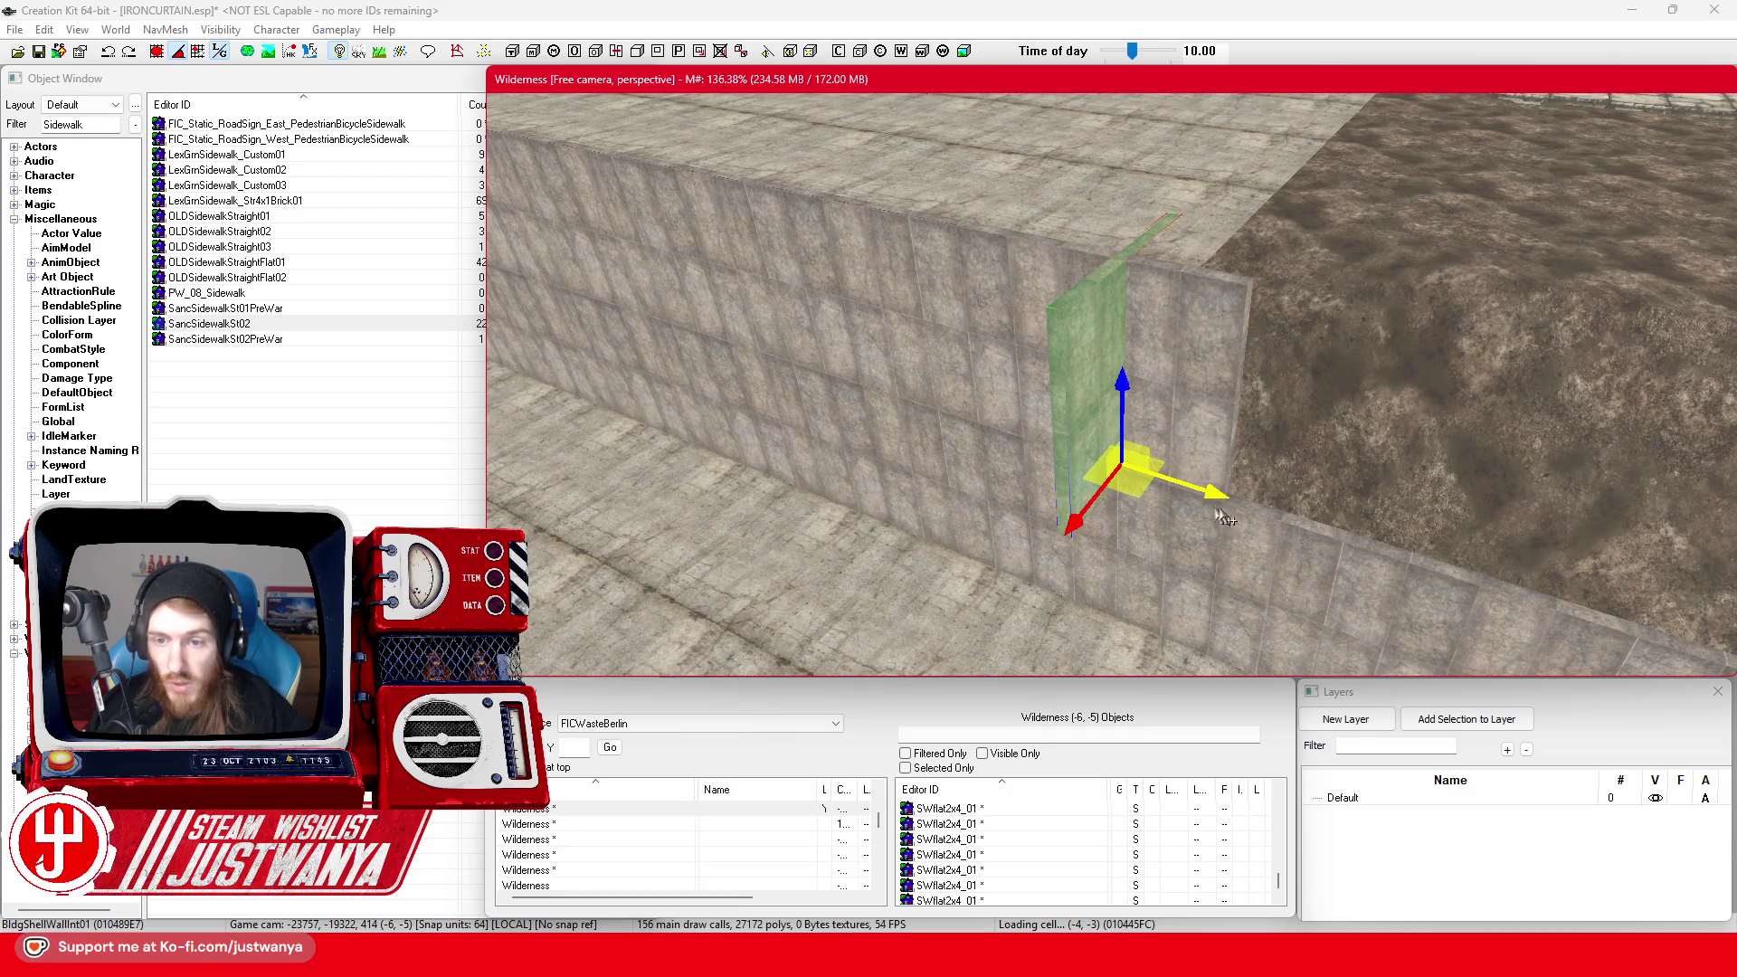
{"action": "mouse_move", "coordinate": [1217, 511]}
{"action": "left_mouse_down"}
{"action": "mouse_move", "coordinate": [1292, 535]}
{"action": "mouse_move", "coordinate": [1243, 512]}
{"action": "left_mouse_up"}
{"action": "key", "text": "shift"}
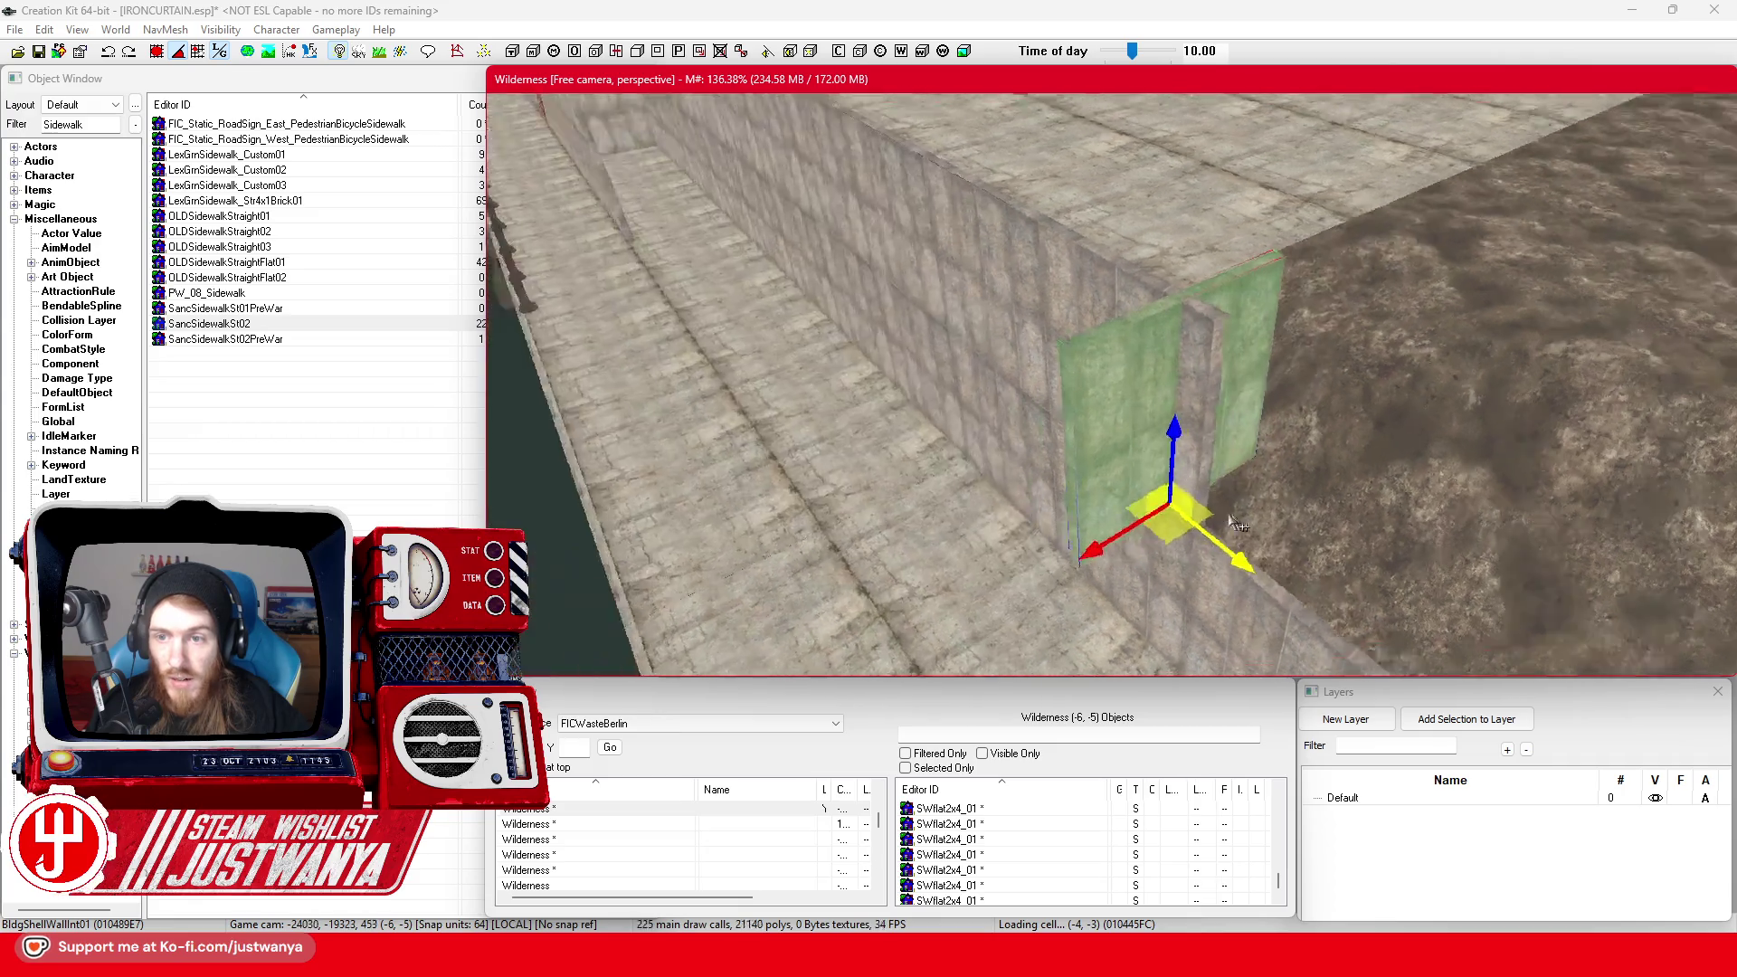
{"action": "key", "text": "shift"}
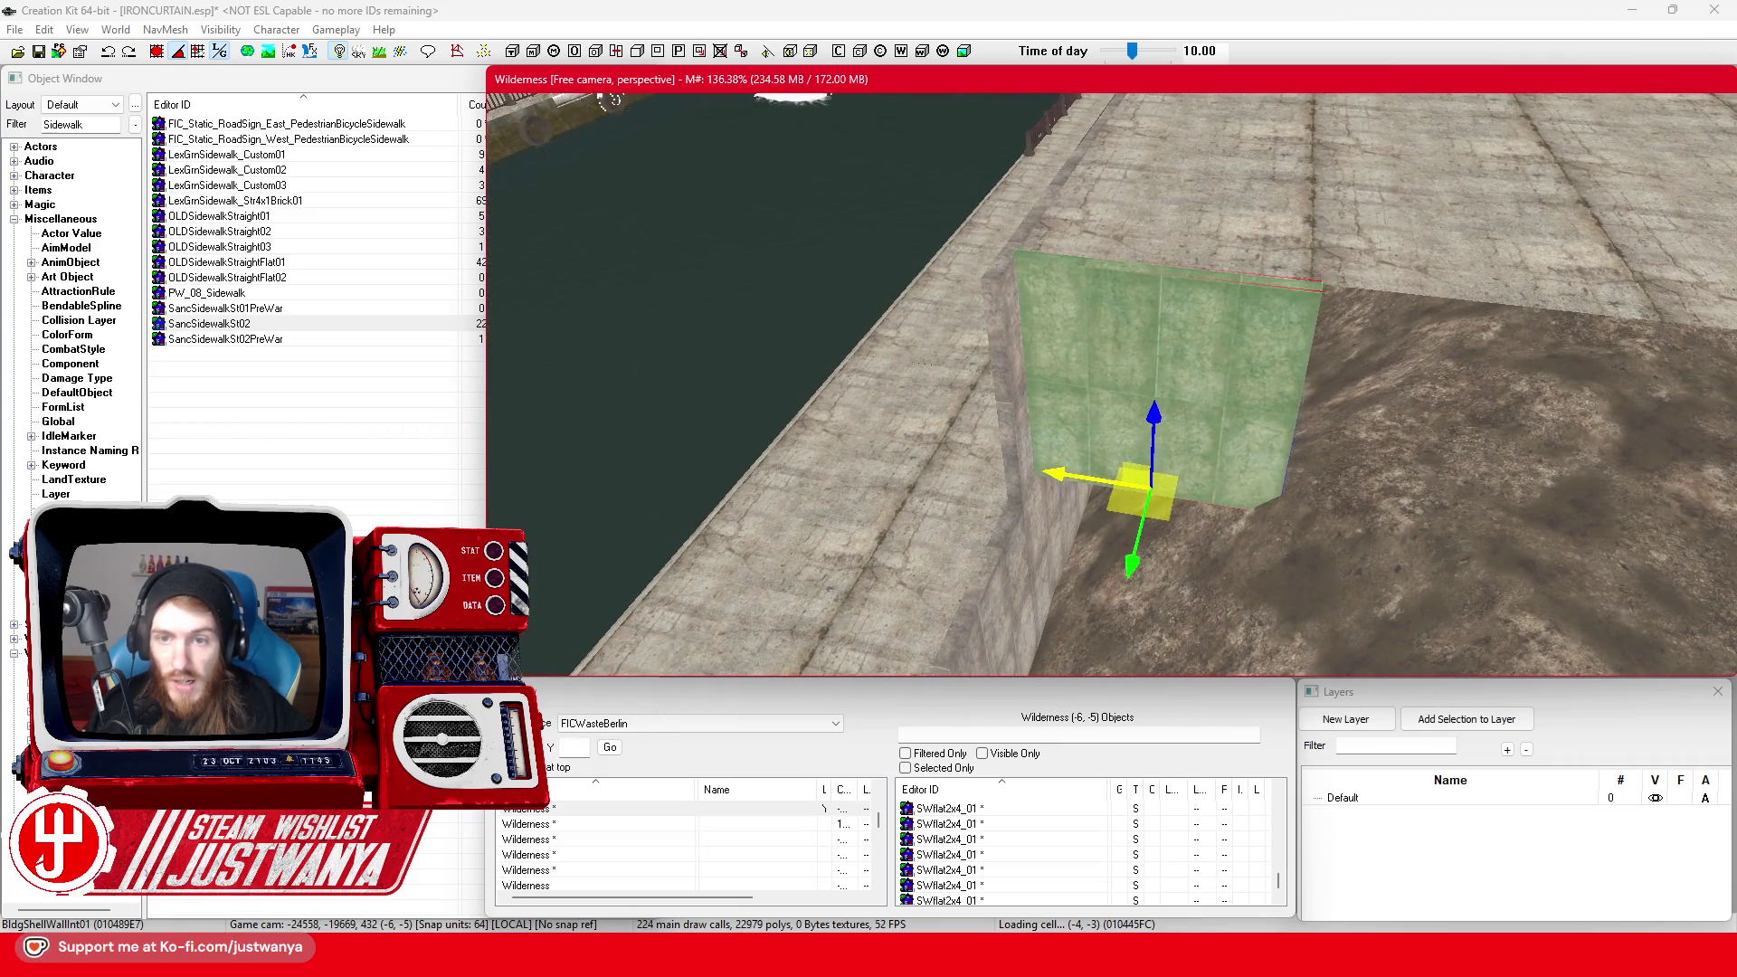
{"action": "mouse_move", "coordinate": [1062, 473]}
{"action": "left_mouse_down"}
{"action": "mouse_move", "coordinate": [1048, 472]}
{"action": "mouse_move", "coordinate": [1330, 479]}
{"action": "mouse_move", "coordinate": [1134, 480]}
{"action": "left_mouse_up"}
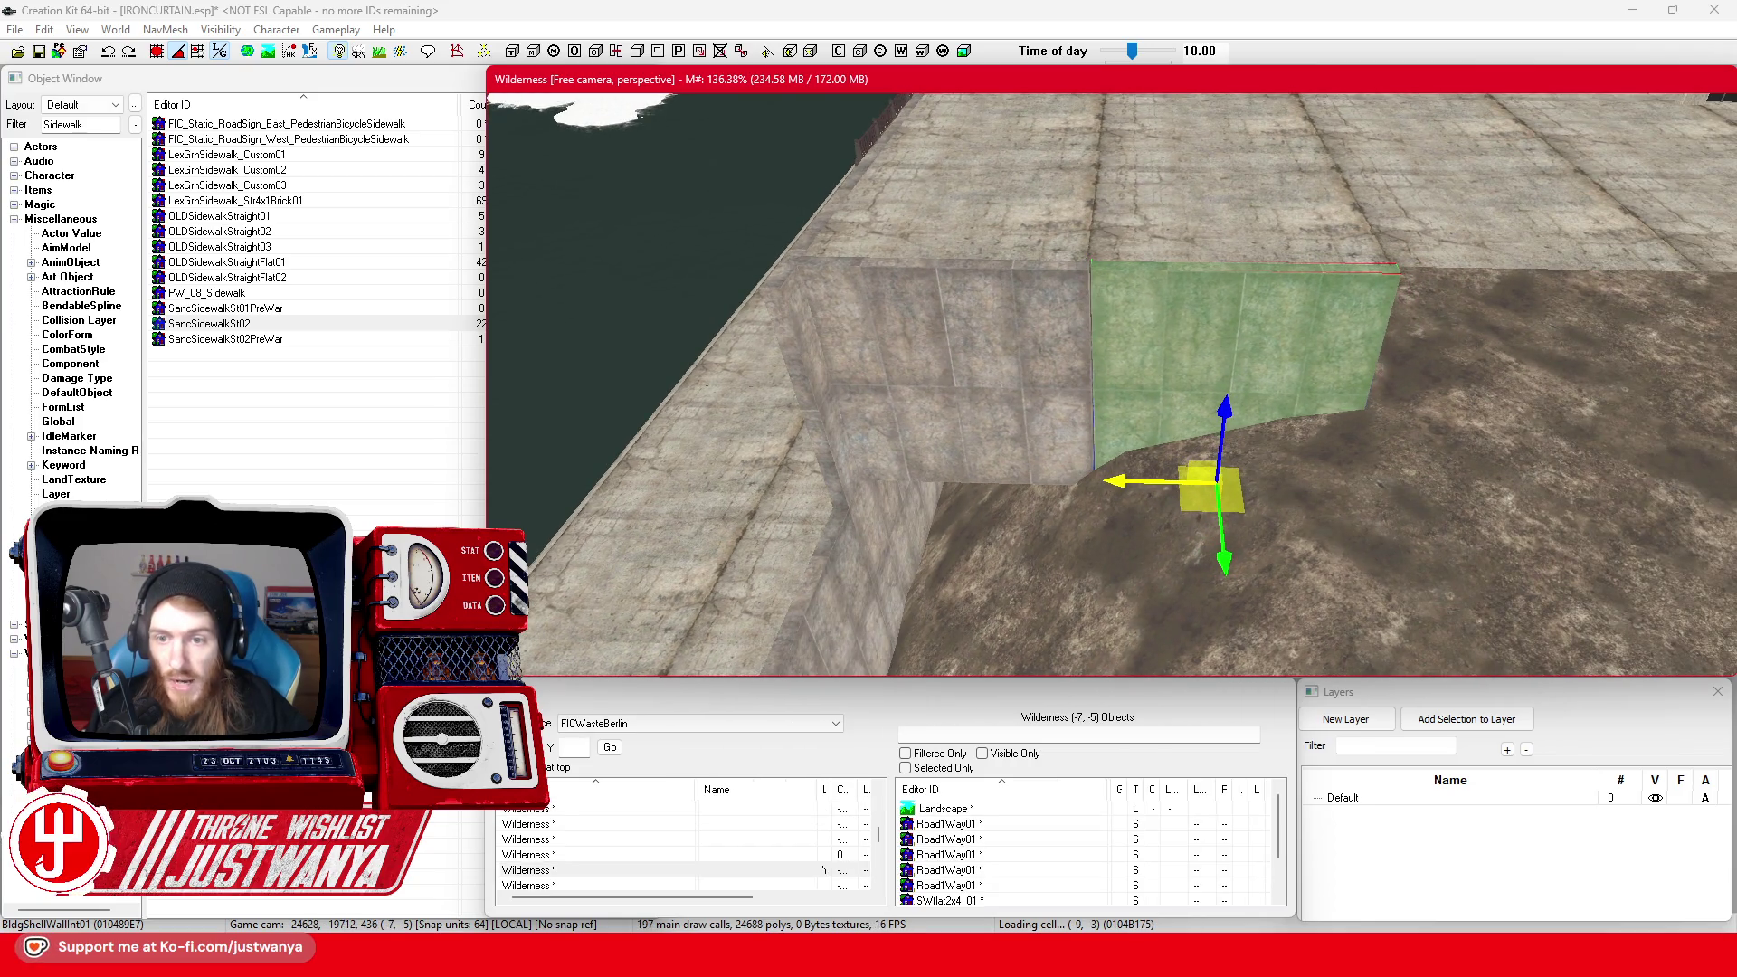
Select the neighbouring panel too and slide both right along the wall
{"action": "left_click", "coordinate": [1029, 398], "text": "ctrl"}
{"action": "left_click_drag", "start_coordinate": [1028, 398], "coordinate": [1544, 441]}
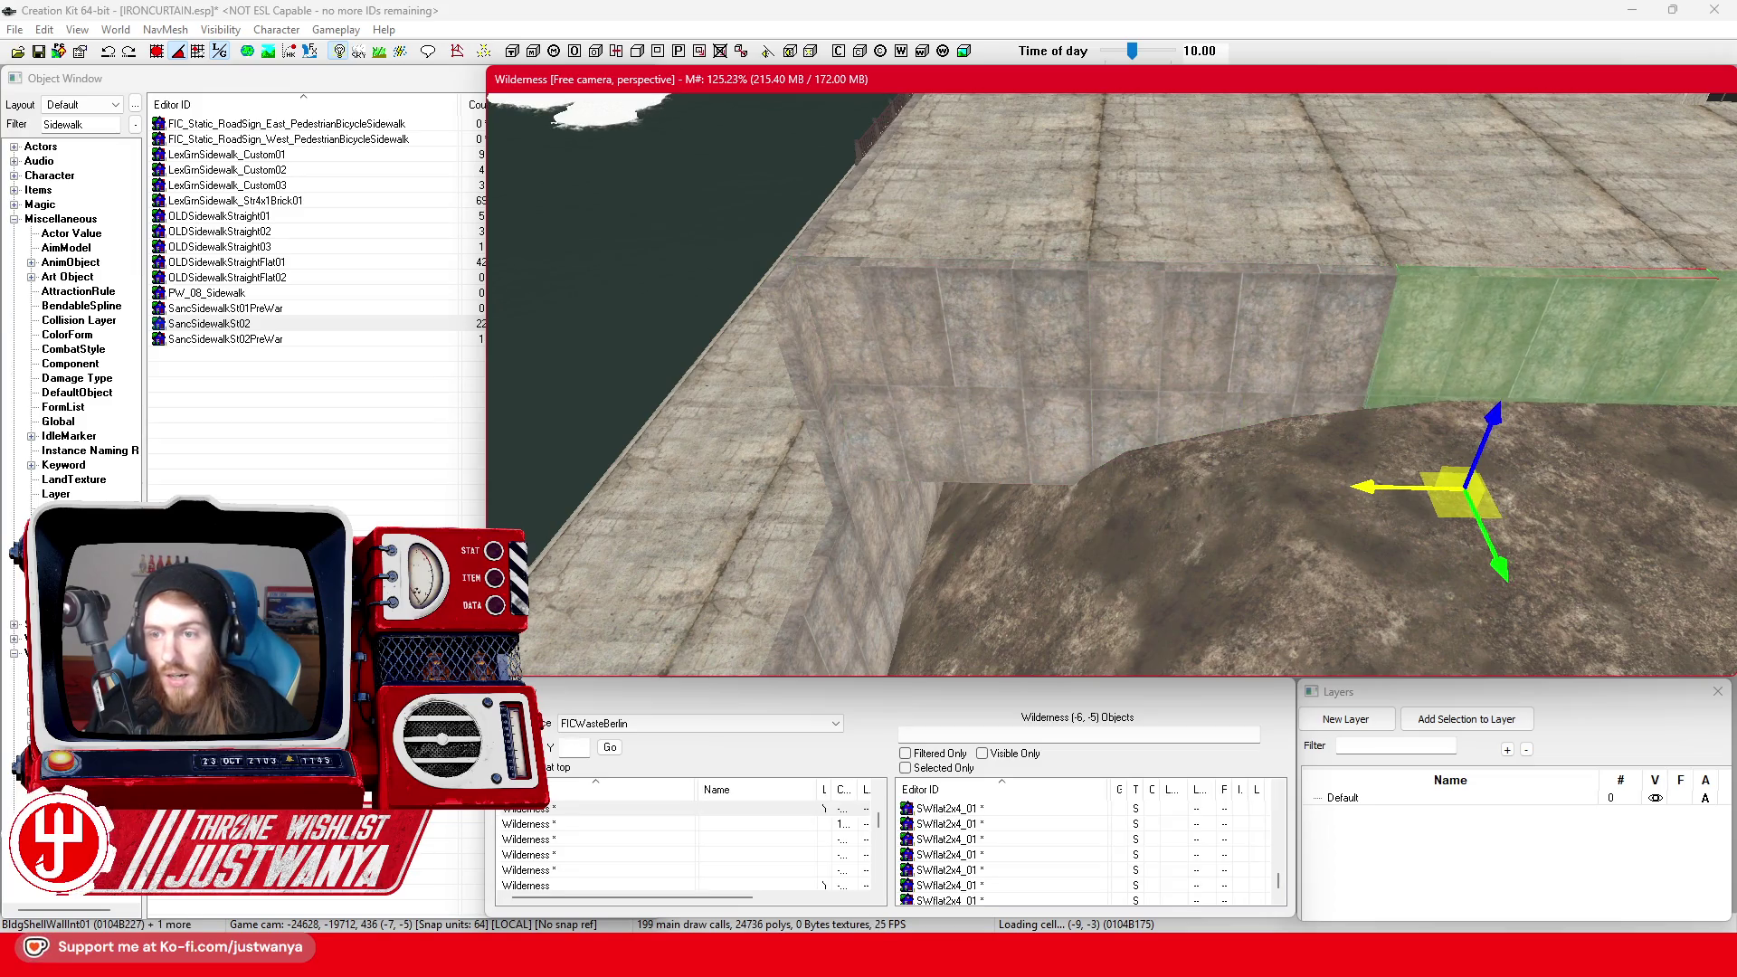
{"action": "key", "text": "c"}
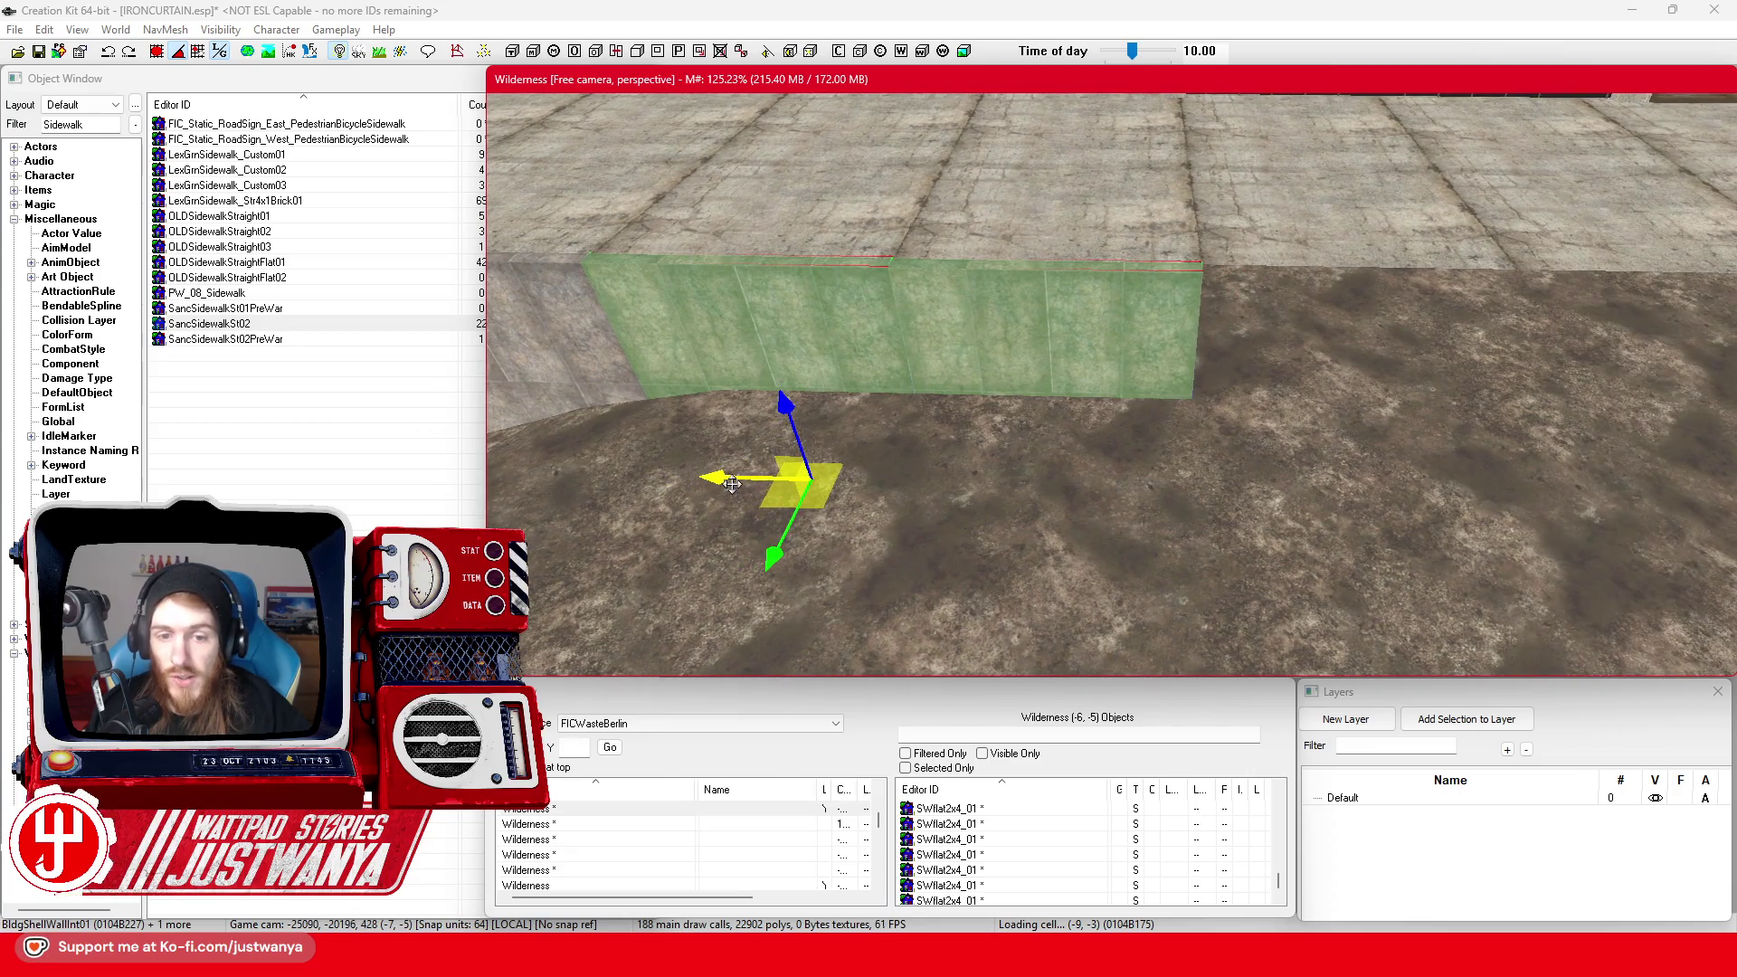
{"action": "left_click_drag", "start_coordinate": [732, 484], "coordinate": [1234, 488]}
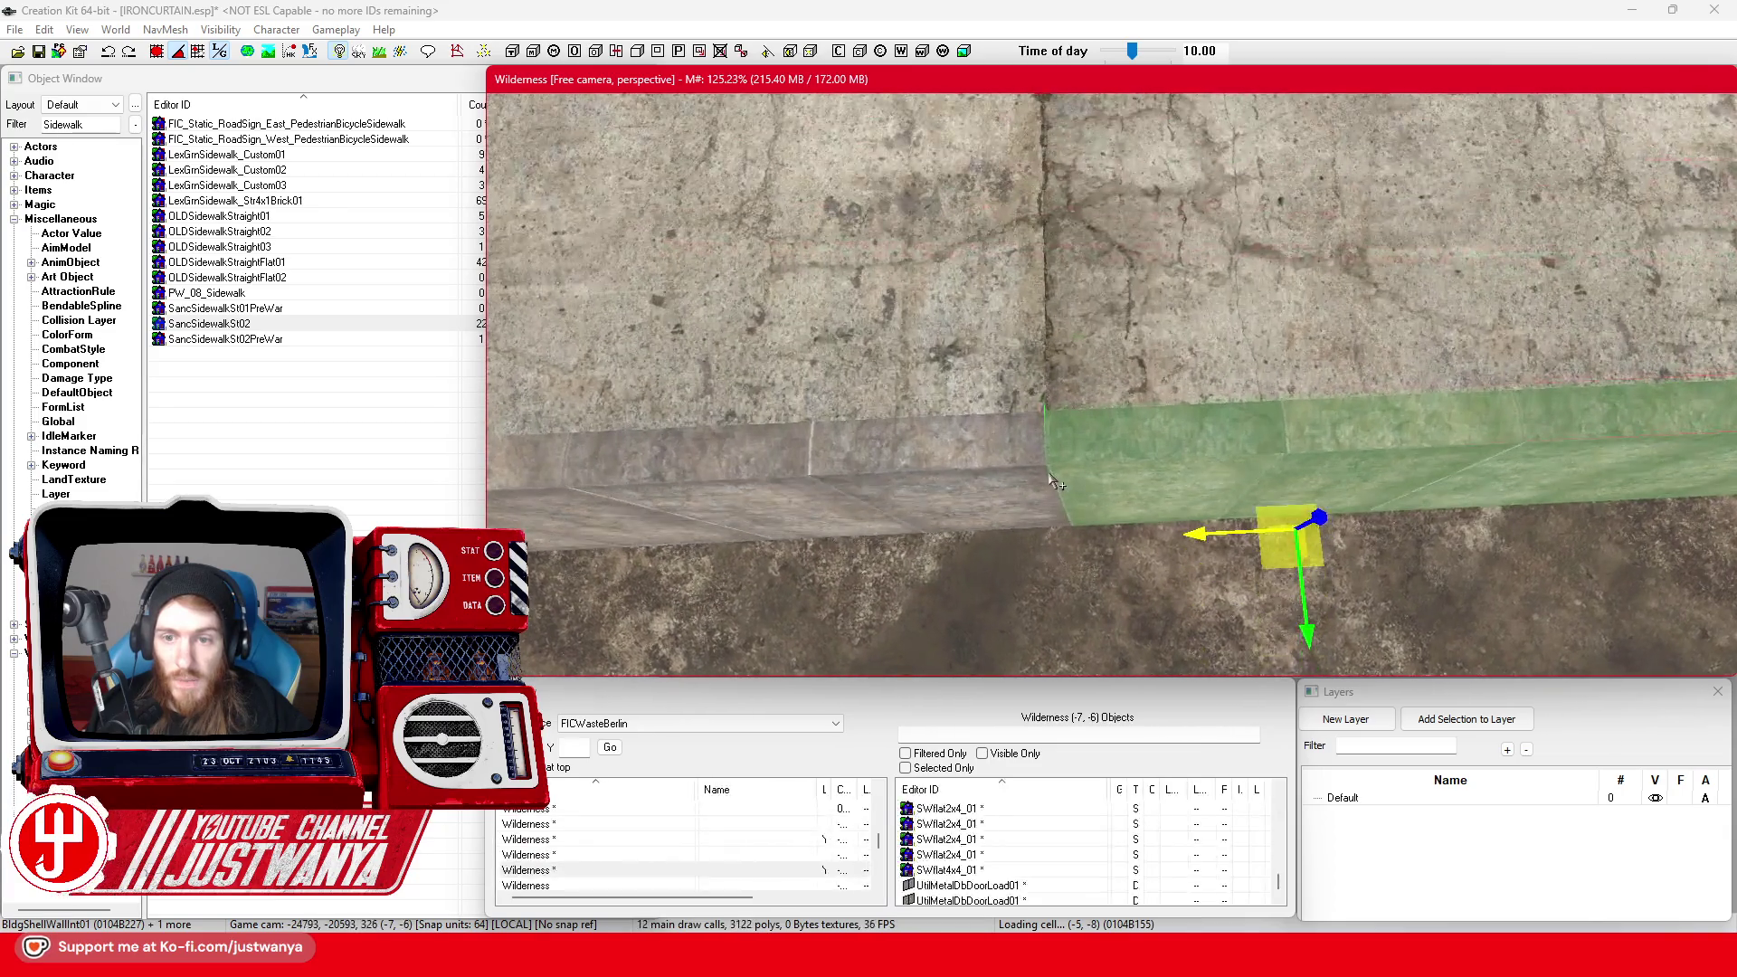
{"action": "scroll", "coordinate": [949, 314], "scroll_direction": "down", "scroll_amount": 5}
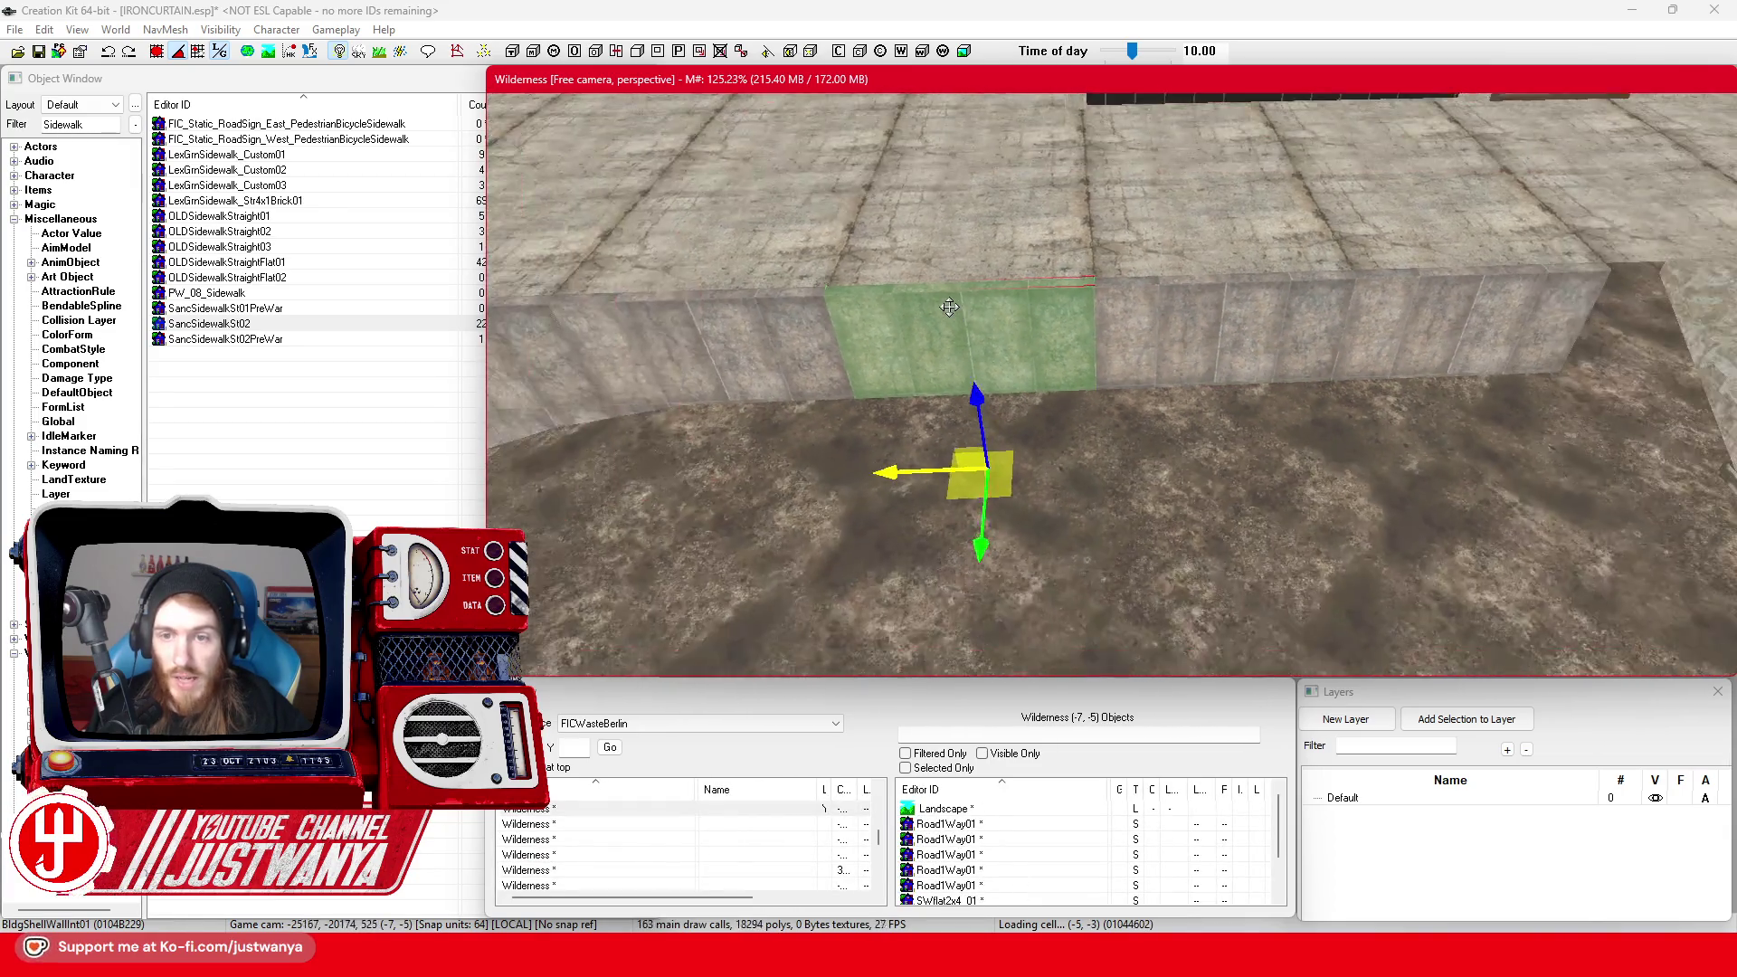
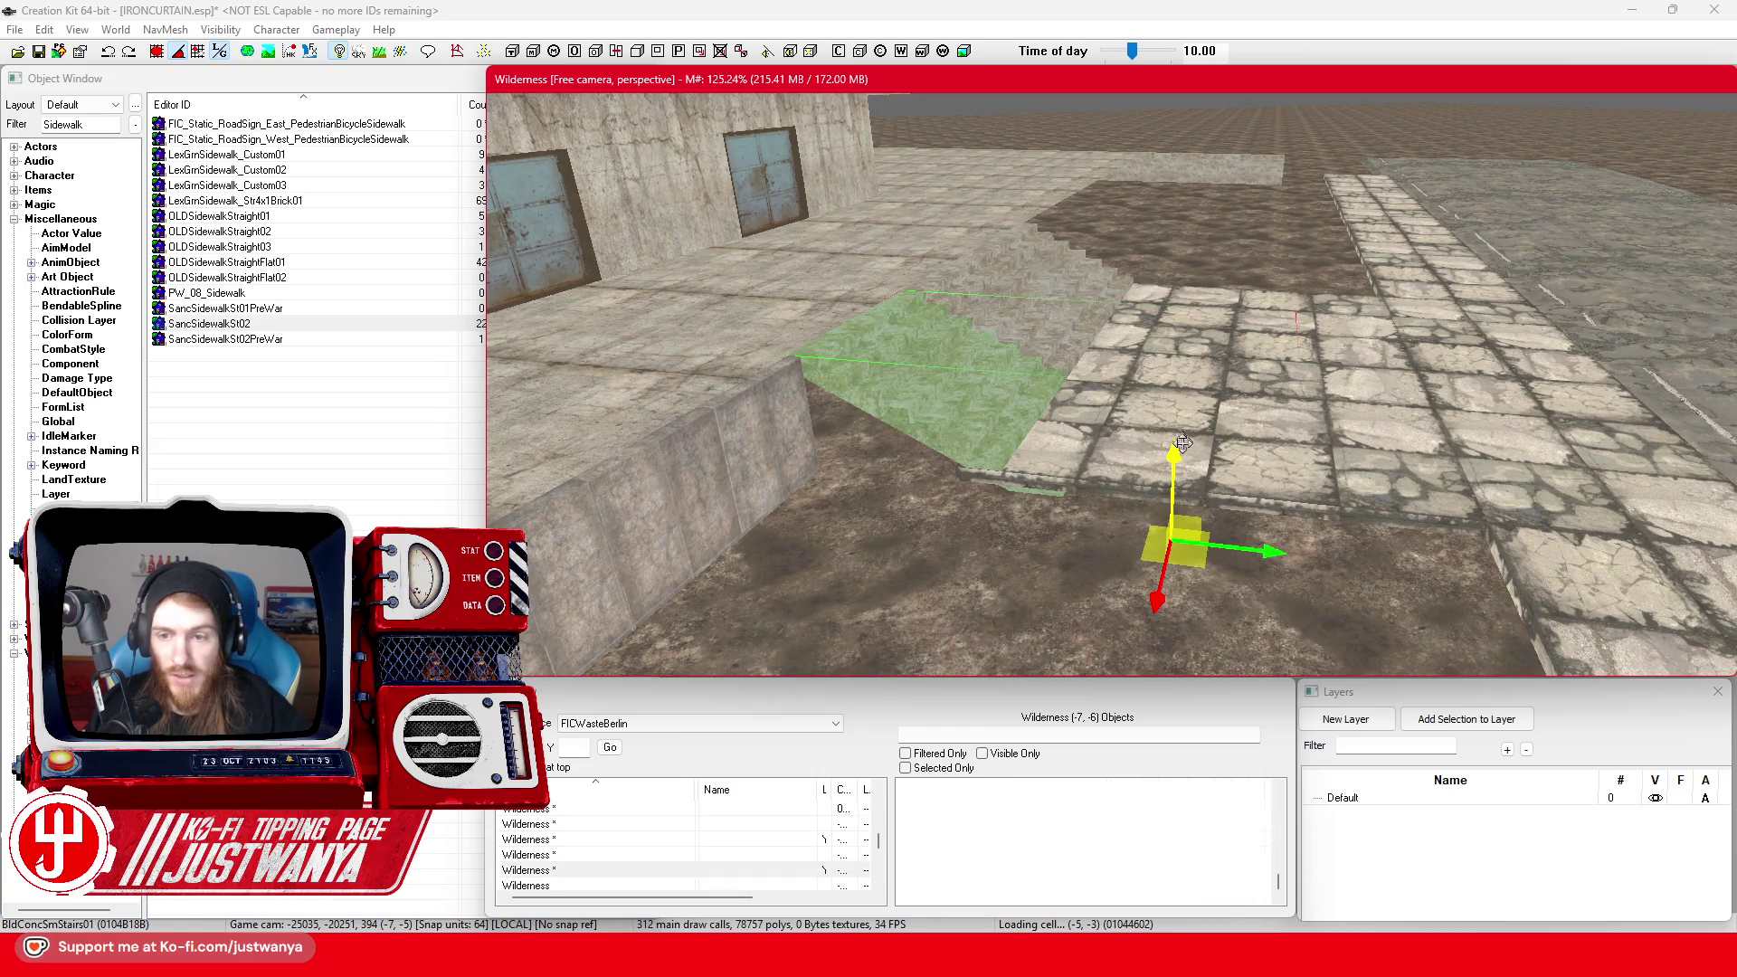
Pick out BldConcSmStairsBlock01 among the overlapping objects and drag it right onto the sidewalk
{"action": "left_click", "coordinate": [1049, 299]}
{"action": "left_click", "coordinate": [859, 294]}
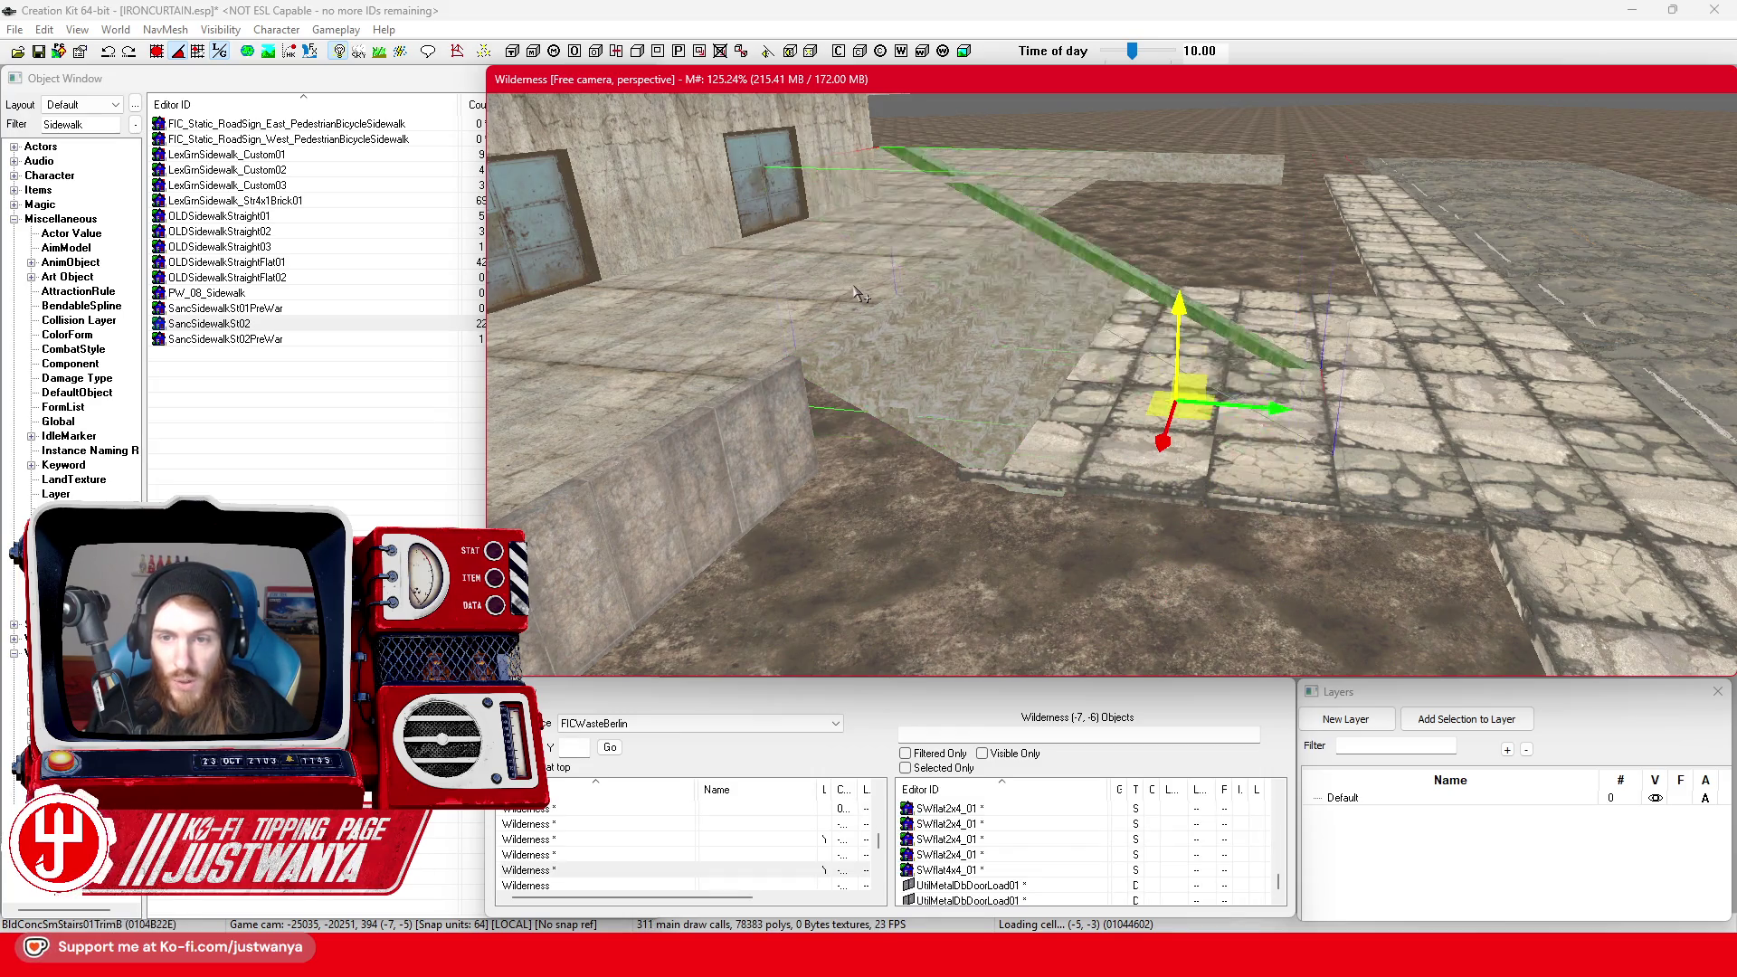
{"action": "left_click", "coordinate": [860, 294]}
{"action": "left_click", "coordinate": [860, 294]}
{"action": "left_click", "coordinate": [859, 294]}
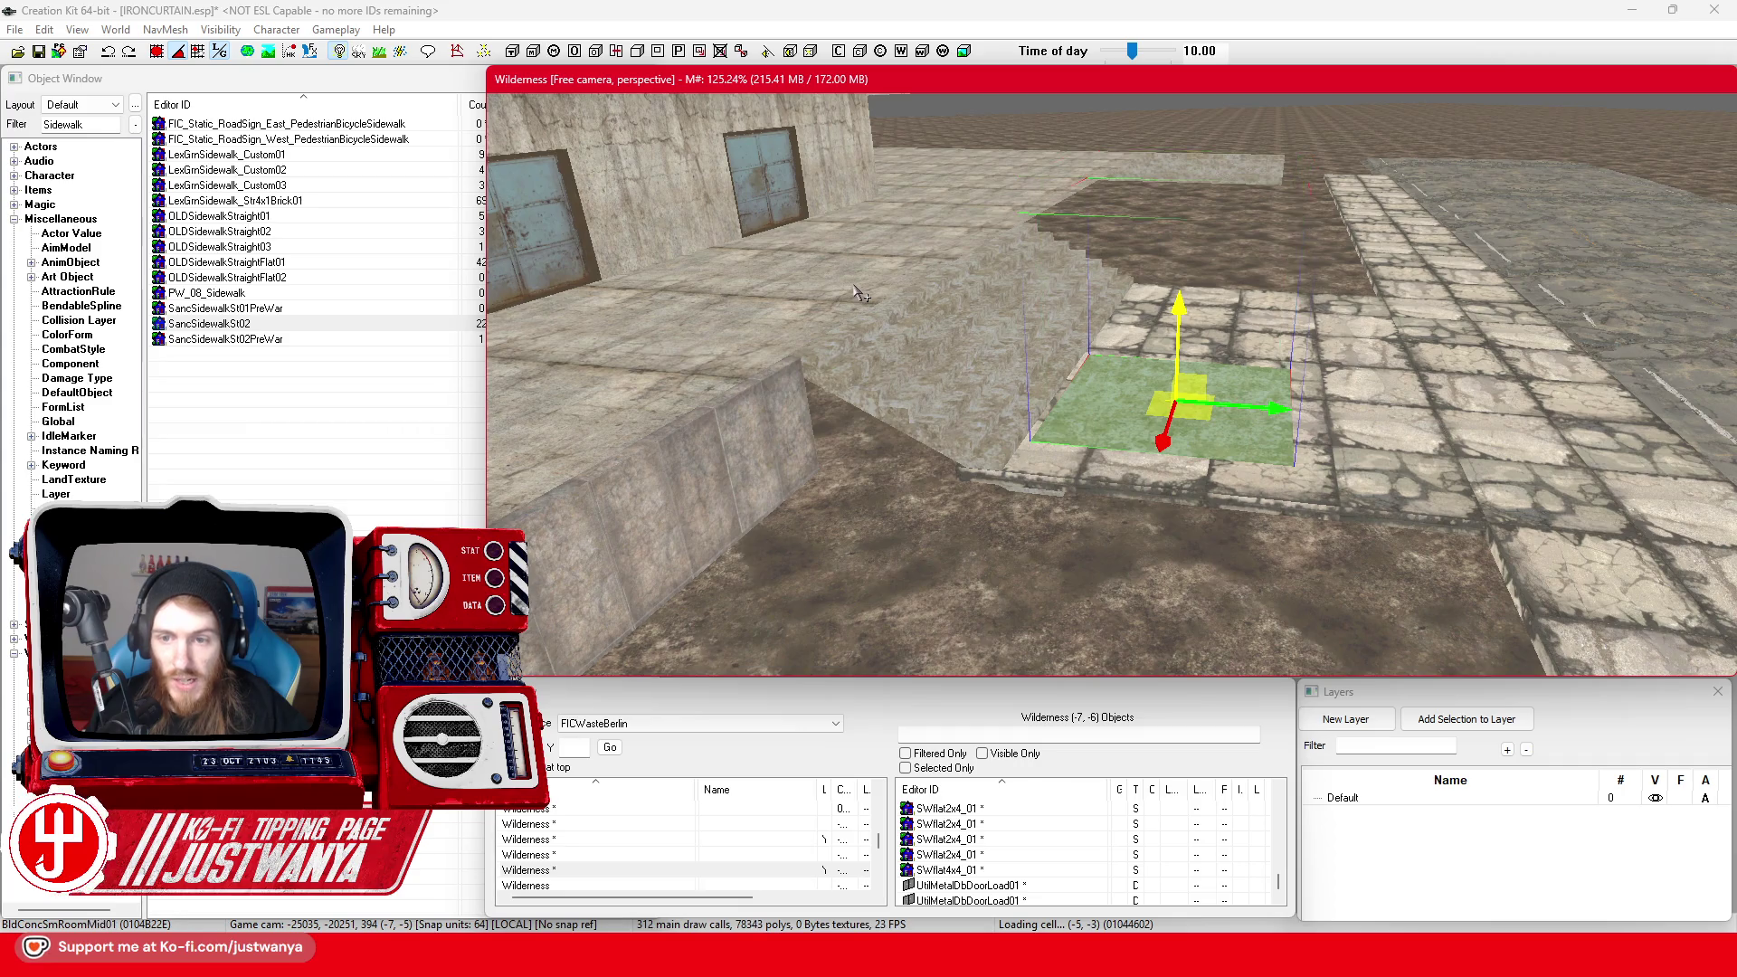
{"action": "left_click", "coordinate": [859, 294]}
{"action": "left_click", "coordinate": [859, 294]}
{"action": "left_click", "coordinate": [860, 294]}
{"action": "left_click", "coordinate": [859, 294]}
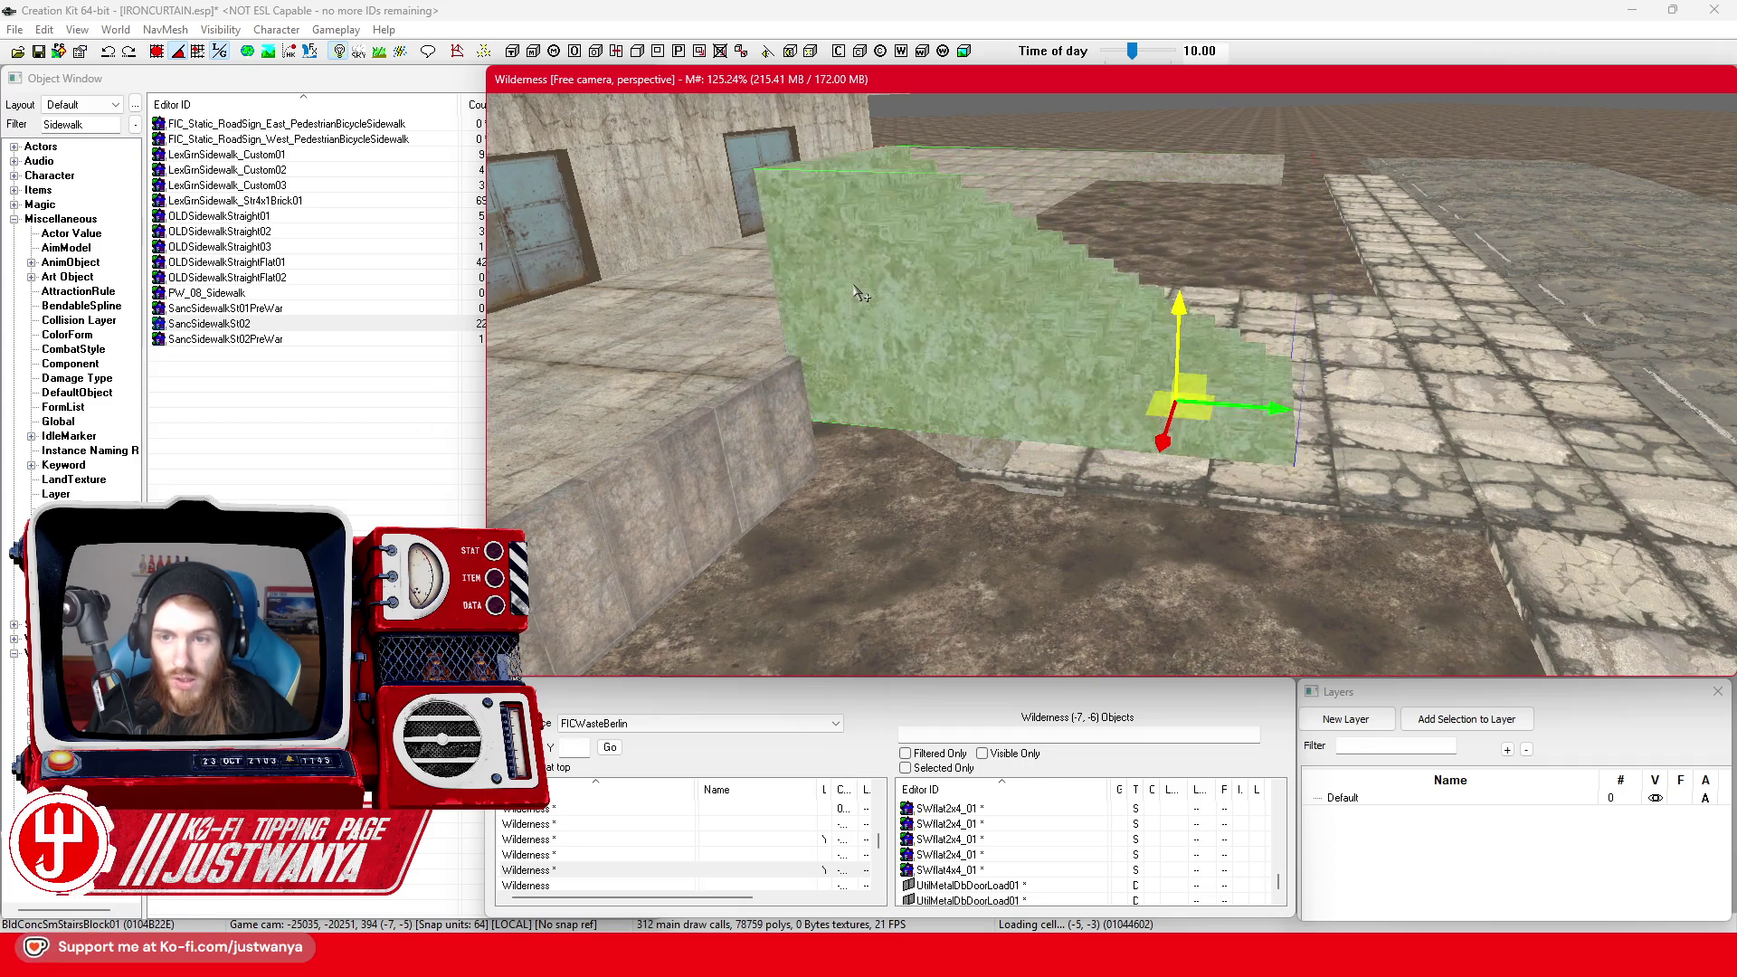
{"action": "left_click_drag", "start_coordinate": [1254, 404], "coordinate": [1601, 370]}
Select the three BldConcSmStairs01 stair pieces together
{"action": "left_click", "coordinate": [1068, 359]}
{"action": "left_click", "coordinate": [1070, 344], "text": "ctrl"}
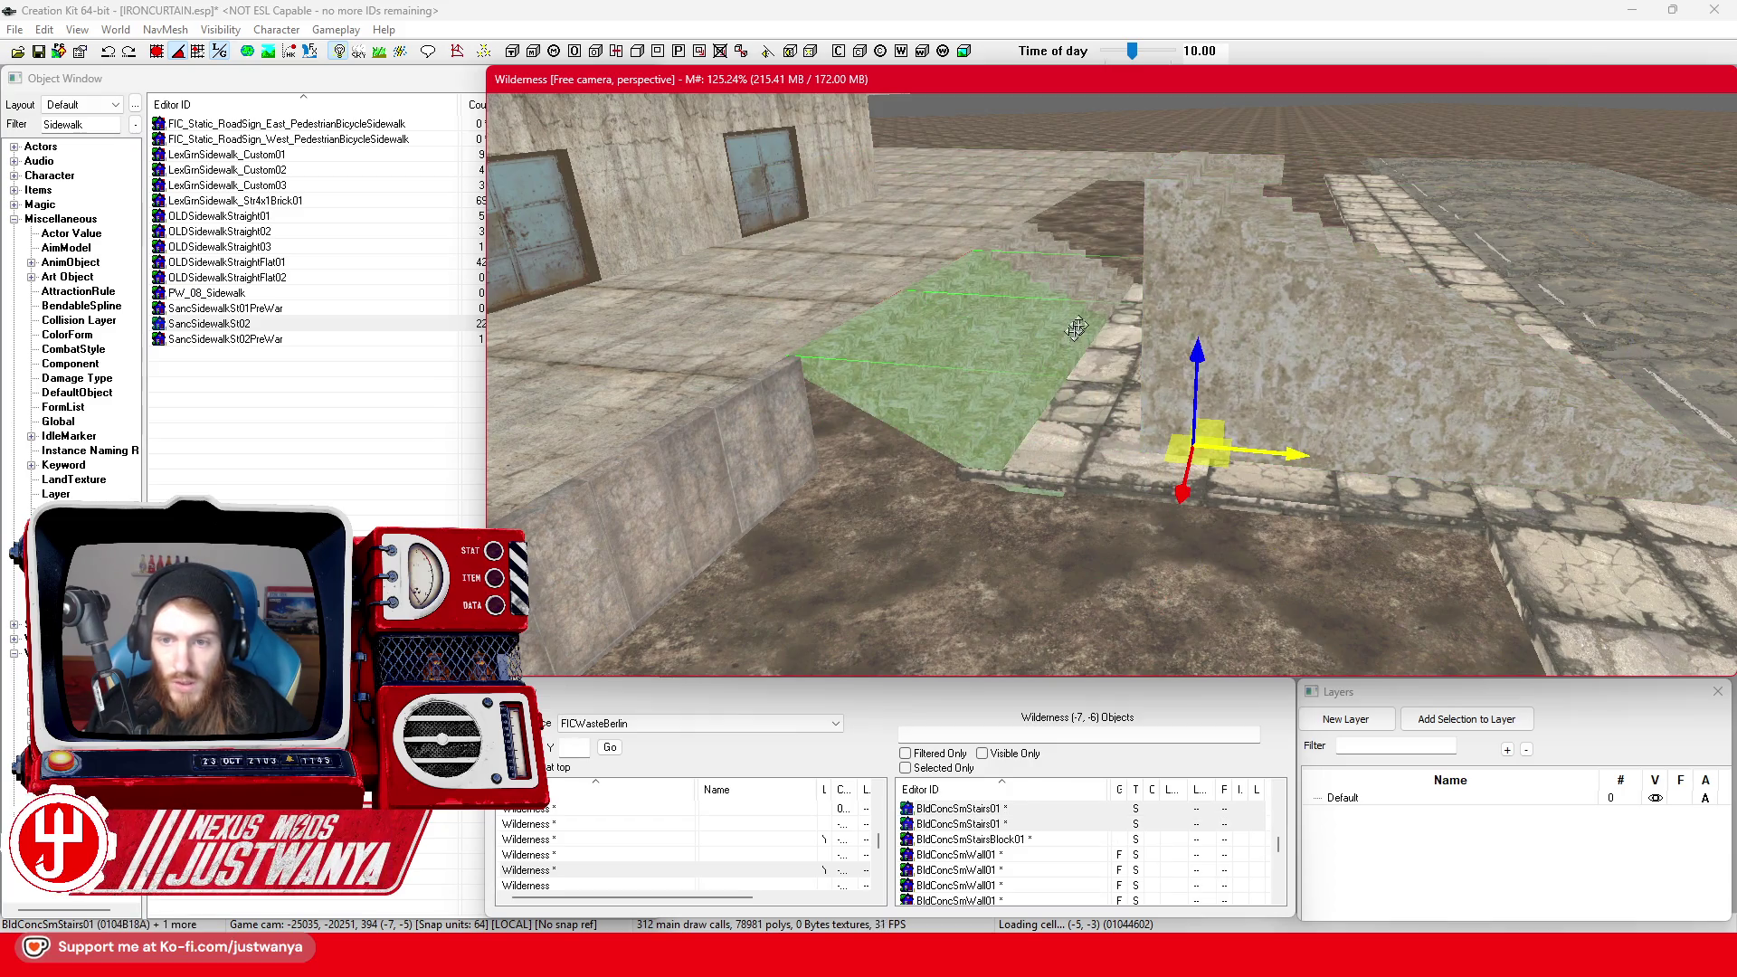
{"action": "left_click", "coordinate": [1092, 277], "text": "ctrl"}
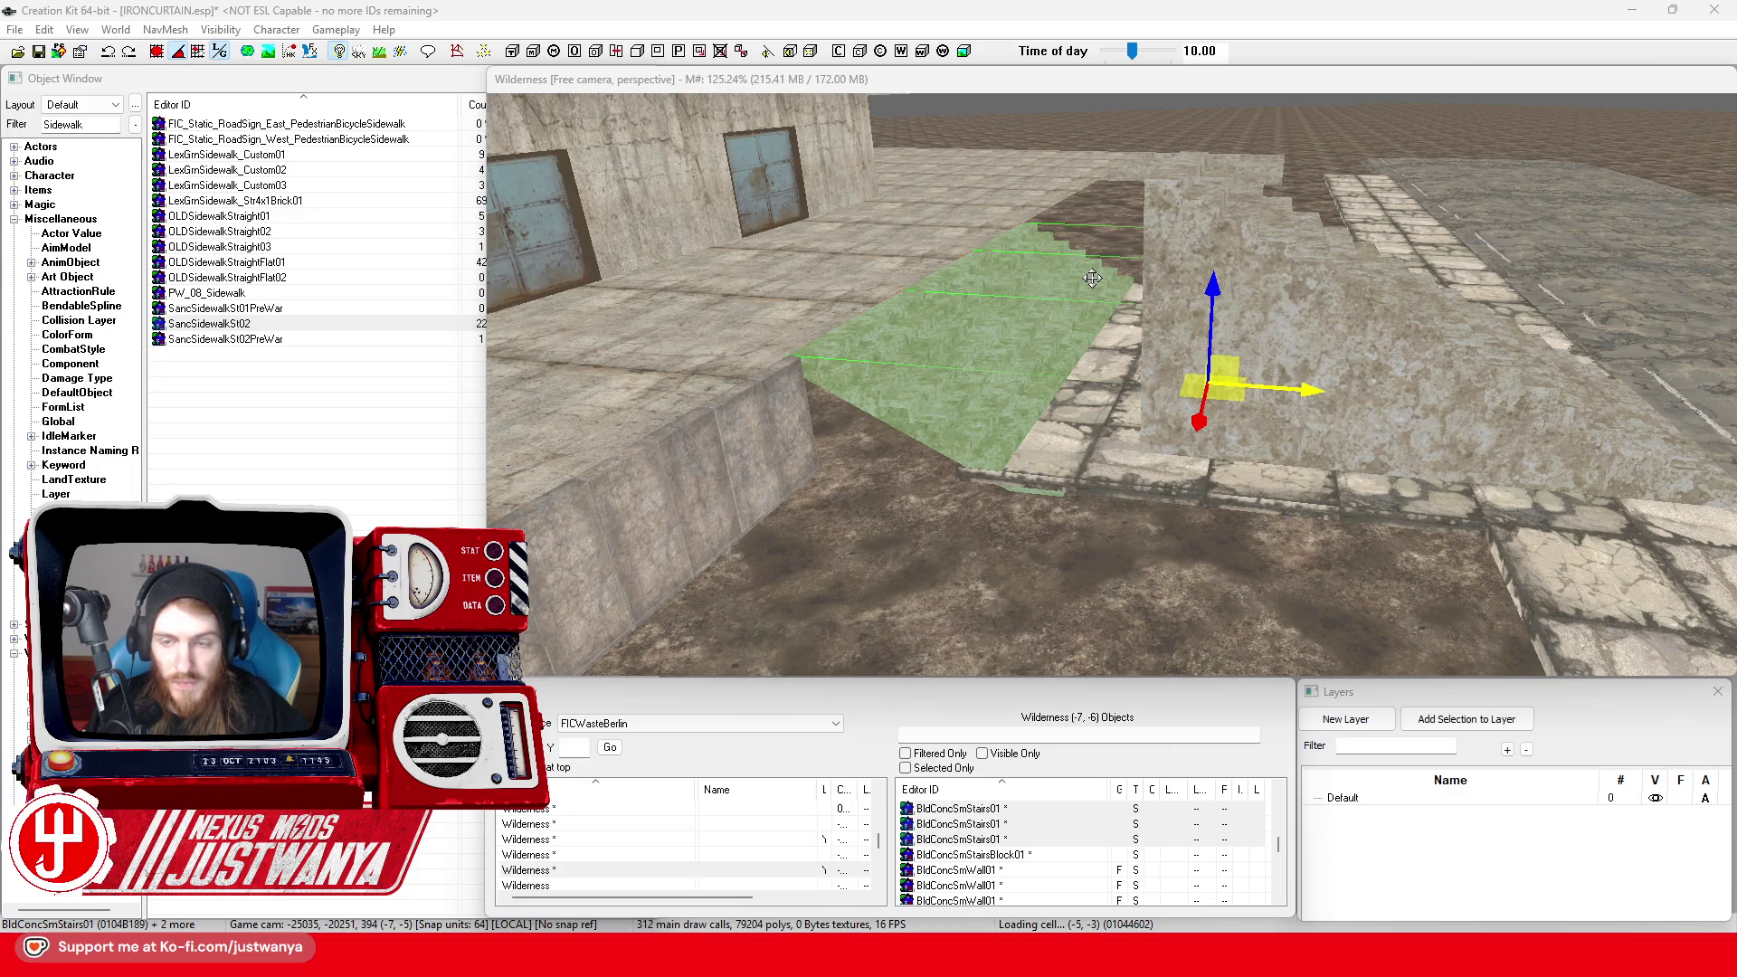
Use Search & Replace (Ctrl+F) with Selection Only to swap in BldConcSmStairsBlock01, replacing 3 objects
{"action": "key", "text": "ctrl+f"}
{"action": "left_click_drag", "start_coordinate": [274, 67], "coordinate": [988, 173]}
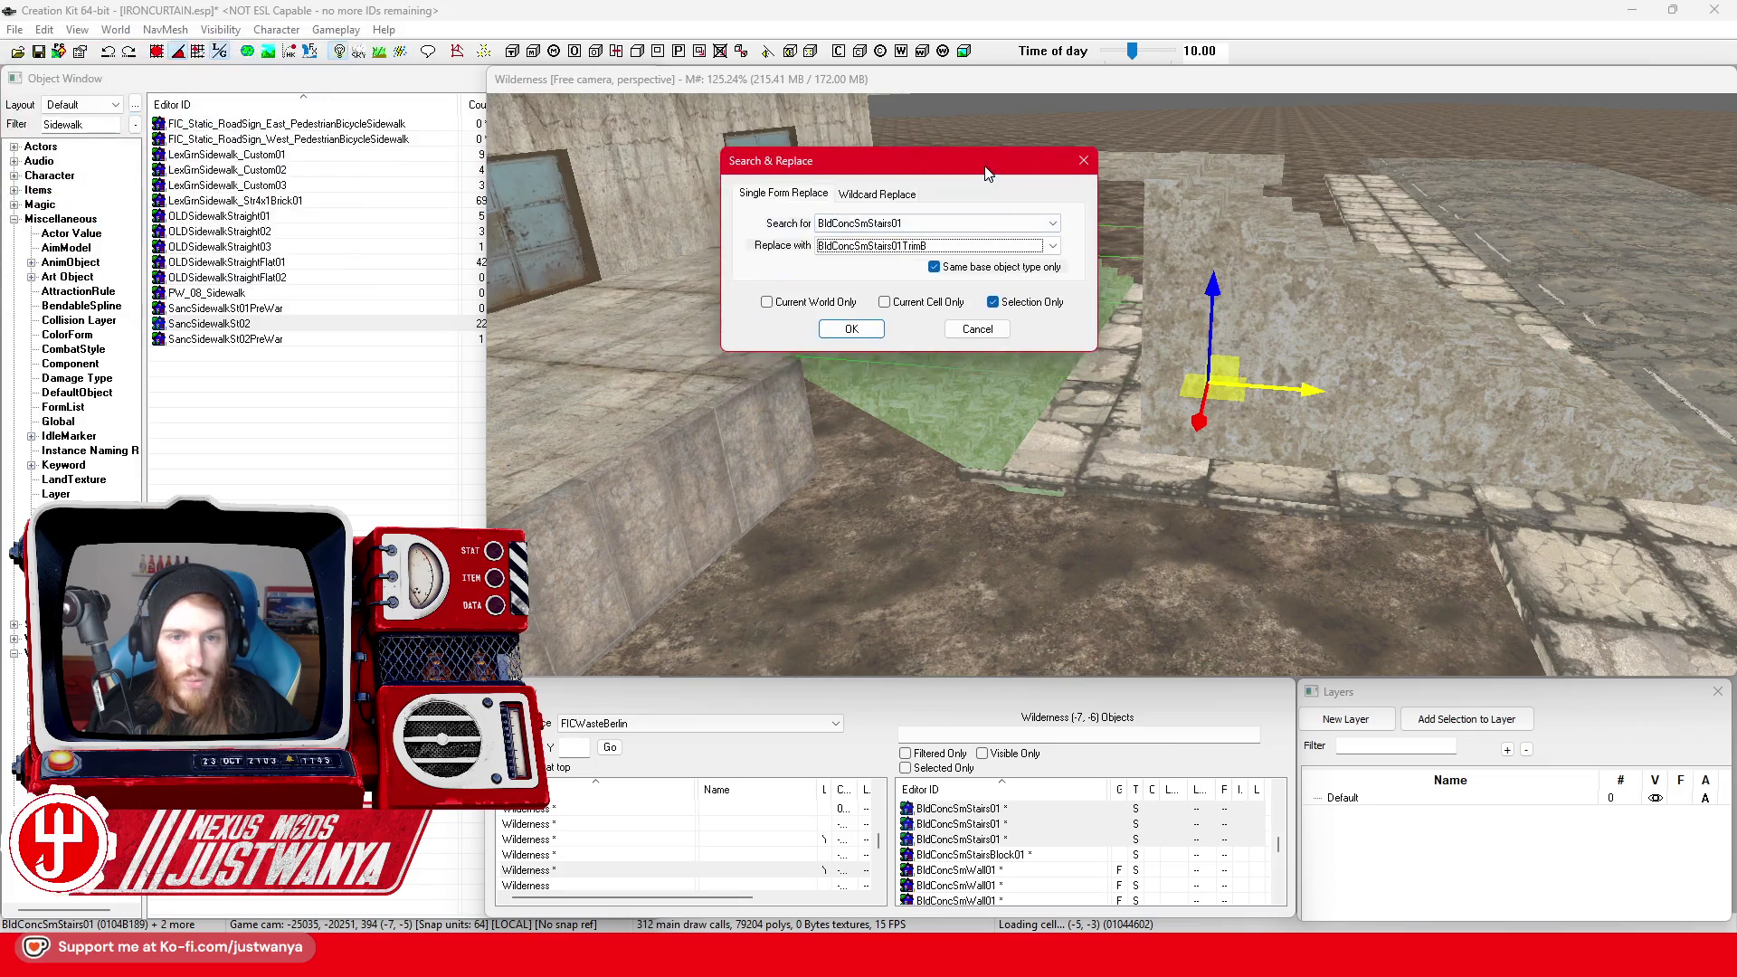
{"action": "left_click", "coordinate": [1053, 246]}
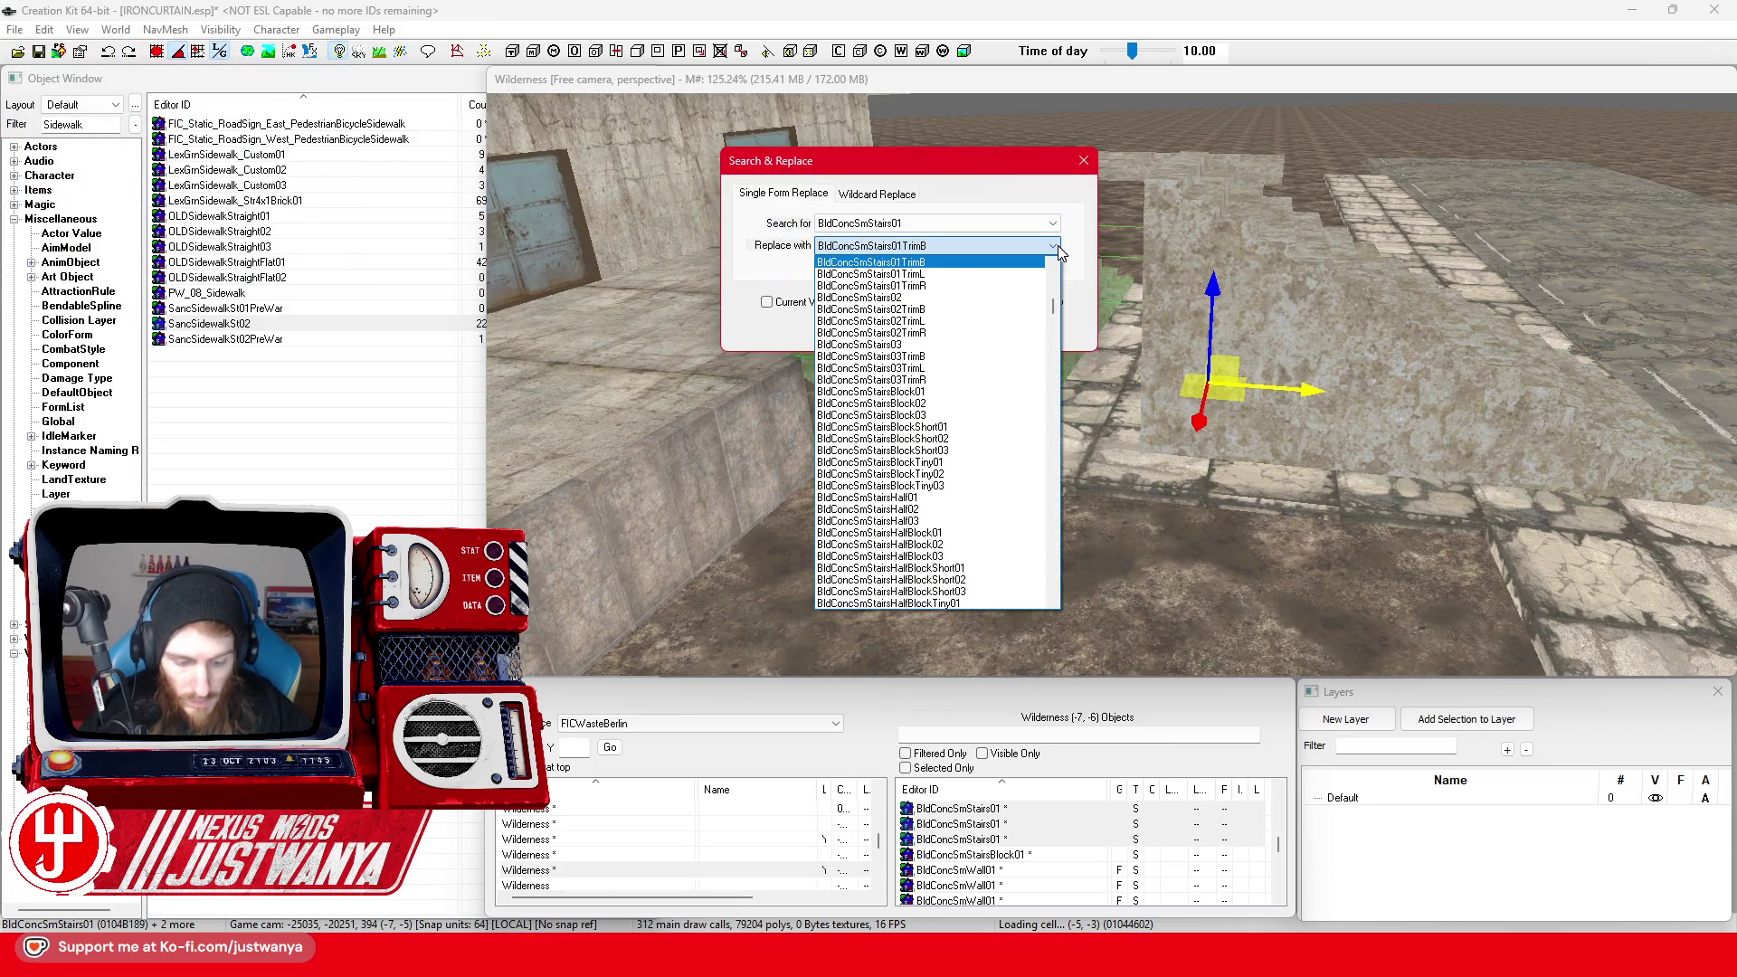
{"action": "scroll", "coordinate": [1056, 246], "scroll_direction": "up", "scroll_amount": 15}
{"action": "scroll", "coordinate": [1057, 246], "scroll_direction": "down", "scroll_amount": 14}
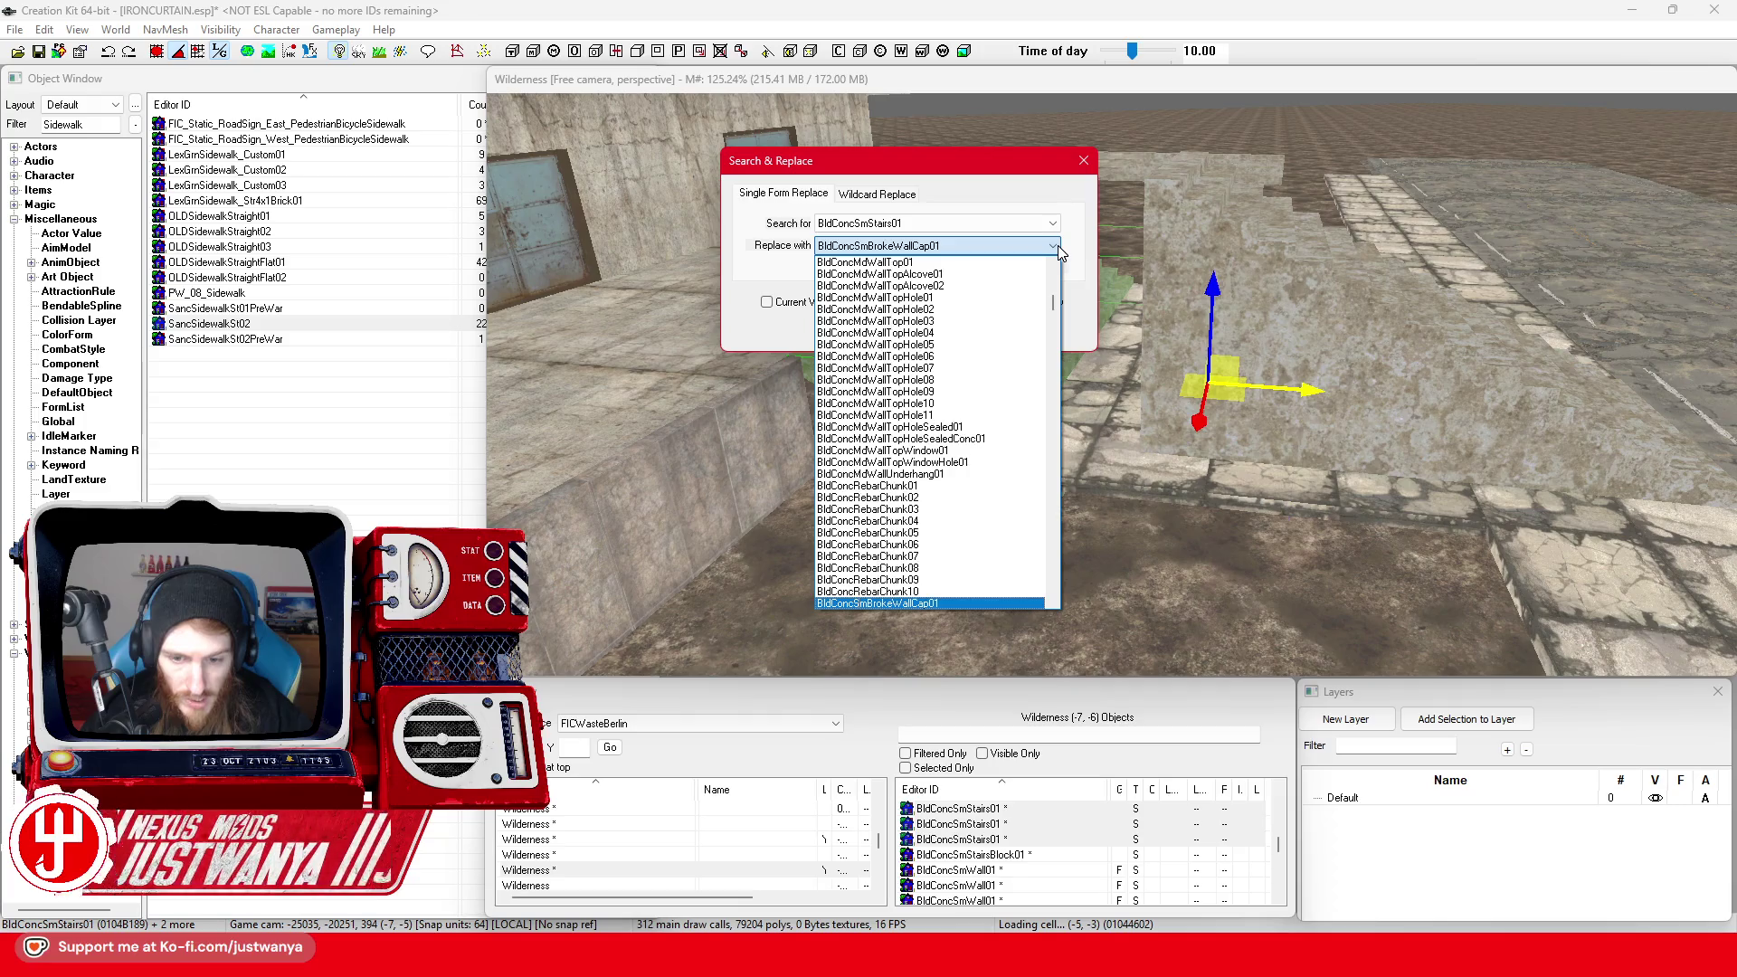
{"action": "scroll", "coordinate": [1056, 246], "scroll_direction": "down", "scroll_amount": 12}
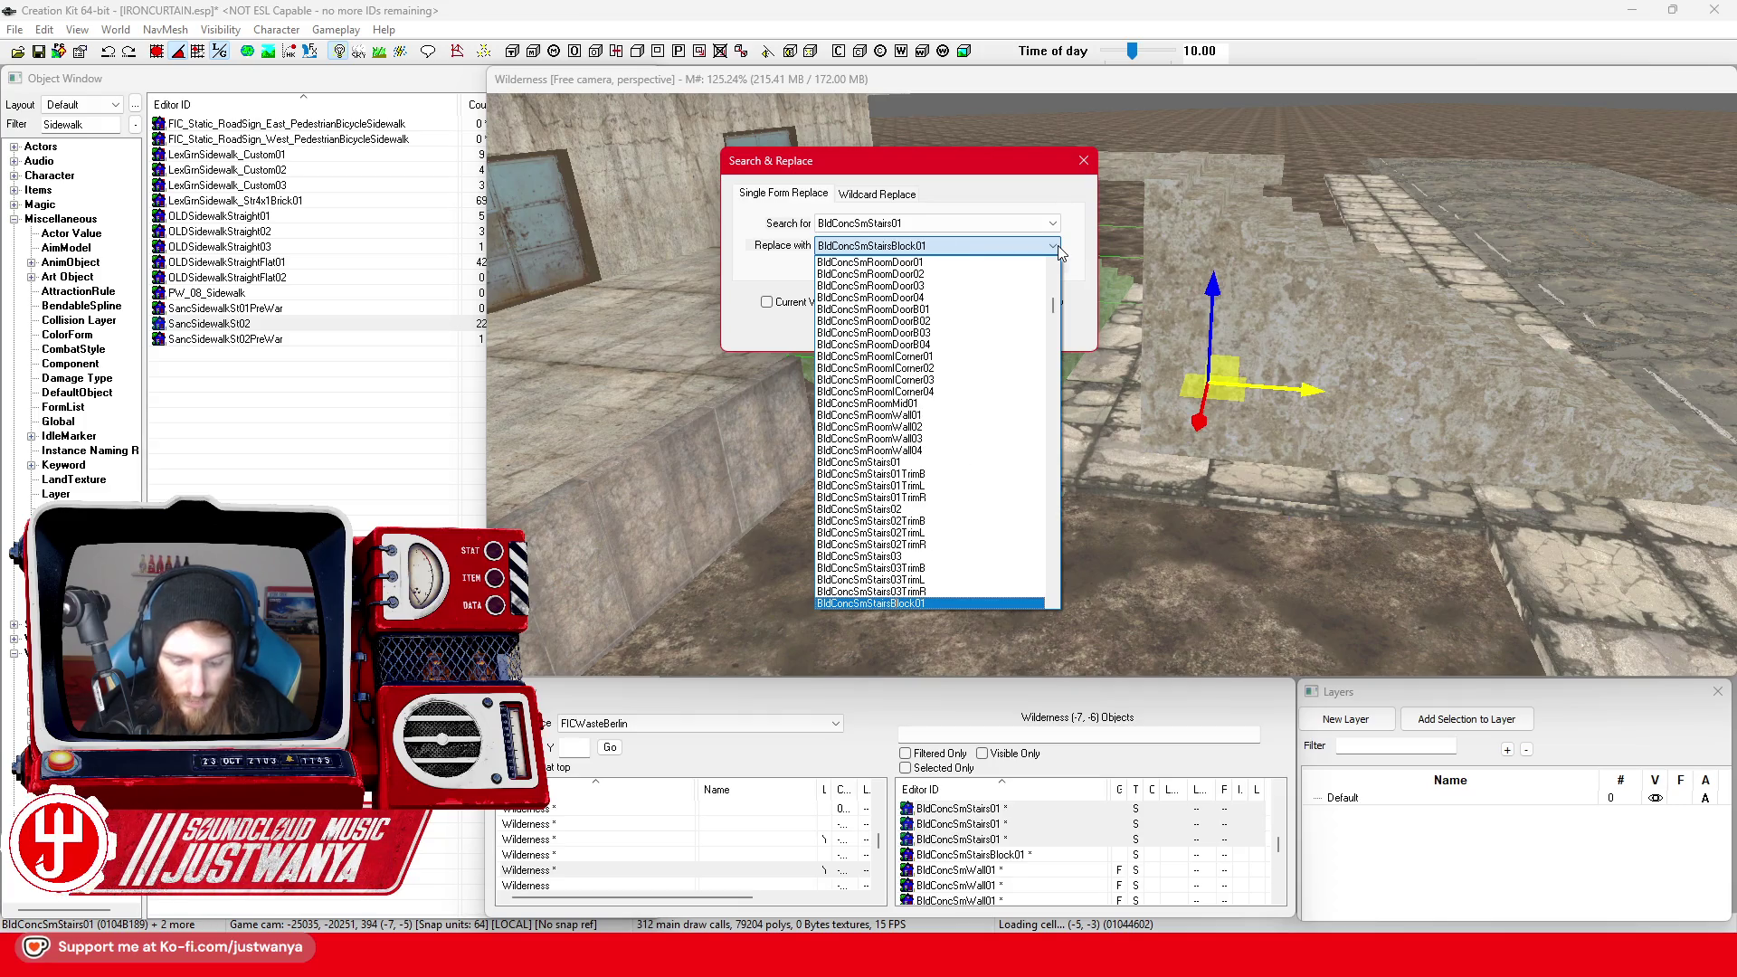
{"action": "left_click", "coordinate": [1056, 246]}
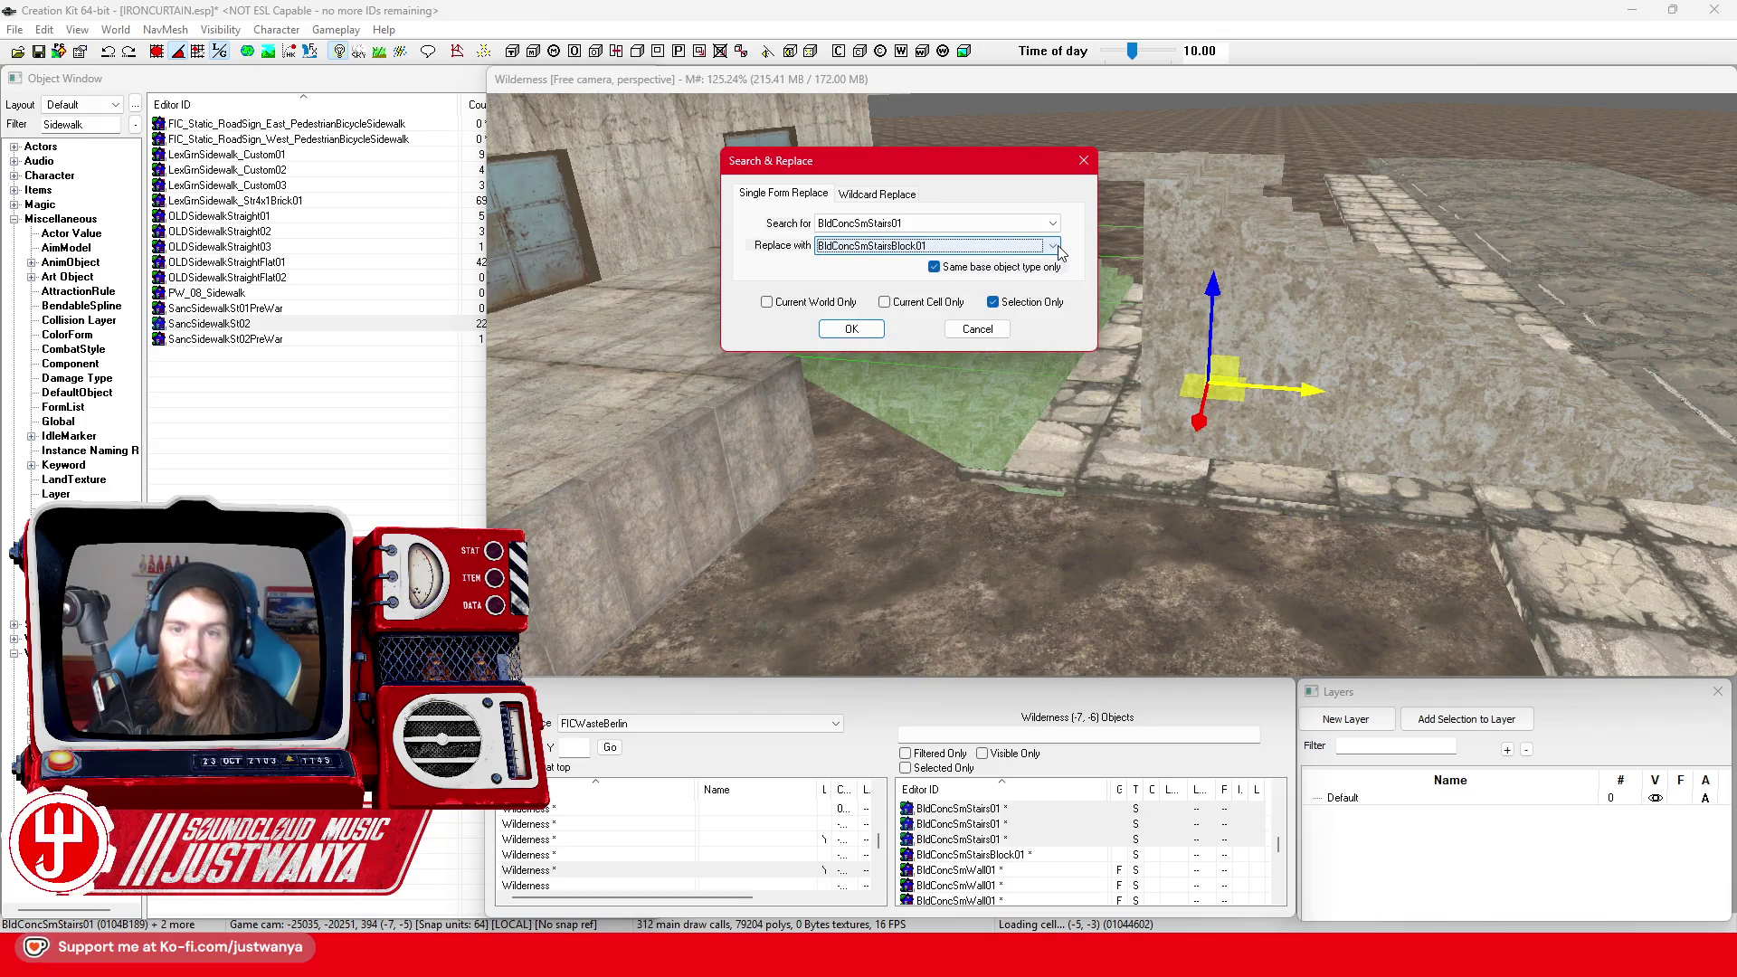
{"action": "left_click", "coordinate": [842, 331]}
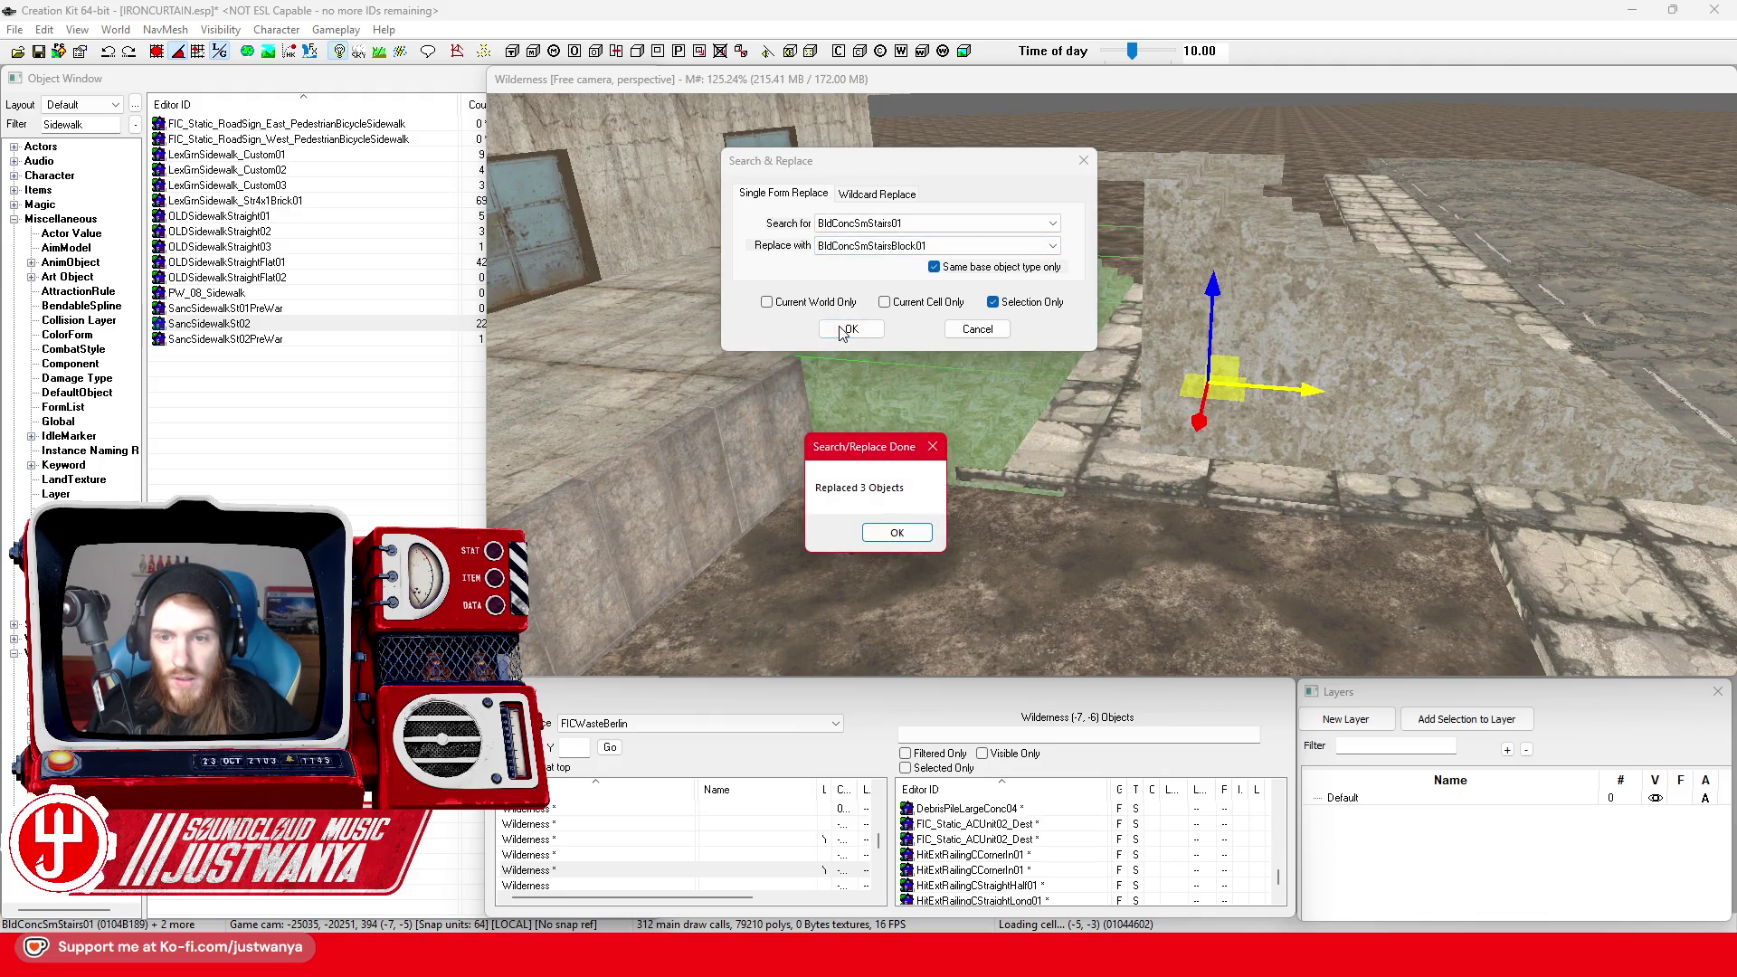
{"action": "left_click", "coordinate": [926, 540]}
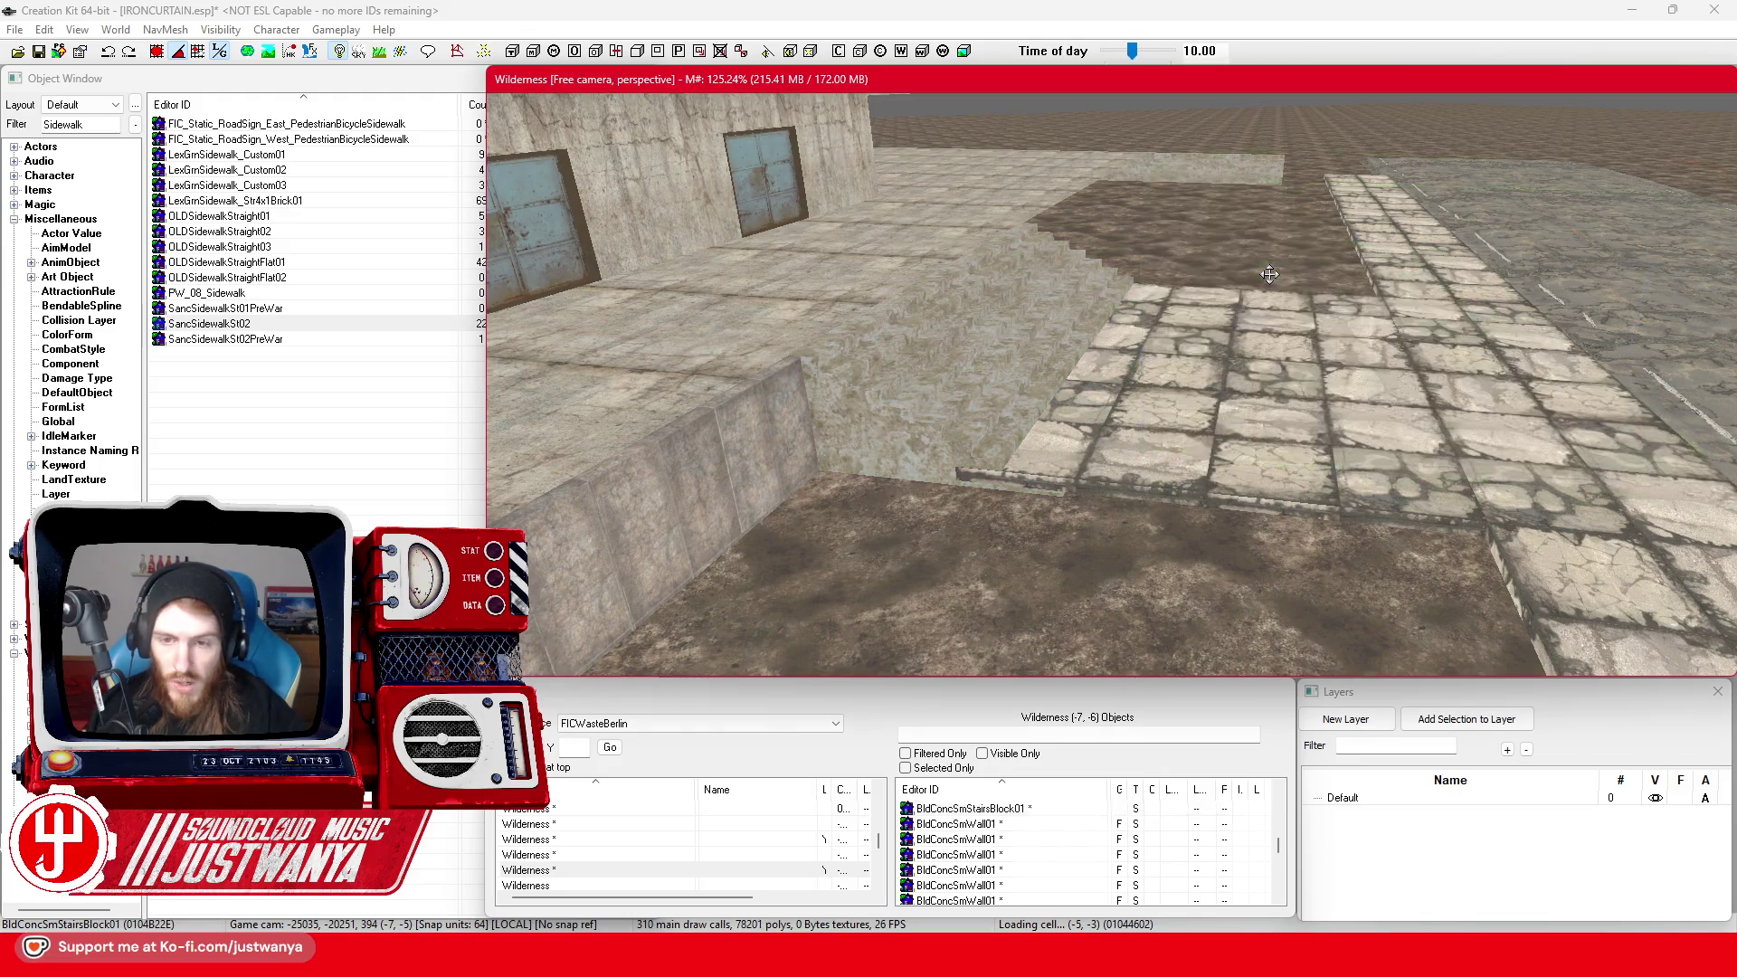
Focus on the new stairs block and slide it onto the dirt
{"action": "left_click", "coordinate": [921, 443]}
{"action": "key", "text": "f"}
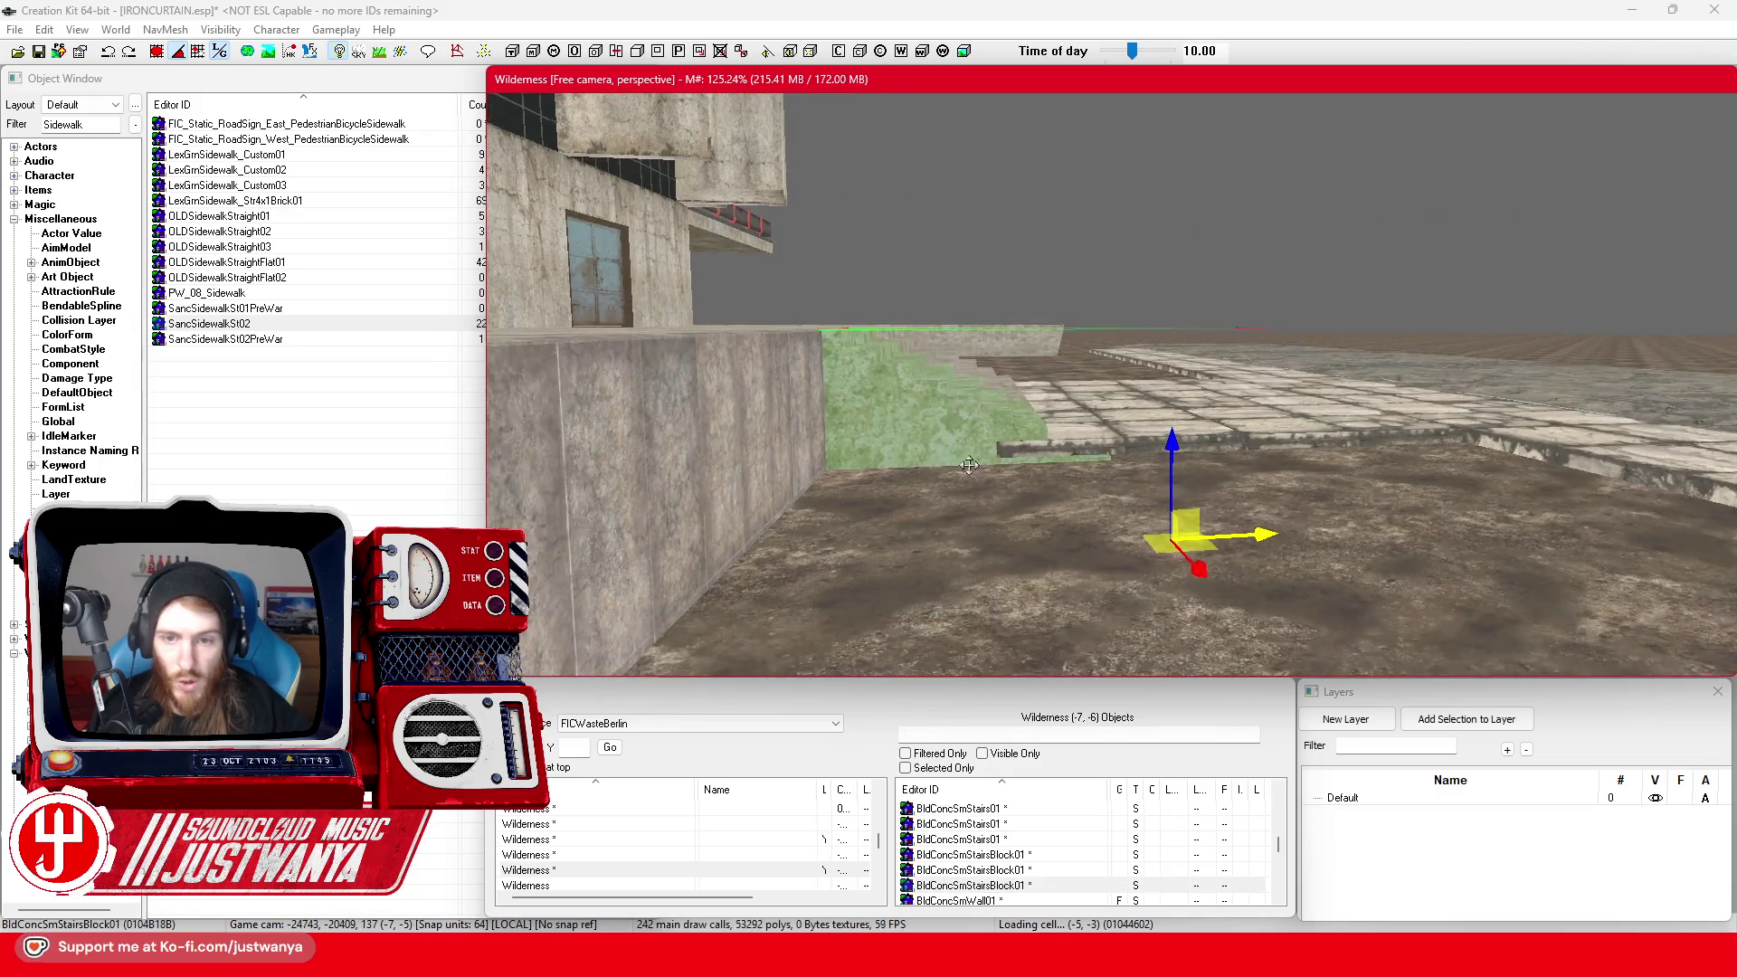
{"action": "key", "text": "shift"}
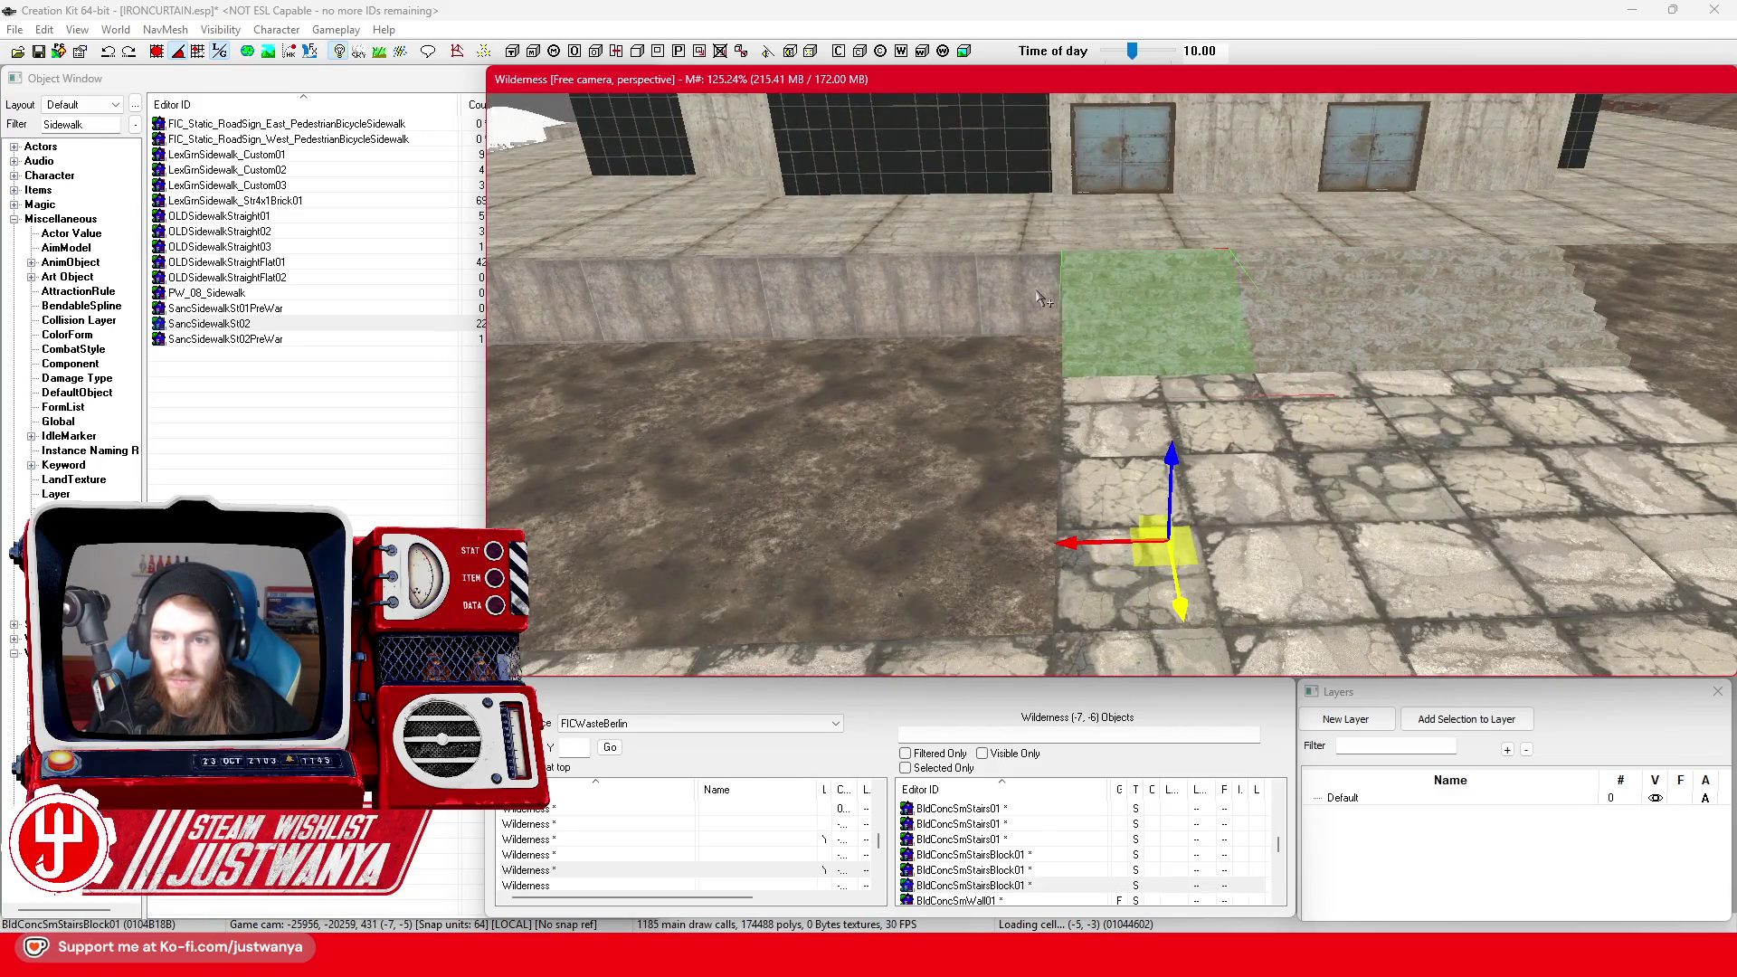
{"action": "key", "text": "shift"}
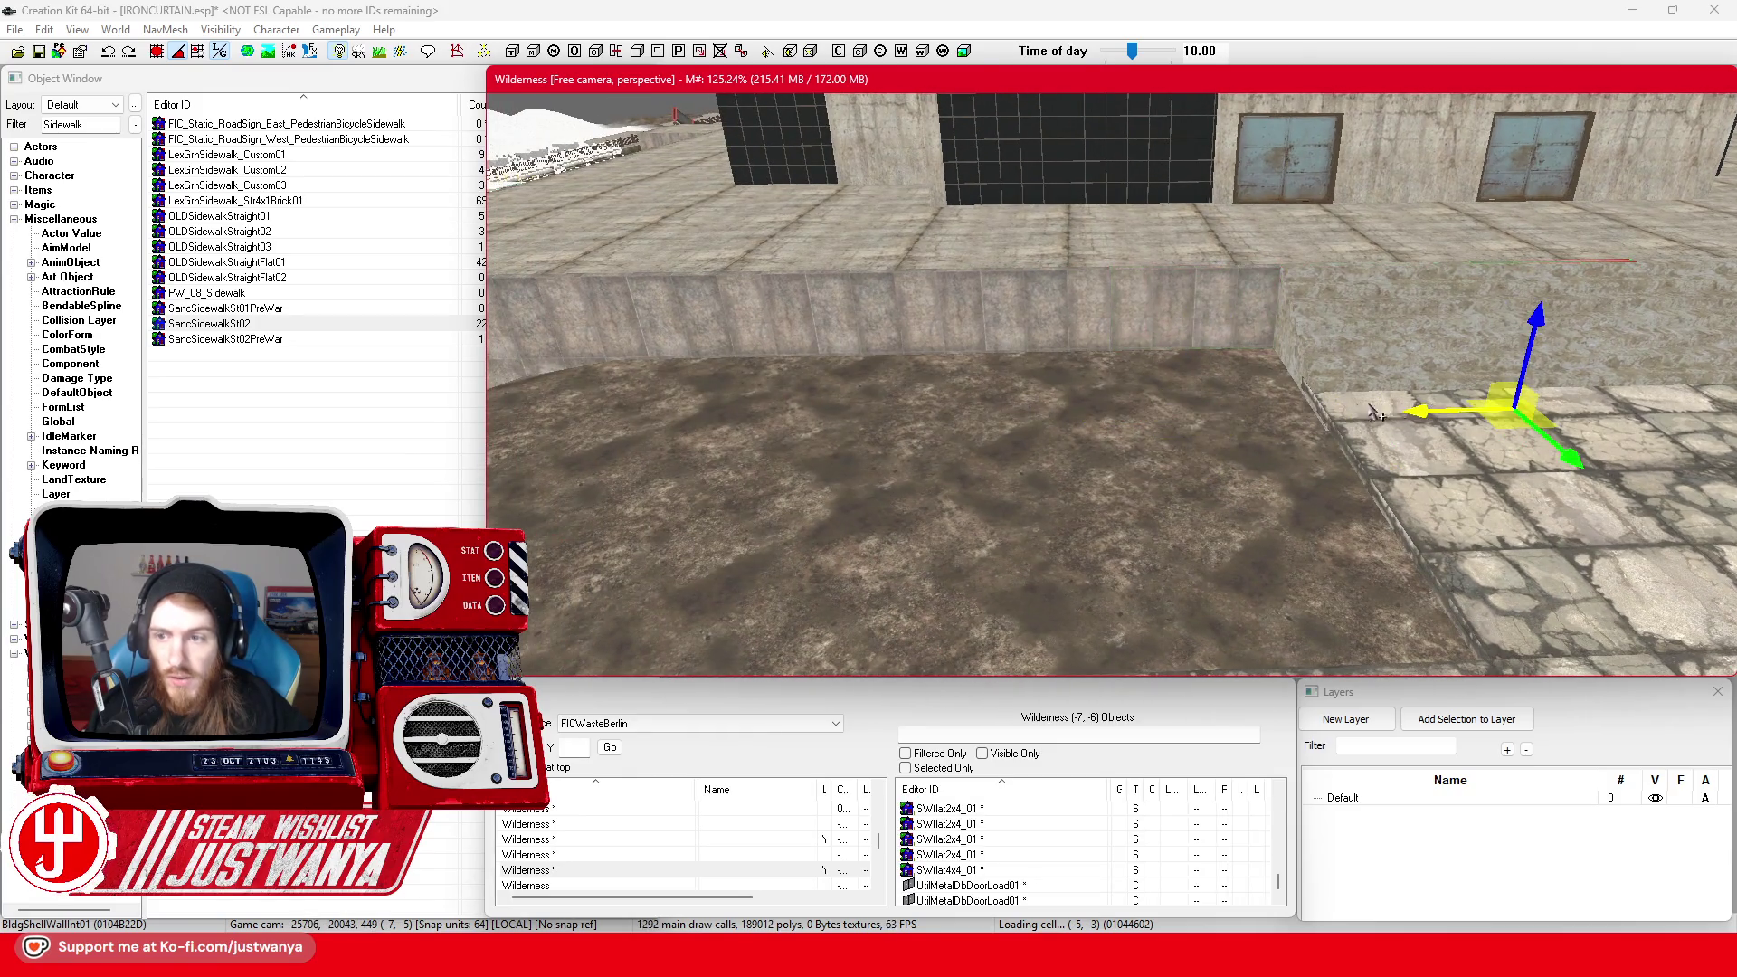
{"action": "left_click_drag", "start_coordinate": [724, 460], "coordinate": [1017, 453]}
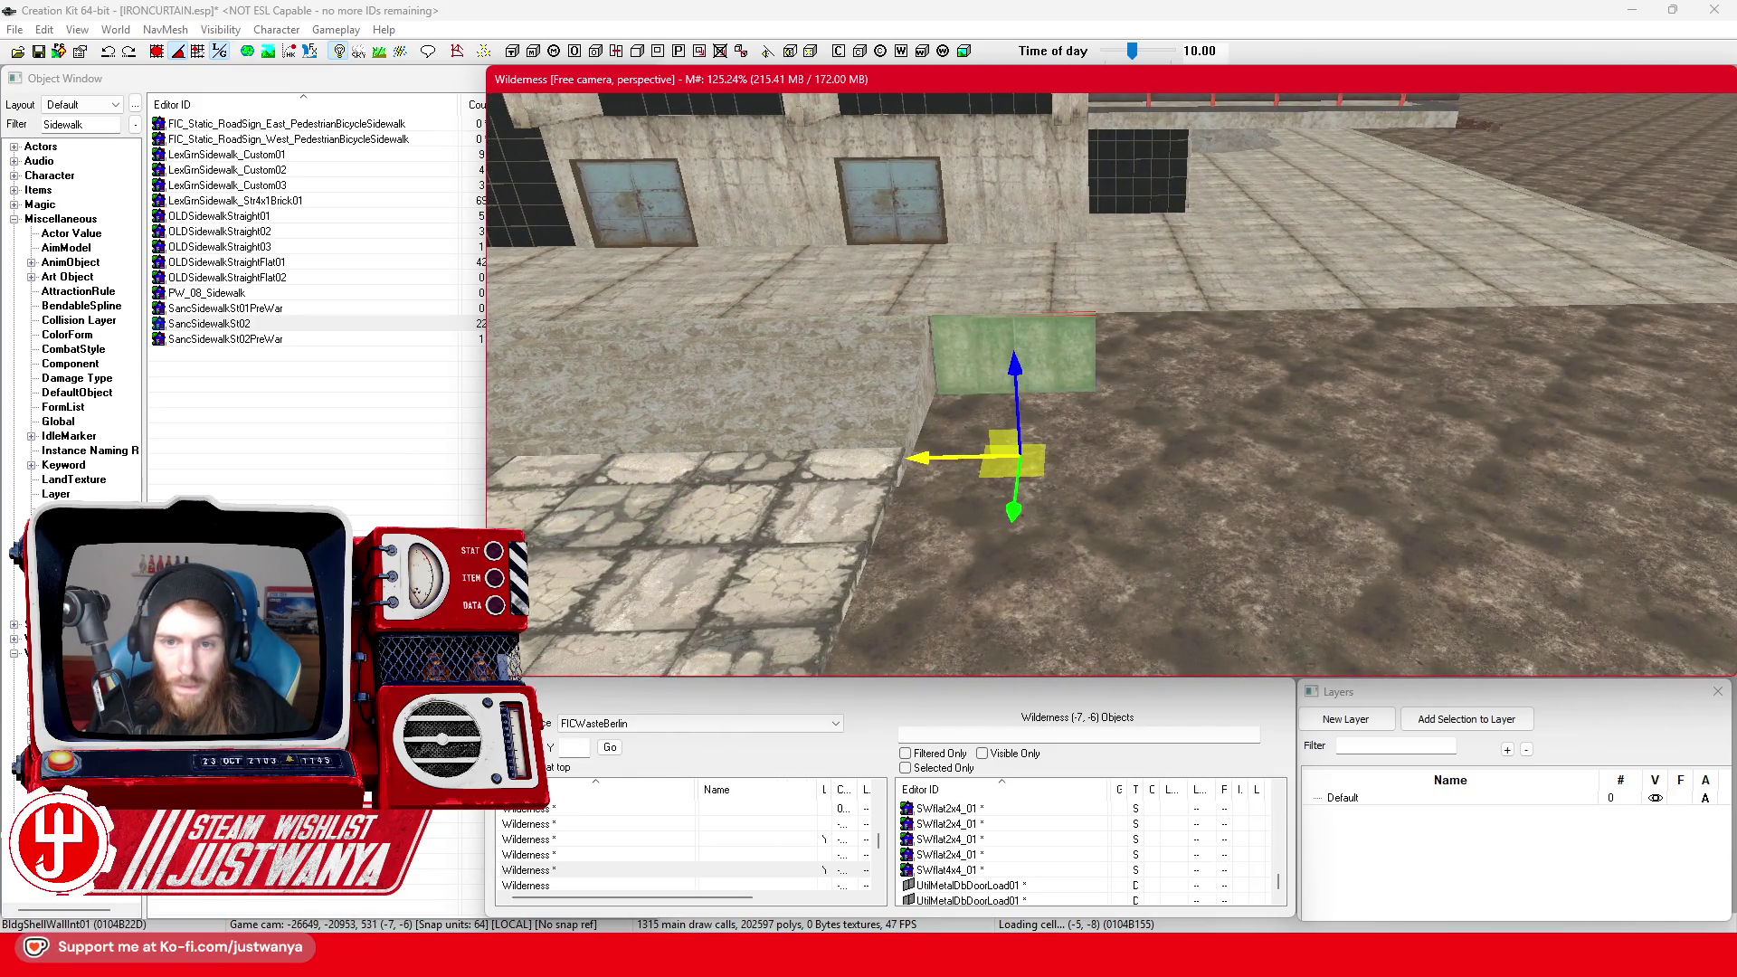
Slide the wall block right along the low wall and nudge it into place
{"action": "key", "text": "shift"}
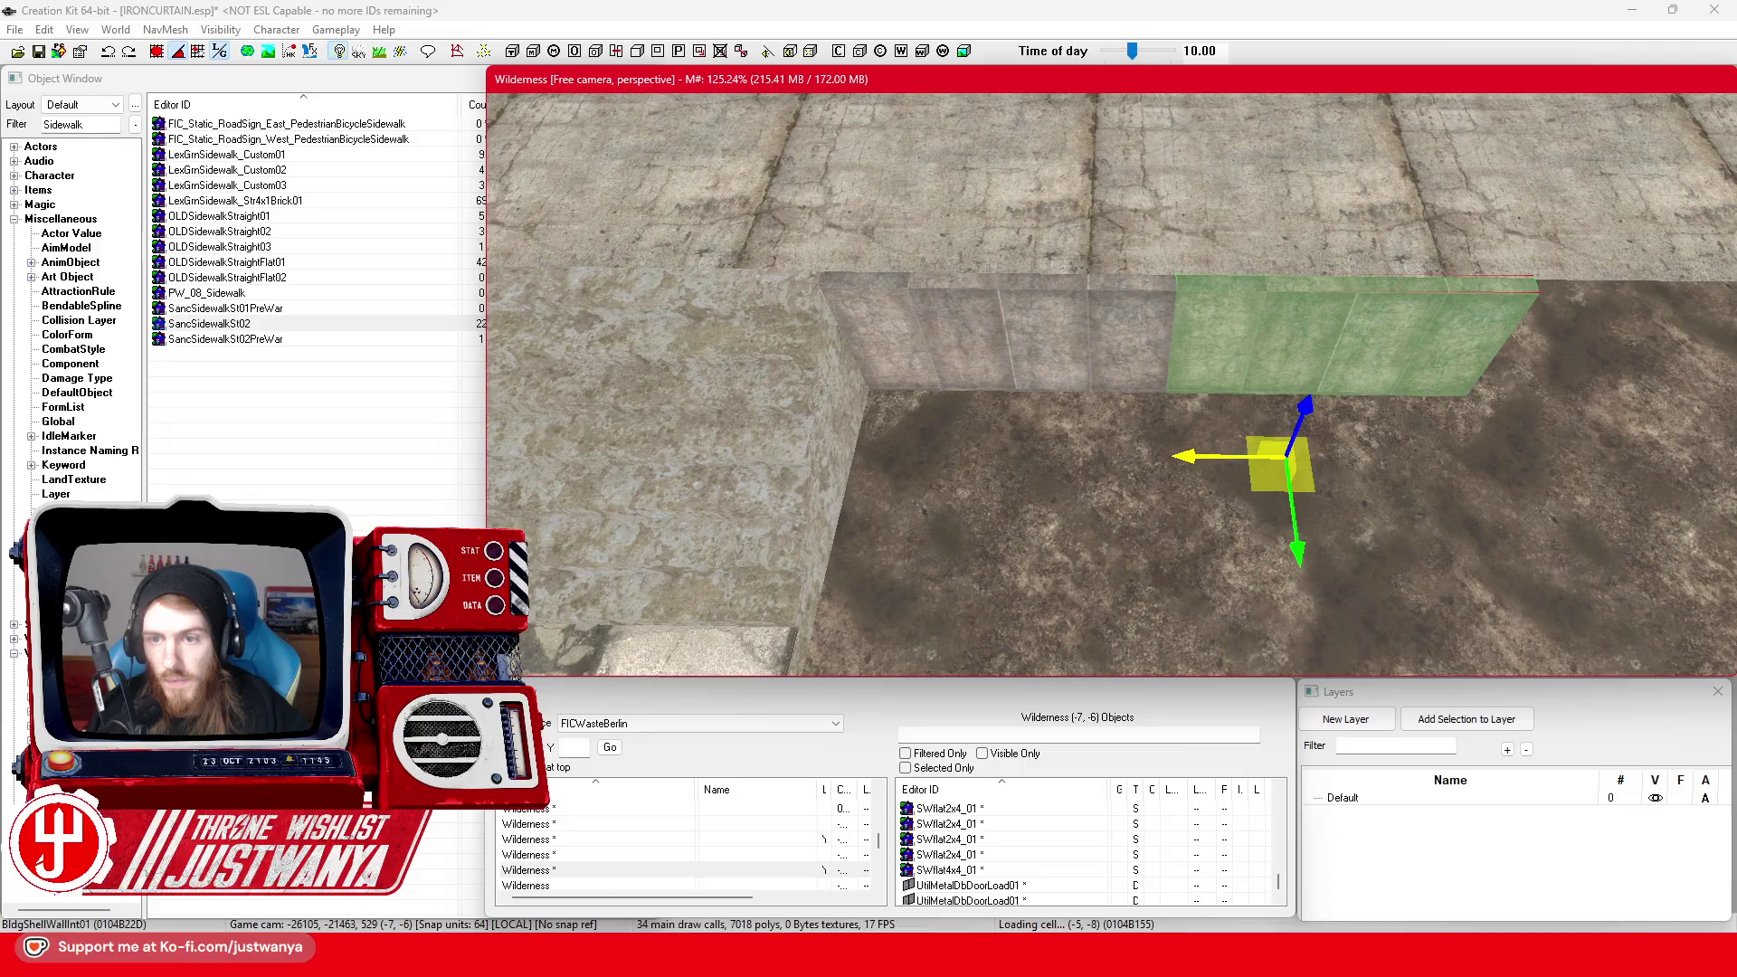
{"action": "key", "text": "shift"}
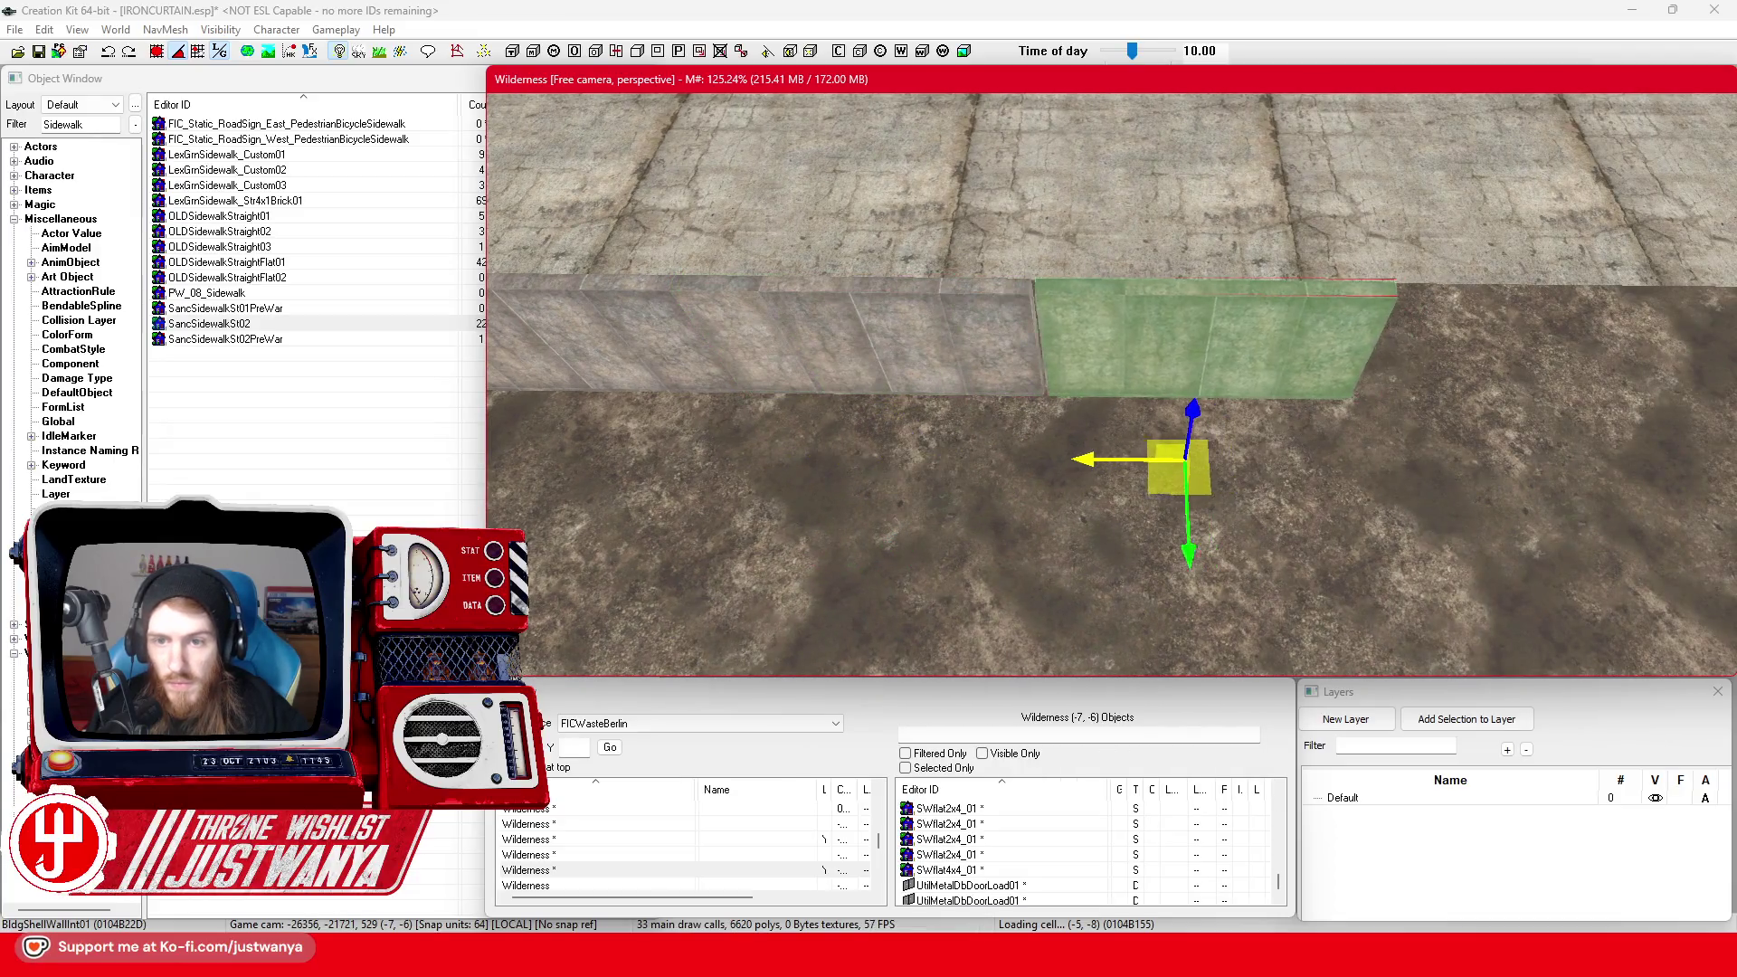
{"action": "key", "text": "shift"}
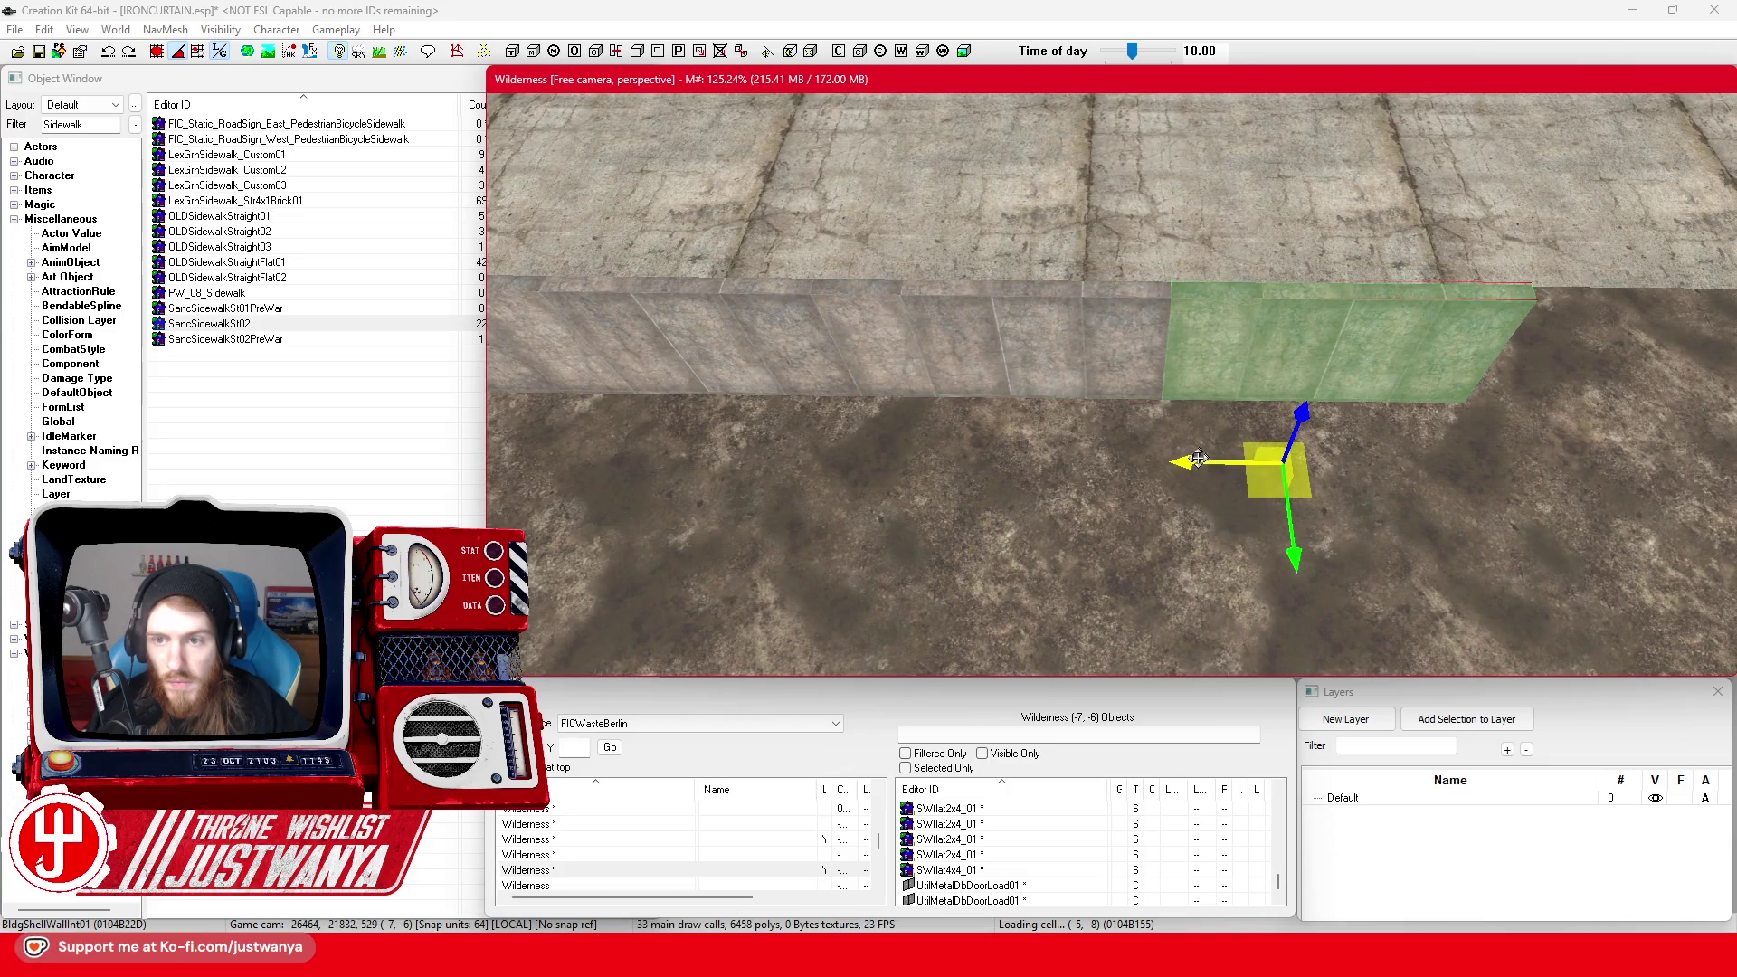
{"action": "key", "text": "shift"}
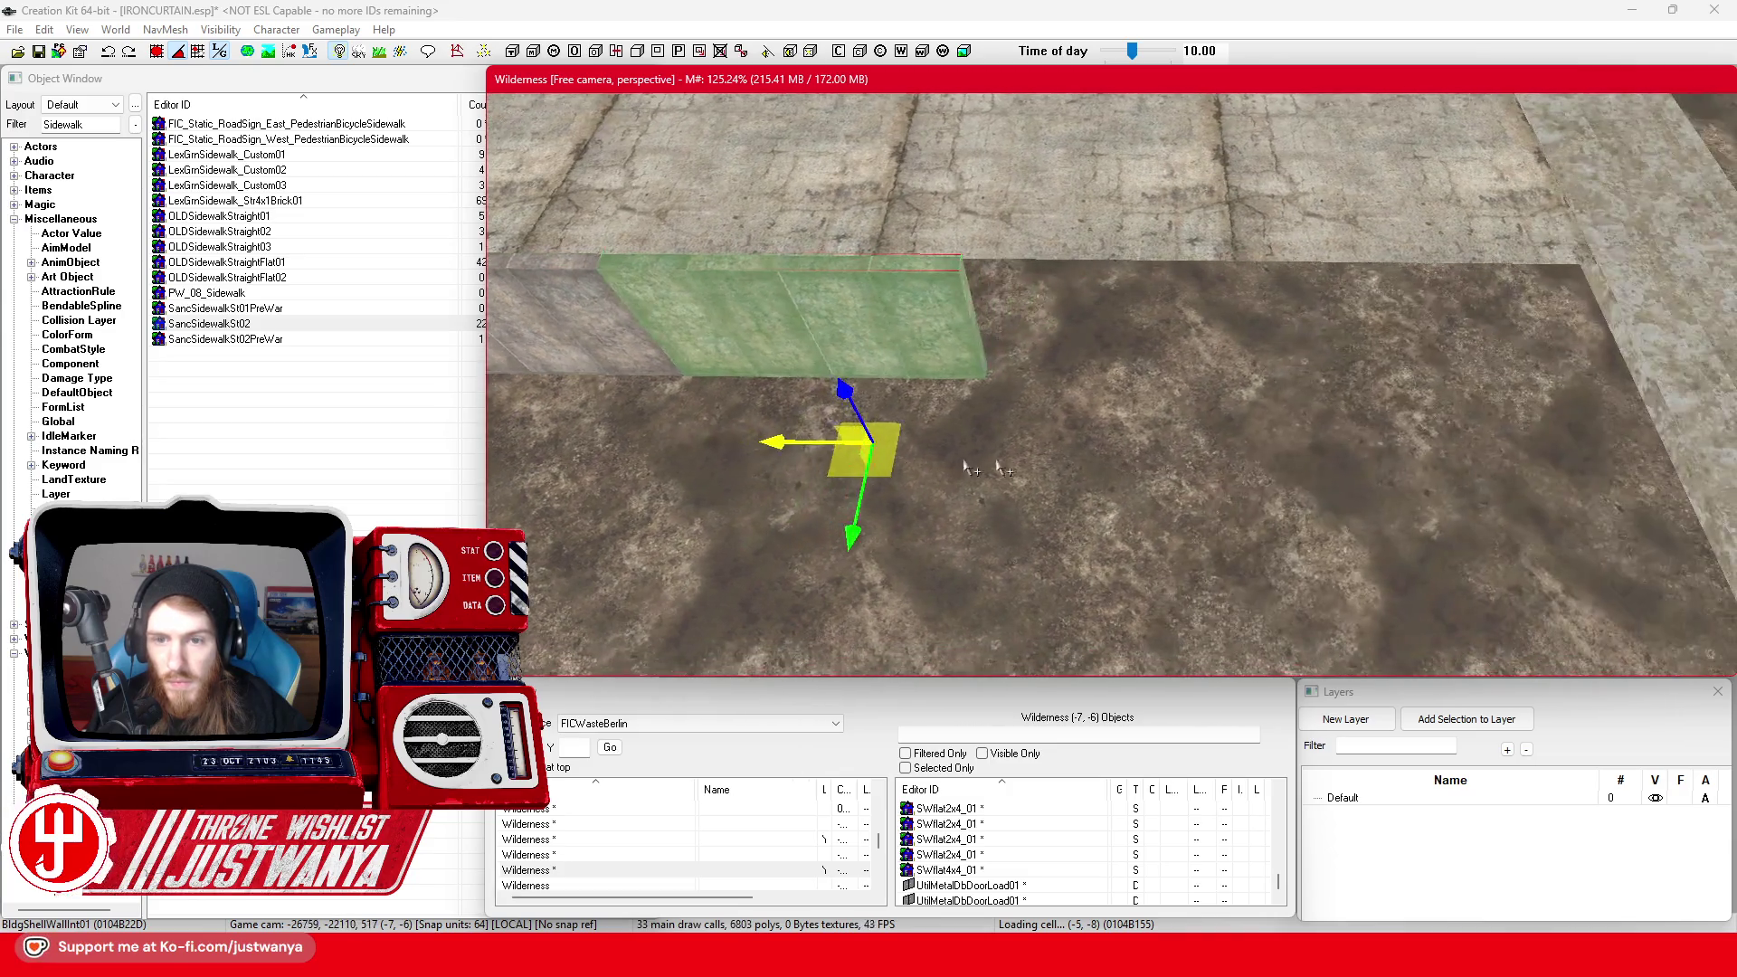
{"action": "left_click_drag", "start_coordinate": [785, 444], "coordinate": [1049, 445]}
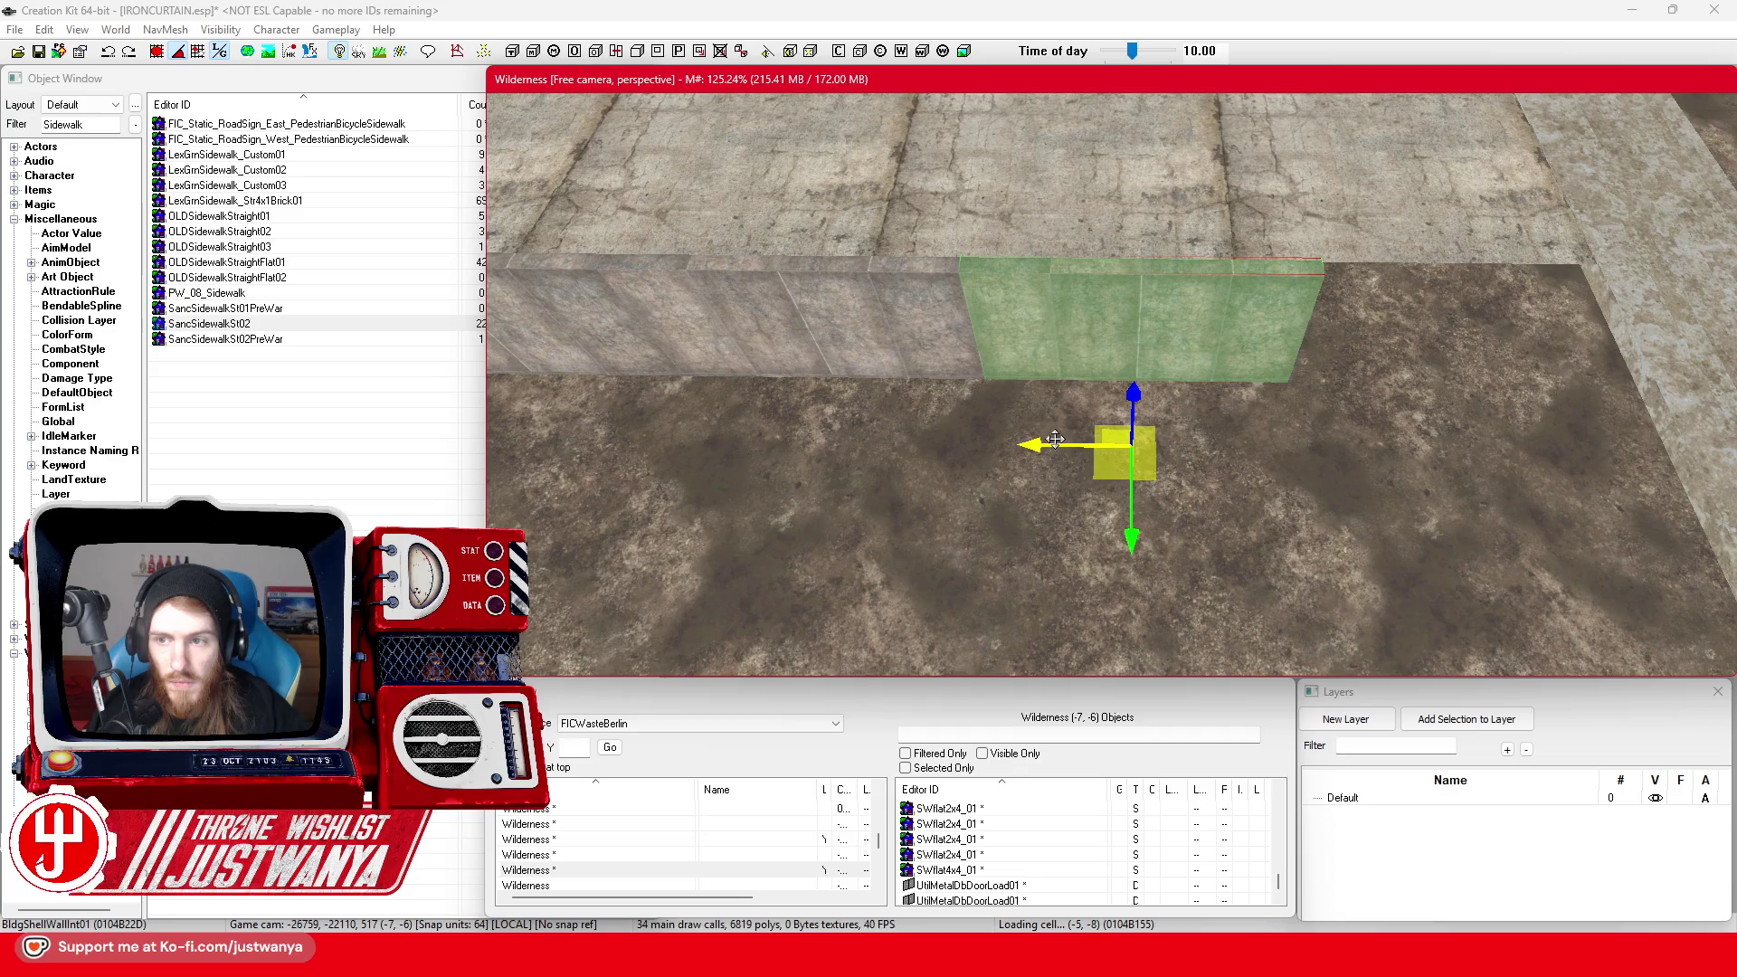
{"action": "key", "text": "shift"}
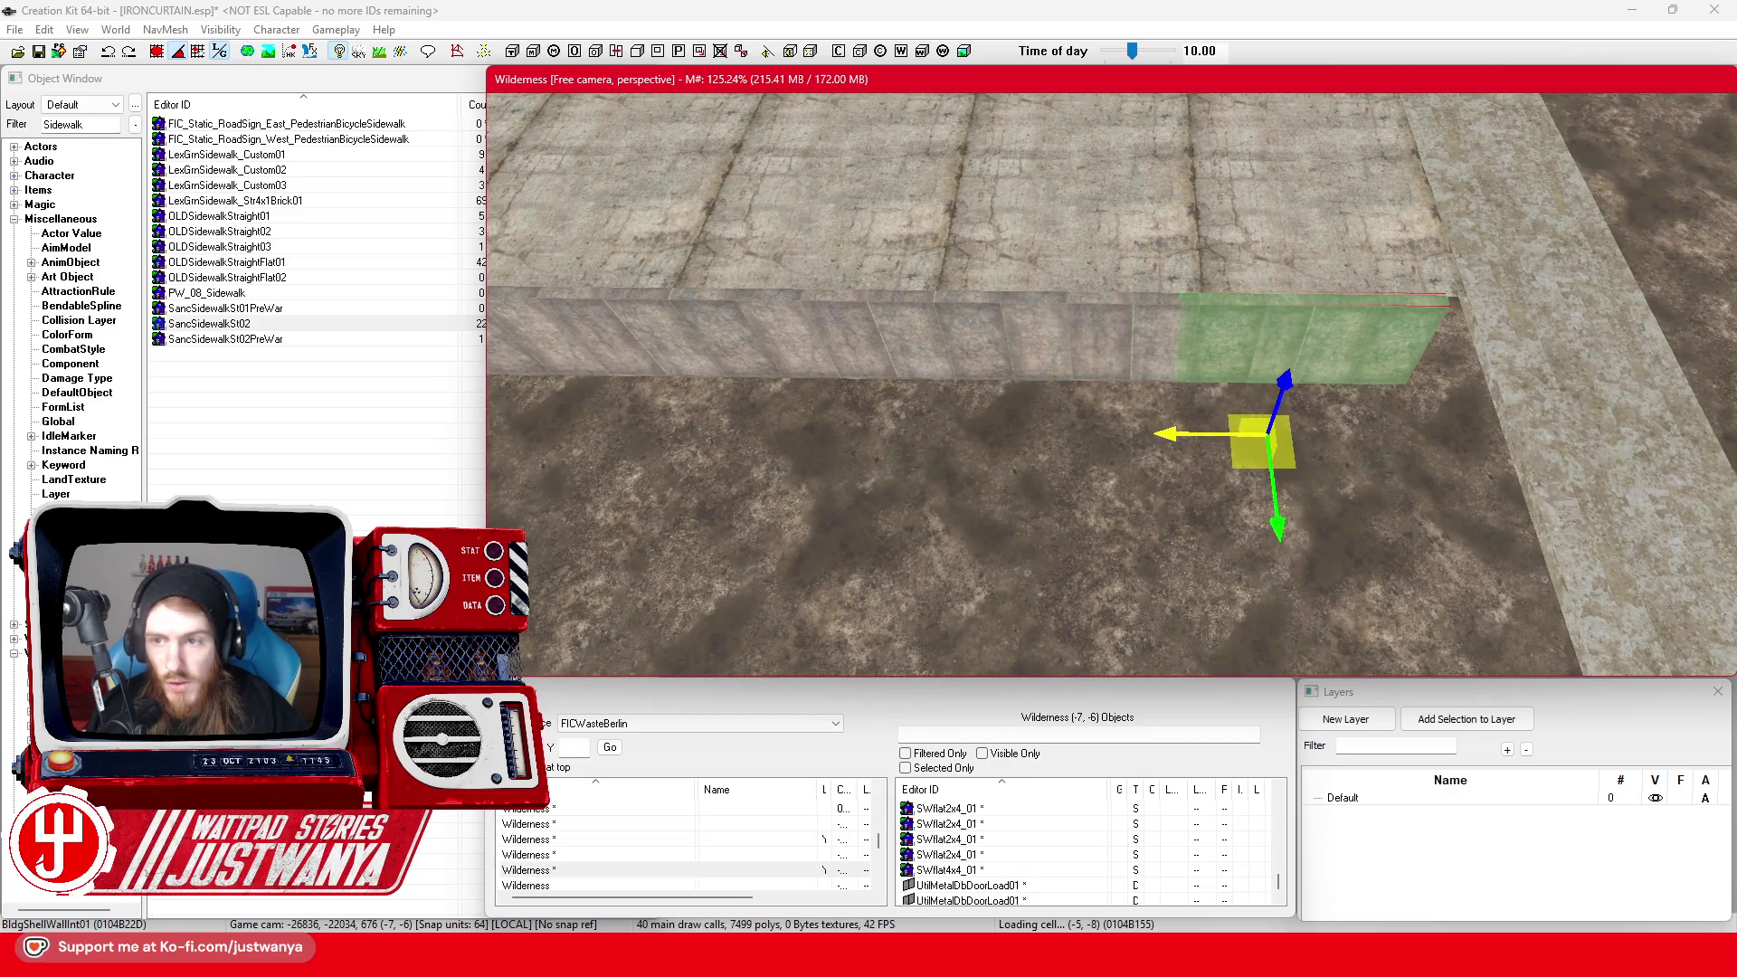
{"action": "mouse_move", "coordinate": [1271, 434]}
{"action": "left_mouse_down"}
{"action": "mouse_move", "coordinate": [1289, 434]}
{"action": "mouse_move", "coordinate": [1268, 427]}
{"action": "left_mouse_up"}
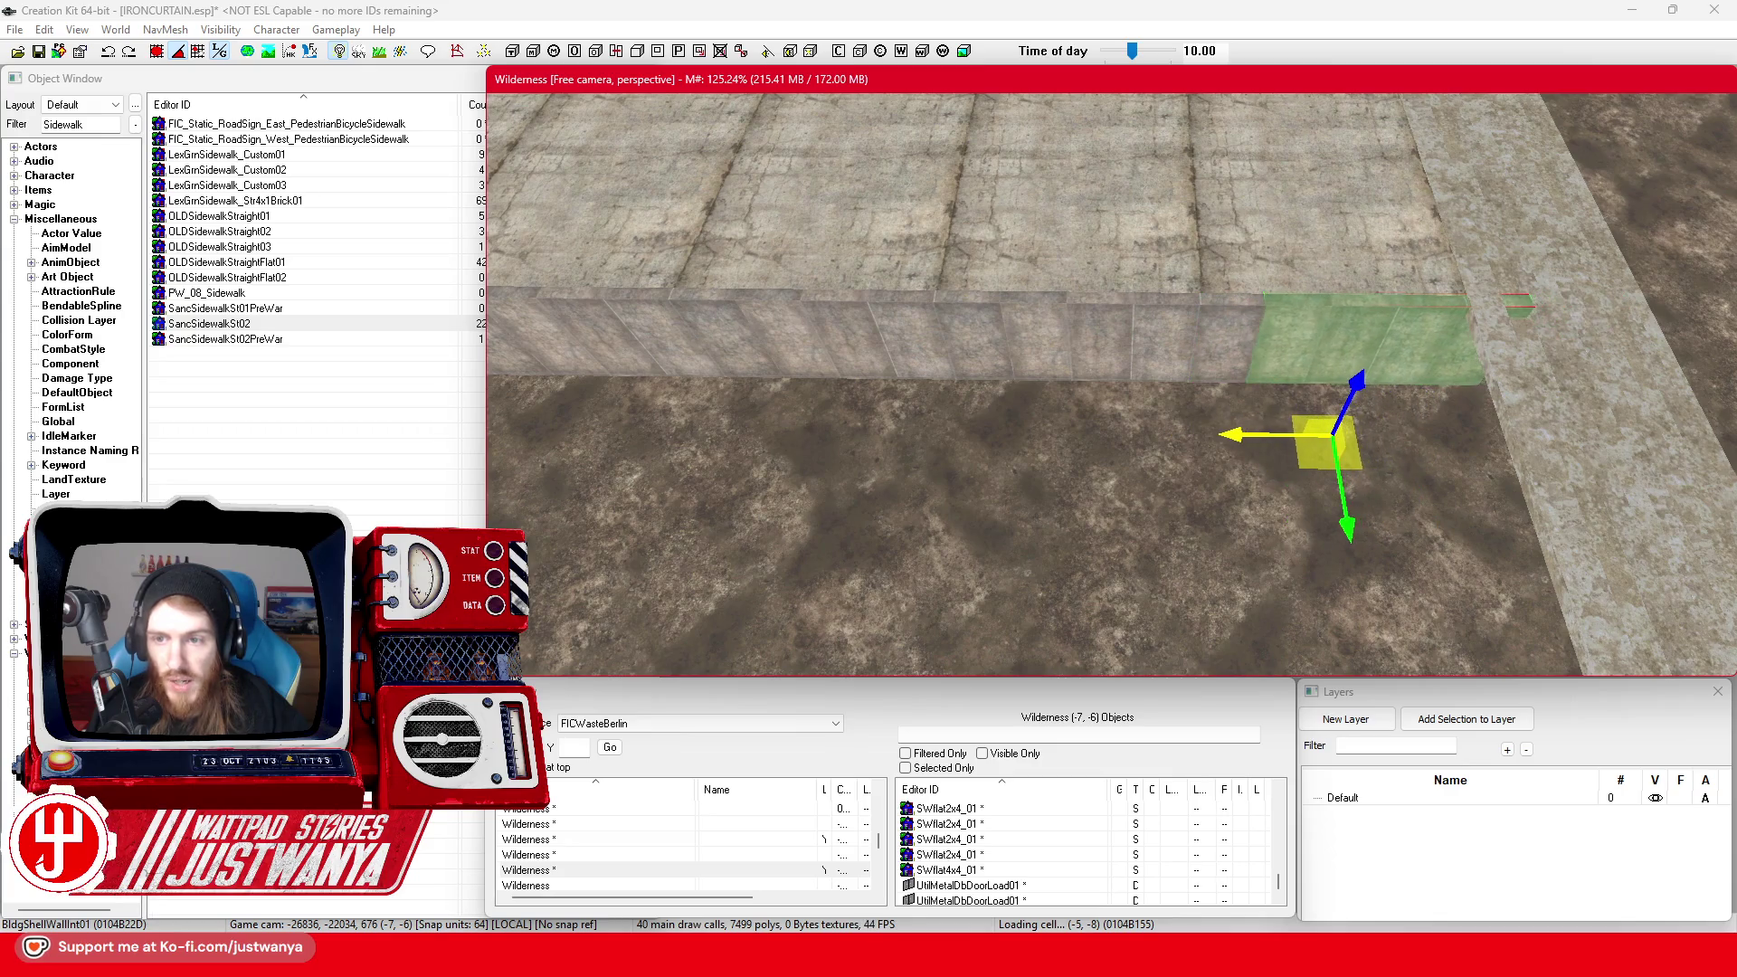
{"action": "scroll", "coordinate": [1260, 433], "scroll_direction": "up", "scroll_amount": 3}
Check the stairs piece and SWflat2x4_01 sidewalk slab, then save IRONCURTAIN.esp
{"action": "left_click", "coordinate": [1073, 465]}
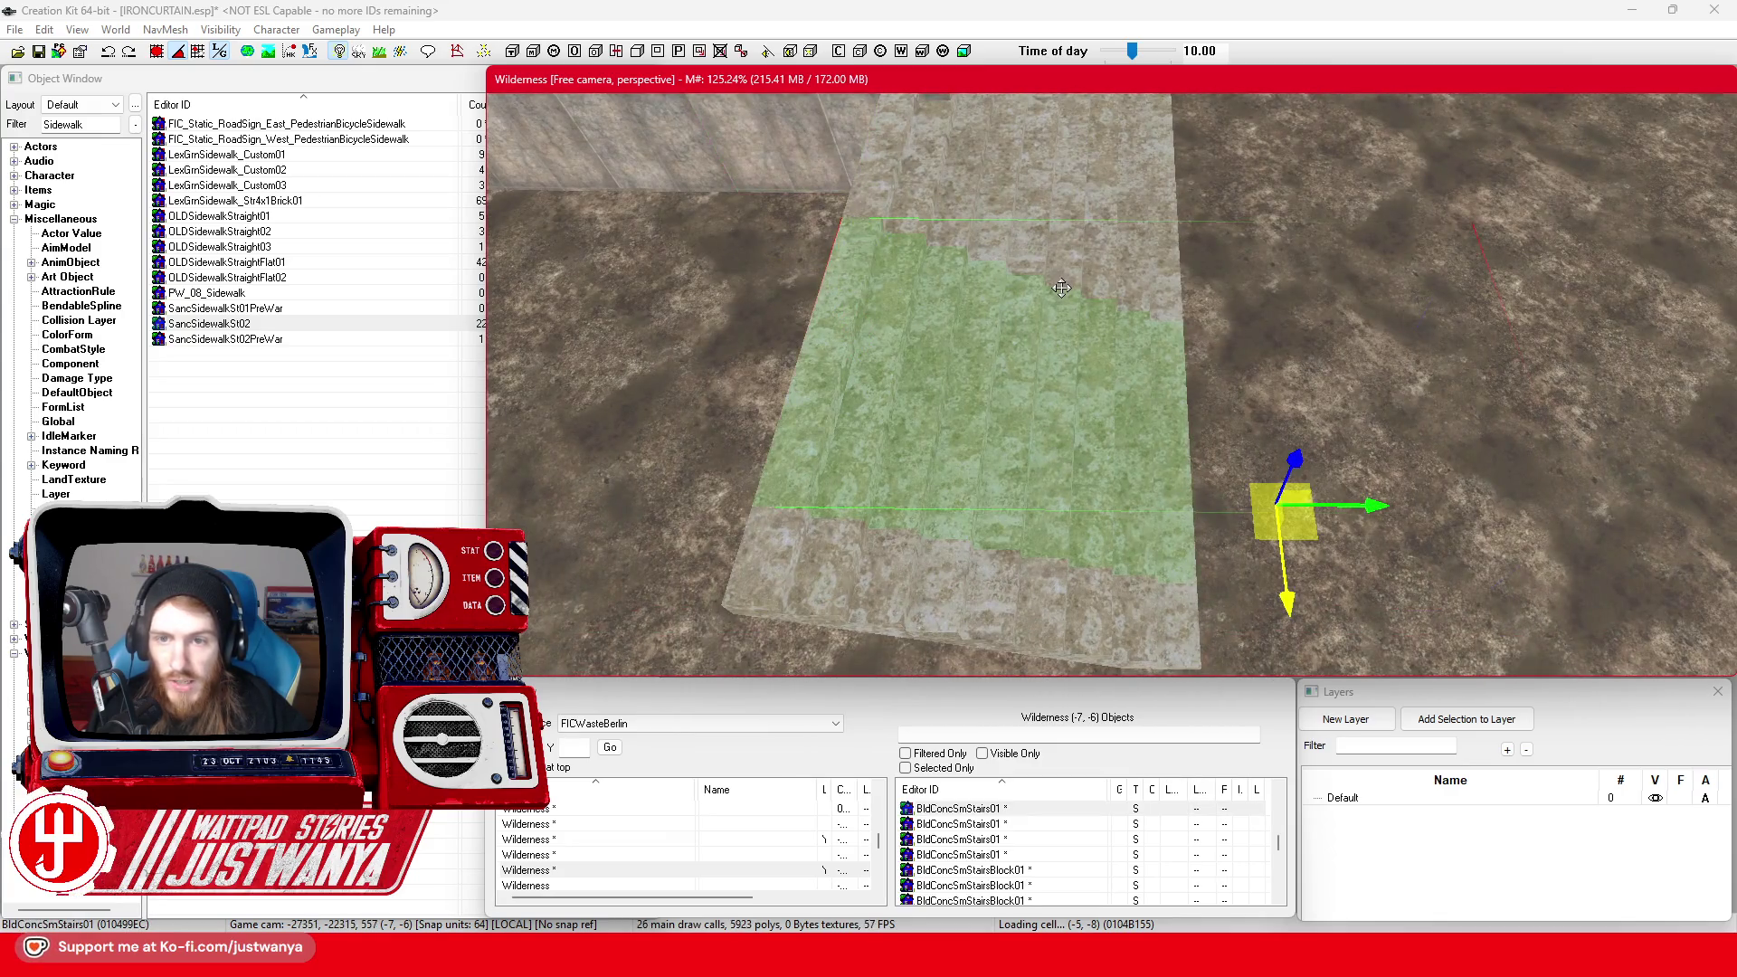
{"action": "left_click", "coordinate": [1001, 508]}
{"action": "scroll", "coordinate": [896, 434], "scroll_direction": "down", "scroll_amount": 5}
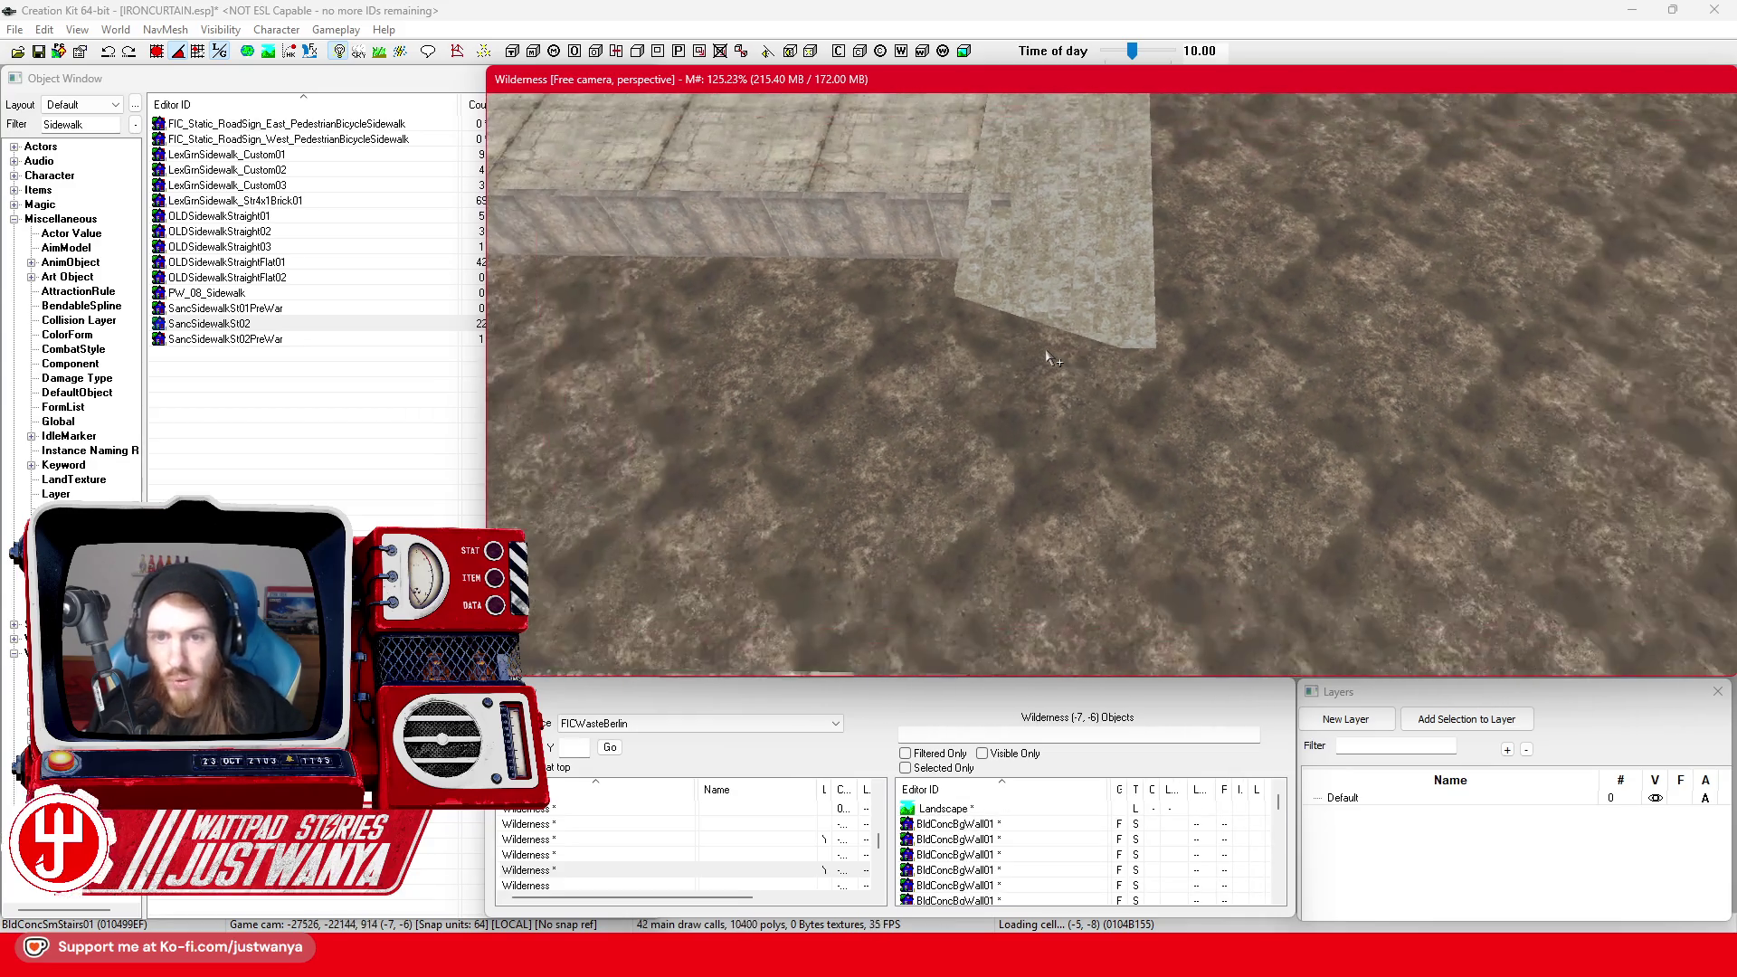
{"action": "scroll", "coordinate": [796, 365], "scroll_direction": "down", "scroll_amount": 5}
{"action": "left_click", "coordinate": [982, 474]}
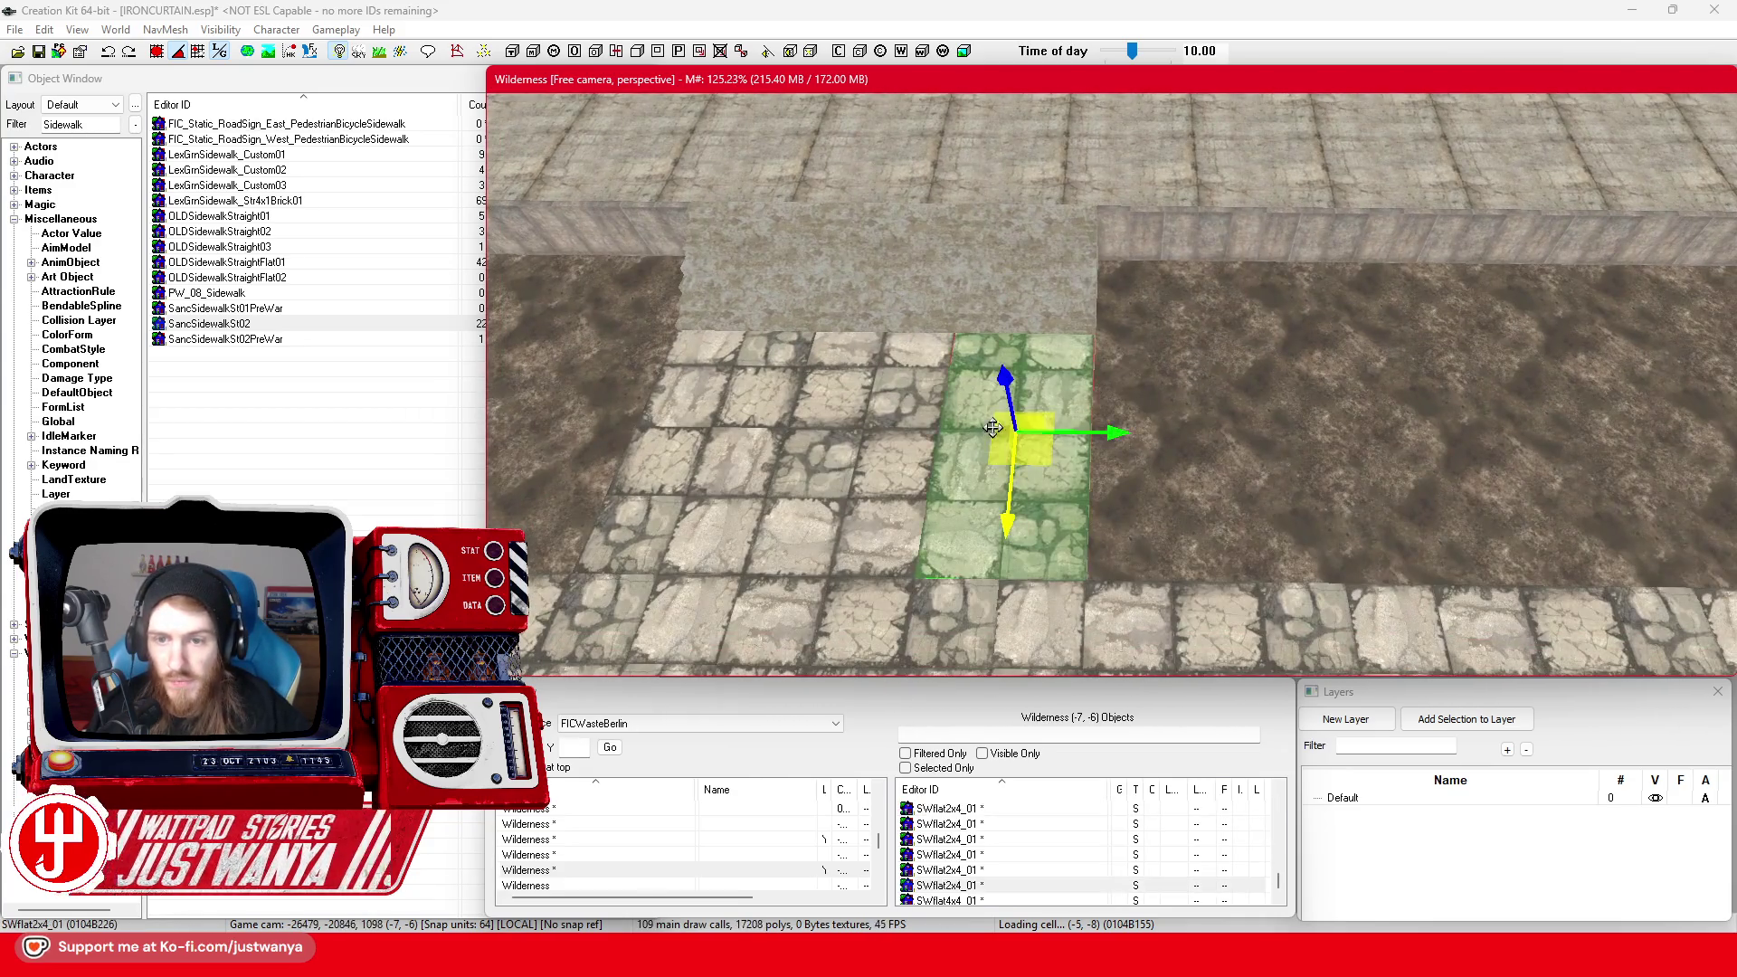
{"action": "scroll", "coordinate": [937, 381], "scroll_direction": "down", "scroll_amount": 3}
{"action": "scroll", "coordinate": [941, 385], "scroll_direction": "down", "scroll_amount": 3}
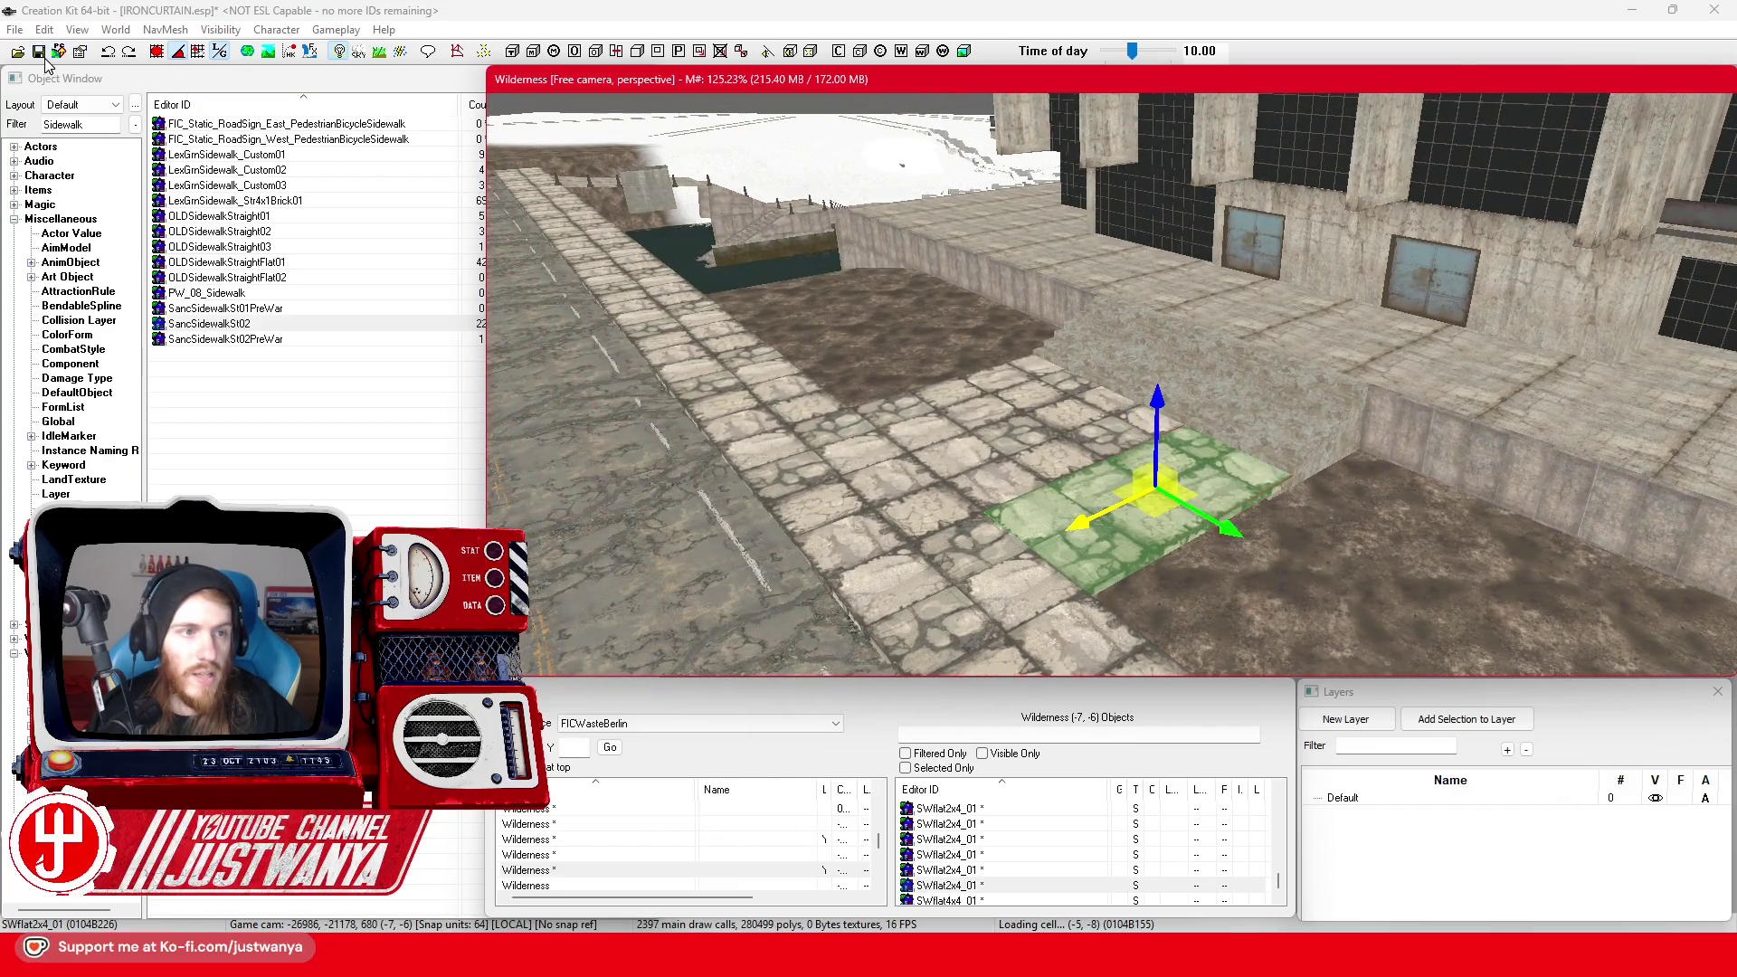
{"action": "left_click", "coordinate": [39, 52]}
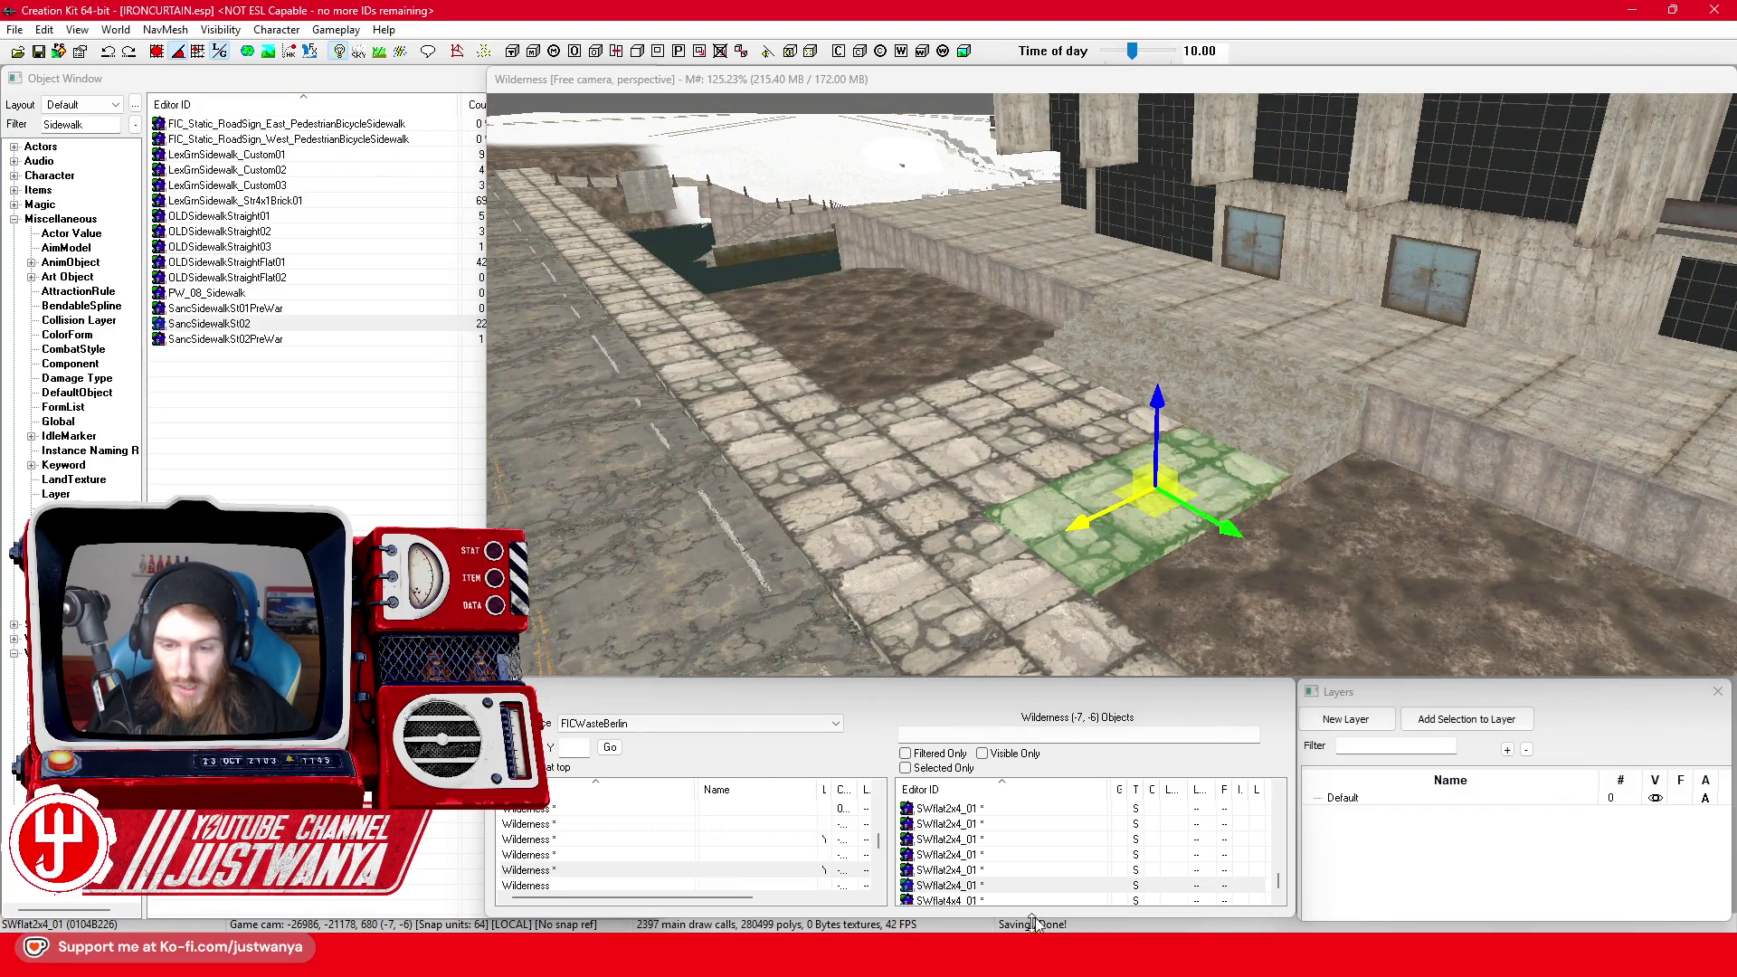
Bring up the Alamy 1991 aerial photo of the Palast der Republik in Firefox
{"action": "mouse_move", "coordinate": [972, 958]}
{"action": "left_click", "coordinate": [1139, 859]}
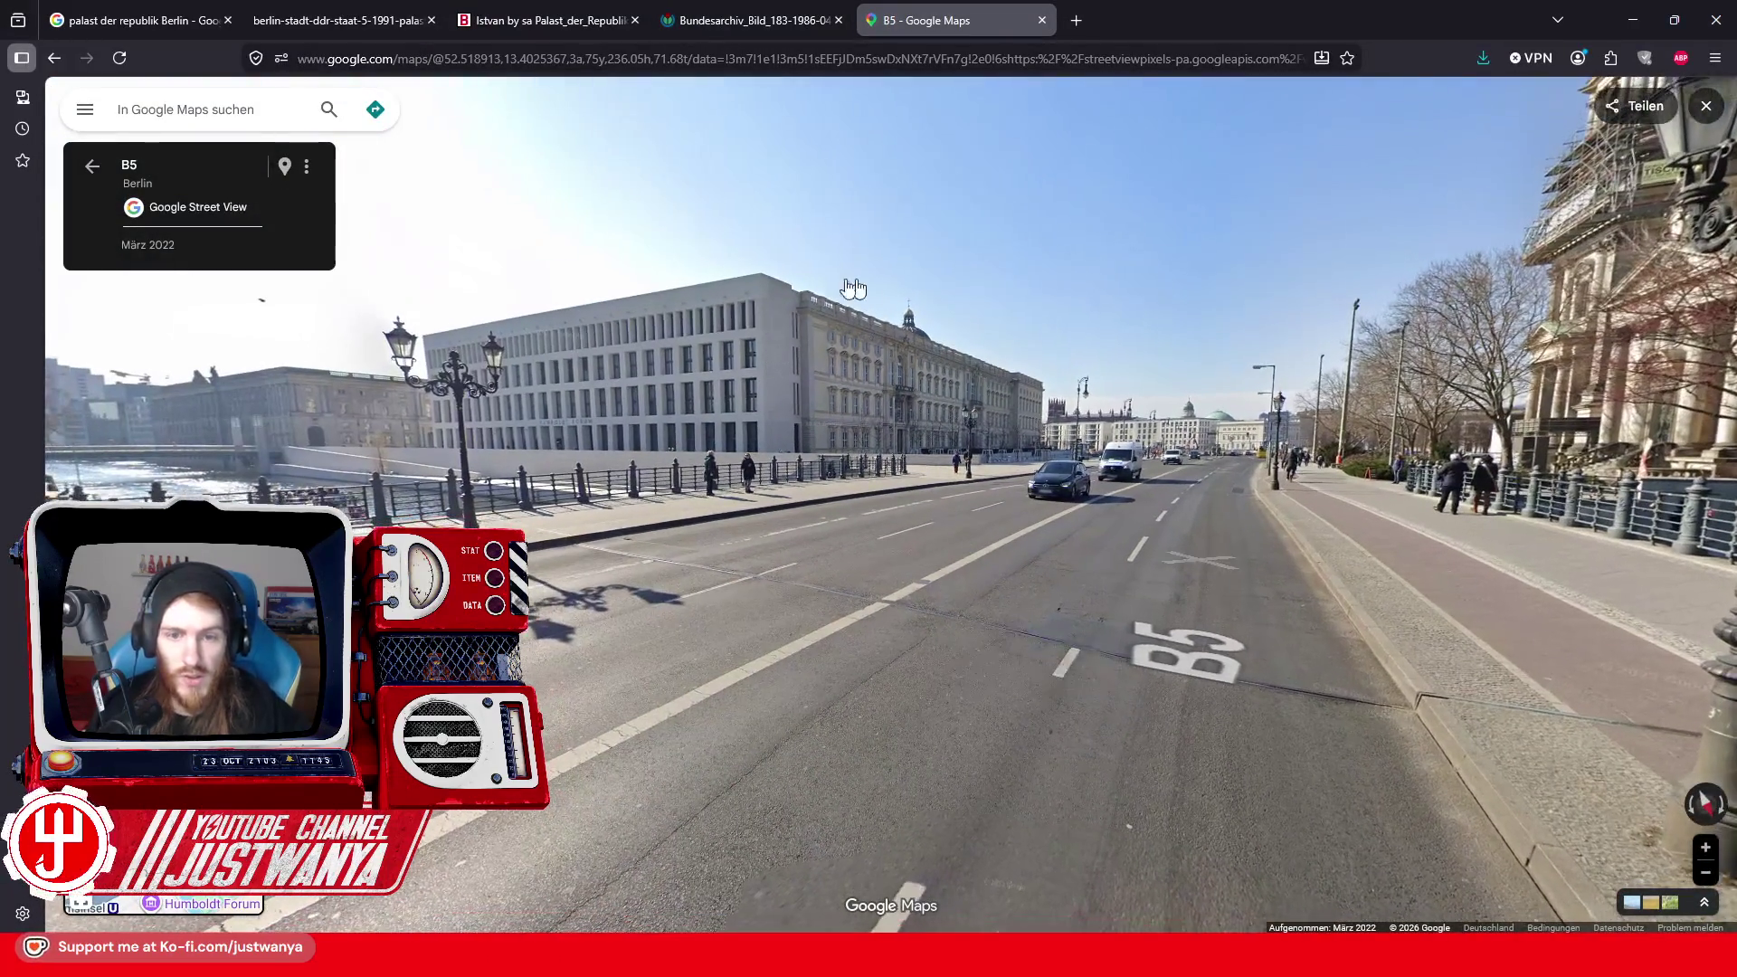
{"action": "left_click", "coordinate": [756, 14]}
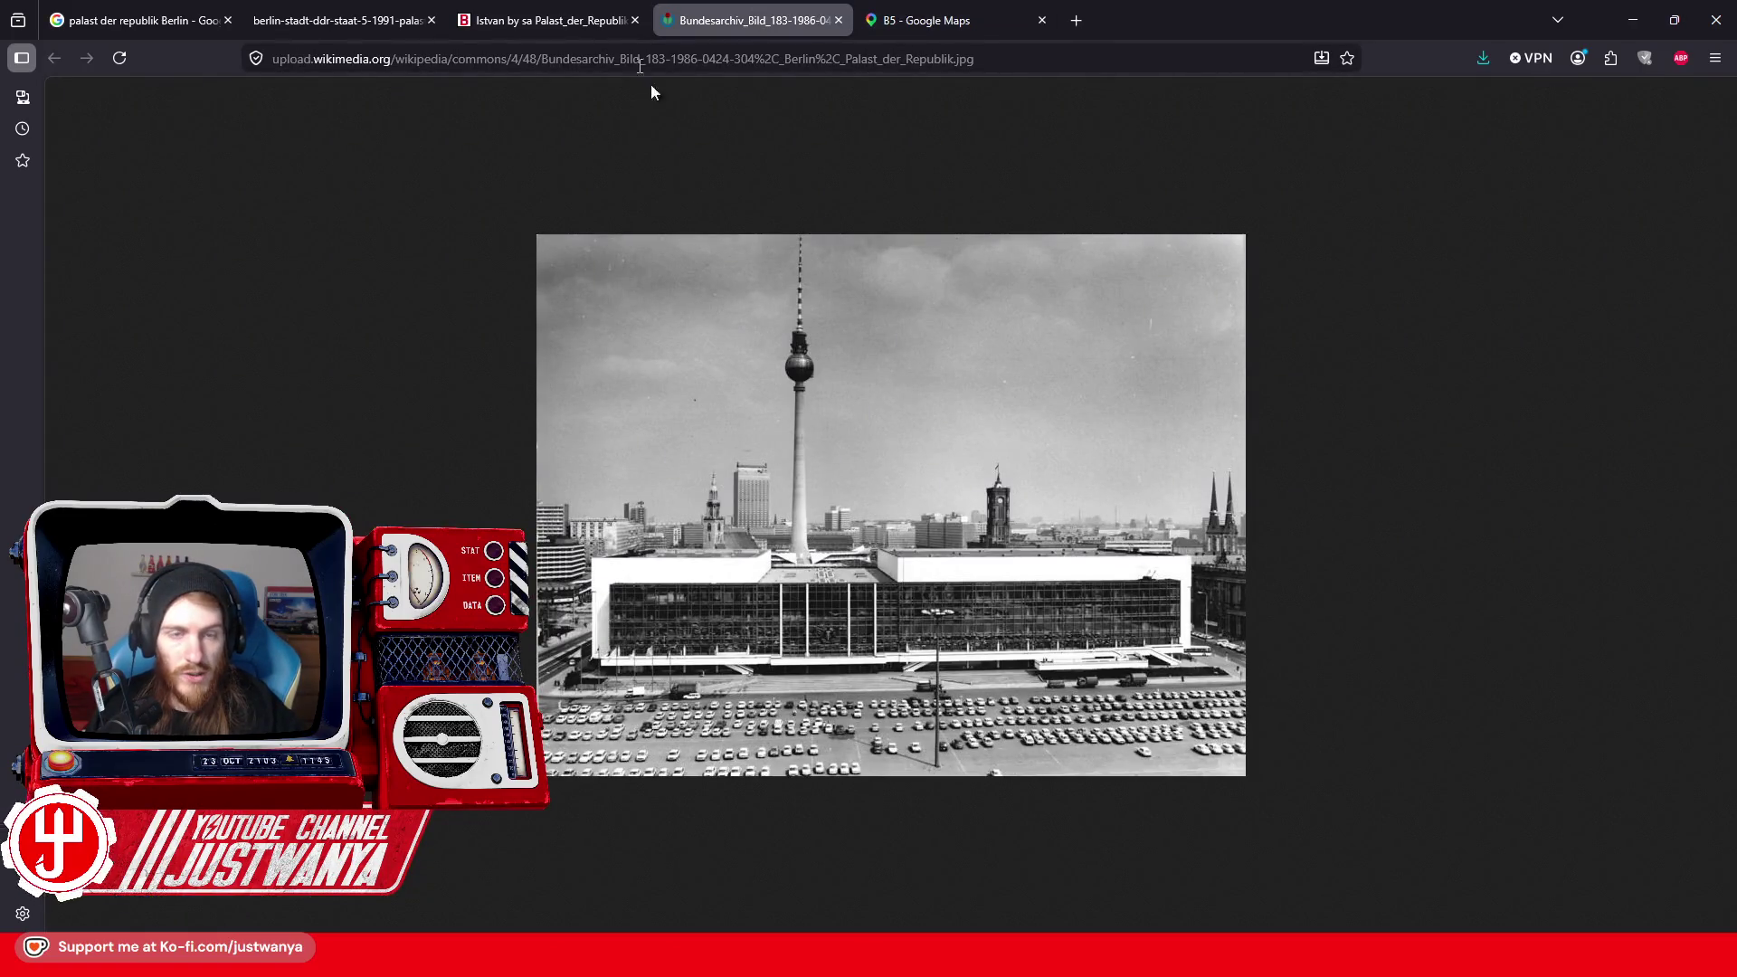
{"action": "key", "text": "ctrl+shift+Tab"}
{"action": "key", "text": "ctrl+shift+Tab"}
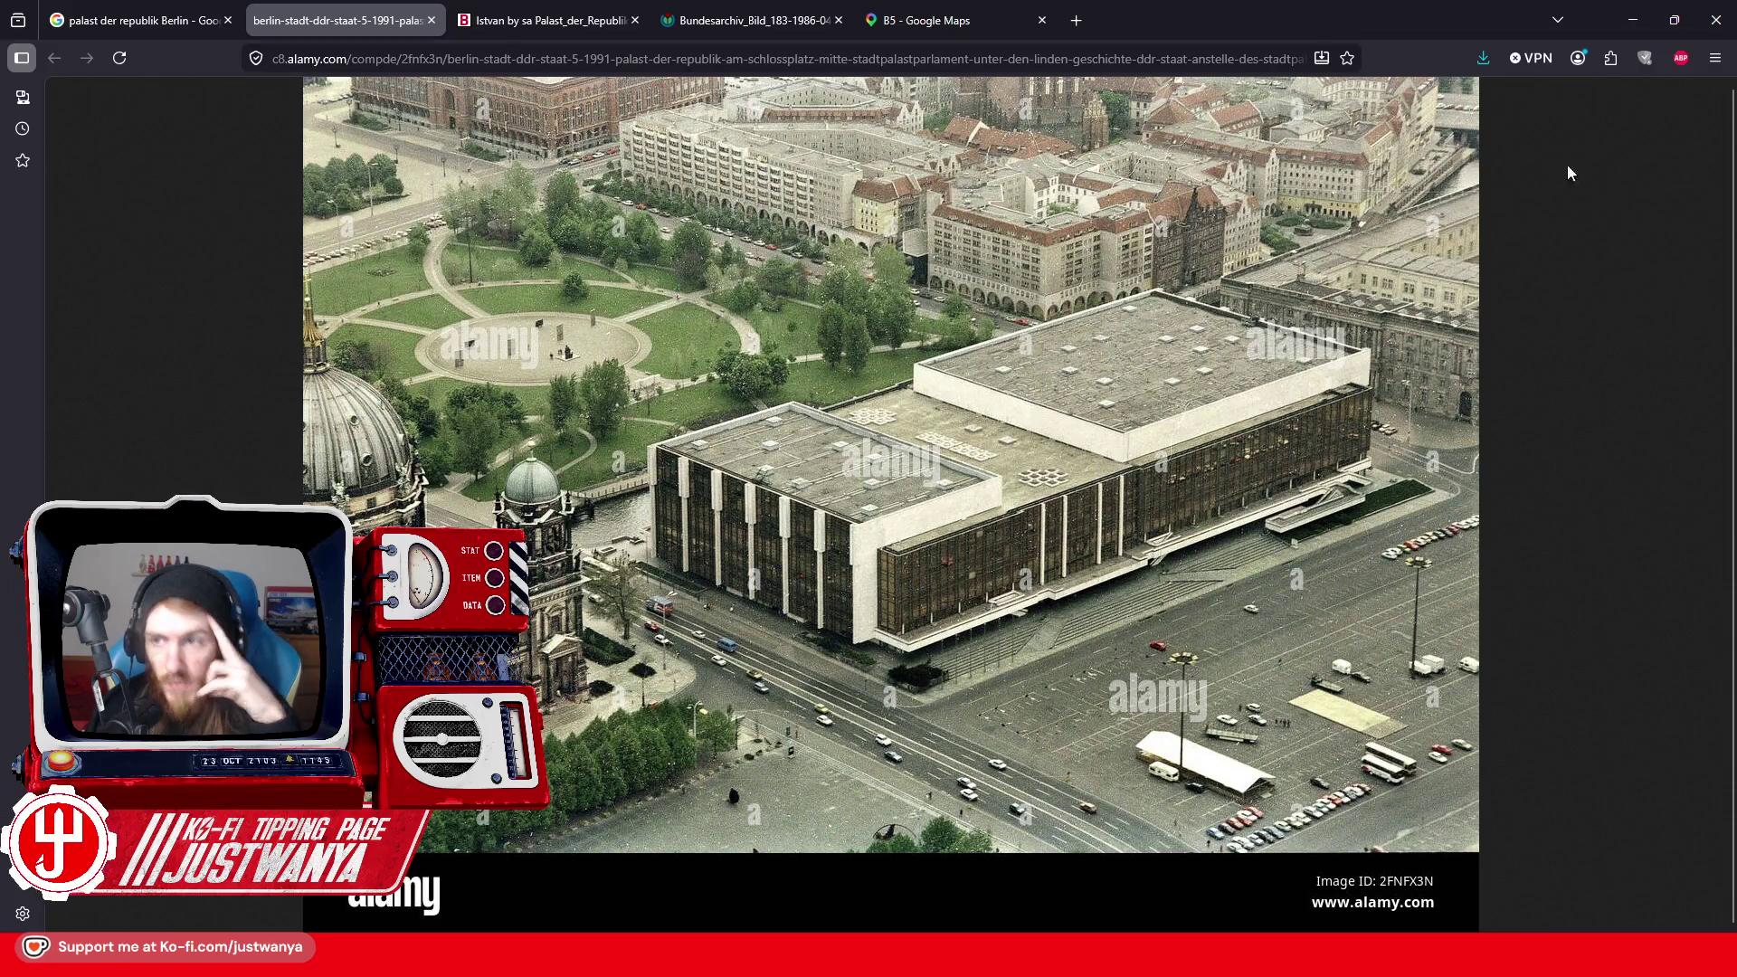
Back in Creation Kit, delete two BldgShellWallInt01 wall pieces at the platform edge
{"action": "left_click", "coordinate": [1614, 16]}
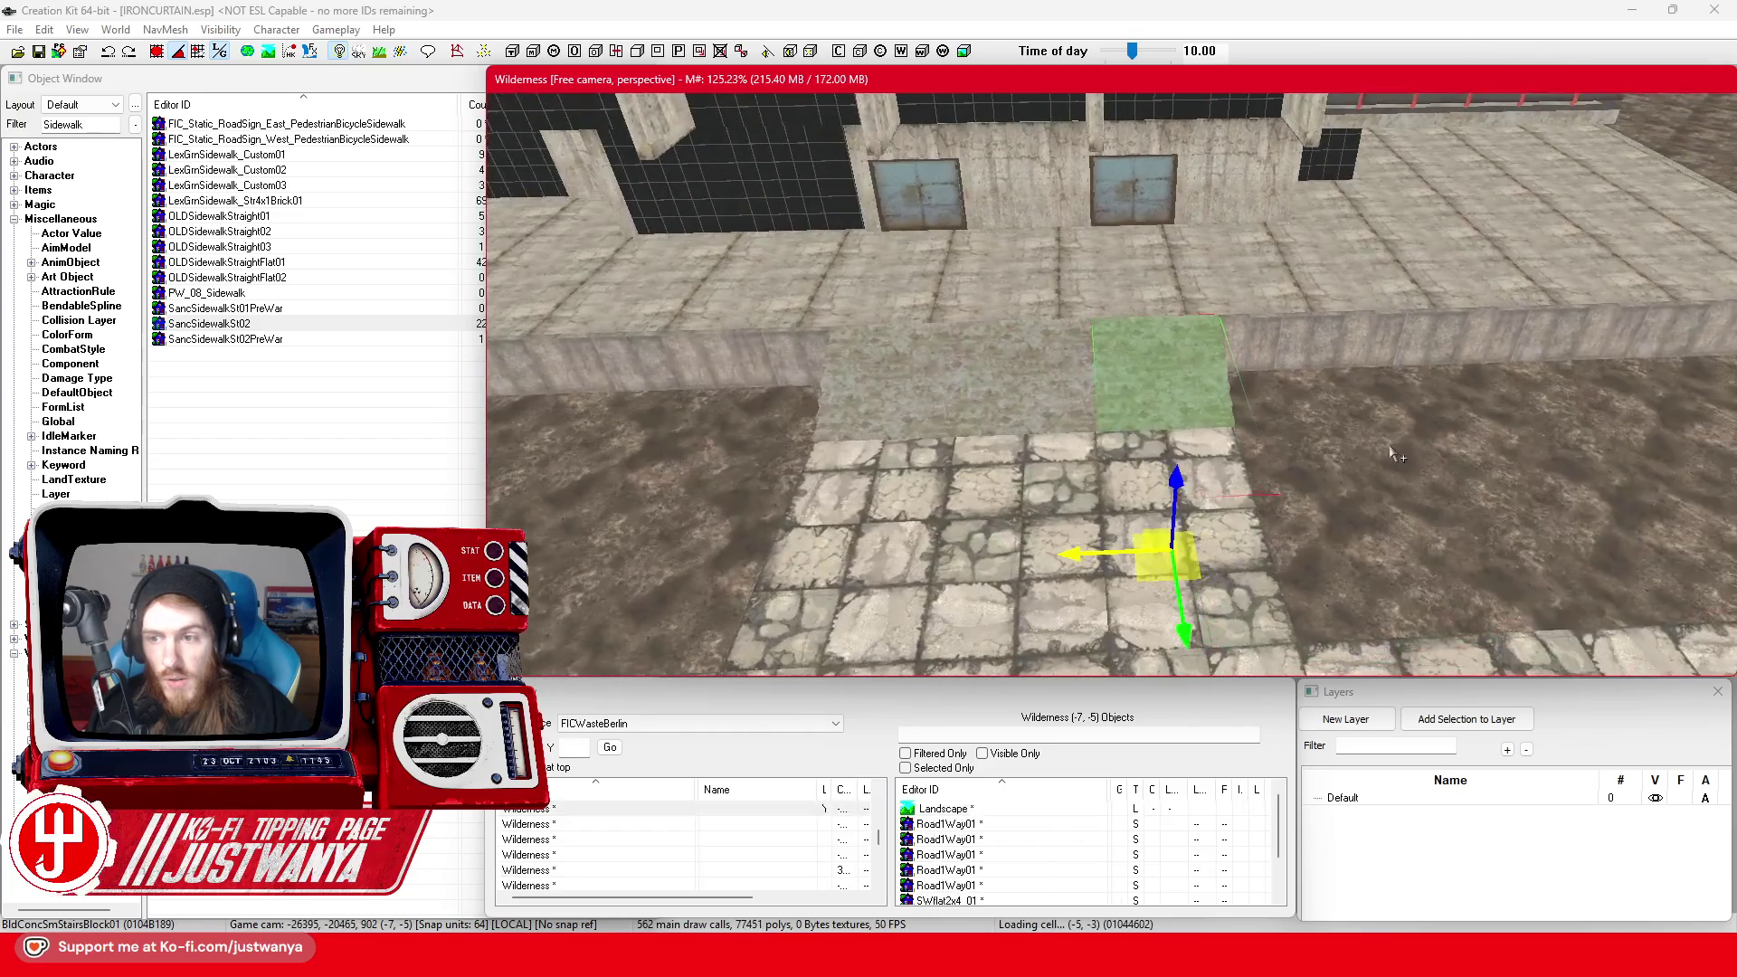
{"action": "left_click_drag", "start_coordinate": [1390, 454], "coordinate": [1126, 458]}
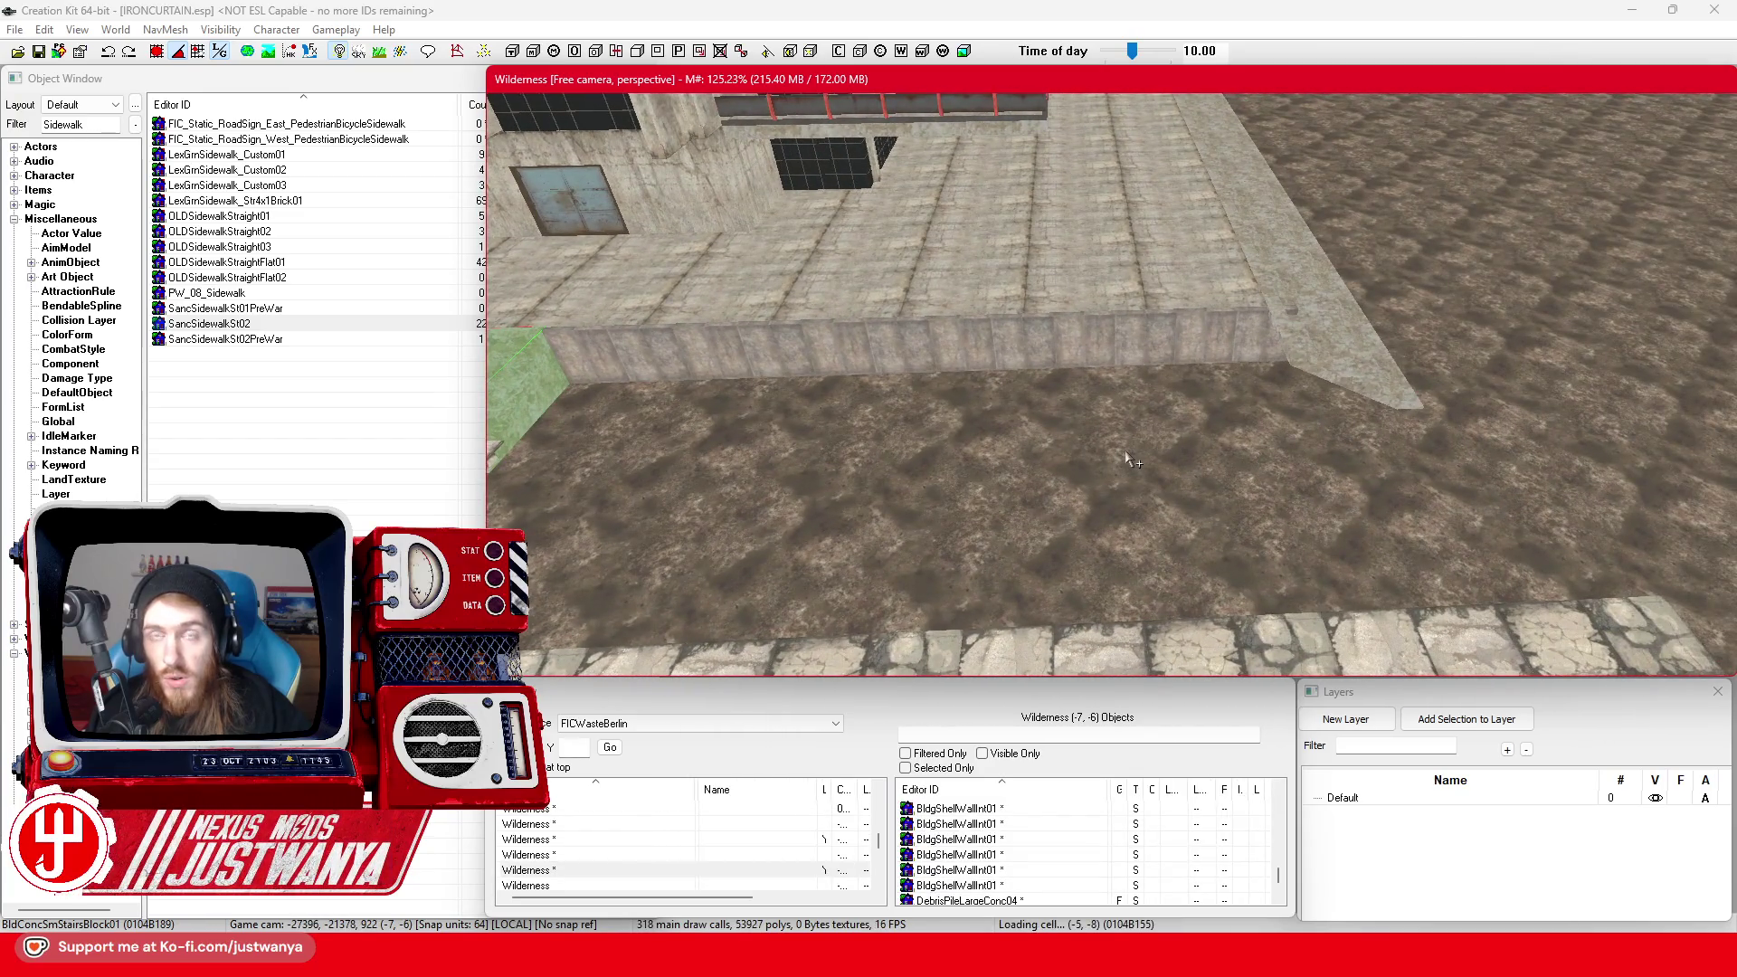
{"action": "left_click", "coordinate": [1089, 340]}
{"action": "scroll", "coordinate": [1041, 407], "scroll_direction": "up", "scroll_amount": 3}
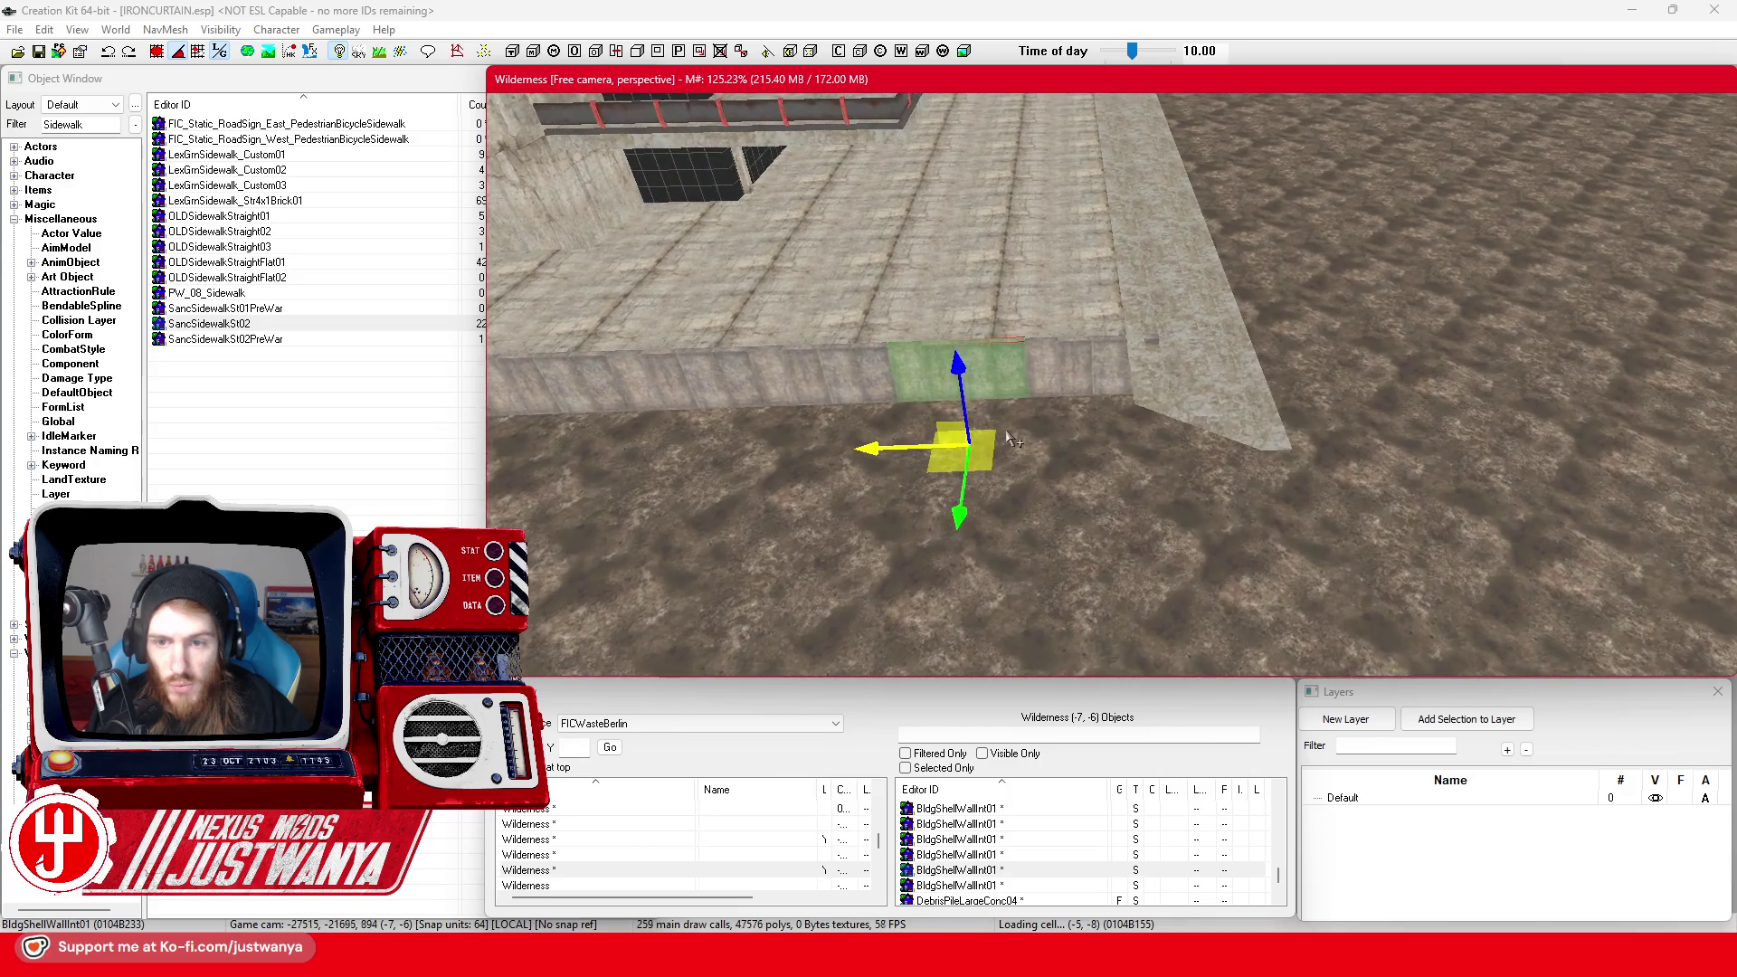
{"action": "scroll", "coordinate": [1013, 440], "scroll_direction": "up", "scroll_amount": 2}
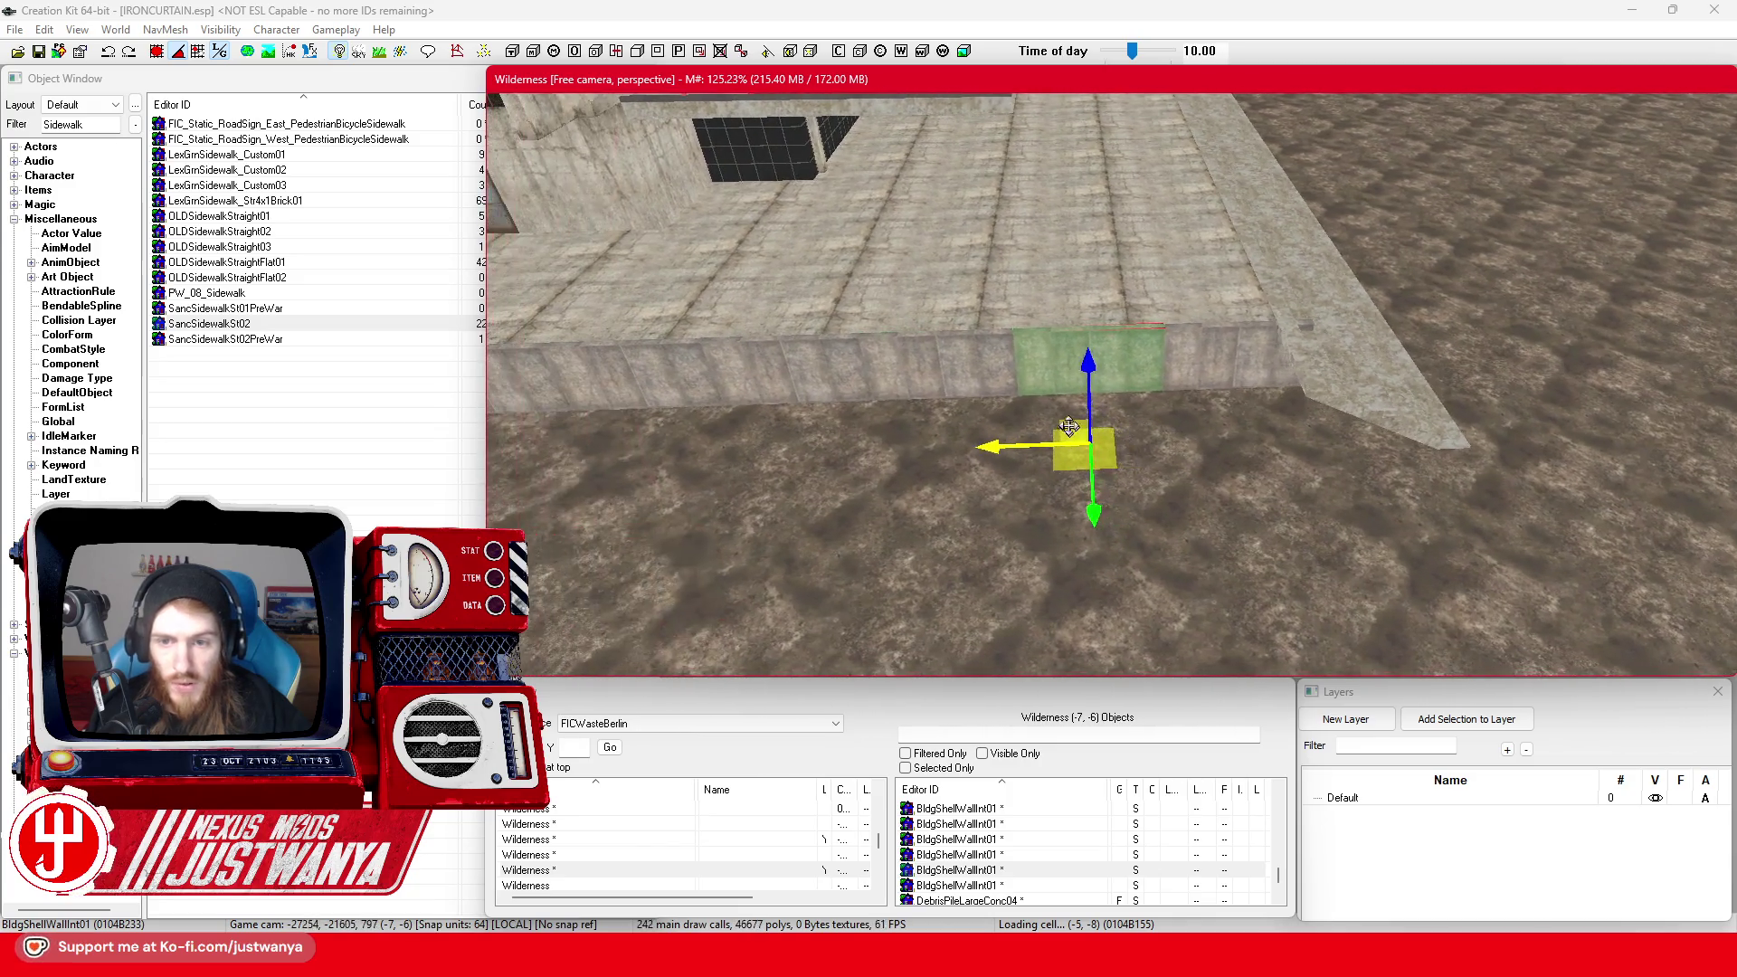
{"action": "left_click", "coordinate": [980, 364], "text": "ctrl"}
{"action": "key", "text": "Delete"}
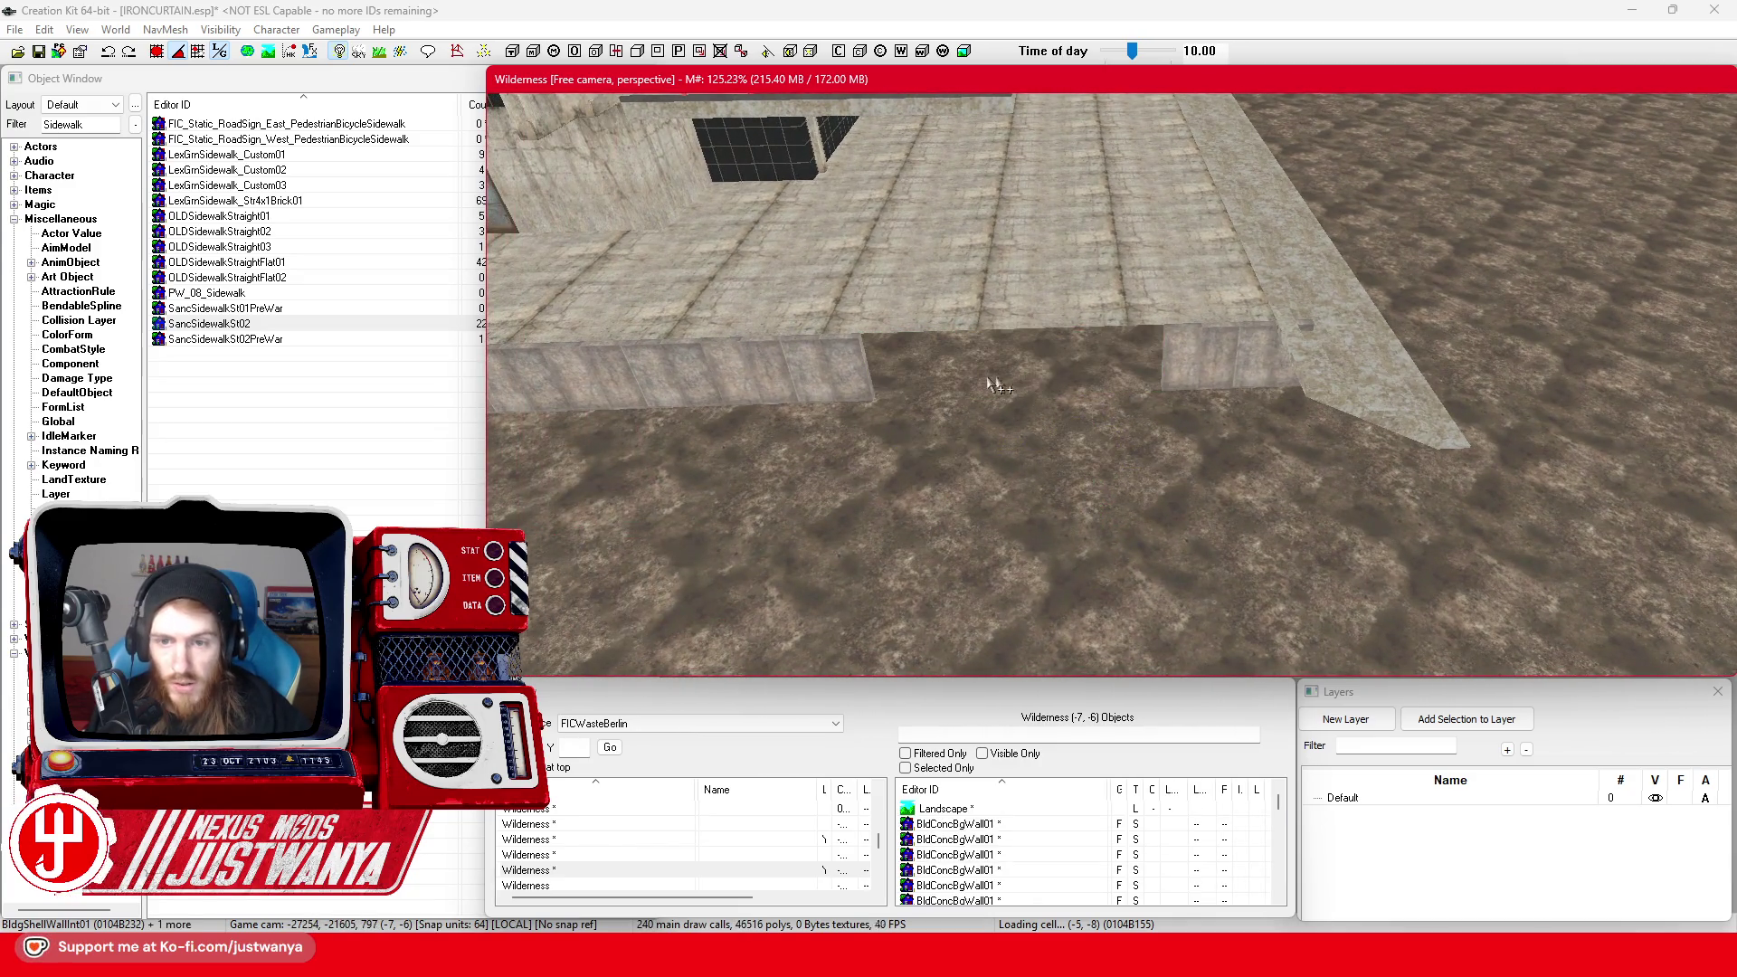
Place a copy of the platform wall piece one width to the right
{"action": "left_click", "coordinate": [1219, 368]}
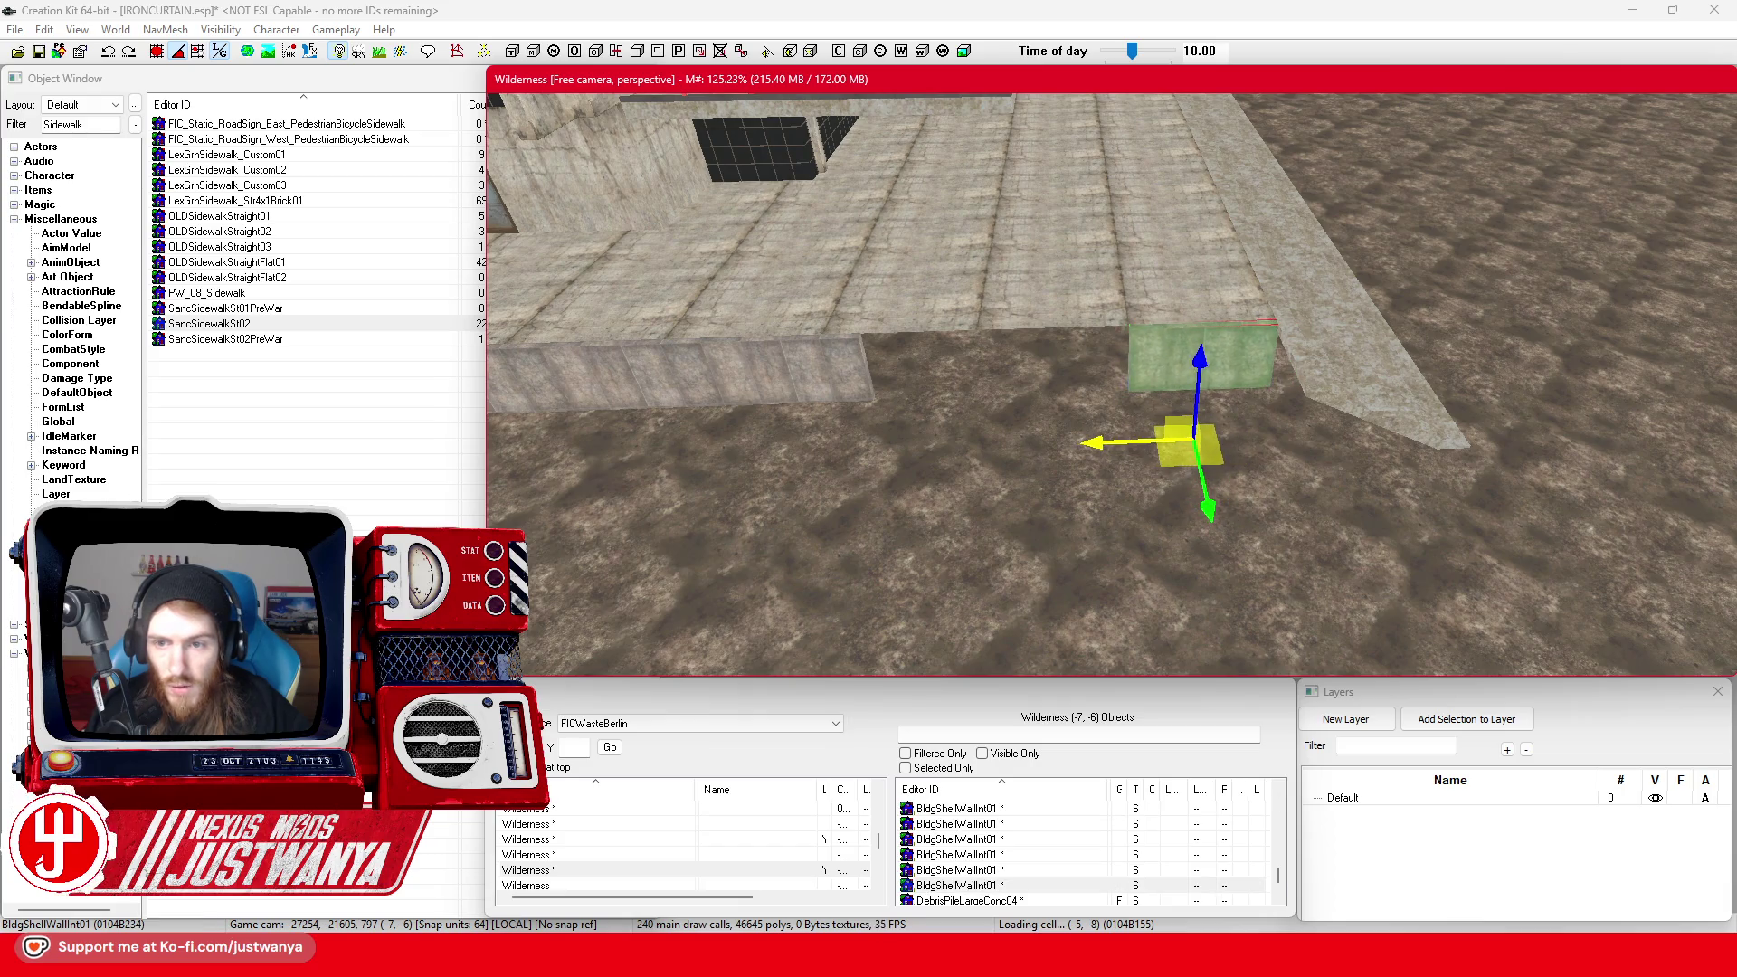
{"action": "left_click", "coordinate": [1366, 383]}
{"action": "scroll", "coordinate": [1063, 409], "scroll_direction": "up", "scroll_amount": 5}
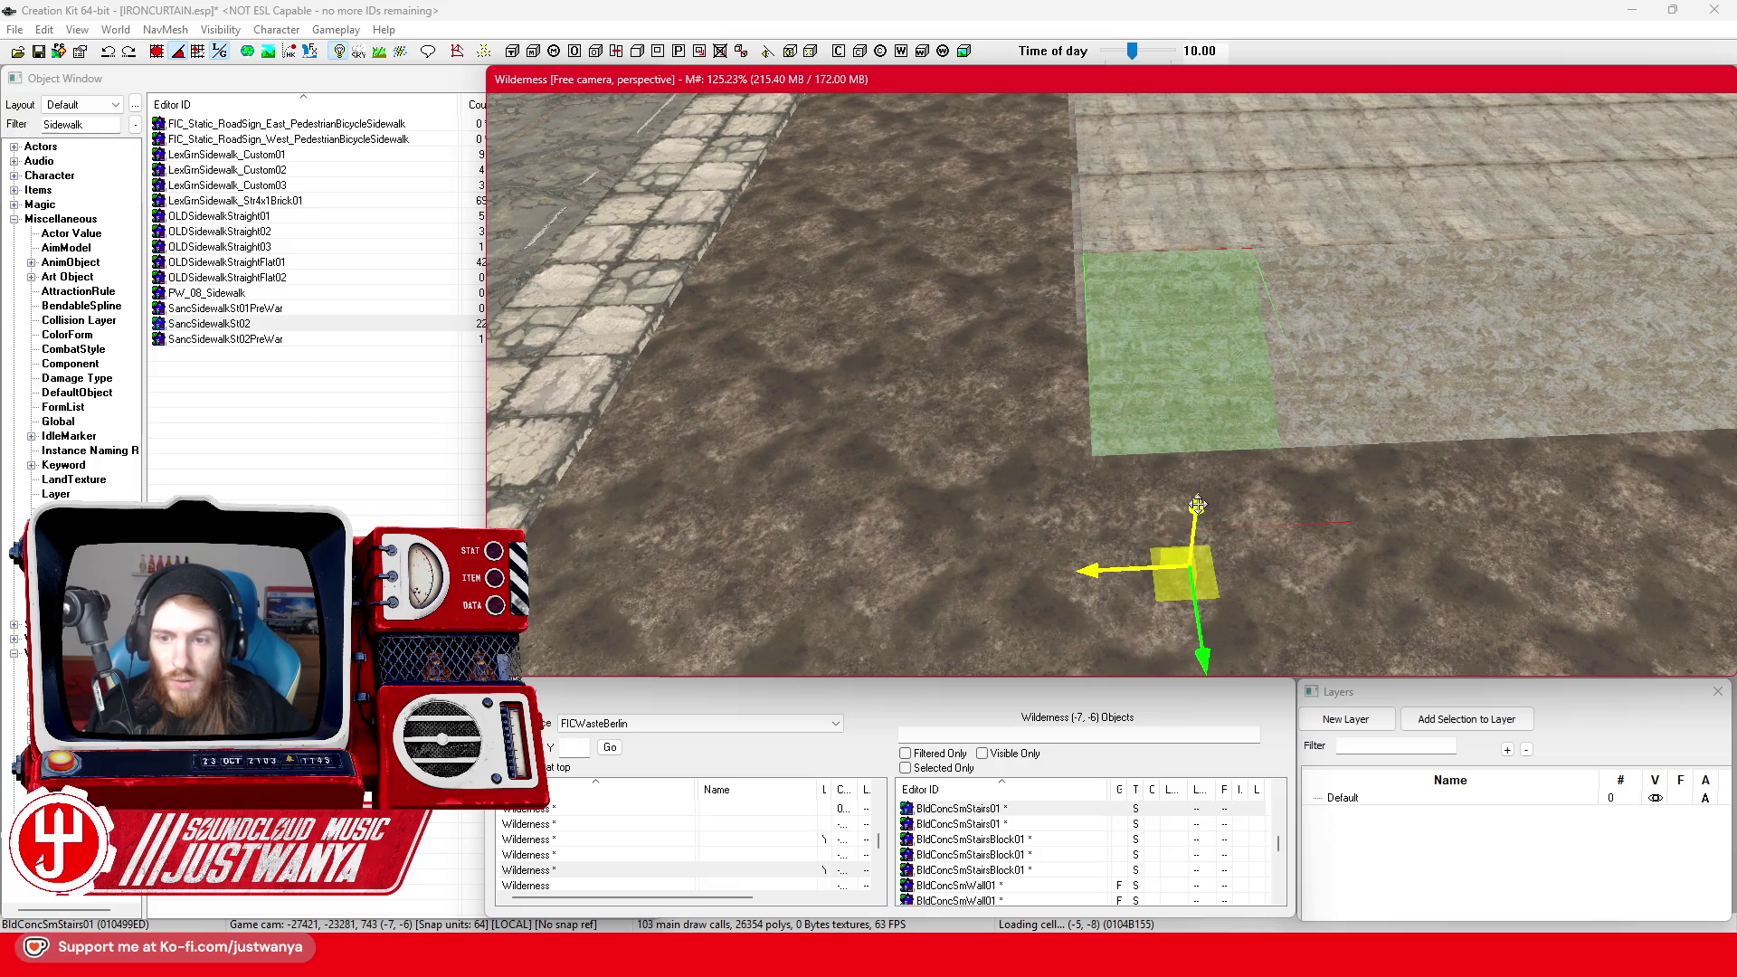
{"action": "key", "text": "shift"}
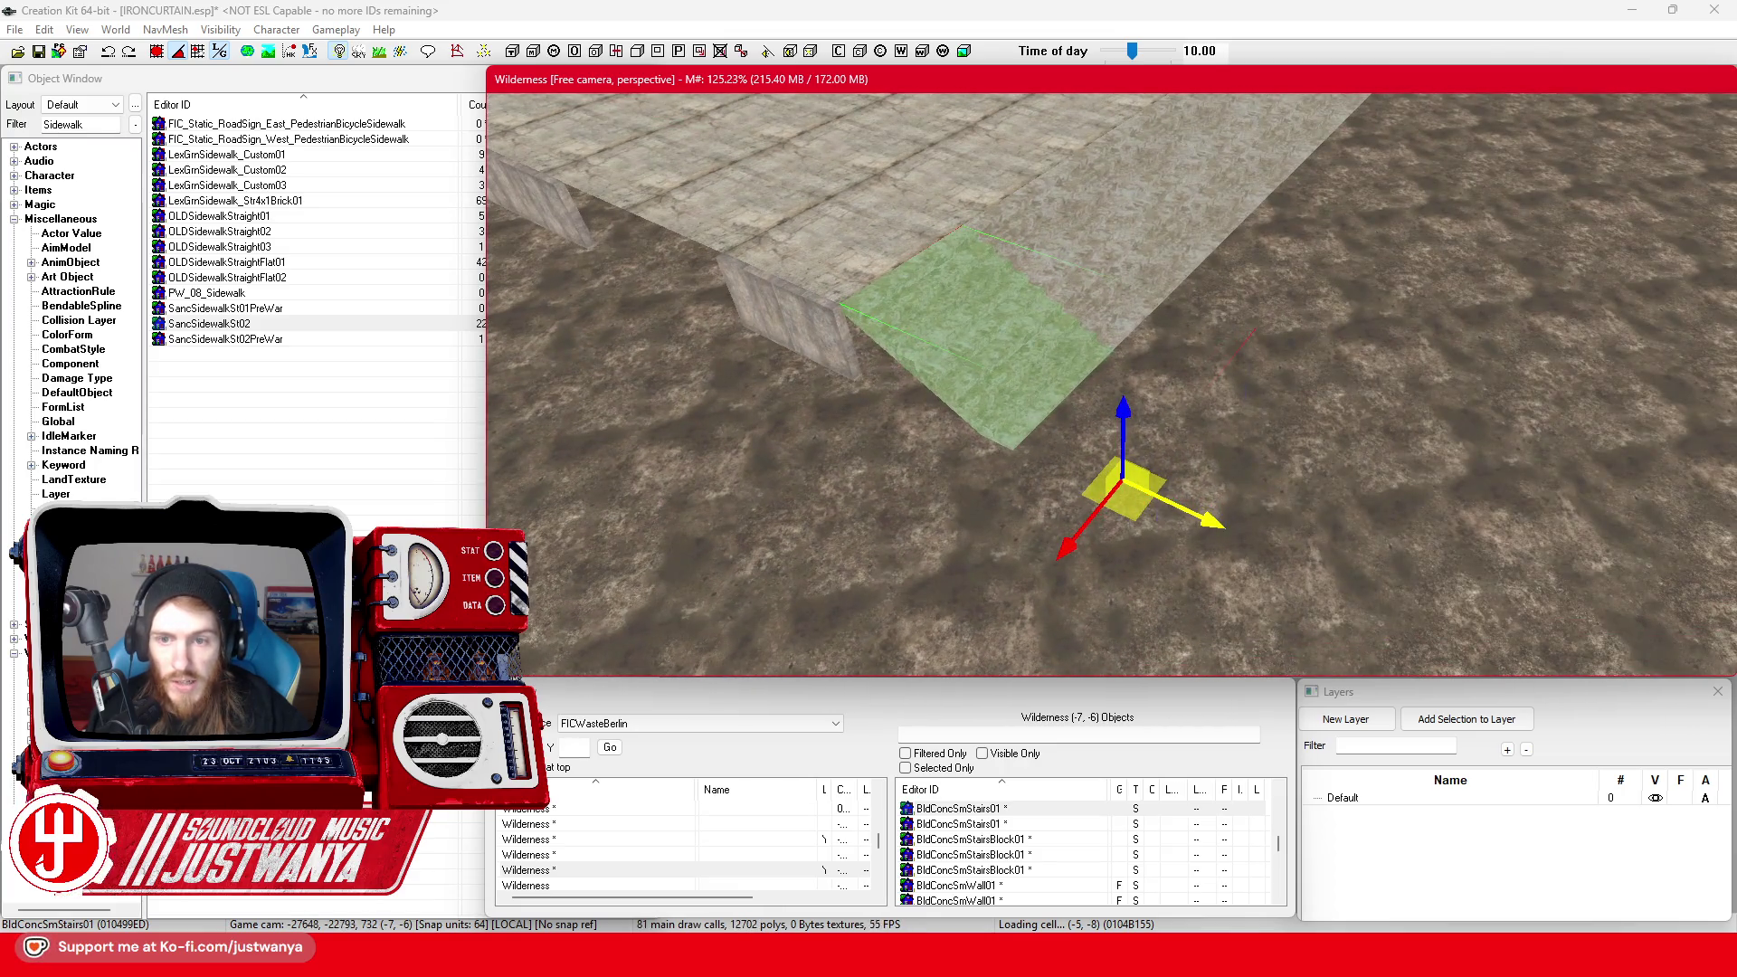
{"action": "left_click", "coordinate": [825, 380]}
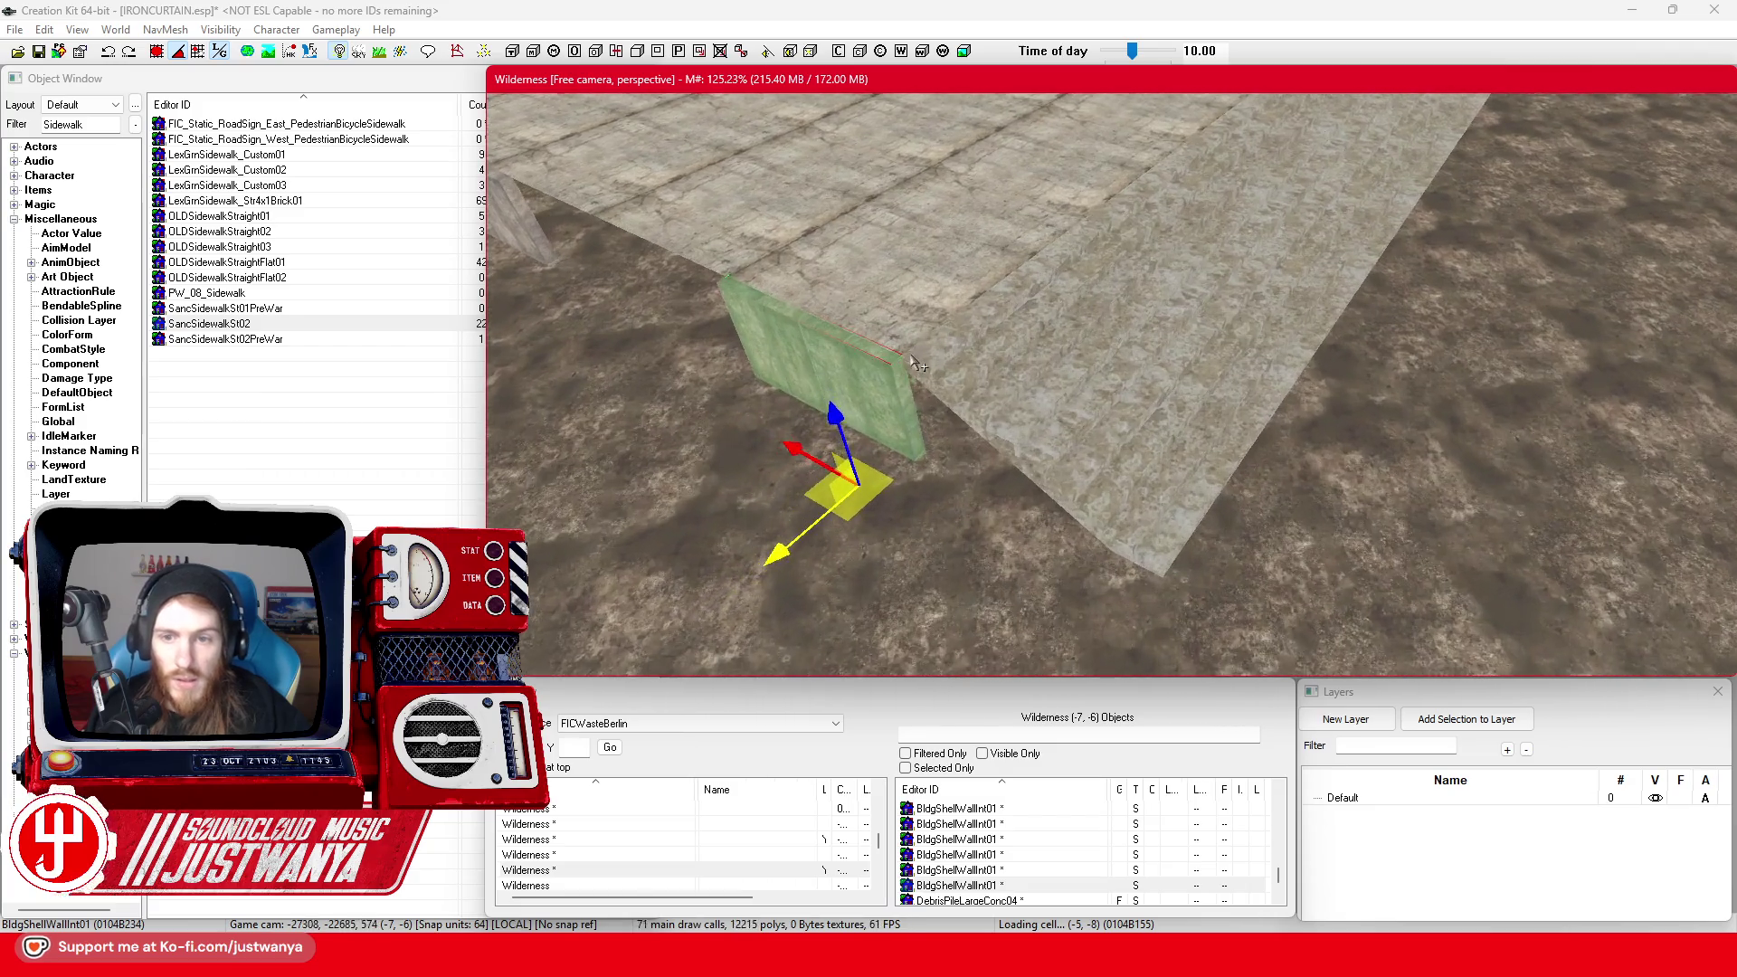
{"action": "key", "text": "shift"}
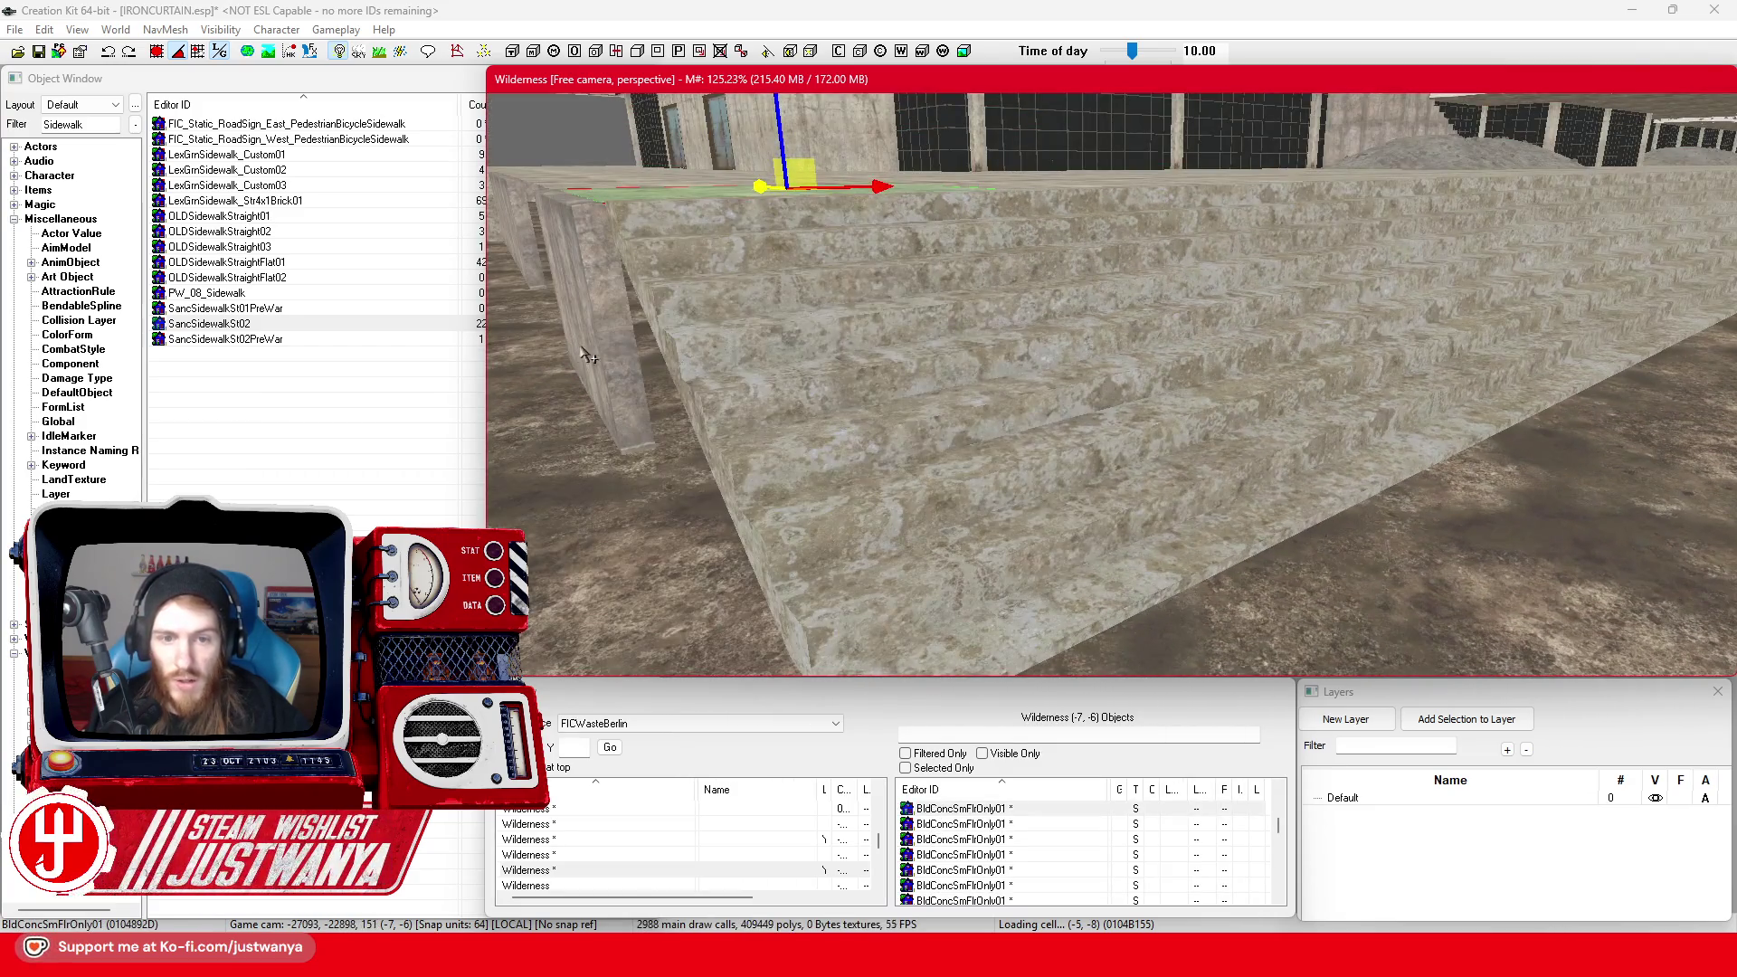
{"action": "key", "text": "shift"}
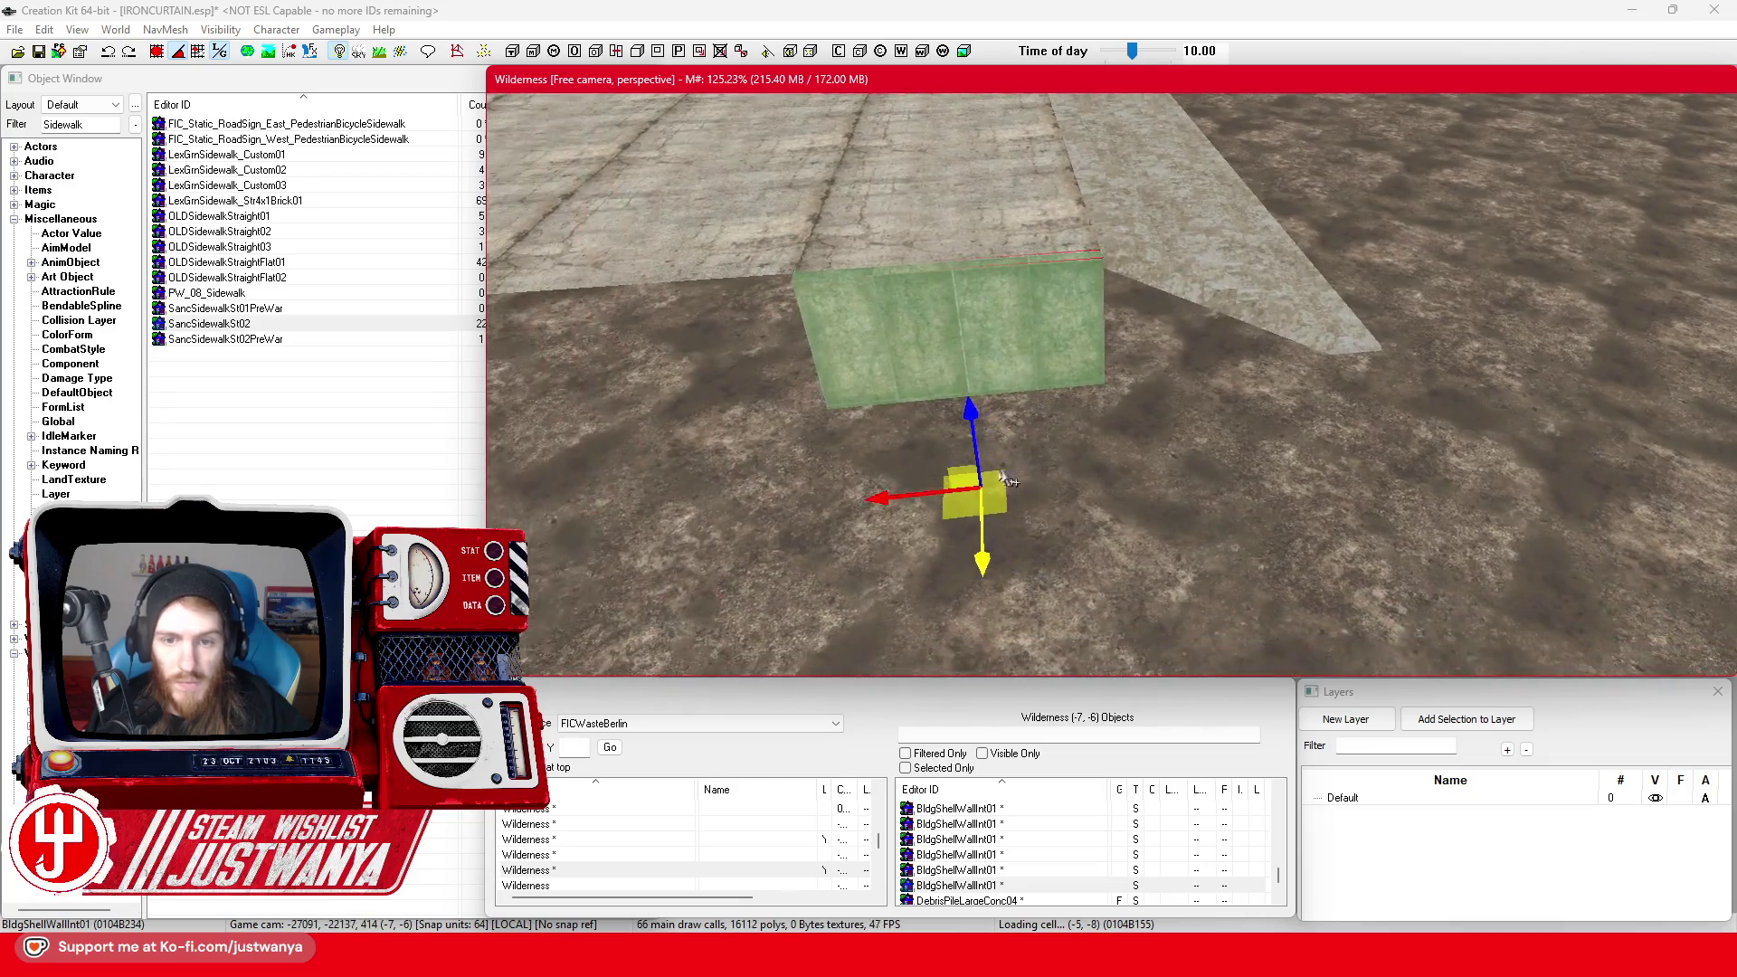
{"action": "left_click_drag", "start_coordinate": [889, 502], "coordinate": [1138, 475]}
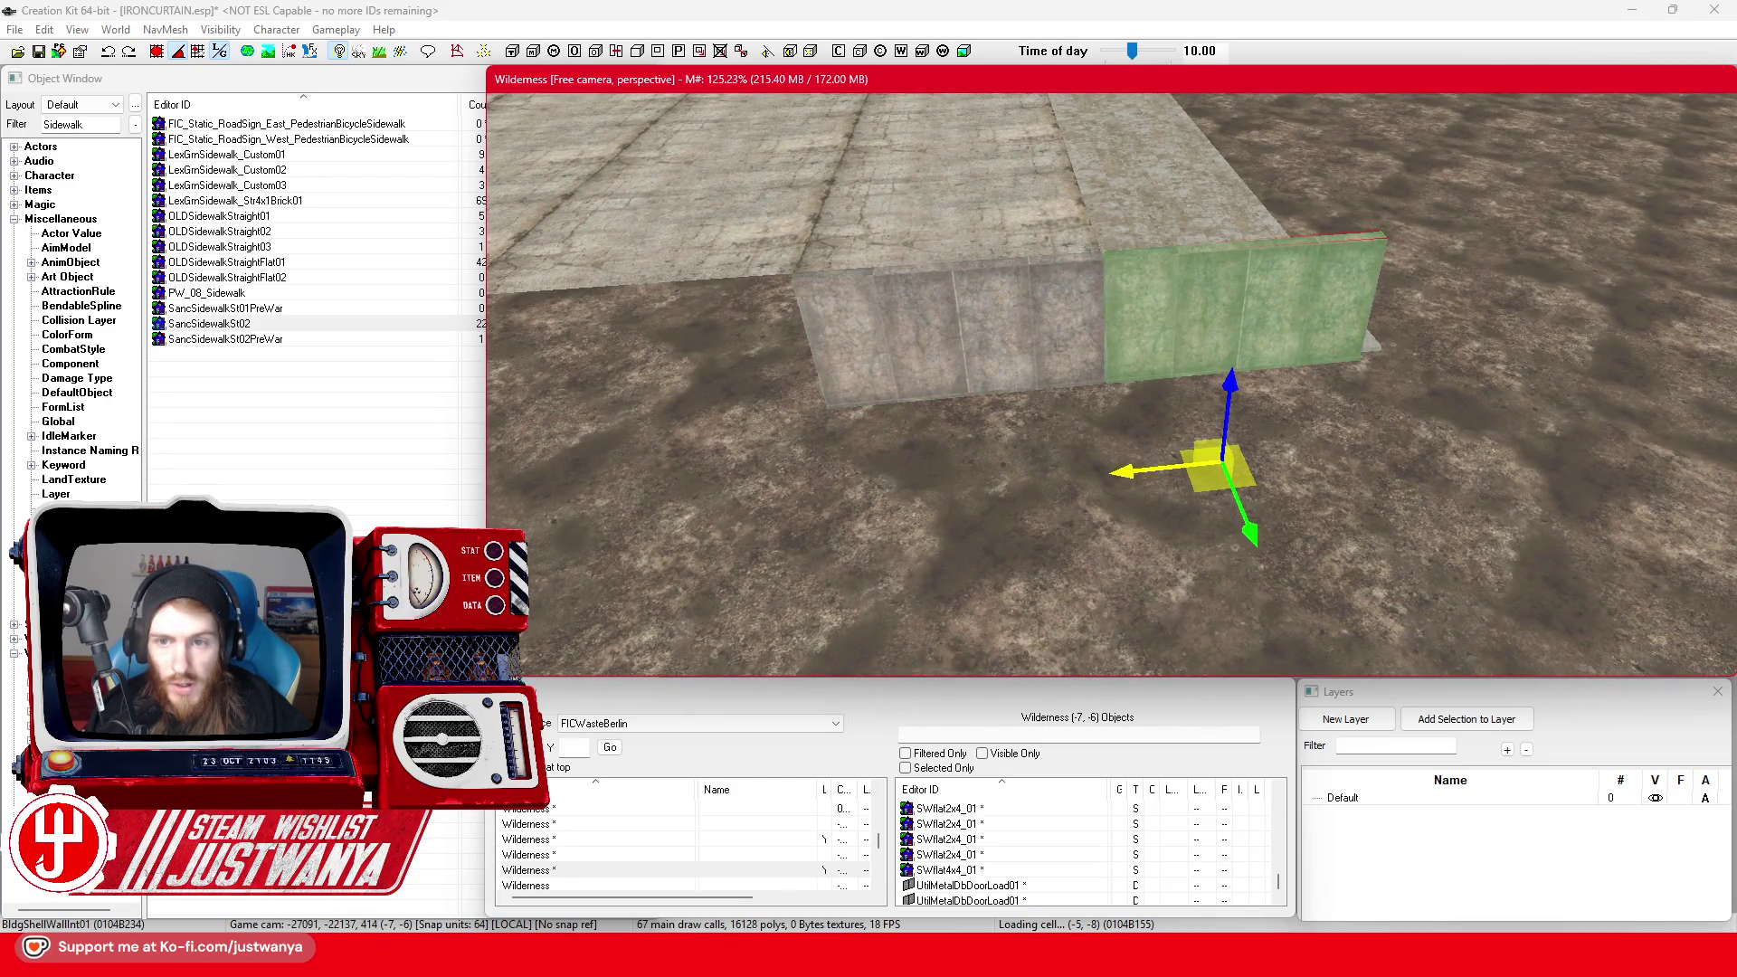
Rotate the two walls to a diagonal angle and nudge them down-right
{"action": "left_click", "coordinate": [959, 344], "text": "ctrl"}
{"action": "key", "text": "shift"}
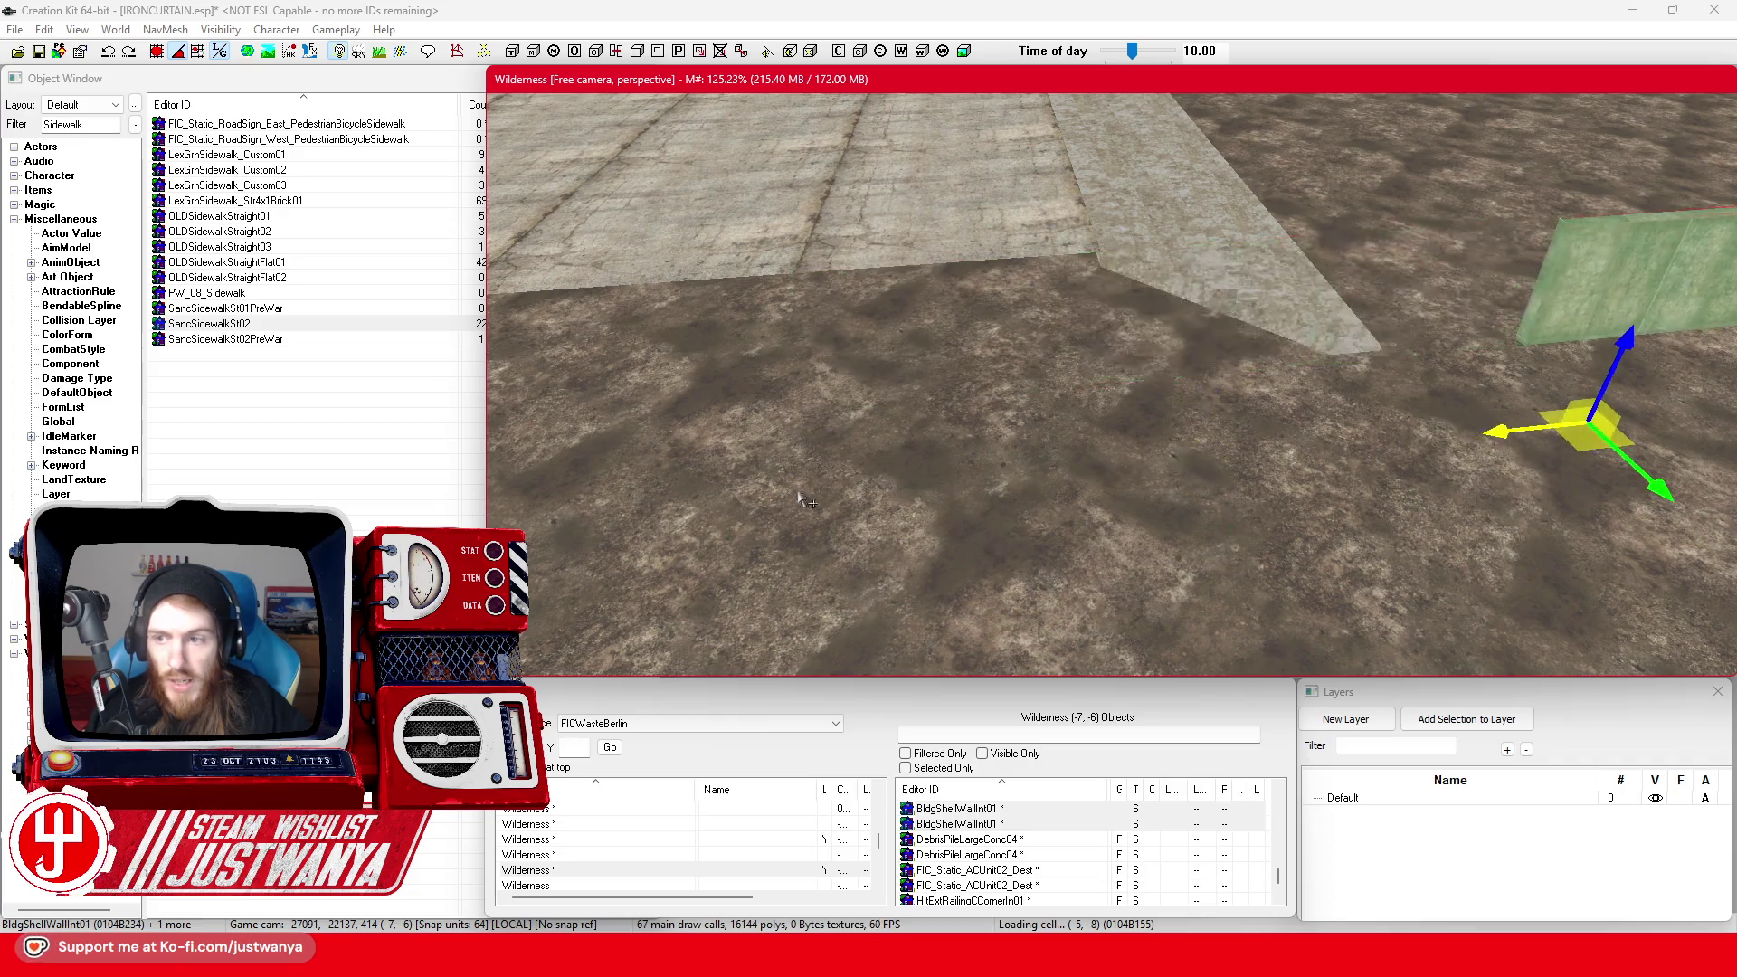
{"action": "key", "text": "shift"}
{"action": "key", "text": "2"}
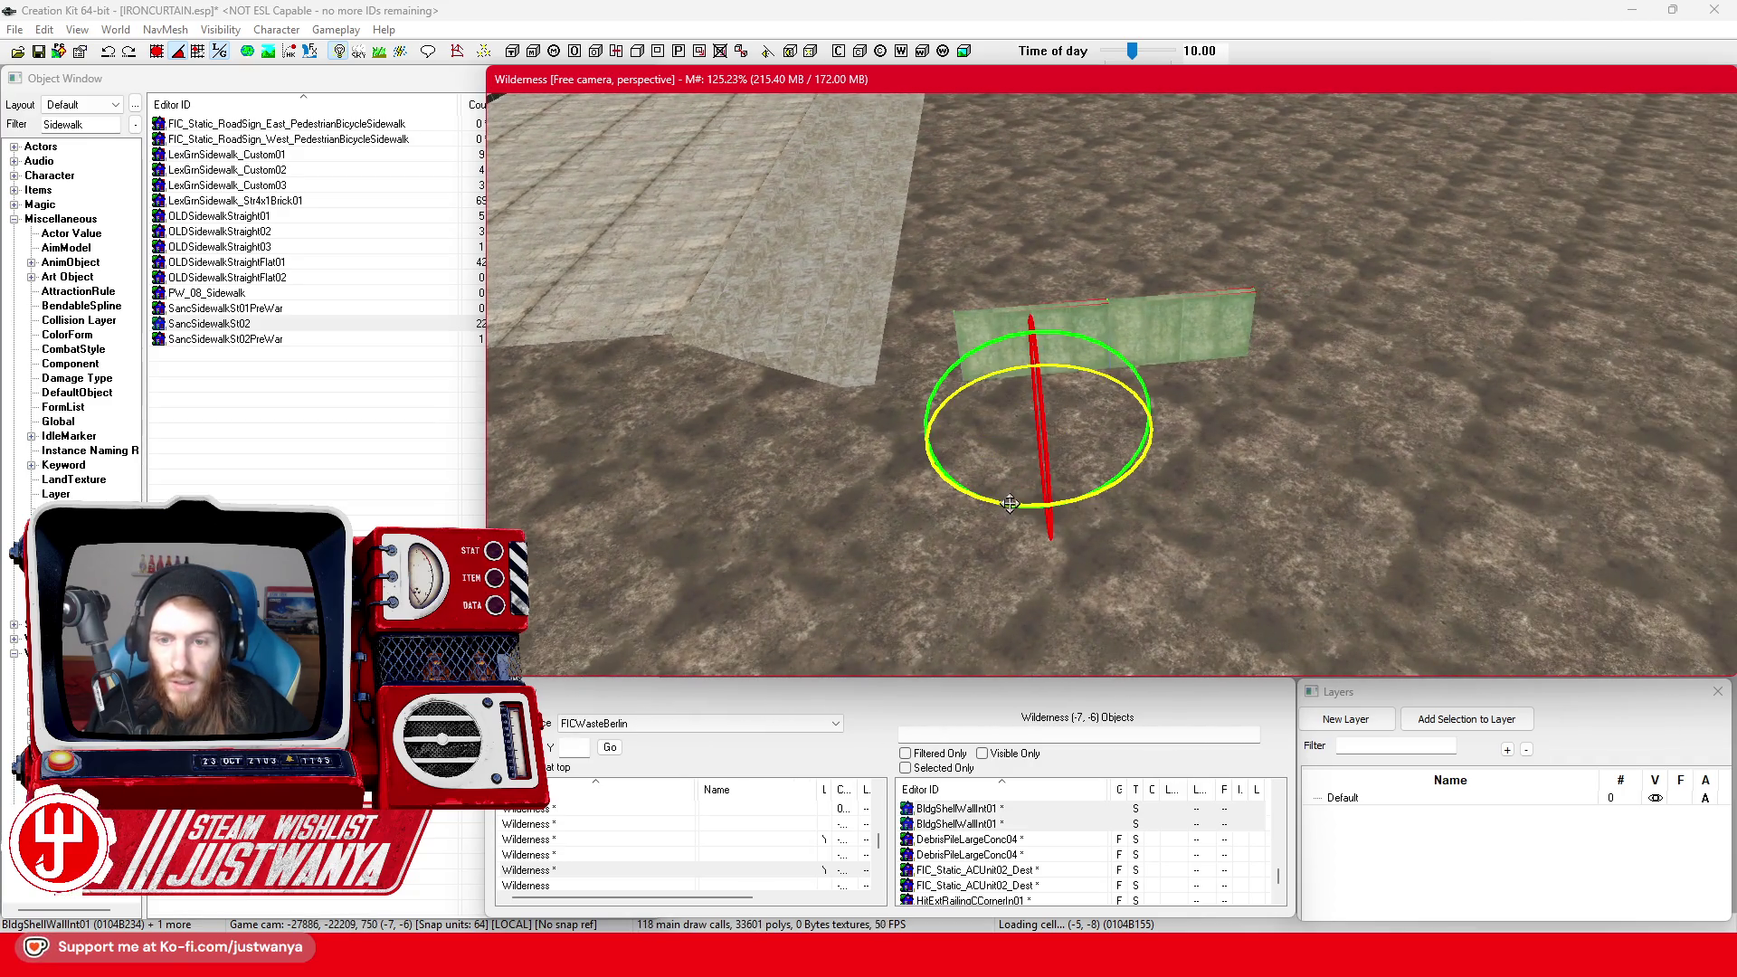
{"action": "left_click_drag", "start_coordinate": [927, 425], "coordinate": [785, 416]}
{"action": "key", "text": "1"}
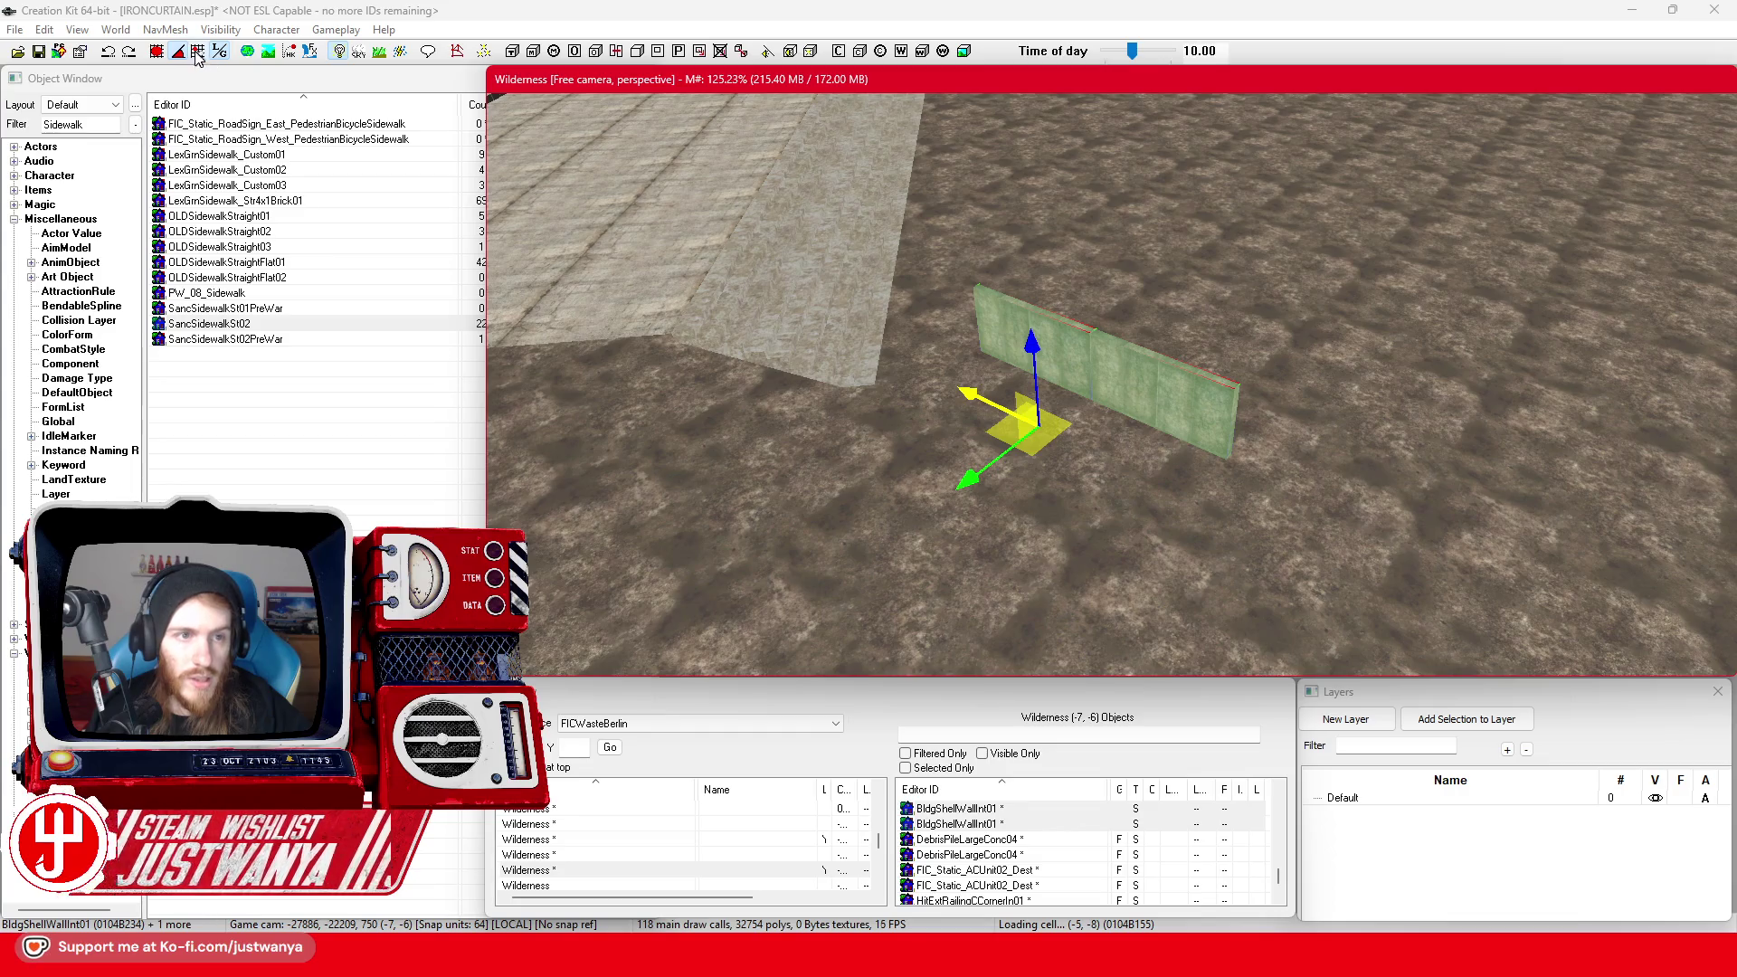
{"action": "left_click", "coordinate": [185, 86]}
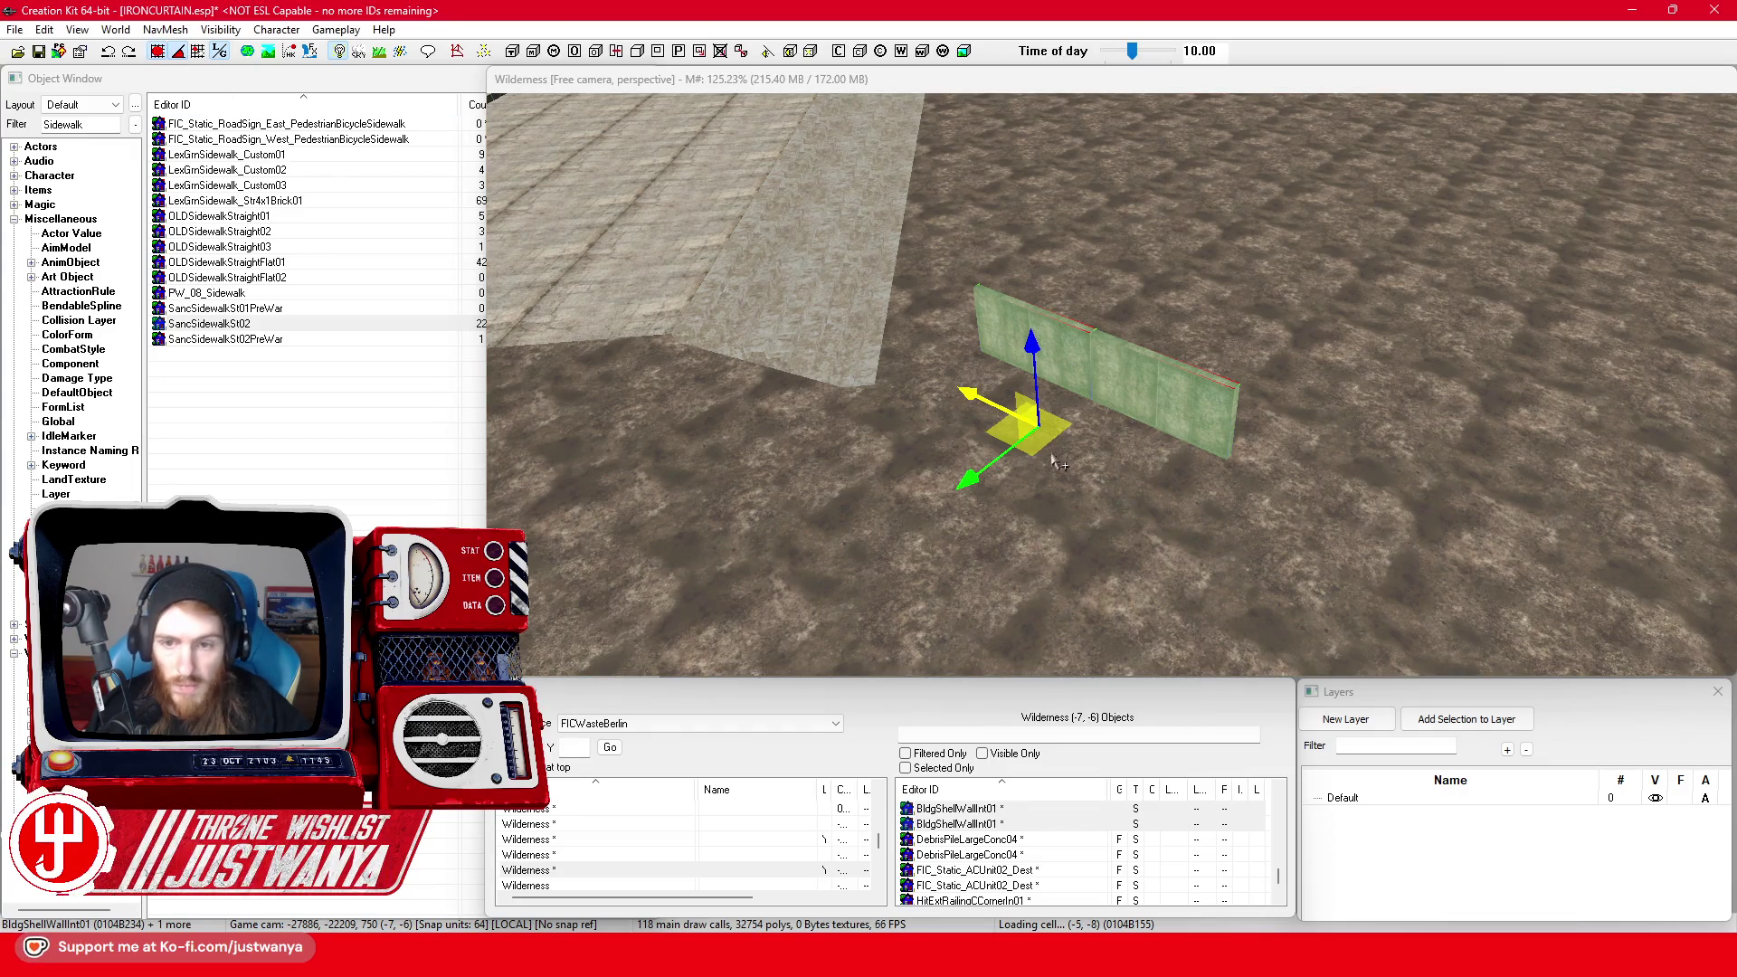
{"action": "left_click_drag", "start_coordinate": [1056, 462], "coordinate": [1101, 503]}
Move one wall to the left and turn it a quarter turn
{"action": "left_click", "coordinate": [1195, 430], "text": "ctrl"}
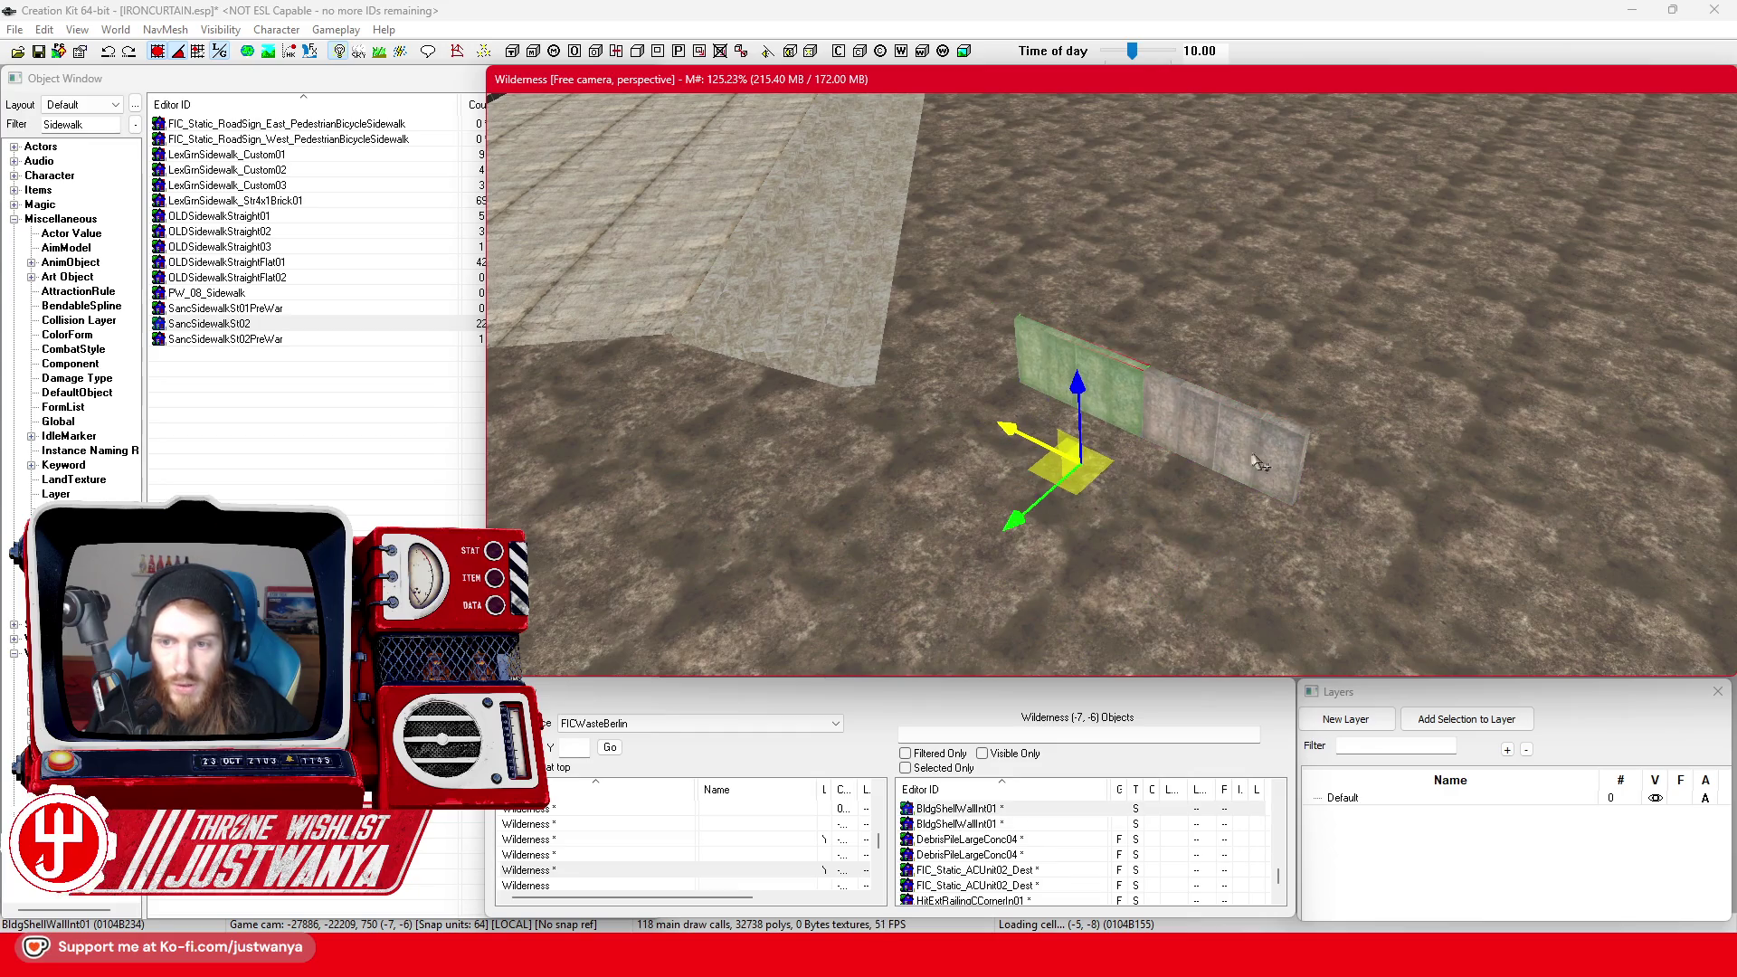
{"action": "key", "text": "shift"}
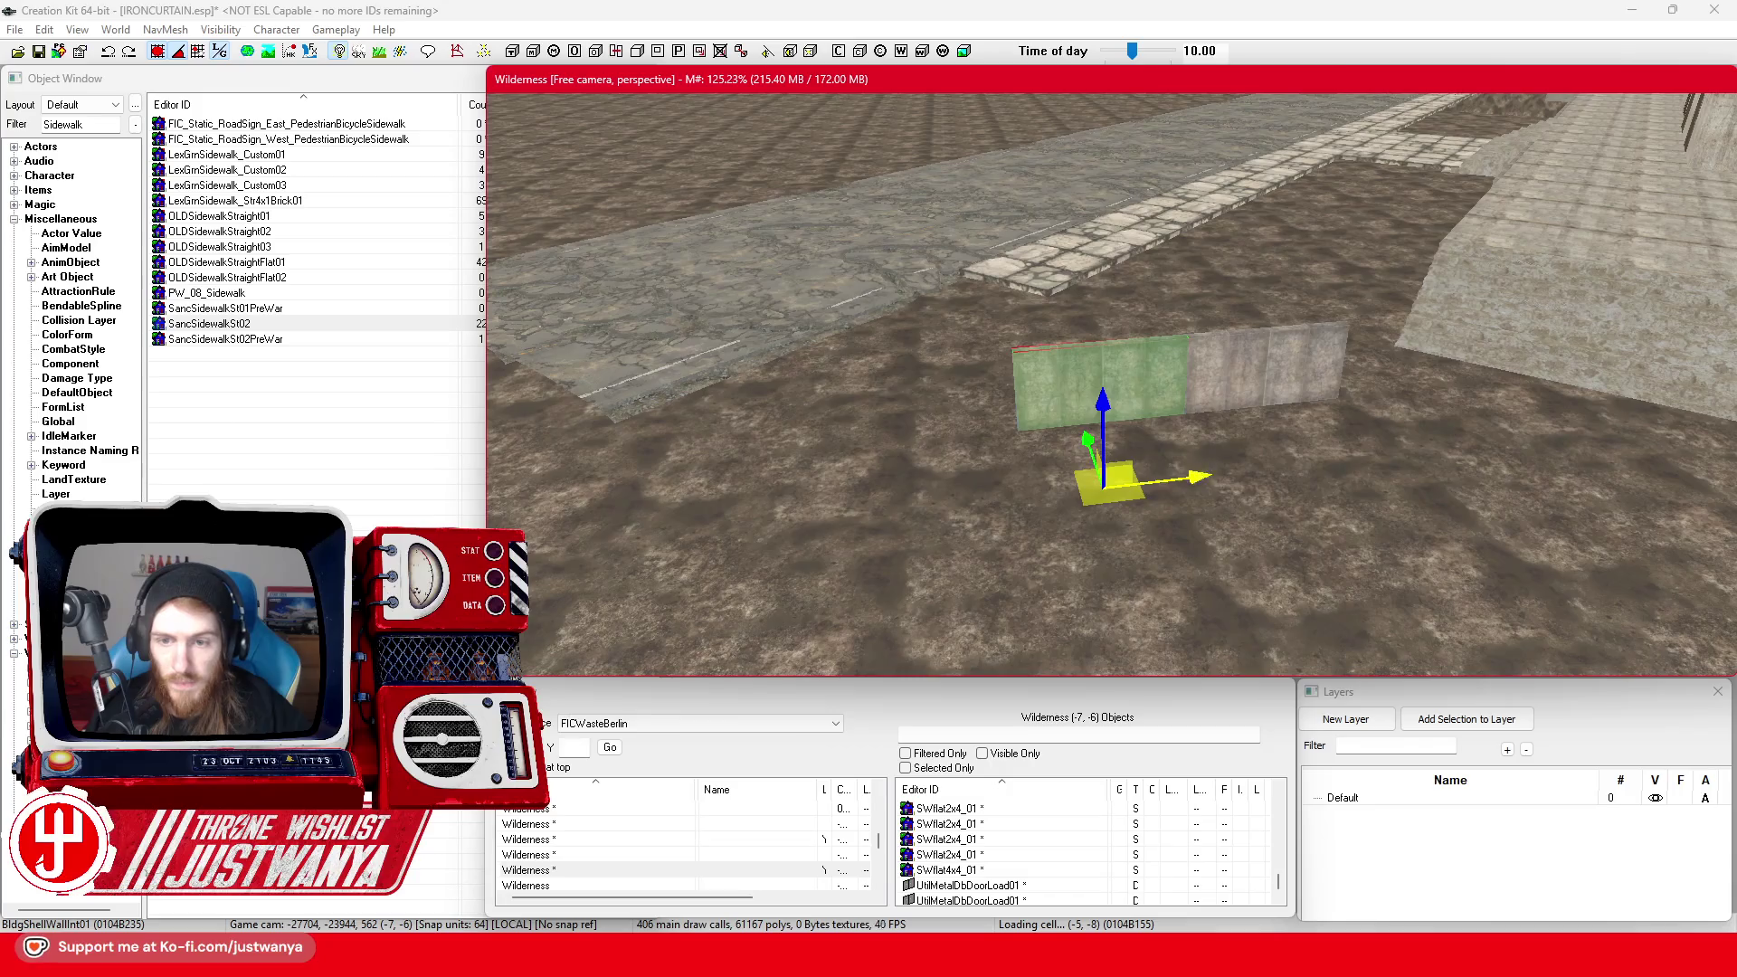
{"action": "left_click_drag", "start_coordinate": [1130, 398], "coordinate": [941, 407]}
{"action": "key", "text": "e"}
{"action": "left_click_drag", "start_coordinate": [932, 599], "coordinate": [920, 586]}
{"action": "key", "text": "w"}
{"action": "key", "text": "shift"}
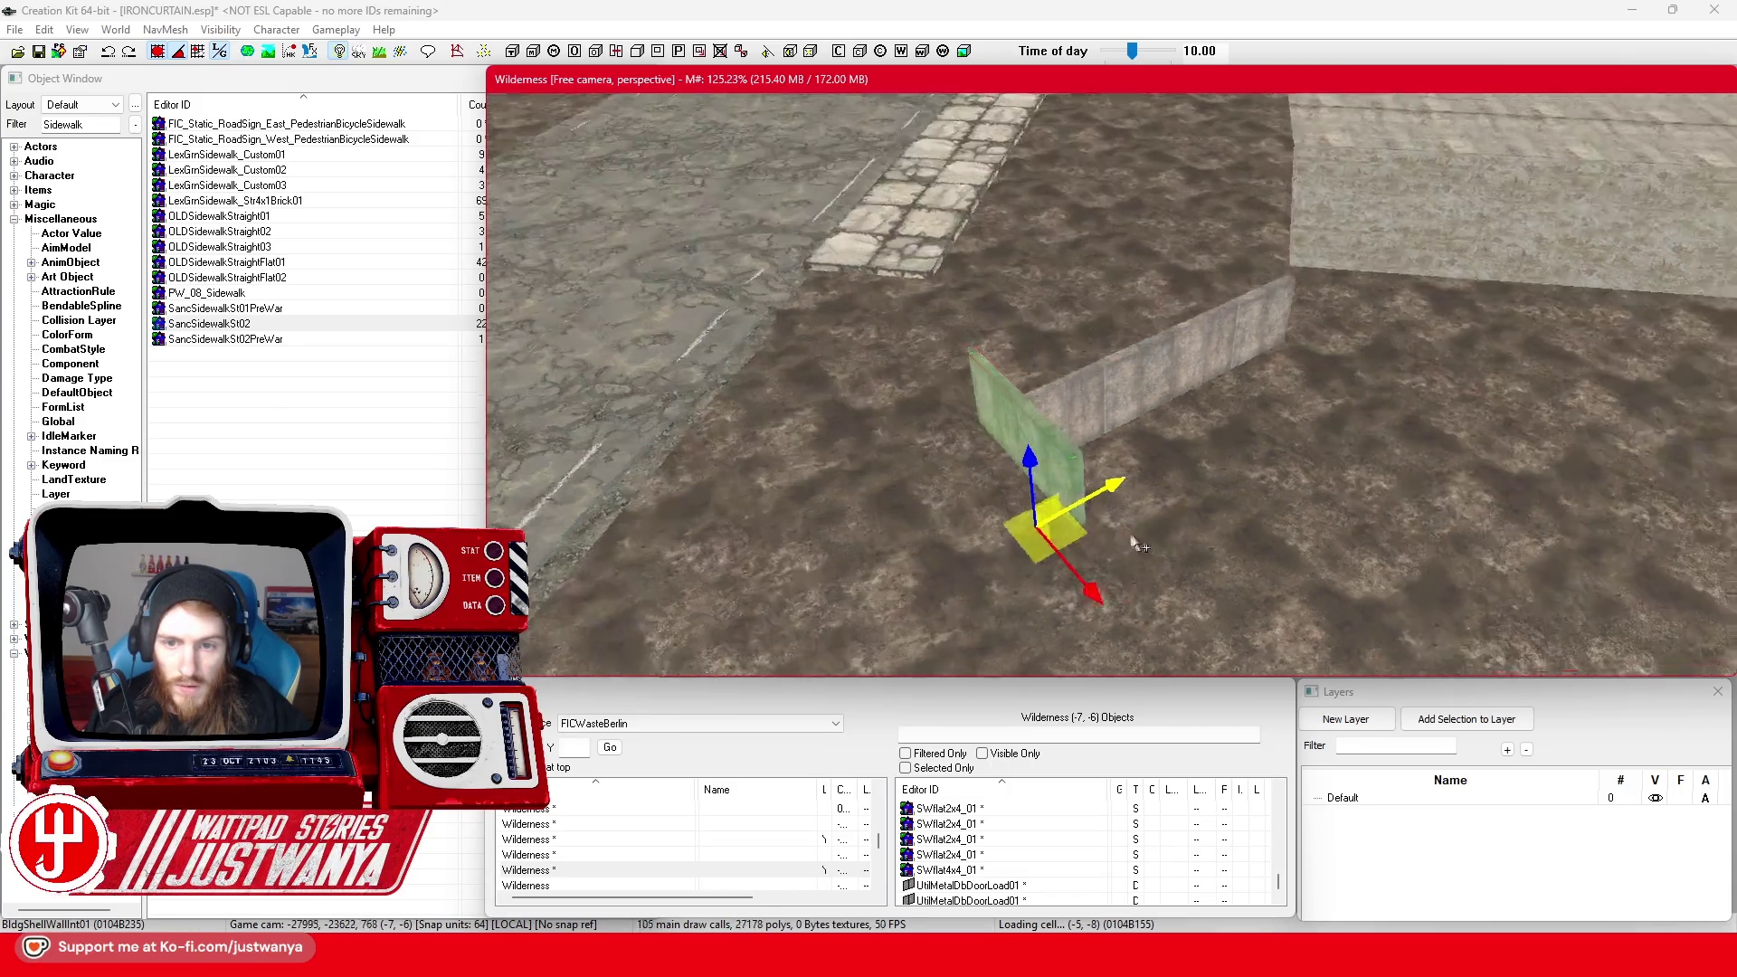
{"action": "key", "text": "shift"}
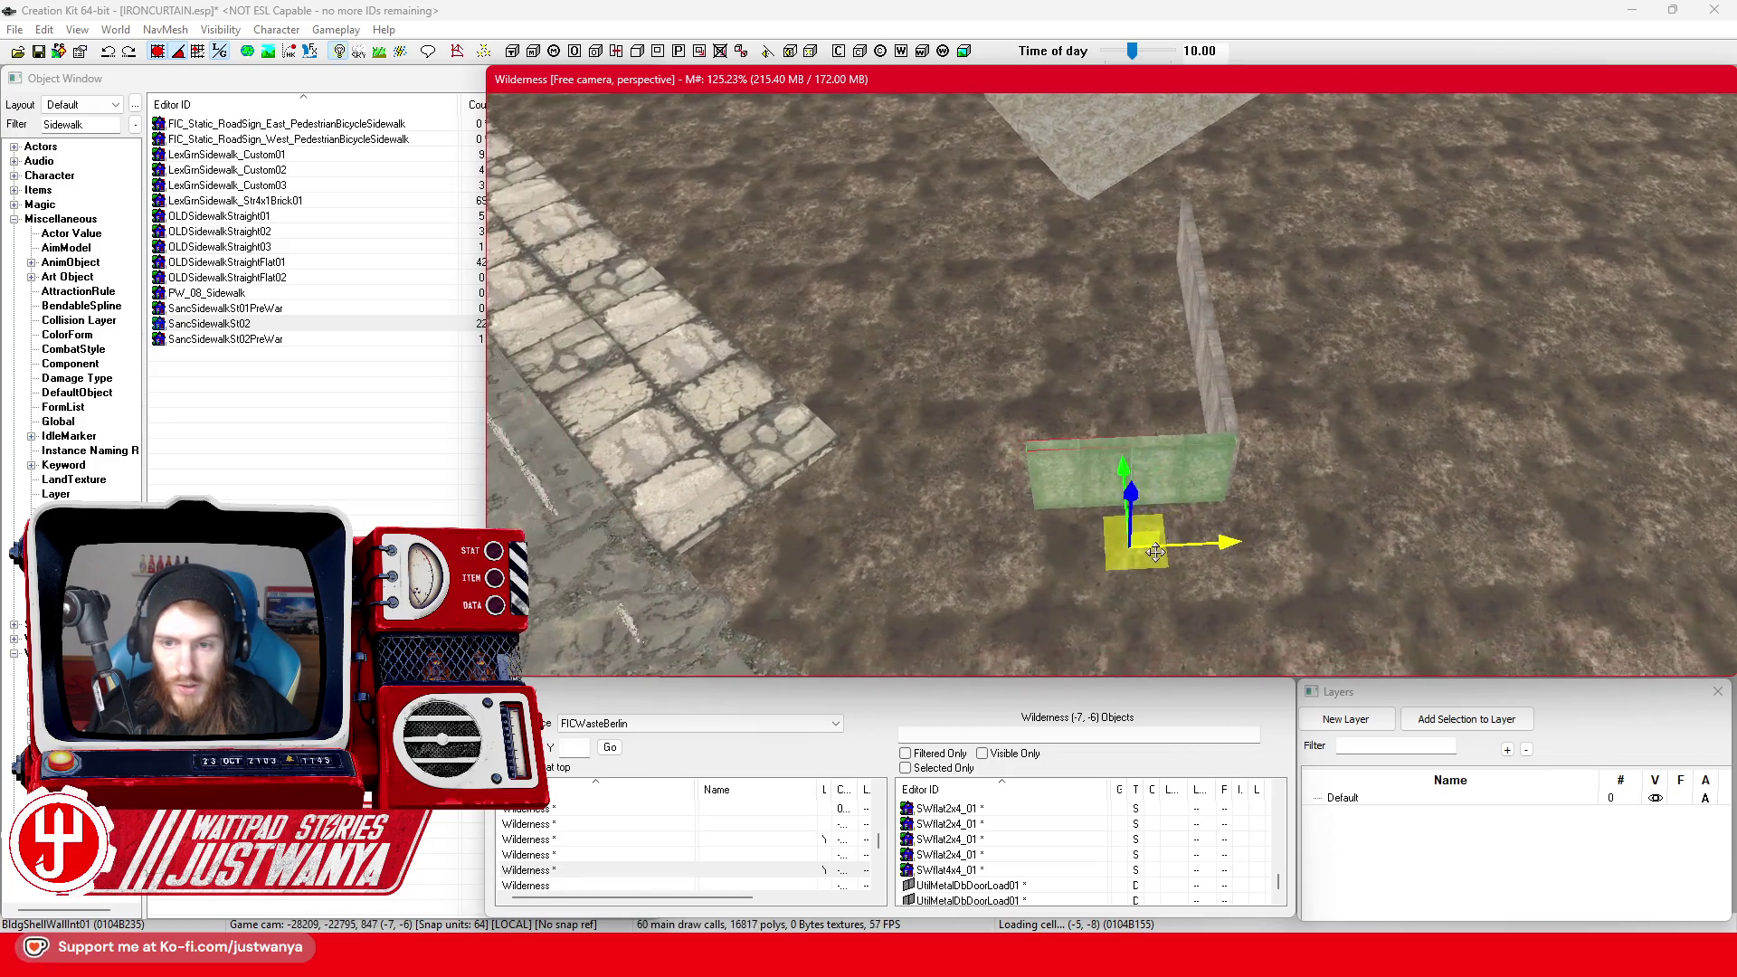
Copy the wall further left, rotate both along the sidewalk, and close the enclosure's corner
{"action": "left_click_drag", "start_coordinate": [1226, 546], "coordinate": [1057, 548]}
{"action": "left_click", "coordinate": [1175, 491], "text": "ctrl"}
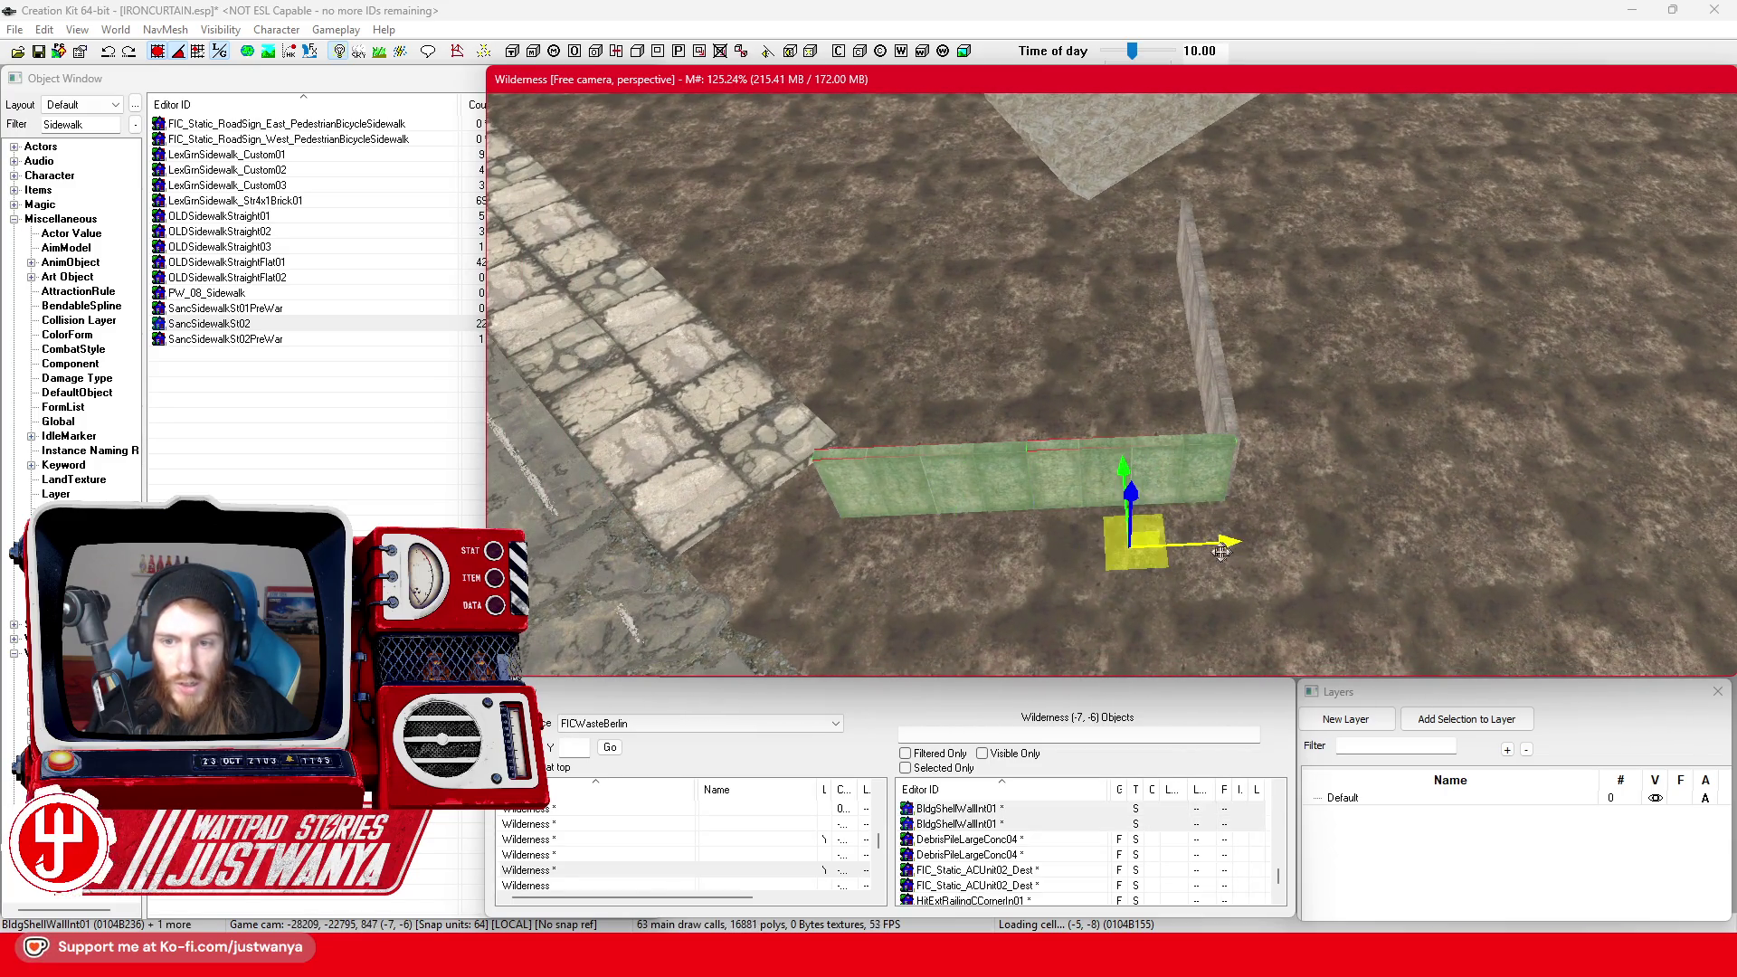
{"action": "key", "text": "e"}
{"action": "mouse_move", "coordinate": [1234, 543]}
{"action": "left_mouse_down"}
{"action": "mouse_move", "coordinate": [1194, 588]}
{"action": "mouse_move", "coordinate": [1131, 599]}
{"action": "mouse_move", "coordinate": [873, 547]}
{"action": "left_mouse_up"}
{"action": "key", "text": "w"}
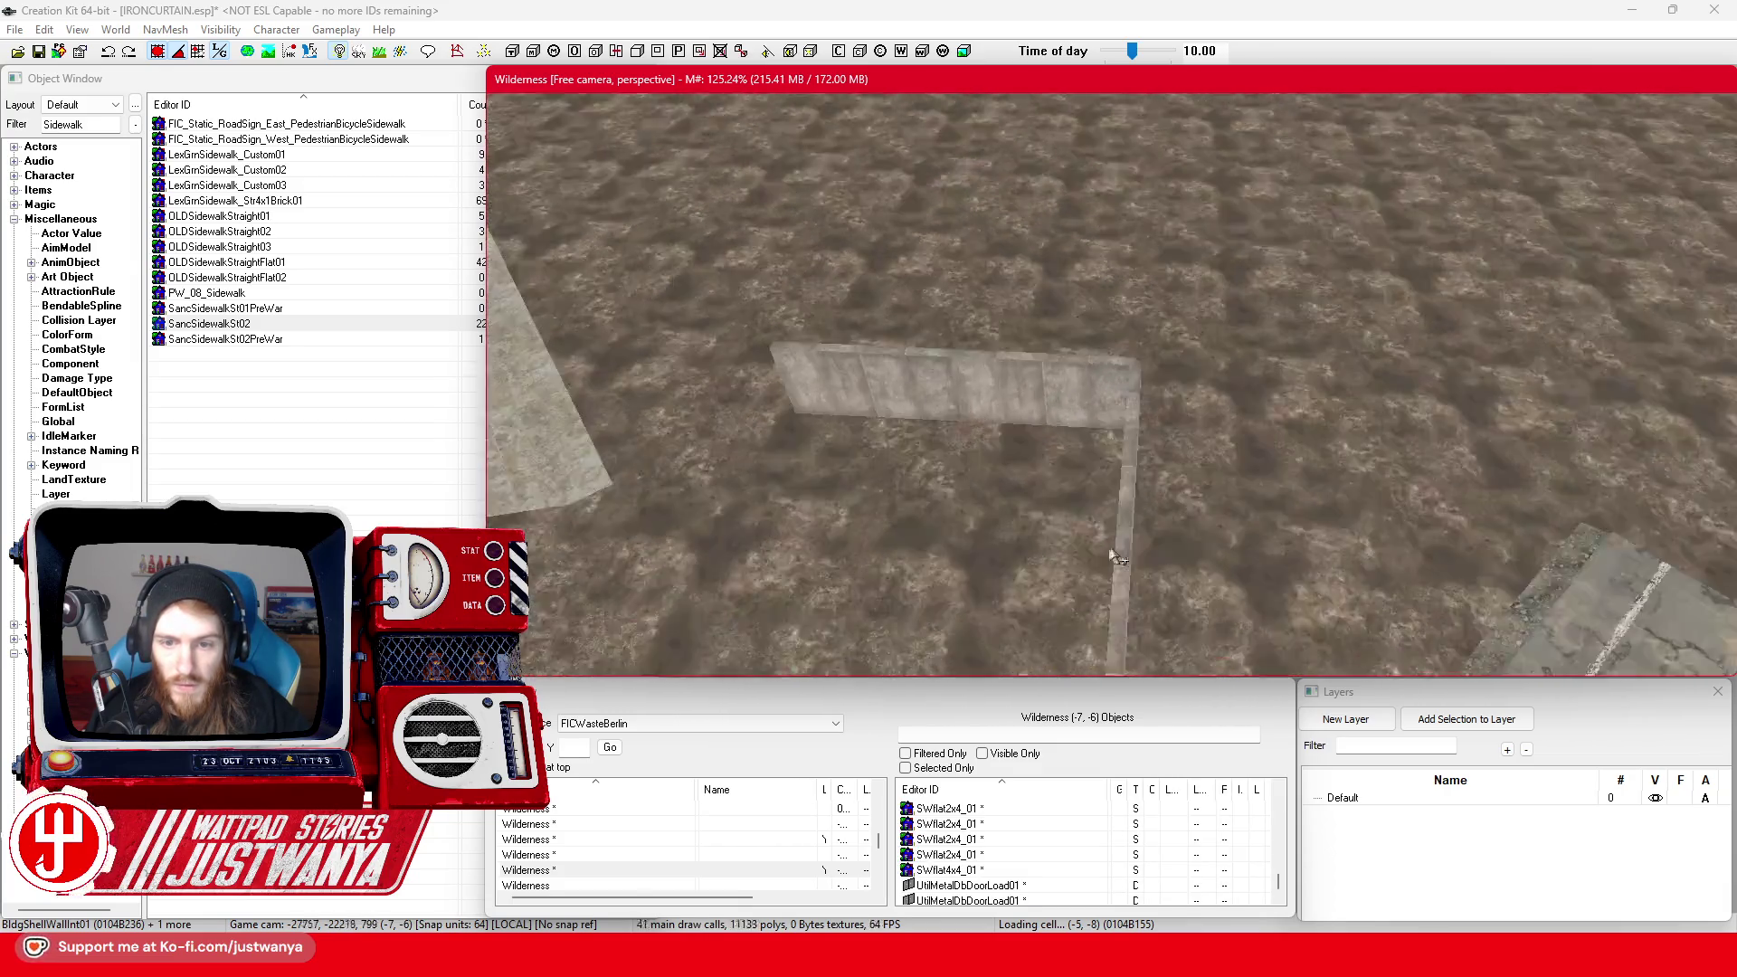
{"action": "key", "text": "e"}
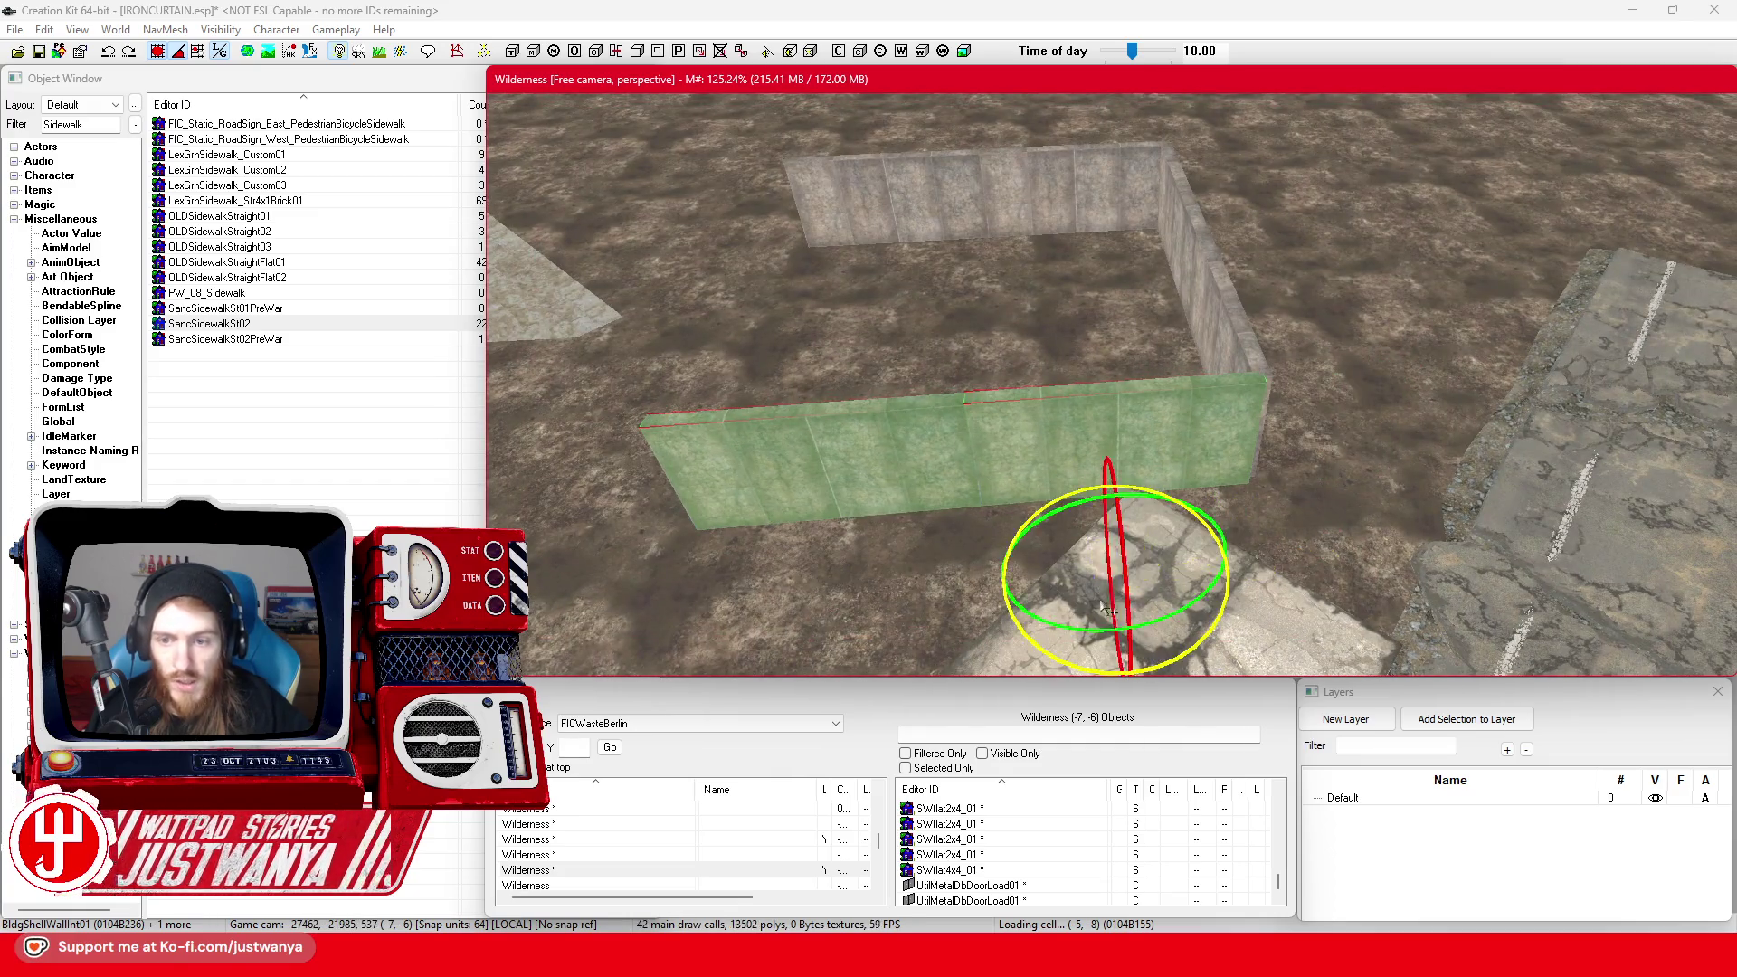
{"action": "mouse_move", "coordinate": [1234, 565]}
{"action": "left_mouse_down"}
{"action": "mouse_move", "coordinate": [1222, 486]}
{"action": "mouse_move", "coordinate": [859, 540]}
{"action": "left_mouse_up"}
{"action": "key", "text": "w"}
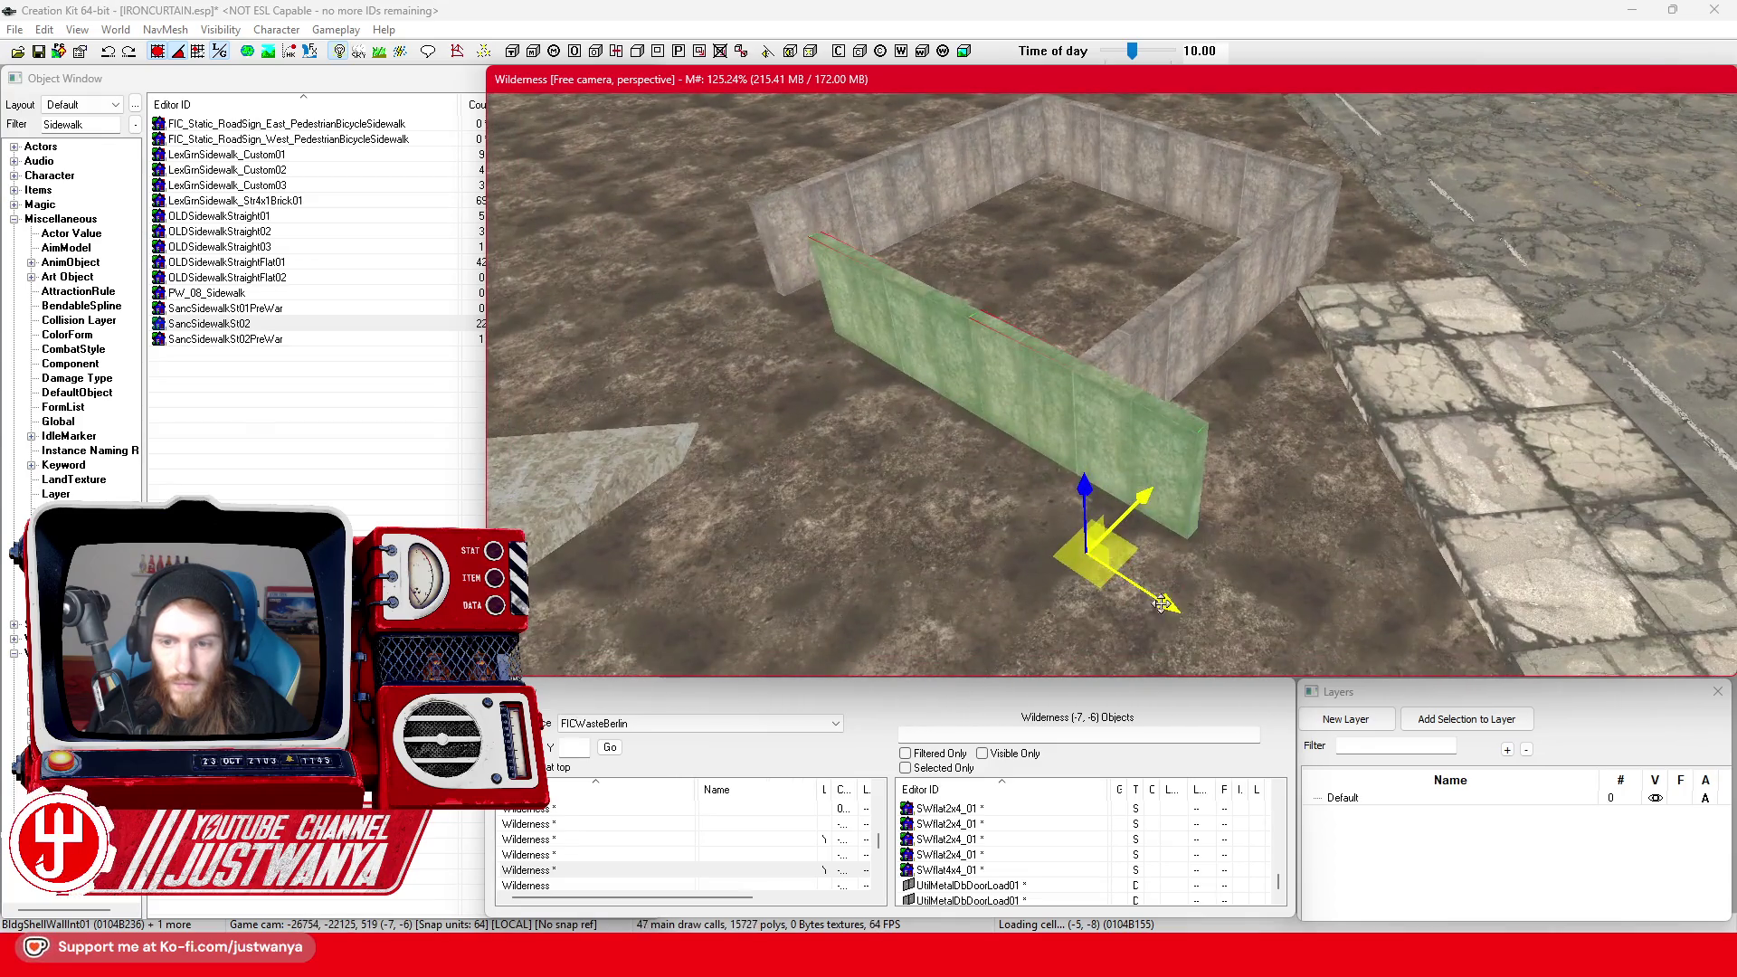
{"action": "left_click_drag", "start_coordinate": [1162, 604], "coordinate": [680, 332]}
Save the plugin and move the corner cap post to the enclosure's far corner
{"action": "left_click", "coordinate": [40, 51]}
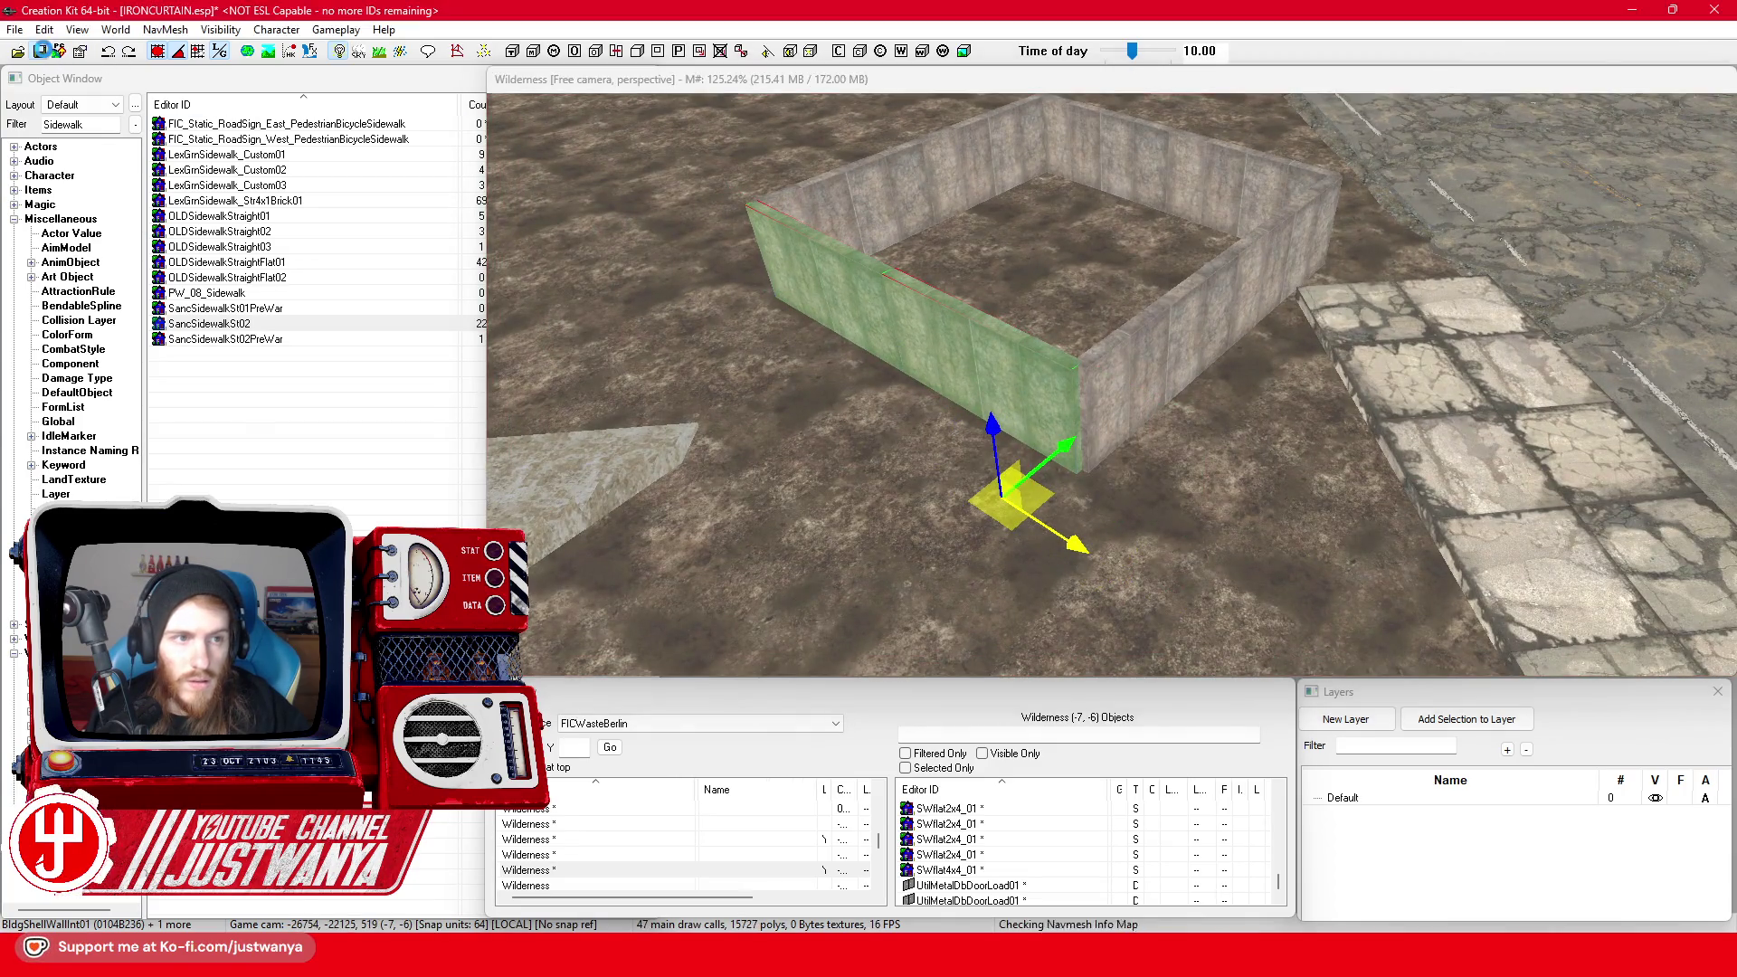
{"action": "key", "text": "shift"}
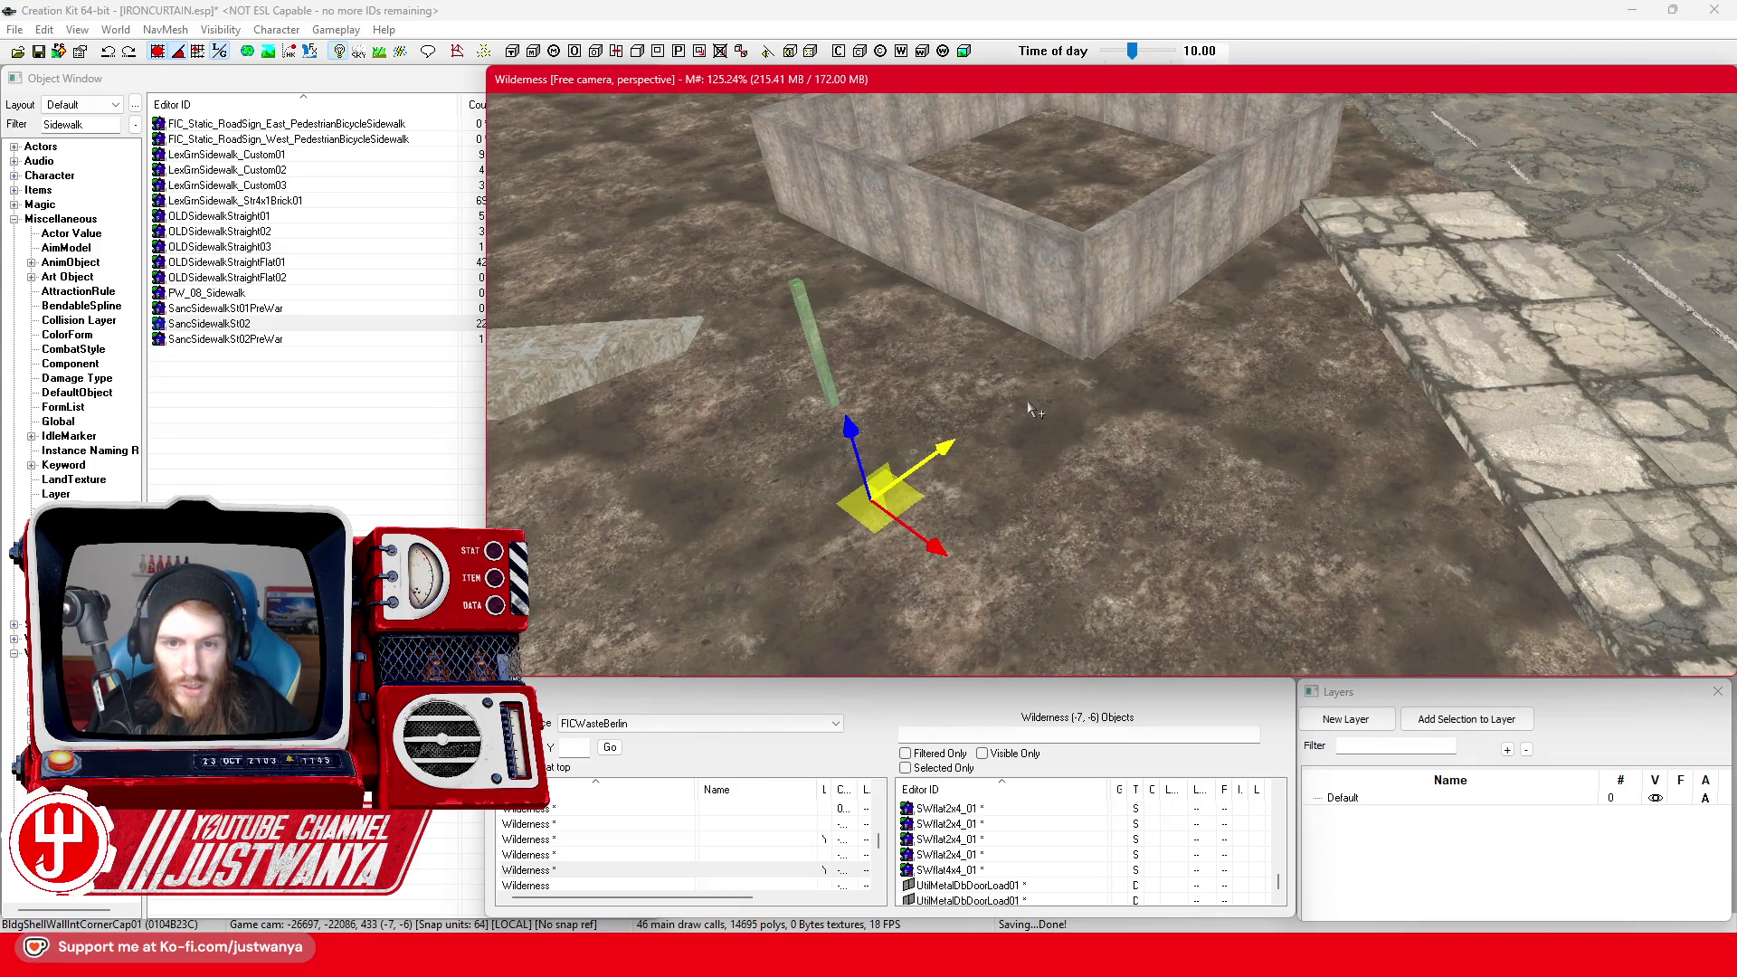
{"action": "mouse_move", "coordinate": [921, 457]}
{"action": "left_mouse_down"}
{"action": "mouse_move", "coordinate": [1090, 360]}
{"action": "mouse_move", "coordinate": [1140, 367]}
{"action": "mouse_move", "coordinate": [1142, 408]}
{"action": "left_mouse_up"}
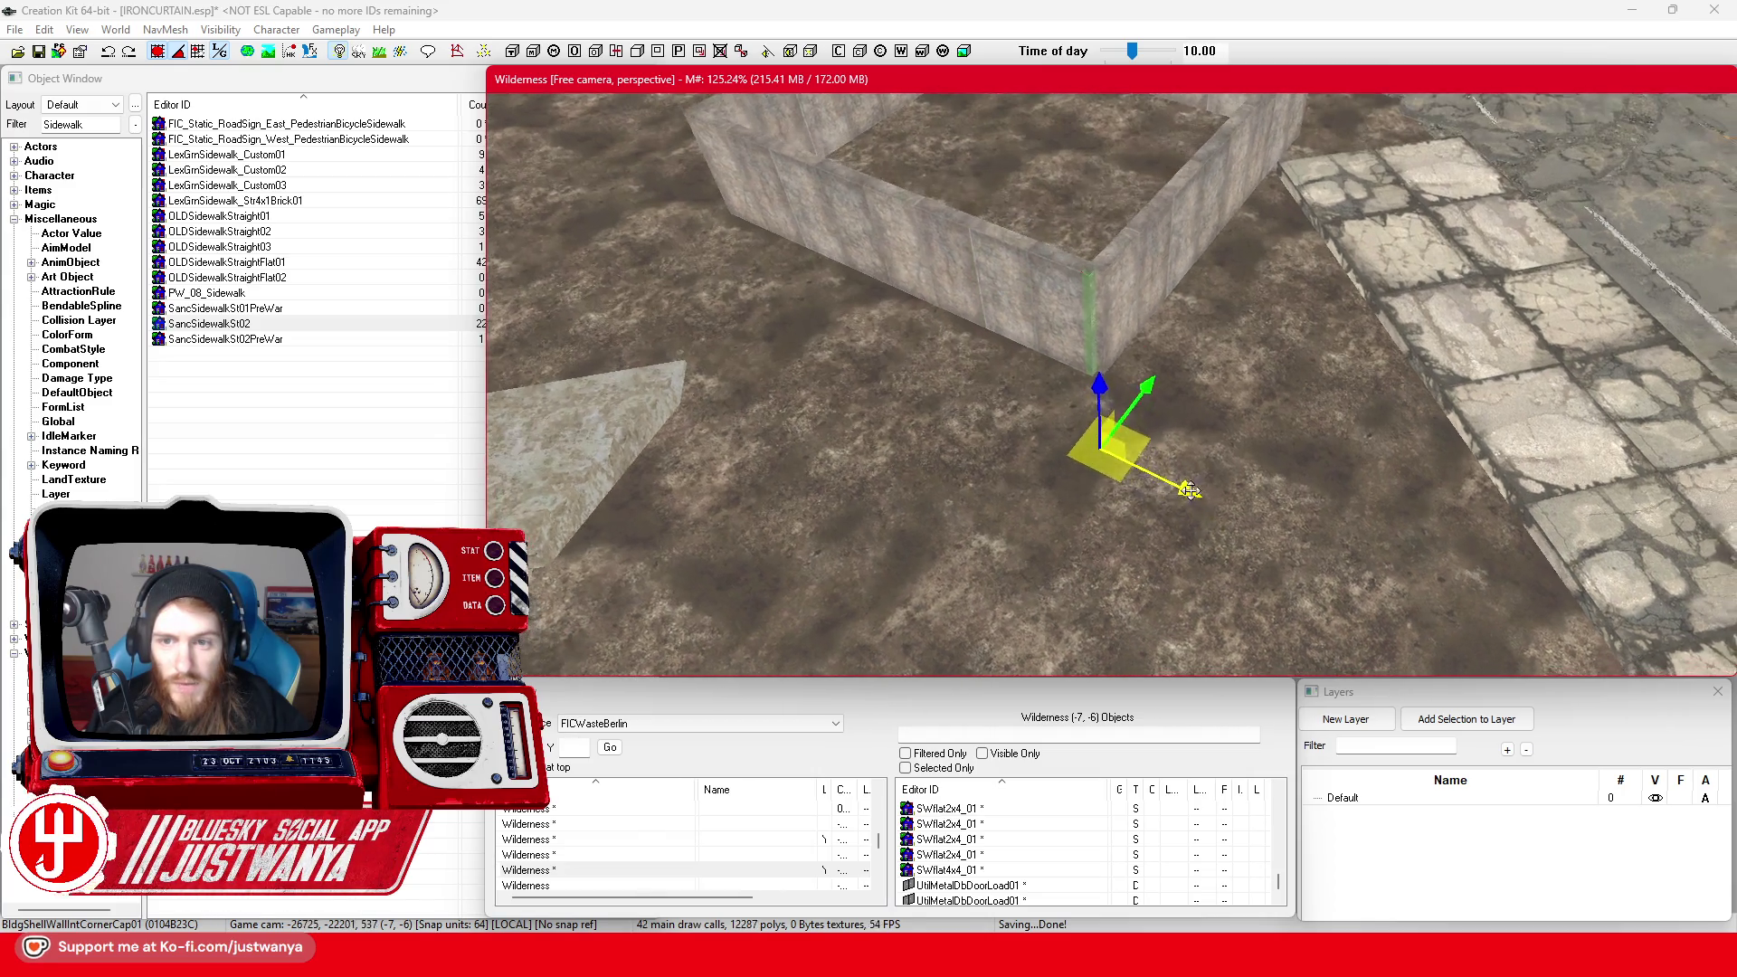
{"action": "key", "text": "3"}
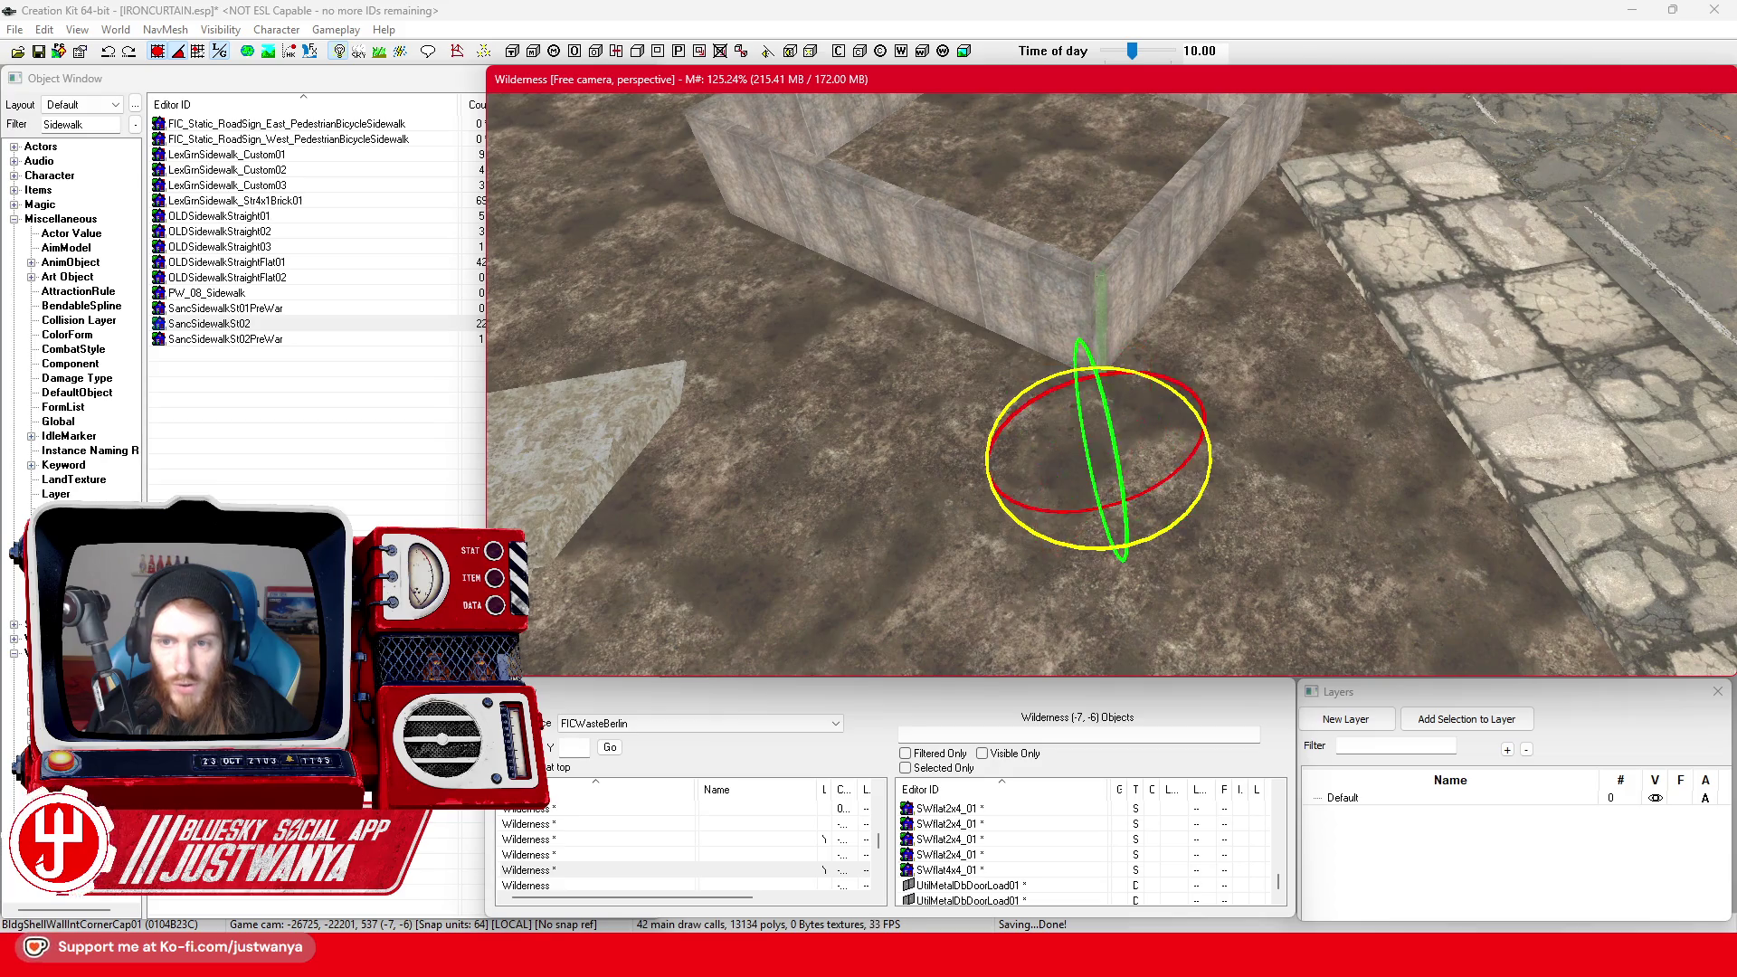
{"action": "key", "text": "2"}
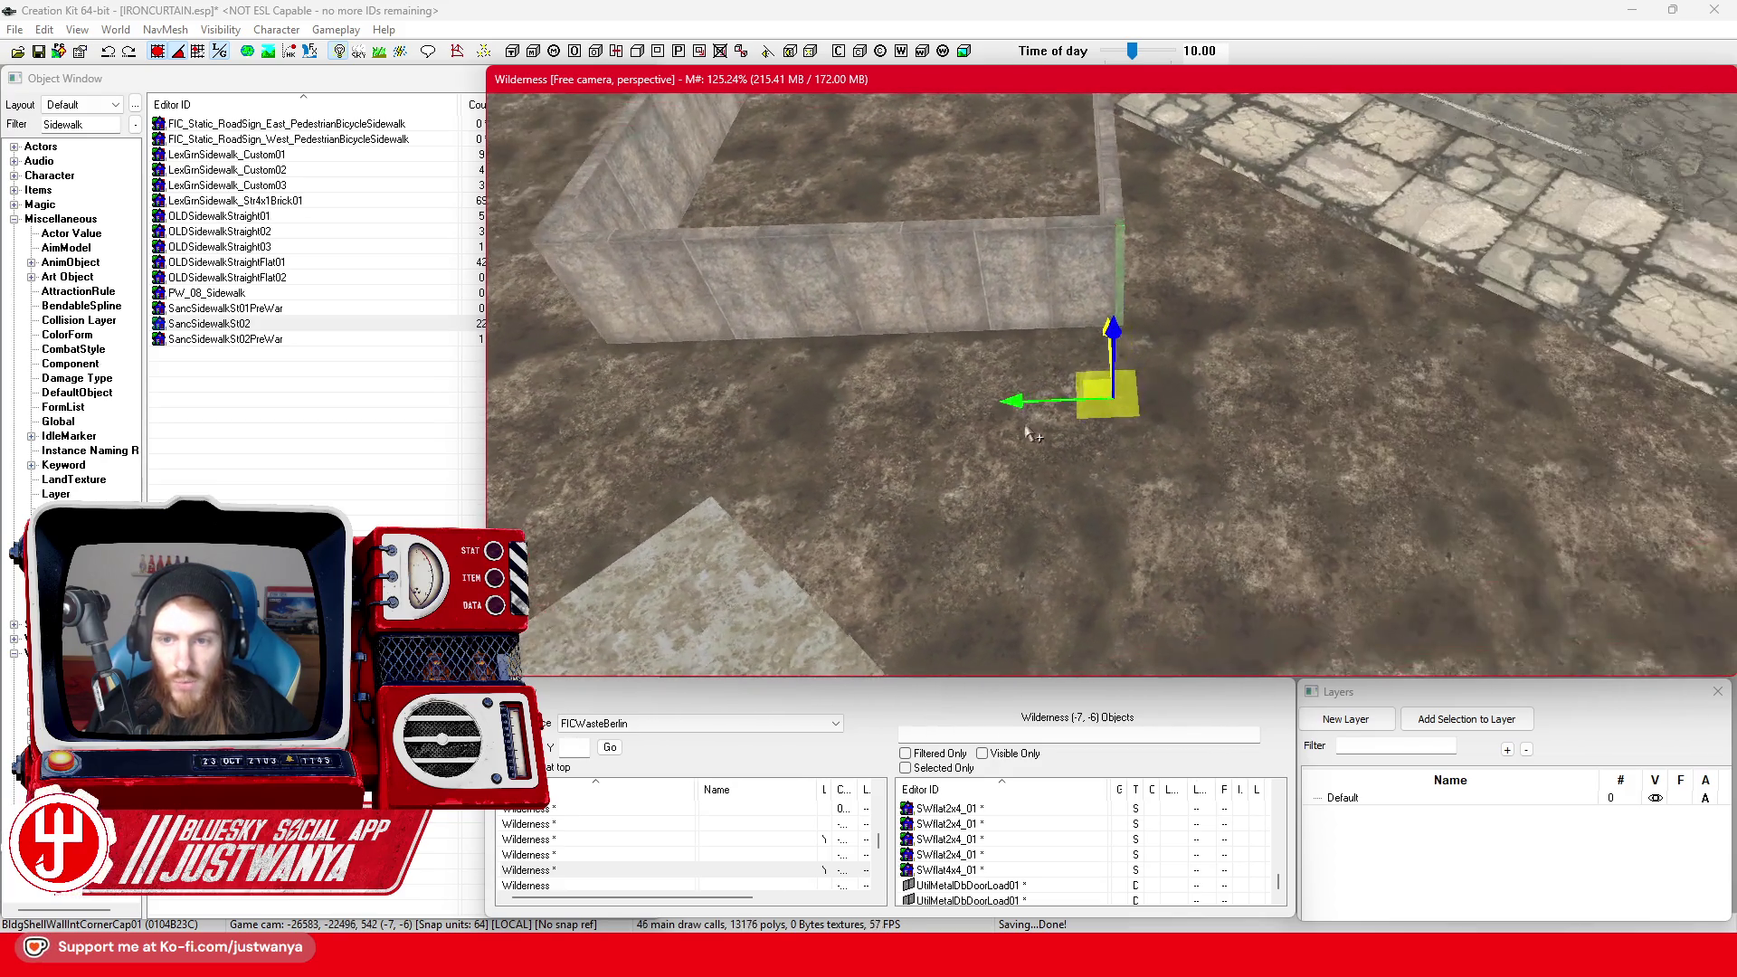
{"action": "left_click_drag", "start_coordinate": [1076, 398], "coordinate": [627, 416]}
{"action": "key", "text": "c"}
{"action": "key", "text": "3"}
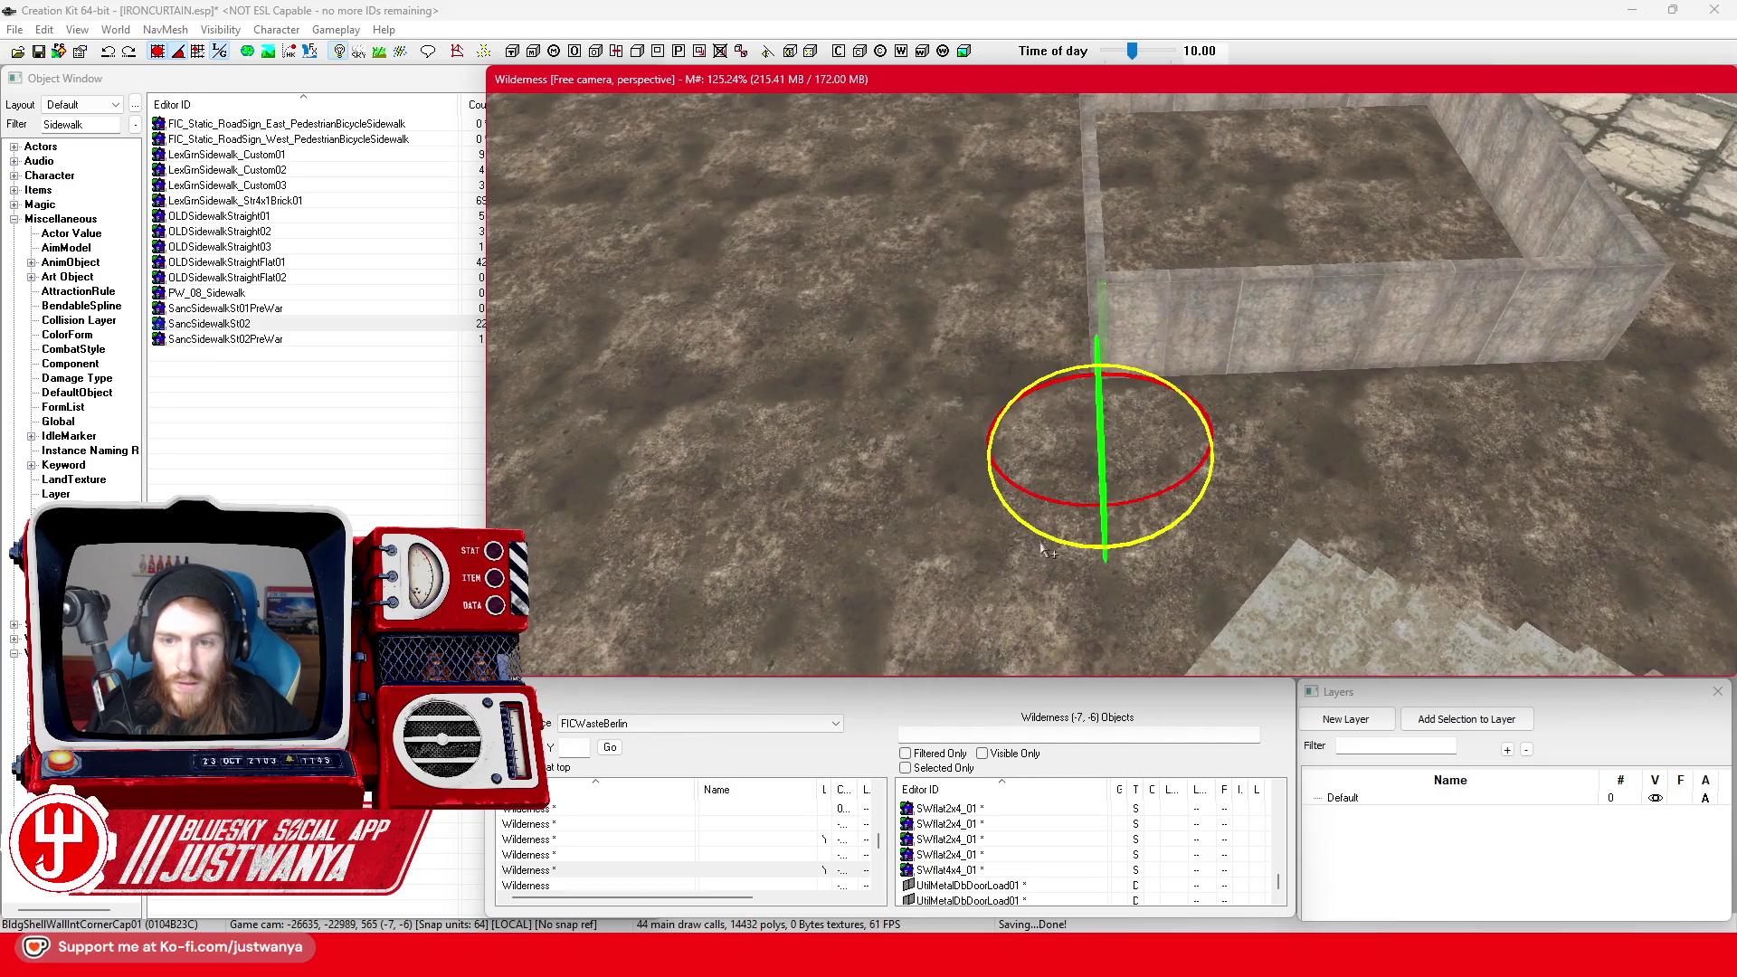
{"action": "key", "text": "2"}
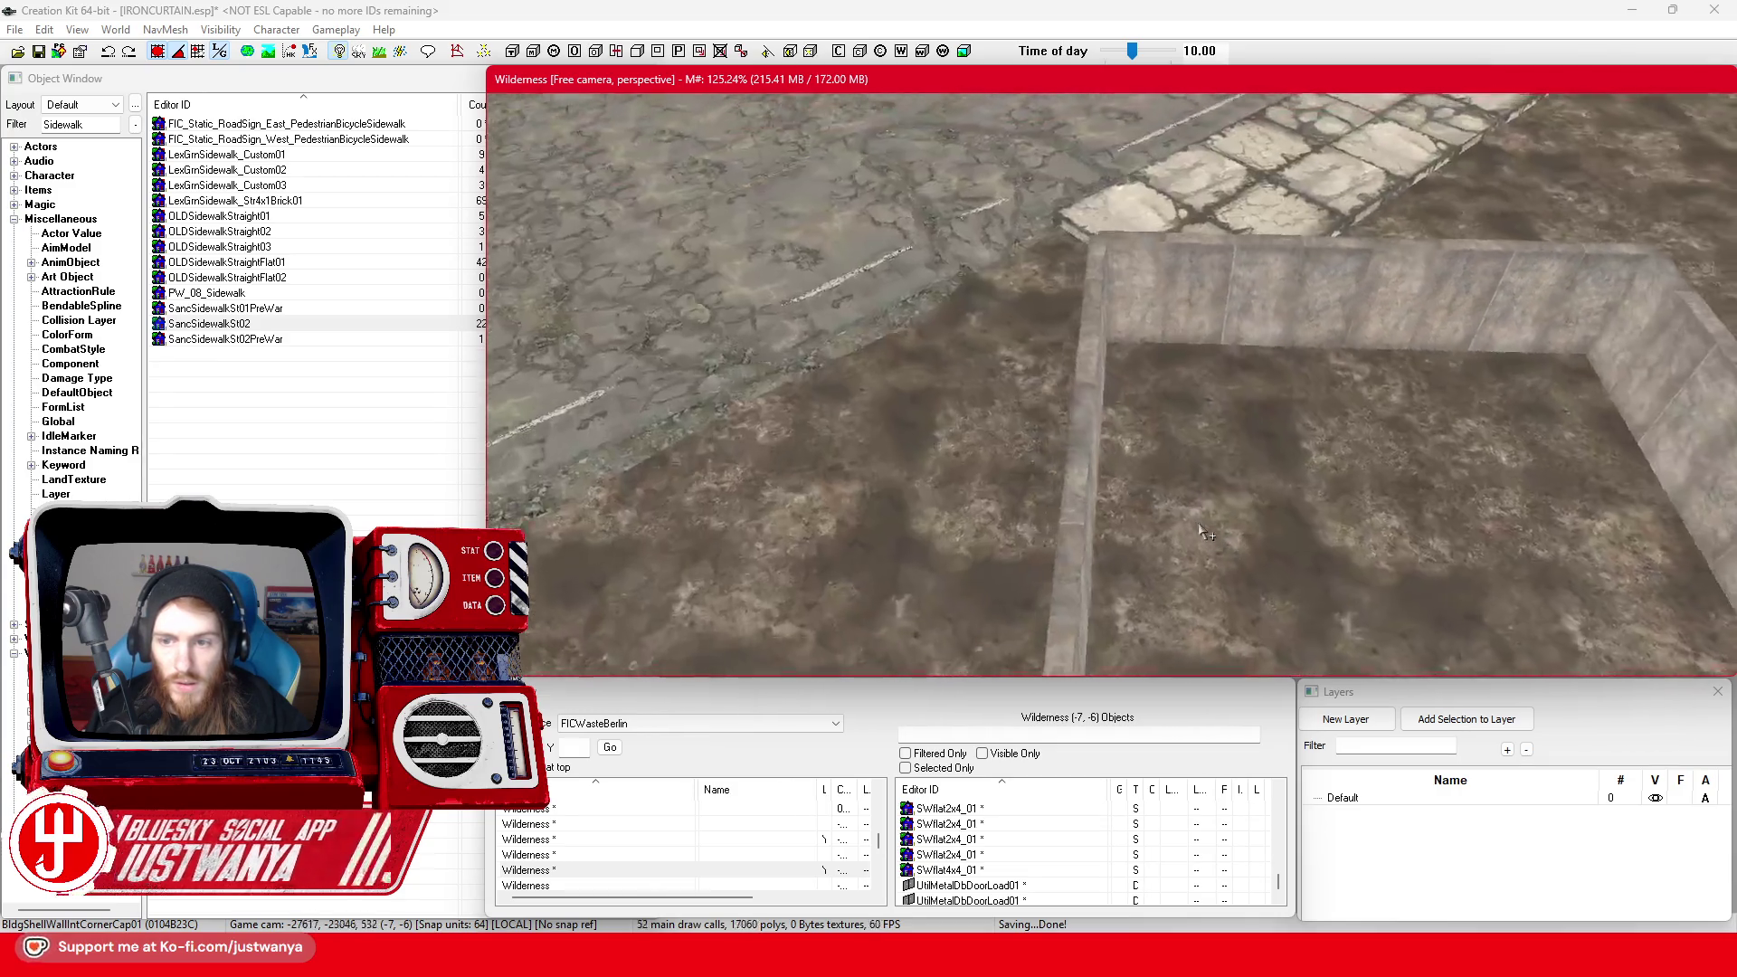
Rotate the corner cap pole to straighten it, adjusting its tilt slightly
{"action": "scroll", "coordinate": [1136, 450], "scroll_direction": "down", "scroll_amount": 2}
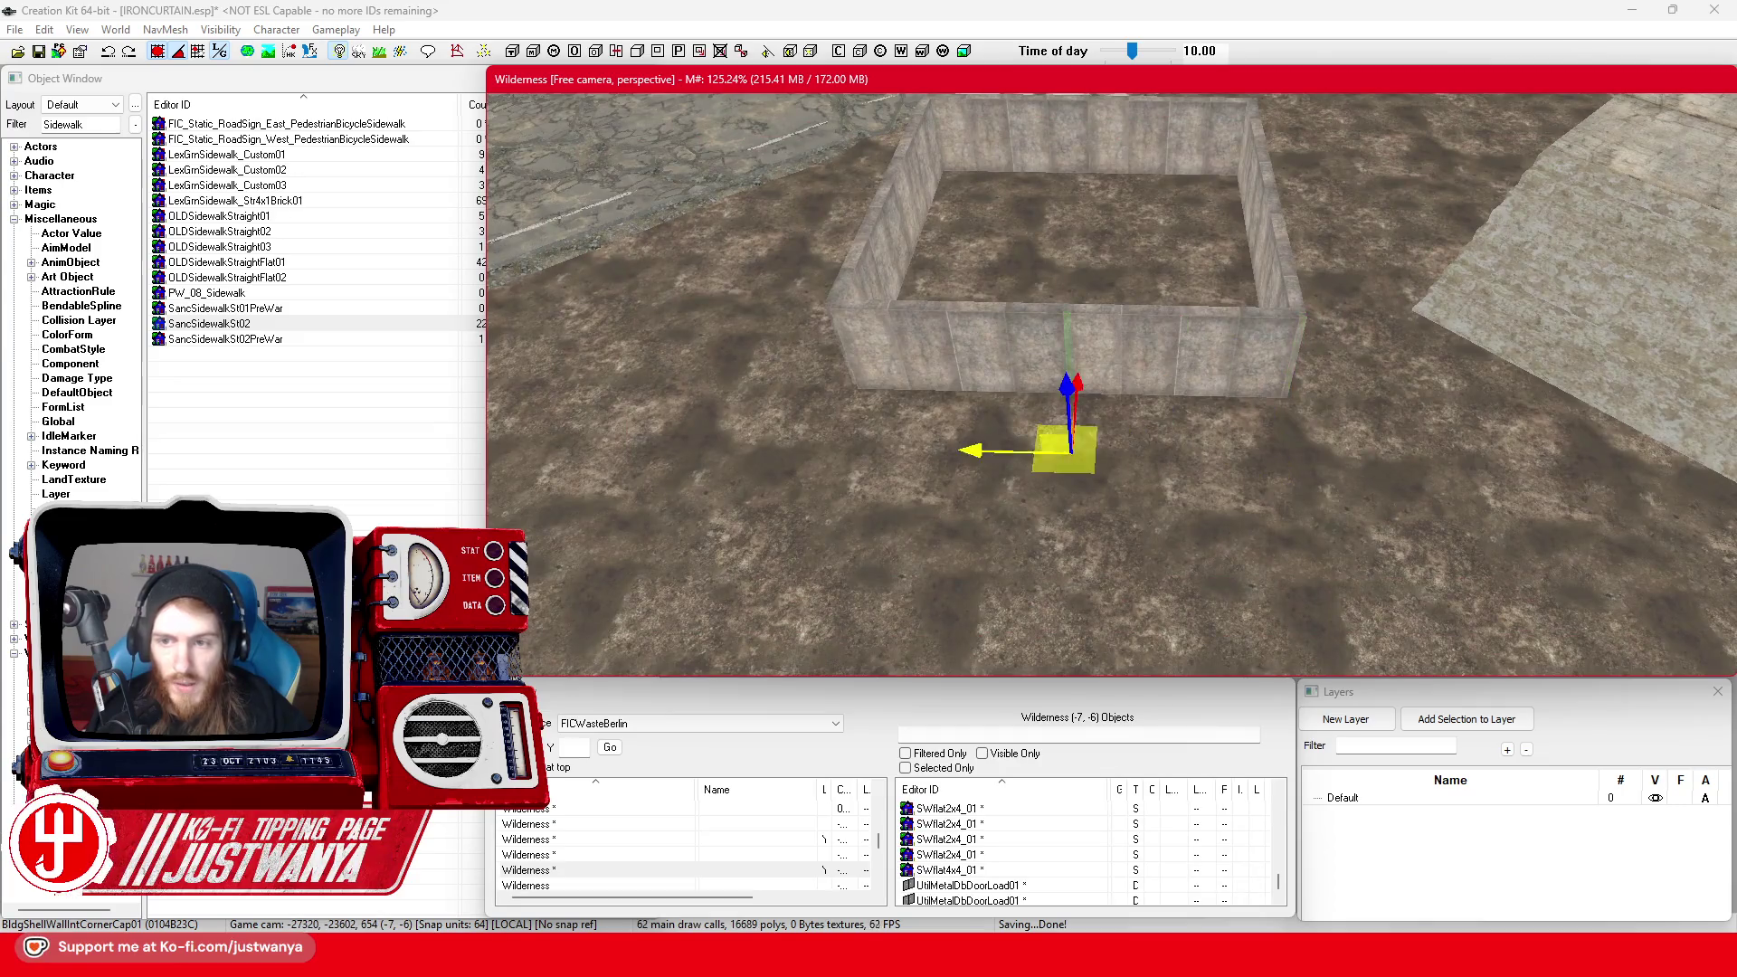
{"action": "scroll", "coordinate": [769, 439], "scroll_direction": "up", "scroll_amount": 3}
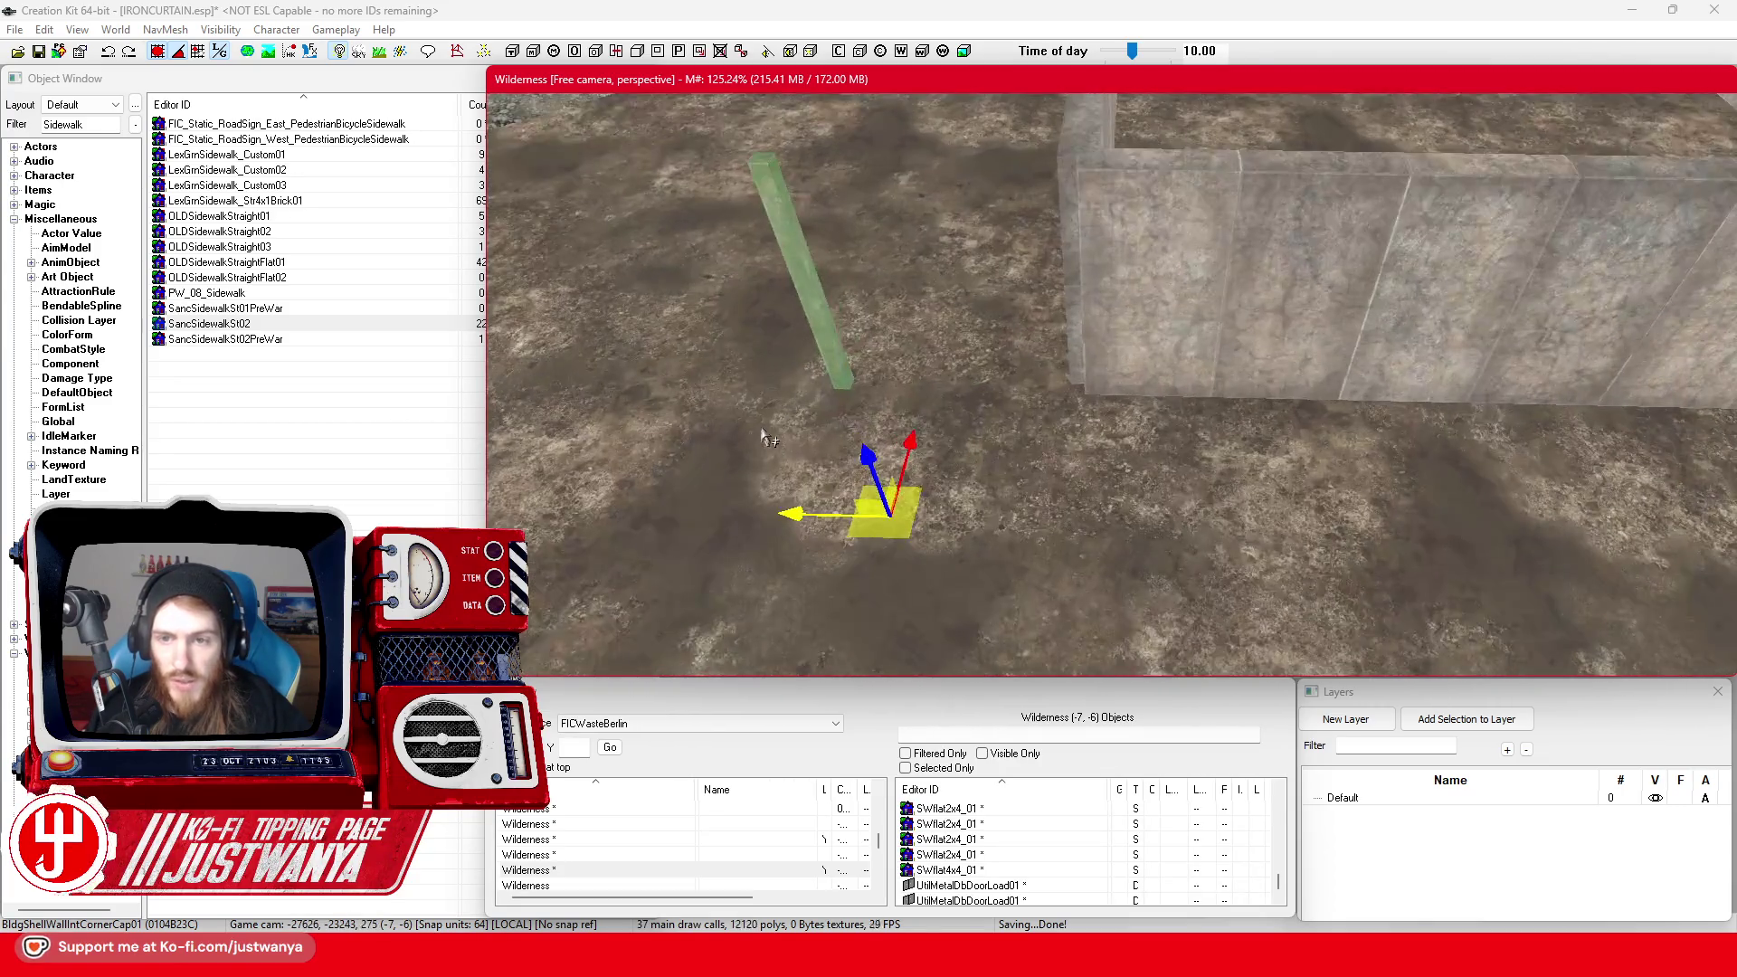
{"action": "scroll", "coordinate": [808, 286], "scroll_direction": "up", "scroll_amount": 5}
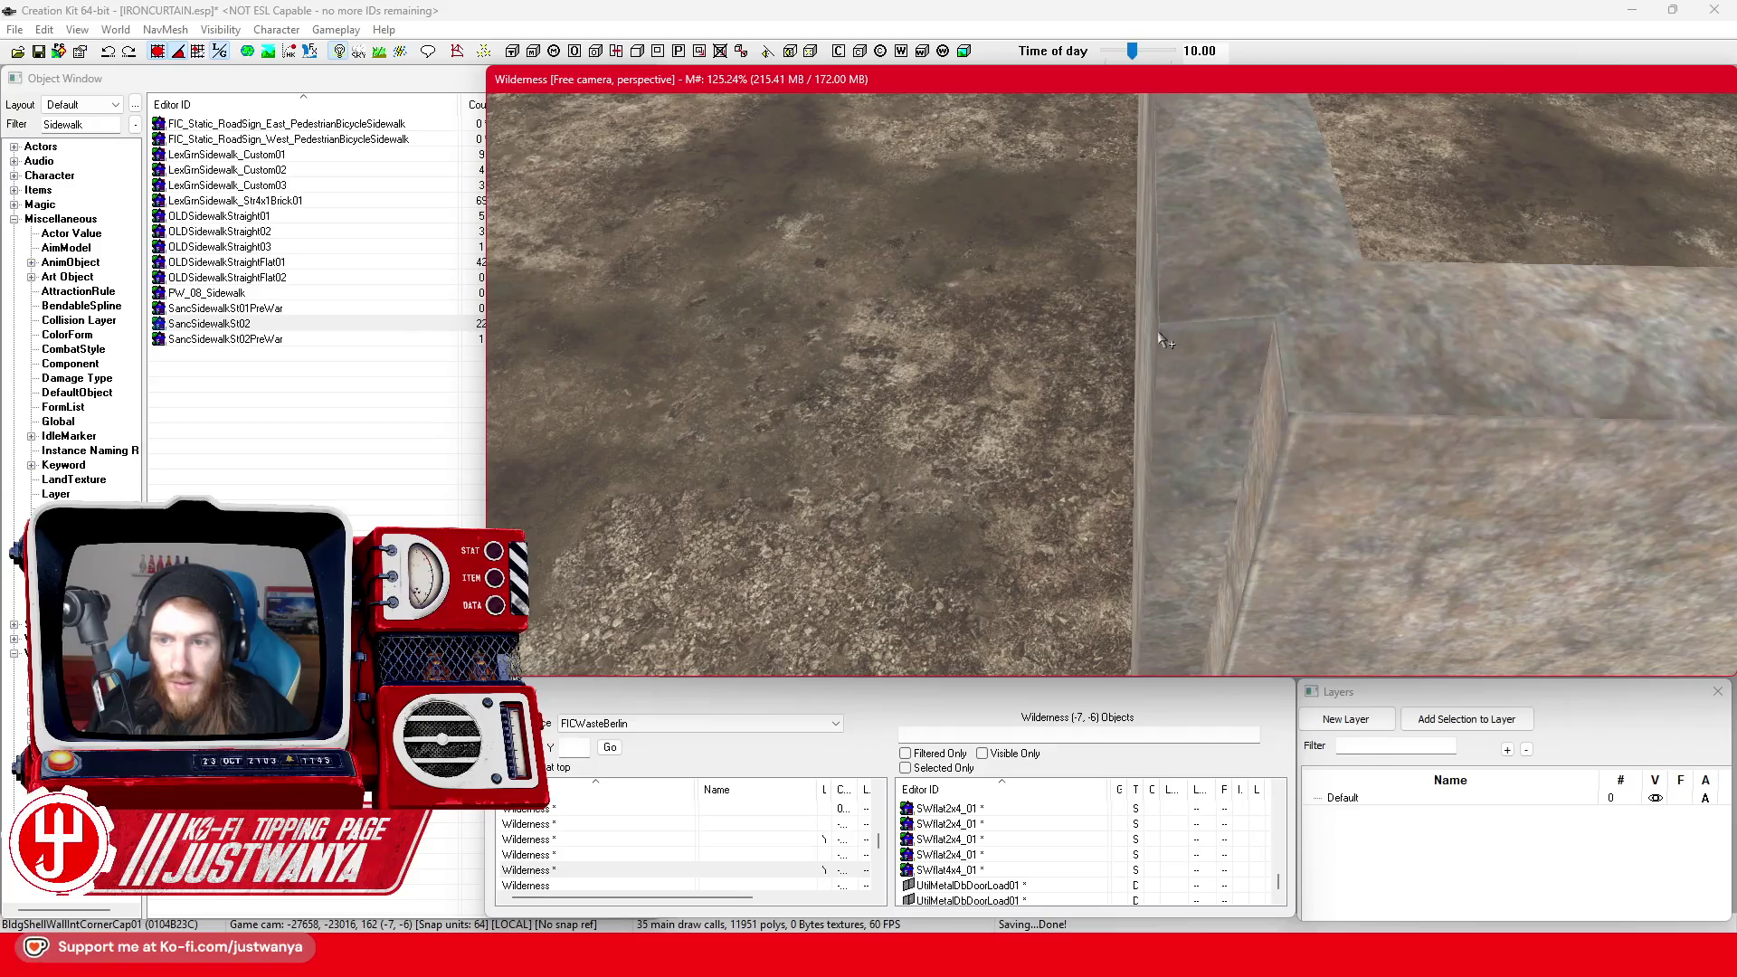
{"action": "scroll", "coordinate": [1289, 409], "scroll_direction": "down", "scroll_amount": 3}
{"action": "scroll", "coordinate": [622, 418], "scroll_direction": "down", "scroll_amount": 5}
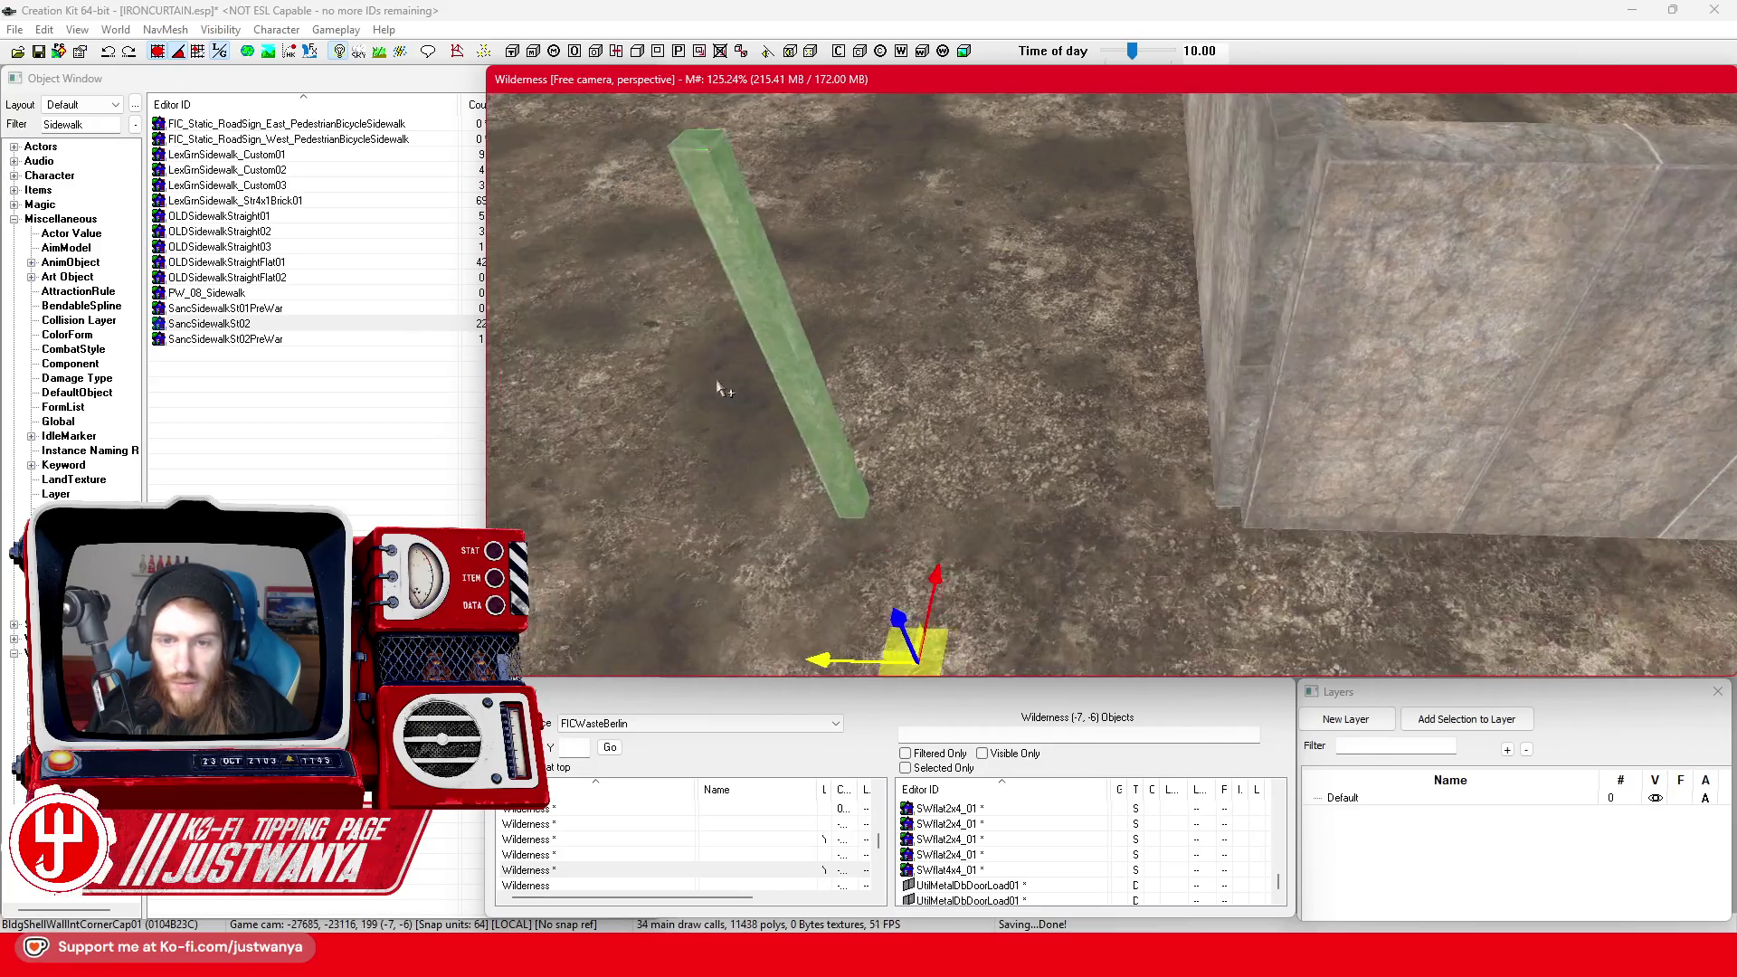
{"action": "mouse_move", "coordinate": [1013, 542]}
{"action": "left_mouse_down"}
{"action": "mouse_move", "coordinate": [1031, 543]}
{"action": "mouse_move", "coordinate": [995, 543]}
{"action": "mouse_move", "coordinate": [1086, 532]}
{"action": "mouse_move", "coordinate": [1012, 532]}
{"action": "left_mouse_up"}
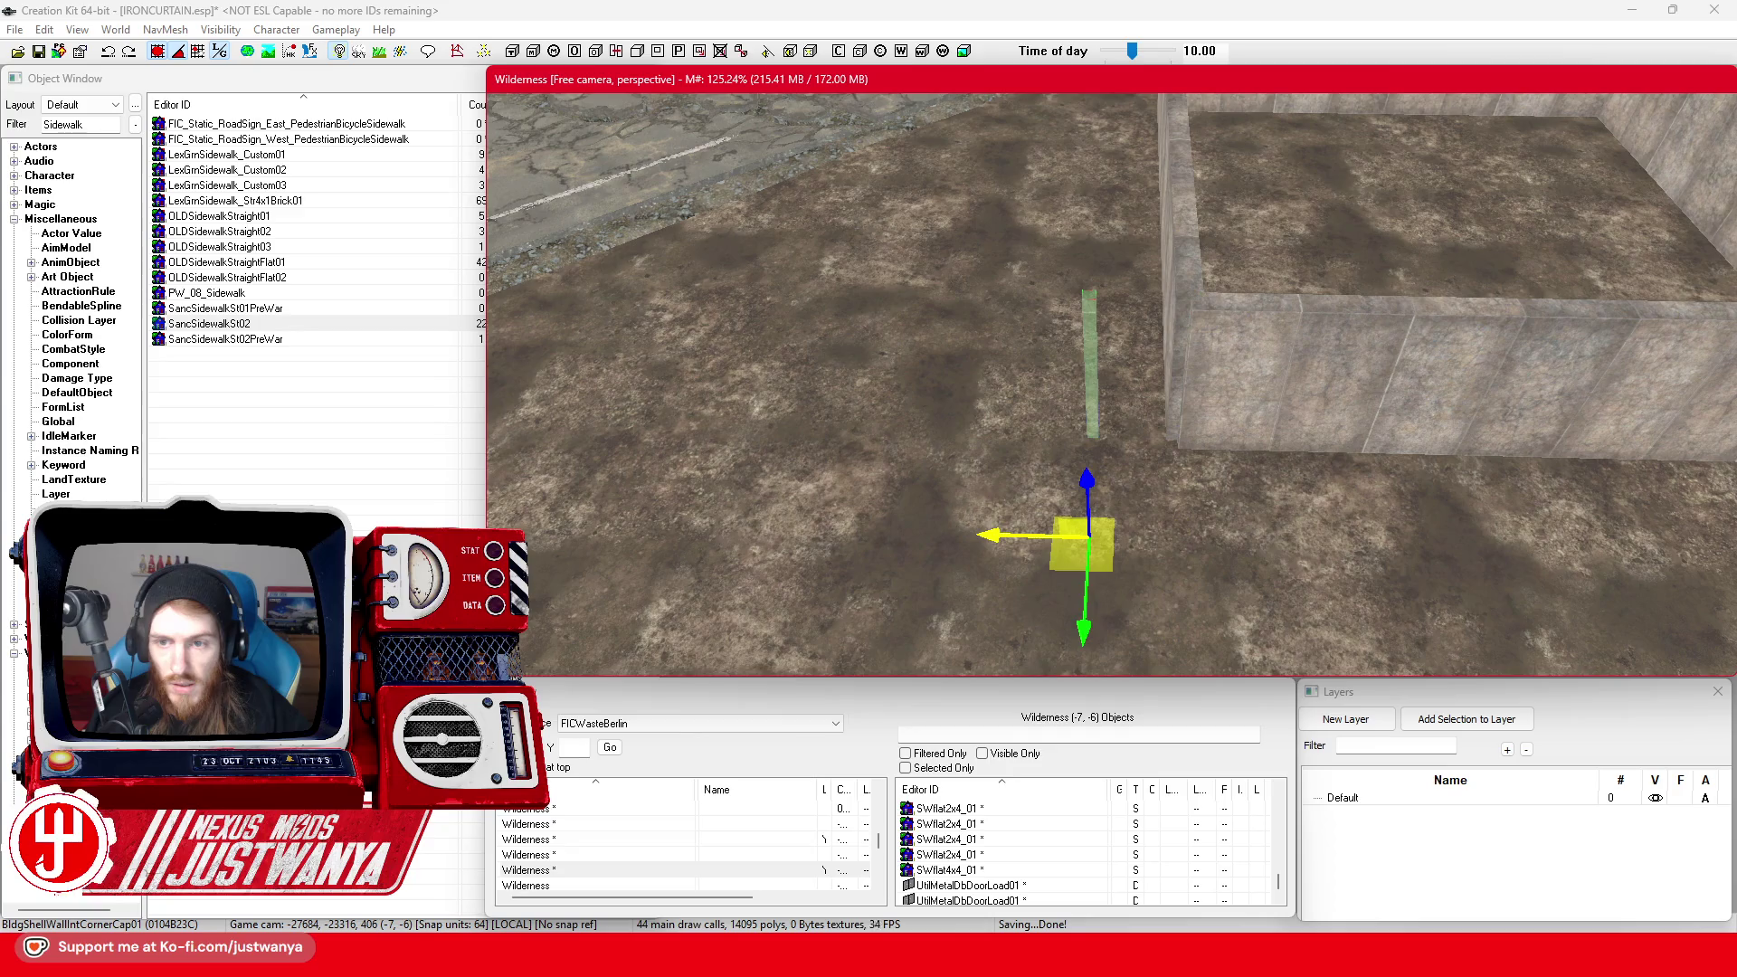
{"action": "left_click_drag", "start_coordinate": [1068, 583], "coordinate": [1071, 583]}
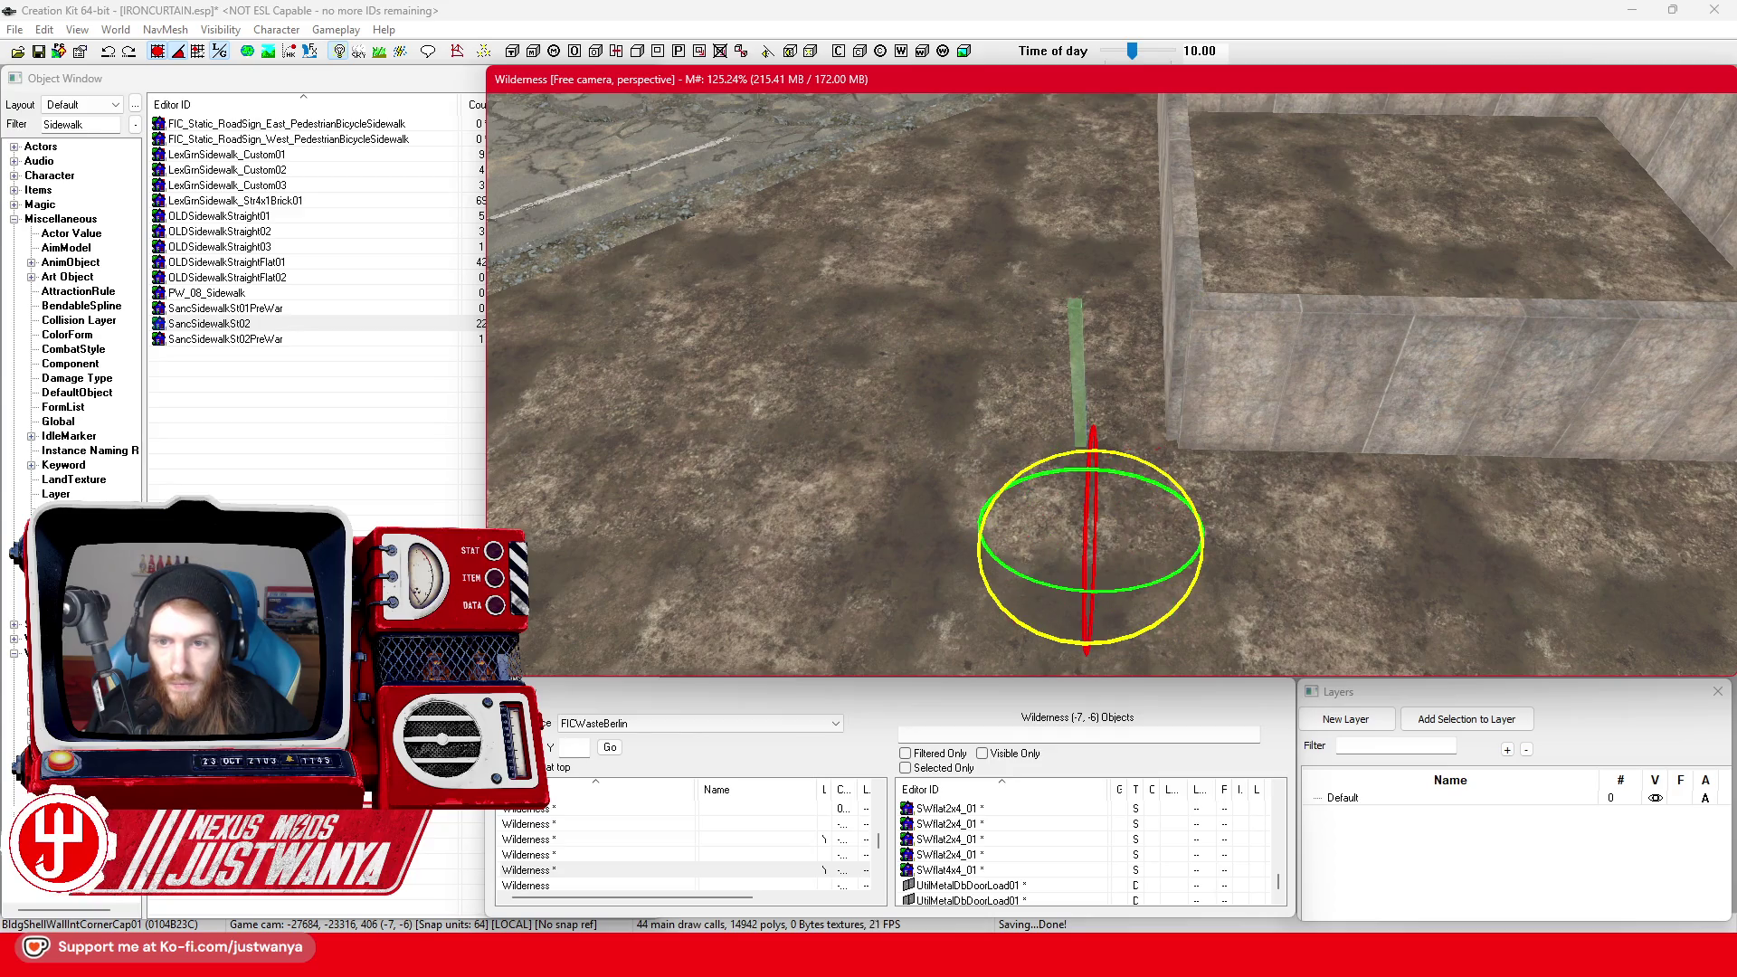
{"action": "key", "text": "w"}
Move the pole to the sidewalk edge
{"action": "scroll", "coordinate": [1183, 540], "scroll_direction": "up", "scroll_amount": 5}
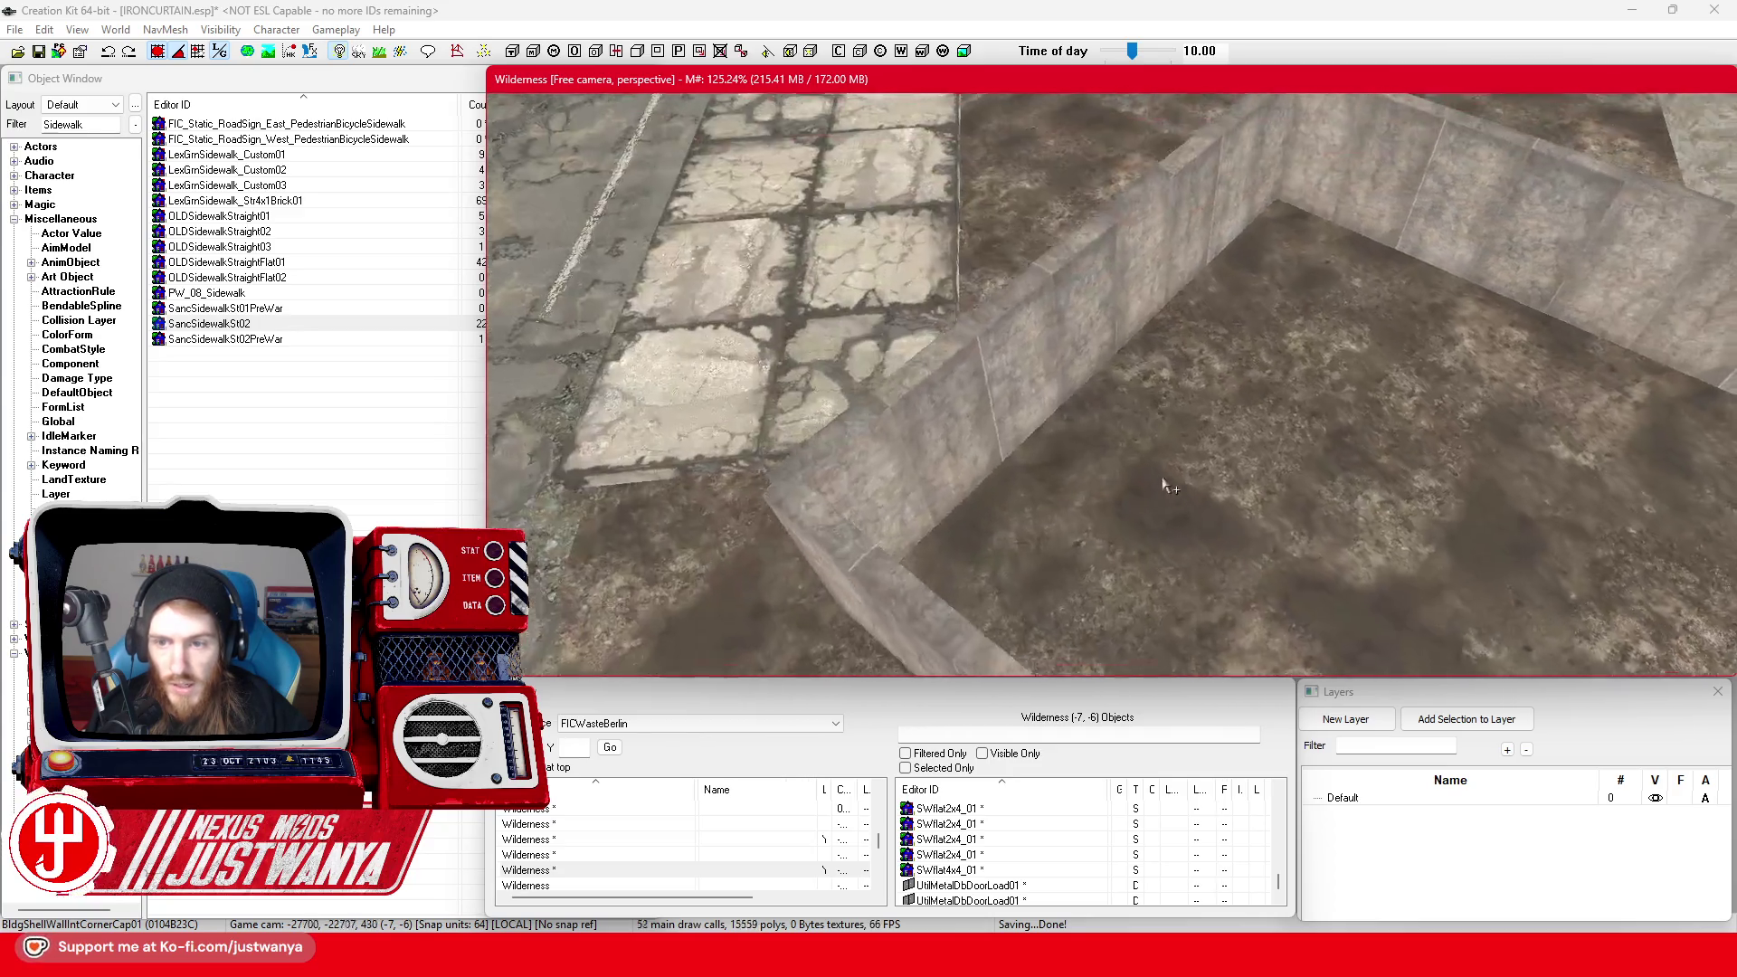
{"action": "scroll", "coordinate": [1194, 398], "scroll_direction": "down", "scroll_amount": 10}
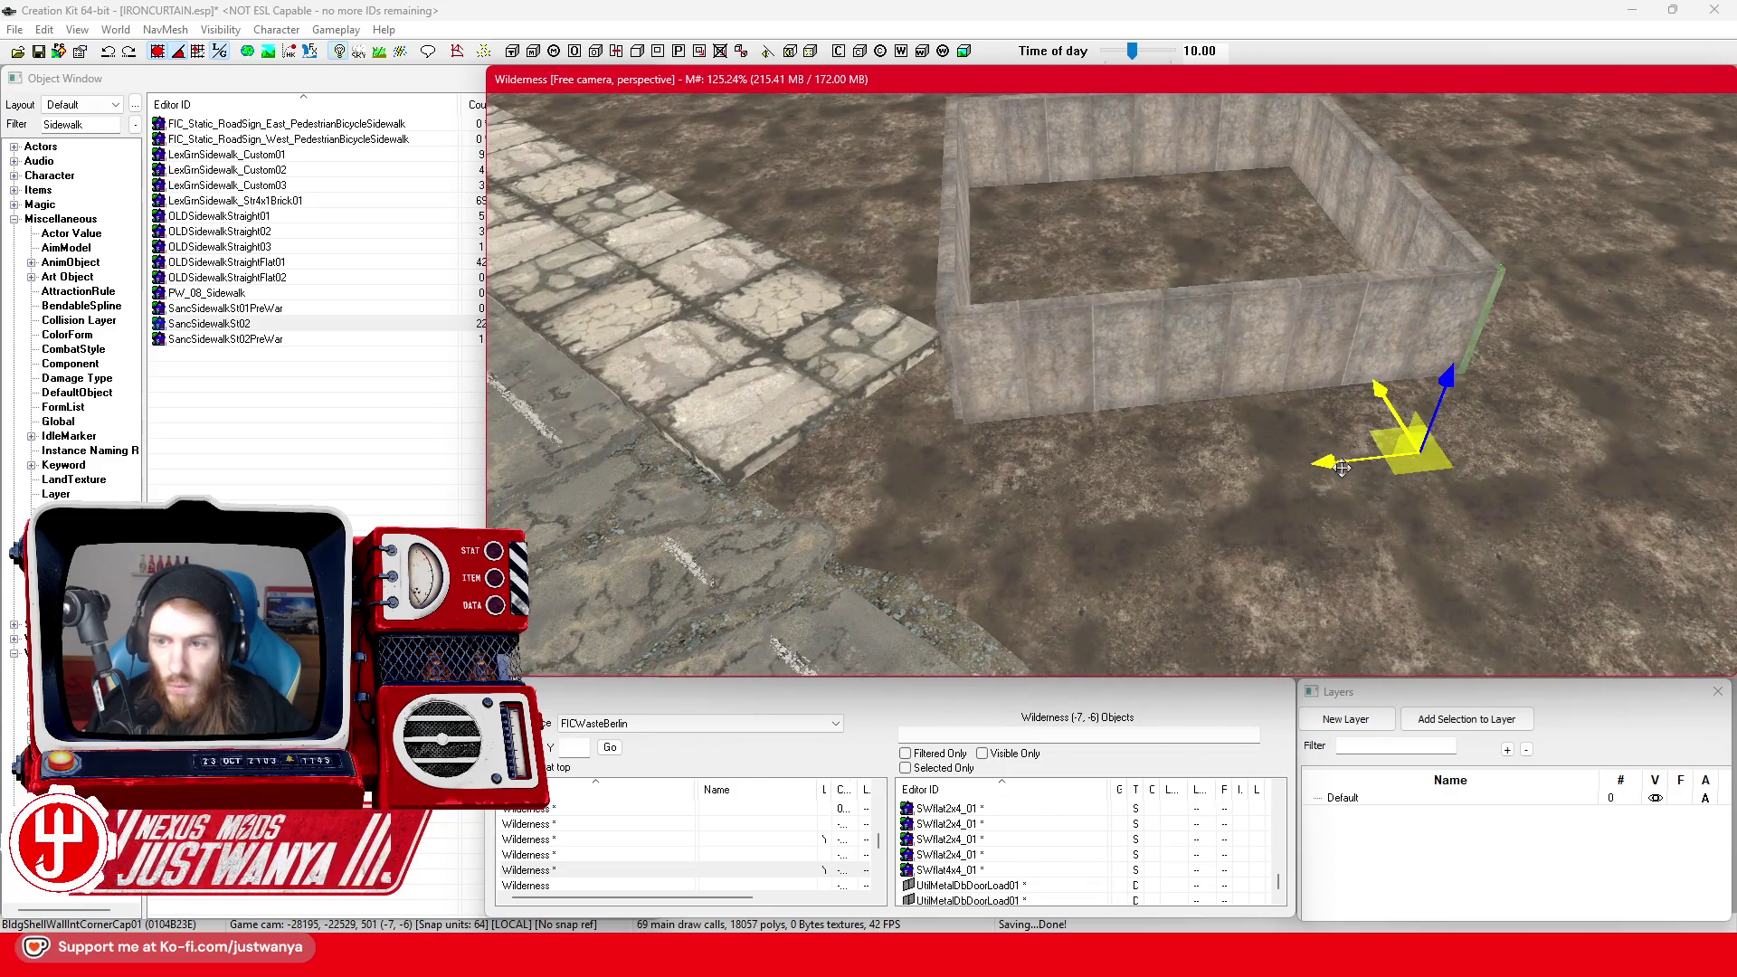
{"action": "left_click_drag", "start_coordinate": [1351, 454], "coordinate": [819, 524]}
{"action": "key", "text": "e"}
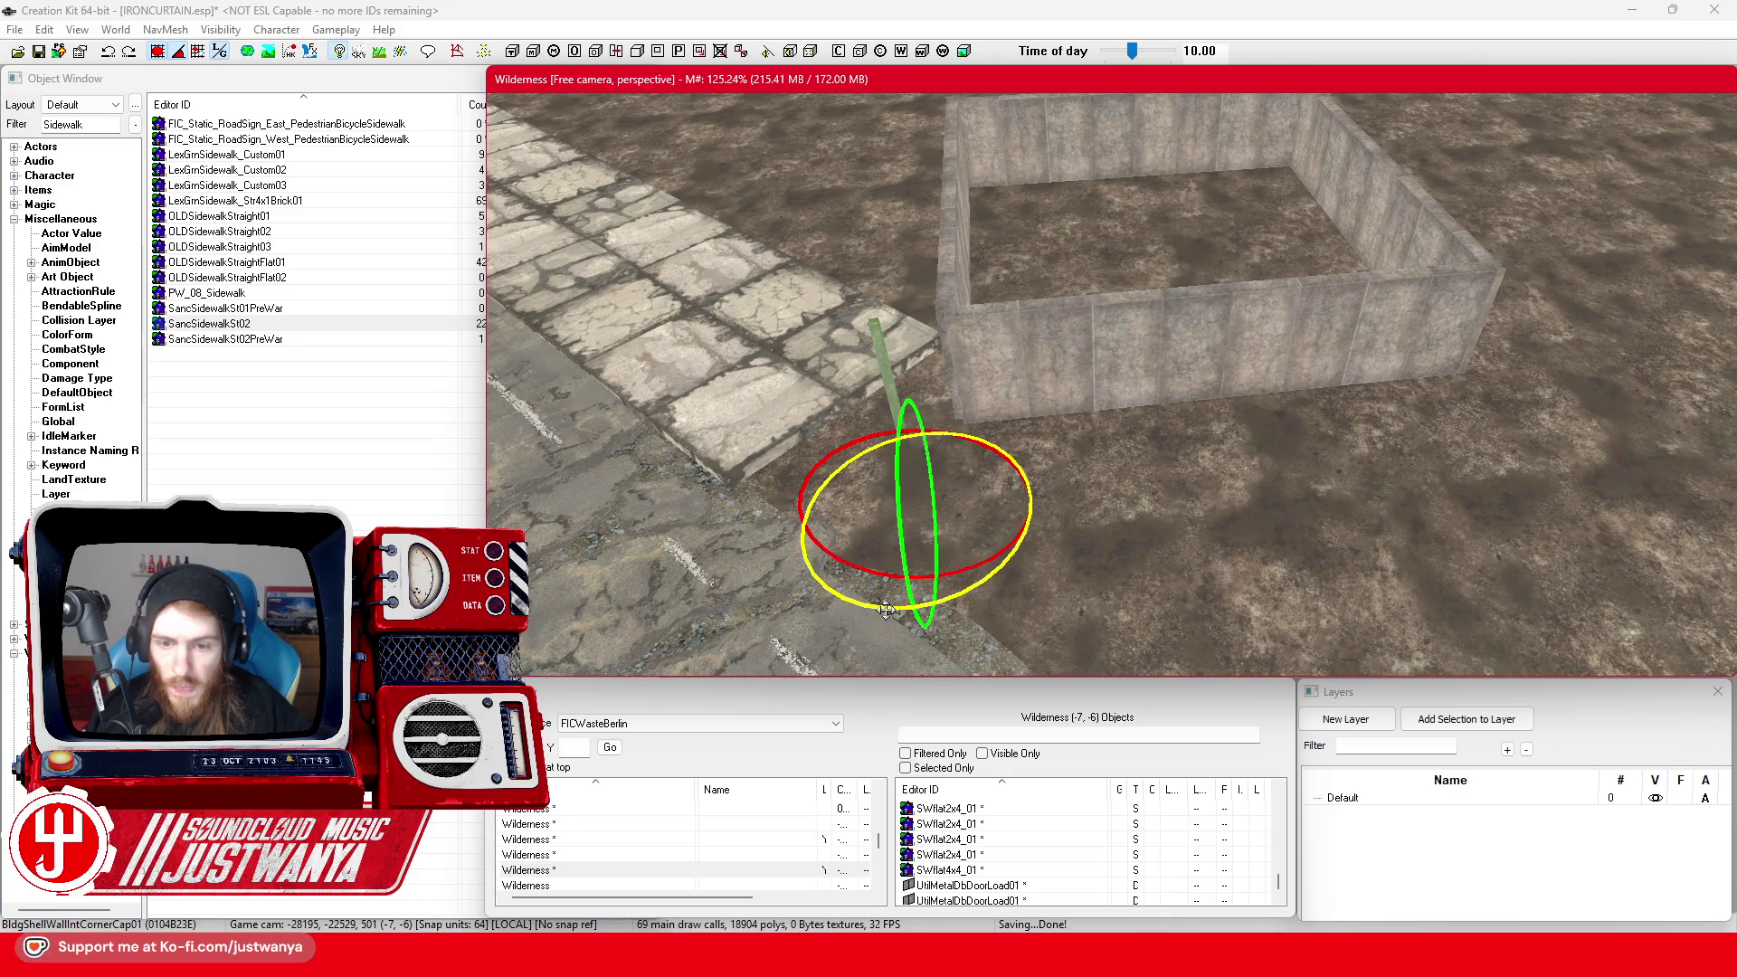
{"action": "key", "text": "w"}
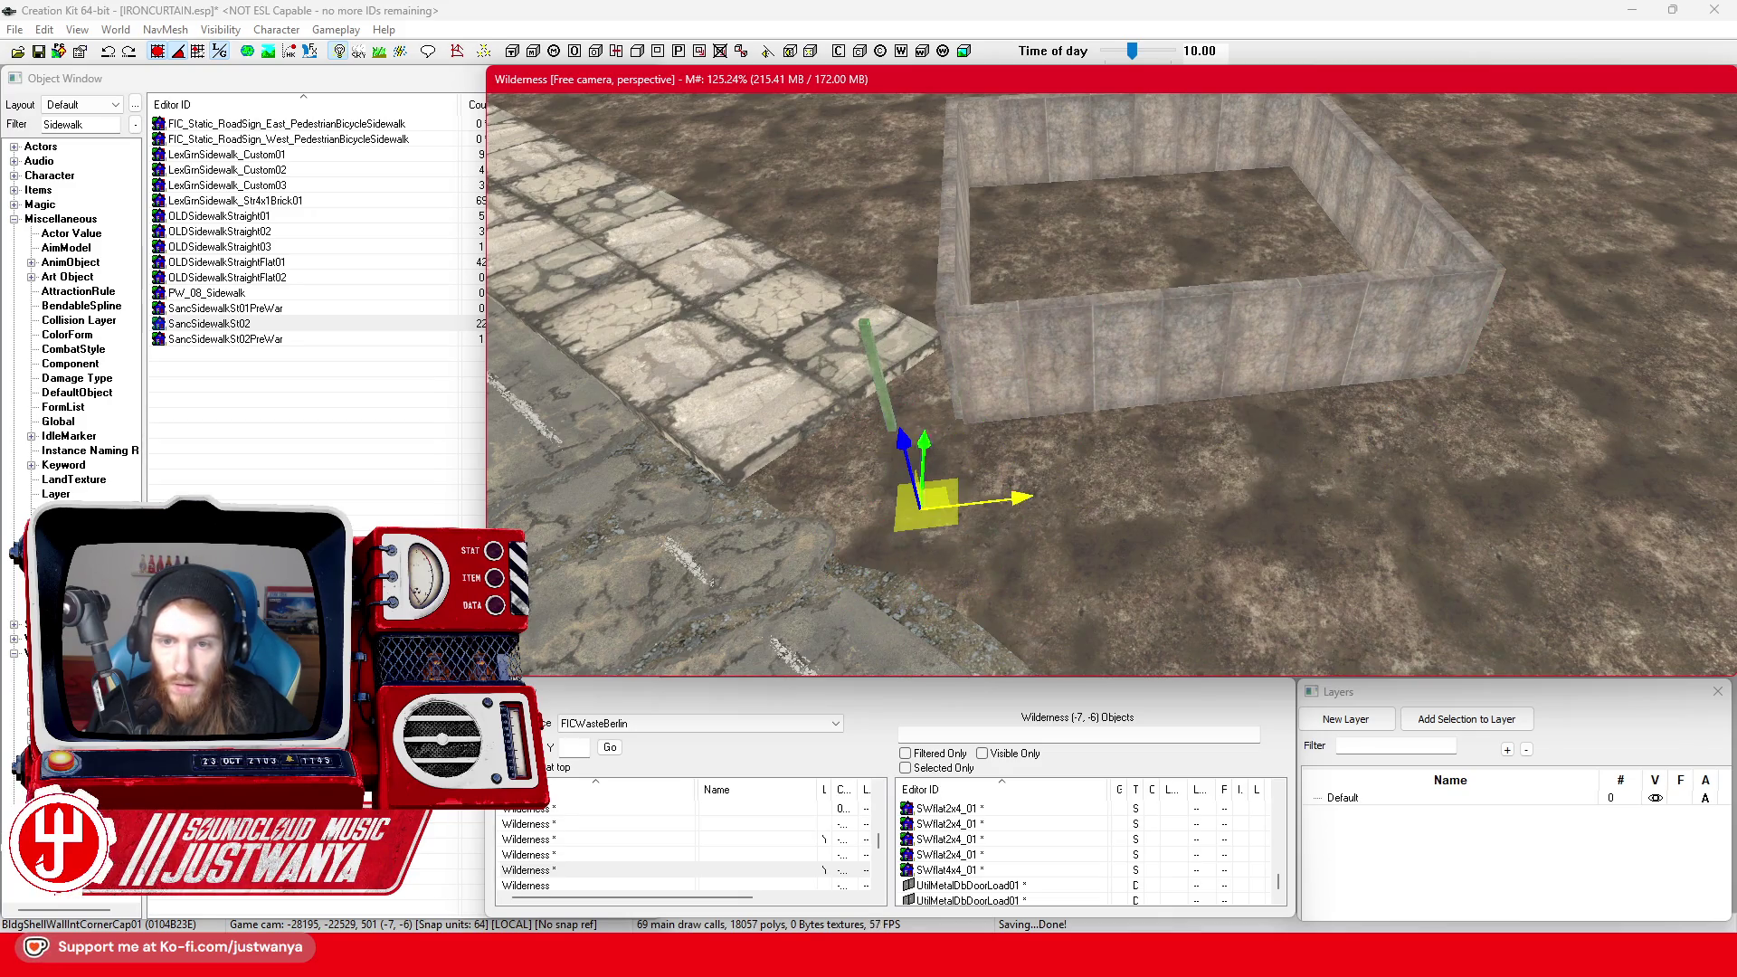
{"action": "scroll", "coordinate": [1230, 455], "scroll_direction": "up", "scroll_amount": 10}
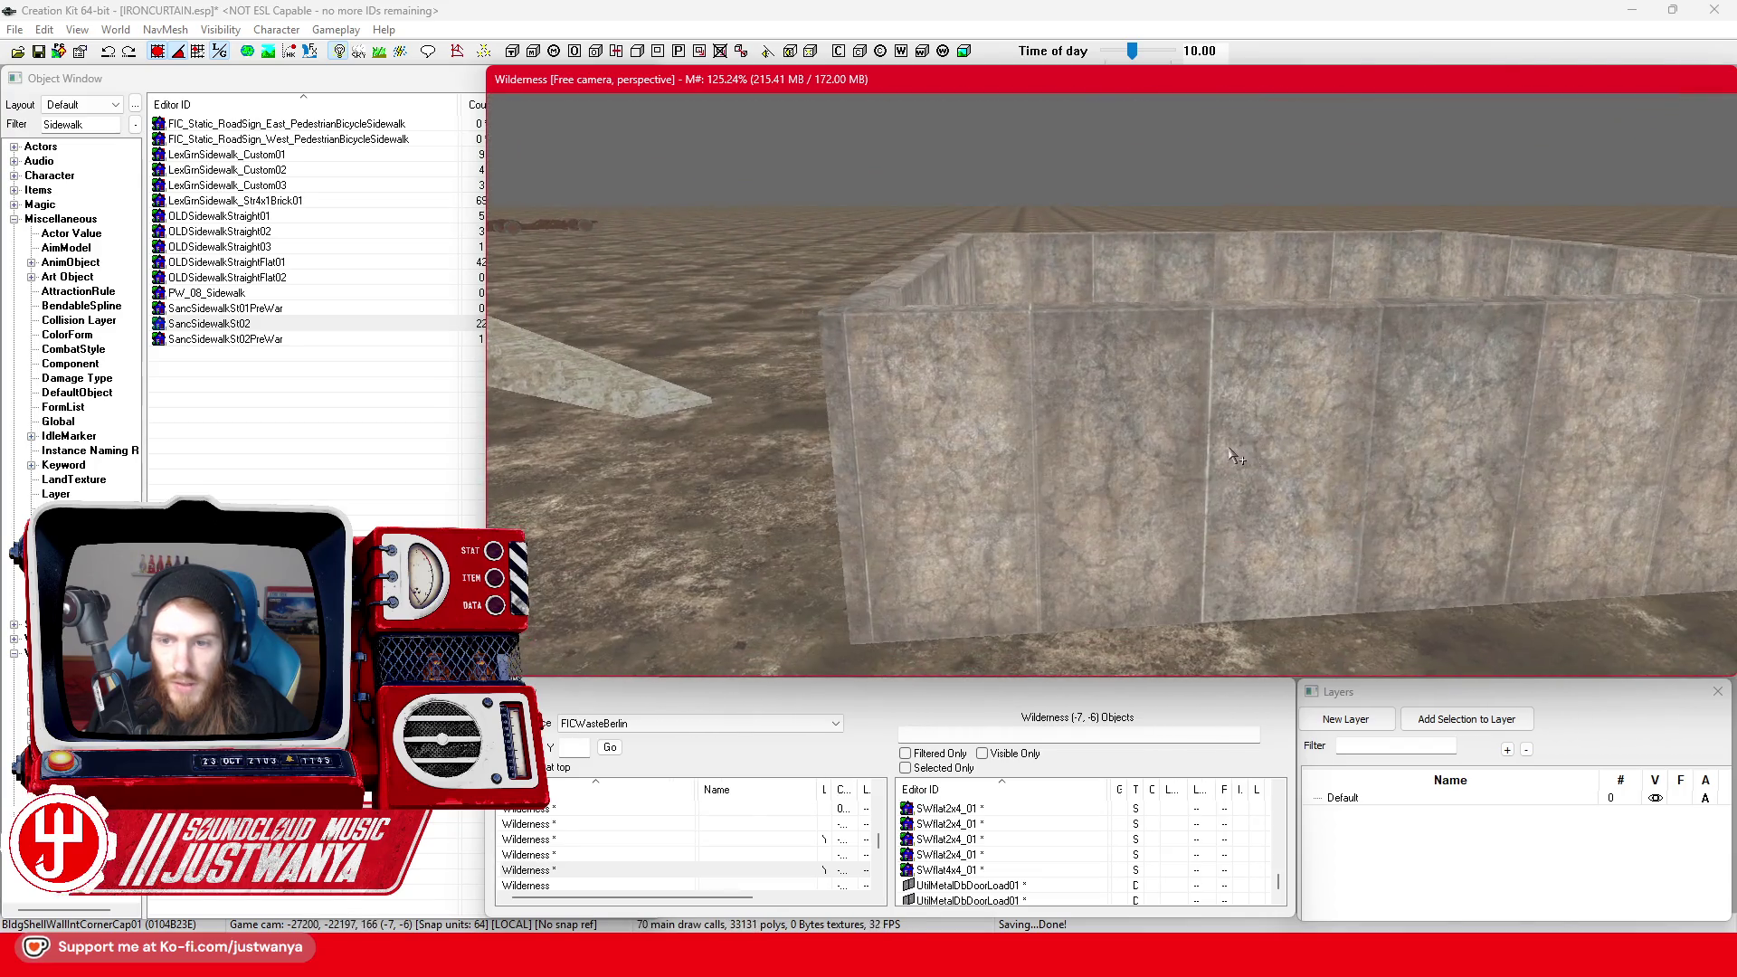
{"action": "scroll", "coordinate": [1236, 457], "scroll_direction": "down", "scroll_amount": 10}
Select the front and right-side BldgShellWallInt01 pieces of the enclosure
{"action": "left_click", "coordinate": [1085, 552]}
{"action": "left_click", "coordinate": [1495, 285], "text": "ctrl"}
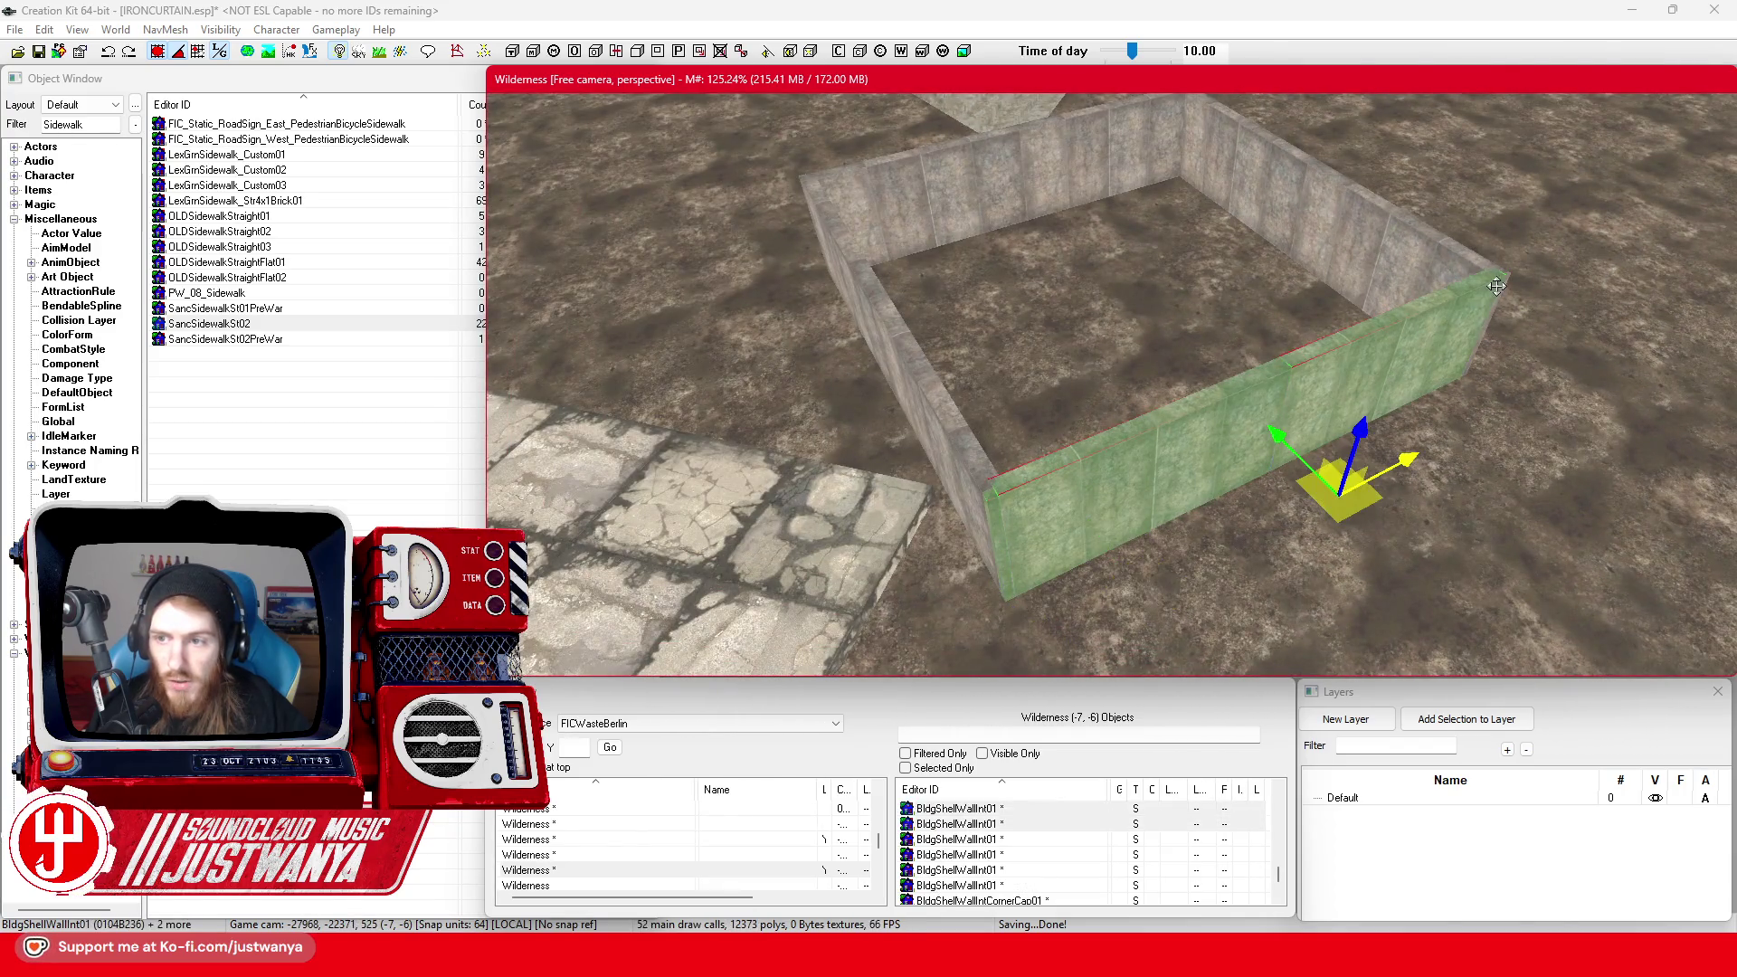
{"action": "left_click", "coordinate": [1443, 262], "text": "ctrl"}
{"action": "left_click", "coordinate": [1338, 228], "text": "ctrl"}
{"action": "left_click", "coordinate": [1248, 192], "text": "ctrl"}
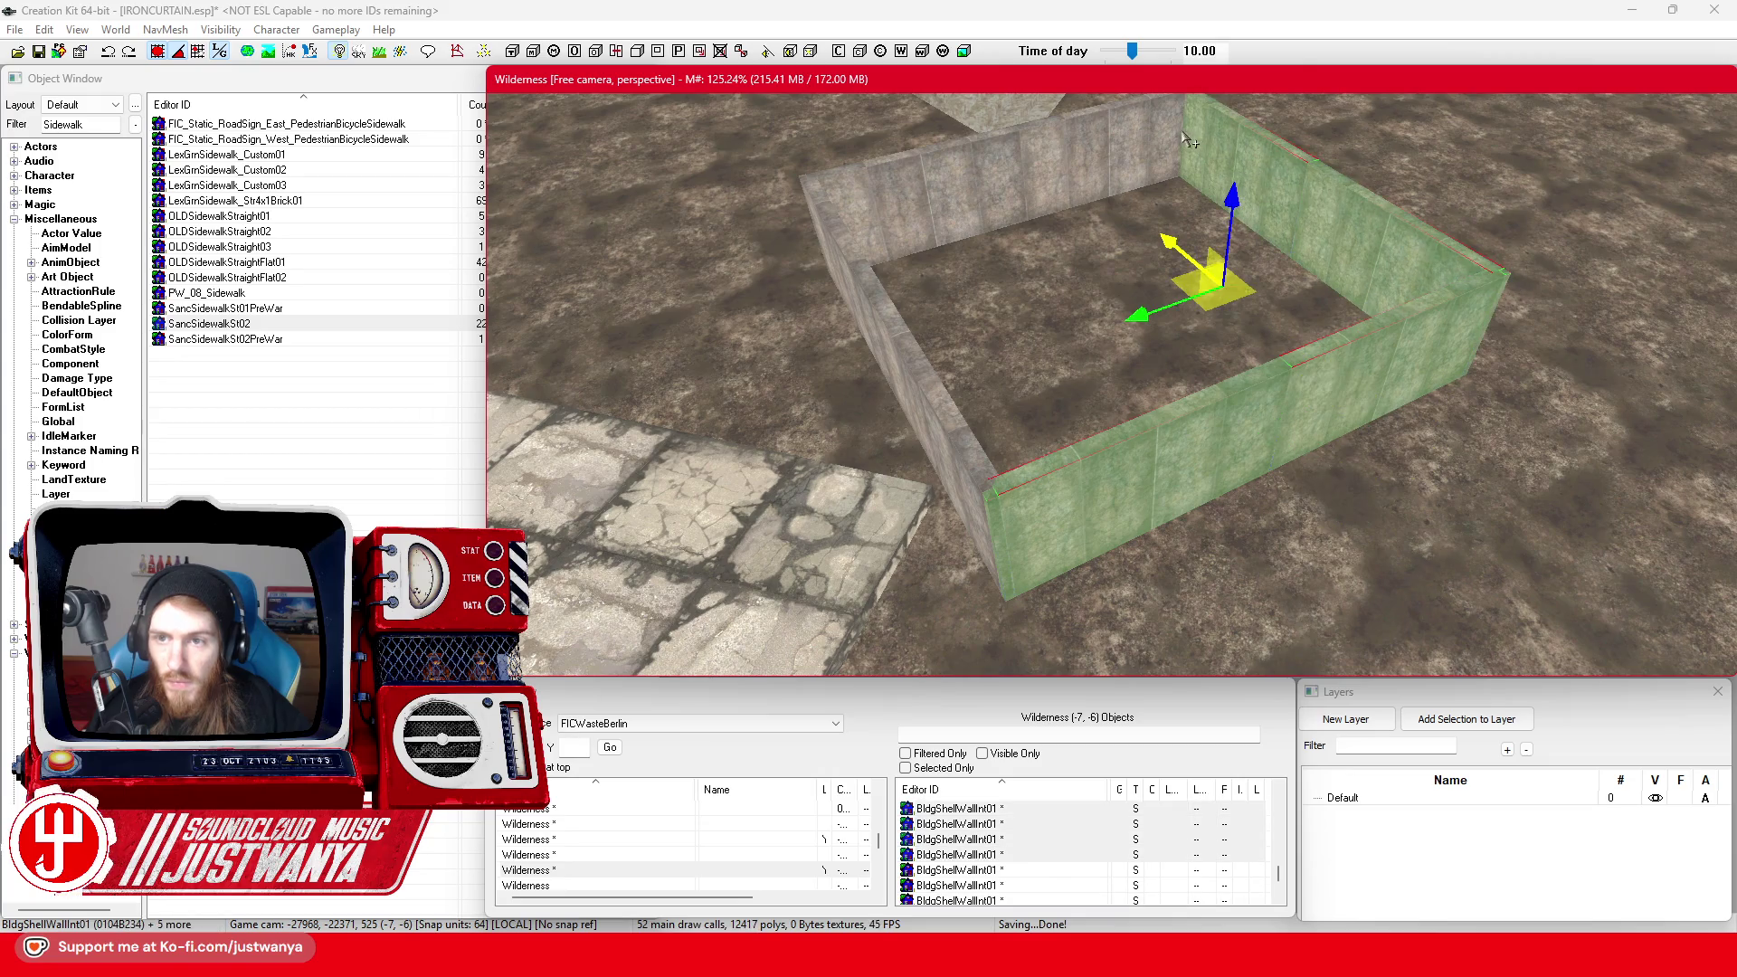
{"action": "scroll", "coordinate": [1155, 193], "scroll_direction": "down", "scroll_amount": 2}
In top view, add the corner caps and remaining wall pieces to the selection
{"action": "key", "text": "t"}
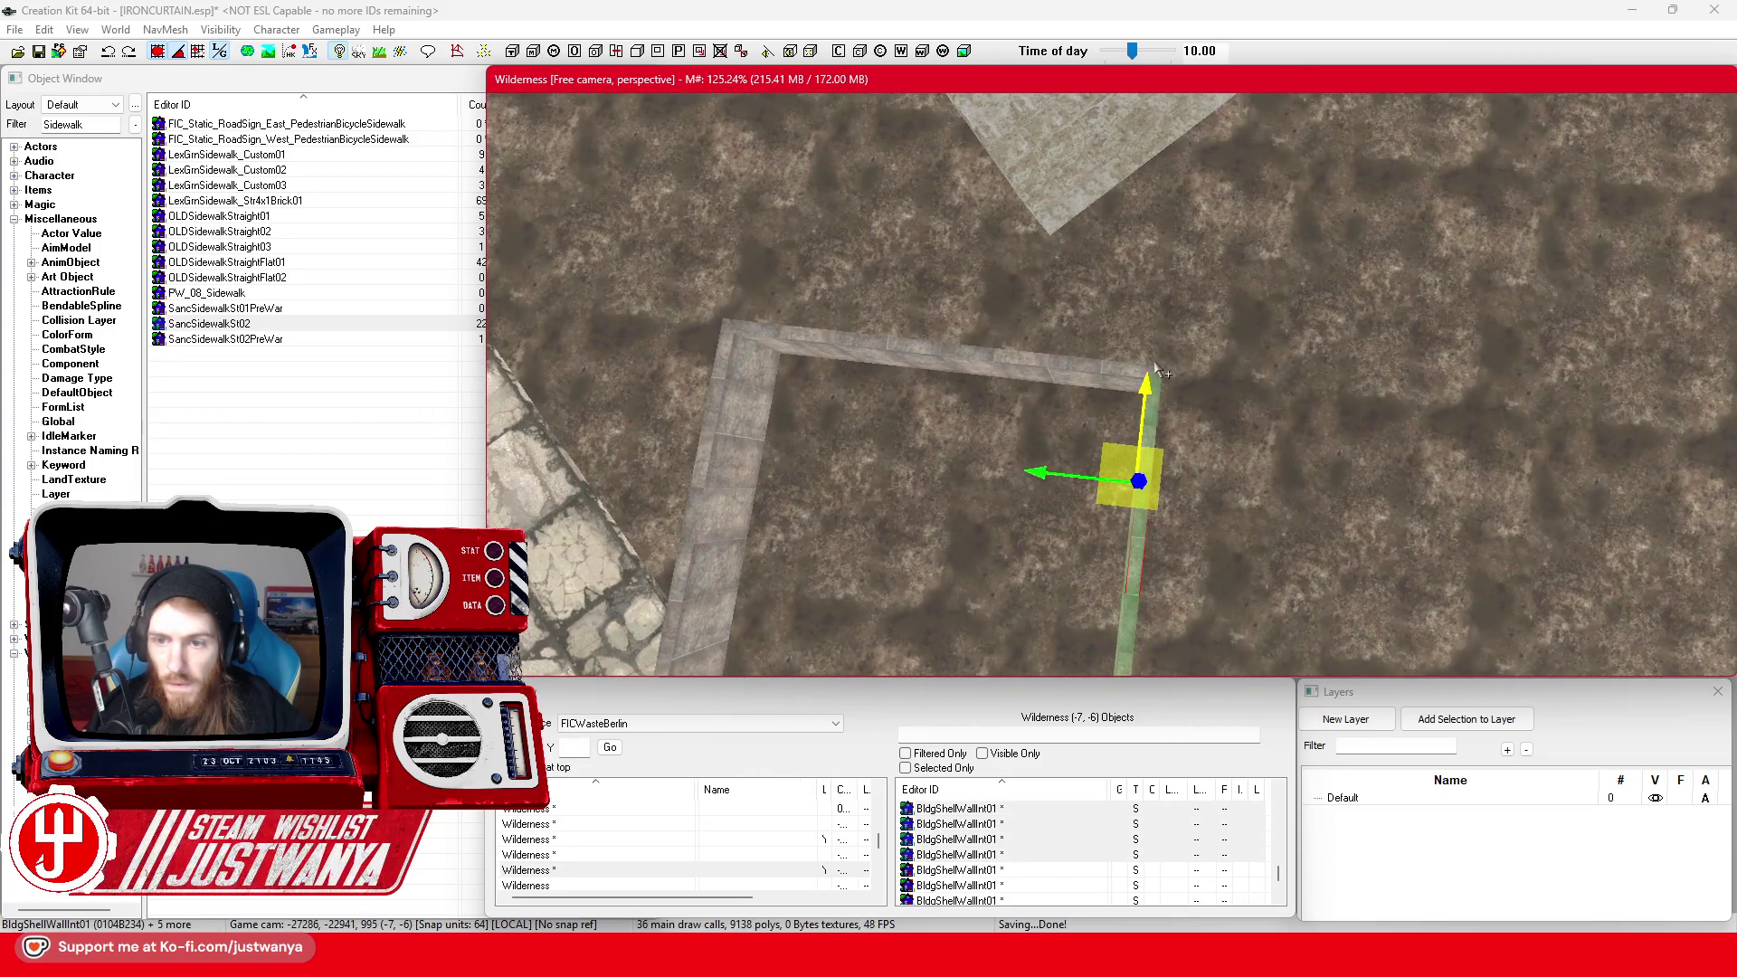
{"action": "left_click", "coordinate": [1160, 373], "text": "ctrl"}
{"action": "left_click", "coordinate": [1028, 375], "text": "ctrl"}
{"action": "left_click", "coordinate": [864, 353], "text": "ctrl"}
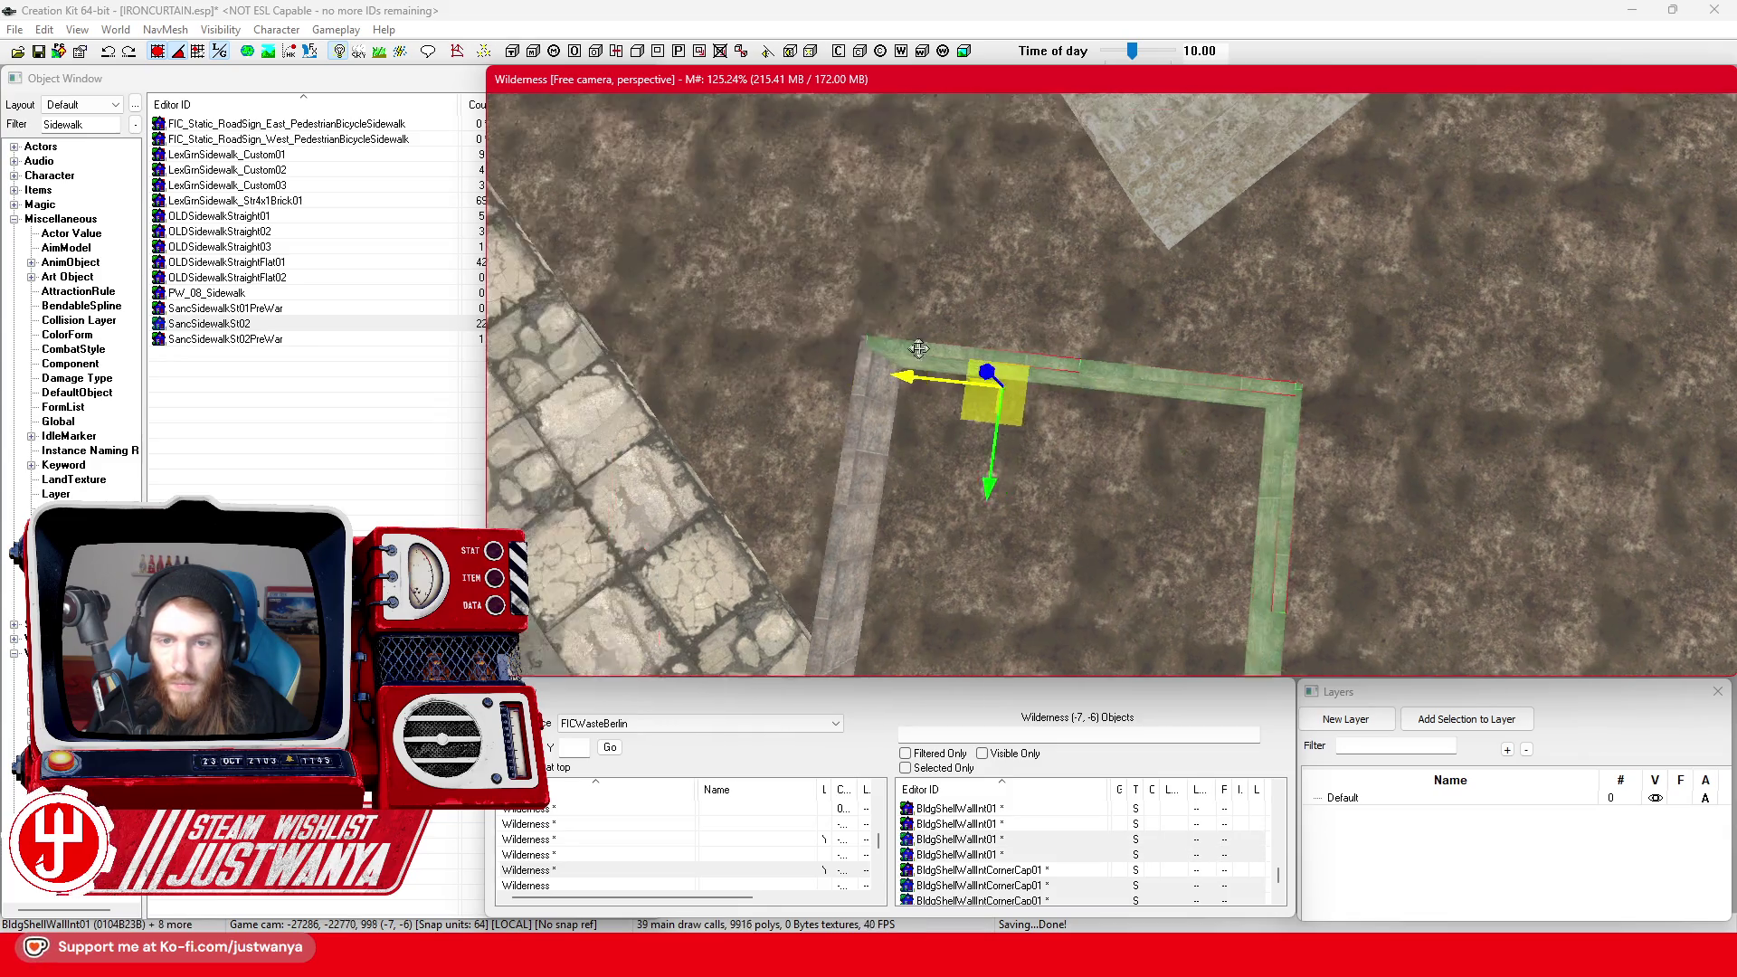
{"action": "scroll", "coordinate": [961, 355], "scroll_direction": "up", "scroll_amount": 3}
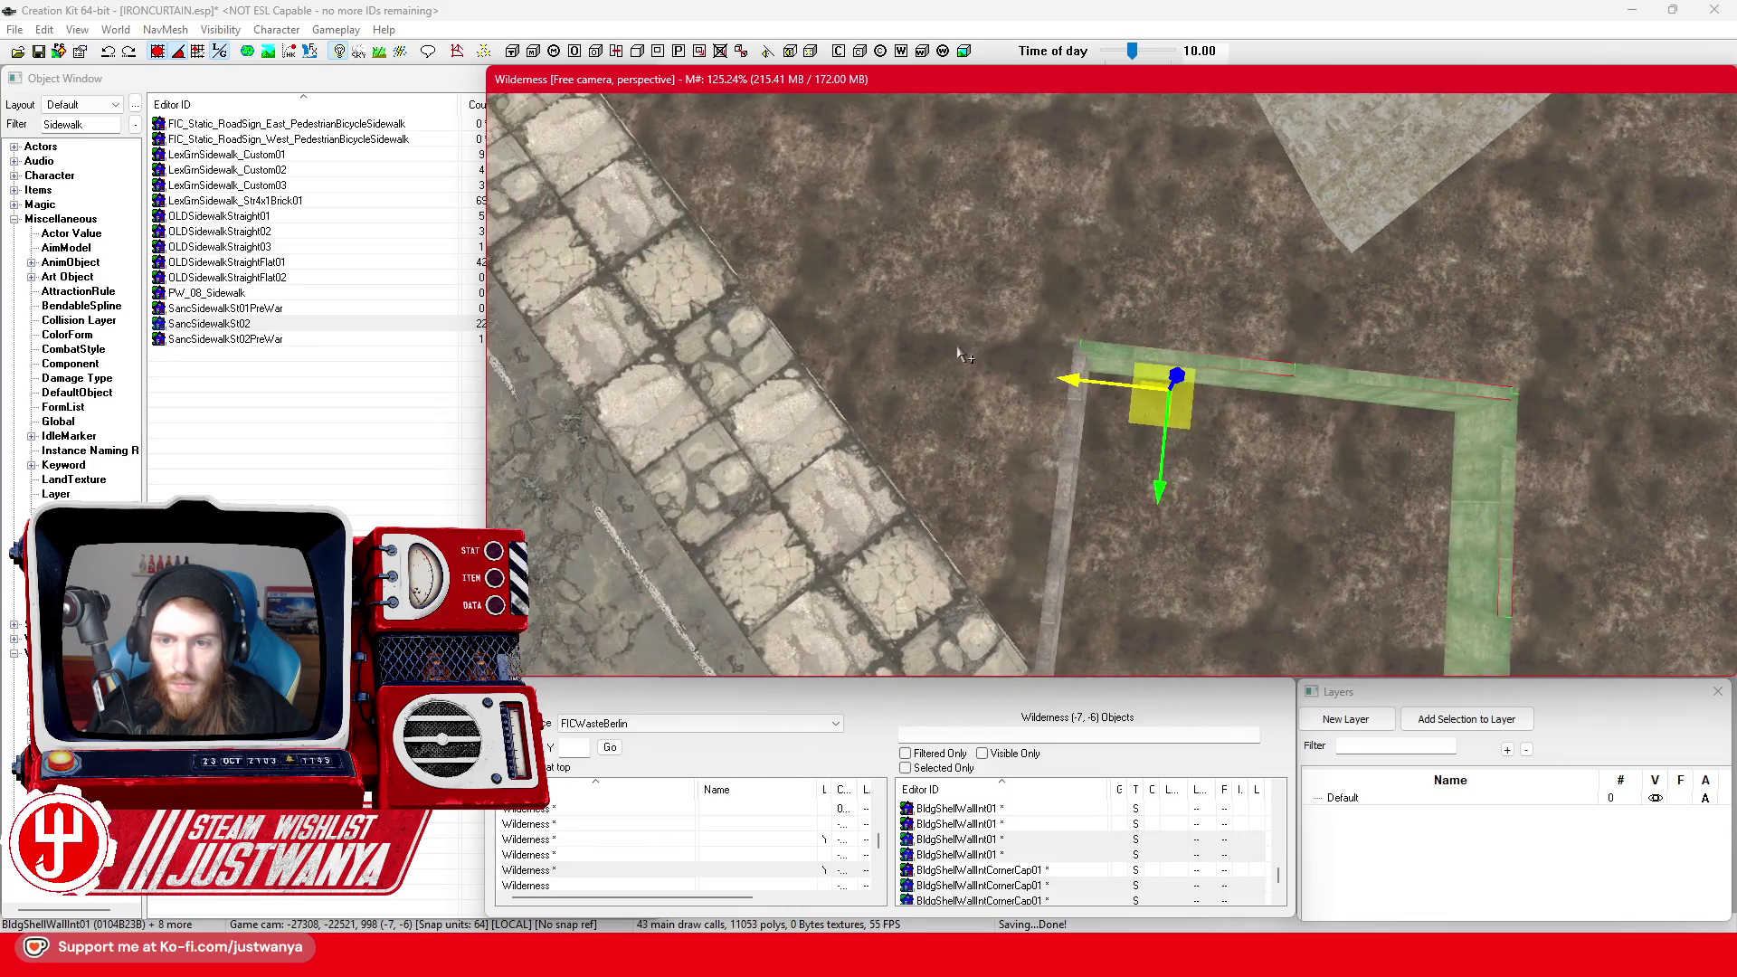
{"action": "scroll", "coordinate": [960, 355], "scroll_direction": "up", "scroll_amount": 3}
{"action": "left_click", "coordinate": [1038, 461], "text": "ctrl"}
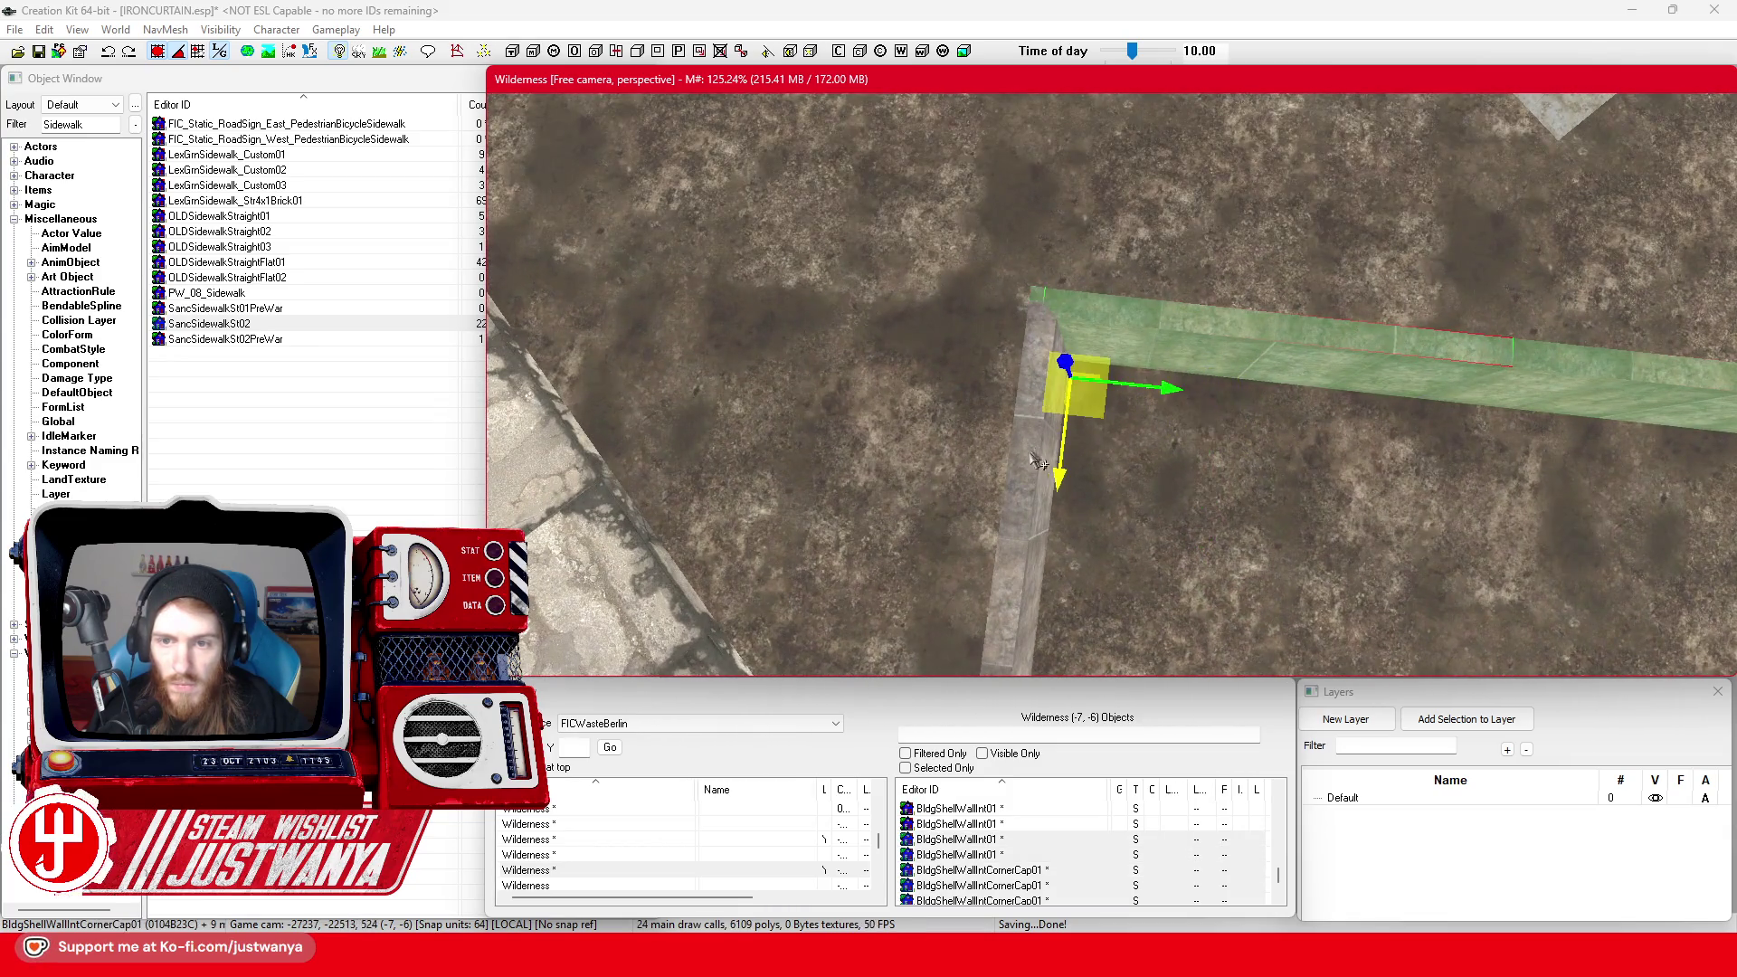
{"action": "left_click", "coordinate": [1023, 484], "text": "ctrl"}
{"action": "scroll", "coordinate": [1040, 452], "scroll_direction": "down", "scroll_amount": 3}
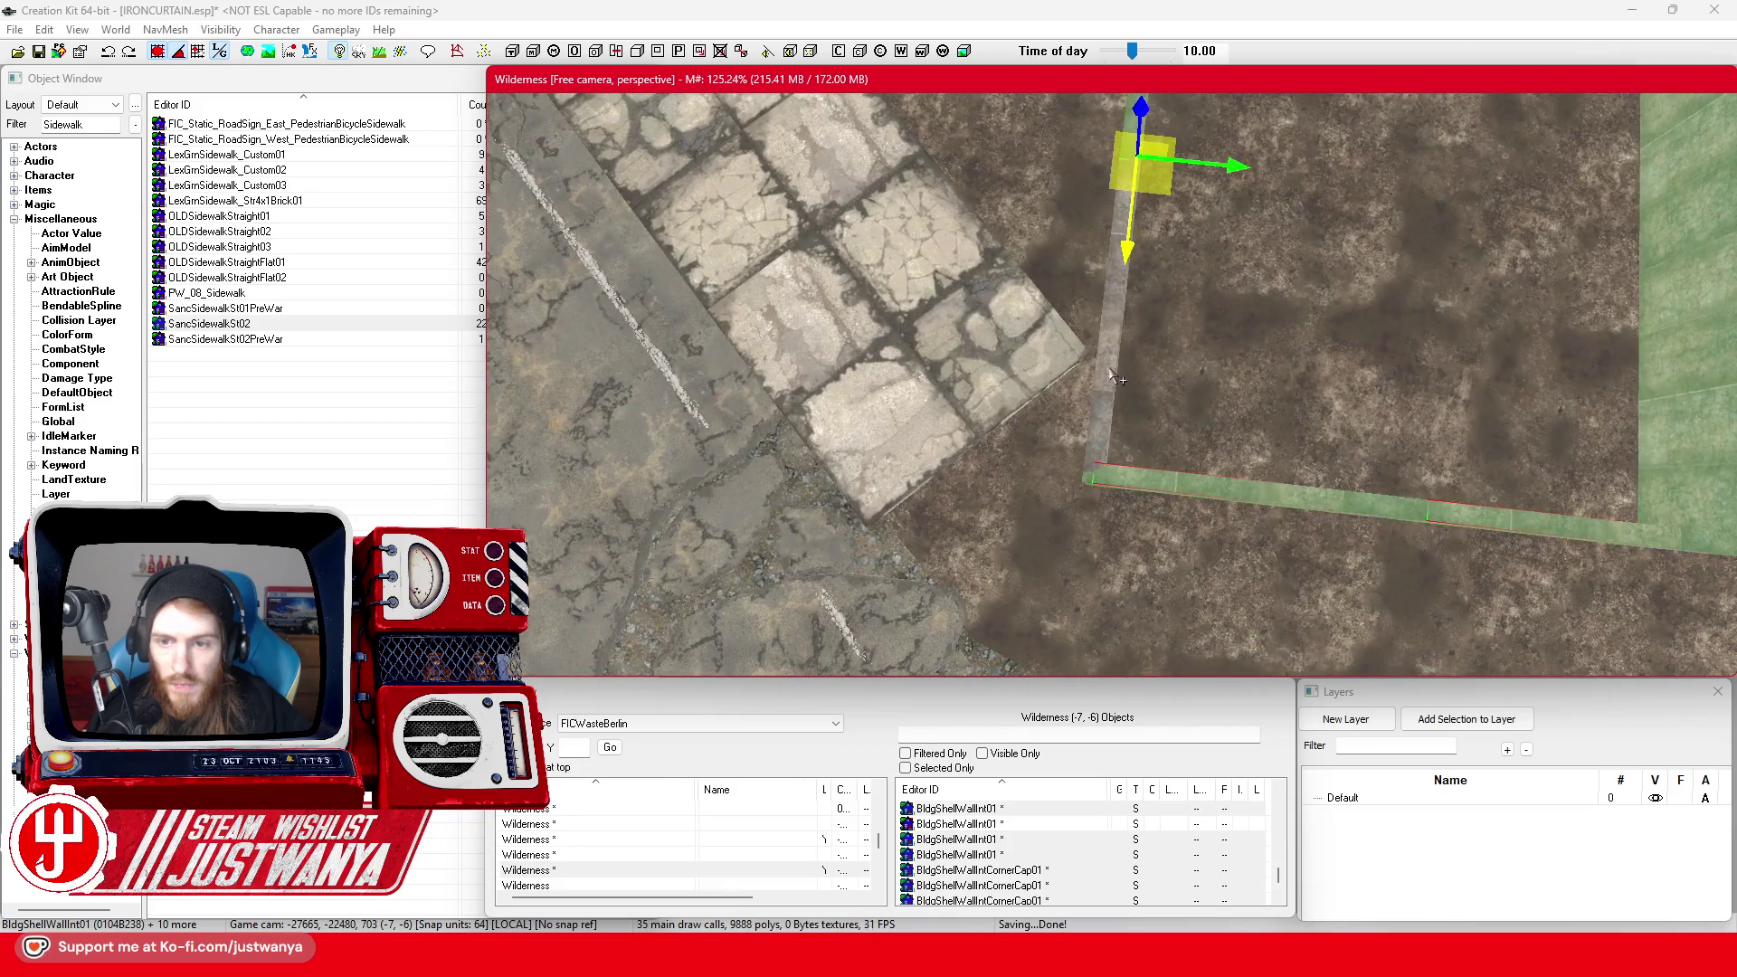
{"action": "left_click", "coordinate": [1112, 375], "text": "ctrl"}
{"action": "scroll", "coordinate": [1121, 389], "scroll_direction": "down", "scroll_amount": 4}
Shift the enclosure left, raise it on Z, then slide it right beside the sidewalk
{"action": "key", "text": "2"}
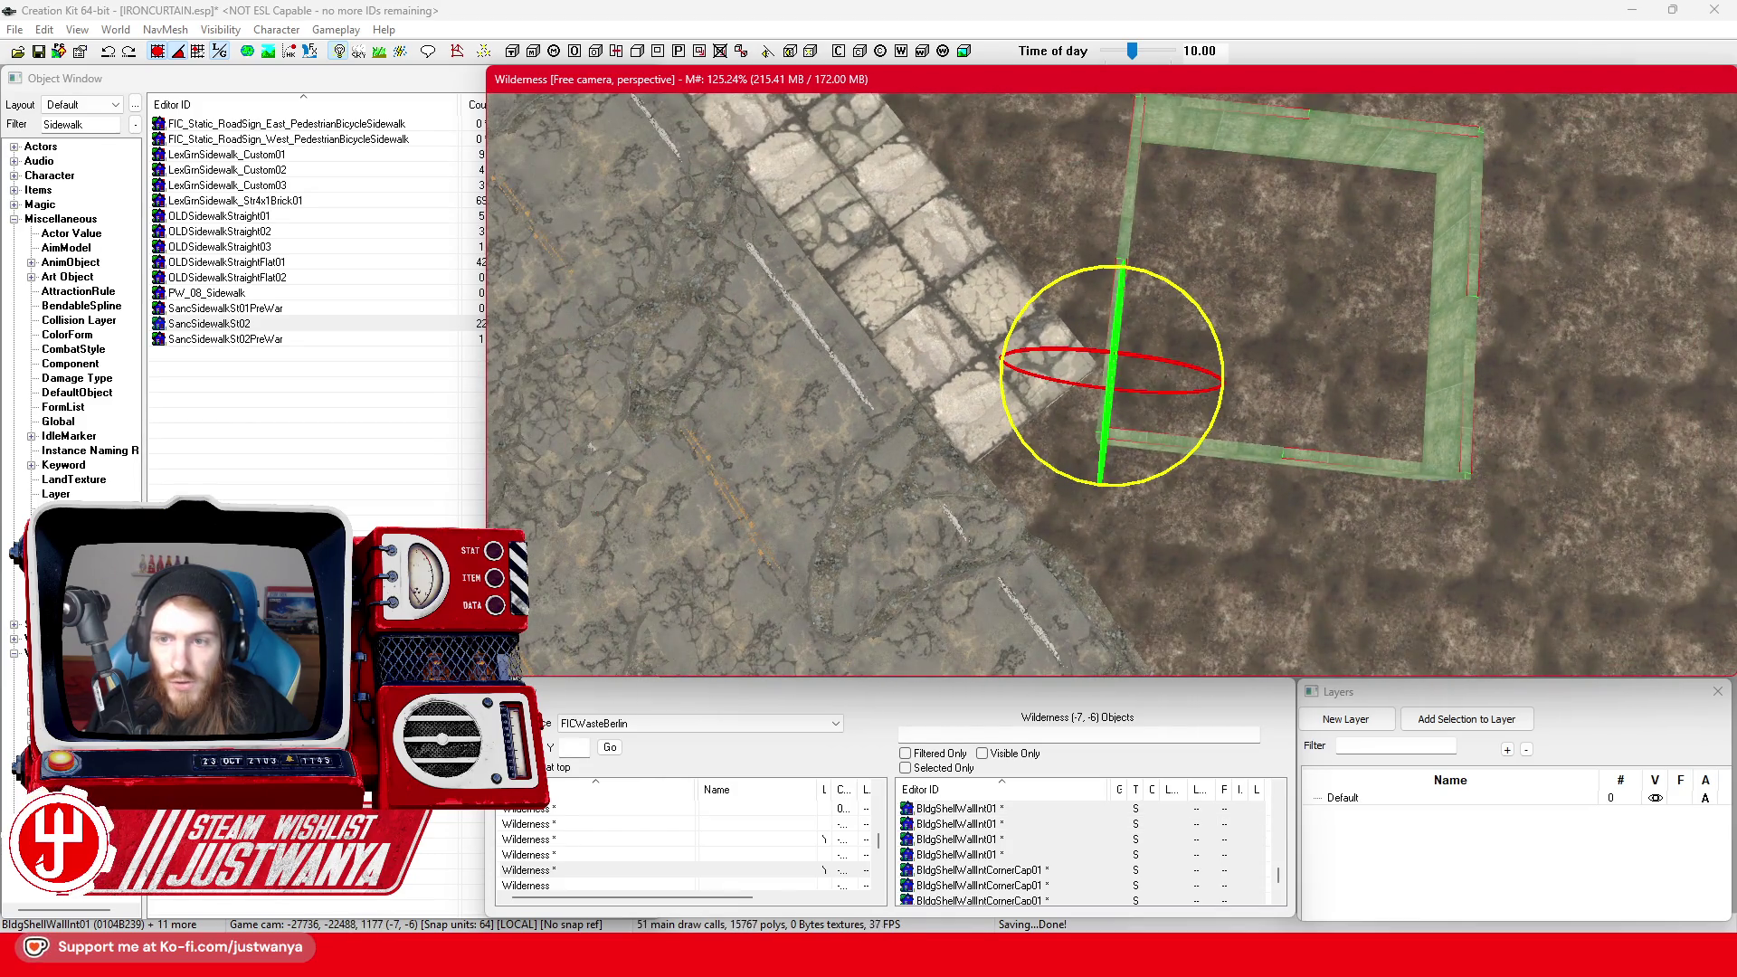
{"action": "key", "text": "1"}
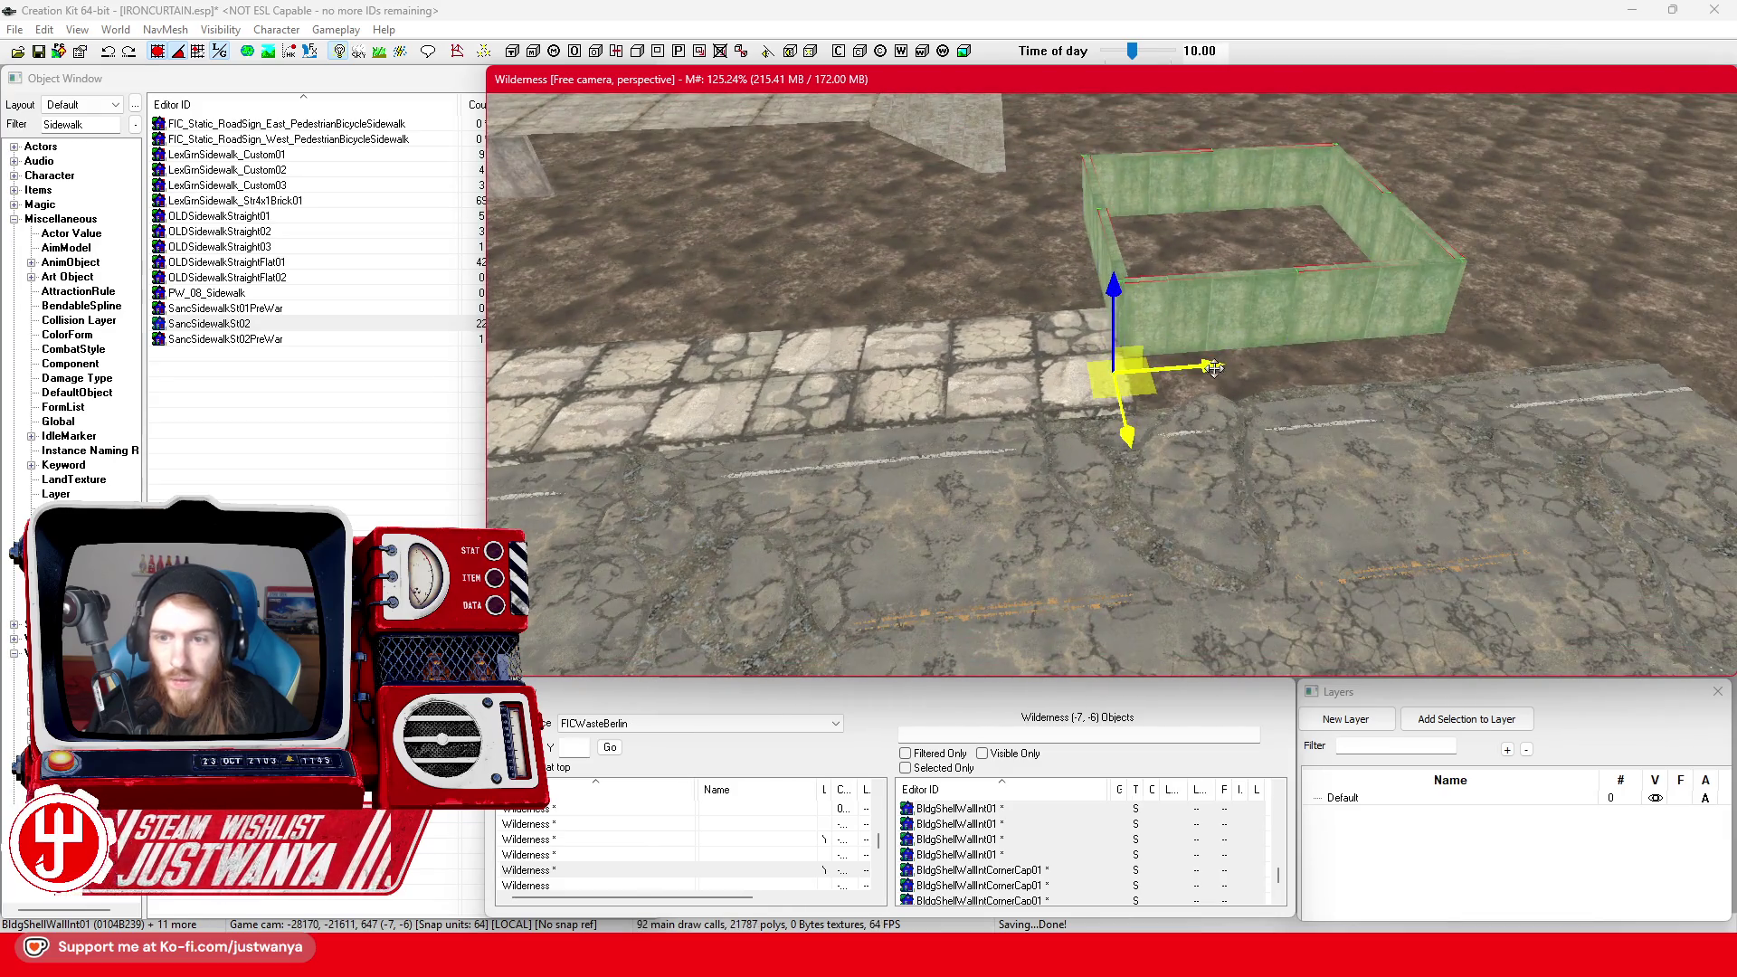
{"action": "left_click_drag", "start_coordinate": [1213, 366], "coordinate": [787, 398]}
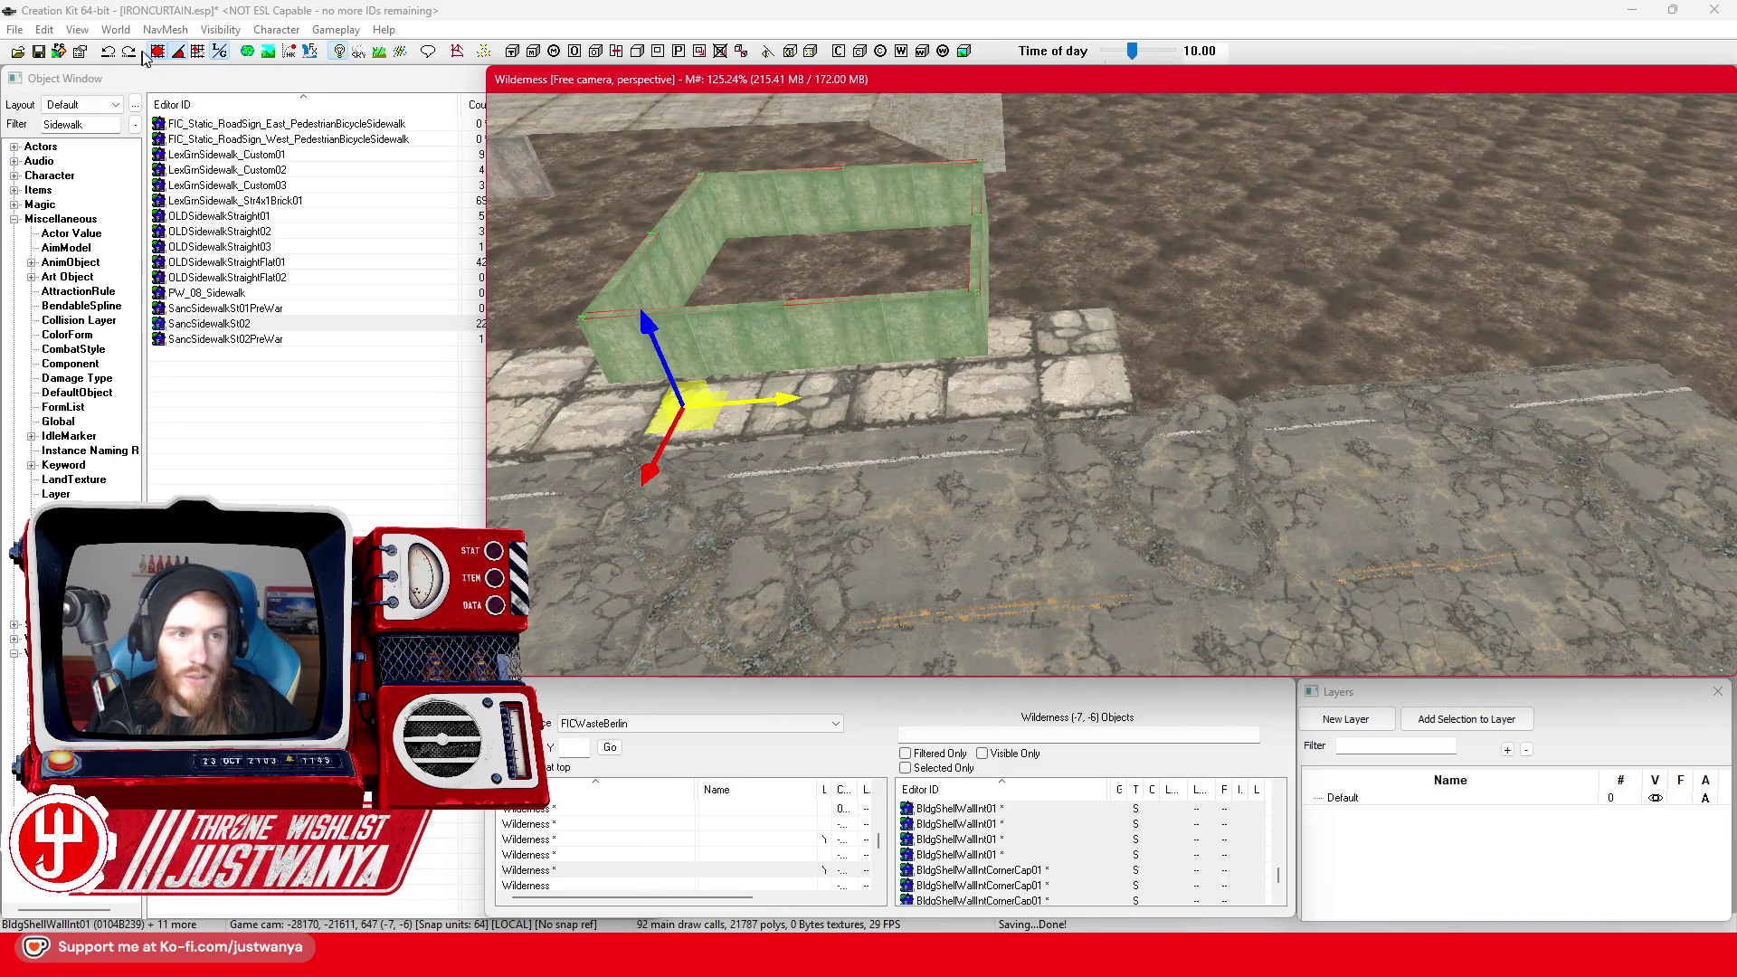
{"action": "mouse_move", "coordinate": [905, 362]}
{"action": "left_mouse_down"}
{"action": "mouse_move", "coordinate": [1076, 425]}
{"action": "mouse_move", "coordinate": [950, 479]}
{"action": "mouse_move", "coordinate": [812, 505]}
{"action": "left_mouse_up"}
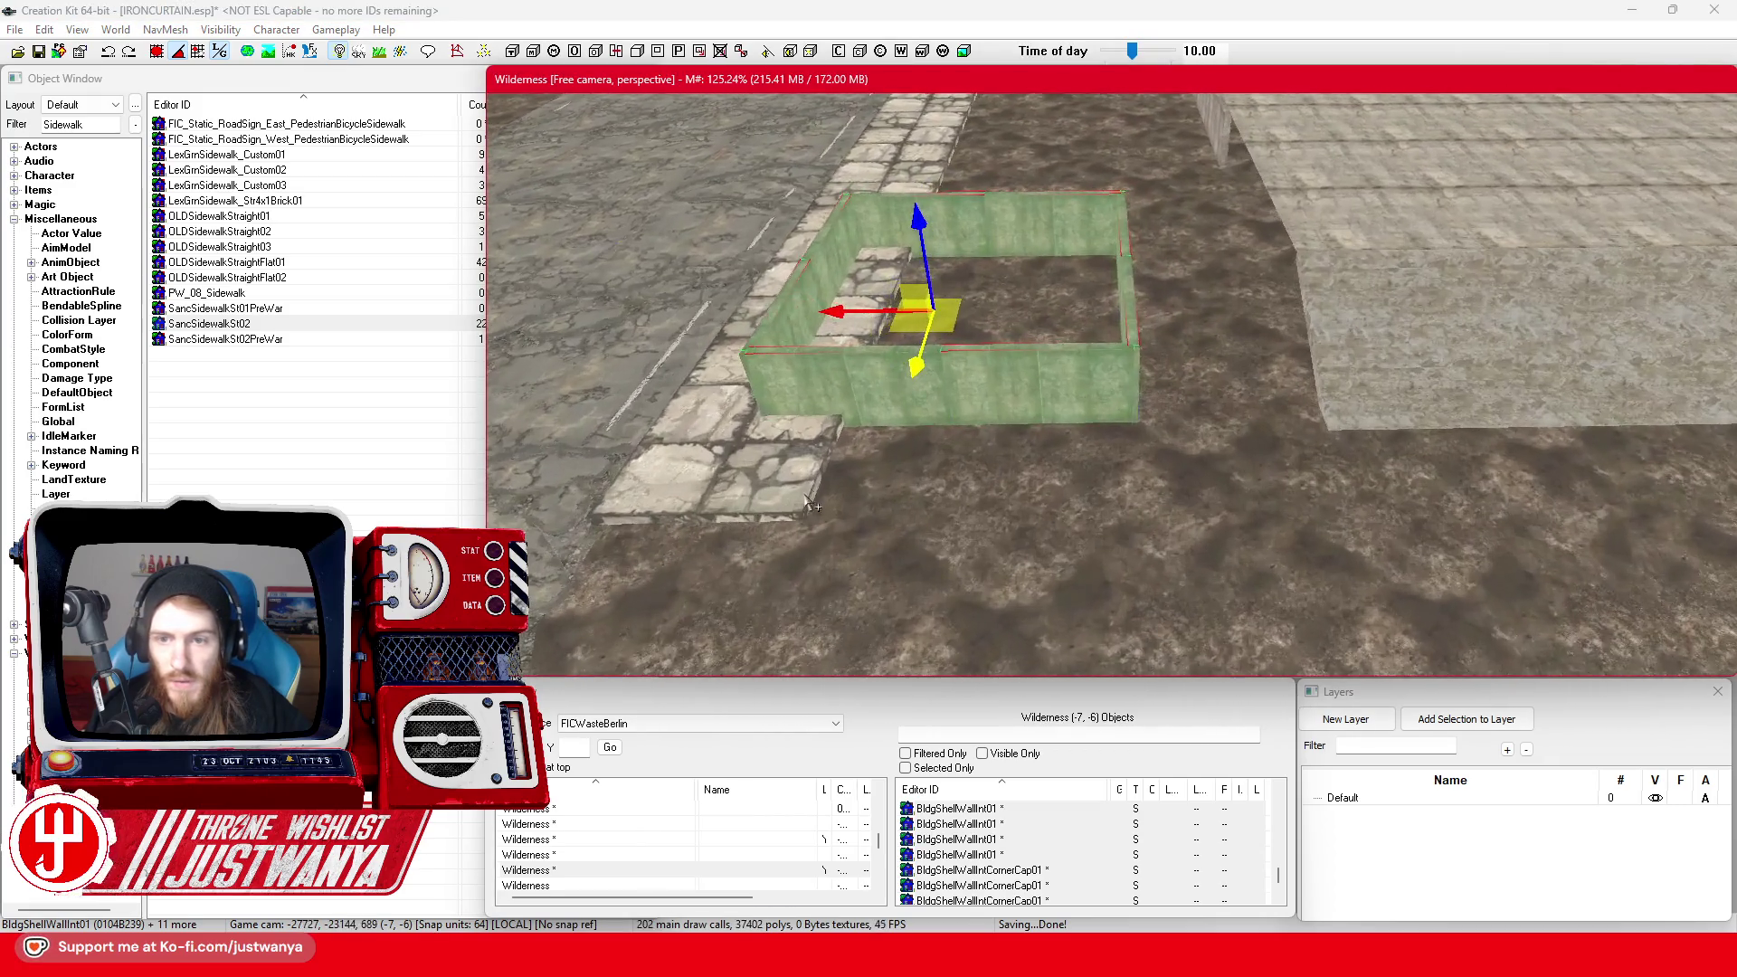
{"action": "left_click_drag", "start_coordinate": [929, 238], "coordinate": [926, 217]}
{"action": "left_click_drag", "start_coordinate": [834, 295], "coordinate": [978, 294]}
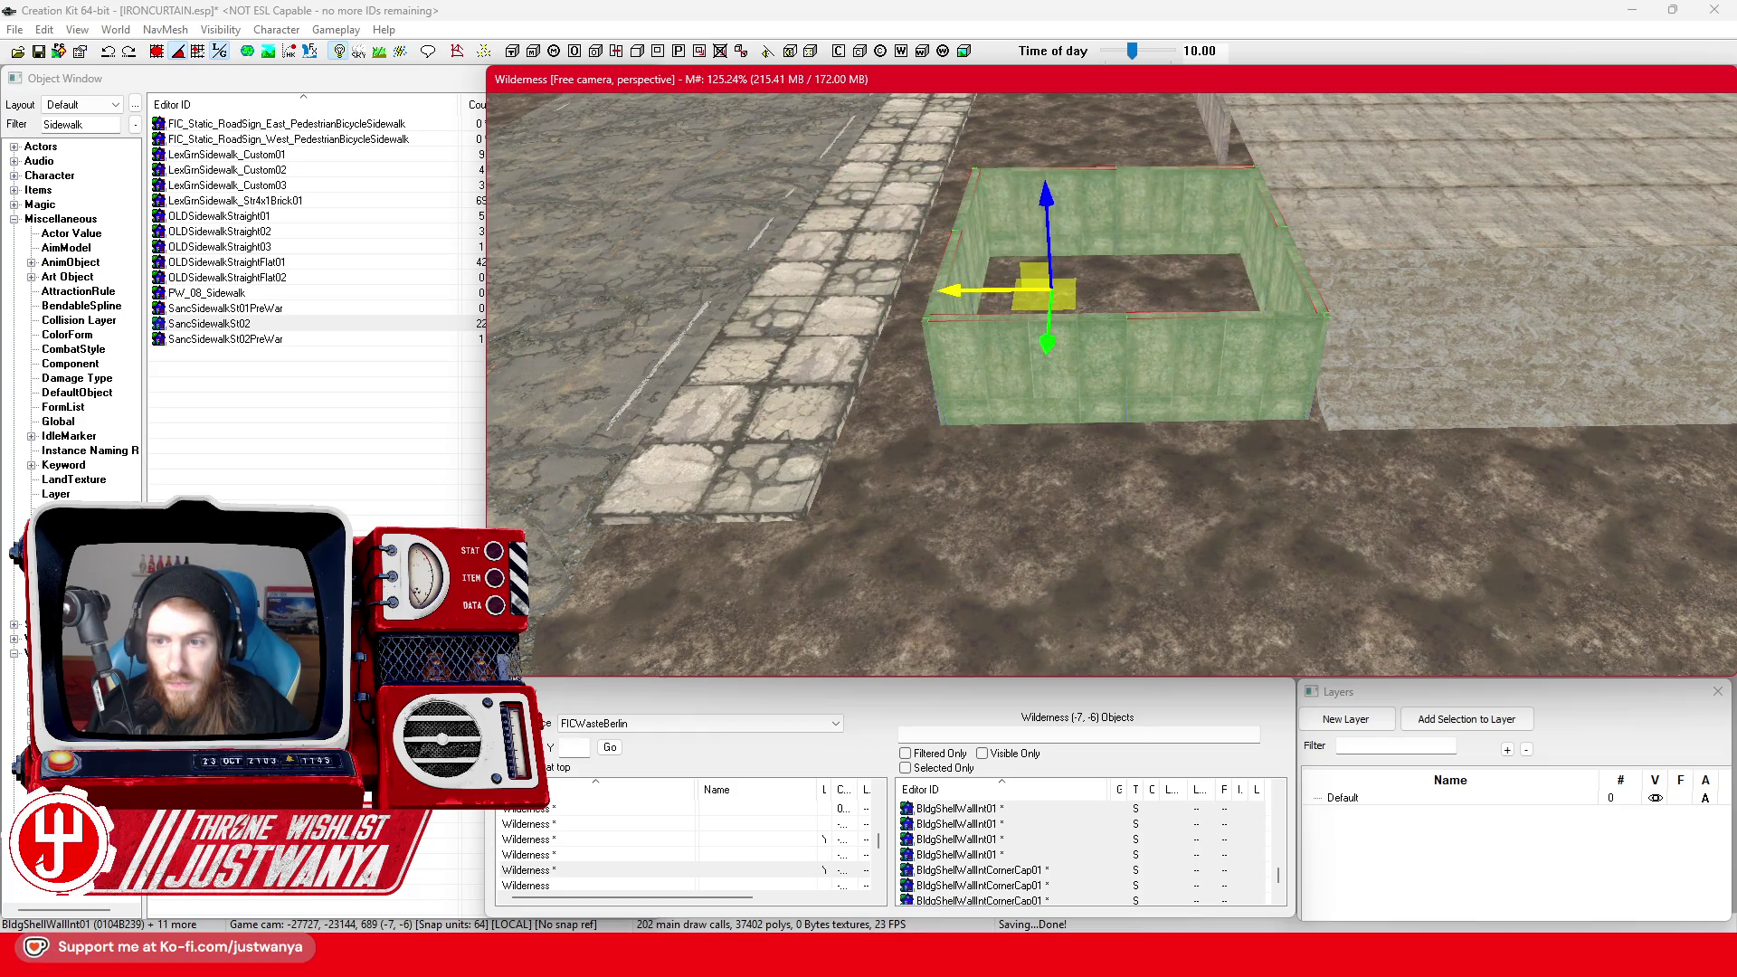
Orbit around the planter enclosure to check its placement from several angles
{"action": "key", "text": "shift"}
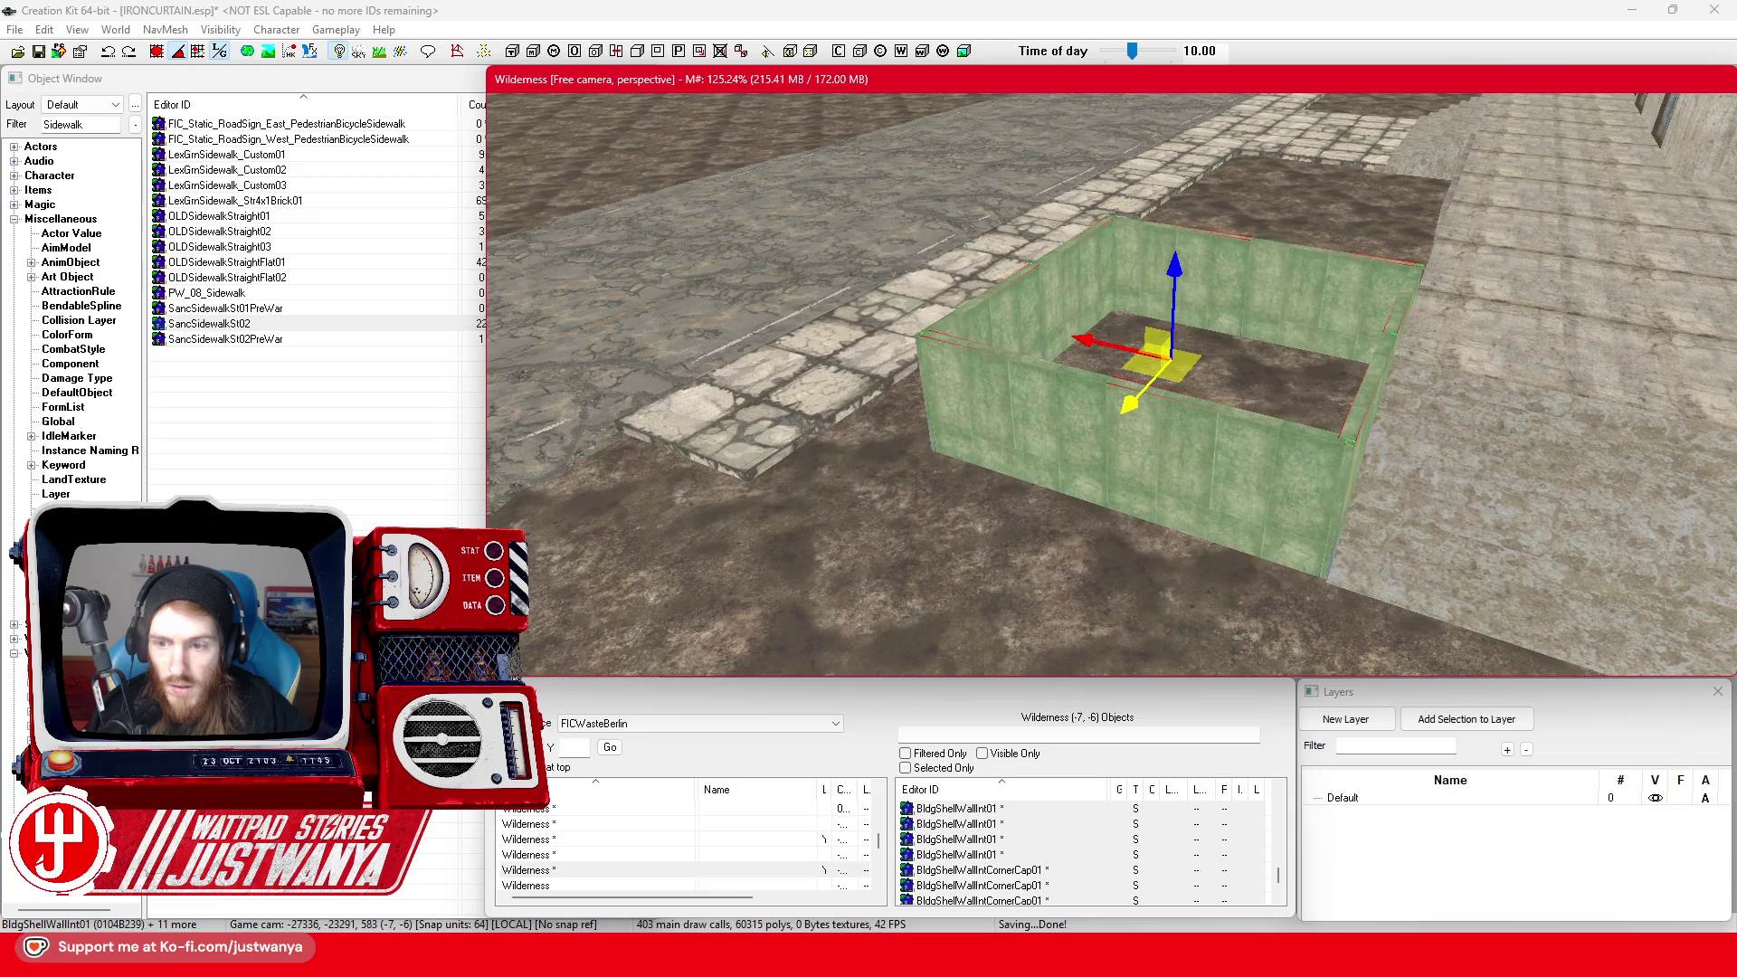
{"action": "key", "text": "shift"}
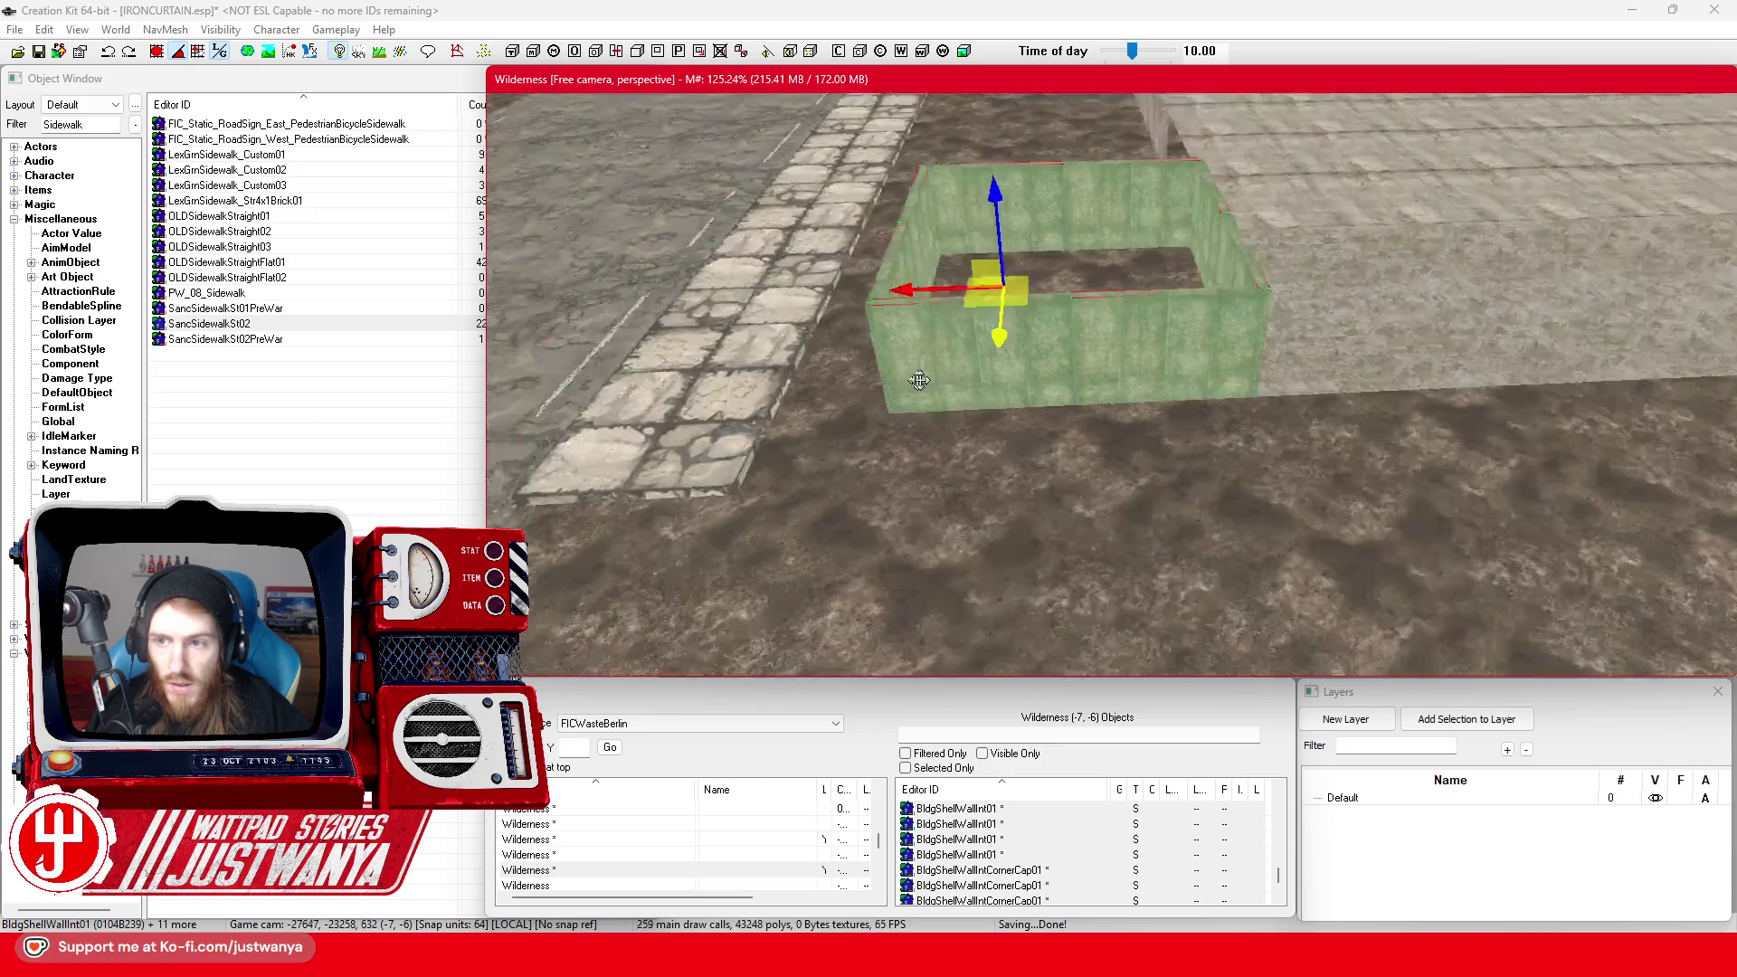
{"action": "key", "text": "shift"}
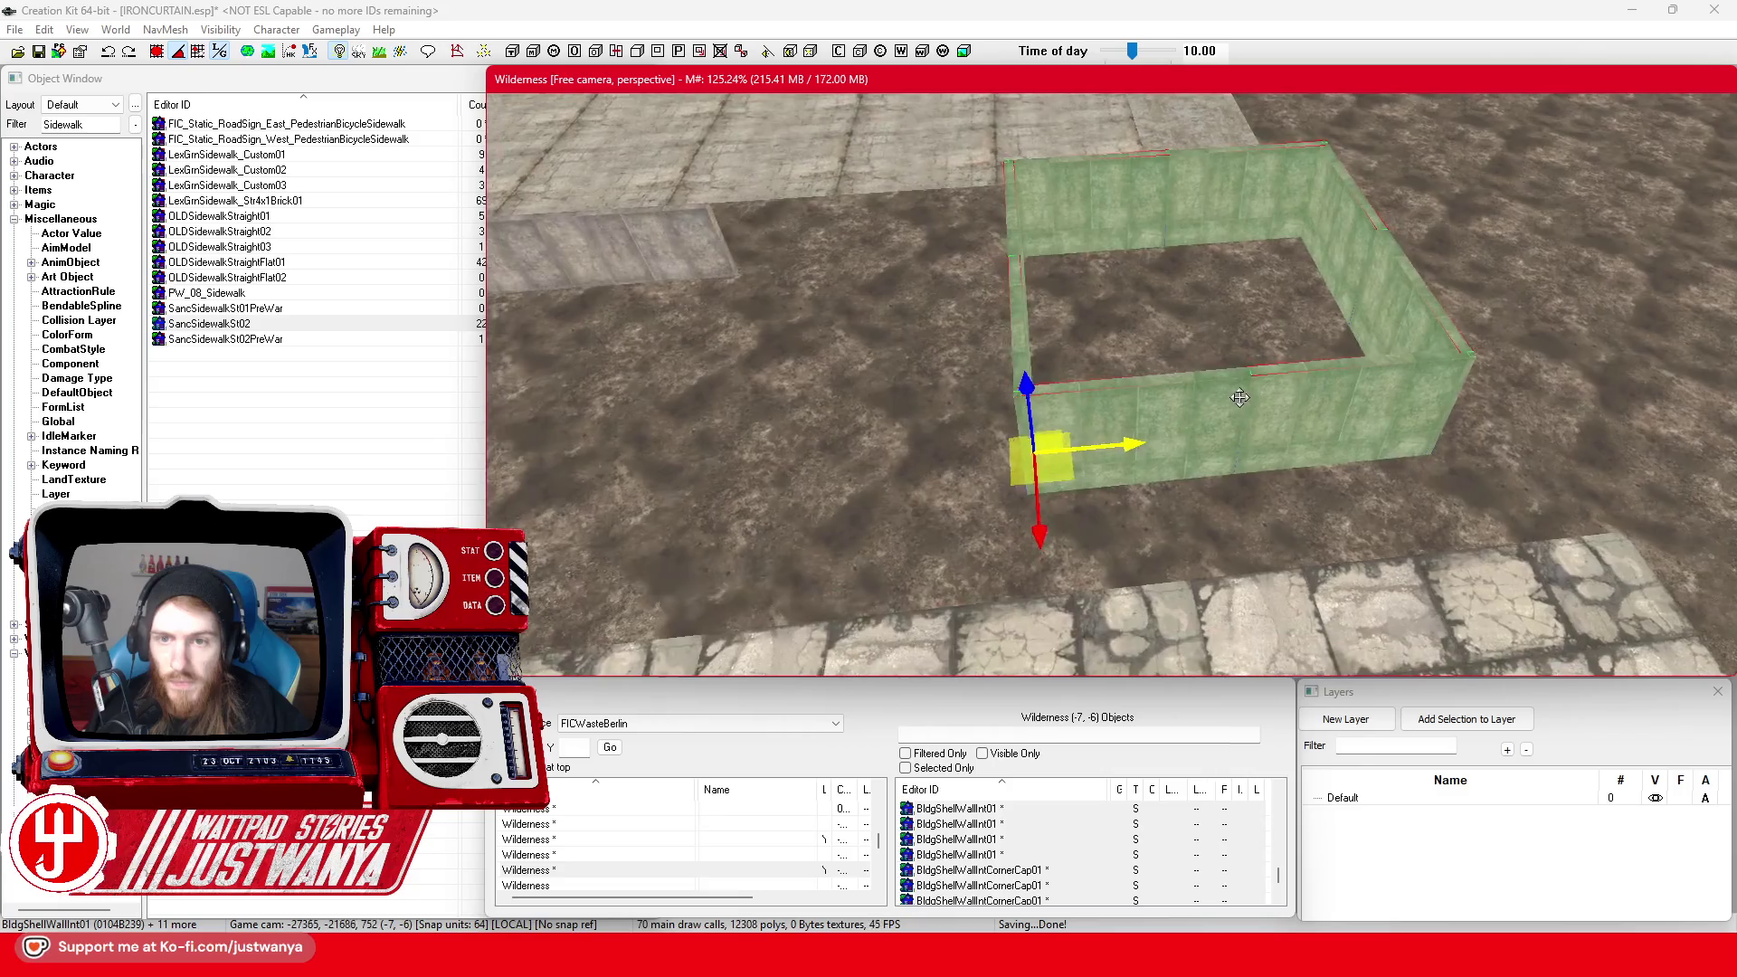
{"action": "key", "text": "shift"}
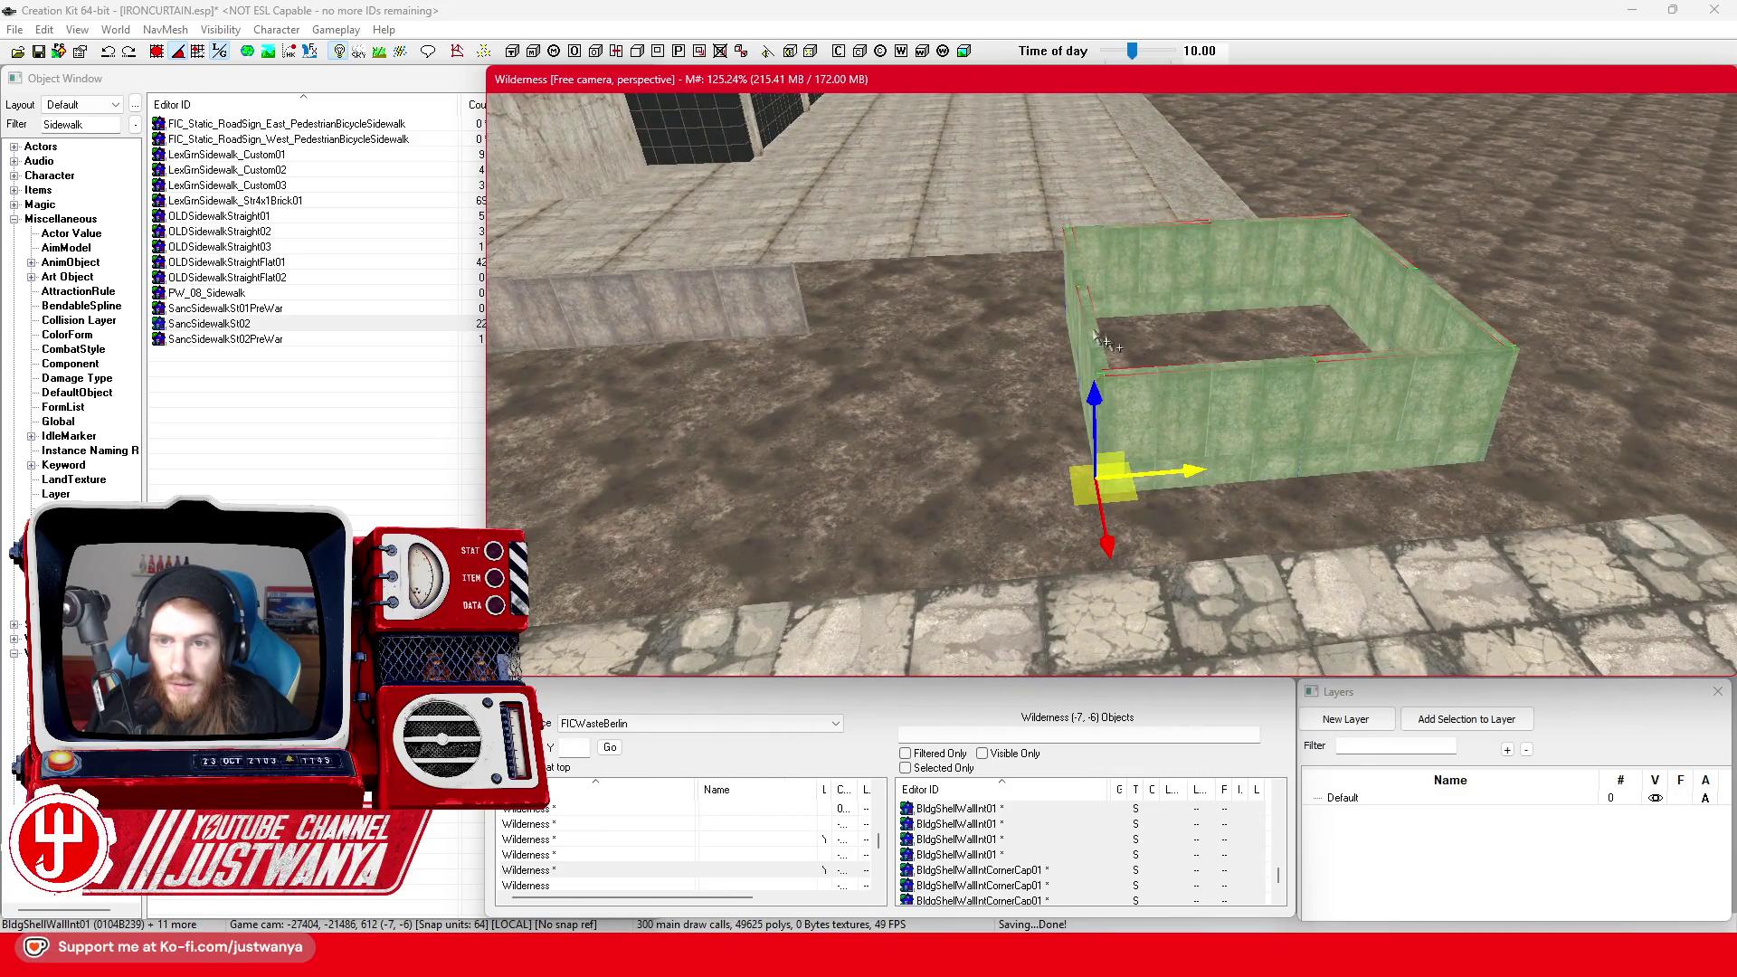
{"action": "key", "text": "shift"}
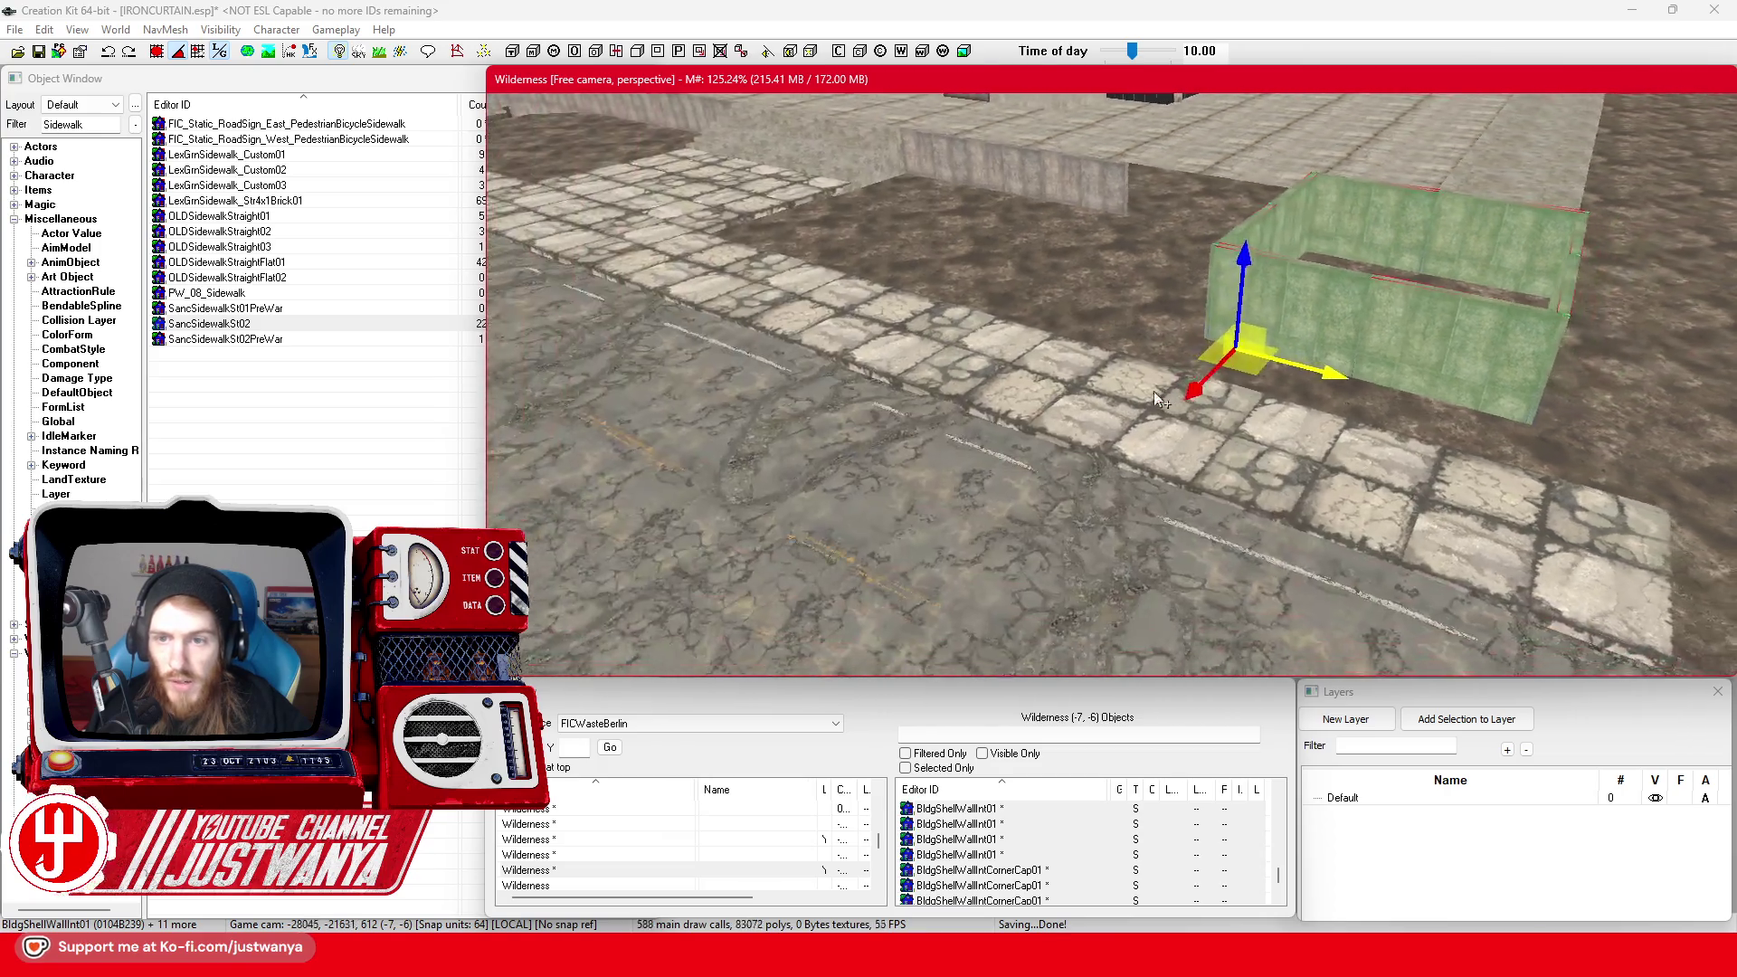
{"action": "key", "text": "shift"}
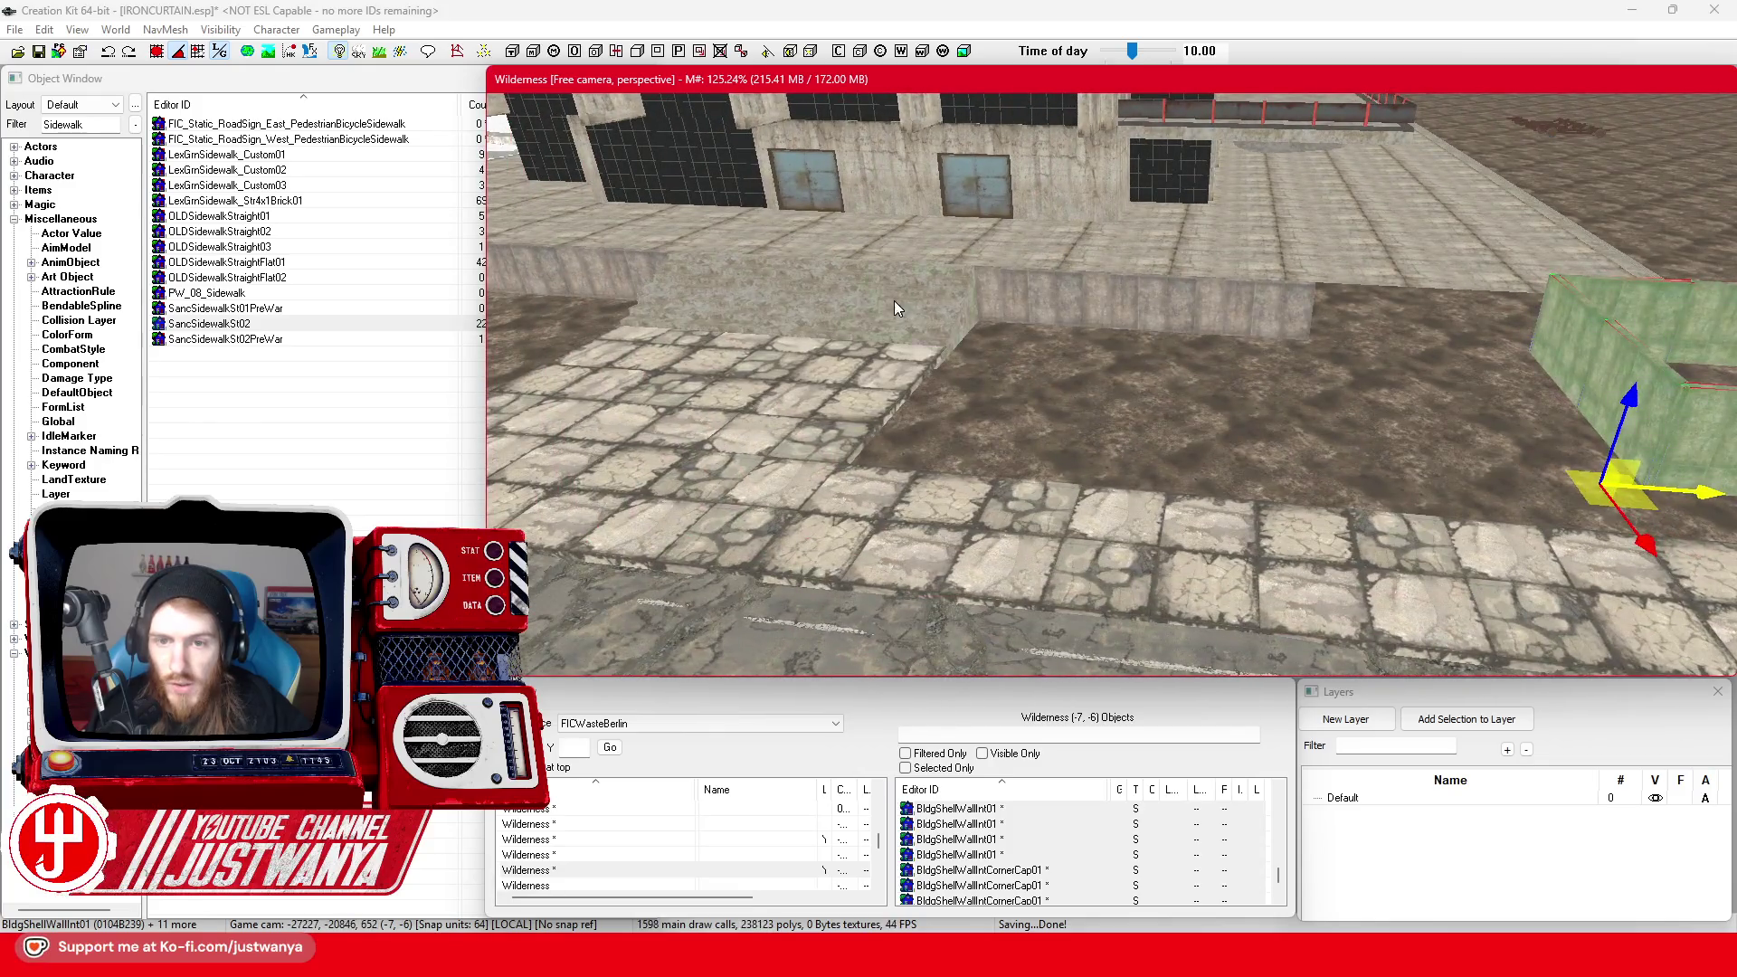
Inspect the wall segment and both concrete stairs blocks from several orbit angles
{"action": "left_click", "coordinate": [894, 303]}
{"action": "key", "text": "shift"}
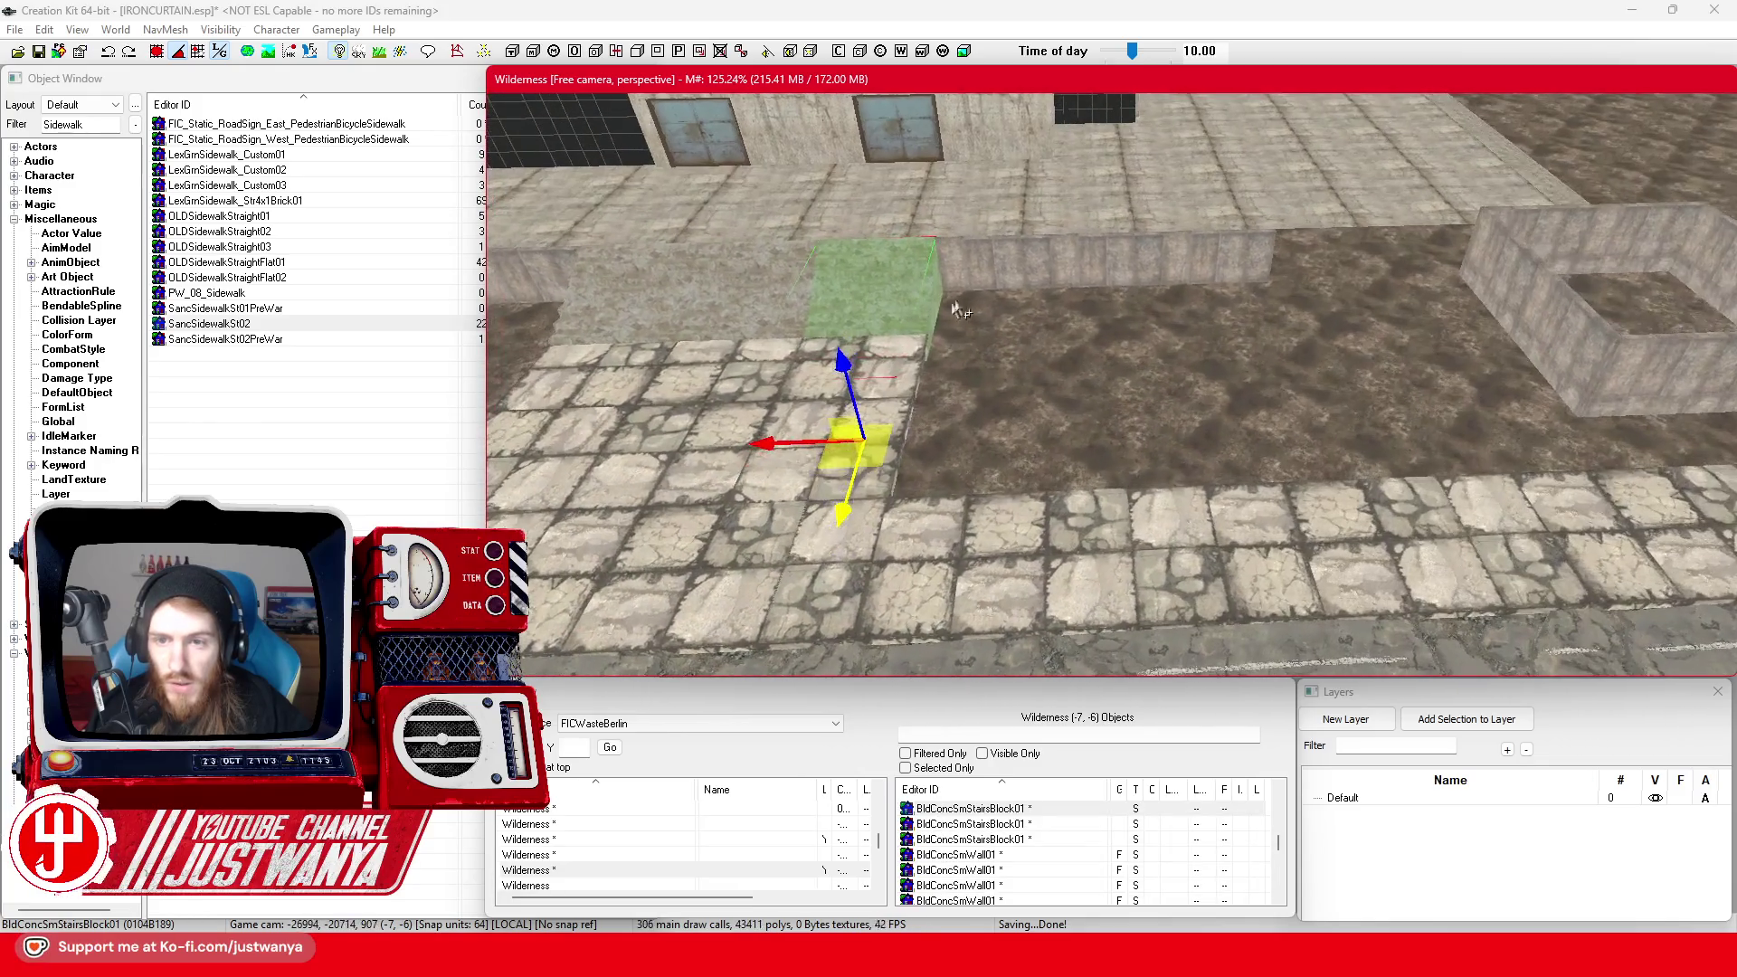
{"action": "key", "text": "shift"}
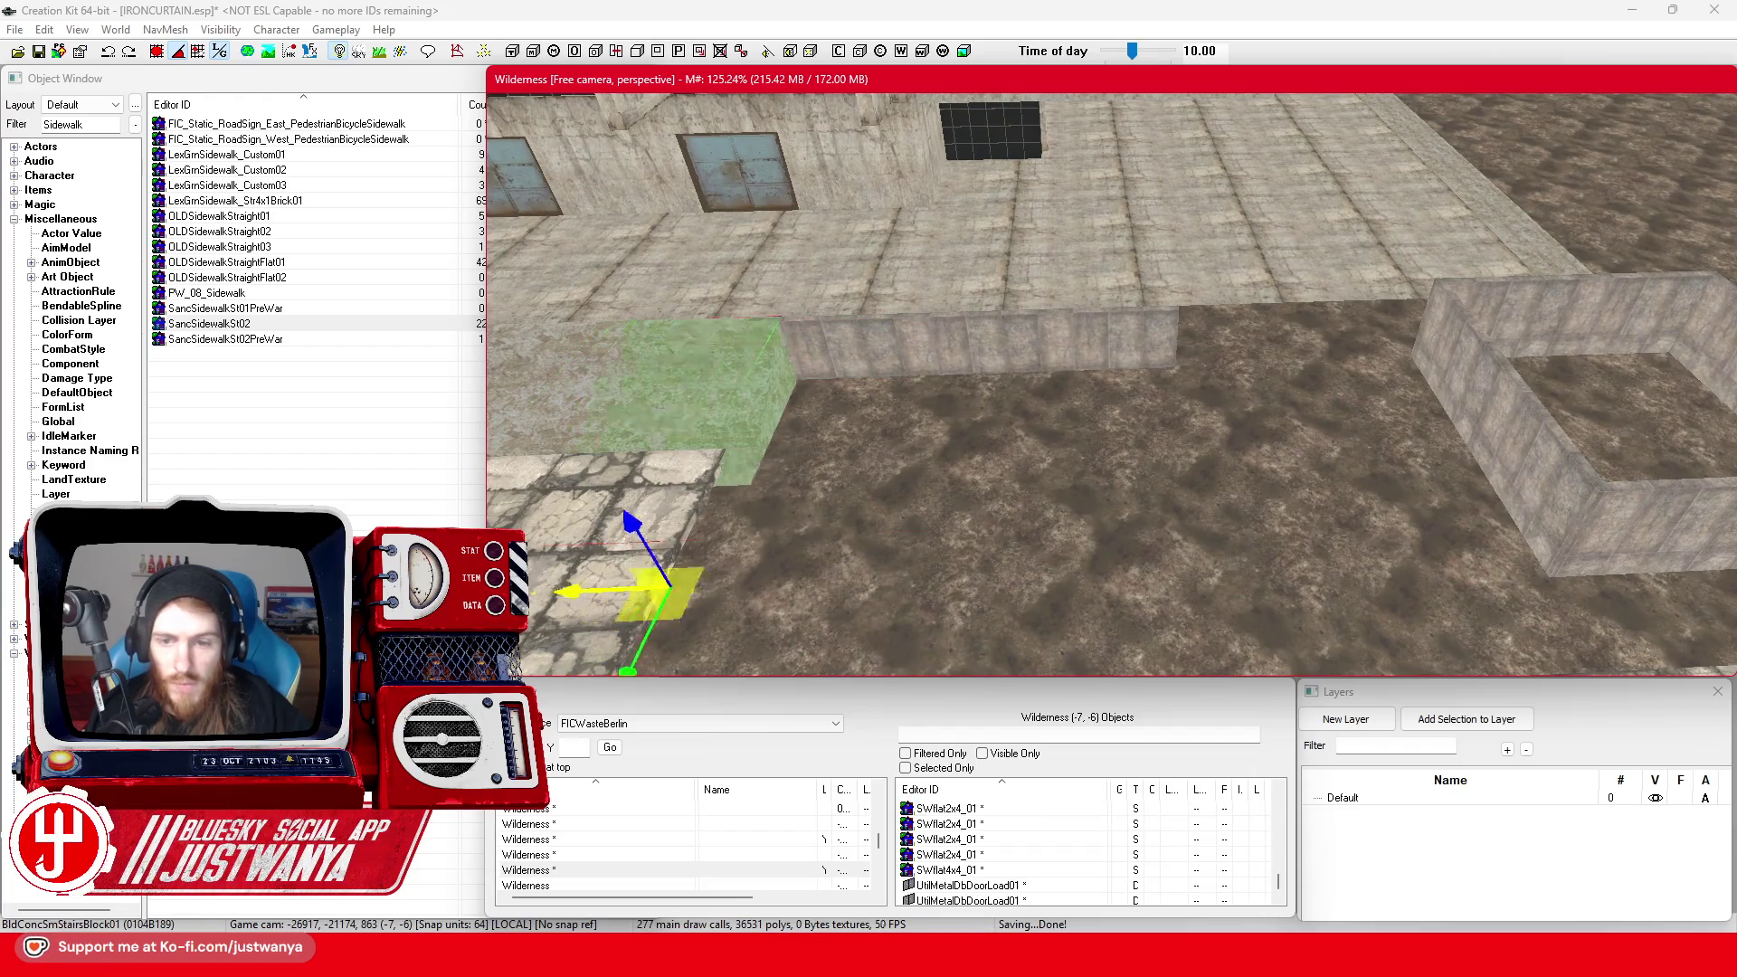
{"action": "left_click", "coordinate": [1332, 384]}
{"action": "key", "text": "shift"}
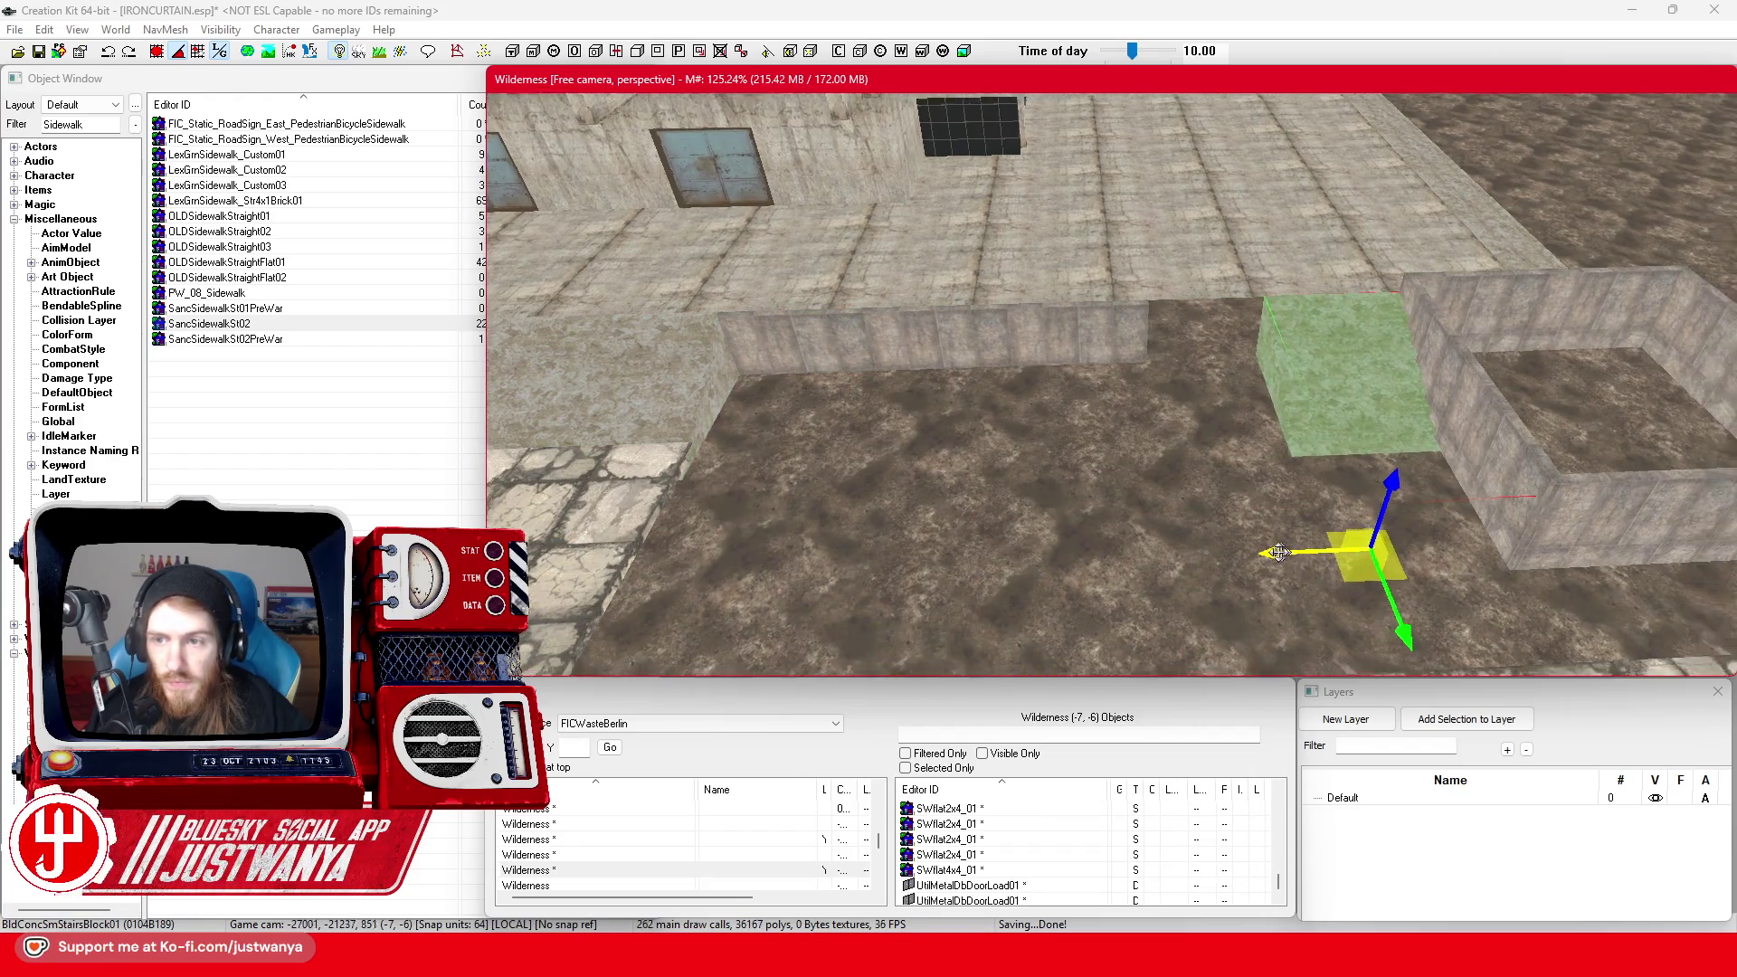
{"action": "key", "text": "shift"}
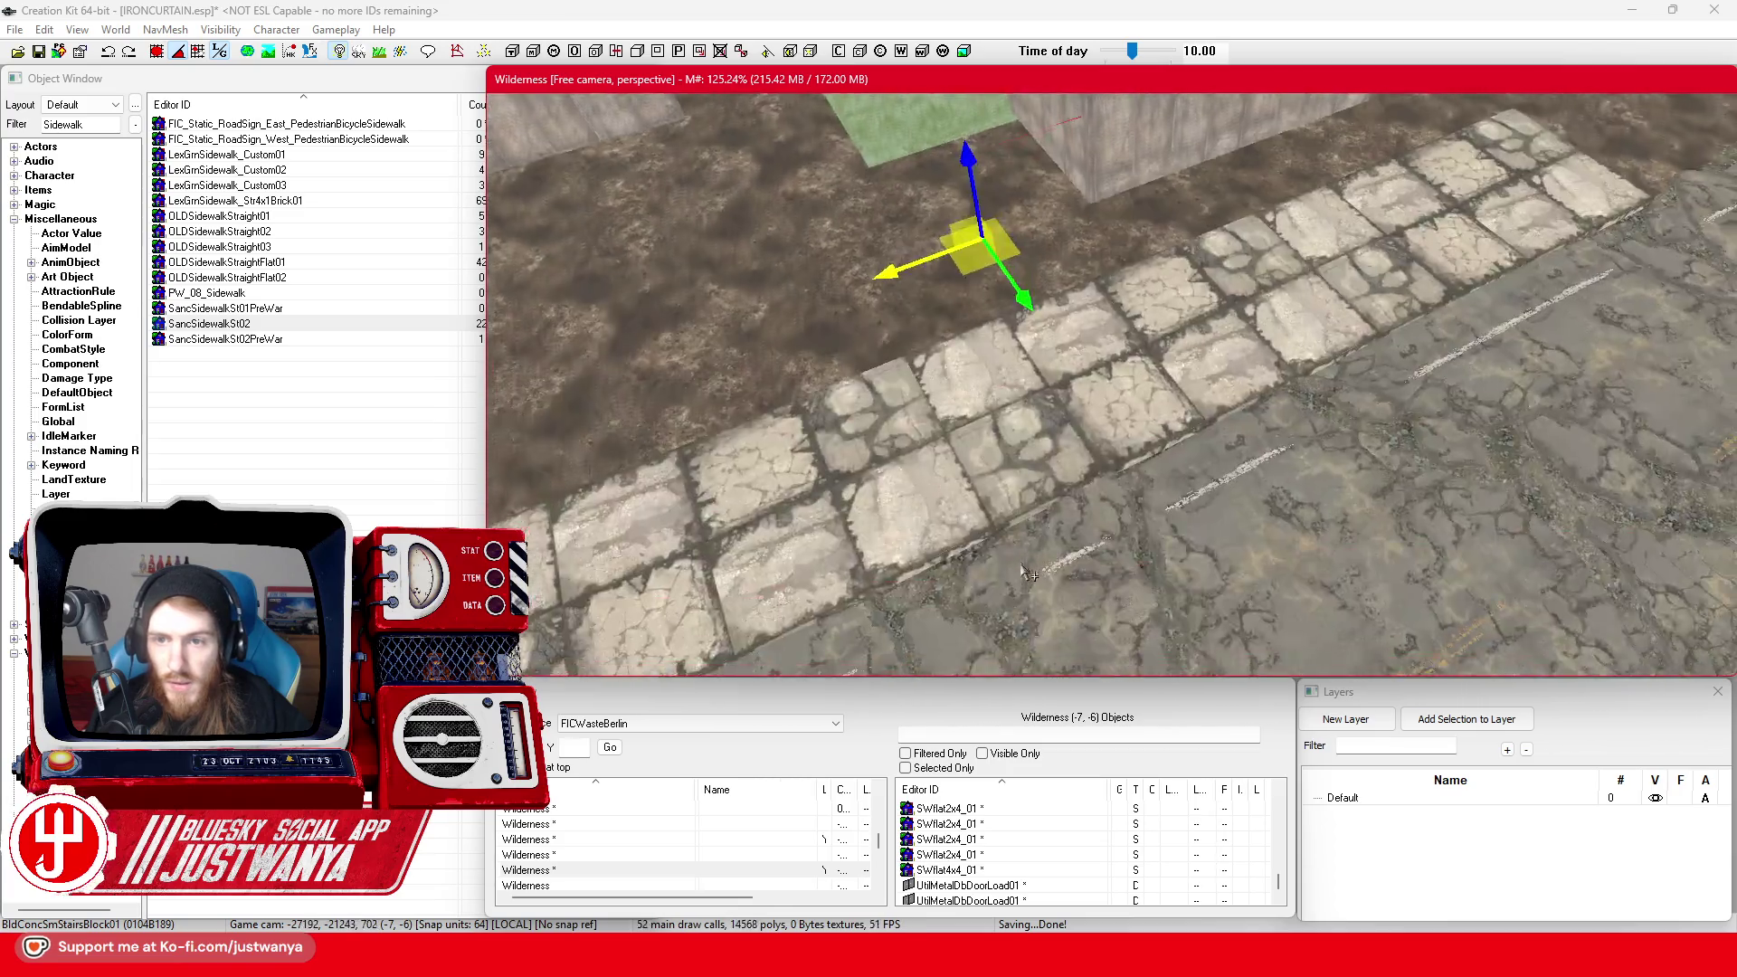
{"action": "left_click", "coordinate": [1199, 434]}
{"action": "key", "text": "shift"}
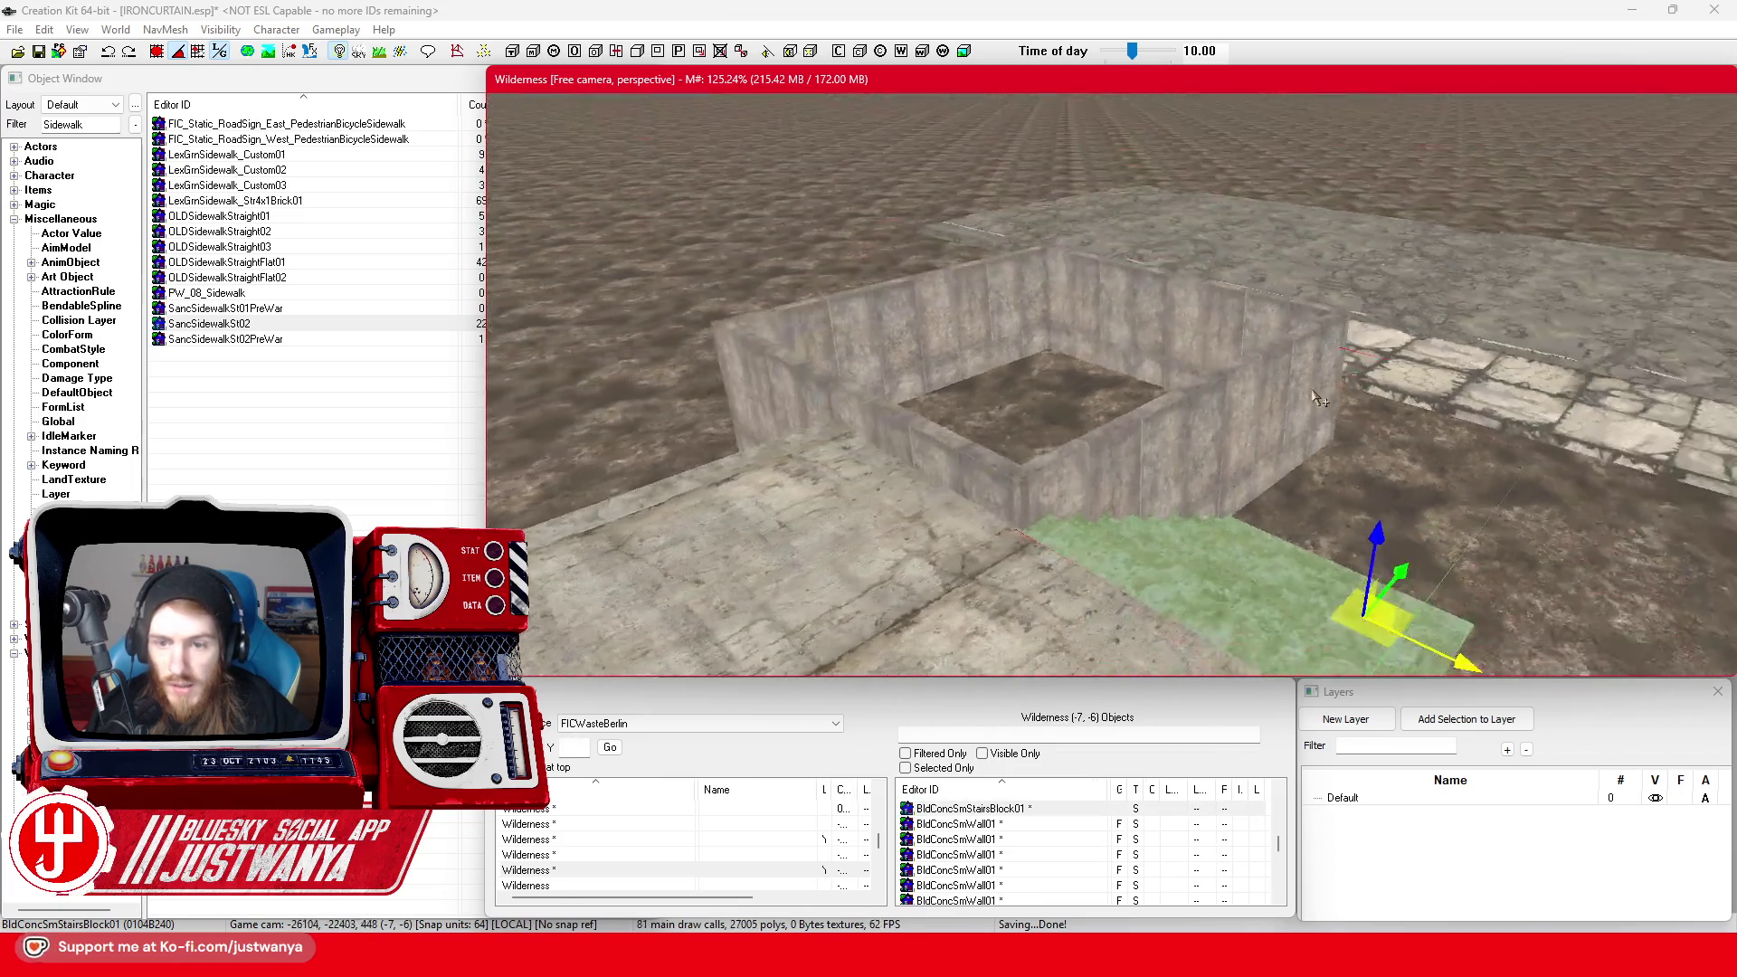
{"action": "key", "text": "shift"}
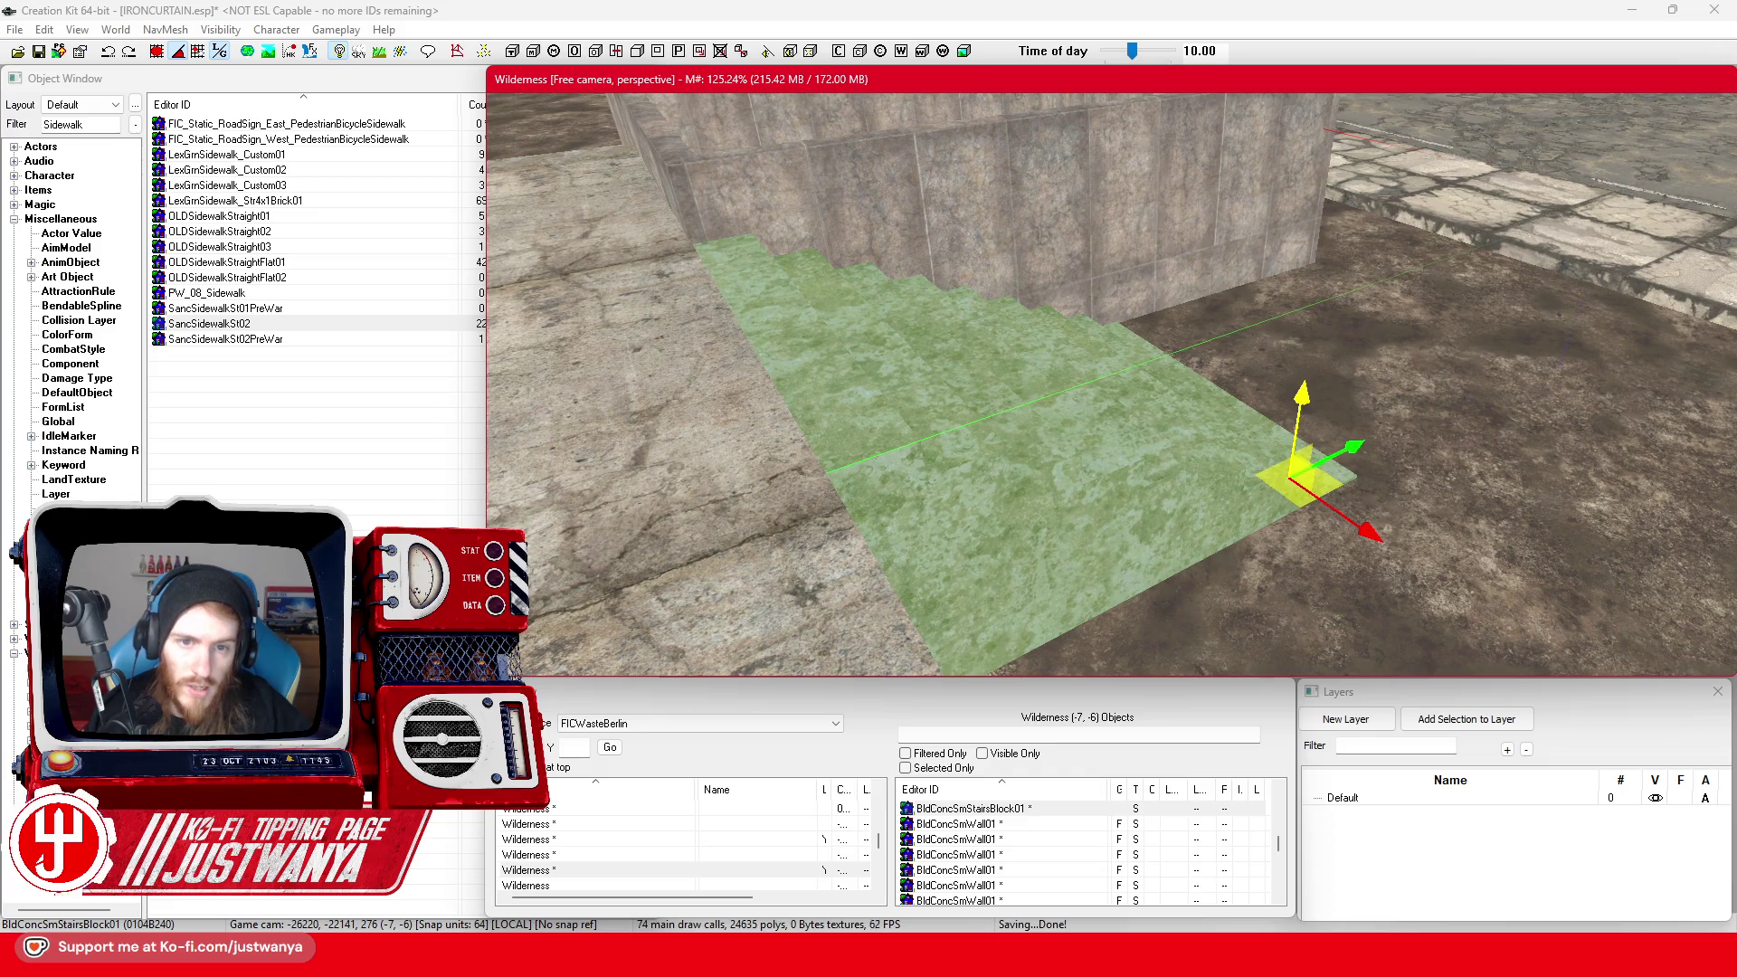
Select the concrete wall piece and the stairs block and zoom in on them
{"action": "left_click", "coordinate": [823, 188]}
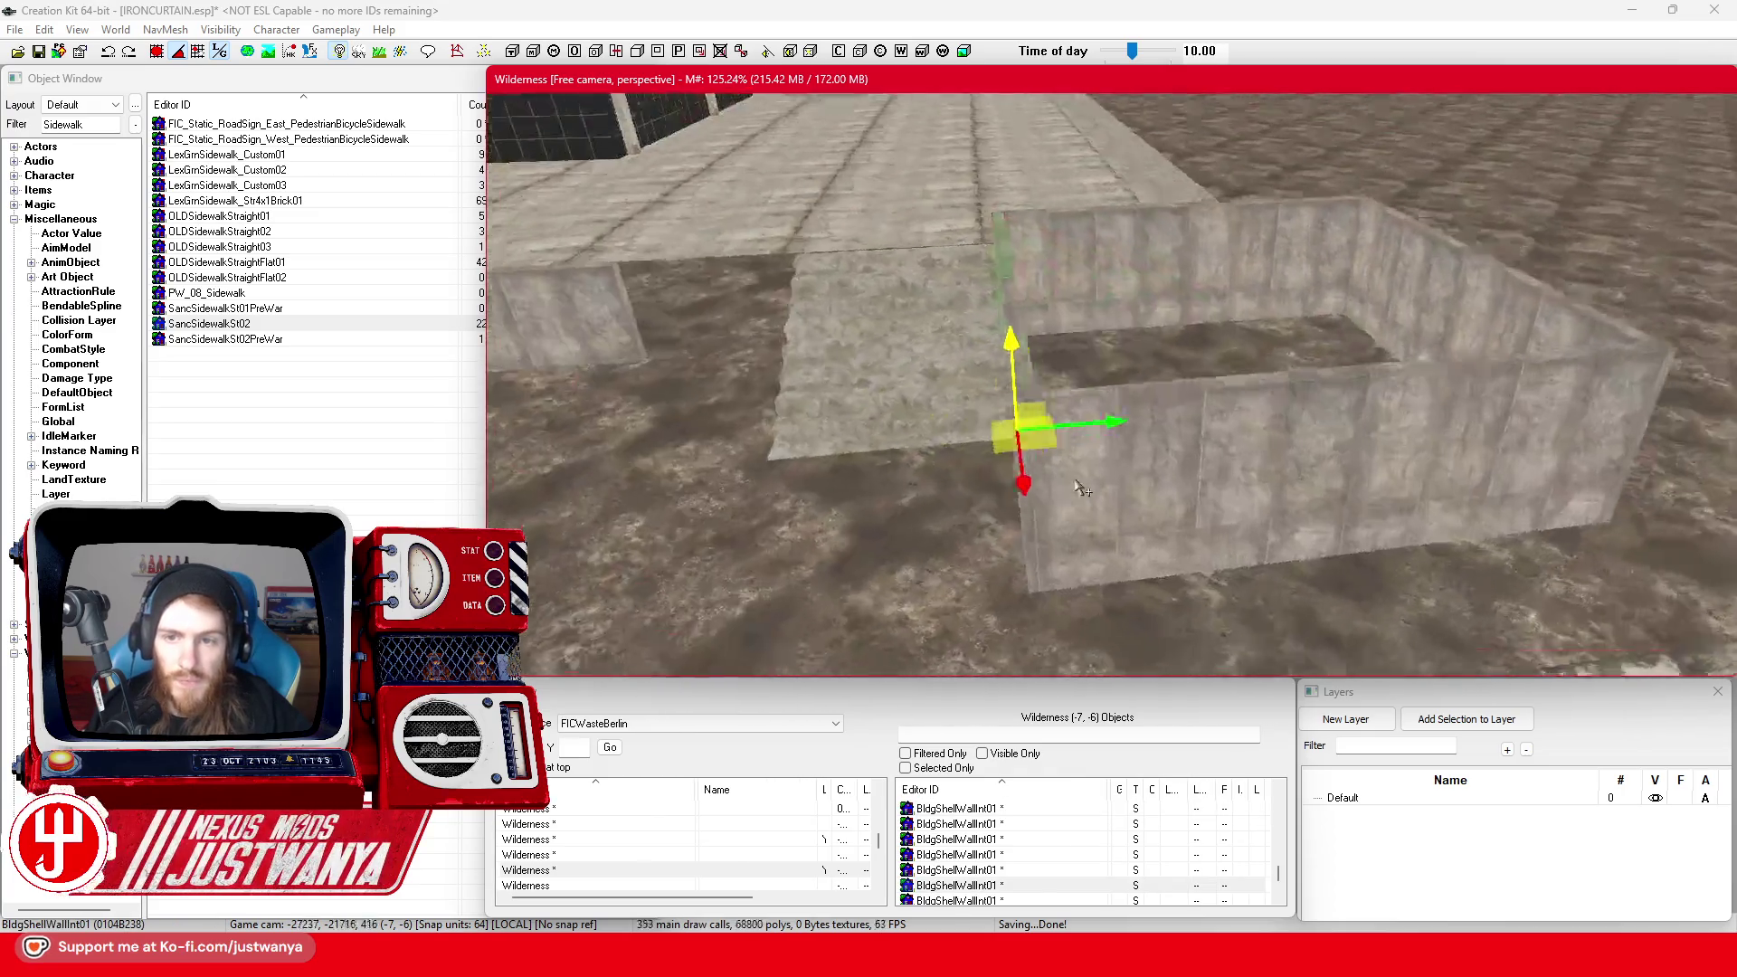
{"action": "scroll", "coordinate": [1065, 508], "scroll_direction": "up", "scroll_amount": 5}
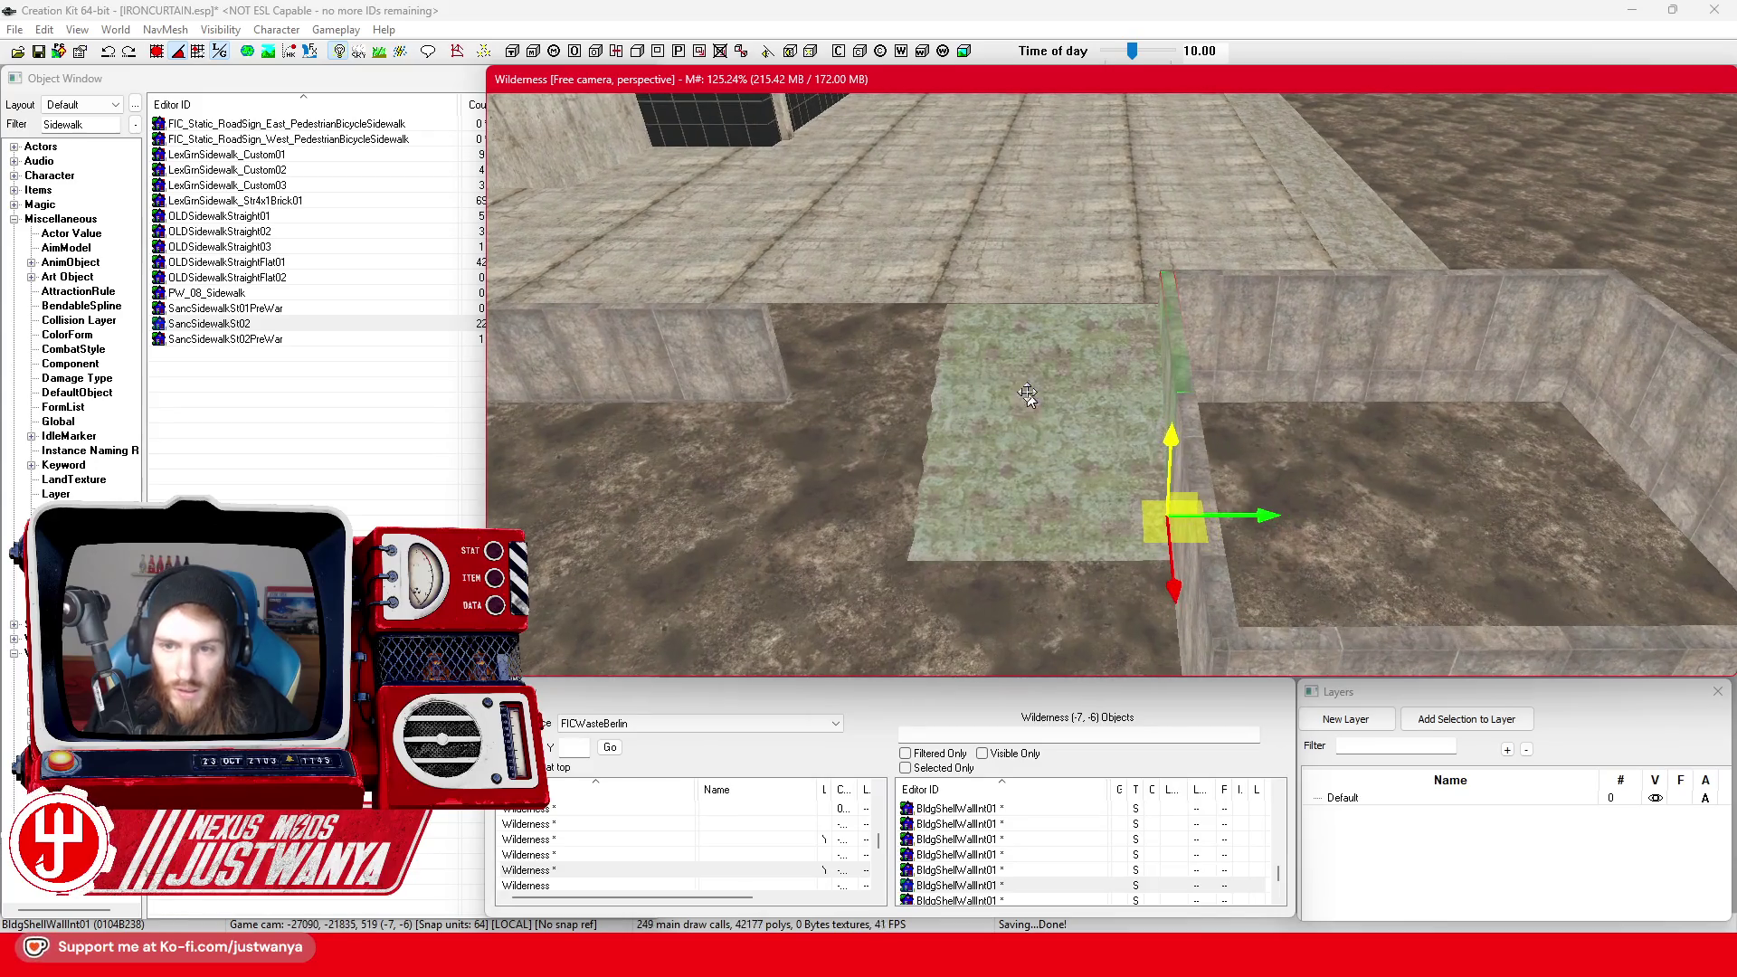
{"action": "left_click", "coordinate": [1033, 413]}
{"action": "scroll", "coordinate": [1031, 362], "scroll_direction": "up", "scroll_amount": 2}
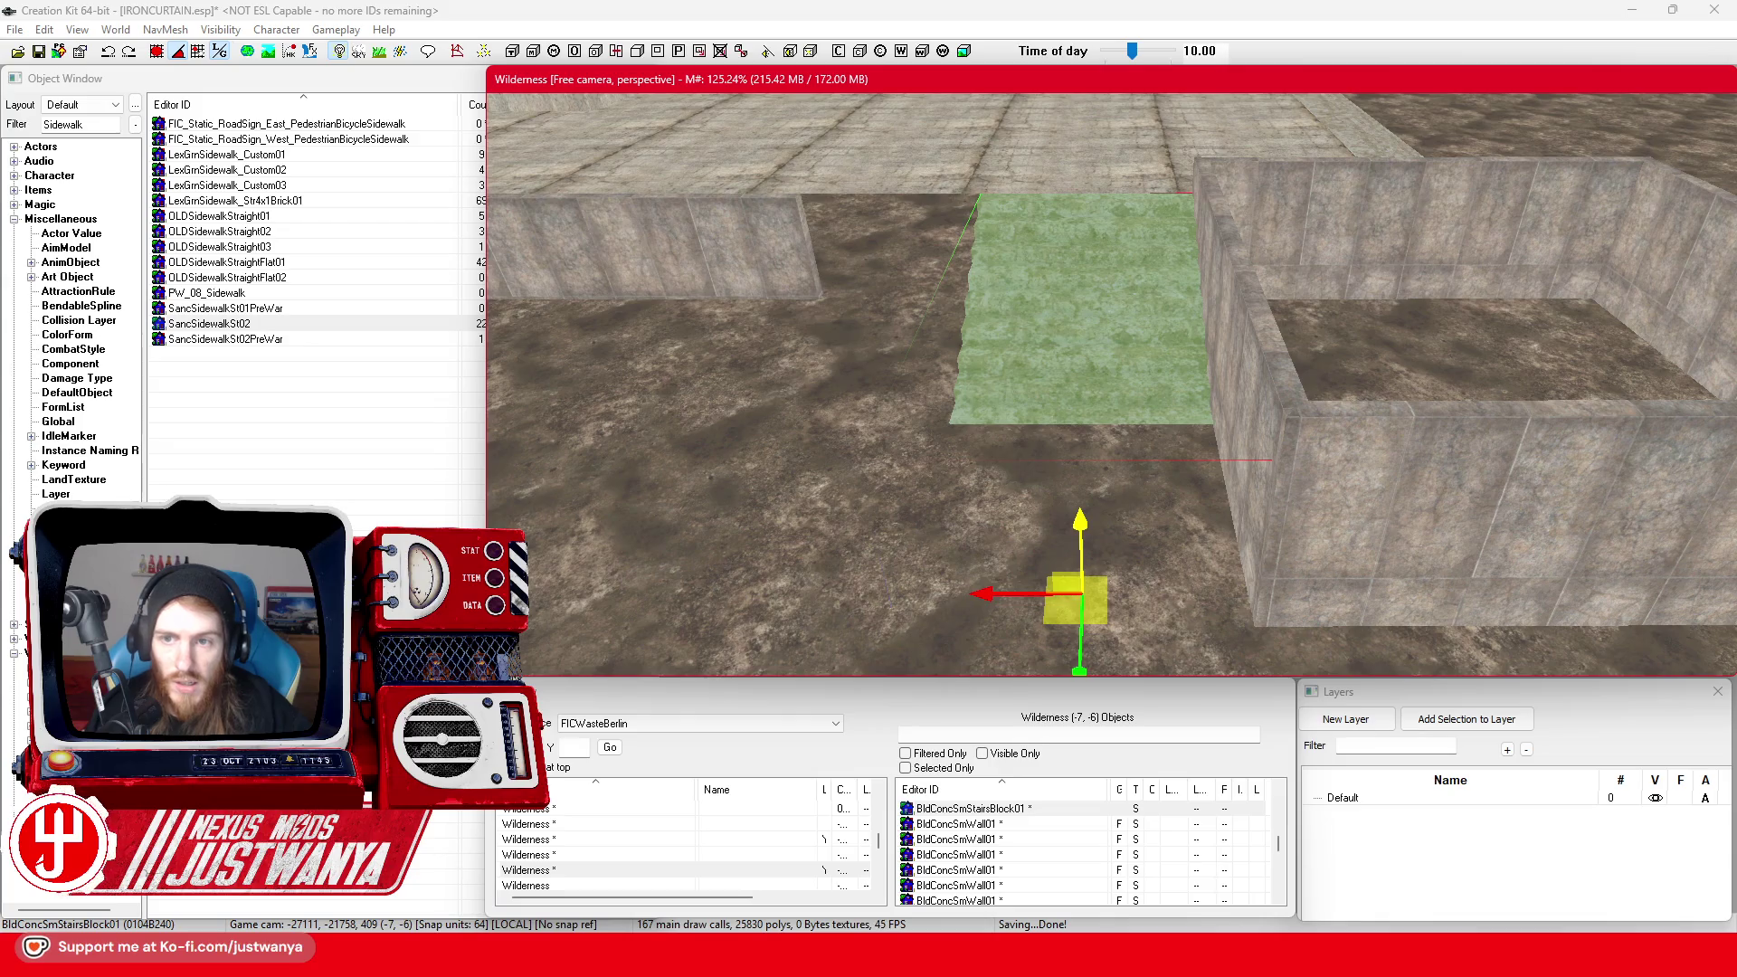
{"action": "scroll", "coordinate": [950, 289], "scroll_direction": "down", "scroll_amount": 3}
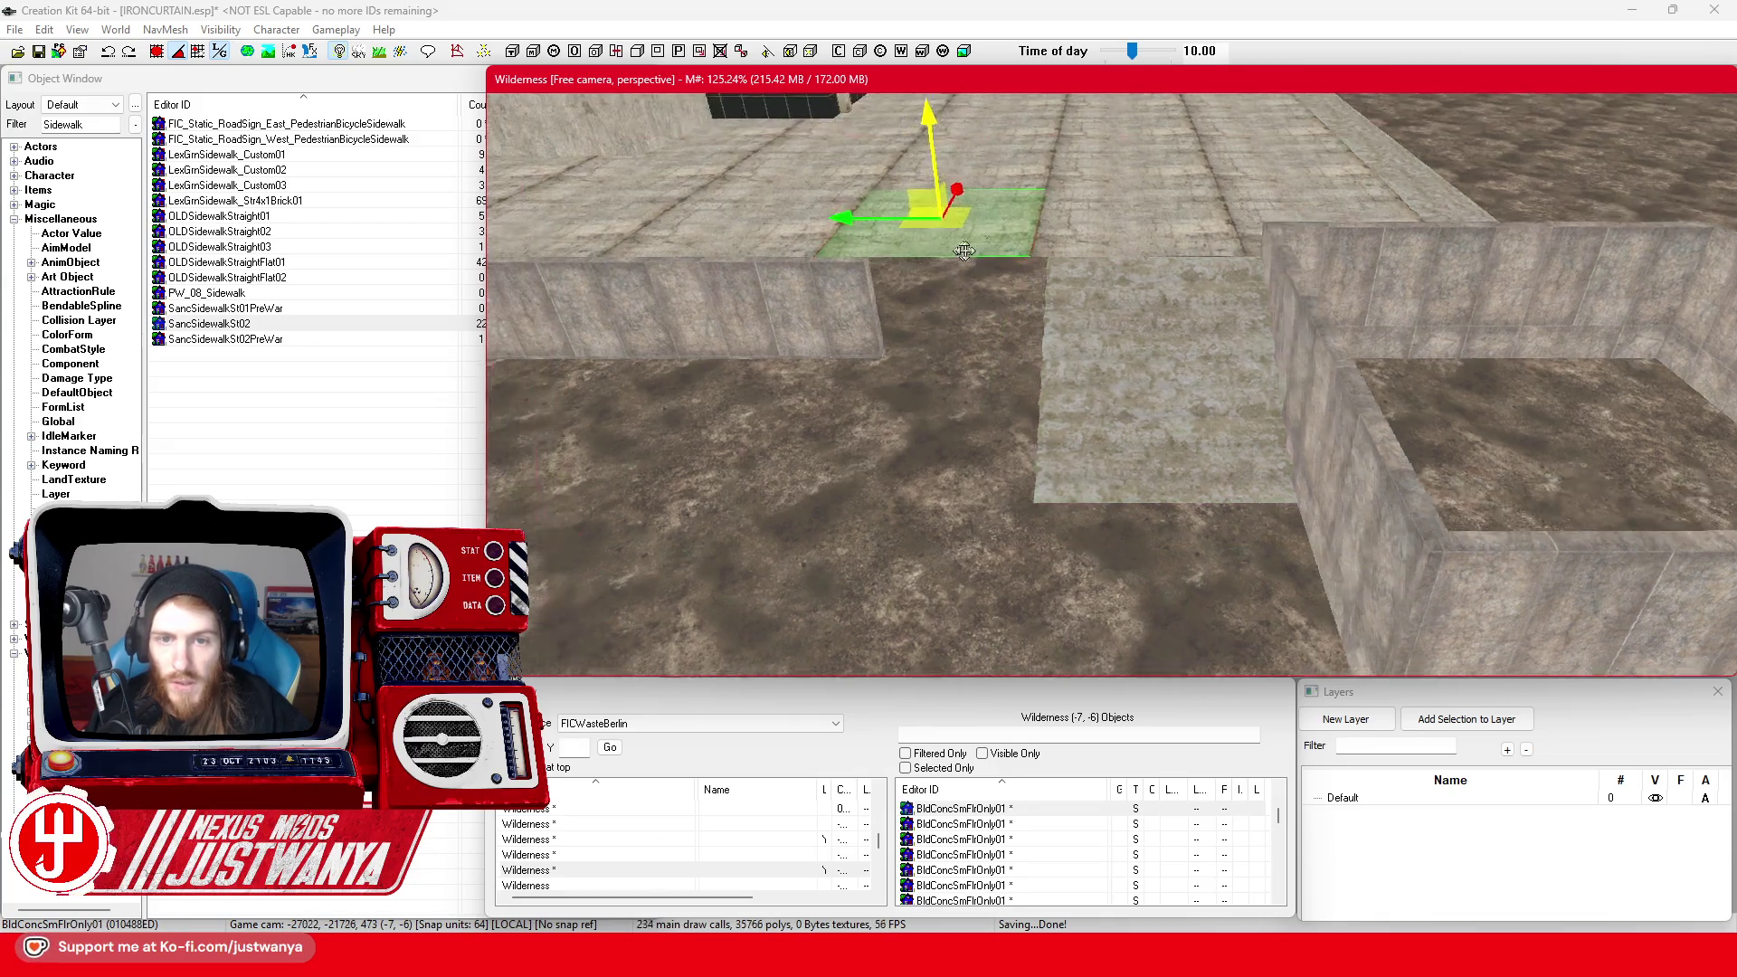
Slide the planter wall section sideways along its line, then select three planter wall pieces
{"action": "left_click", "coordinate": [1006, 292]}
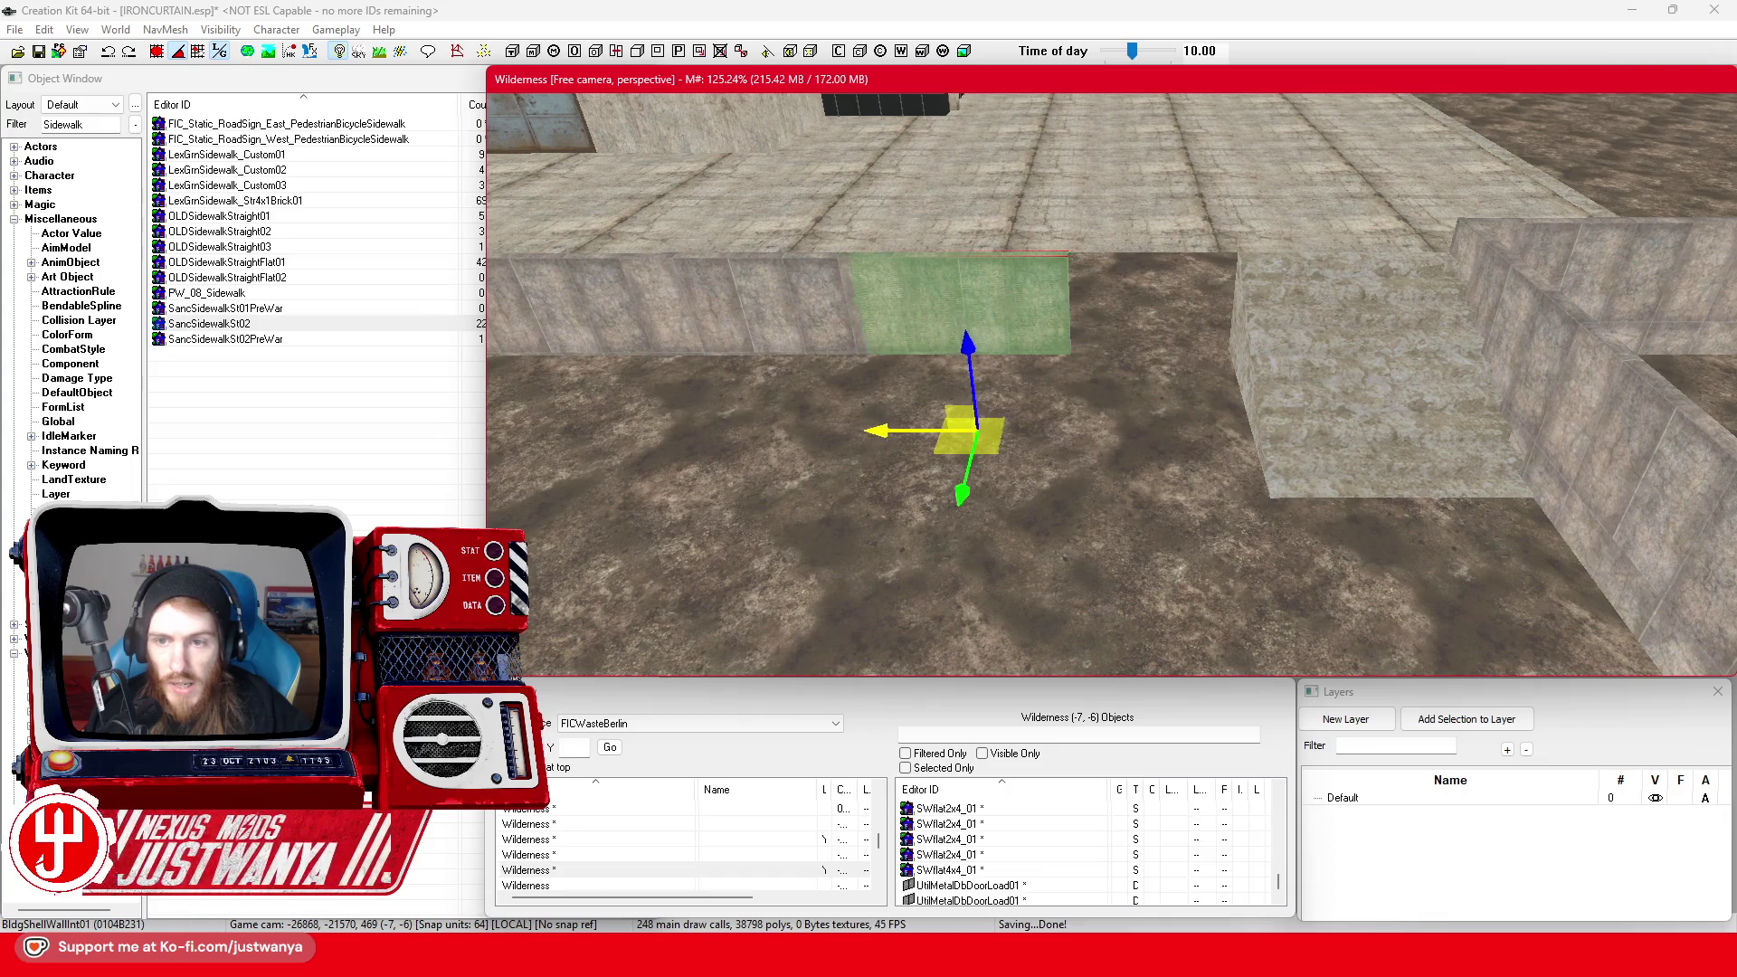
{"action": "left_click_drag", "start_coordinate": [878, 436], "coordinate": [1049, 436]}
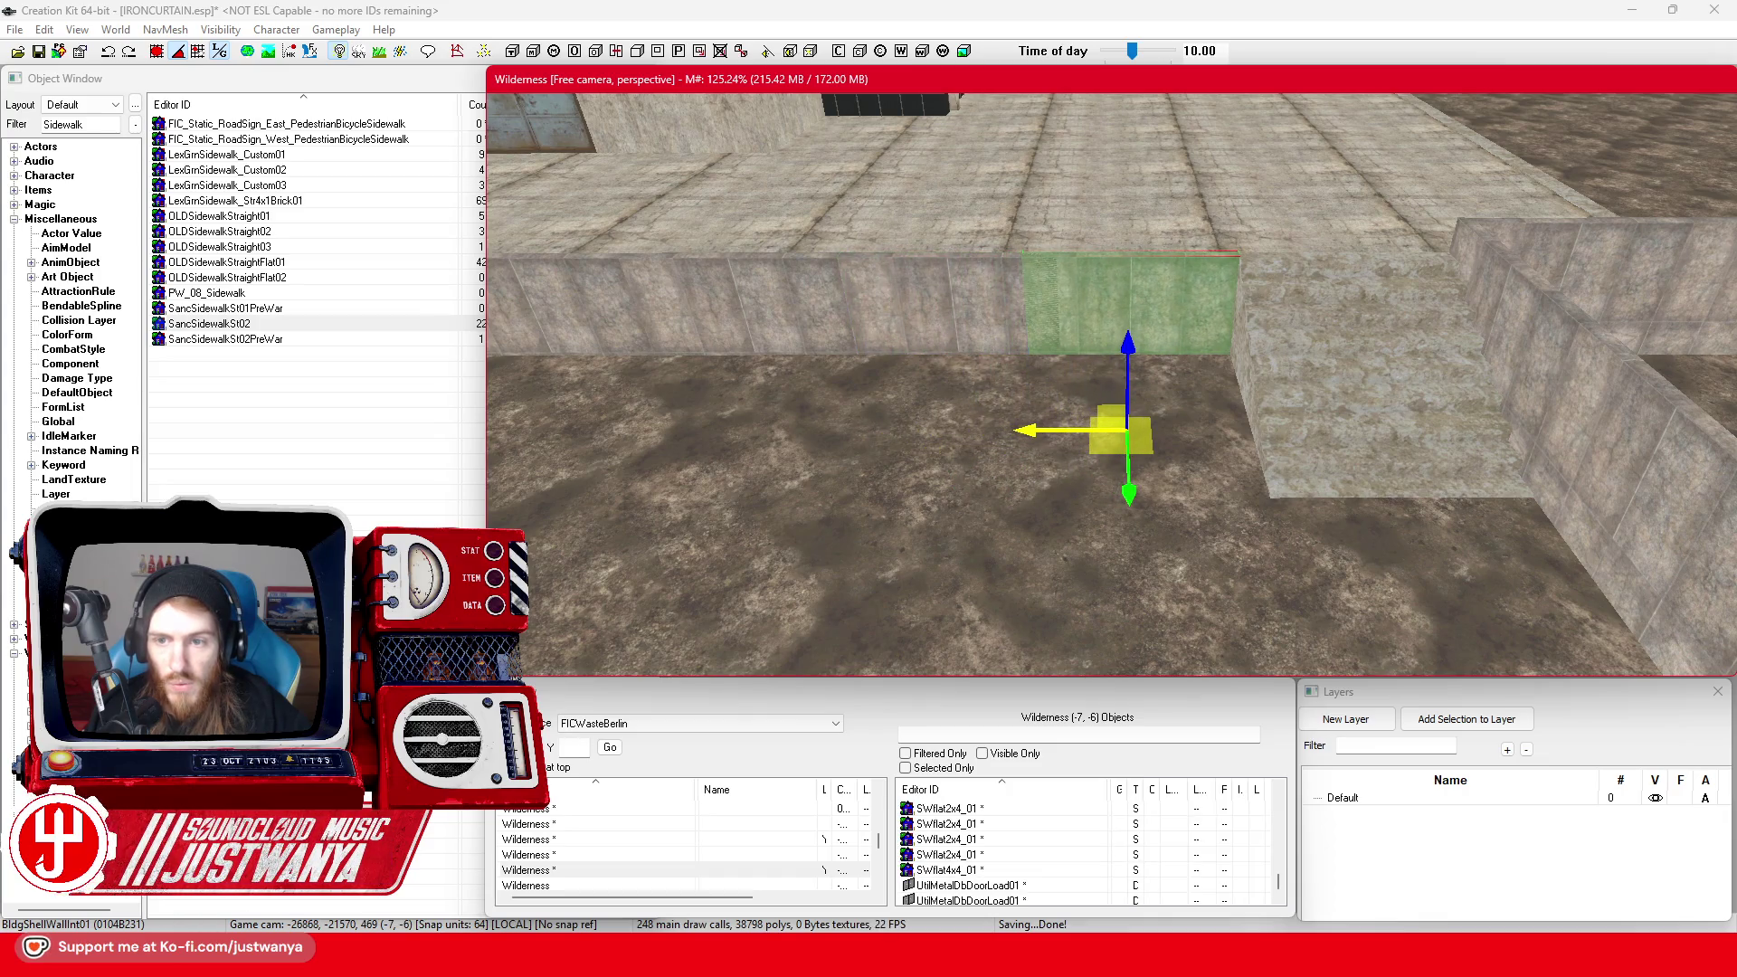
{"action": "left_click", "coordinate": [1034, 428]}
{"action": "scroll", "coordinate": [1036, 447], "scroll_direction": "down", "scroll_amount": 5}
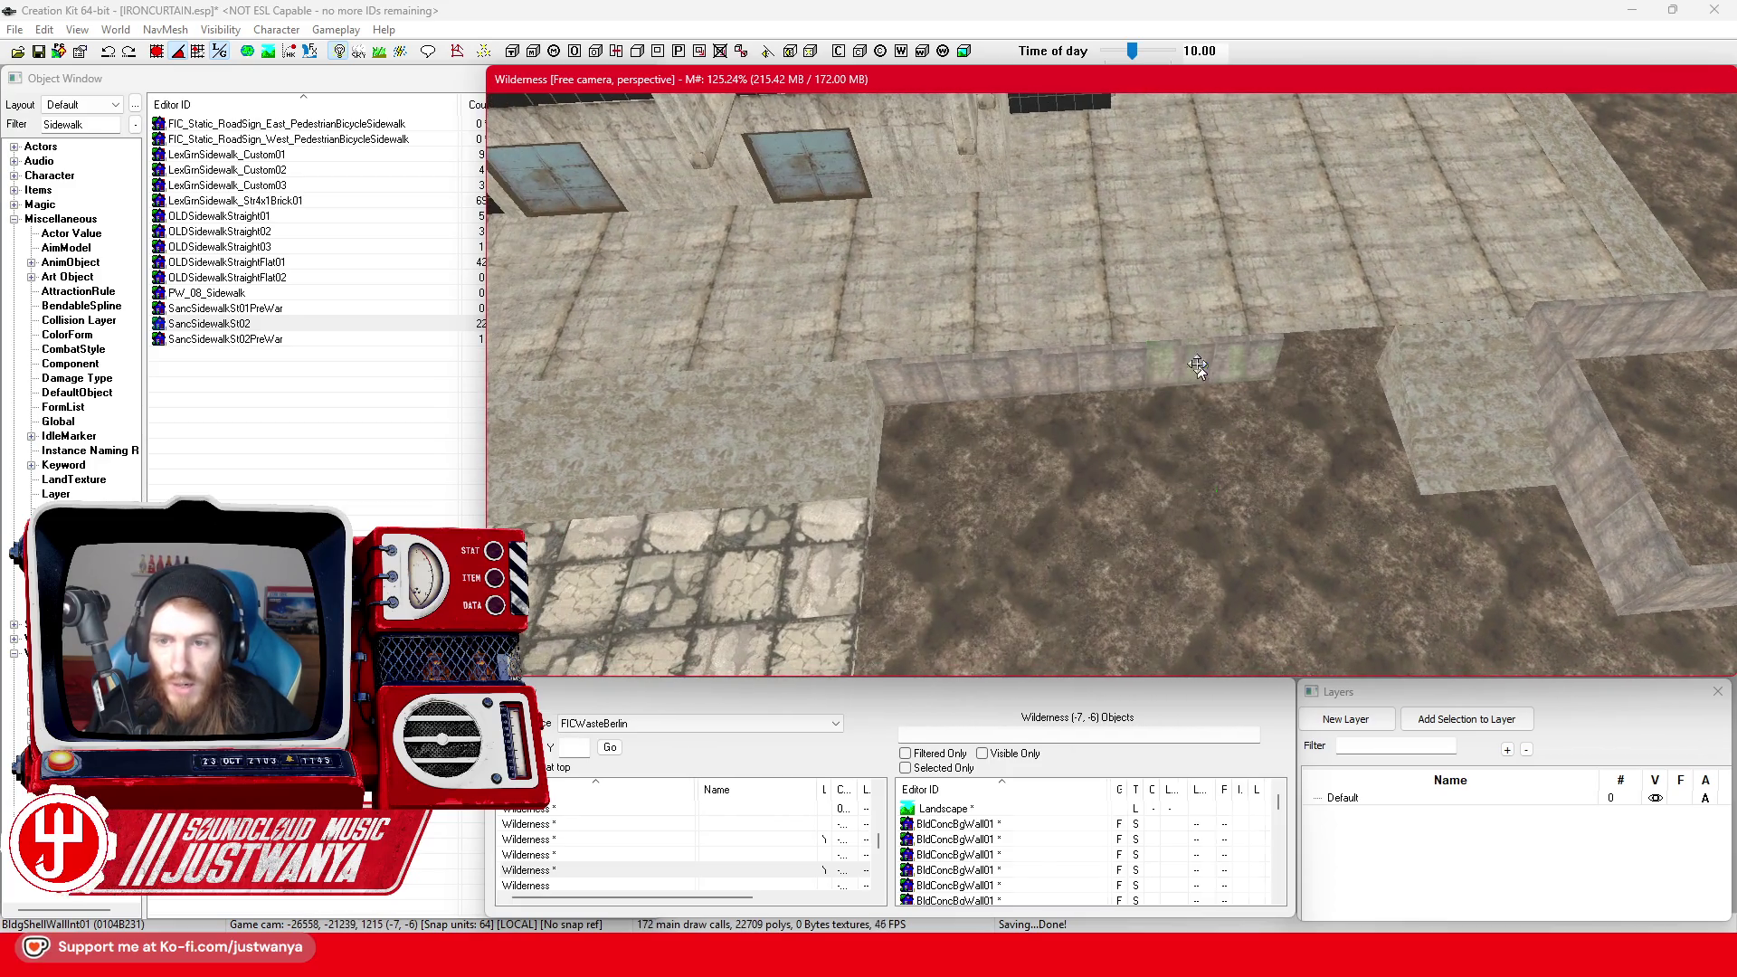
{"action": "left_click", "coordinate": [1054, 380]}
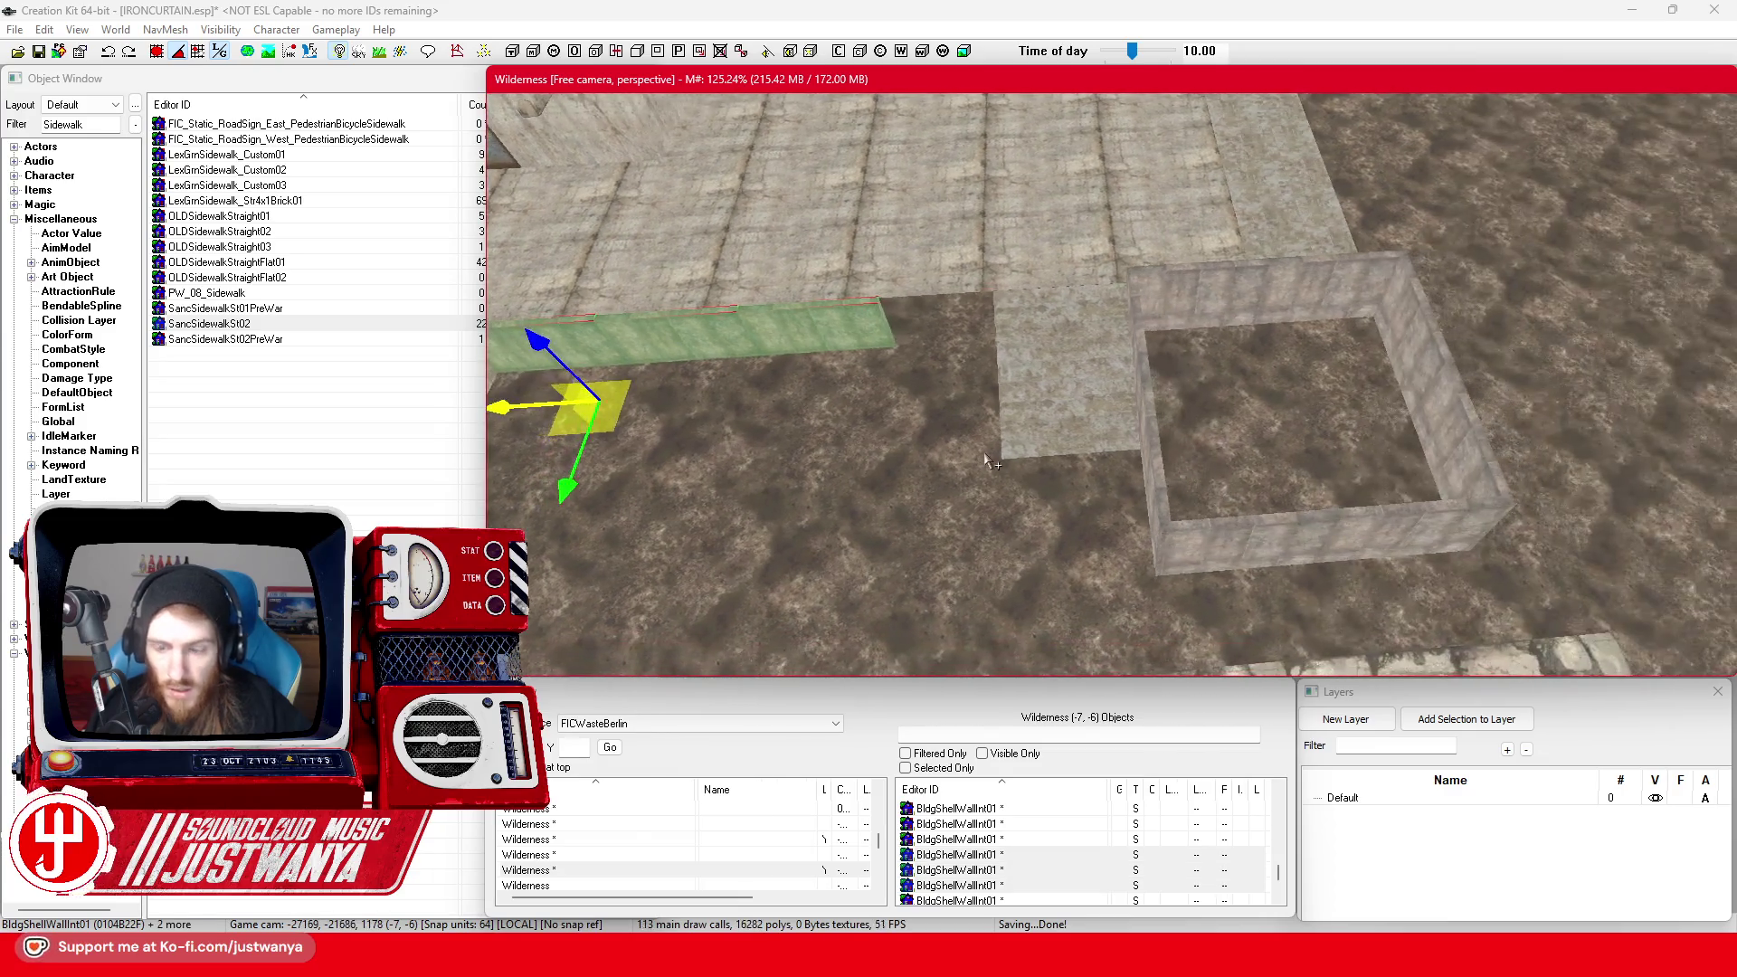
Select the planter corner and adjacent walls and place copies beside the original planter
{"action": "left_click", "coordinate": [1209, 541]}
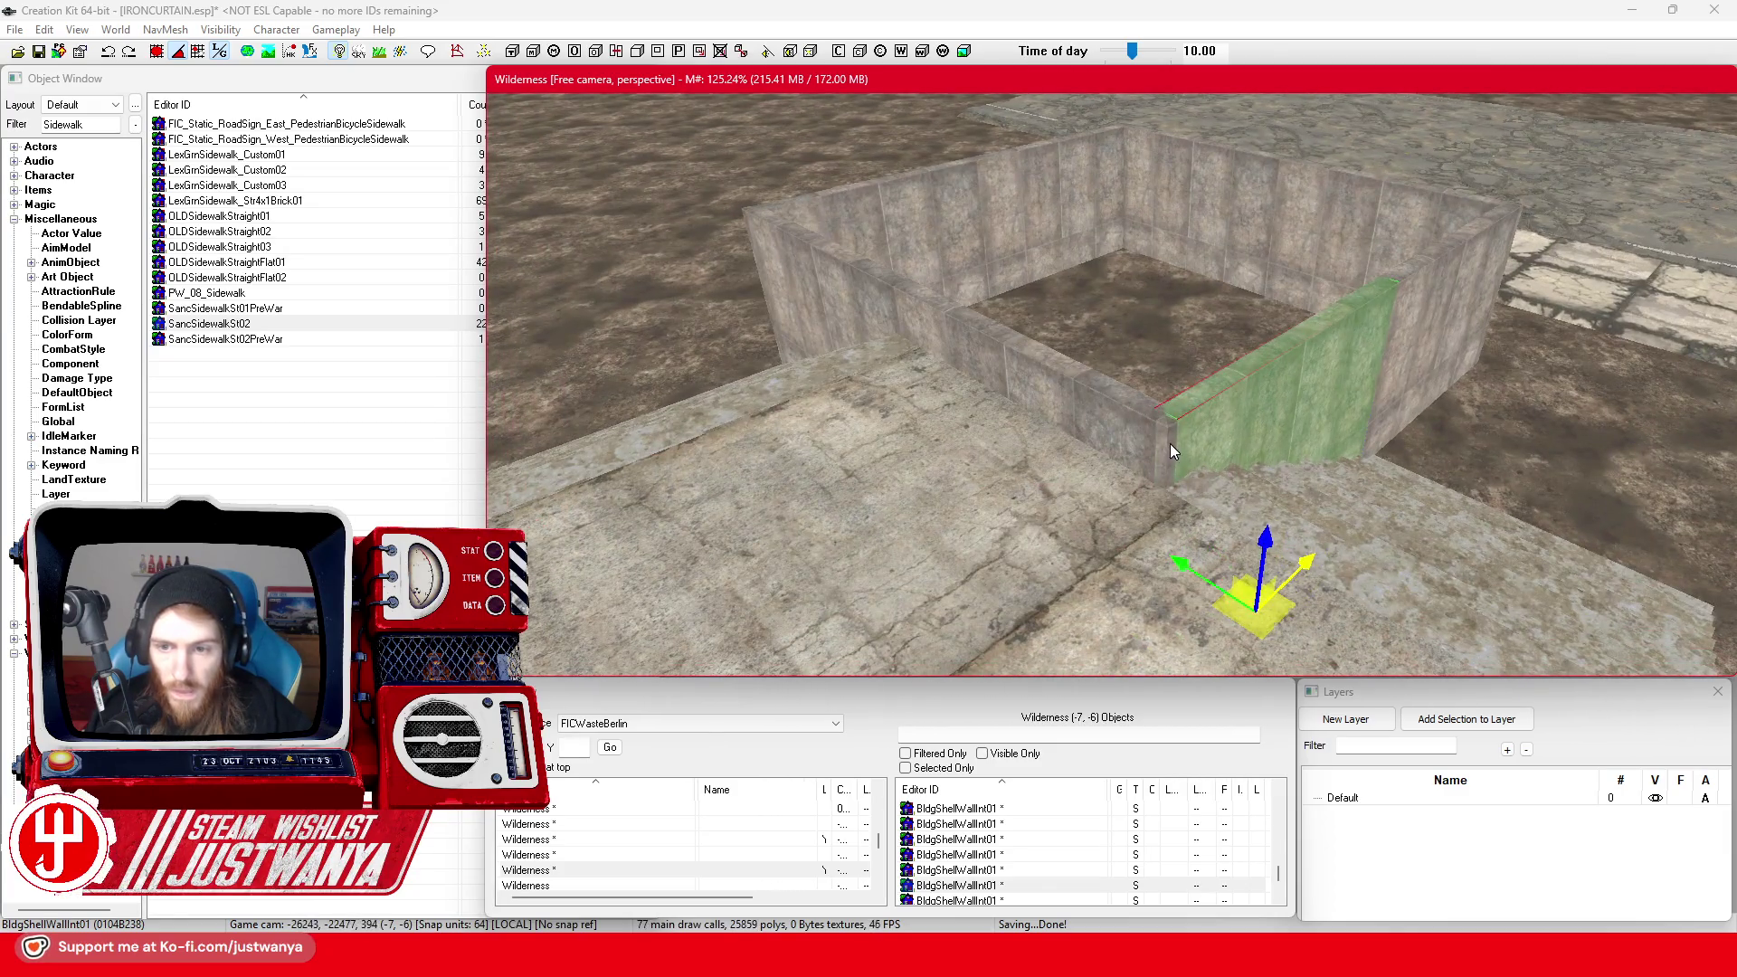
{"action": "left_click", "coordinate": [1085, 407], "text": "ctrl"}
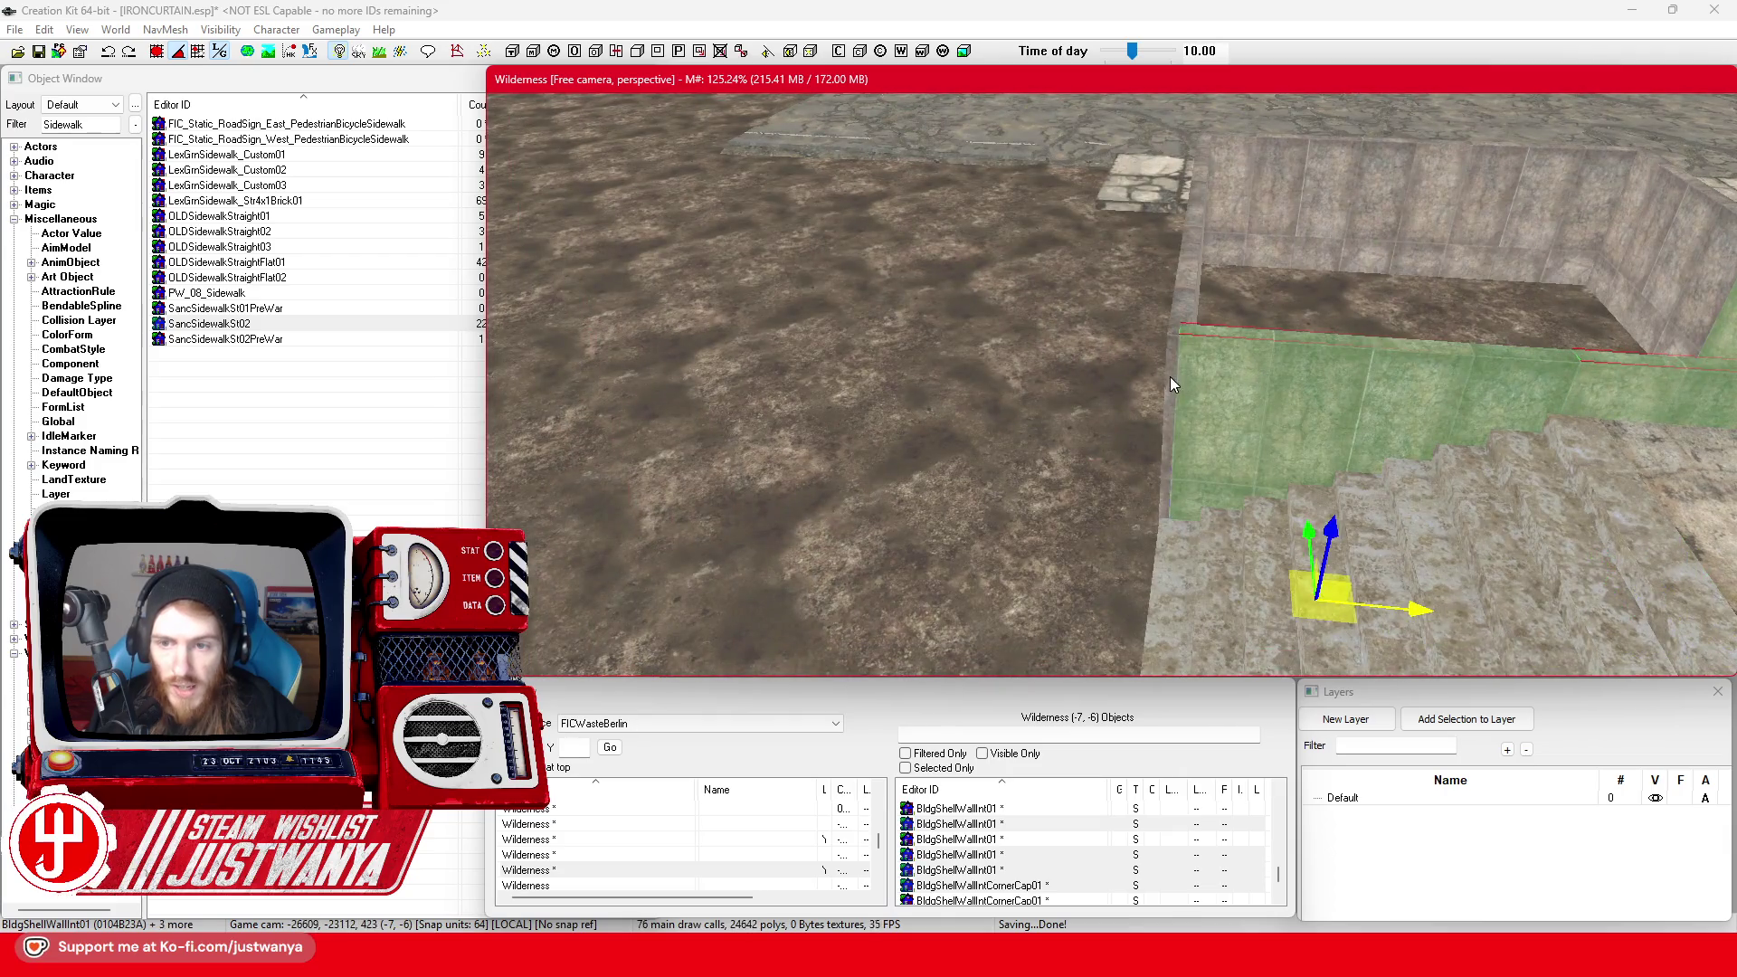
{"action": "left_click", "coordinate": [1169, 377], "text": "ctrl"}
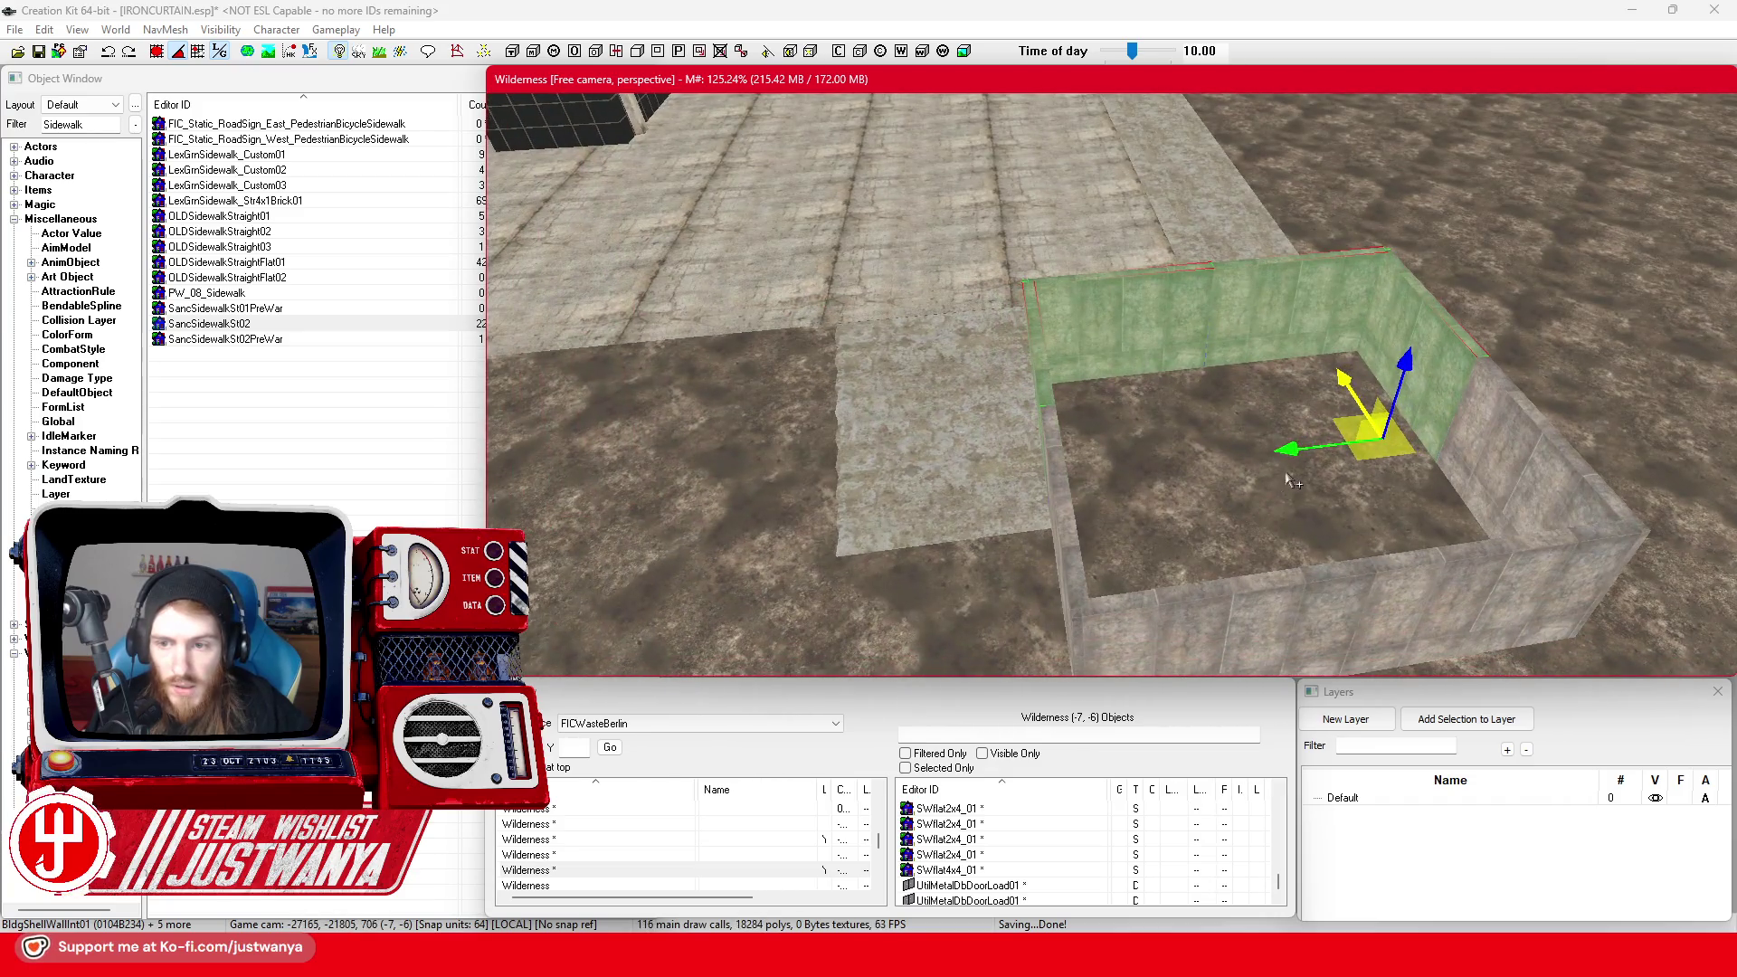
{"action": "mouse_move", "coordinate": [1289, 480]}
{"action": "left_mouse_down"}
{"action": "mouse_move", "coordinate": [724, 549]}
{"action": "mouse_move", "coordinate": [759, 538]}
{"action": "left_mouse_up"}
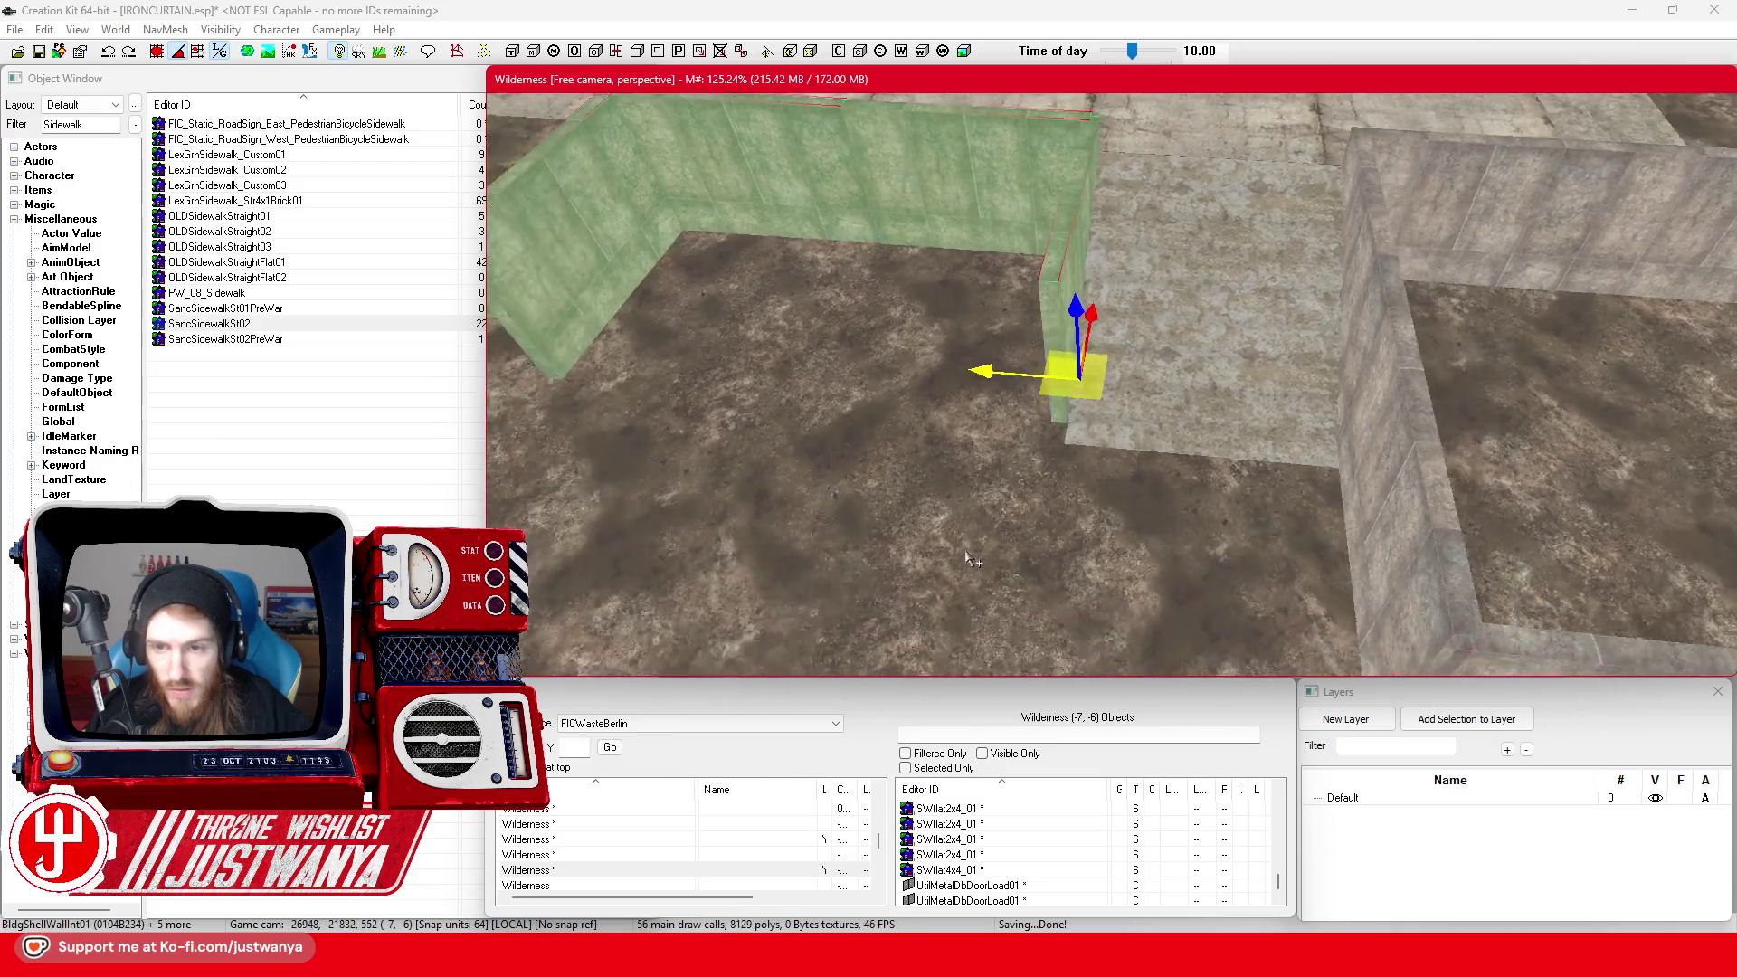
Zoom in on the copied planter and select a single wall panel
{"action": "scroll", "coordinate": [966, 558], "scroll_direction": "down", "scroll_amount": 5}
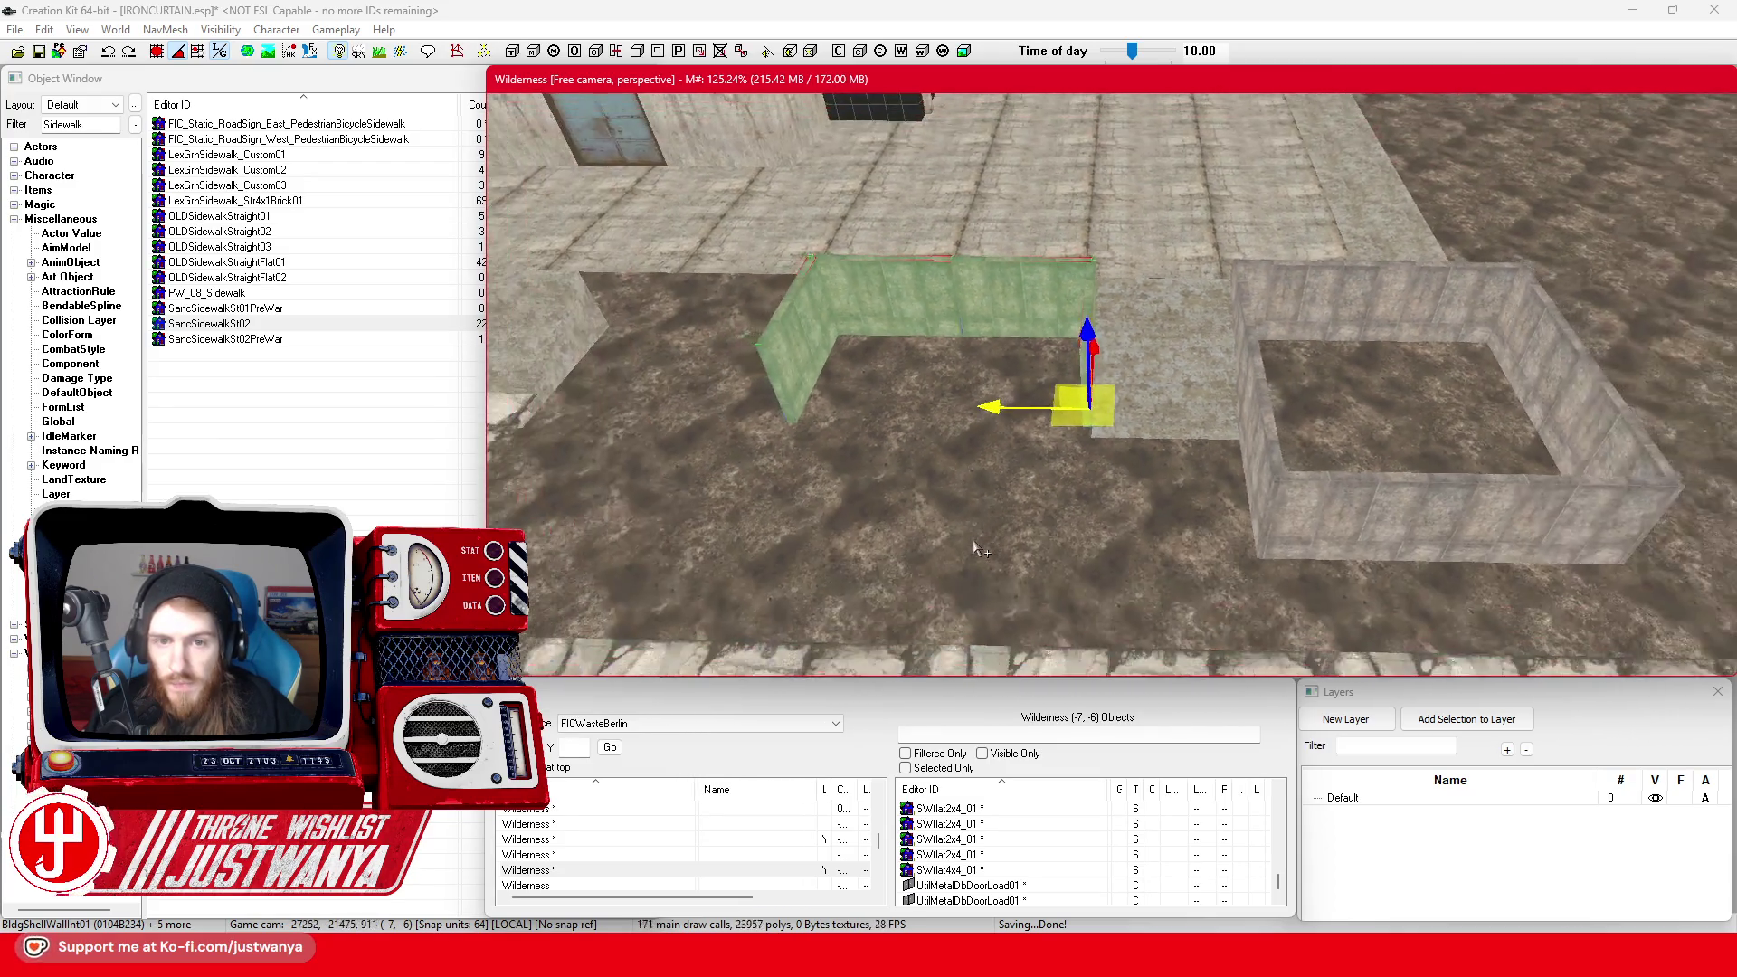
{"action": "scroll", "coordinate": [973, 546], "scroll_direction": "down", "scroll_amount": 5}
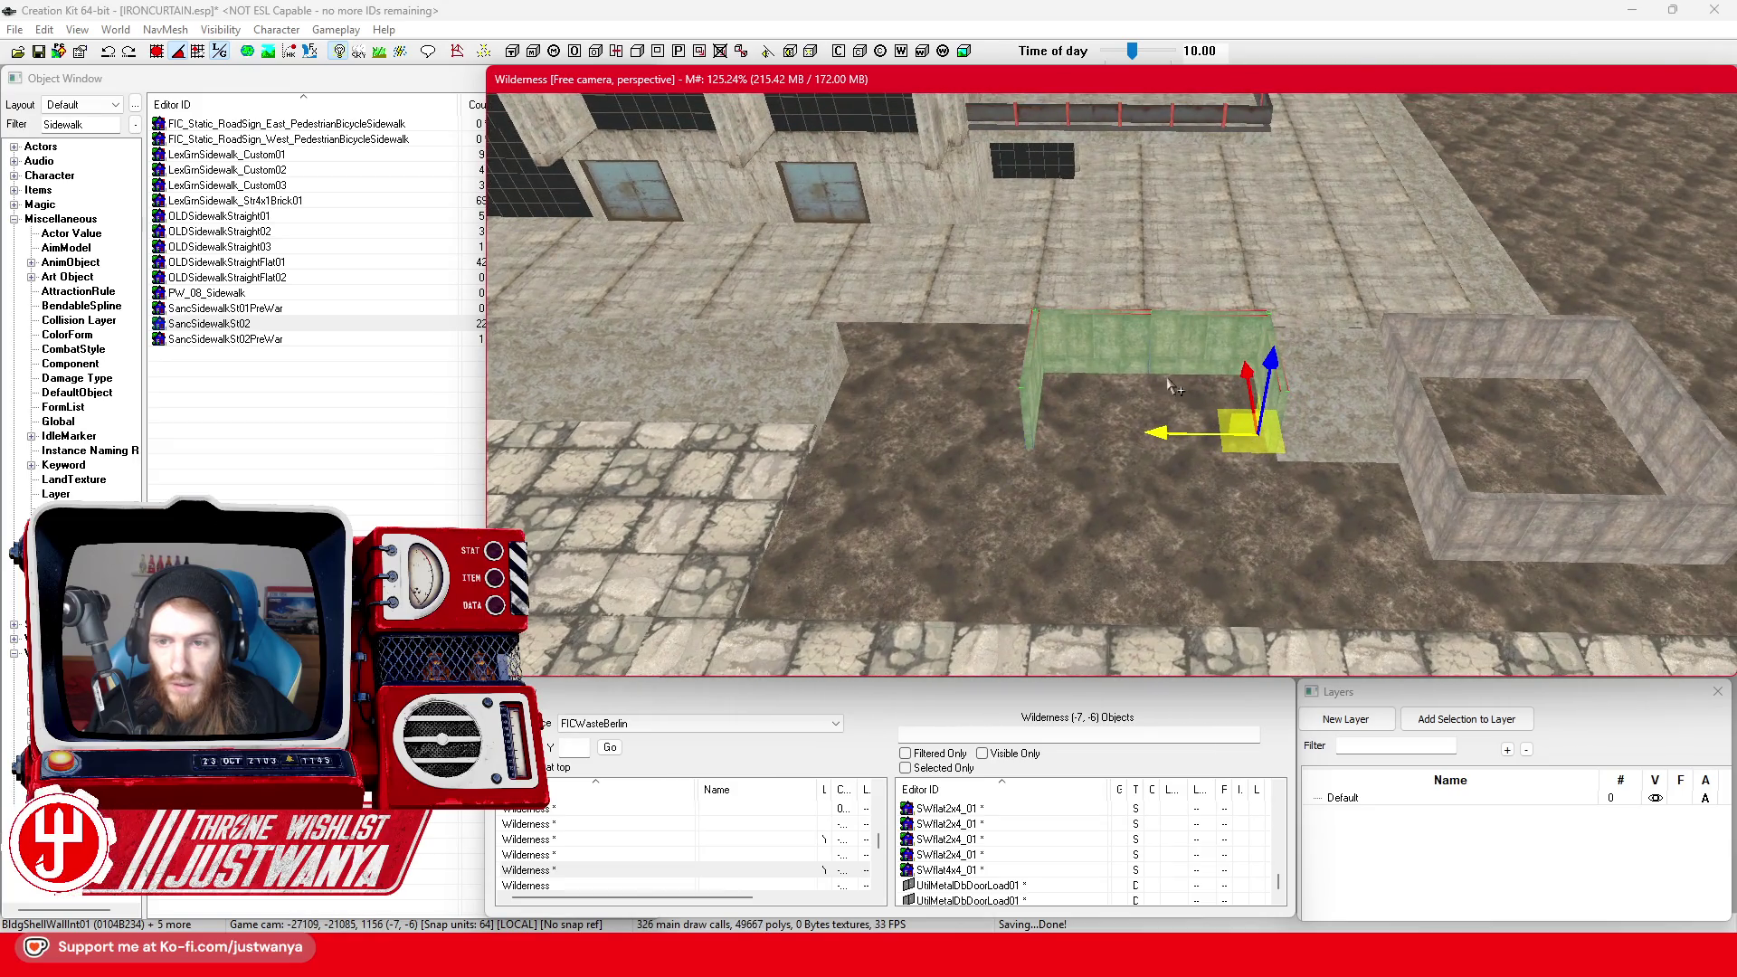
{"action": "scroll", "coordinate": [1060, 340], "scroll_direction": "up", "scroll_amount": 6}
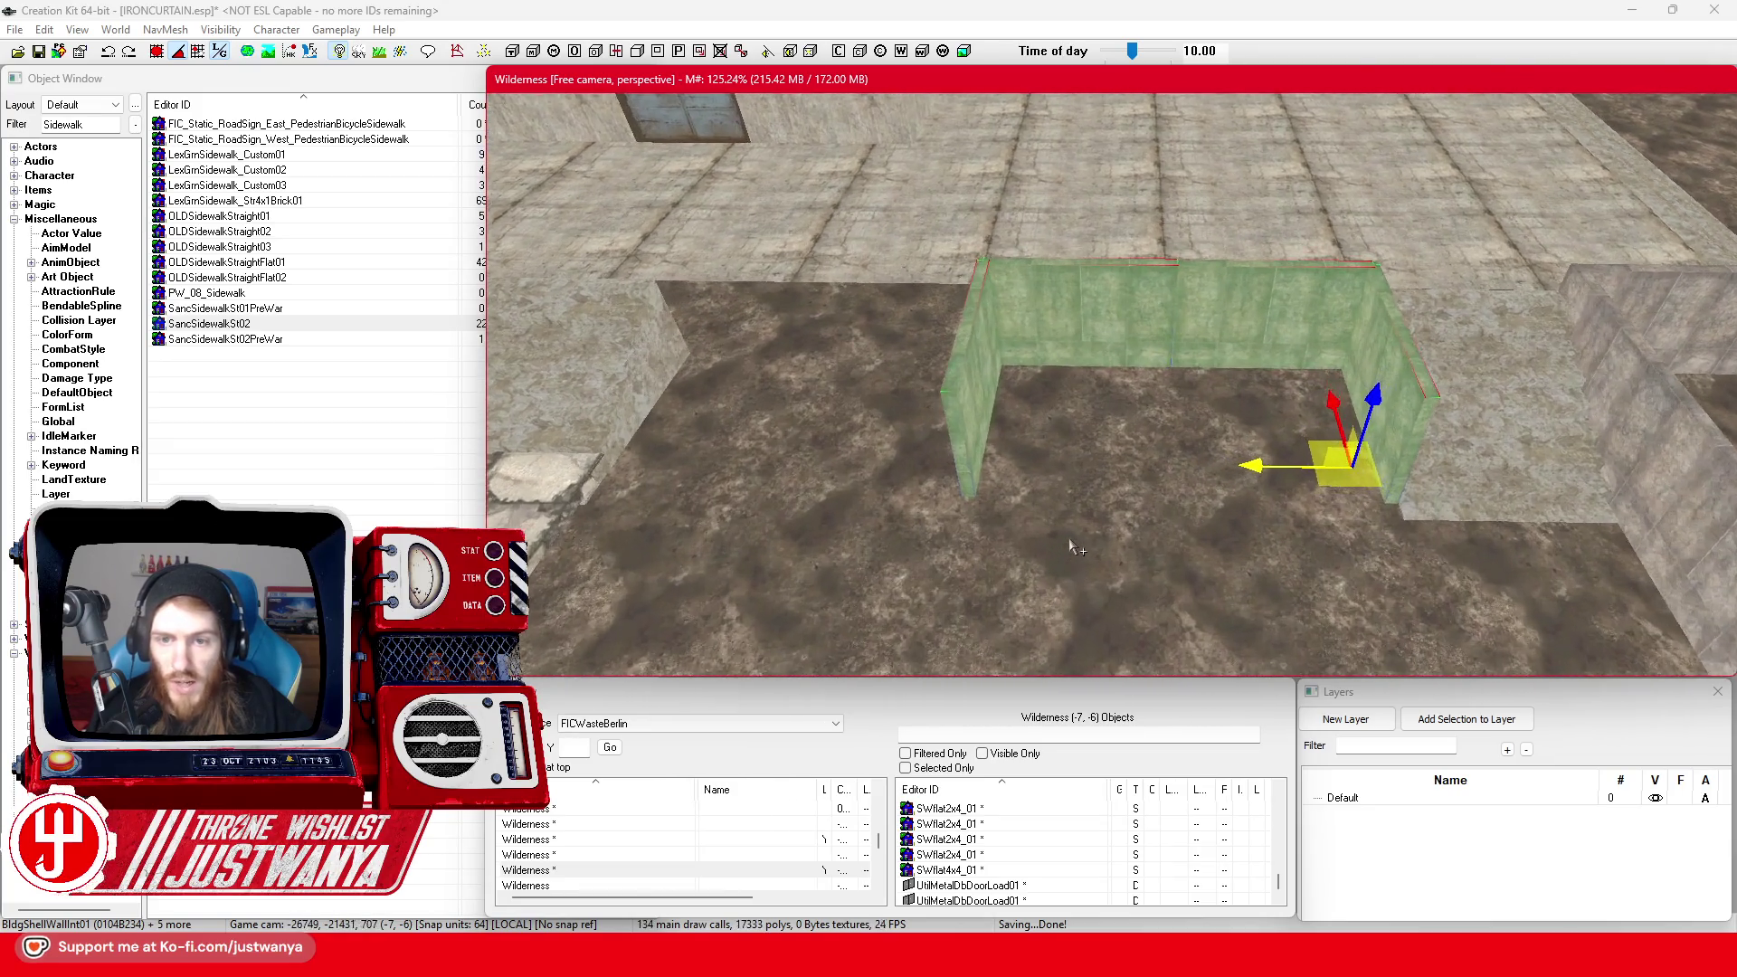
{"action": "left_click", "coordinate": [914, 452]}
{"action": "scroll", "coordinate": [1228, 530], "scroll_direction": "up", "scroll_amount": 5}
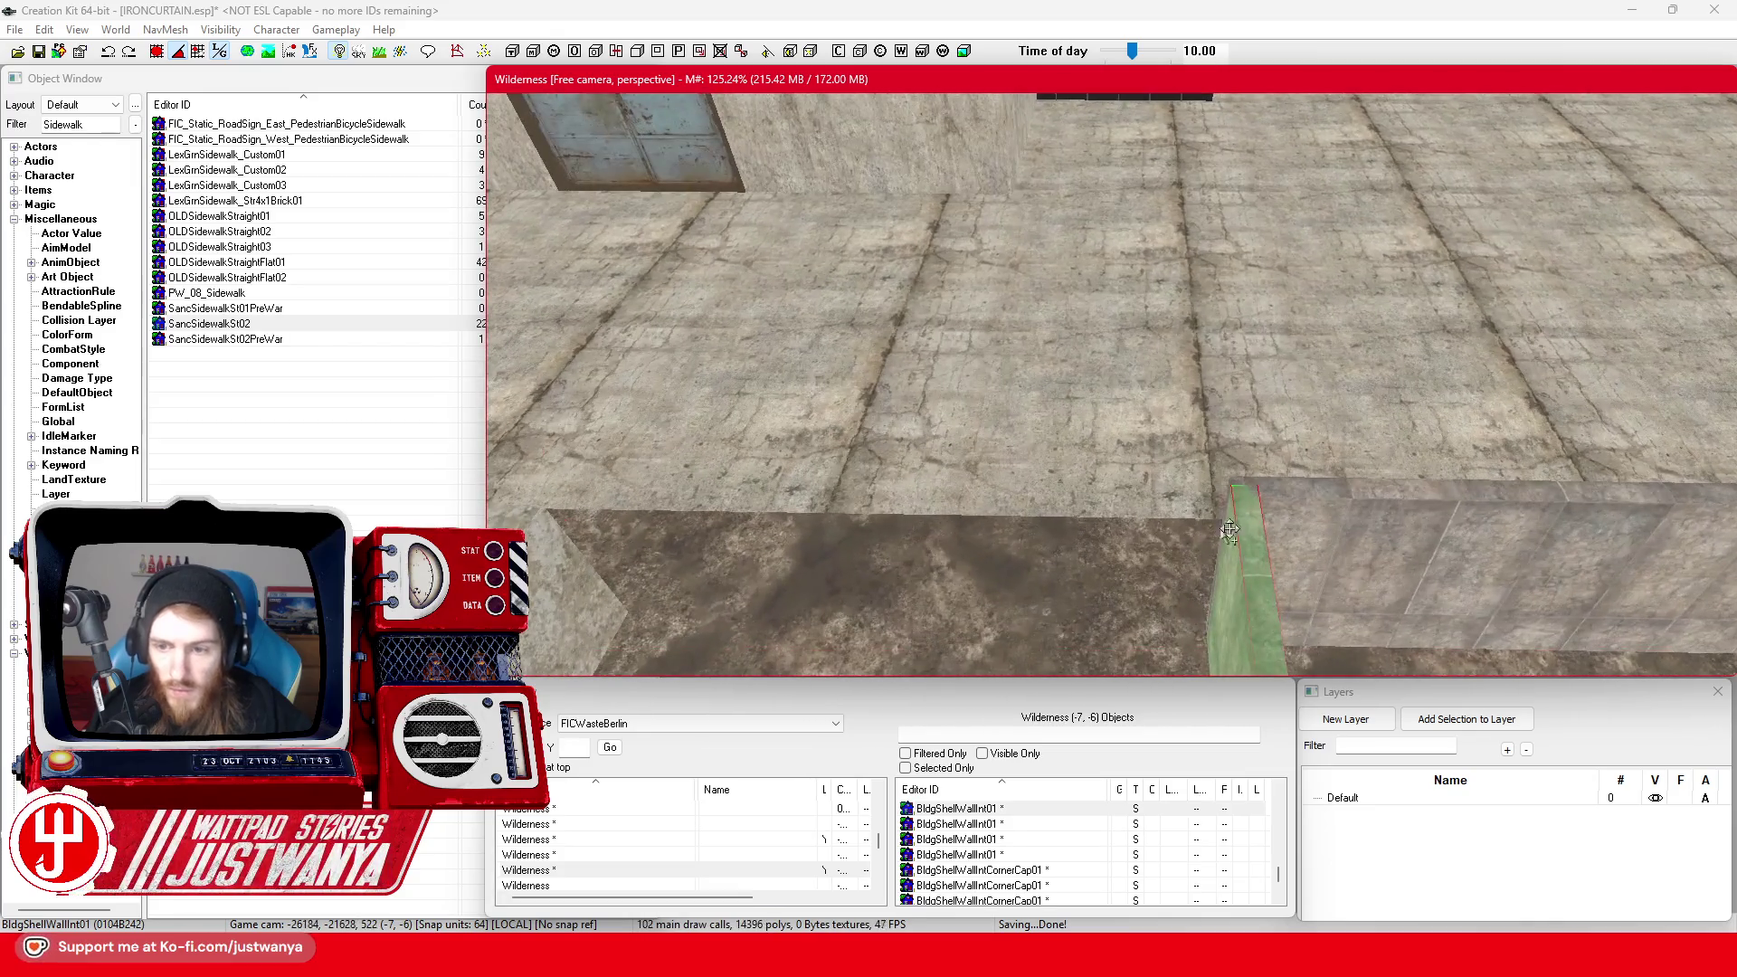
Slide the corner cap and the right-hand wall panel left so they meet
{"action": "left_click", "coordinate": [1246, 491]}
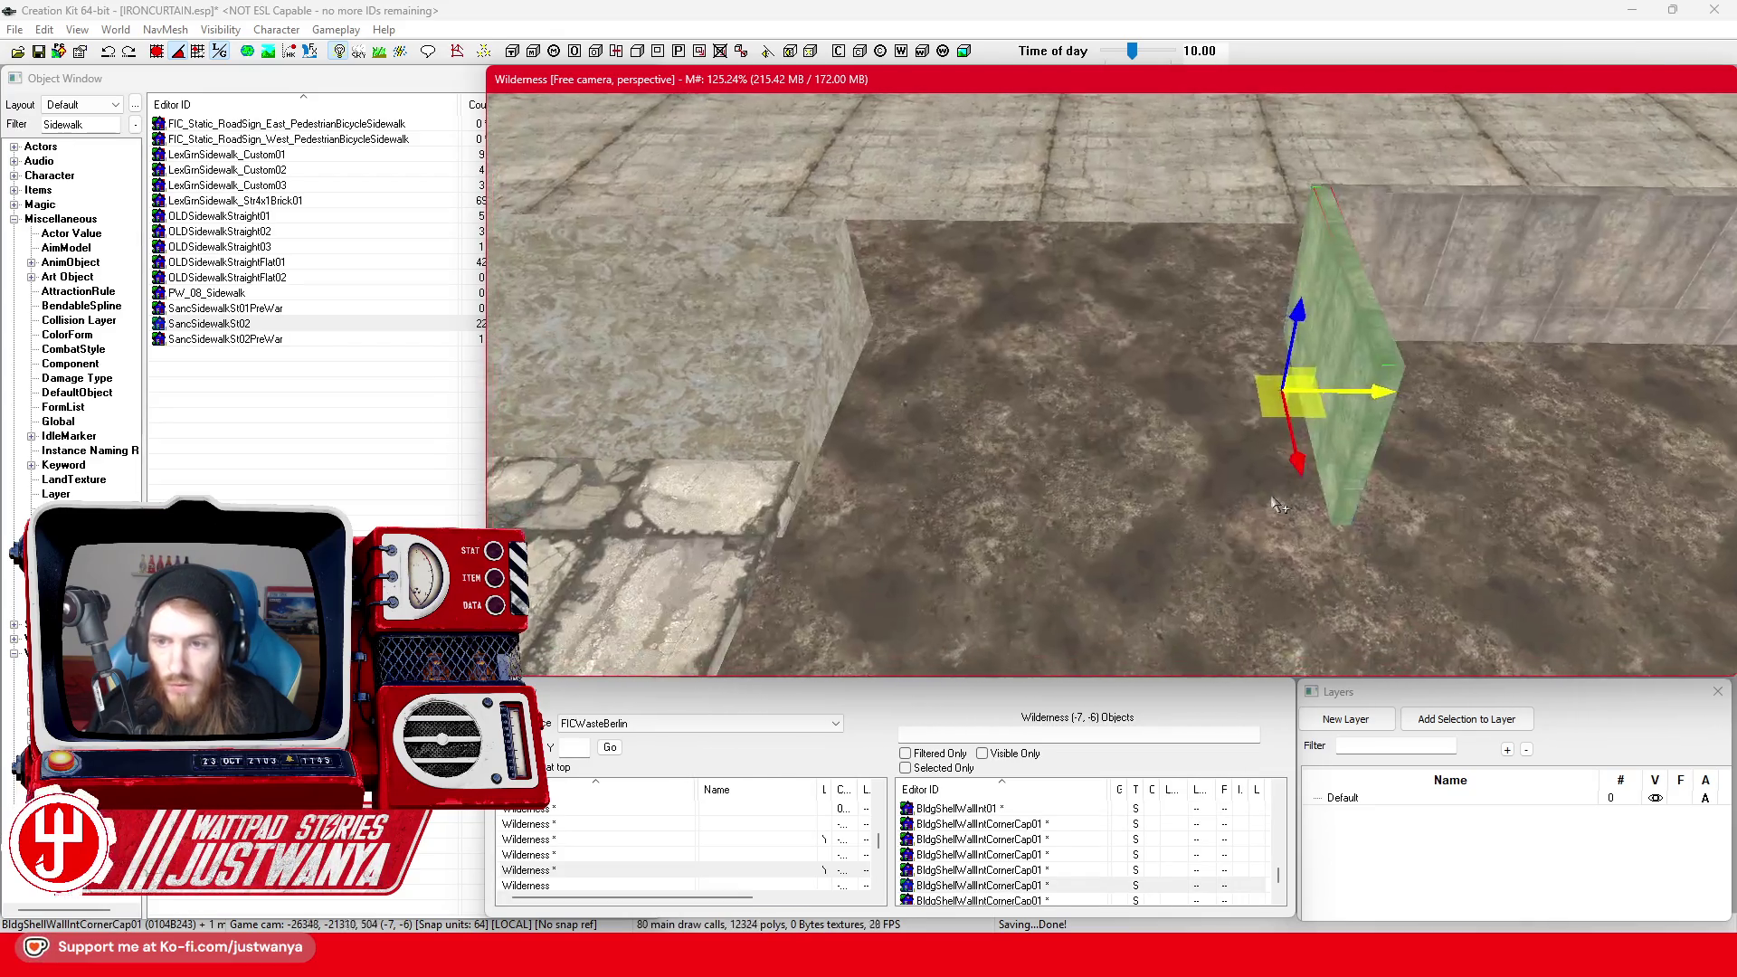
{"action": "left_click_drag", "start_coordinate": [1379, 437], "coordinate": [1136, 434]}
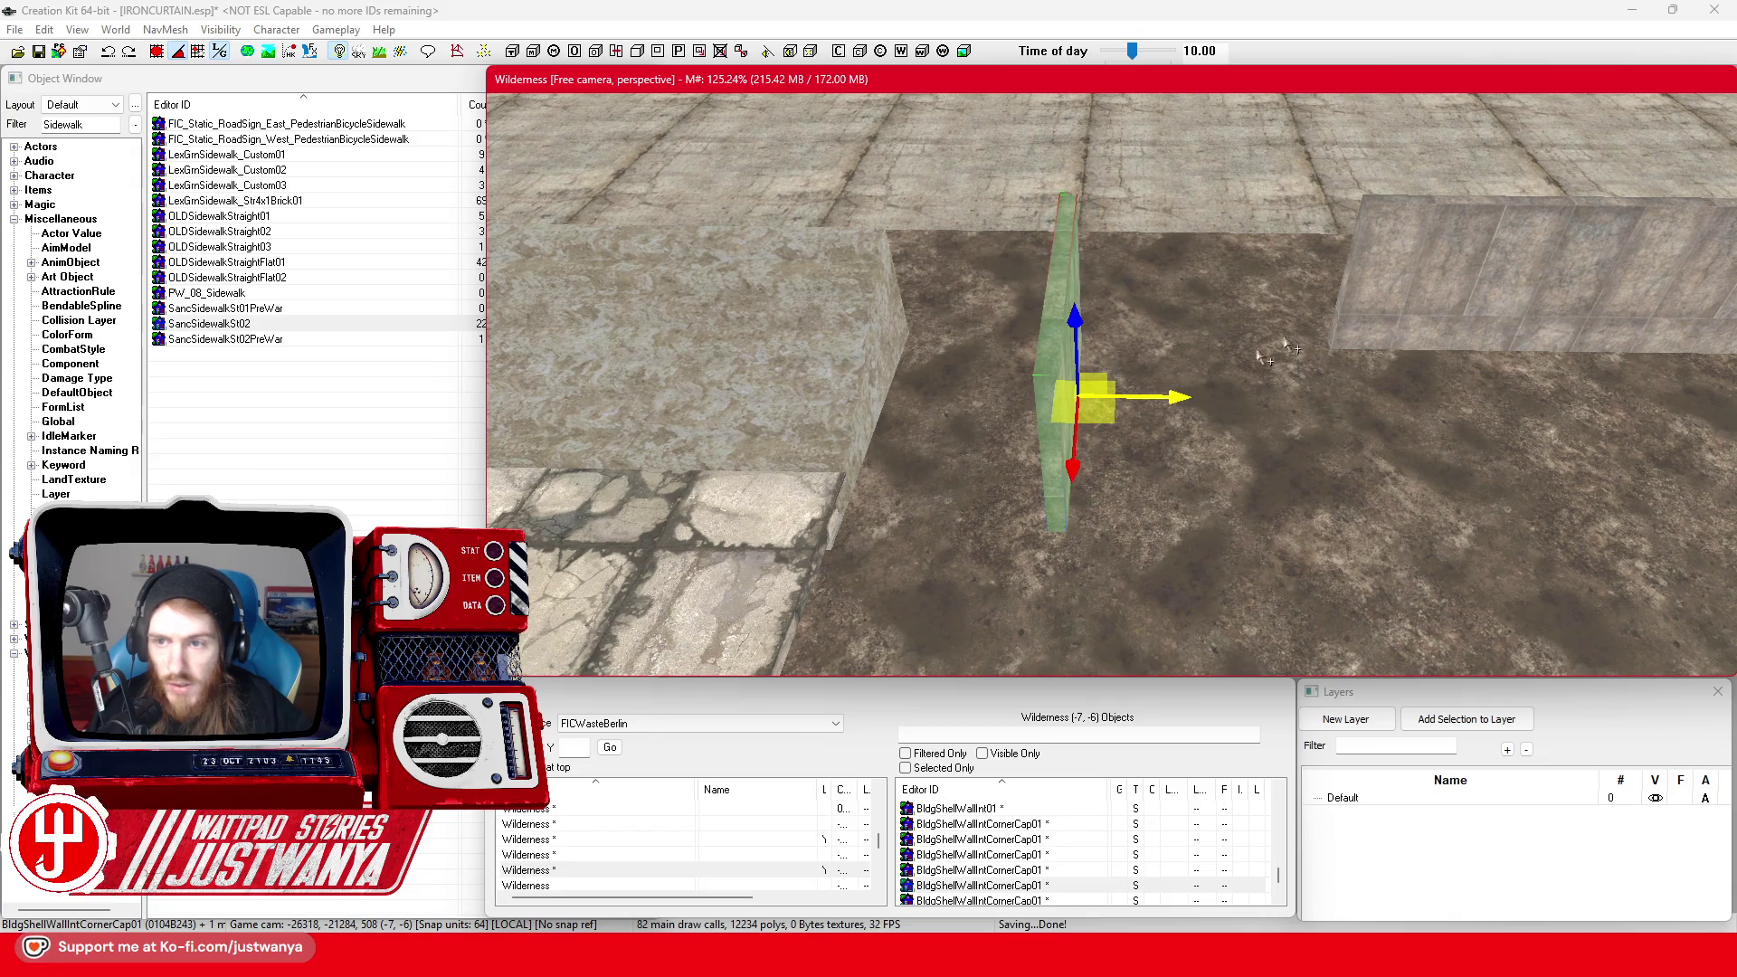
{"action": "left_click", "coordinate": [1356, 289]}
{"action": "left_click_drag", "start_coordinate": [1357, 289], "coordinate": [1125, 289]}
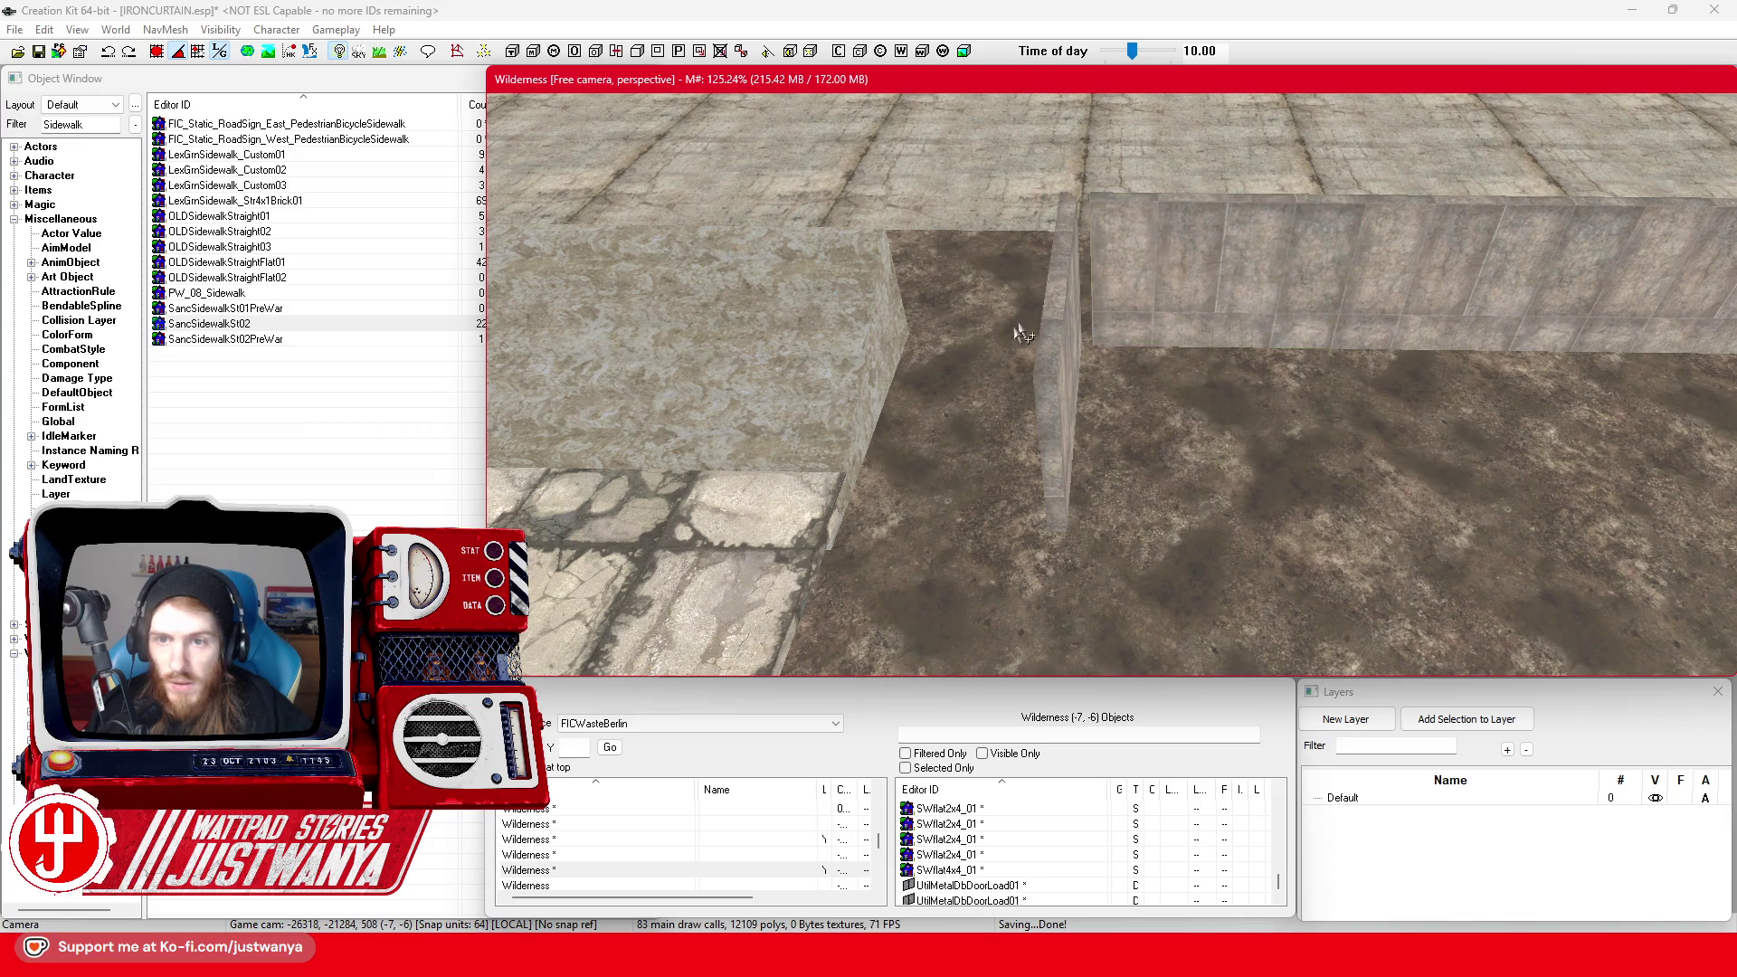
From a closer top-down view, nudge the wall panel slightly left
{"action": "left_click_drag", "start_coordinate": [1022, 334], "coordinate": [1262, 379]}
{"action": "left_click", "coordinate": [1258, 364]}
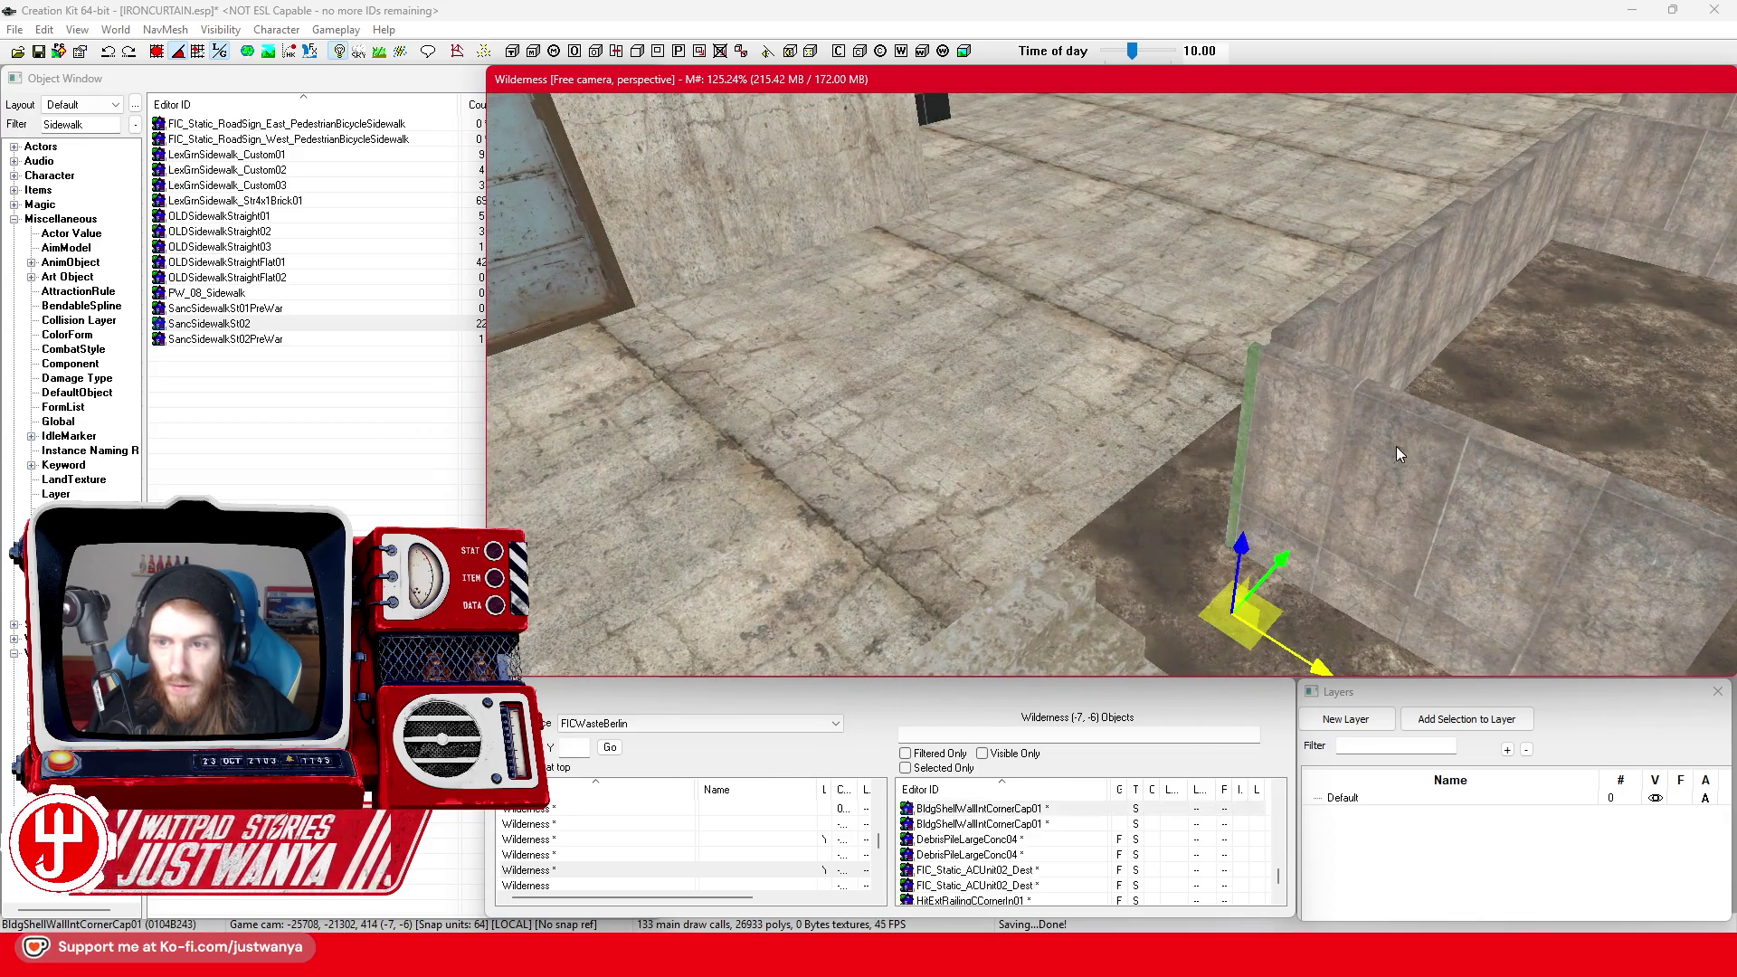
{"action": "scroll", "coordinate": [1396, 447], "scroll_direction": "up", "scroll_amount": 3}
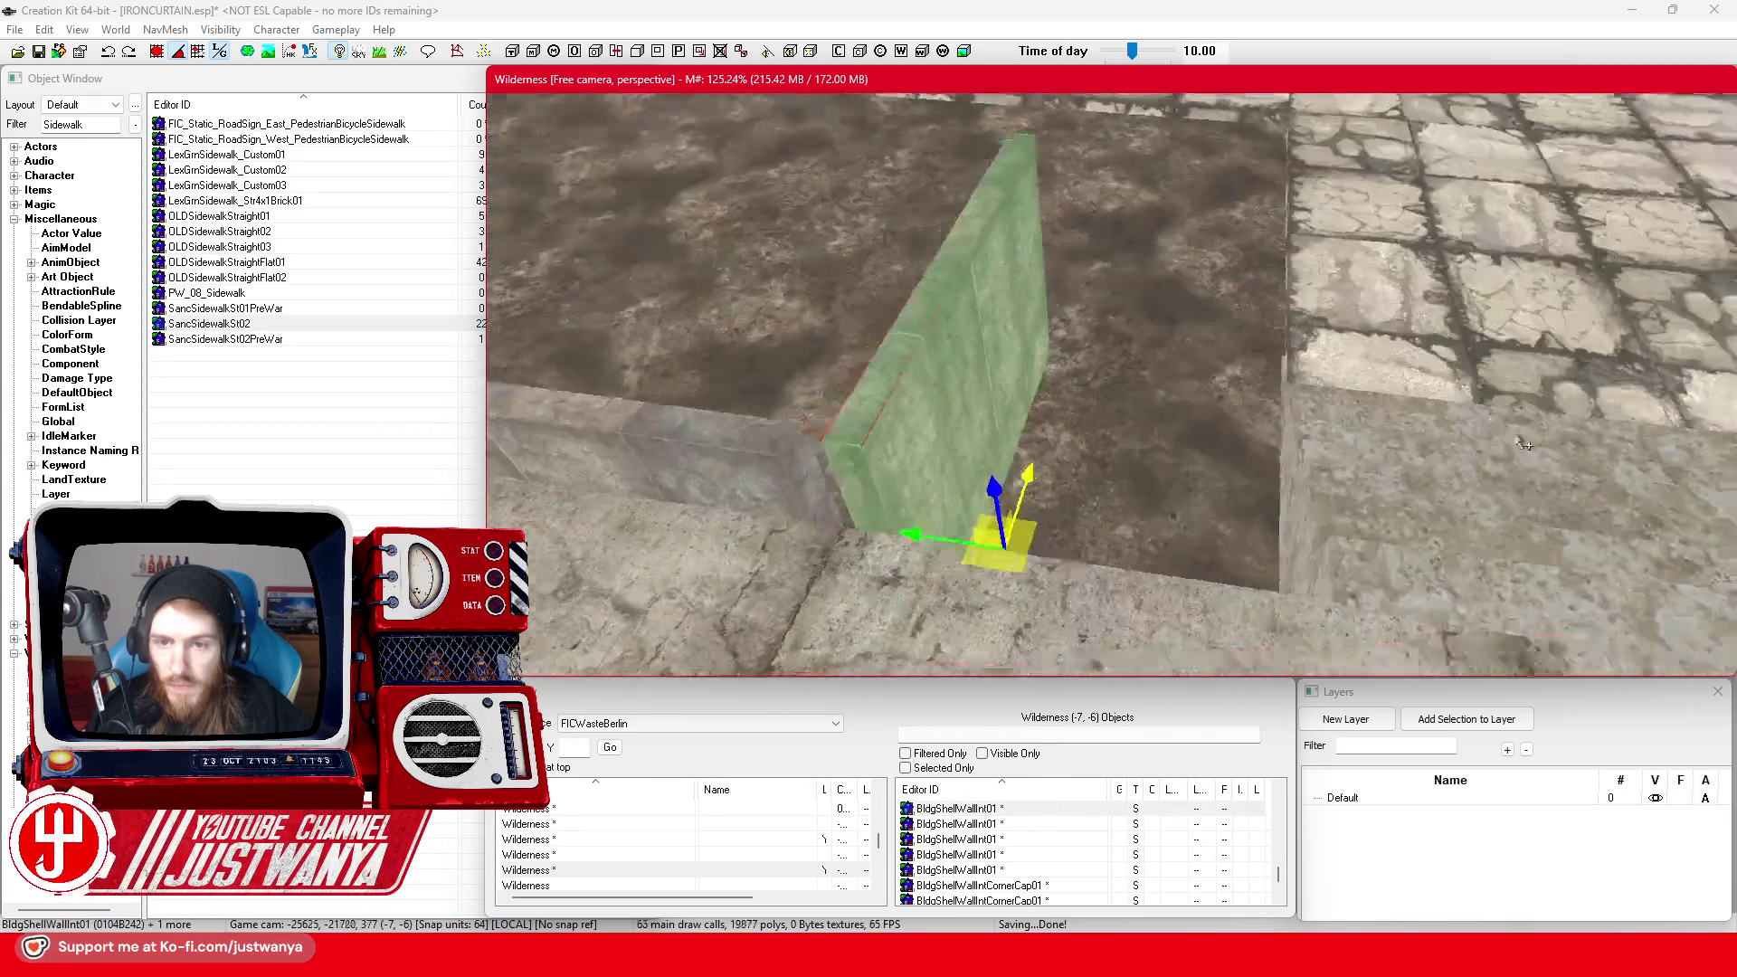
{"action": "left_click_drag", "start_coordinate": [1524, 444], "coordinate": [1254, 480]}
{"action": "left_click_drag", "start_coordinate": [994, 458], "coordinate": [970, 457]}
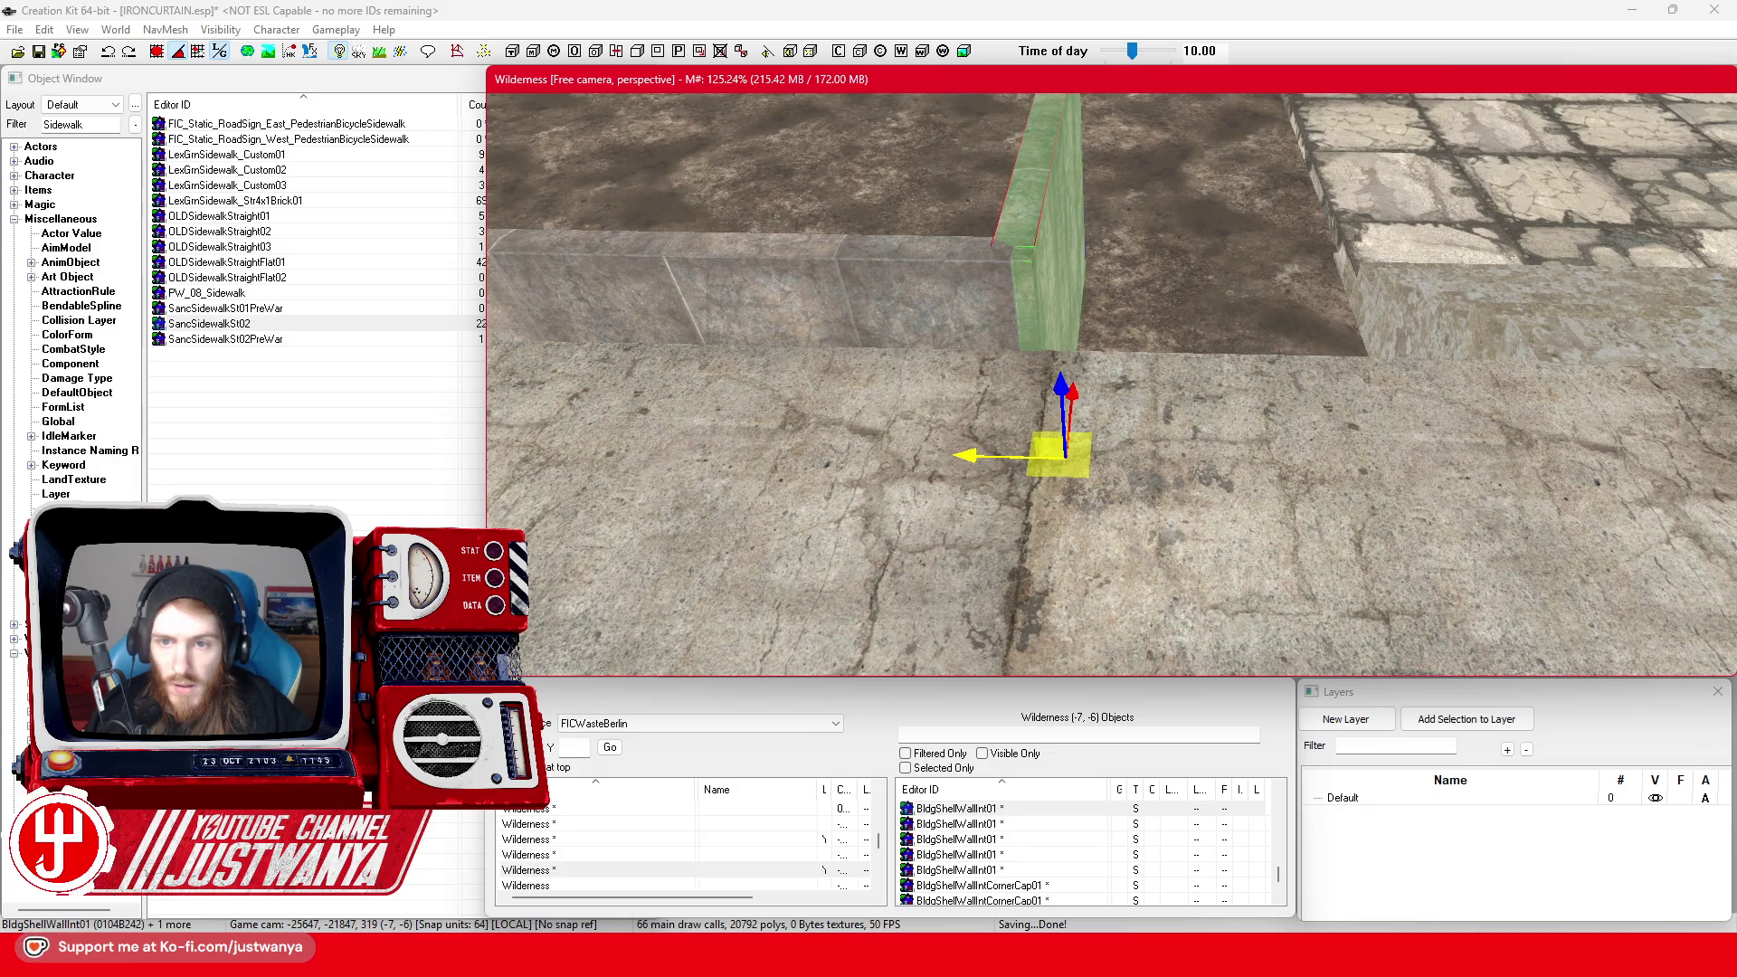
Centre on the wall beside the concrete floor piece and nudge its corner cap flush
{"action": "left_click", "coordinate": [931, 411]}
{"action": "key", "text": "c"}
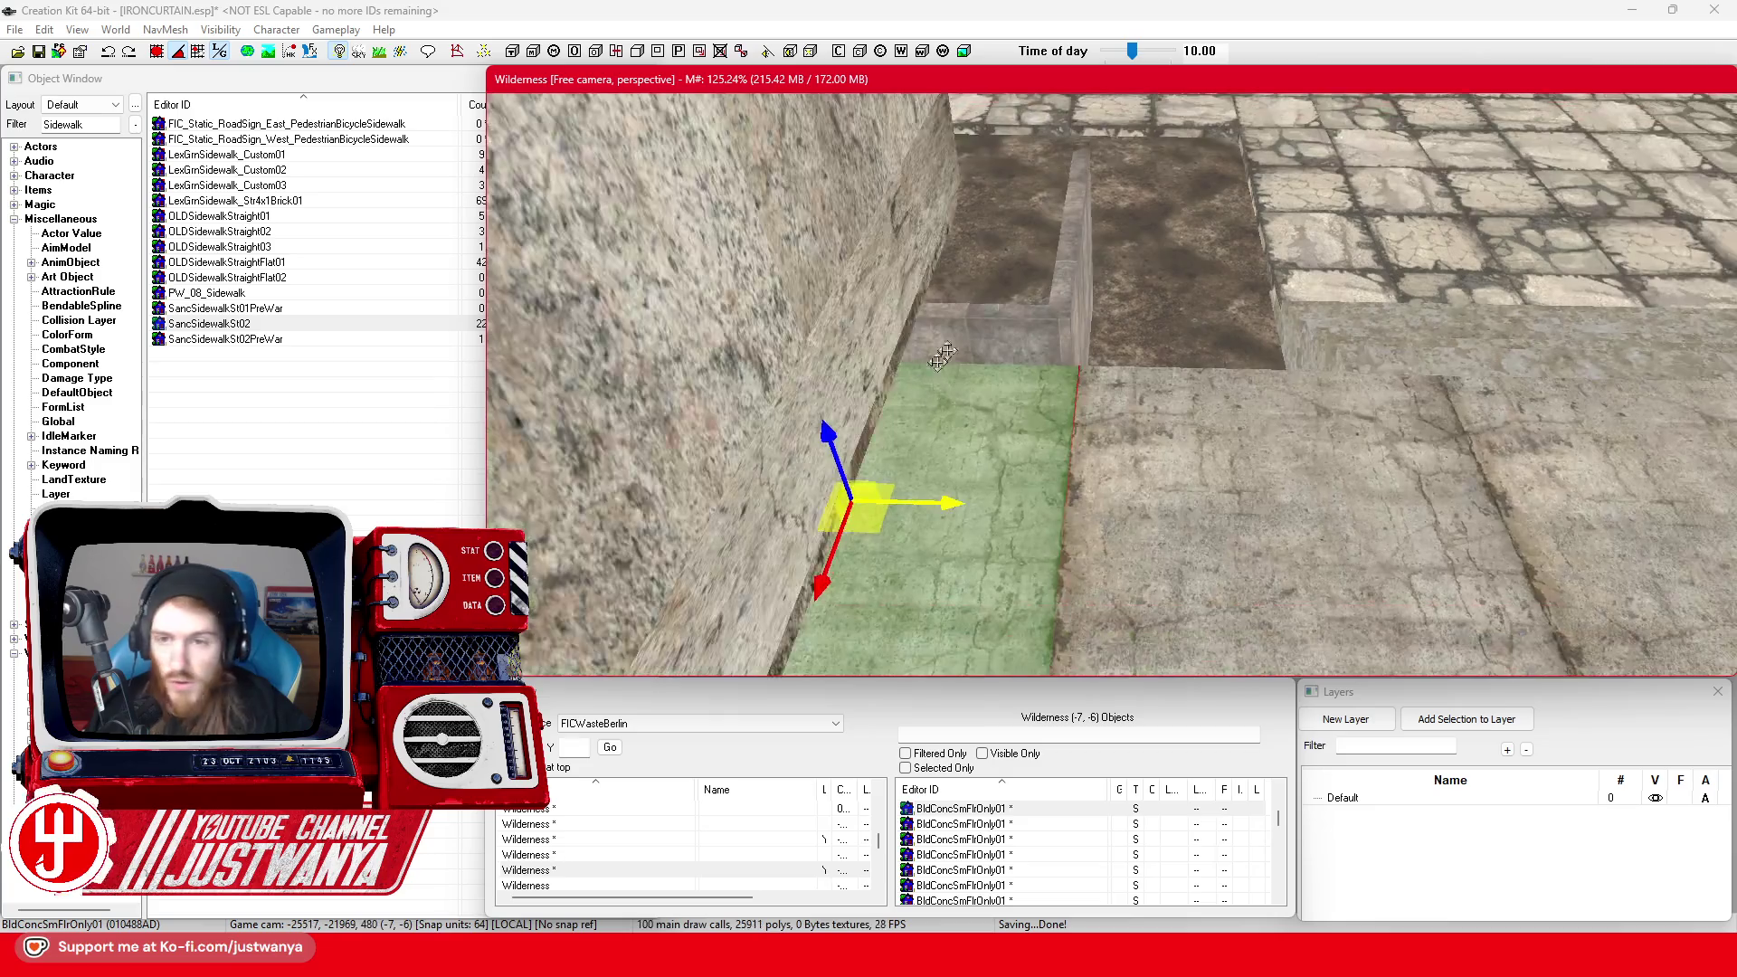
{"action": "left_click", "coordinate": [1088, 256]}
{"action": "key", "text": "c"}
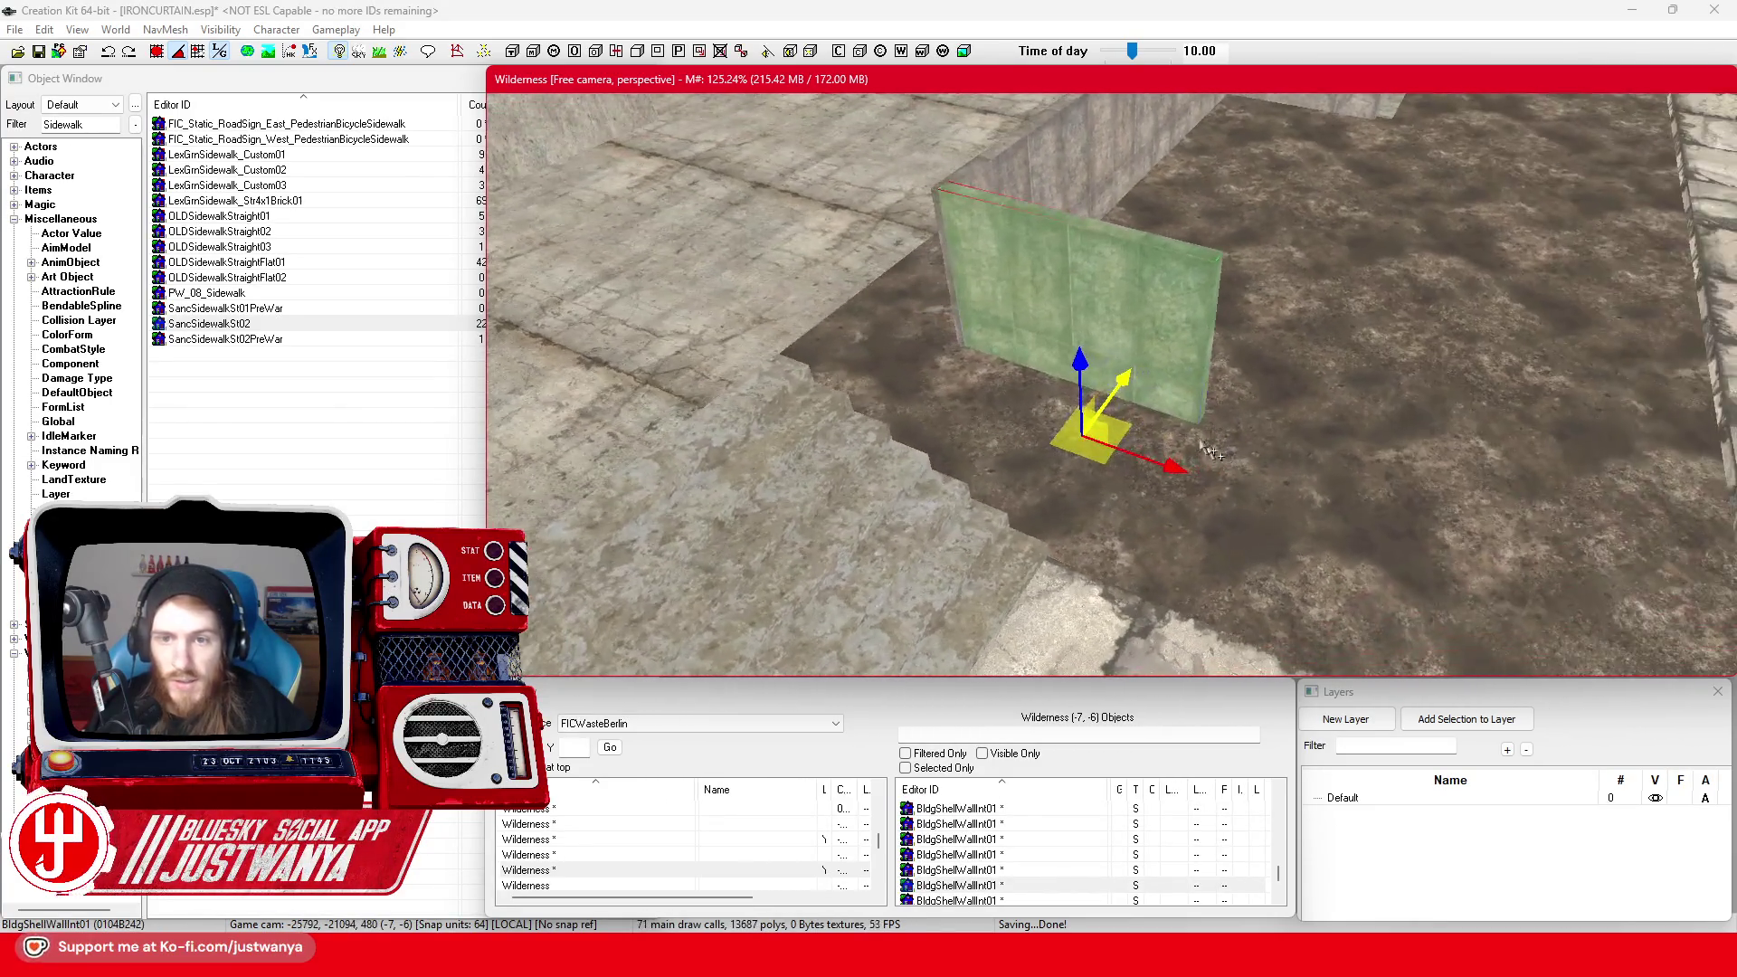
{"action": "left_click", "coordinate": [1219, 326]}
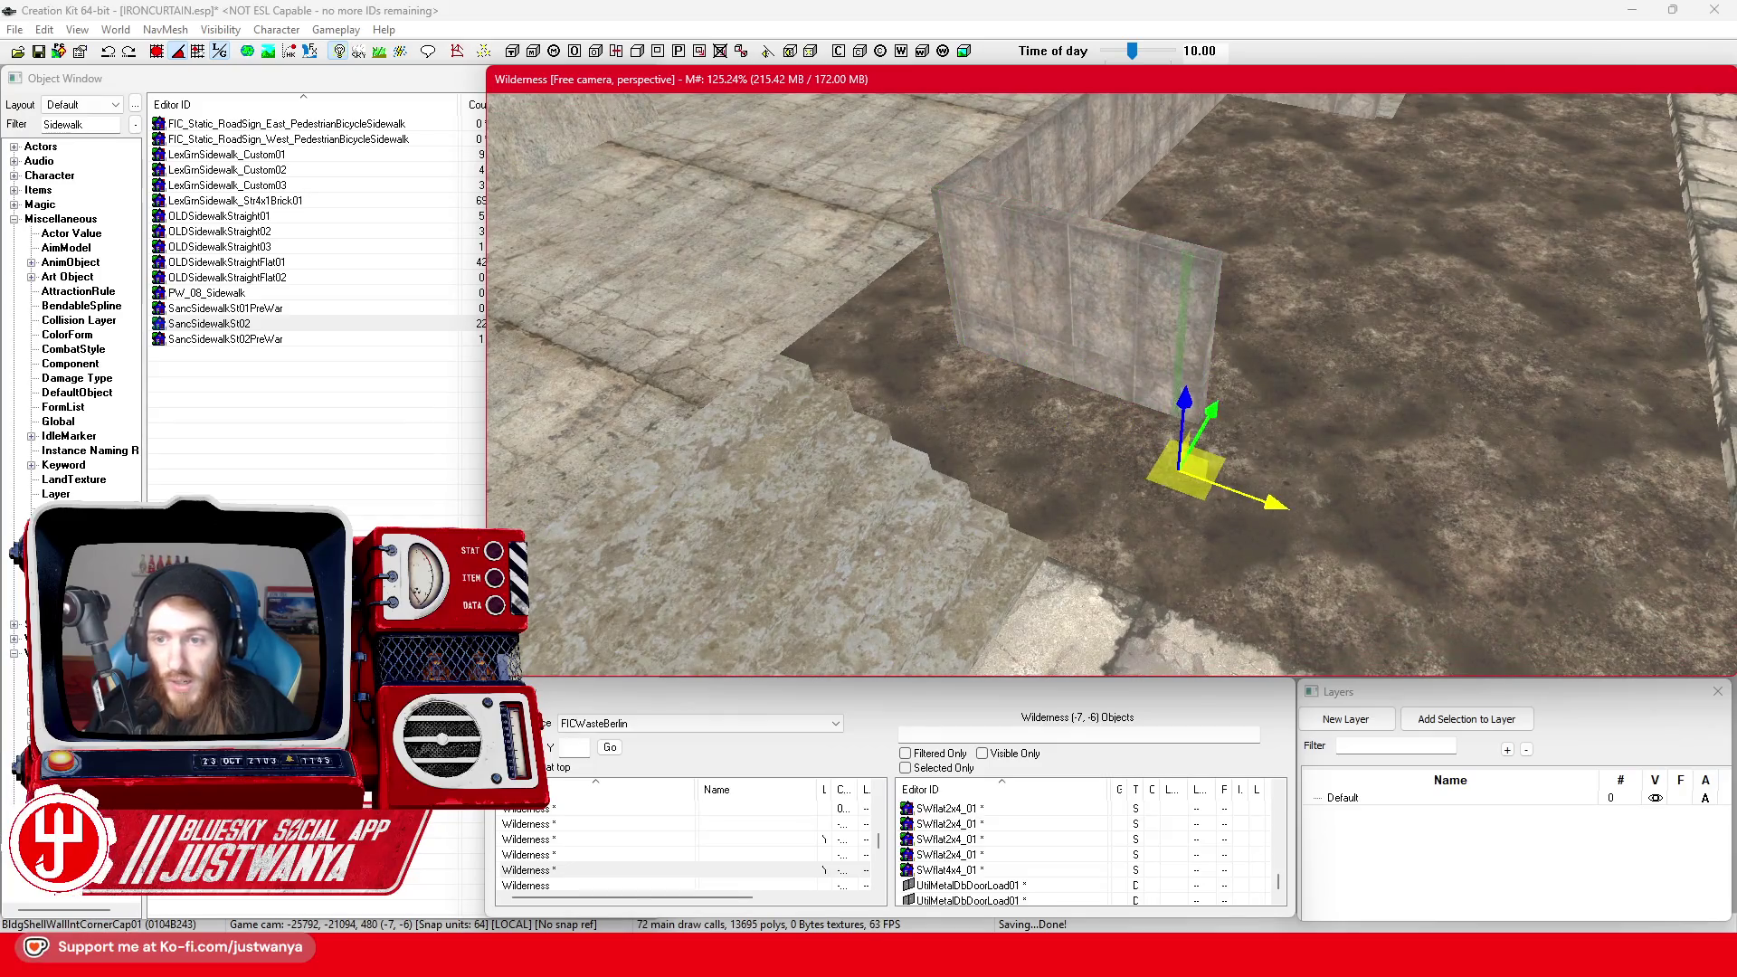
{"action": "key", "text": "e"}
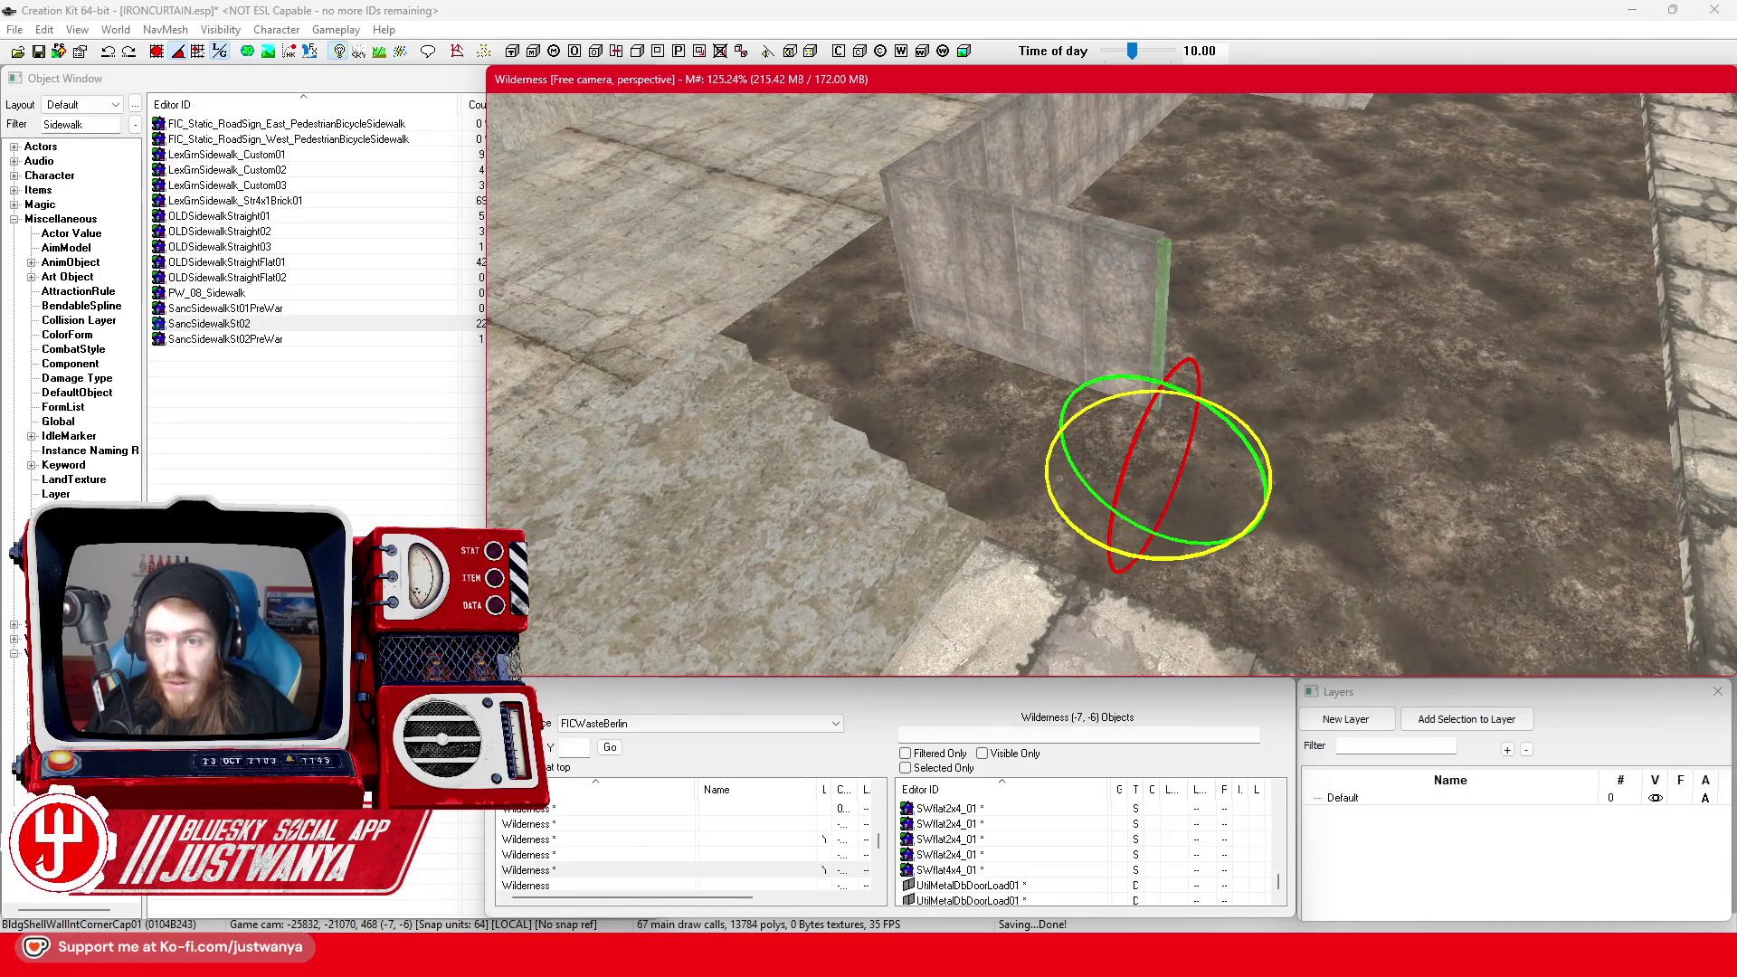
{"action": "key", "text": "w"}
{"action": "scroll", "coordinate": [1158, 466], "scroll_direction": "up", "scroll_amount": 3}
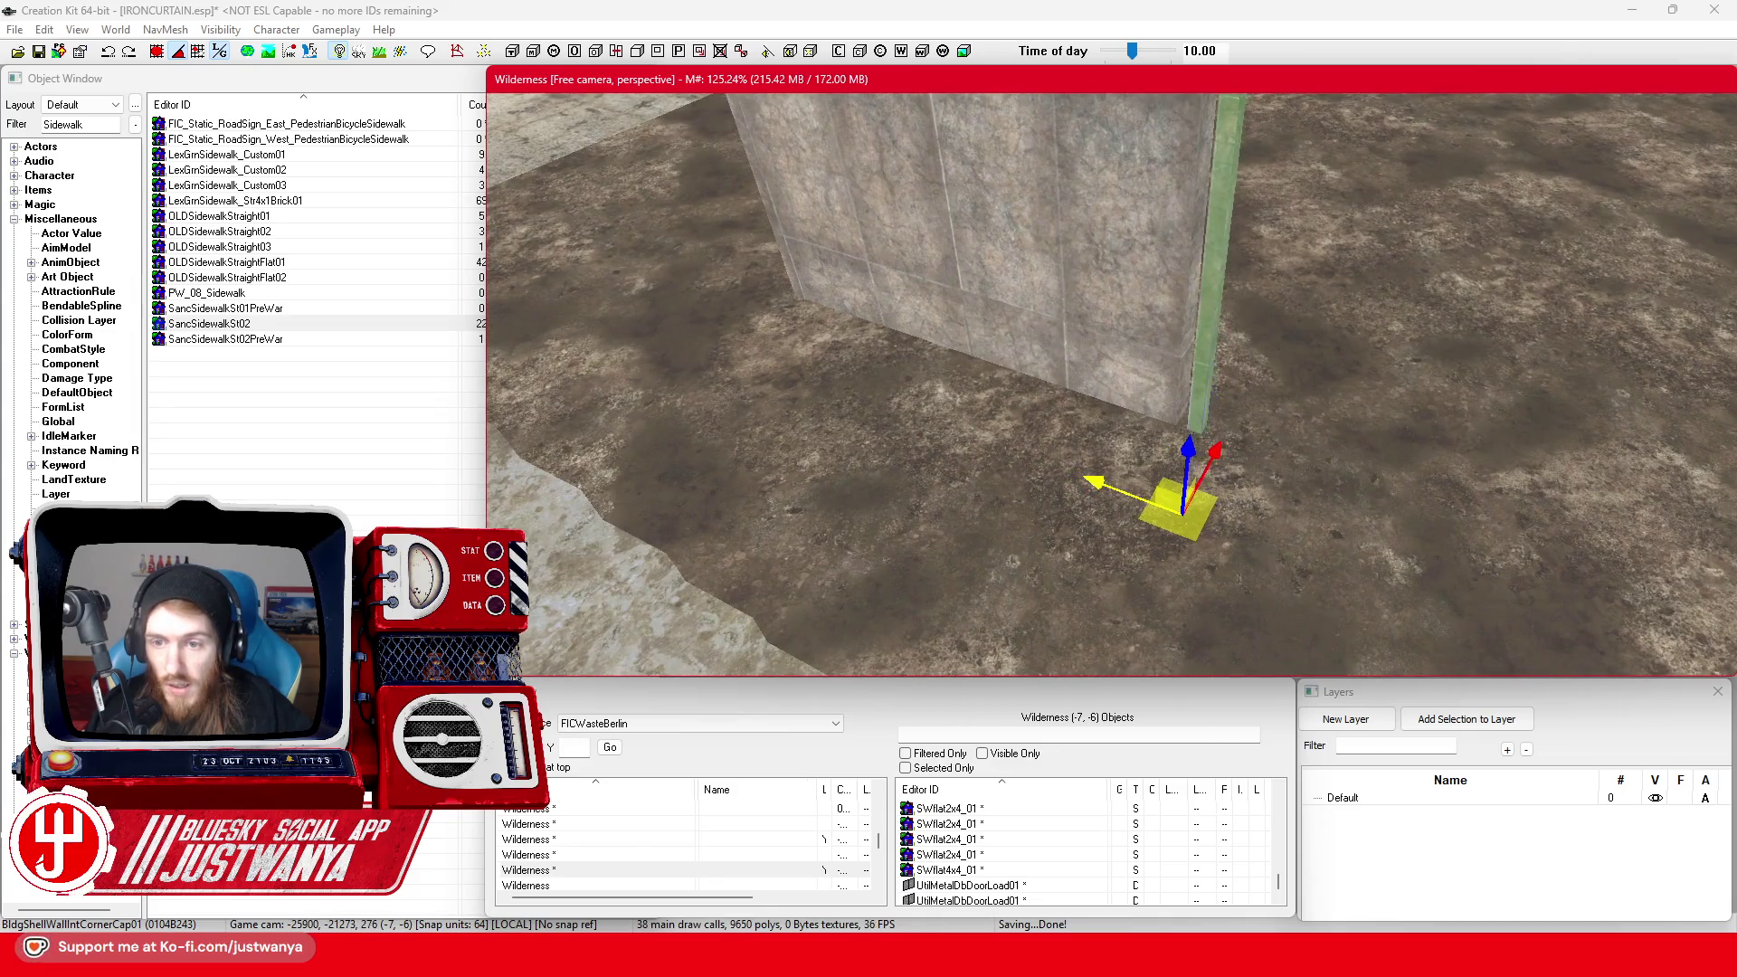
{"action": "left_click_drag", "start_coordinate": [1183, 507], "coordinate": [1179, 507]}
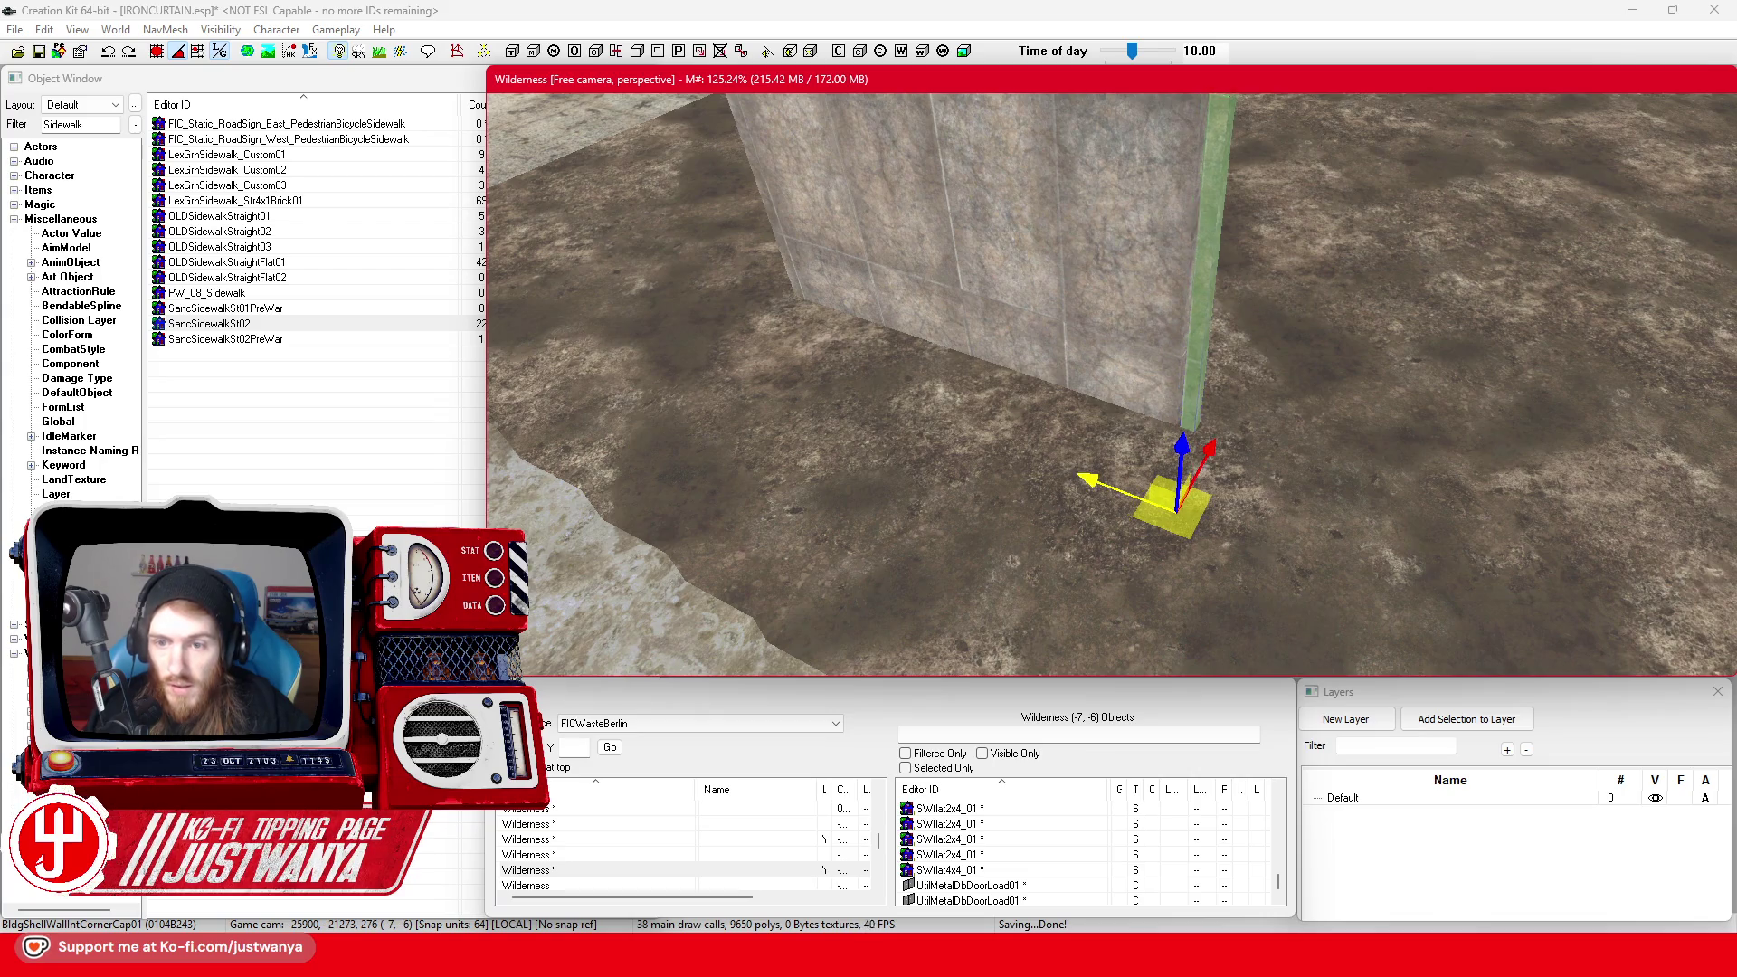
{"action": "key", "text": "shift"}
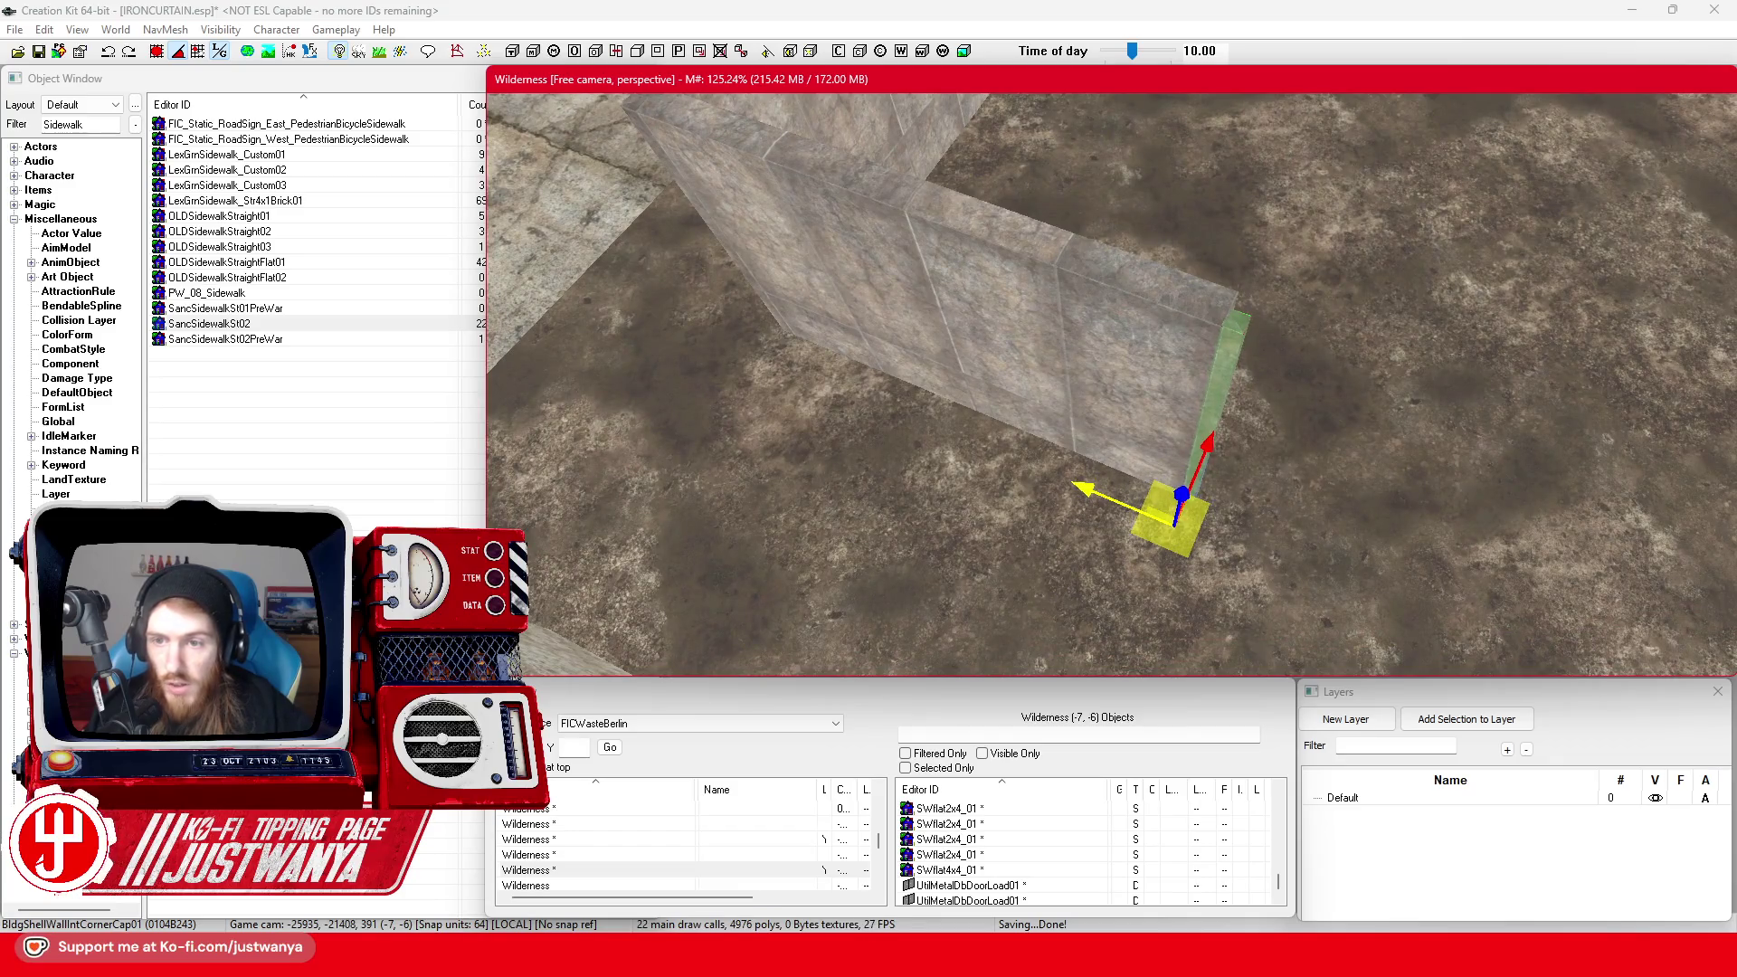
Slide the thin wall panel right past the pillar
{"action": "left_click", "coordinate": [1022, 312]}
{"action": "key", "text": "shift"}
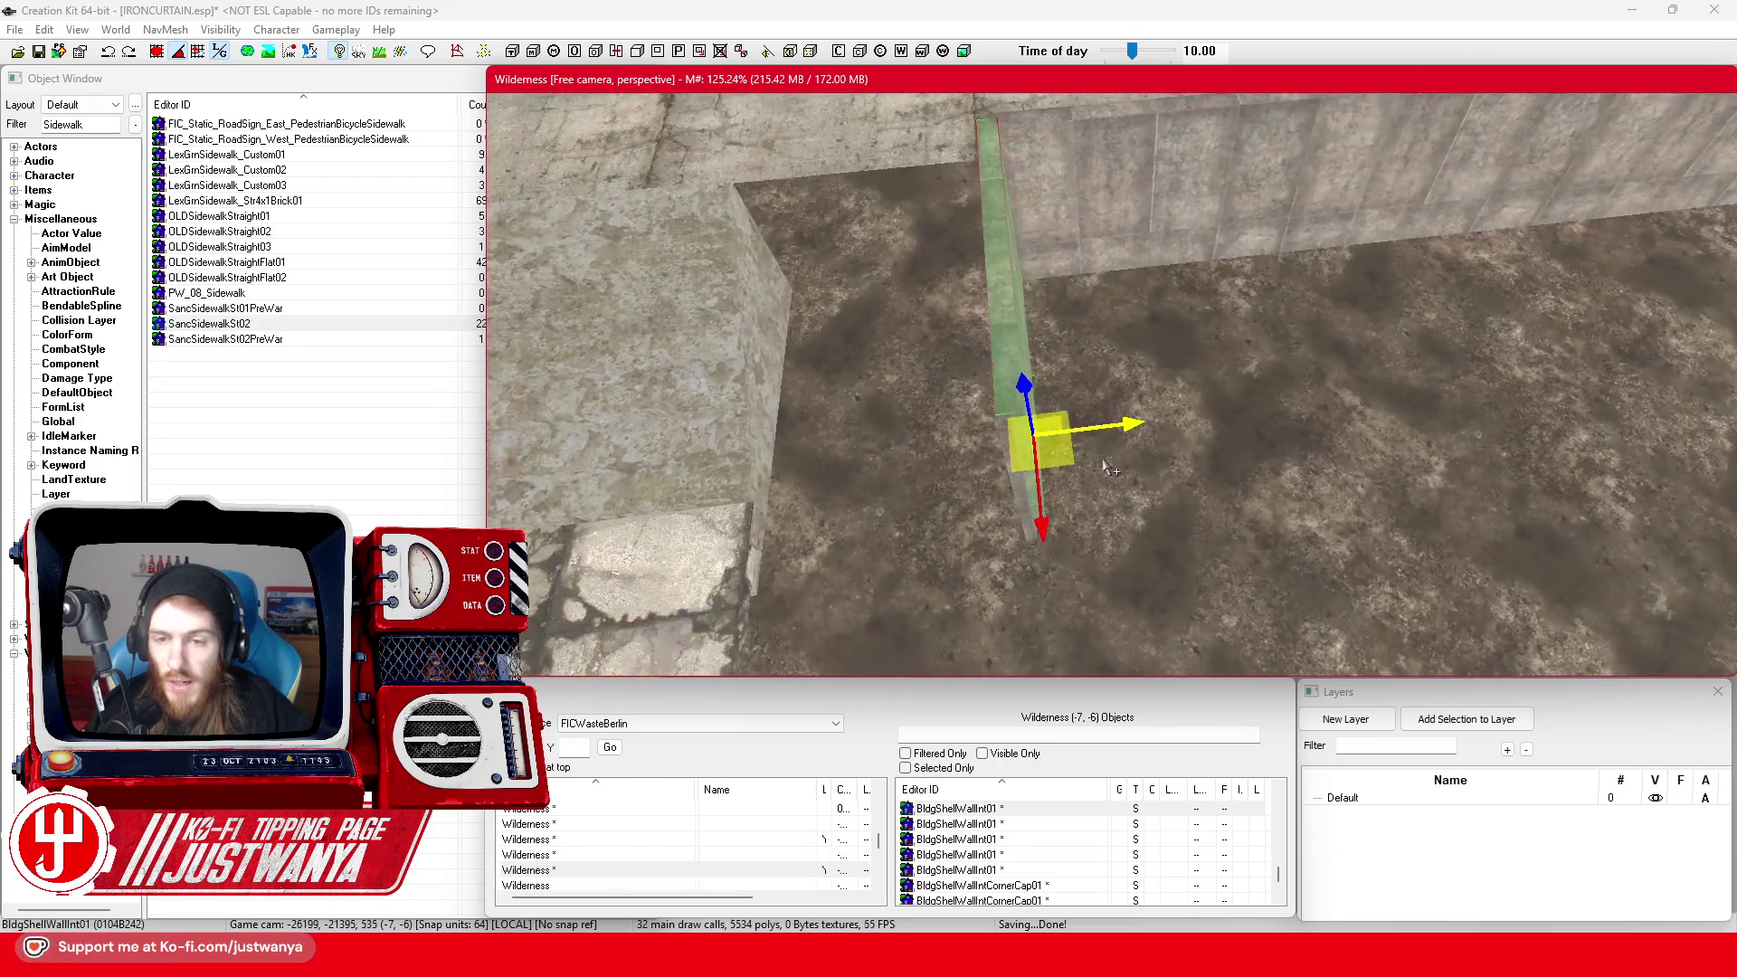
{"action": "key", "text": "2"}
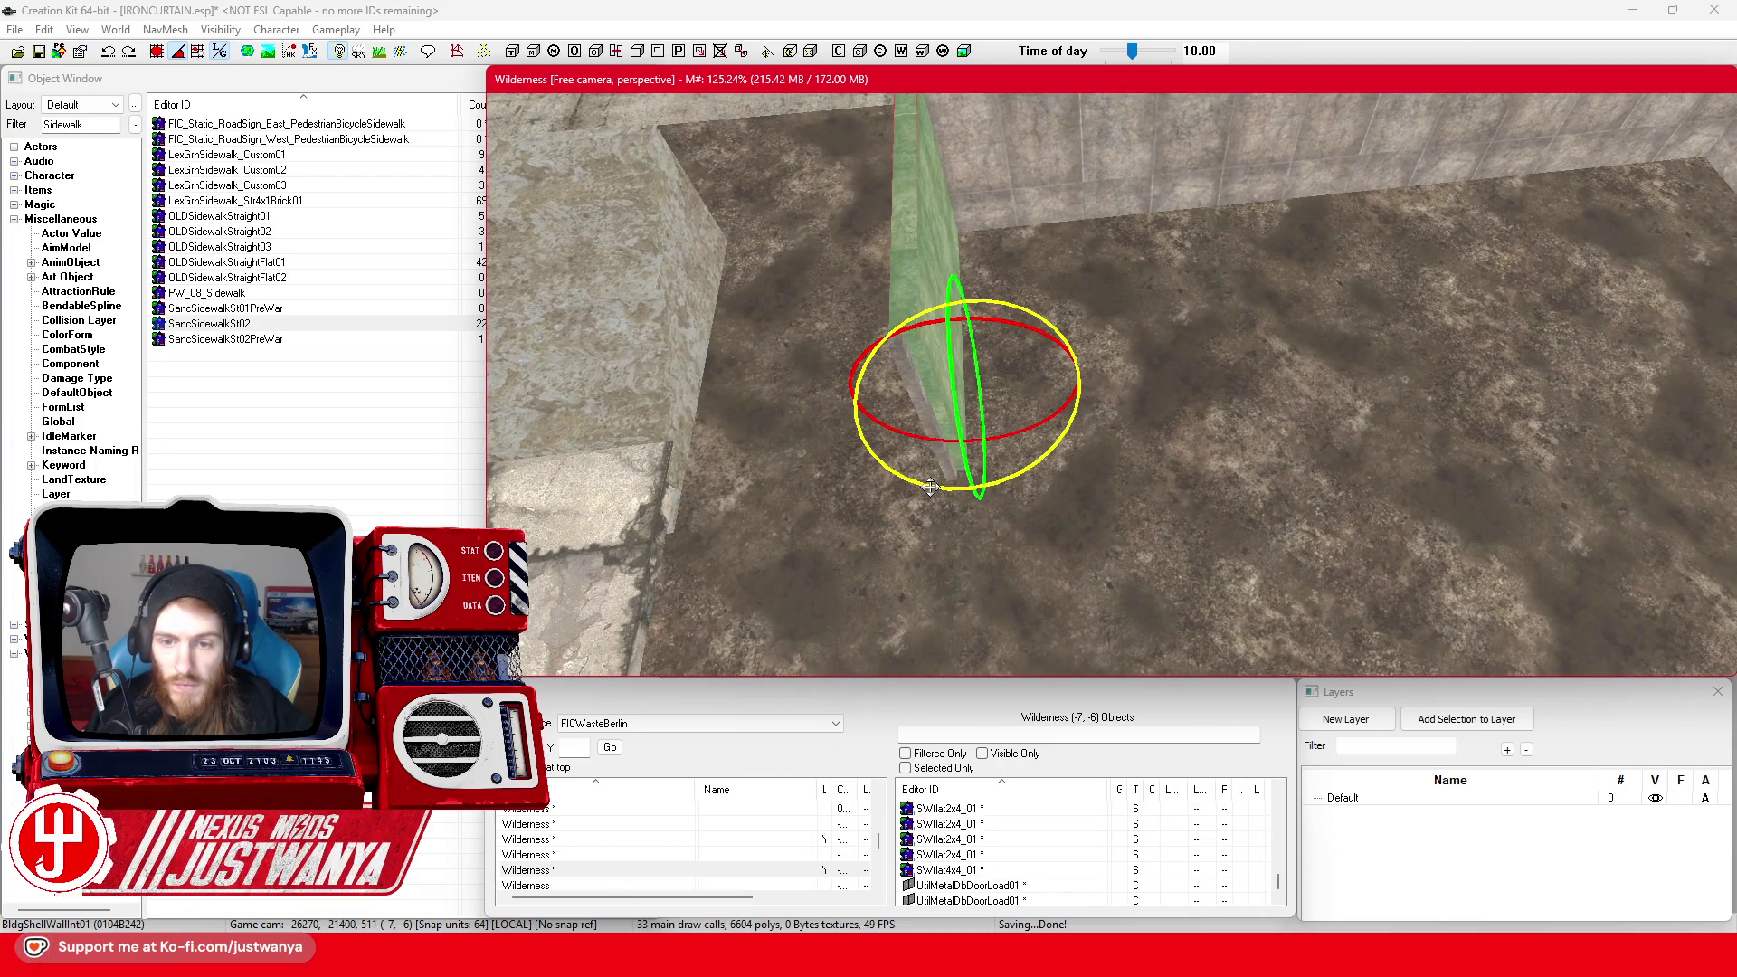
{"action": "key", "text": "shift"}
{"action": "key", "text": "1"}
{"action": "mouse_move", "coordinate": [950, 389]}
{"action": "left_mouse_down"}
{"action": "mouse_move", "coordinate": [1047, 387]}
{"action": "mouse_move", "coordinate": [1112, 354]}
{"action": "mouse_move", "coordinate": [1123, 462]}
{"action": "left_mouse_up"}
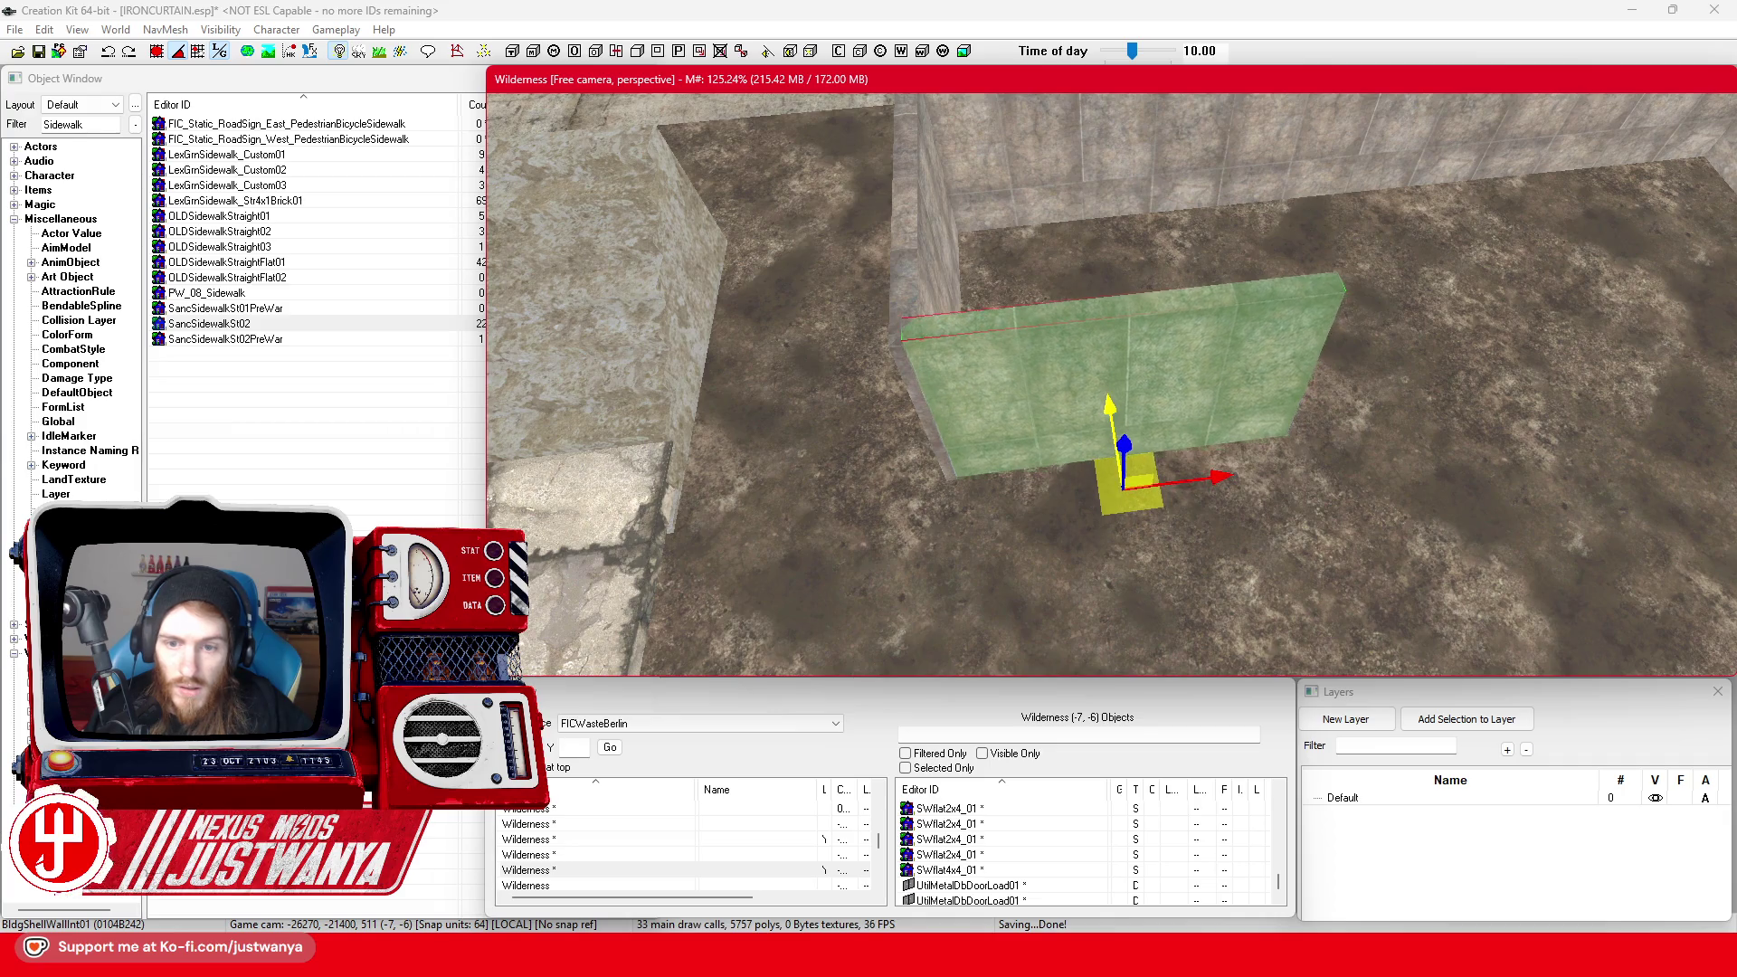
Duplicate the wall panel and slide it right, then slide the corner cap along the wall
{"action": "key", "text": "ctrl+d"}
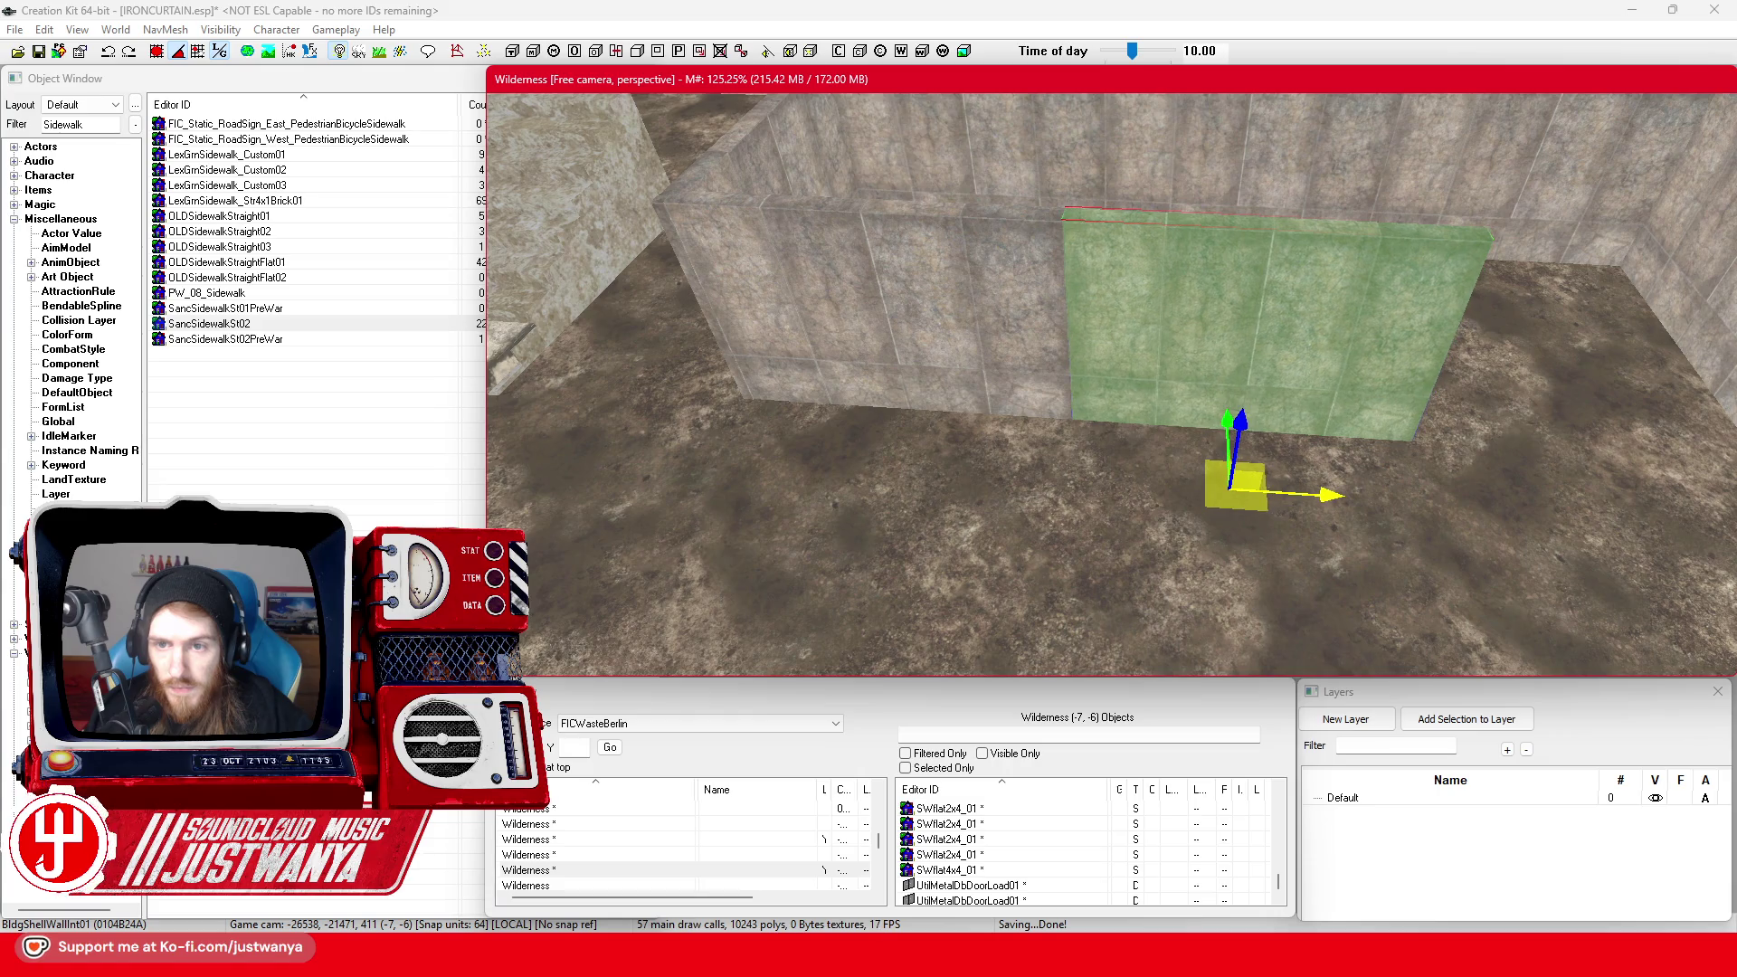
{"action": "left_click_drag", "start_coordinate": [987, 491], "coordinate": [1307, 504]}
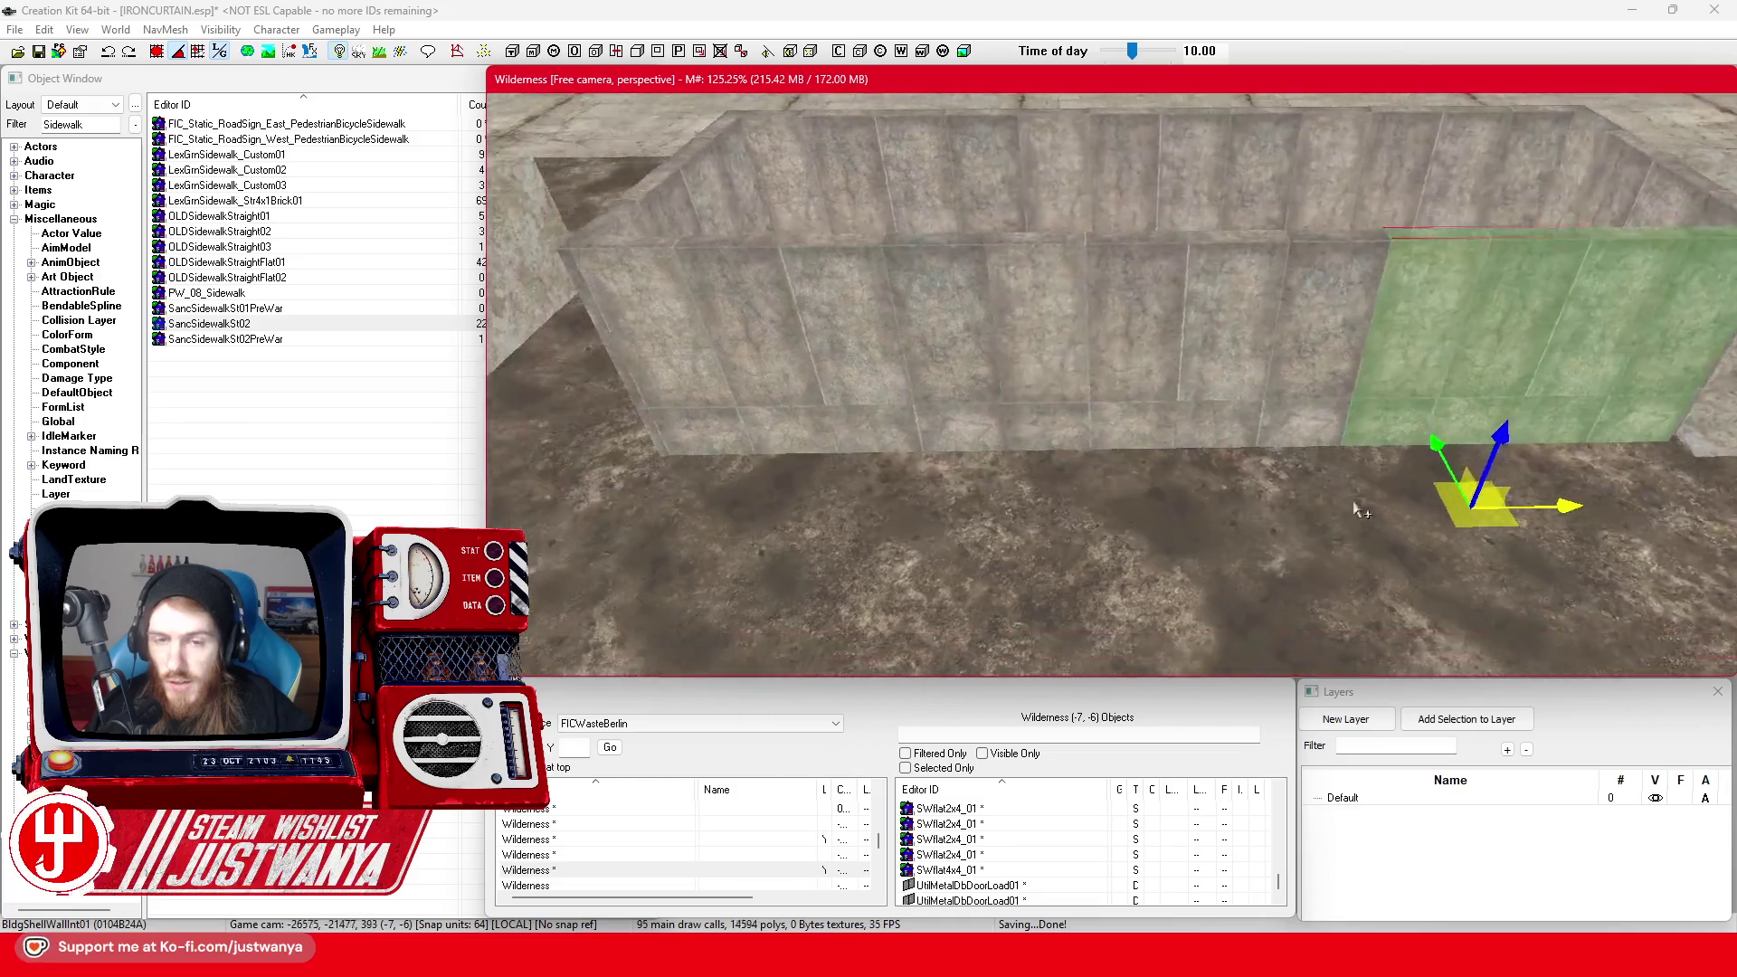
{"action": "left_click", "coordinate": [970, 384]}
{"action": "key", "text": "2"}
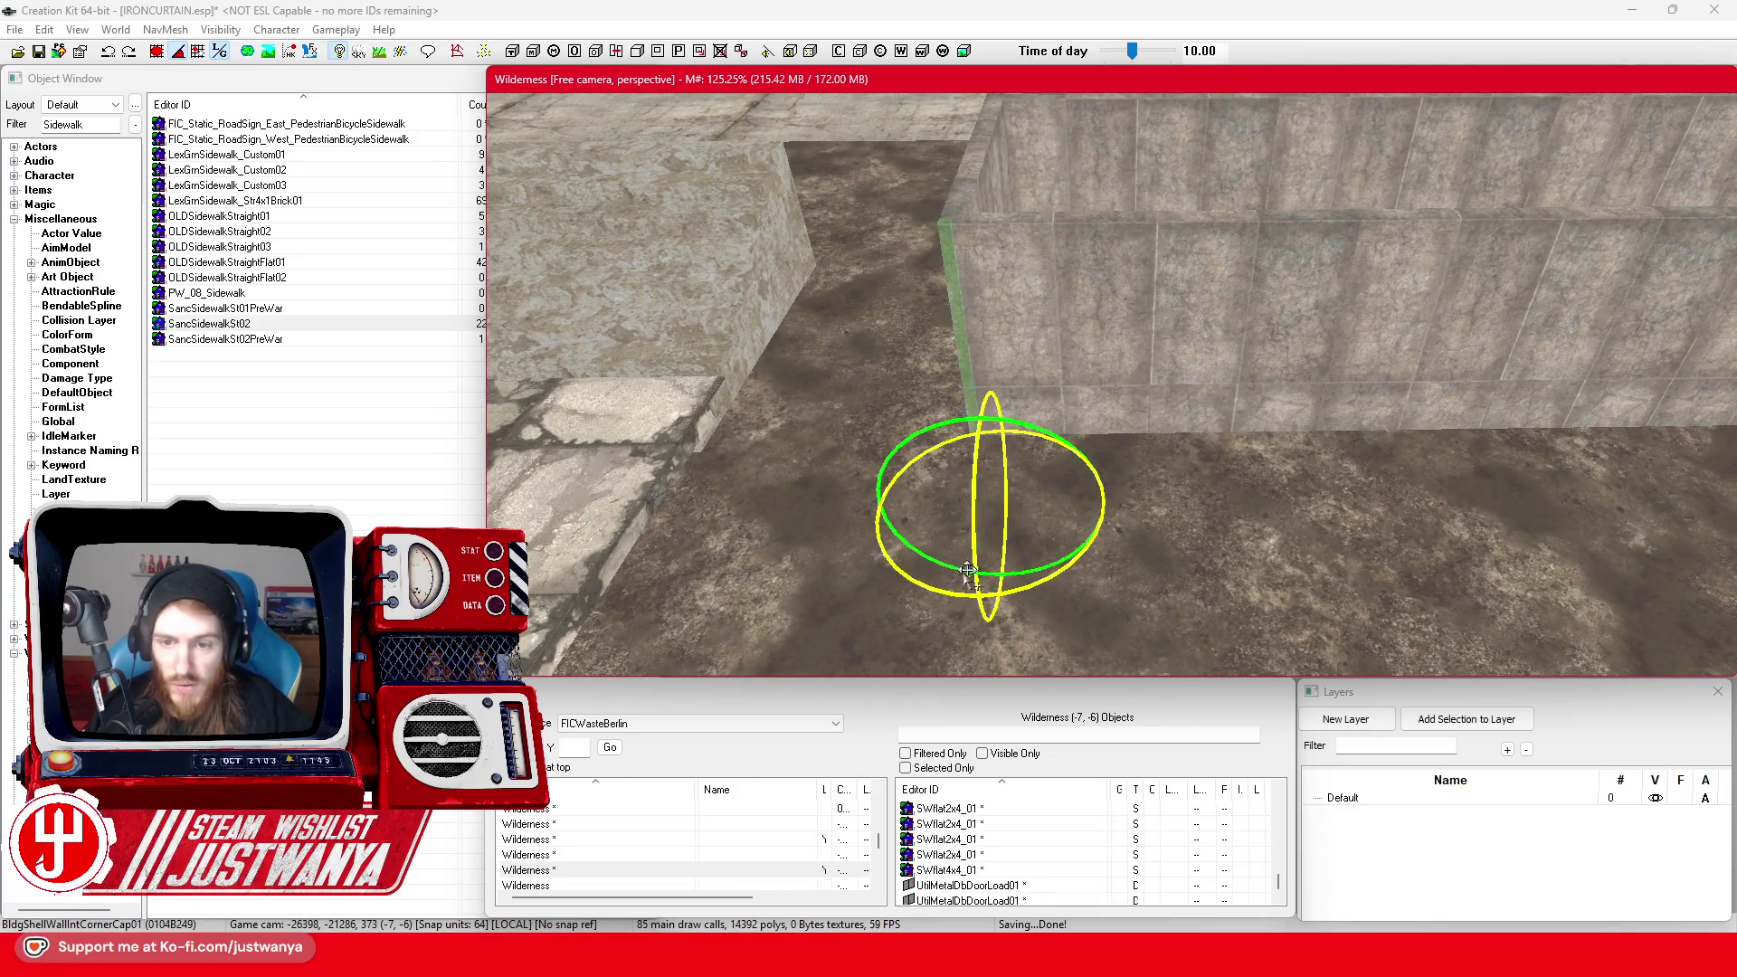
{"action": "key", "text": "1"}
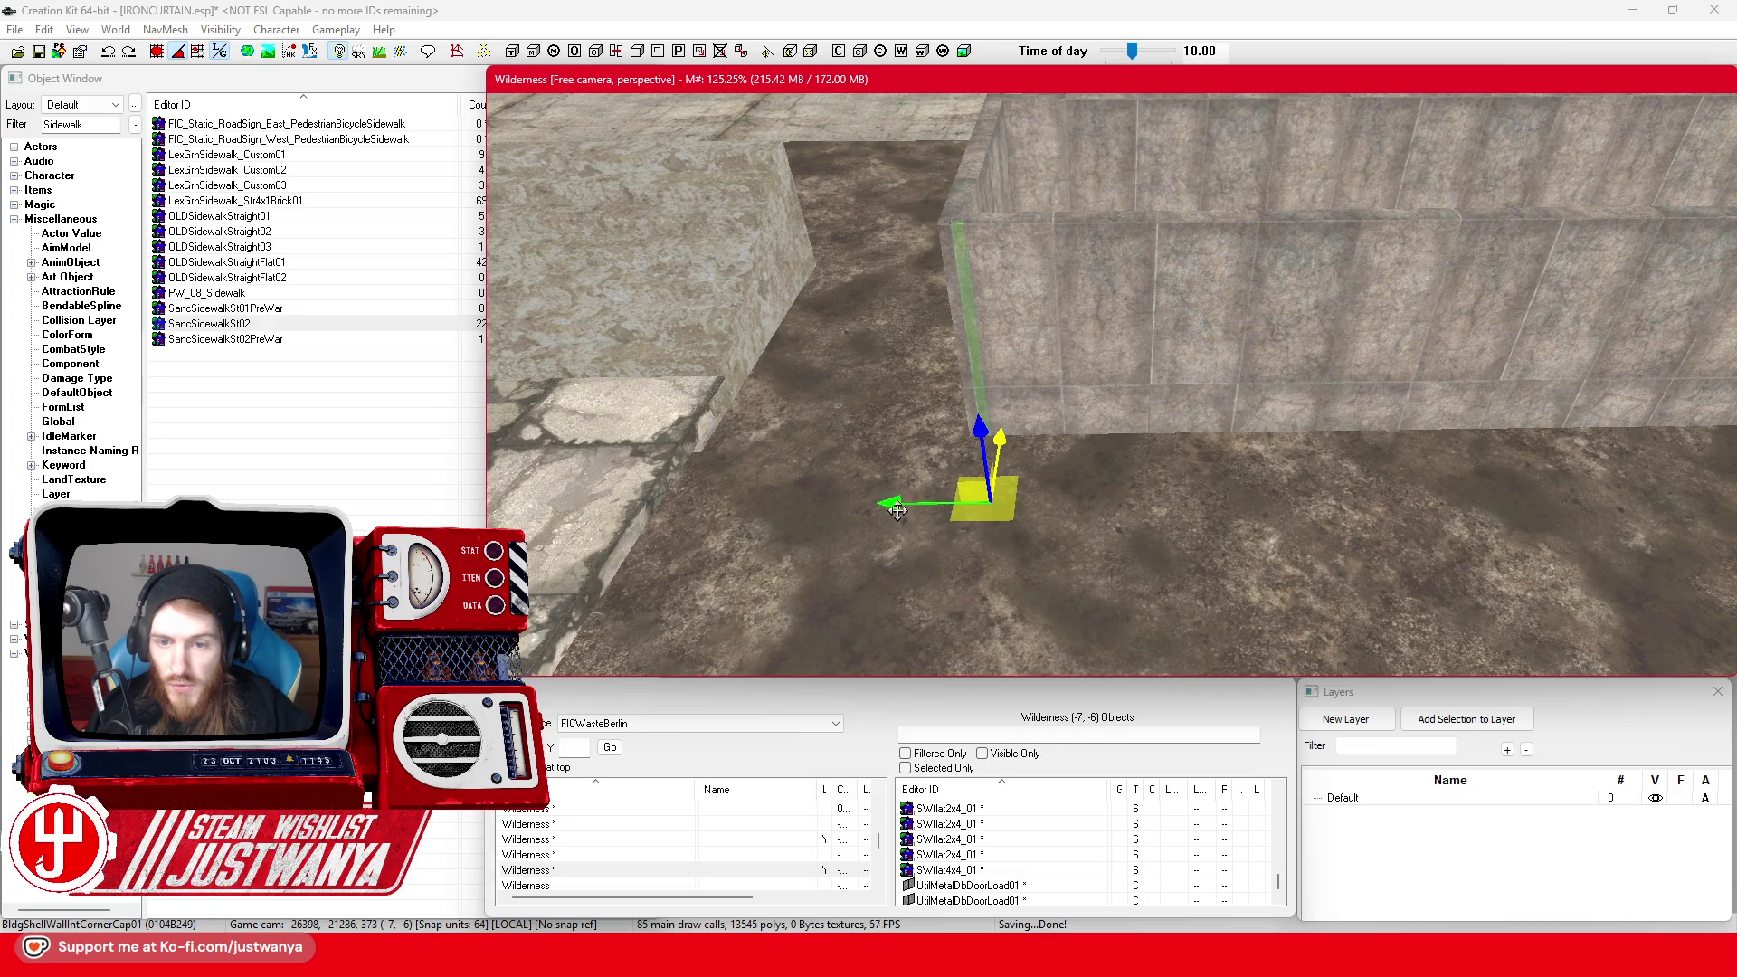
{"action": "left_click_drag", "start_coordinate": [896, 509], "coordinate": [1326, 481]}
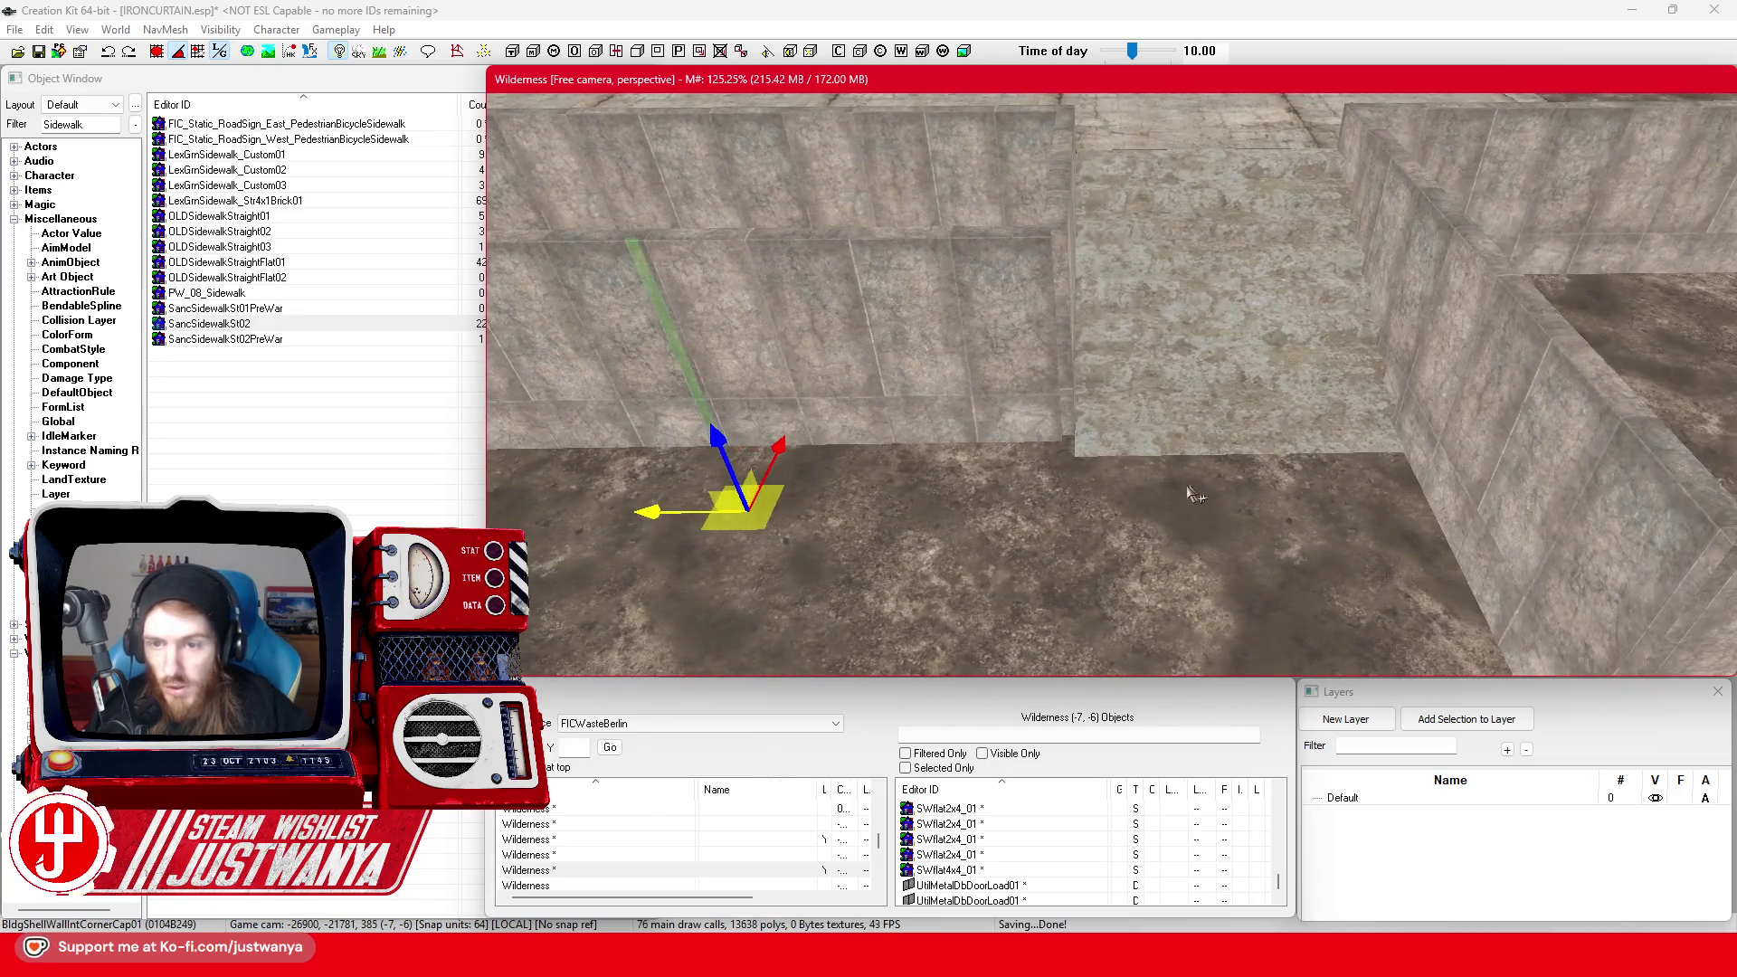
{"action": "left_click_drag", "start_coordinate": [649, 511], "coordinate": [948, 508]}
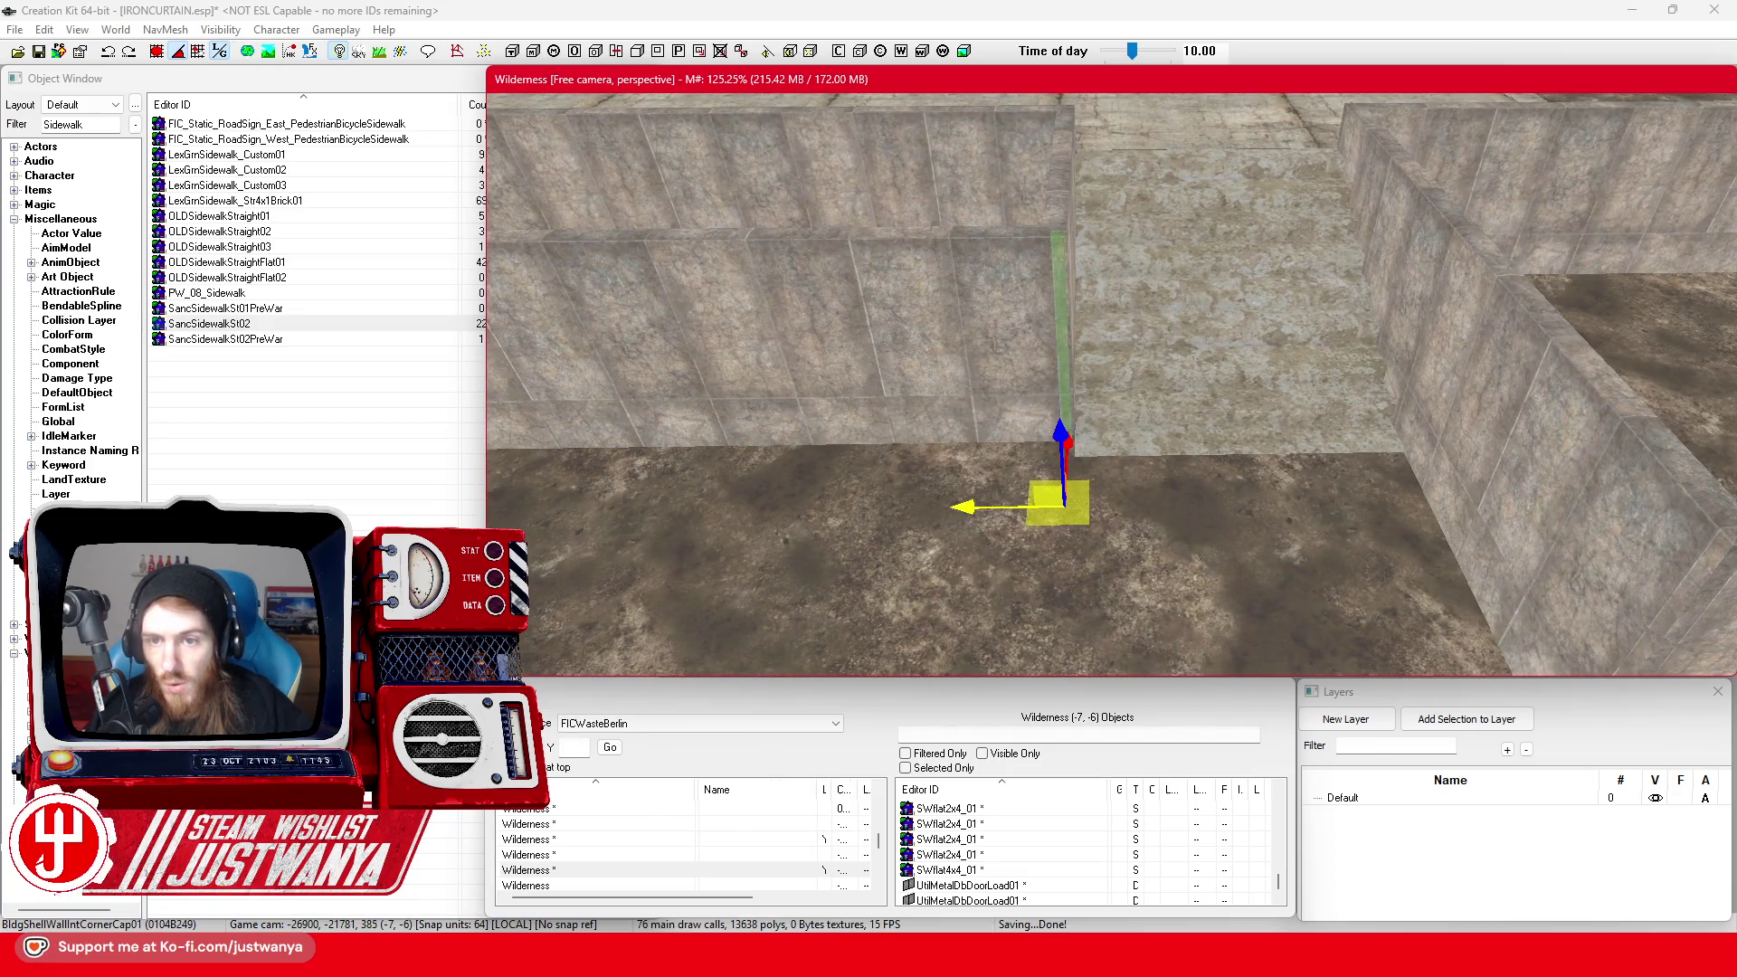
Orbit around the corner cap to check the fit and select the grey planter wall section
{"action": "scroll", "coordinate": [961, 503], "scroll_direction": "up", "scroll_amount": 5}
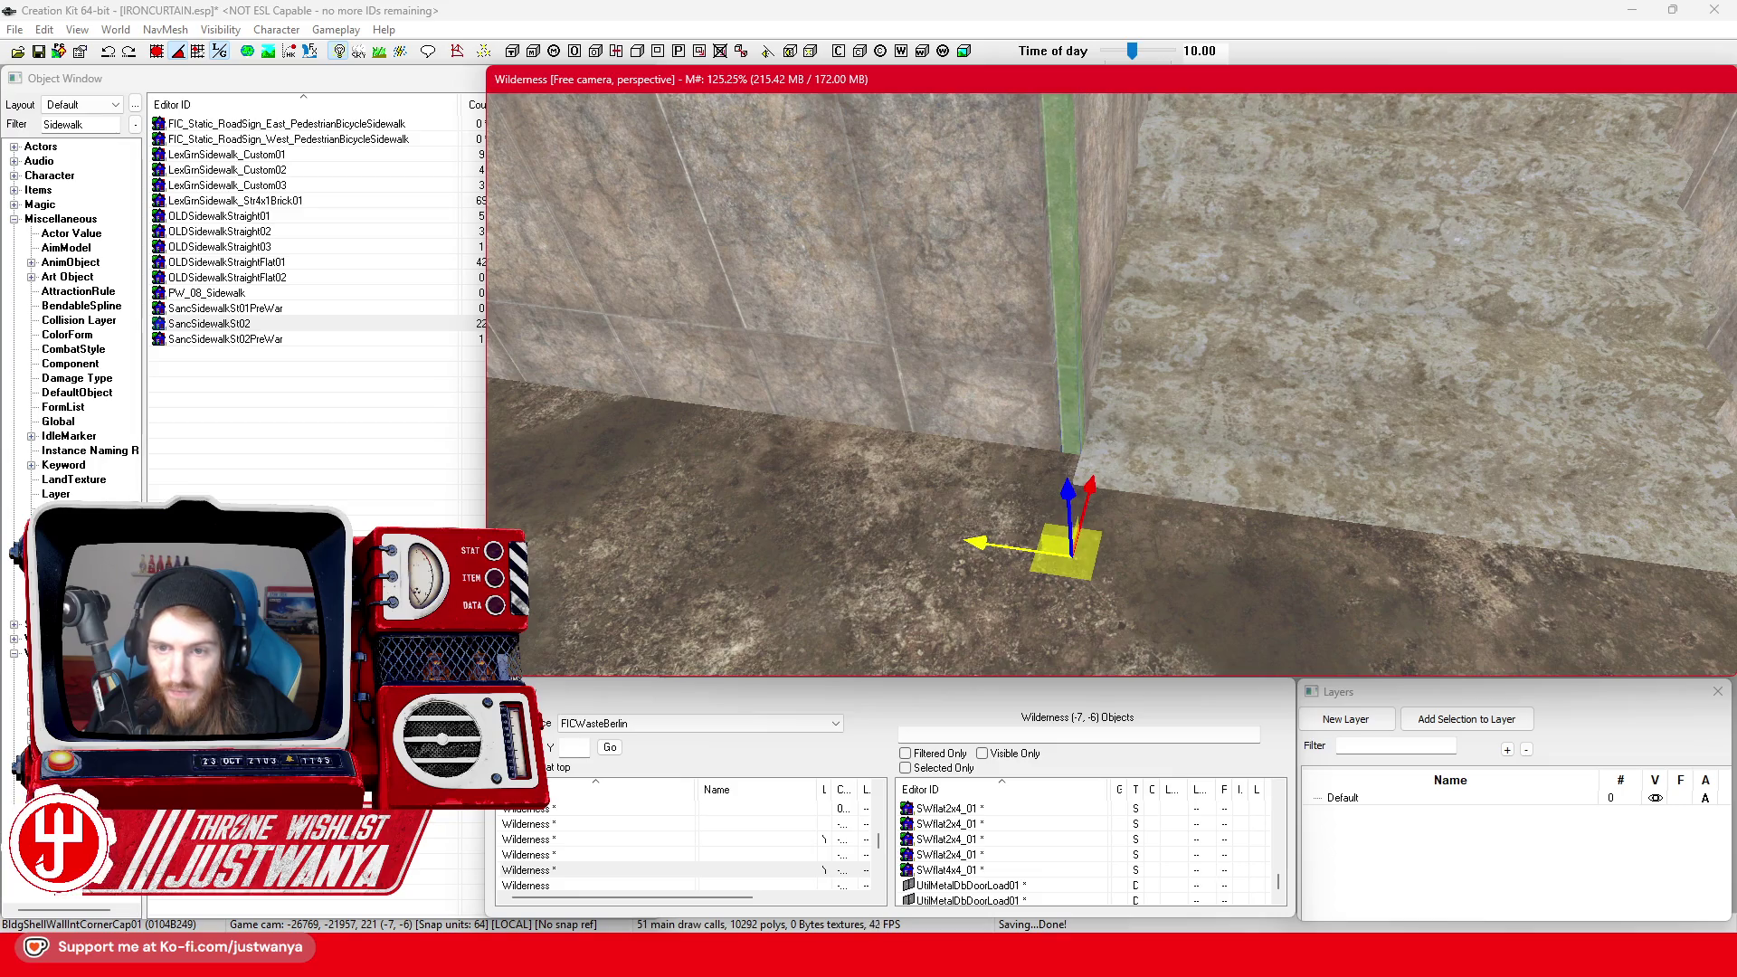
{"action": "left_click_drag", "start_coordinate": [936, 346], "coordinate": [1108, 533]}
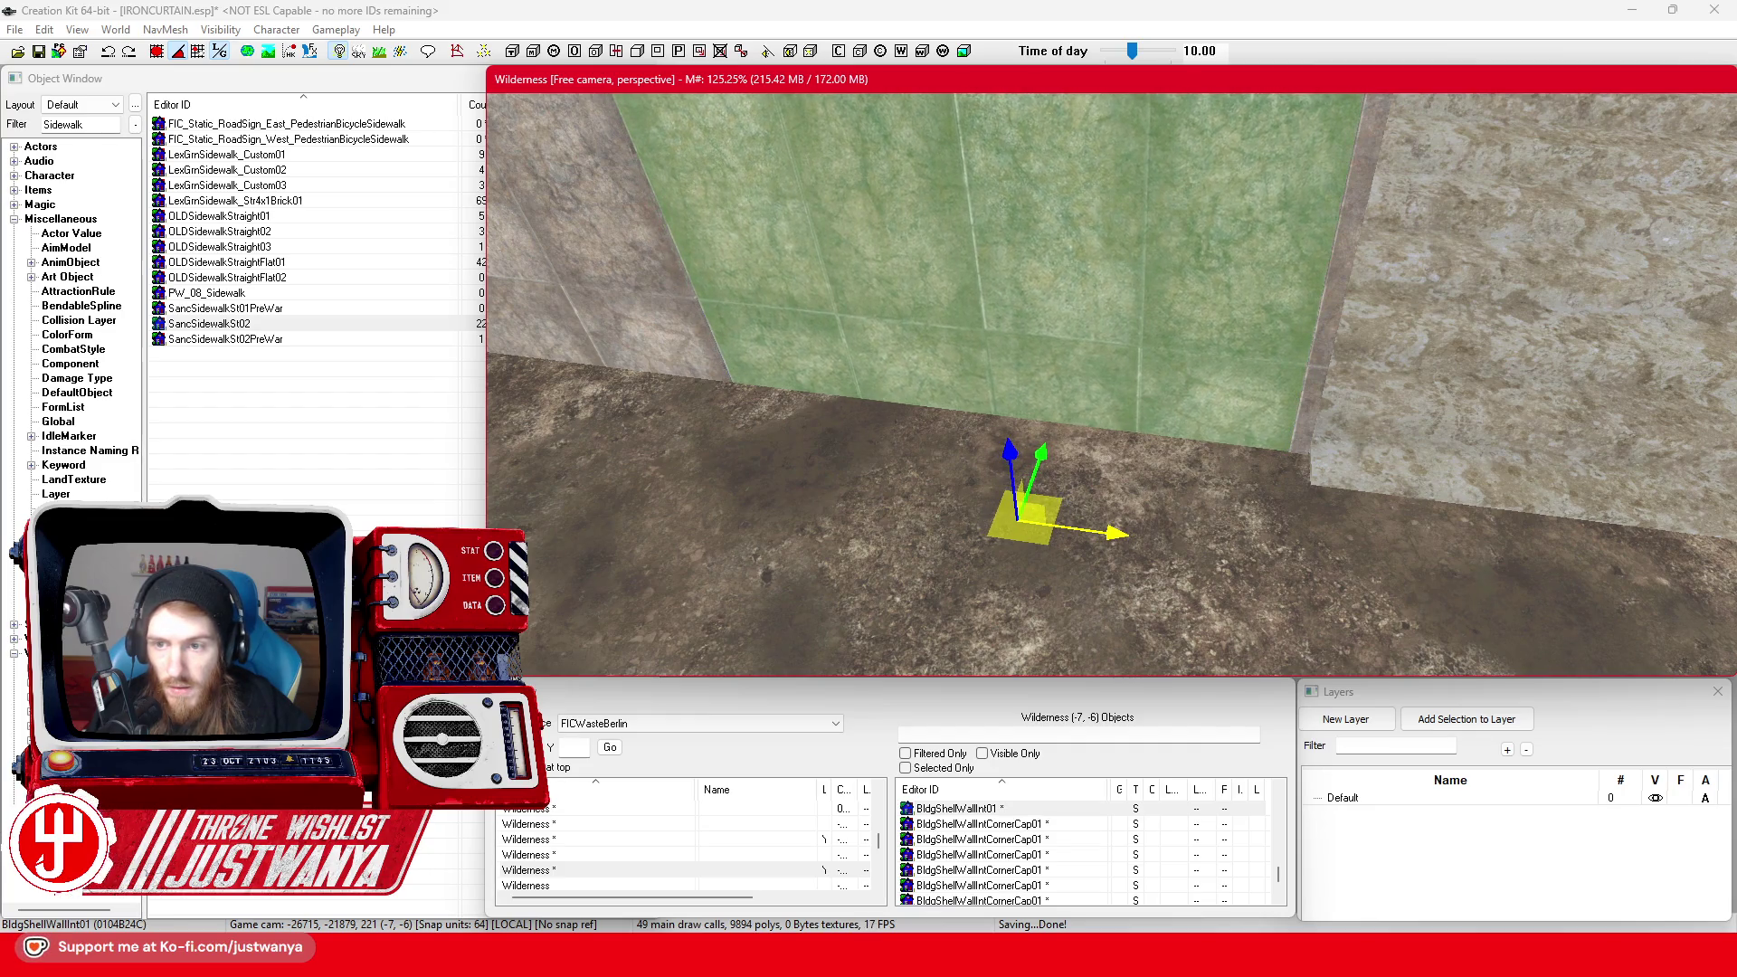
{"action": "mouse_move", "coordinate": [1108, 529]}
{"action": "left_mouse_down"}
{"action": "mouse_move", "coordinate": [1165, 549]}
{"action": "mouse_move", "coordinate": [1162, 588]}
{"action": "mouse_move", "coordinate": [1209, 572]}
{"action": "left_mouse_up"}
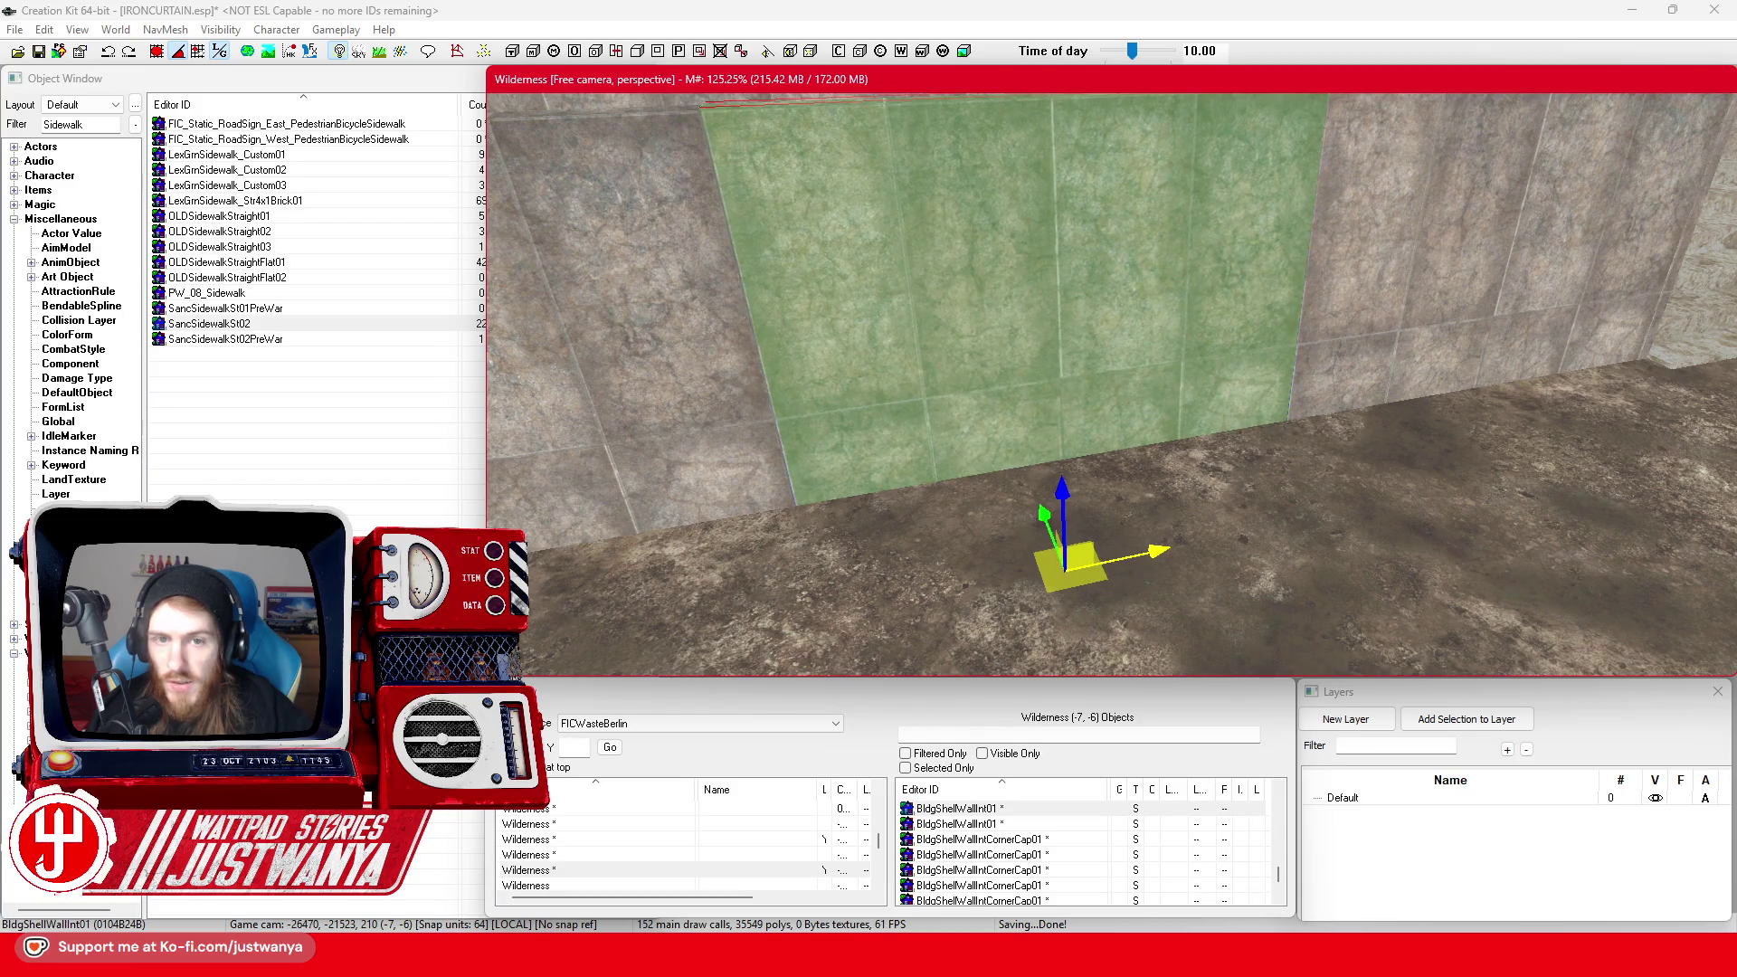
{"action": "mouse_move", "coordinate": [1143, 549]}
{"action": "left_mouse_down"}
{"action": "mouse_move", "coordinate": [1076, 535]}
{"action": "mouse_move", "coordinate": [1108, 590]}
{"action": "mouse_move", "coordinate": [1065, 597]}
{"action": "mouse_move", "coordinate": [1096, 565]}
{"action": "mouse_move", "coordinate": [1196, 595]}
{"action": "left_mouse_up"}
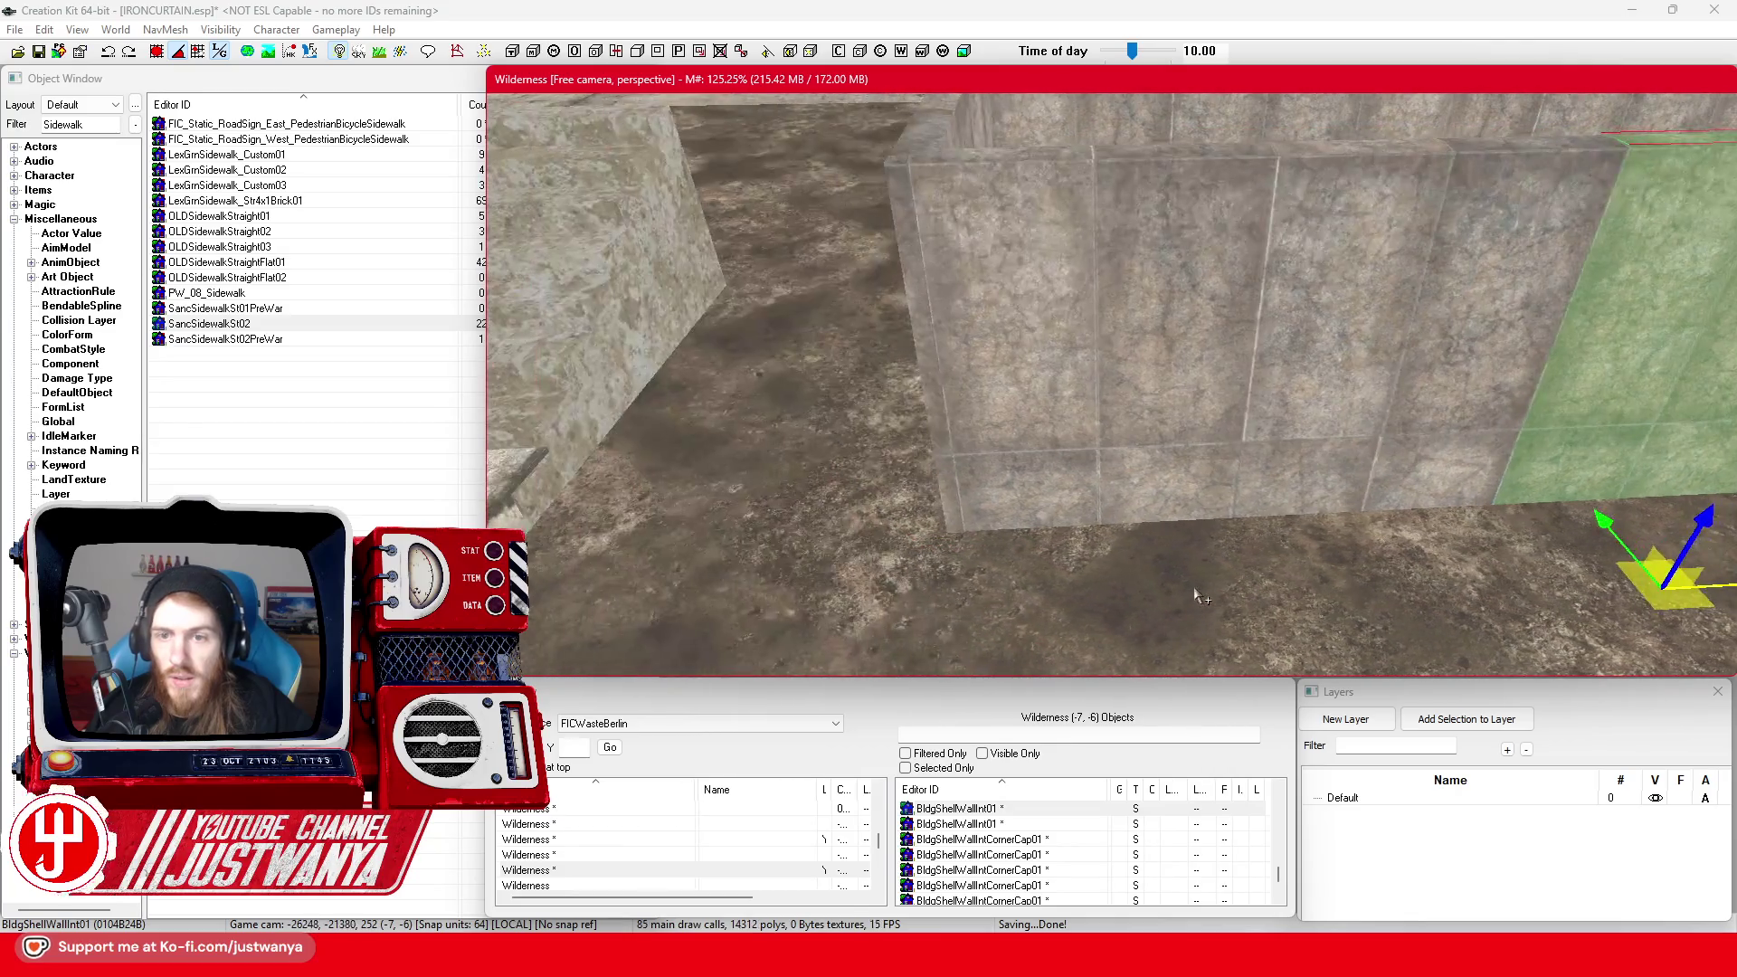
{"action": "left_click", "coordinate": [1147, 402]}
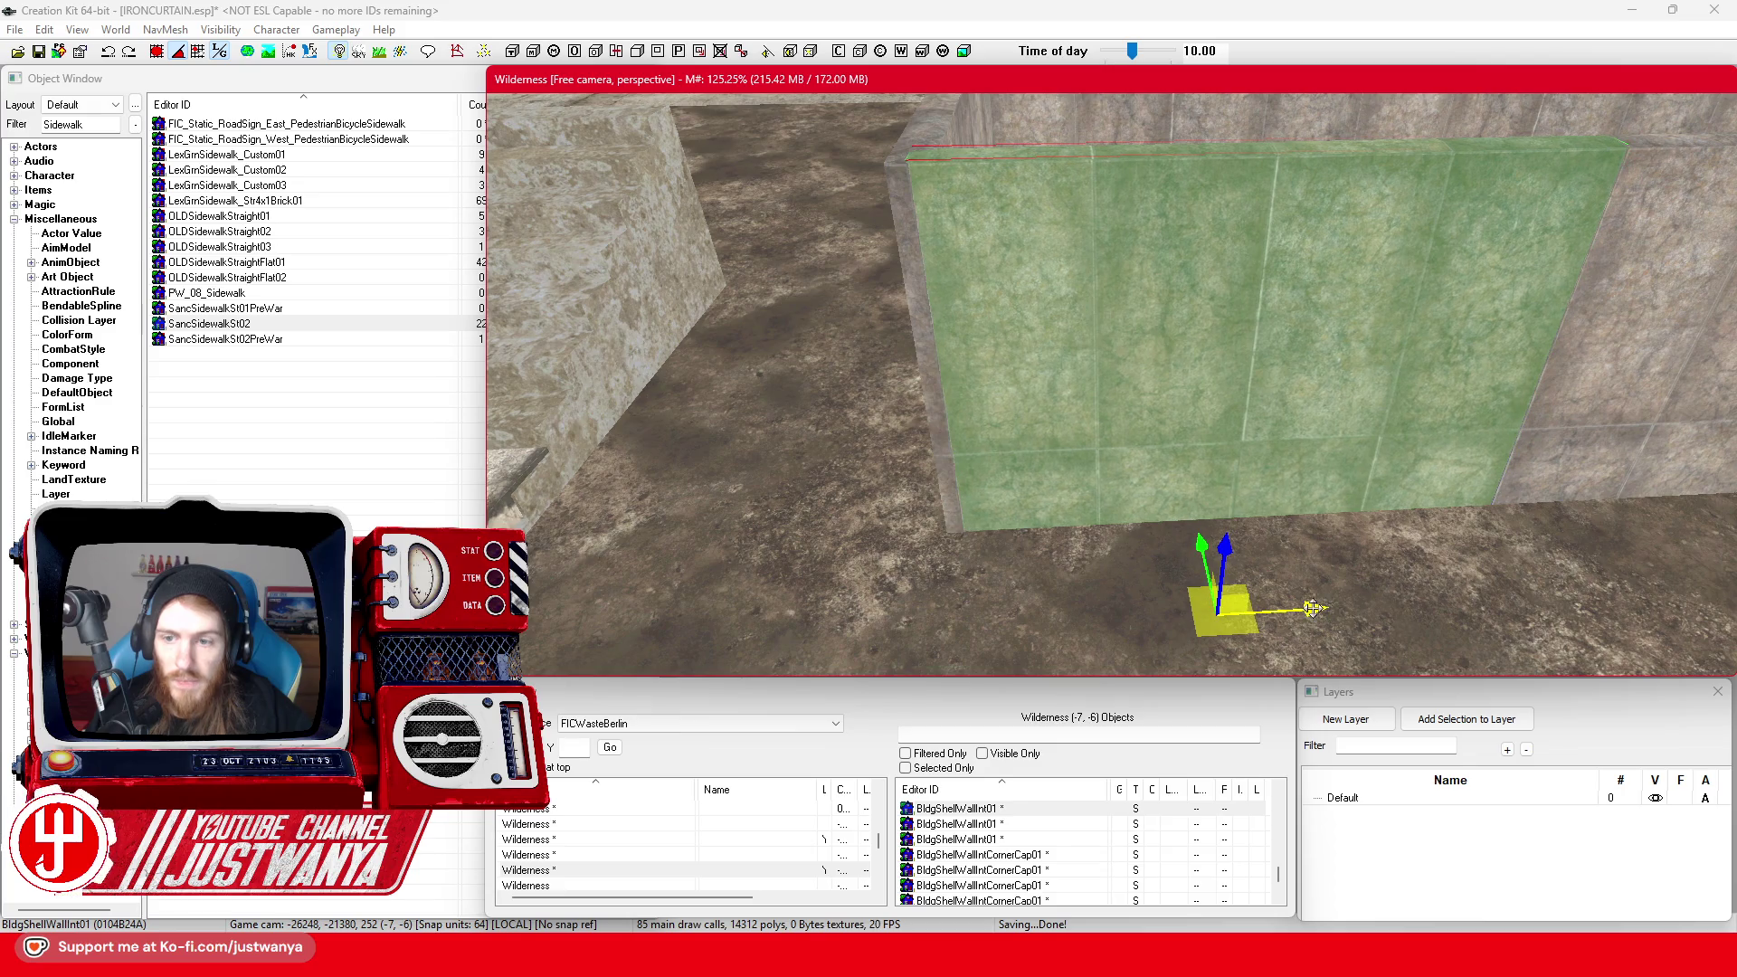
{"action": "mouse_move", "coordinate": [1326, 588]}
{"action": "left_mouse_down"}
{"action": "mouse_move", "coordinate": [1303, 587]}
{"action": "mouse_move", "coordinate": [1326, 588]}
{"action": "left_mouse_up"}
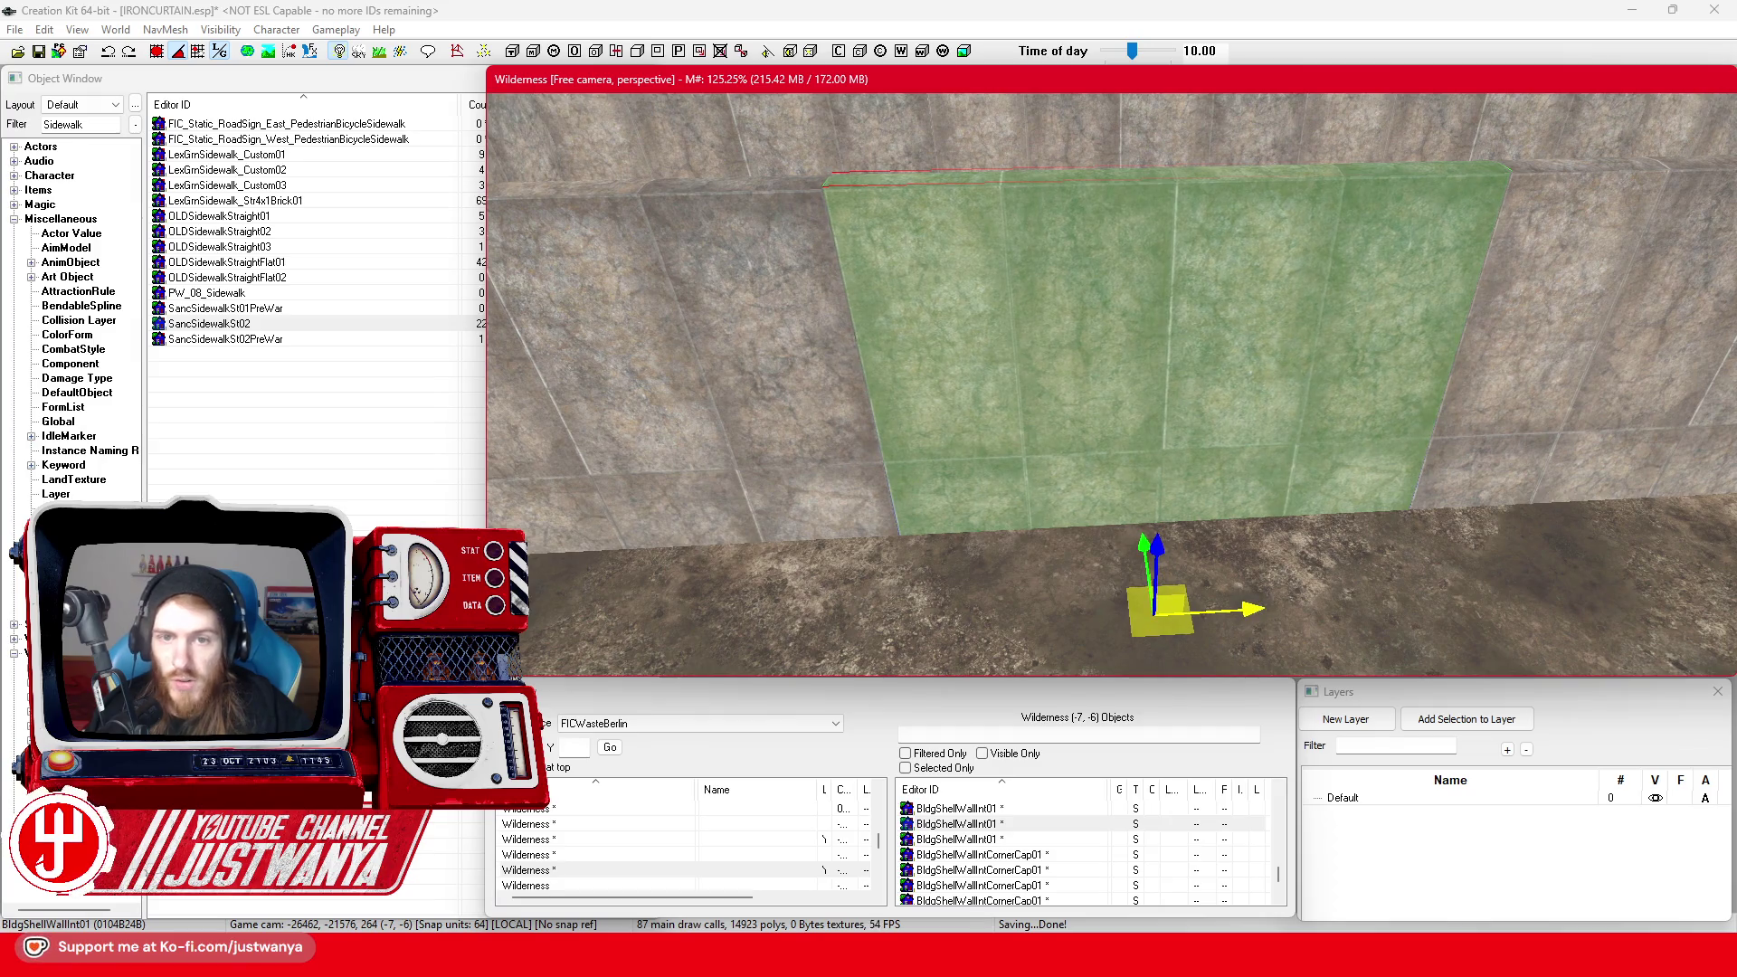
{"action": "scroll", "coordinate": [1045, 599], "scroll_direction": "down", "scroll_amount": 10}
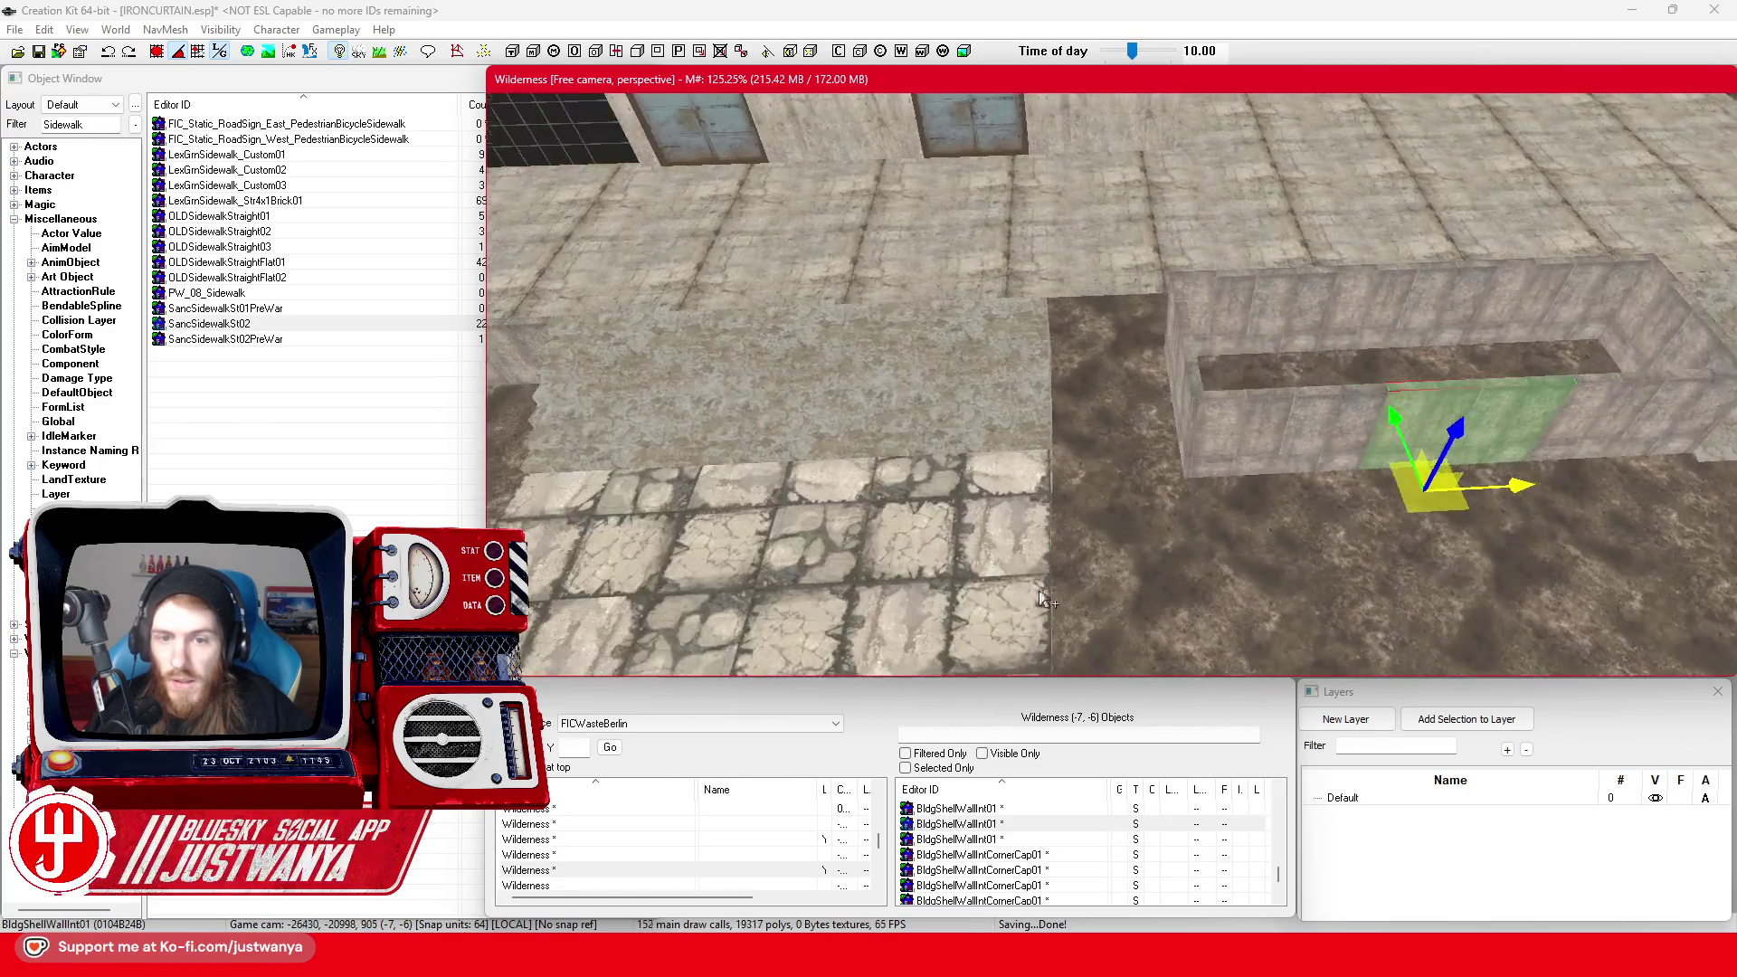
Move the BldConcSmStairsBlock01 slab off the pavement onto the dirt beside the wall, fine-nudging it
{"action": "scroll", "coordinate": [1045, 599], "scroll_direction": "up", "scroll_amount": 3}
{"action": "left_click", "coordinate": [1103, 530]}
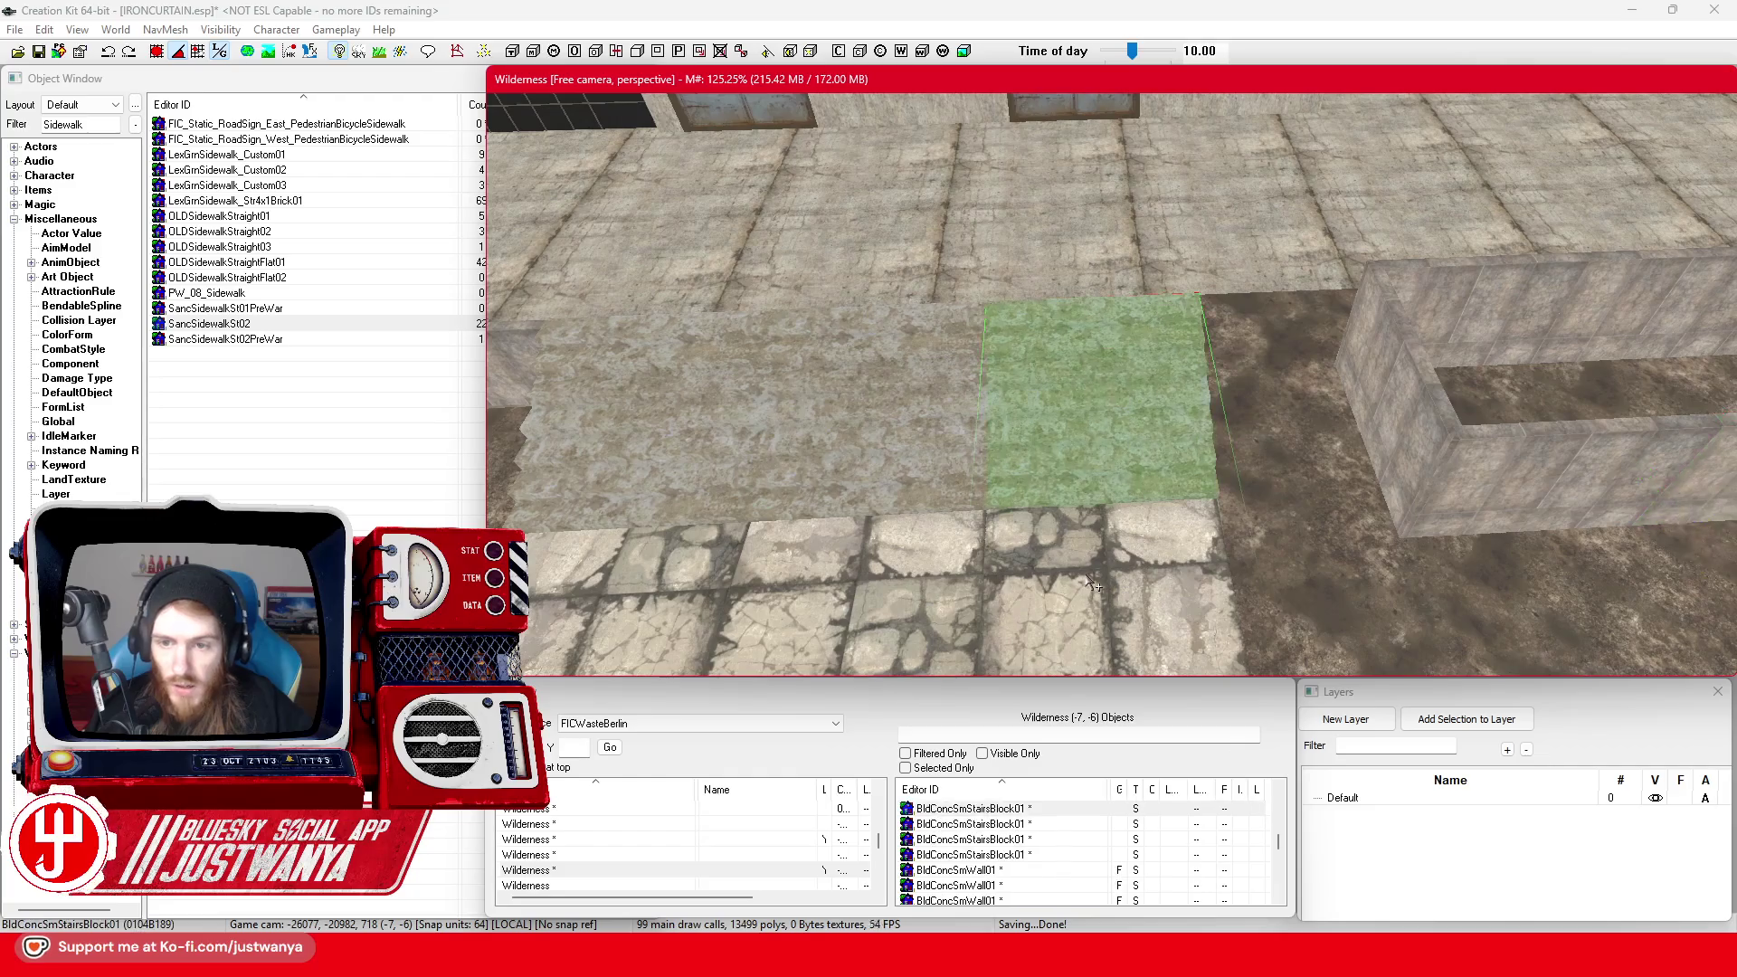
{"action": "scroll", "coordinate": [1091, 583], "scroll_direction": "up", "scroll_amount": 2}
{"action": "scroll", "coordinate": [1091, 583], "scroll_direction": "down", "scroll_amount": 3}
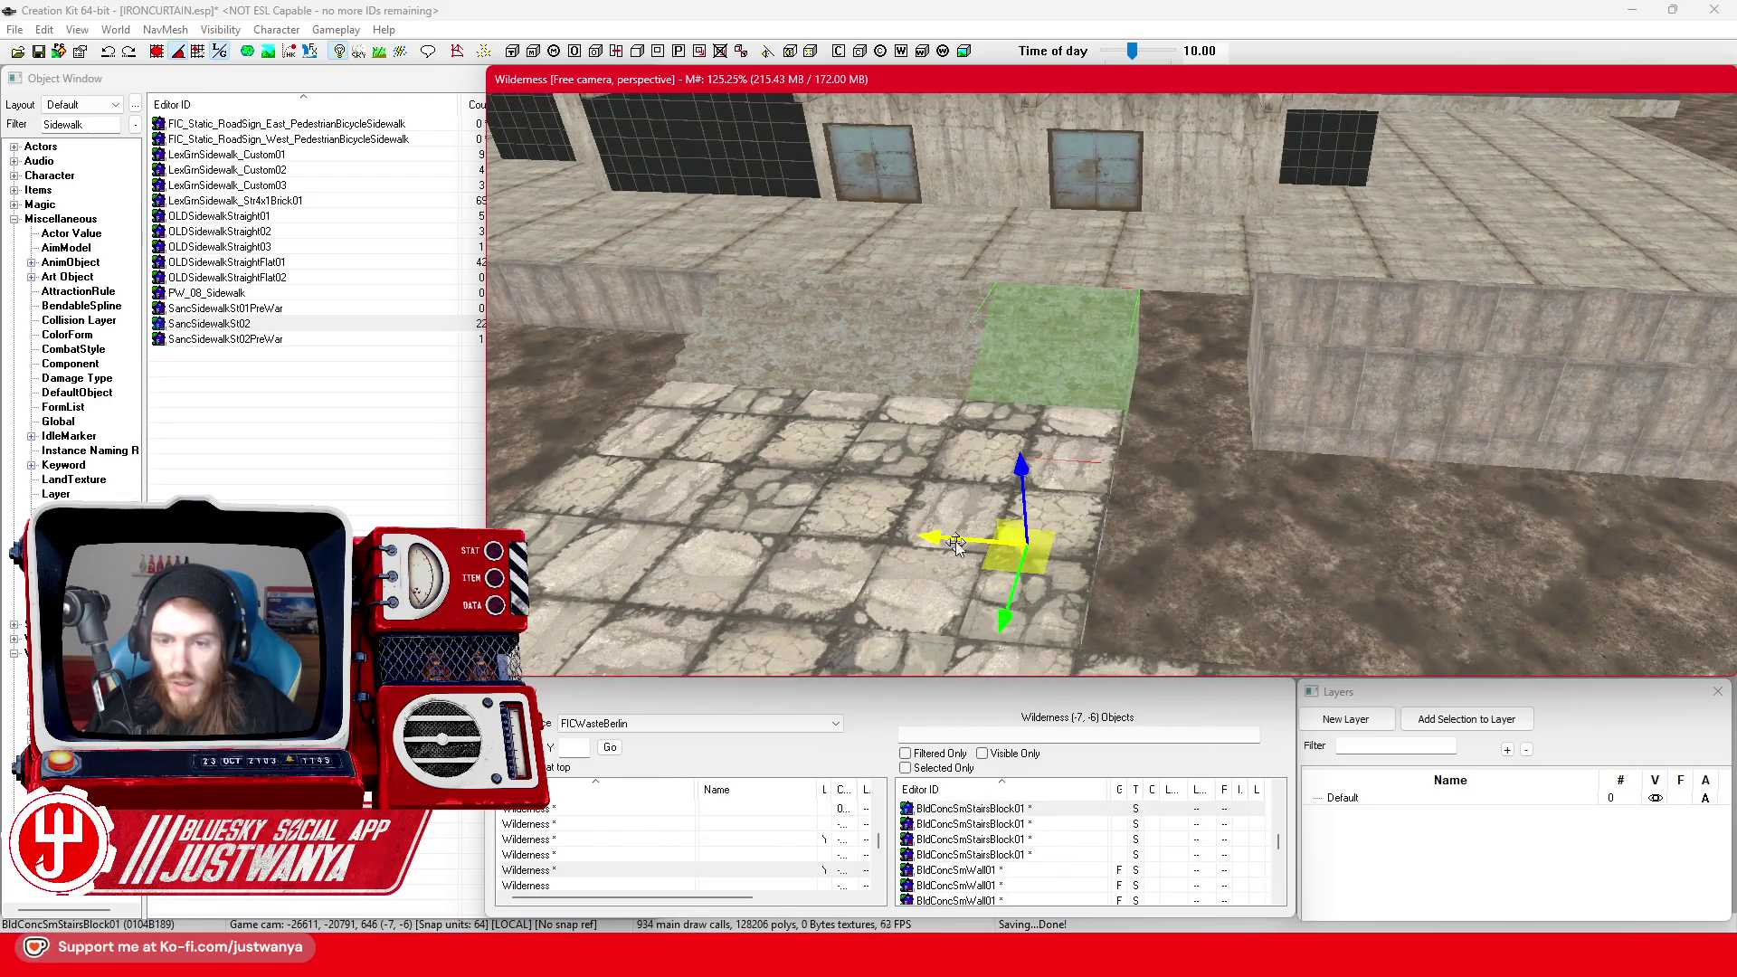
{"action": "left_click_drag", "start_coordinate": [956, 543], "coordinate": [1142, 553]}
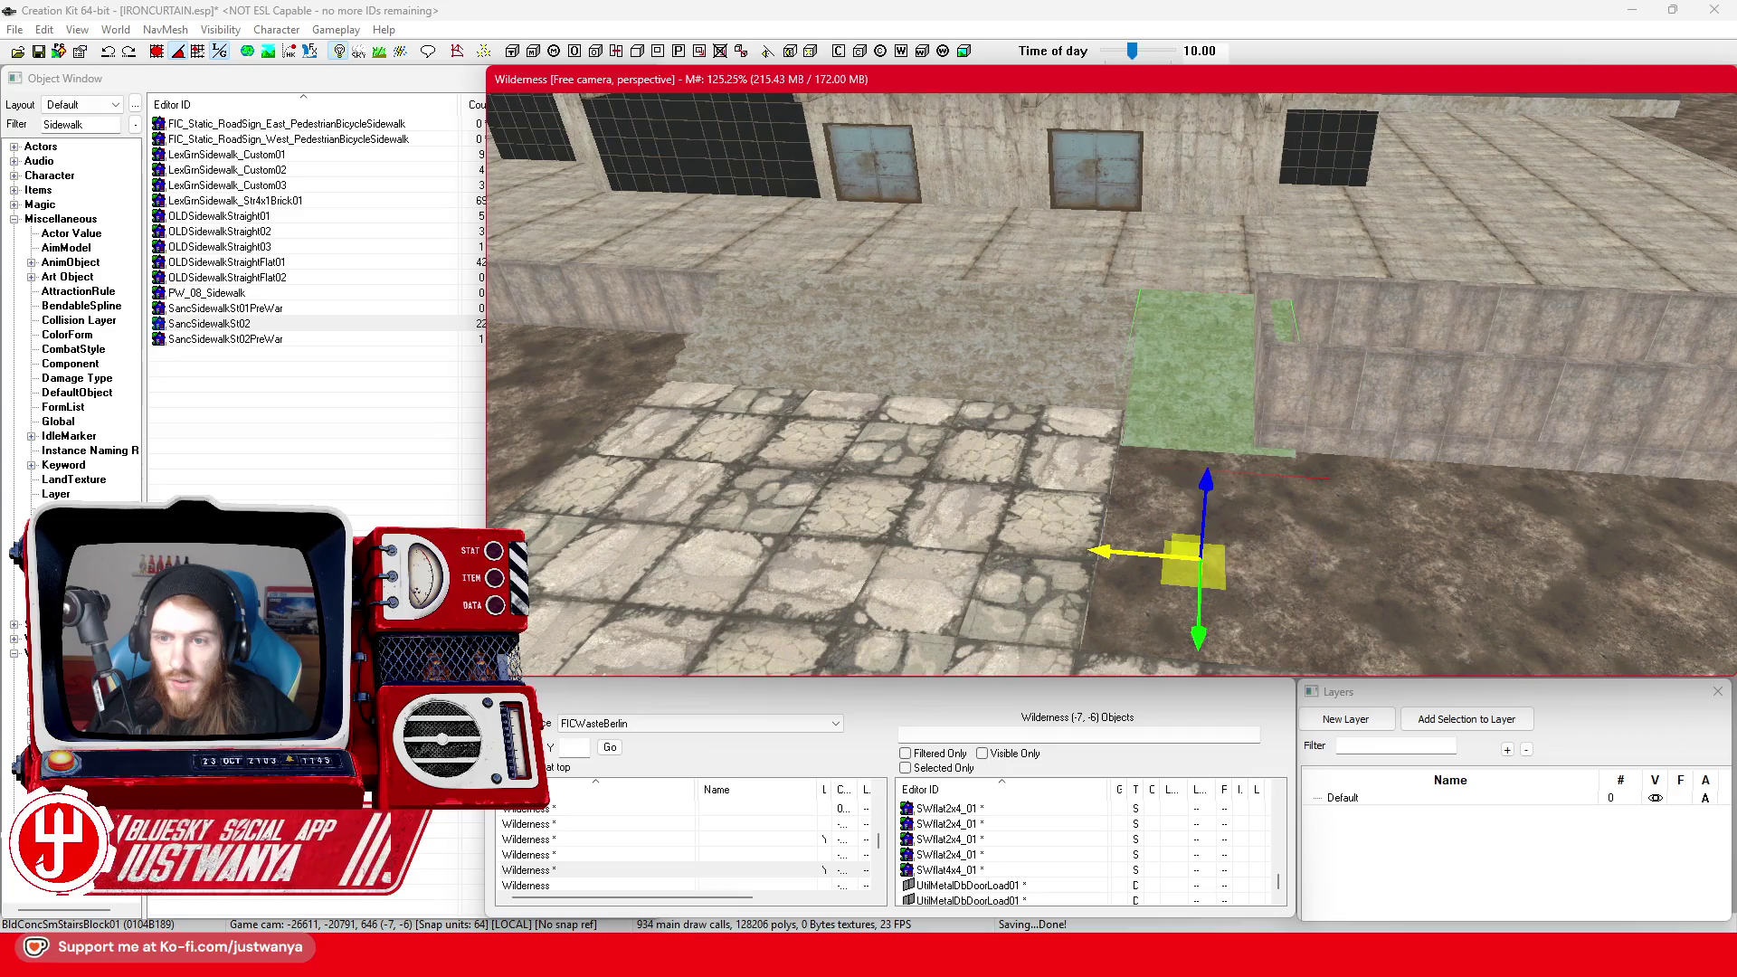
{"action": "scroll", "coordinate": [1169, 565], "scroll_direction": "up", "scroll_amount": 1}
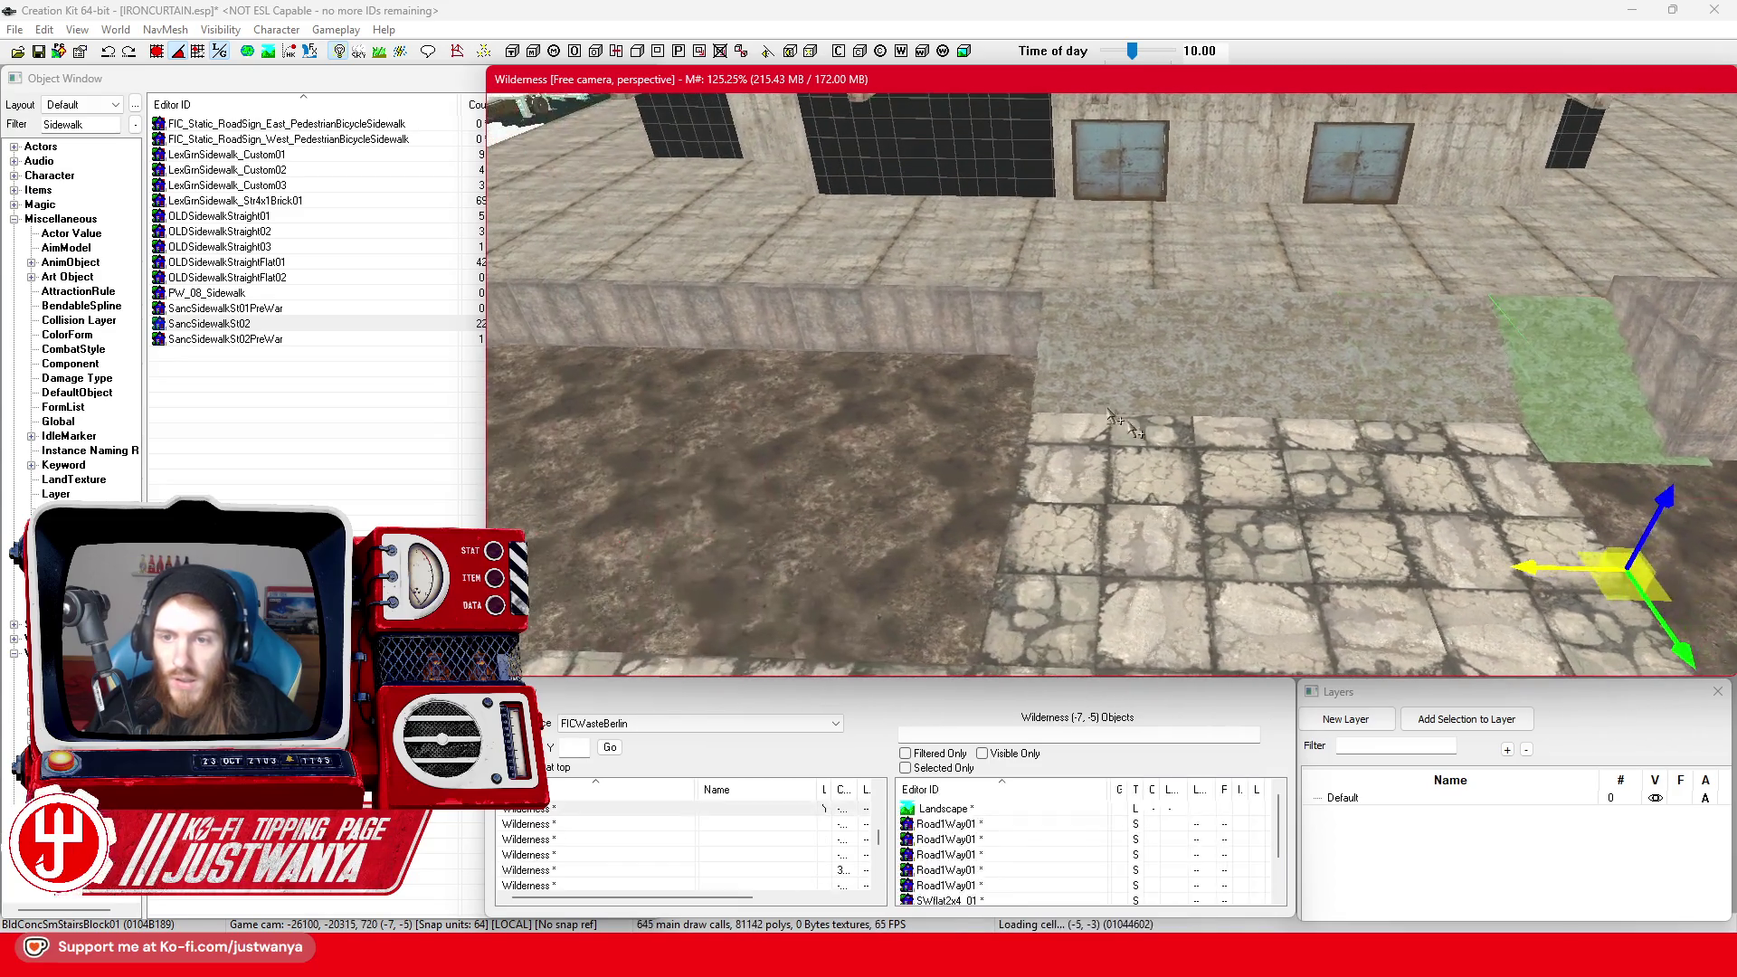
{"action": "left_click_drag", "start_coordinate": [923, 551], "coordinate": [938, 552]}
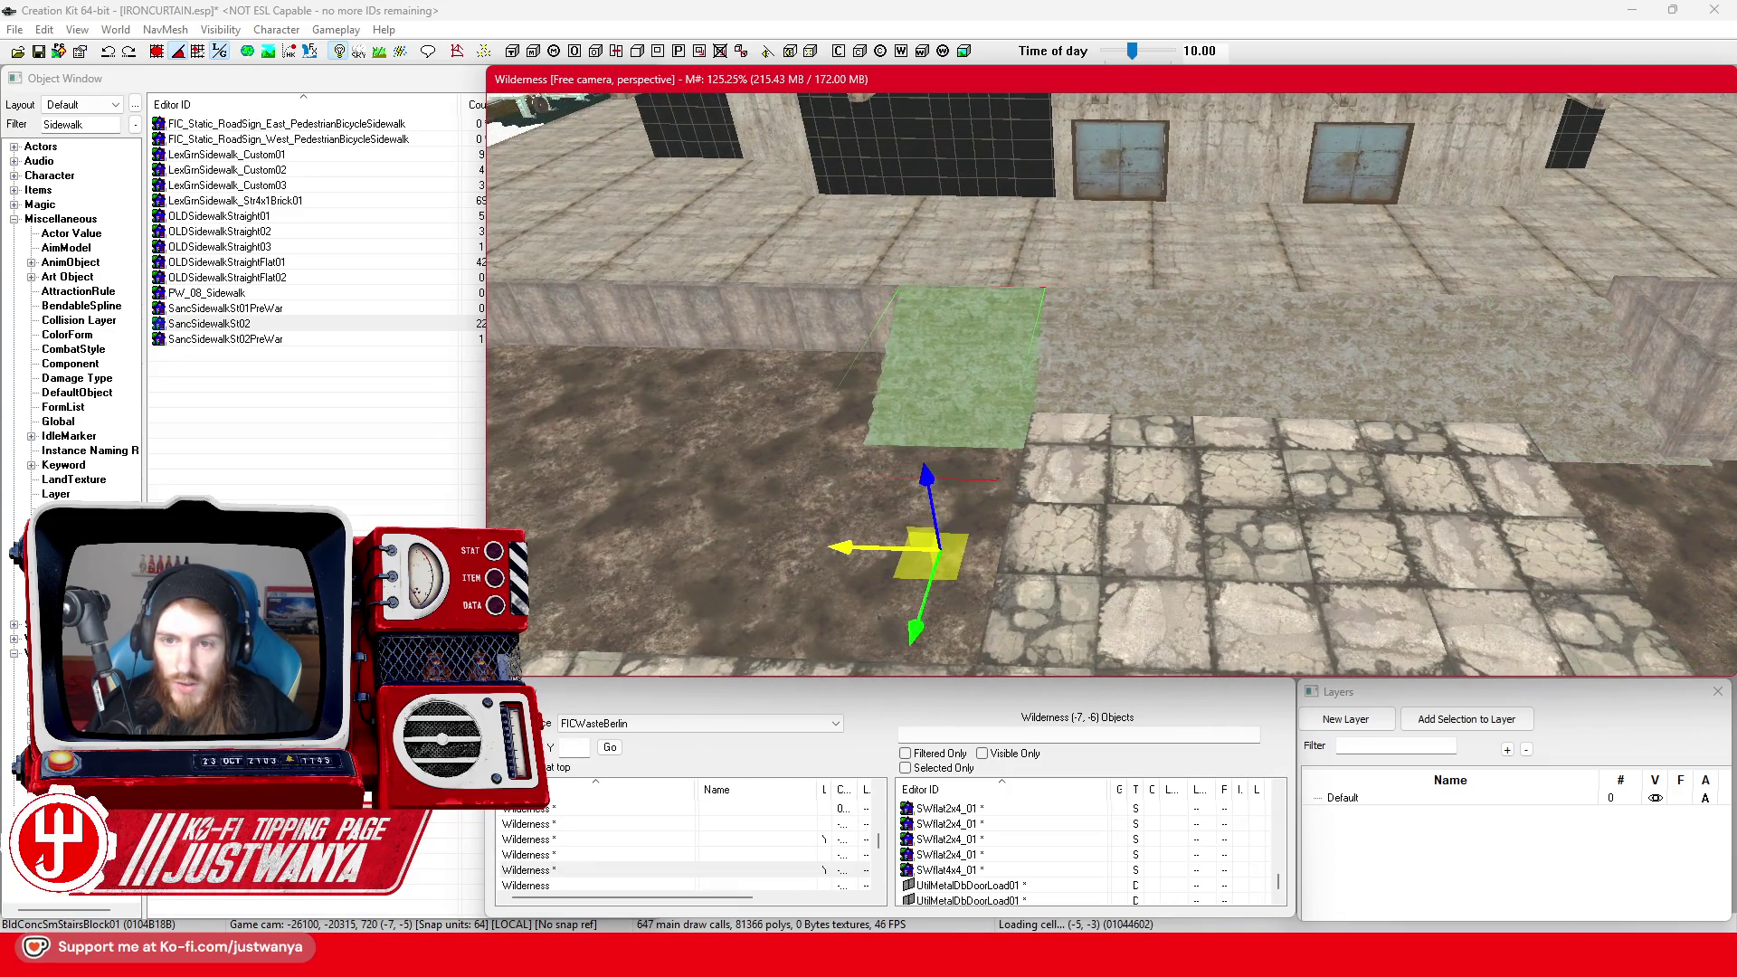
{"action": "scroll", "coordinate": [906, 561], "scroll_direction": "up", "scroll_amount": 3}
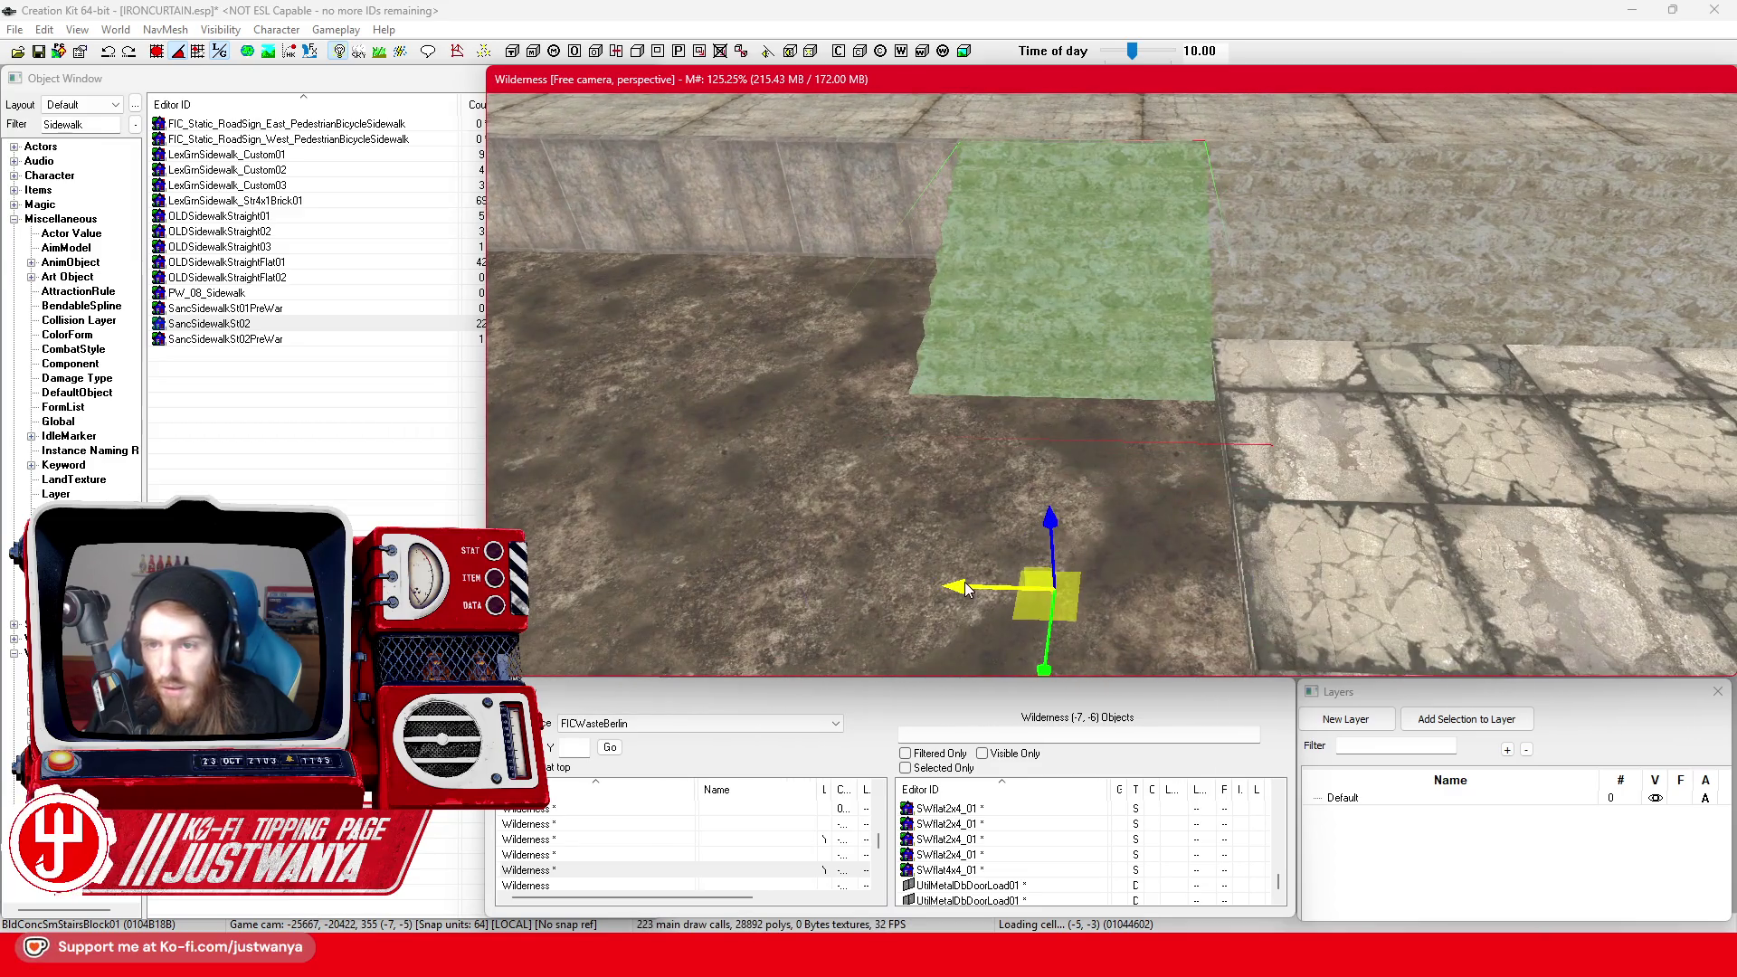
{"action": "left_click_drag", "start_coordinate": [966, 588], "coordinate": [963, 588]}
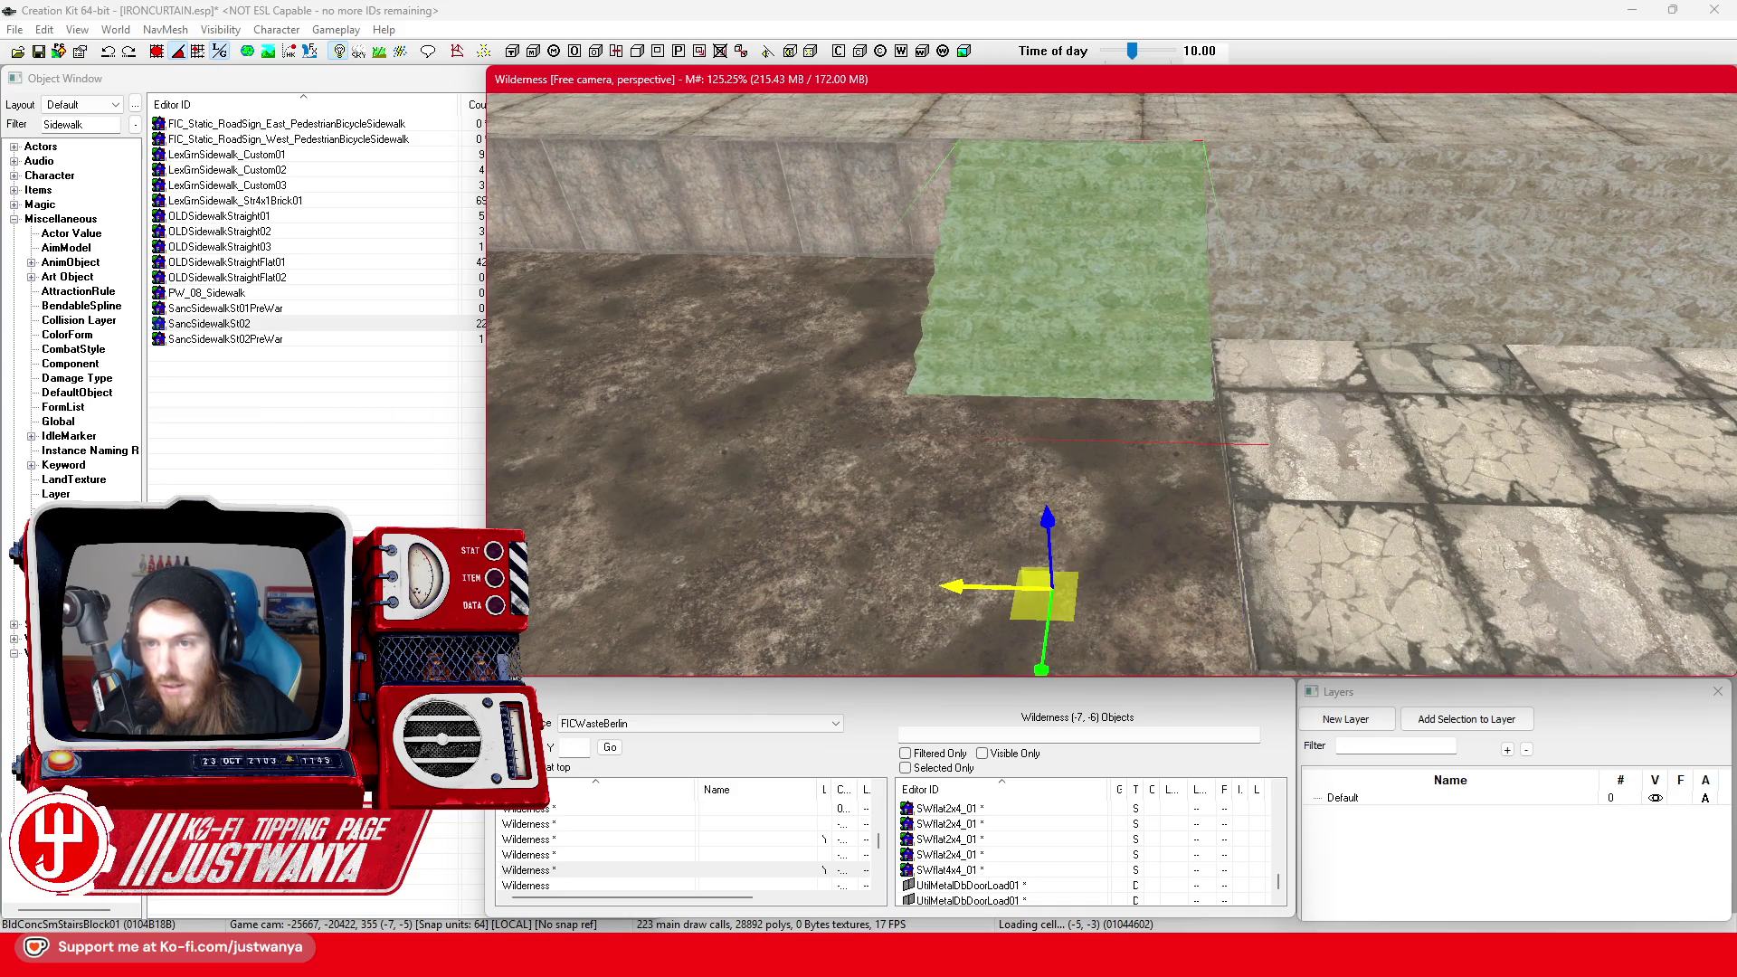
{"action": "left_click", "coordinate": [1354, 456]}
Slide the cracked sidewalk tile left and shift the narrow slab beside it
{"action": "key", "text": "c"}
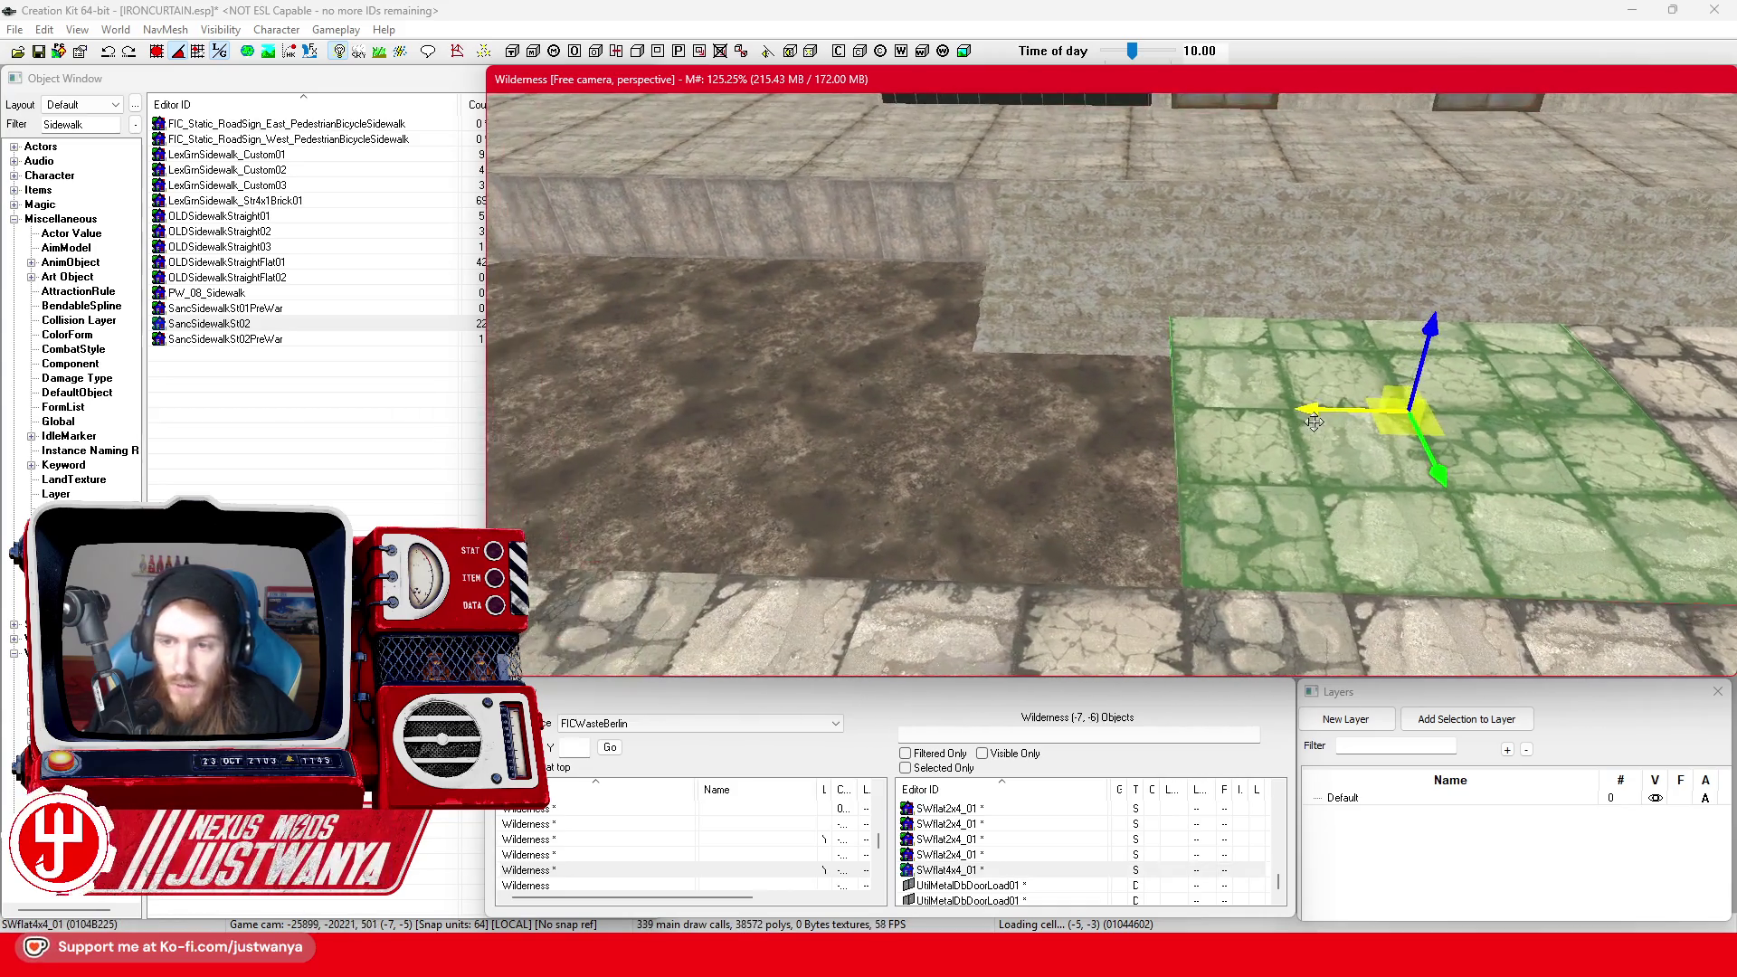
{"action": "left_click_drag", "start_coordinate": [1314, 422], "coordinate": [1081, 417]}
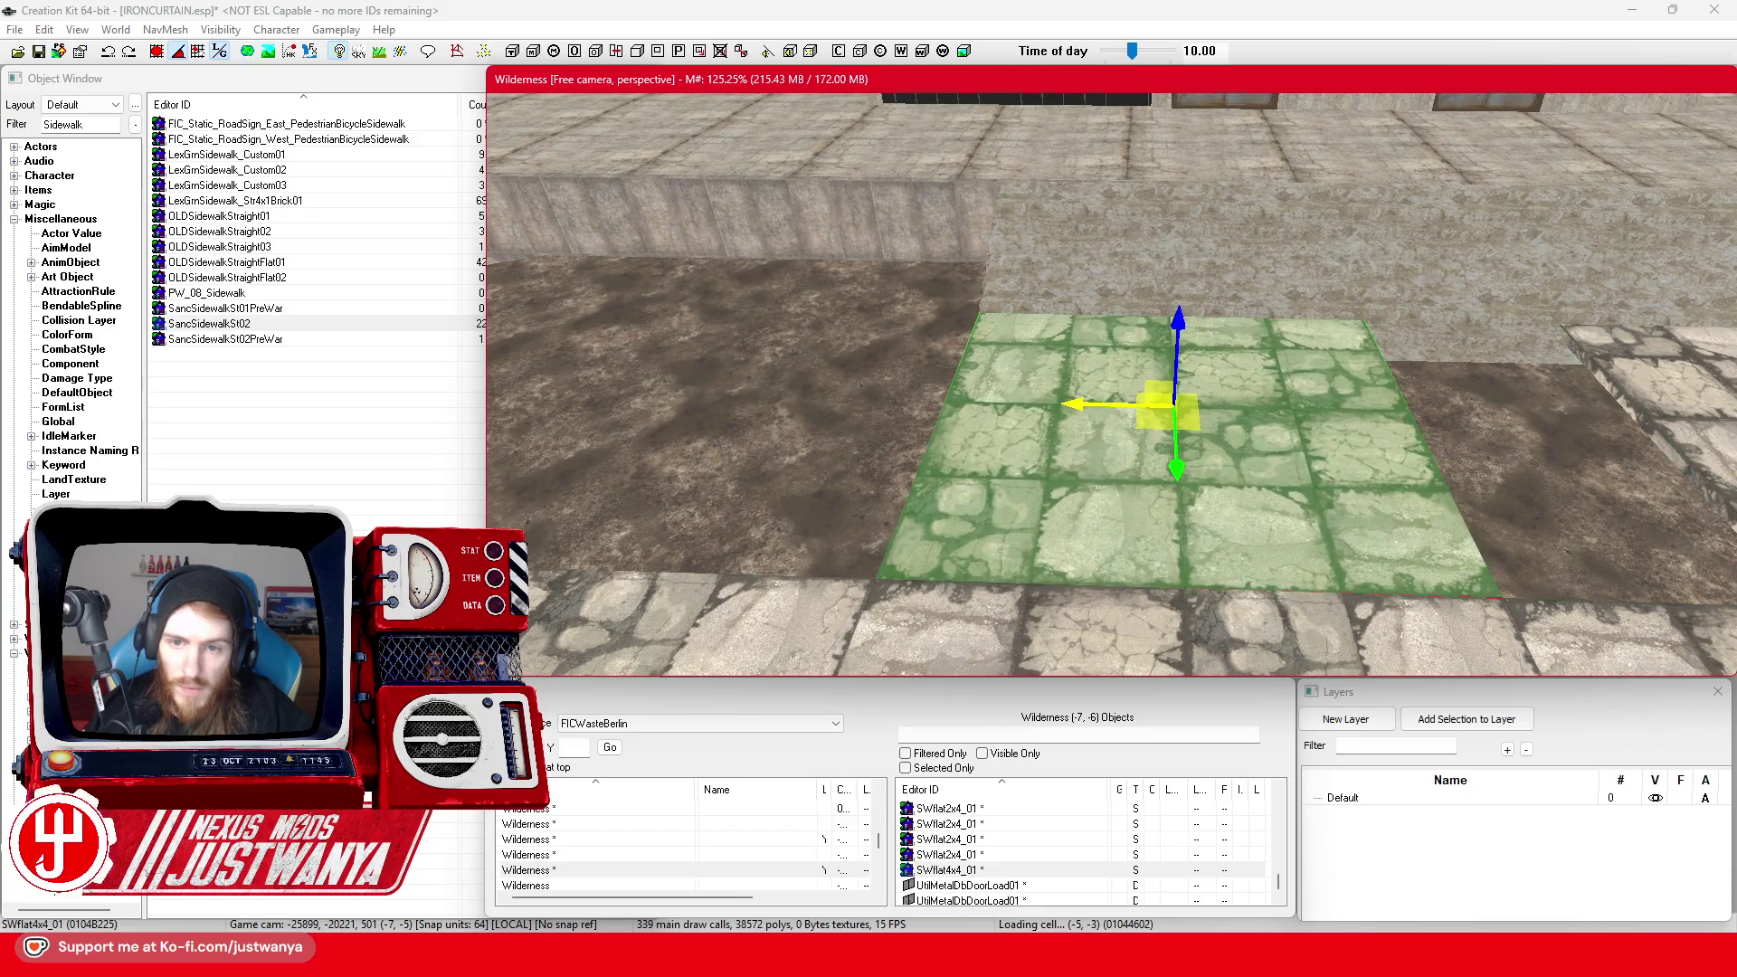
{"action": "scroll", "coordinate": [1053, 389], "scroll_direction": "down", "scroll_amount": 3}
{"action": "left_click", "coordinate": [1261, 471]}
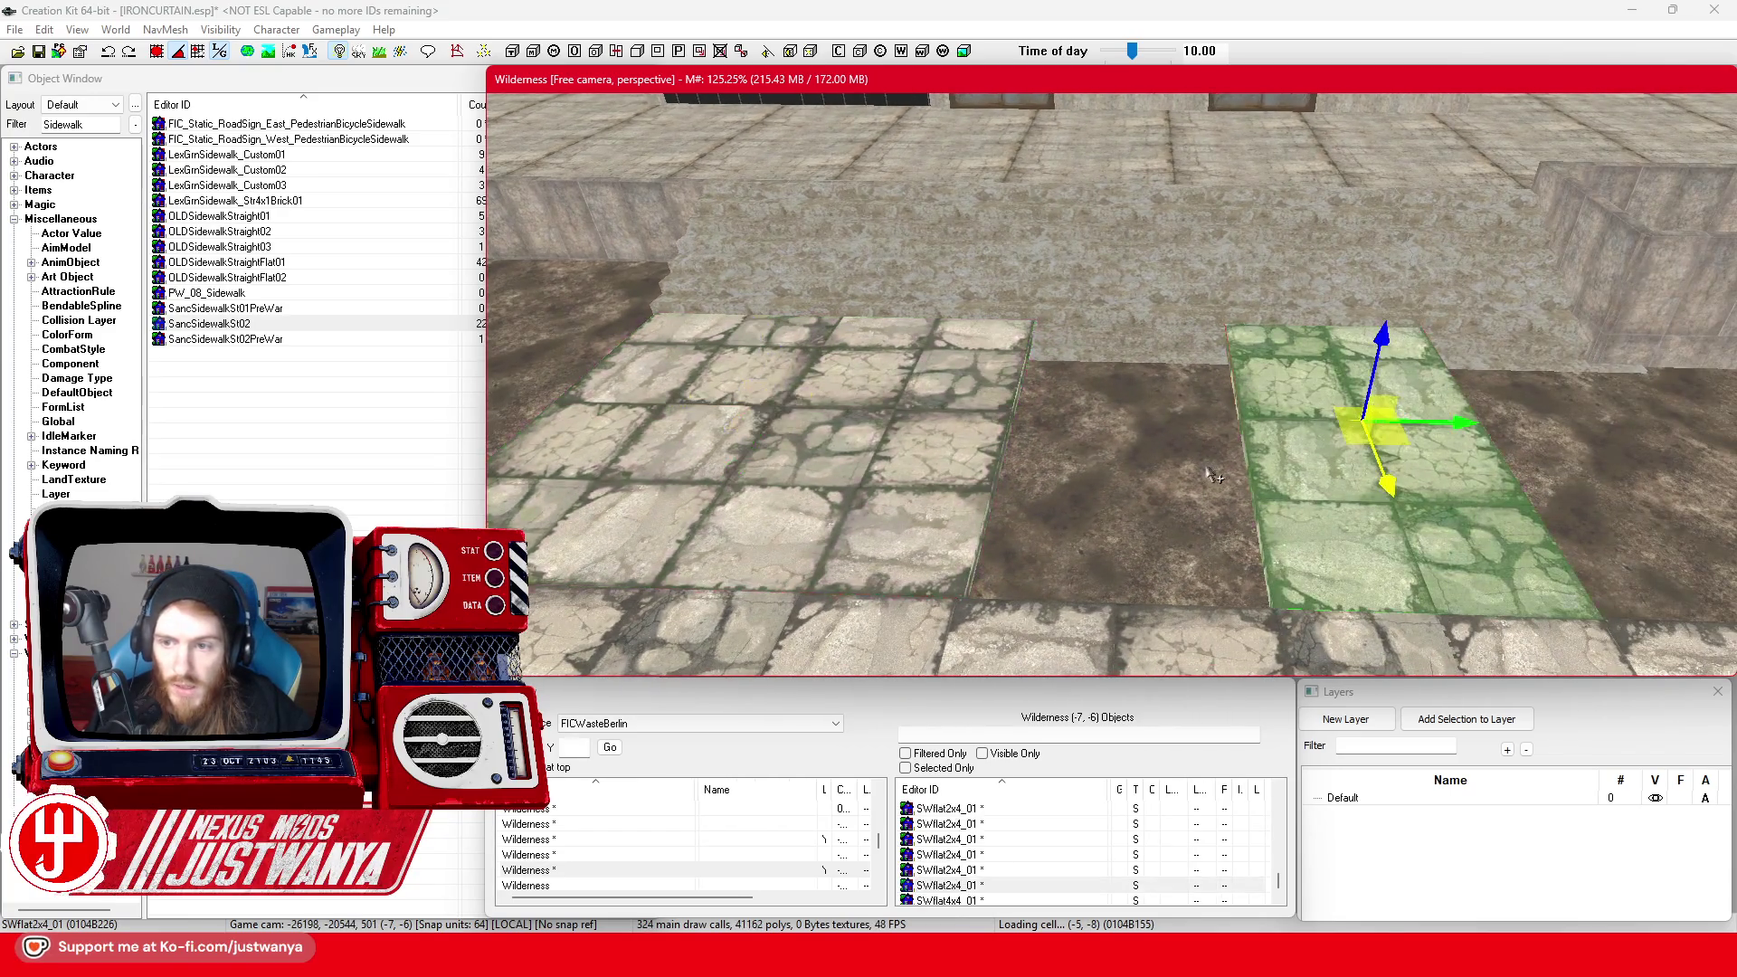
{"action": "left_click_drag", "start_coordinate": [1212, 474], "coordinate": [1039, 384]}
Move the left slab into the dirt gap and the narrow slab beside the walled enclosure
{"action": "left_click", "coordinate": [838, 431]}
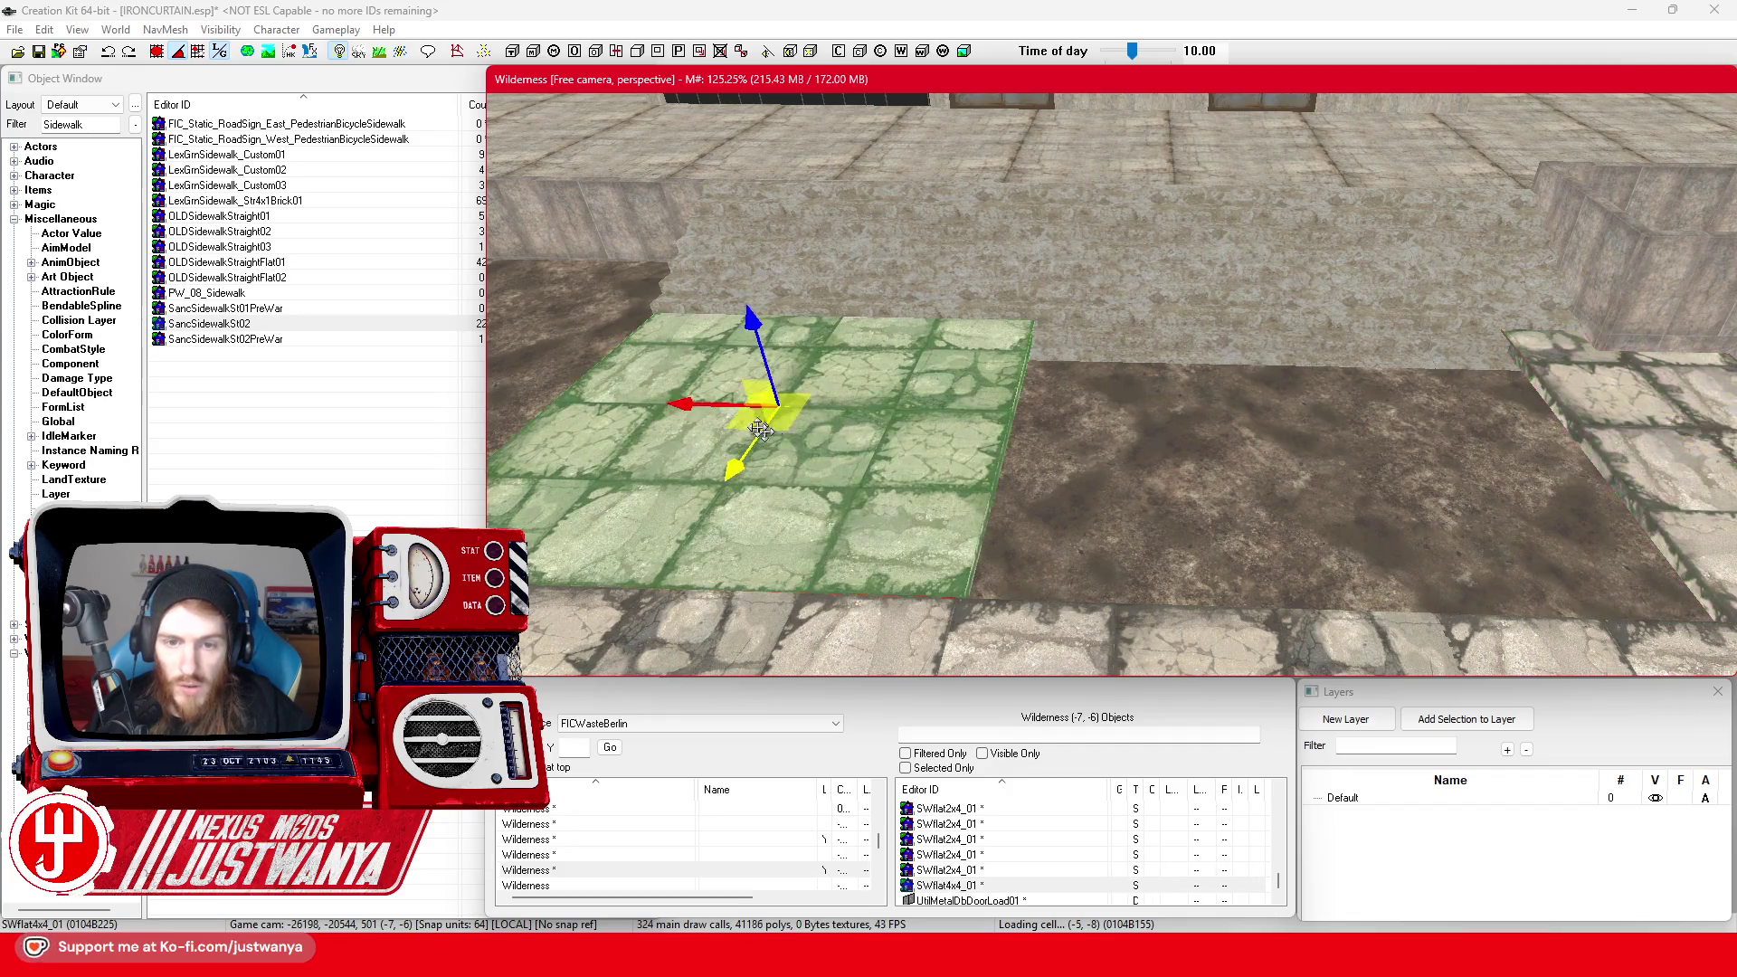
{"action": "mouse_move", "coordinate": [839, 432]}
{"action": "left_mouse_down"}
{"action": "mouse_move", "coordinate": [993, 490]}
{"action": "mouse_move", "coordinate": [1331, 440]}
{"action": "mouse_move", "coordinate": [1165, 401]}
{"action": "left_mouse_up"}
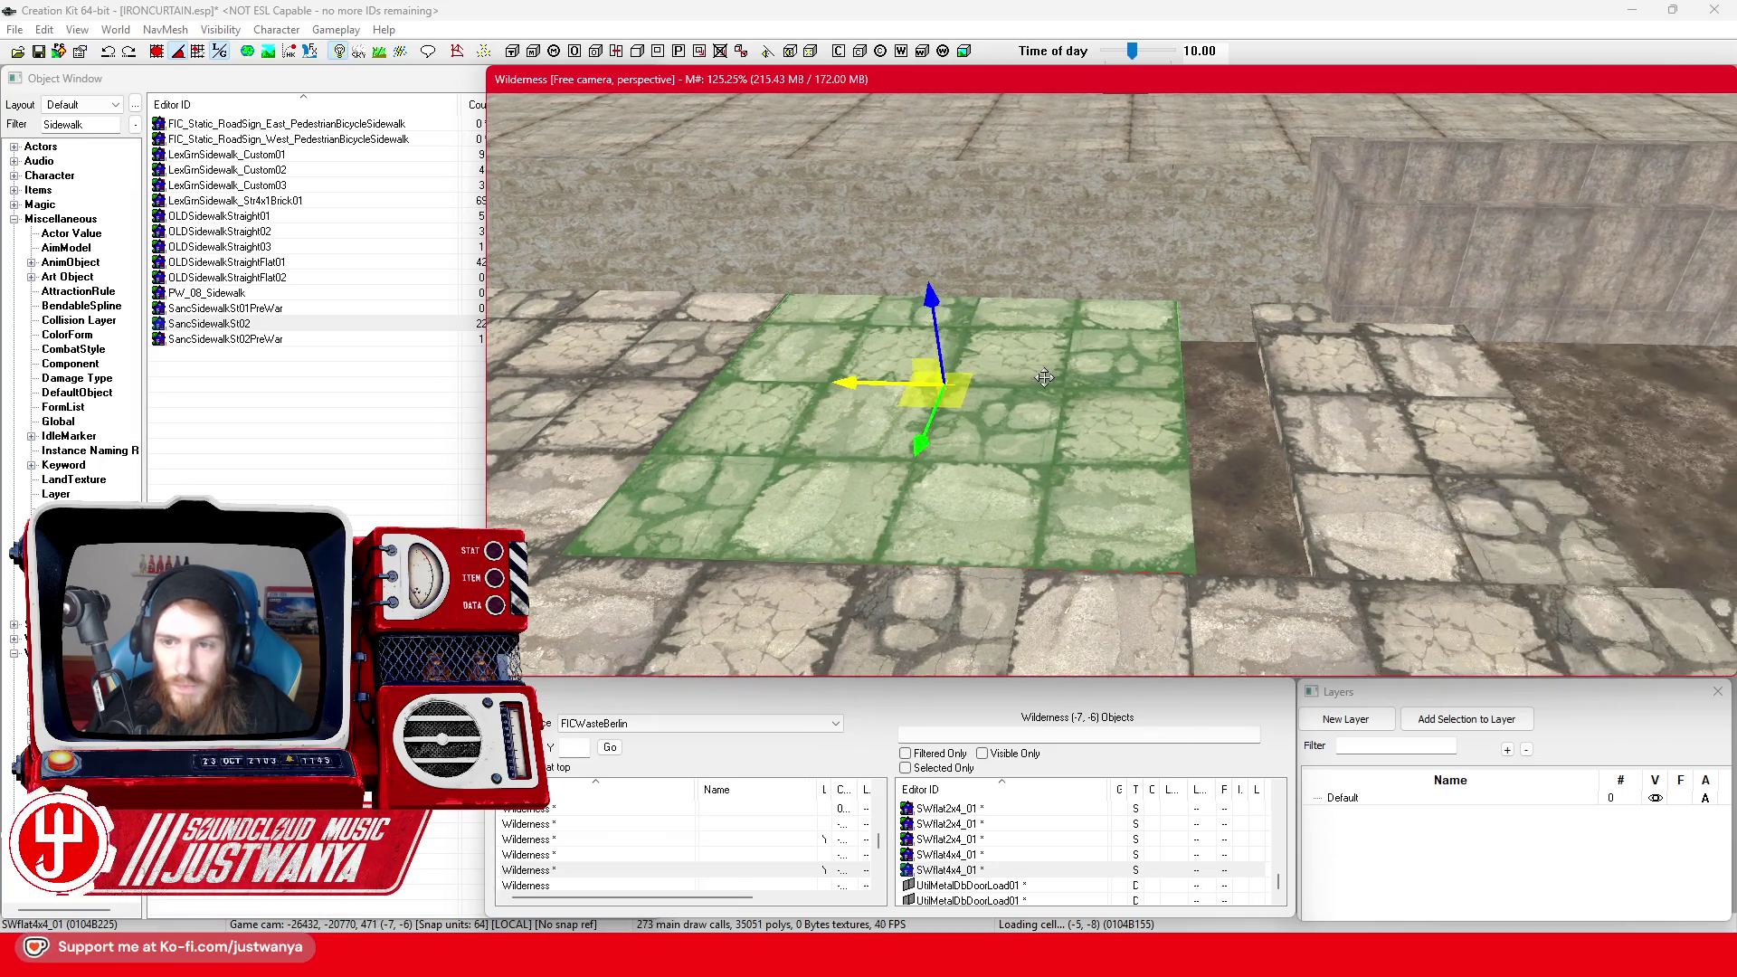
{"action": "left_click", "coordinate": [1338, 426]}
{"action": "mouse_move", "coordinate": [1485, 400]}
{"action": "left_mouse_down"}
{"action": "mouse_move", "coordinate": [1320, 400]}
{"action": "mouse_move", "coordinate": [1440, 400]}
{"action": "mouse_move", "coordinate": [1388, 400]}
{"action": "left_mouse_up"}
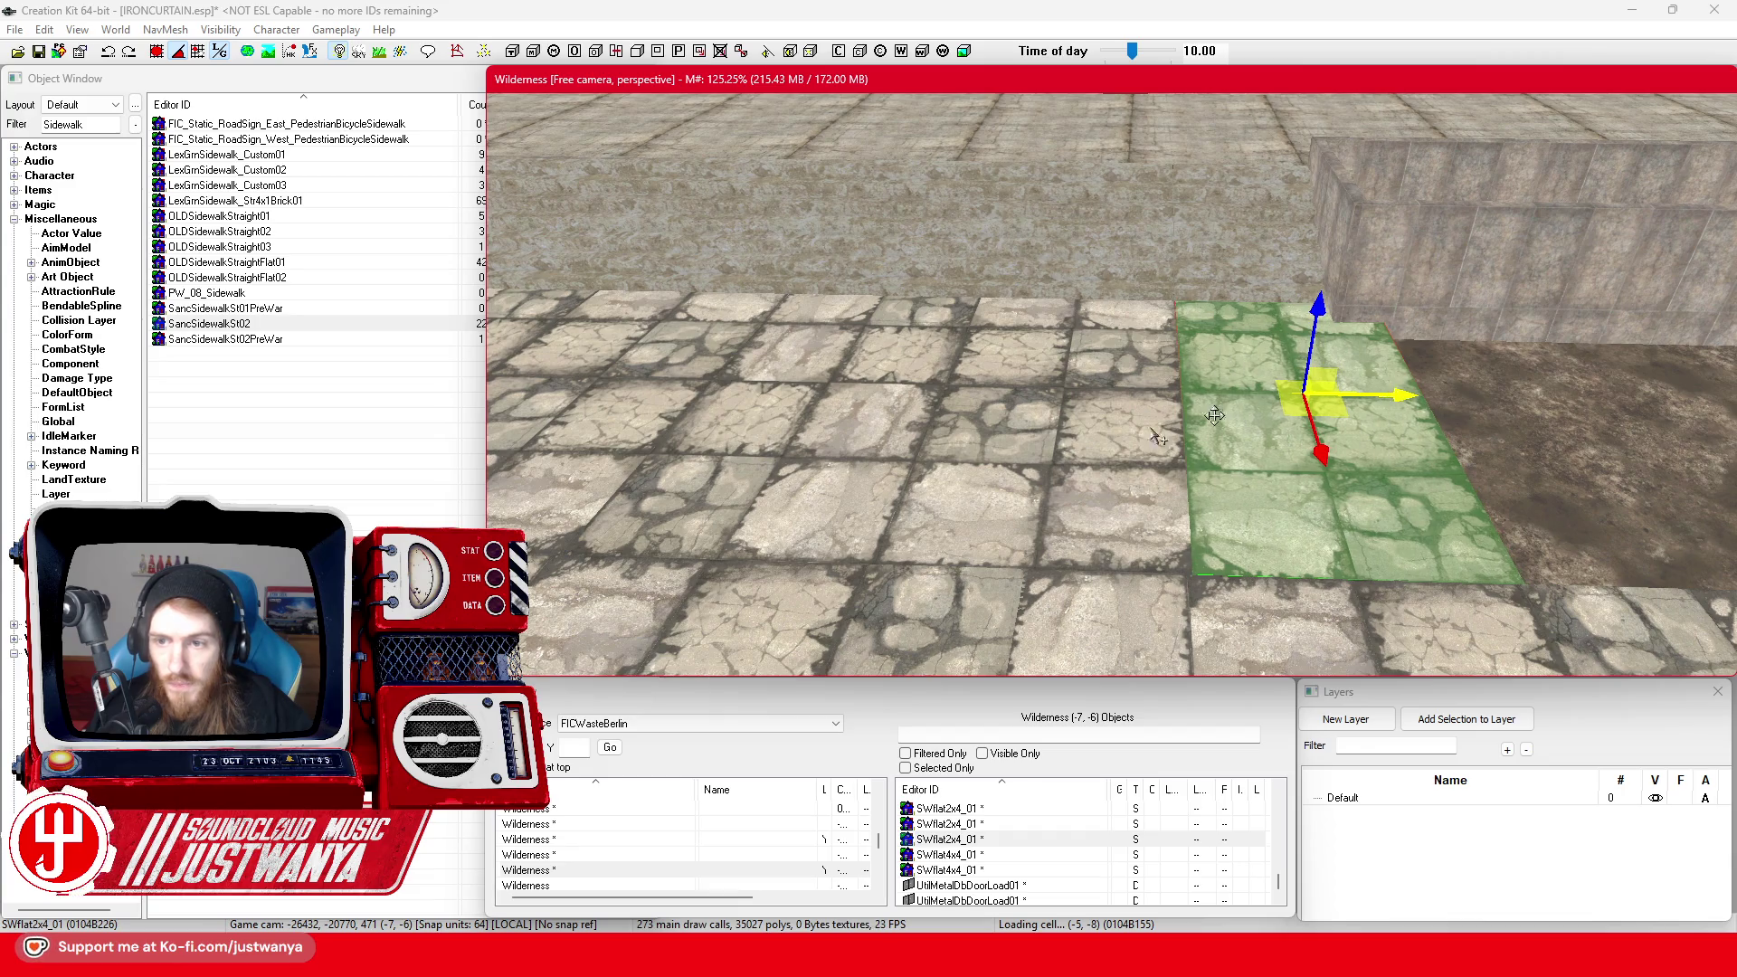
{"action": "scroll", "coordinate": [1157, 437], "scroll_direction": "down", "scroll_amount": 5}
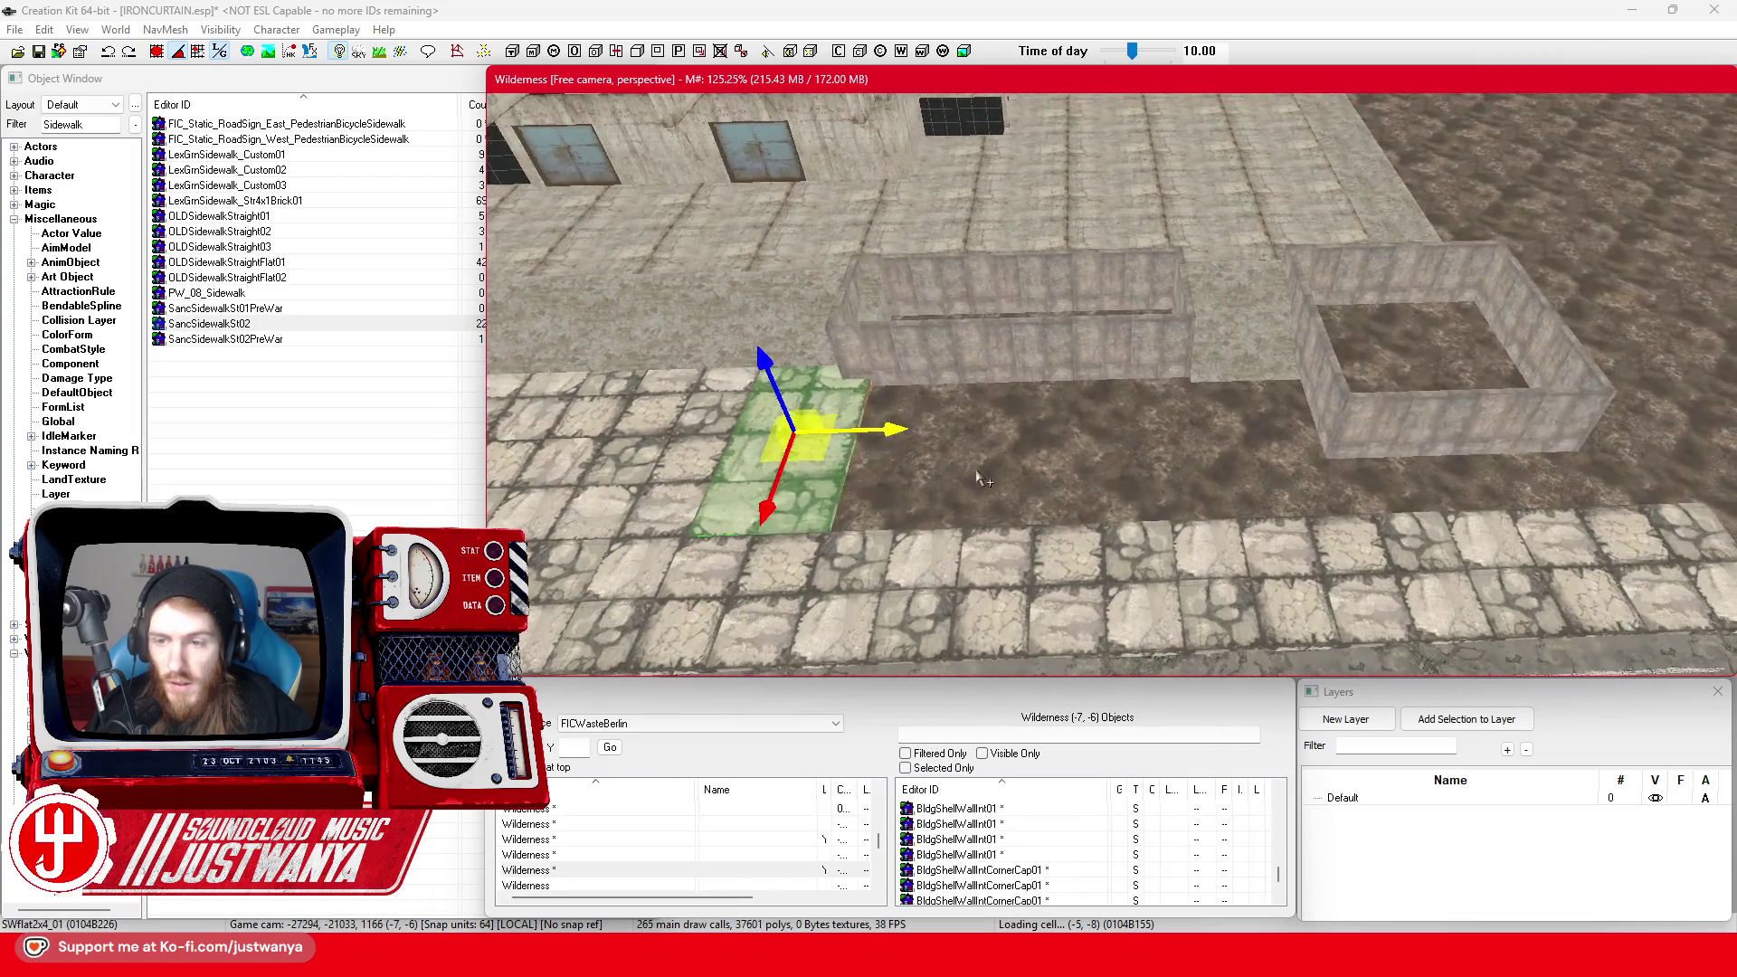
{"action": "mouse_move", "coordinate": [896, 458]}
{"action": "left_mouse_down"}
{"action": "mouse_move", "coordinate": [1375, 434]}
{"action": "mouse_move", "coordinate": [1355, 439]}
{"action": "left_mouse_up"}
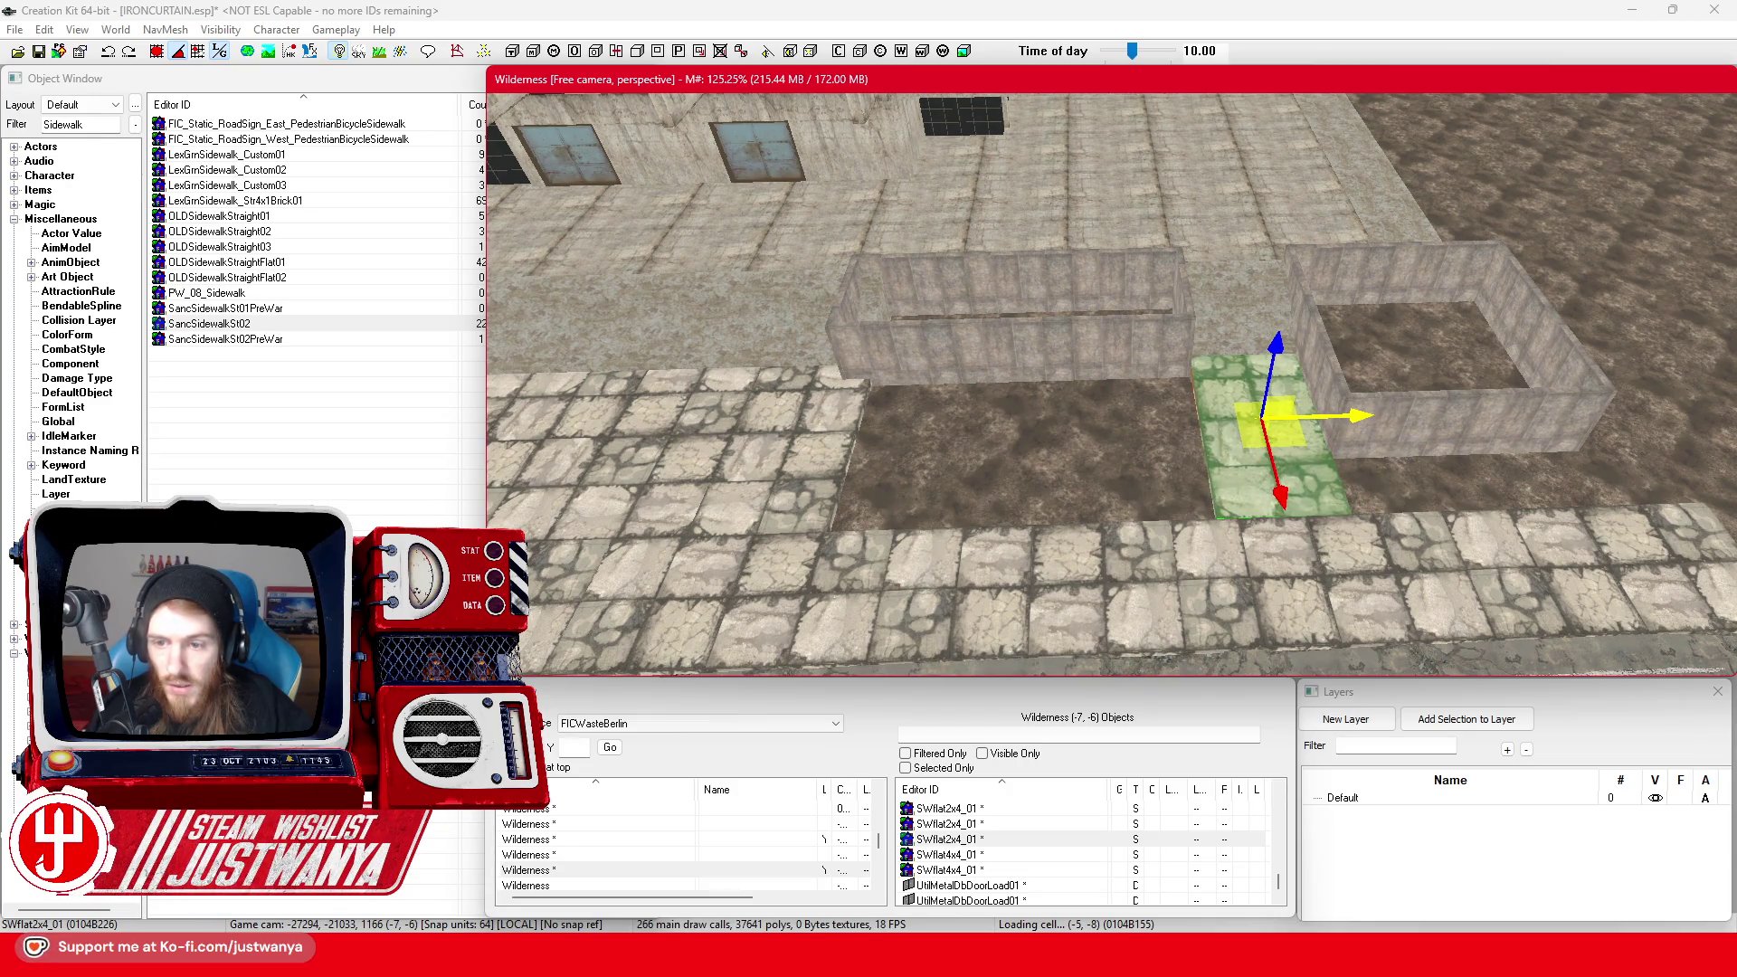
{"action": "scroll", "coordinate": [1448, 434], "scroll_direction": "up", "scroll_amount": 10}
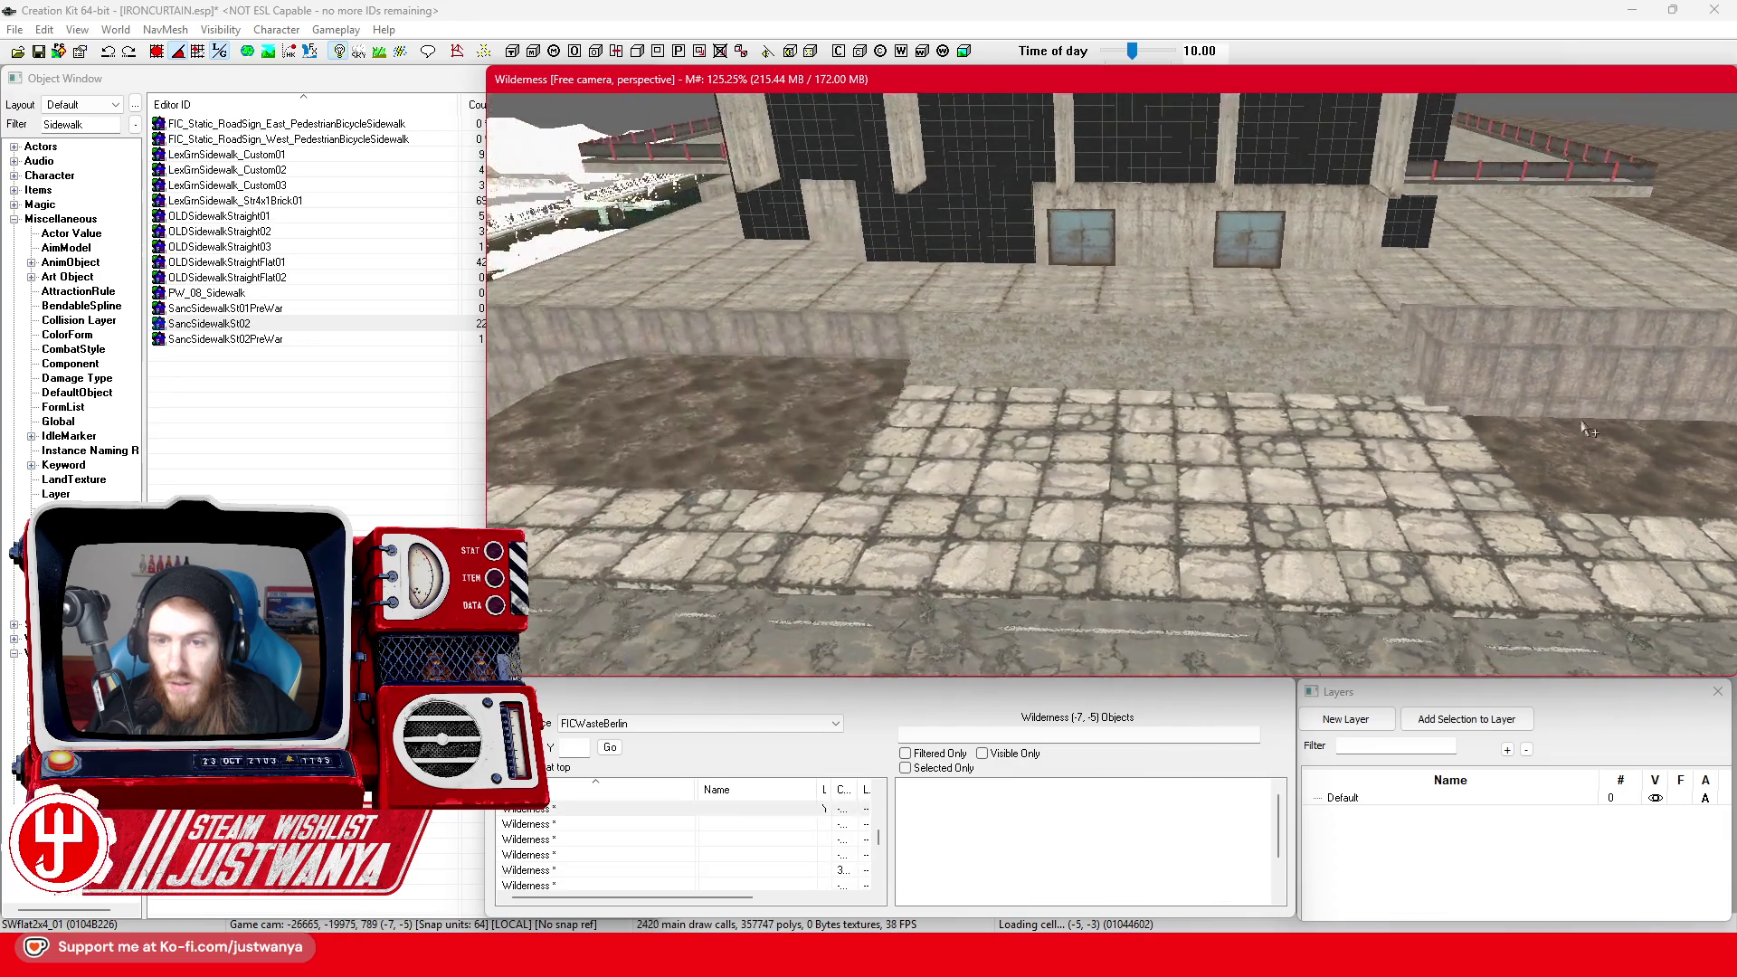
{"action": "scroll", "coordinate": [1356, 398], "scroll_direction": "up", "scroll_amount": 5}
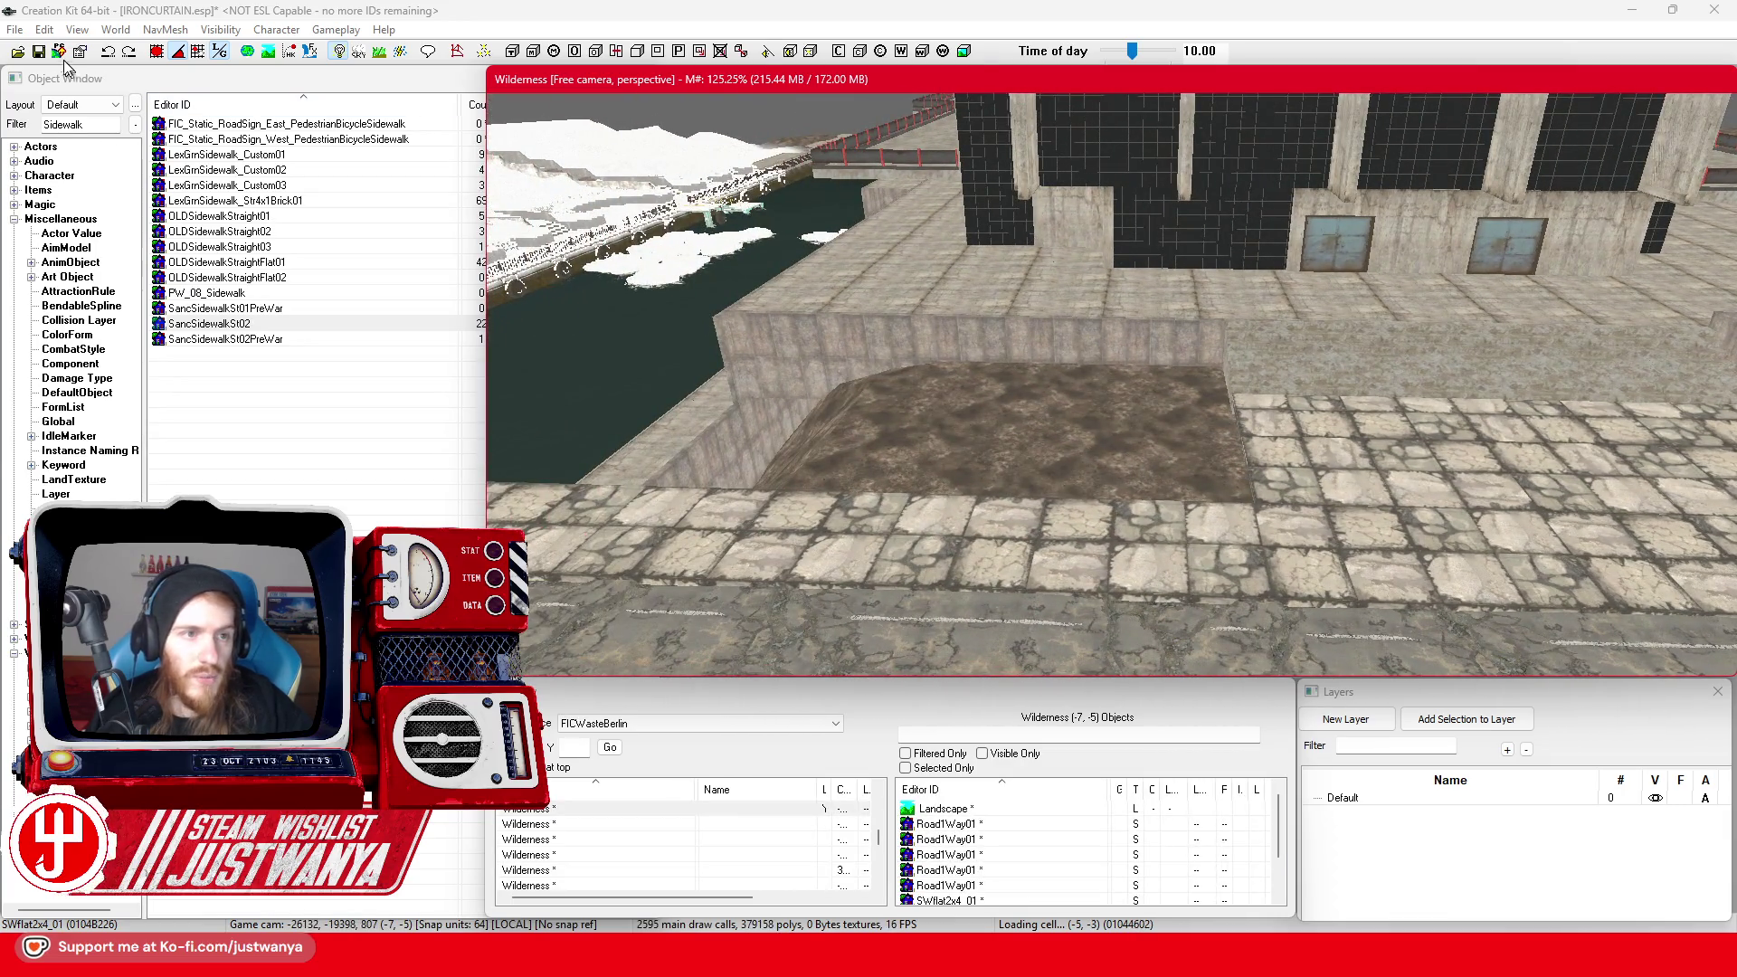
{"action": "left_click", "coordinate": [39, 50]}
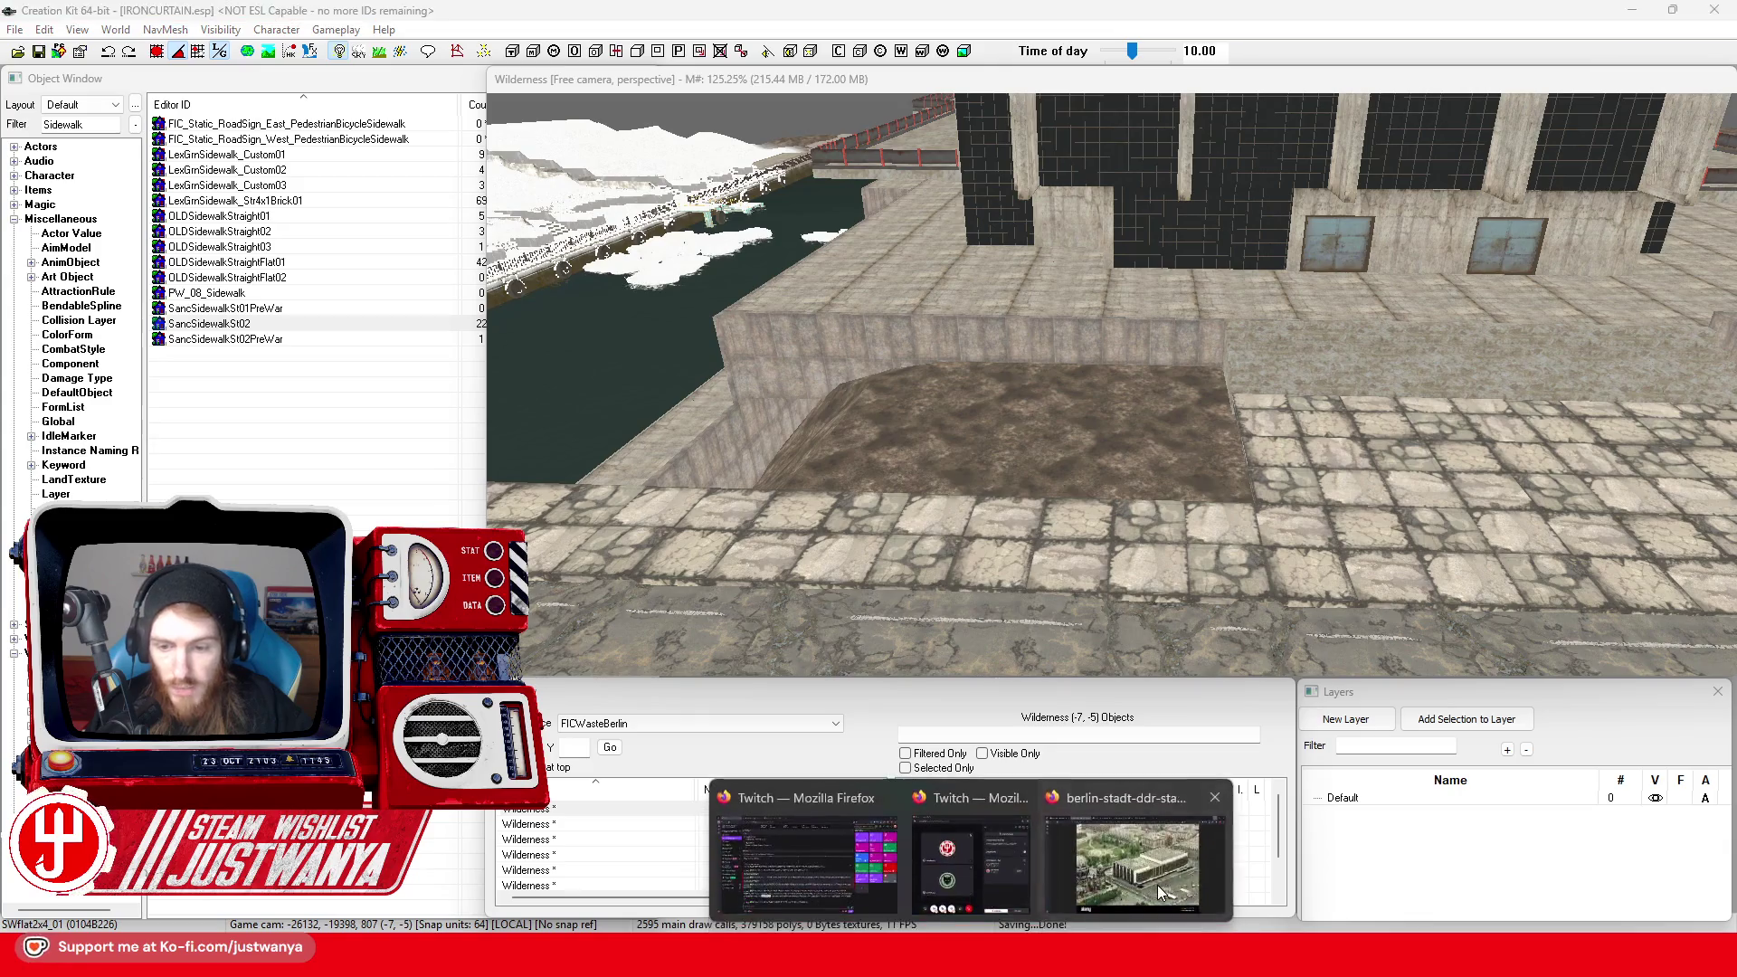
{"action": "left_click", "coordinate": [1158, 885]}
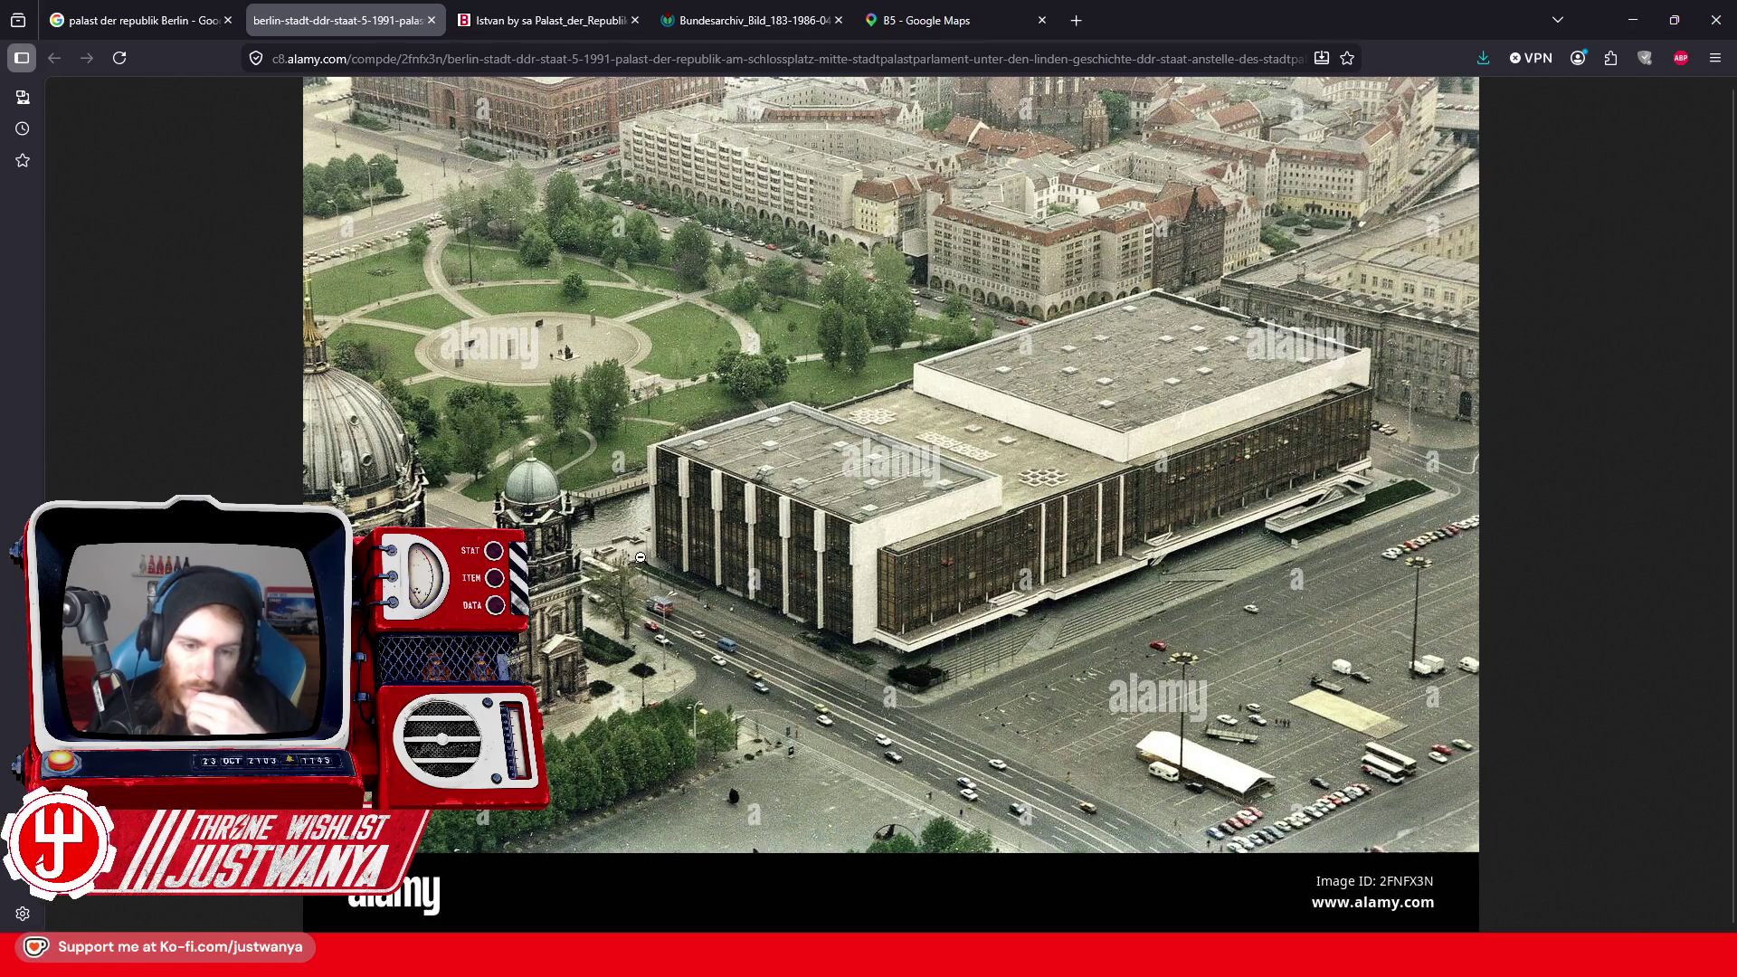
{"action": "left_click", "coordinate": [1630, 28]}
{"action": "scroll", "coordinate": [1004, 395], "scroll_direction": "up", "scroll_amount": 3}
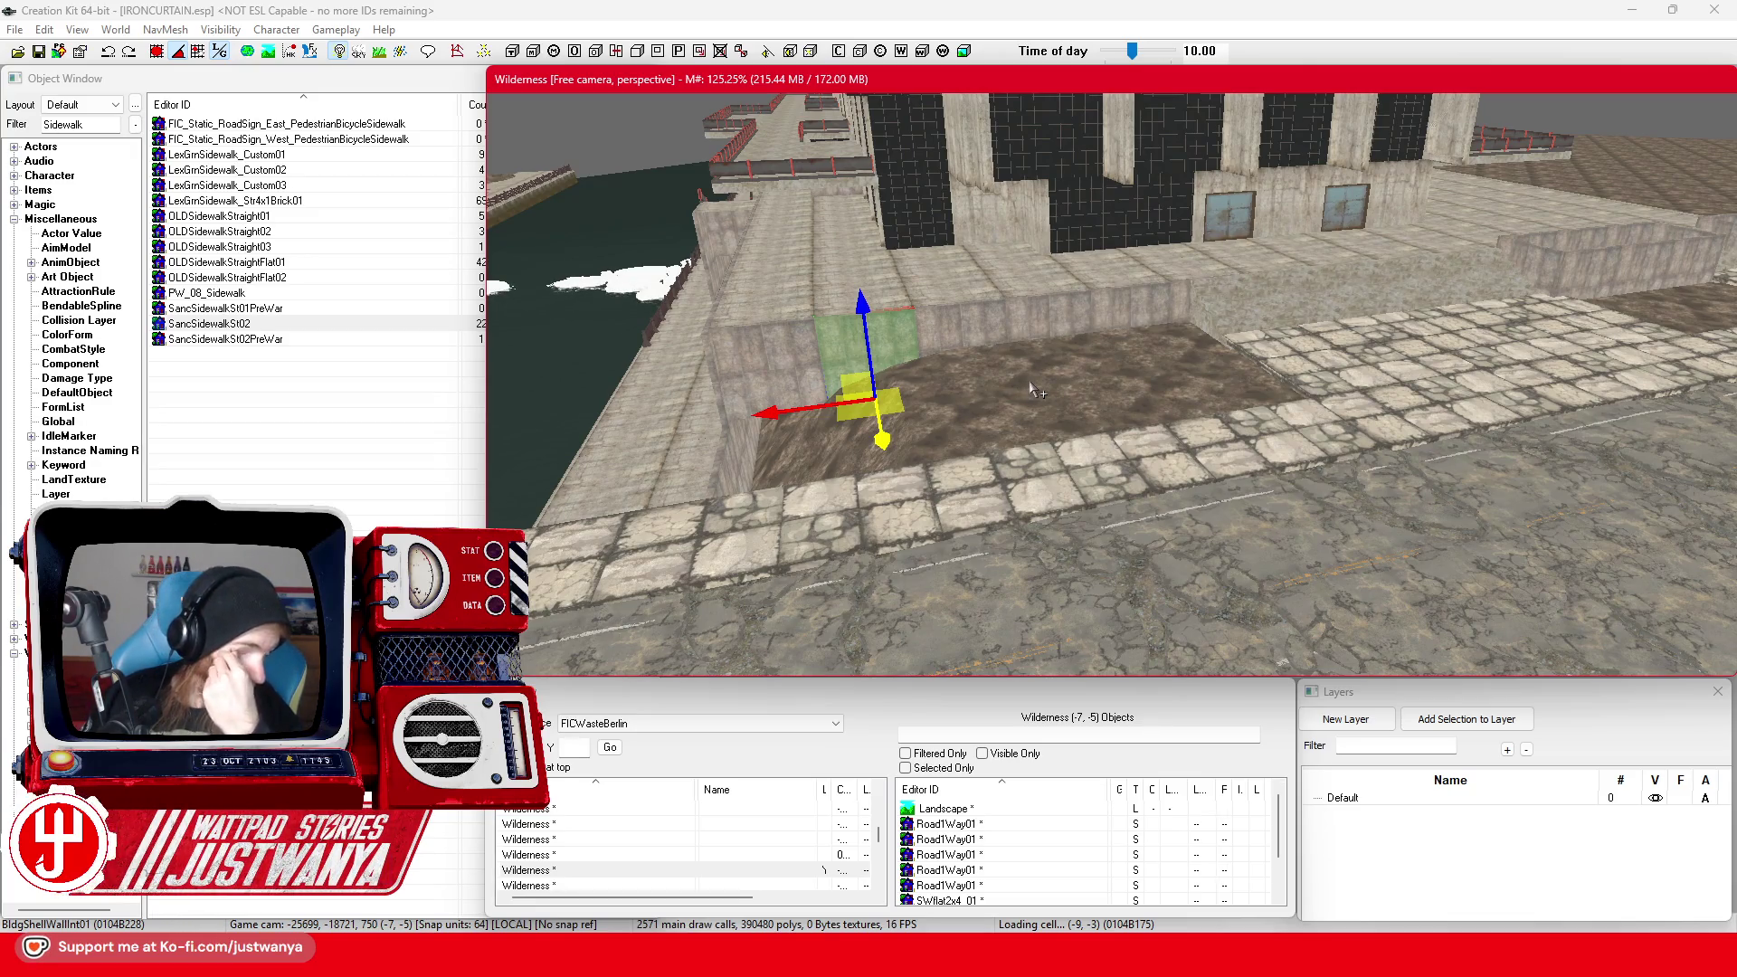
Swap the sidewalk piece beside the planter wall for SWflat4x4_01 and slide it into place
{"action": "scroll", "coordinate": [1036, 390], "scroll_direction": "up", "scroll_amount": 5}
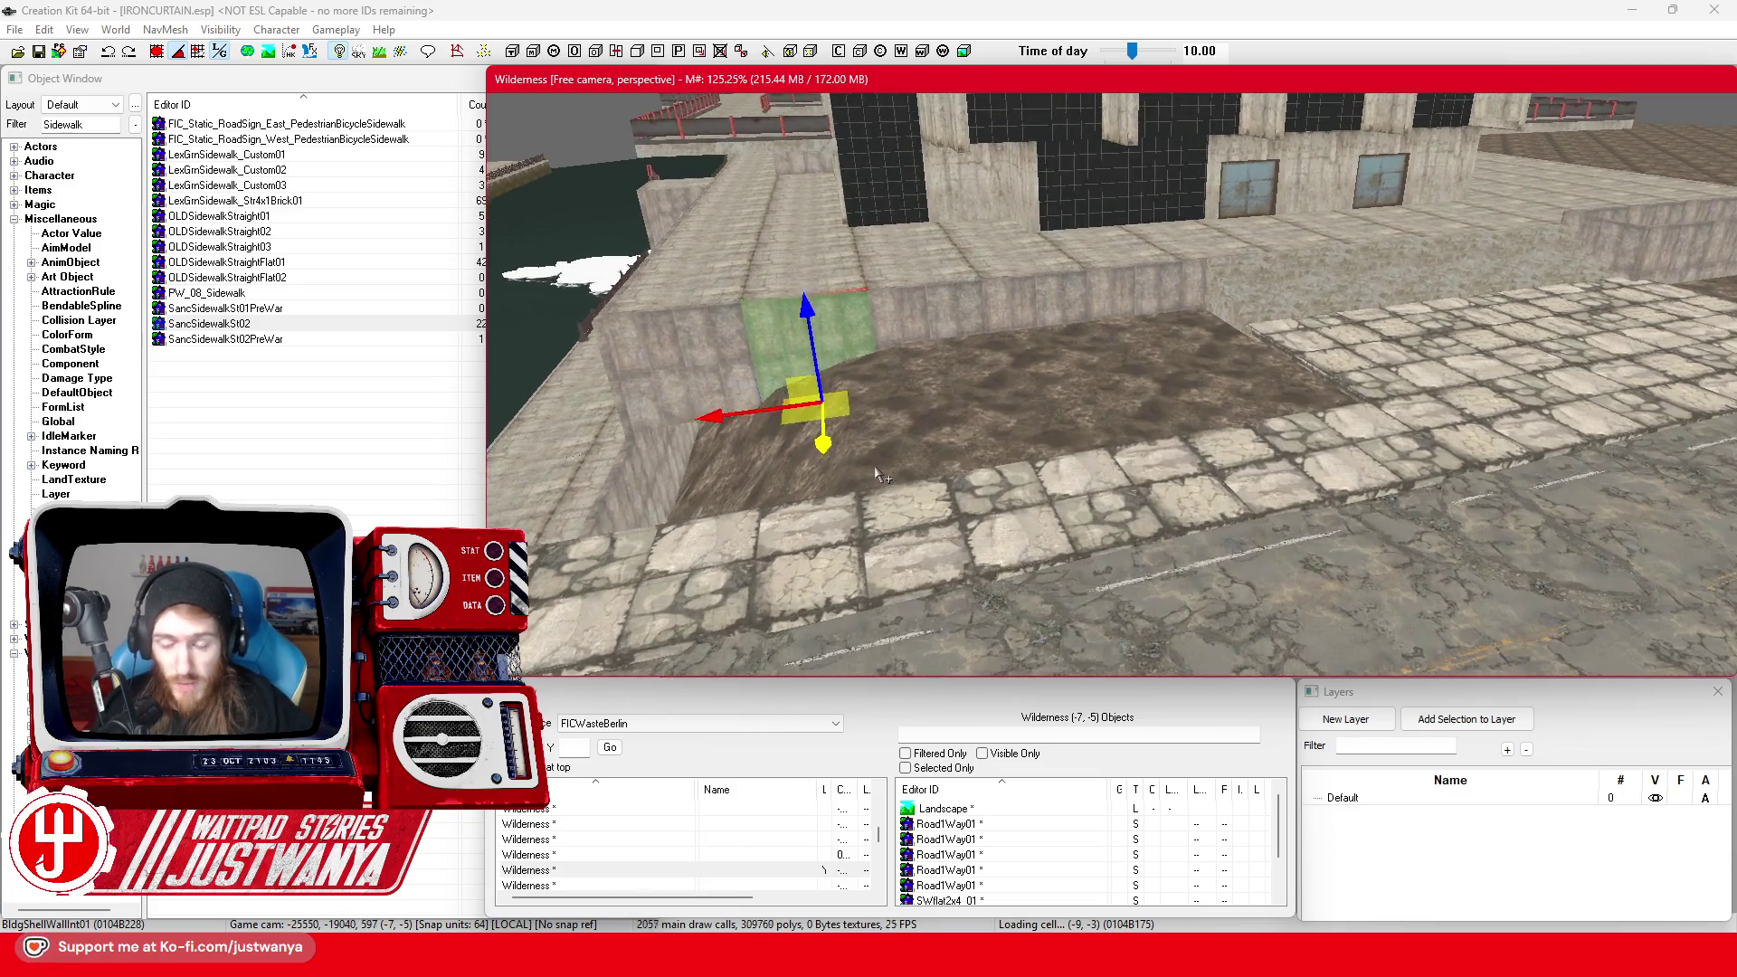
{"action": "key", "text": "shift"}
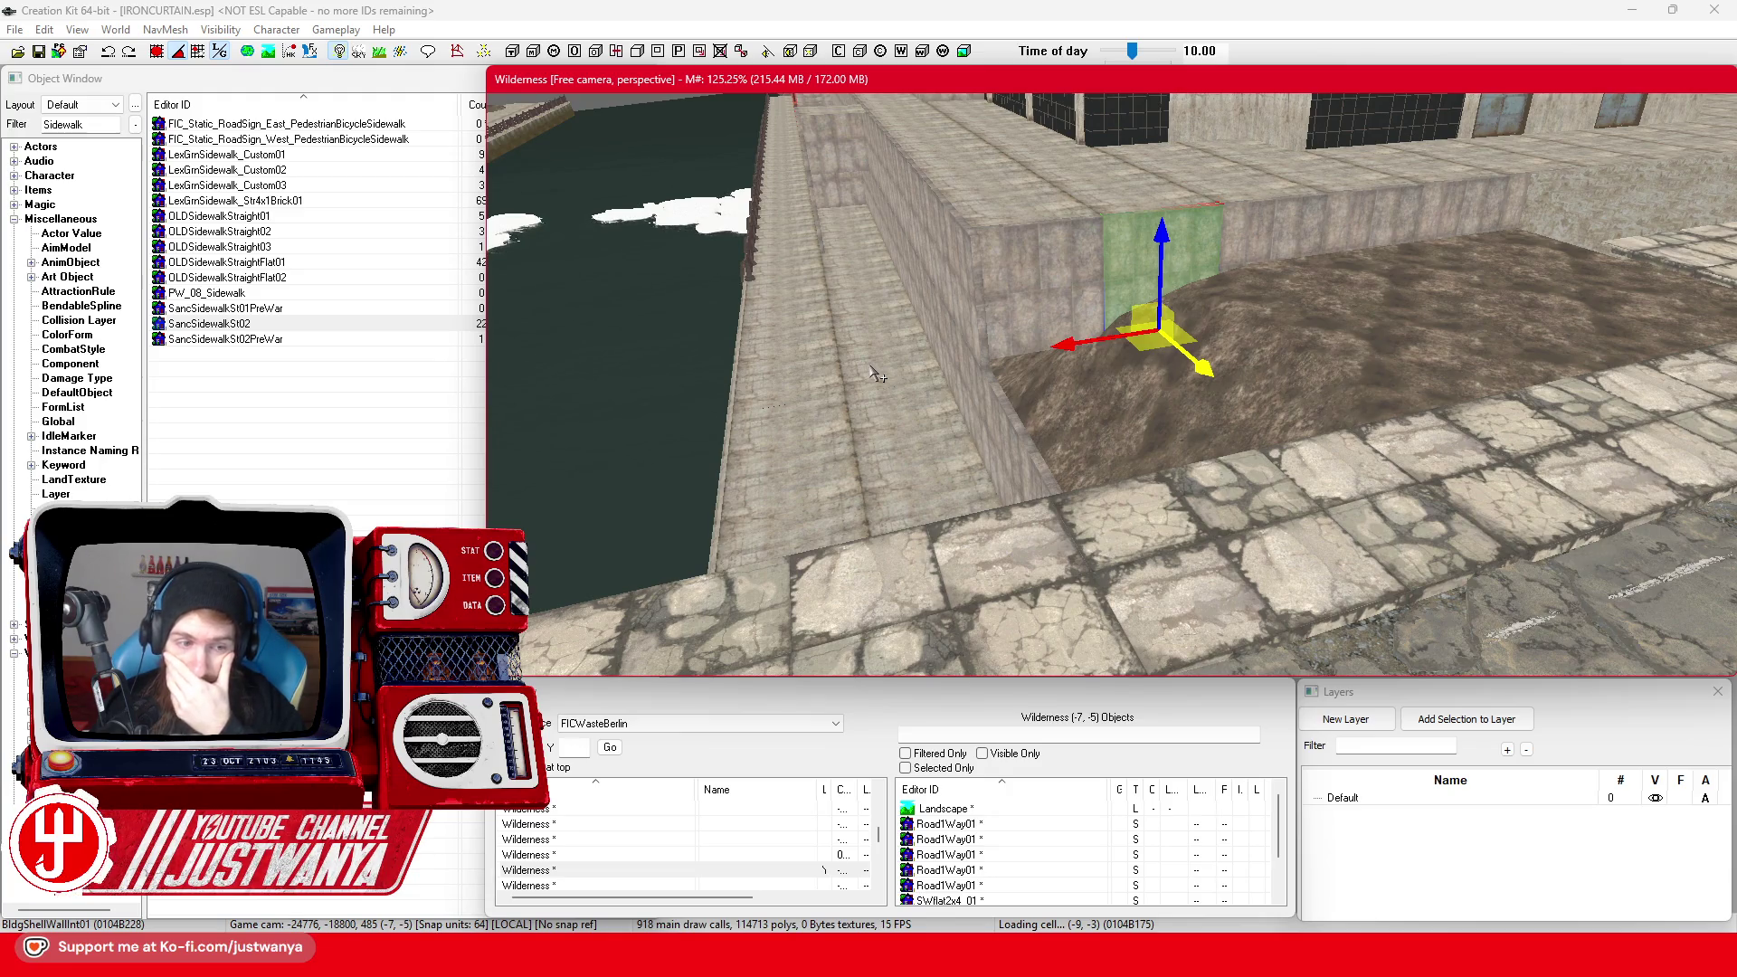
{"action": "left_click", "coordinate": [997, 468]}
{"action": "key", "text": "shift"}
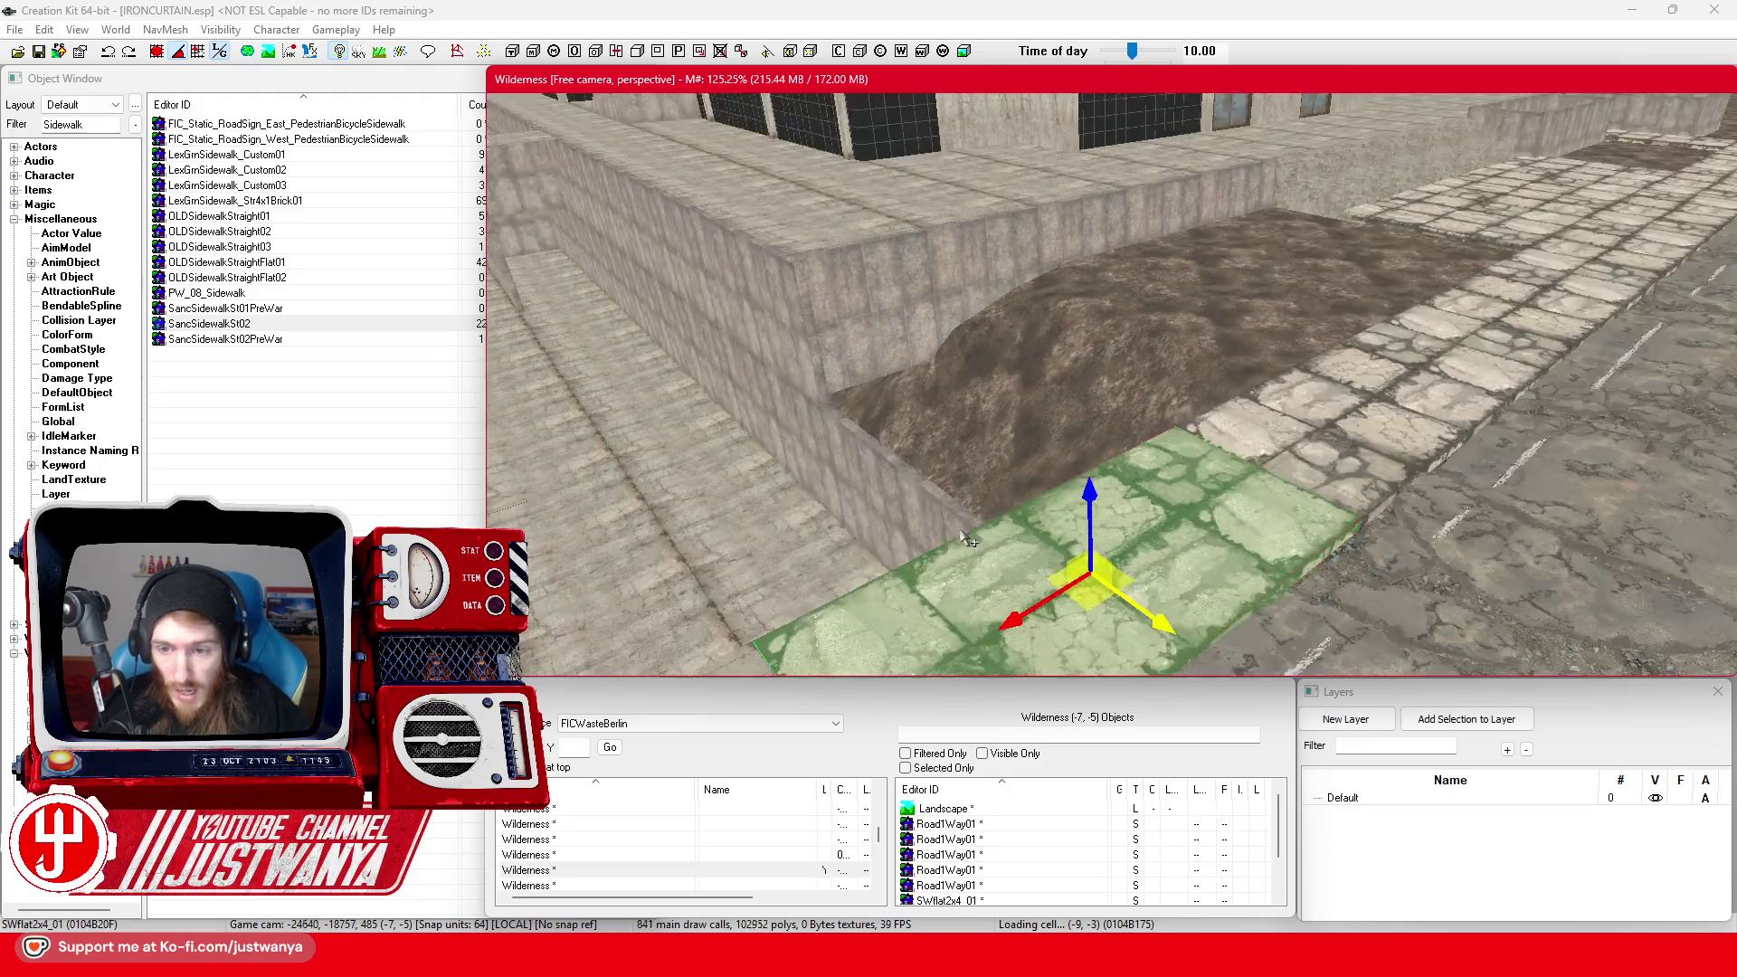
{"action": "key", "text": "shift"}
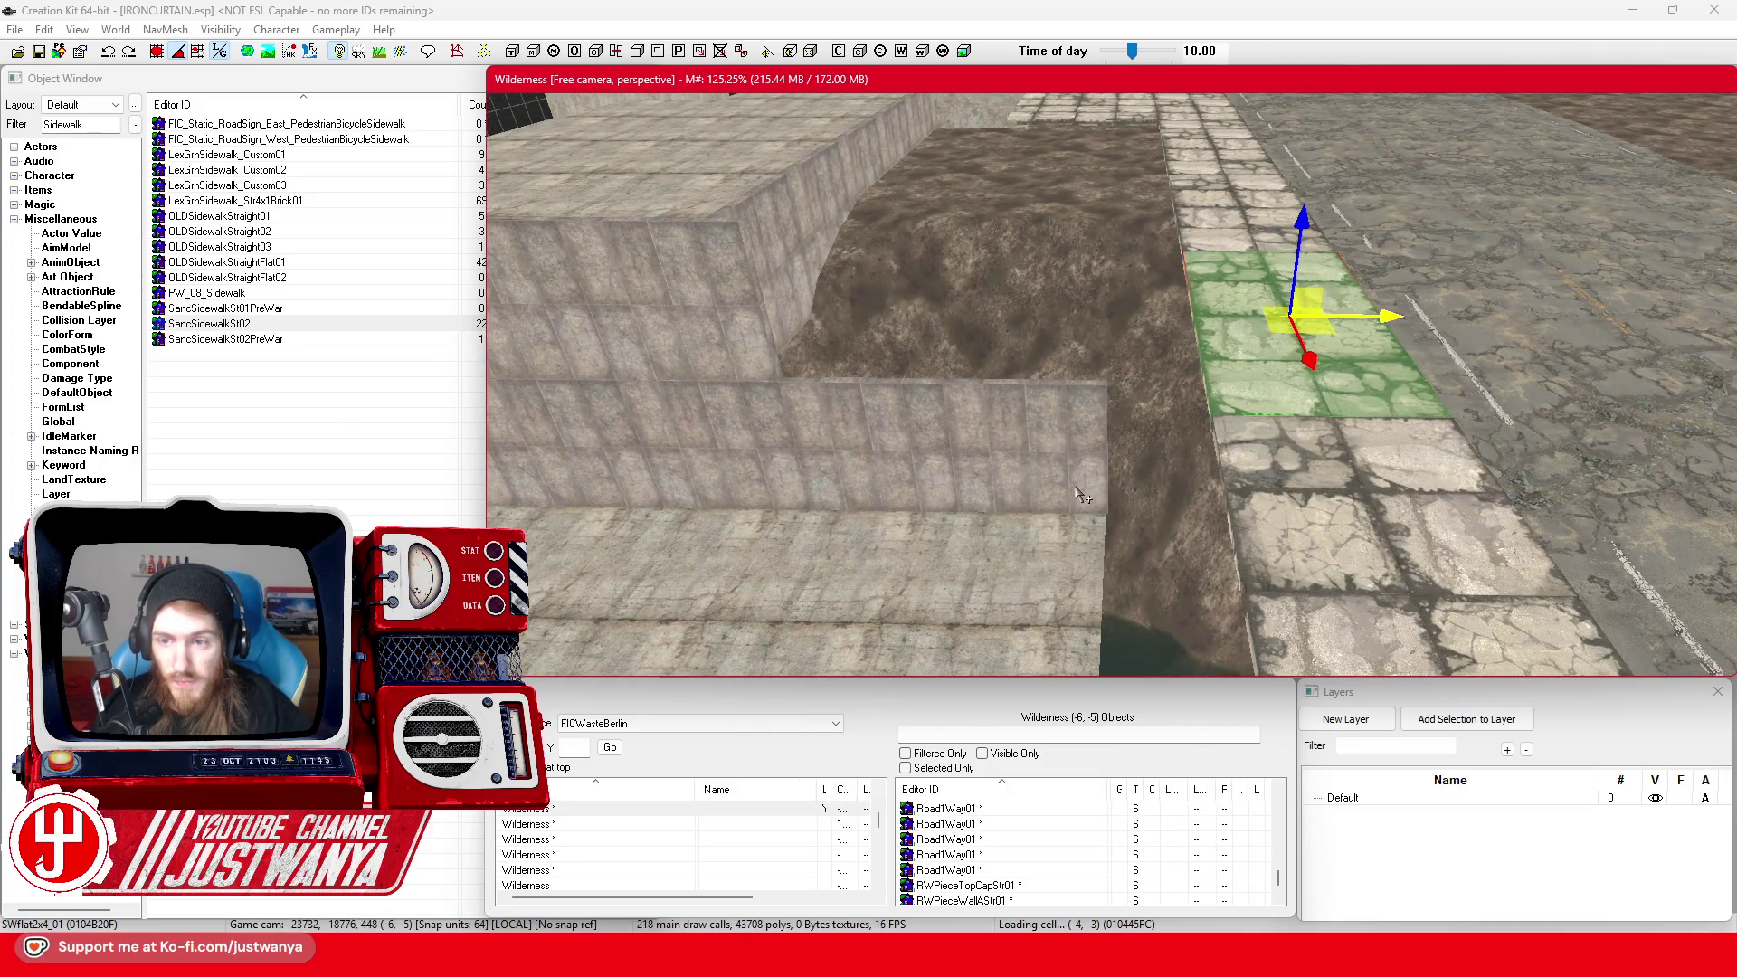
{"action": "key", "text": "shift"}
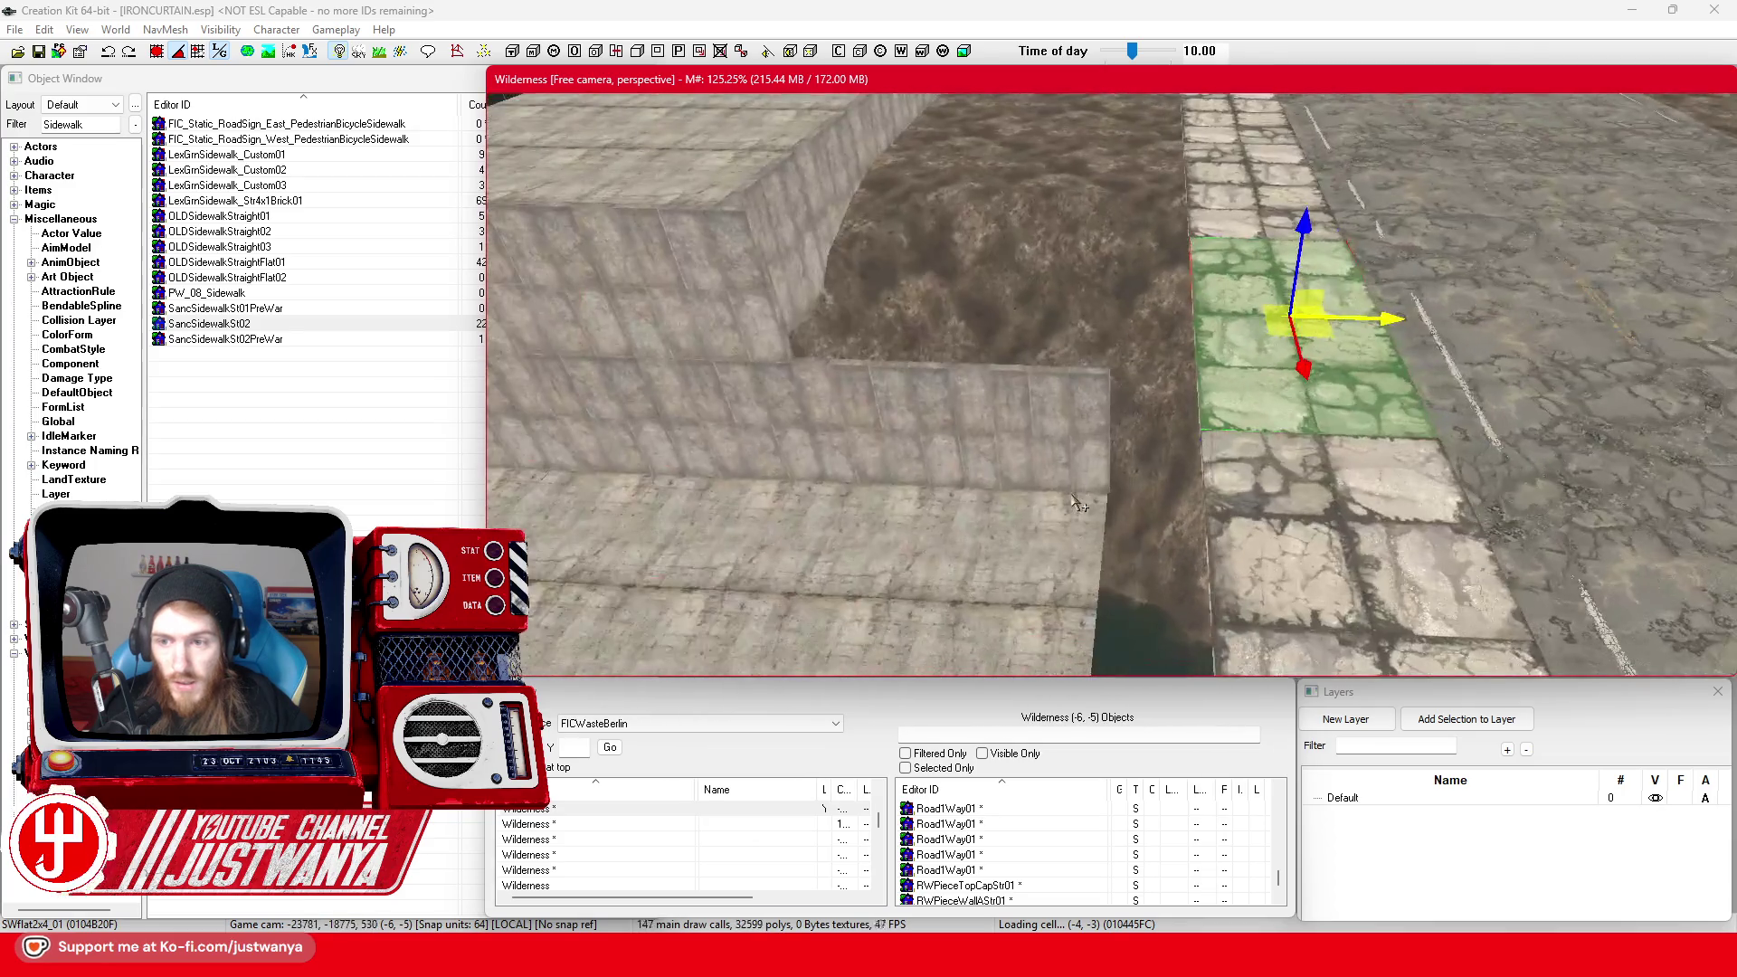
{"action": "key", "text": "]"}
{"action": "key", "text": "]"}
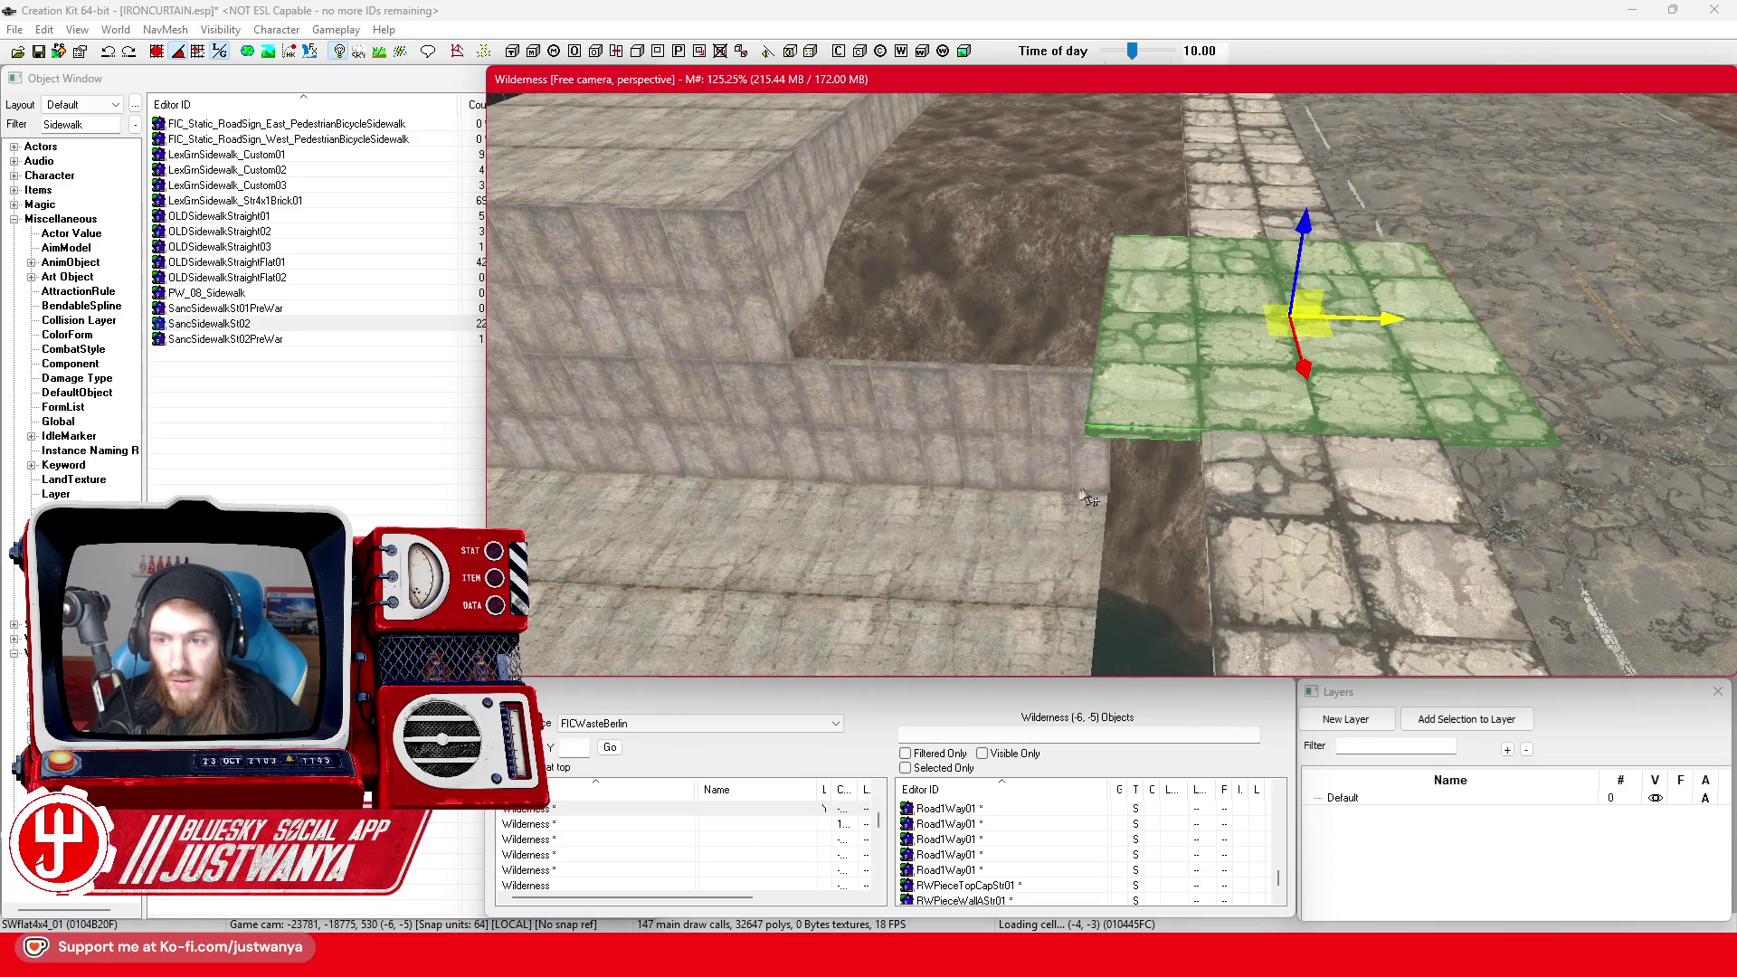
{"action": "left_click_drag", "start_coordinate": [1395, 325], "coordinate": [1305, 322]}
{"action": "key", "text": "shift"}
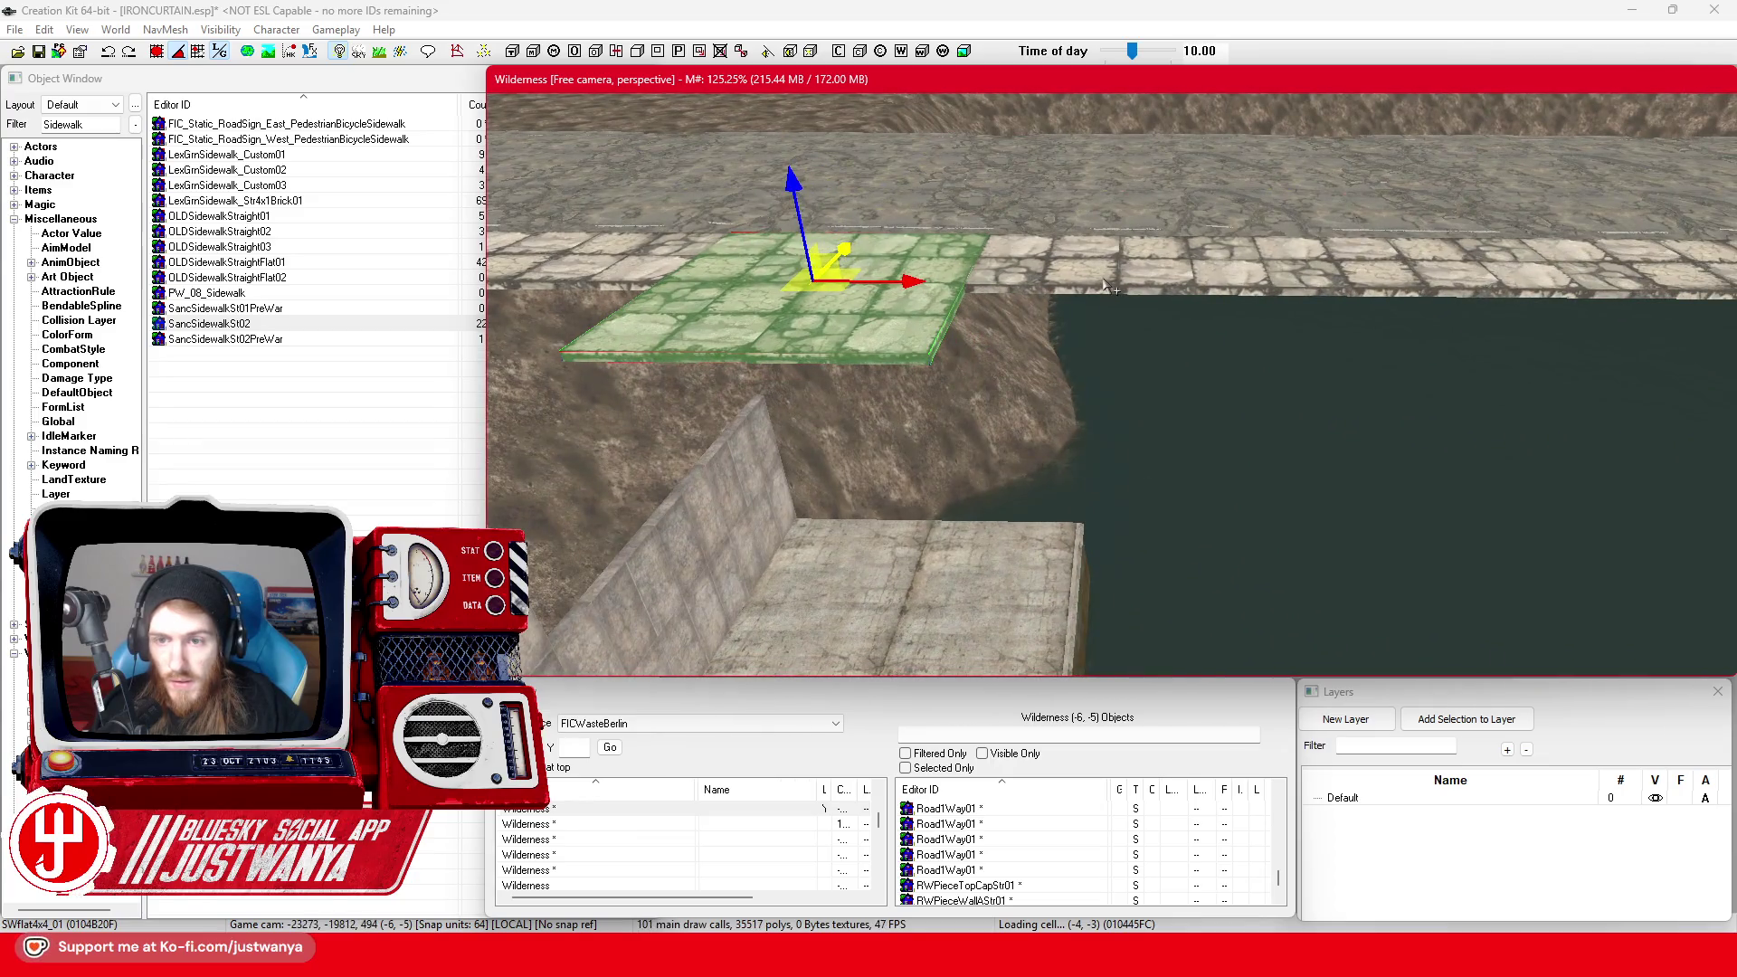
{"action": "key", "text": "shift"}
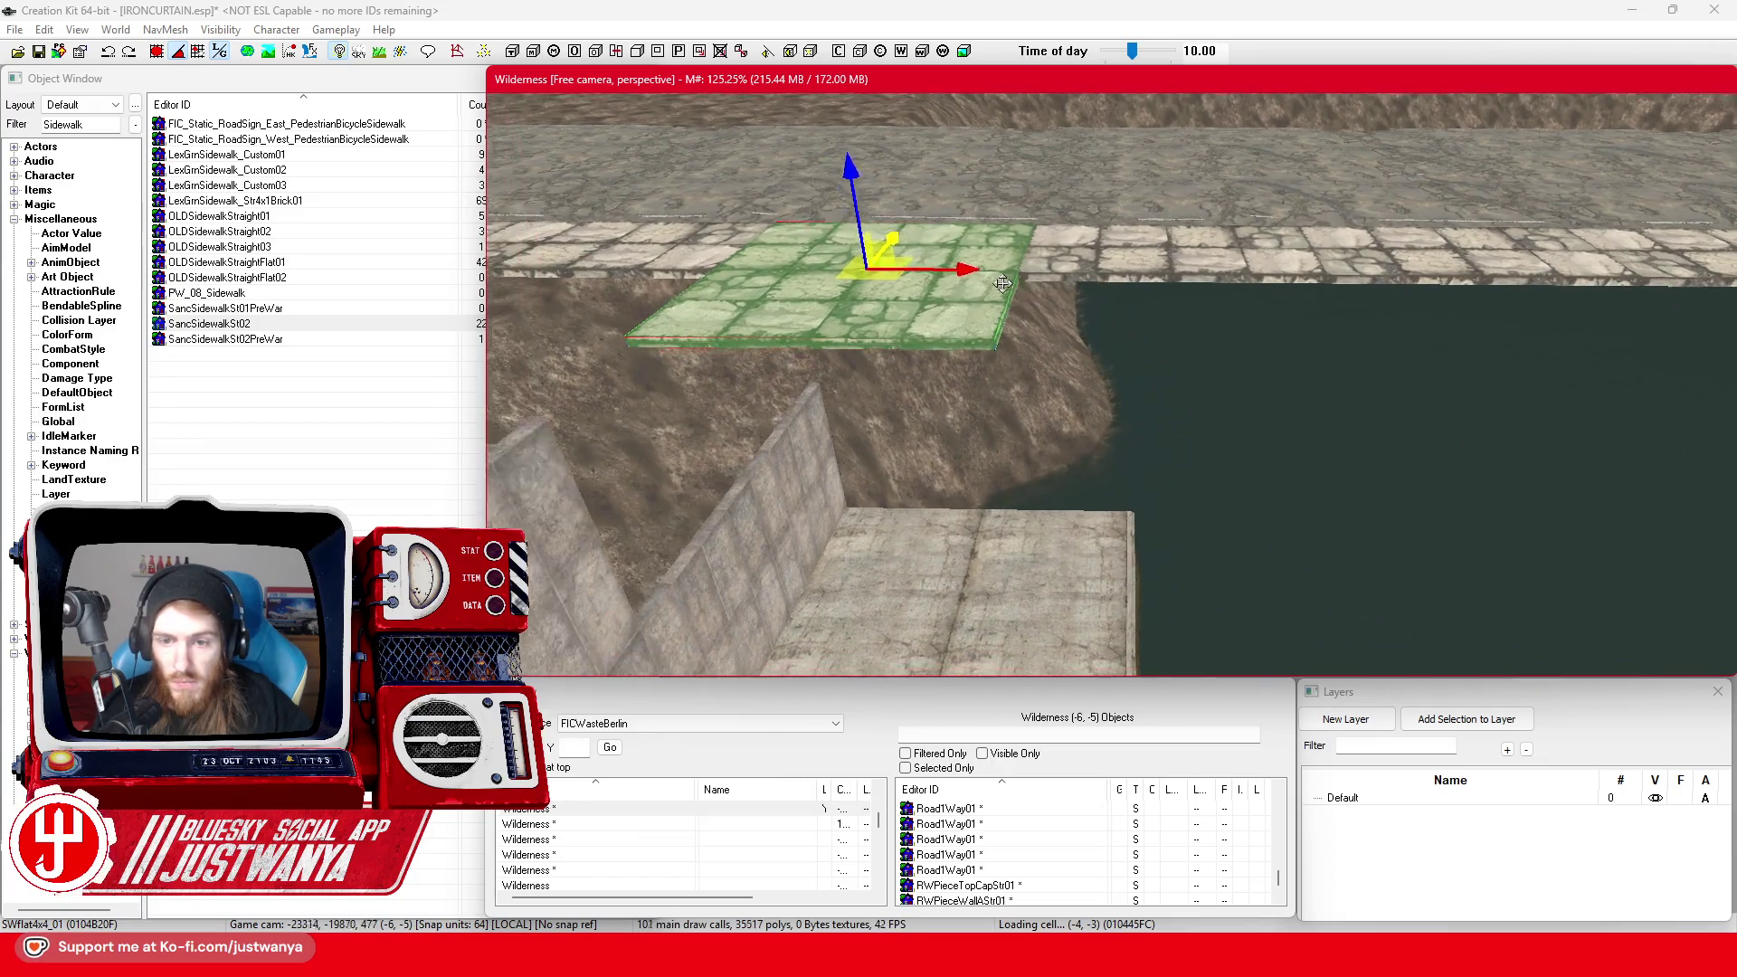
{"action": "mouse_move", "coordinate": [1099, 262]}
{"action": "left_mouse_down"}
{"action": "mouse_move", "coordinate": [1181, 263]}
{"action": "mouse_move", "coordinate": [1092, 263]}
{"action": "left_mouse_up"}
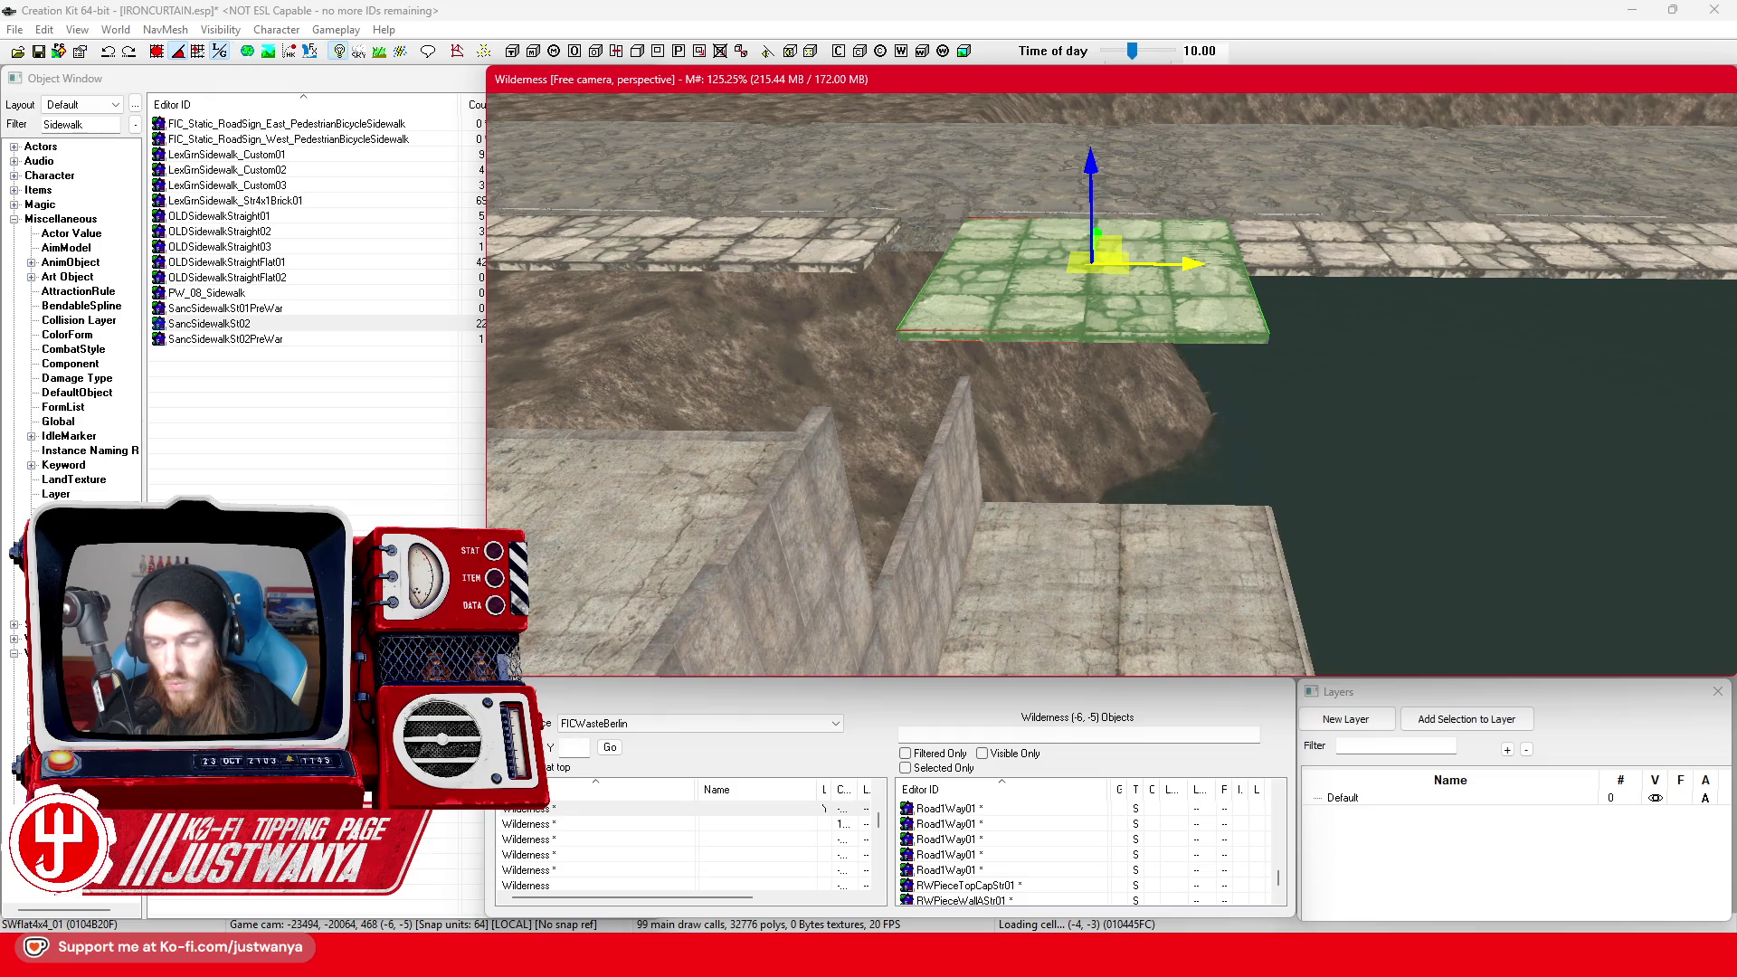
Slide the neighbouring SWflat2x4_01 piece left into line, then reselect the 4x4 tile
{"action": "left_click", "coordinate": [1342, 274]}
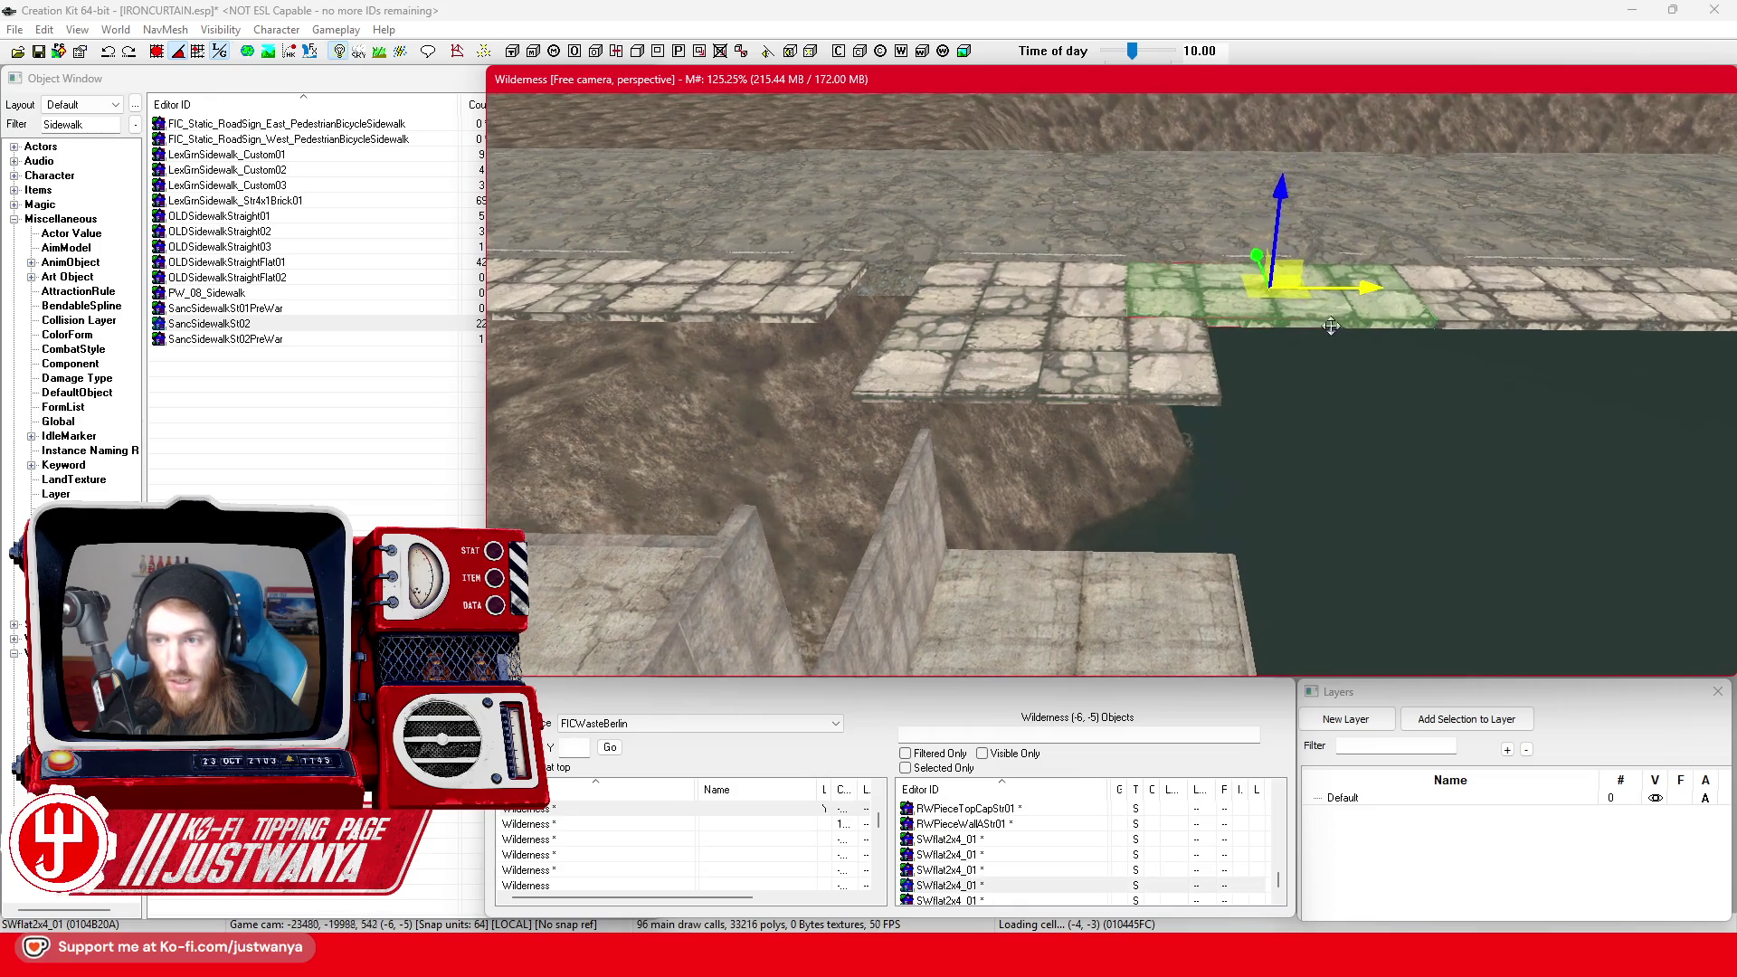
{"action": "left_click_drag", "start_coordinate": [1364, 292], "coordinate": [1079, 291]}
{"action": "left_click", "coordinate": [1314, 310], "text": "ctrl"}
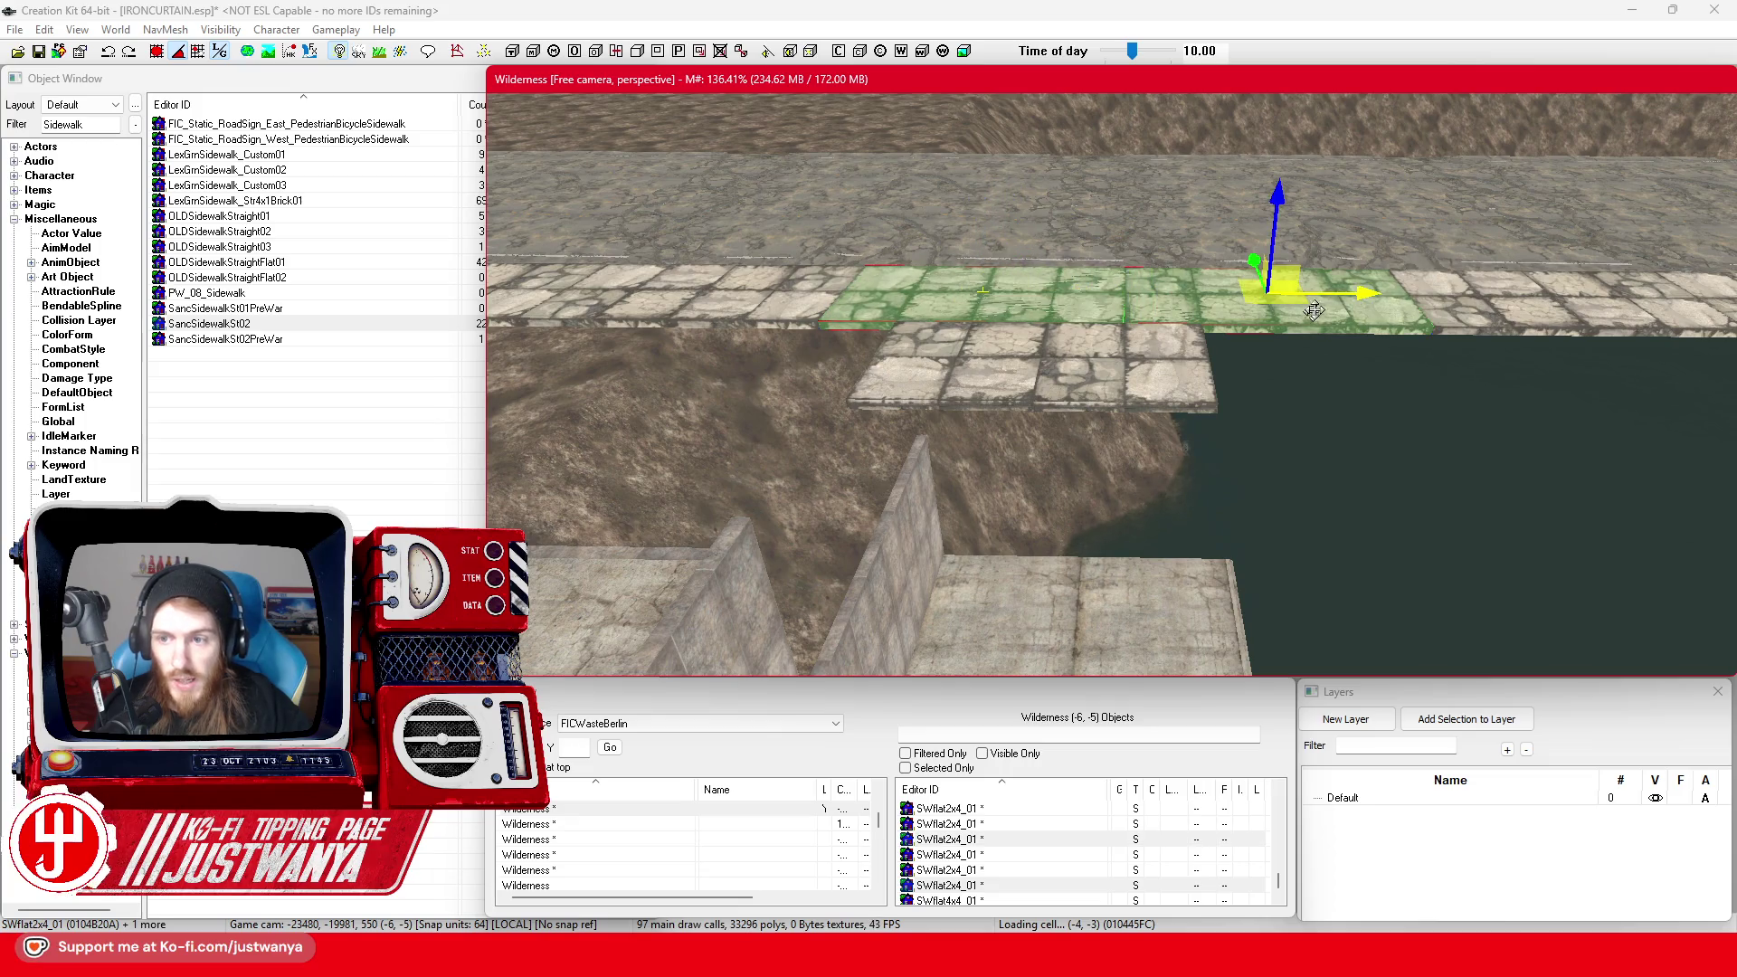
{"action": "left_click", "coordinate": [1298, 207]}
{"action": "scroll", "coordinate": [1171, 340], "scroll_direction": "up", "scroll_amount": 3}
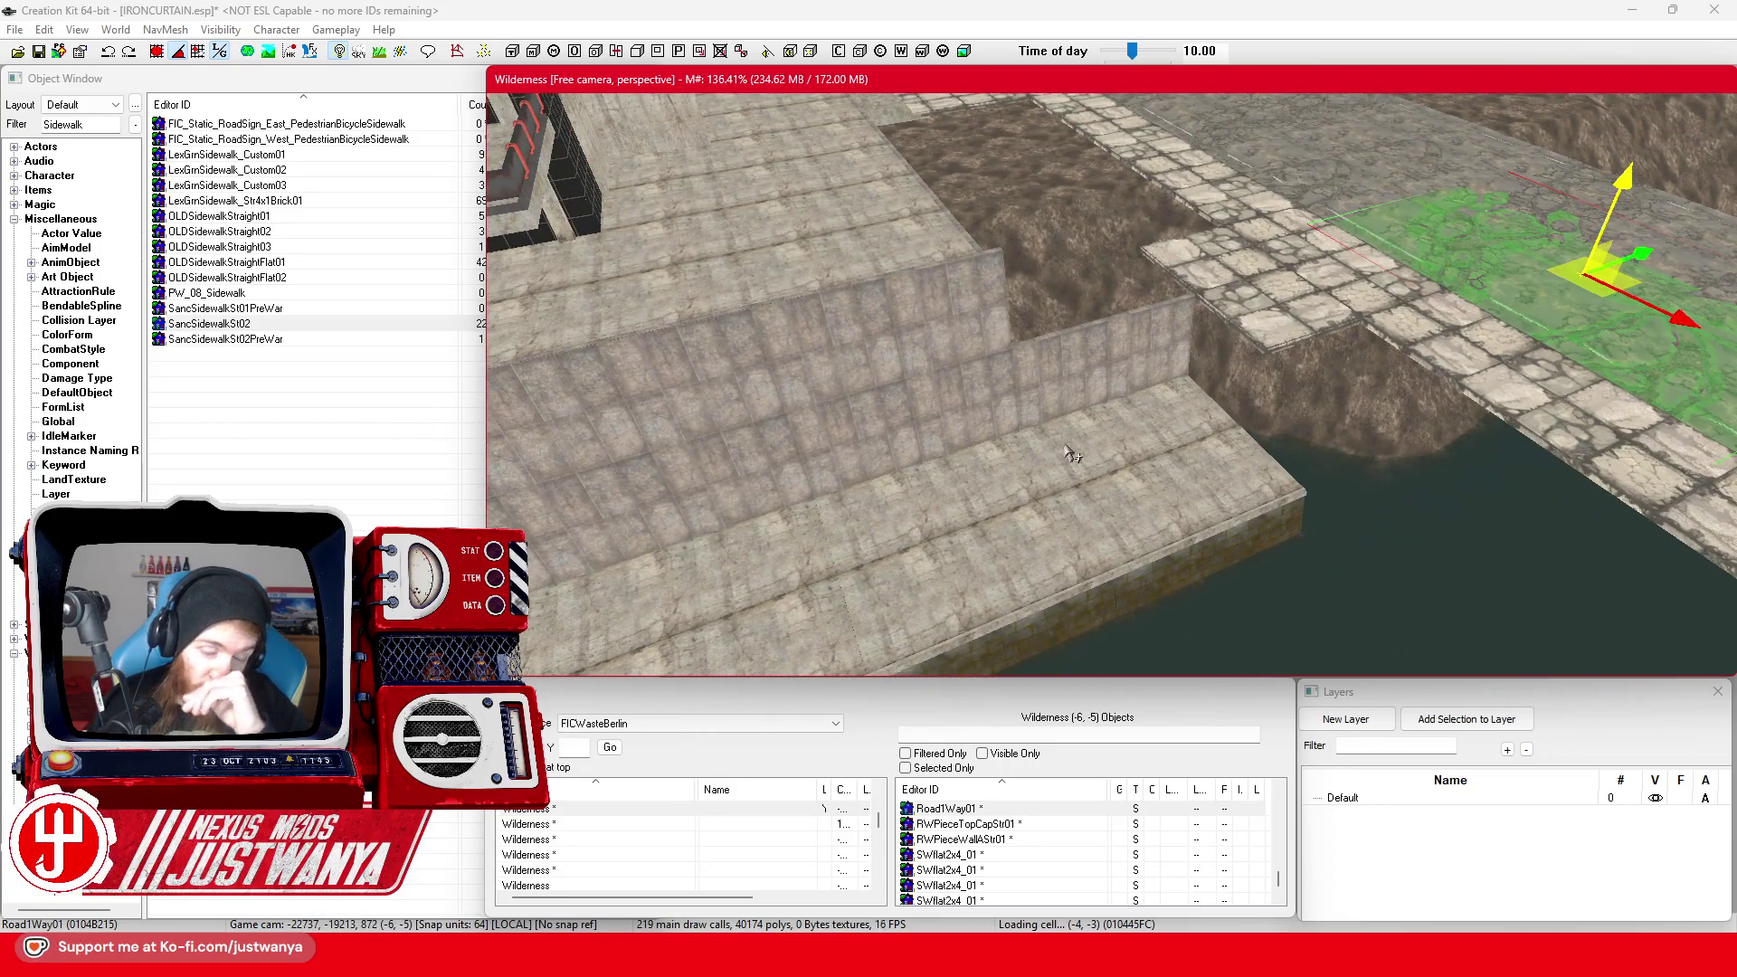
{"action": "left_click", "coordinate": [1265, 313]}
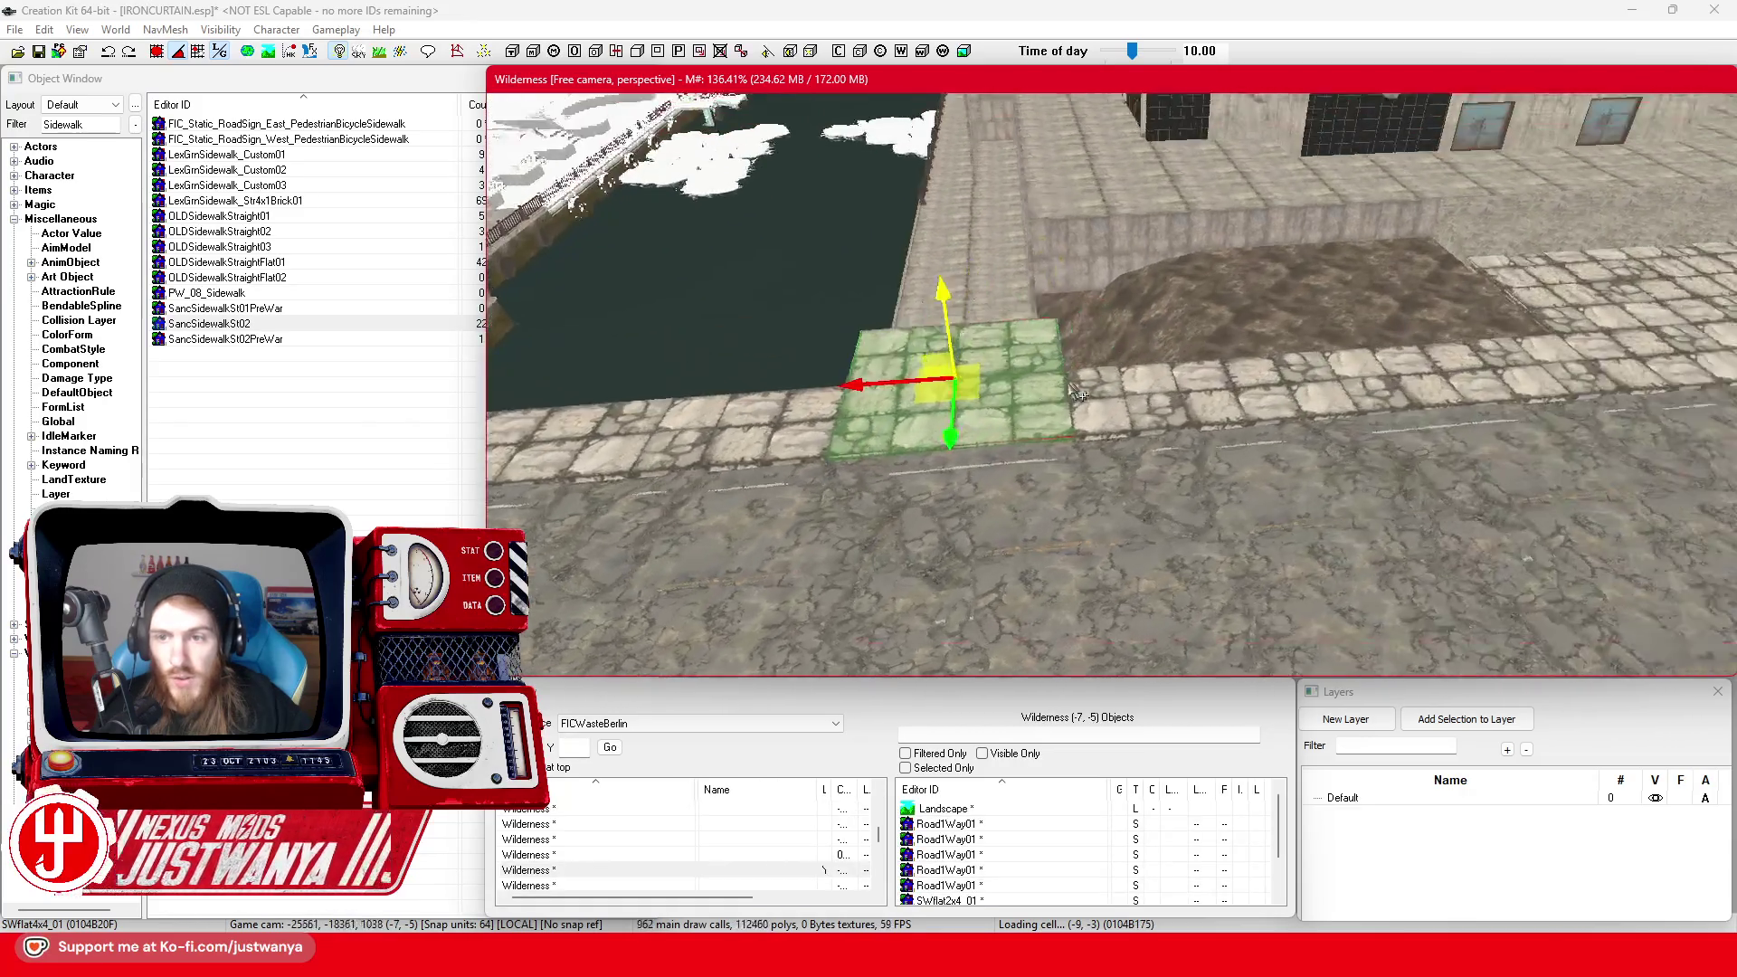
Move the stairs block down to the canal ledge and rotate it to descend toward the water
{"action": "mouse_move", "coordinate": [1311, 372]}
{"action": "left_mouse_down"}
{"action": "mouse_move", "coordinate": [859, 393]}
{"action": "mouse_move", "coordinate": [841, 471]}
{"action": "left_mouse_up"}
{"action": "key", "text": "e"}
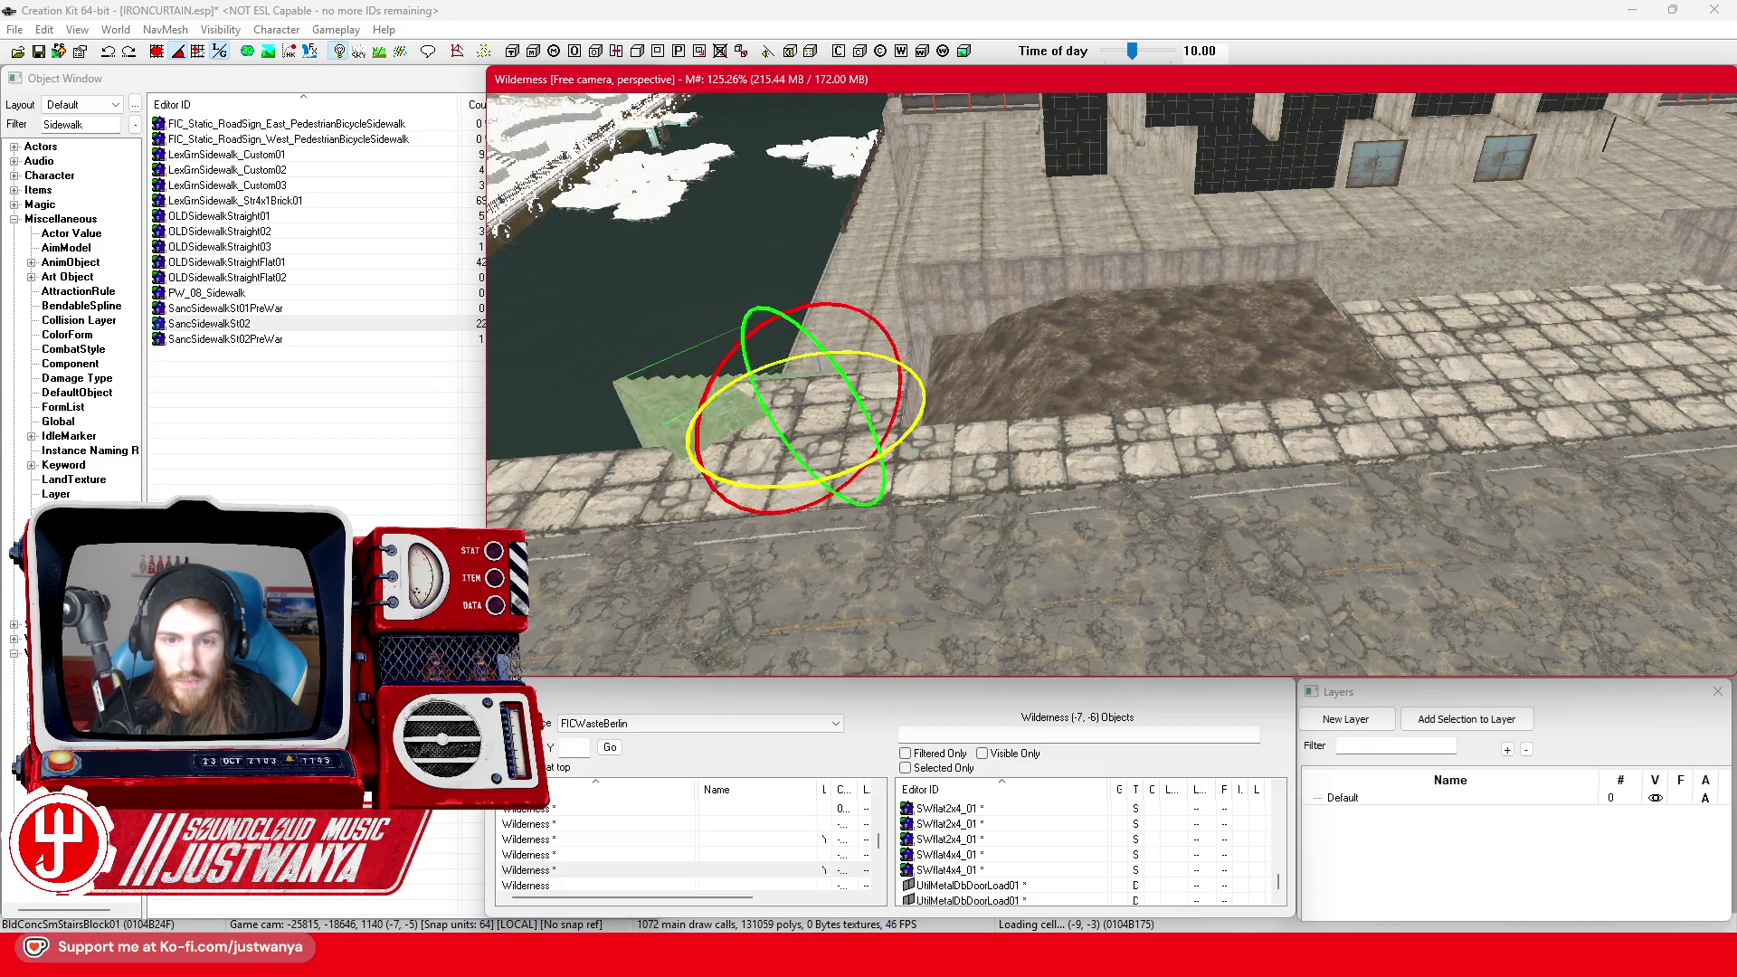
{"action": "key", "text": "w"}
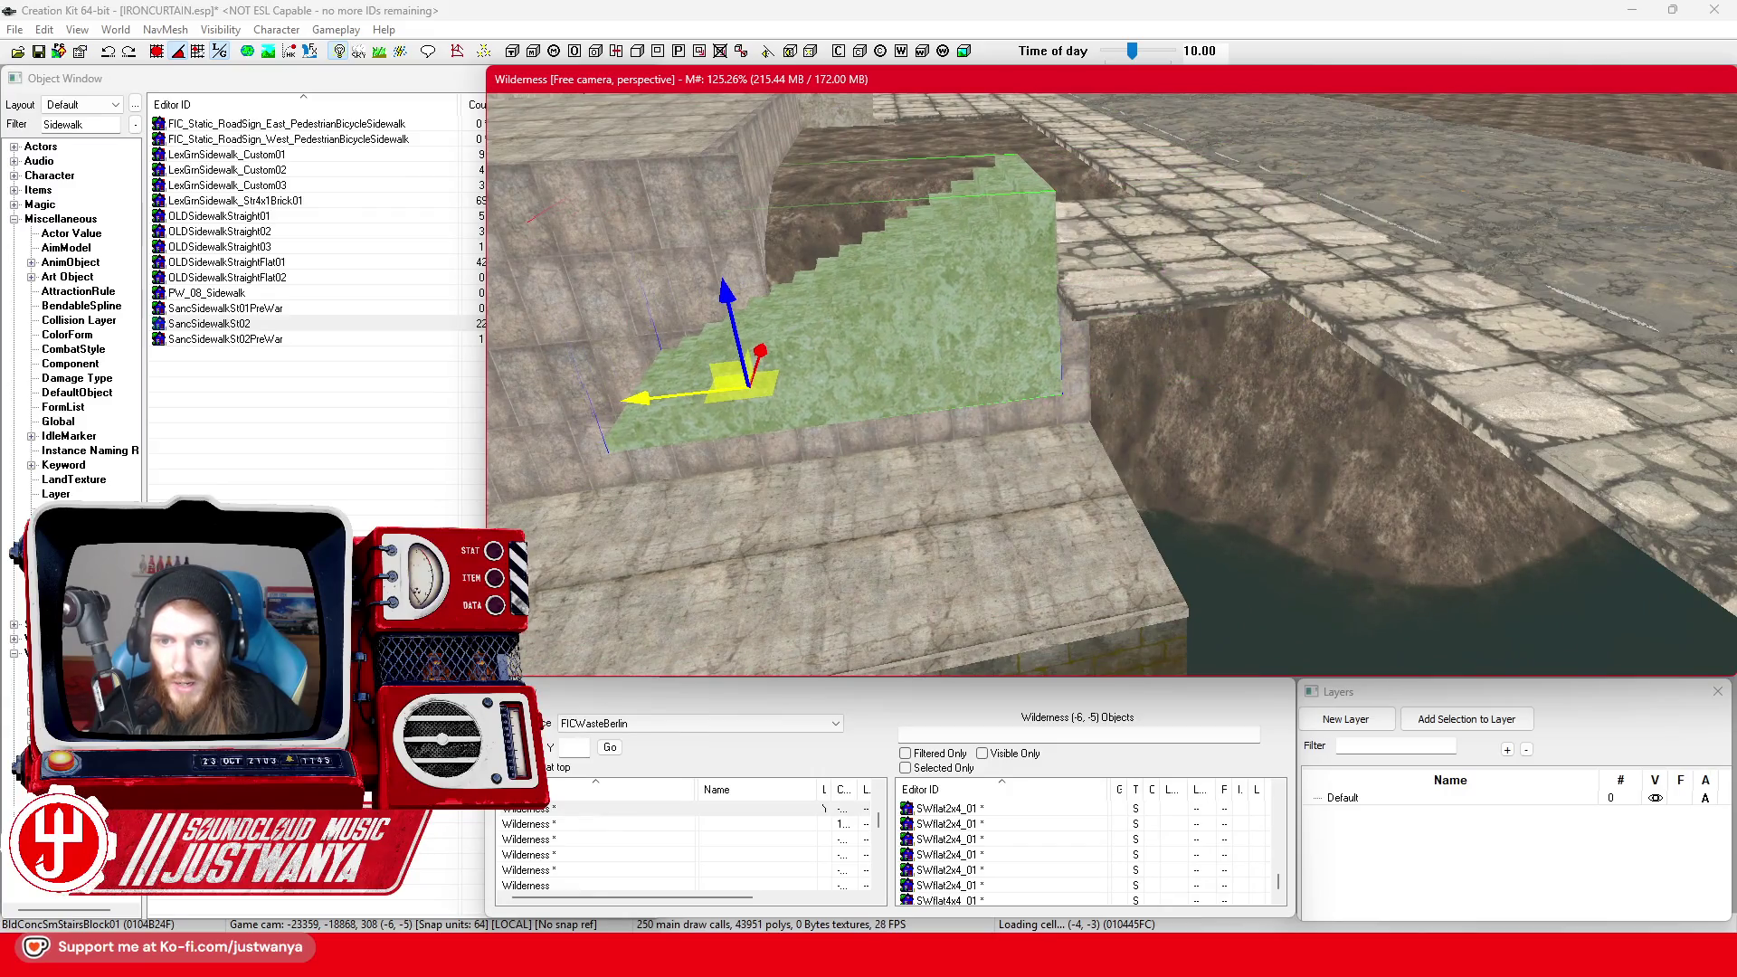
{"action": "left_click_drag", "start_coordinate": [705, 339], "coordinate": [723, 411]}
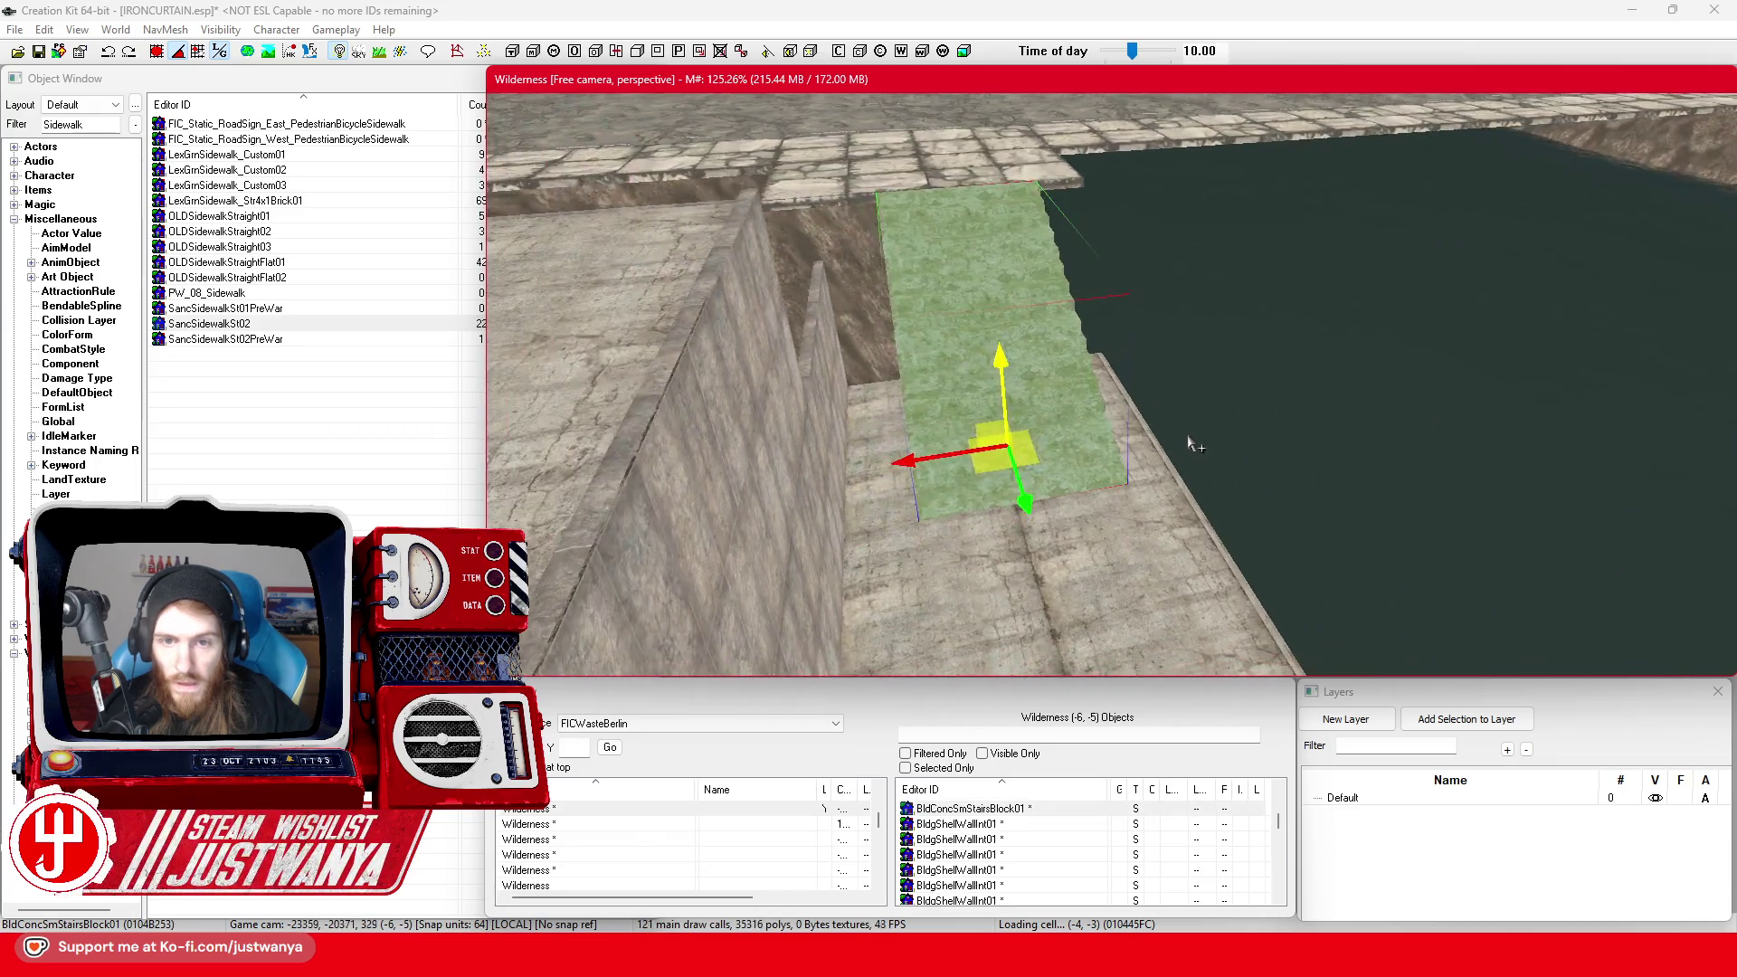
{"action": "left_click_drag", "start_coordinate": [1174, 445], "coordinate": [1230, 445]}
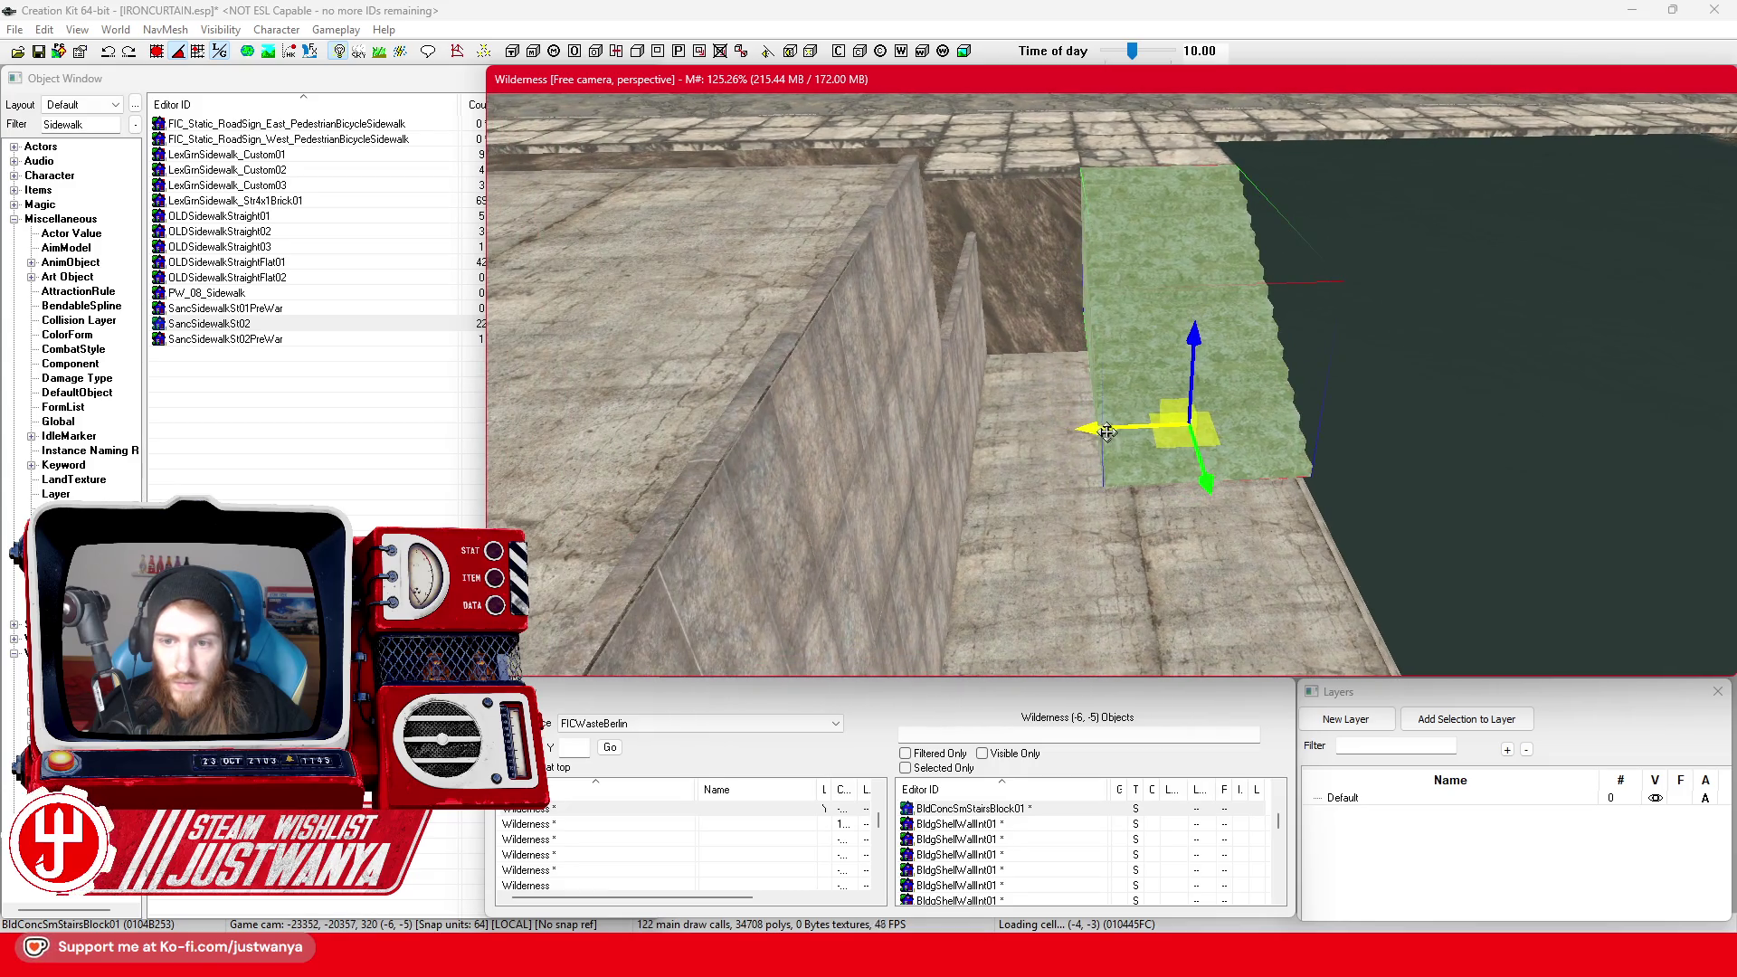
{"action": "key", "text": "e"}
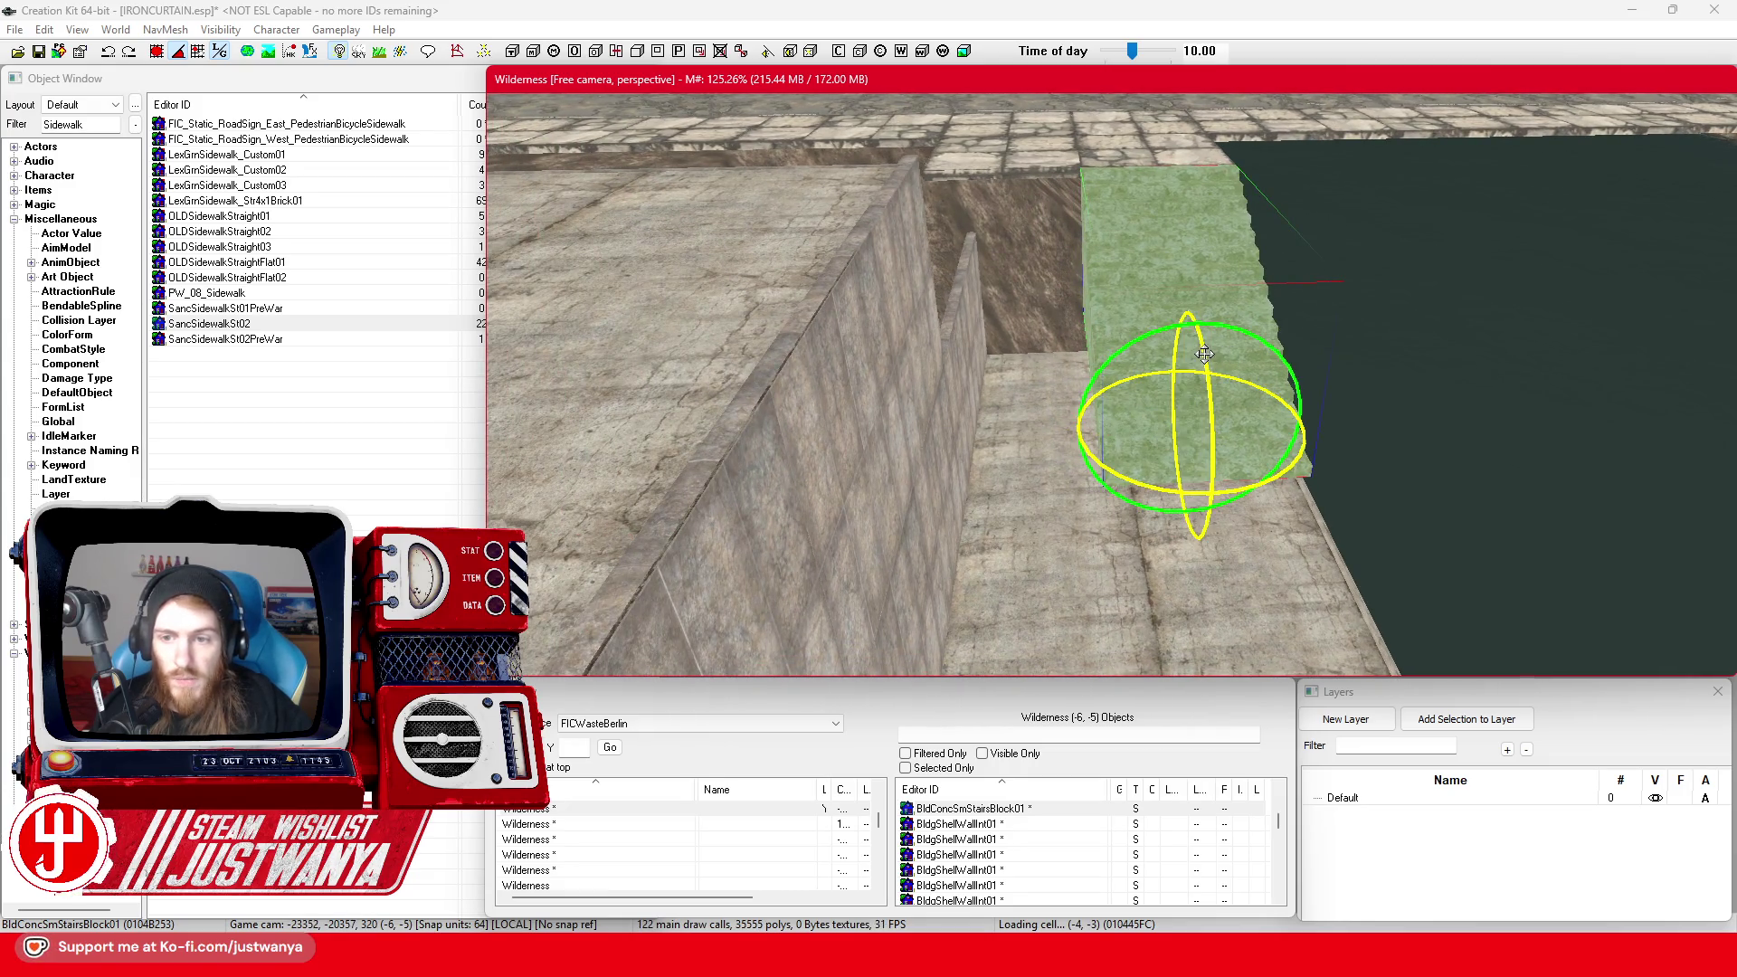
{"action": "left_click_drag", "start_coordinate": [1204, 354], "coordinate": [1198, 362]}
{"action": "key", "text": "w"}
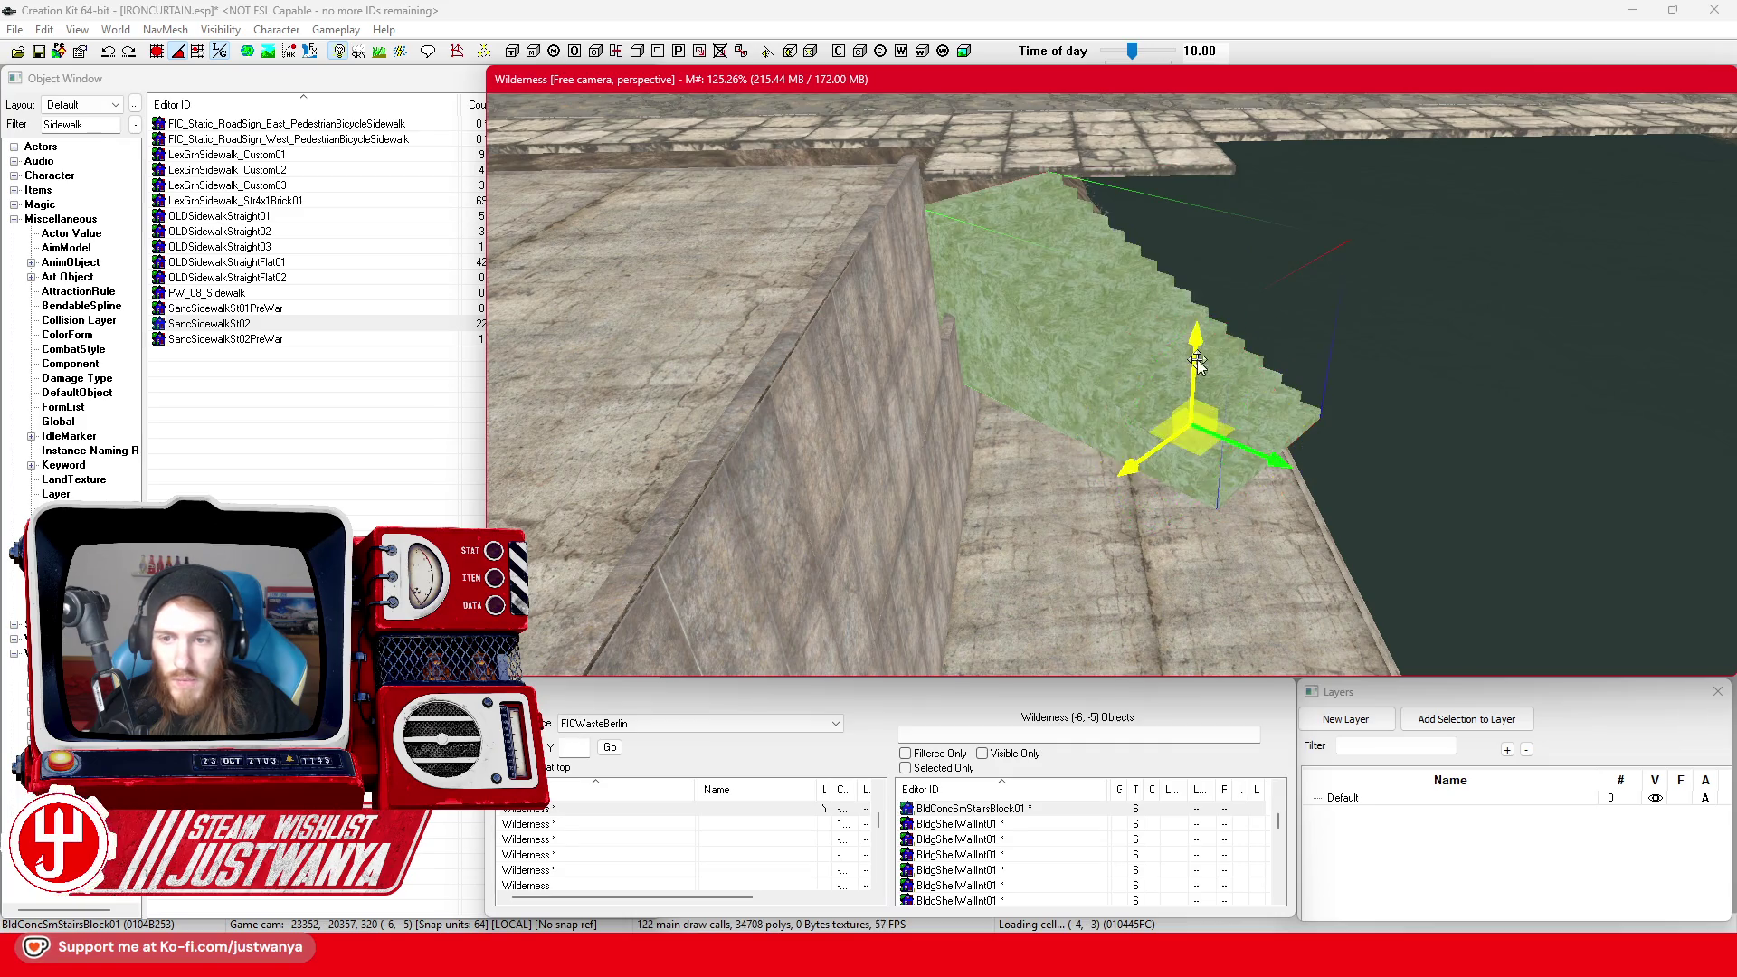
Slide the stairs block along the canal edge and duplicate it into four blocks
{"action": "key", "text": "shift"}
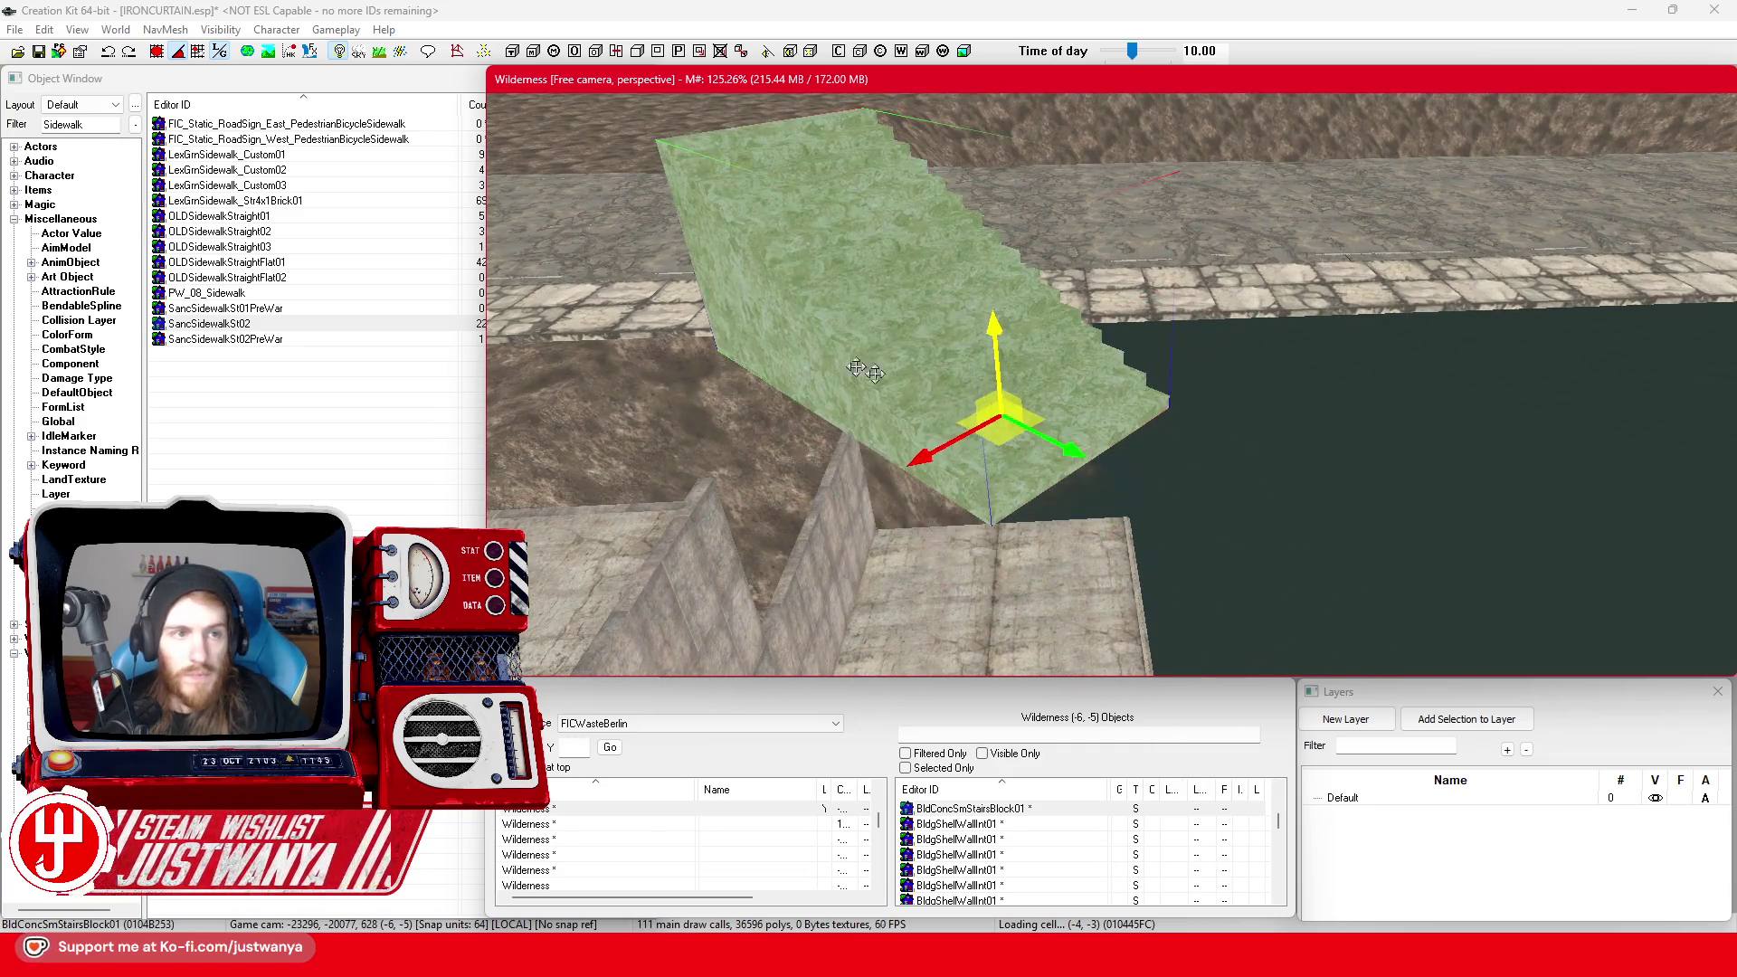
{"action": "key", "text": "shift"}
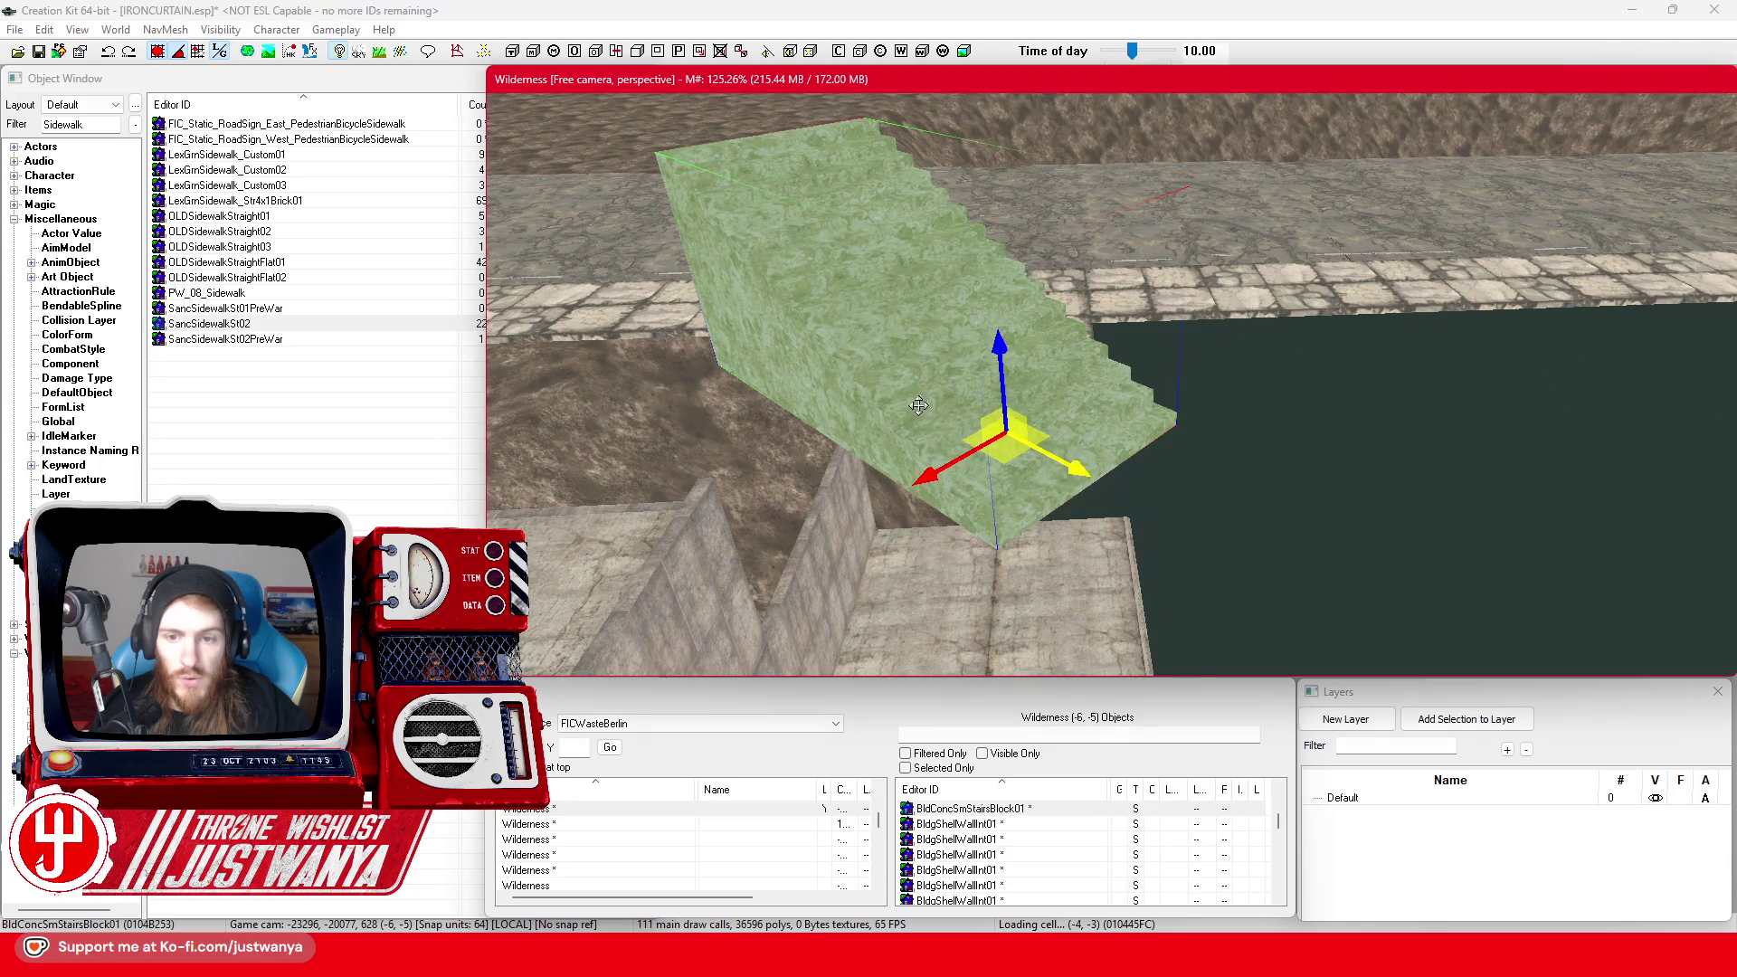
{"action": "left_click_drag", "start_coordinate": [918, 406], "coordinate": [1093, 379]}
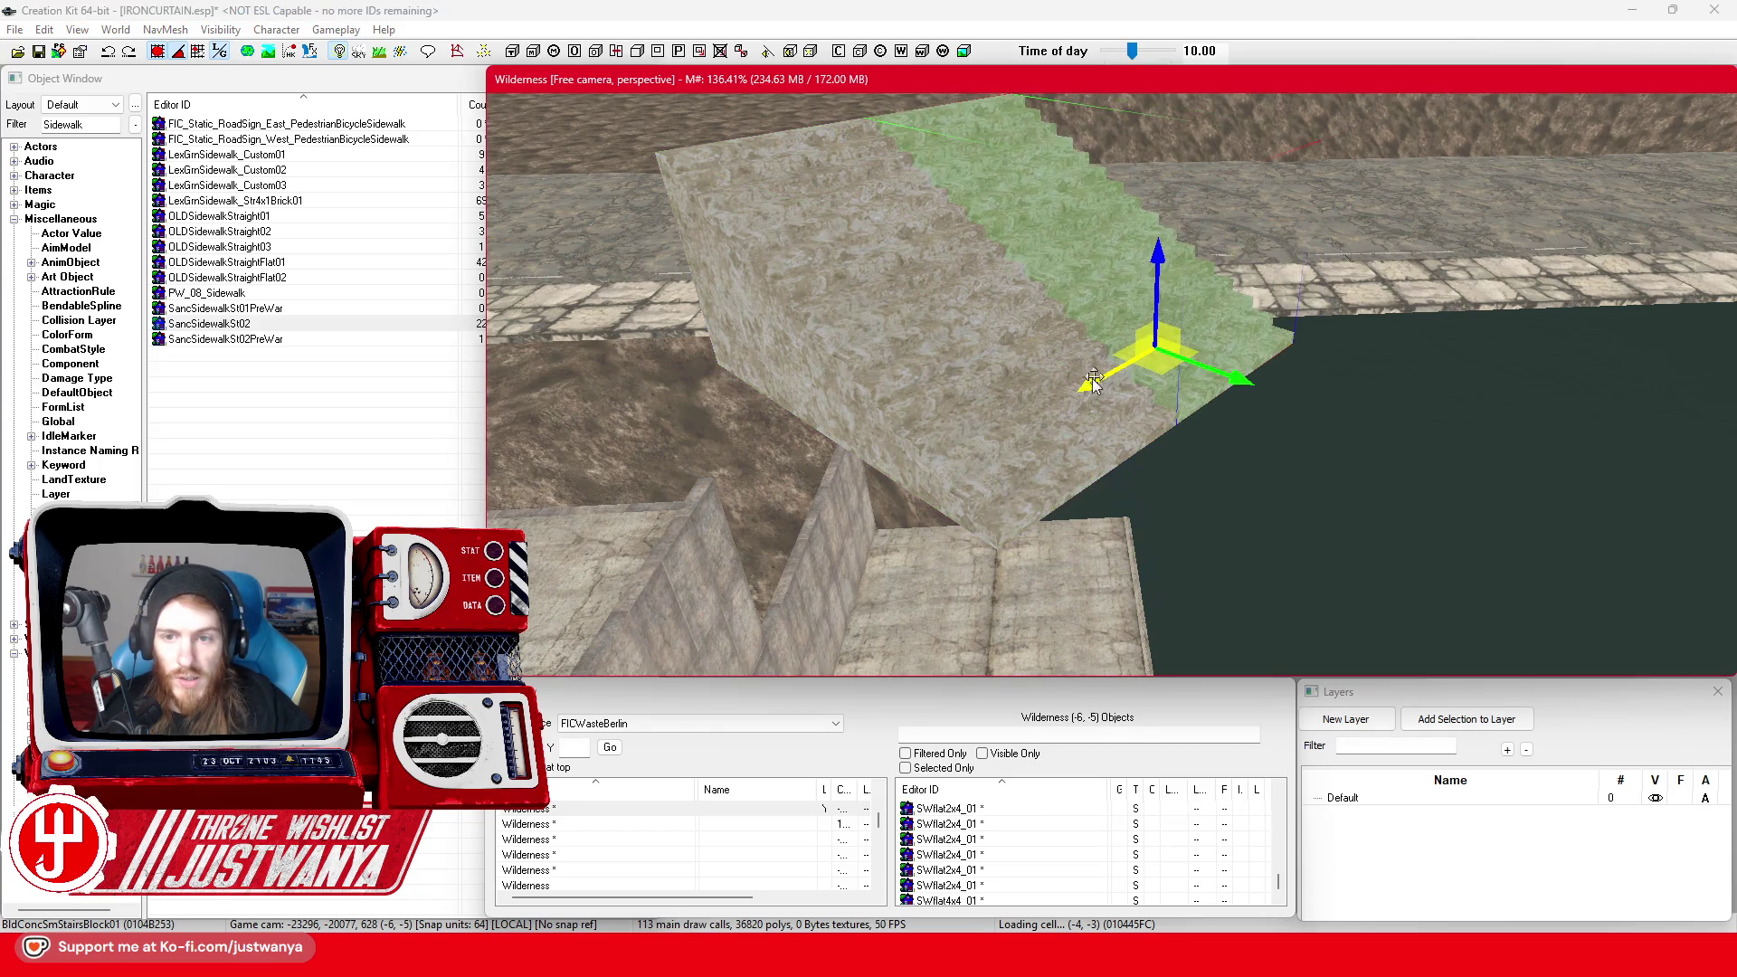
{"action": "key", "text": "ctrl+v"}
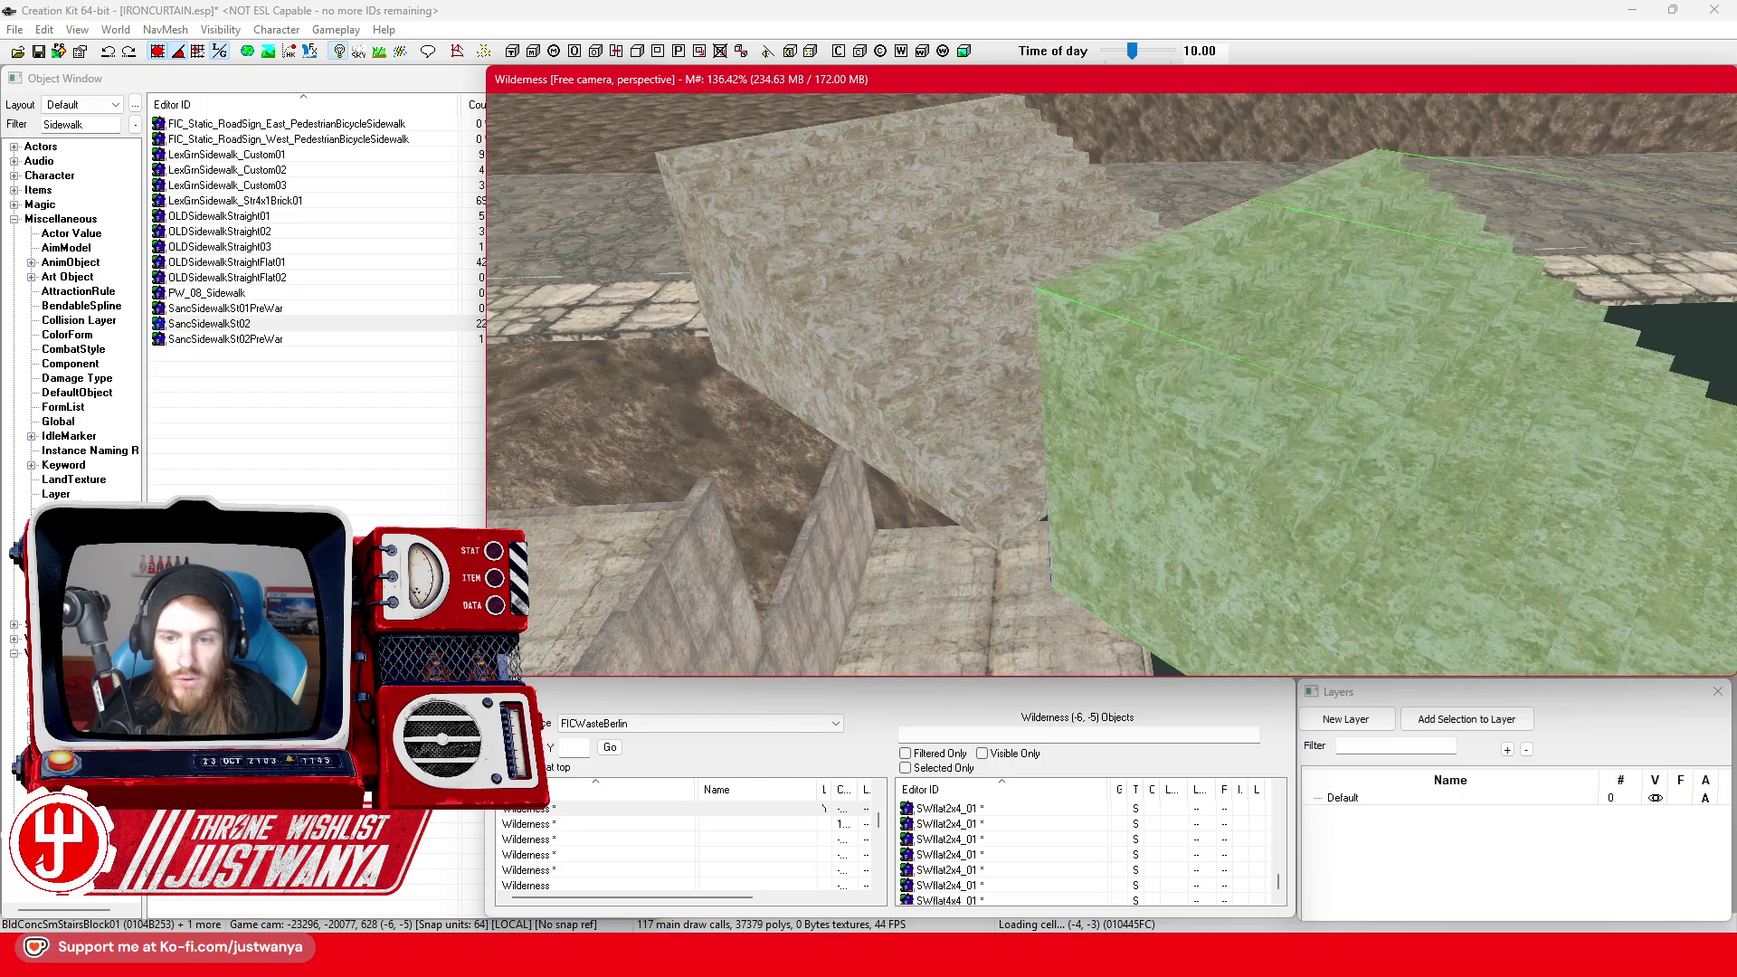
{"action": "scroll", "coordinate": [1111, 384], "scroll_direction": "down", "scroll_amount": 5}
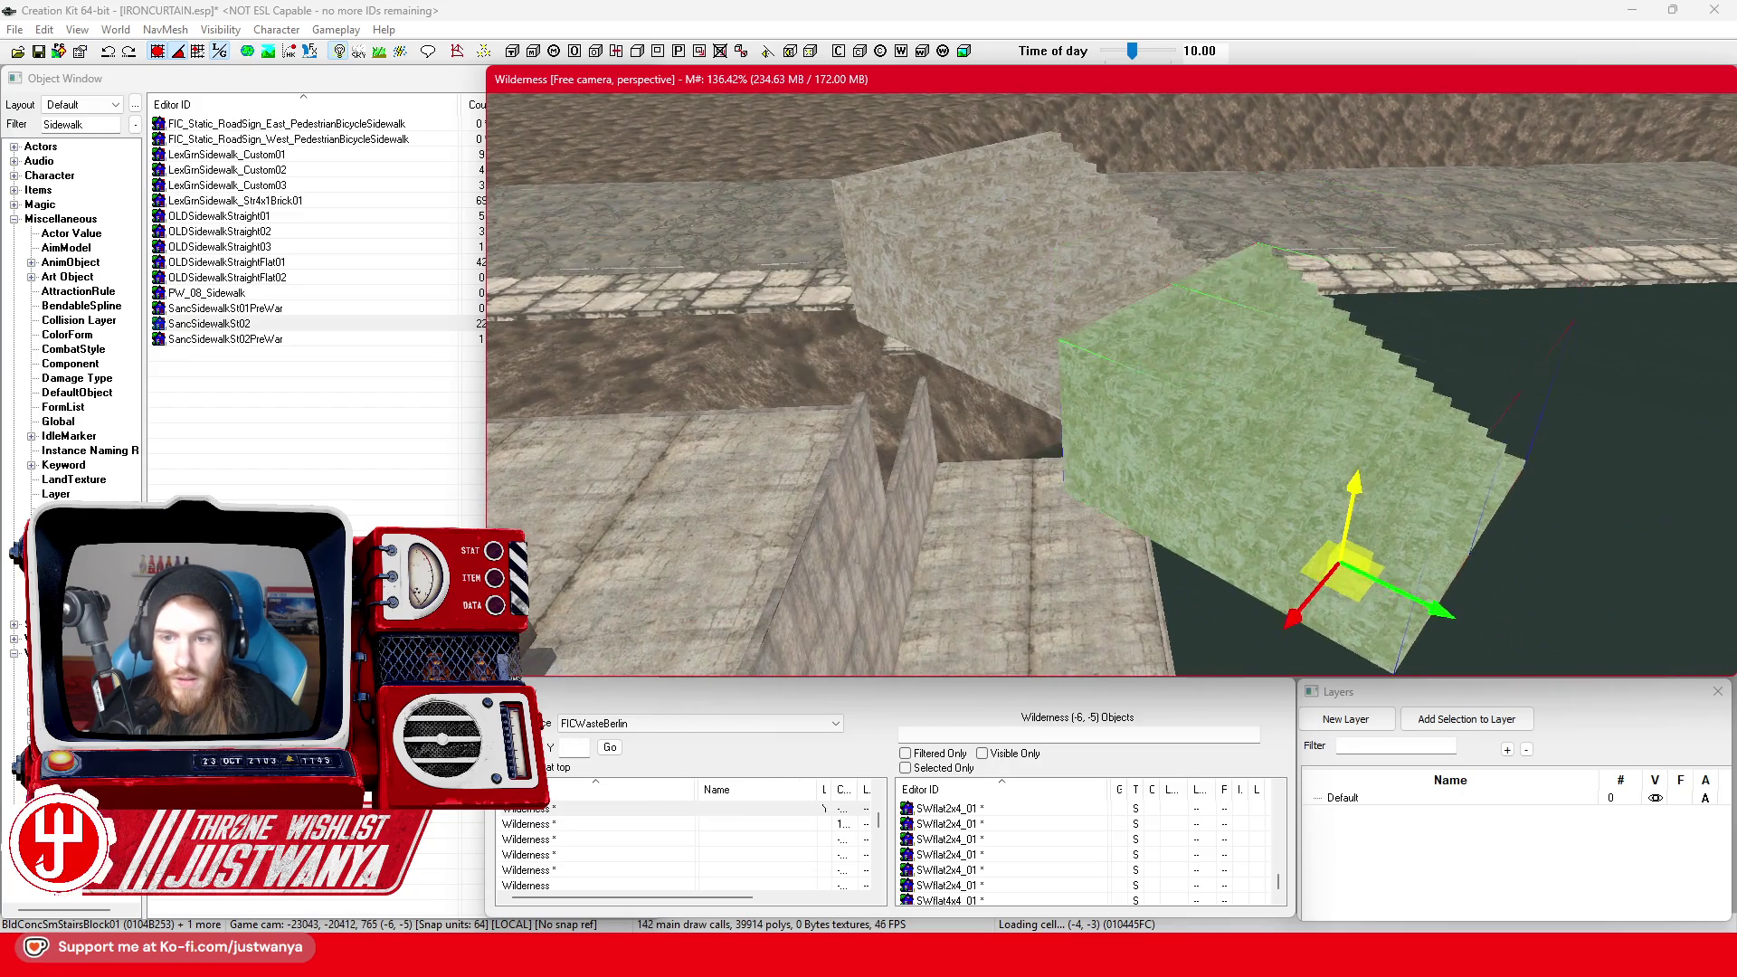
{"action": "key", "text": "ctrl+v"}
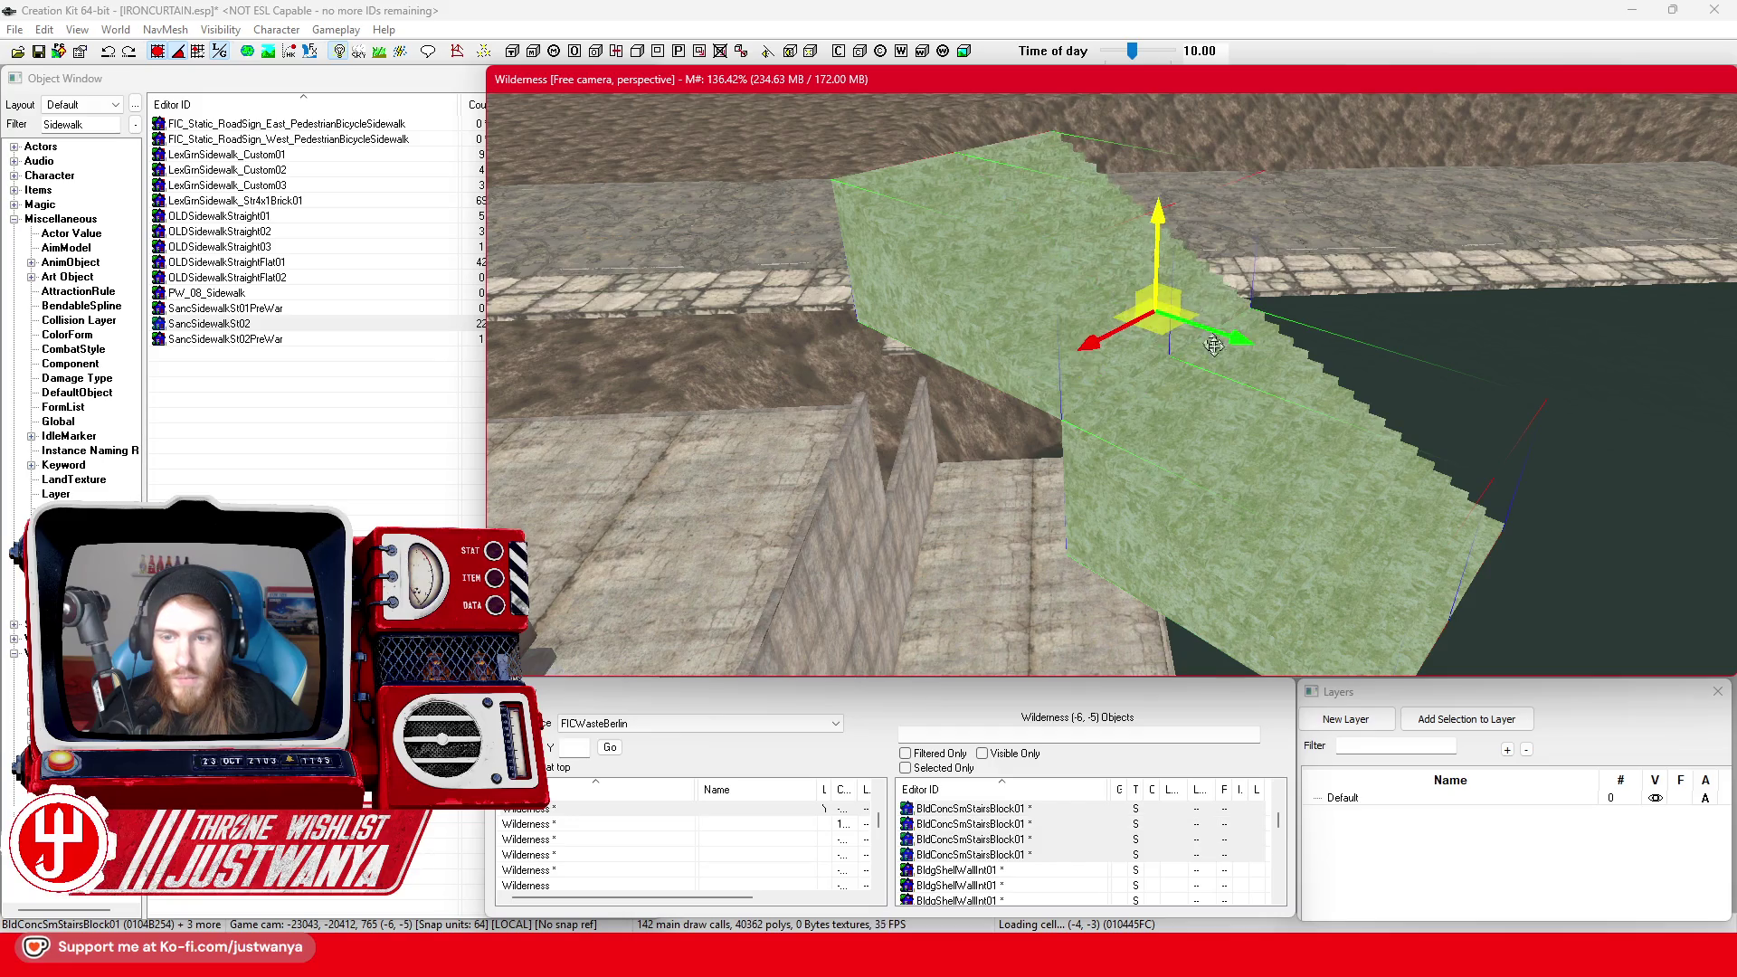
Turn the four stairs blocks 90 degrees, lower them to the ledge and shift them left
{"action": "key", "text": "e"}
{"action": "left_click_drag", "start_coordinate": [1213, 344], "coordinate": [1130, 407]}
{"action": "key", "text": "w"}
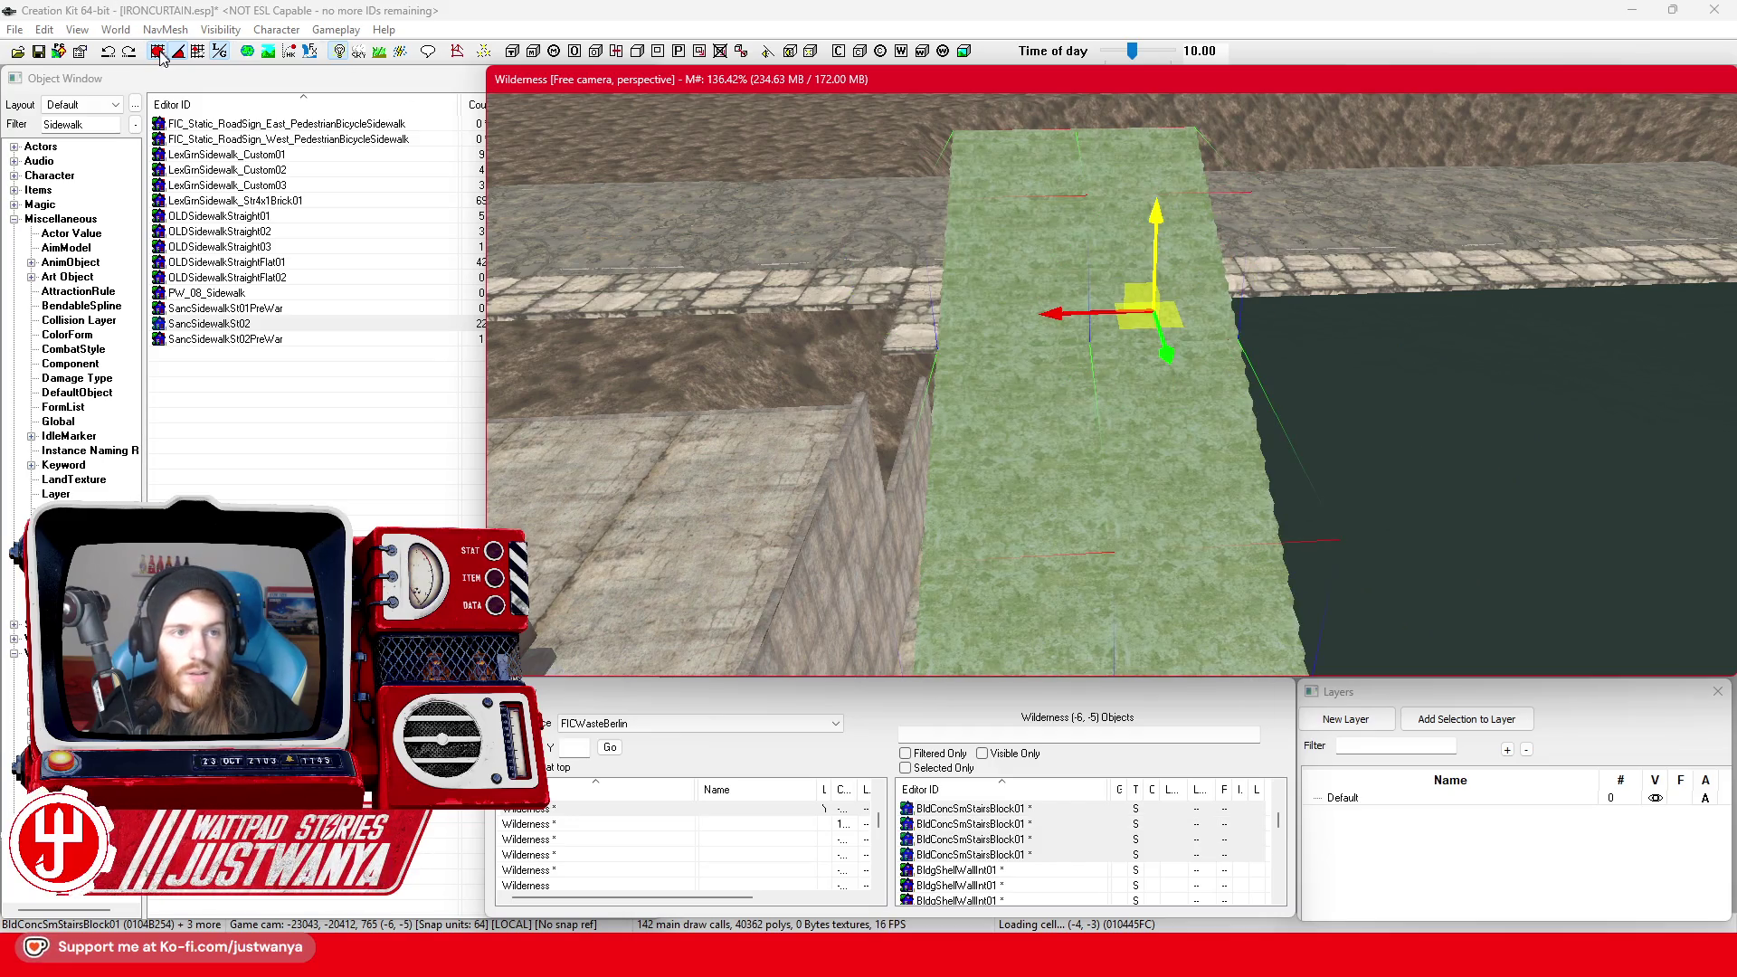
{"action": "left_click", "coordinate": [160, 56]}
{"action": "mouse_move", "coordinate": [1109, 310]}
{"action": "left_mouse_down"}
{"action": "mouse_move", "coordinate": [1055, 340]}
{"action": "mouse_move", "coordinate": [1076, 237]}
{"action": "left_mouse_up"}
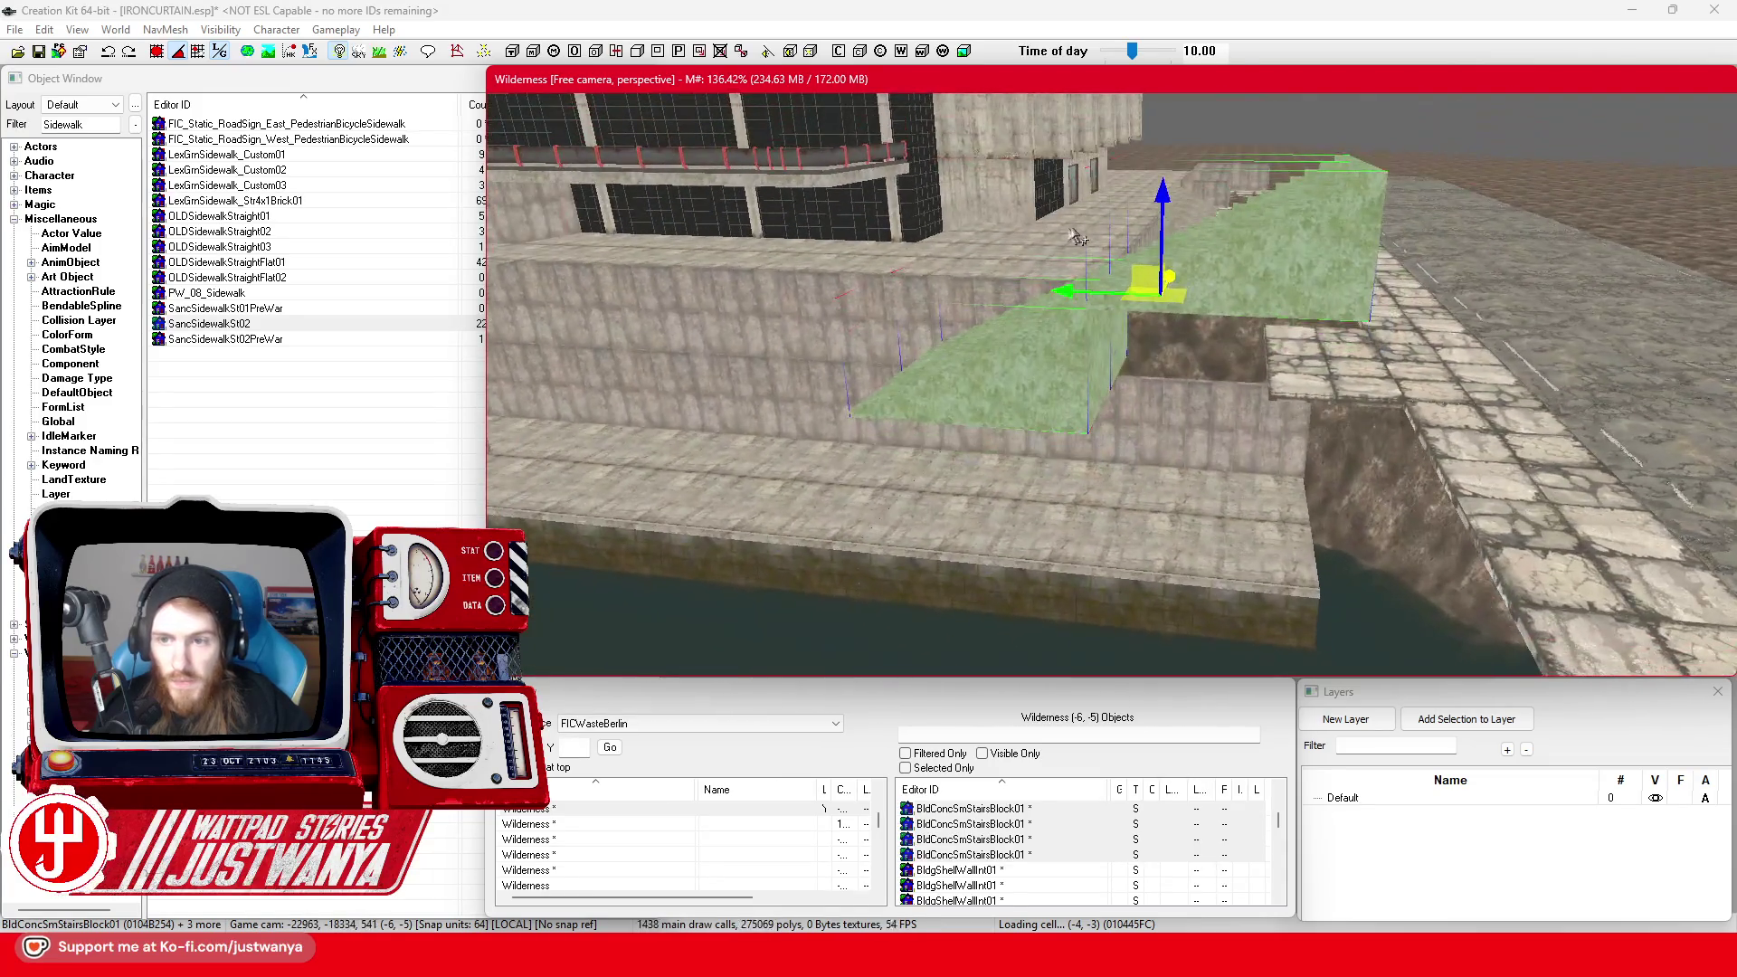
{"action": "left_click_drag", "start_coordinate": [1162, 201], "coordinate": [1160, 389]}
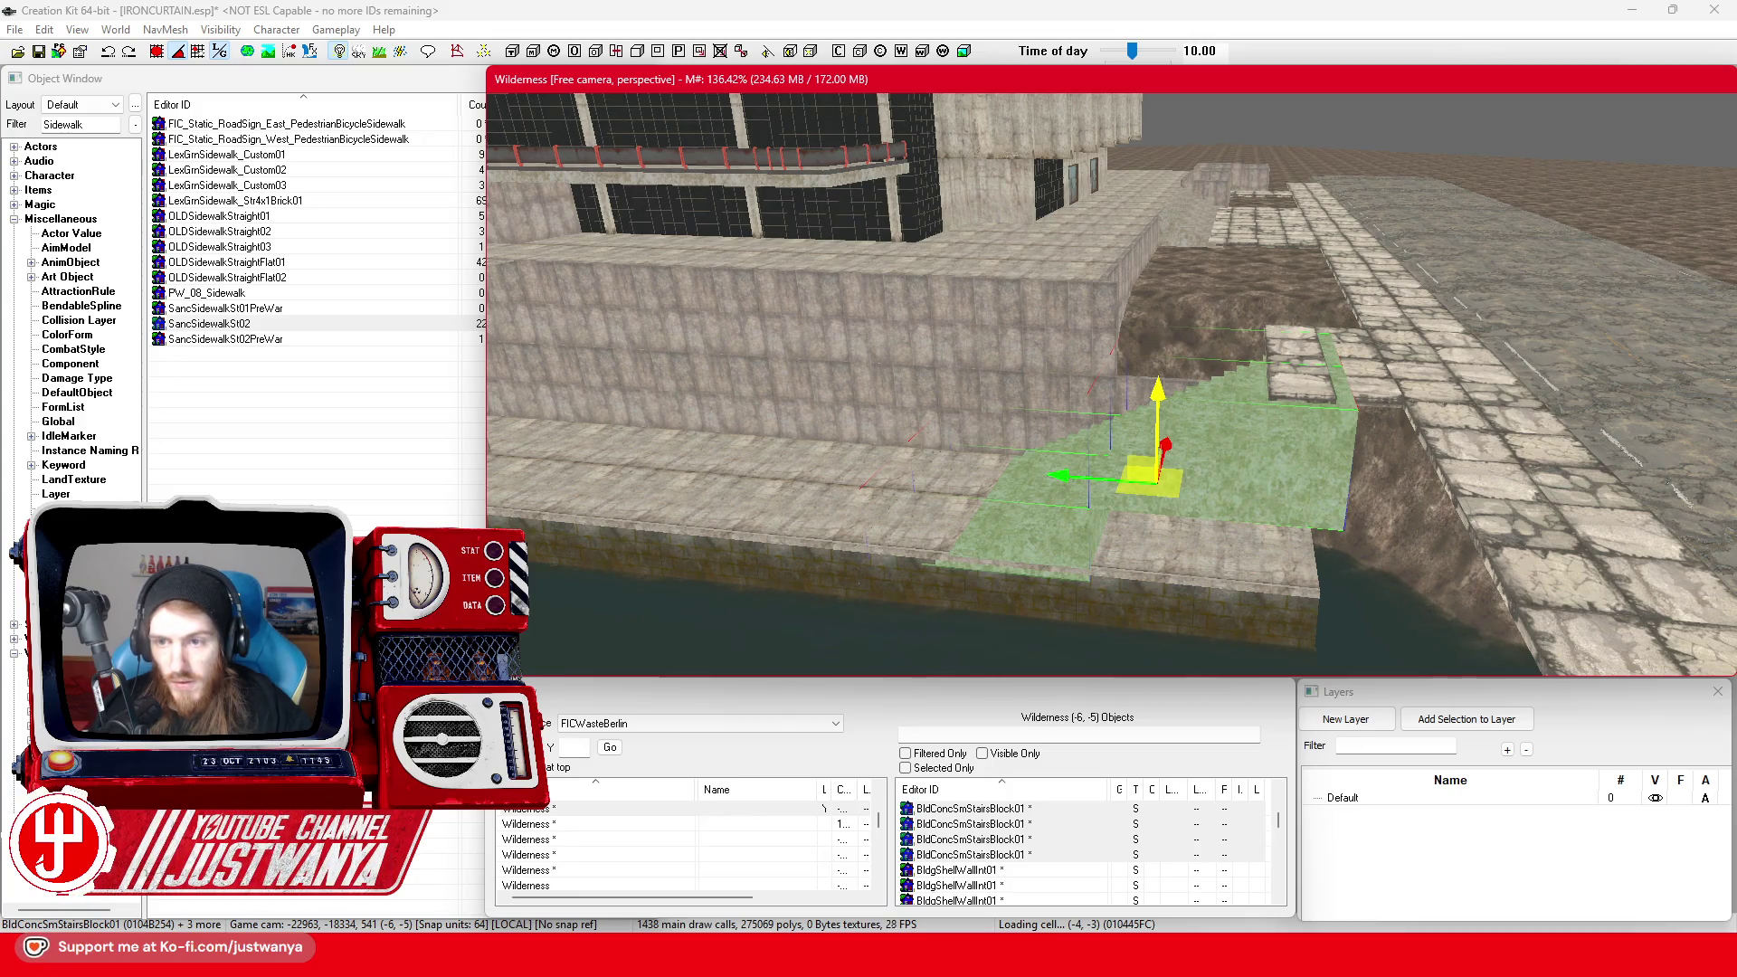
{"action": "left_click_drag", "start_coordinate": [1095, 491], "coordinate": [1020, 489]}
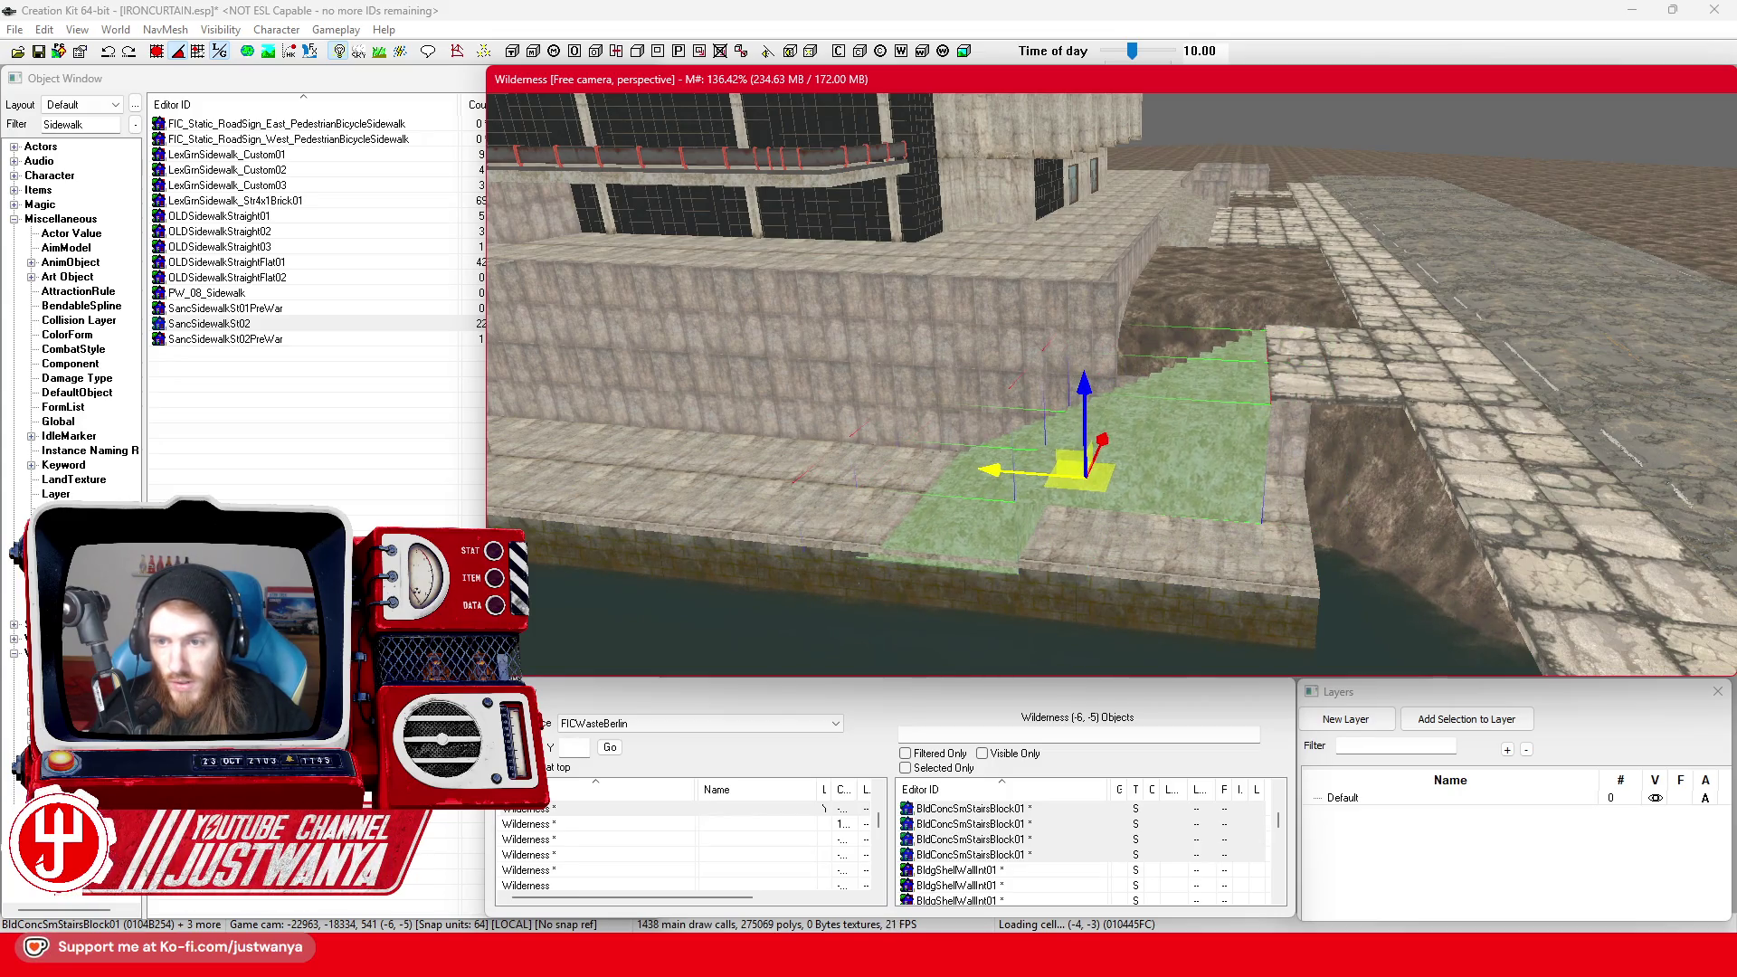
Inspect the stairs from above and the side, then select the neighbouring stairs block
{"action": "key", "text": "t"}
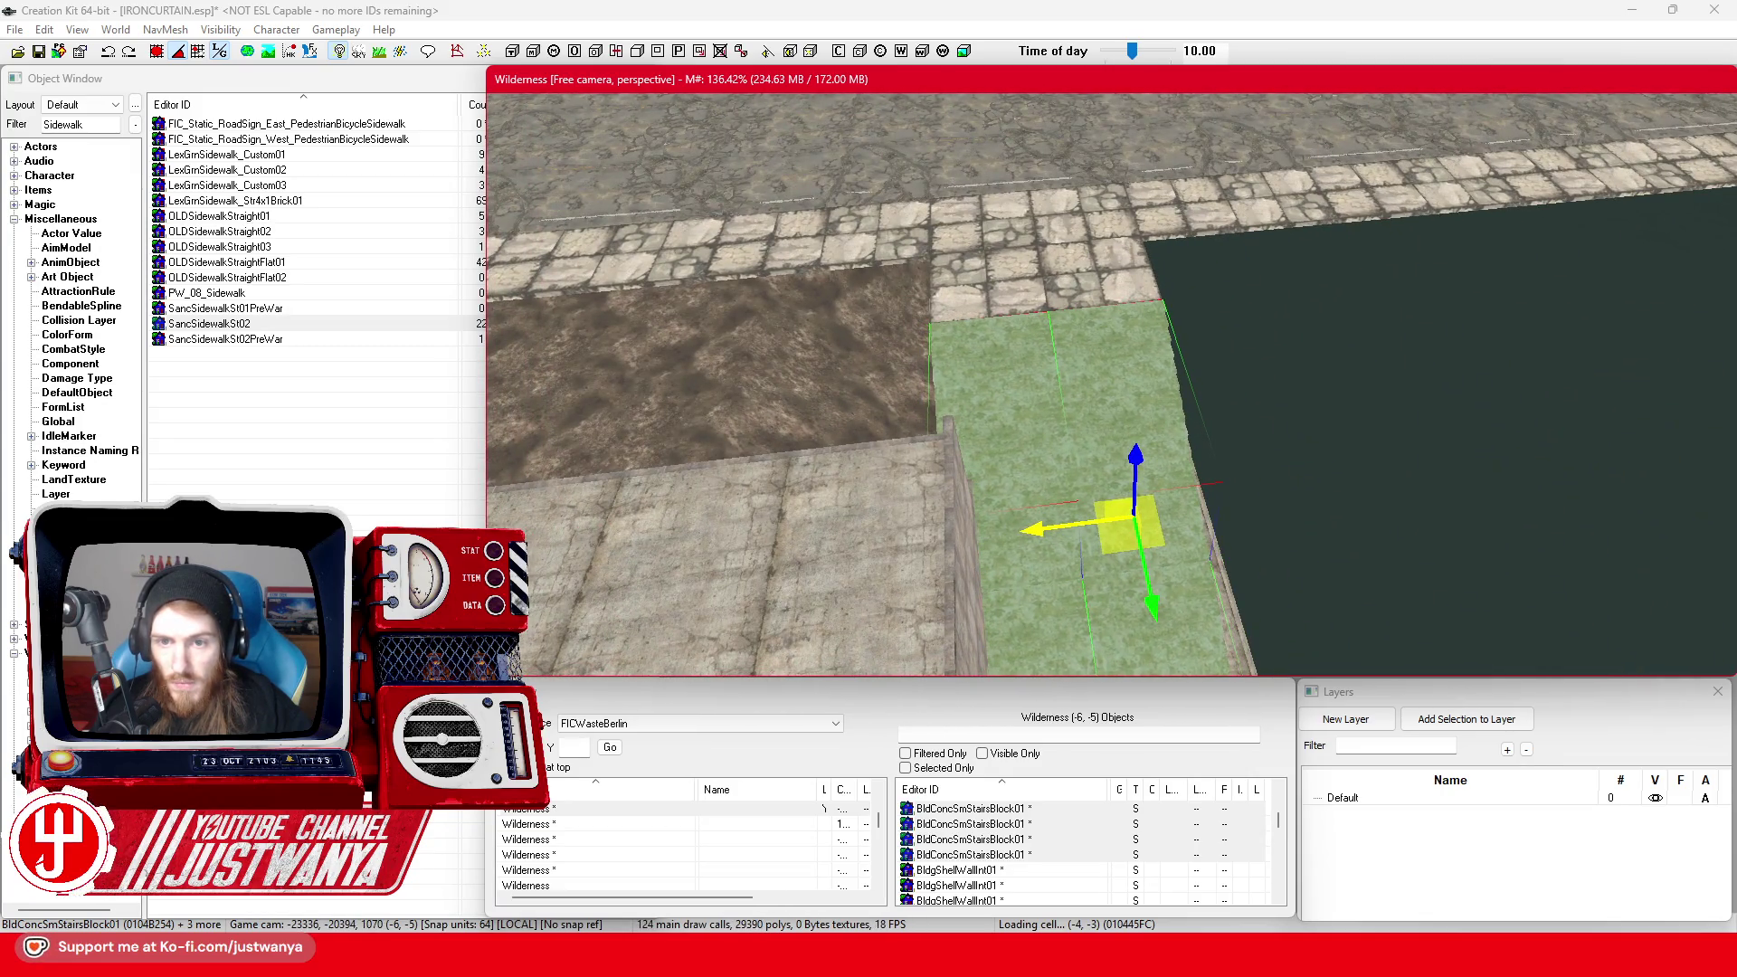
{"action": "key", "text": "shift"}
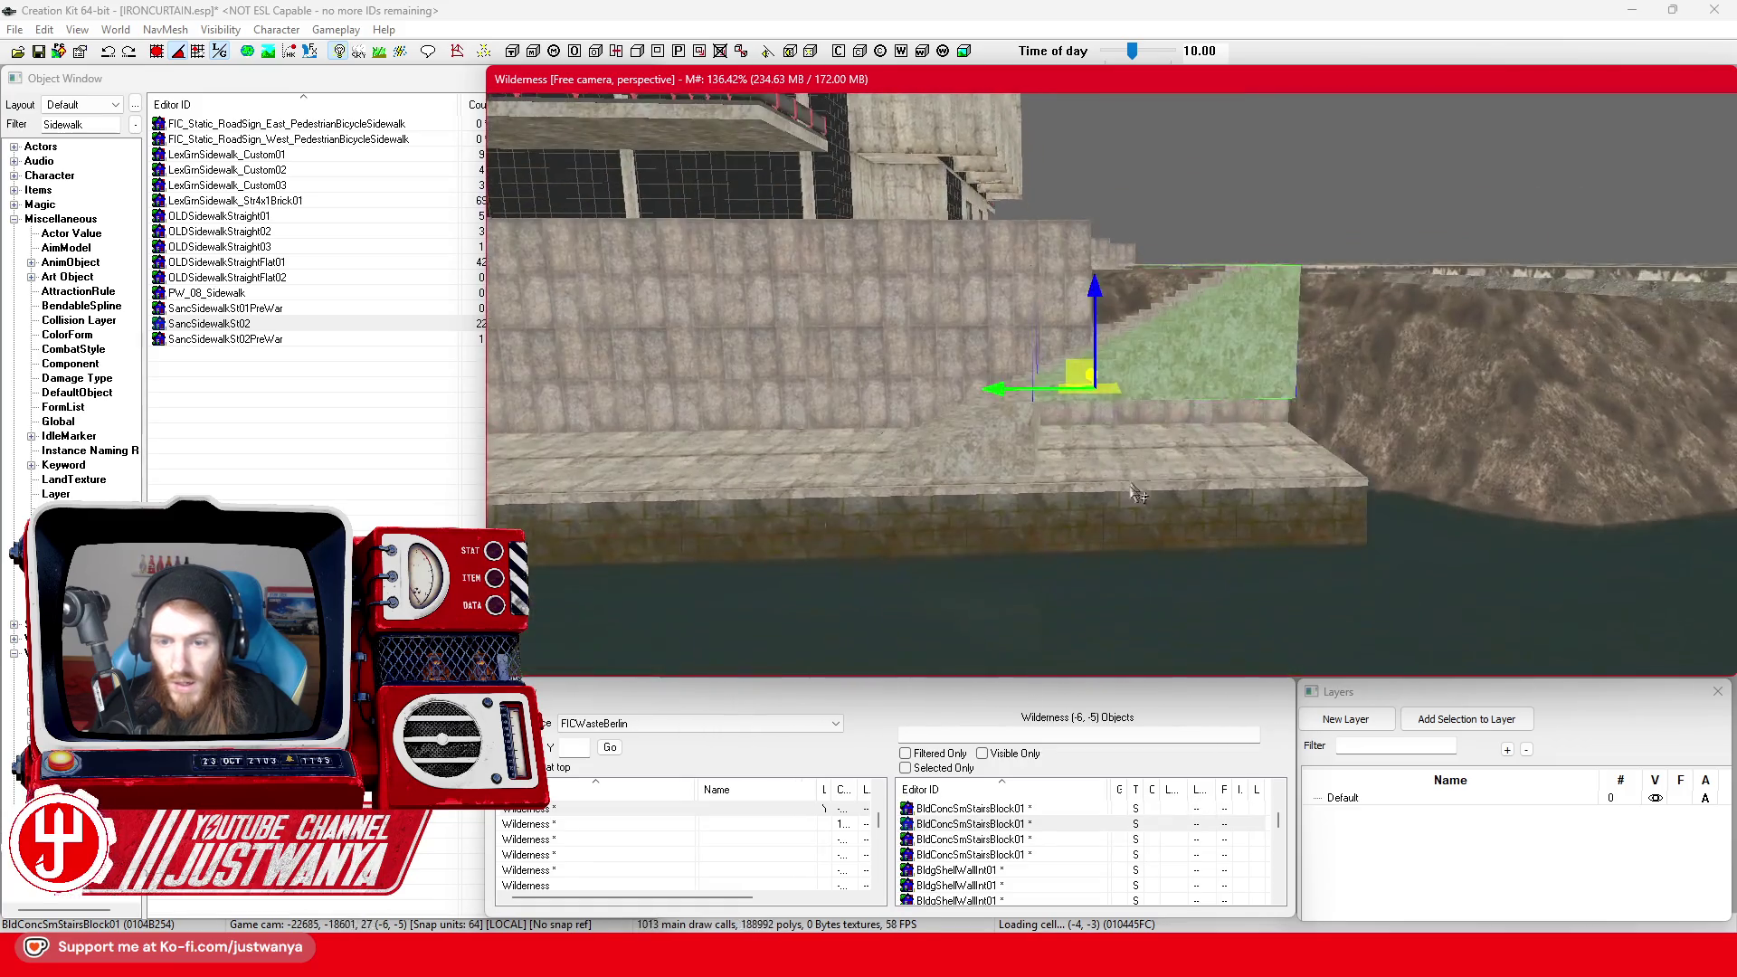
{"action": "scroll", "coordinate": [1110, 576], "scroll_direction": "up", "scroll_amount": 5}
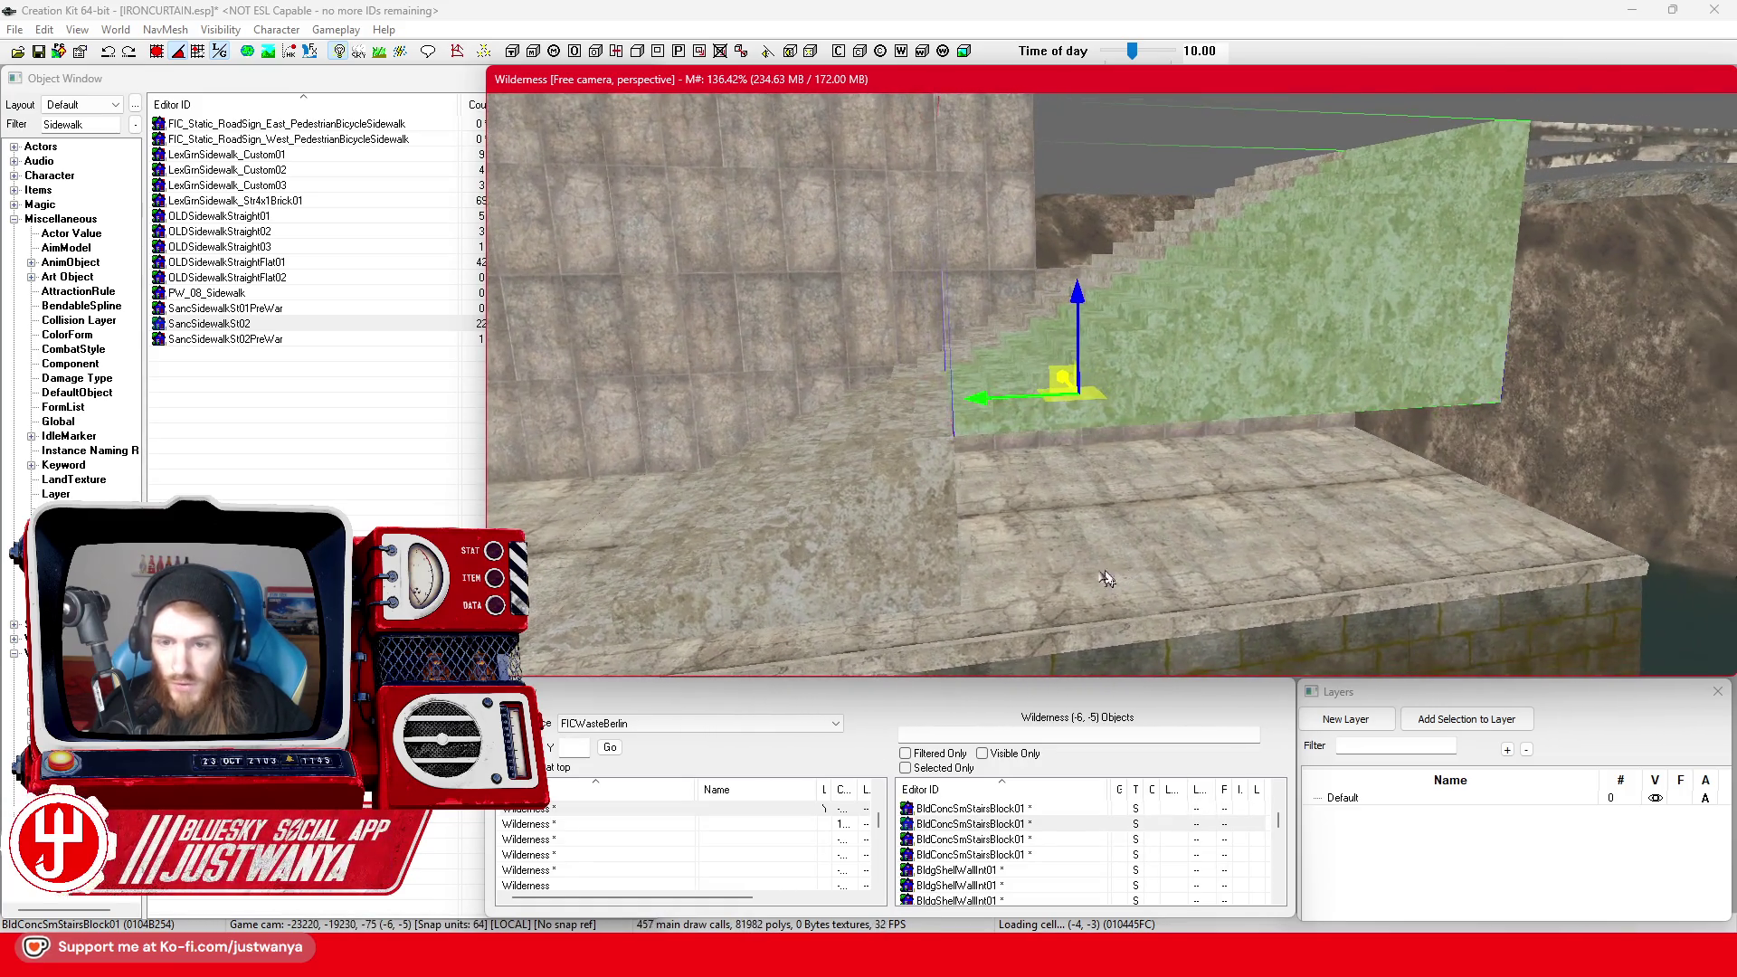
{"action": "key", "text": "shift"}
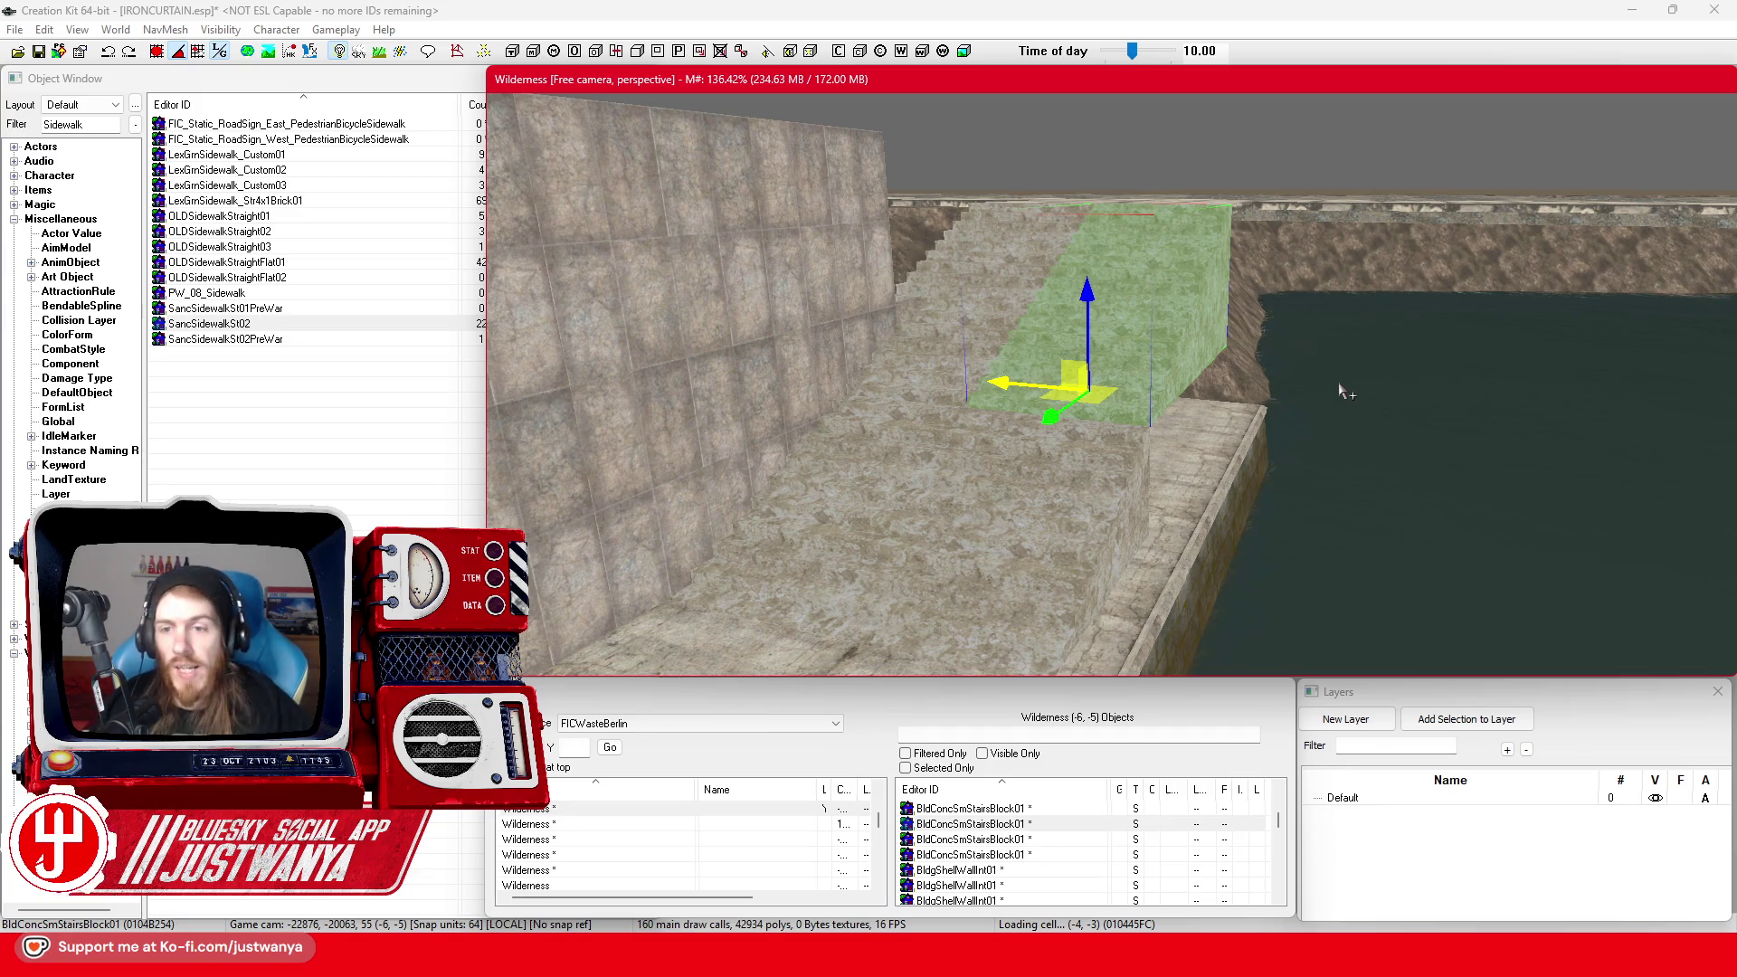
{"action": "left_click", "coordinate": [1028, 517]}
{"action": "key", "text": "shift"}
{"action": "key", "text": "shift"}
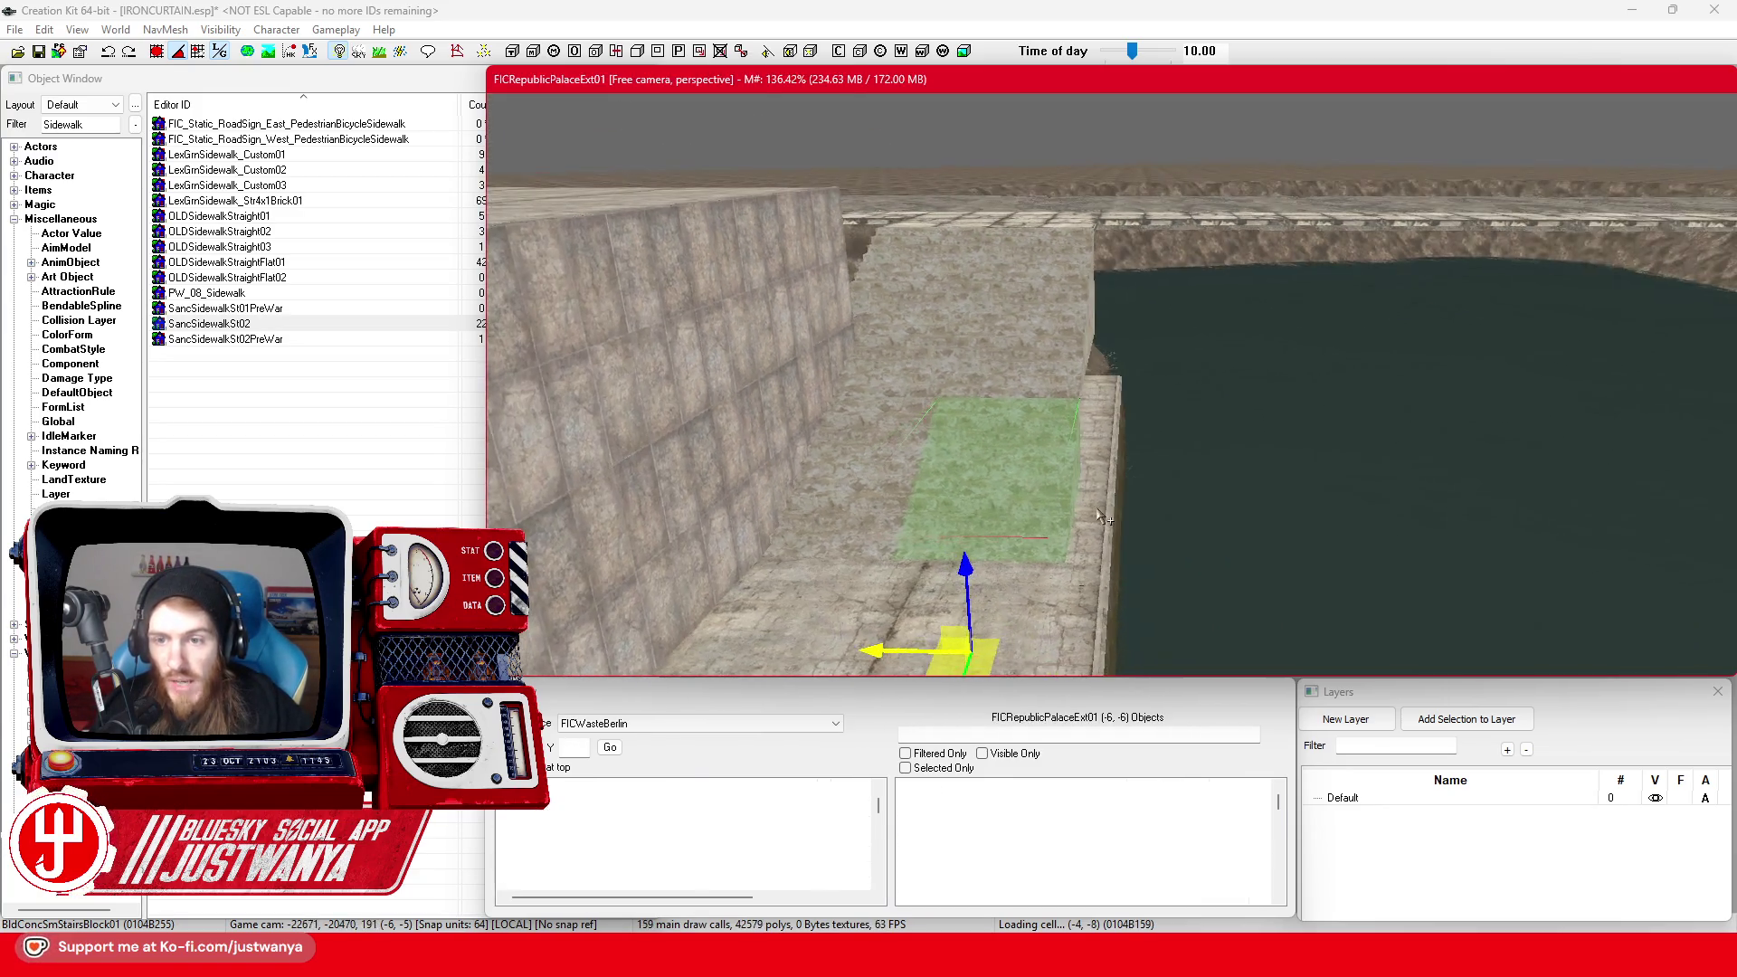
Bring up the Firefox Street View reference and turn it toward the riverside
{"action": "mouse_move", "coordinate": [972, 958]}
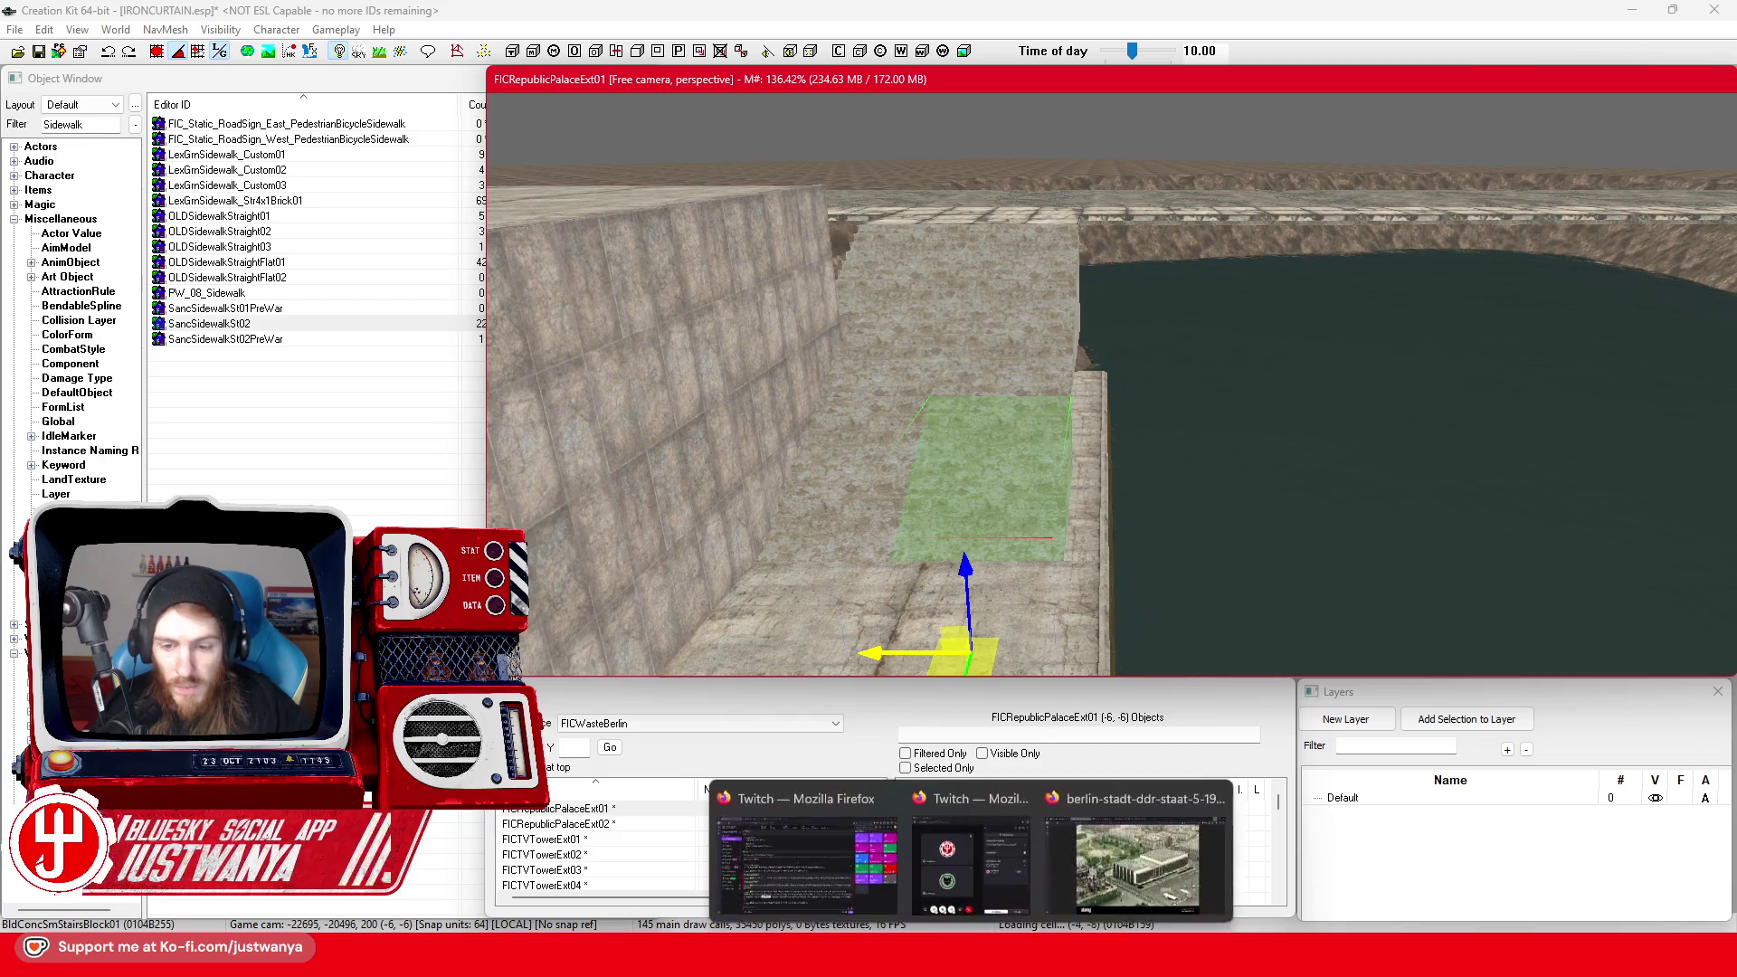
{"action": "left_click", "coordinate": [1180, 860]}
{"action": "left_click", "coordinate": [950, 20]}
{"action": "left_click_drag", "start_coordinate": [620, 515], "coordinate": [995, 343]}
Walk Street View along the riverbank and turn to face the stone stairs descending to the water
{"action": "left_click", "coordinate": [1033, 355]}
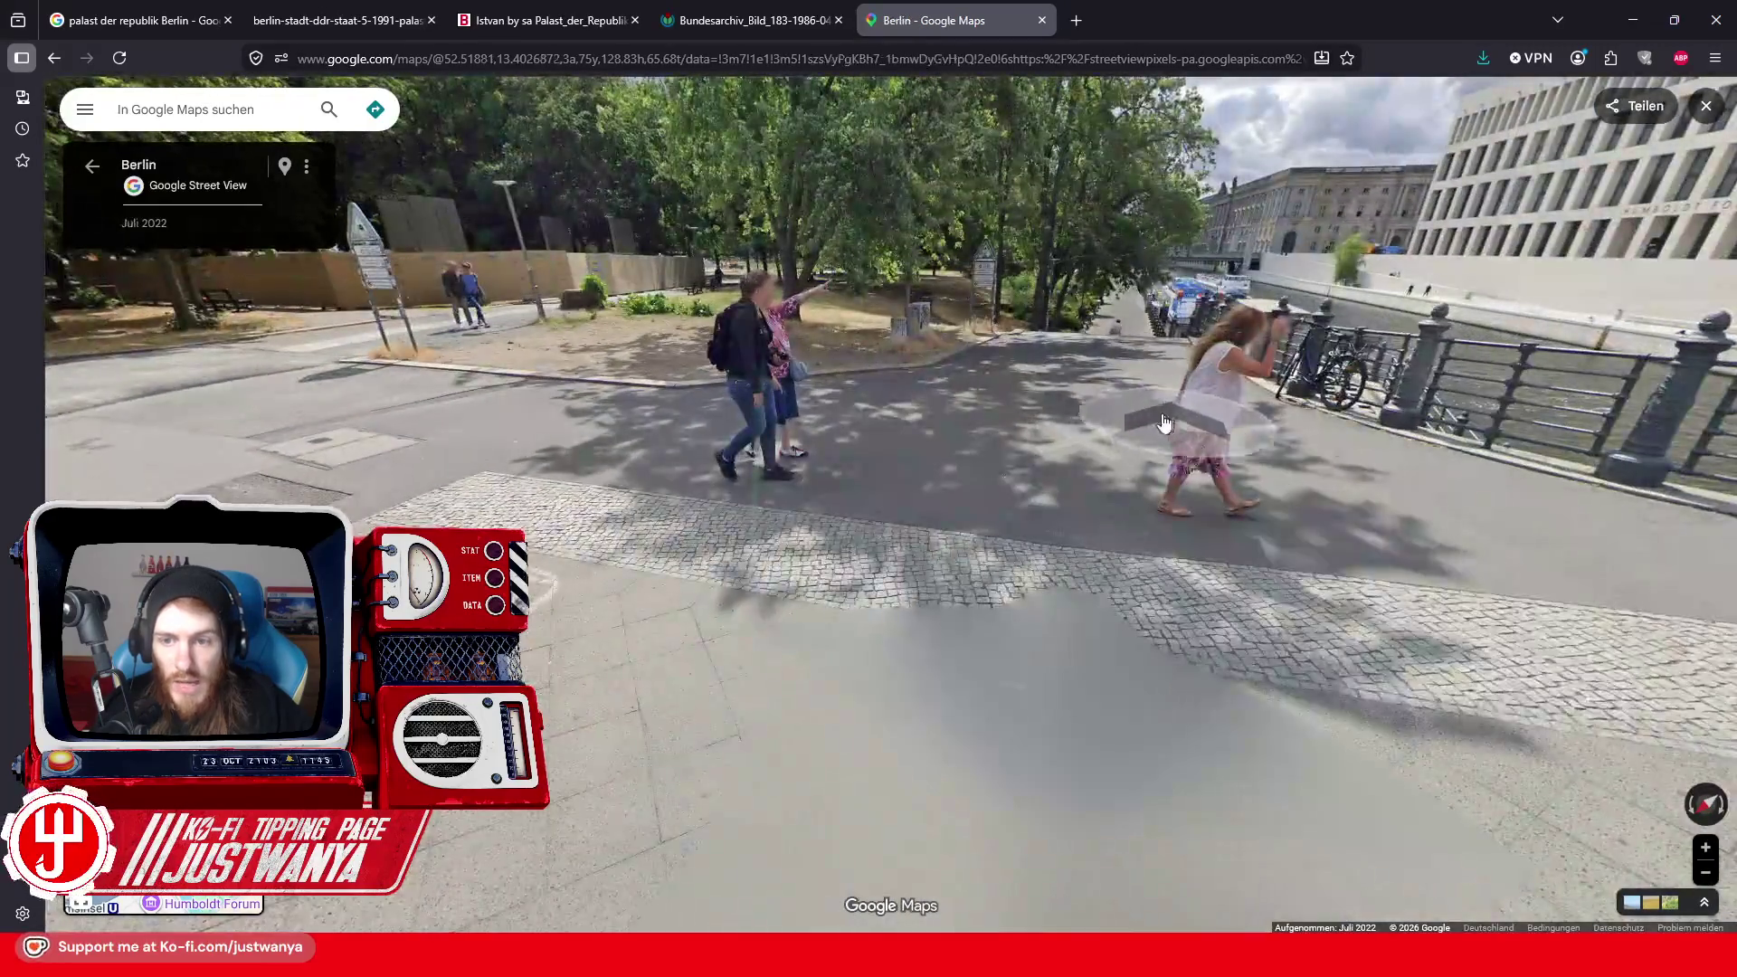
{"action": "left_click", "coordinate": [1148, 415]}
{"action": "left_click", "coordinate": [1202, 584]}
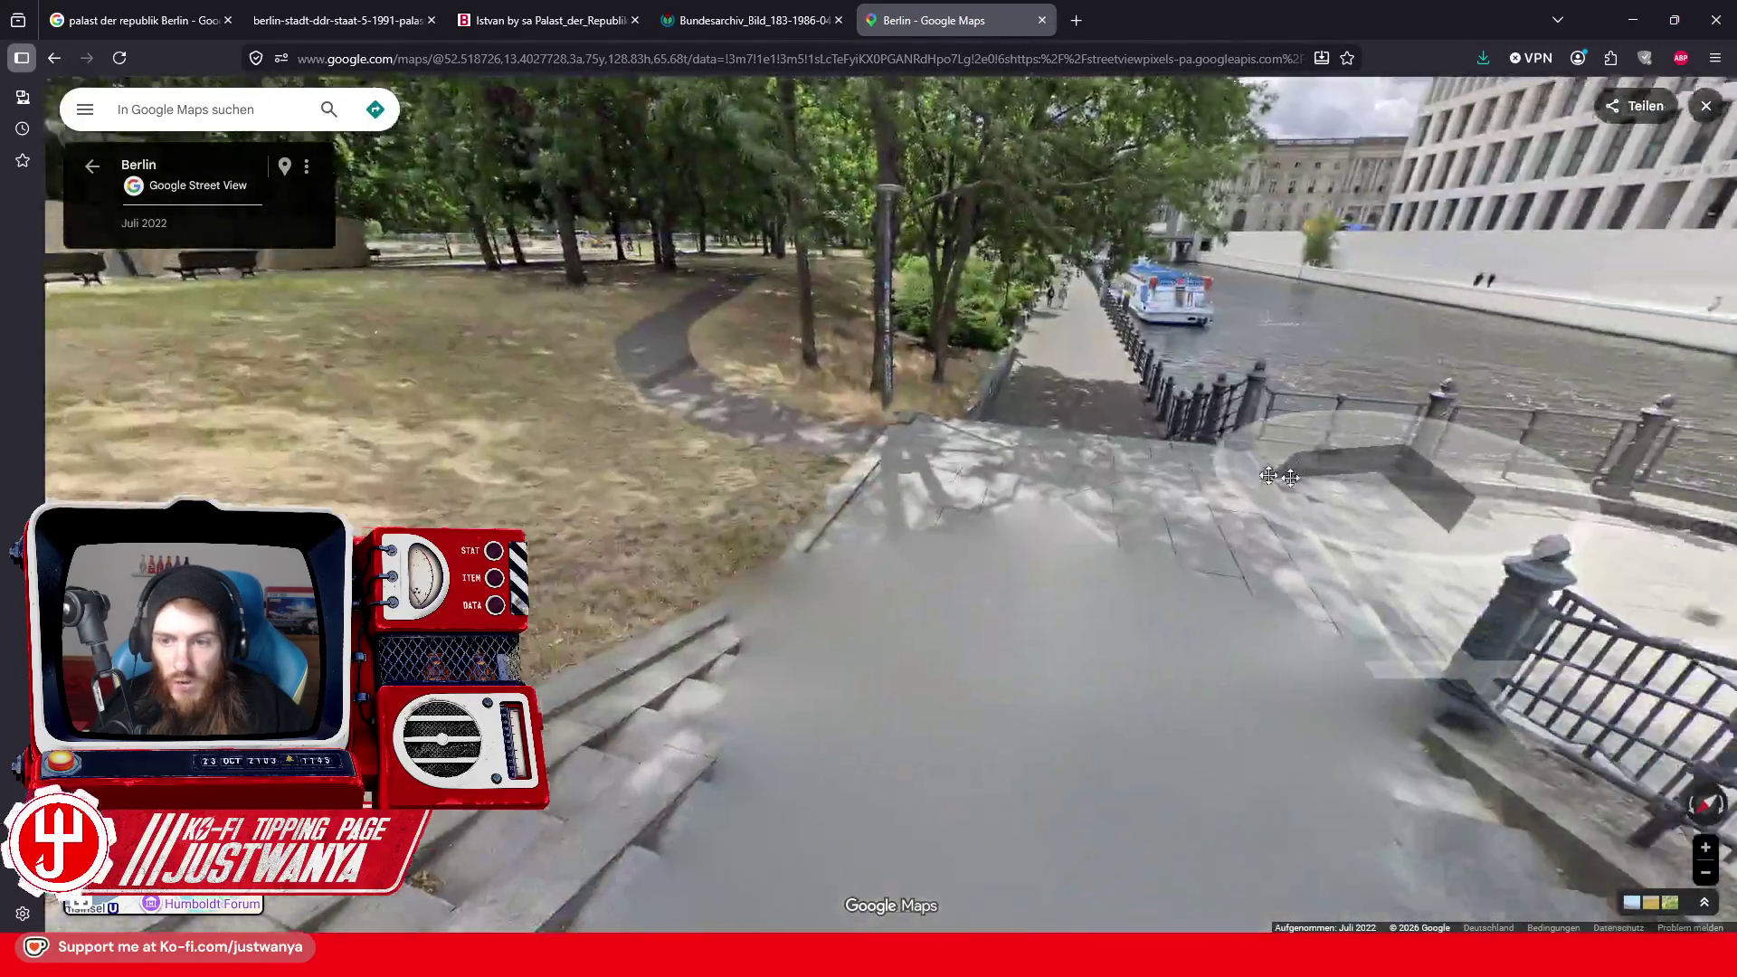
{"action": "left_click_drag", "start_coordinate": [1202, 584], "coordinate": [749, 311]}
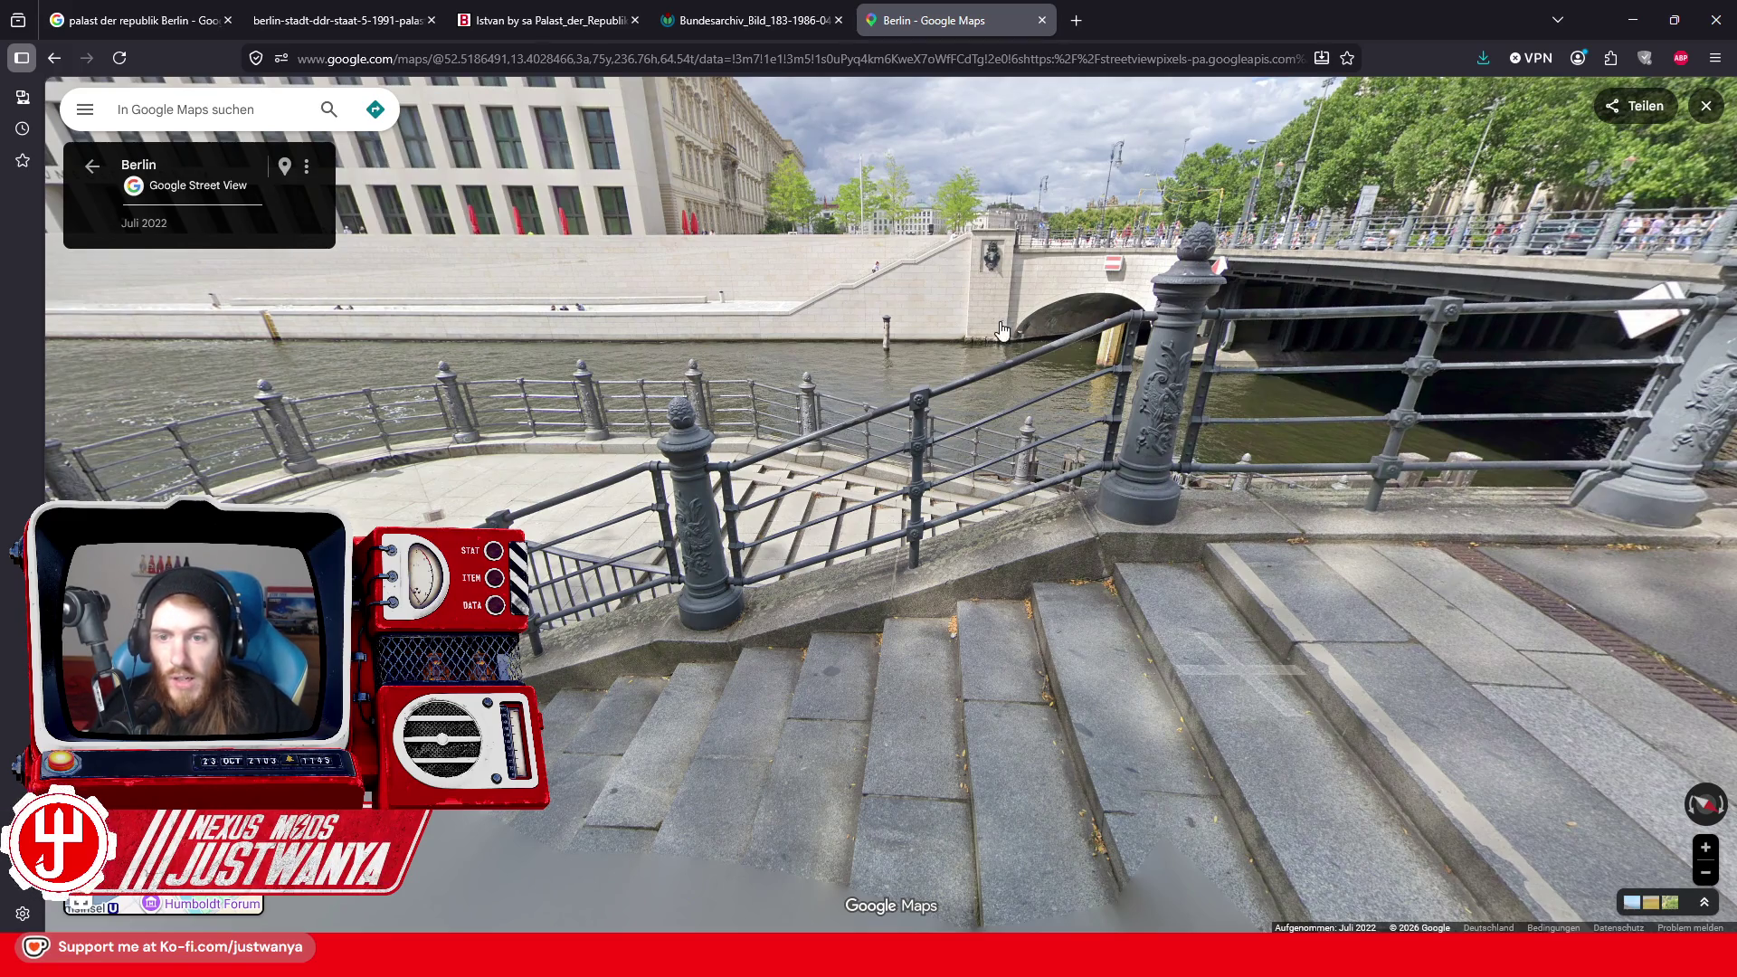
Frame the stairs in Creation Kit and select the stair trim pieces and the upper stairs piece
{"action": "left_click", "coordinate": [1632, 20]}
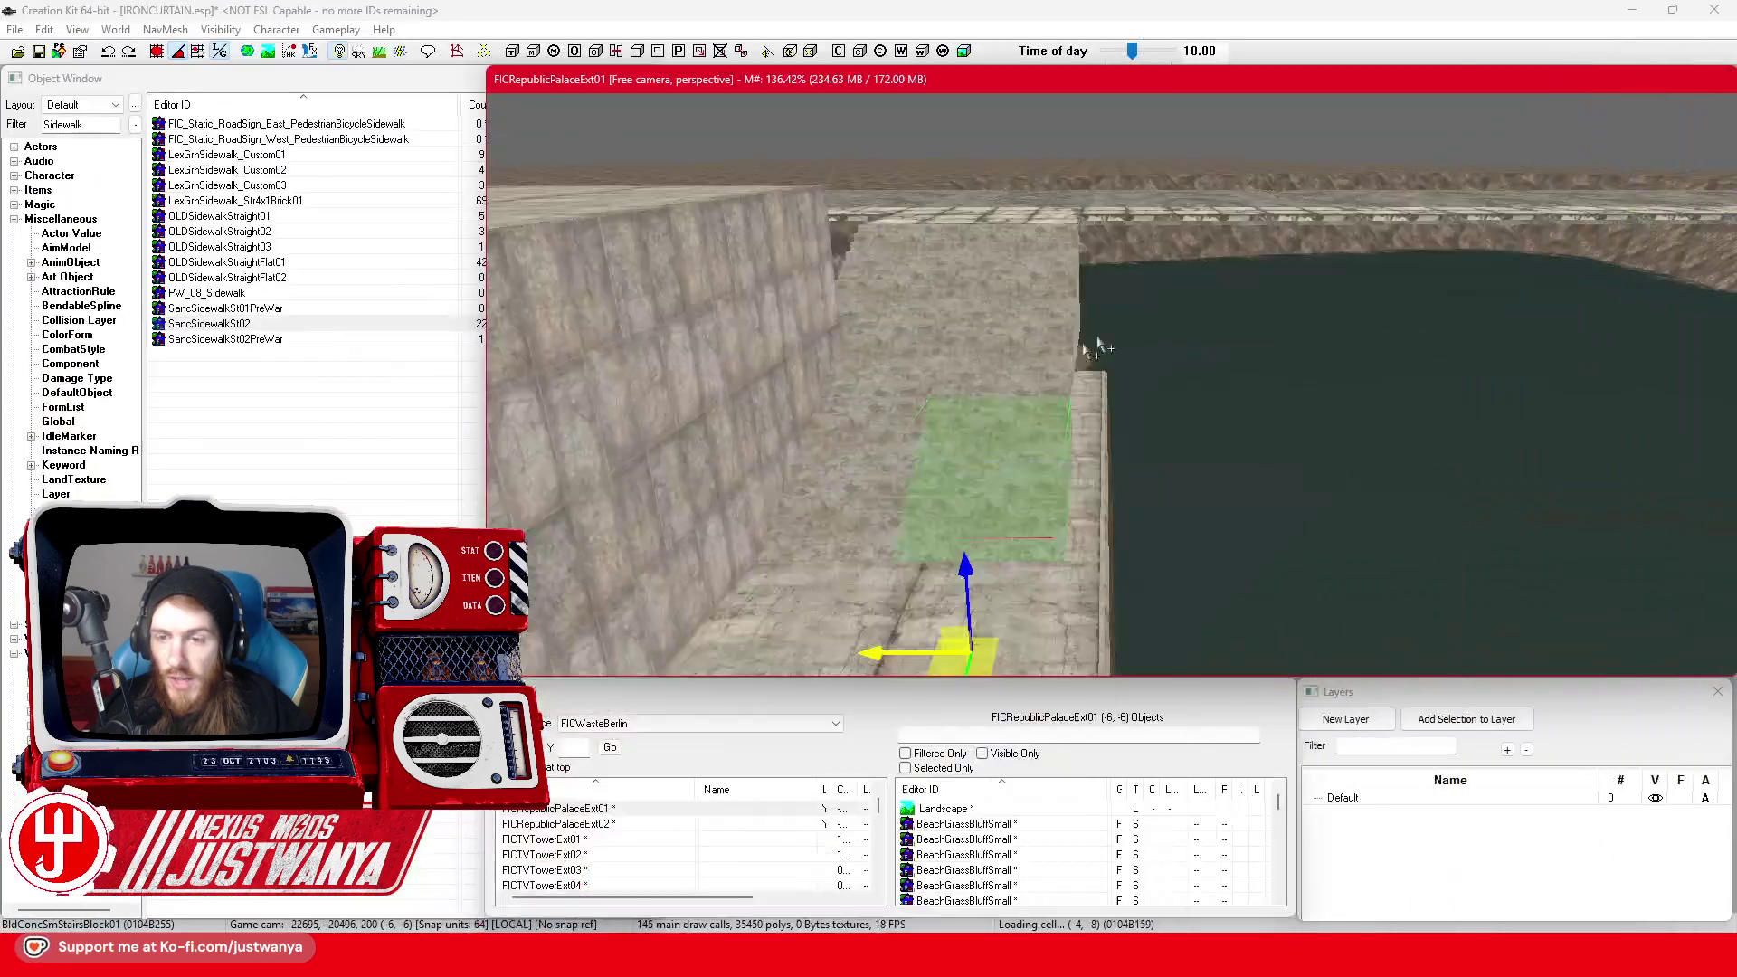
{"action": "key", "text": "f"}
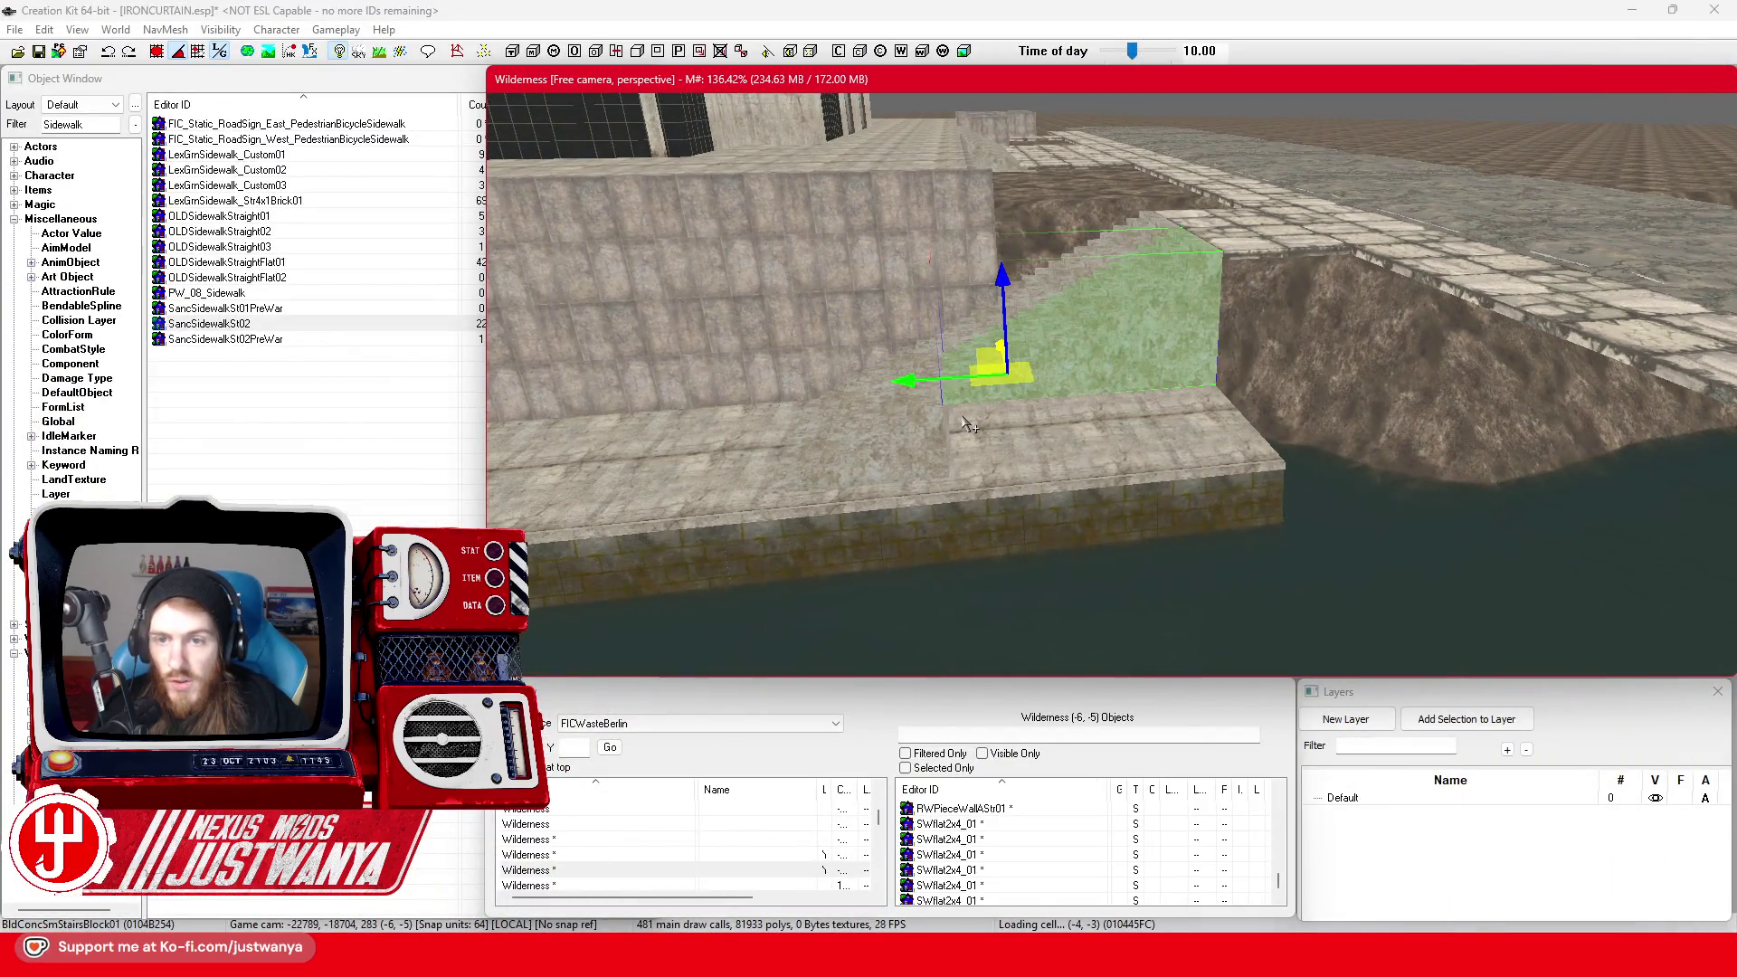
{"action": "scroll", "coordinate": [970, 425], "scroll_direction": "up", "scroll_amount": 5}
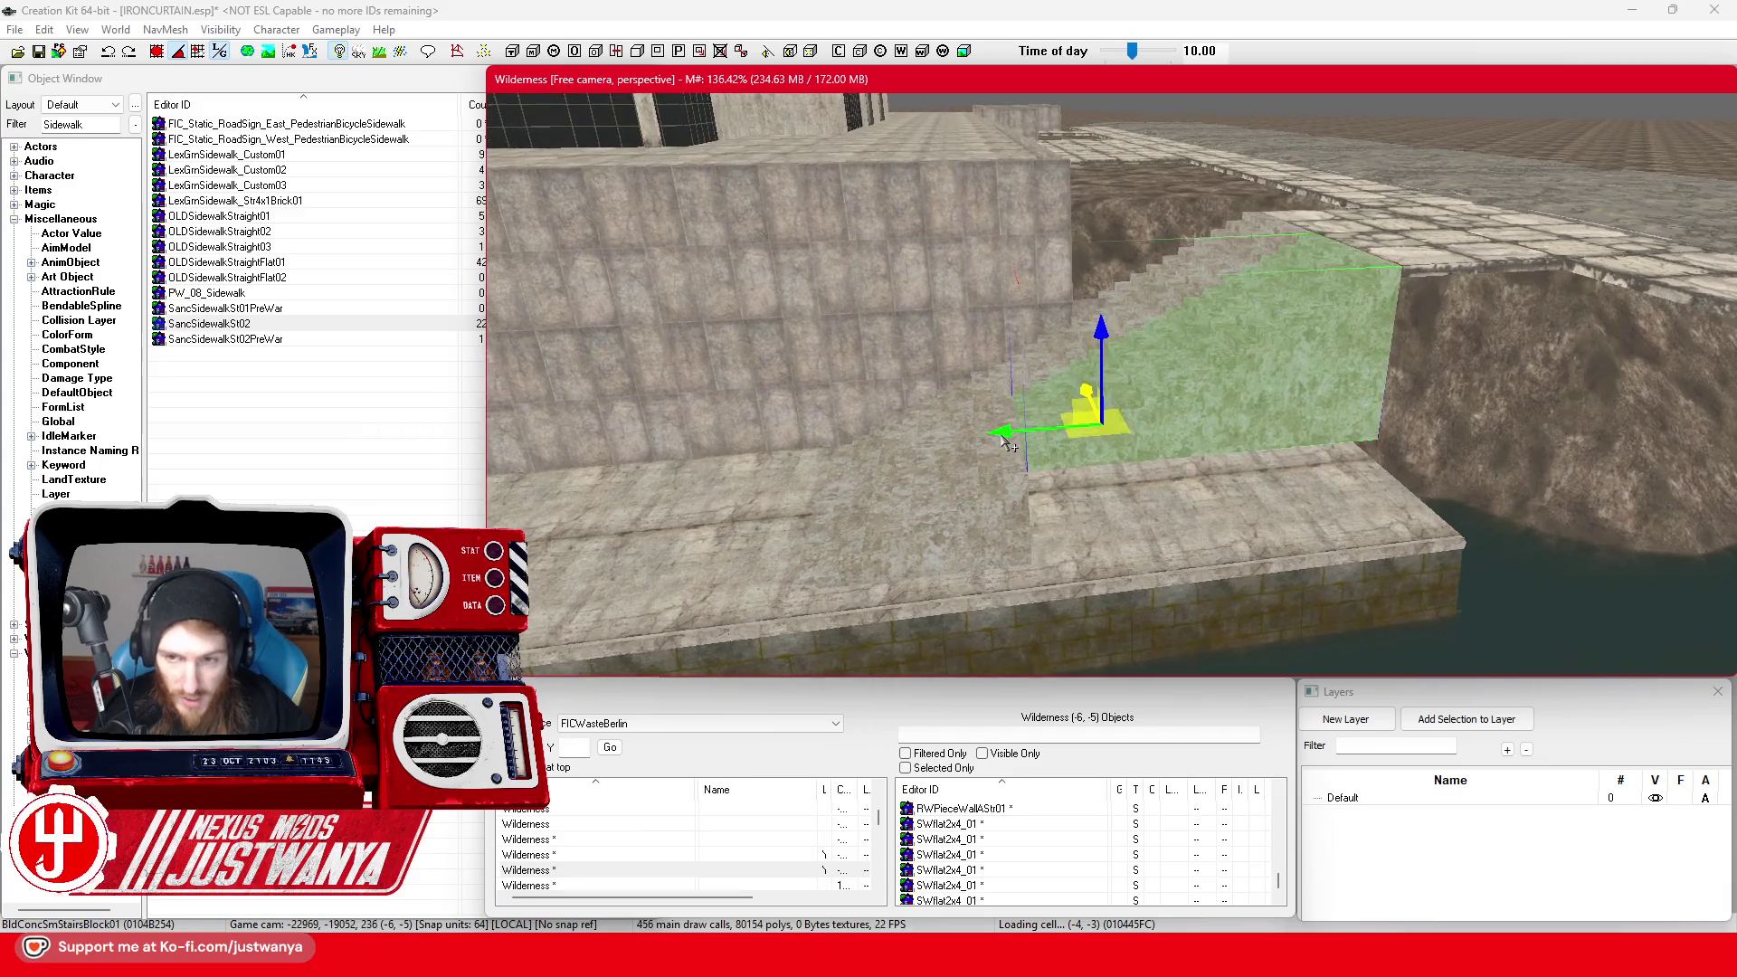
{"action": "left_click", "coordinate": [919, 409]}
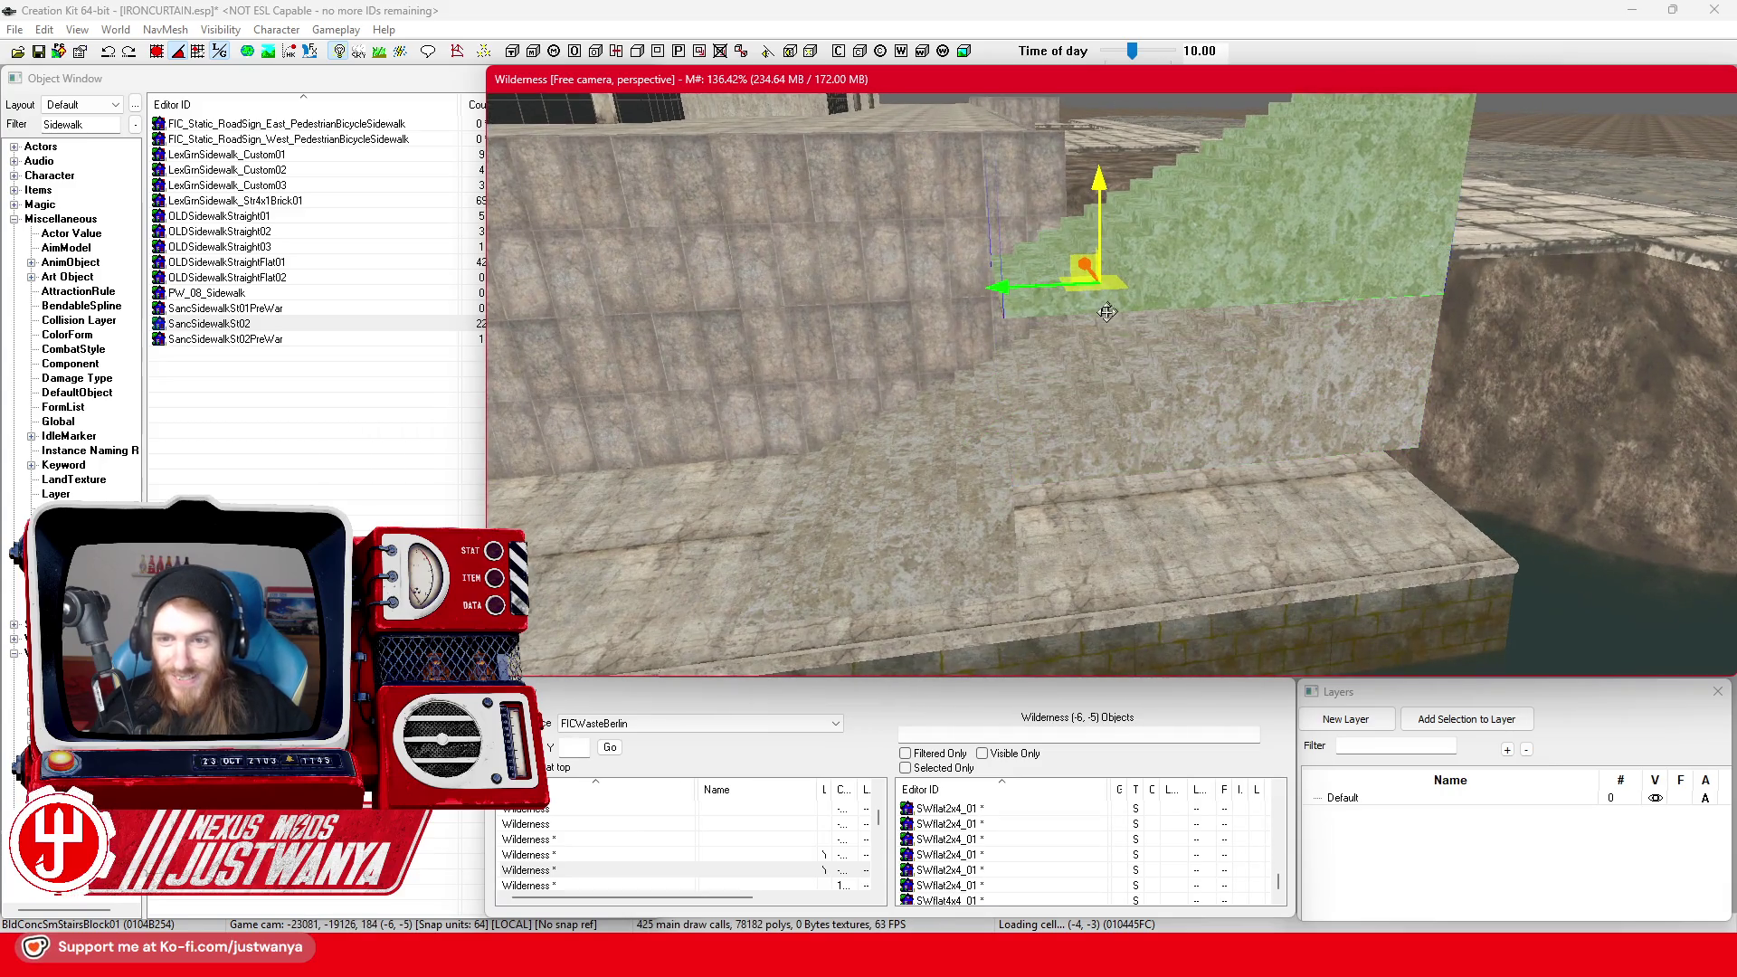
{"action": "left_click", "coordinate": [920, 410]}
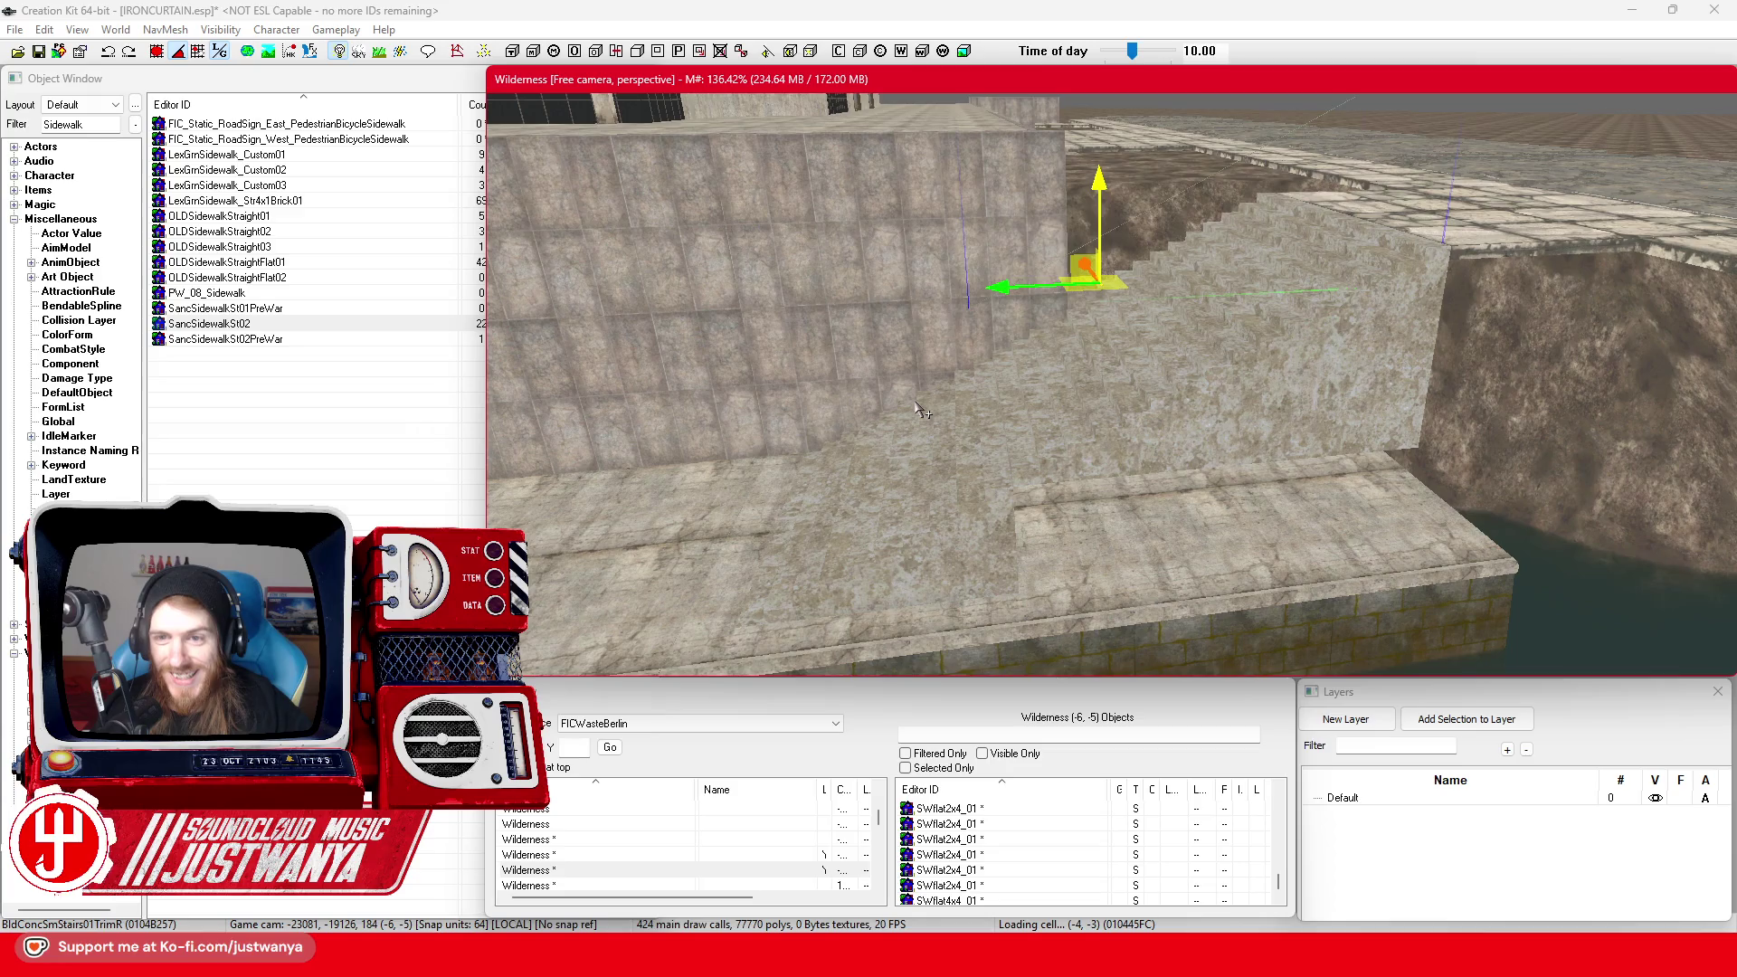
{"action": "left_click", "coordinate": [920, 410]}
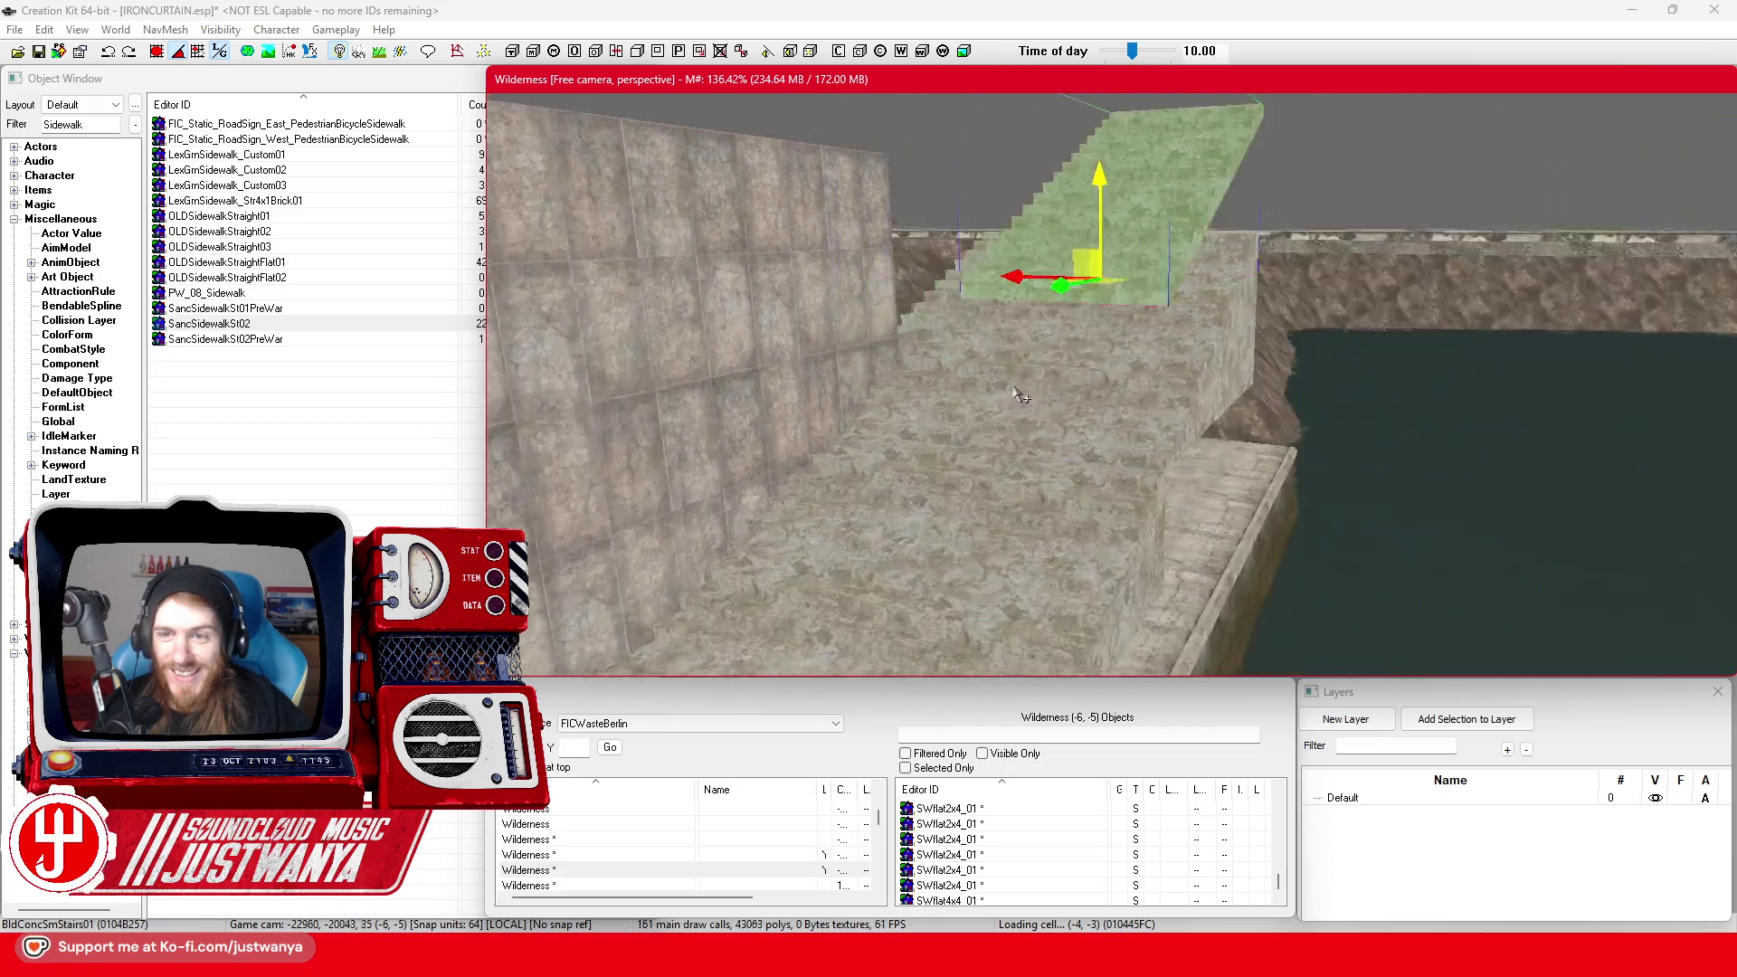
Delete the upper stairs piece above the wall and select the stair block slopes for replacement
{"action": "scroll", "coordinate": [1122, 343], "scroll_direction": "down", "scroll_amount": 2}
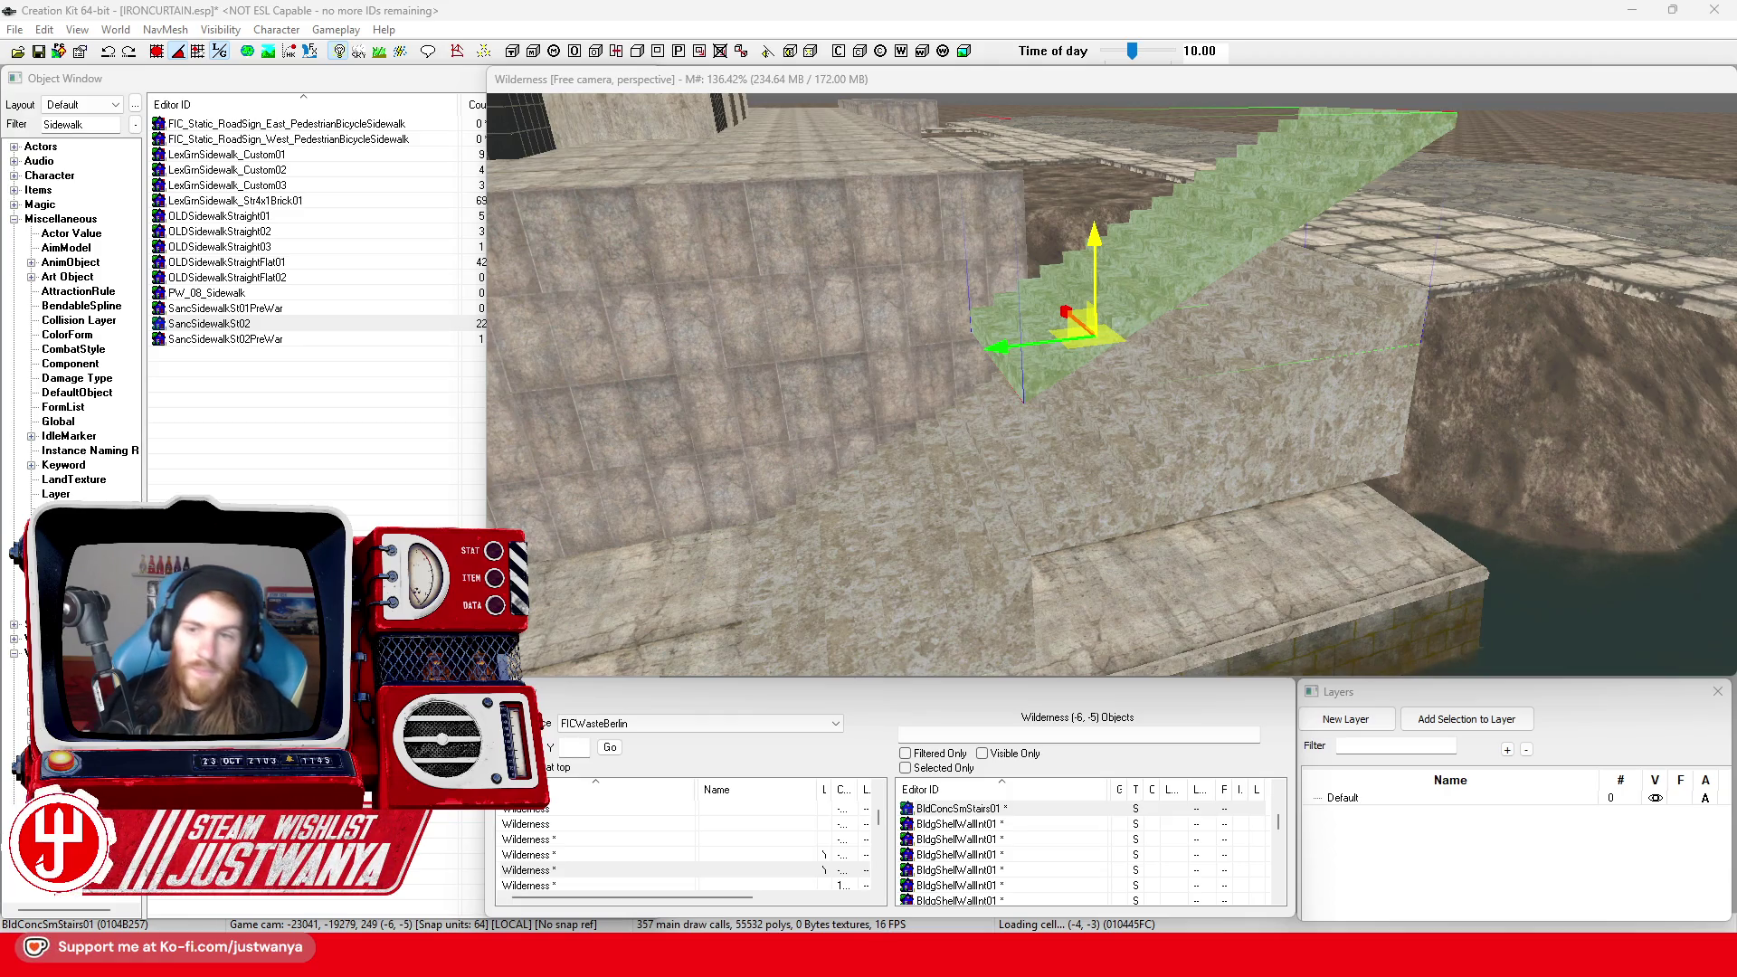
{"action": "left_click", "coordinate": [1215, 220]}
{"action": "key", "text": "Delete"}
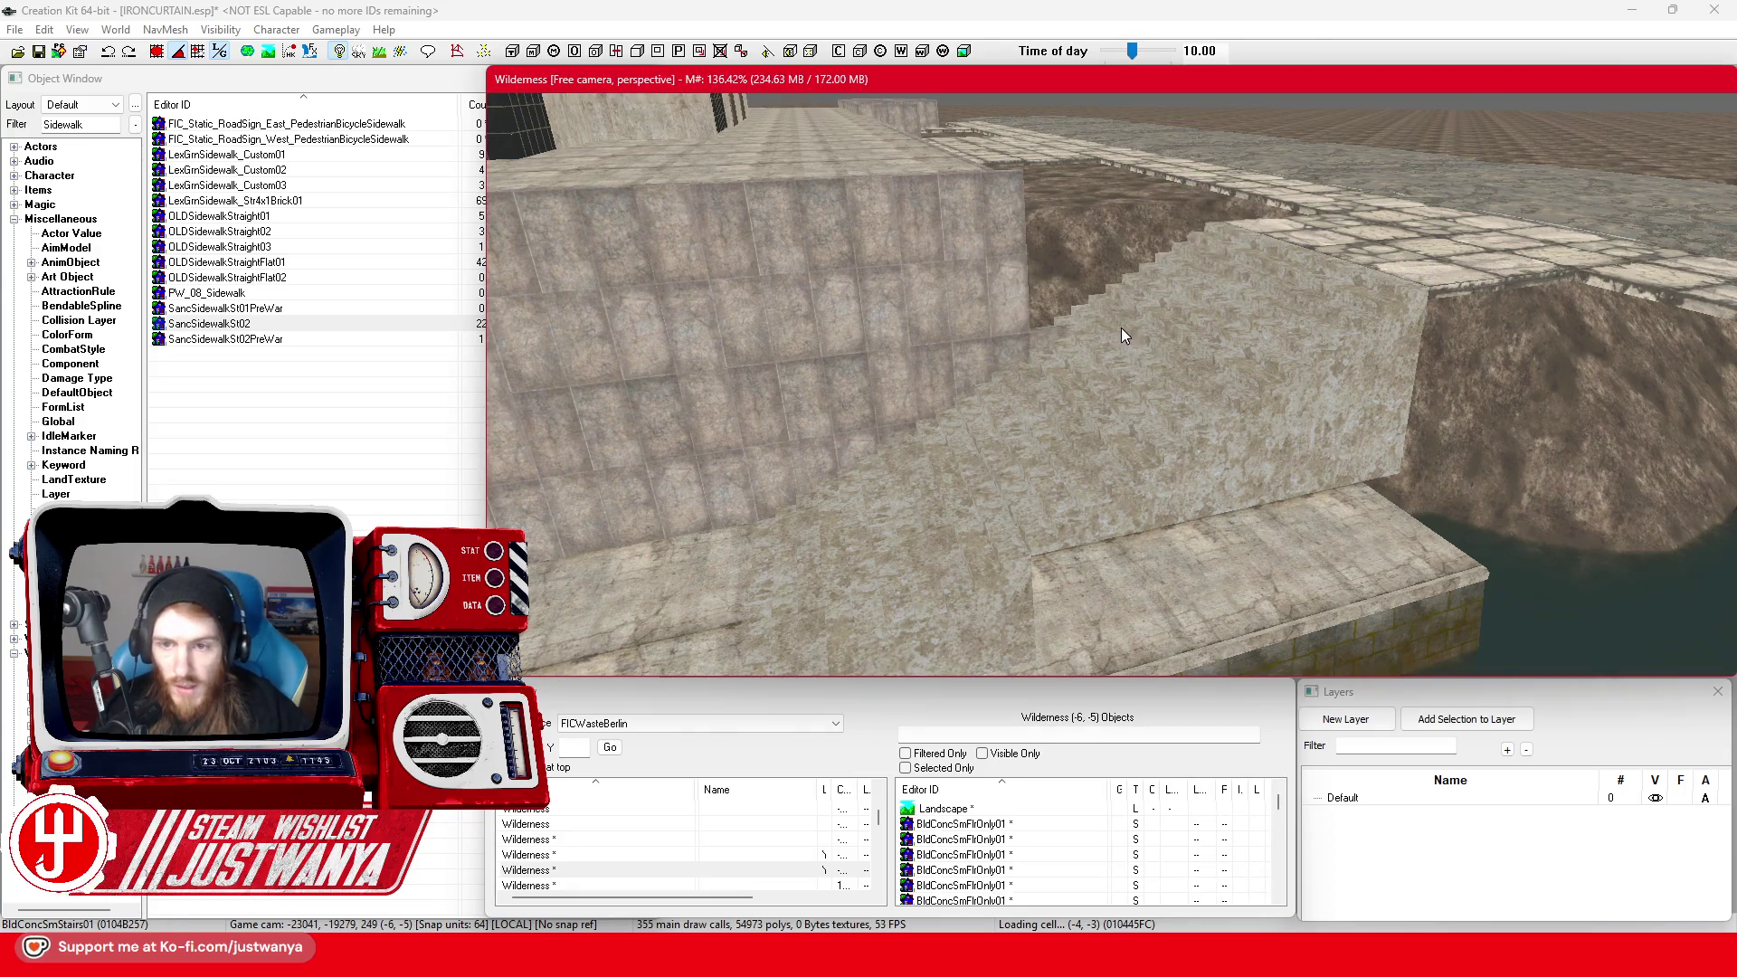
{"action": "left_click", "coordinate": [1121, 327]}
{"action": "left_click", "coordinate": [1018, 548], "text": "ctrl"}
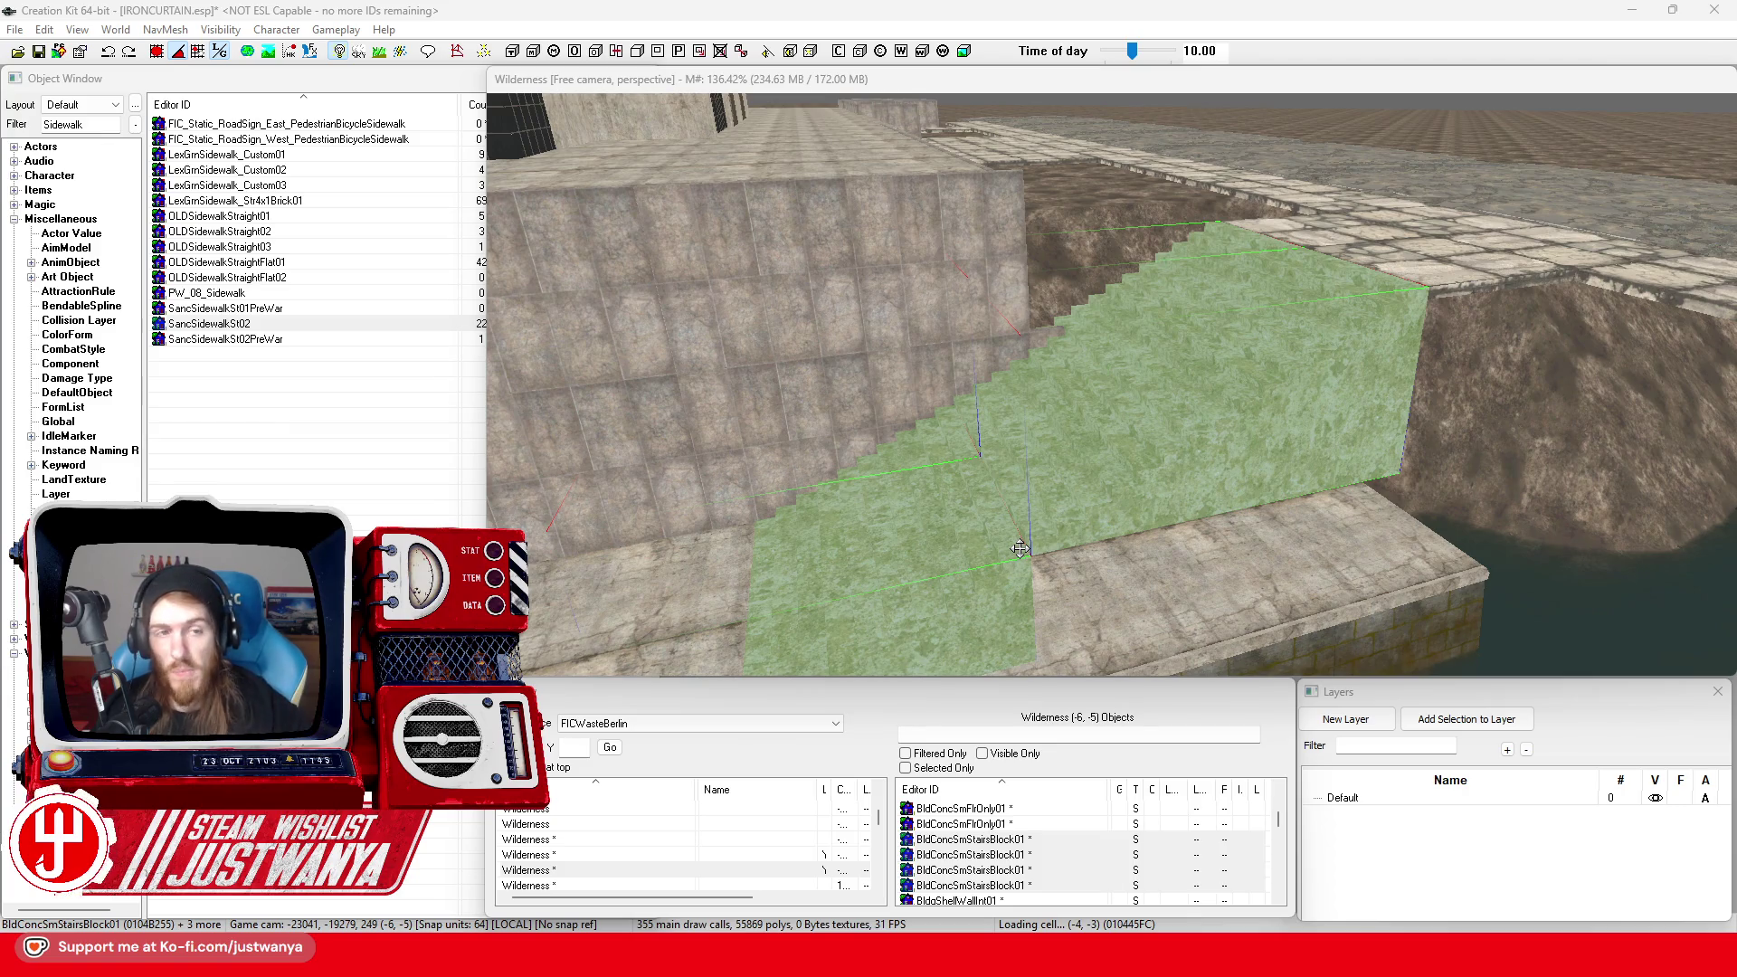
Replace the four selected BldConcSmStairsBlock01 blocks with BldConcSmStairs01 using Search & Replace on the selection only
{"action": "key", "text": "ctrl+f"}
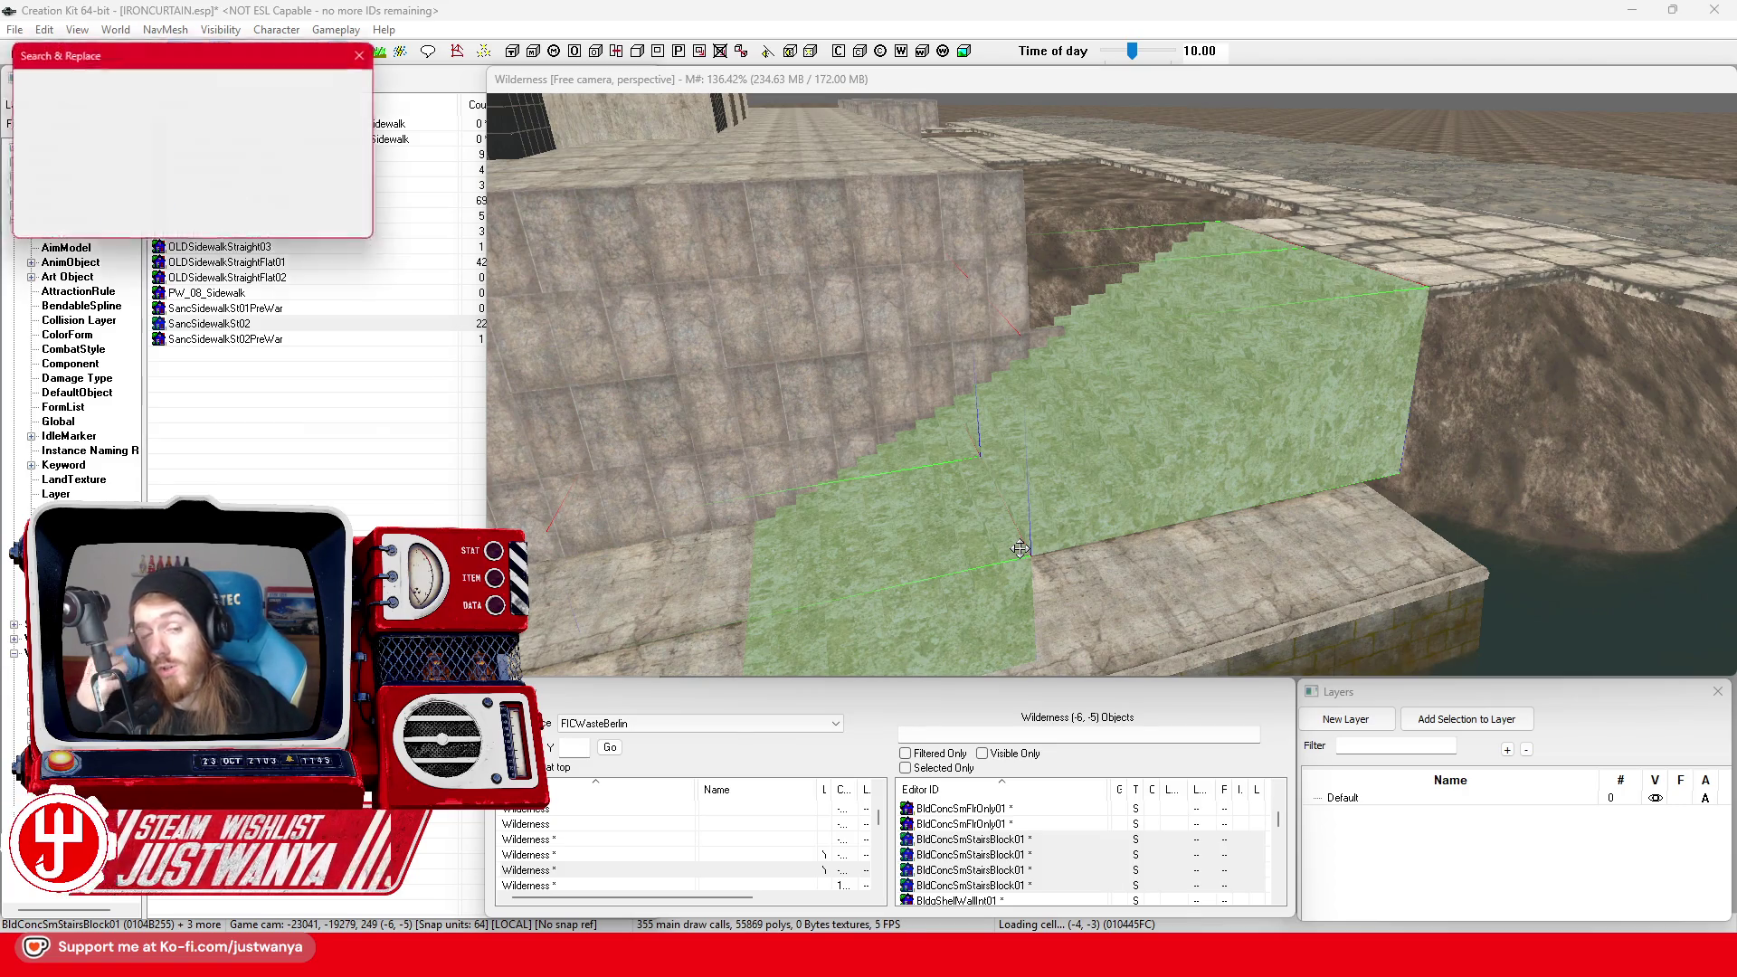
{"action": "left_click_drag", "start_coordinate": [238, 60], "coordinate": [963, 203]}
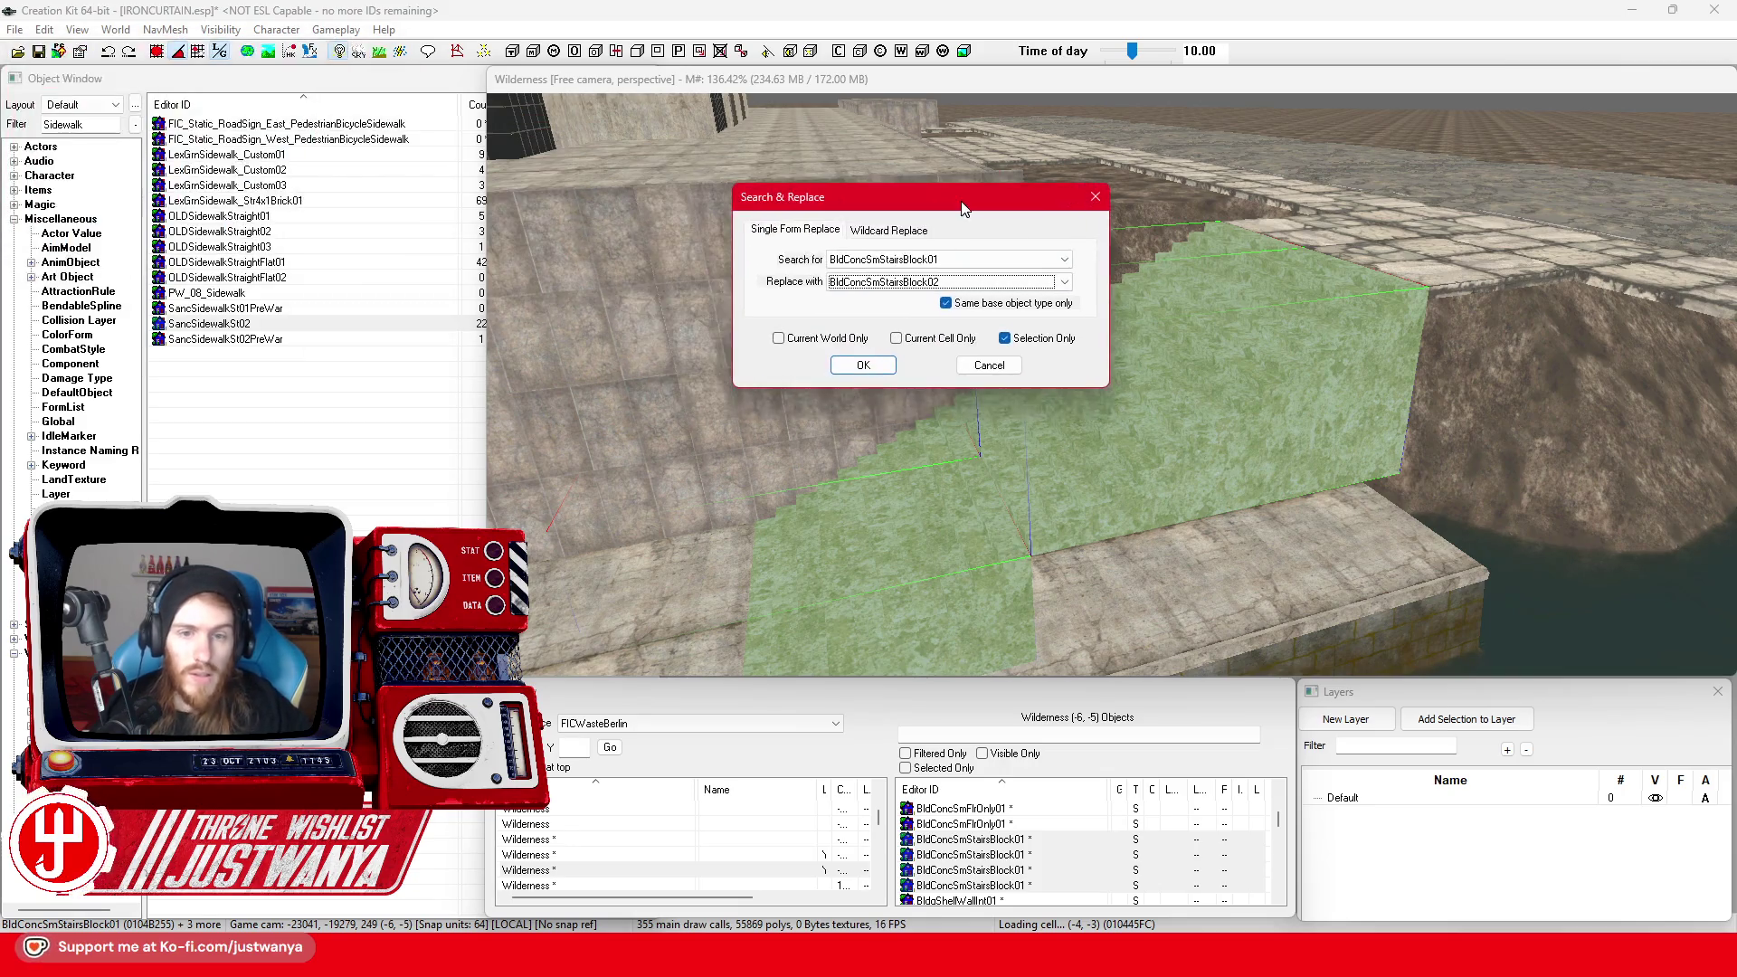
{"action": "left_click", "coordinate": [1019, 284]}
{"action": "scroll", "coordinate": [1019, 284], "scroll_direction": "up", "scroll_amount": 10}
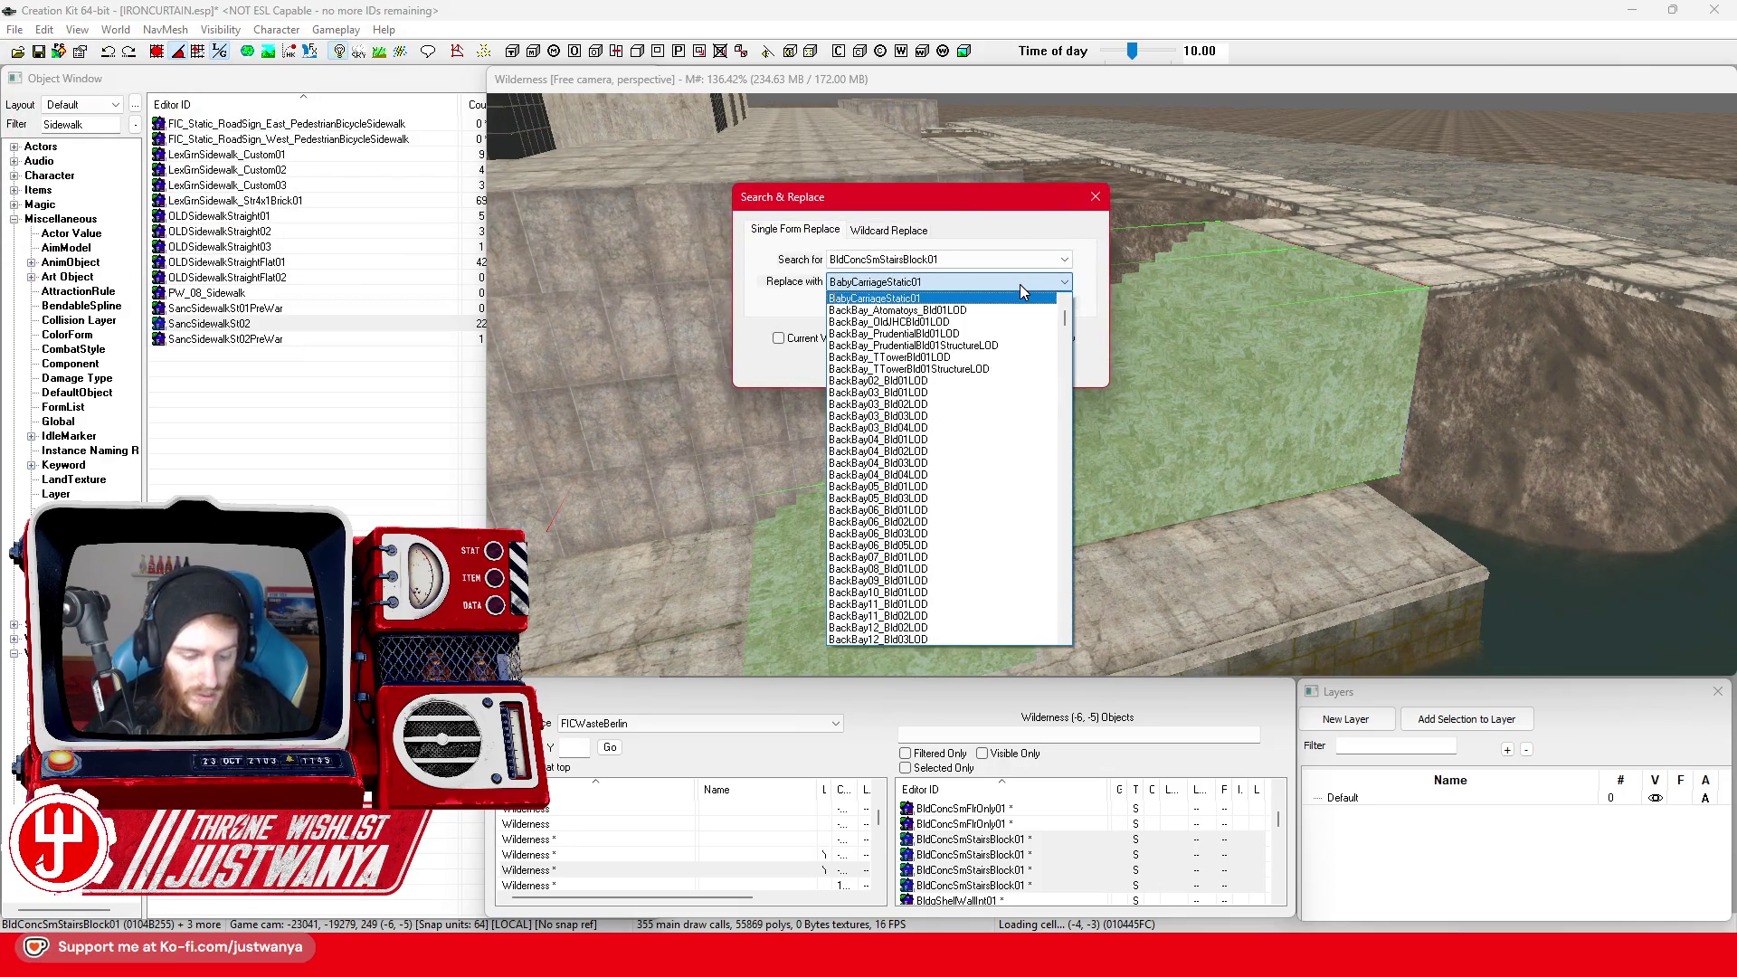
{"action": "scroll", "coordinate": [1022, 291], "scroll_direction": "down", "scroll_amount": 5}
{"action": "type", "text": "BldConcSmStairs01"}
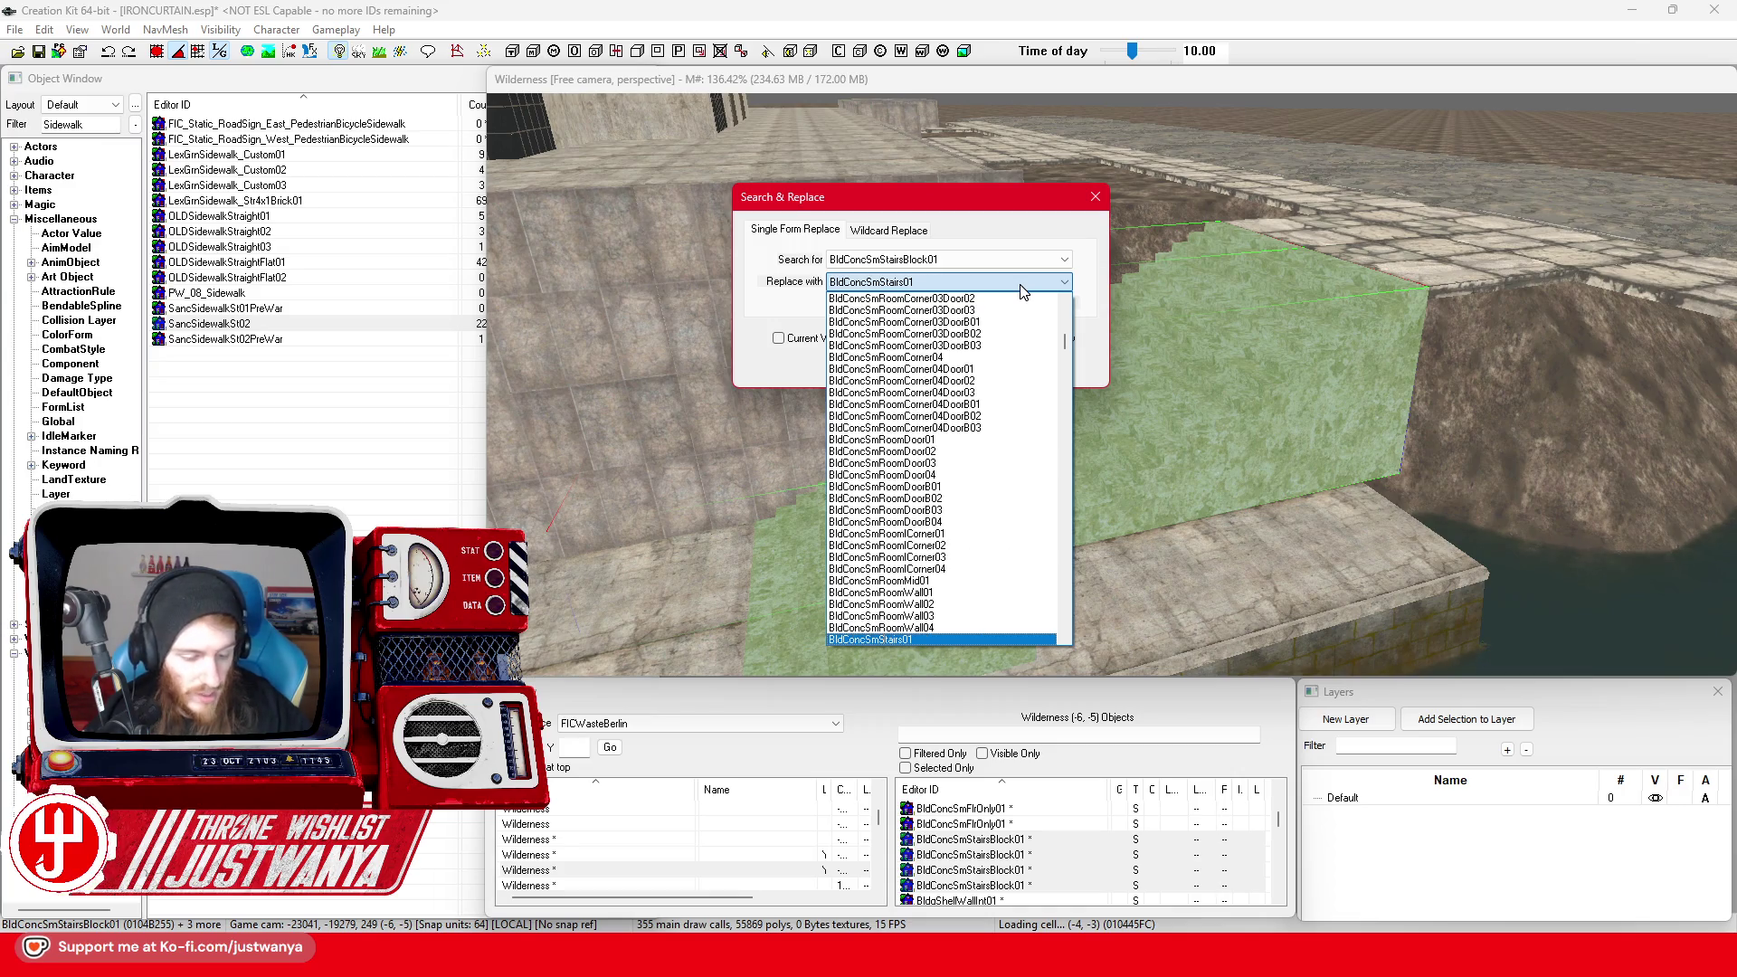
{"action": "left_click", "coordinate": [1022, 288]}
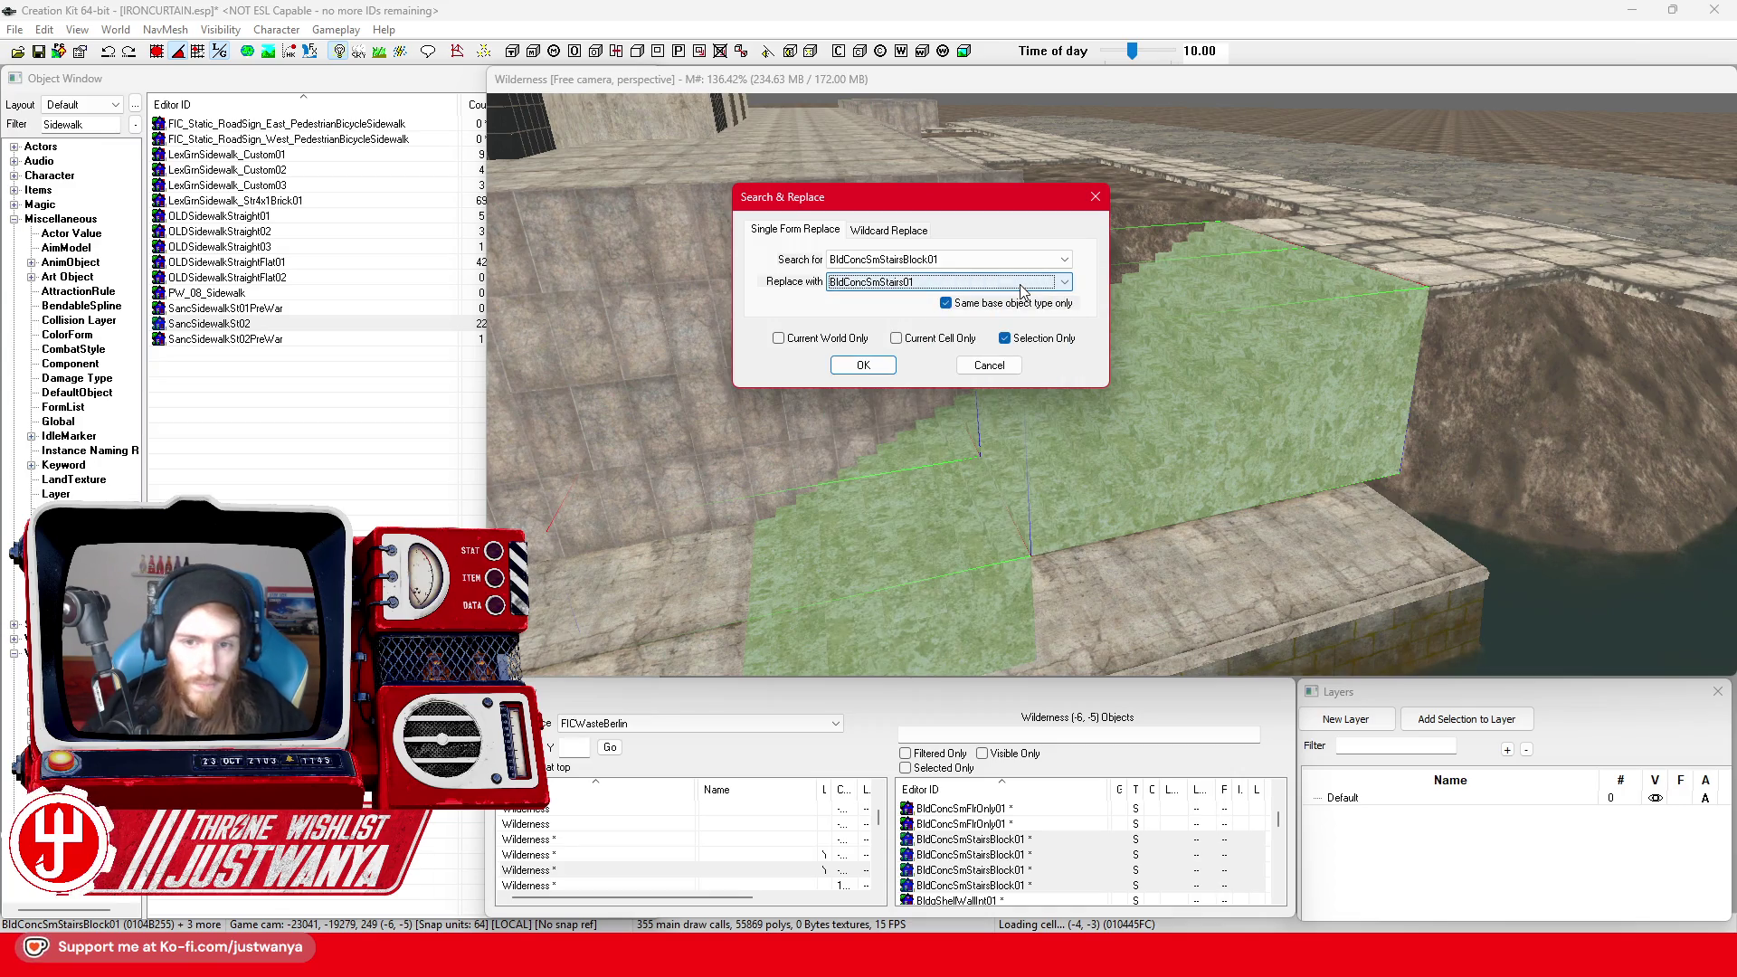
{"action": "left_click", "coordinate": [887, 368]}
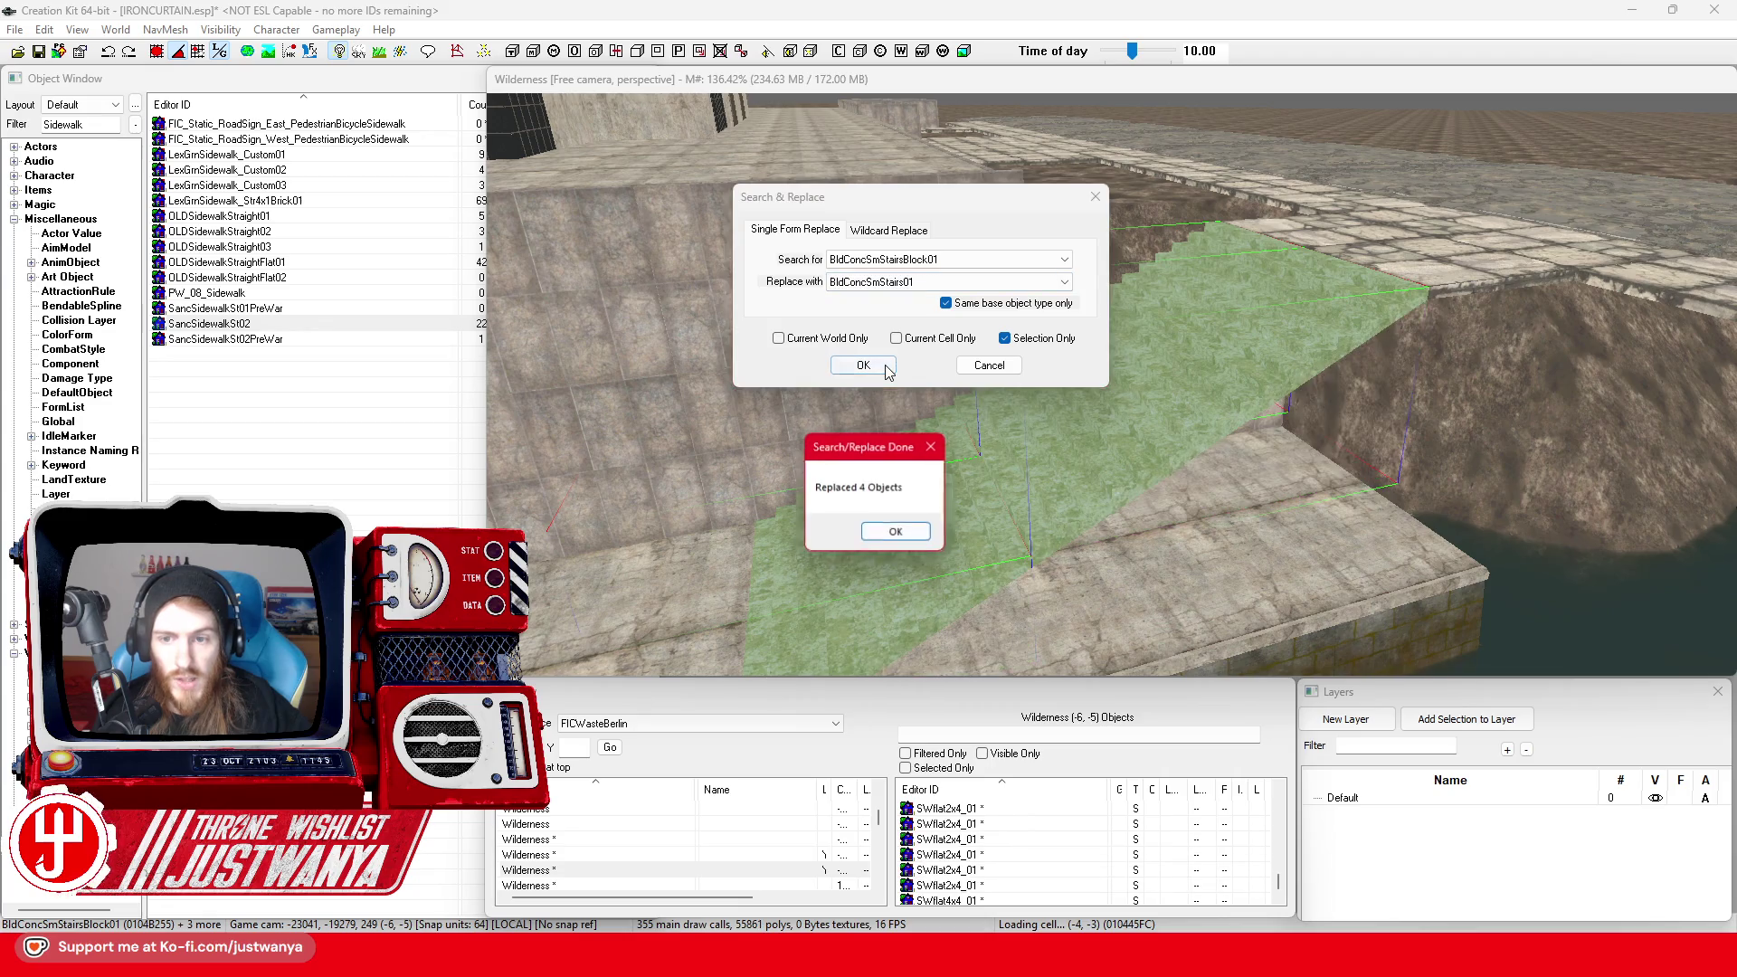
{"action": "left_click", "coordinate": [889, 531]}
{"action": "left_click_drag", "start_coordinate": [1112, 462], "coordinate": [1341, 353]}
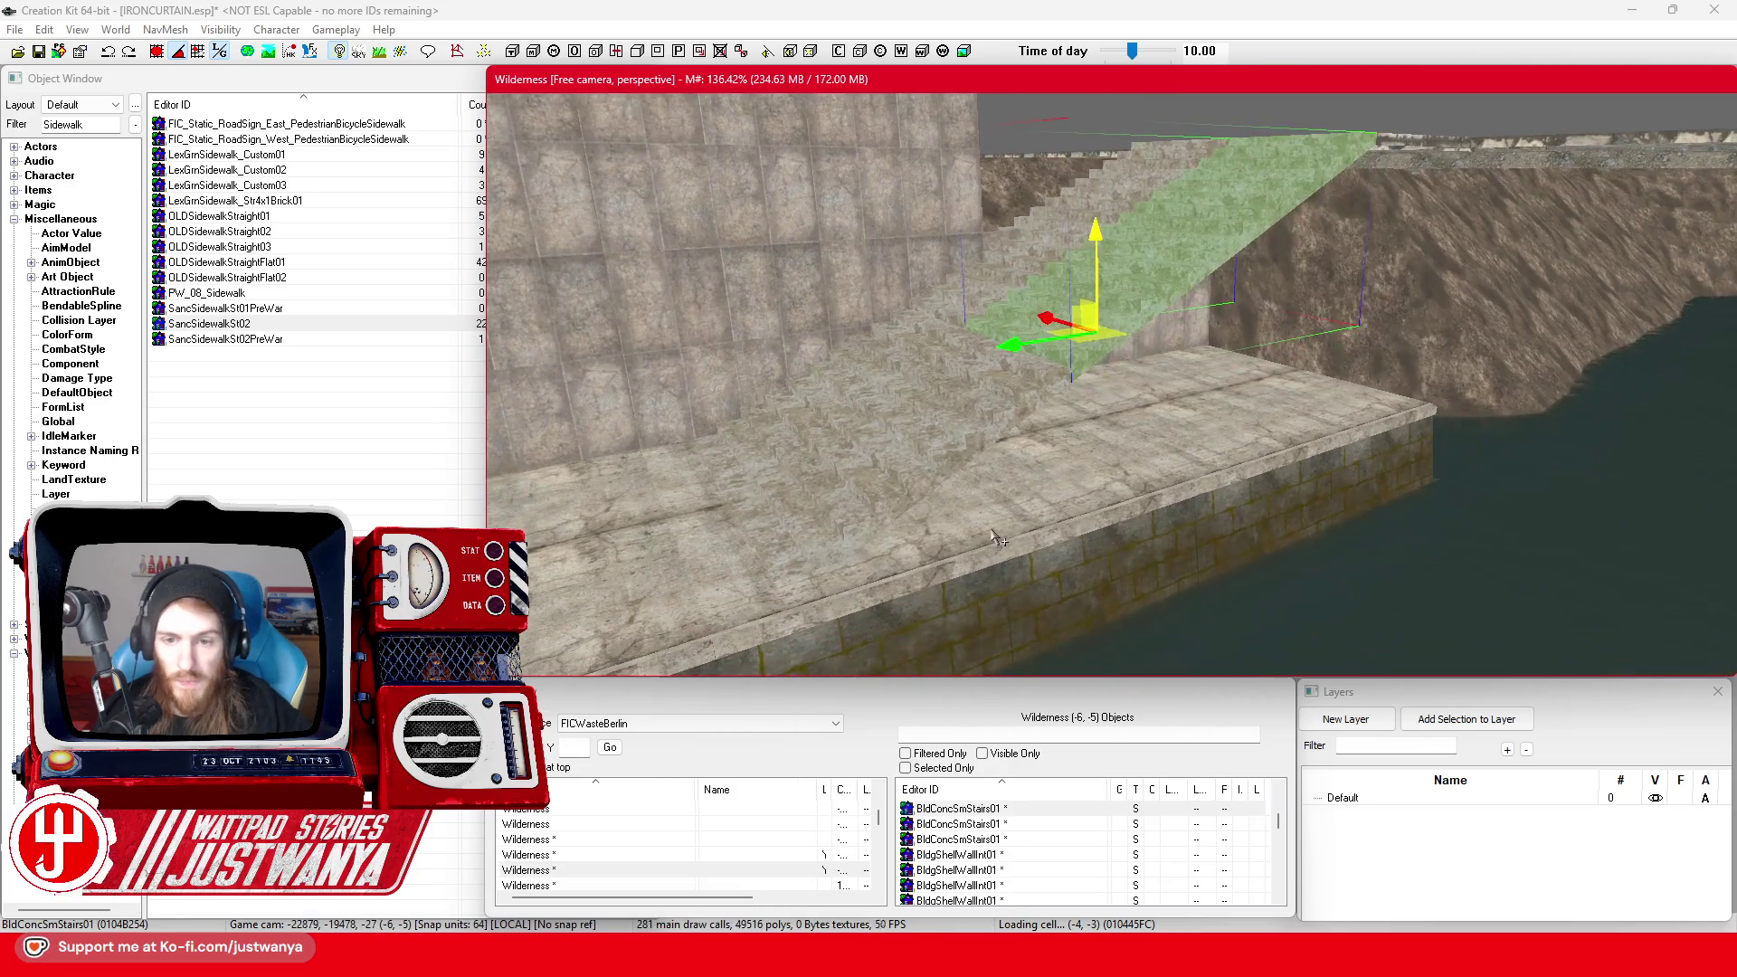
Check the floor piece beside the new stairs and save the plugin
{"action": "left_click", "coordinate": [990, 528]}
{"action": "mouse_move", "coordinate": [886, 493]}
{"action": "left_mouse_down"}
{"action": "mouse_move", "coordinate": [1039, 496]}
{"action": "mouse_move", "coordinate": [948, 496]}
{"action": "mouse_move", "coordinate": [1039, 341]}
{"action": "mouse_move", "coordinate": [920, 362]}
{"action": "mouse_move", "coordinate": [942, 372]}
{"action": "mouse_move", "coordinate": [931, 388]}
{"action": "mouse_move", "coordinate": [1016, 371]}
{"action": "mouse_move", "coordinate": [1001, 347]}
{"action": "left_mouse_up"}
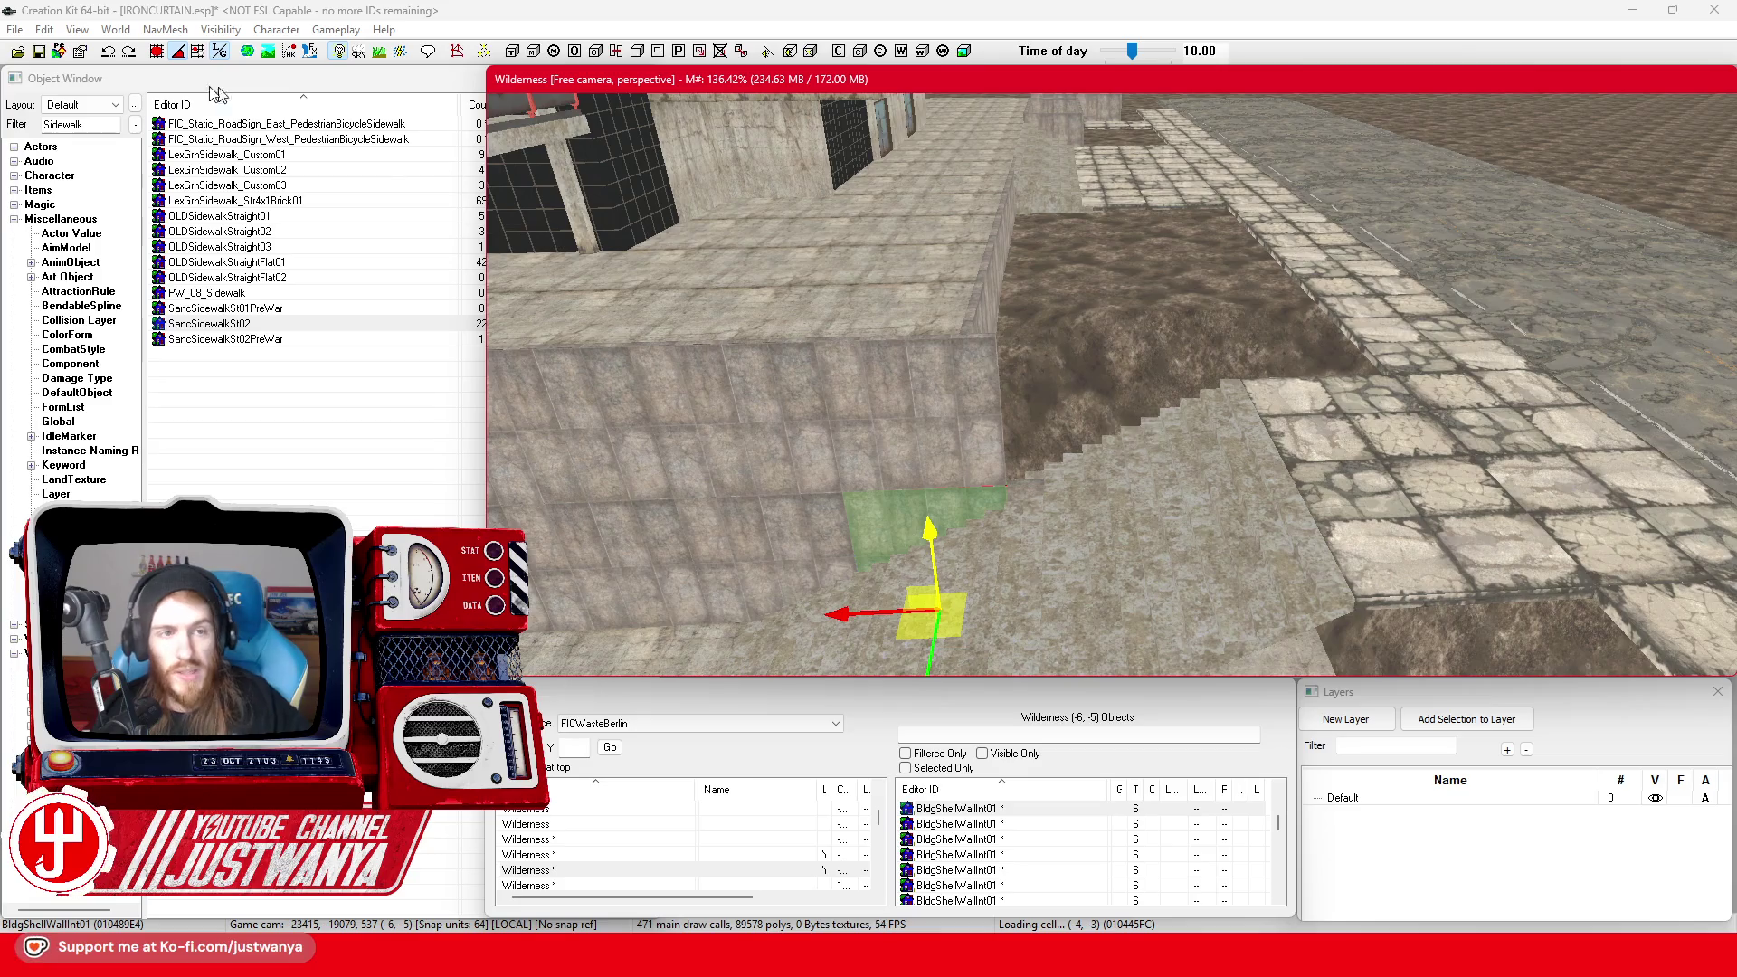
{"action": "left_click", "coordinate": [39, 52]}
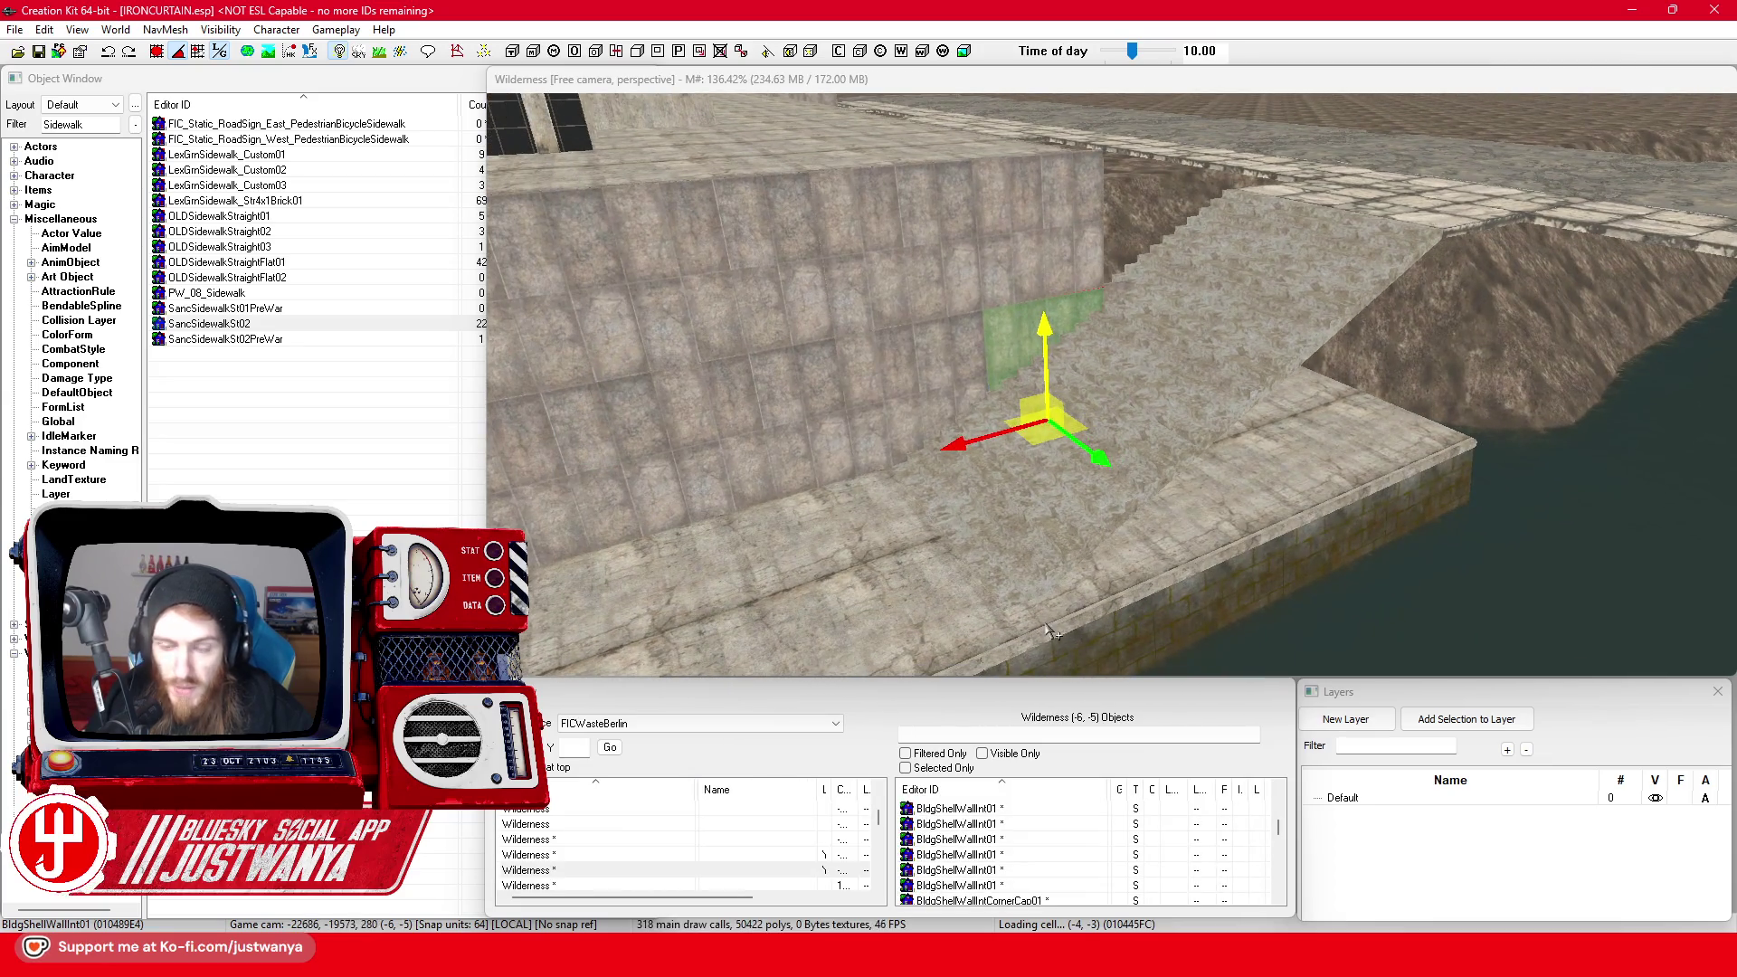
Inspect the new stairs and the planter wall panel from several angles
{"action": "left_click", "coordinate": [1265, 269]}
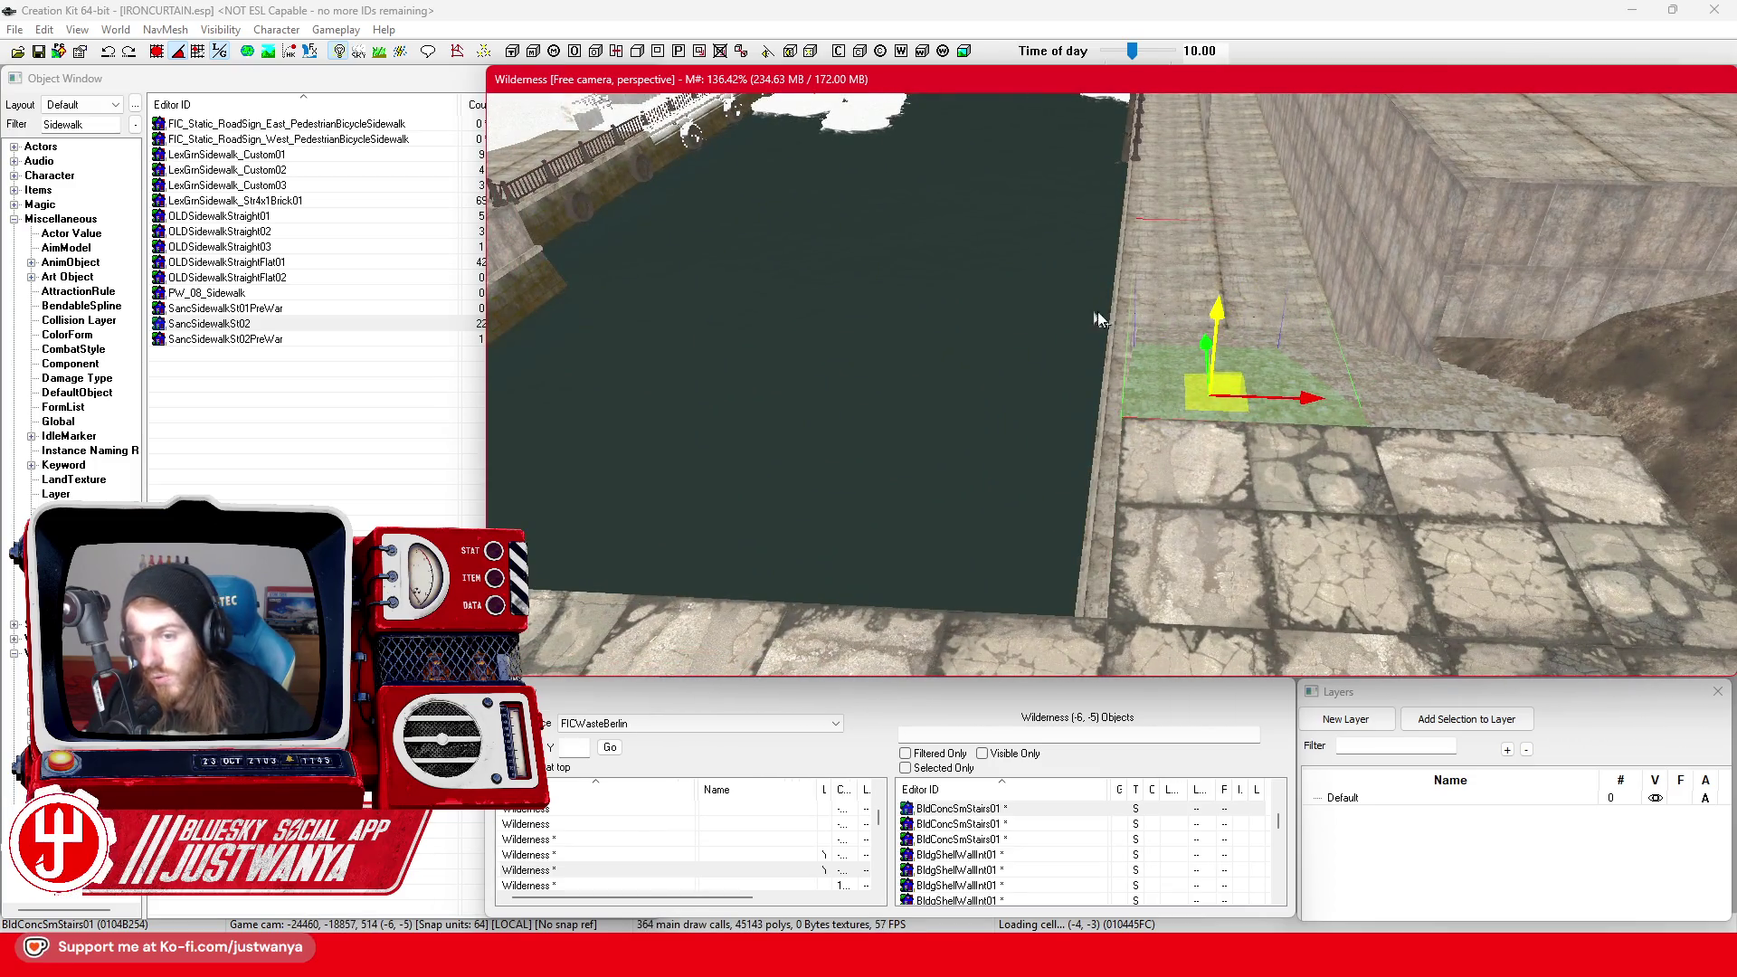
{"action": "key", "text": "shift"}
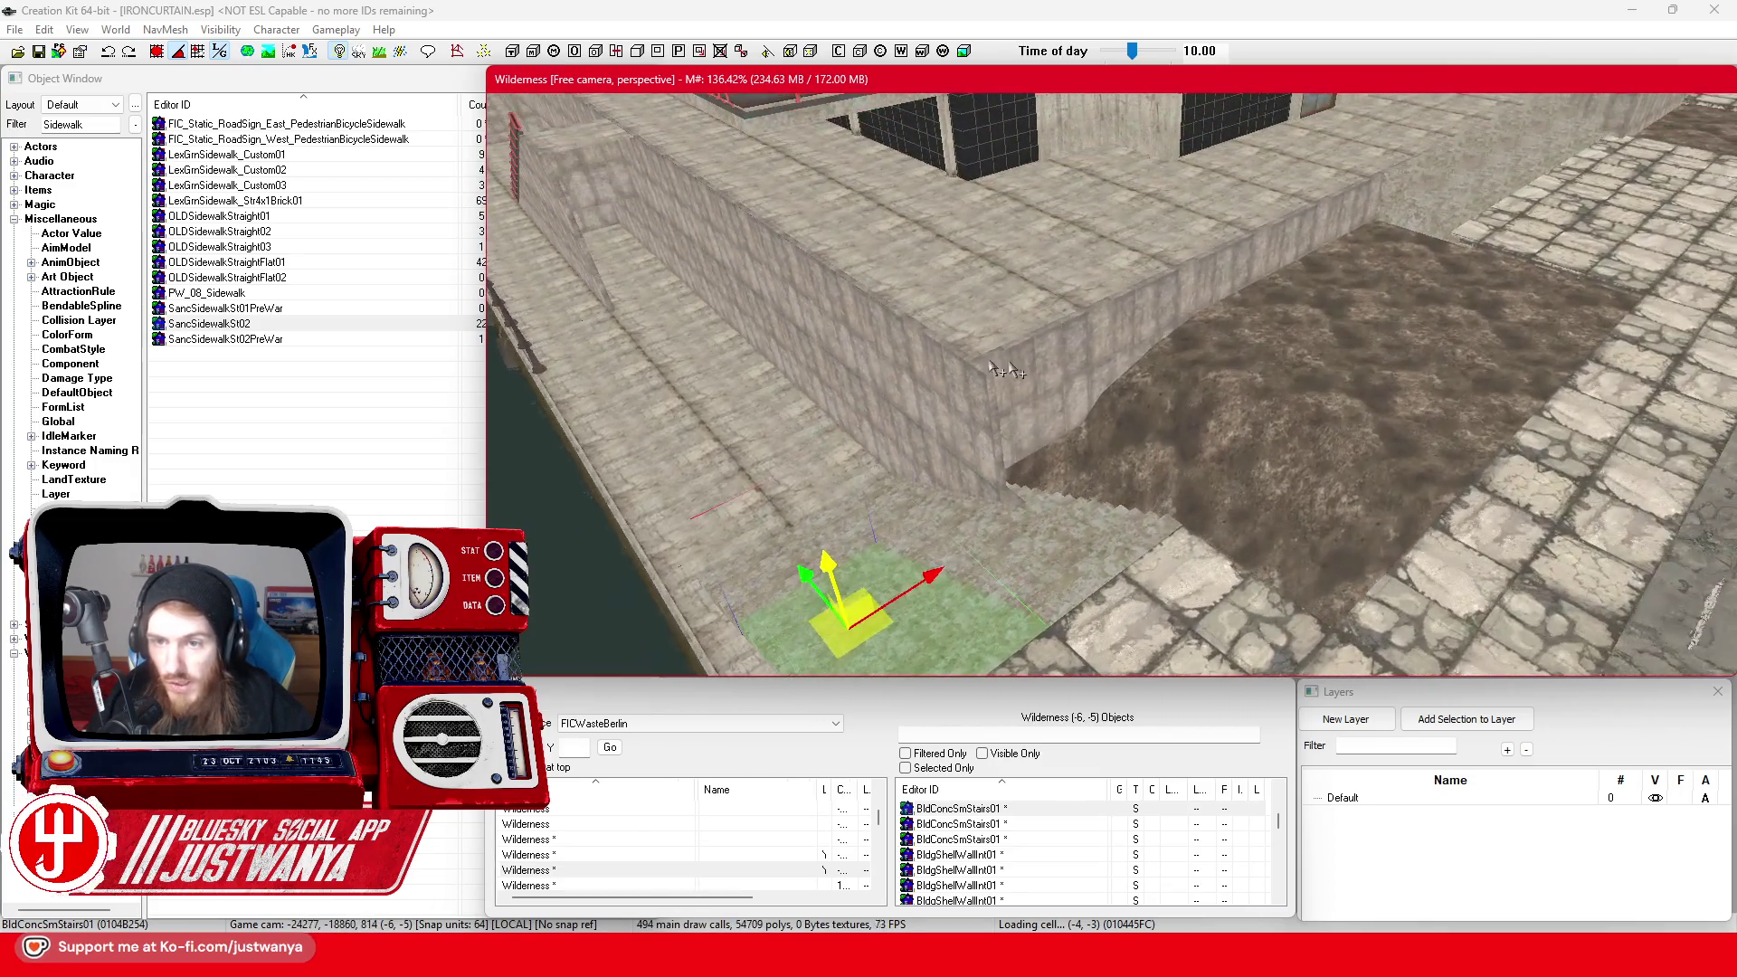
{"action": "left_click", "coordinate": [1056, 362]}
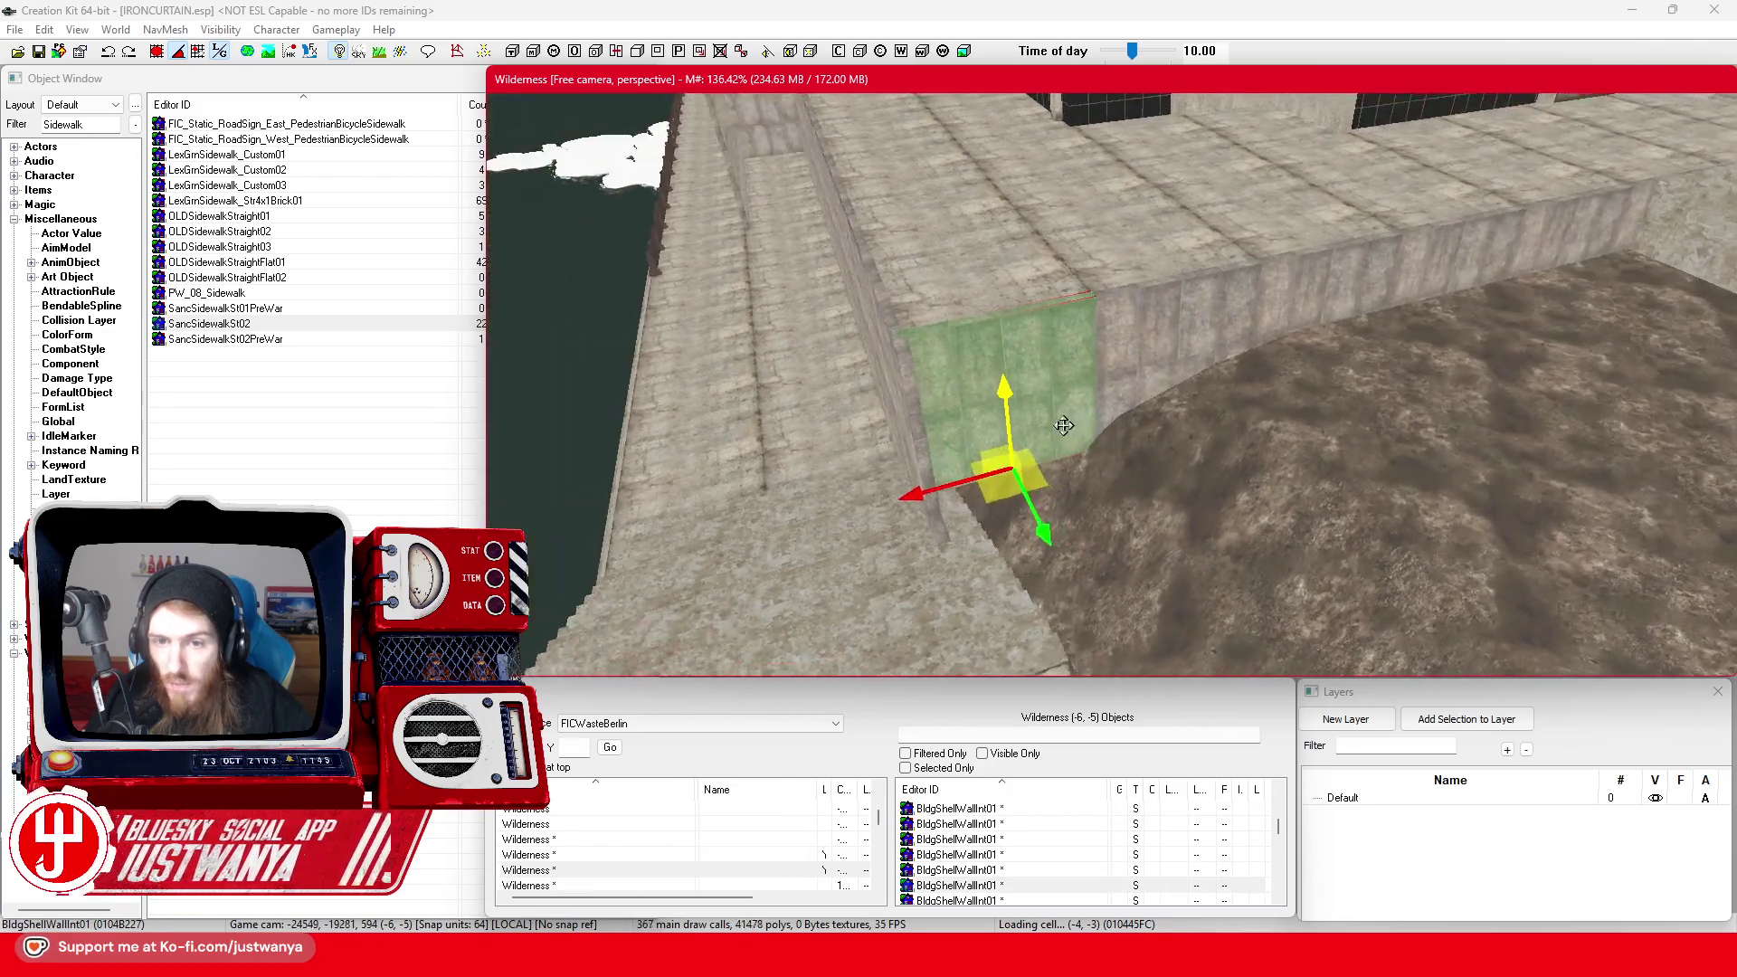
{"action": "key", "text": "shift"}
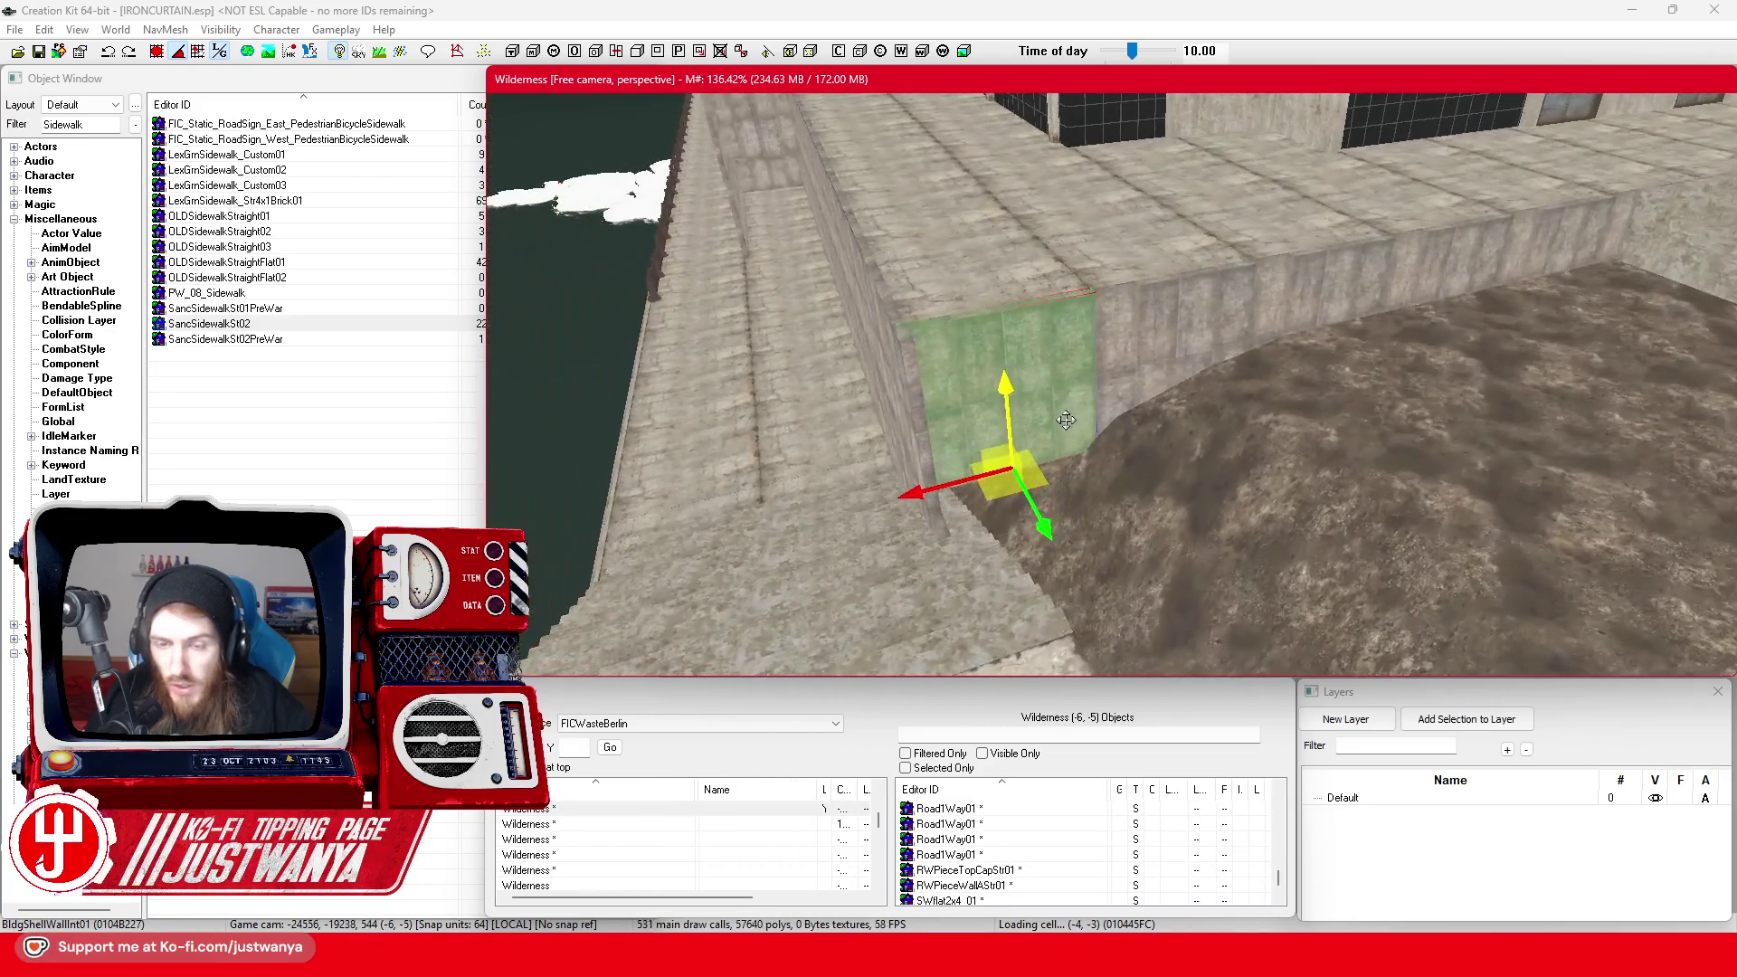
View the Bundesarchiv, colour and aerial Palast der Republik photos in Firefox, then minimise the browser
{"action": "mouse_move", "coordinate": [971, 959]}
{"action": "left_click", "coordinate": [1183, 837]}
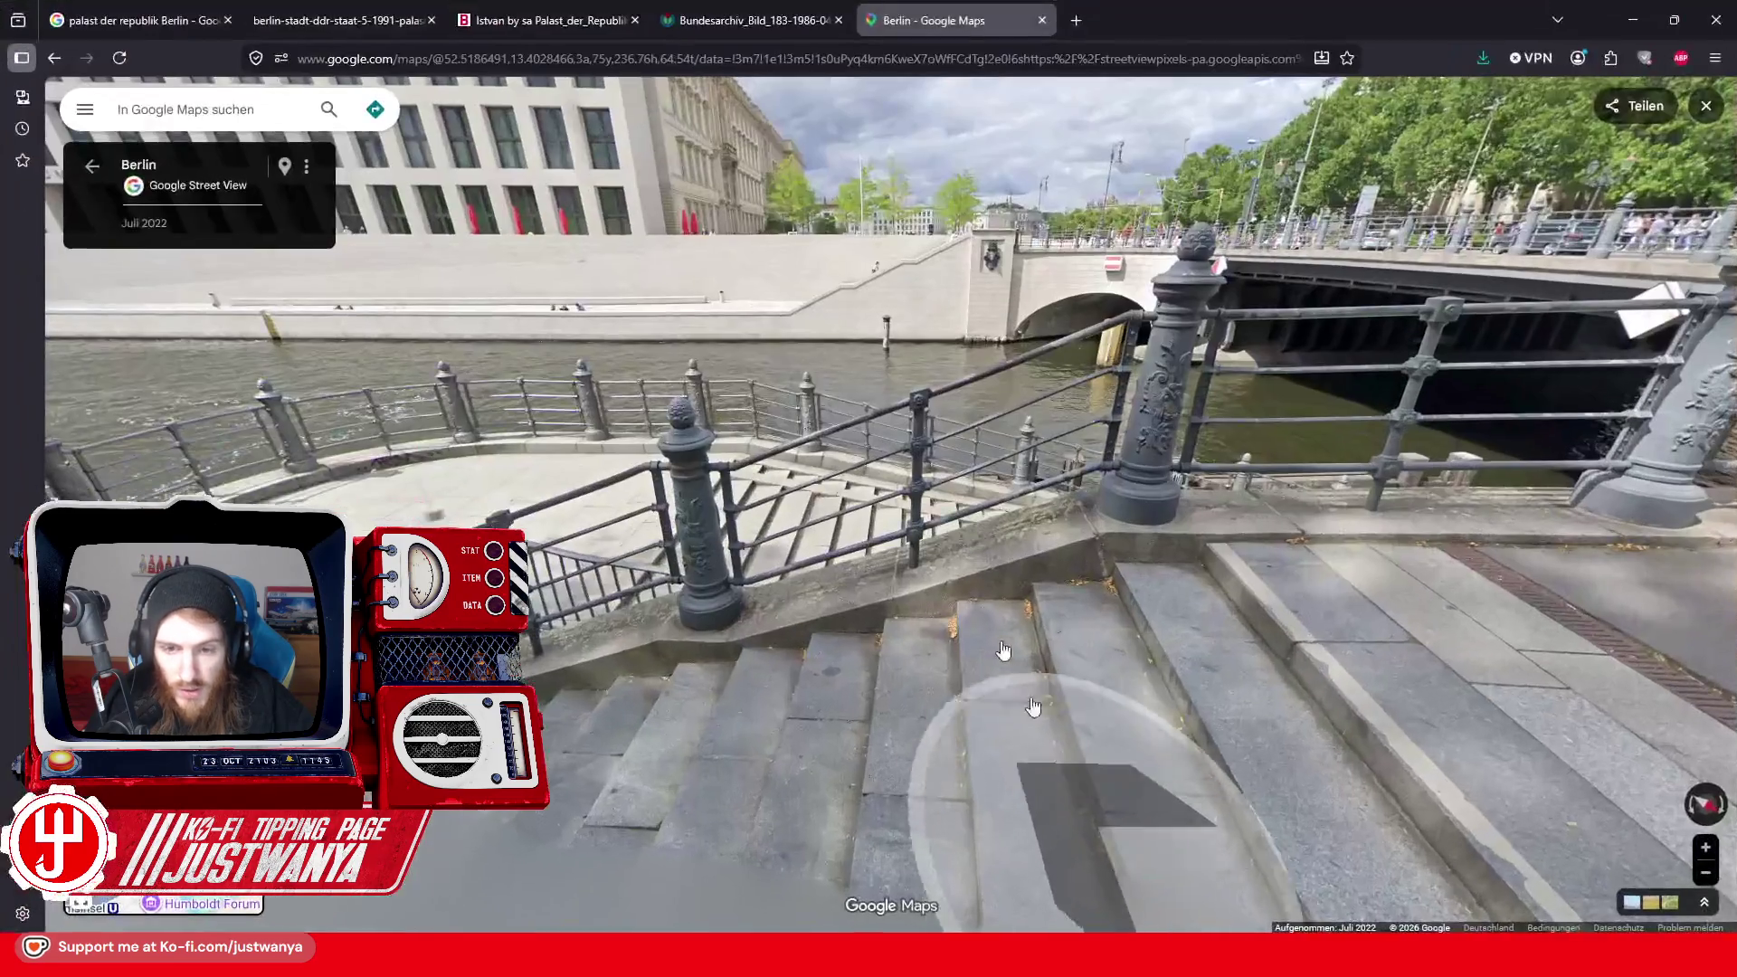
{"action": "left_click", "coordinate": [731, 20]}
{"action": "left_click", "coordinate": [581, 18]}
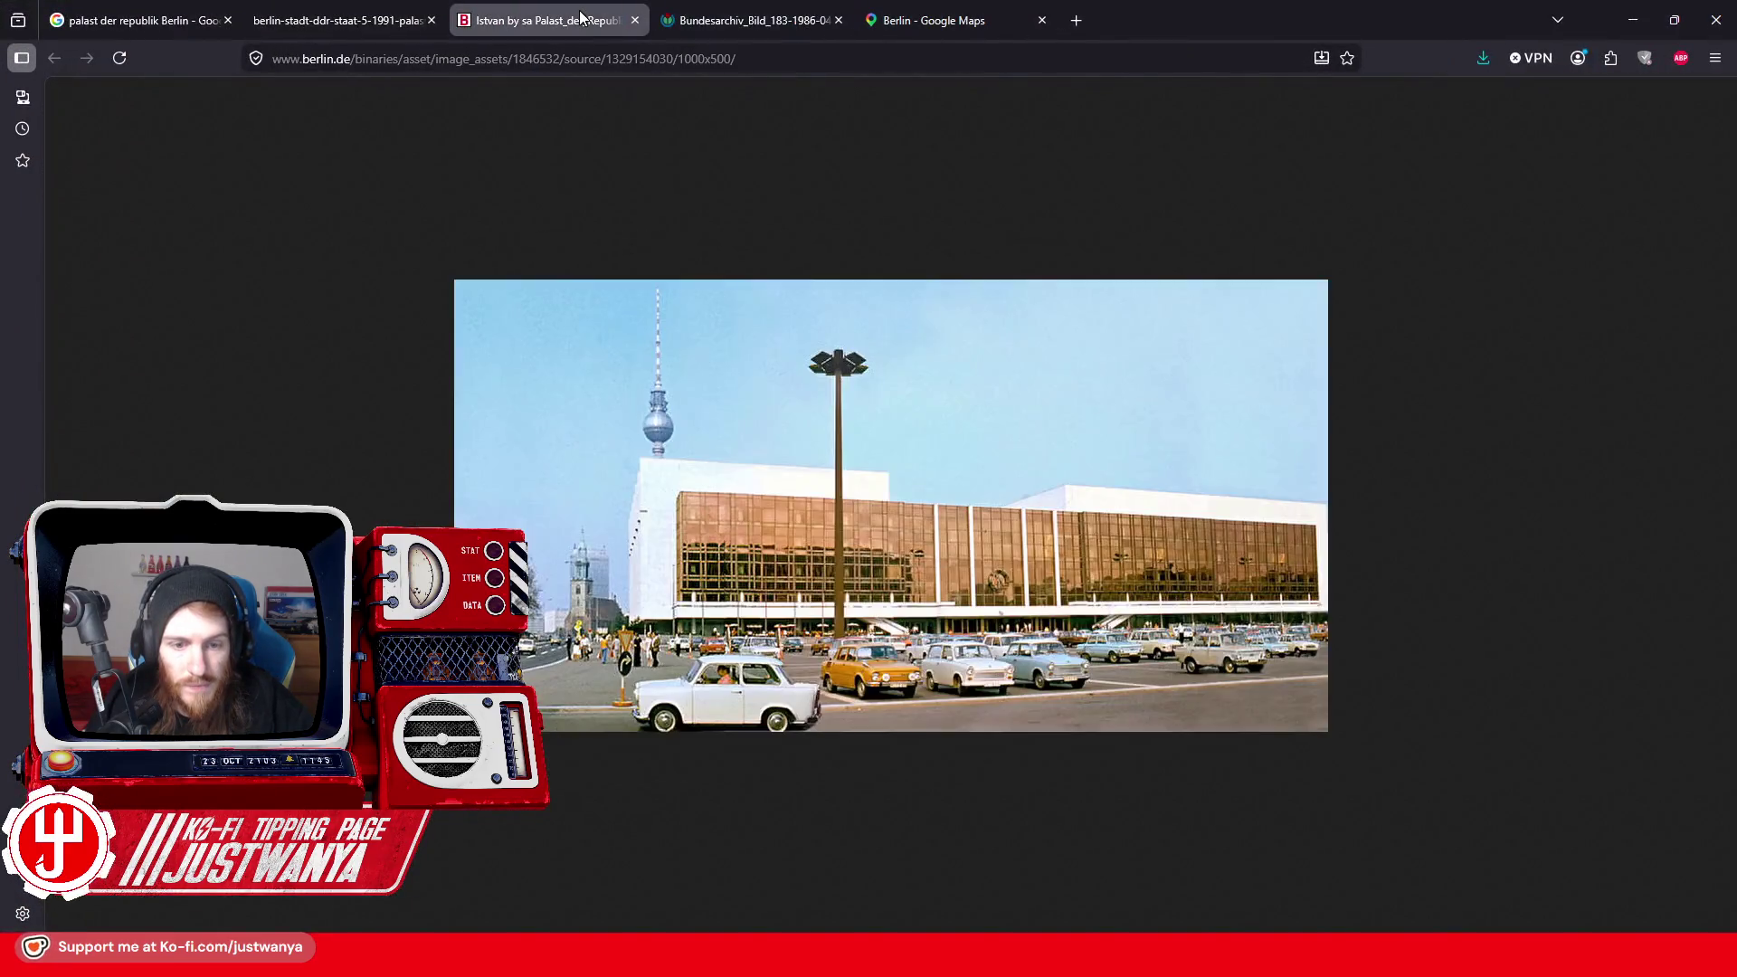
{"action": "left_click", "coordinate": [425, 18]}
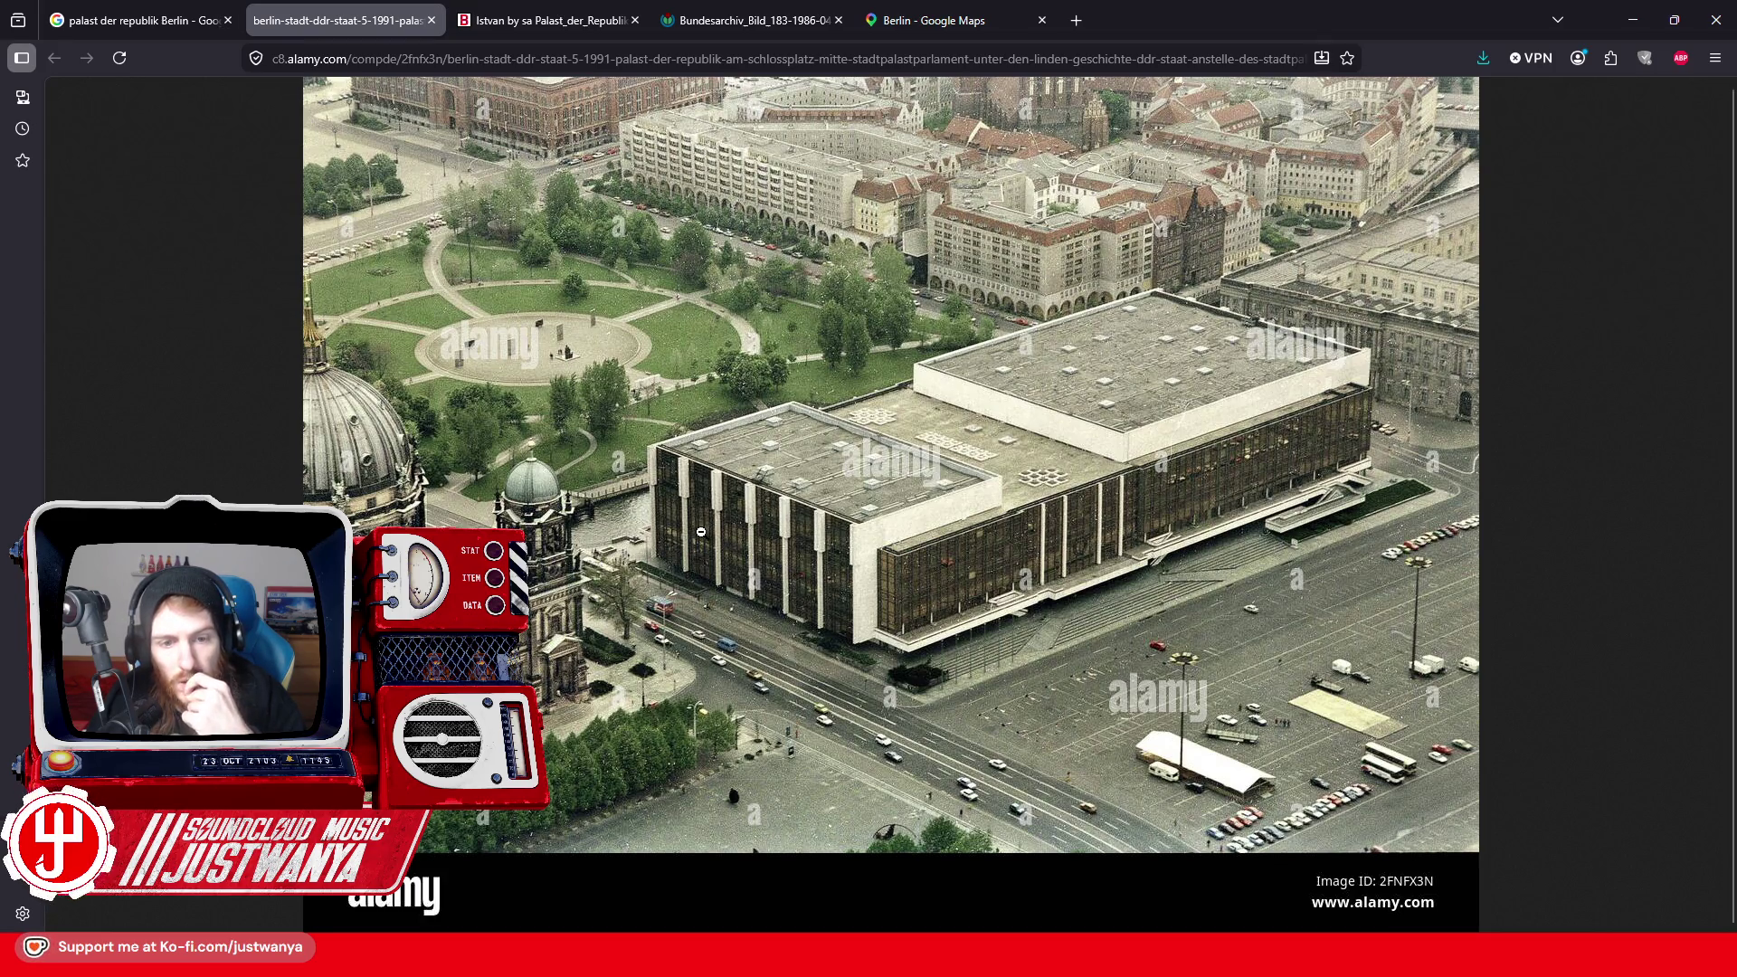
{"action": "left_click", "coordinate": [1633, 19]}
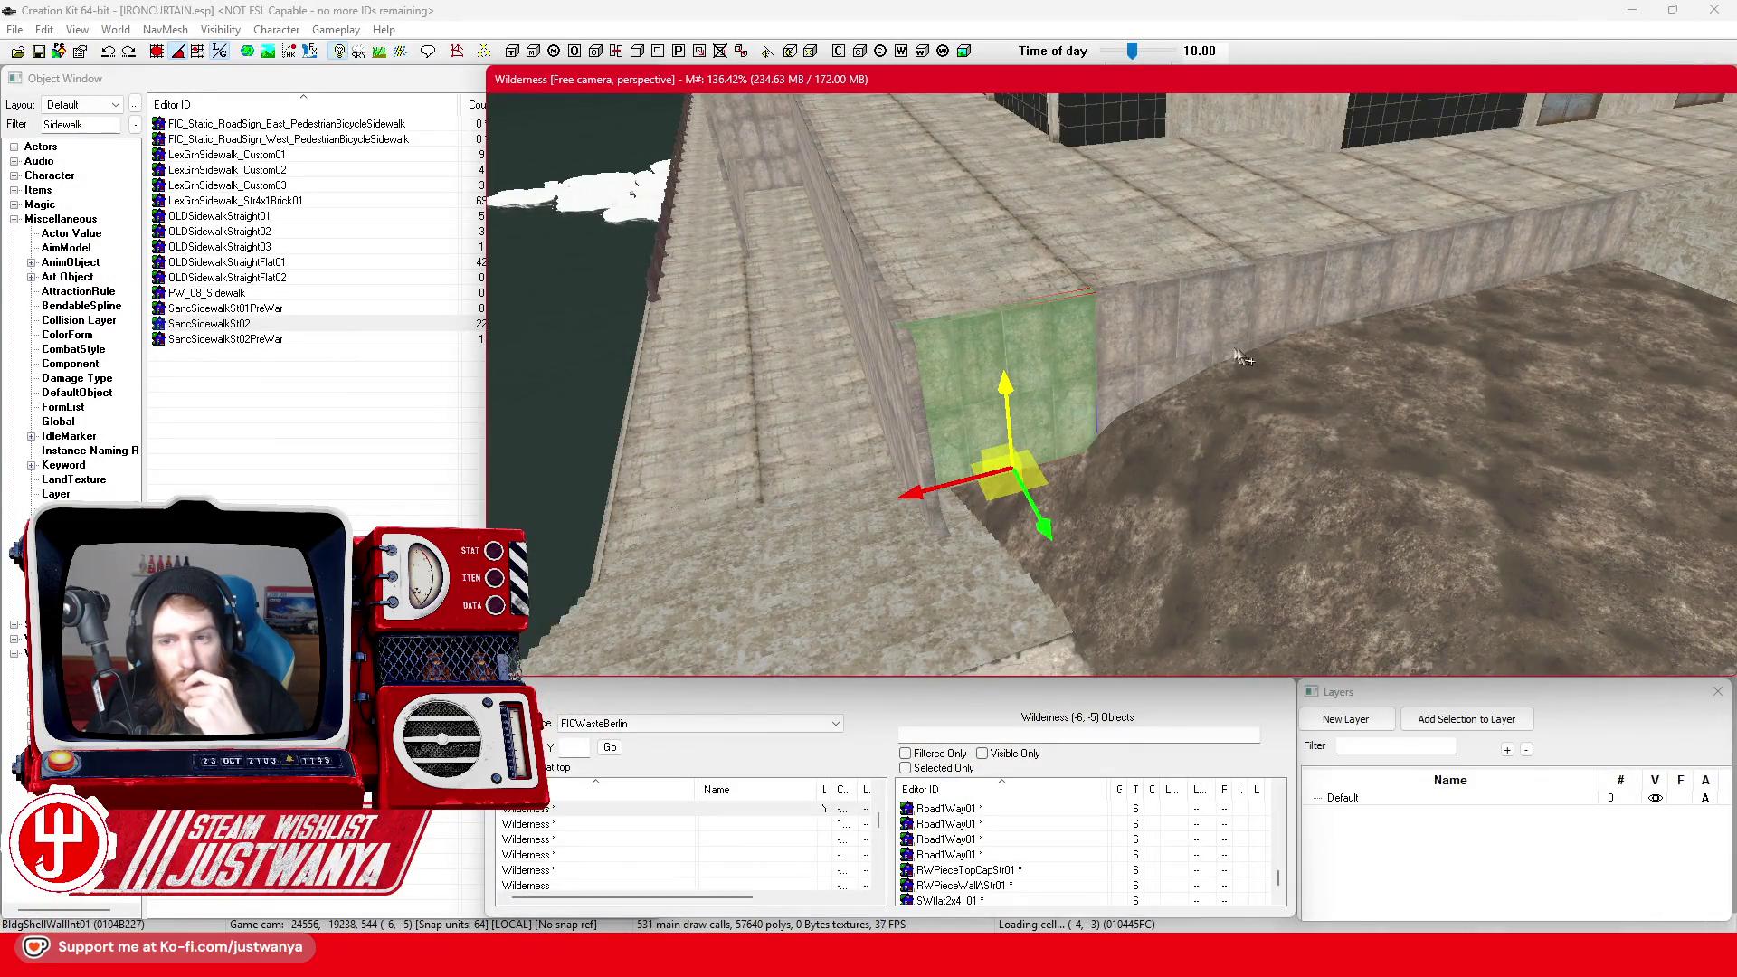
Slide the flat floor slab right over the dirt pit beside the stairs and bring up the Object Window
{"action": "left_click", "coordinate": [1176, 331]}
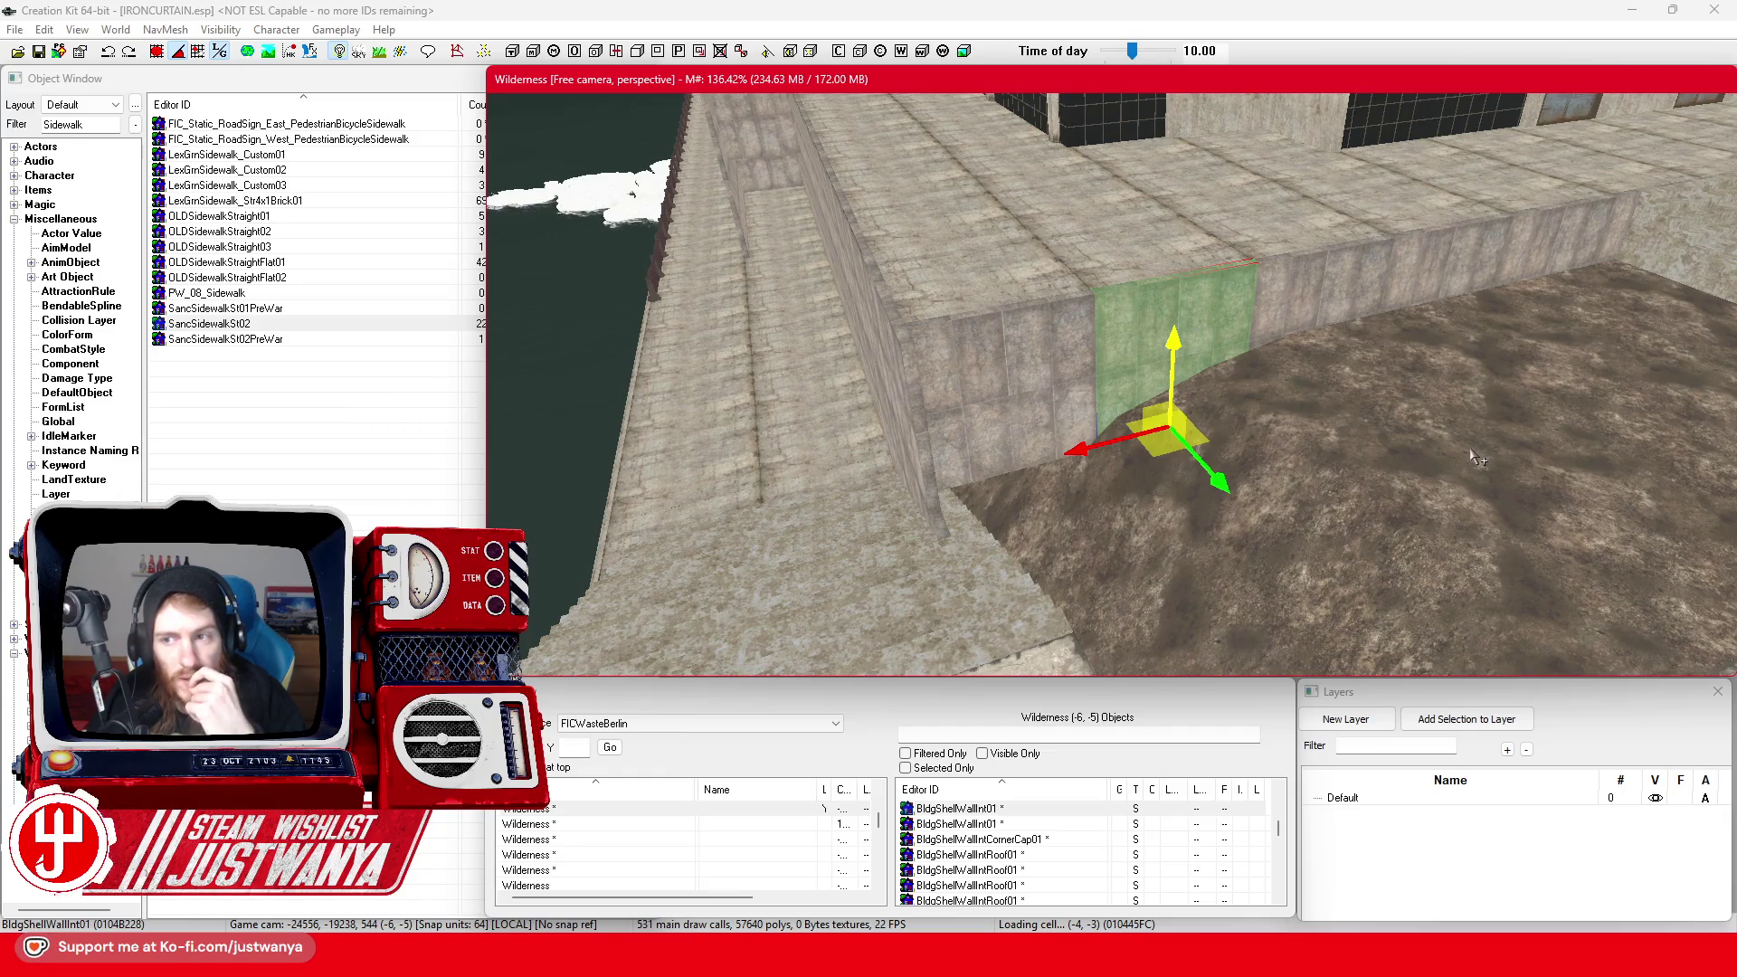
{"action": "left_click", "coordinate": [991, 336]}
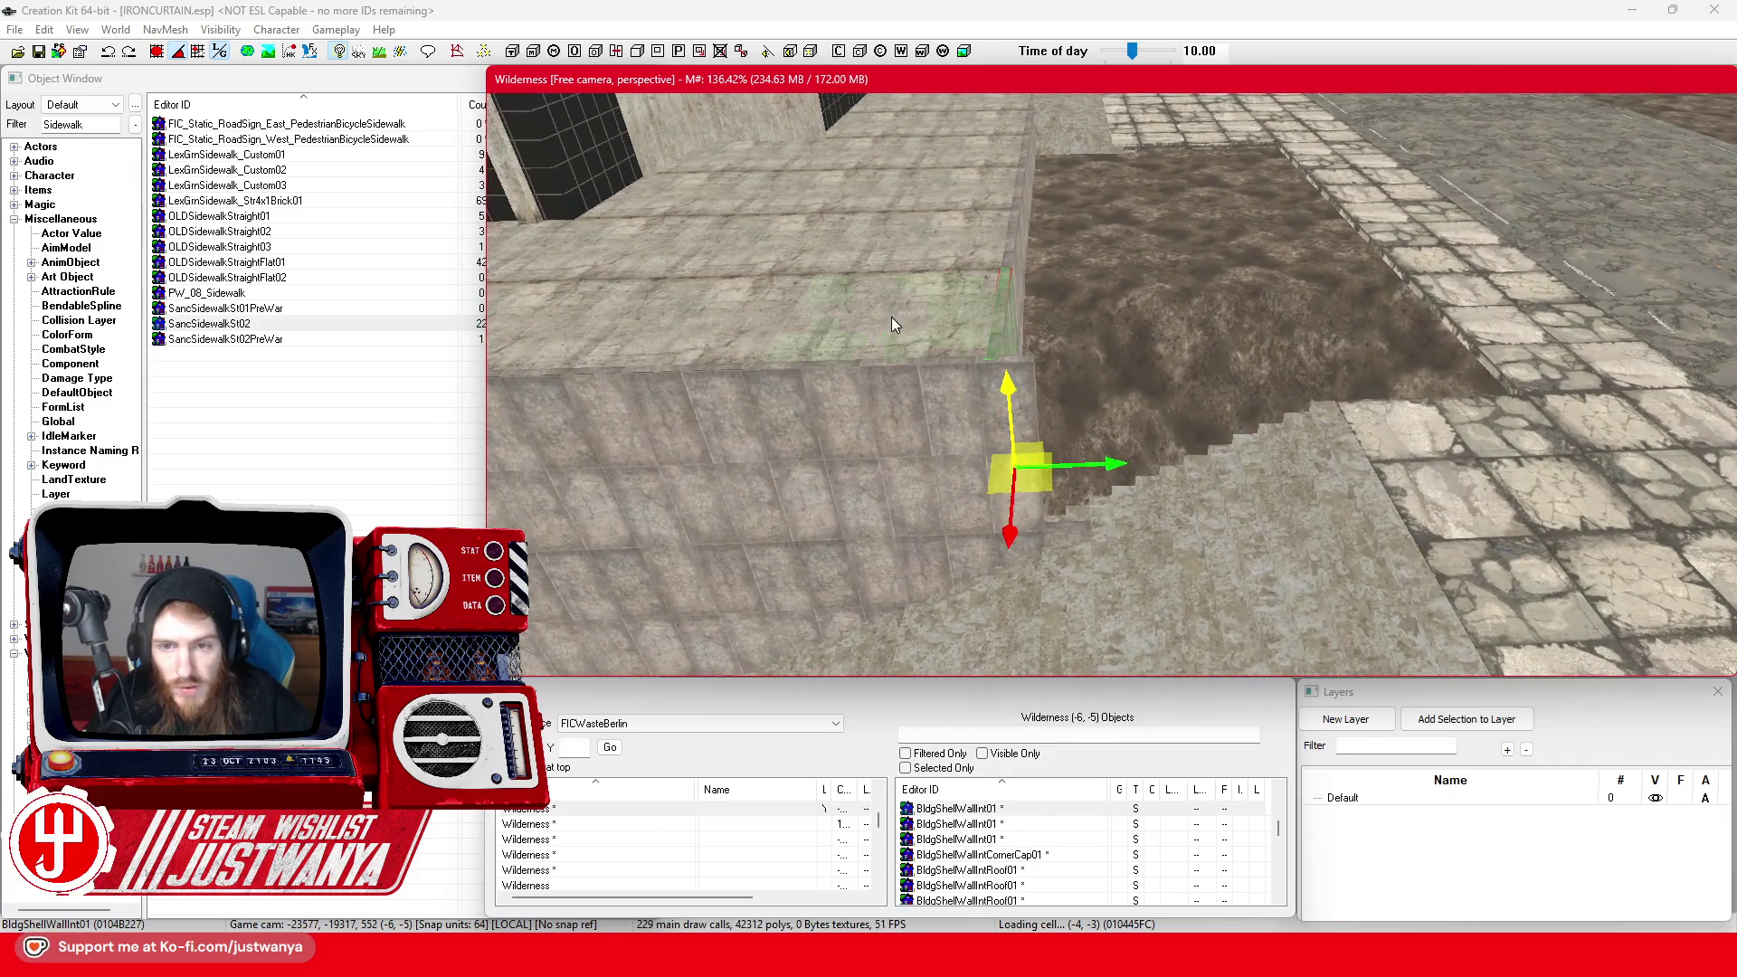
{"action": "left_click", "coordinate": [892, 324]}
{"action": "left_click_drag", "start_coordinate": [892, 323], "coordinate": [1118, 324]}
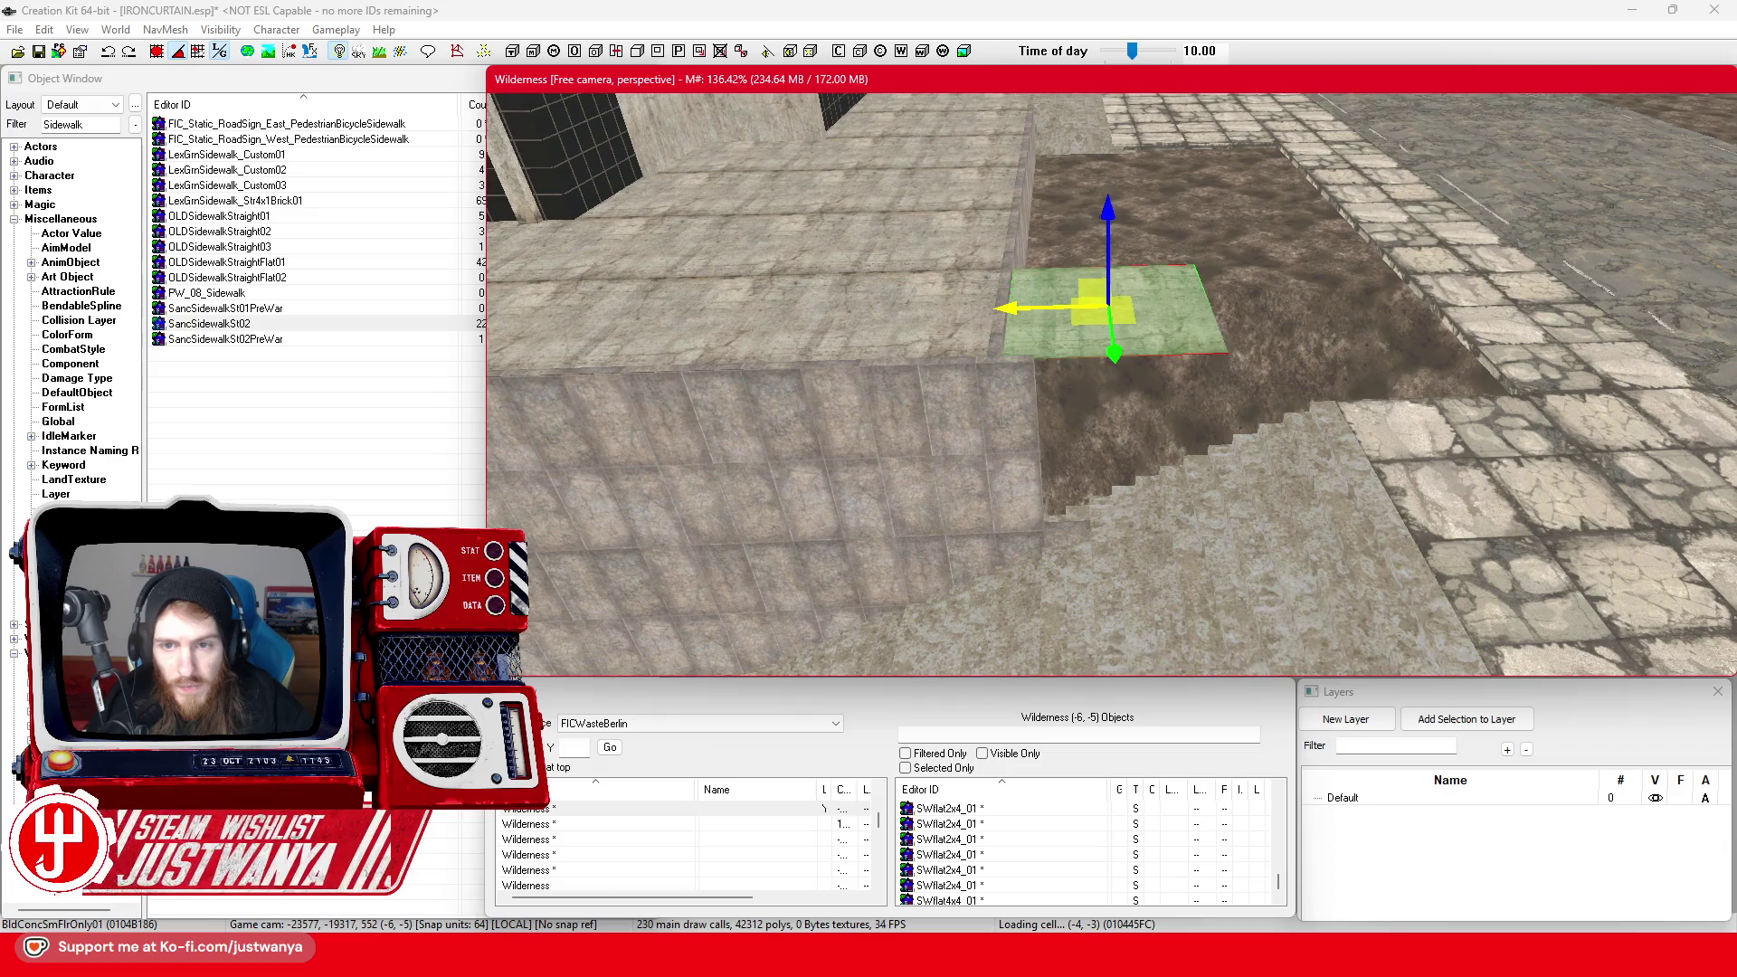
{"action": "mouse_move", "coordinate": [1142, 398]}
{"action": "left_mouse_down"}
{"action": "mouse_move", "coordinate": [1138, 365]}
{"action": "mouse_move", "coordinate": [1102, 457]}
{"action": "left_mouse_up"}
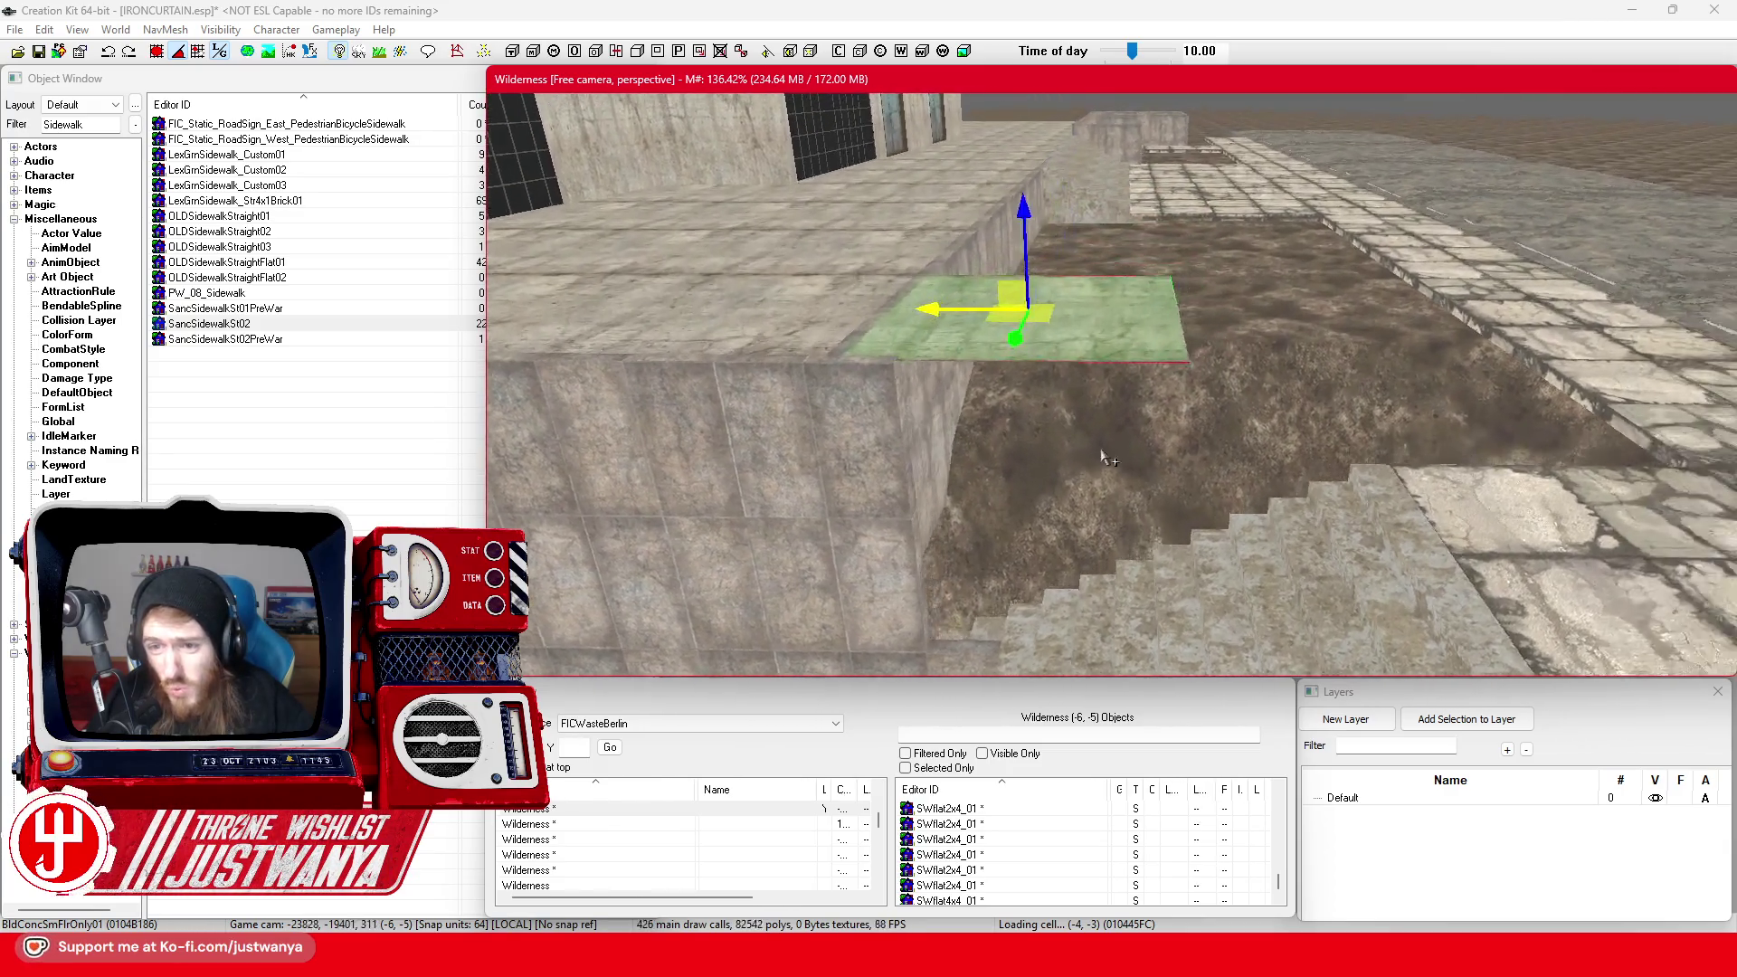
{"action": "scroll", "coordinate": [1102, 456], "scroll_direction": "up", "scroll_amount": 2}
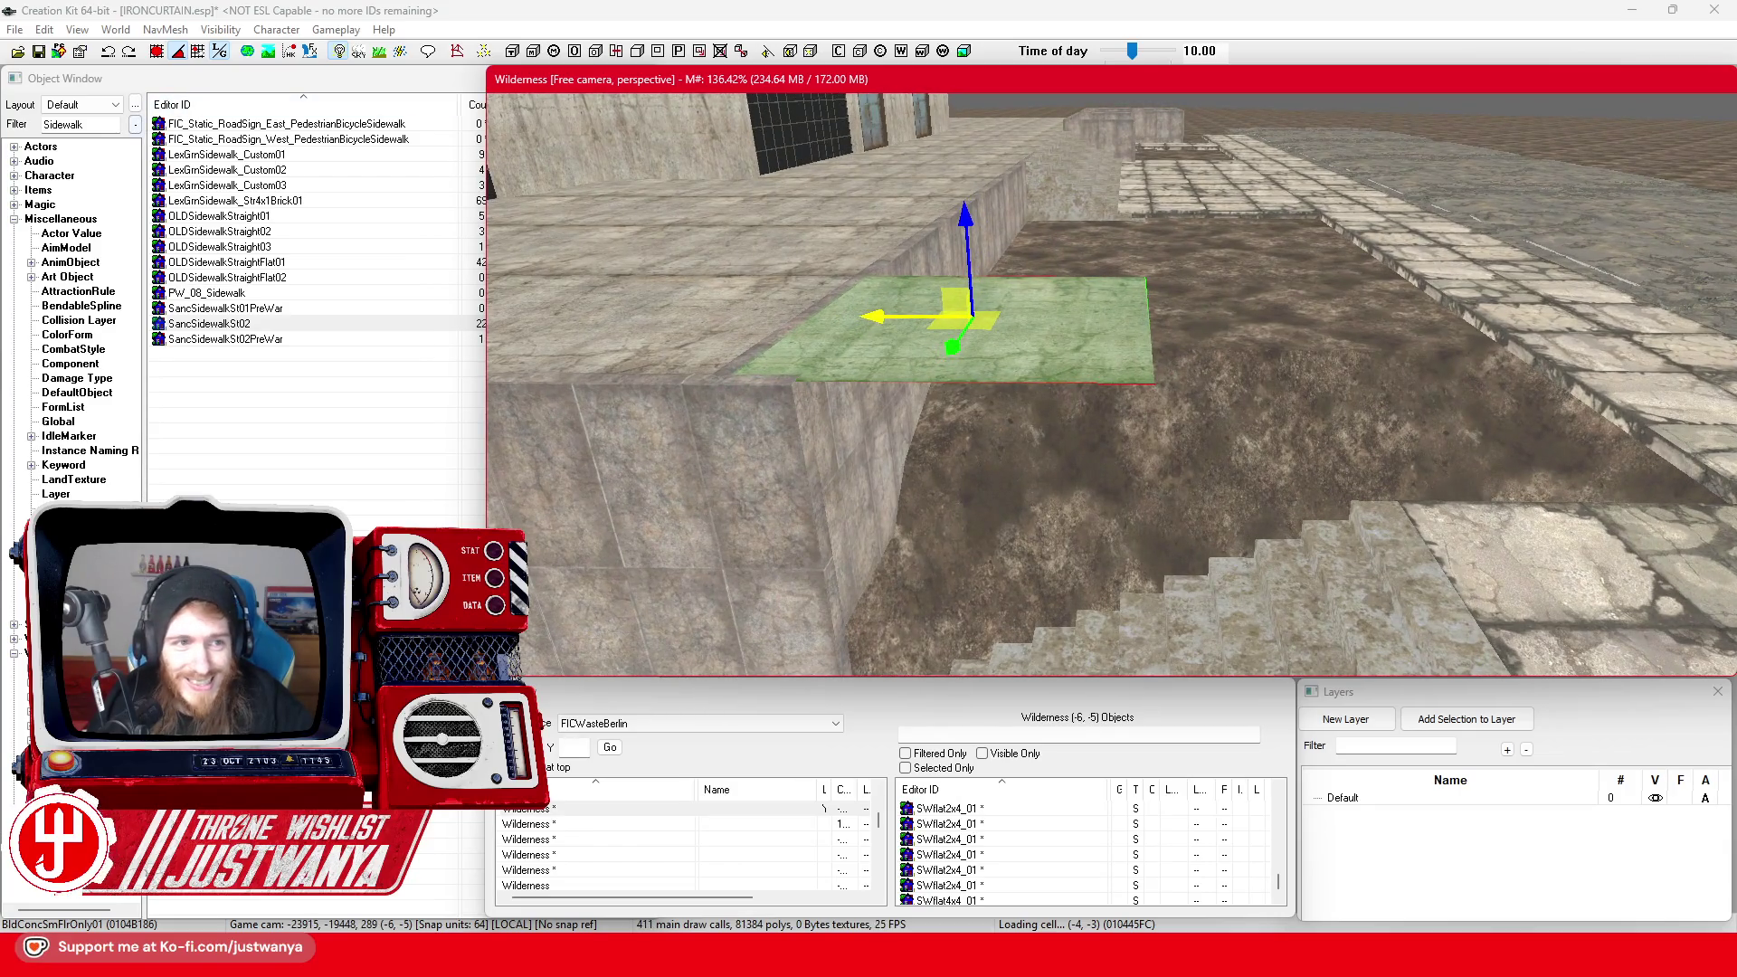
{"action": "left_click", "coordinate": [18, 126]}
{"action": "type", "text": "Ramp"}
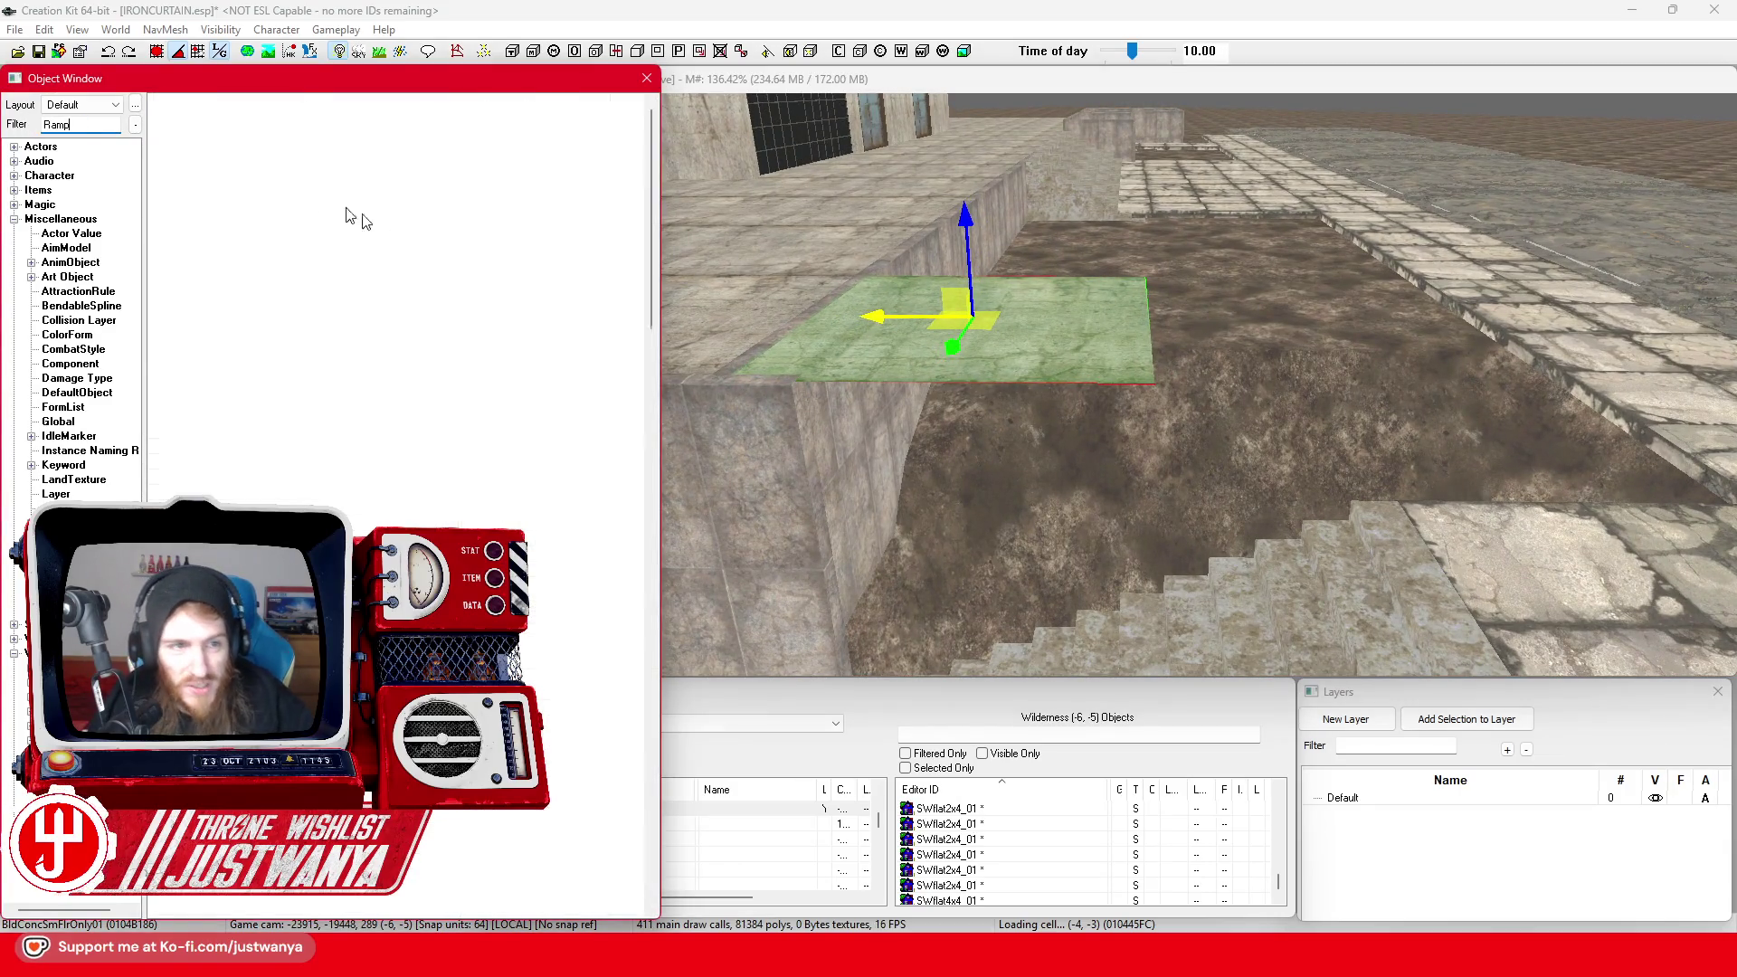
{"action": "double_click", "coordinate": [269, 127]}
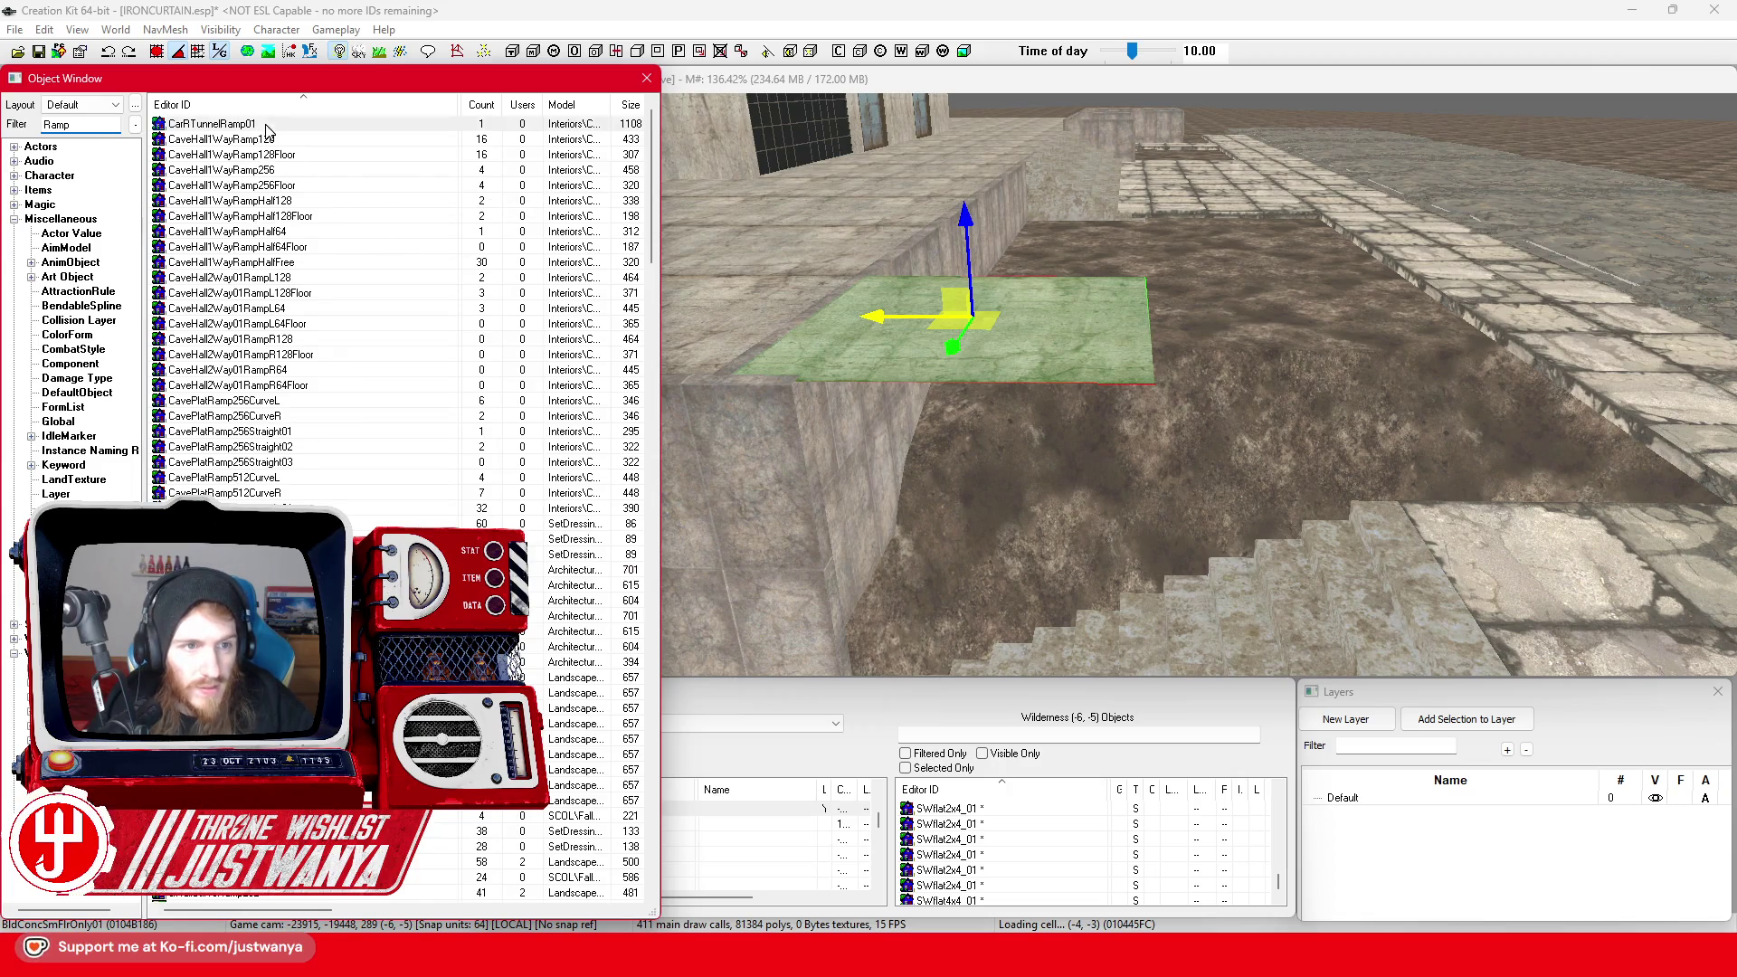
{"action": "left_click_drag", "start_coordinate": [1118, 387], "coordinate": [1214, 230]}
{"action": "left_click", "coordinate": [1225, 209]}
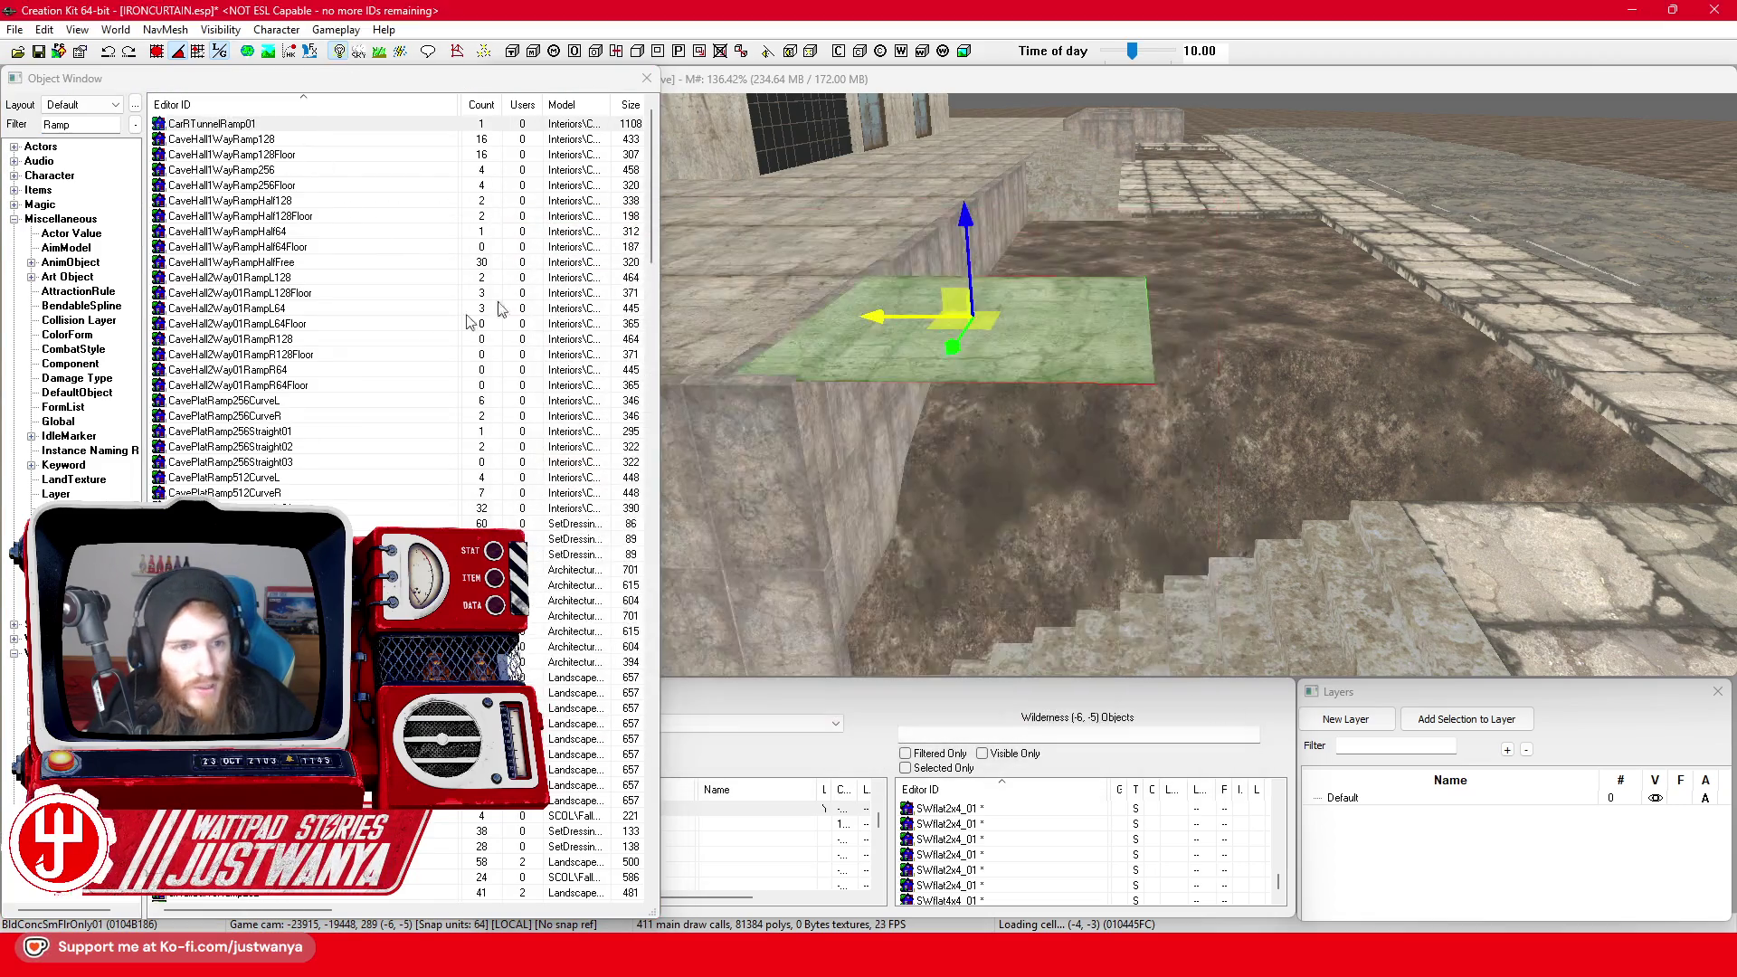
{"action": "scroll", "coordinate": [286, 470], "scroll_direction": "down", "scroll_amount": 2}
{"action": "double_click", "coordinate": [279, 478]}
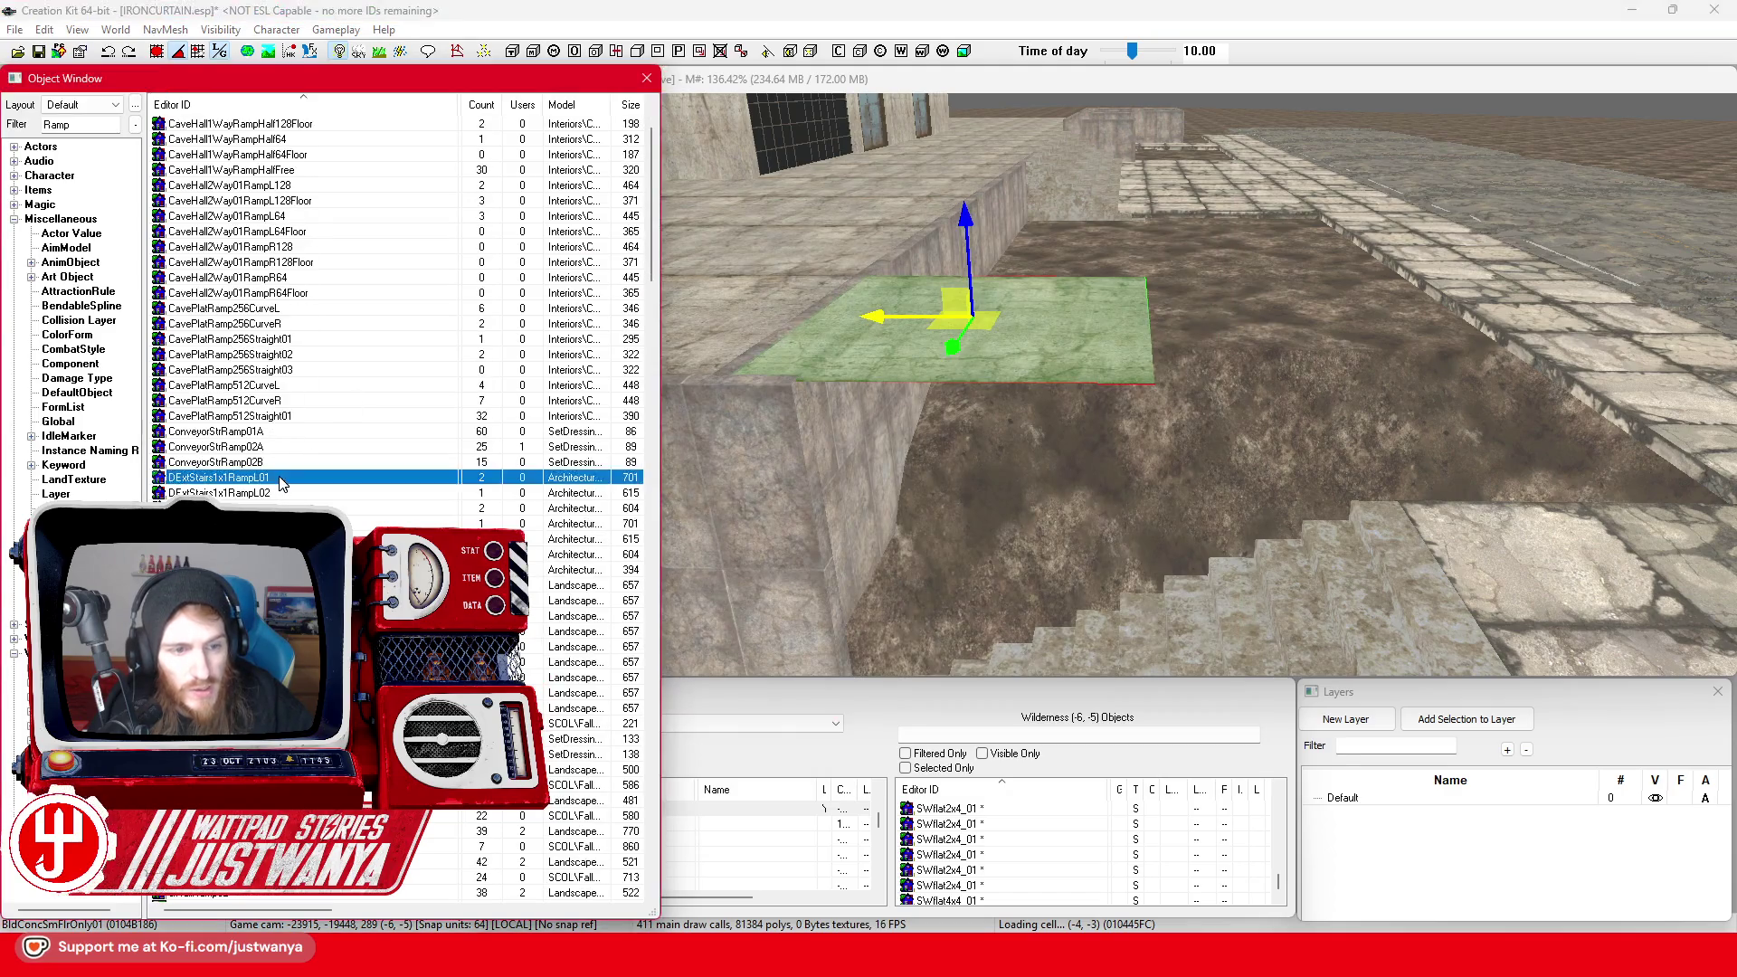
{"action": "mouse_move", "coordinate": [1120, 367]}
{"action": "left_mouse_down"}
{"action": "mouse_move", "coordinate": [1044, 394]}
{"action": "mouse_move", "coordinate": [1210, 215]}
{"action": "left_mouse_up"}
{"action": "left_click", "coordinate": [1225, 209]}
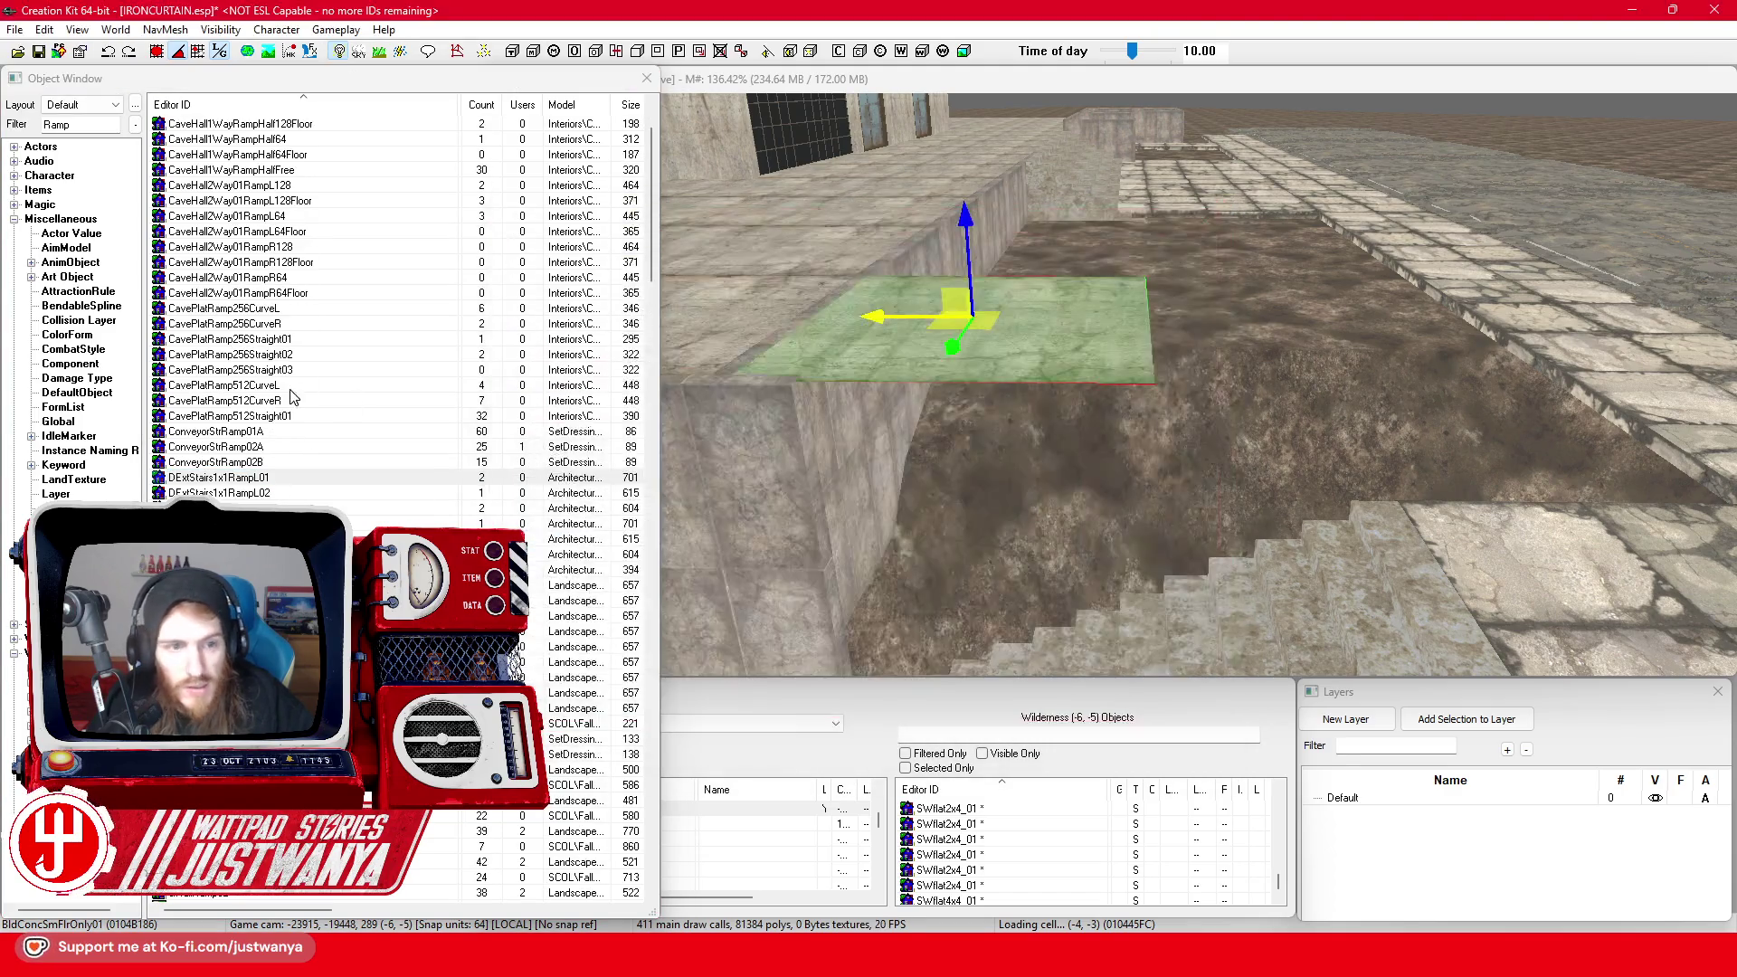
{"action": "scroll", "coordinate": [305, 421], "scroll_direction": "down", "scroll_amount": 5}
{"action": "left_click", "coordinate": [304, 418]}
{"action": "key", "text": "Return"}
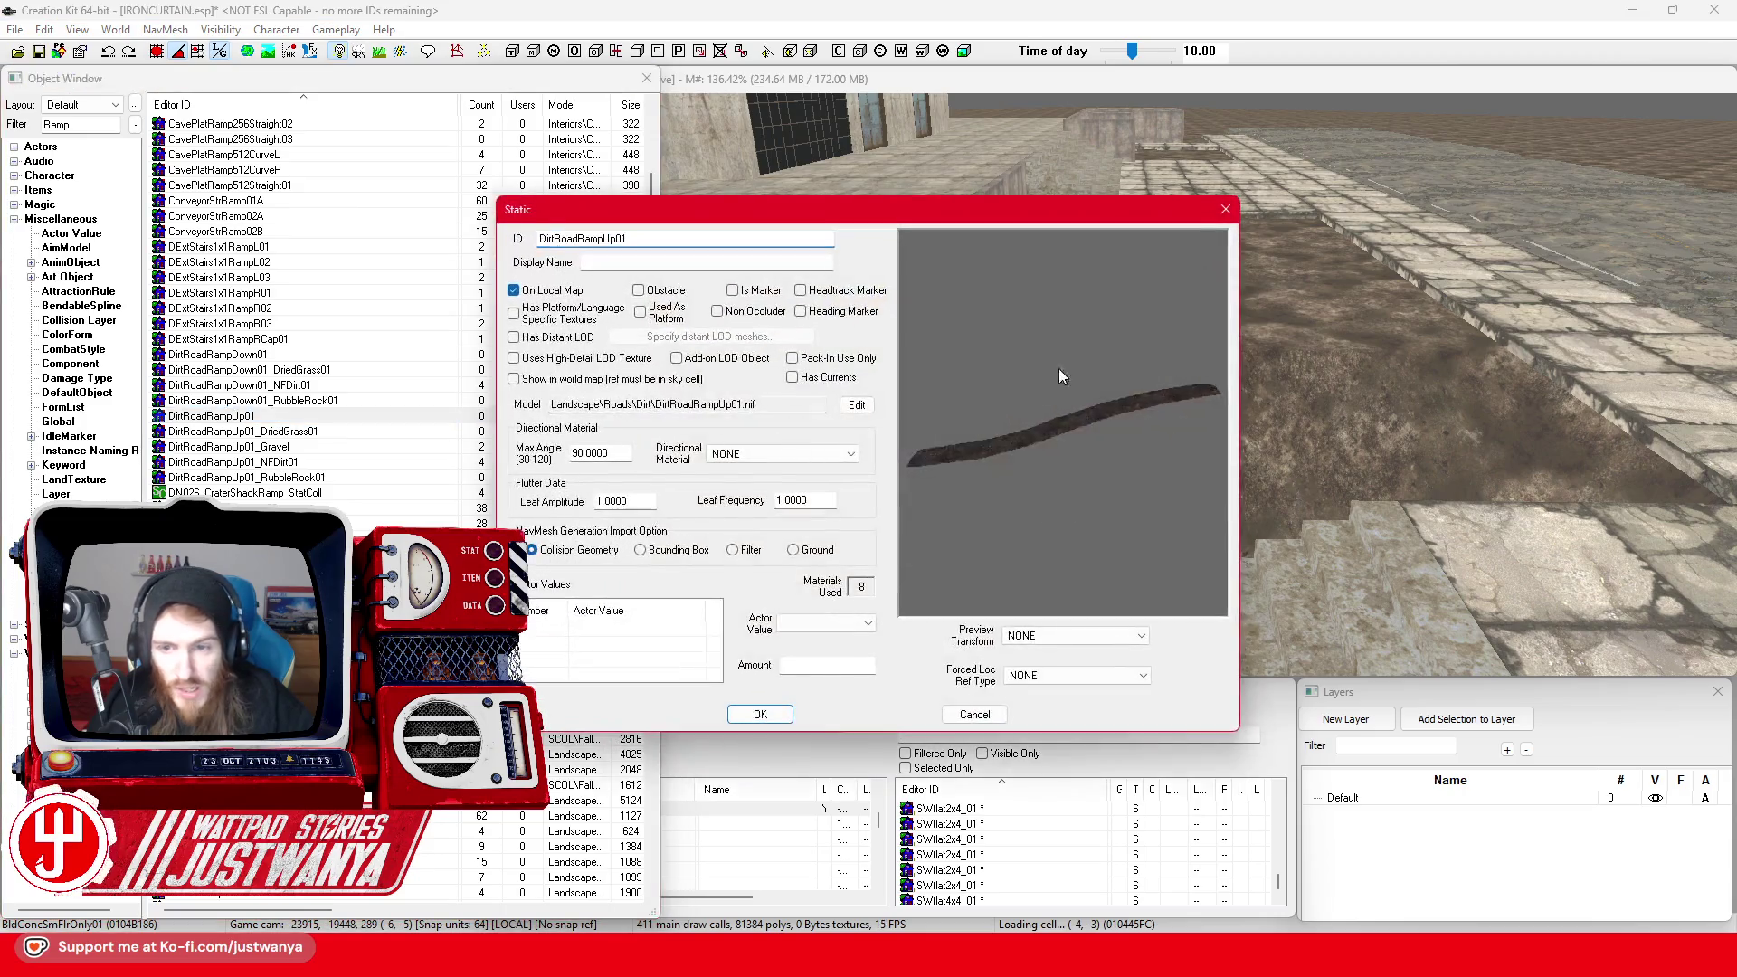
{"action": "left_click_drag", "start_coordinate": [1058, 367], "coordinate": [1220, 270]}
{"action": "left_click", "coordinate": [1224, 209]}
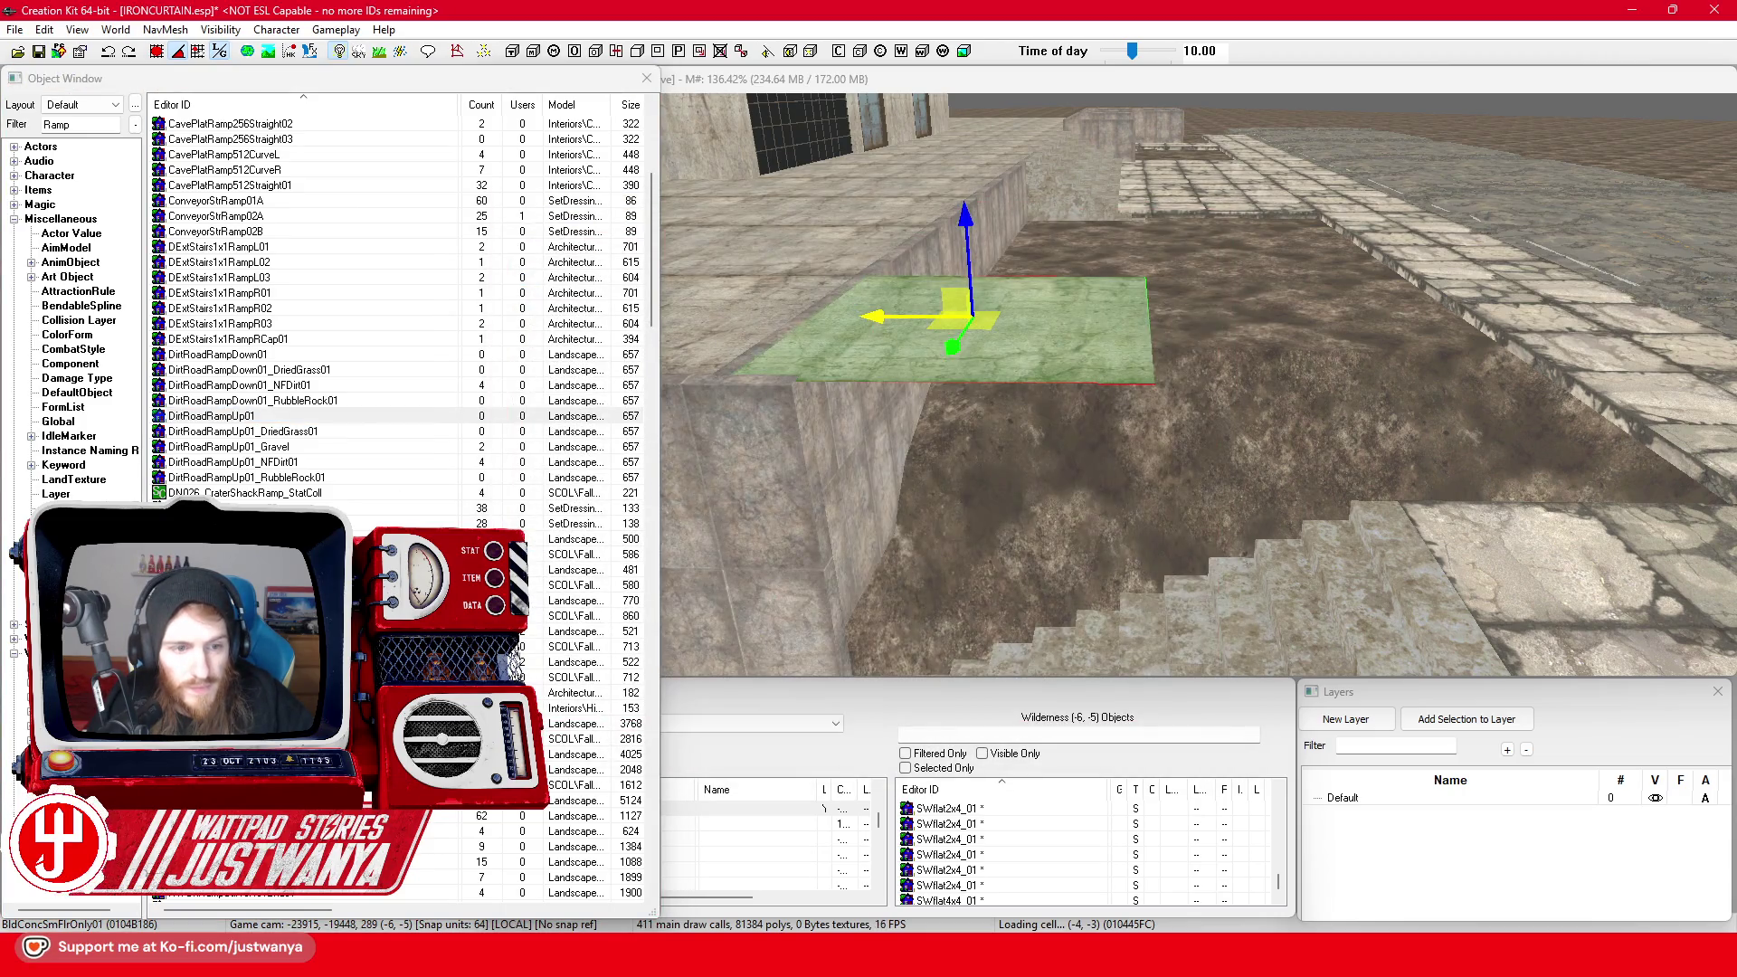
{"action": "left_click", "coordinate": [271, 538]}
{"action": "key", "text": "Return"}
{"action": "left_click_drag", "start_coordinate": [1121, 391], "coordinate": [1189, 229]}
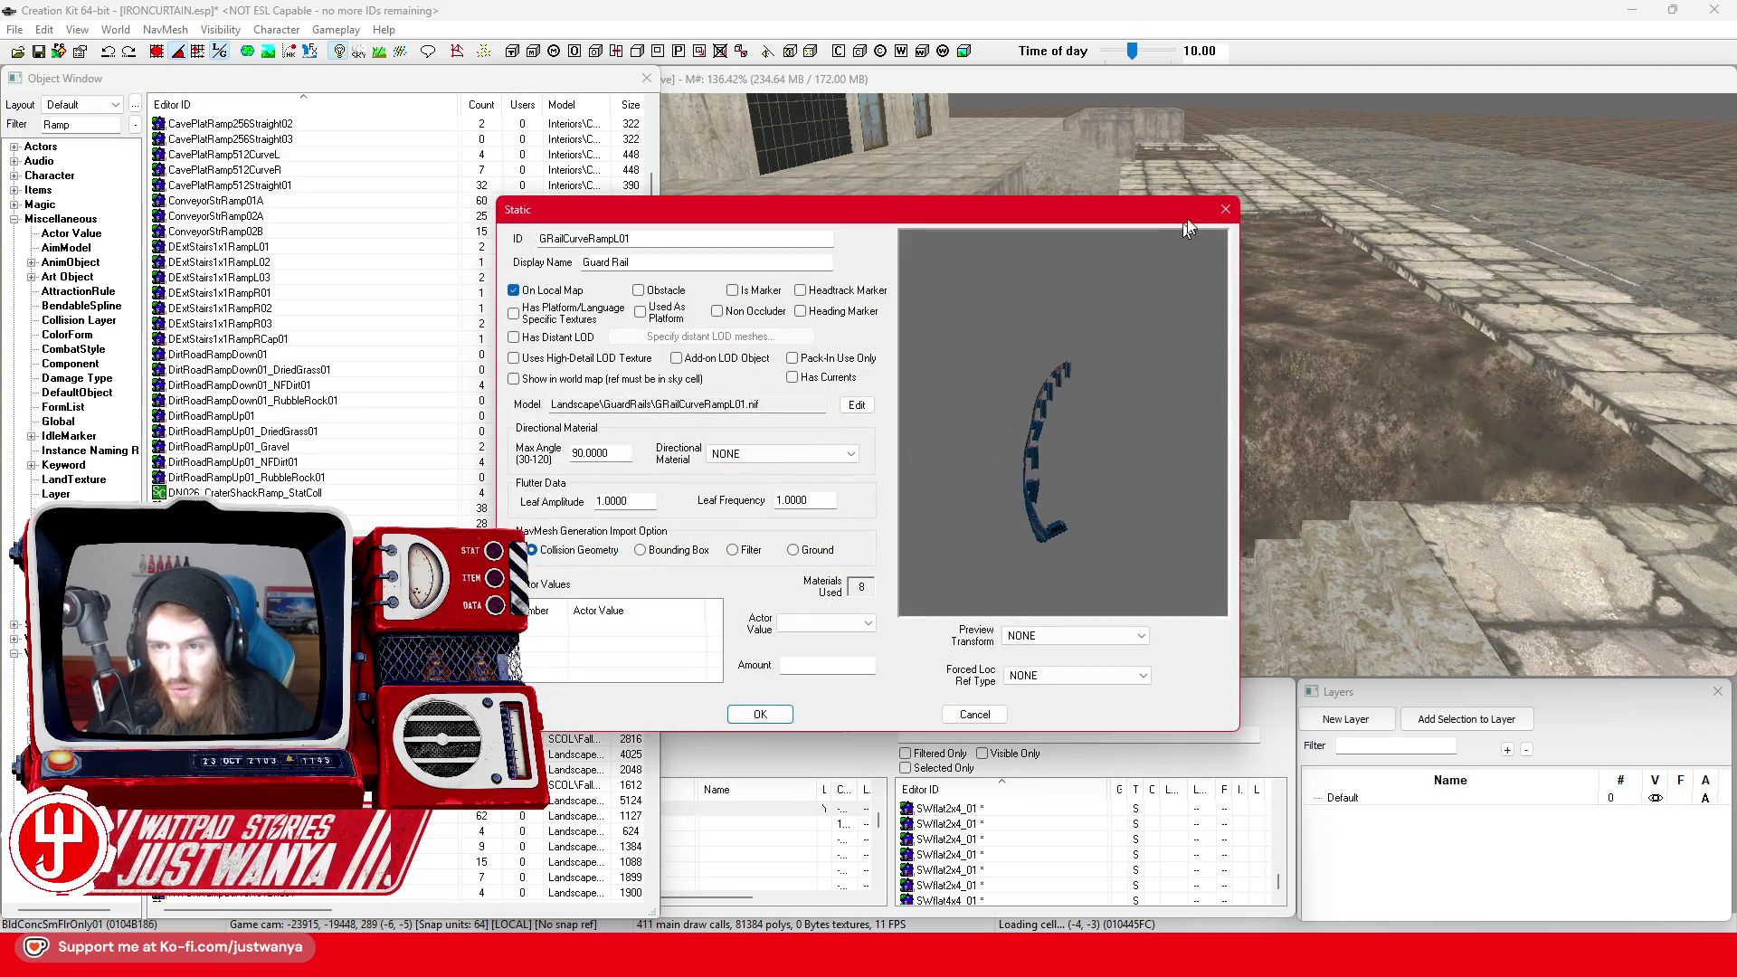
{"action": "left_click", "coordinate": [1225, 209]}
{"action": "scroll", "coordinate": [385, 481], "scroll_direction": "down", "scroll_amount": 4}
{"action": "scroll", "coordinate": [384, 480], "scroll_direction": "down", "scroll_amount": 1}
{"action": "left_click", "coordinate": [271, 584]}
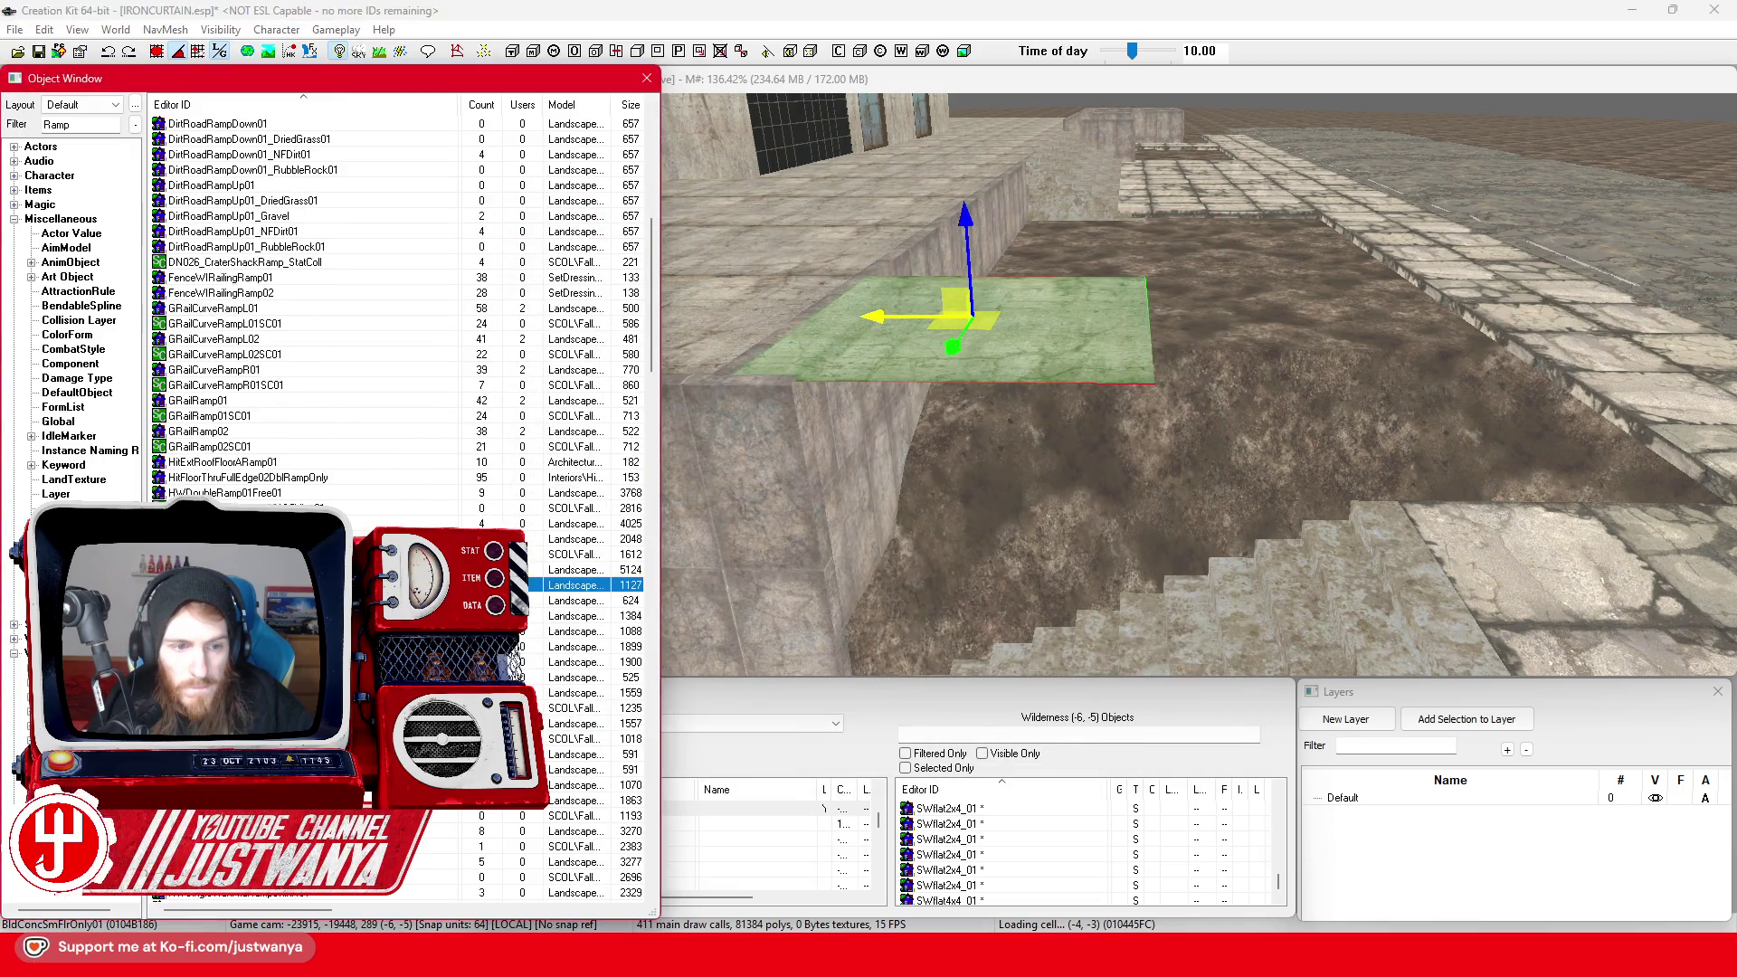
{"action": "key", "text": "Return"}
{"action": "key", "text": "Escape"}
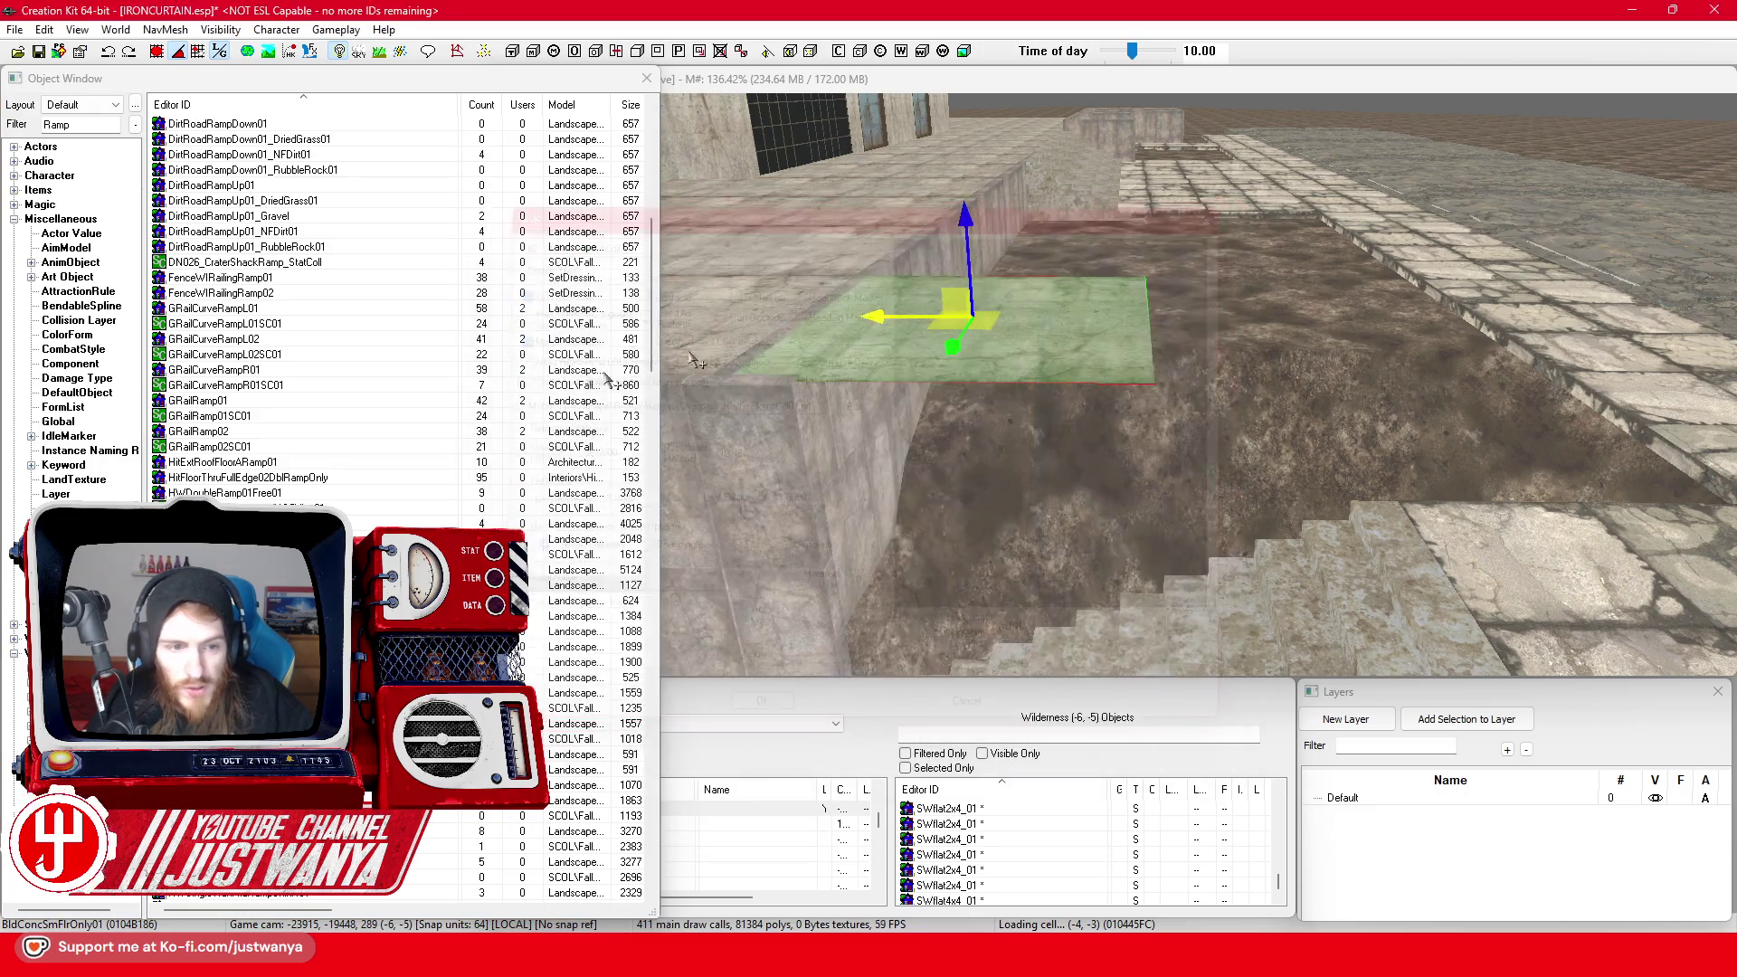
{"action": "scroll", "coordinate": [264, 462], "scroll_direction": "down", "scroll_amount": 6}
{"action": "scroll", "coordinate": [264, 461], "scroll_direction": "down", "scroll_amount": 5}
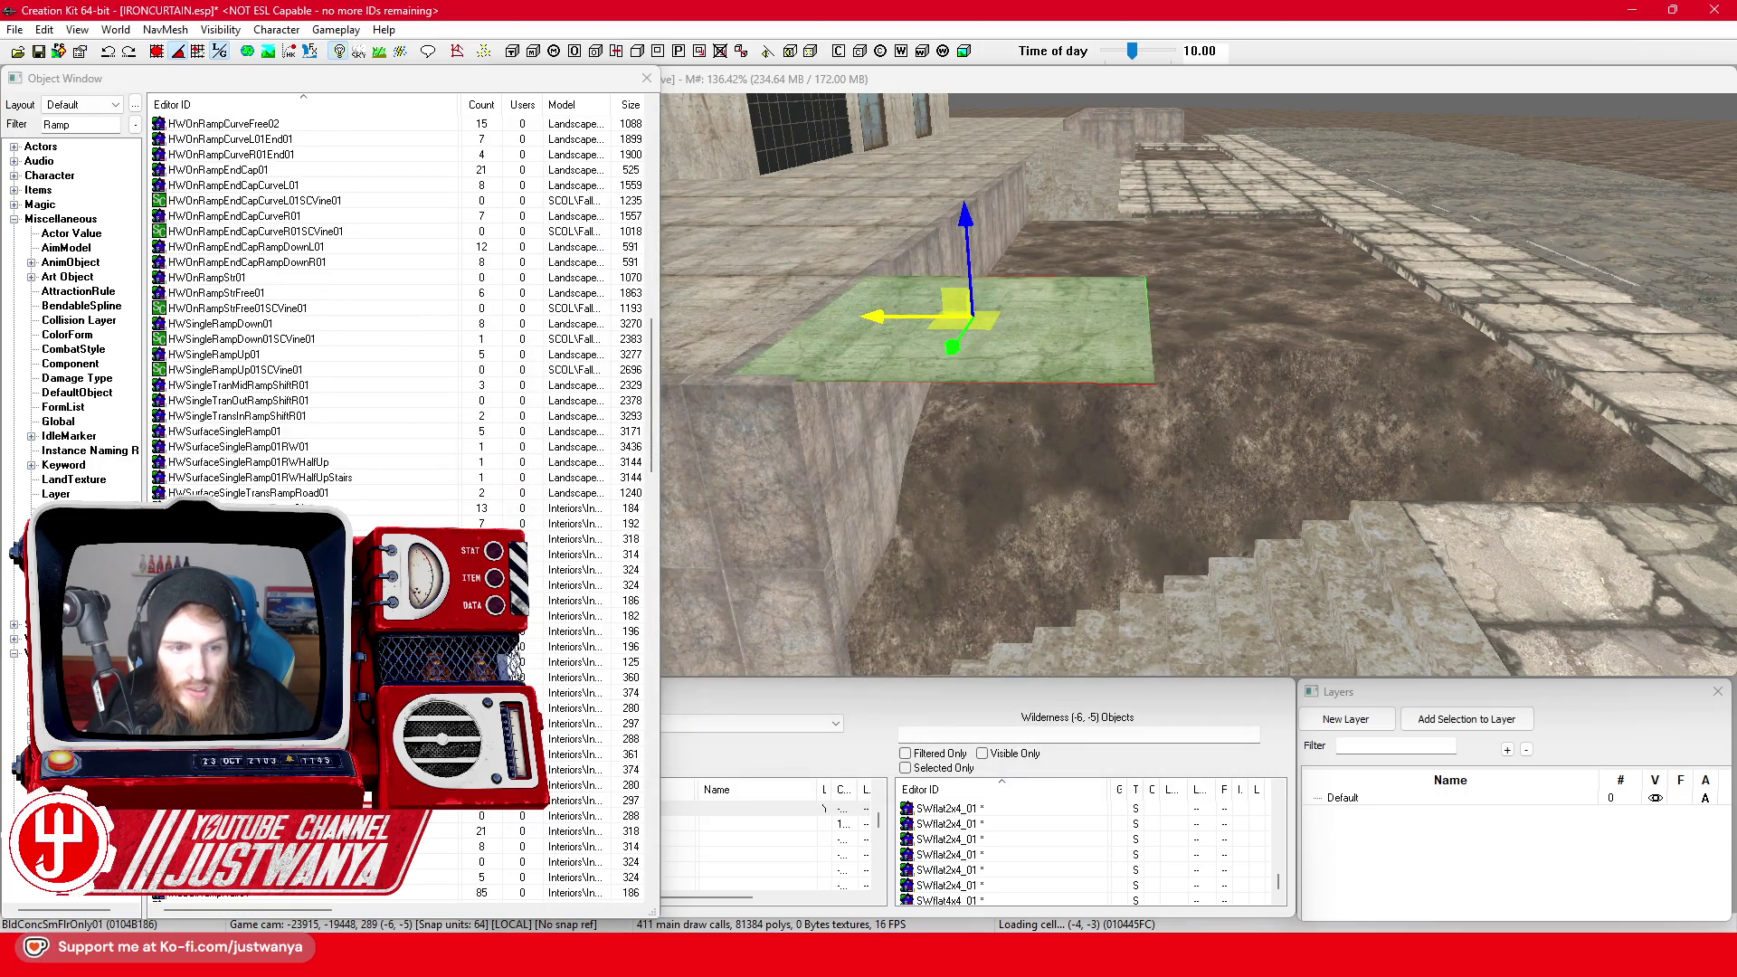
{"action": "key", "text": "Return"}
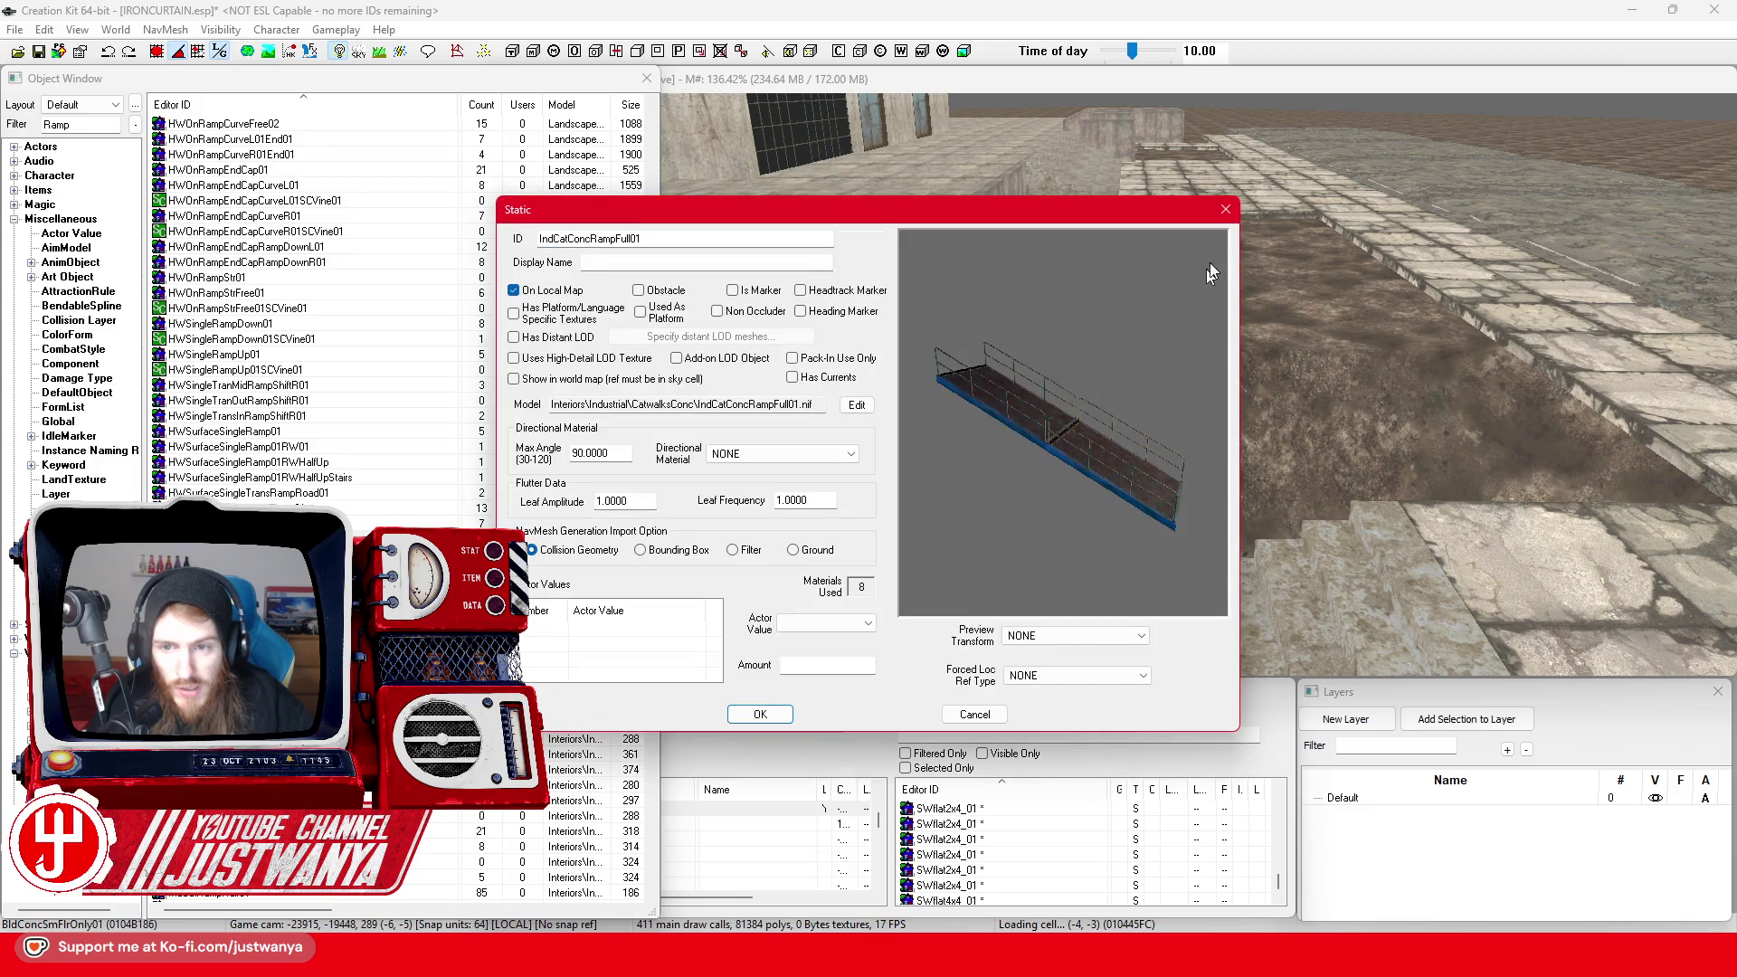
{"action": "key", "text": "Escape"}
{"action": "scroll", "coordinate": [972, 453], "scroll_direction": "up", "scroll_amount": 3}
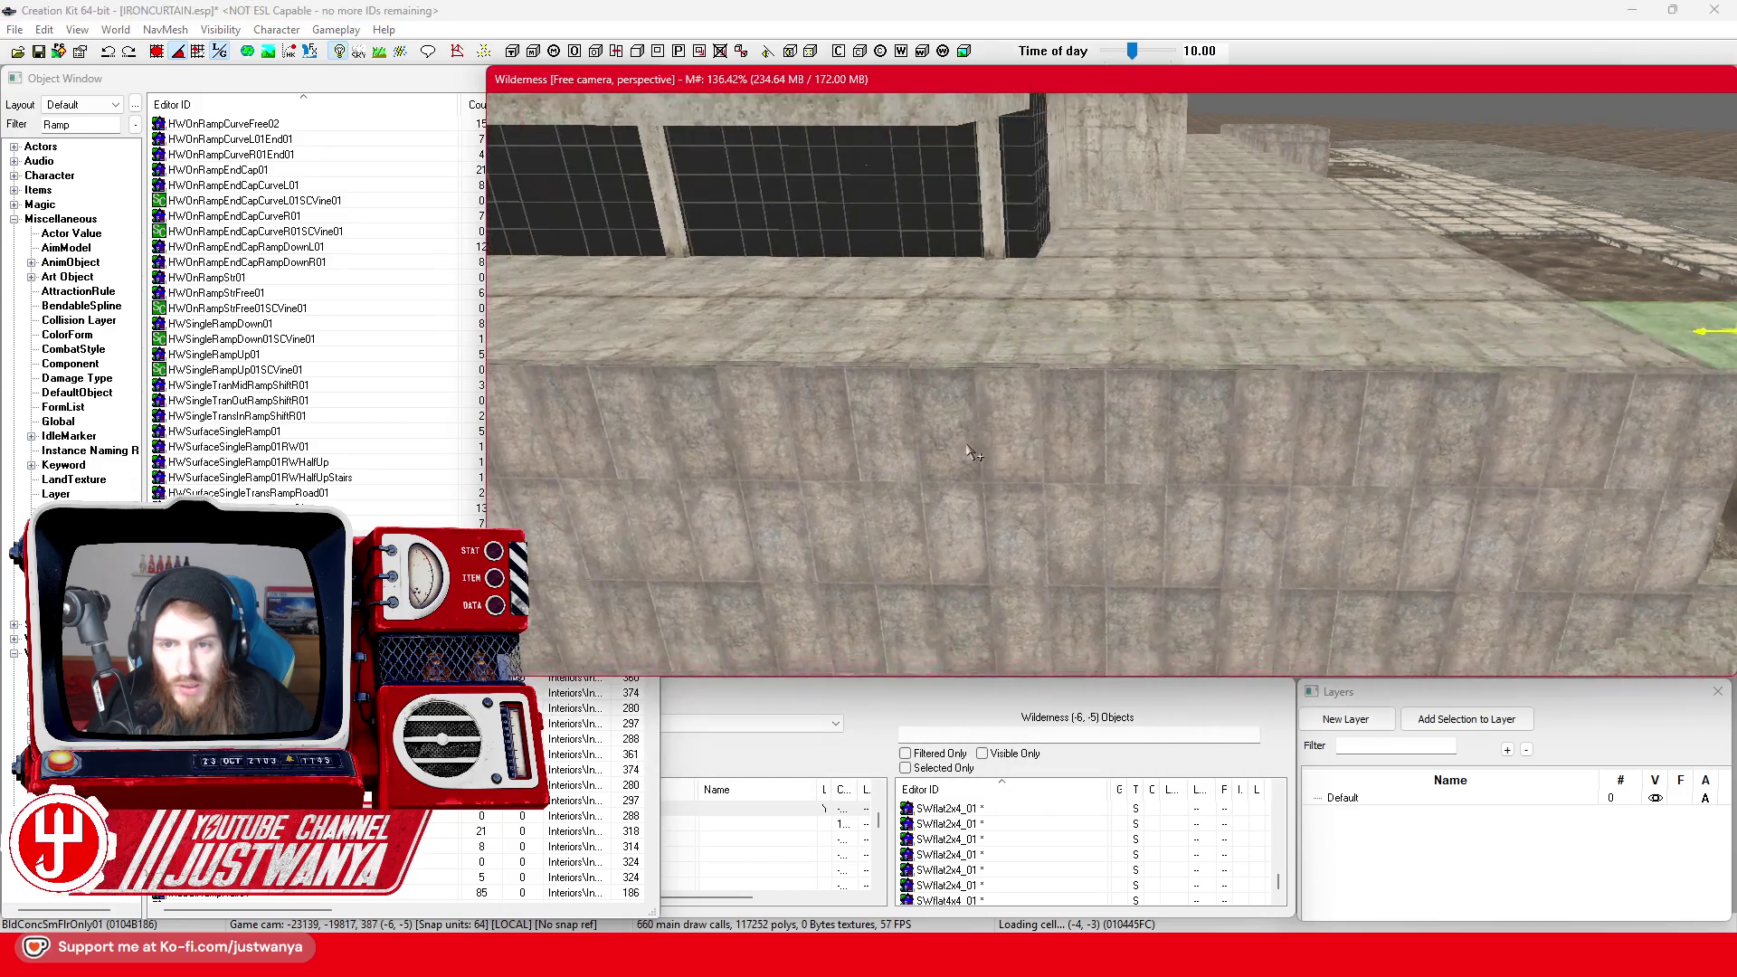
{"action": "scroll", "coordinate": [972, 452], "scroll_direction": "down", "scroll_amount": 3}
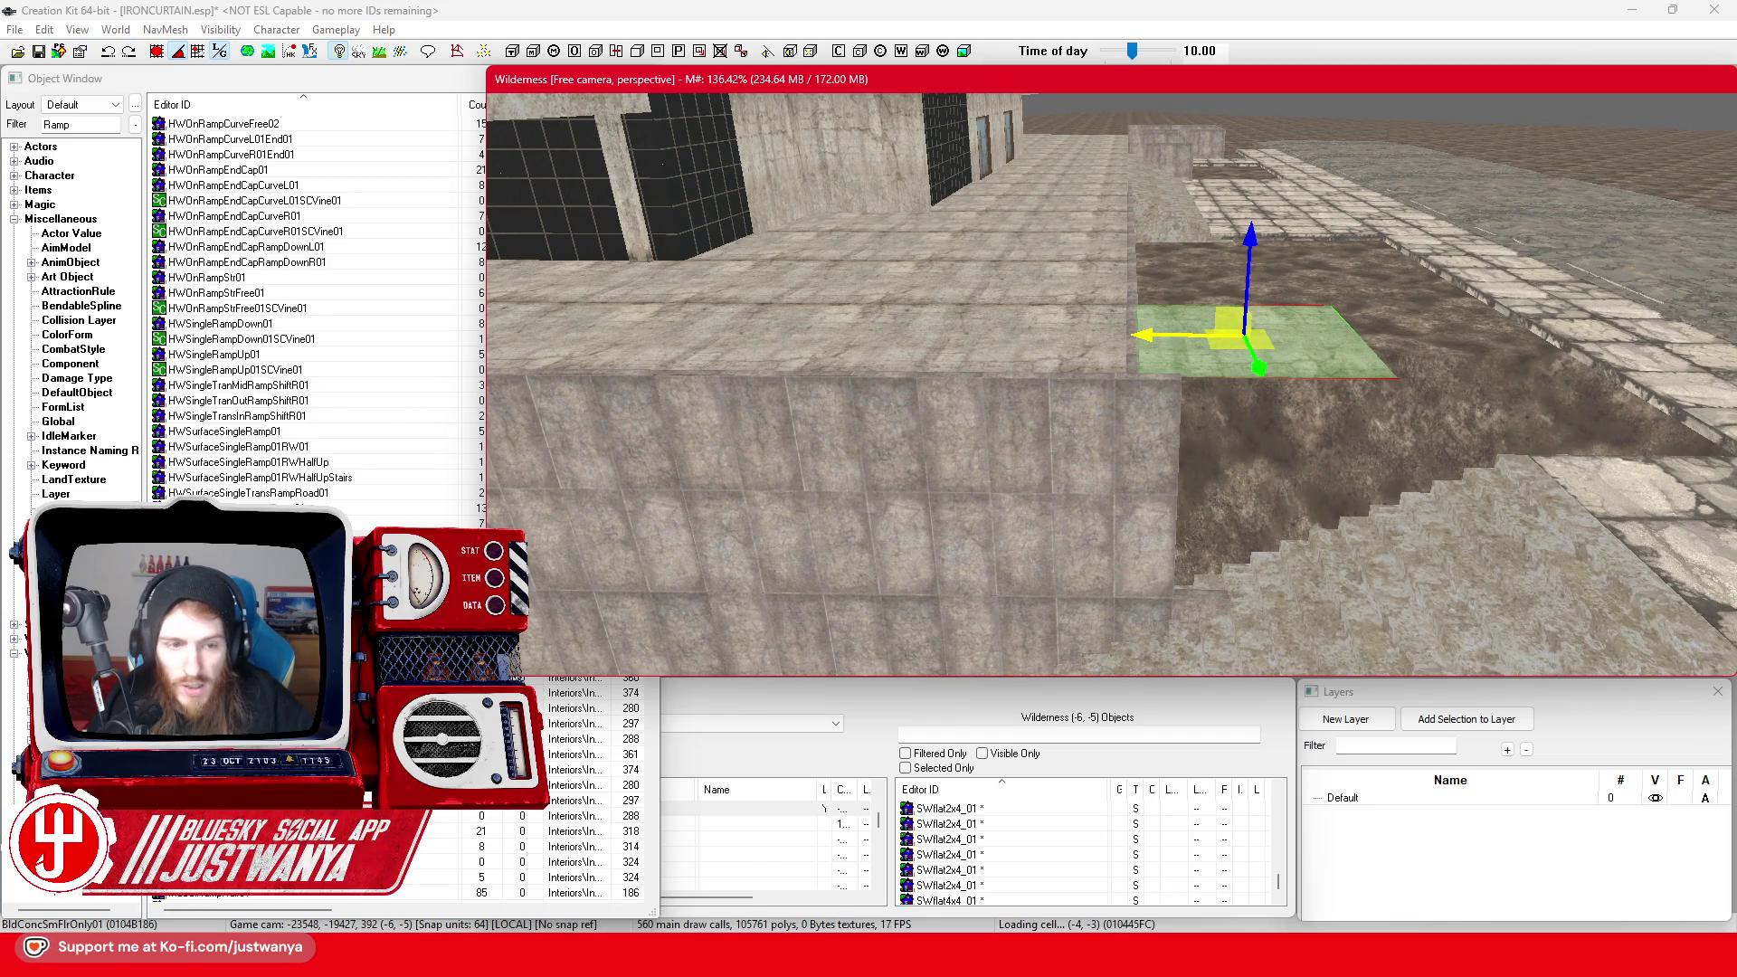
{"action": "key", "text": "Return"}
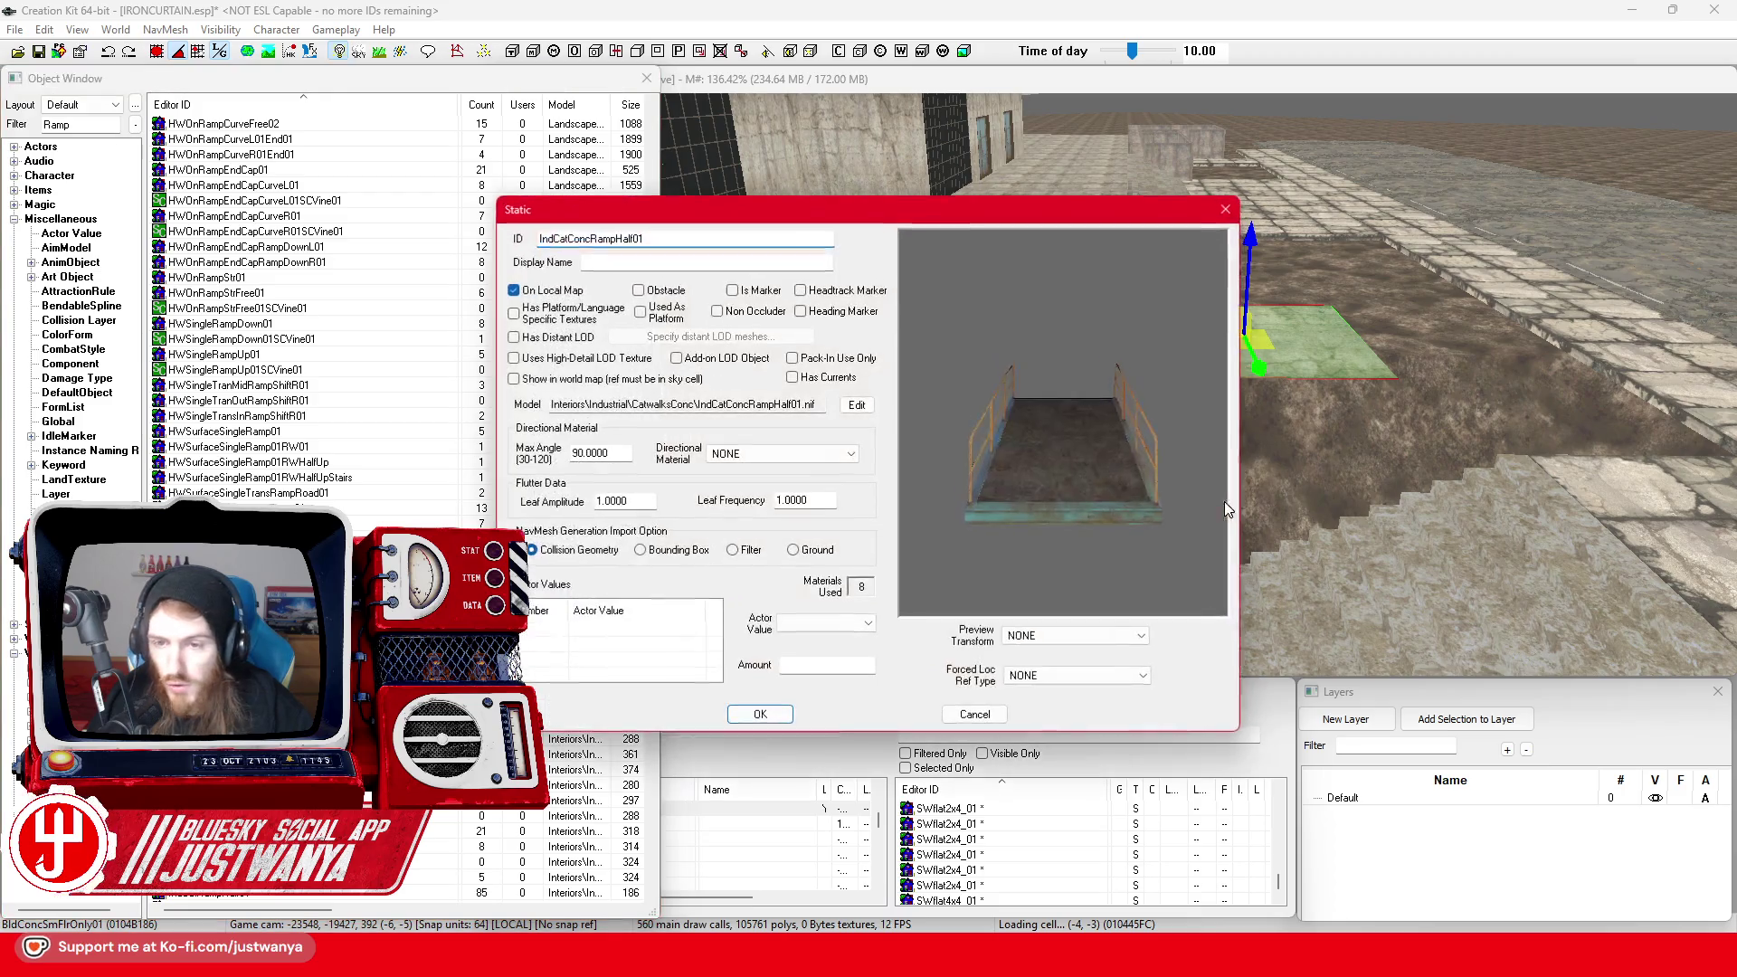
{"action": "key", "text": "Escape"}
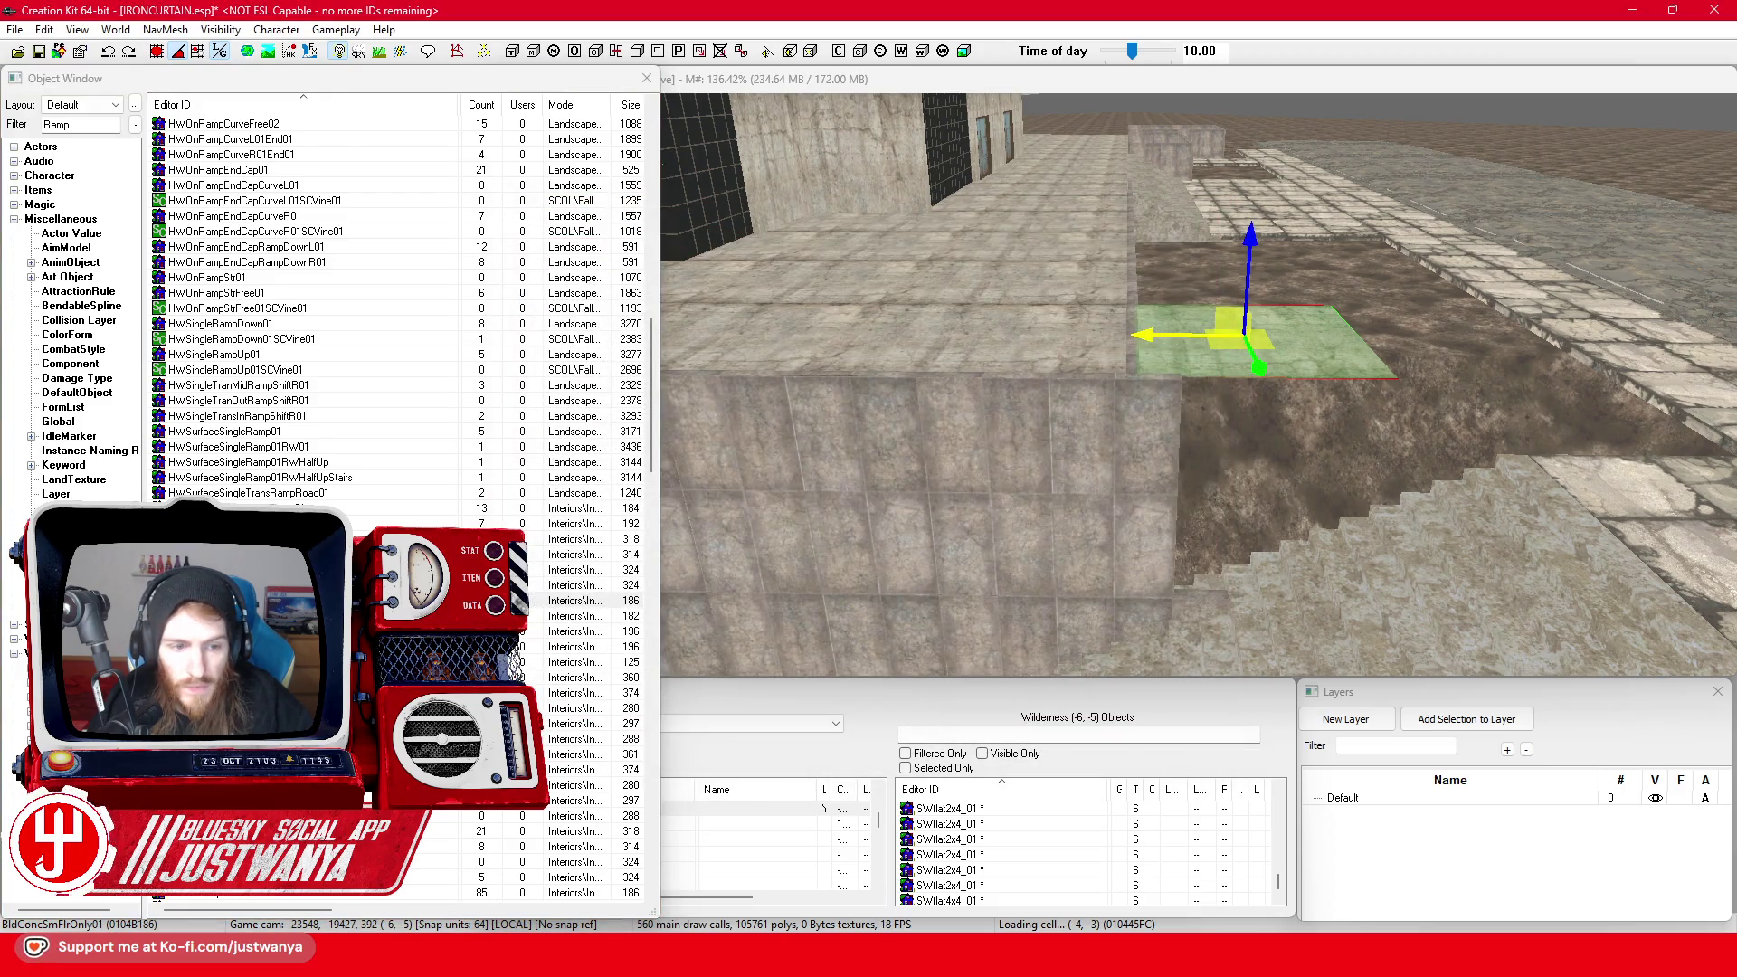
{"action": "scroll", "coordinate": [398, 362], "scroll_direction": "down", "scroll_amount": 6}
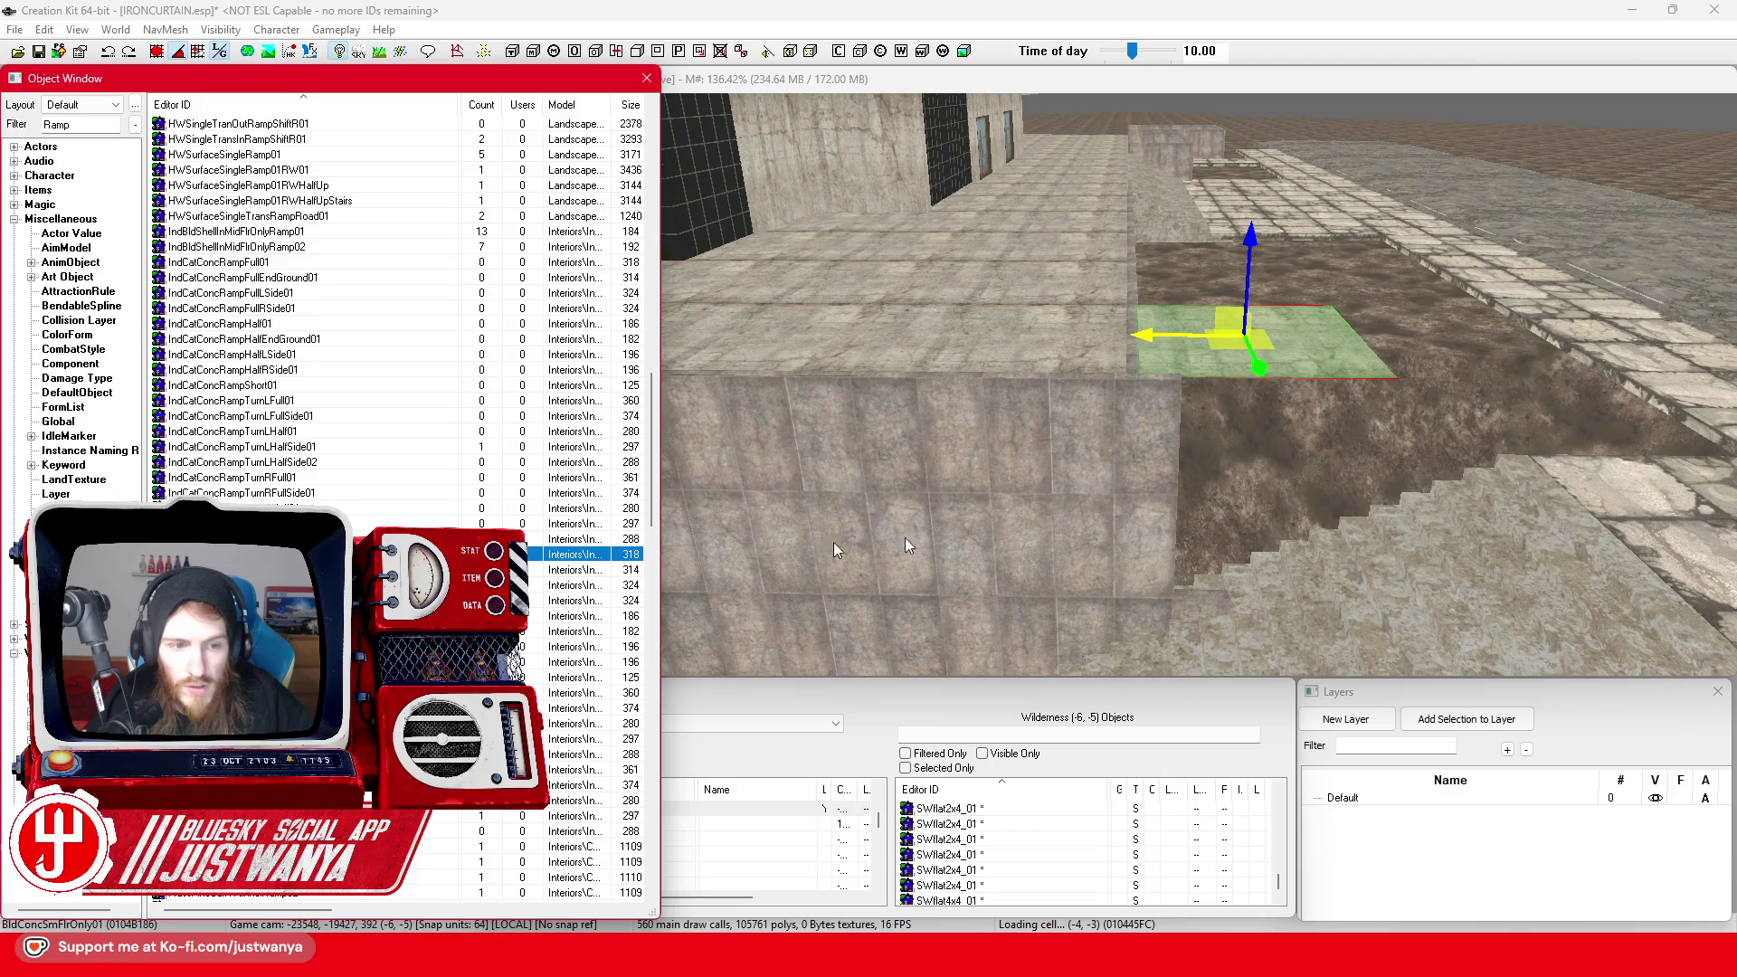
{"action": "key", "text": "Return"}
{"action": "key", "text": "Escape"}
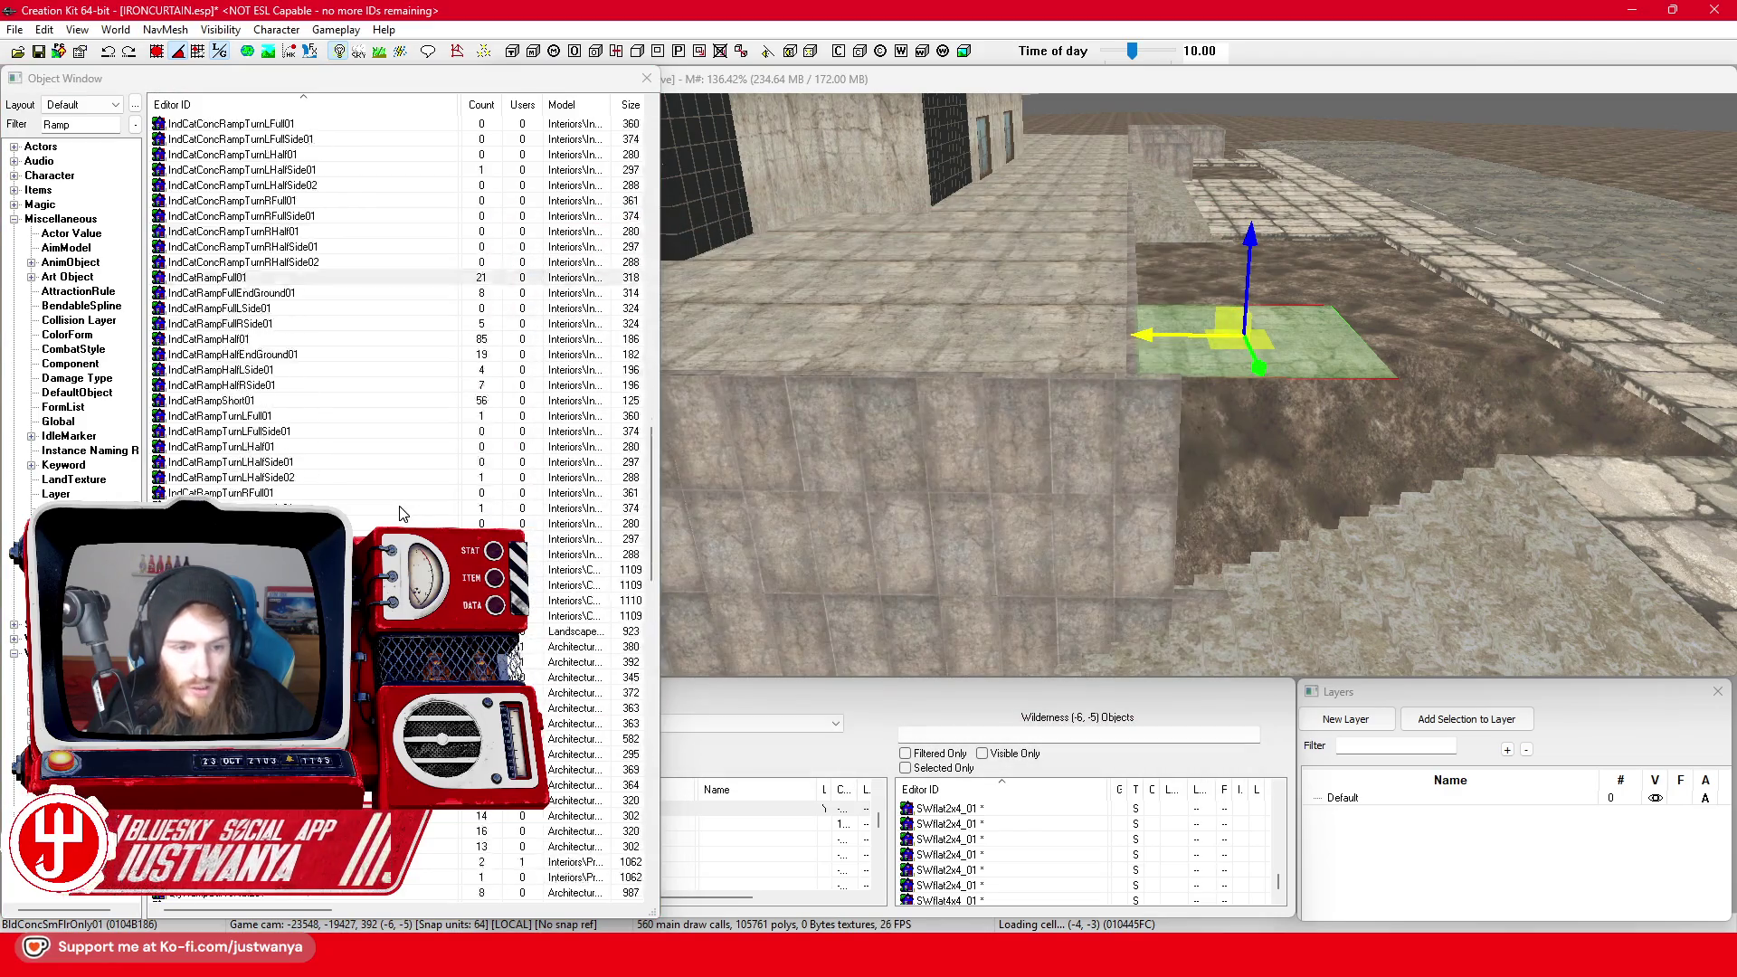
{"action": "scroll", "coordinate": [362, 475], "scroll_direction": "down", "scroll_amount": 15}
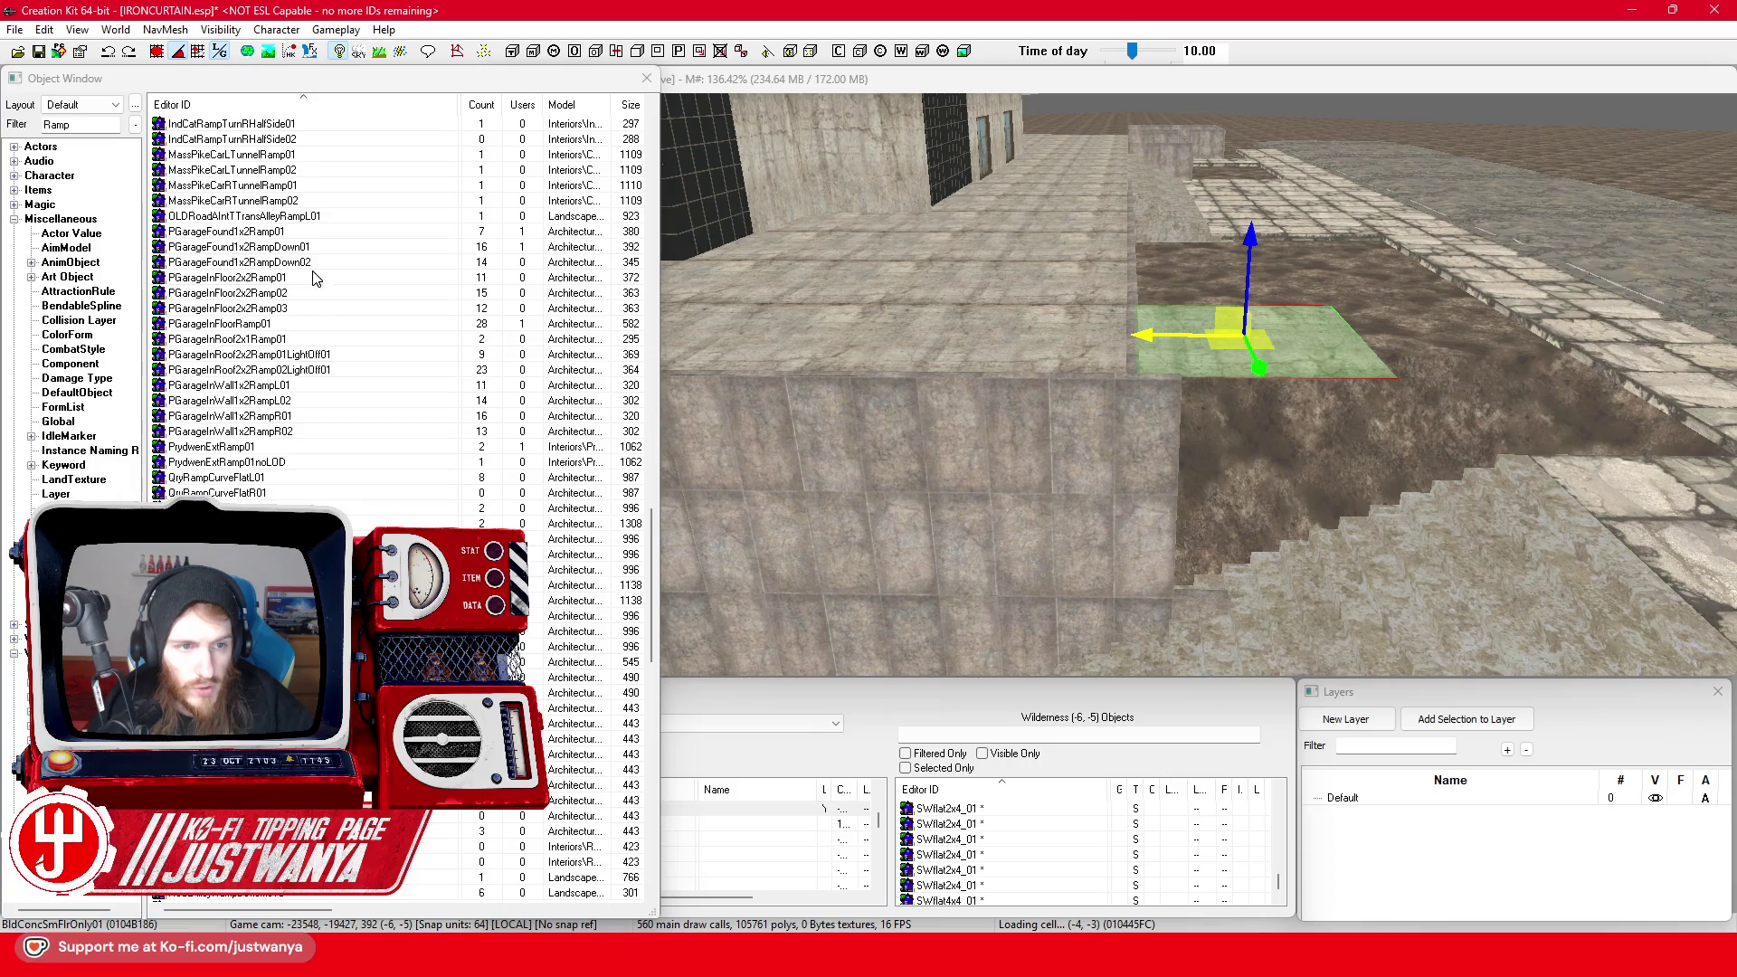
{"action": "left_click", "coordinate": [335, 233]}
{"action": "key", "text": "Return"}
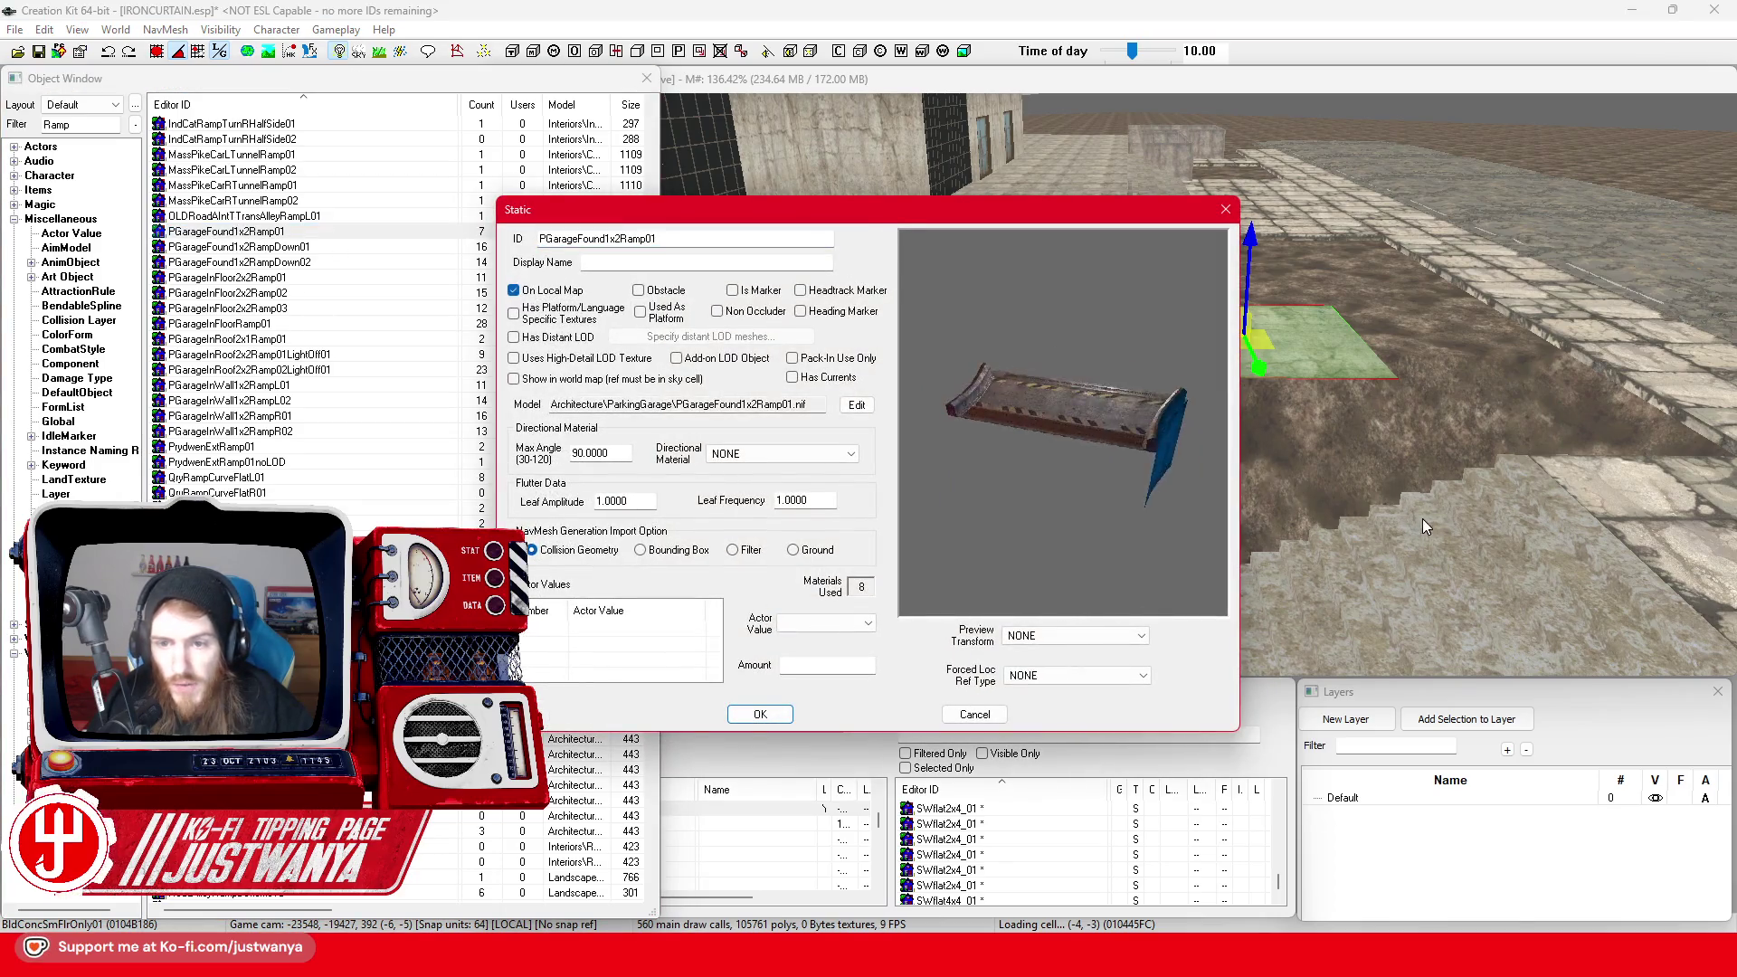
{"action": "left_click", "coordinate": [1223, 211]}
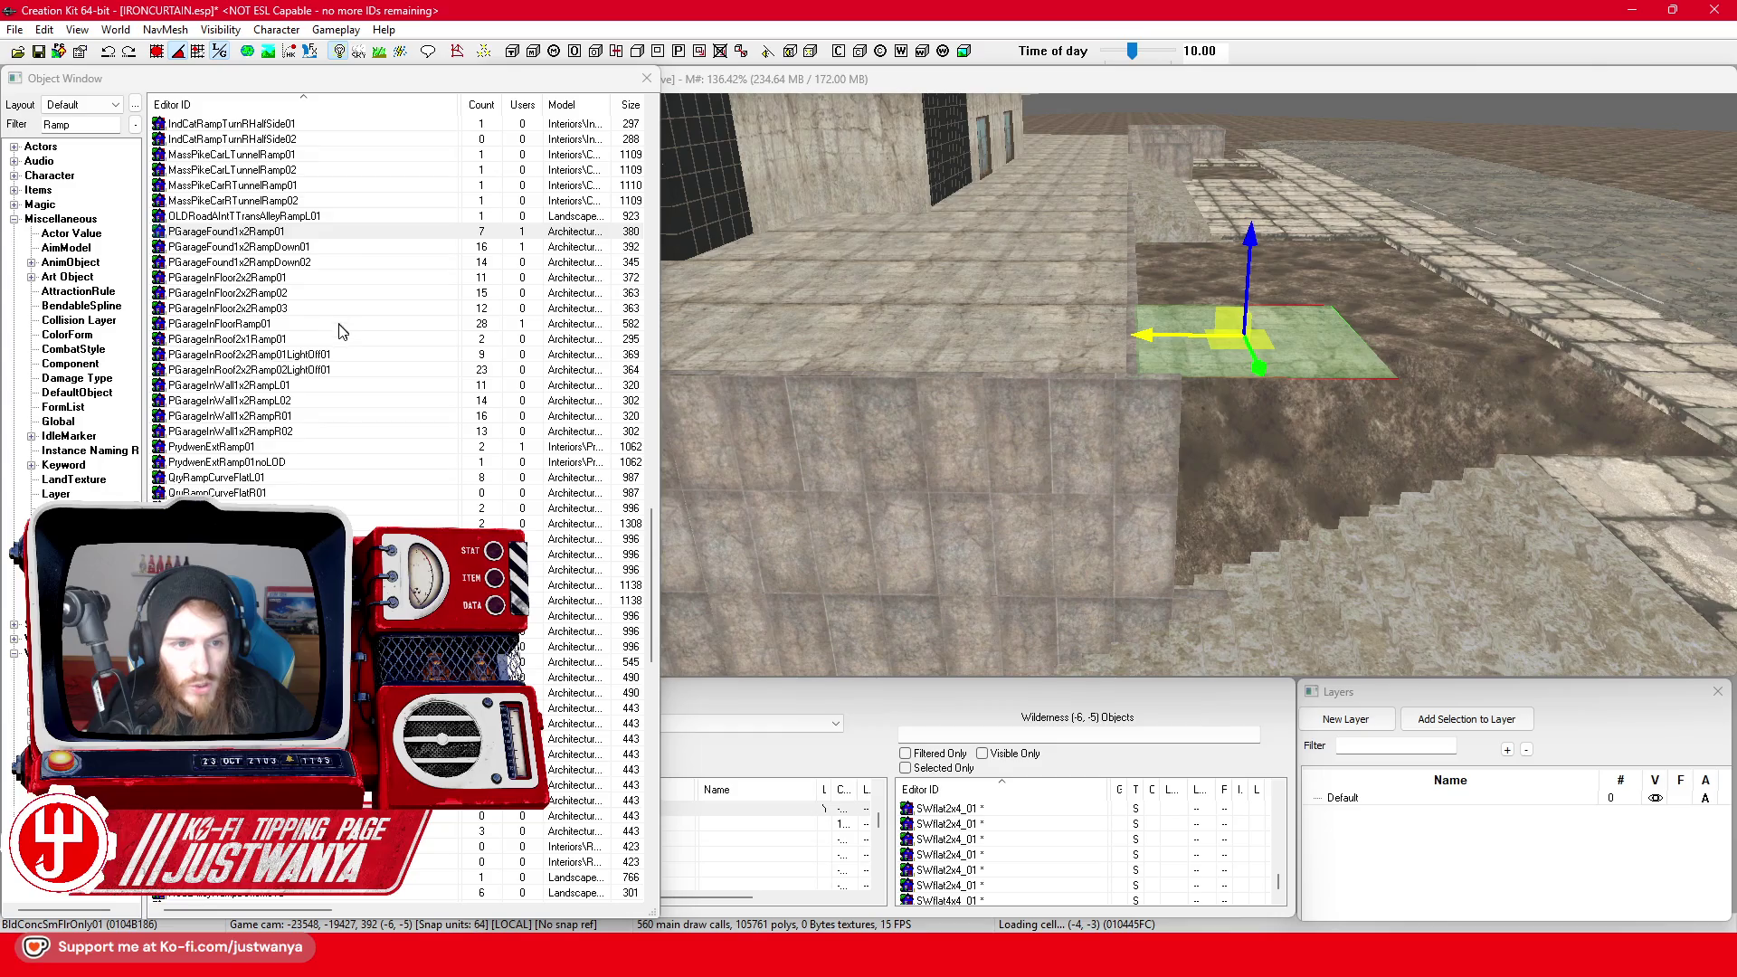
{"action": "double_click", "coordinate": [272, 507]}
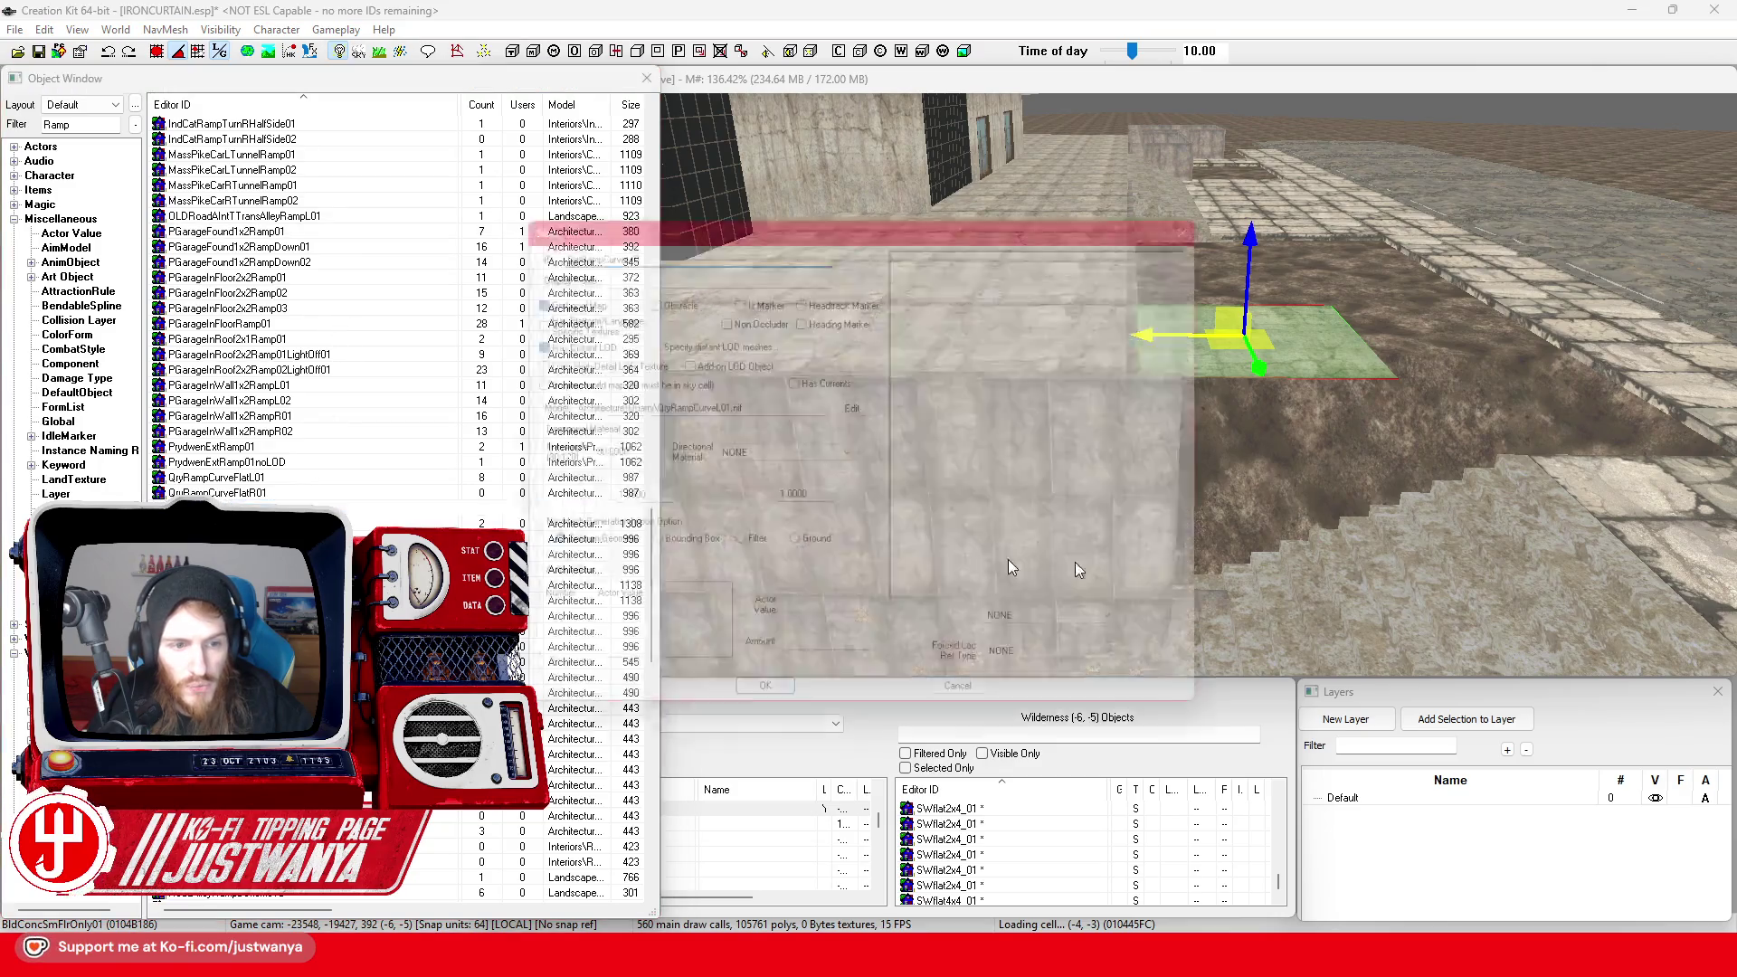
{"action": "left_click", "coordinate": [1224, 210]}
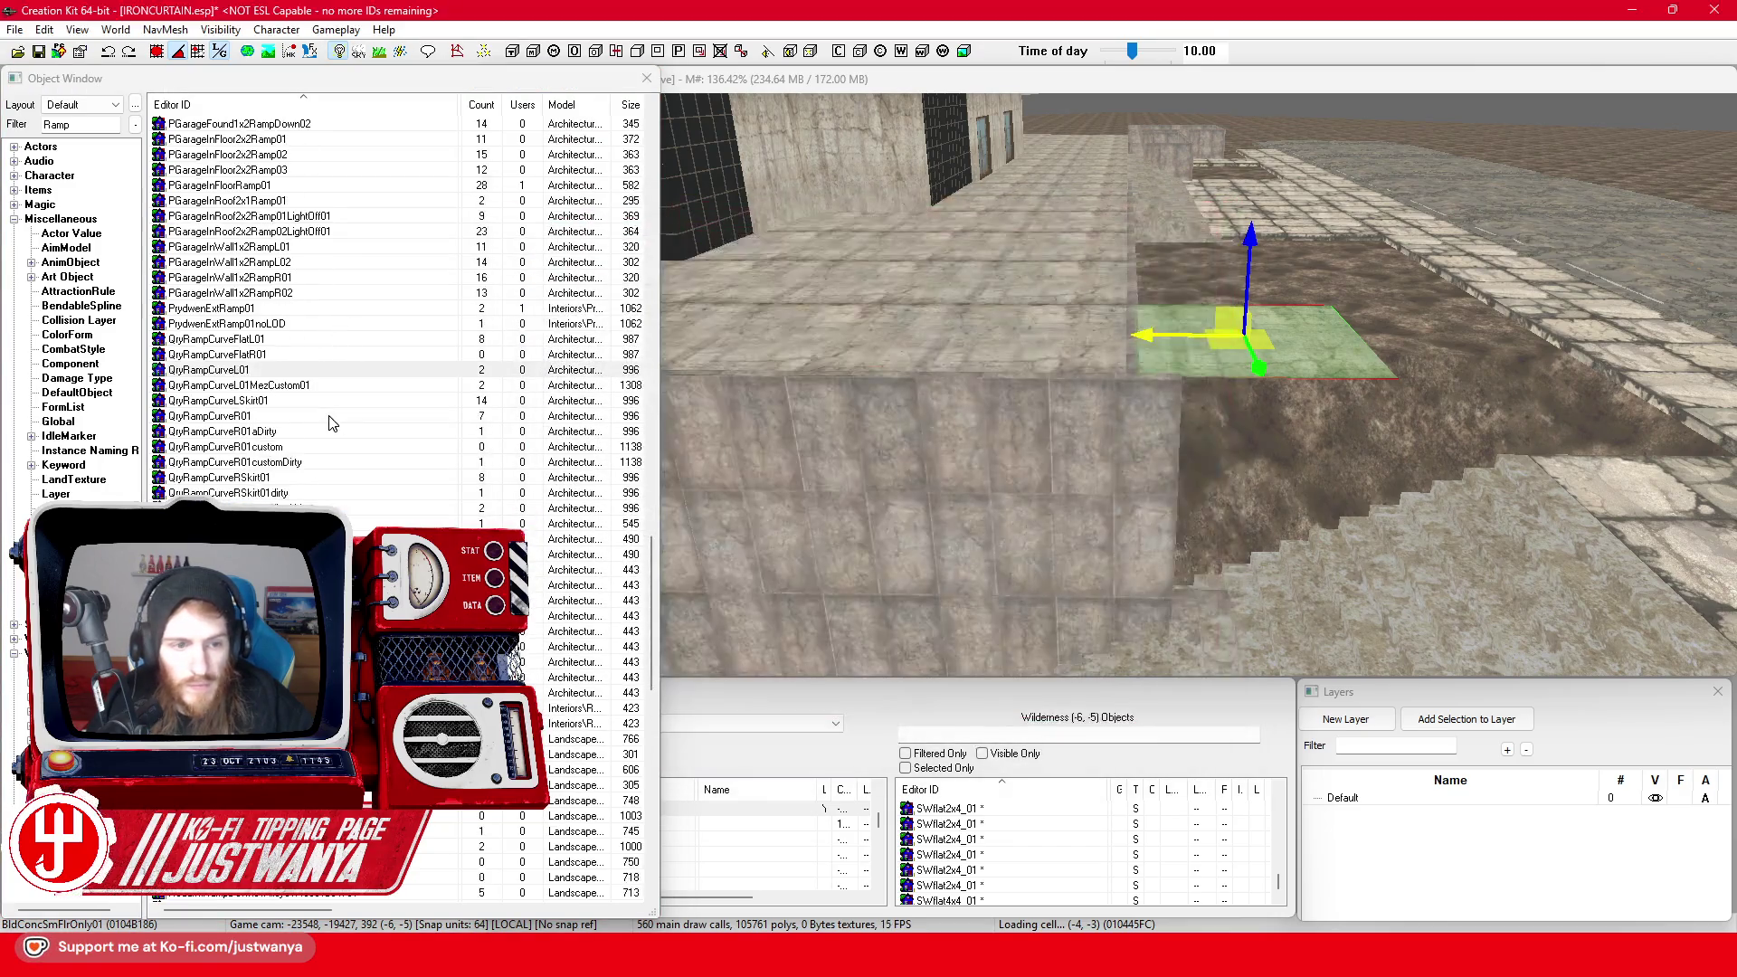
{"action": "scroll", "coordinate": [329, 416], "scroll_direction": "down", "scroll_amount": 8}
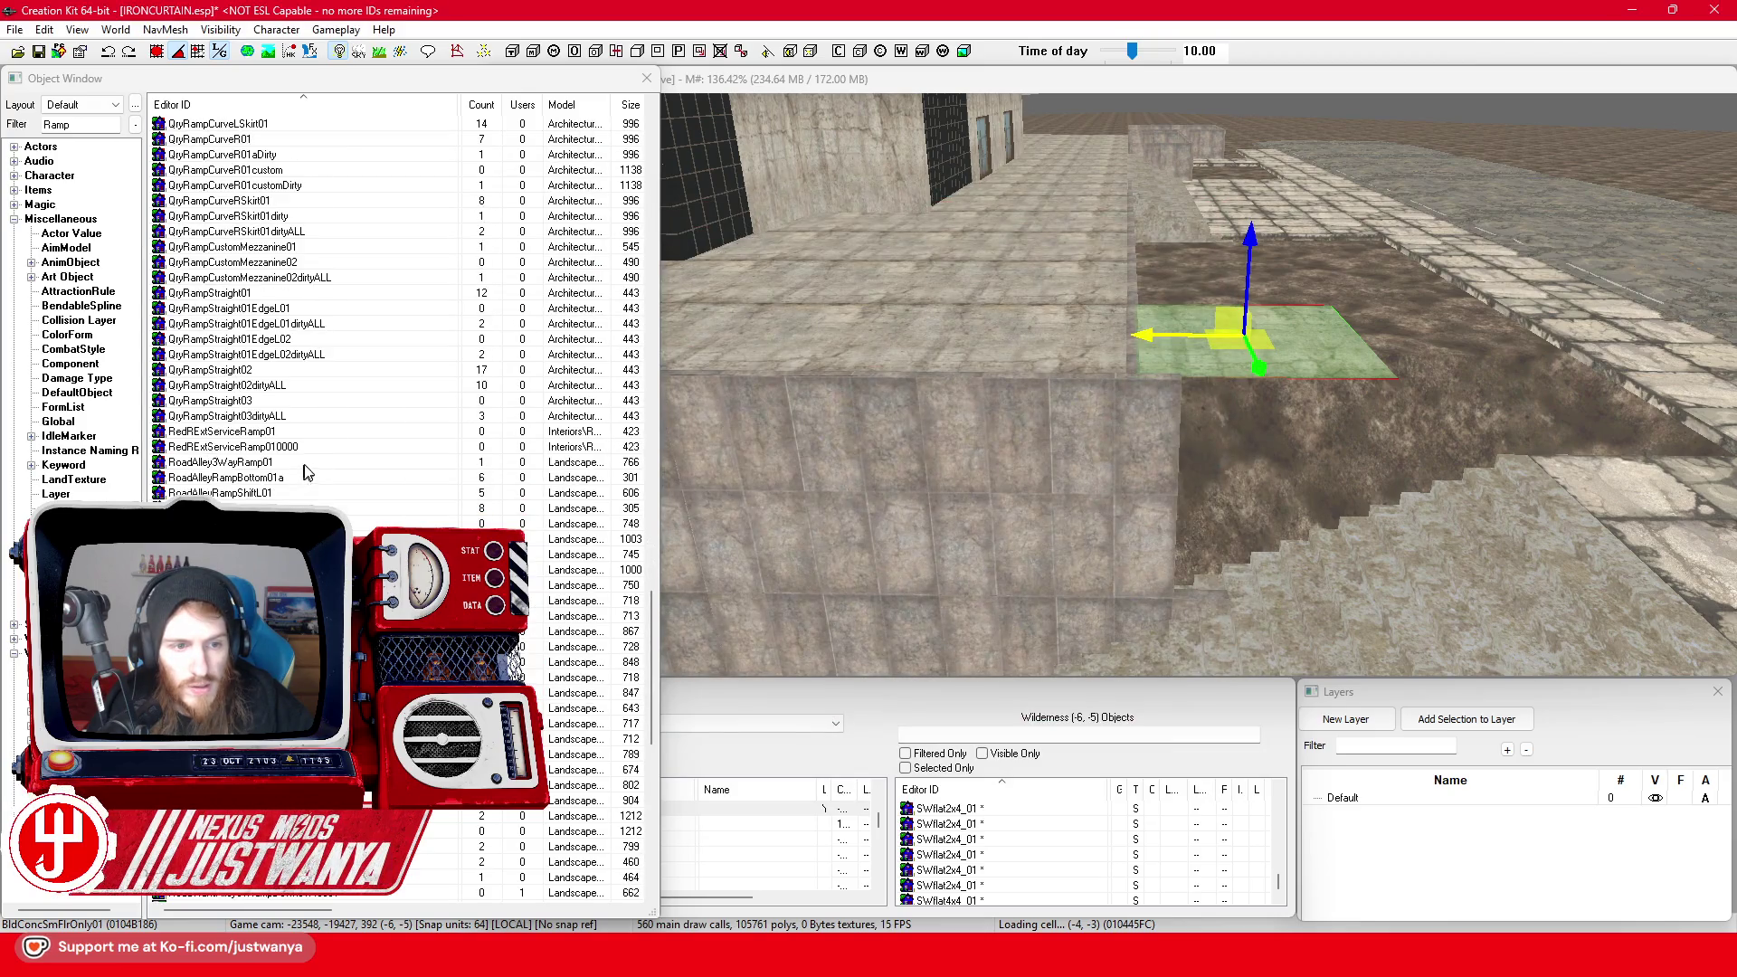
{"action": "left_click", "coordinate": [1076, 455]}
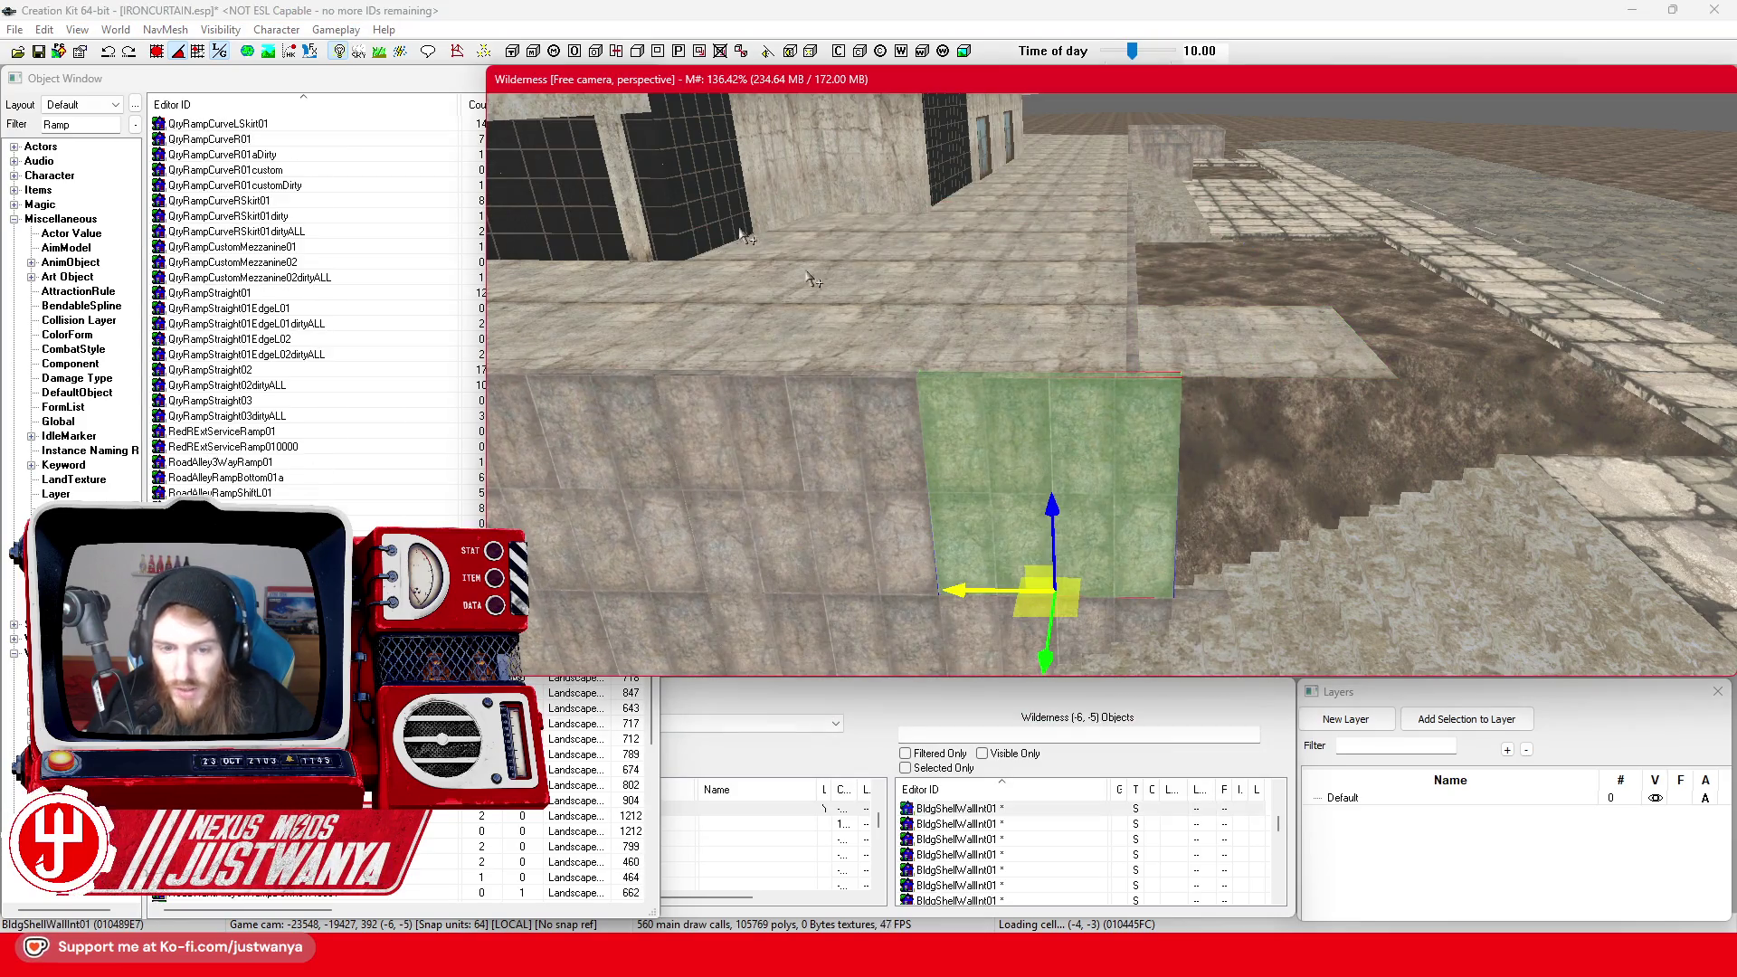
Narrow the Object Window and orbit the scene to view the planter wall from above
{"action": "left_click", "coordinate": [421, 79]}
{"action": "mouse_move", "coordinate": [652, 230]}
{"action": "left_mouse_down"}
{"action": "mouse_move", "coordinate": [450, 248]}
{"action": "mouse_move", "coordinate": [480, 247]}
{"action": "left_mouse_up"}
{"action": "left_click", "coordinate": [795, 88]}
{"action": "key", "text": "shift"}
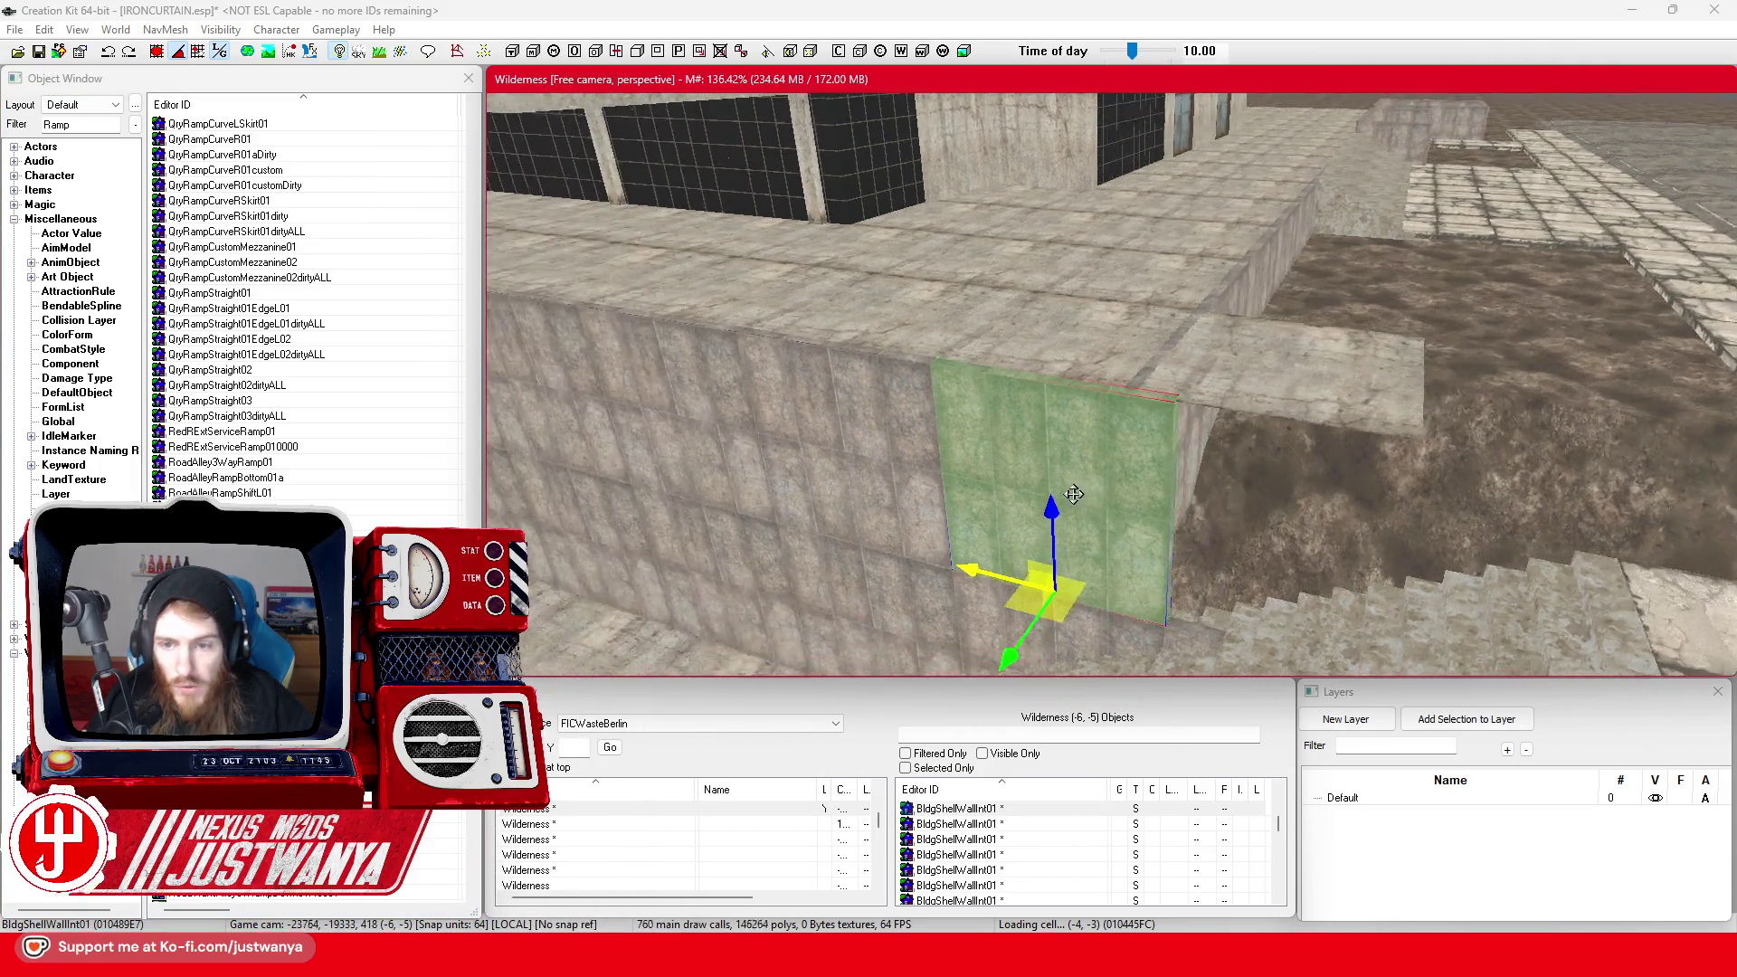
{"action": "key", "text": "shift"}
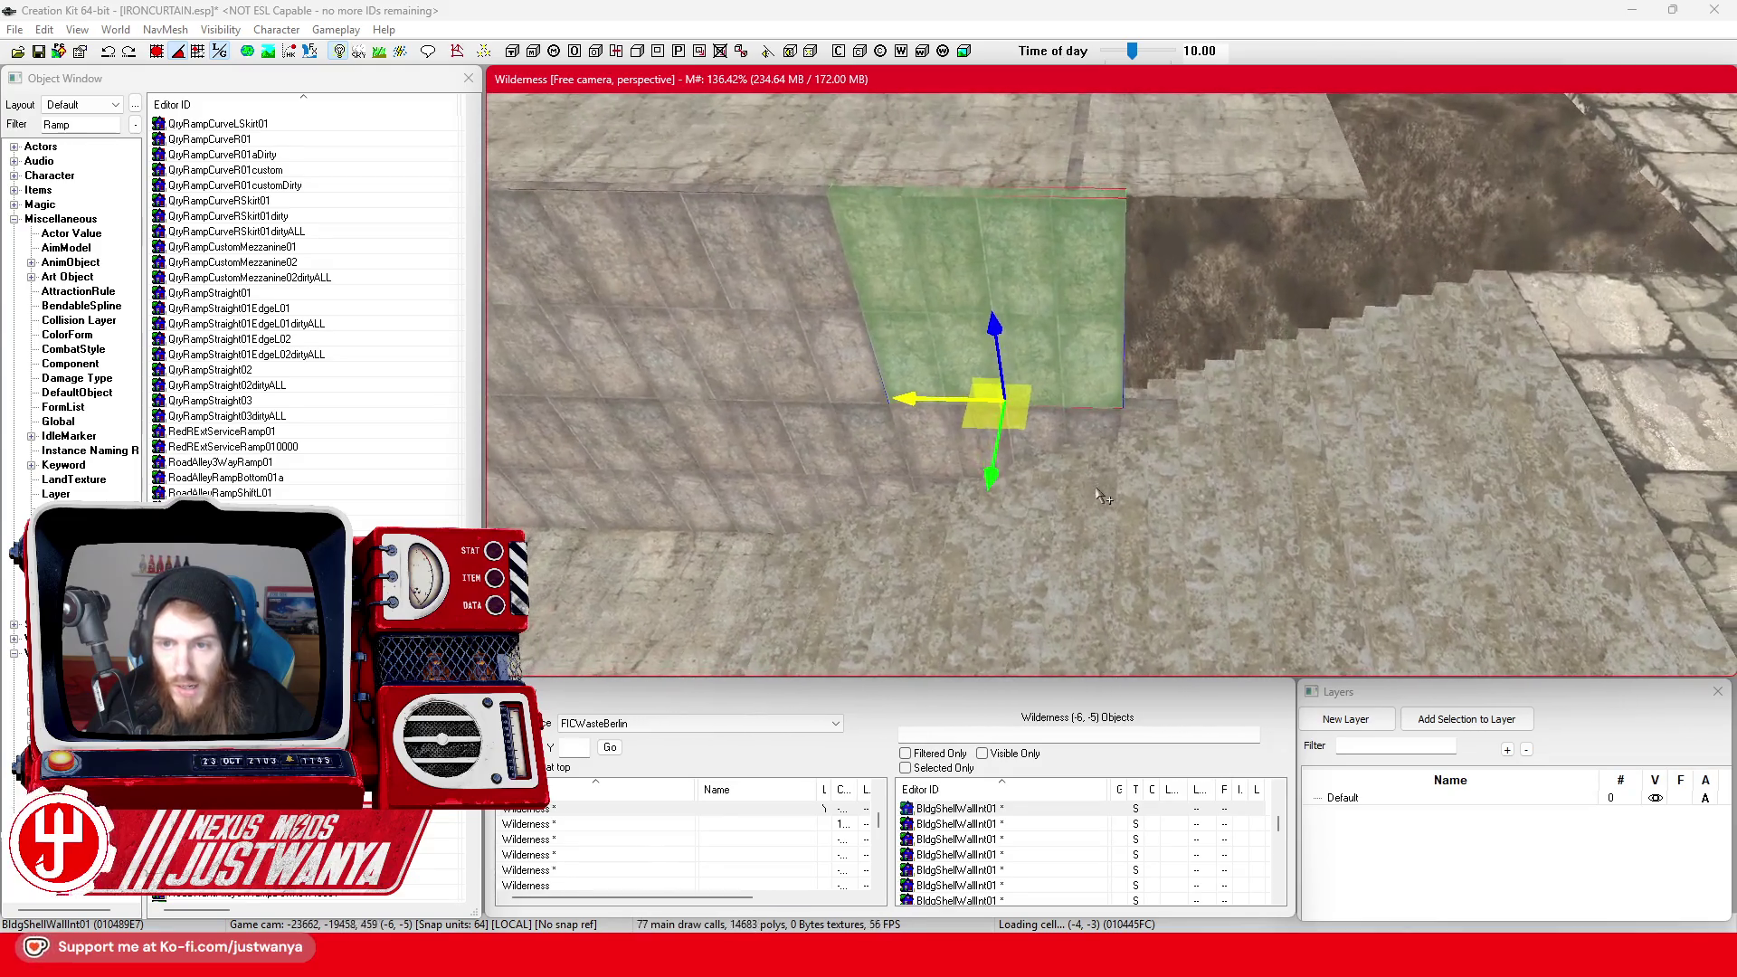
Slide the planter-edge wall piece along X into line with its neighbour and check the alignment
{"action": "left_click", "coordinate": [1176, 344]}
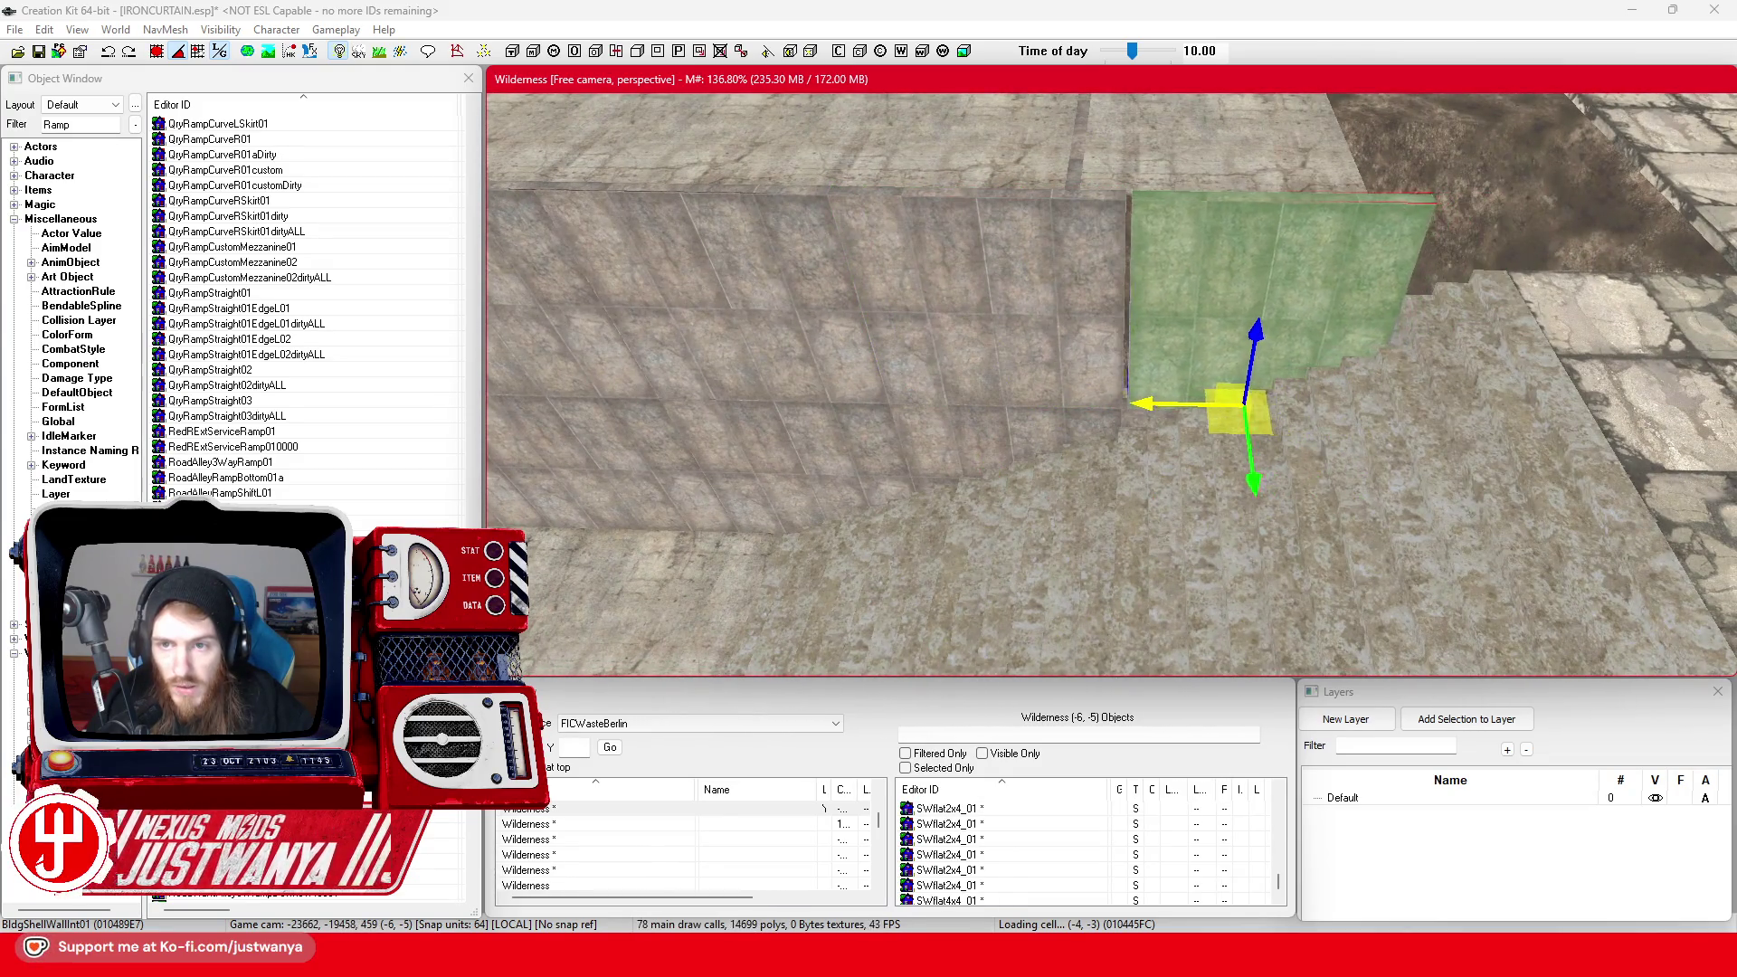
{"action": "key", "text": "shift"}
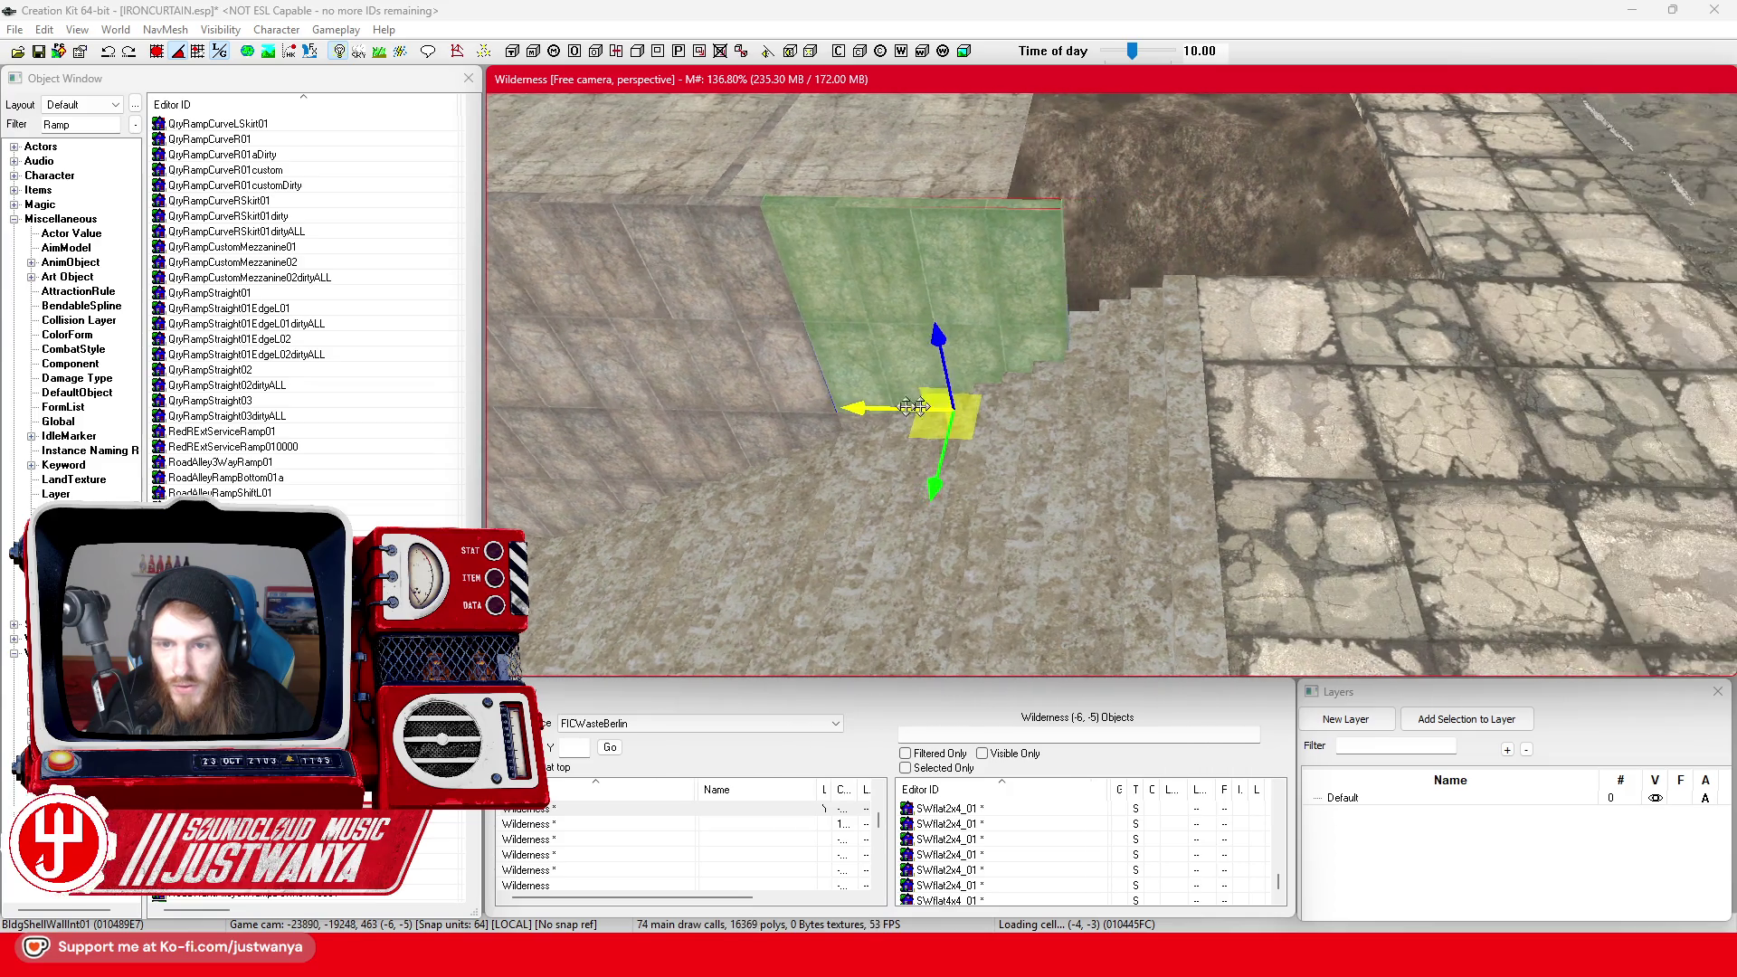
{"action": "mouse_move", "coordinate": [858, 408]}
{"action": "left_mouse_down"}
{"action": "mouse_move", "coordinate": [1110, 412]}
{"action": "mouse_move", "coordinate": [973, 412]}
{"action": "left_mouse_up"}
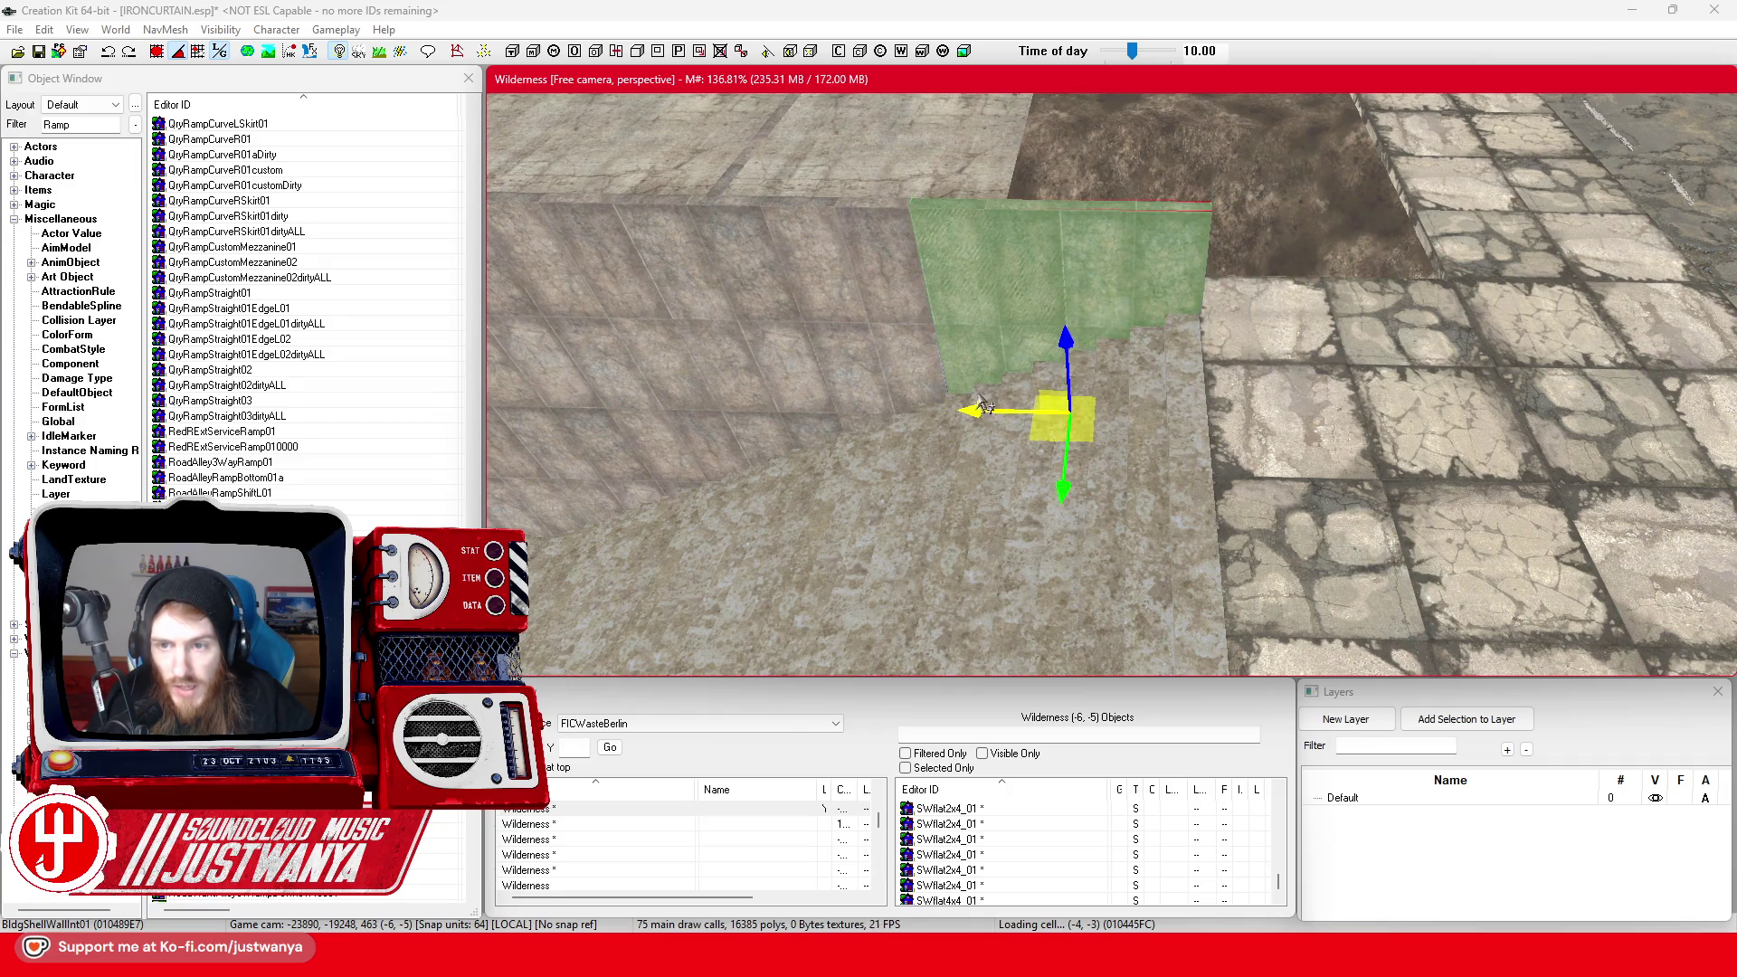
{"action": "key", "text": "shift"}
{"action": "key", "text": "shift"}
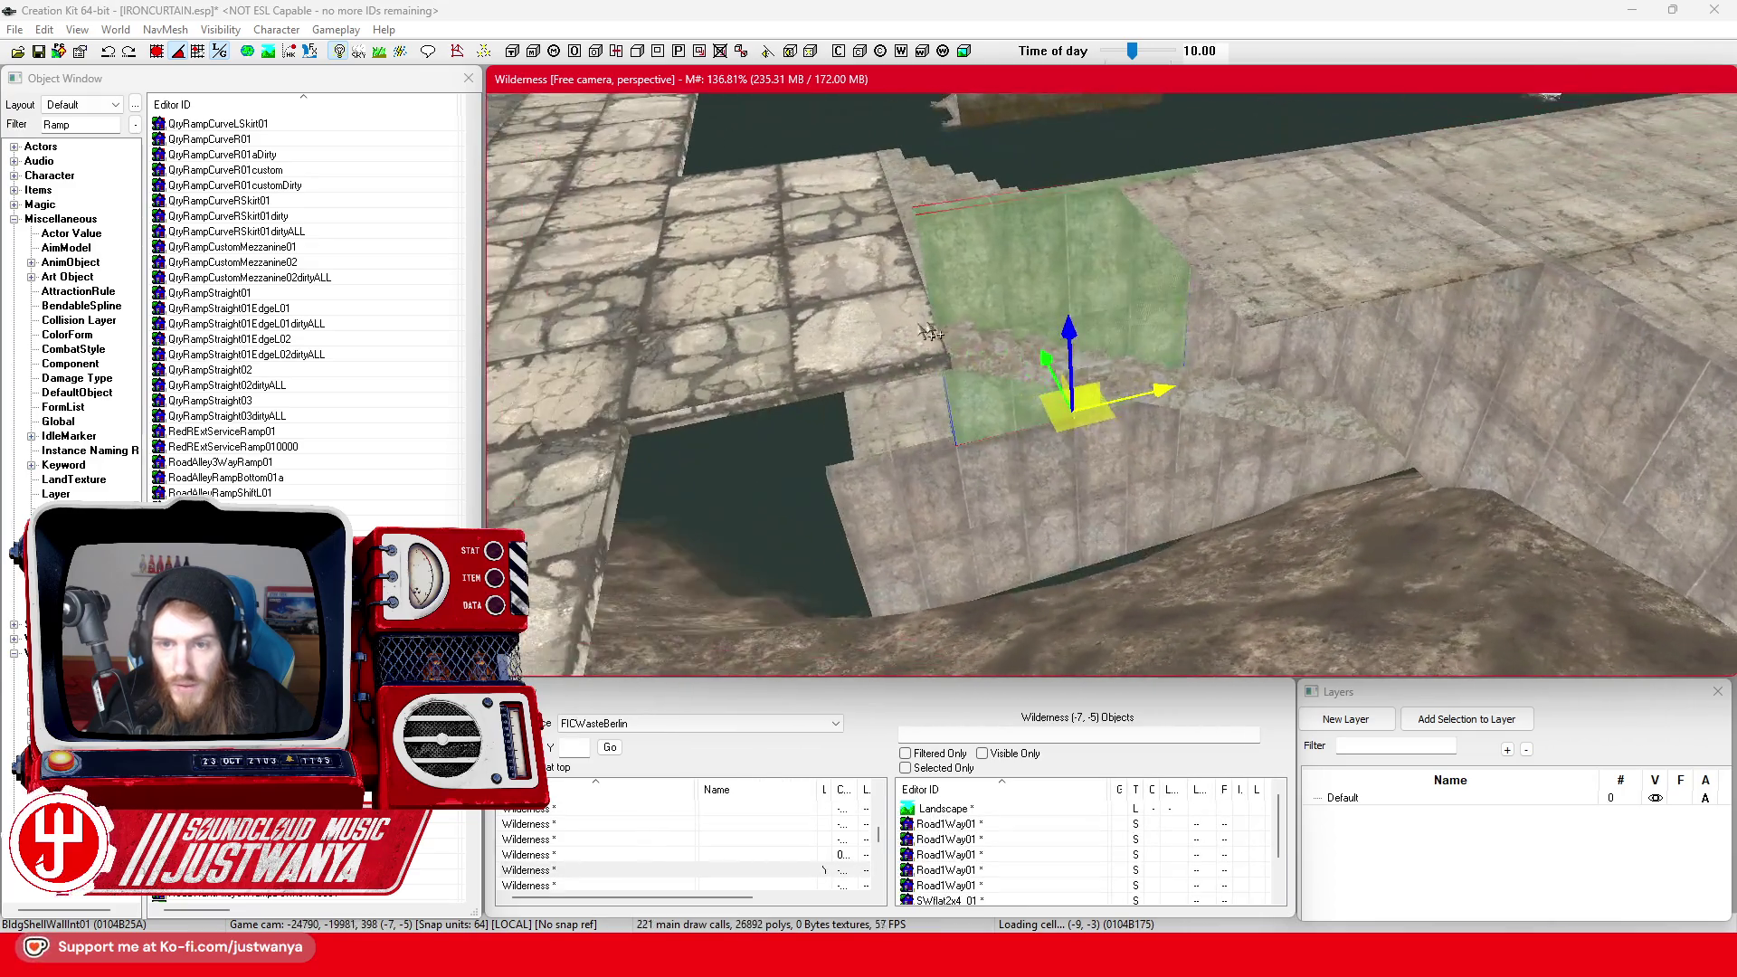
{"action": "key", "text": "shift"}
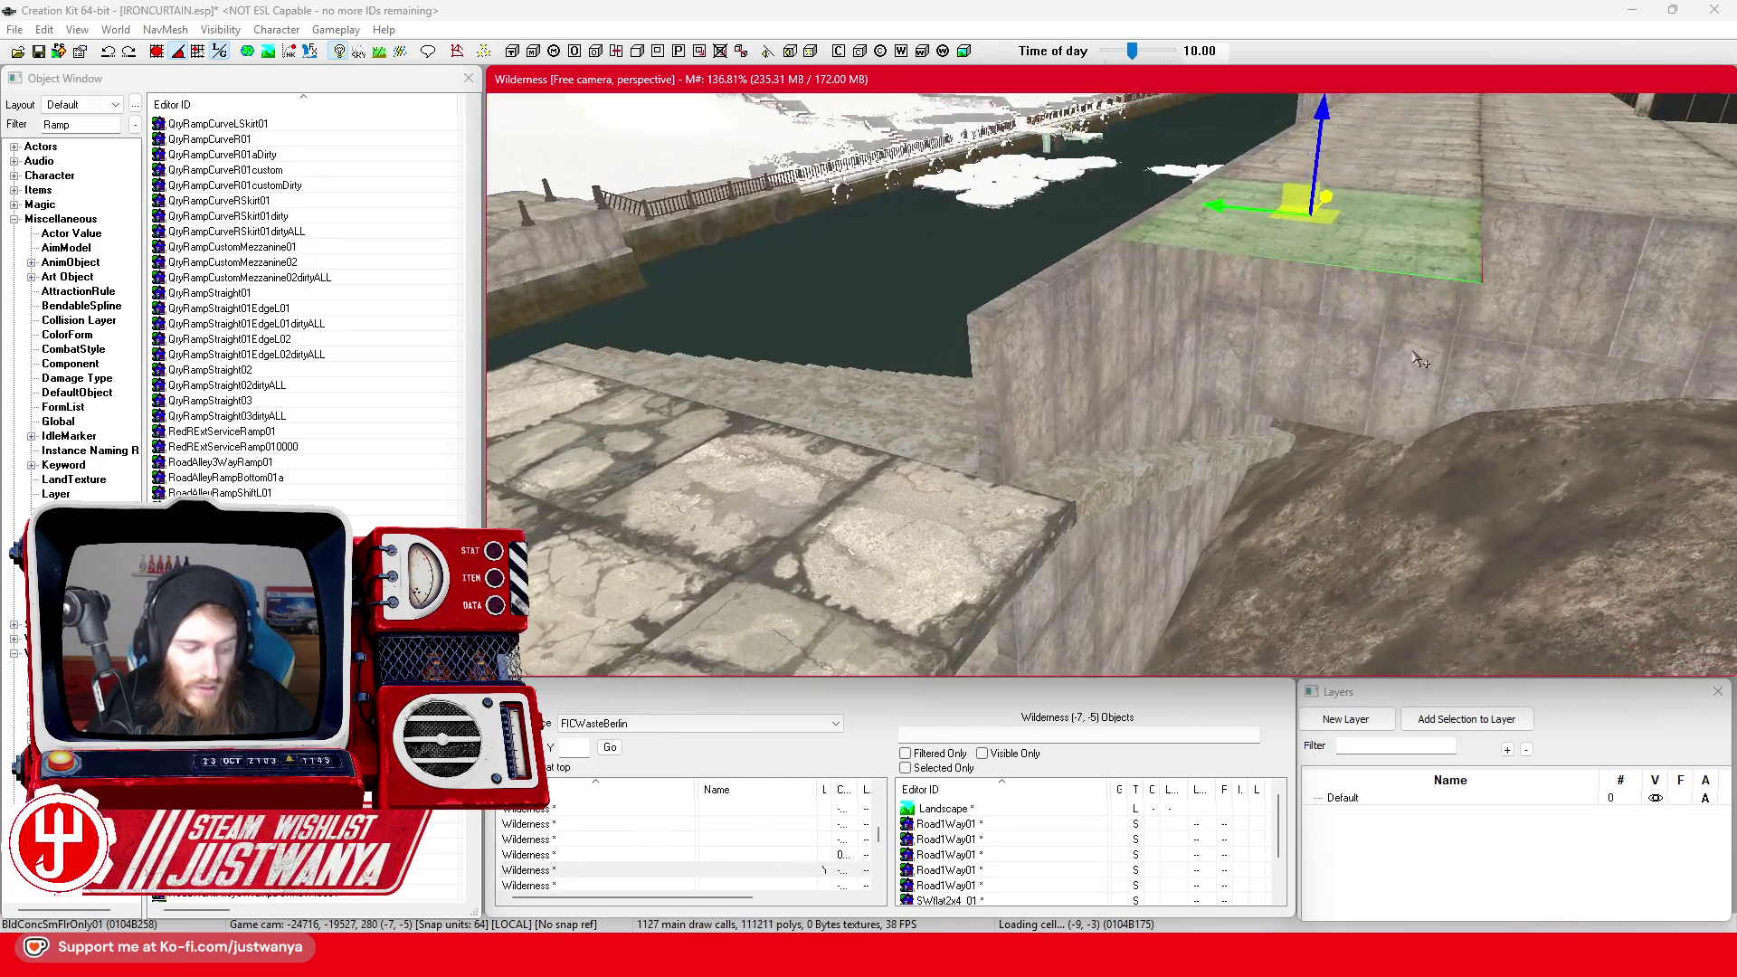
{"action": "key", "text": "shift"}
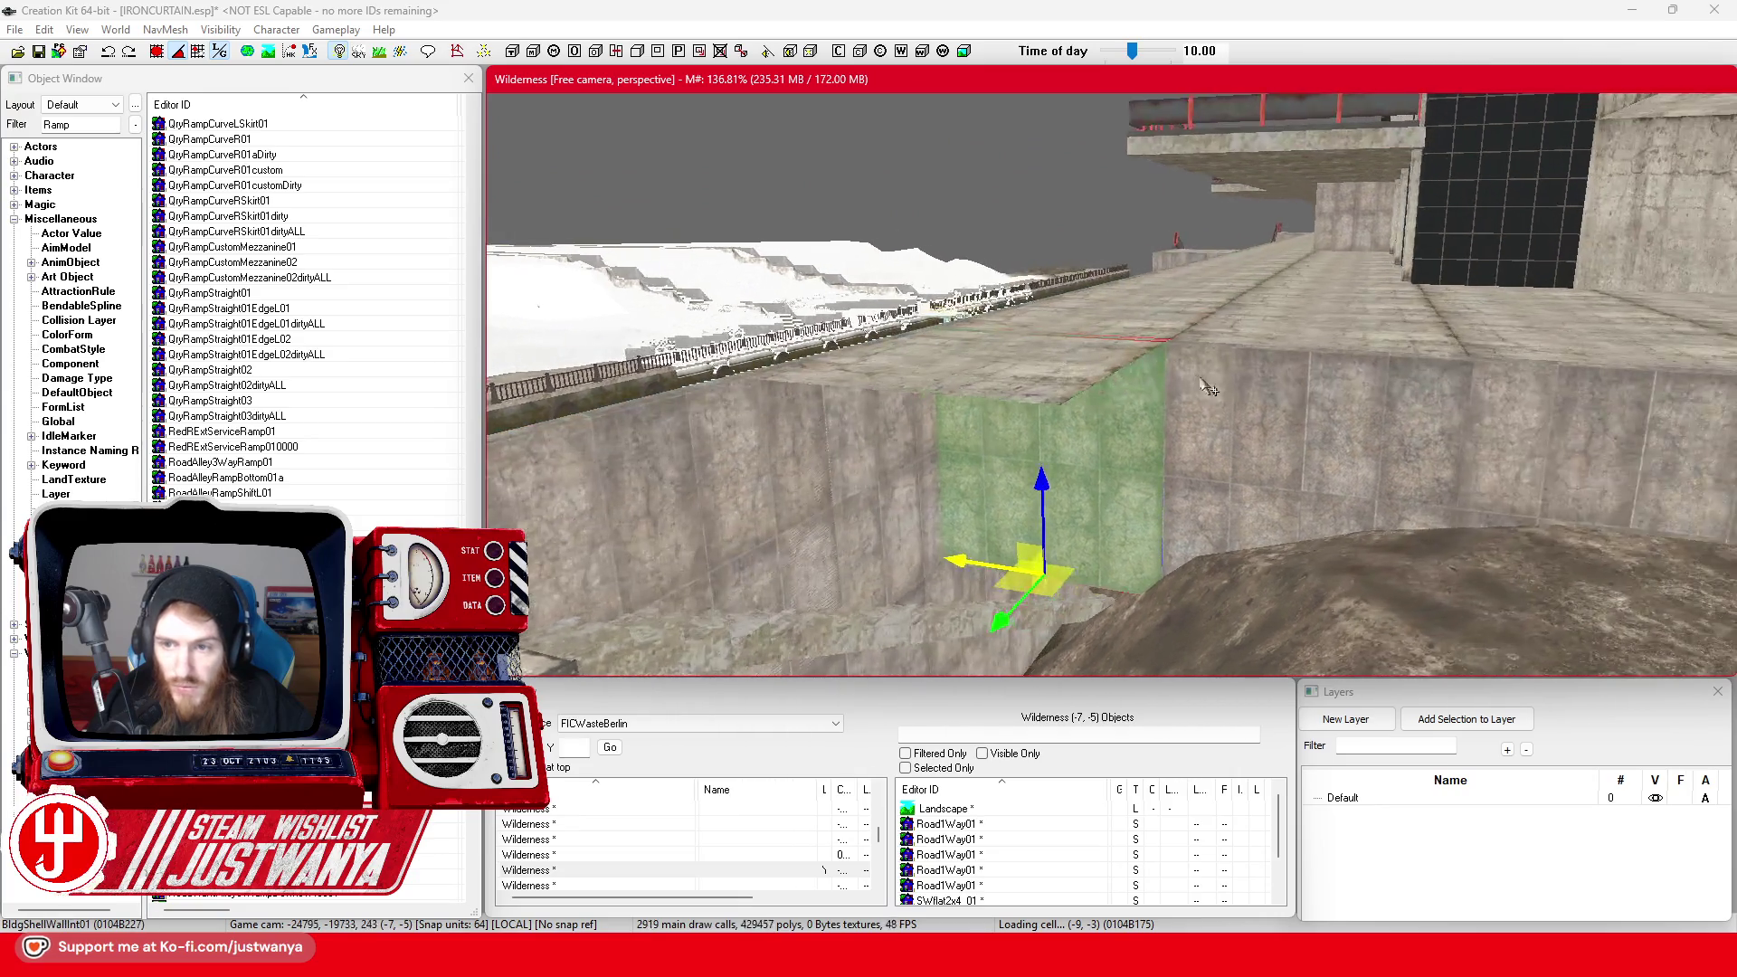
{"action": "key", "text": "shift"}
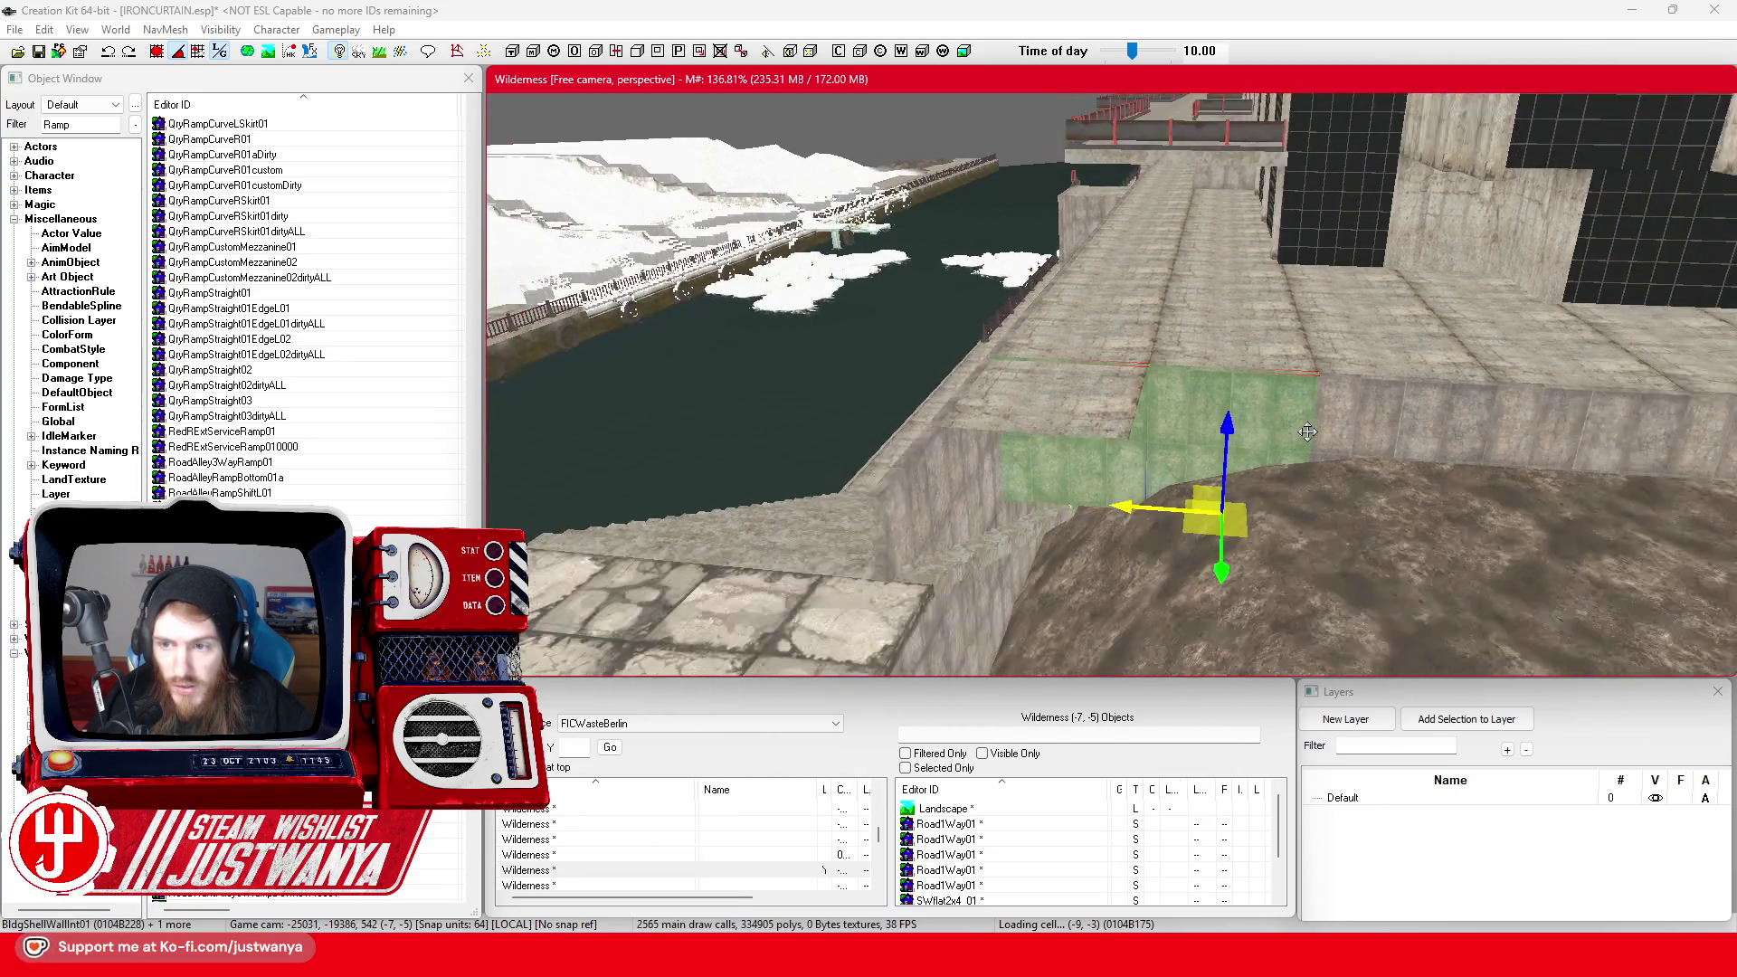
{"action": "key", "text": "shift"}
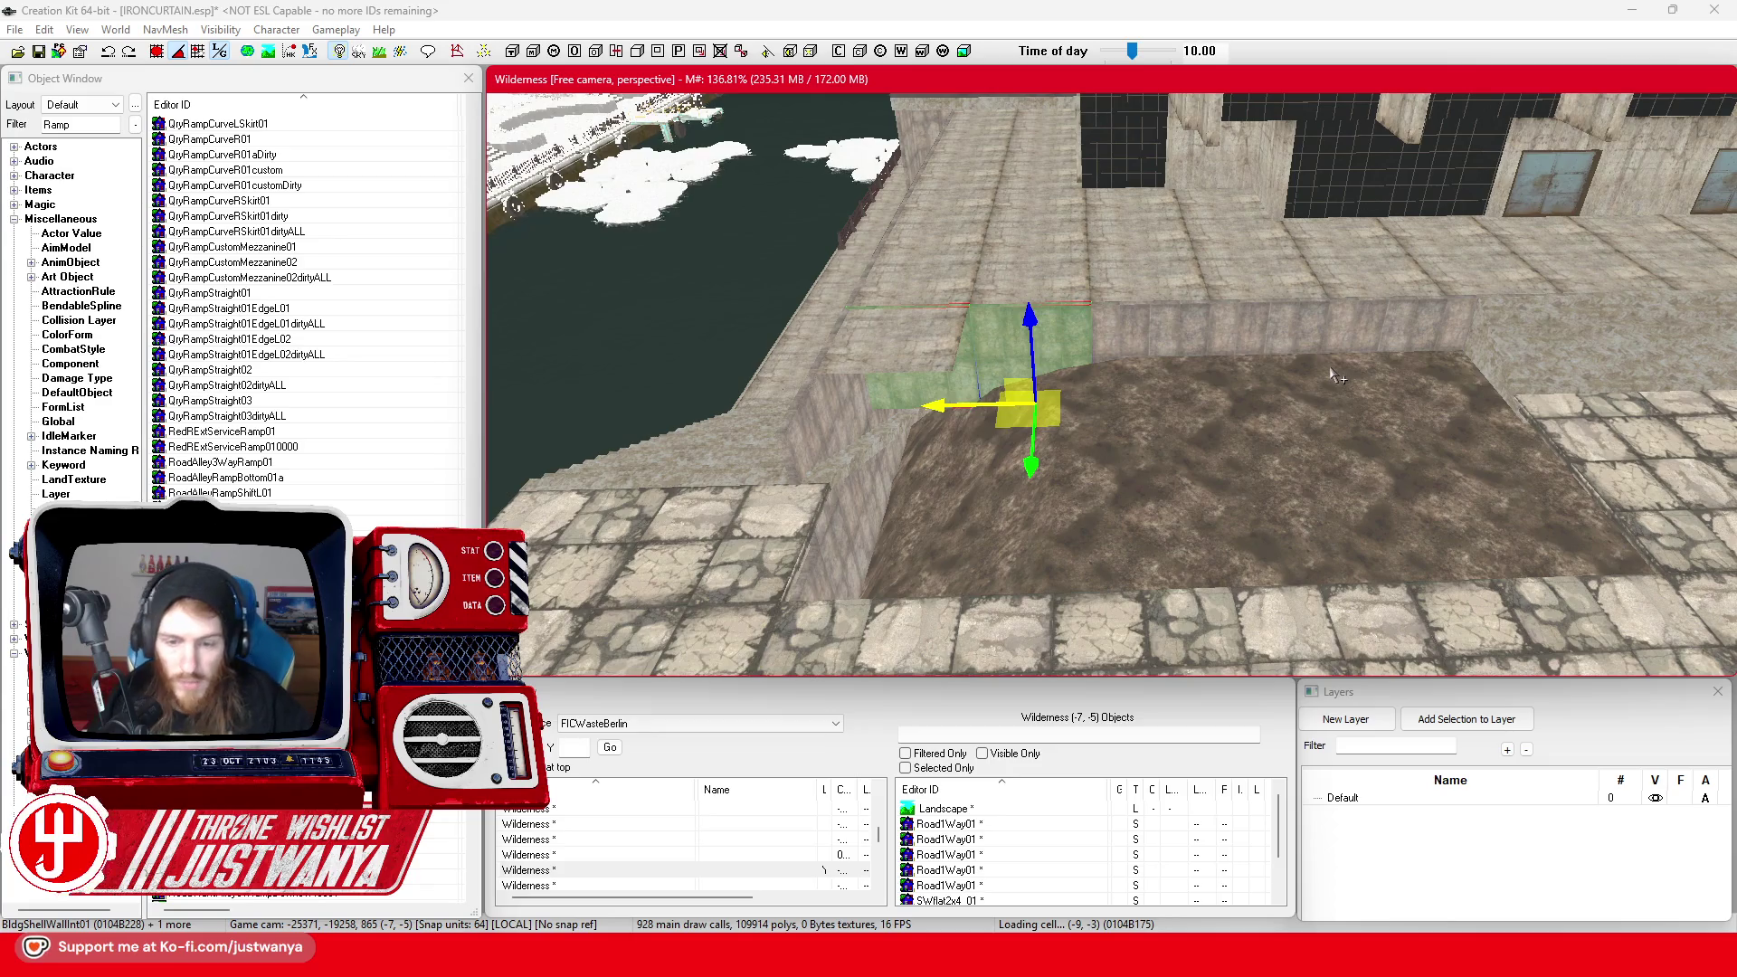
{"action": "mouse_move", "coordinate": [972, 950]}
{"action": "left_click", "coordinate": [1135, 846]}
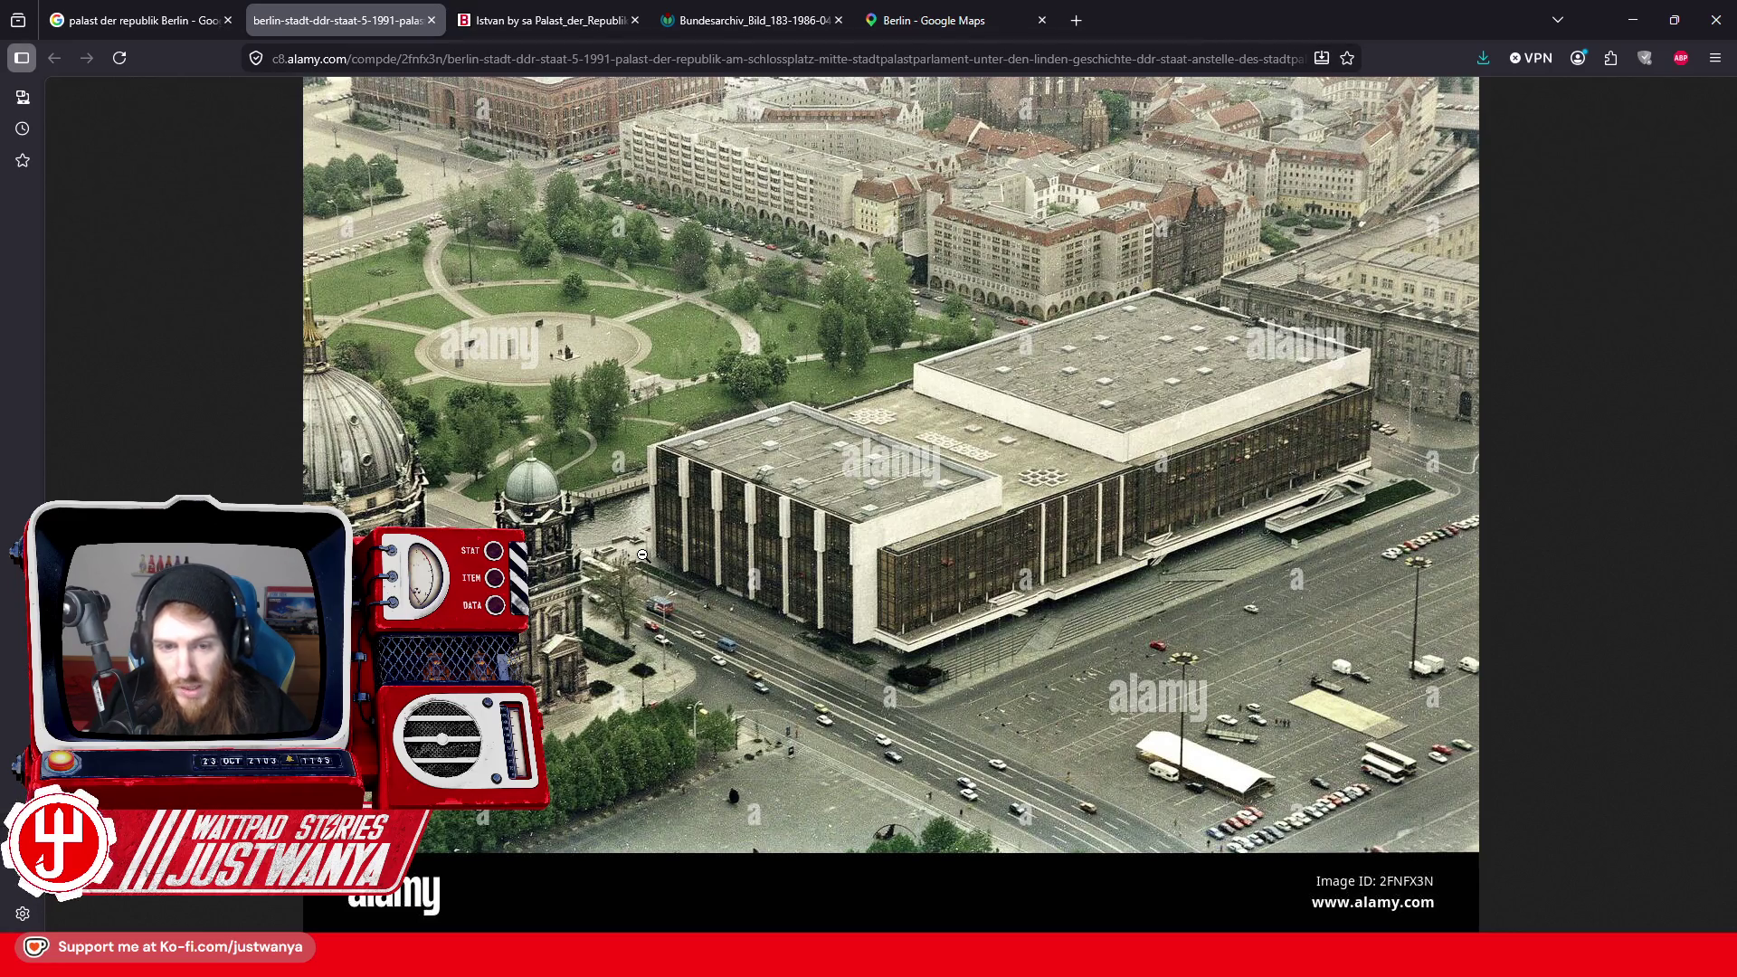
{"action": "left_click", "coordinate": [1642, 34]}
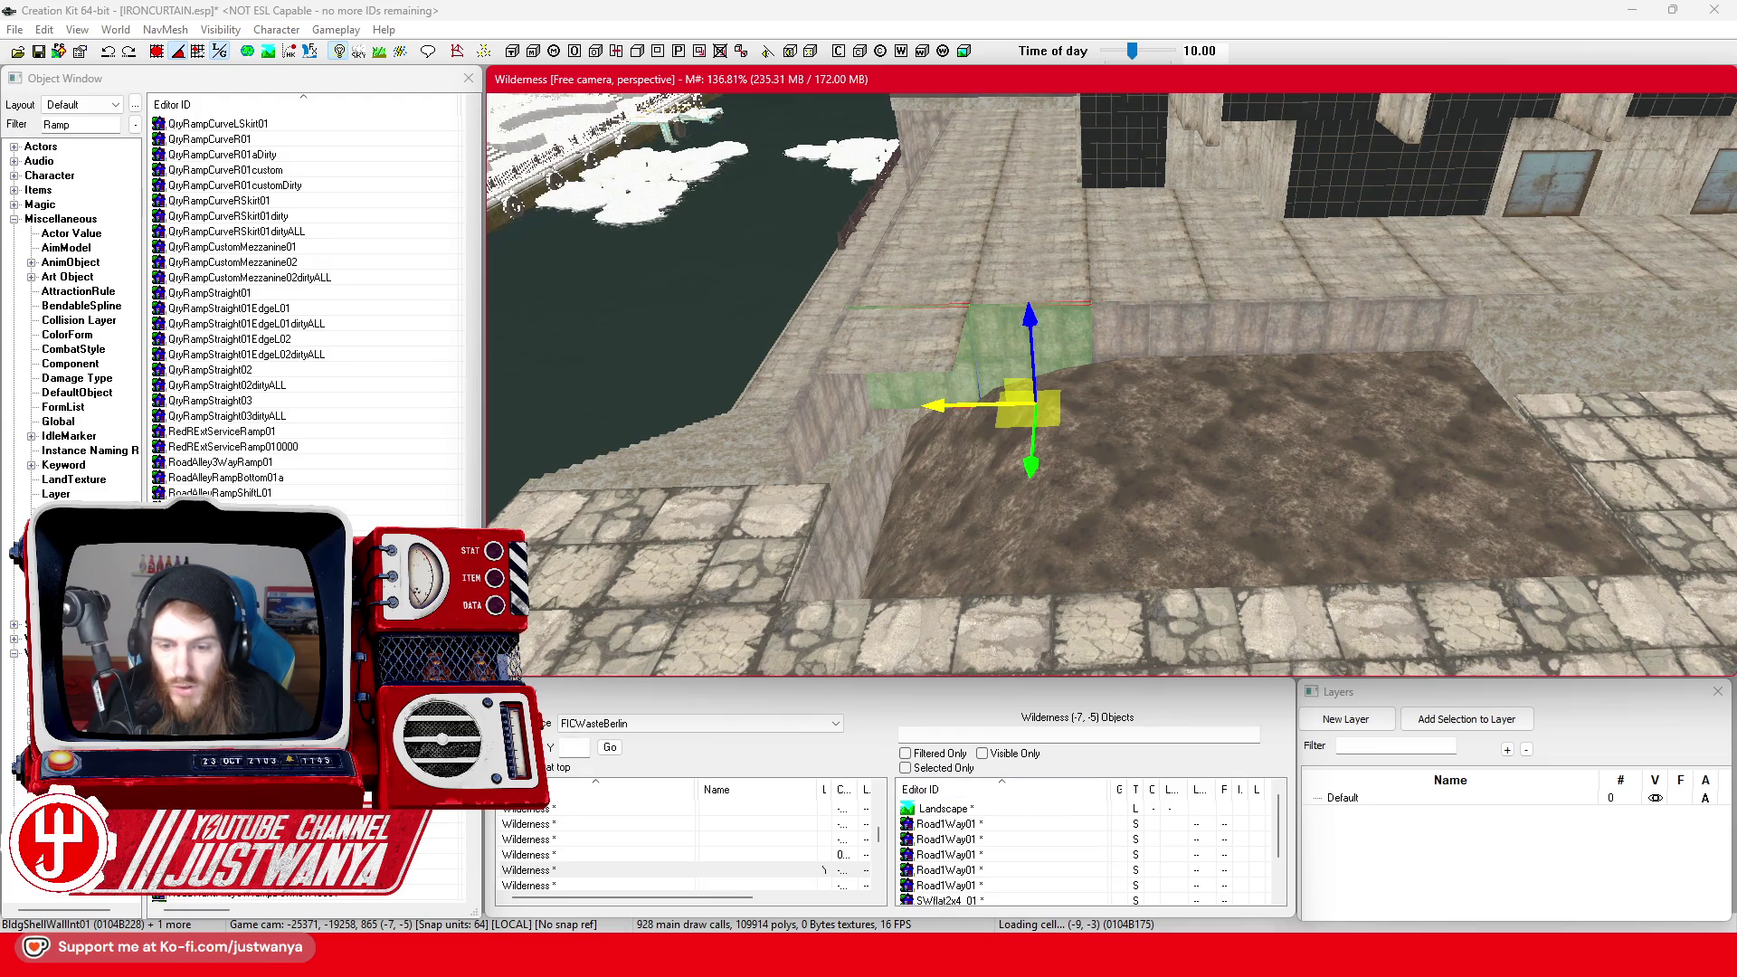
{"action": "mouse_move", "coordinate": [1004, 961]}
{"action": "left_click", "coordinate": [972, 841]}
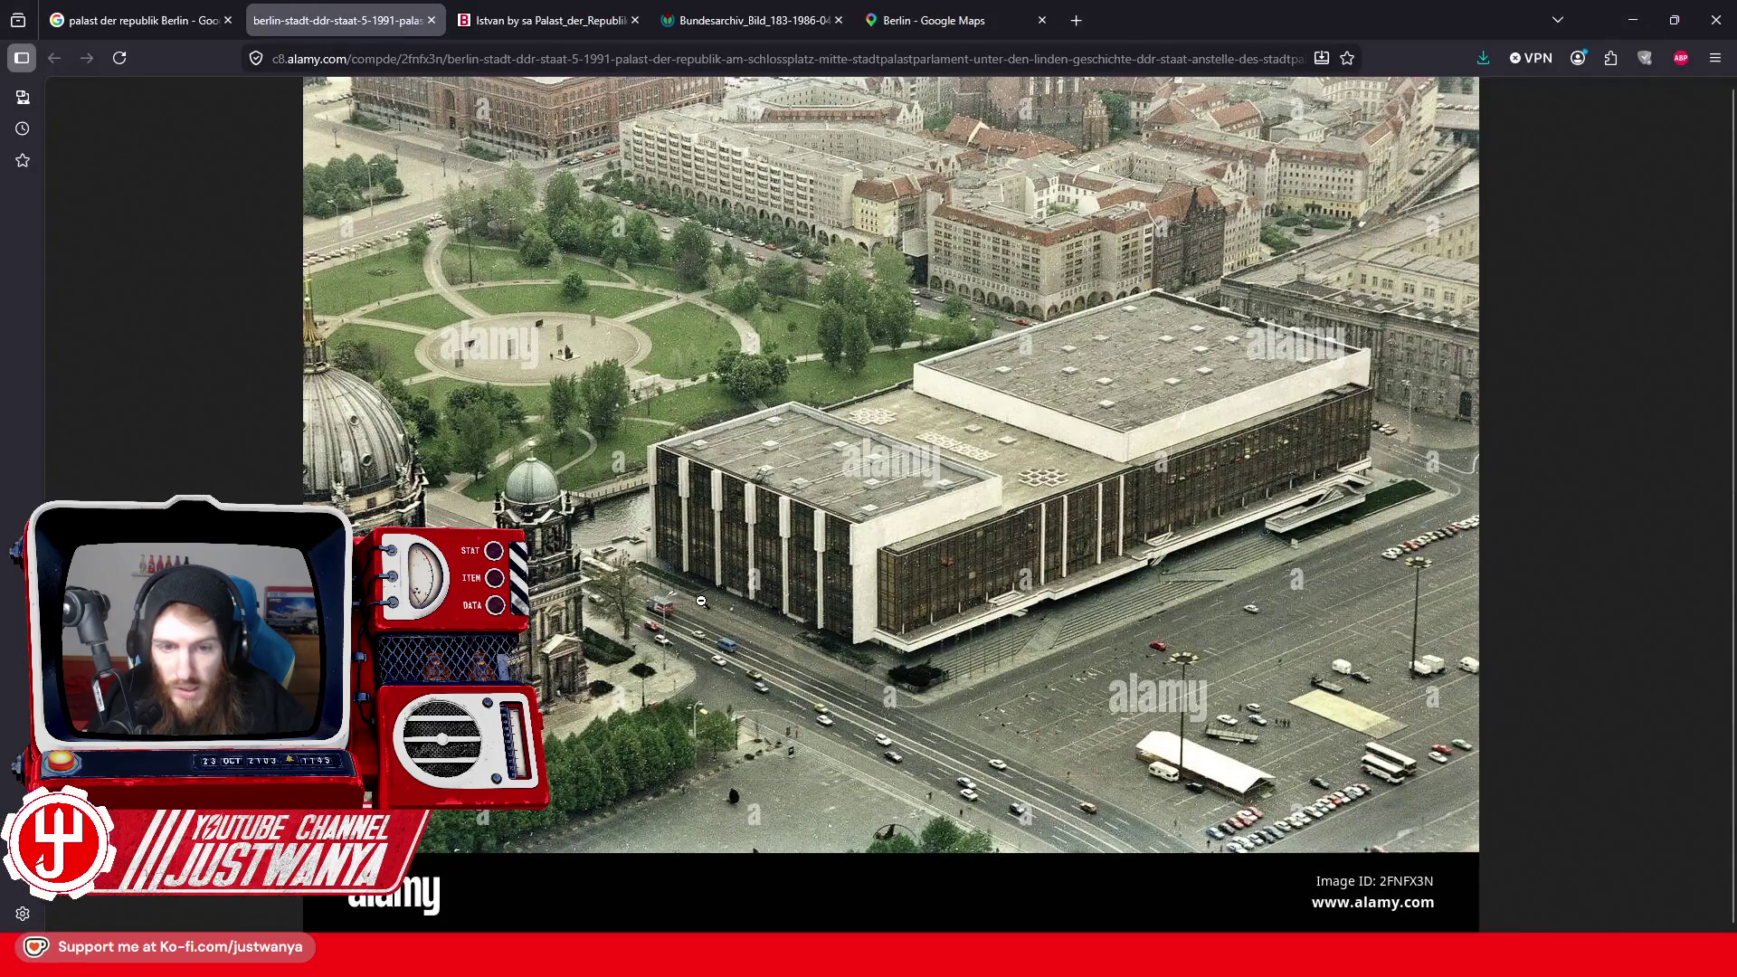
{"action": "left_click", "coordinate": [1633, 19]}
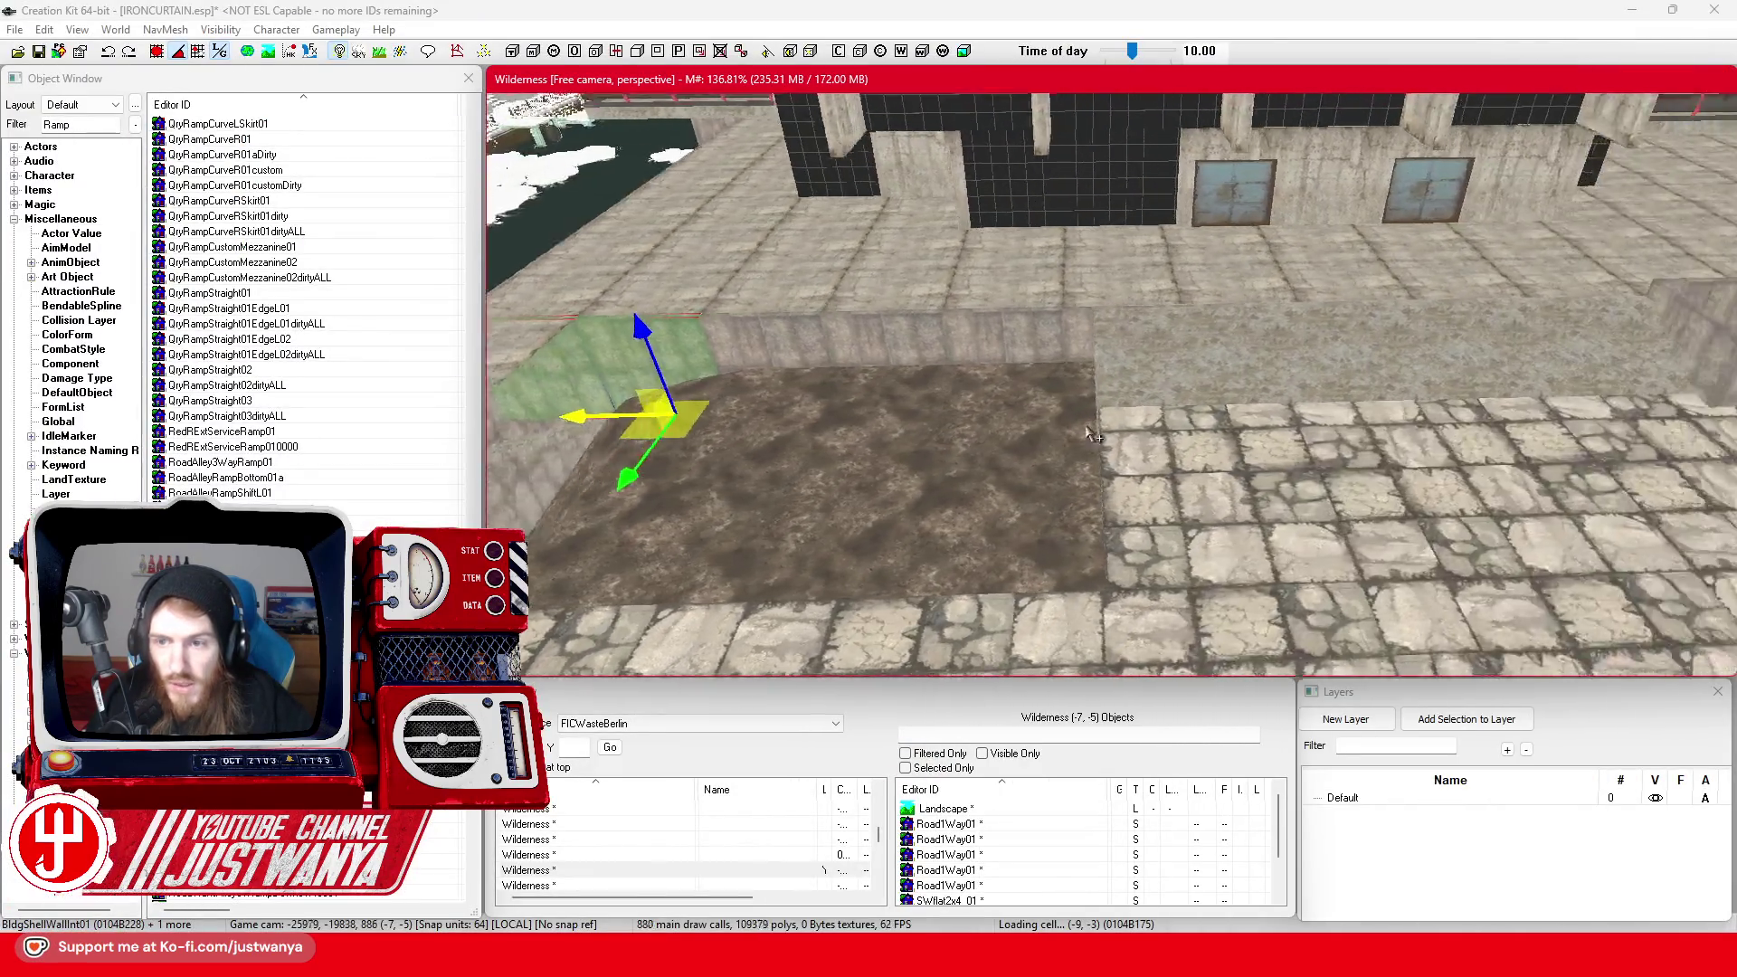
Select every rectangular planter wall and corner cap piece together
{"action": "scroll", "coordinate": [1093, 436], "scroll_direction": "down", "scroll_amount": 3}
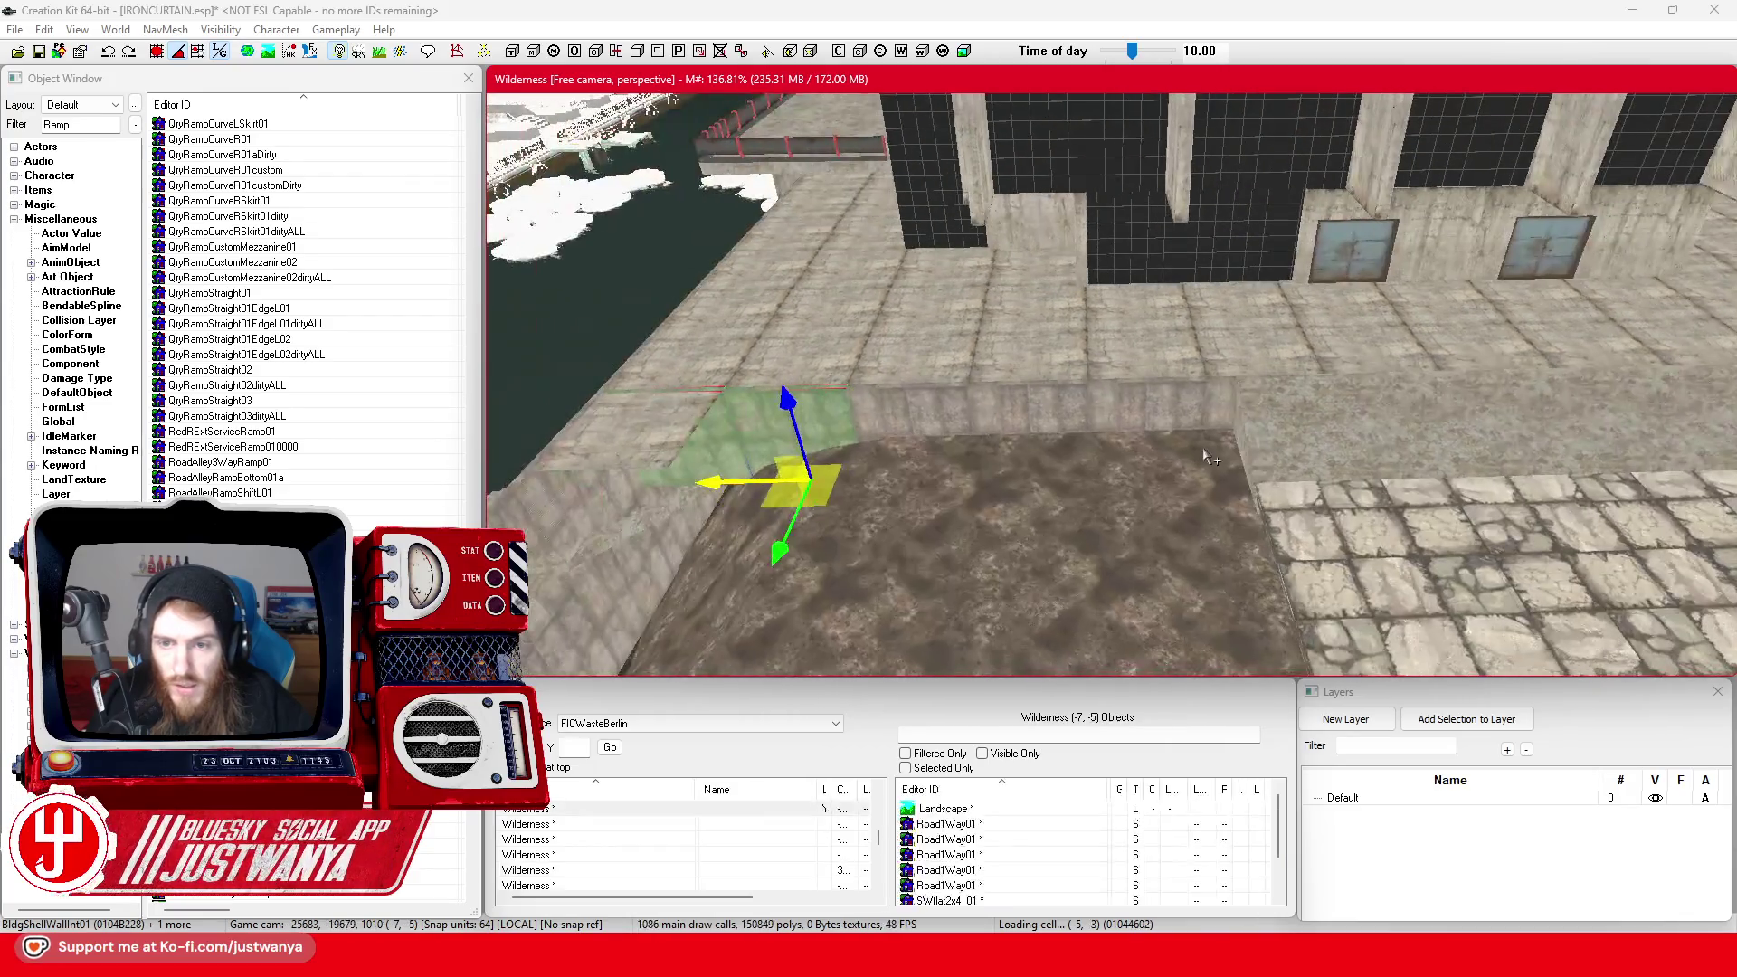
{"action": "scroll", "coordinate": [947, 428], "scroll_direction": "down", "scroll_amount": 5}
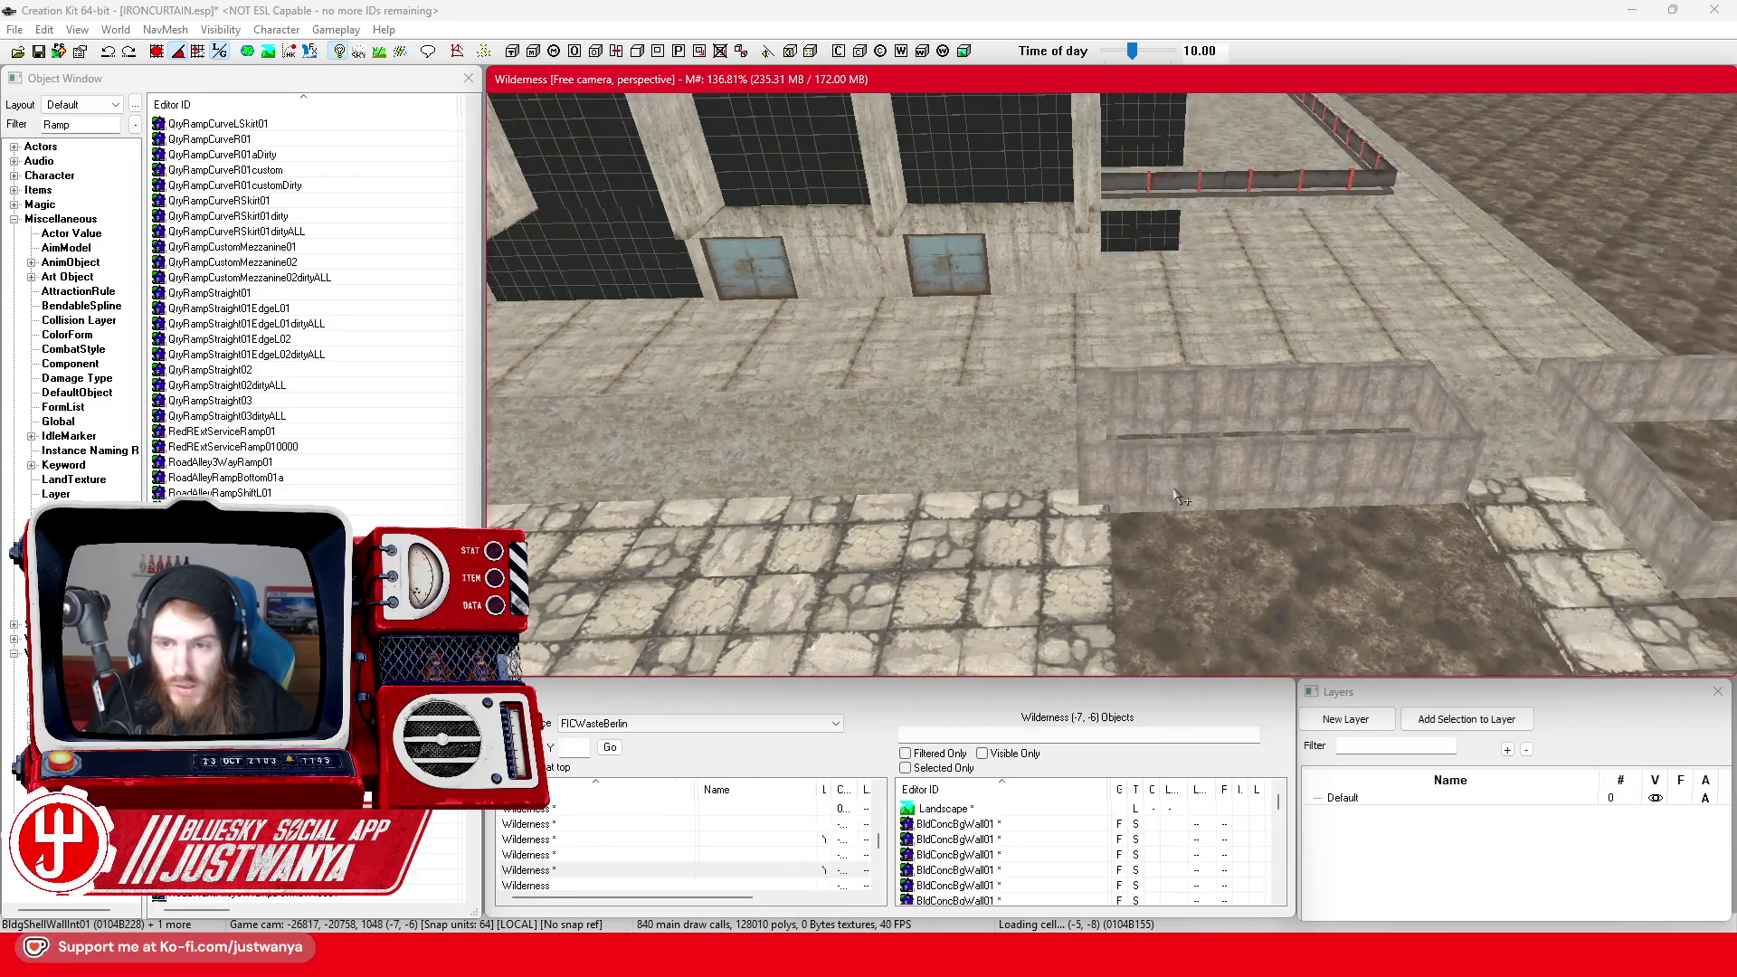
{"action": "scroll", "coordinate": [1041, 479], "scroll_direction": "down", "scroll_amount": 3}
{"action": "left_click", "coordinate": [1040, 477]}
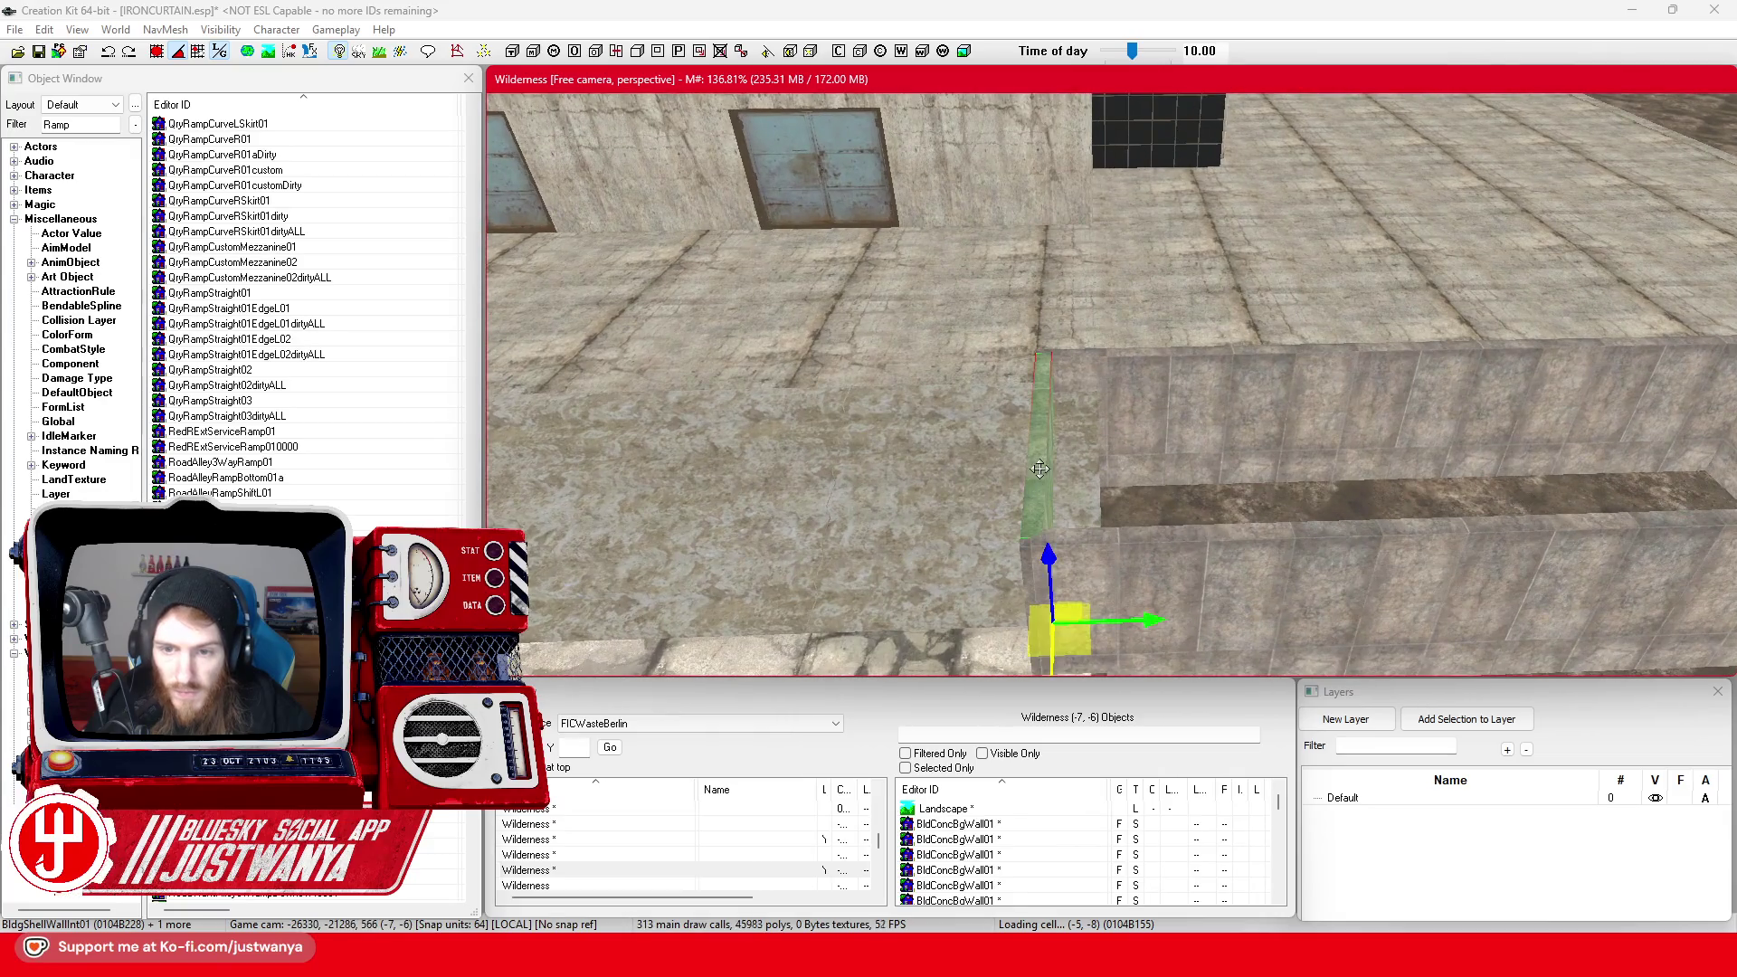
{"action": "scroll", "coordinate": [1030, 434], "scroll_direction": "down", "scroll_amount": 5}
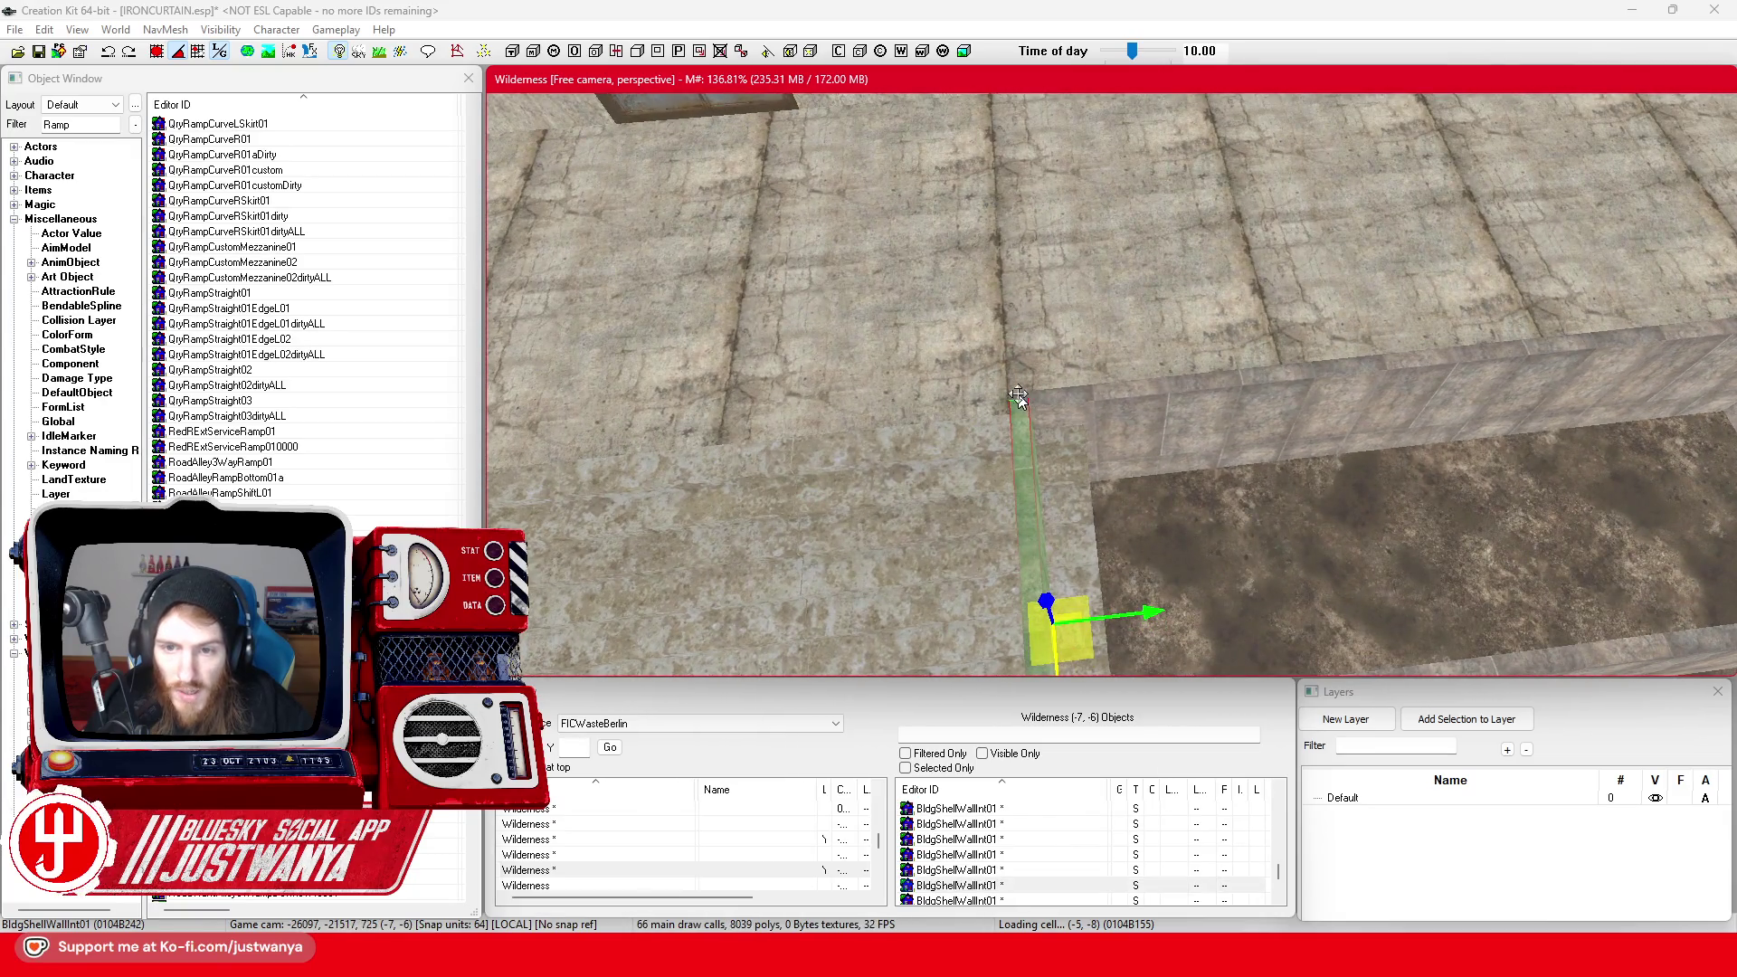
{"action": "left_click", "coordinate": [1017, 396], "text": "ctrl"}
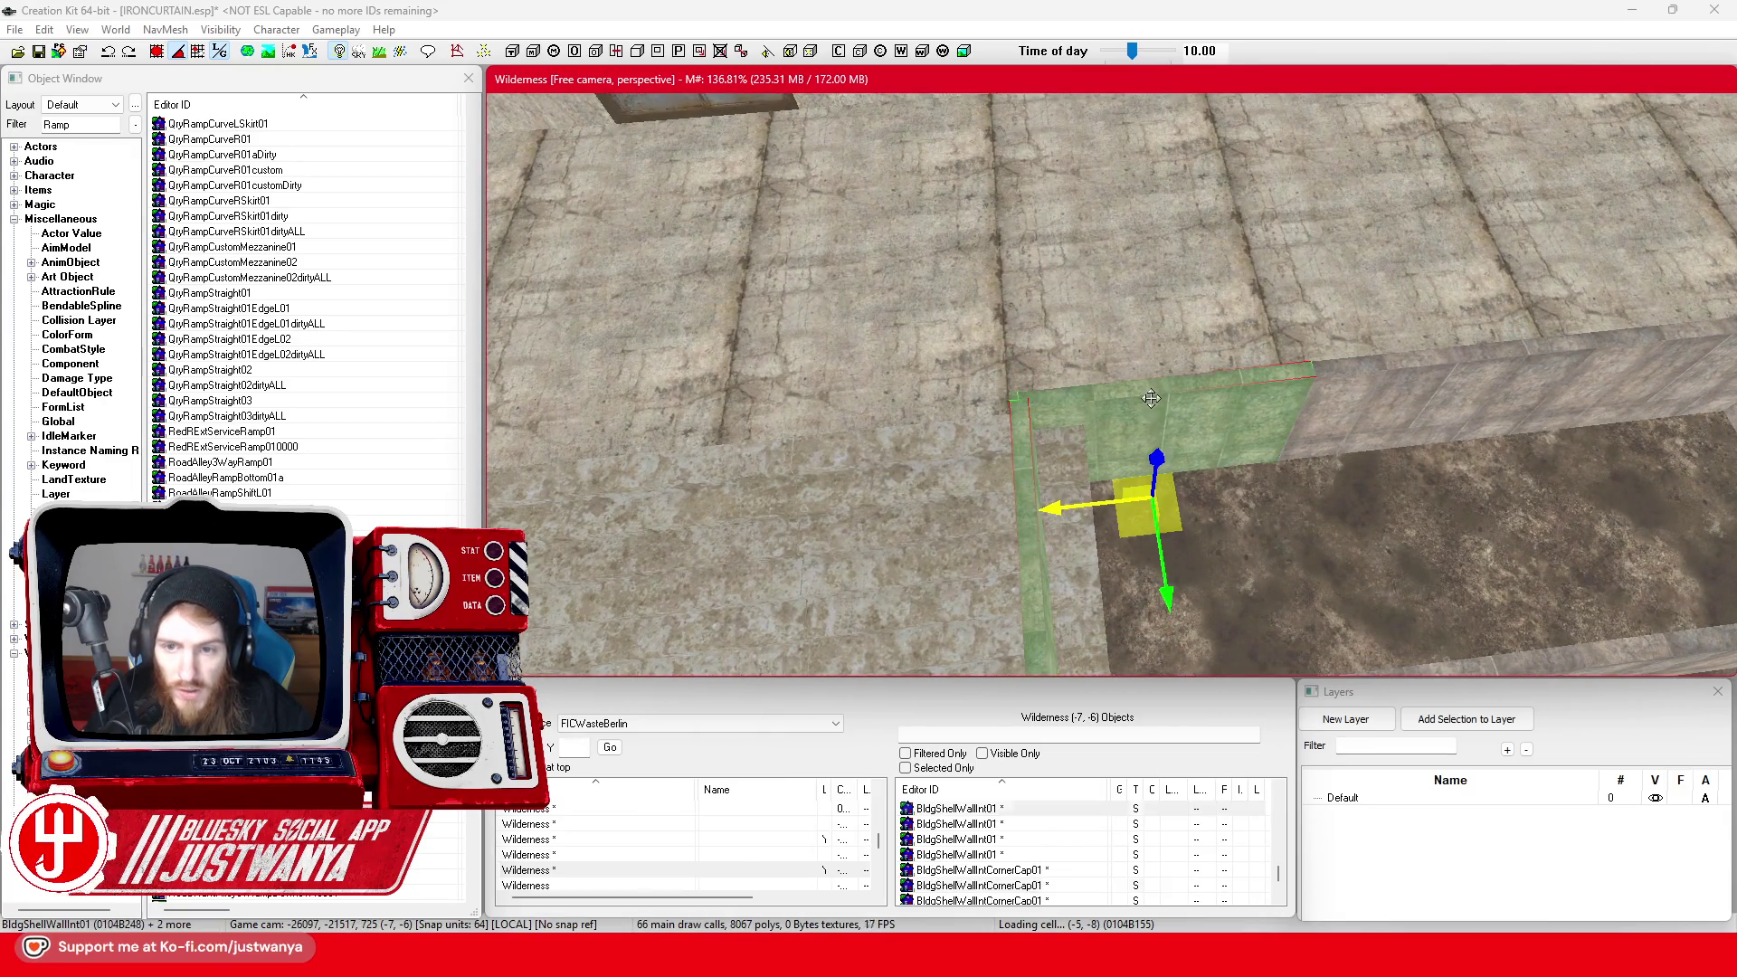
{"action": "scroll", "coordinate": [1149, 452], "scroll_direction": "down", "scroll_amount": 2}
{"action": "scroll", "coordinate": [1151, 452], "scroll_direction": "down", "scroll_amount": 3}
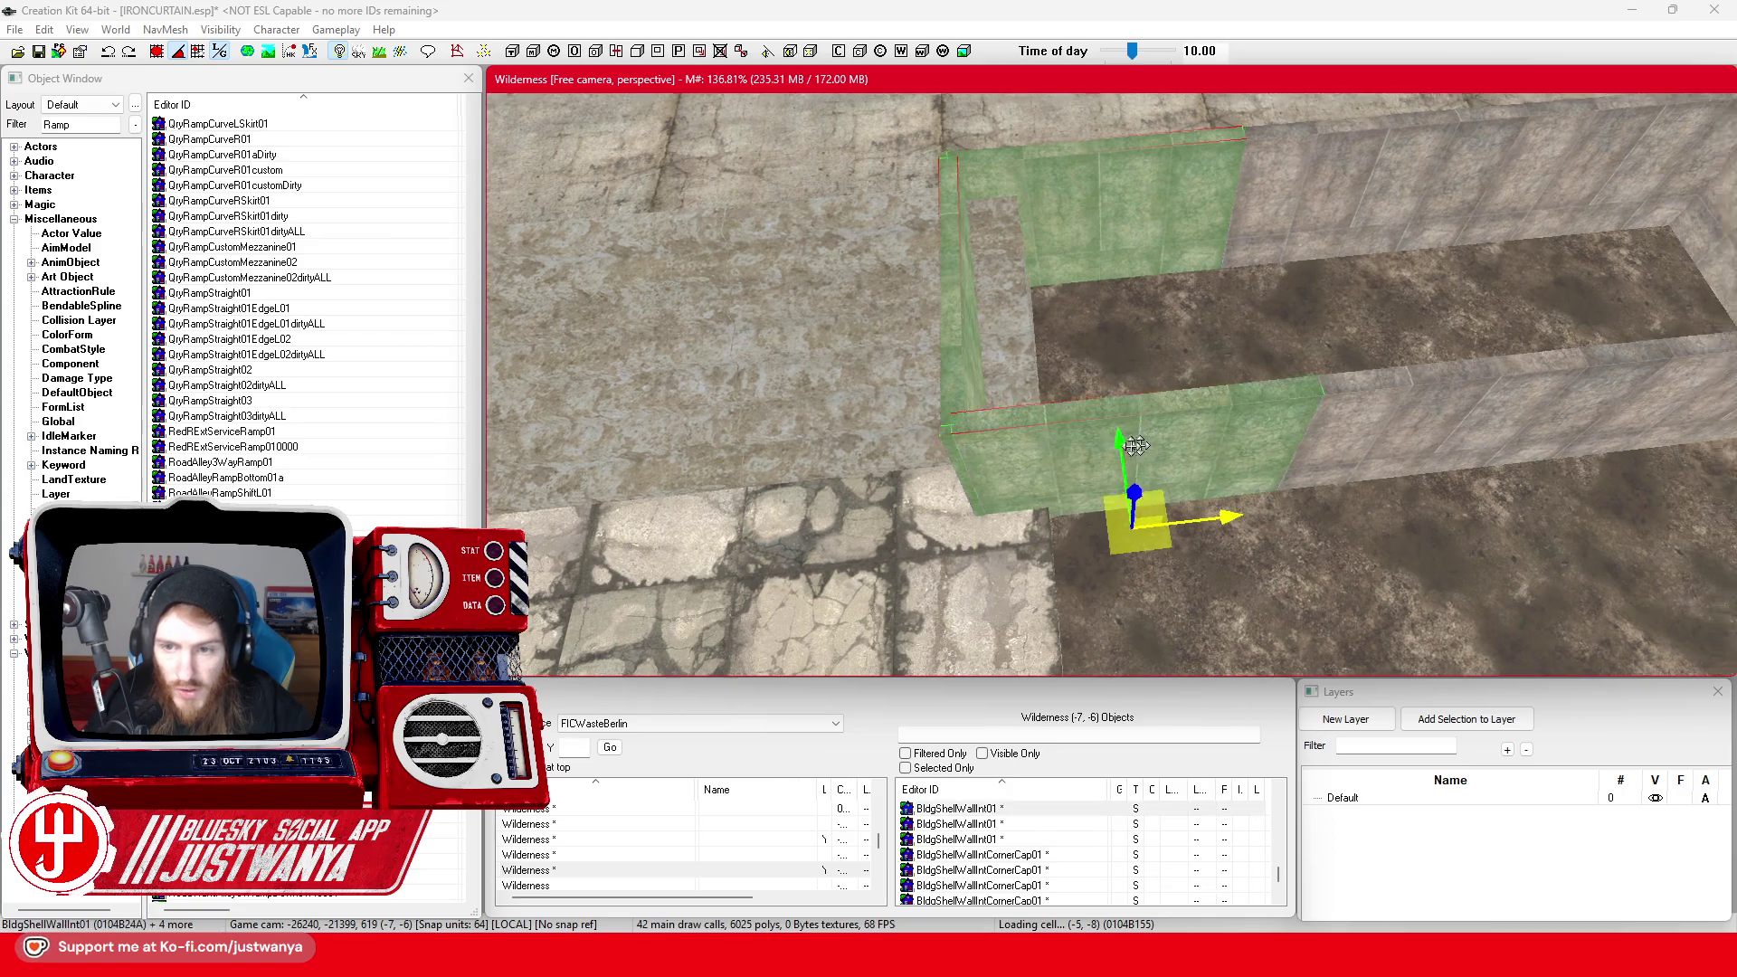
{"action": "left_click", "coordinate": [1040, 525], "text": "ctrl"}
{"action": "left_click", "coordinate": [1040, 272], "text": "ctrl"}
{"action": "left_click", "coordinate": [1194, 260], "text": "ctrl"}
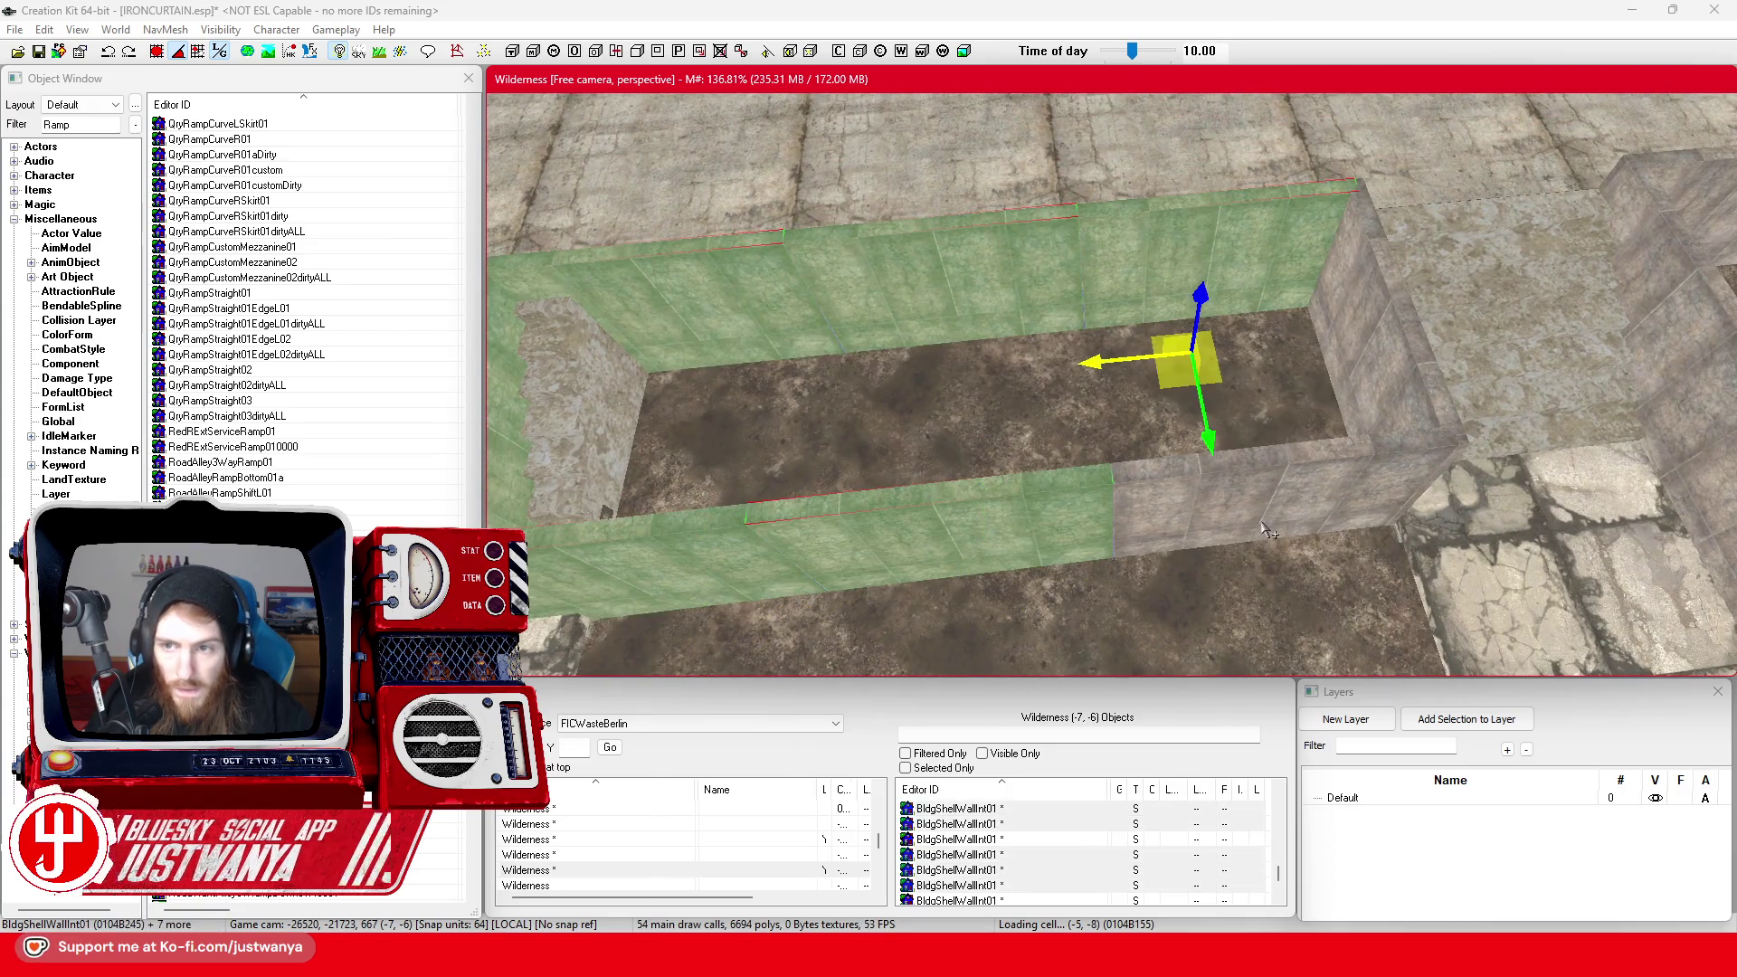
{"action": "left_click", "coordinate": [1454, 456], "text": "ctrl"}
{"action": "left_click", "coordinate": [1363, 186], "text": "ctrl"}
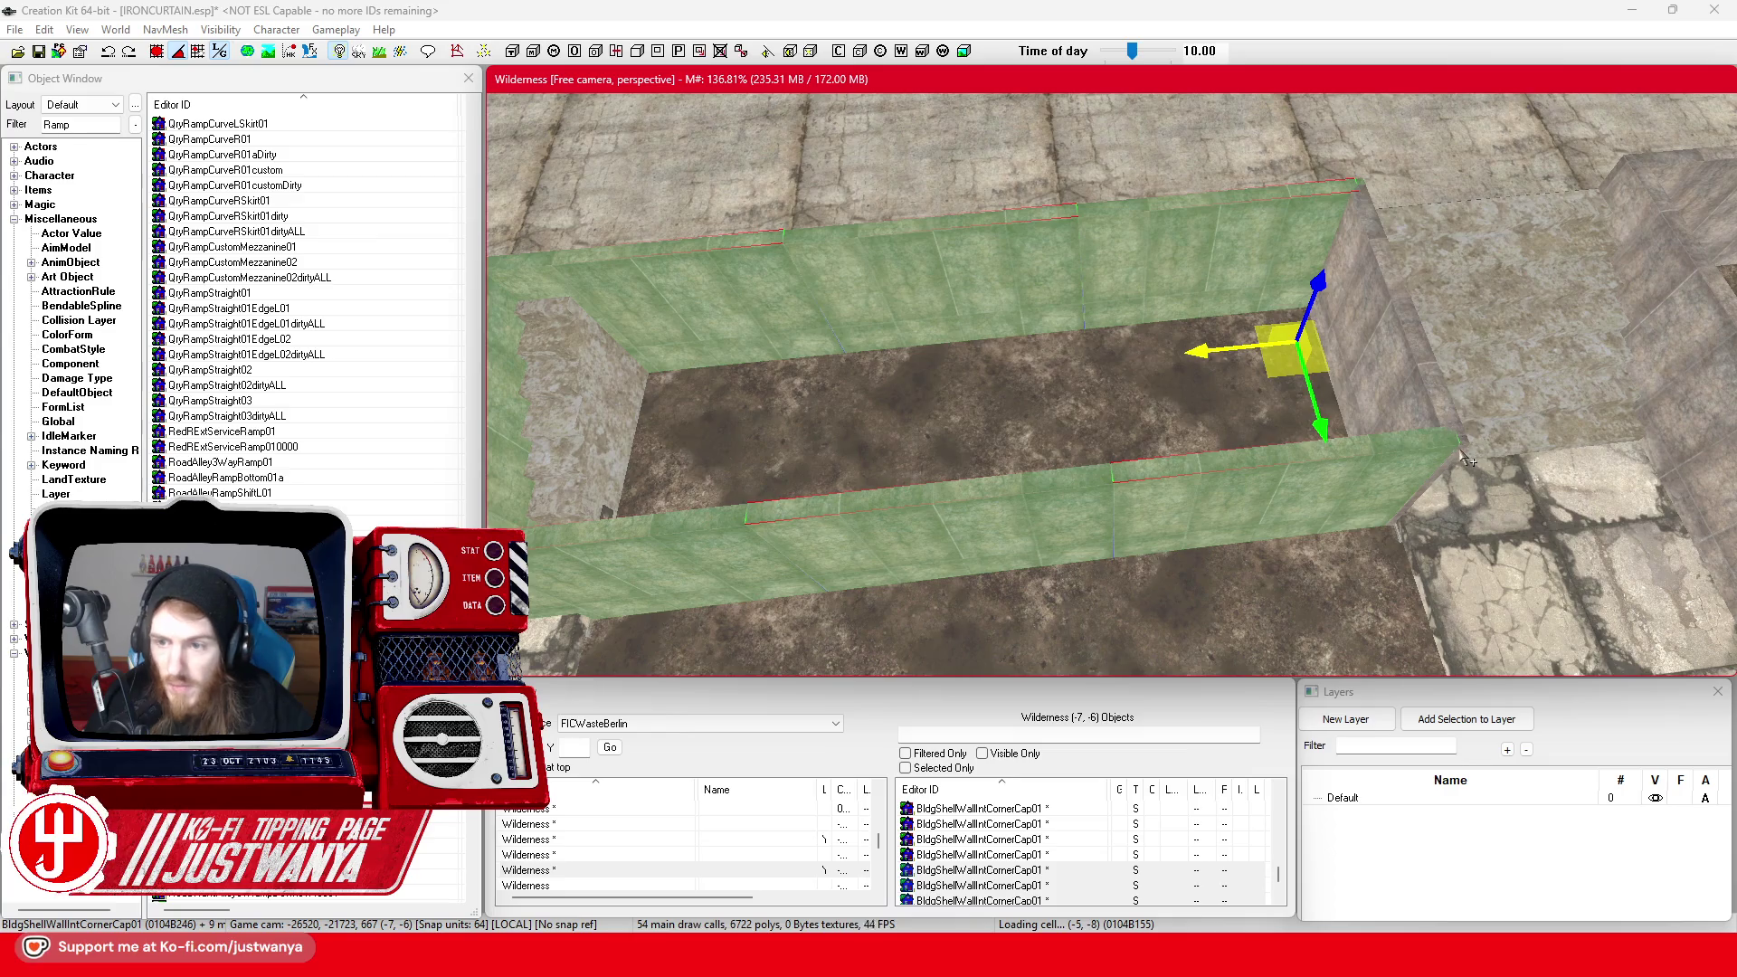
{"action": "left_click", "coordinate": [1447, 488], "text": "ctrl"}
{"action": "left_click", "coordinate": [597, 556], "text": "ctrl"}
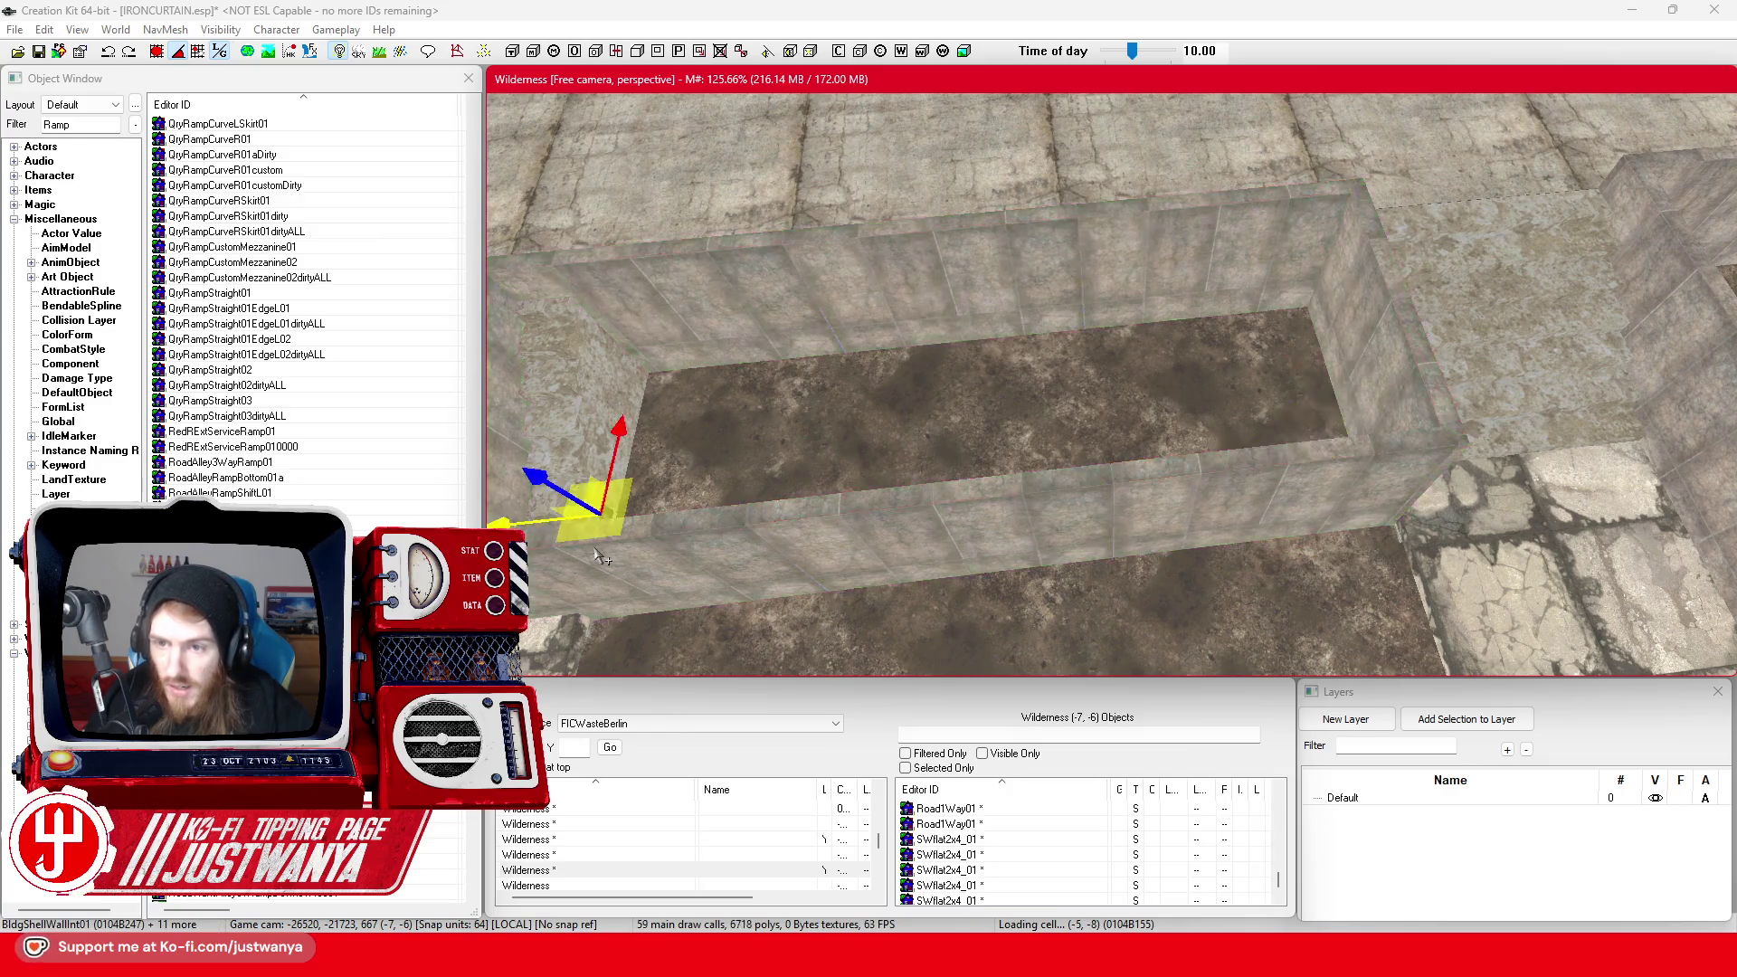
Move the planter group onto the cobblestone plaza and nudge it slightly along its length
{"action": "mouse_move", "coordinate": [597, 557]}
{"action": "left_mouse_down"}
{"action": "mouse_move", "coordinate": [715, 480]}
{"action": "mouse_move", "coordinate": [1519, 312]}
{"action": "mouse_move", "coordinate": [864, 389]}
{"action": "mouse_move", "coordinate": [896, 380]}
{"action": "left_mouse_up"}
{"action": "scroll", "coordinate": [807, 380], "scroll_direction": "up", "scroll_amount": 5}
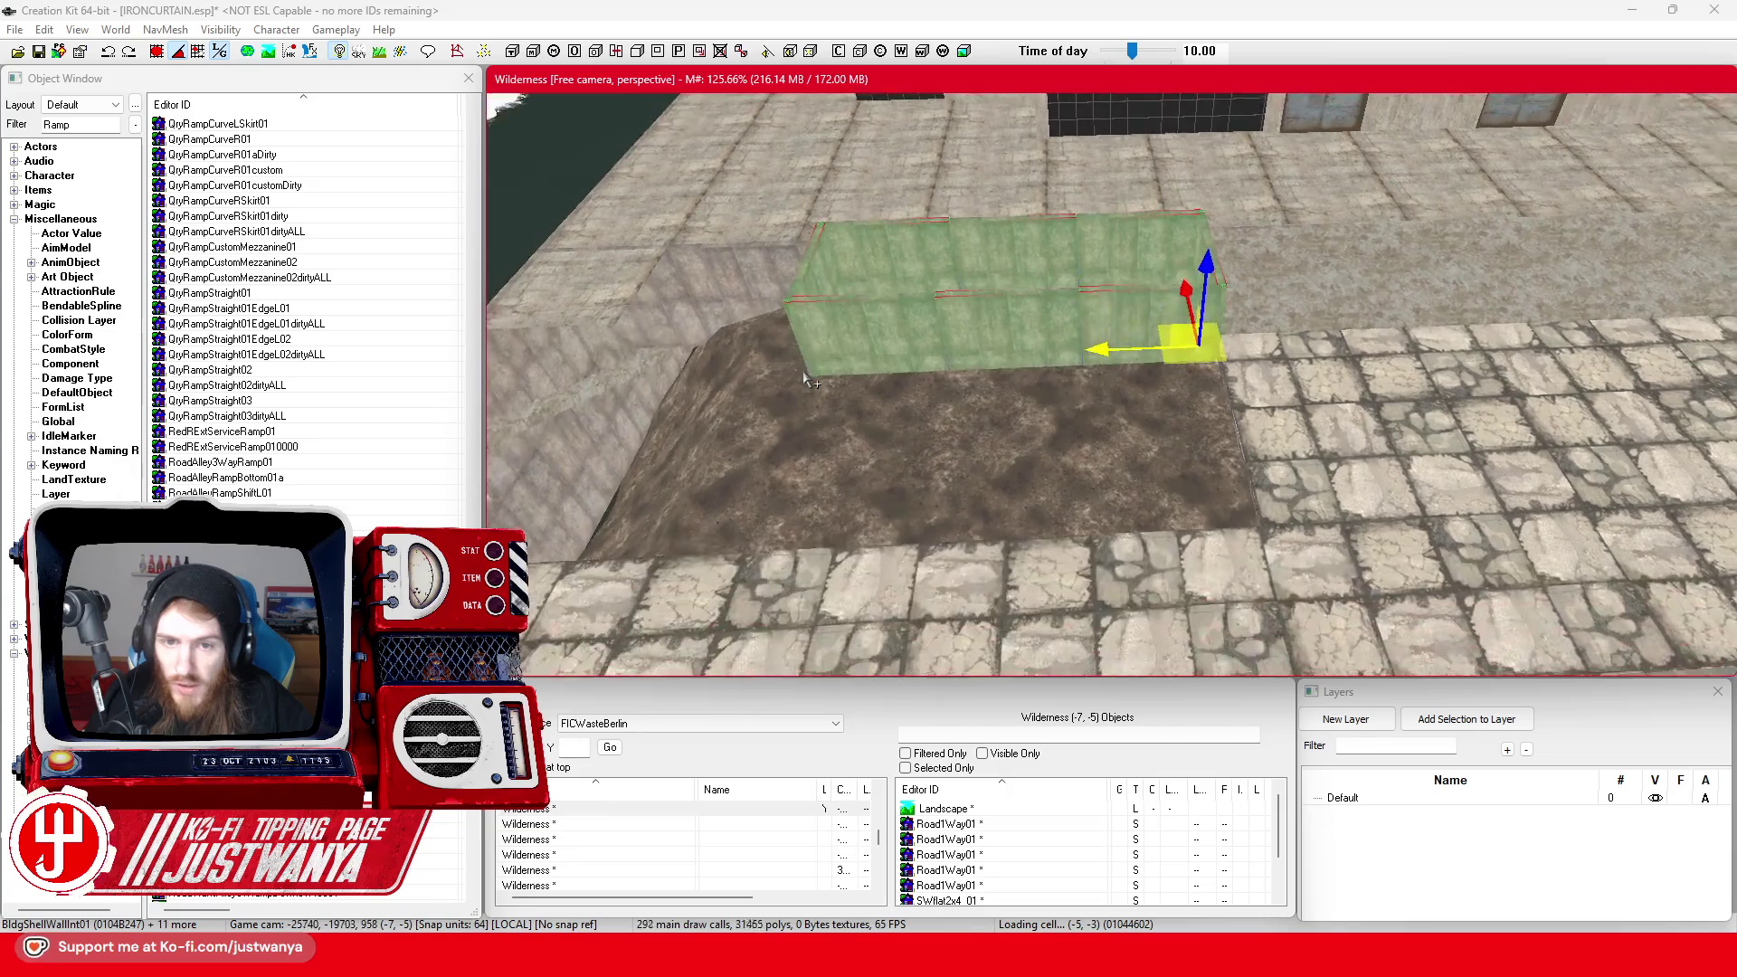
{"action": "scroll", "coordinate": [807, 380], "scroll_direction": "up", "scroll_amount": 4}
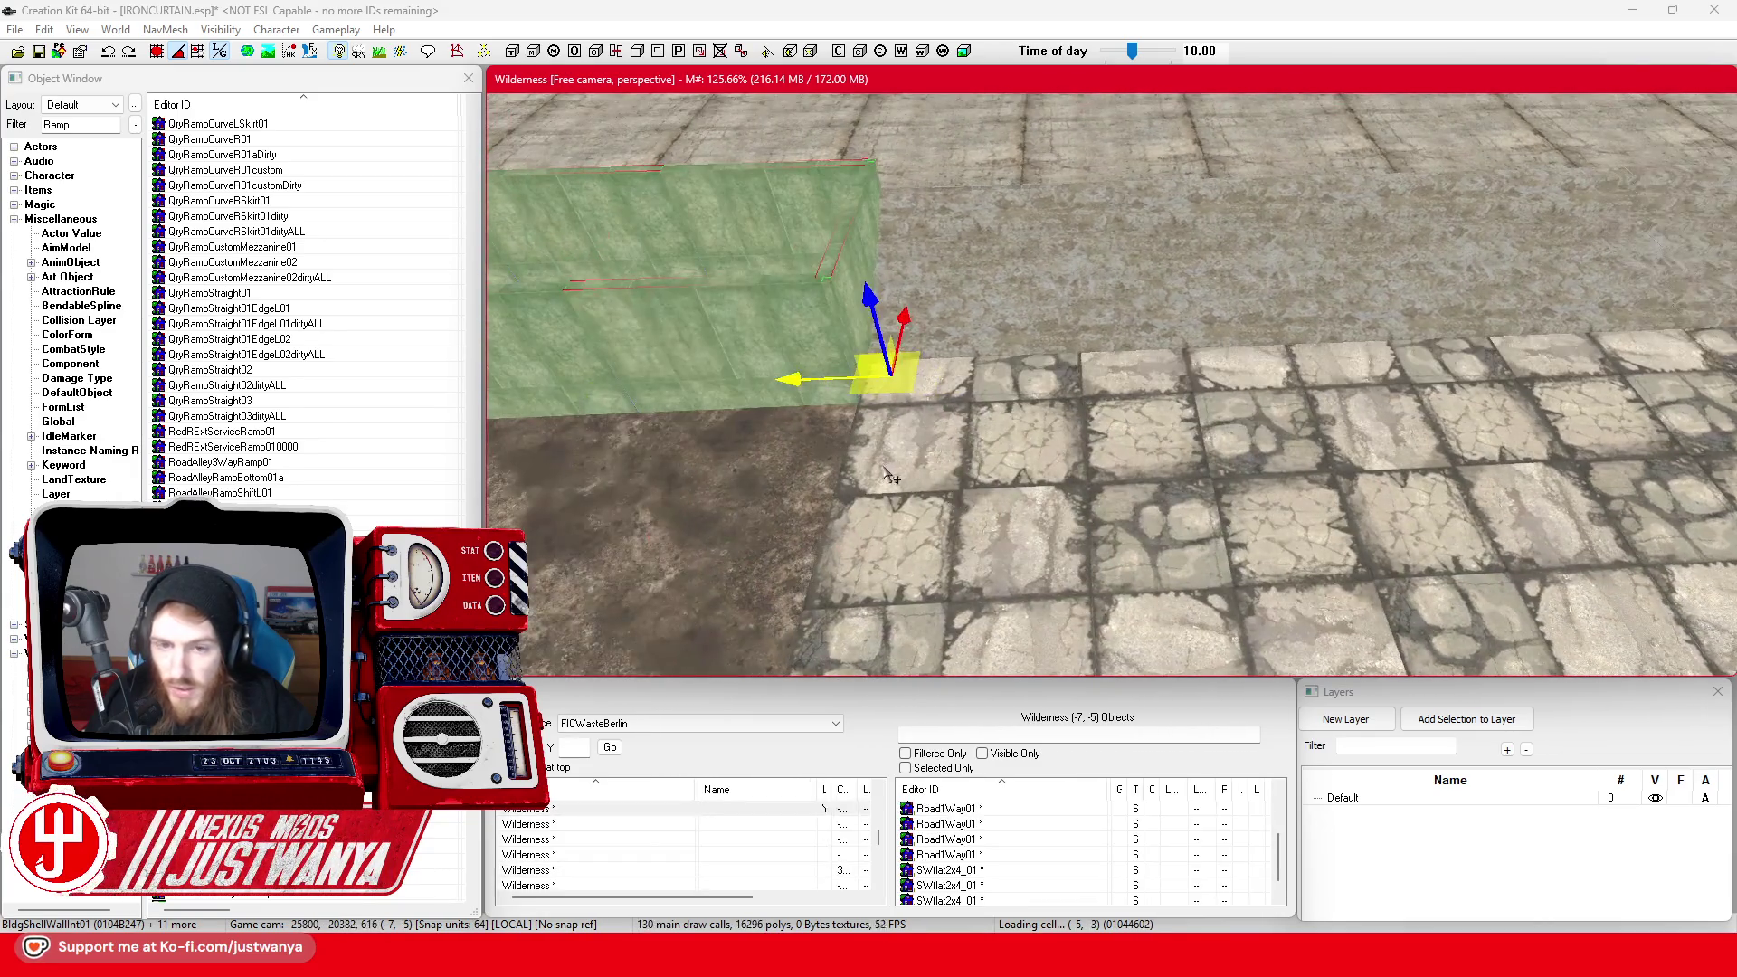
{"action": "left_click_drag", "start_coordinate": [794, 382], "coordinate": [835, 378]}
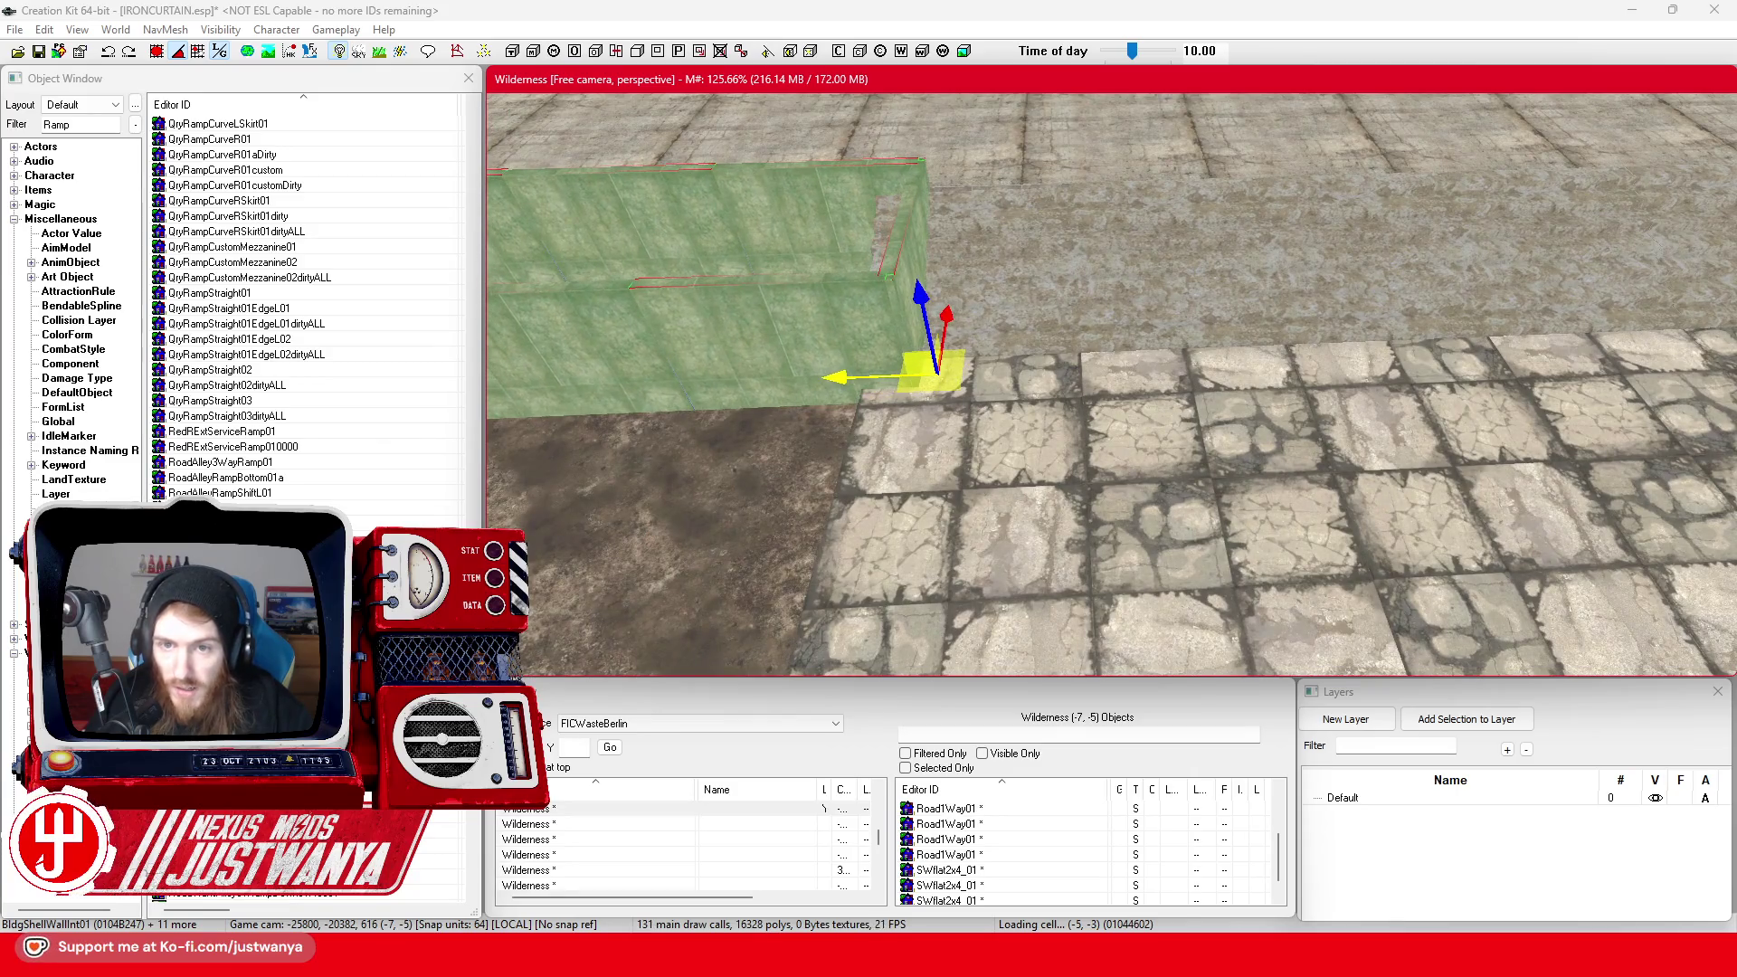
{"action": "scroll", "coordinate": [841, 371], "scroll_direction": "down", "scroll_amount": 5}
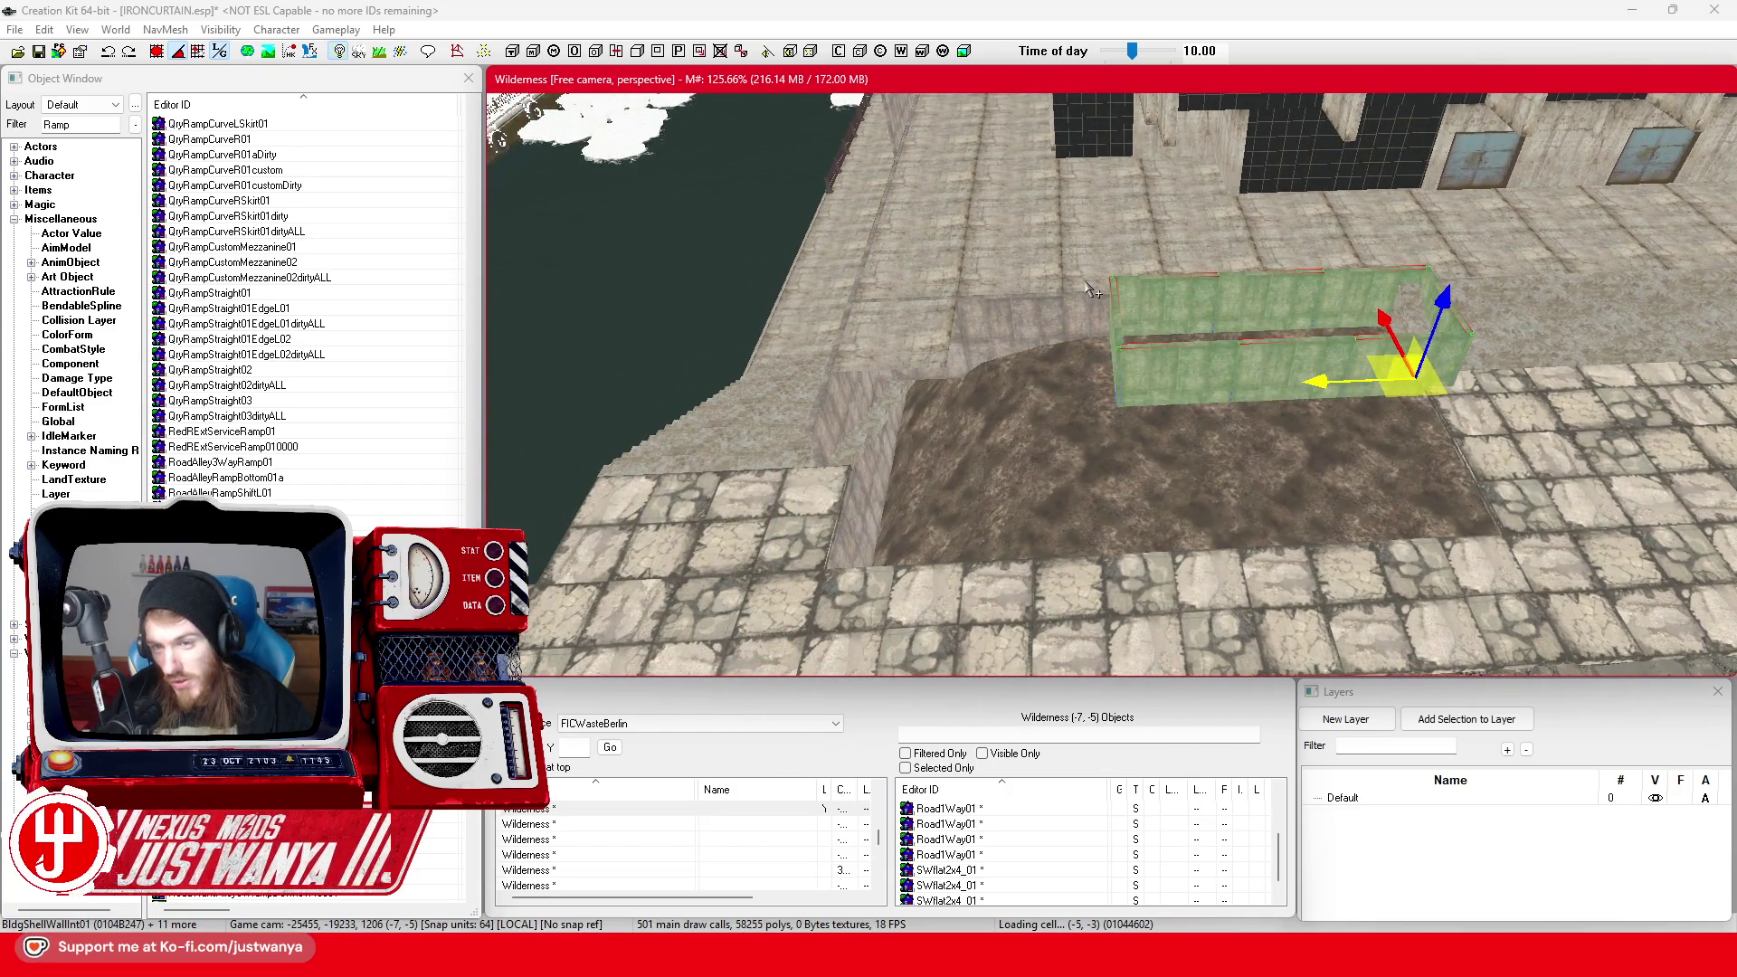
Move the concrete floor piece near the canal to another spot, then reselect a planter wall piece
{"action": "left_click", "coordinate": [950, 341]}
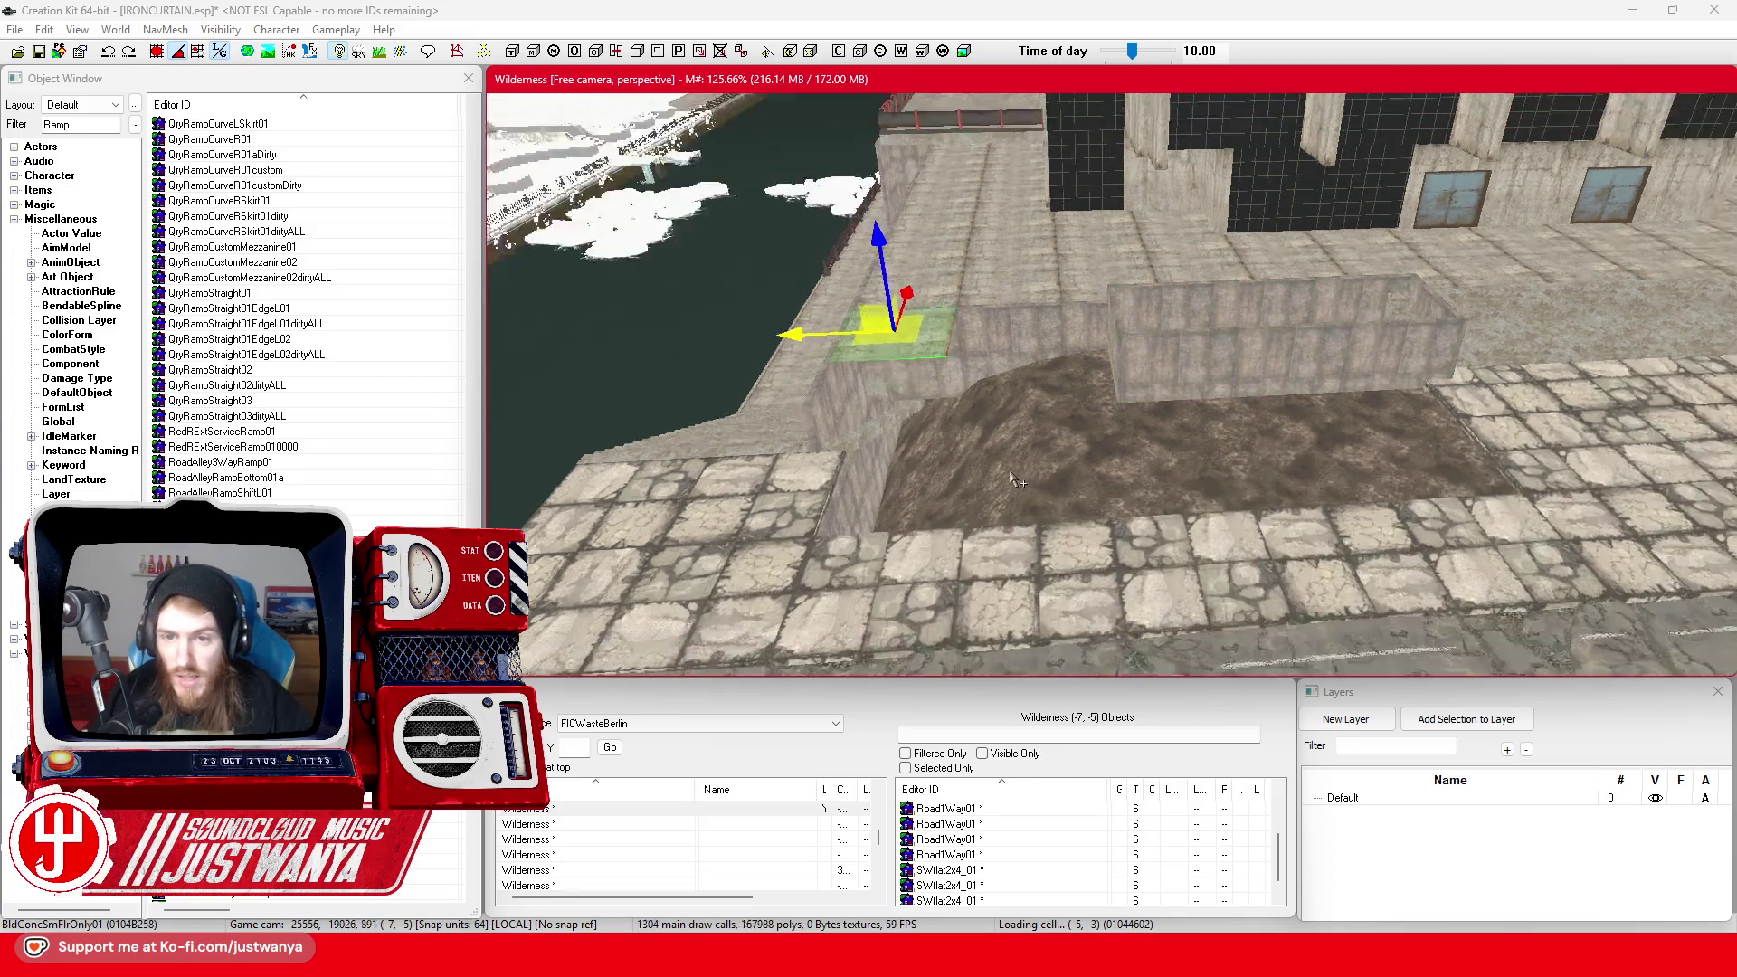
{"action": "scroll", "coordinate": [1041, 362], "scroll_direction": "up", "scroll_amount": 5}
{"action": "mouse_move", "coordinate": [1178, 391]}
{"action": "left_mouse_down"}
{"action": "mouse_move", "coordinate": [1176, 452]}
{"action": "mouse_move", "coordinate": [1004, 493]}
{"action": "mouse_move", "coordinate": [1244, 500]}
{"action": "left_mouse_up"}
{"action": "left_click", "coordinate": [1025, 396]}
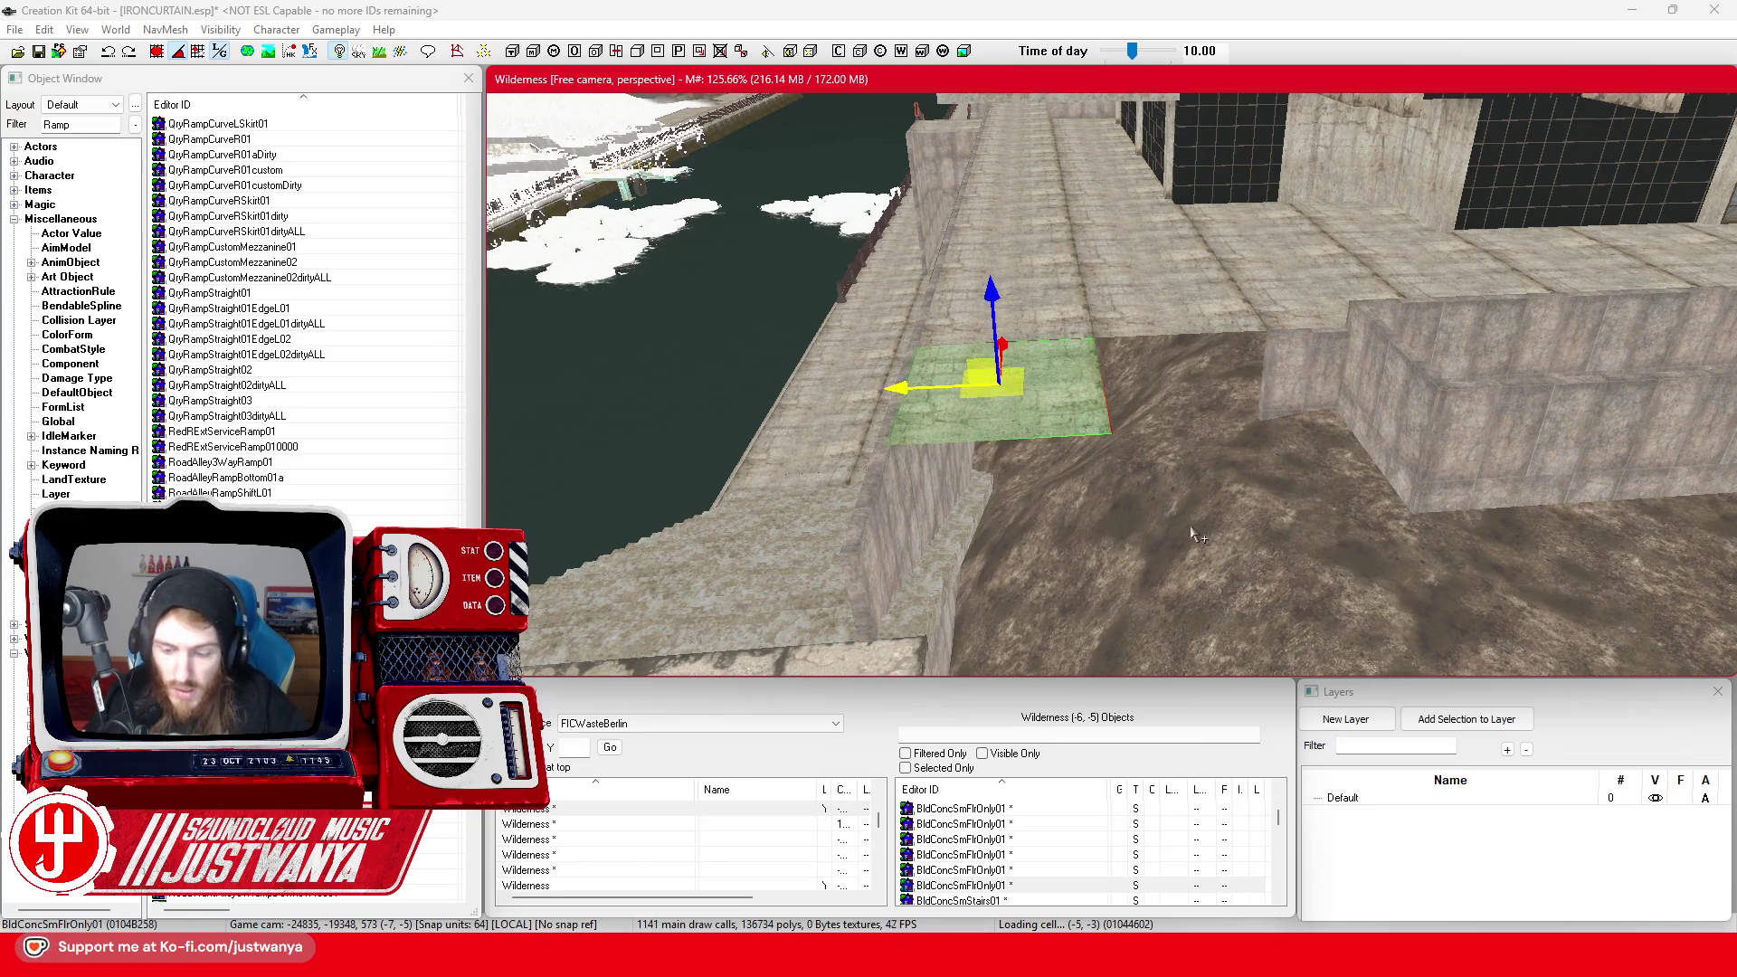
{"action": "scroll", "coordinate": [1221, 489], "scroll_direction": "down", "scroll_amount": 3}
{"action": "scroll", "coordinate": [1203, 500], "scroll_direction": "up", "scroll_amount": 3}
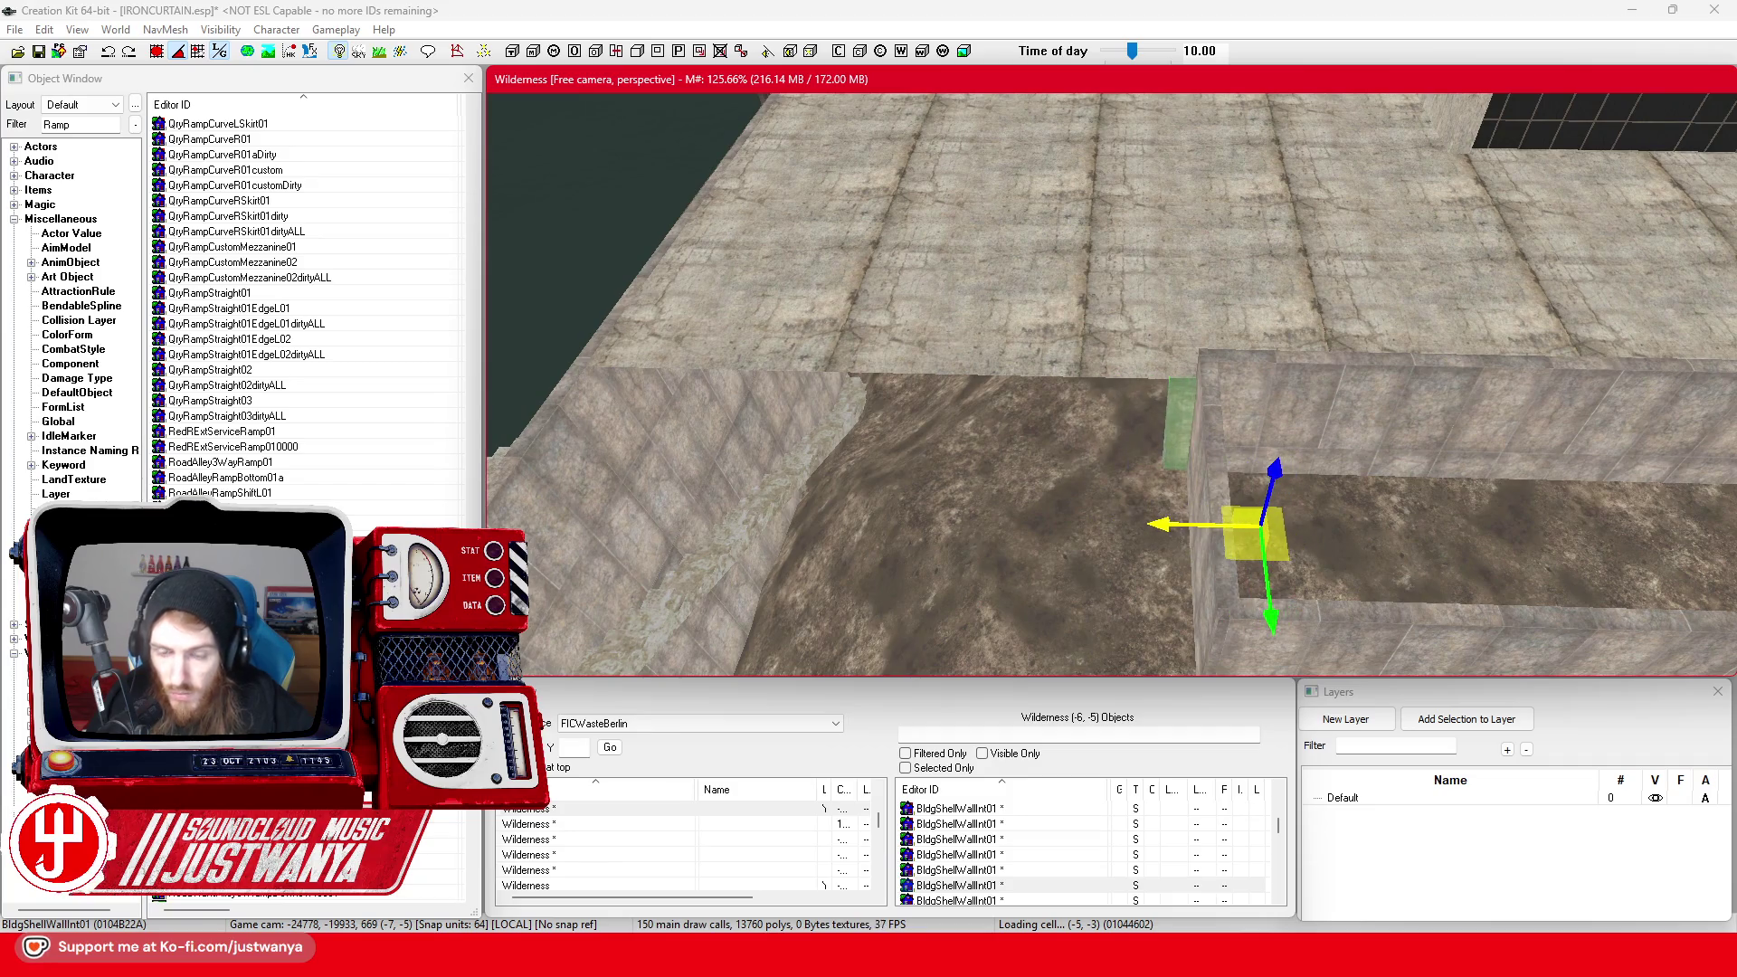
{"action": "left_click", "coordinate": [1176, 255]}
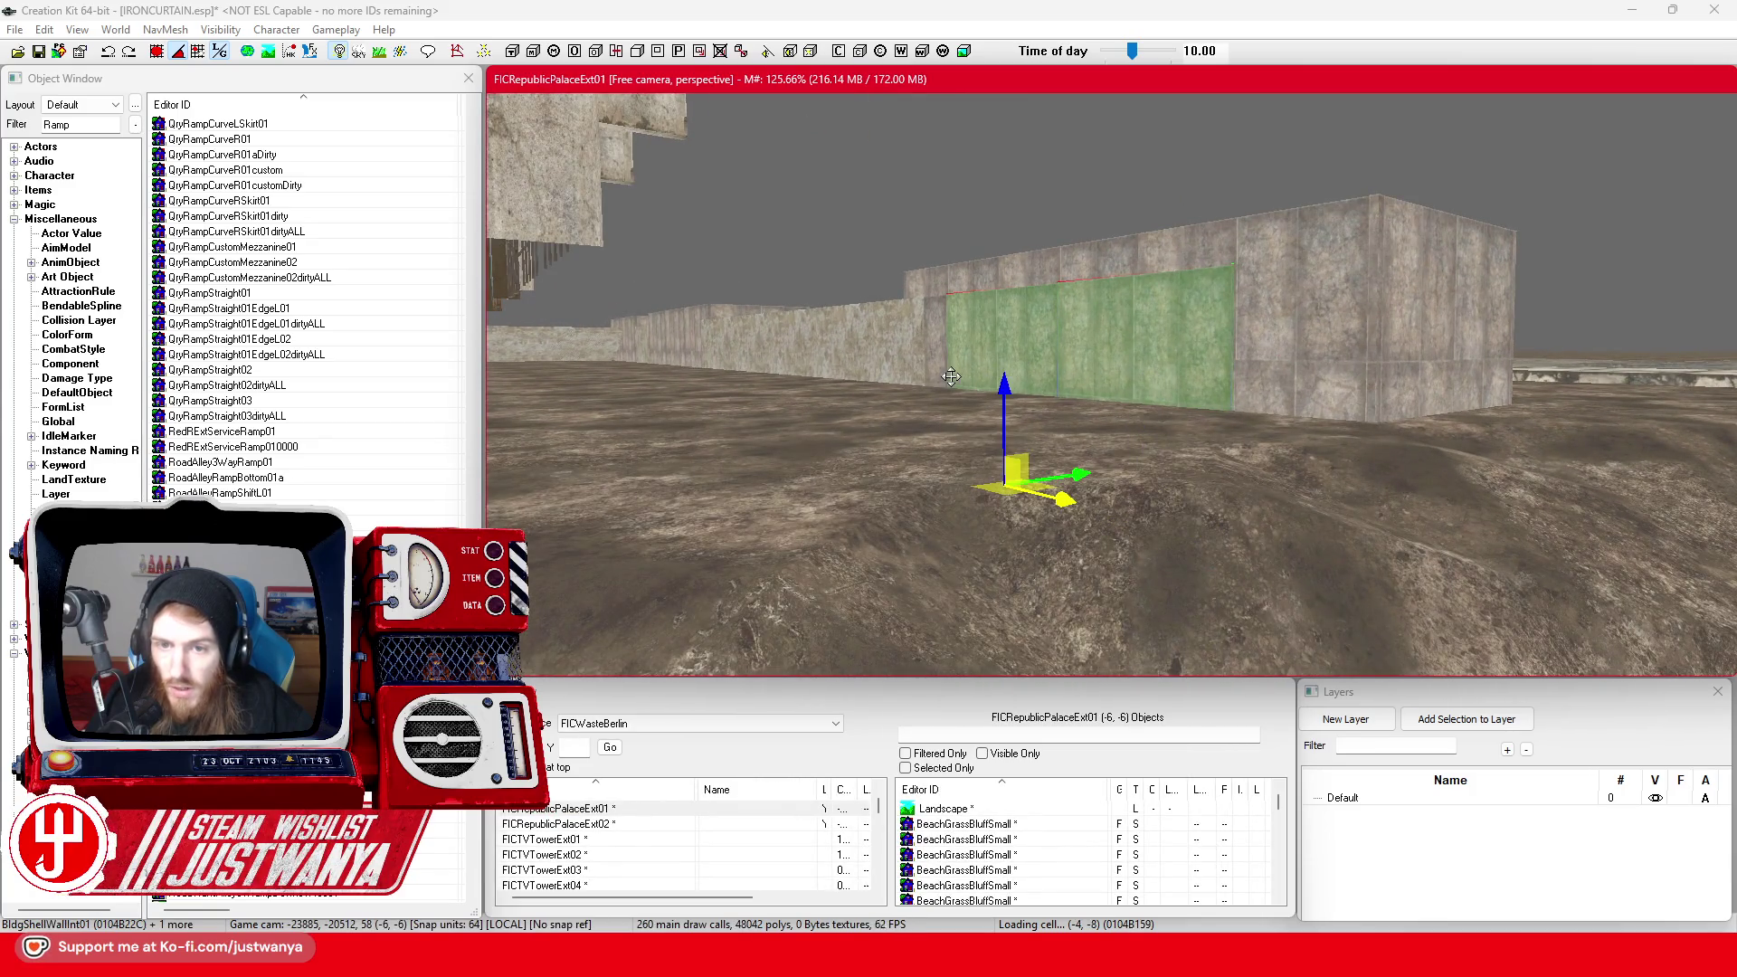
{"action": "left_click", "coordinate": [1015, 484]}
{"action": "left_click", "coordinate": [951, 361]}
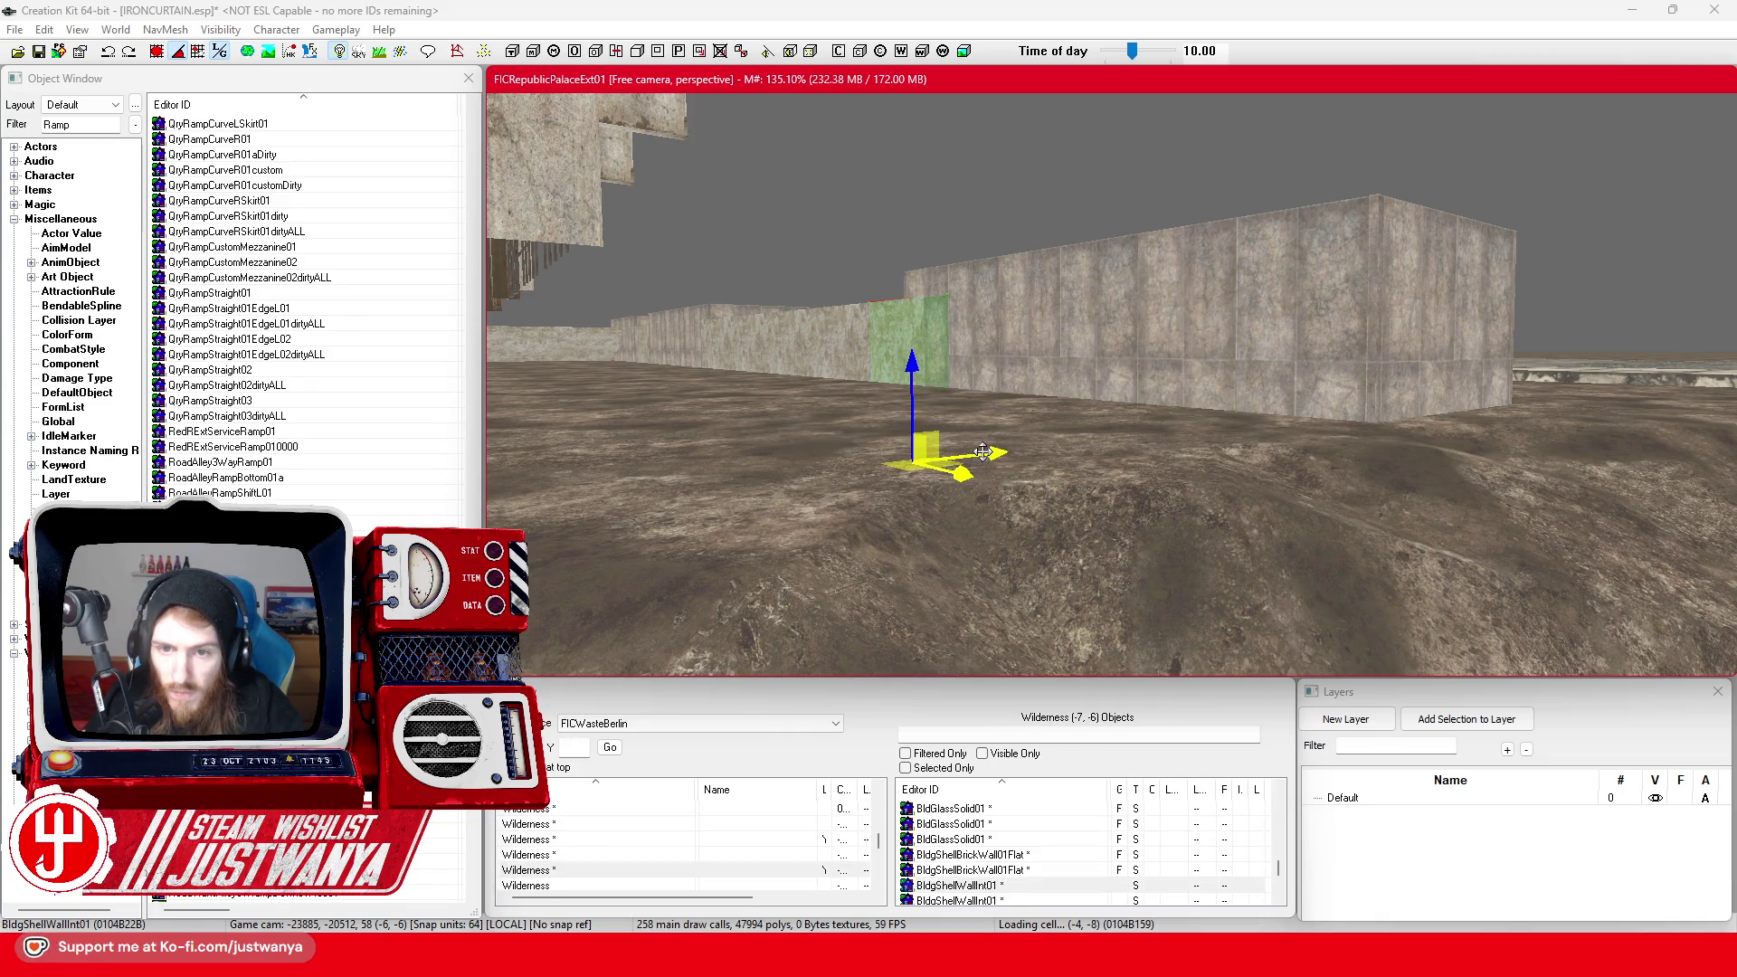
{"action": "scroll", "coordinate": [968, 435], "scroll_direction": "up", "scroll_amount": 5}
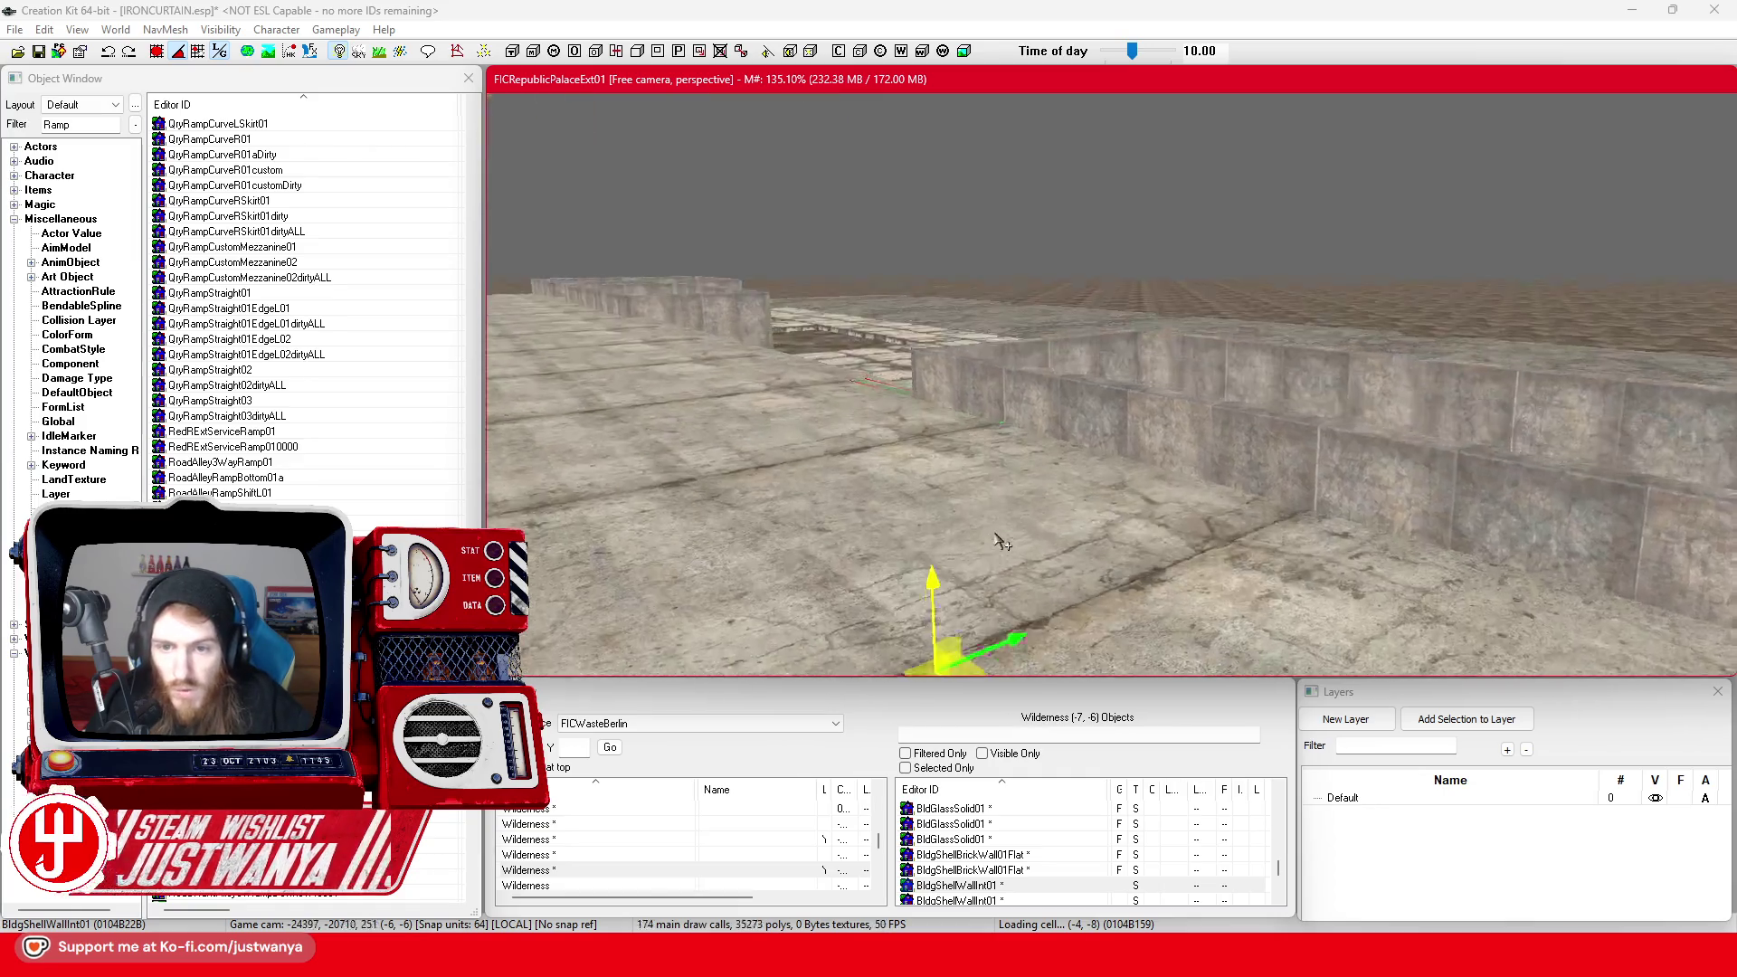
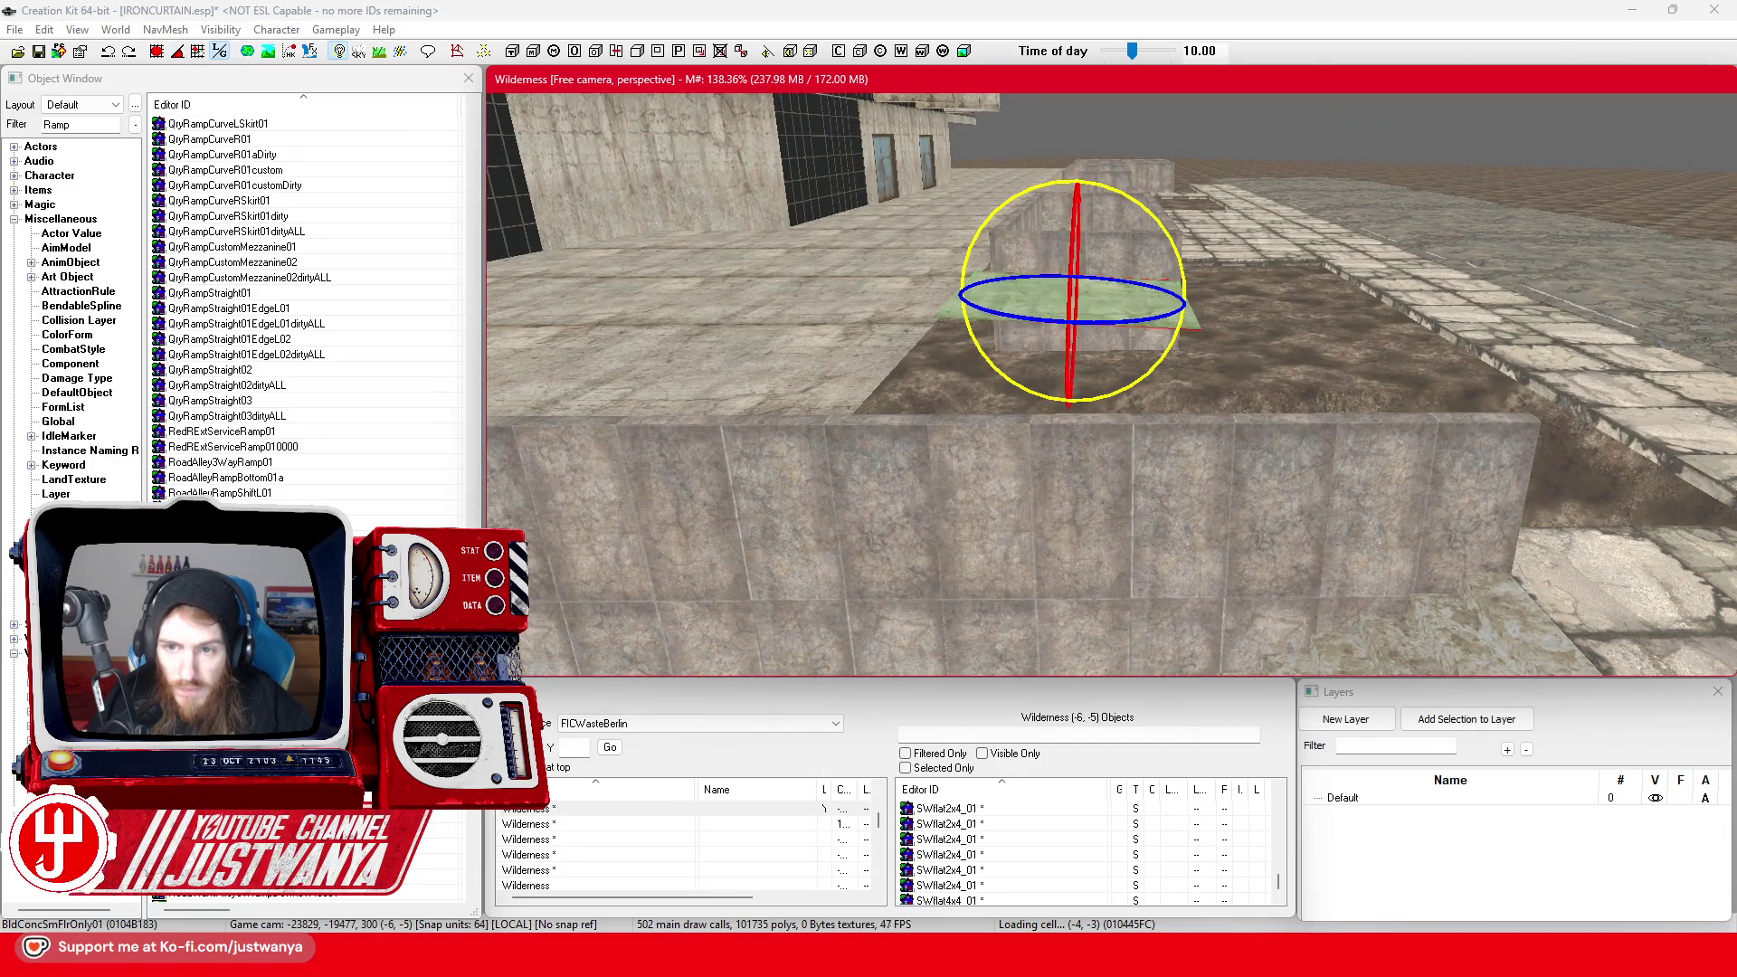
Slide the selected floor tile sideways along the X axis, then delete it
{"action": "key", "text": "e"}
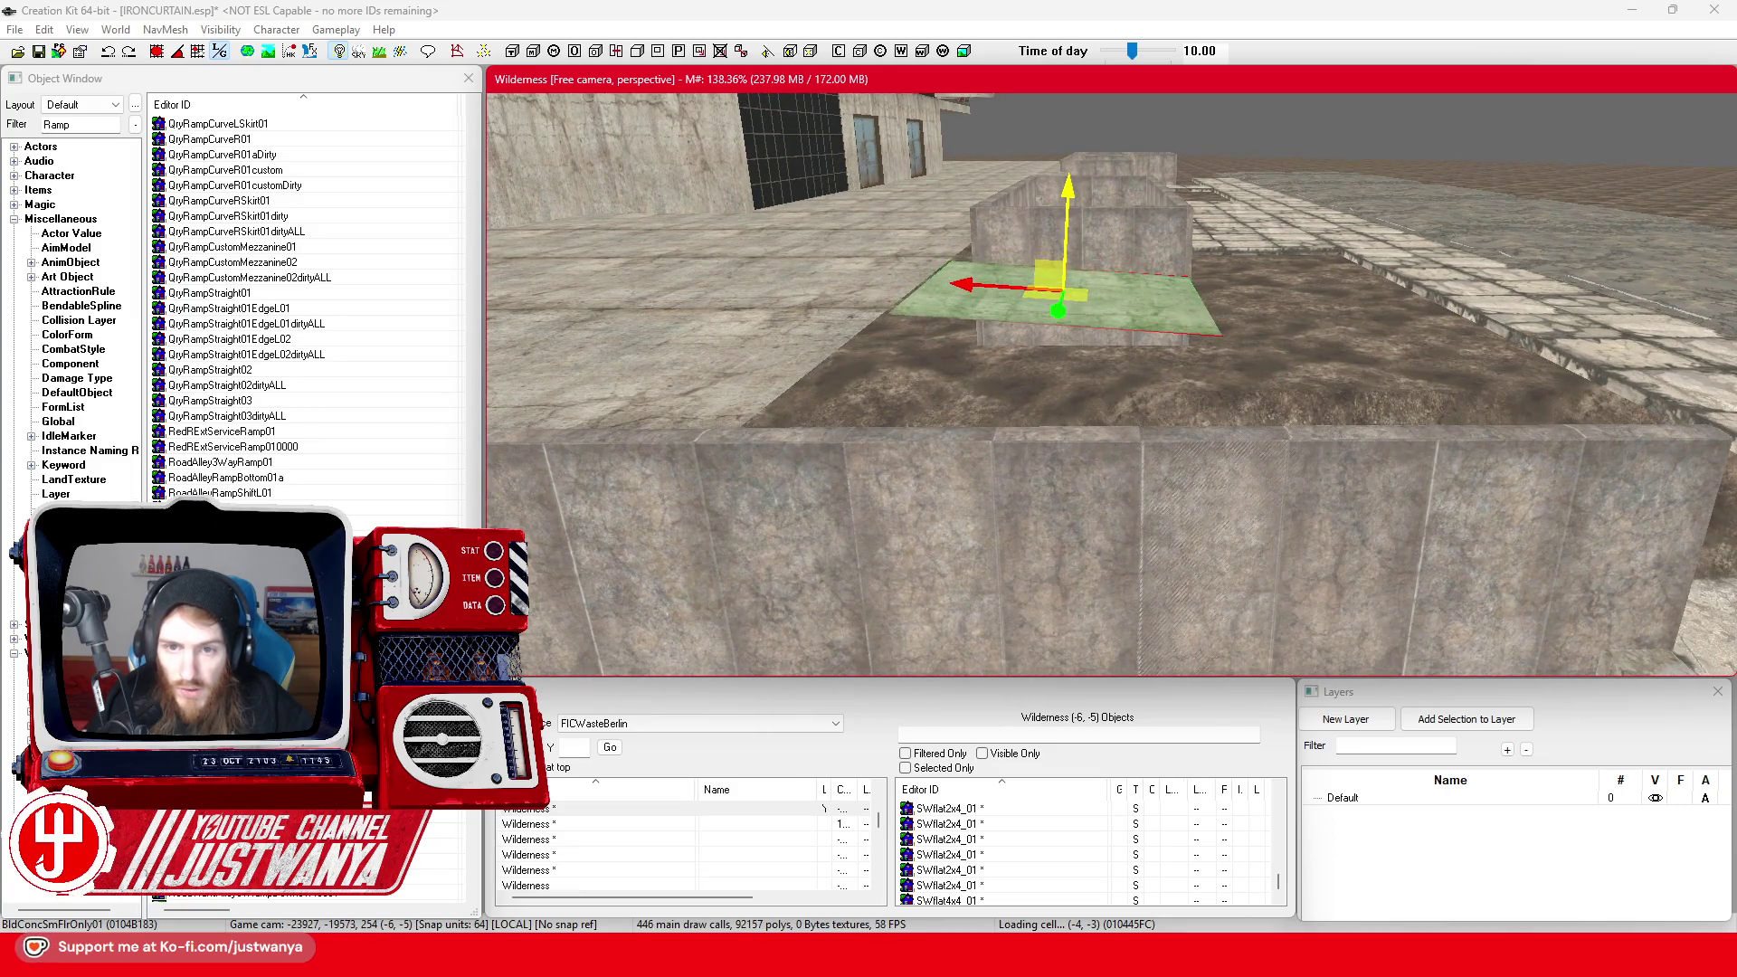
{"action": "left_click_drag", "start_coordinate": [979, 280], "coordinate": [1277, 299]}
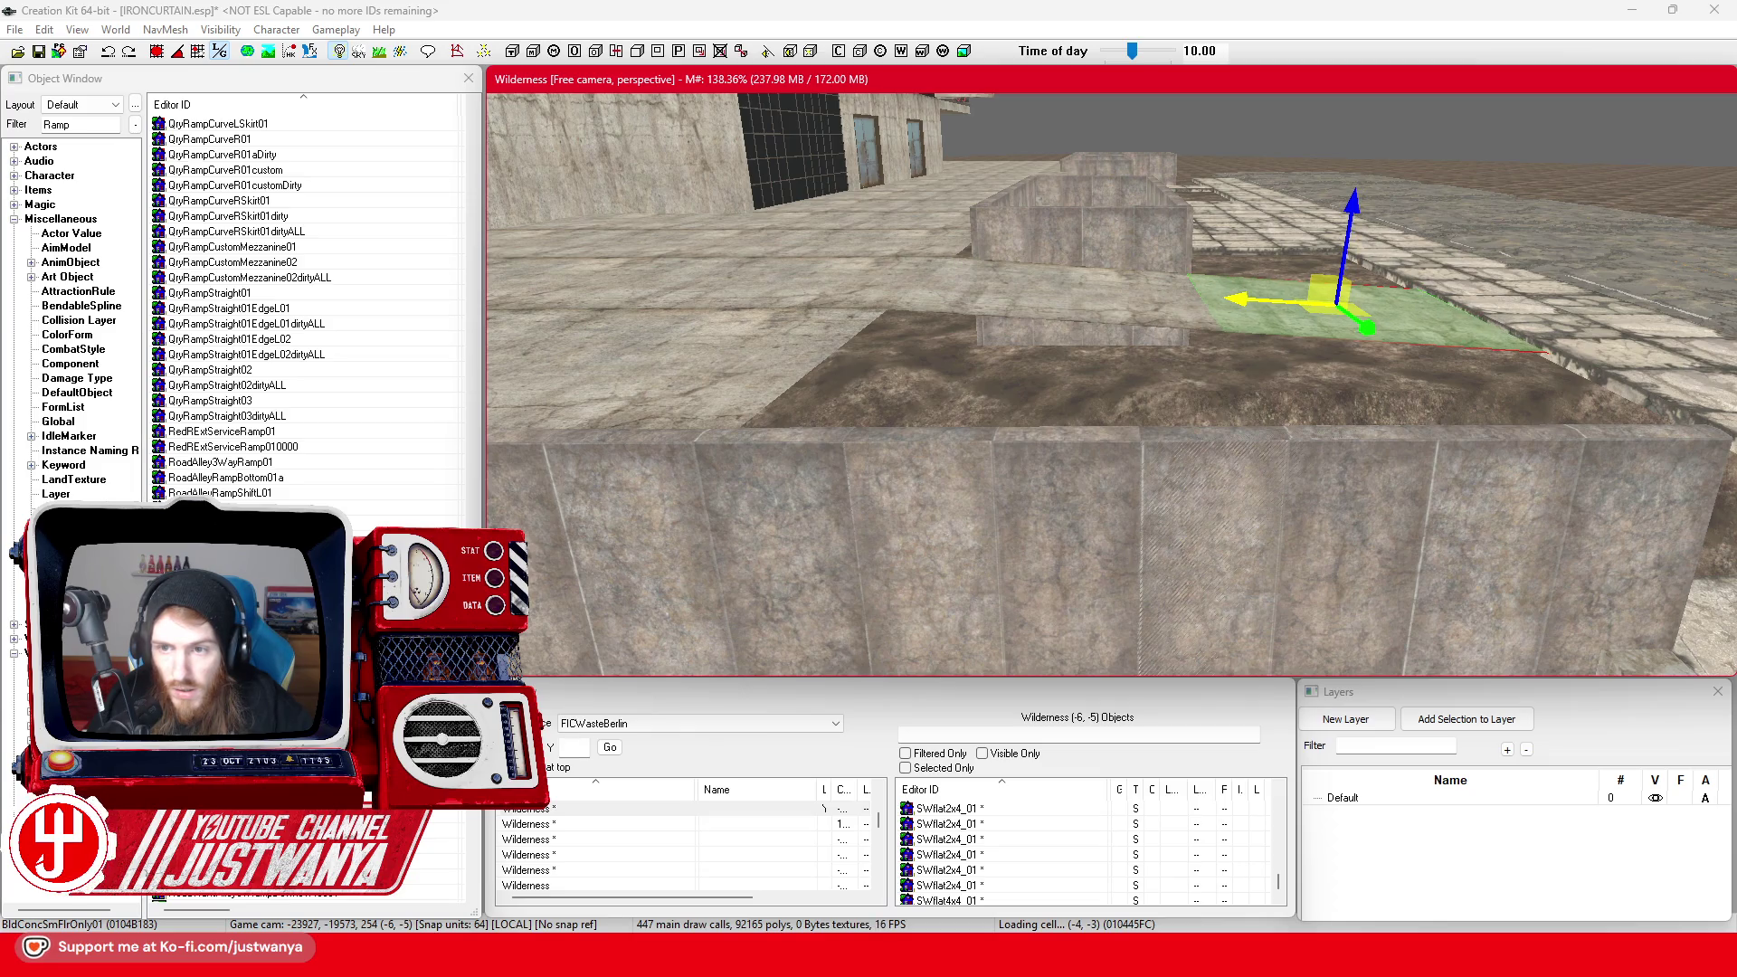
{"action": "scroll", "coordinate": [1111, 385], "scroll_direction": "up", "scroll_amount": 3}
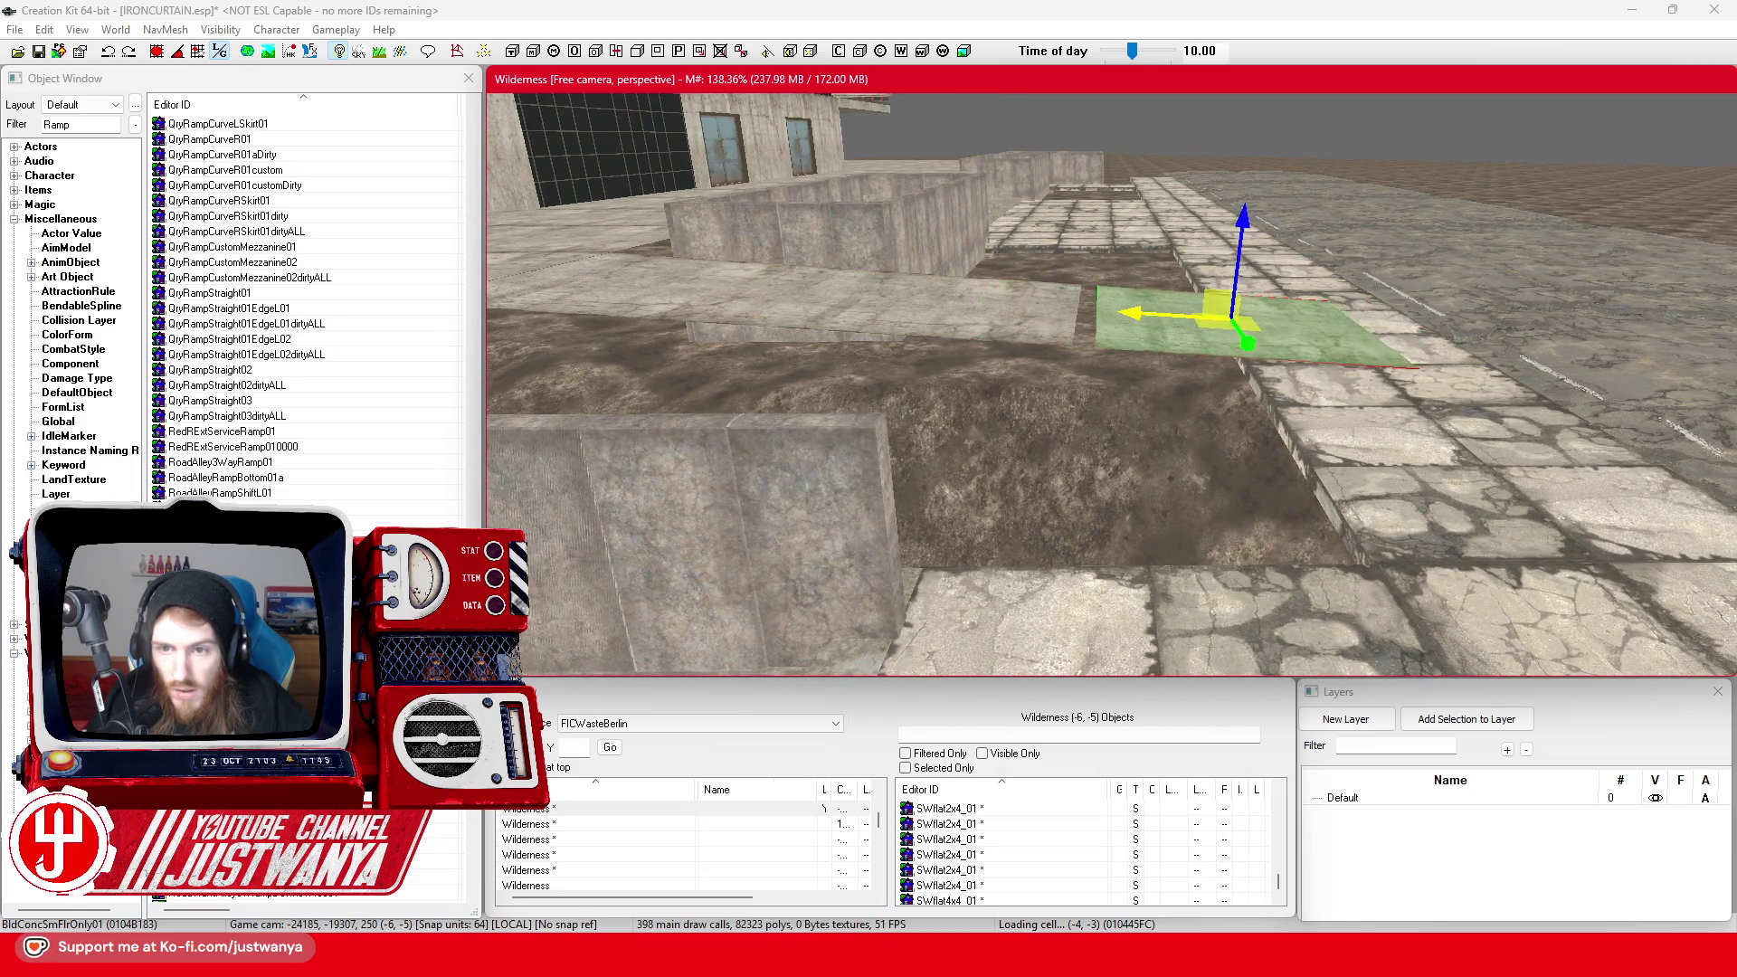
{"action": "scroll", "coordinate": [1095, 273], "scroll_direction": "up", "scroll_amount": 3}
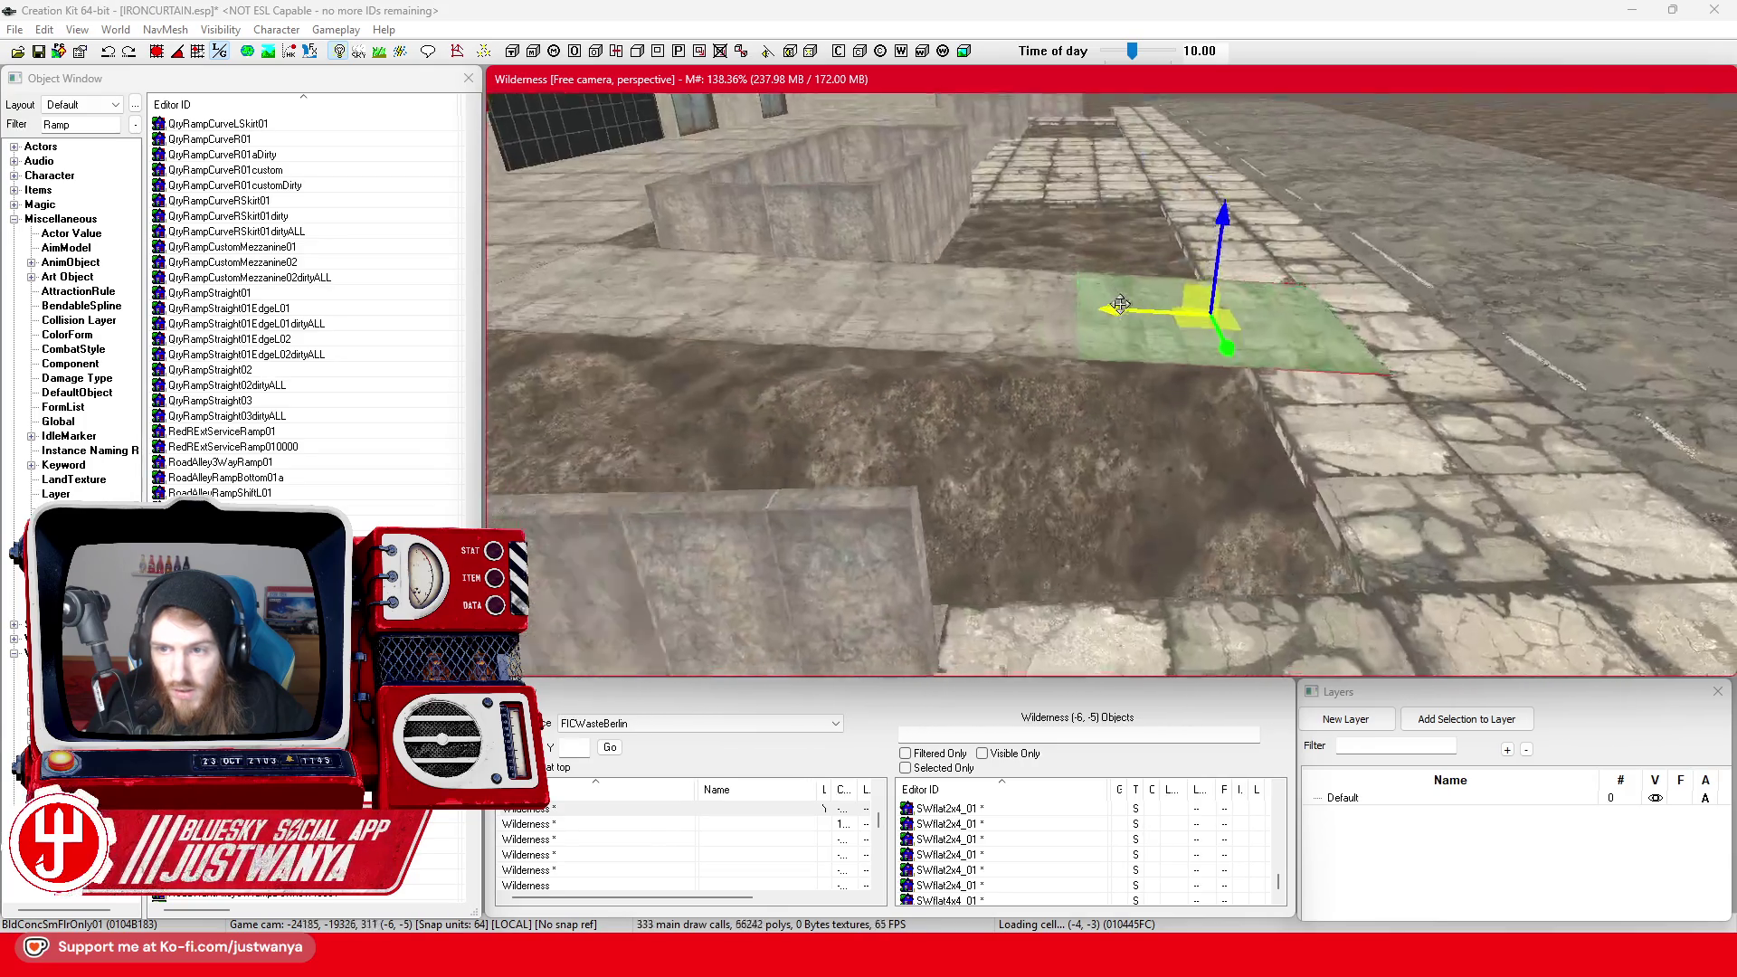
{"action": "key", "text": "Delete"}
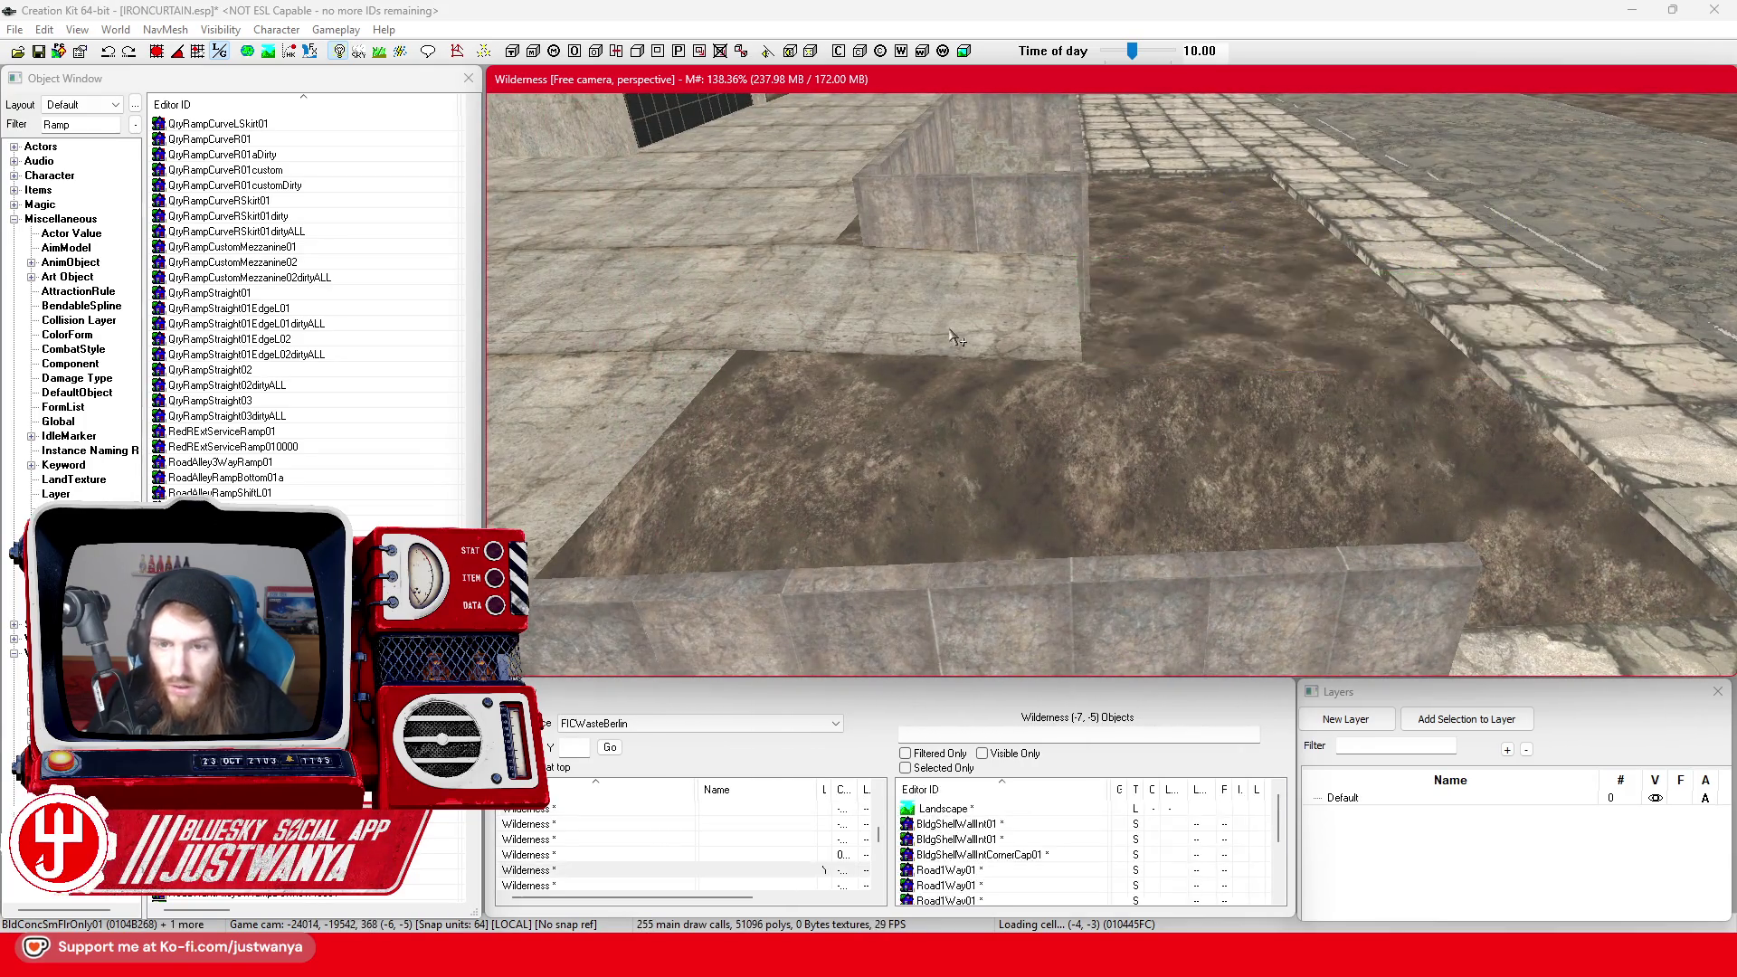
{"action": "scroll", "coordinate": [995, 335], "scroll_direction": "up", "scroll_amount": 4}
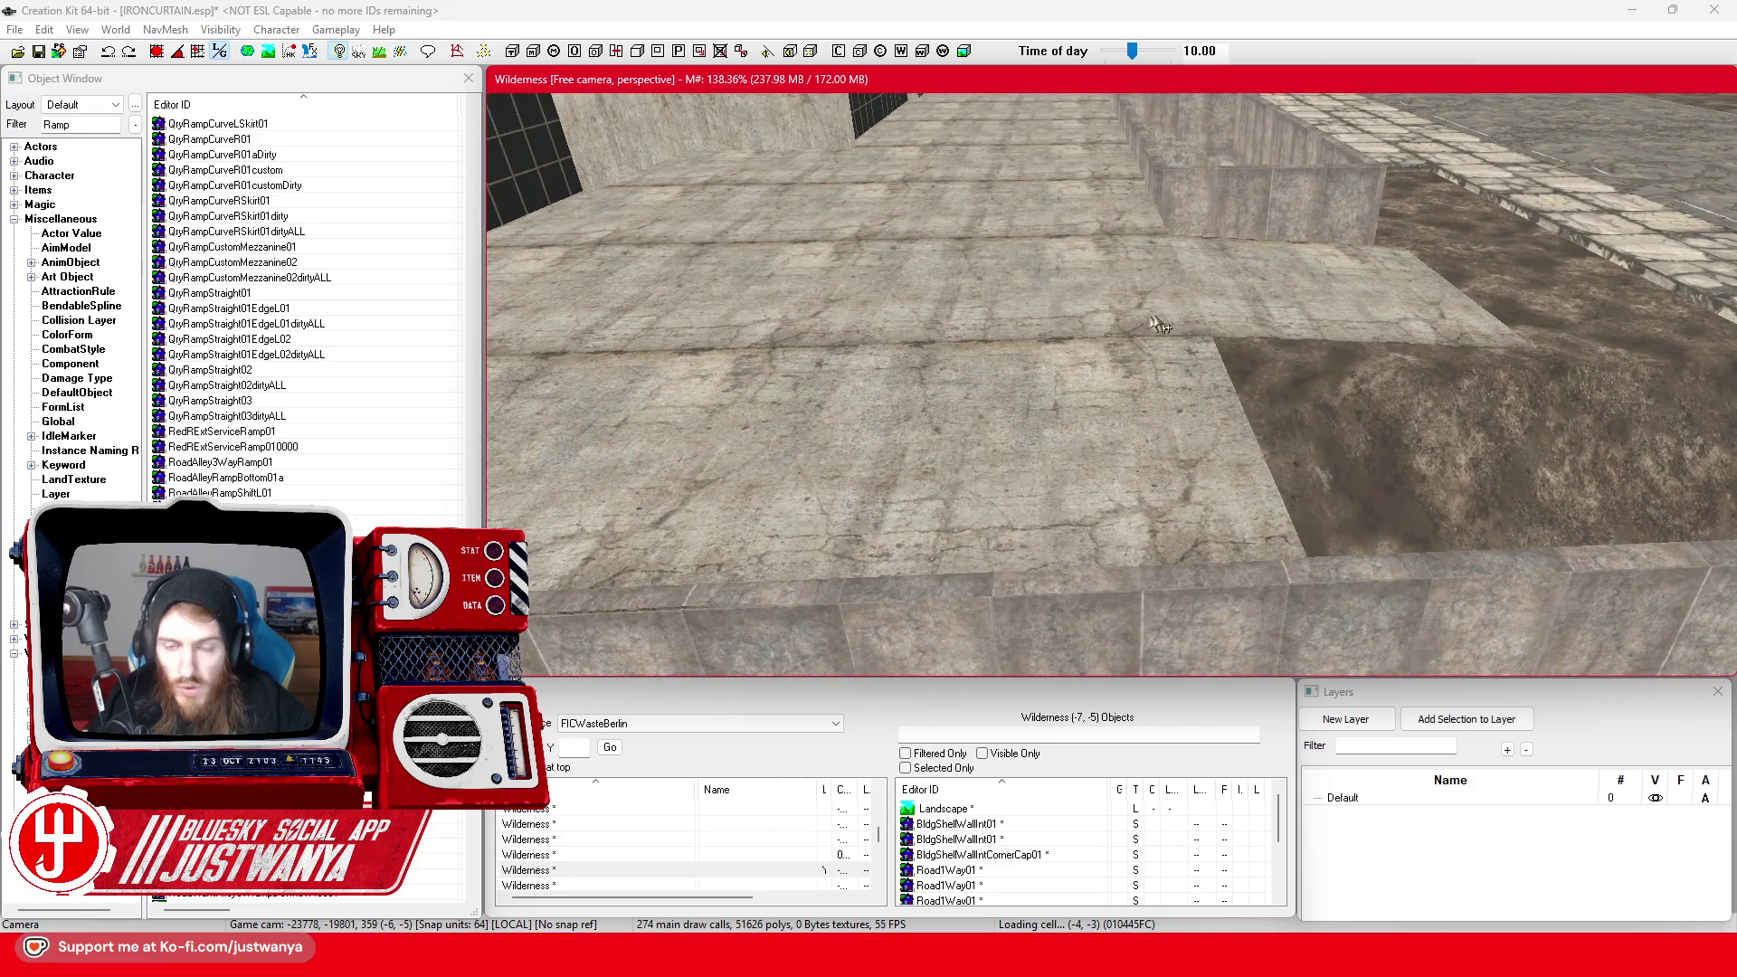
{"action": "mouse_move", "coordinate": [1095, 311]}
{"action": "left_mouse_down"}
{"action": "mouse_move", "coordinate": [1070, 314]}
{"action": "mouse_move", "coordinate": [1149, 284]}
{"action": "left_mouse_up"}
Slide another floor tile further along the X axis, checking it from overhead and the wall side
{"action": "key", "text": "e"}
{"action": "key", "text": "shift"}
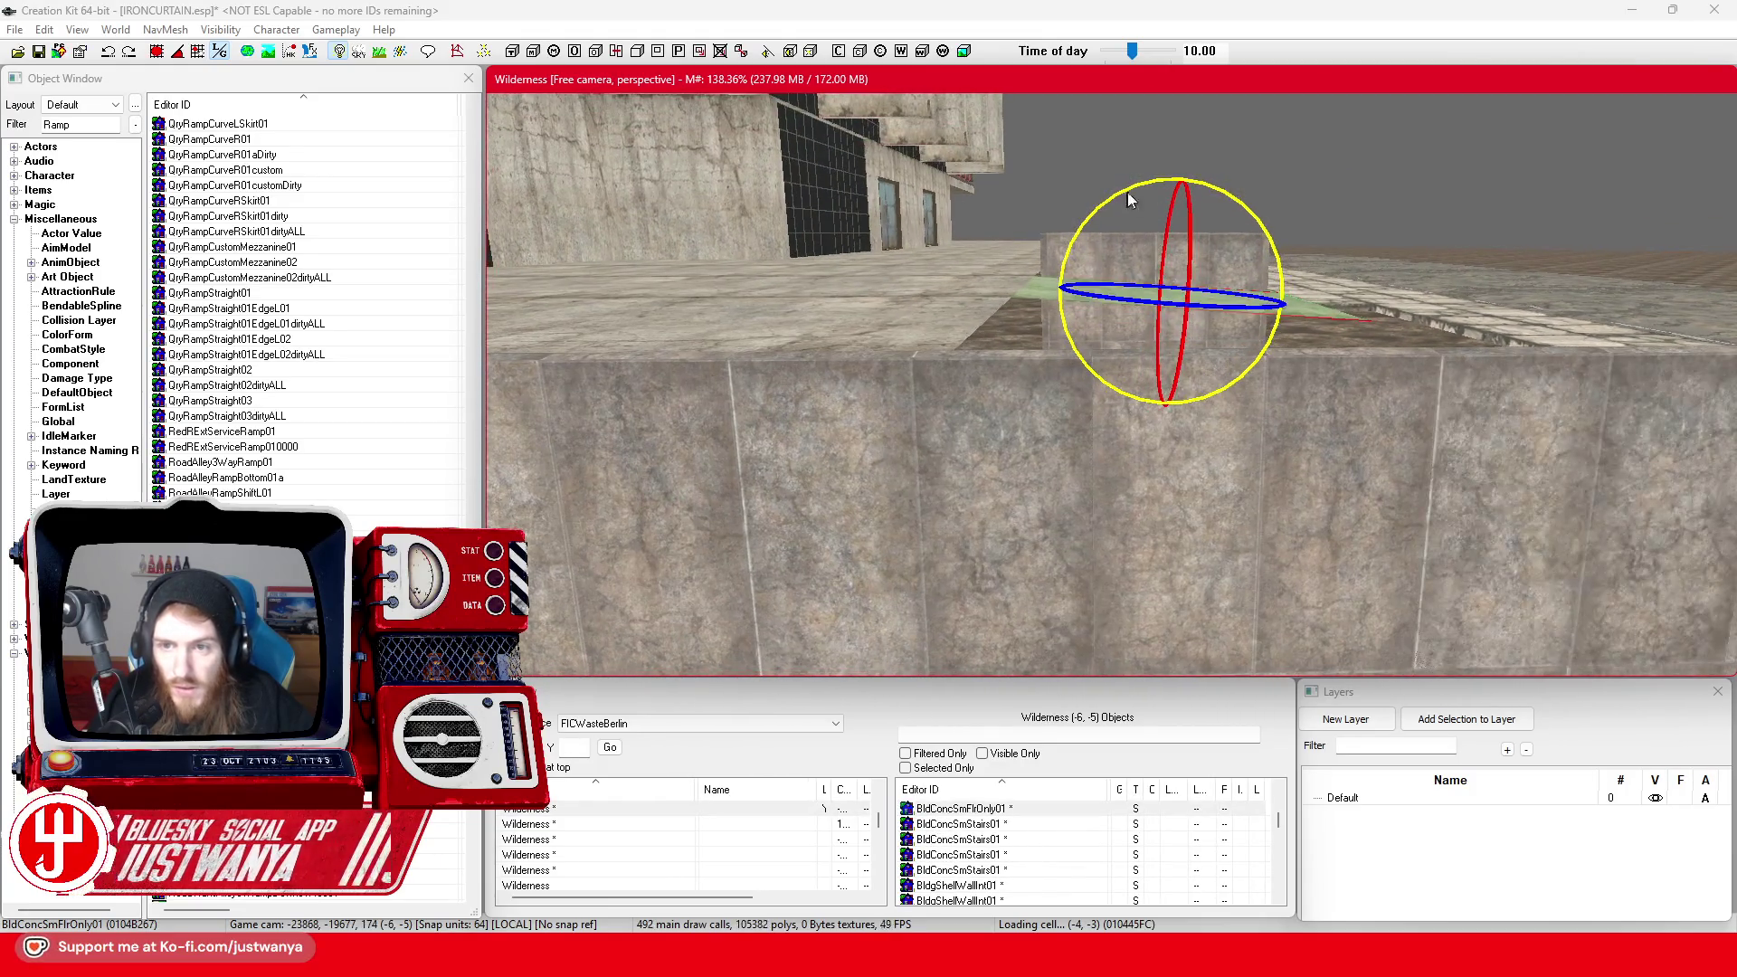
{"action": "key", "text": "w"}
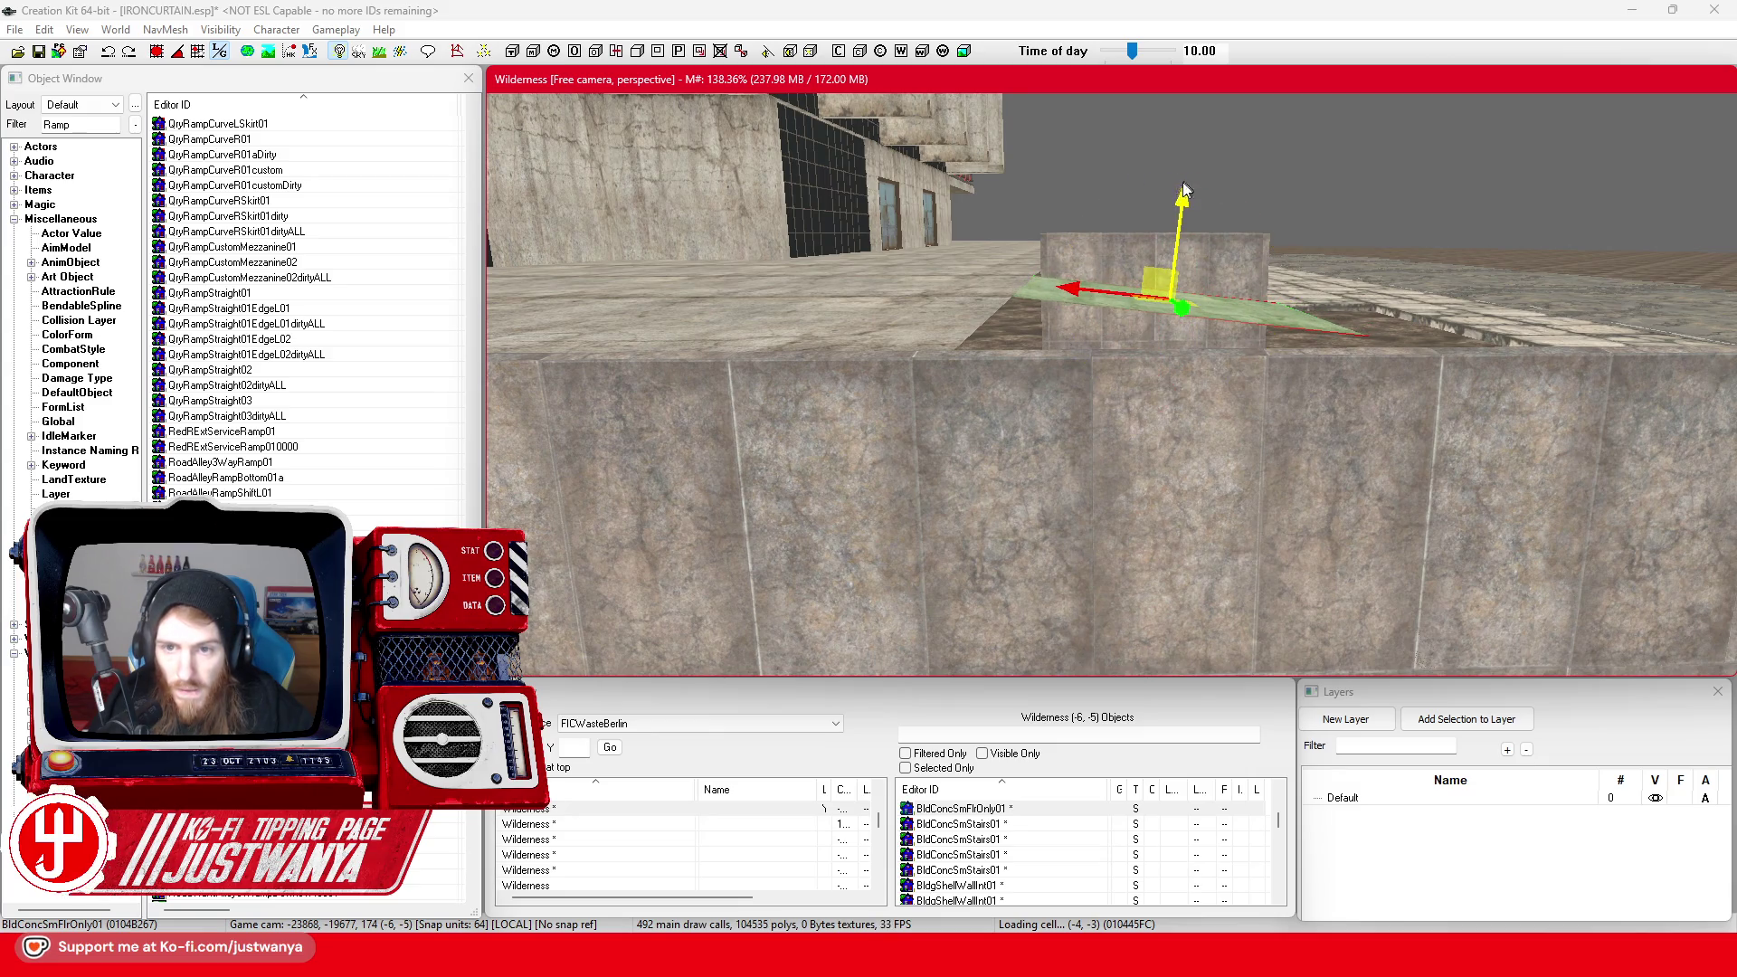
{"action": "key", "text": "shift"}
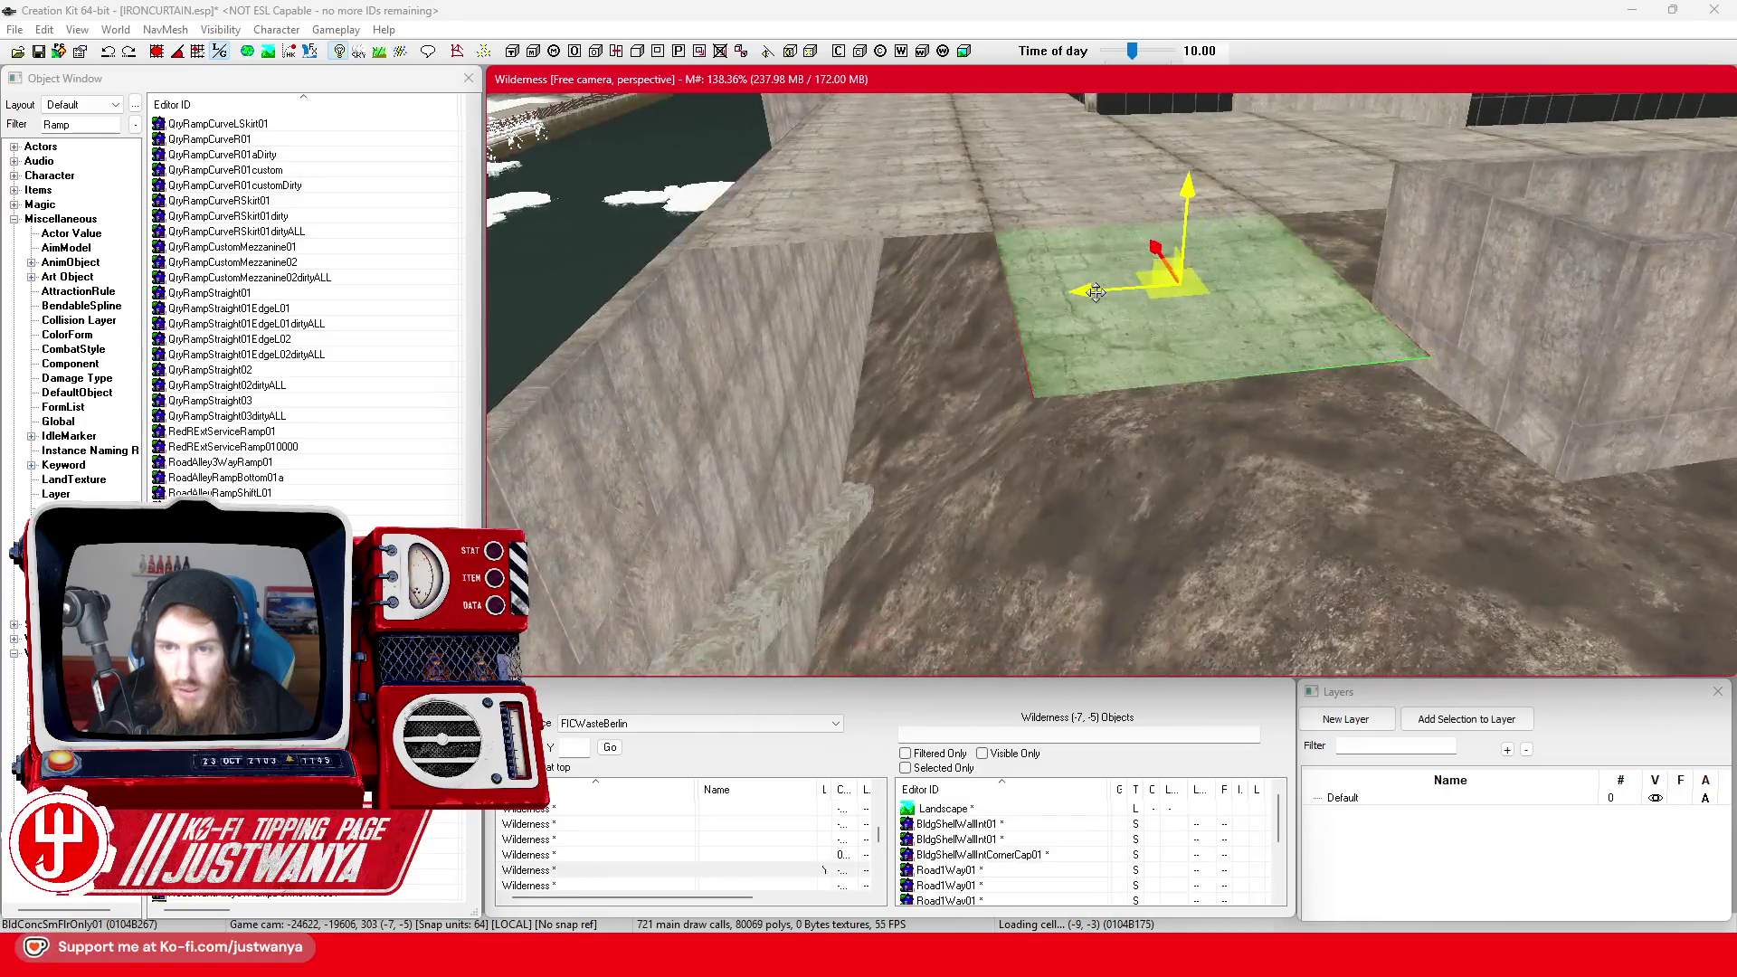
{"action": "key", "text": "shift"}
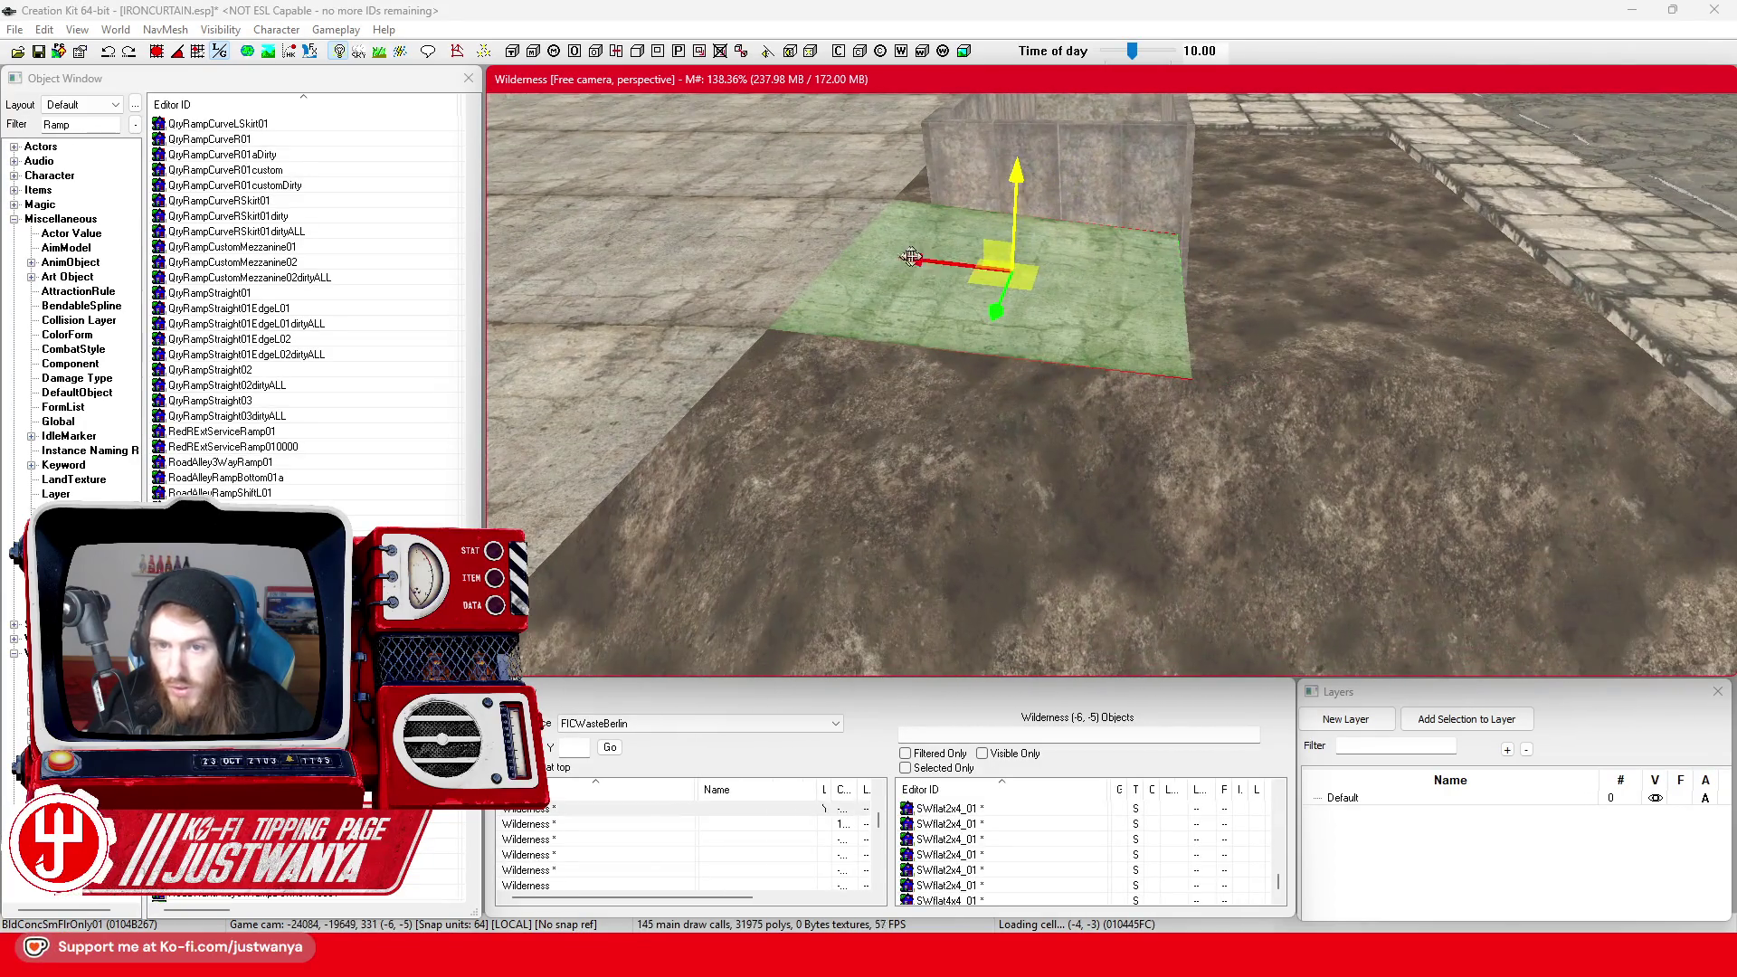
{"action": "mouse_move", "coordinate": [910, 257]}
{"action": "left_mouse_down"}
{"action": "mouse_move", "coordinate": [1158, 303]}
{"action": "mouse_move", "coordinate": [1257, 301]}
{"action": "mouse_move", "coordinate": [833, 264]}
{"action": "mouse_move", "coordinate": [1233, 290]}
{"action": "mouse_move", "coordinate": [1266, 312]}
{"action": "left_mouse_up"}
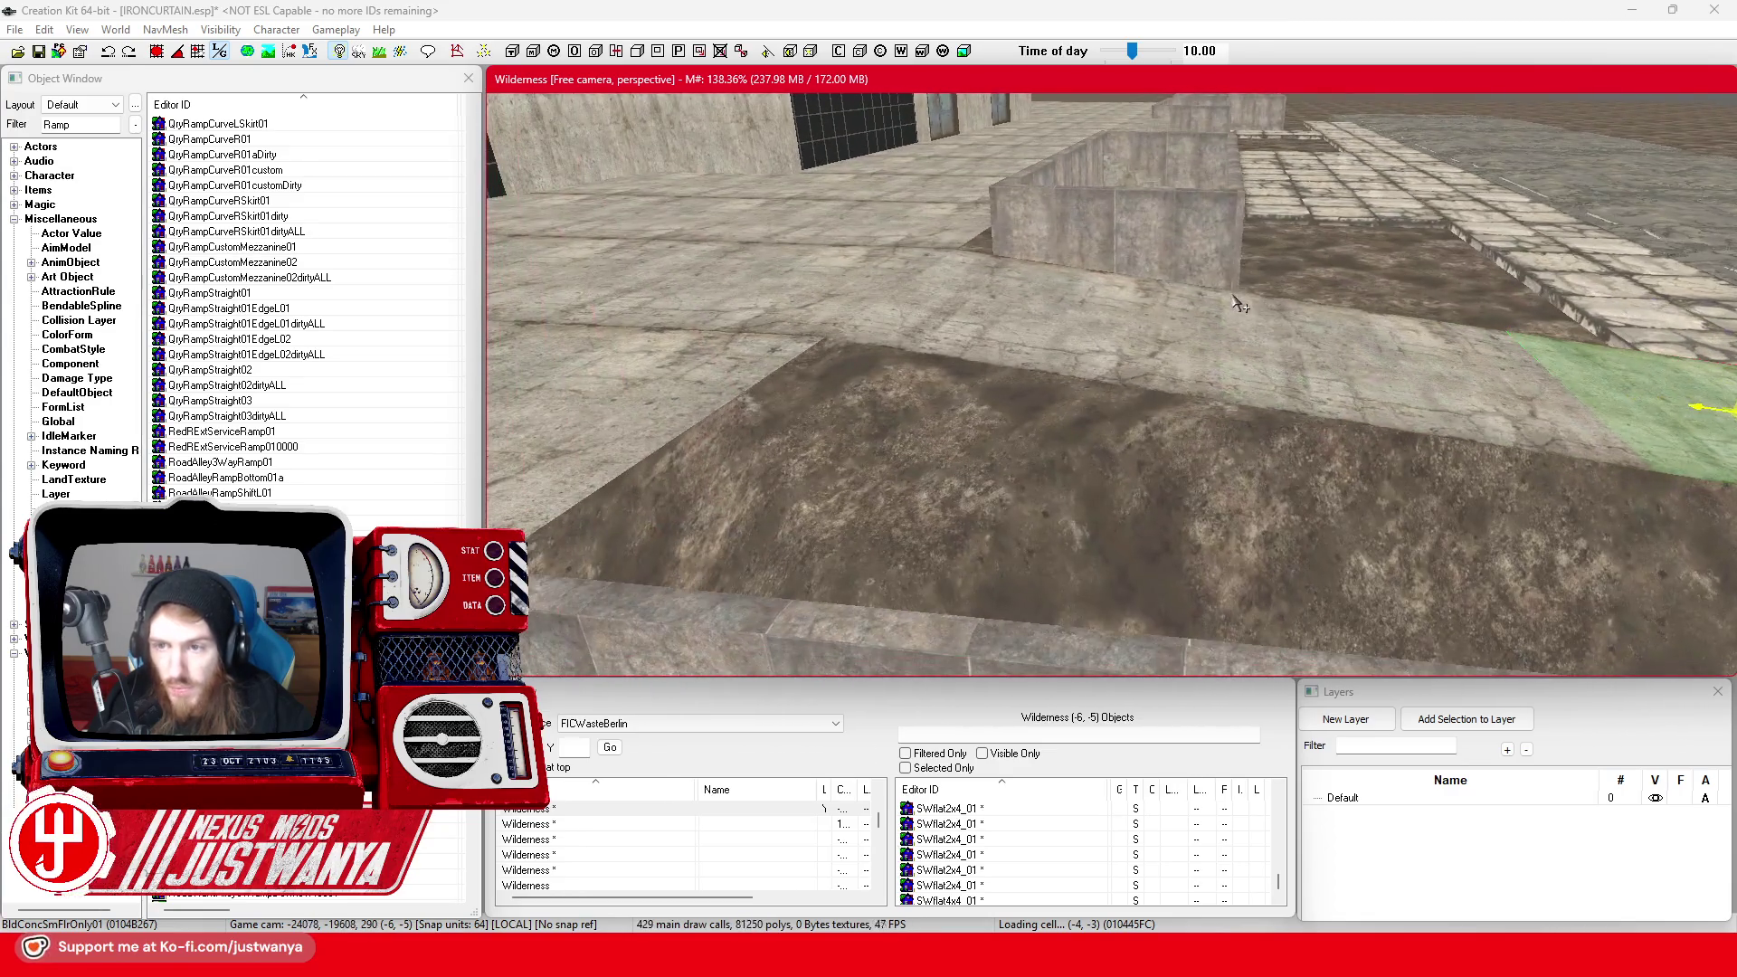
Delete two pairs of unwanted floor tiles beside the dirt pit
{"action": "left_click", "coordinate": [1367, 373], "text": "ctrl"}
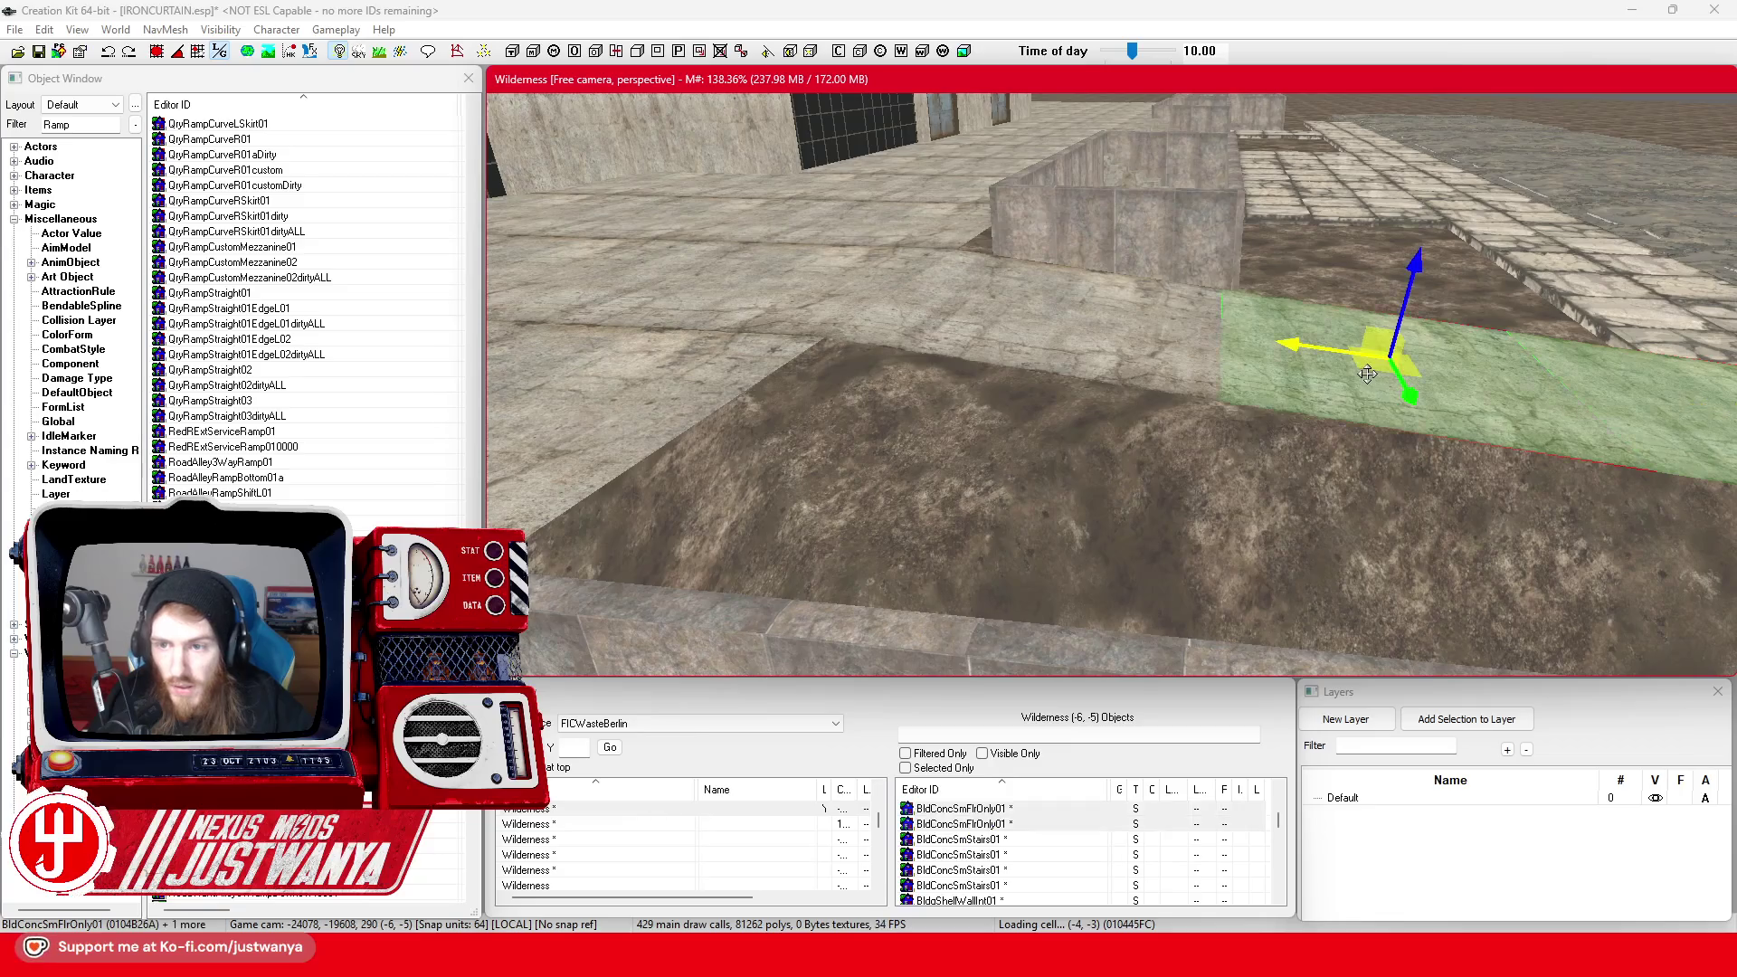
{"action": "key", "text": "Delete"}
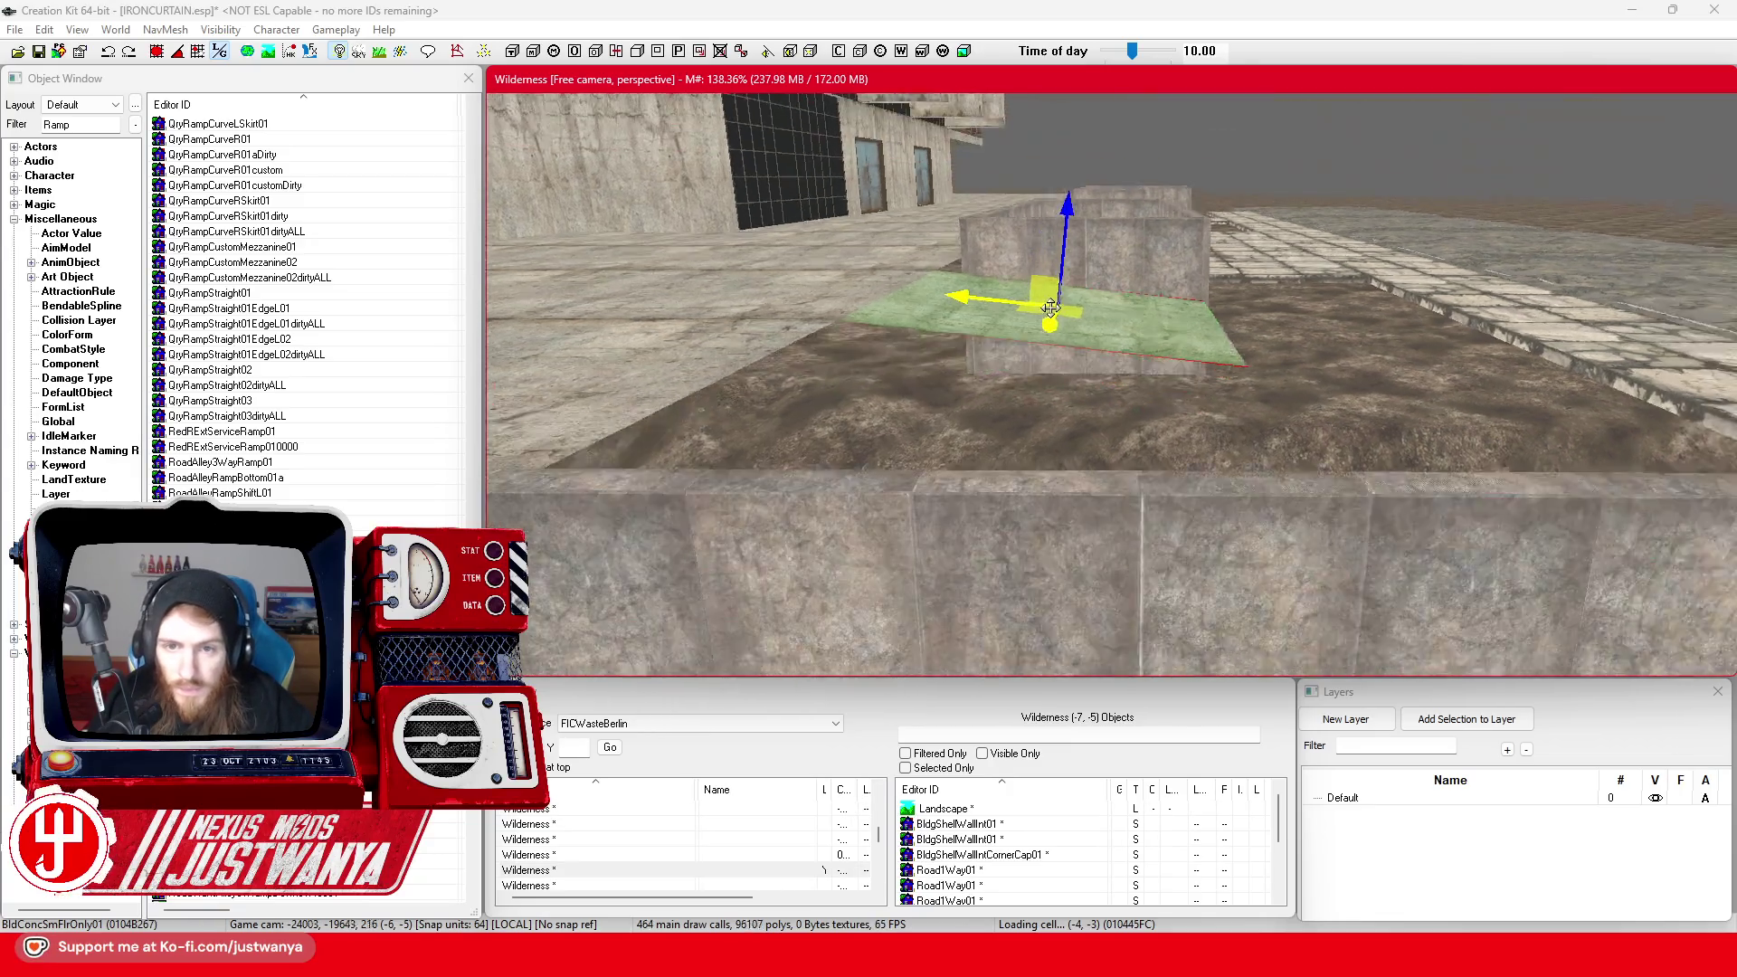
{"action": "key", "text": "2"}
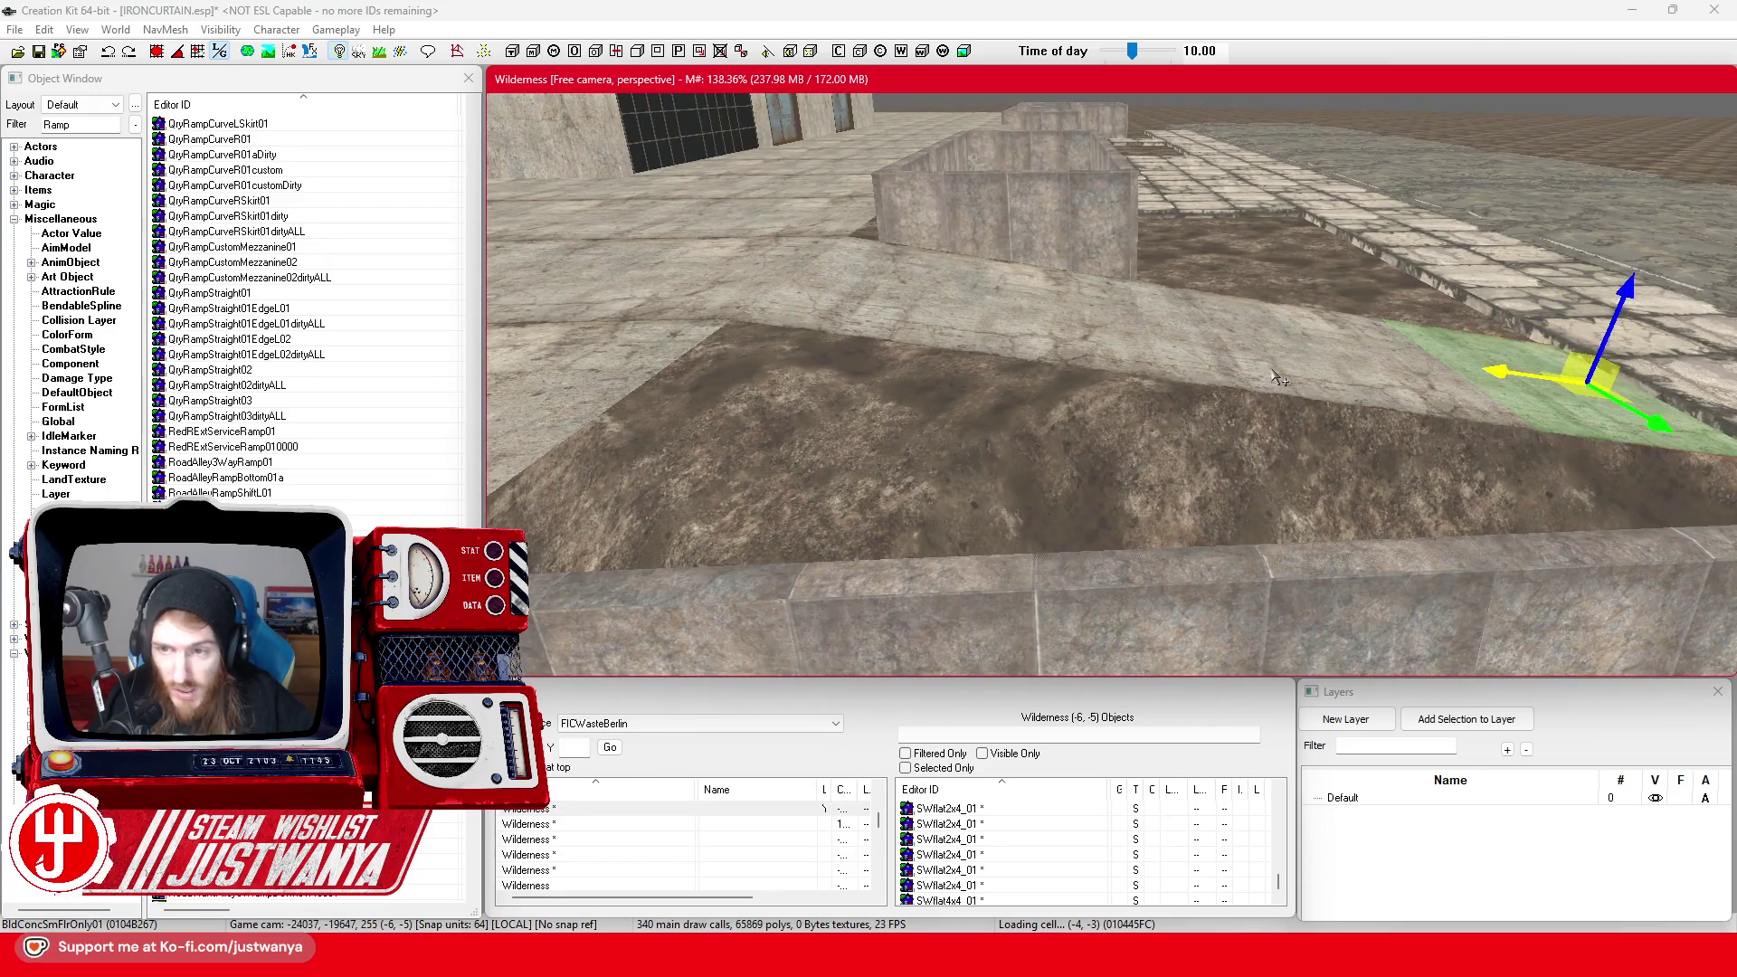
{"action": "left_click", "coordinate": [1272, 371], "text": "ctrl"}
{"action": "key", "text": "Delete"}
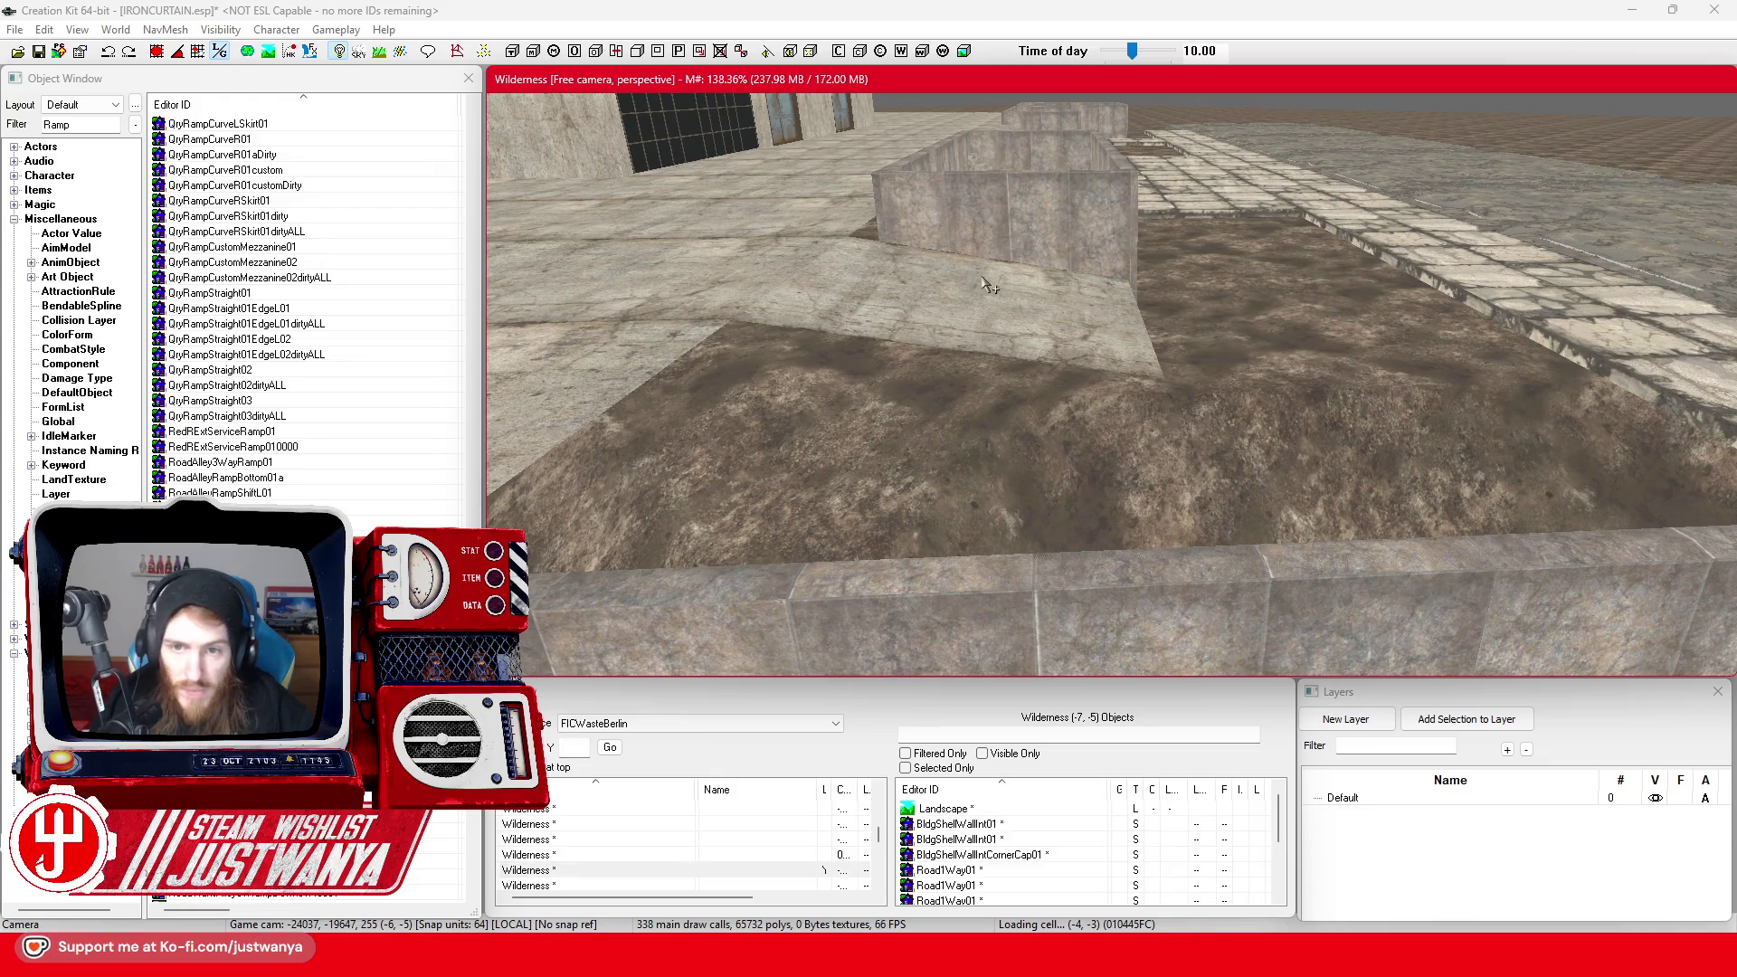
Slide the ramp floor piece to the right across the floor
{"action": "left_click", "coordinate": [984, 282]}
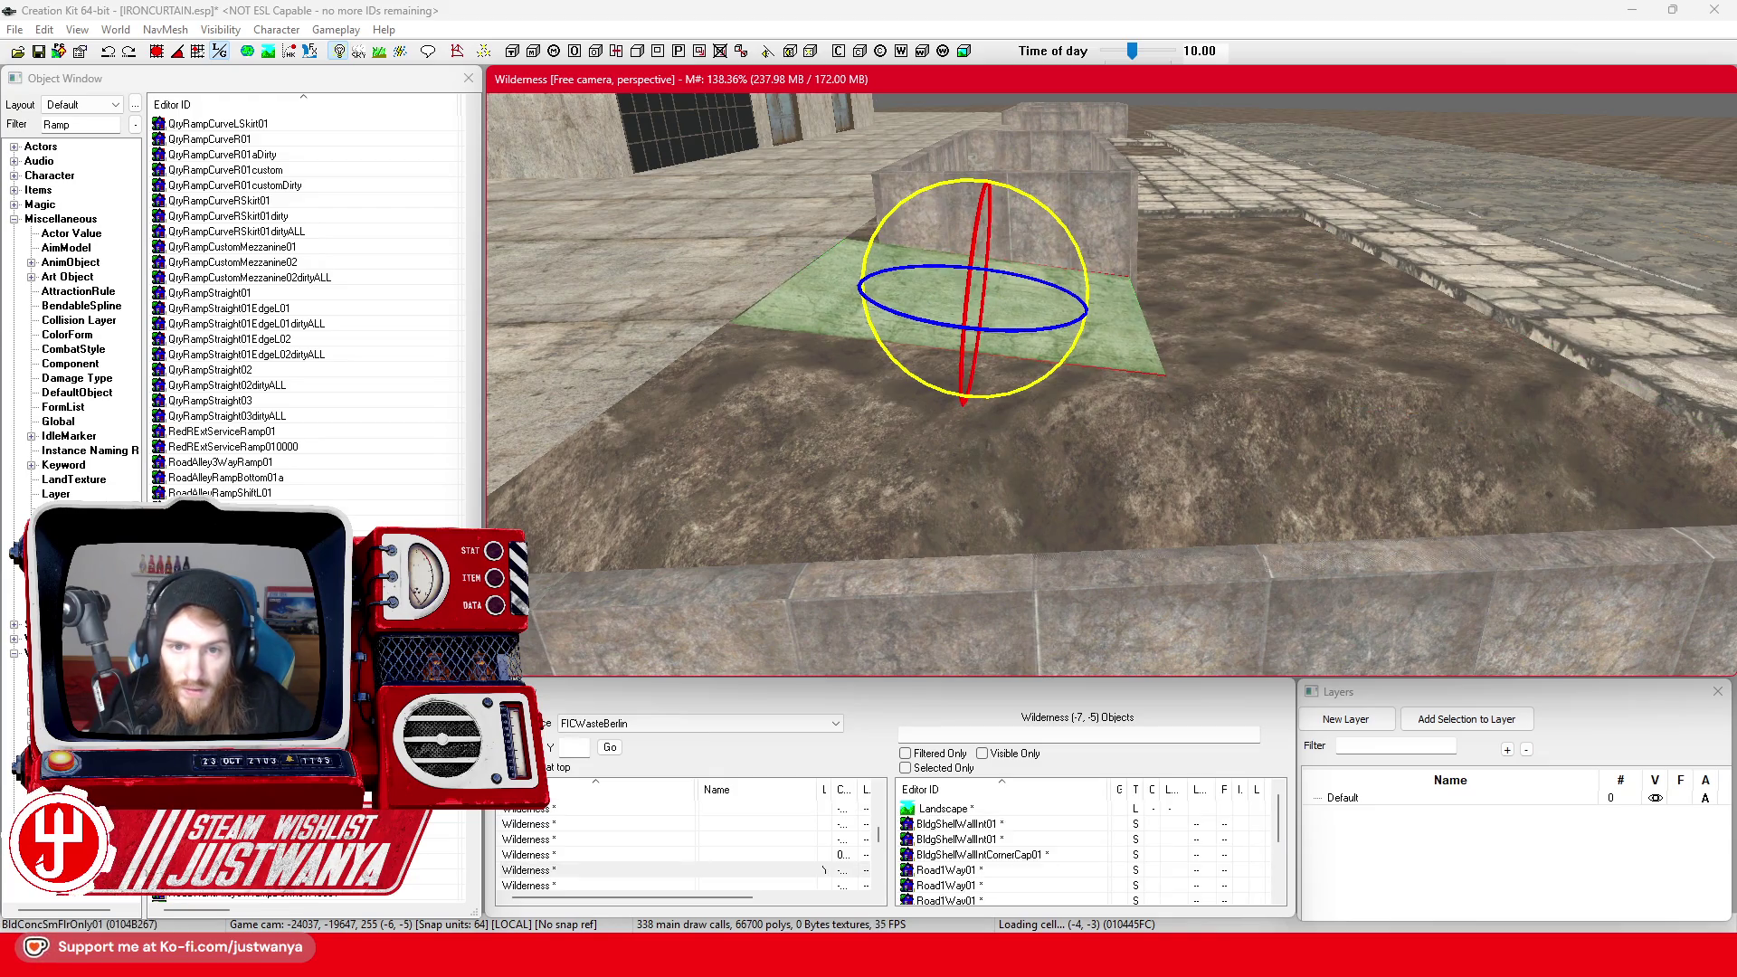
{"action": "key", "text": "2"}
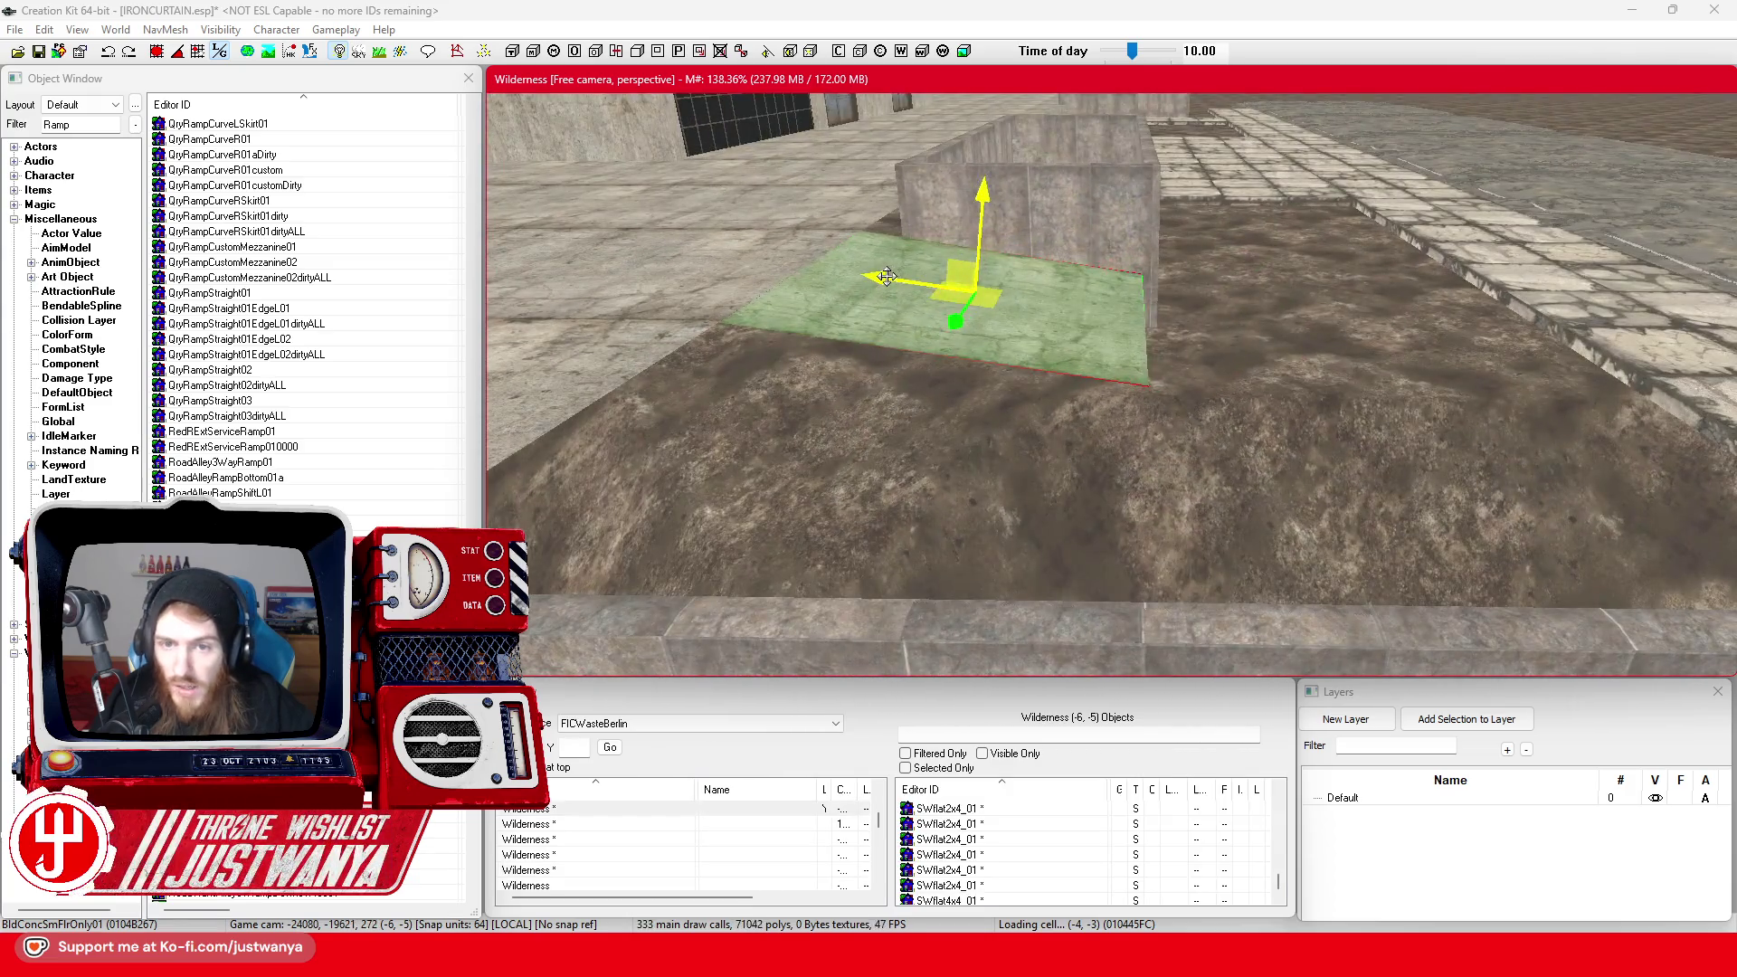
{"action": "mouse_move", "coordinate": [931, 299]}
{"action": "left_mouse_down"}
{"action": "mouse_move", "coordinate": [1339, 344]}
{"action": "mouse_move", "coordinate": [1310, 341]}
{"action": "left_mouse_up"}
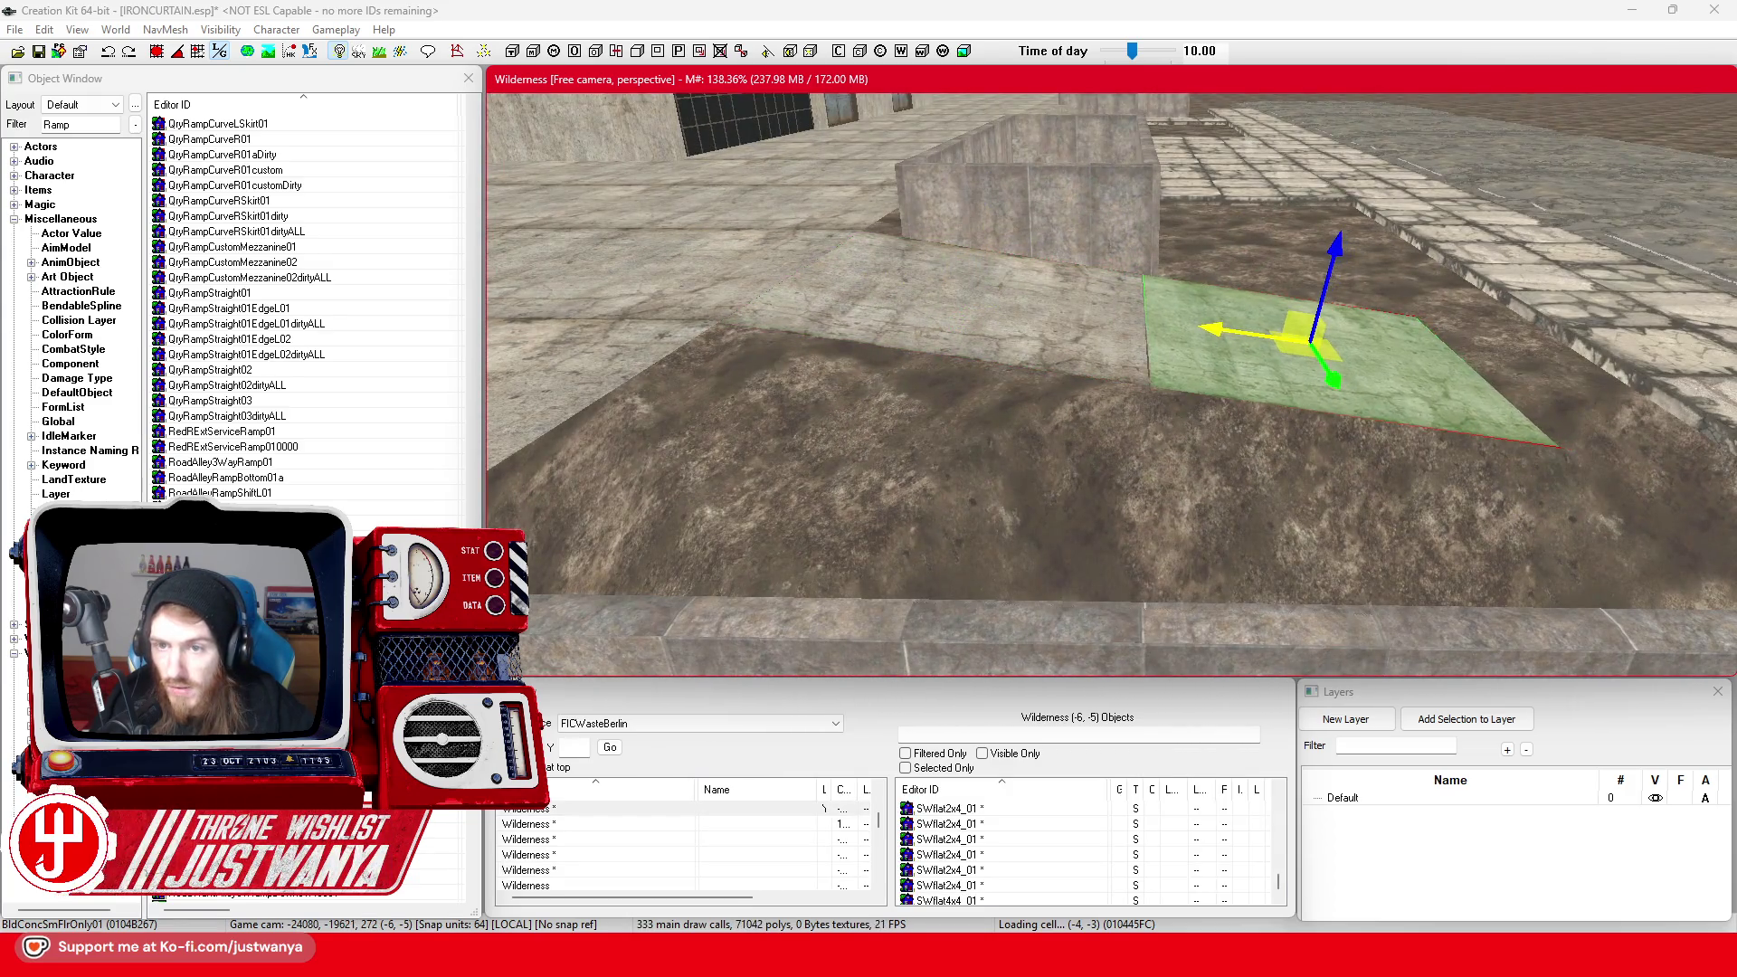
{"action": "scroll", "coordinate": [1111, 385], "scroll_direction": "up", "scroll_amount": 2}
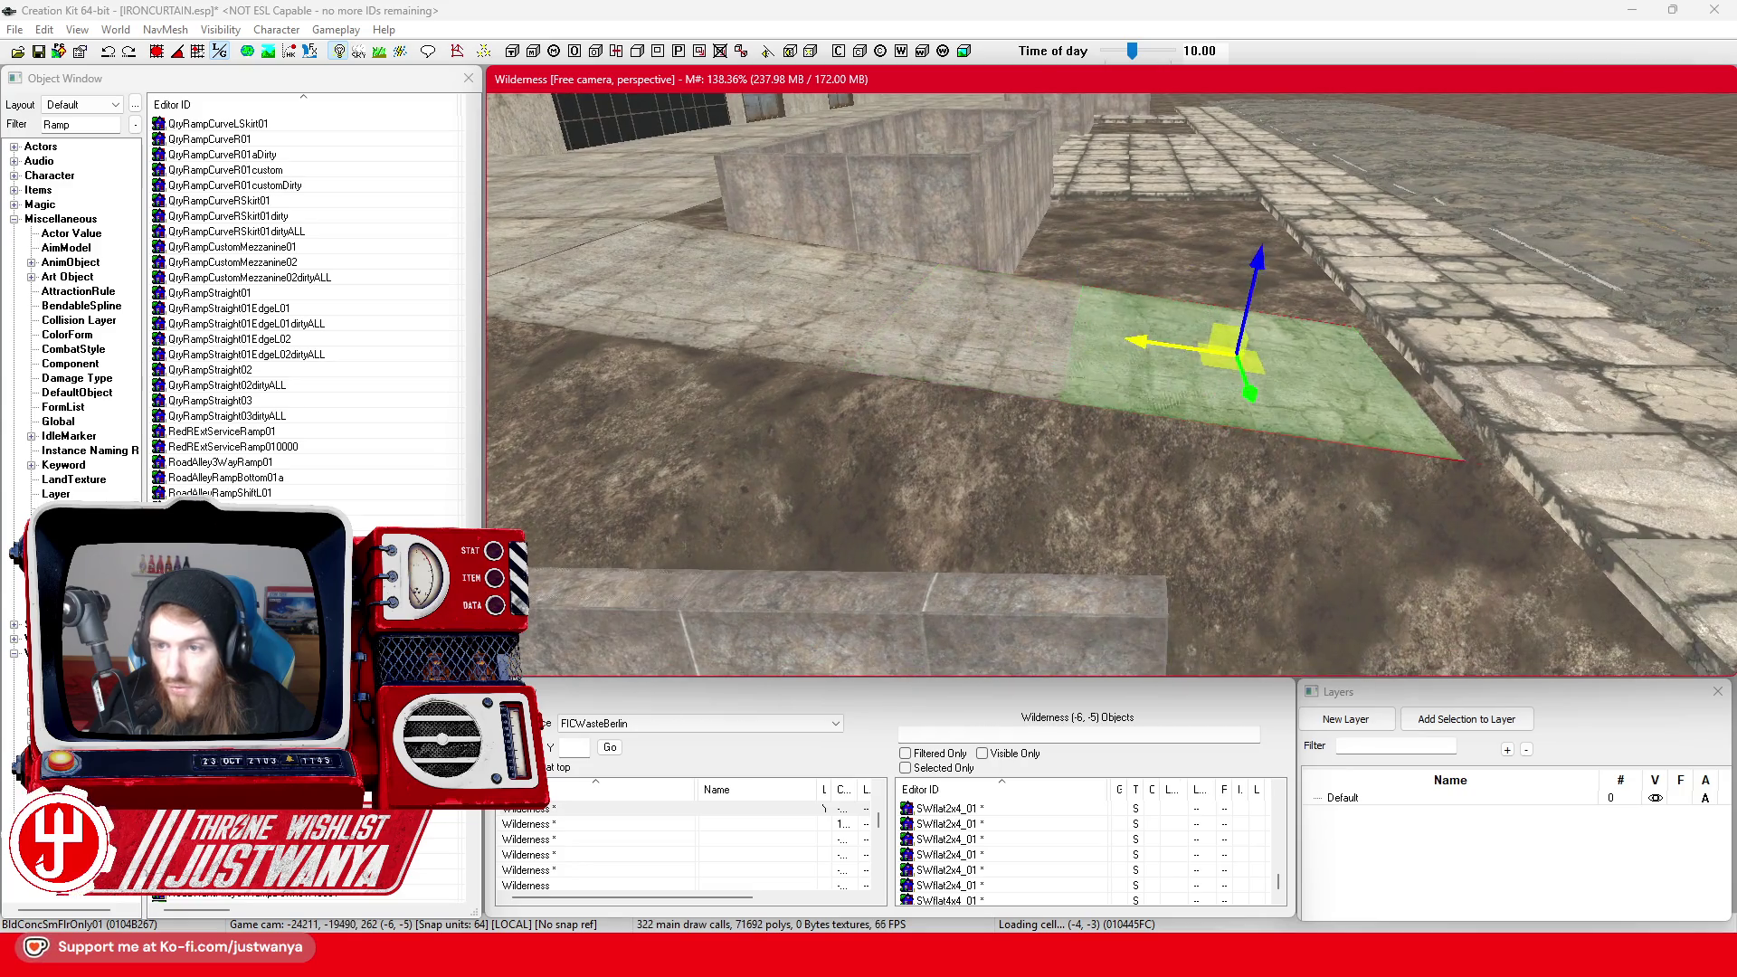
{"action": "mouse_move", "coordinate": [1296, 362]}
{"action": "left_mouse_down"}
{"action": "mouse_move", "coordinate": [1429, 380]}
{"action": "mouse_move", "coordinate": [1400, 375]}
{"action": "left_mouse_up"}
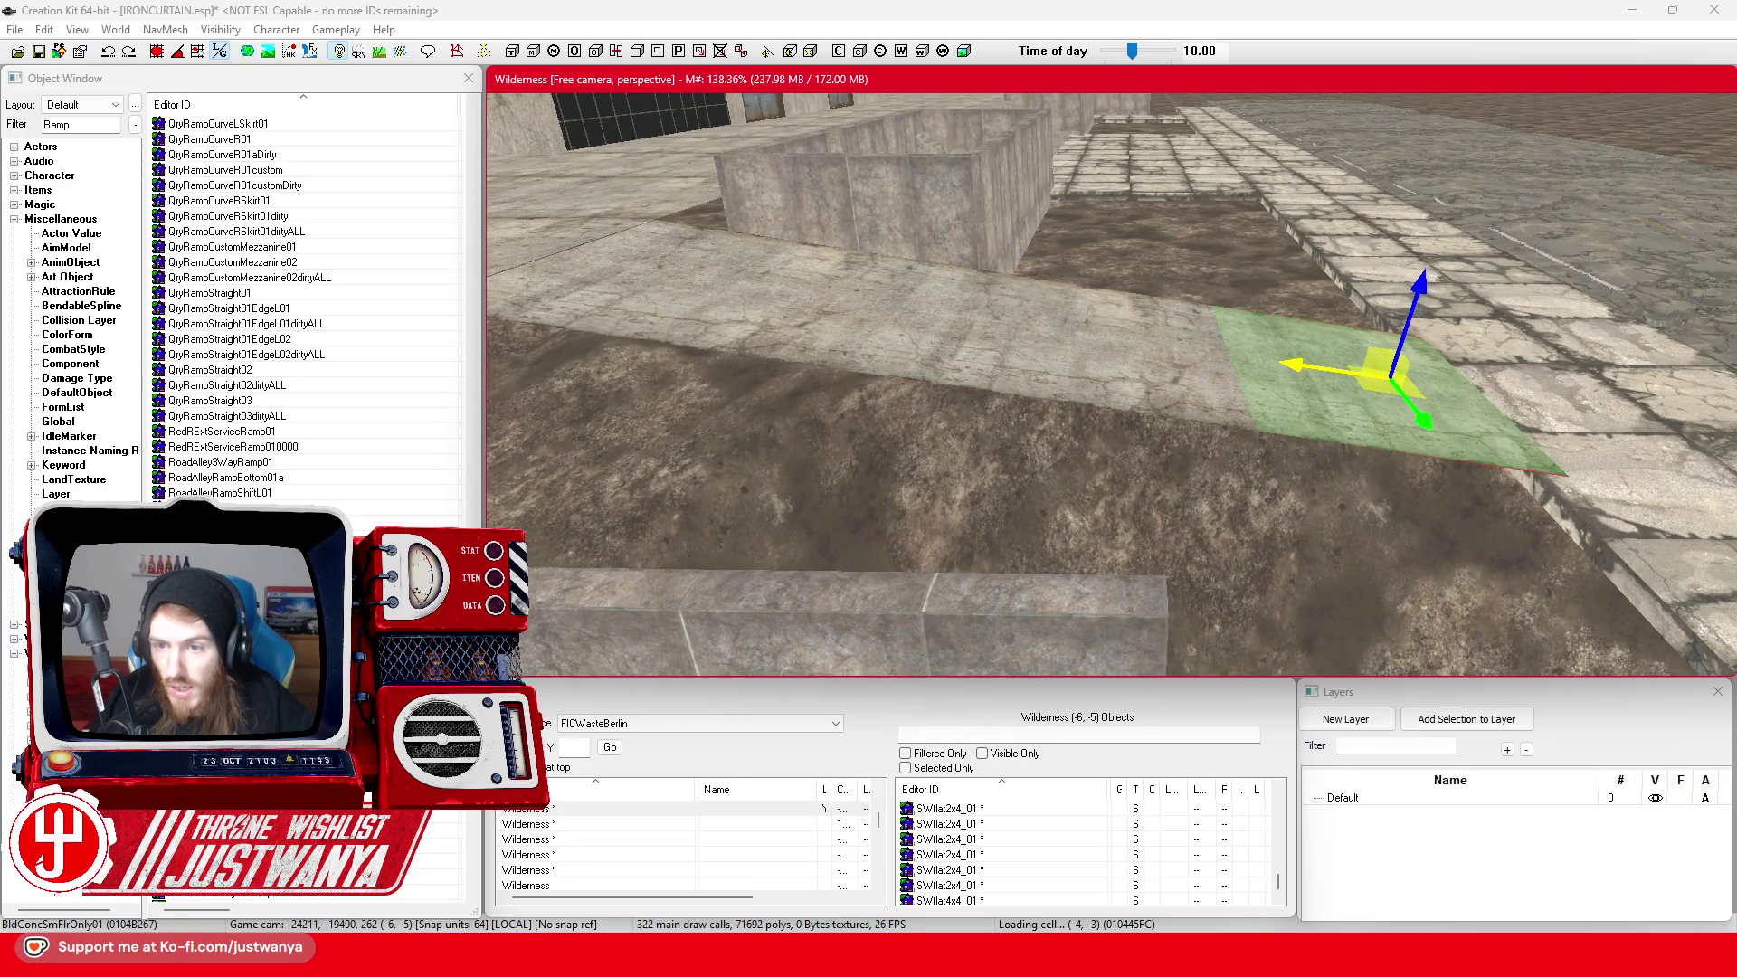
{"action": "scroll", "coordinate": [1319, 358], "scroll_direction": "up", "scroll_amount": 3}
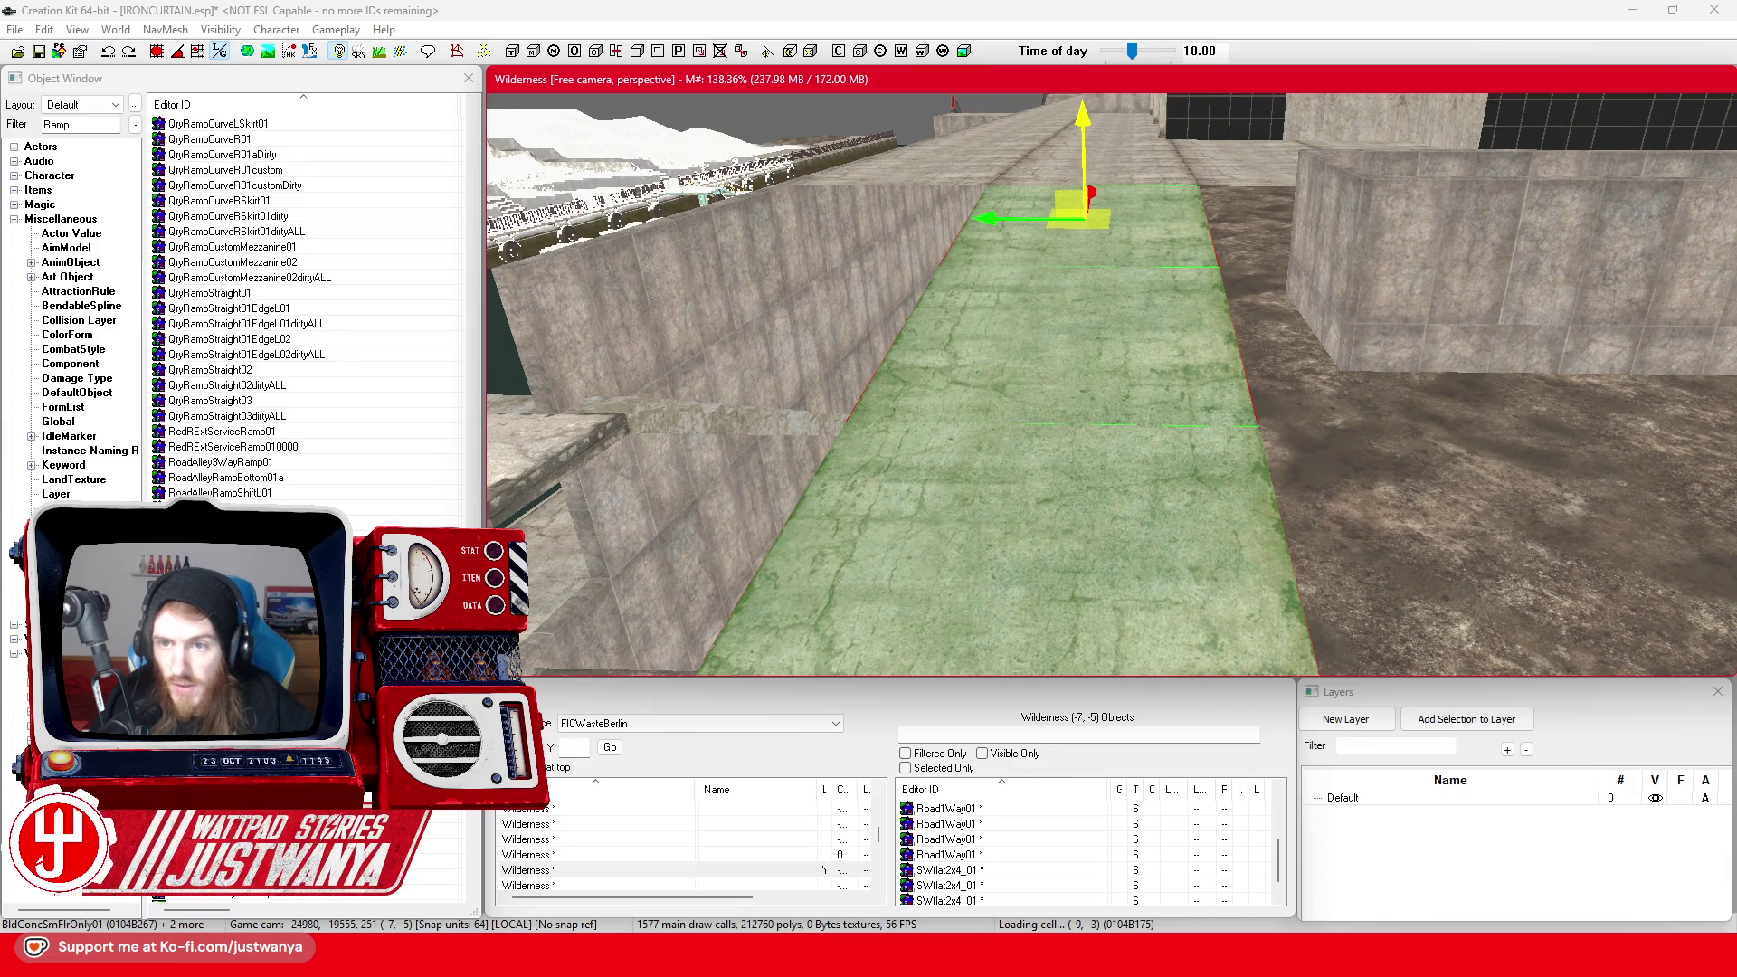
Move the selected floor piece left along X onto the top of the stone wall
{"action": "scroll", "coordinate": [1081, 108], "scroll_direction": "up", "scroll_amount": 5}
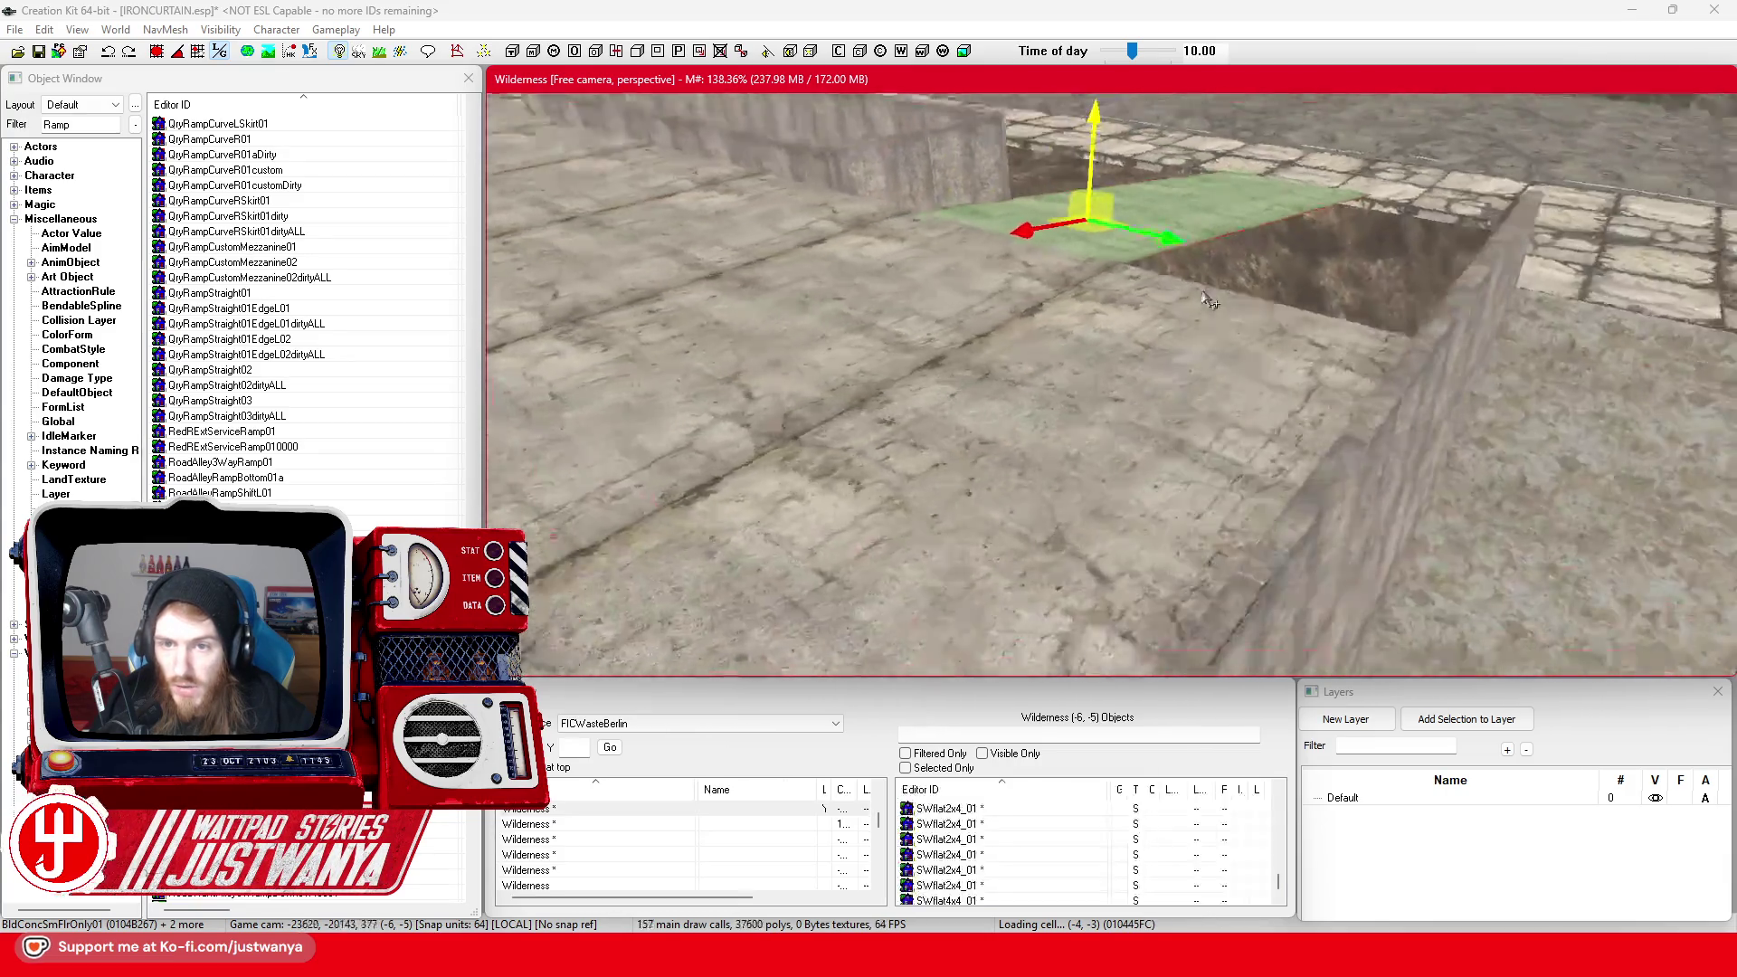
{"action": "key", "text": "shift"}
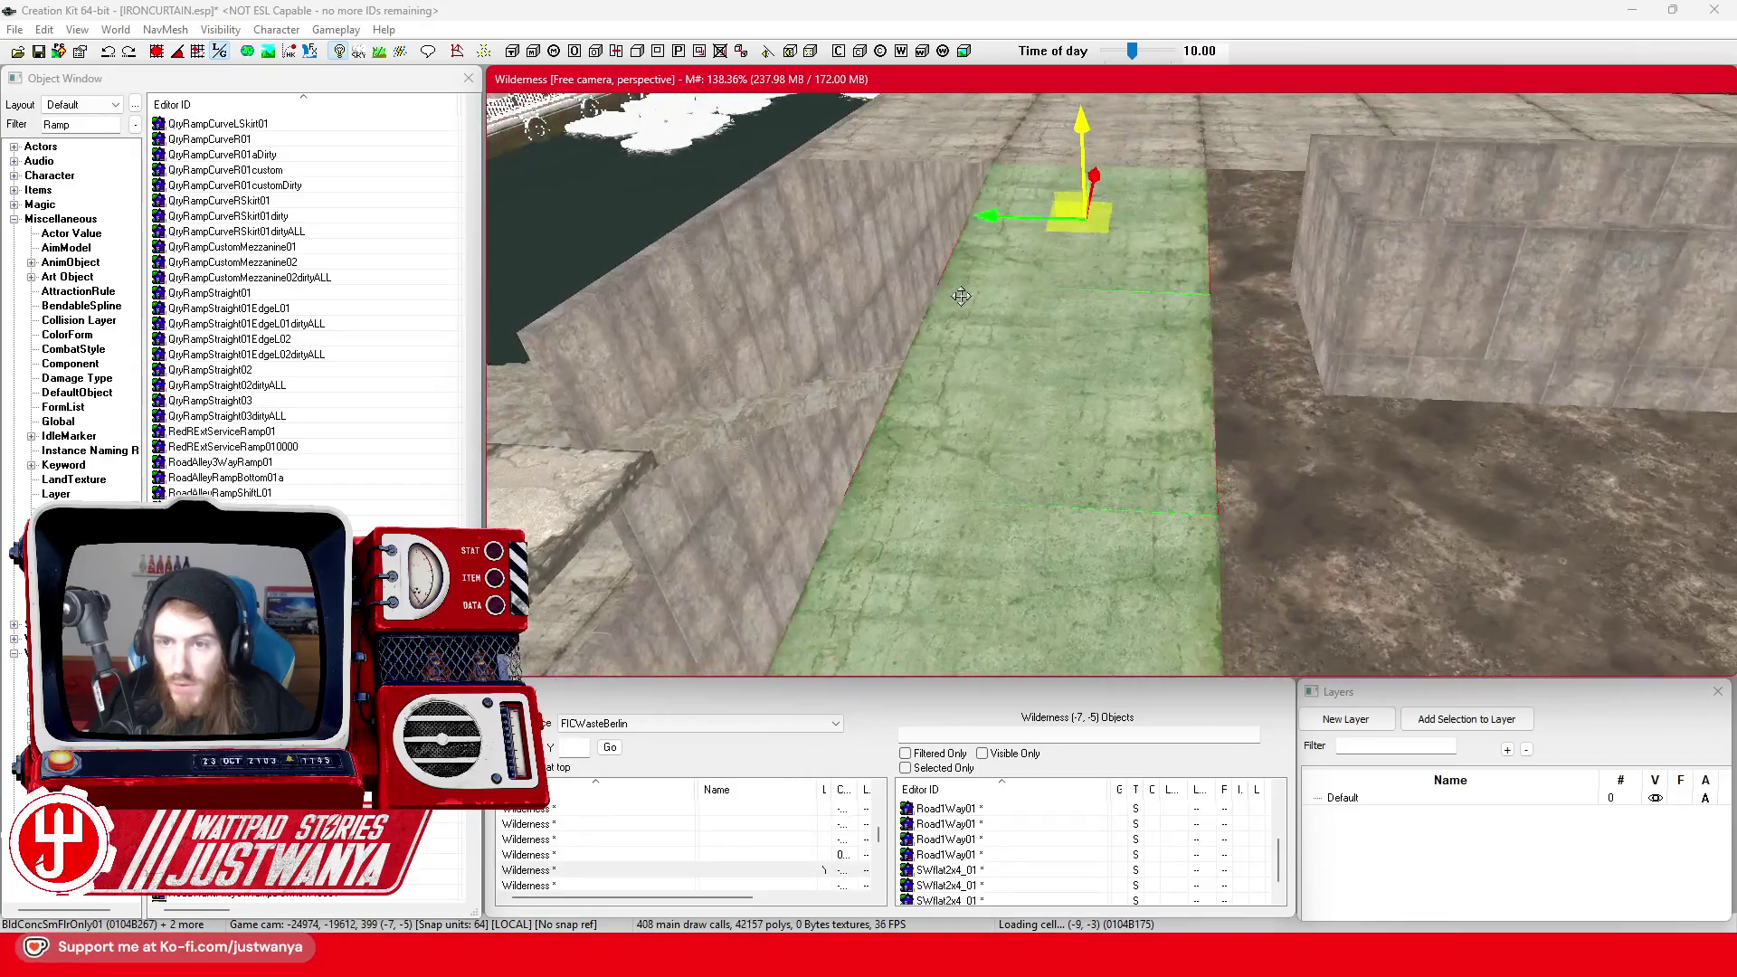
{"action": "left_click_drag", "start_coordinate": [999, 225], "coordinate": [758, 225]}
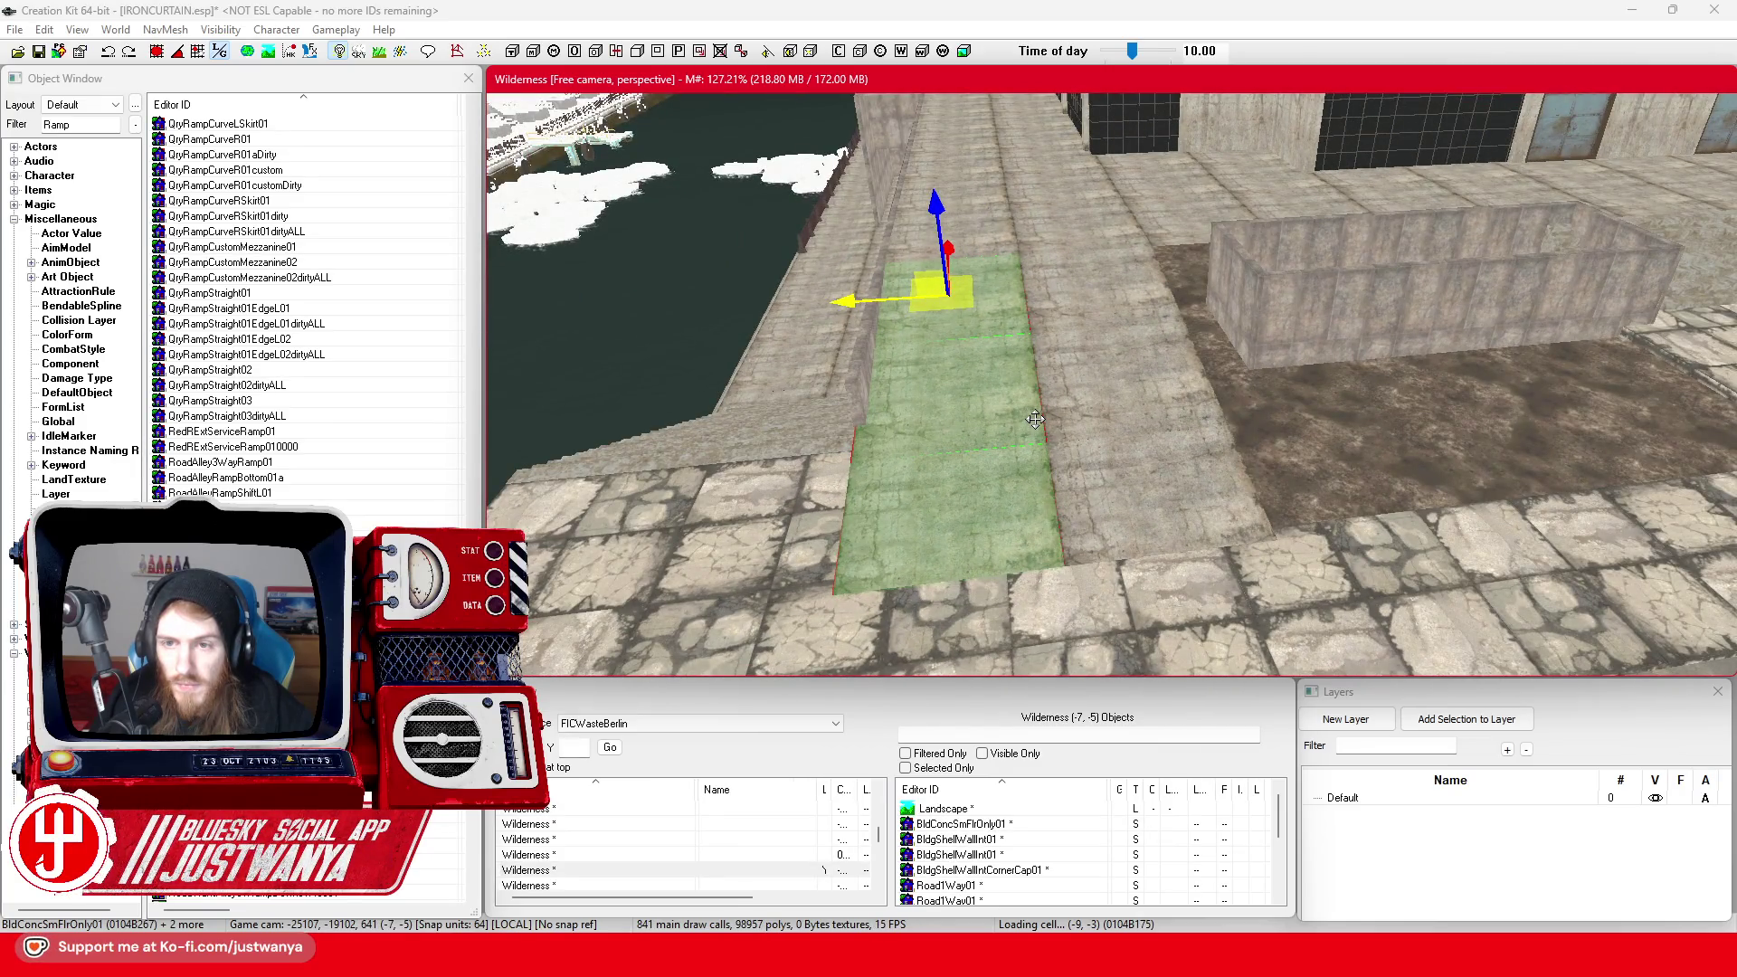
{"action": "scroll", "coordinate": [1034, 419], "scroll_direction": "down", "scroll_amount": 3}
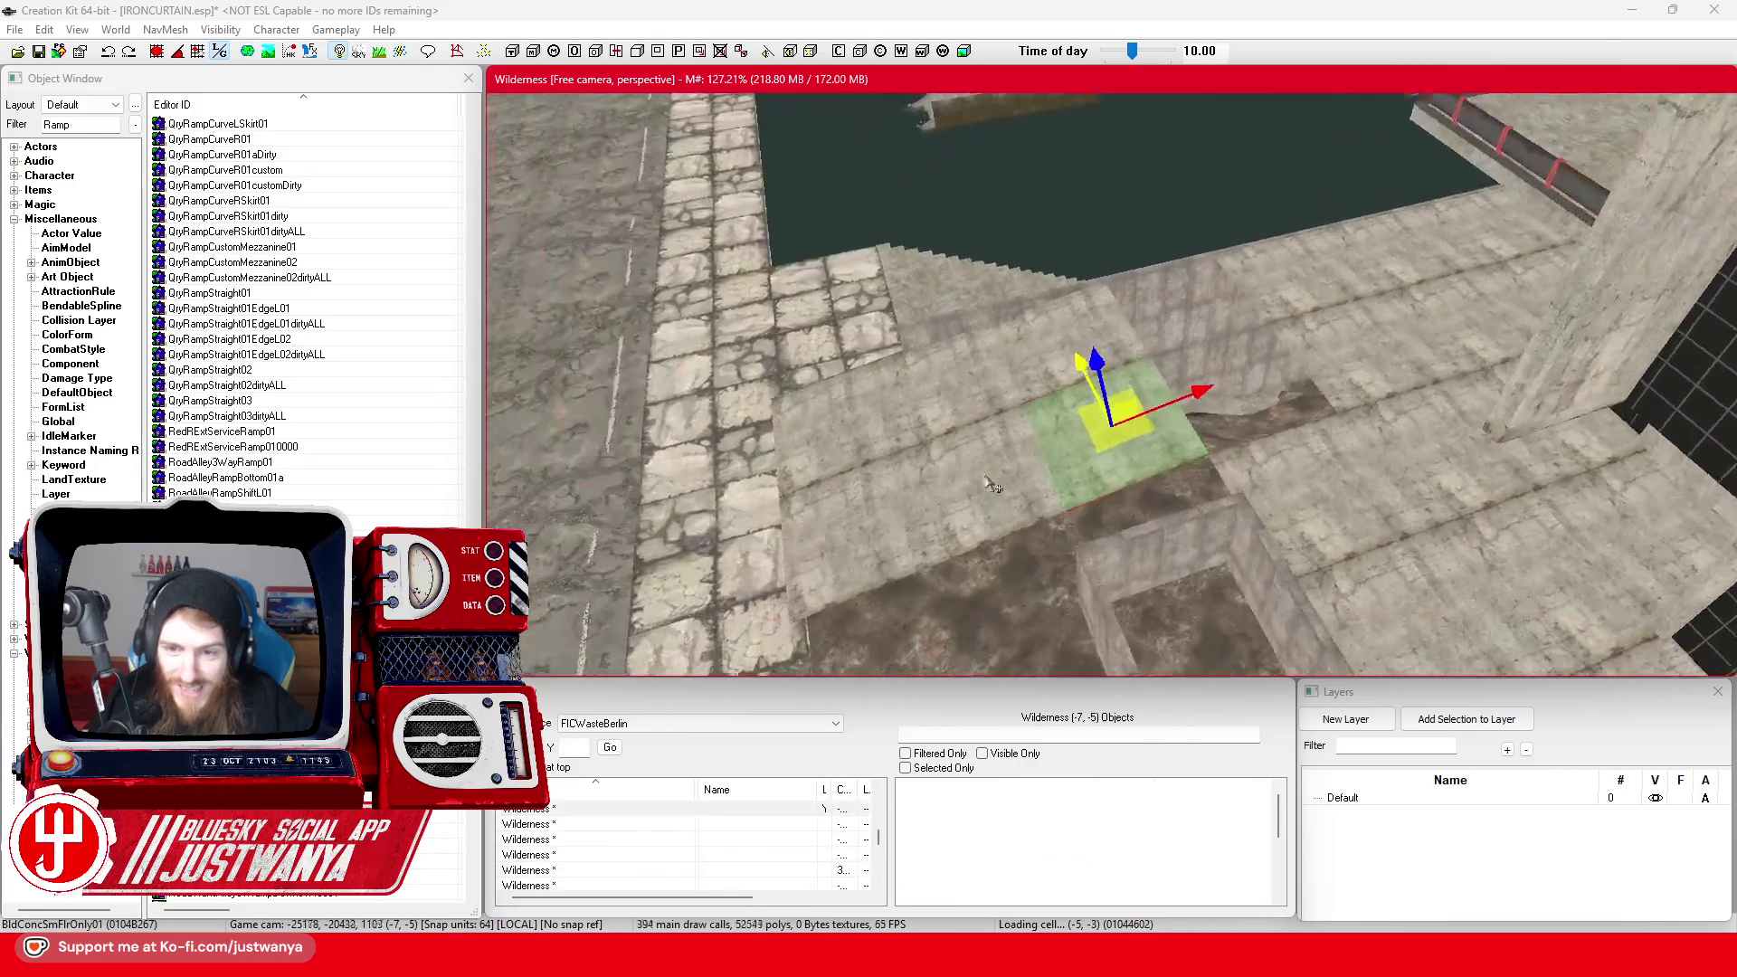
{"action": "left_click", "coordinate": [1077, 402], "text": "ctrl"}
{"action": "left_click", "coordinate": [959, 466], "text": "ctrl"}
{"action": "left_click", "coordinate": [932, 398], "text": "ctrl"}
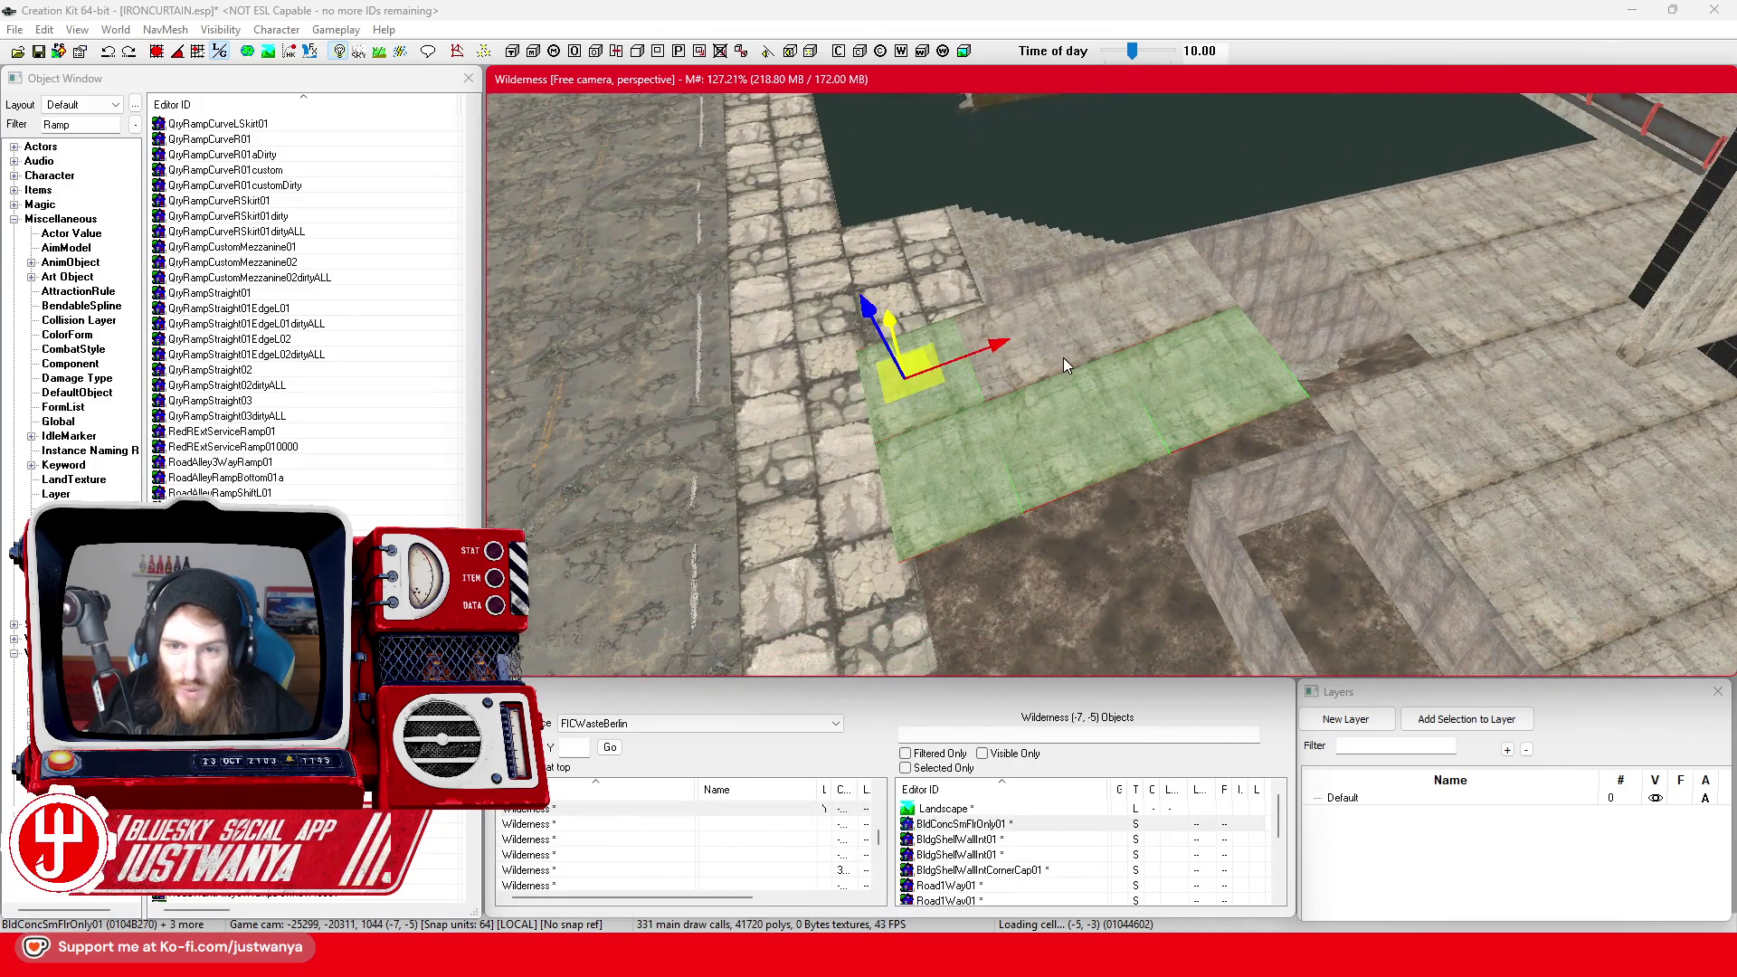
{"action": "left_click", "coordinate": [1040, 340], "text": "ctrl"}
{"action": "left_click", "coordinate": [1166, 284], "text": "ctrl"}
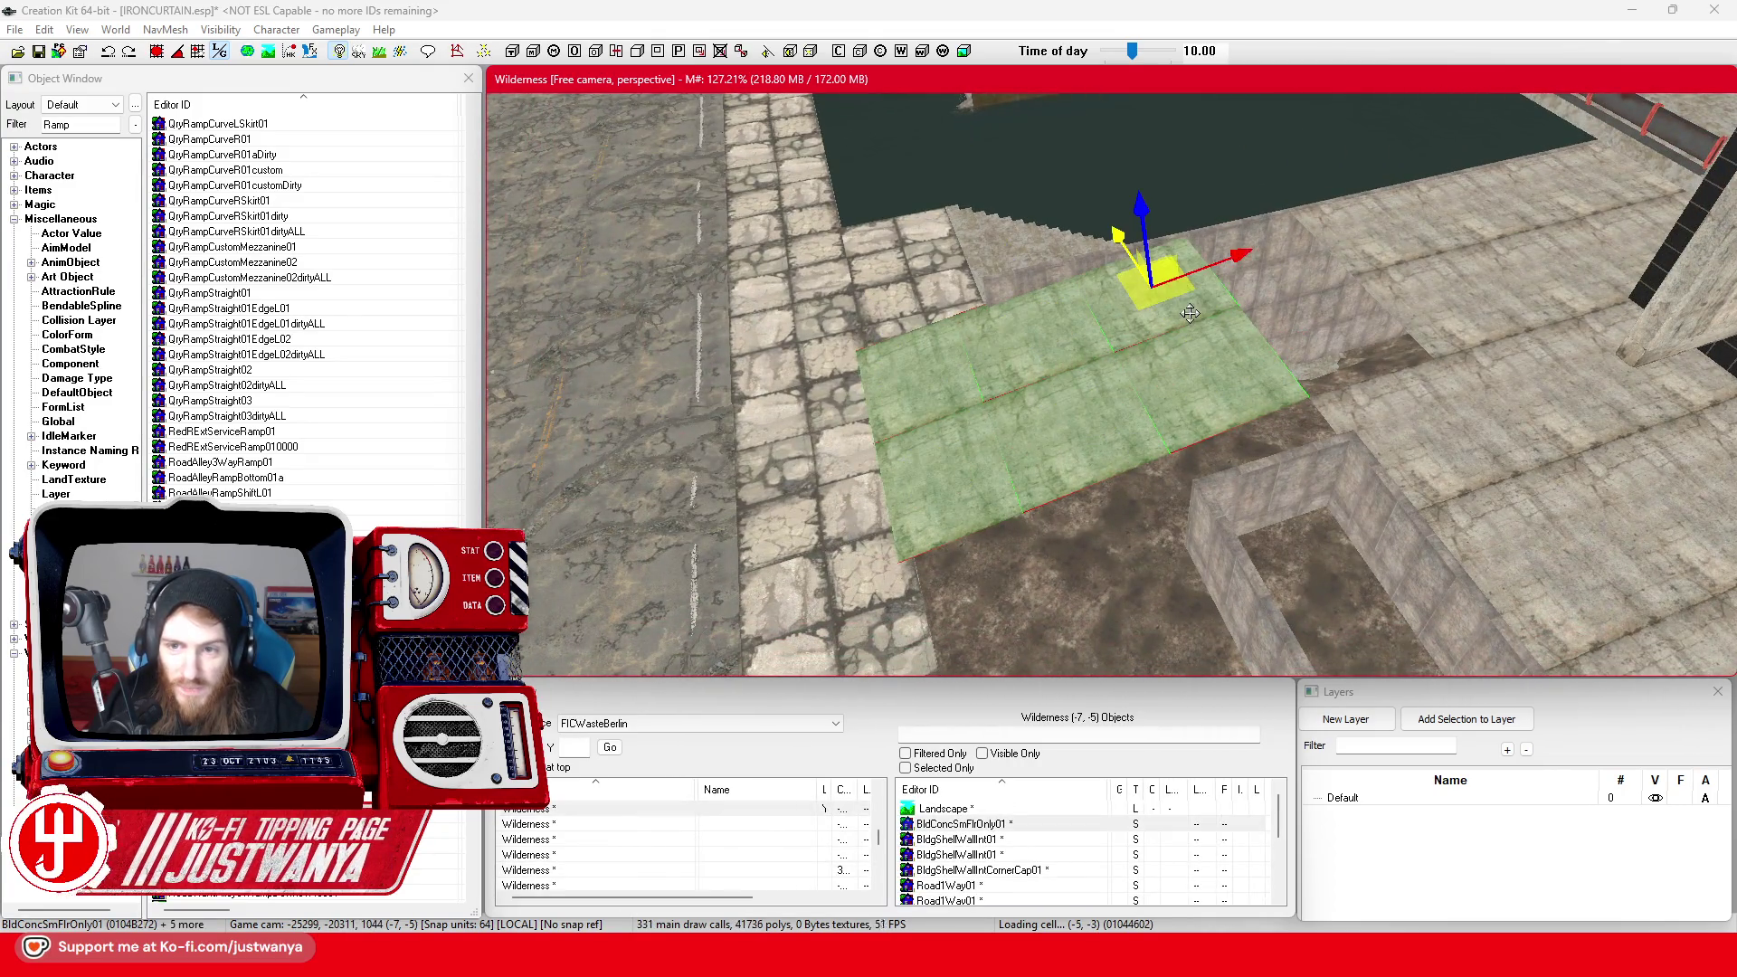
{"action": "left_click", "coordinate": [224, 56]}
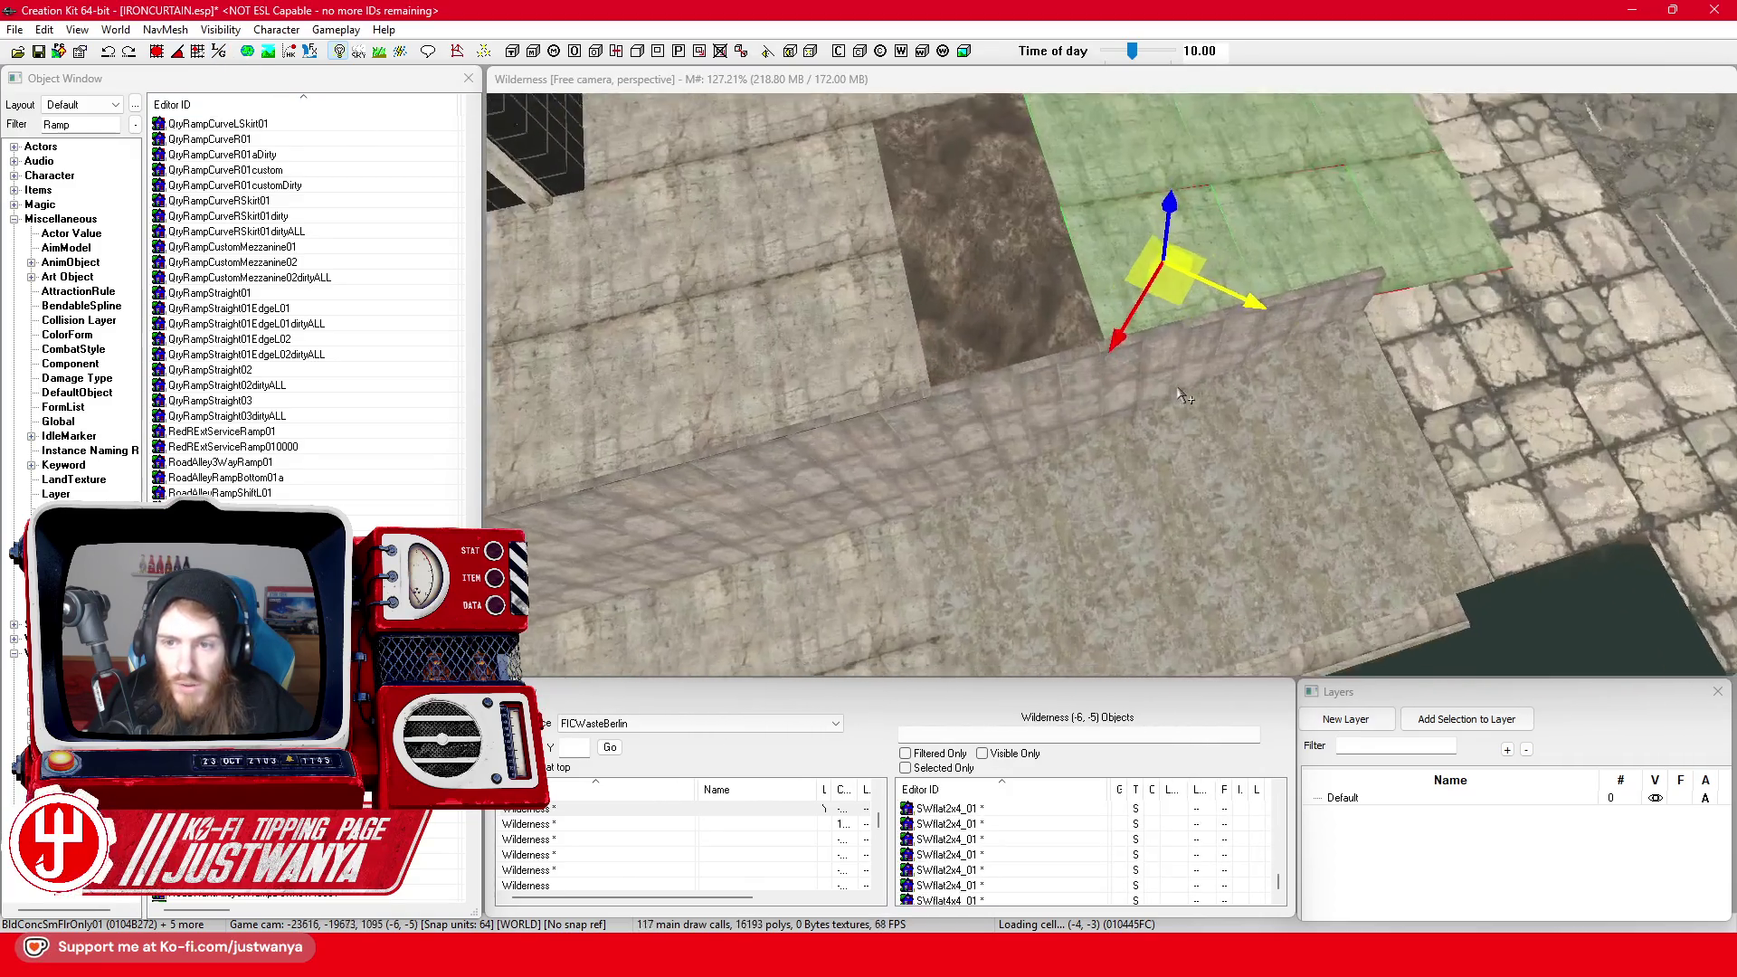
{"action": "scroll", "coordinate": [1185, 396], "scroll_direction": "up", "scroll_amount": 5}
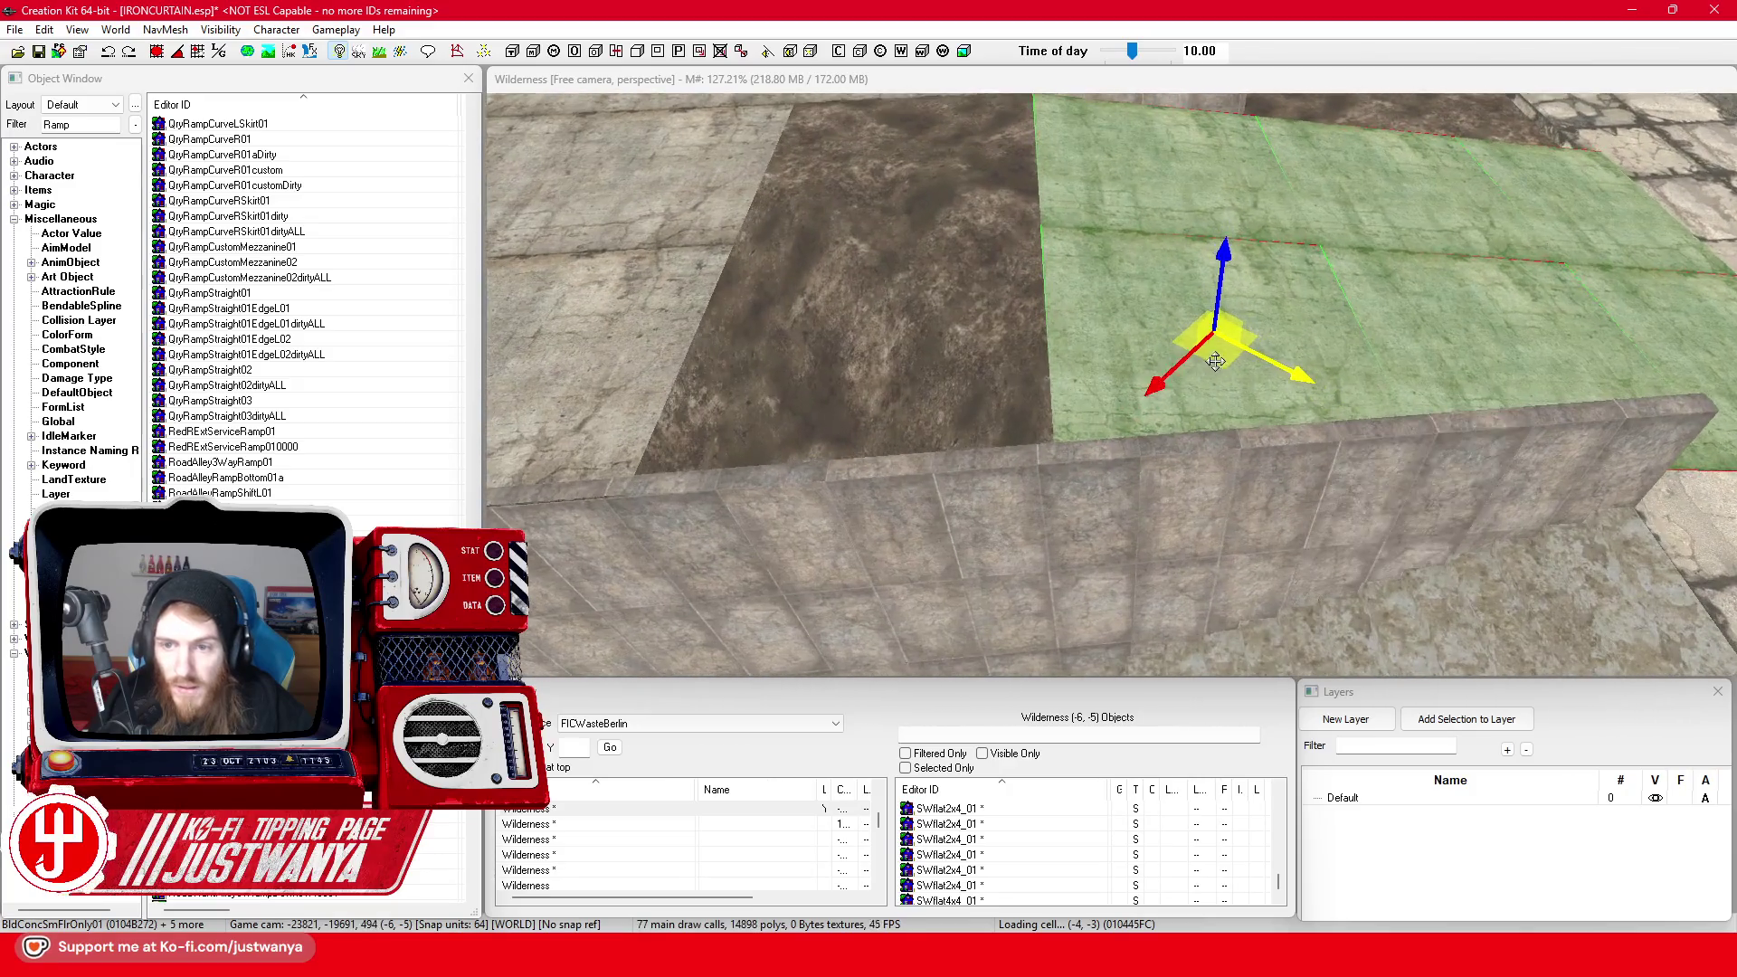
{"action": "left_click_drag", "start_coordinate": [1215, 360], "coordinate": [1094, 364]}
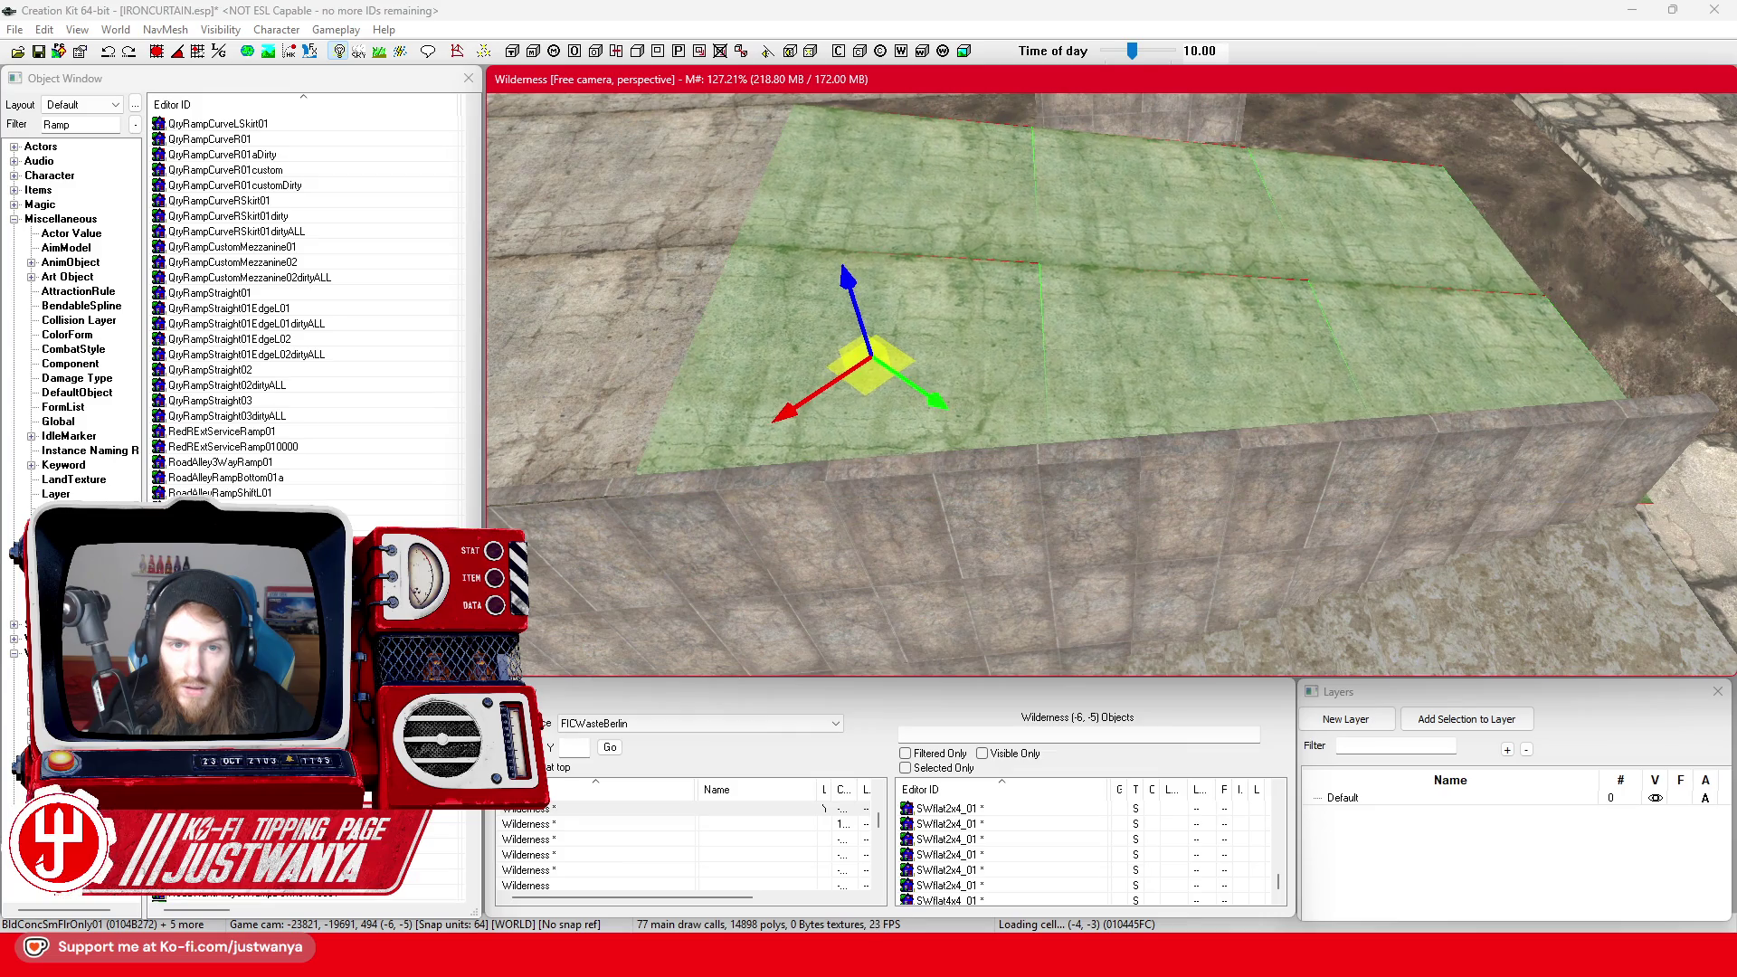
{"action": "scroll", "coordinate": [897, 384], "scroll_direction": "up", "scroll_amount": 5}
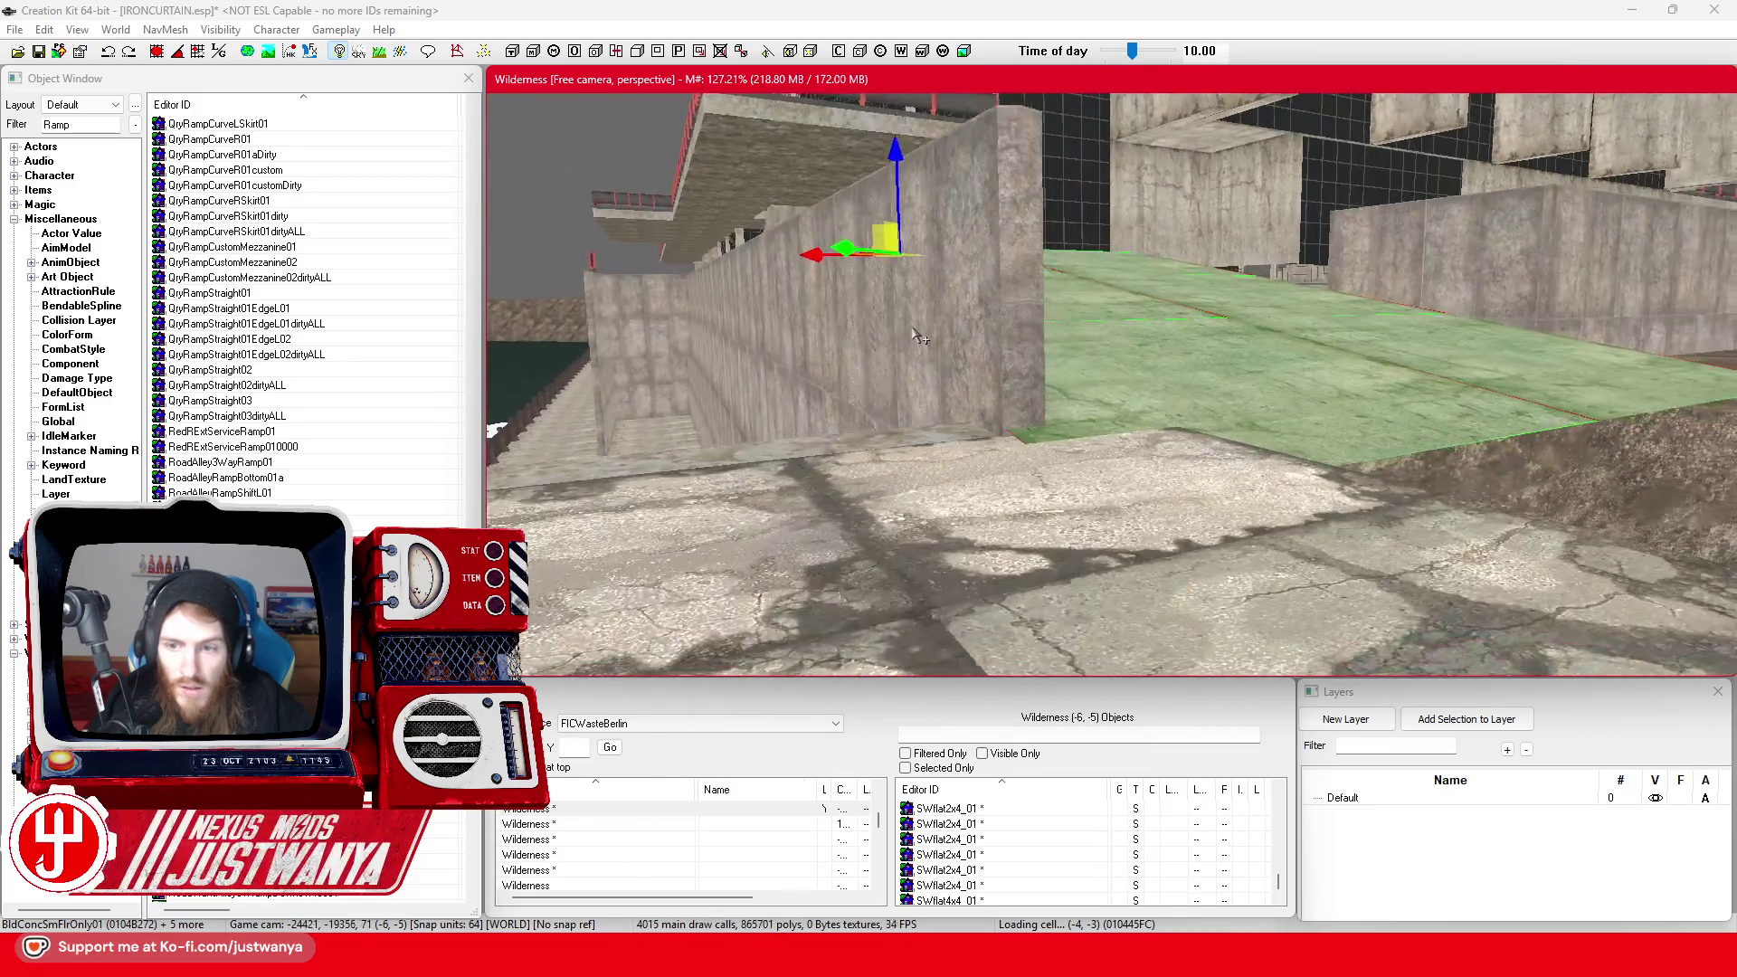
{"action": "mouse_move", "coordinate": [922, 339]}
{"action": "left_mouse_down"}
{"action": "mouse_move", "coordinate": [867, 335]}
{"action": "mouse_move", "coordinate": [696, 380]}
{"action": "left_mouse_up"}
{"action": "scroll", "coordinate": [959, 463], "scroll_direction": "down", "scroll_amount": 3}
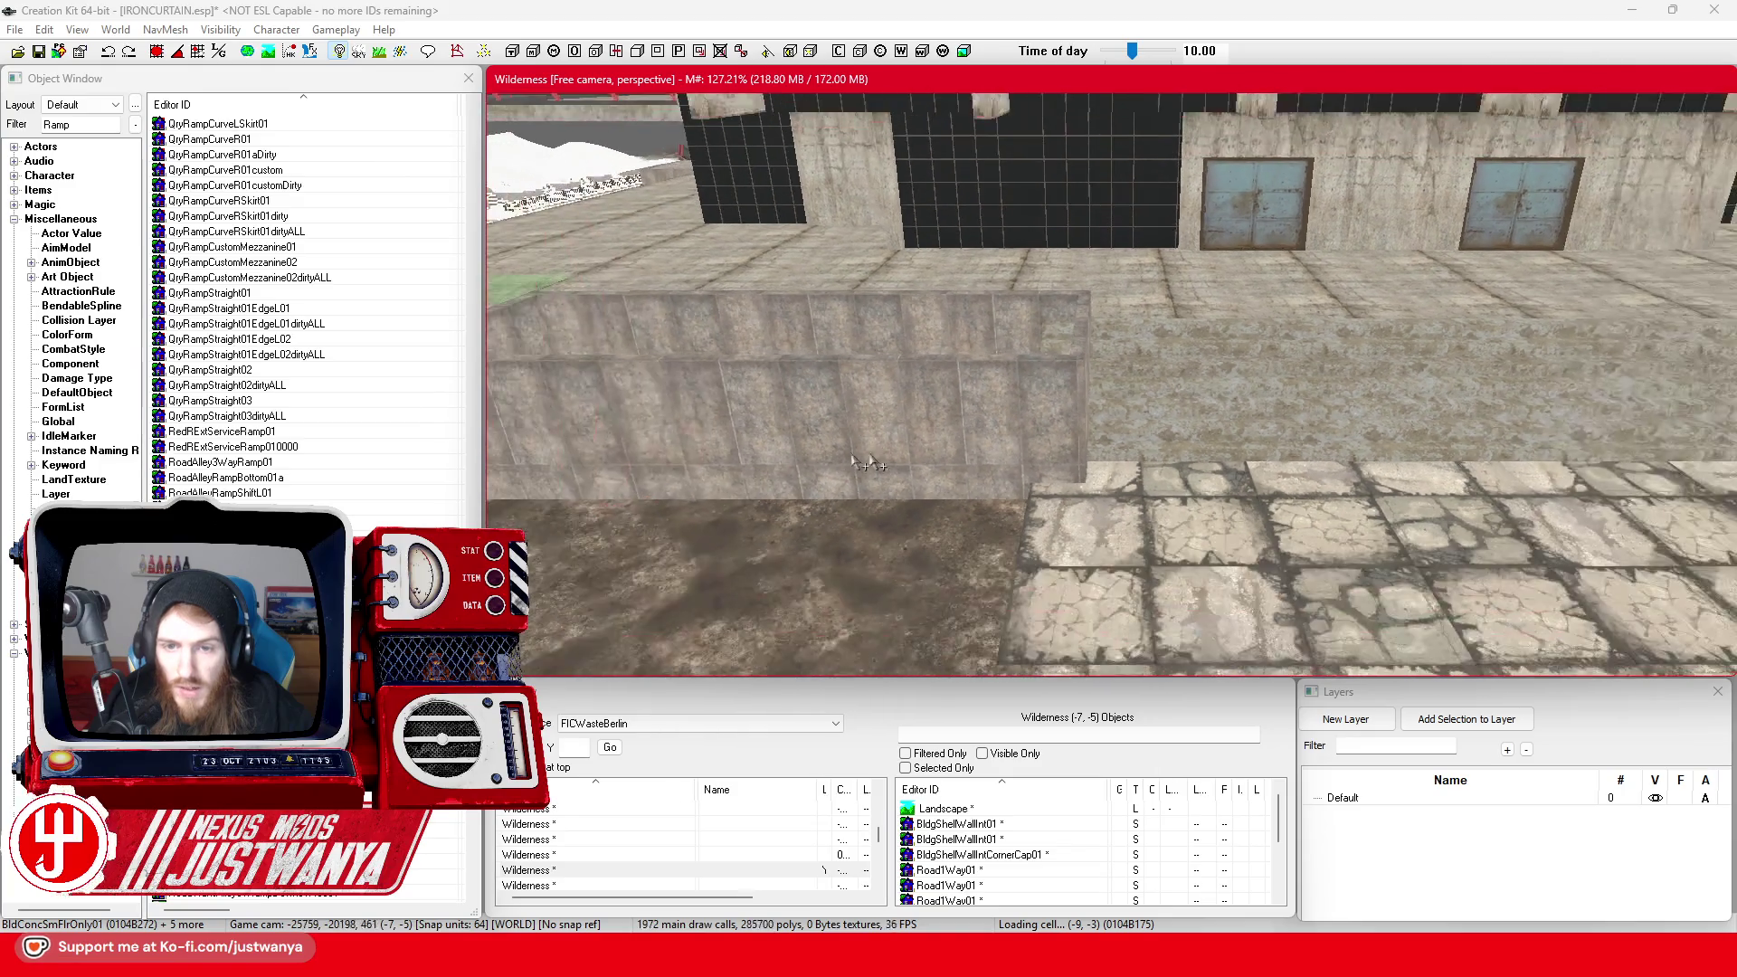
{"action": "left_click_drag", "start_coordinate": [959, 463], "coordinate": [985, 454]}
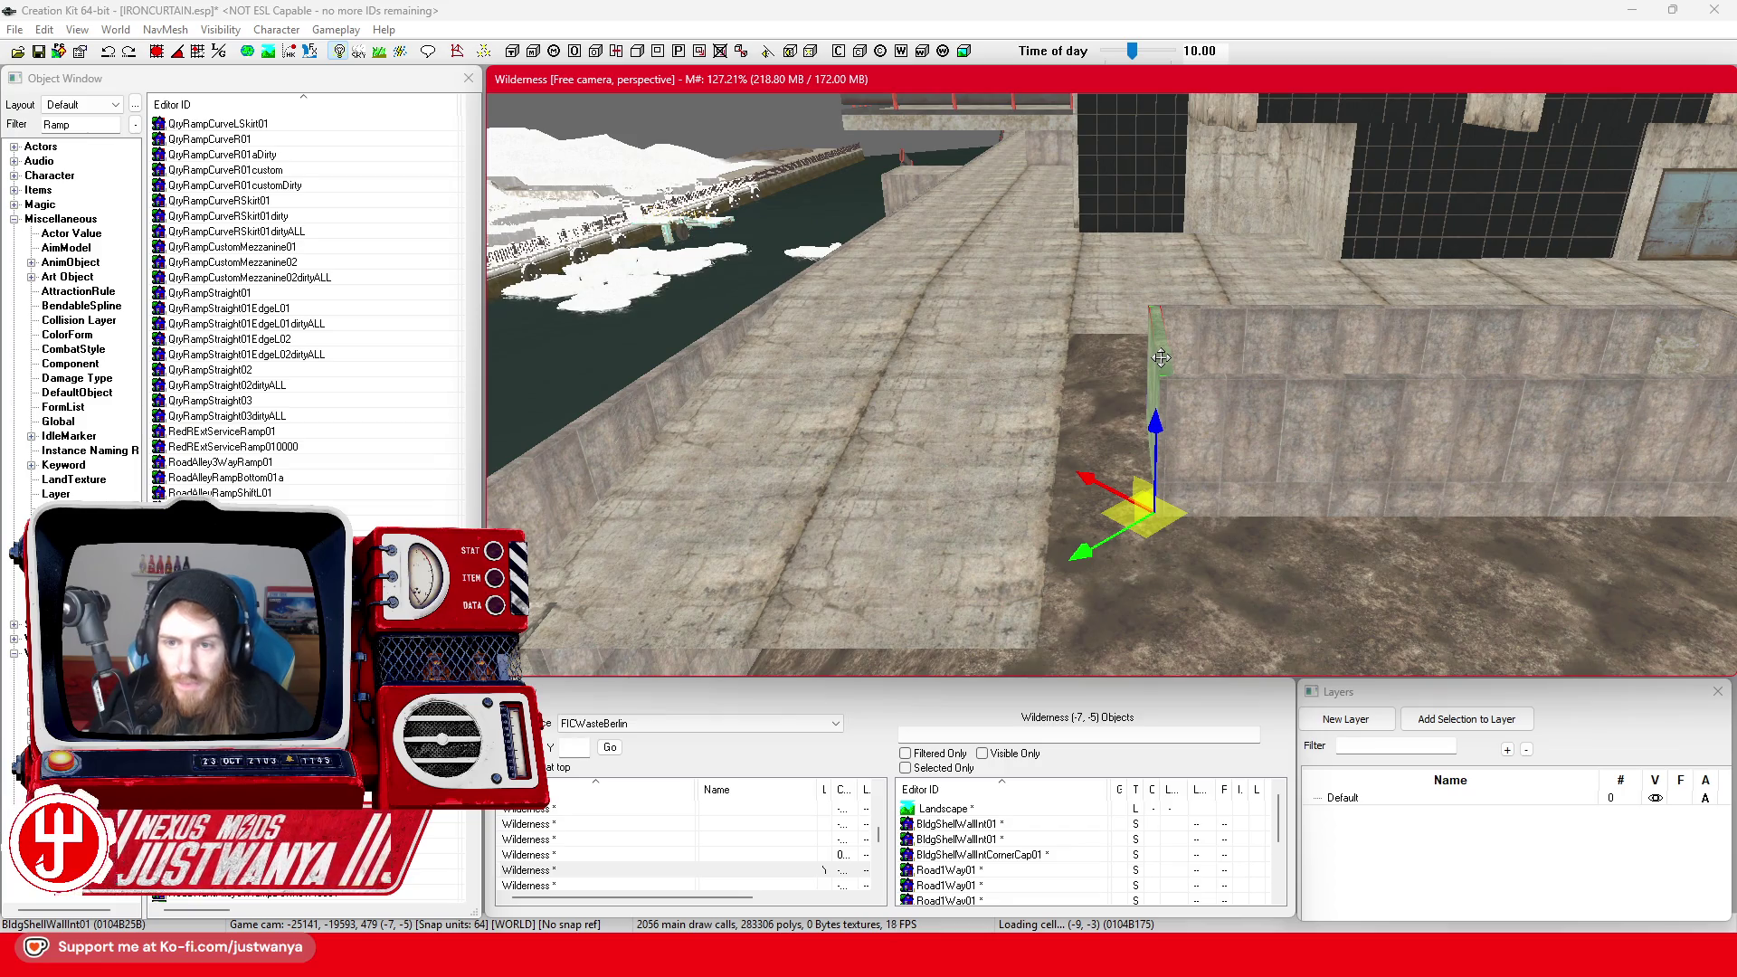
Add the corner cap to the wall selection, switch to Local axes, and slide it left
{"action": "left_click_drag", "start_coordinate": [1159, 359], "coordinate": [1052, 450]}
{"action": "left_click", "coordinate": [1052, 432], "text": "ctrl"}
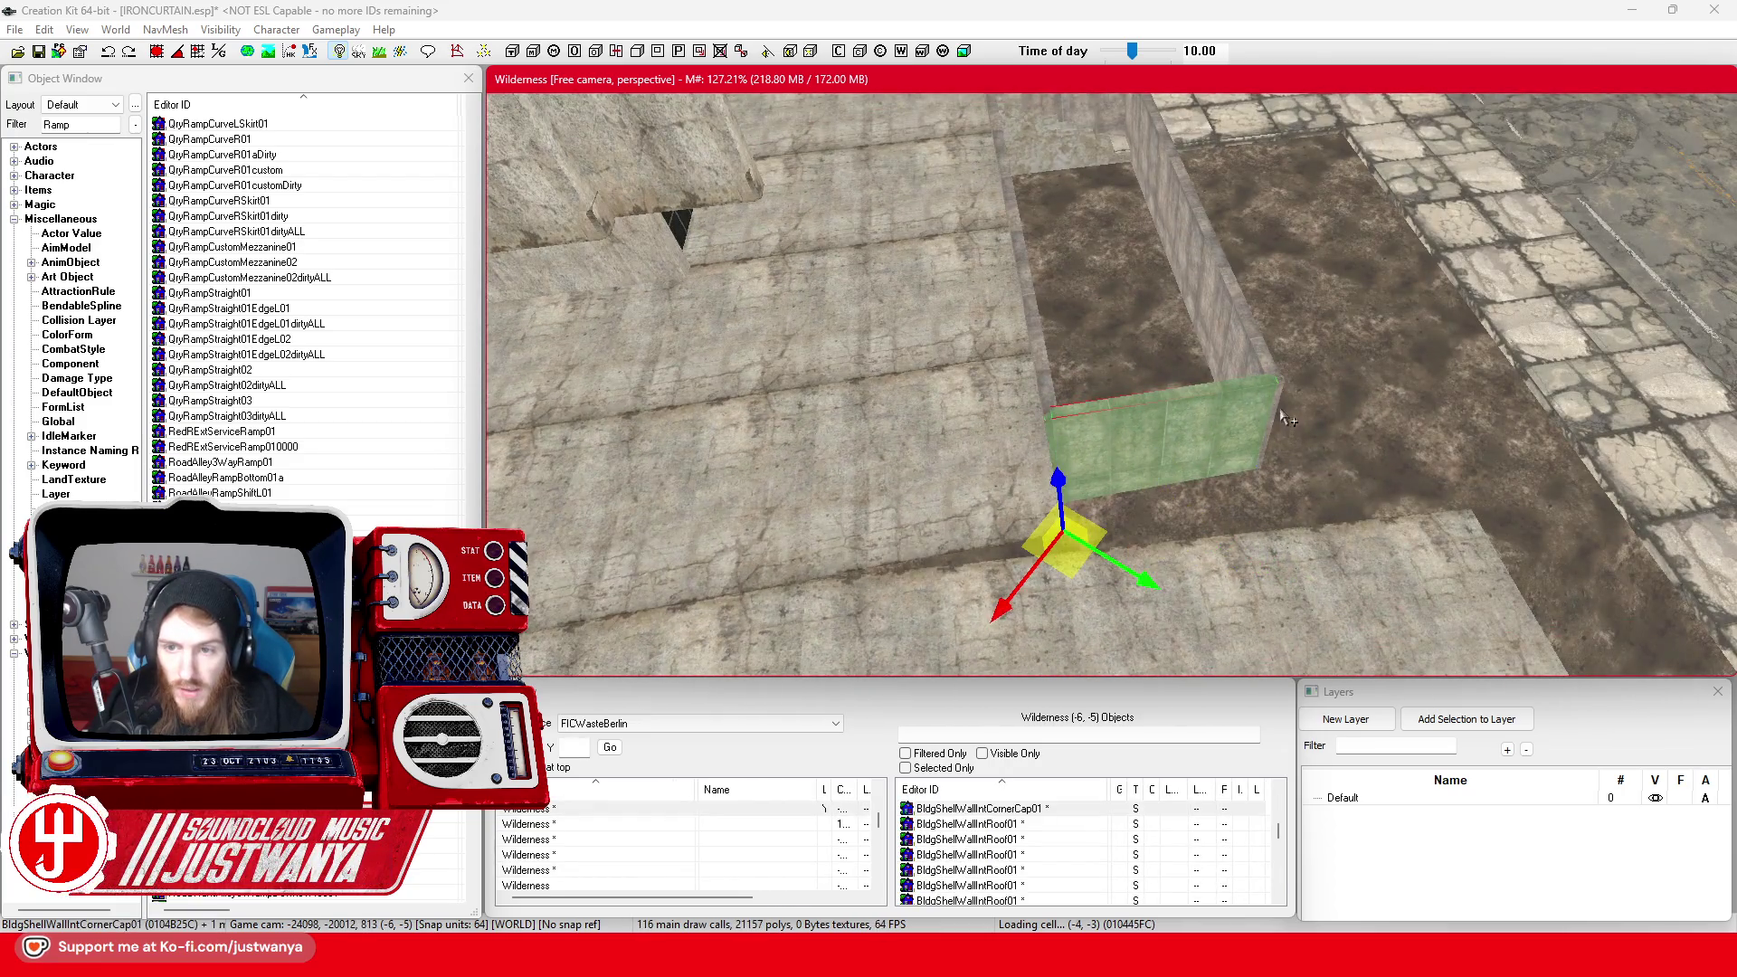
{"action": "left_click_drag", "start_coordinate": [1275, 403], "coordinate": [1153, 518]}
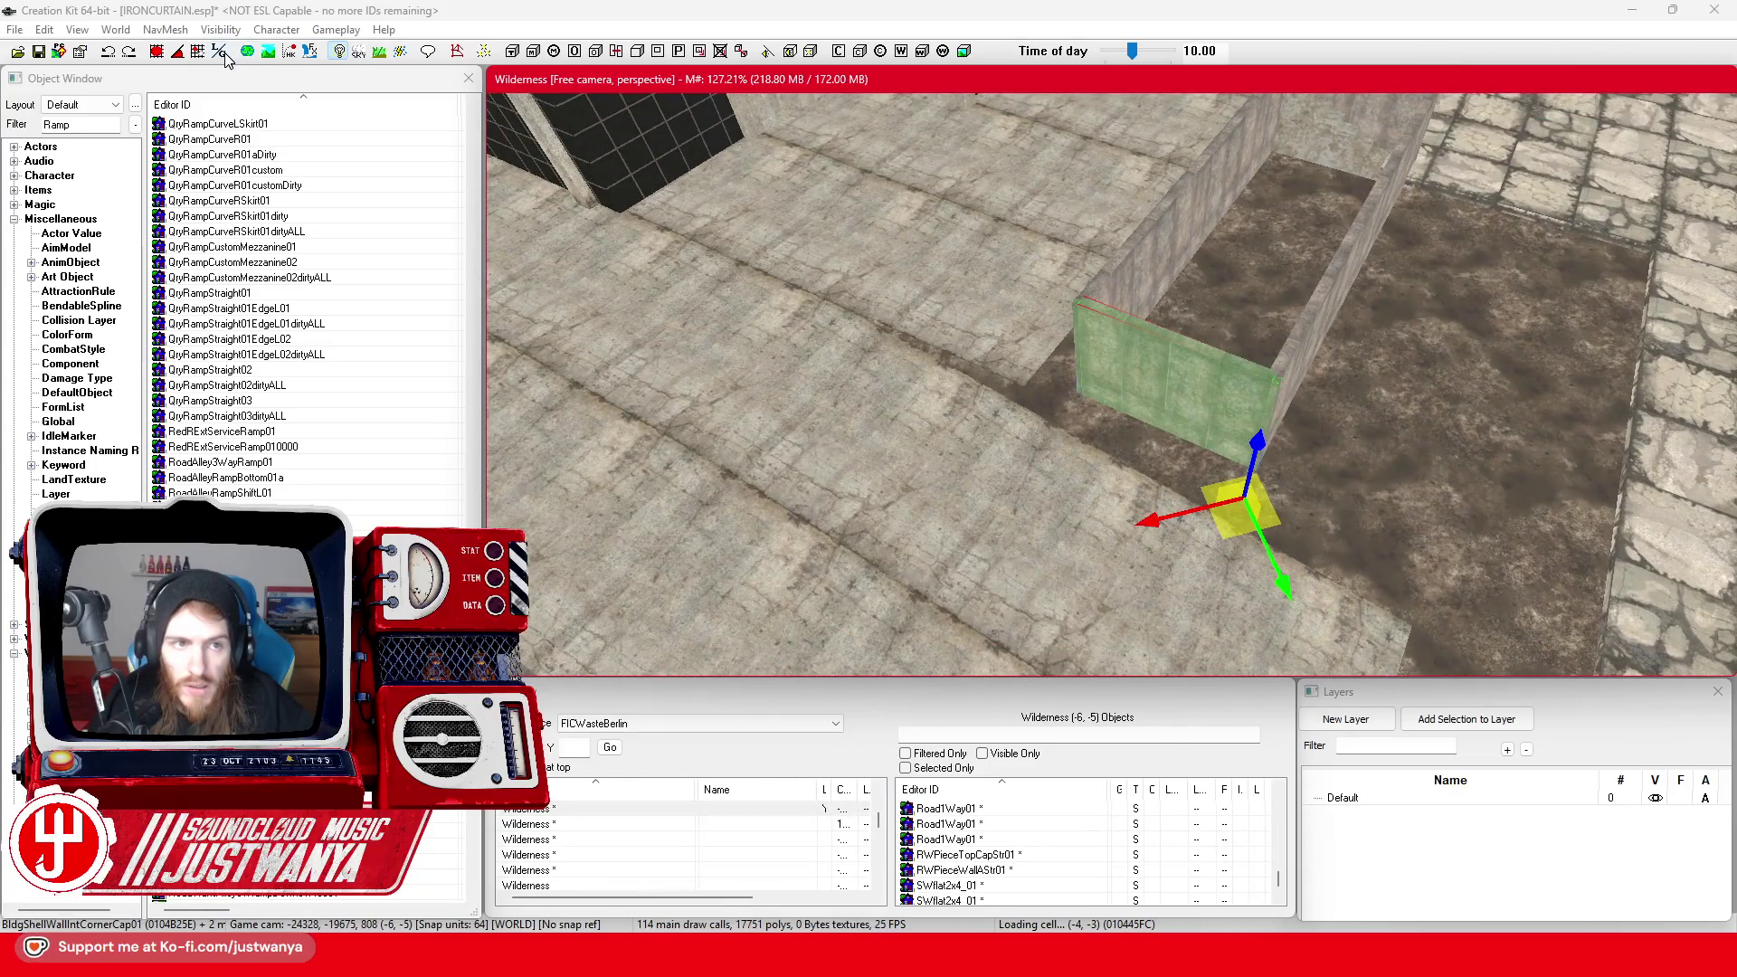
{"action": "left_click", "coordinate": [220, 52]}
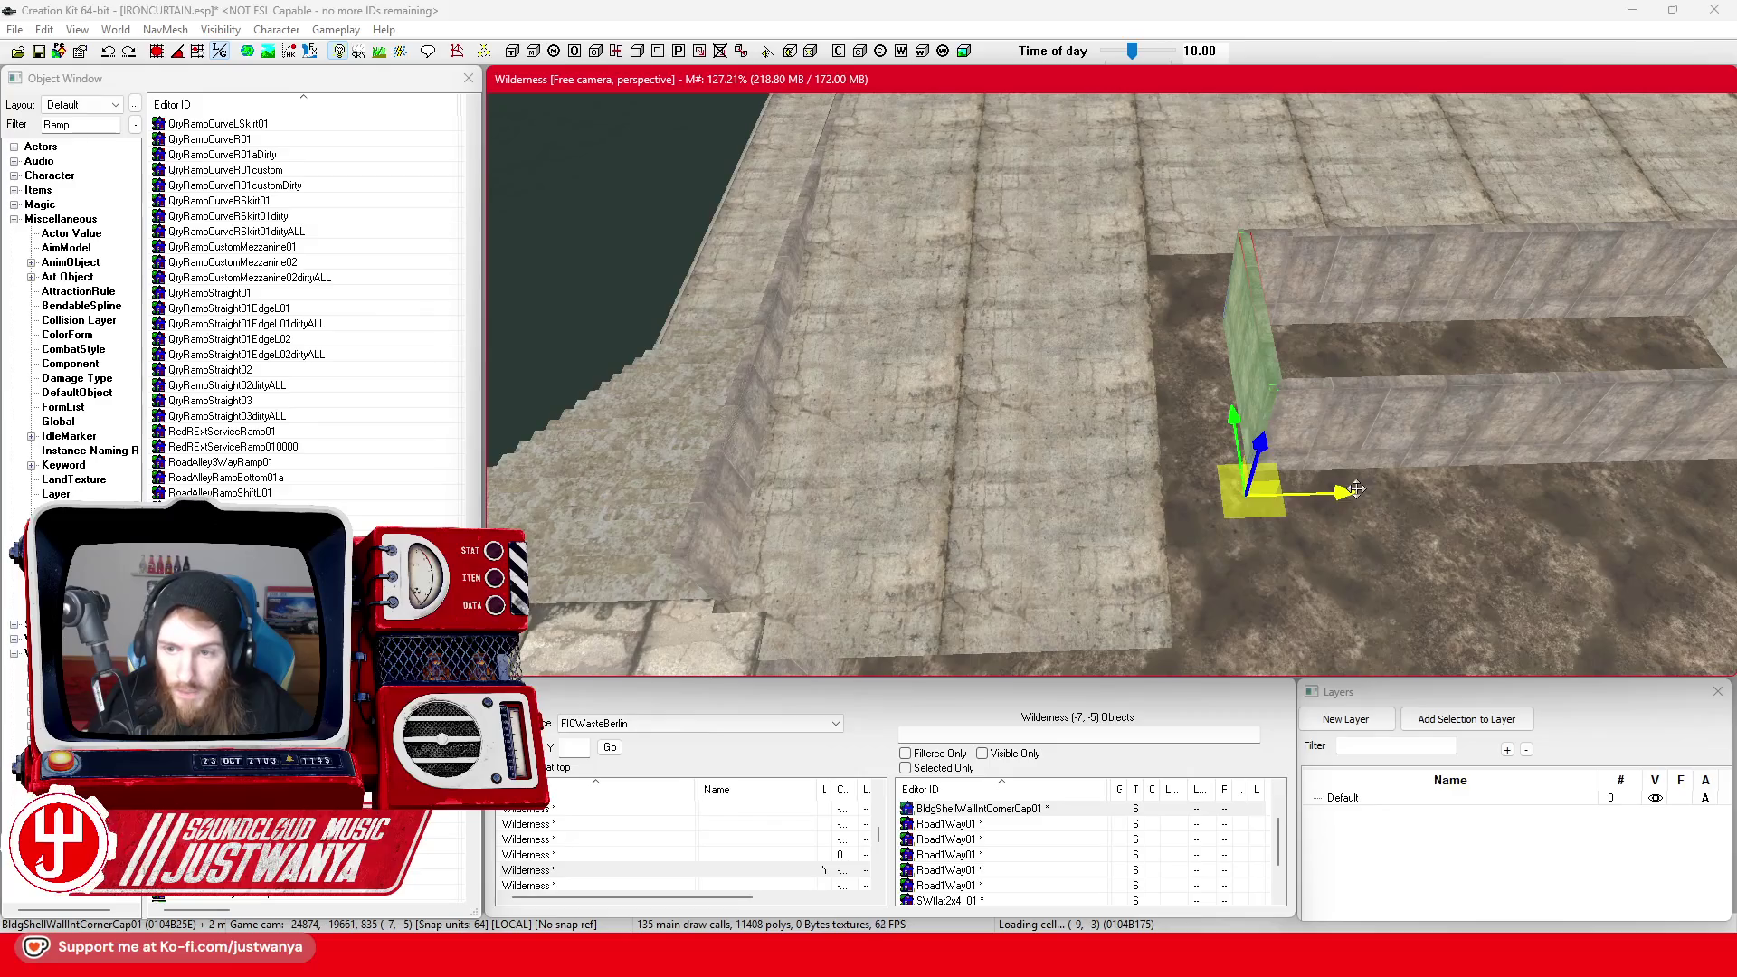
{"action": "left_click_drag", "start_coordinate": [1356, 489], "coordinate": [1276, 494]}
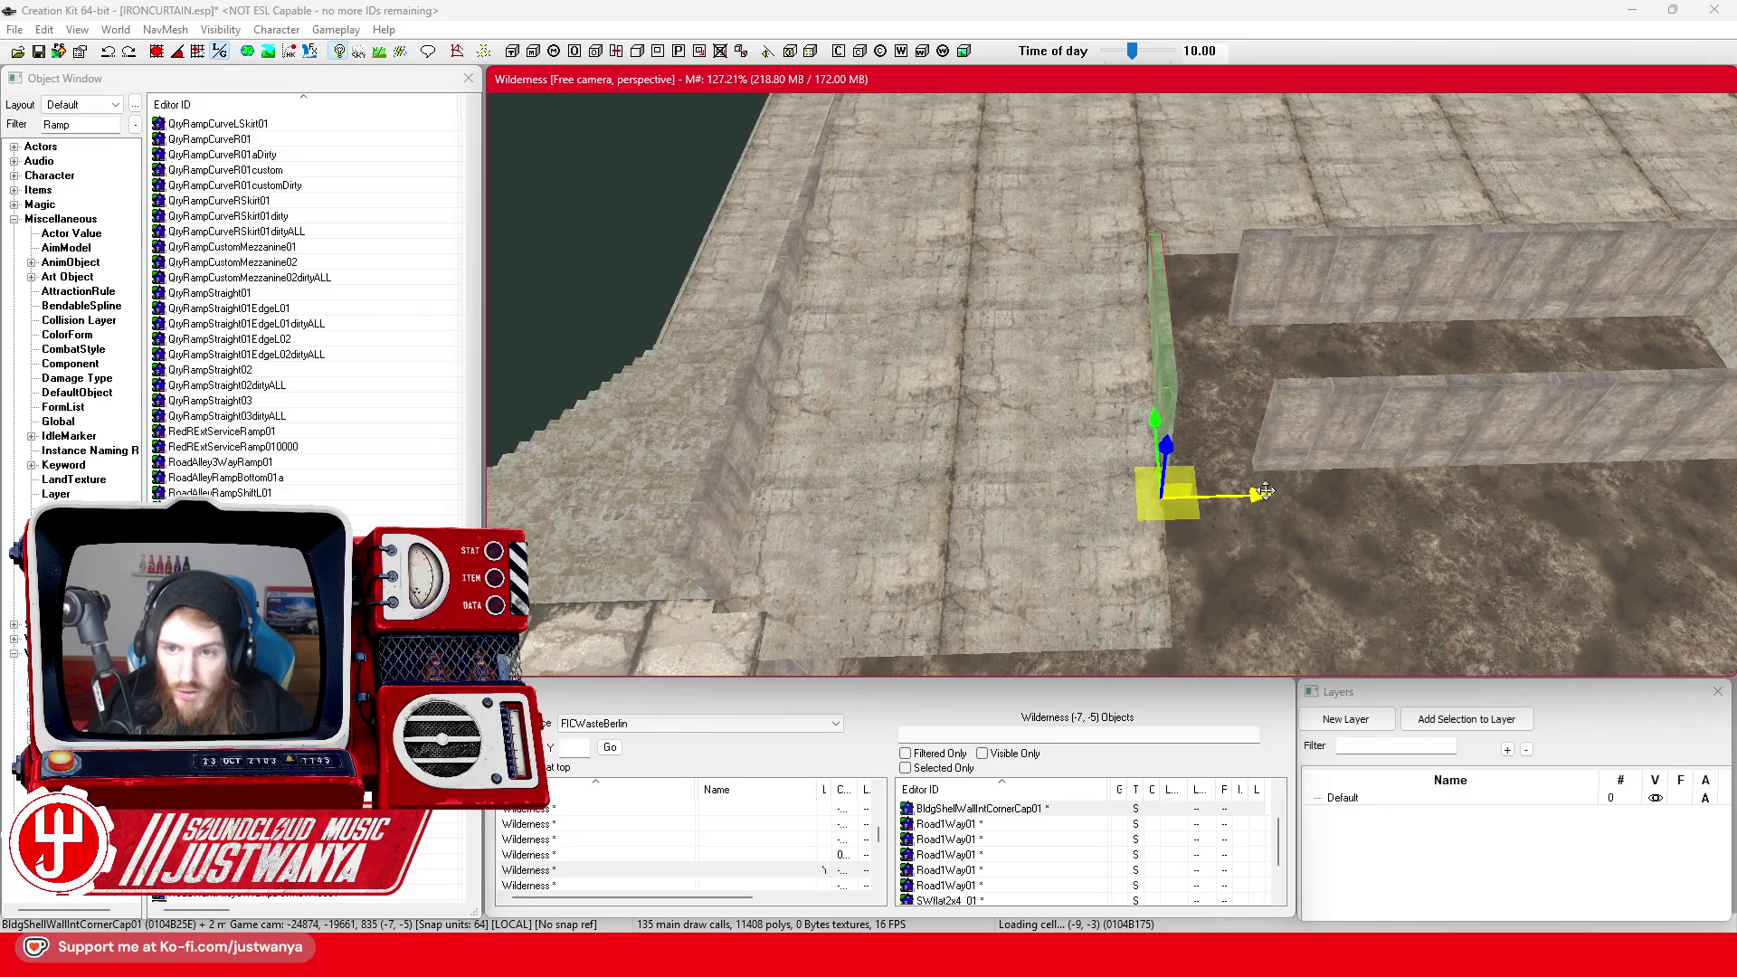
Shift the lower-left and upper wall pieces slightly left together
{"action": "left_click", "coordinate": [1357, 425]}
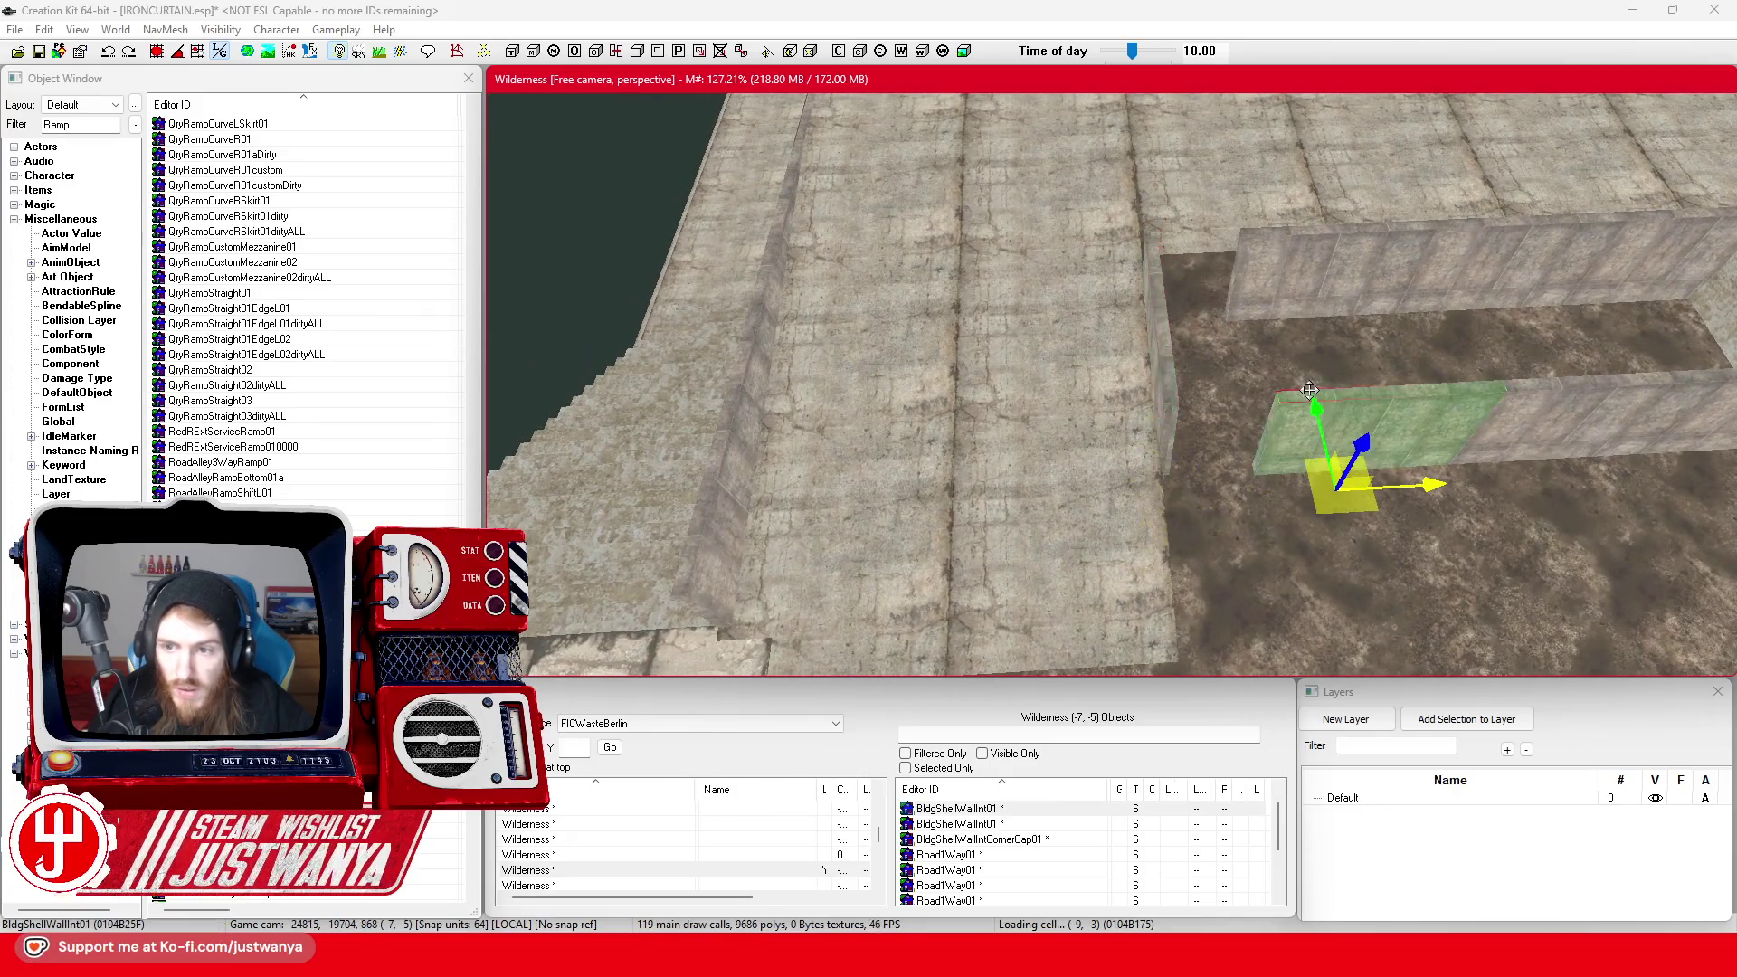
{"action": "left_click", "coordinate": [1285, 246], "text": "ctrl"}
{"action": "left_click_drag", "start_coordinate": [1261, 349], "coordinate": [1232, 348]}
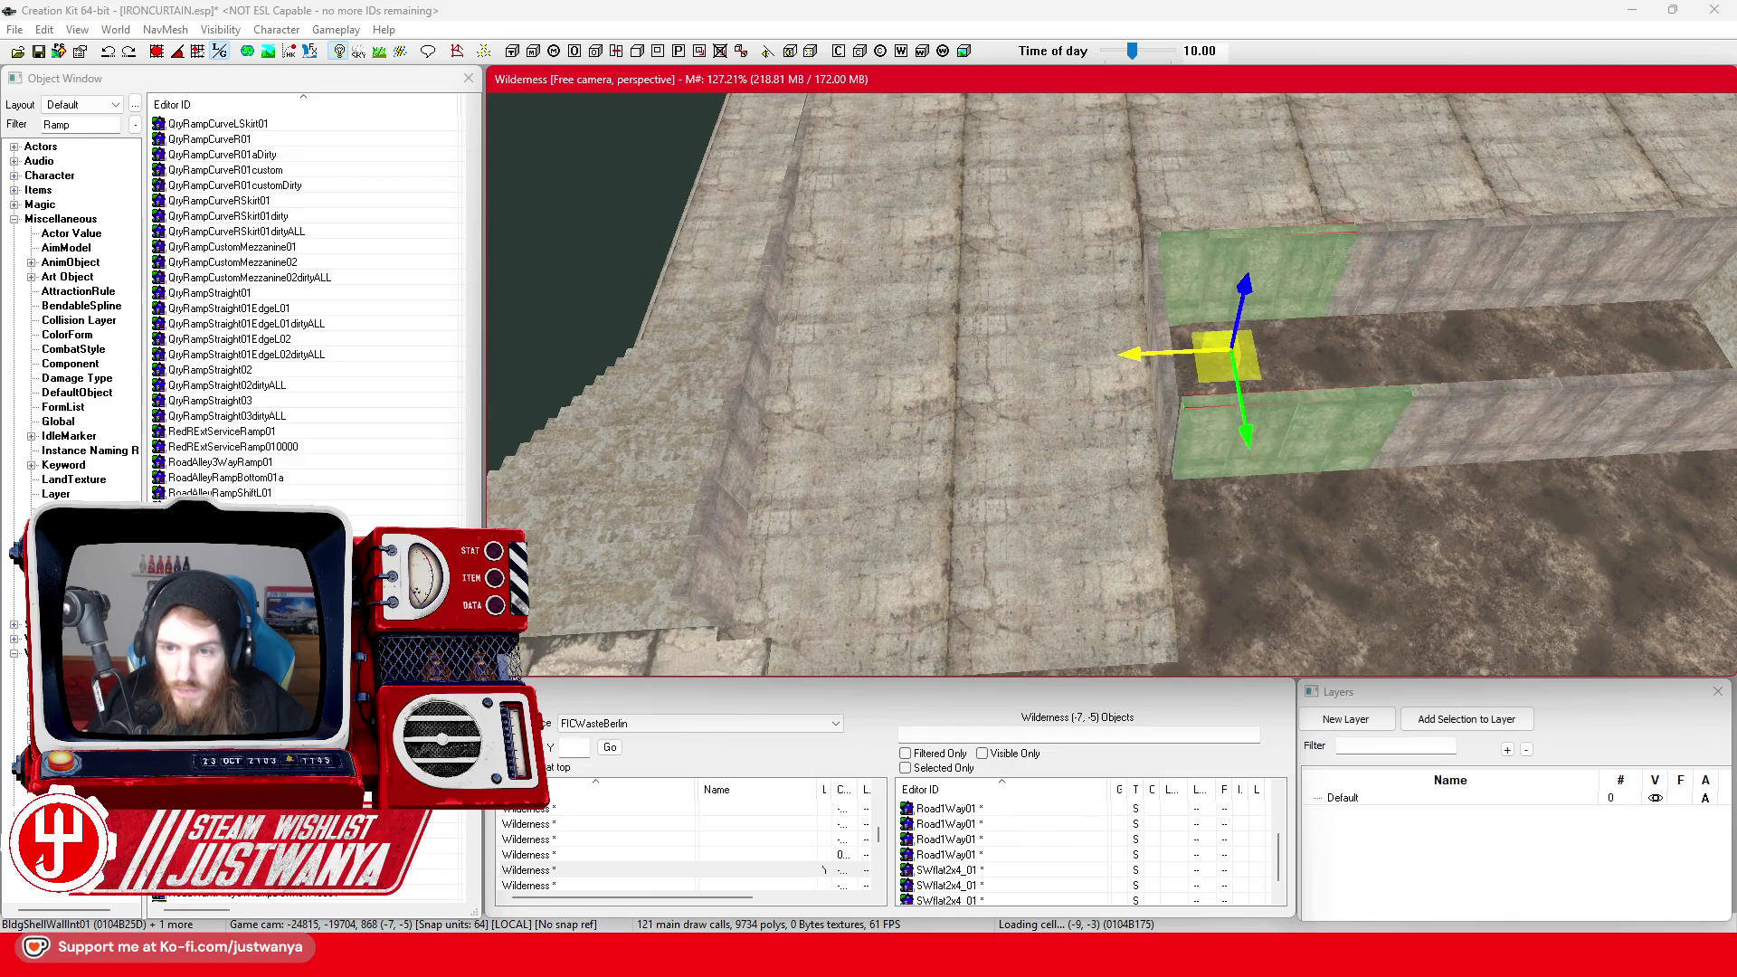
{"action": "scroll", "coordinate": [1126, 340], "scroll_direction": "up", "scroll_amount": 5}
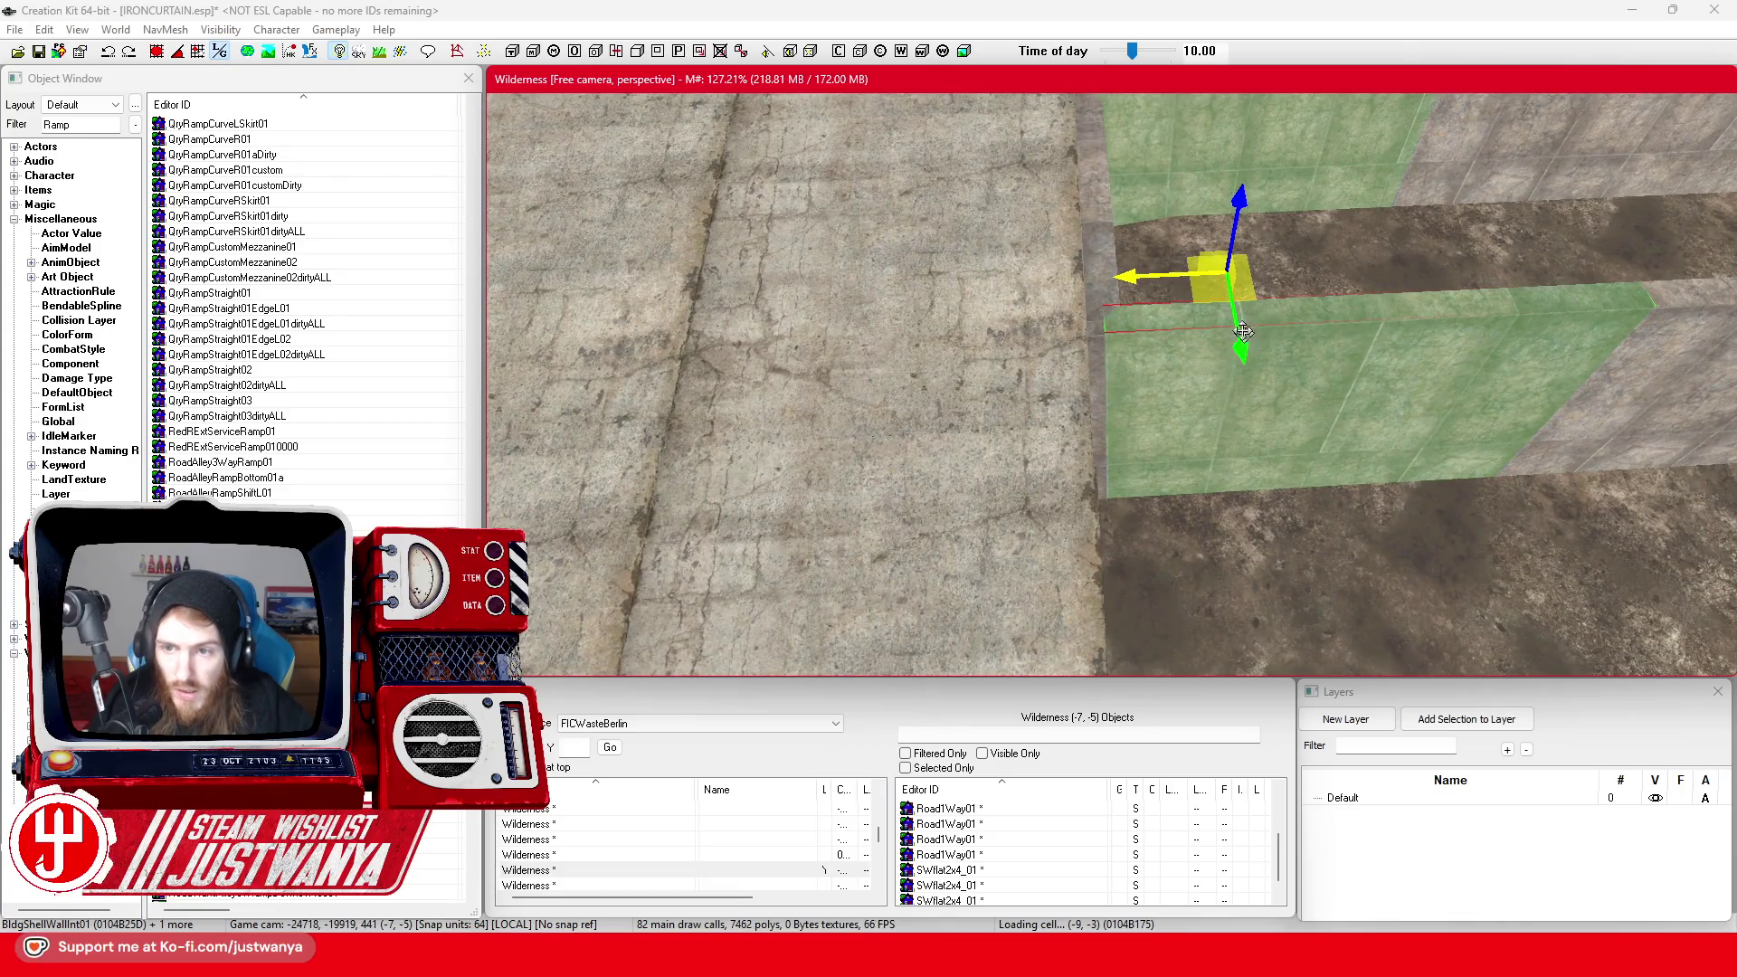
Slide an interior wall piece a long way left and check it from above
{"action": "left_click", "coordinate": [1301, 341]}
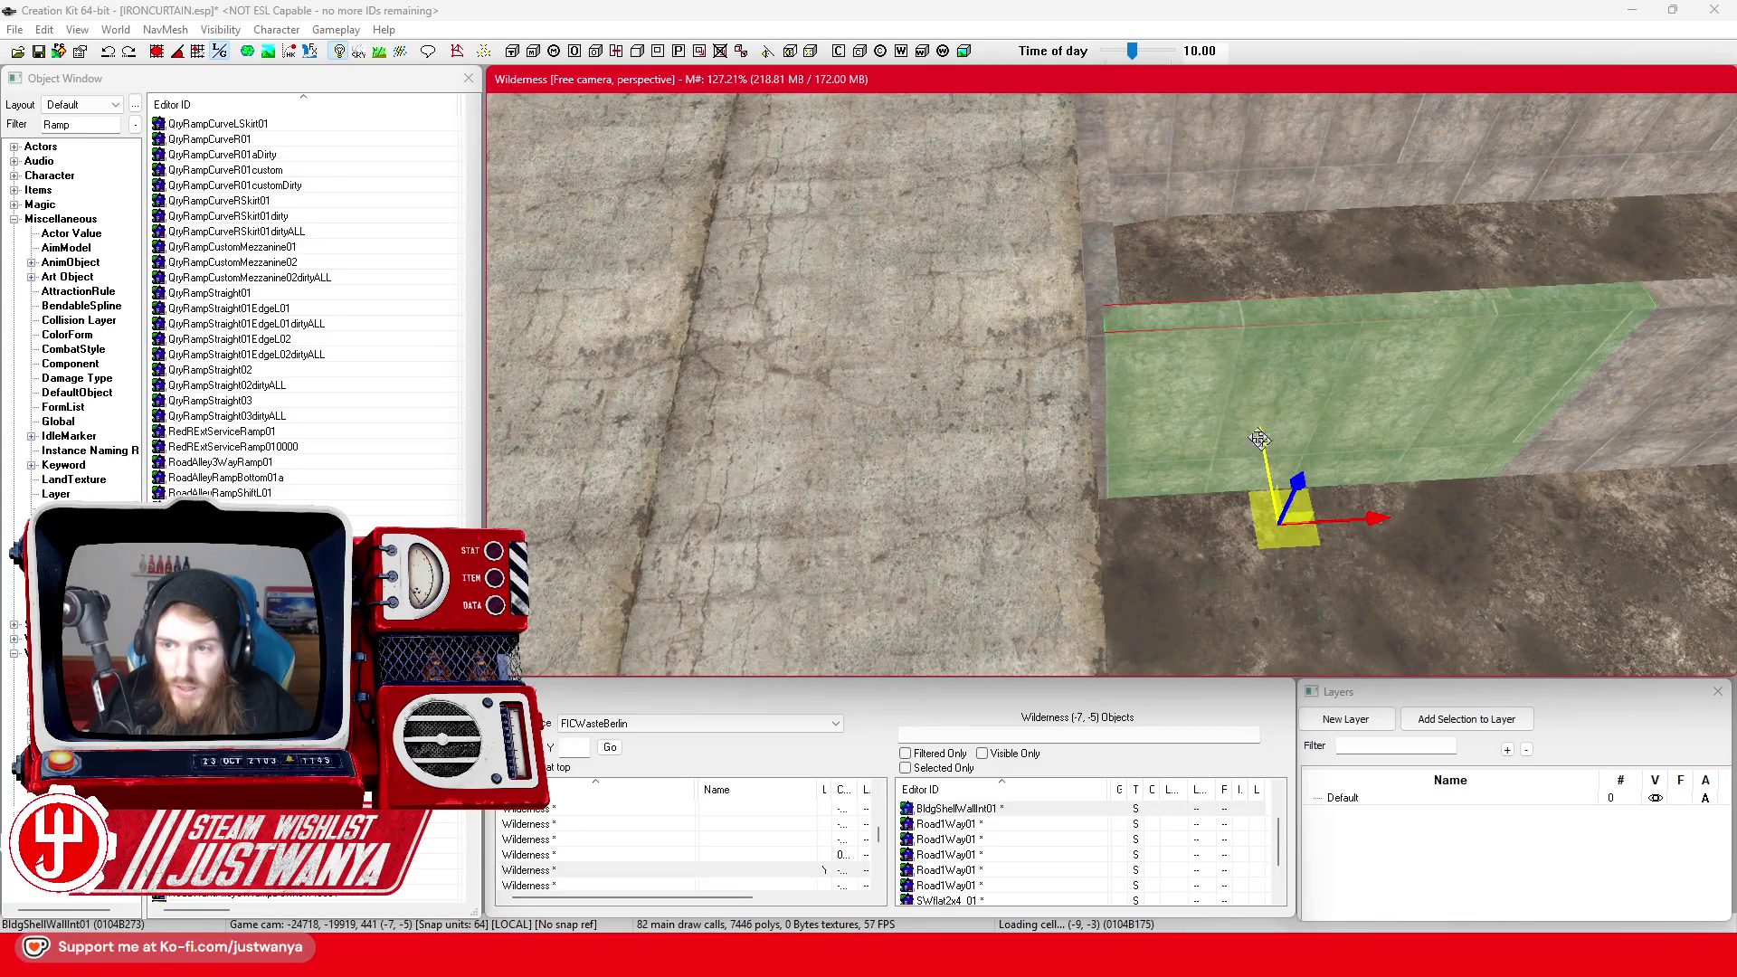
{"action": "key", "text": "shift"}
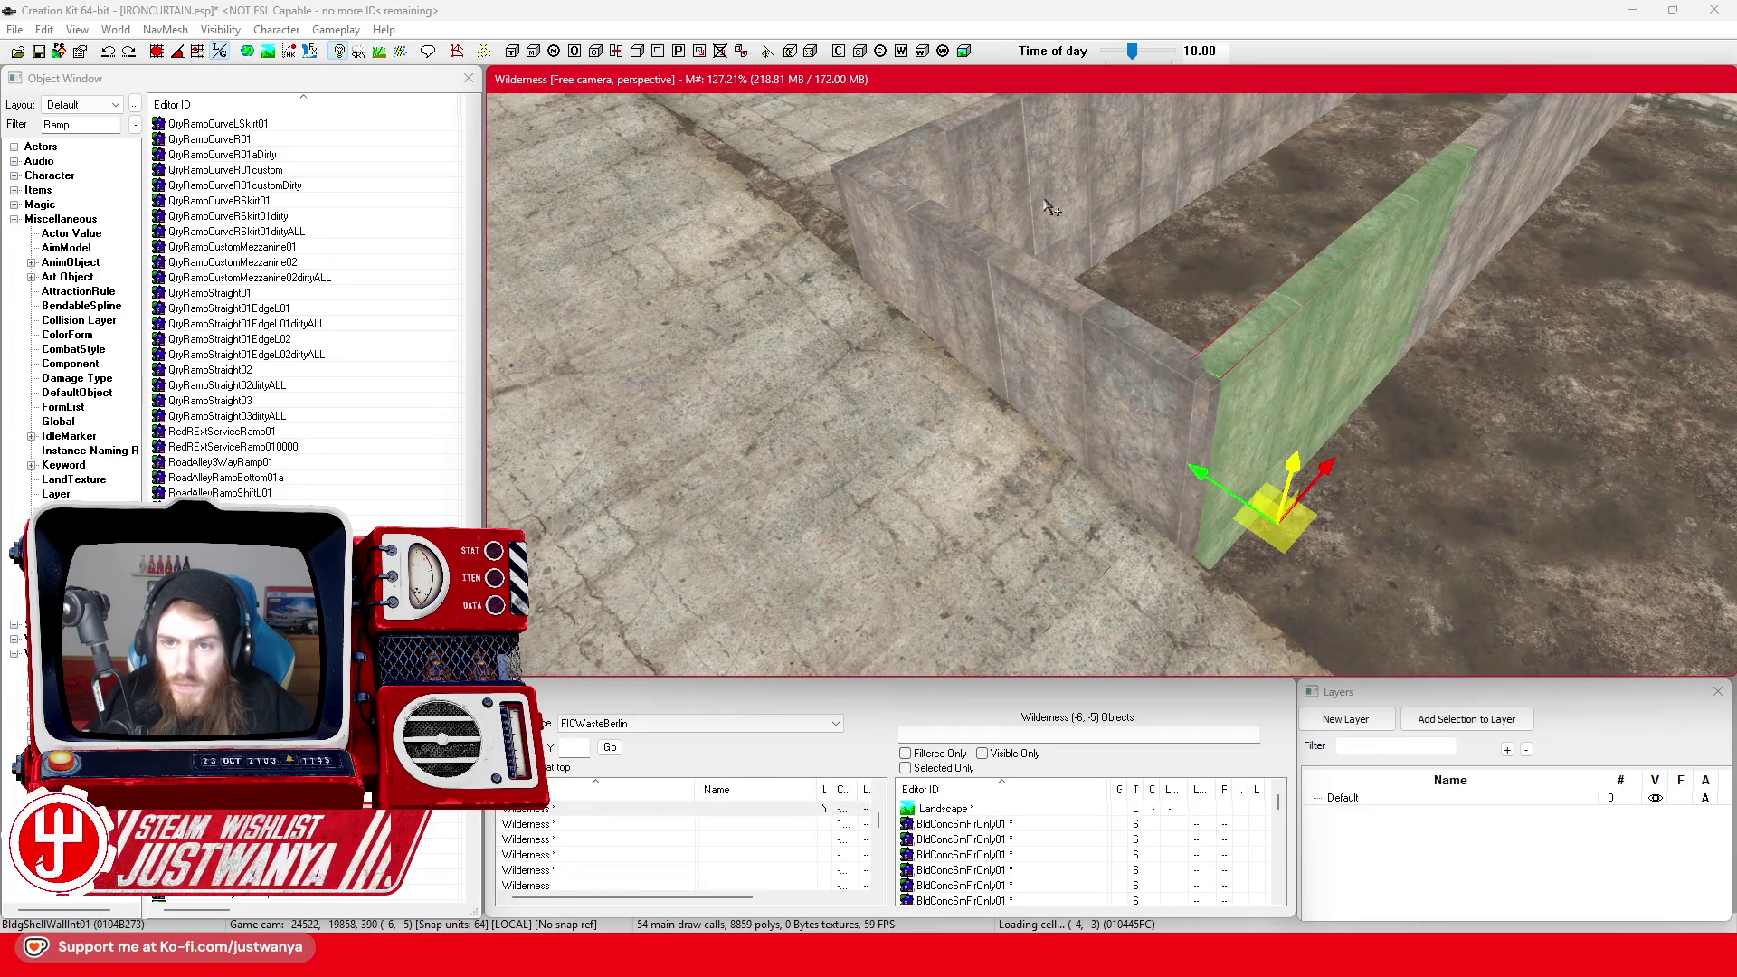
{"action": "left_click", "coordinate": [1079, 359]}
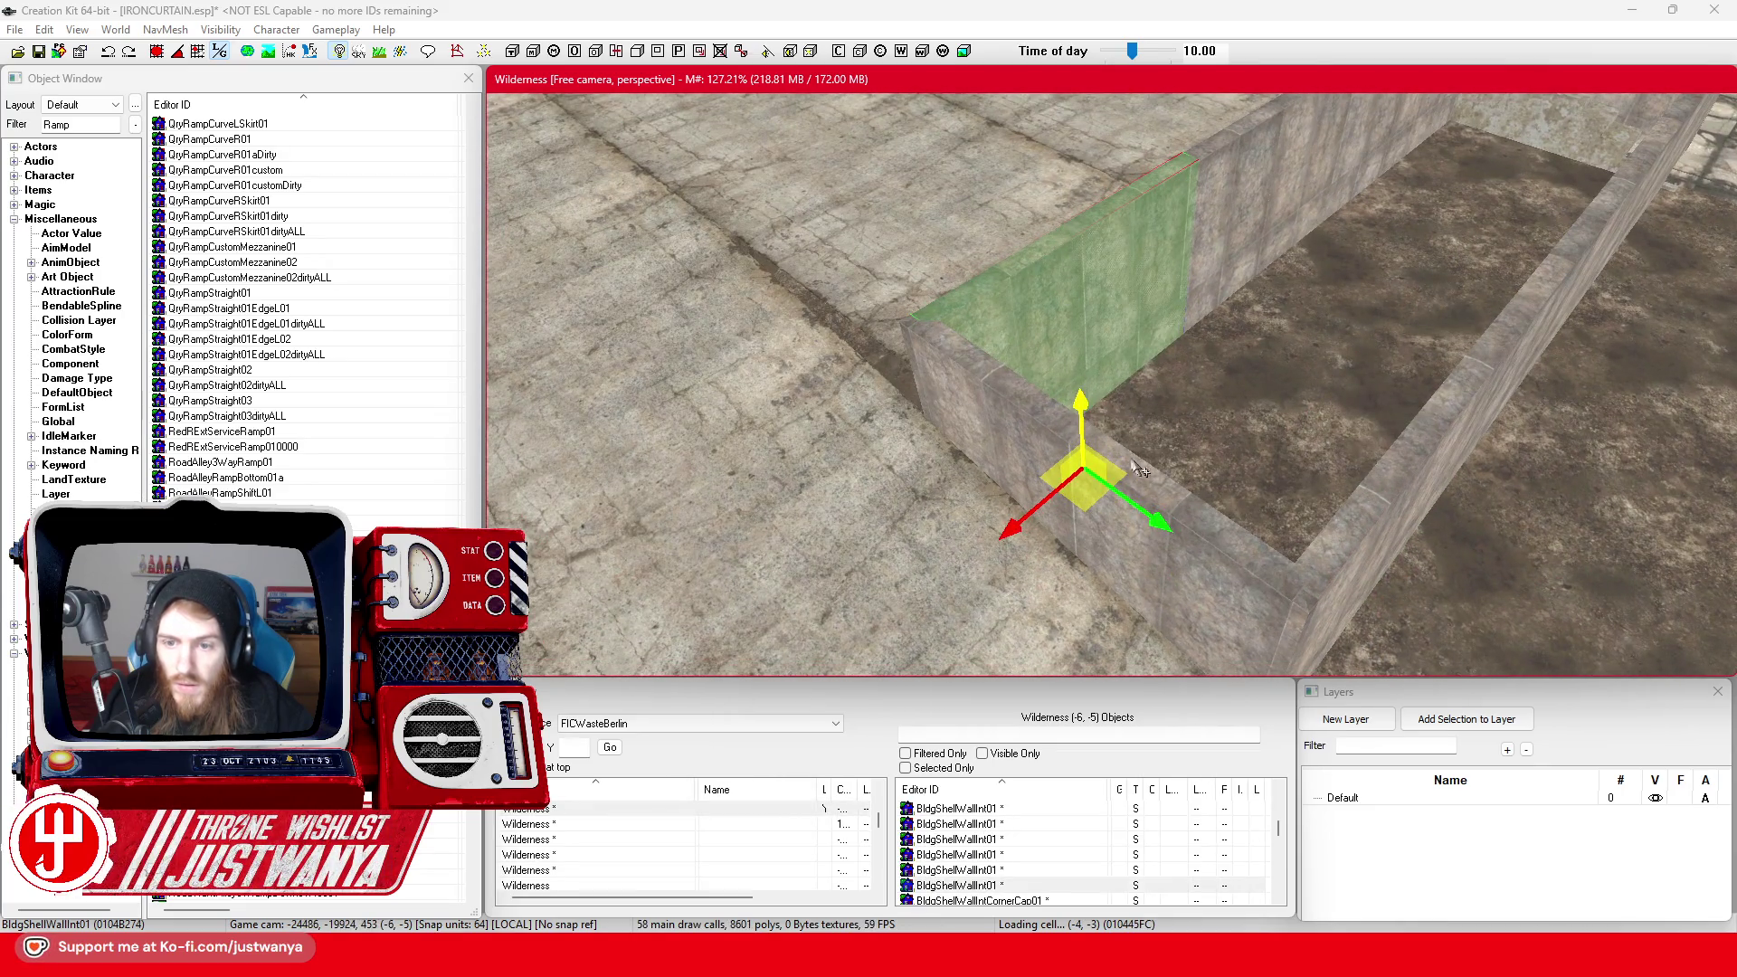
{"action": "left_click", "coordinate": [865, 331]}
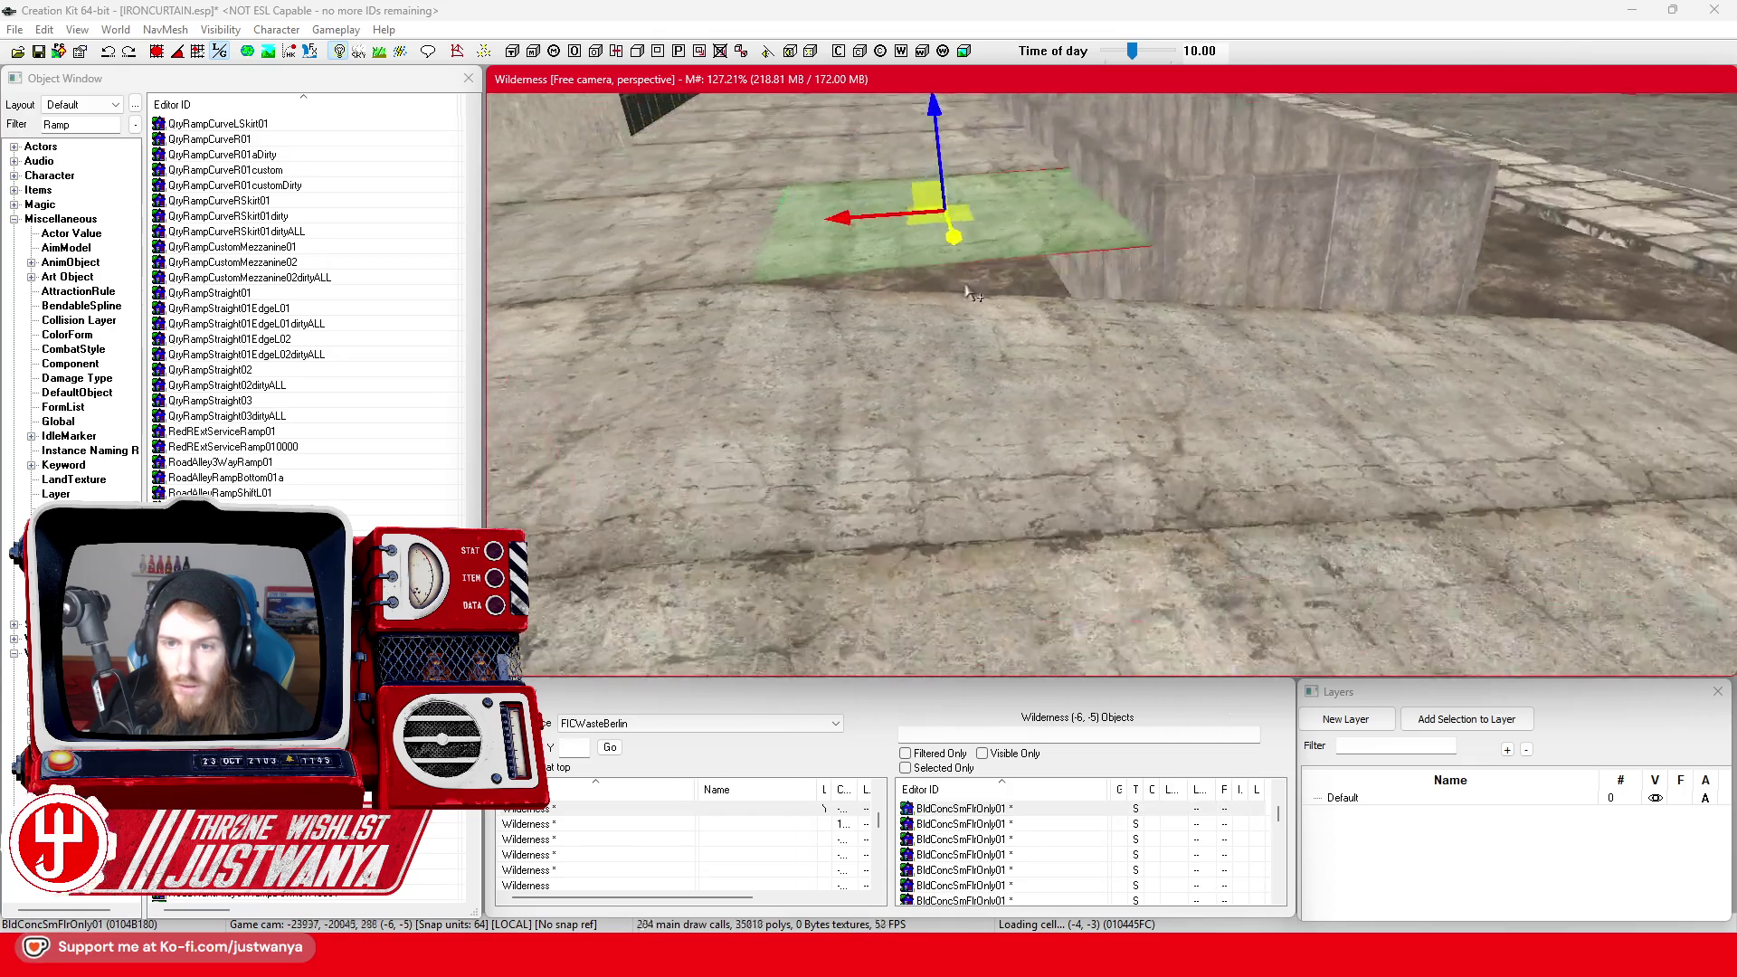
{"action": "left_click", "coordinate": [1244, 276]}
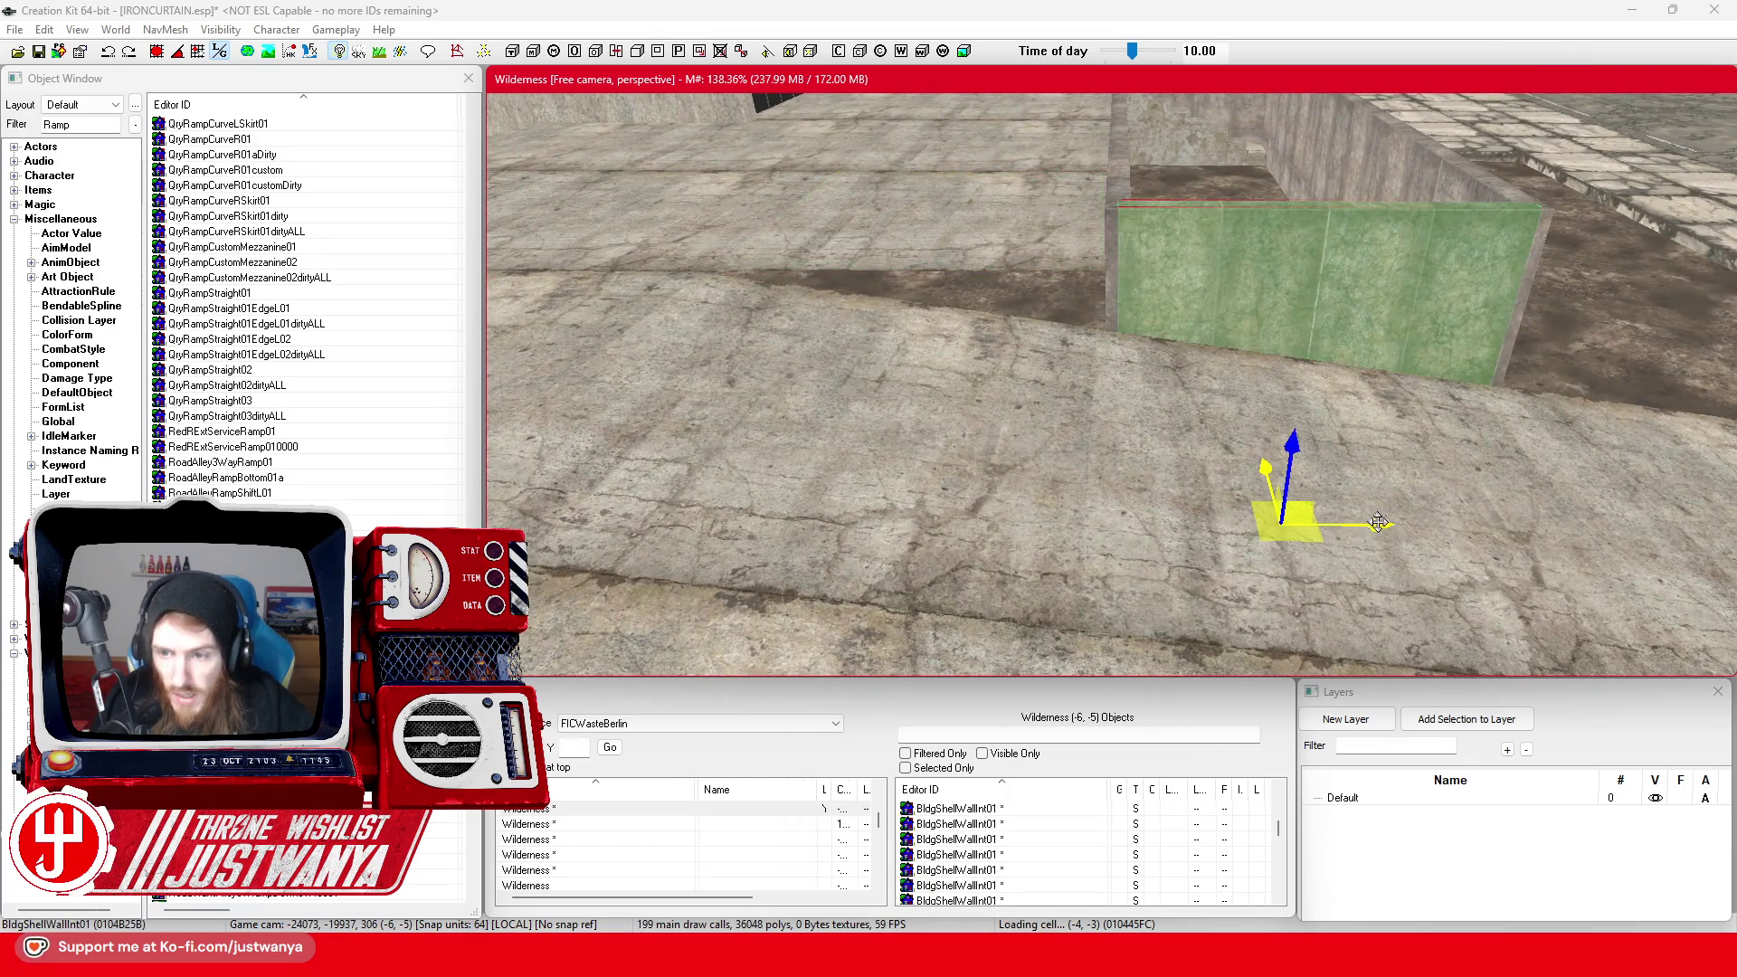
{"action": "mouse_move", "coordinate": [1376, 523]}
{"action": "left_mouse_down"}
{"action": "mouse_move", "coordinate": [1019, 522]}
{"action": "mouse_move", "coordinate": [1036, 523]}
{"action": "left_mouse_up"}
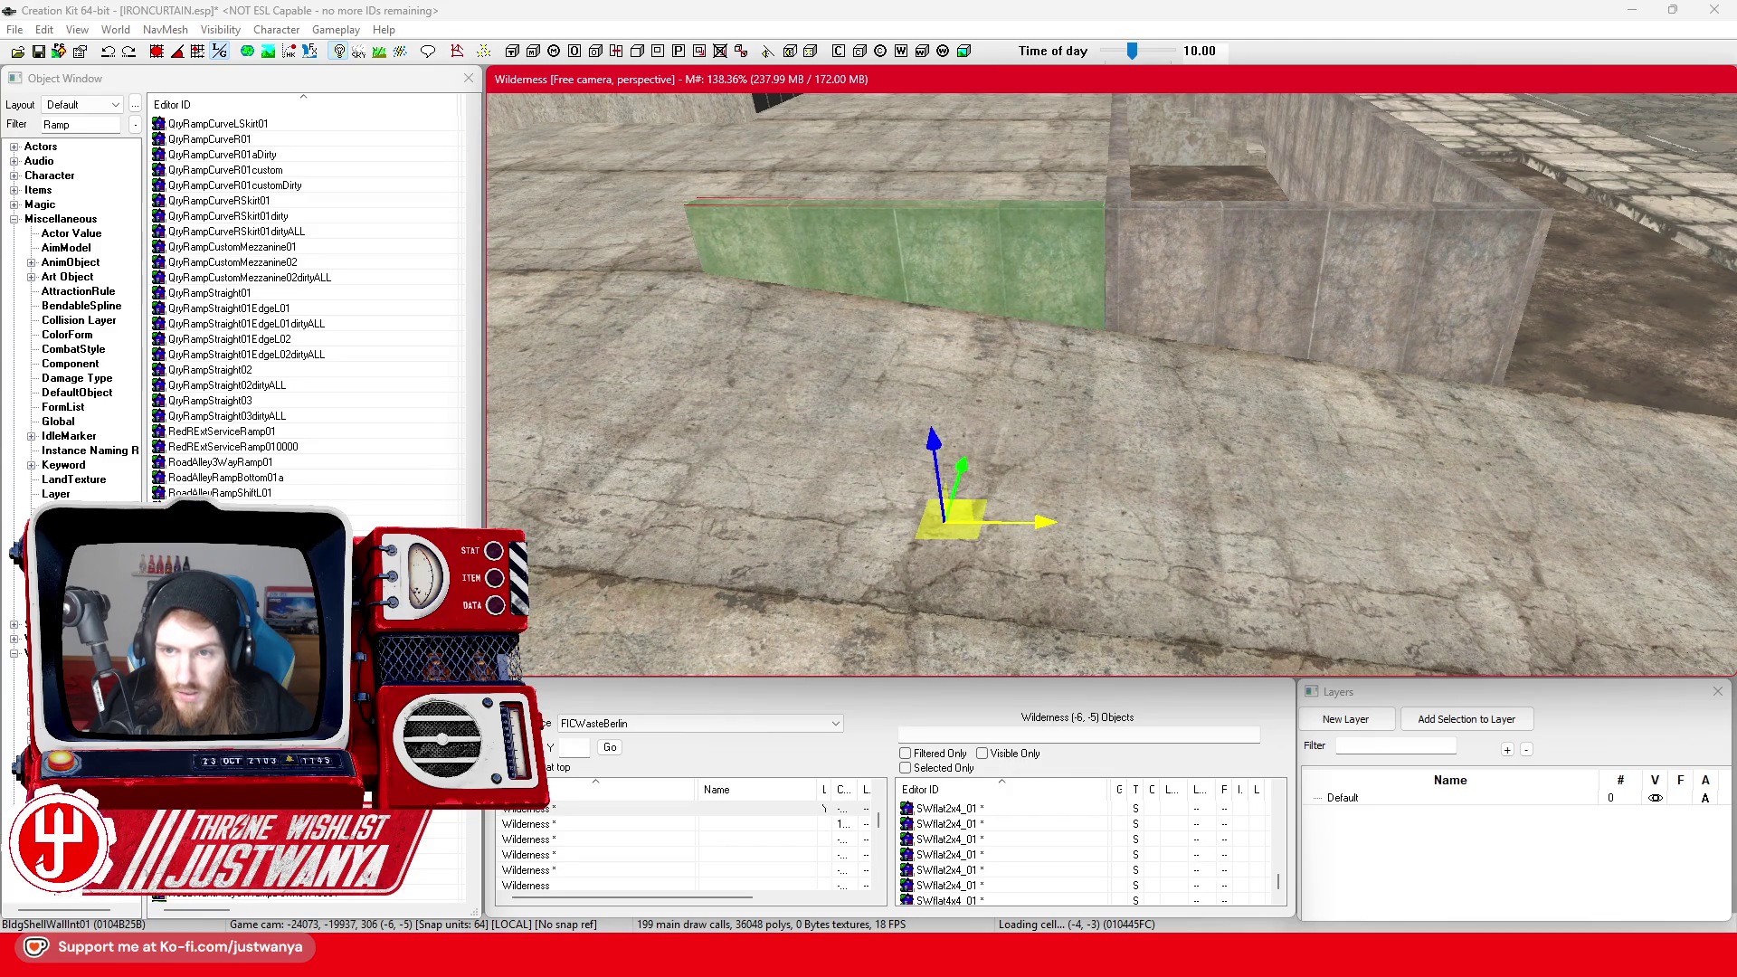
{"action": "key", "text": "shift"}
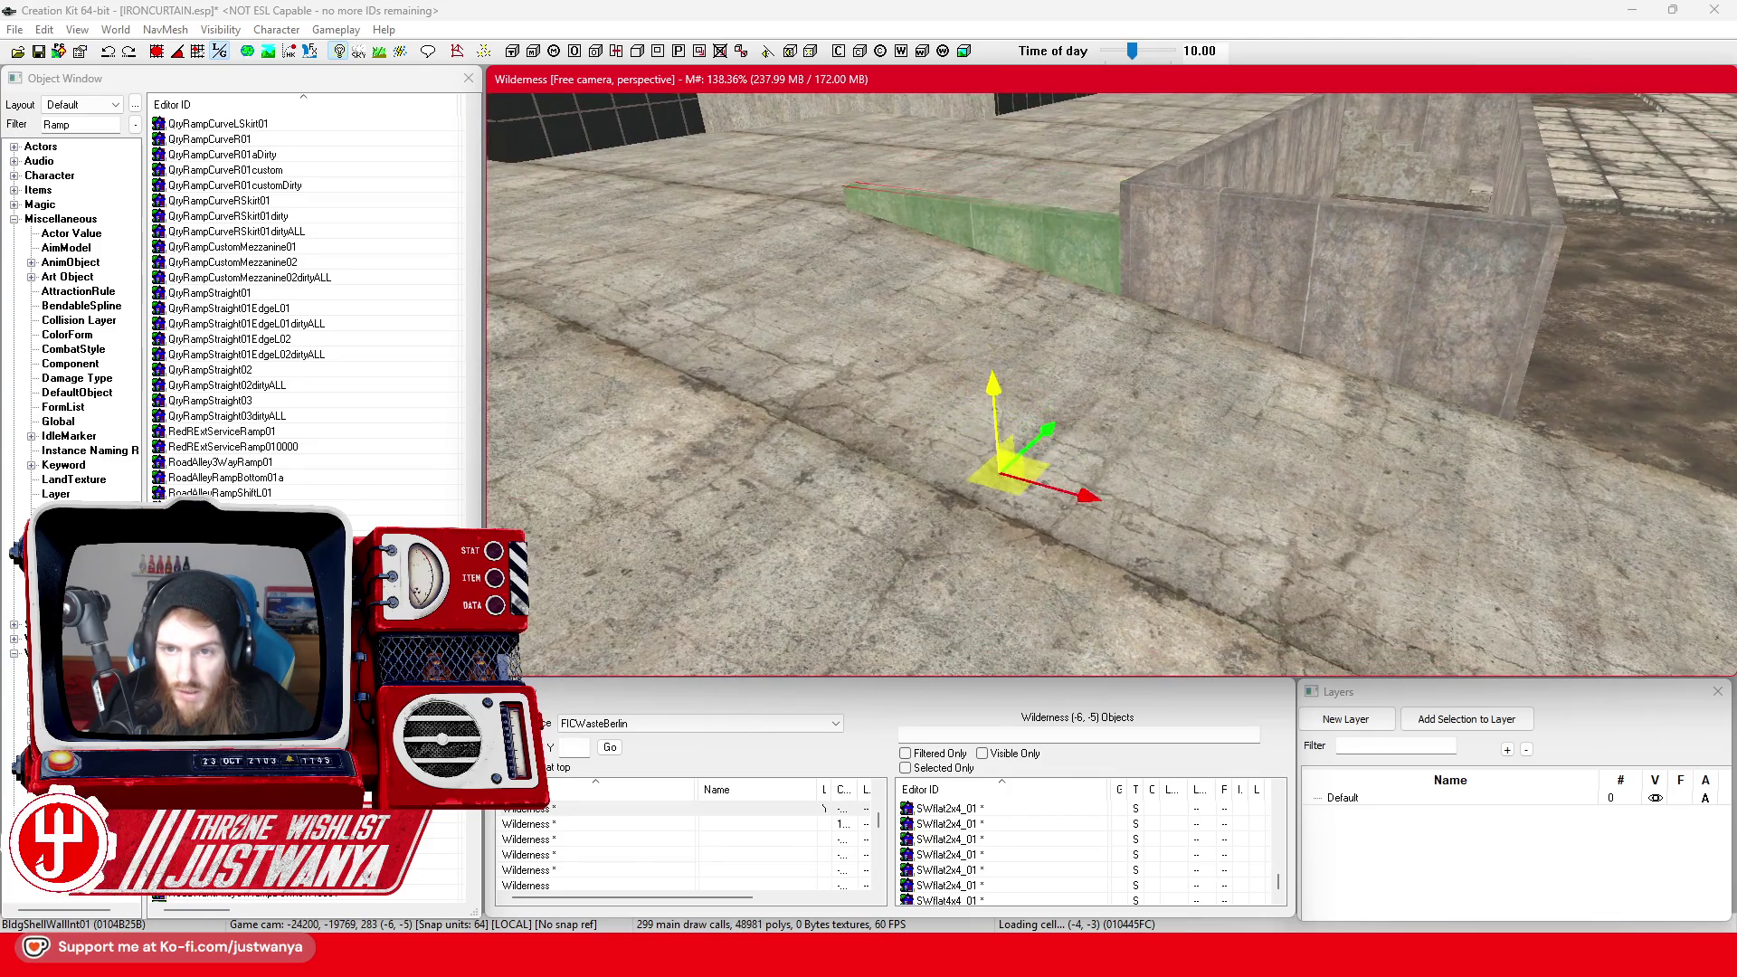
{"action": "key", "text": "shift"}
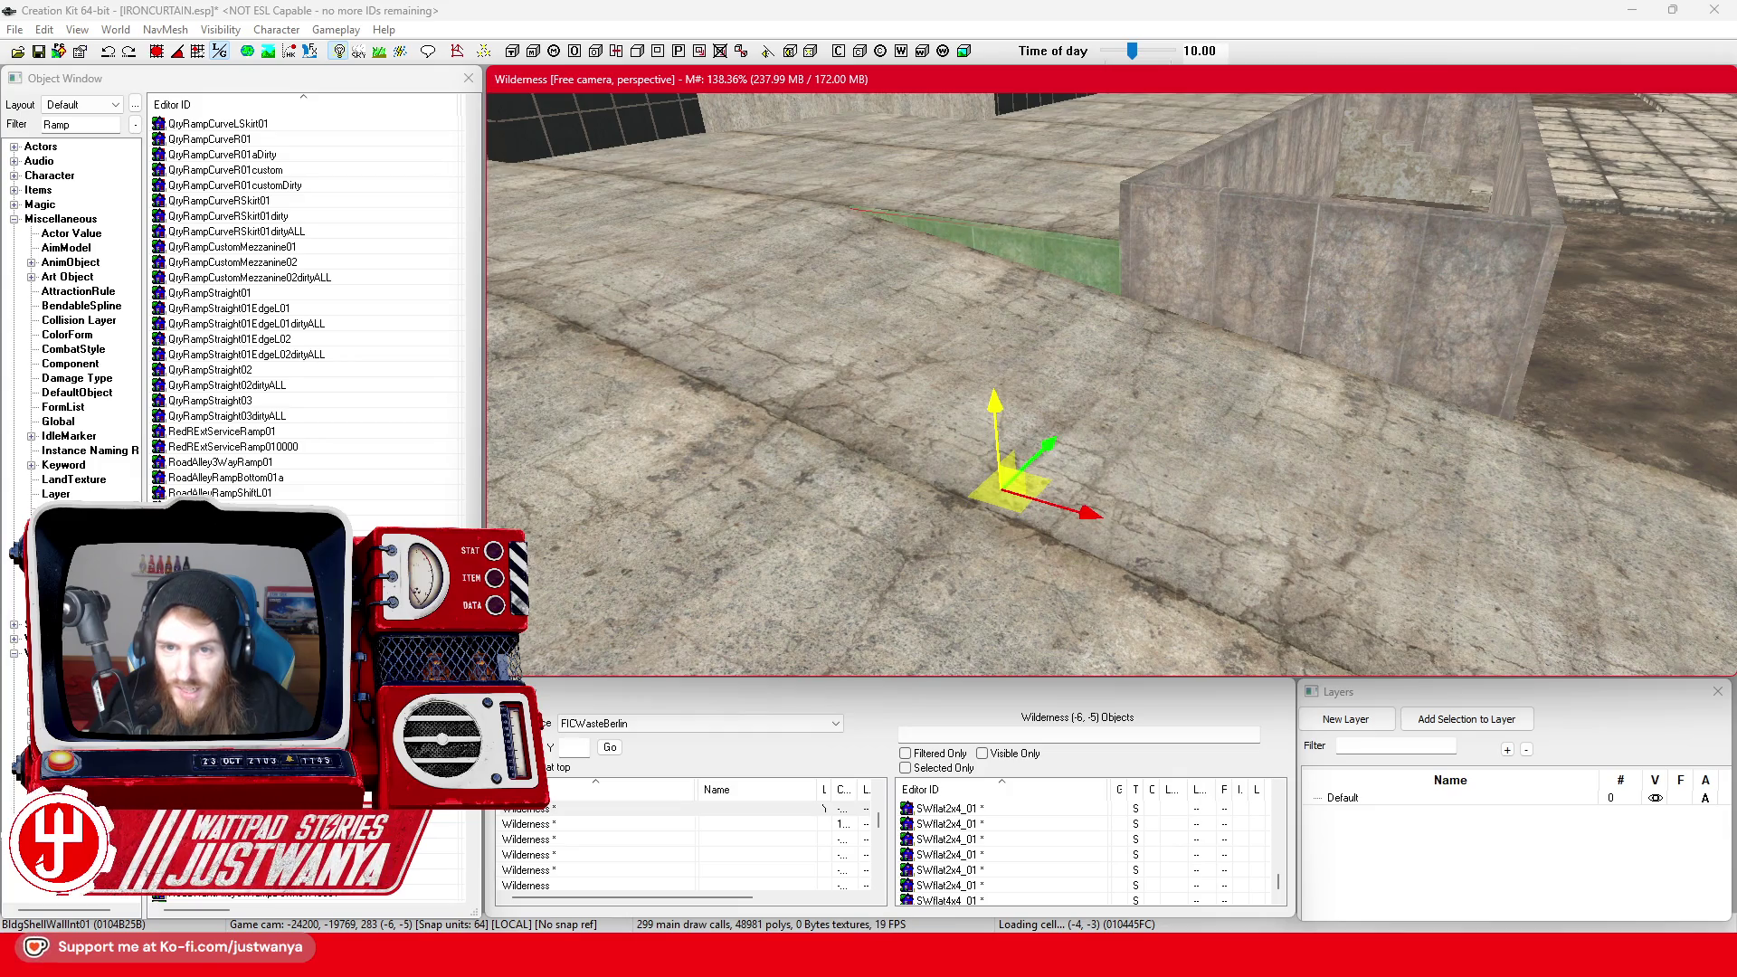
{"action": "scroll", "coordinate": [1028, 387], "scroll_direction": "up", "scroll_amount": 10}
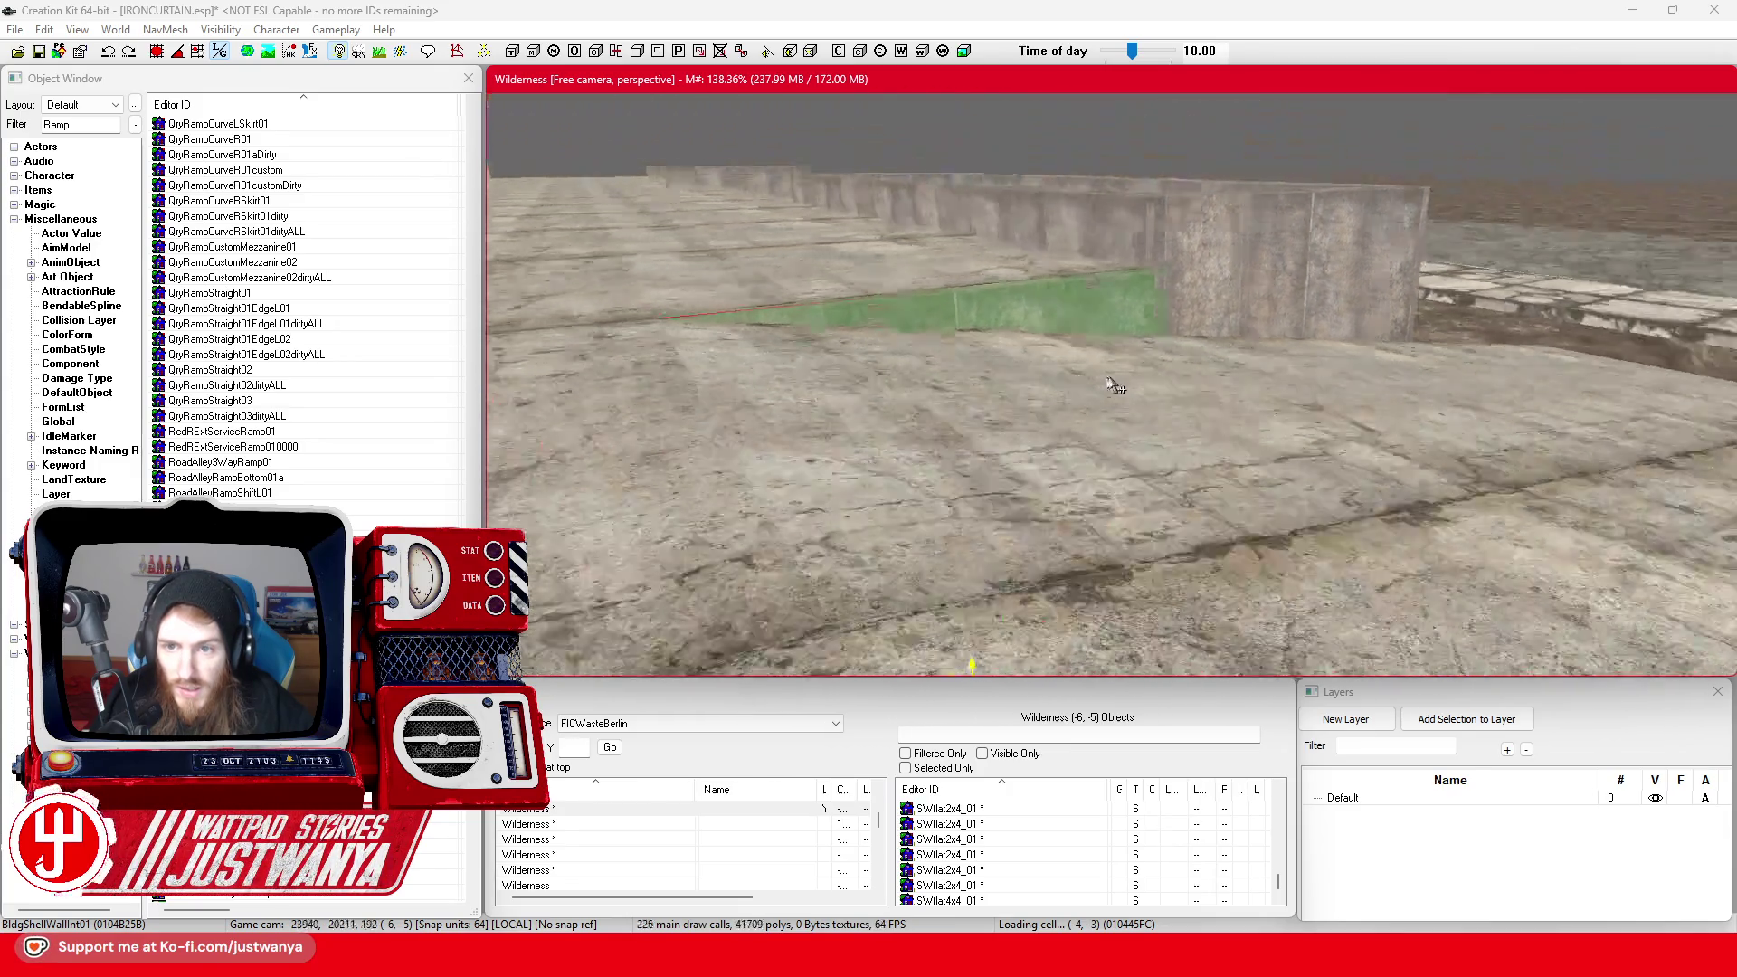
{"action": "scroll", "coordinate": [1173, 389], "scroll_direction": "down", "scroll_amount": 10}
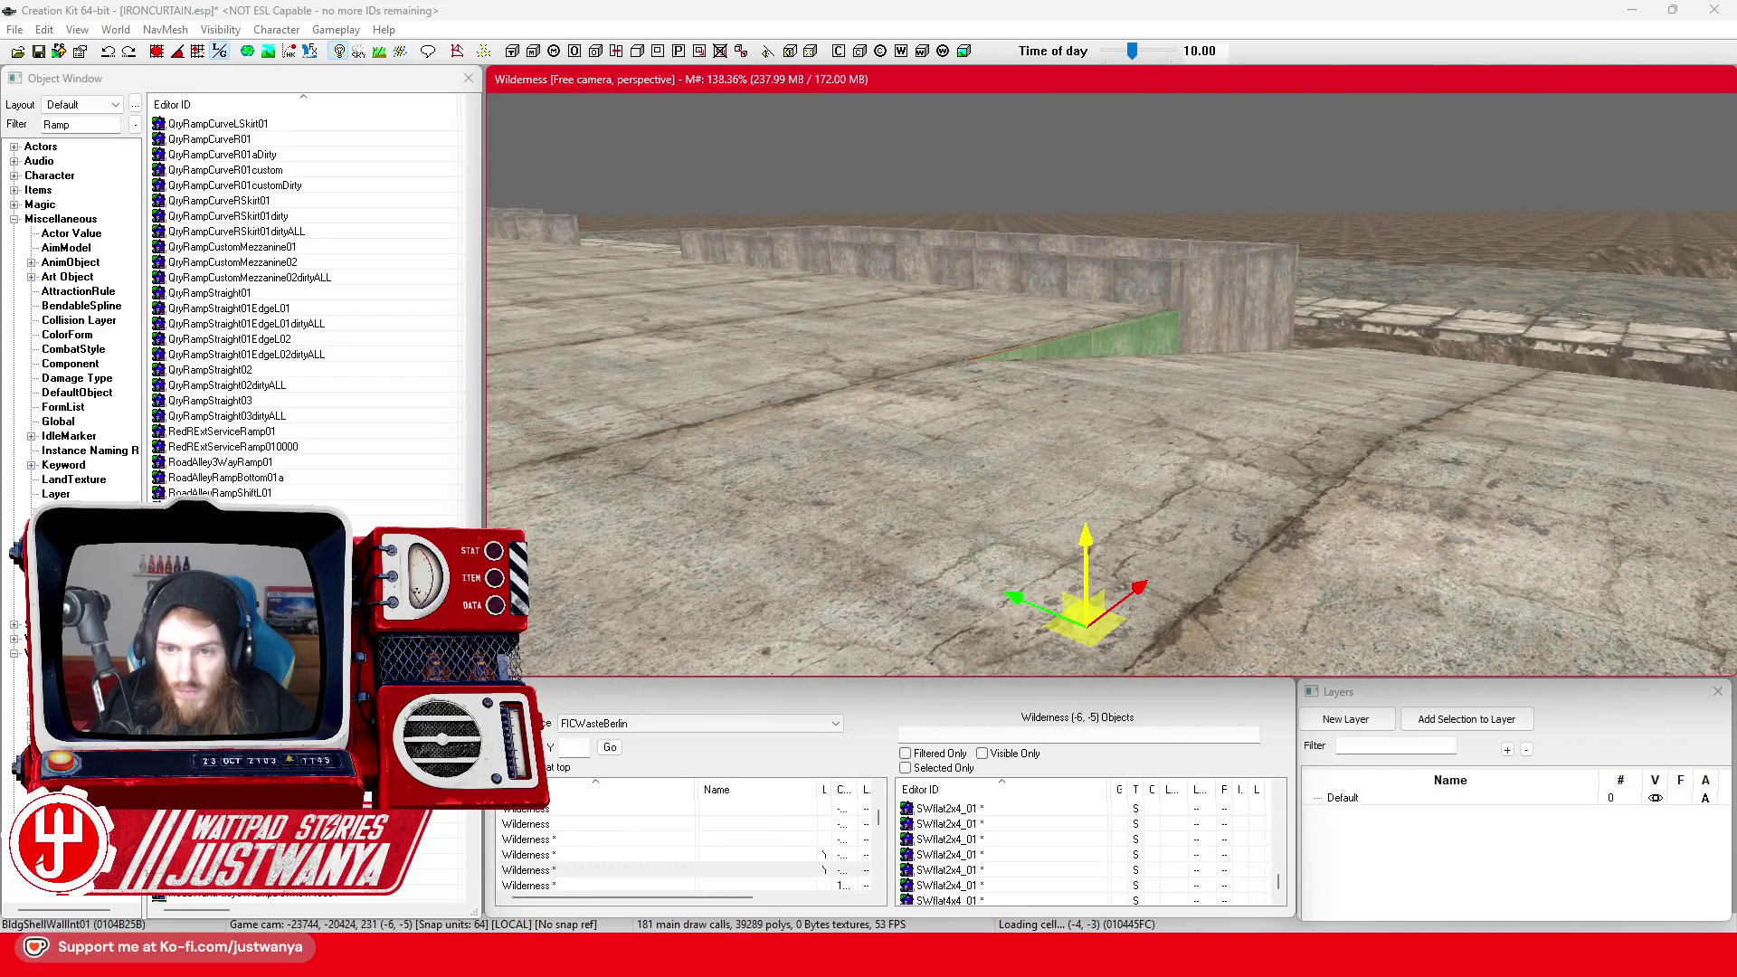
{"action": "key", "text": "shift"}
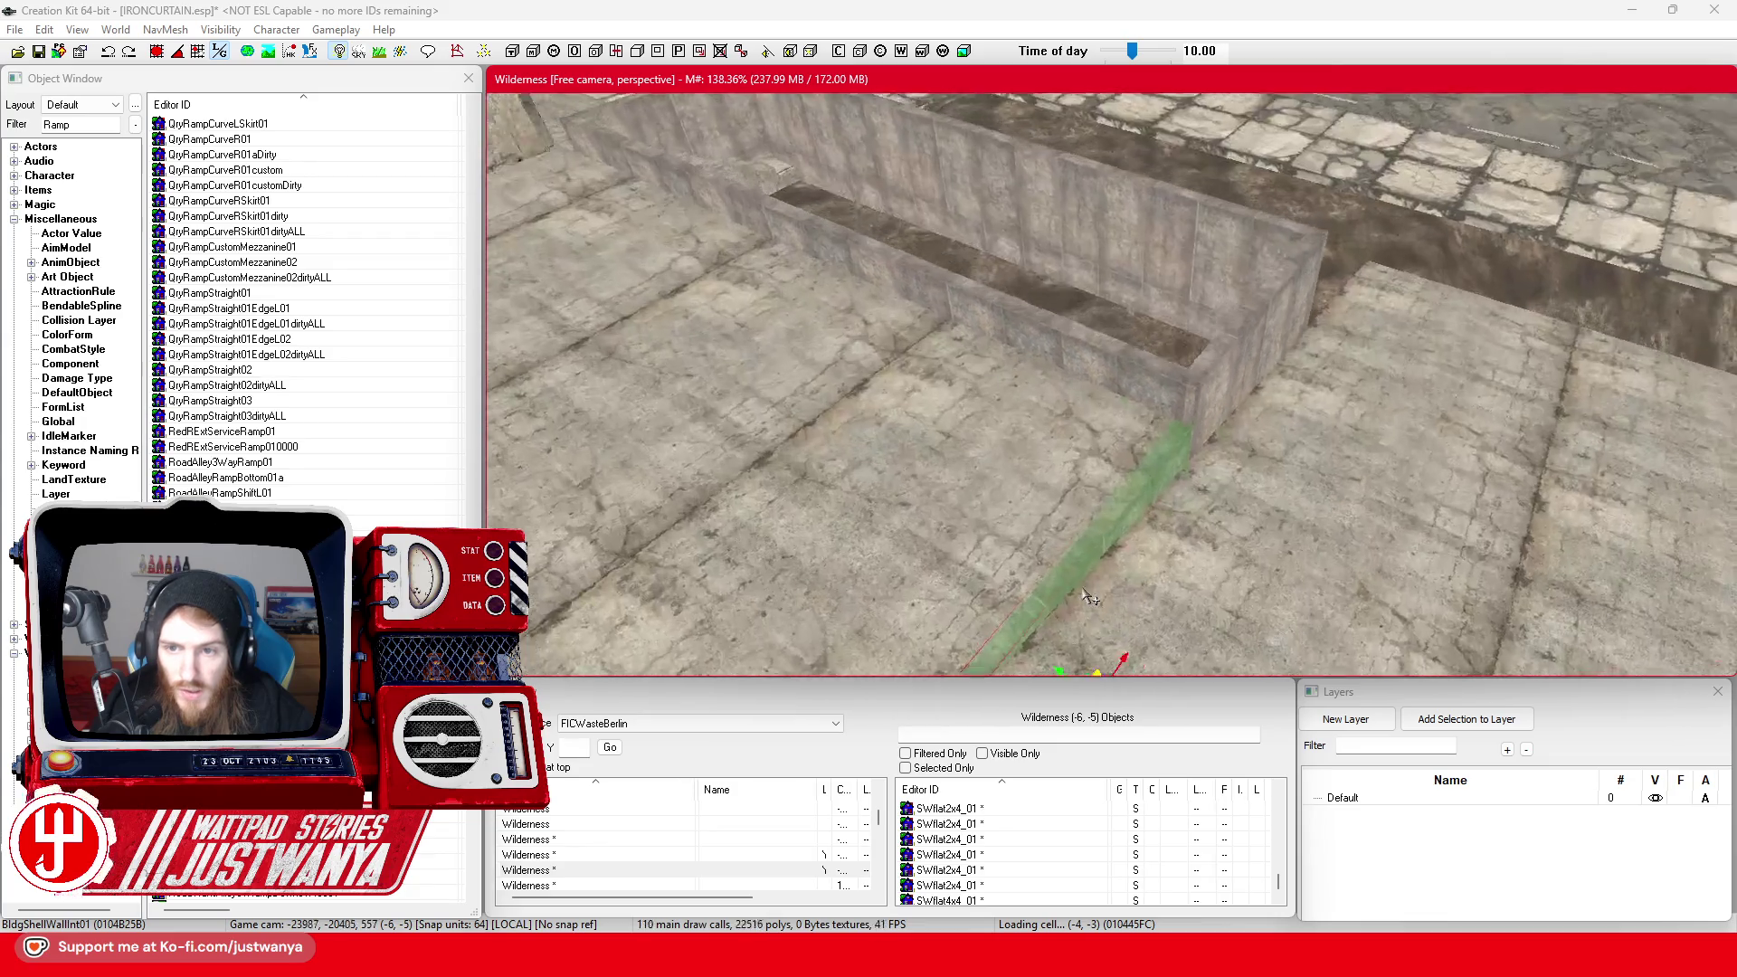
Select the SWflat2x4_01 stone floor piece and inspect it from several angles
{"action": "key", "text": "shift"}
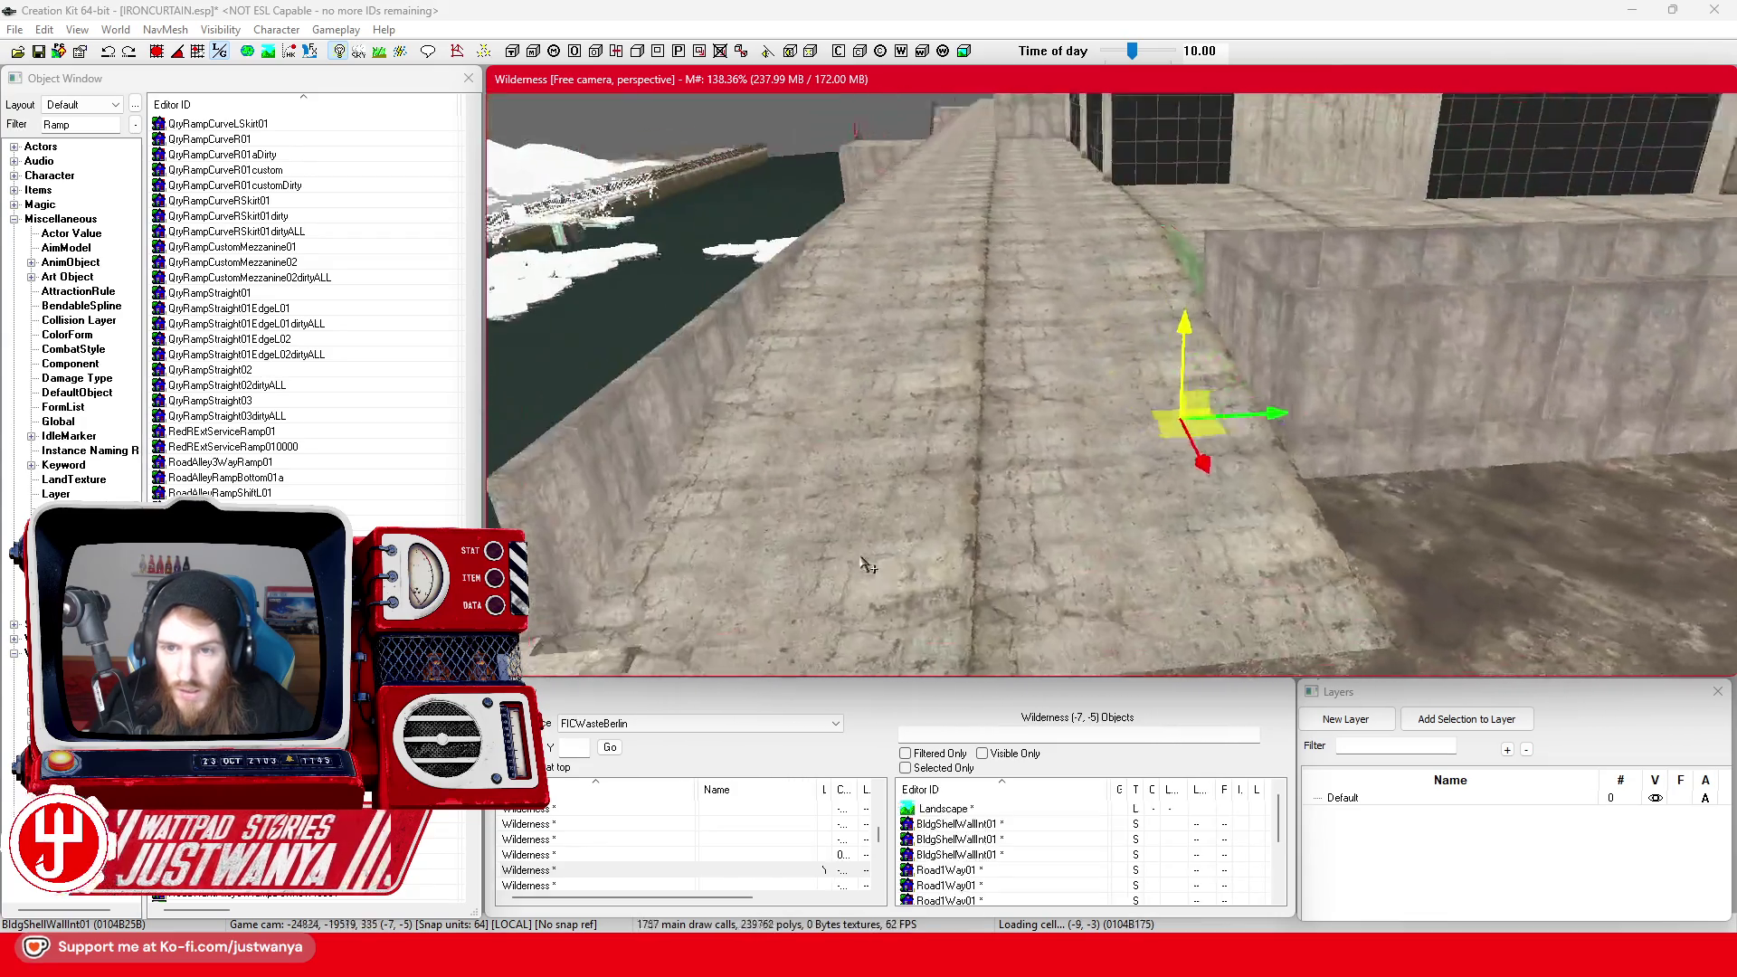
{"action": "key", "text": "shift"}
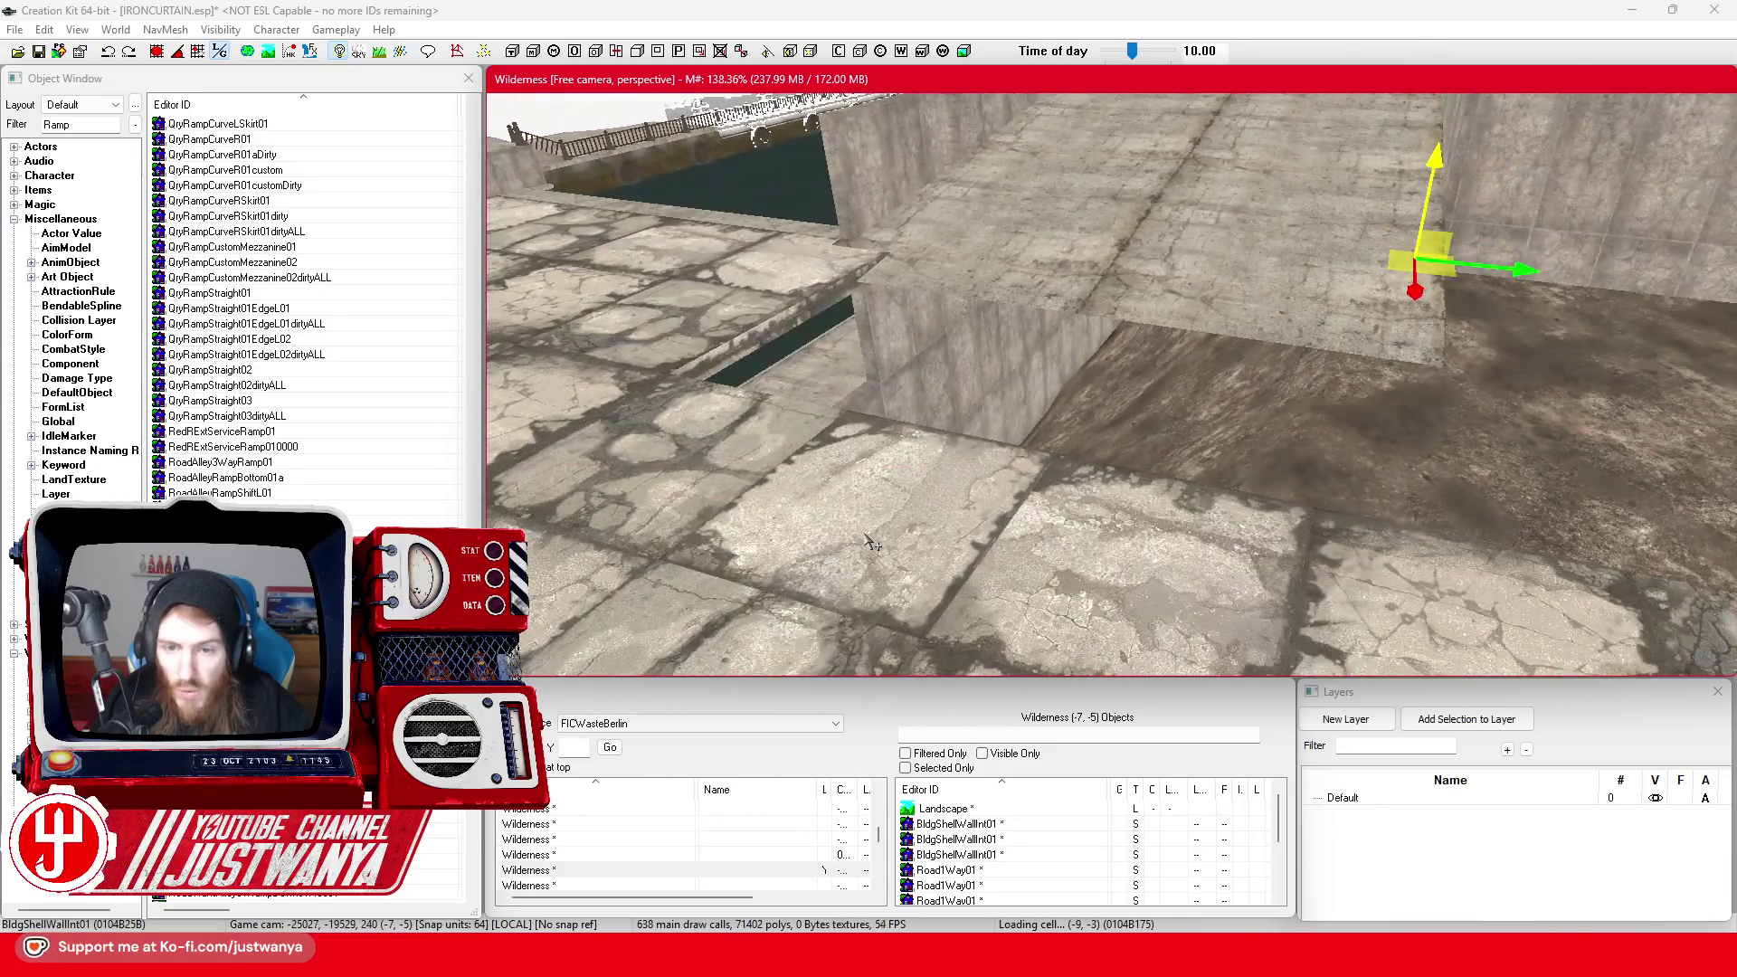
{"action": "left_click", "coordinate": [864, 529]}
{"action": "key", "text": "shift"}
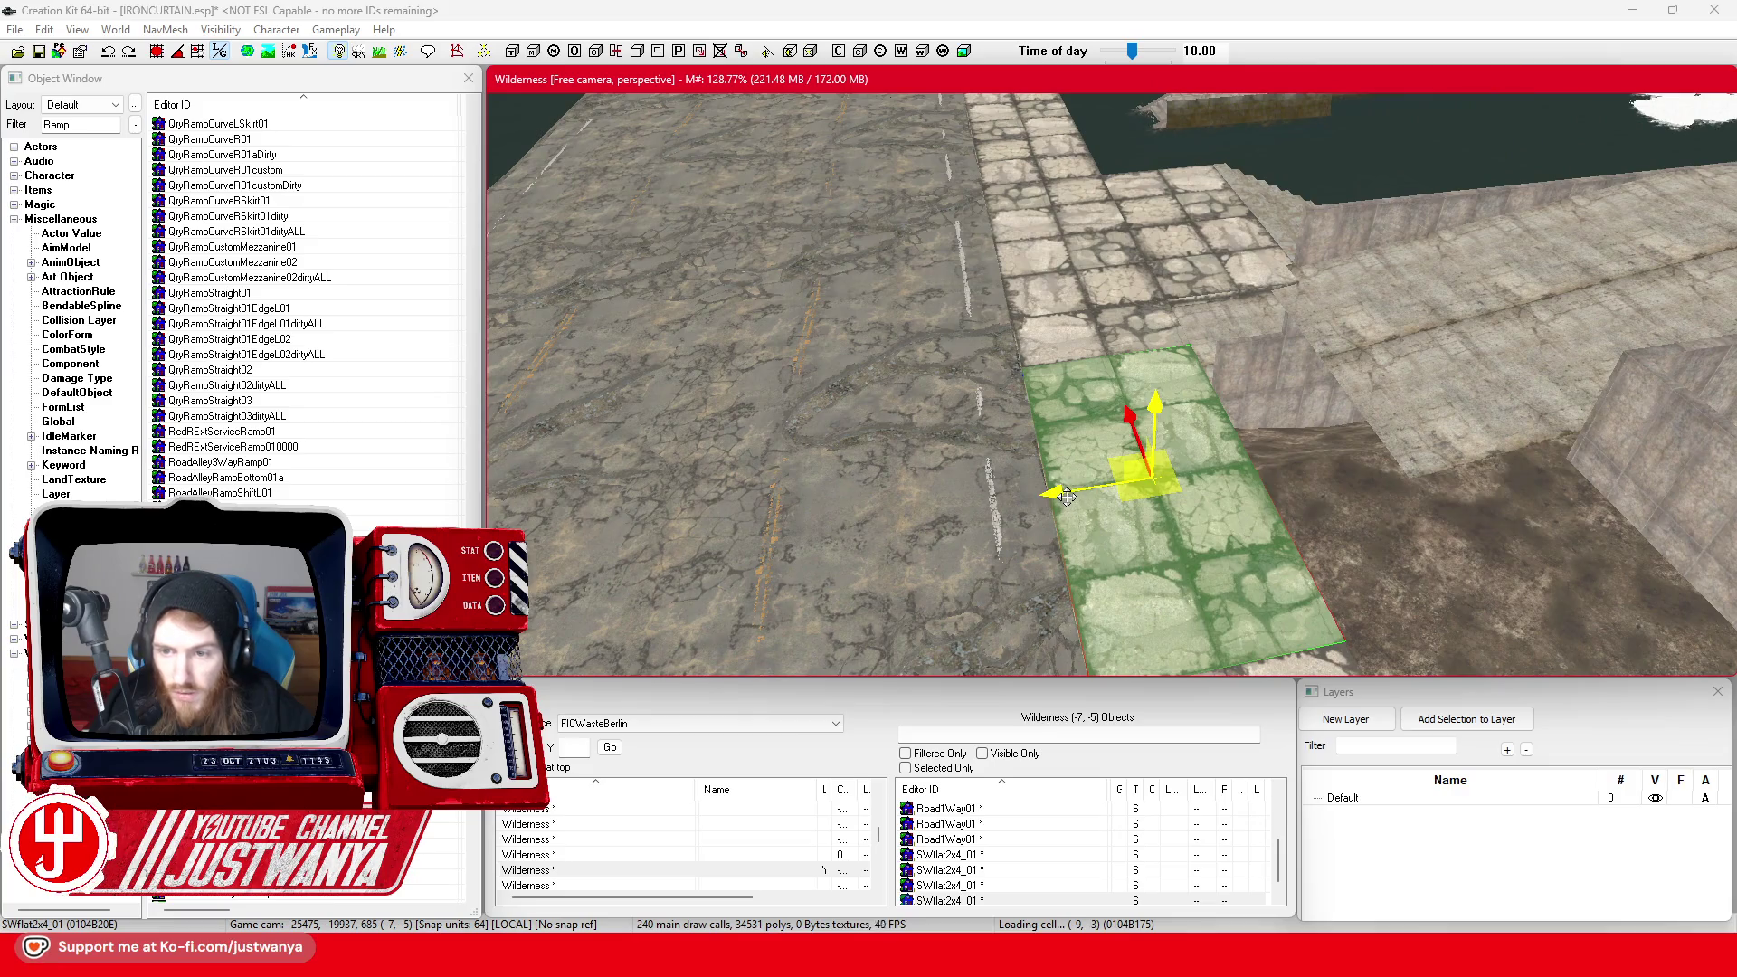
{"action": "key", "text": "shift"}
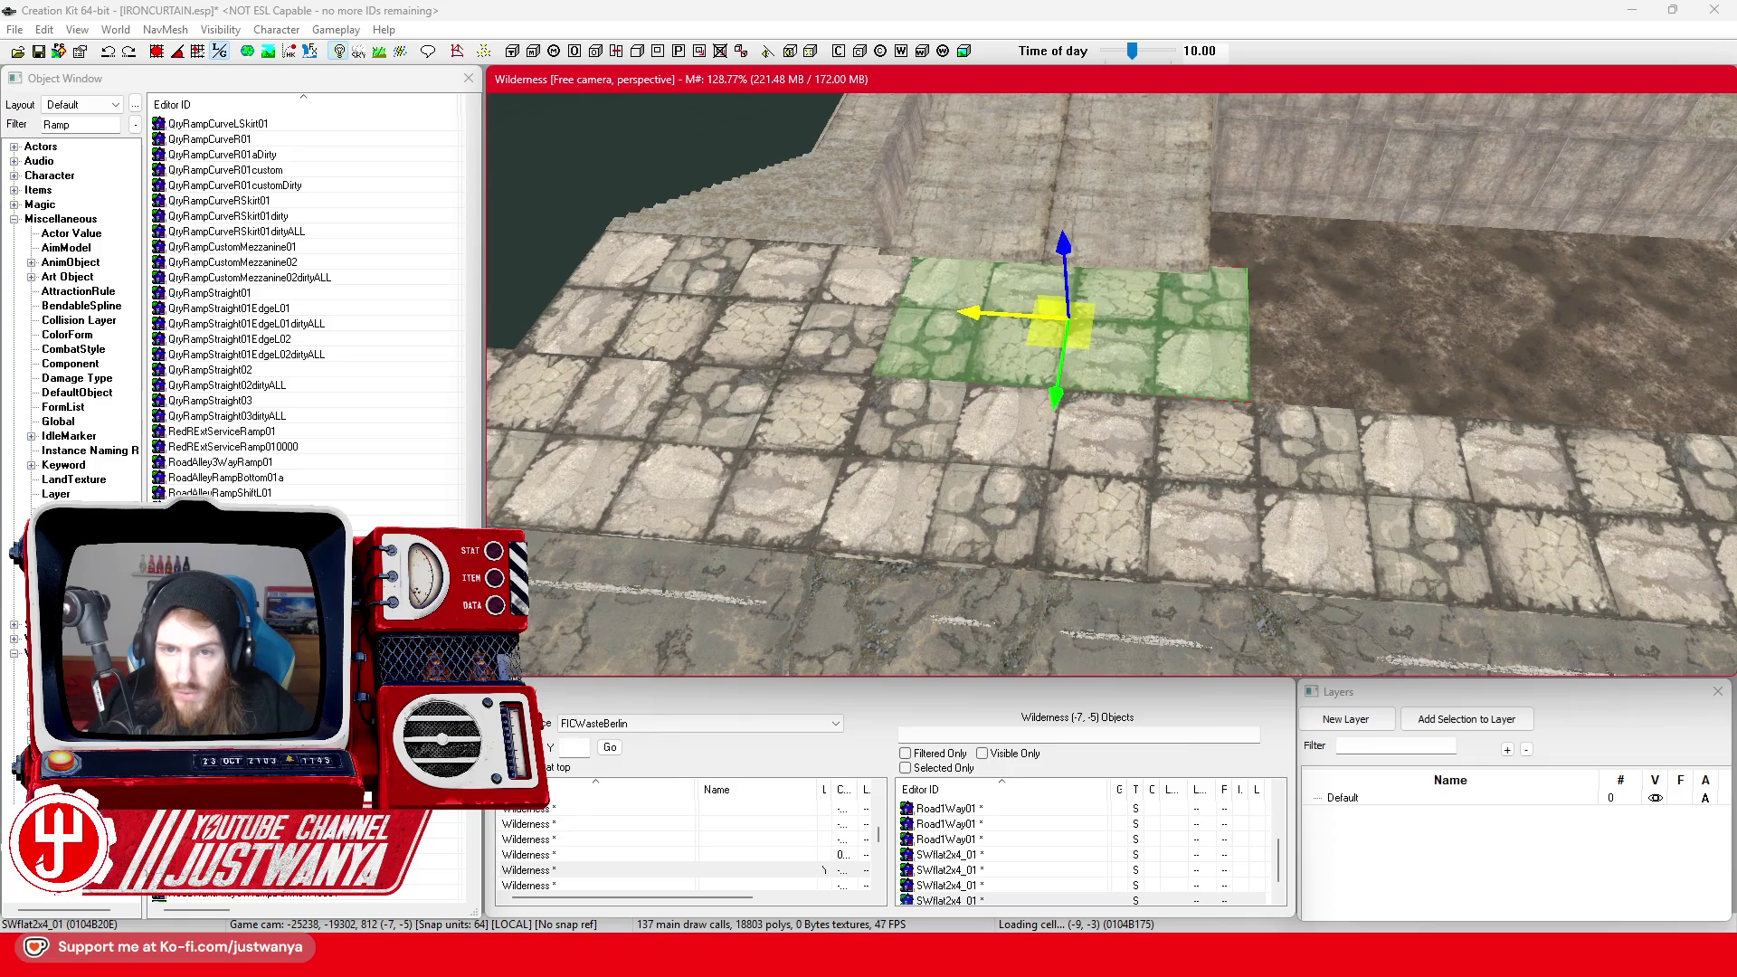
{"action": "key", "text": "shift"}
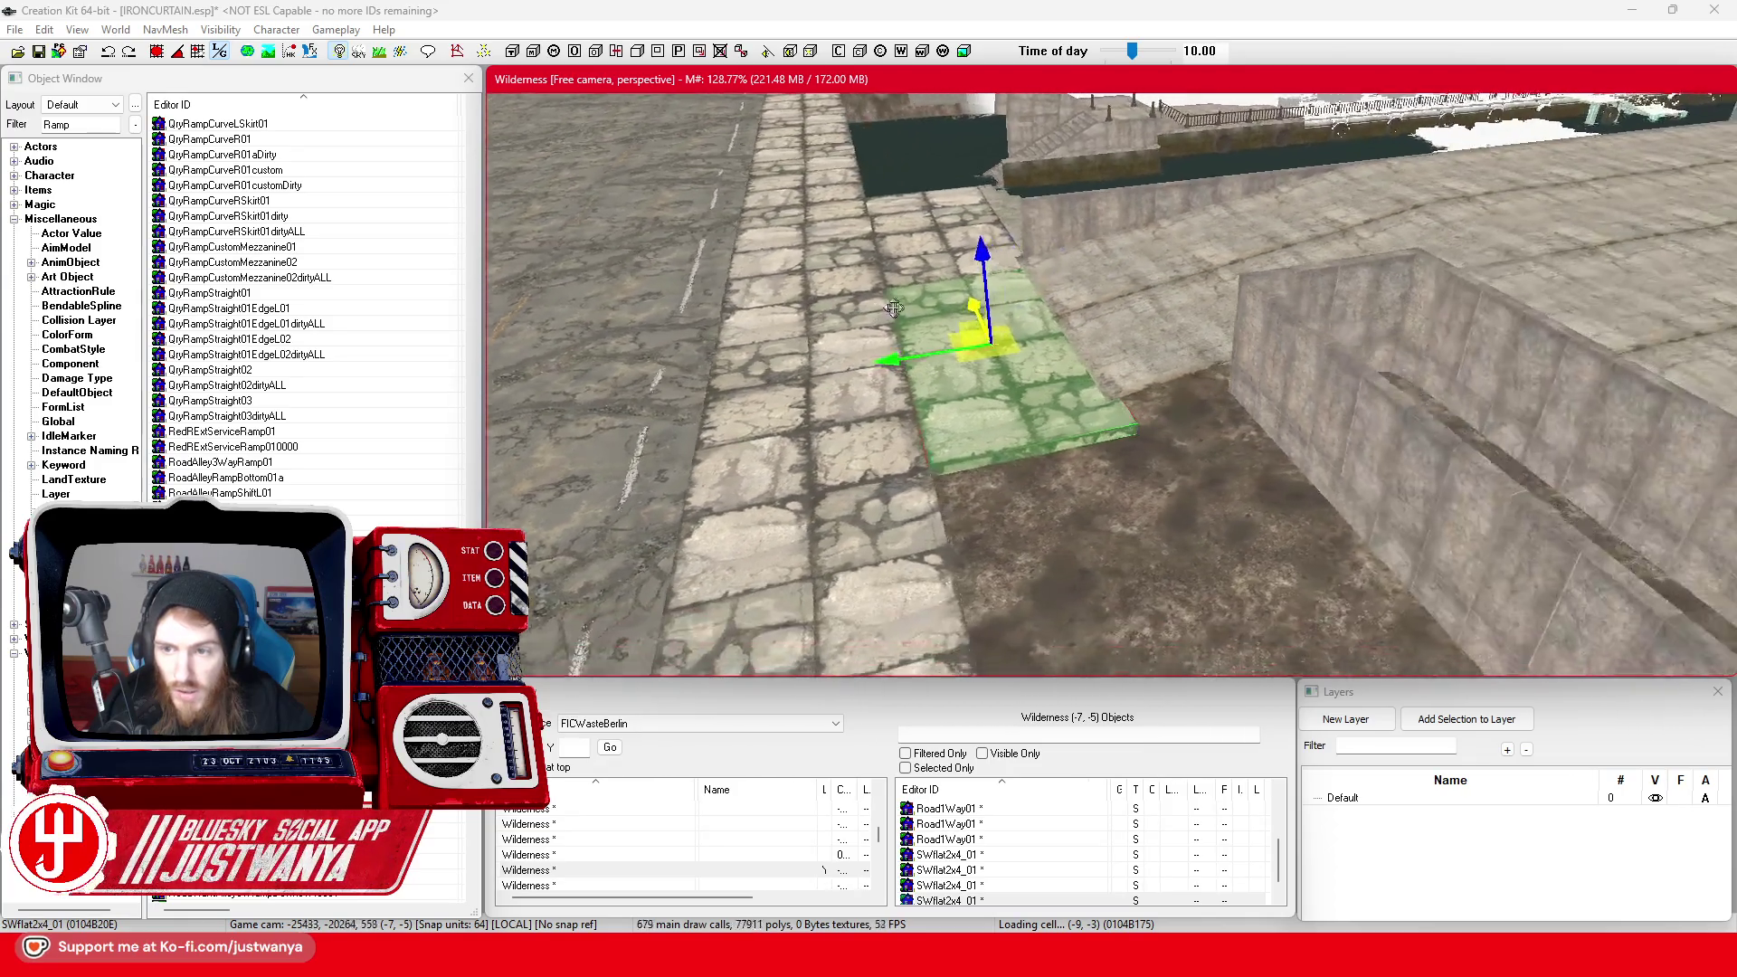
{"action": "key", "text": "shift"}
Try turning the wall piece about 90° around vertical, then undo the rotation
{"action": "key", "text": "shift"}
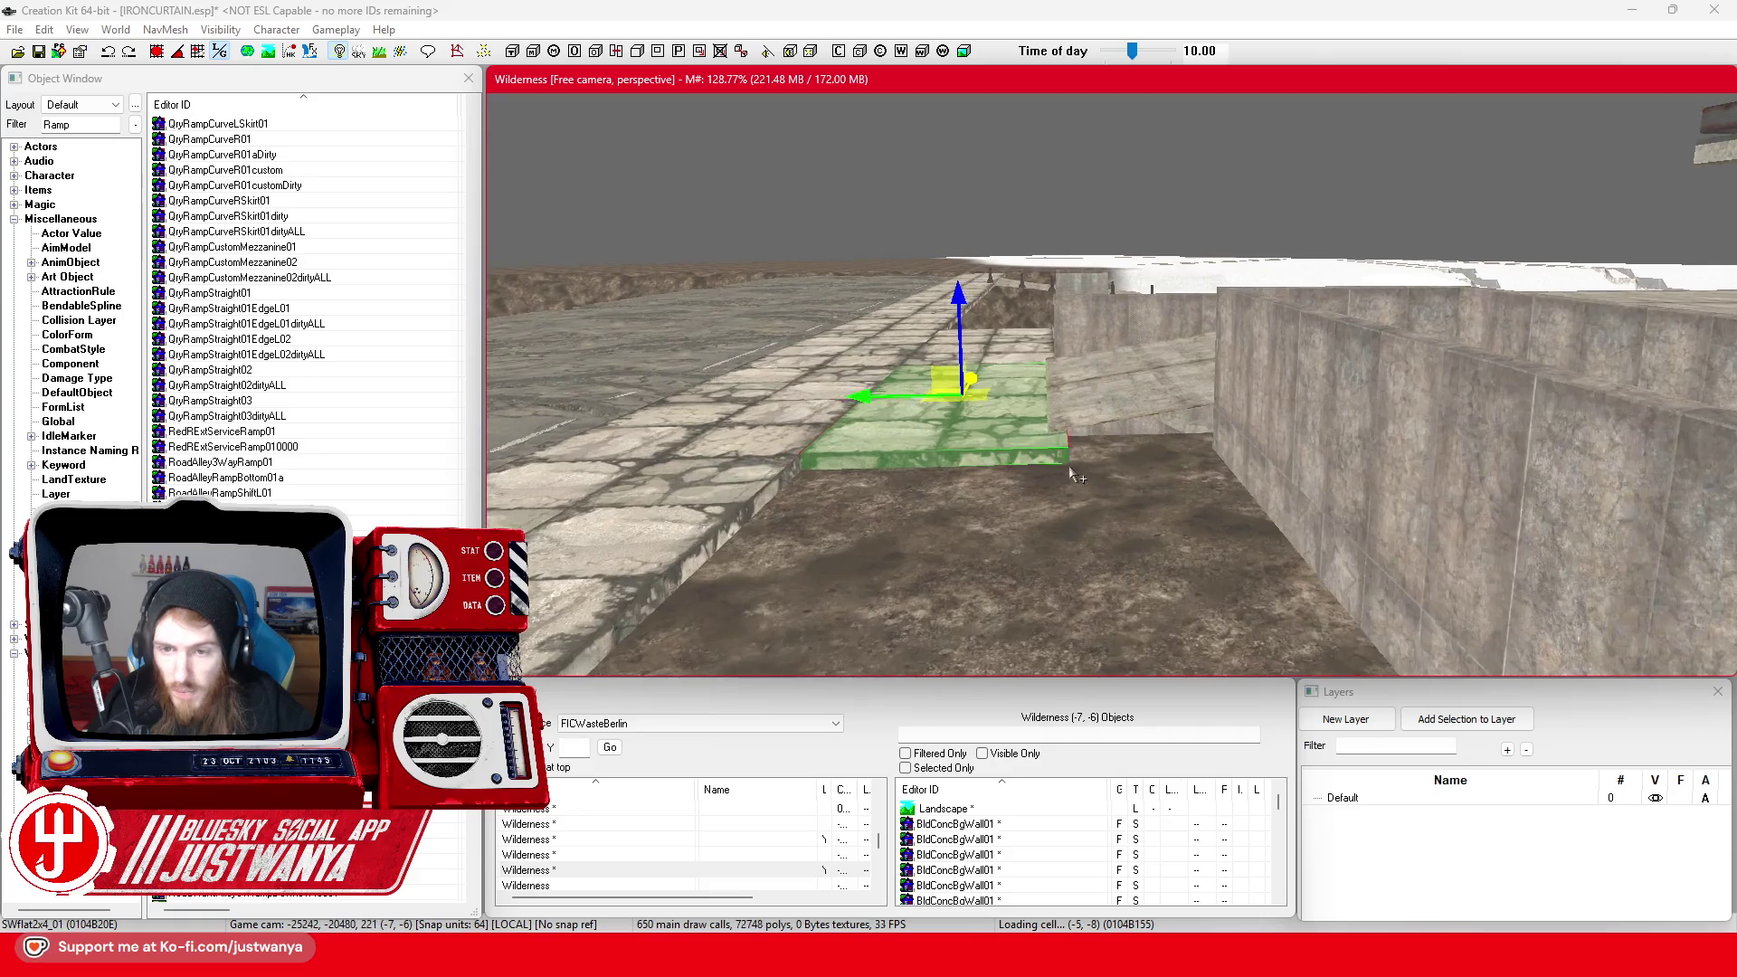
{"action": "left_click", "coordinate": [1288, 480]}
{"action": "key", "text": "shift"}
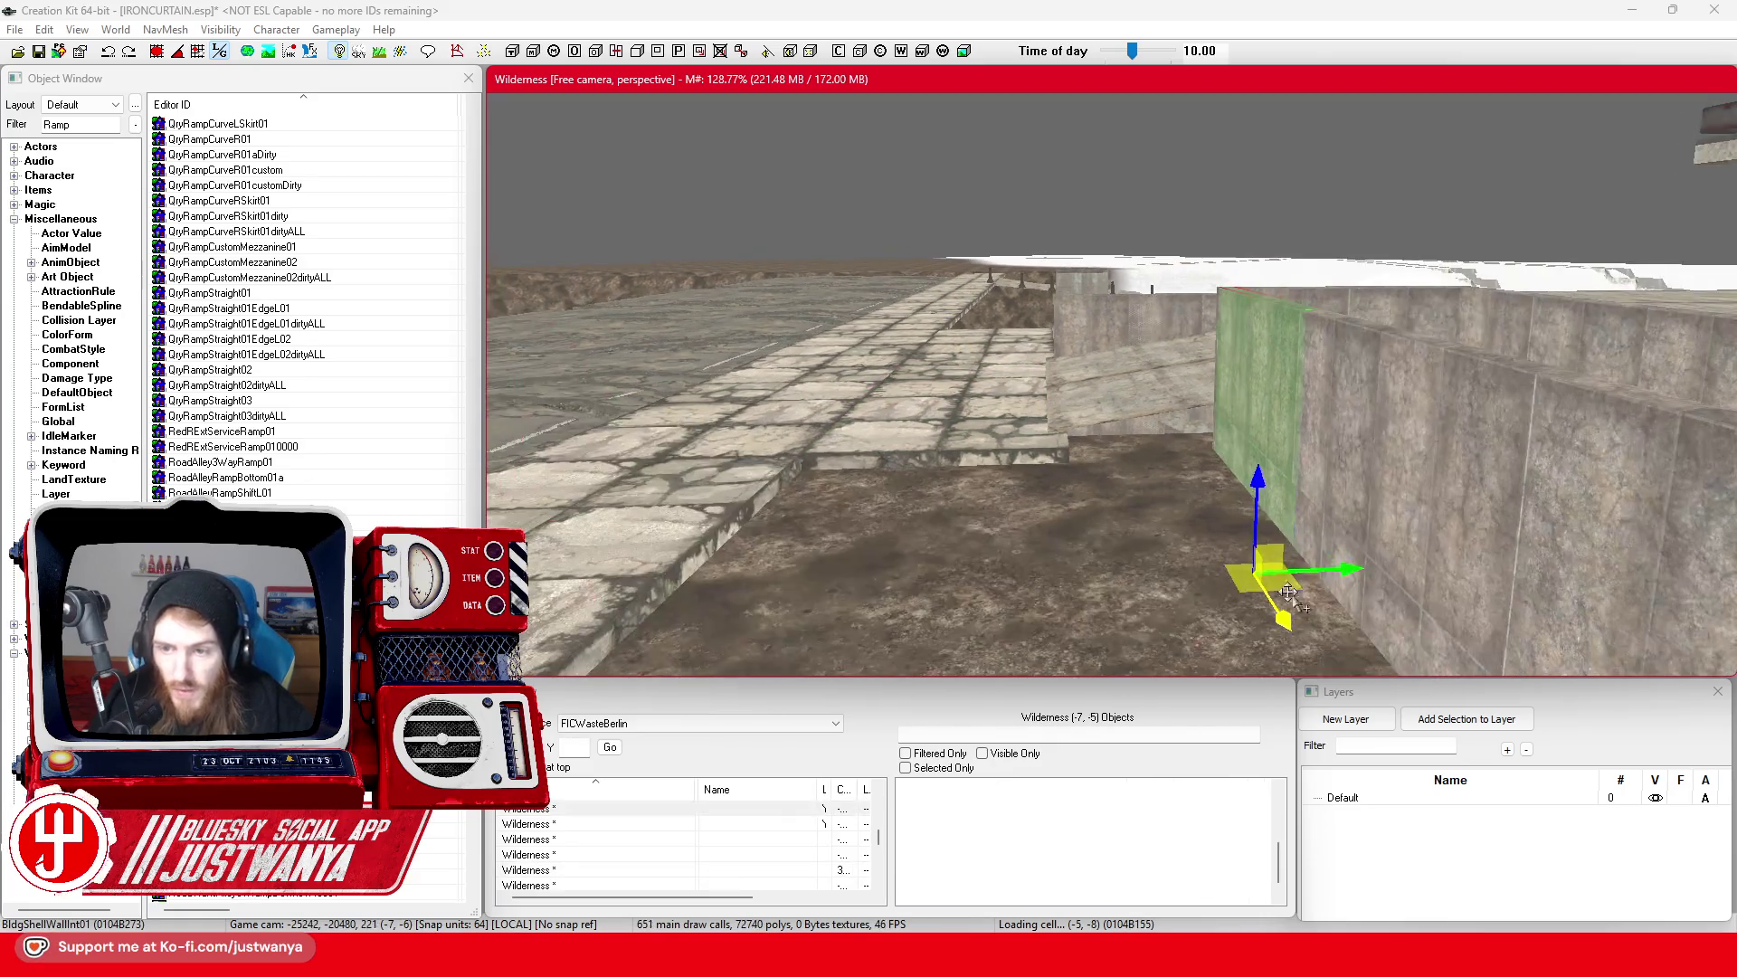
{"action": "key", "text": "e"}
{"action": "left_click_drag", "start_coordinate": [1145, 575], "coordinate": [1266, 624]}
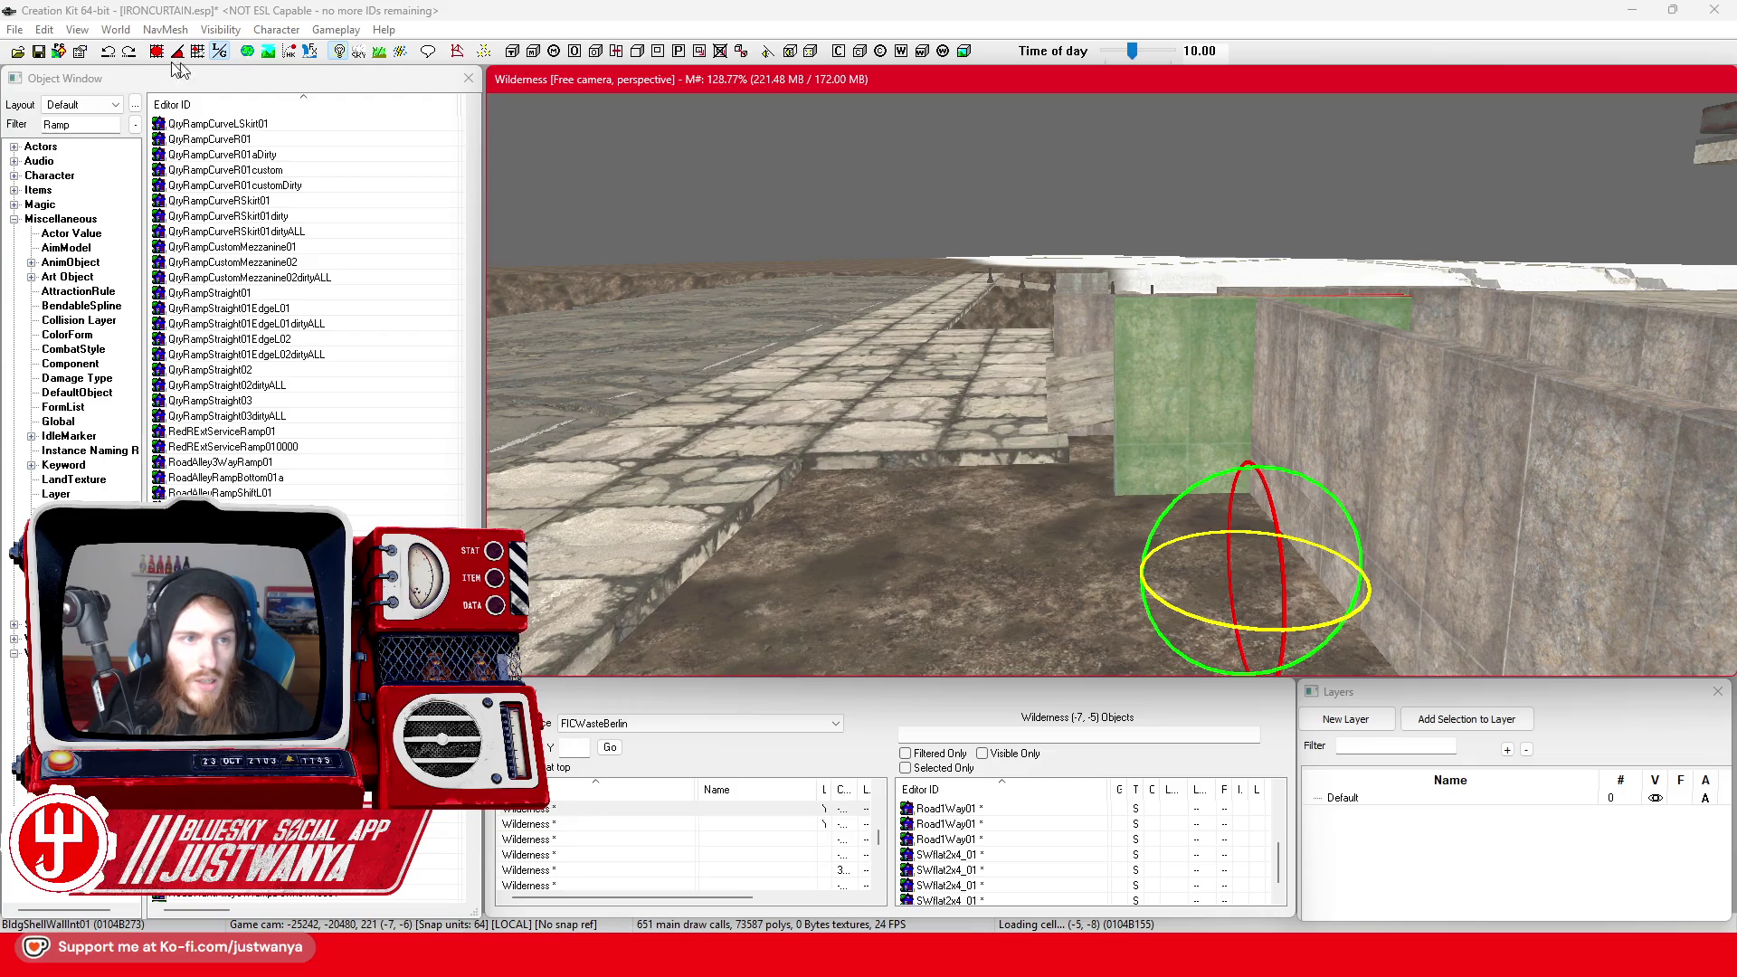
{"action": "left_click", "coordinate": [110, 54]}
{"action": "left_click", "coordinate": [1212, 625]}
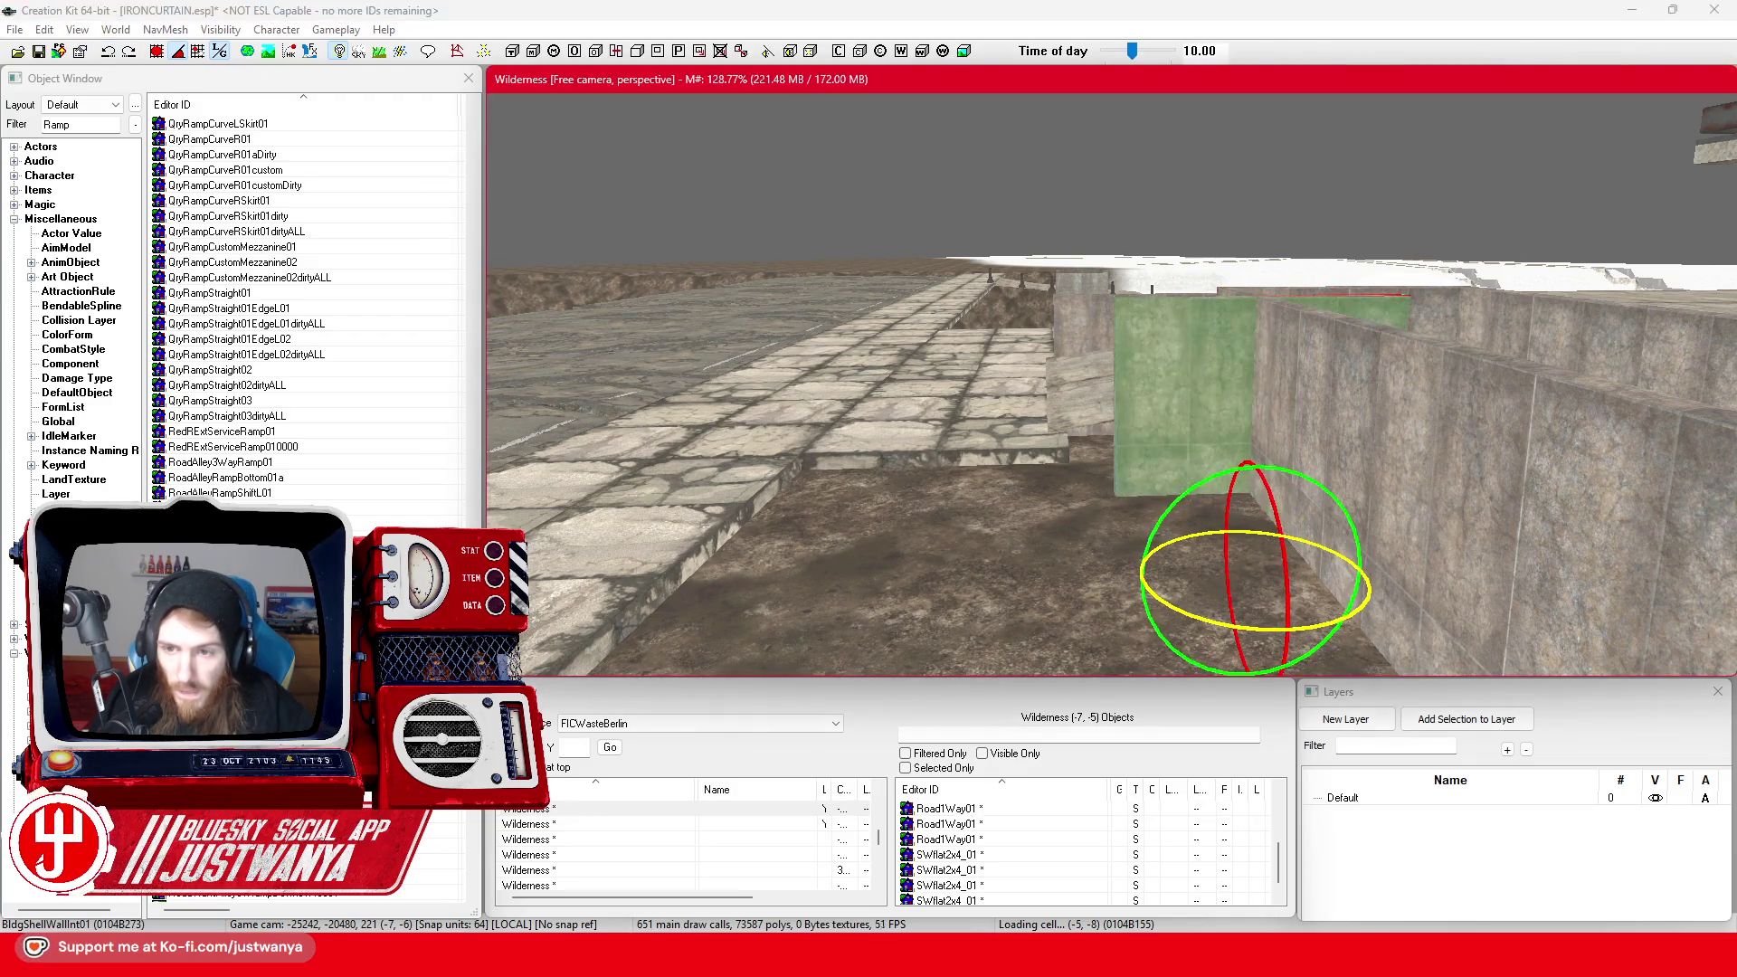
Slide the green wall piece left along the ground
{"action": "key", "text": "w"}
{"action": "key", "text": "shift"}
{"action": "left_click_drag", "start_coordinate": [1122, 583], "coordinate": [1049, 573]}
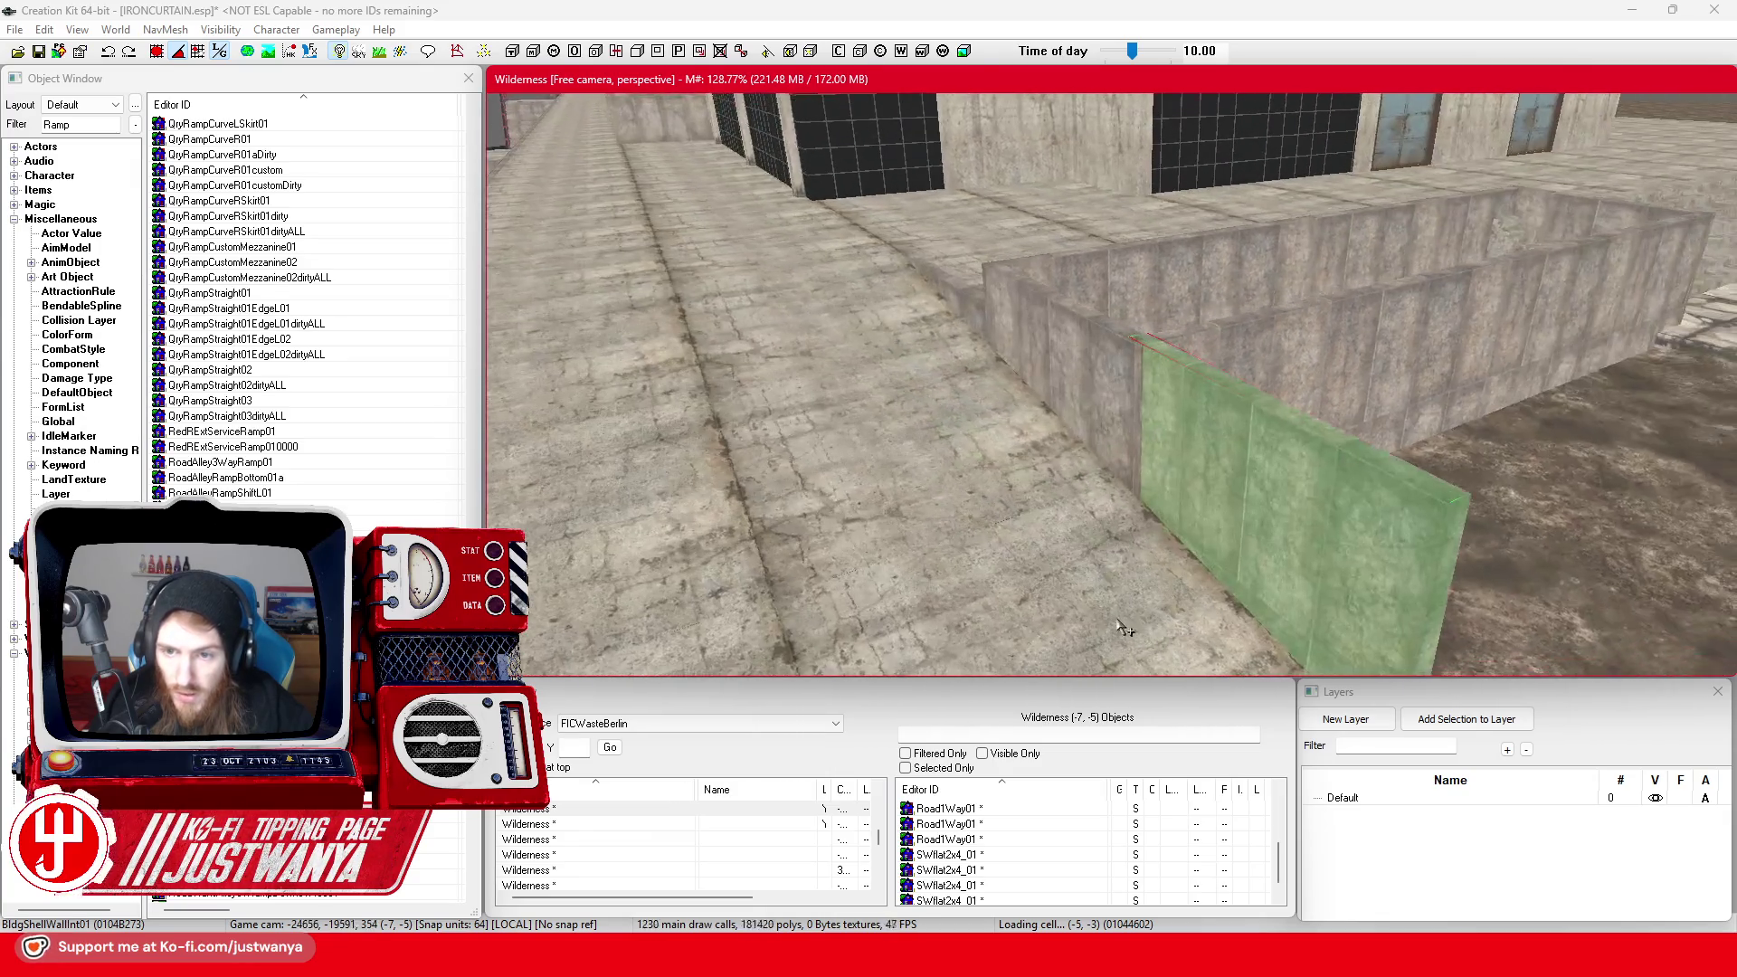
{"action": "left_click", "coordinate": [1097, 543]}
Check the floor piece's reference properties, then move it up onto the wall top
{"action": "double_click", "coordinate": [1097, 543]}
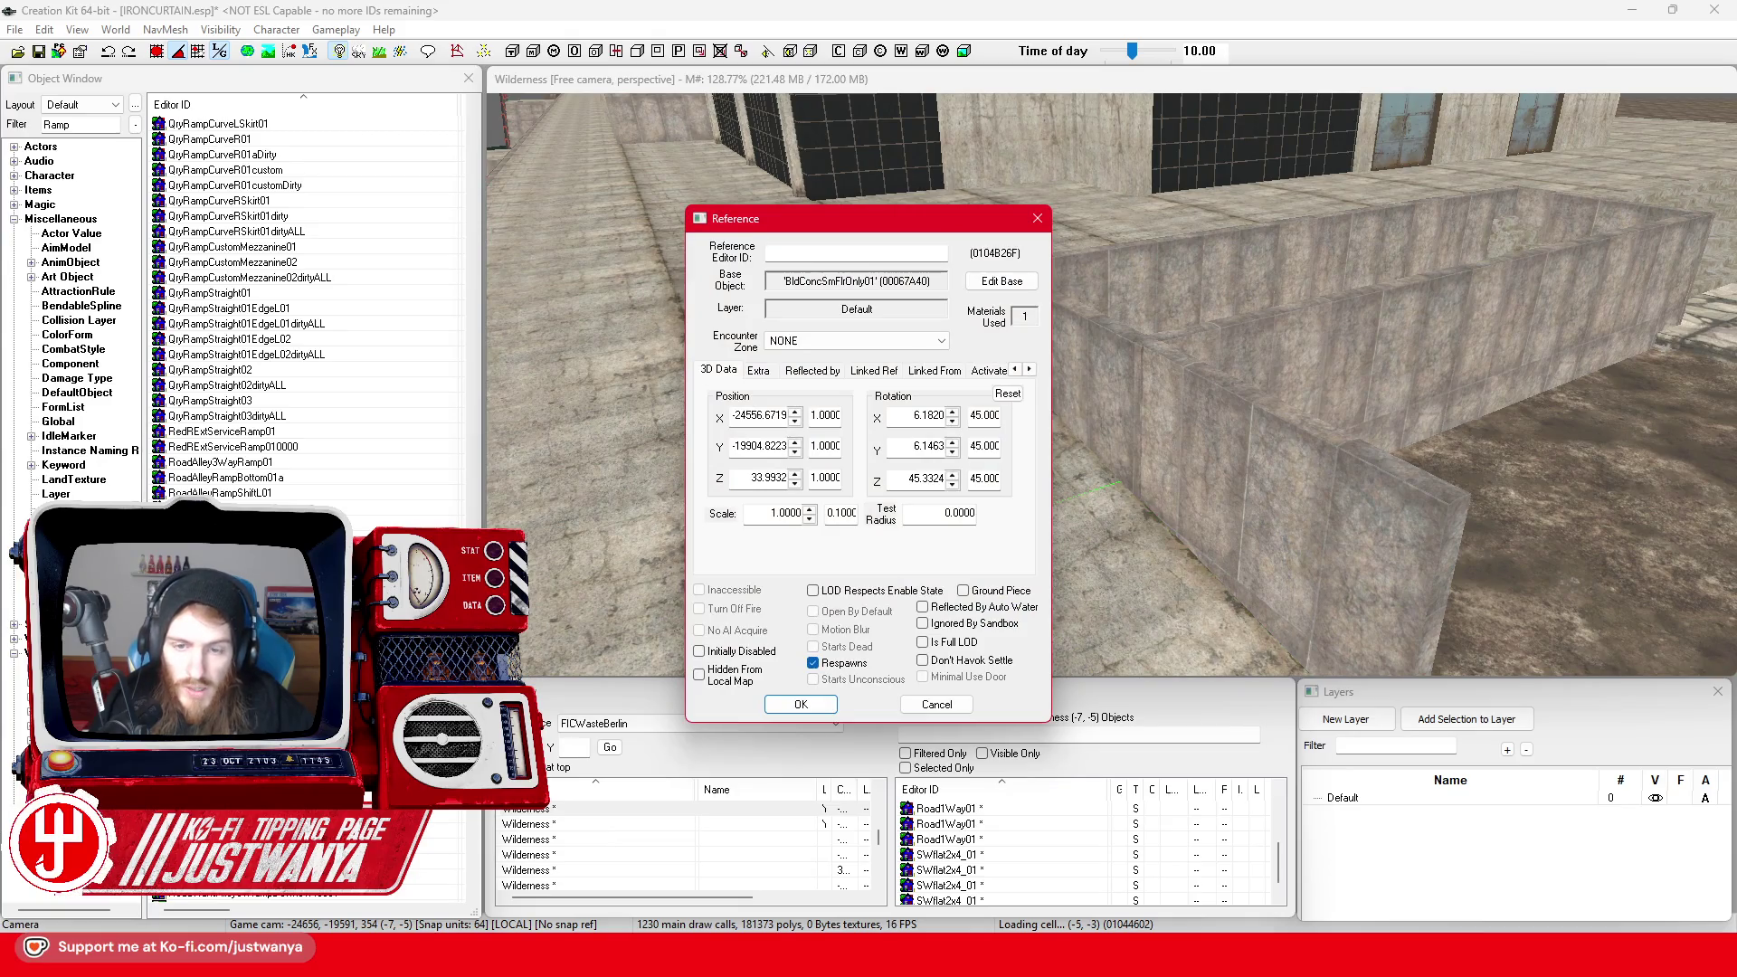
{"action": "scroll", "coordinate": [1004, 568], "scroll_direction": "down", "scroll_amount": 5}
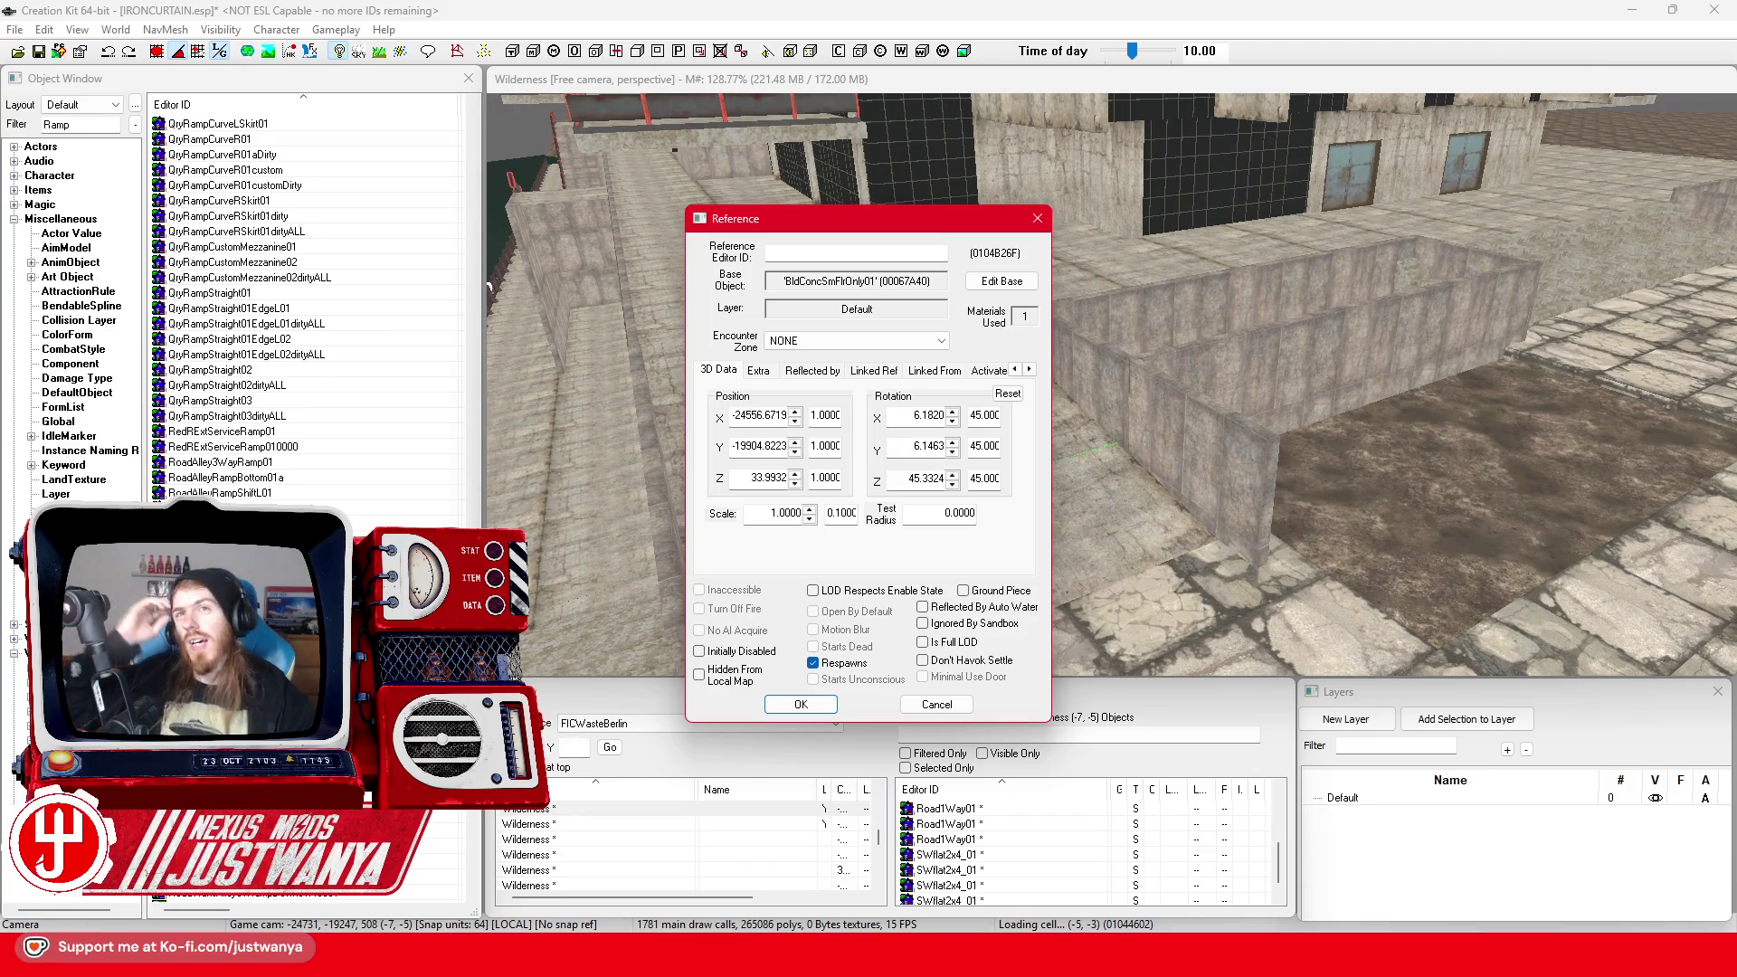
{"action": "left_click", "coordinate": [1035, 220]}
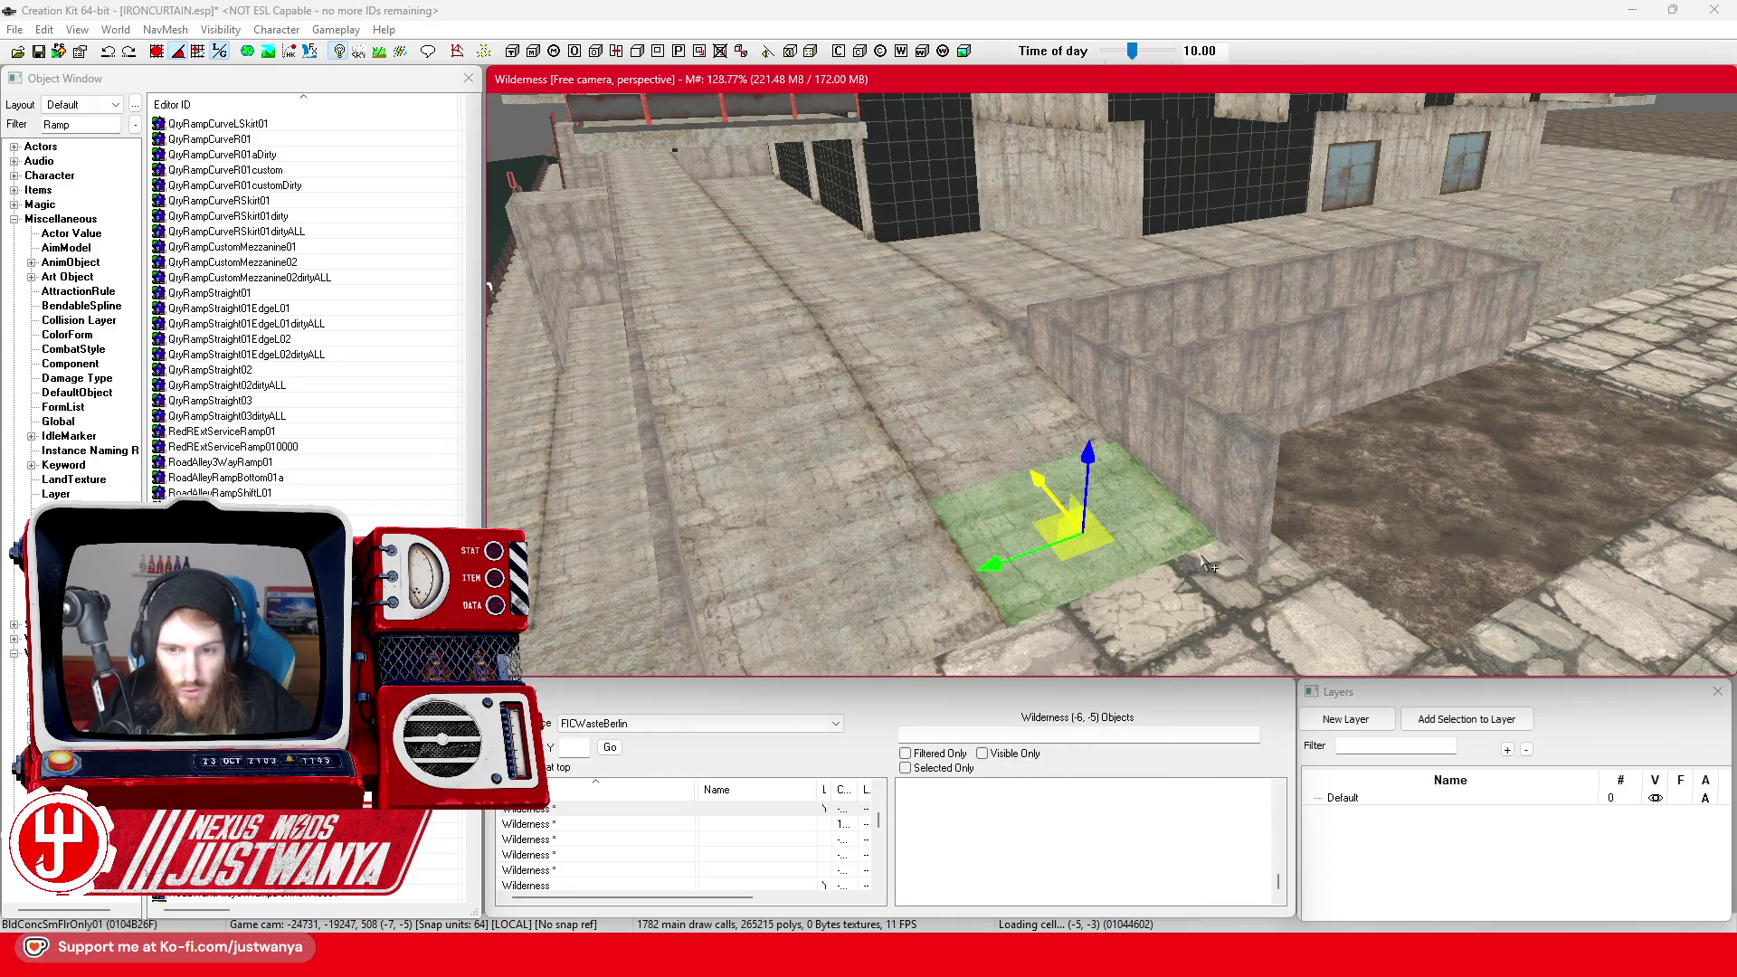
{"action": "mouse_move", "coordinate": [1090, 462]}
{"action": "left_mouse_down"}
{"action": "mouse_move", "coordinate": [1049, 317]}
{"action": "mouse_move", "coordinate": [1067, 265]}
{"action": "left_mouse_up"}
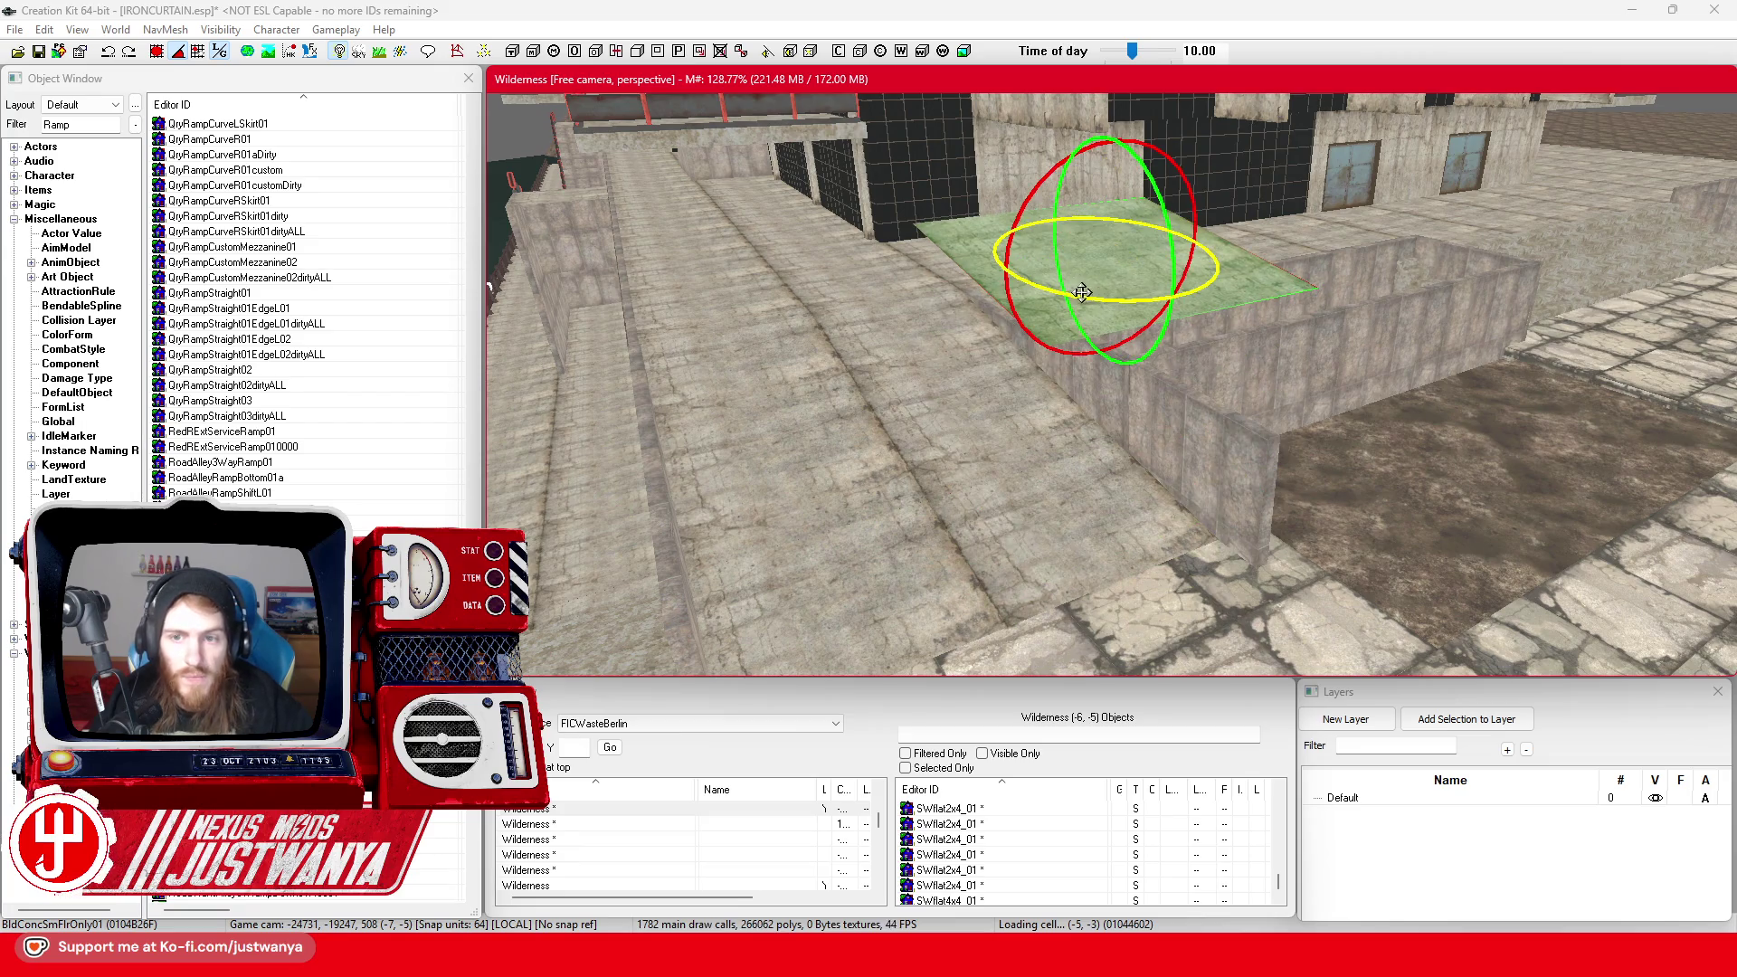
Switch the gizmo to World orientation and review the other floor piece's properties
{"action": "left_click", "coordinate": [204, 54]}
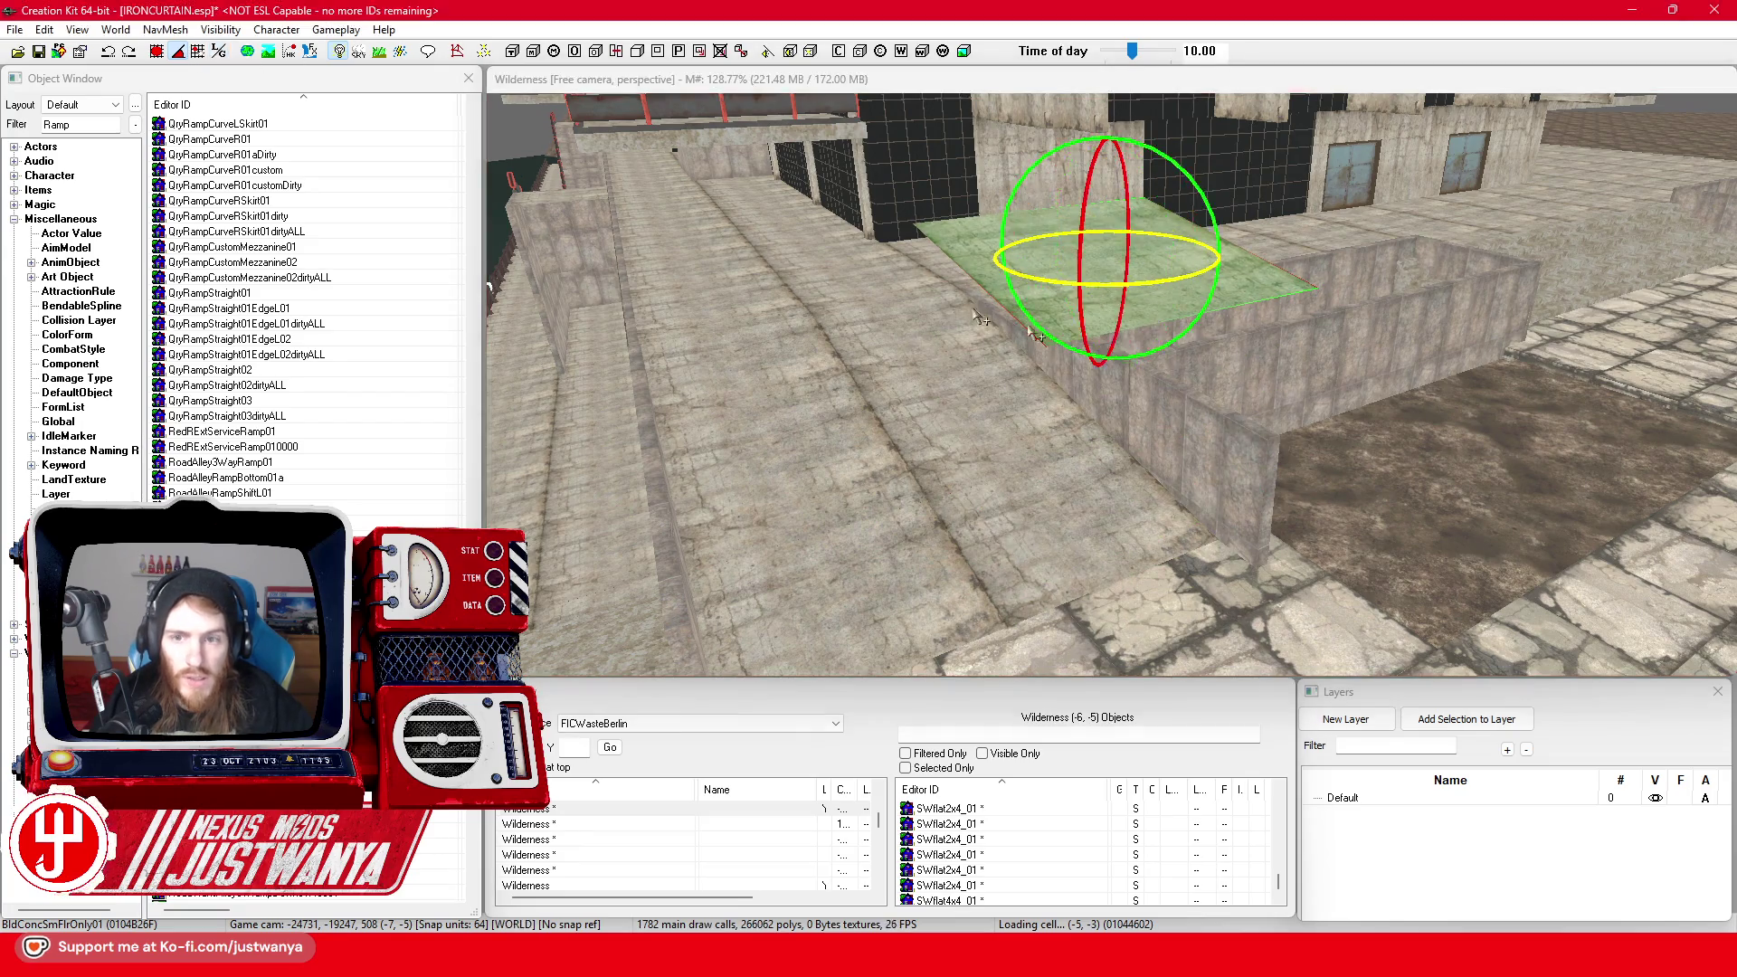
{"action": "left_click", "coordinate": [975, 308]}
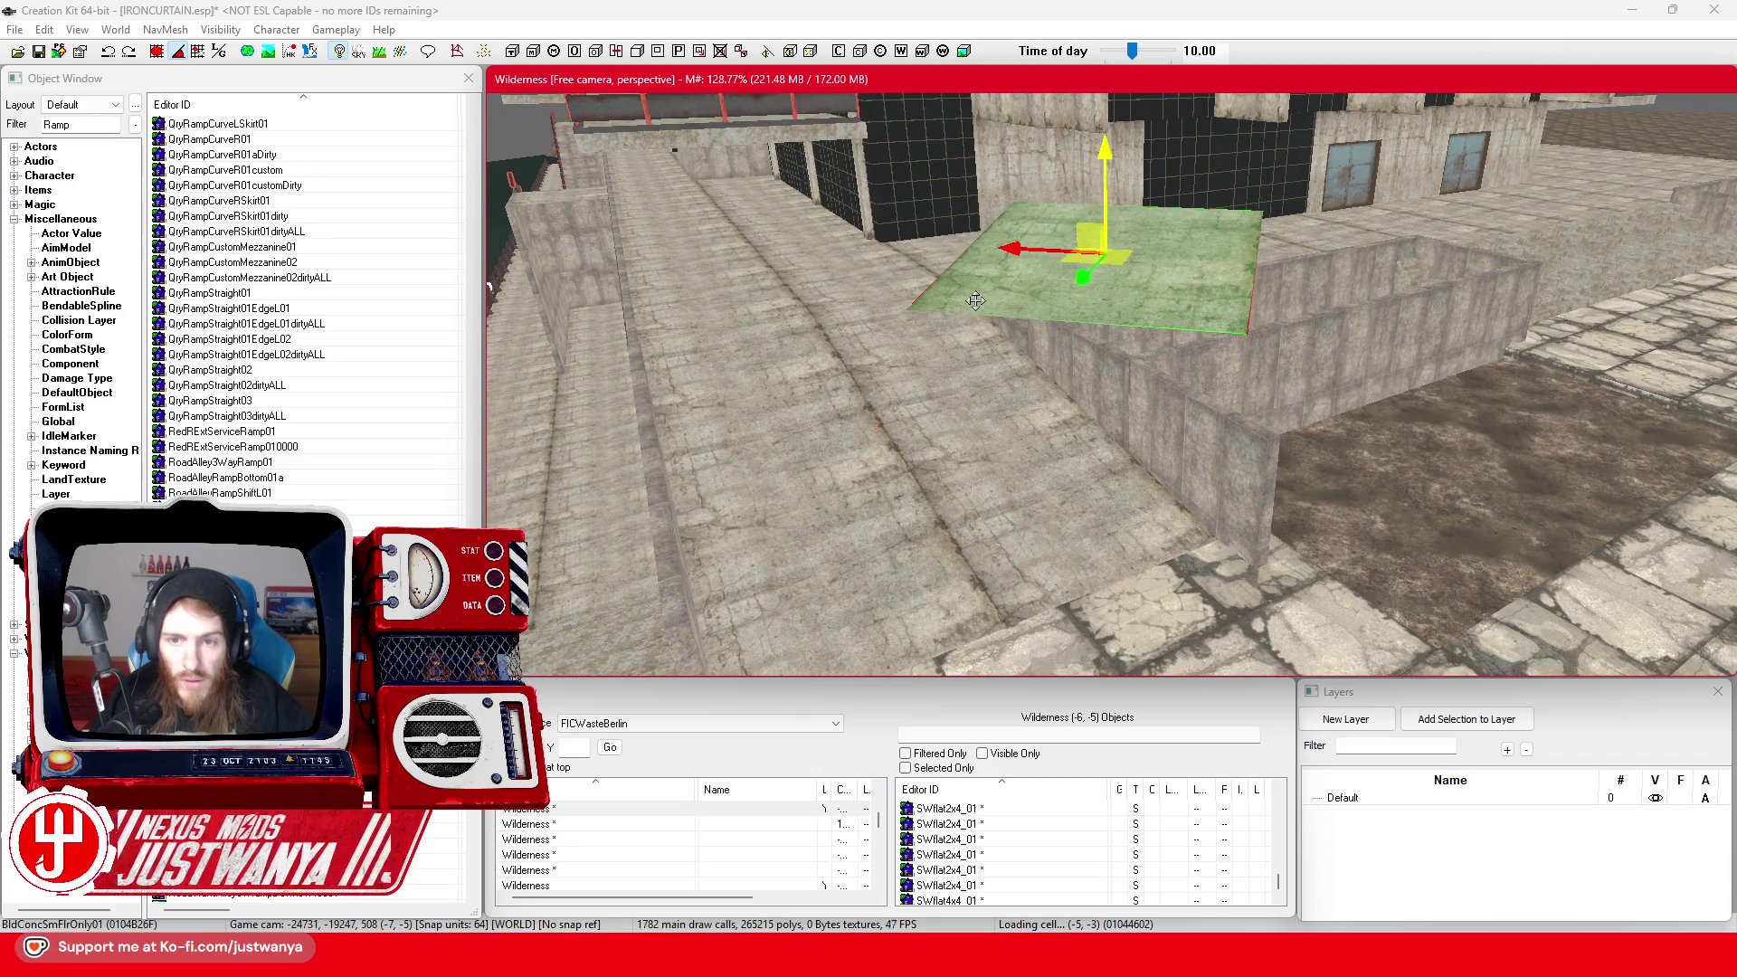
{"action": "double_click", "coordinate": [975, 300]}
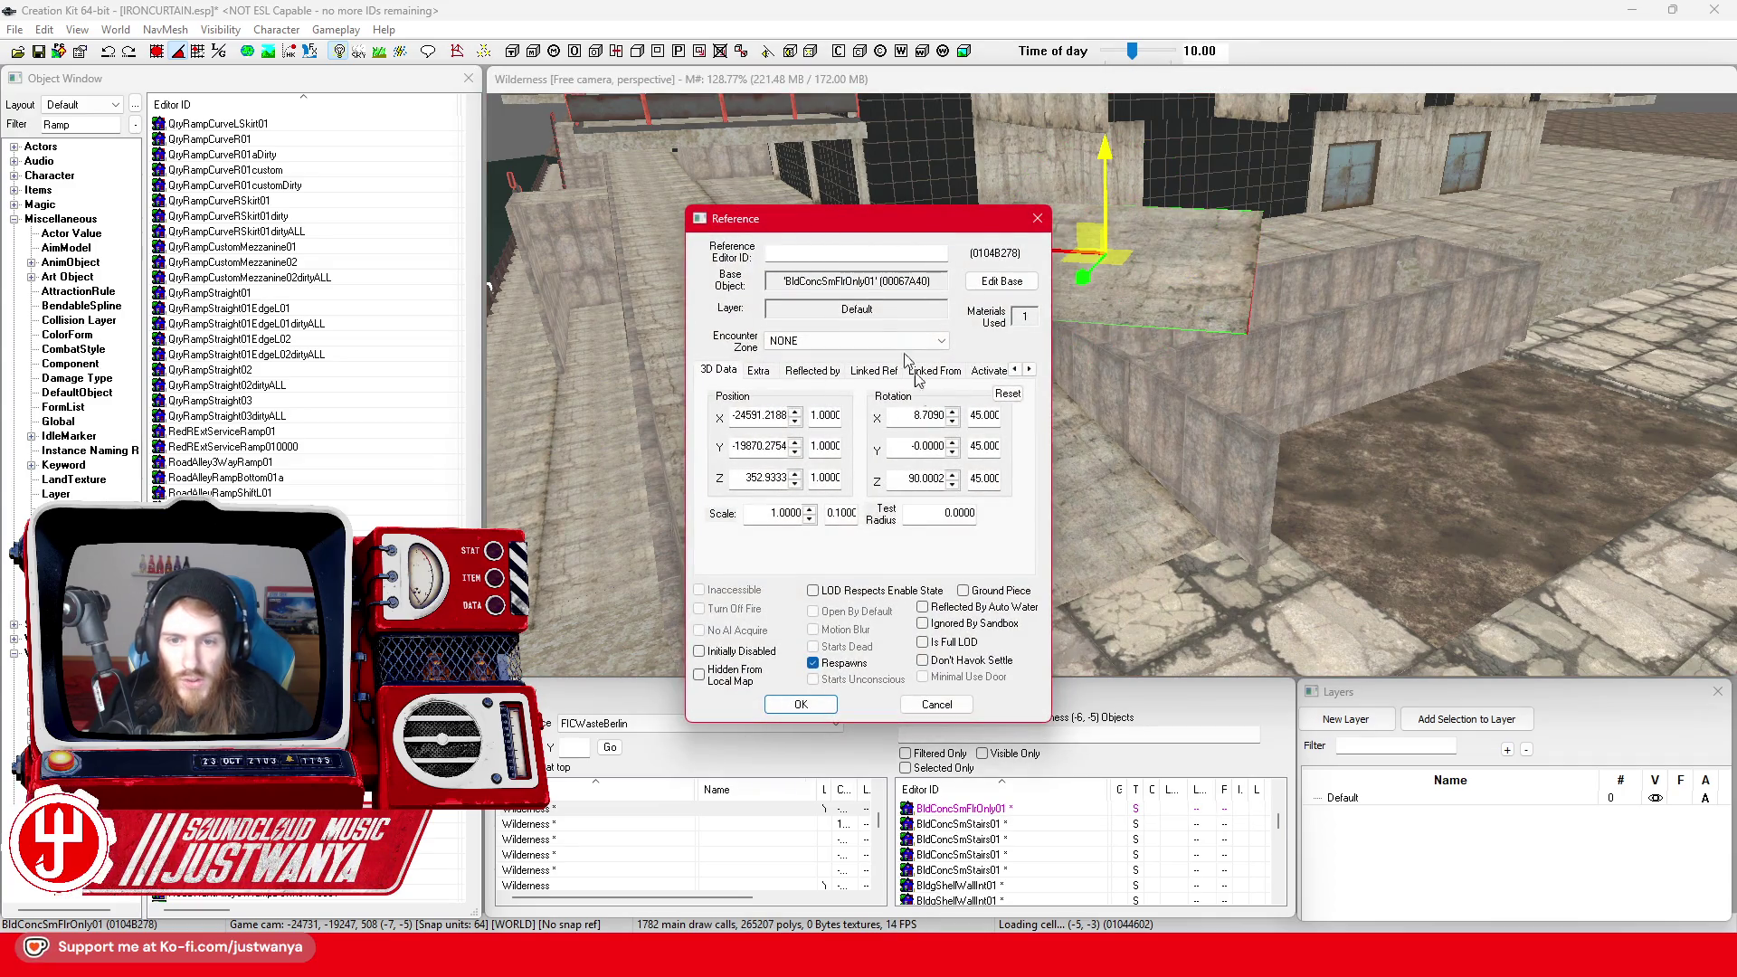
{"action": "left_click", "coordinate": [936, 704]}
Set the interior wall piece's rotation to X 0, Z 90 and fine-tune it
{"action": "double_click", "coordinate": [1245, 481]}
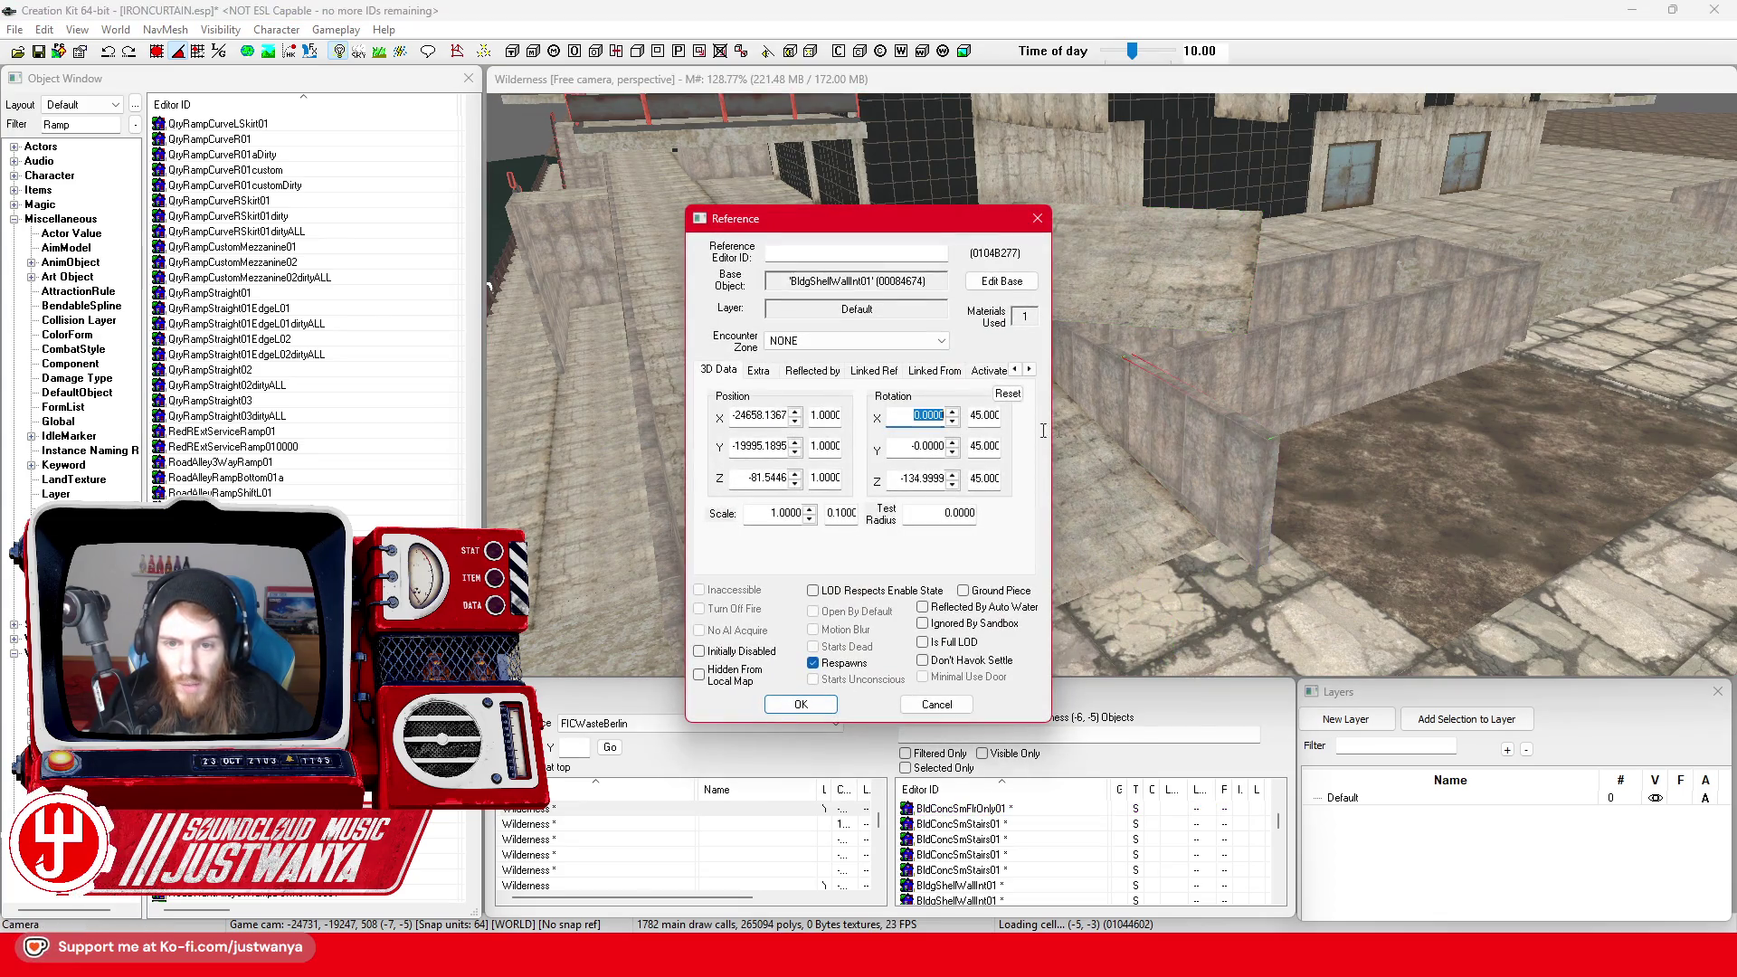
{"action": "left_click", "coordinate": [828, 714]}
{"action": "type", "text": "90.0000"}
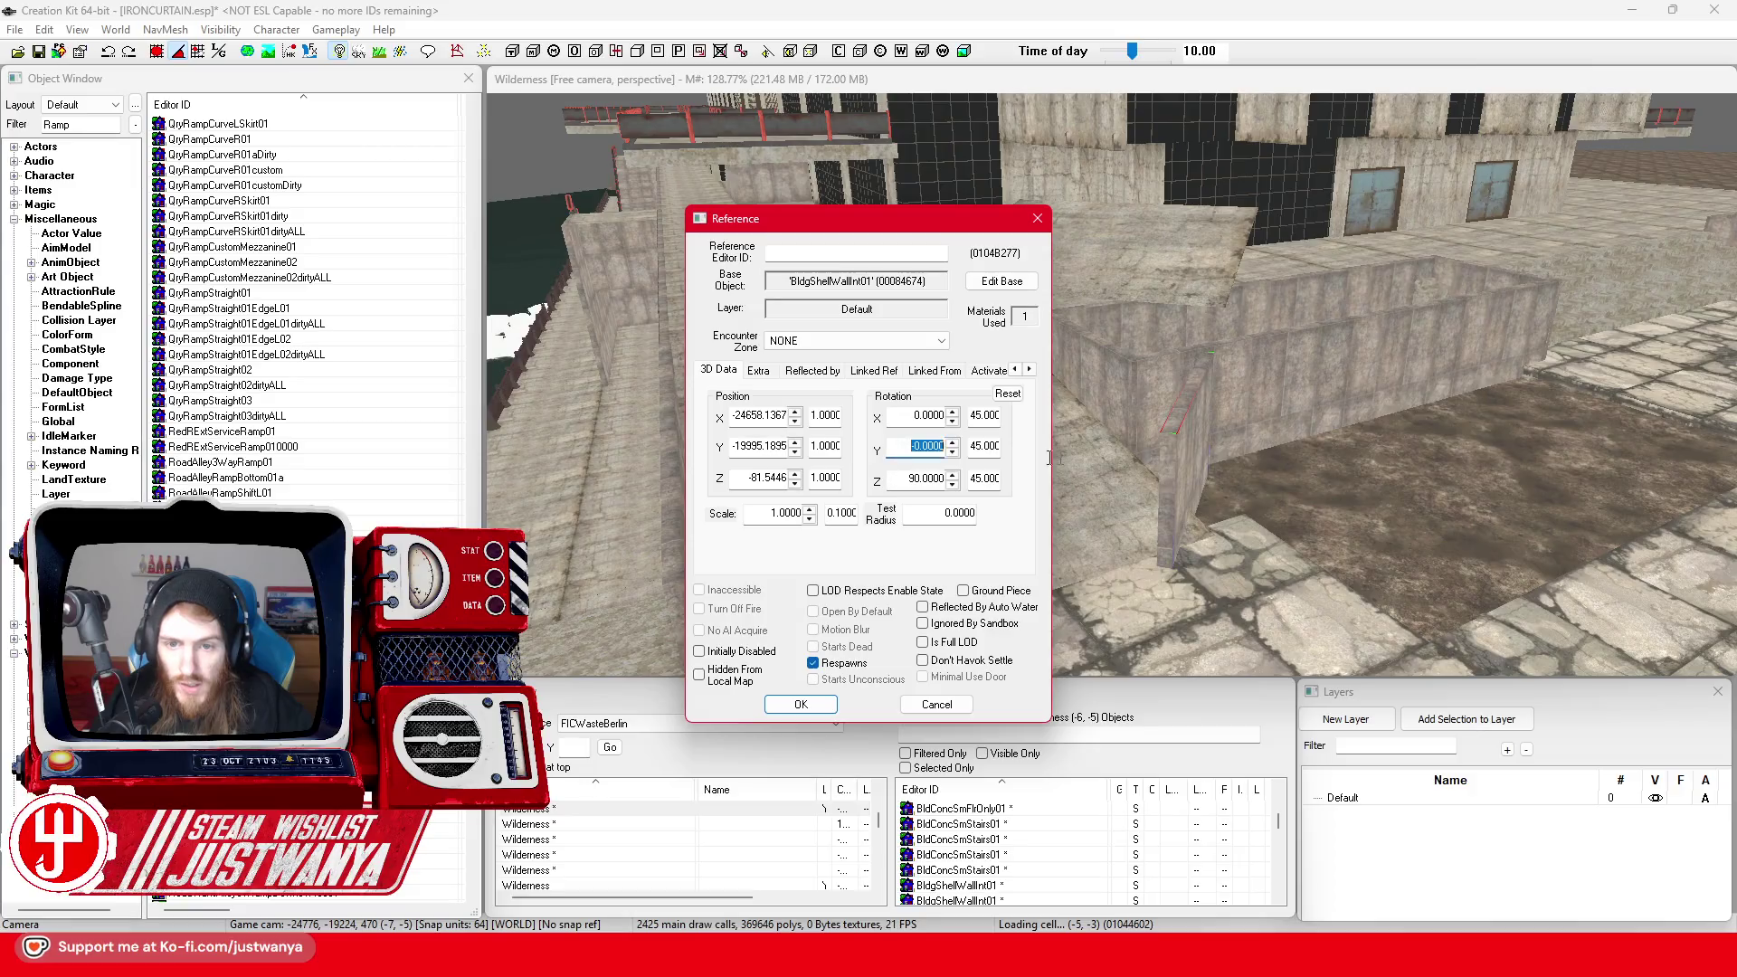
{"action": "left_click", "coordinate": [808, 705]}
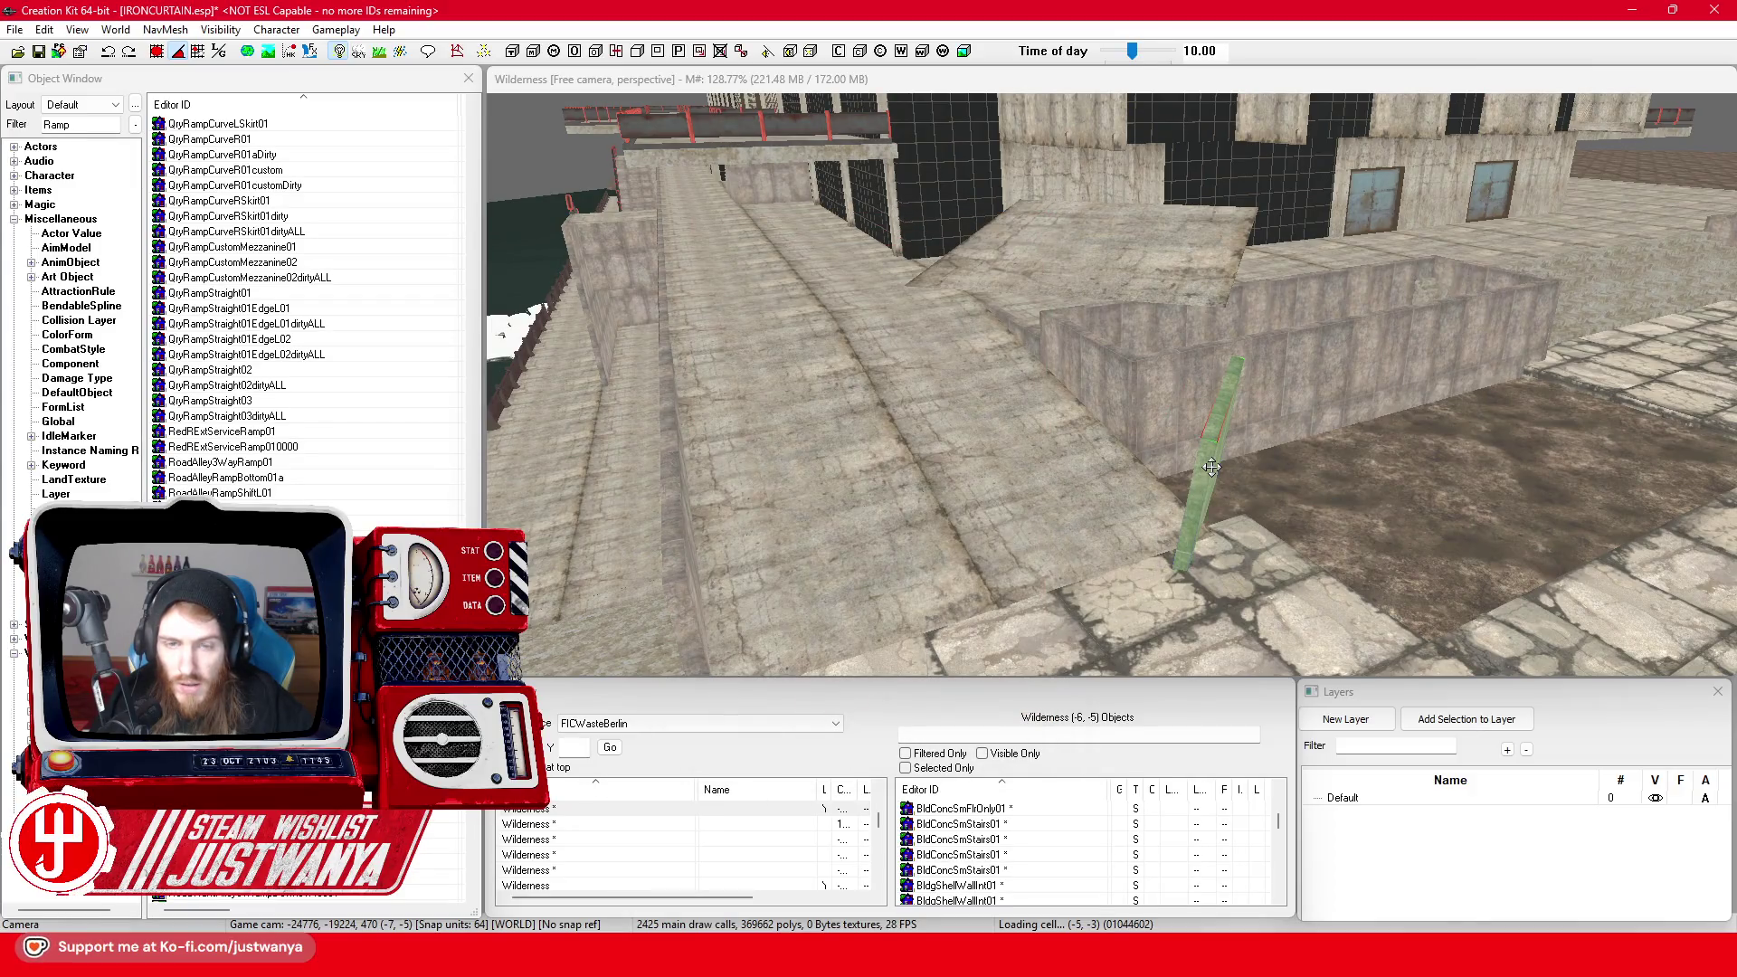
{"action": "left_click", "coordinate": [109, 53]}
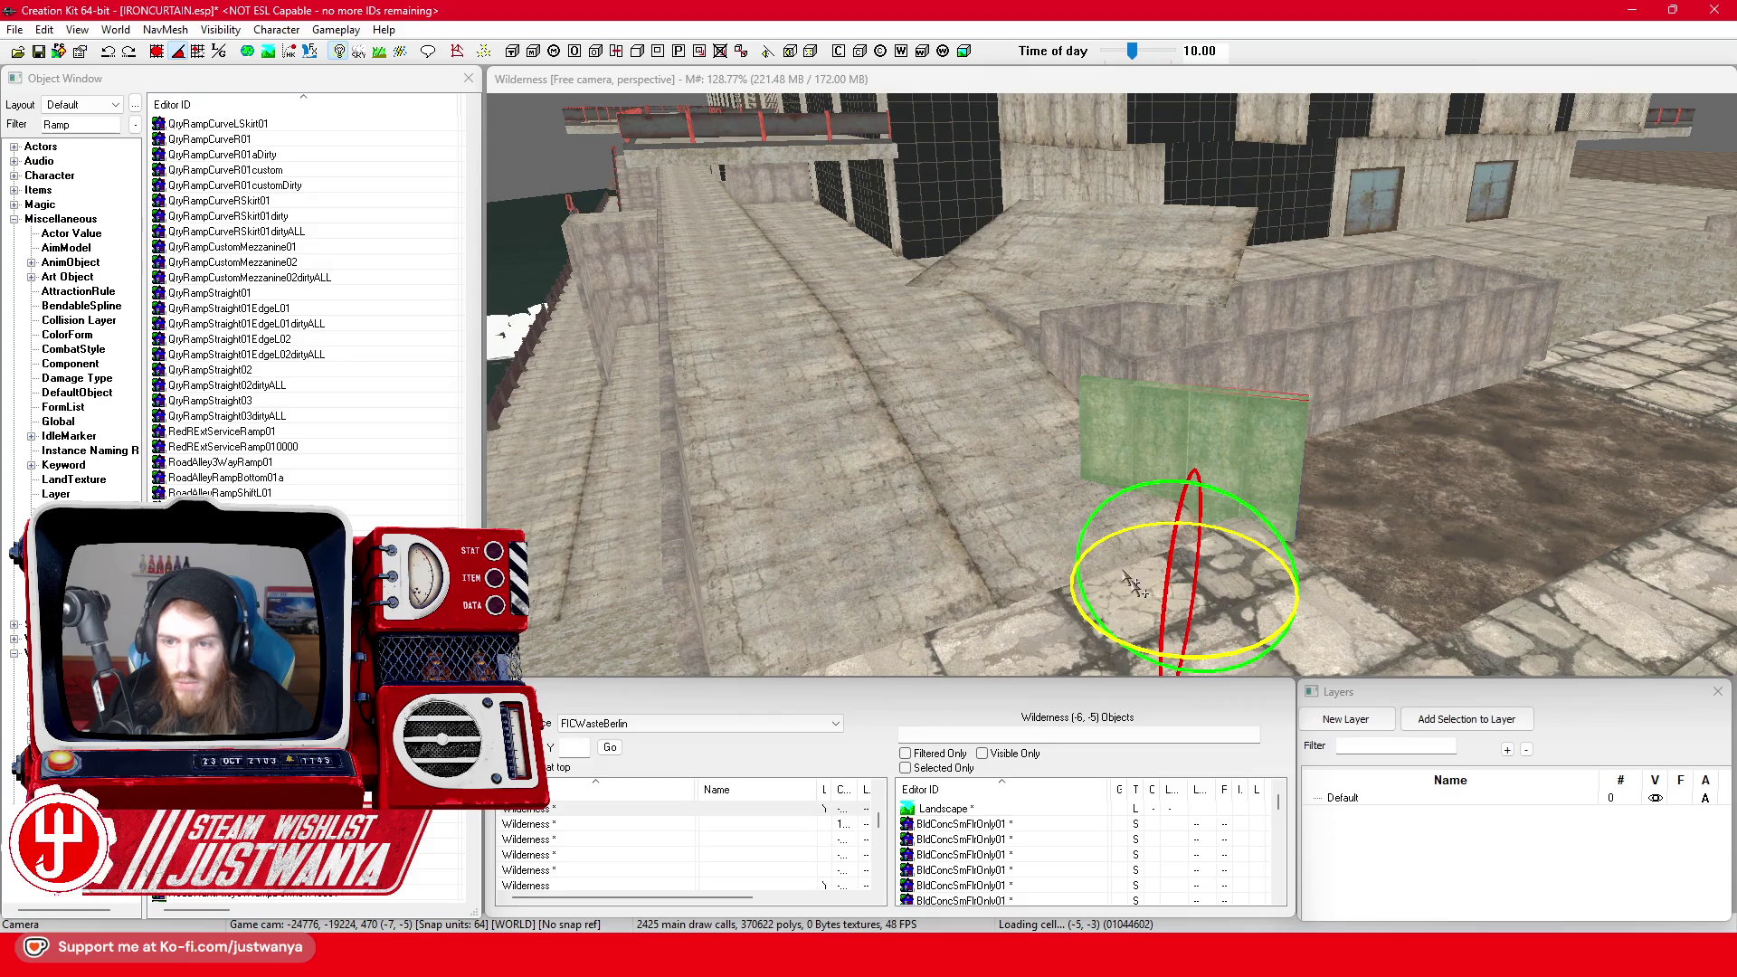
{"action": "left_click_drag", "start_coordinate": [1135, 640], "coordinate": [1136, 645]}
{"action": "double_click", "coordinate": [1196, 425]}
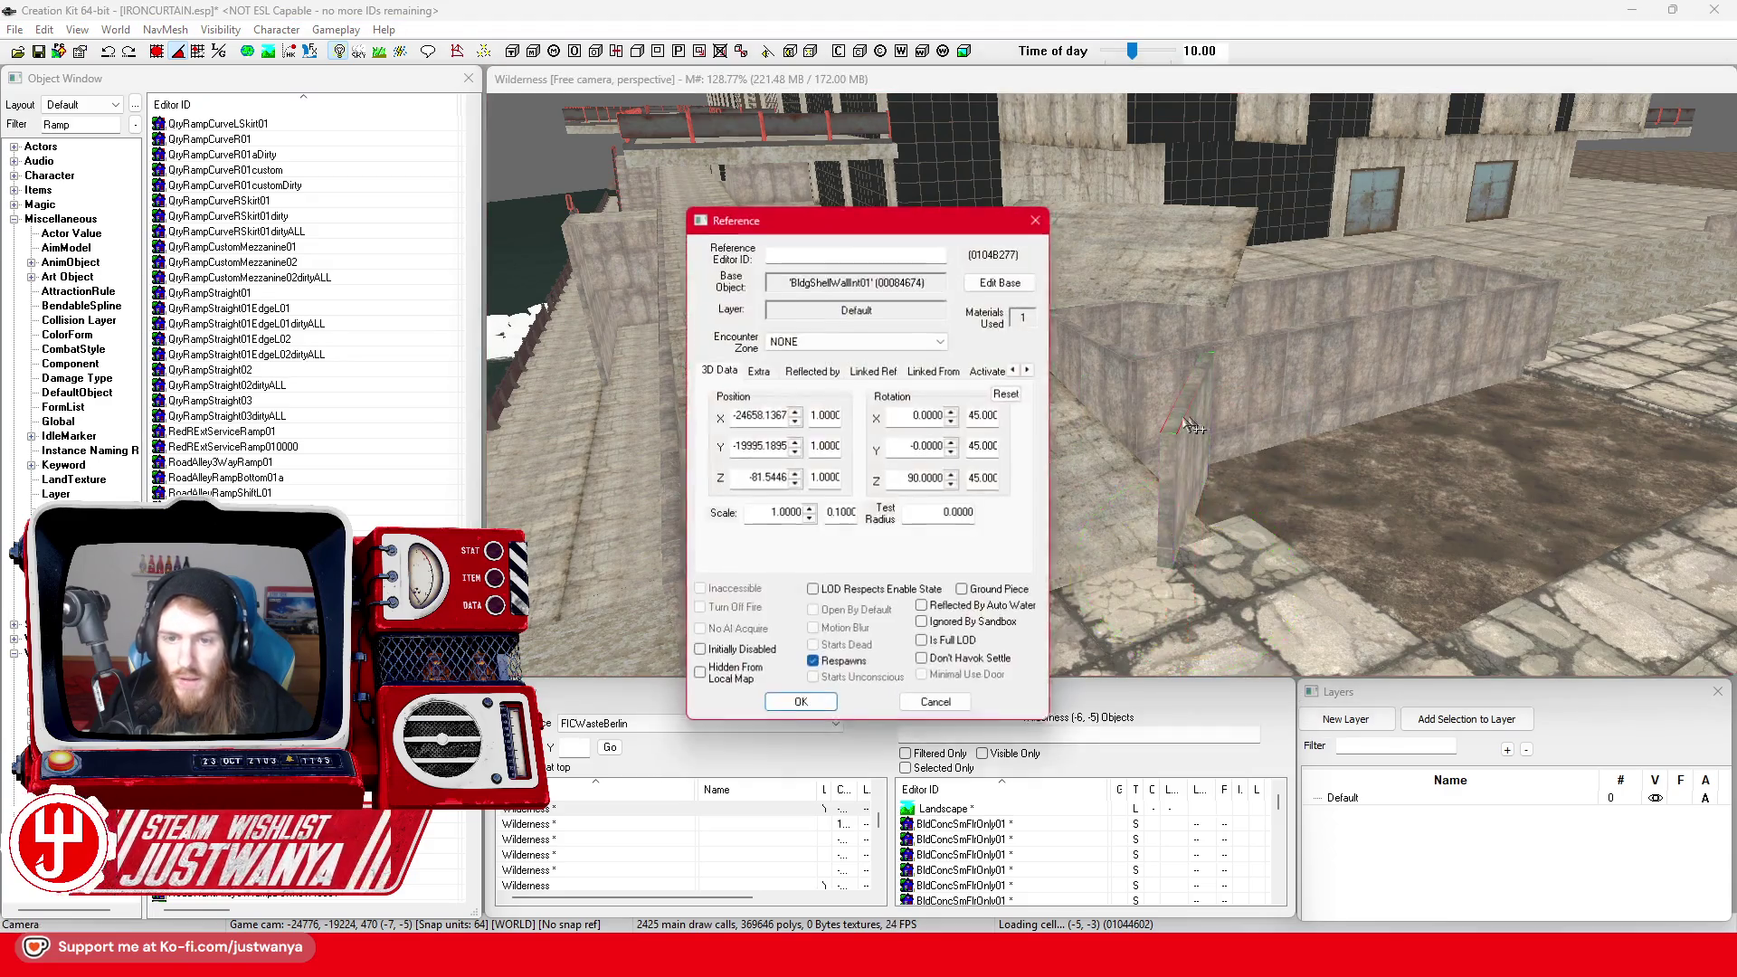
{"action": "left_click", "coordinate": [800, 705]}
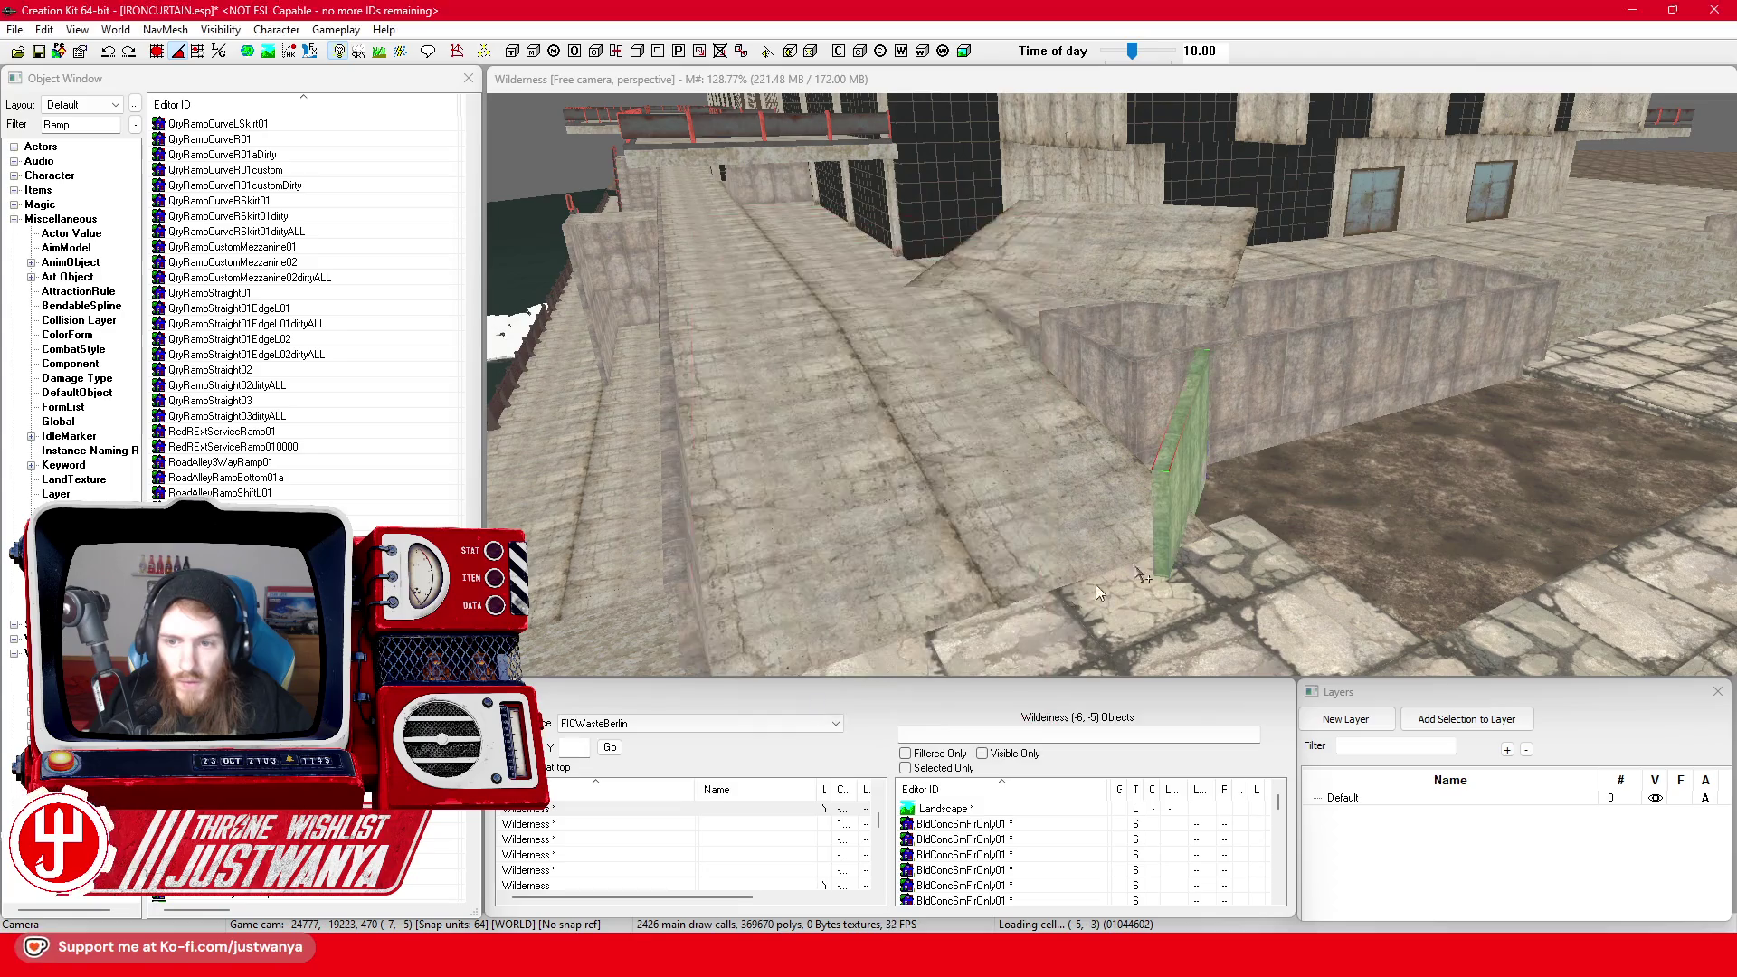
{"action": "scroll", "coordinate": [1176, 453], "scroll_direction": "up", "scroll_amount": 3}
Rotate the wall panel around vertical and slide it left along the ground
{"action": "scroll", "coordinate": [1235, 462], "scroll_direction": "down", "scroll_amount": 3}
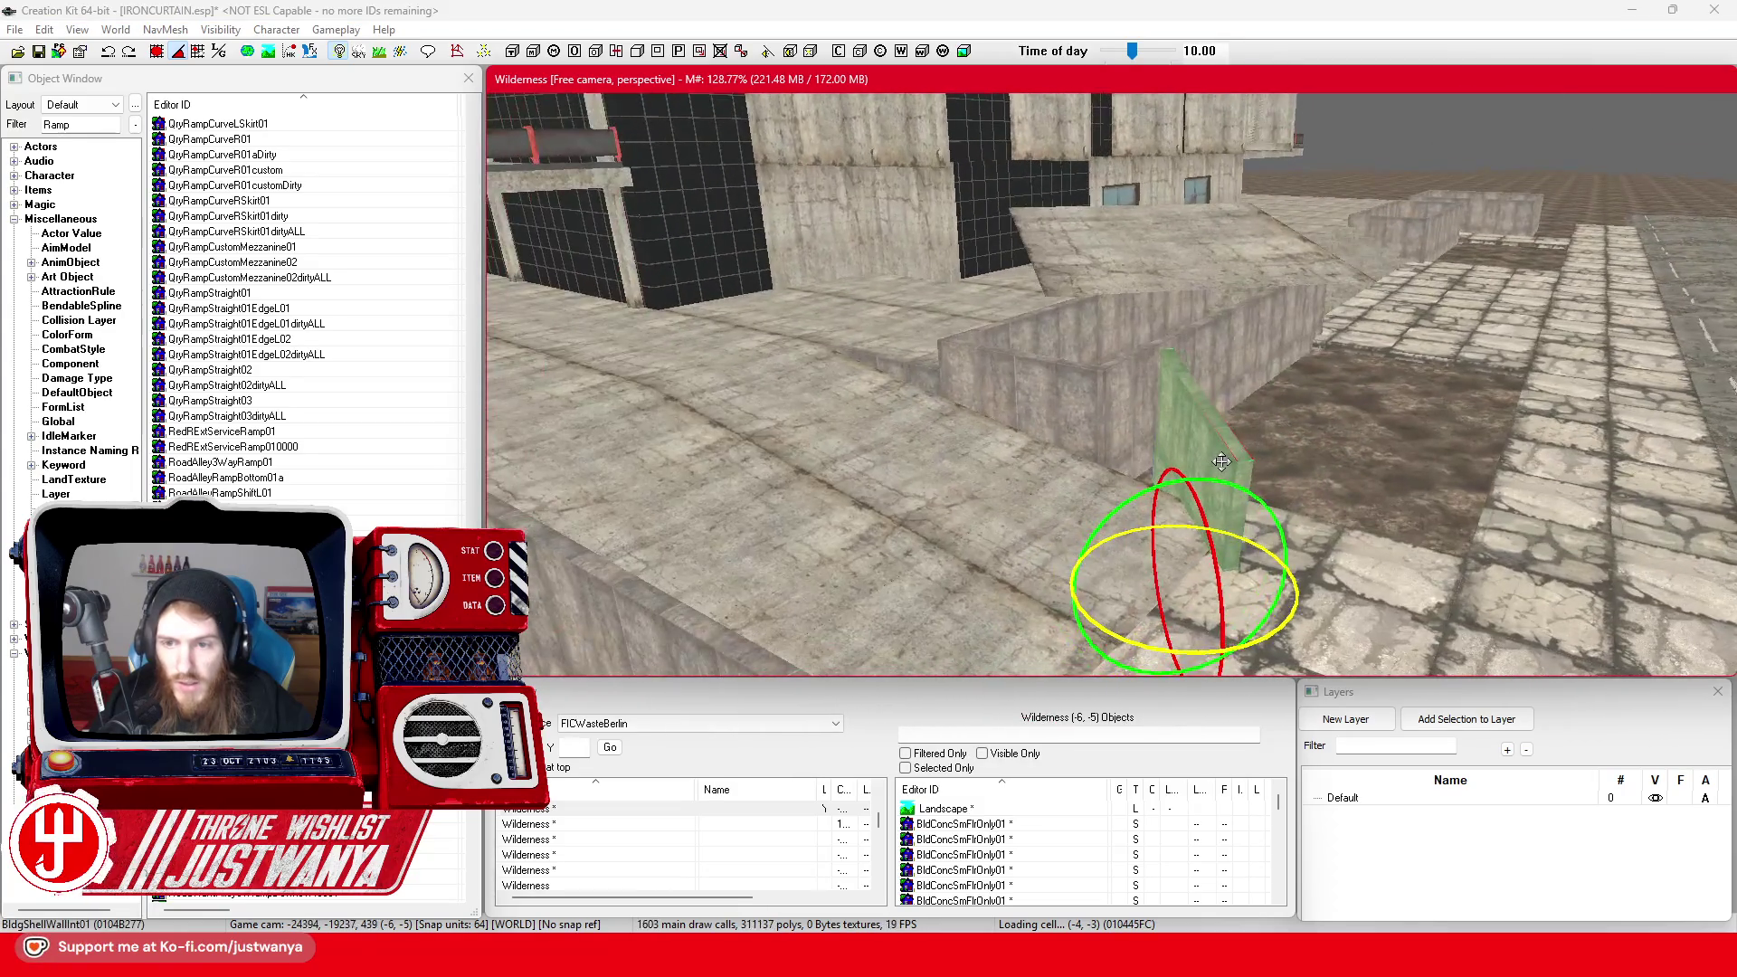
{"action": "left_click", "coordinate": [1189, 425]}
{"action": "scroll", "coordinate": [1189, 425], "scroll_direction": "up", "scroll_amount": 4}
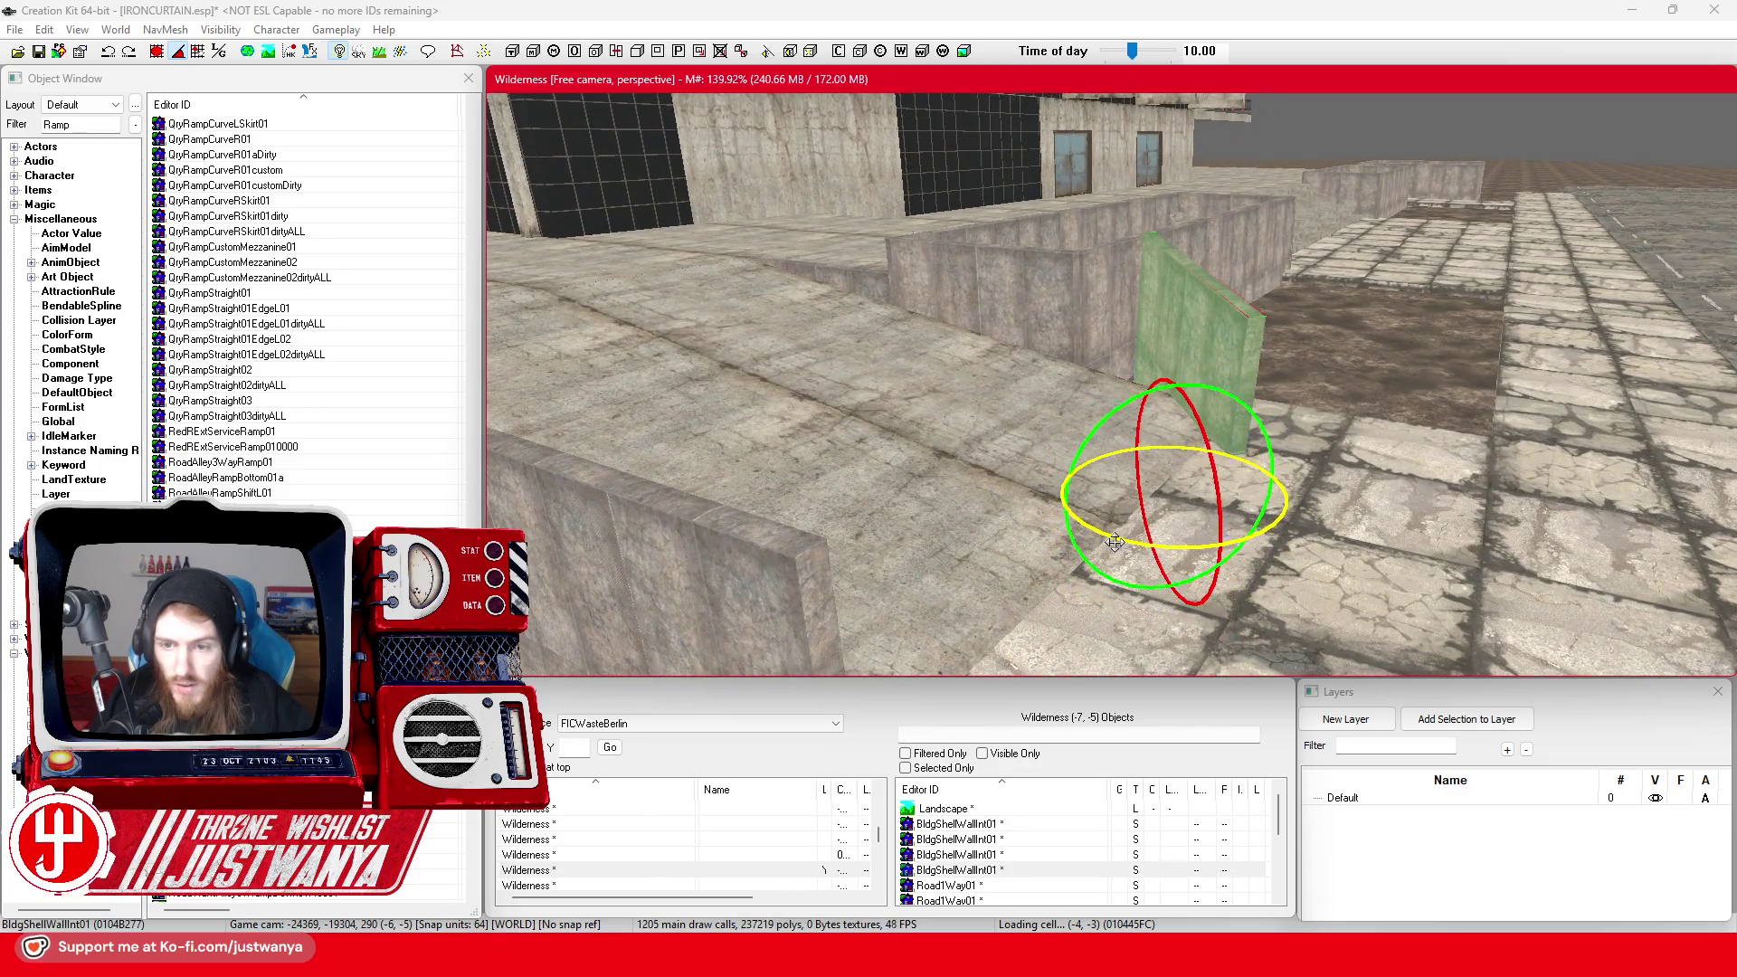
{"action": "left_click_drag", "start_coordinate": [1114, 541], "coordinate": [1176, 542]}
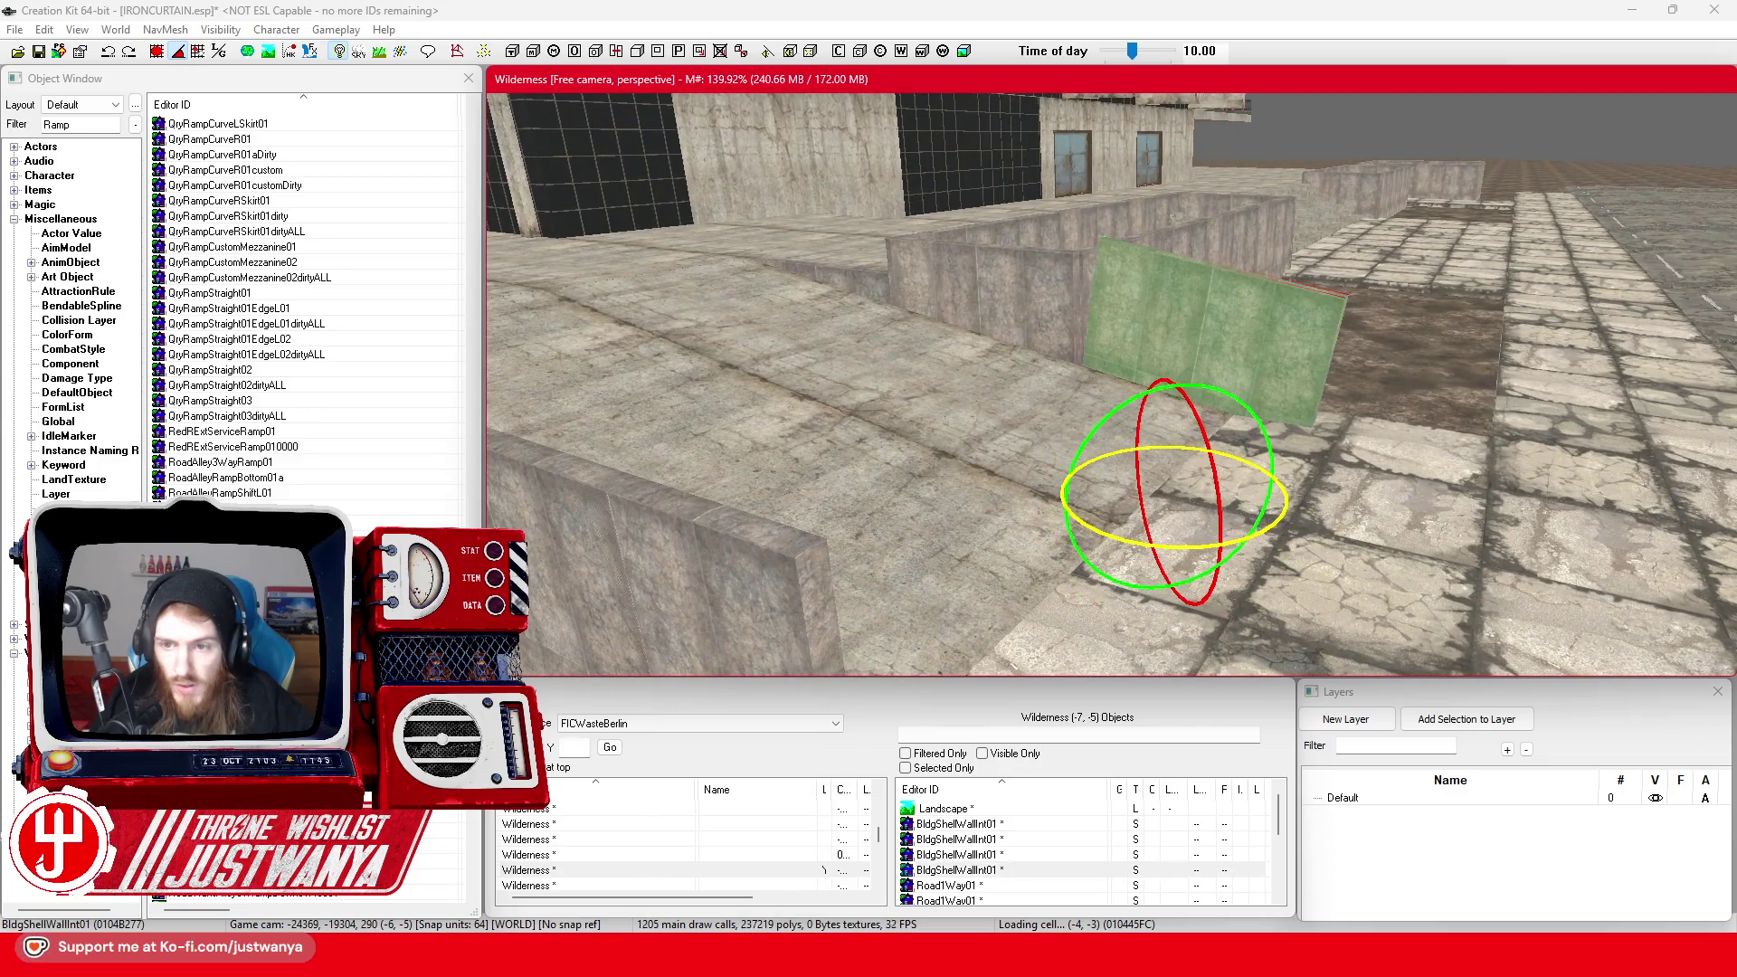
{"action": "key", "text": "2"}
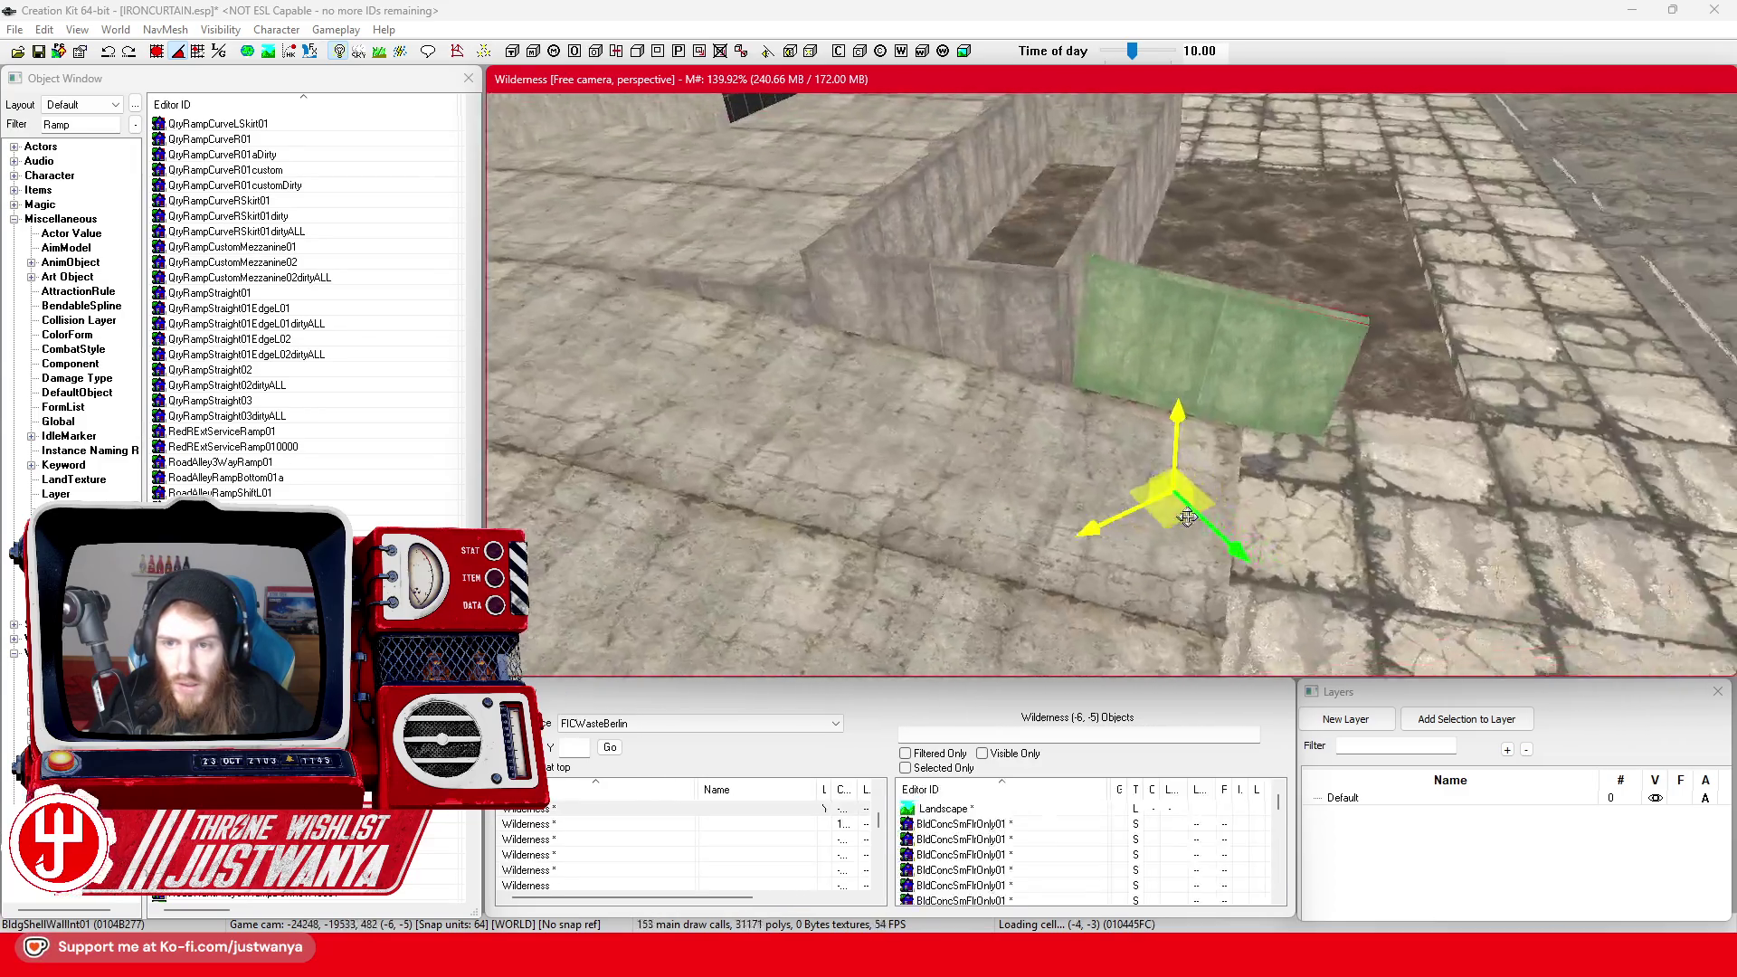
{"action": "left_click_drag", "start_coordinate": [1198, 534], "coordinate": [1128, 530]}
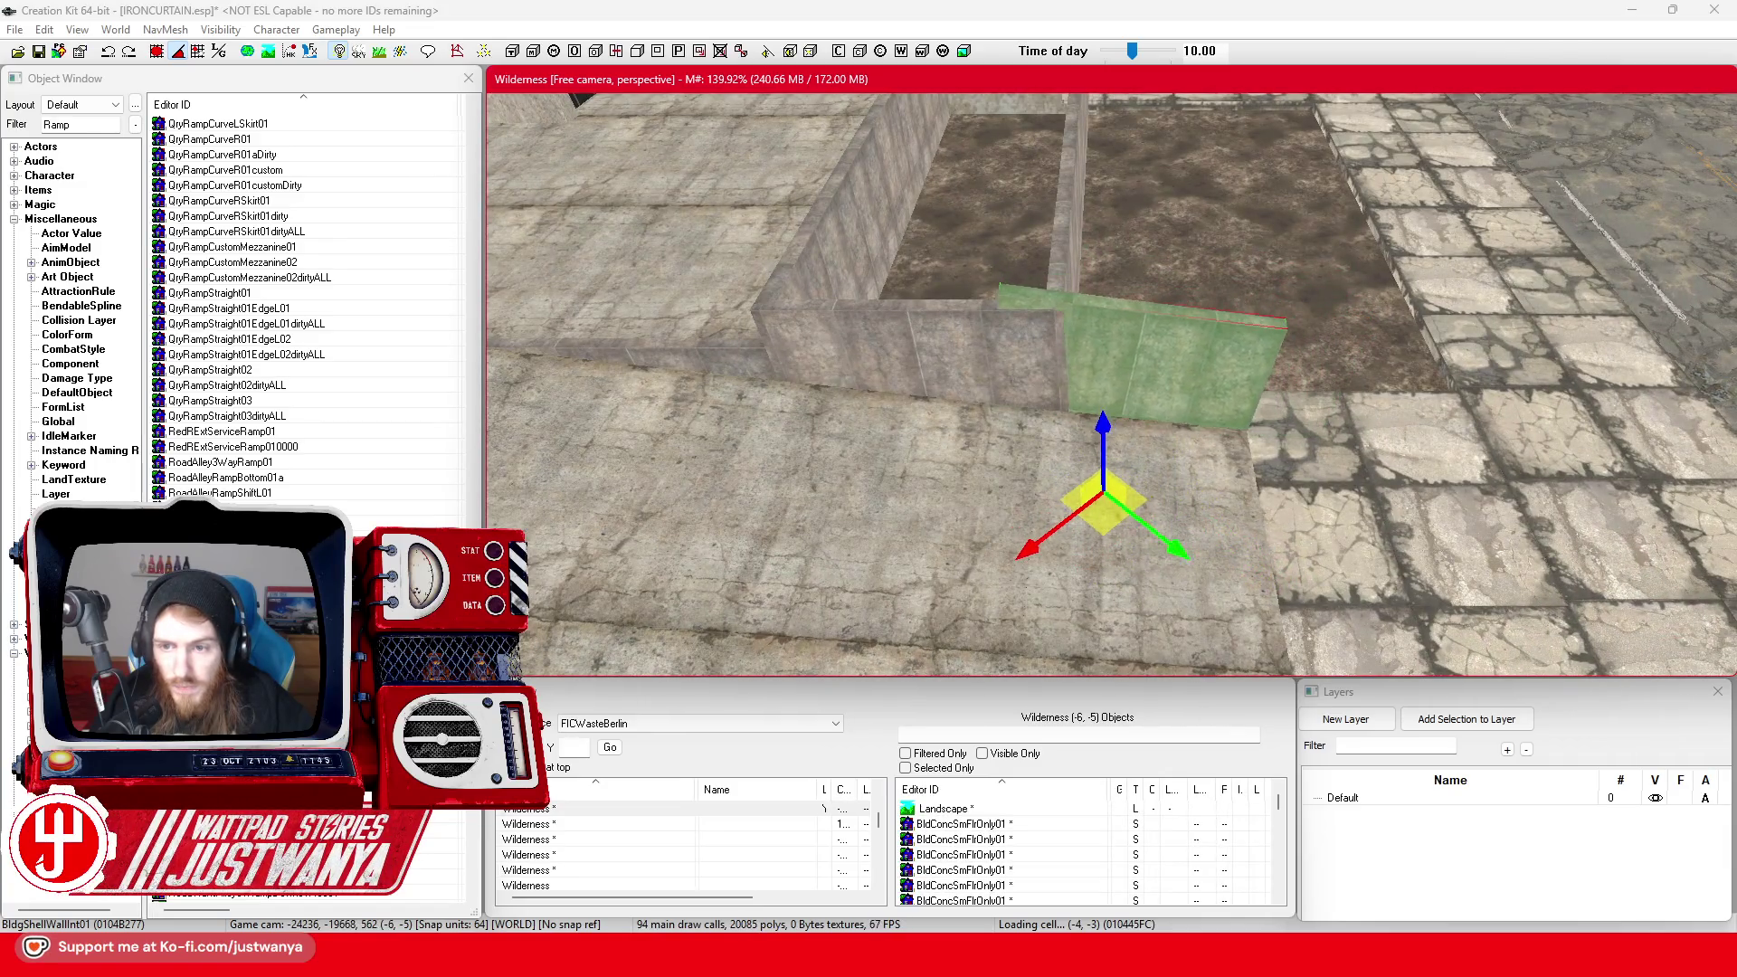
Lower the wall panel slightly, review it from several angles, and save IRONCURTAIN.esp
{"action": "key", "text": "shift"}
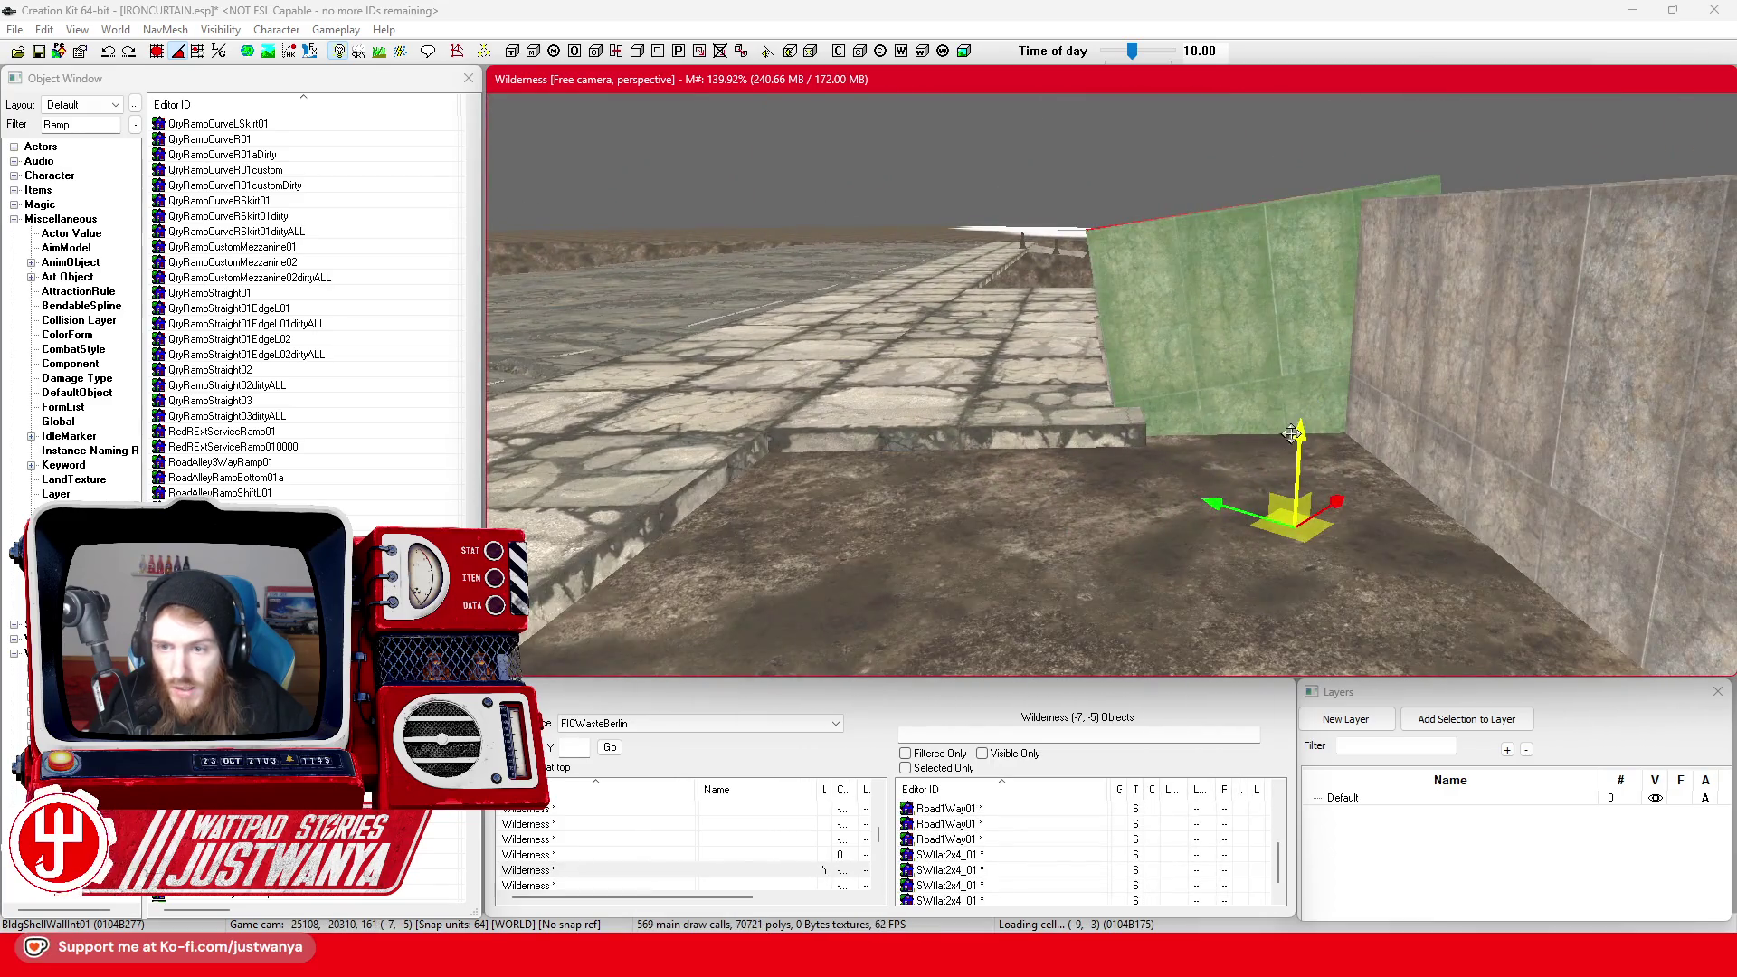
{"action": "left_click_drag", "start_coordinate": [1290, 434], "coordinate": [1284, 563]}
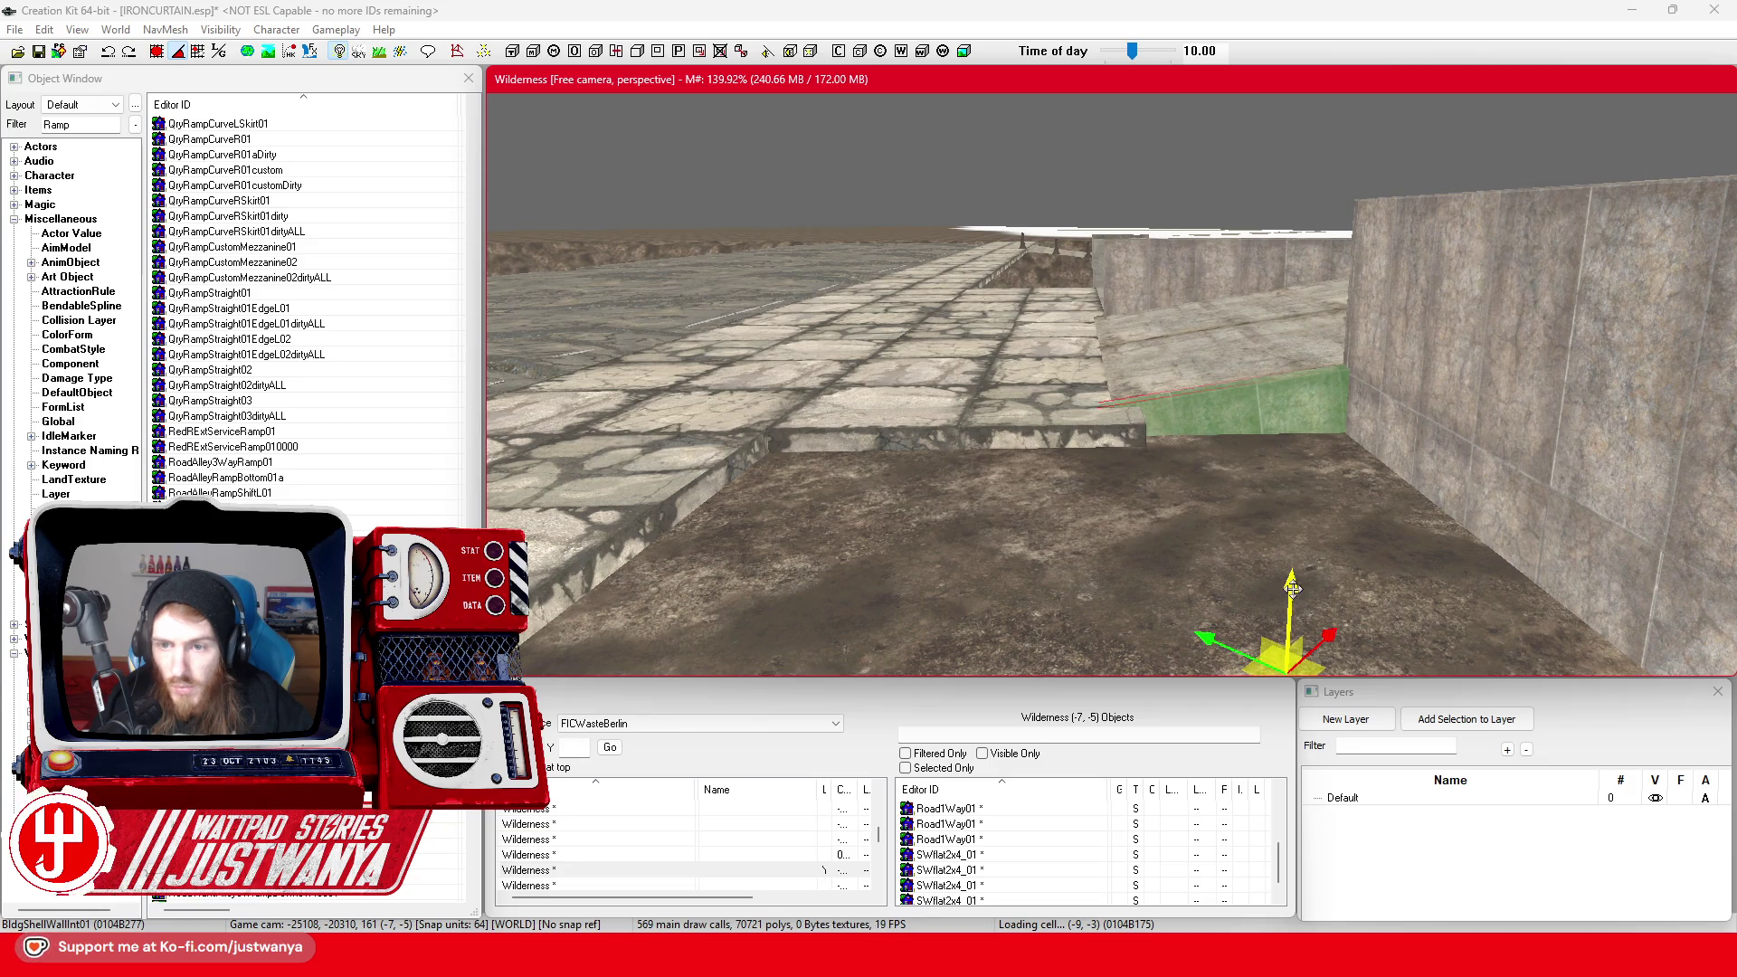
{"action": "key", "text": "shift"}
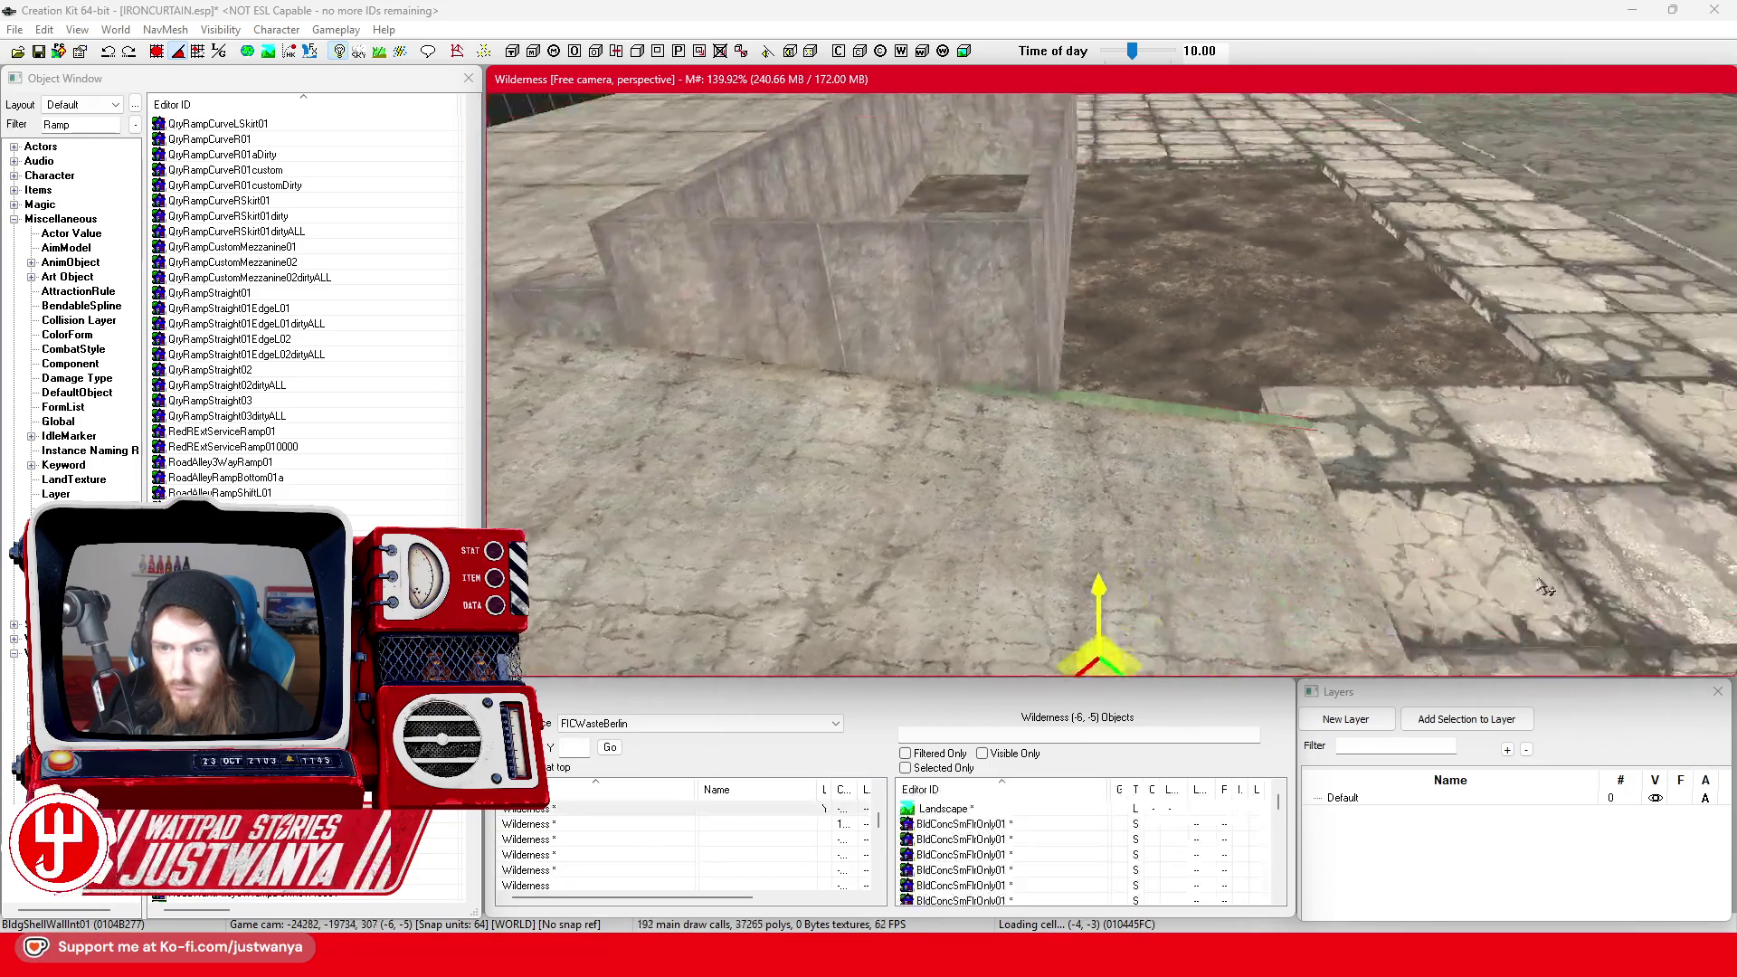
{"action": "key", "text": "shift"}
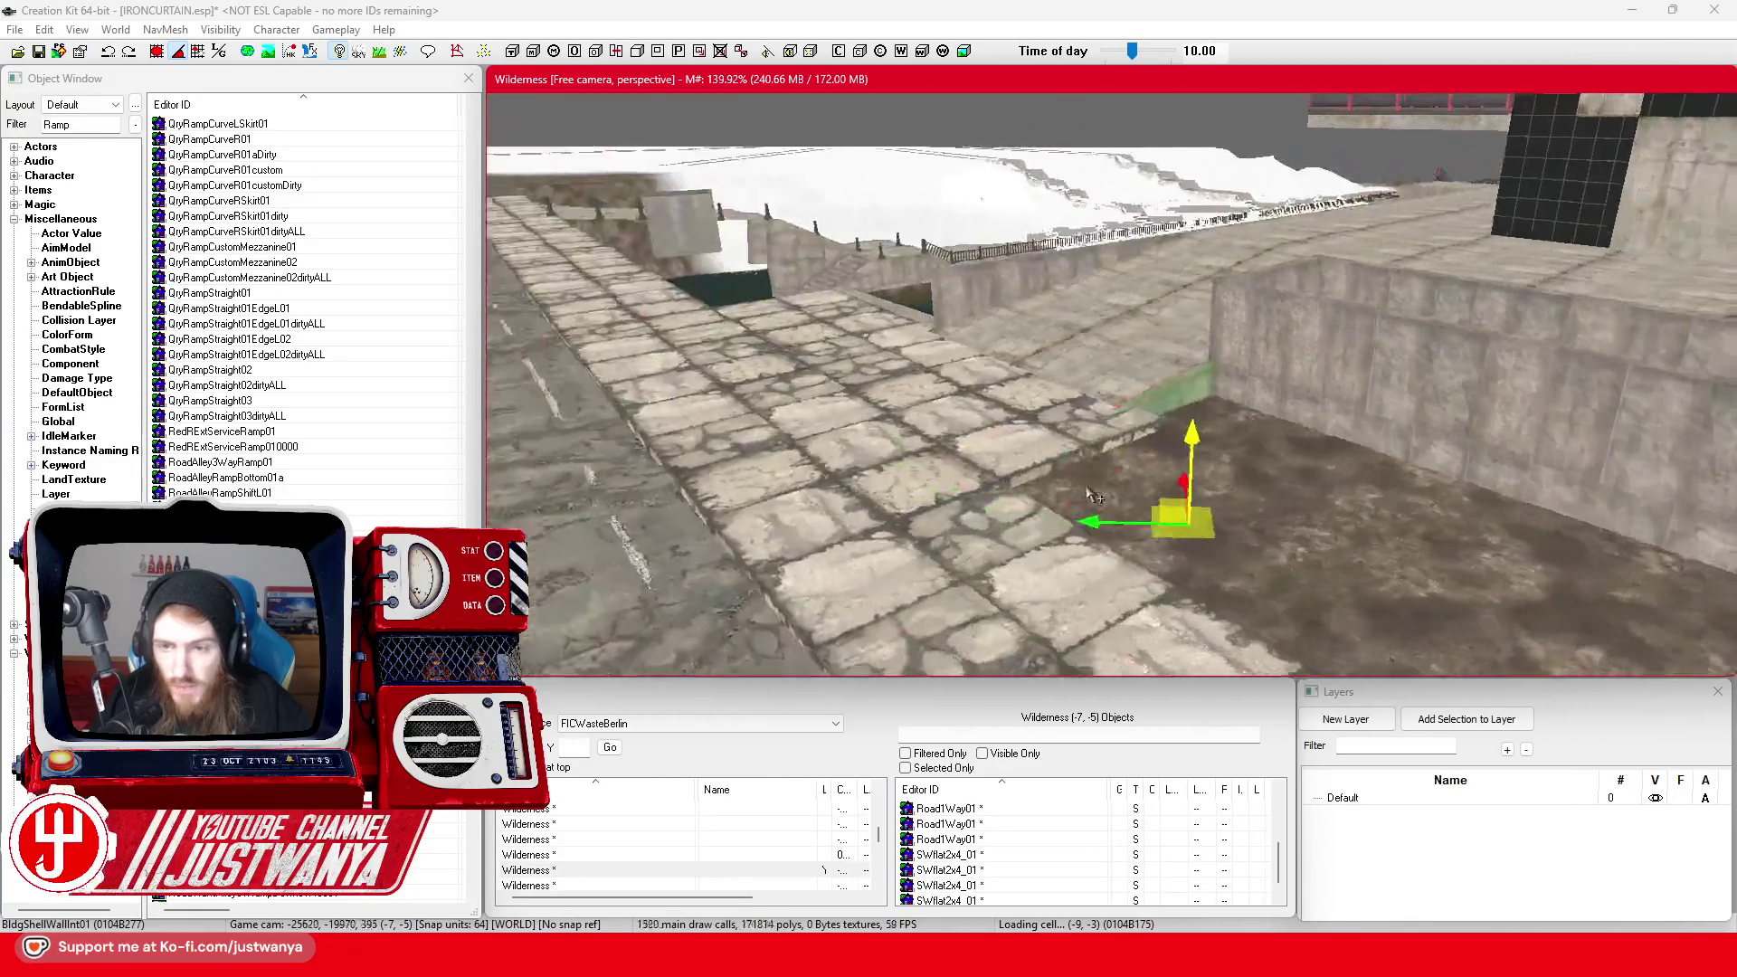
{"action": "key", "text": "shift"}
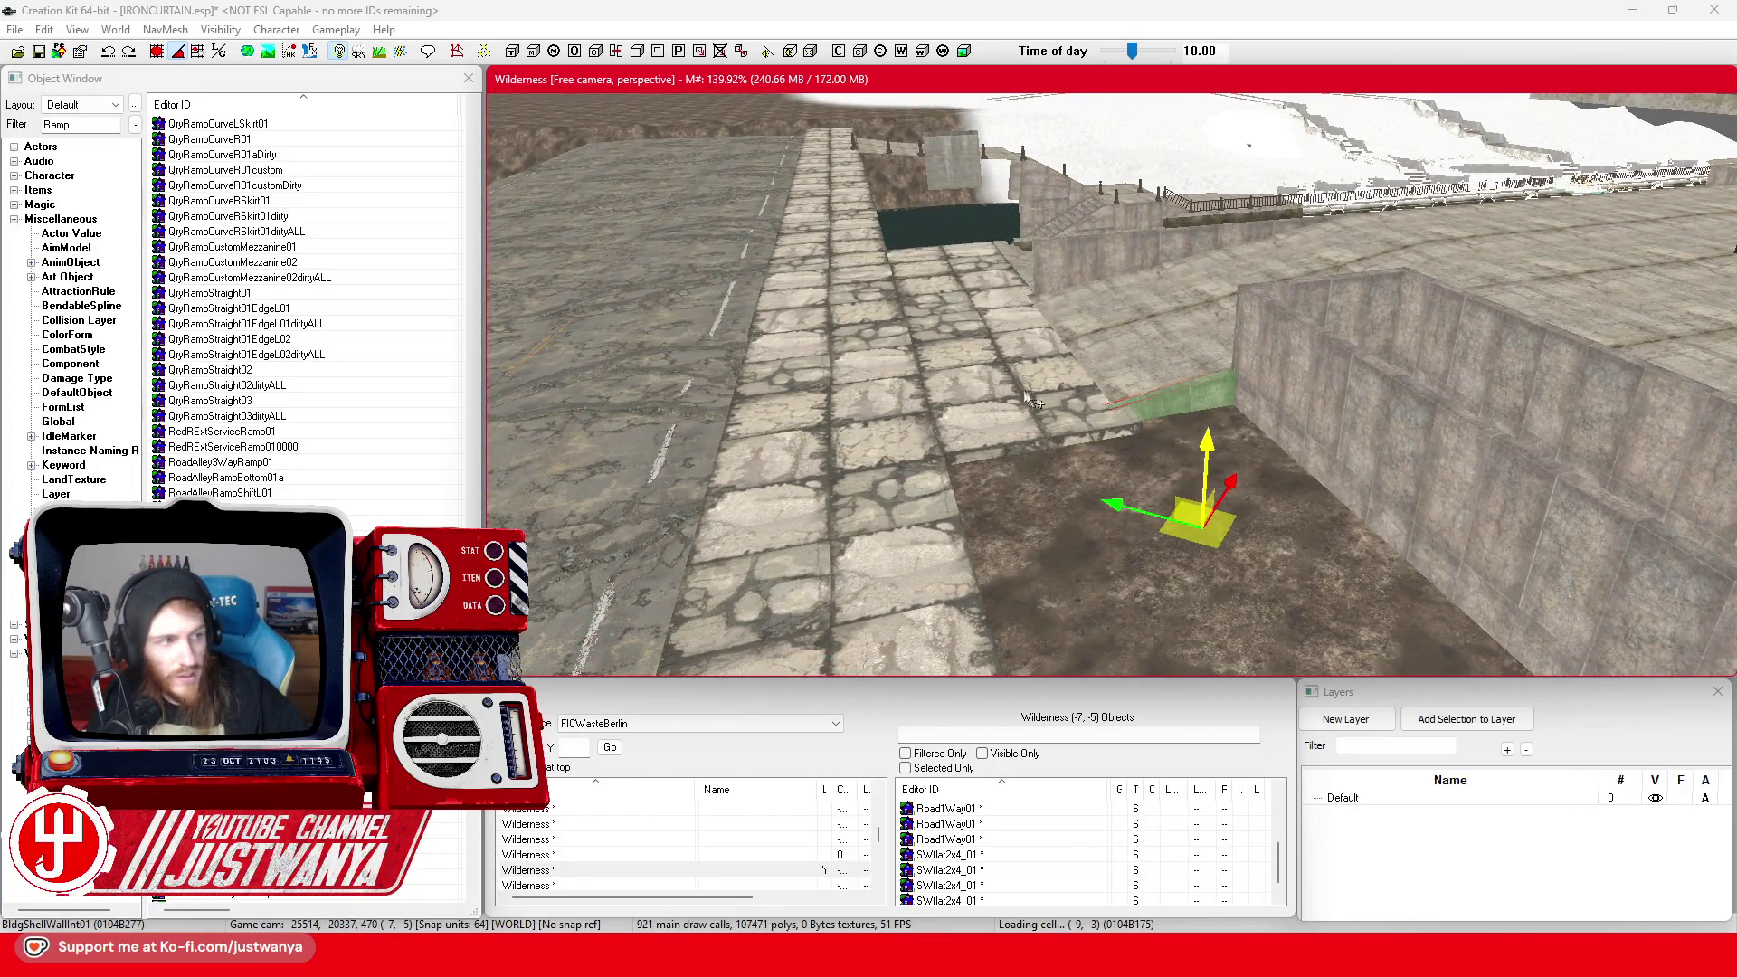
{"action": "key", "text": "shift"}
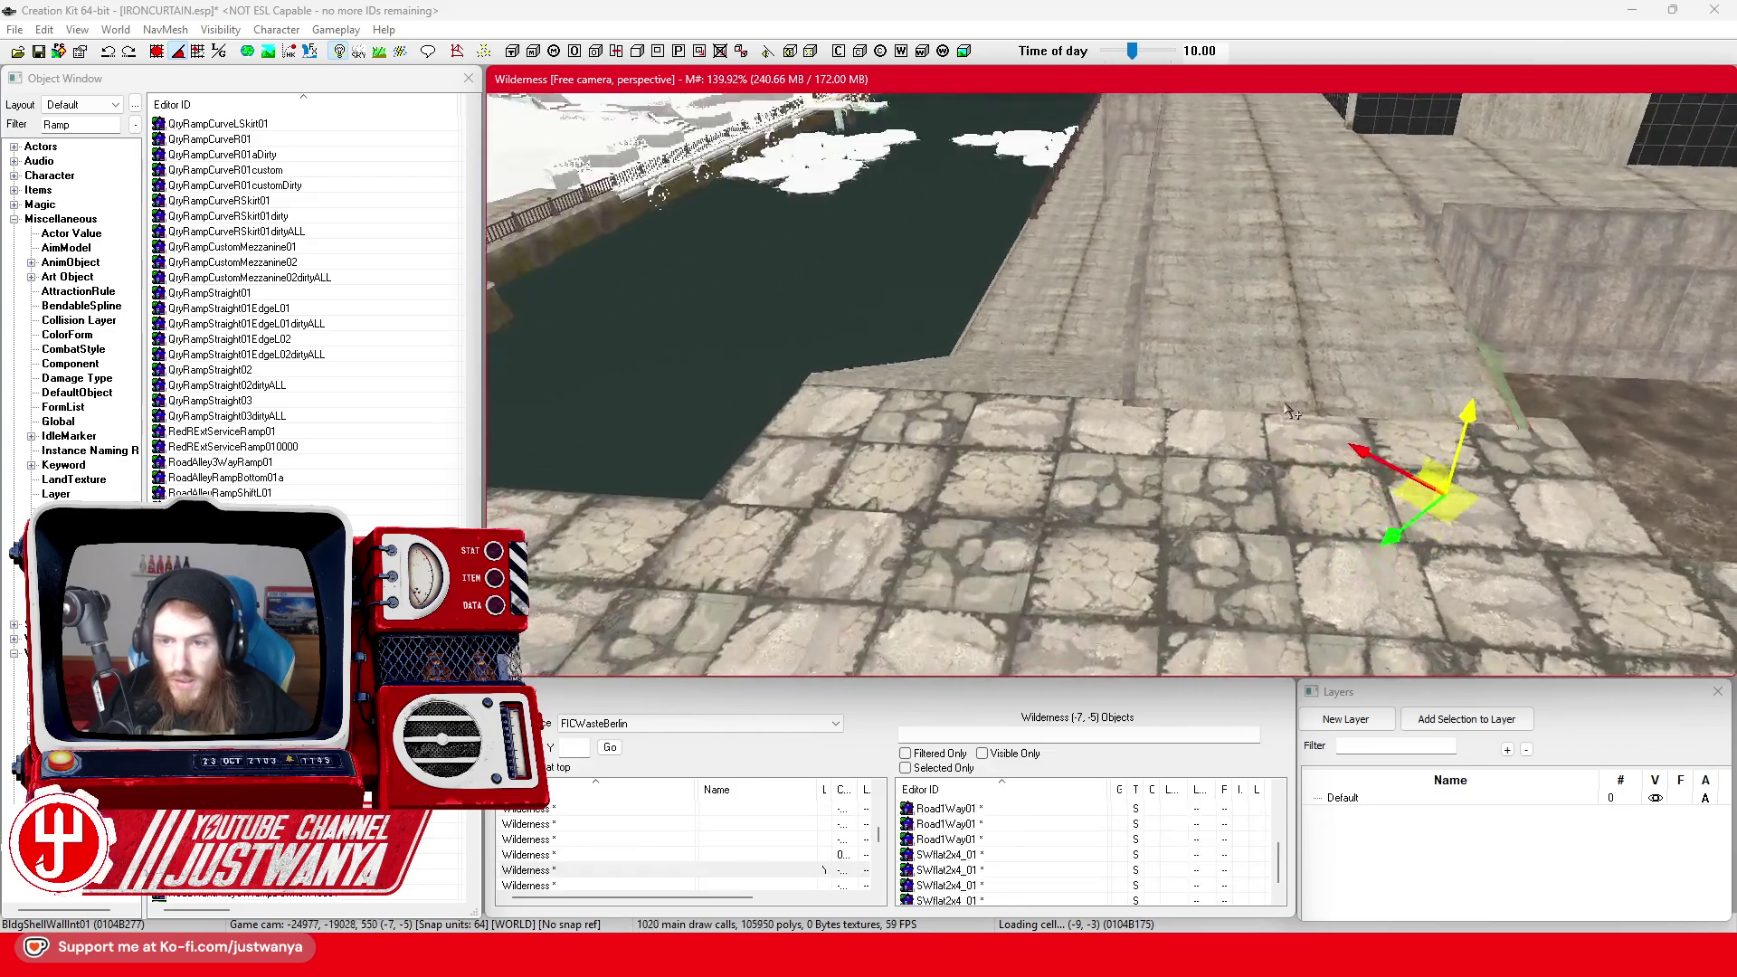
{"action": "key", "text": "shift"}
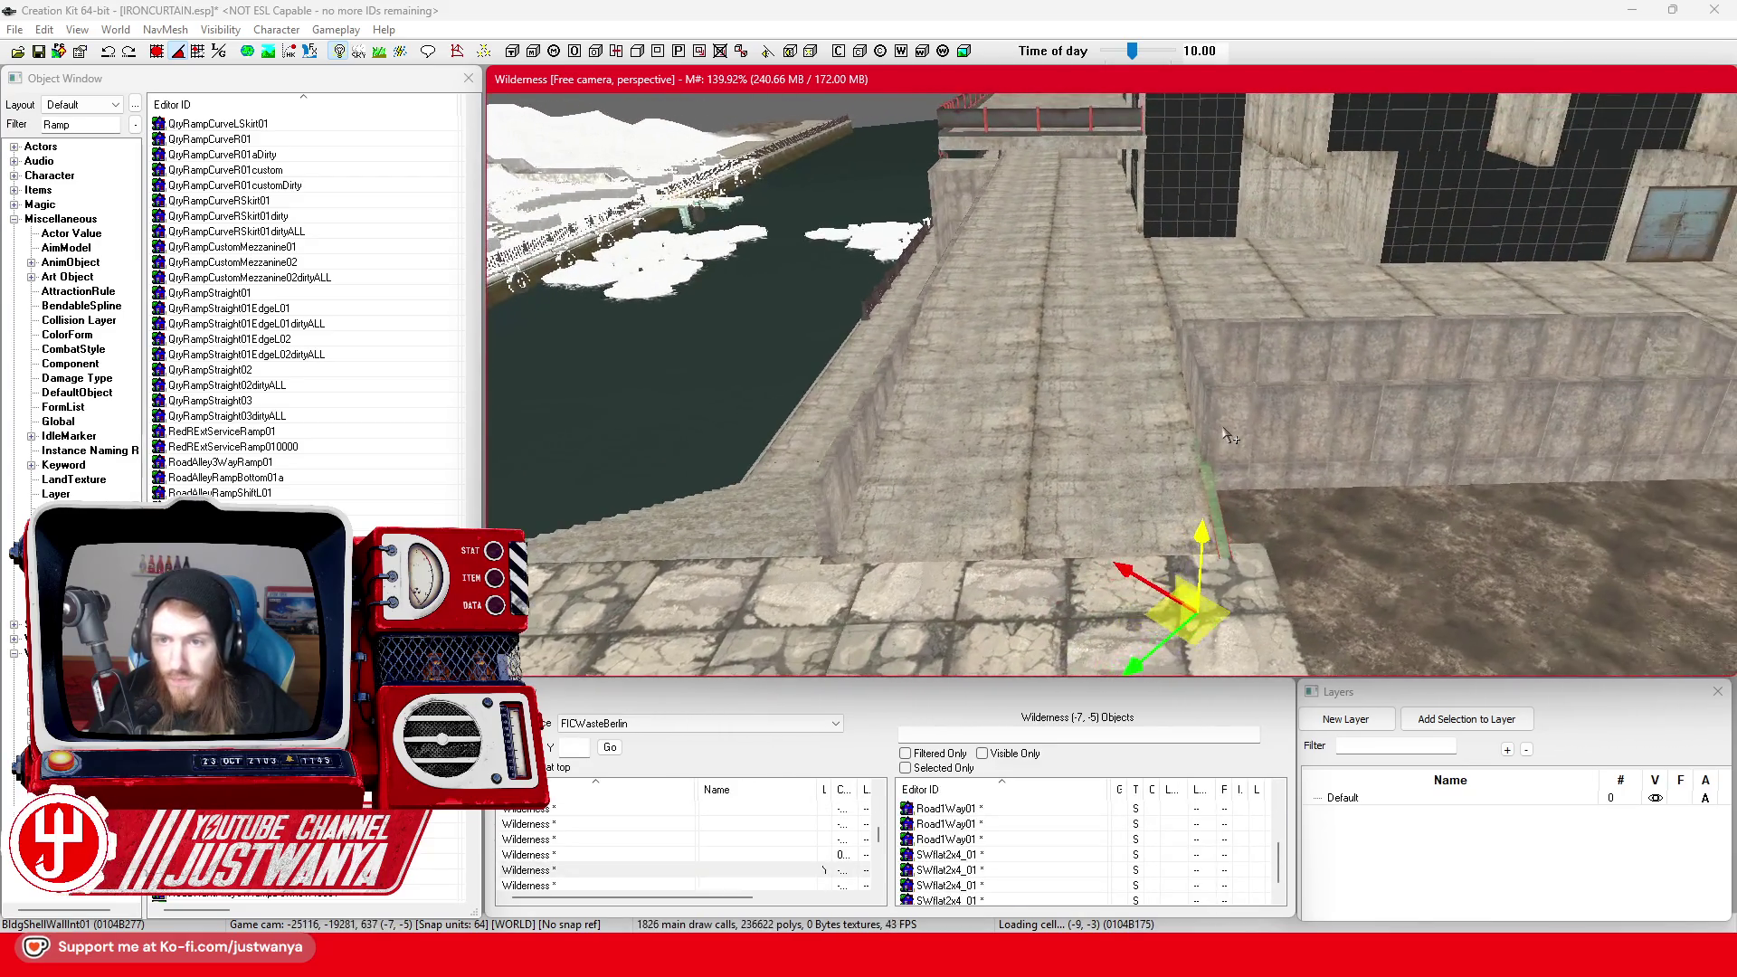
{"action": "key", "text": "shift"}
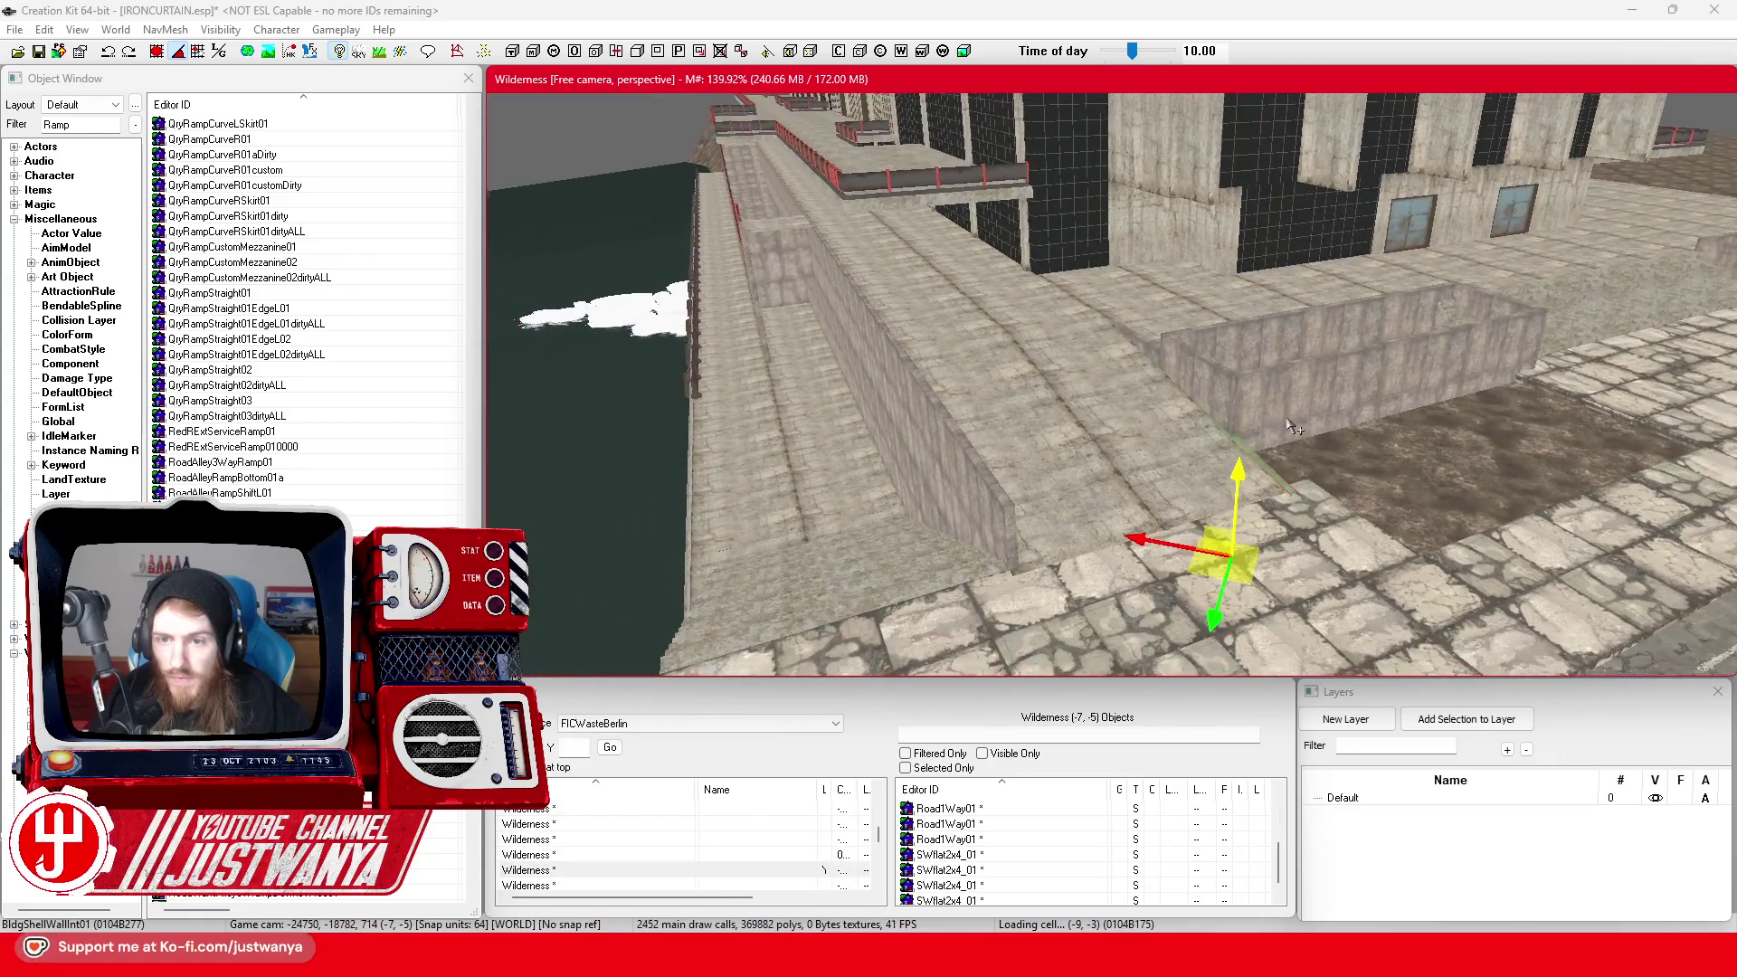
{"action": "left_click", "coordinate": [38, 51]}
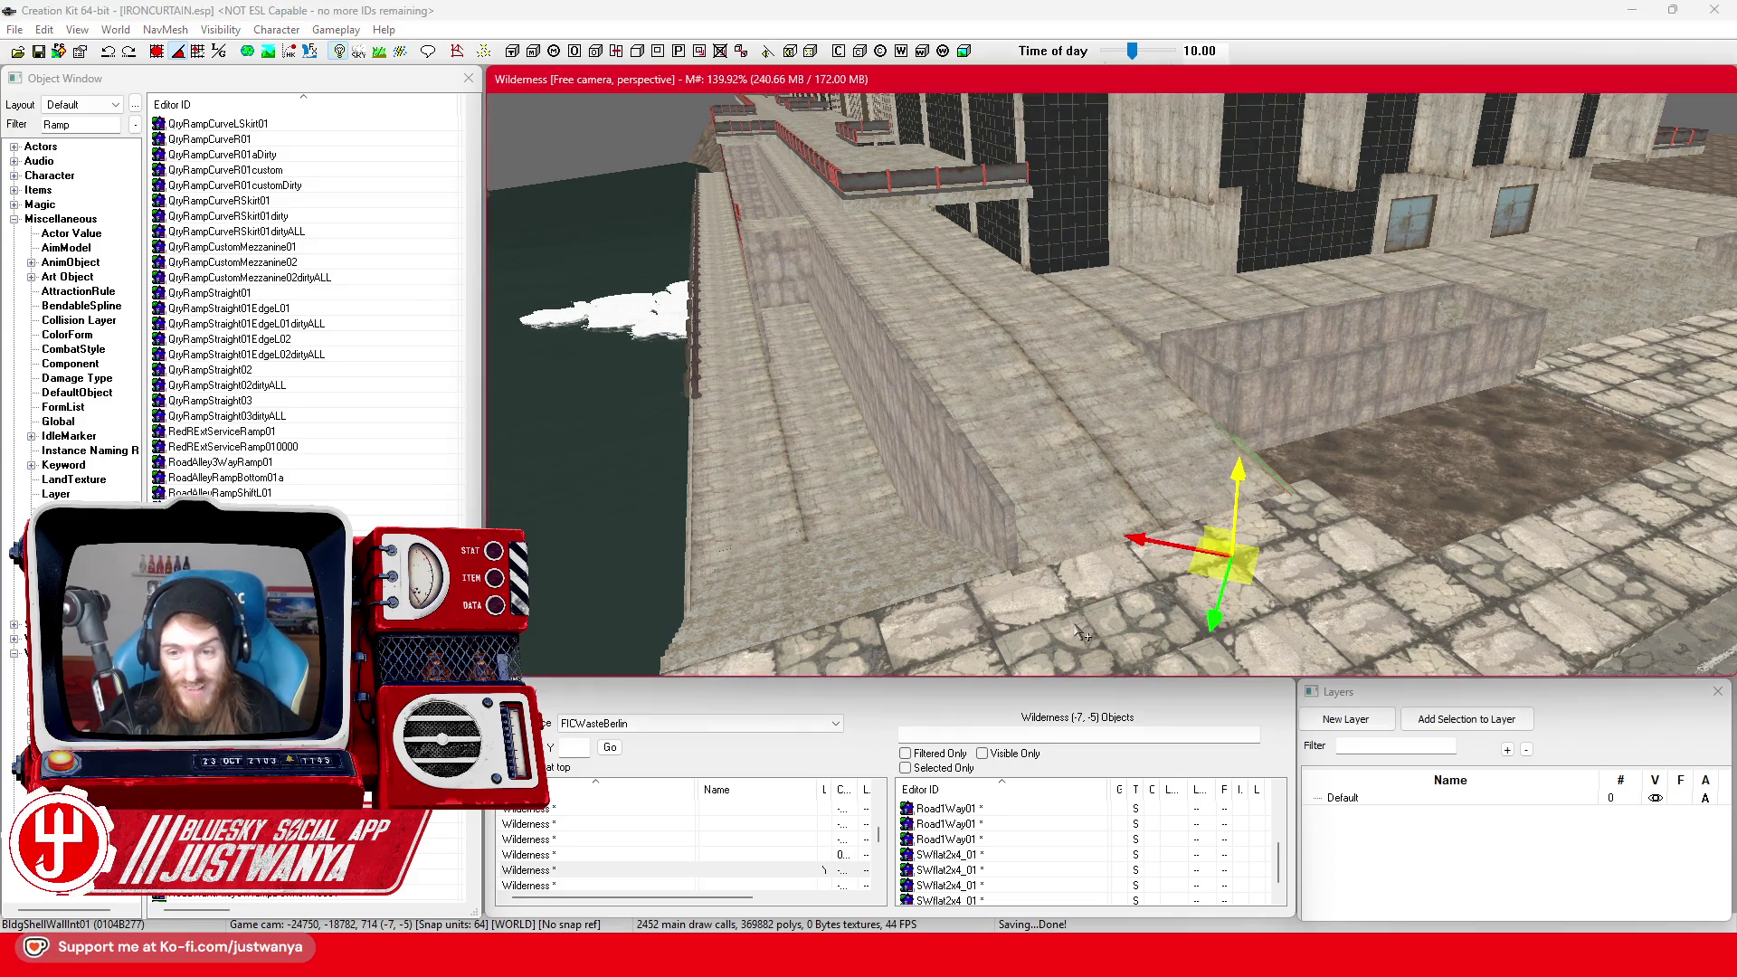
Pick out the 2x4 floor tile near the wall among the walkway tiles
{"action": "left_click", "coordinate": [973, 624]}
{"action": "key", "text": "shift"}
{"action": "key", "text": "shift"}
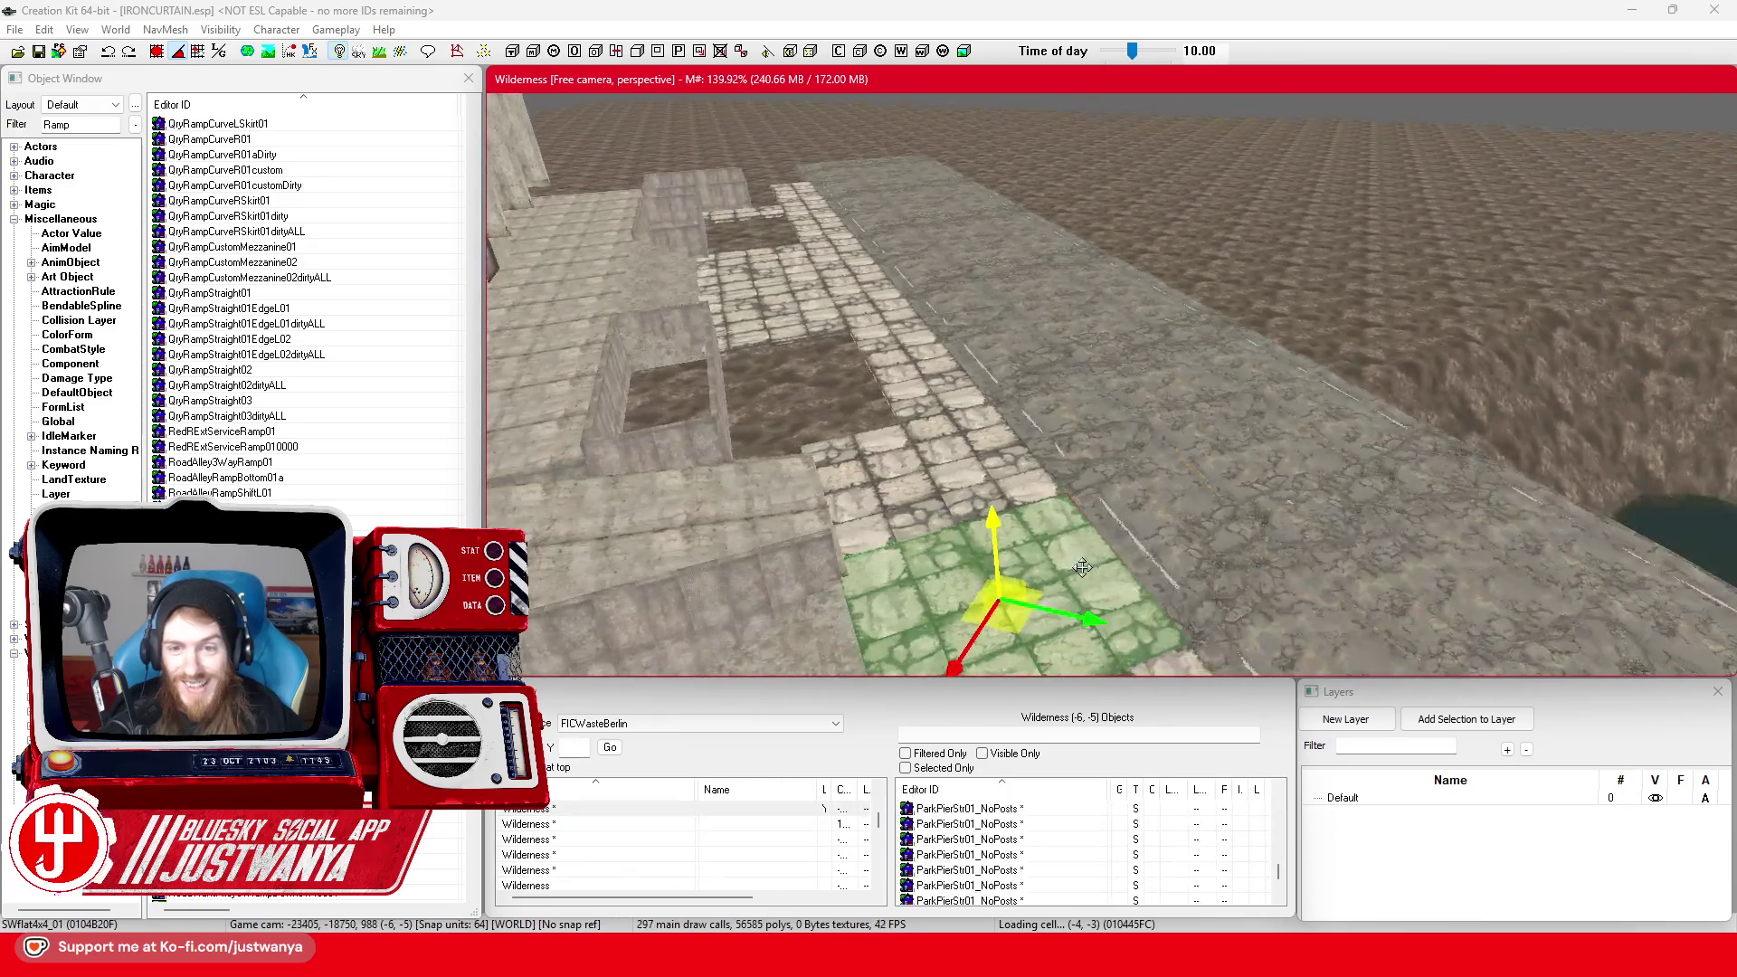
{"action": "key", "text": "shift"}
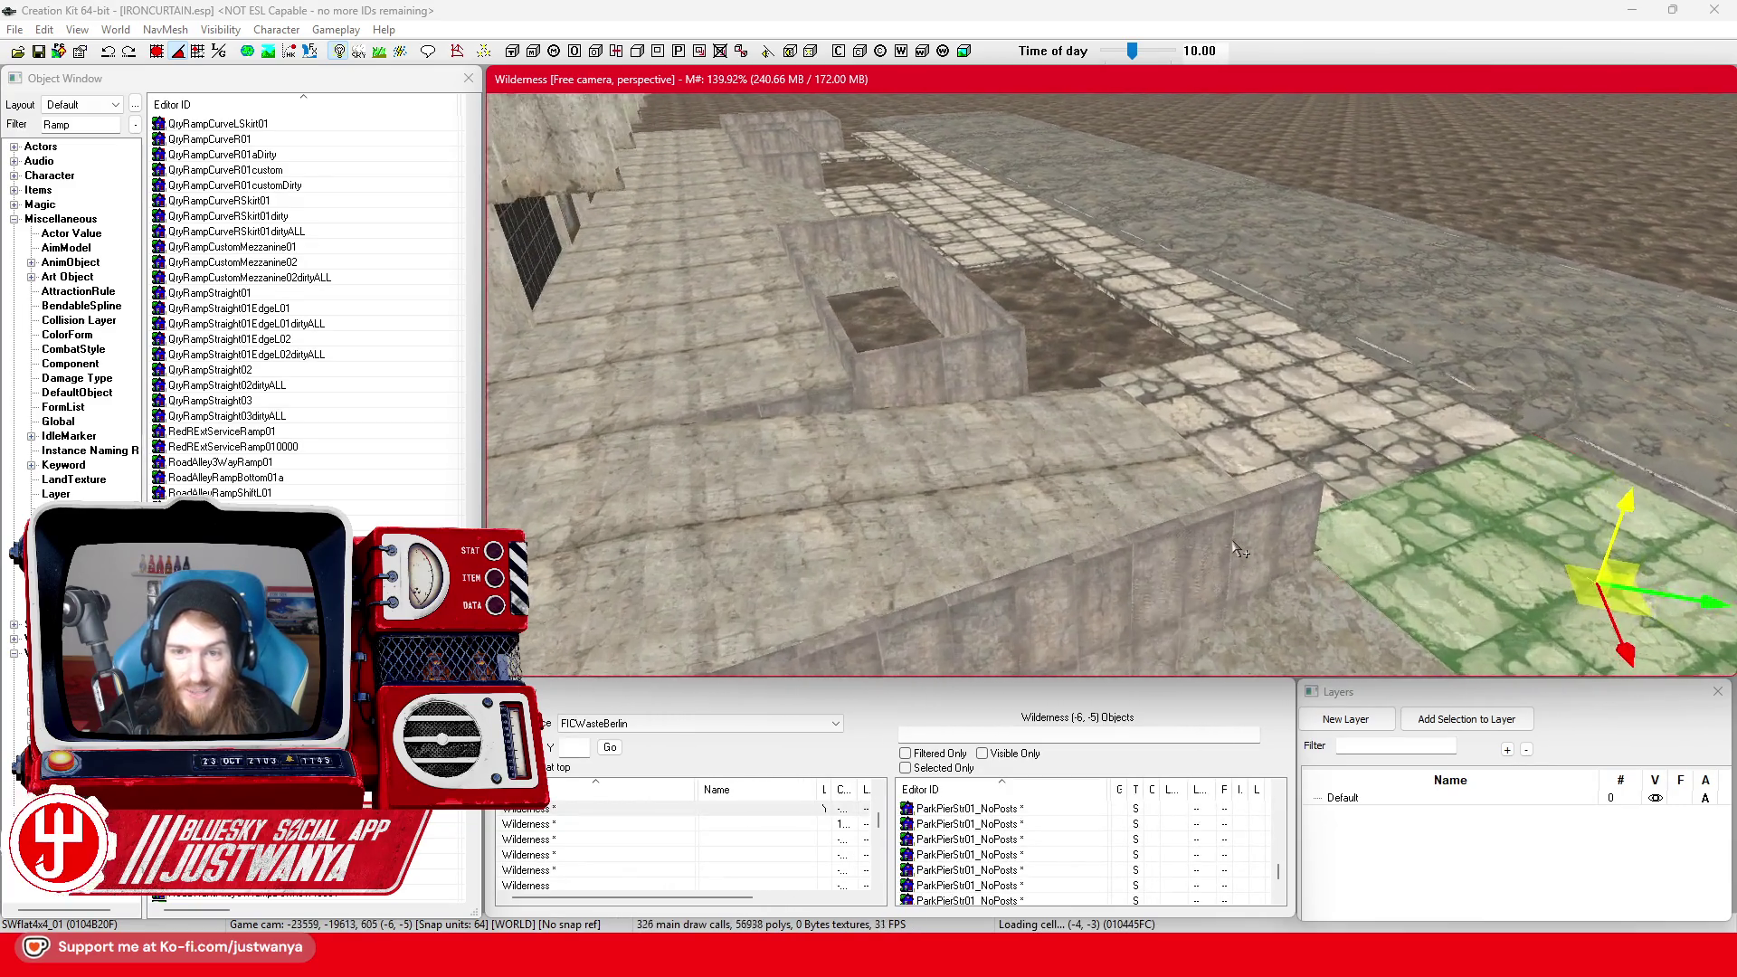
{"action": "key", "text": "shift"}
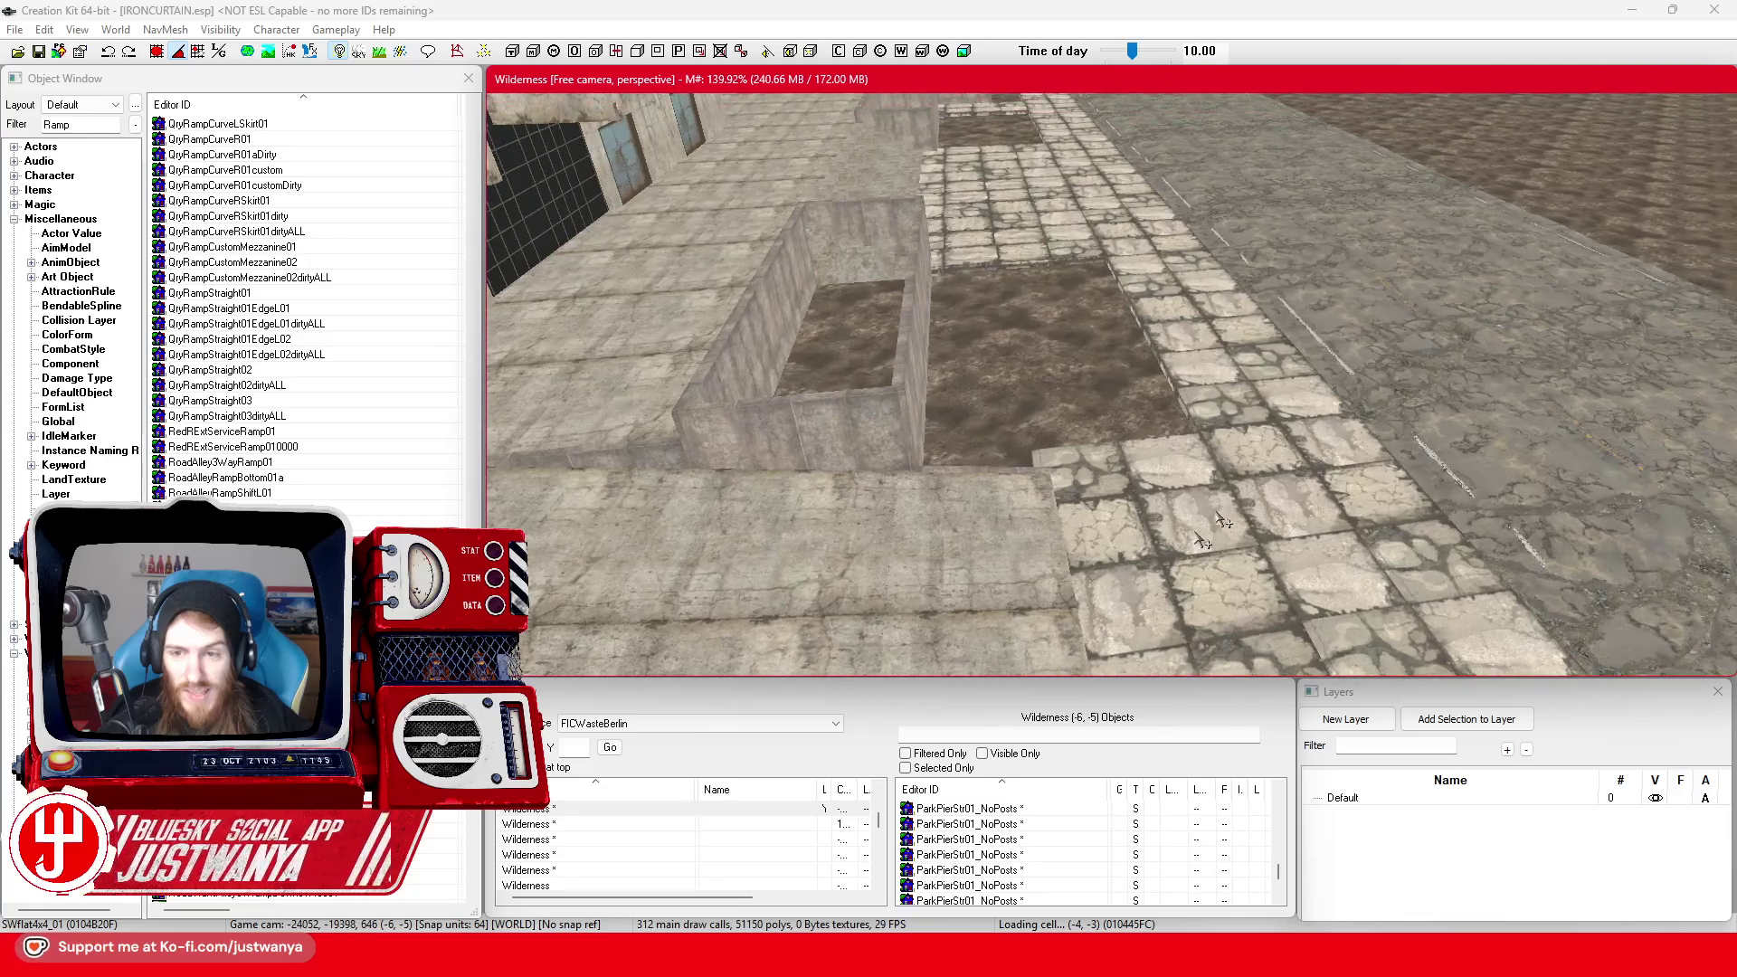
{"action": "left_click", "coordinate": [1311, 489]}
{"action": "key", "text": "shift"}
{"action": "key", "text": "shift"}
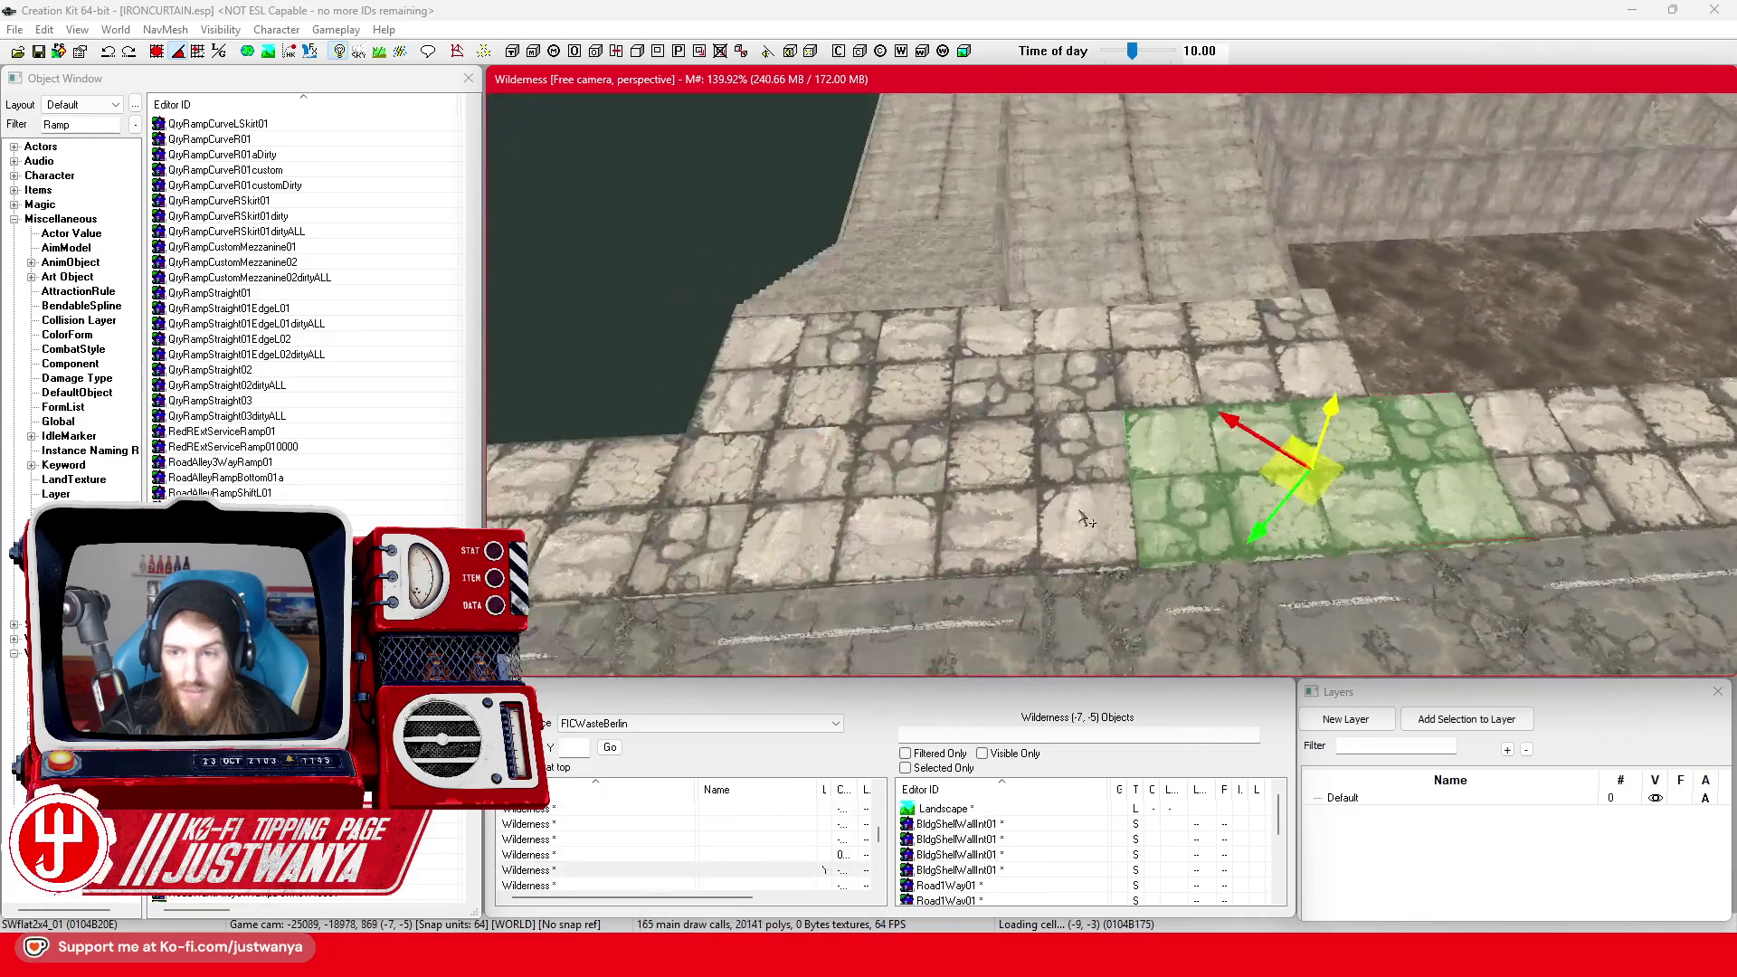
{"action": "left_click", "coordinate": [1040, 421]}
{"action": "key", "text": "shift"}
{"action": "key", "text": "shift"}
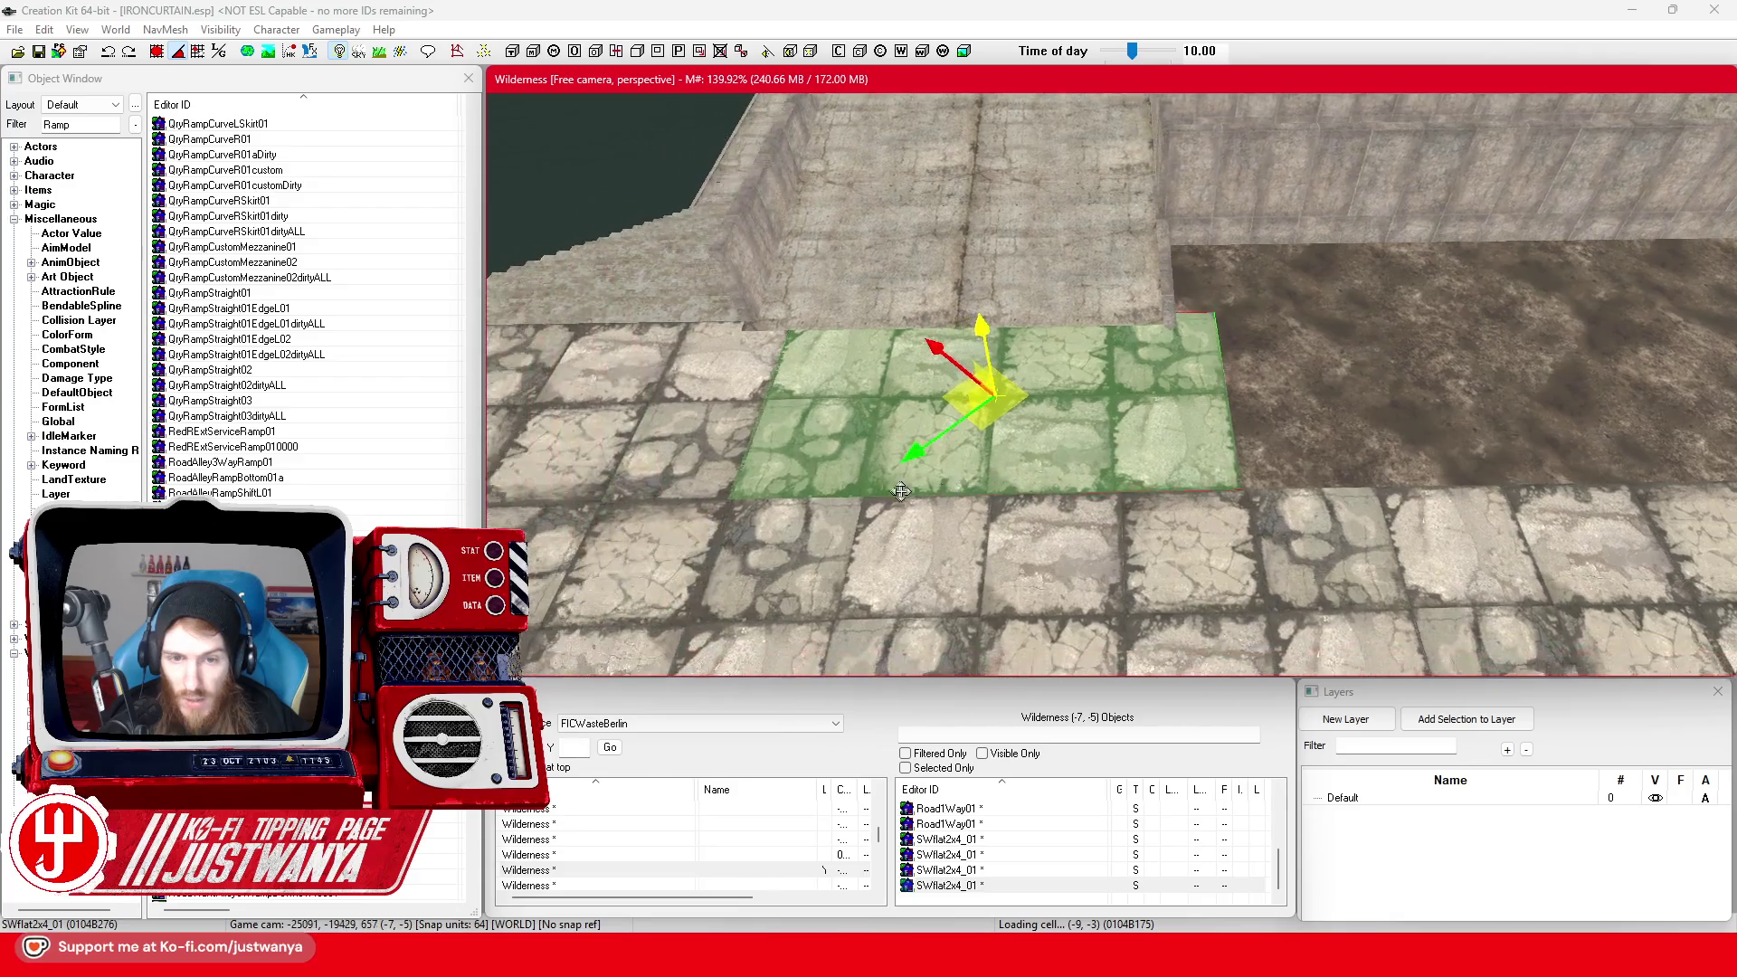
With local axes, slide the SWflat2x4_01 tile right onto the dirt gap
{"action": "left_click", "coordinate": [220, 62]}
{"action": "left_click_drag", "start_coordinate": [992, 414], "coordinate": [998, 415]}
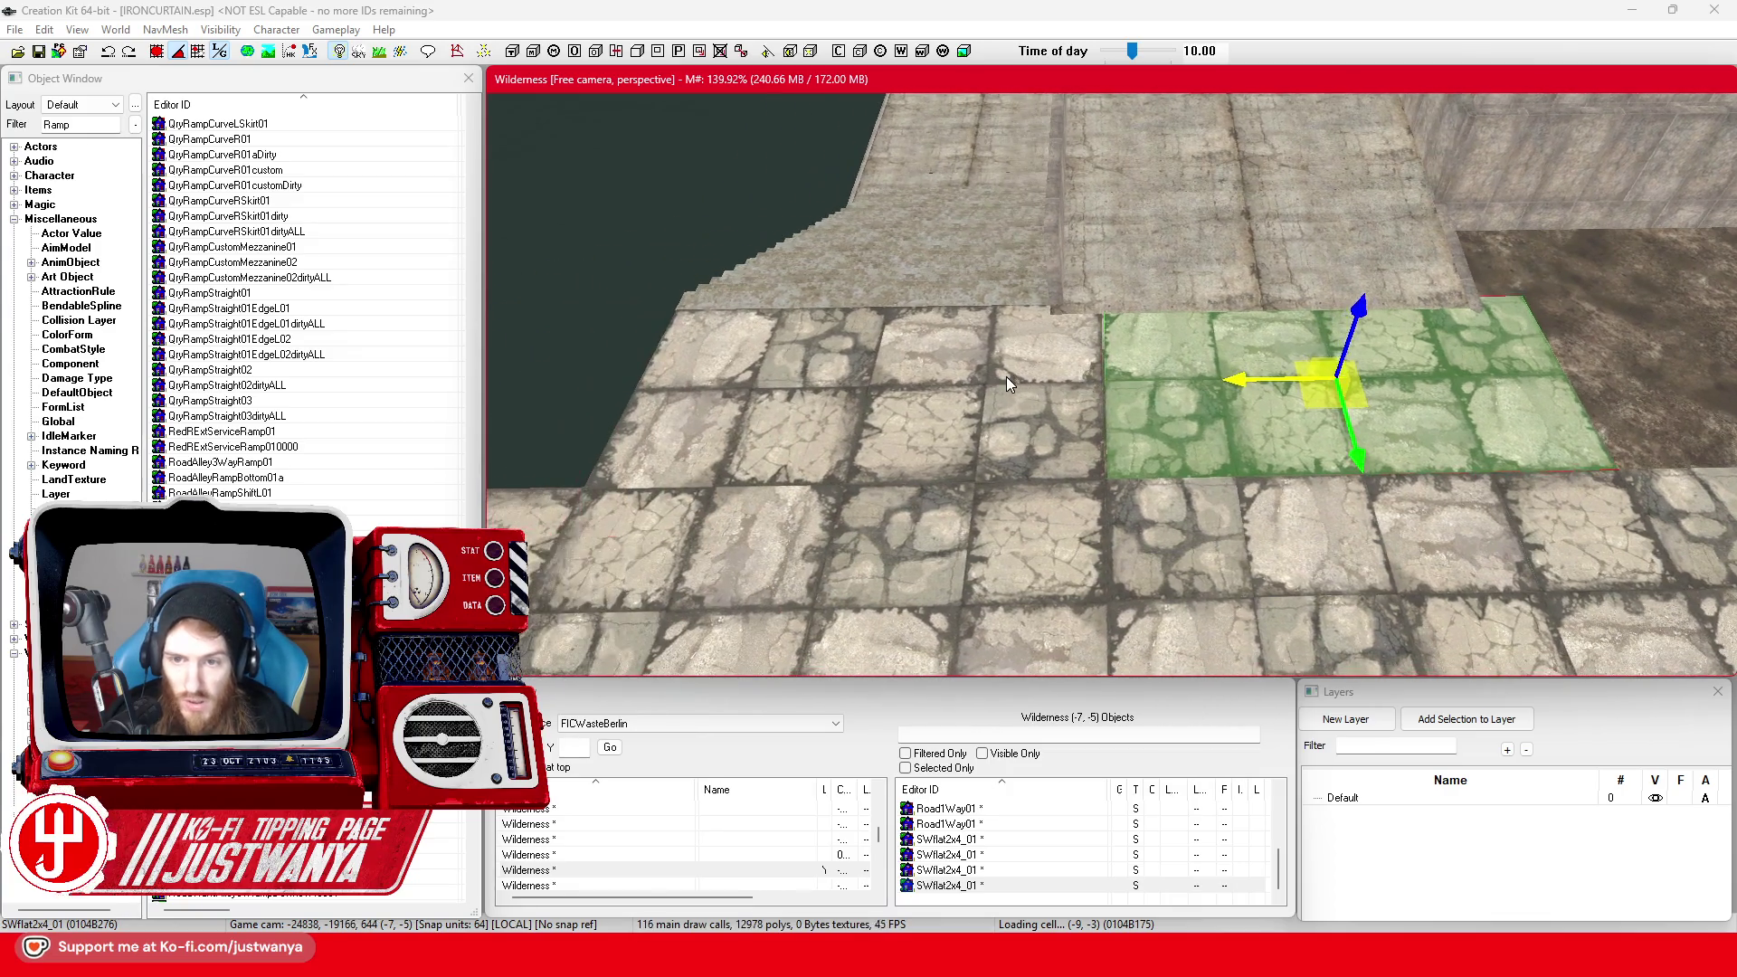
{"action": "left_click", "coordinate": [1006, 376]}
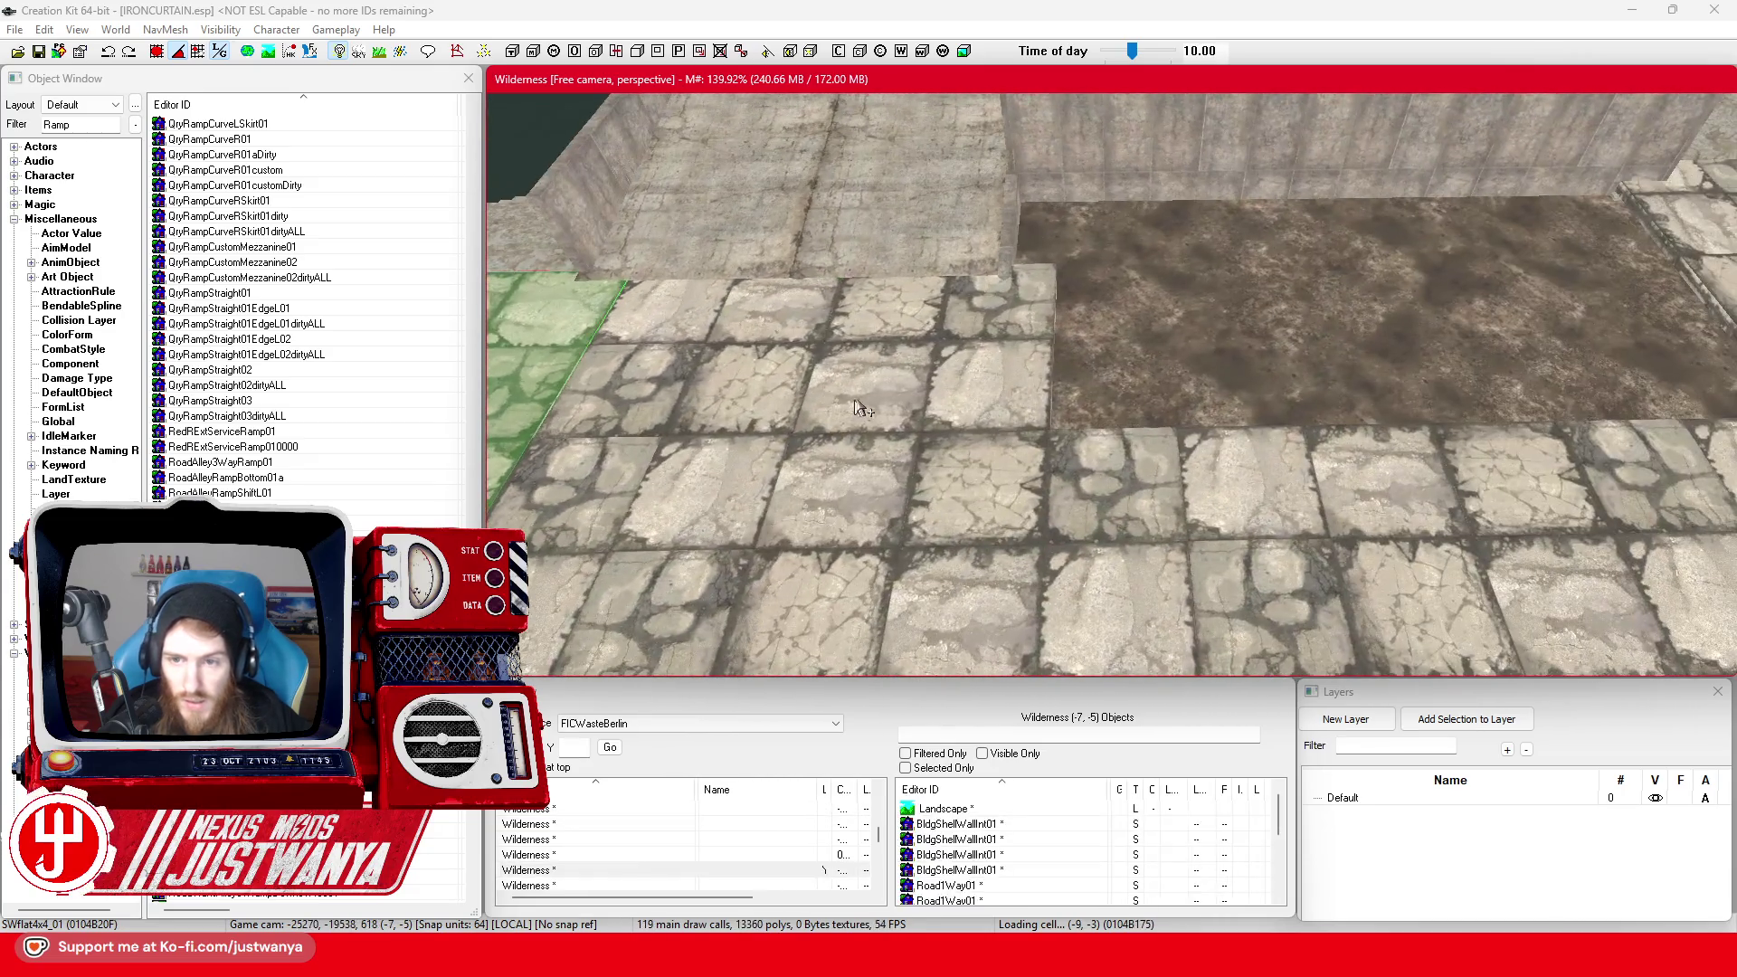
{"action": "left_click", "coordinate": [845, 377]}
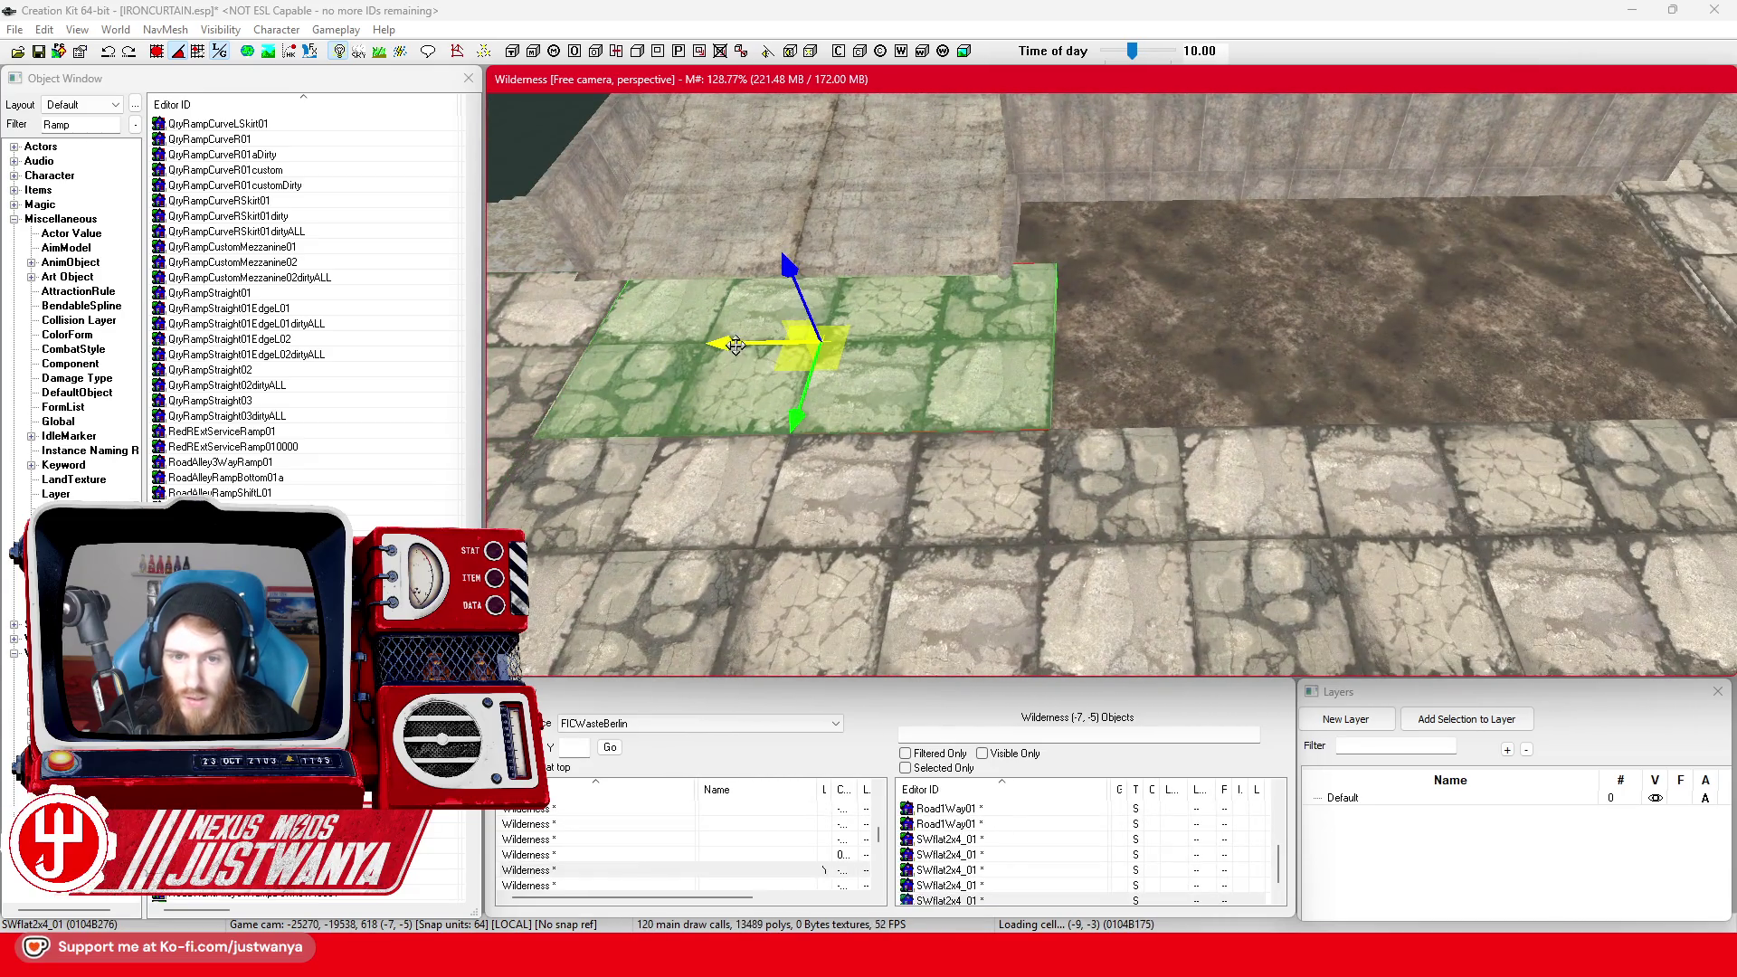
{"action": "left_click_drag", "start_coordinate": [734, 344], "coordinate": [1200, 338]}
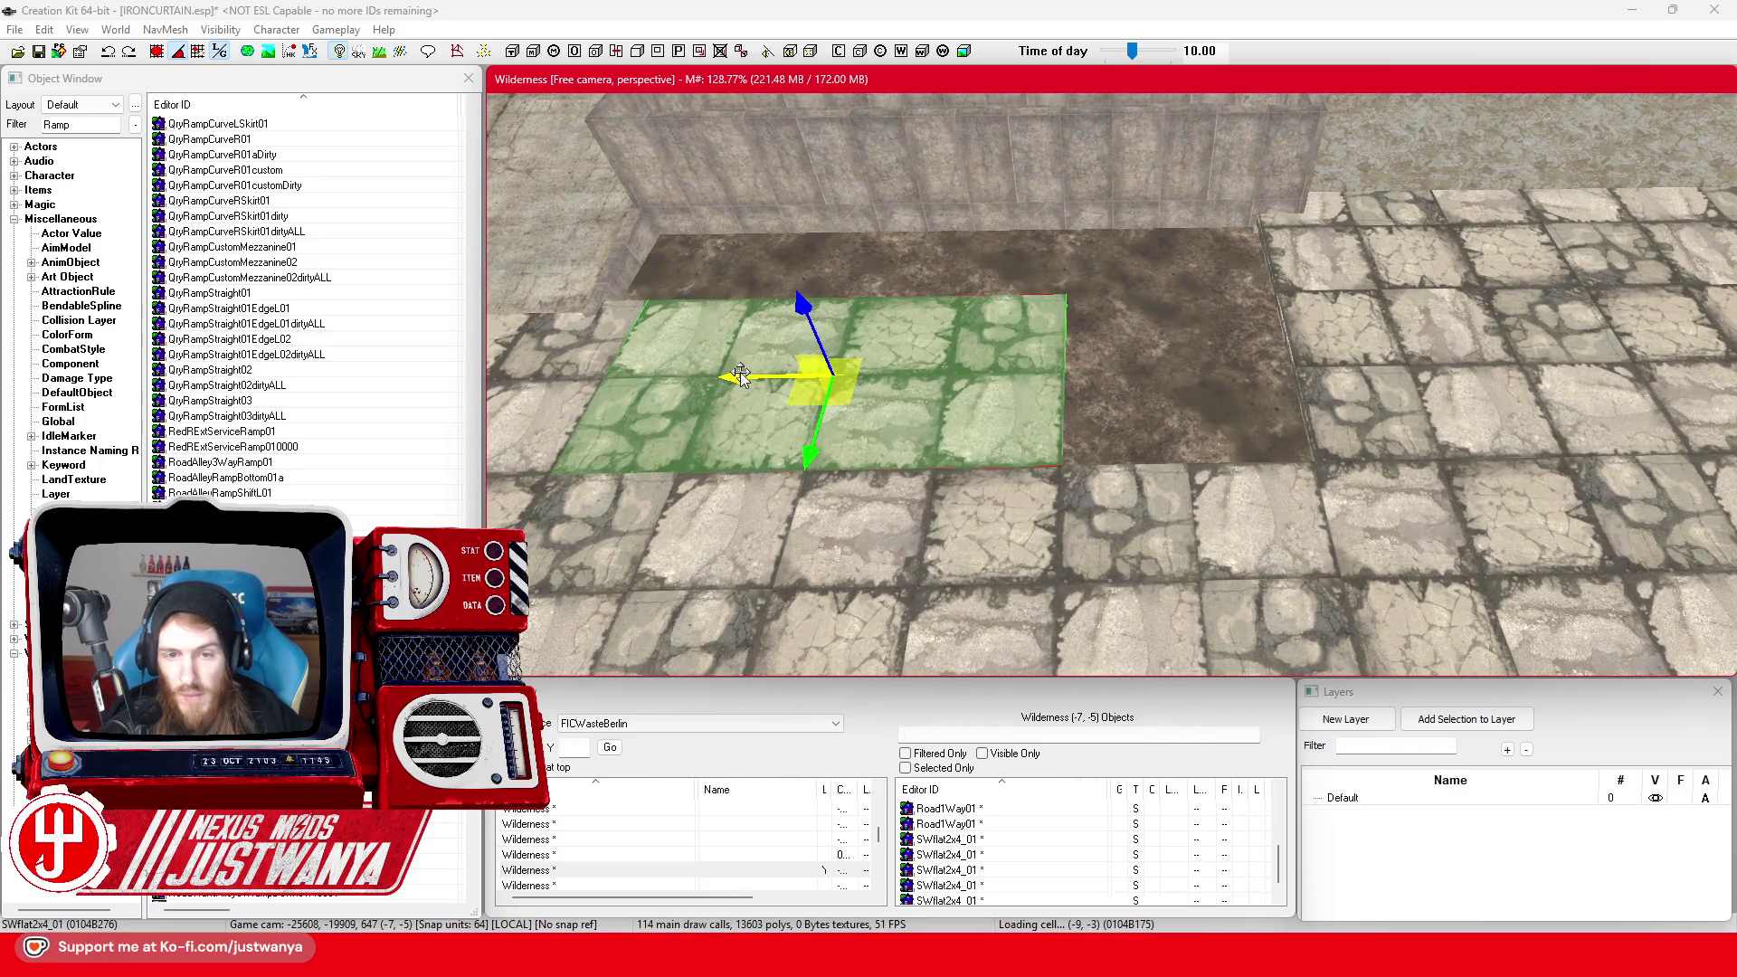
{"action": "left_click_drag", "start_coordinate": [740, 376], "coordinate": [973, 374]}
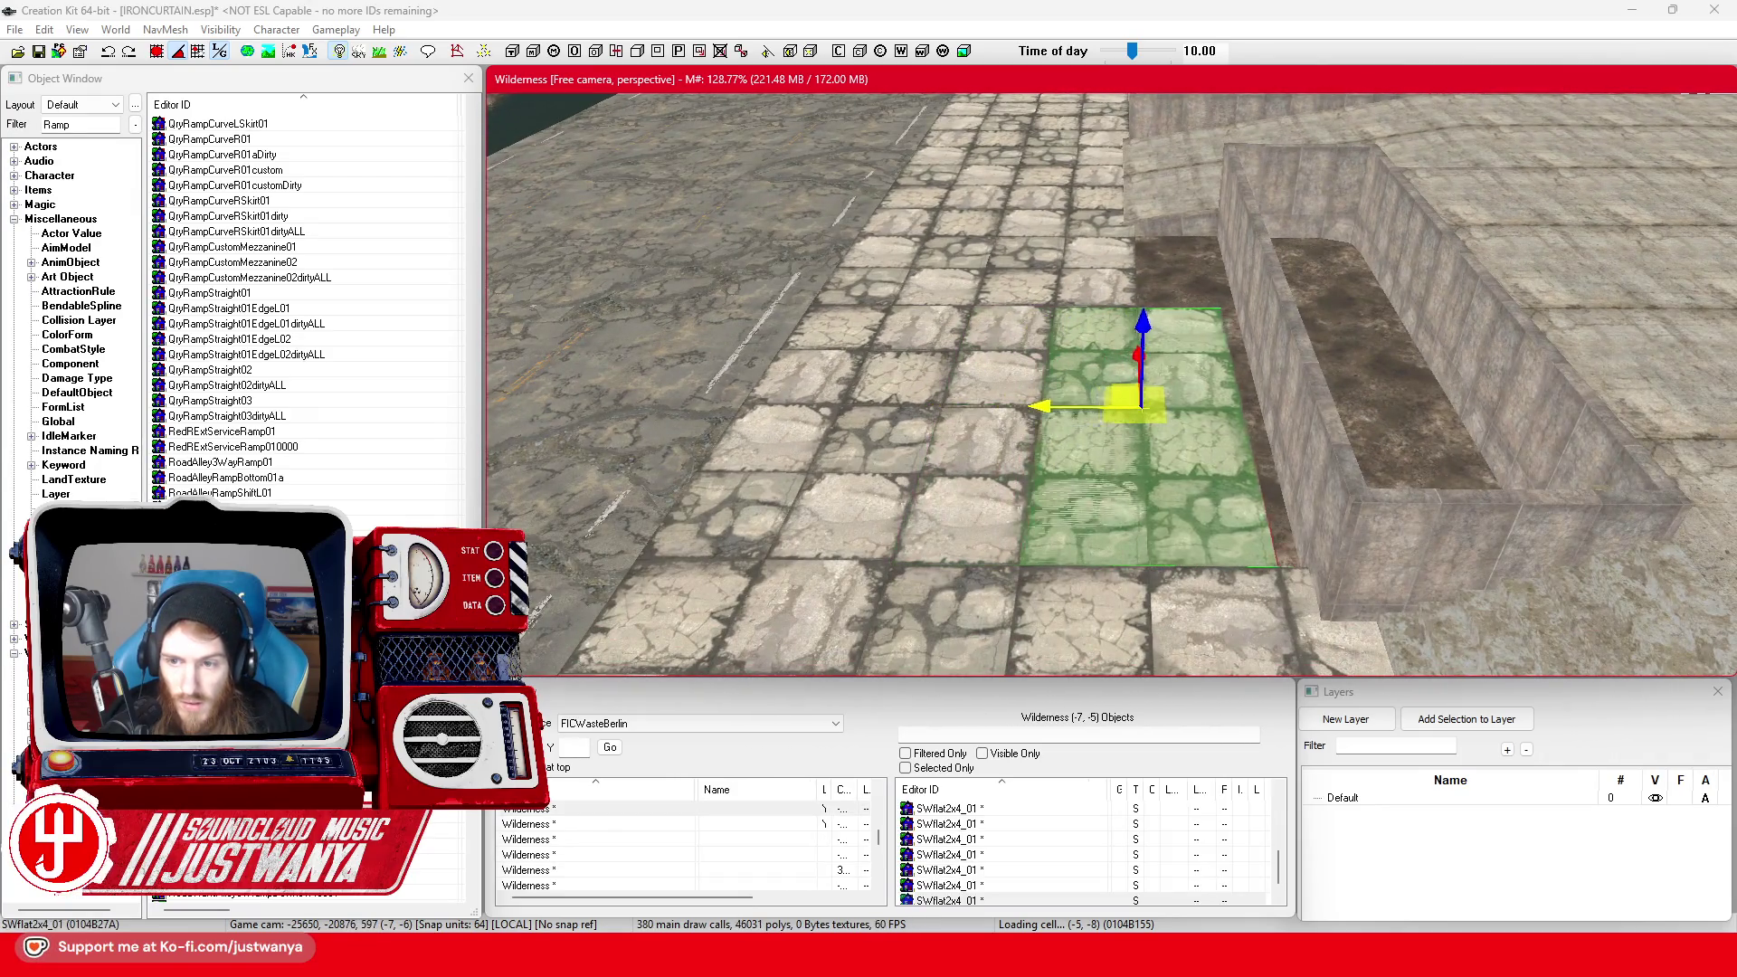
Fit the 2x4 tile flush against the low wall and save the plugin
{"action": "left_click_drag", "start_coordinate": [1139, 407], "coordinate": [1241, 407]}
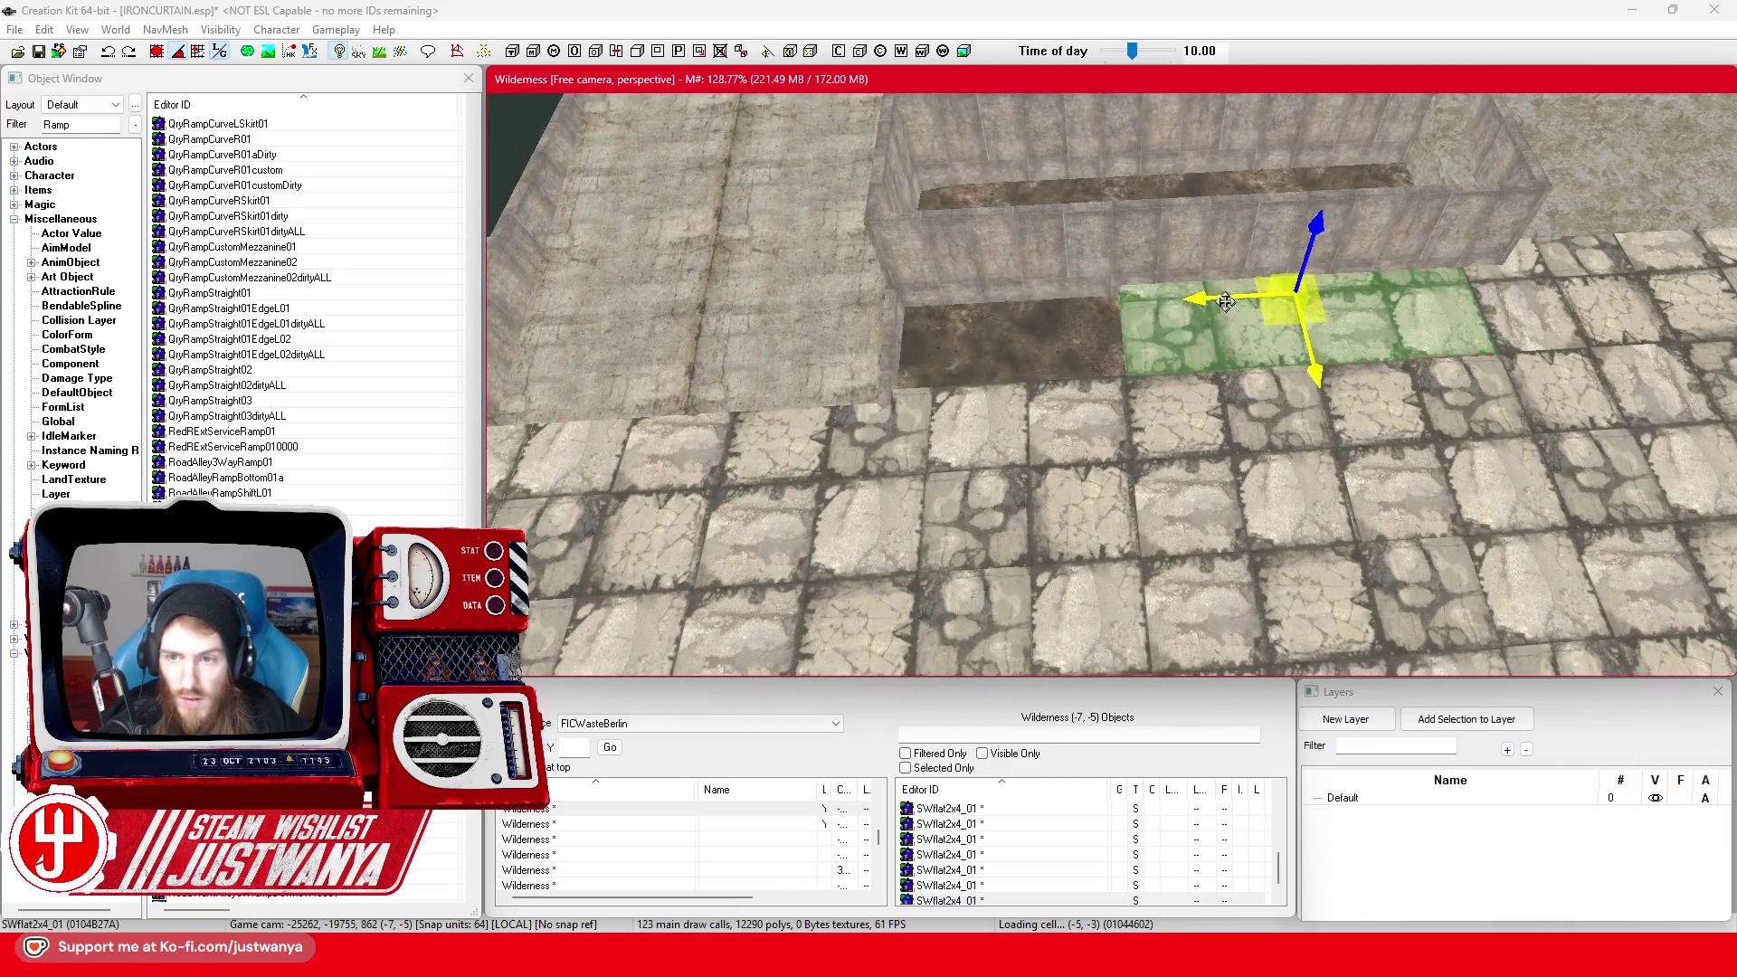
{"action": "left_click_drag", "start_coordinate": [1226, 302], "coordinate": [857, 319]}
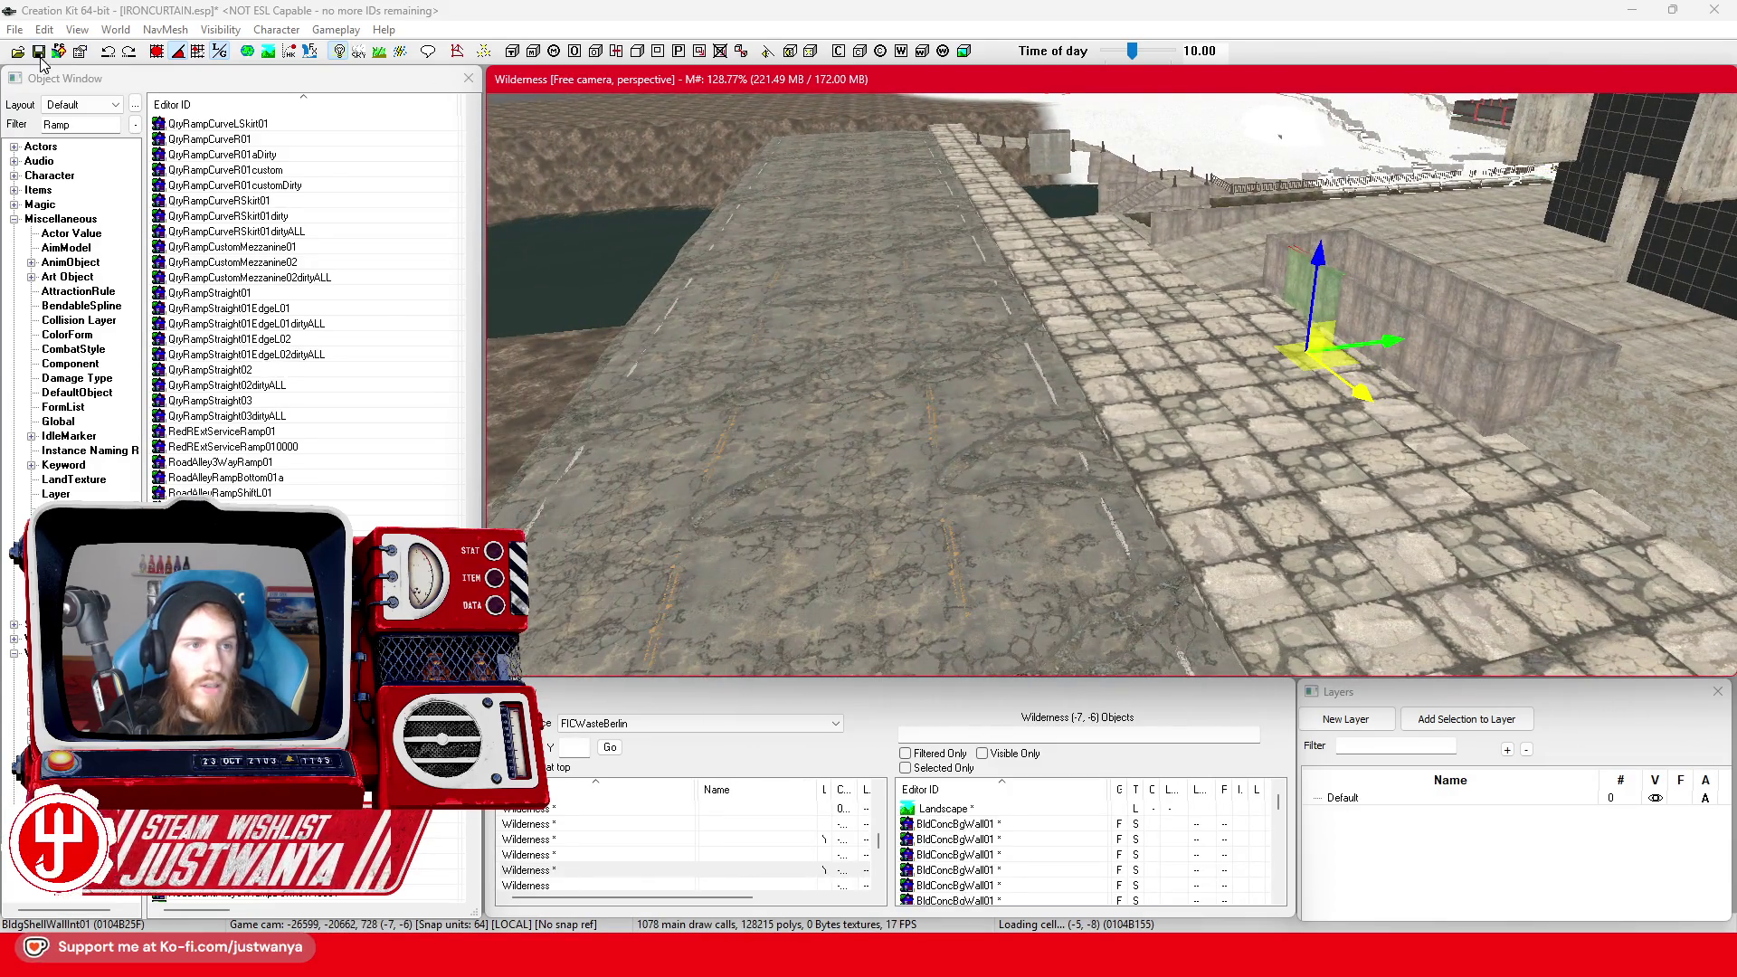
{"action": "key", "text": "ctrl+s"}
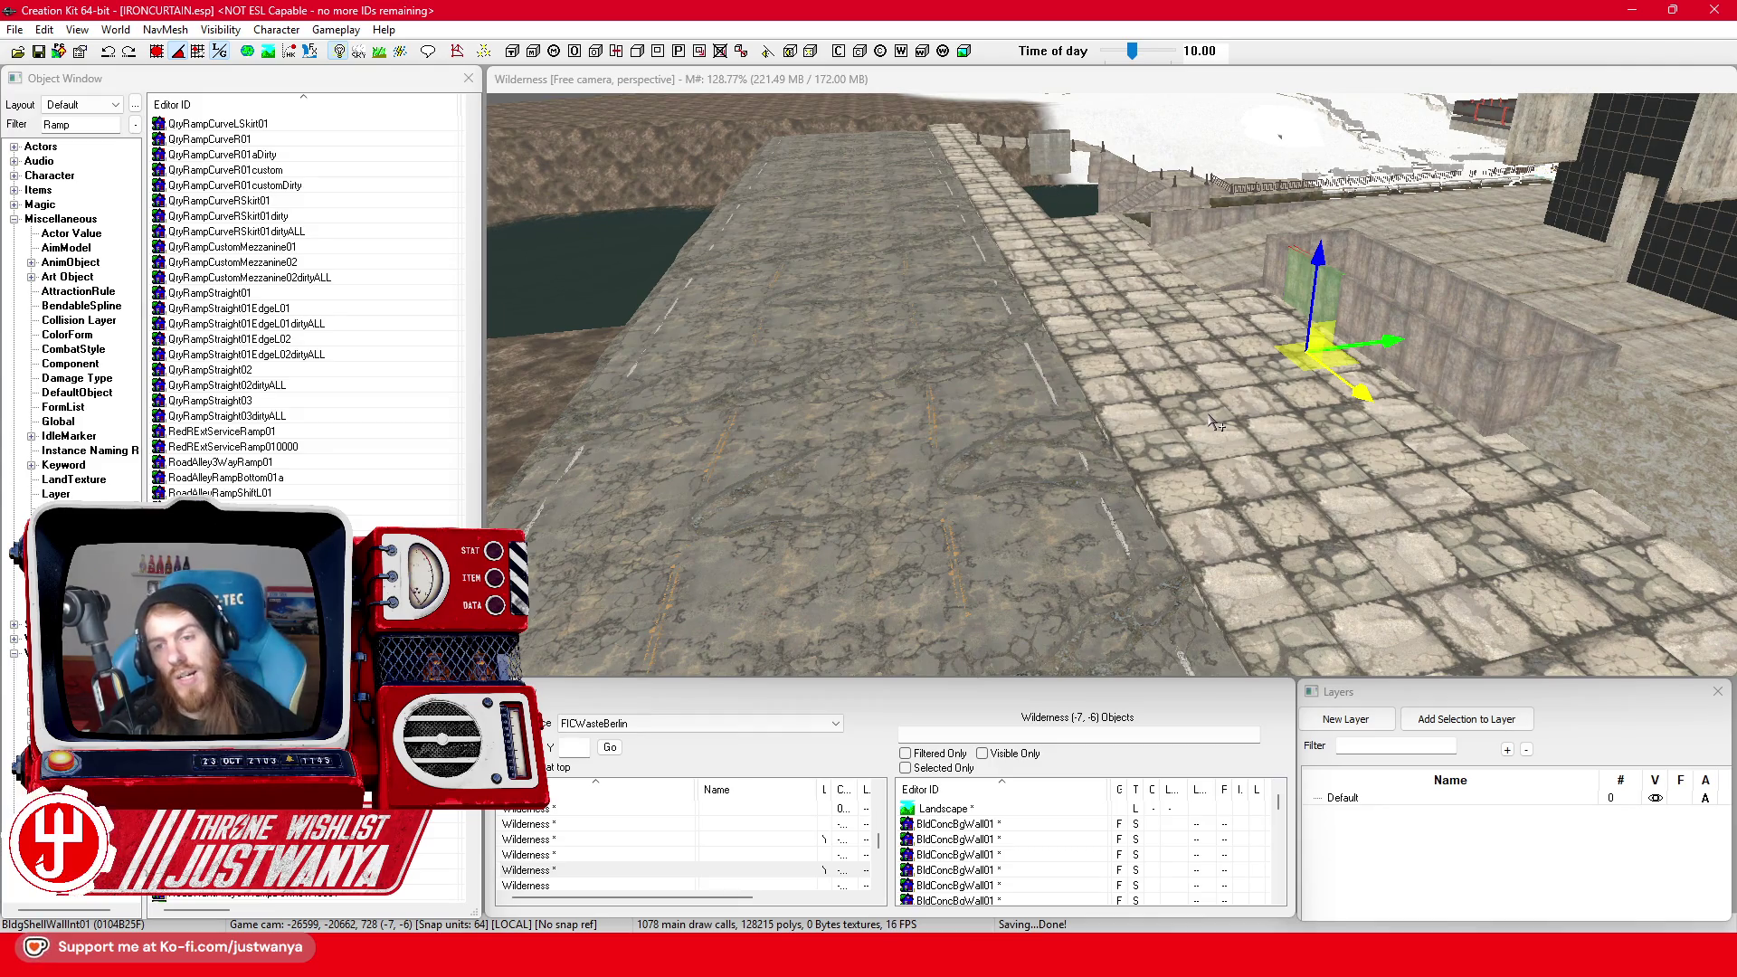
Inspect the placed tile, the wall behind it, and the concrete stairs by the water
{"action": "left_click", "coordinate": [1138, 372]}
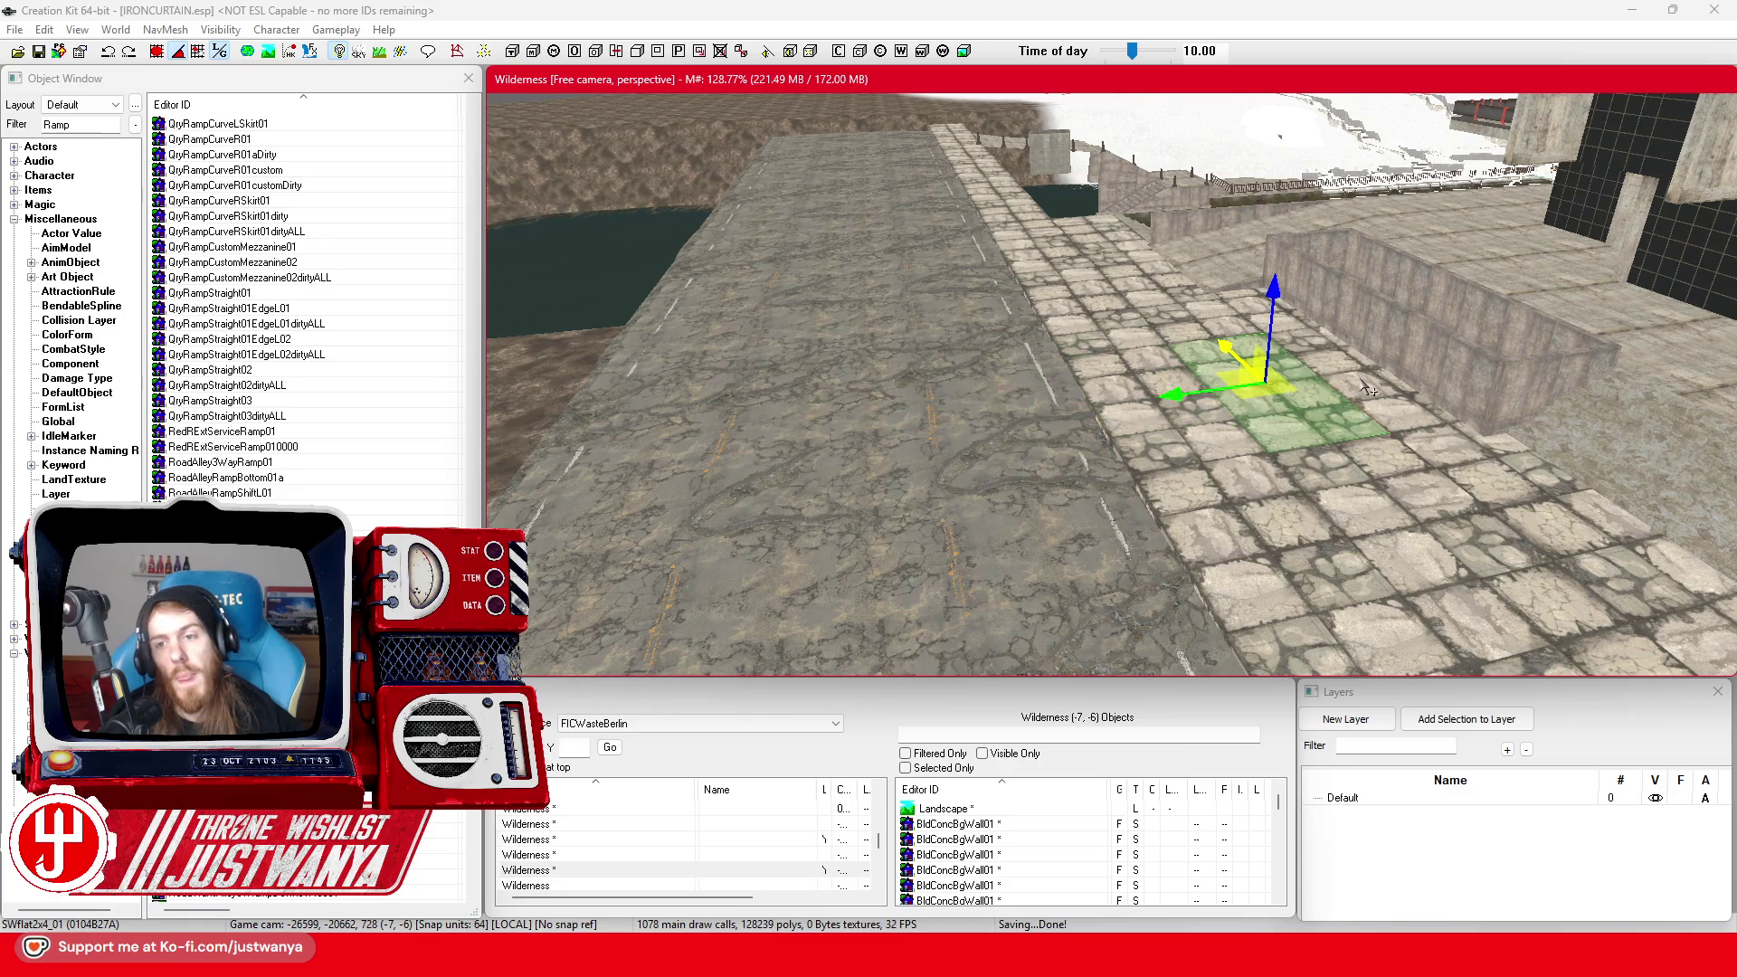
{"action": "scroll", "coordinate": [1121, 436], "scroll_direction": "up", "scroll_amount": 5}
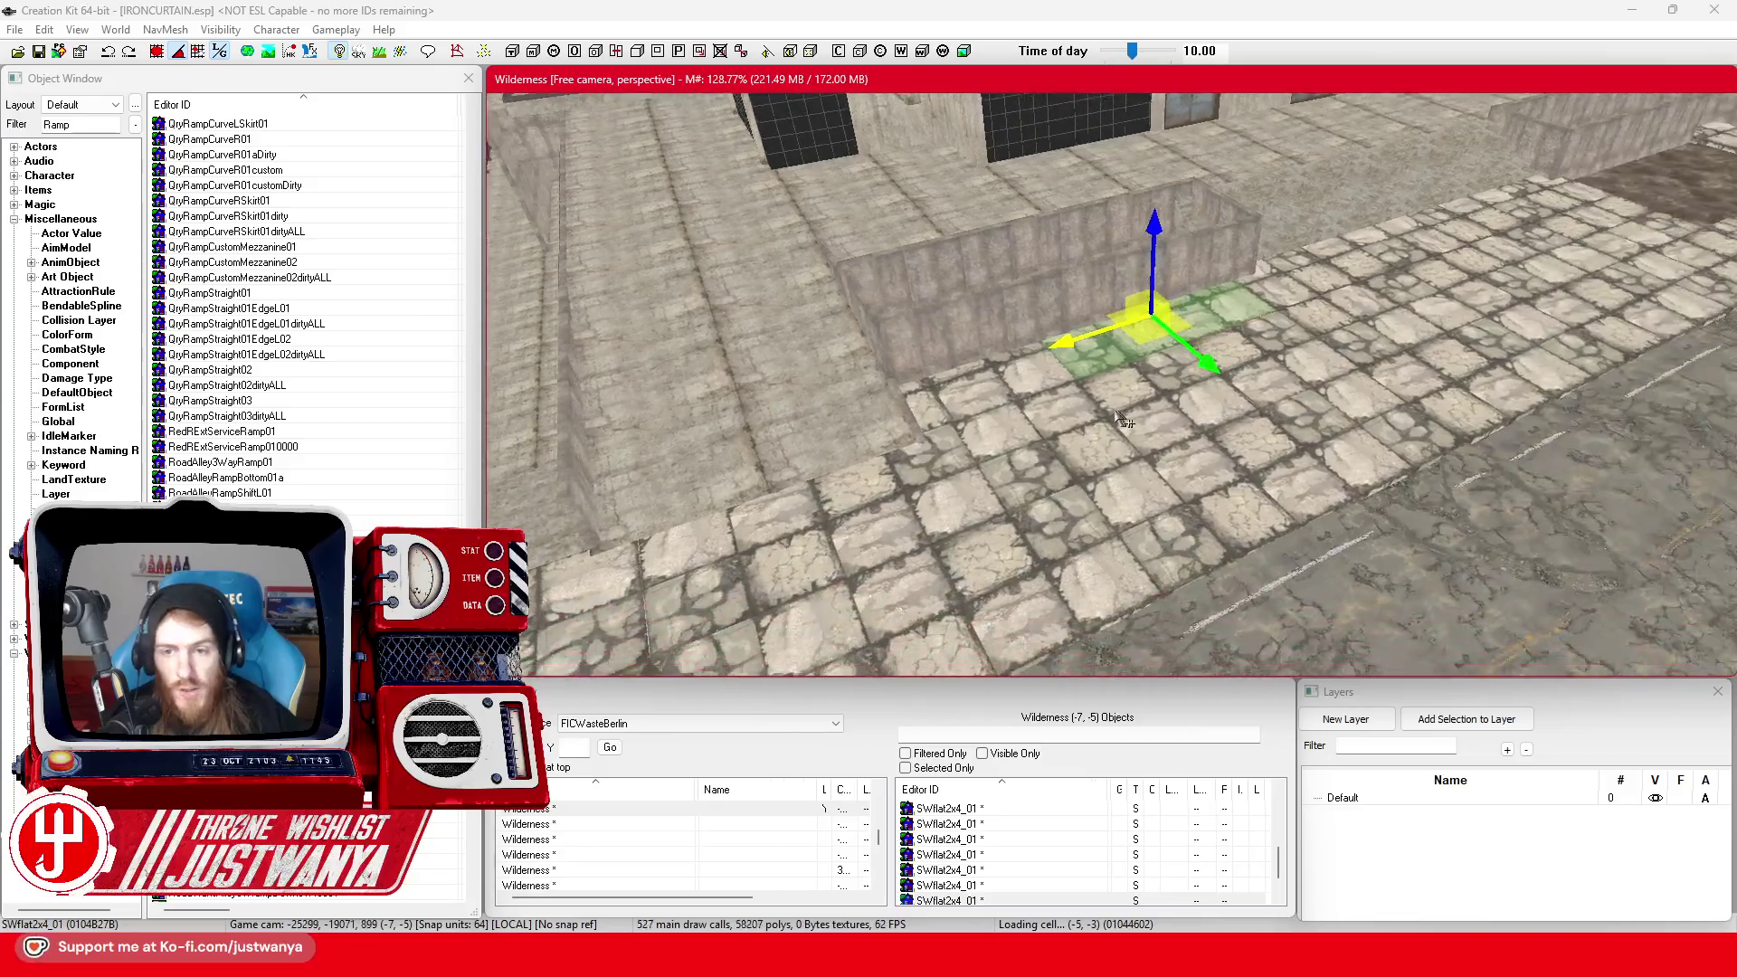
{"action": "key", "text": "shift"}
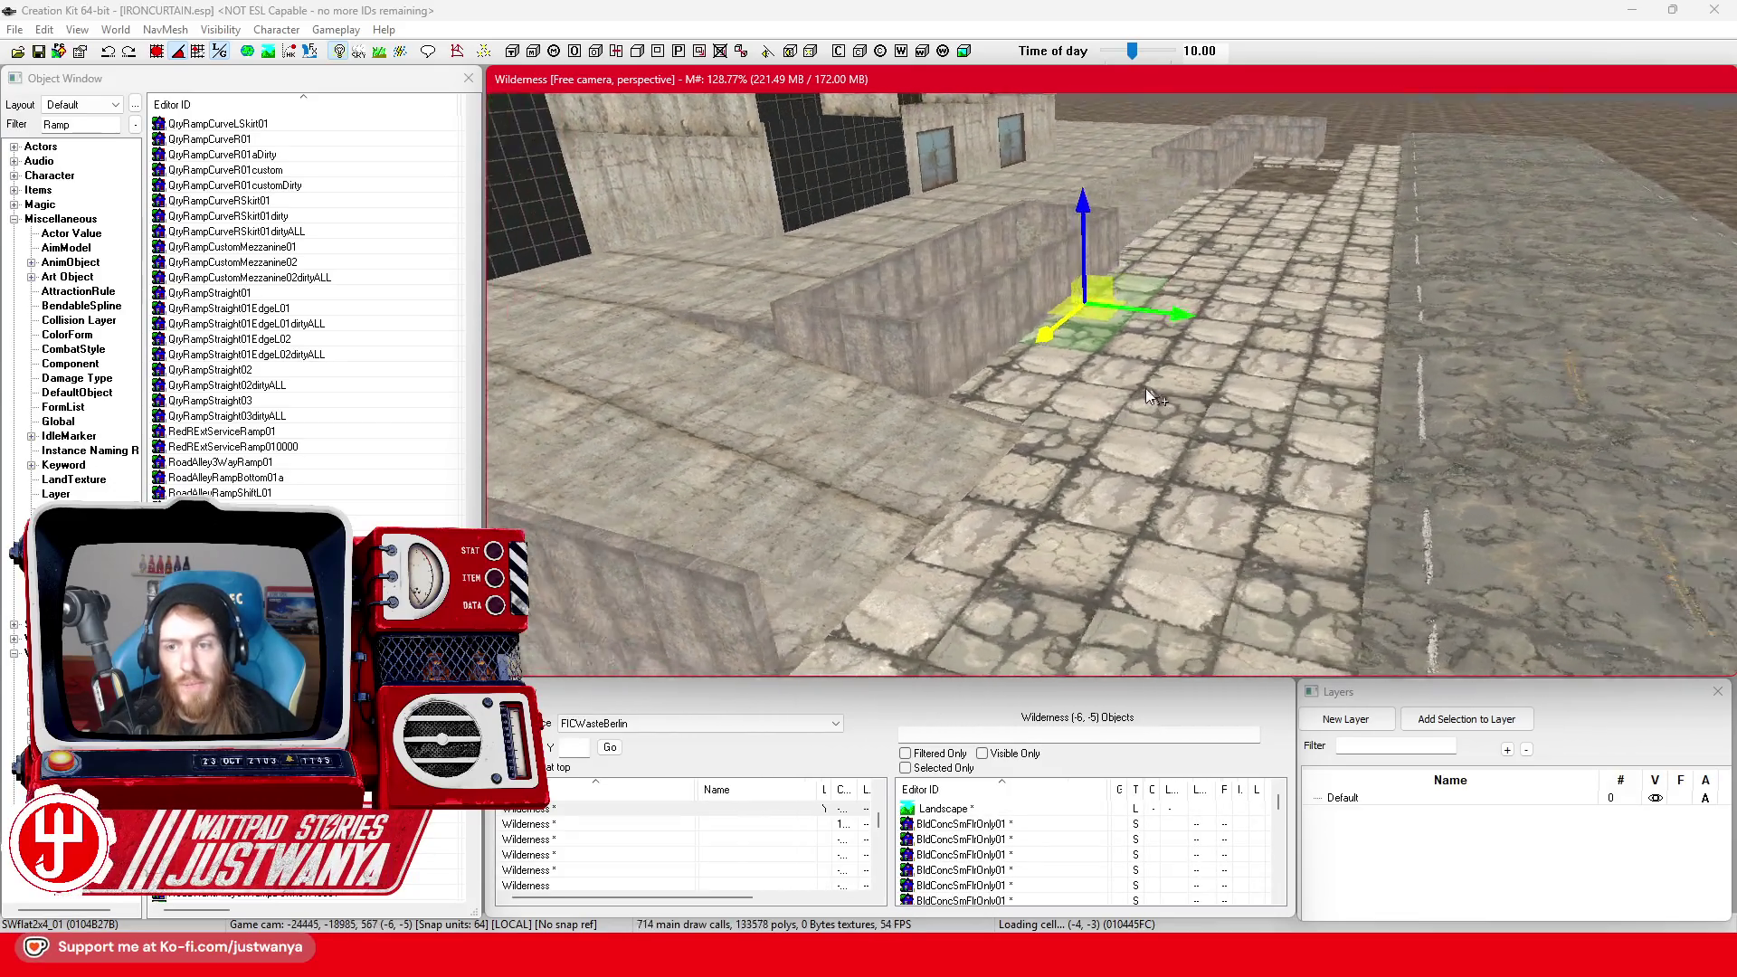
{"action": "key", "text": "shift"}
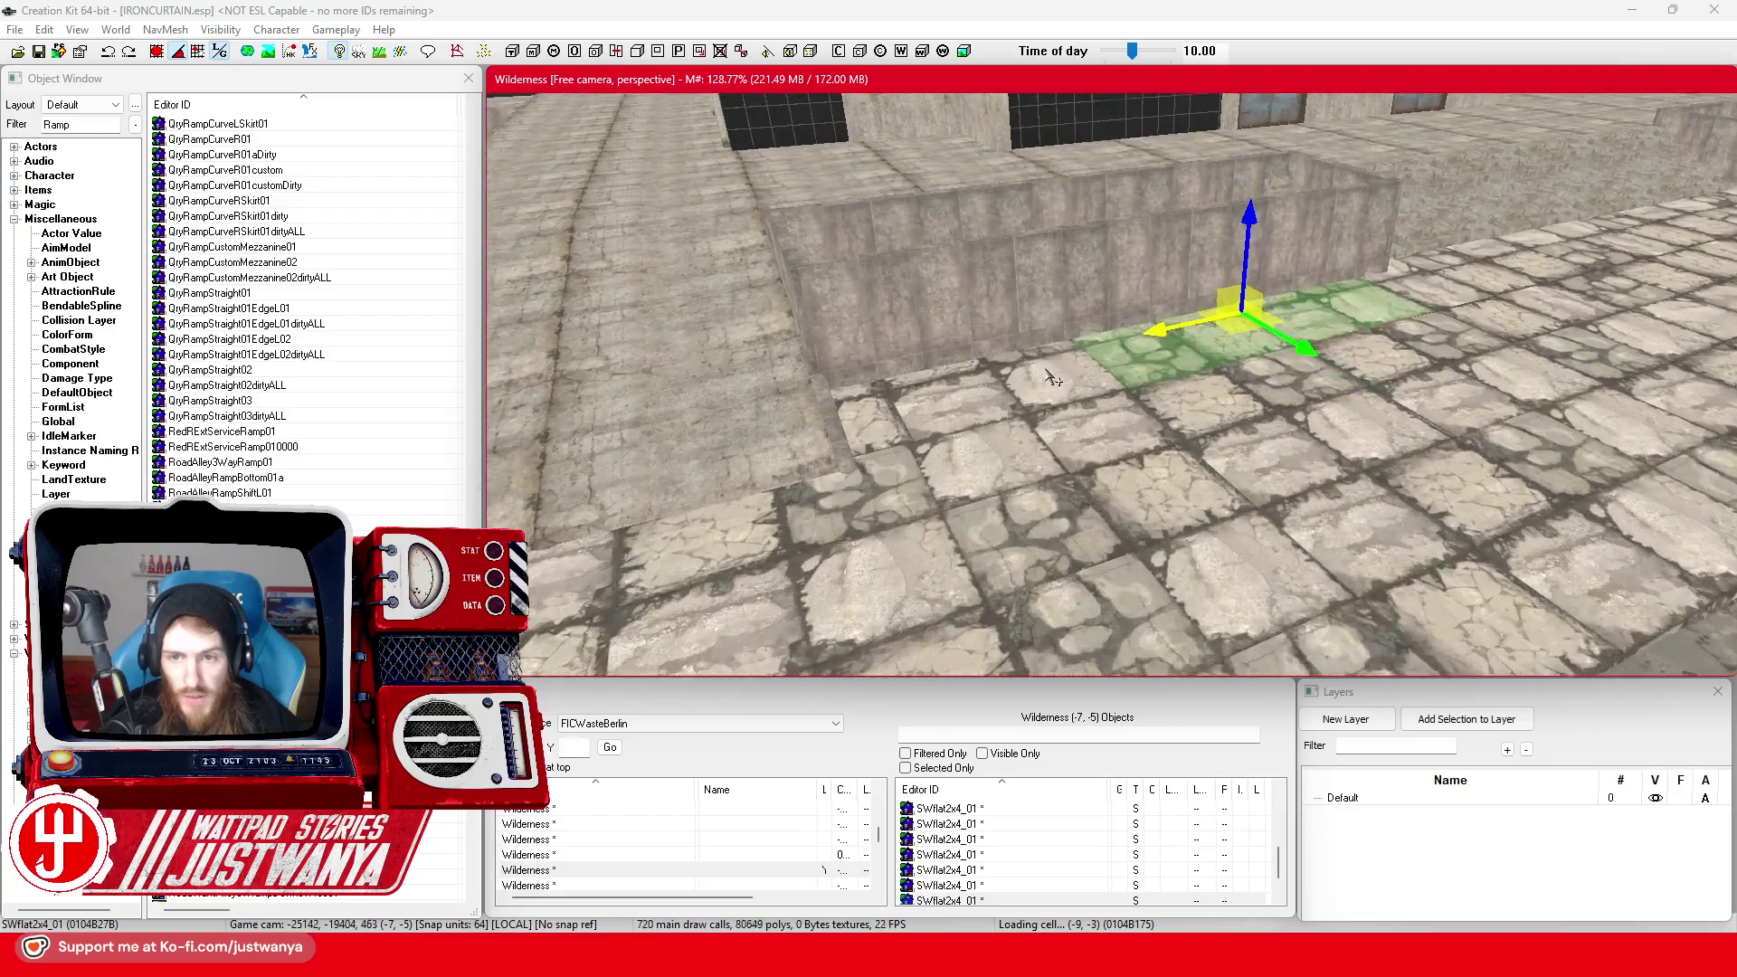
{"action": "left_click", "coordinate": [1122, 298]}
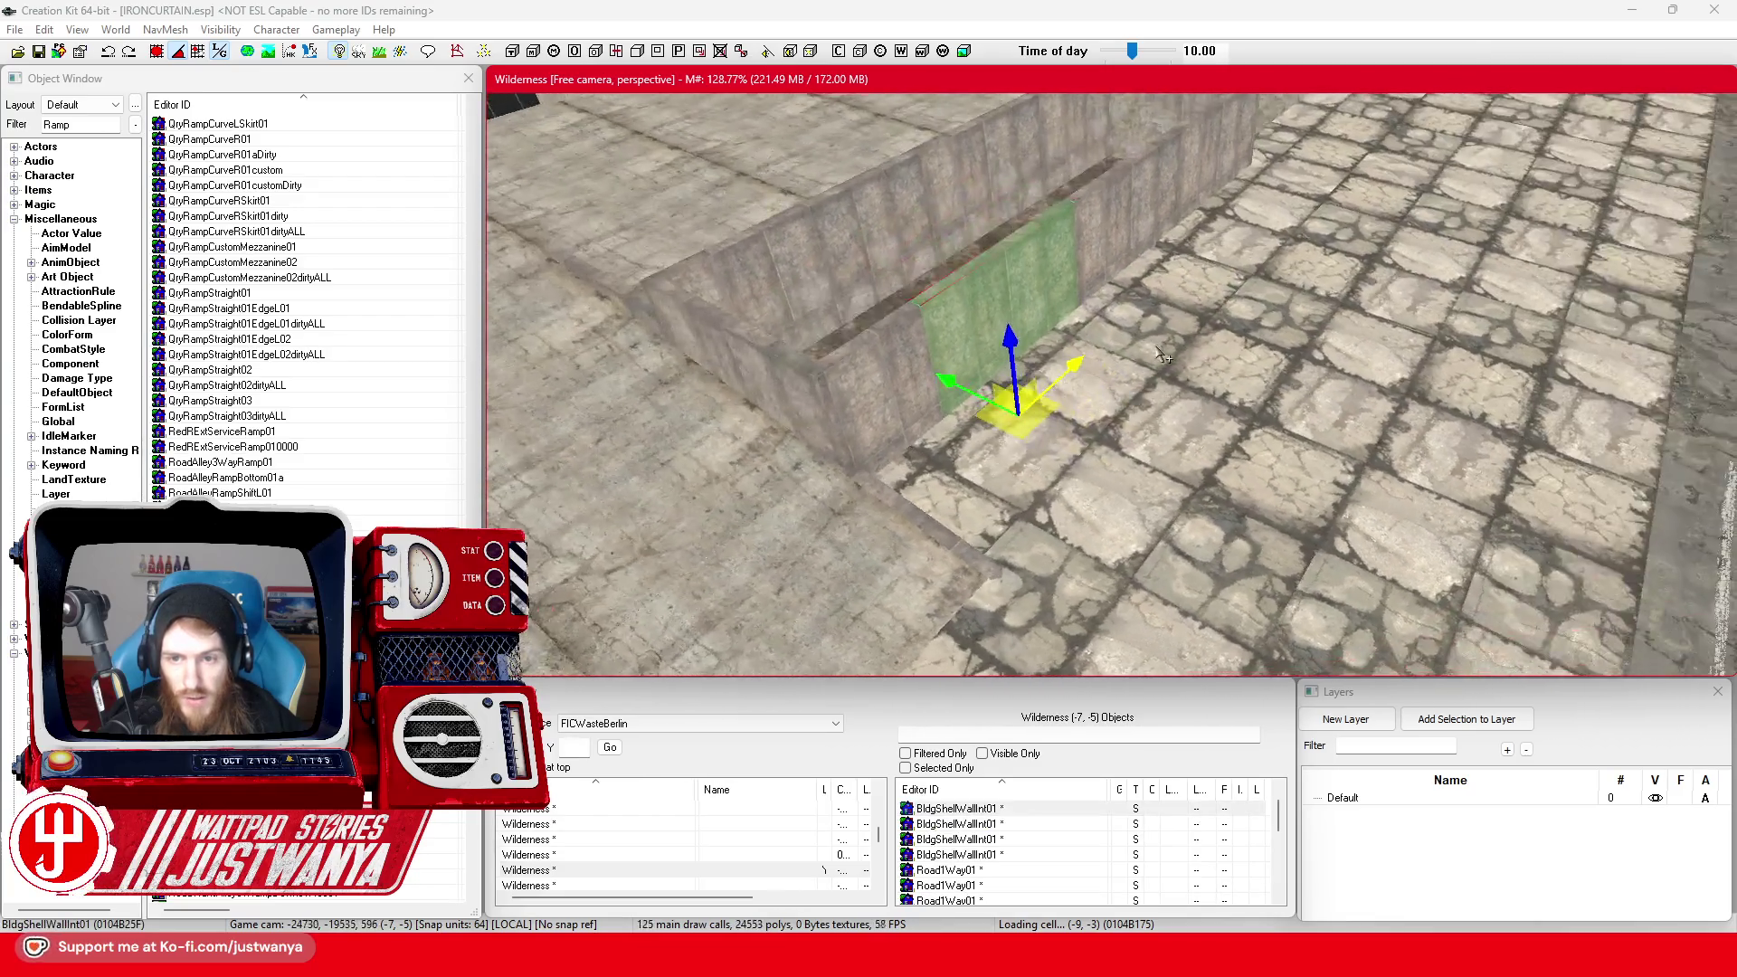
{"action": "scroll", "coordinate": [1104, 453], "scroll_direction": "up", "scroll_amount": 3}
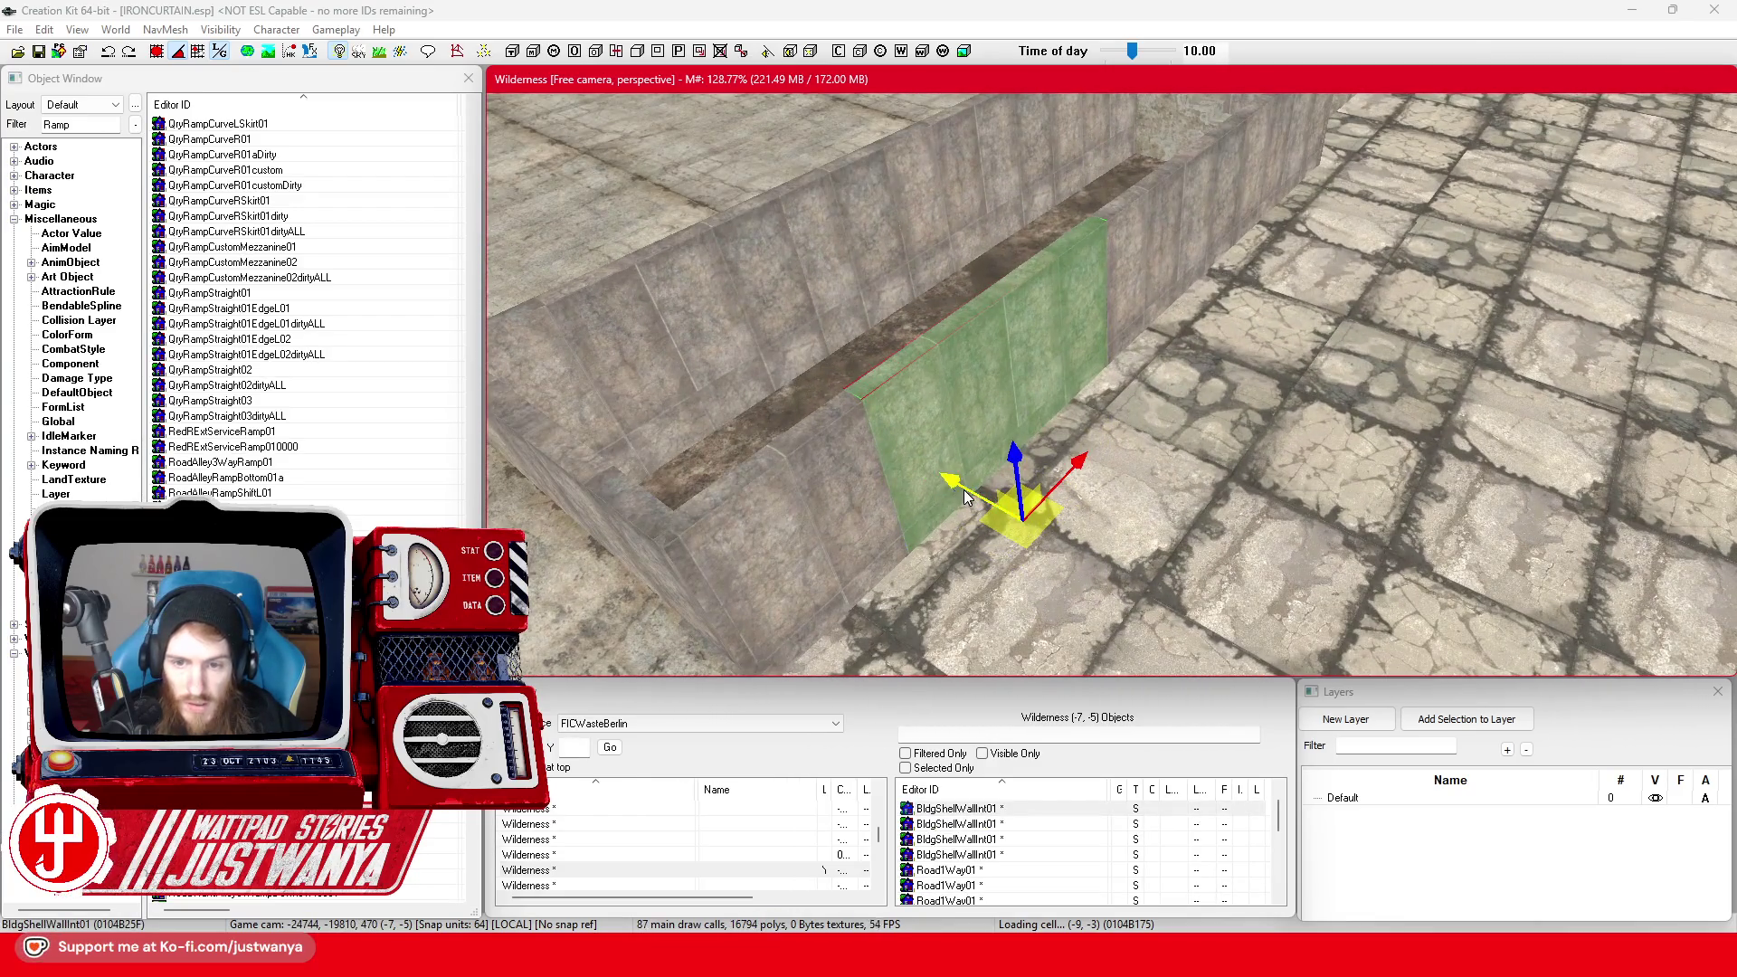
{"action": "left_click", "coordinate": [1228, 447]}
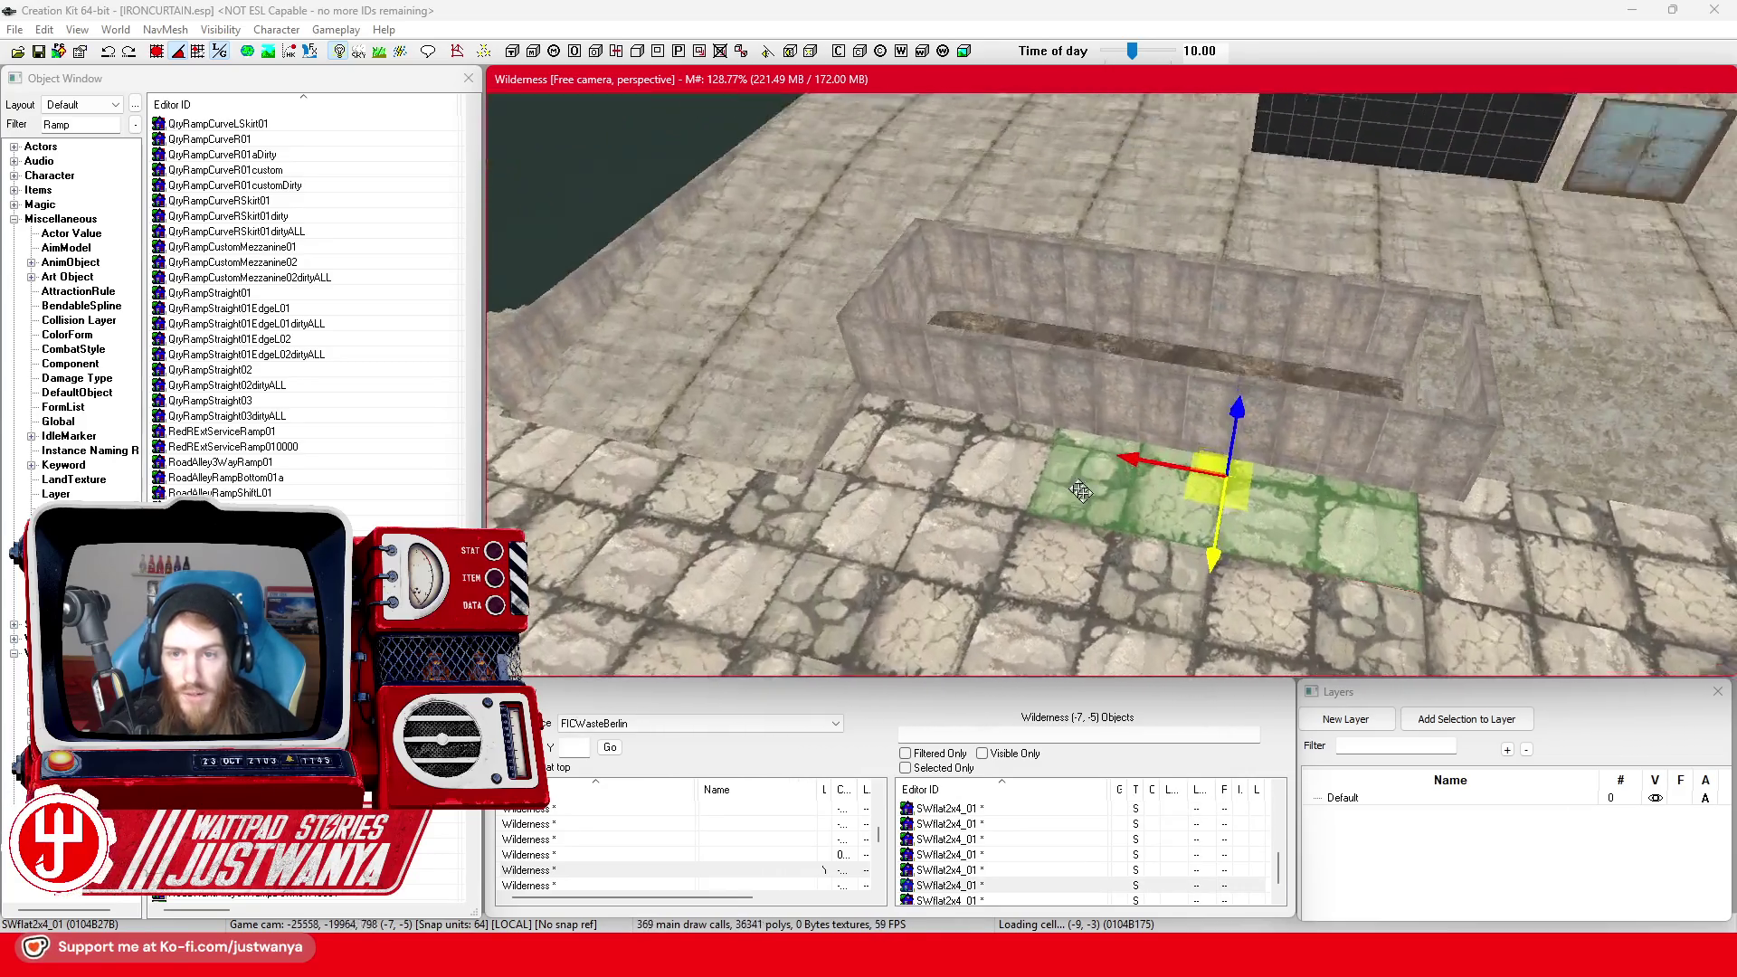
{"action": "left_click_drag", "start_coordinate": [1081, 491], "coordinate": [1133, 464]}
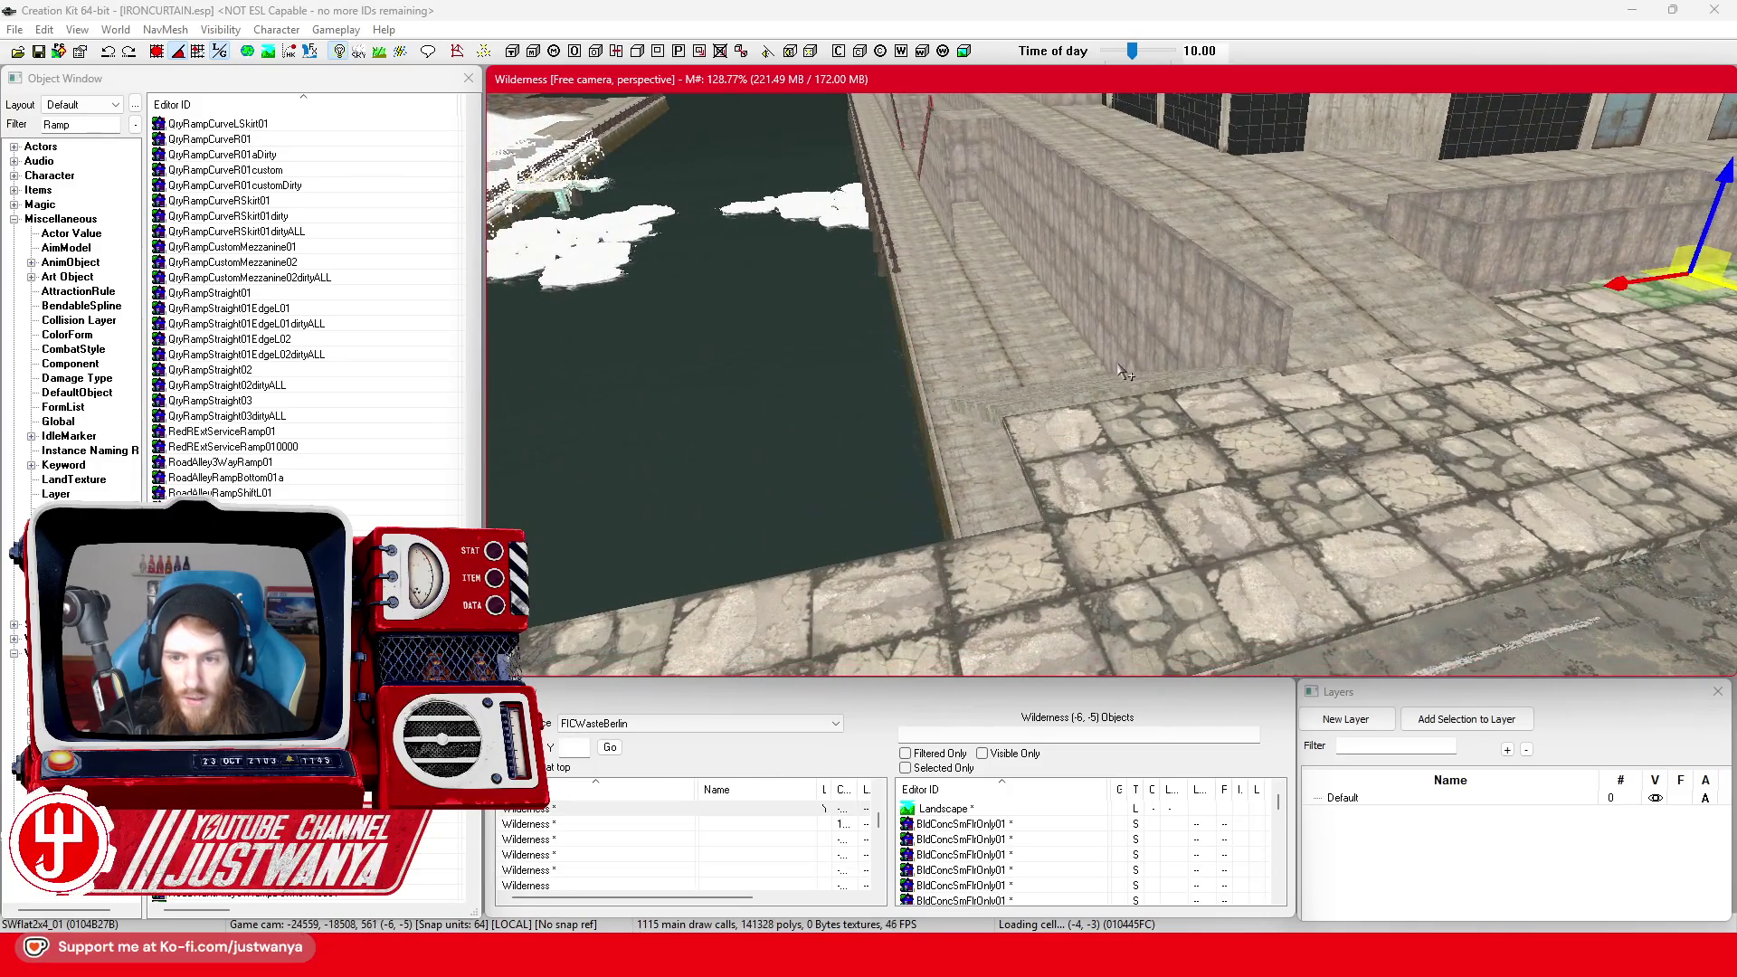
{"action": "left_click", "coordinate": [1120, 382]}
{"action": "mouse_move", "coordinate": [1119, 383]}
{"action": "left_mouse_down"}
{"action": "mouse_move", "coordinate": [1350, 346]}
{"action": "mouse_move", "coordinate": [1301, 379]}
{"action": "mouse_move", "coordinate": [1199, 368]}
{"action": "left_mouse_up"}
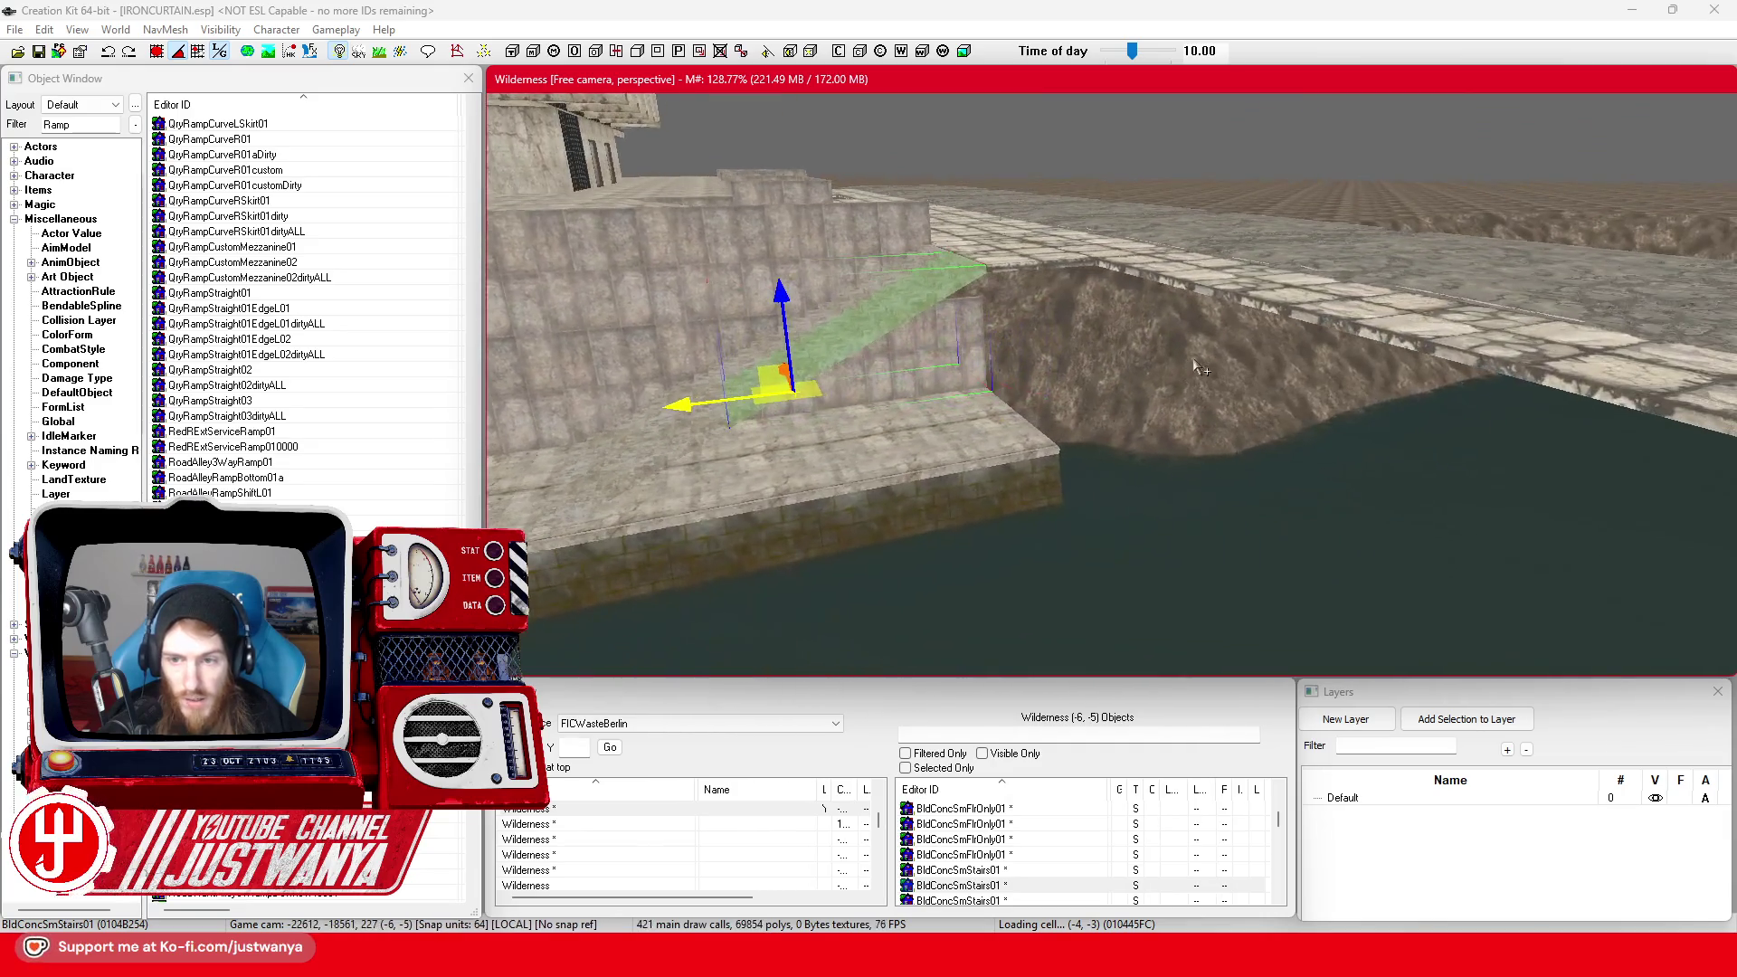
Delete the pier sections and concrete floor pieces at the water's edge
{"action": "left_click", "coordinate": [971, 474]}
{"action": "left_click", "coordinate": [923, 514], "text": "ctrl"}
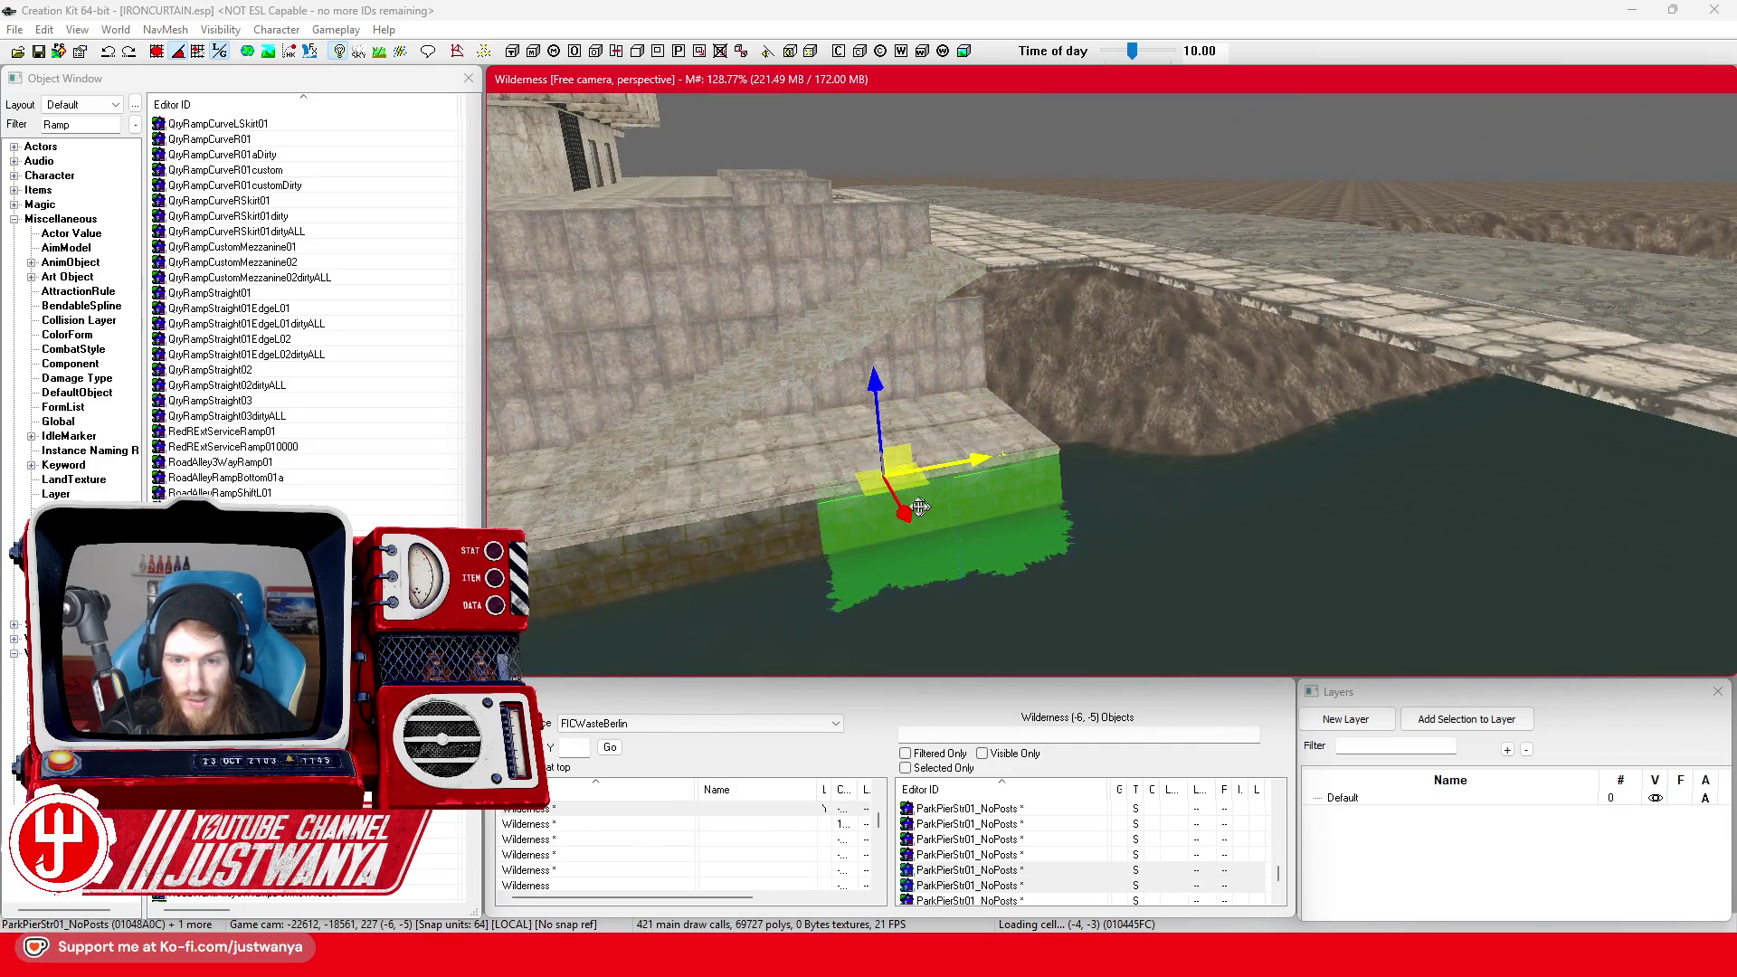
{"action": "left_click", "coordinate": [770, 544], "text": "ctrl"}
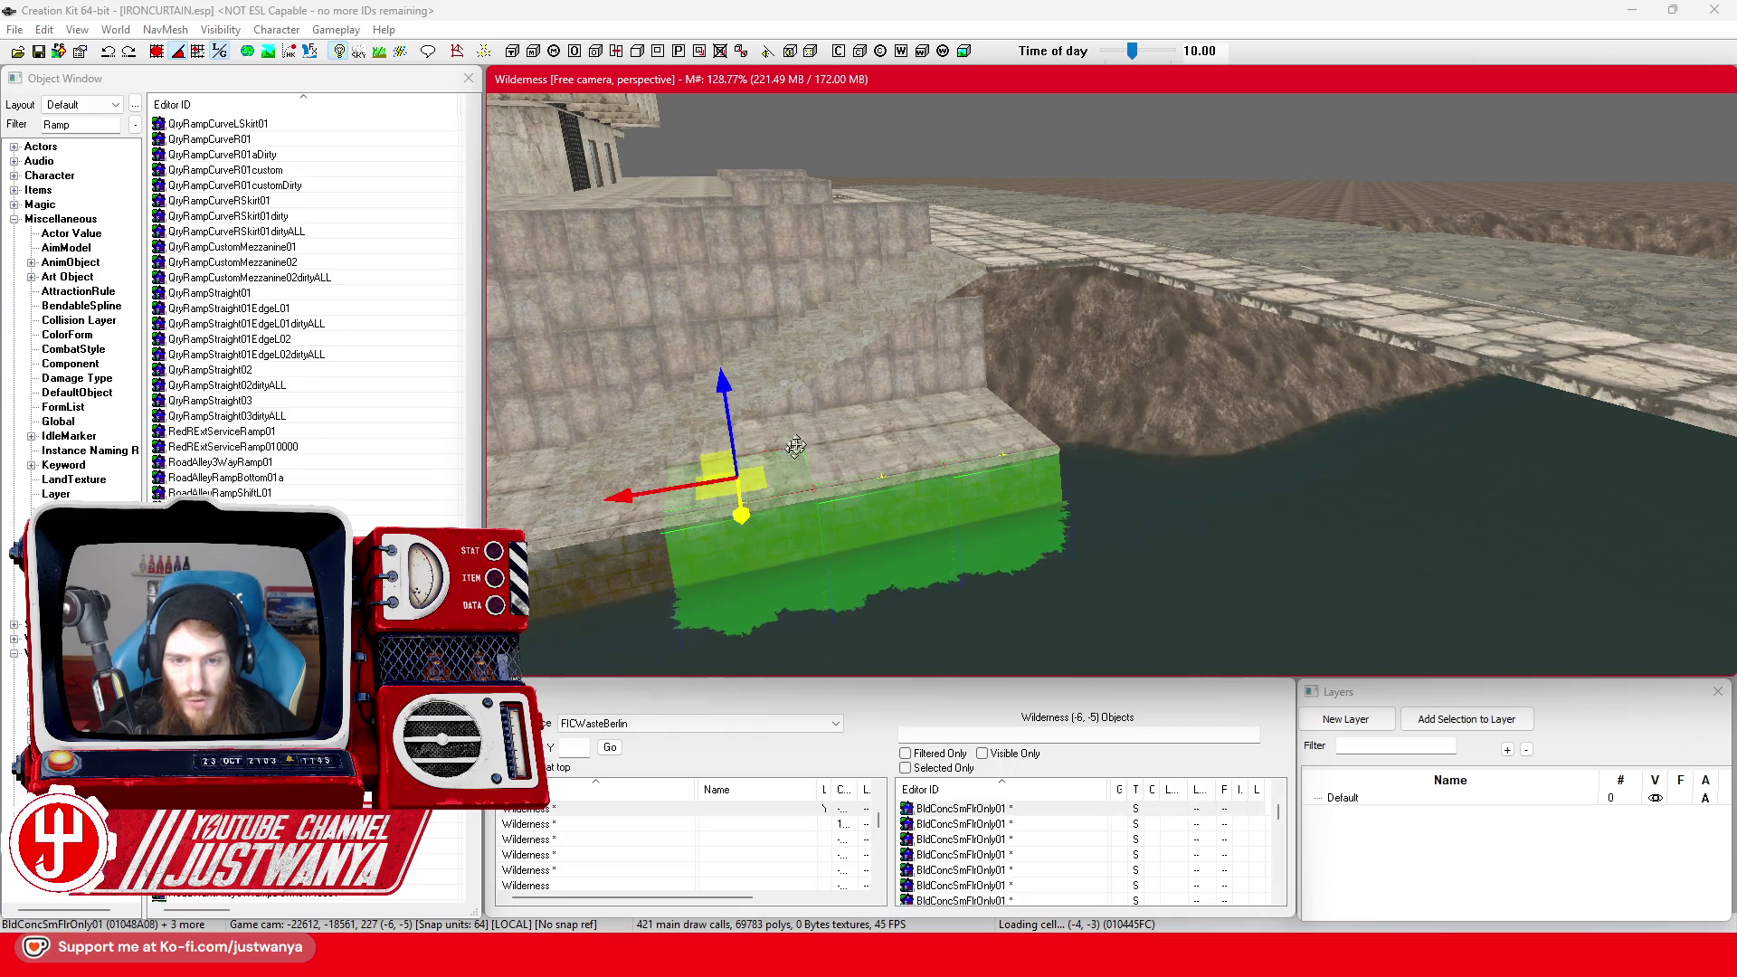
{"action": "left_click", "coordinate": [724, 426], "text": "ctrl"}
{"action": "left_click", "coordinate": [830, 425], "text": "ctrl"}
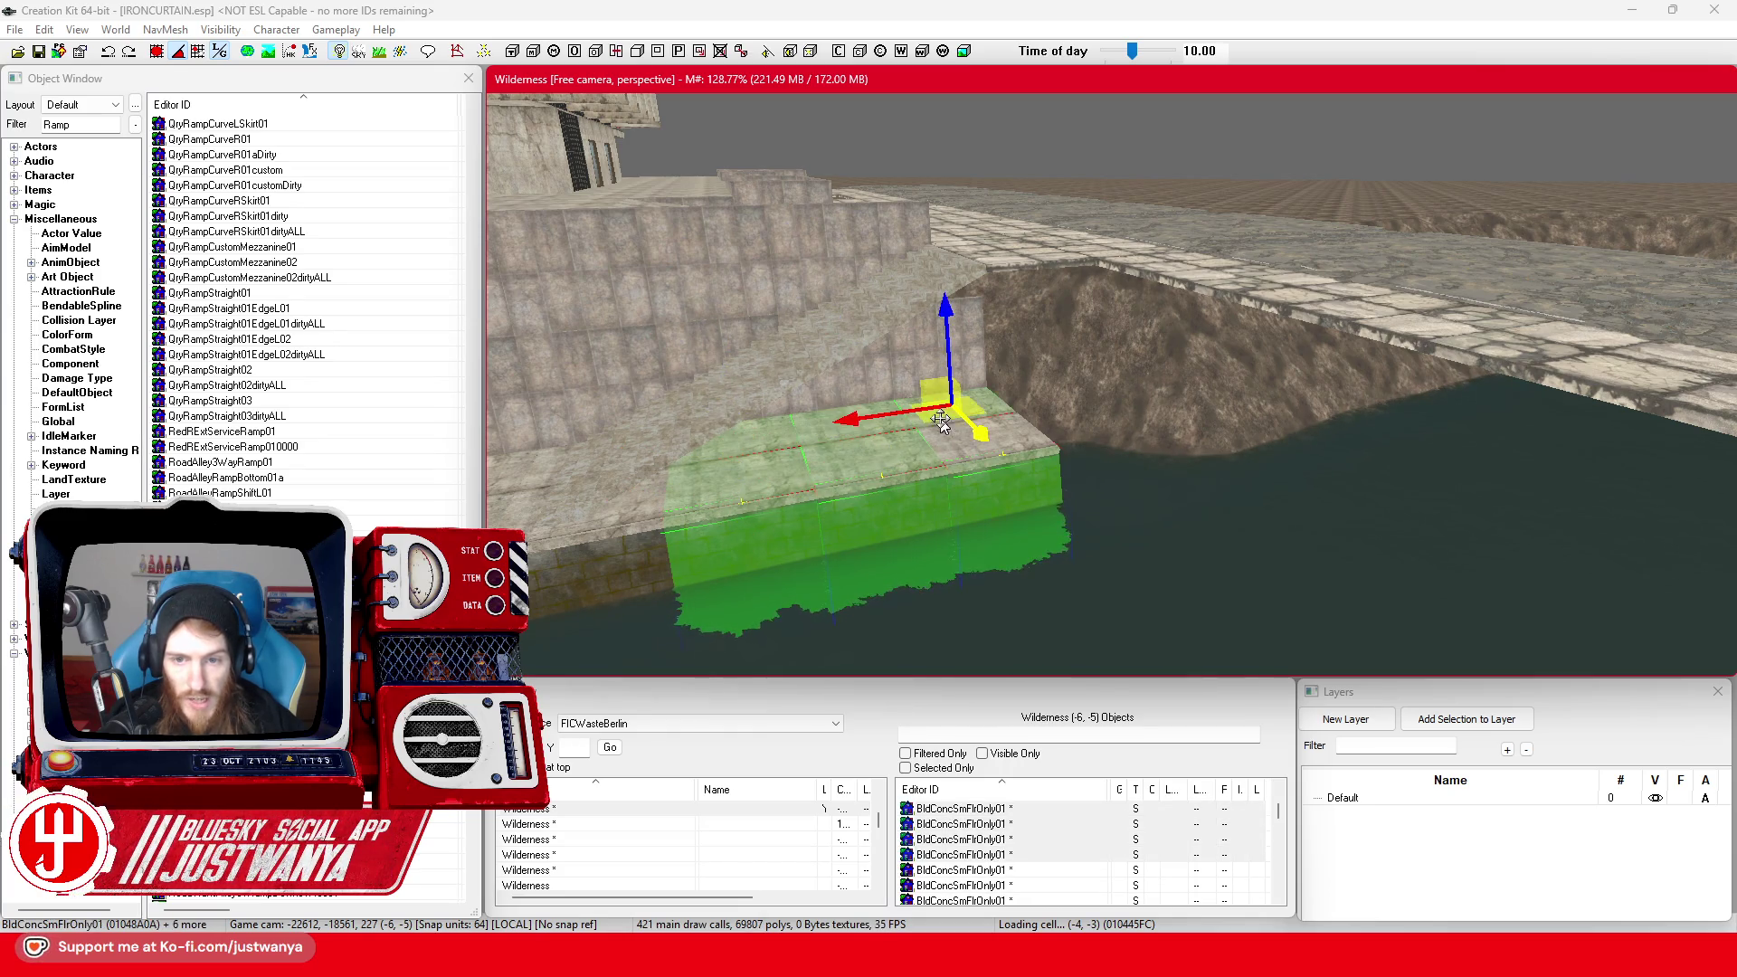
{"action": "left_click", "coordinate": [941, 425], "text": "ctrl"}
{"action": "key", "text": "Delete"}
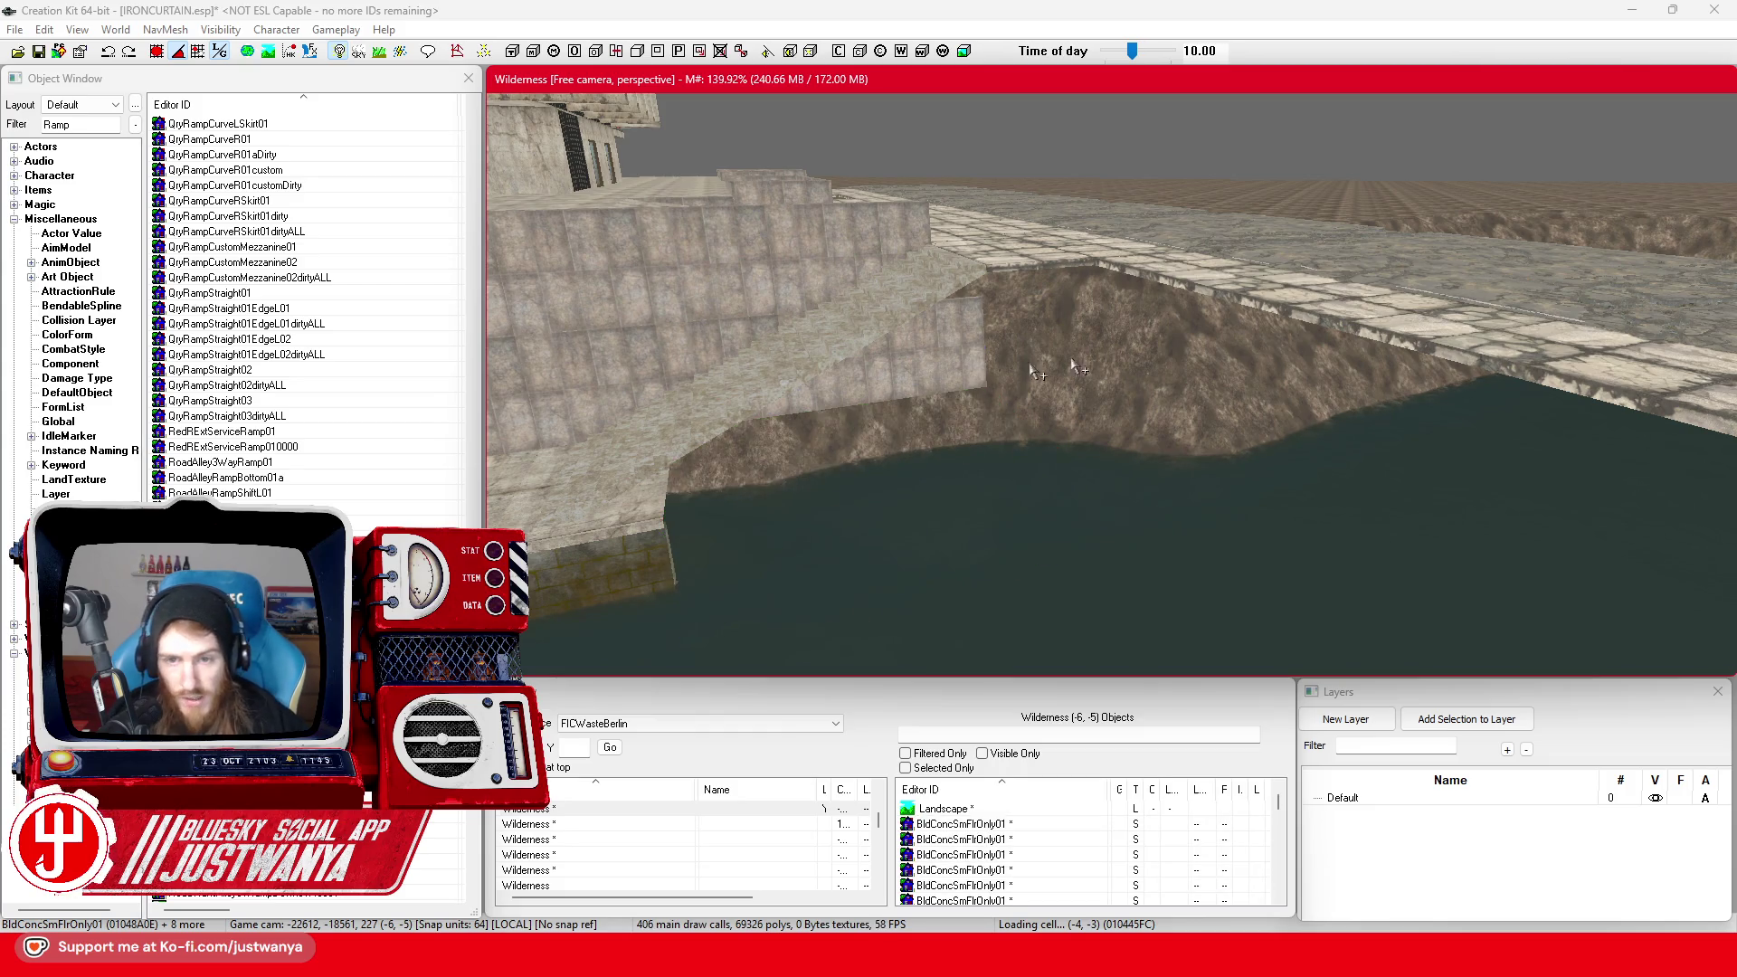
Delete the extra wall piece above the riverbank and save the IRONCURTAIN plugin
{"action": "left_click", "coordinate": [915, 411]}
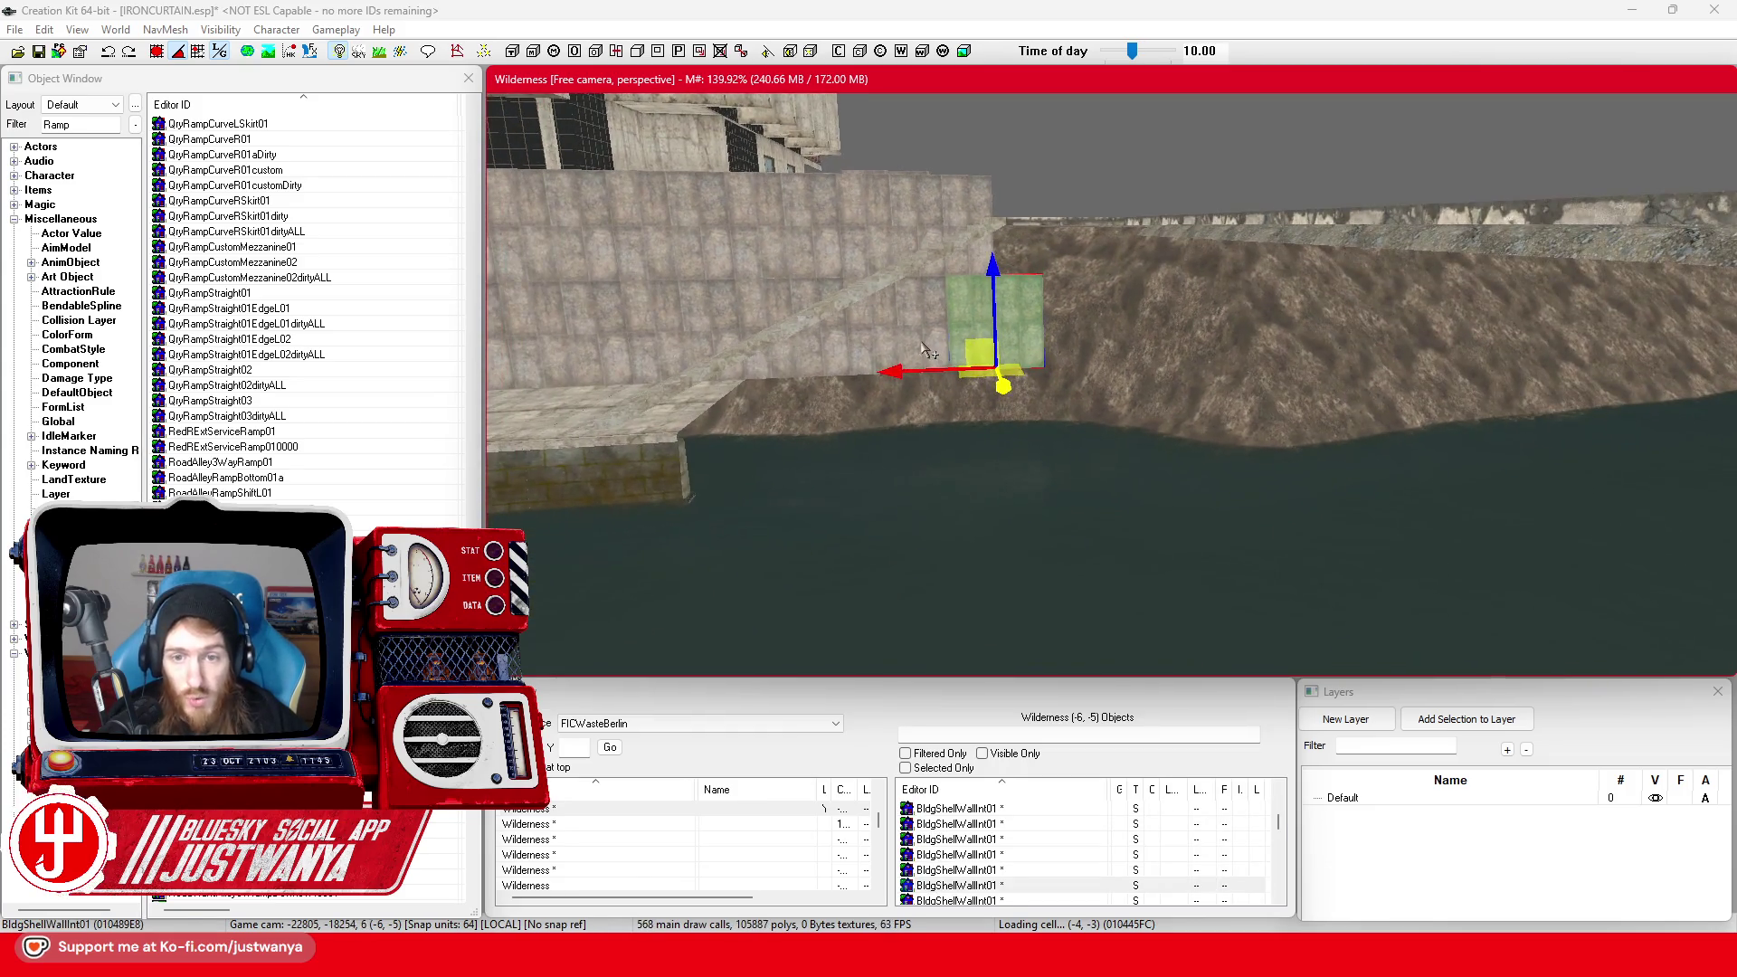
{"action": "left_click", "coordinate": [928, 340], "text": "ctrl"}
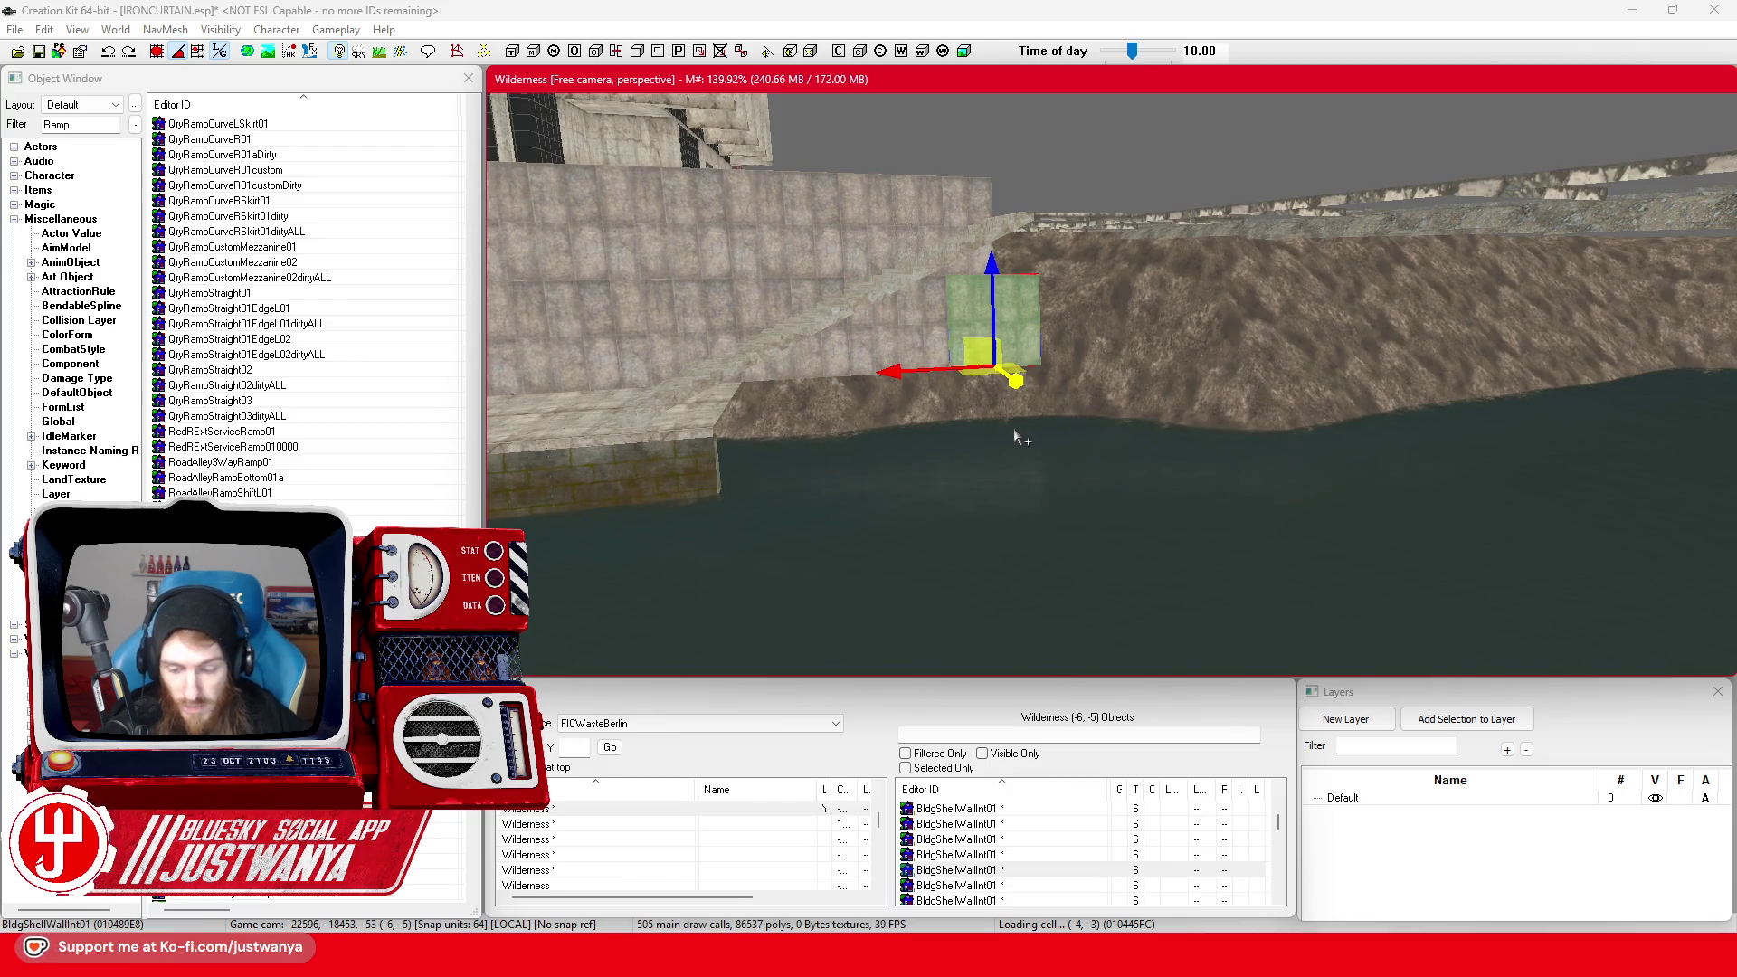
{"action": "key", "text": "Delete"}
{"action": "left_click", "coordinate": [814, 333]}
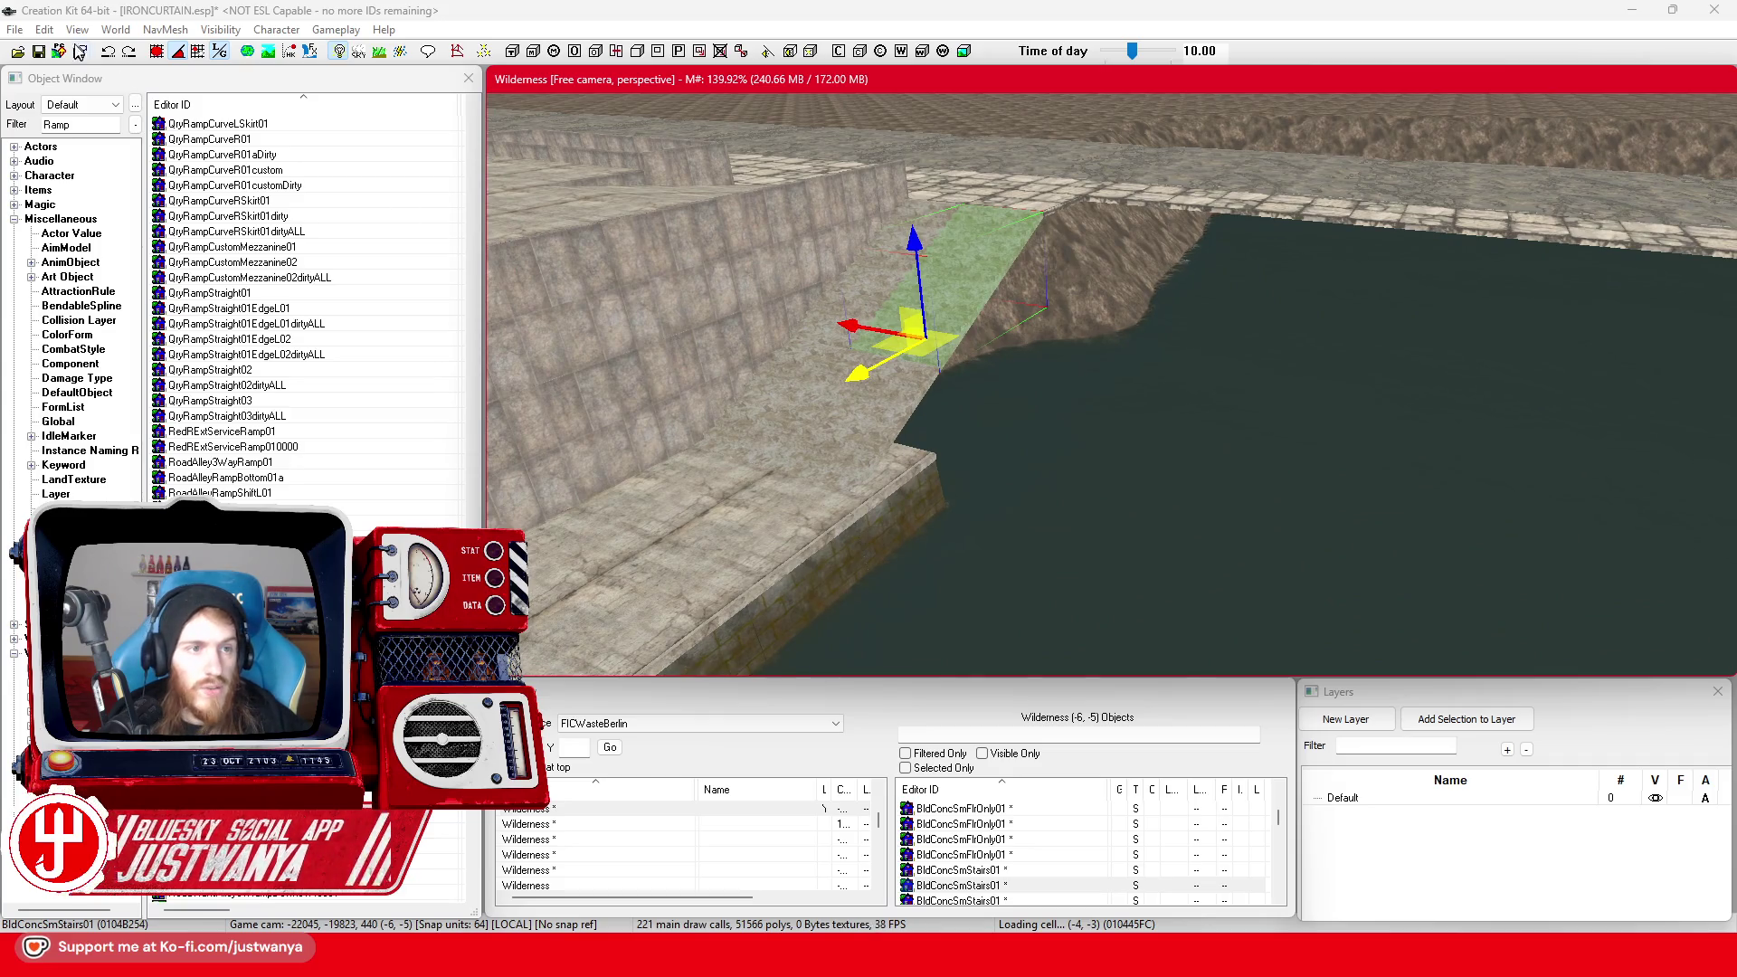
{"action": "left_click", "coordinate": [39, 51]}
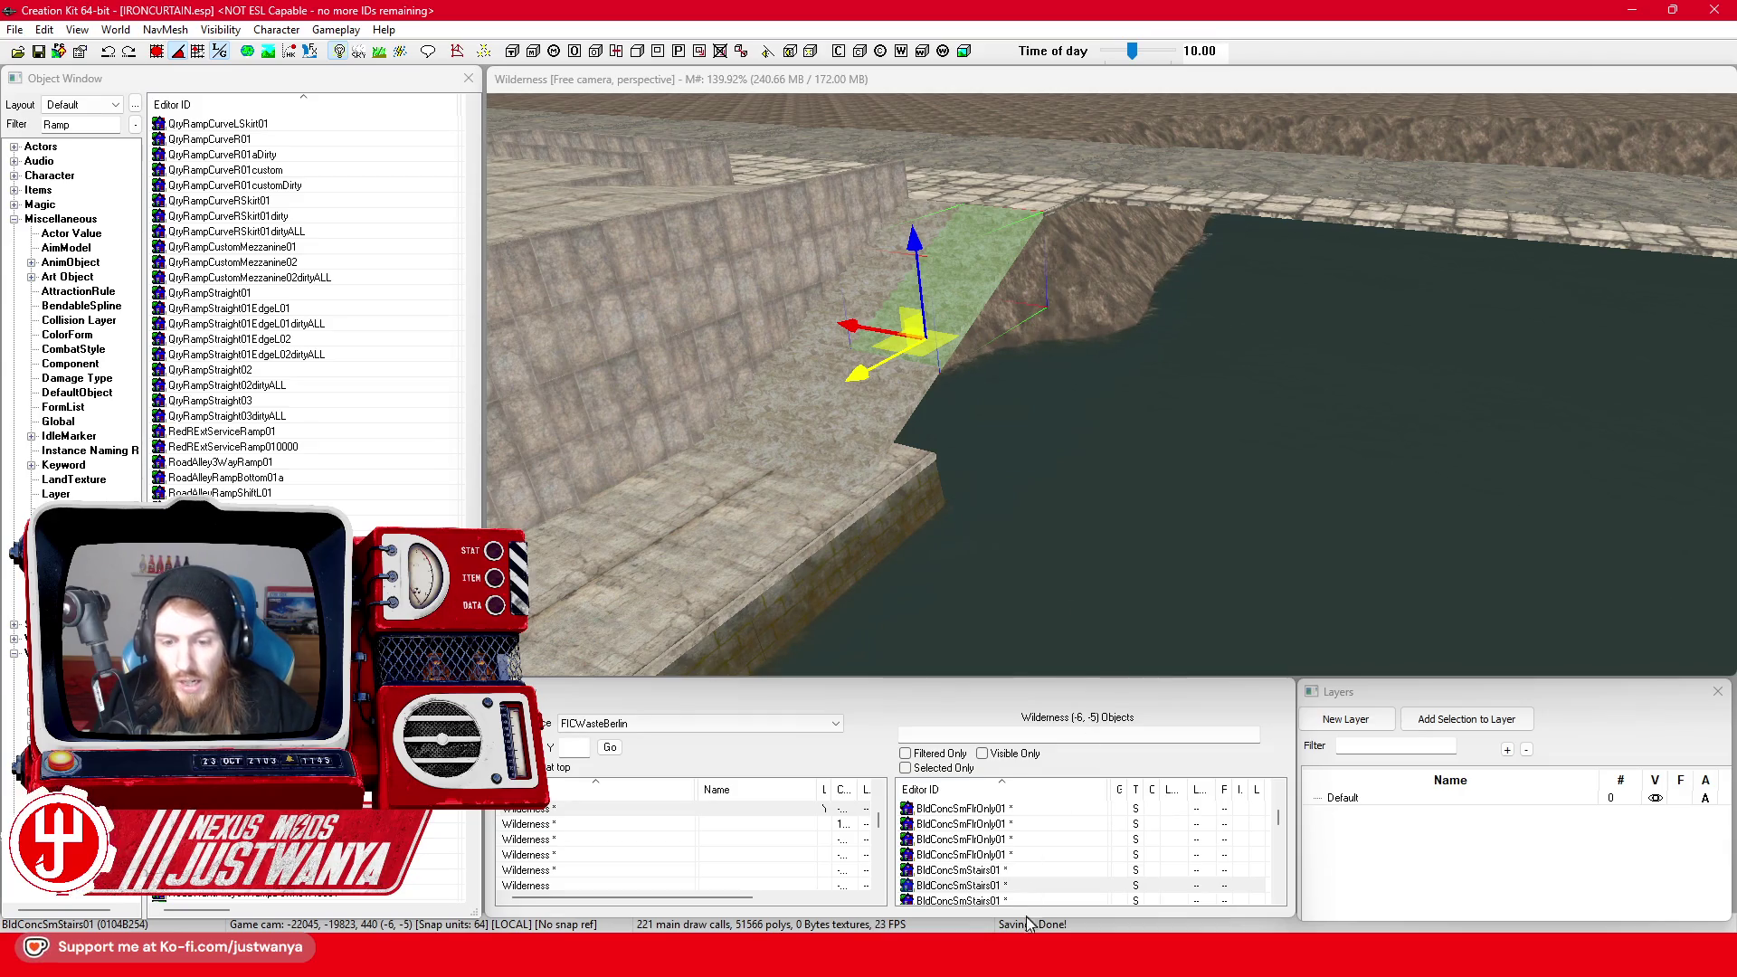
Bring the browser forward and open the Berlin Google Maps Street View at the riverside railing
{"action": "mouse_move", "coordinate": [971, 954]}
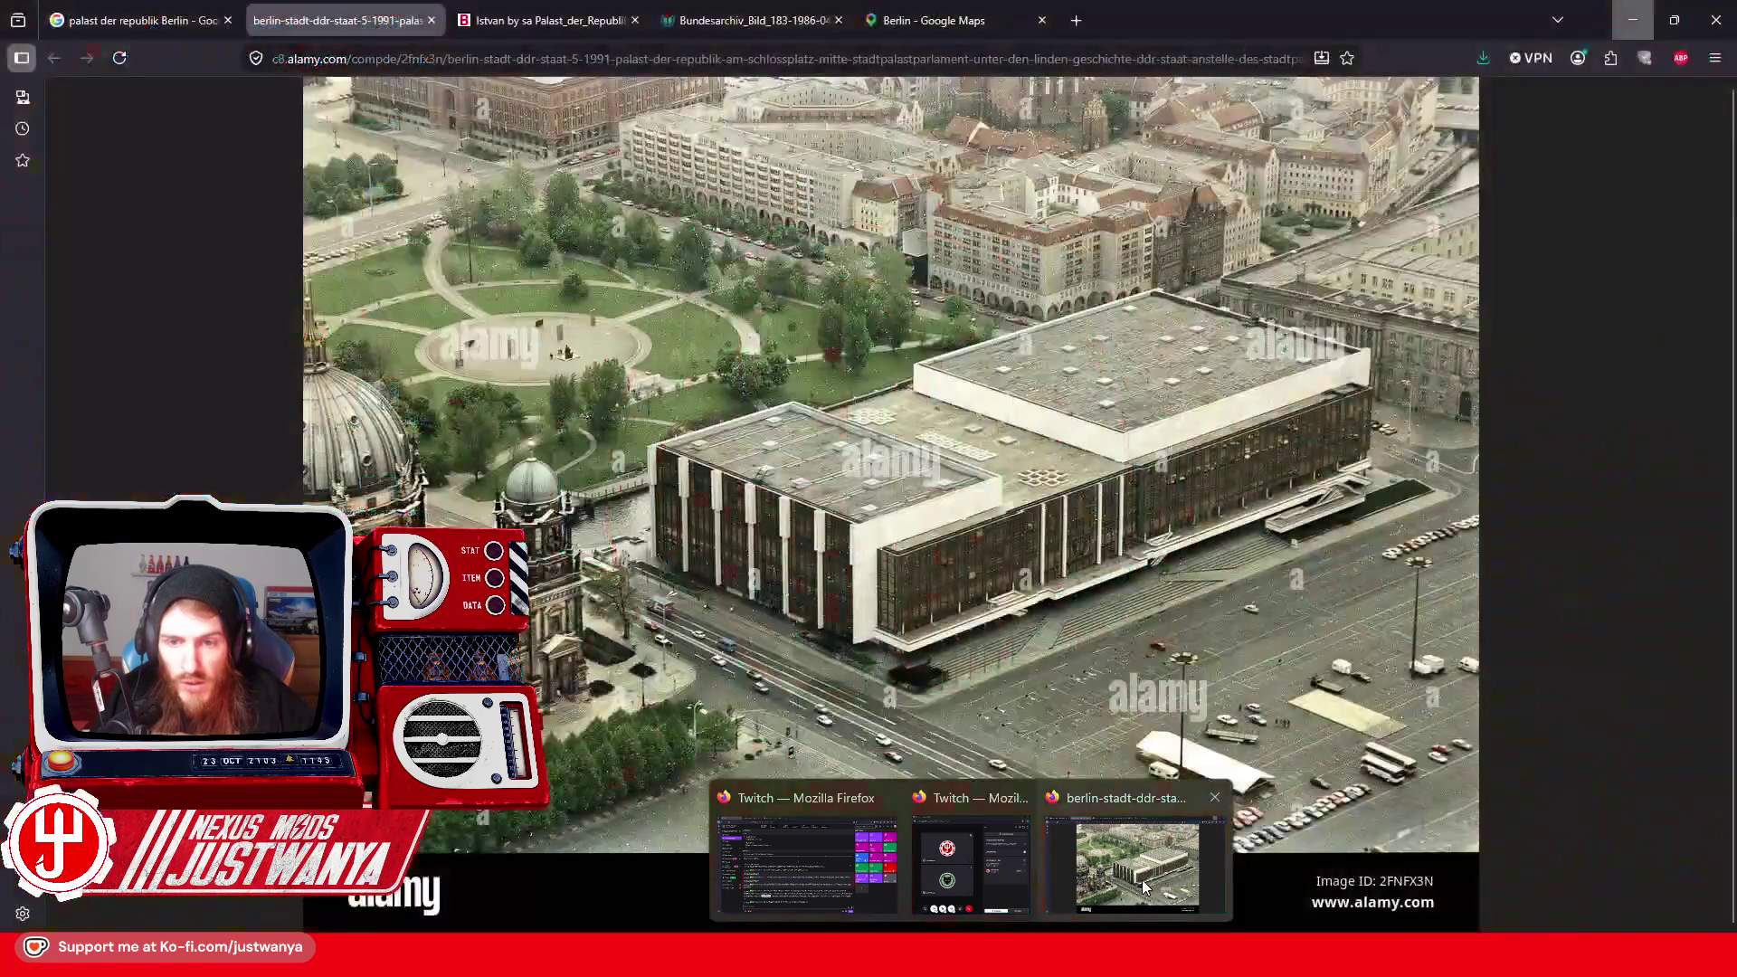
{"action": "left_click", "coordinate": [1143, 860]}
{"action": "left_click", "coordinate": [931, 20]}
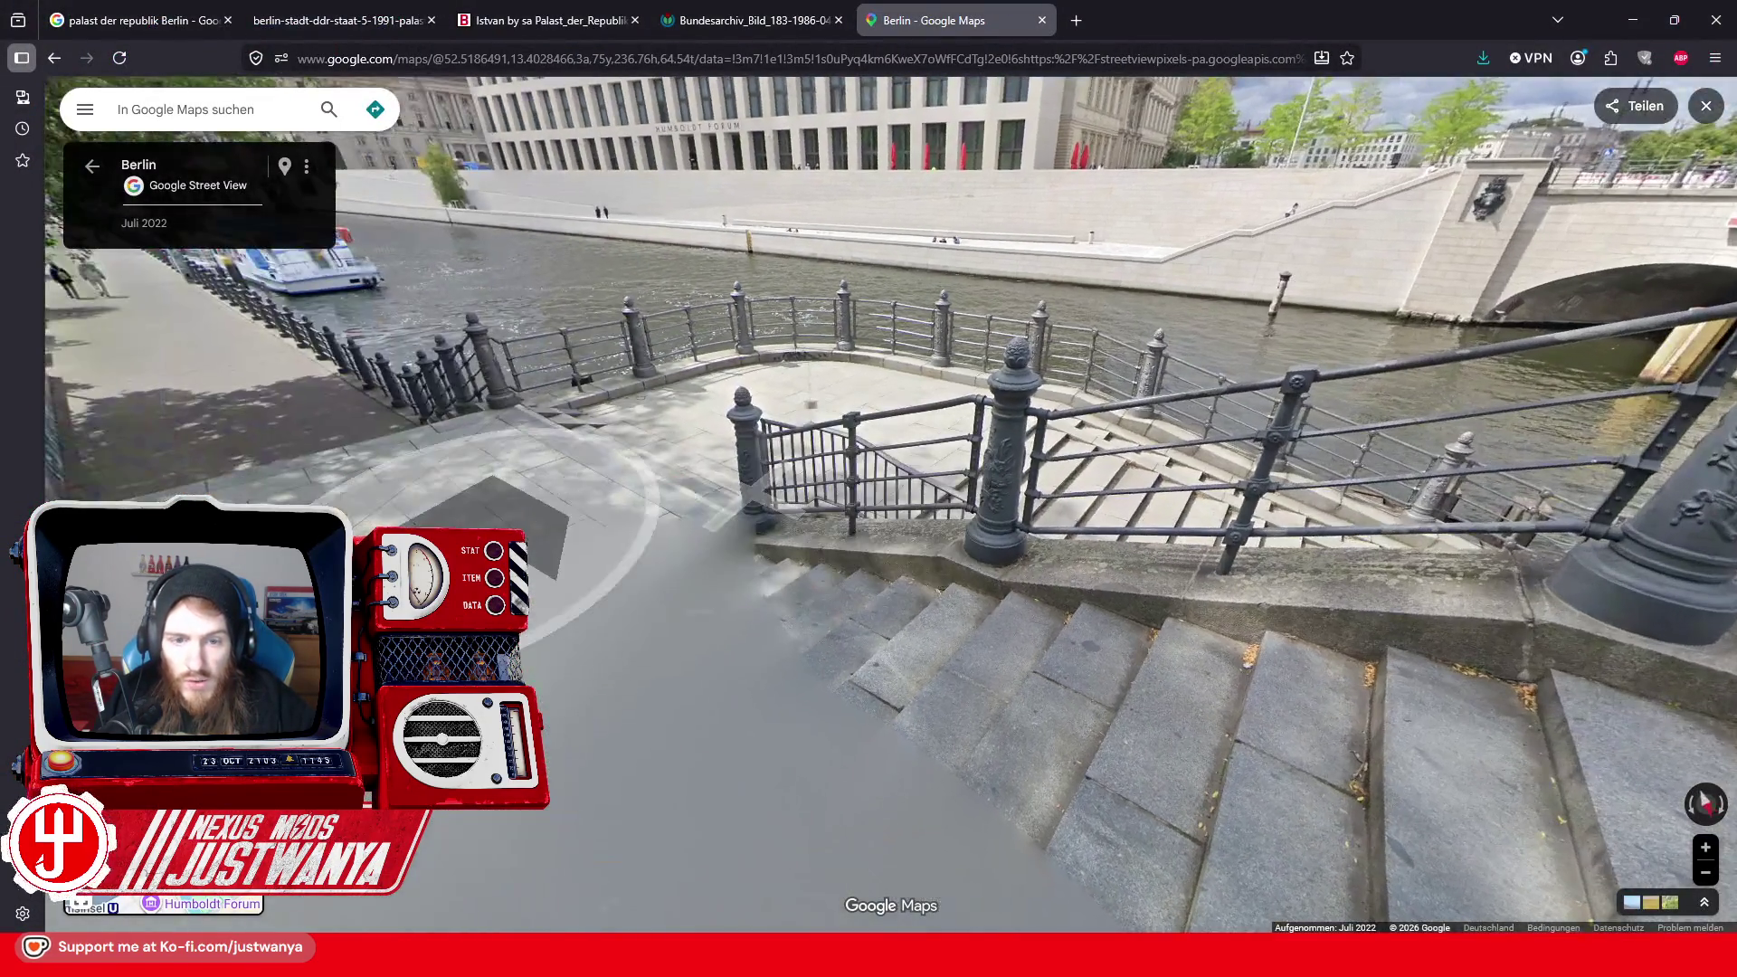
{"action": "left_click", "coordinate": [507, 529]}
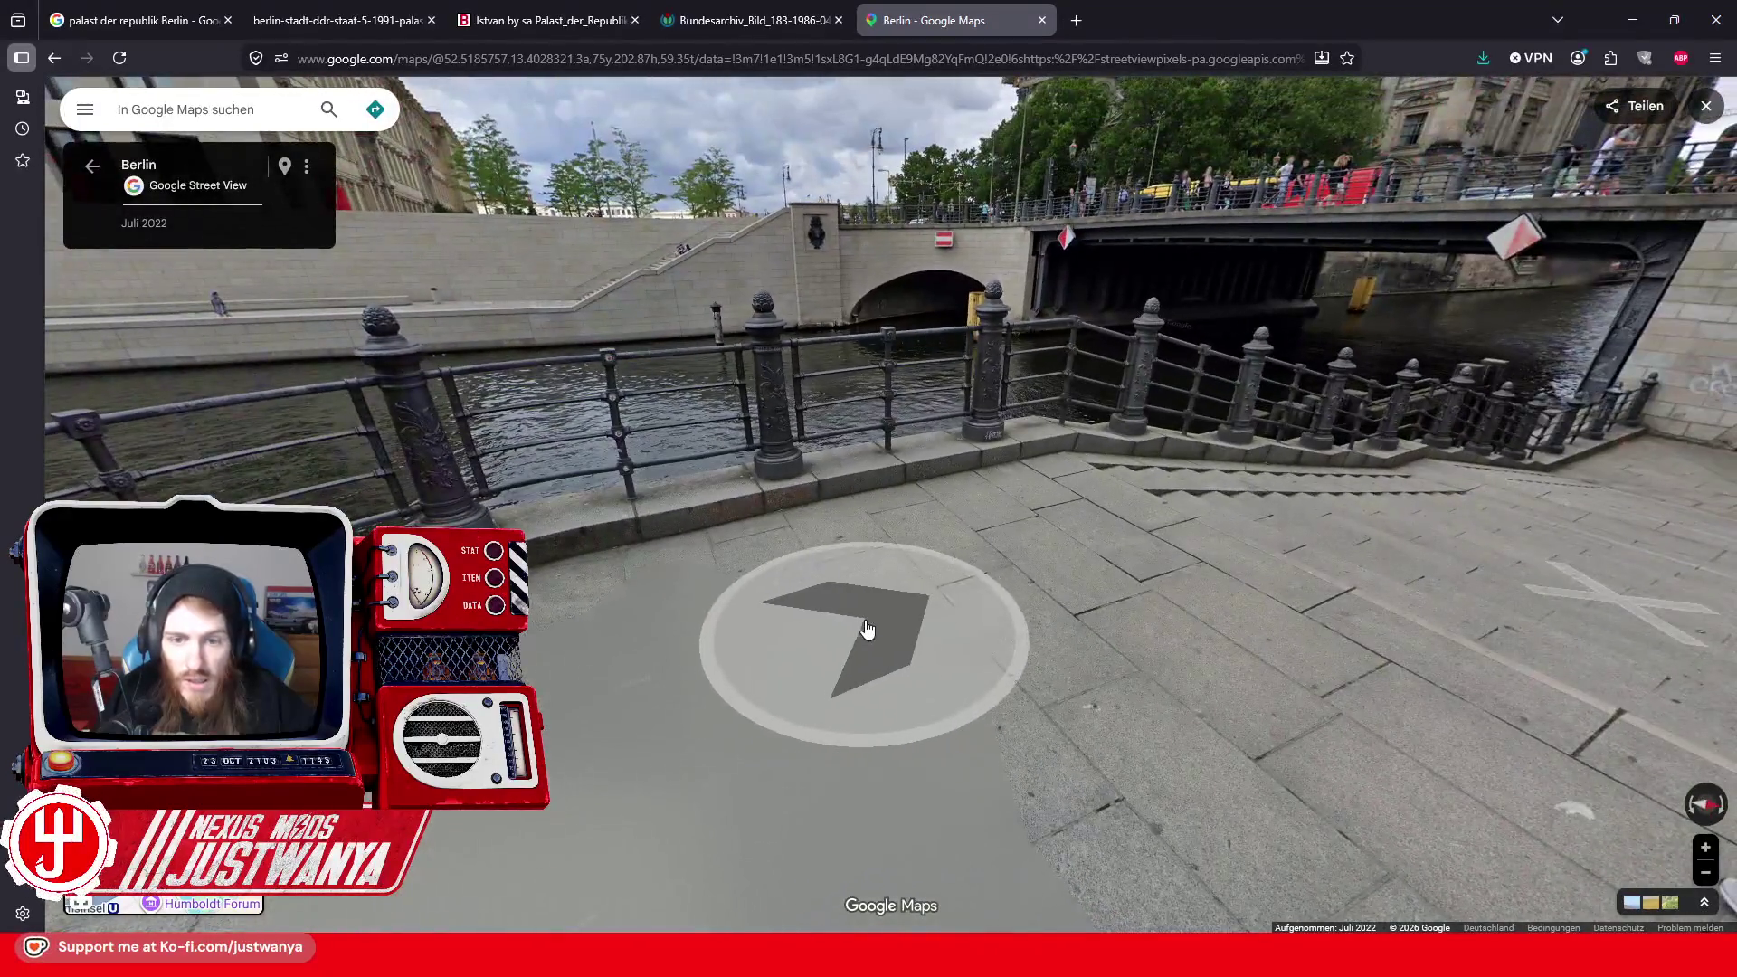
Walk through the bridge tunnel to the riverside stairs and zoom in on the arched opening in the wall
{"action": "mouse_move", "coordinate": [867, 629]}
{"action": "left_mouse_down"}
{"action": "mouse_move", "coordinate": [796, 542]}
{"action": "mouse_move", "coordinate": [642, 588]}
{"action": "left_mouse_up"}
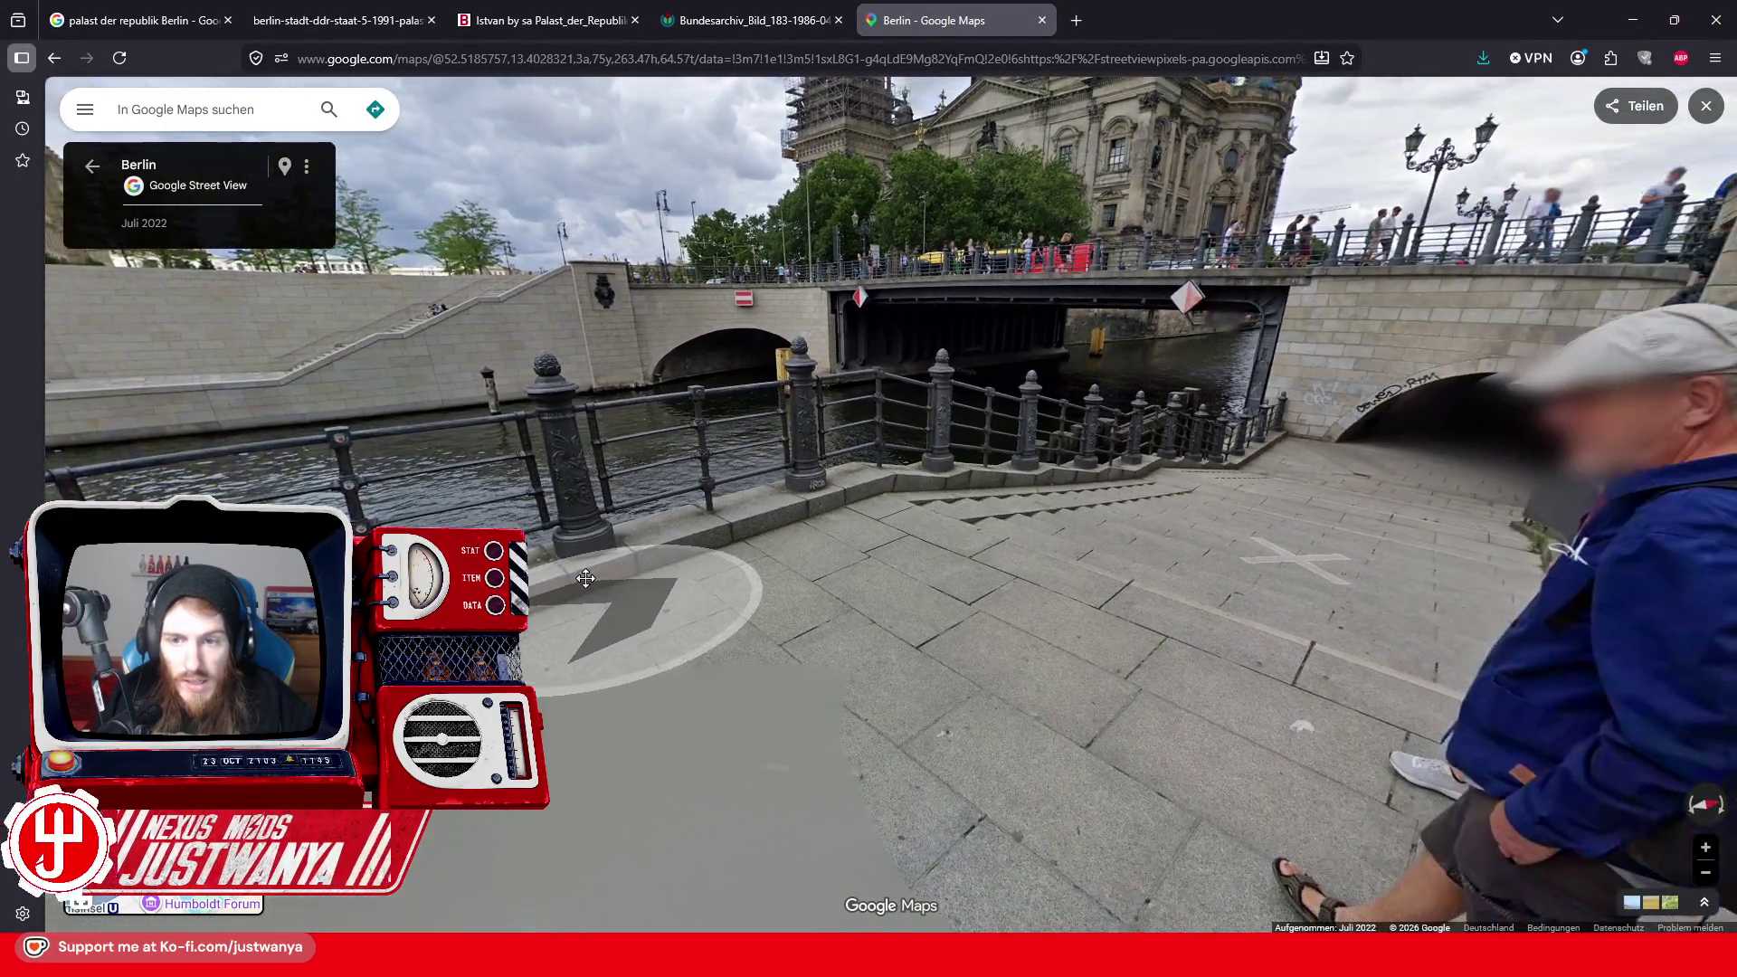
{"action": "left_click", "coordinate": [1345, 535]}
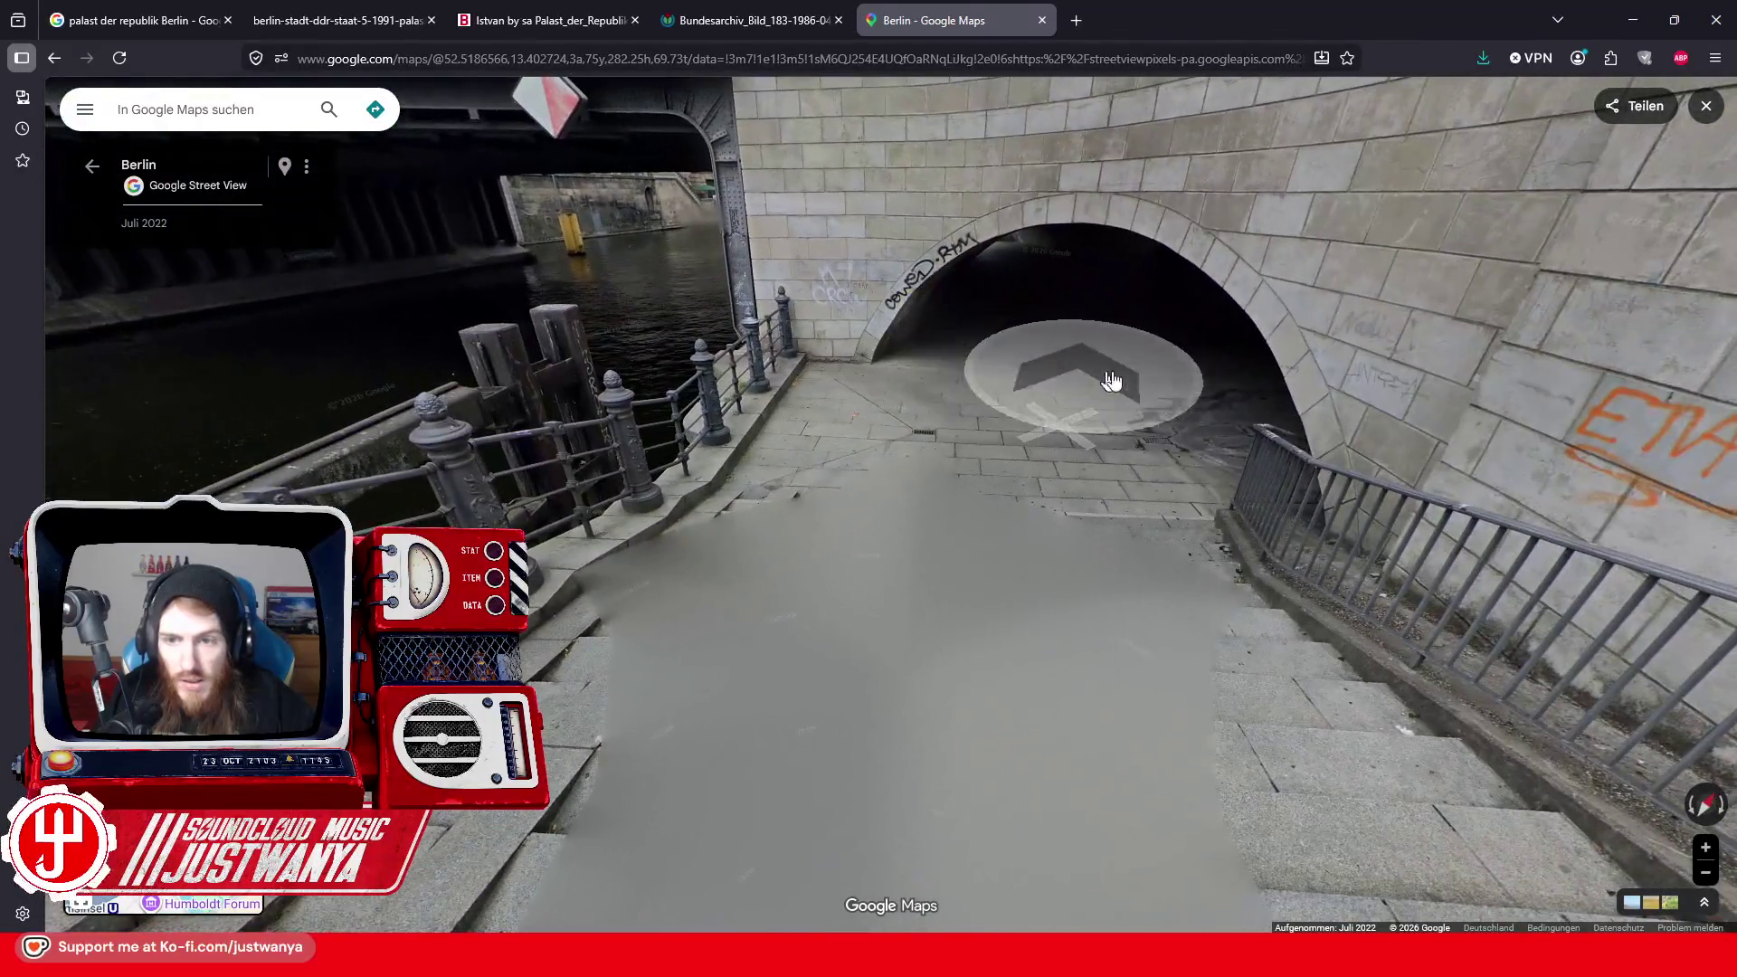
{"action": "left_click", "coordinate": [1110, 380]}
{"action": "left_click", "coordinate": [1022, 324]}
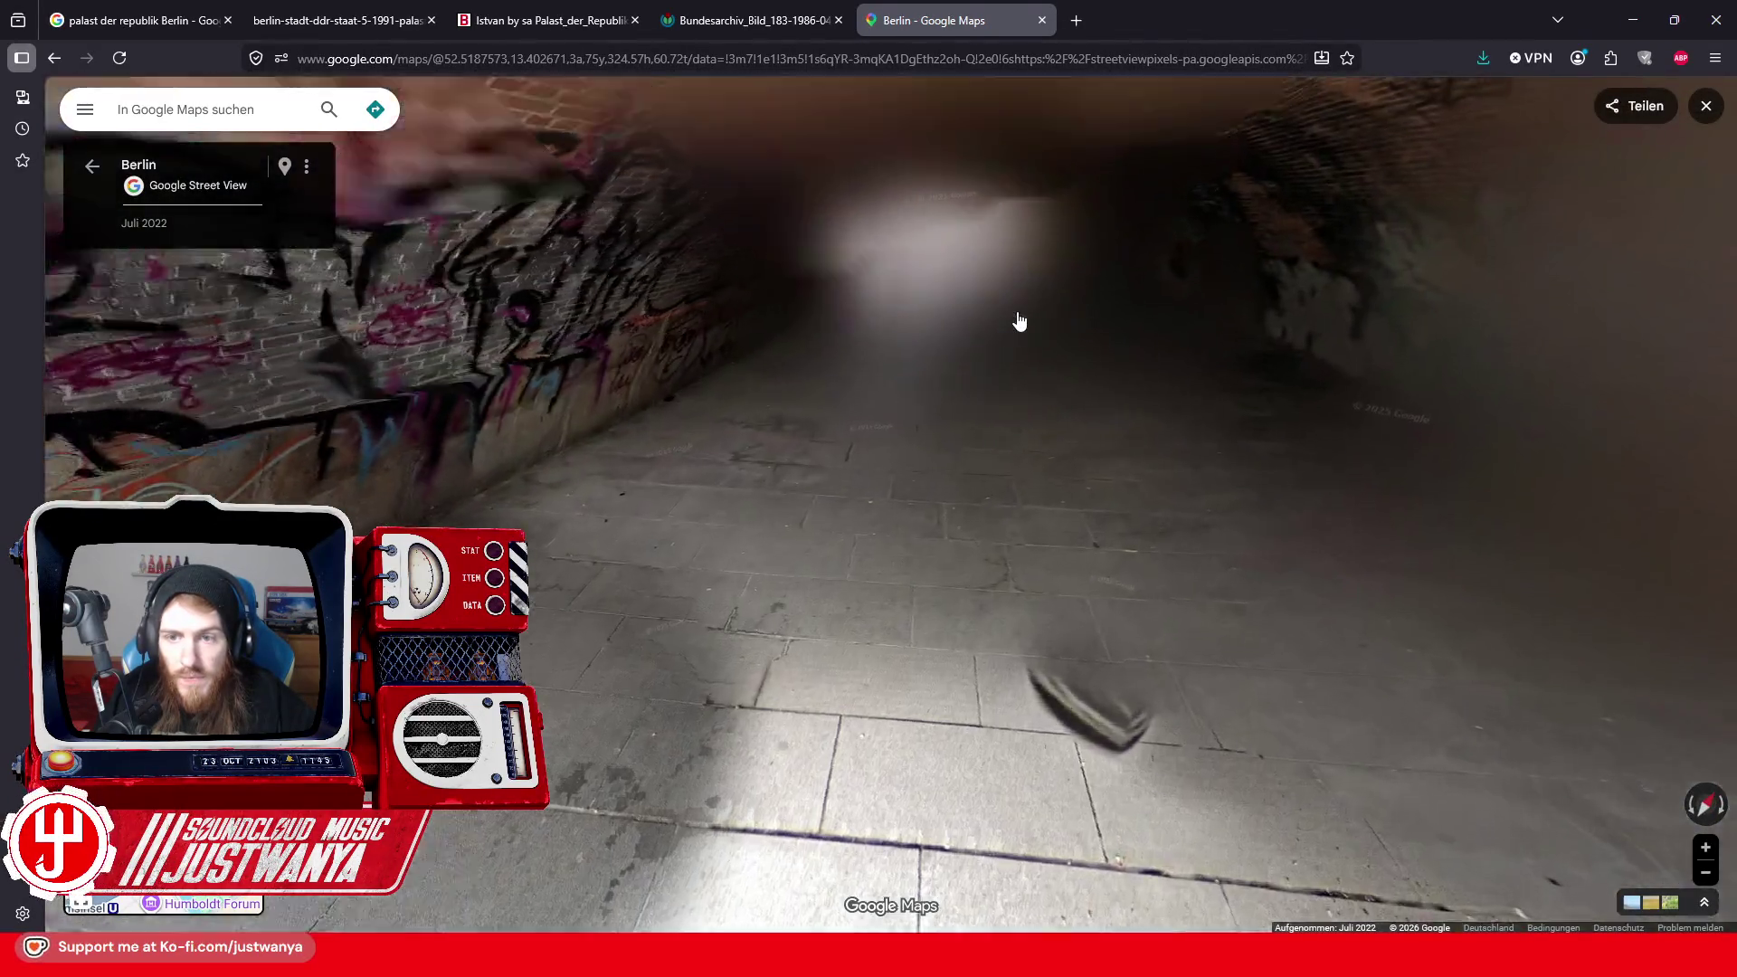
{"action": "left_click", "coordinate": [948, 394]}
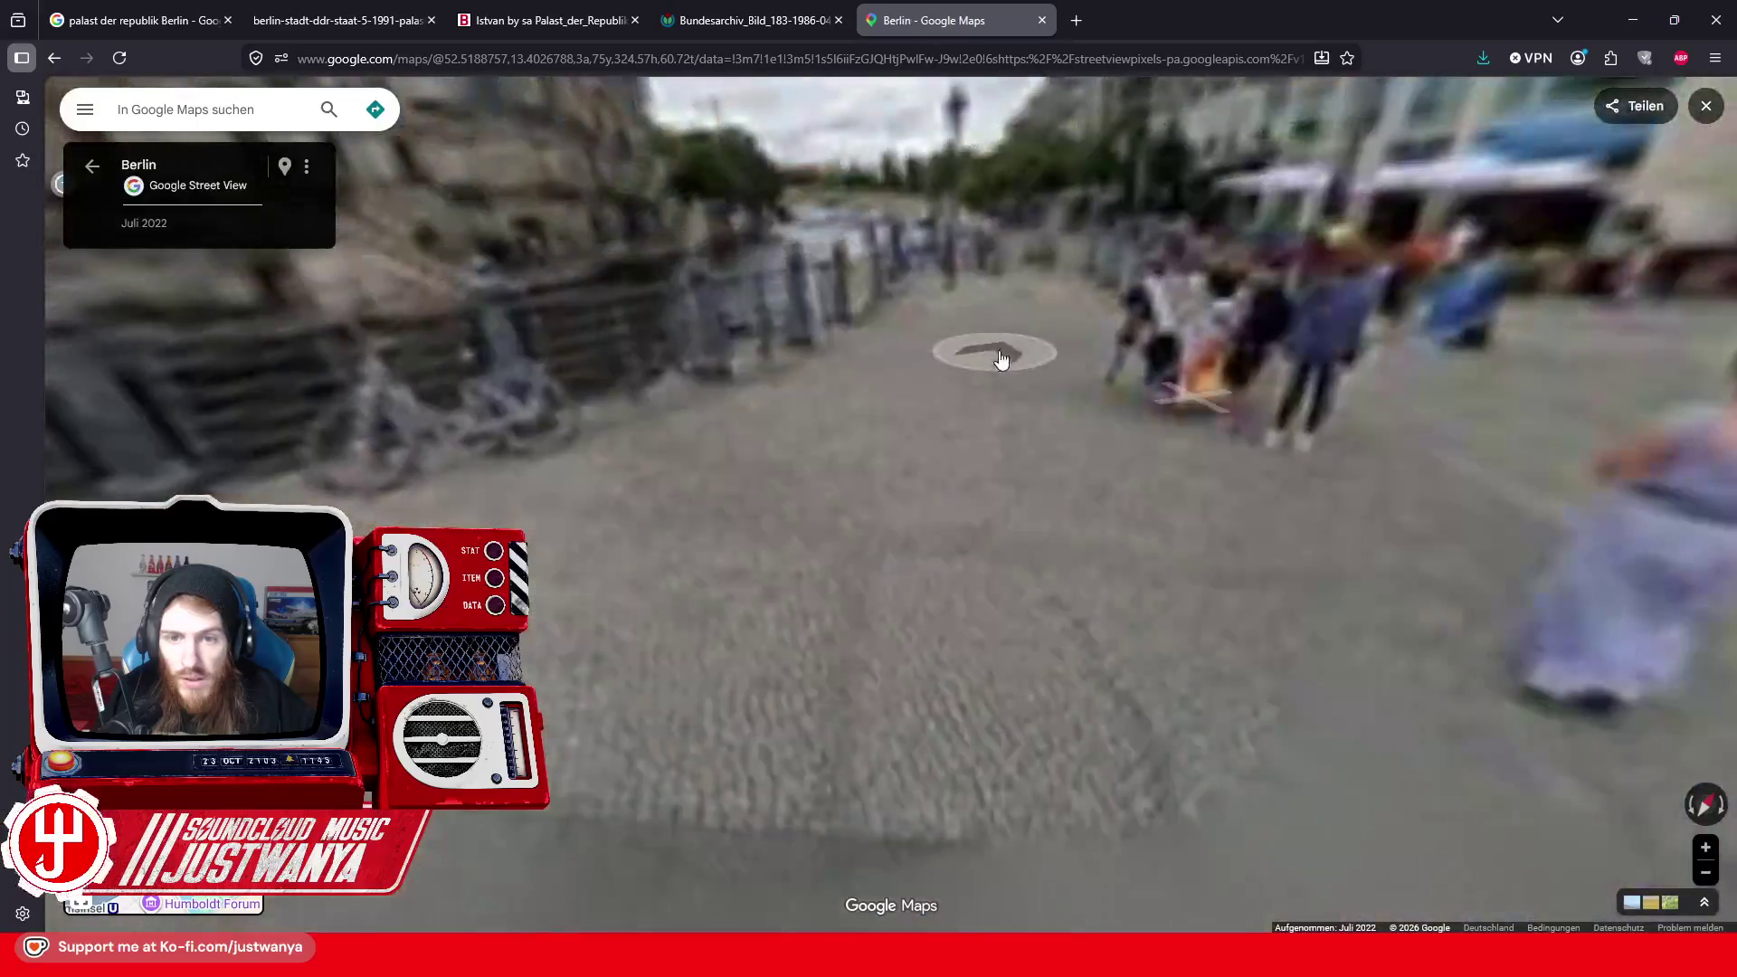
{"action": "left_click", "coordinate": [961, 360]}
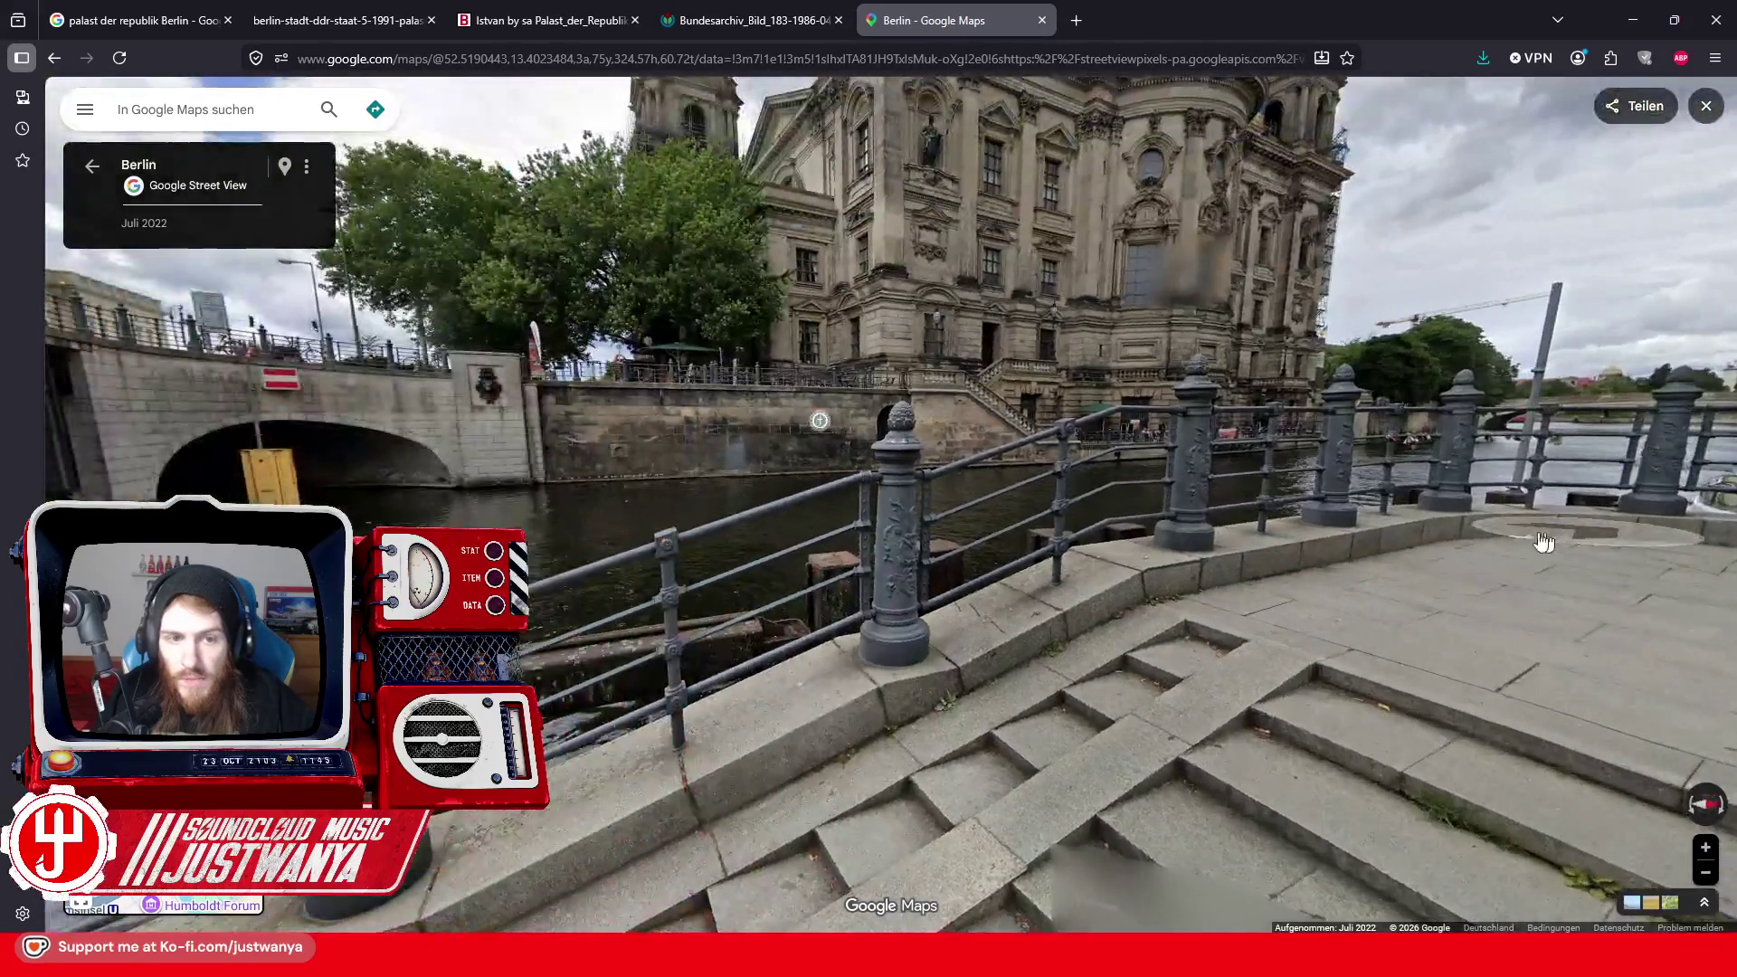
{"action": "mouse_move", "coordinate": [818, 414]}
{"action": "left_mouse_down"}
{"action": "mouse_move", "coordinate": [1320, 483]}
{"action": "mouse_move", "coordinate": [1126, 428]}
{"action": "left_mouse_up"}
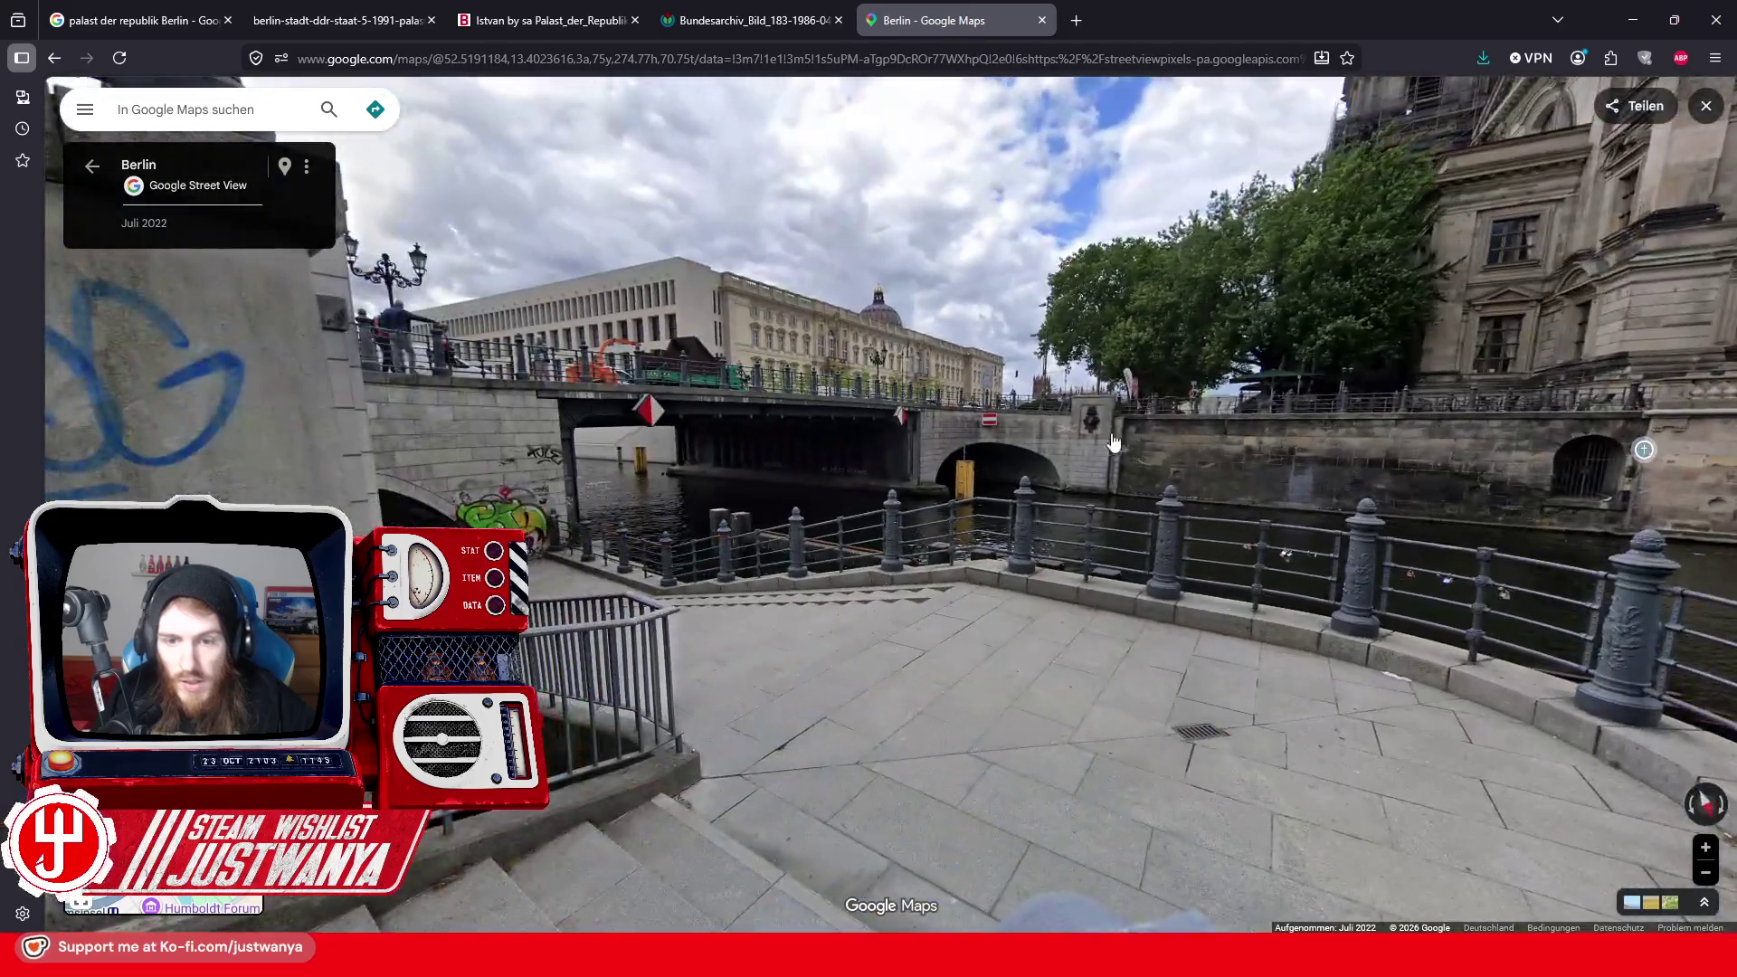
{"action": "left_click", "coordinate": [1112, 441]}
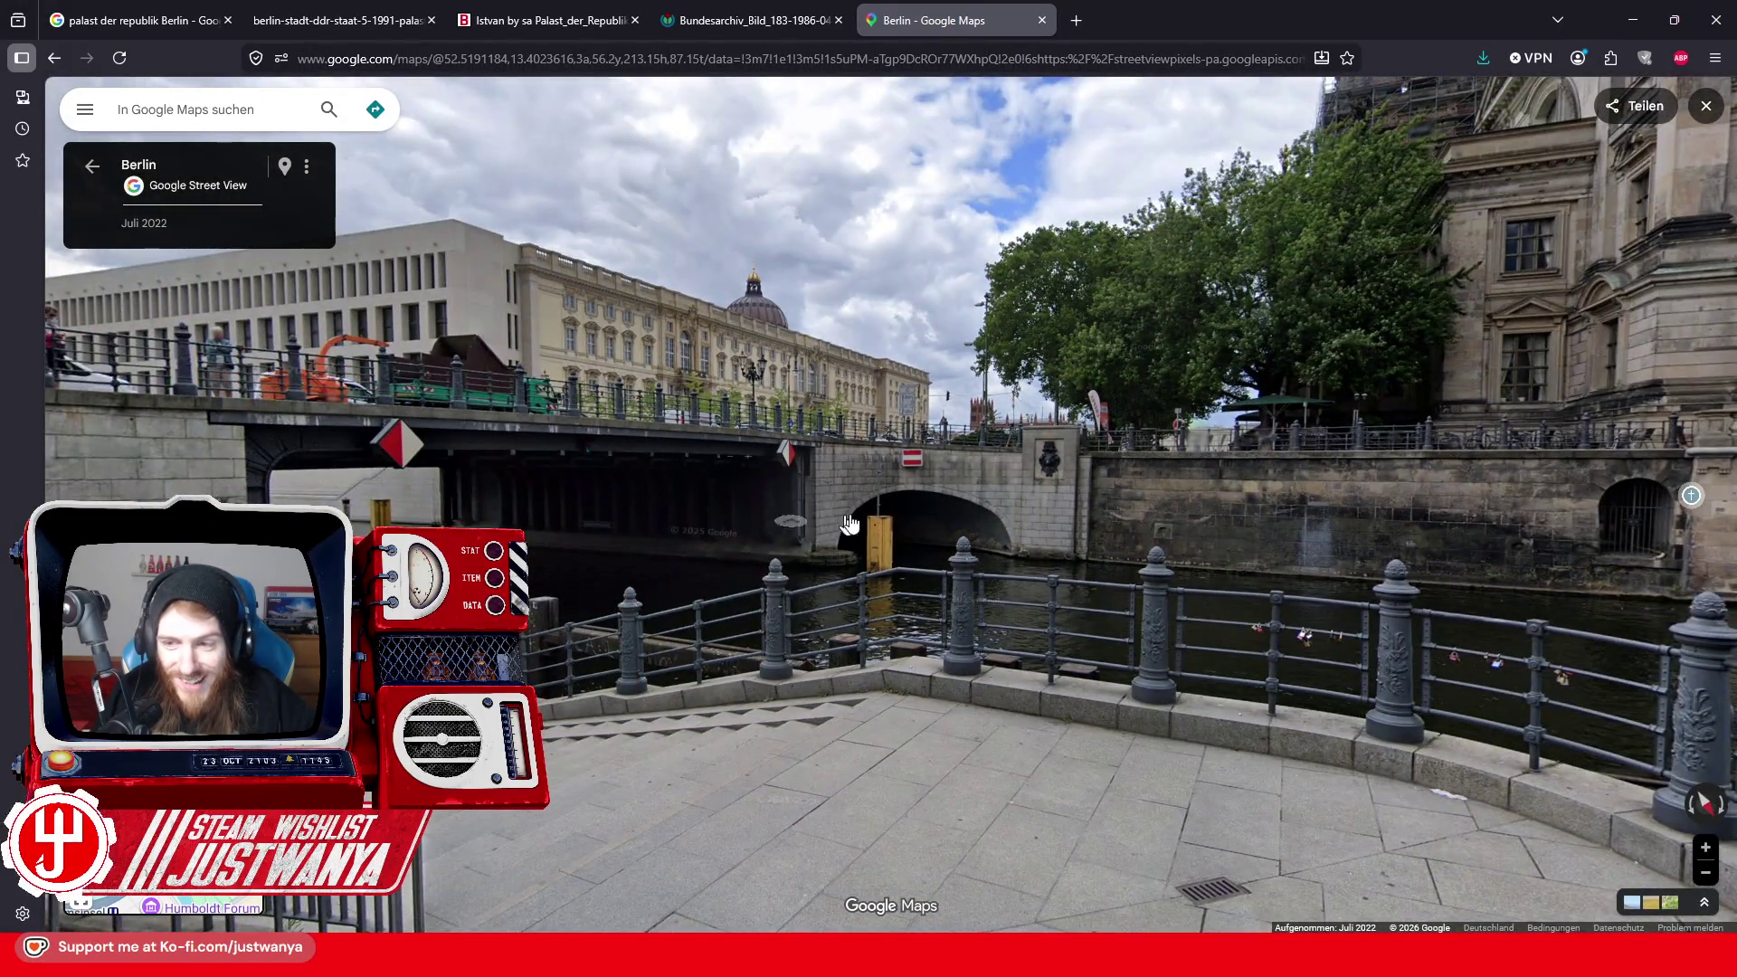
{"action": "key", "text": "Right"}
{"action": "left_click", "coordinate": [1016, 504]}
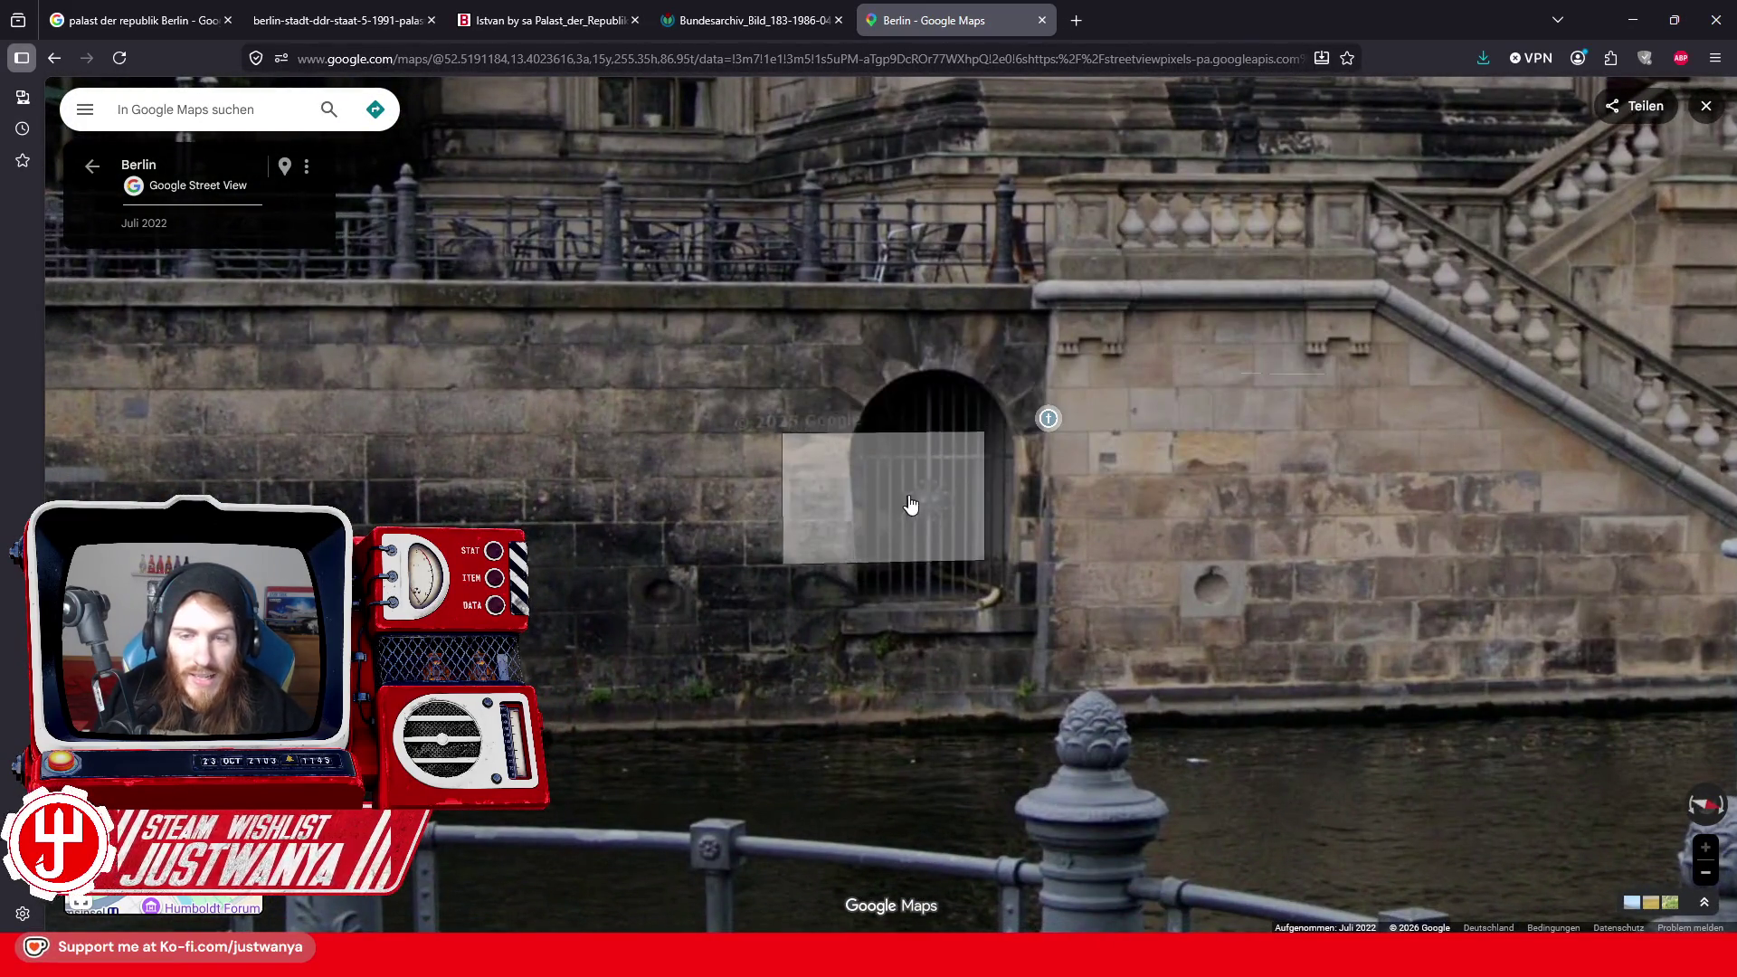
{"action": "scroll", "coordinate": [1041, 434], "scroll_direction": "down", "scroll_amount": 1}
{"action": "scroll", "coordinate": [1165, 362], "scroll_direction": "down", "scroll_amount": 1}
Move toward the Berliner Dom, then across to the railing and bridge steps facing the palace facade
{"action": "left_click", "coordinate": [1165, 361]}
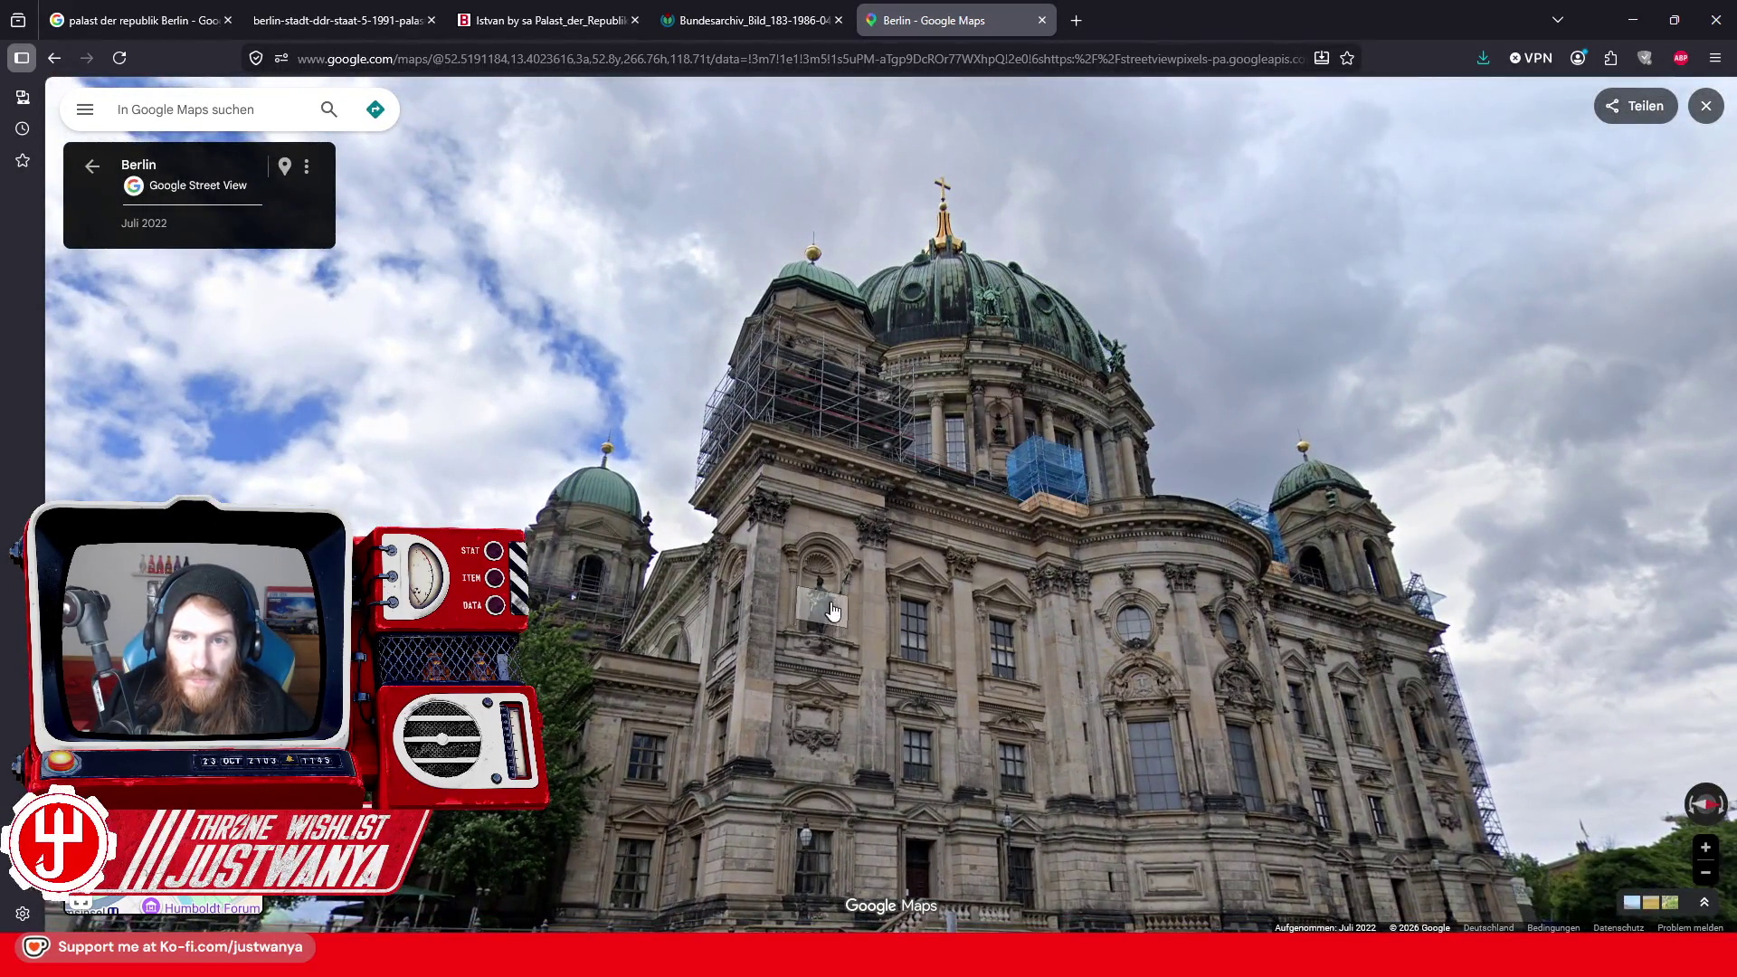
{"action": "mouse_move", "coordinate": [832, 611]}
{"action": "left_mouse_down"}
{"action": "mouse_move", "coordinate": [823, 491]}
{"action": "mouse_move", "coordinate": [651, 458]}
{"action": "mouse_move", "coordinate": [784, 516]}
{"action": "left_mouse_up"}
{"action": "left_click", "coordinate": [783, 515]}
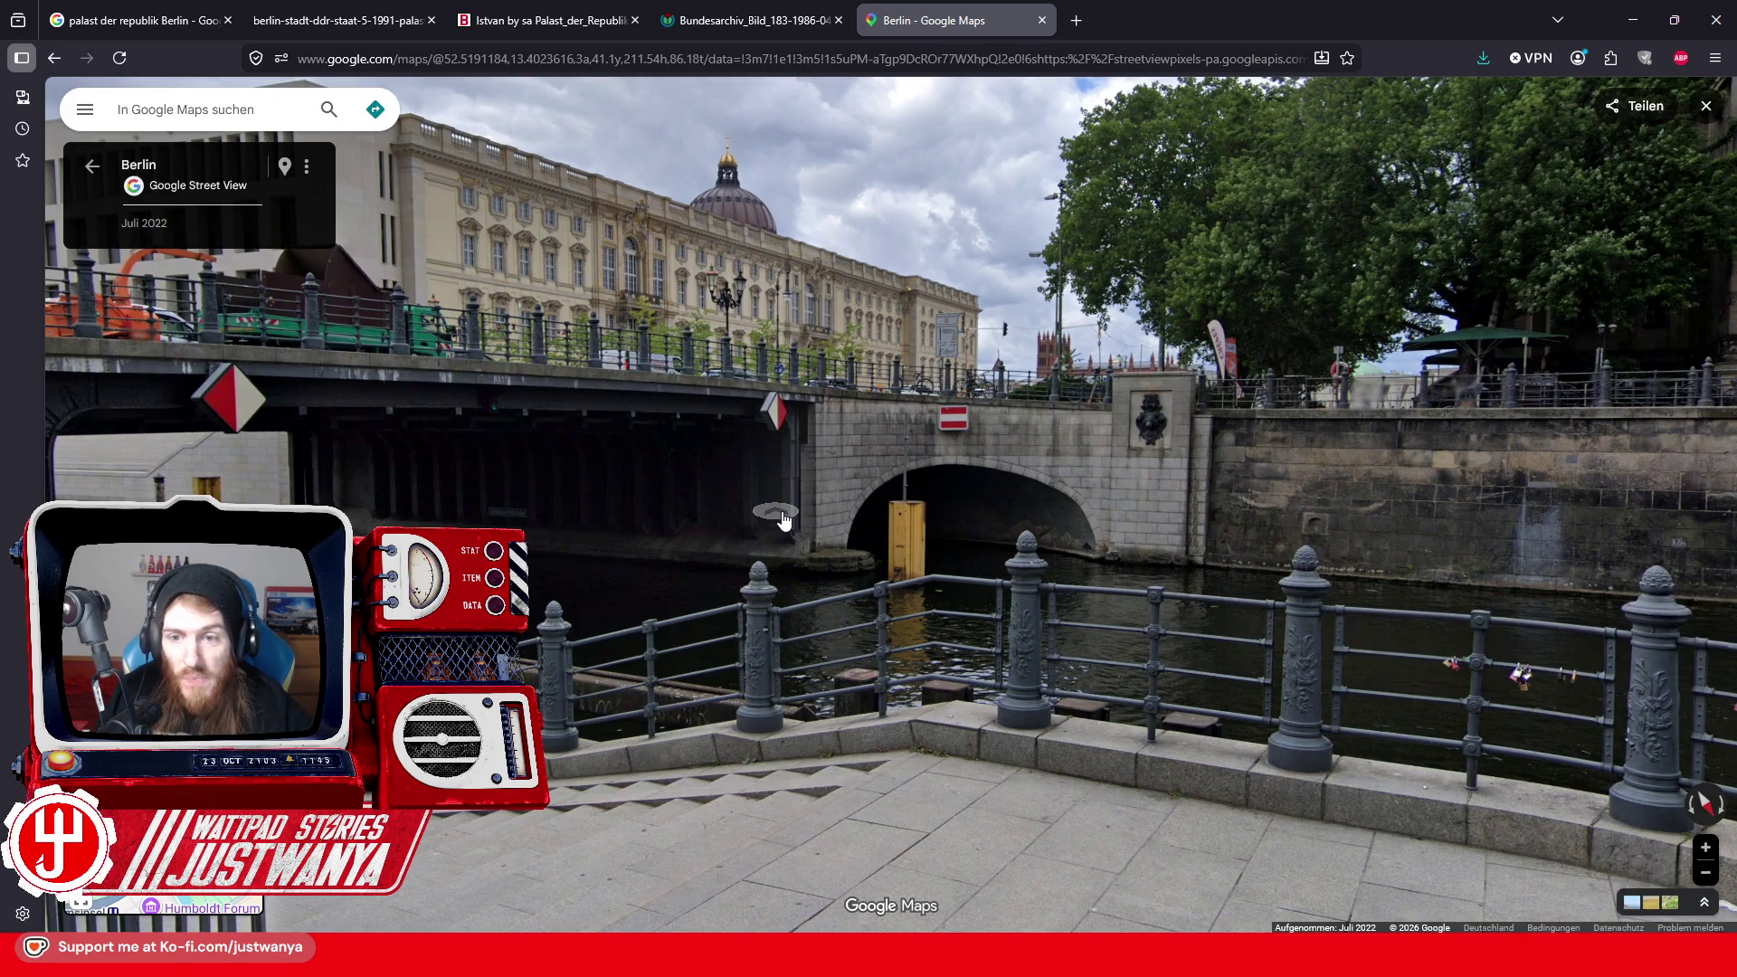
{"action": "mouse_move", "coordinate": [980, 499]}
{"action": "left_mouse_down"}
{"action": "mouse_move", "coordinate": [472, 493]}
{"action": "mouse_move", "coordinate": [879, 507]}
{"action": "left_mouse_up"}
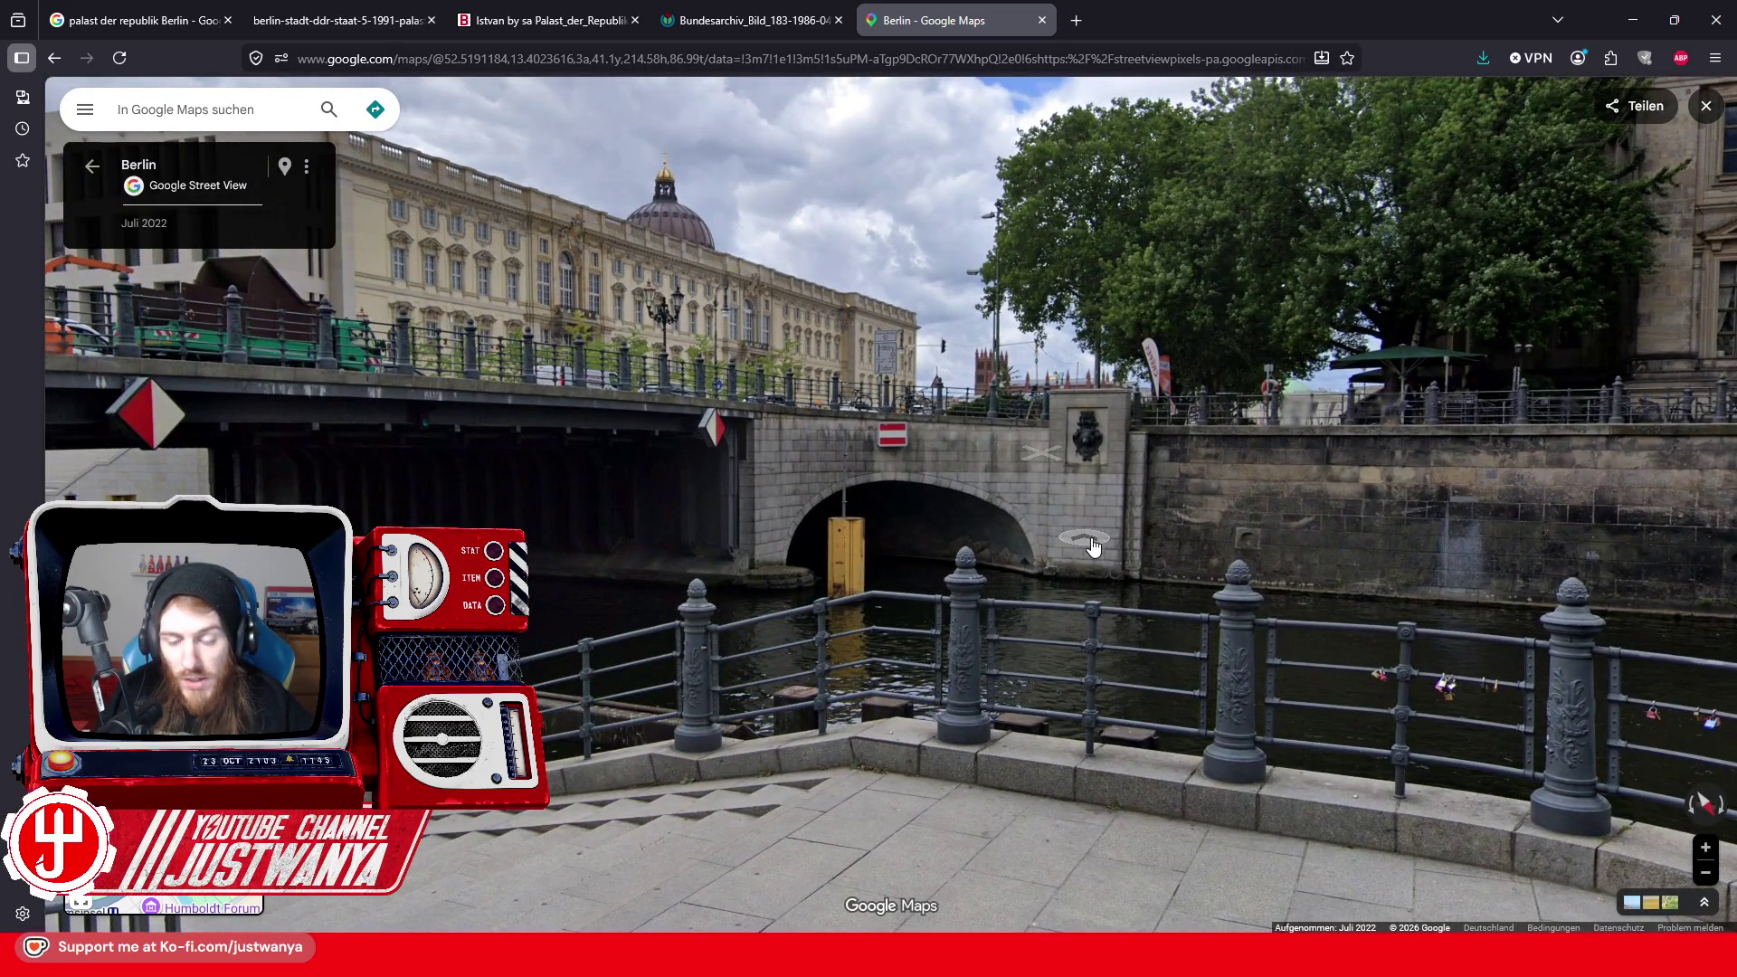
{"action": "left_click", "coordinate": [1091, 547]}
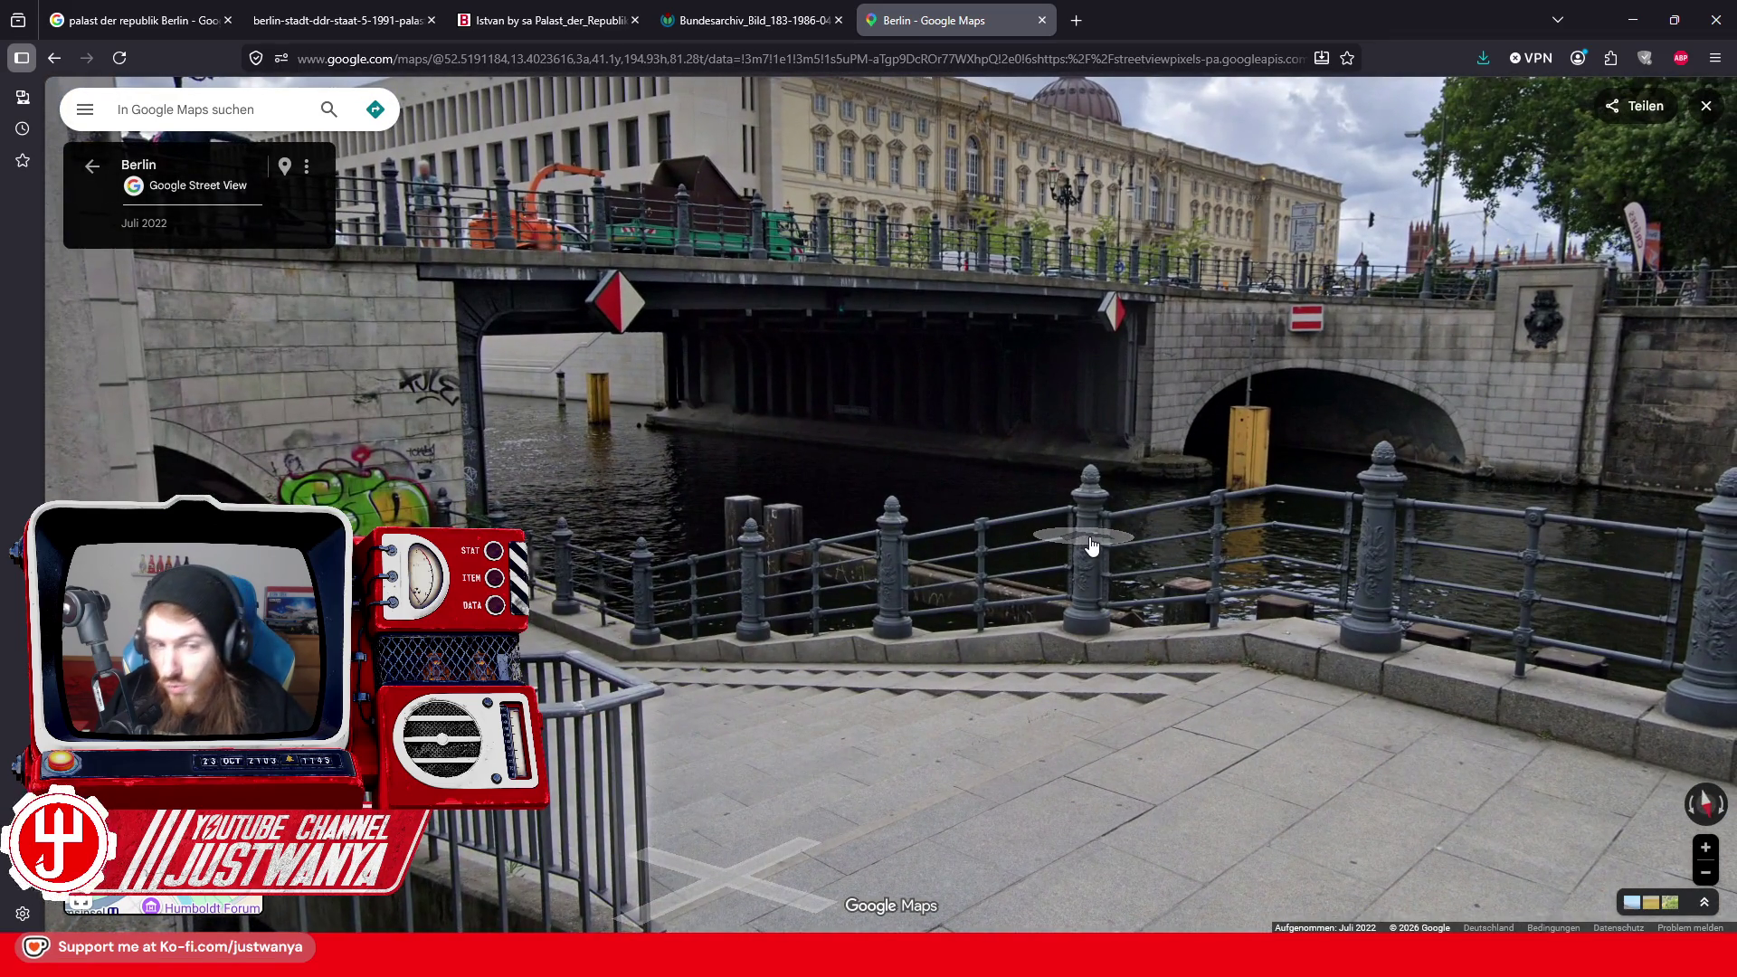
{"action": "left_click", "coordinate": [1091, 545]}
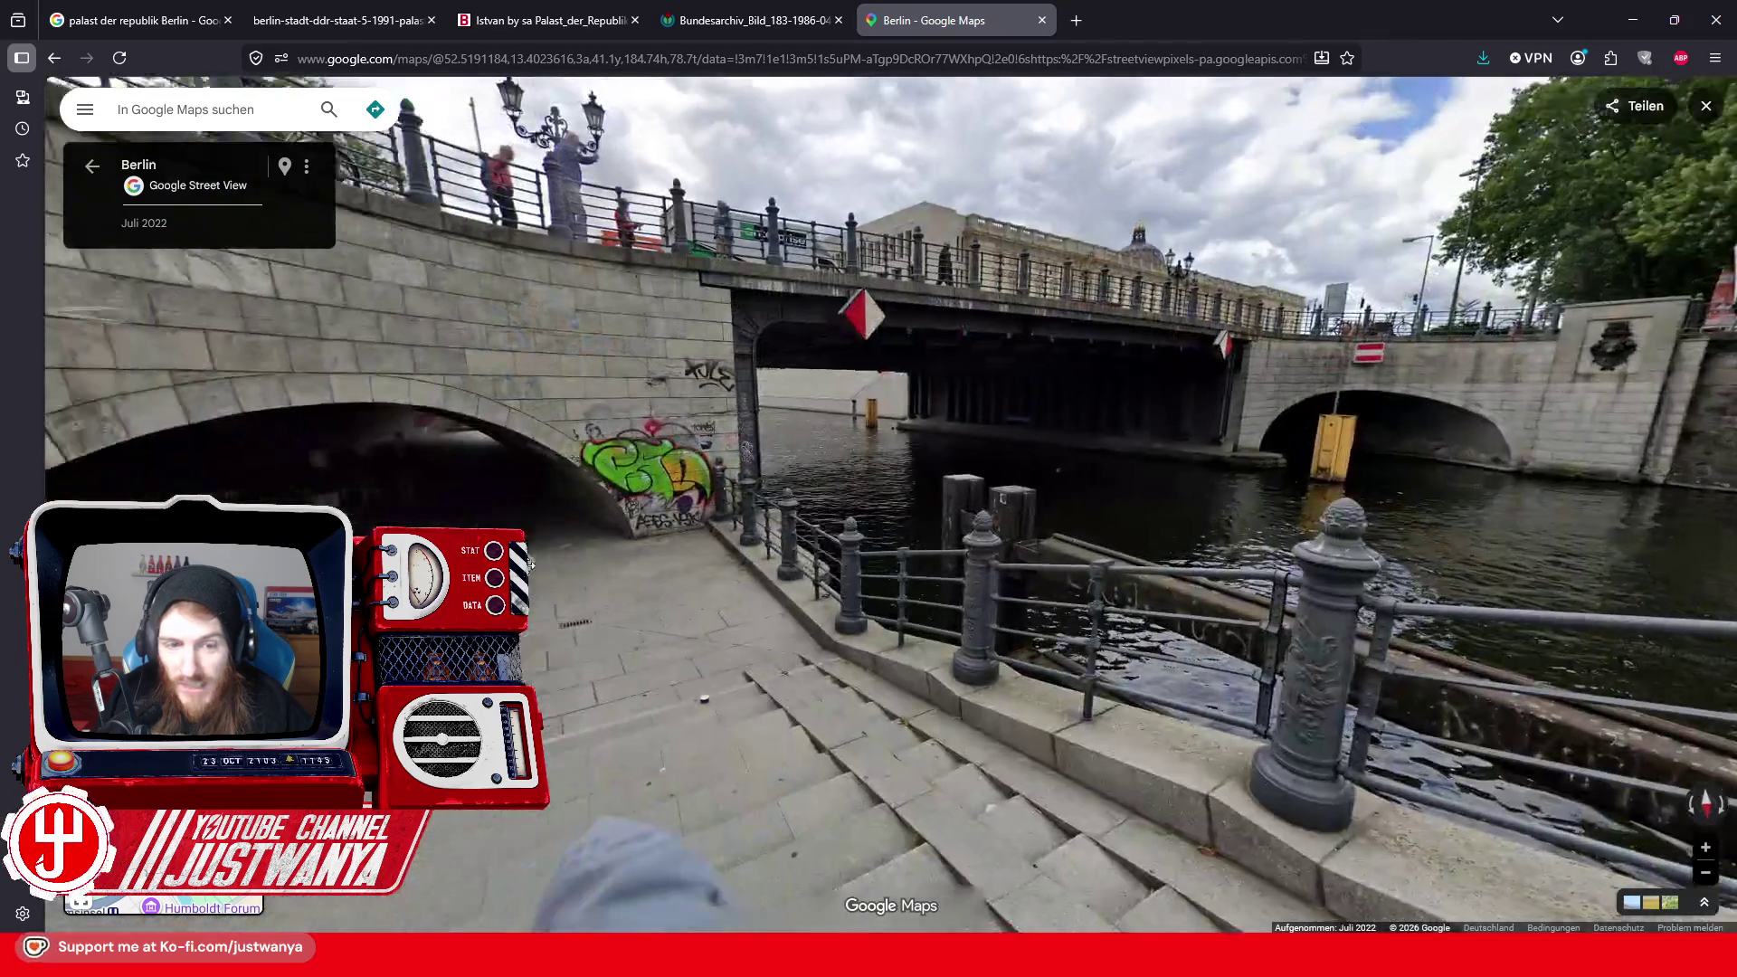
Go up to the B5 street and through the bridge-side panoramas to the stairs beside the bridge
{"action": "left_click", "coordinate": [777, 562]}
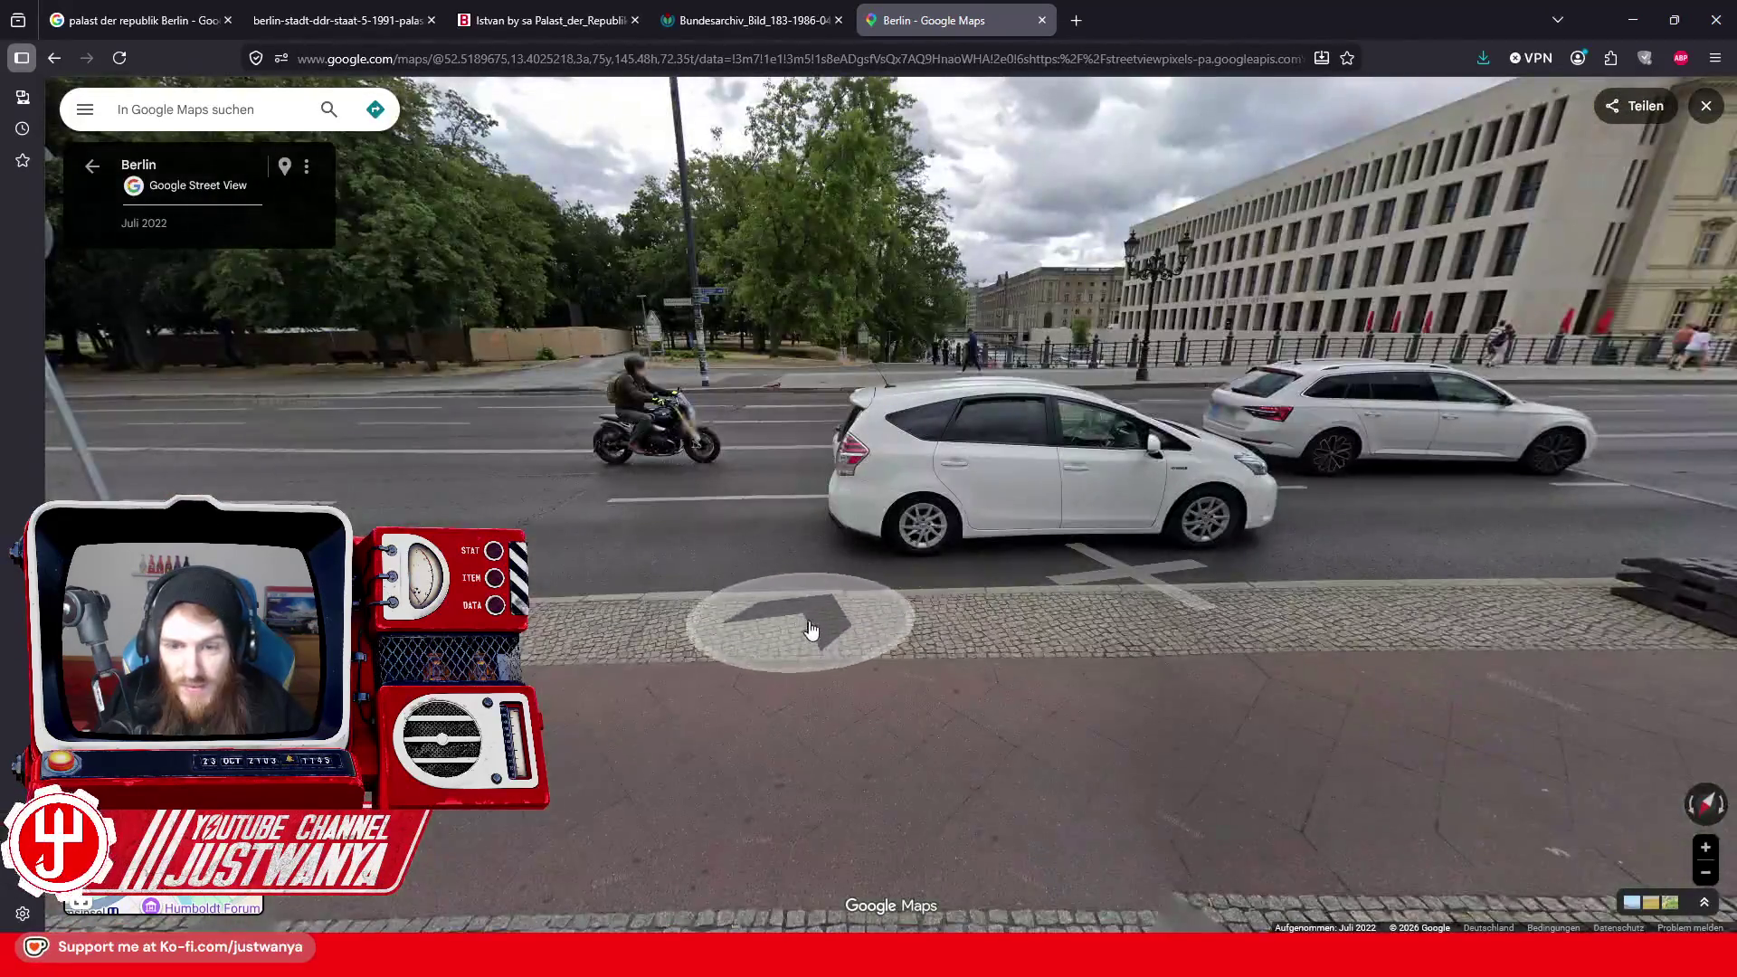
{"action": "left_click", "coordinate": [926, 569]}
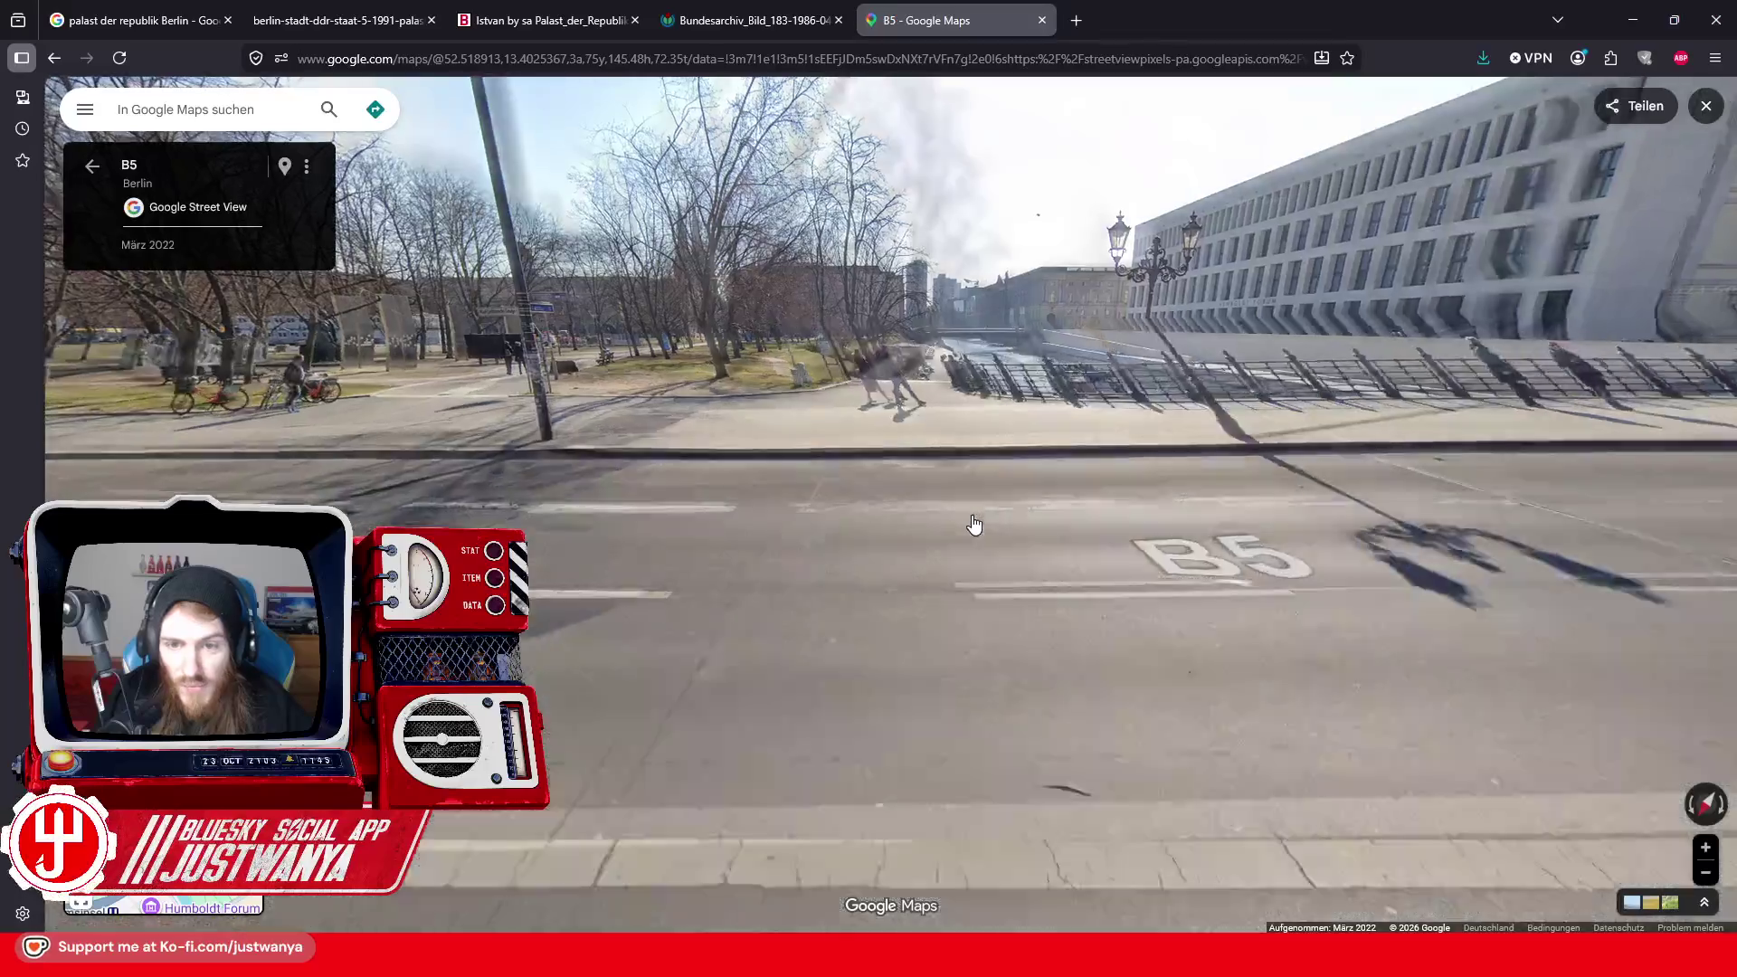
{"action": "left_click", "coordinate": [1090, 611]}
{"action": "left_click", "coordinate": [1089, 612]}
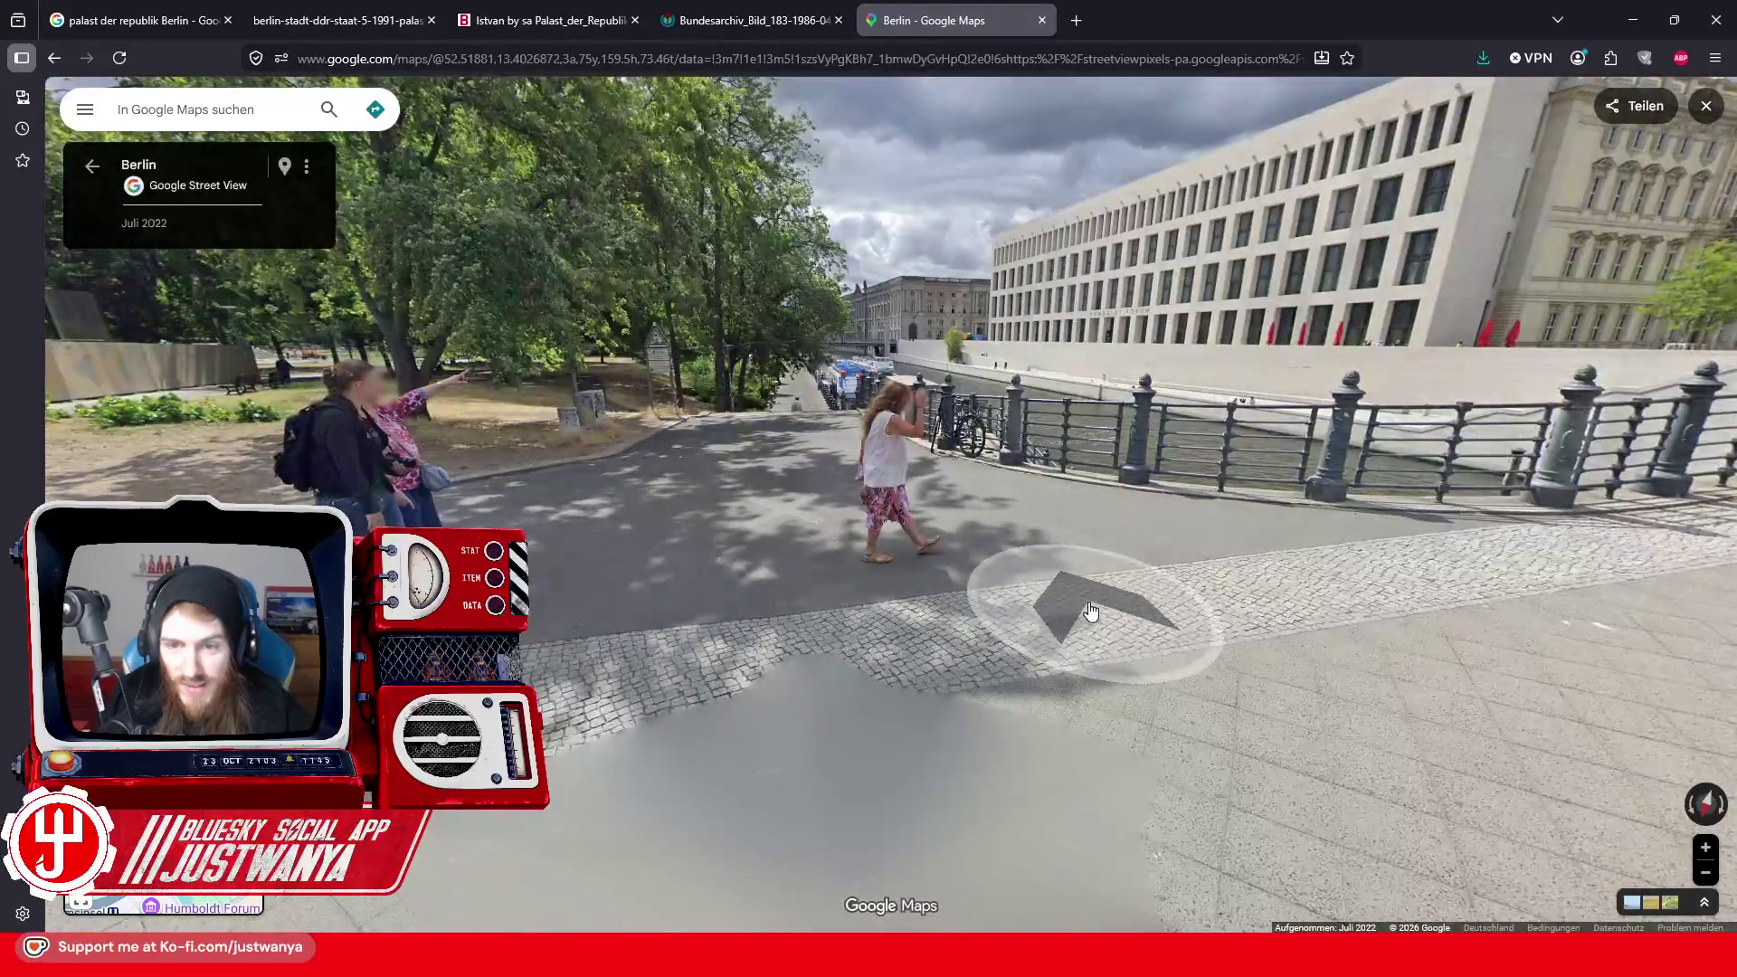
{"action": "left_click", "coordinate": [1090, 611]}
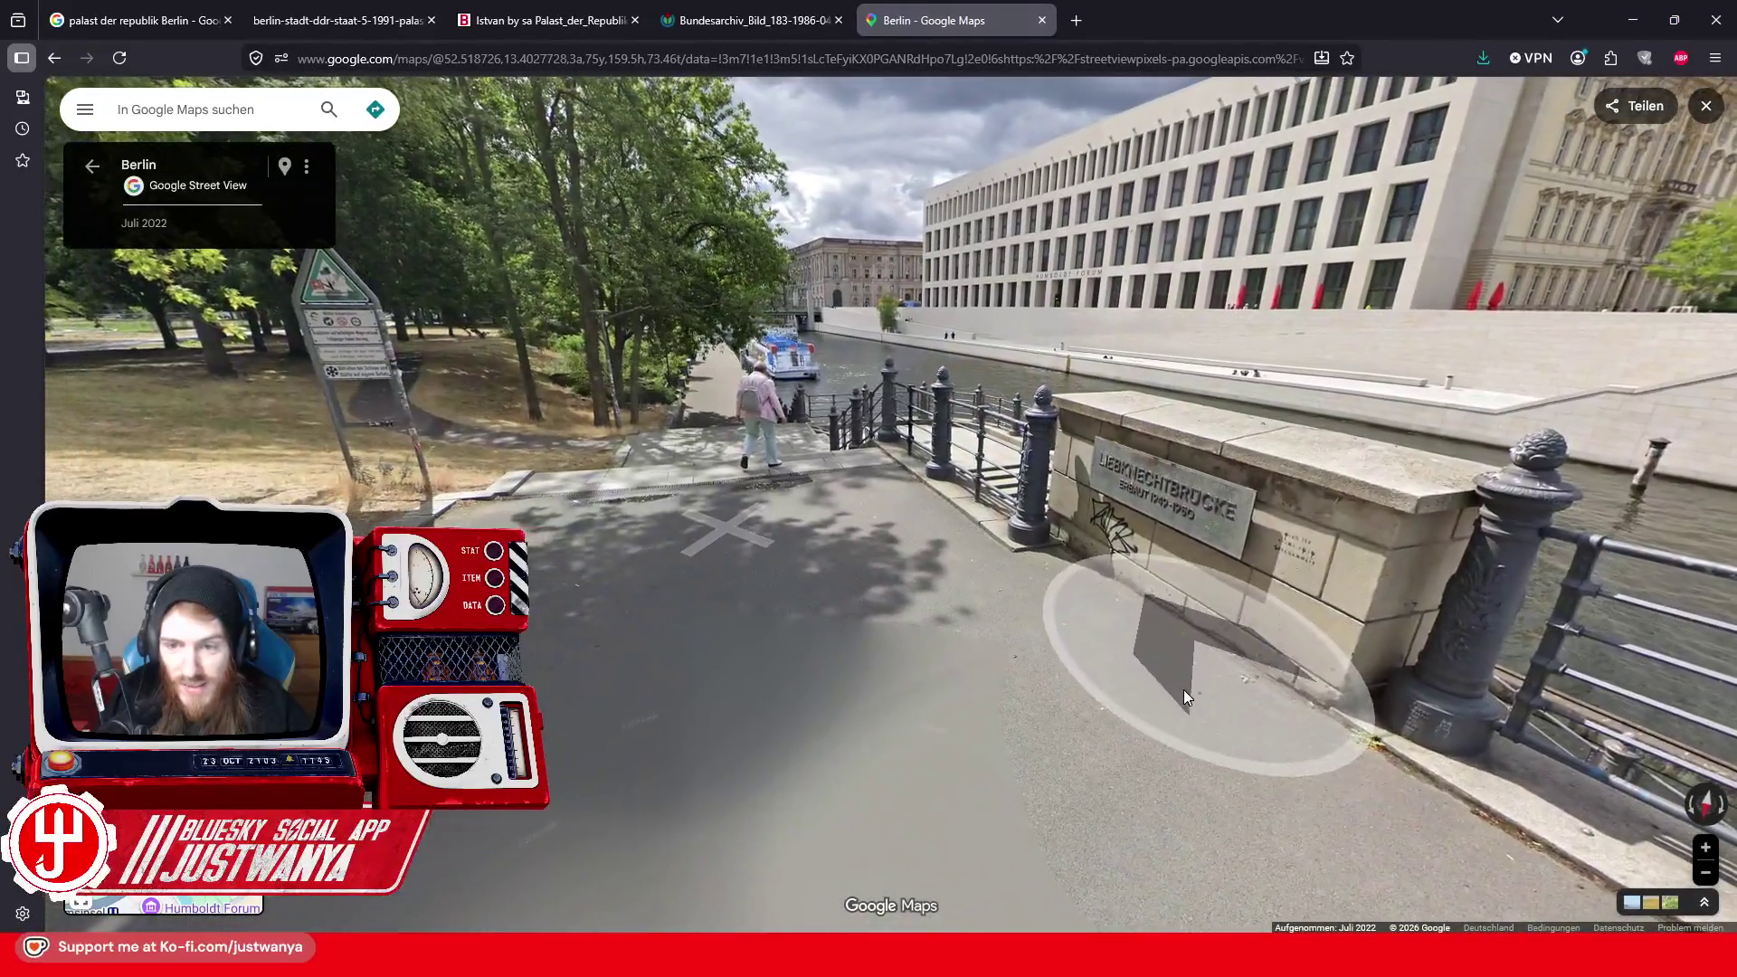
{"action": "left_click", "coordinate": [1185, 695]}
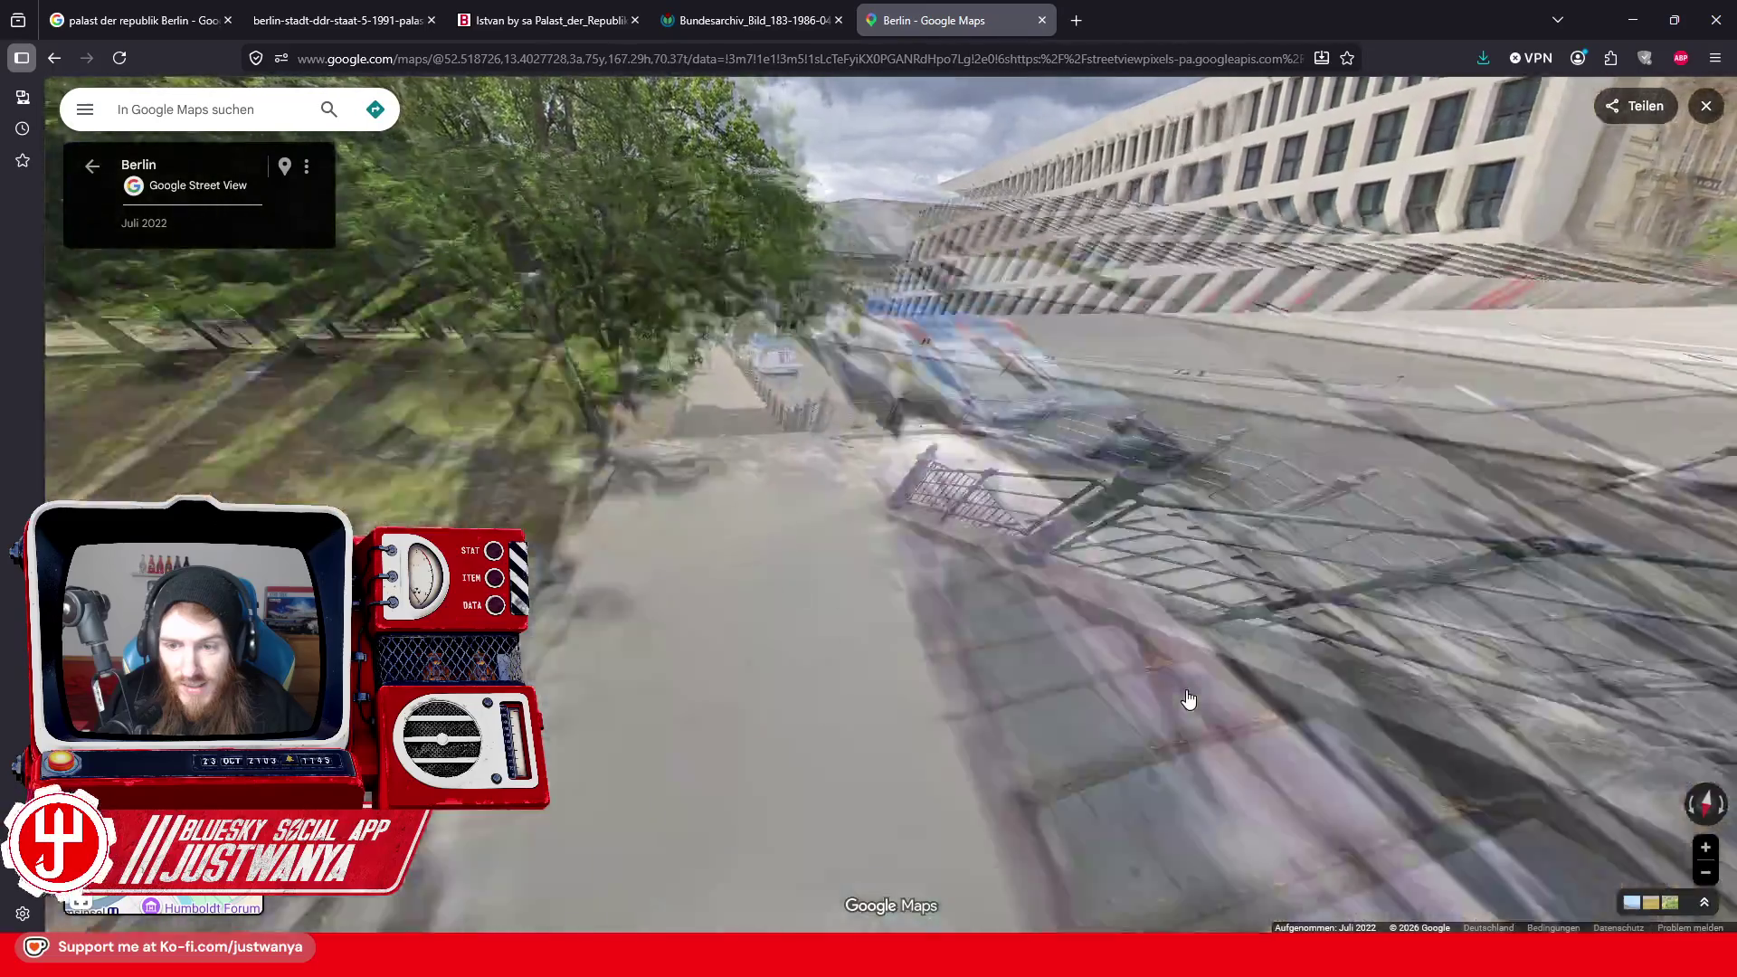
{"action": "left_click", "coordinate": [789, 613]}
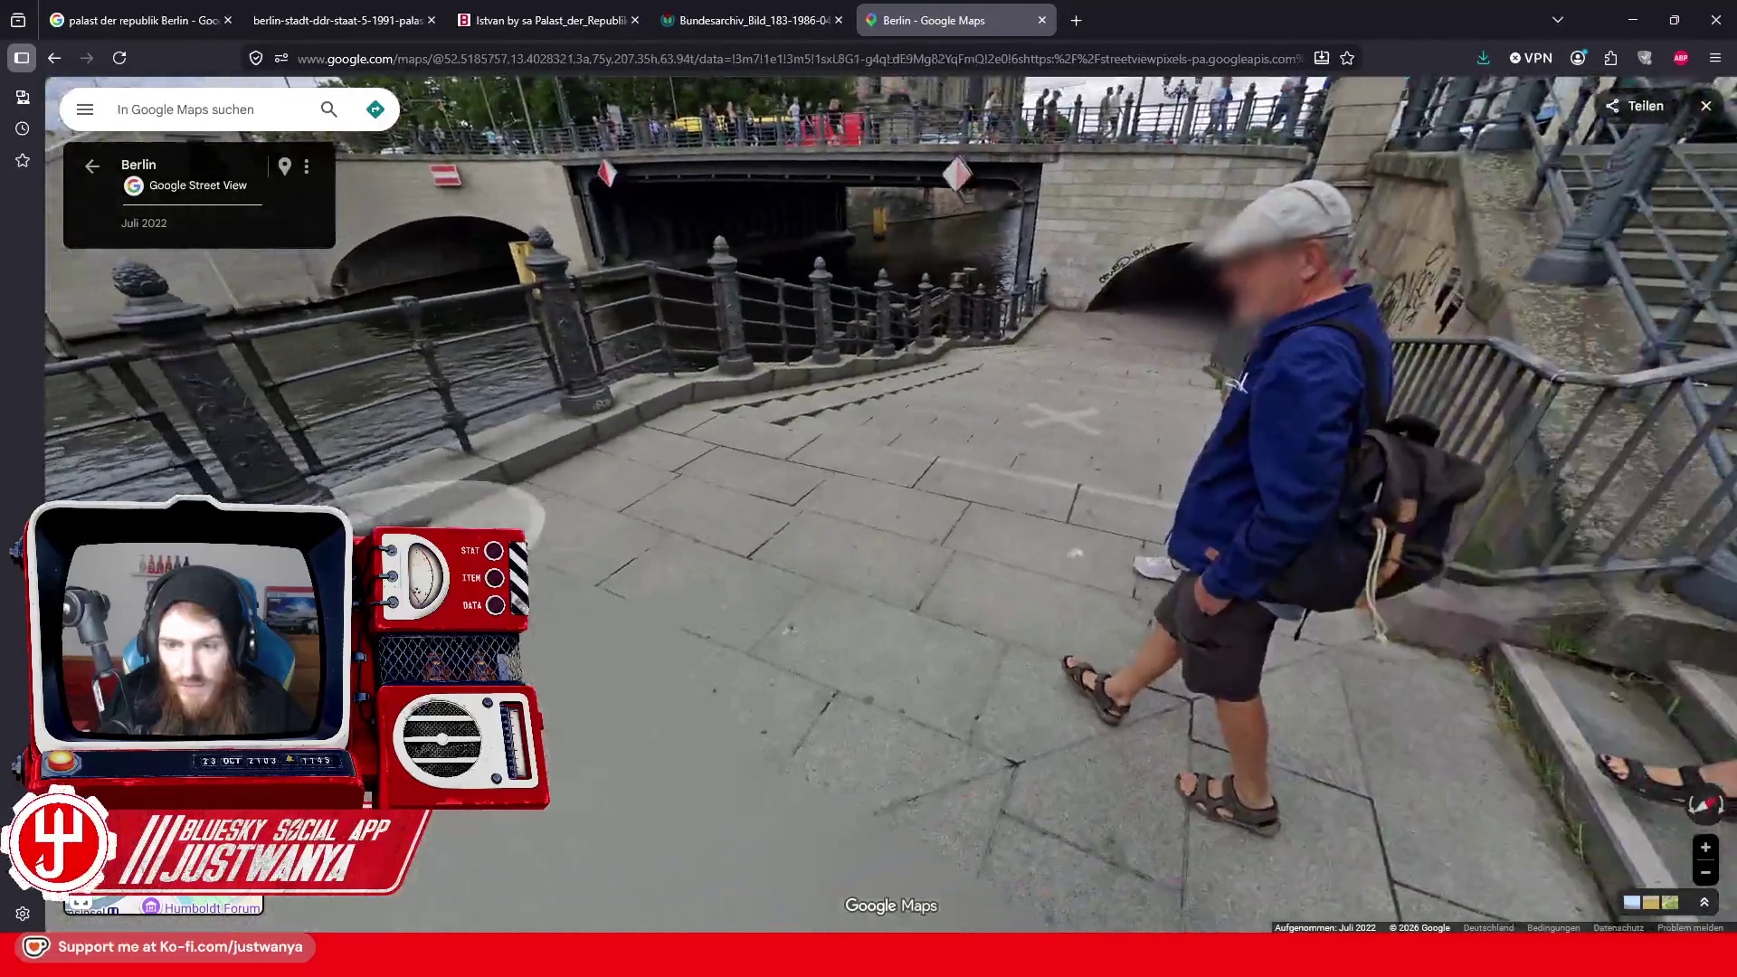
Follow the riverside path deep into the graffiti-covered brick tunnel, then minimize the browser
{"action": "left_click", "coordinate": [1055, 427]}
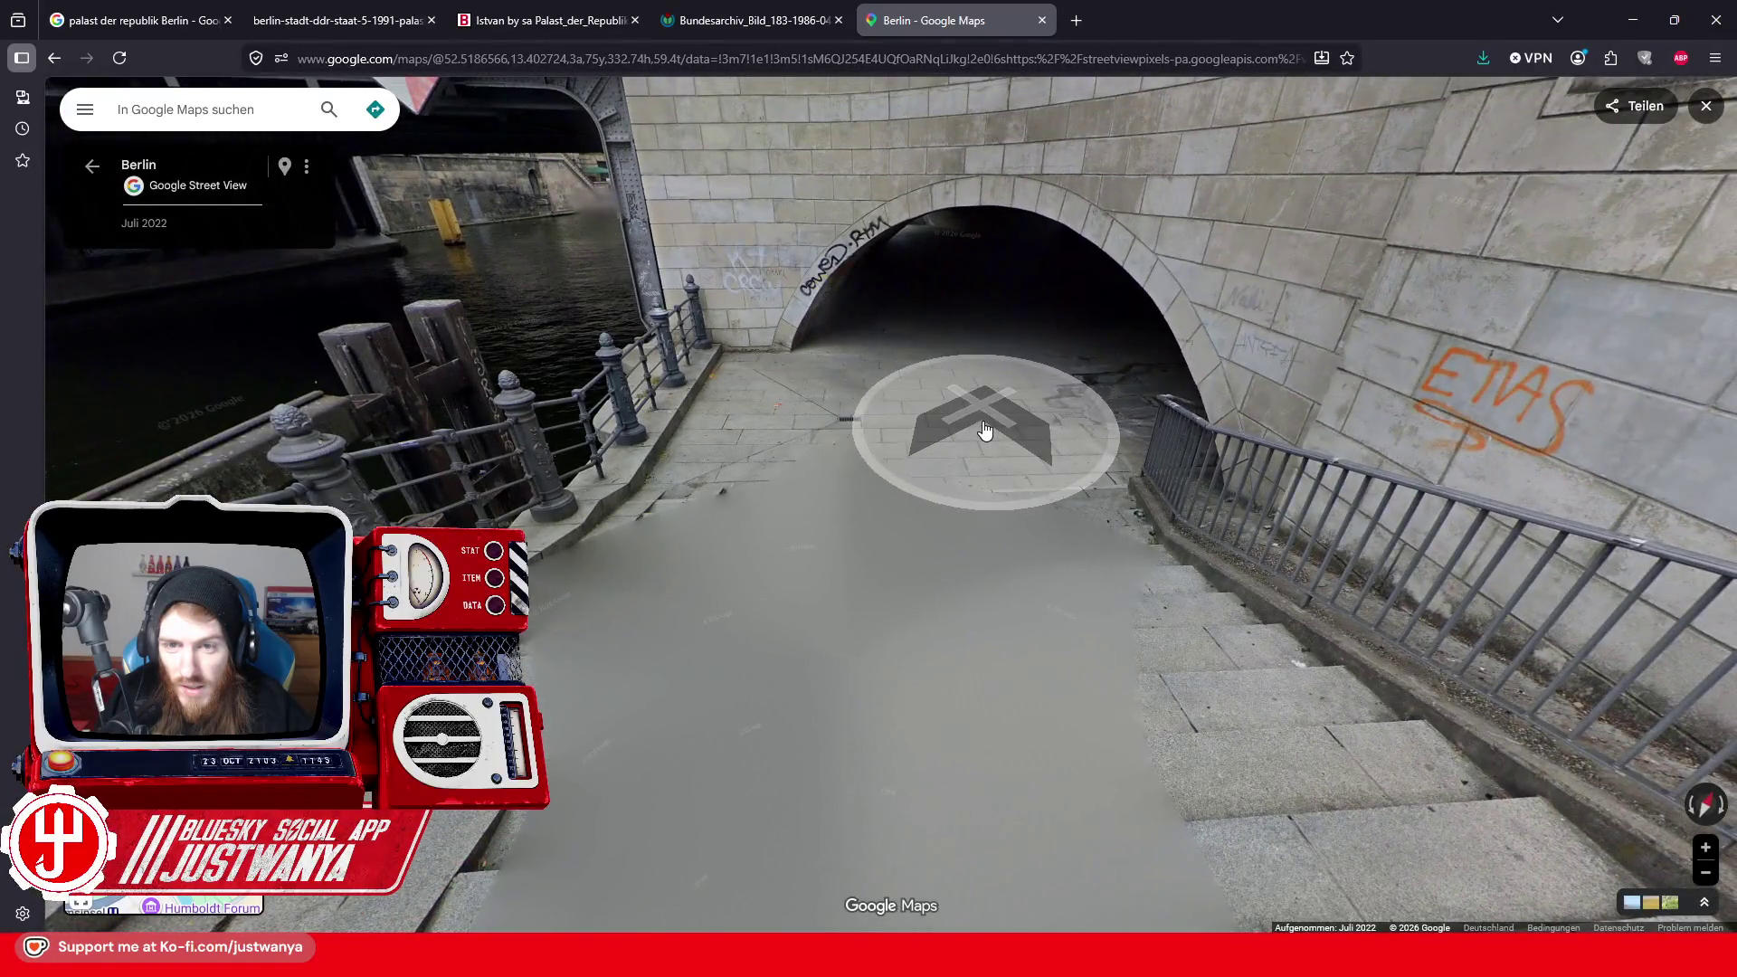
{"action": "left_click", "coordinate": [985, 430]}
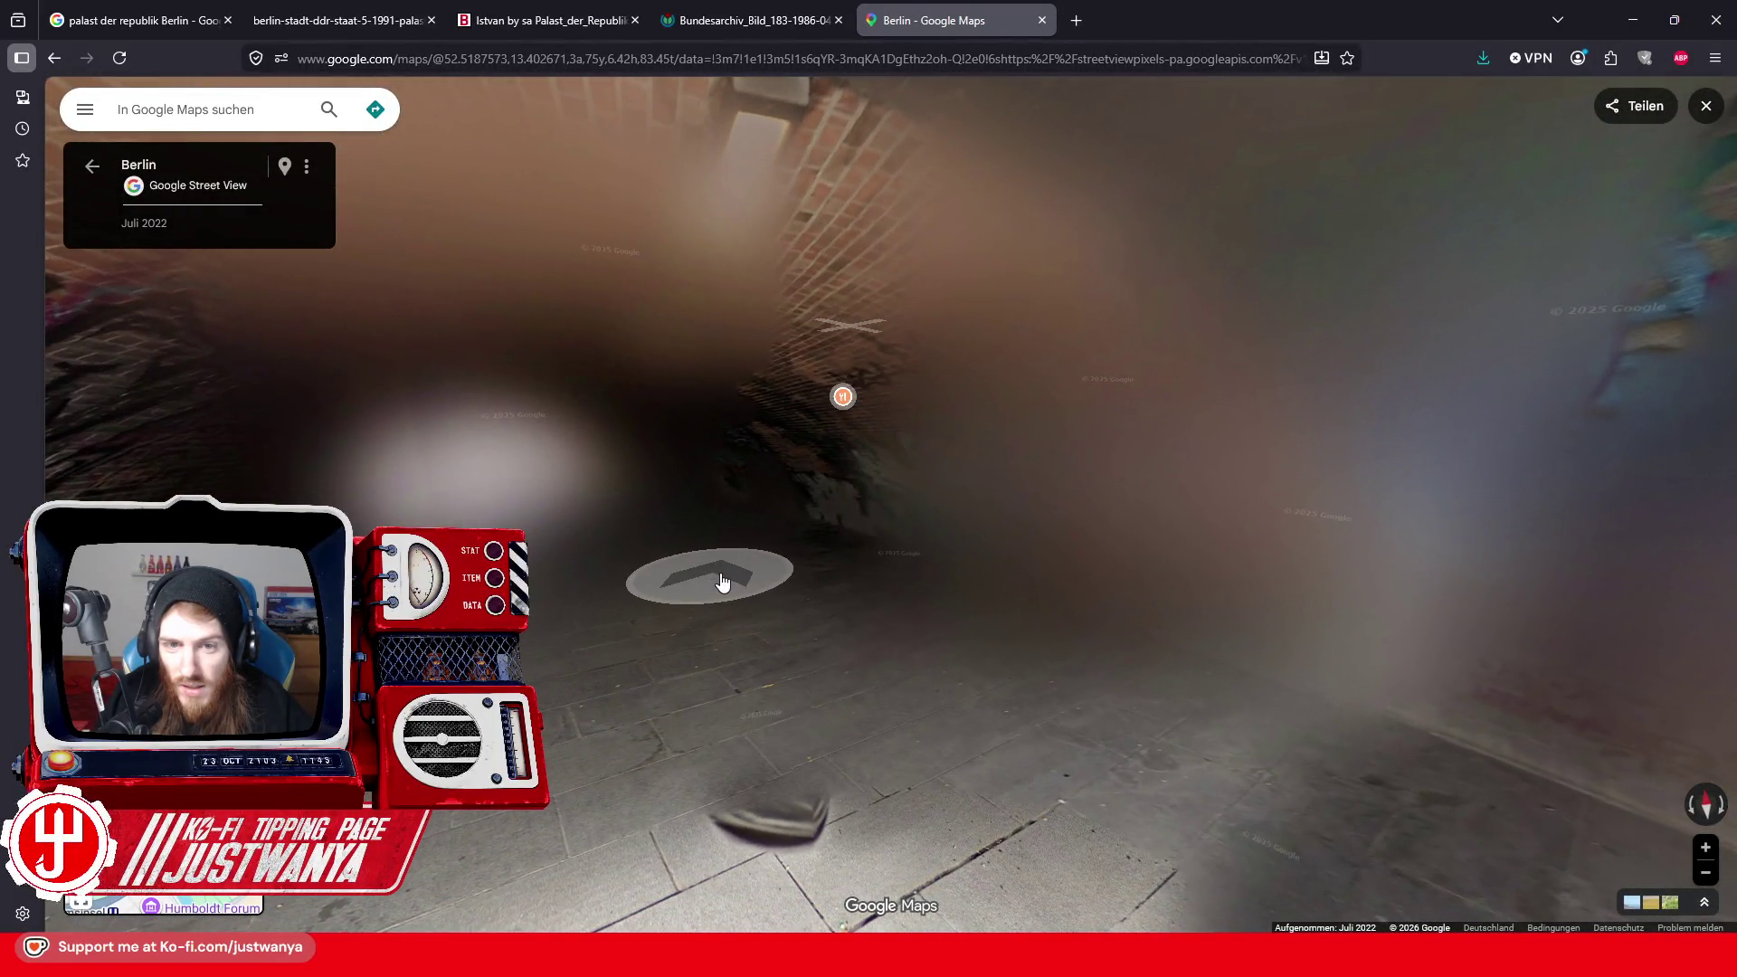
{"action": "mouse_move", "coordinate": [717, 582]}
{"action": "left_mouse_down"}
{"action": "mouse_move", "coordinate": [931, 503]}
{"action": "mouse_move", "coordinate": [1310, 503]}
{"action": "mouse_move", "coordinate": [841, 458]}
{"action": "mouse_move", "coordinate": [218, 475]}
{"action": "left_mouse_up"}
{"action": "left_click", "coordinate": [218, 475]}
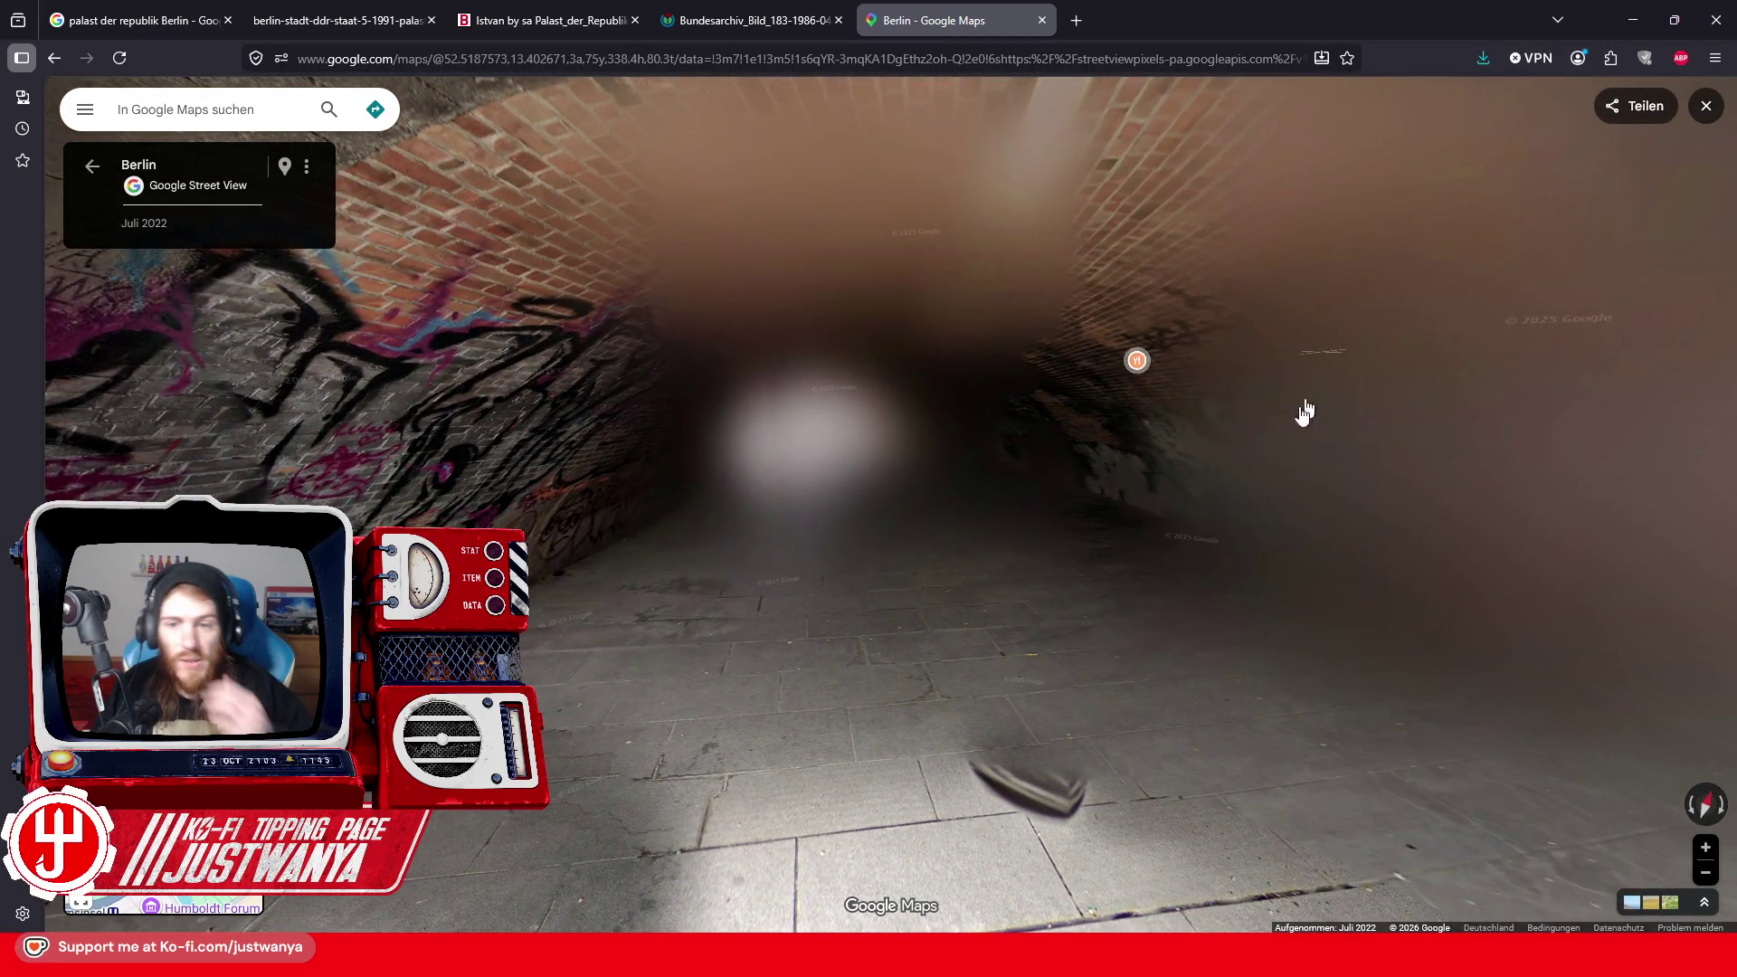
{"action": "left_click", "coordinate": [1633, 20]}
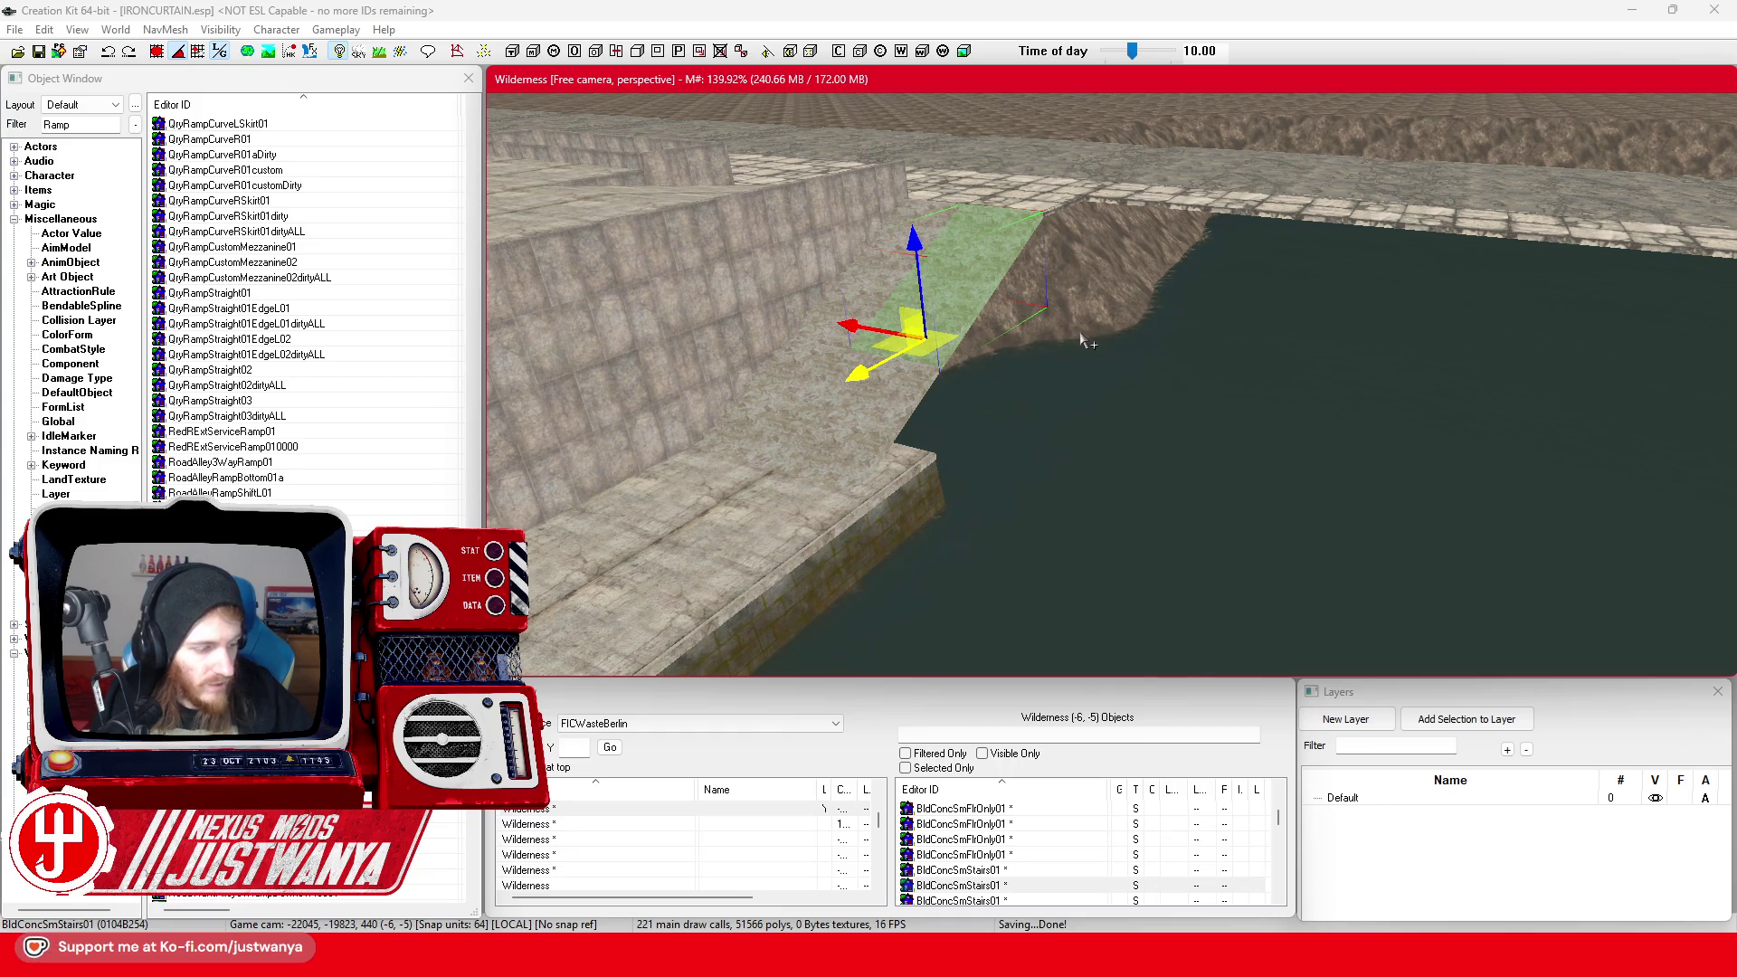
Filter the Object Window by 'tunnel' and preview the MassPikeCarLTunnel01 and CarLTunnel02 models
{"action": "scroll", "coordinate": [1094, 394], "scroll_direction": "up", "scroll_amount": 1}
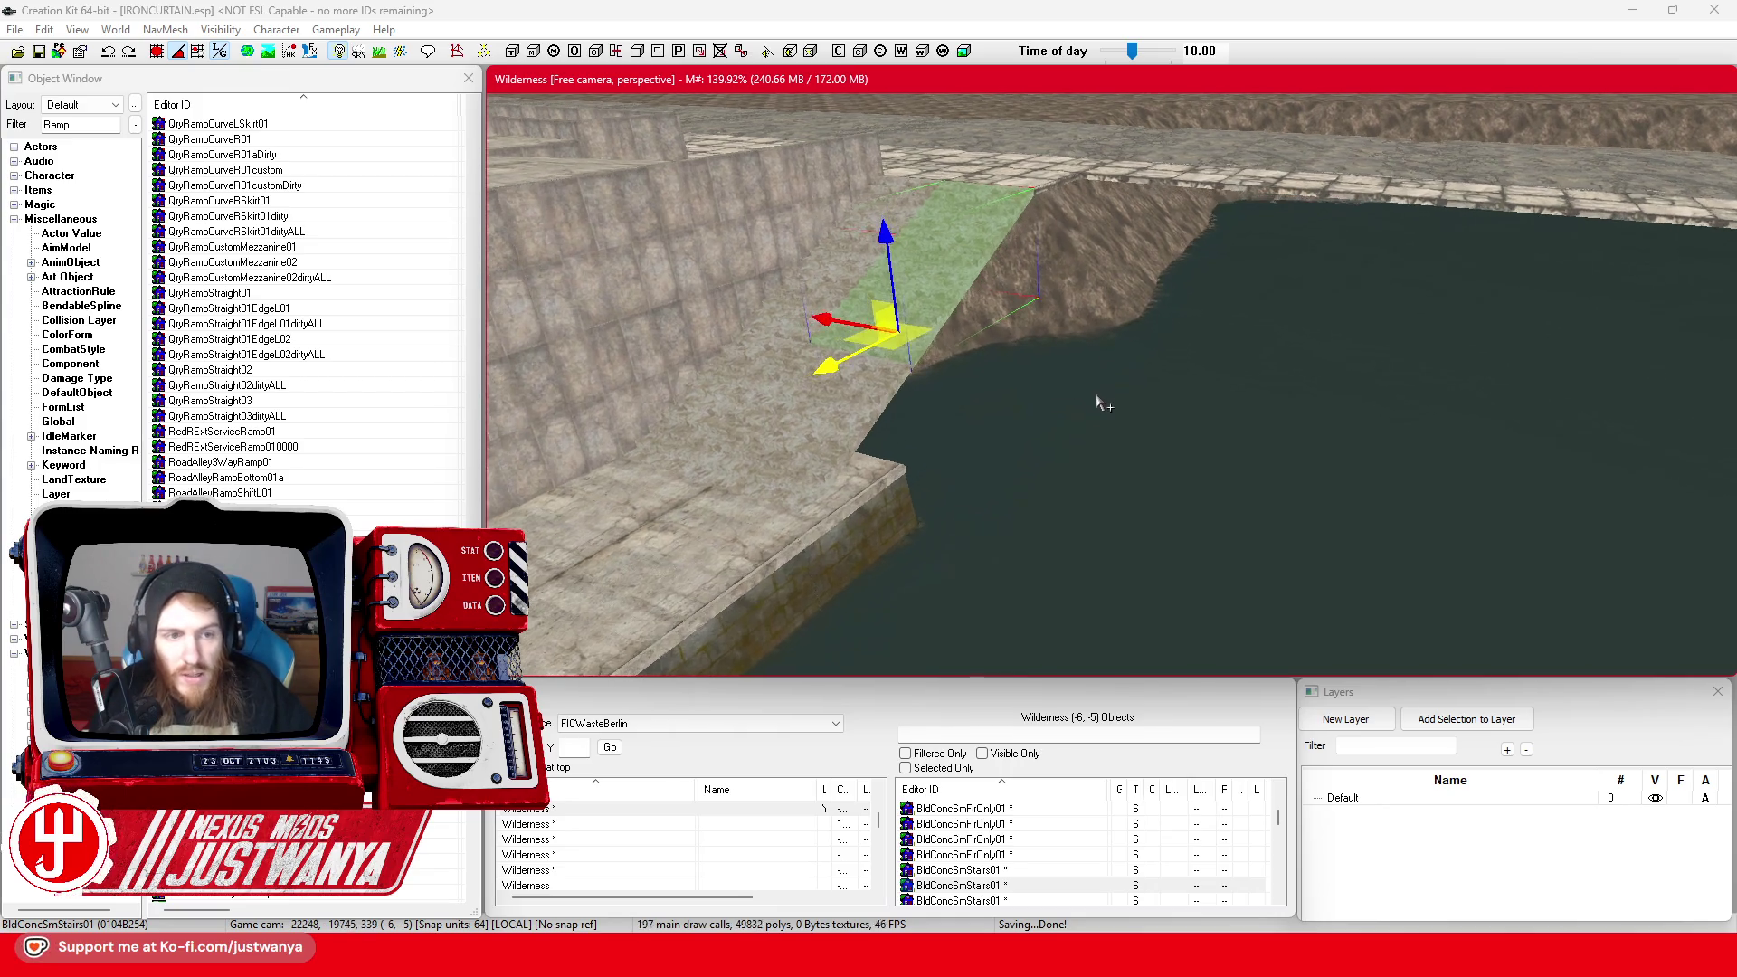
{"action": "left_click", "coordinate": [30, 136]}
{"action": "type", "text": "tunnel"}
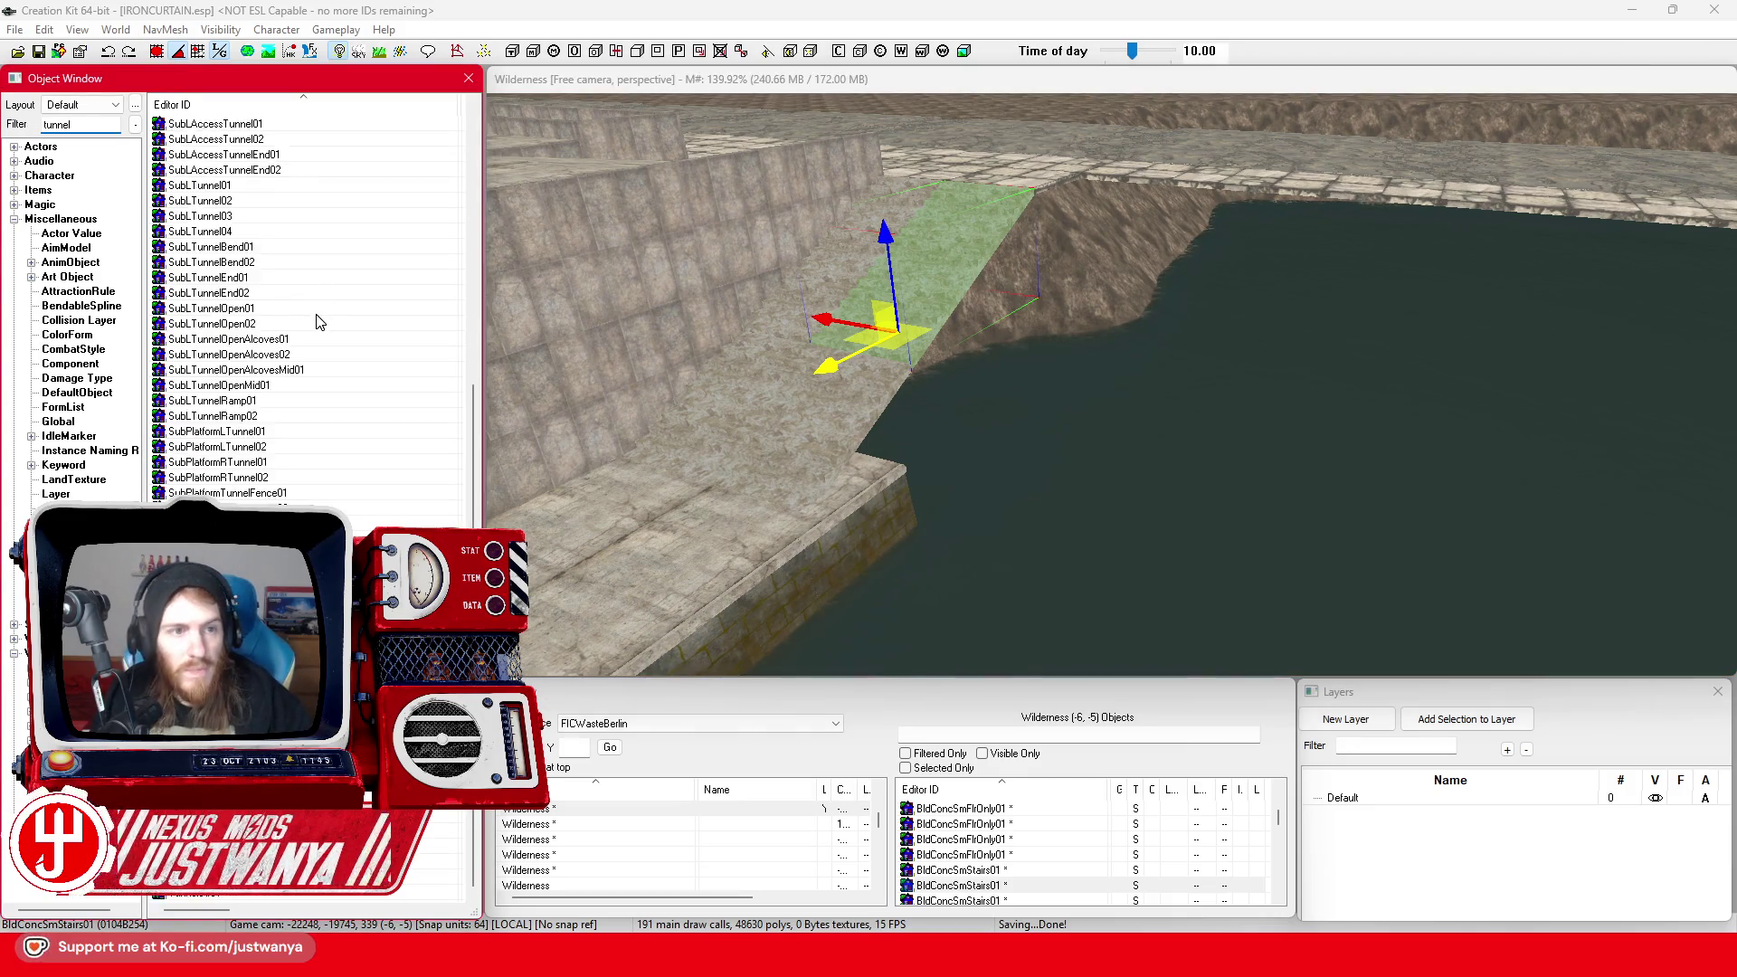
{"action": "double_click", "coordinate": [265, 295]}
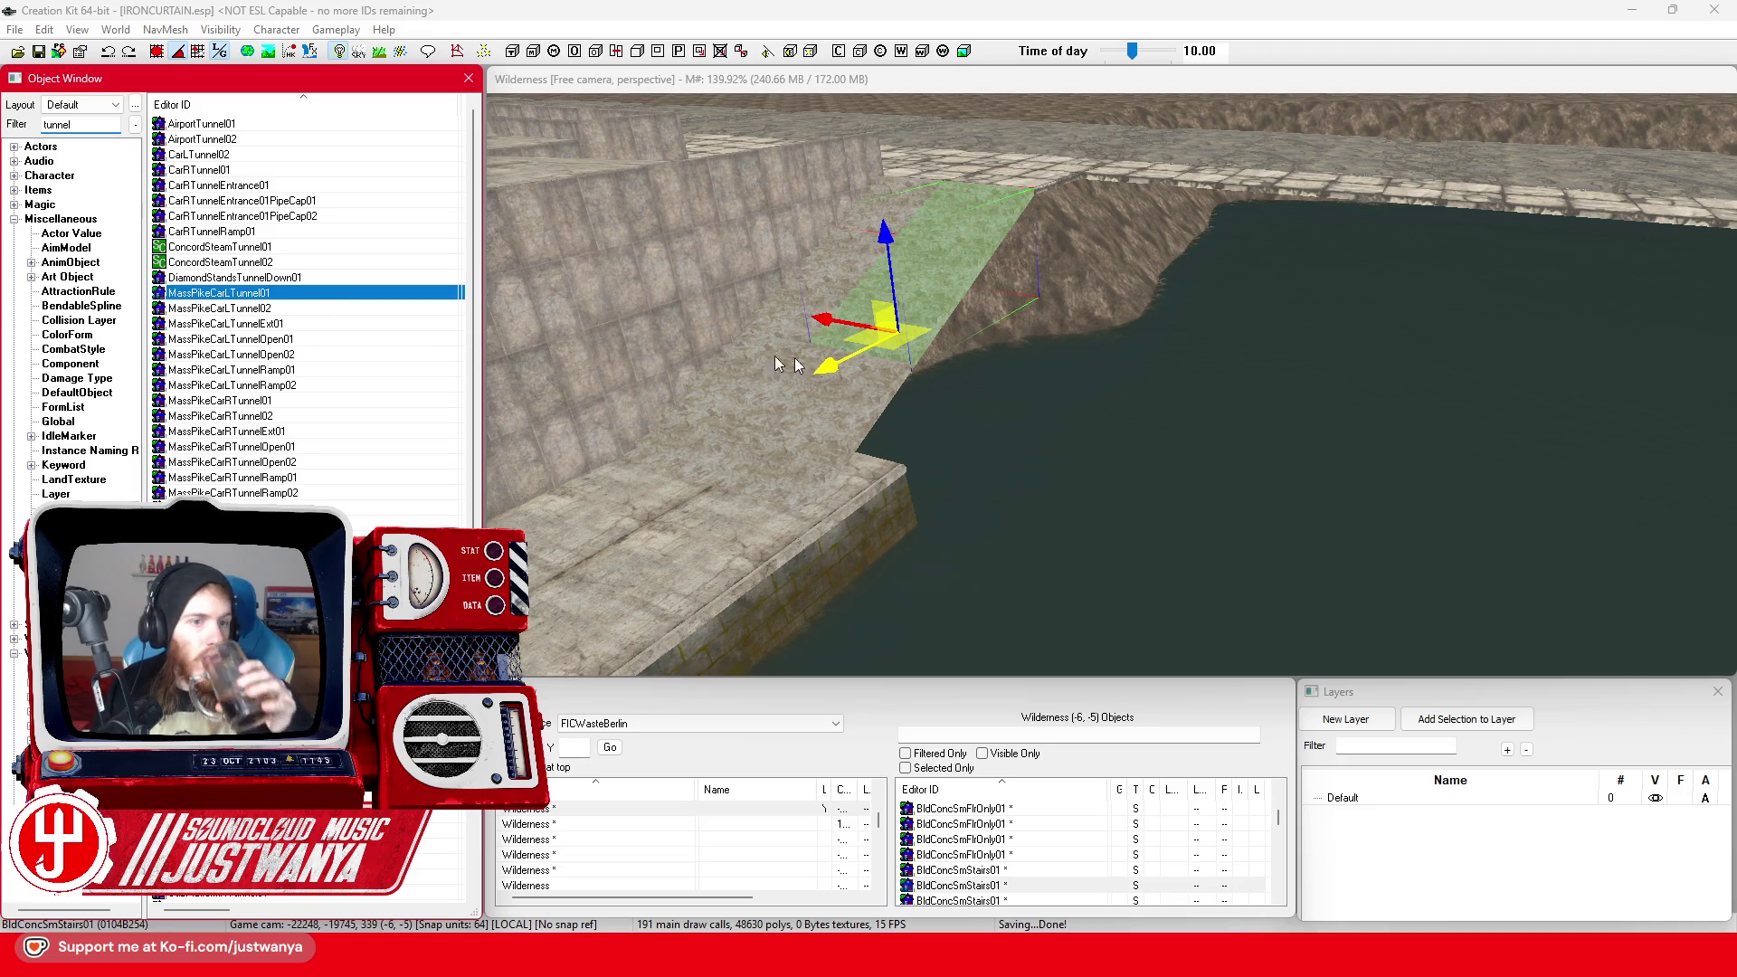
{"action": "mouse_move", "coordinate": [1067, 411]}
{"action": "left_mouse_down"}
{"action": "mouse_move", "coordinate": [1196, 480]}
{"action": "mouse_move", "coordinate": [1190, 438]}
{"action": "left_mouse_up"}
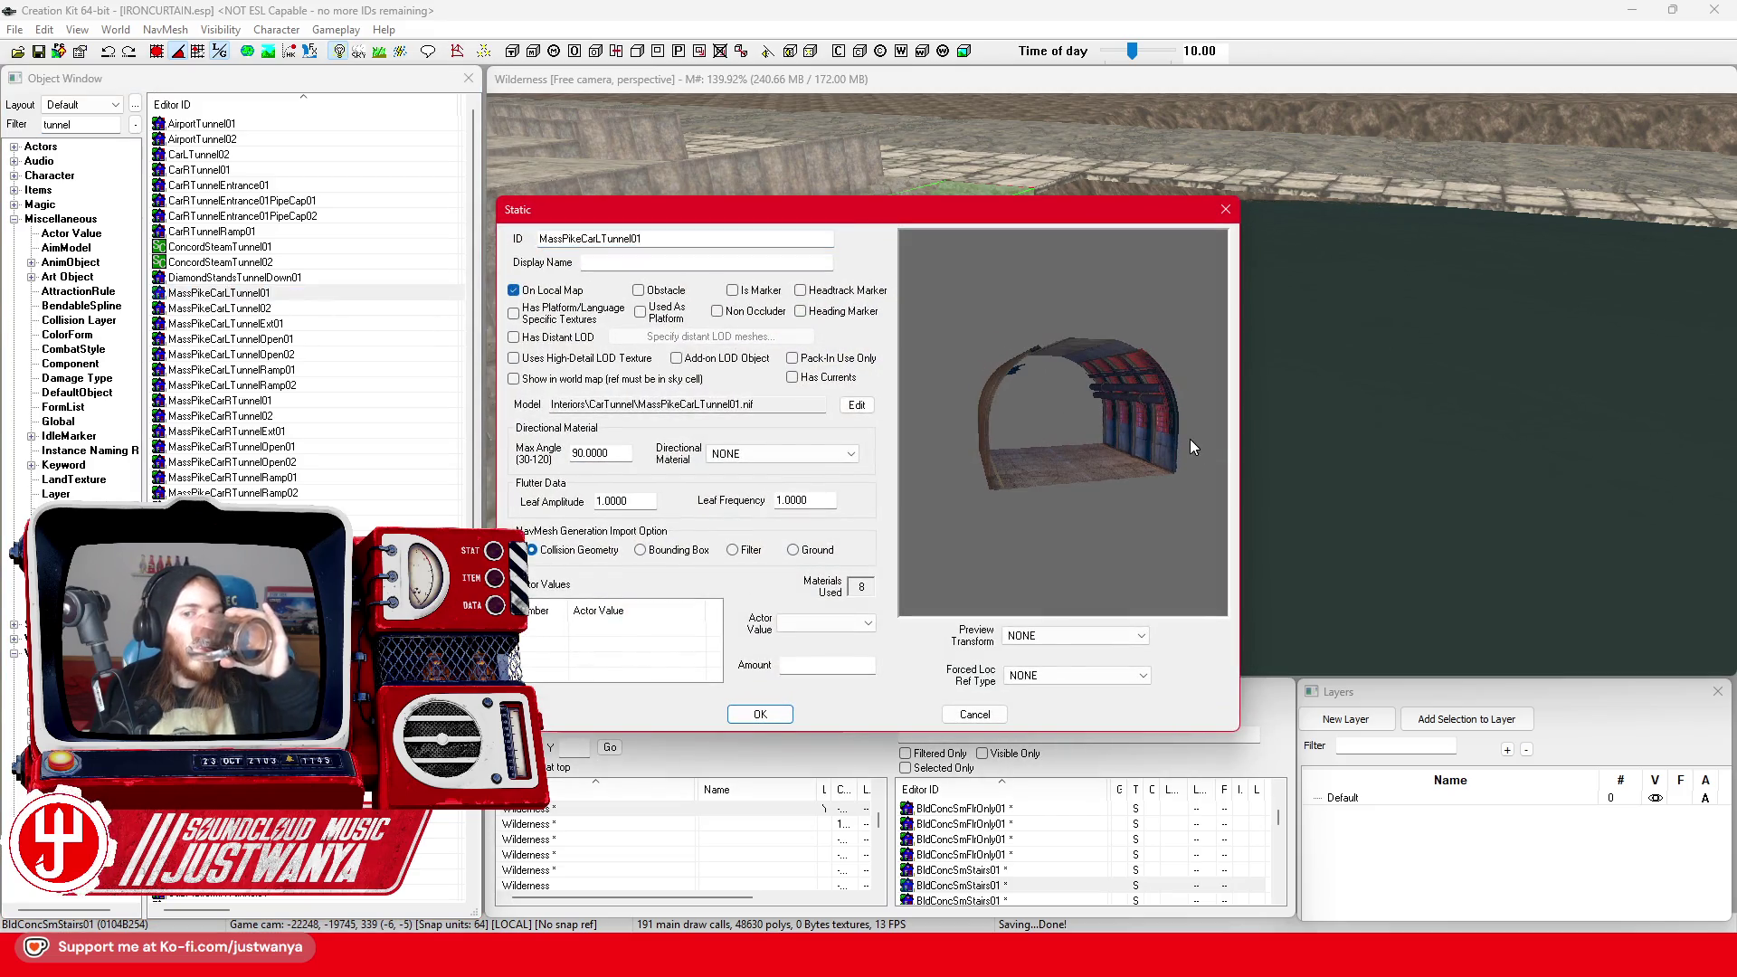
{"action": "left_click", "coordinate": [1226, 212]}
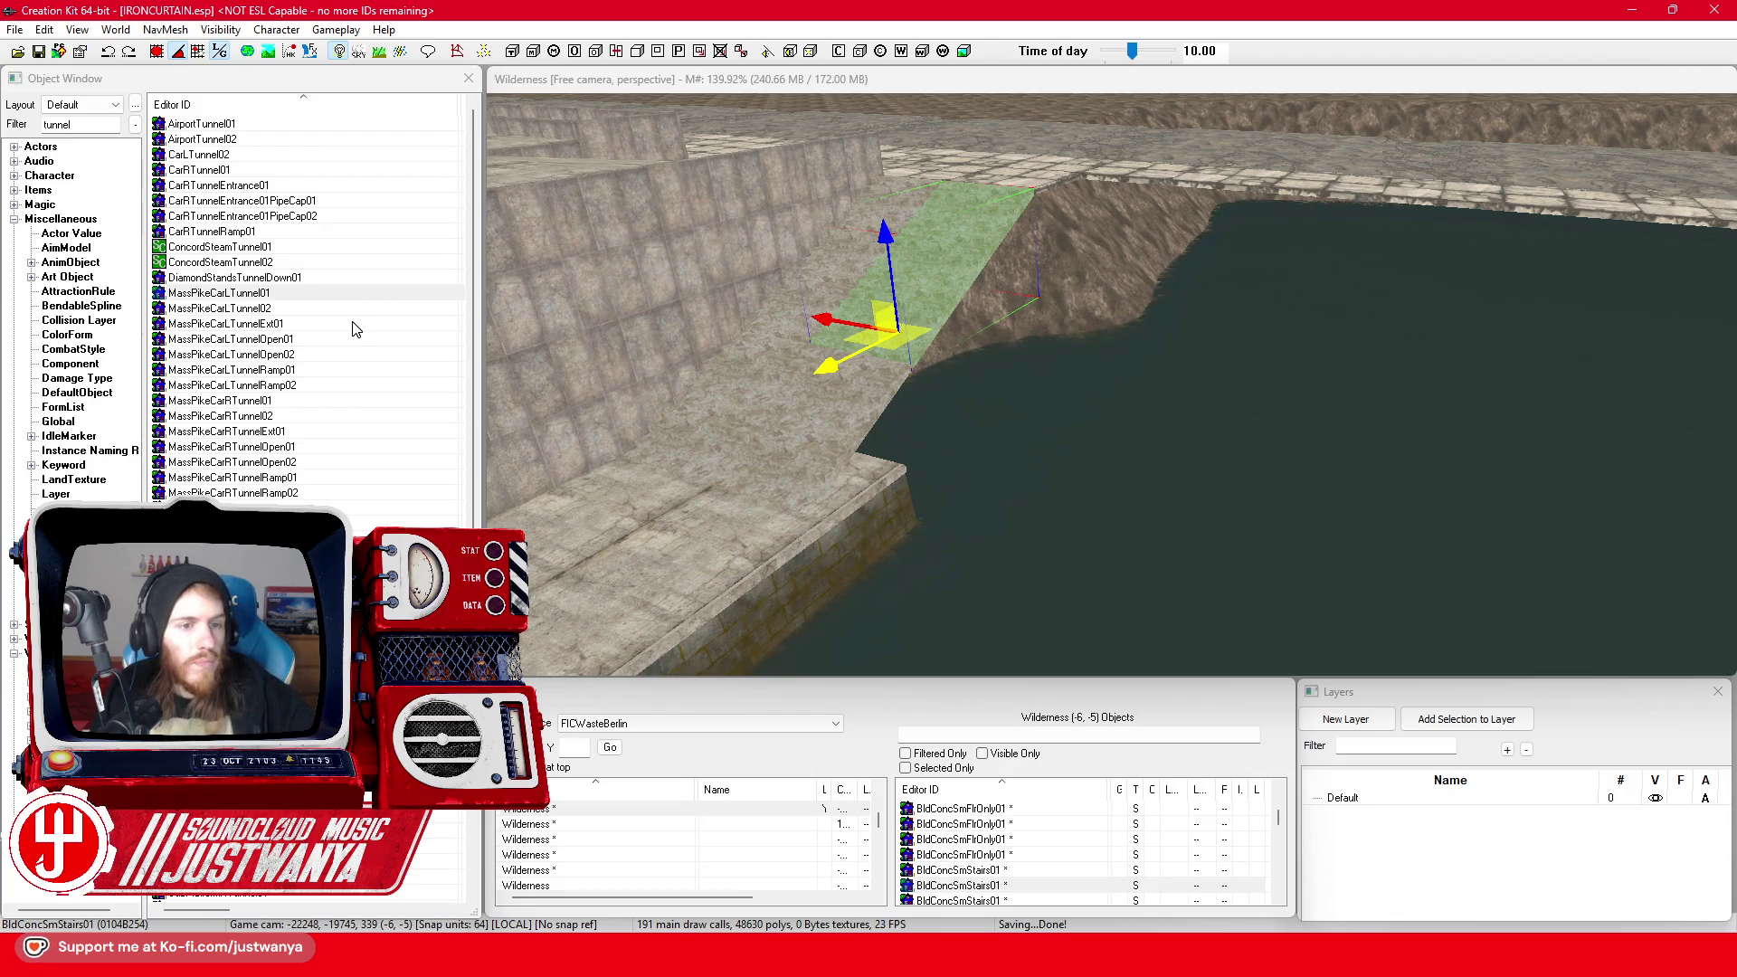
{"action": "left_click", "coordinate": [290, 158]}
{"action": "key", "text": "Return"}
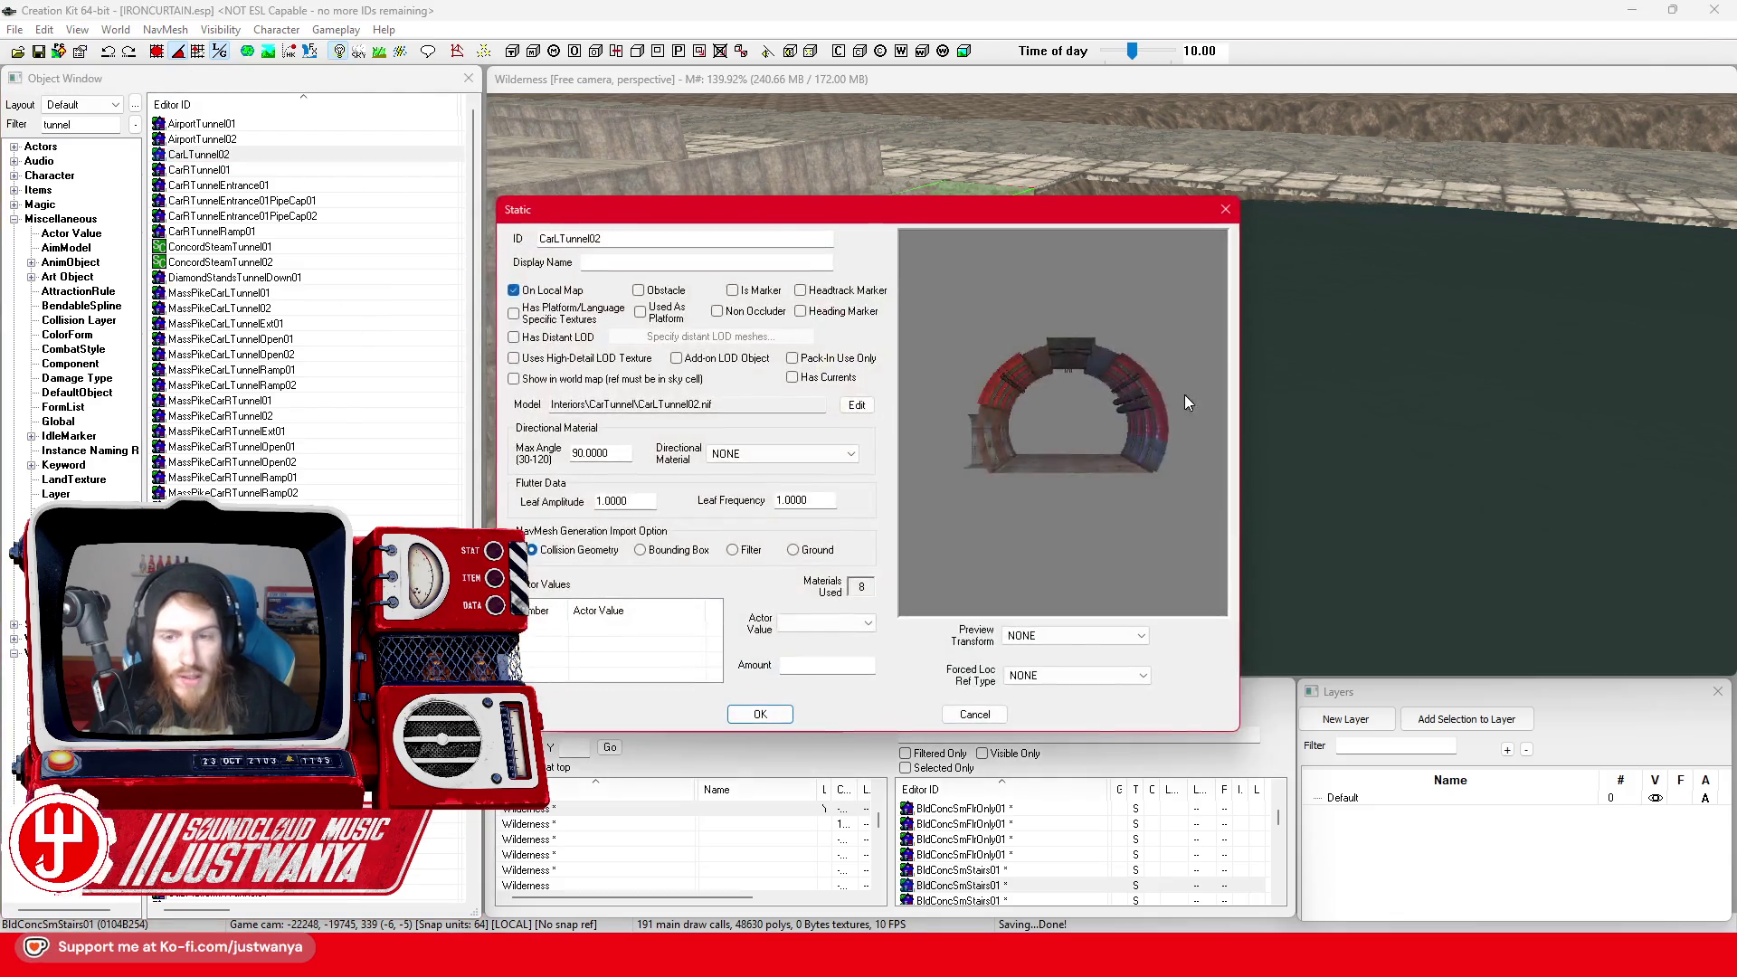
{"action": "mouse_move", "coordinate": [1185, 394]}
{"action": "left_mouse_down"}
{"action": "mouse_move", "coordinate": [1142, 425]}
{"action": "mouse_move", "coordinate": [1051, 420]}
{"action": "mouse_move", "coordinate": [1153, 420]}
{"action": "mouse_move", "coordinate": [1177, 403]}
{"action": "left_mouse_up"}
{"action": "left_click", "coordinate": [1225, 210]}
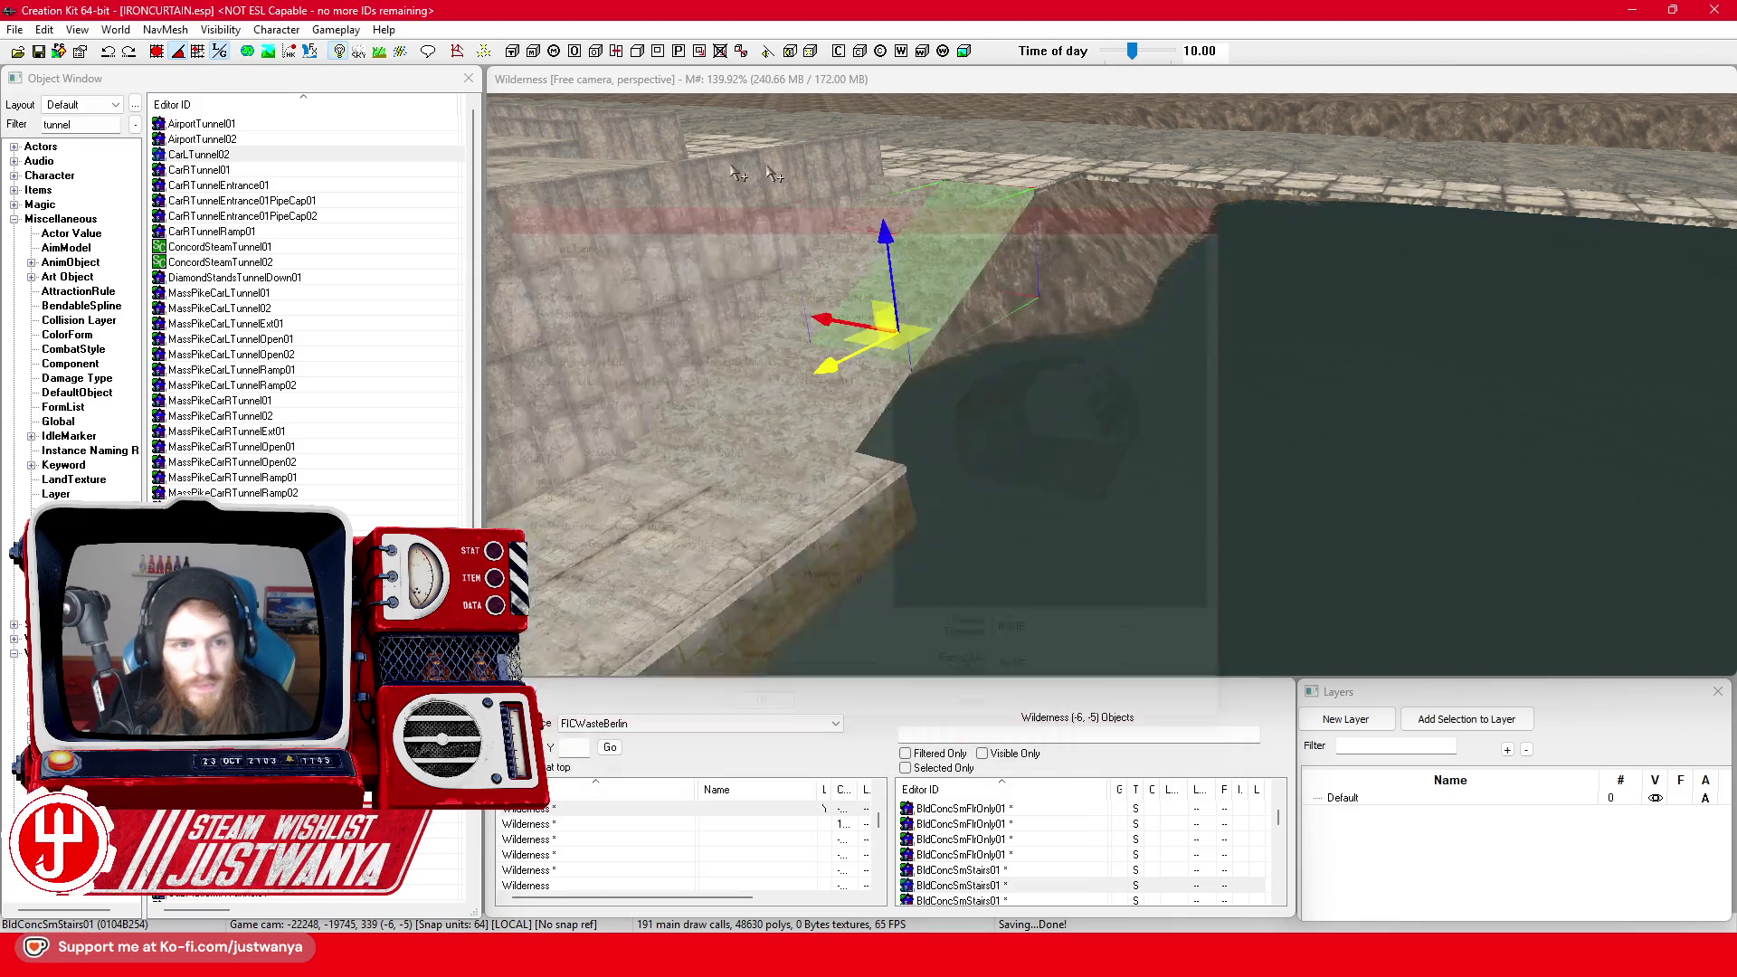
Preview the AirportTunnel02, CarRTunnelRamp01 and ConcordSteamTunnel01 pieces
{"action": "left_click", "coordinate": [268, 142]}
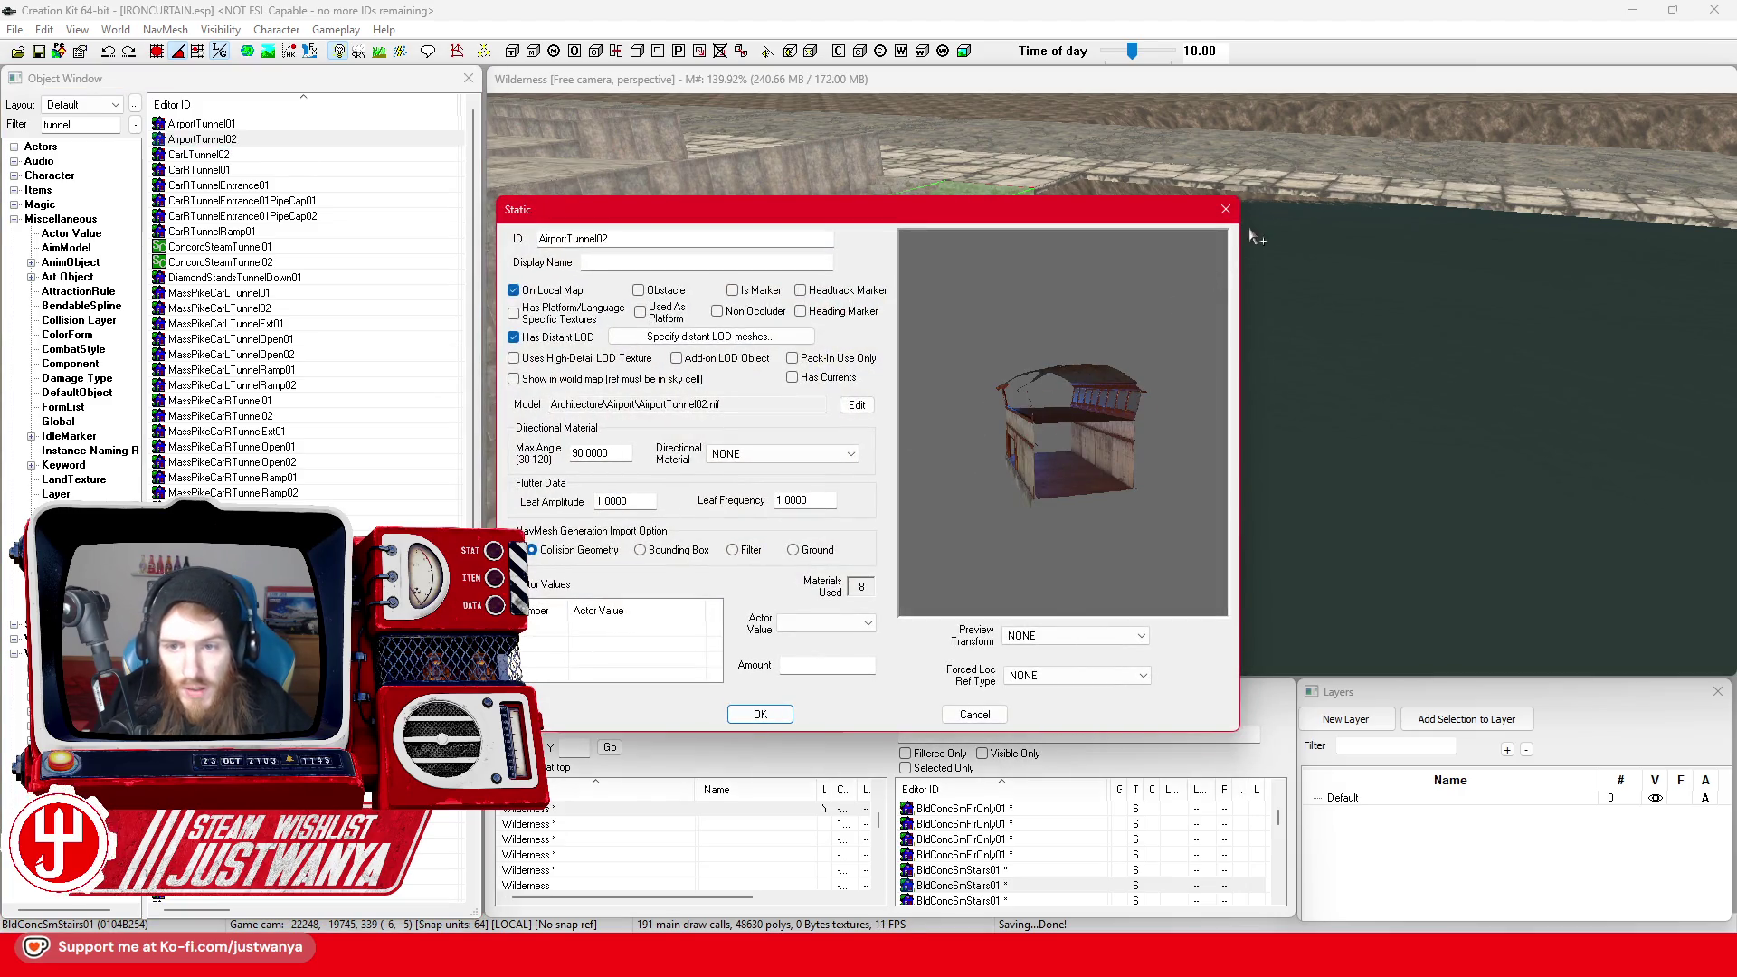
{"action": "left_click", "coordinate": [1226, 210]}
{"action": "left_click", "coordinate": [303, 233]}
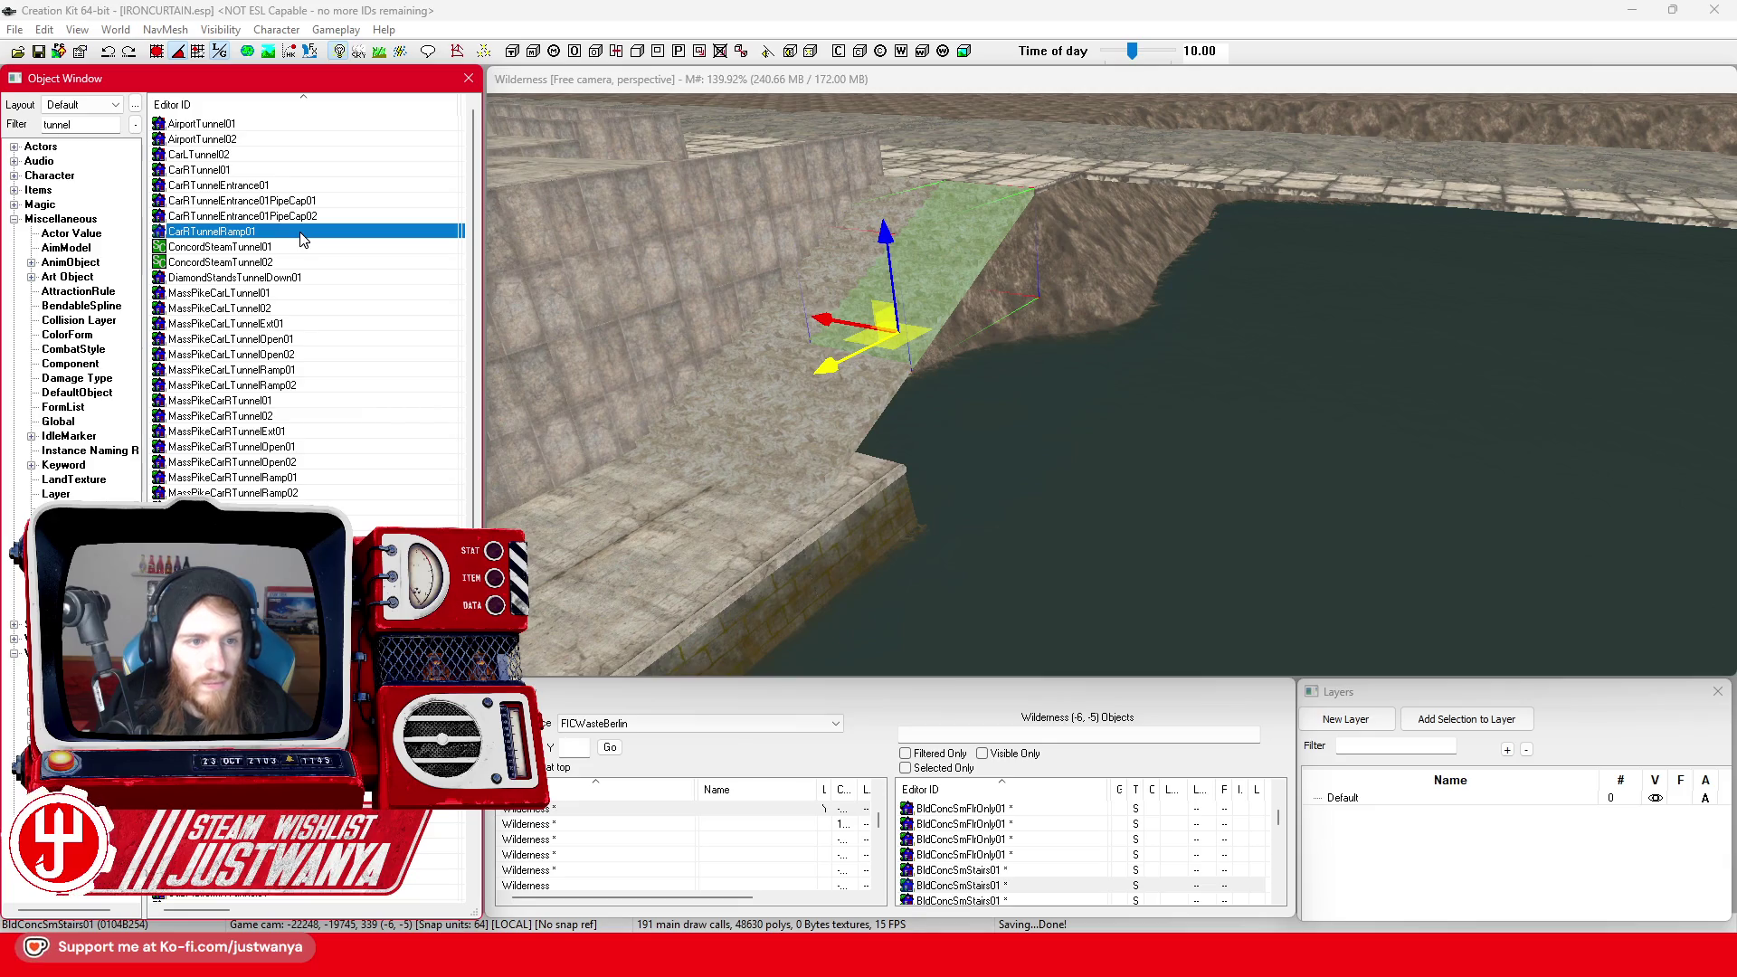
{"action": "double_click", "coordinate": [303, 234]}
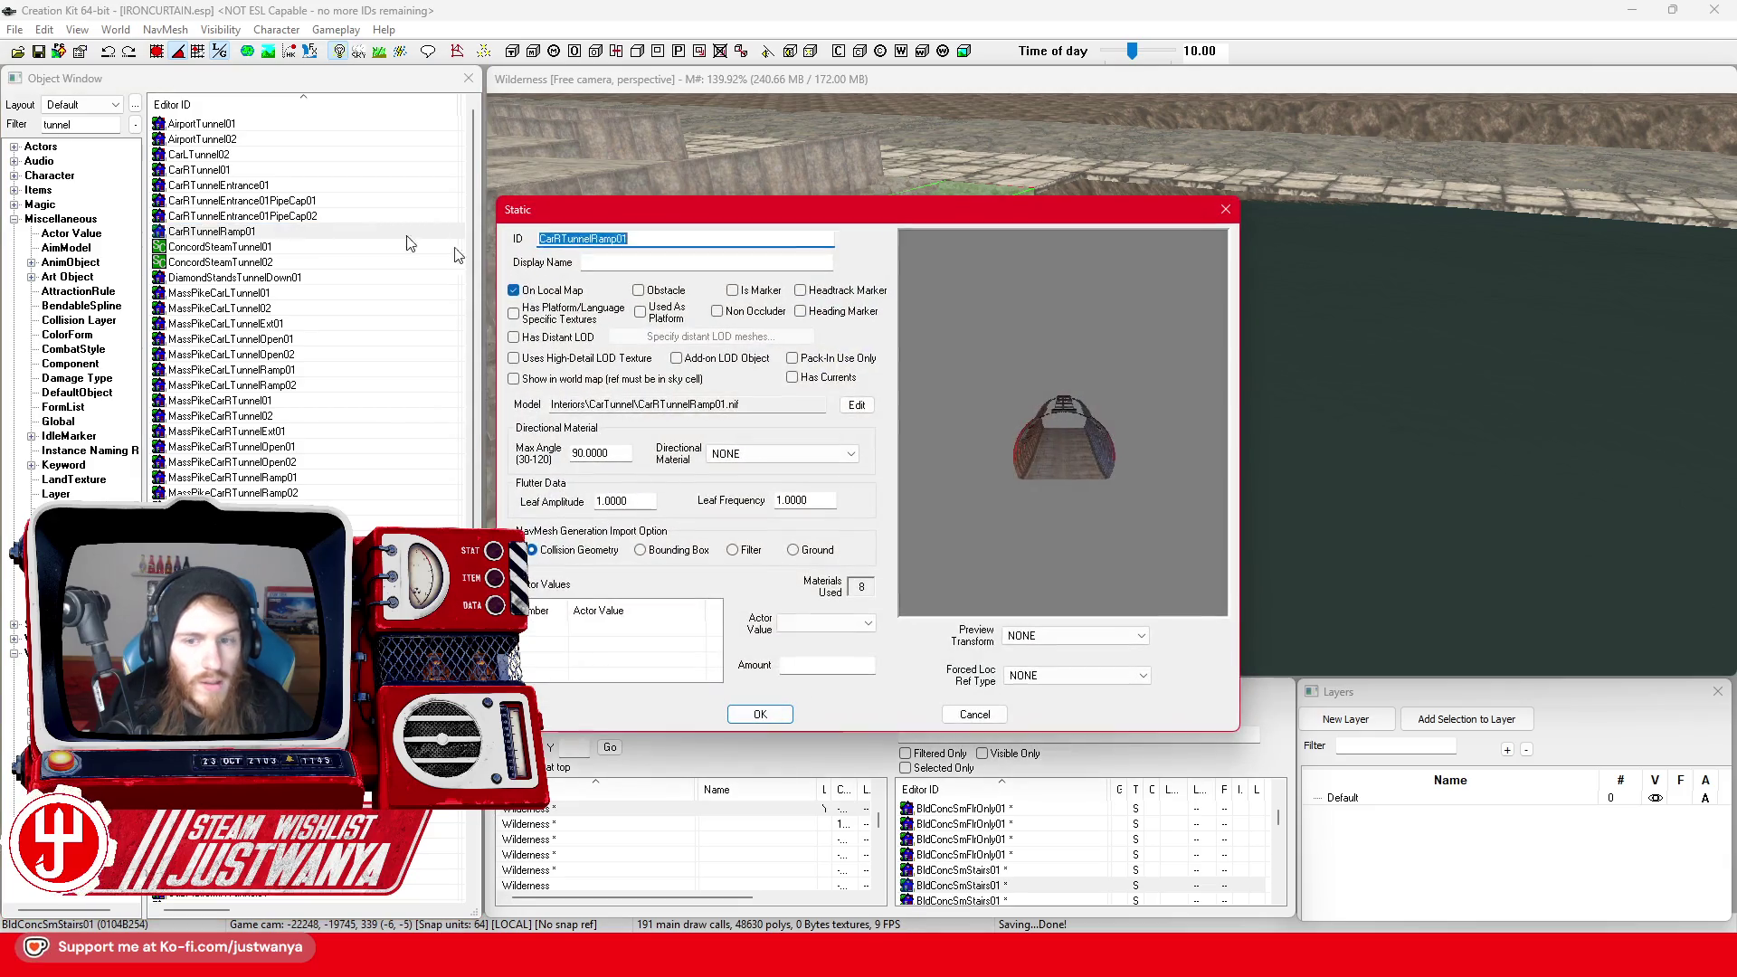
{"action": "left_click", "coordinate": [1225, 210]}
{"action": "left_click", "coordinate": [298, 247]}
{"action": "double_click", "coordinate": [298, 247]}
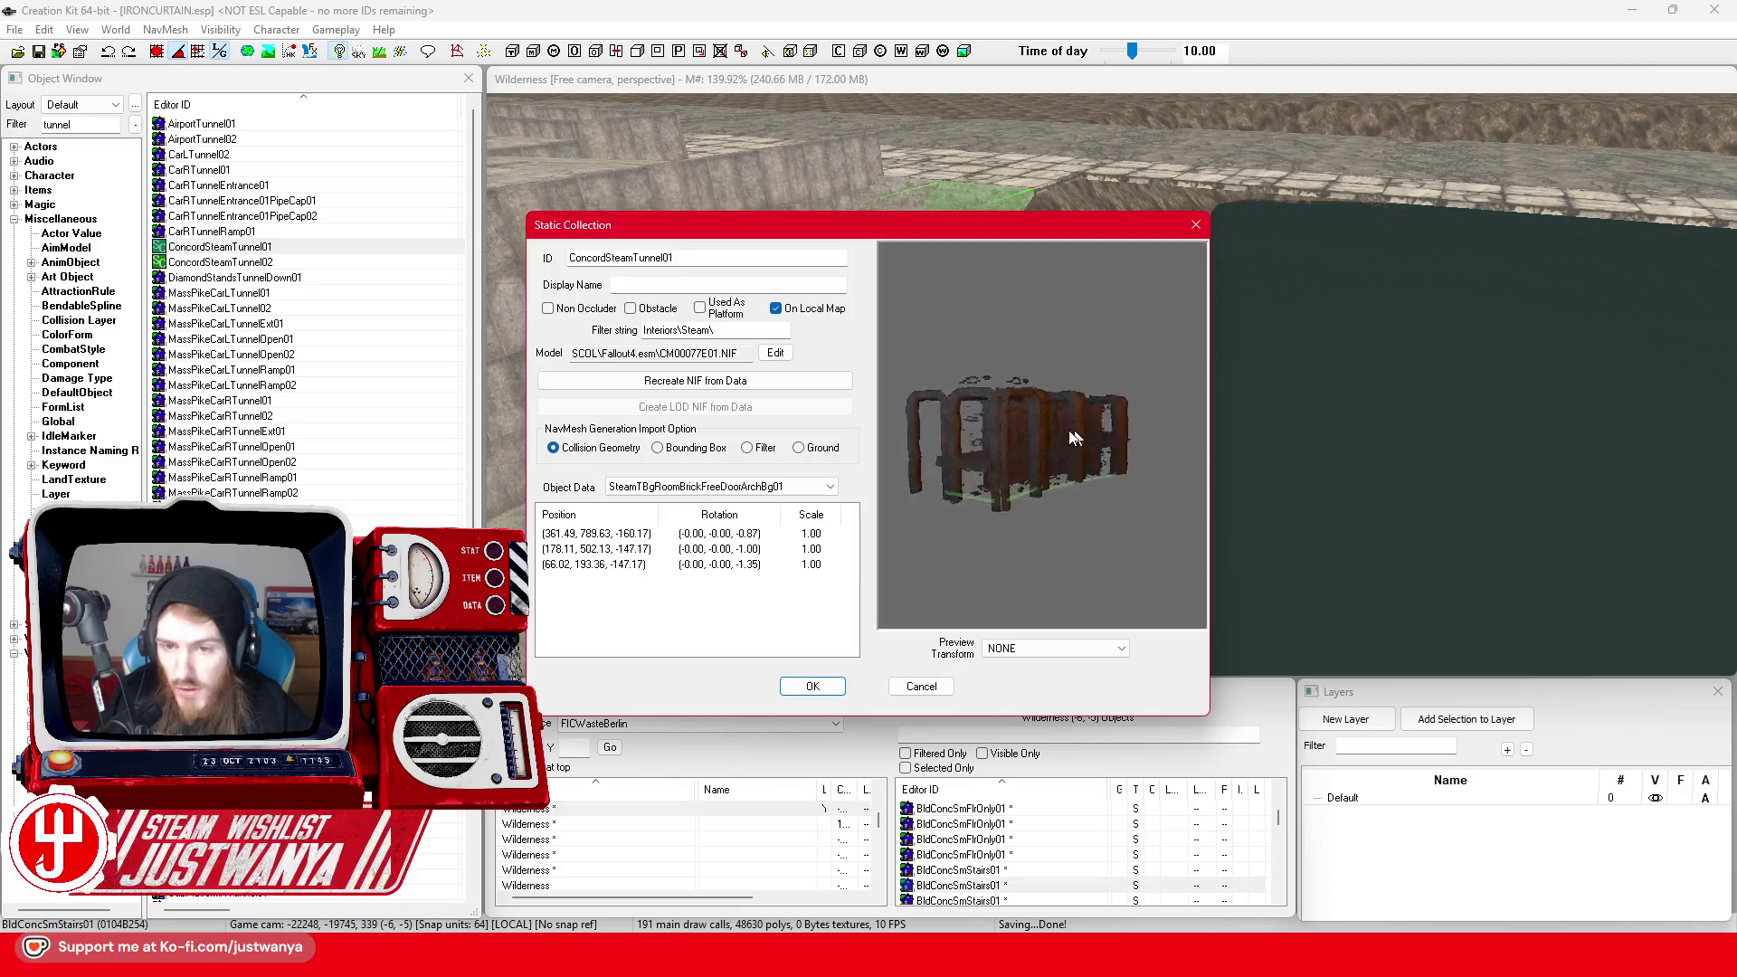
{"action": "mouse_move", "coordinate": [1075, 438]}
{"action": "left_mouse_down"}
{"action": "mouse_move", "coordinate": [1357, 446]}
{"action": "mouse_move", "coordinate": [1165, 496]}
{"action": "left_mouse_up"}
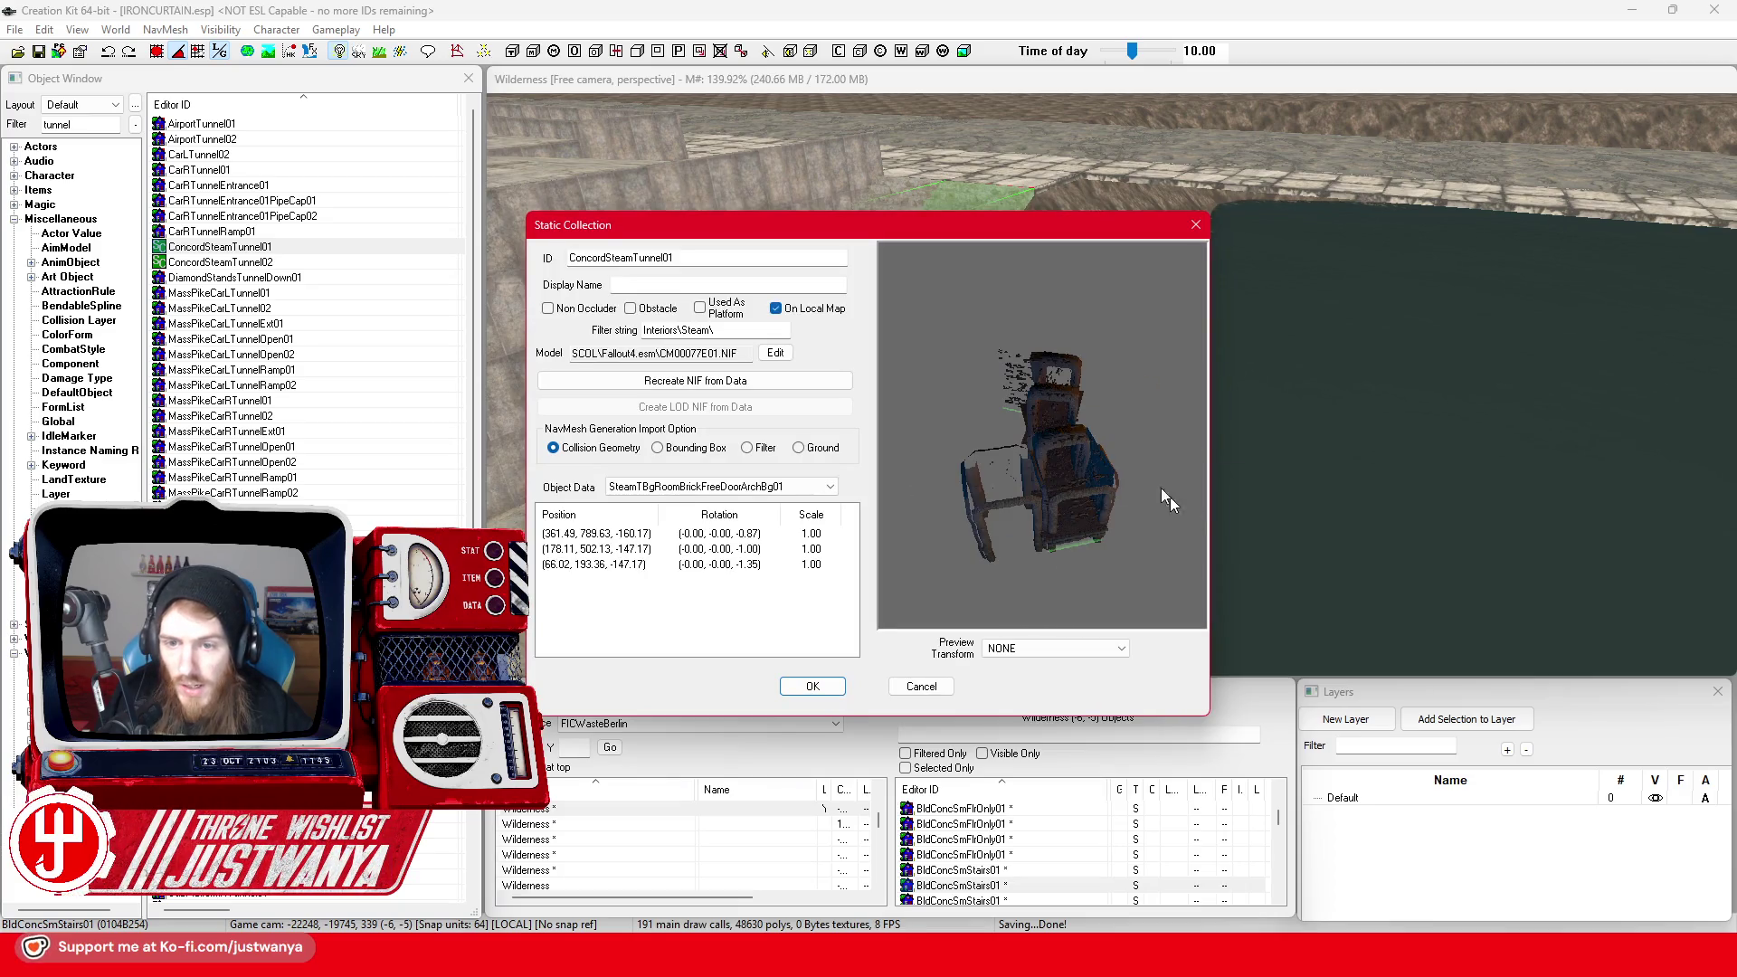
{"action": "left_click", "coordinate": [1199, 229]}
Inspect DiamondStandsTunnelDown01 and SubCTunnel01 from several angles
{"action": "left_click", "coordinate": [328, 278]}
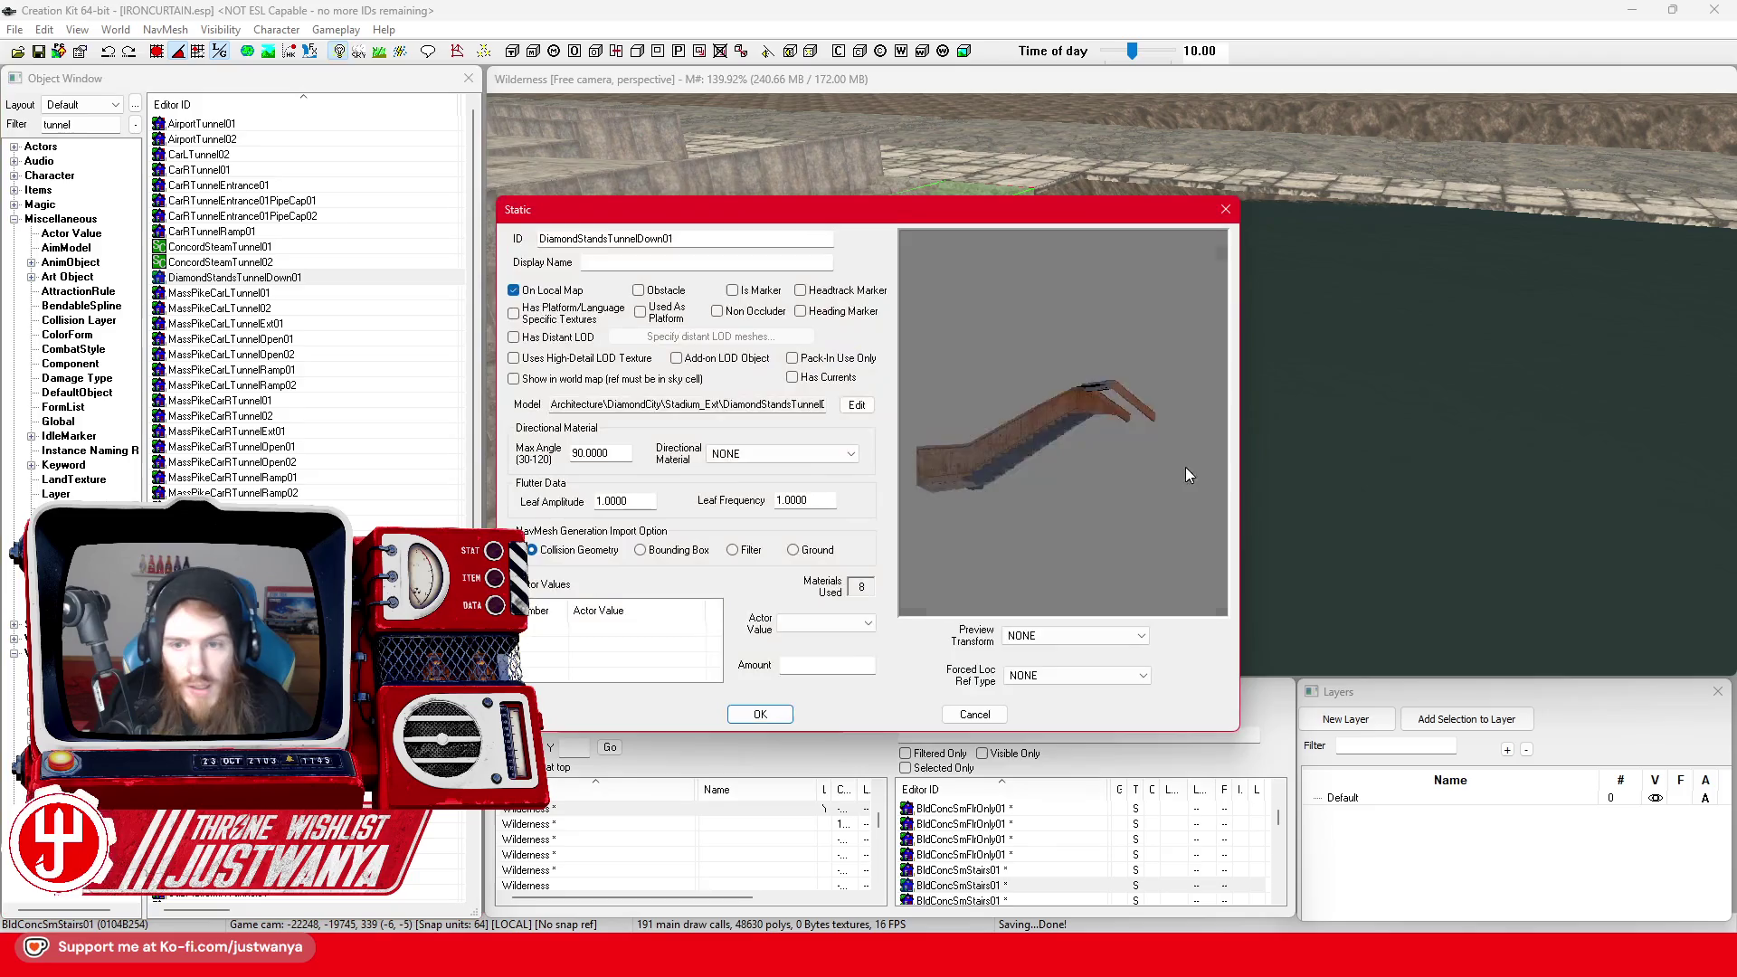
{"action": "mouse_move", "coordinate": [1185, 467]}
{"action": "left_mouse_down"}
{"action": "mouse_move", "coordinate": [1327, 510]}
{"action": "mouse_move", "coordinate": [1278, 484]}
{"action": "mouse_move", "coordinate": [1047, 505]}
{"action": "mouse_move", "coordinate": [1199, 254]}
{"action": "left_mouse_up"}
{"action": "left_click", "coordinate": [1225, 209]}
{"action": "left_click", "coordinate": [325, 295]}
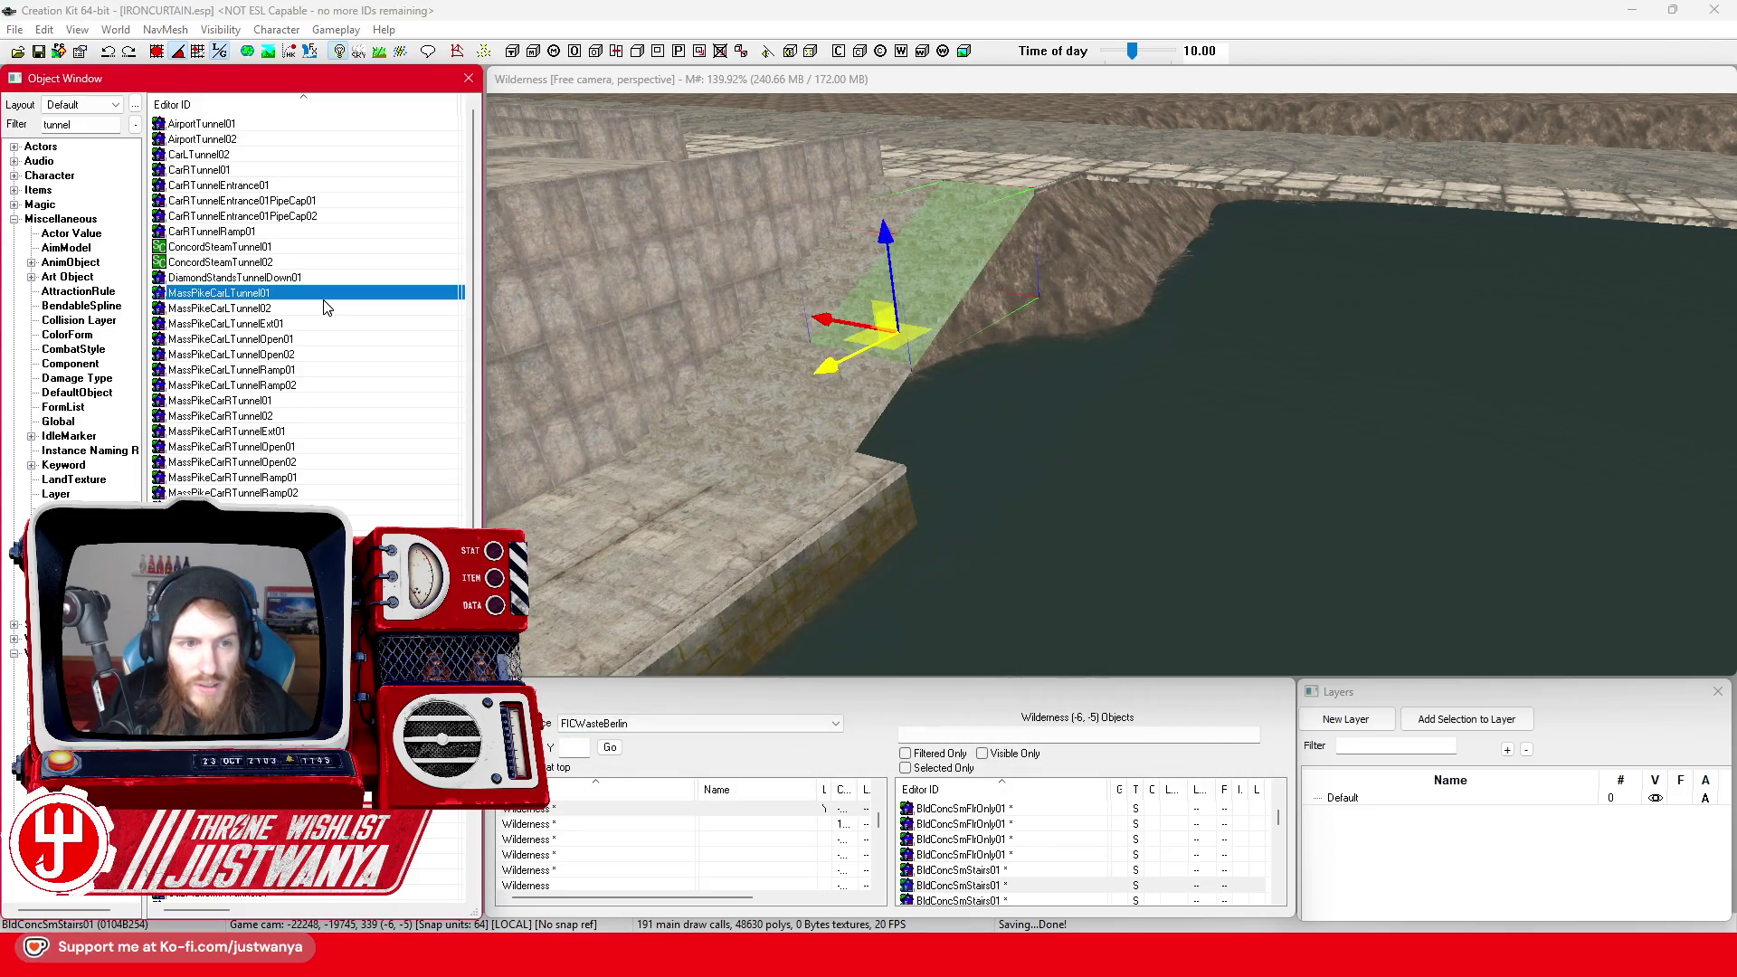
{"action": "left_click", "coordinate": [1226, 209]}
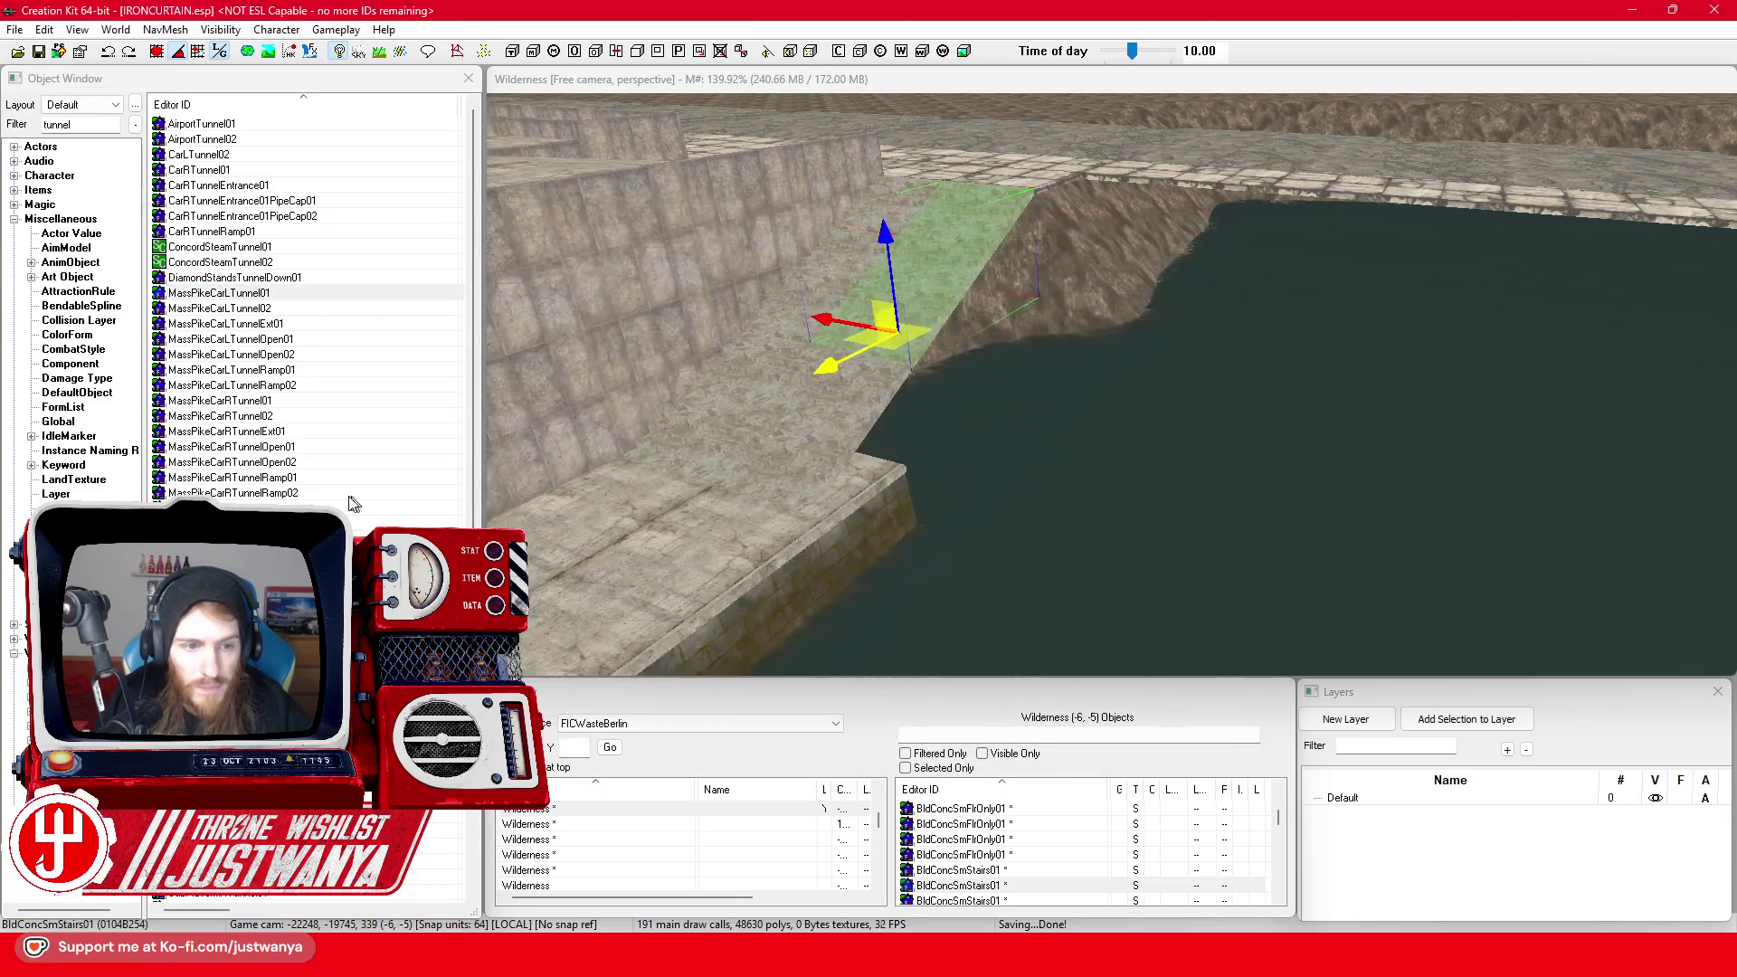
{"action": "double_click", "coordinate": [356, 507]}
{"action": "left_click_drag", "start_coordinate": [1073, 390], "coordinate": [991, 394]}
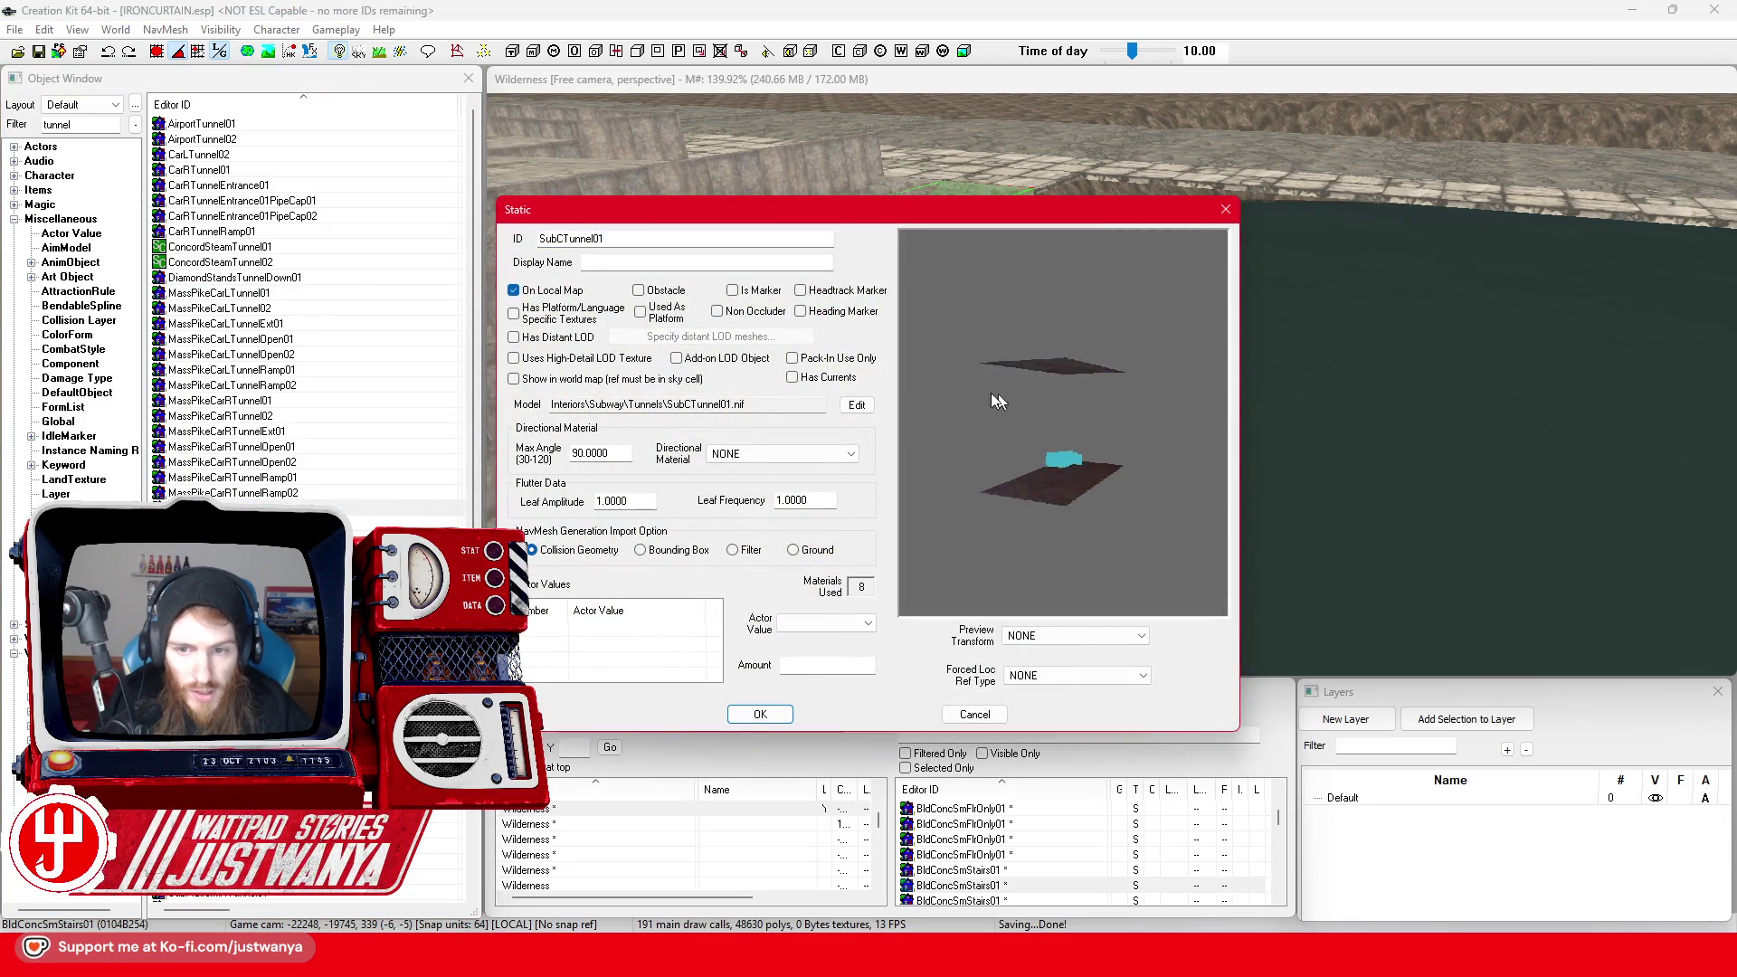
{"action": "left_click", "coordinate": [1226, 209]}
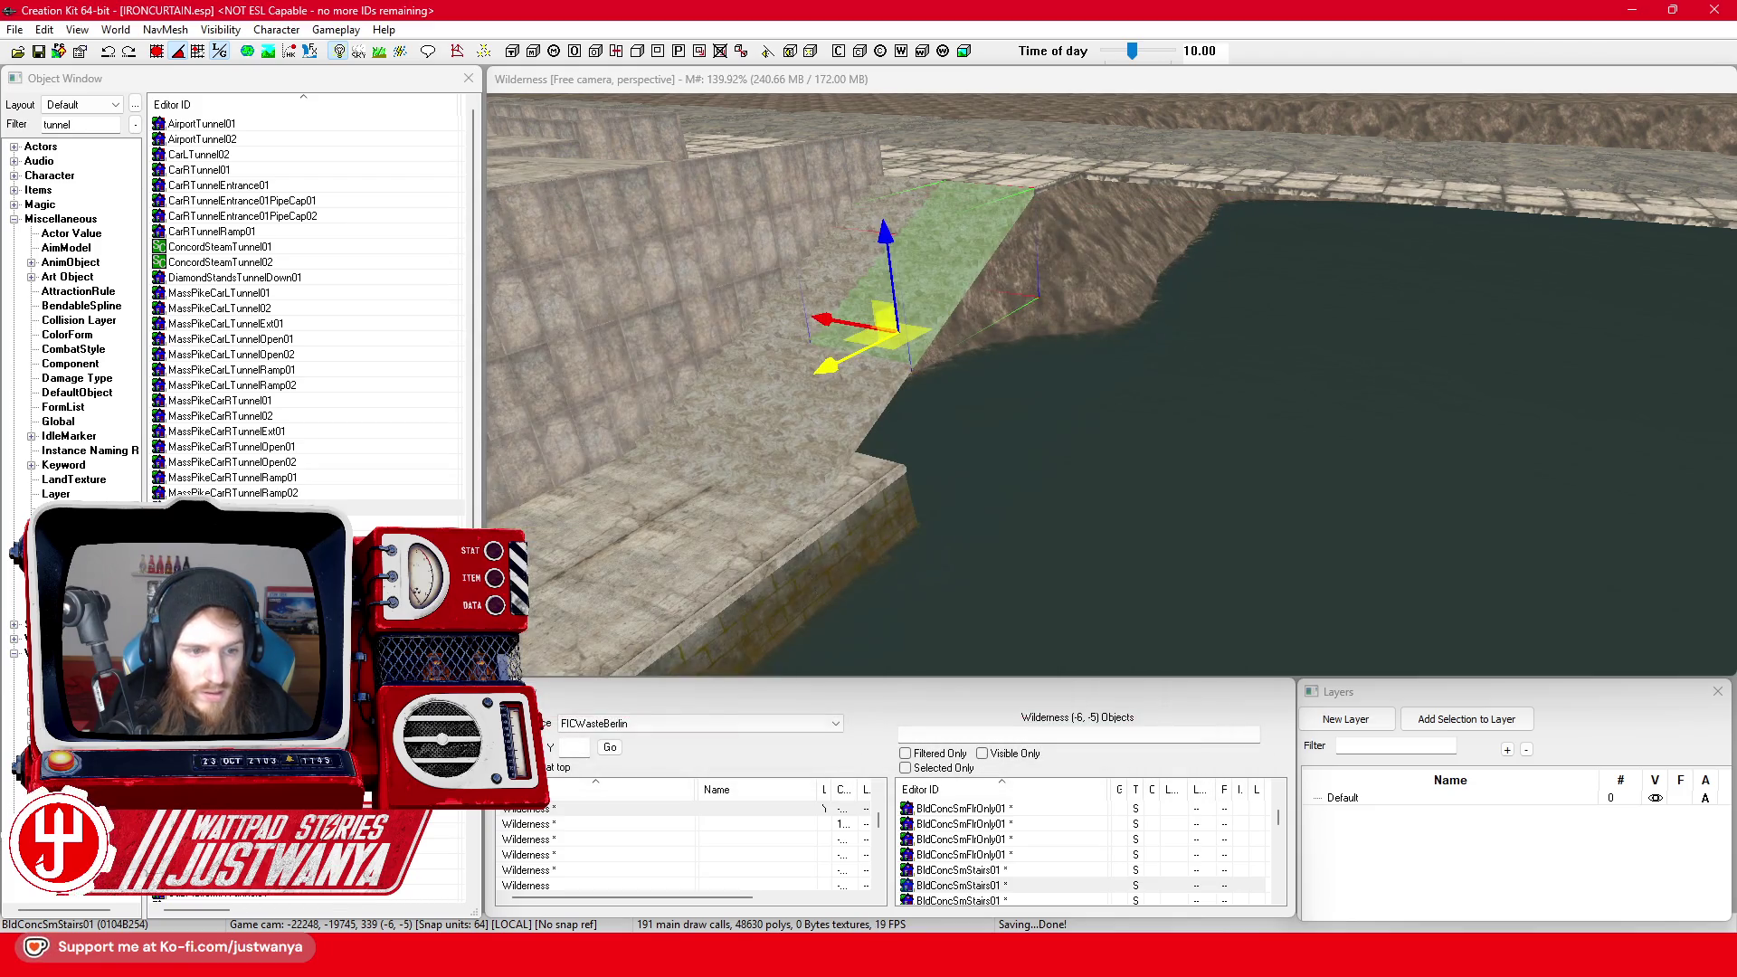
Preview the SubLAccessTunnel01 and SubLTunnel01 models
{"action": "double_click", "coordinate": [355, 522]}
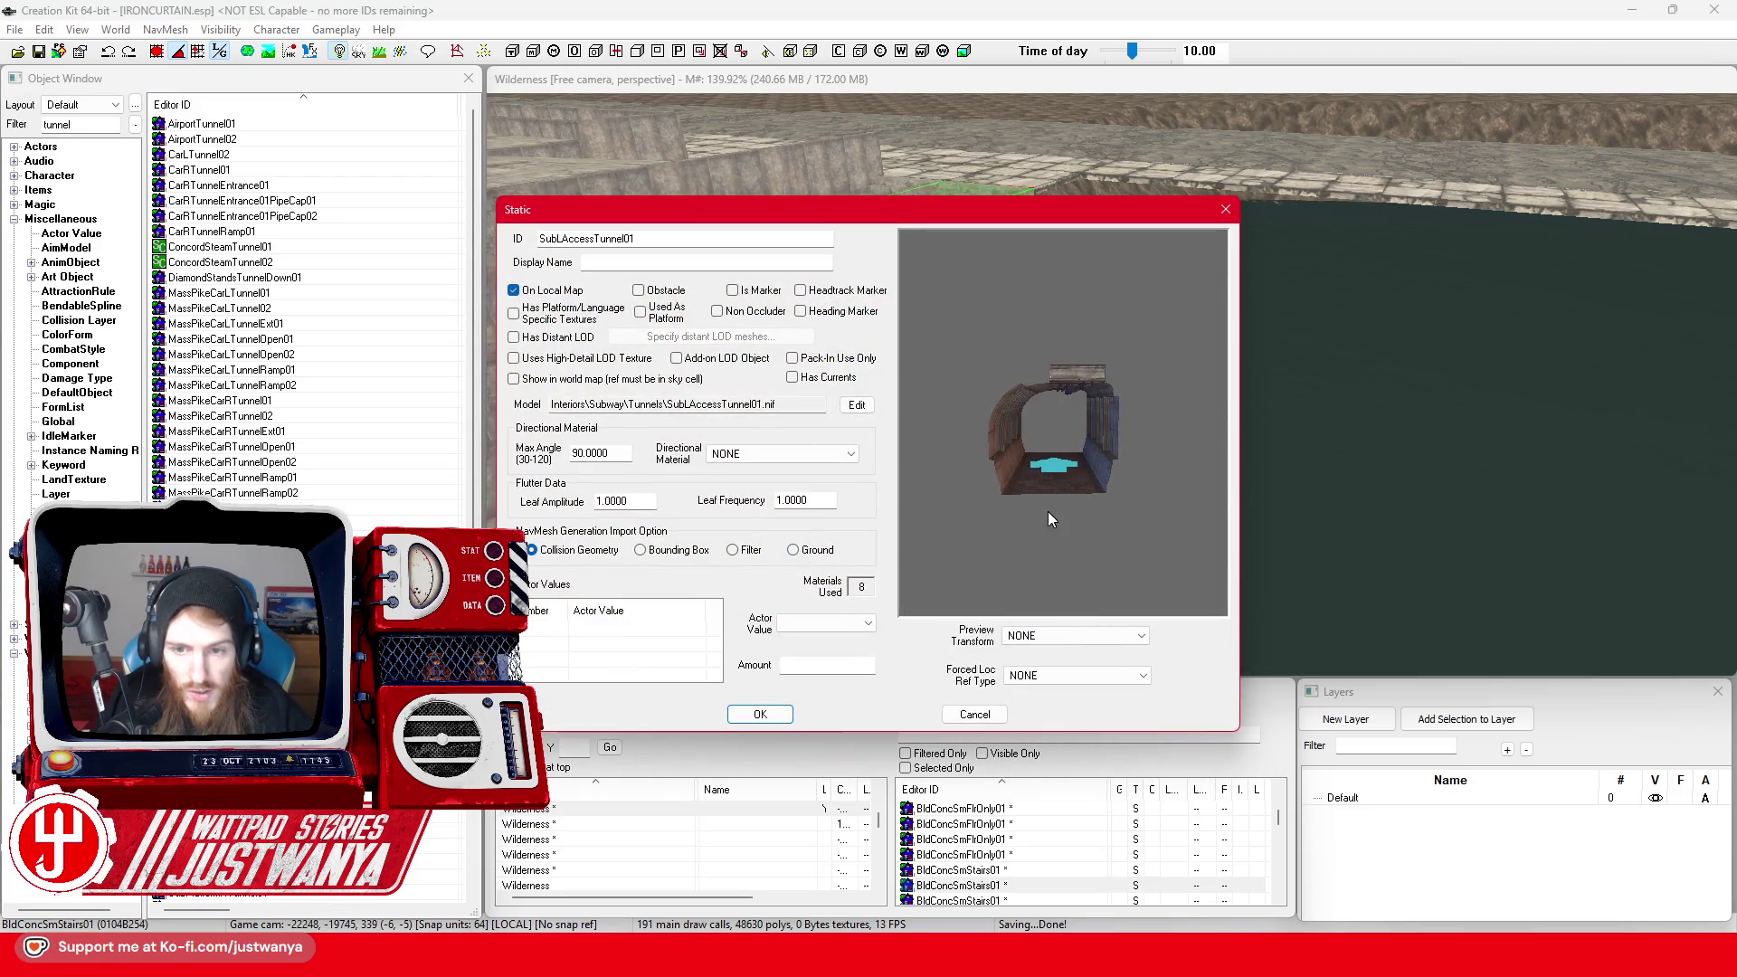
{"action": "mouse_move", "coordinate": [1048, 512]}
{"action": "left_mouse_down"}
{"action": "mouse_move", "coordinate": [1029, 471]}
{"action": "mouse_move", "coordinate": [1033, 503]}
{"action": "mouse_move", "coordinate": [1047, 489]}
{"action": "left_mouse_up"}
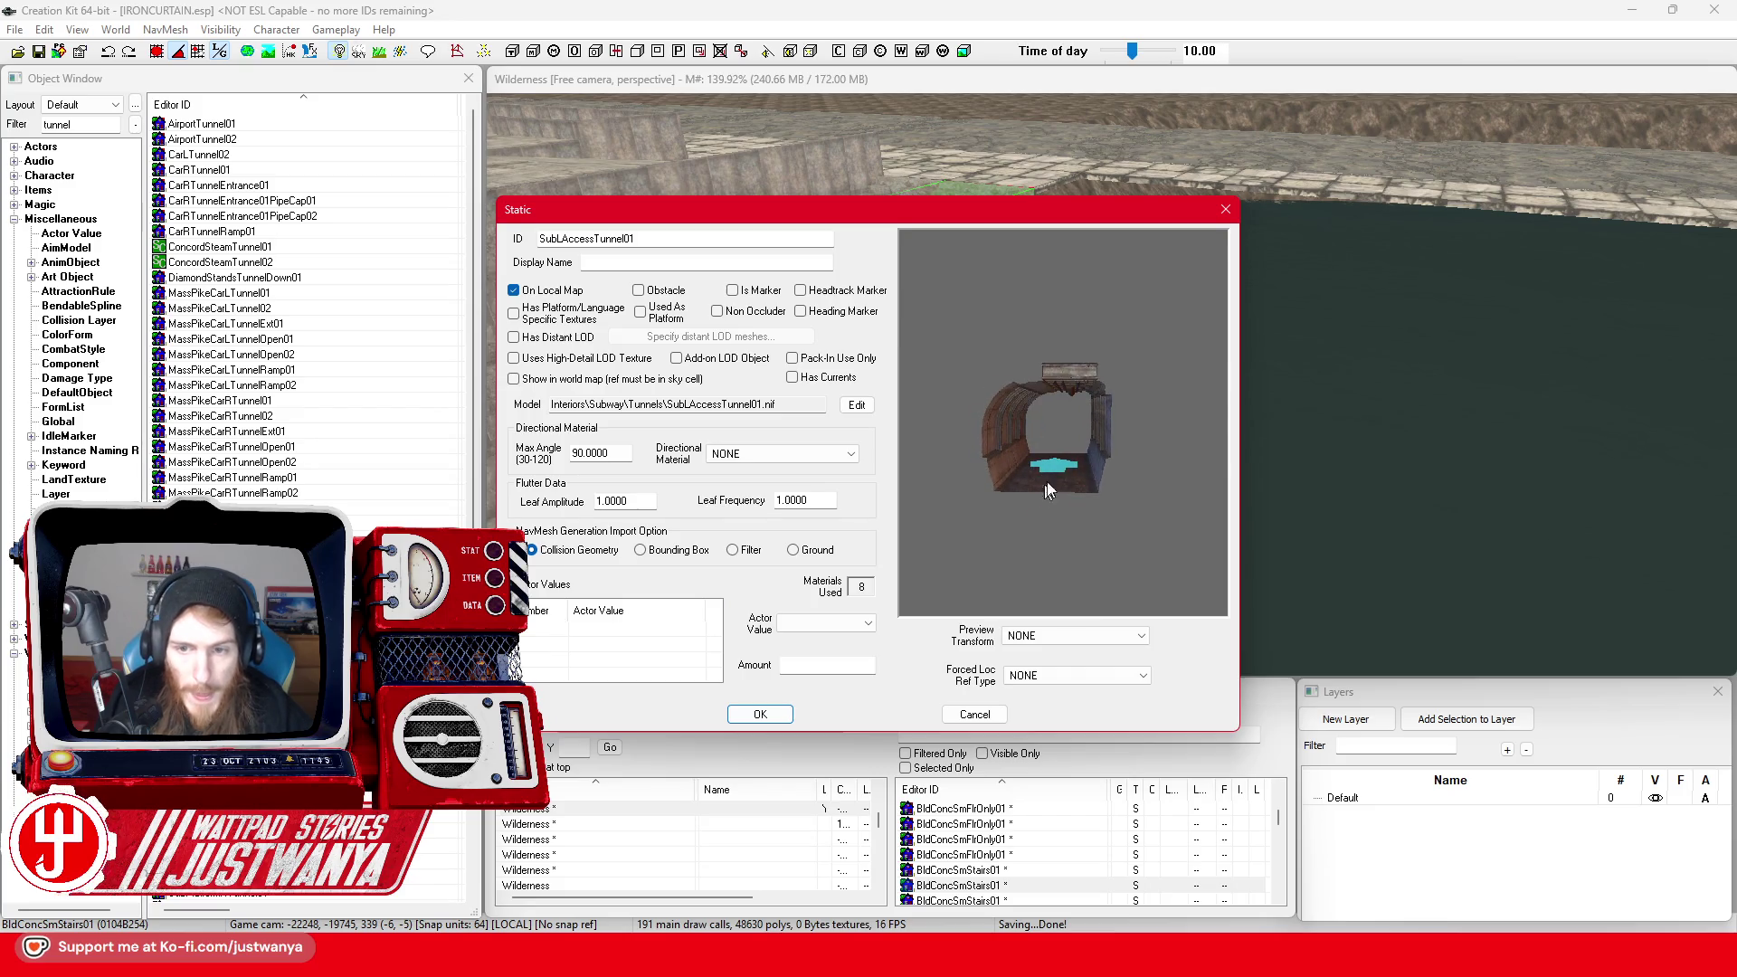
{"action": "scroll", "coordinate": [1061, 549], "scroll_direction": "up", "scroll_amount": 5}
{"action": "mouse_move", "coordinate": [1061, 549]}
{"action": "left_mouse_down"}
{"action": "mouse_move", "coordinate": [1122, 491]}
{"action": "mouse_move", "coordinate": [1081, 476]}
{"action": "mouse_move", "coordinate": [1070, 524]}
{"action": "left_mouse_up"}
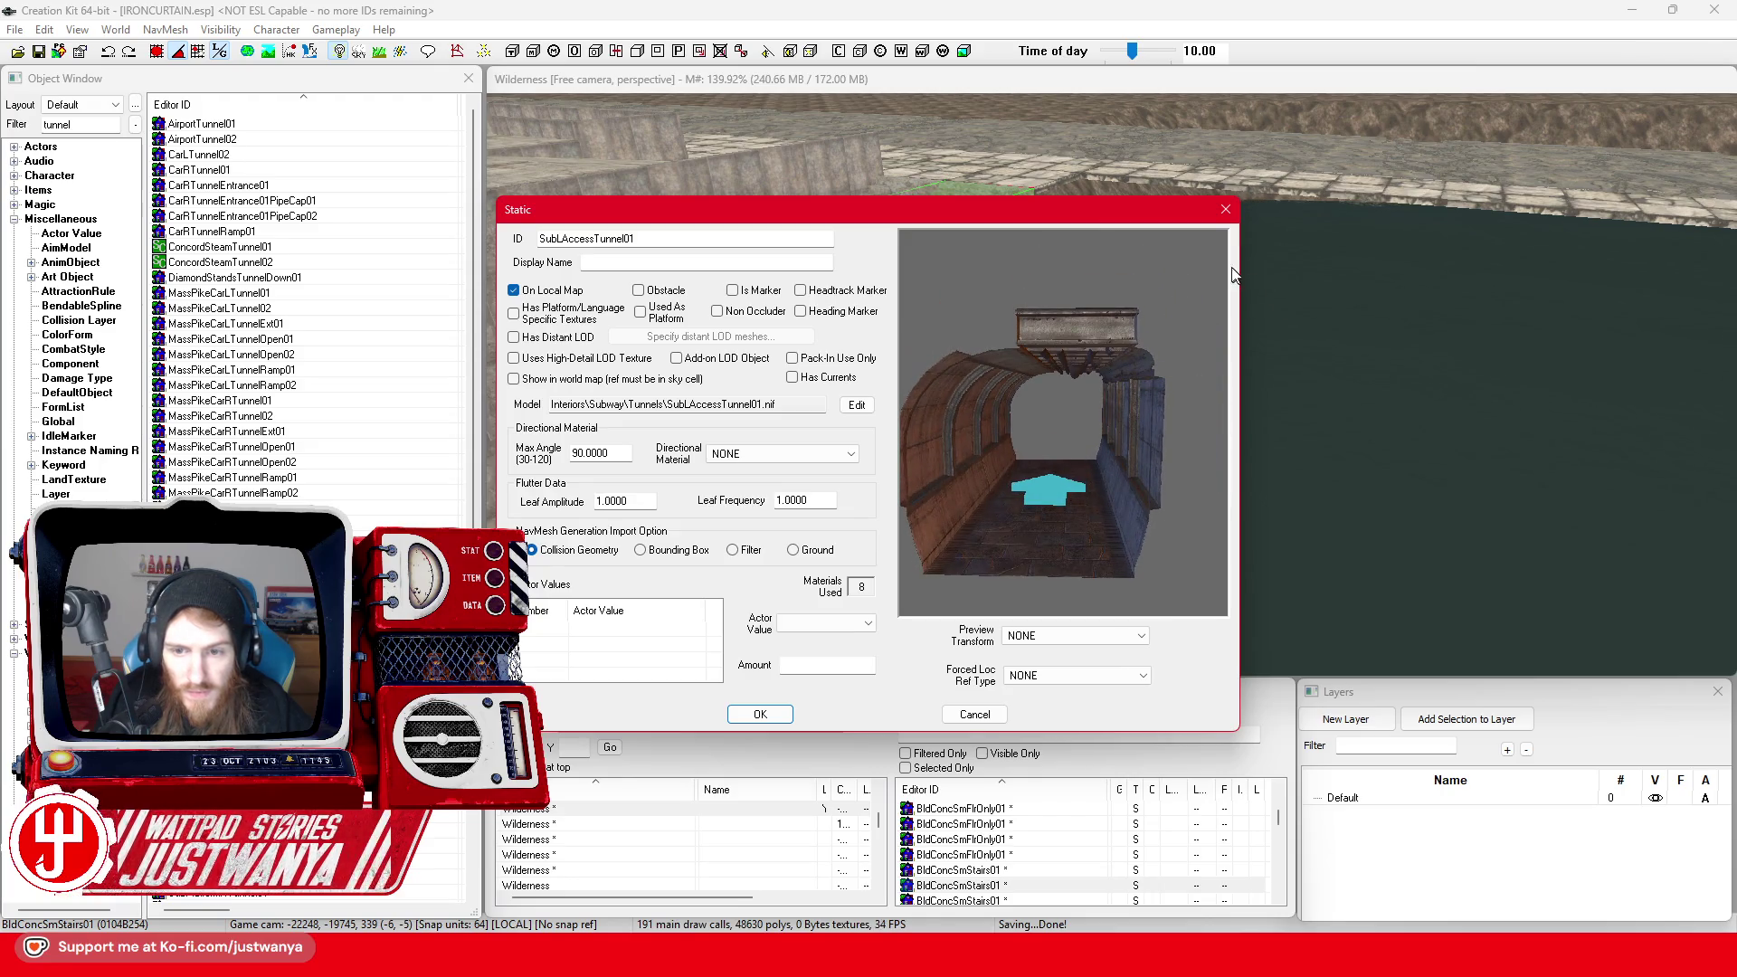
{"action": "left_click", "coordinate": [1225, 209]}
{"action": "double_click", "coordinate": [217, 456]}
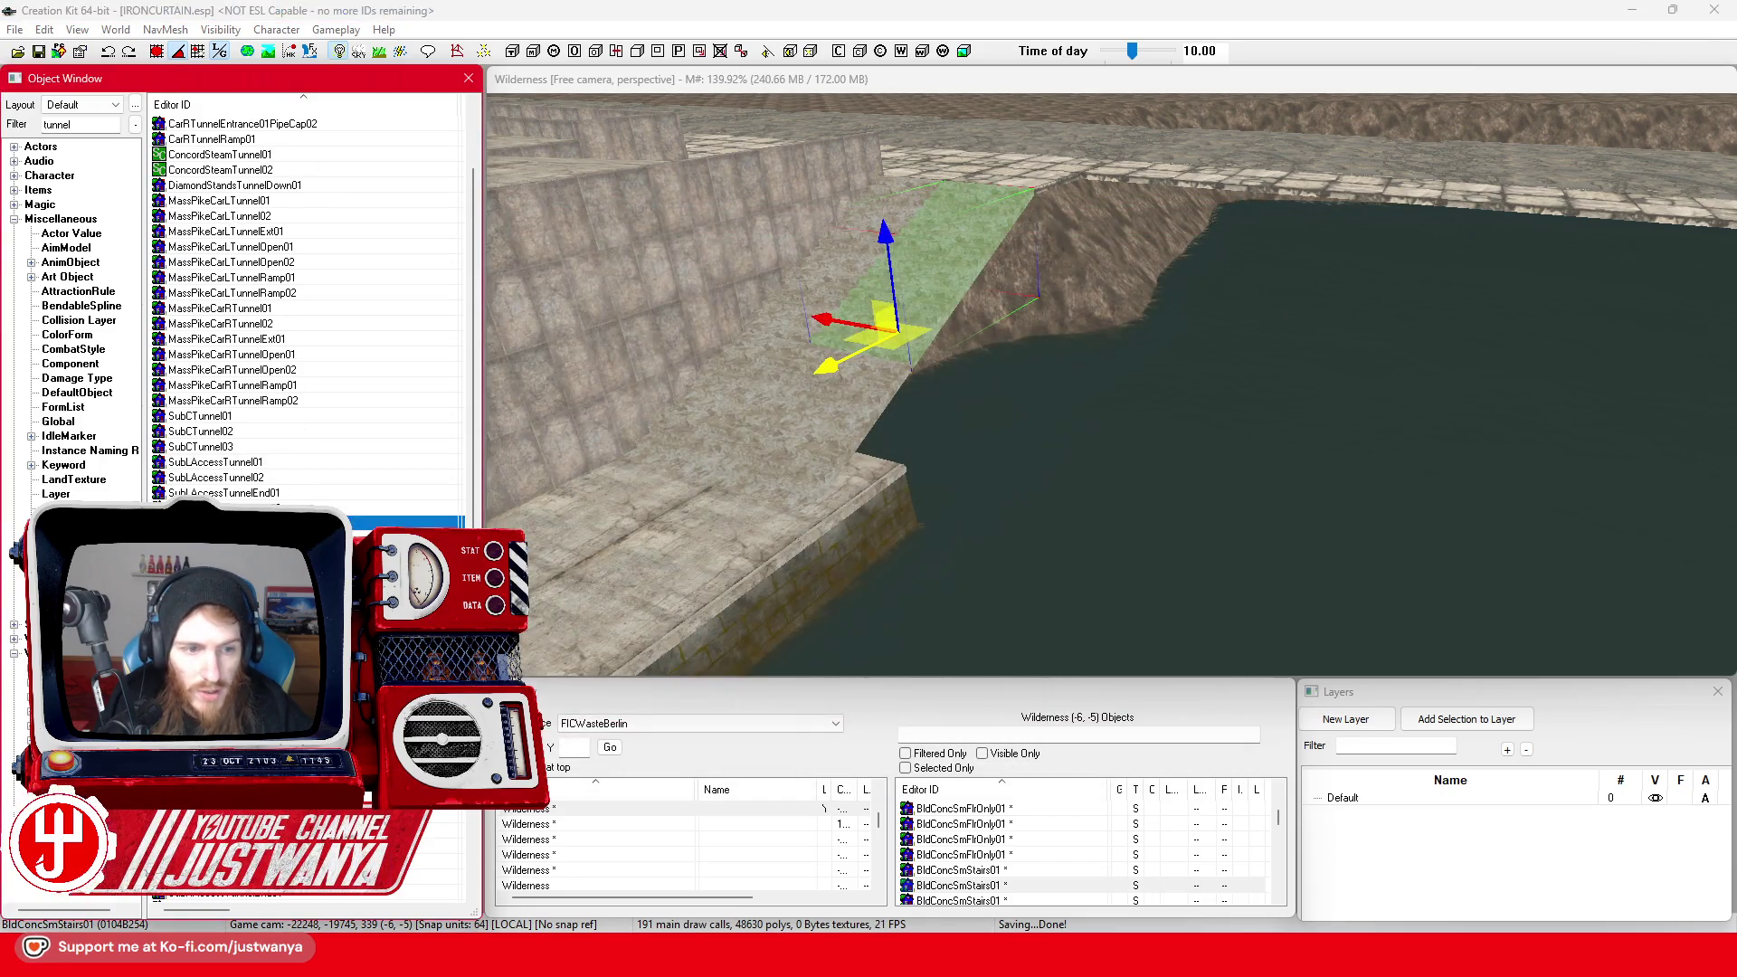
{"action": "mouse_move", "coordinate": [1072, 443]}
{"action": "left_mouse_down"}
{"action": "mouse_move", "coordinate": [1052, 431]}
{"action": "mouse_move", "coordinate": [1089, 519]}
{"action": "mouse_move", "coordinate": [980, 513]}
{"action": "mouse_move", "coordinate": [1125, 508]}
{"action": "mouse_move", "coordinate": [1185, 393]}
{"action": "left_mouse_up"}
{"action": "left_click", "coordinate": [1225, 209]}
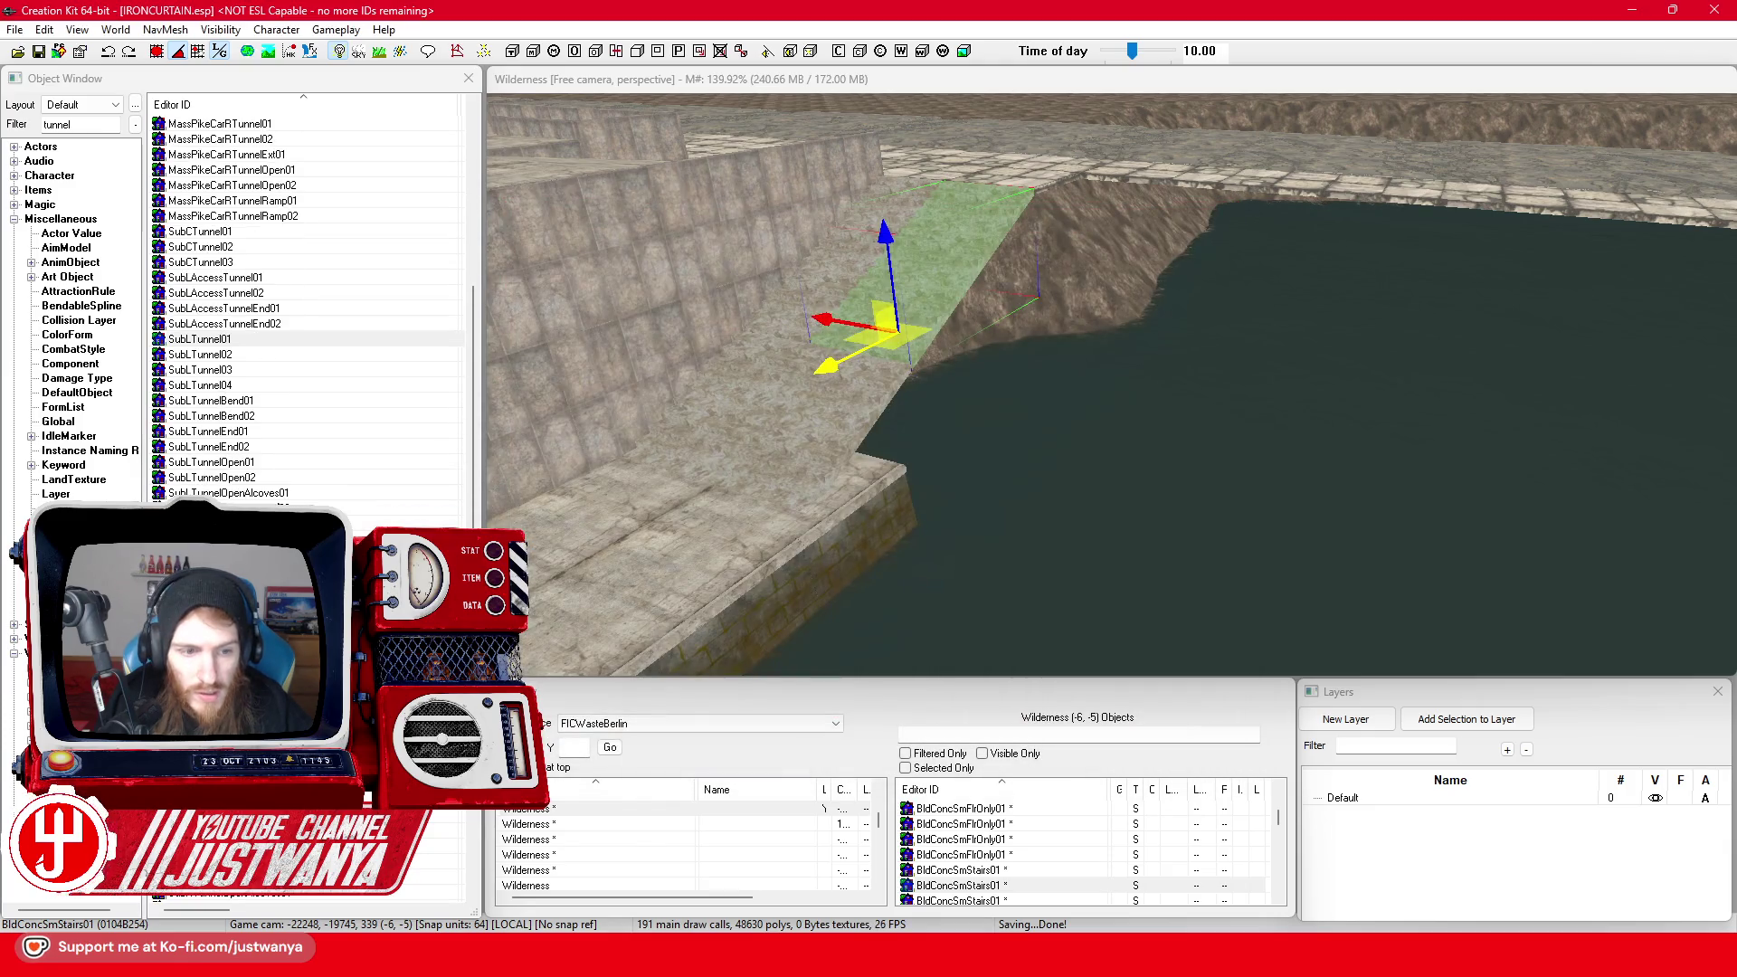
Open TunnelStr01's properties and rotate its curved arch preview
{"action": "scroll", "coordinate": [308, 308], "scroll_direction": "down", "scroll_amount": 3}
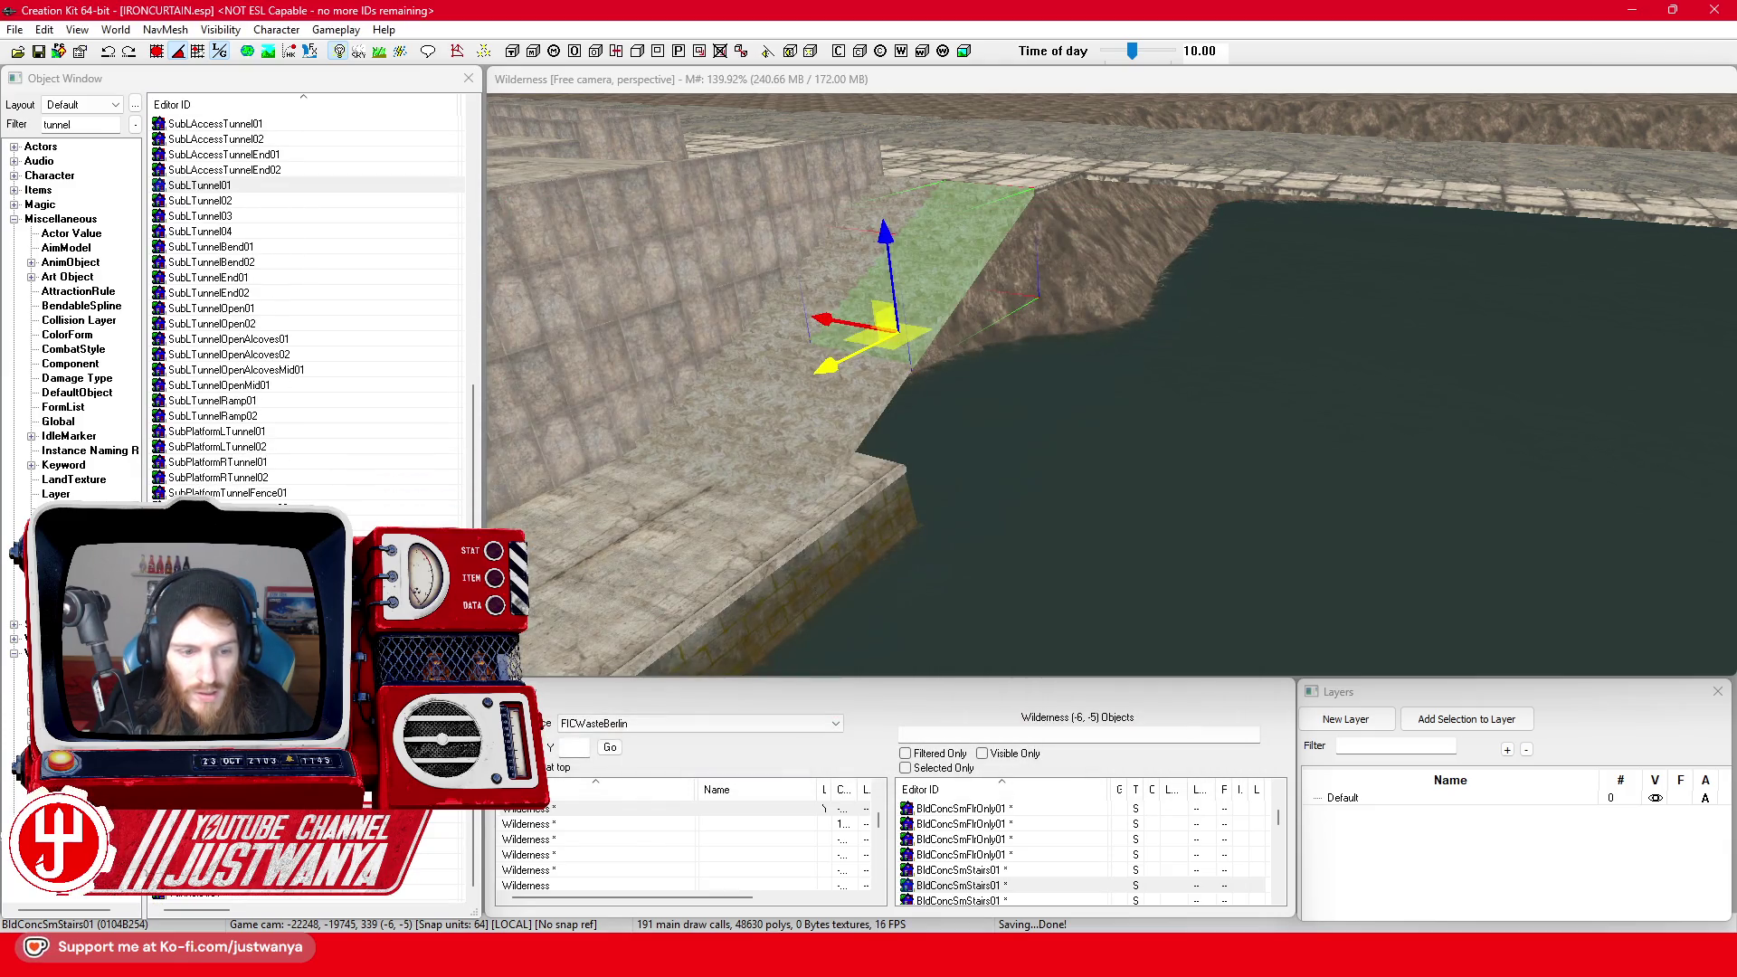
{"action": "left_click", "coordinate": [246, 893]}
{"action": "double_click", "coordinate": [246, 895]}
{"action": "mouse_move", "coordinate": [1051, 460]}
{"action": "left_mouse_down"}
{"action": "mouse_move", "coordinate": [1092, 388]}
{"action": "mouse_move", "coordinate": [1002, 407]}
{"action": "mouse_move", "coordinate": [943, 458]}
{"action": "mouse_move", "coordinate": [1056, 485]}
{"action": "mouse_move", "coordinate": [1099, 438]}
{"action": "mouse_move", "coordinate": [1050, 432]}
{"action": "left_mouse_up"}
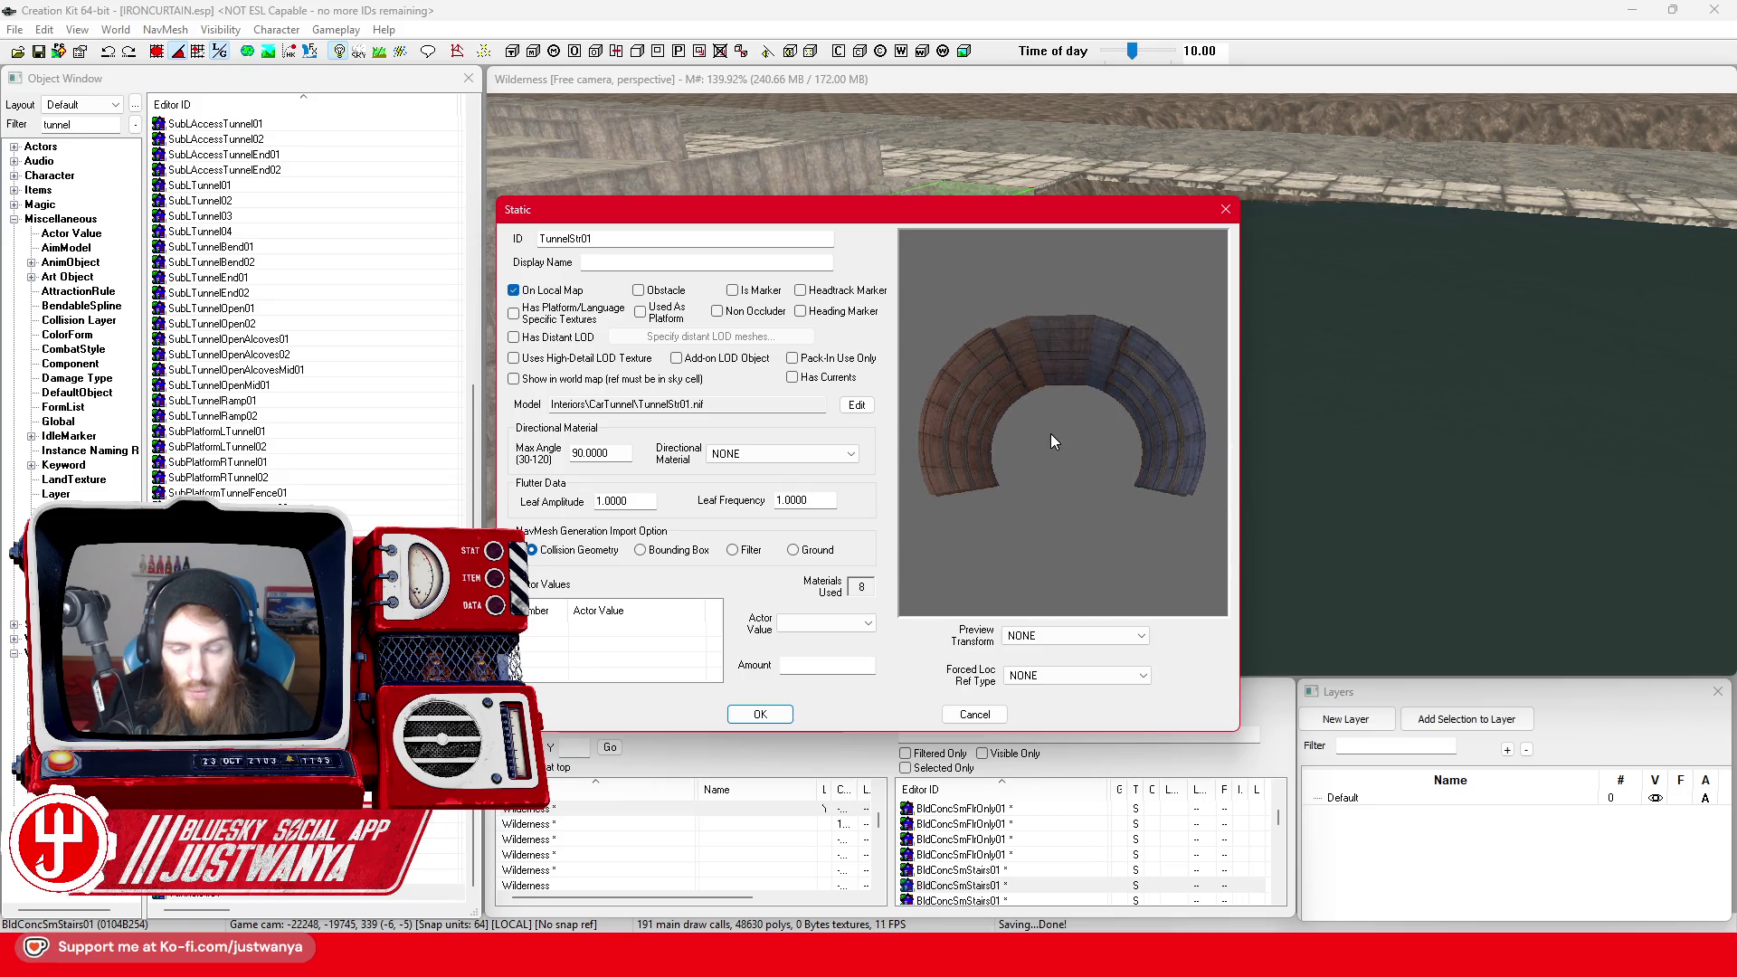
Place a TunnelStr01 piece over the river and turn it about 90 degrees
{"action": "left_click", "coordinate": [1226, 210]}
{"action": "left_click_drag", "start_coordinate": [246, 895], "coordinate": [1160, 495]}
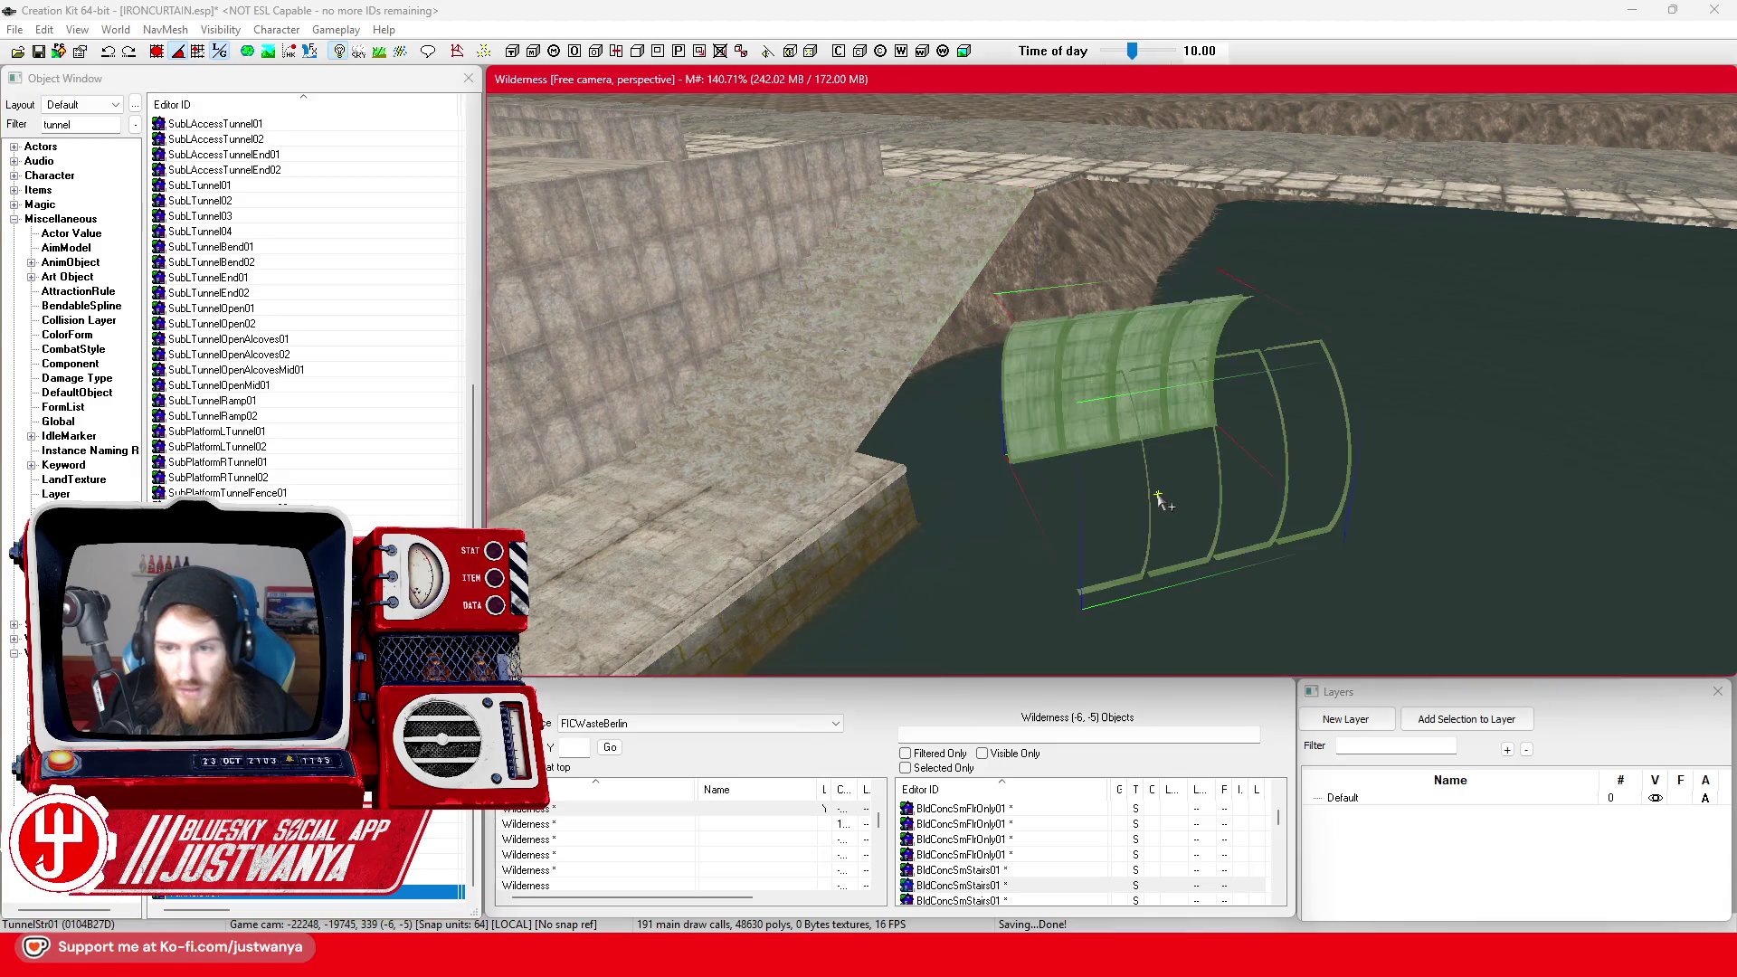
{"action": "key", "text": "e"}
{"action": "left_click_drag", "start_coordinate": [1162, 373], "coordinate": [1248, 374]}
{"action": "key", "text": "w"}
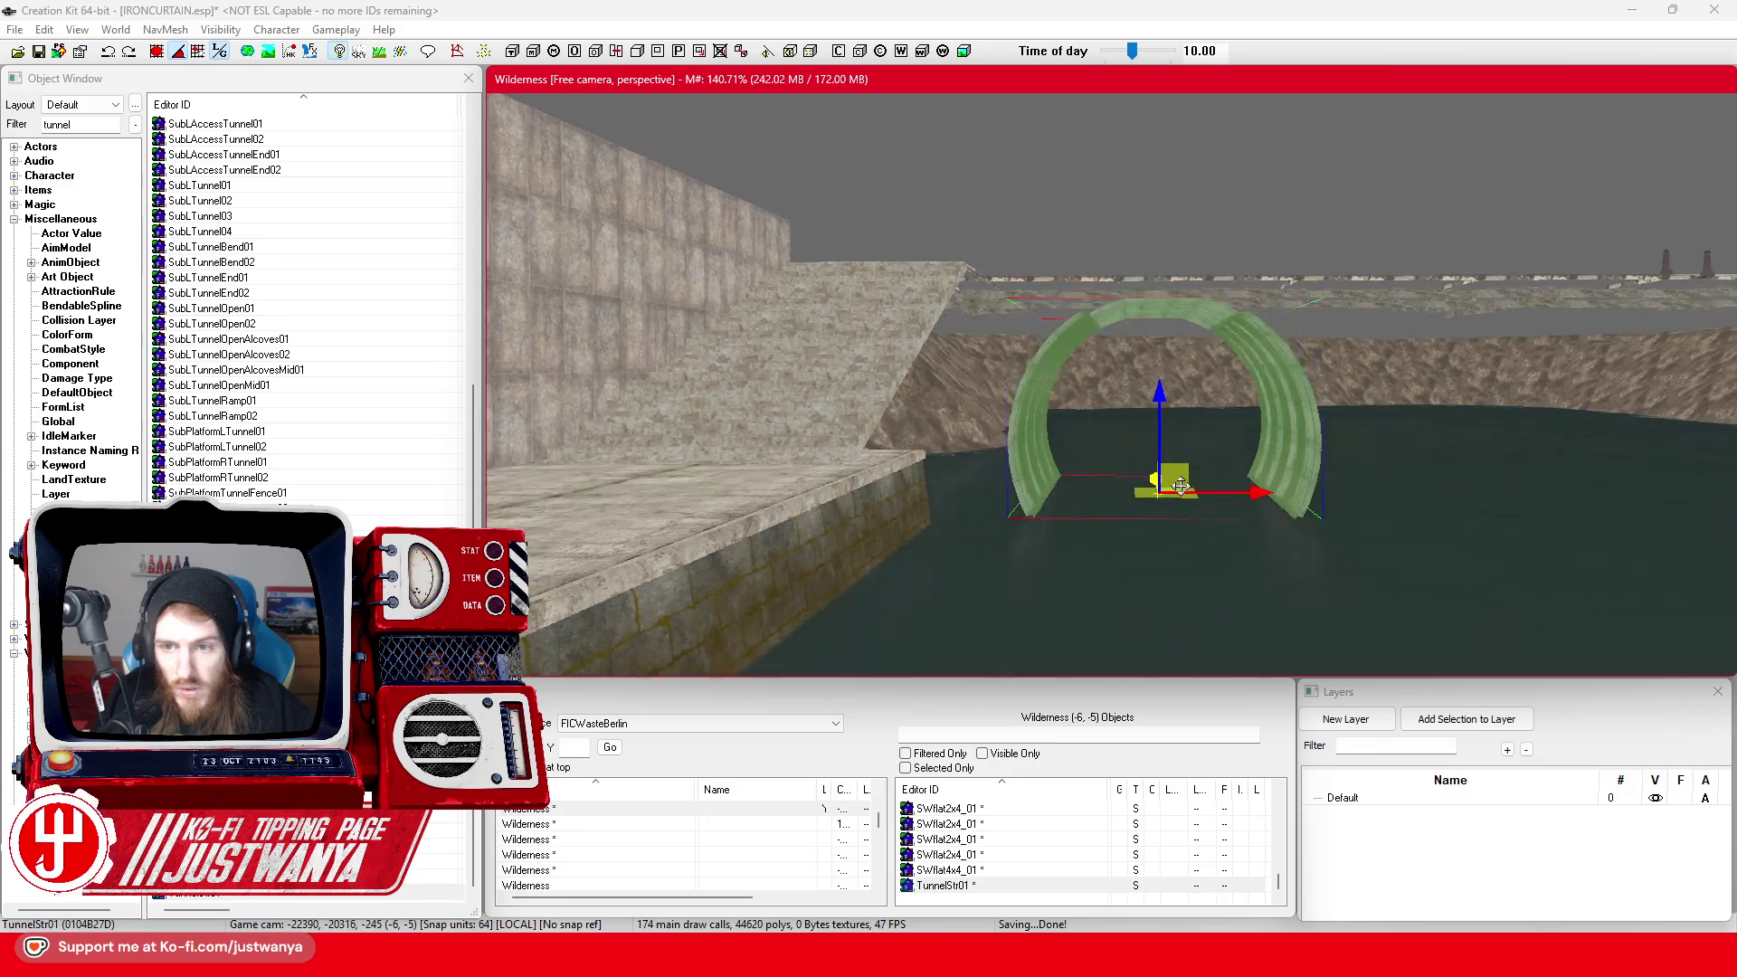
{"action": "key", "text": "shift"}
{"action": "mouse_move", "coordinate": [1132, 553]}
{"action": "left_mouse_down"}
{"action": "mouse_move", "coordinate": [1212, 553]}
{"action": "mouse_move", "coordinate": [1042, 525]}
{"action": "mouse_move", "coordinate": [1014, 540]}
{"action": "left_mouse_up"}
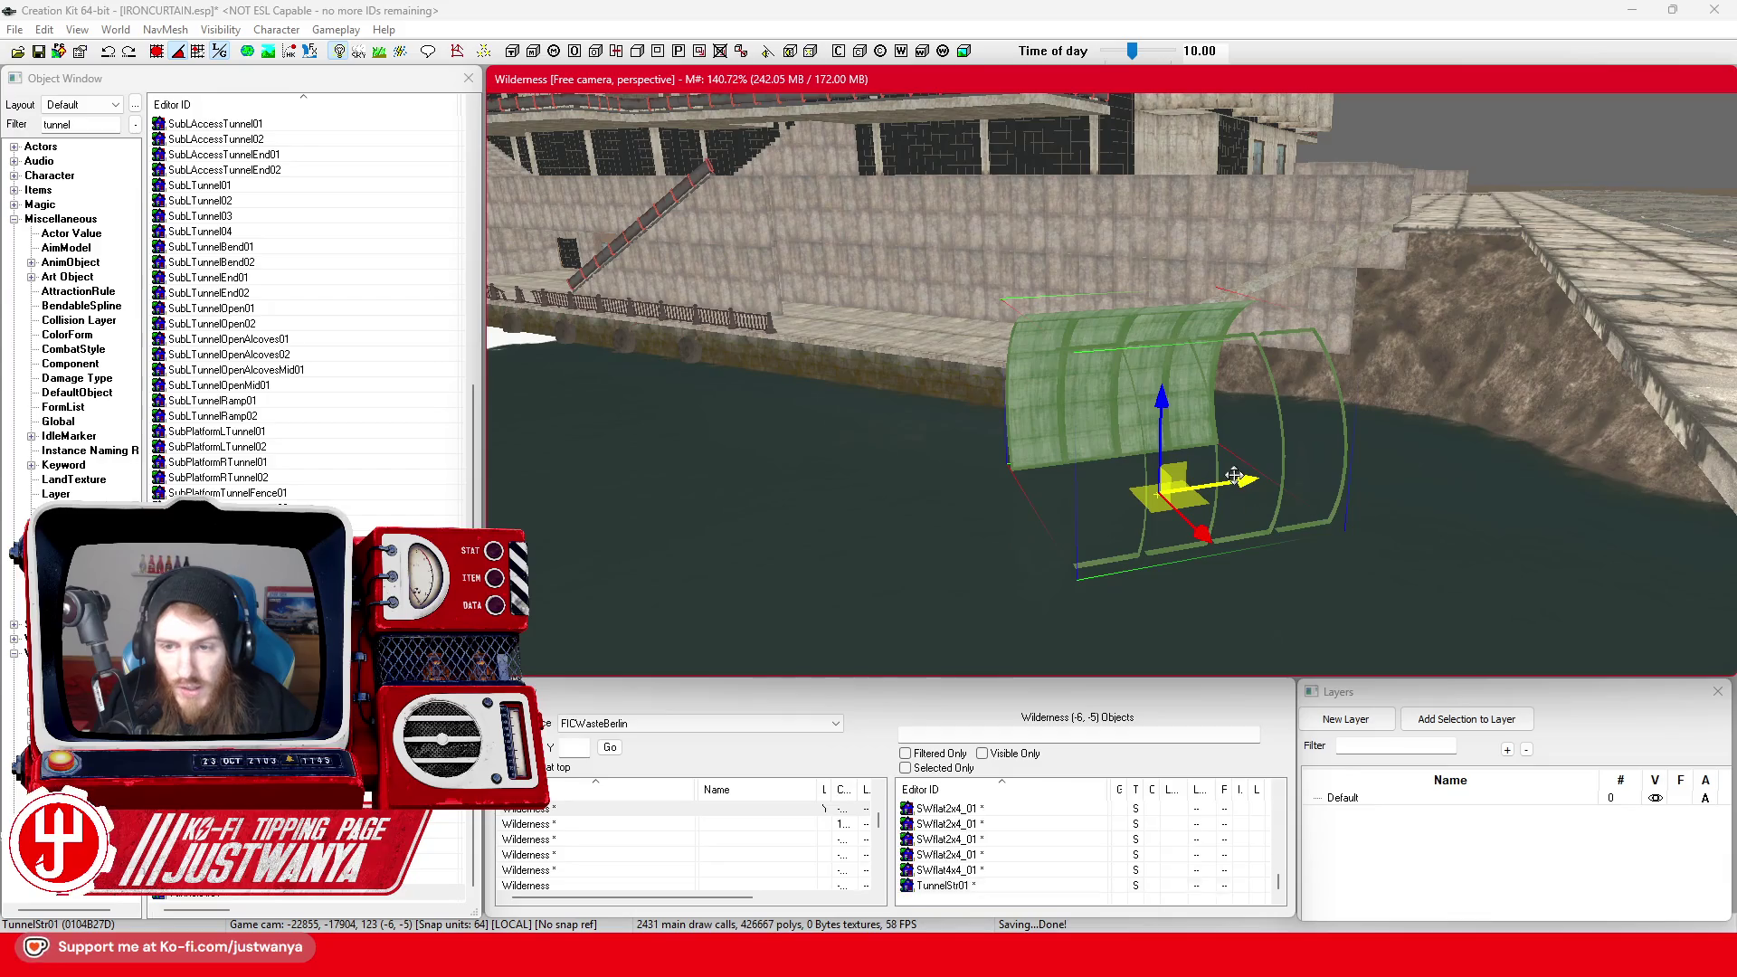
Duplicate the tunnel piece, slide the copy alongside the original, and lower one slightly
{"action": "key", "text": "ctrl+d"}
{"action": "left_click_drag", "start_coordinate": [1234, 475], "coordinate": [936, 520]}
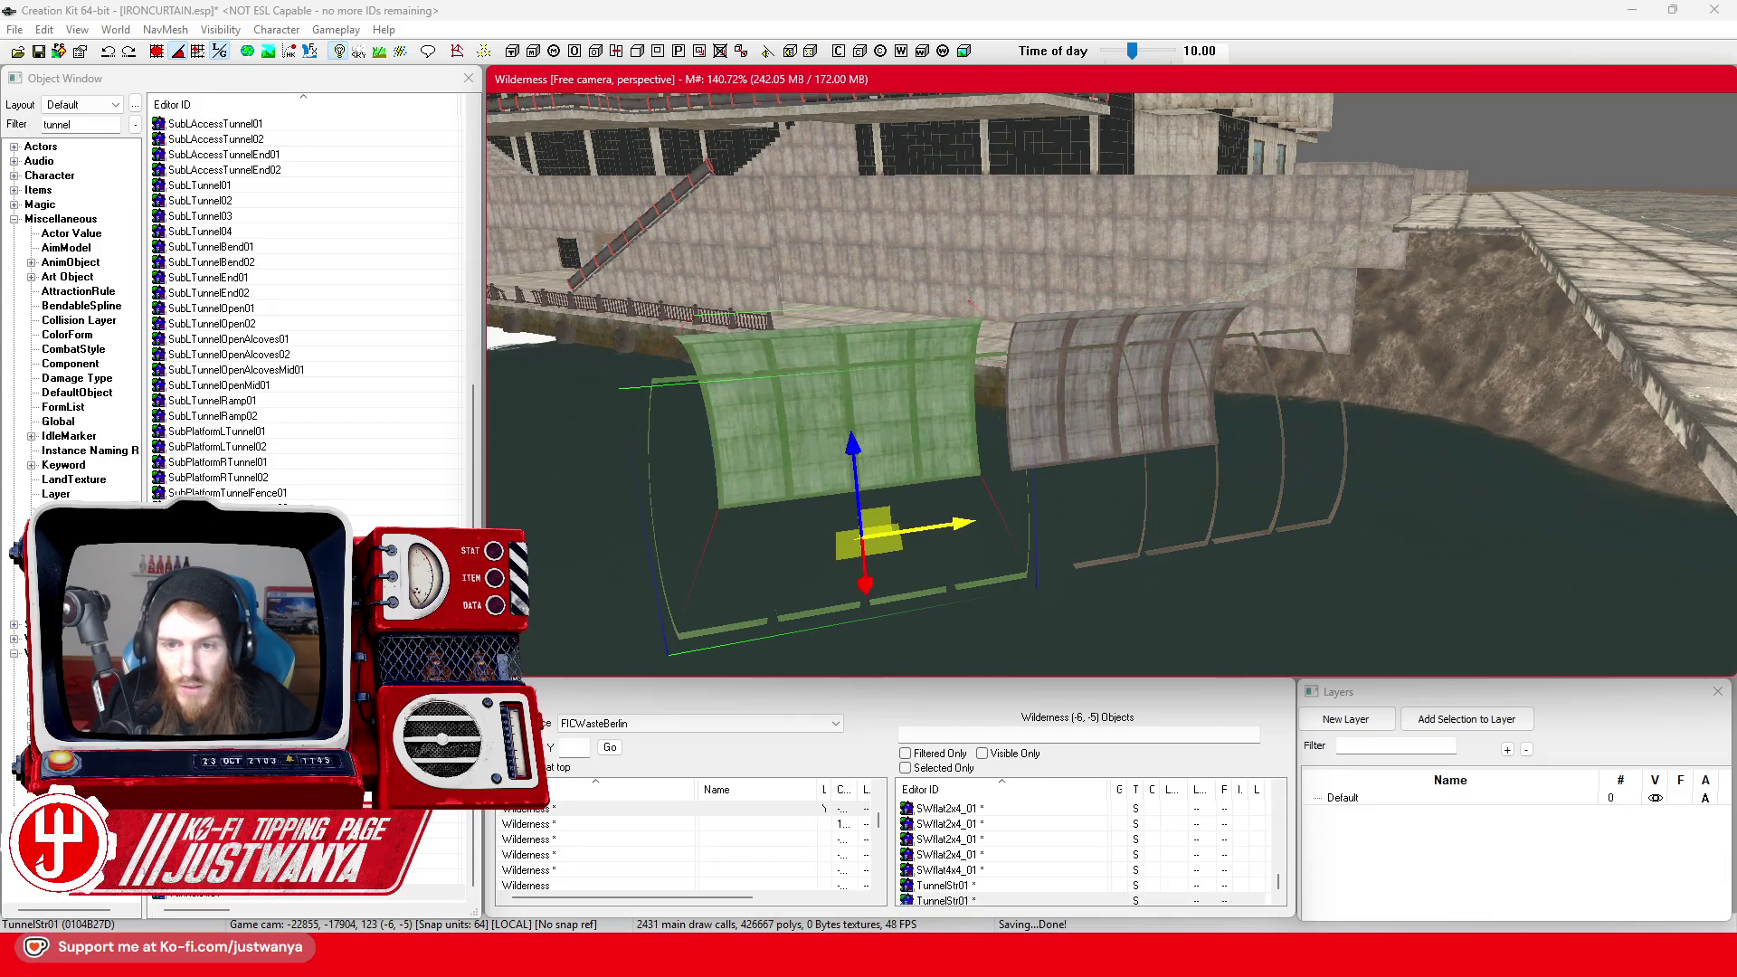
{"action": "left_click", "coordinate": [157, 52]}
{"action": "left_click", "coordinate": [940, 472]}
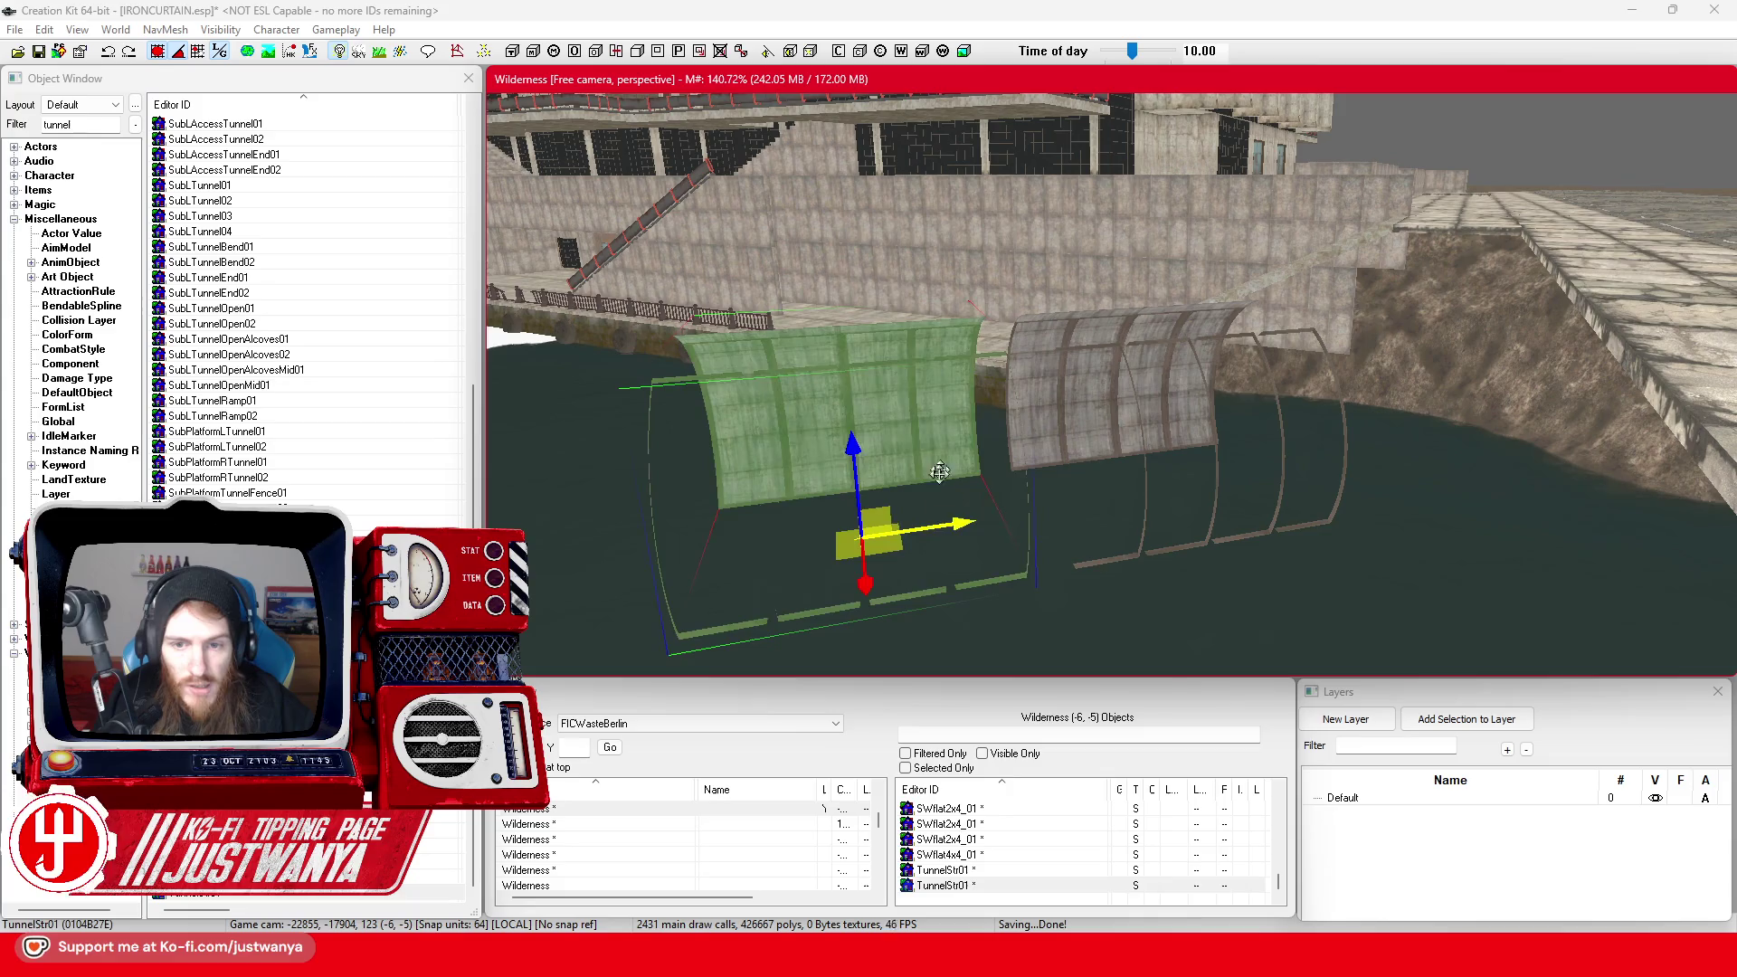
{"action": "left_click", "coordinate": [1085, 398]}
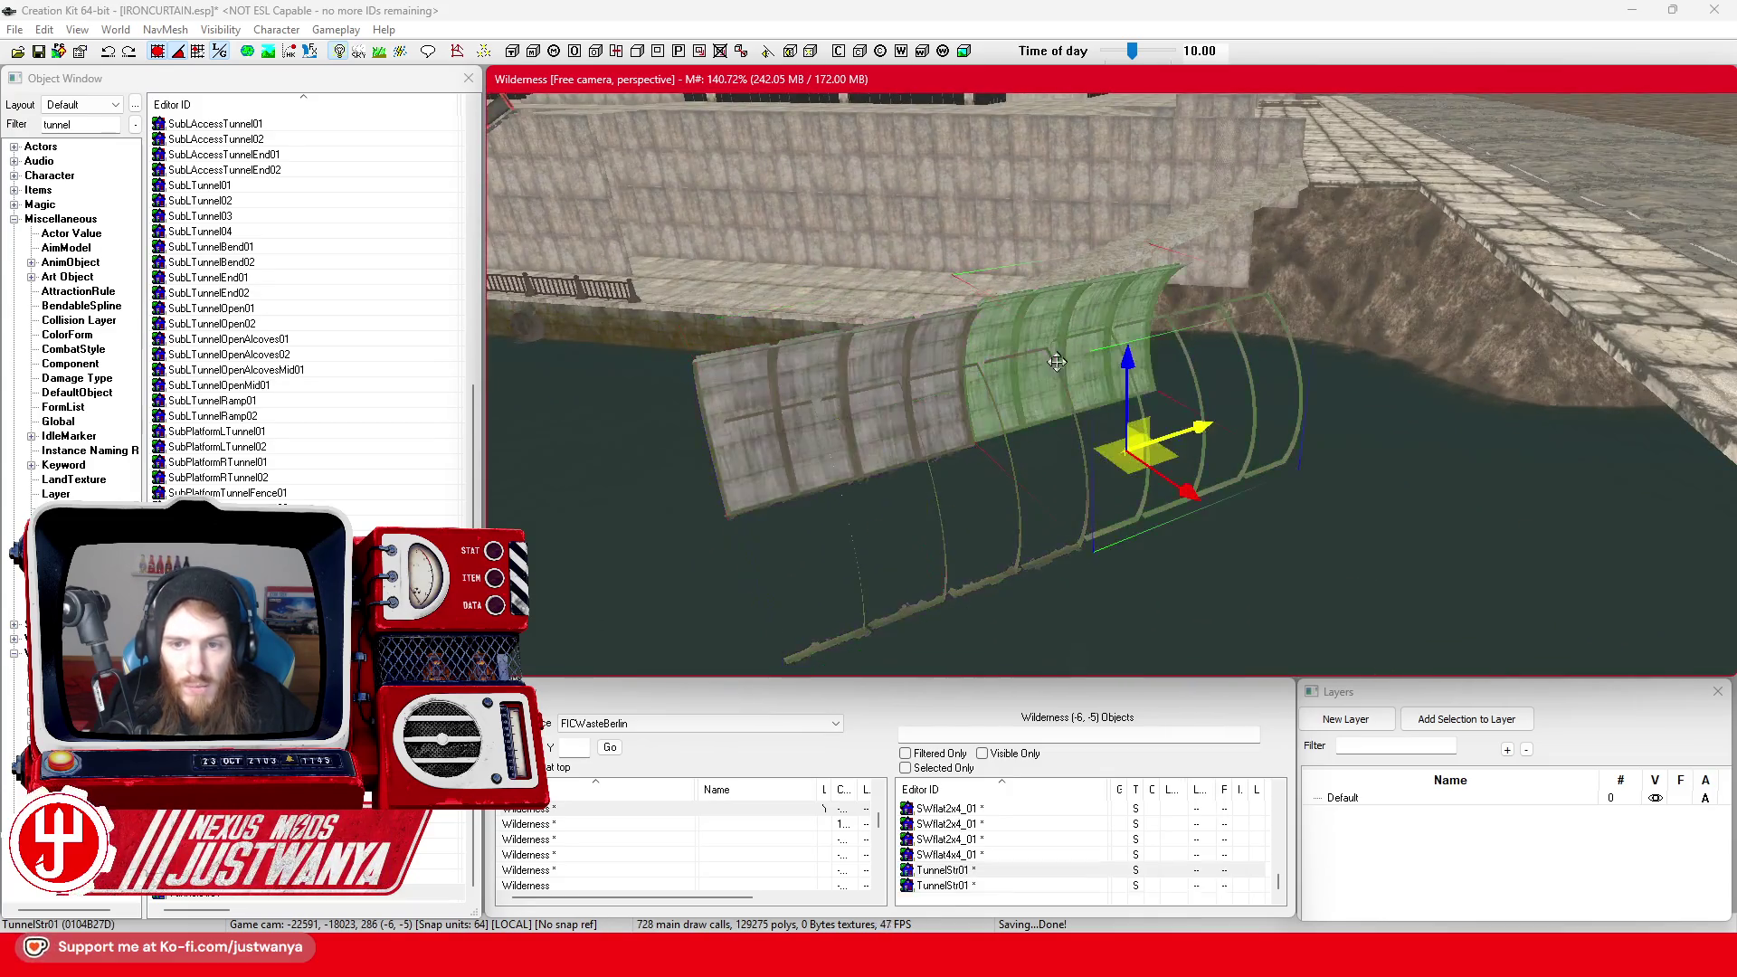
{"action": "left_click_drag", "start_coordinate": [1057, 362], "coordinate": [1057, 367]}
Delete the straight tunnel piece and scroll-cycle the curved piece's base object toward the truck-trailer sign
{"action": "key", "text": "Delete"}
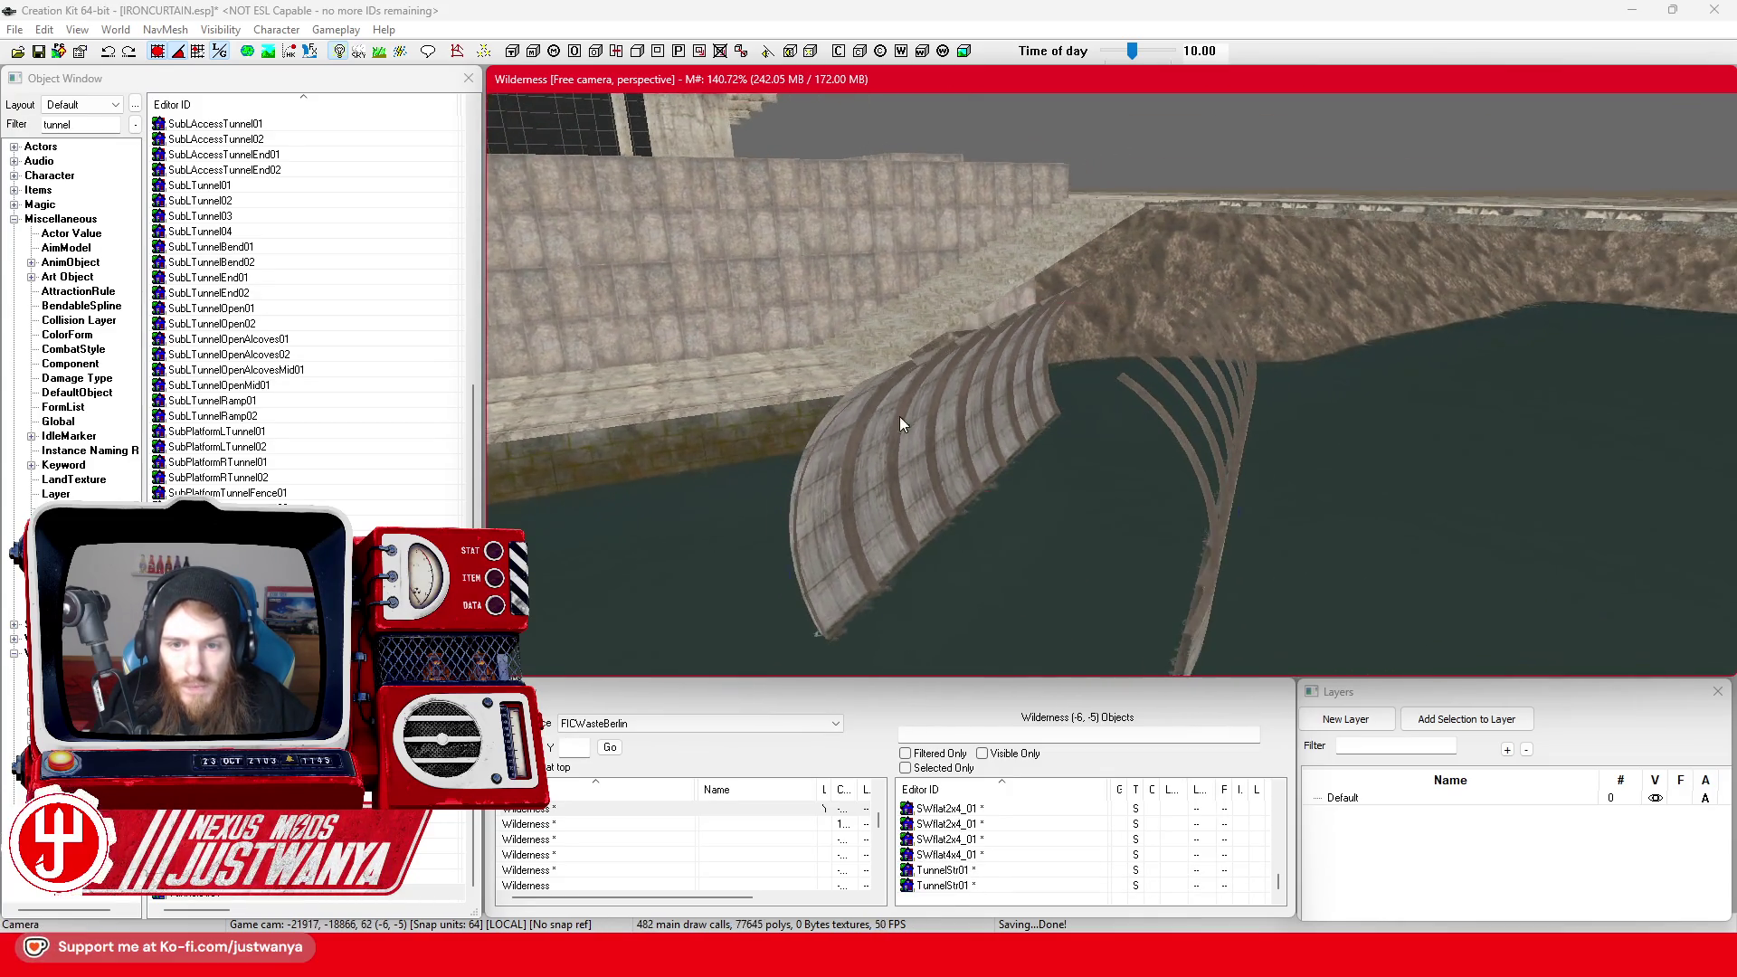
{"action": "left_click", "coordinate": [899, 416]}
{"action": "scroll", "coordinate": [880, 435], "scroll_direction": "down", "scroll_amount": 3}
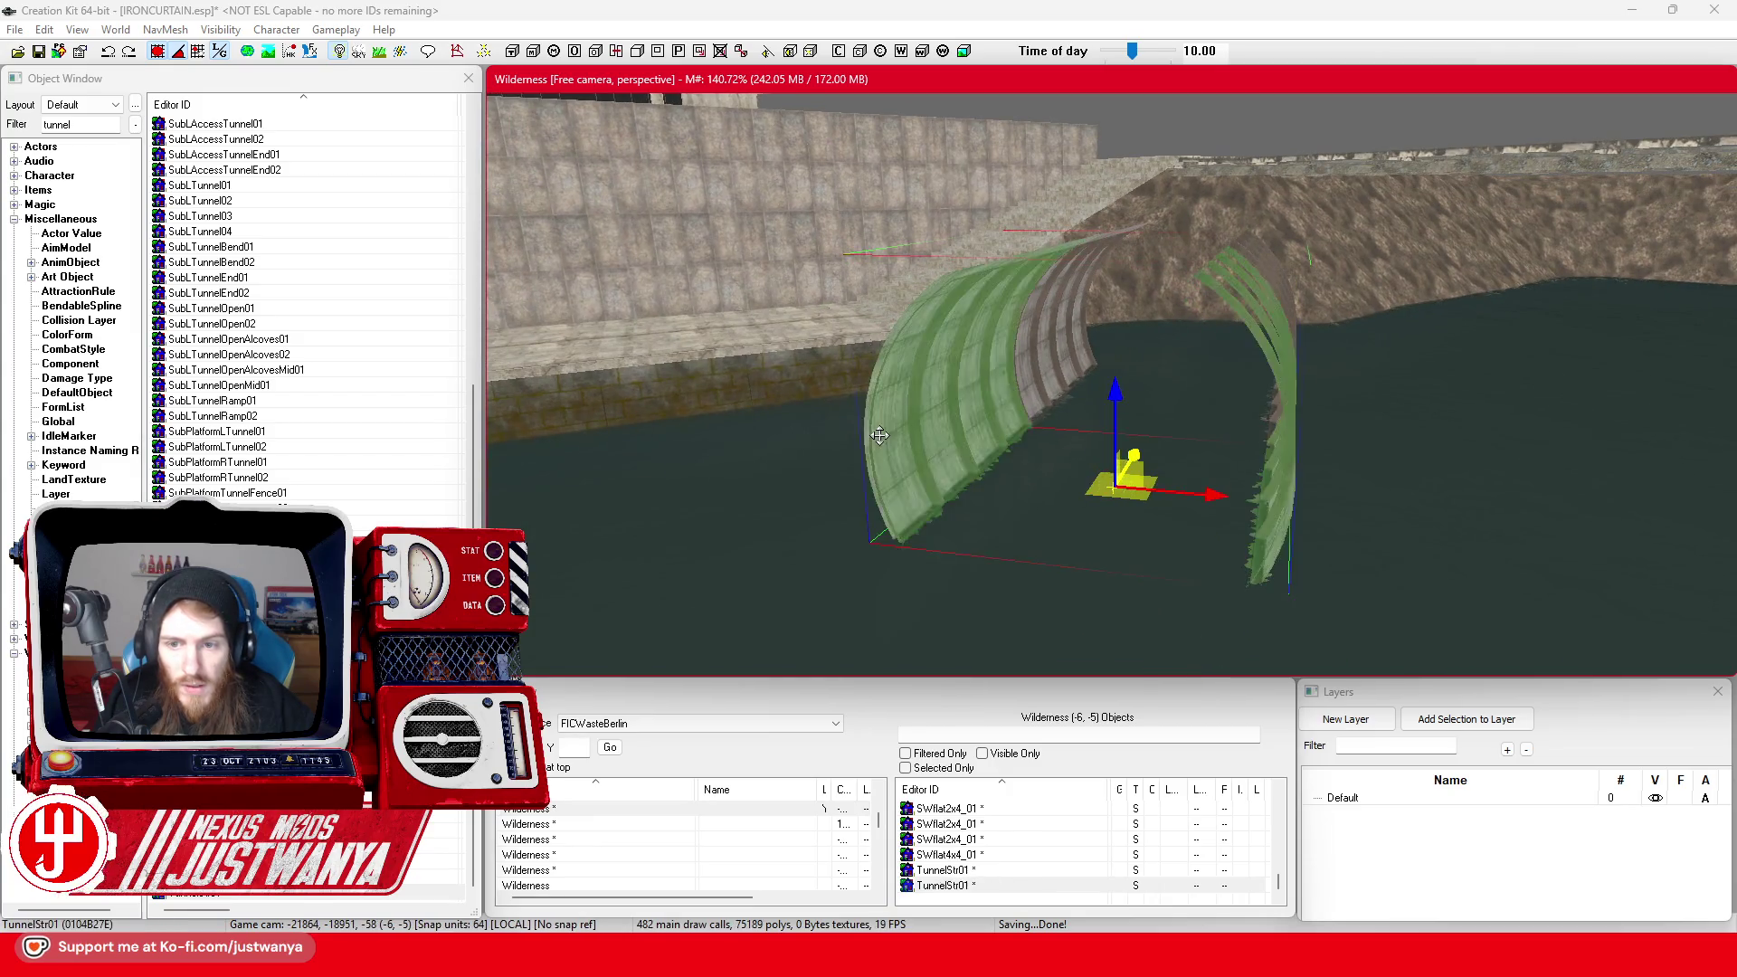
Delete the stray swapped object and save the plugin
{"action": "scroll", "coordinate": [880, 436], "scroll_direction": "down", "scroll_amount": 4}
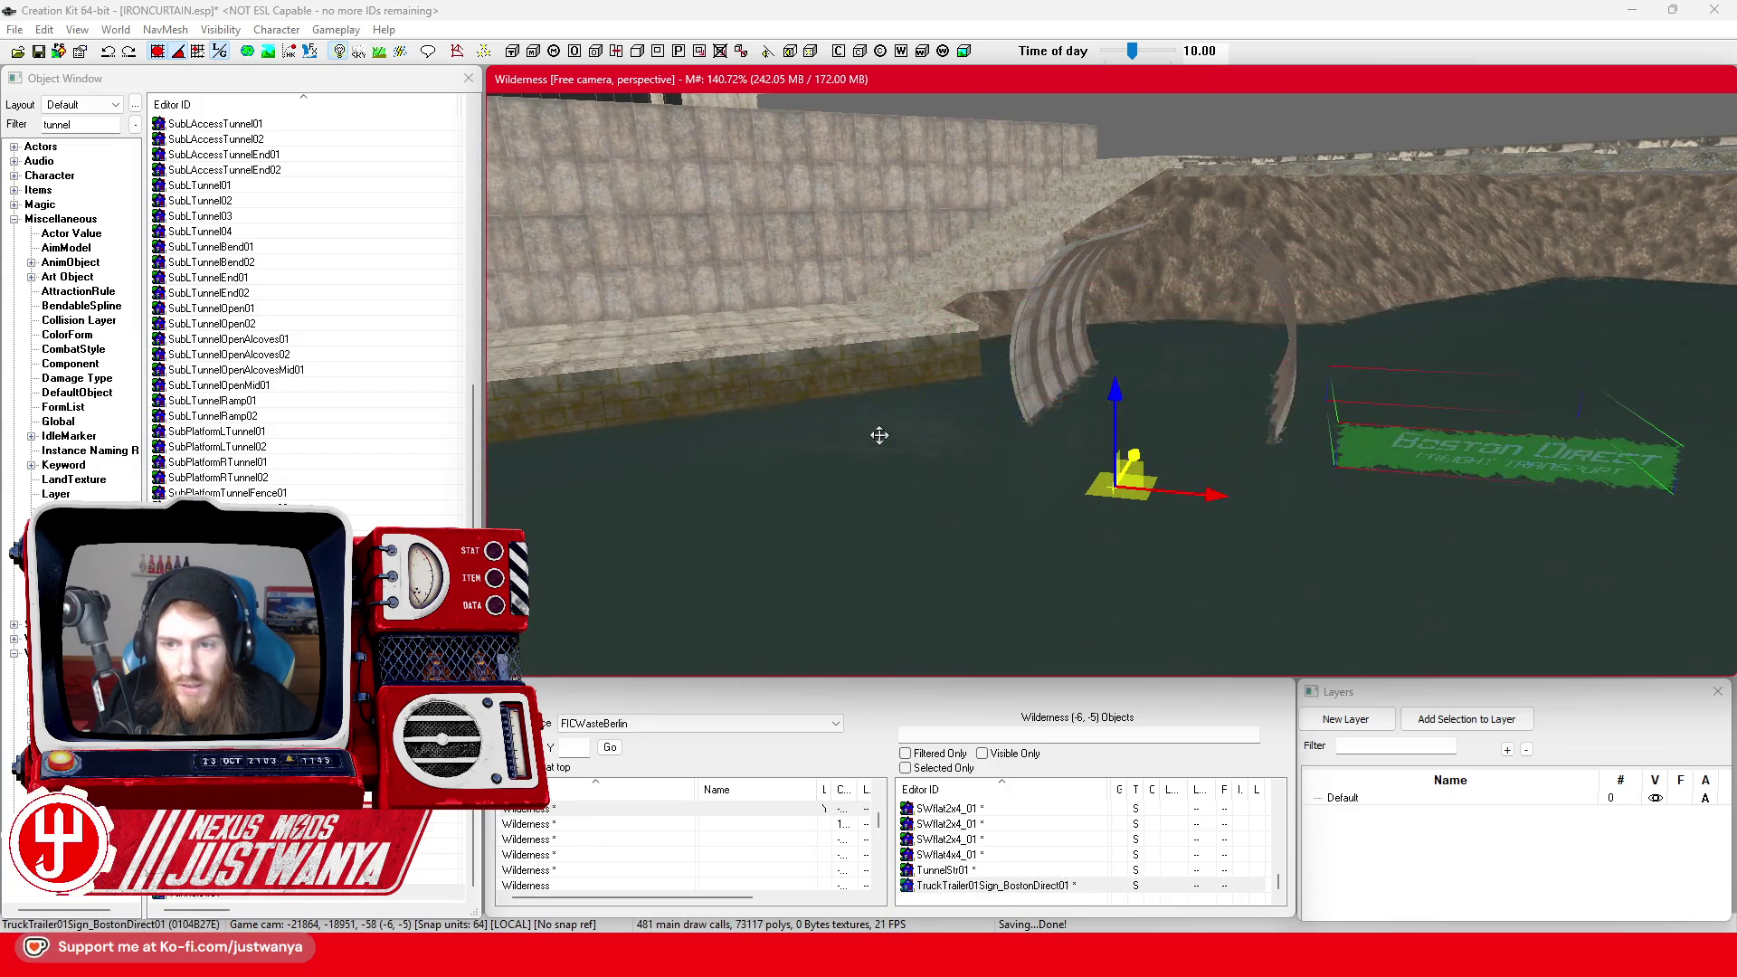
{"action": "scroll", "coordinate": [916, 459], "scroll_direction": "down", "scroll_amount": 1}
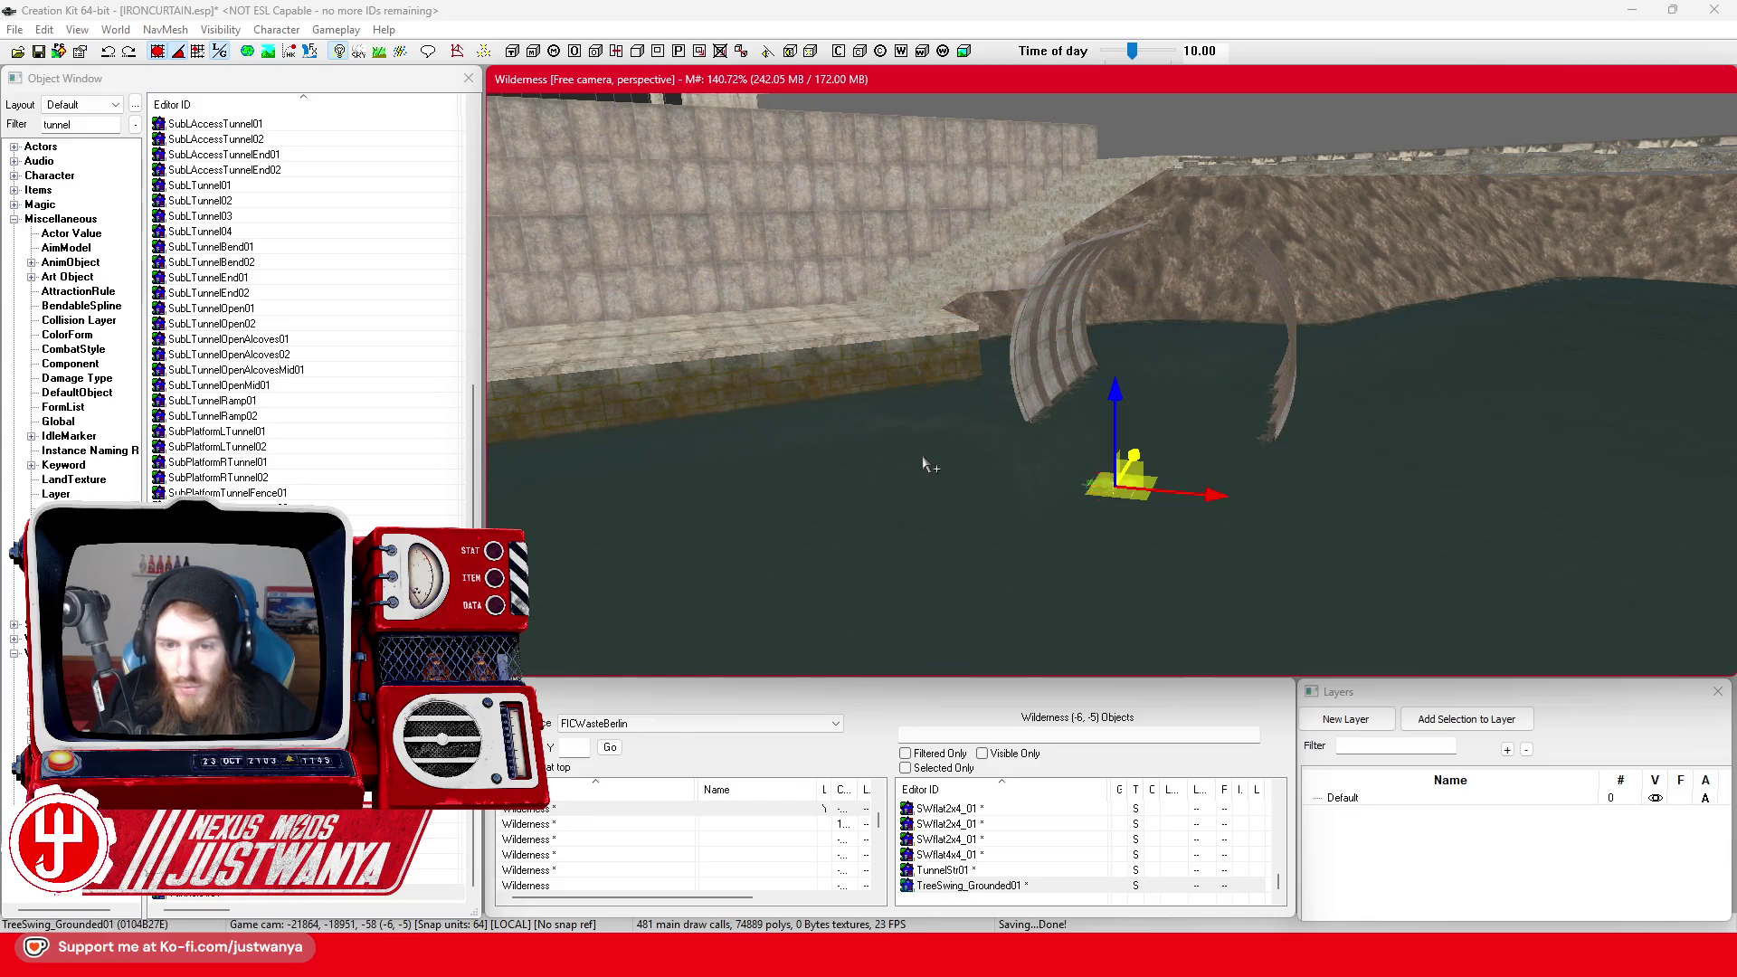
{"action": "key", "text": "Delete"}
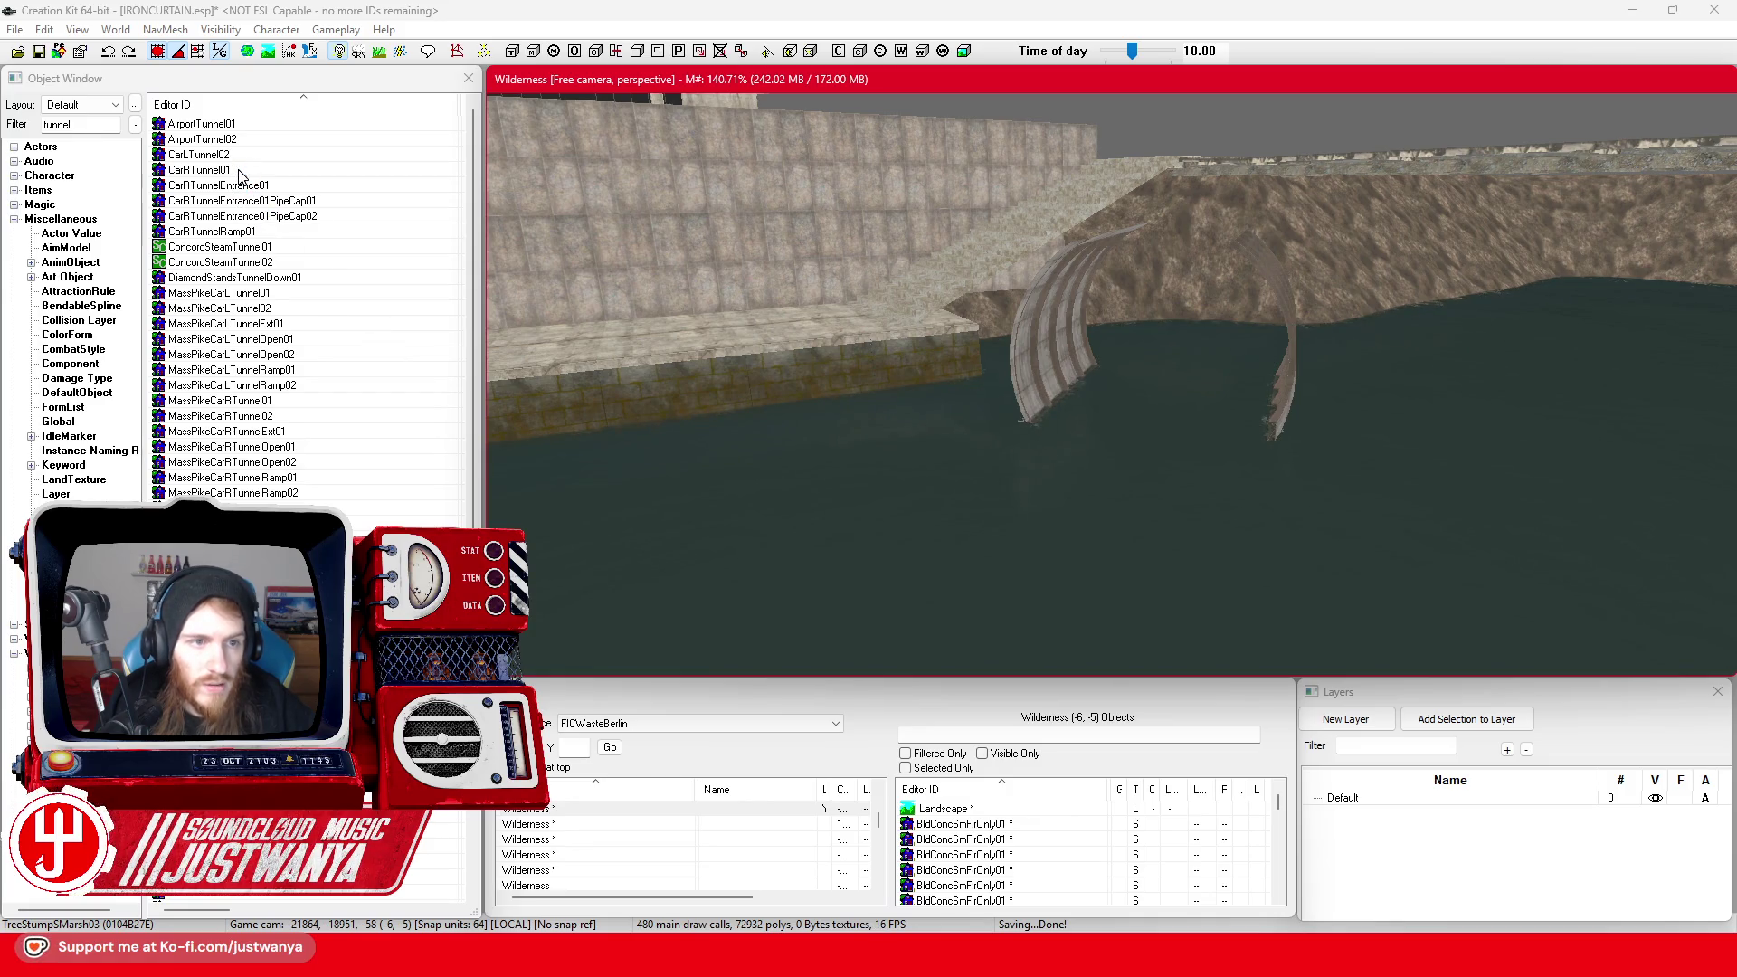
{"action": "left_click", "coordinate": [37, 51]}
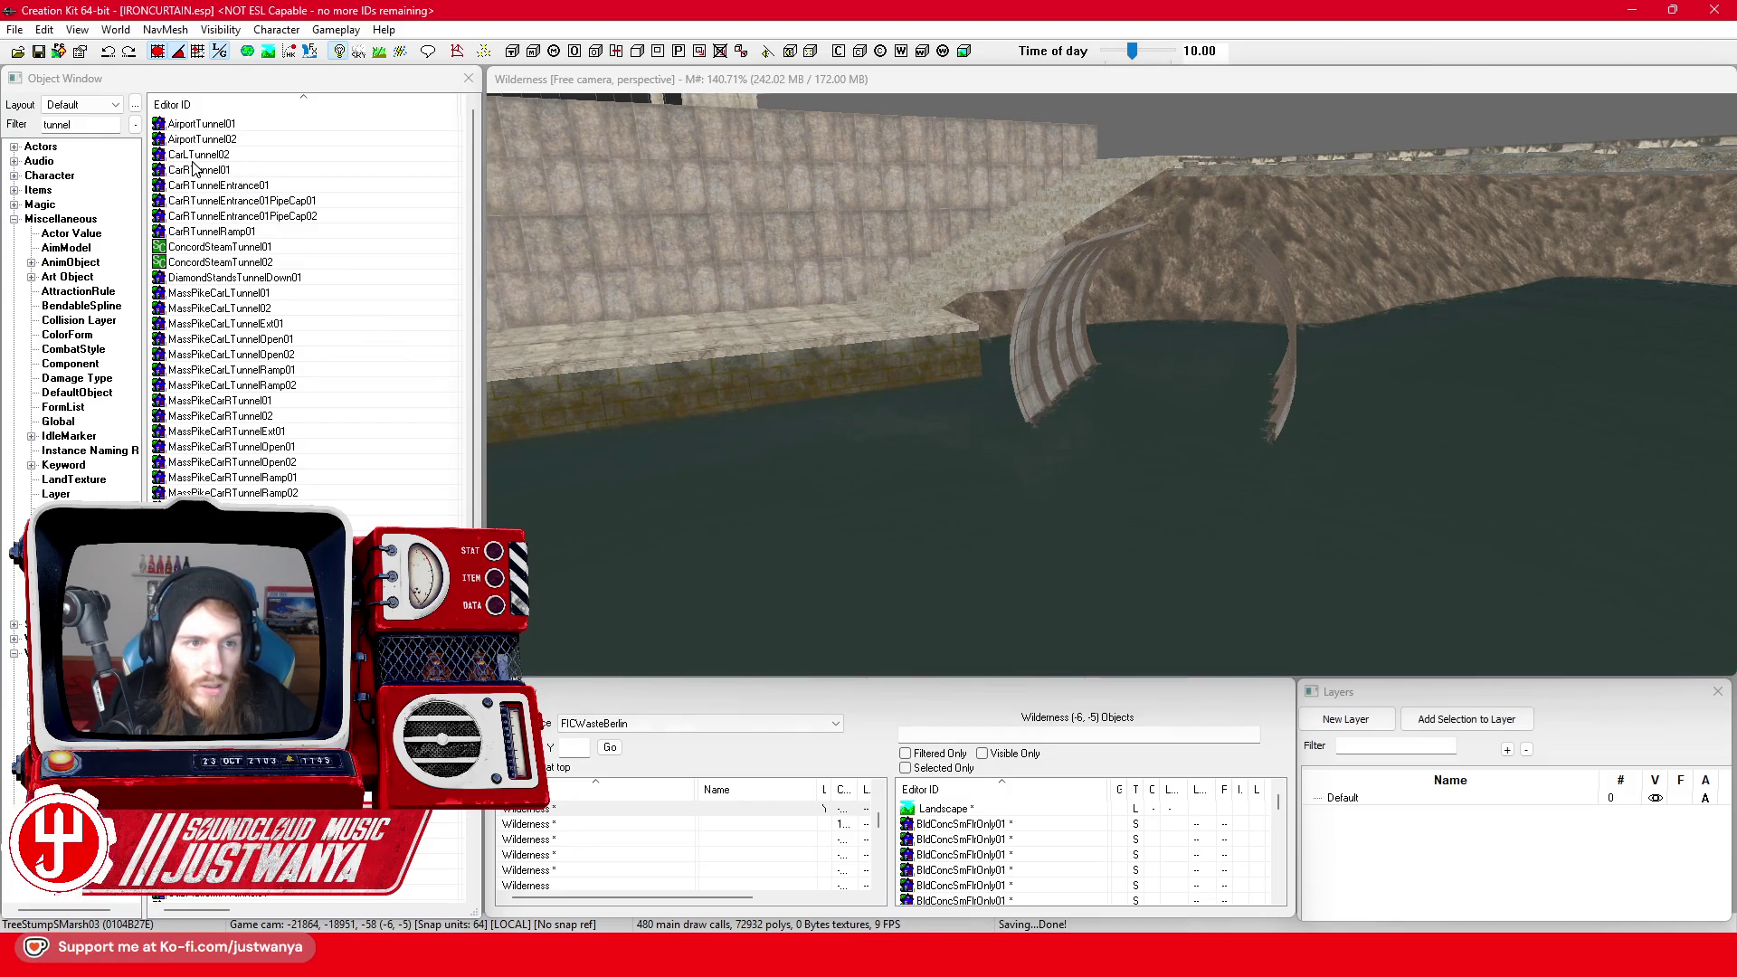
Place a CarLTunnel02 section over the river and adjust its position left and right
{"action": "mouse_move", "coordinate": [197, 161]}
{"action": "left_mouse_down"}
{"action": "mouse_move", "coordinate": [1194, 561]}
{"action": "mouse_move", "coordinate": [1132, 527]}
{"action": "left_mouse_up"}
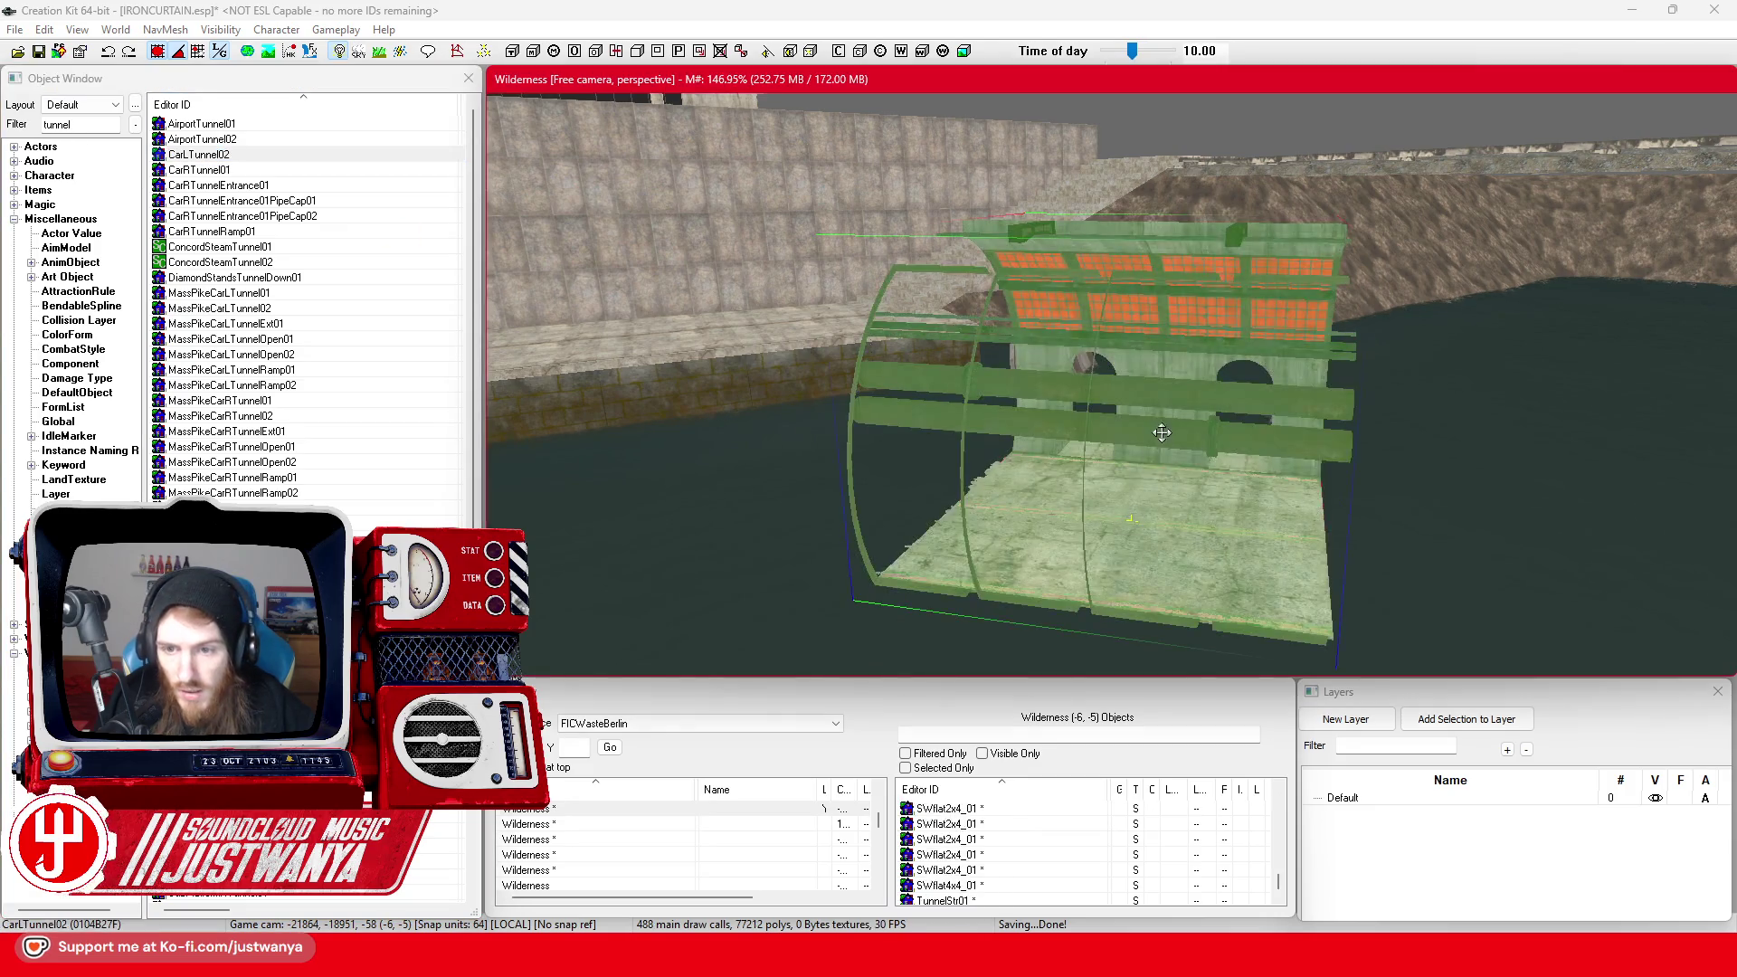
{"action": "key", "text": "w"}
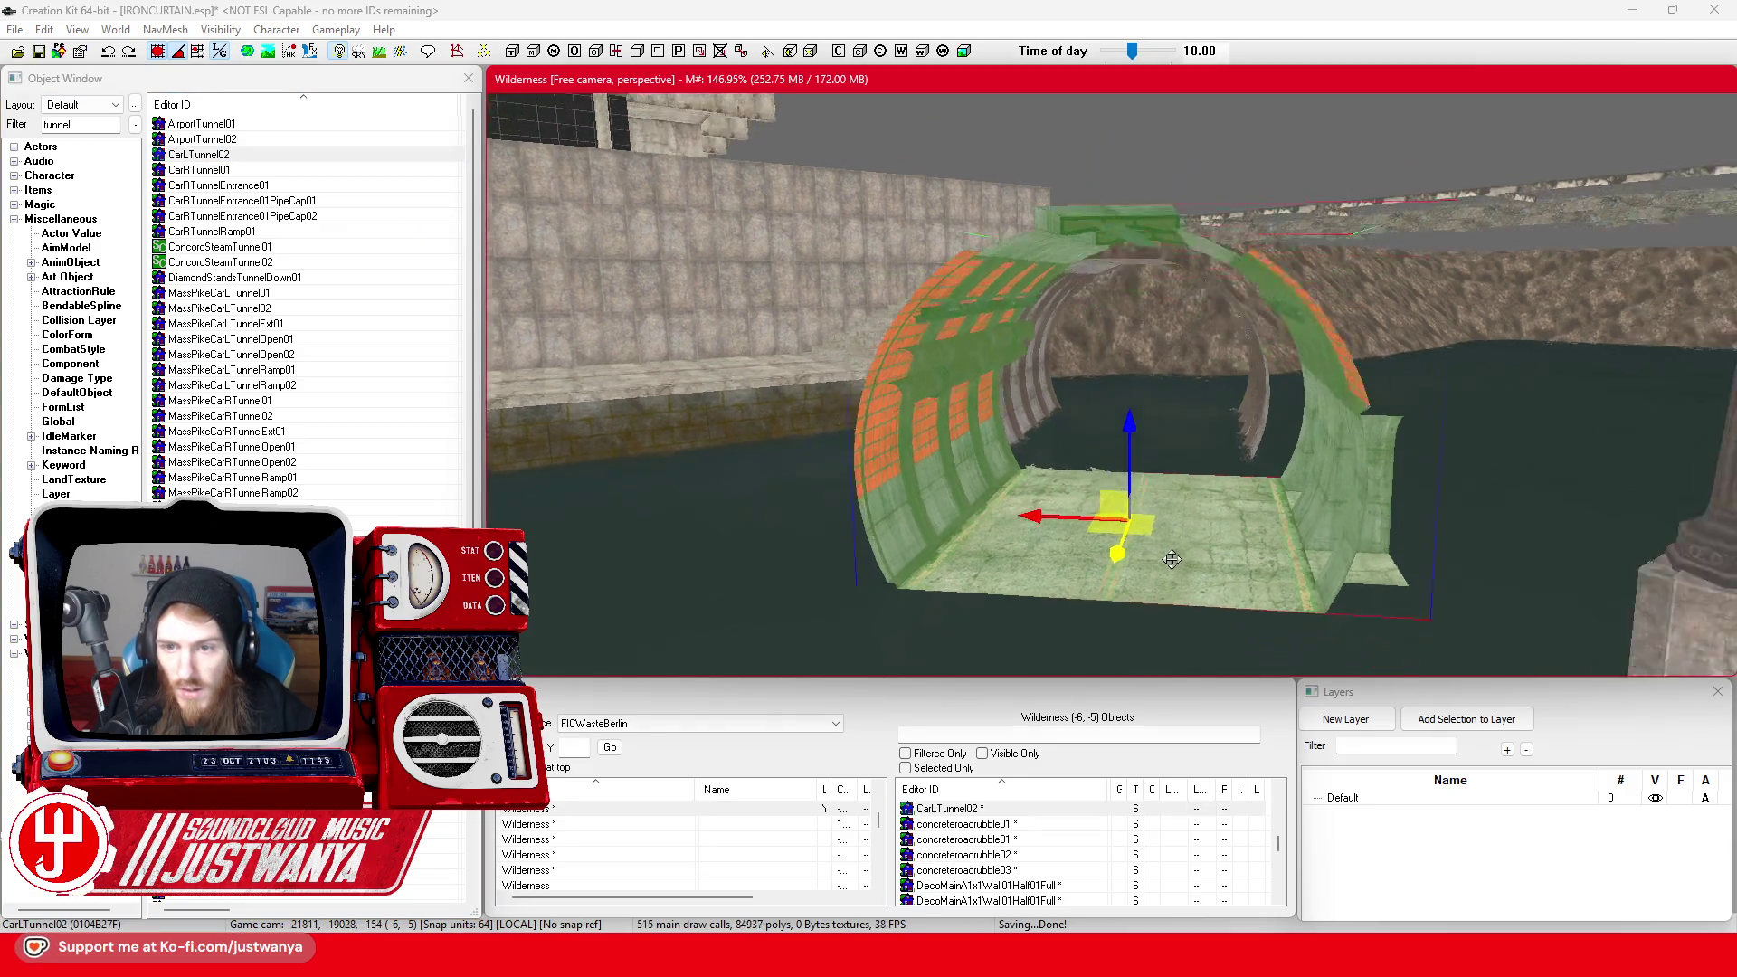
{"action": "mouse_move", "coordinate": [1067, 528]}
{"action": "left_mouse_down"}
{"action": "mouse_move", "coordinate": [1084, 527]}
{"action": "mouse_move", "coordinate": [923, 568]}
{"action": "mouse_move", "coordinate": [978, 573]}
{"action": "mouse_move", "coordinate": [1034, 543]}
{"action": "mouse_move", "coordinate": [995, 565]}
{"action": "mouse_move", "coordinate": [977, 543]}
{"action": "mouse_move", "coordinate": [853, 551]}
{"action": "mouse_move", "coordinate": [877, 523]}
{"action": "mouse_move", "coordinate": [905, 524]}
{"action": "left_mouse_up"}
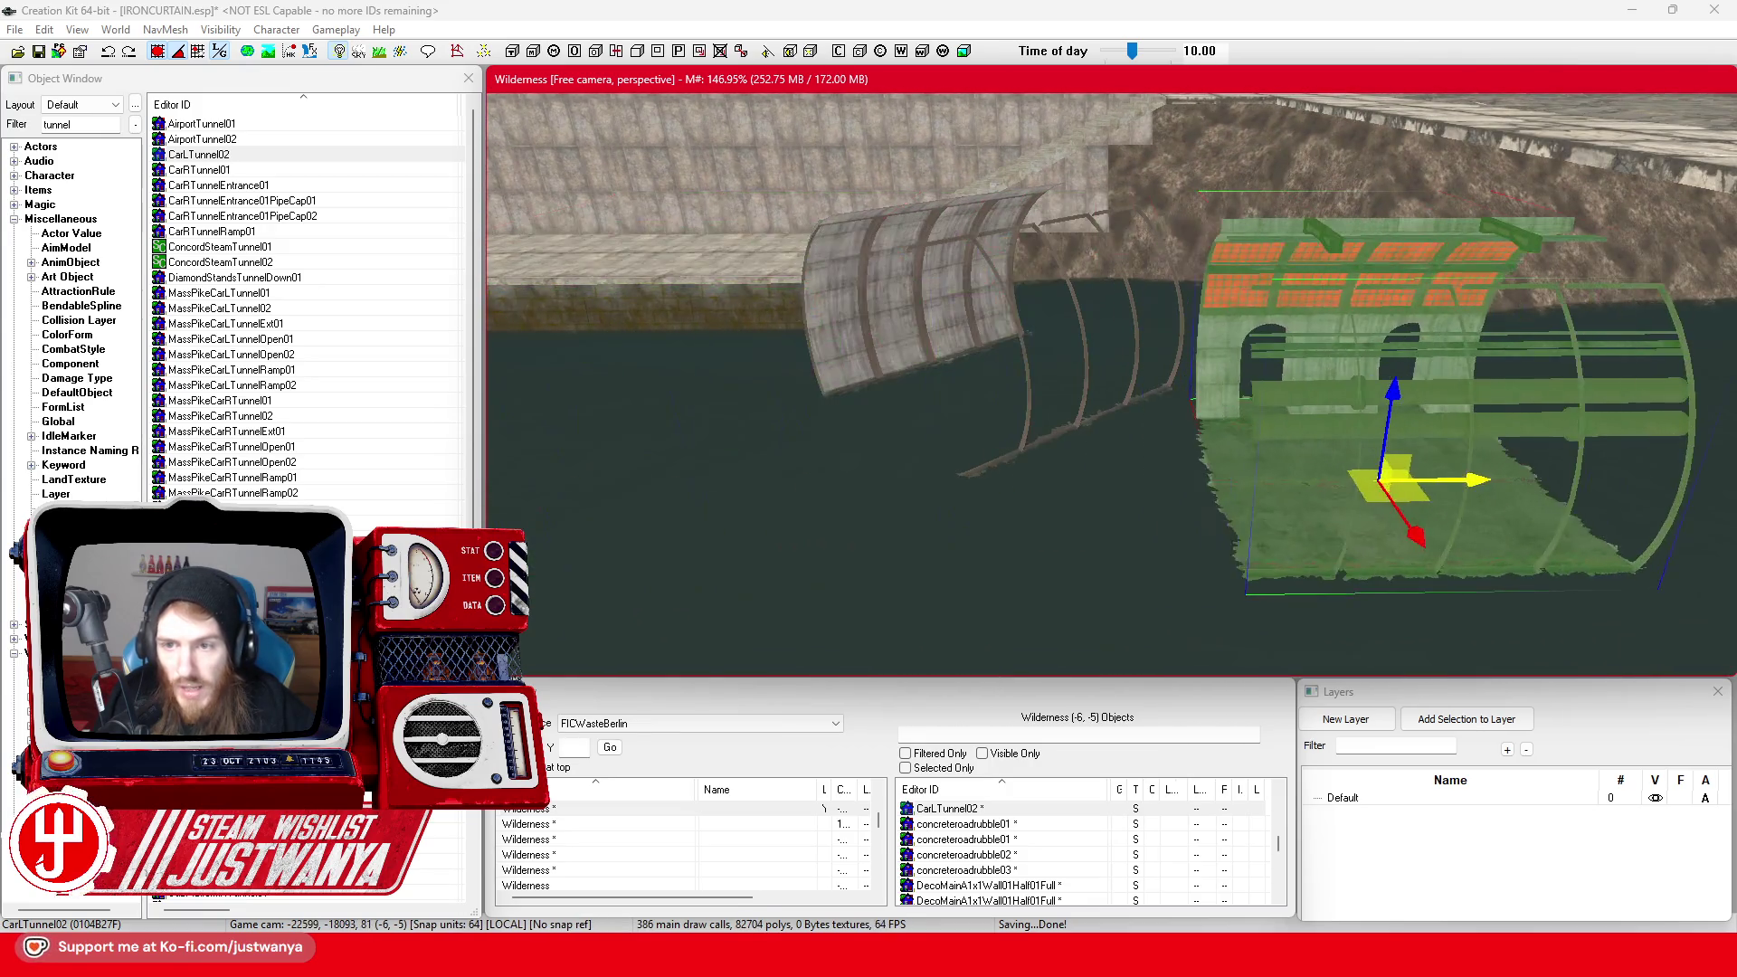
{"action": "mouse_move", "coordinate": [792, 445]}
{"action": "left_mouse_down"}
{"action": "mouse_move", "coordinate": [1206, 550]}
{"action": "mouse_move", "coordinate": [1339, 607]}
{"action": "left_mouse_up"}
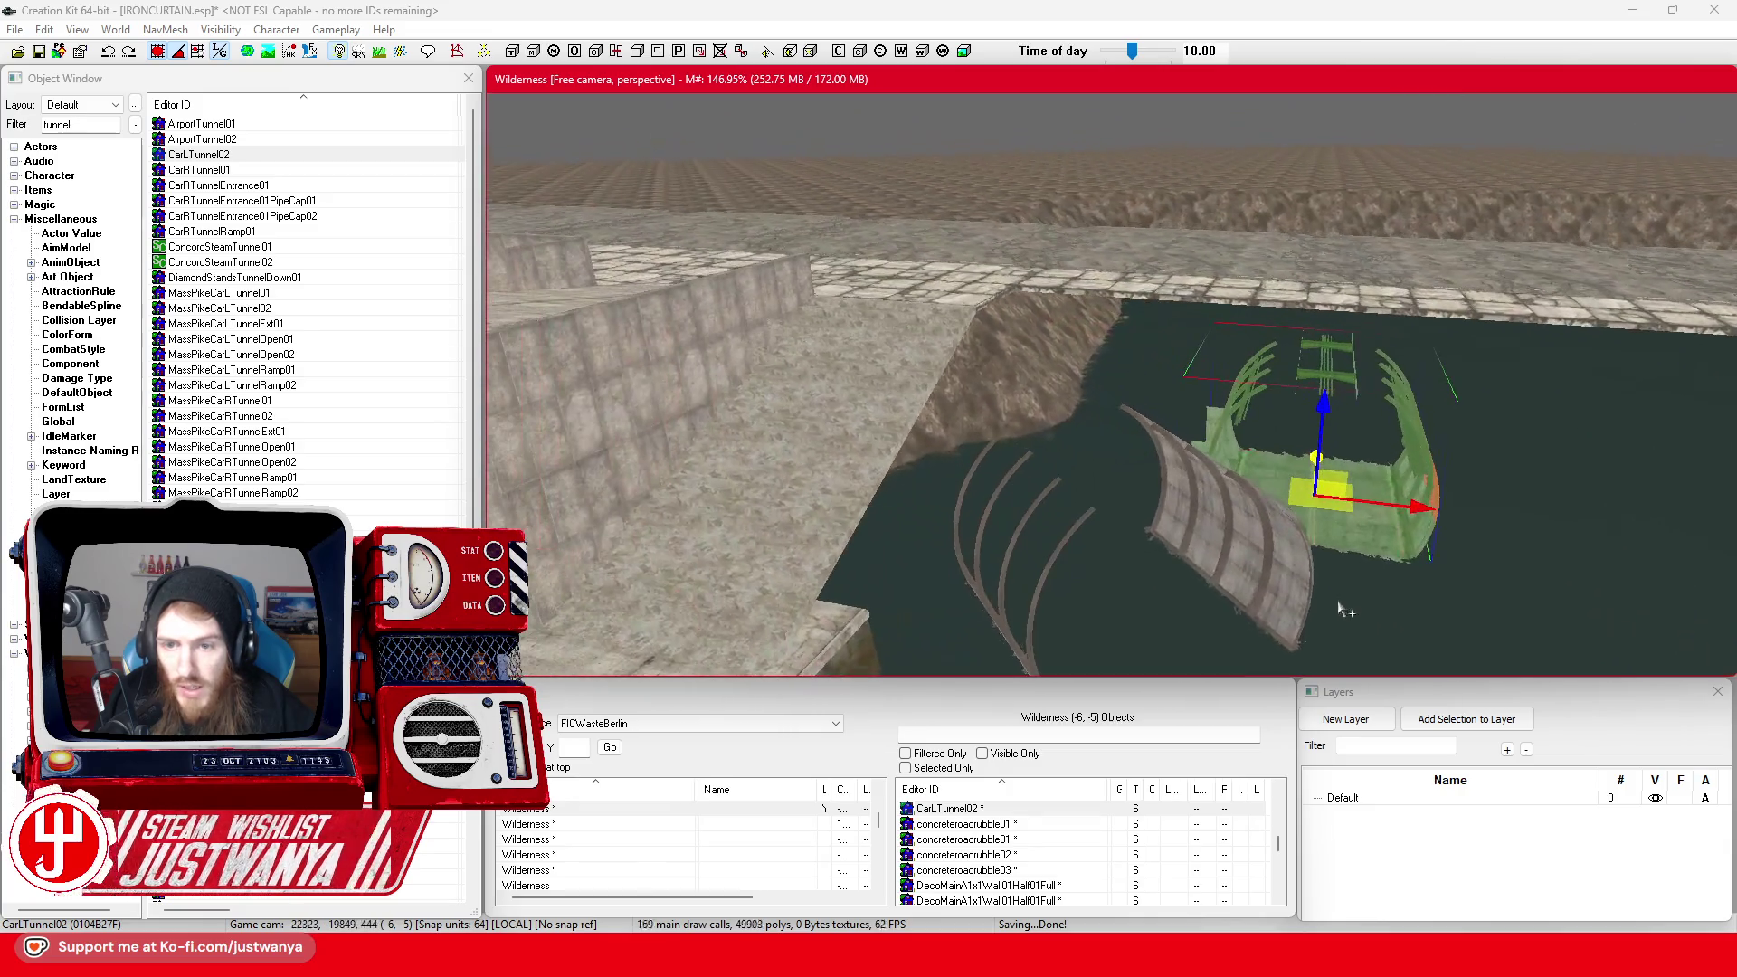
{"action": "mouse_move", "coordinate": [1412, 512]}
{"action": "left_mouse_down"}
{"action": "mouse_move", "coordinate": [1190, 484]}
{"action": "mouse_move", "coordinate": [980, 570]}
{"action": "mouse_move", "coordinate": [1078, 519]}
{"action": "left_mouse_up"}
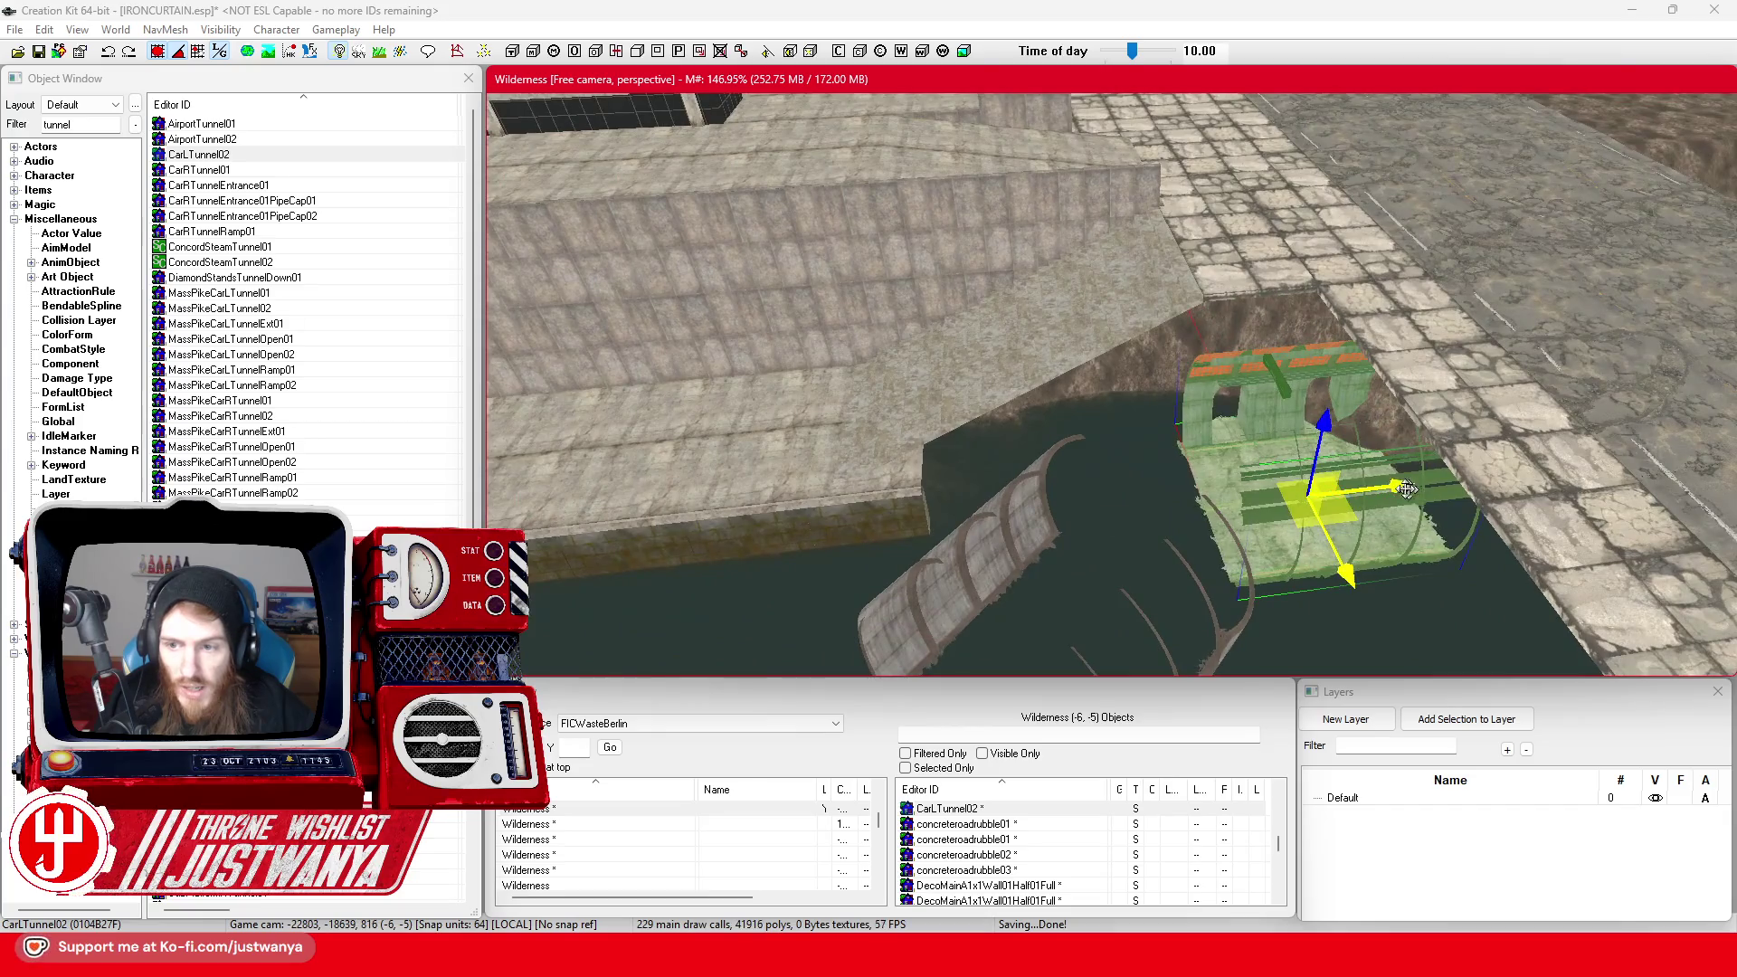
{"action": "left_click_drag", "start_coordinate": [1407, 490], "coordinate": [1449, 474]}
{"action": "mouse_move", "coordinate": [1281, 370]}
{"action": "left_mouse_down"}
{"action": "mouse_move", "coordinate": [1228, 461]}
{"action": "mouse_move", "coordinate": [1609, 437]}
{"action": "mouse_move", "coordinate": [1457, 458]}
{"action": "left_mouse_up"}
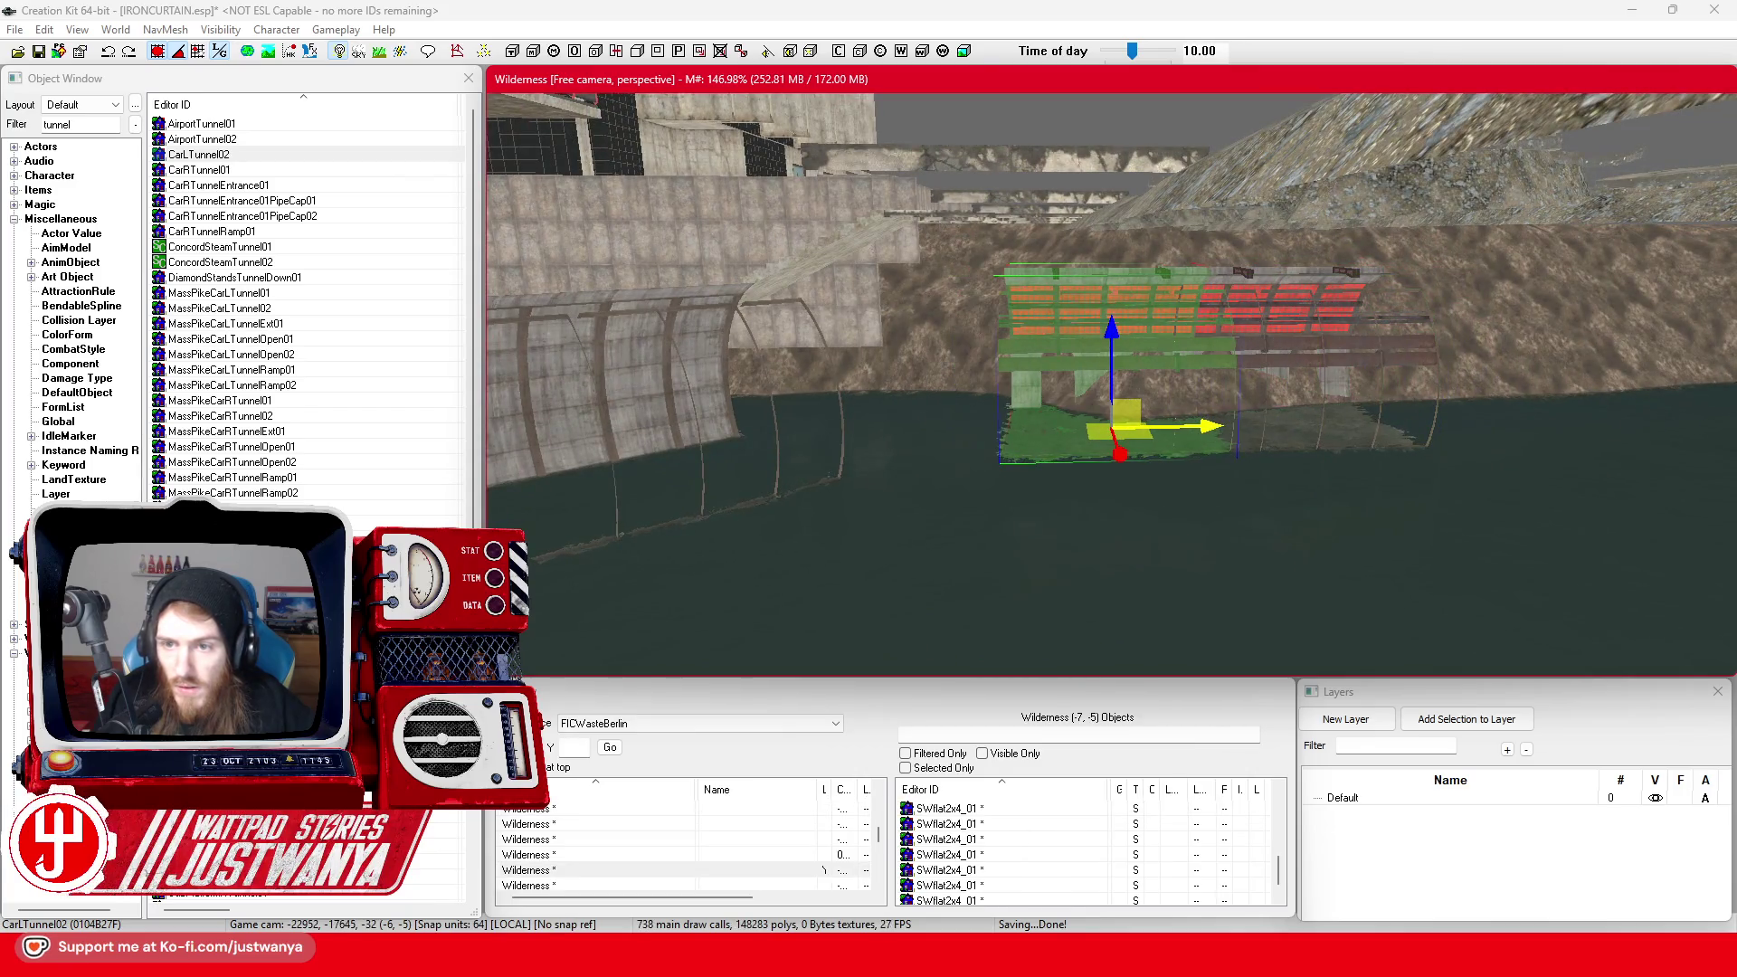
Duplicate the CarLTunnel02 section and cycle the copy's base object to CarRTunnelEntrance01
{"action": "key", "text": "ctrl+d"}
{"action": "key", "text": "Delete"}
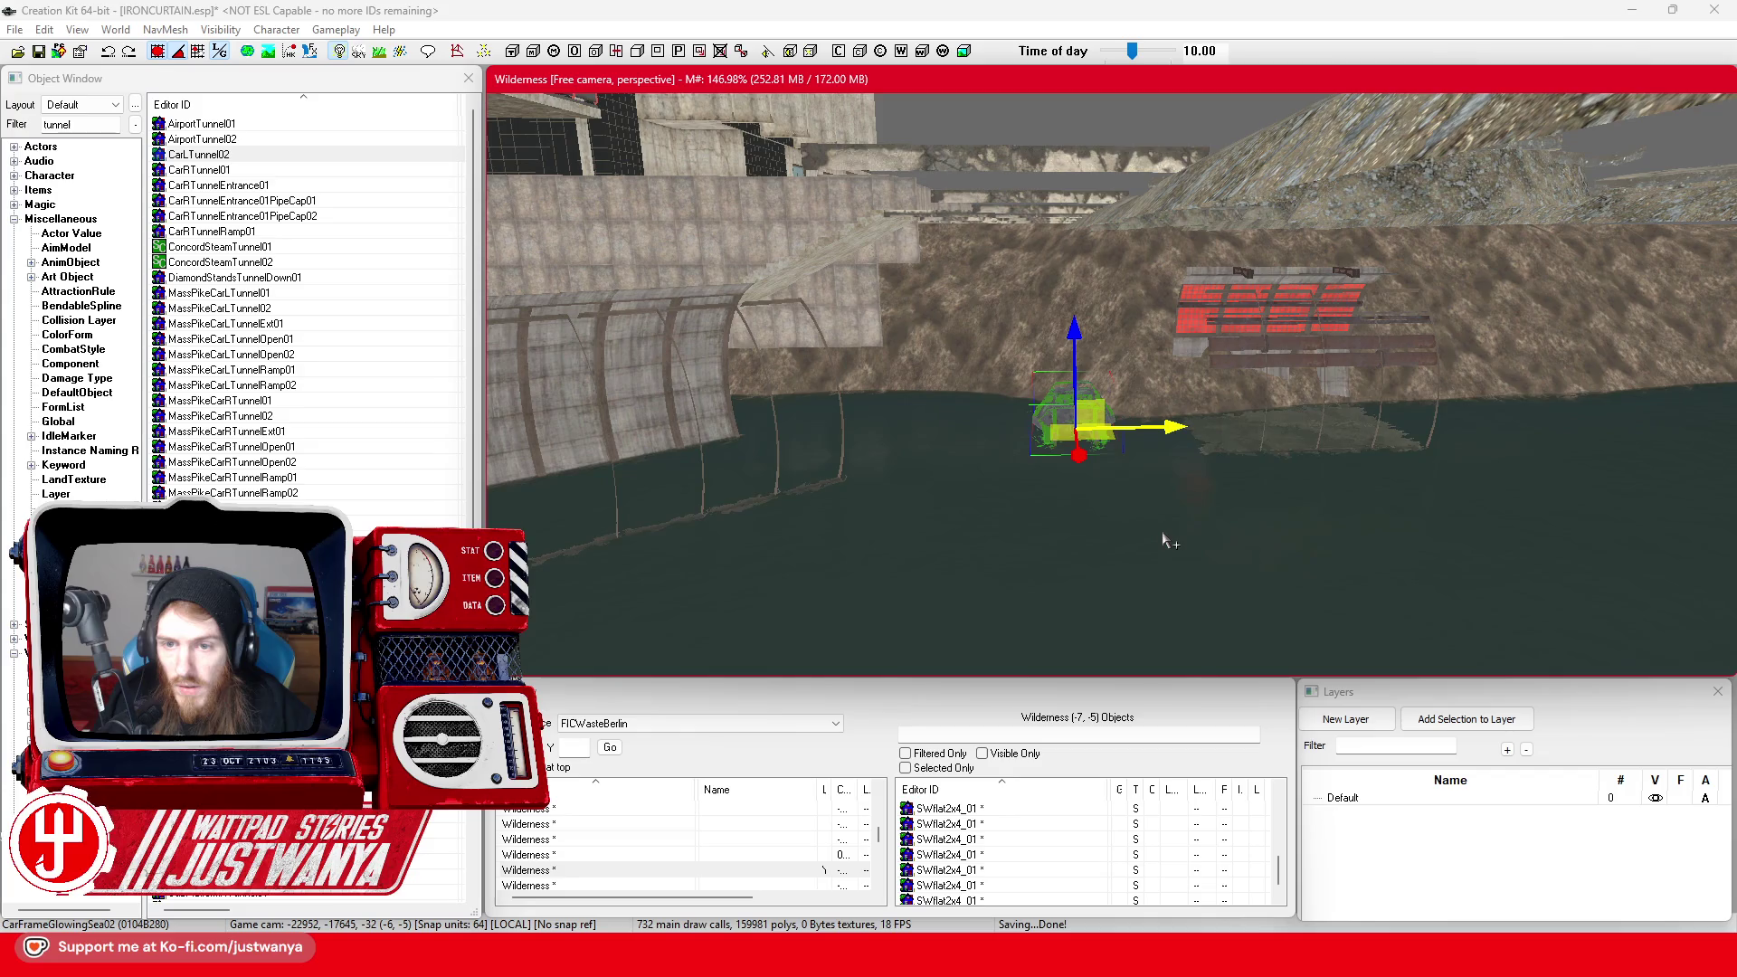
{"action": "key", "text": "Delete"}
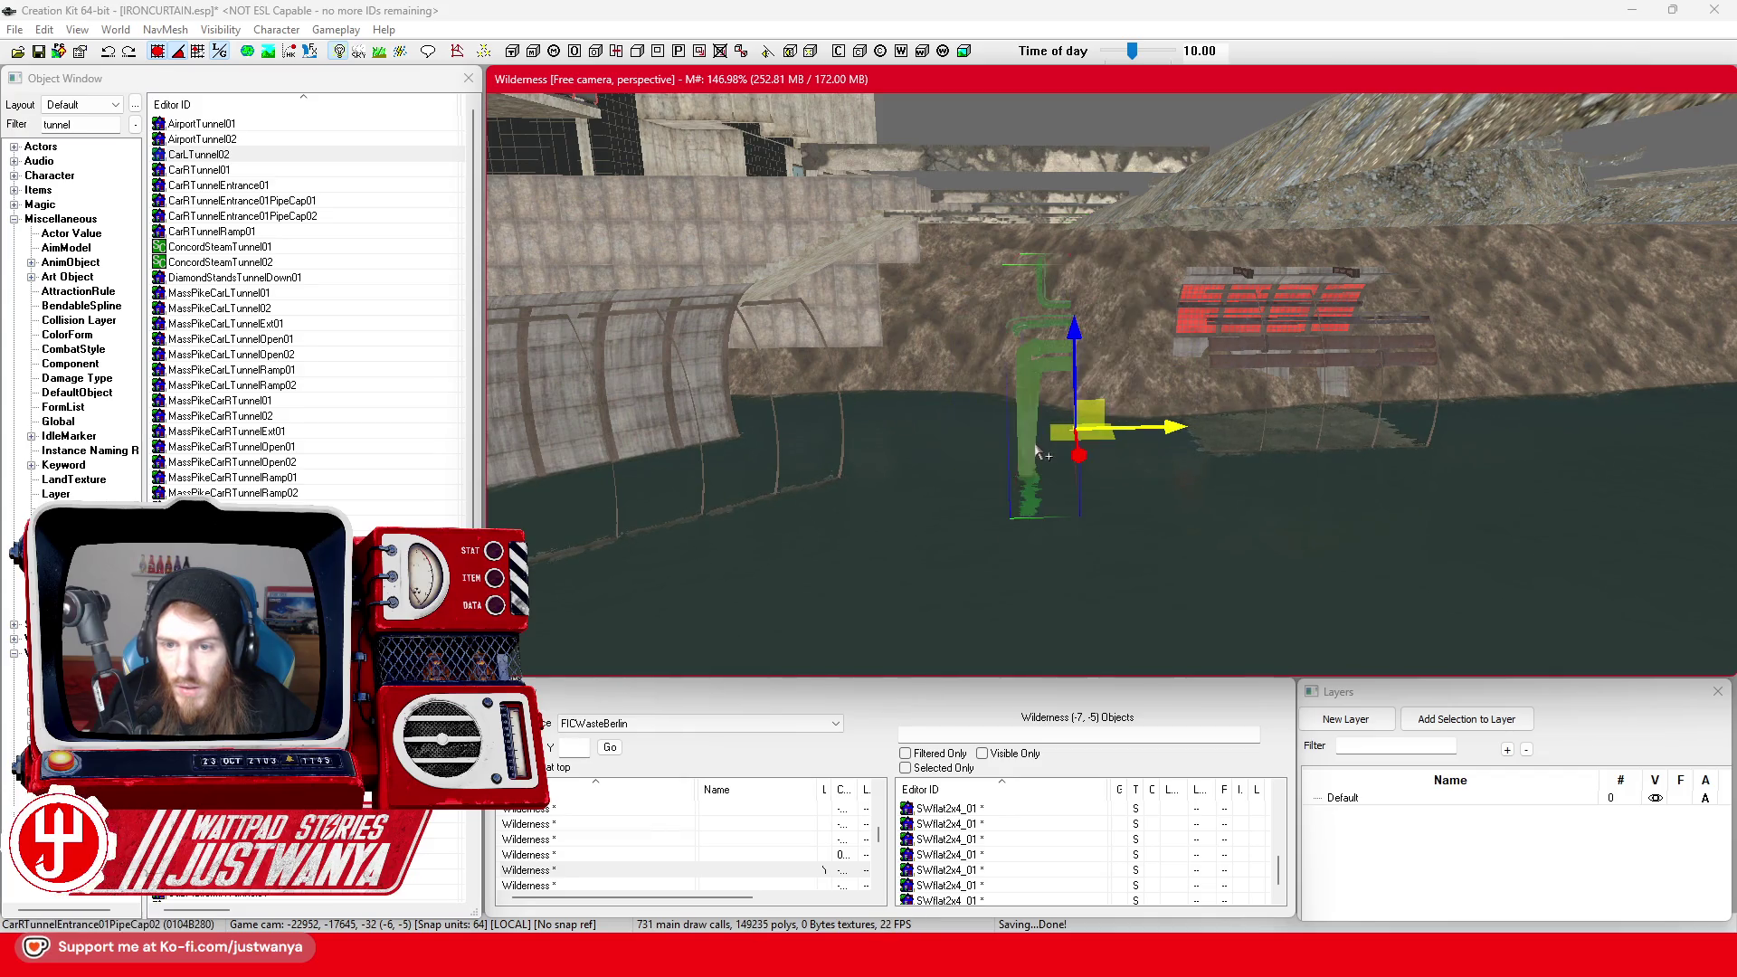
{"action": "scroll", "coordinate": [1034, 442], "scroll_direction": "up", "scroll_amount": 5}
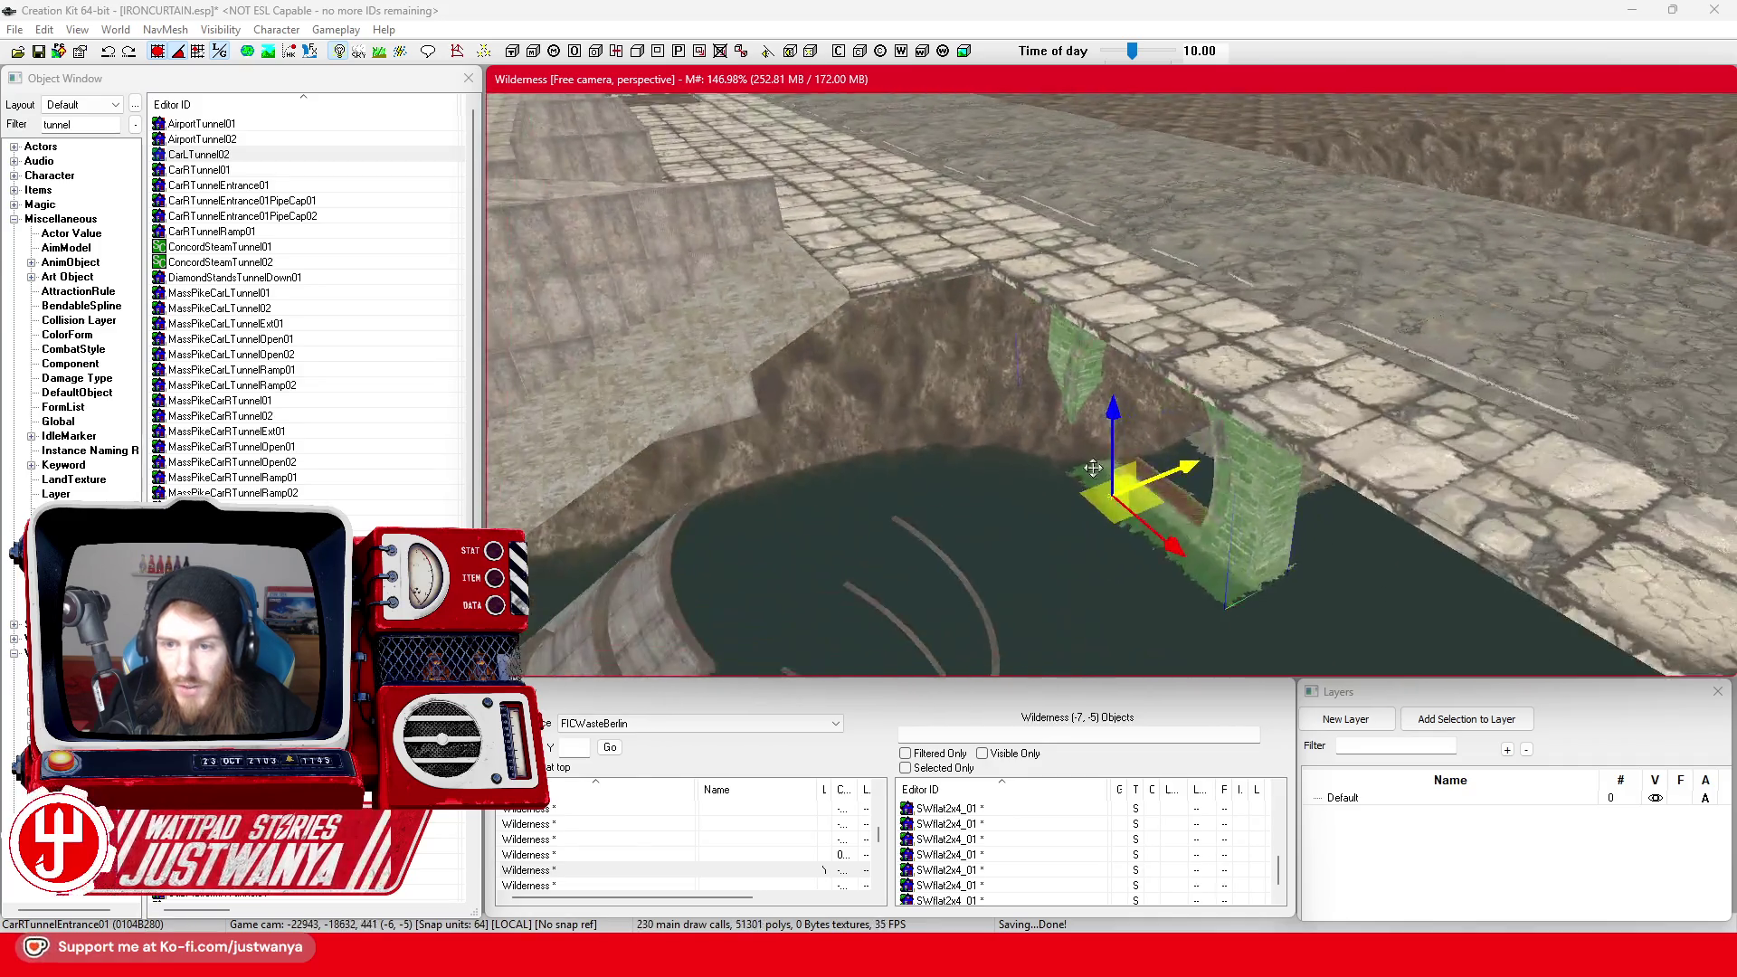
Move the CarRTunnelEntrance01 arch across the river and check it from several angles
{"action": "key", "text": "shift"}
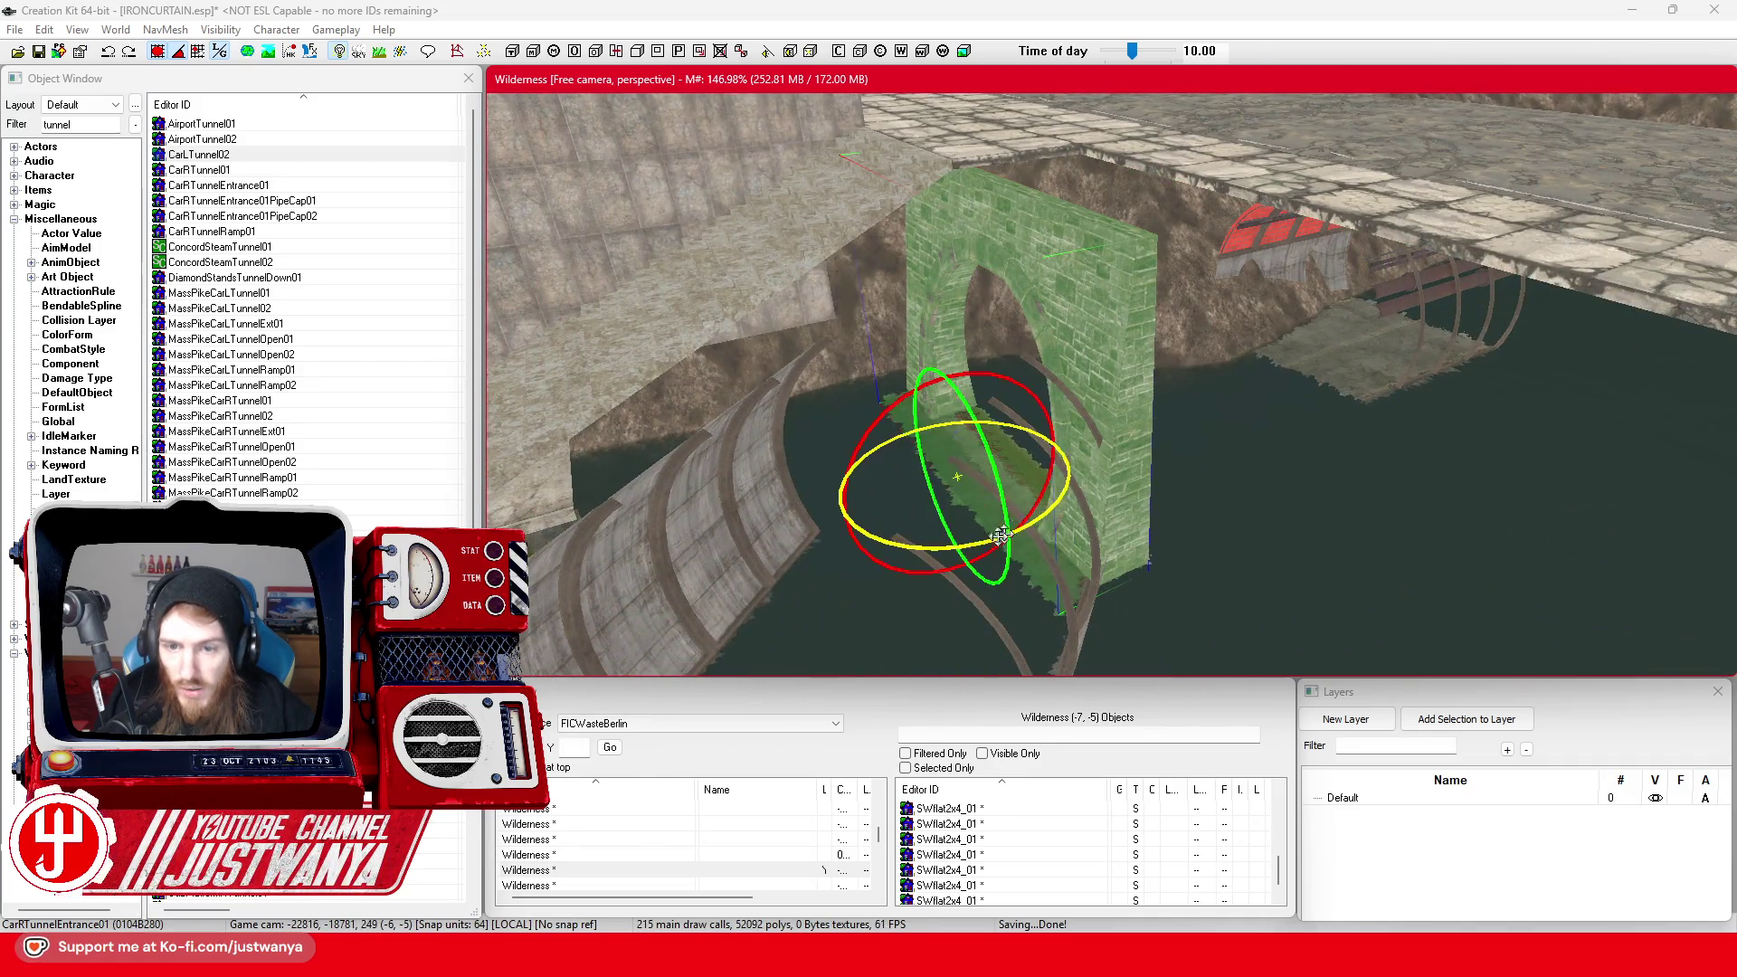
{"action": "key", "text": "w"}
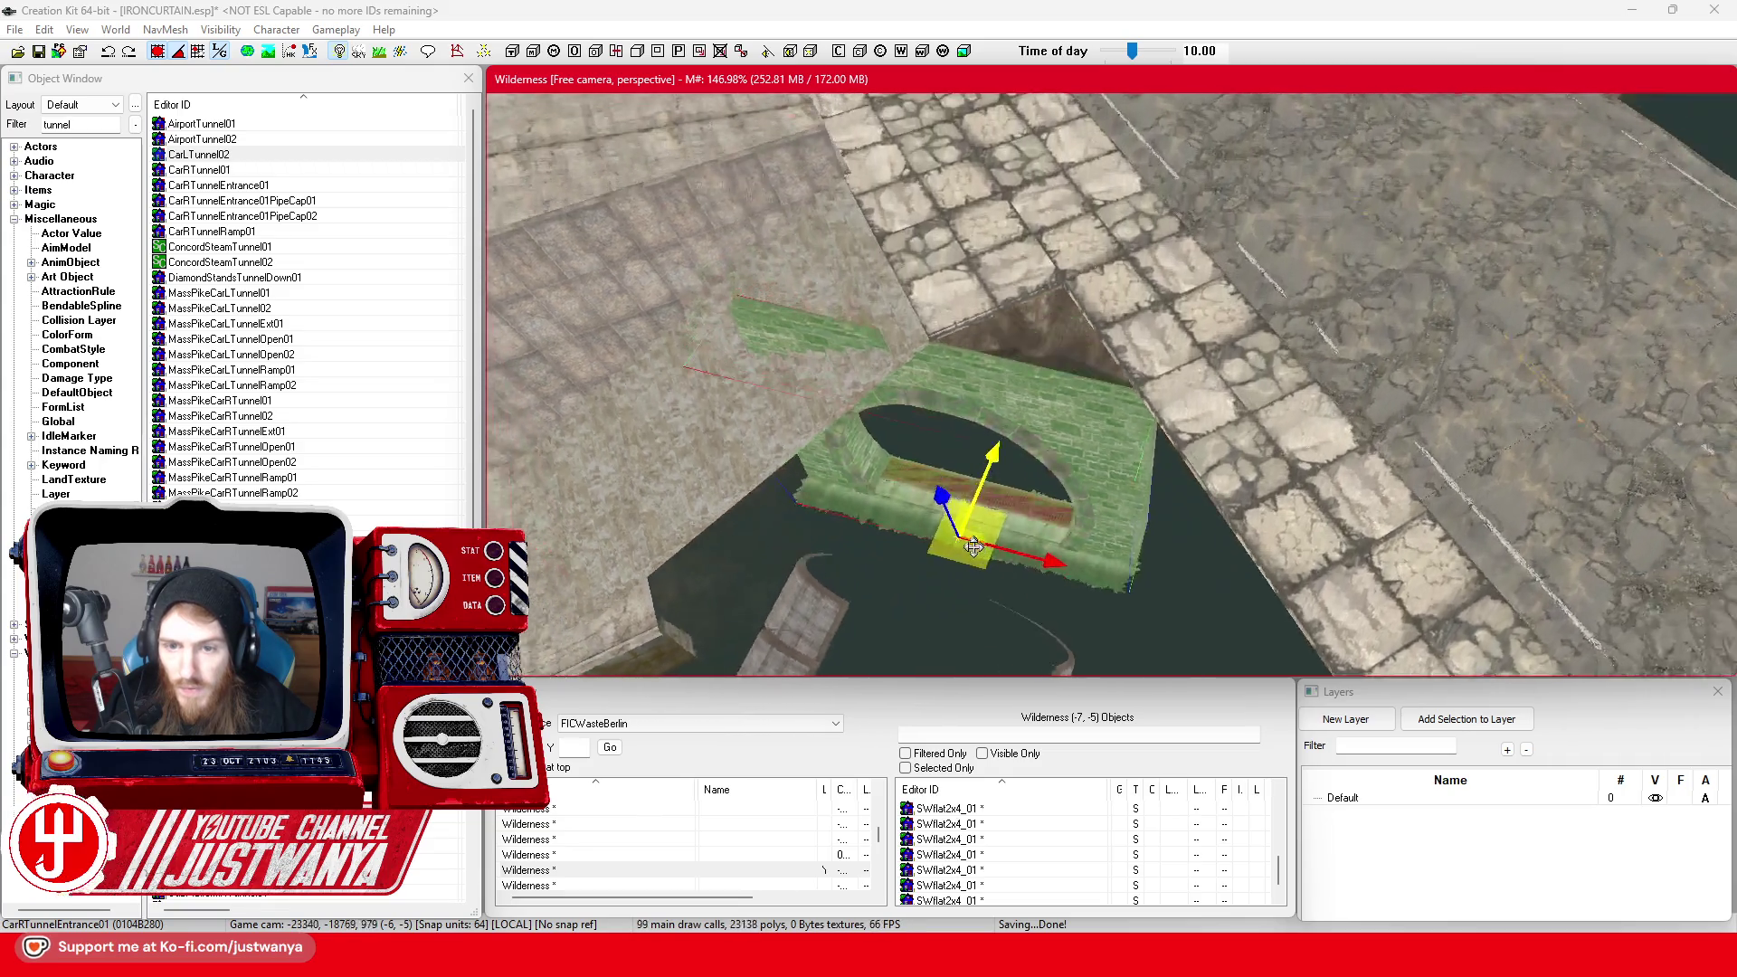
{"action": "left_click_drag", "start_coordinate": [985, 575], "coordinate": [1103, 599]}
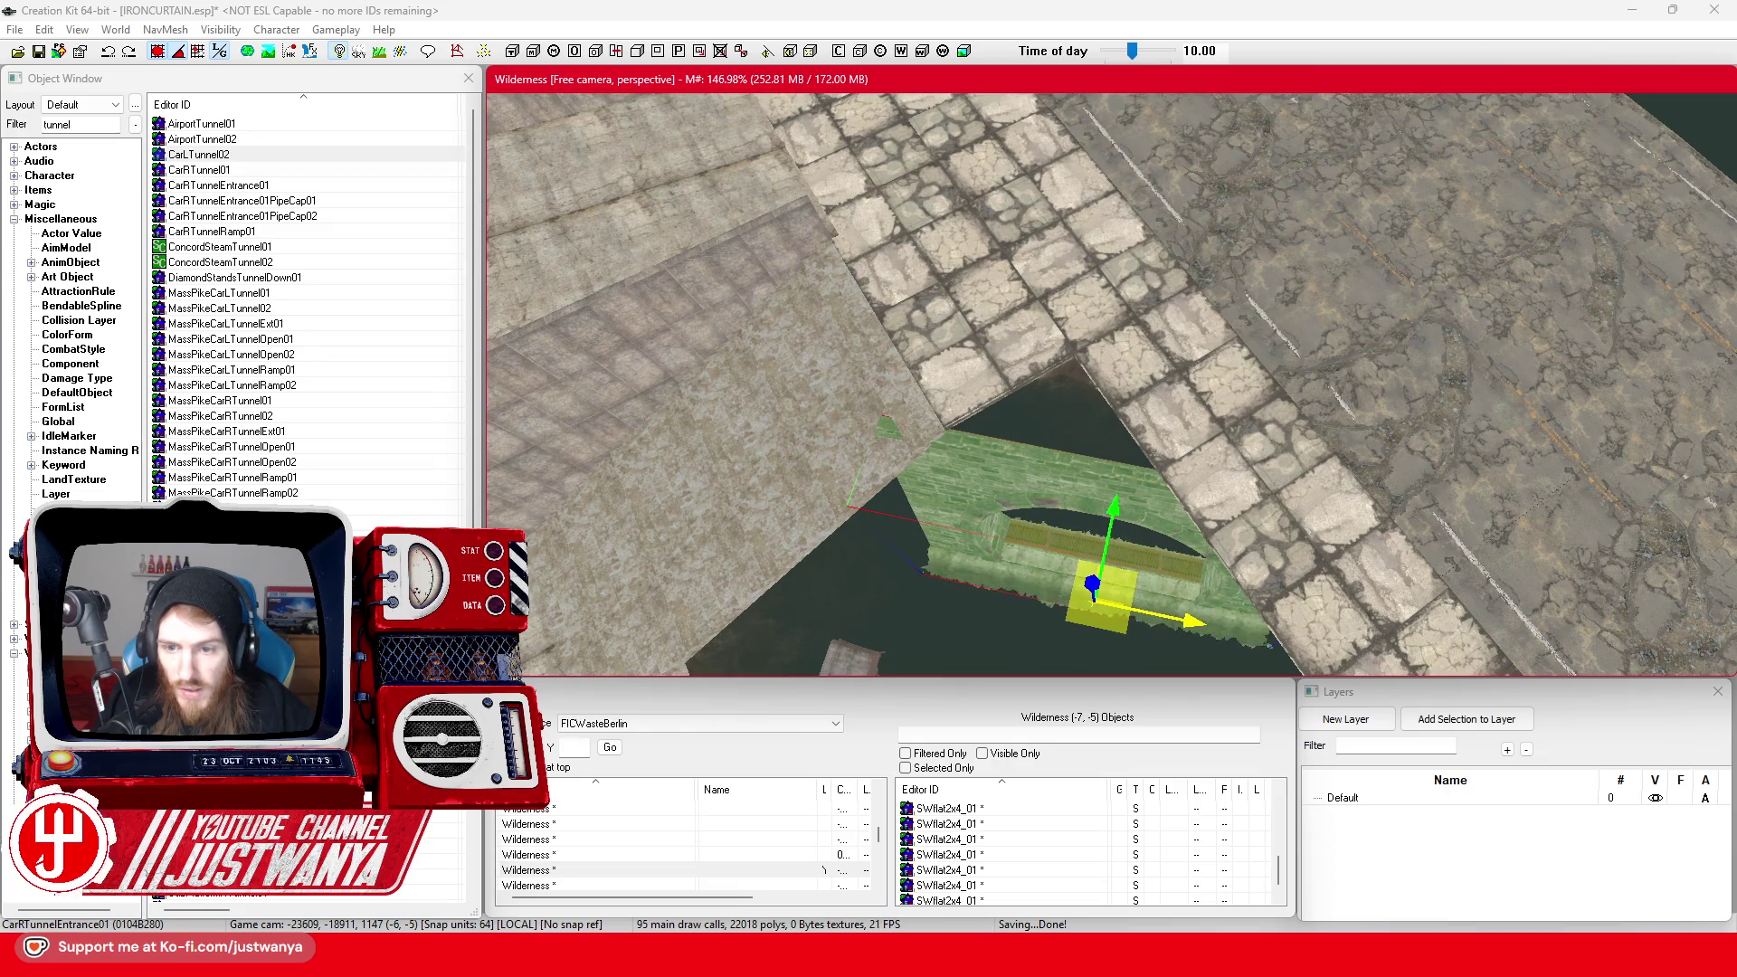
{"action": "key", "text": "shift"}
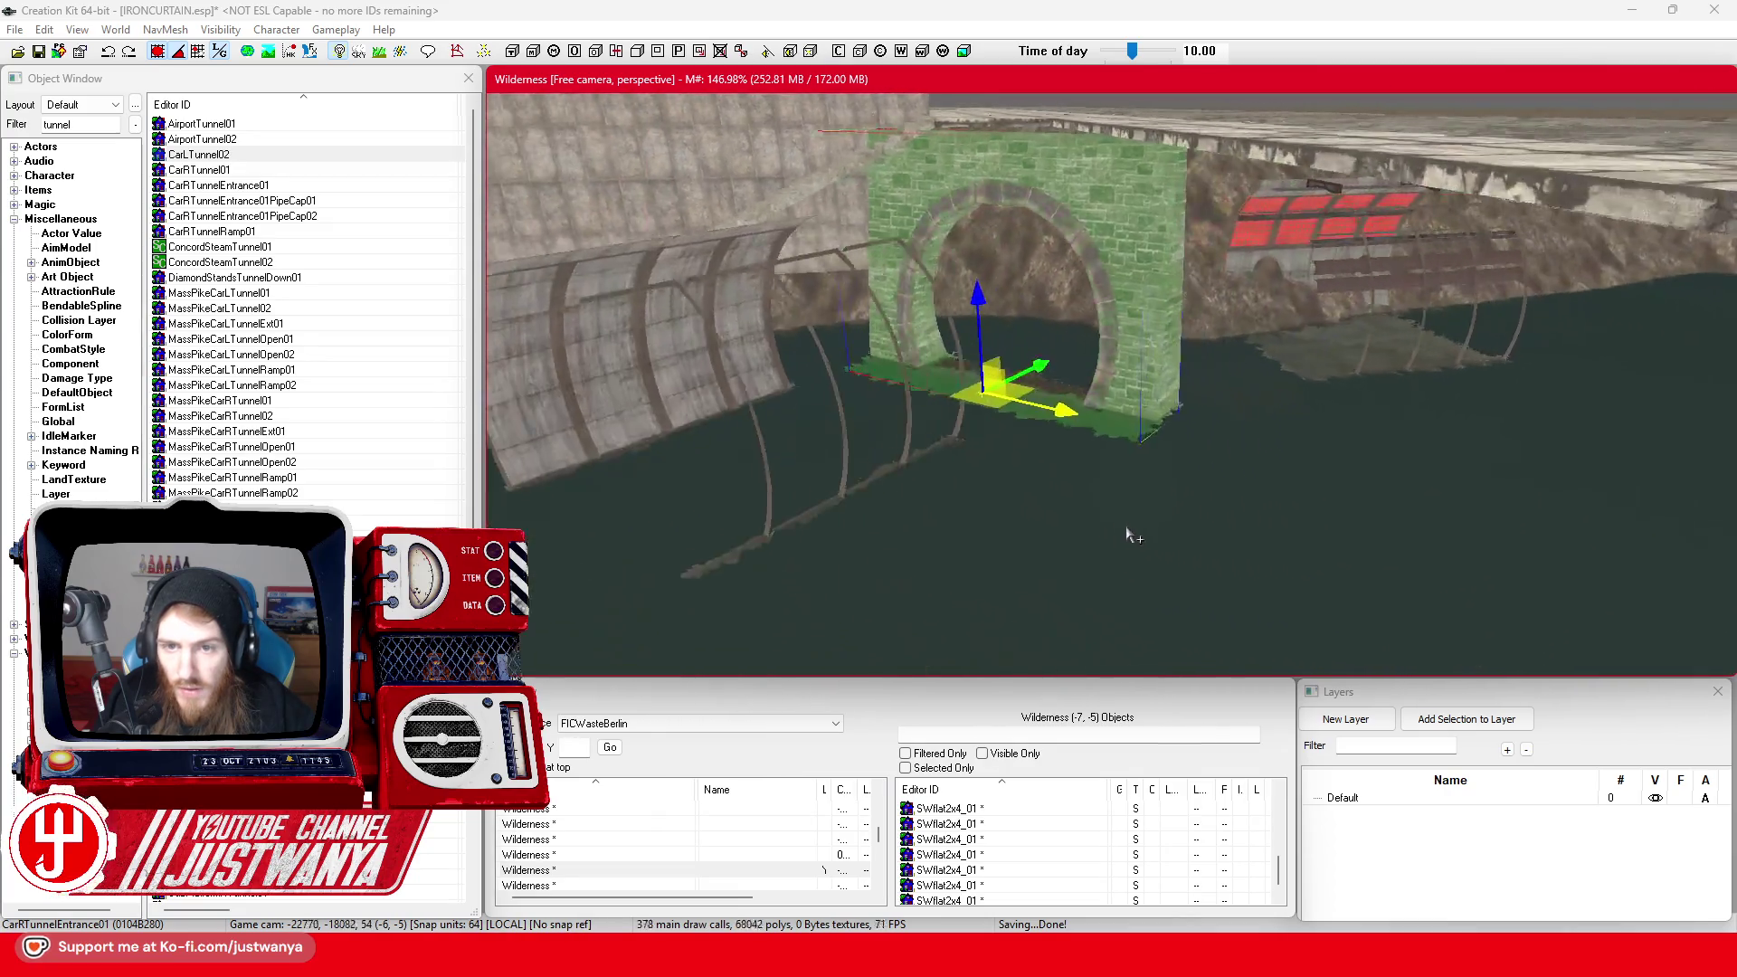
{"action": "key", "text": "shift"}
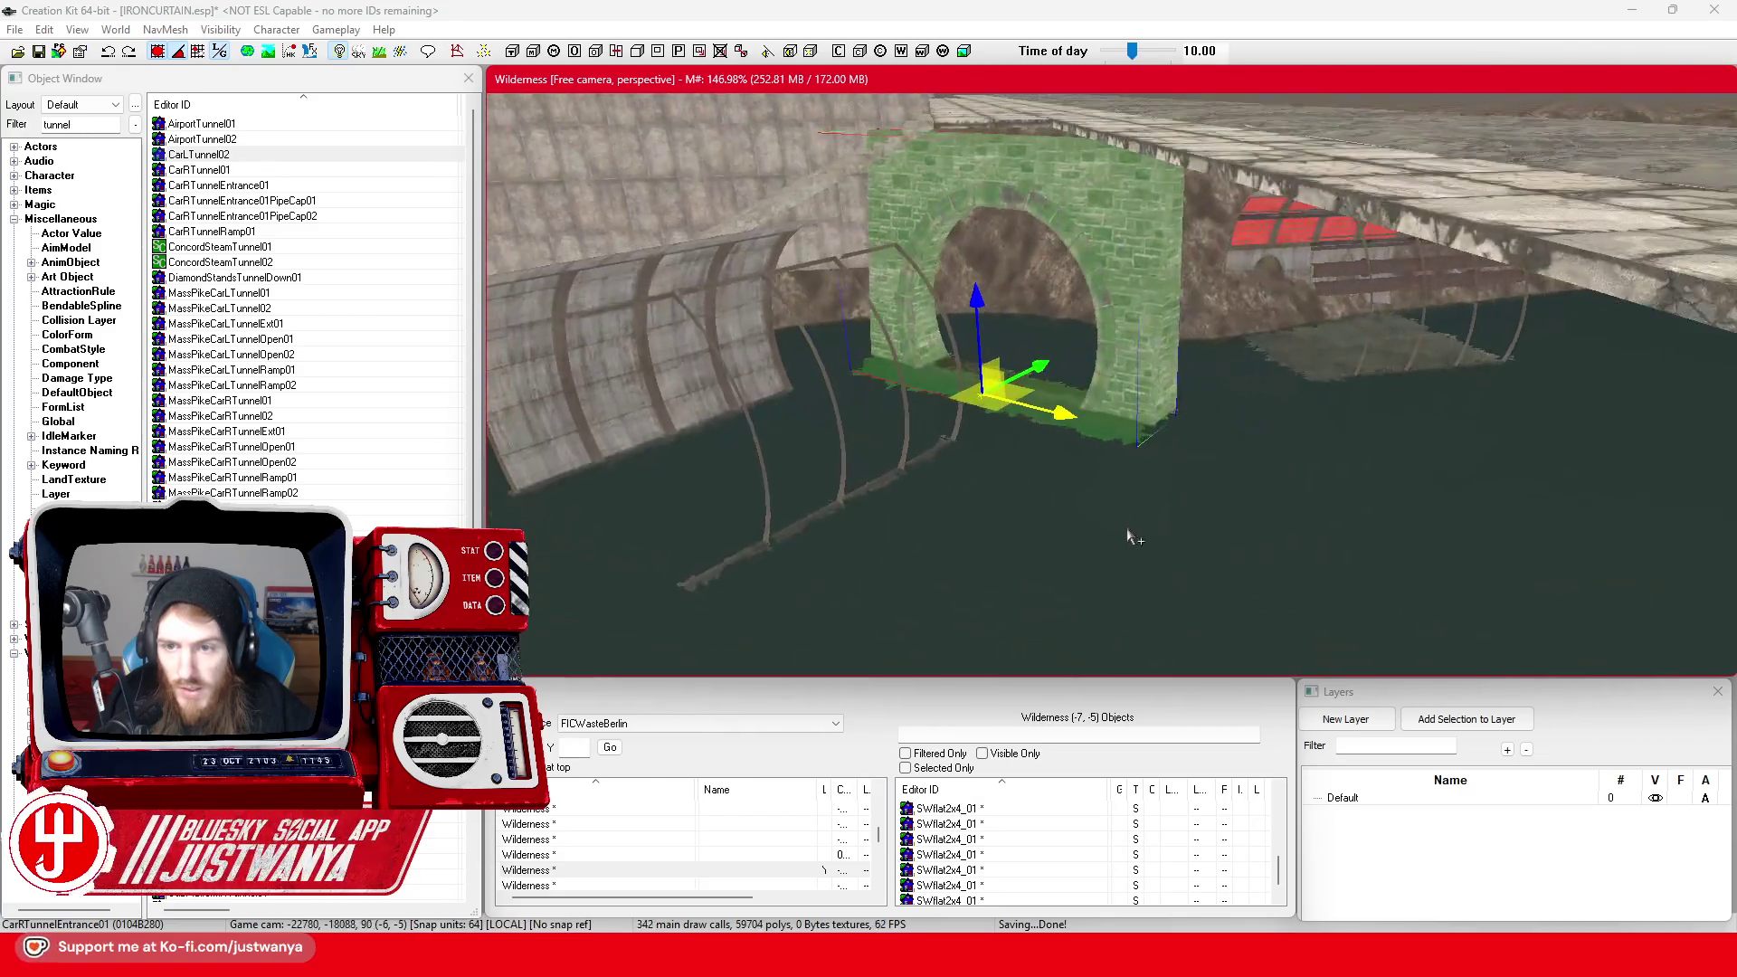
{"action": "key", "text": "shift"}
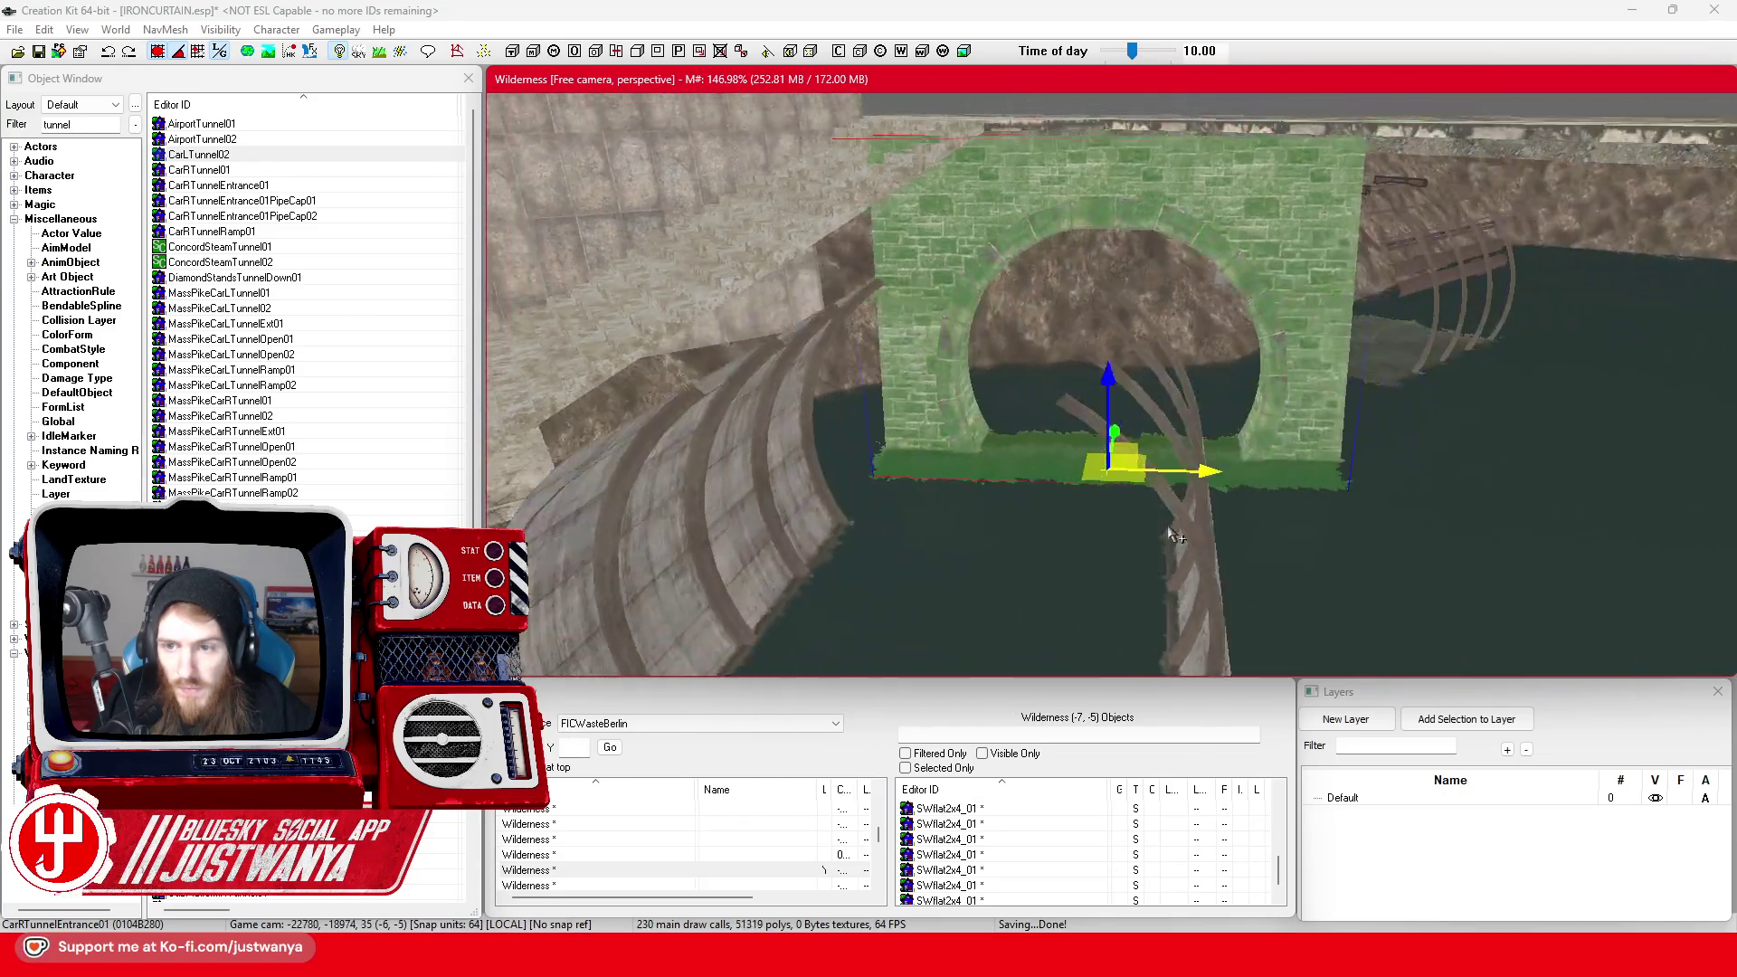
{"action": "key", "text": "shift"}
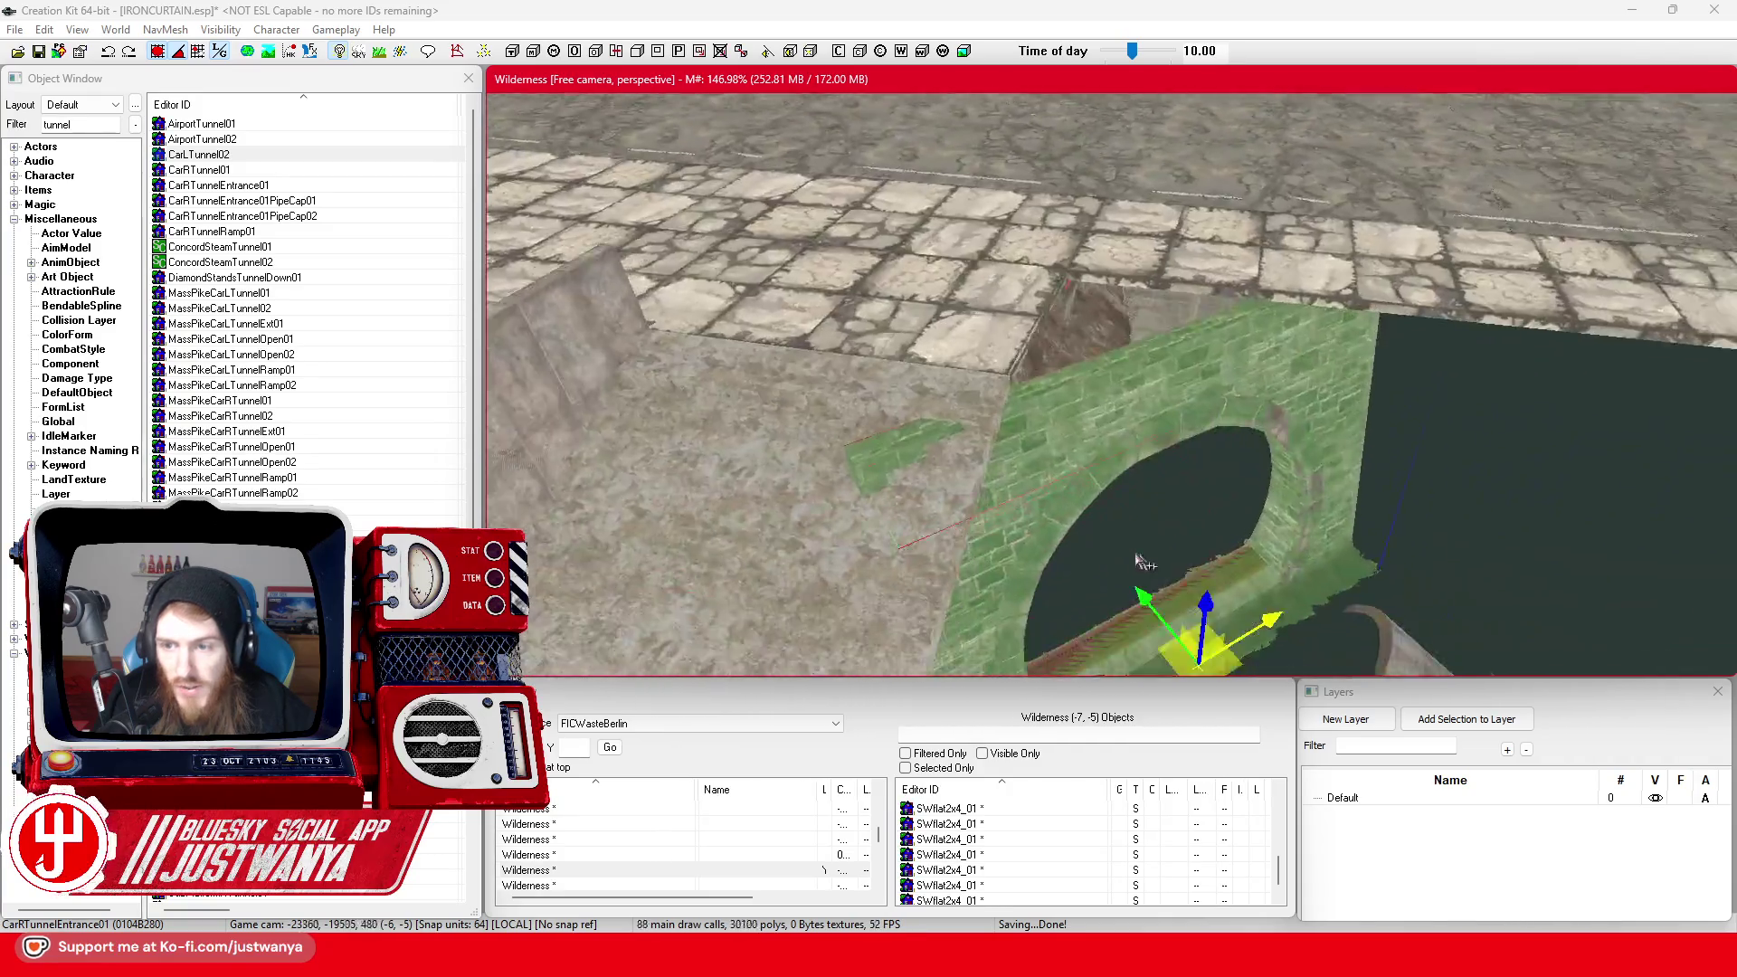
{"action": "key", "text": "shift"}
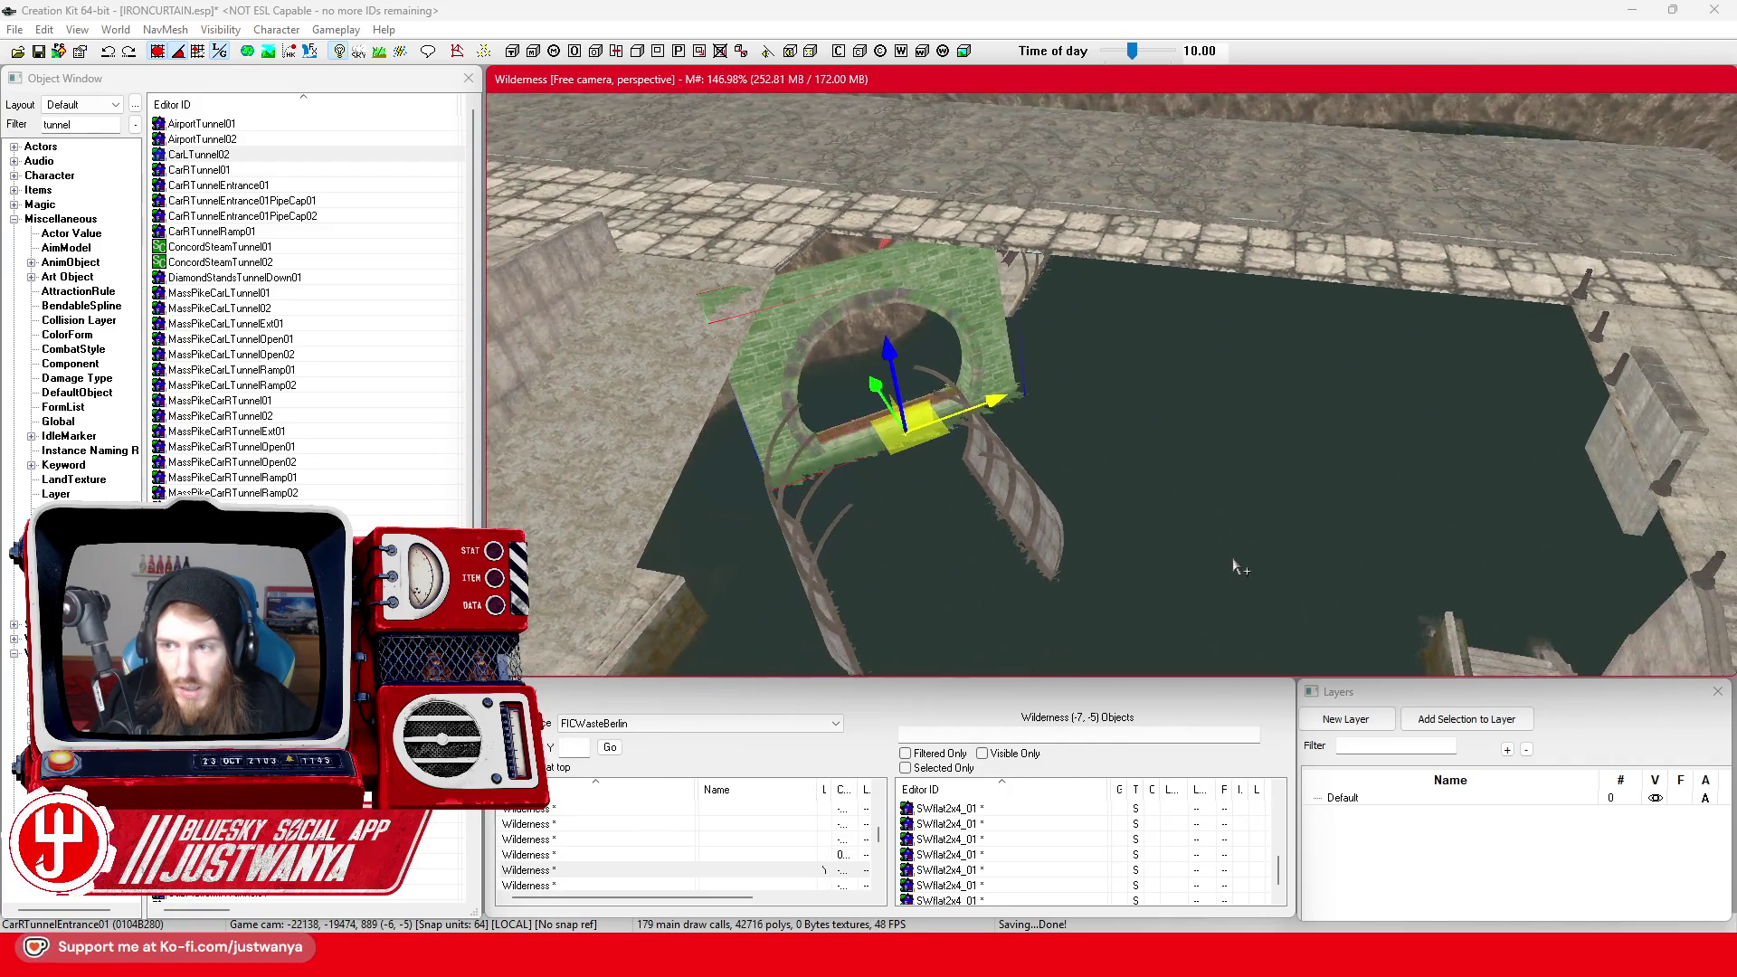
{"action": "key", "text": "shift"}
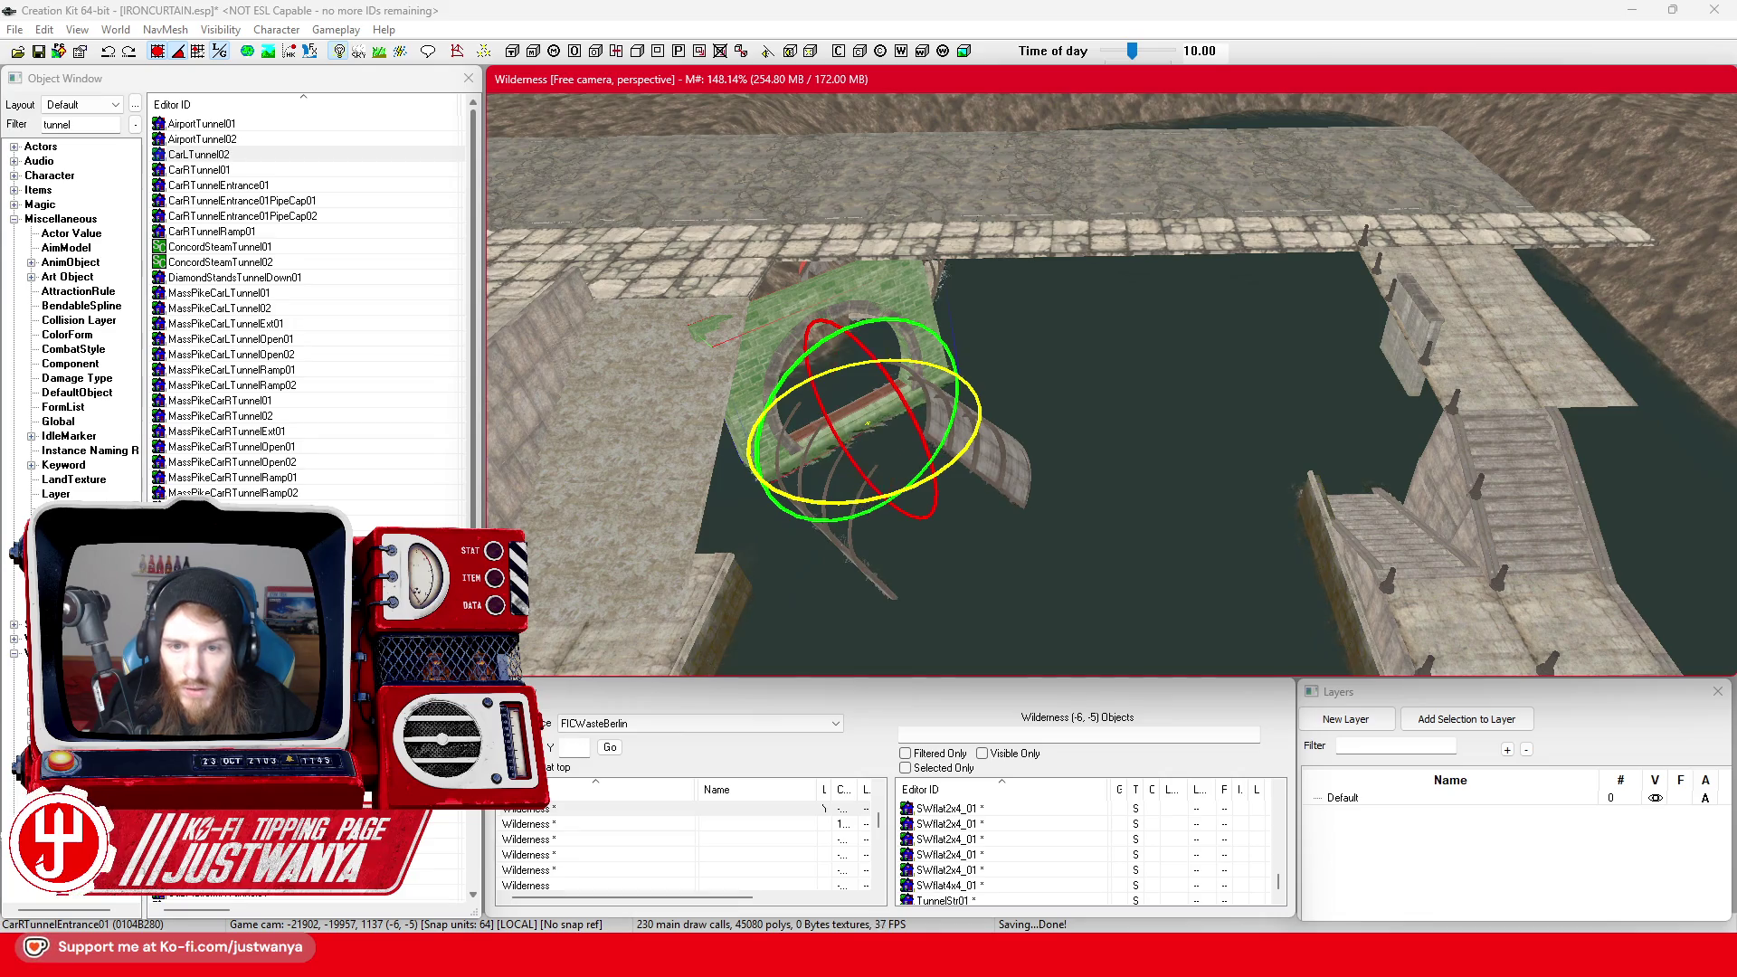
In World axis mode, move the tunnel entrance next to the stairs and turn it vertically
{"action": "left_click", "coordinate": [221, 52]}
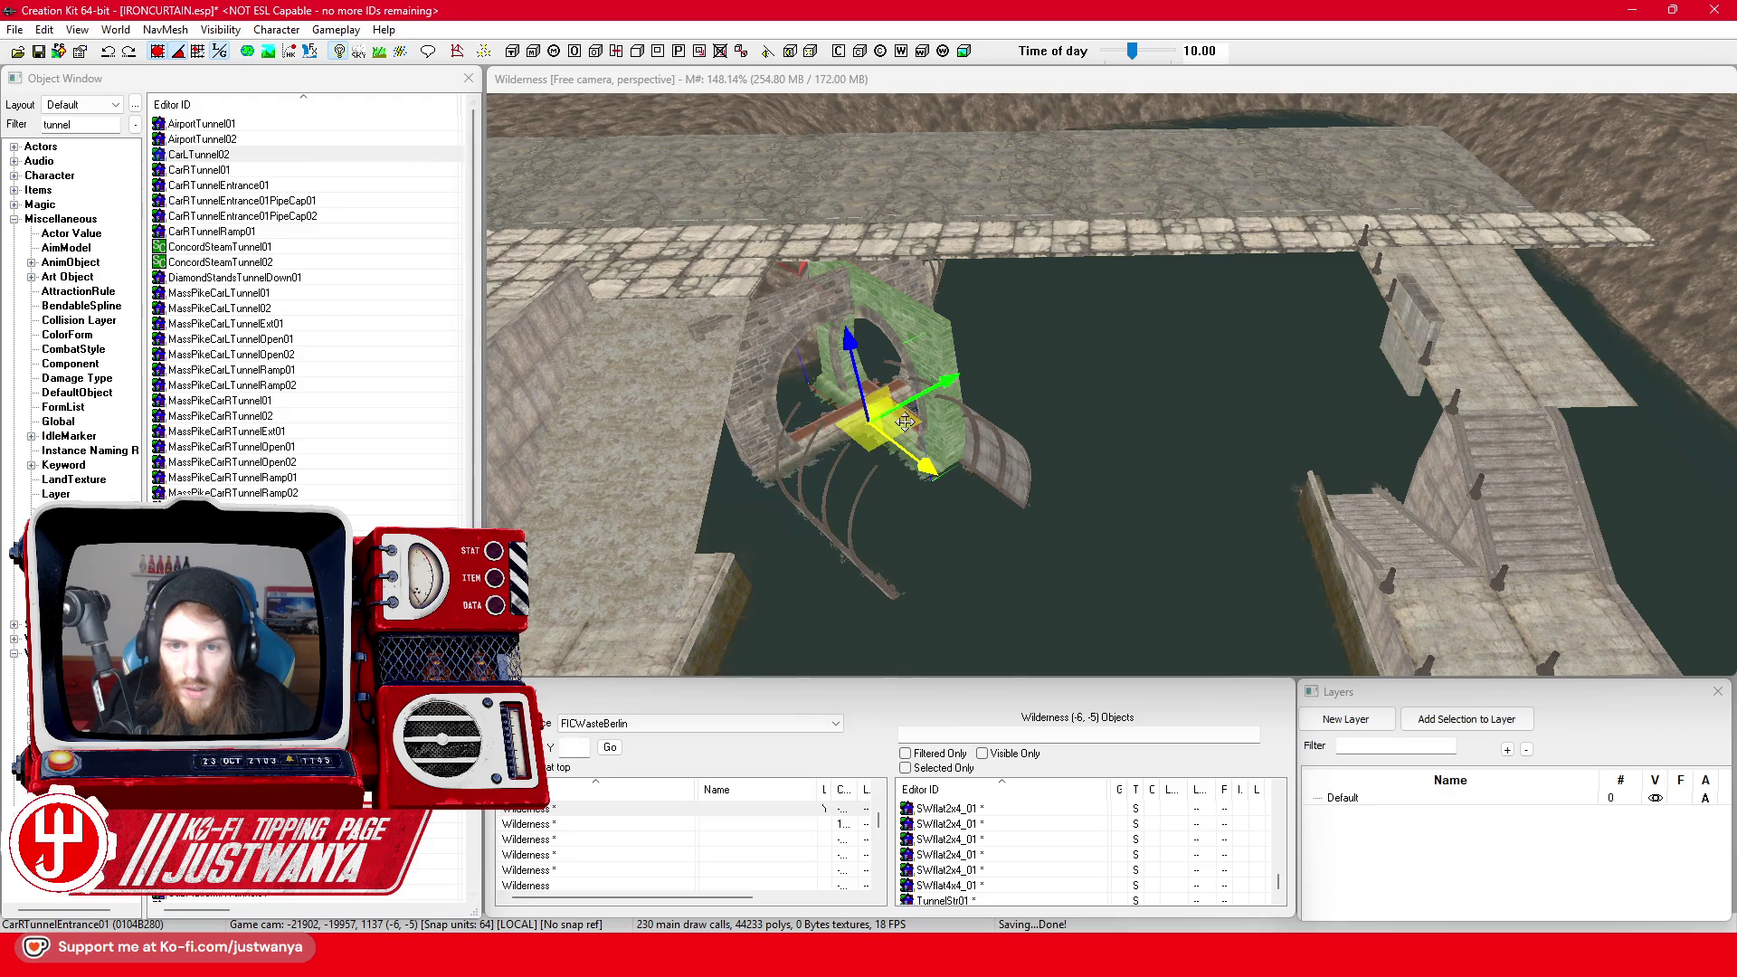
{"action": "mouse_move", "coordinate": [905, 422]}
{"action": "left_mouse_down"}
{"action": "mouse_move", "coordinate": [1341, 428]}
{"action": "mouse_move", "coordinate": [1076, 562]}
{"action": "mouse_move", "coordinate": [1097, 554]}
{"action": "mouse_move", "coordinate": [1042, 495]}
{"action": "mouse_move", "coordinate": [1217, 395]}
{"action": "left_mouse_up"}
{"action": "key", "text": "e"}
{"action": "key", "text": "w"}
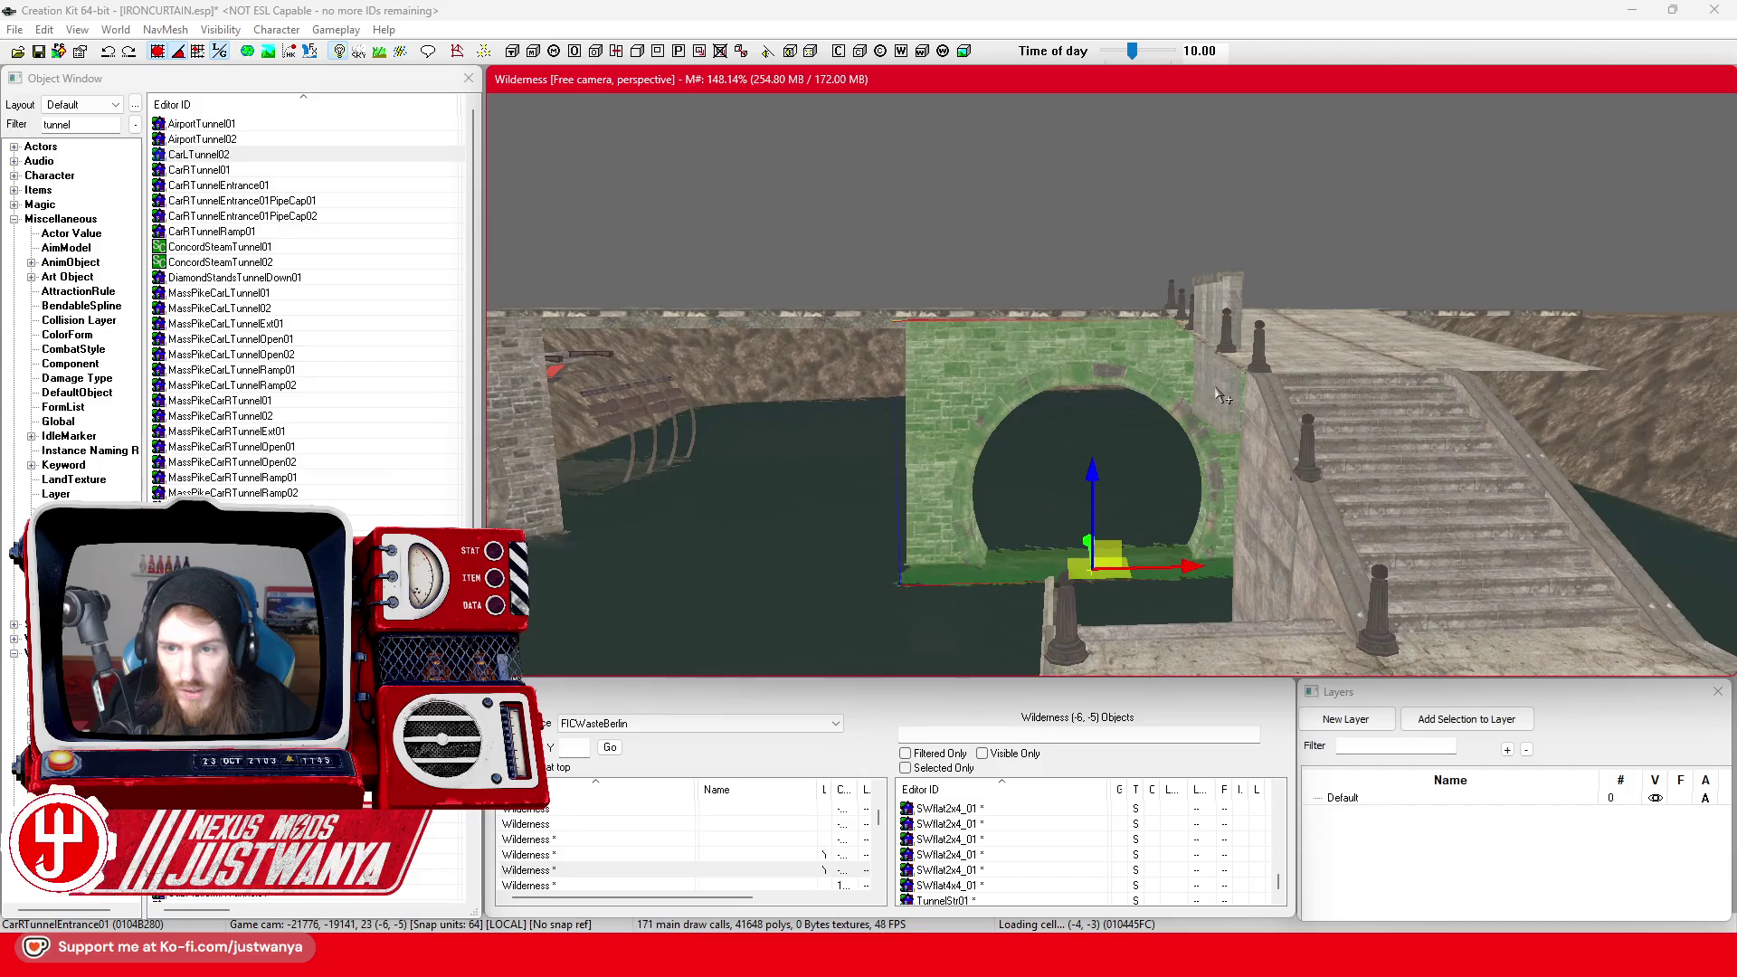
{"action": "mouse_move", "coordinate": [1125, 611]}
{"action": "left_mouse_down"}
{"action": "mouse_move", "coordinate": [1167, 613]}
{"action": "mouse_move", "coordinate": [1112, 571]}
{"action": "mouse_move", "coordinate": [990, 567]}
{"action": "mouse_move", "coordinate": [1122, 524]}
{"action": "left_mouse_up"}
{"action": "scroll", "coordinate": [1122, 525], "scroll_direction": "up", "scroll_amount": 3}
{"action": "mouse_move", "coordinate": [1125, 325]}
{"action": "left_mouse_down"}
{"action": "mouse_move", "coordinate": [1069, 394]}
{"action": "mouse_move", "coordinate": [1217, 402]}
{"action": "mouse_move", "coordinate": [1093, 410]}
{"action": "mouse_move", "coordinate": [1045, 493]}
{"action": "mouse_move", "coordinate": [1112, 453]}
{"action": "mouse_move", "coordinate": [1037, 444]}
{"action": "mouse_move", "coordinate": [1147, 442]}
{"action": "mouse_move", "coordinate": [1053, 466]}
{"action": "left_mouse_up"}
{"action": "left_click_drag", "start_coordinate": [876, 435], "coordinate": [996, 461]}
Delete the ribbed TunnelStr01 piece and bring a curved CarRTunnel01 section into the stone arch
{"action": "left_click", "coordinate": [988, 358]}
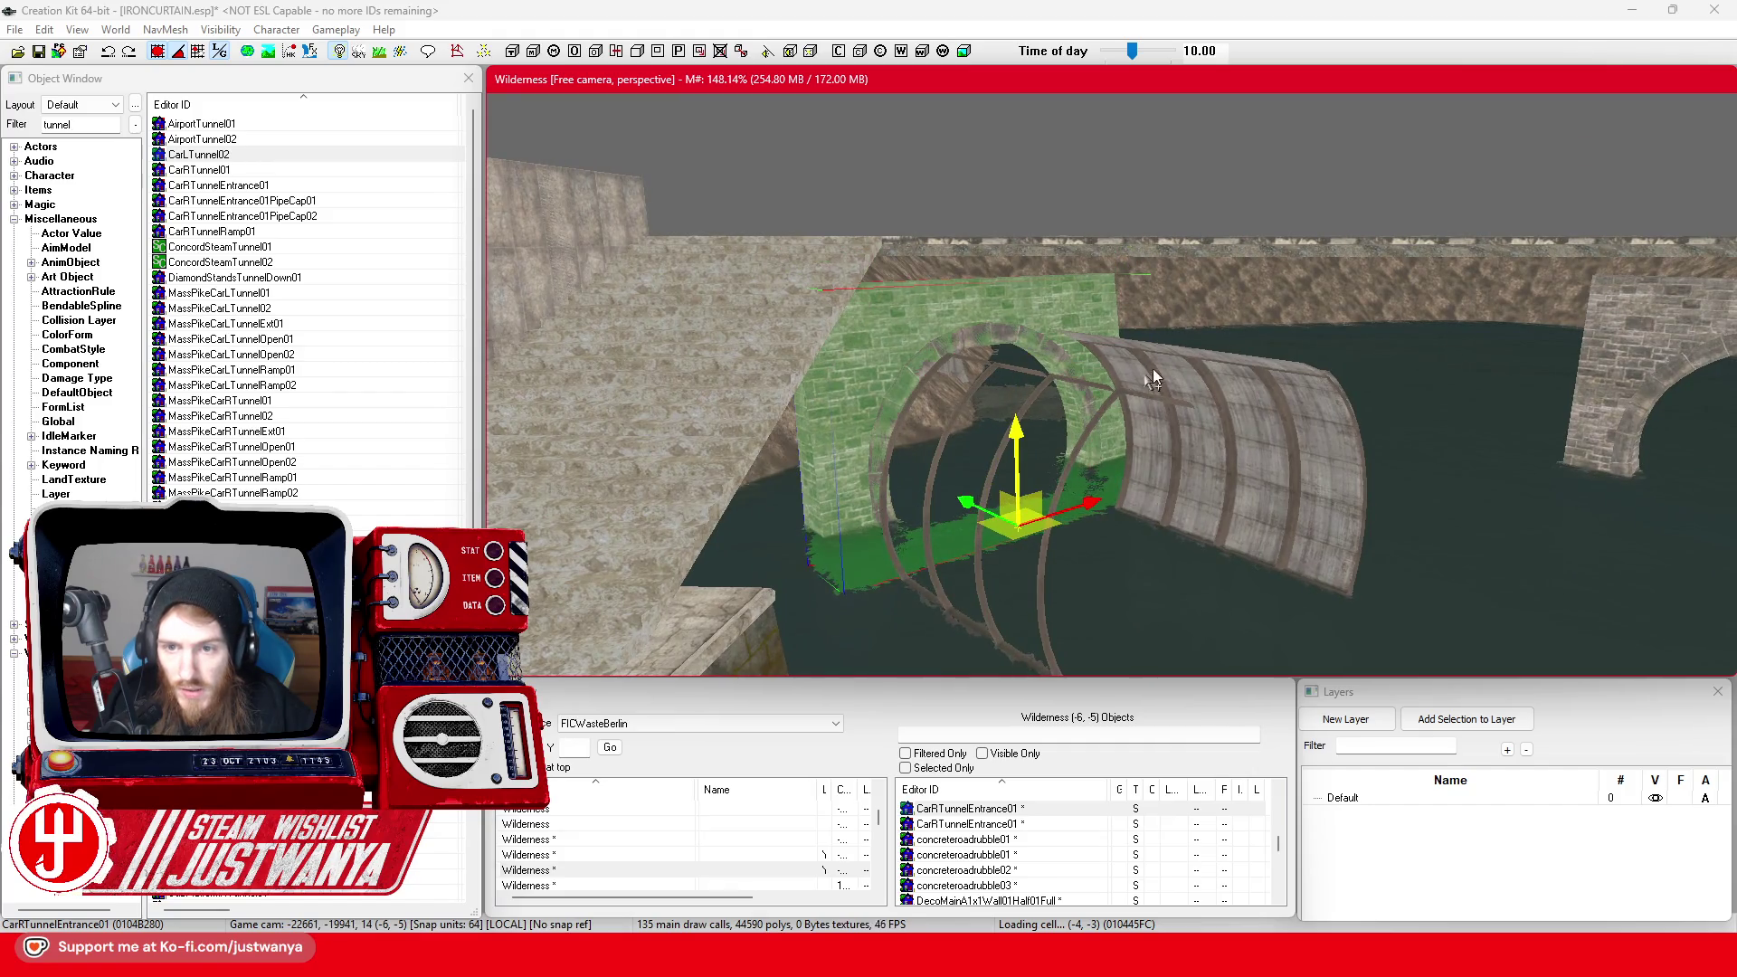
{"action": "left_click", "coordinate": [1152, 367]}
{"action": "mouse_move", "coordinate": [1152, 367]}
{"action": "left_mouse_down"}
{"action": "mouse_move", "coordinate": [1212, 557]}
{"action": "mouse_move", "coordinate": [1457, 367]}
{"action": "mouse_move", "coordinate": [814, 588]}
{"action": "mouse_move", "coordinate": [1307, 484]}
{"action": "mouse_move", "coordinate": [1411, 506]}
{"action": "mouse_move", "coordinate": [1194, 497]}
{"action": "mouse_move", "coordinate": [1480, 507]}
{"action": "left_mouse_up"}
{"action": "key", "text": "Delete"}
{"action": "left_click", "coordinate": [1240, 349]}
{"action": "key", "text": "ctrl+z"}
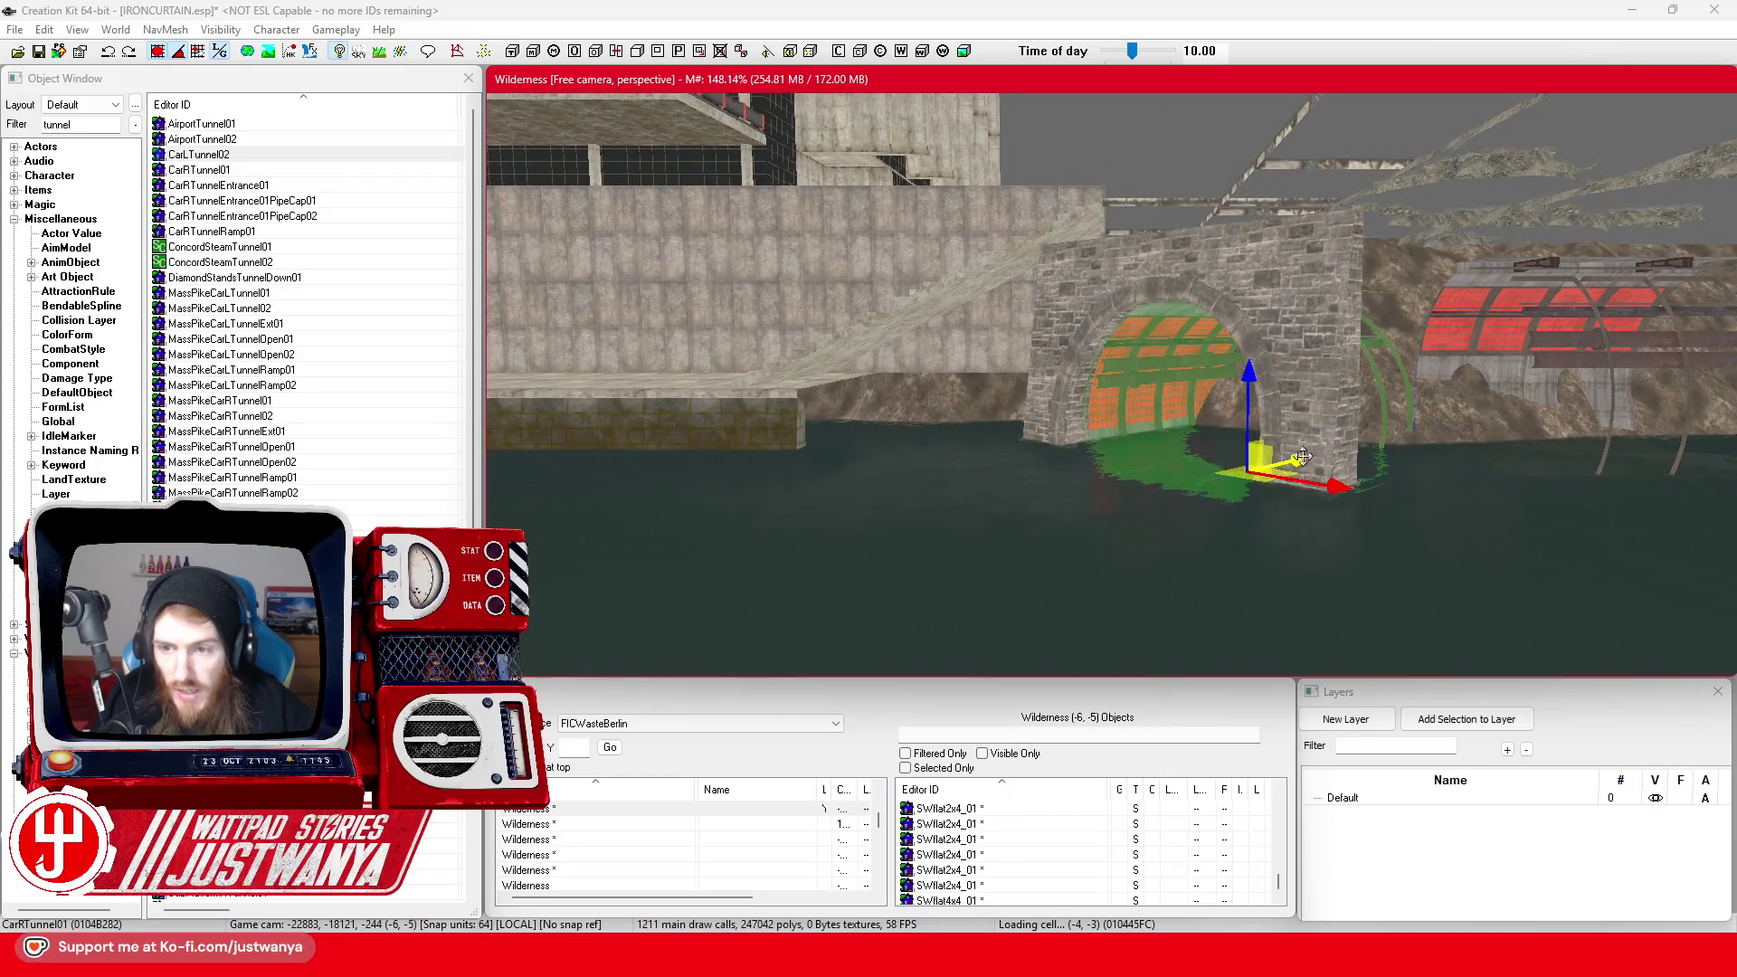
Cycle through the stacked tunnel pieces at the stone arch to find the CarLTunnel02 arch
{"action": "left_click", "coordinate": [1303, 457]}
{"action": "scroll", "coordinate": [1312, 470], "scroll_direction": "up", "scroll_amount": 5}
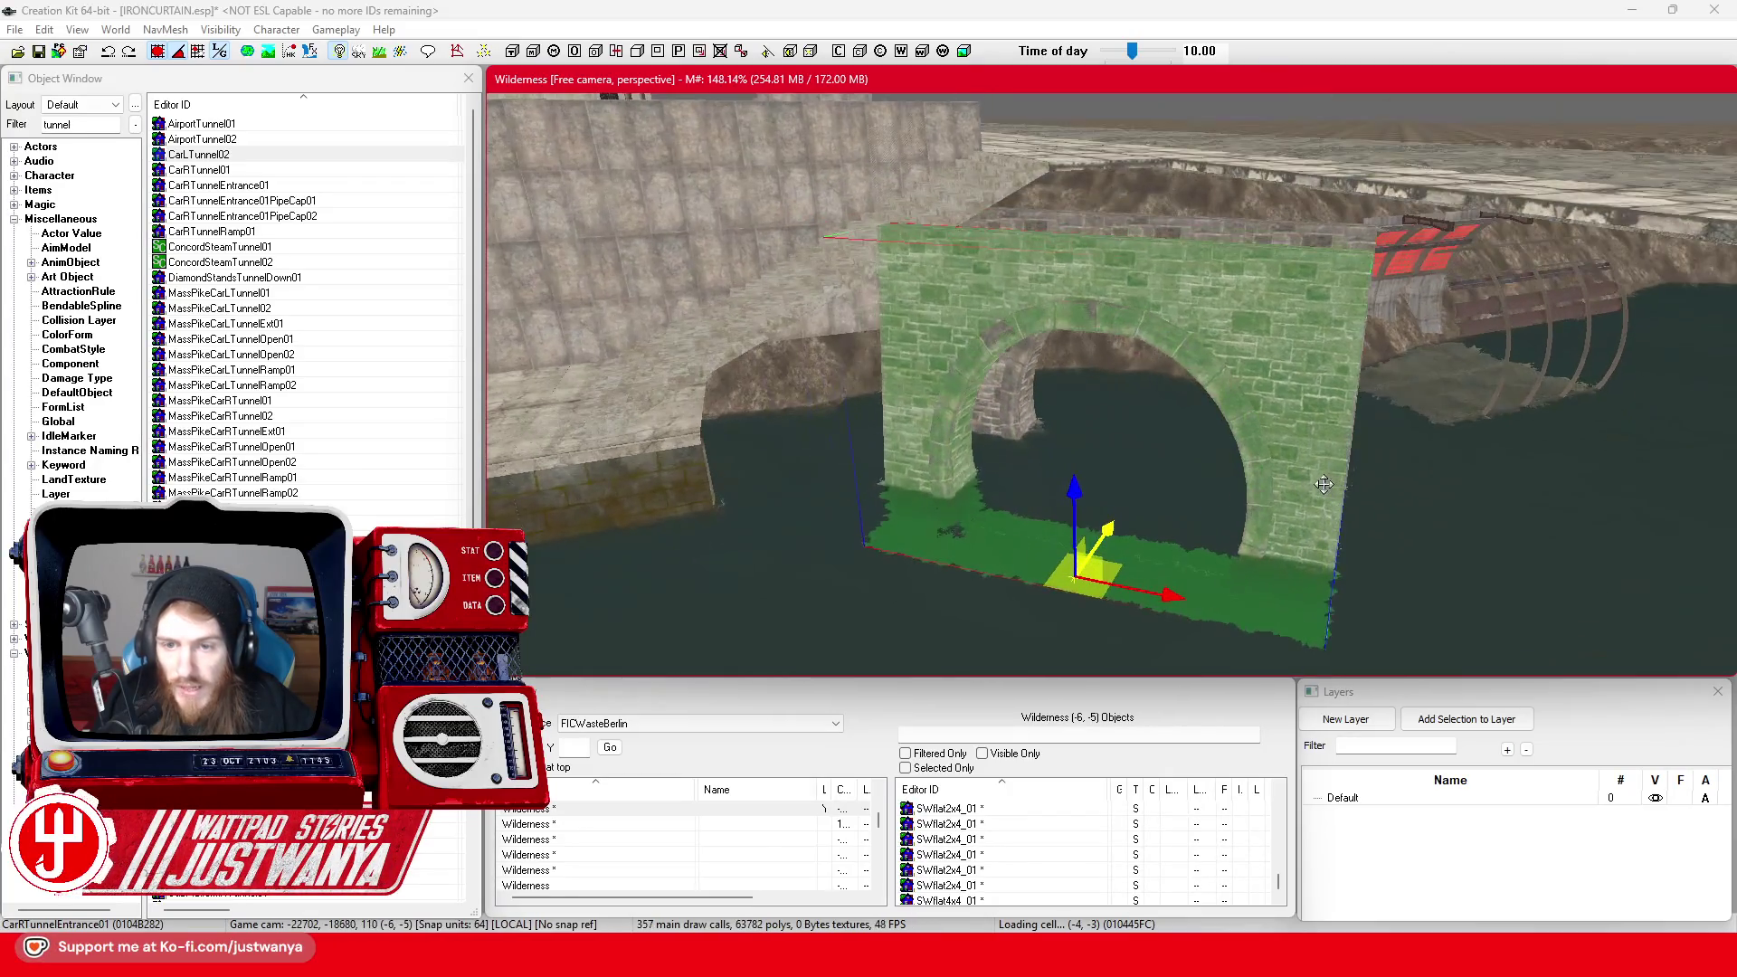
{"action": "left_click", "coordinate": [1323, 484]}
{"action": "left_click", "coordinate": [1323, 484]}
{"action": "left_click", "coordinate": [1323, 484]}
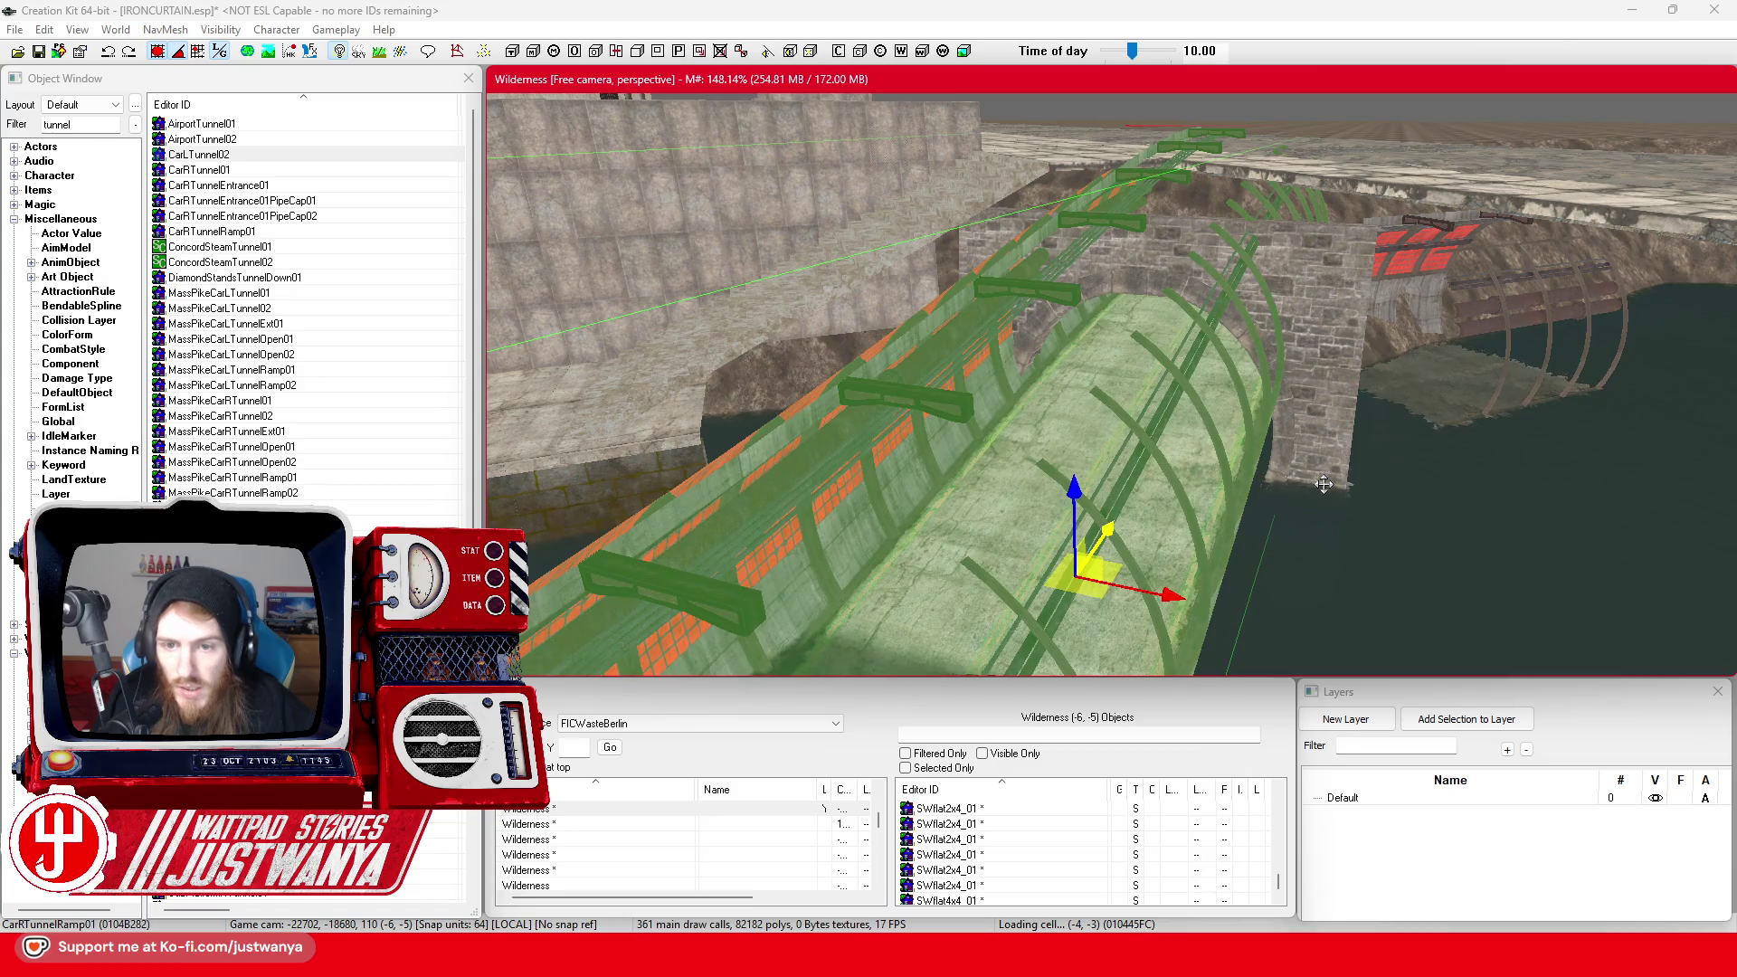
{"action": "scroll", "coordinate": [1323, 484], "scroll_direction": "up", "scroll_amount": 5}
{"action": "left_click", "coordinate": [1337, 481]}
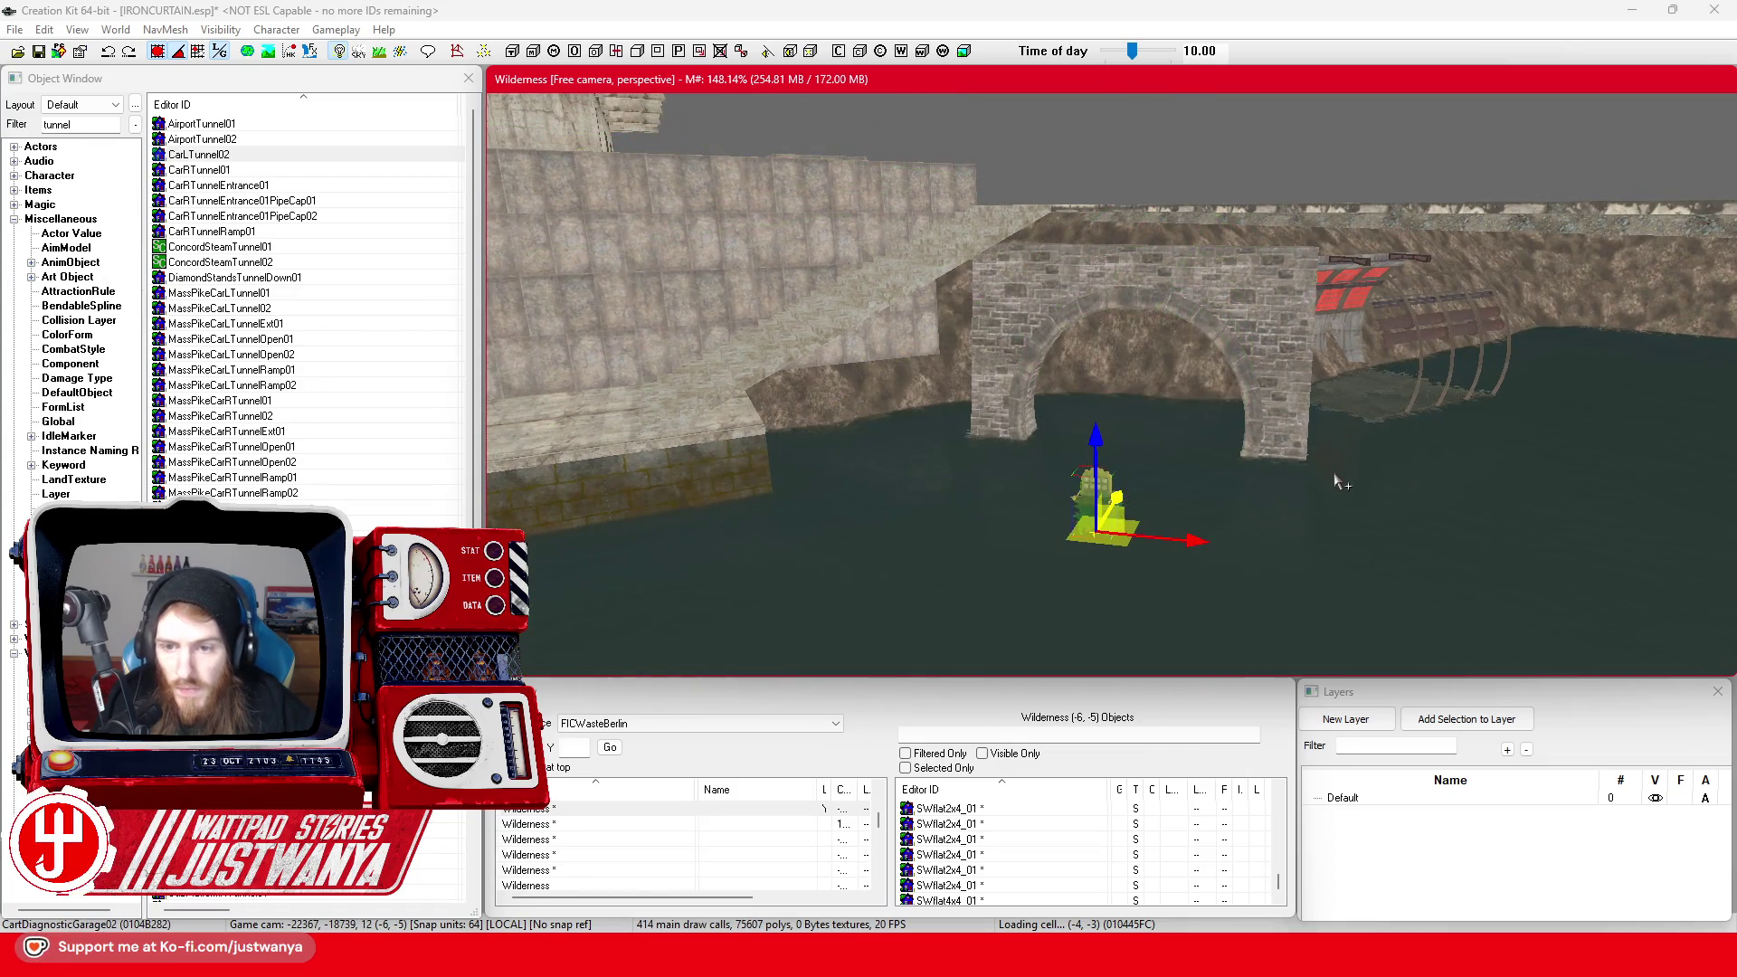
{"action": "left_click", "coordinate": [1191, 489]}
{"action": "left_click", "coordinate": [1192, 486]}
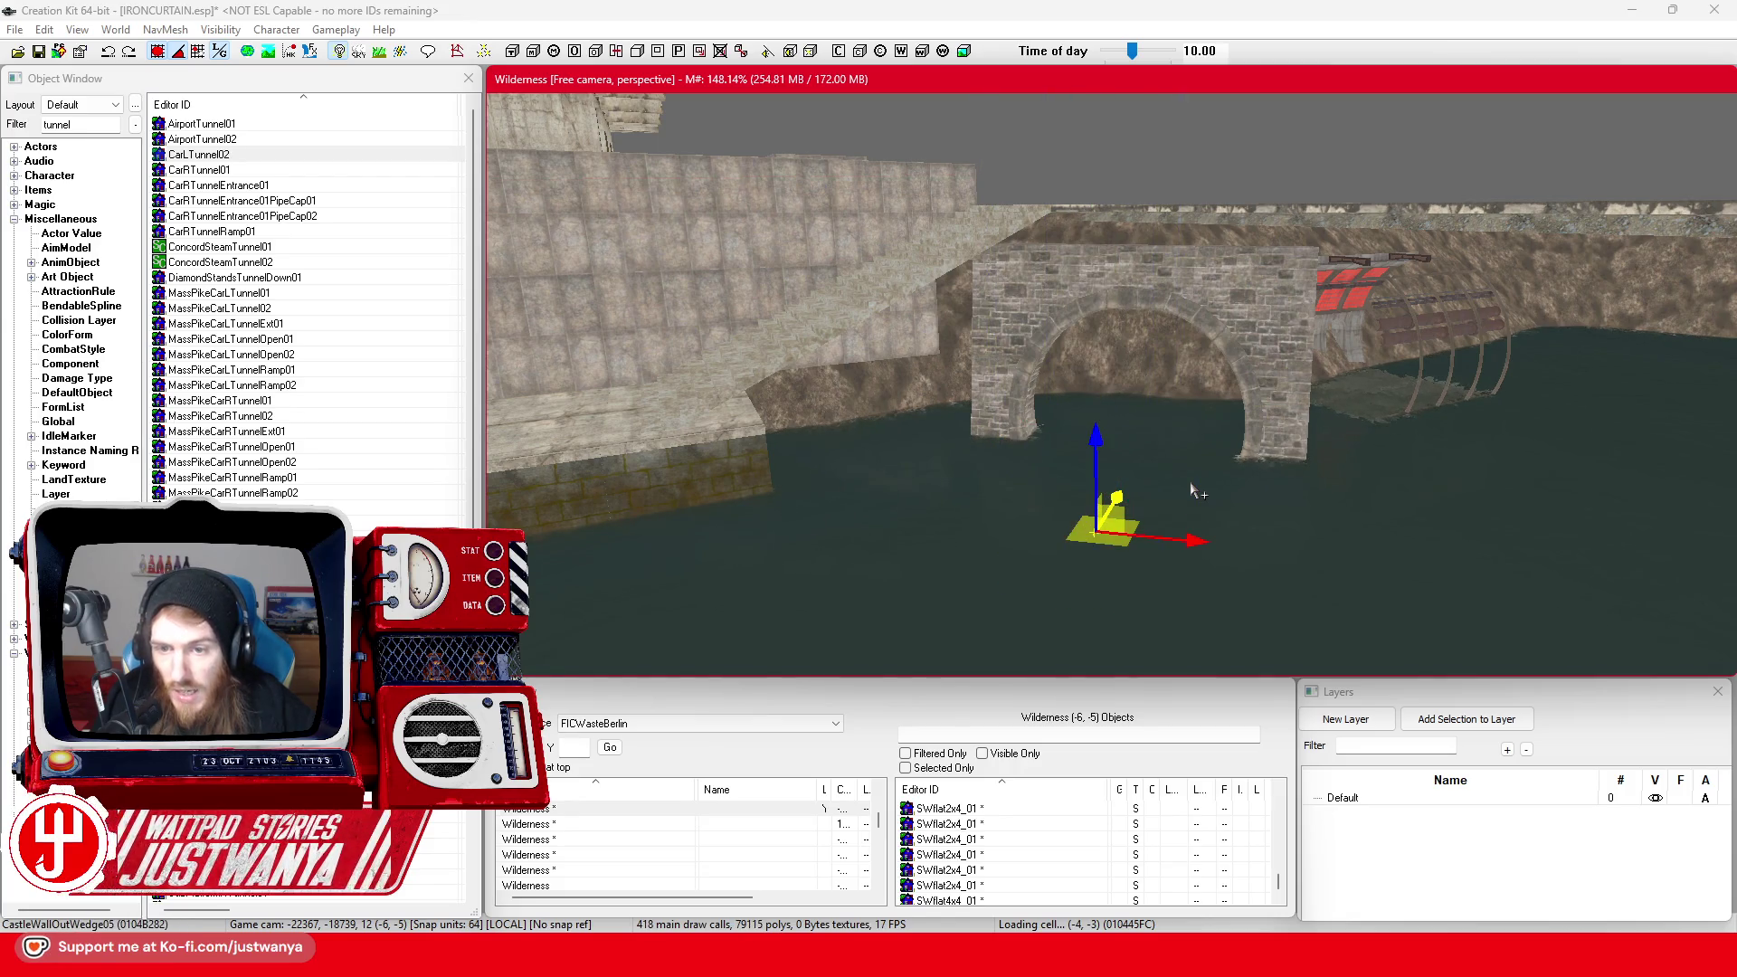
{"action": "left_click", "coordinate": [1192, 486]}
{"action": "left_click", "coordinate": [1191, 486]}
{"action": "left_click", "coordinate": [1191, 487]}
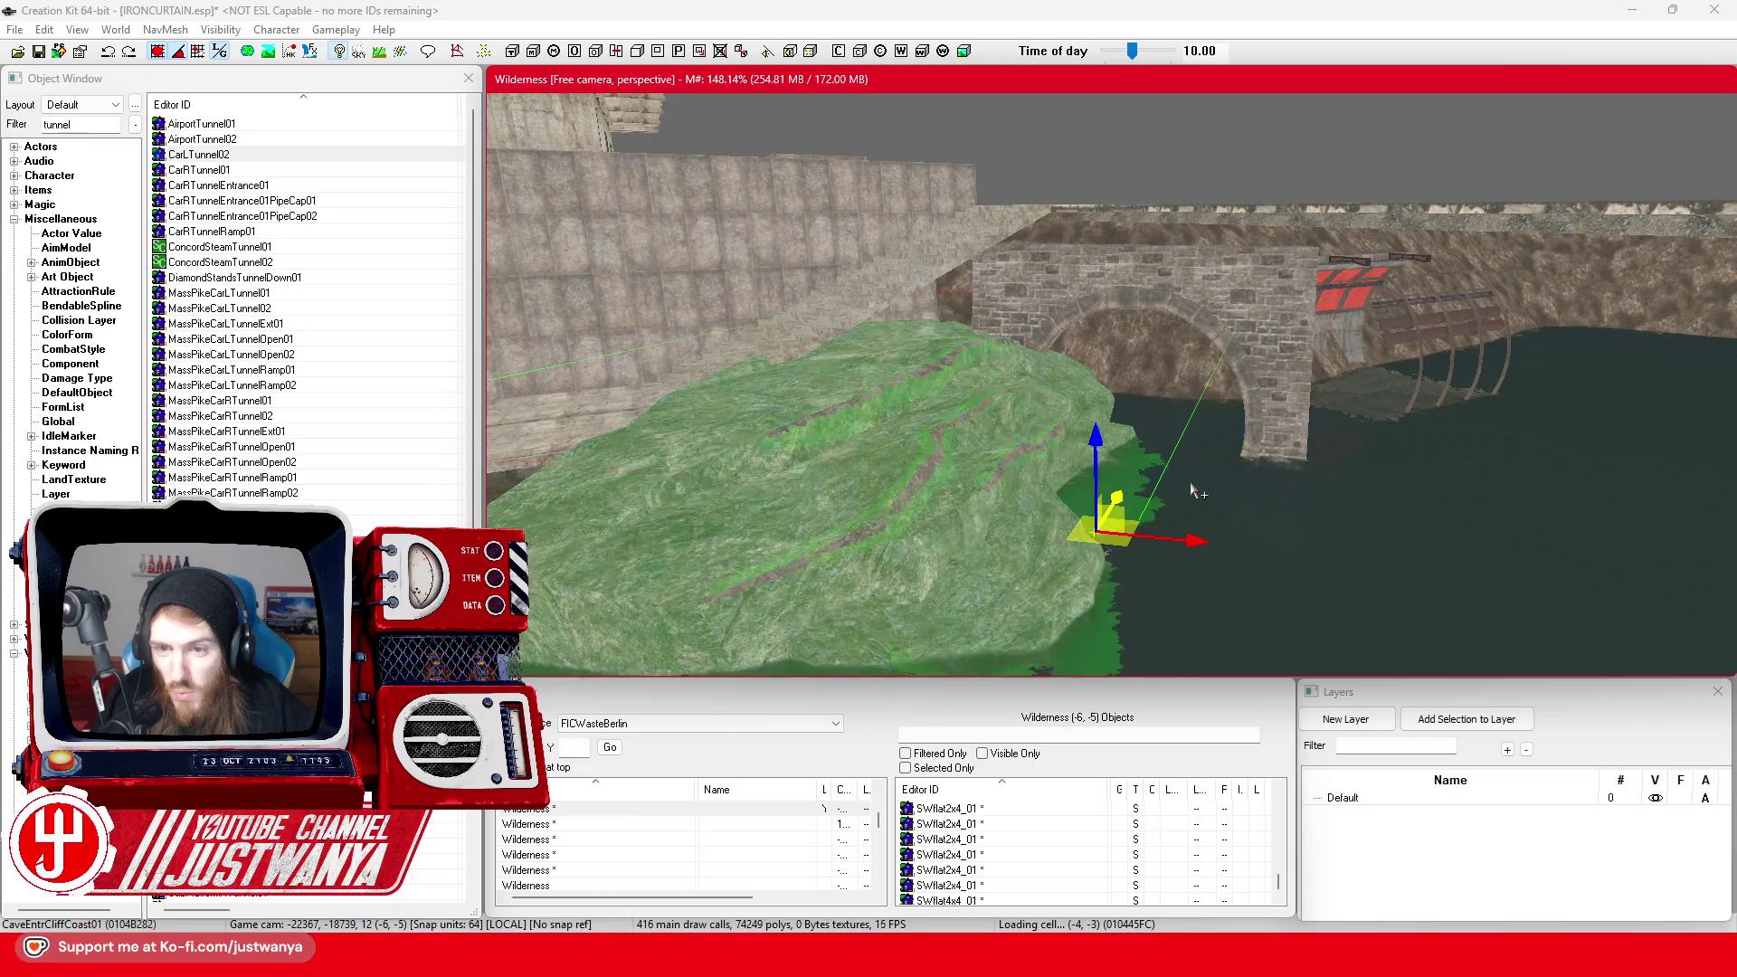
{"action": "left_click", "coordinate": [1191, 487]}
{"action": "left_click", "coordinate": [1191, 487]}
{"action": "left_click", "coordinate": [1191, 486]}
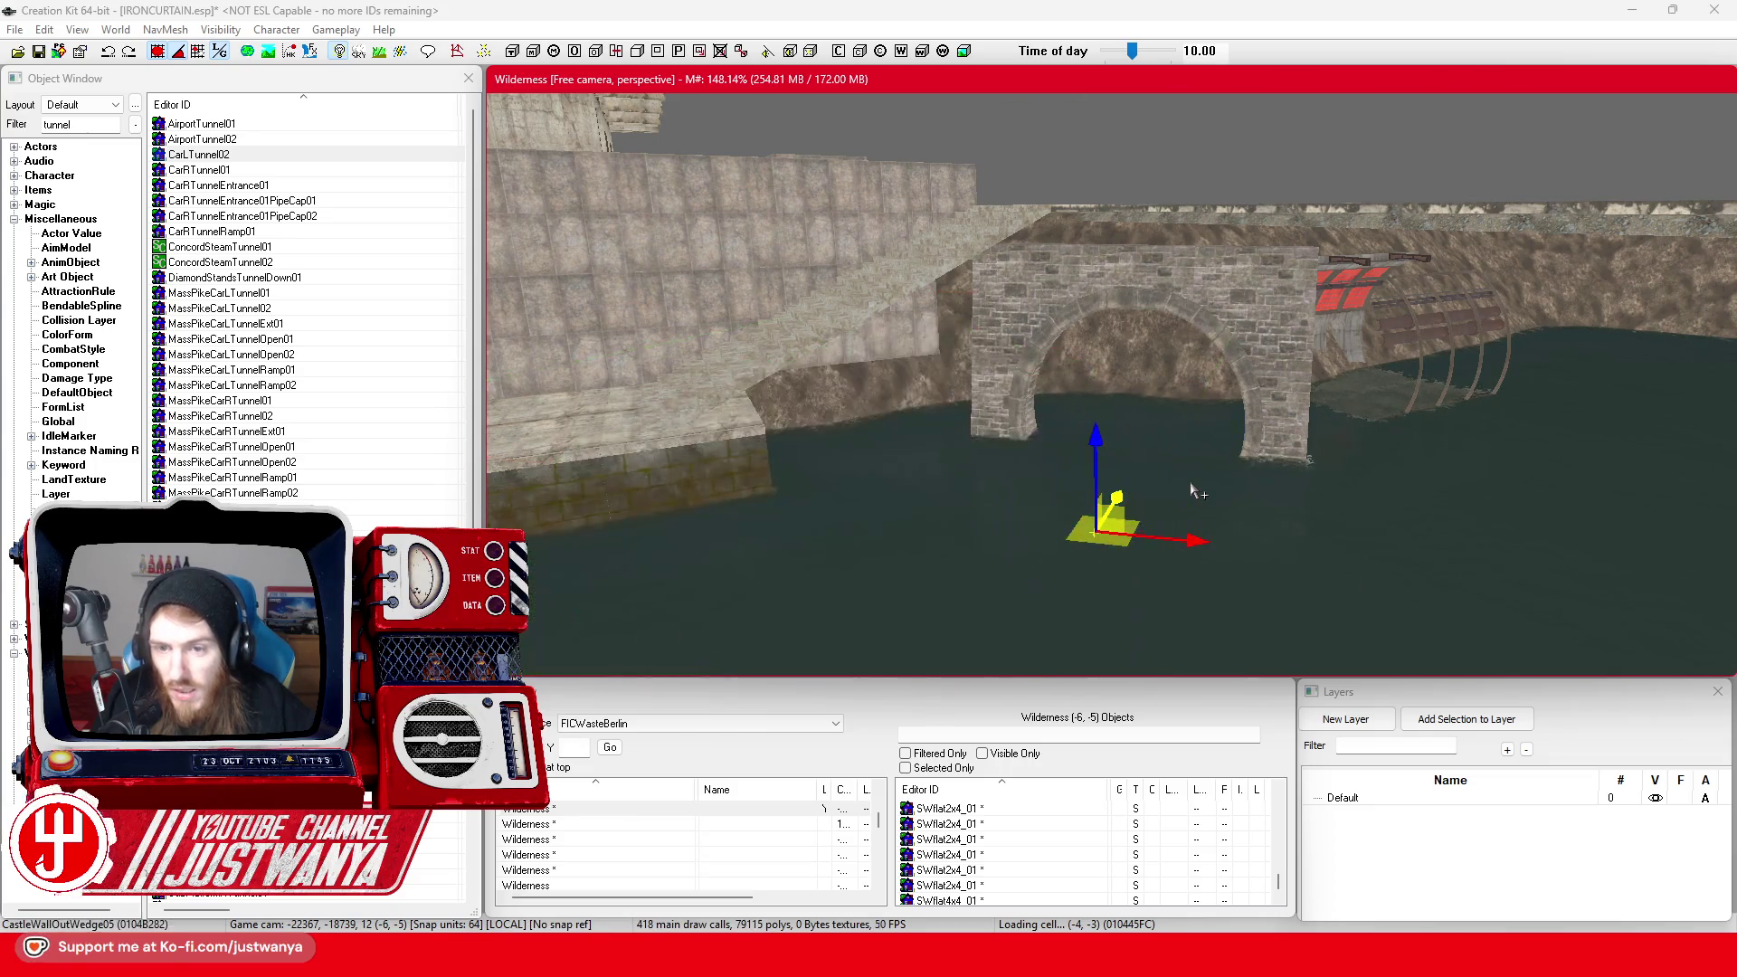
{"action": "left_click", "coordinate": [1191, 488]}
{"action": "left_click", "coordinate": [1191, 489]}
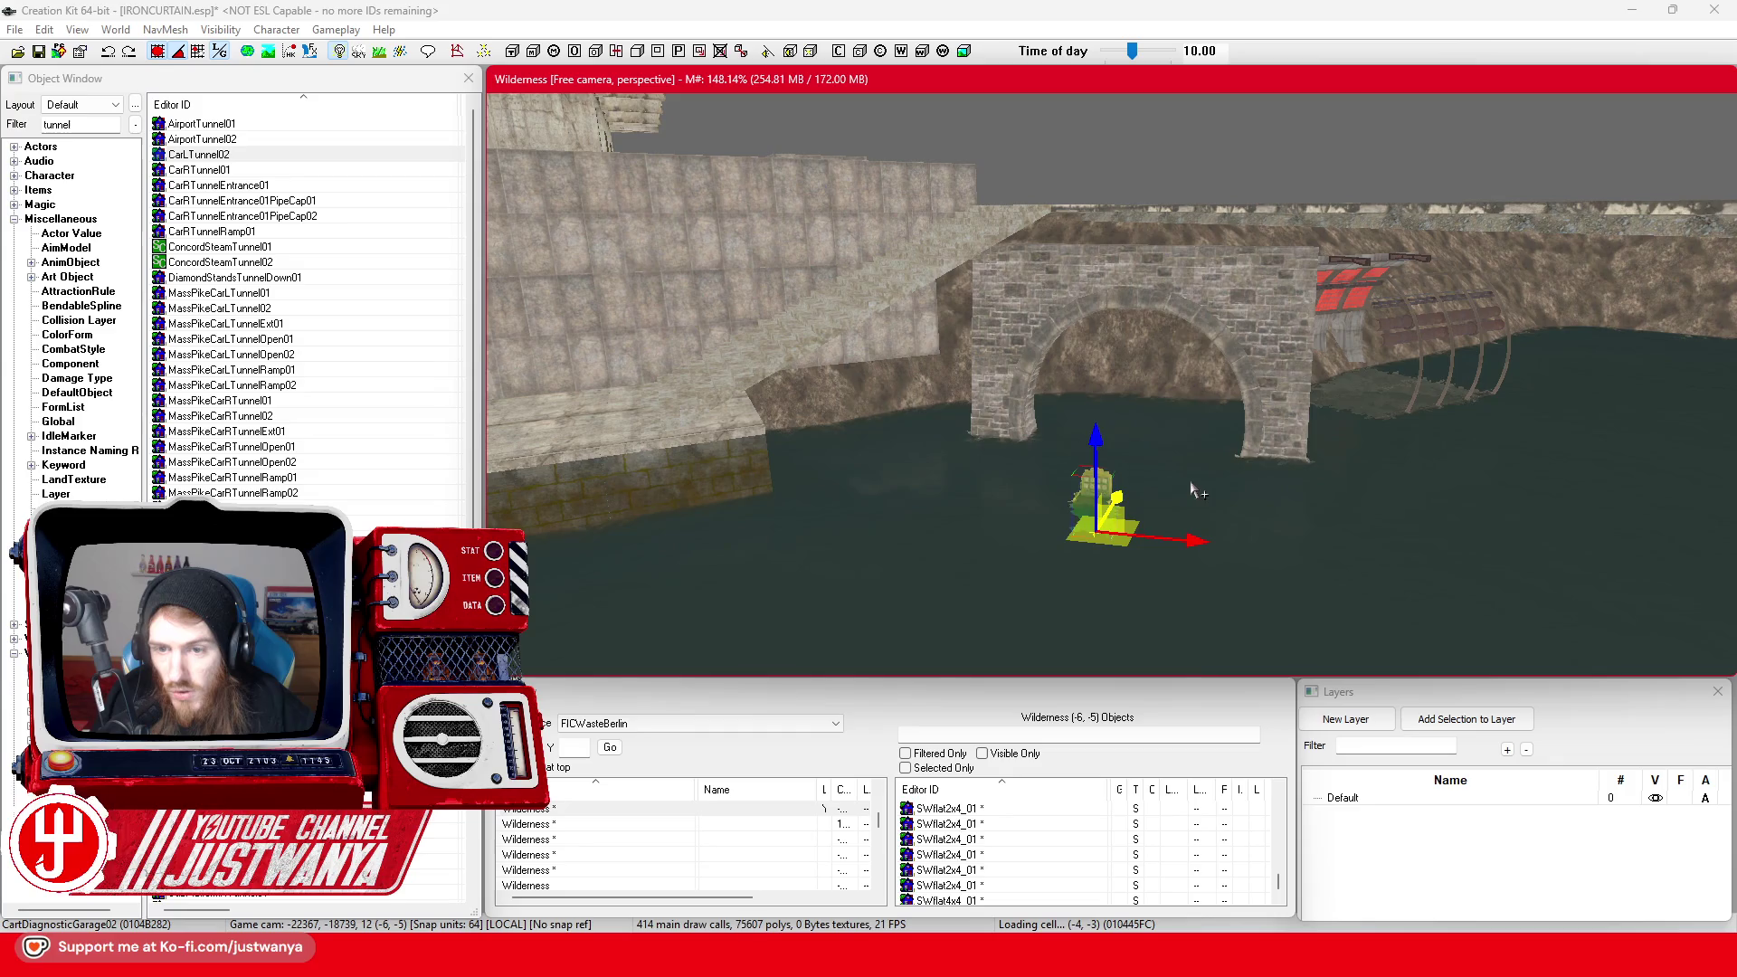
{"action": "left_click", "coordinate": [1153, 479]}
{"action": "left_click", "coordinate": [1153, 478]}
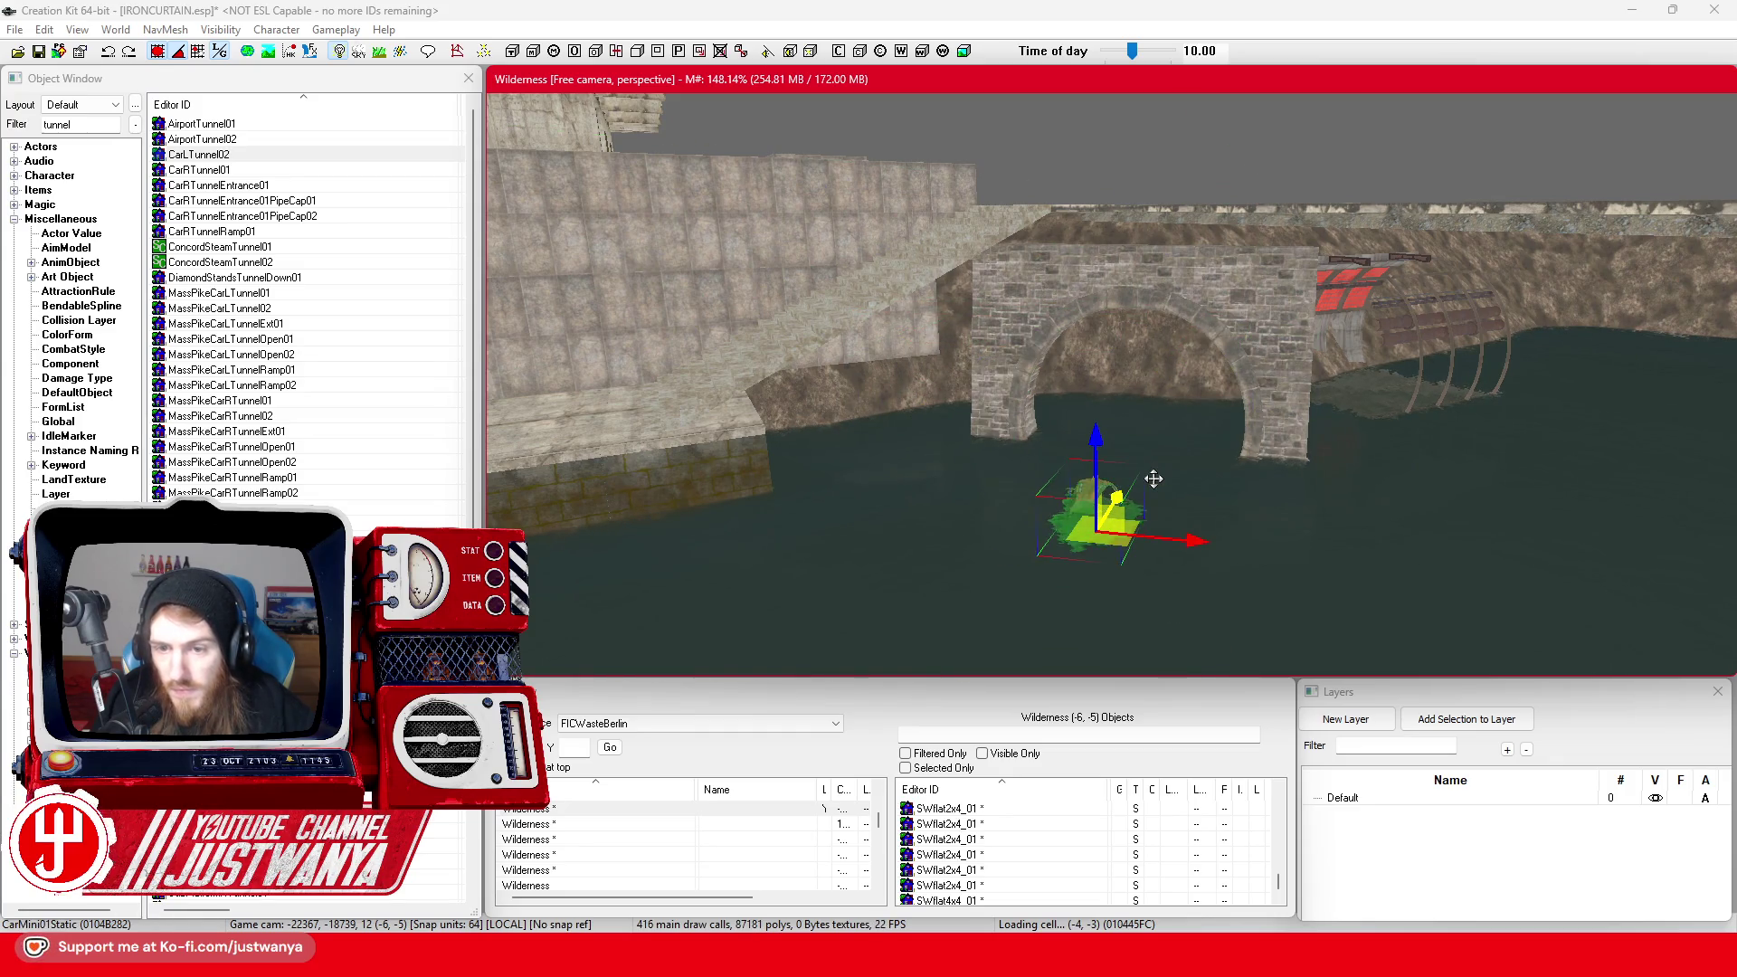
{"action": "left_click", "coordinate": [1154, 478]}
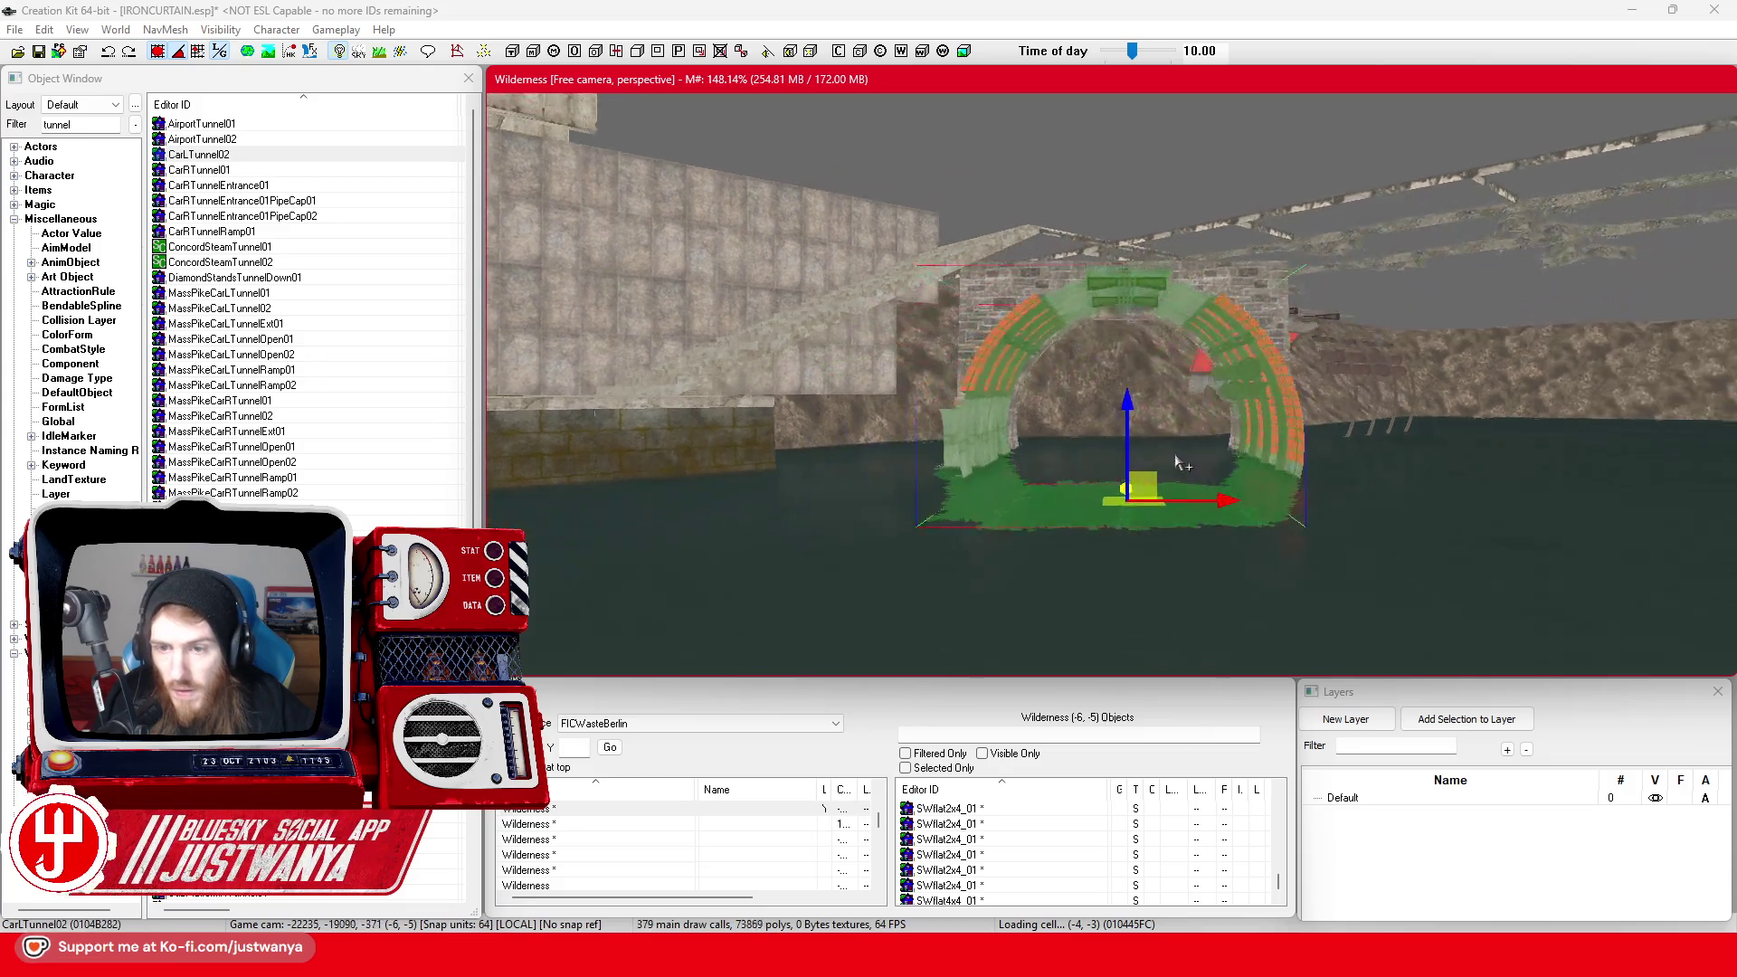
{"action": "left_click", "coordinate": [1153, 480]}
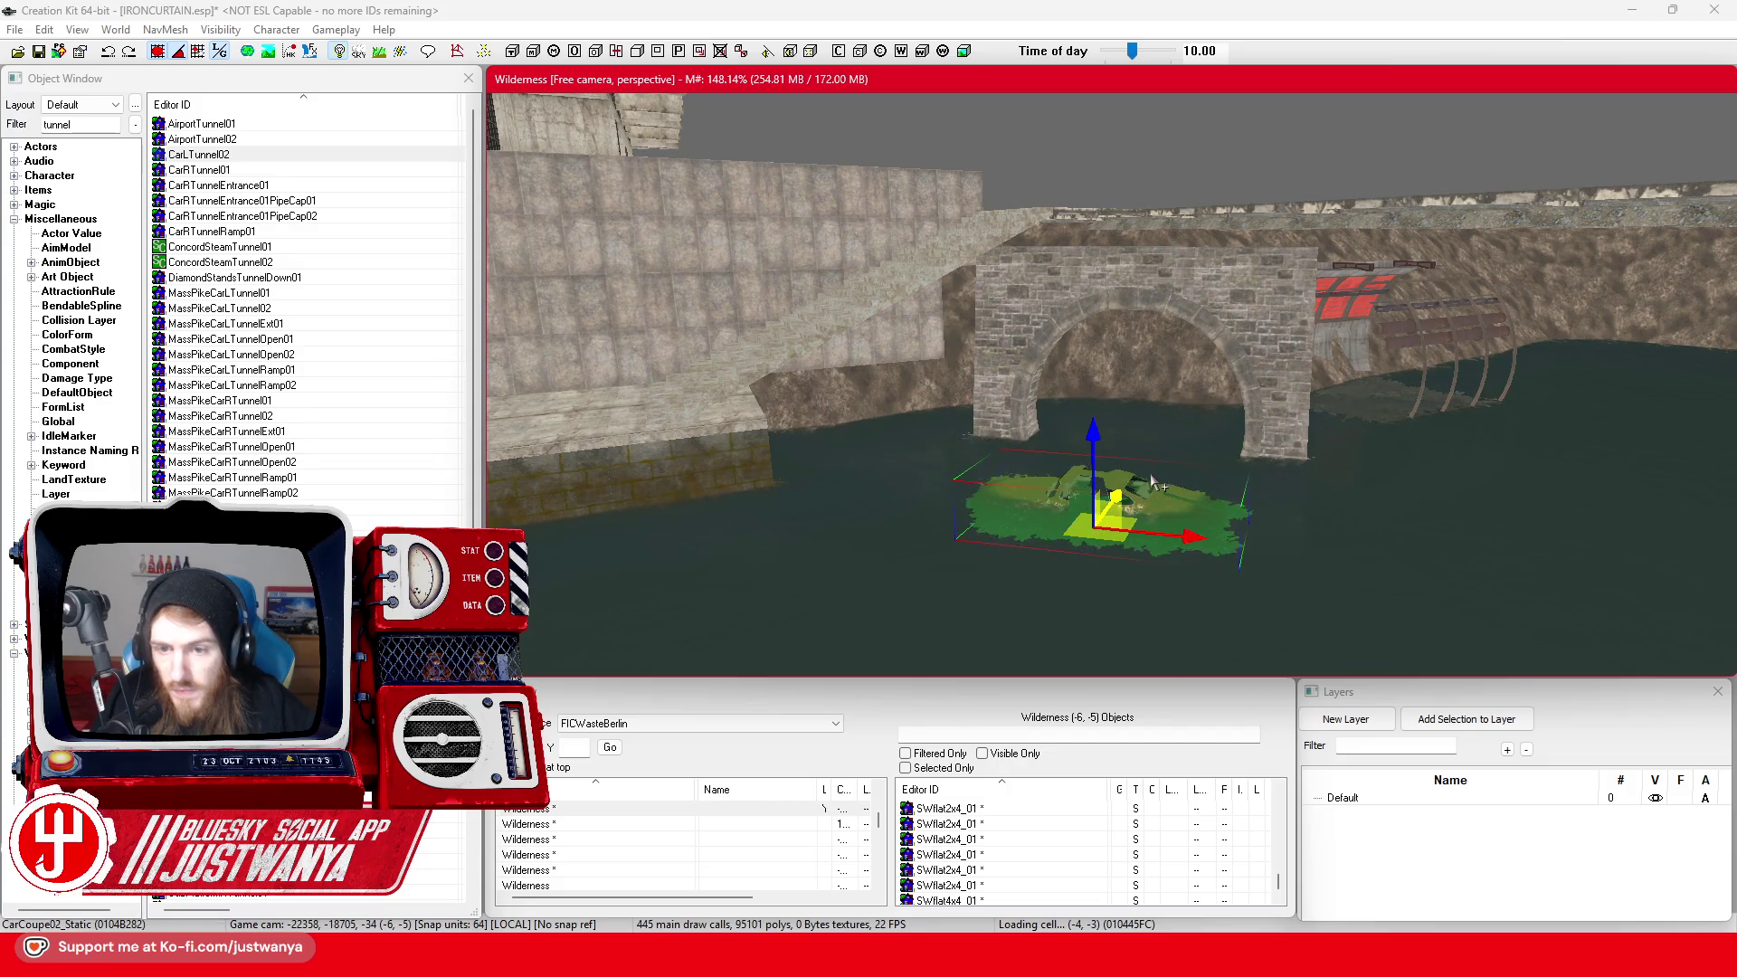
Delete the capsule roof and window wall pieces, undoing the mistaken deletion
{"action": "left_click", "coordinate": [1153, 480]}
{"action": "key", "text": "Delete"}
{"action": "left_click", "coordinate": [1153, 481]}
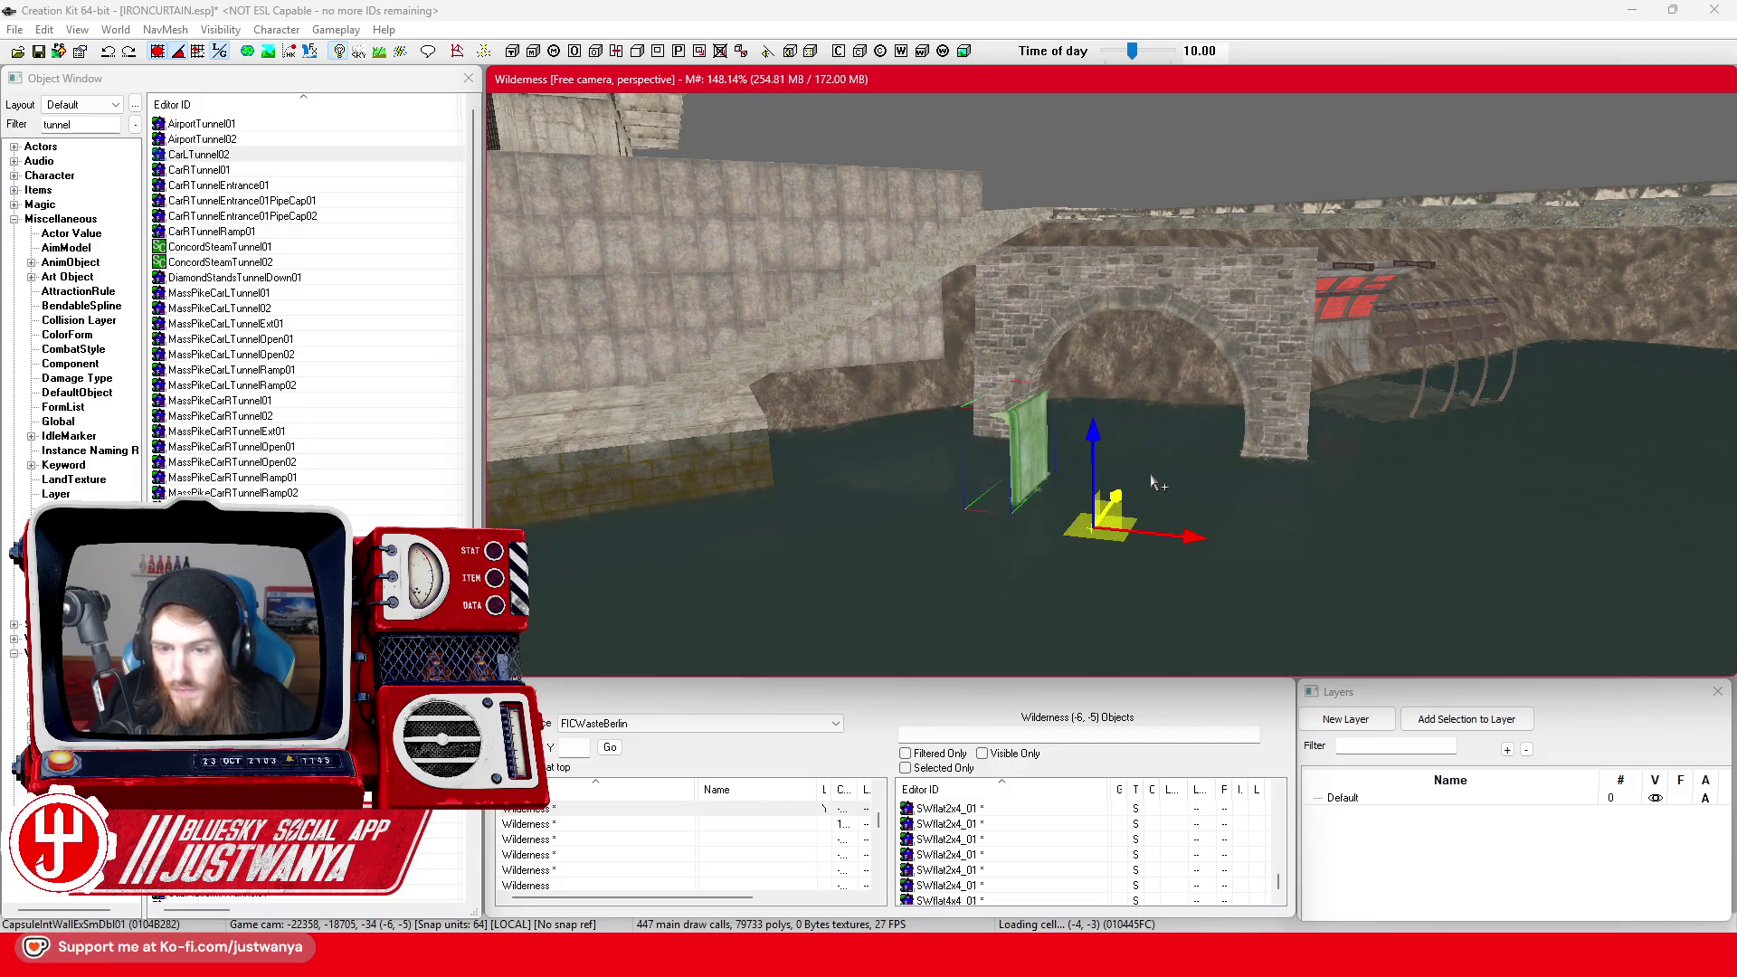
{"action": "key", "text": "Delete"}
{"action": "left_click", "coordinate": [1154, 481]}
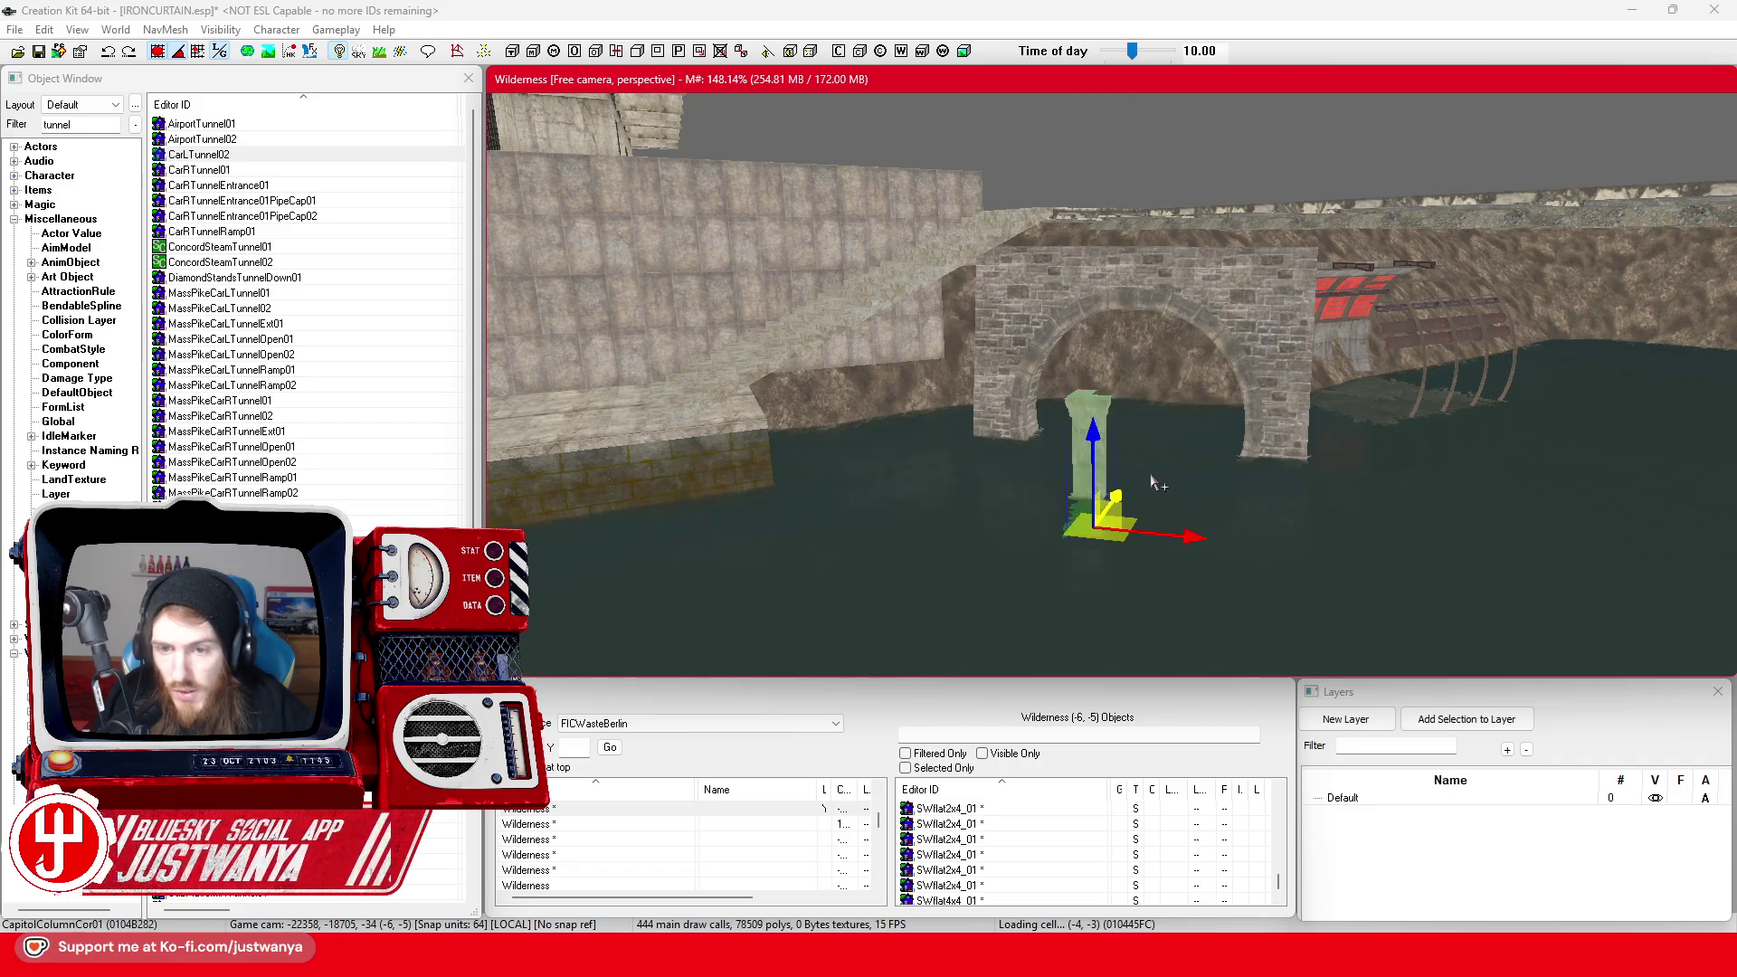
{"action": "key", "text": "ctrl+z"}
{"action": "key", "text": "ctrl+z"}
{"action": "key", "text": "ctrl+z"}
{"action": "key", "text": "Delete"}
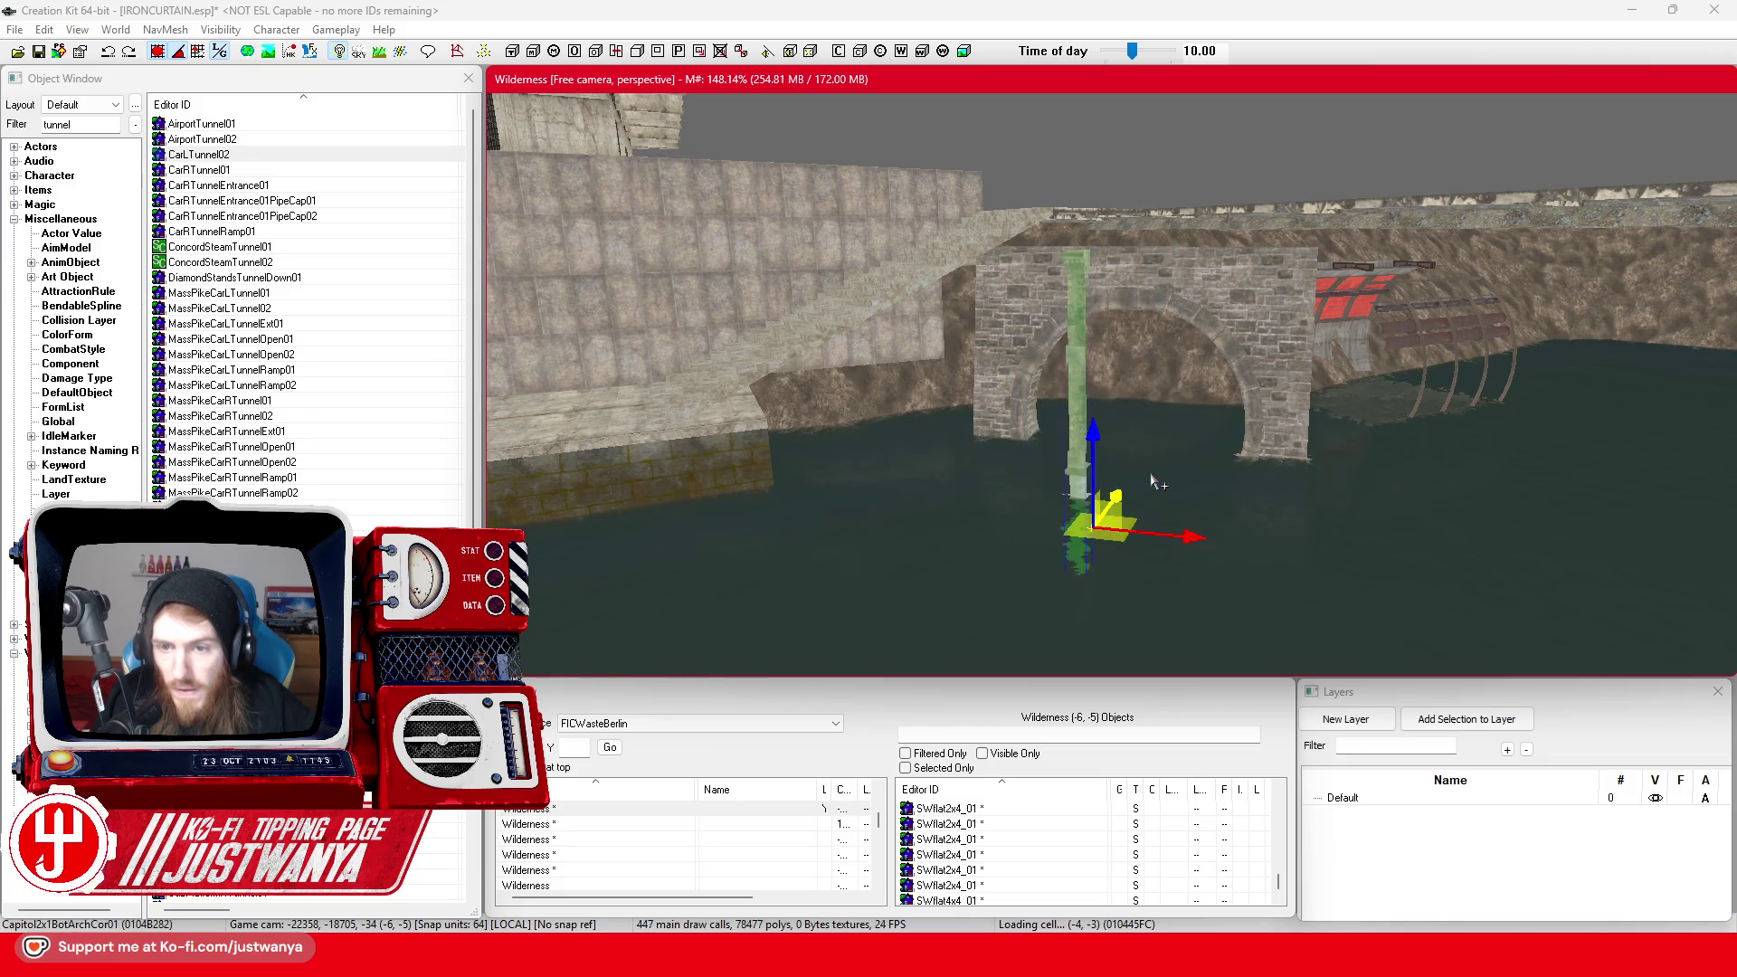
{"action": "left_click", "coordinate": [1152, 480]}
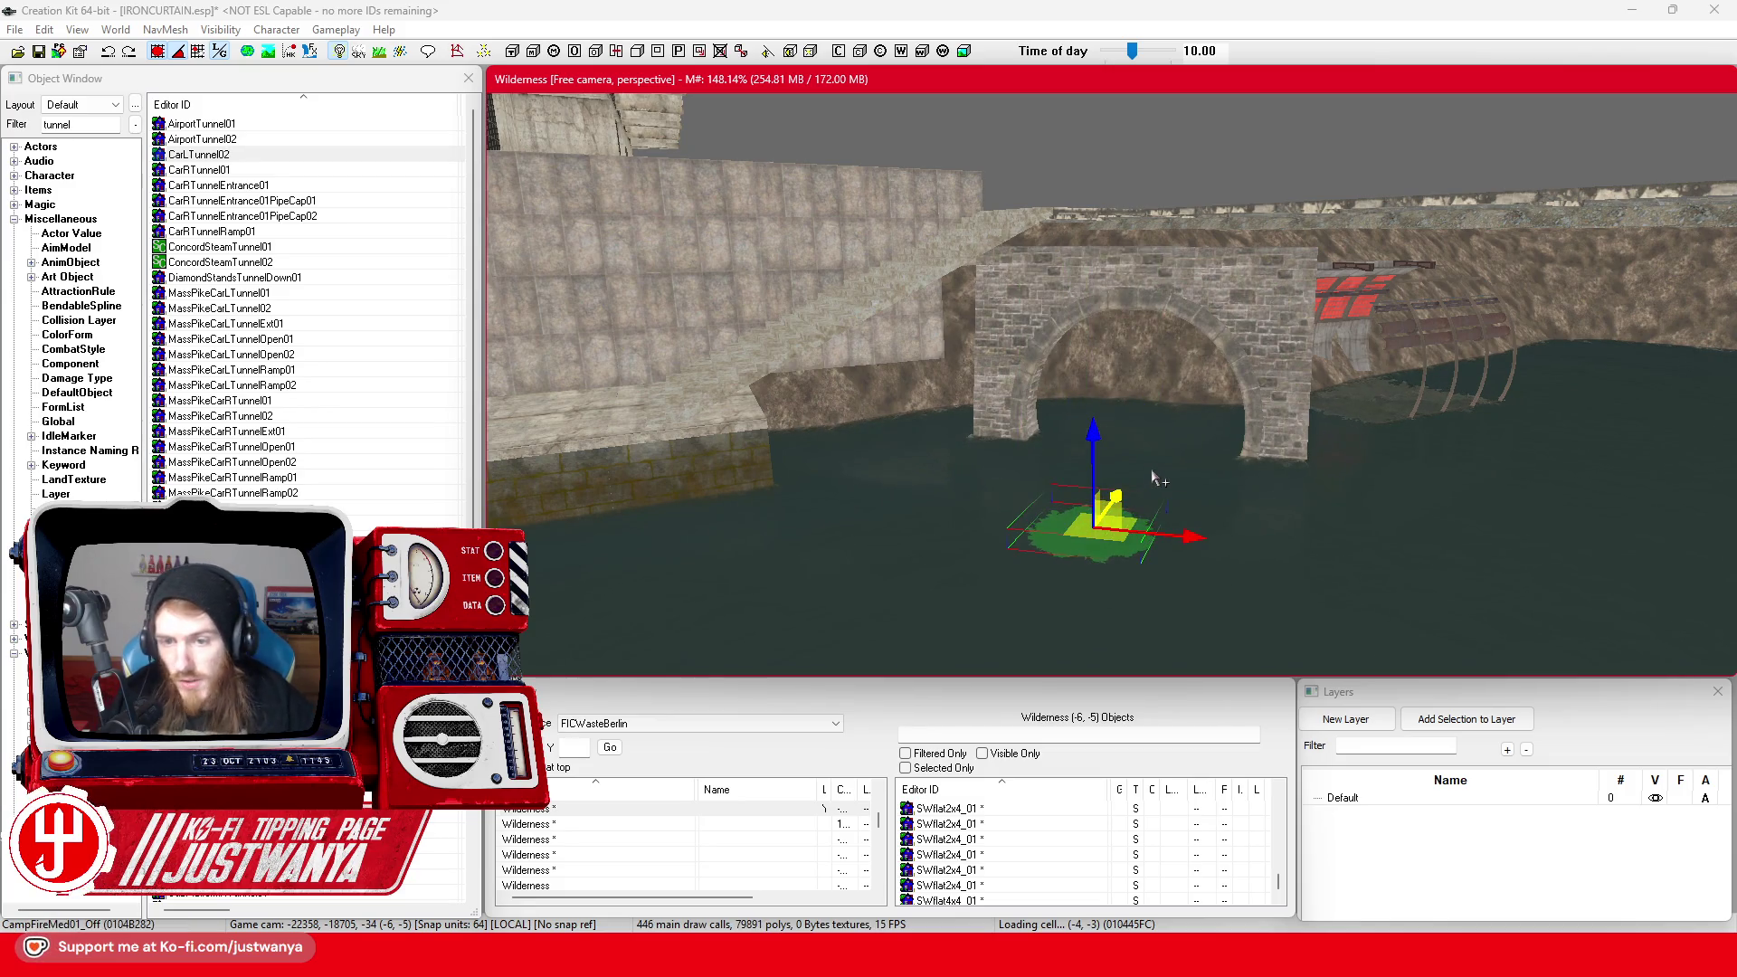
Place a SubRTunnel01 piece from the Object Window into the river and shift it right
{"action": "left_click", "coordinate": [1307, 330]}
{"action": "left_click", "coordinate": [1348, 330]}
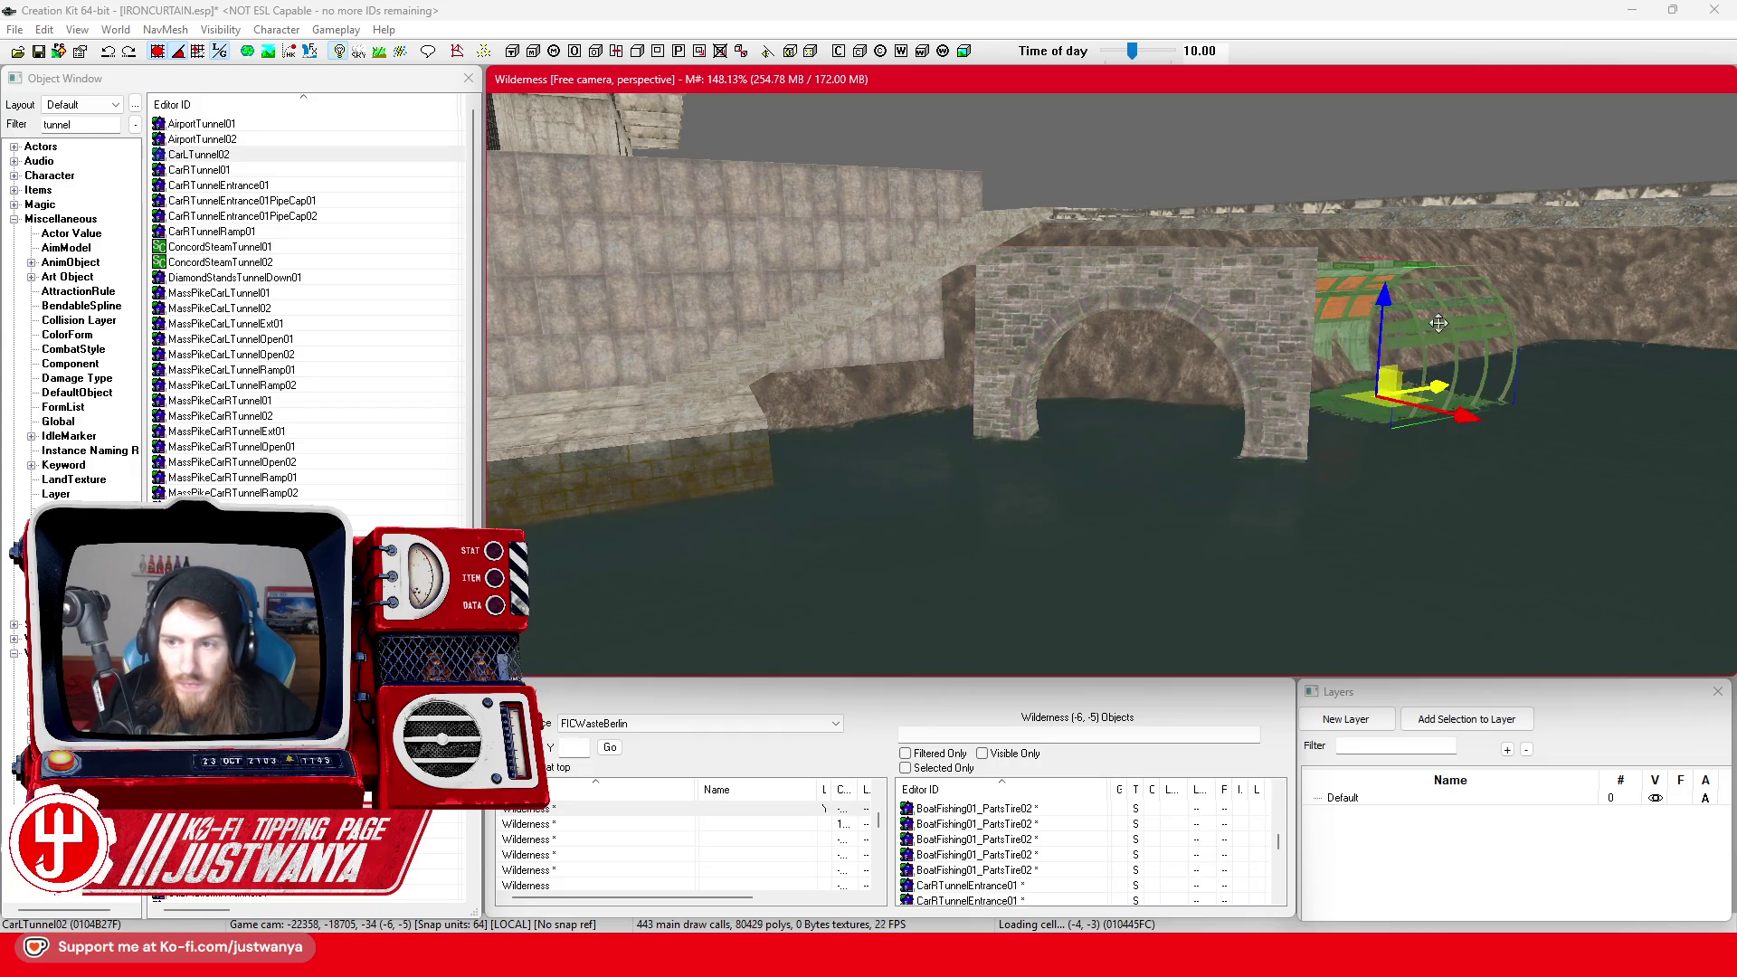
{"action": "scroll", "coordinate": [416, 416], "scroll_direction": "down", "scroll_amount": 4}
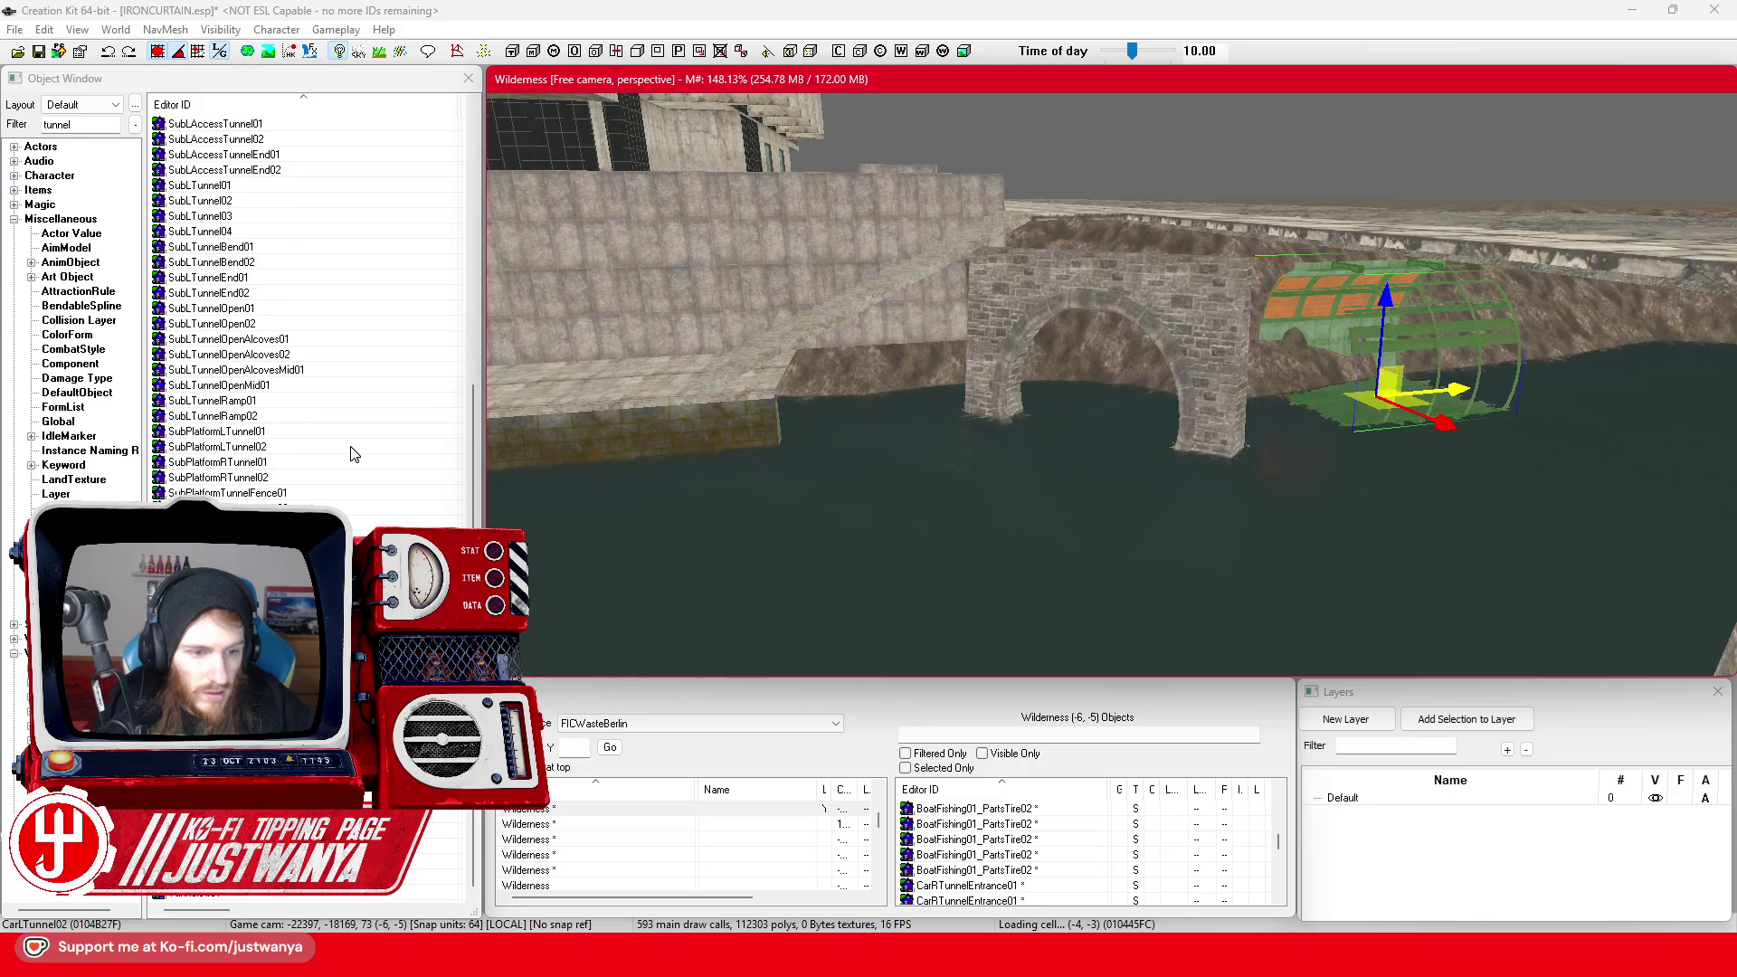
{"action": "left_click_drag", "start_coordinate": [208, 507], "coordinate": [1098, 508]}
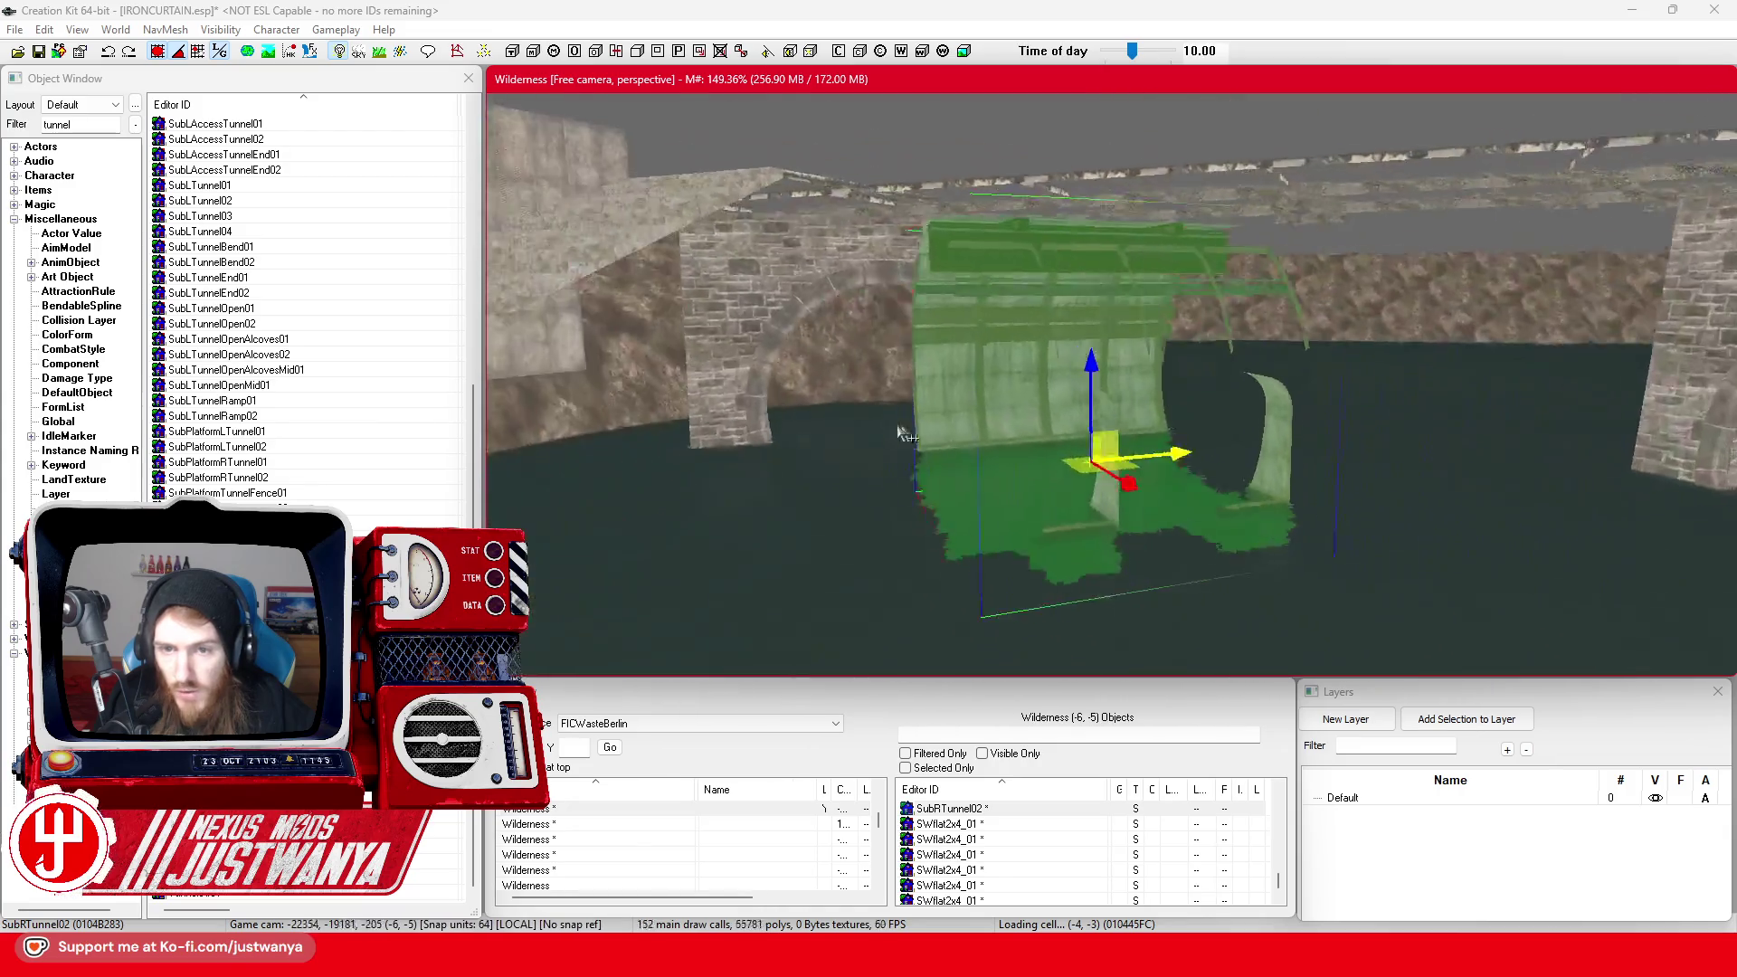
{"action": "mouse_move", "coordinate": [1057, 365]}
{"action": "left_mouse_down"}
{"action": "mouse_move", "coordinate": [1423, 303]}
{"action": "mouse_move", "coordinate": [1125, 328]}
{"action": "left_mouse_up"}
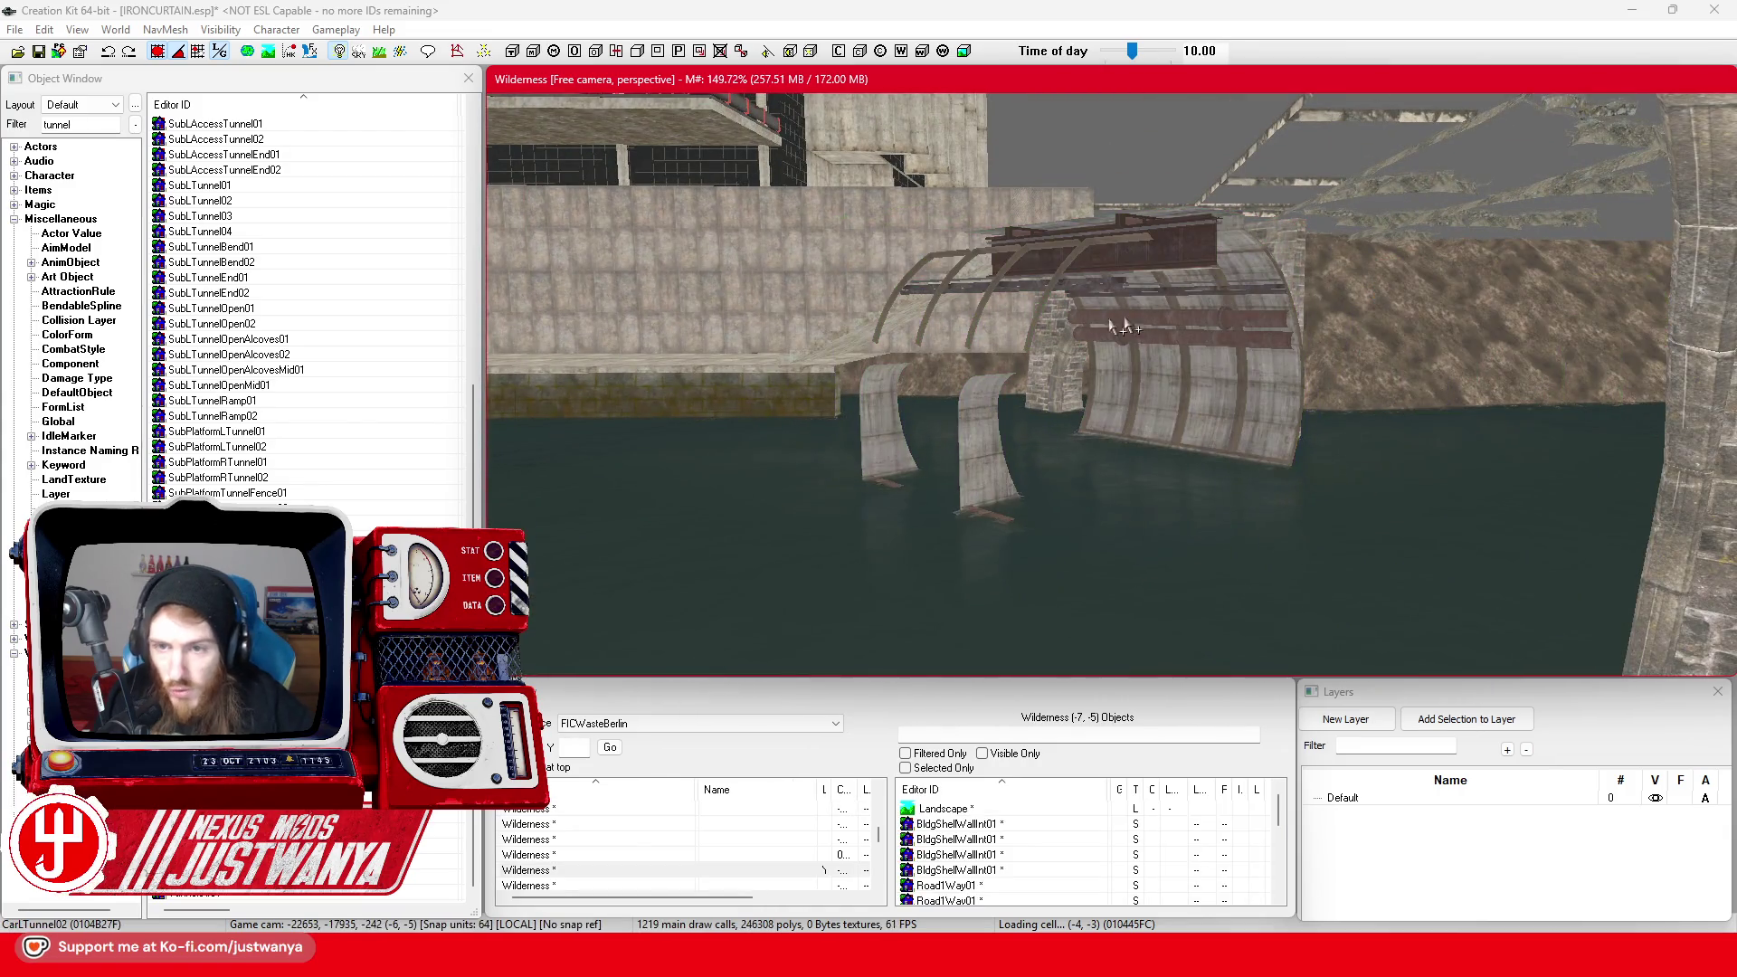
Rotate the tunnel piece about 90 degrees and move it toward the arch
{"action": "left_click", "coordinate": [1257, 346]}
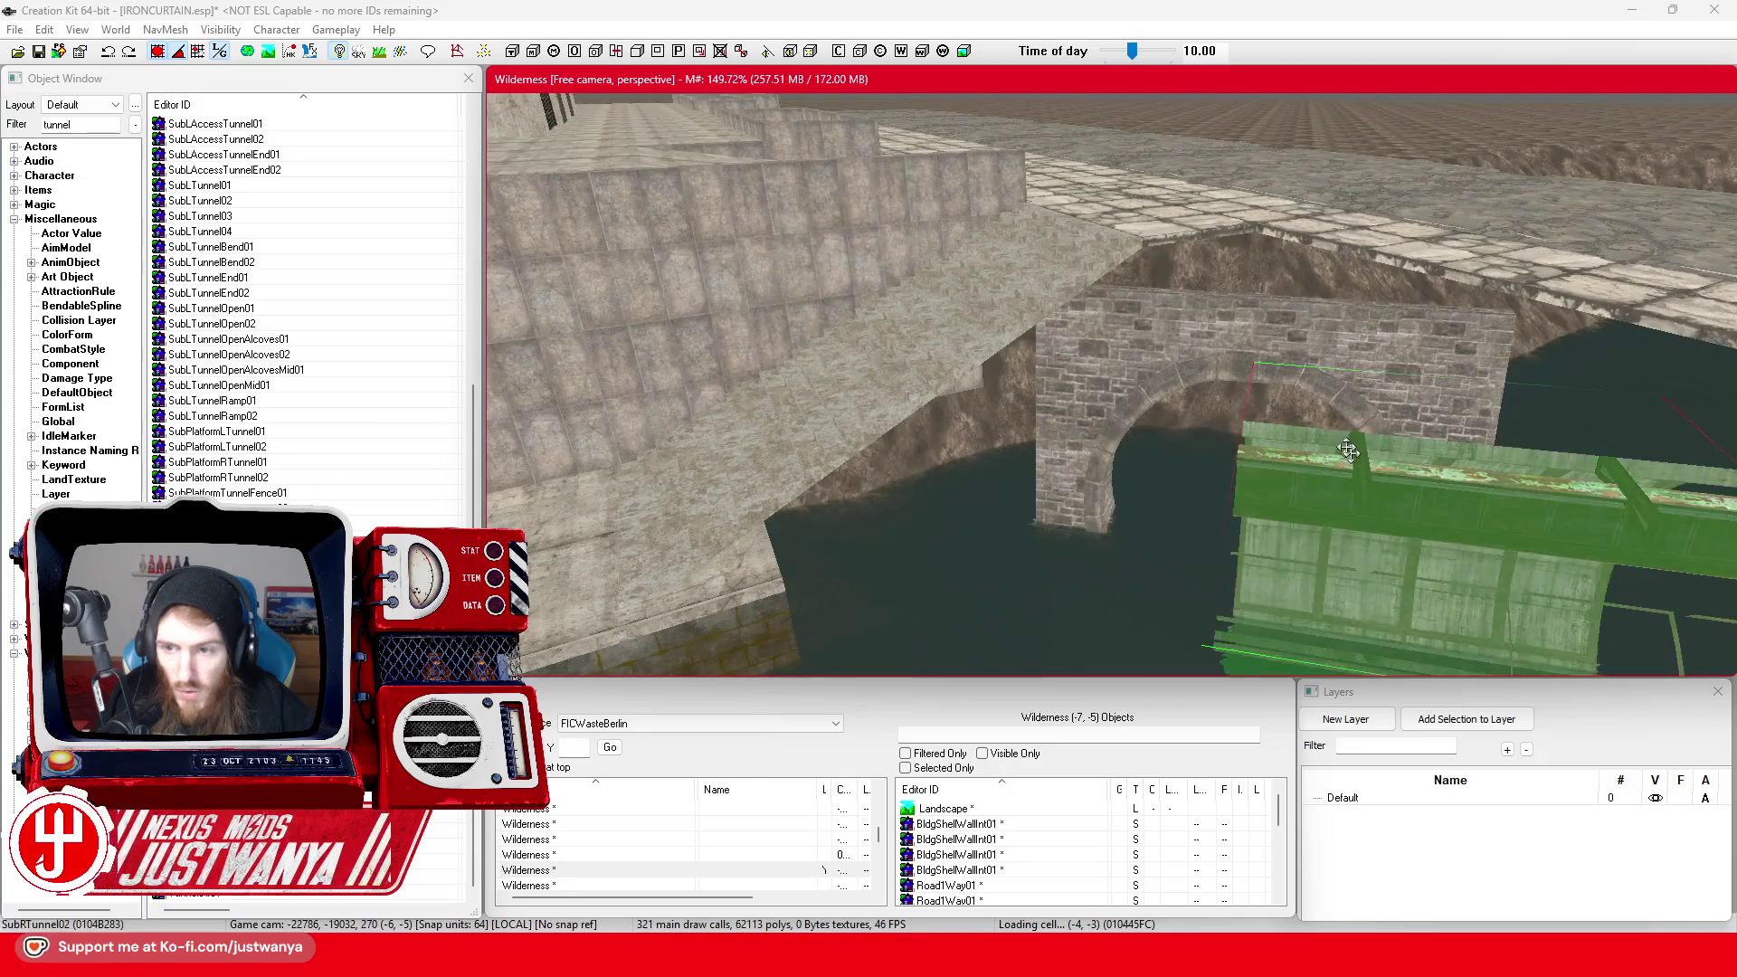
{"action": "key", "text": "2"}
{"action": "left_click_drag", "start_coordinate": [1112, 414], "coordinate": [1221, 414]}
{"action": "key", "text": "1"}
{"action": "scroll", "coordinate": [1112, 415], "scroll_direction": "down", "scroll_amount": 3}
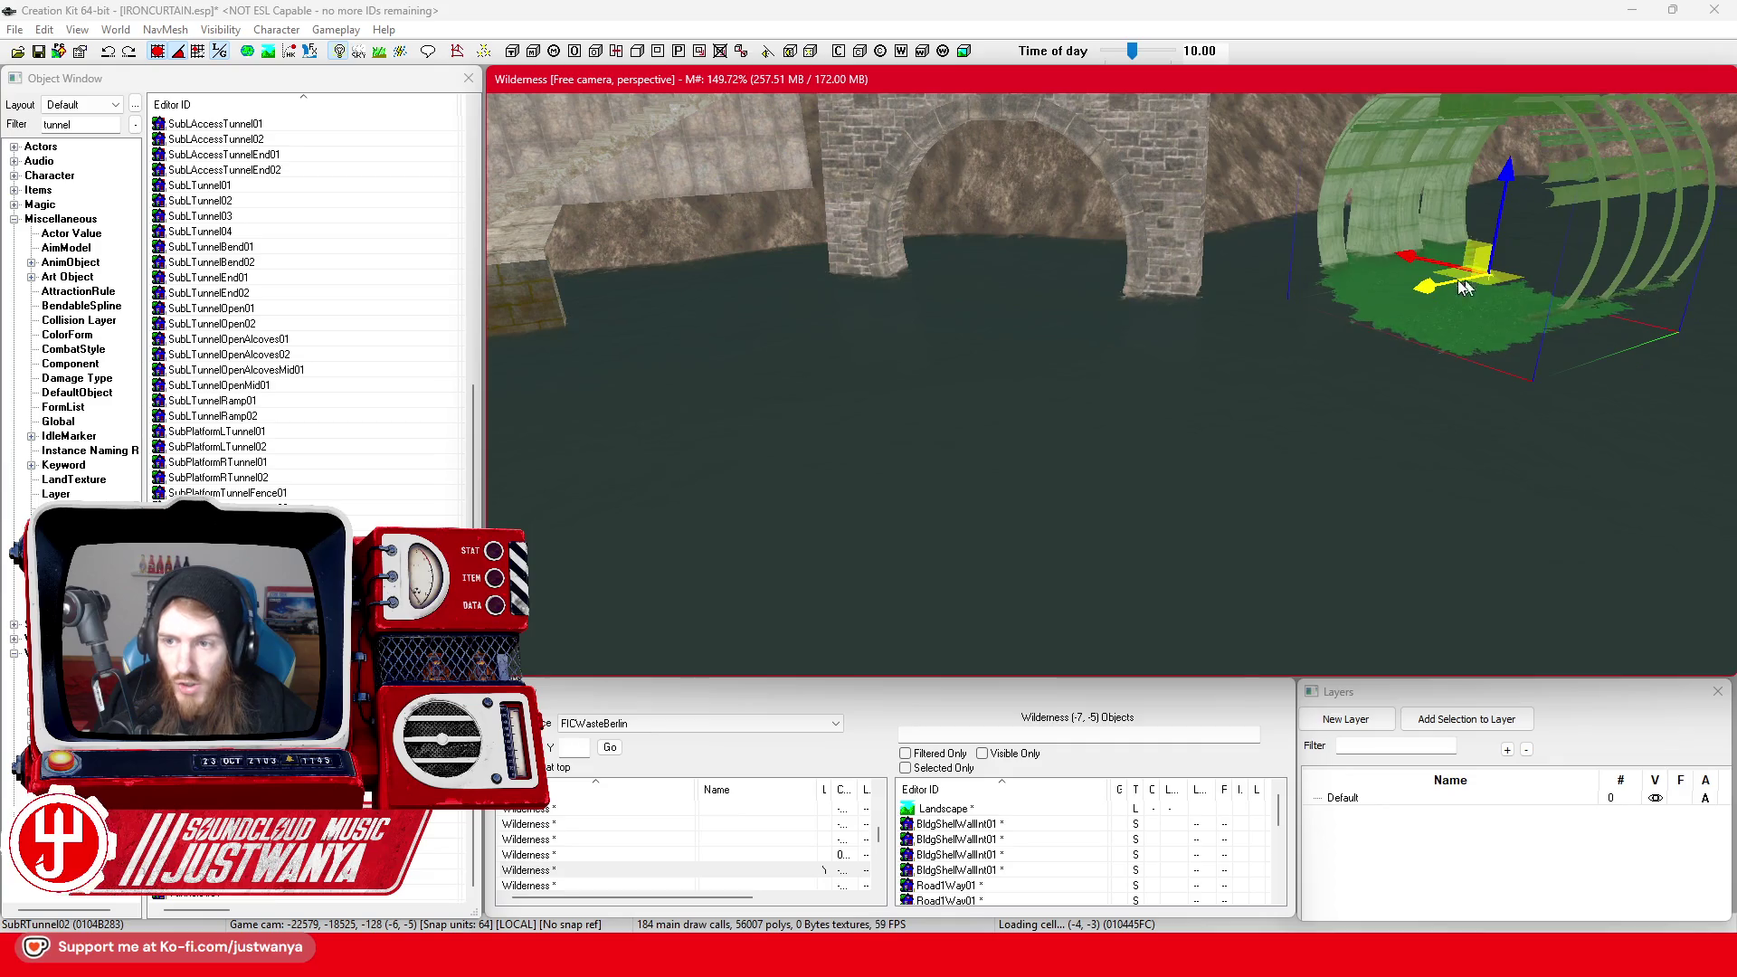
{"action": "left_click_drag", "start_coordinate": [1323, 310], "coordinate": [776, 408]}
{"action": "mouse_move", "coordinate": [857, 408]}
{"action": "left_mouse_down"}
{"action": "mouse_move", "coordinate": [872, 407]}
{"action": "mouse_move", "coordinate": [840, 400]}
{"action": "mouse_move", "coordinate": [856, 392]}
{"action": "mouse_move", "coordinate": [803, 407]}
{"action": "mouse_move", "coordinate": [803, 387]}
{"action": "mouse_move", "coordinate": [847, 381]}
{"action": "mouse_move", "coordinate": [857, 414]}
{"action": "mouse_move", "coordinate": [1031, 443]}
{"action": "mouse_move", "coordinate": [946, 430]}
{"action": "mouse_move", "coordinate": [1074, 339]}
{"action": "mouse_move", "coordinate": [1098, 367]}
{"action": "mouse_move", "coordinate": [1054, 396]}
{"action": "mouse_move", "coordinate": [970, 386]}
{"action": "mouse_move", "coordinate": [985, 360]}
{"action": "left_mouse_up"}
{"action": "scroll", "coordinate": [994, 389], "scroll_direction": "up", "scroll_amount": 2}
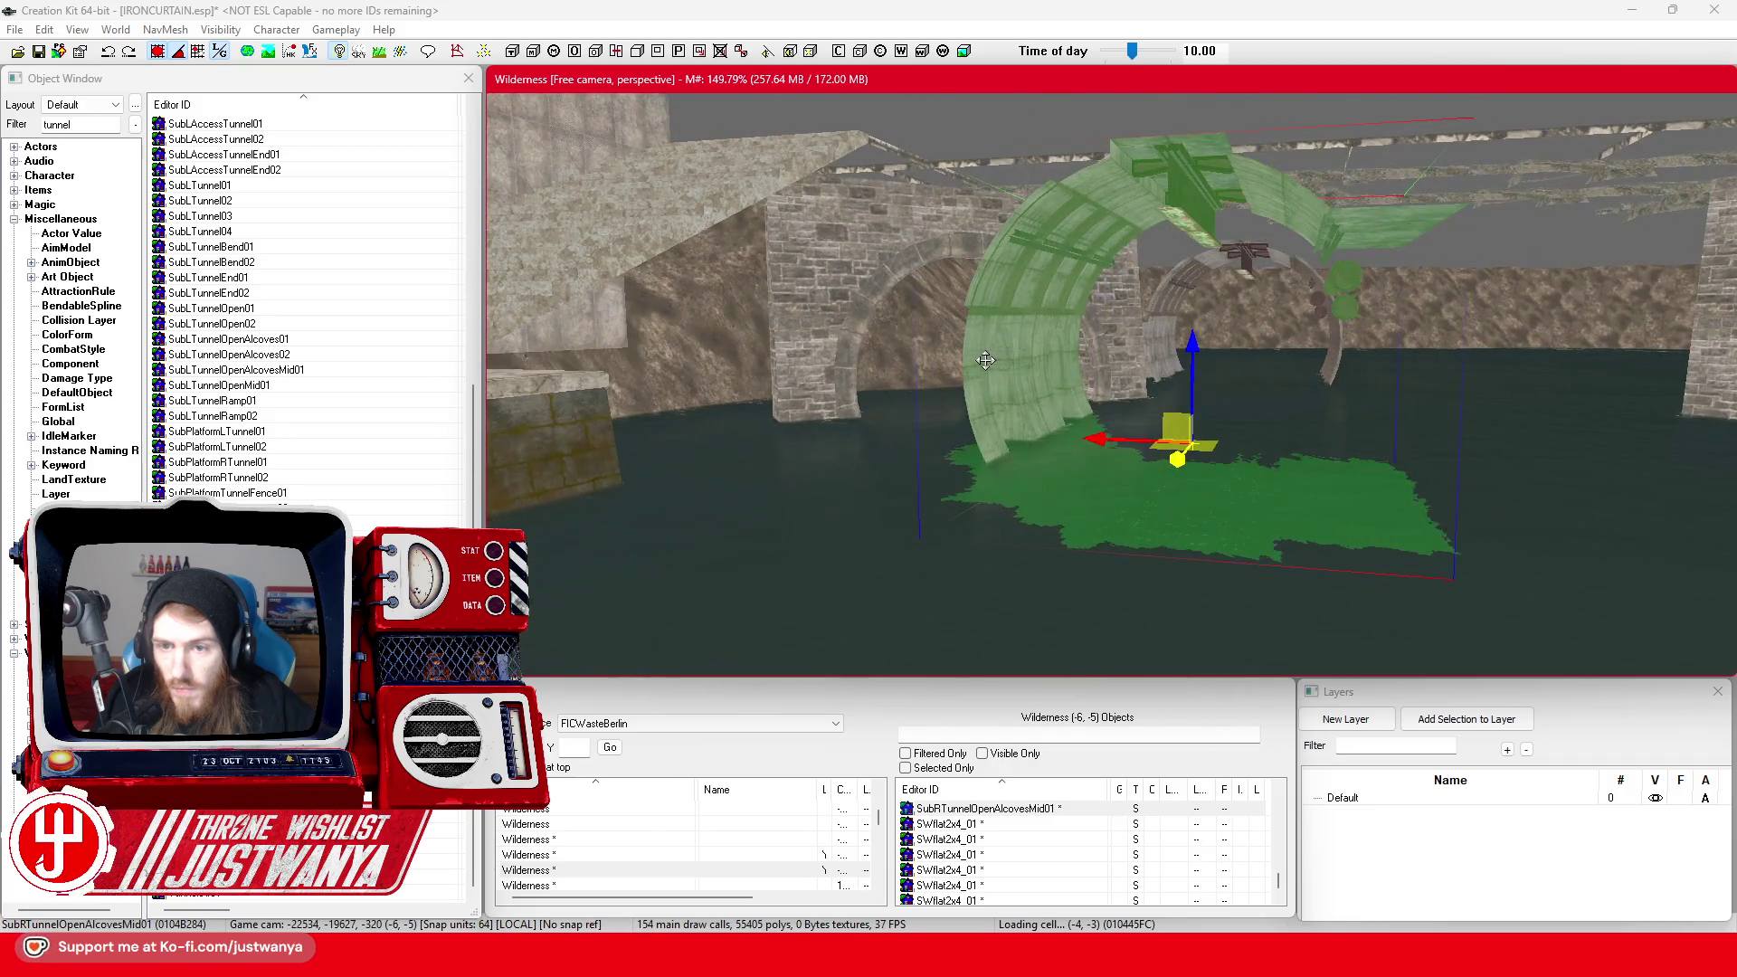
Cycle through tunnel variants and settle on the SubRTunnelEnd section
{"action": "key", "text": "period"}
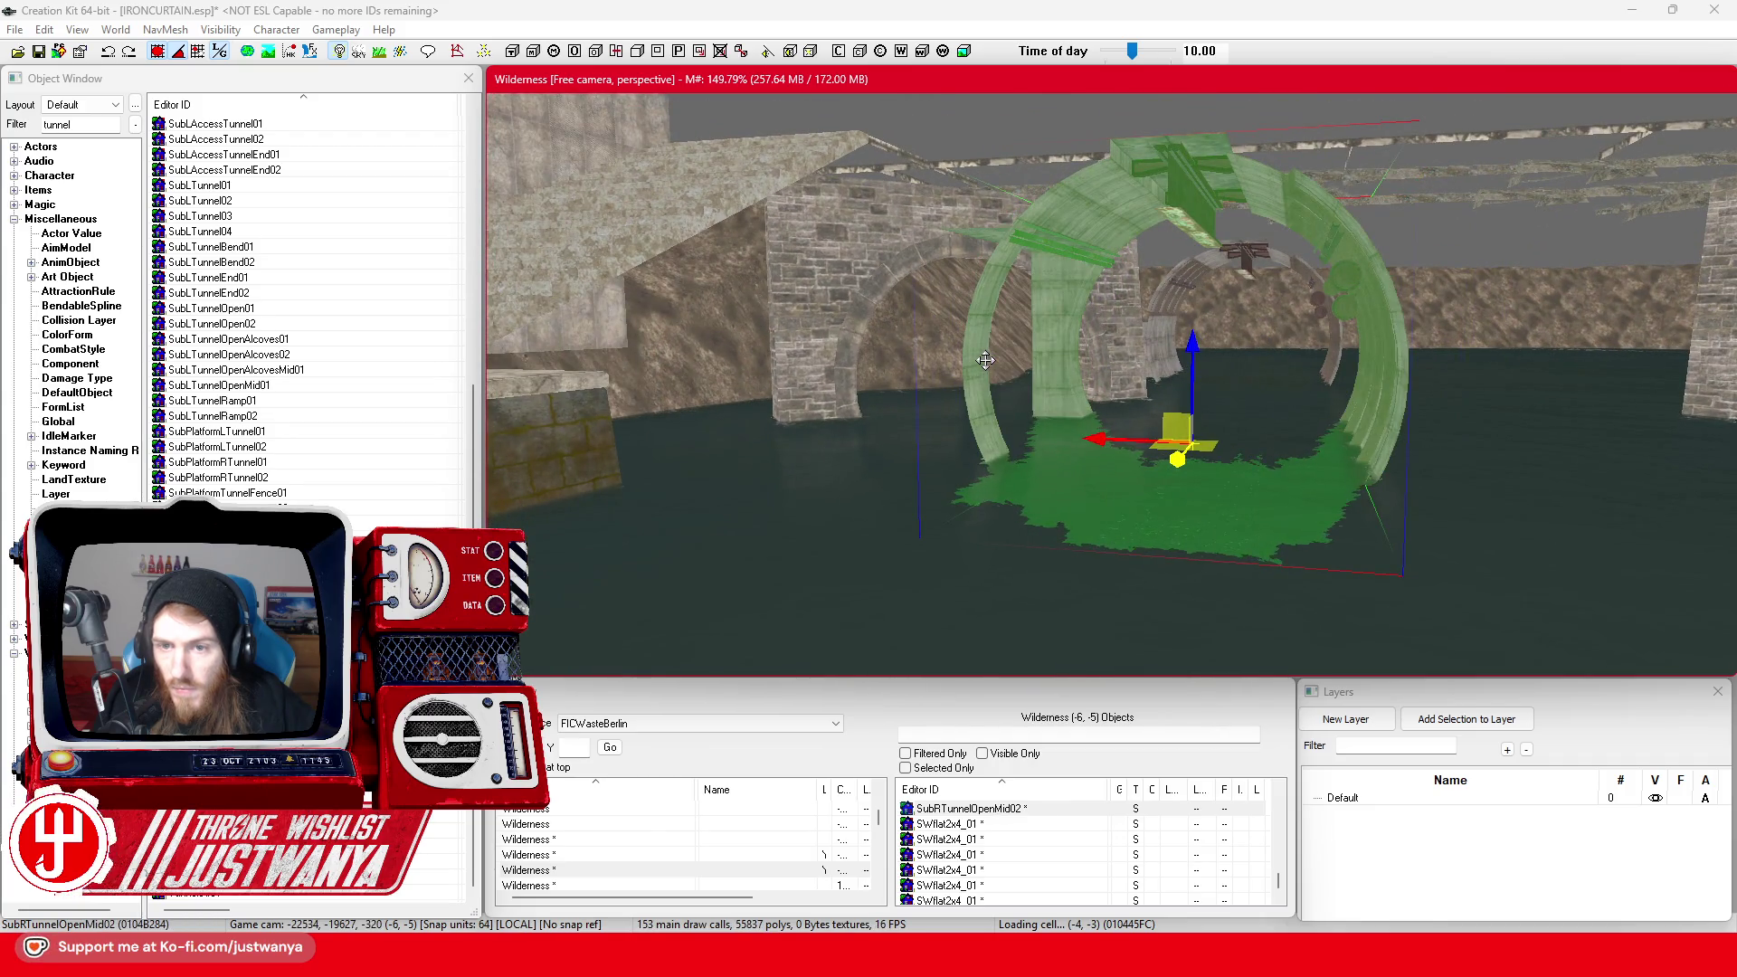
{"action": "key", "text": "period"}
{"action": "key", "text": "period"}
{"action": "key", "text": "period"}
{"action": "key", "text": "period"}
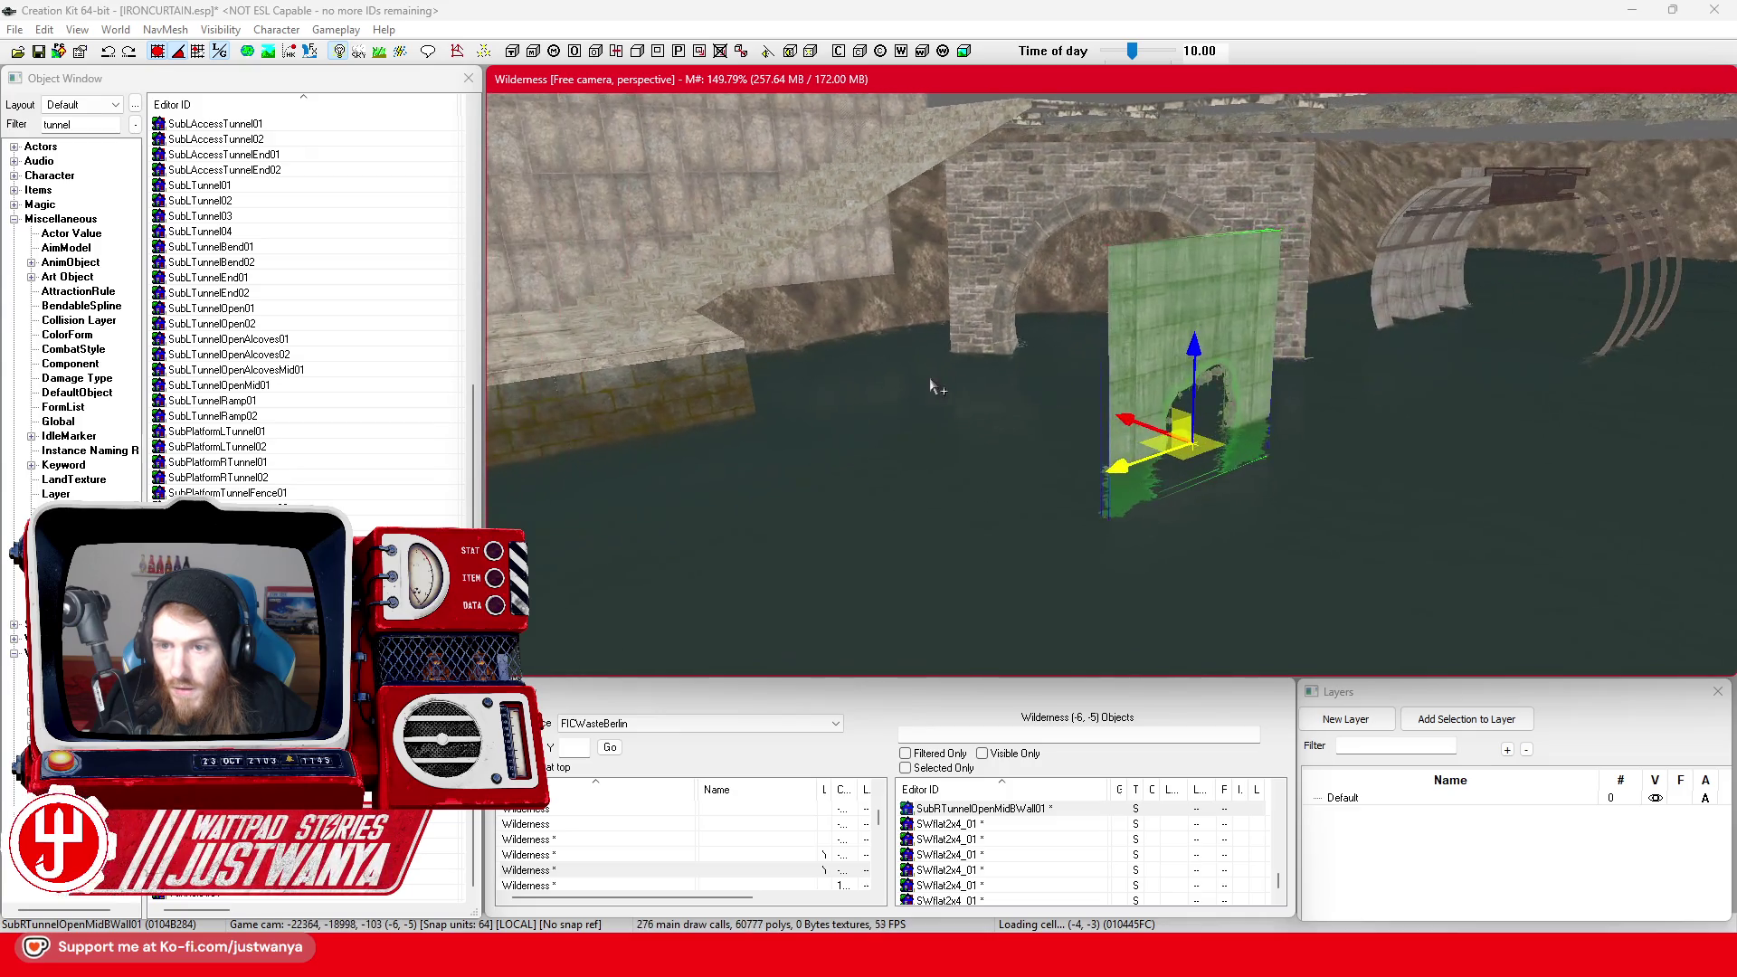
{"action": "key", "text": "period"}
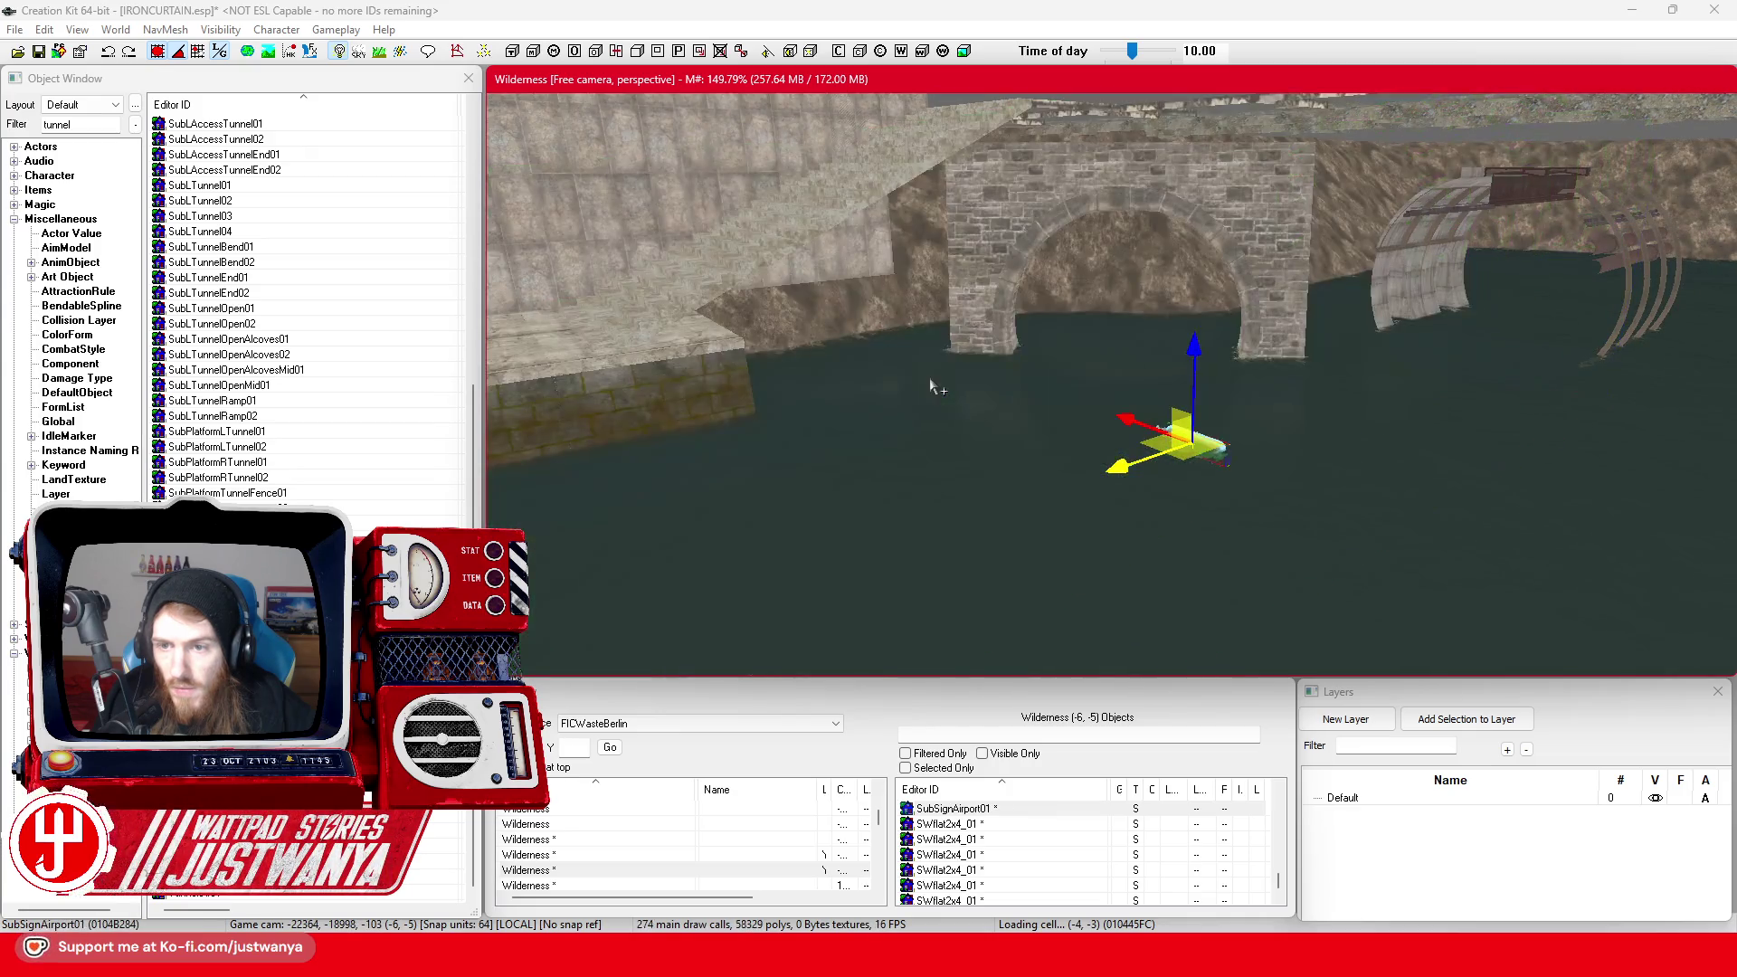
{"action": "key", "text": "comma"}
{"action": "key", "text": "comma"}
{"action": "key", "text": "comma"}
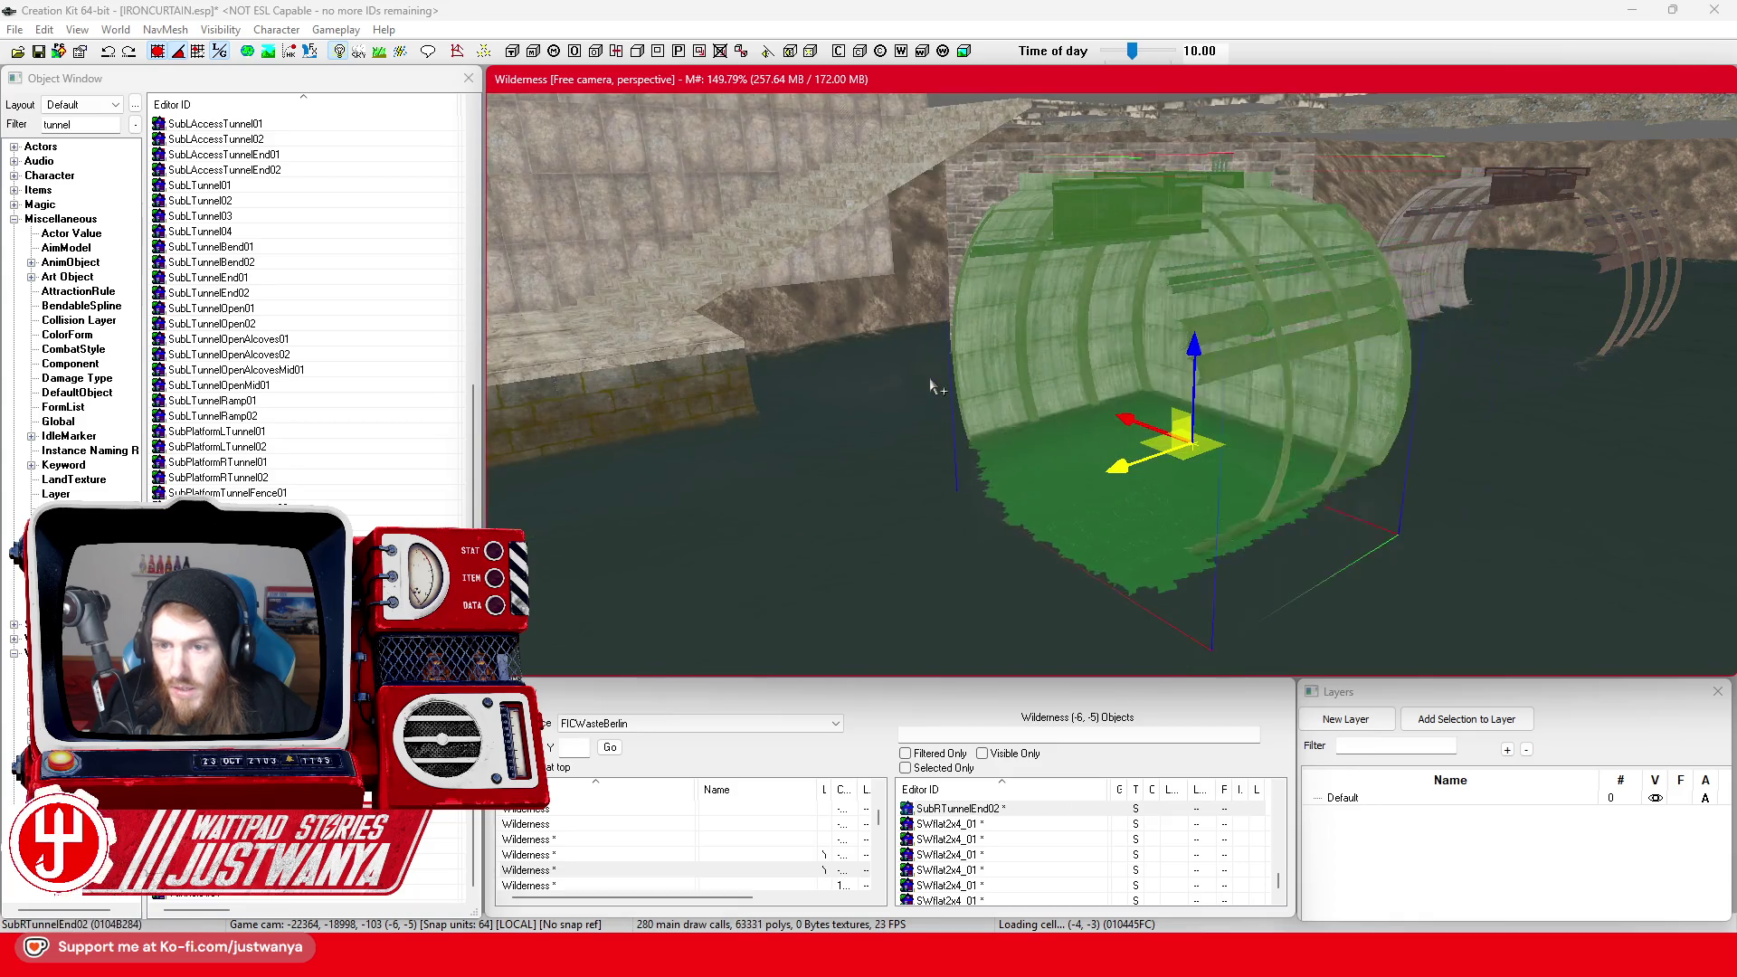
{"action": "key", "text": "comma"}
{"action": "key", "text": "period"}
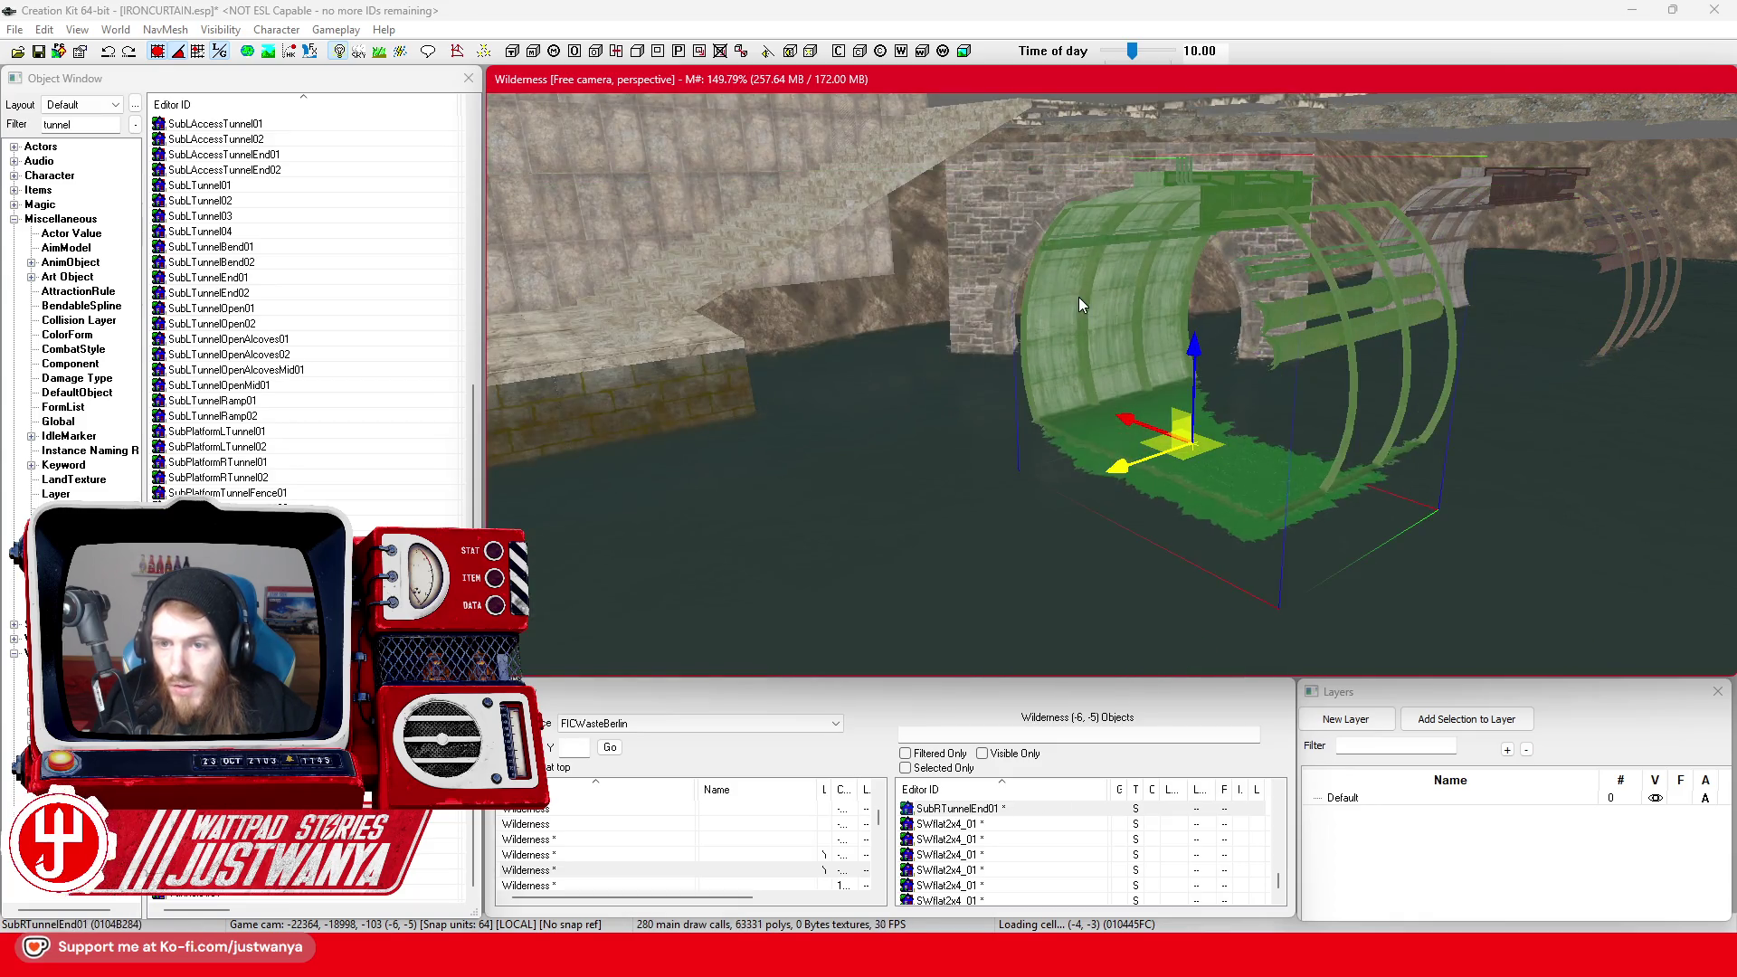
Slide the tunnel end right and up so it fits inside the stone arch
{"action": "key", "text": "shift"}
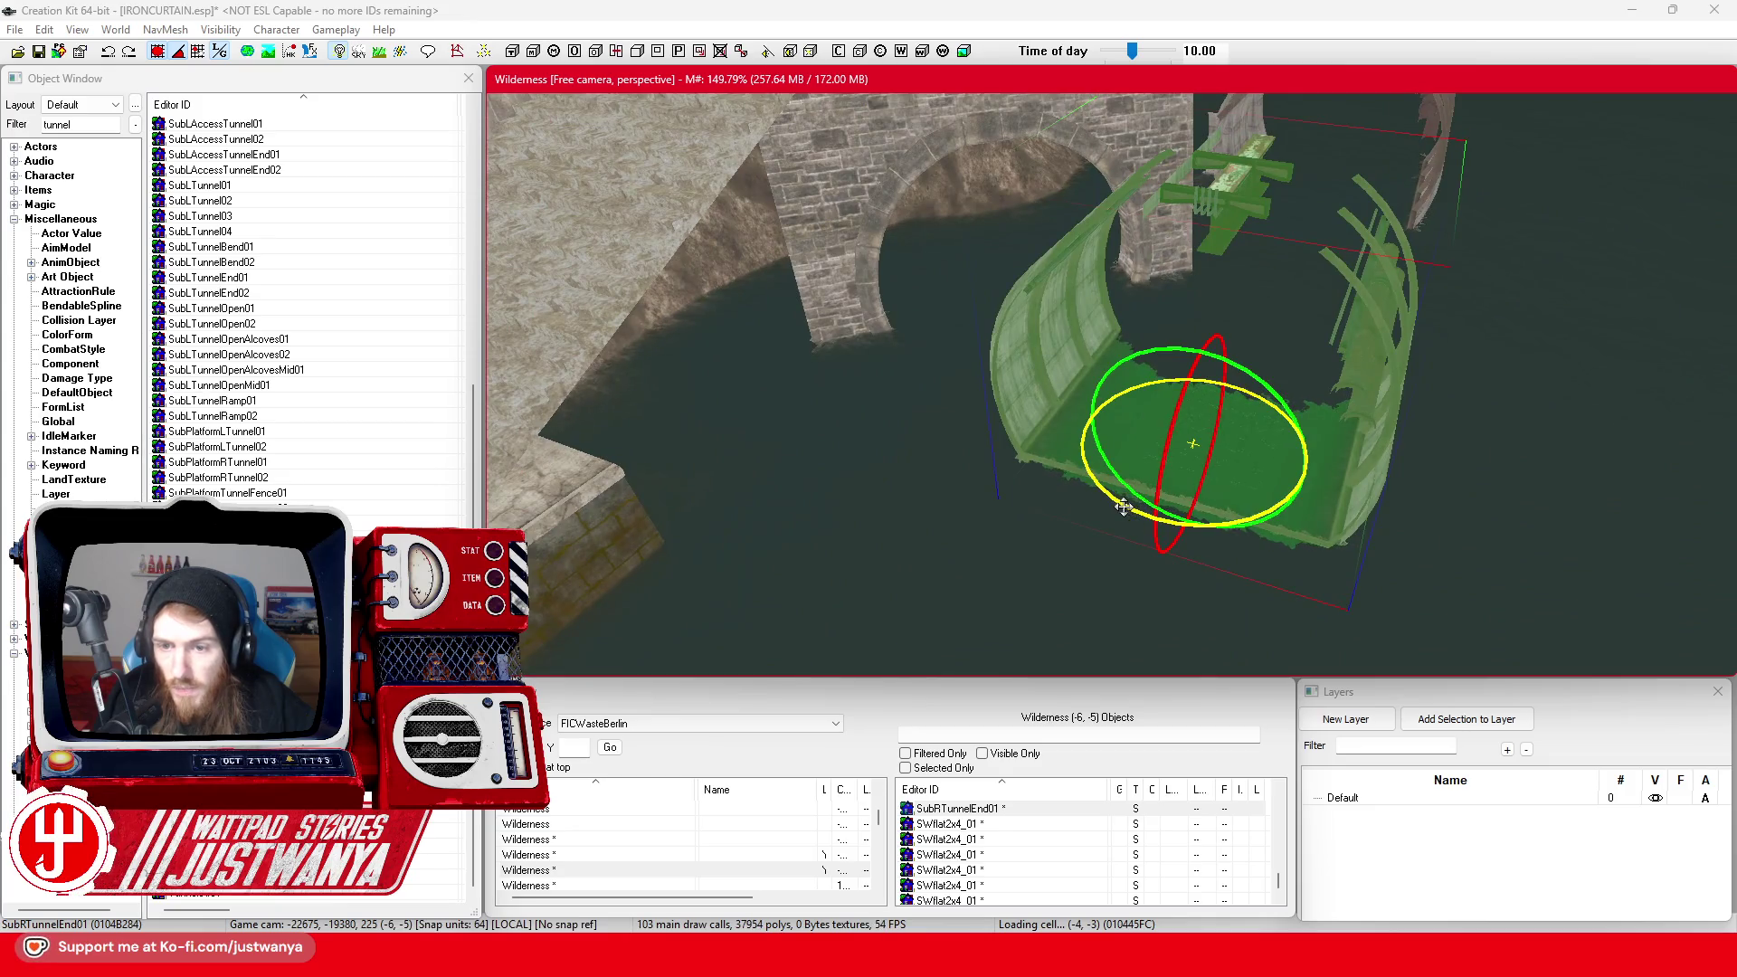
{"action": "key", "text": "shift"}
{"action": "key", "text": "w"}
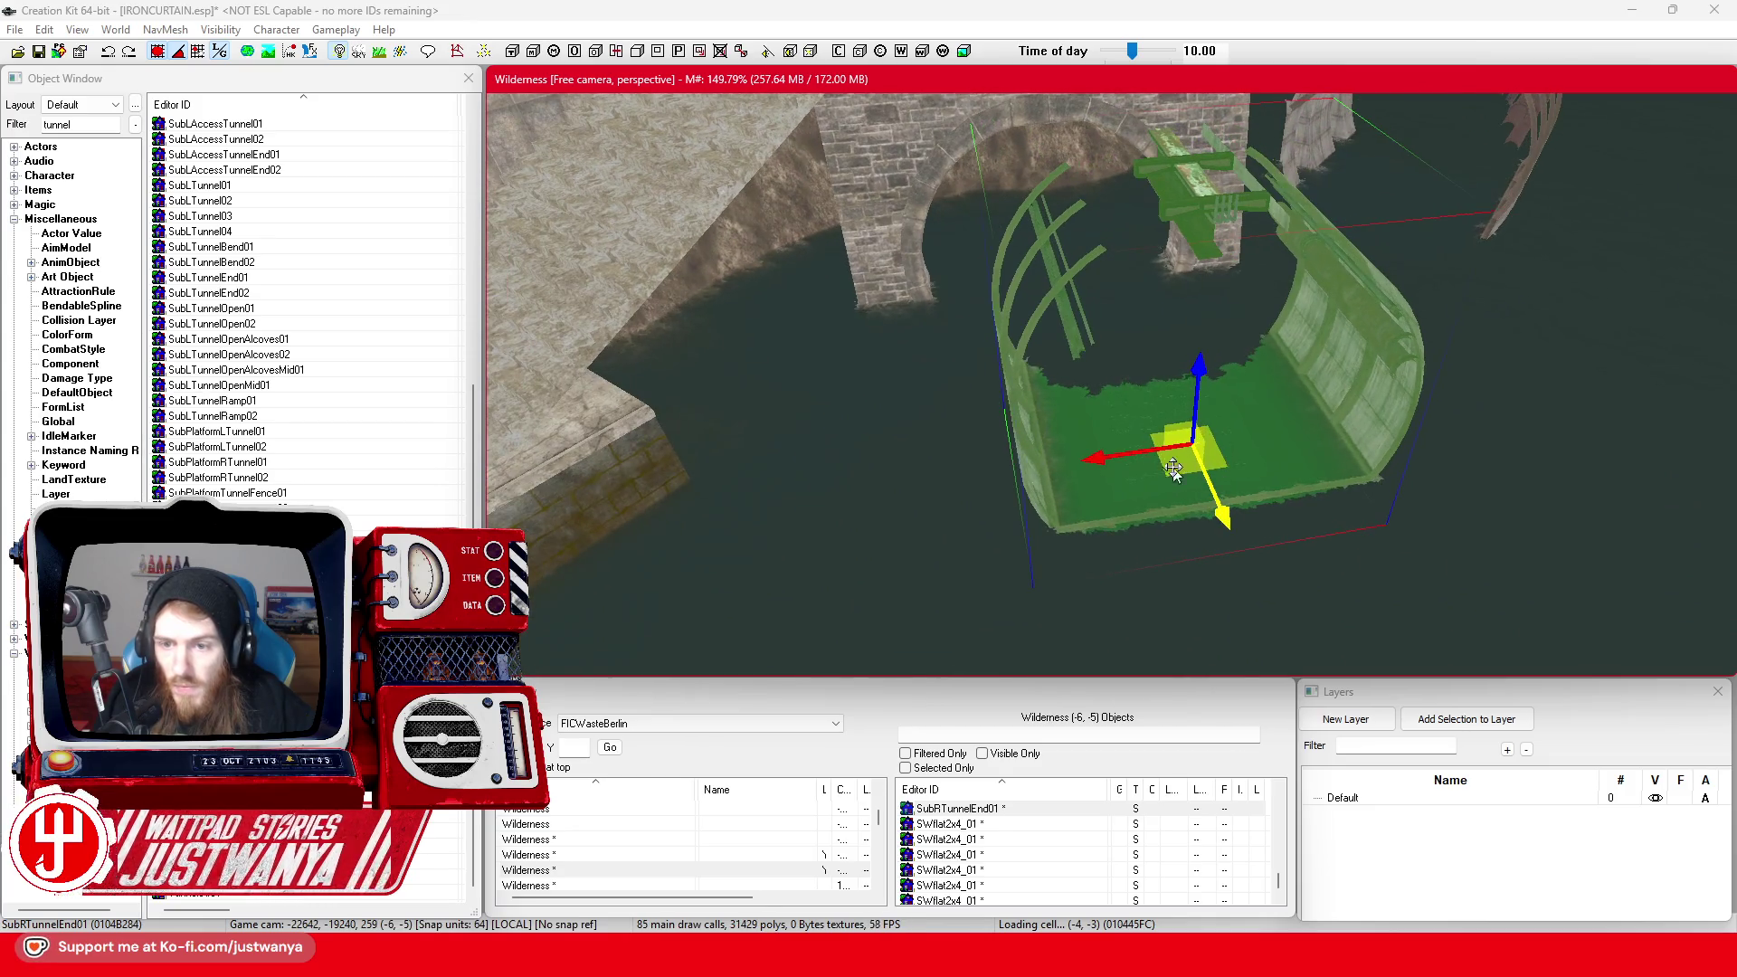
{"action": "mouse_move", "coordinate": [1173, 468]}
{"action": "left_mouse_down"}
{"action": "mouse_move", "coordinate": [1085, 325]}
{"action": "mouse_move", "coordinate": [1026, 281]}
{"action": "left_mouse_up"}
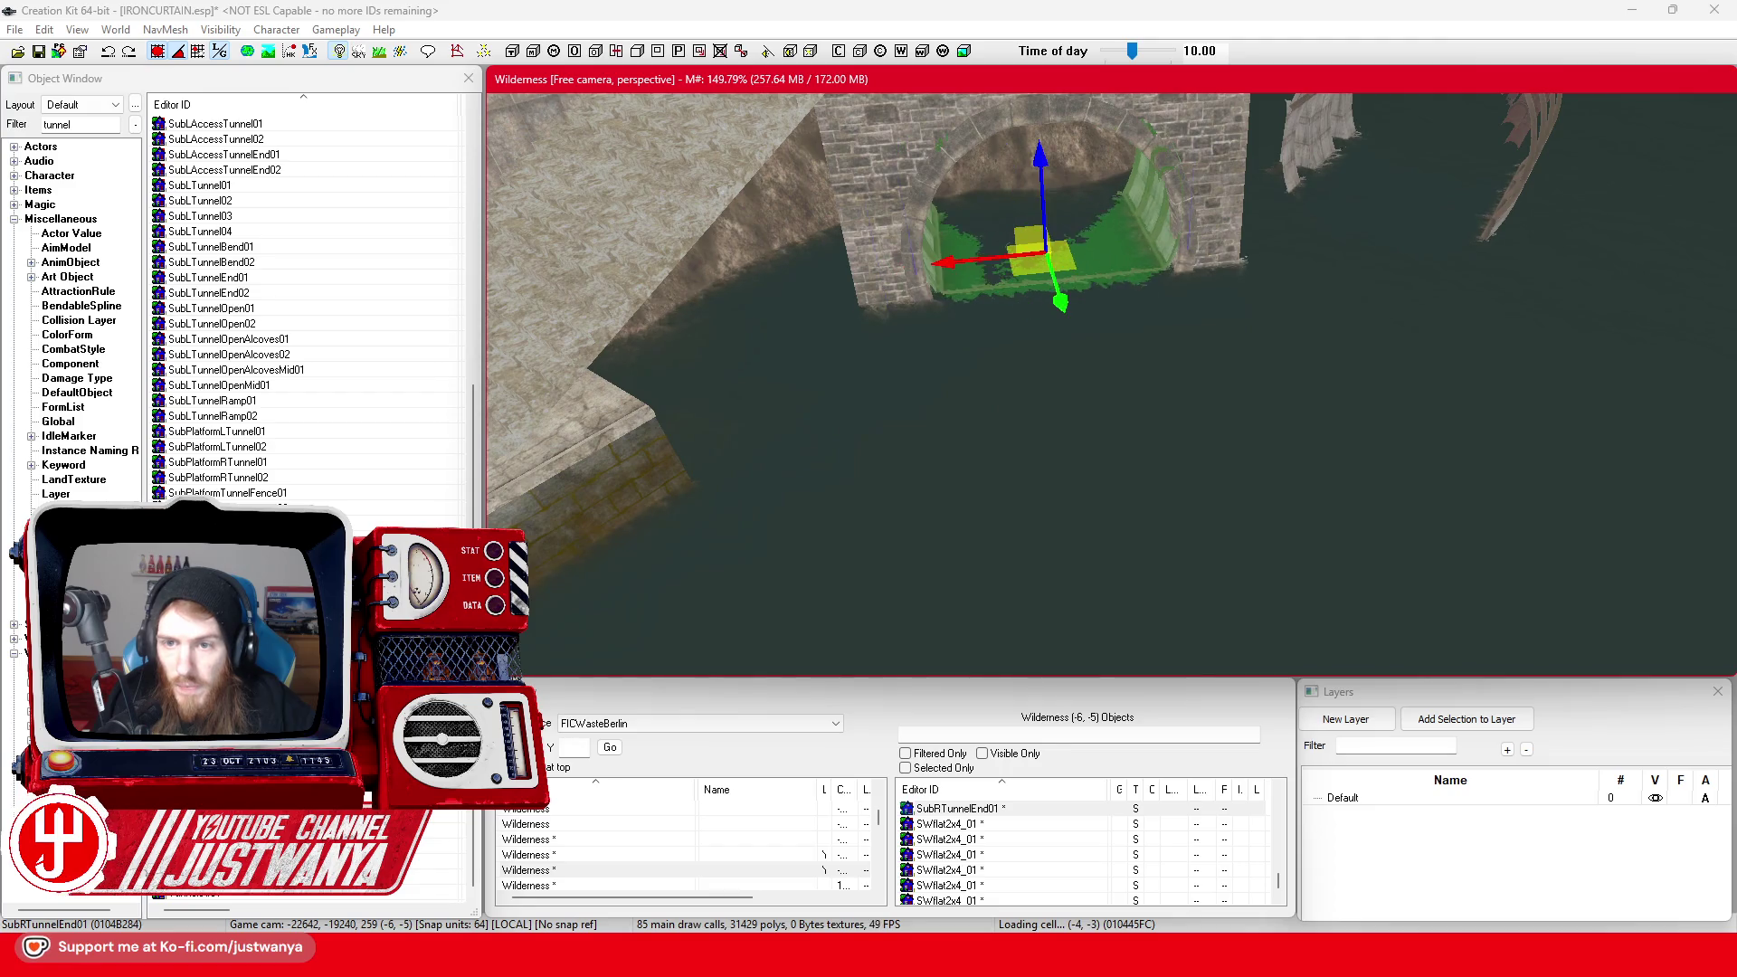
{"action": "scroll", "coordinate": [1043, 171], "scroll_direction": "up", "scroll_amount": 3}
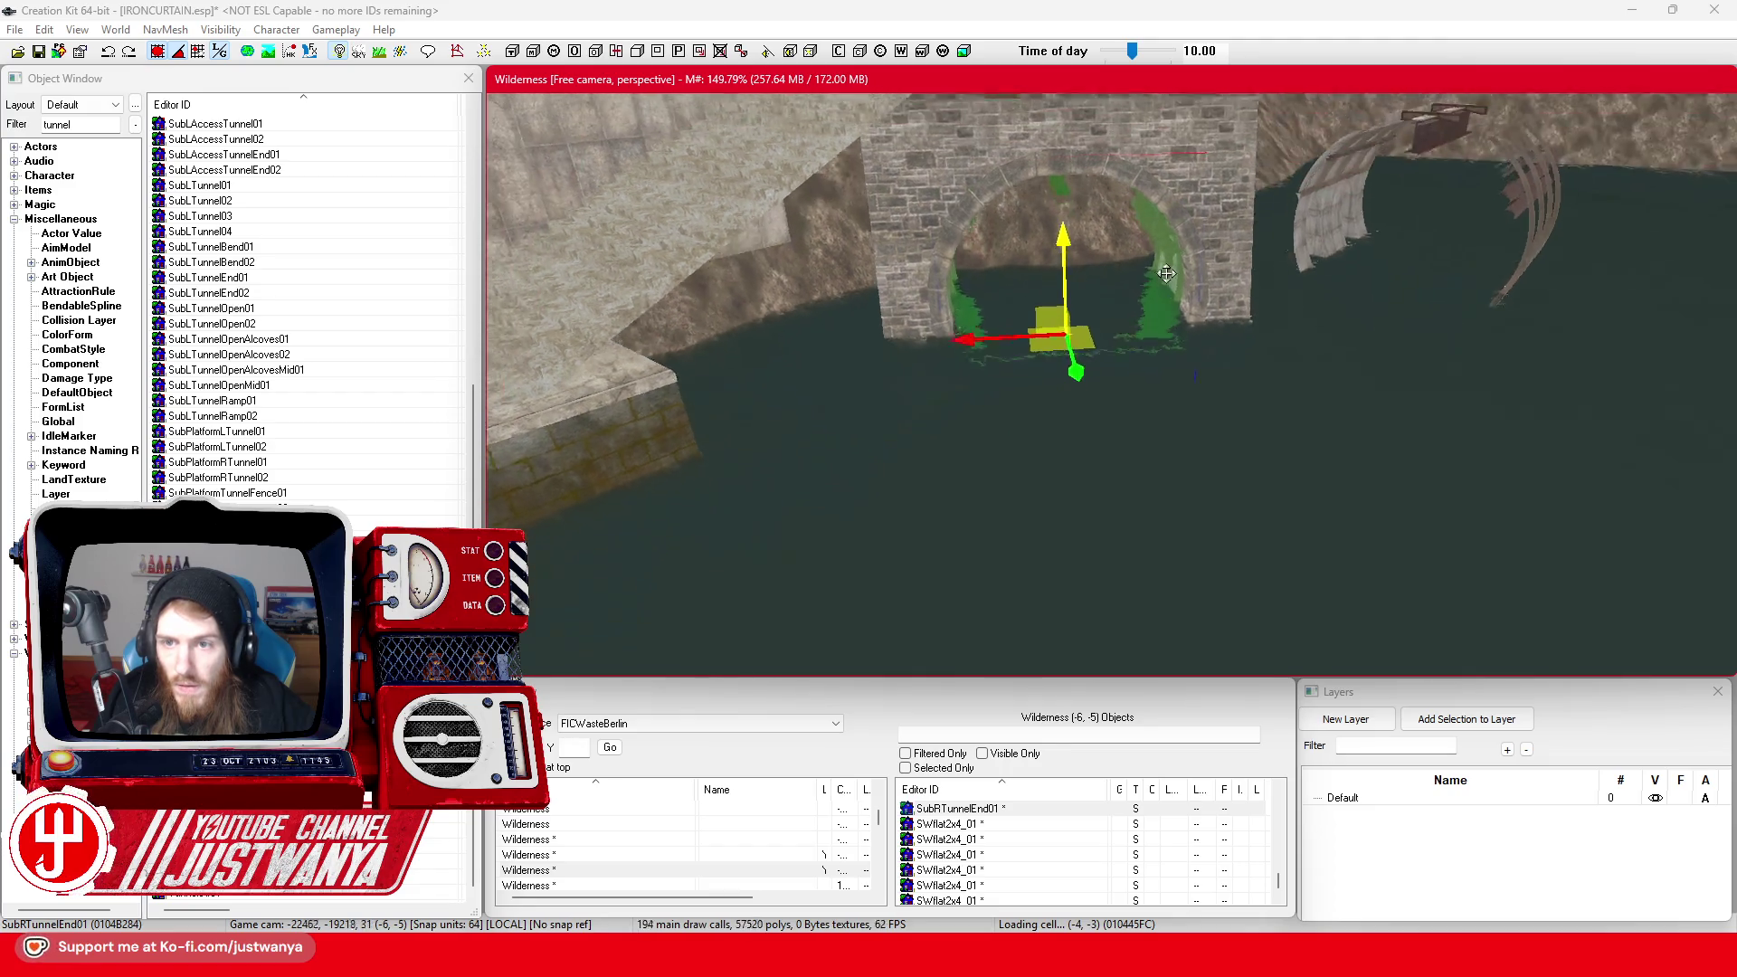
{"action": "scroll", "coordinate": [1094, 469], "scroll_direction": "up", "scroll_amount": 3}
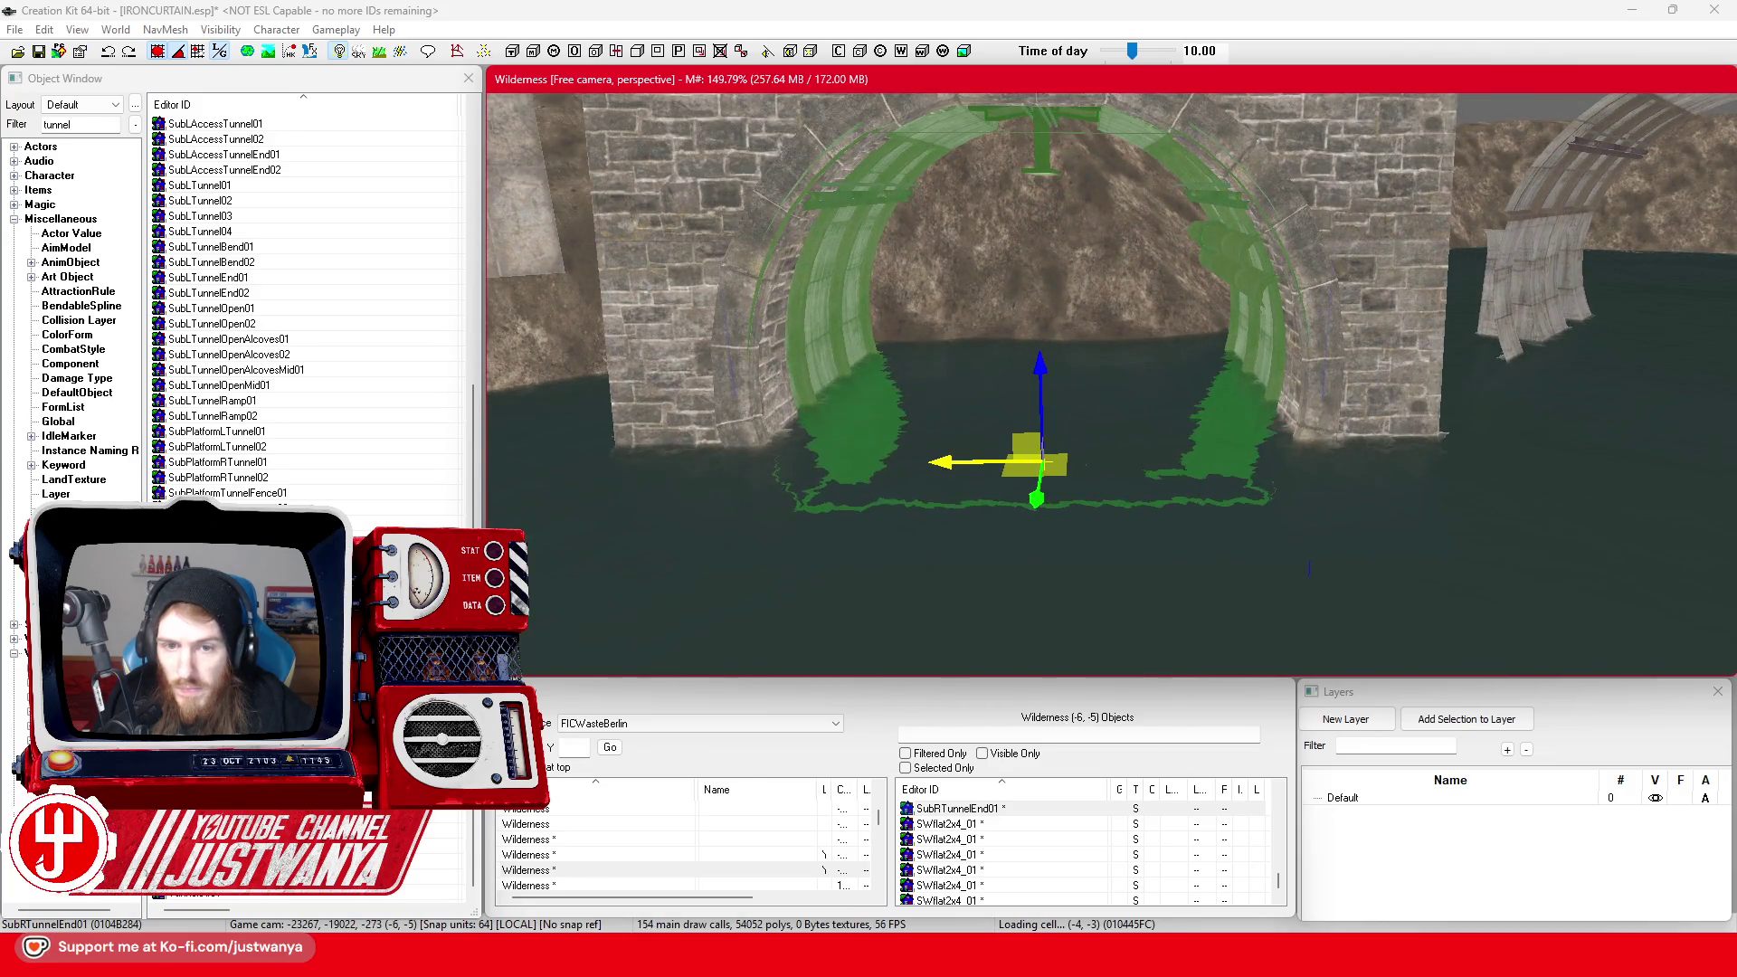
{"action": "left_click_drag", "start_coordinate": [1245, 266], "coordinate": [1098, 315]}
{"action": "mouse_move", "coordinate": [968, 467]}
{"action": "left_mouse_down"}
{"action": "mouse_move", "coordinate": [1070, 440]}
{"action": "mouse_move", "coordinate": [878, 452]}
{"action": "mouse_move", "coordinate": [1170, 428]}
{"action": "mouse_move", "coordinate": [1131, 445]}
{"action": "left_mouse_up"}
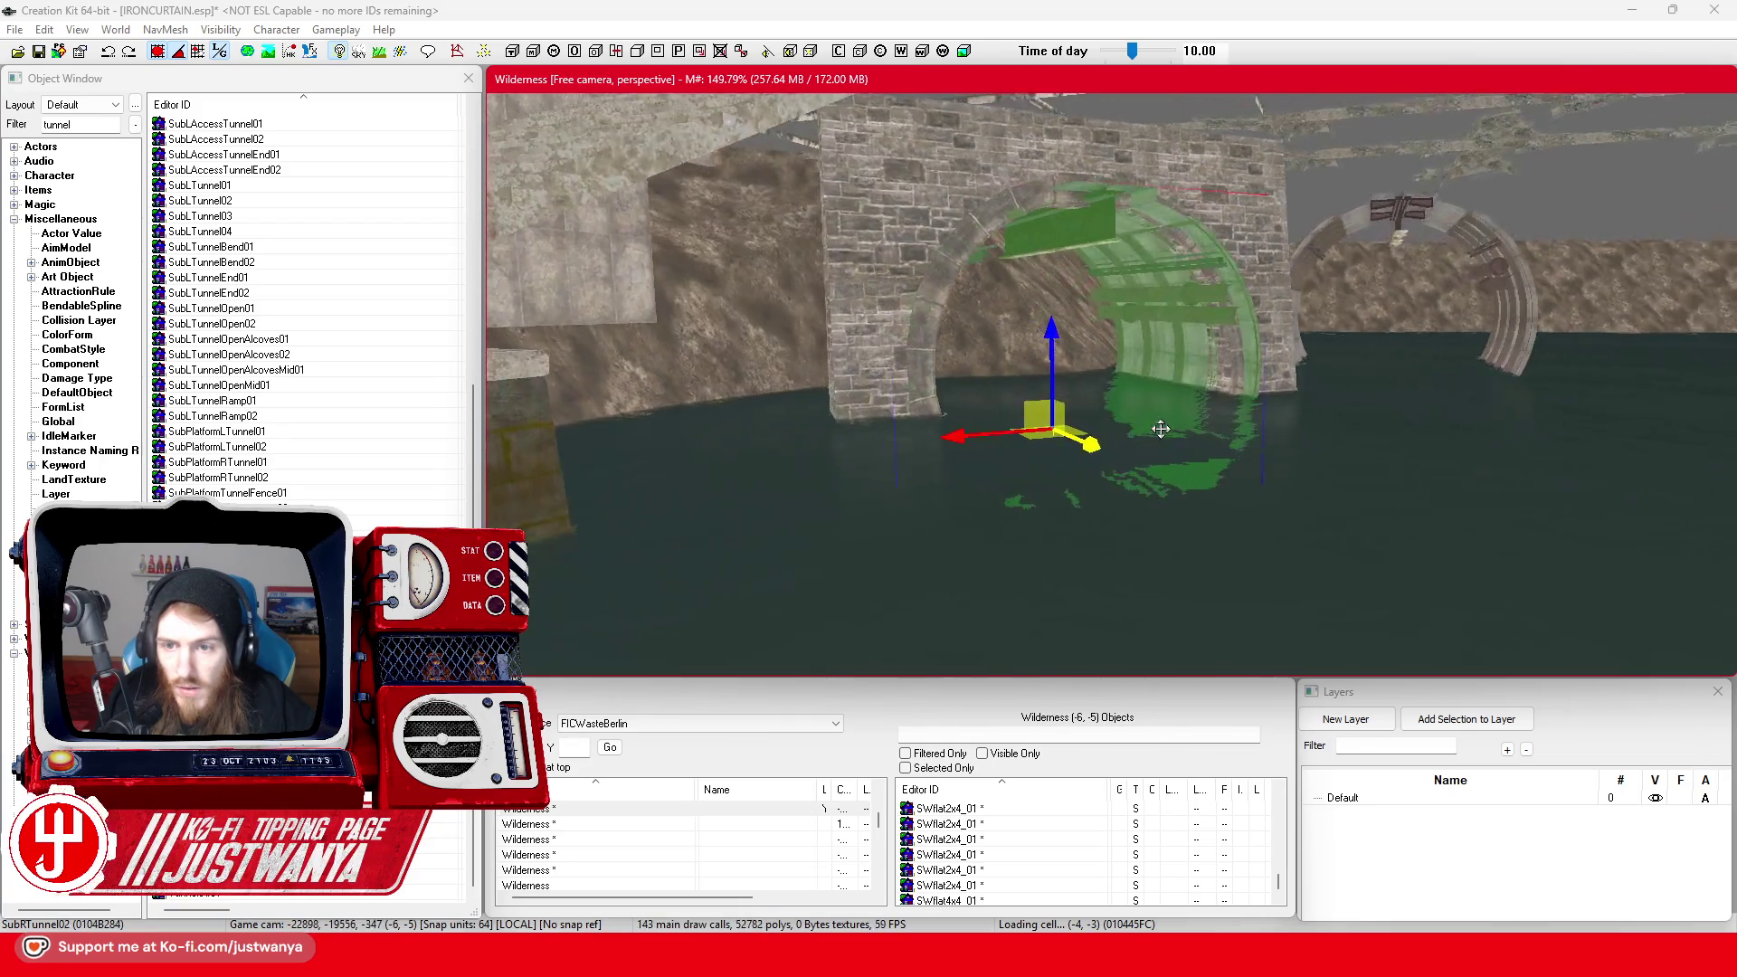
Turn the SubRTunnel01 section about its vertical axis to align with the arch
{"action": "scroll", "coordinate": [1089, 433], "scroll_direction": "up", "scroll_amount": 2}
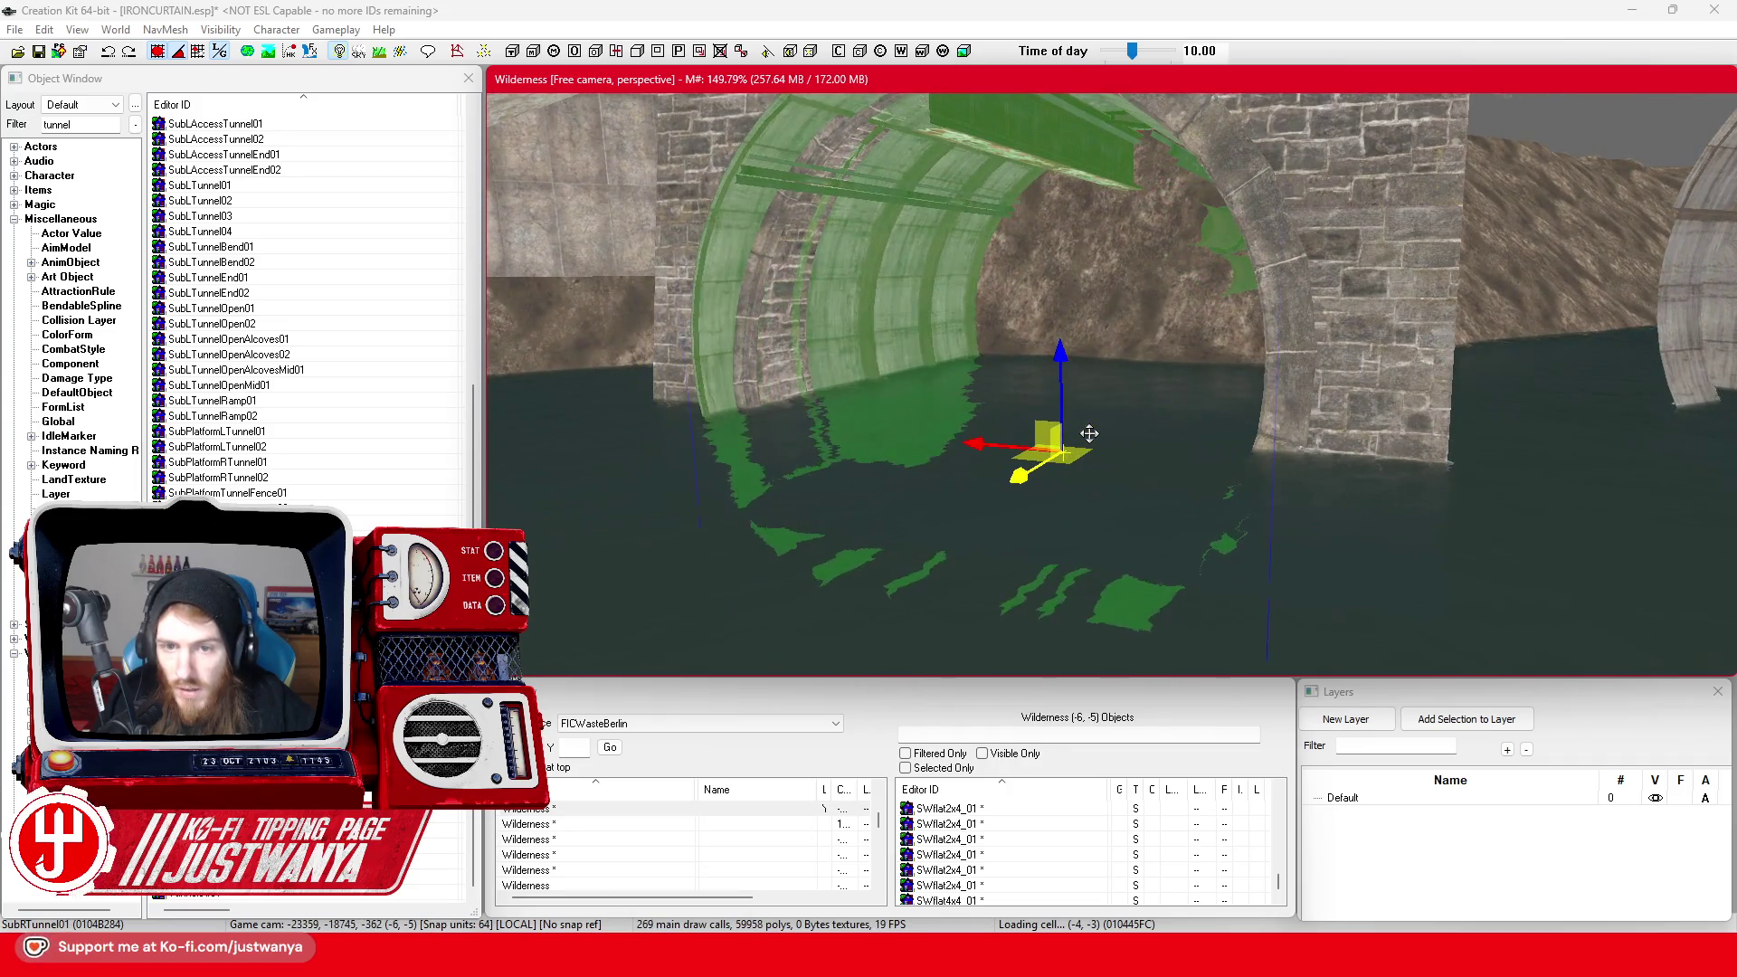
{"action": "mouse_move", "coordinate": [1089, 434]}
{"action": "left_mouse_down"}
{"action": "mouse_move", "coordinate": [1012, 454]}
{"action": "mouse_move", "coordinate": [1389, 452]}
{"action": "left_mouse_up"}
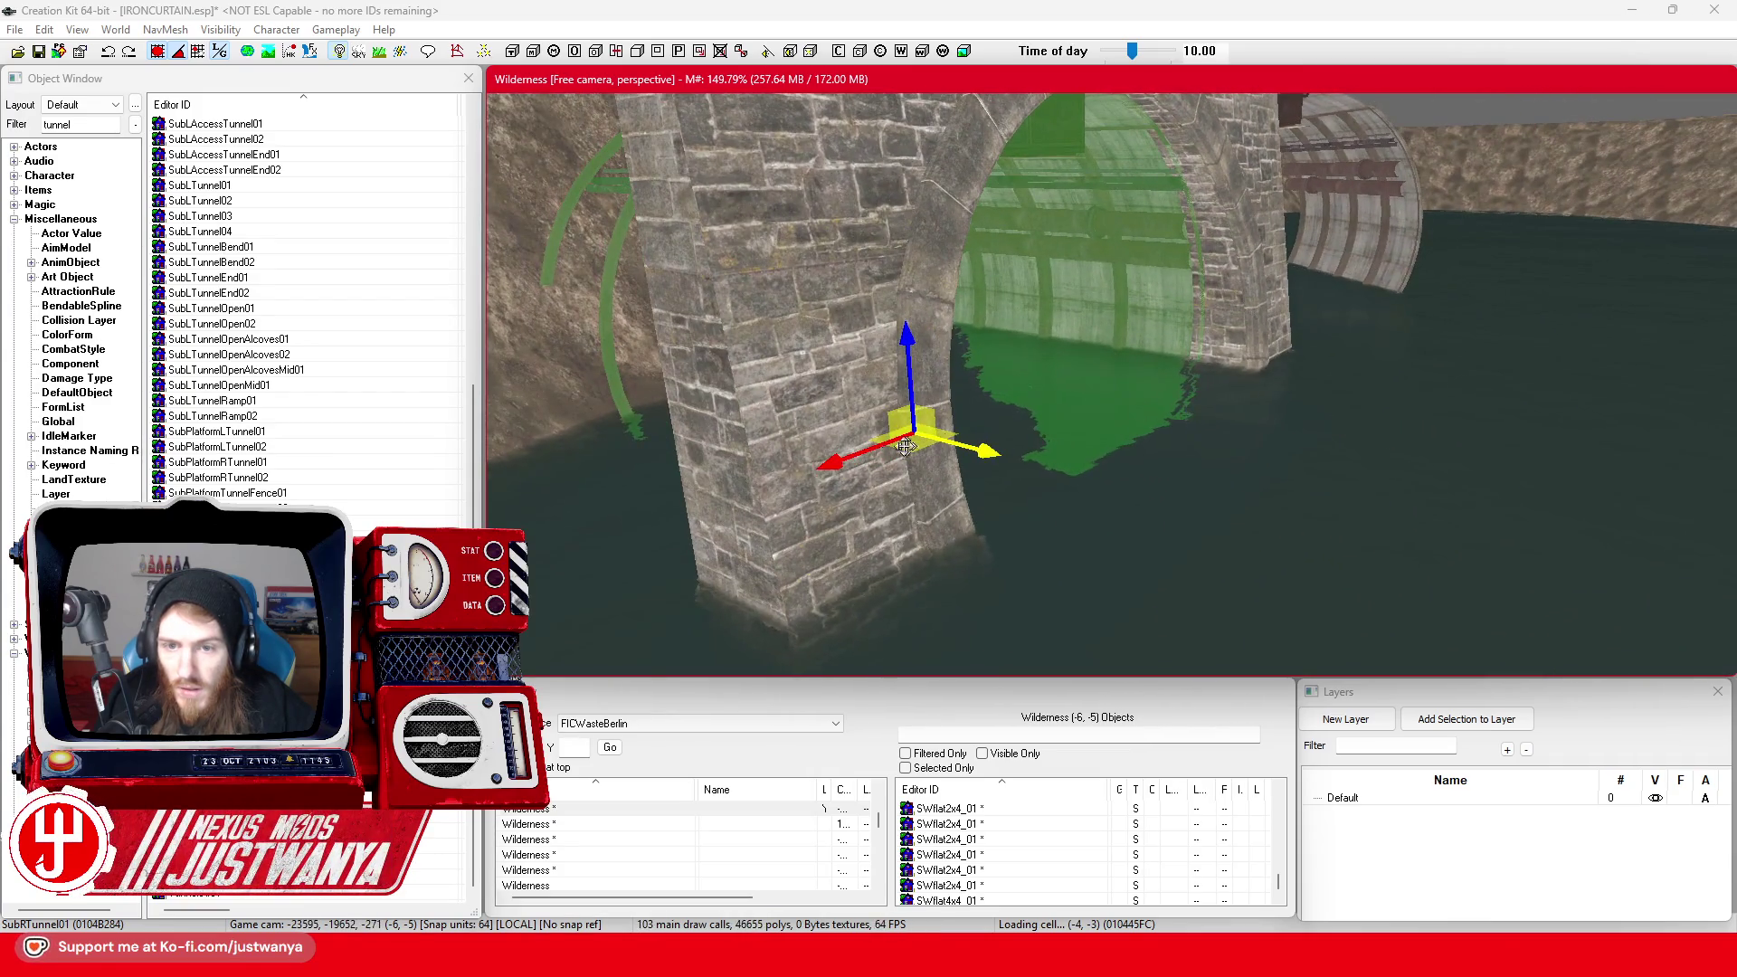
{"action": "left_click_drag", "start_coordinate": [1201, 259], "coordinate": [1235, 272]}
{"action": "scroll", "coordinate": [1203, 336], "scroll_direction": "down", "scroll_amount": 3}
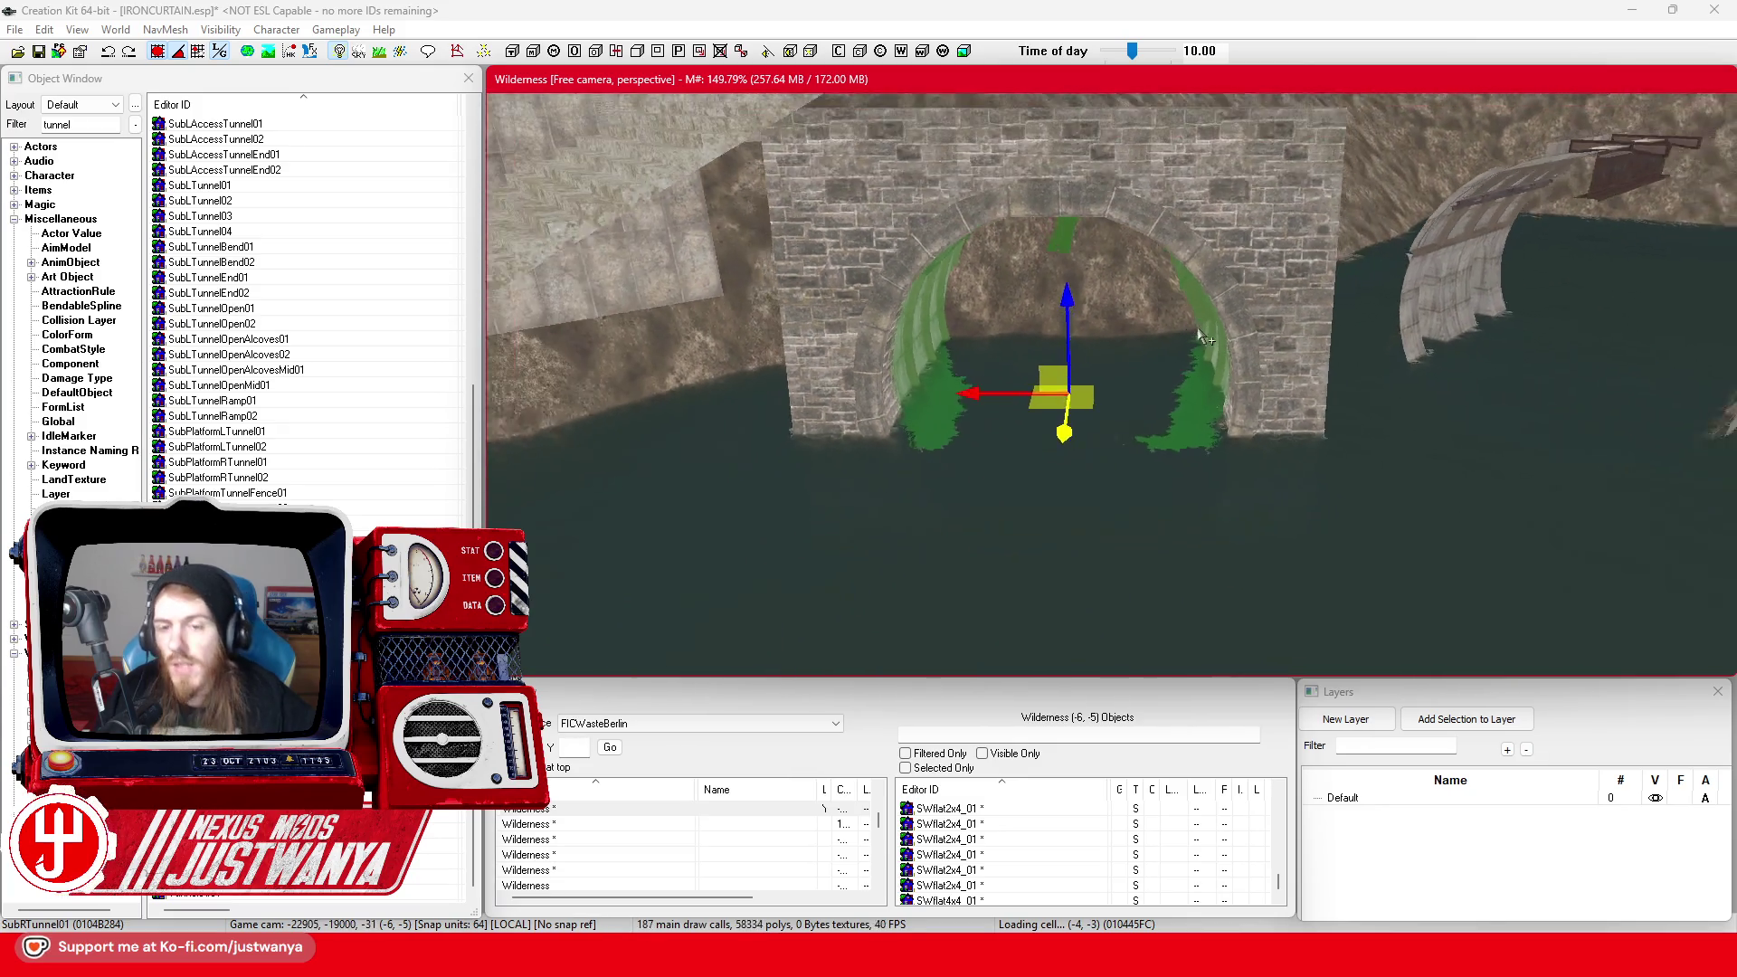
{"action": "left_click_drag", "start_coordinate": [1192, 307], "coordinate": [1074, 301]}
{"action": "scroll", "coordinate": [1162, 306], "scroll_direction": "up", "scroll_amount": 3}
{"action": "scroll", "coordinate": [1074, 301], "scroll_direction": "up", "scroll_amount": 5}
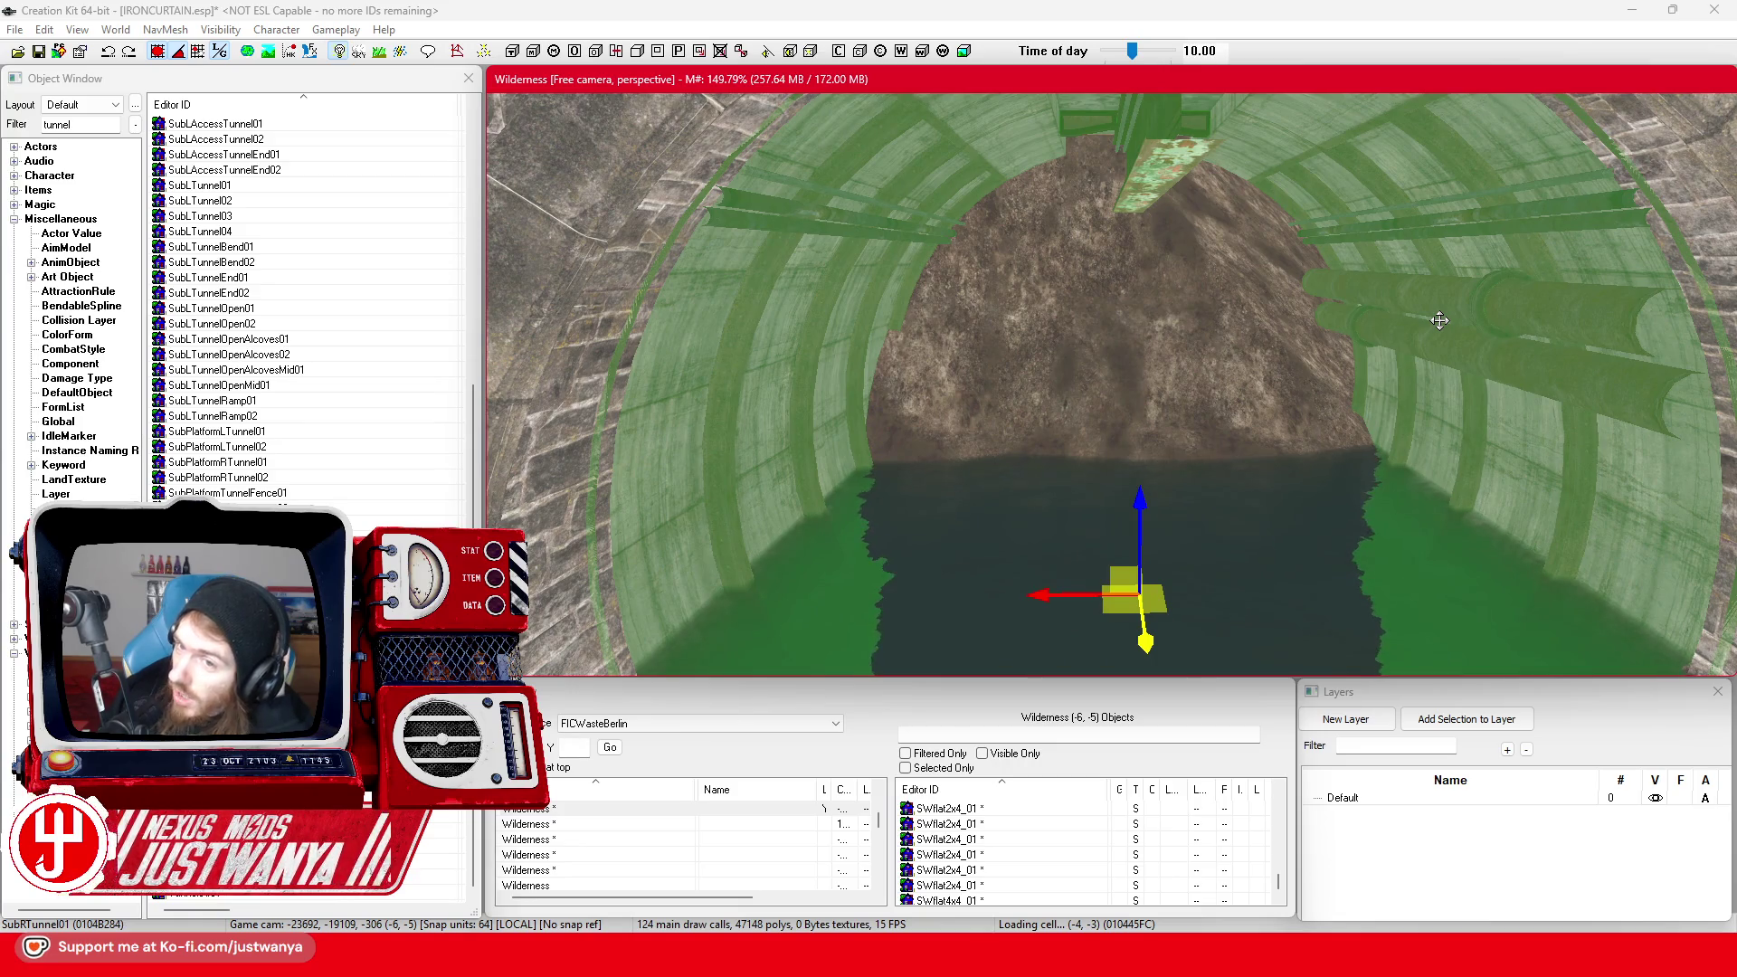
{"action": "scroll", "coordinate": [1262, 350], "scroll_direction": "down", "scroll_amount": 5}
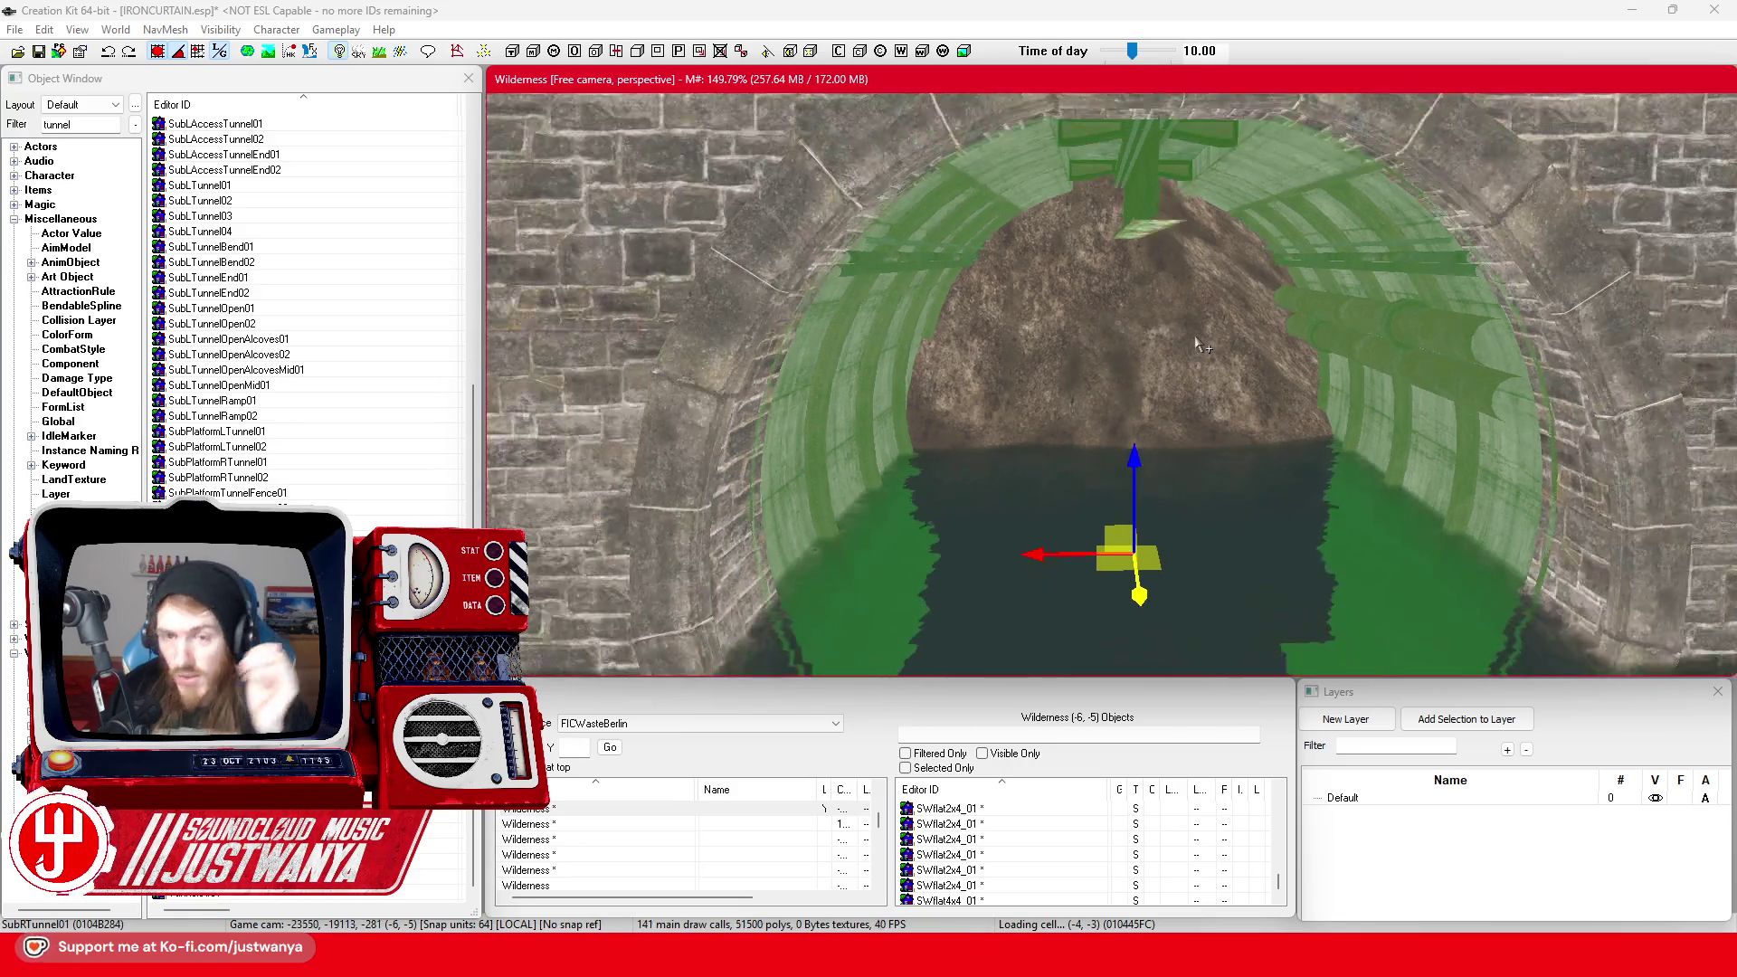
{"action": "mouse_move", "coordinate": [1230, 387]}
{"action": "left_mouse_down"}
{"action": "mouse_move", "coordinate": [1194, 434]}
{"action": "mouse_move", "coordinate": [1222, 487]}
{"action": "left_mouse_up"}
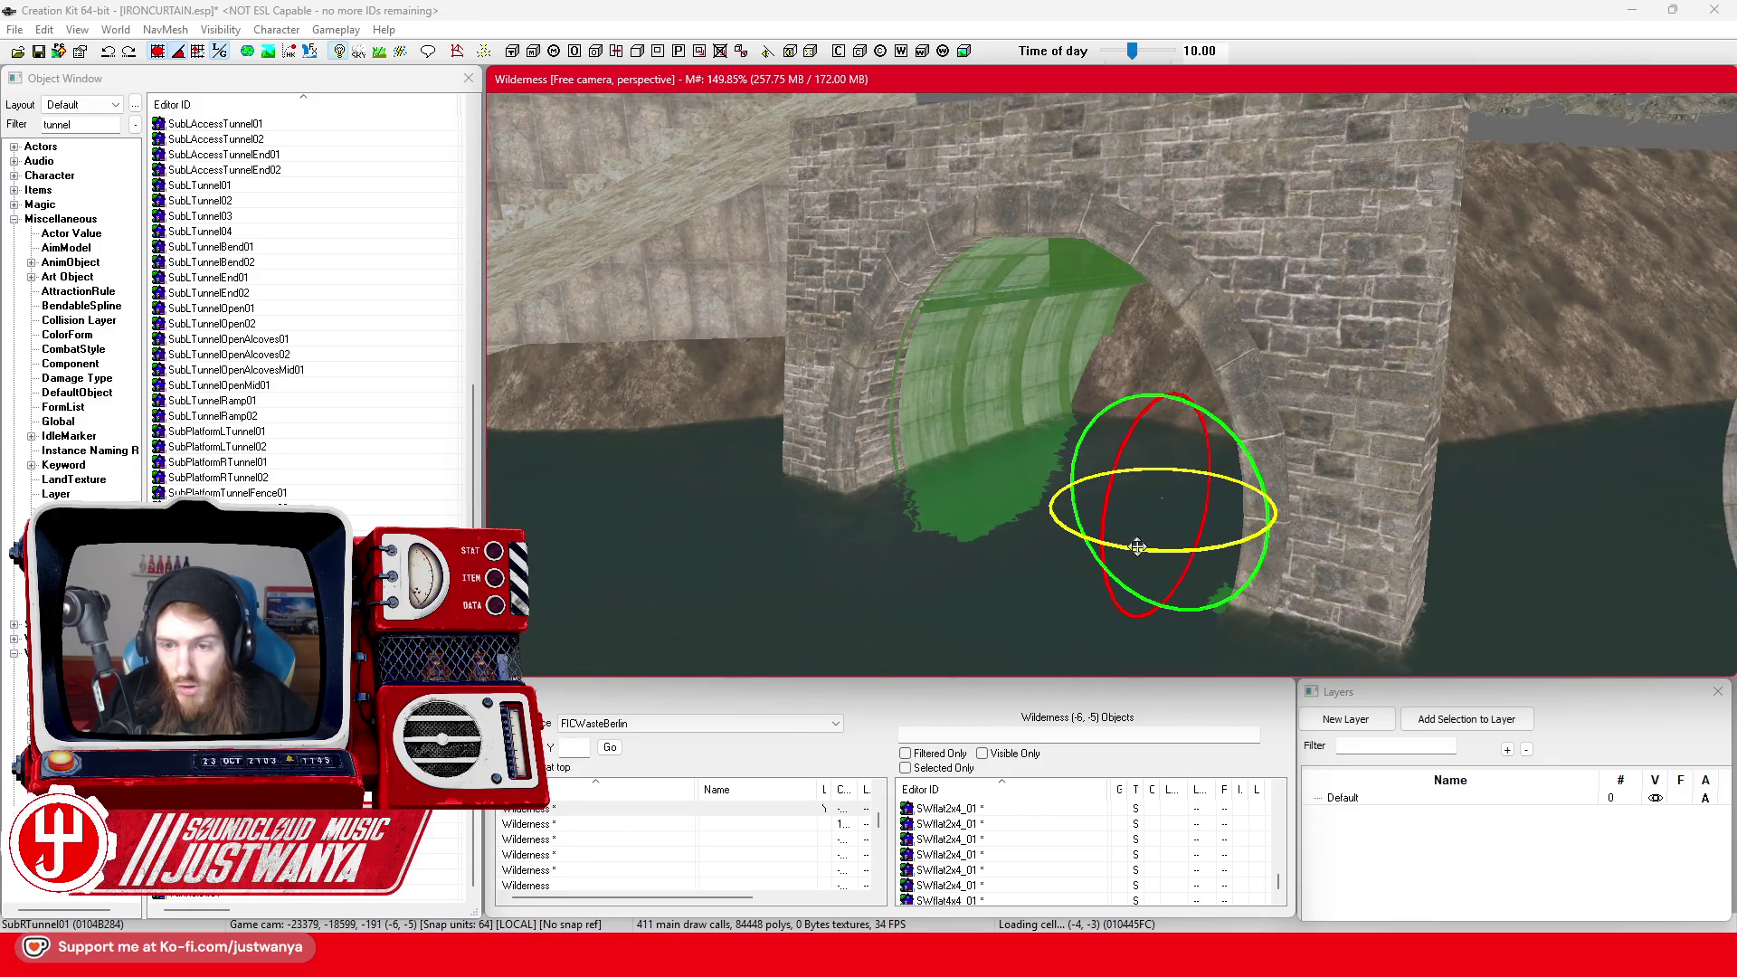
{"action": "left_click_drag", "start_coordinate": [1138, 546], "coordinate": [1267, 525]}
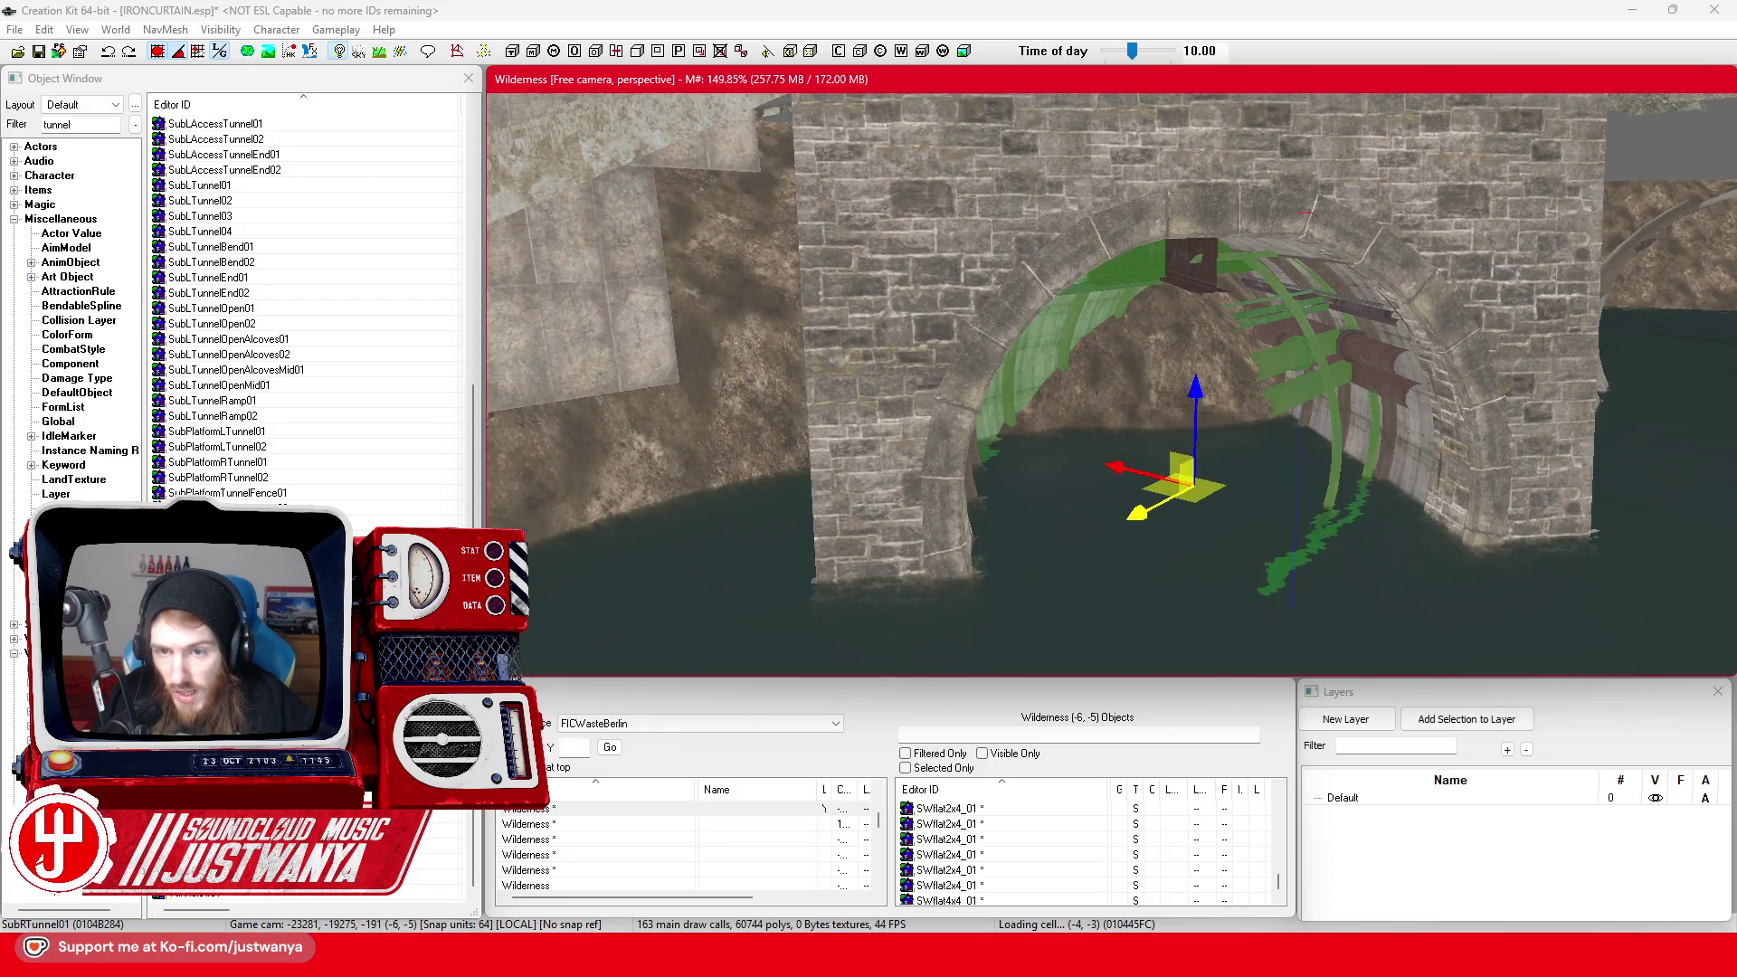
{"action": "scroll", "coordinate": [1202, 514], "scroll_direction": "up", "scroll_amount": 5}
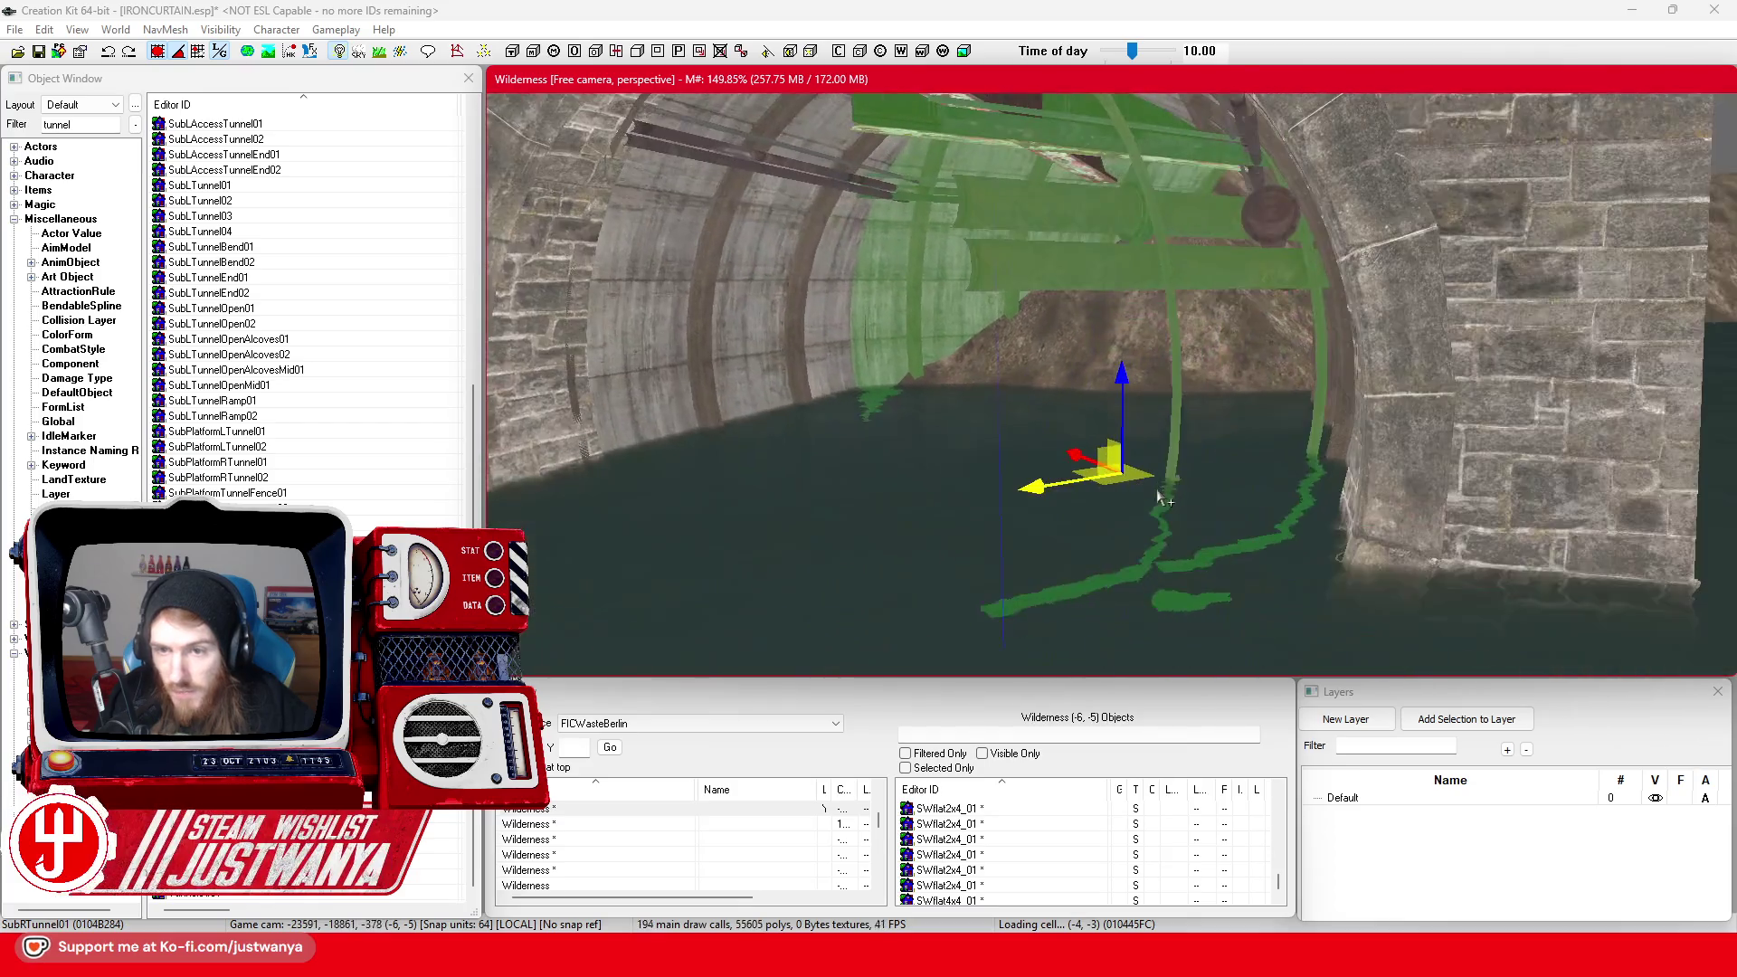
{"action": "scroll", "coordinate": [1020, 435], "scroll_direction": "up", "scroll_amount": 4}
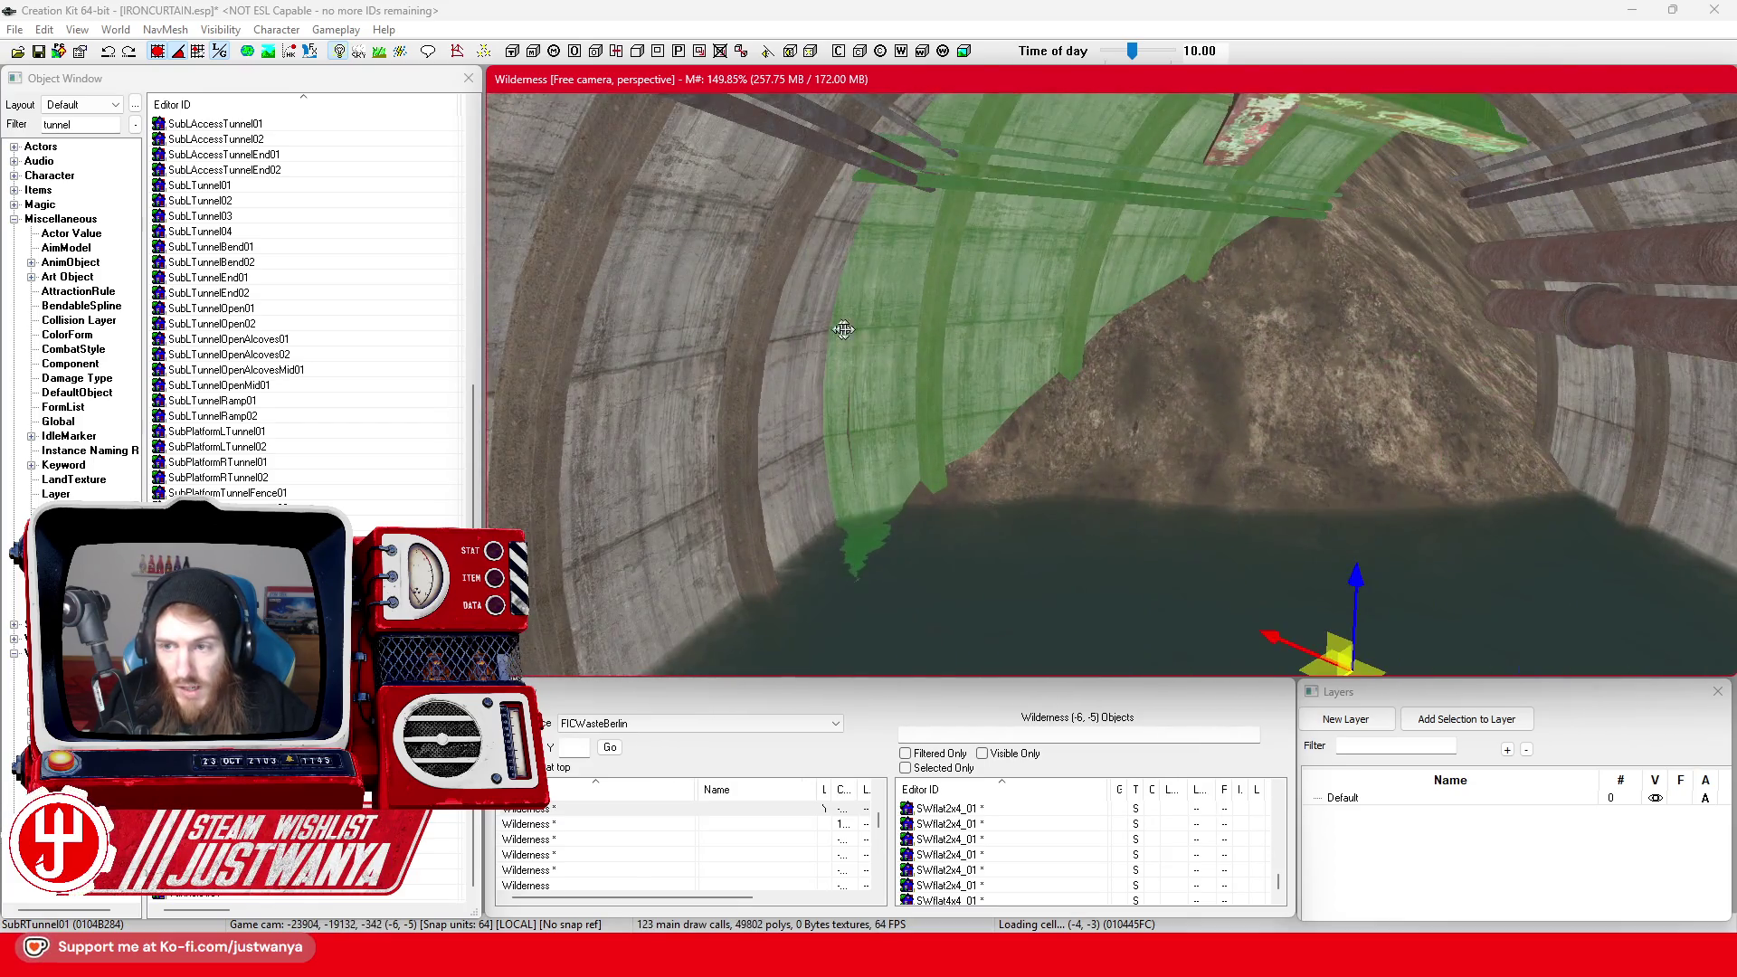
{"action": "scroll", "coordinate": [843, 329], "scroll_direction": "down", "scroll_amount": 5}
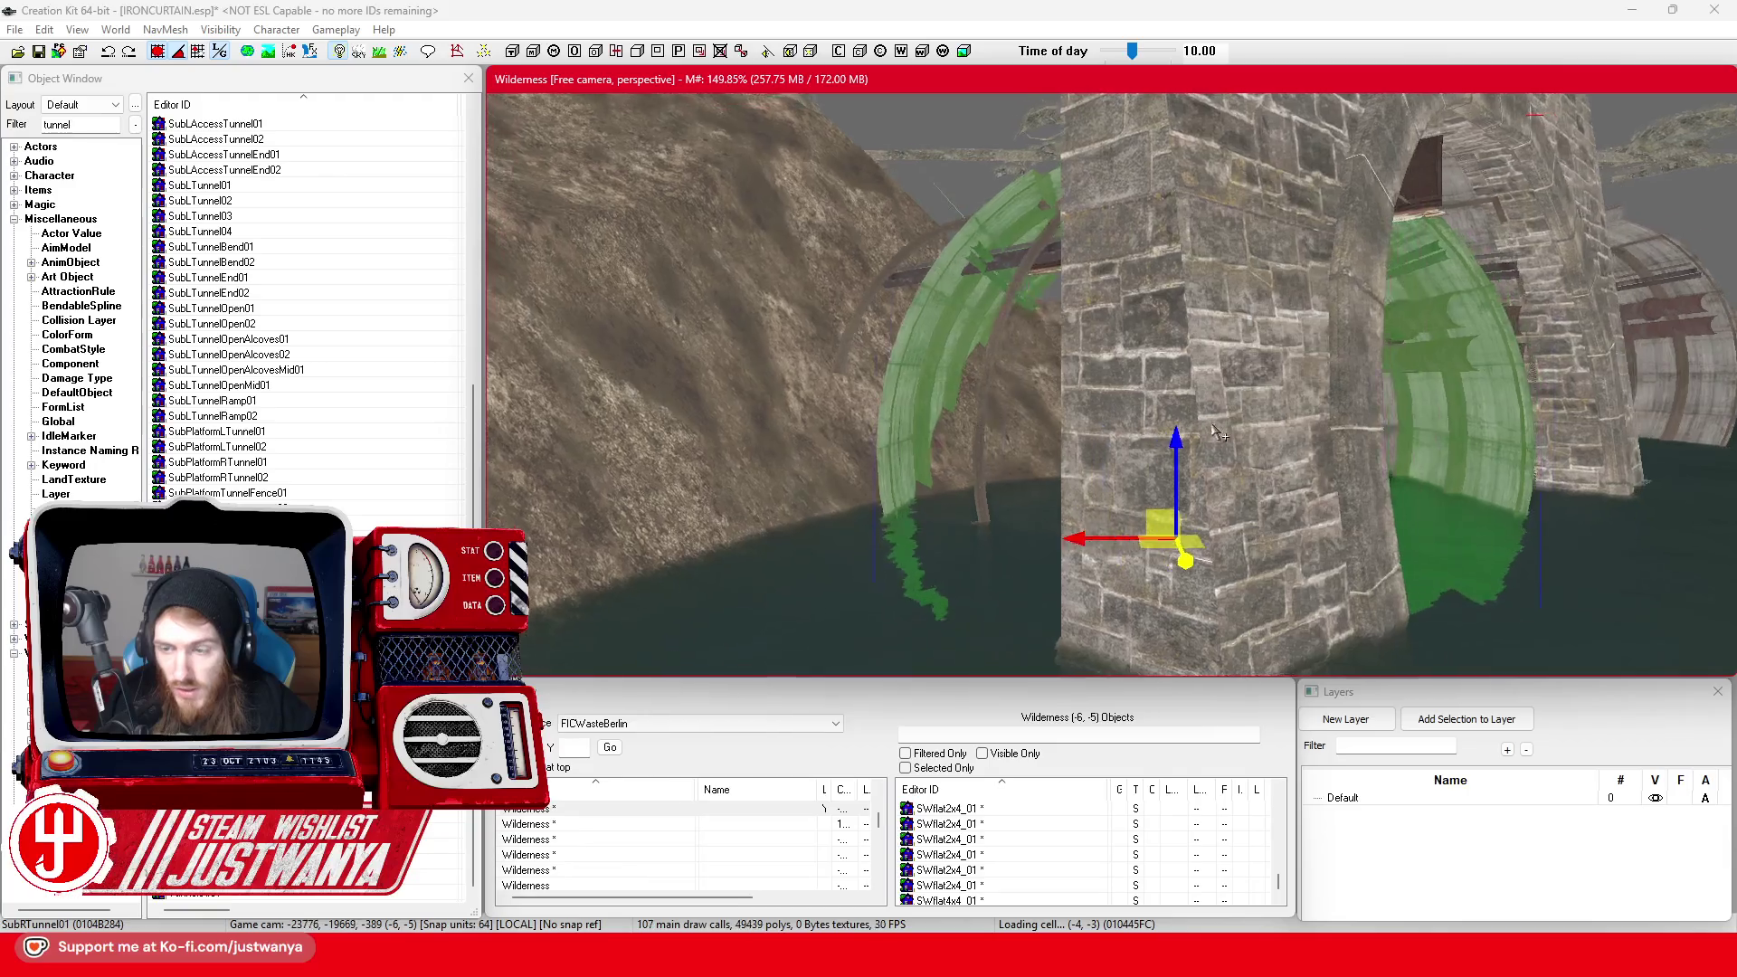
{"action": "scroll", "coordinate": [1215, 431], "scroll_direction": "down", "scroll_amount": 5}
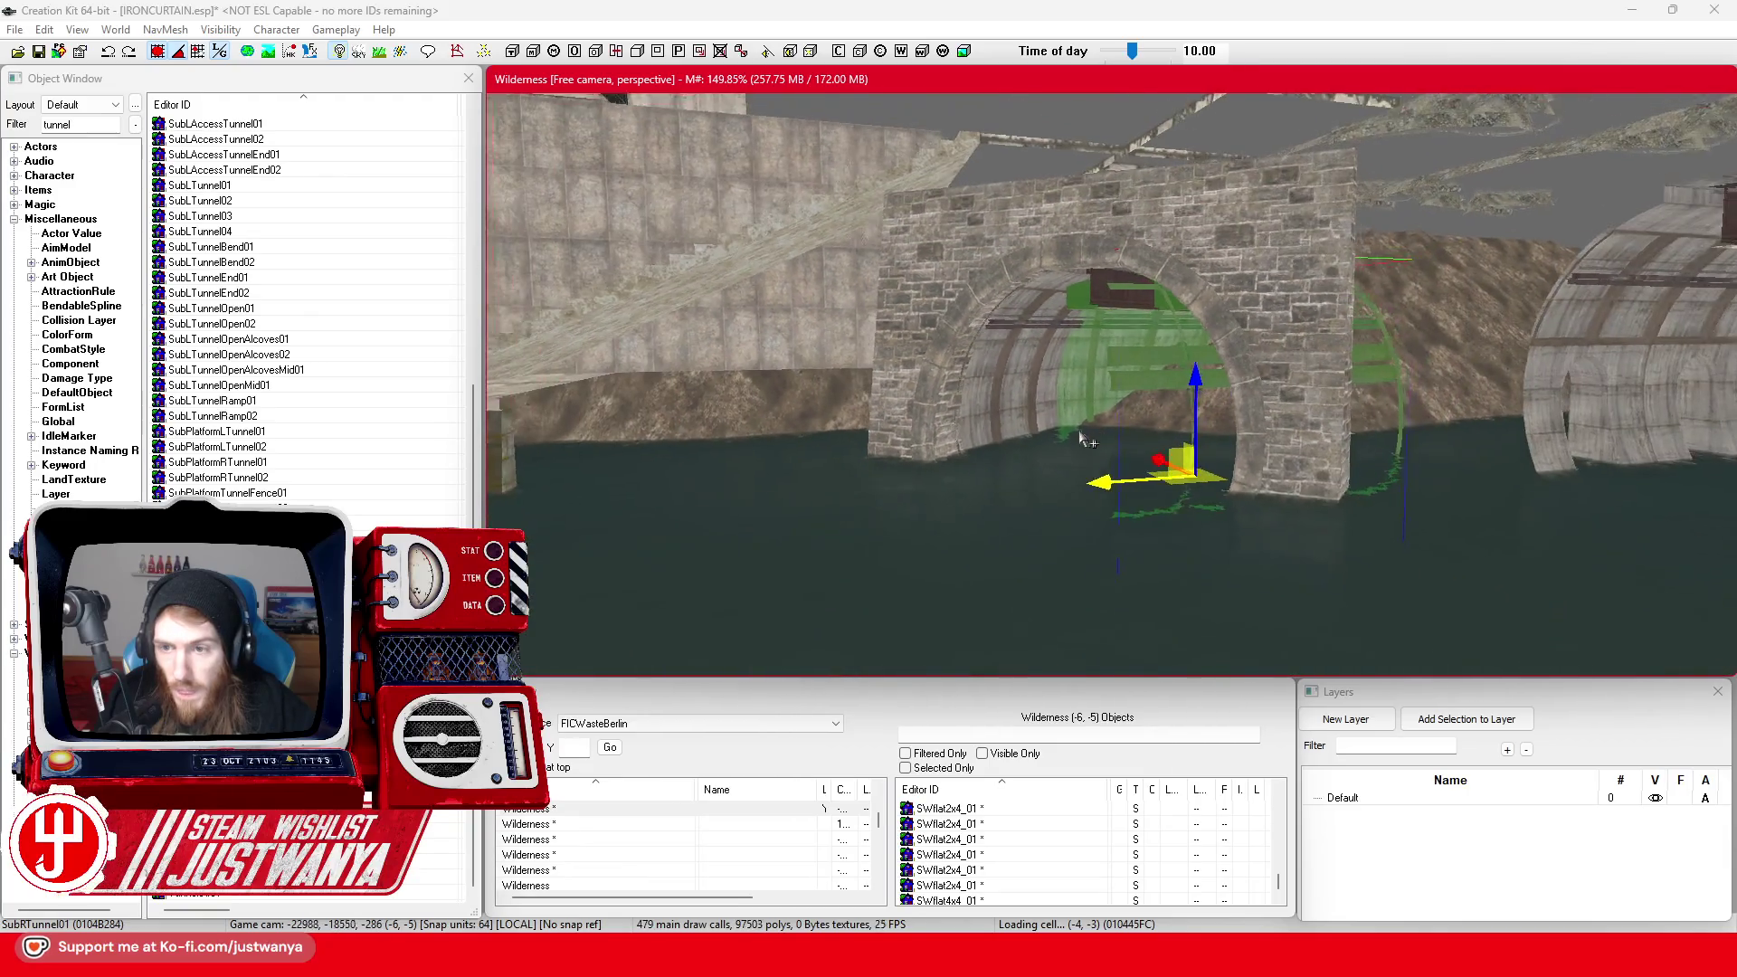
{"action": "scroll", "coordinate": [1078, 431], "scroll_direction": "down", "scroll_amount": 5}
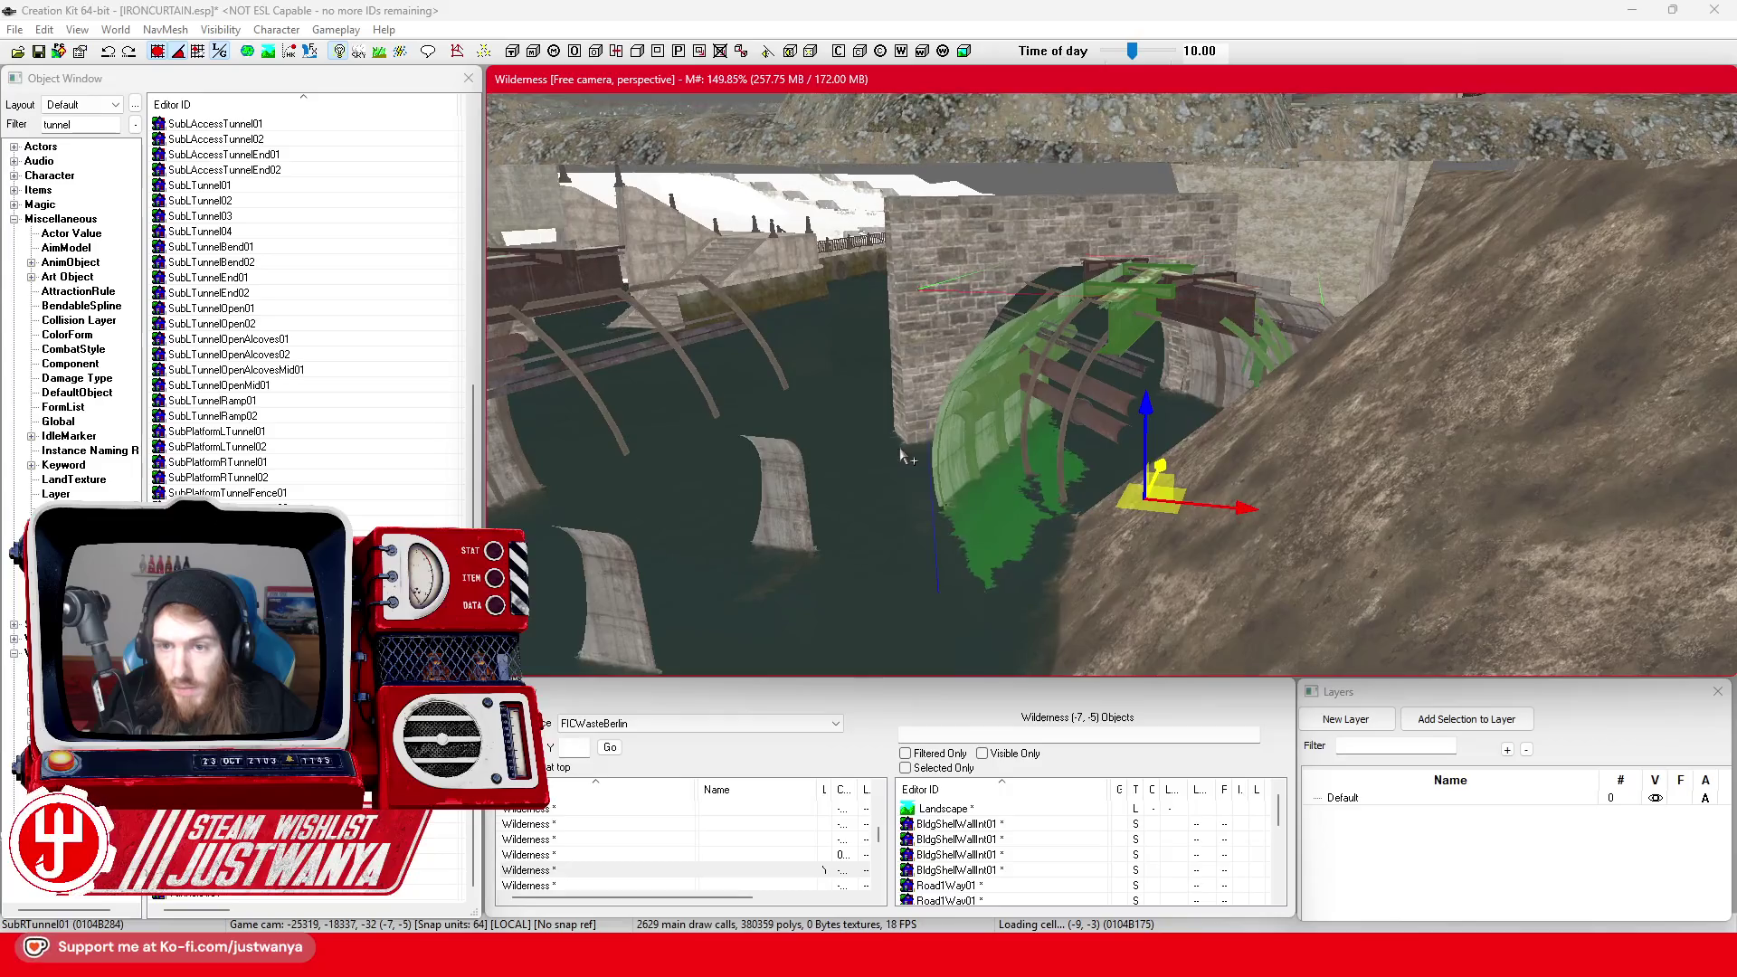
Slide the SubRTunnel01 section along X under the arch and check the fit from several angles
{"action": "scroll", "coordinate": [902, 457], "scroll_direction": "up", "scroll_amount": 5}
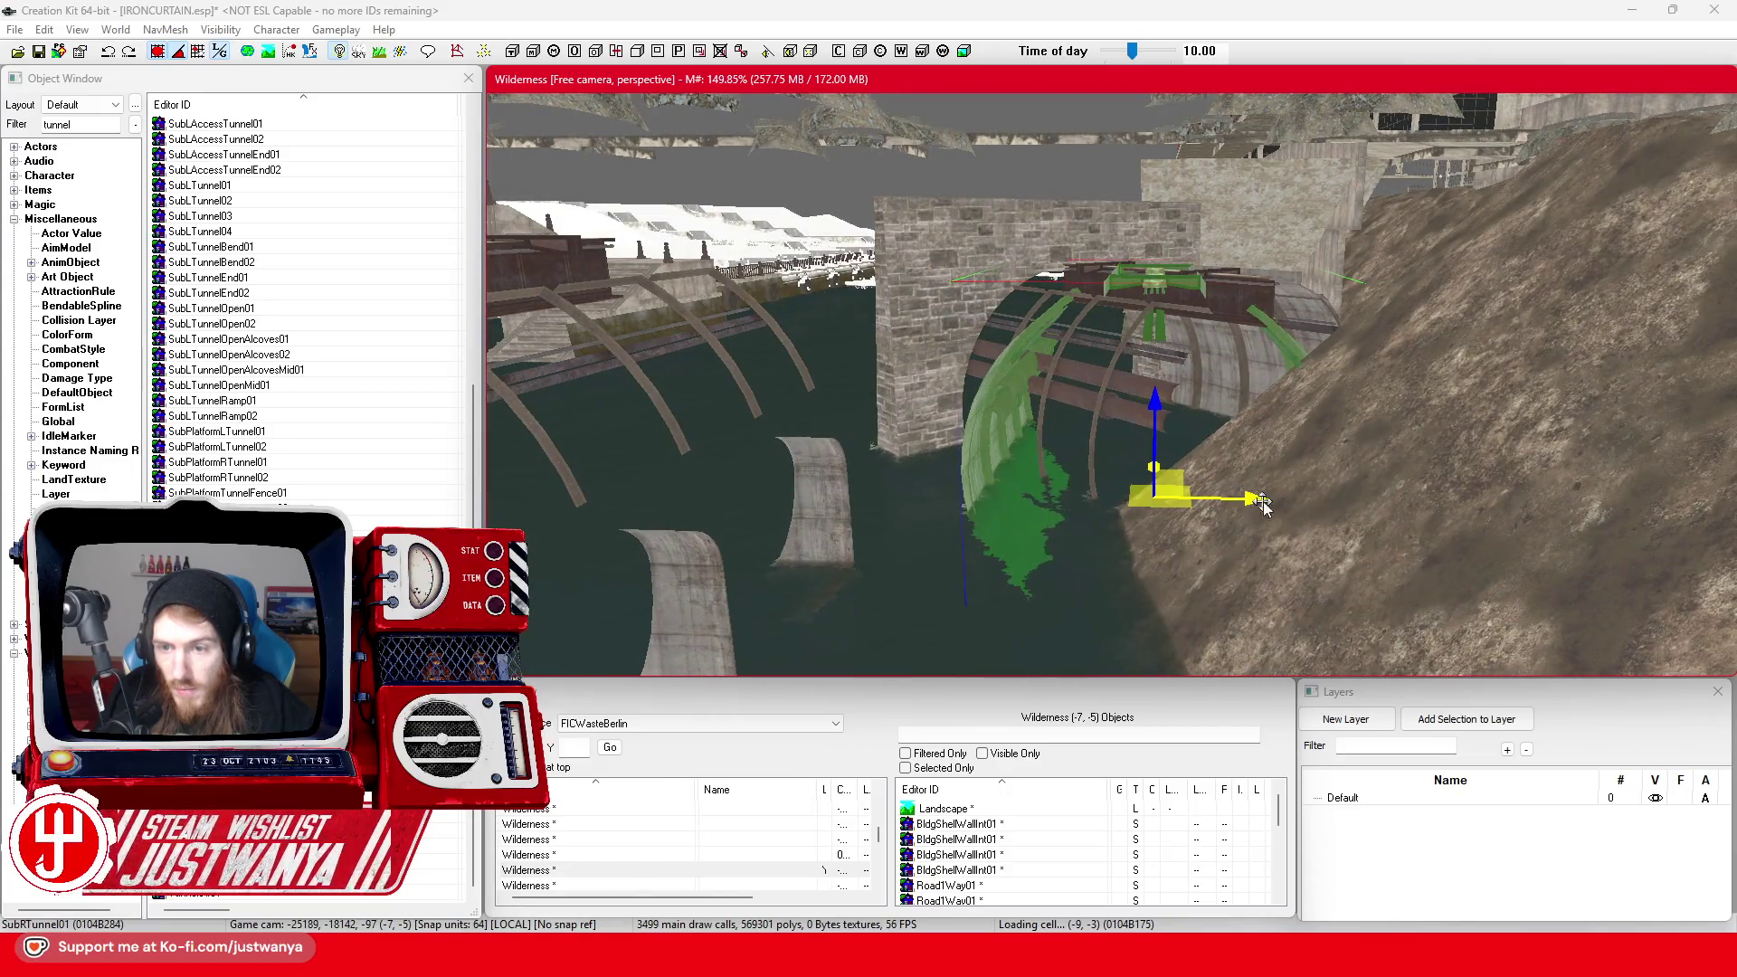
{"action": "left_click_drag", "start_coordinate": [1263, 502], "coordinate": [1420, 502]}
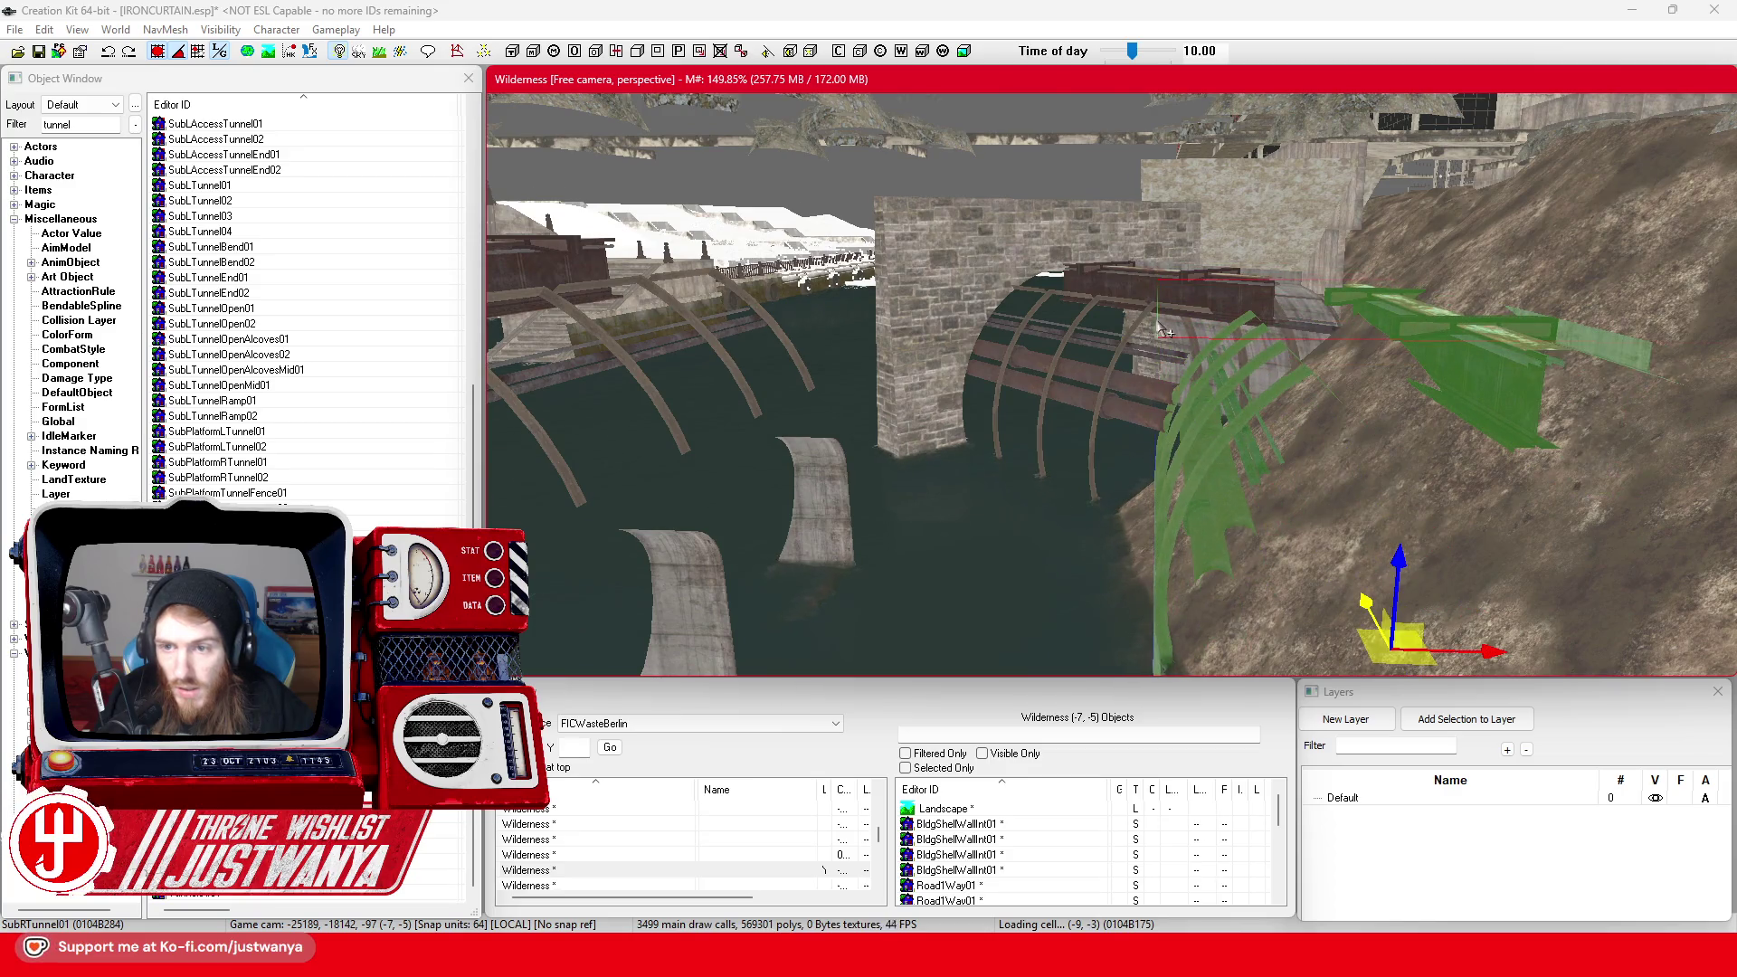
{"action": "scroll", "coordinate": [1164, 330], "scroll_direction": "up", "scroll_amount": 5}
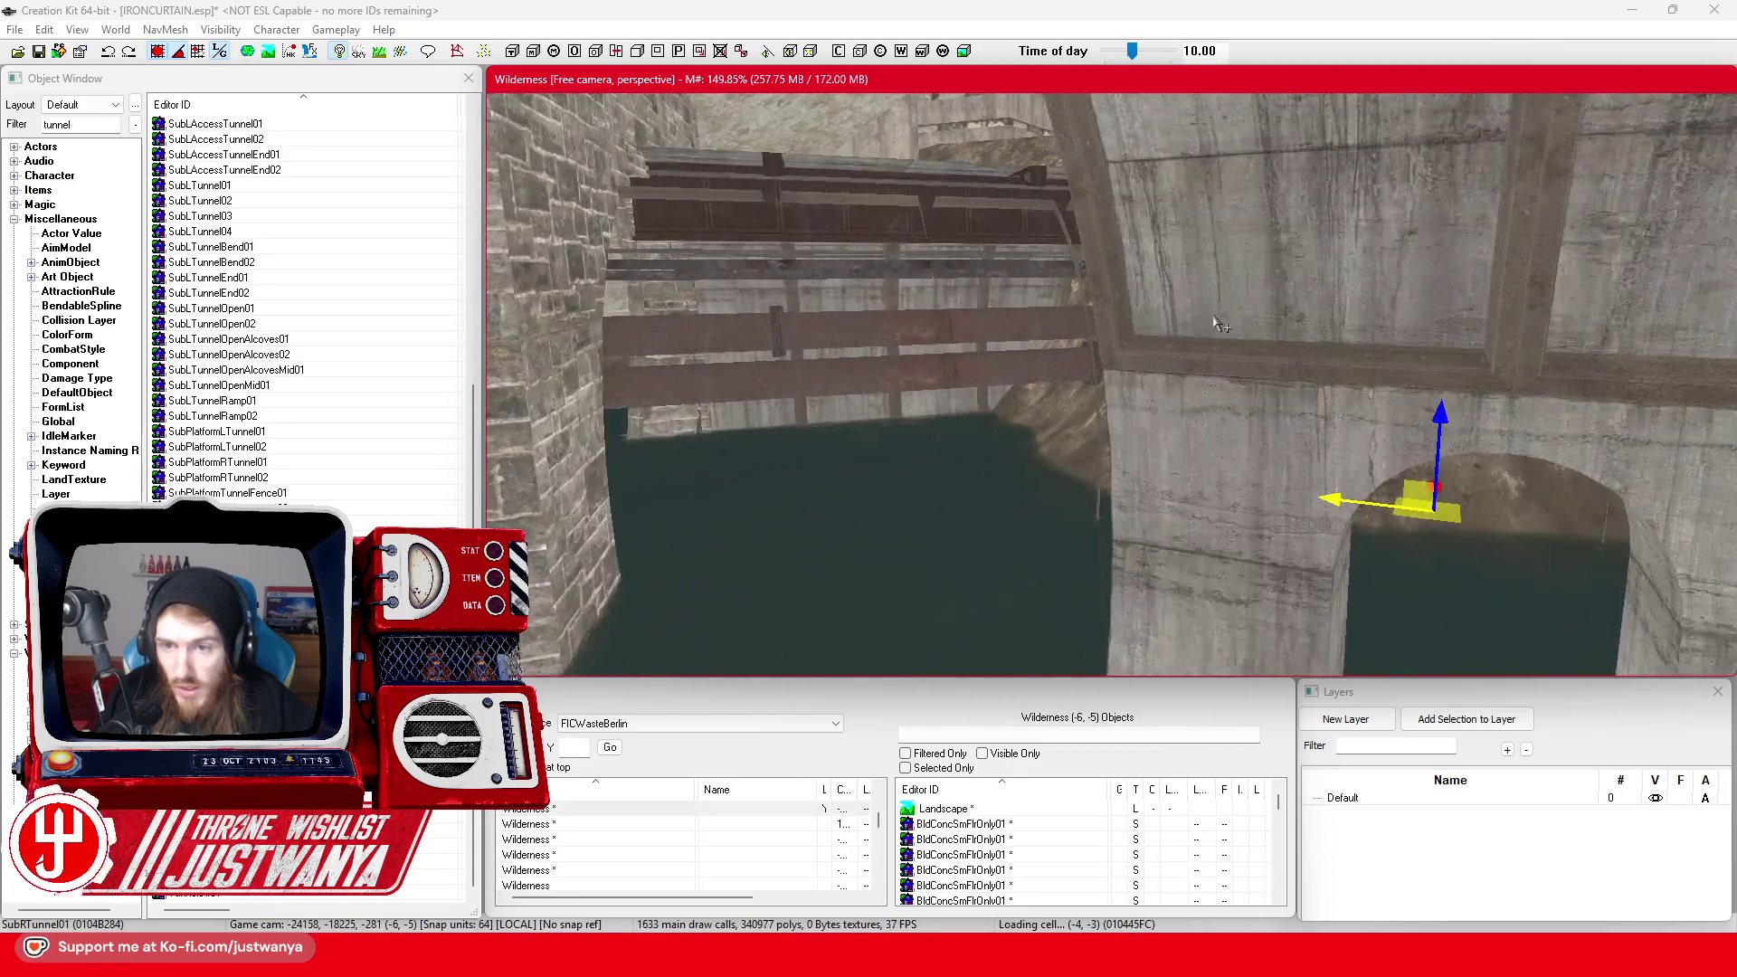
{"action": "scroll", "coordinate": [1219, 323], "scroll_direction": "up", "scroll_amount": 5}
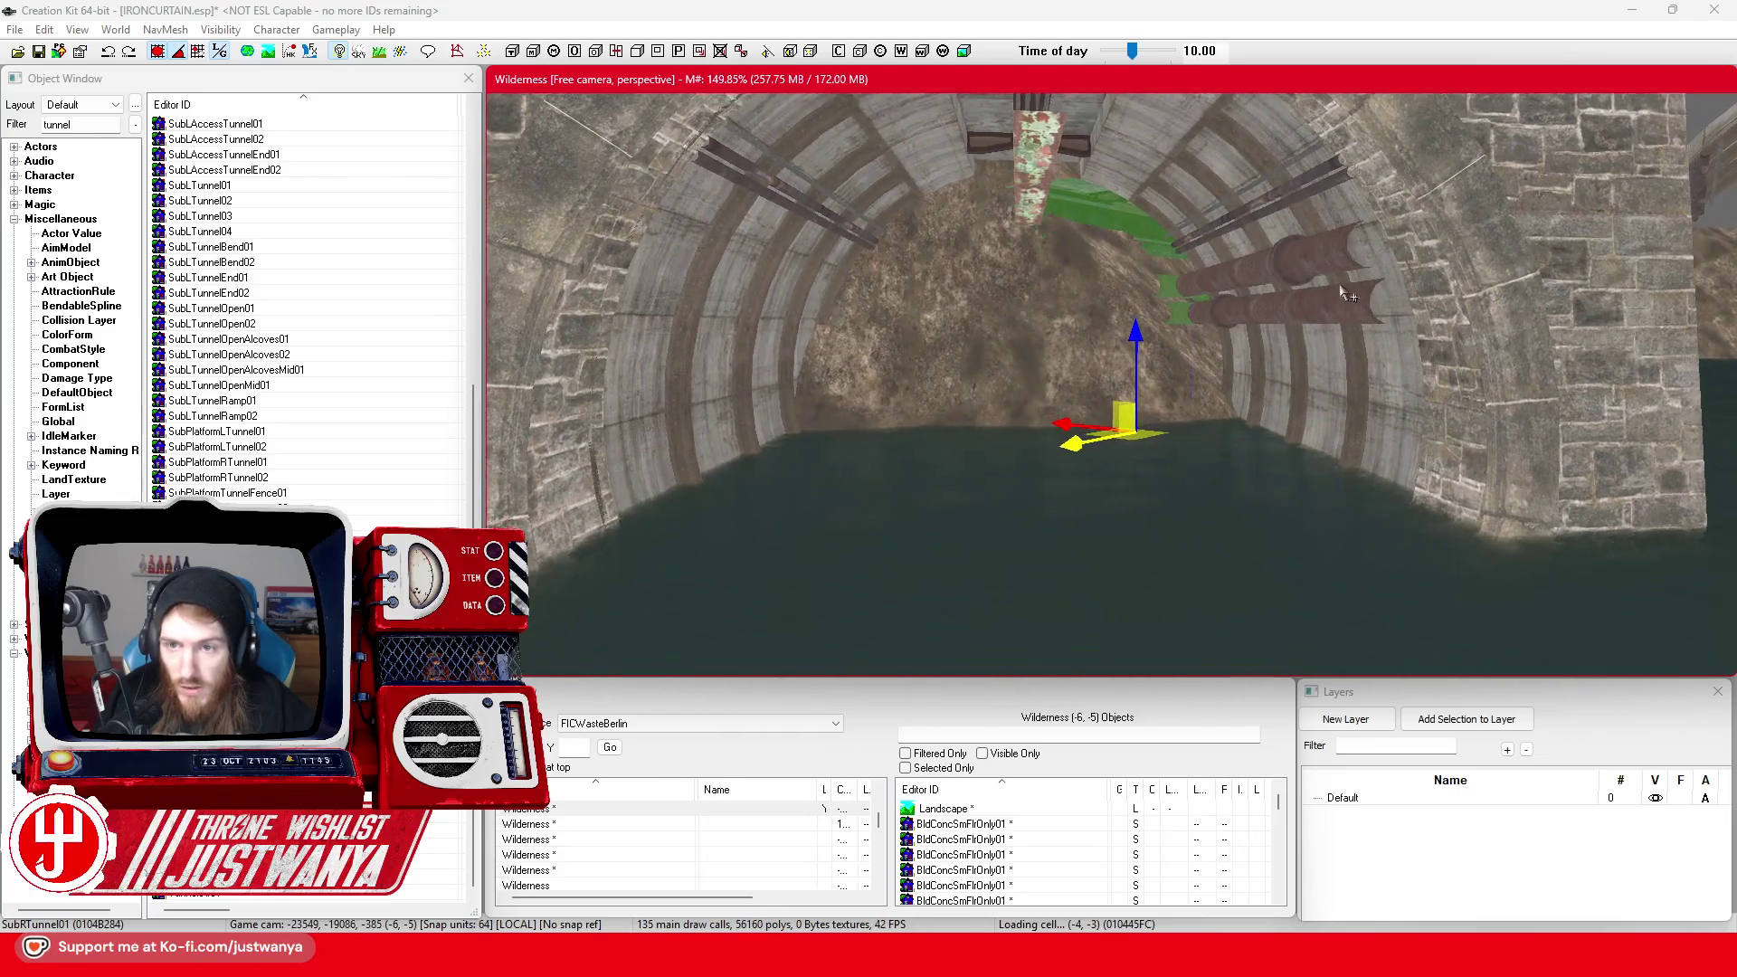
{"action": "scroll", "coordinate": [1343, 291], "scroll_direction": "up", "scroll_amount": 5}
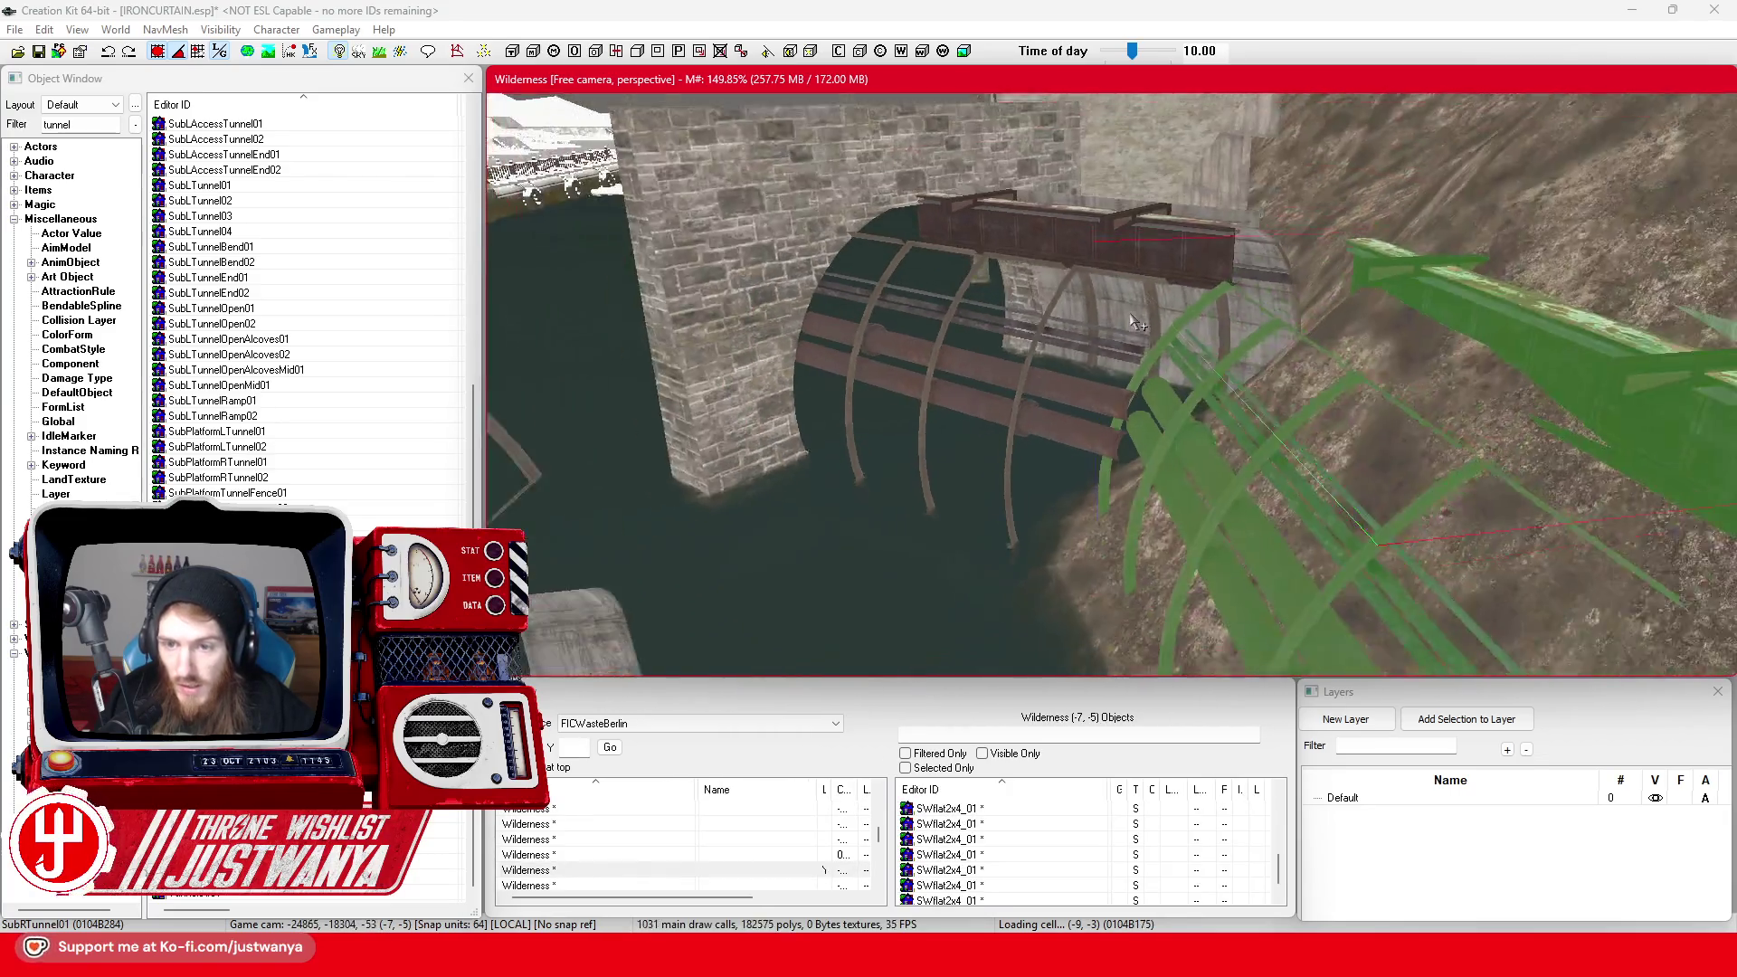
{"action": "scroll", "coordinate": [1137, 323], "scroll_direction": "up", "scroll_amount": 5}
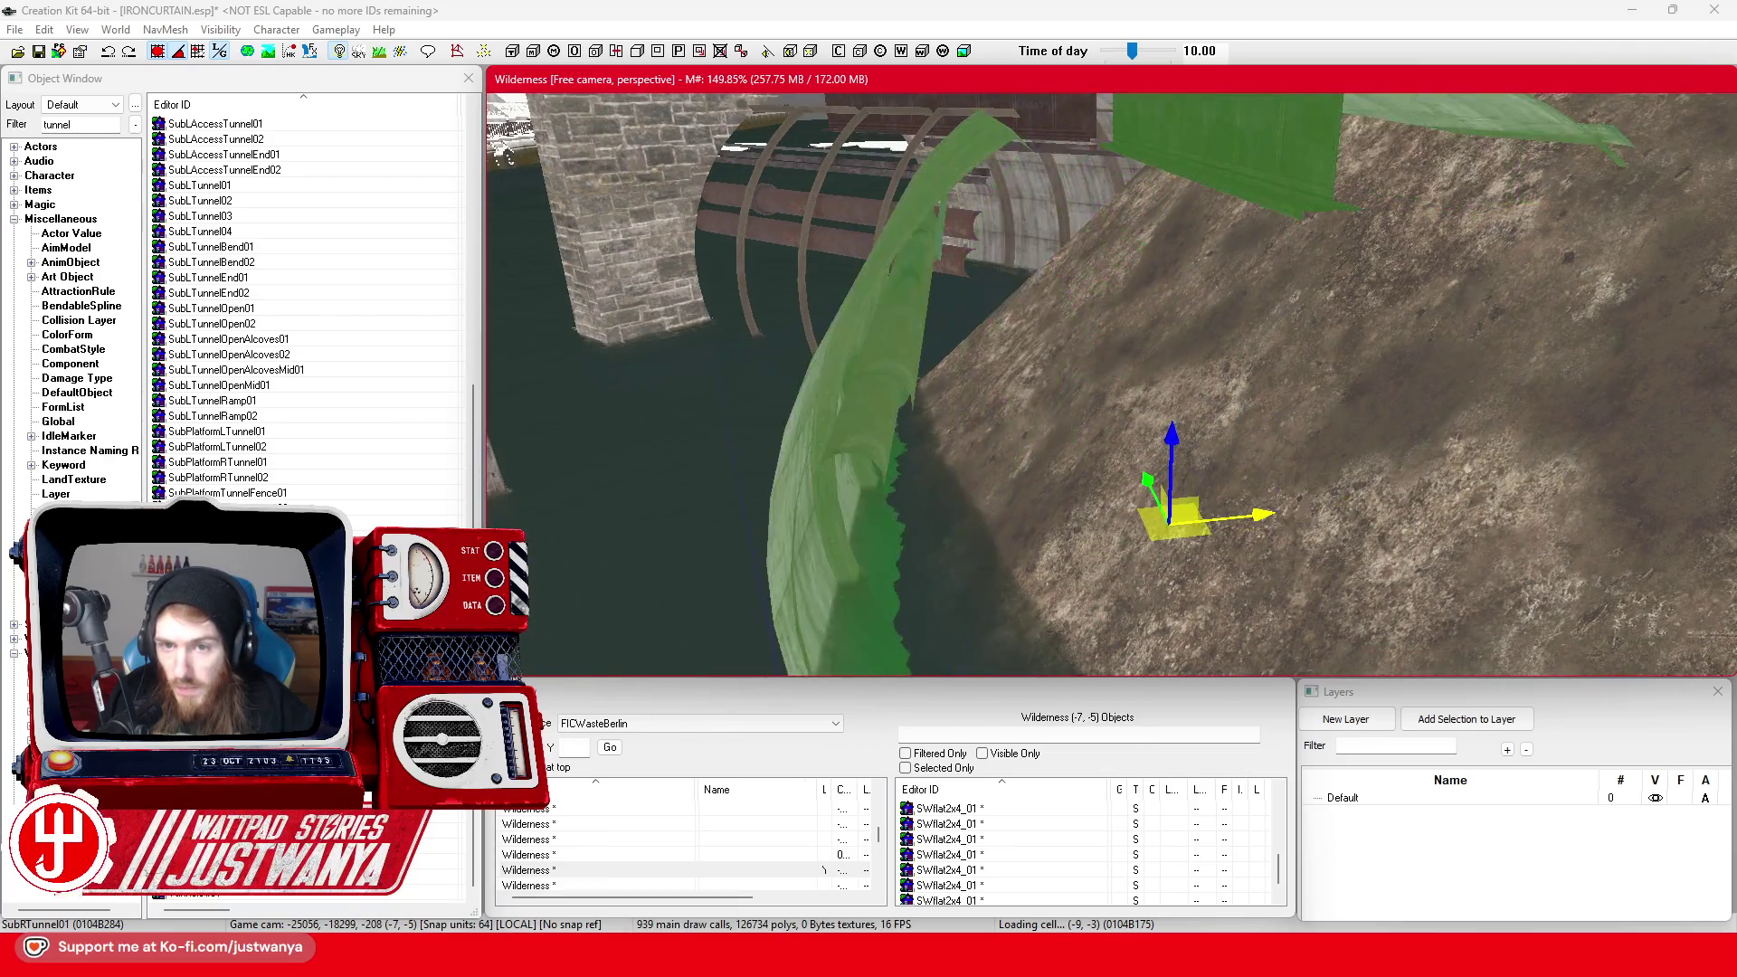
{"action": "key", "text": "shift"}
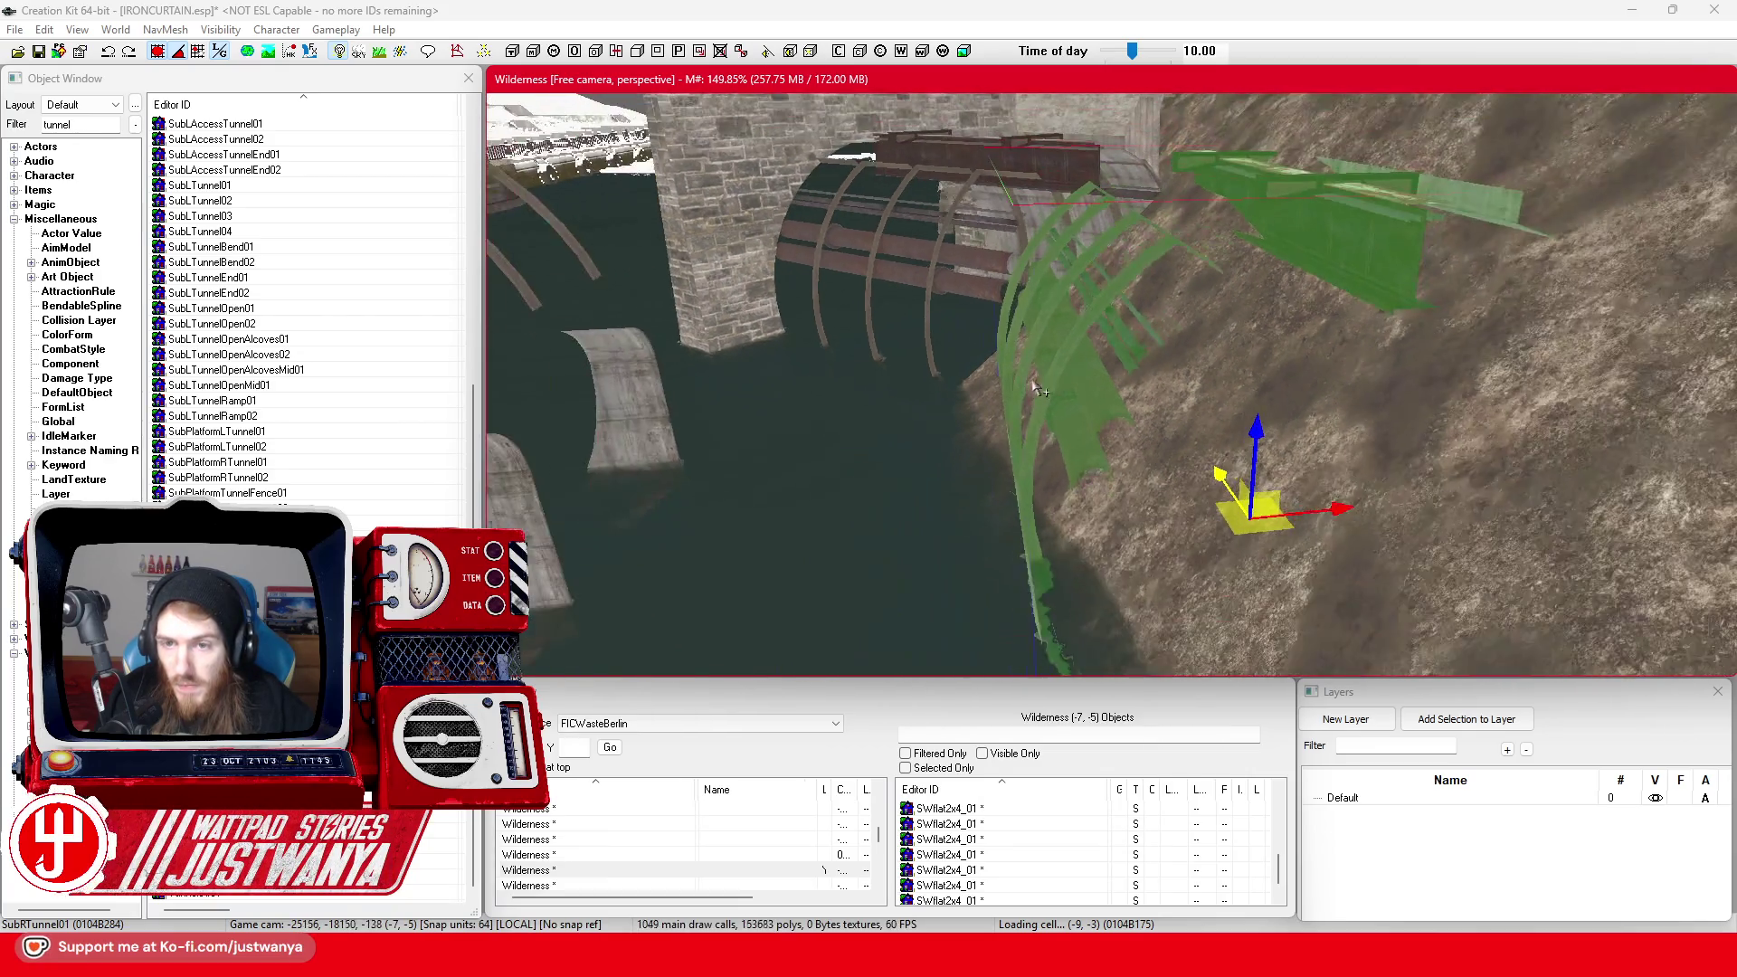
{"action": "key", "text": "shift"}
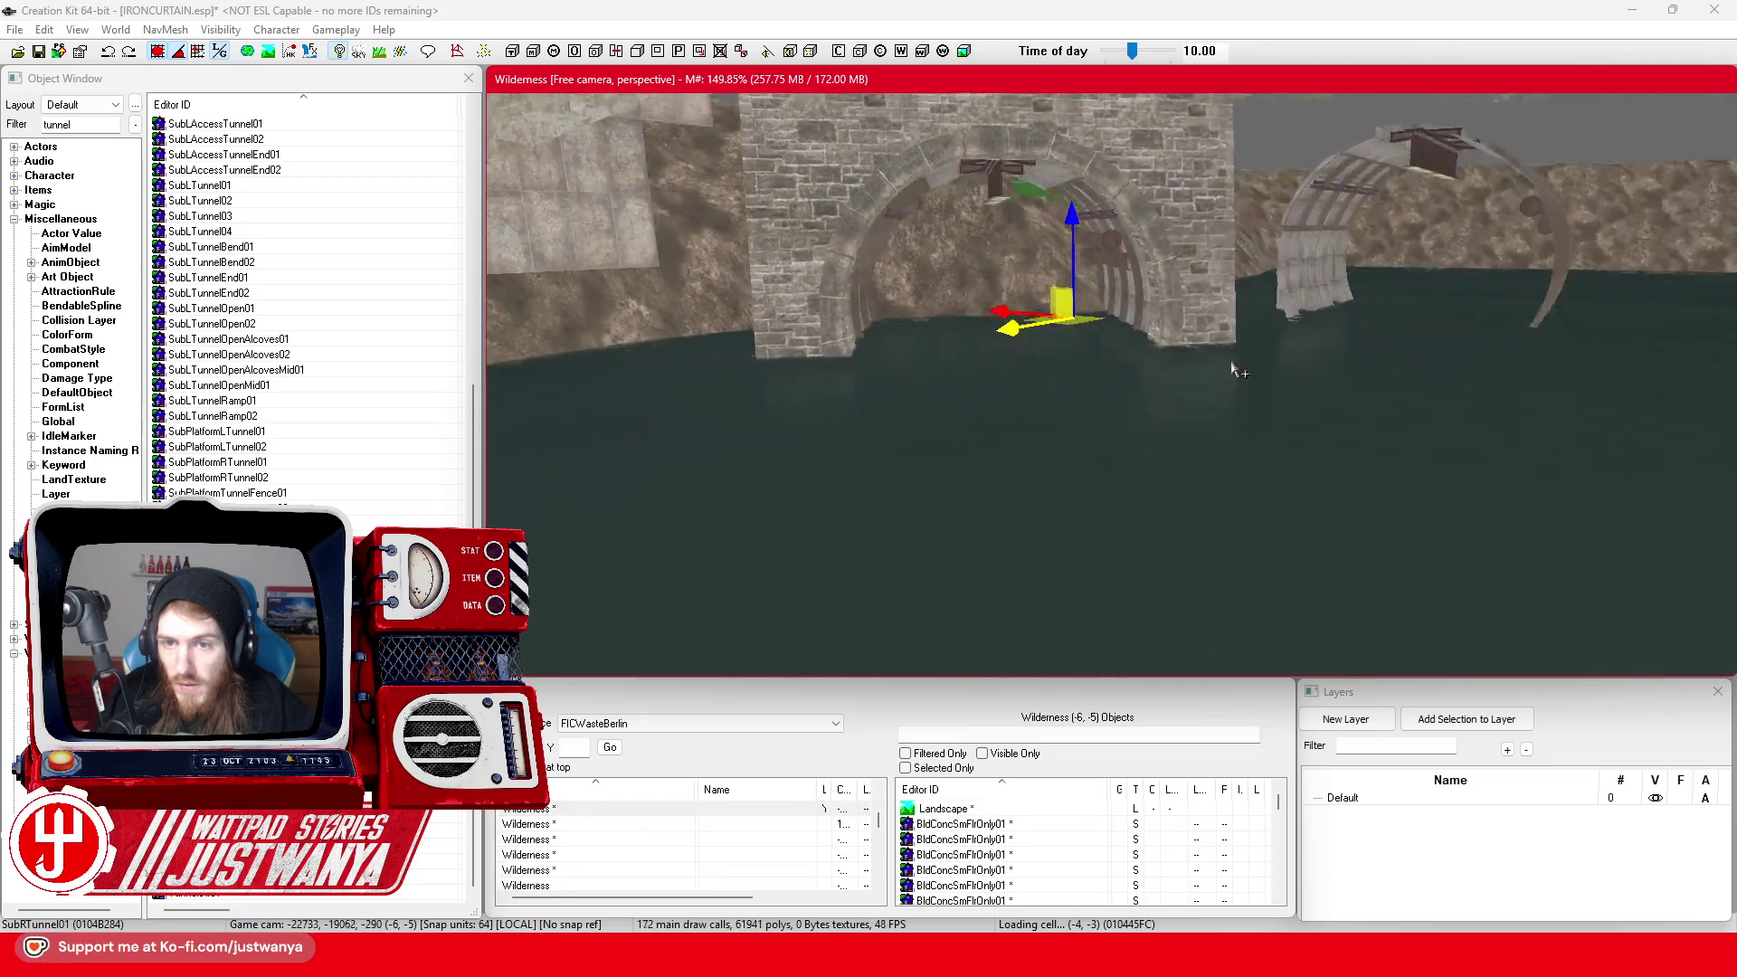
{"action": "key", "text": "shift"}
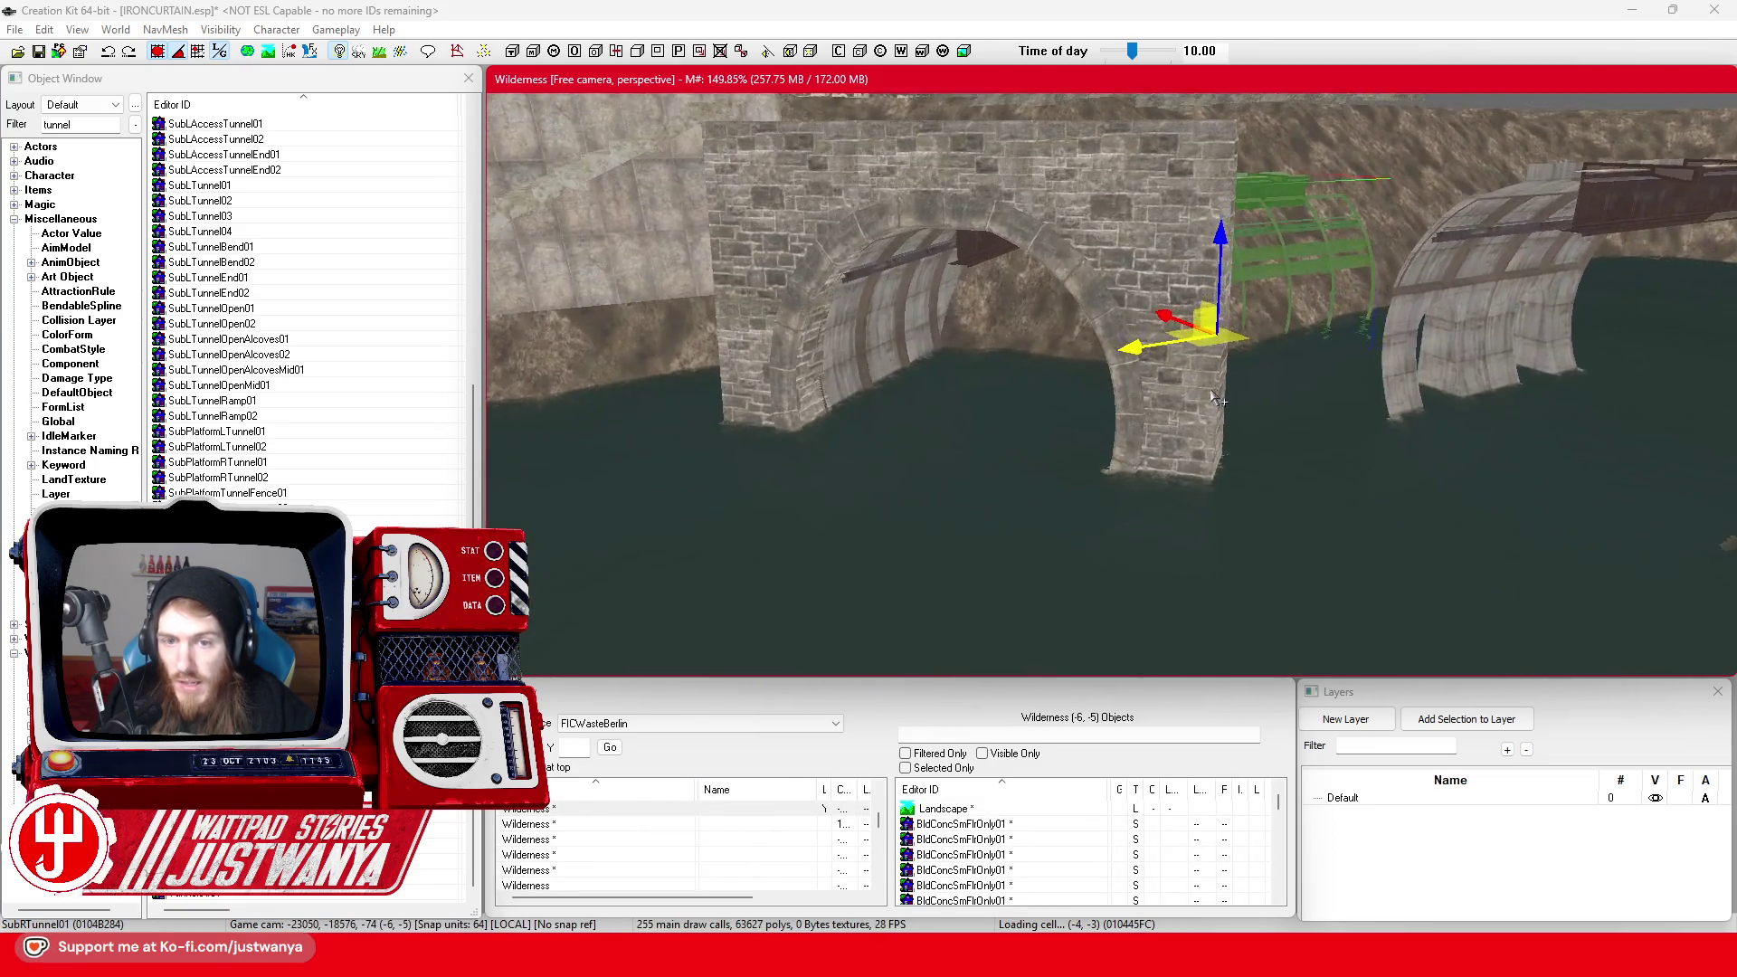
Save the IRONCURTAIN plugin, then open landscape editing (radius 3) and sculpt under the arch
{"action": "left_click", "coordinate": [40, 52]}
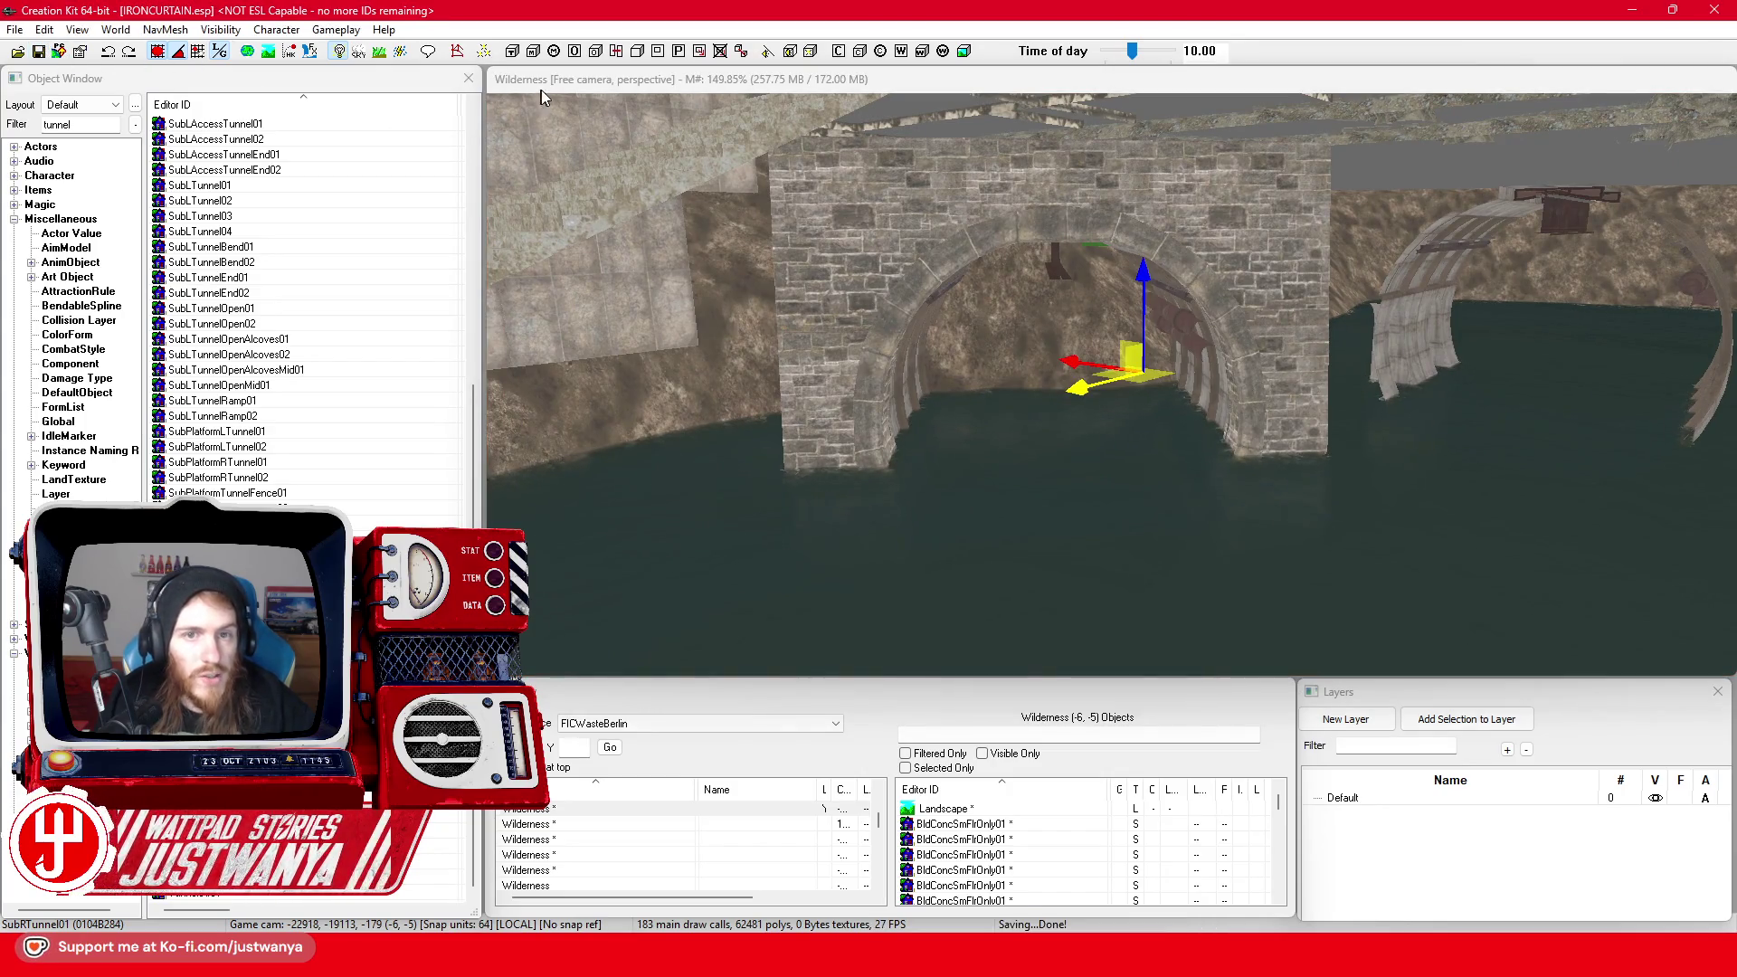
{"action": "left_click", "coordinate": [747, 82]}
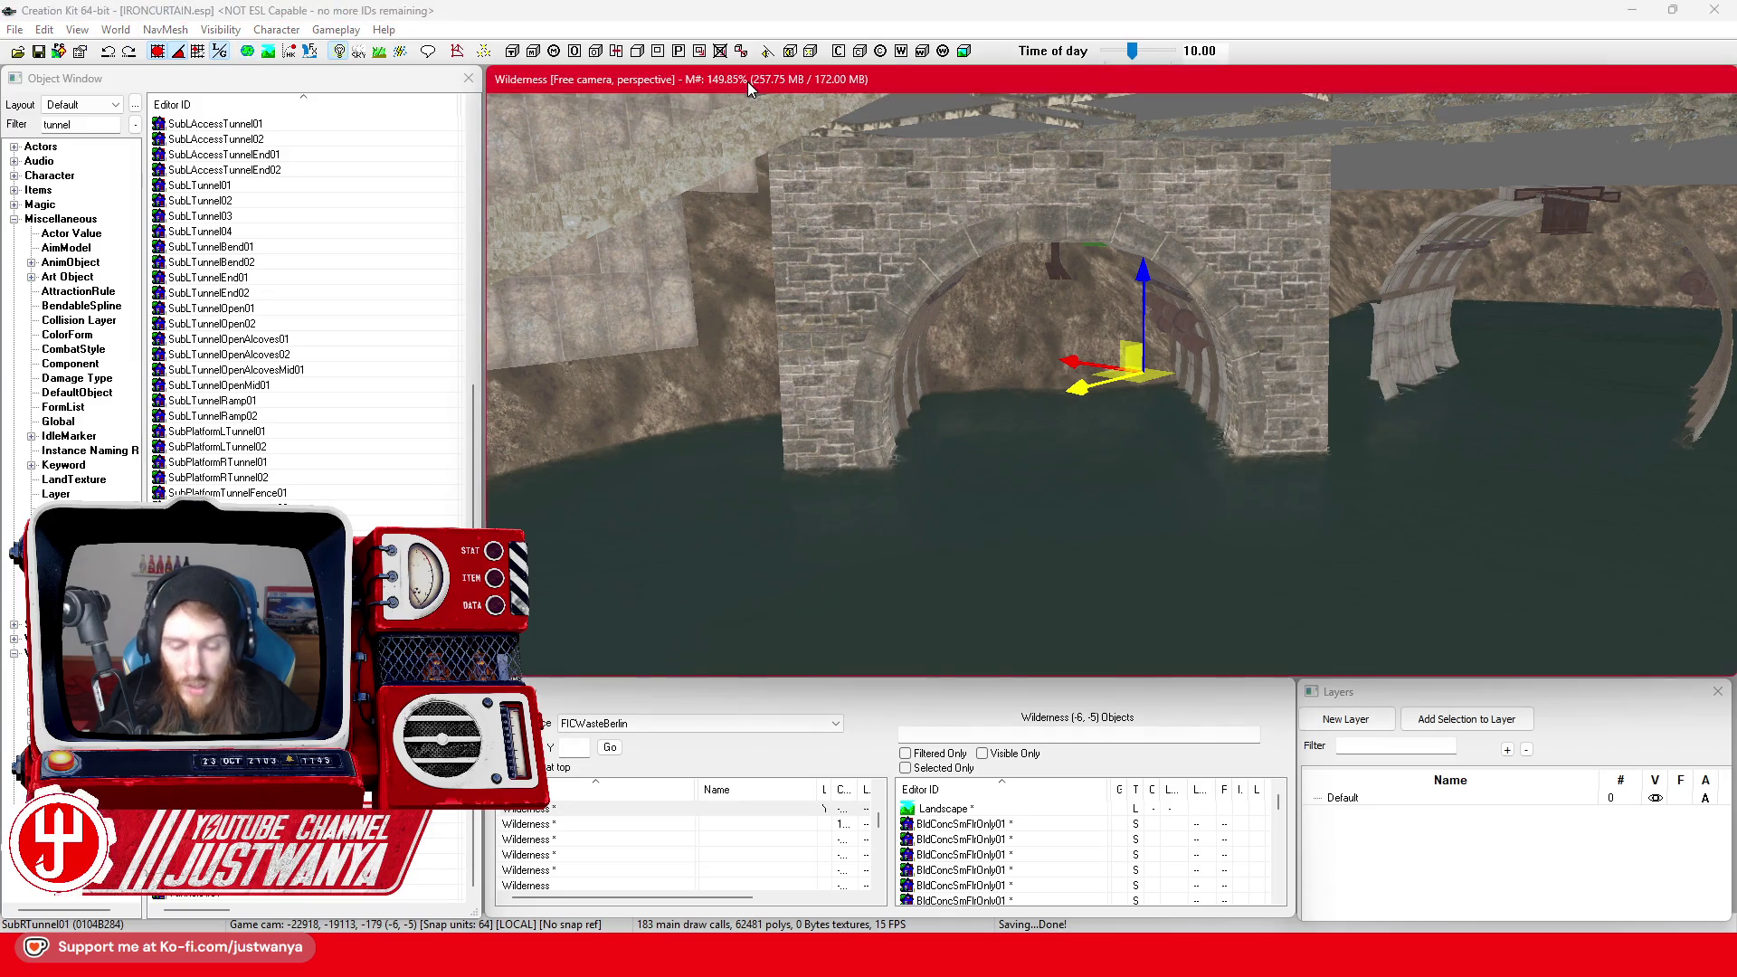
{"action": "key", "text": "h"}
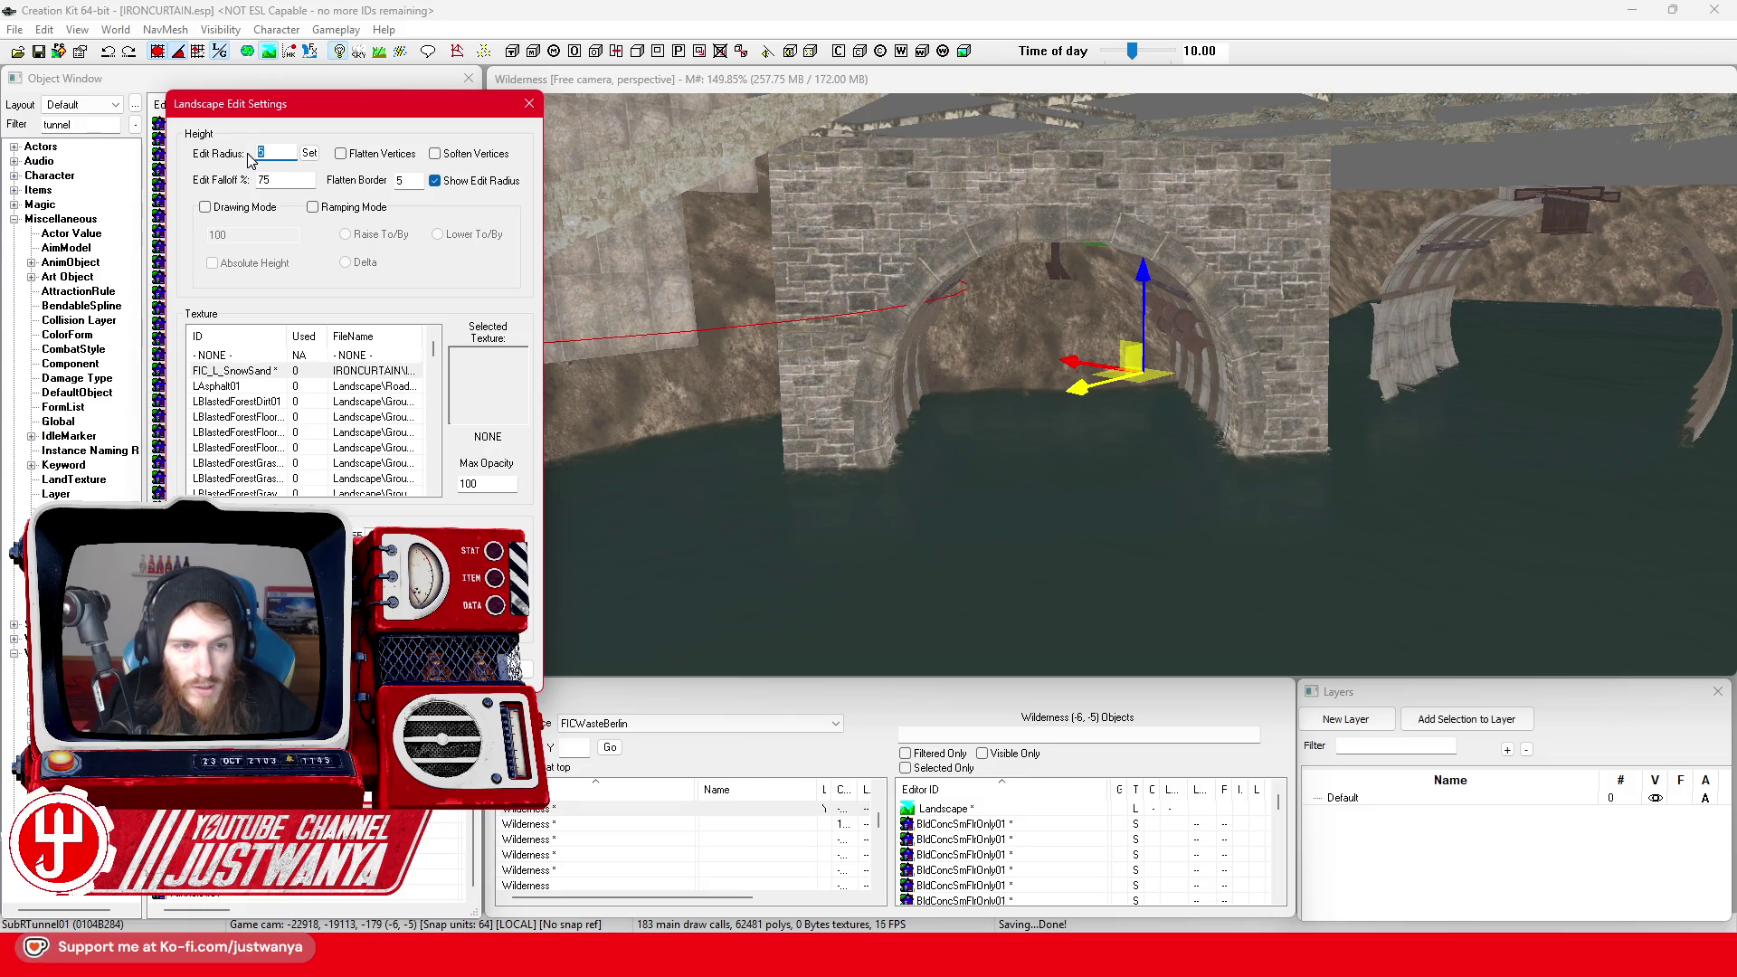
{"action": "left_click_drag", "start_coordinate": [1028, 382], "coordinate": [1033, 400]}
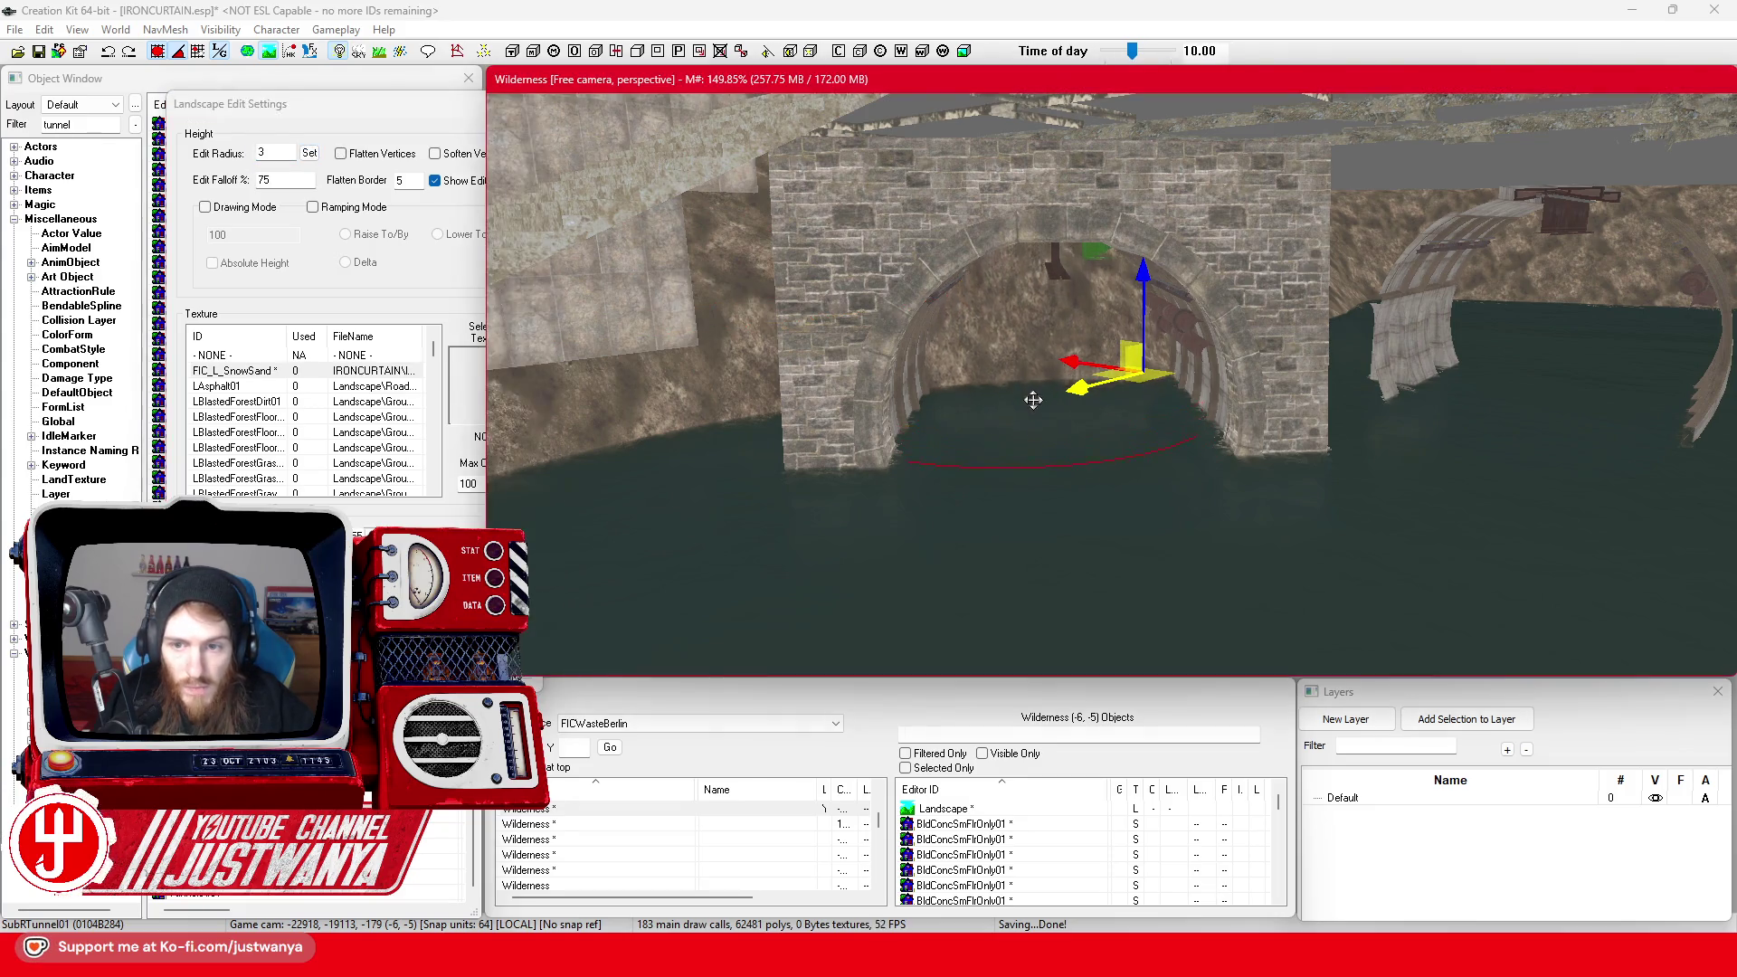
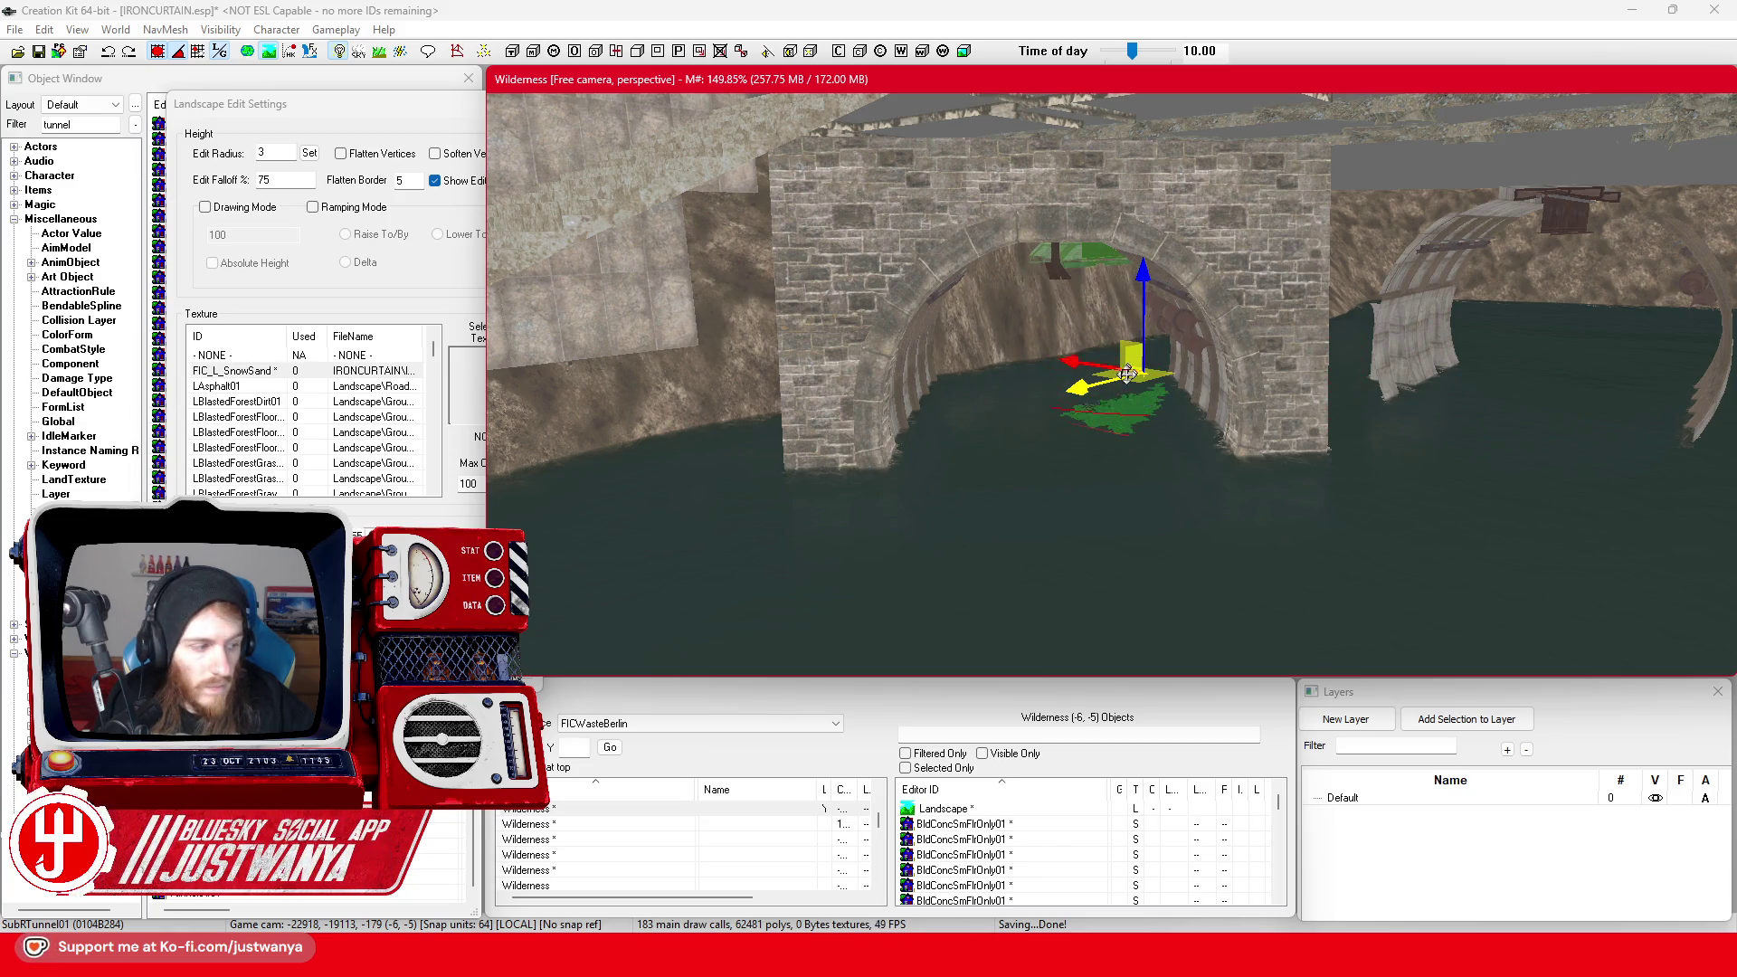
Lower the terrain poking into the tunnel arch and clear it from the tunnel's water floor
{"action": "scroll", "coordinate": [1075, 382], "scroll_direction": "up", "scroll_amount": 10}
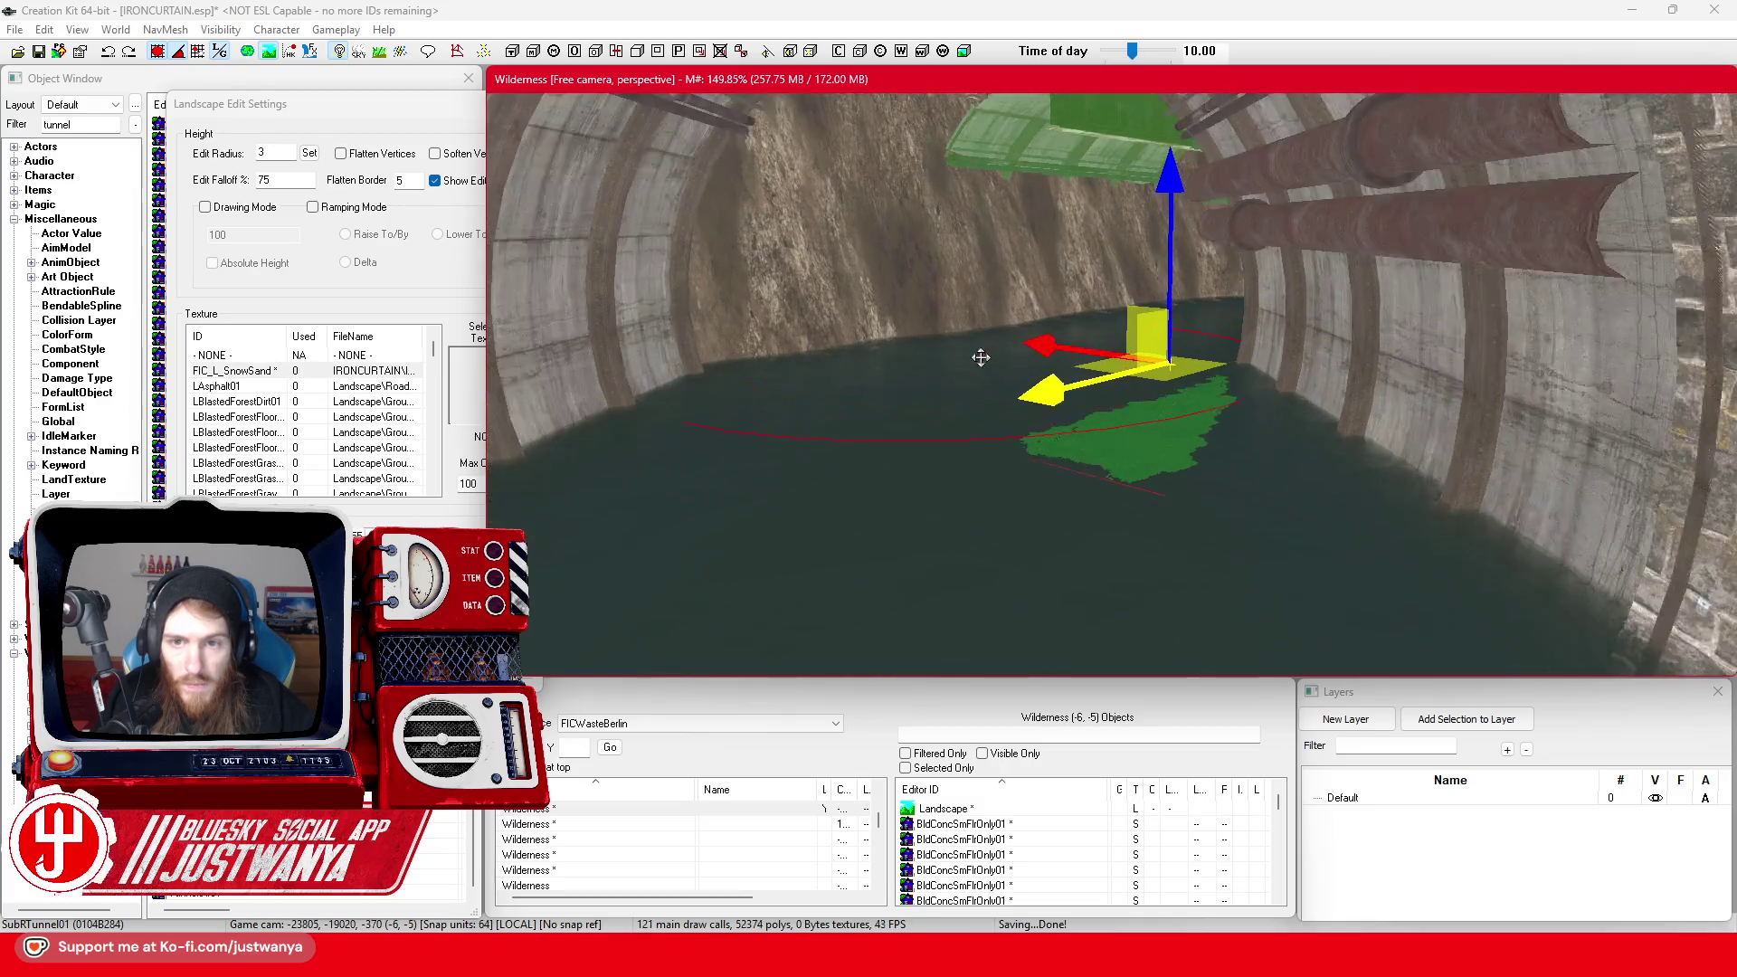
{"action": "scroll", "coordinate": [1026, 384], "scroll_direction": "down", "scroll_amount": 3}
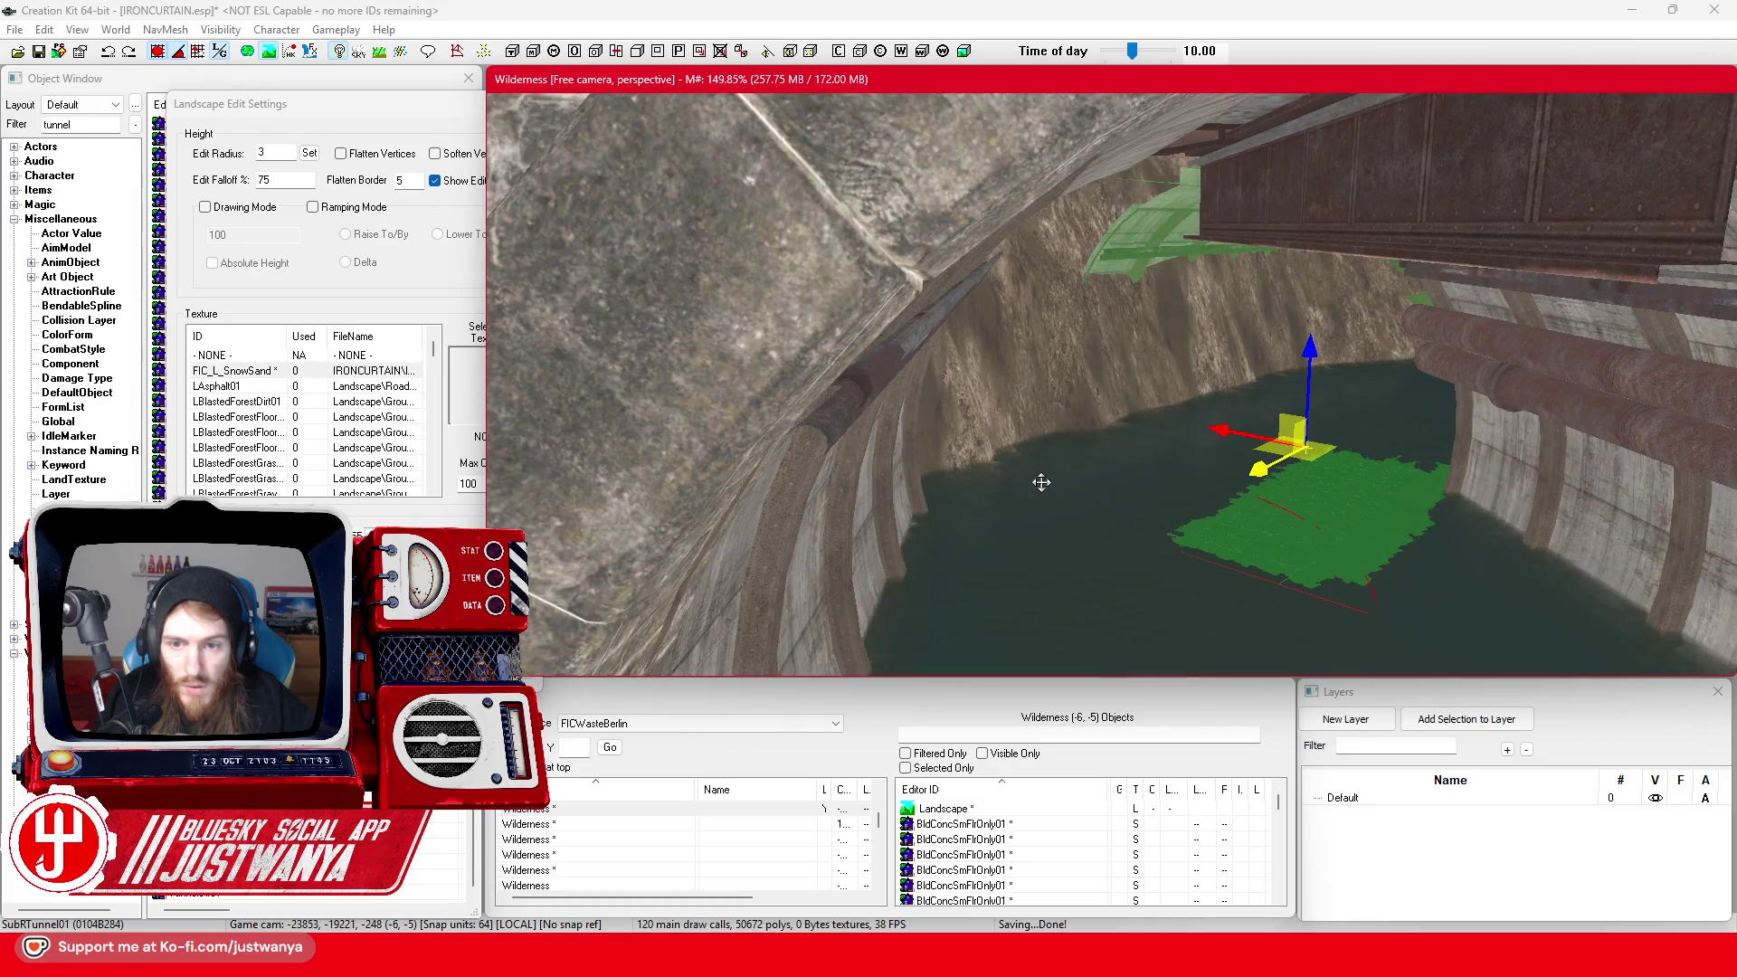
{"action": "left_click_drag", "start_coordinate": [1093, 445], "coordinate": [1087, 499]}
{"action": "mouse_move", "coordinate": [1169, 441]}
{"action": "left_mouse_down"}
{"action": "mouse_move", "coordinate": [1213, 438]}
{"action": "mouse_move", "coordinate": [1263, 388]}
{"action": "mouse_move", "coordinate": [1300, 414]}
{"action": "left_mouse_up"}
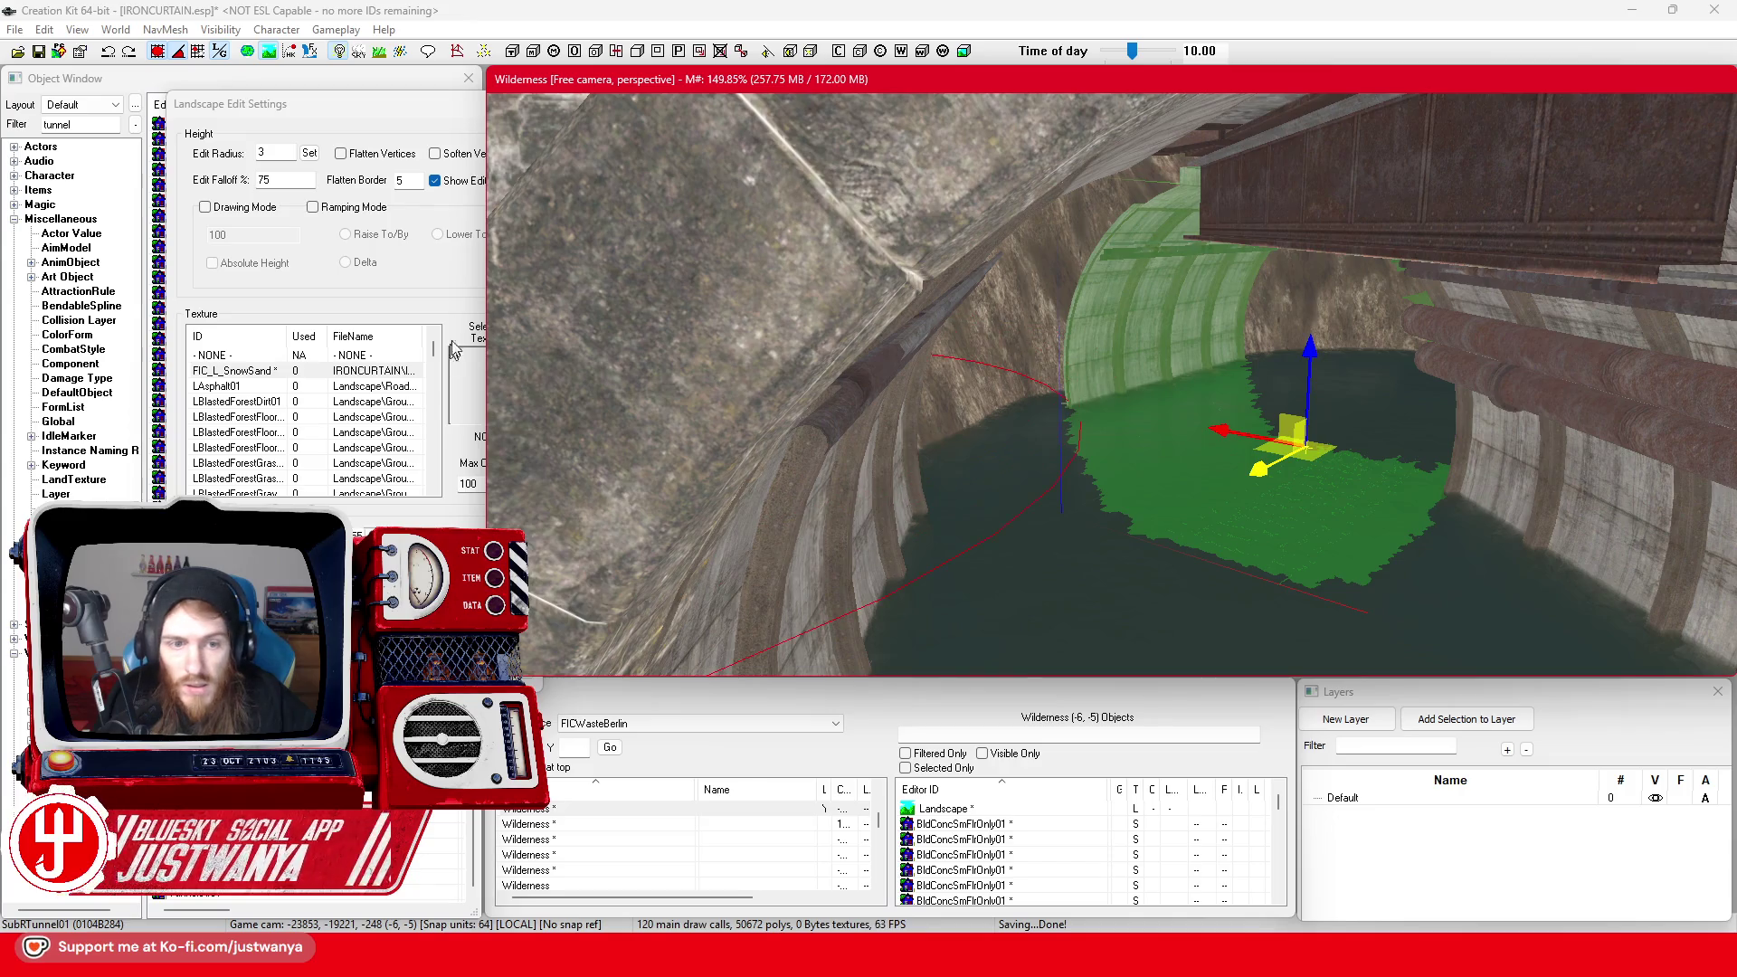
Exit landscape editing, inspect the SubRTunnel01 piece from several angles, and save IRONCURTAIN.esp
{"action": "key", "text": "h"}
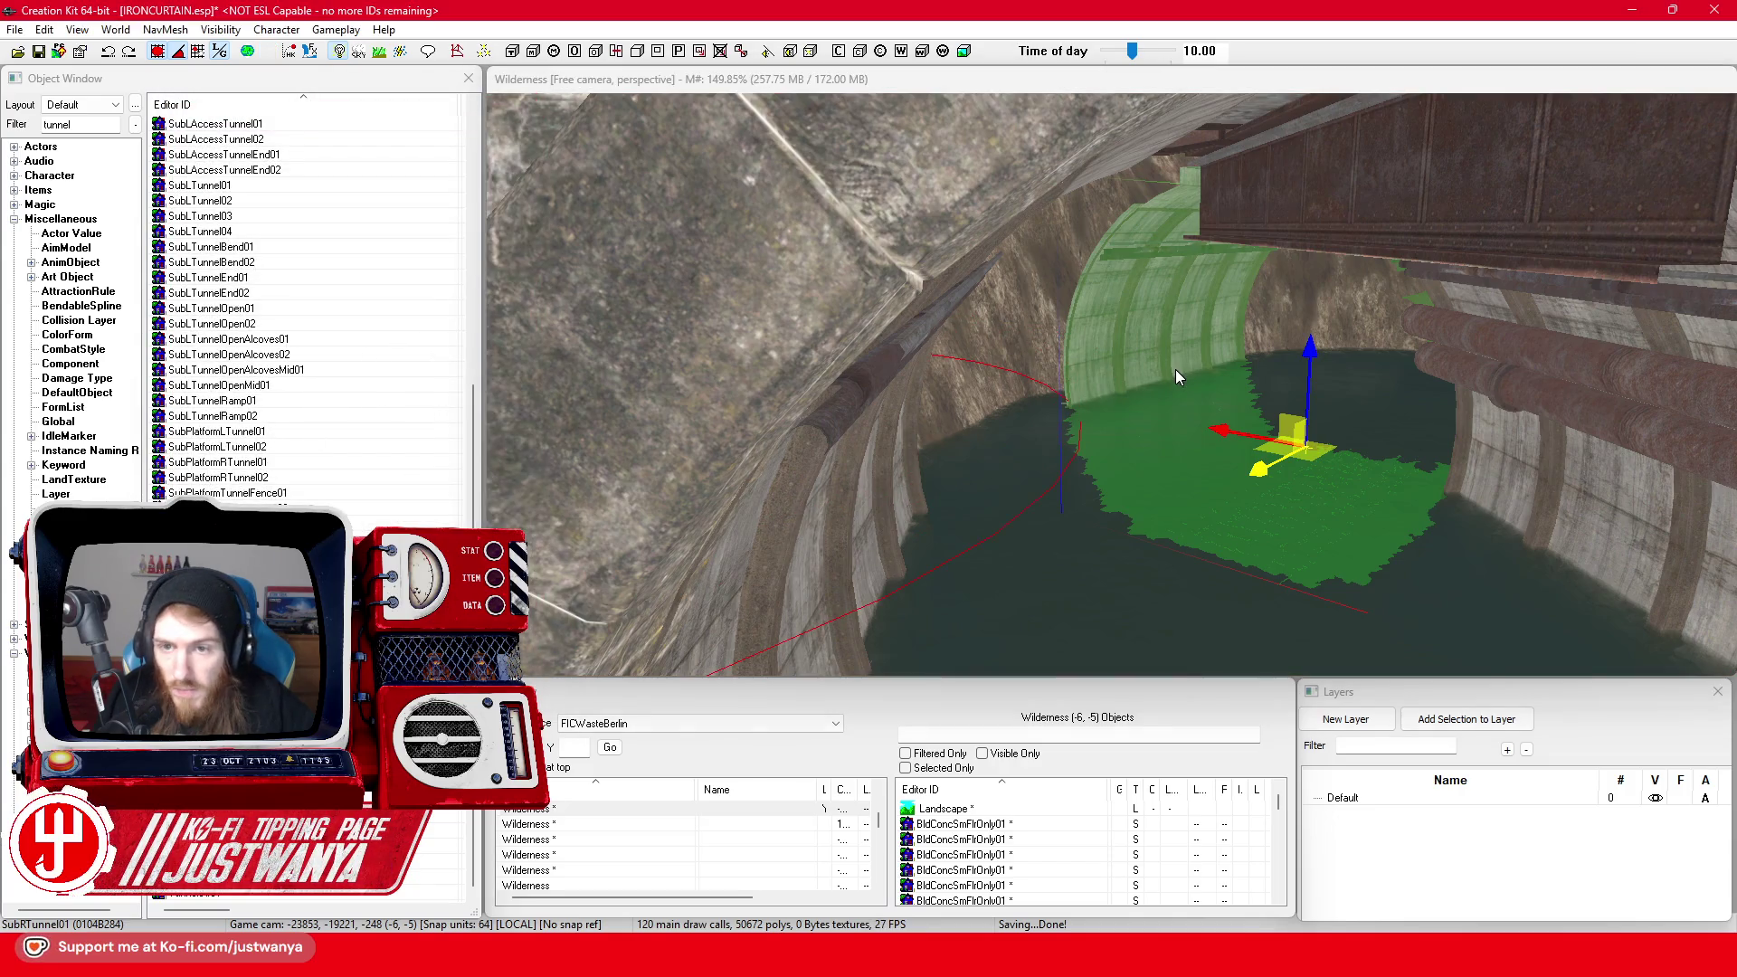
{"action": "left_click", "coordinate": [1175, 369]}
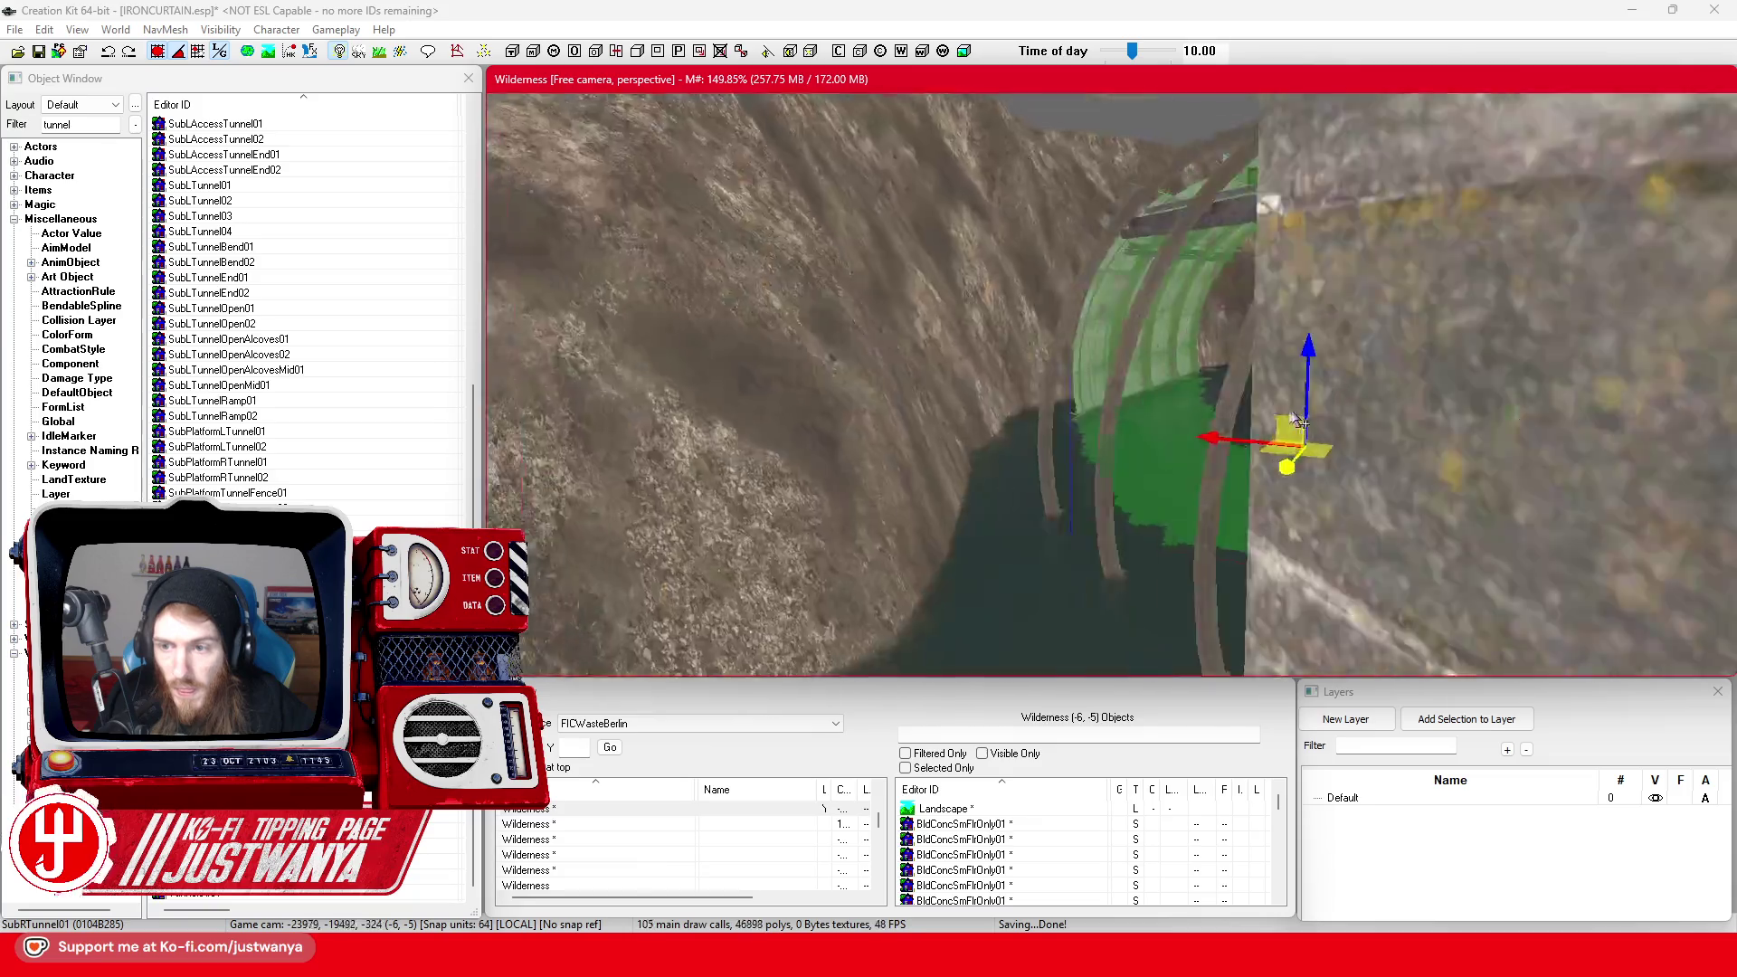
{"action": "scroll", "coordinate": [1300, 422], "scroll_direction": "up", "scroll_amount": 5}
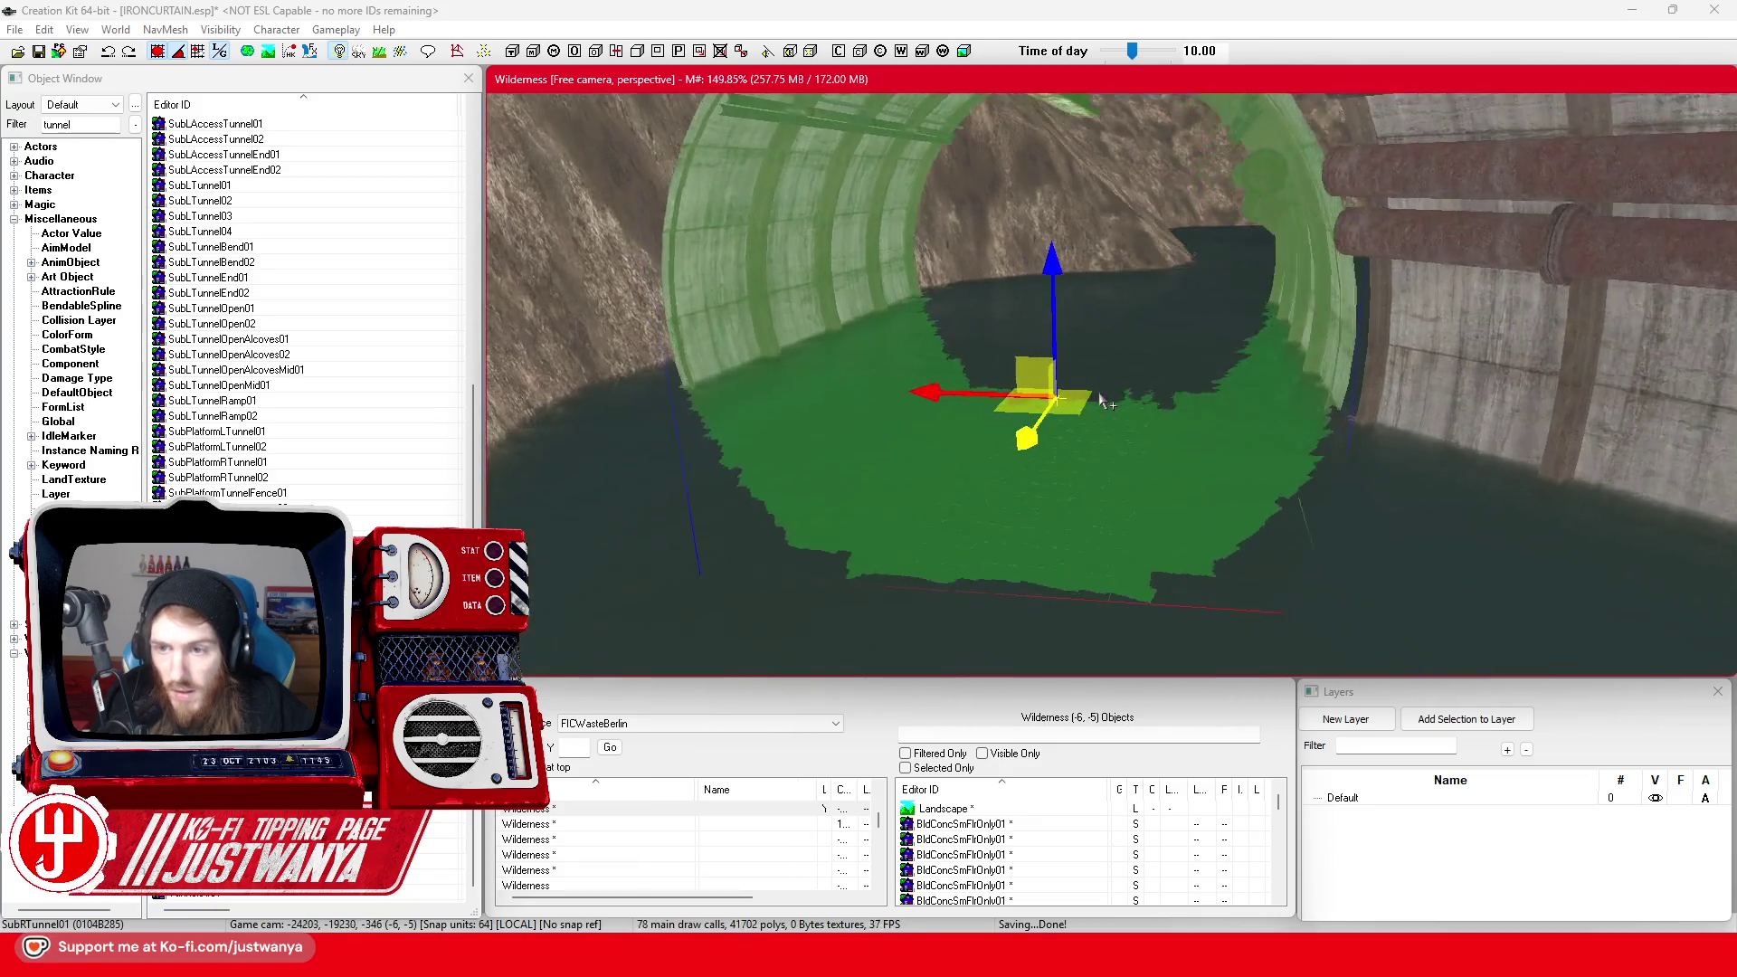
{"action": "key", "text": "shift"}
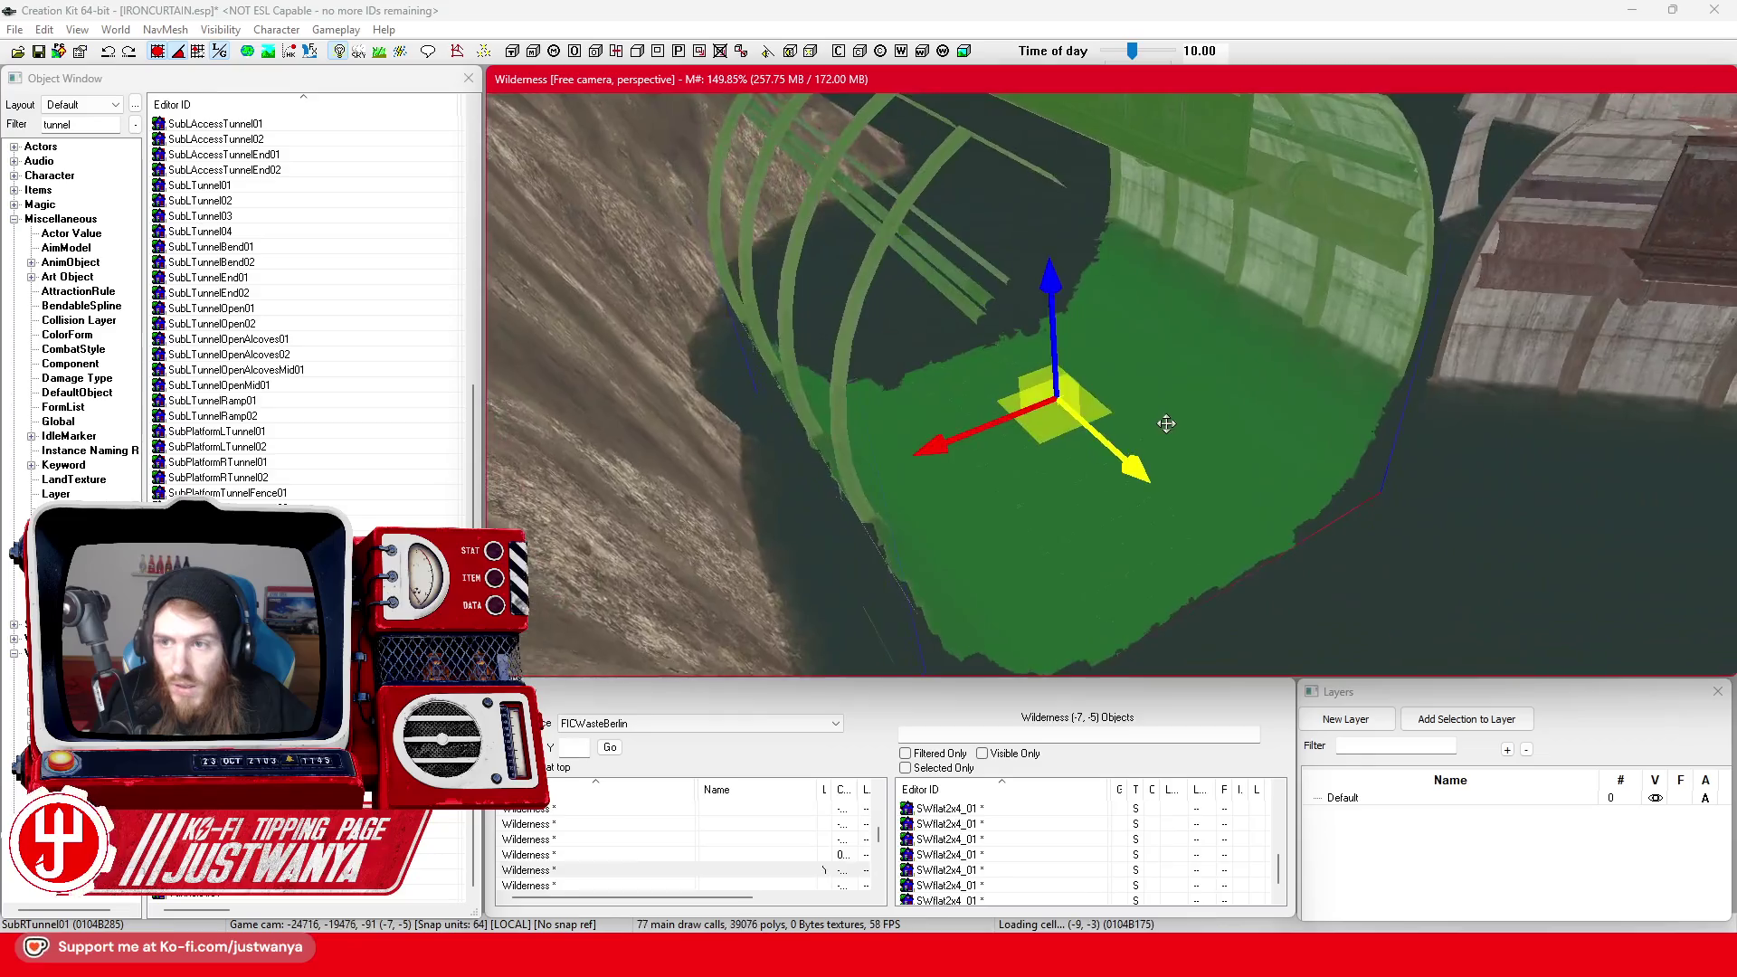
{"action": "key", "text": "shift"}
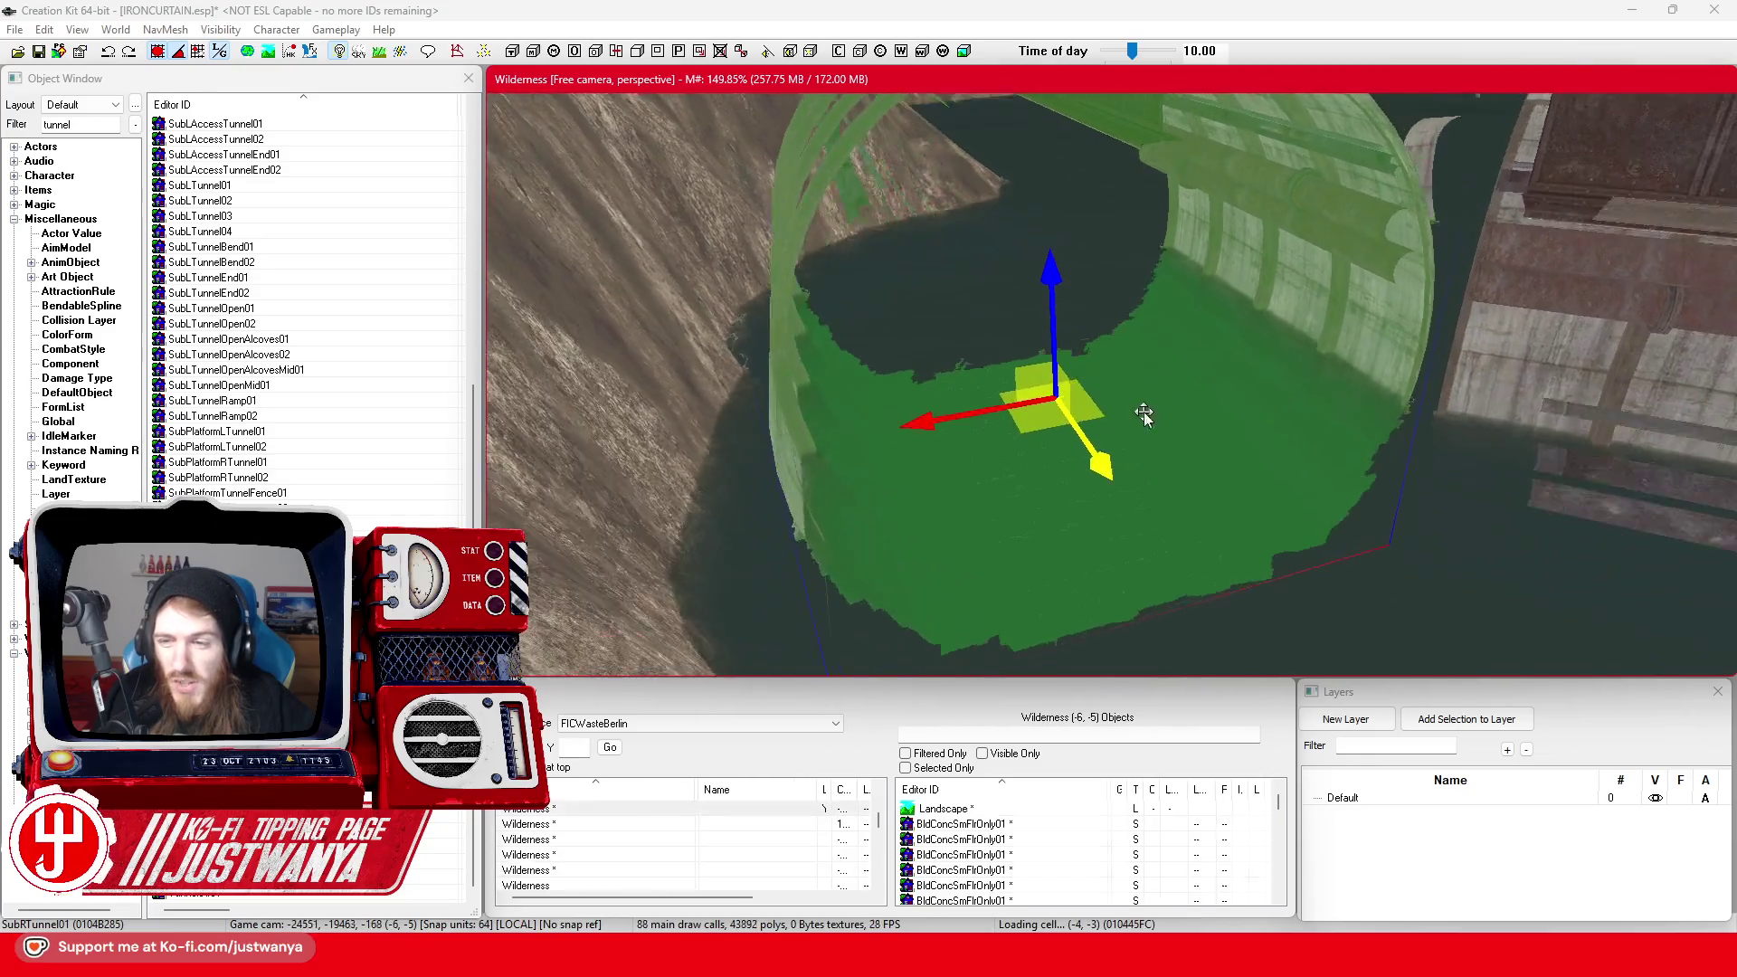
{"action": "key", "text": "shift"}
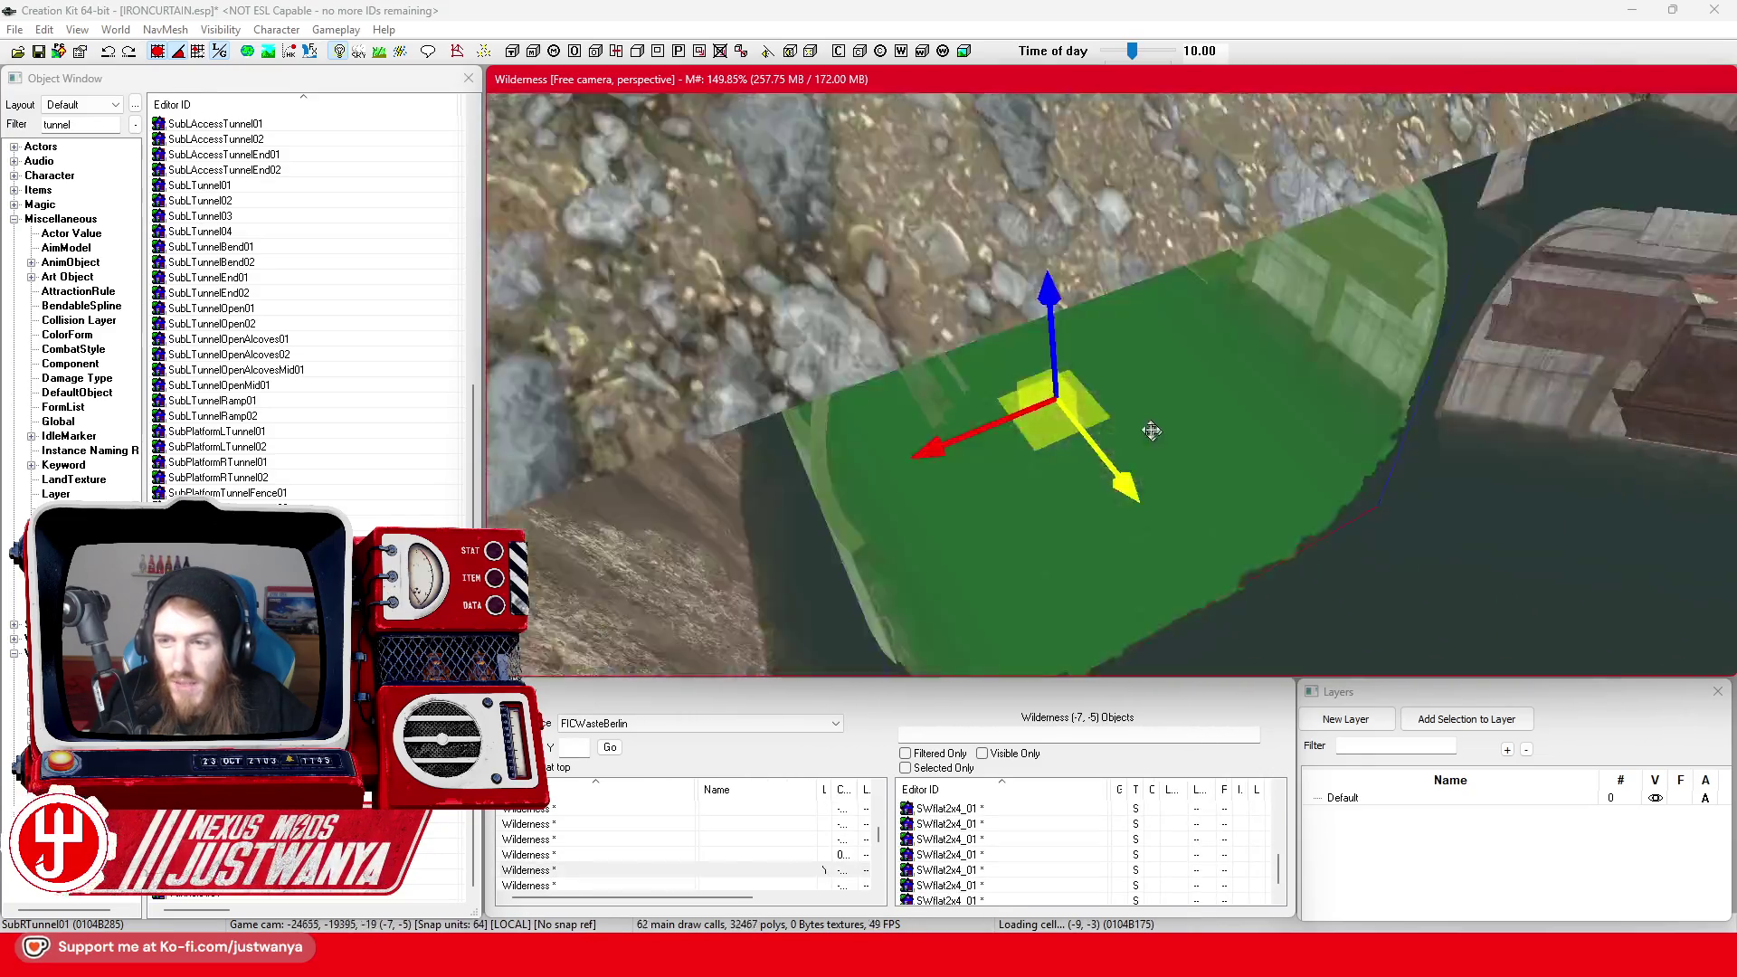
{"action": "key", "text": "shift"}
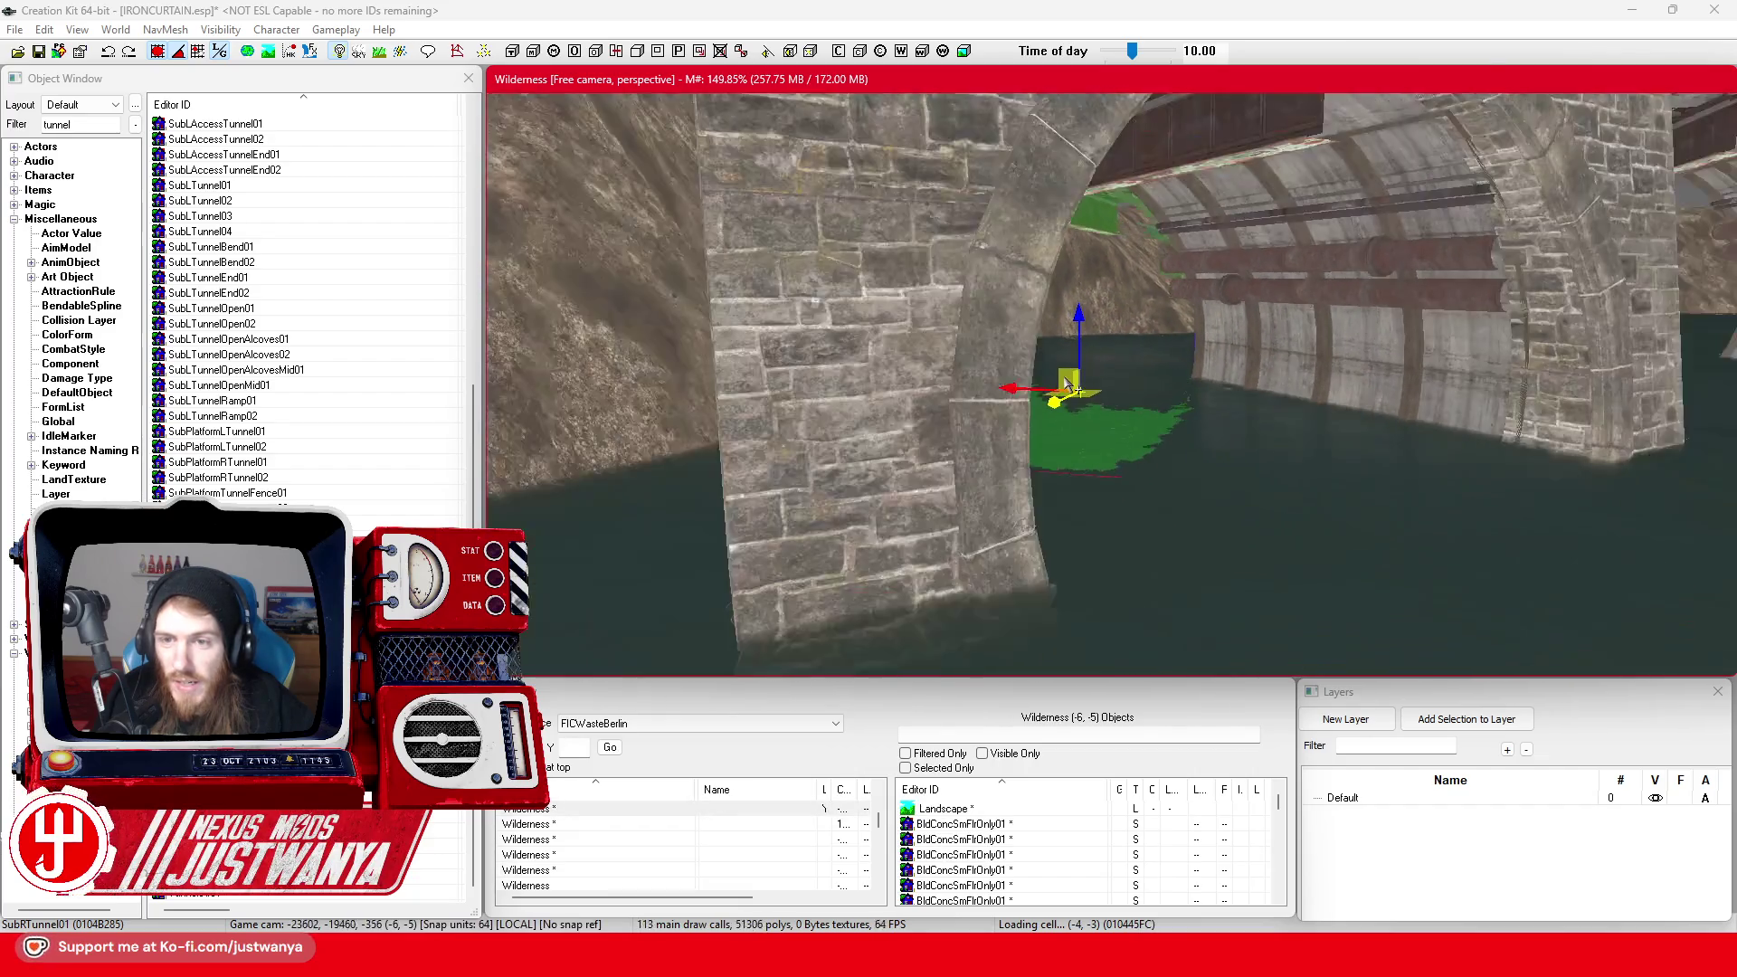
{"action": "key", "text": "shift"}
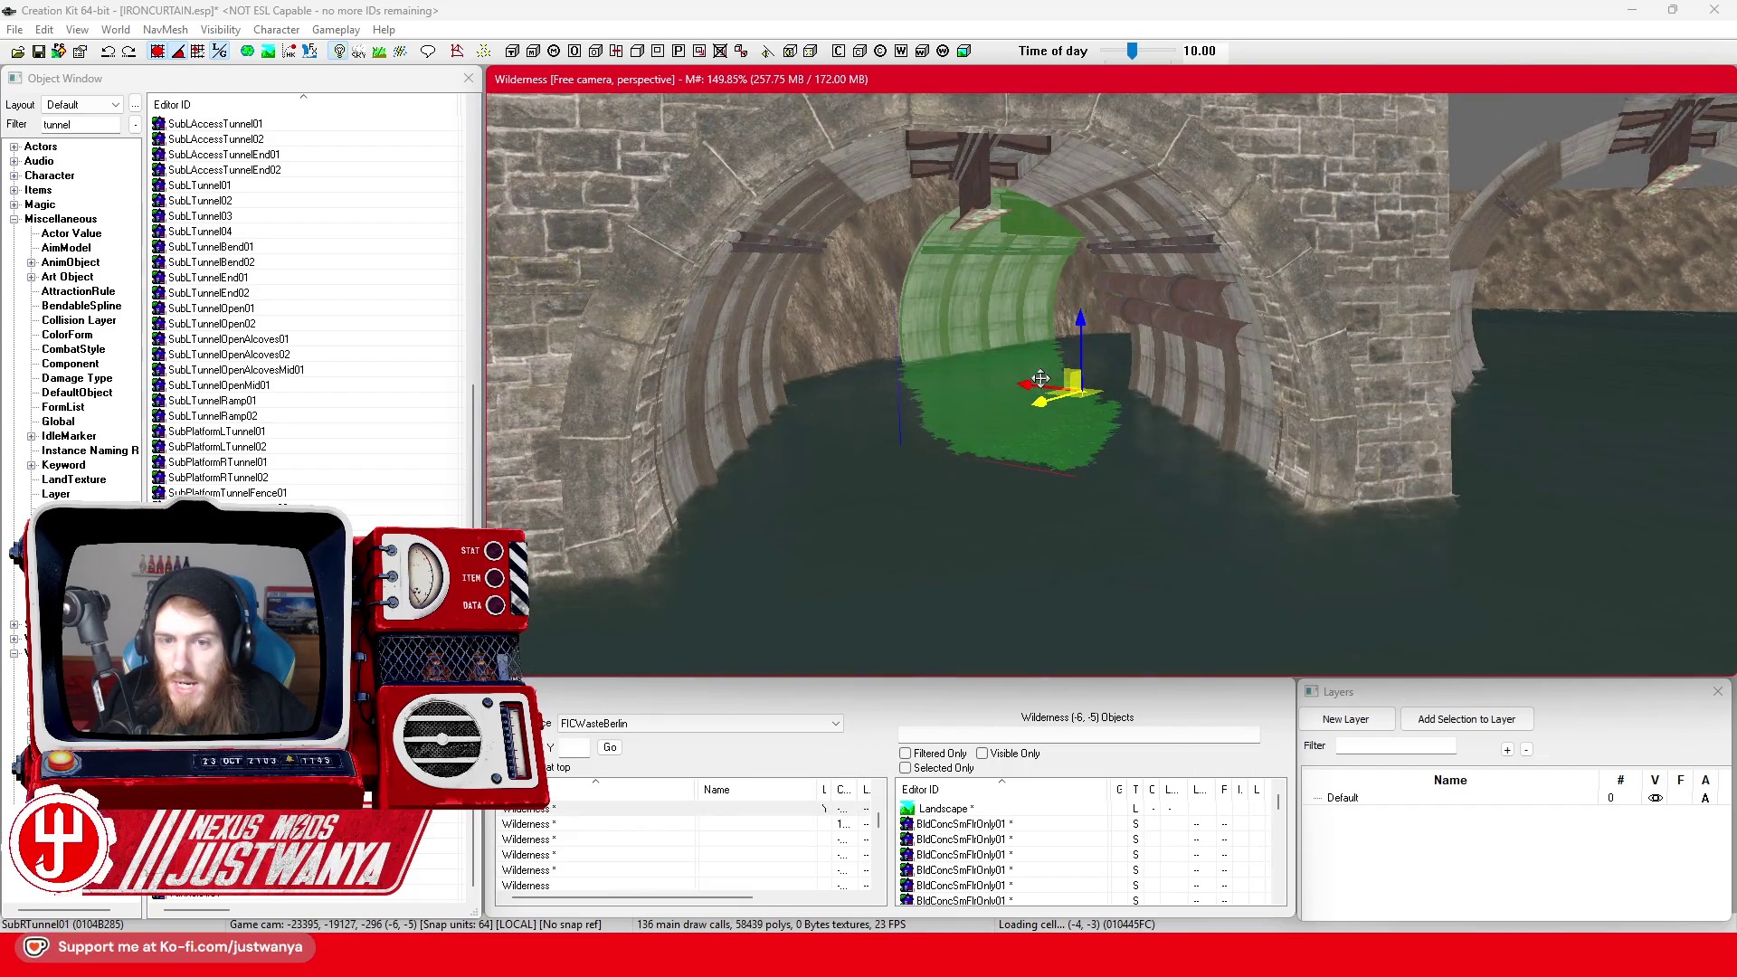
{"action": "key", "text": "shift"}
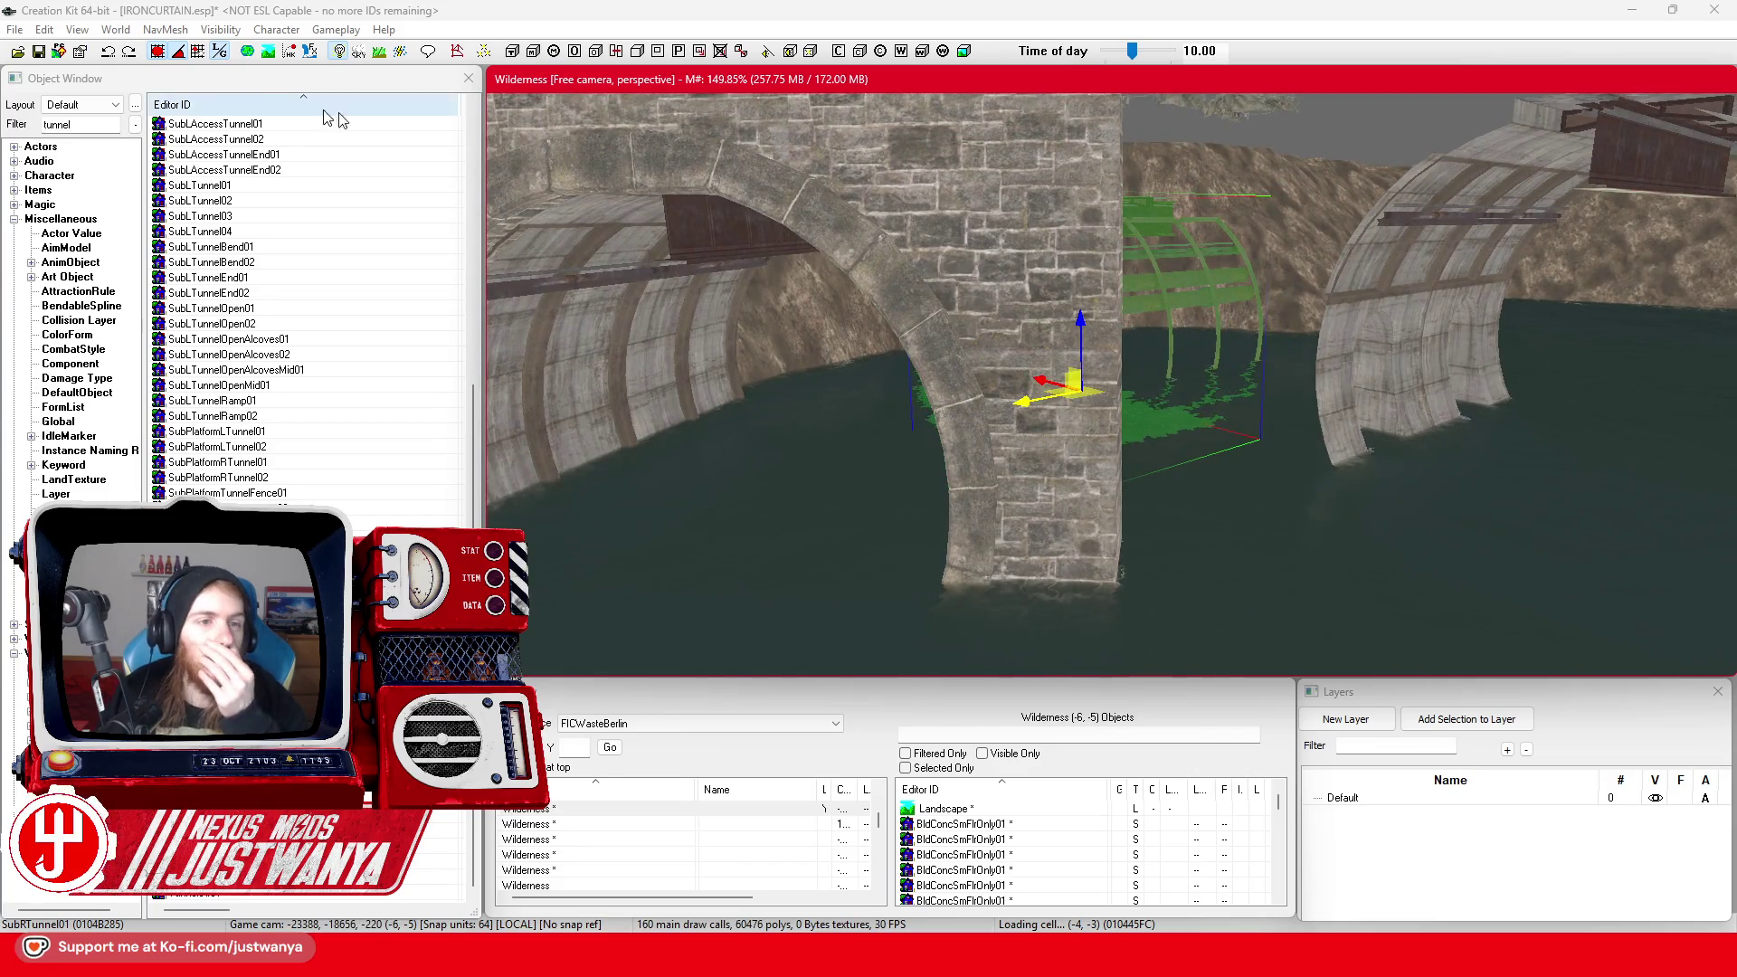
{"action": "left_click", "coordinate": [36, 53]}
Re-check the tunnel piece's fit from around its mouth and save the plugin again
{"action": "scroll", "coordinate": [1008, 366], "scroll_direction": "up", "scroll_amount": 2}
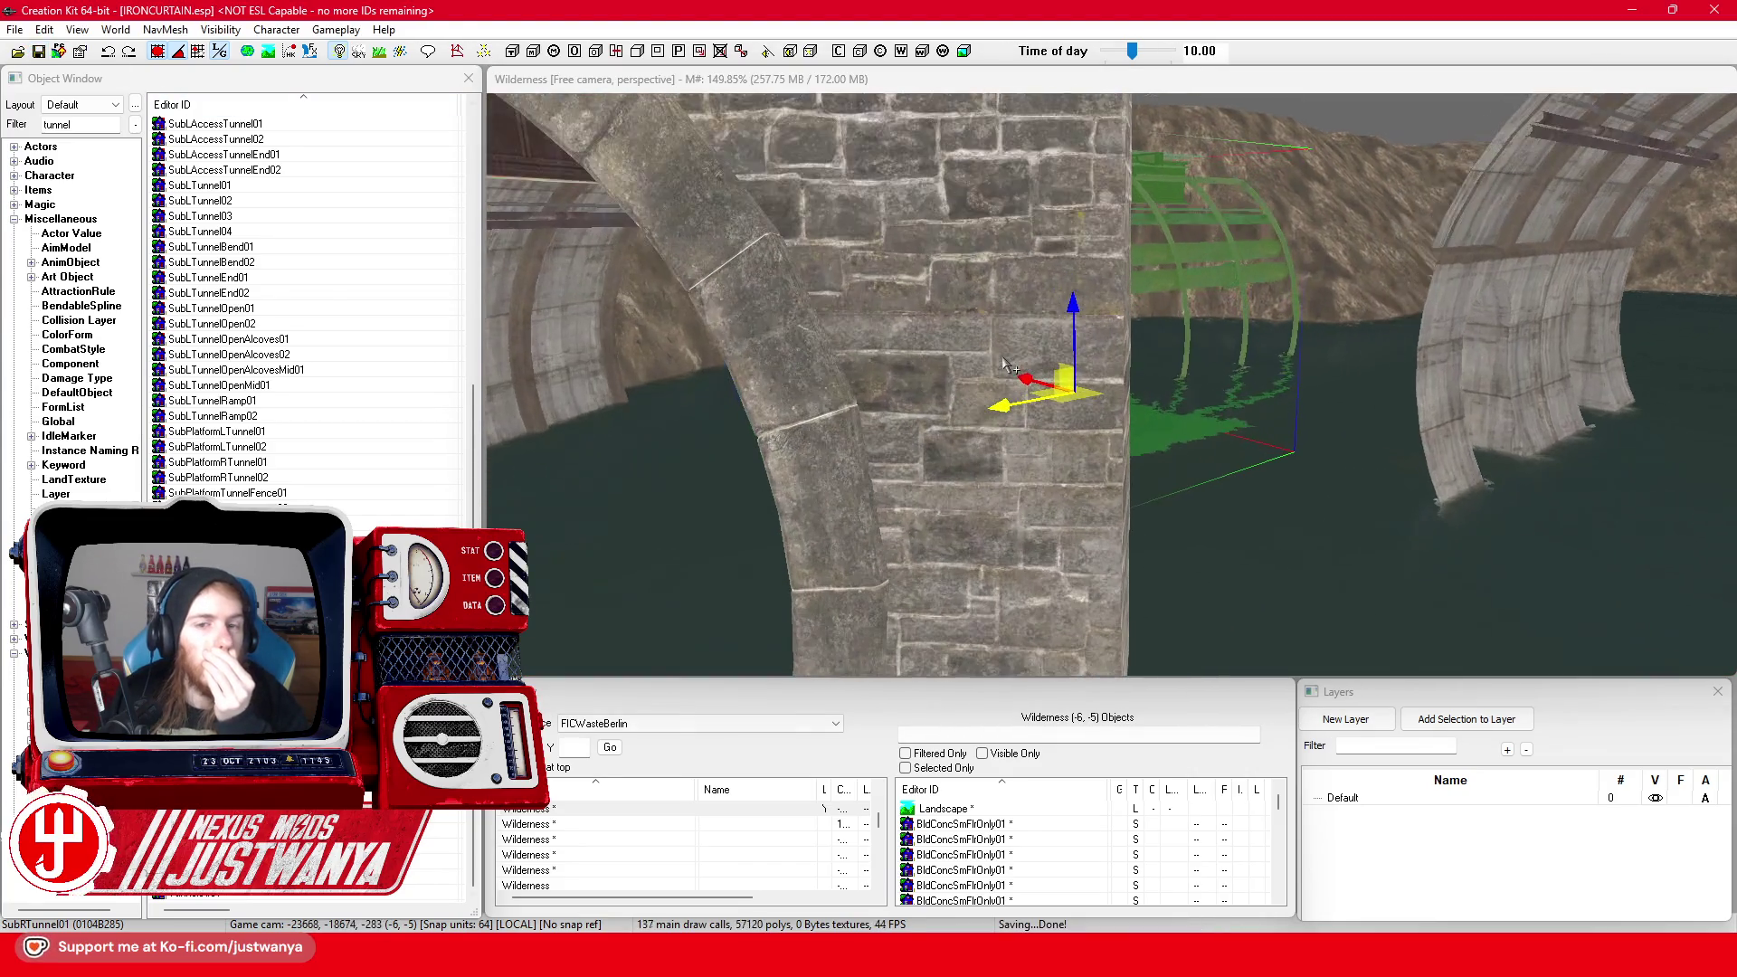
{"action": "key", "text": "shift"}
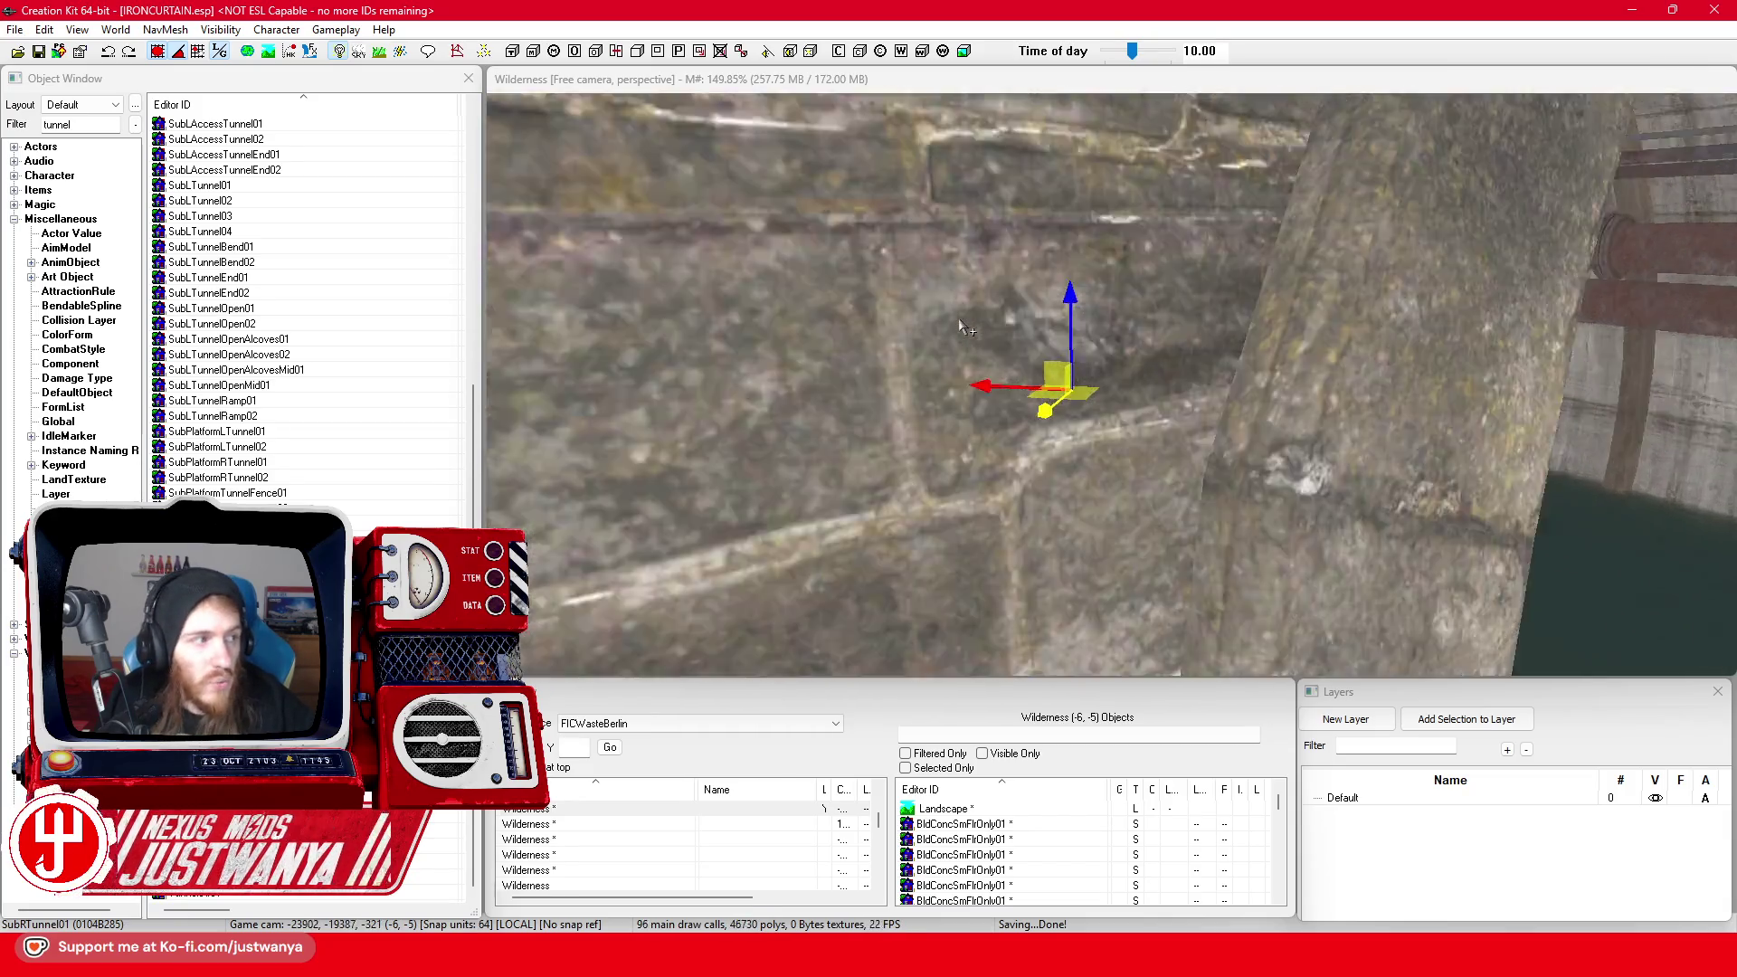
{"action": "key", "text": "shift"}
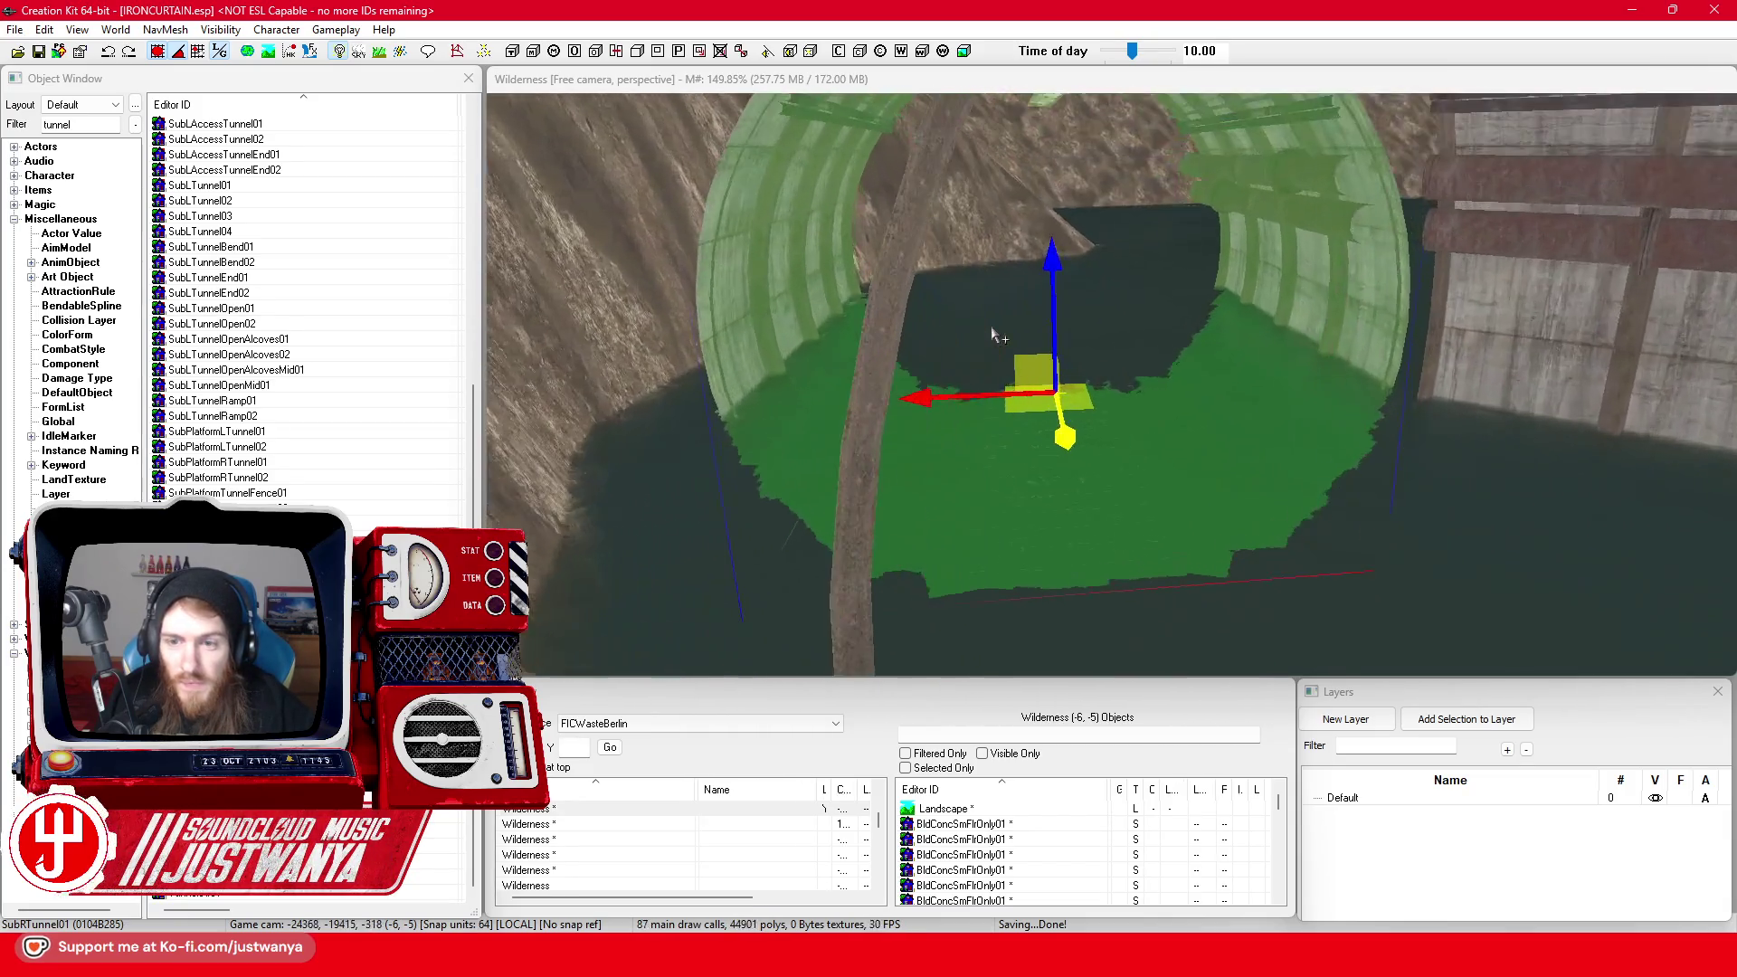
{"action": "key", "text": "shift"}
{"action": "key", "text": "shift"}
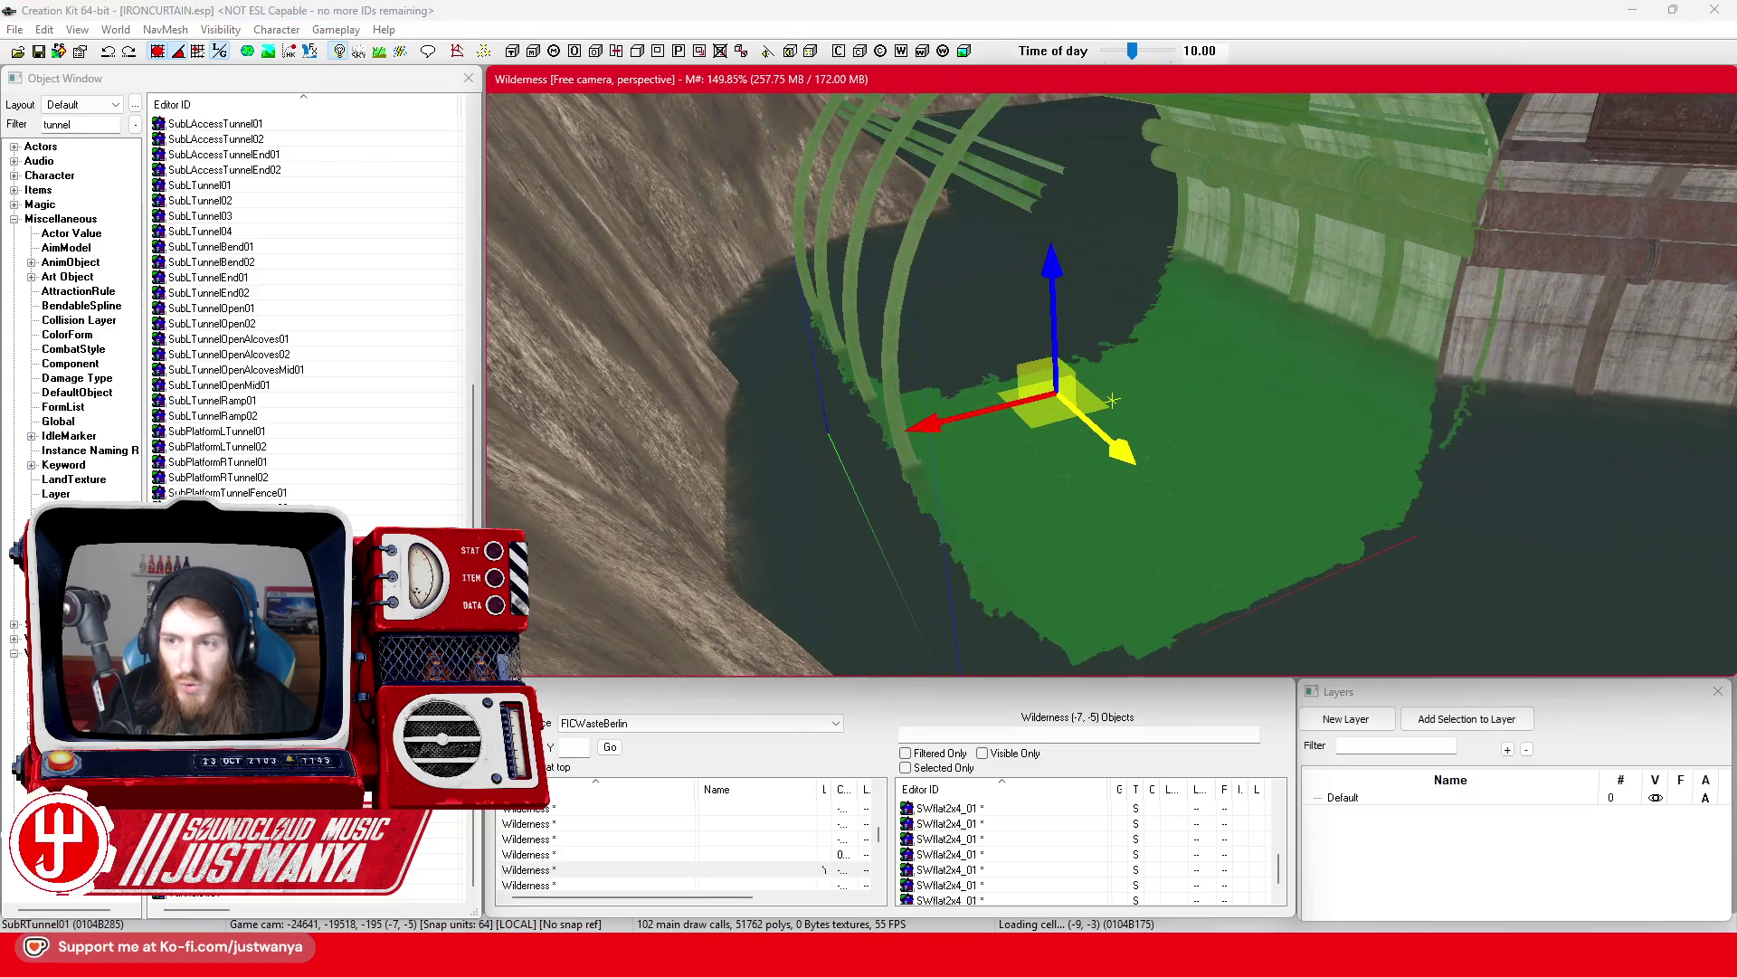
{"action": "key", "text": "shift"}
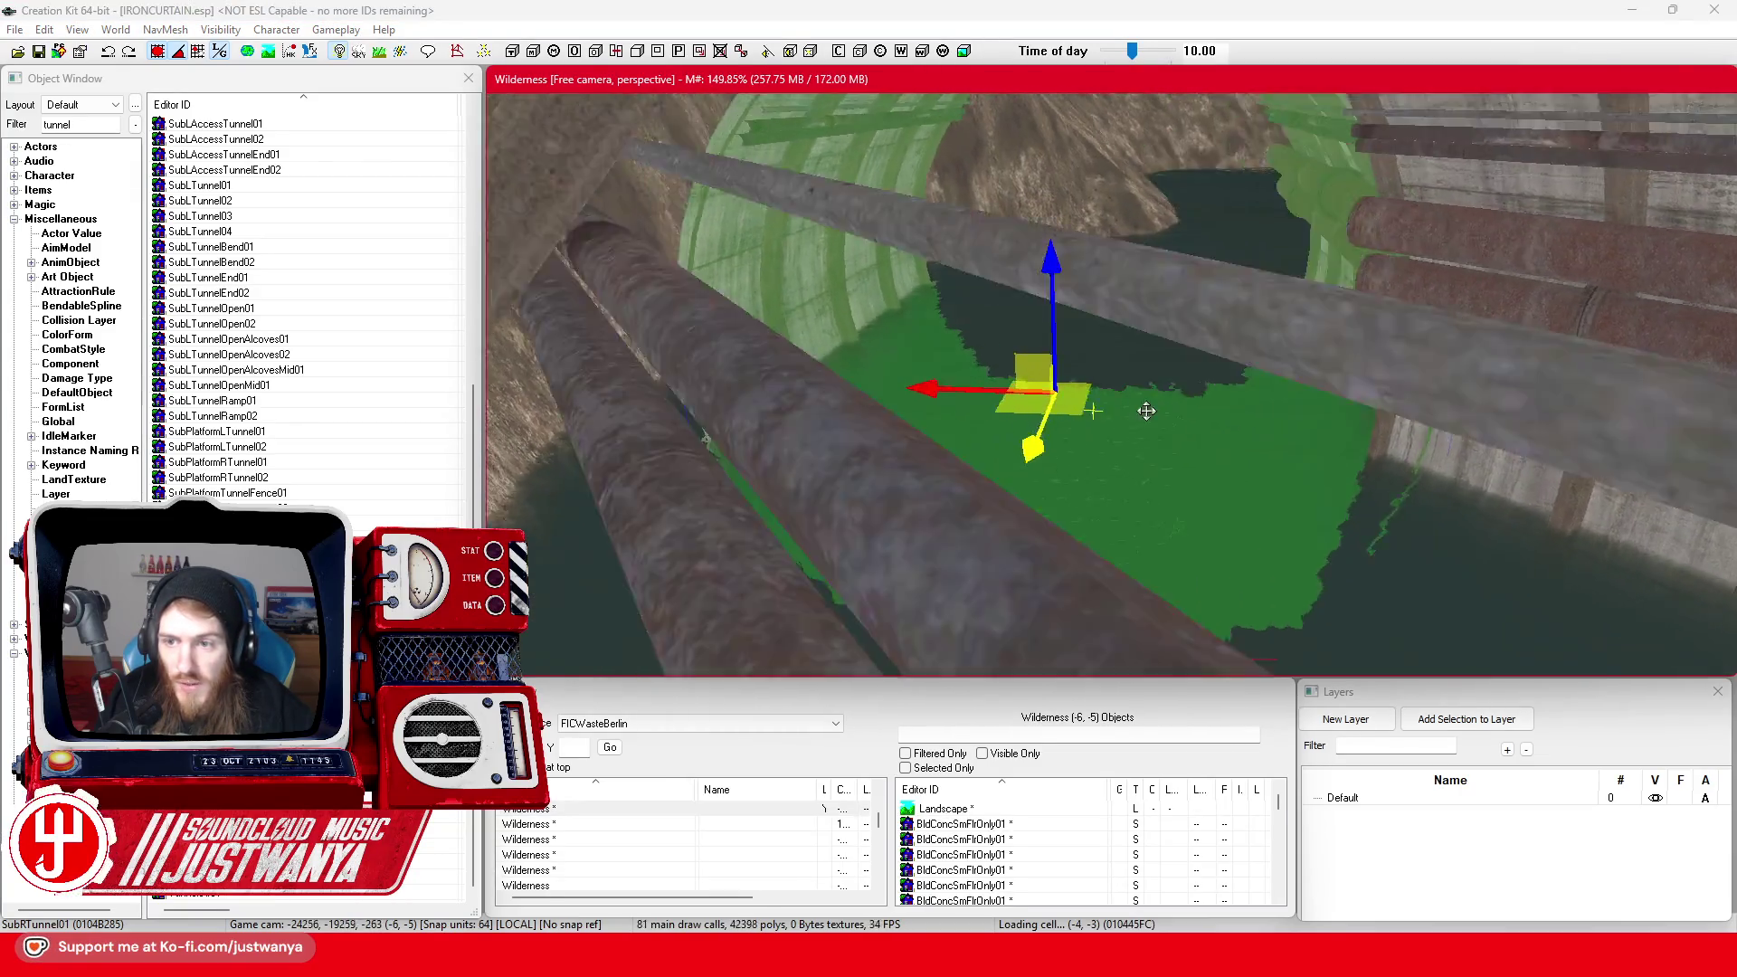
{"action": "key", "text": "shift"}
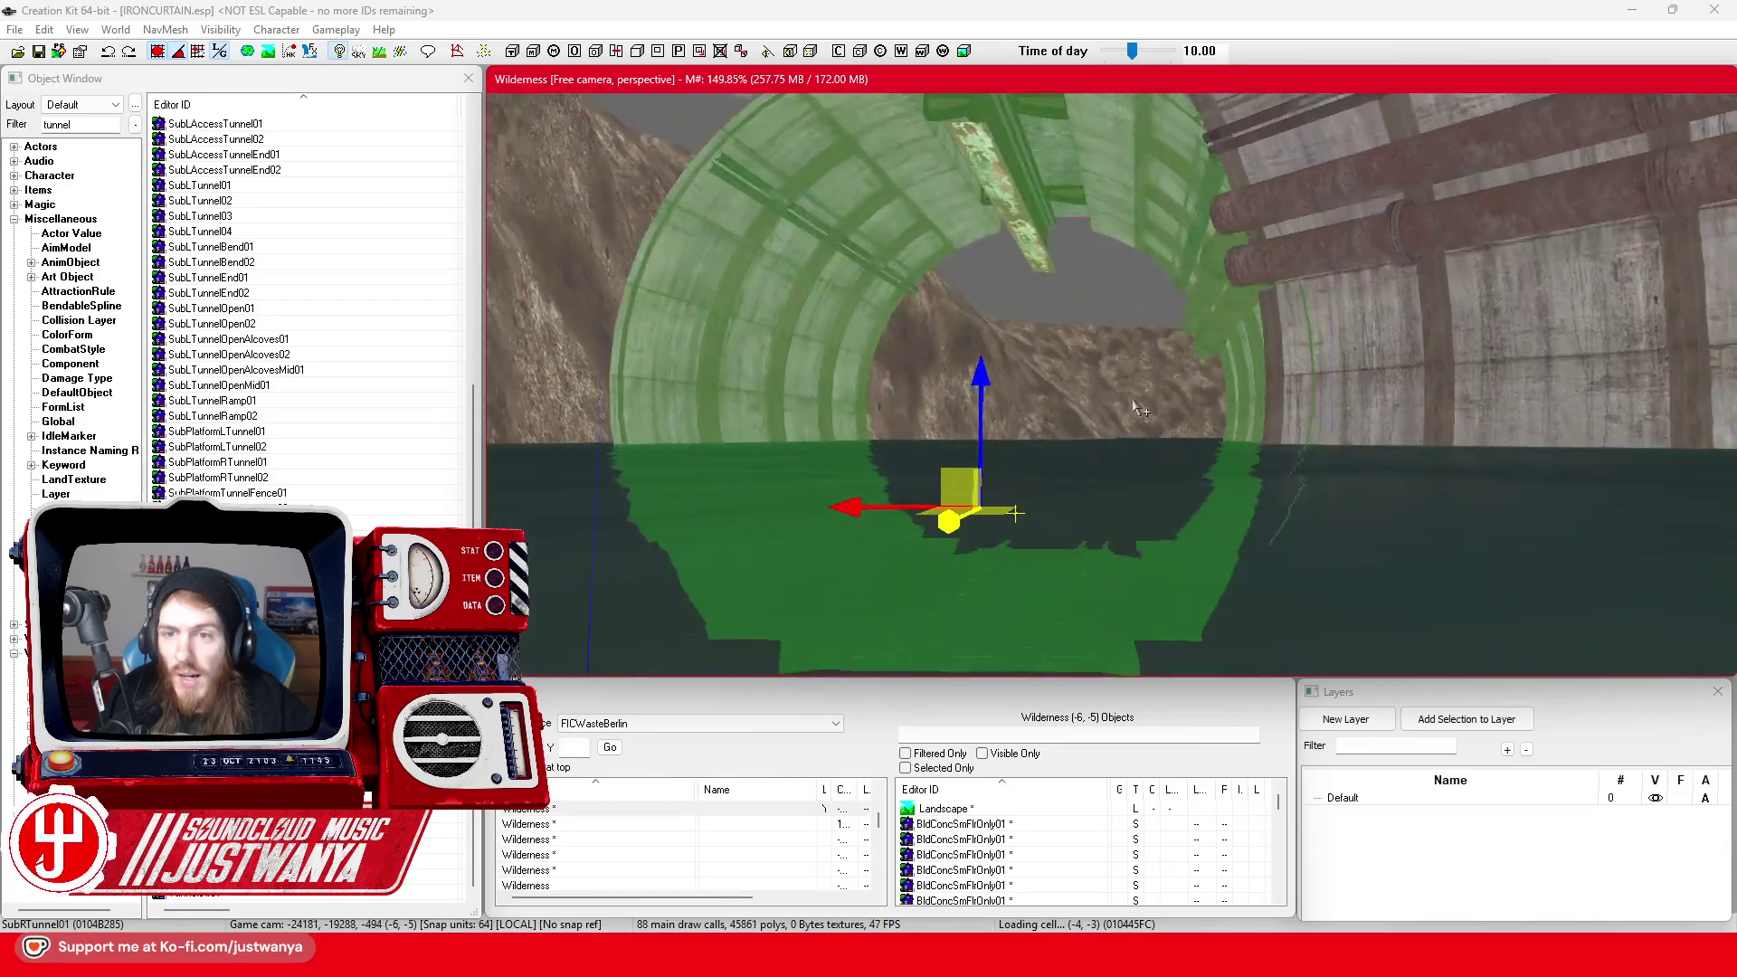
{"action": "key", "text": "shift"}
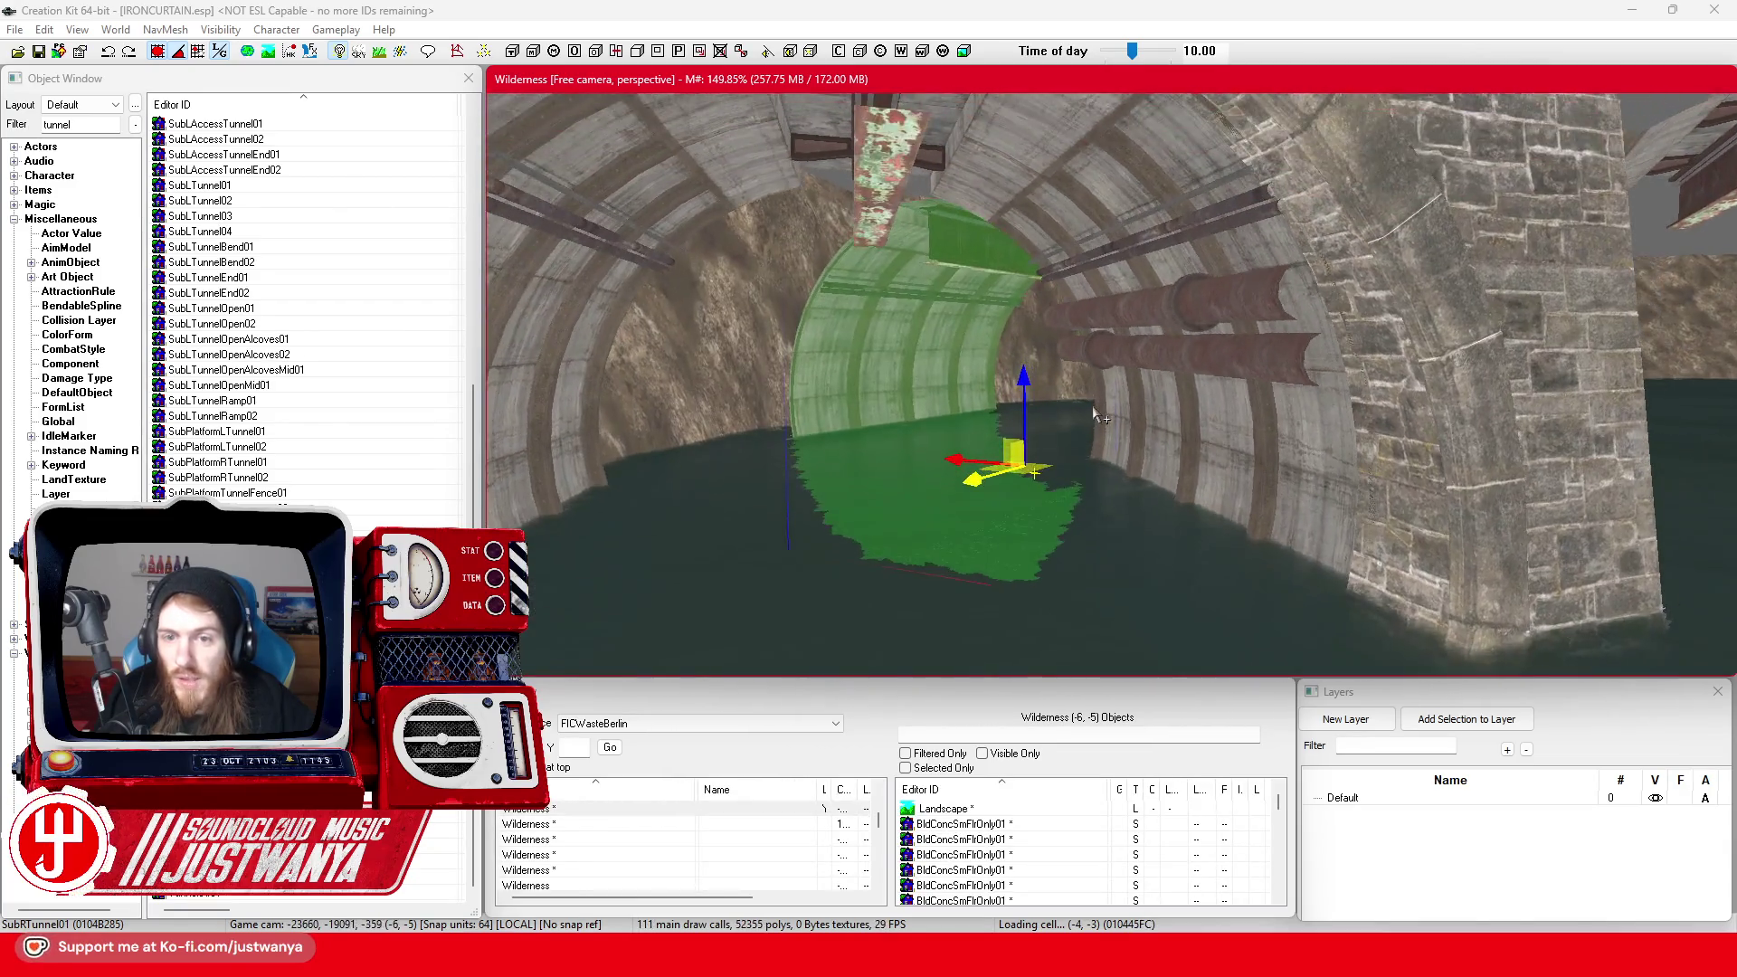
{"action": "left_click", "coordinate": [38, 51]}
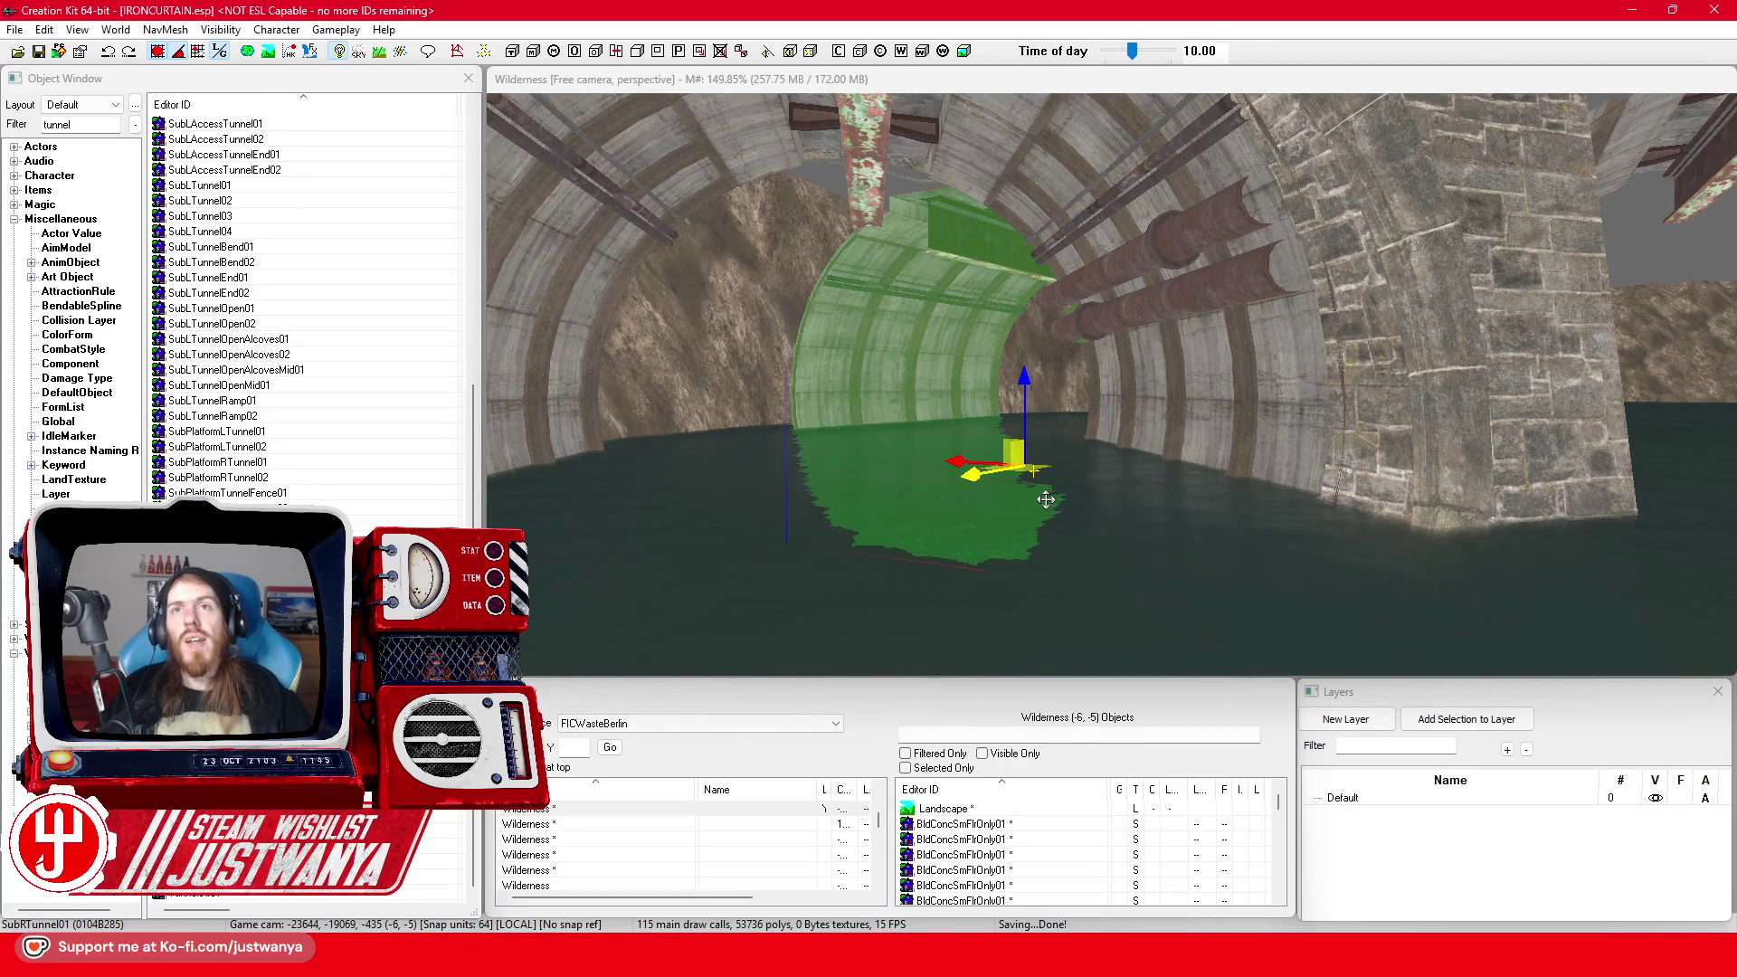
Select the curved tunnel piece standing beside the stone arch
{"action": "left_click", "coordinate": [900, 314]}
{"action": "key", "text": "shift"}
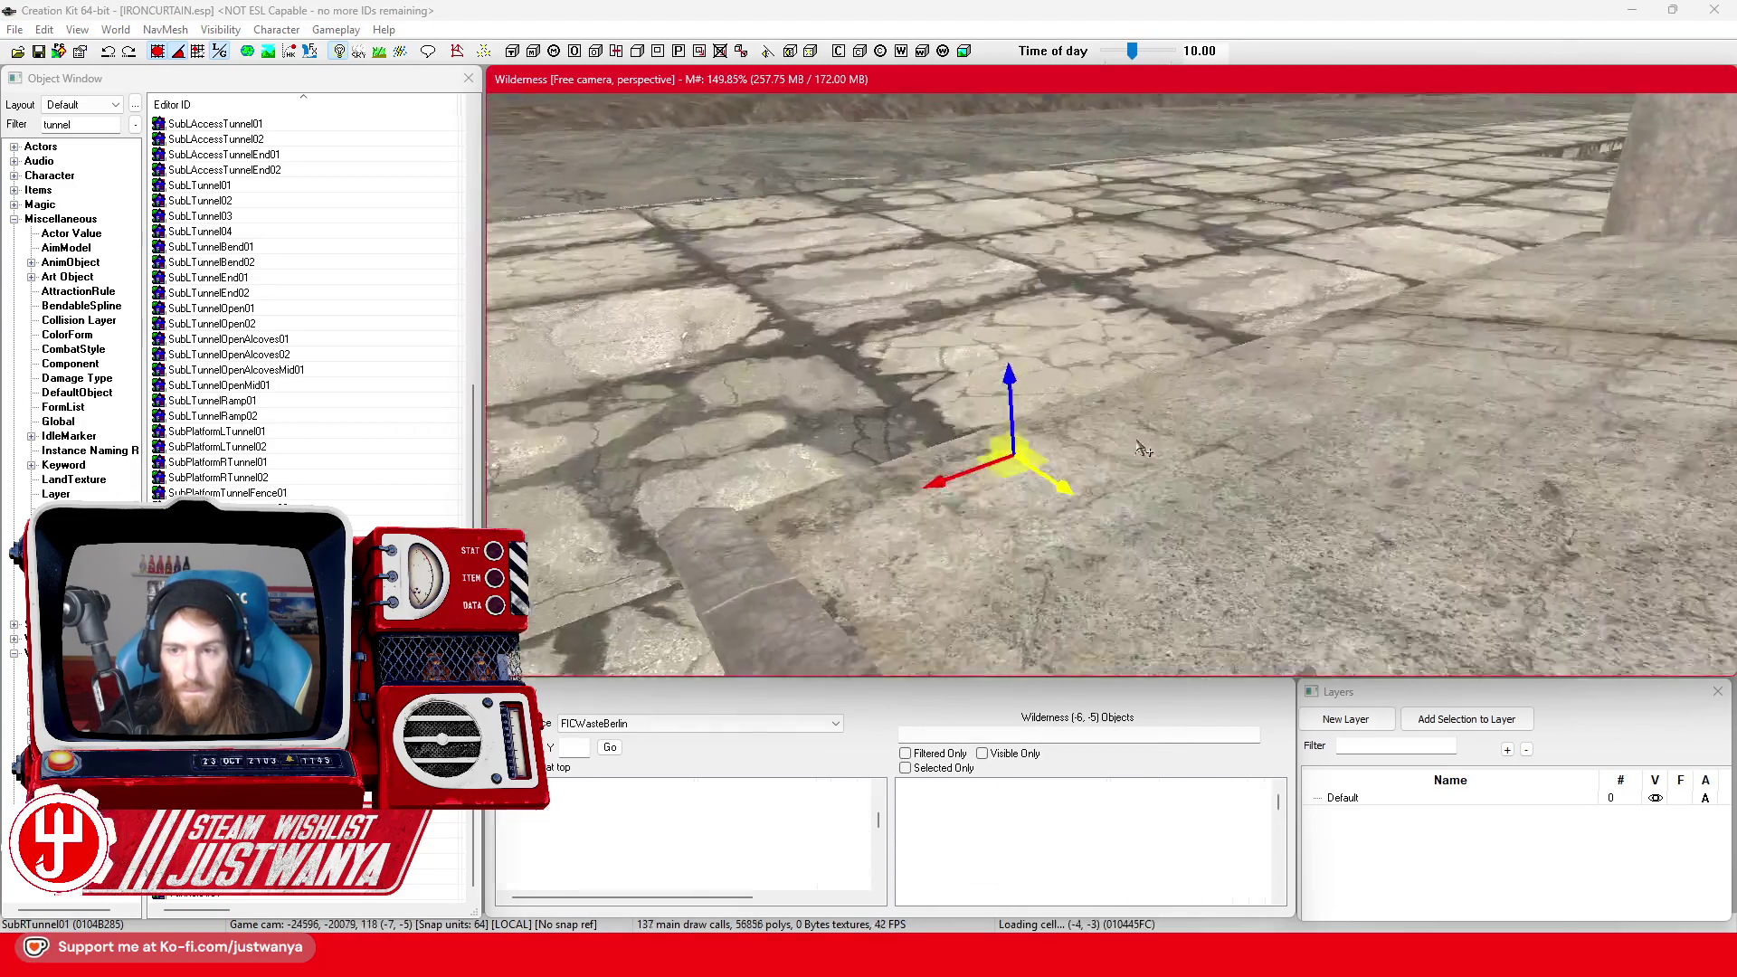
{"action": "key", "text": "shift"}
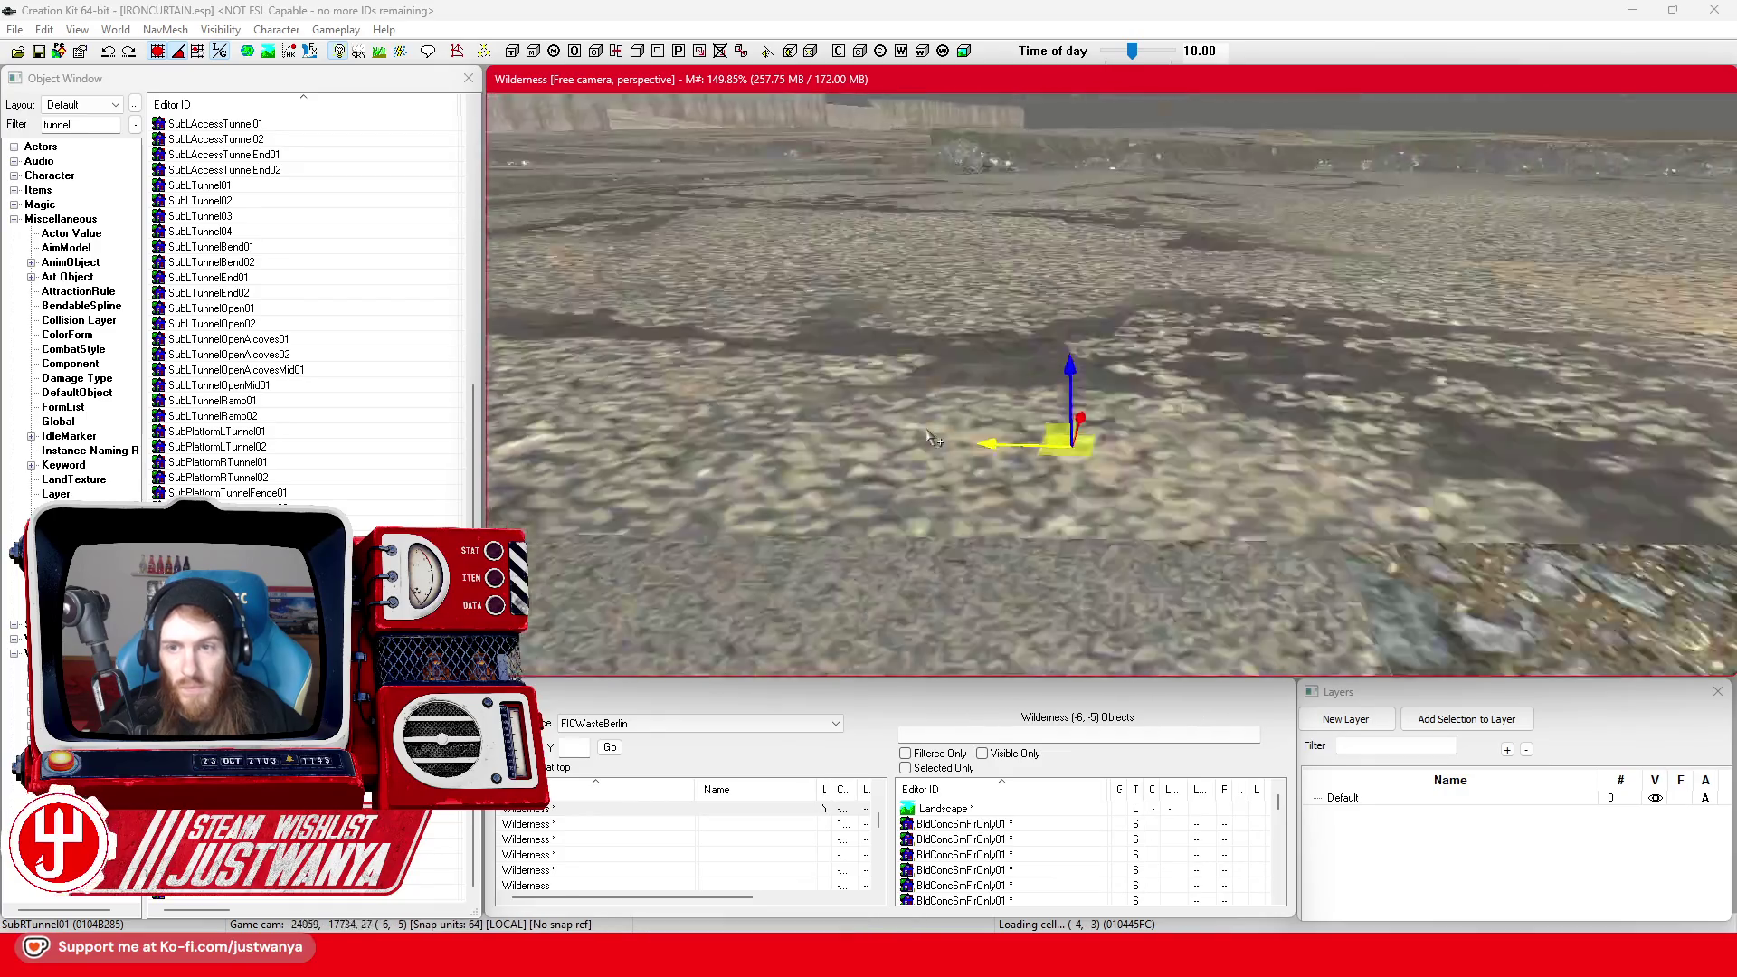
{"action": "key", "text": "shift"}
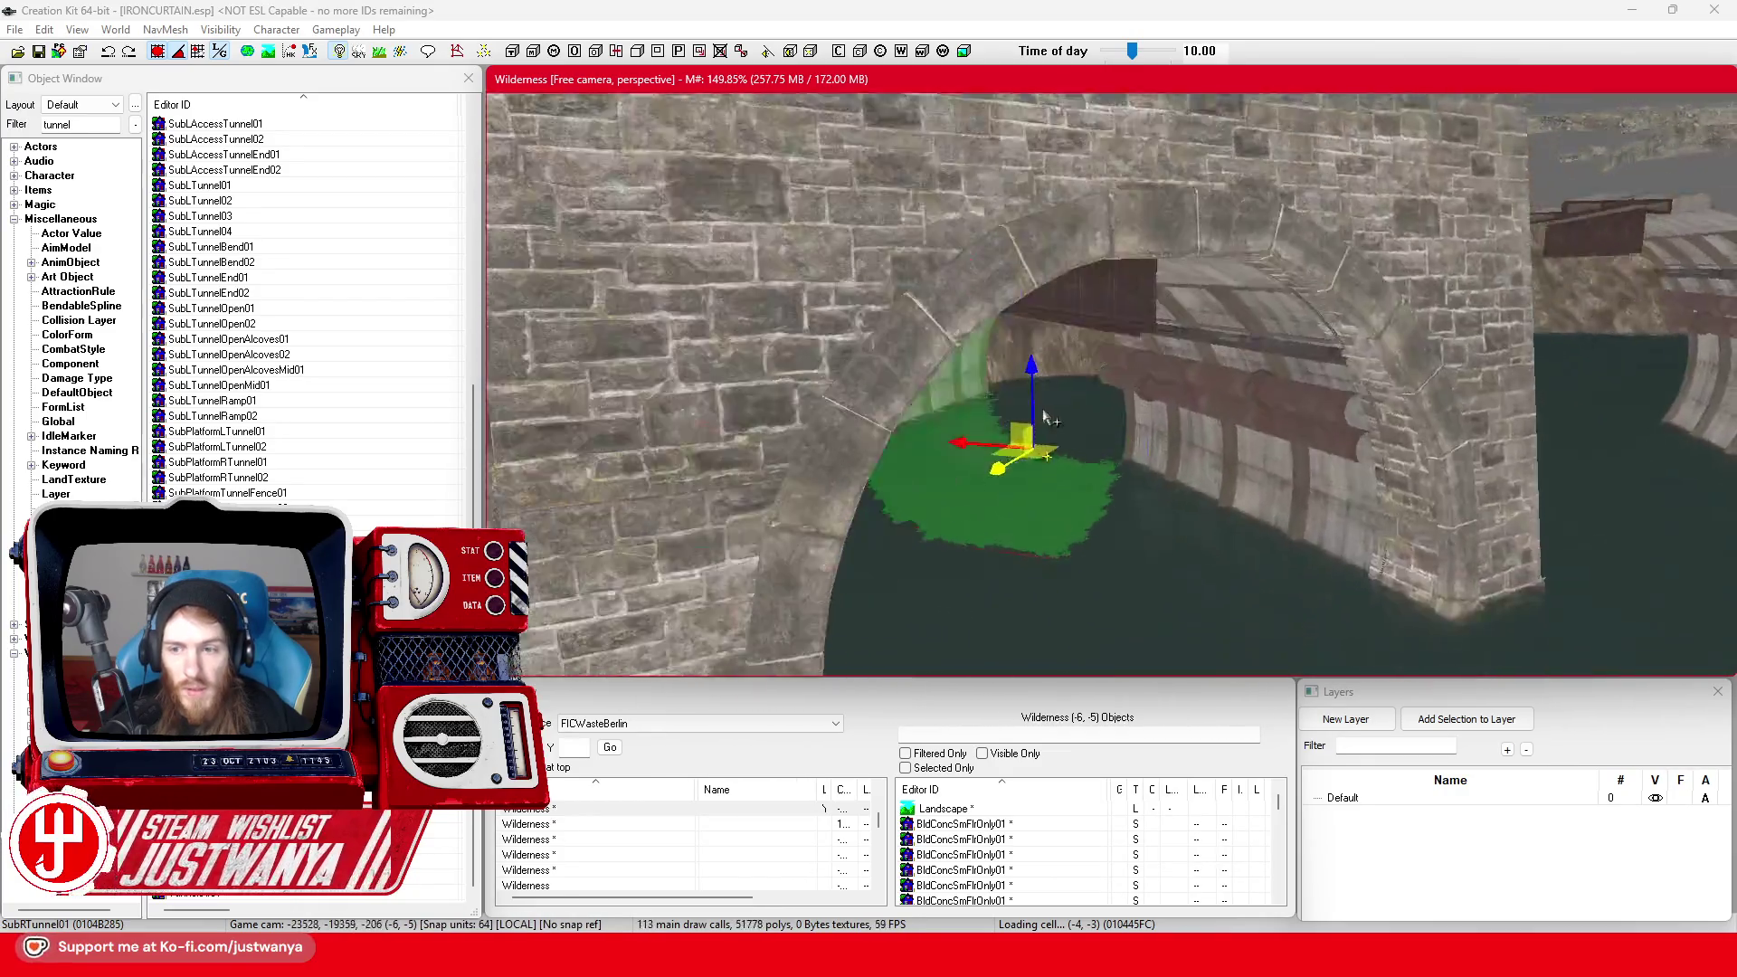
{"action": "key", "text": "shift"}
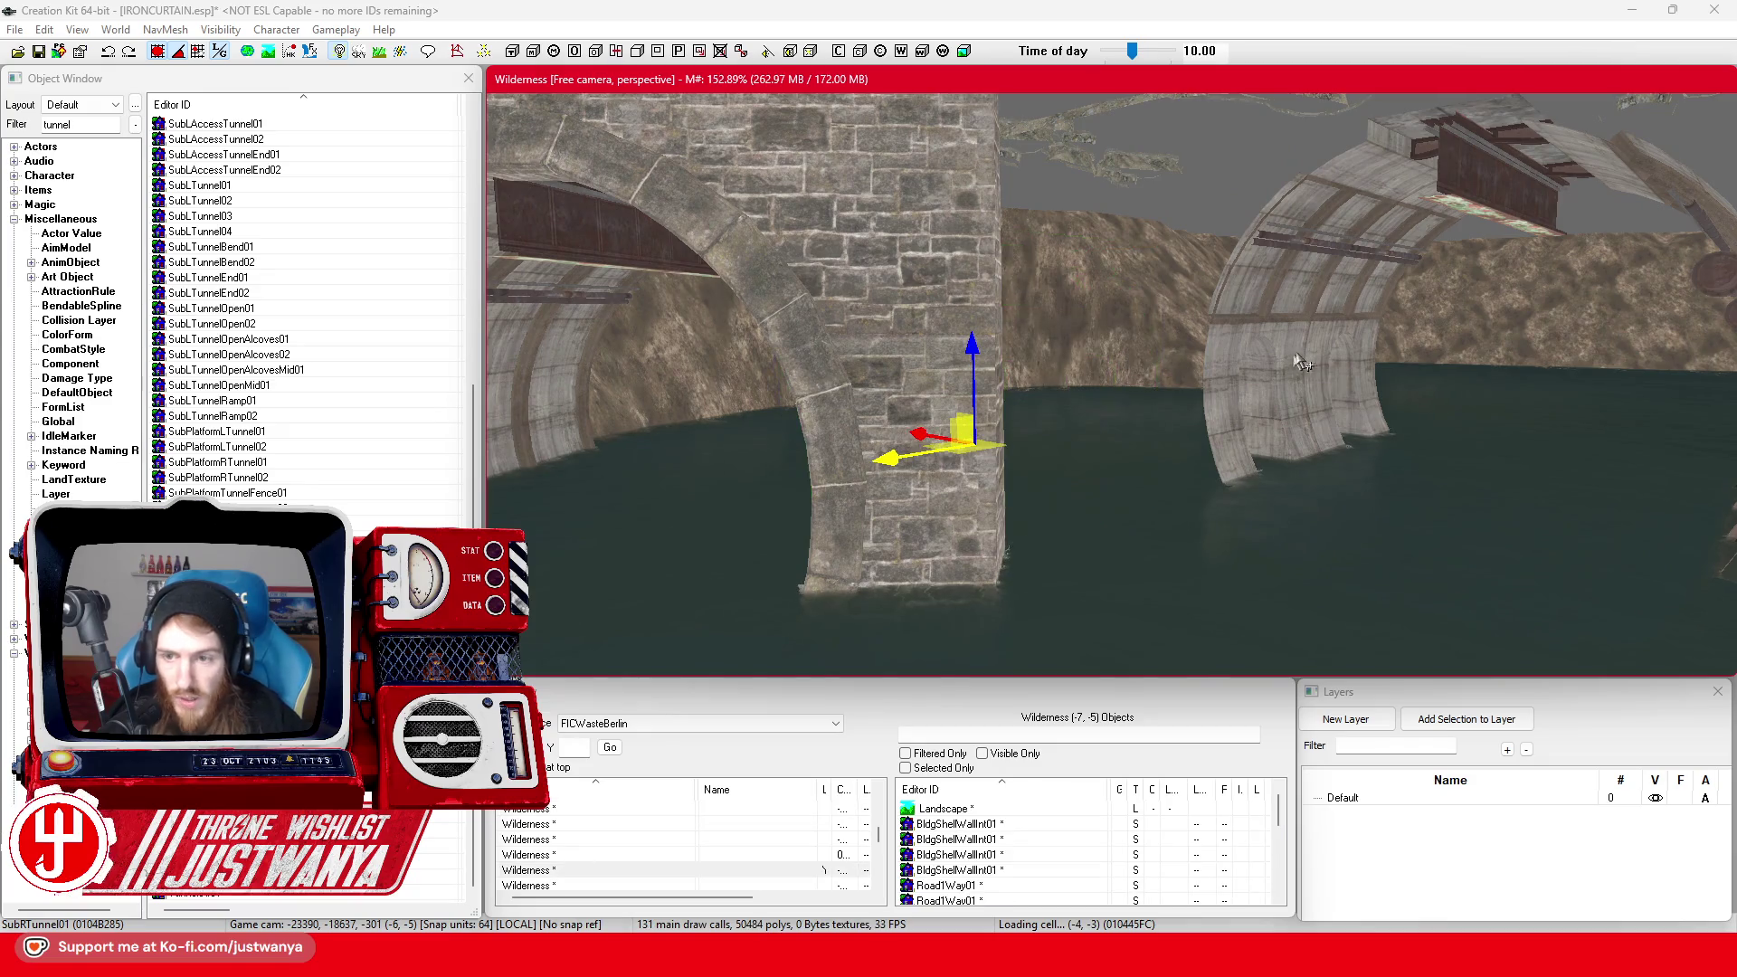
{"action": "left_click", "coordinate": [1300, 361]}
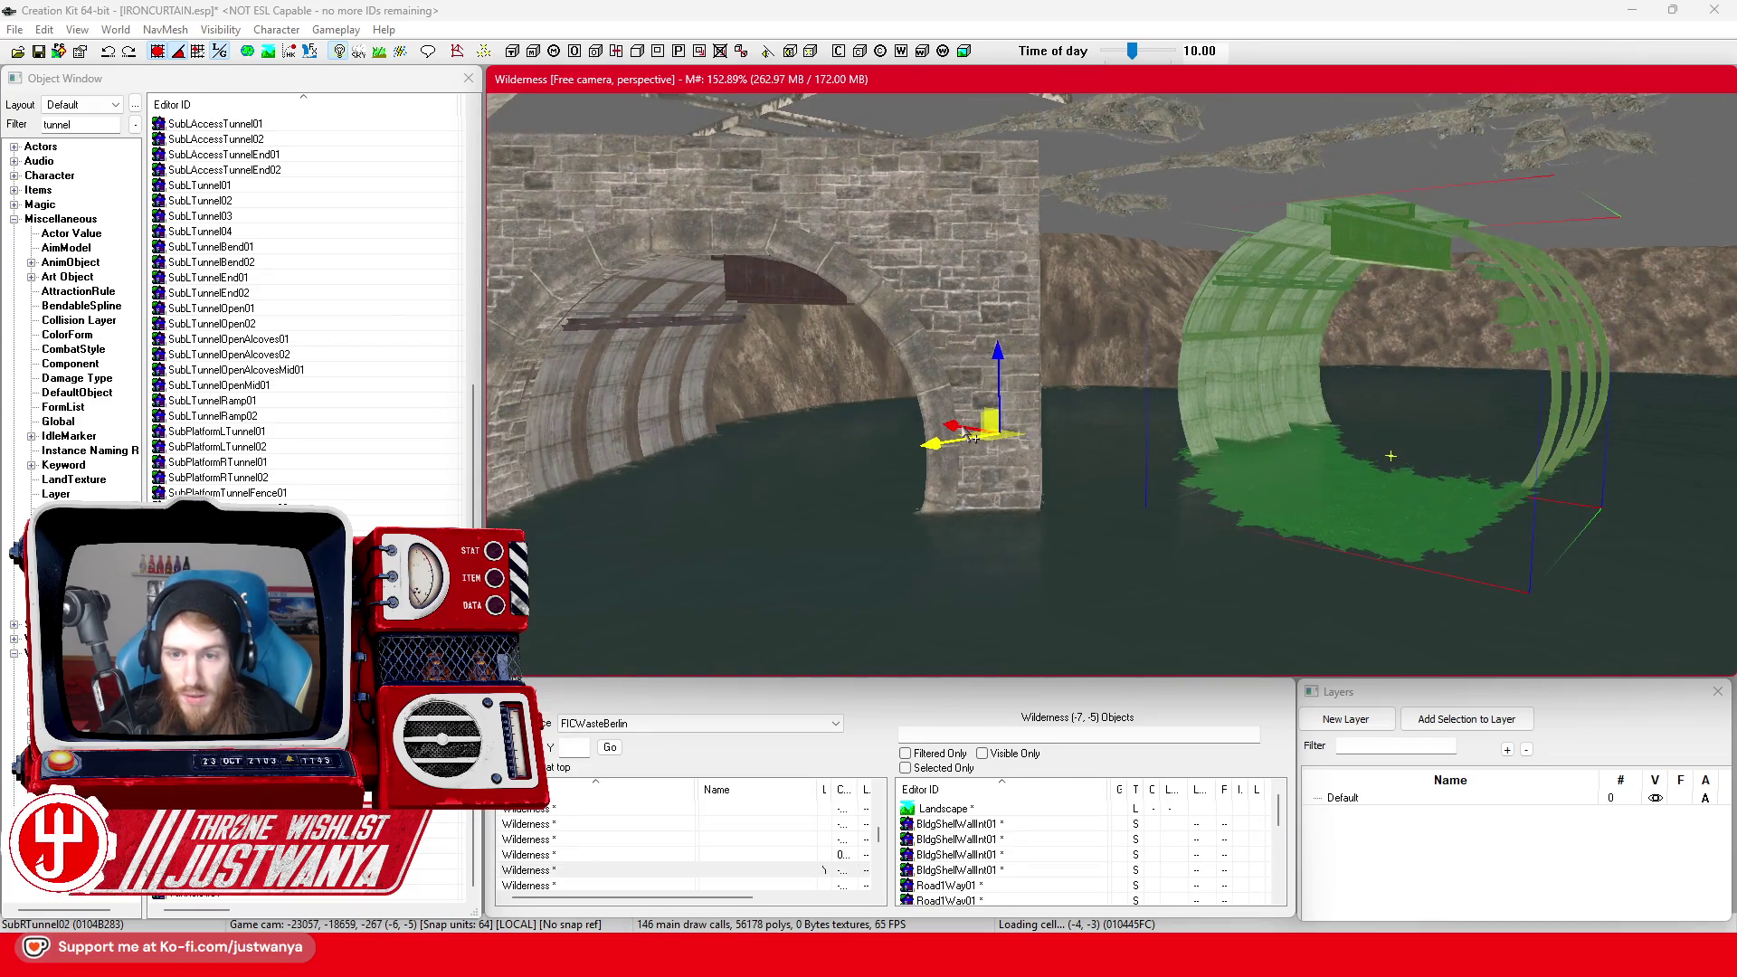
Move the SubRTunnel02 tunnel piece behind the stone arch
{"action": "left_click_drag", "start_coordinate": [798, 391], "coordinate": [1050, 414]}
{"action": "left_click", "coordinate": [1263, 366]}
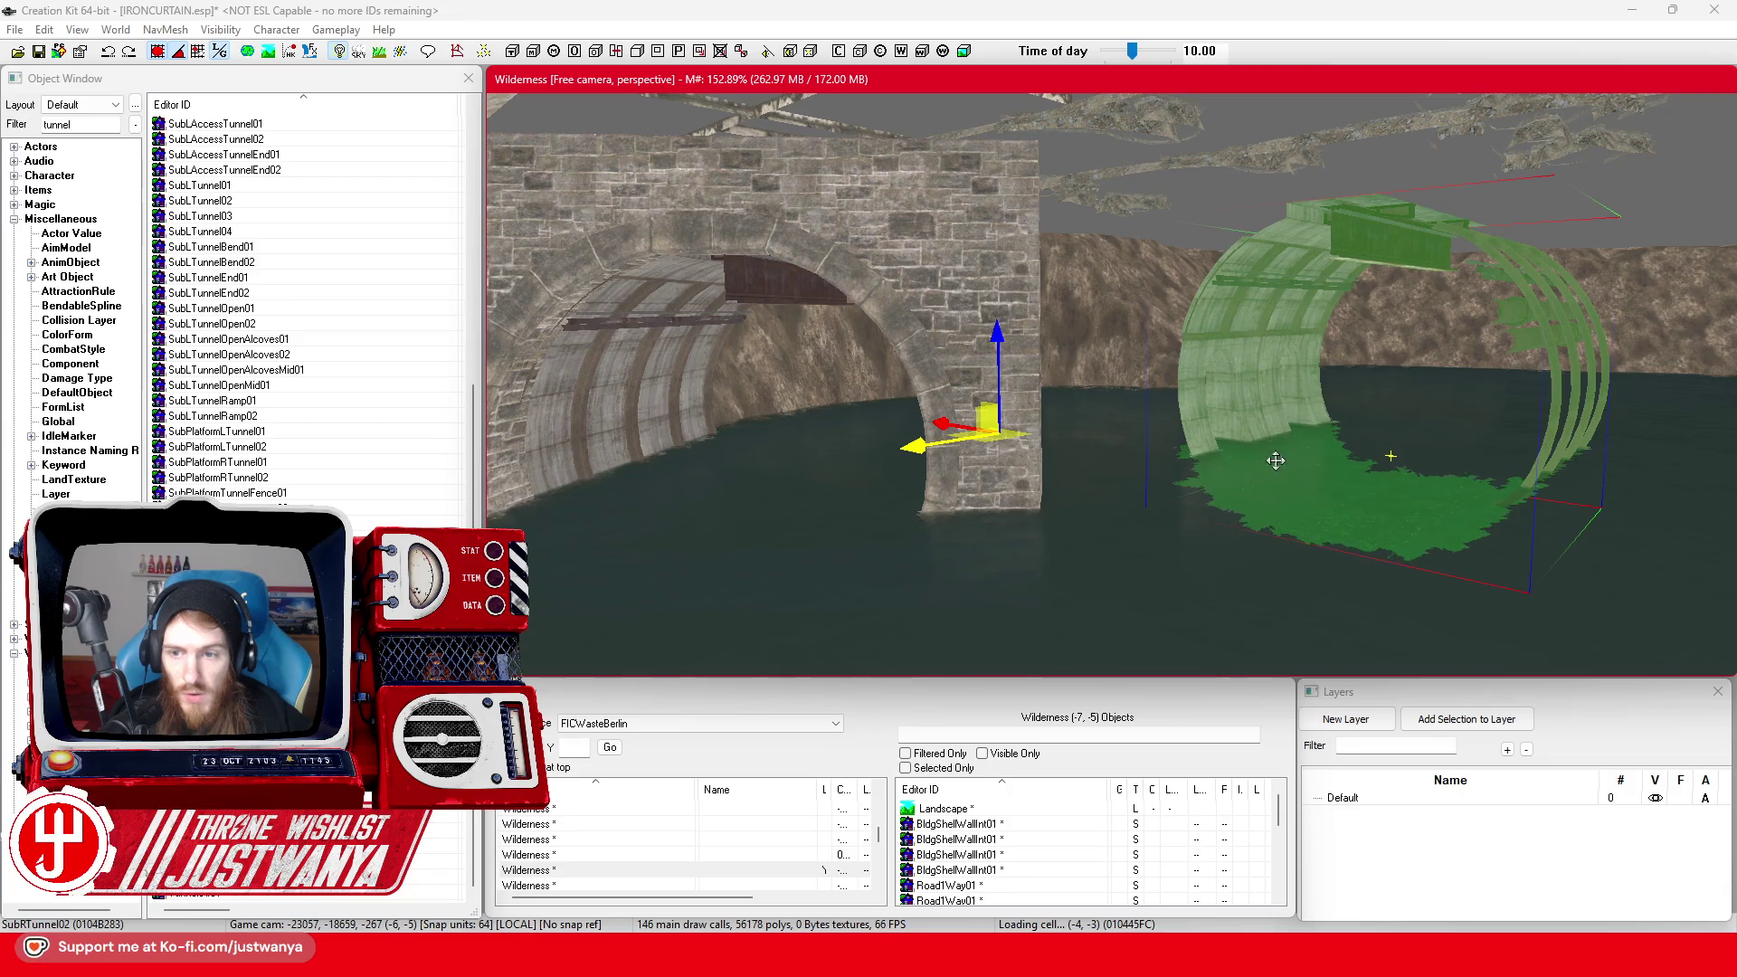
{"action": "mouse_move", "coordinate": [1324, 454]}
{"action": "left_mouse_down"}
{"action": "mouse_move", "coordinate": [990, 389]}
{"action": "mouse_move", "coordinate": [1015, 389]}
{"action": "left_mouse_up"}
{"action": "scroll", "coordinate": [1077, 402], "scroll_direction": "up", "scroll_amount": 5}
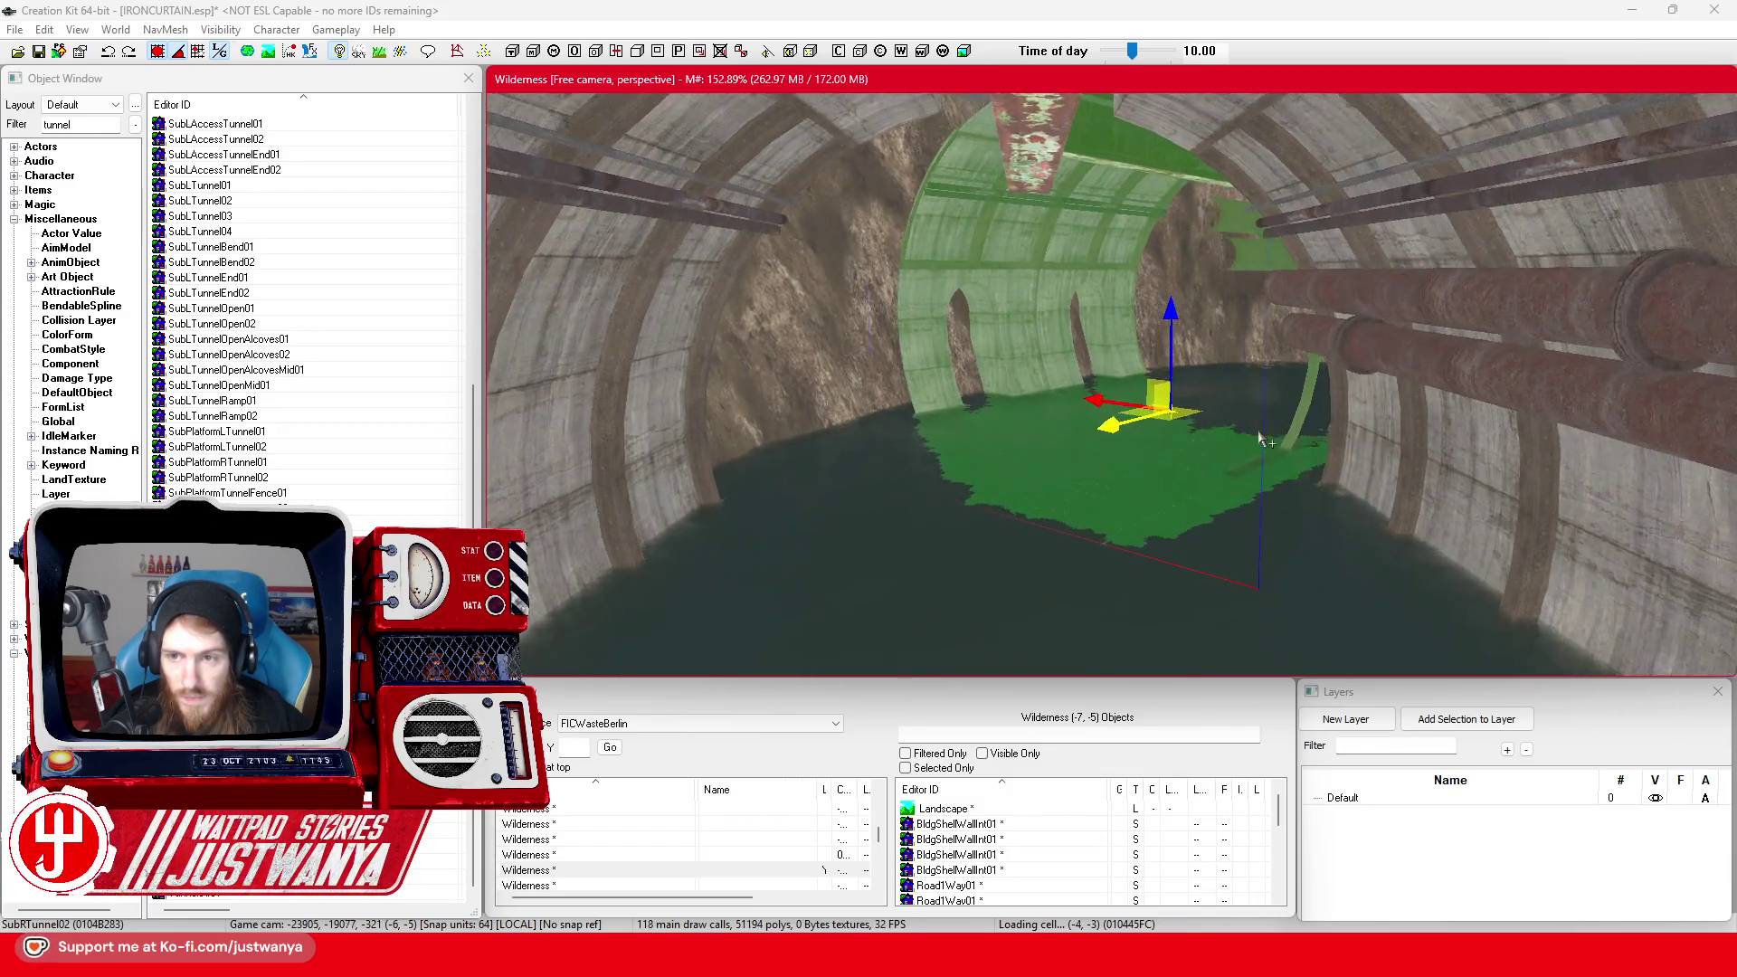
{"action": "scroll", "coordinate": [1314, 441], "scroll_direction": "up", "scroll_amount": 5}
Inspect the moved tunnel piece from all sides and along the flooded interior
{"action": "key", "text": "shift"}
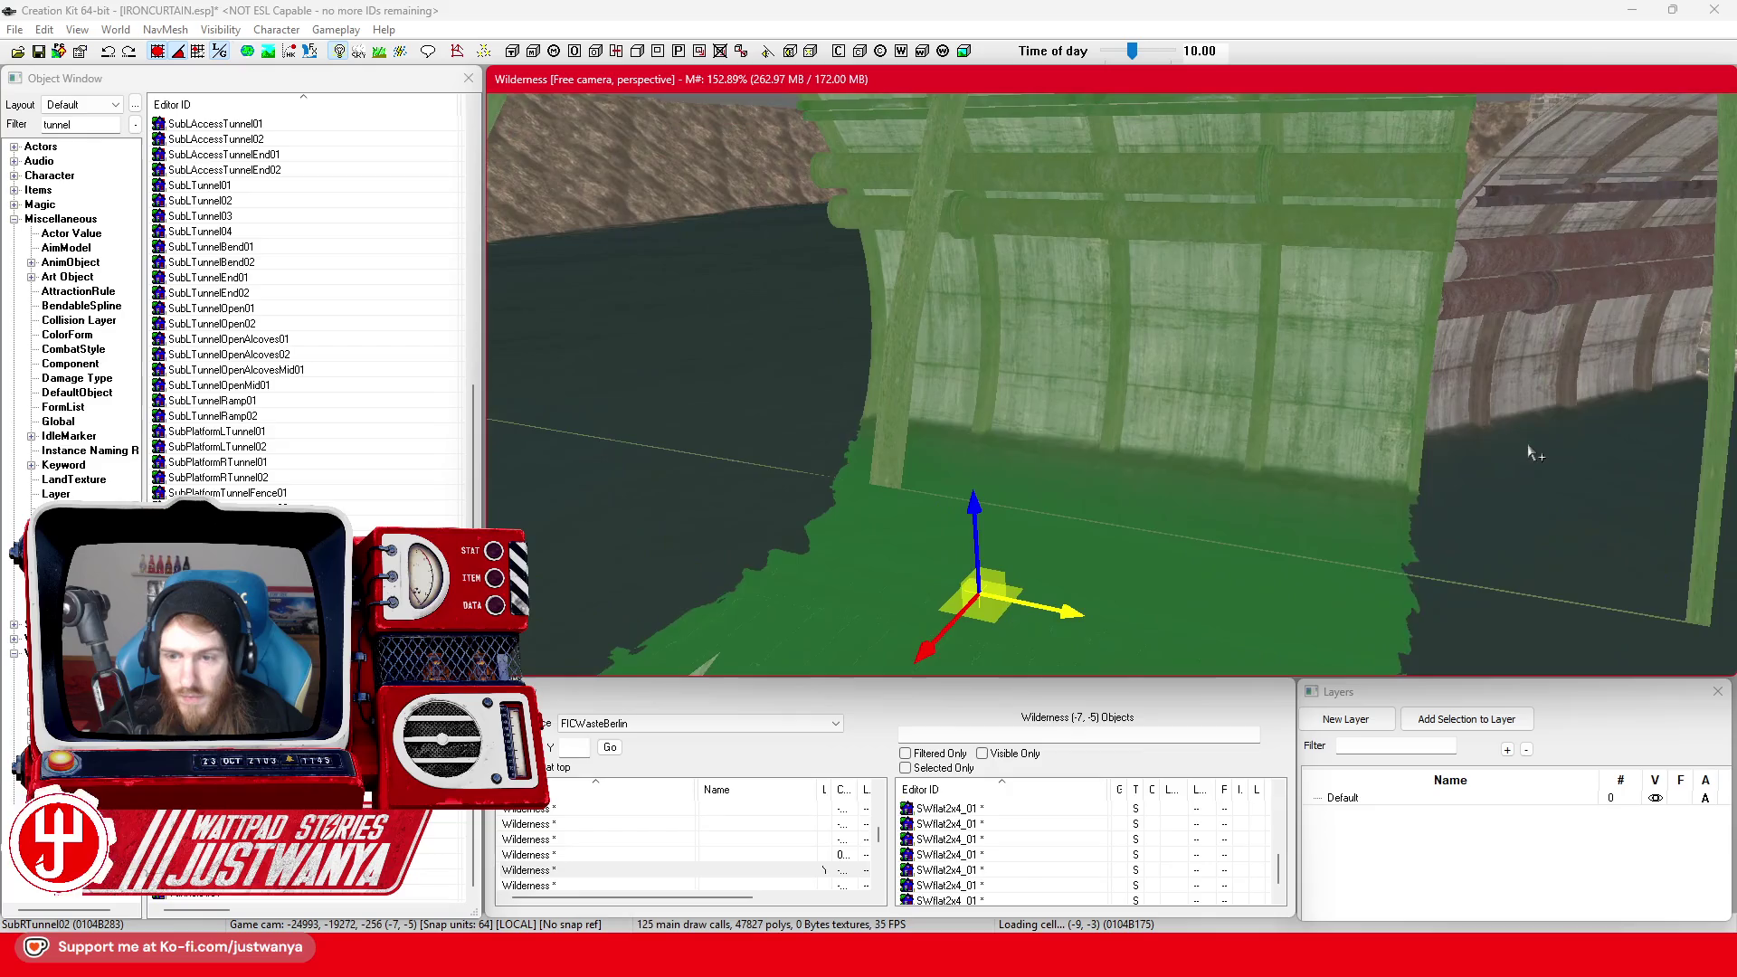
{"action": "key", "text": "shift"}
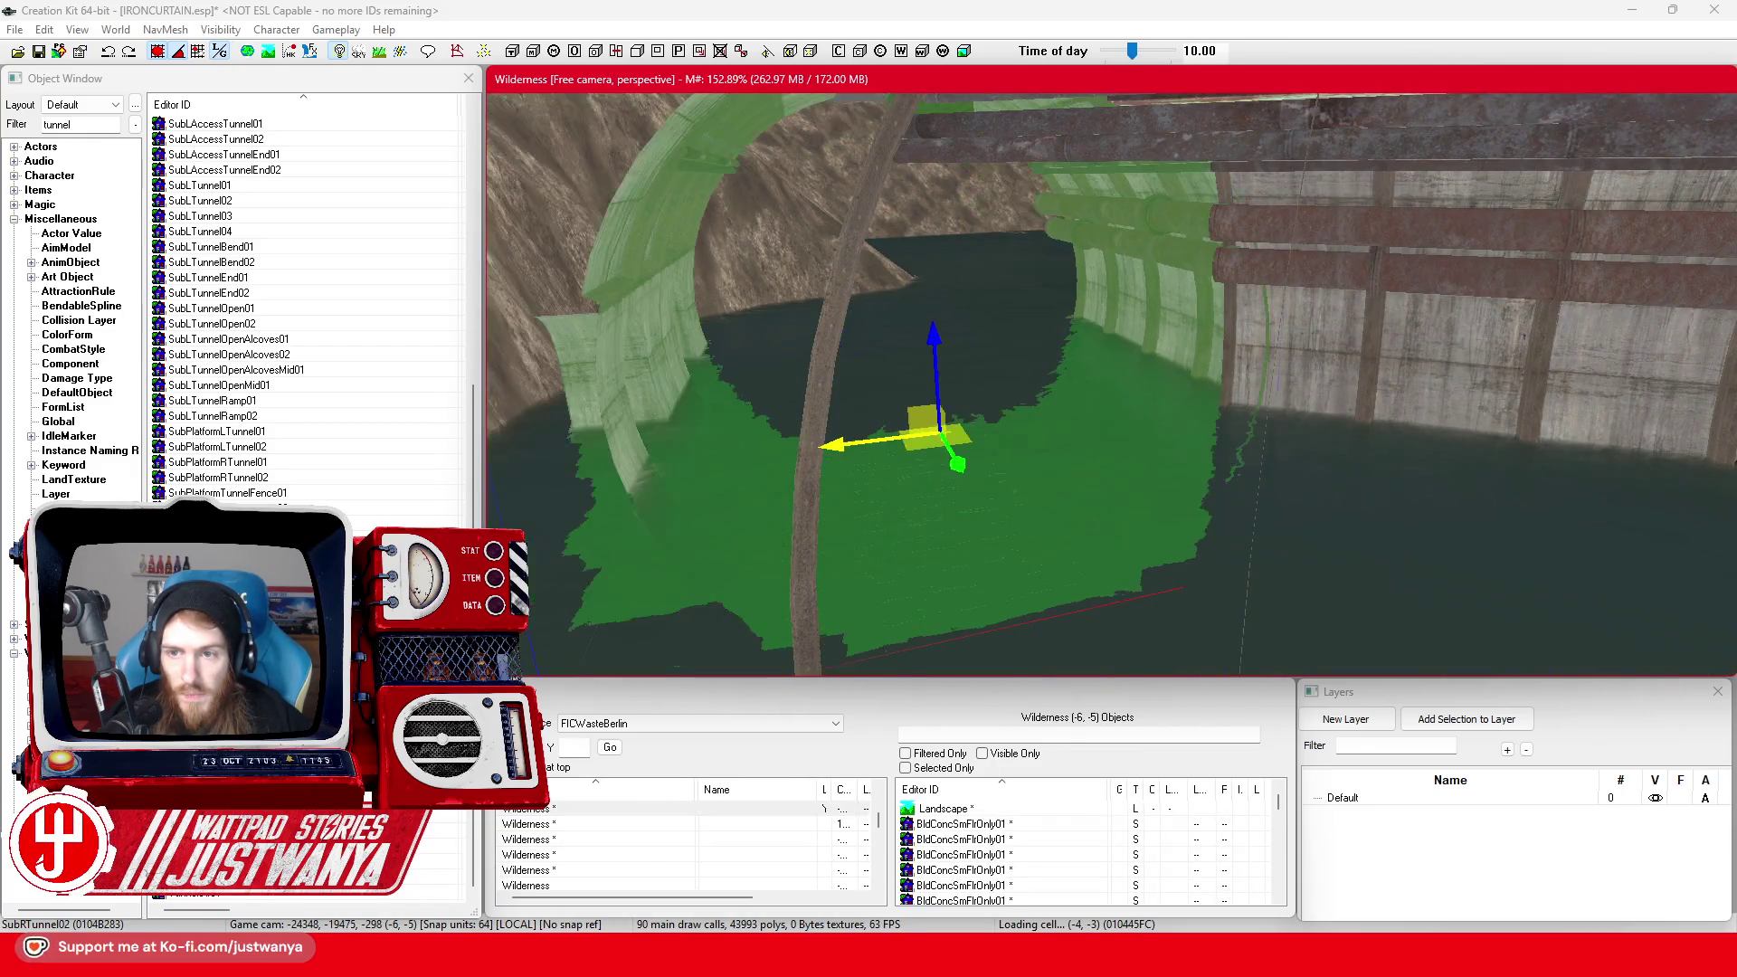
{"action": "key", "text": "shift"}
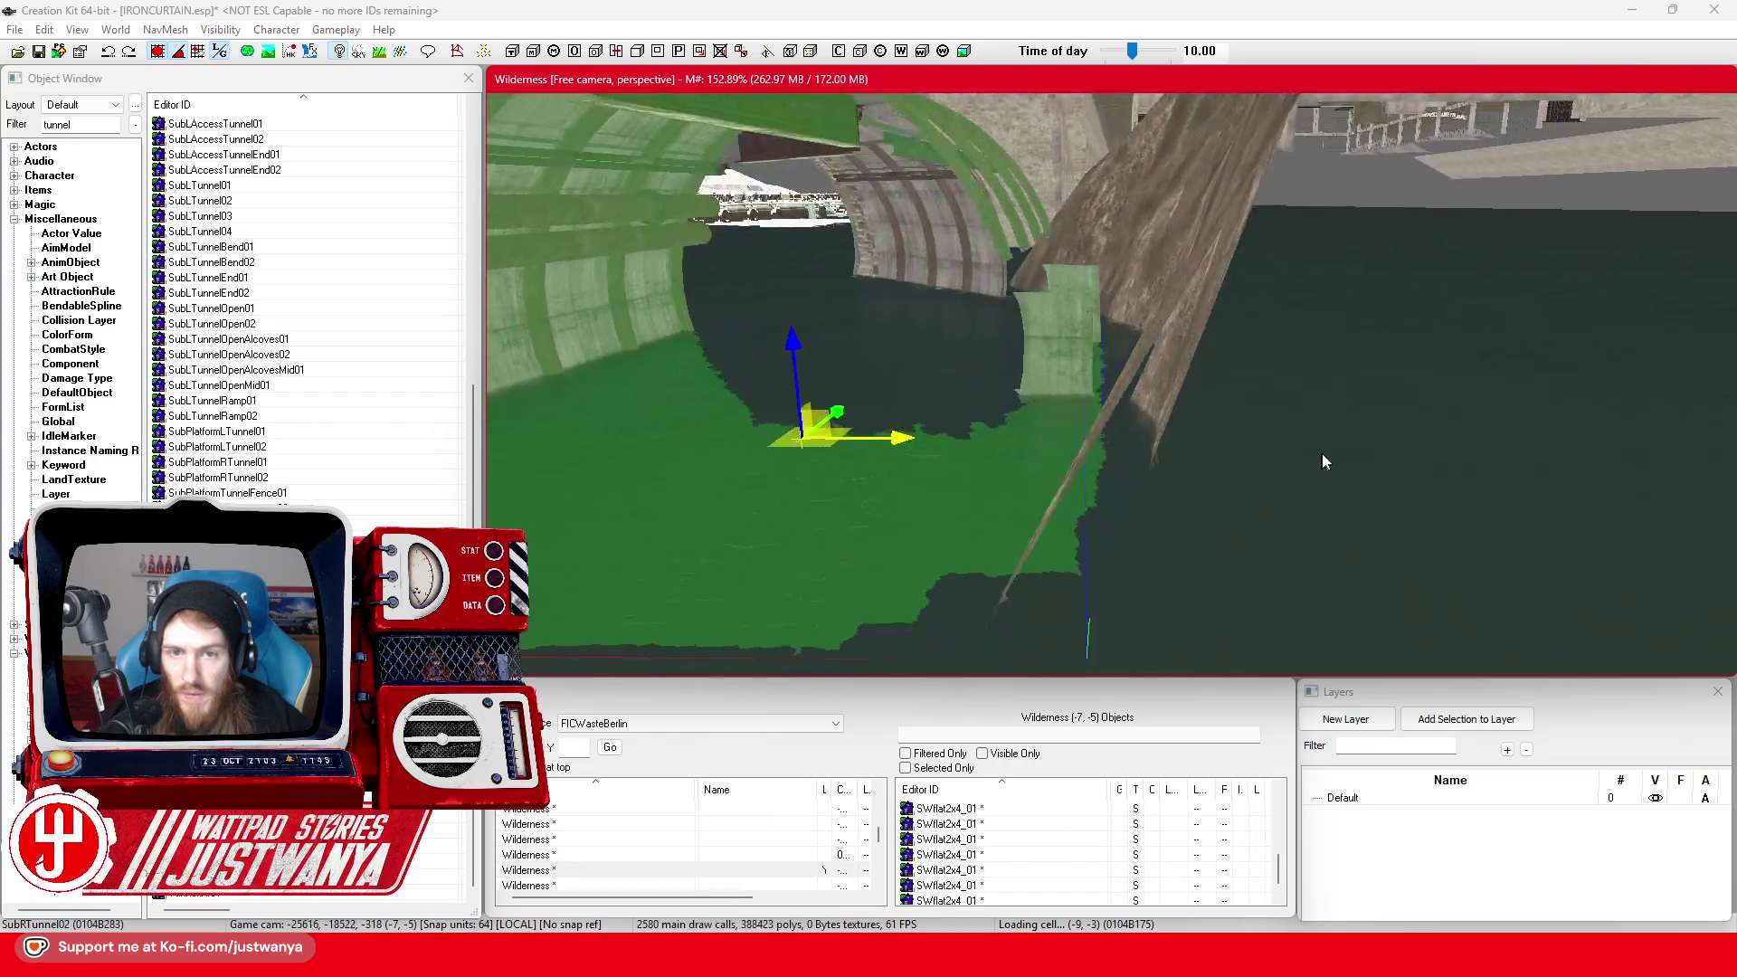
{"action": "key", "text": "shift"}
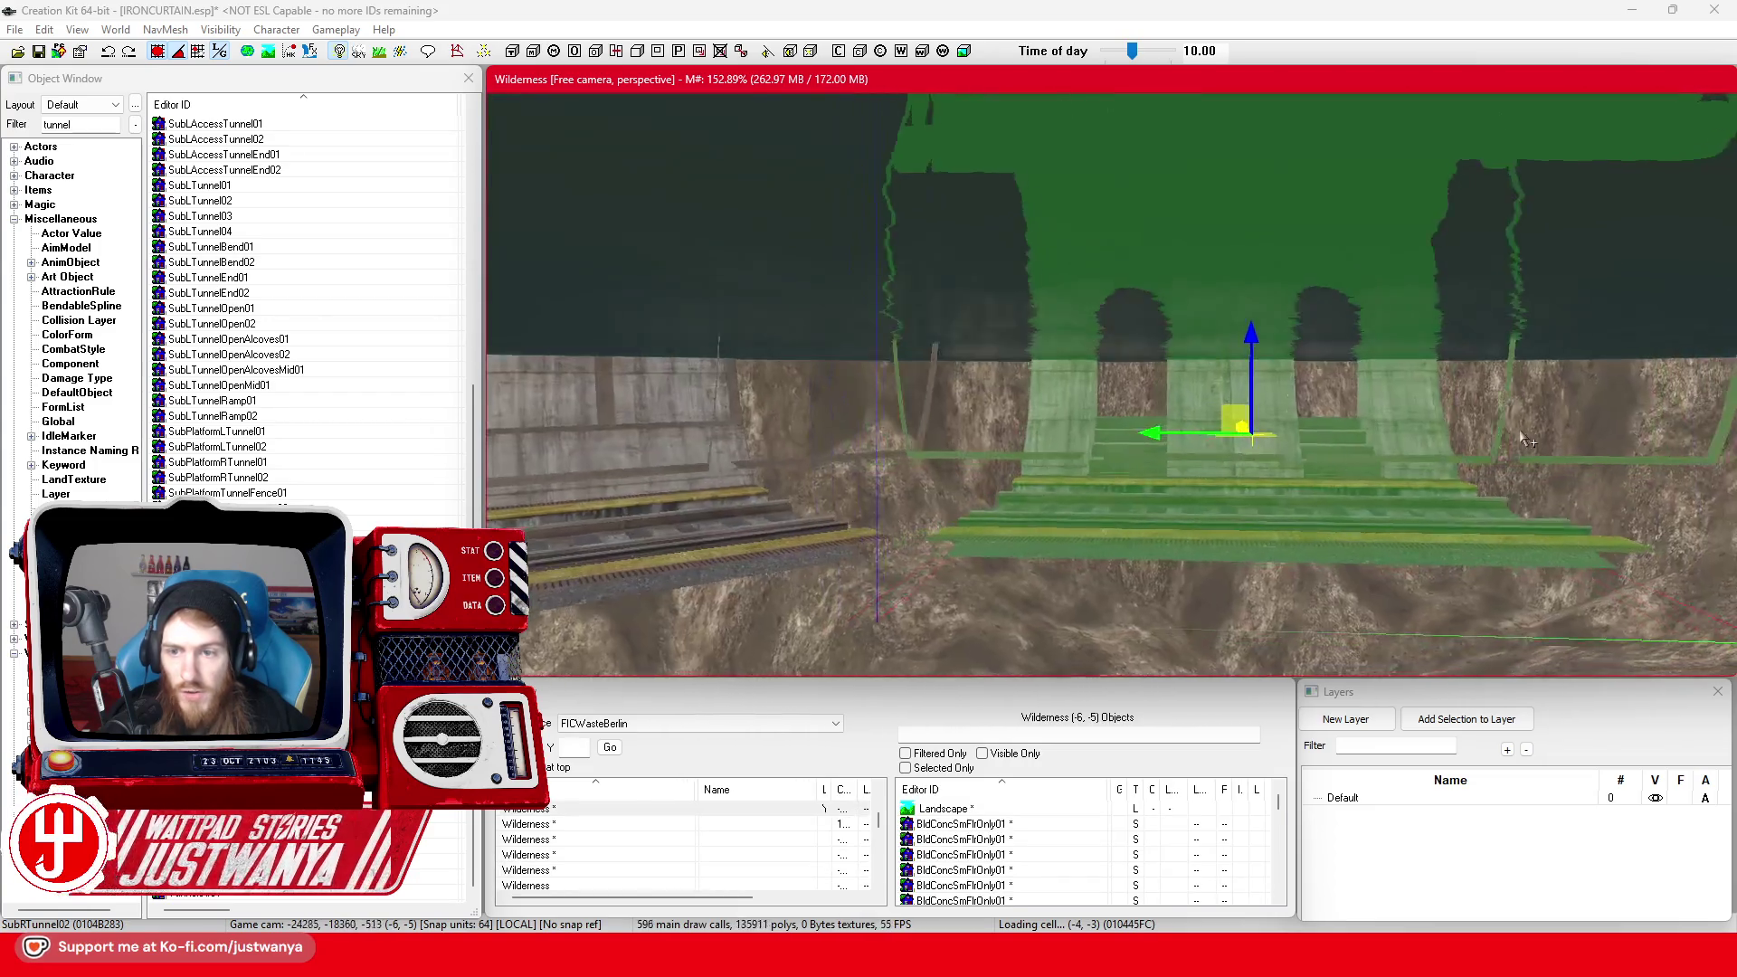
{"action": "key", "text": "shift"}
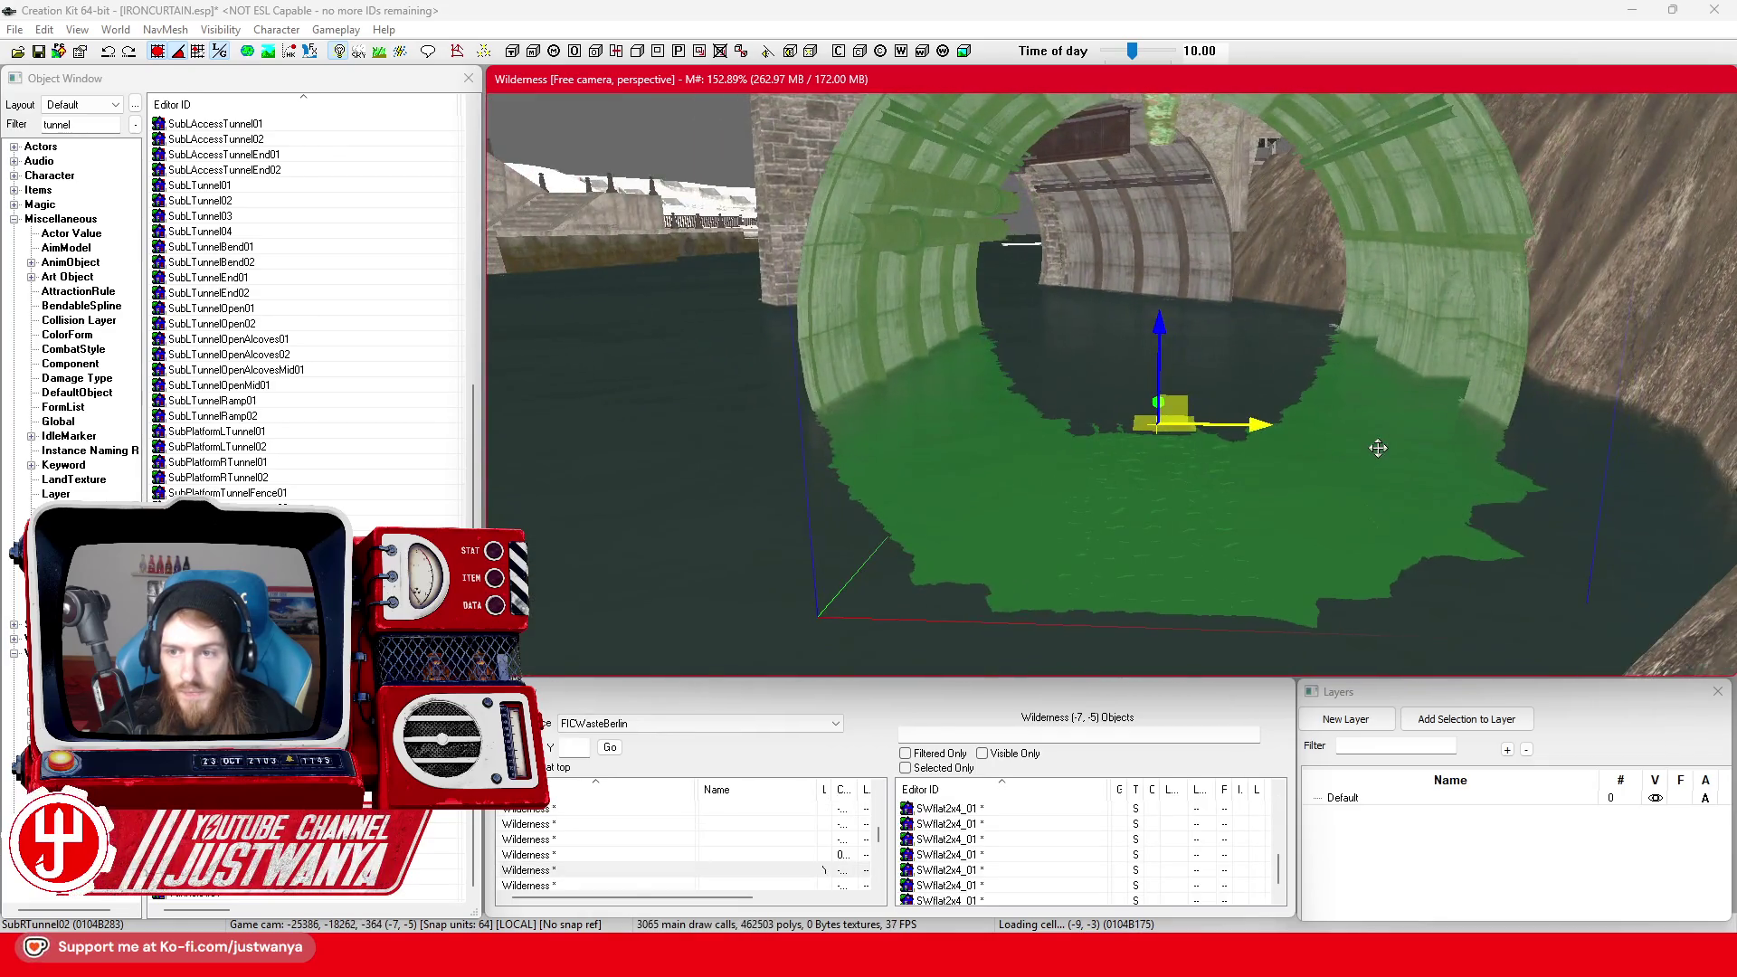
{"action": "key", "text": "shift"}
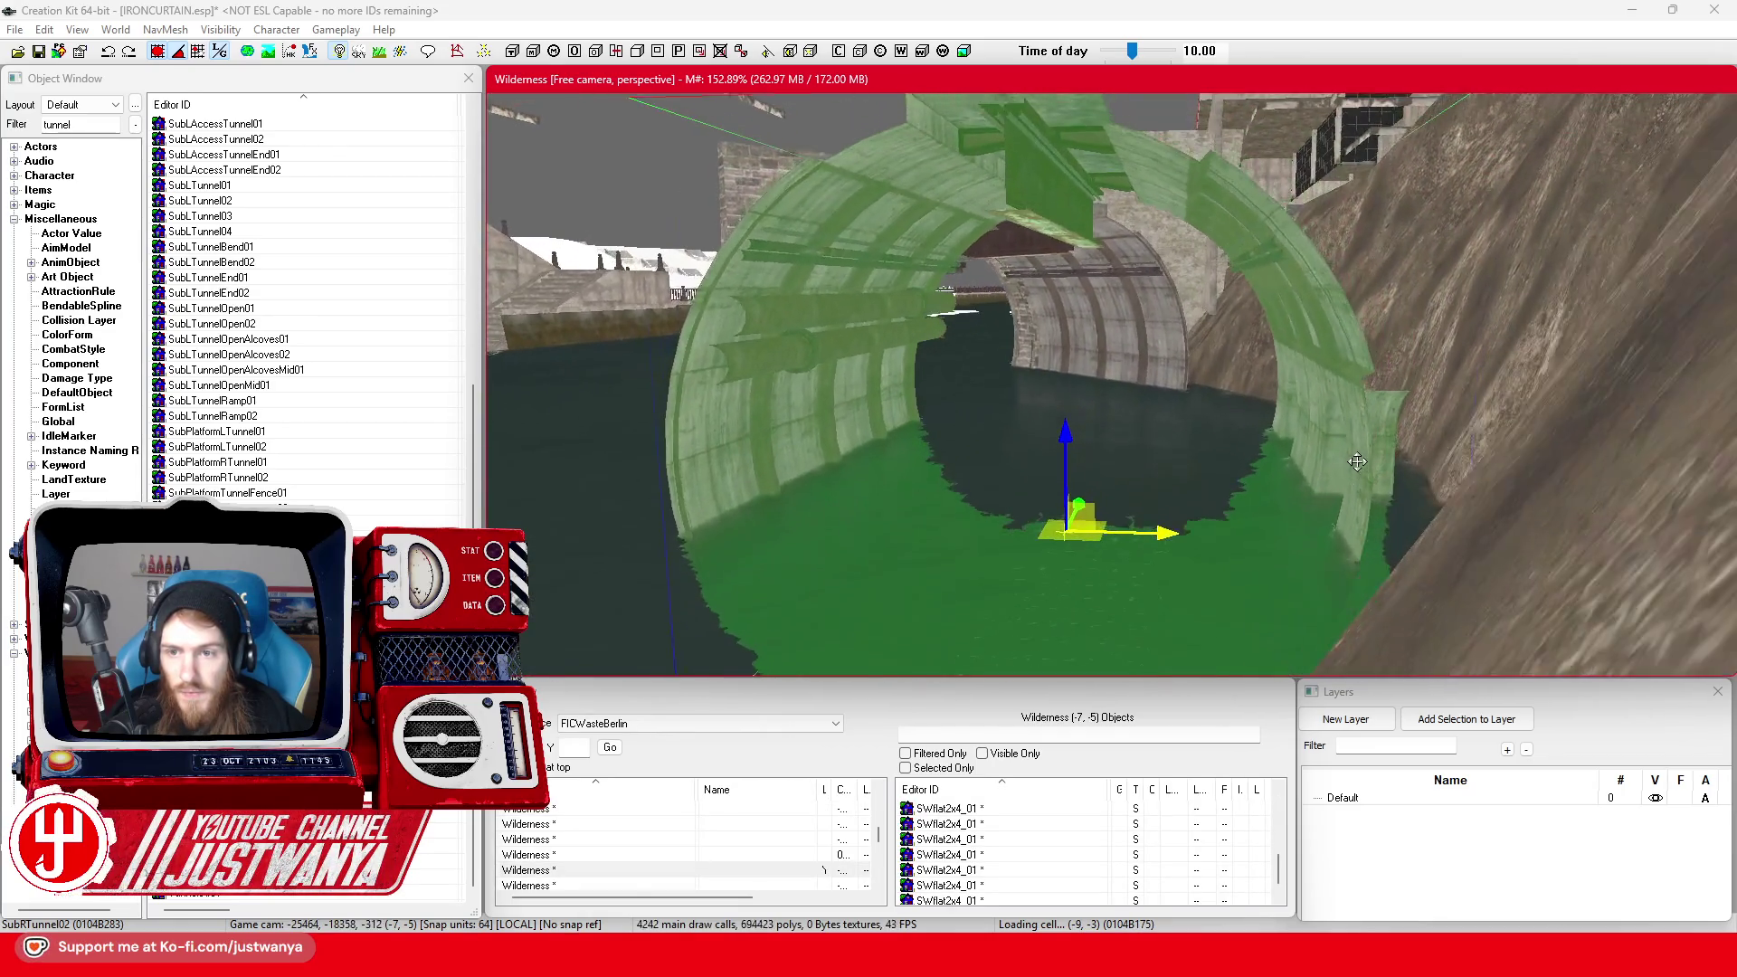
{"action": "key", "text": "shift"}
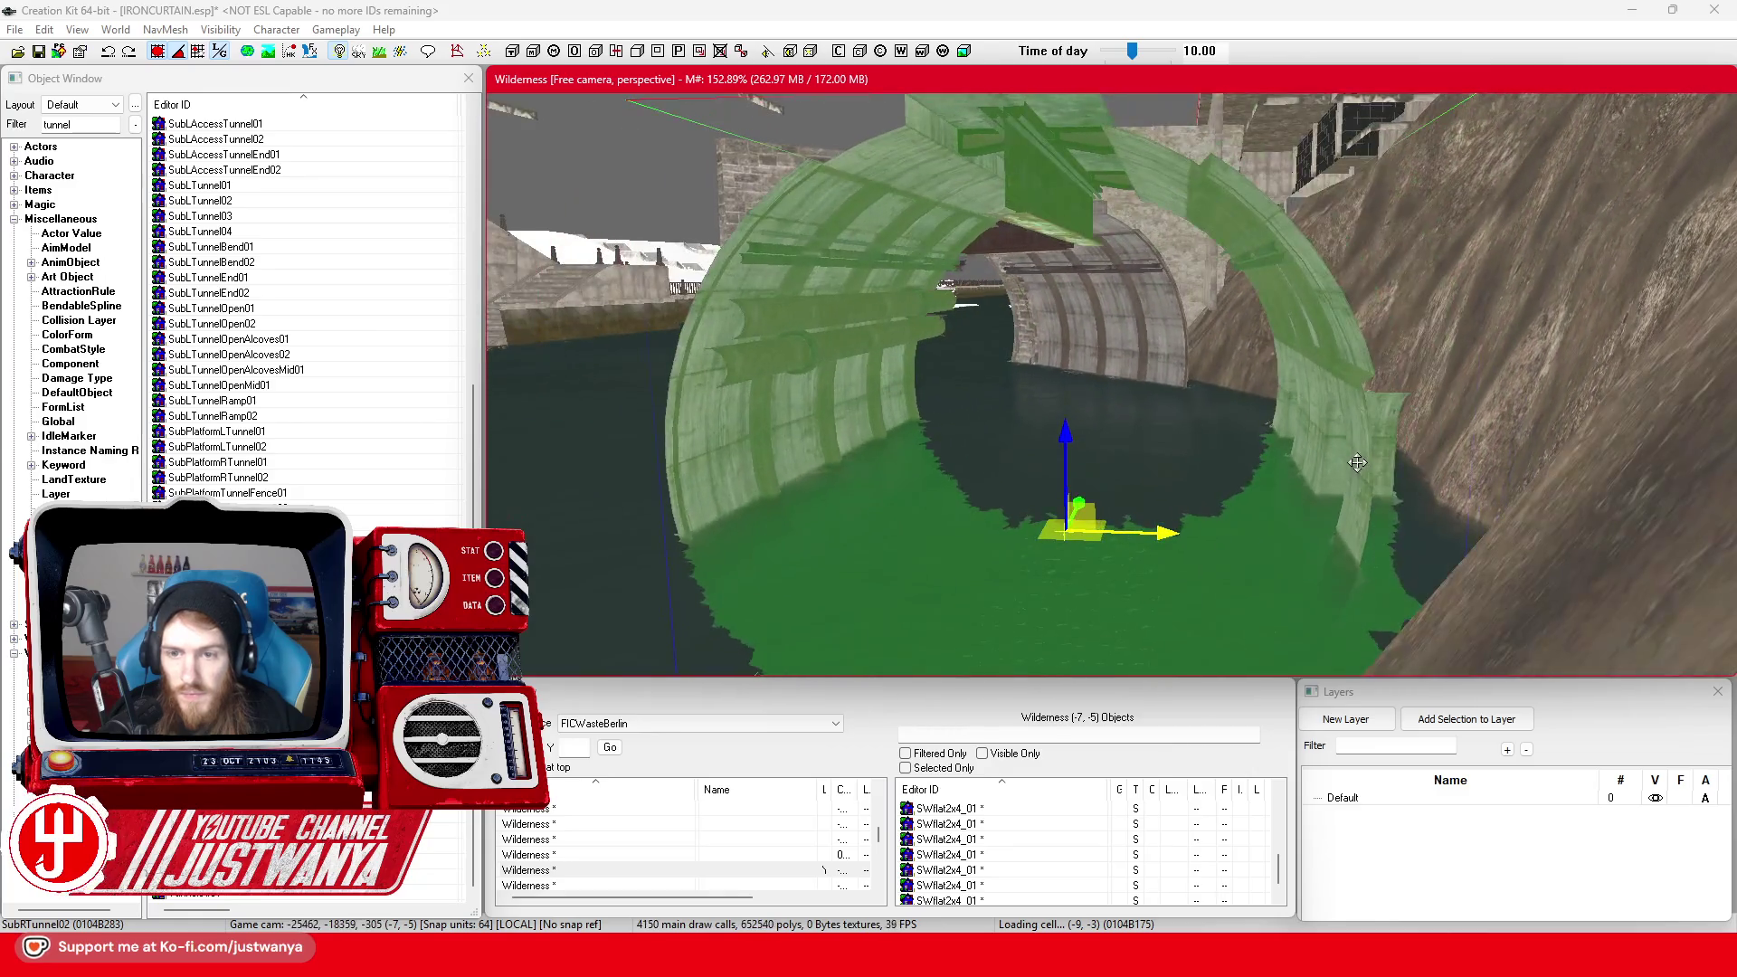
{"action": "key", "text": "shift"}
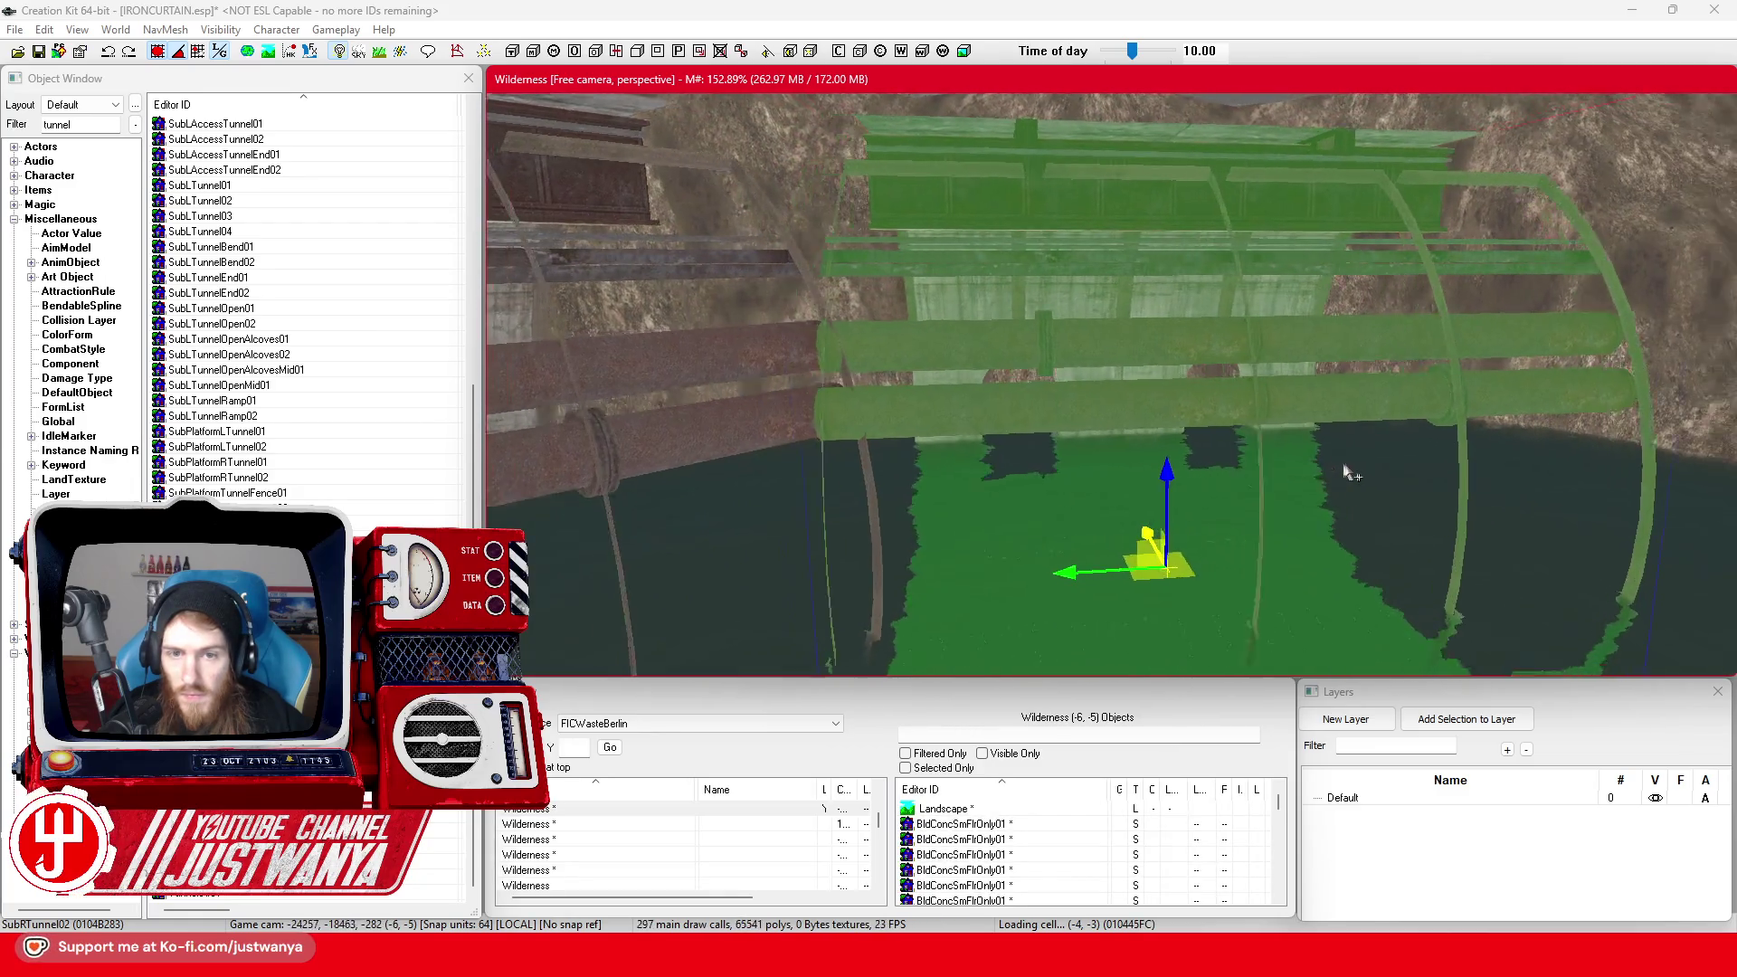
{"action": "key", "text": "shift"}
{"action": "key", "text": "shift"}
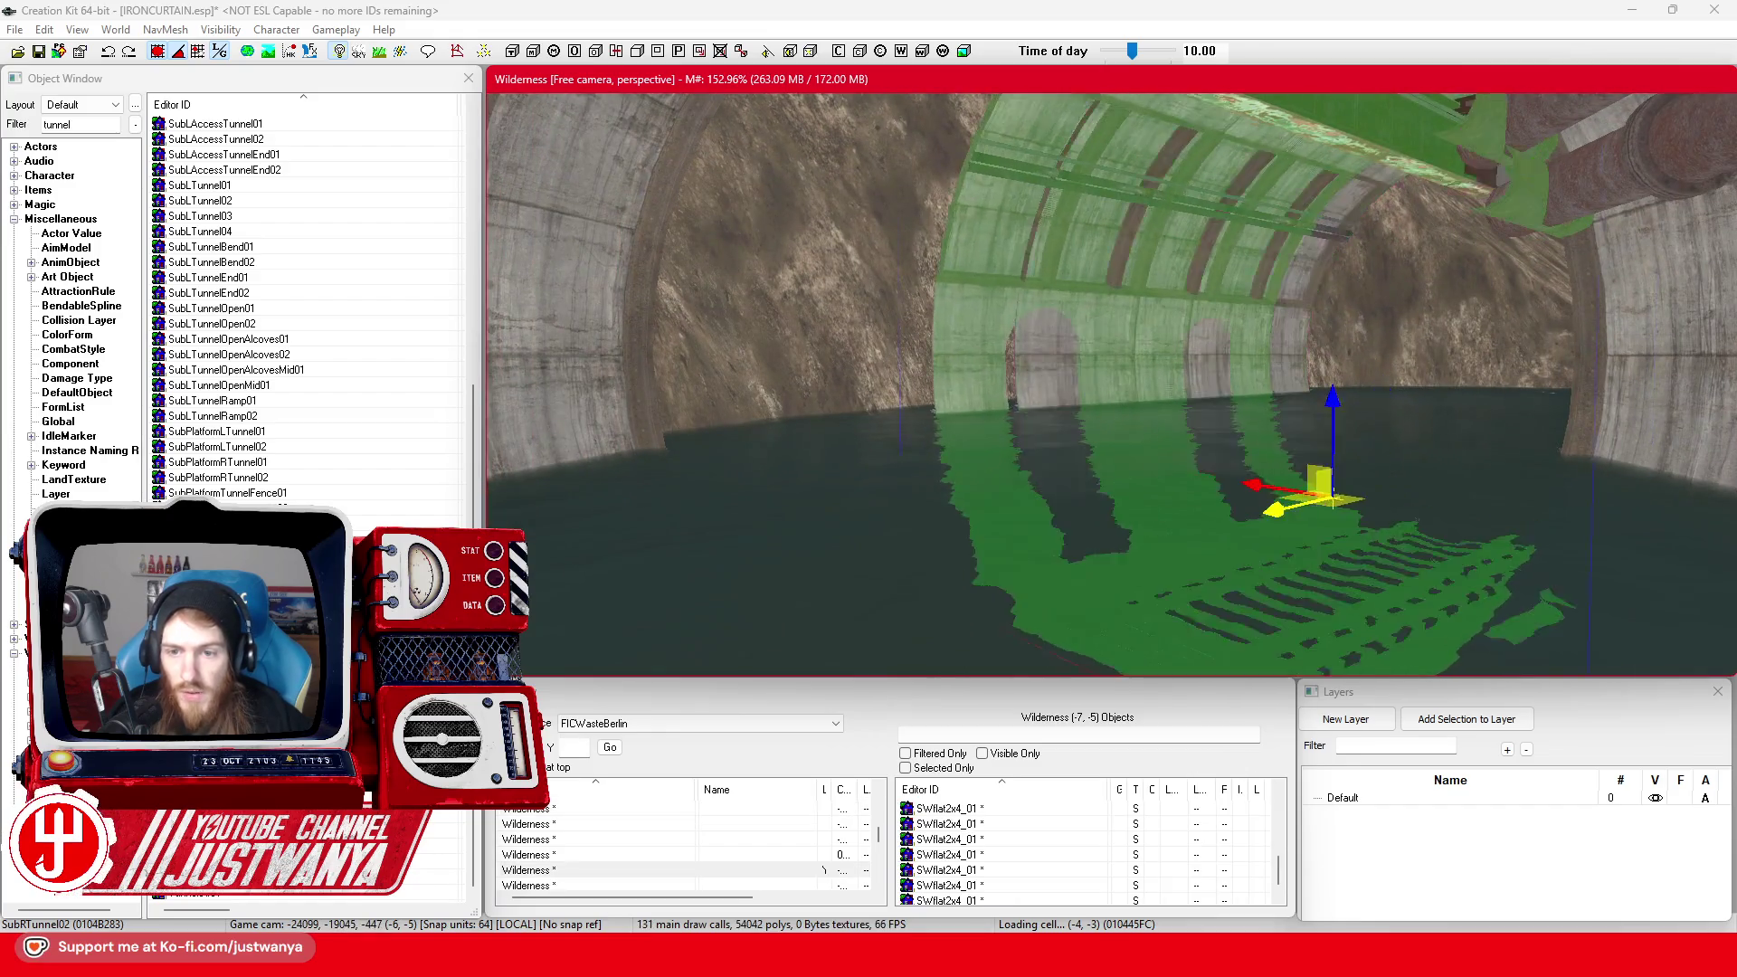
{"action": "key", "text": "shift"}
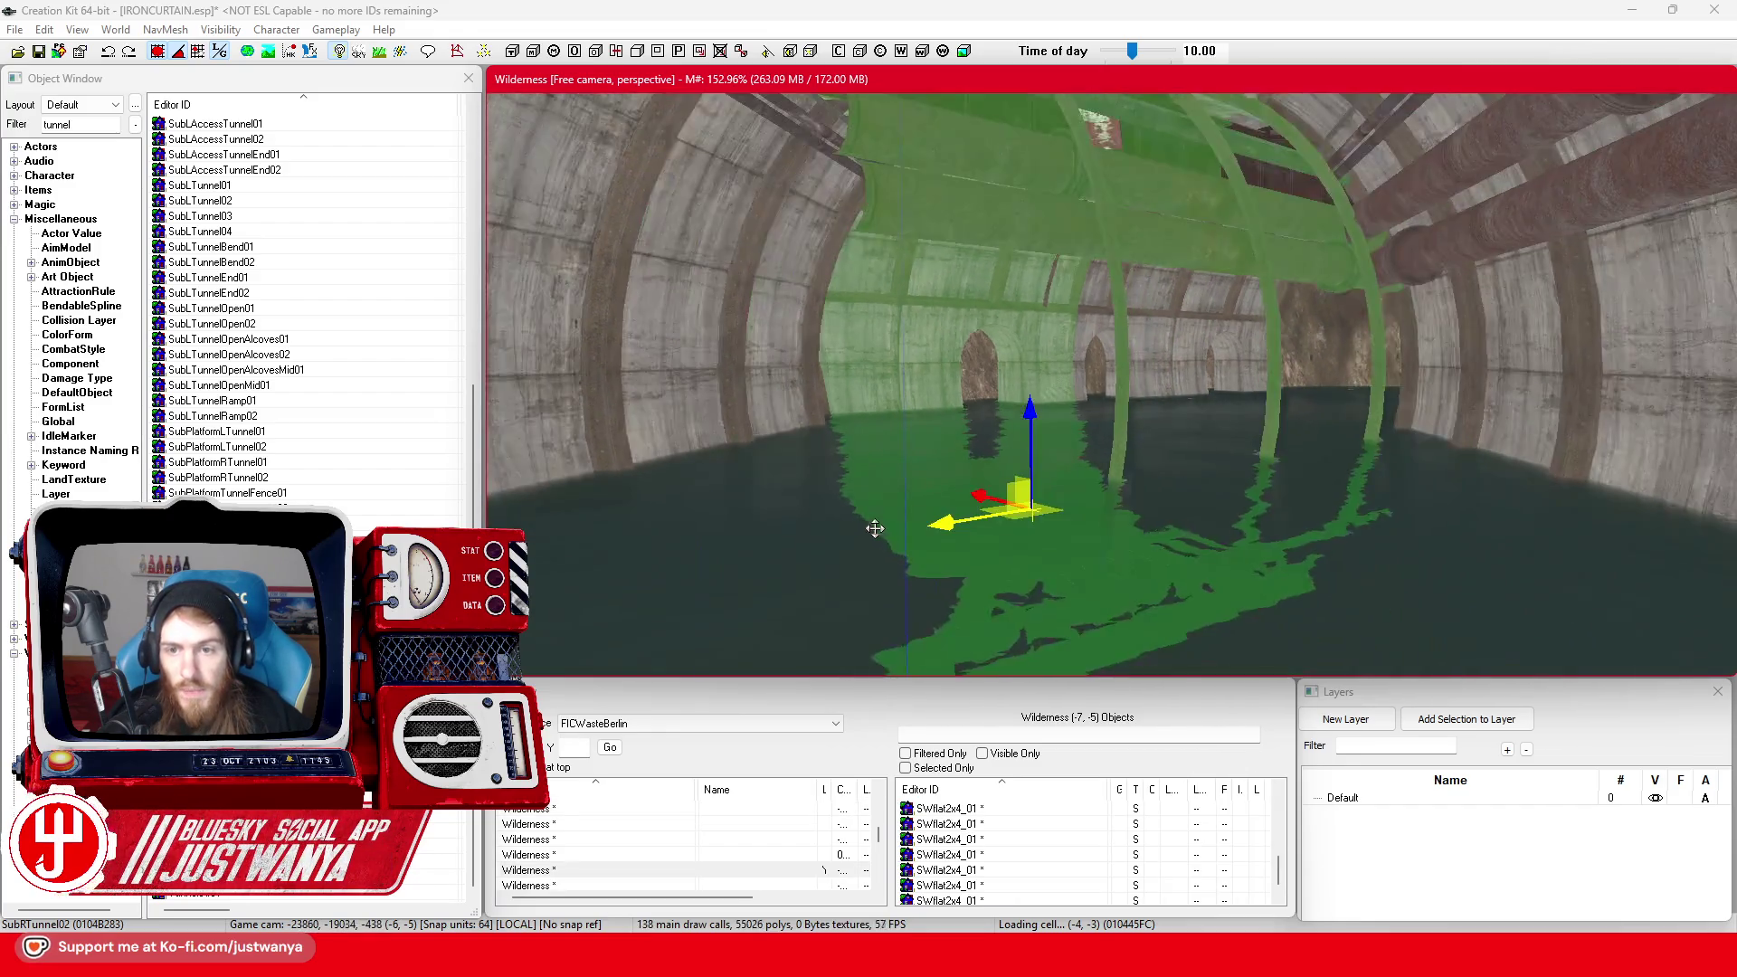
{"action": "key", "text": "shift"}
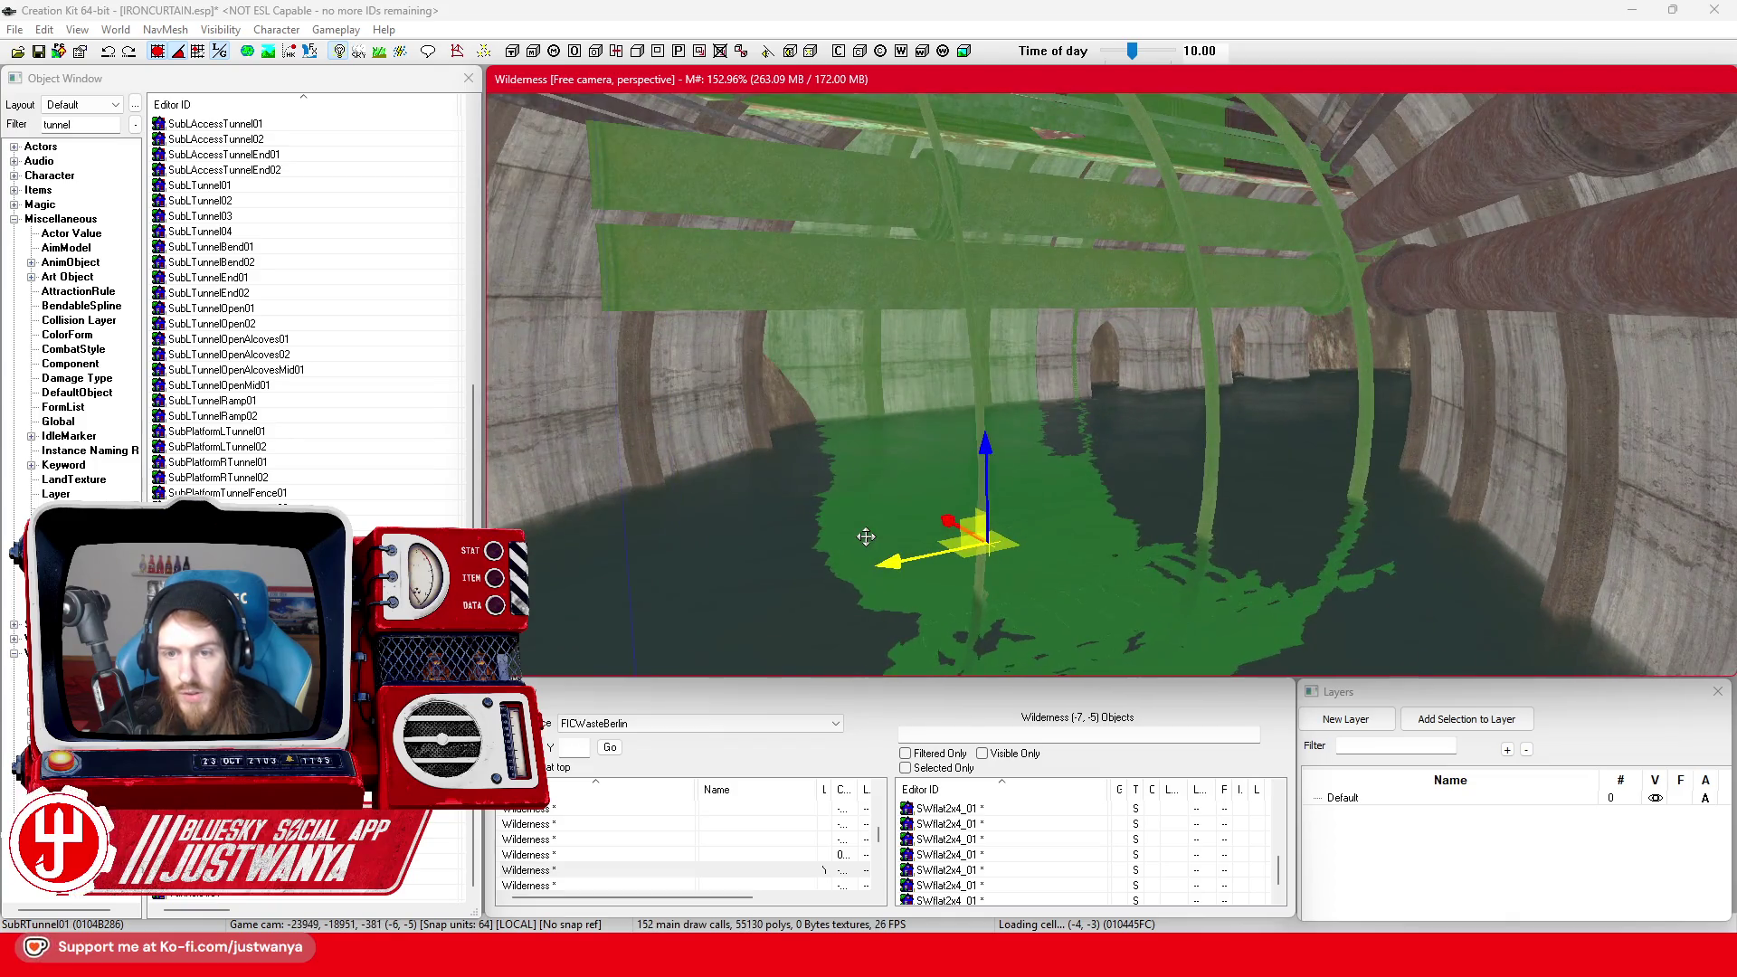
{"action": "key", "text": "shift"}
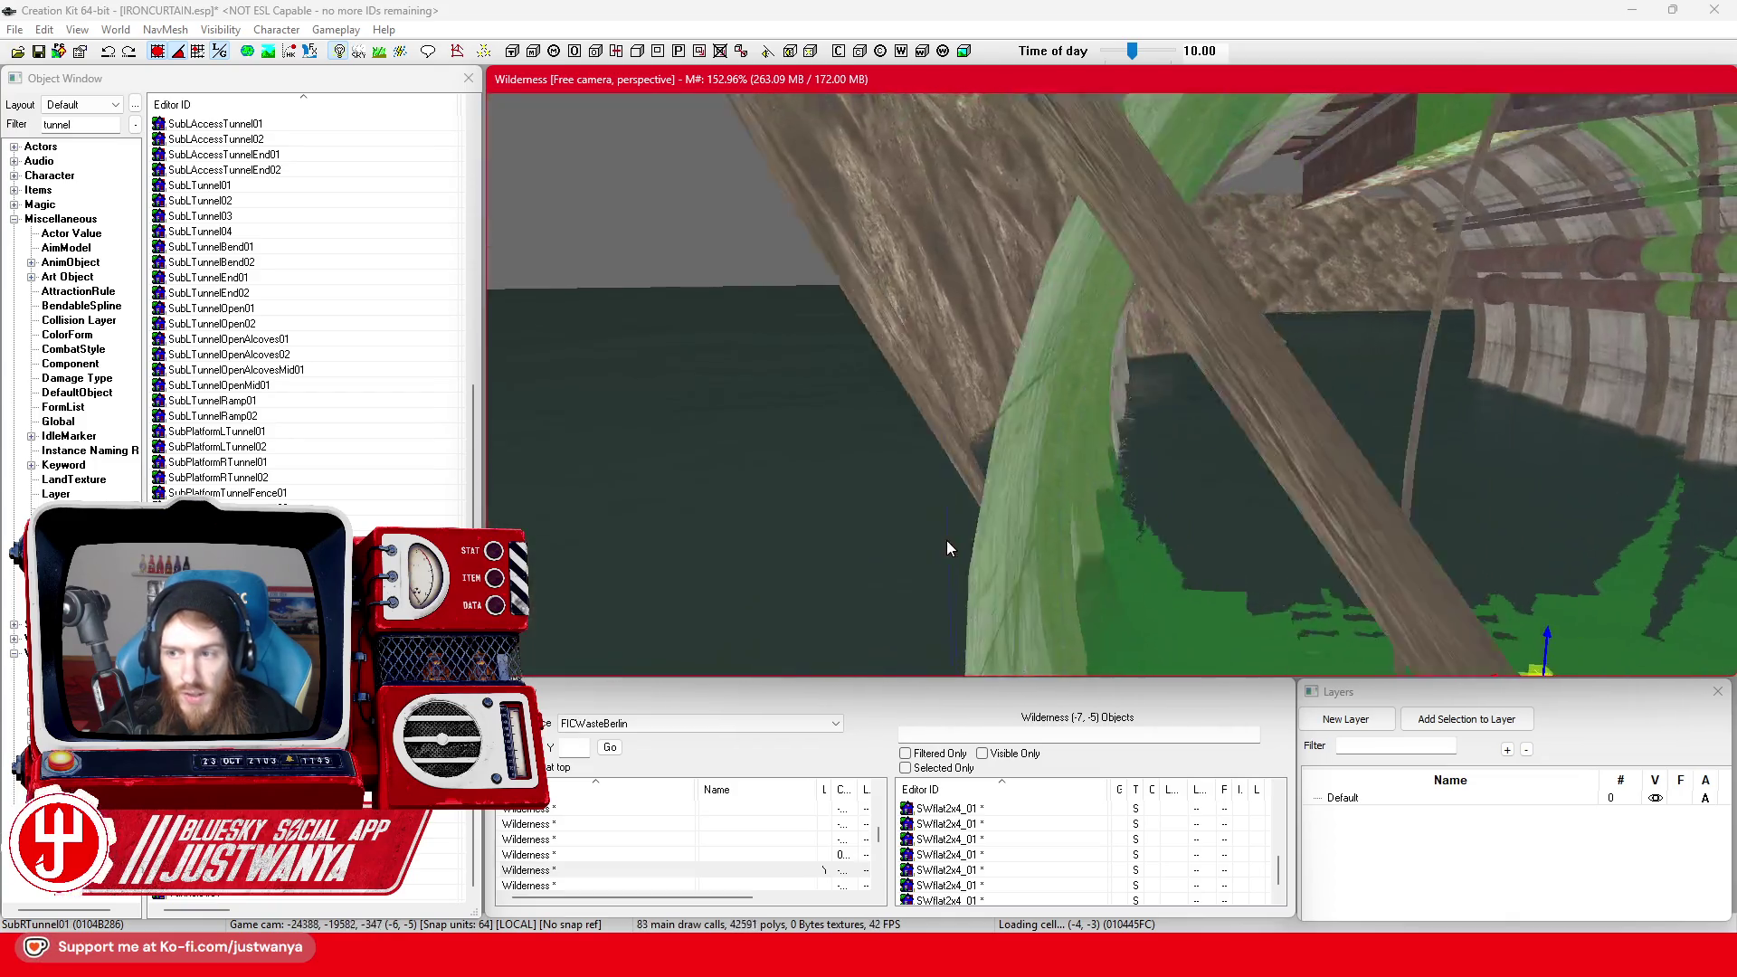
{"action": "scroll", "coordinate": [852, 533], "scroll_direction": "down", "scroll_amount": 5}
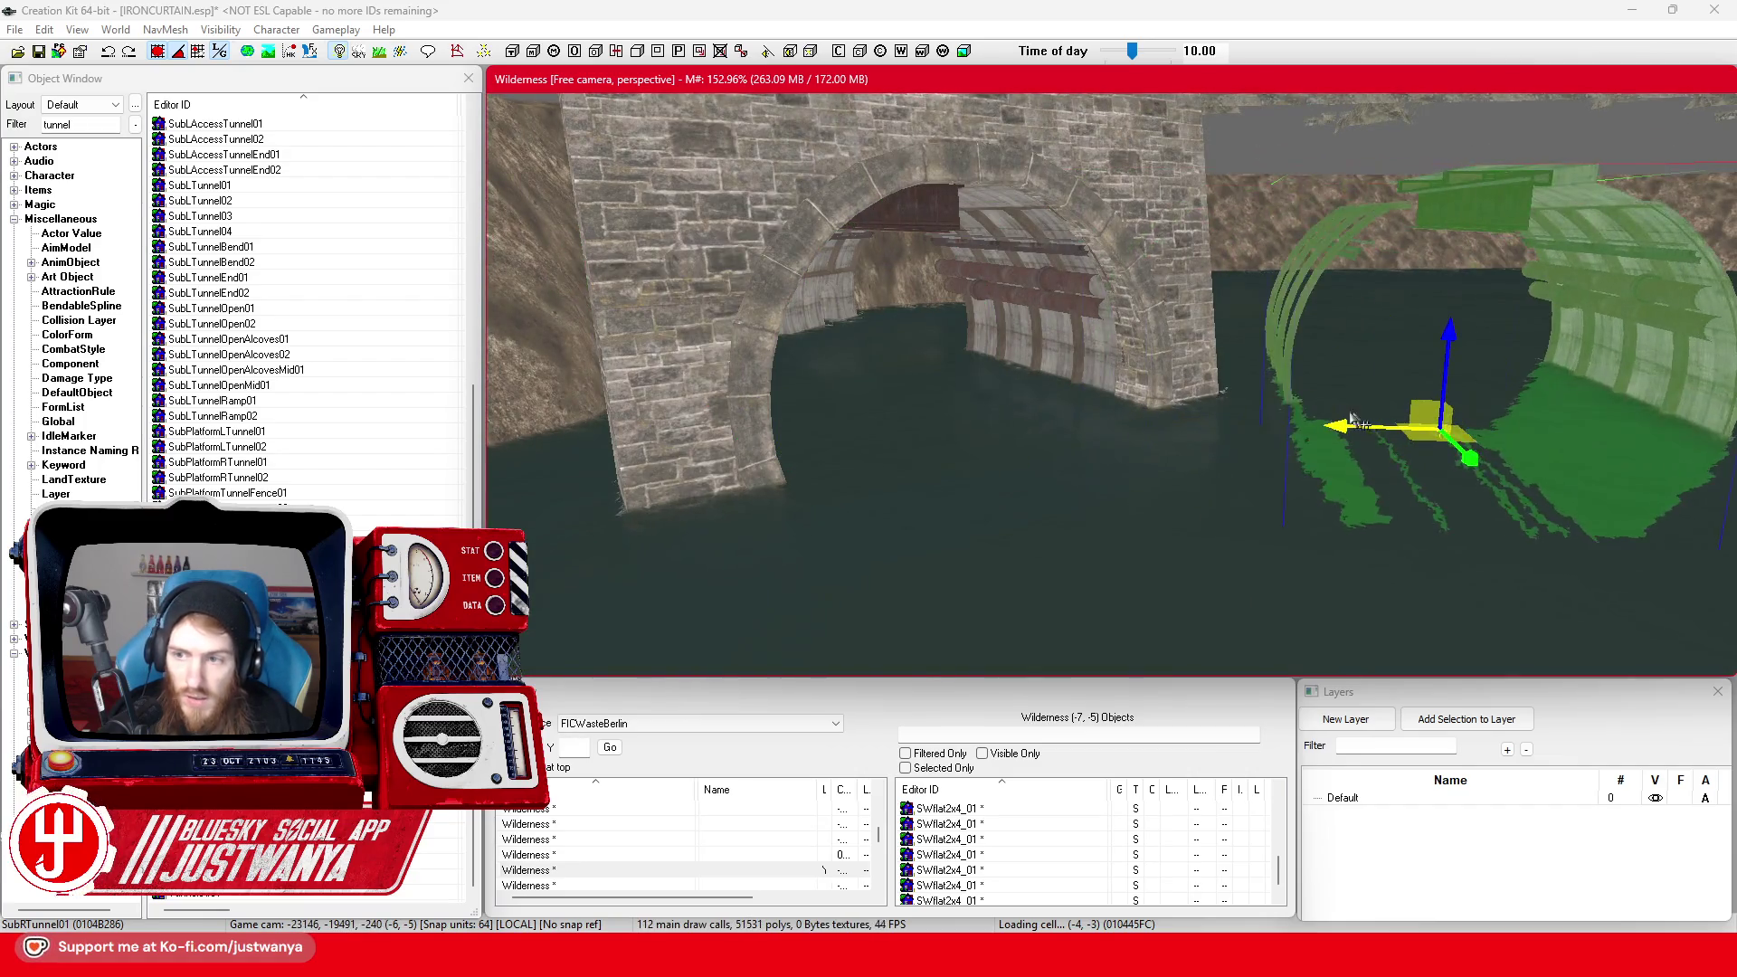
{"action": "key", "text": "shift"}
Cycle the tunnel piece through its variants until it becomes SubRTunnelOpen02
{"action": "key", "text": "ctrl+z"}
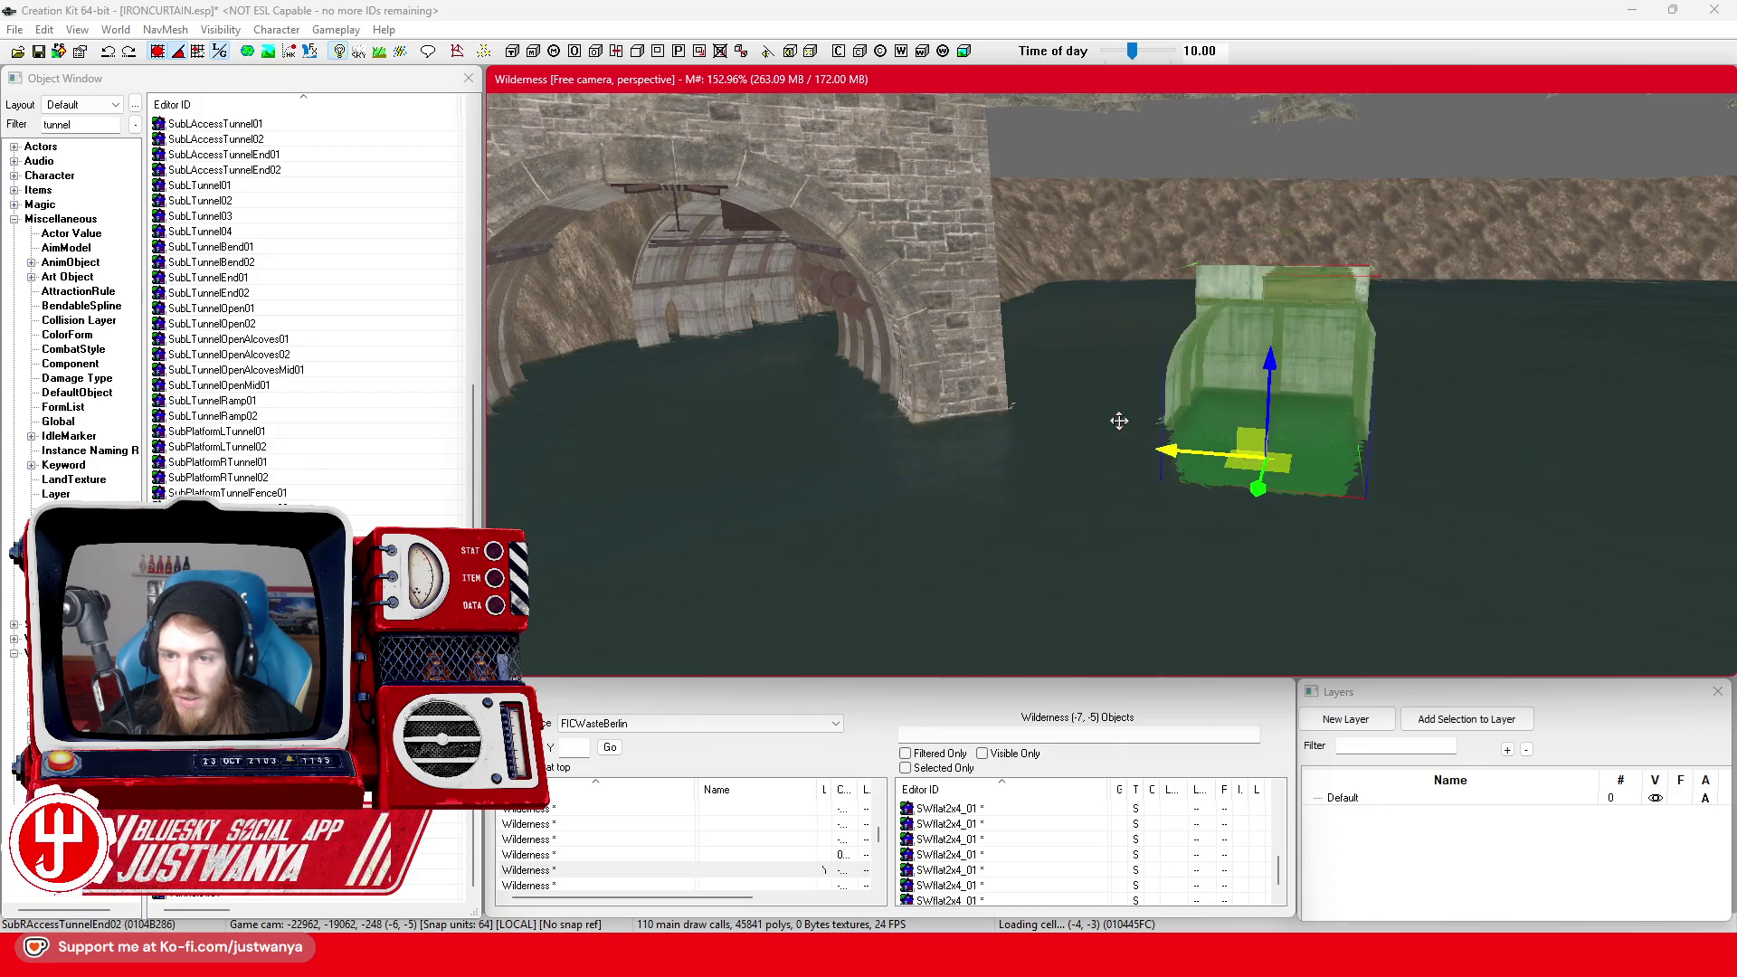
{"action": "key", "text": "ctrl+z"}
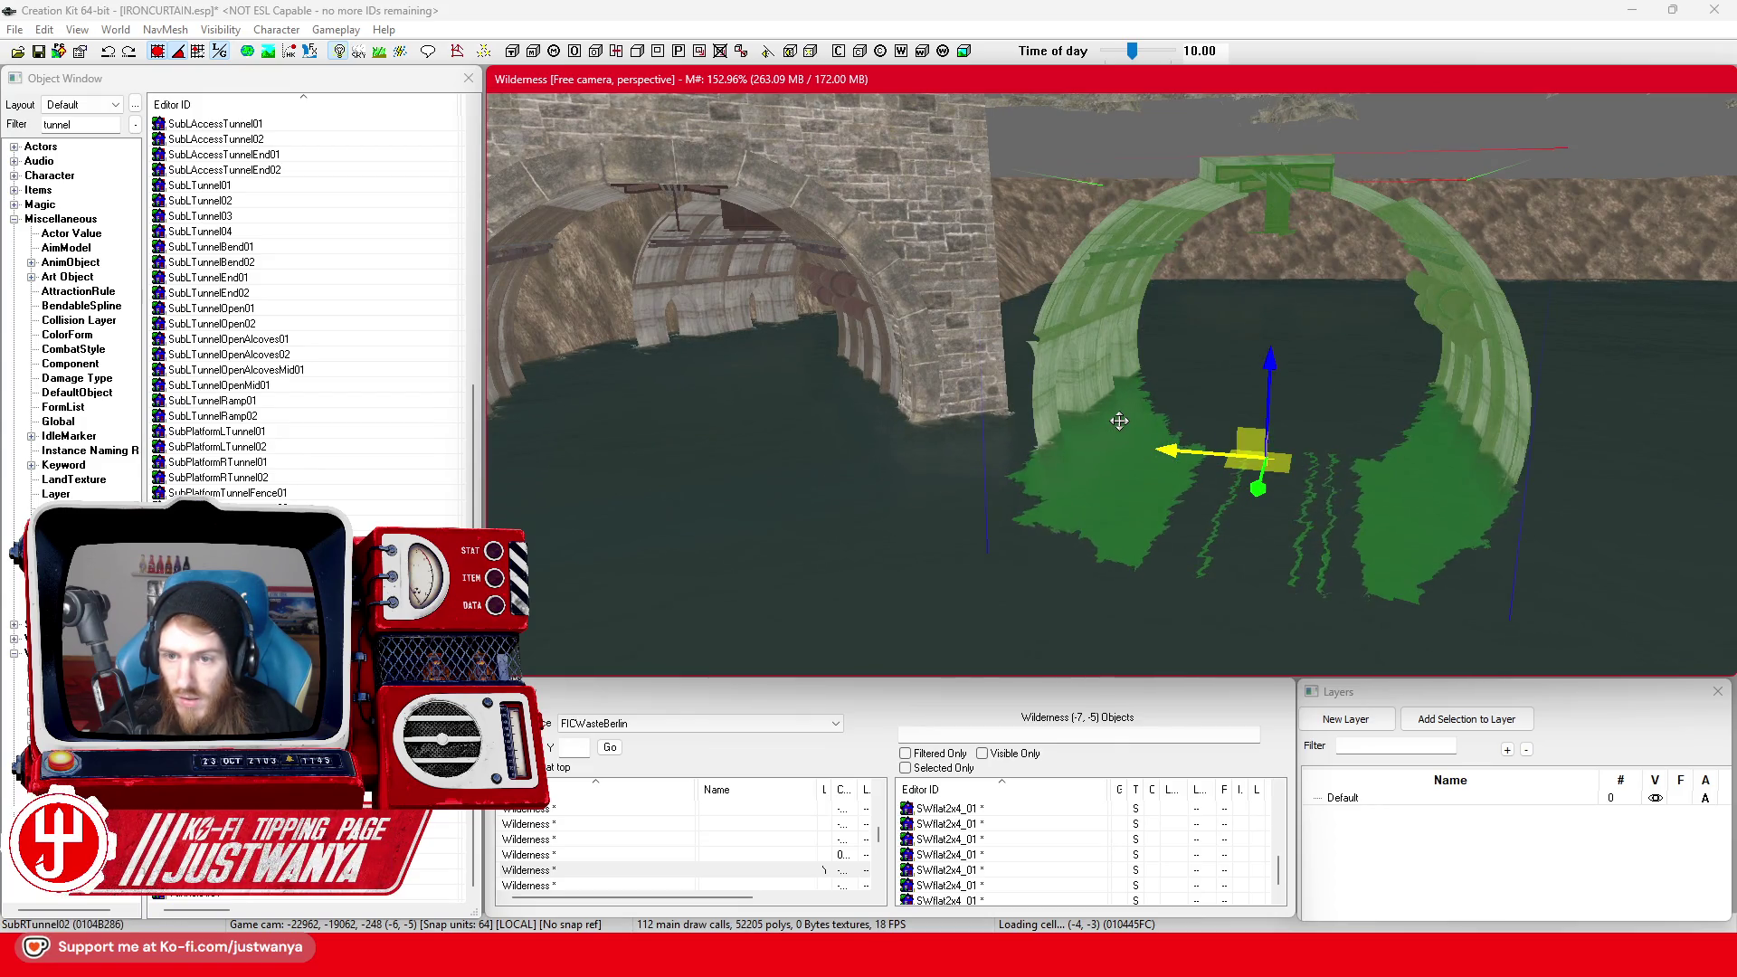
{"action": "key", "text": "ctrl+z"}
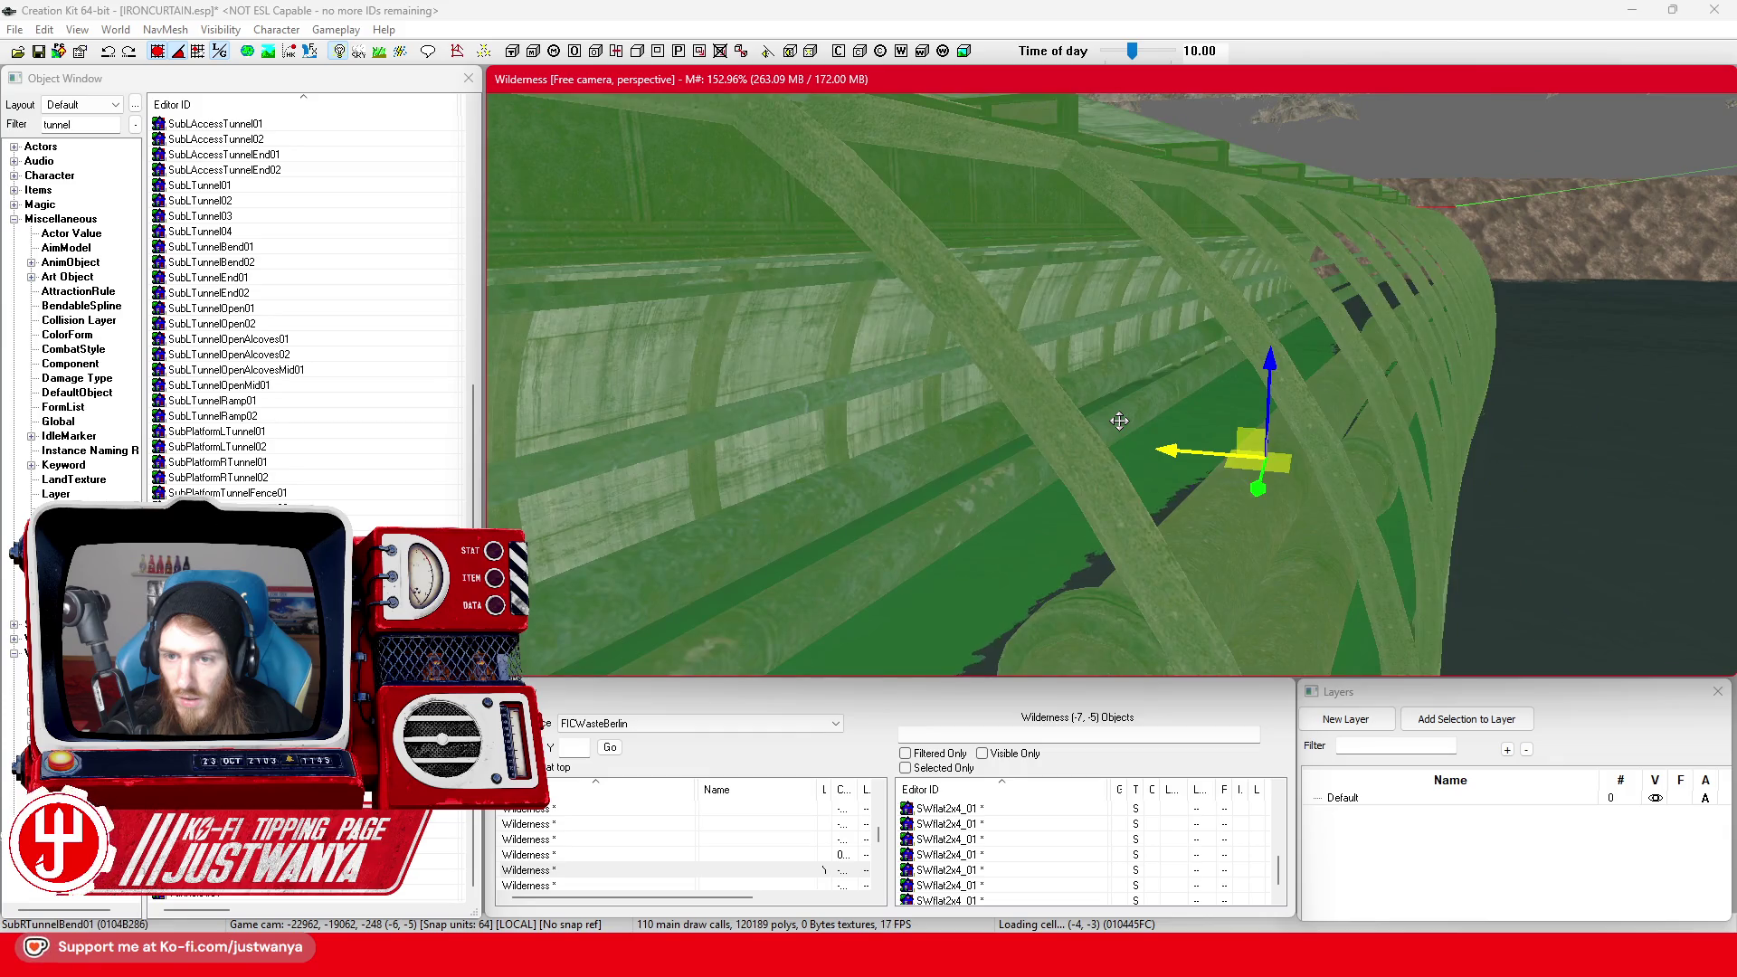
{"action": "key", "text": "ctrl+z"}
{"action": "key", "text": "ctrl+z"}
{"action": "key", "text": "ctrl+z"}
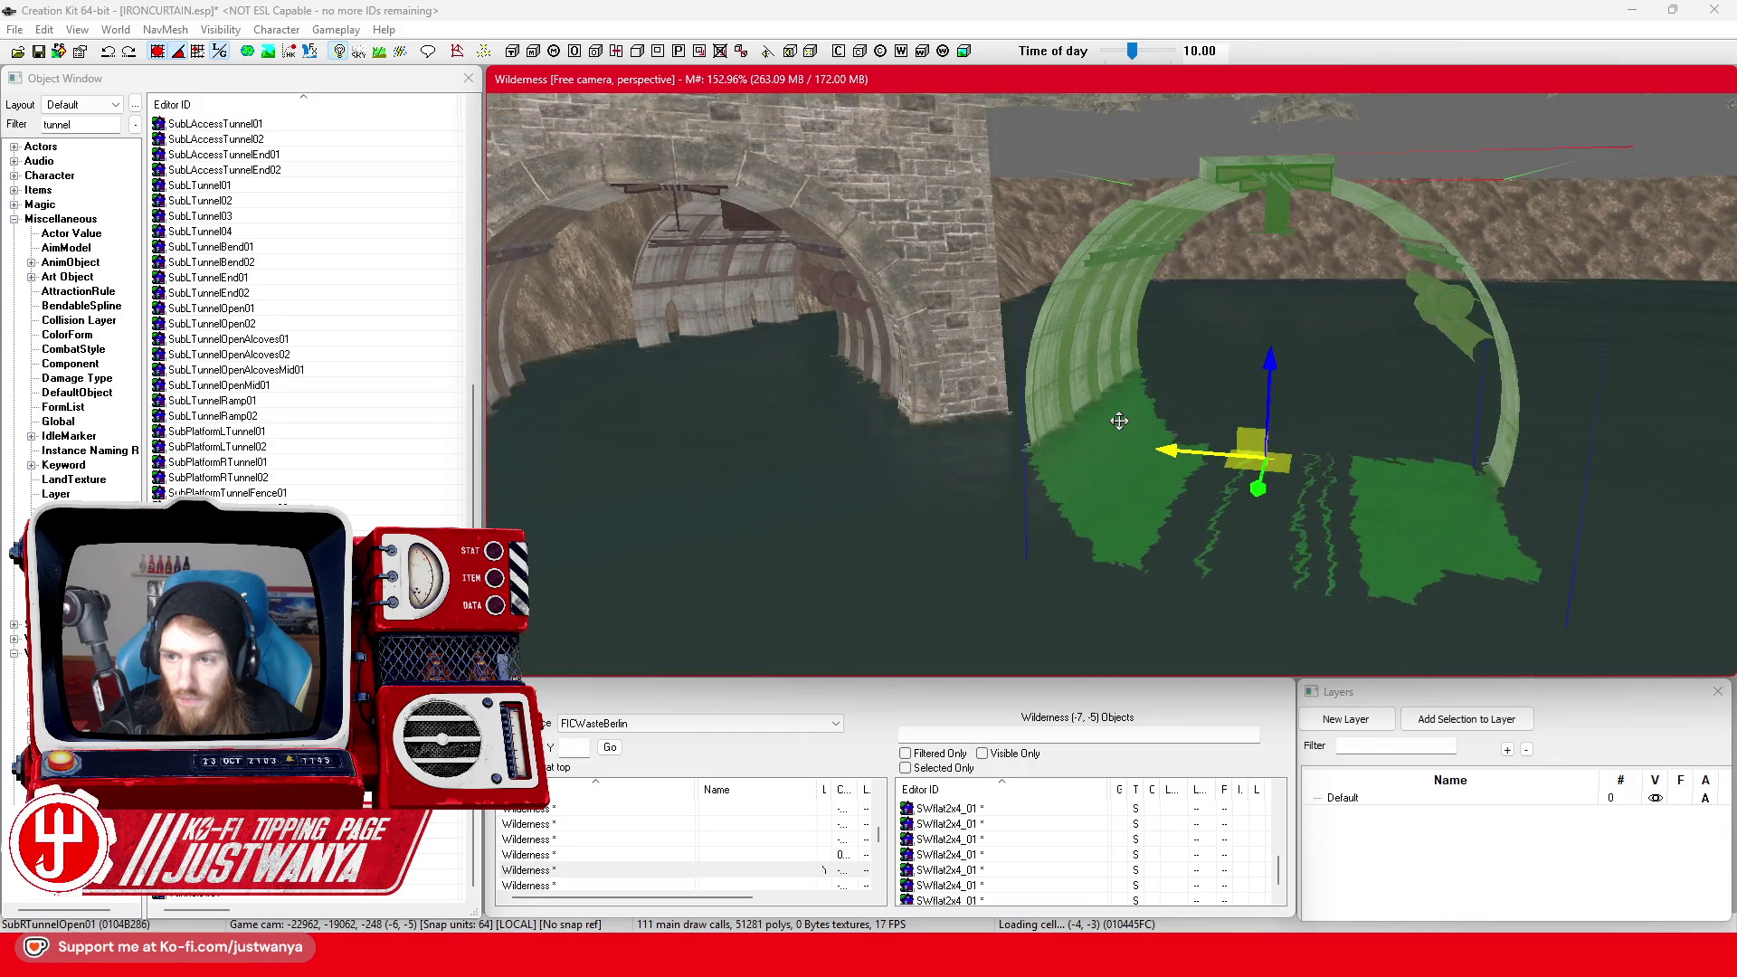
{"action": "mouse_move", "coordinate": [1137, 343]}
{"action": "left_mouse_down"}
{"action": "mouse_move", "coordinate": [1224, 335]}
{"action": "mouse_move", "coordinate": [775, 349]}
{"action": "mouse_move", "coordinate": [1279, 355]}
{"action": "left_mouse_up"}
{"action": "key", "text": "ctrl+z"}
{"action": "key", "text": "ctrl+z"}
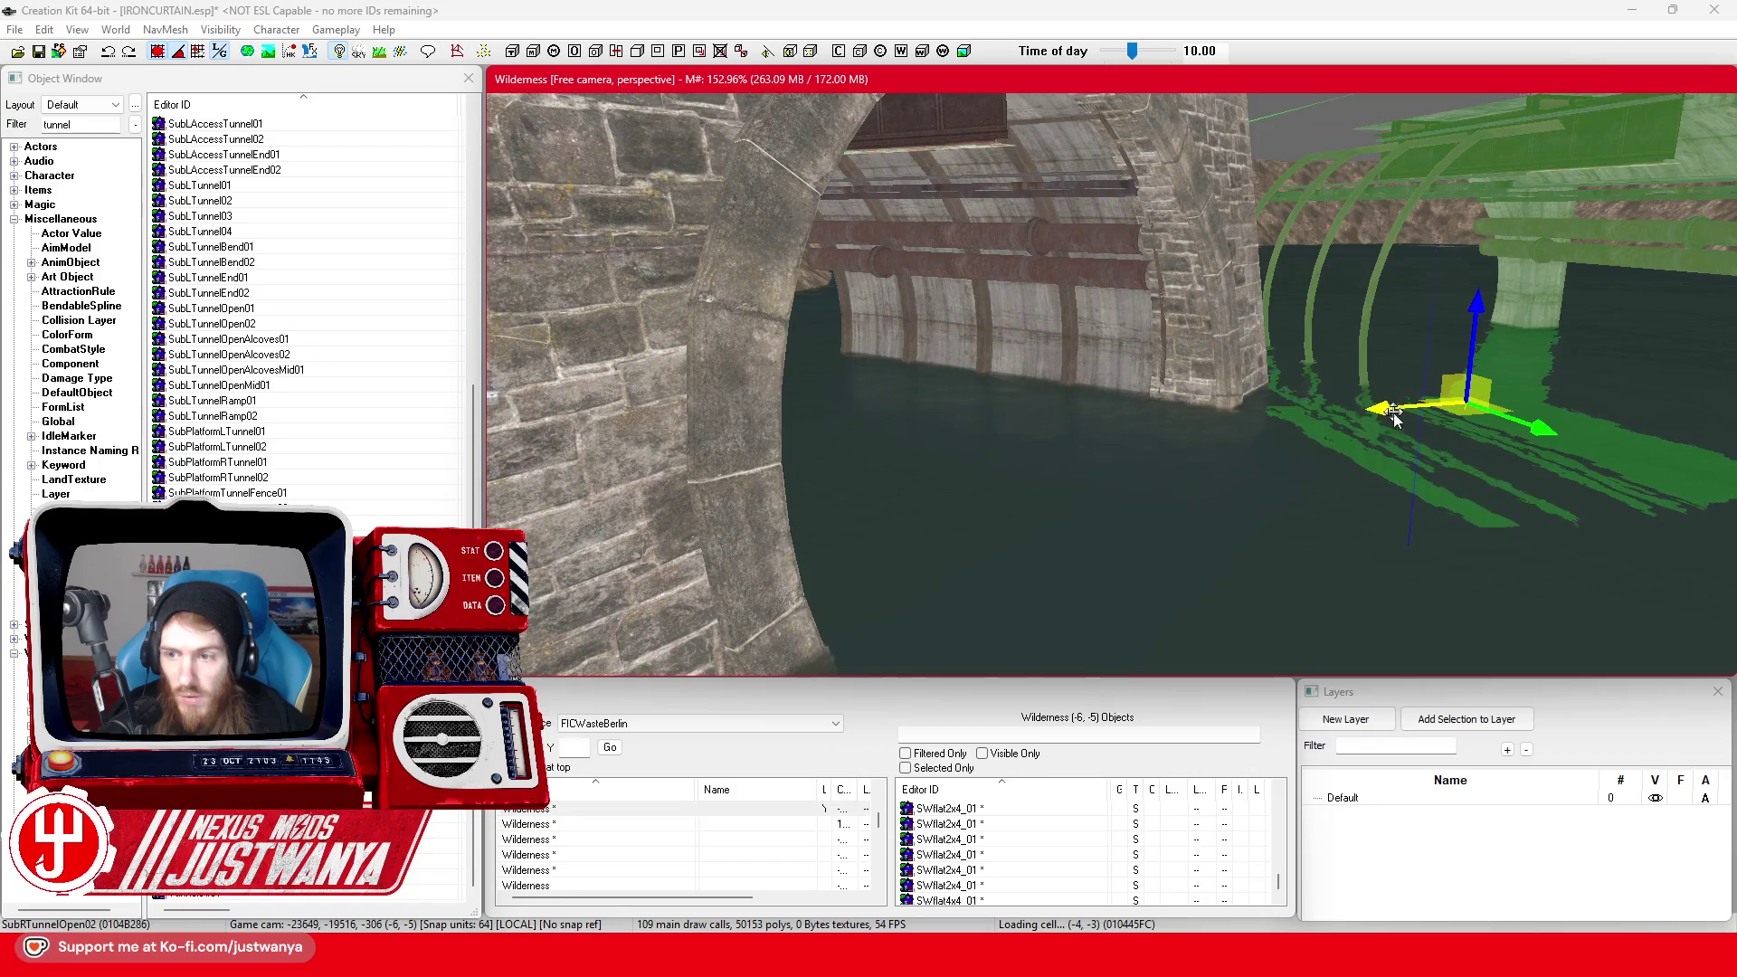
Check the open tunnel section's fit under the arch and save the plugin
{"action": "mouse_move", "coordinate": [1147, 432]}
{"action": "left_mouse_down"}
{"action": "mouse_move", "coordinate": [1027, 435]}
{"action": "mouse_move", "coordinate": [1007, 465]}
{"action": "left_mouse_up"}
{"action": "scroll", "coordinate": [1008, 463], "scroll_direction": "up", "scroll_amount": 3}
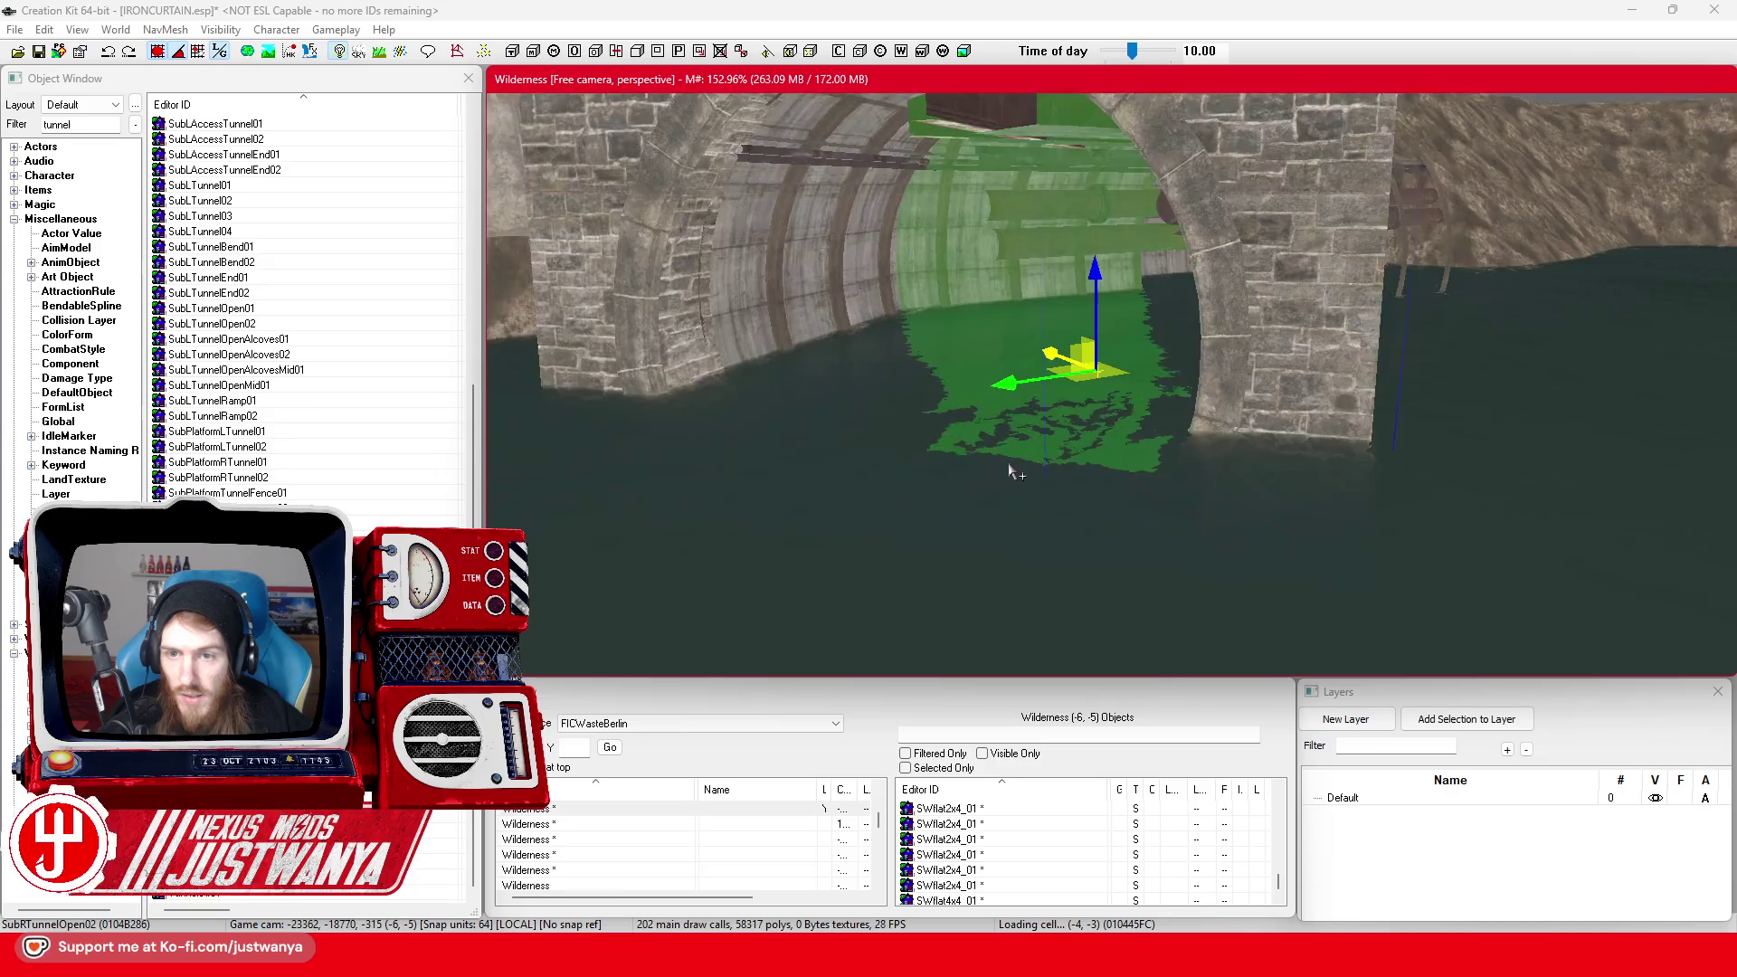
{"action": "left_click_drag", "start_coordinate": [1008, 463], "coordinate": [970, 465]}
{"action": "left_click_drag", "start_coordinate": [1141, 344], "coordinate": [1149, 356]}
{"action": "left_click", "coordinate": [163, 68]}
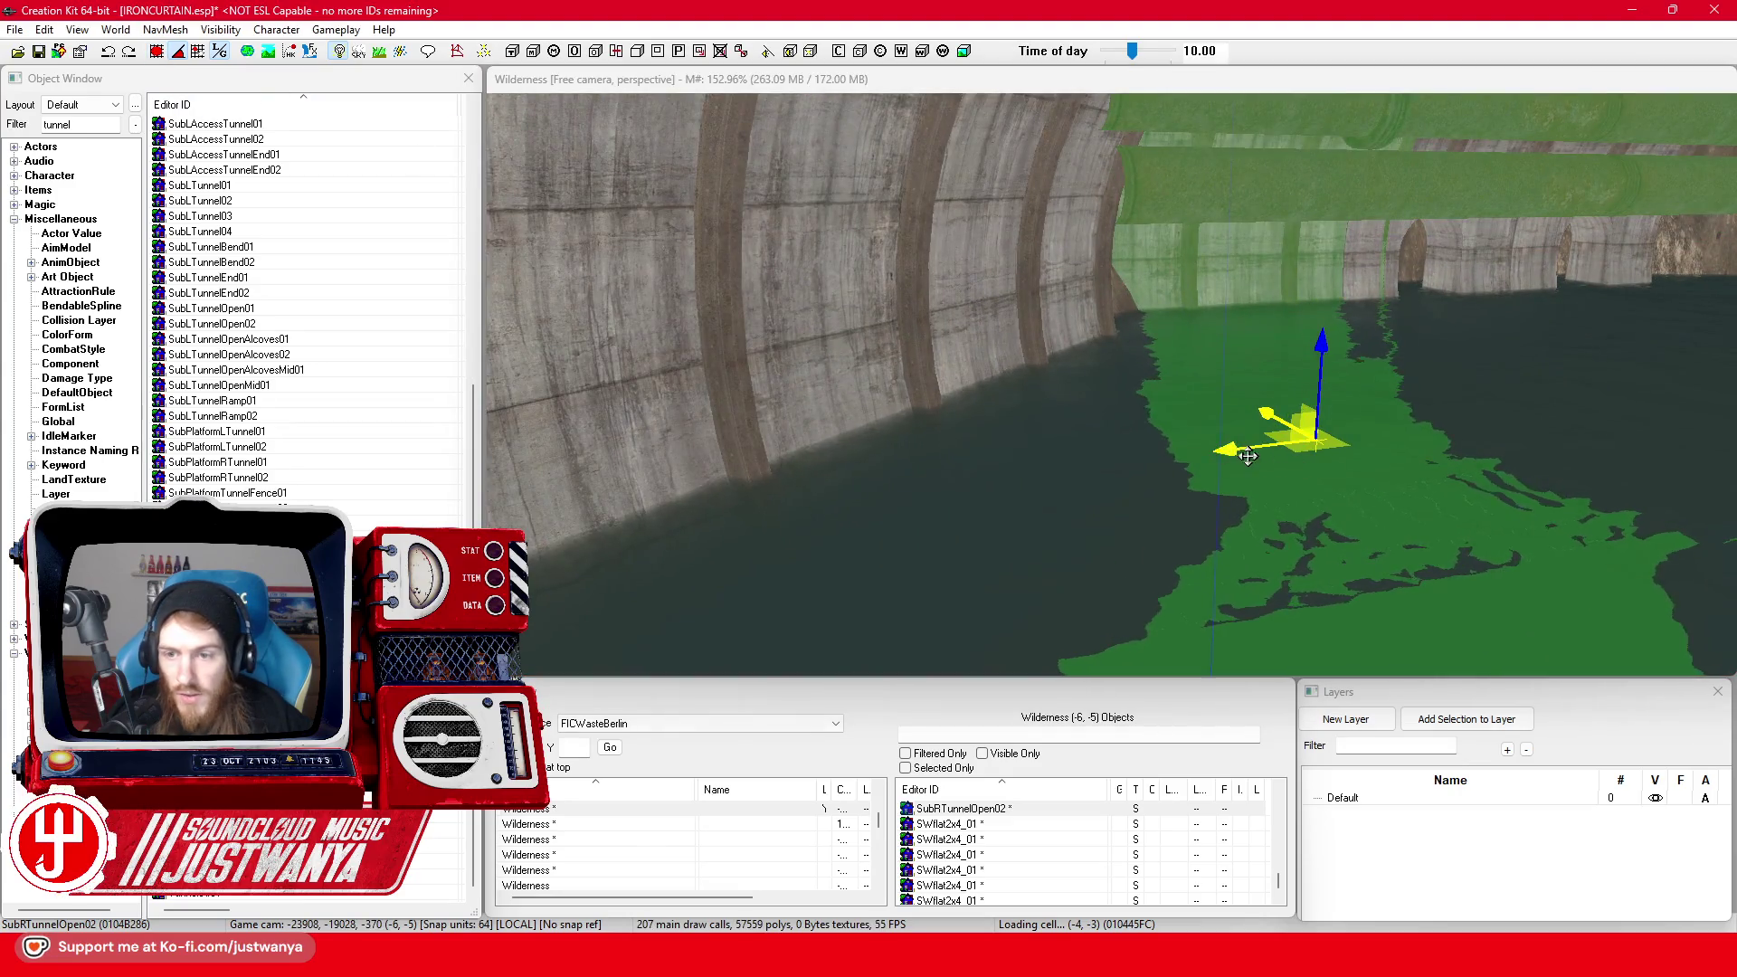
{"action": "left_click_drag", "start_coordinate": [1248, 456], "coordinate": [1176, 457]}
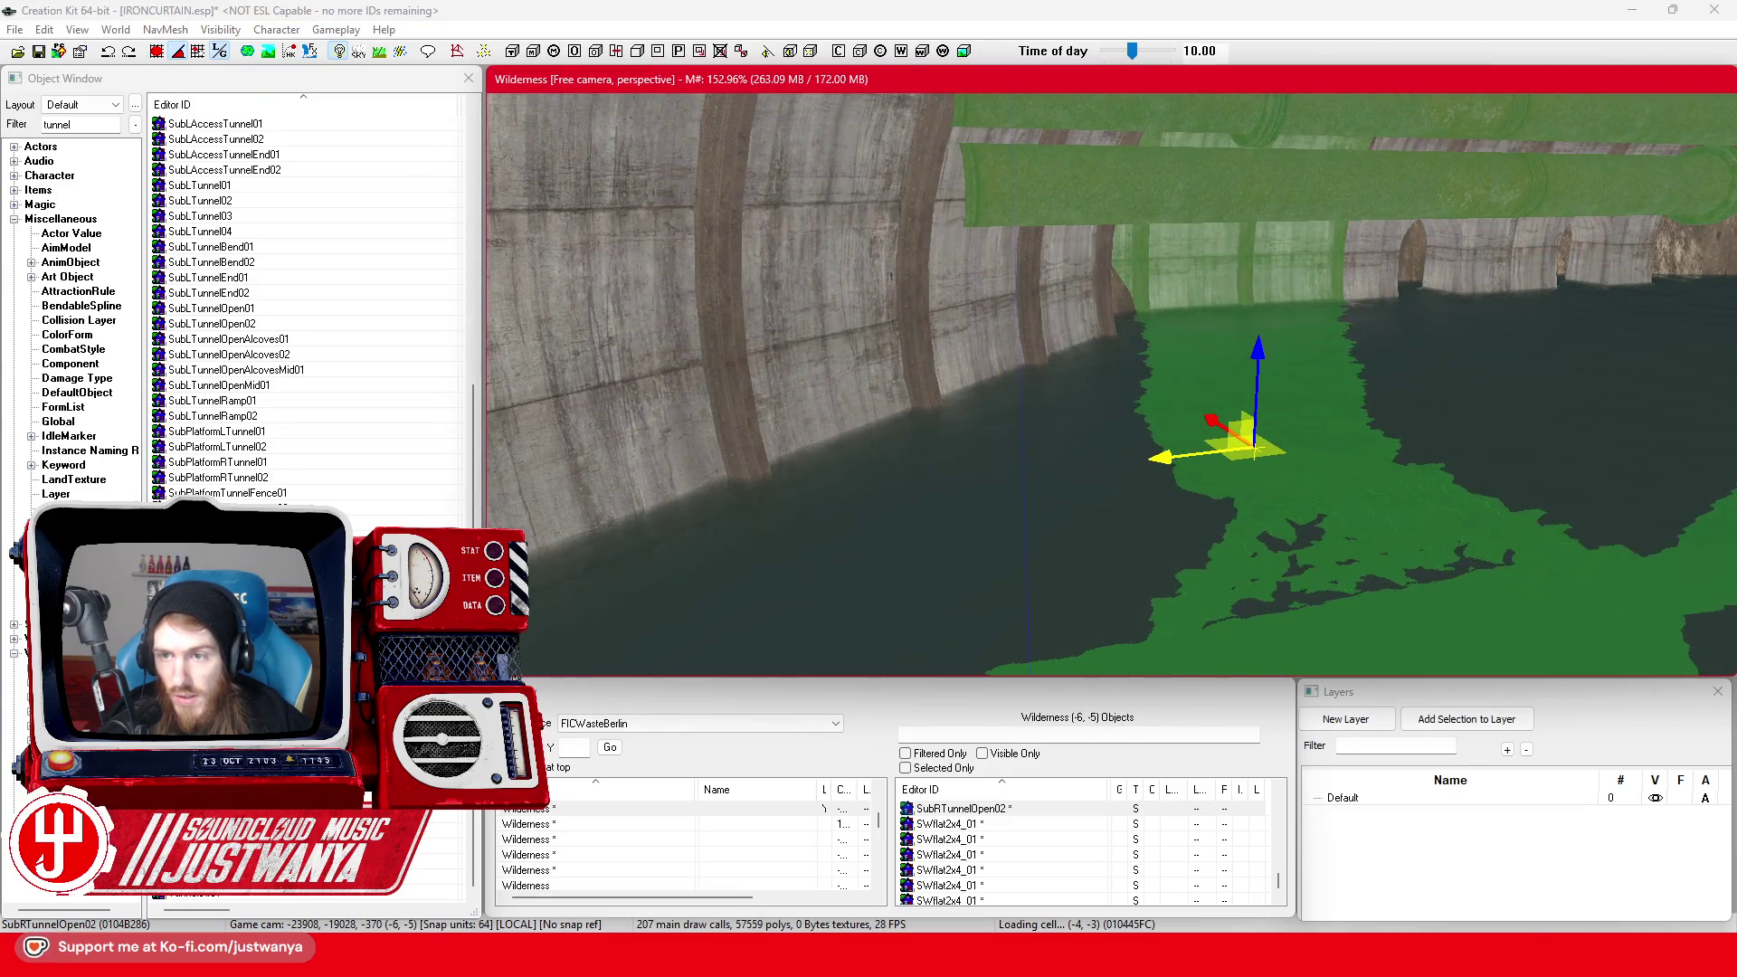
{"action": "scroll", "coordinate": [1262, 221], "scroll_direction": "up", "scroll_amount": 10}
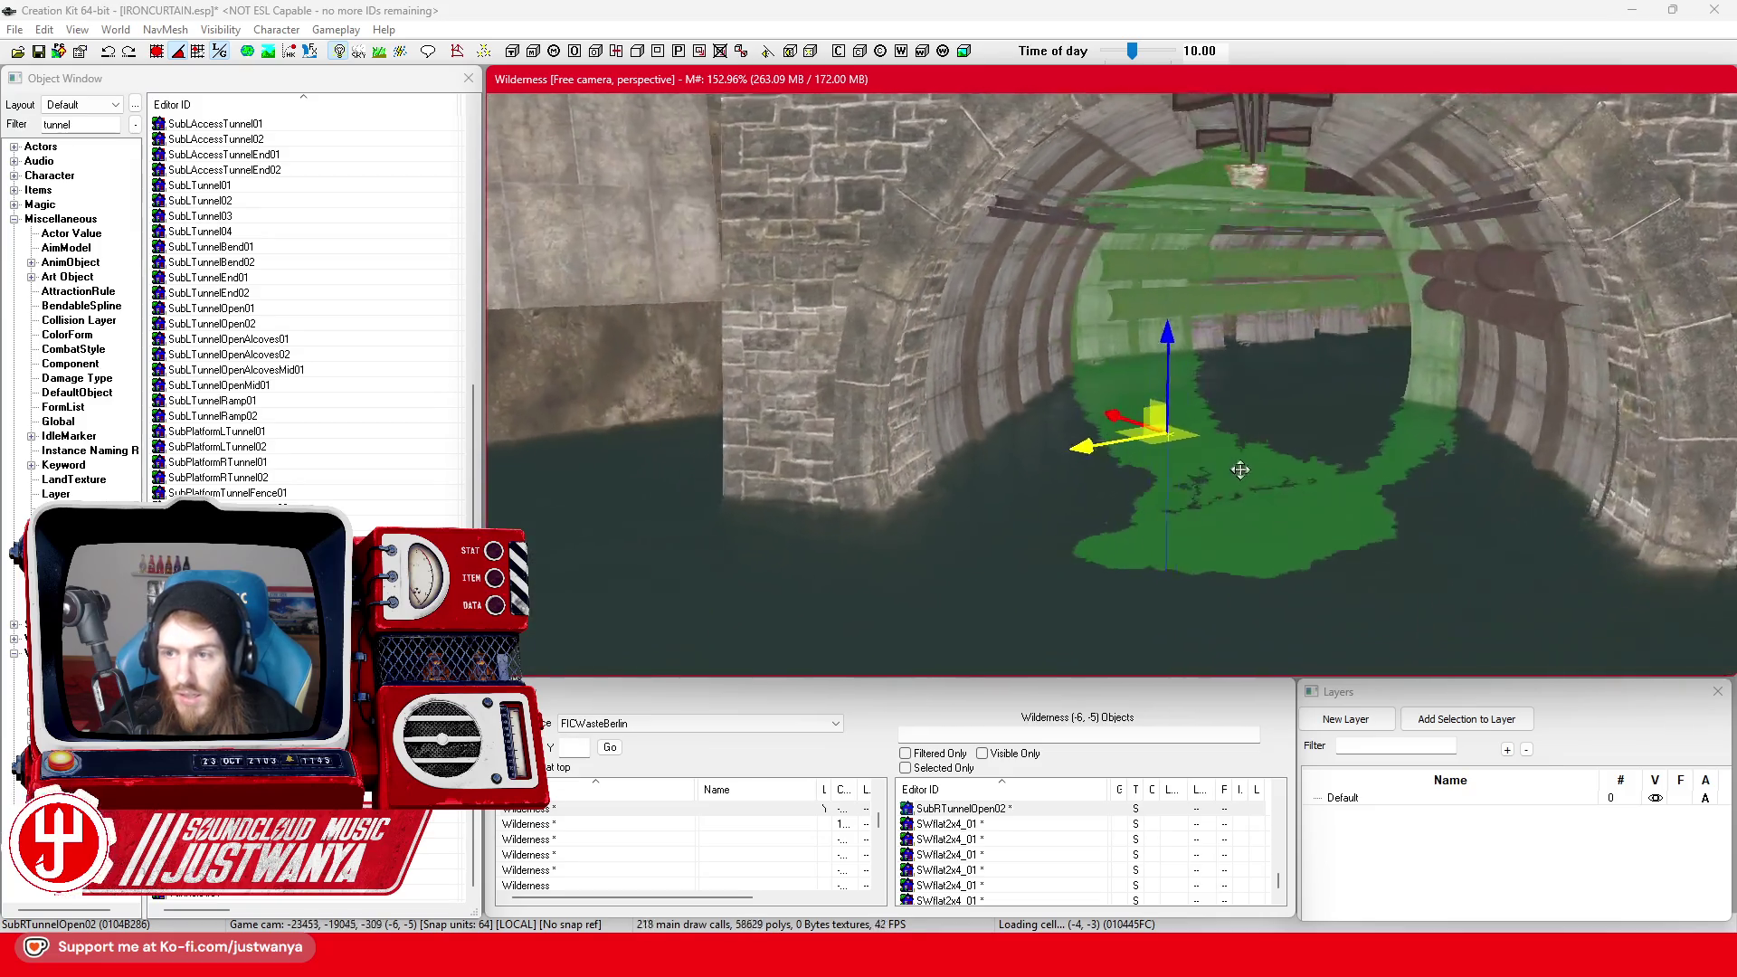
{"action": "mouse_move", "coordinate": [1266, 468]}
{"action": "left_mouse_down"}
{"action": "mouse_move", "coordinate": [1214, 465]}
{"action": "mouse_move", "coordinate": [1223, 486]}
{"action": "mouse_move", "coordinate": [1233, 453]}
{"action": "mouse_move", "coordinate": [1403, 396]}
{"action": "mouse_move", "coordinate": [1499, 393]}
{"action": "mouse_move", "coordinate": [1571, 422]}
{"action": "mouse_move", "coordinate": [1239, 414]}
{"action": "mouse_move", "coordinate": [1241, 515]}
{"action": "mouse_move", "coordinate": [1237, 458]}
{"action": "left_mouse_up"}
{"action": "scroll", "coordinate": [1239, 461], "scroll_direction": "up", "scroll_amount": 5}
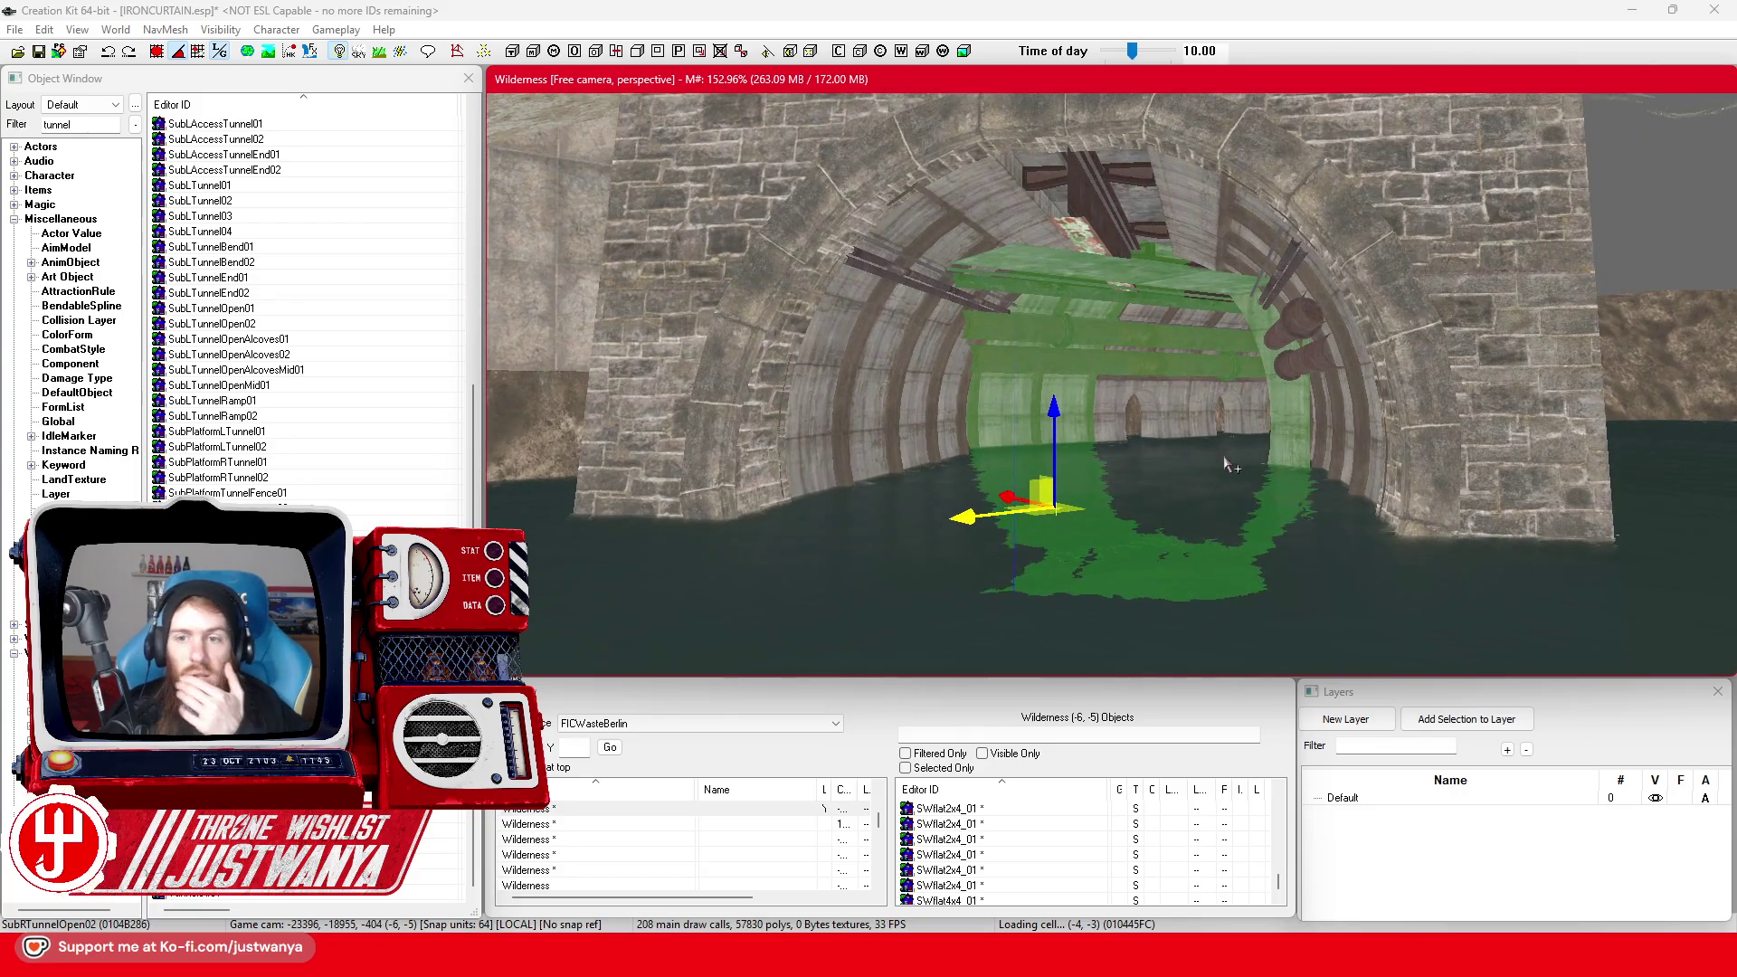
{"action": "left_click", "coordinate": [39, 53]}
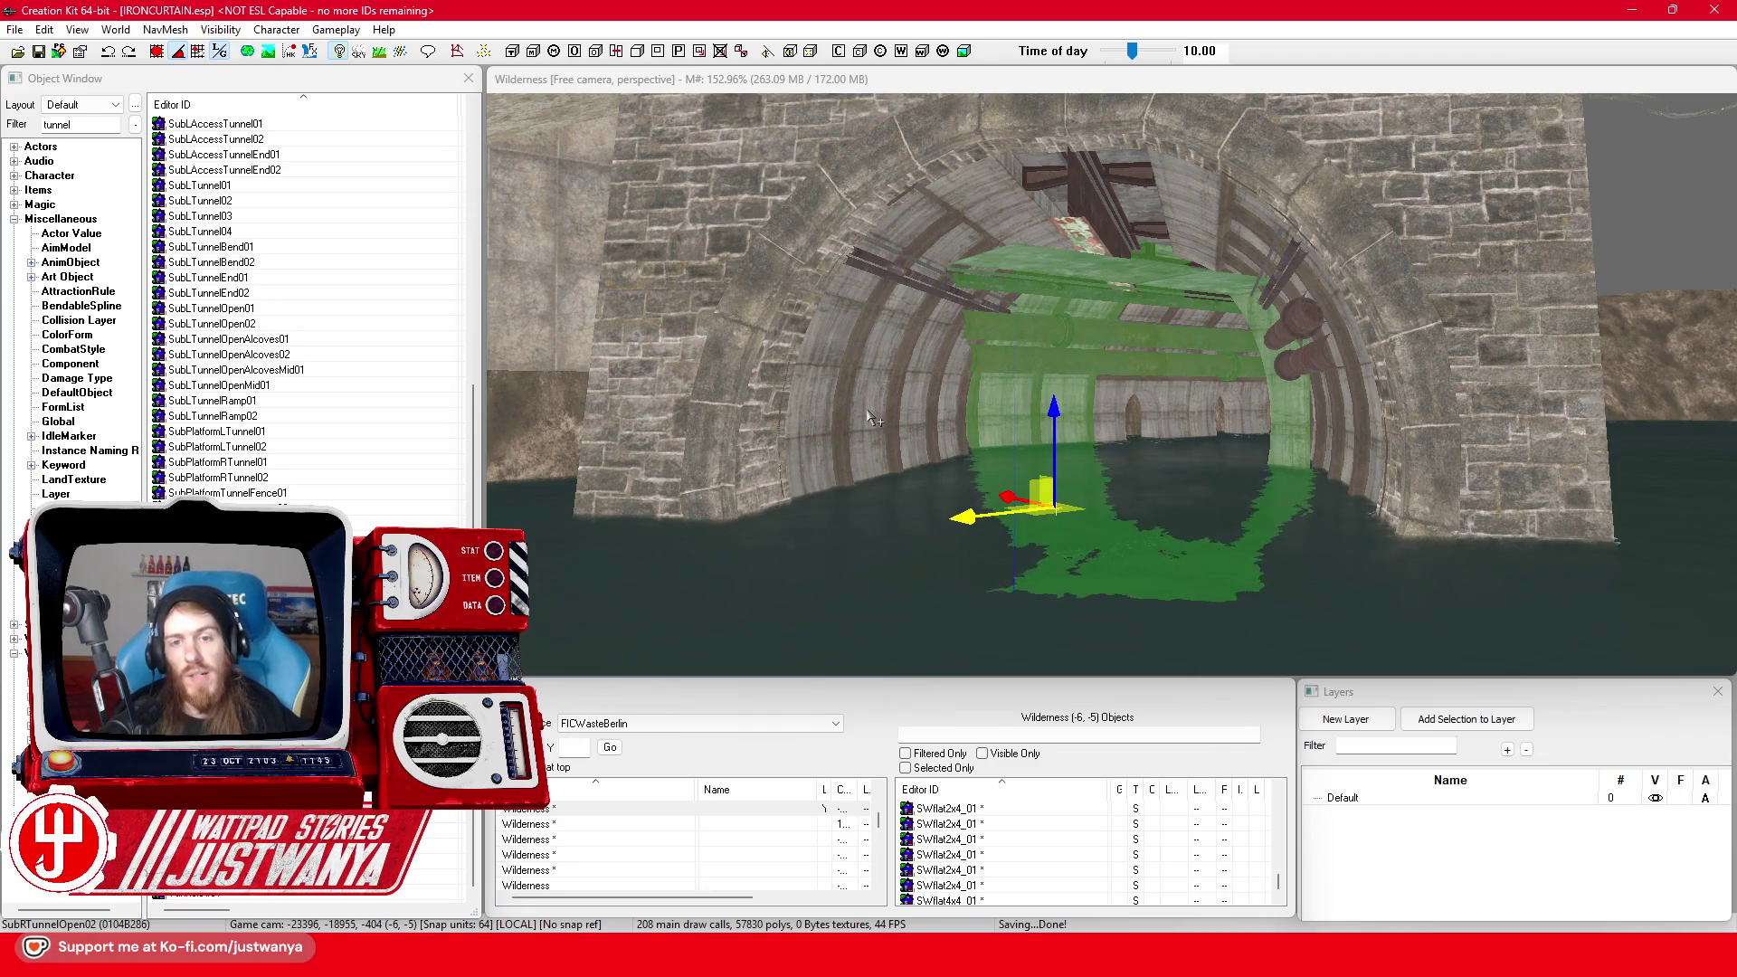
View the stone arch from above and the green tunnel from the other side
{"action": "scroll", "coordinate": [871, 418], "scroll_direction": "down", "scroll_amount": 5}
{"action": "mouse_move", "coordinate": [871, 418]}
{"action": "left_mouse_down"}
{"action": "mouse_move", "coordinate": [1187, 403]}
{"action": "mouse_move", "coordinate": [1004, 457]}
{"action": "mouse_move", "coordinate": [1070, 481]}
{"action": "mouse_move", "coordinate": [1019, 453]}
{"action": "mouse_move", "coordinate": [1140, 457]}
{"action": "mouse_move", "coordinate": [1063, 439]}
{"action": "left_mouse_up"}
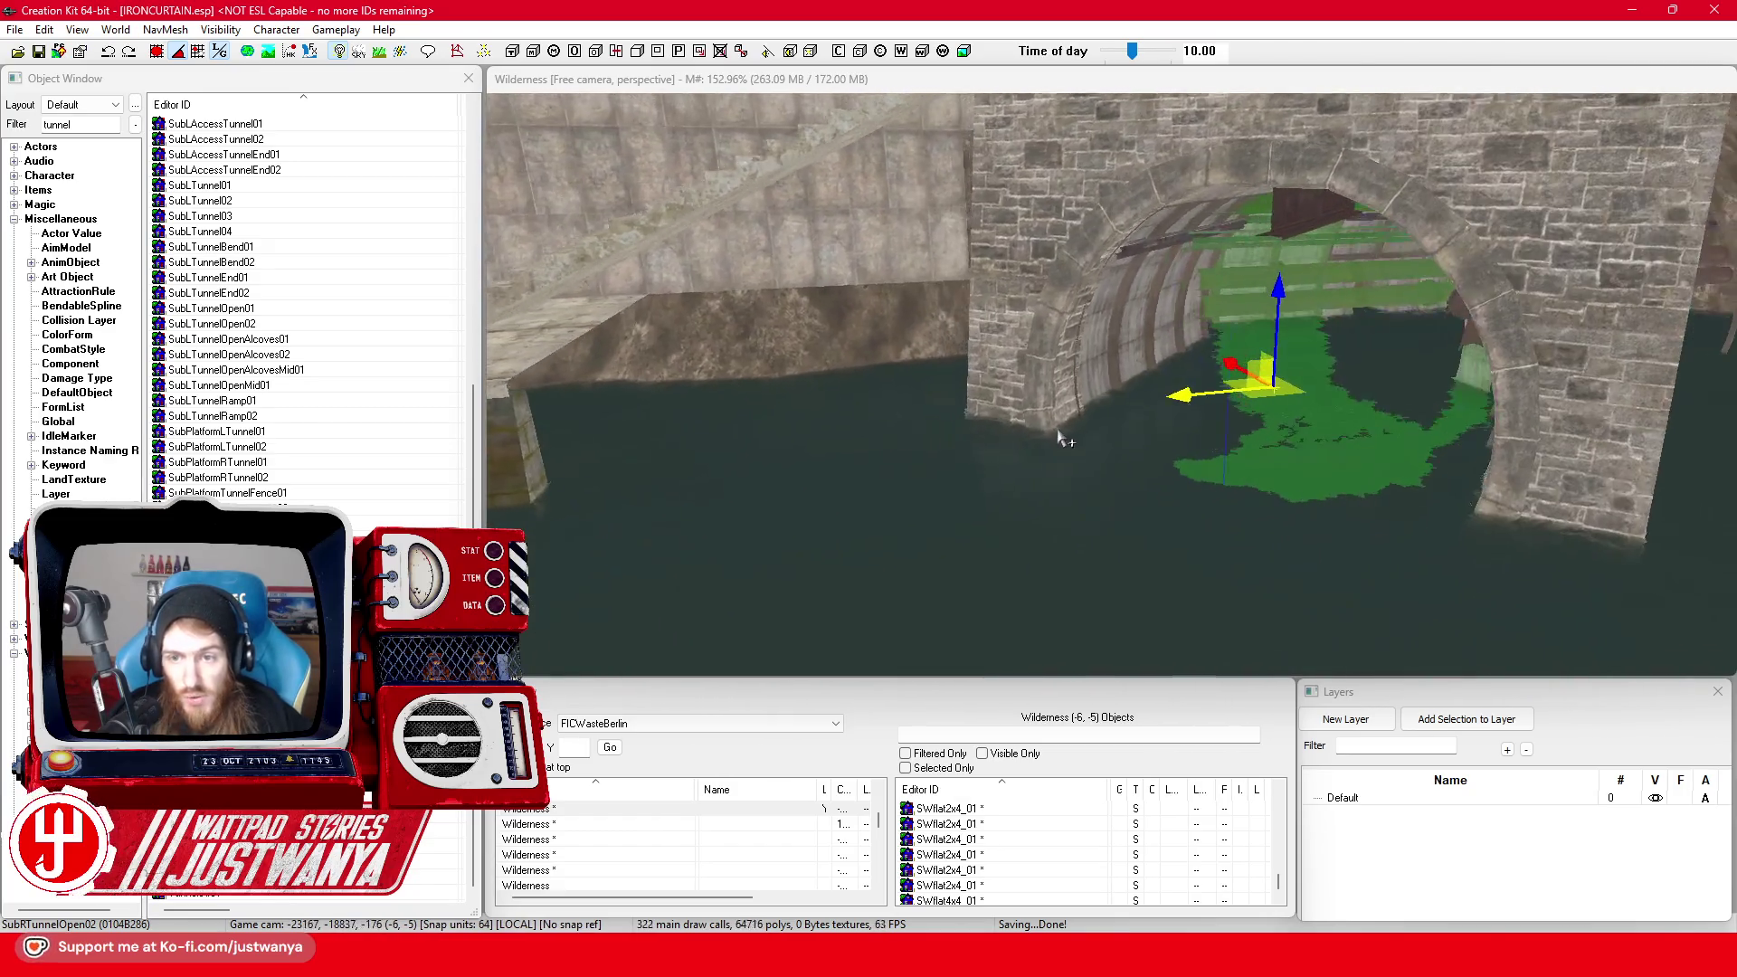
{"action": "scroll", "coordinate": [1031, 427], "scroll_direction": "up", "scroll_amount": 10}
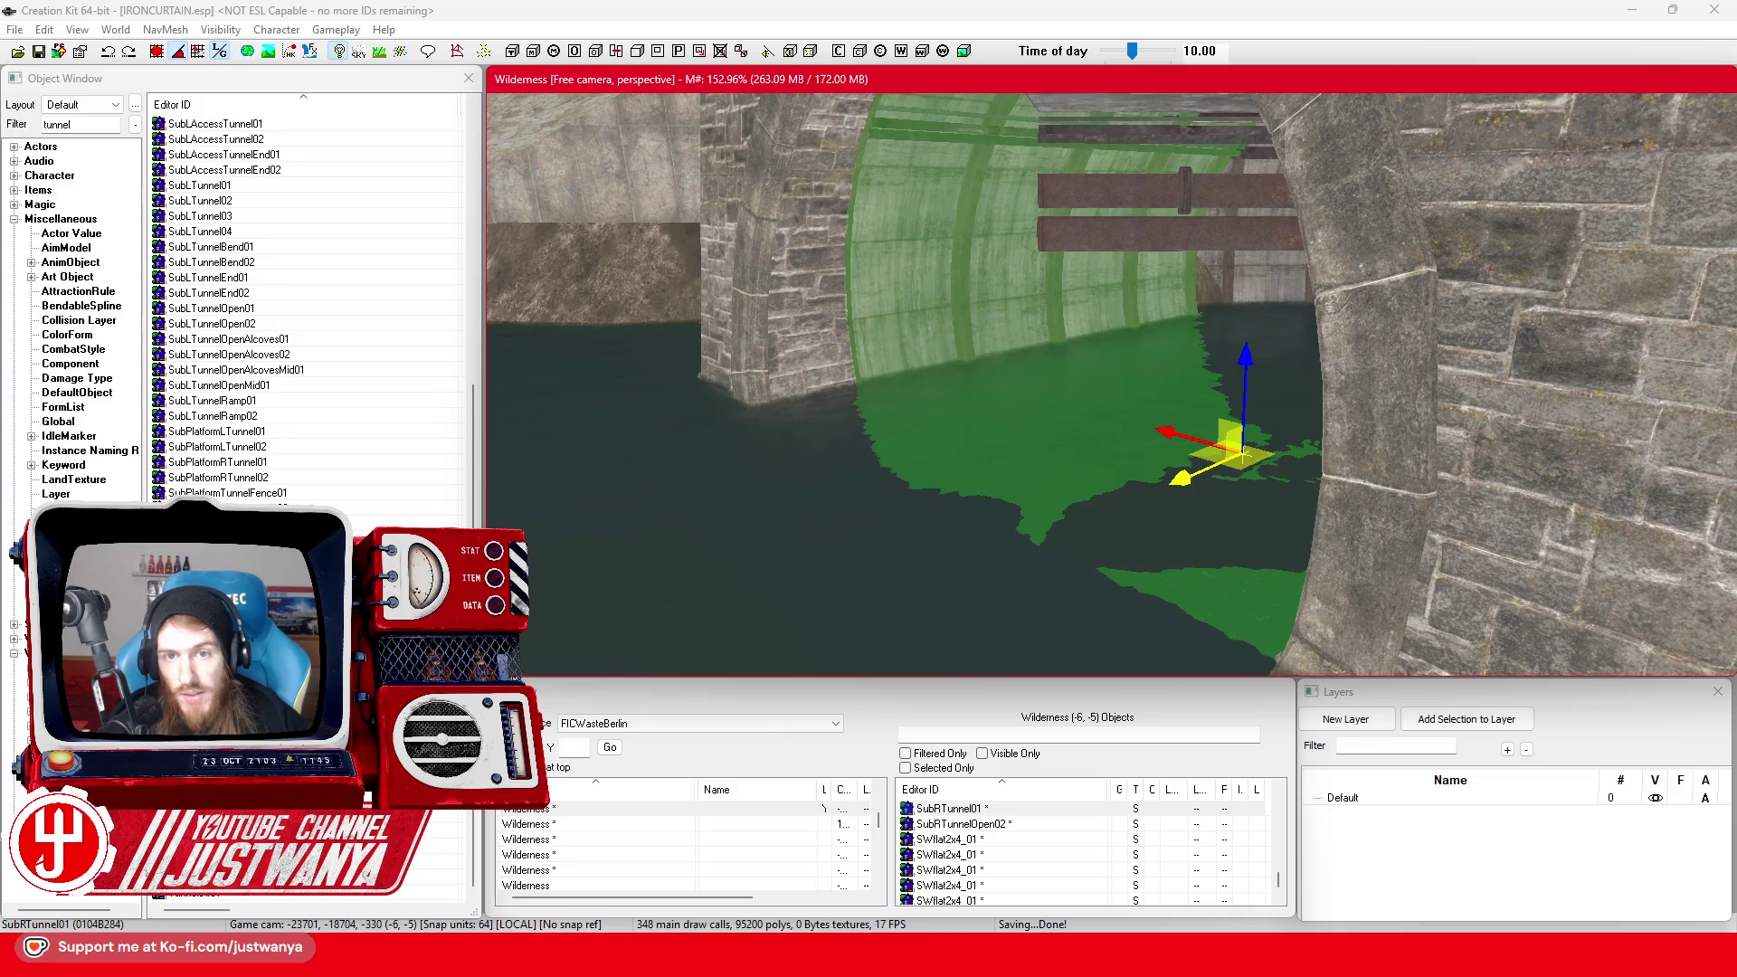
{"action": "left_click_drag", "start_coordinate": [1175, 473], "coordinate": [1210, 470]}
{"action": "mouse_move", "coordinate": [1119, 298]}
{"action": "left_mouse_down"}
{"action": "mouse_move", "coordinate": [1163, 380]}
{"action": "mouse_move", "coordinate": [1013, 369]}
{"action": "mouse_move", "coordinate": [1181, 437]}
{"action": "mouse_move", "coordinate": [1089, 437]}
{"action": "left_mouse_up"}
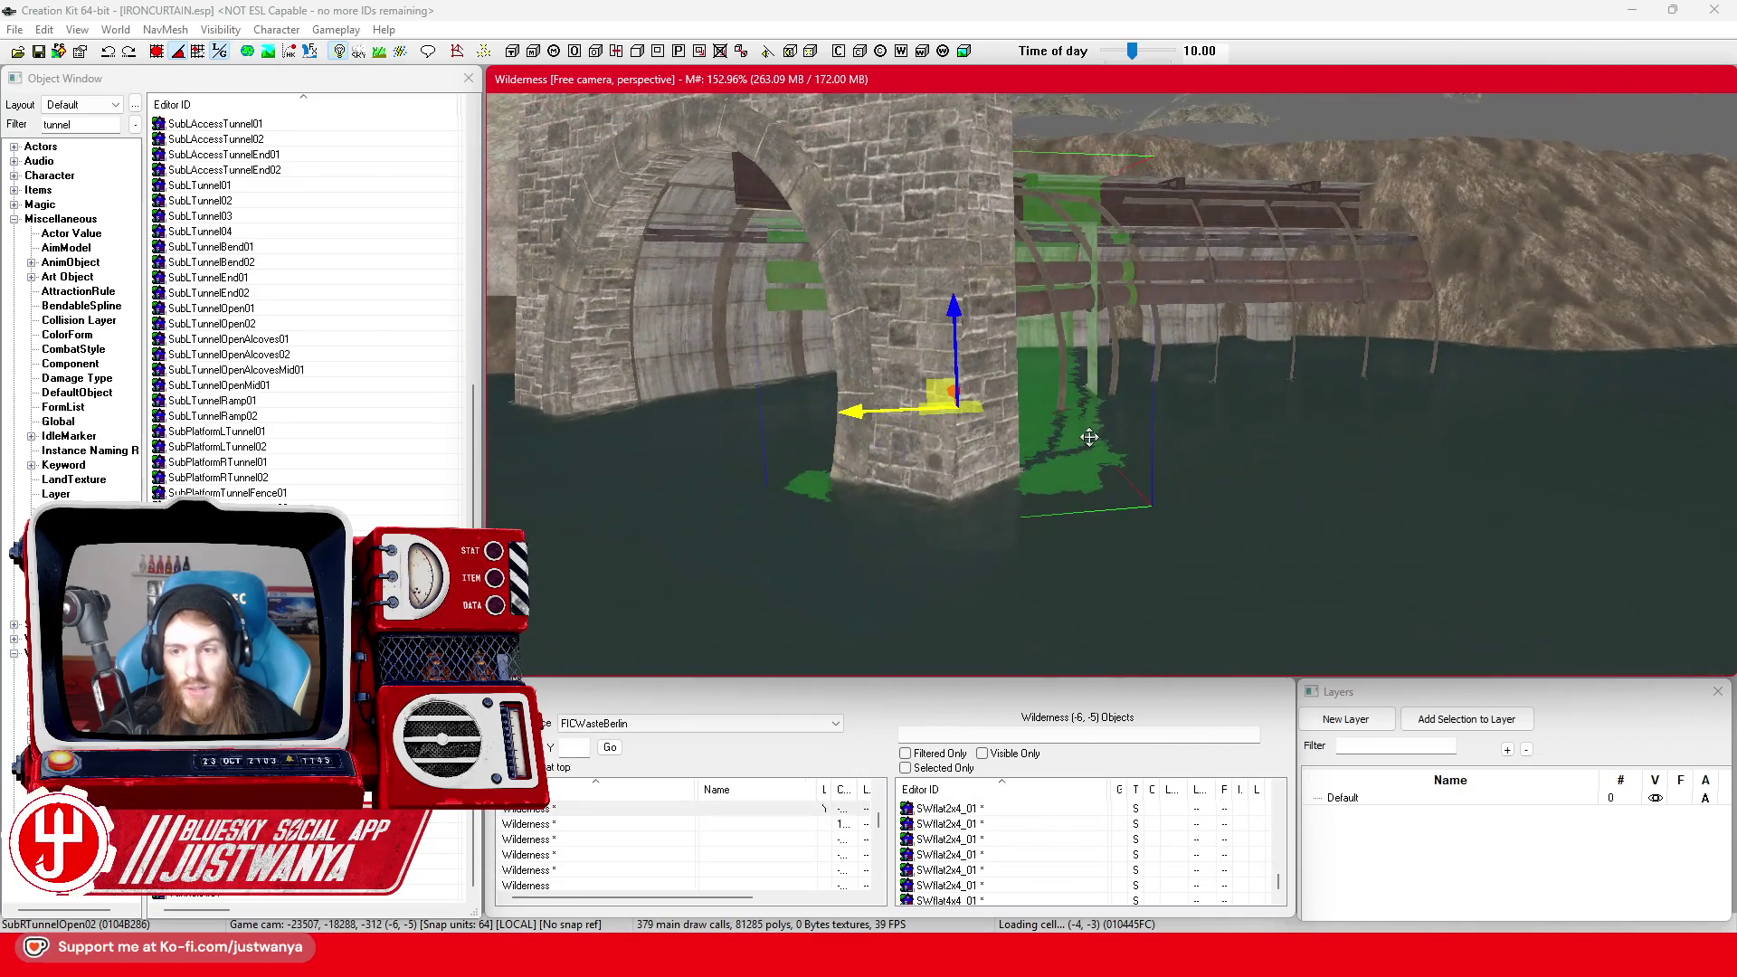
{"action": "mouse_move", "coordinate": [1329, 439]}
{"action": "left_mouse_down"}
{"action": "mouse_move", "coordinate": [977, 403]}
{"action": "mouse_move", "coordinate": [1109, 404]}
{"action": "left_mouse_up"}
{"action": "scroll", "coordinate": [1109, 405], "scroll_direction": "up", "scroll_amount": 6}
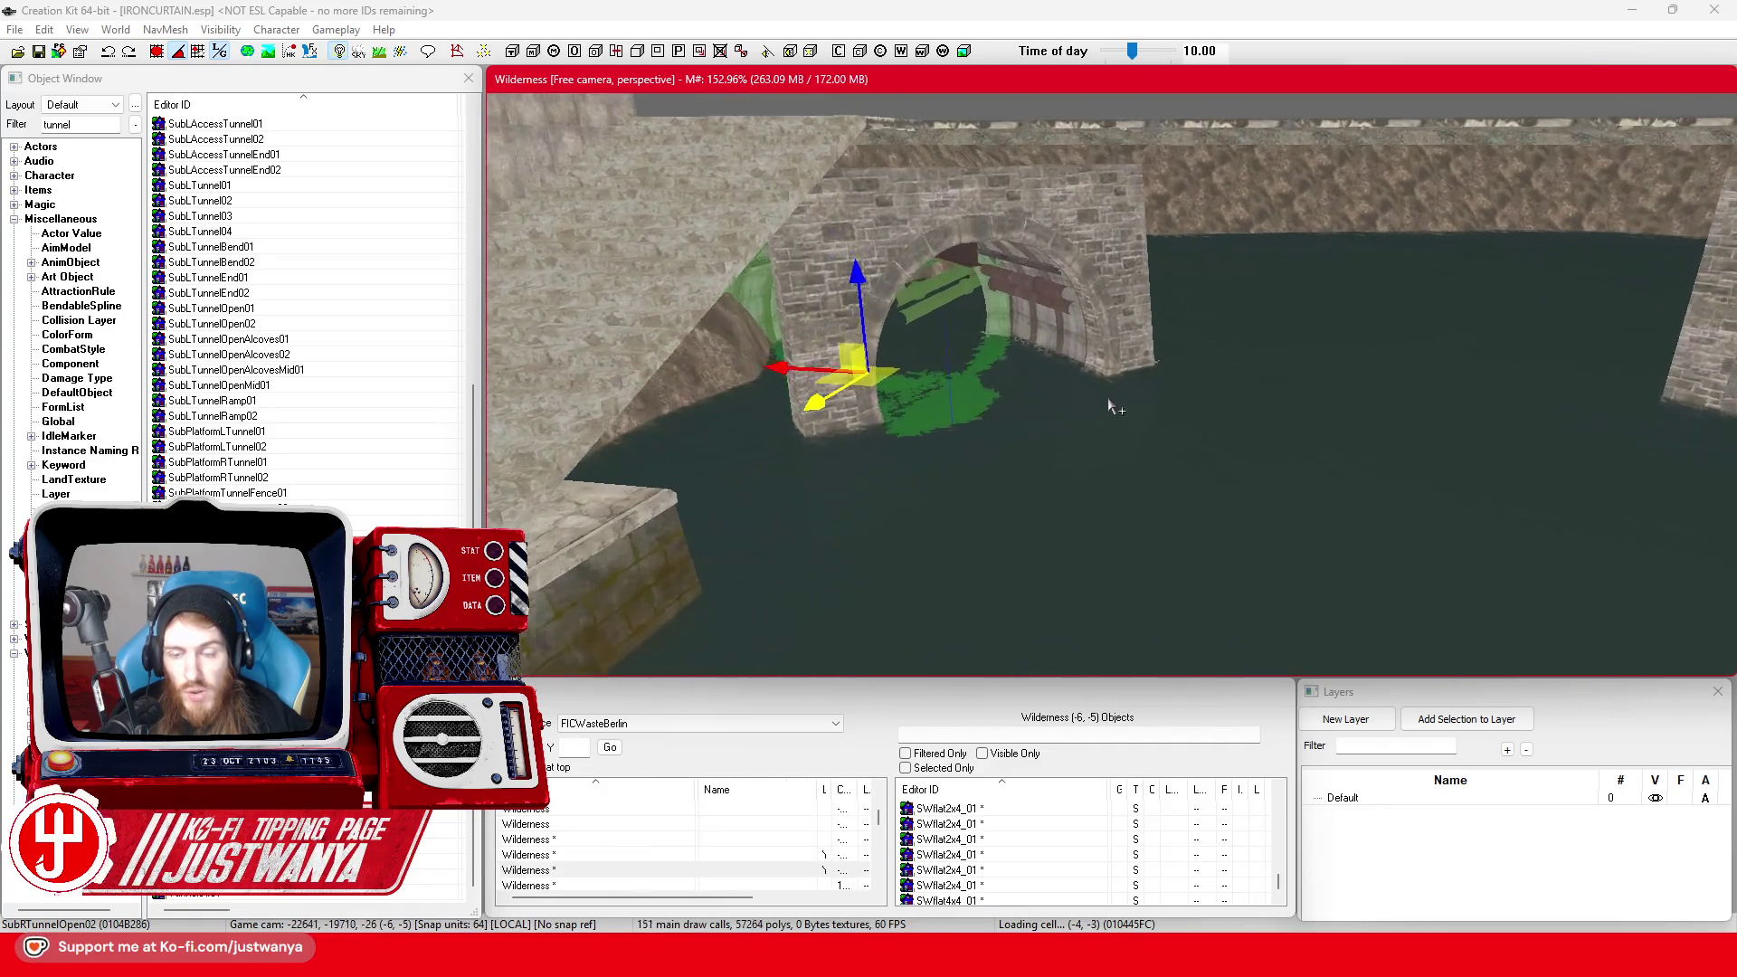
{"action": "left_click_drag", "start_coordinate": [1111, 378], "coordinate": [1135, 371]}
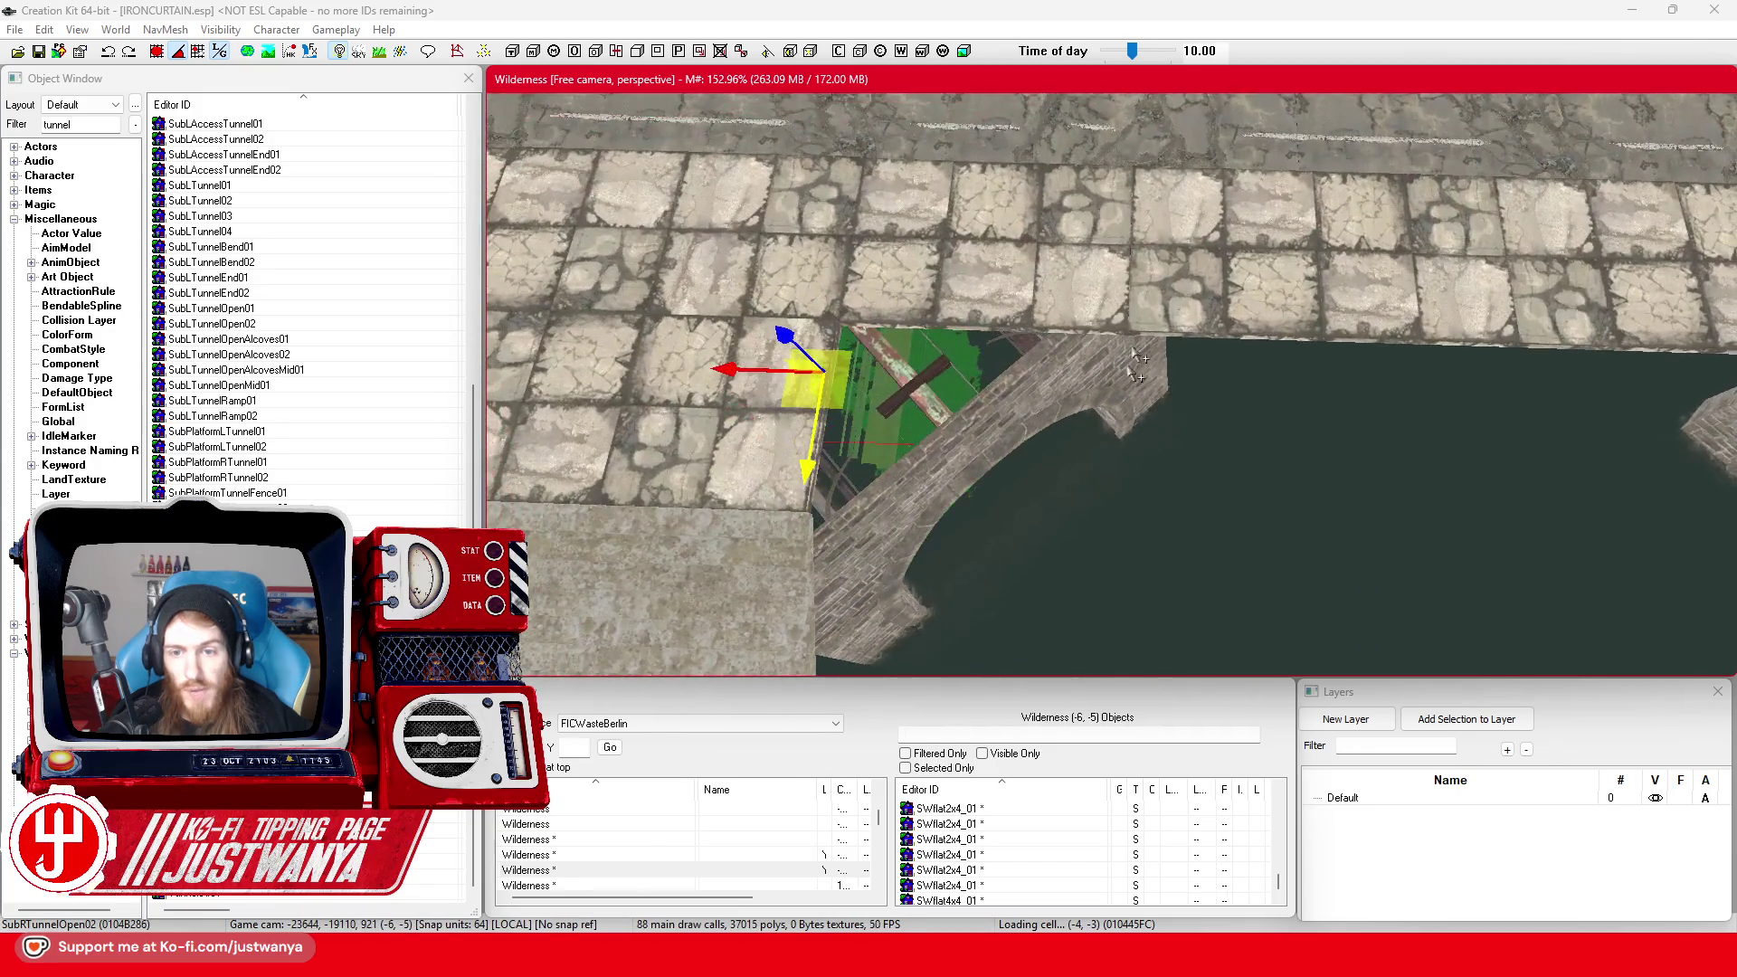
{"action": "left_click_drag", "start_coordinate": [1040, 524], "coordinate": [1013, 440]}
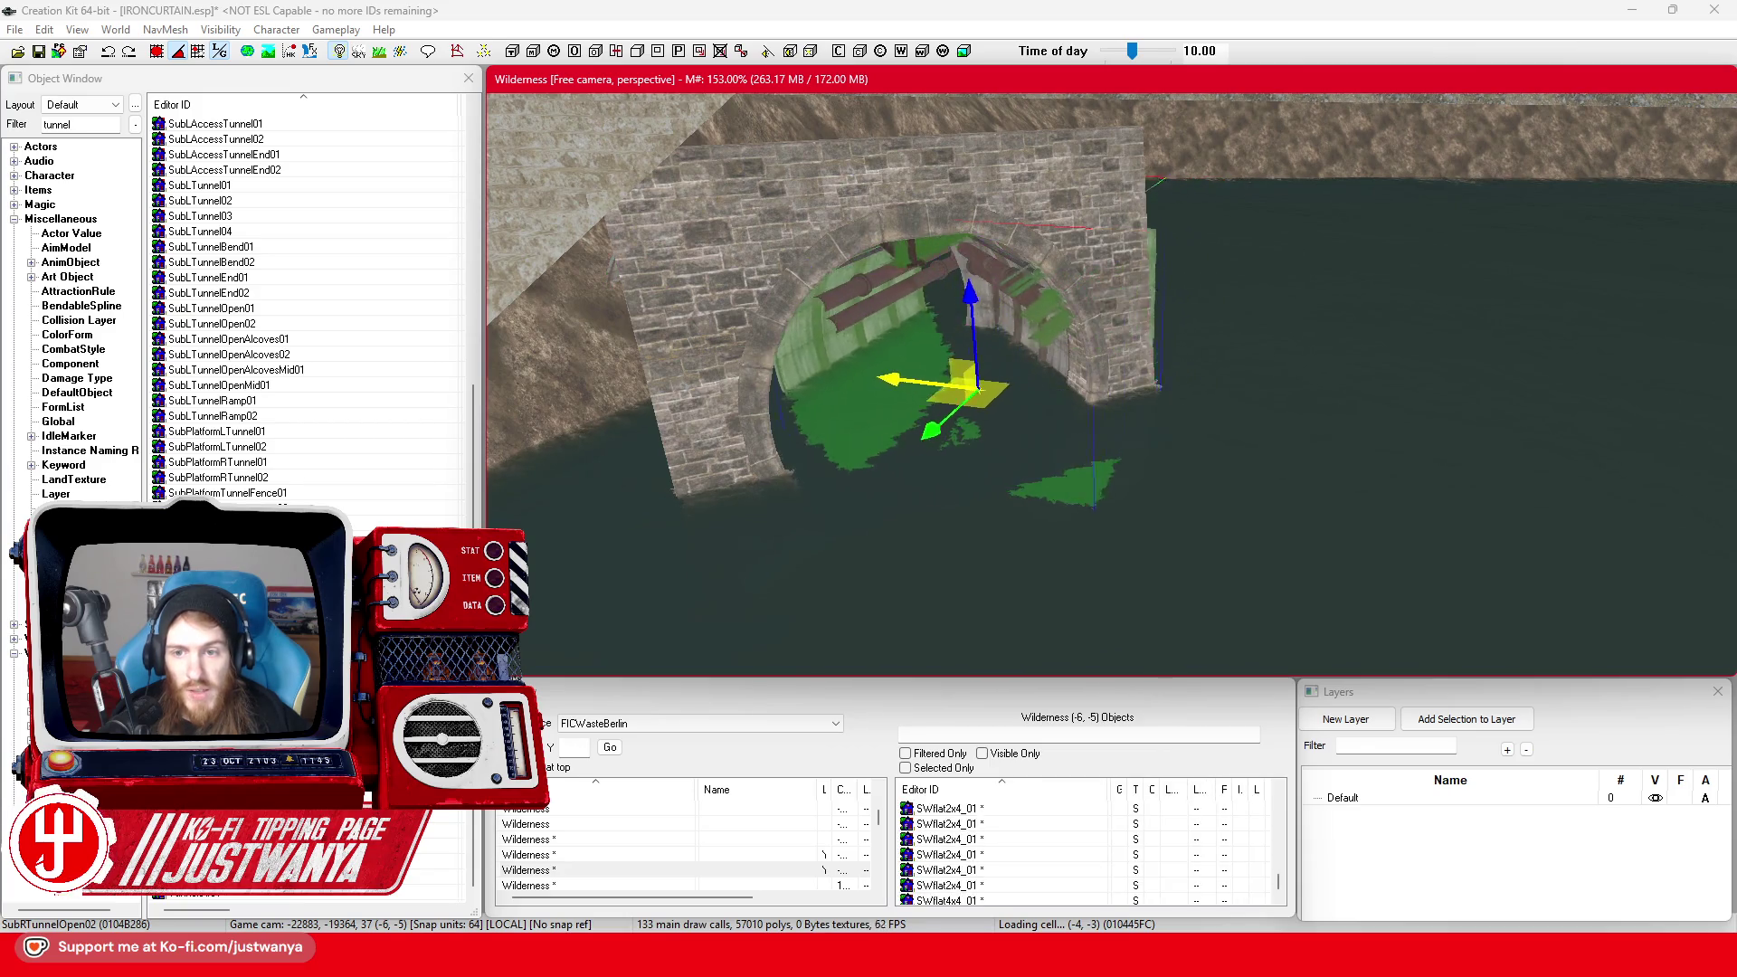
{"action": "left_click_drag", "start_coordinate": [995, 465], "coordinate": [676, 466]}
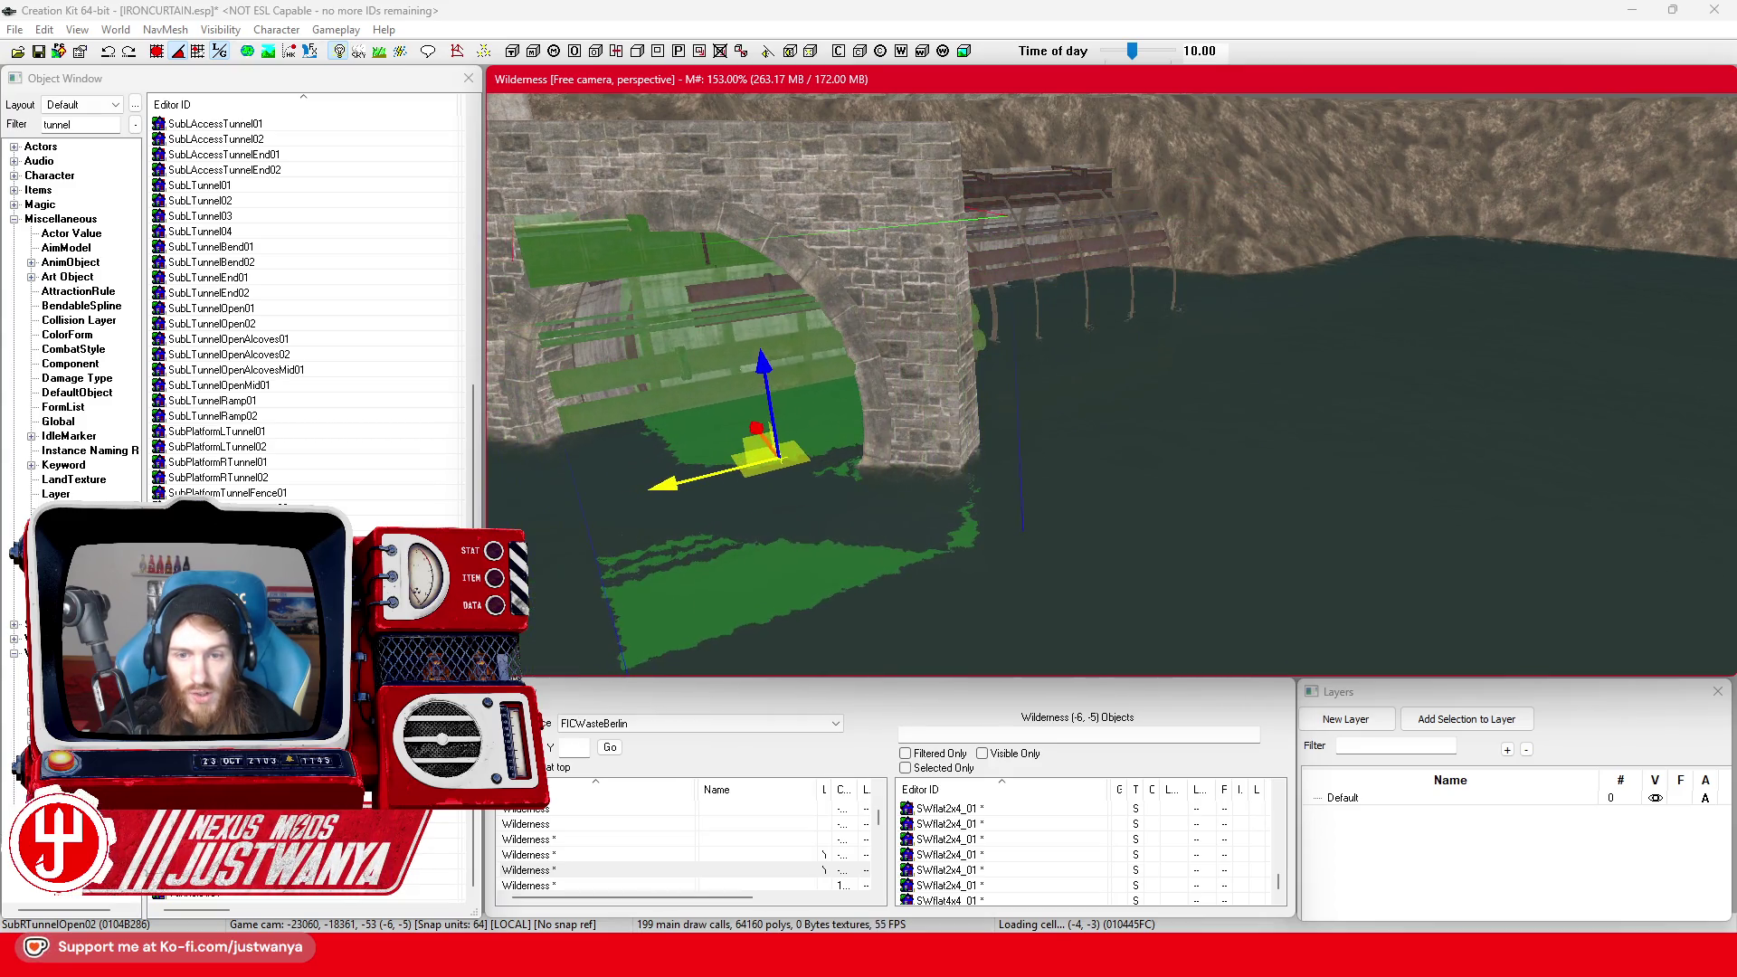
{"action": "mouse_move", "coordinate": [679, 470]}
{"action": "left_mouse_down"}
{"action": "mouse_move", "coordinate": [721, 470]}
{"action": "mouse_move", "coordinate": [734, 488]}
{"action": "left_mouse_up"}
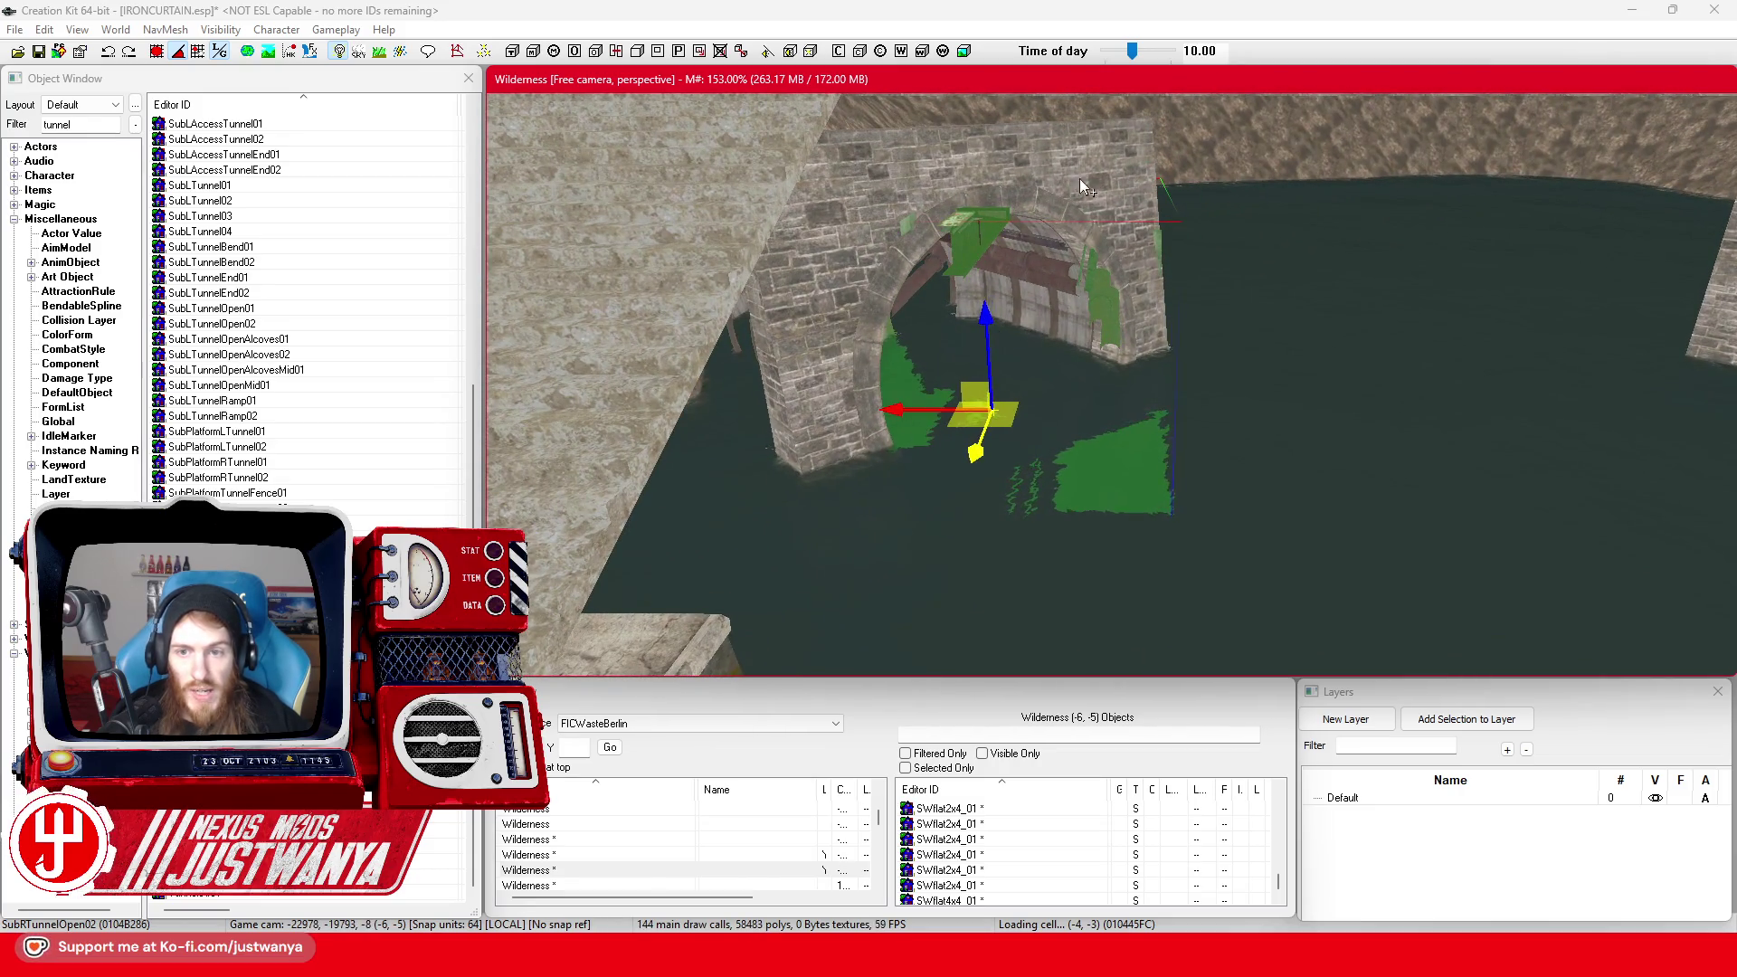
{"action": "mouse_move", "coordinate": [1165, 423]}
{"action": "left_mouse_down"}
{"action": "mouse_move", "coordinate": [1013, 414]}
{"action": "mouse_move", "coordinate": [1118, 269]}
{"action": "left_mouse_up"}
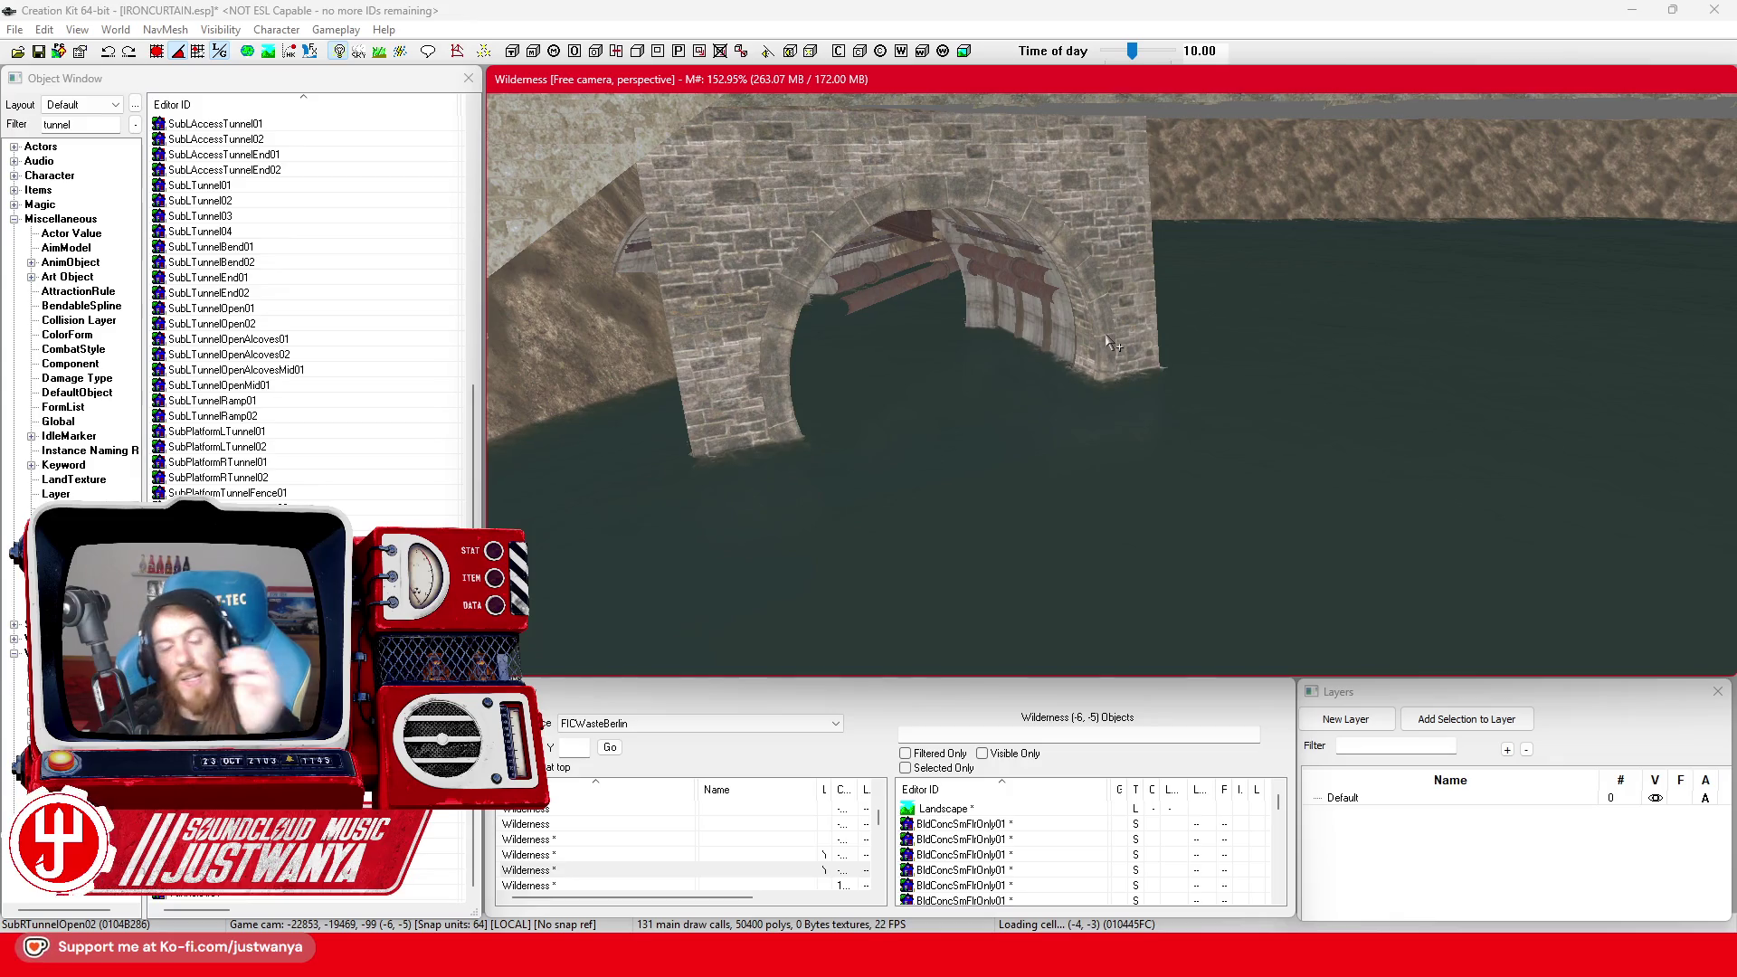
Save the plugin, then slide the bank pier piece along the bank toward the arch
{"action": "left_click", "coordinate": [39, 52]}
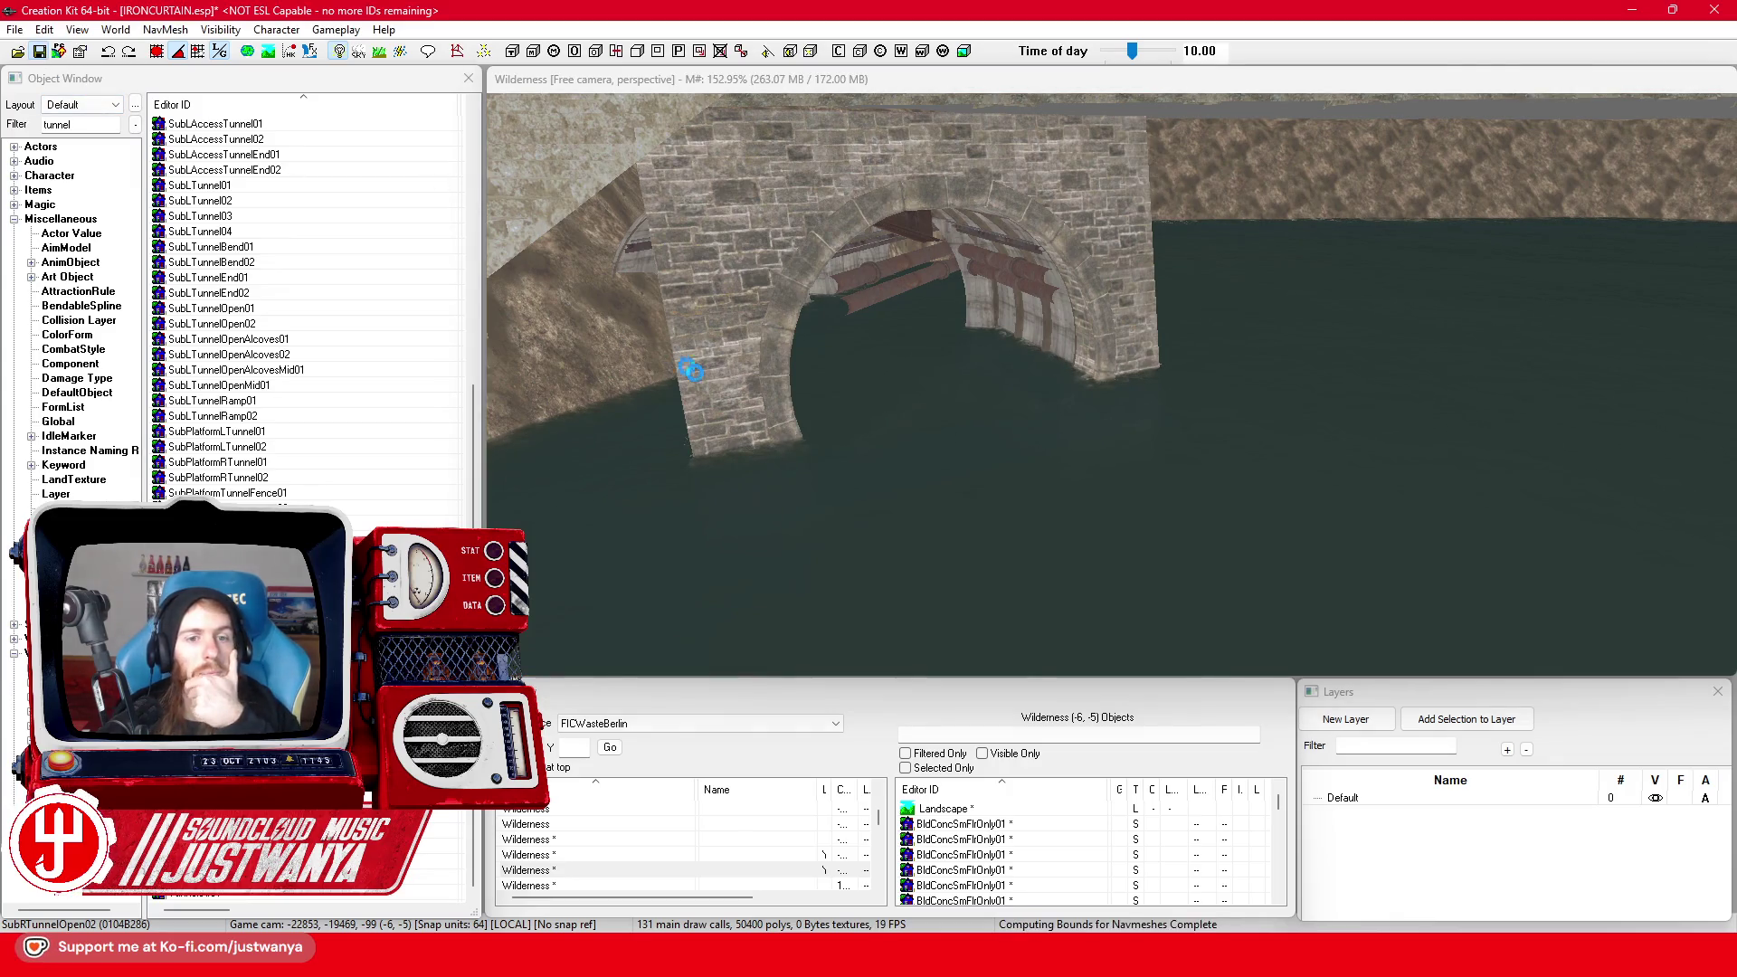
{"action": "scroll", "coordinate": [865, 445], "scroll_direction": "up", "scroll_amount": 5}
{"action": "left_click", "coordinate": [743, 518]}
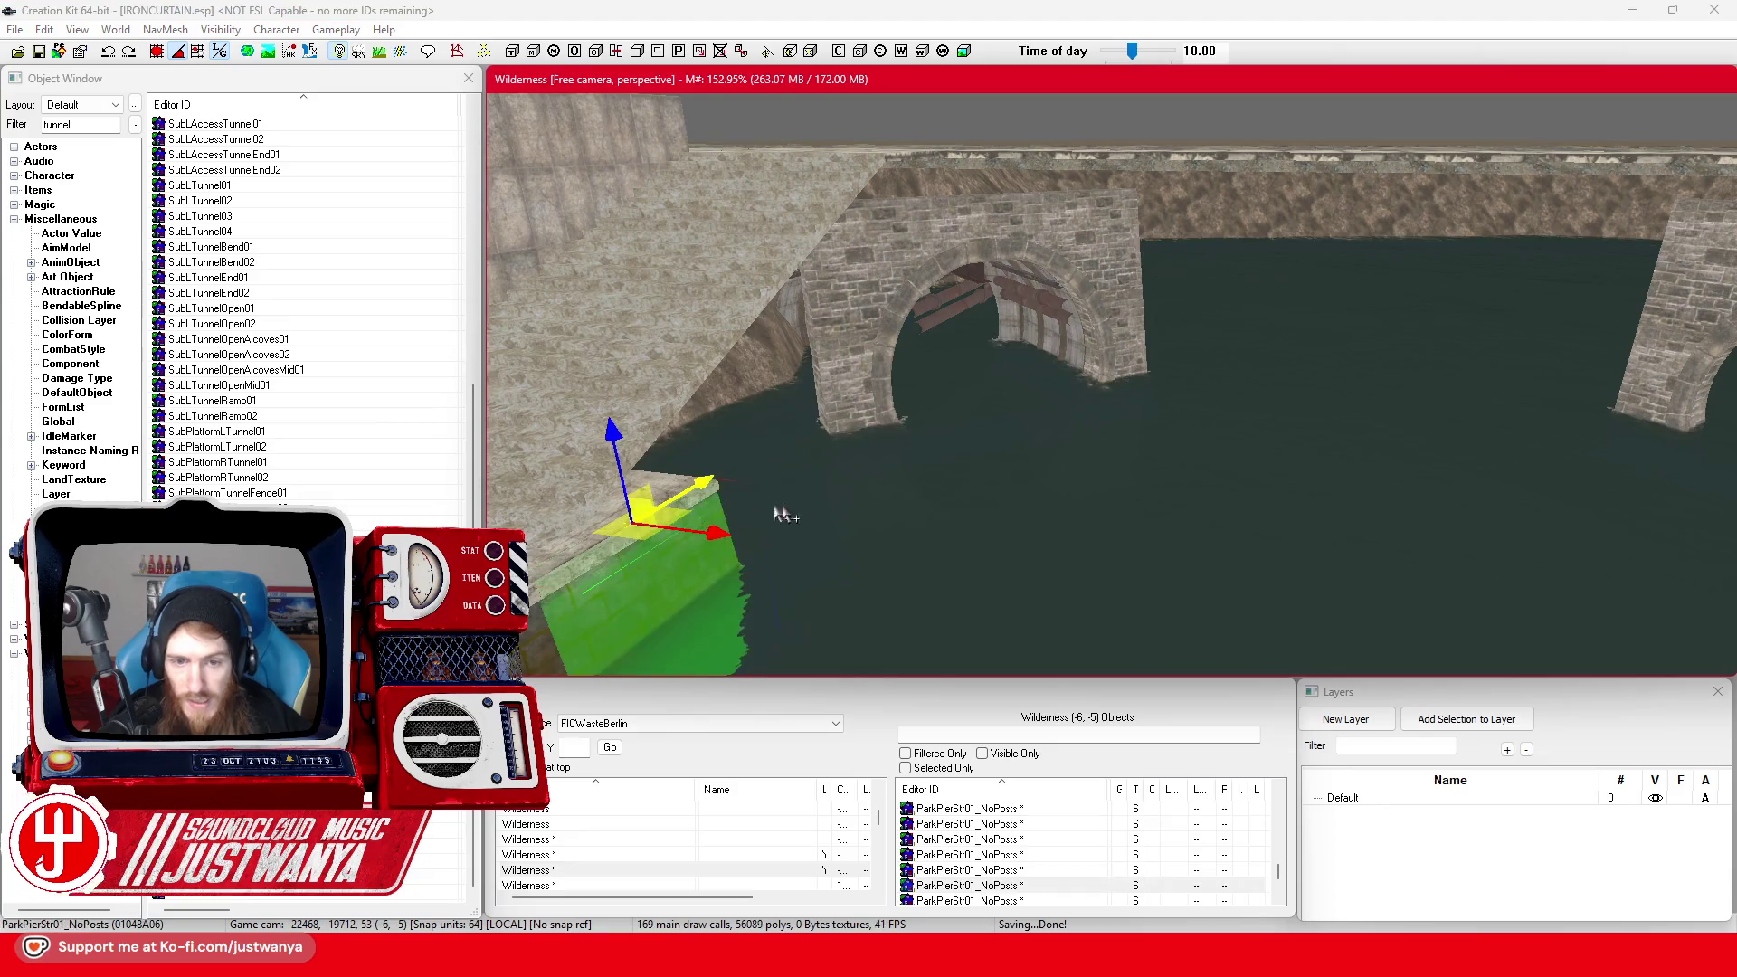
{"action": "scroll", "coordinate": [682, 514], "scroll_direction": "up", "scroll_amount": 3}
{"action": "mouse_move", "coordinate": [682, 514]}
{"action": "left_mouse_down"}
{"action": "mouse_move", "coordinate": [633, 547]}
{"action": "mouse_move", "coordinate": [737, 511]}
{"action": "mouse_move", "coordinate": [882, 495]}
{"action": "mouse_move", "coordinate": [760, 523]}
{"action": "left_mouse_up"}
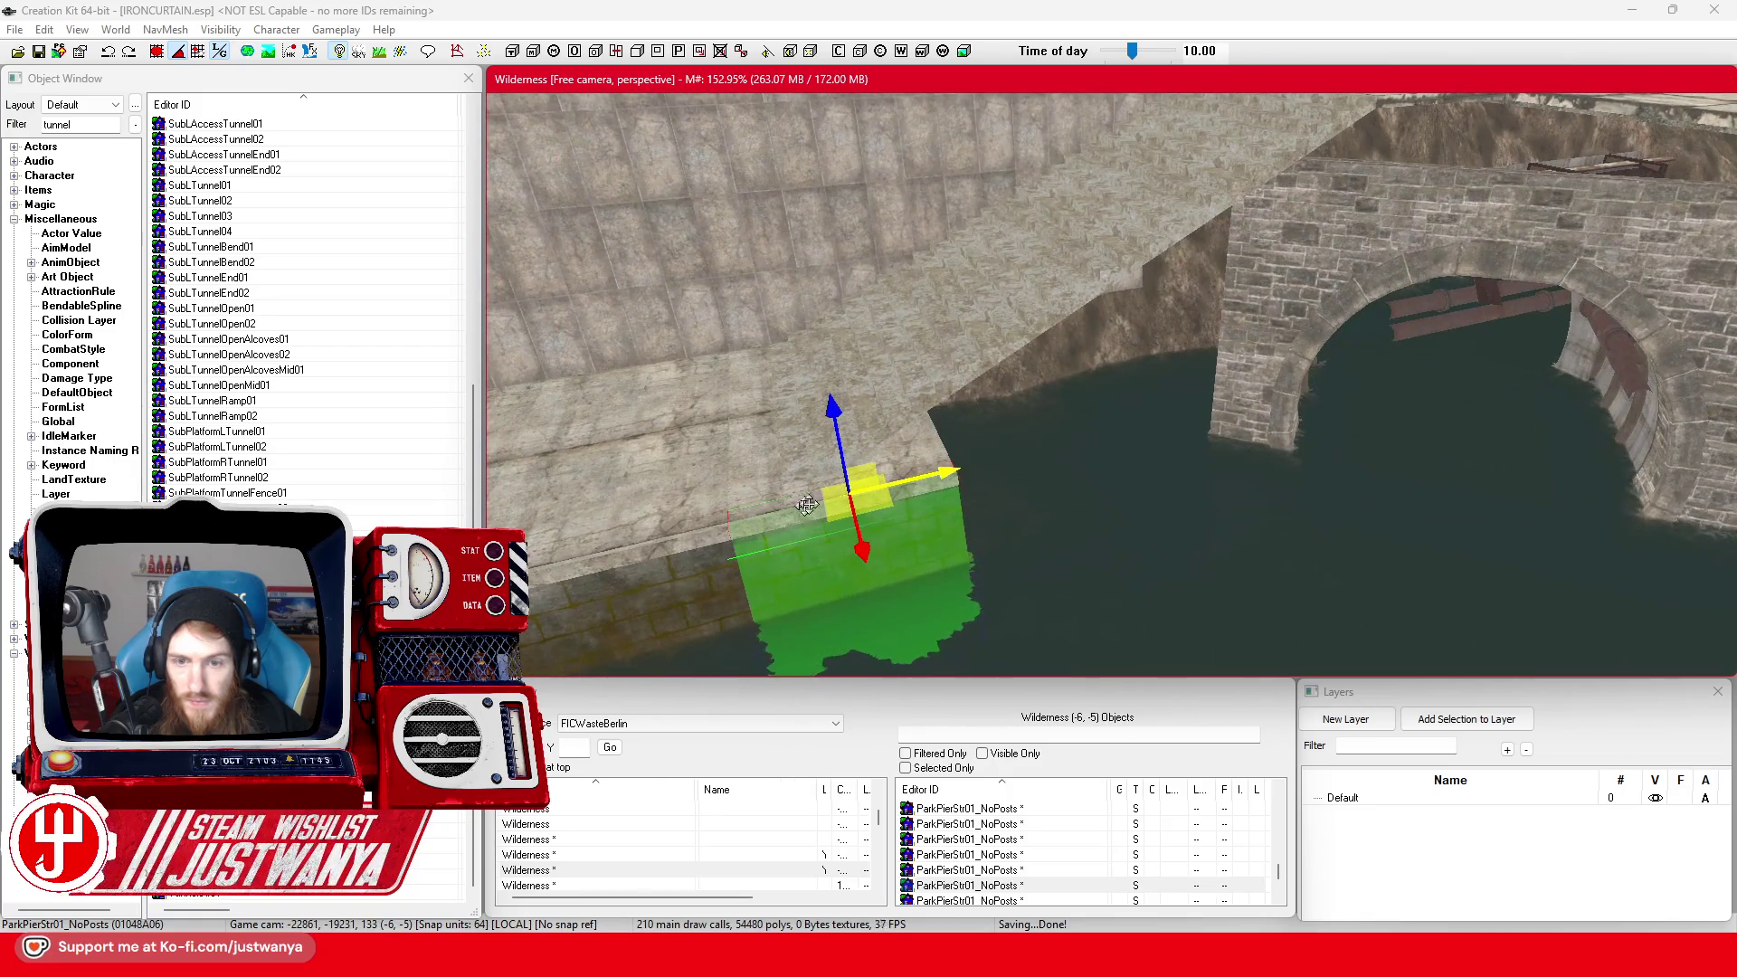
{"action": "mouse_move", "coordinate": [940, 478]}
{"action": "left_mouse_down"}
{"action": "mouse_move", "coordinate": [1128, 434]}
{"action": "mouse_move", "coordinate": [960, 435]}
{"action": "mouse_move", "coordinate": [1090, 434]}
{"action": "mouse_move", "coordinate": [1125, 379]}
{"action": "mouse_move", "coordinate": [1100, 366]}
{"action": "mouse_move", "coordinate": [1181, 414]}
{"action": "left_mouse_up"}
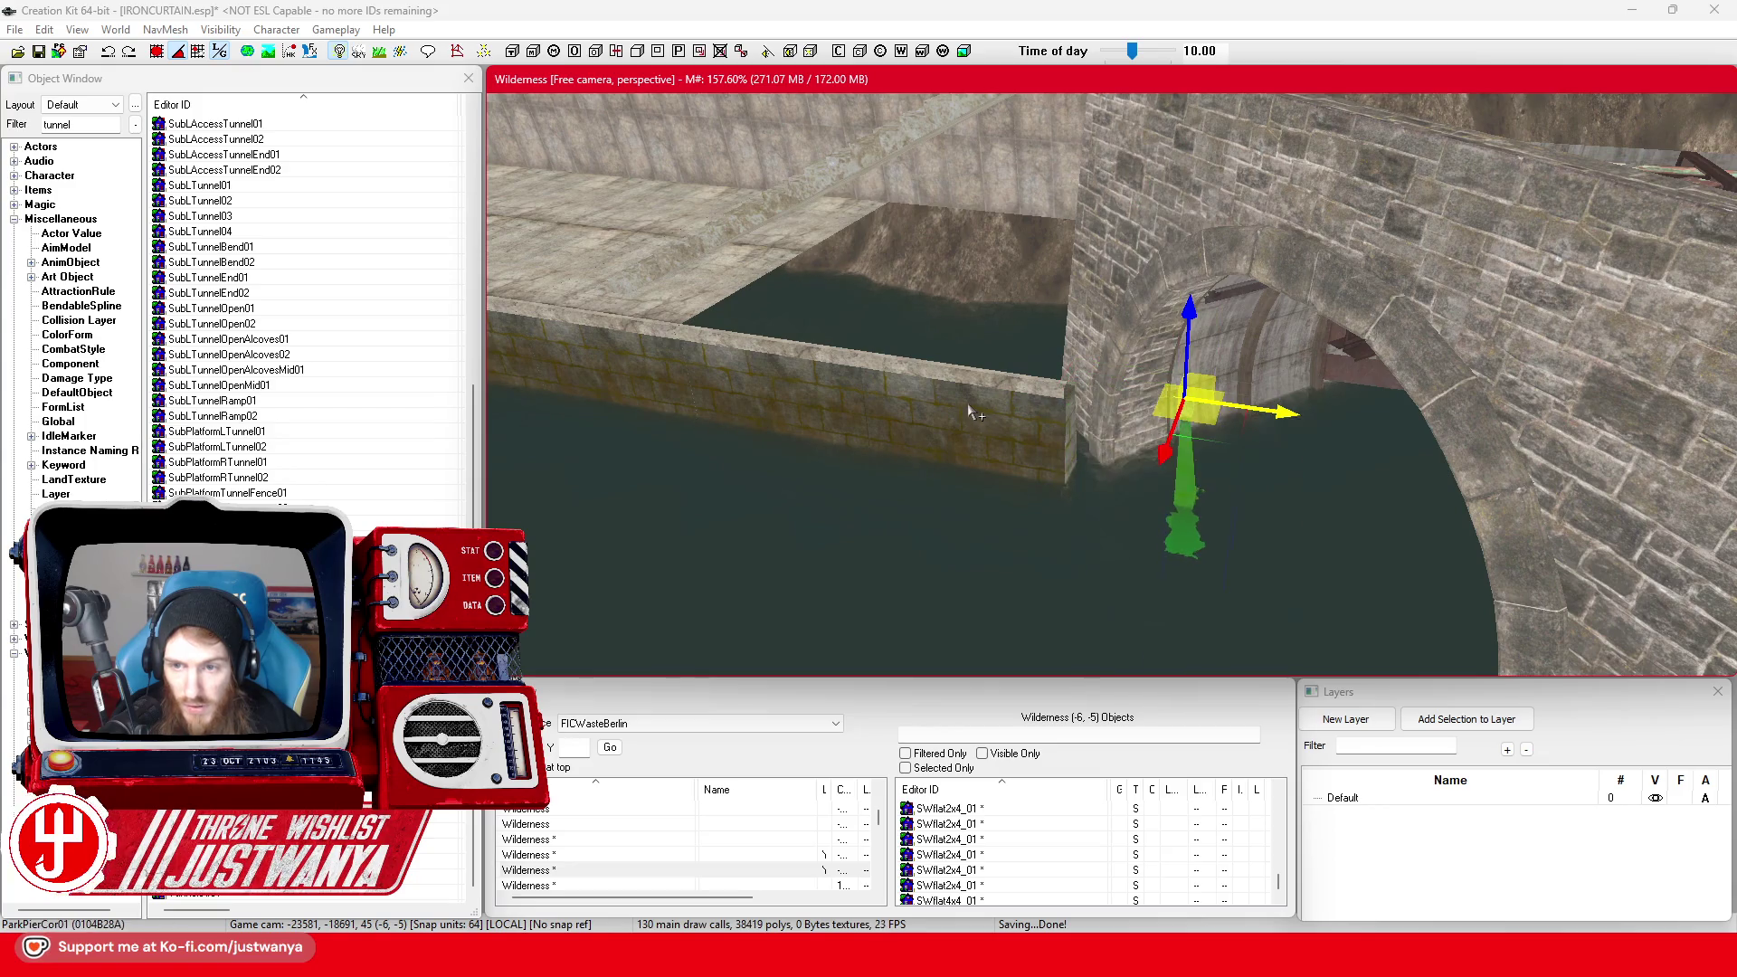
Rotate the pier wall beside the arch to a diagonal angle
{"action": "scroll", "coordinate": [1167, 439], "scroll_direction": "up", "scroll_amount": 3}
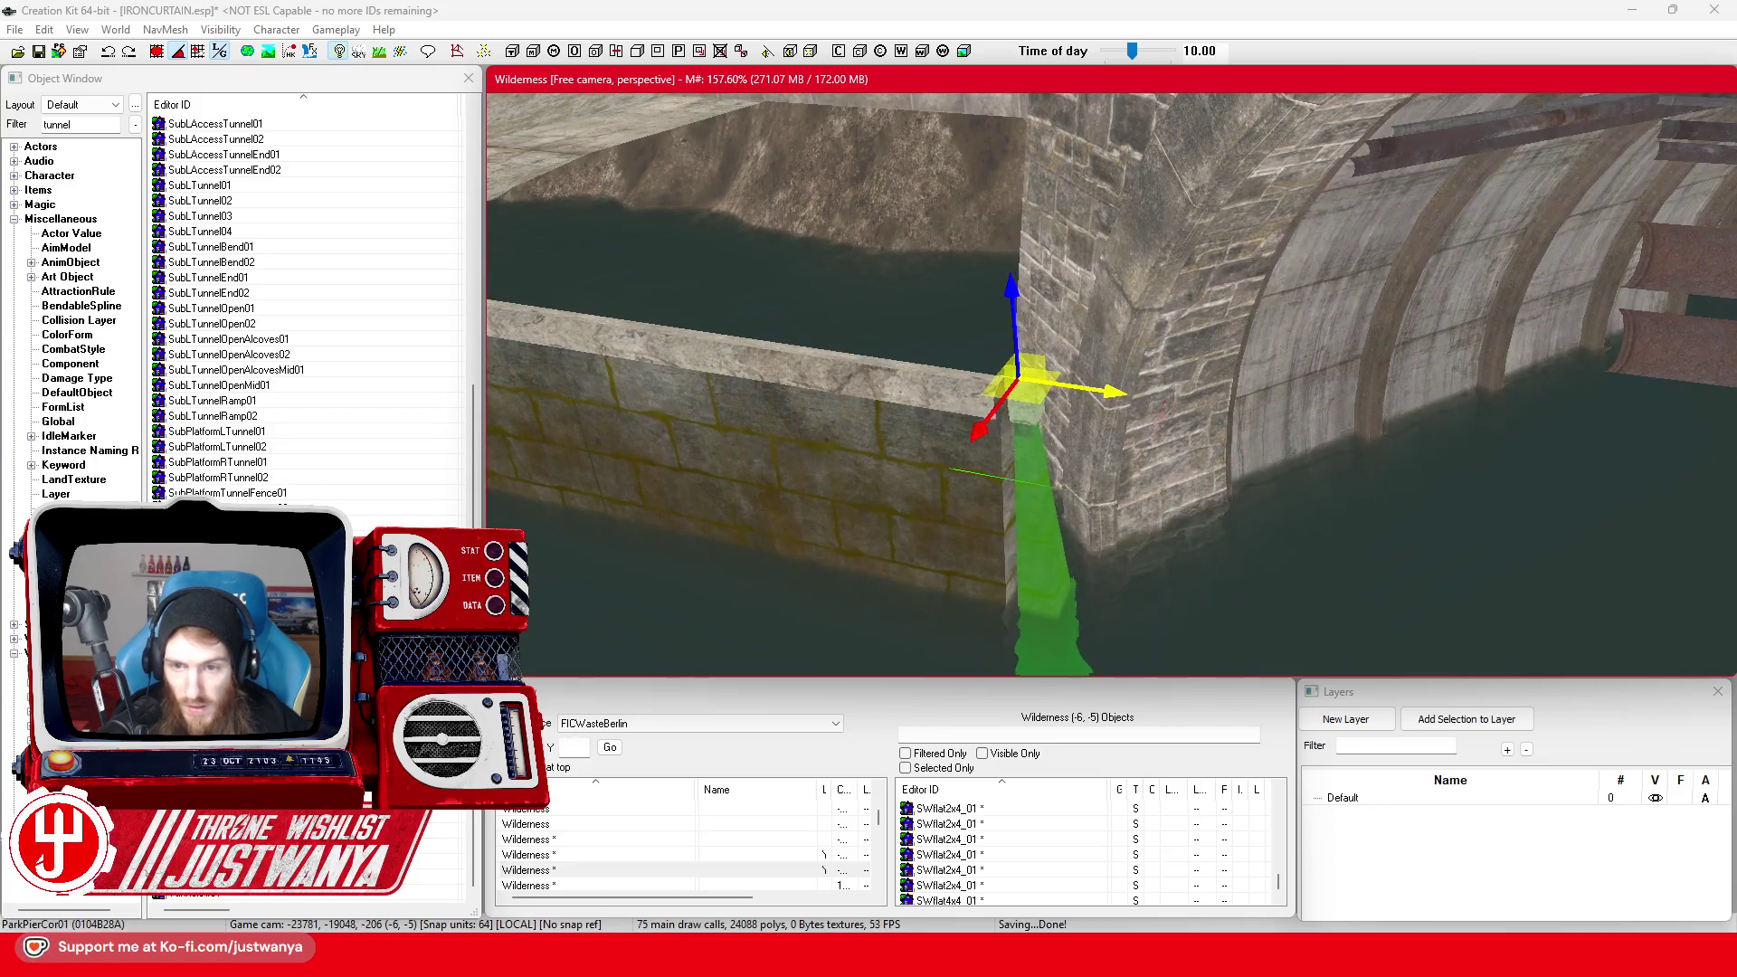
{"action": "left_click", "coordinate": [902, 479]}
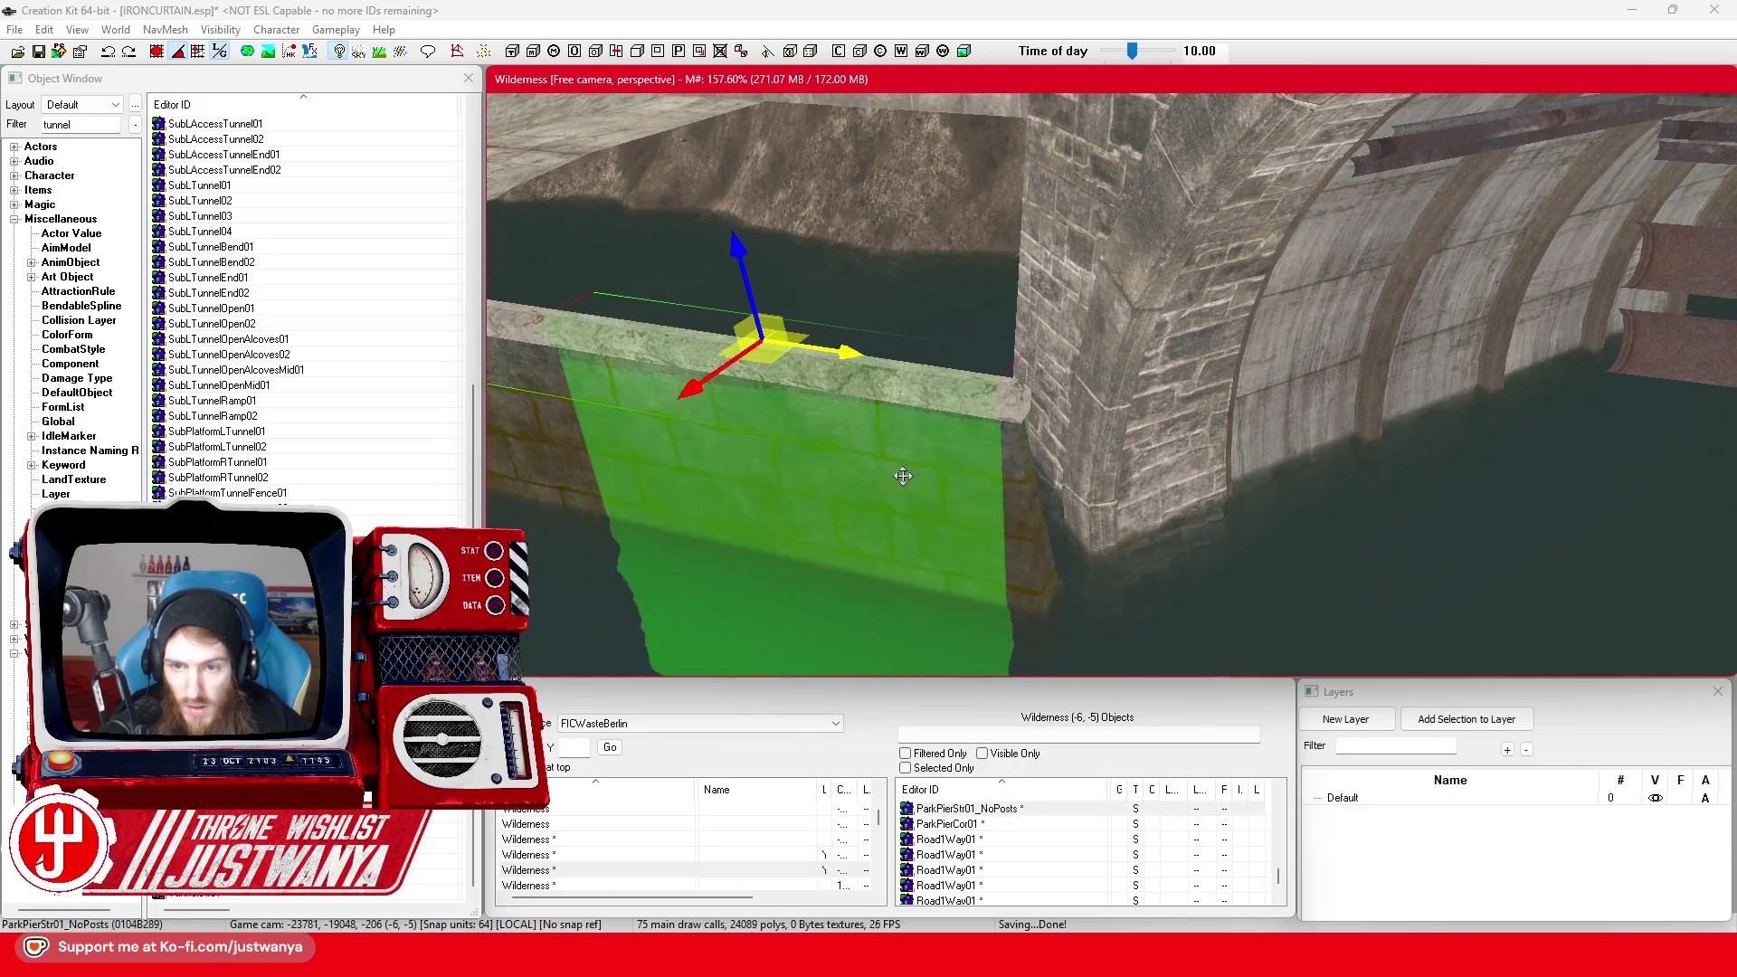
{"action": "mouse_move", "coordinate": [749, 394]}
{"action": "left_mouse_down"}
{"action": "mouse_move", "coordinate": [836, 385]}
{"action": "mouse_move", "coordinate": [1067, 416]}
{"action": "mouse_move", "coordinate": [1150, 317]}
{"action": "left_mouse_up"}
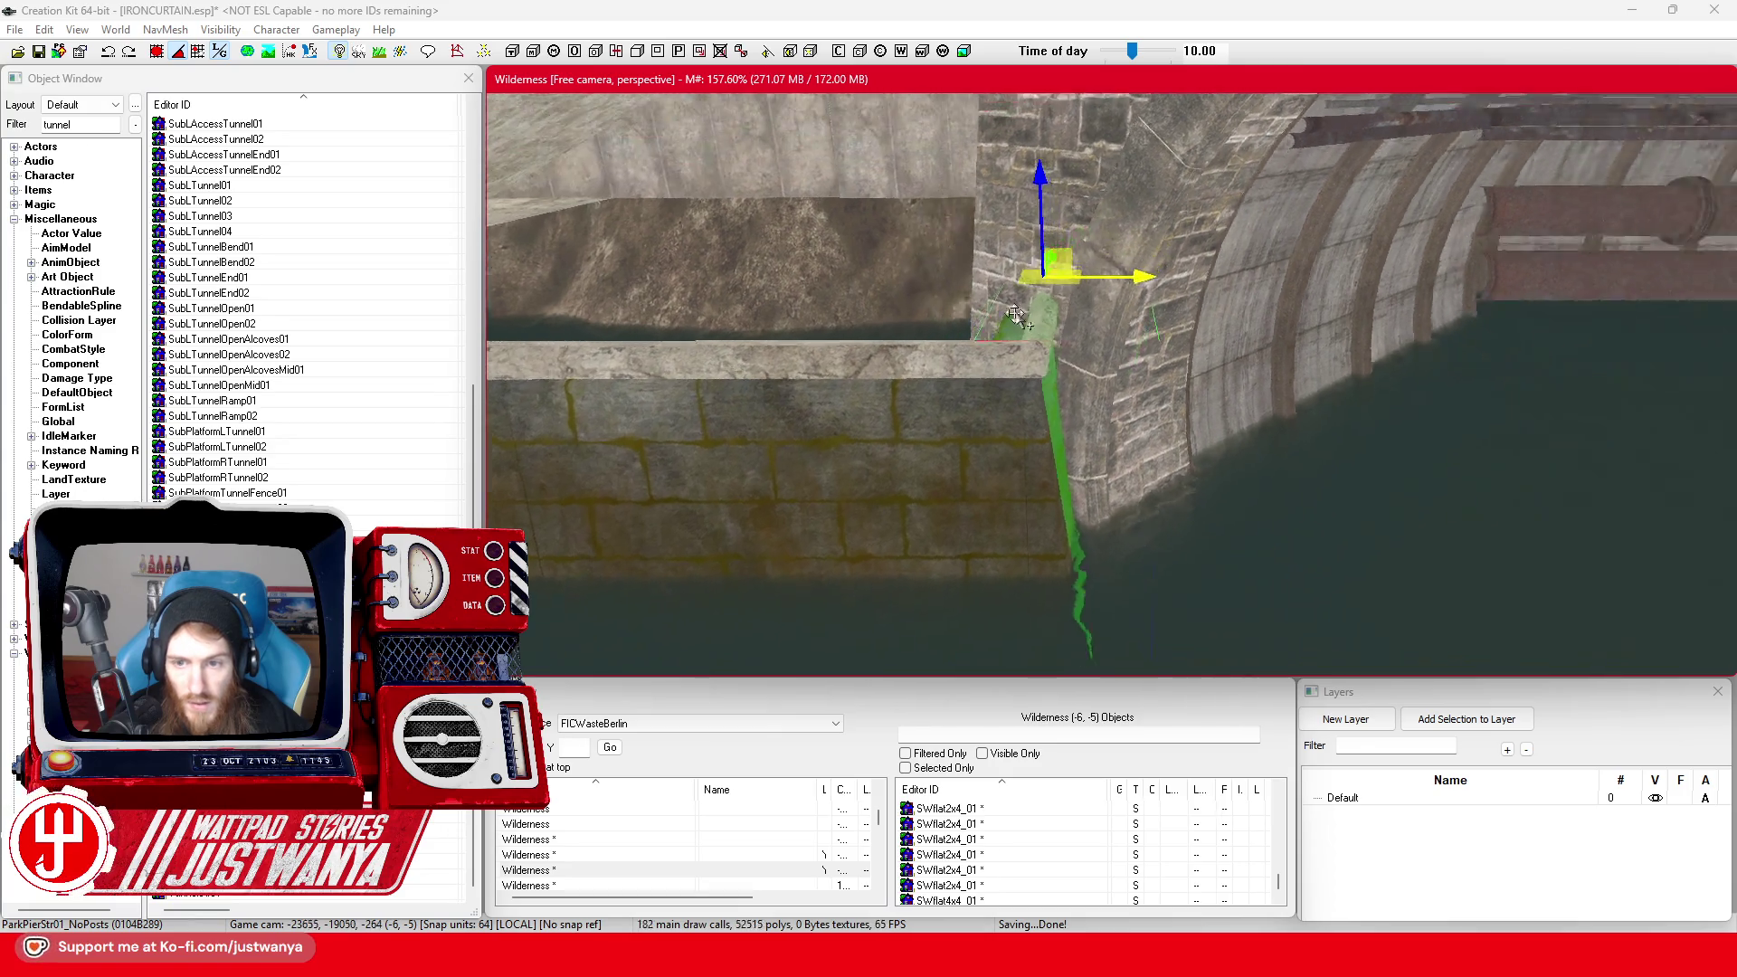
Nudge the CarRTunnelEntrance01 tunnel-entrance arch slightly sideways along X
{"action": "scroll", "coordinate": [1108, 308], "scroll_direction": "down", "scroll_amount": 3}
{"action": "scroll", "coordinate": [1105, 329], "scroll_direction": "up", "scroll_amount": 4}
{"action": "scroll", "coordinate": [959, 317], "scroll_direction": "up", "scroll_amount": 2}
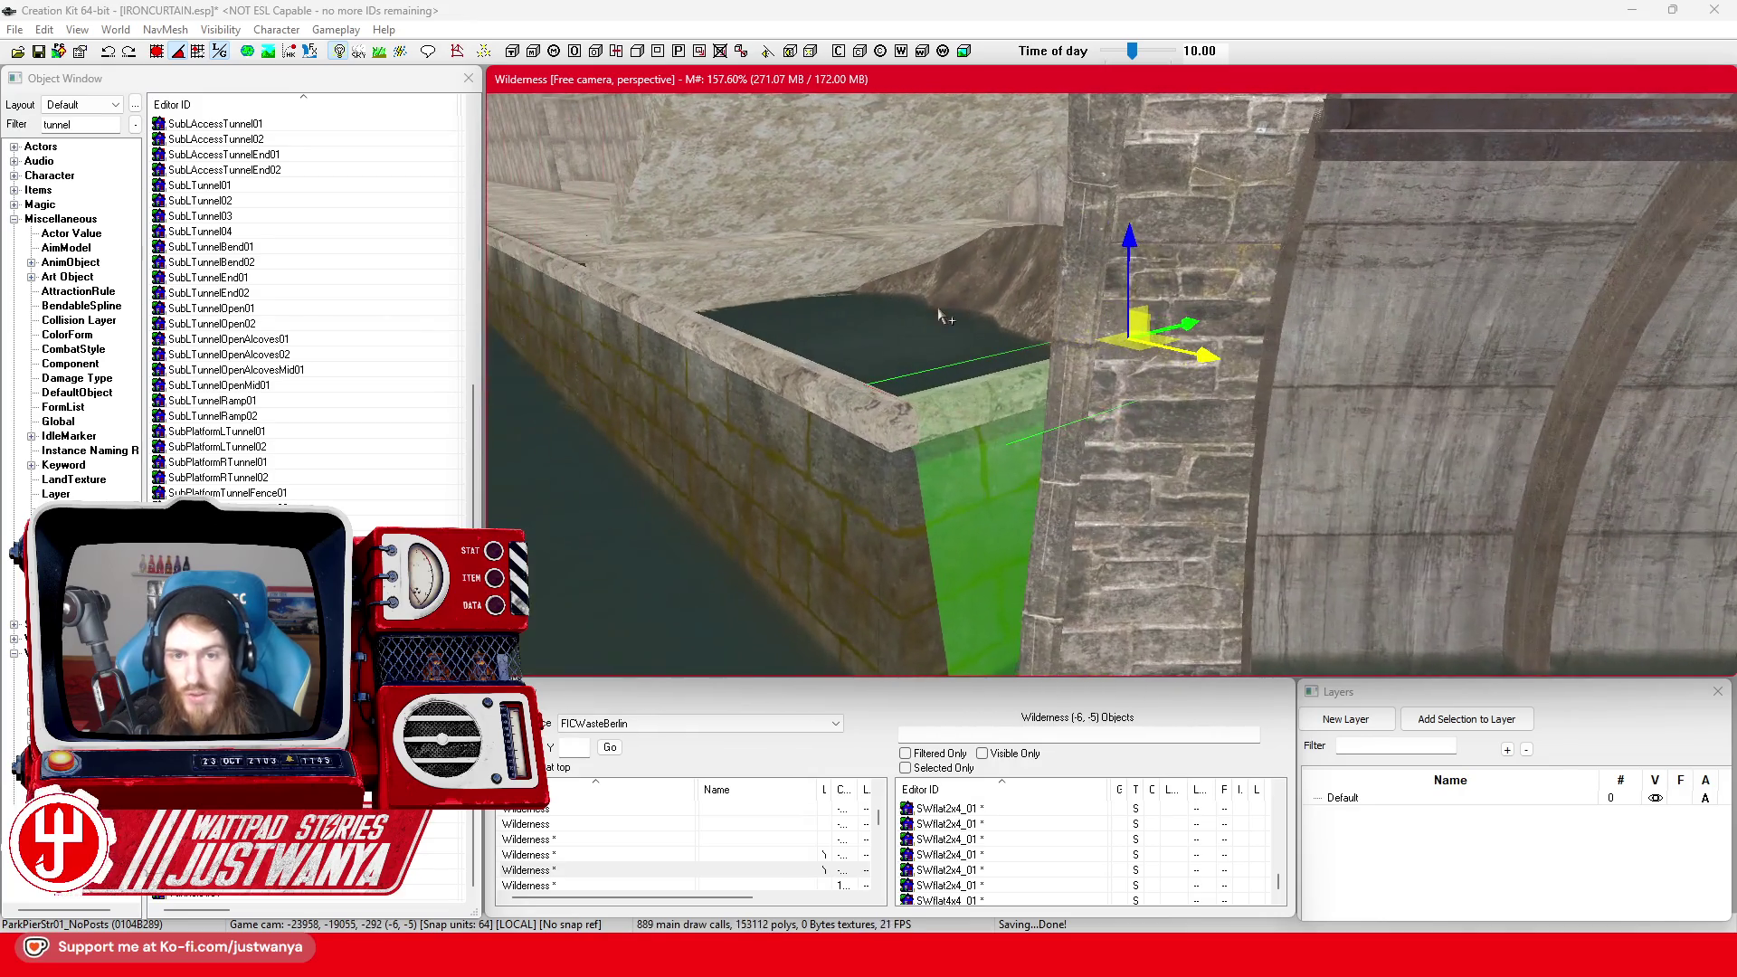
{"action": "scroll", "coordinate": [962, 404], "scroll_direction": "down", "scroll_amount": 5}
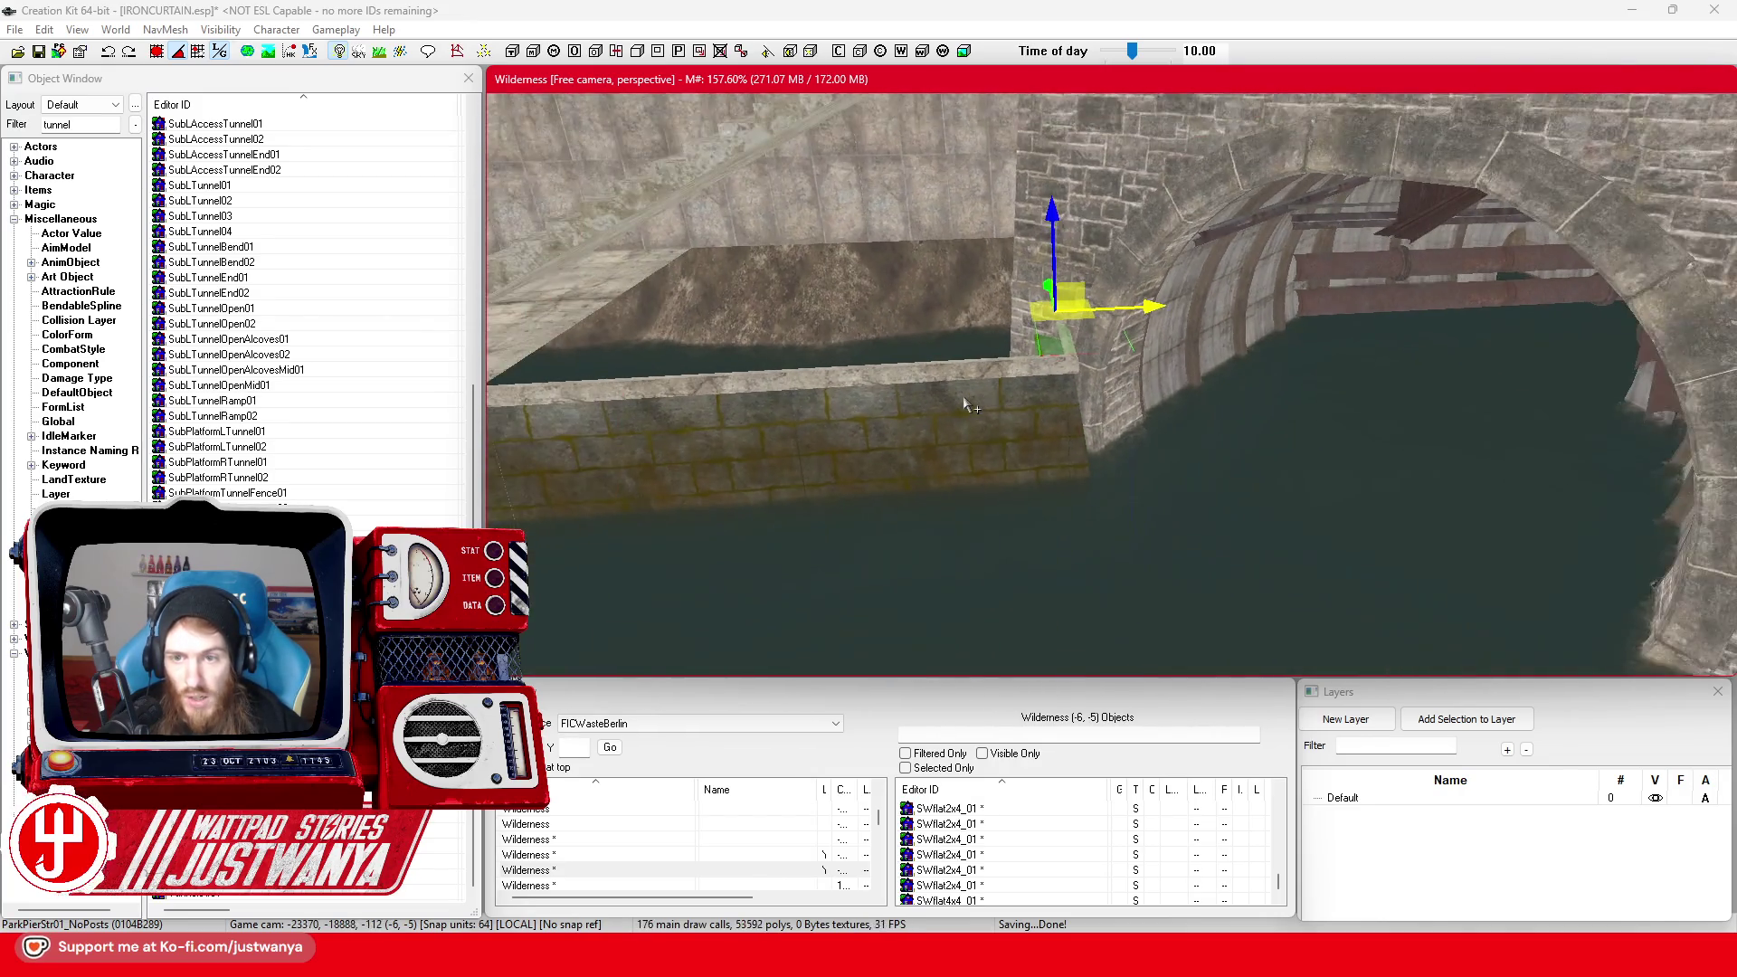
{"action": "scroll", "coordinate": [986, 405], "scroll_direction": "up", "scroll_amount": 3}
{"action": "scroll", "coordinate": [1084, 384], "scroll_direction": "down", "scroll_amount": 2}
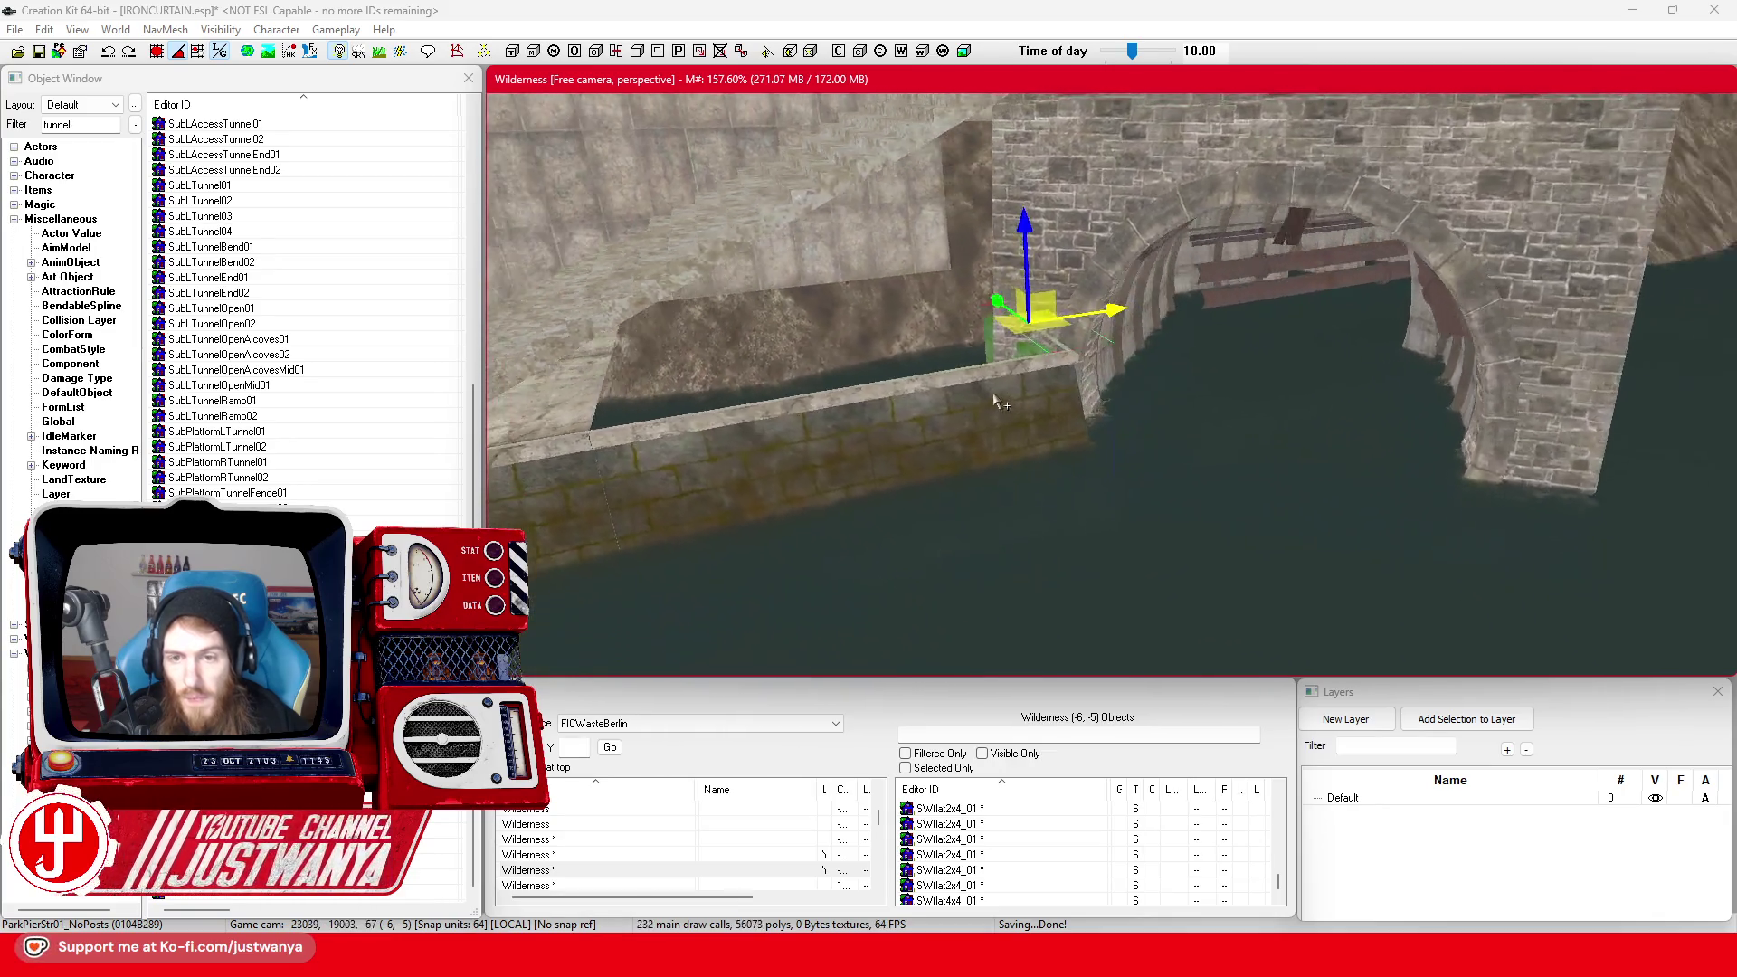
{"action": "scroll", "coordinate": [994, 399], "scroll_direction": "up", "scroll_amount": 3}
{"action": "scroll", "coordinate": [1040, 401], "scroll_direction": "down", "scroll_amount": 3}
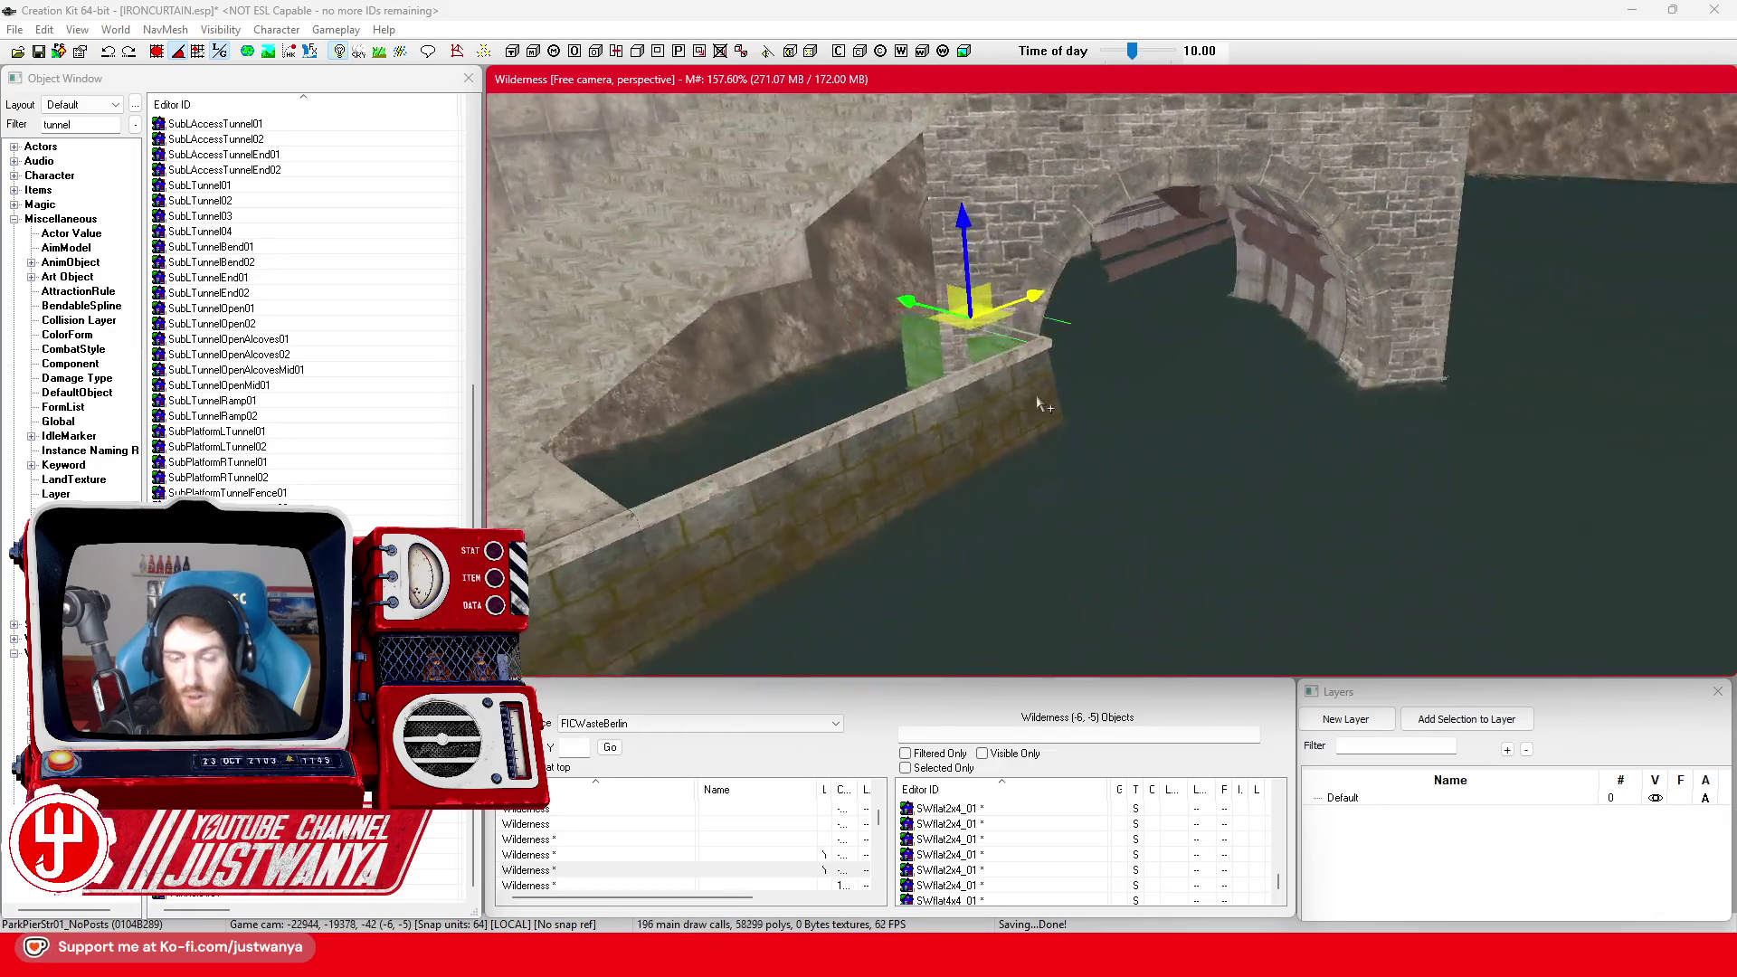
{"action": "scroll", "coordinate": [1075, 403], "scroll_direction": "down", "scroll_amount": 3}
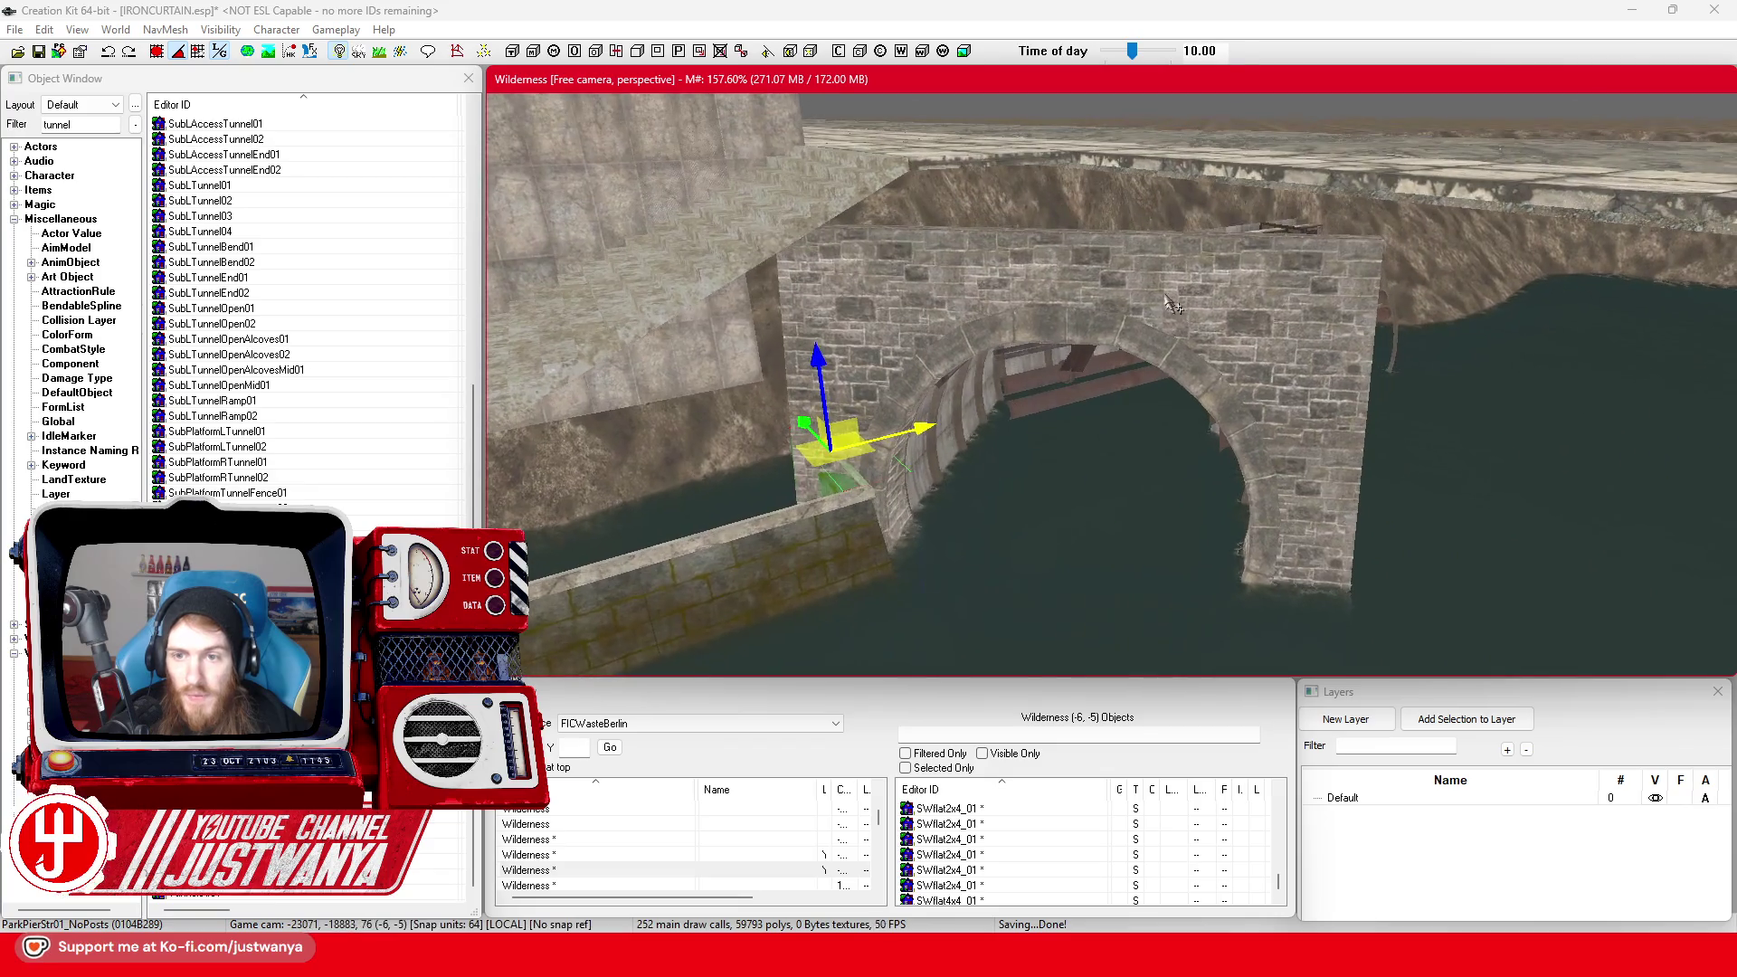
{"action": "scroll", "coordinate": [1150, 630], "scroll_direction": "up", "scroll_amount": 3}
{"action": "left_click", "coordinate": [1150, 630]}
{"action": "left_click_drag", "start_coordinate": [1132, 636], "coordinate": [1193, 644]}
{"action": "left_click", "coordinate": [157, 56]}
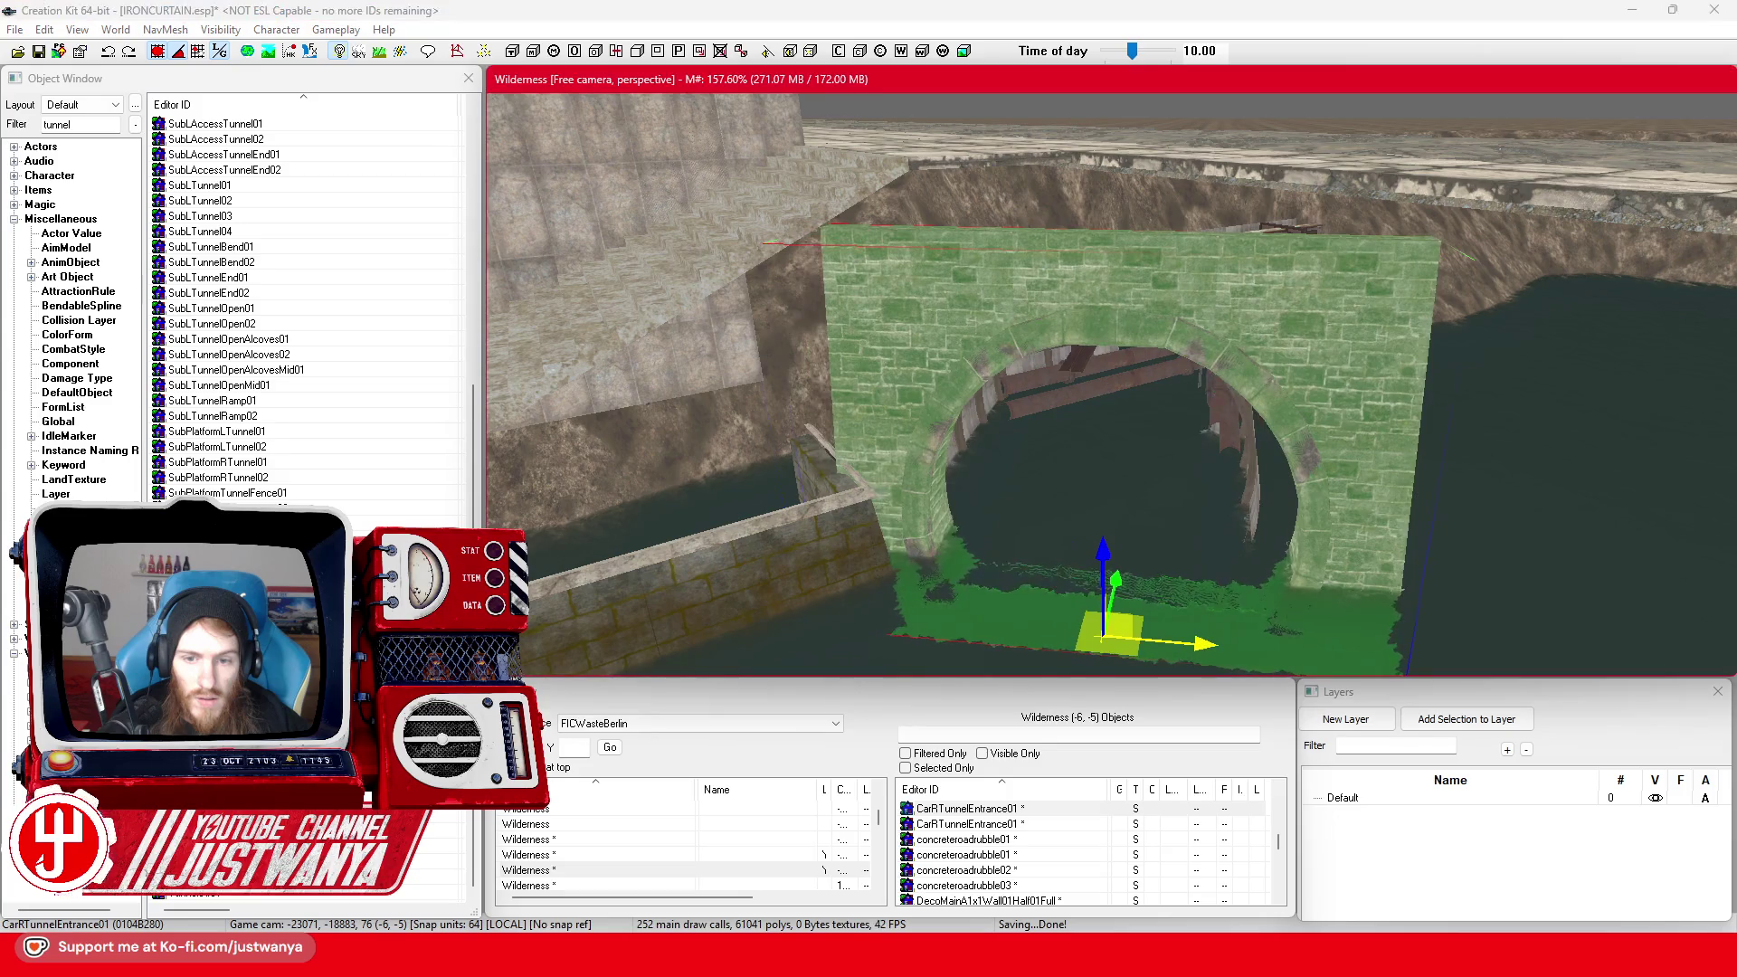
{"action": "left_click_drag", "start_coordinate": [889, 532], "coordinate": [886, 615]}
{"action": "mouse_move", "coordinate": [941, 613]}
{"action": "left_mouse_down"}
{"action": "mouse_move", "coordinate": [1318, 511]}
{"action": "mouse_move", "coordinate": [1194, 527]}
{"action": "mouse_move", "coordinate": [1167, 479]}
{"action": "mouse_move", "coordinate": [1233, 458]}
{"action": "mouse_move", "coordinate": [1179, 540]}
{"action": "left_mouse_up"}
{"action": "scroll", "coordinate": [1163, 539], "scroll_direction": "down", "scroll_amount": 2}
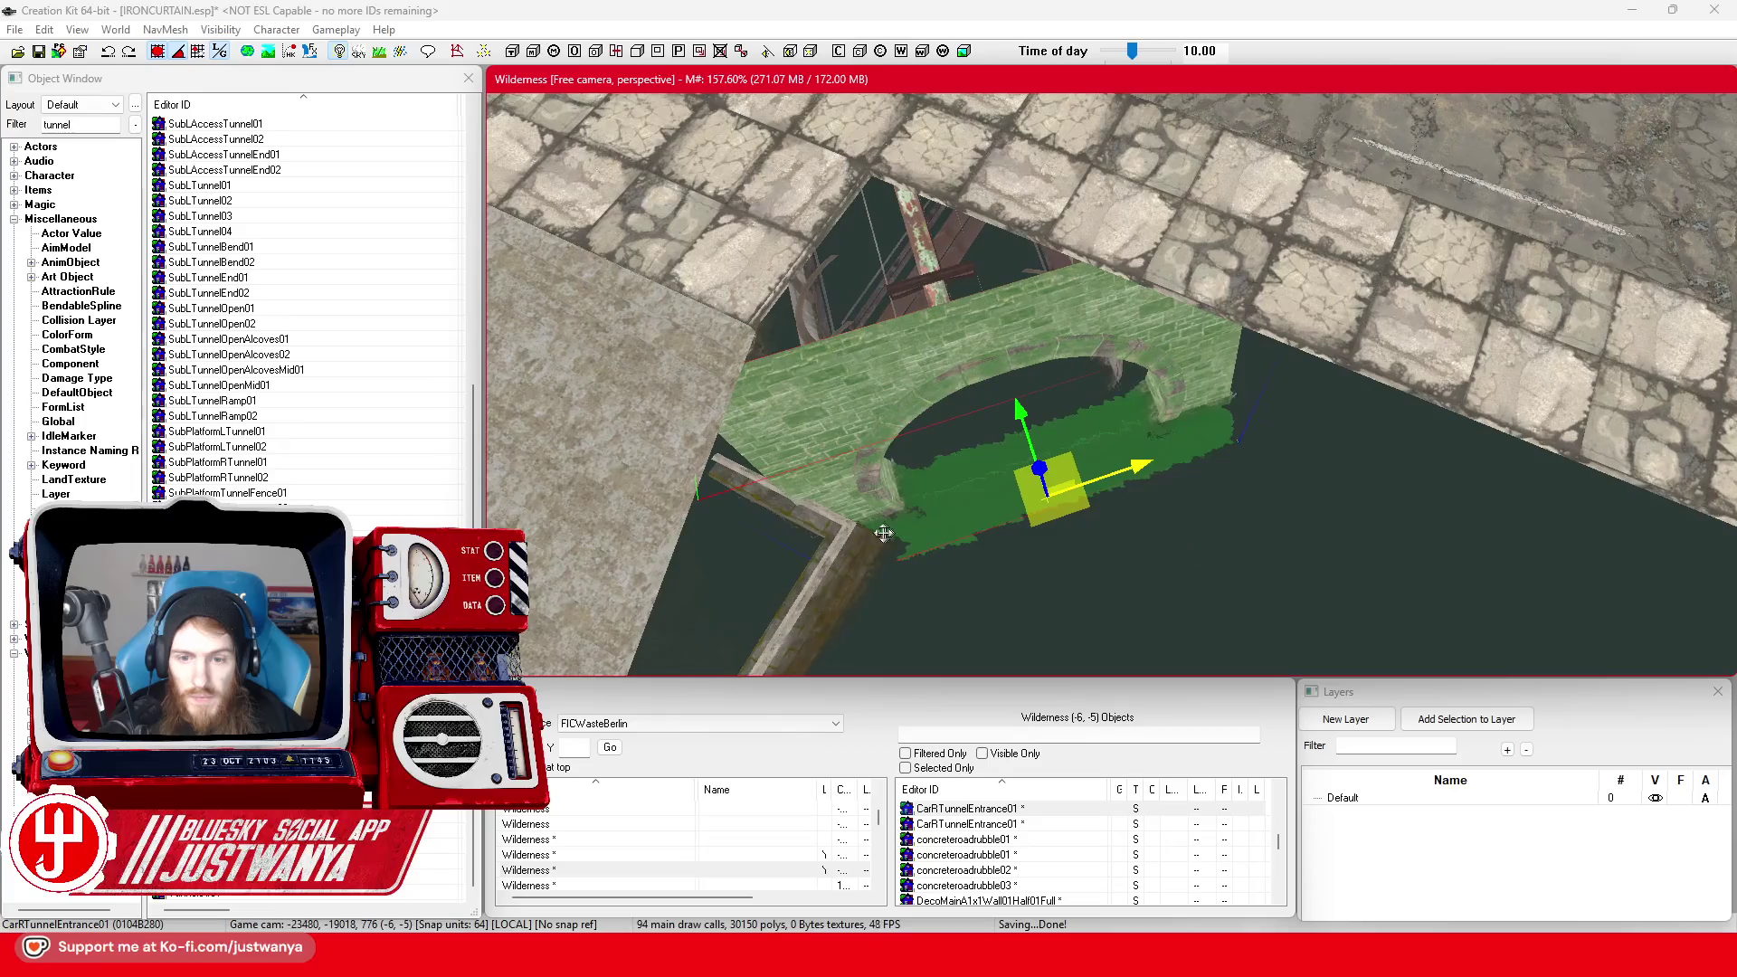
{"action": "mouse_move", "coordinate": [874, 532]}
{"action": "left_mouse_down"}
{"action": "mouse_move", "coordinate": [902, 488]}
{"action": "mouse_move", "coordinate": [890, 461]}
{"action": "mouse_move", "coordinate": [890, 485]}
{"action": "mouse_move", "coordinate": [1076, 362]}
{"action": "left_mouse_up"}
{"action": "left_click", "coordinate": [1059, 364]}
{"action": "double_click", "coordinate": [1077, 362]}
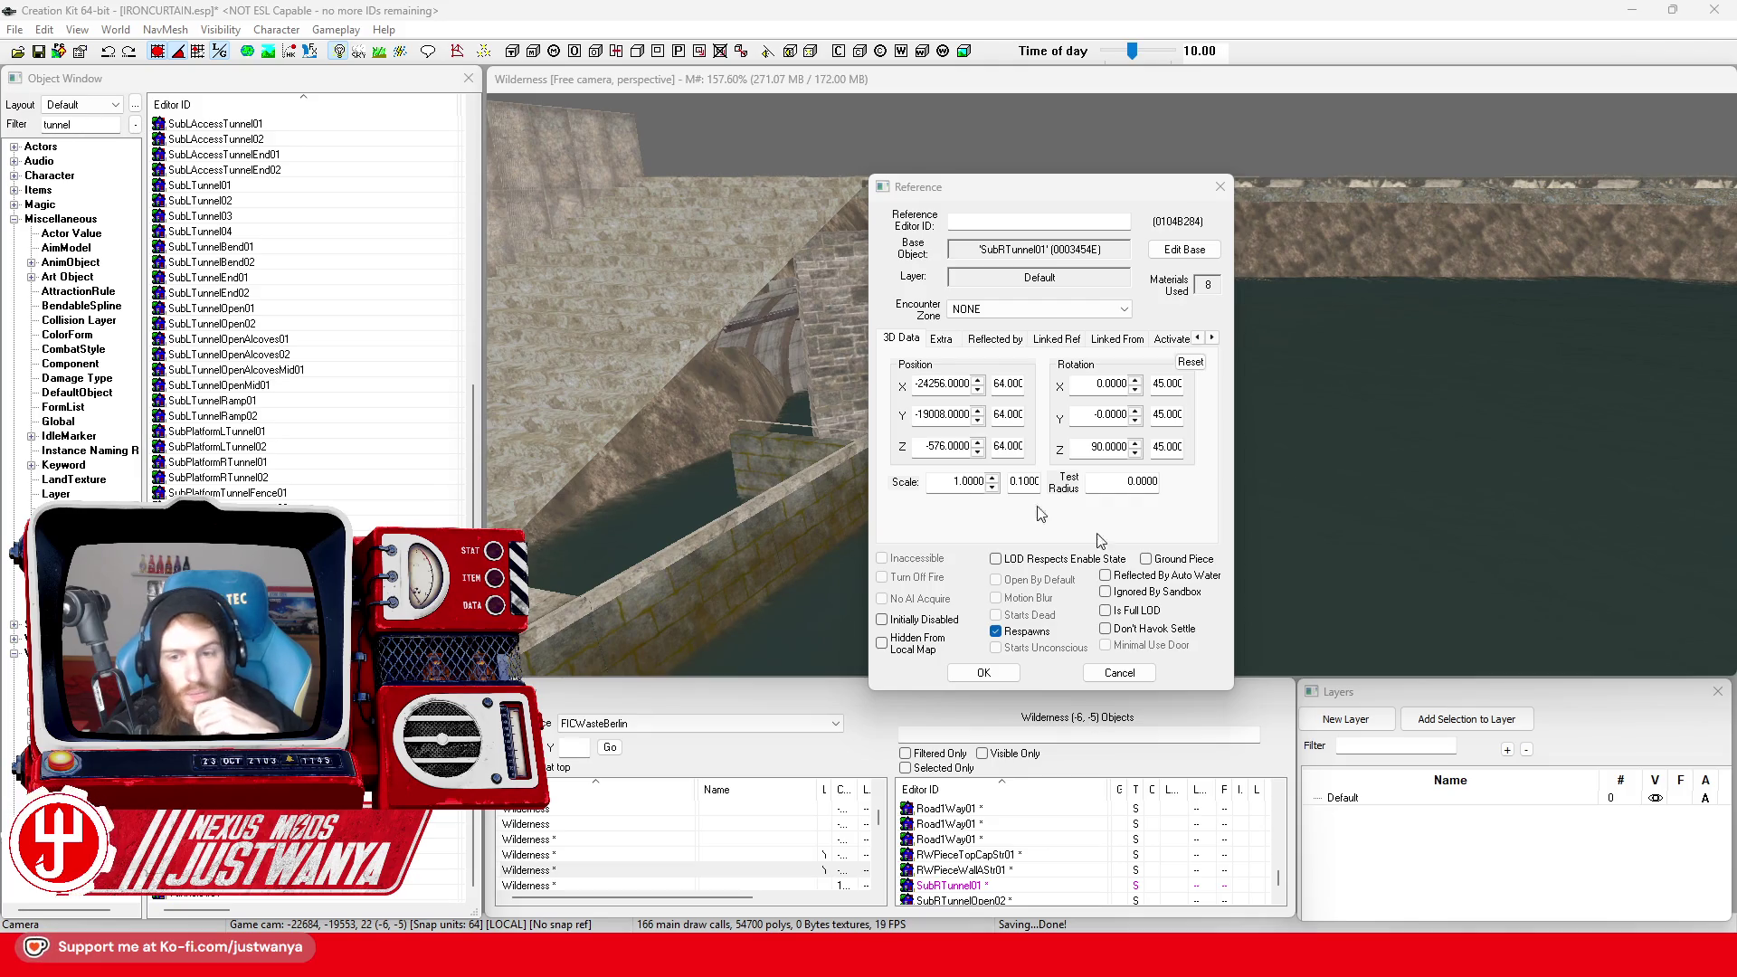
{"action": "left_click", "coordinate": [1122, 674]}
{"action": "left_click", "coordinate": [911, 430]}
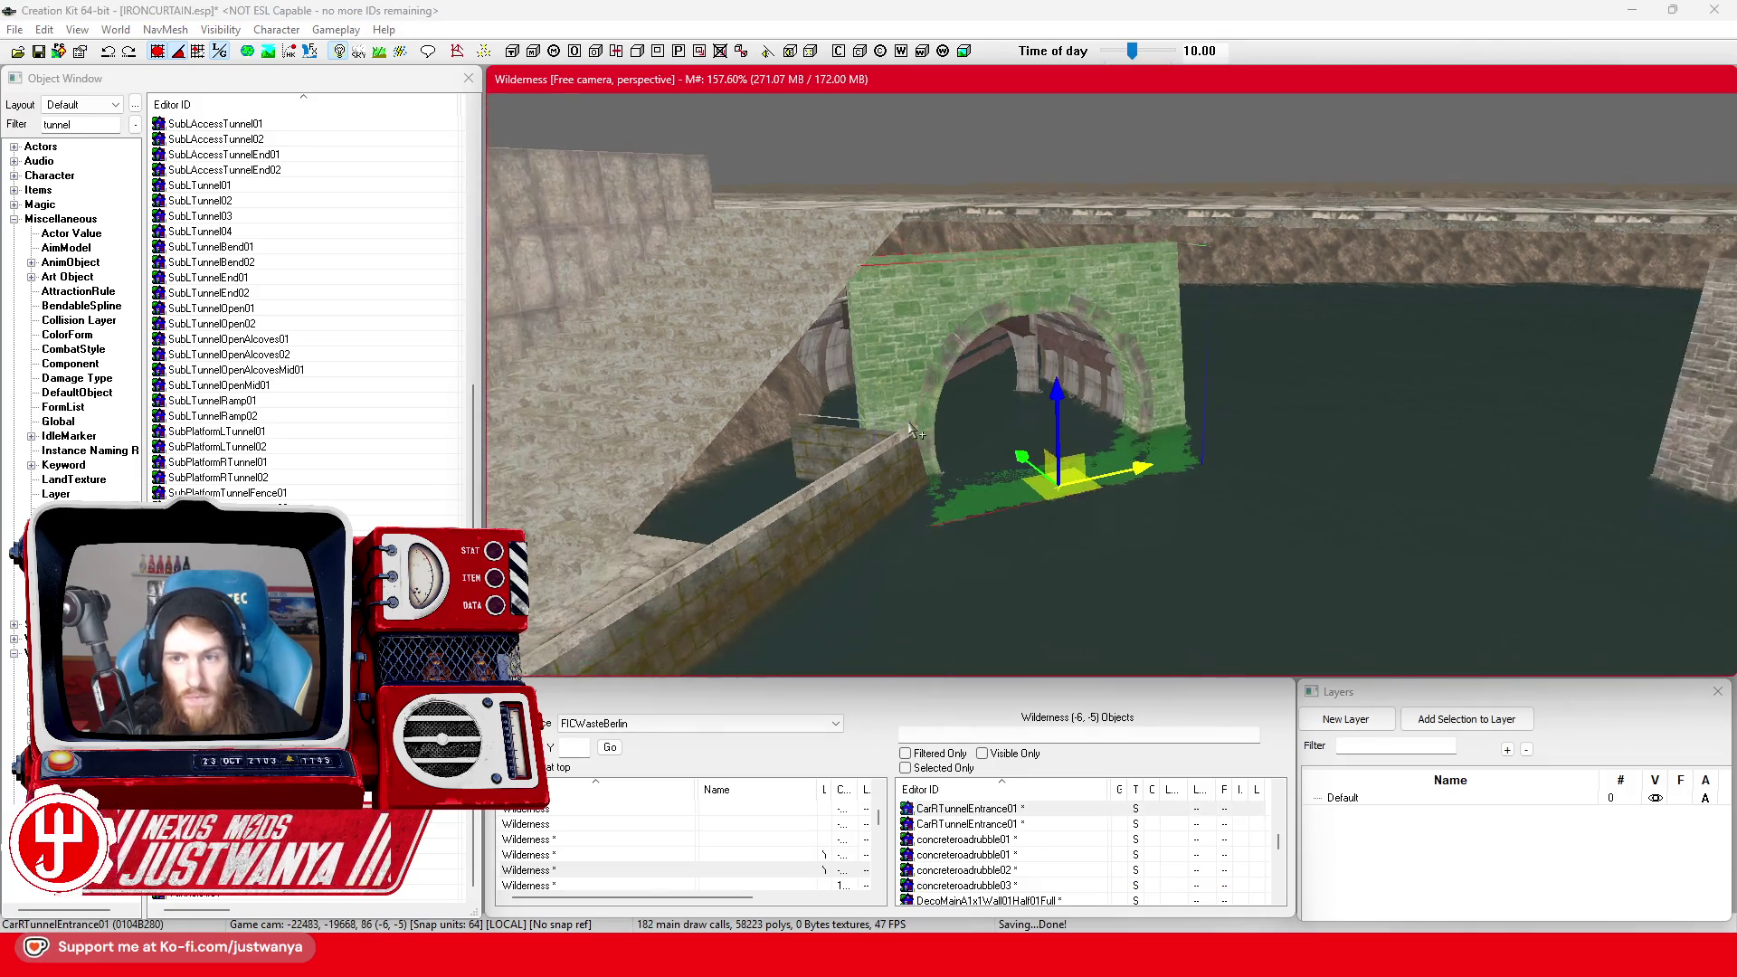
{"action": "key", "text": "shift"}
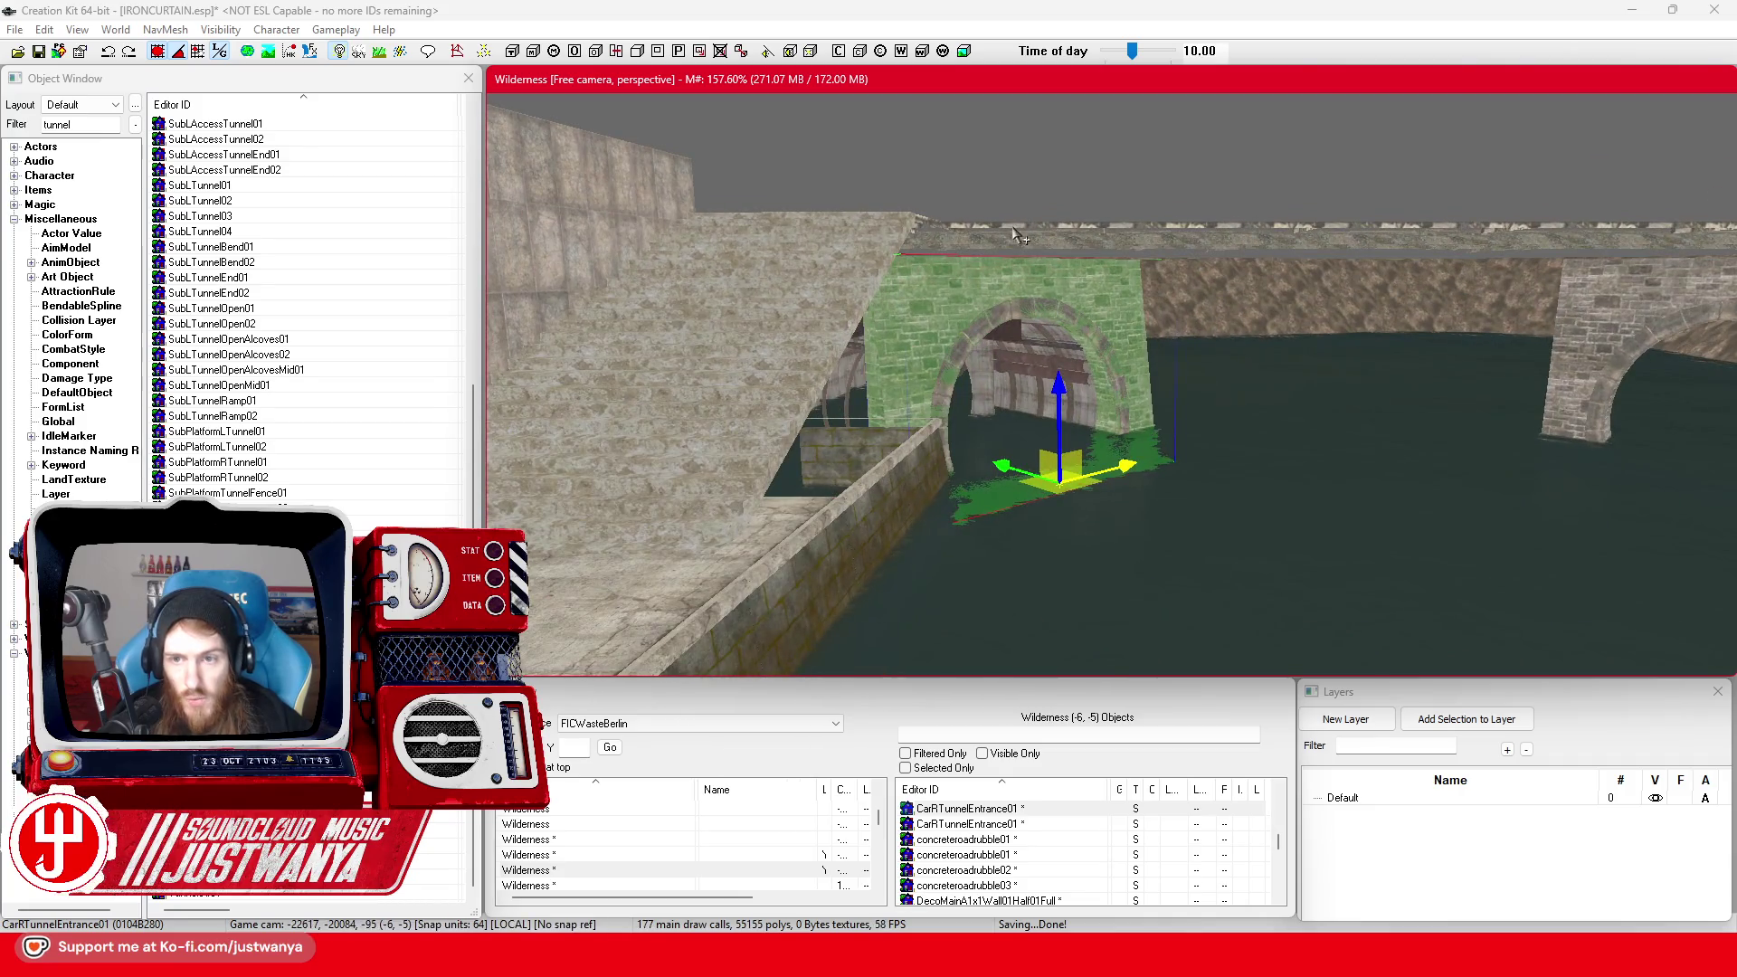
Inspect the bridge paving and walkway floor pieces, then save IRONCURTAIN.esp
{"action": "left_click", "coordinate": [1099, 288]}
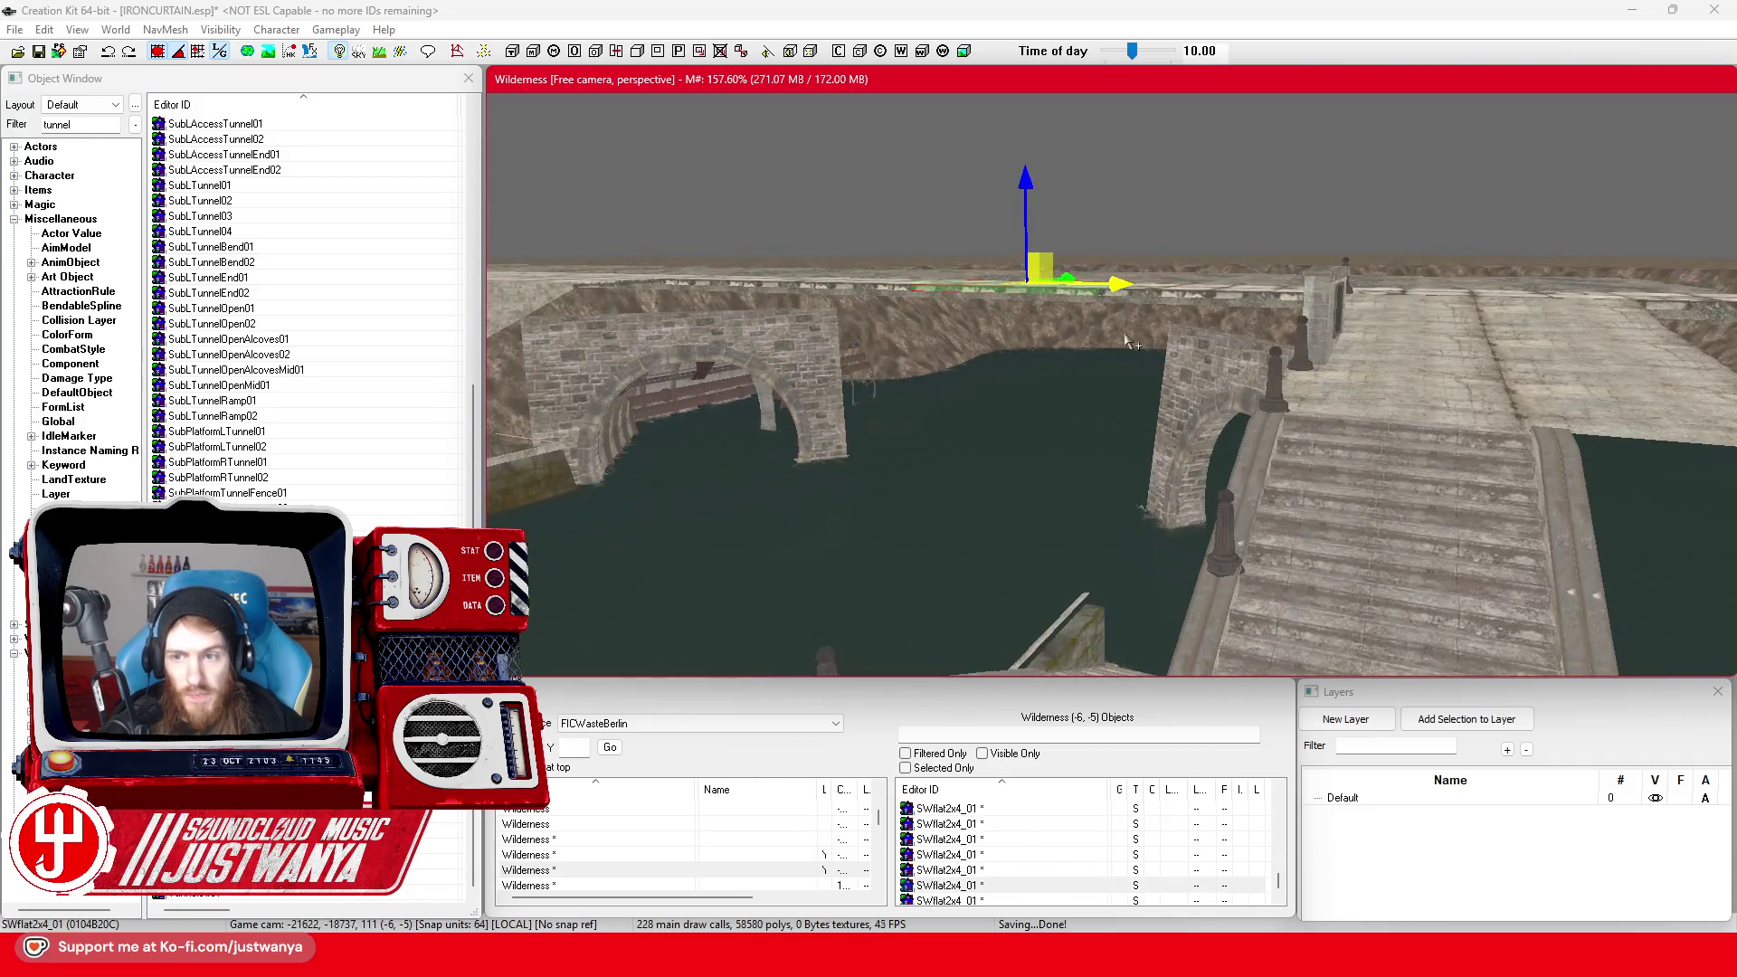
{"action": "left_click", "coordinate": [1437, 395]}
{"action": "scroll", "coordinate": [1311, 416], "scroll_direction": "up", "scroll_amount": 5}
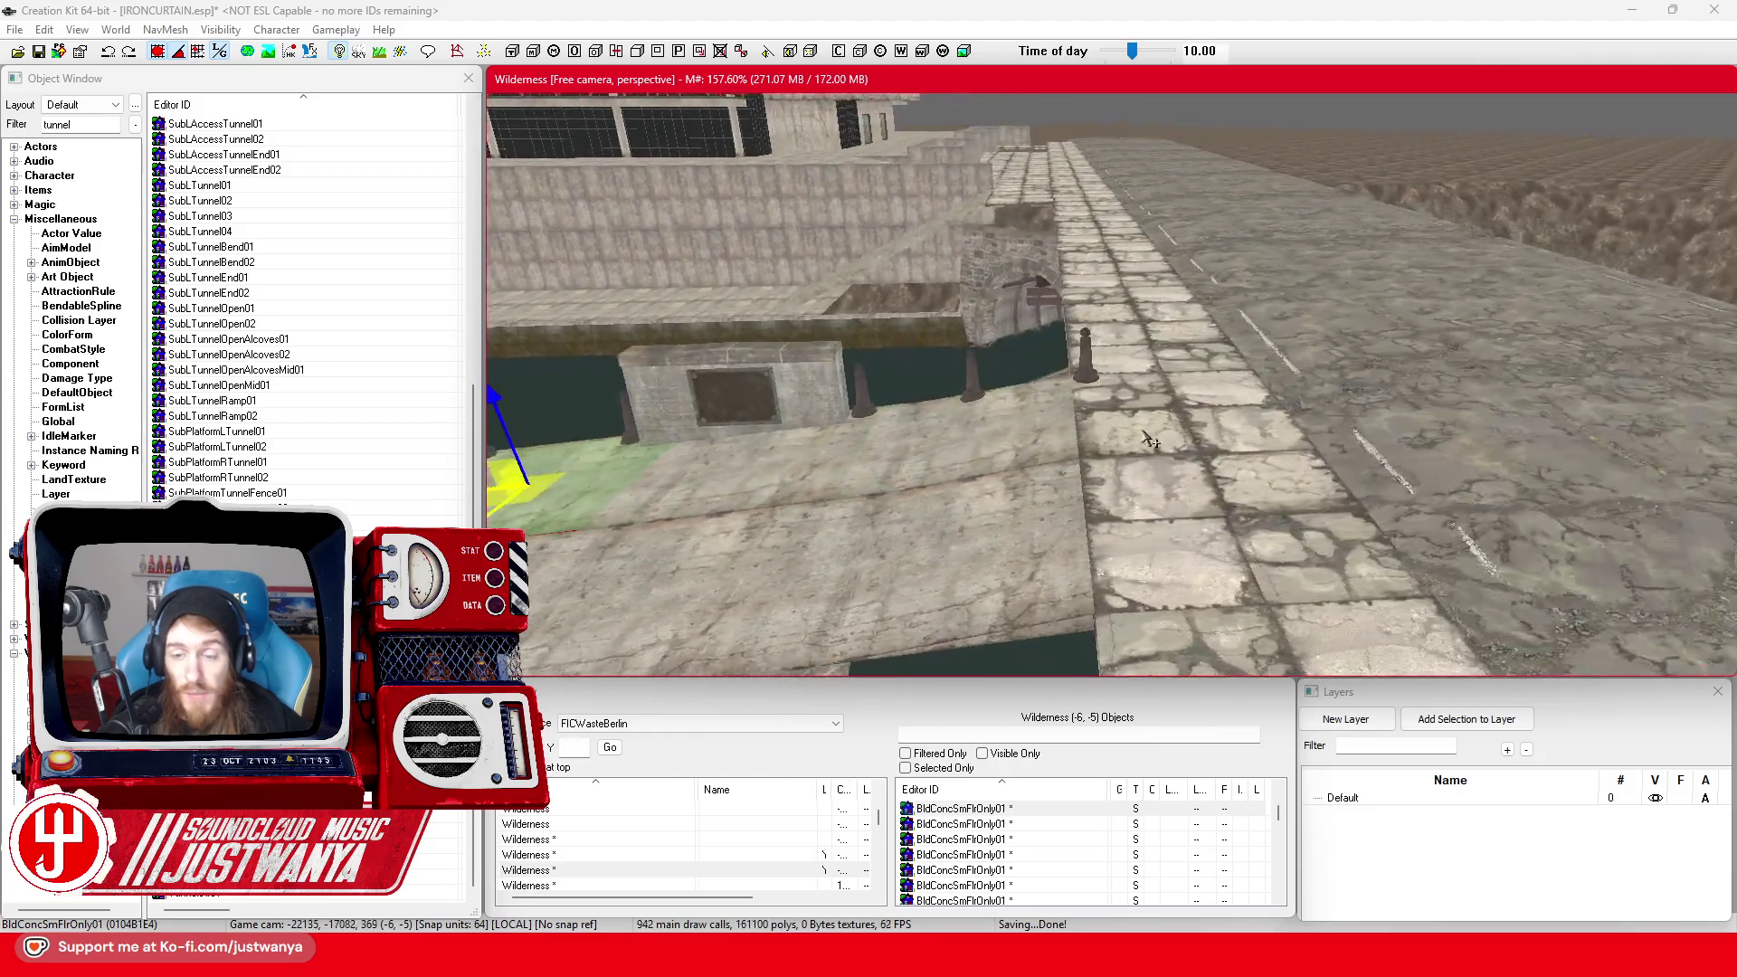
{"action": "scroll", "coordinate": [1148, 440], "scroll_direction": "down", "scroll_amount": 5}
{"action": "key", "text": "shift"}
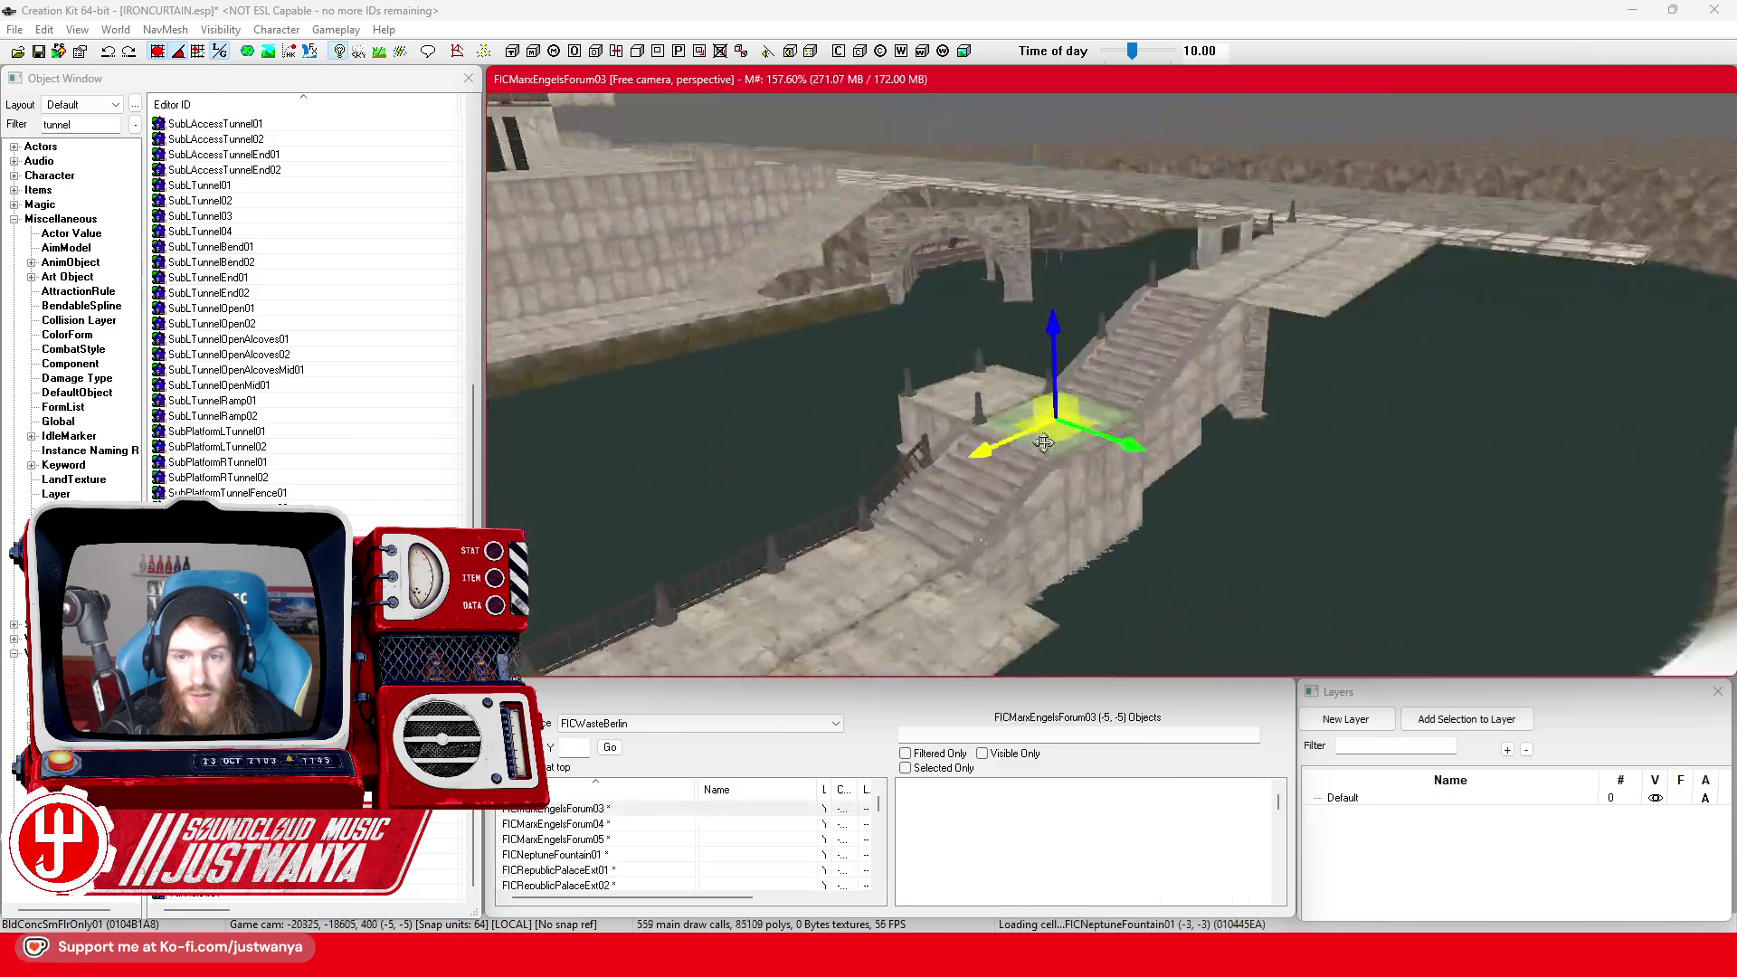
{"action": "key", "text": "shift"}
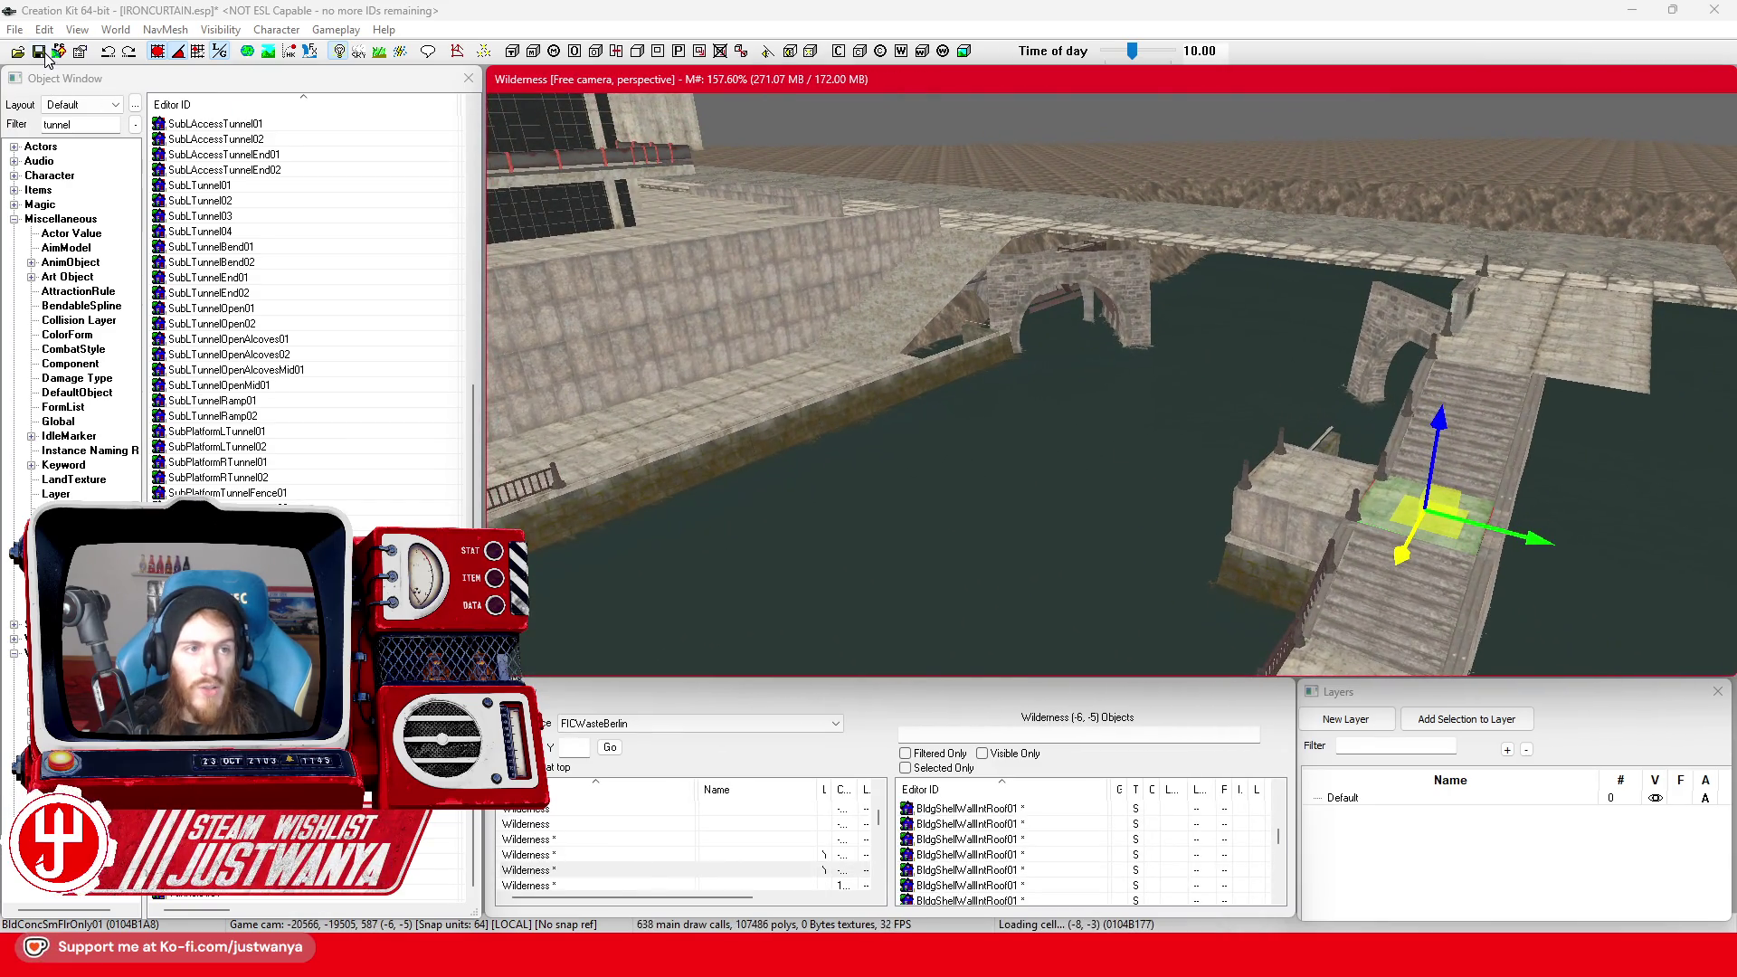
{"action": "left_click", "coordinate": [40, 52]}
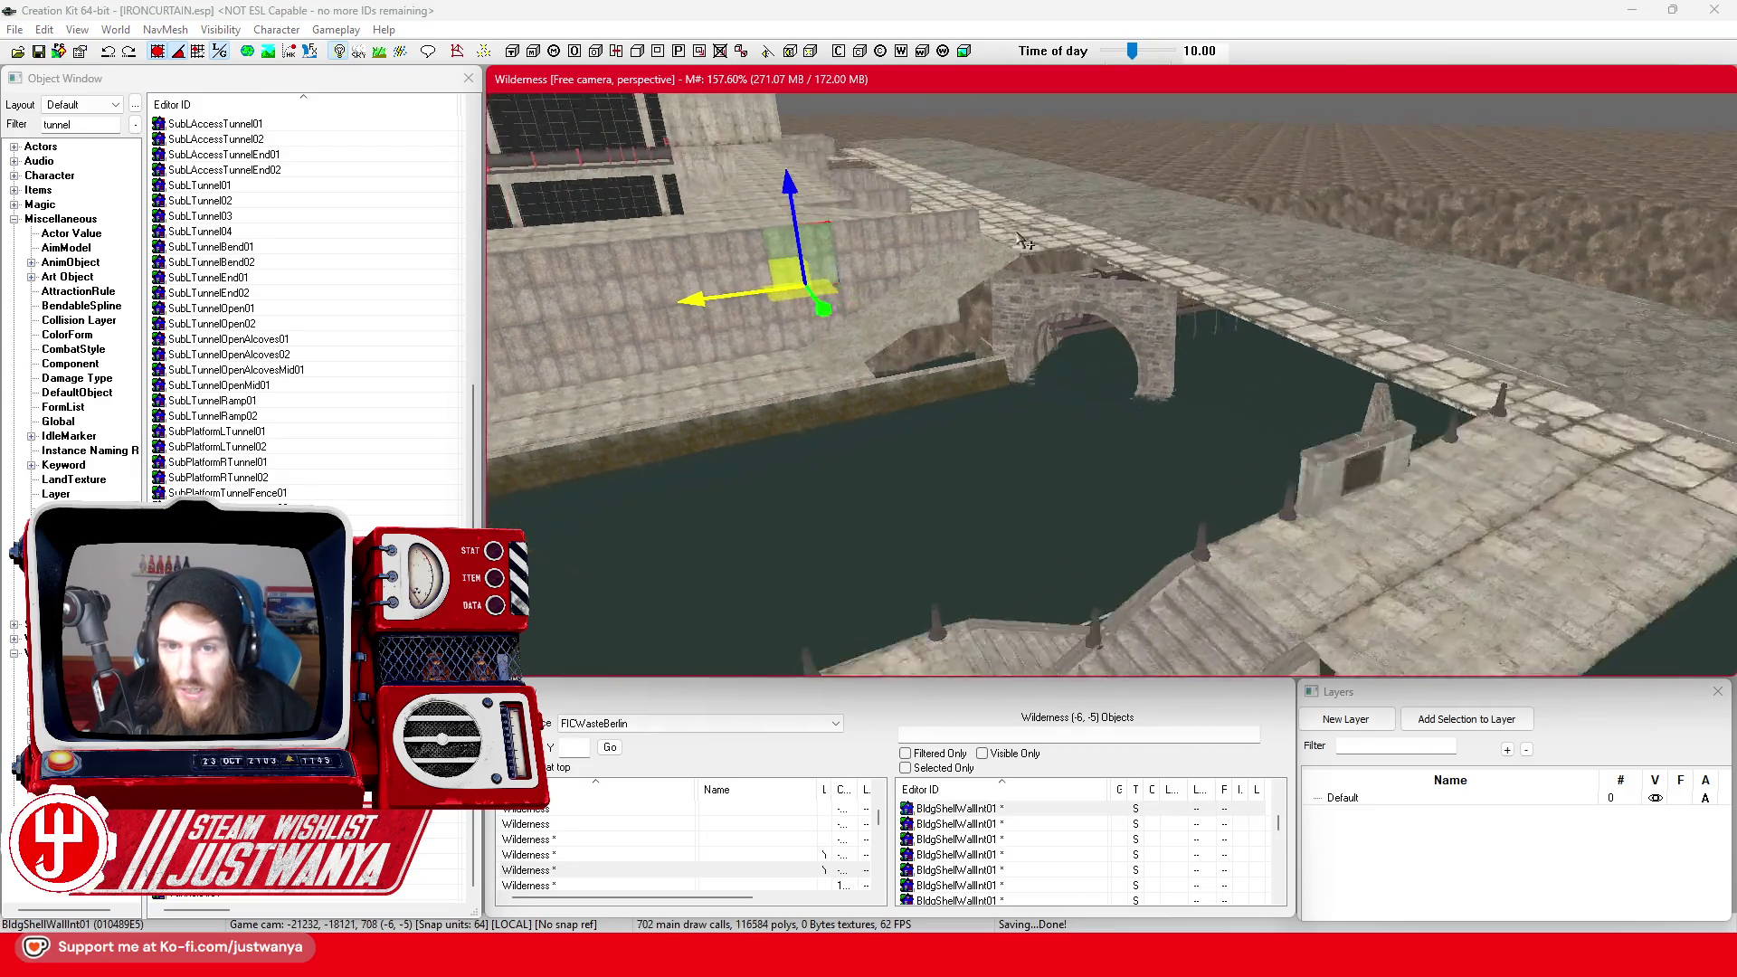
Fly the camera over the pavement toward the concrete building and save again
{"action": "key", "text": "w"}
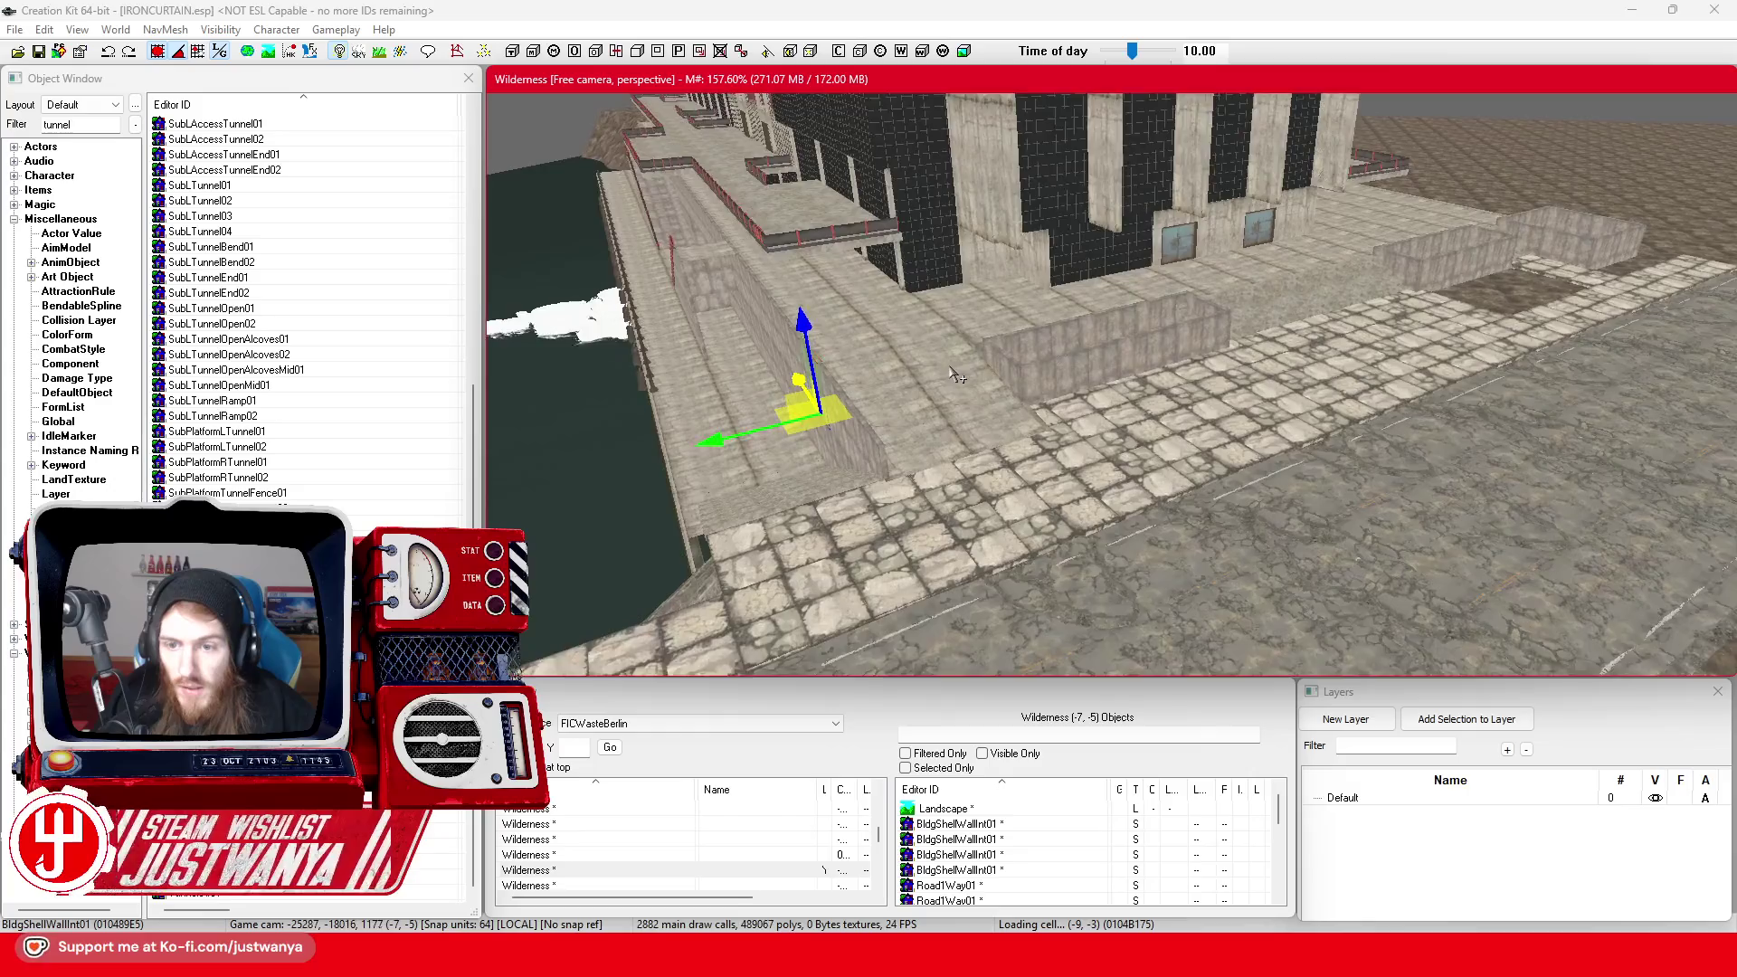
{"action": "left_click", "coordinate": [1212, 444]}
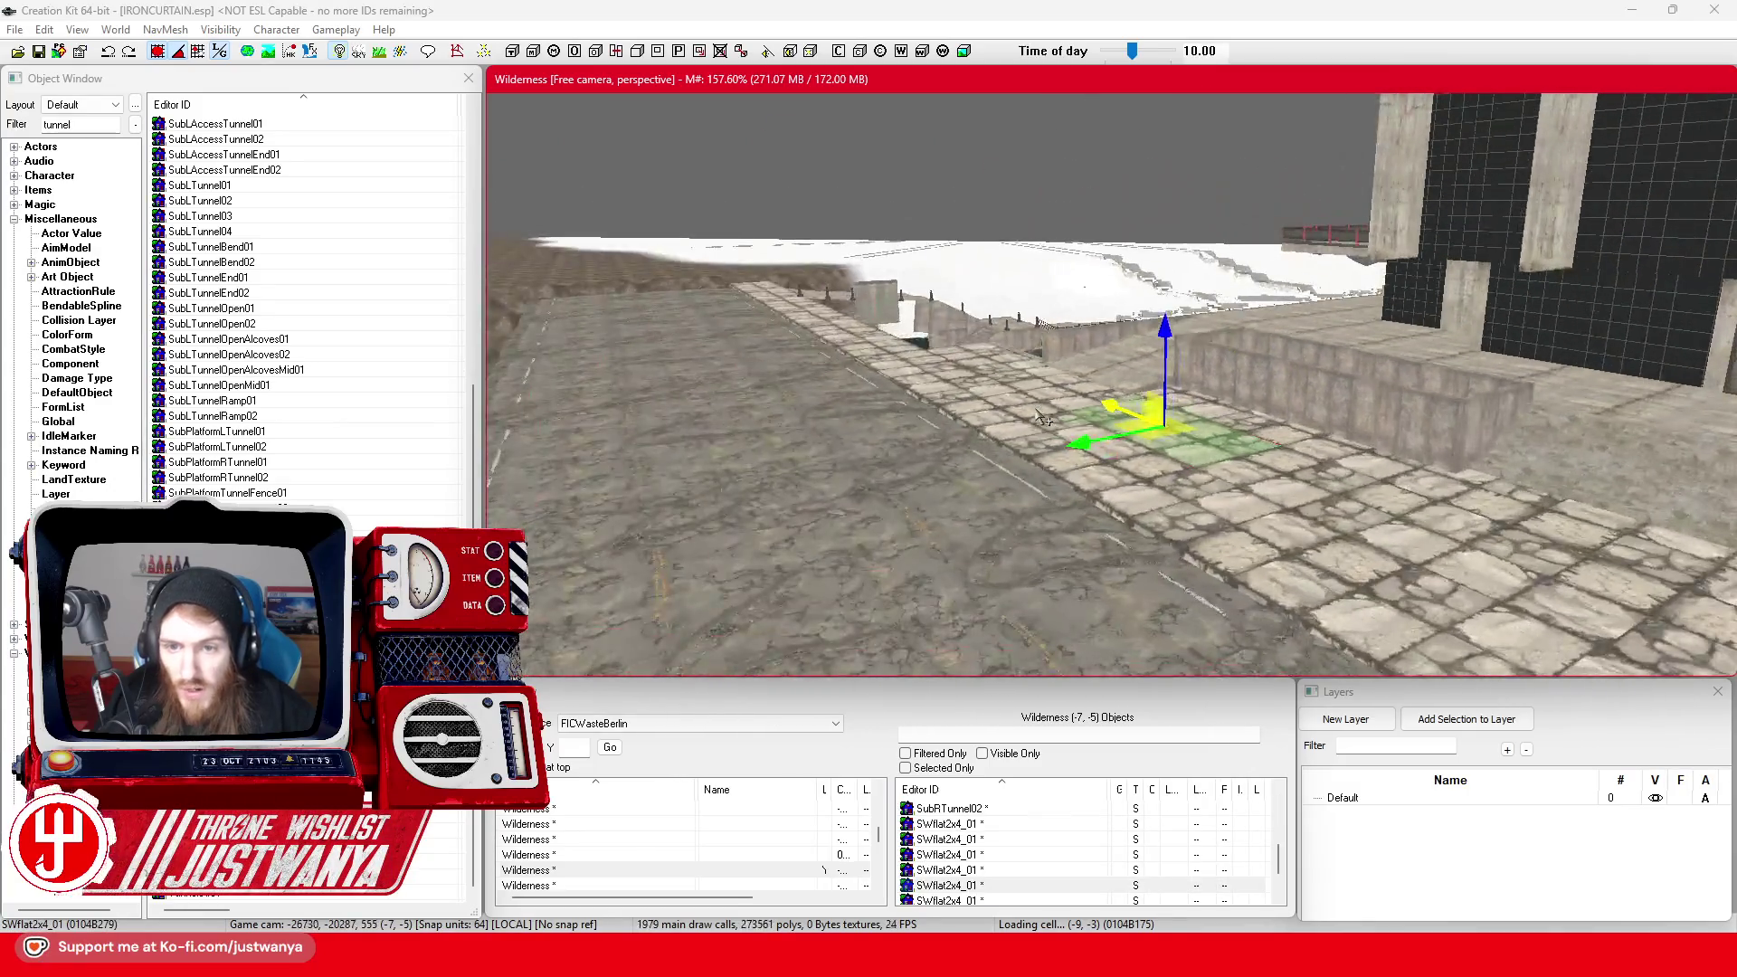
{"action": "key", "text": "w"}
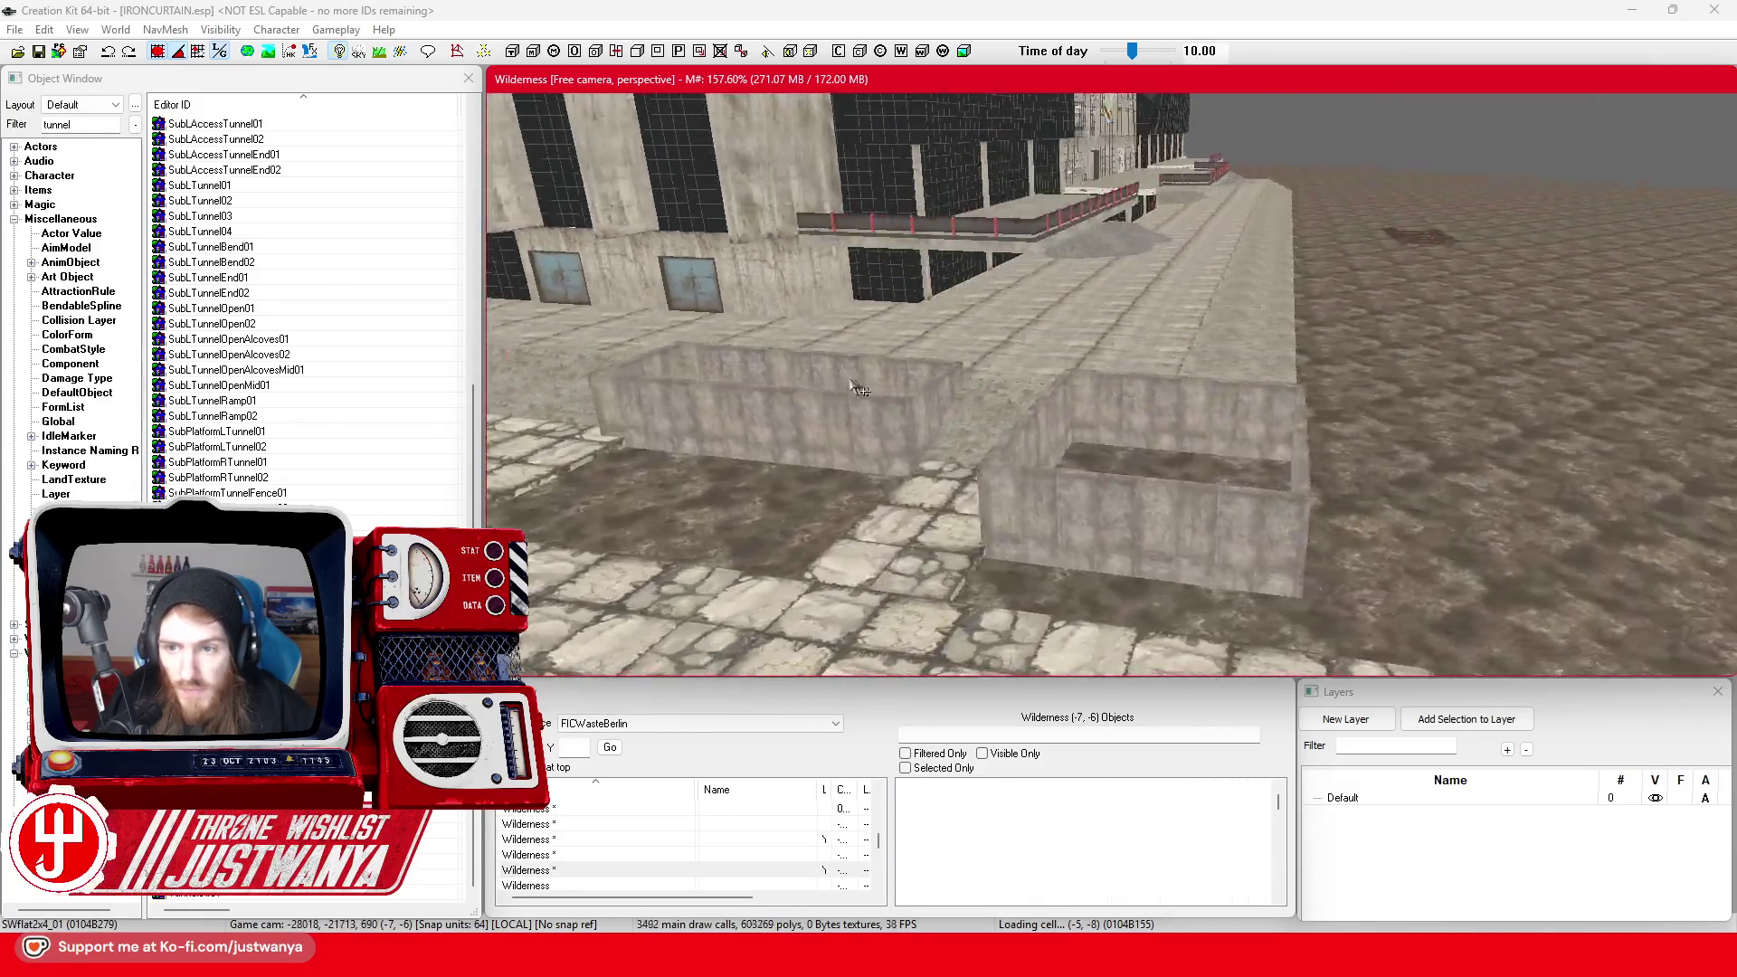
{"action": "key", "text": "w"}
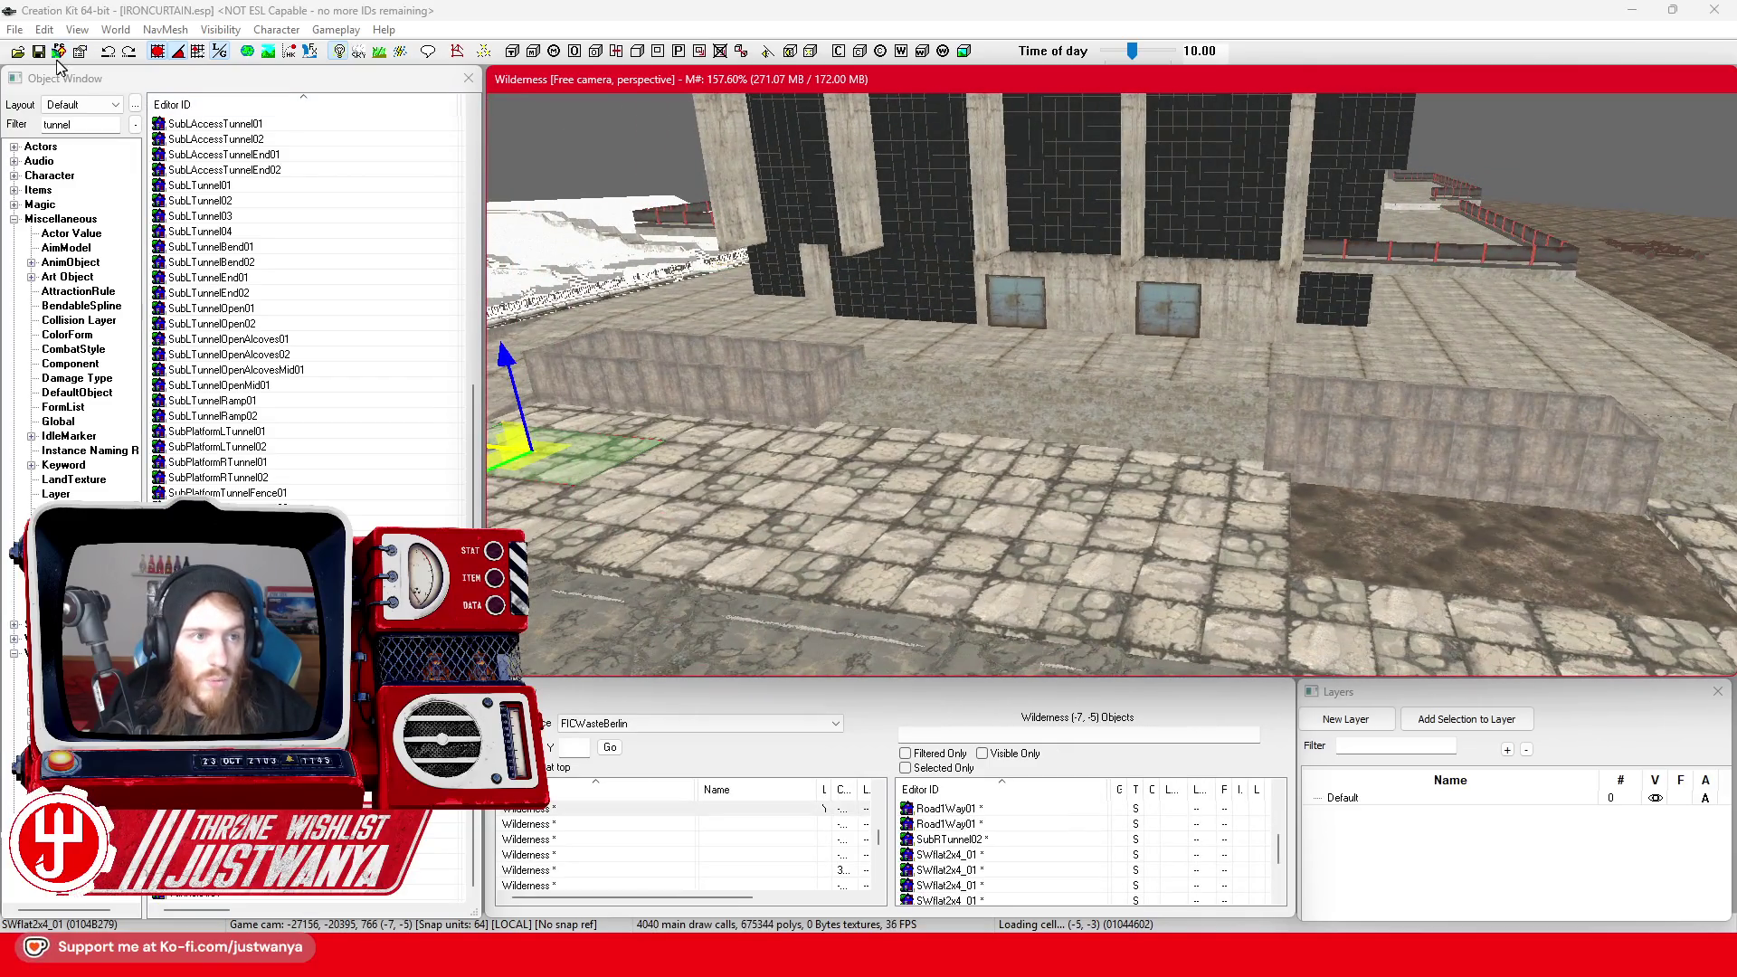
{"action": "left_click", "coordinate": [38, 53]}
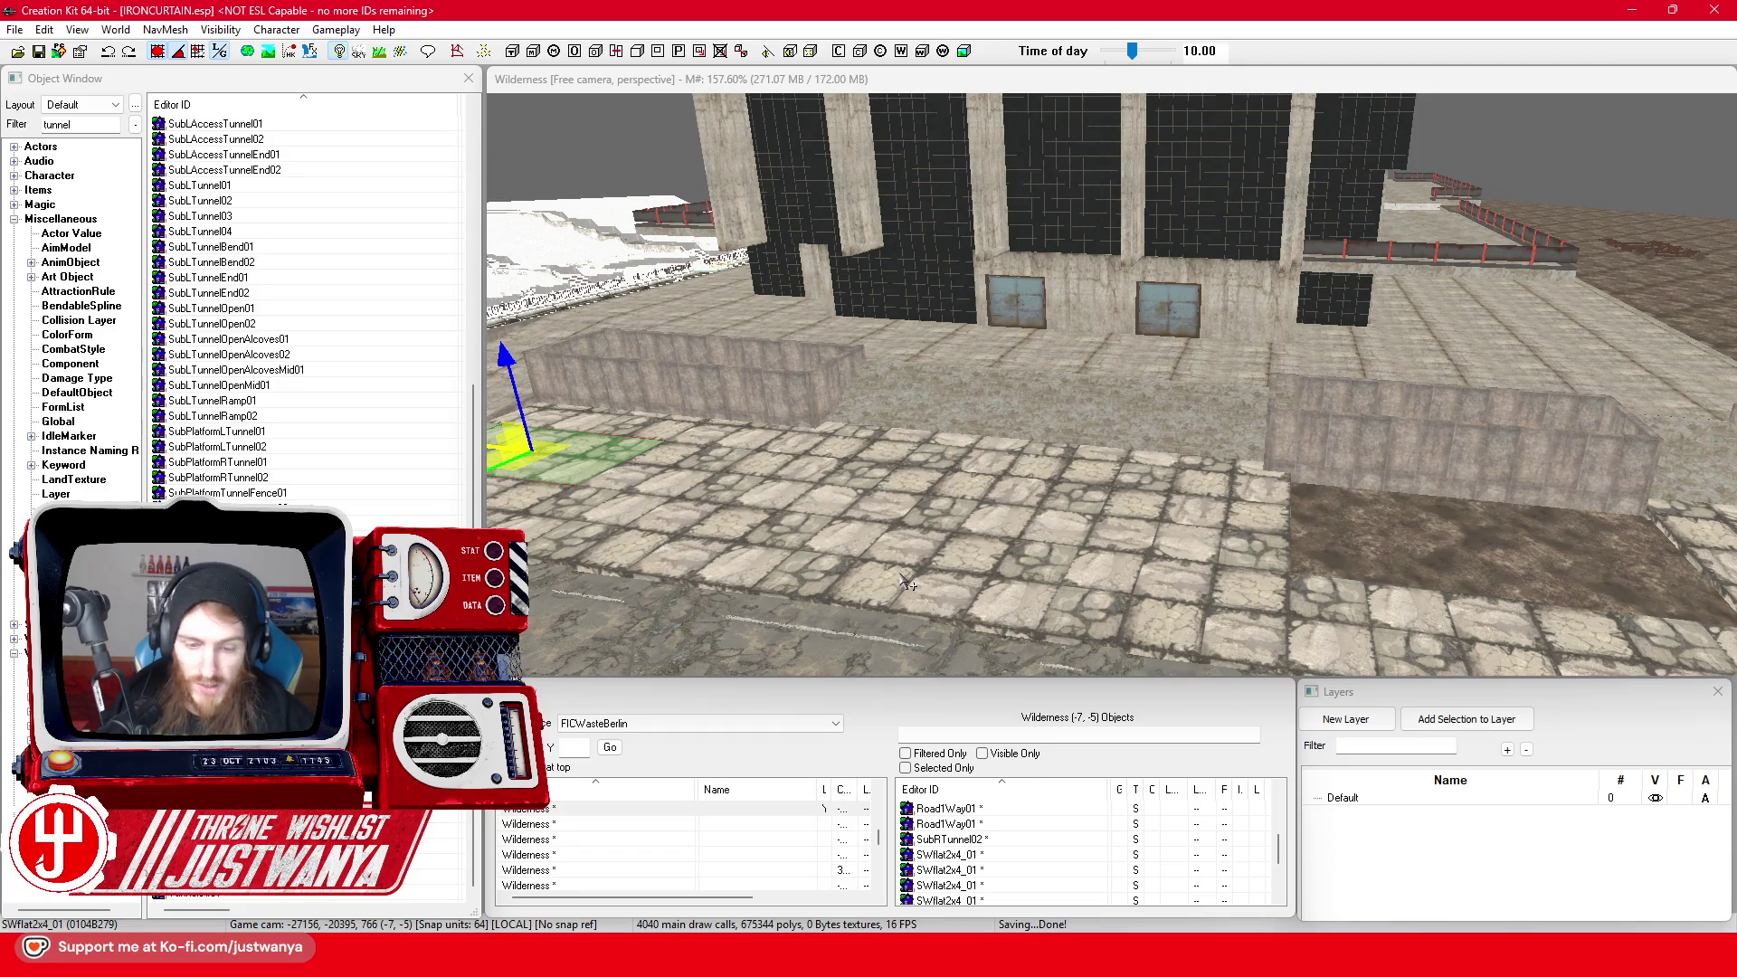
Launch GIMP 3.2.0 by searching 'gim' in the Windows Start menu
{"action": "key", "text": "super"}
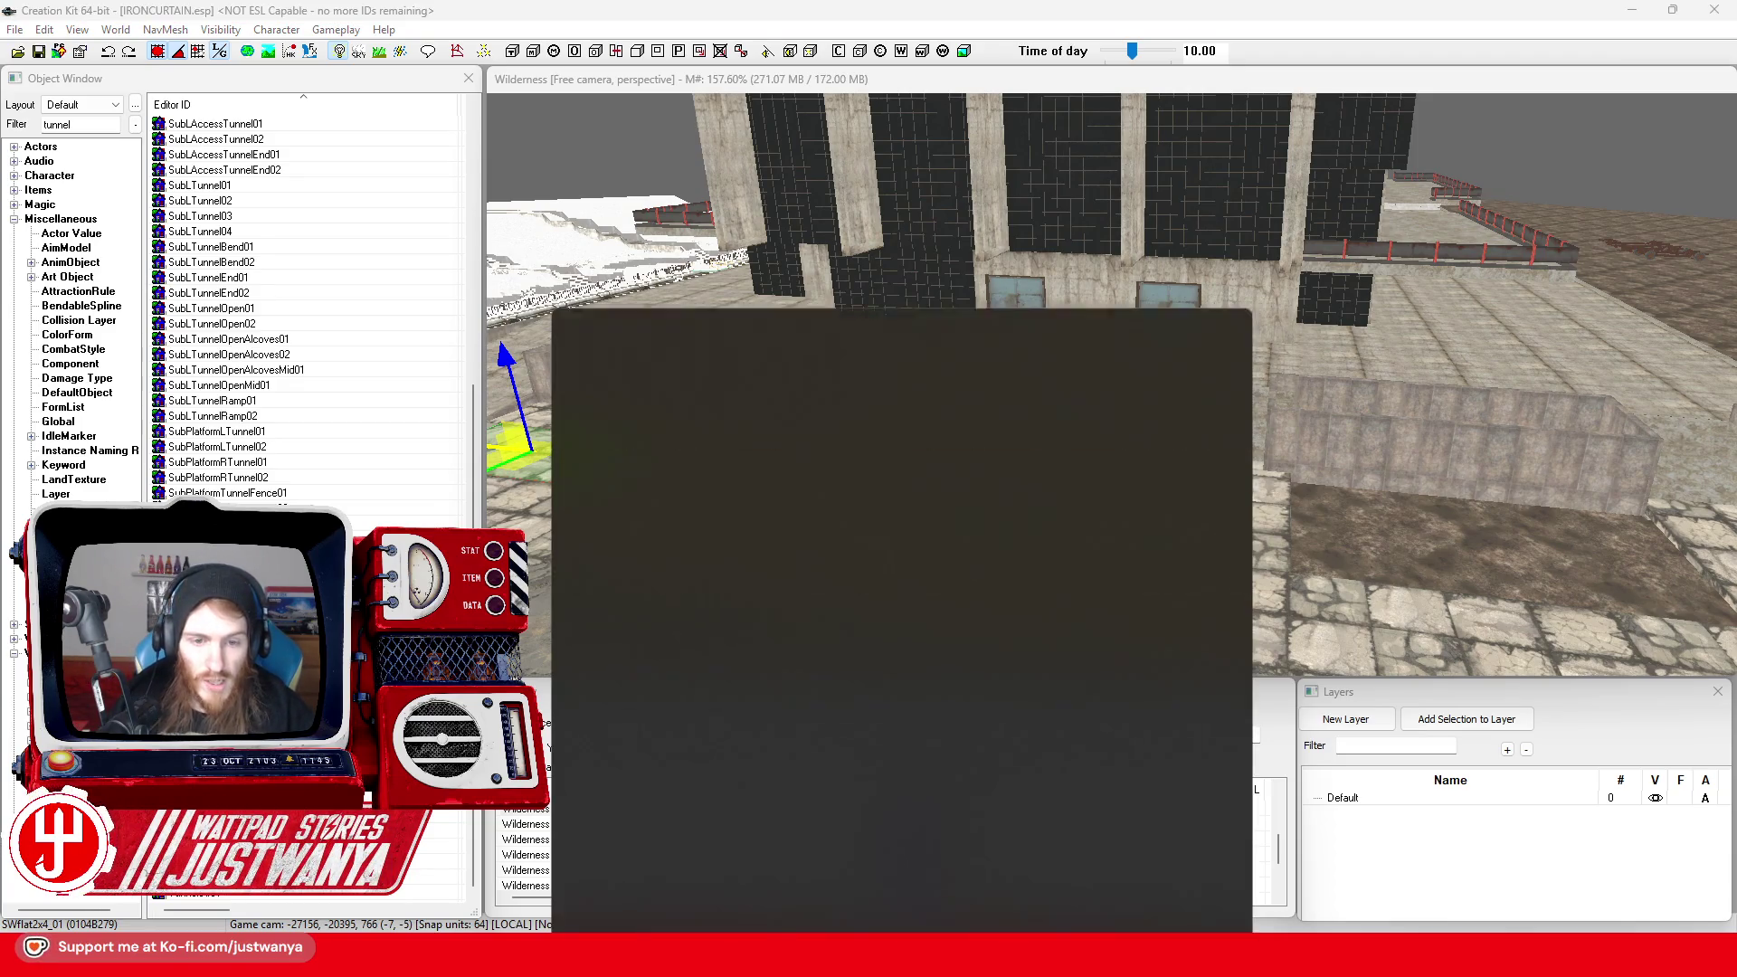
{"action": "type", "text": "gim"}
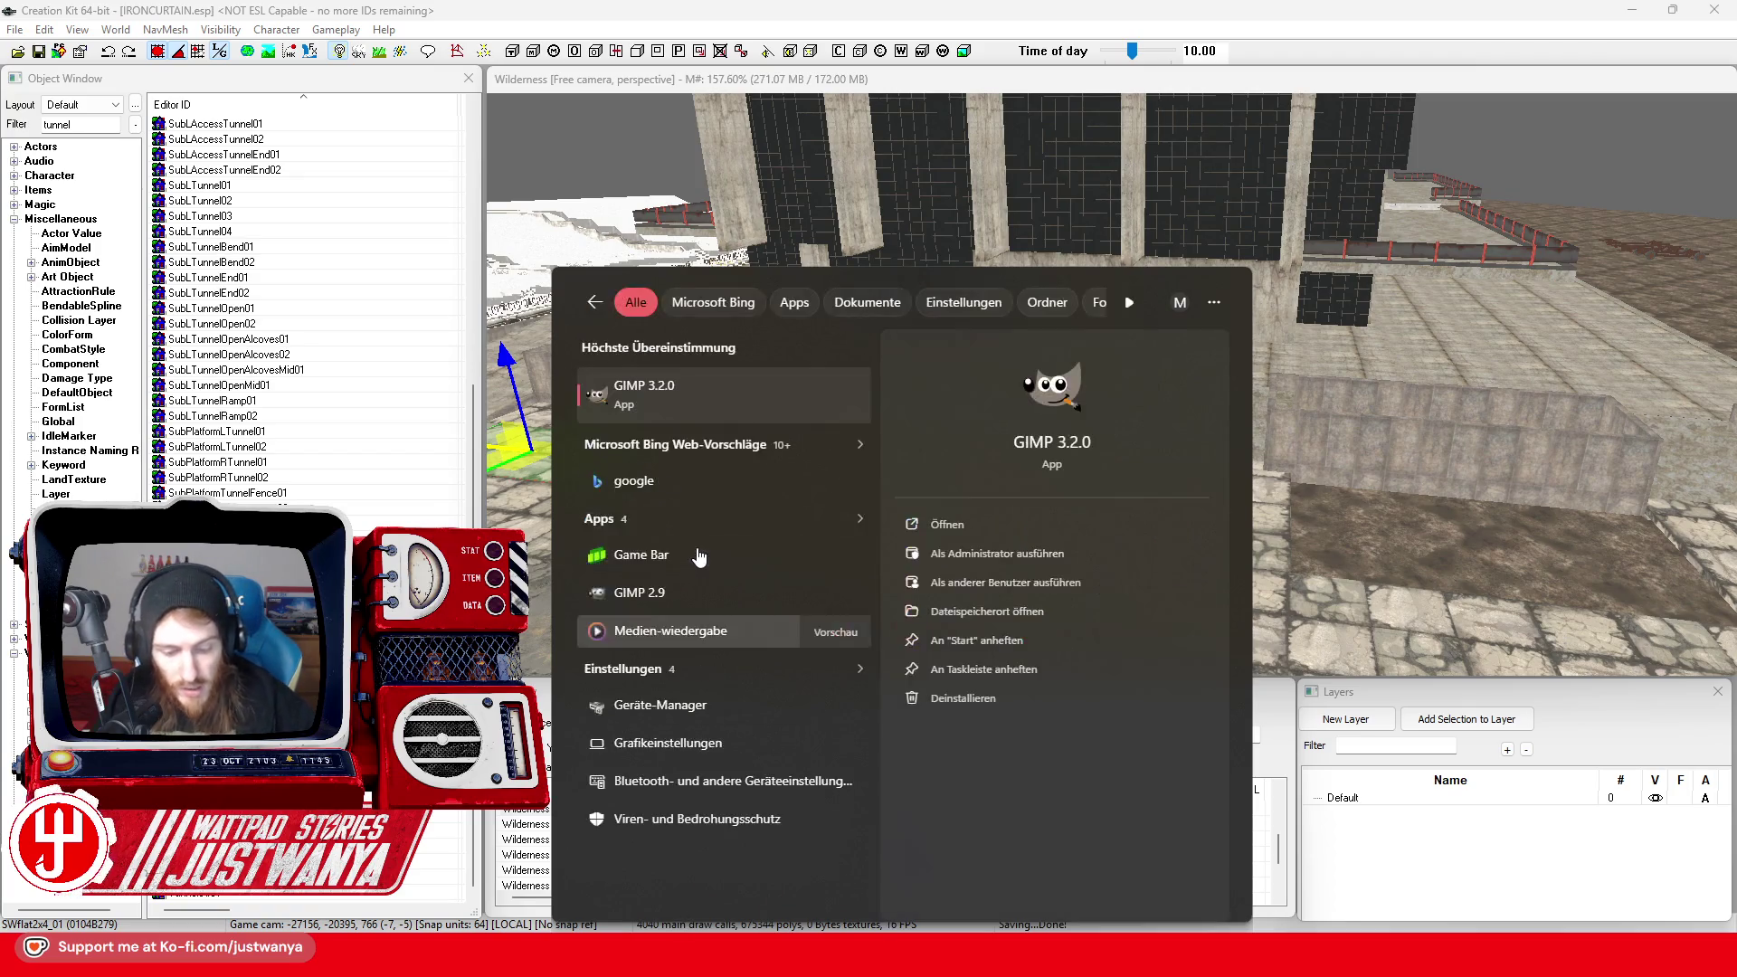
{"action": "left_click", "coordinate": [678, 391]}
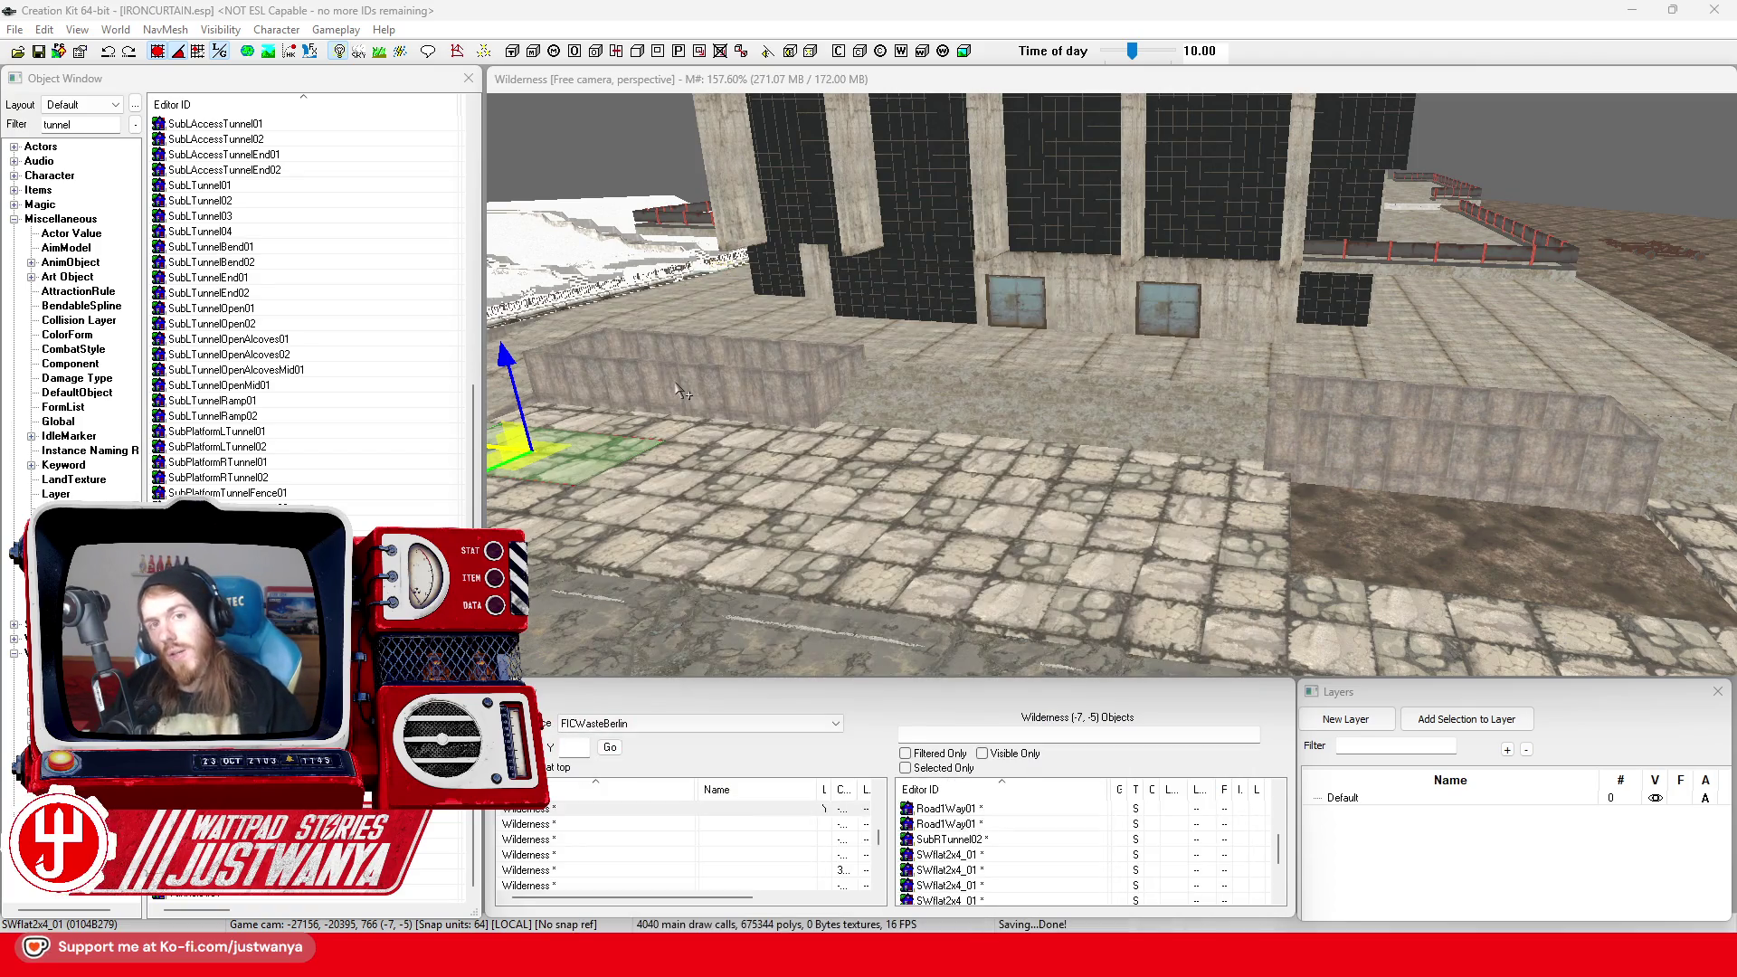